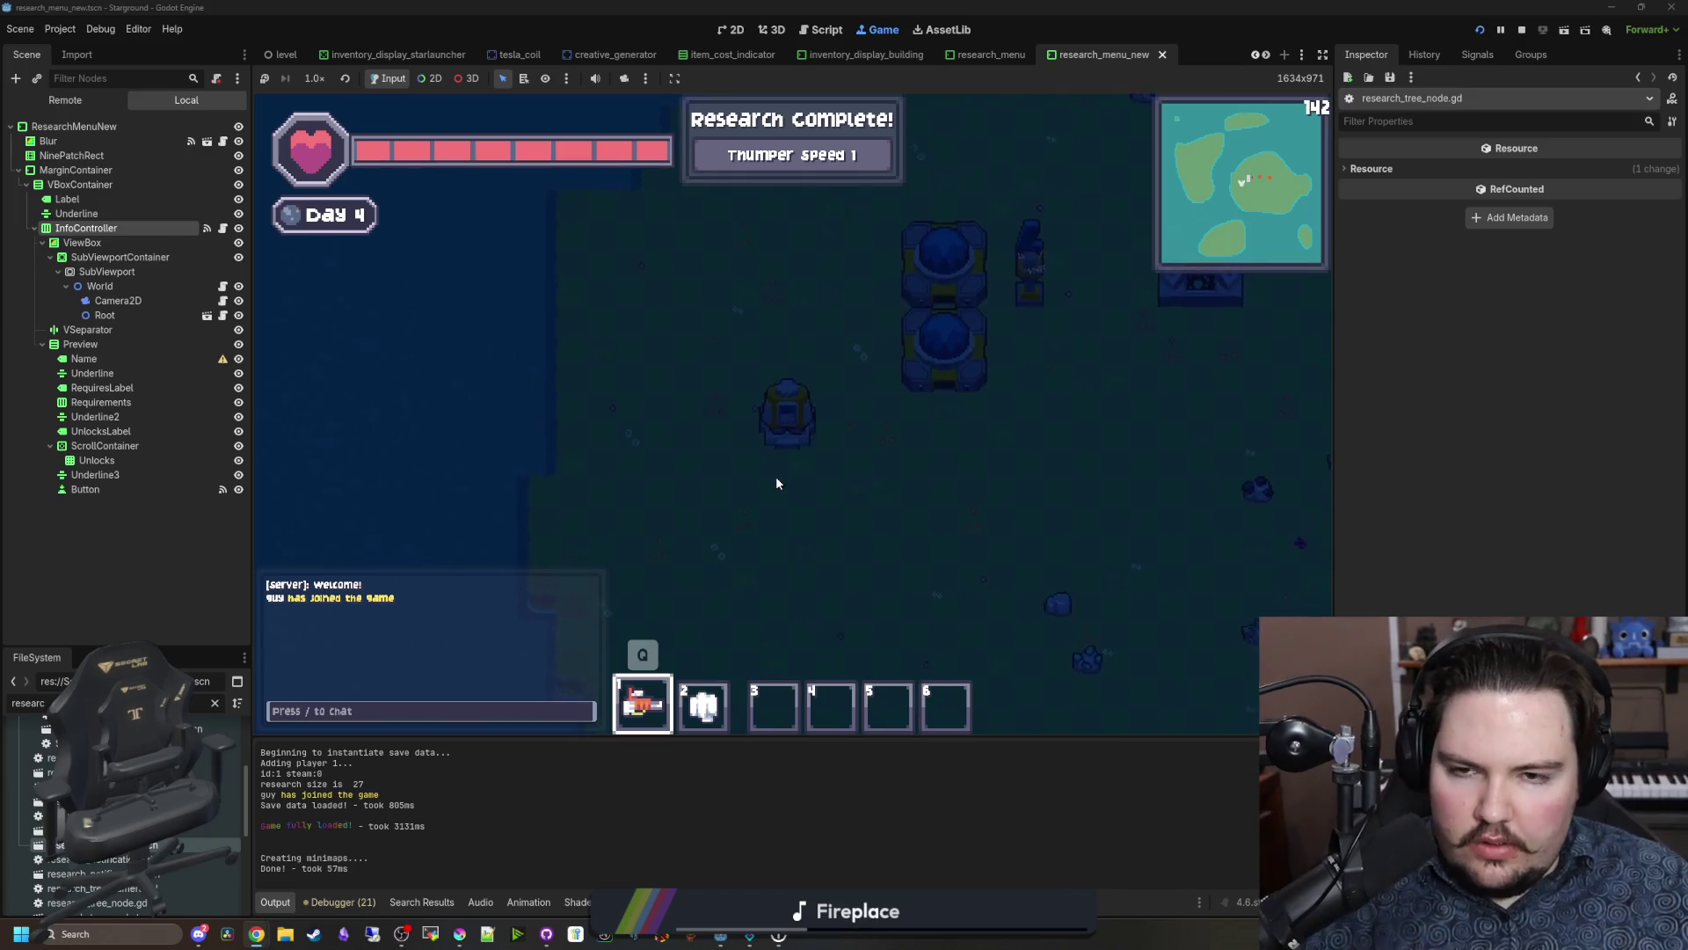
Step: Start the Collector Efficiency 2 research from the Research Tree
key("r")
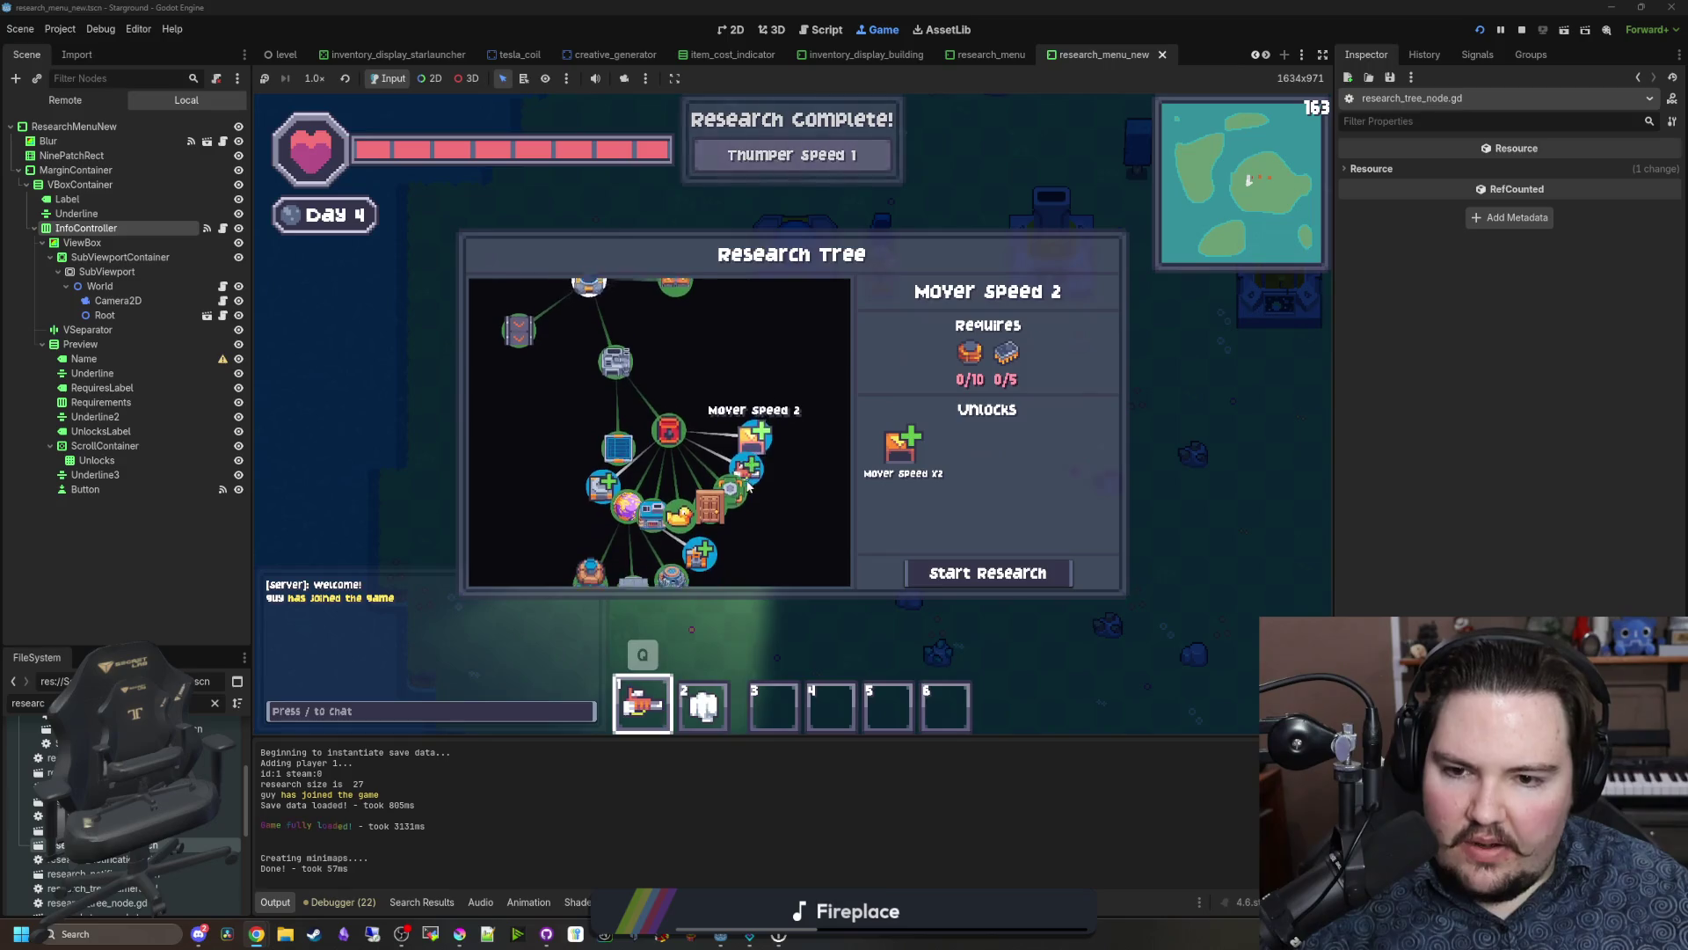
left_click(598, 453)
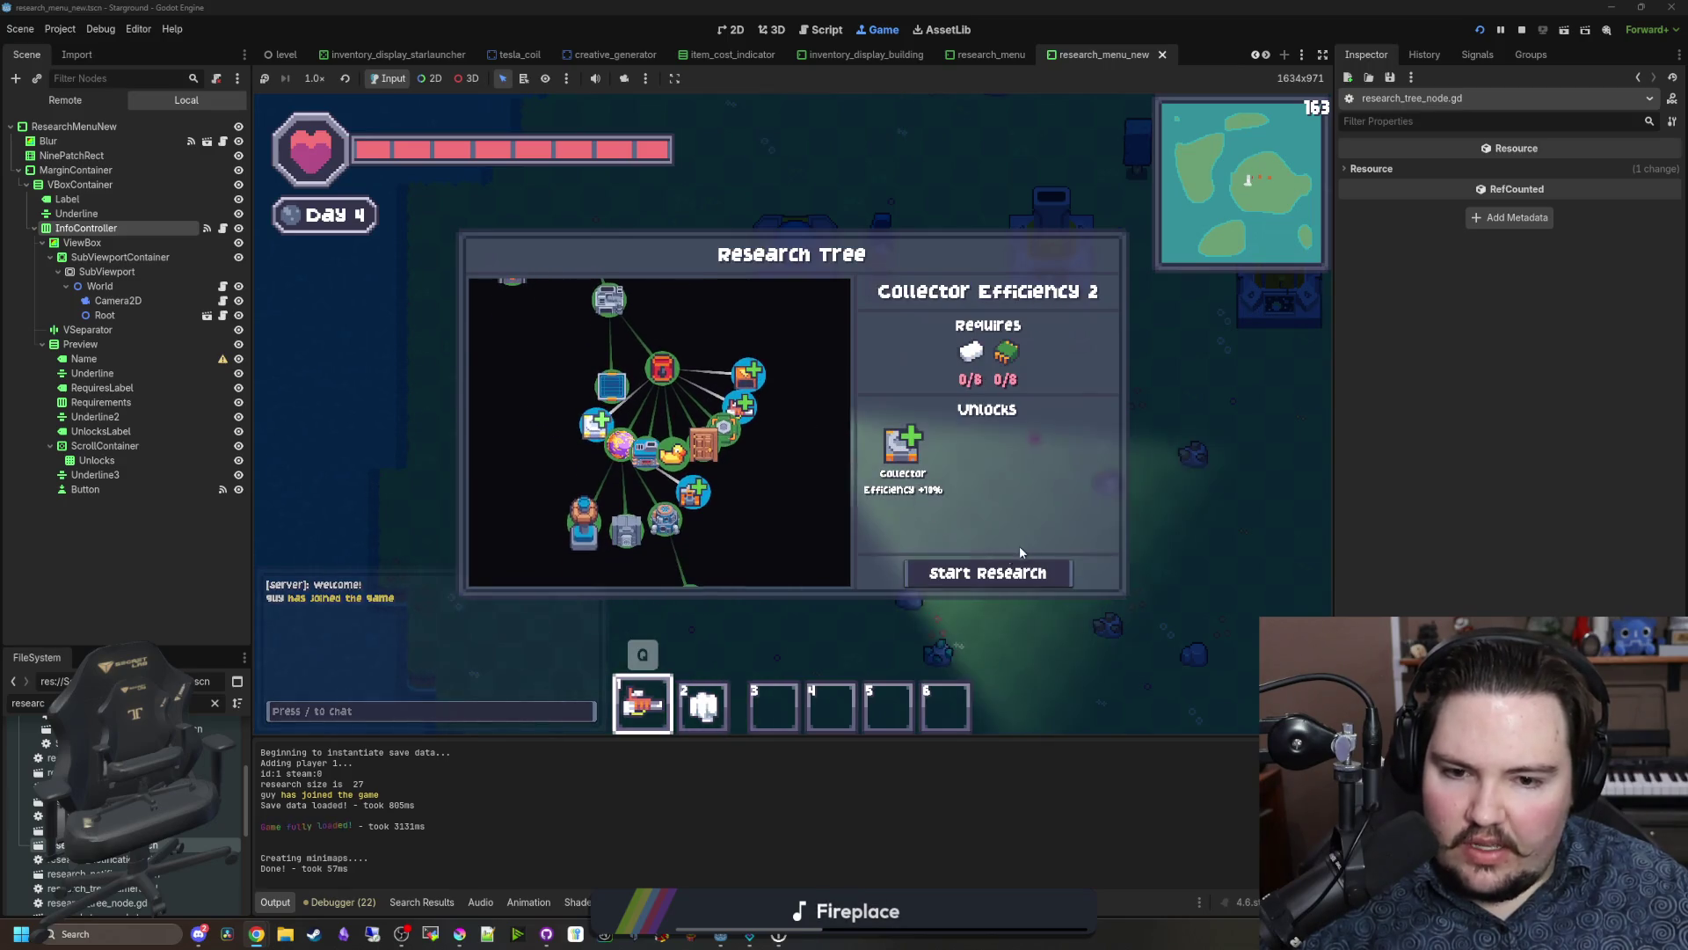
left_click(978, 581)
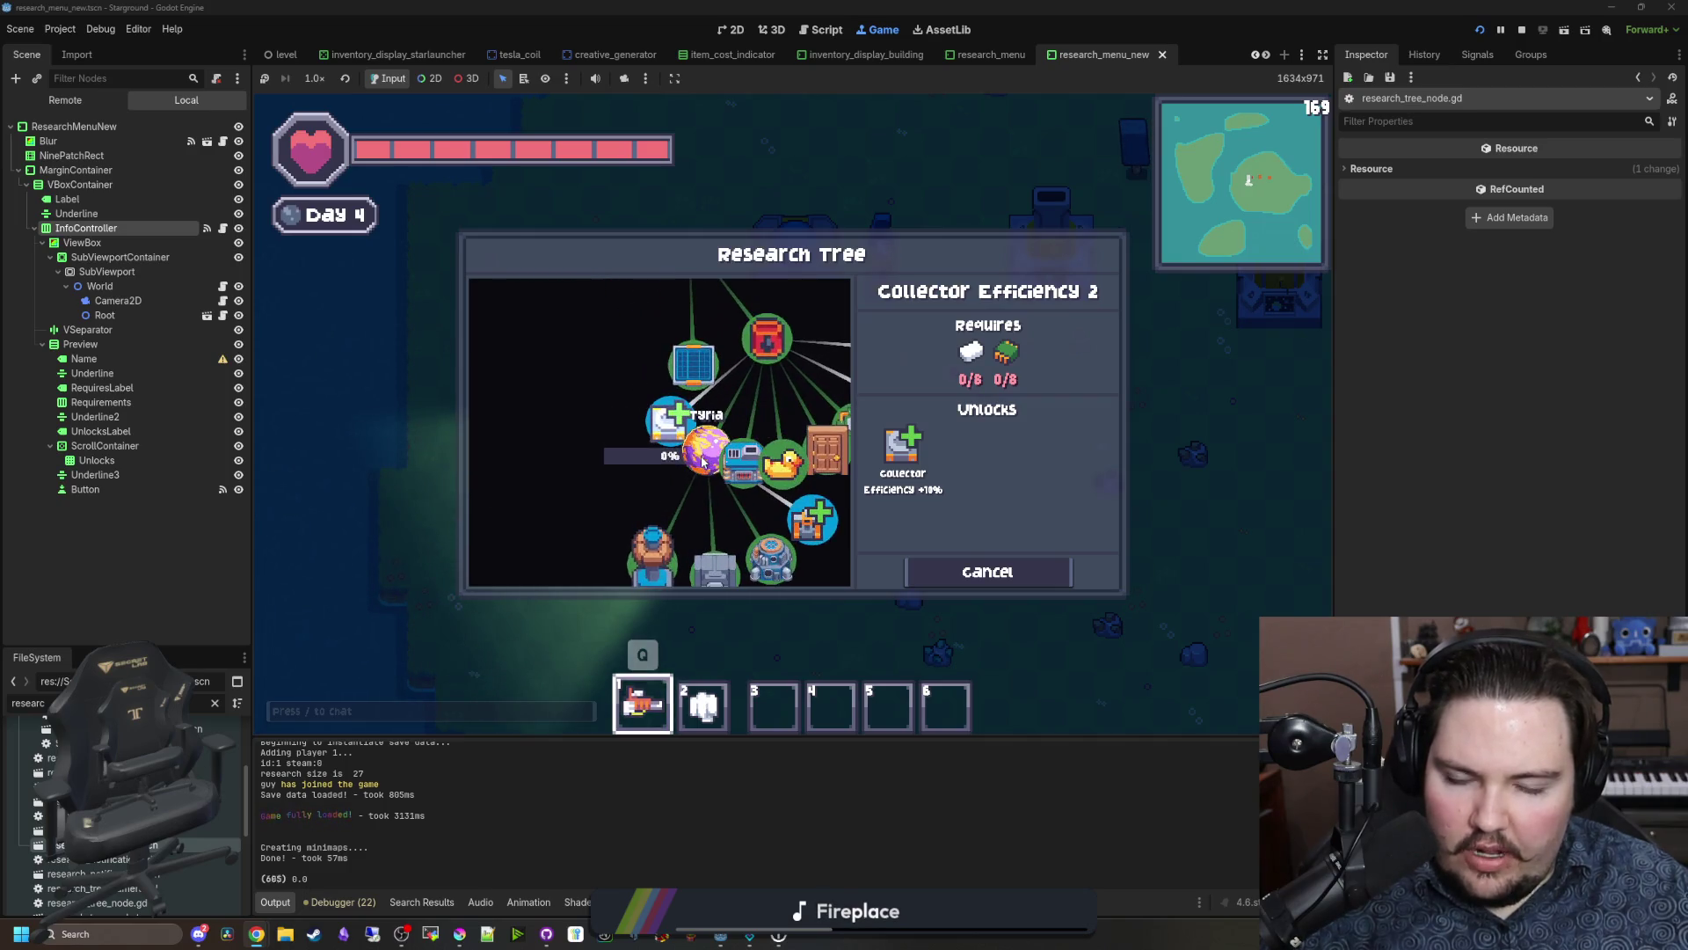
key("Escape")
Step: Give the player 99 plastic with /give and load it into the research pod
key("d")
left_click(626, 385)
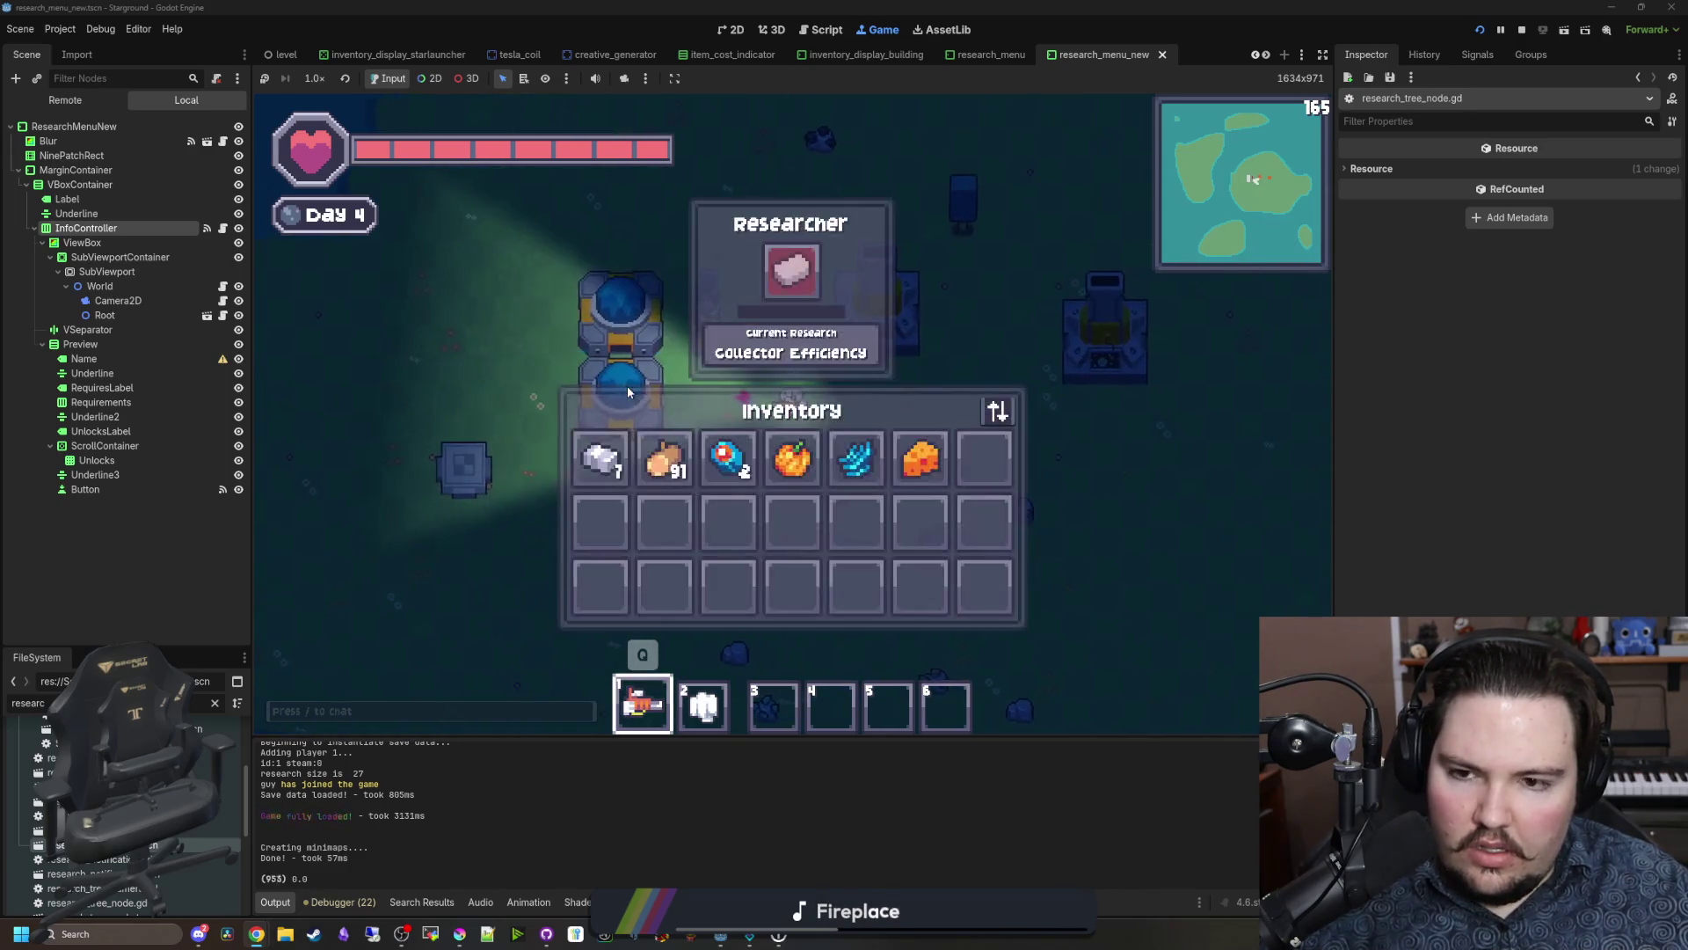
key("Escape")
type("/give pl")
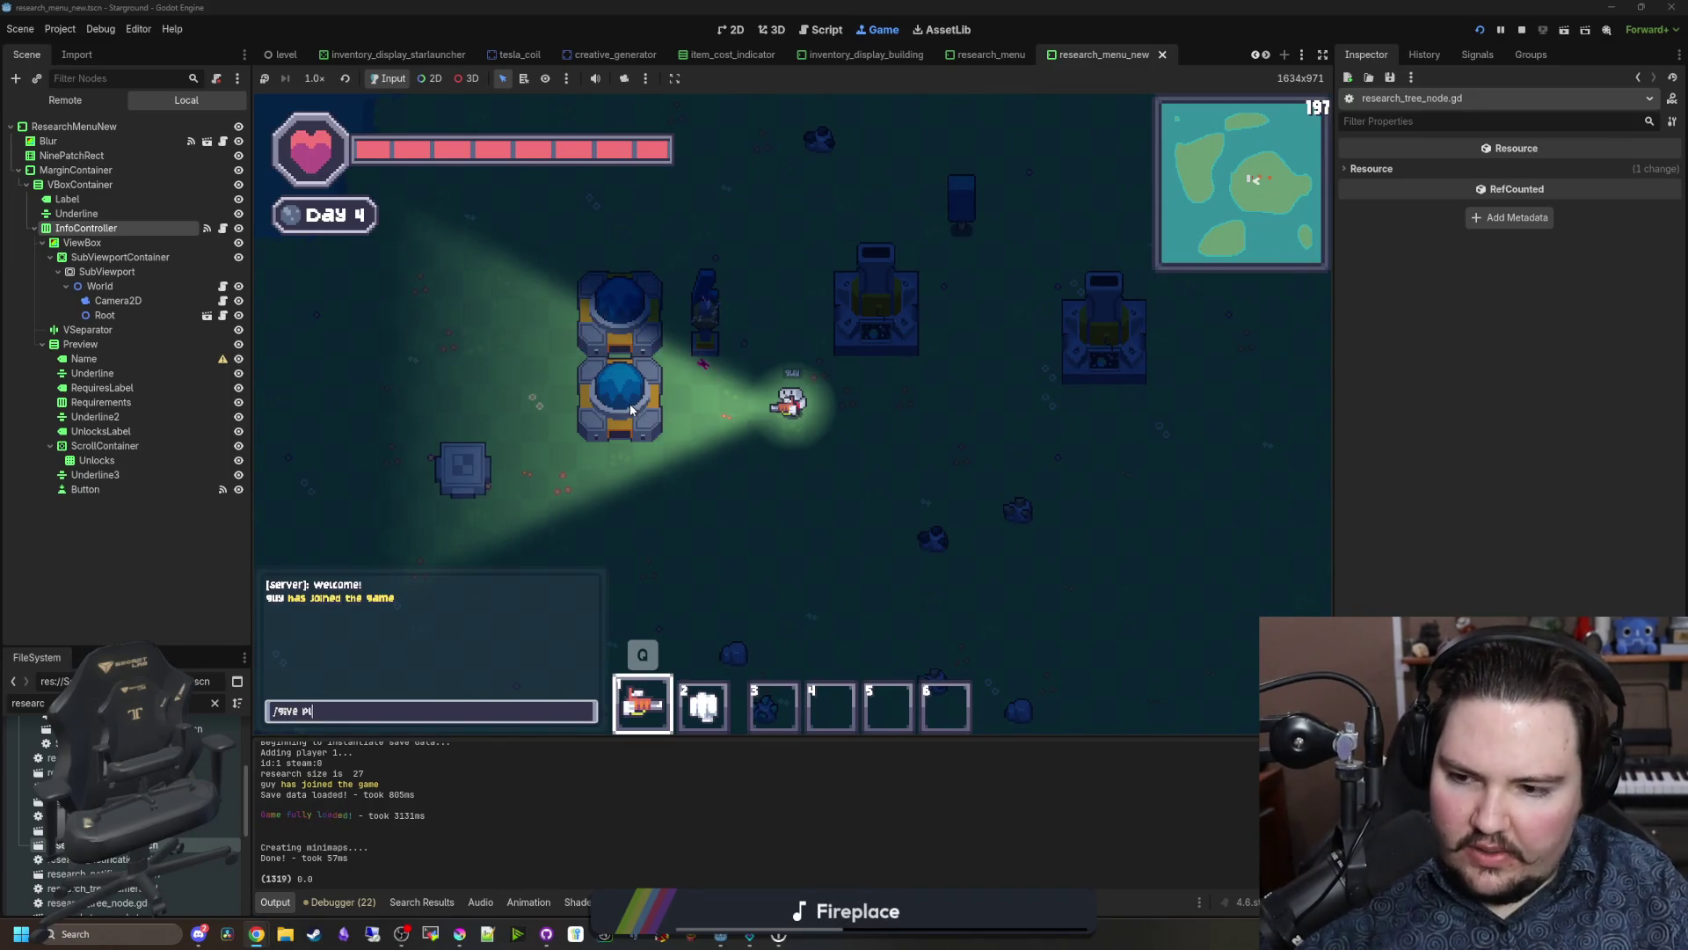
type("9")
key("Return")
left_click(630, 404)
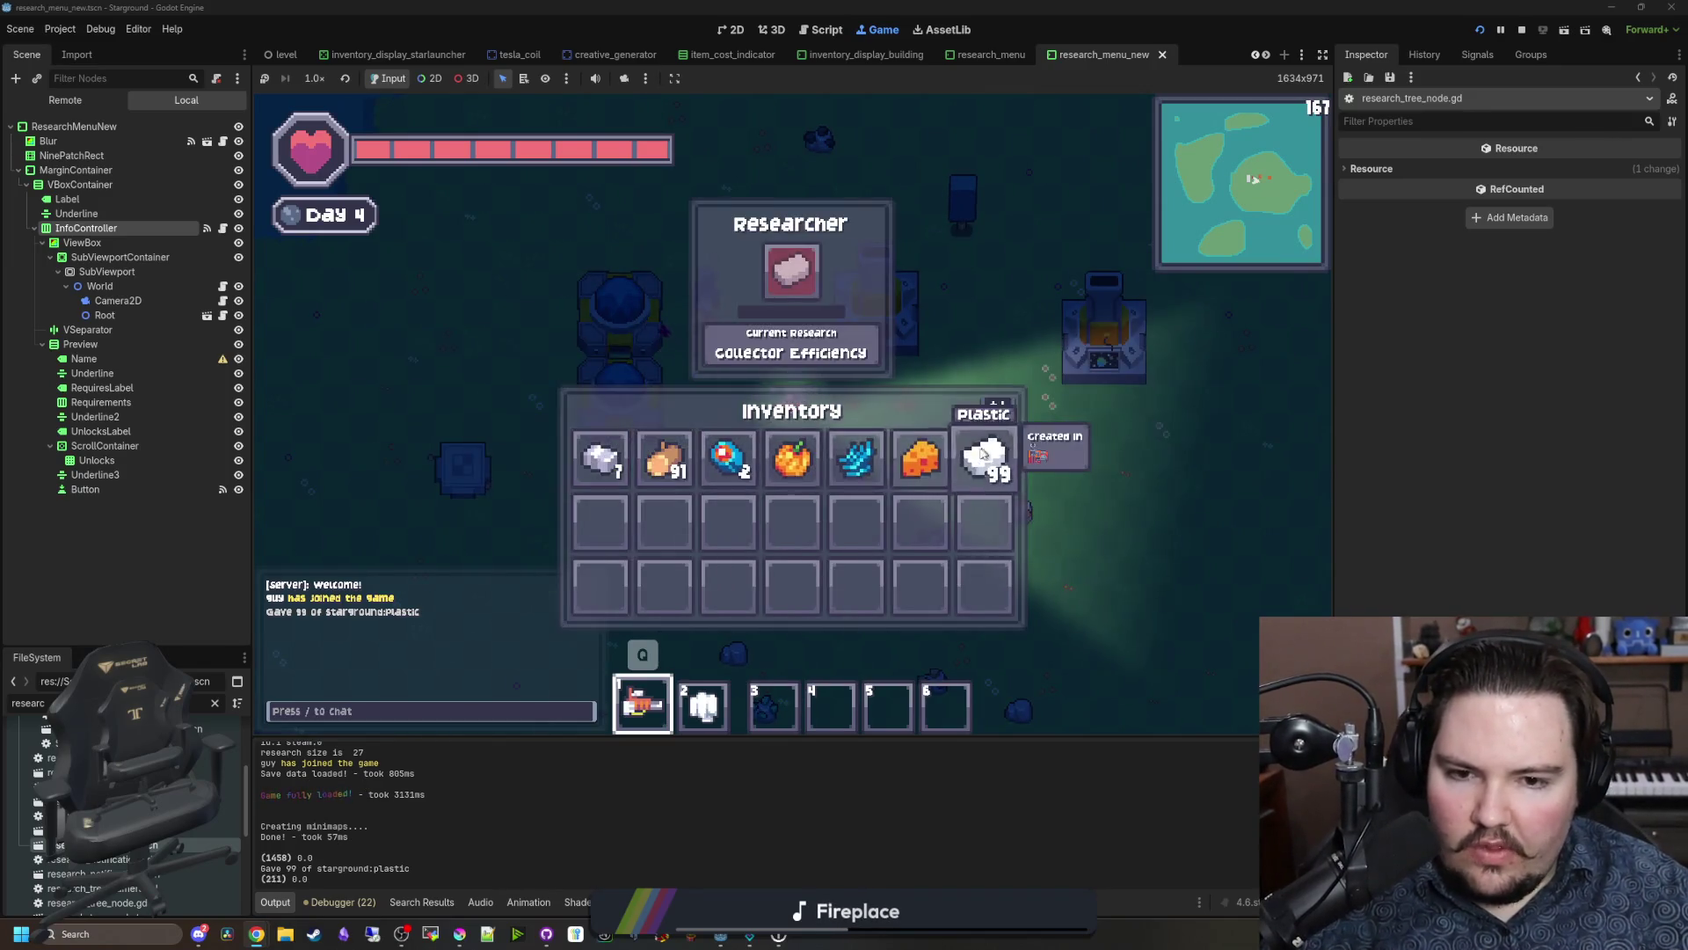
left_click(981, 460)
key("Escape")
Step: Give two processors with /give processor 1, check the research tree, then stop the game
key("r")
key("Escape")
type("a")
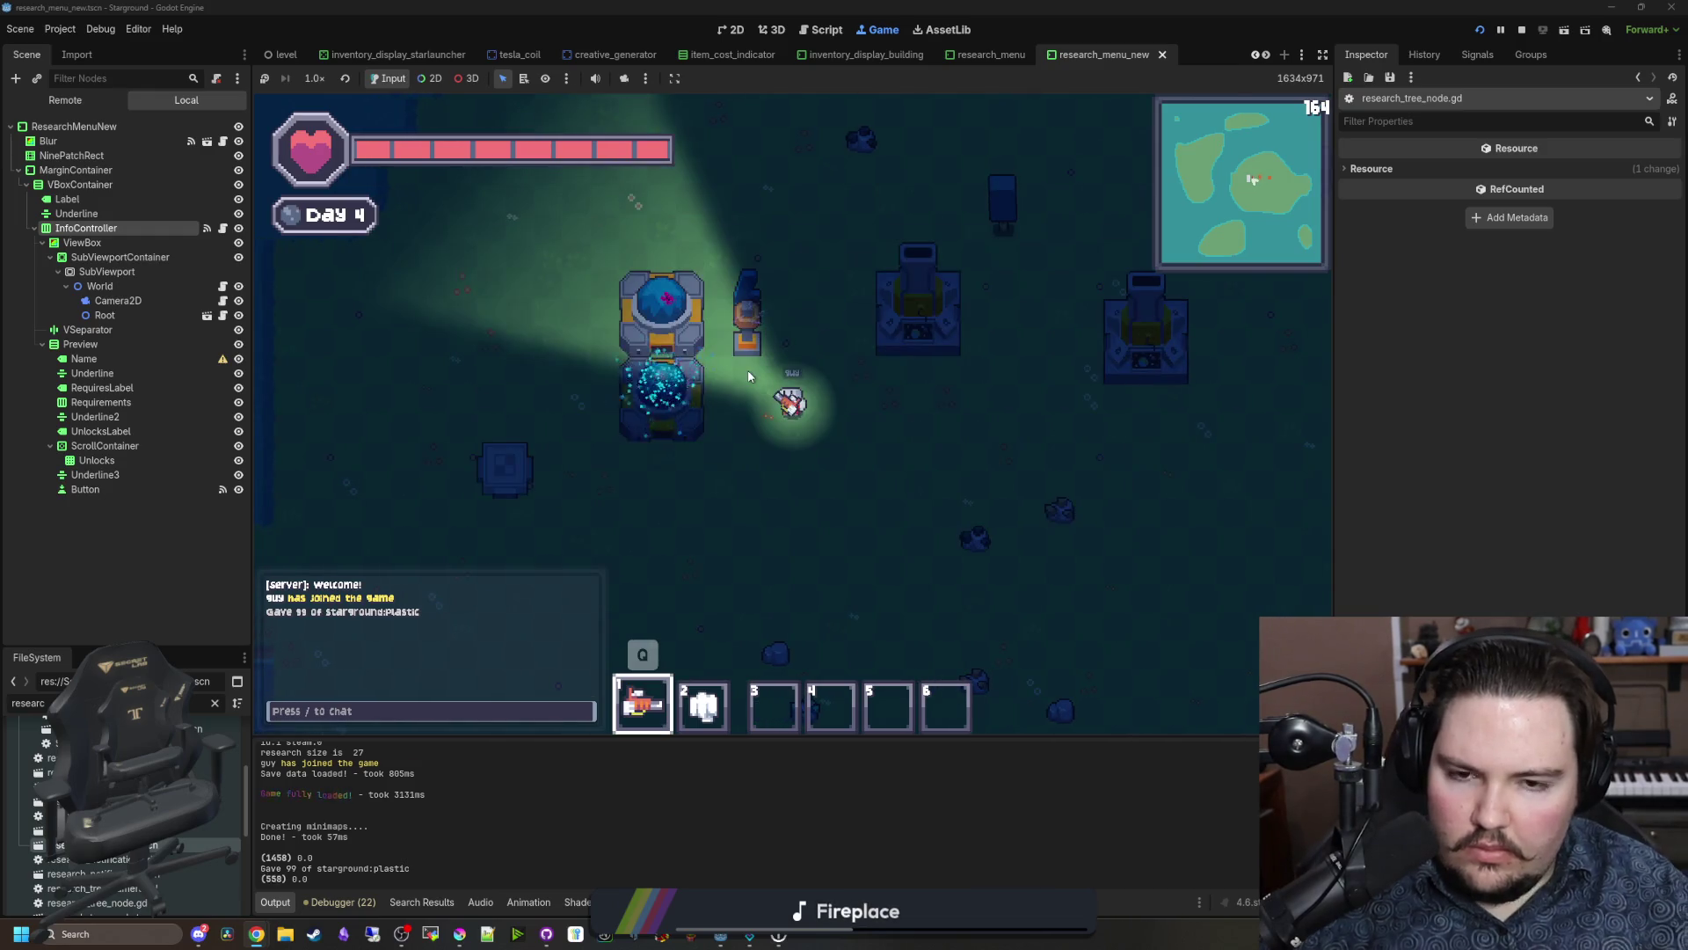
type("/give processor 1")
key("Return")
key("slash")
key("Up")
key("Return")
key("slash")
key("Up")
key("Return")
key("slash")
key("Up")
key("Return")
key("slash")
key("Up")
key("Return")
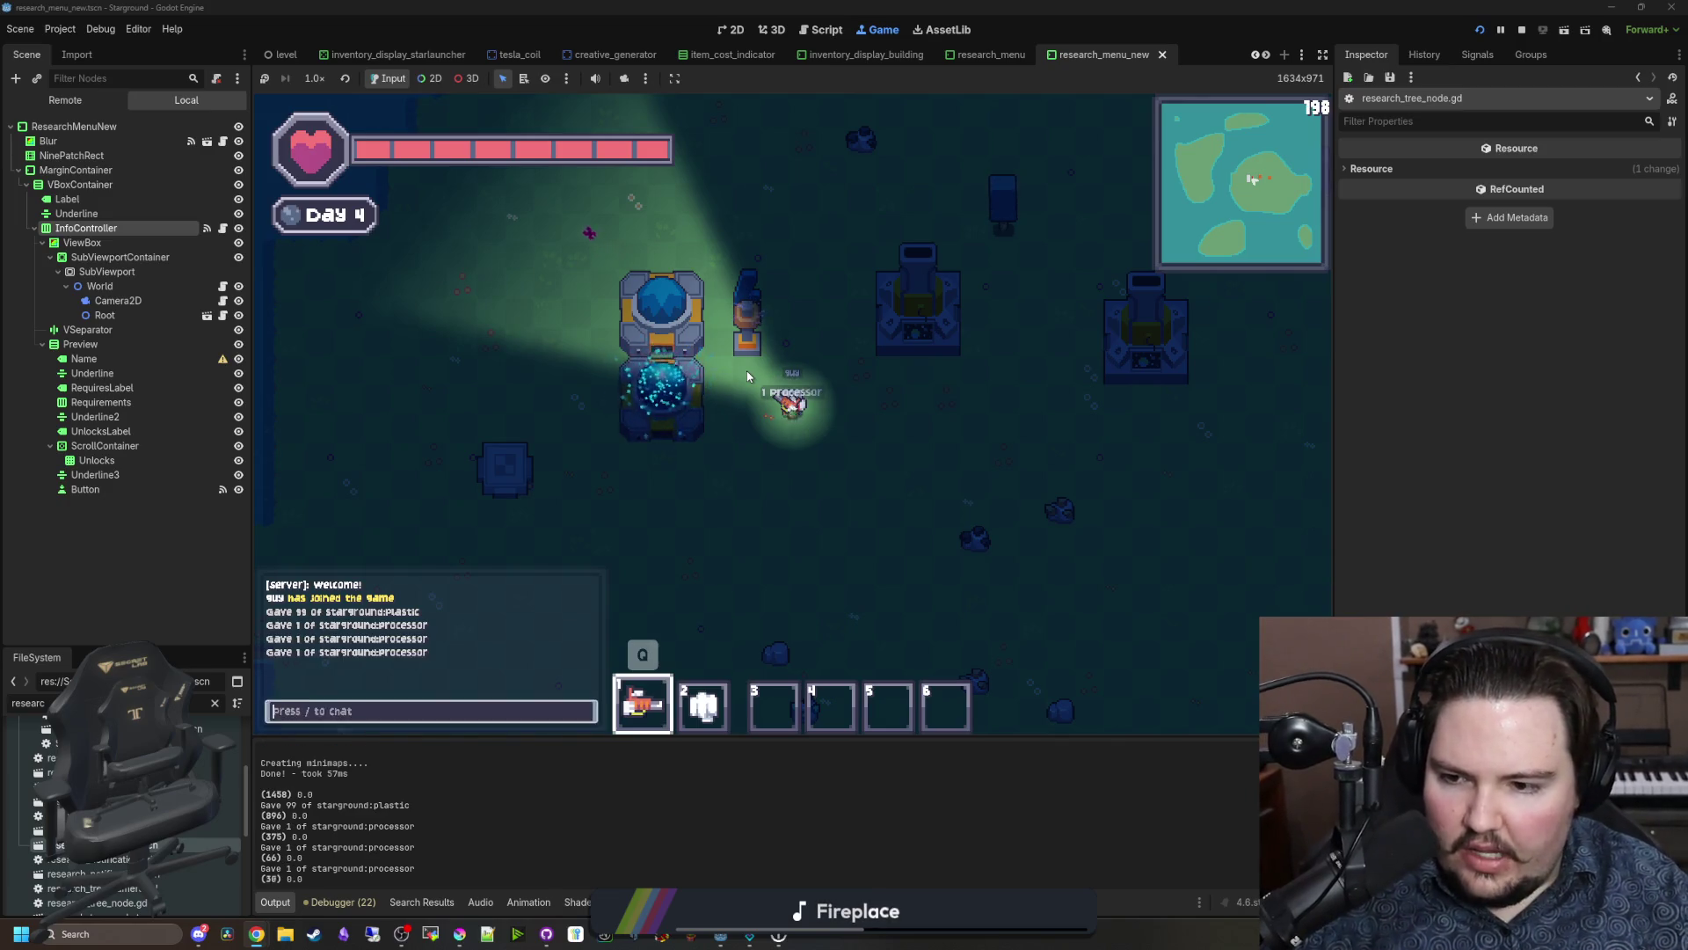
key("r")
key("F8")
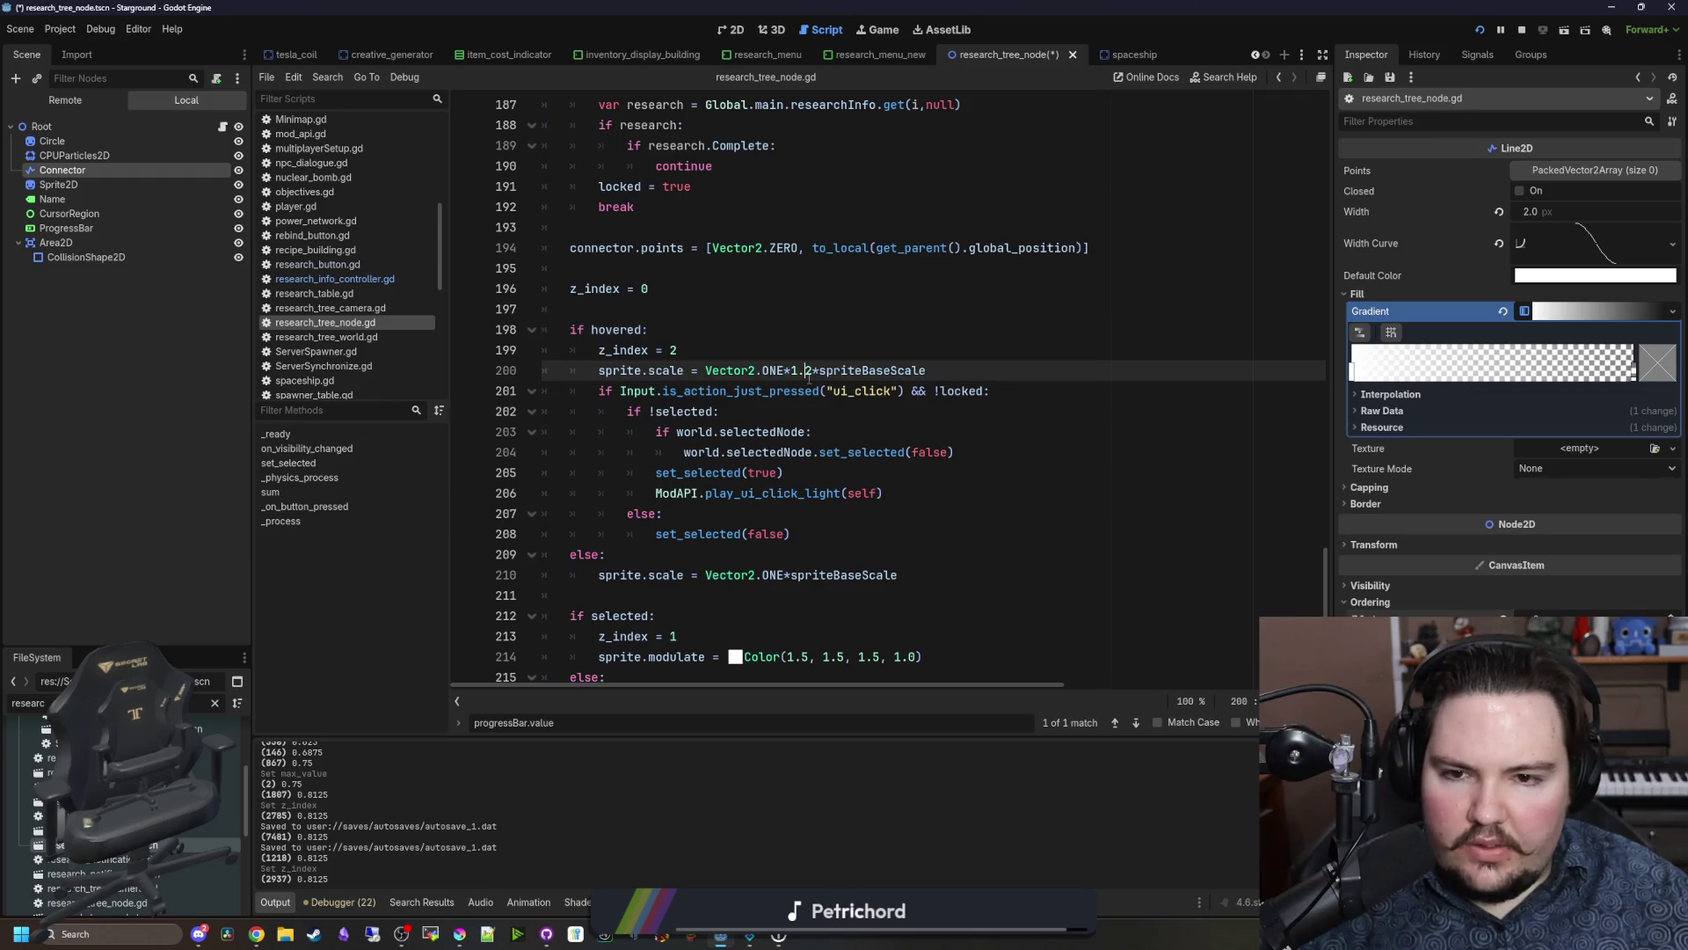
Step: Save and run the game, zooming the Research Tree in and out to test the 1.4 hover scale
key("F5")
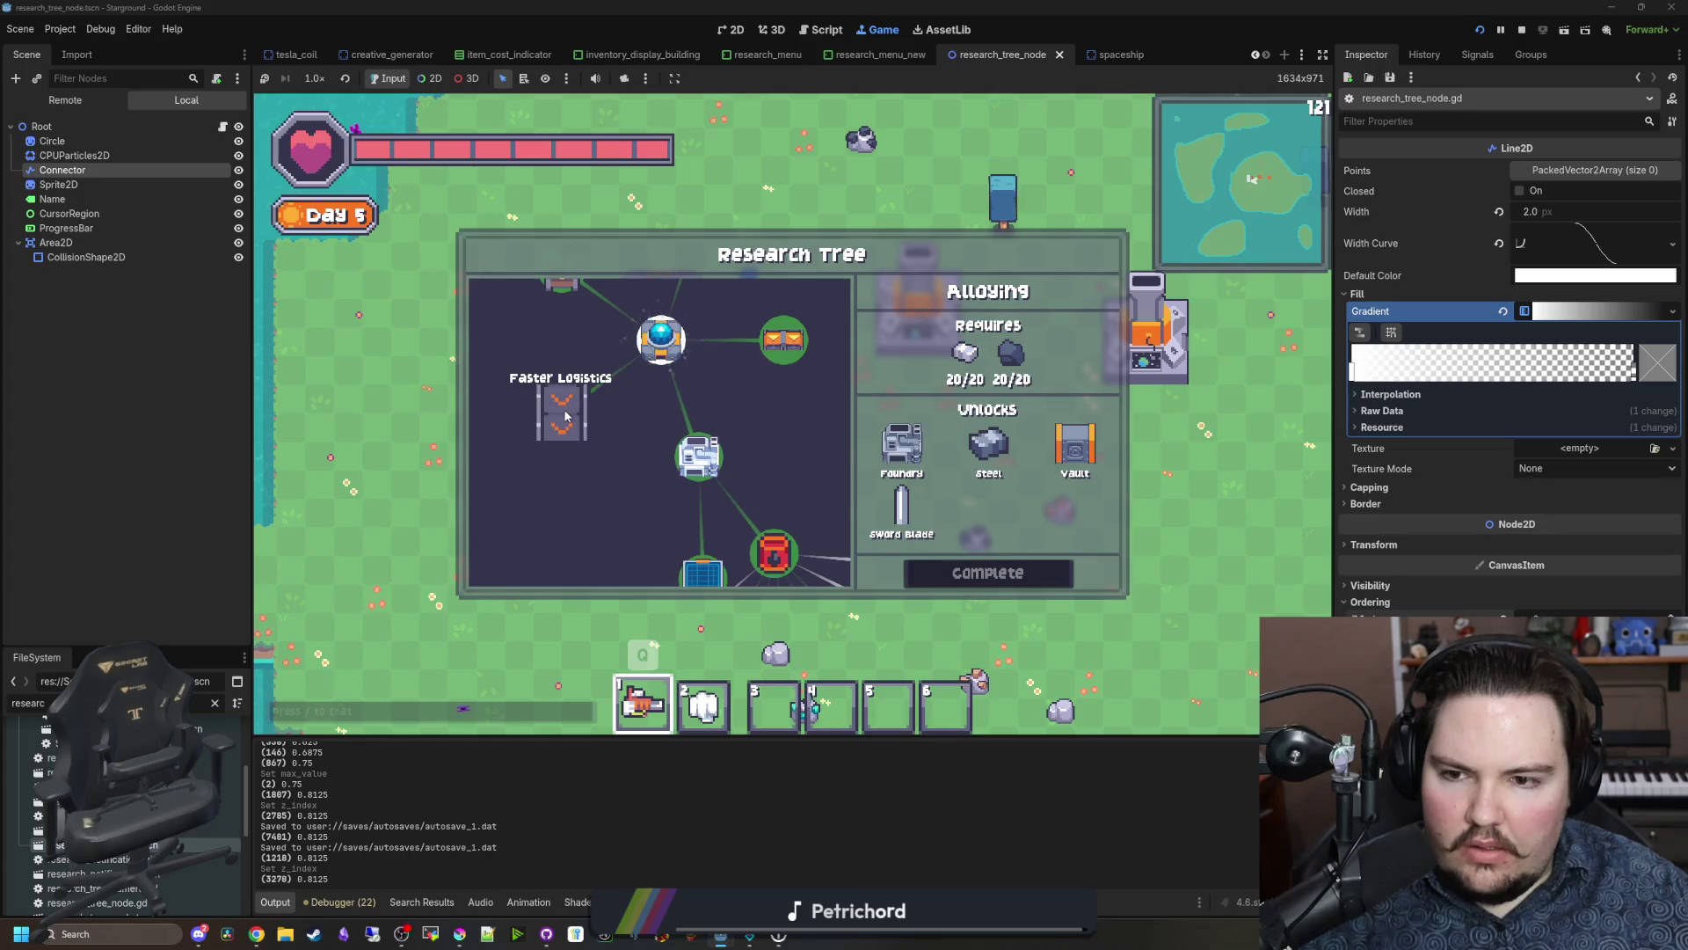
scroll(620, 432, "down", 3)
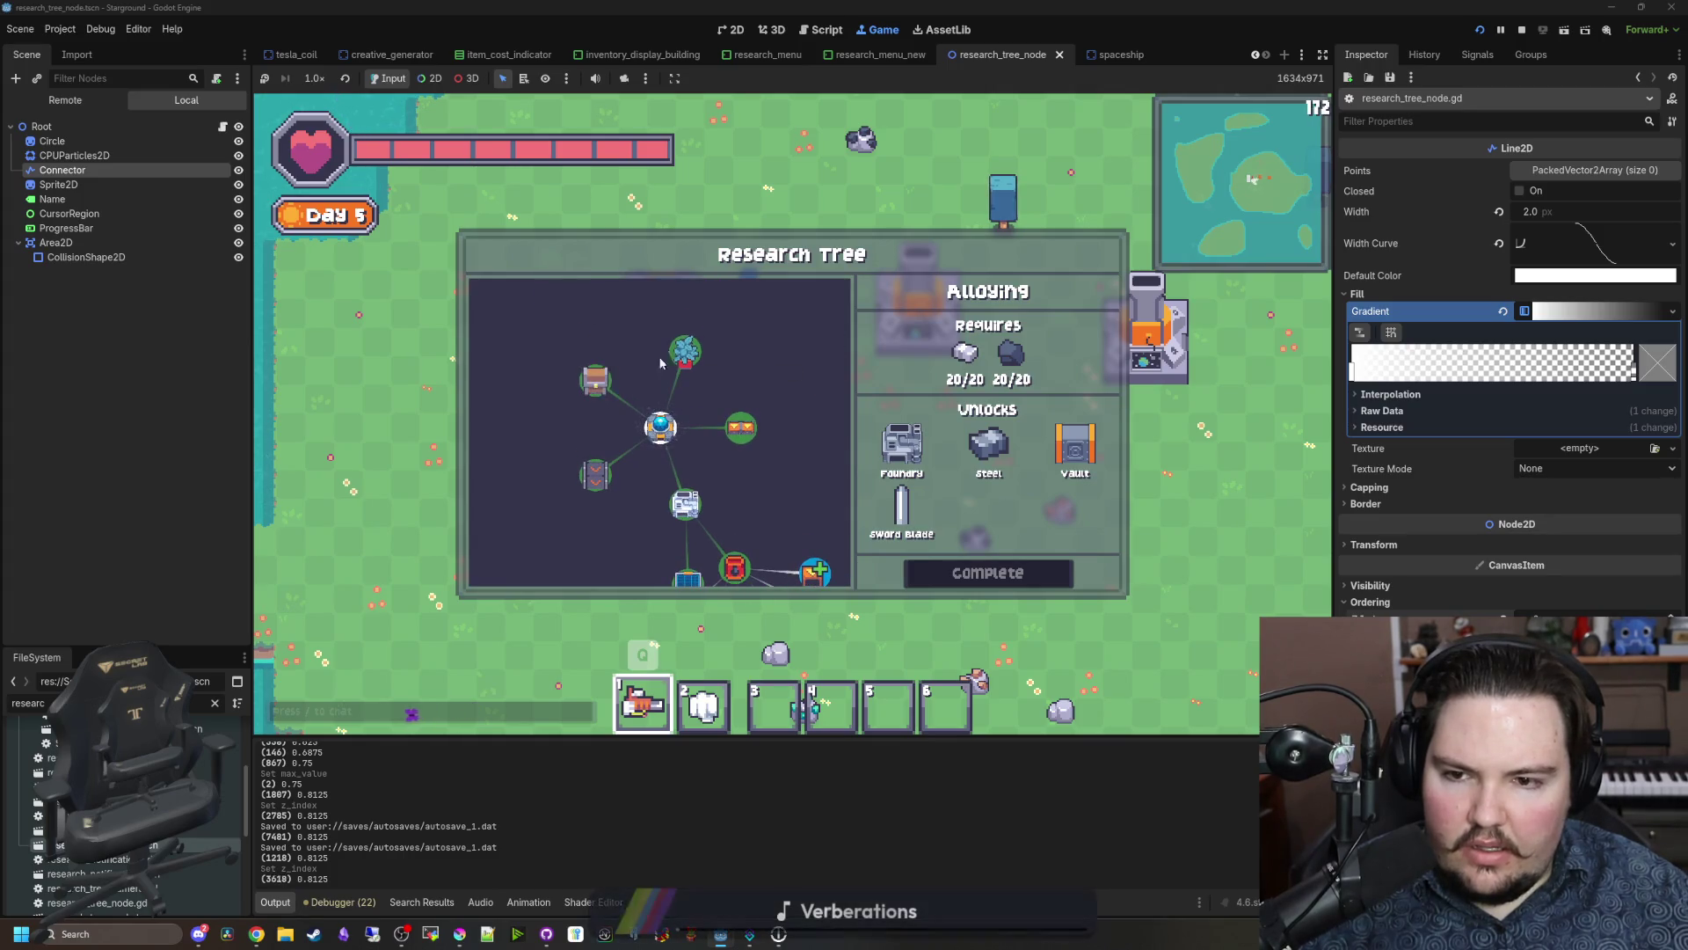
scroll(686, 364, "down", 2)
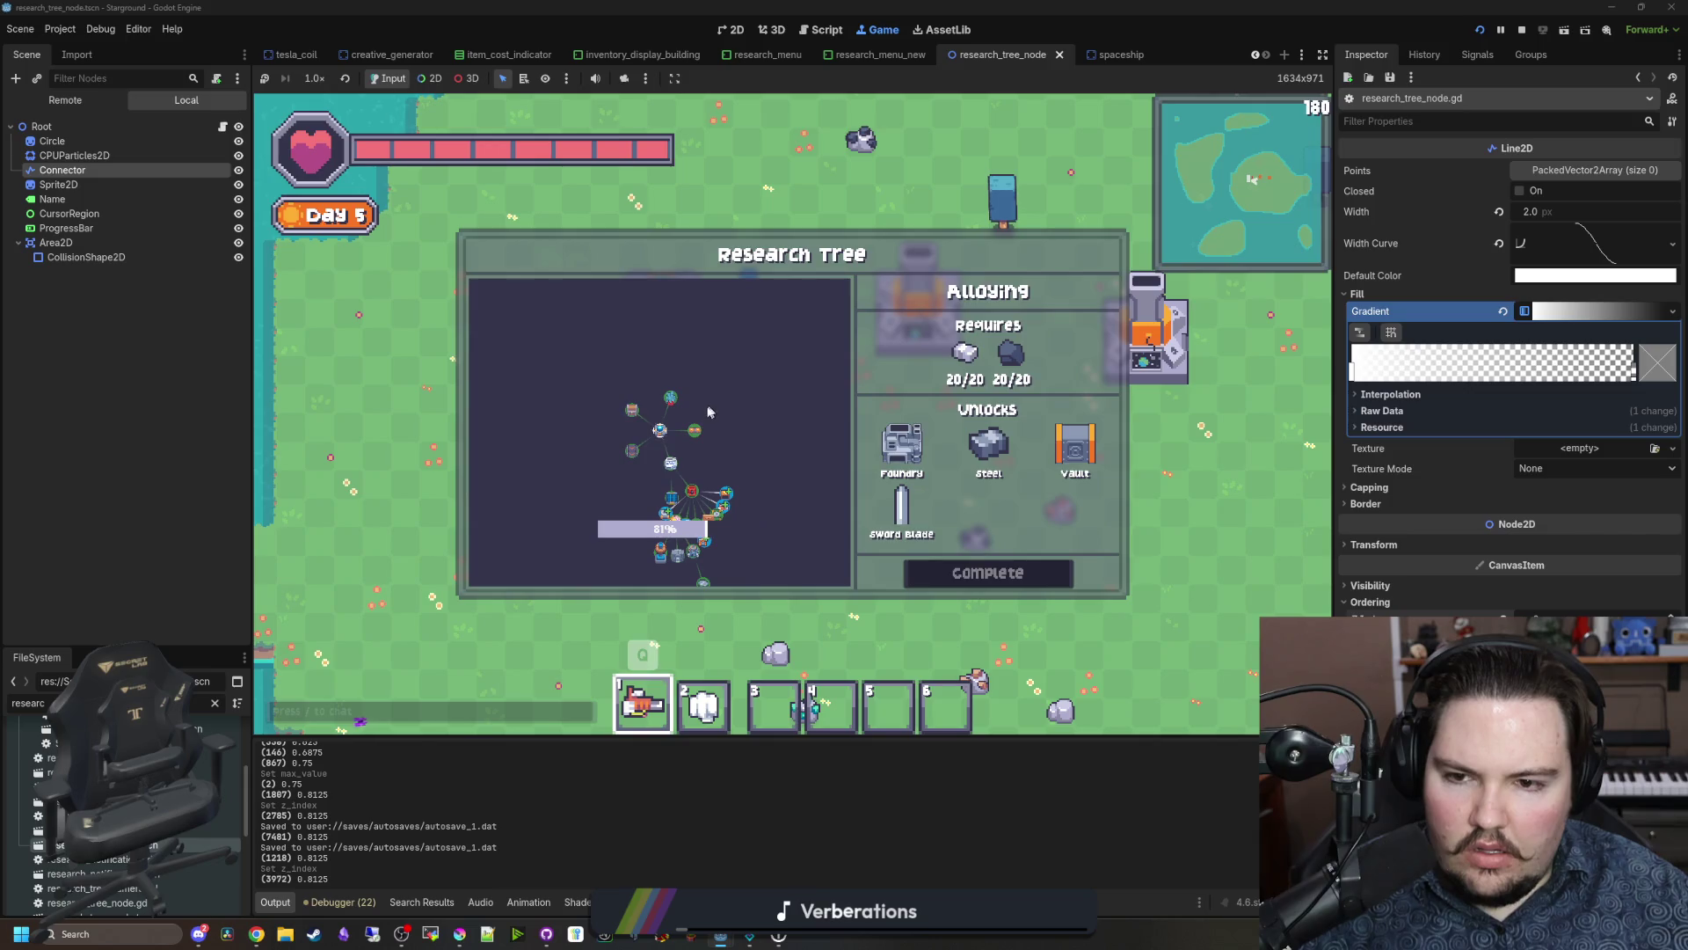
scroll(711, 431, "up", 2)
scroll(711, 435, "up", 5)
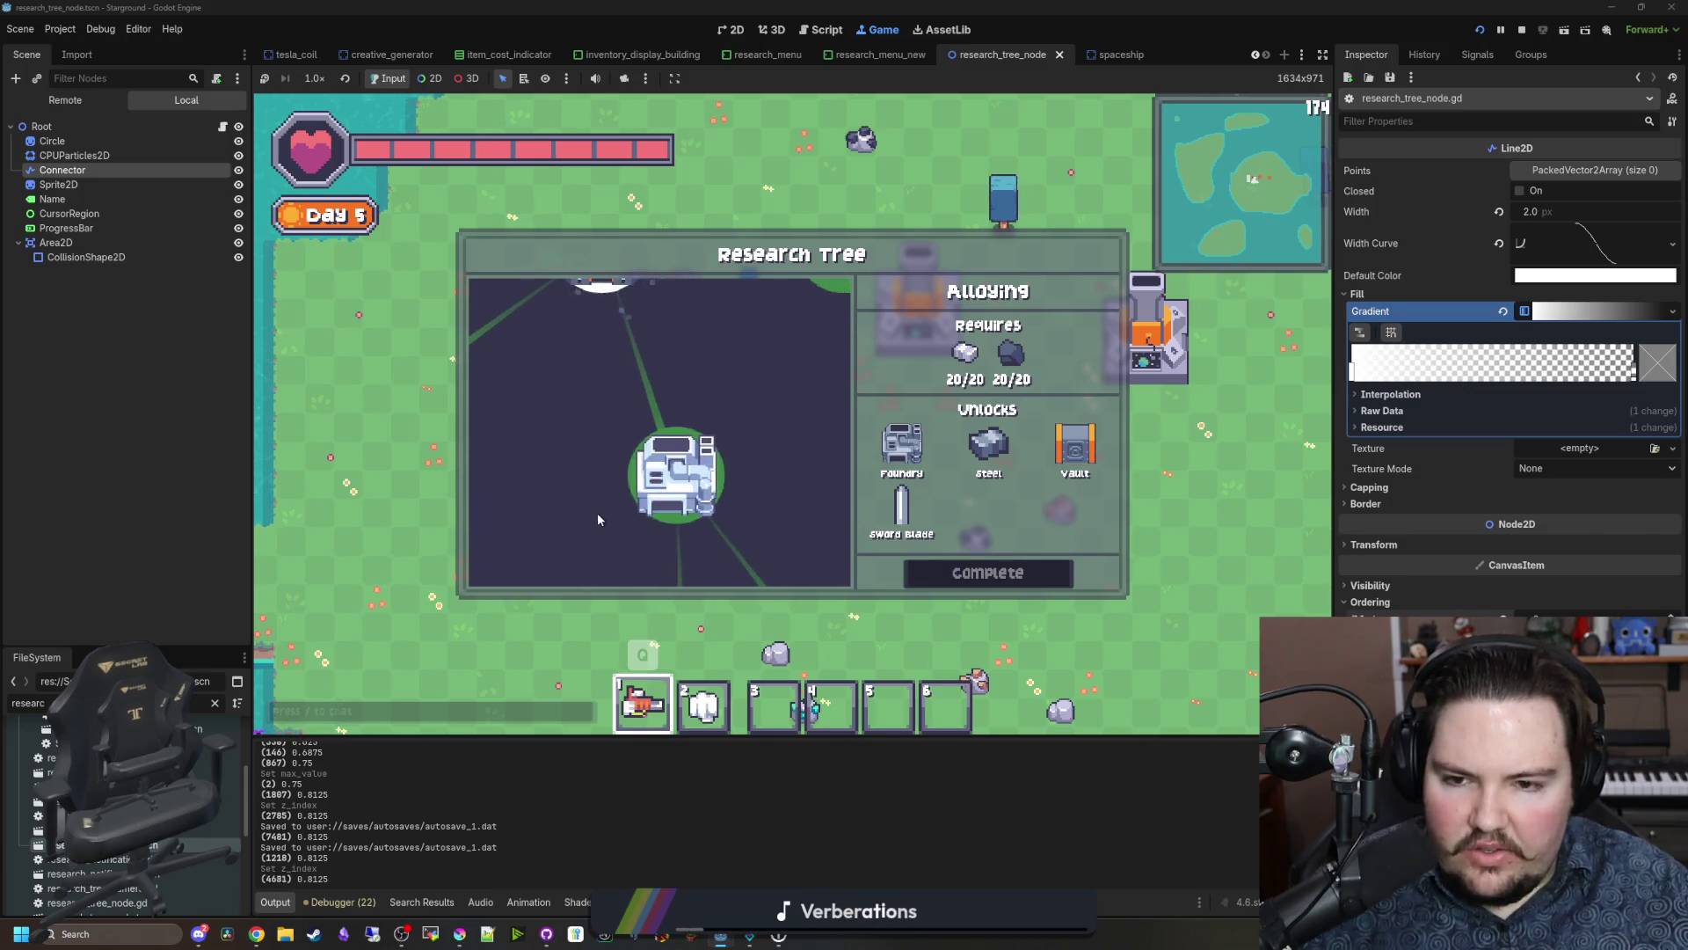
scroll(642, 483, "down", 3)
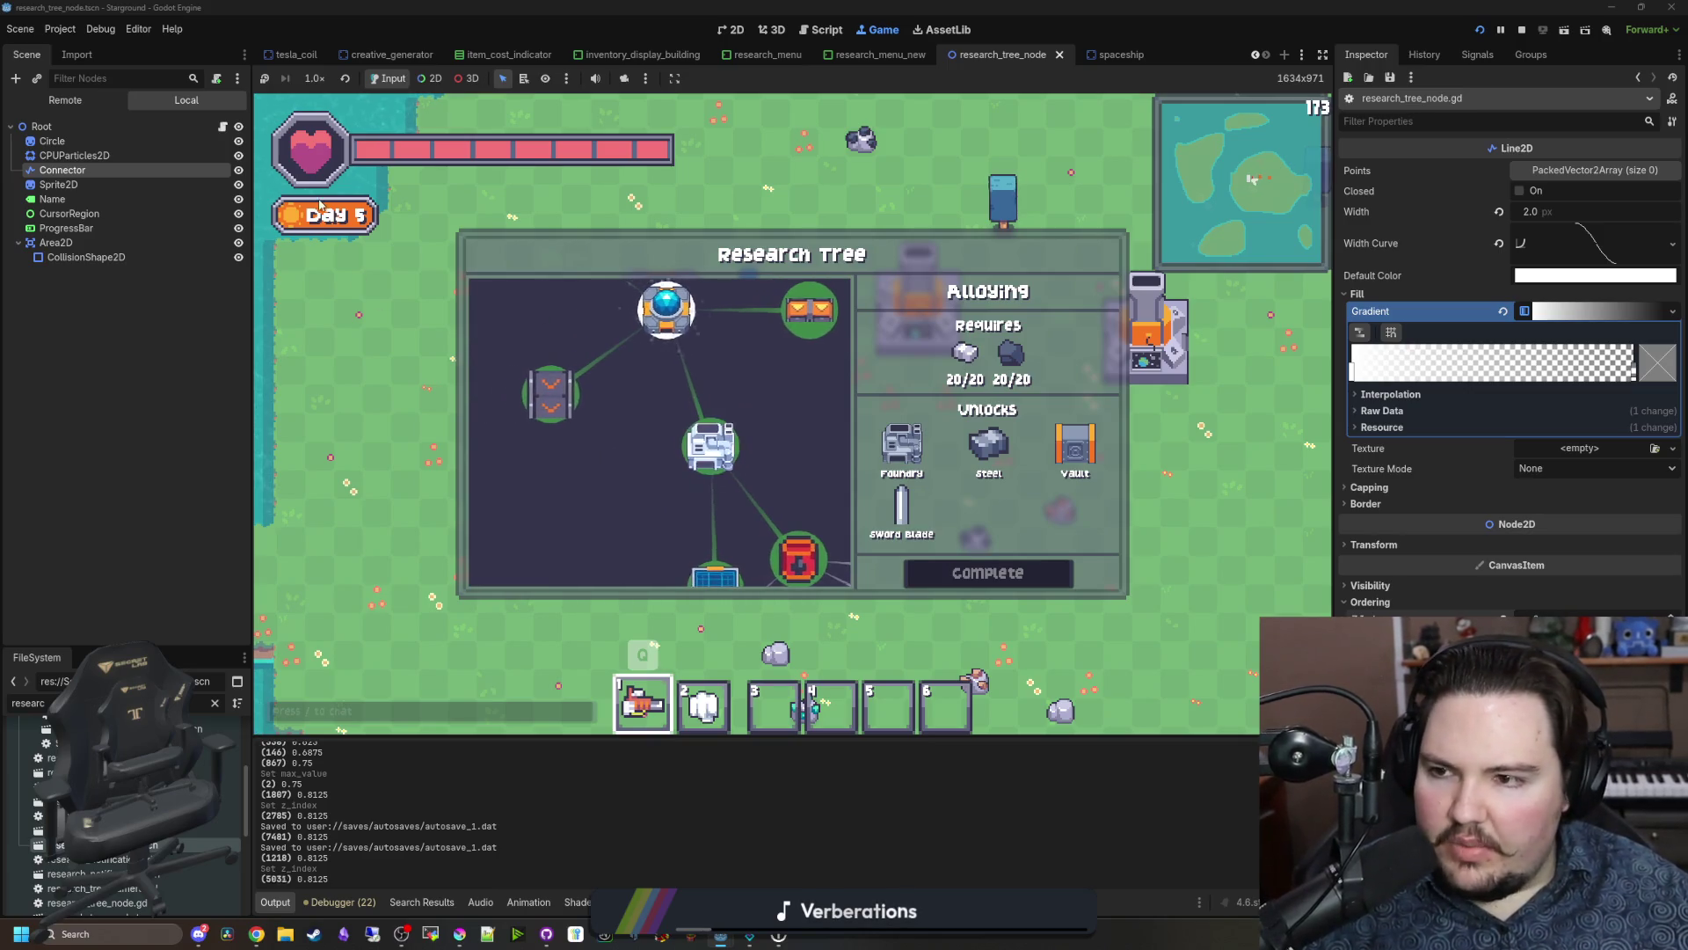
key("ctrl+F3")
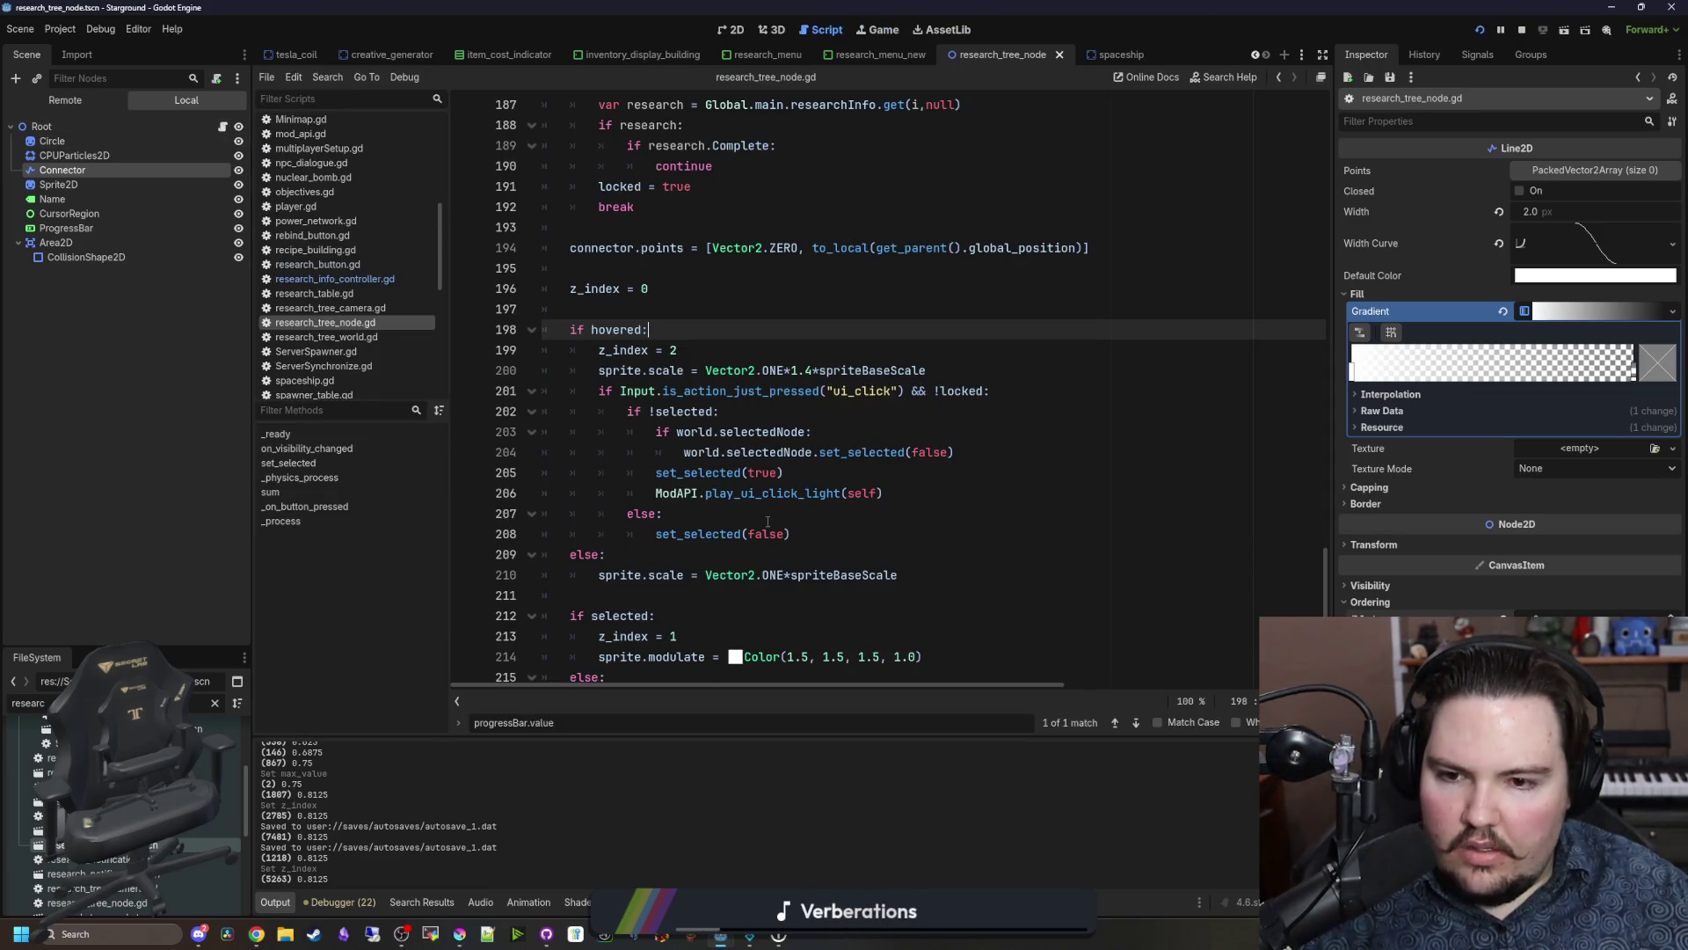
Step: Start a new zoomFactor variable declaration in _process after line 122
left_click(813, 370)
type("2")
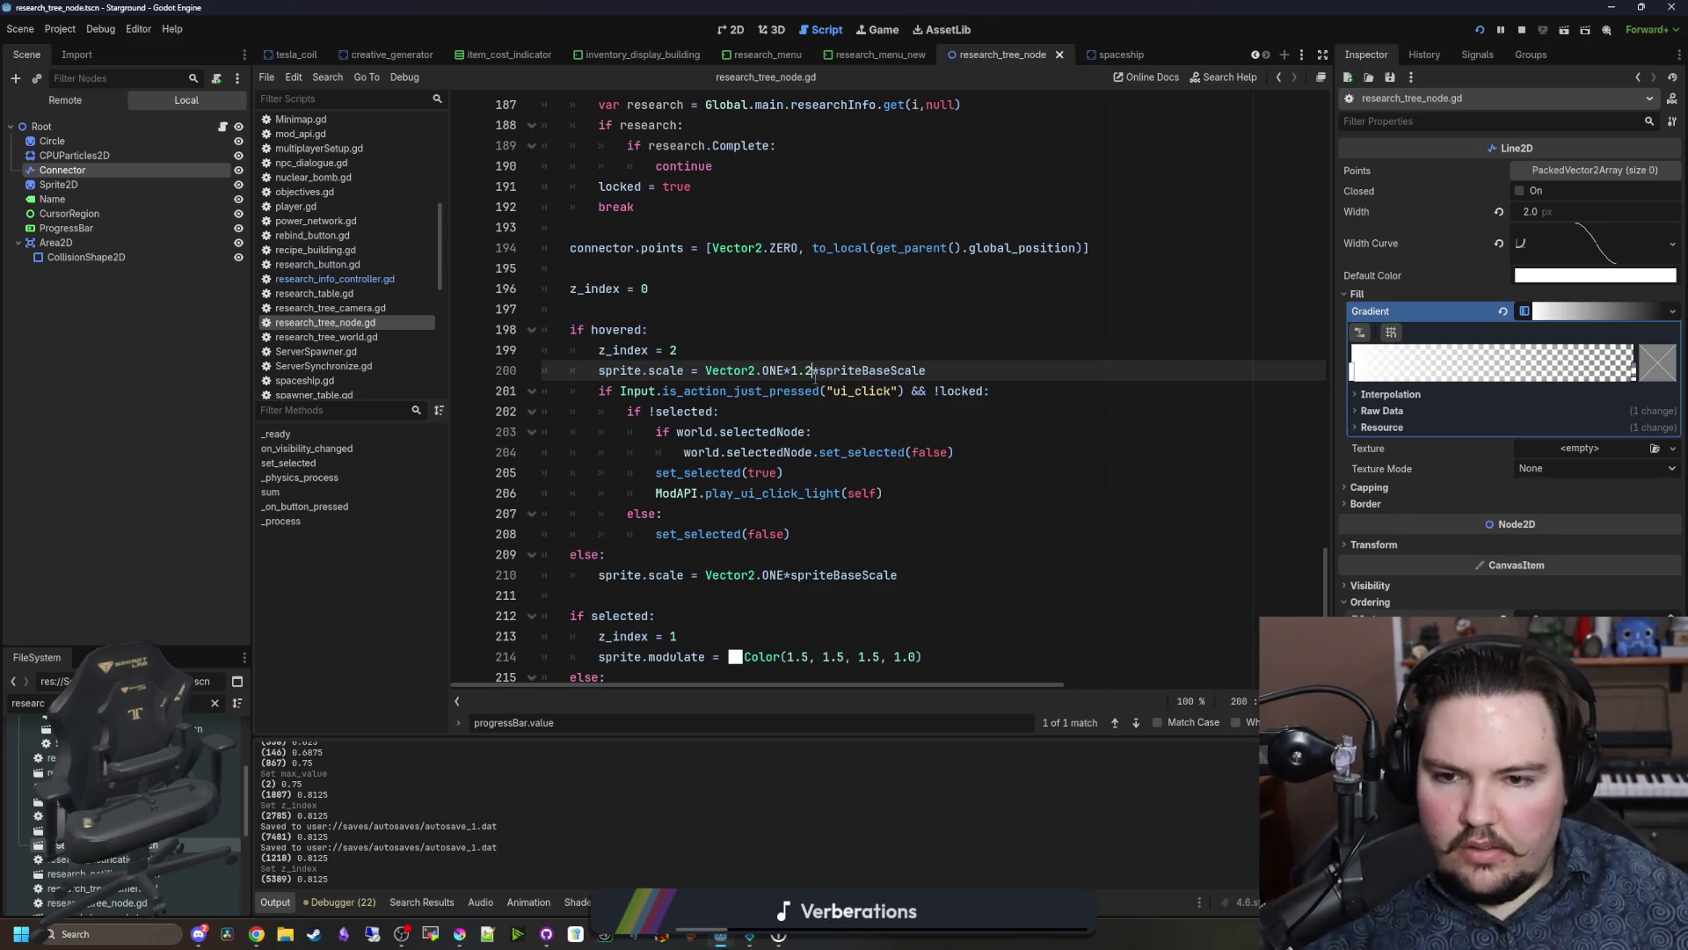
scroll(720, 370, "up", 20)
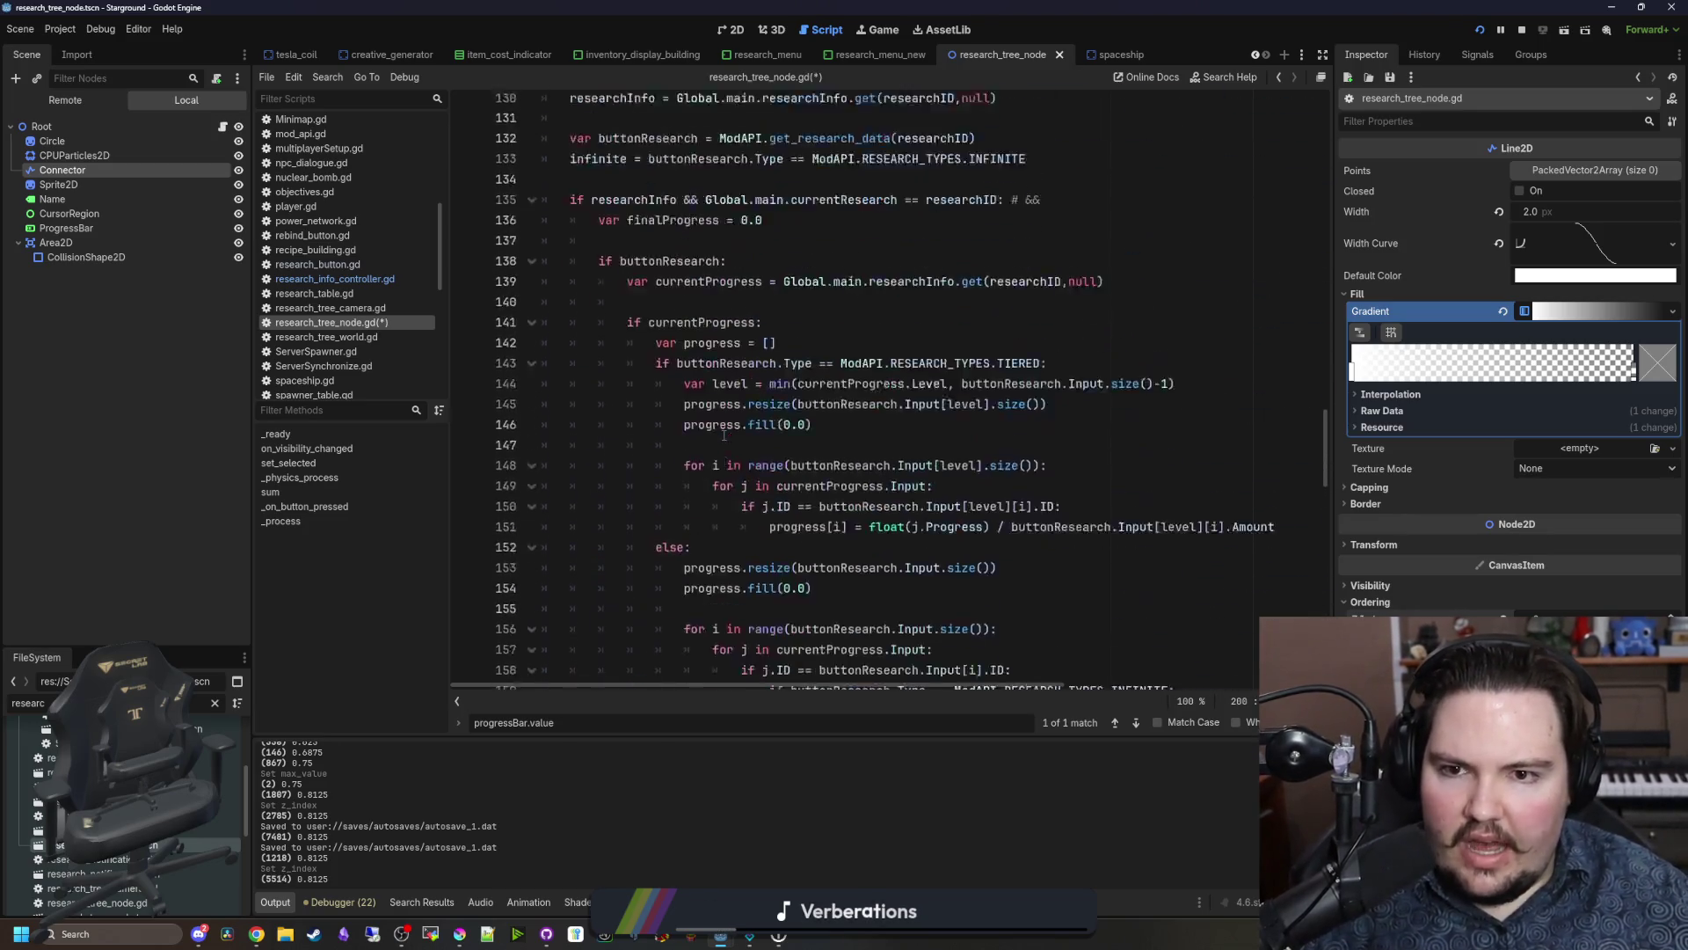
scroll(634, 384, "down", 2)
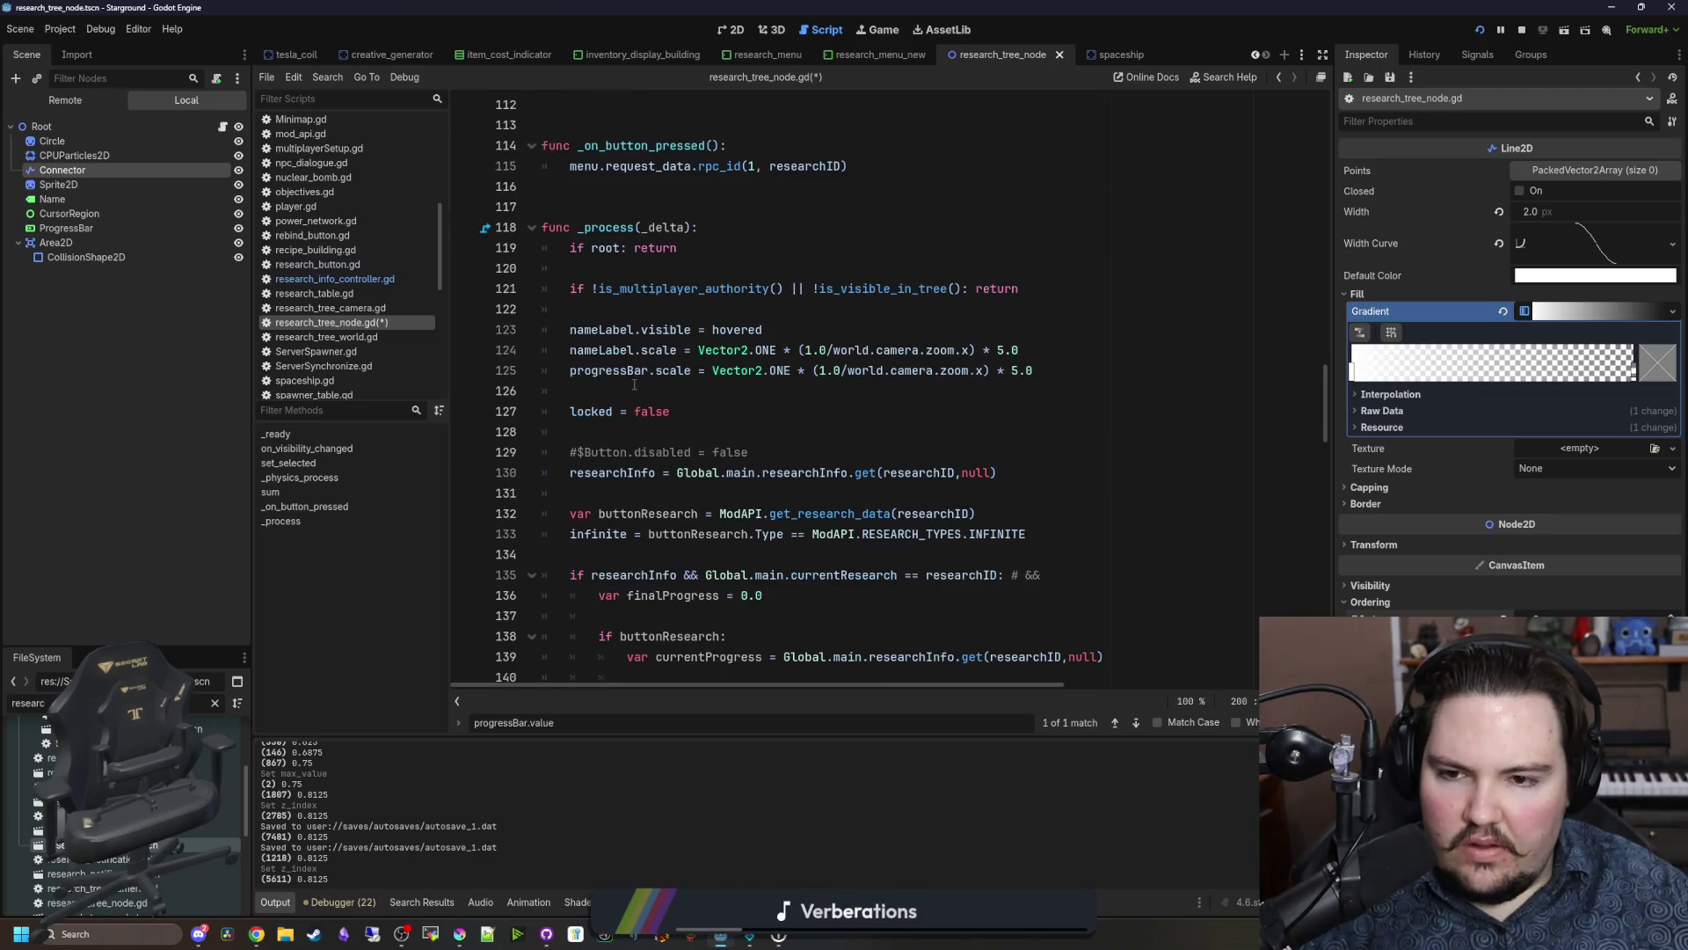
left_click(684, 310)
key("Return")
key("Return")
key("Up")
type("v")
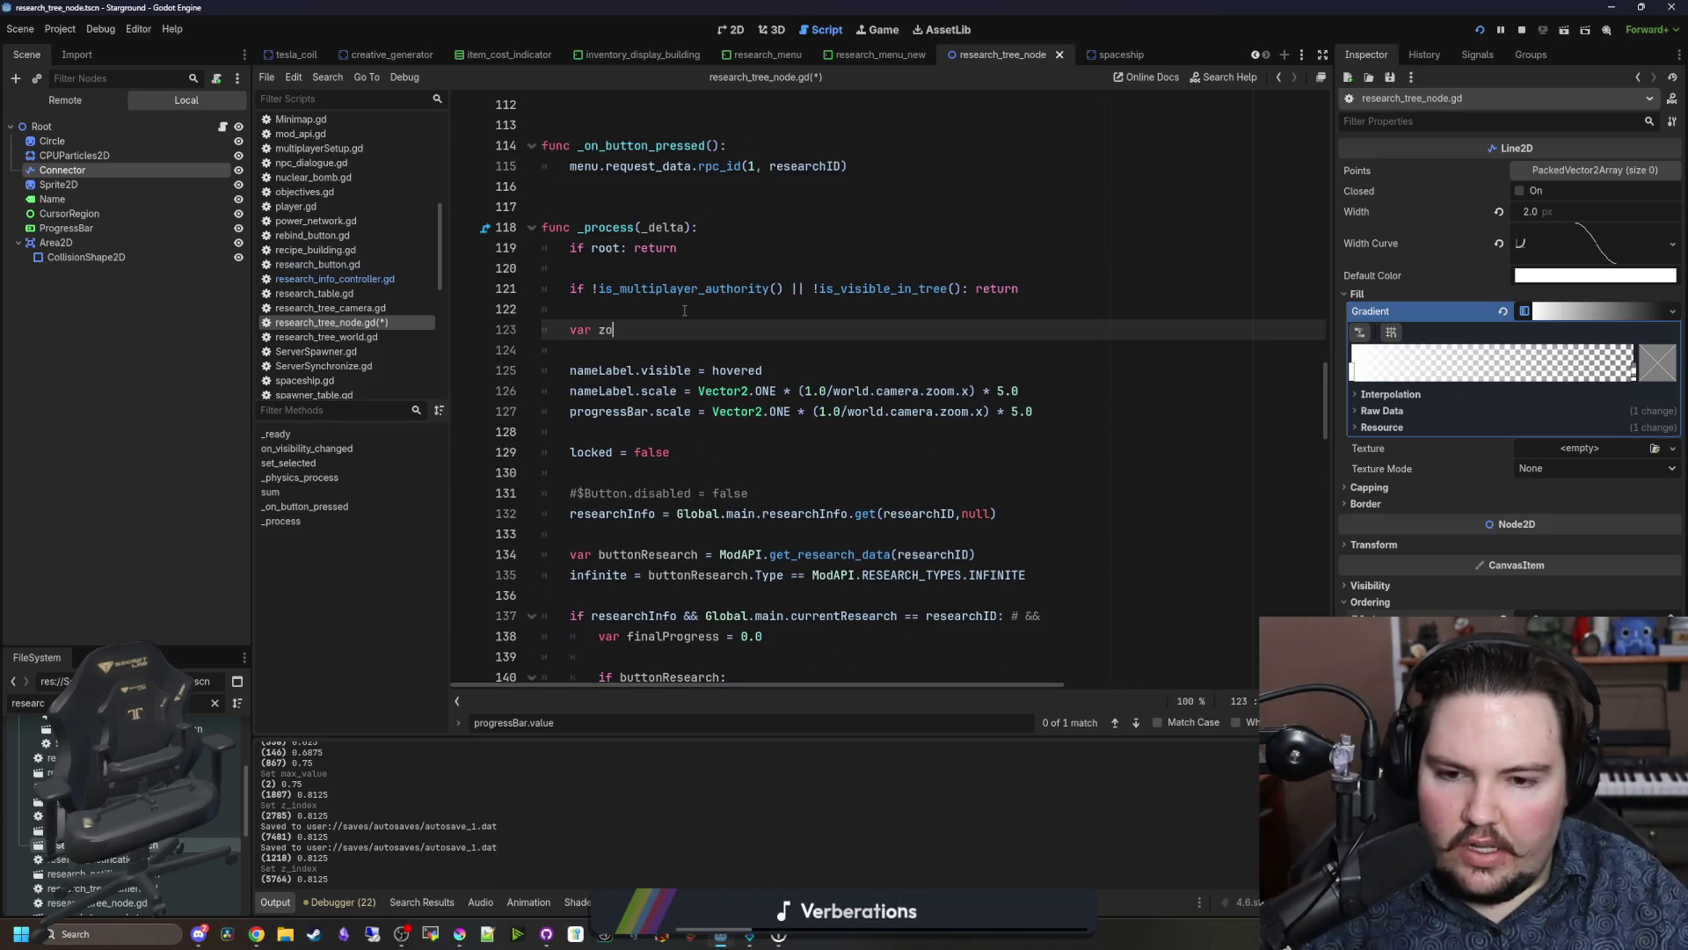
Step: Set zoomFactor to (1.0/world.camera.zoom.x) and use it in the label and progress-bar scales
left_click(932, 444)
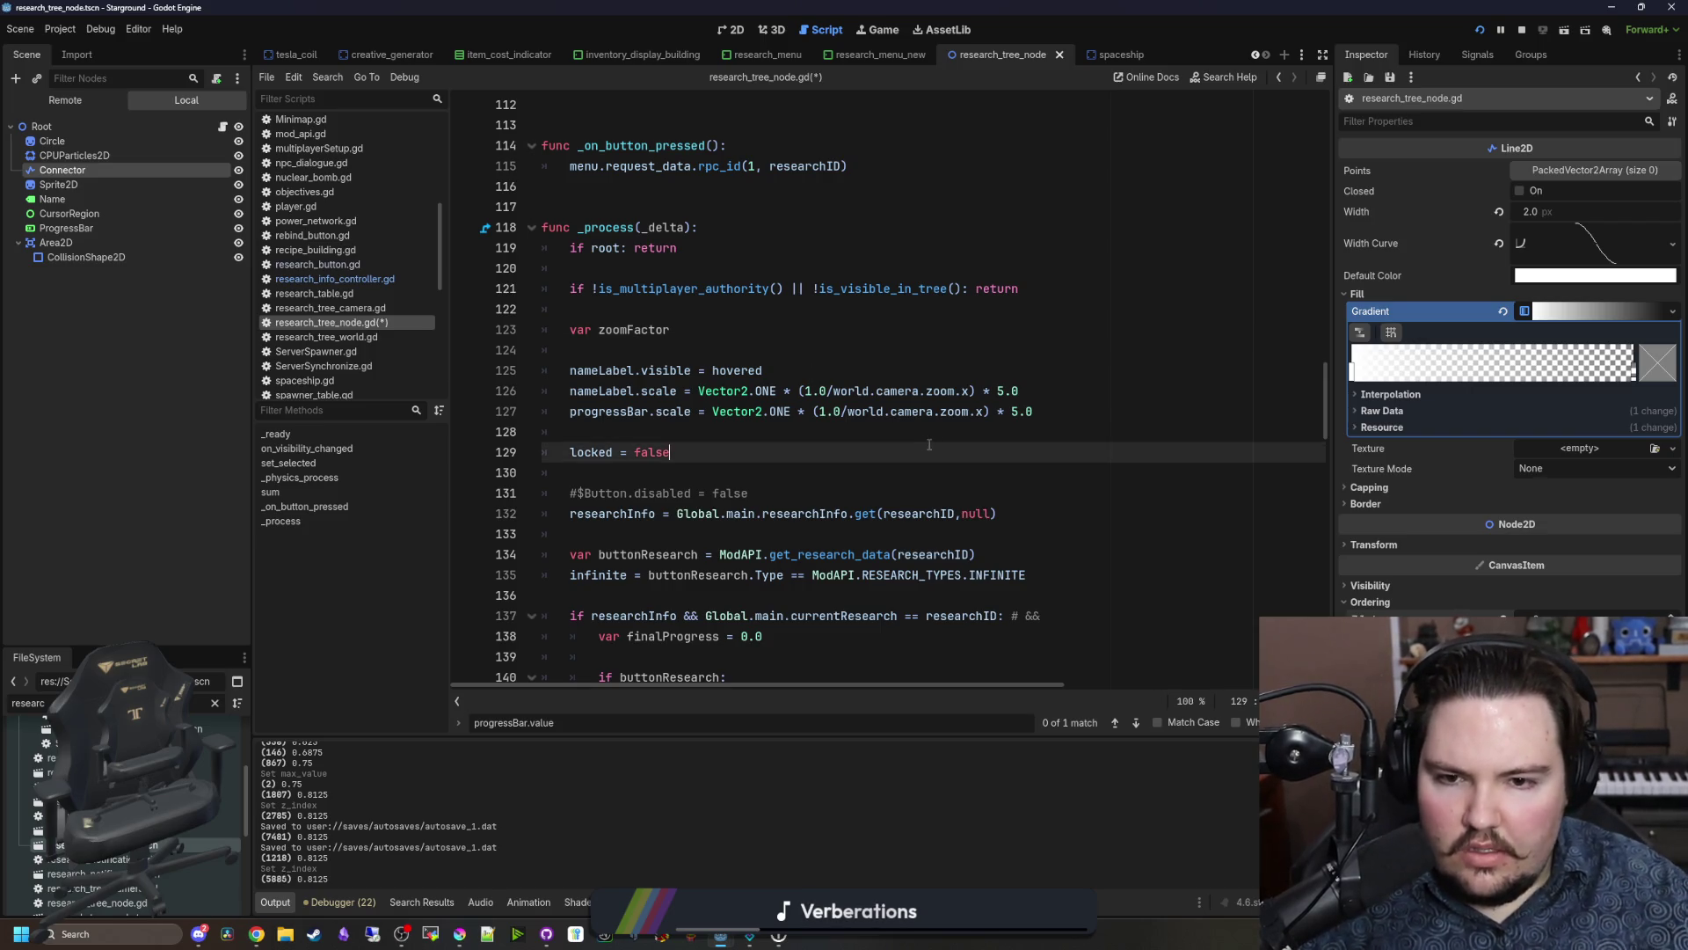
left_click_drag(975, 392, 794, 388)
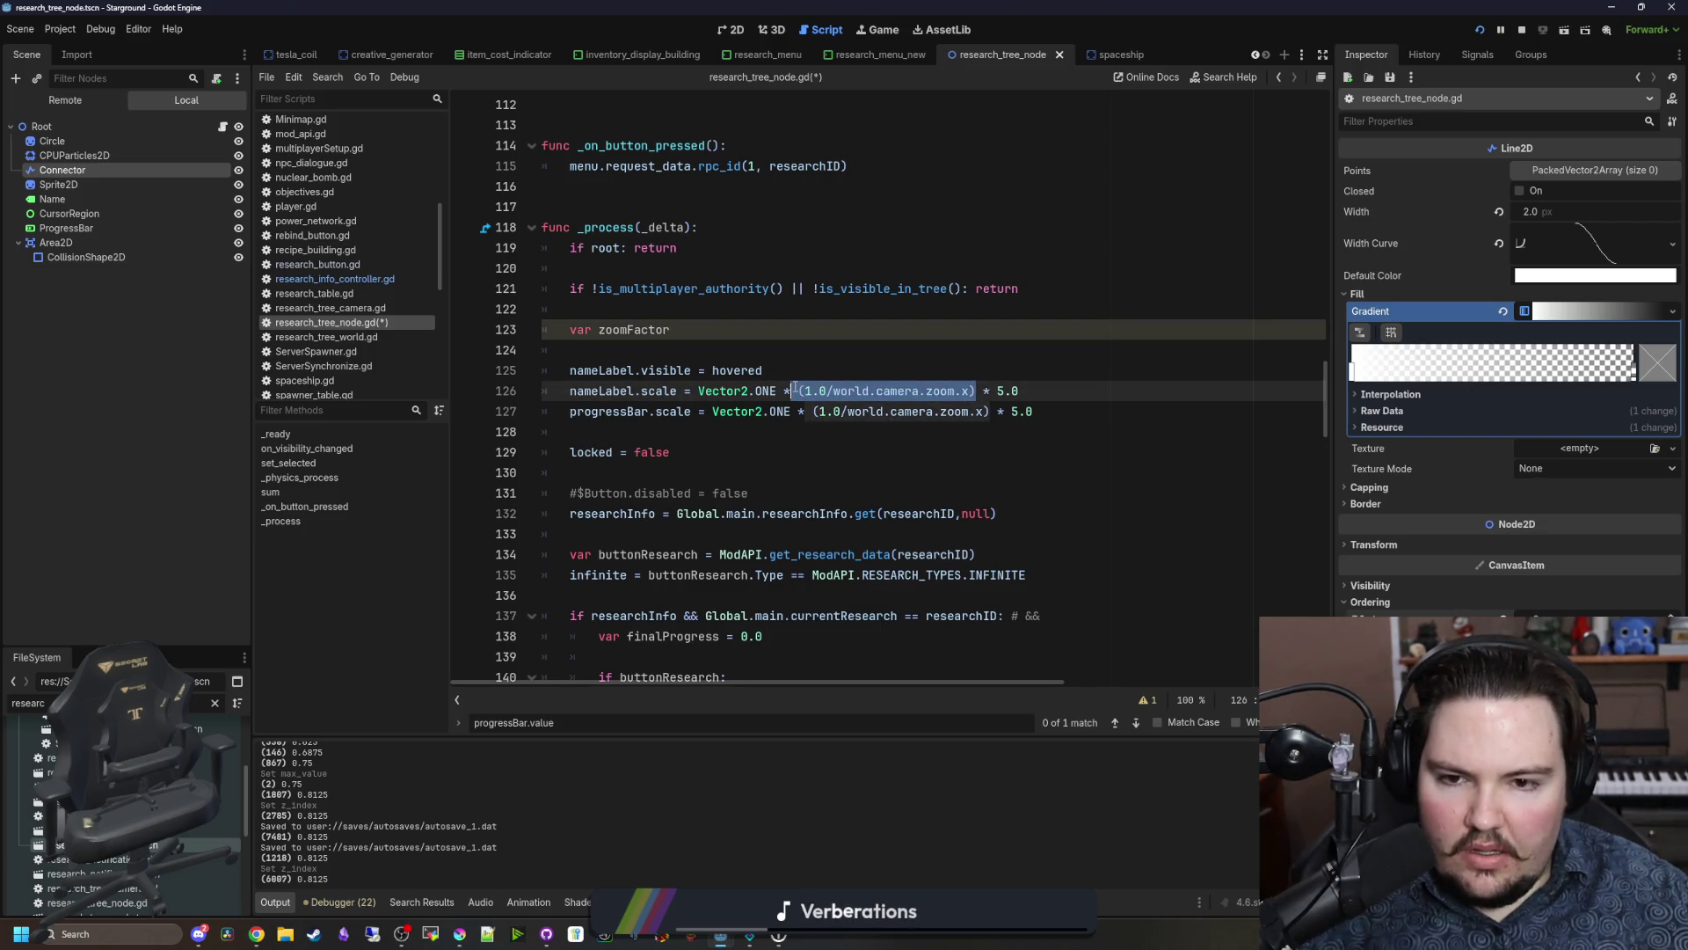
key("ctrl+x")
left_click(714, 330)
type("= (1.0/world.camera.zoom.x)")
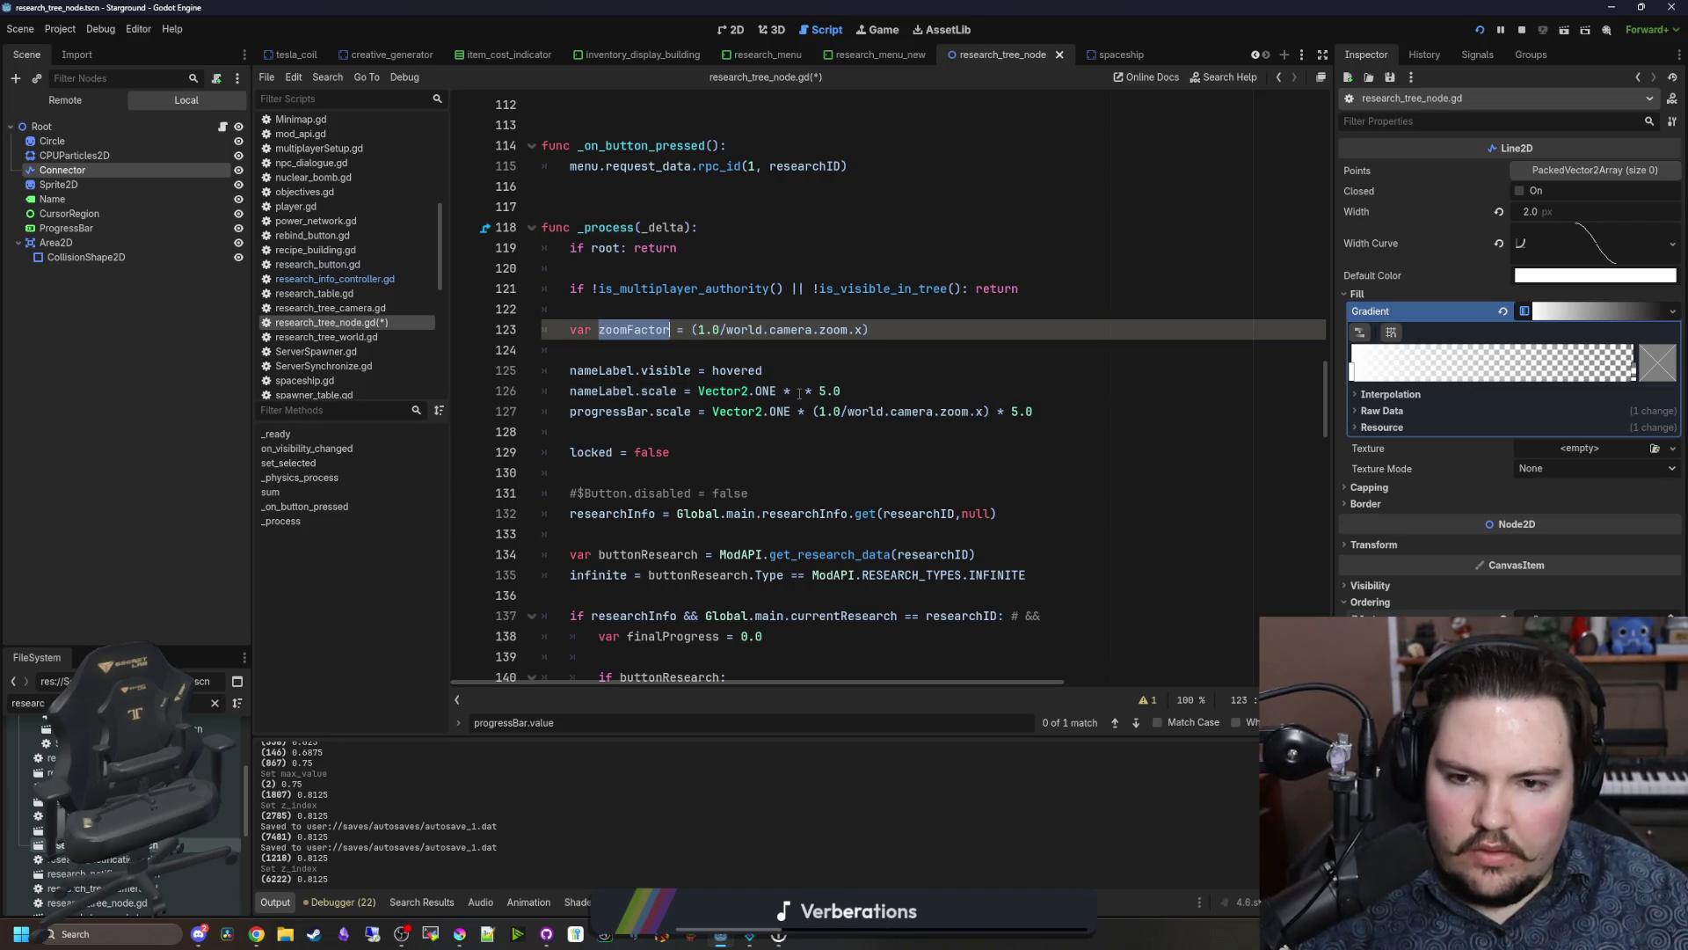
left_click(799, 392)
key("ctrl+v")
left_click_drag(991, 411, 807, 413)
key("ctrl+v")
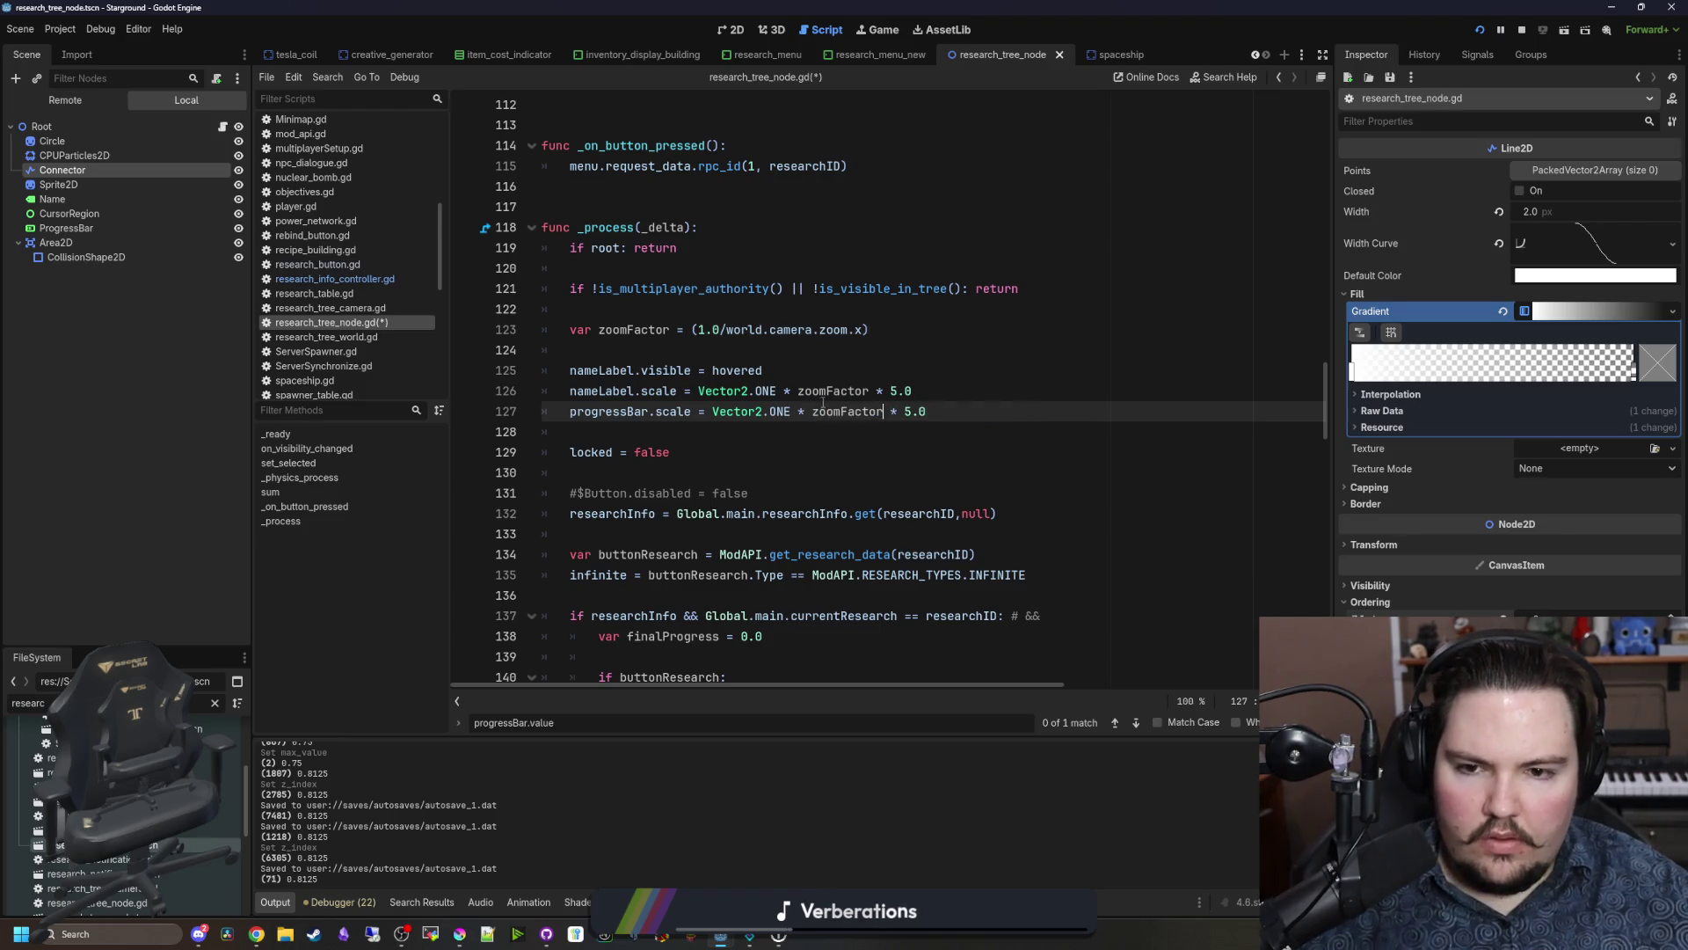
double_click(825, 391)
Step: Multiply the hovered sprite scale on line 202 by zoomFactor and save
scroll(879, 440, "down", 20)
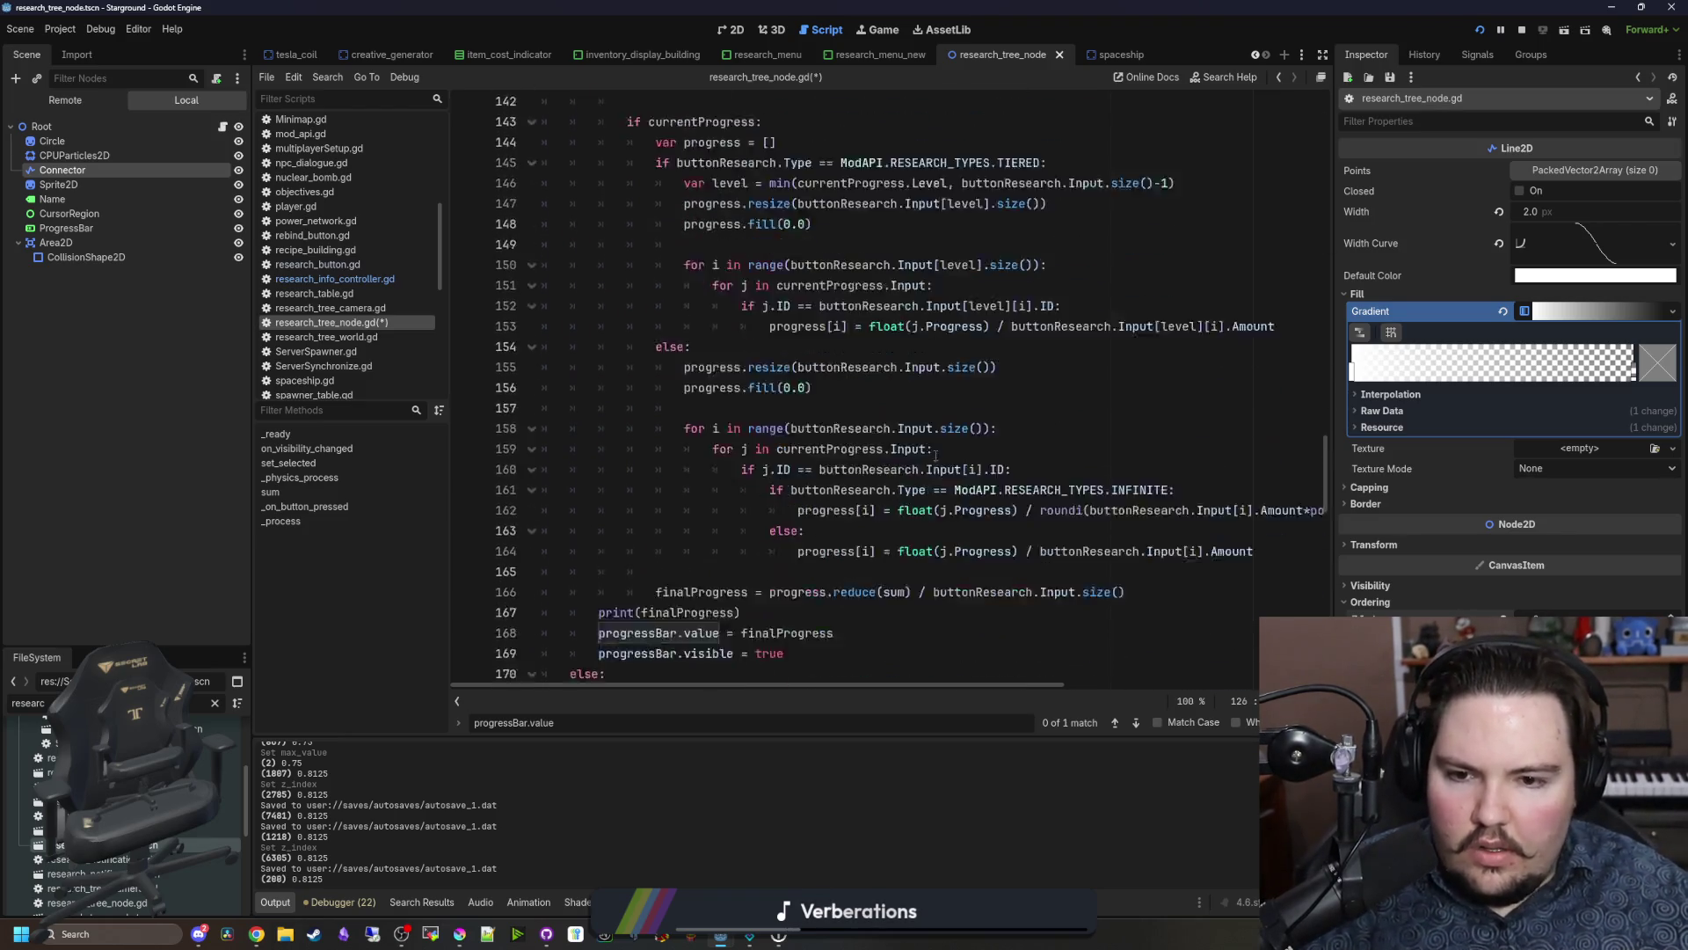
scroll(963, 495, "down", 2)
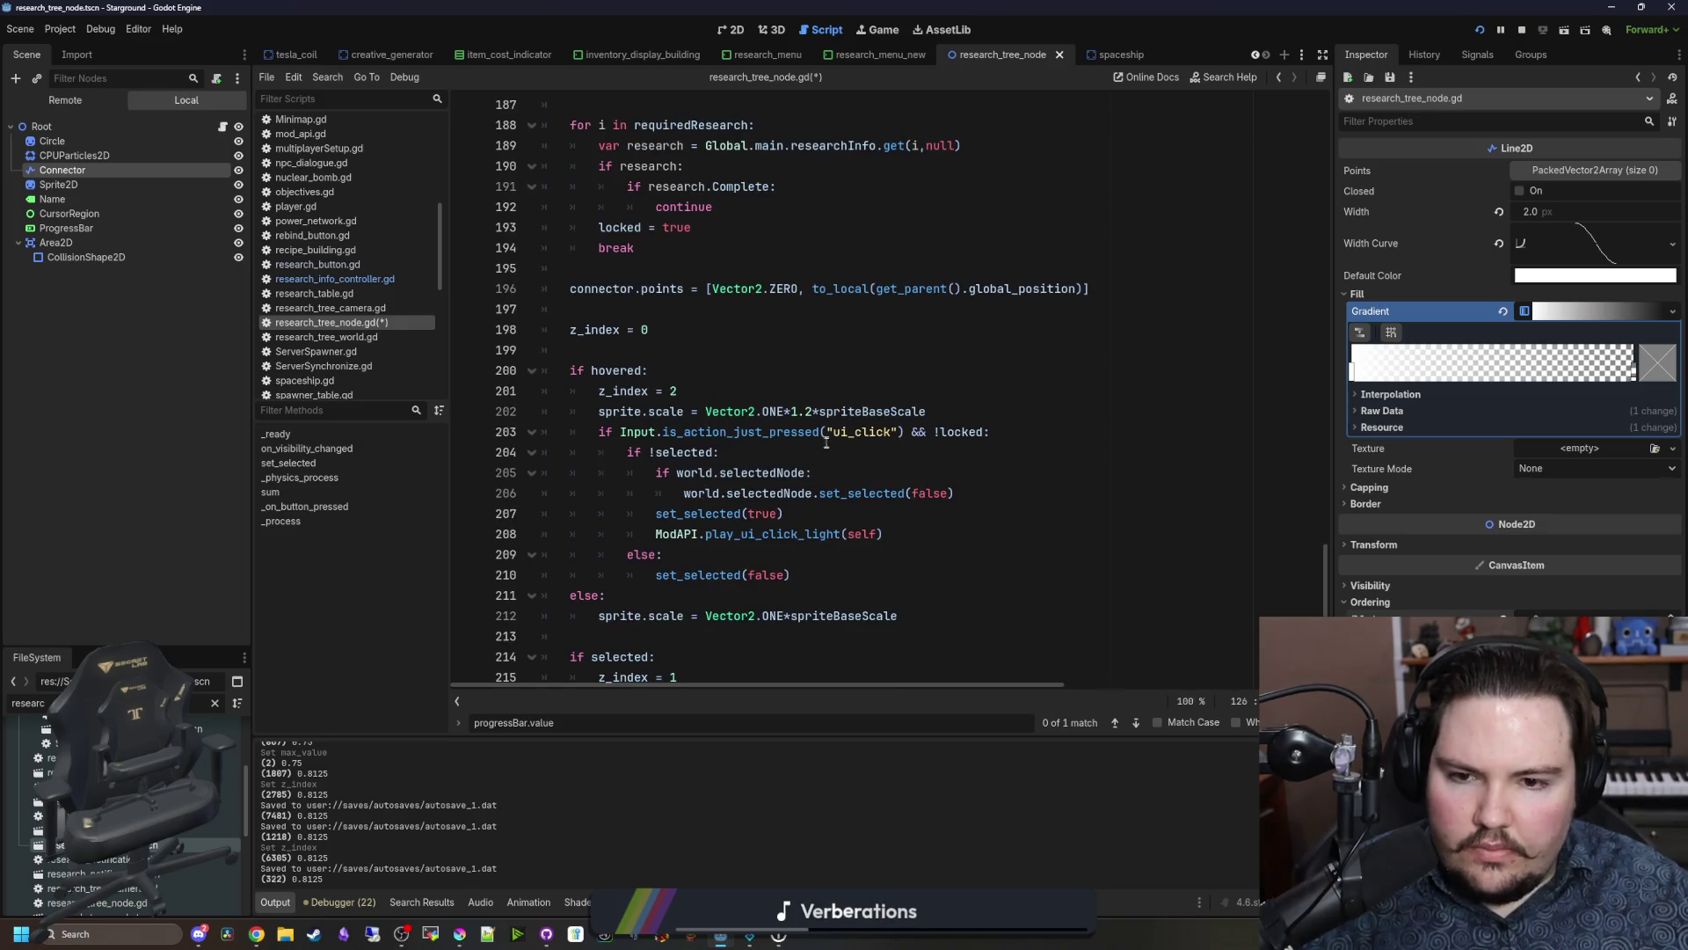
left_click(813, 411)
type("* (")
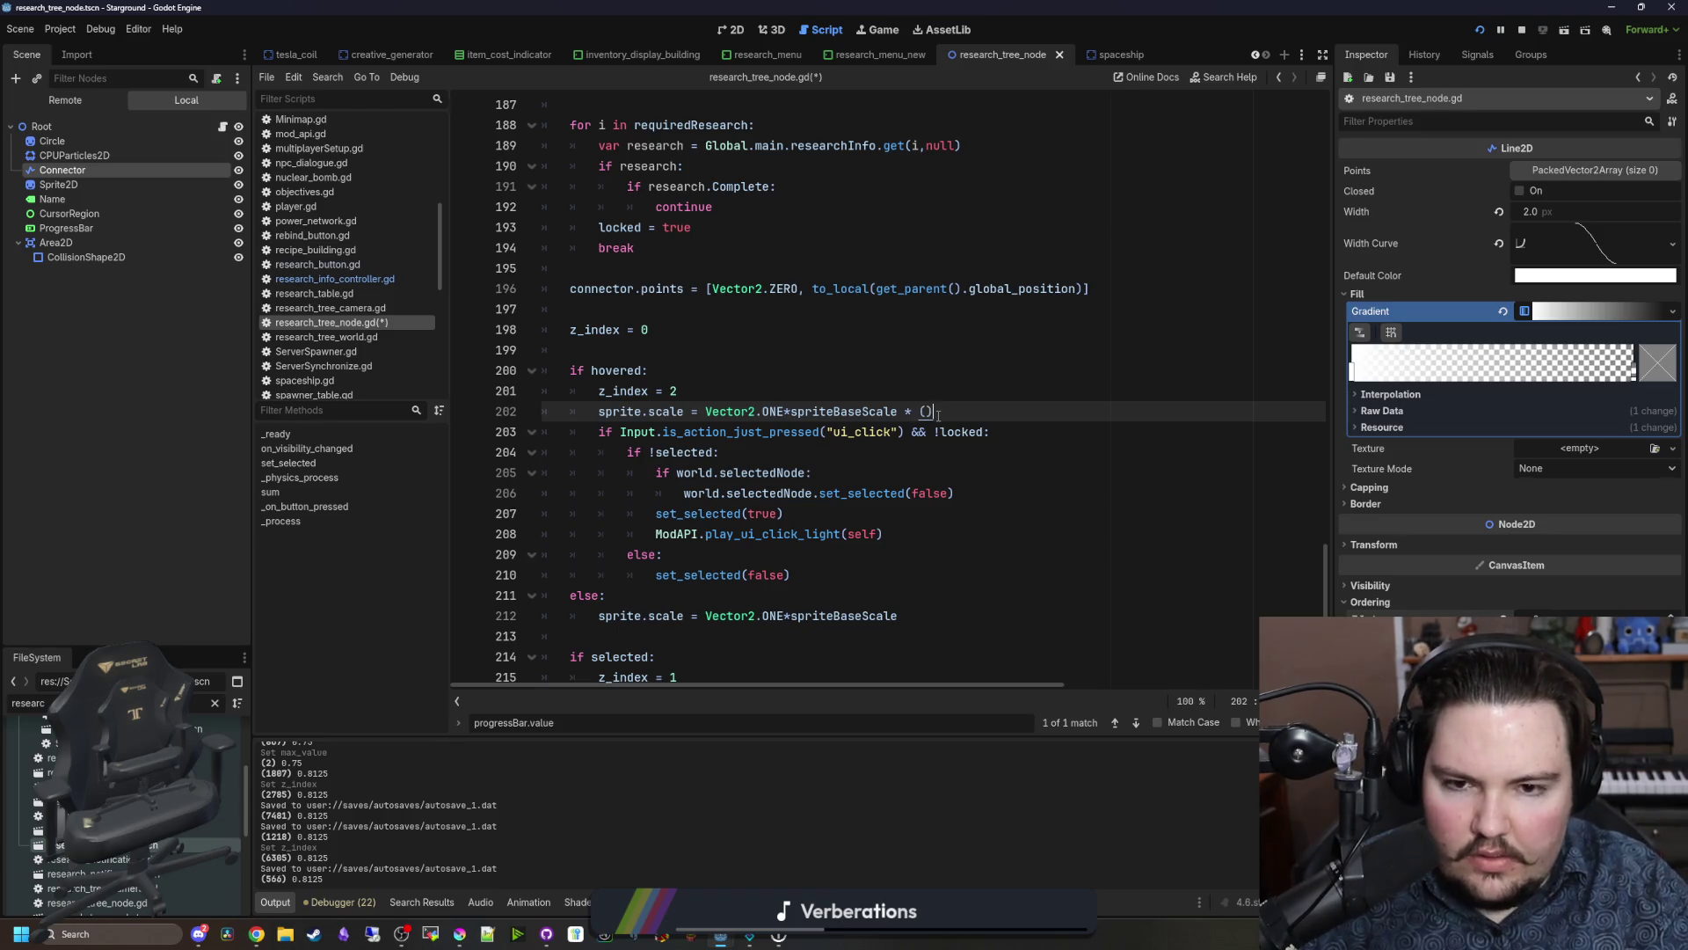
type("zoomFactor")
left_click(989, 390)
key("ctrl+s")
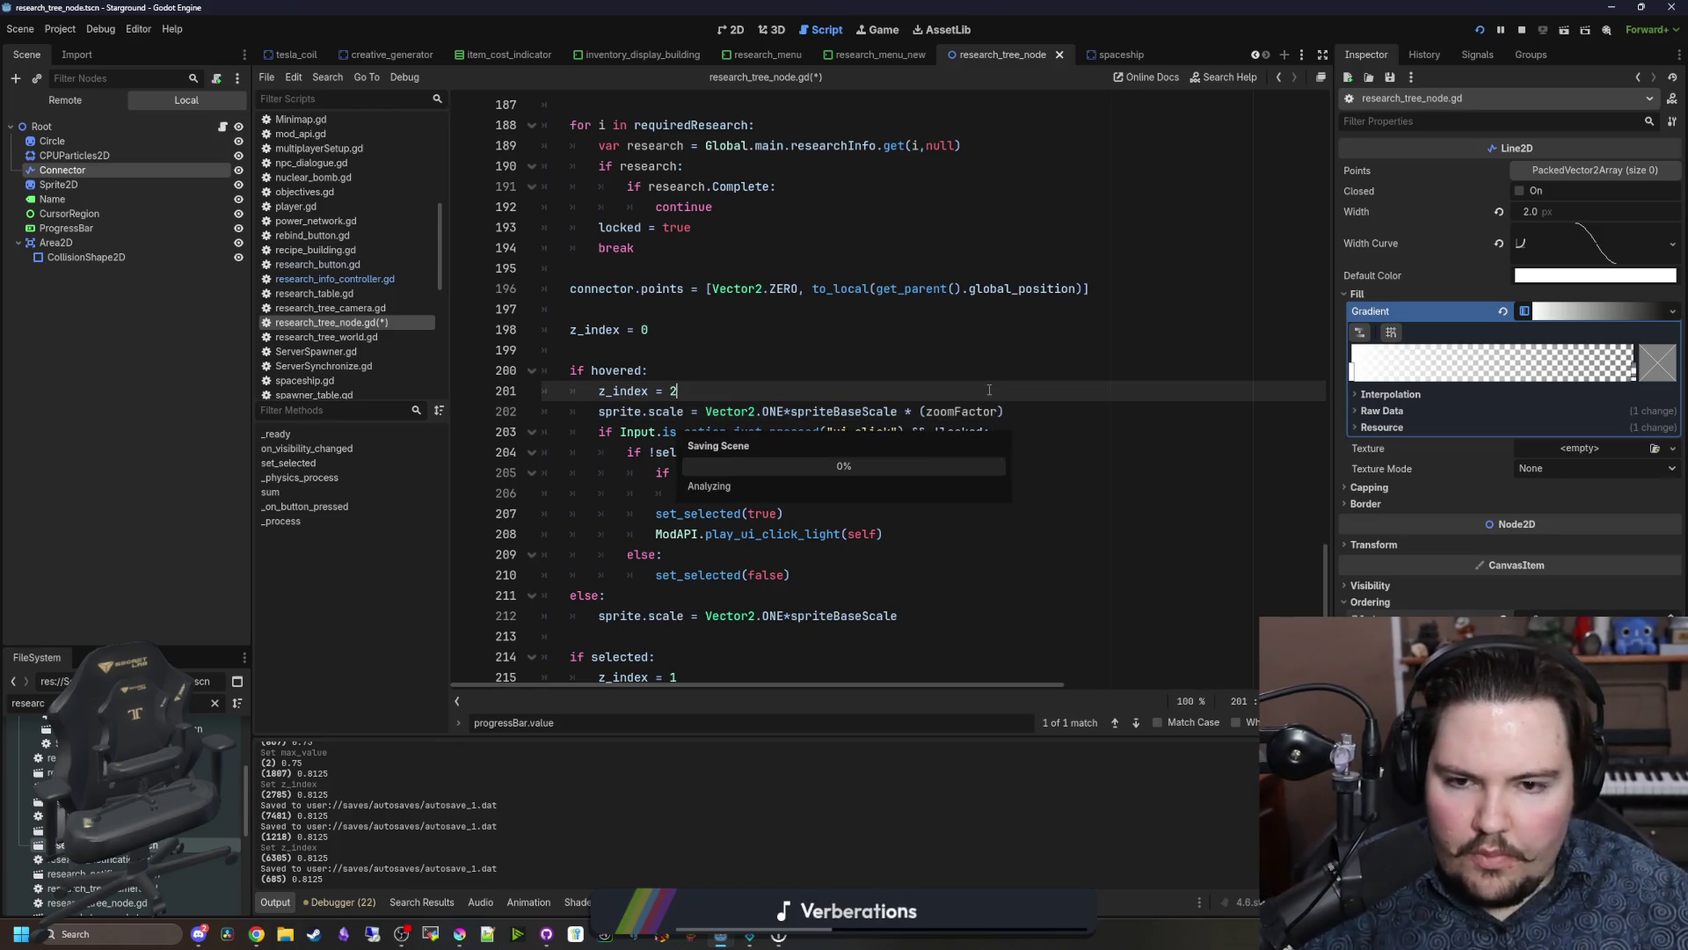
left_click(891, 32)
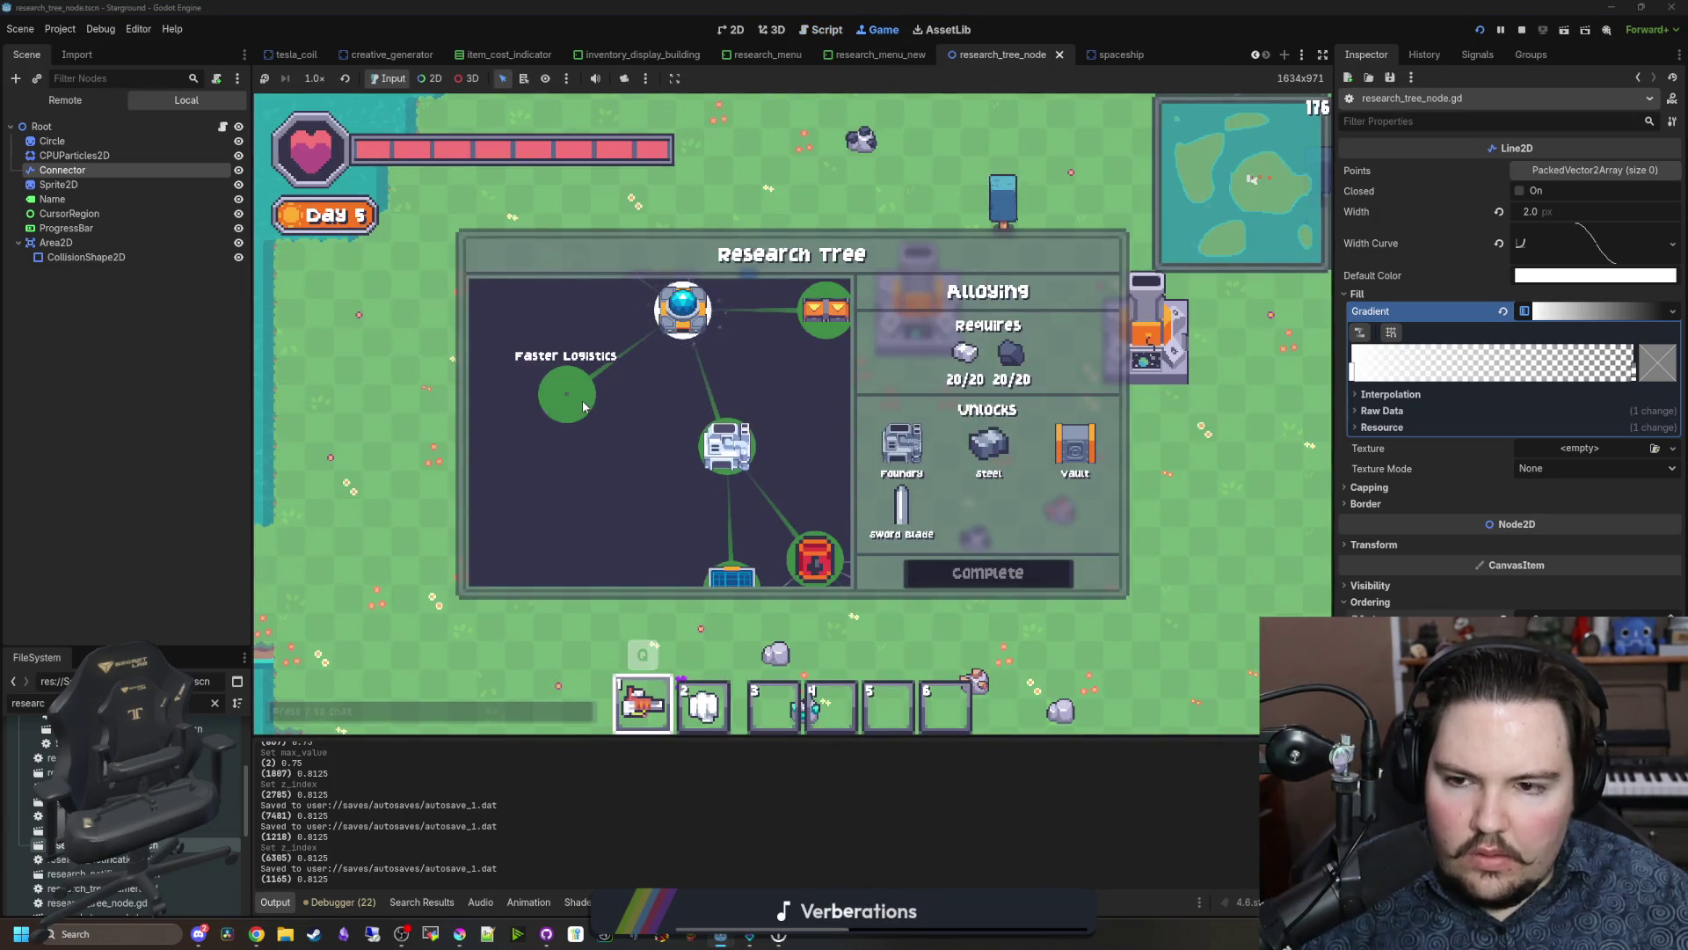
Step: Make line 202's hover scale Vector2.ONE*spriteBaseScale * (1+(.2*zoomFactor)) and save
left_click(222, 127)
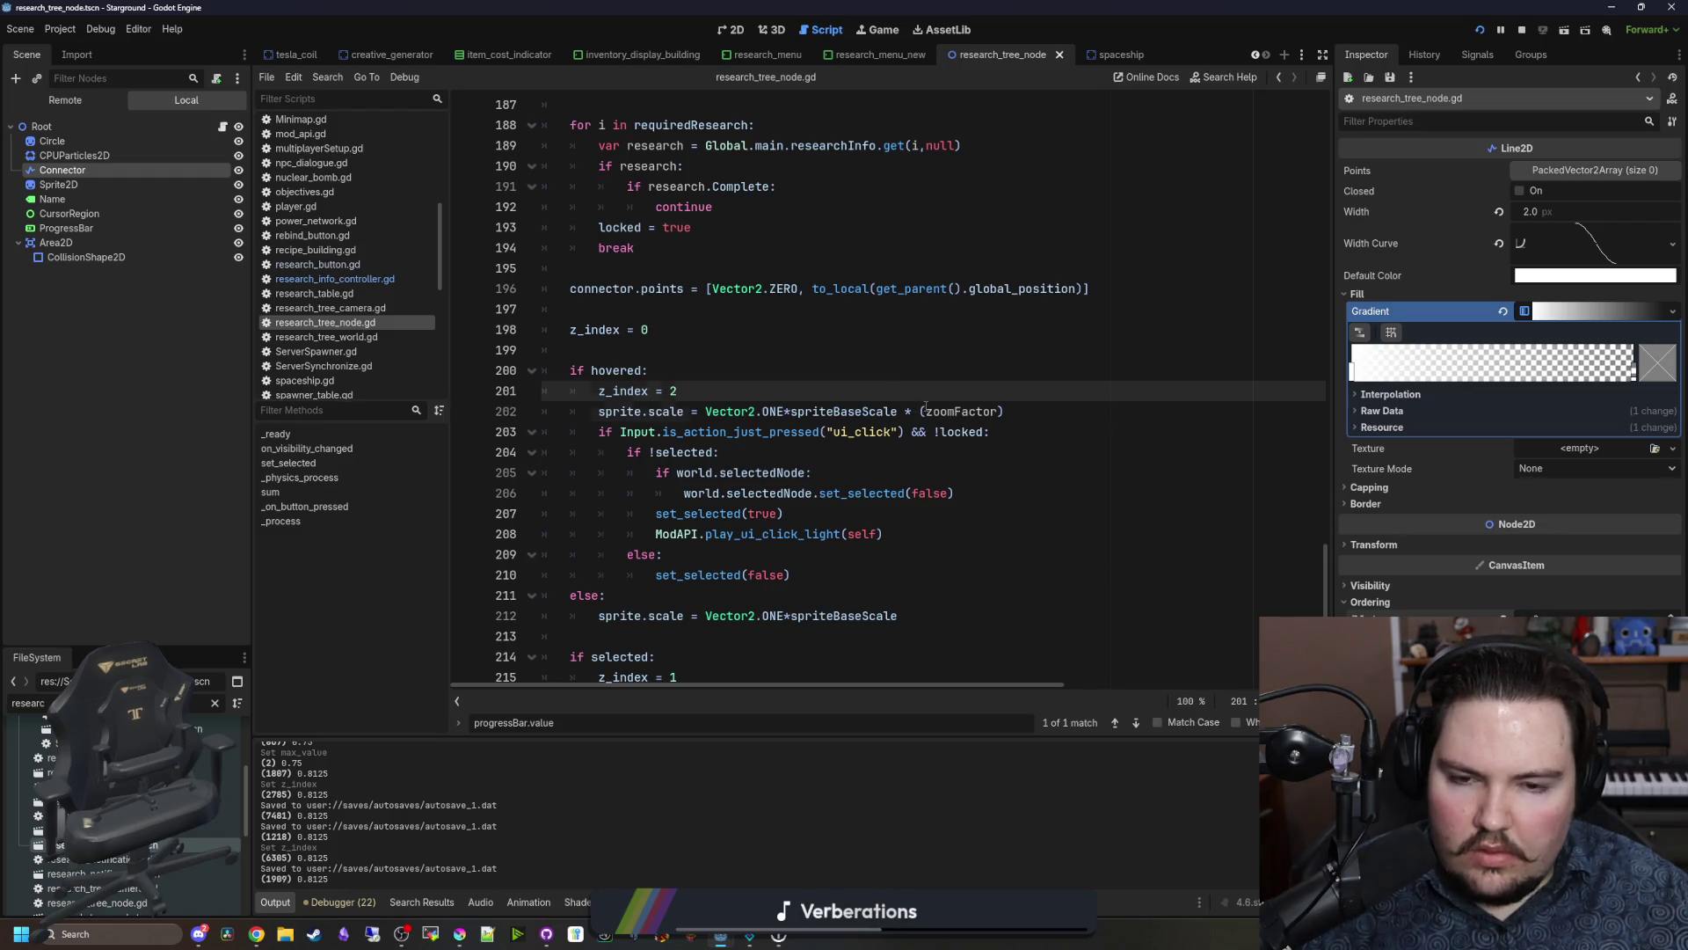
left_click(926, 410)
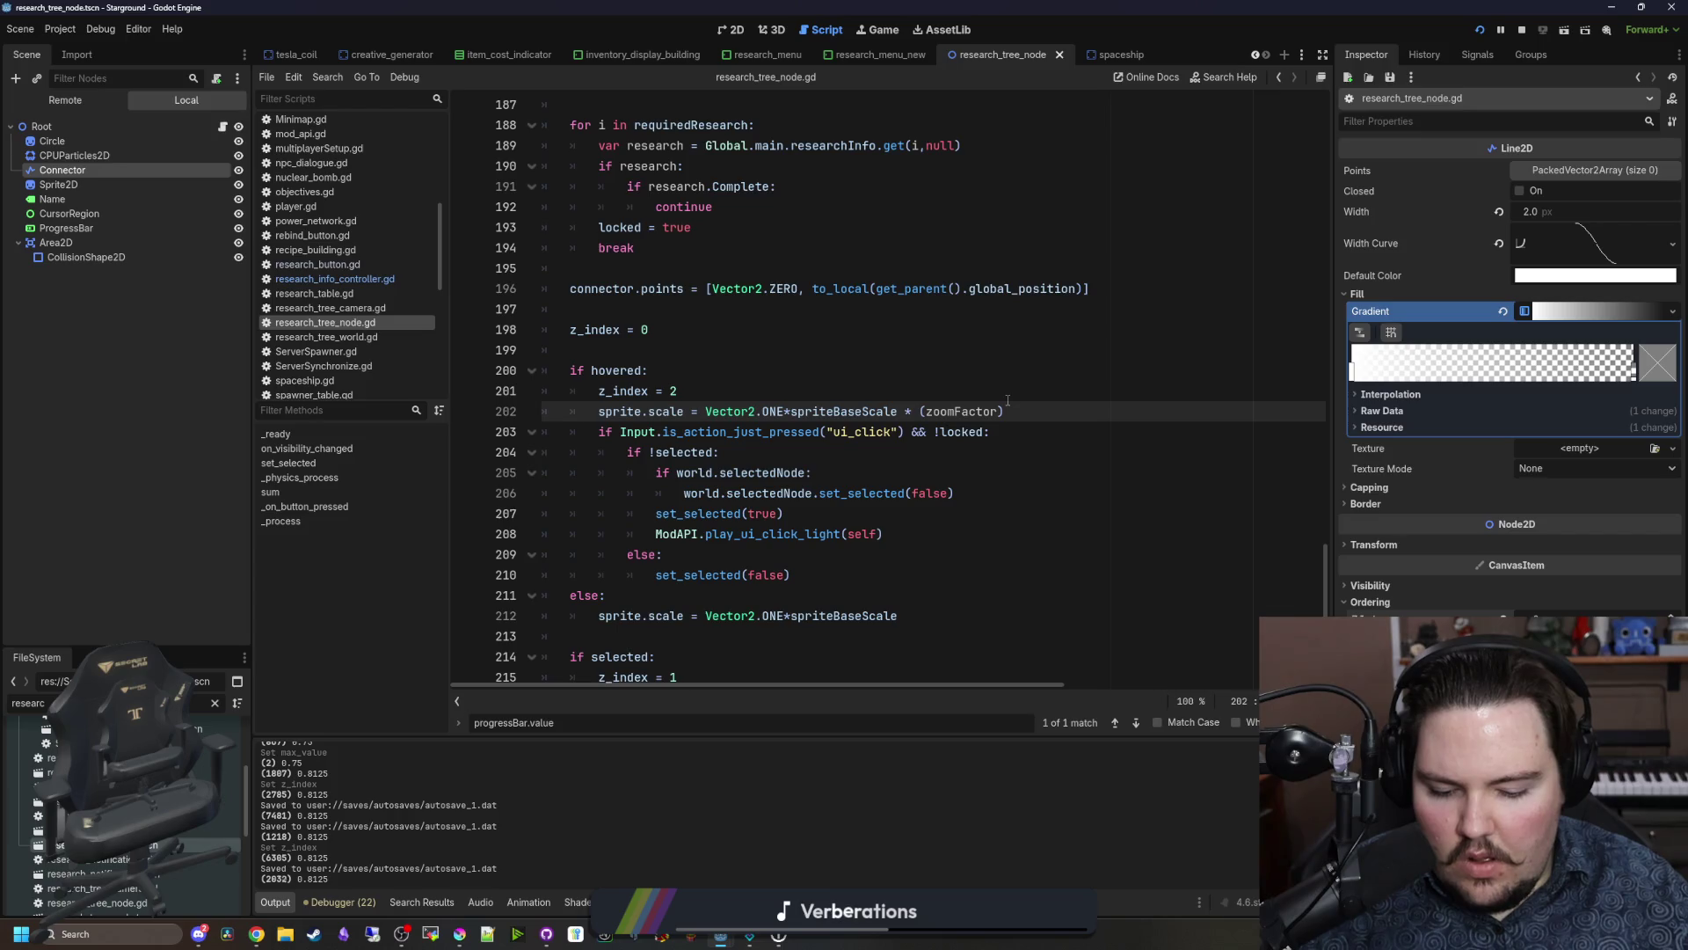
key("Right")
key("Right")
key("Right")
type("()")
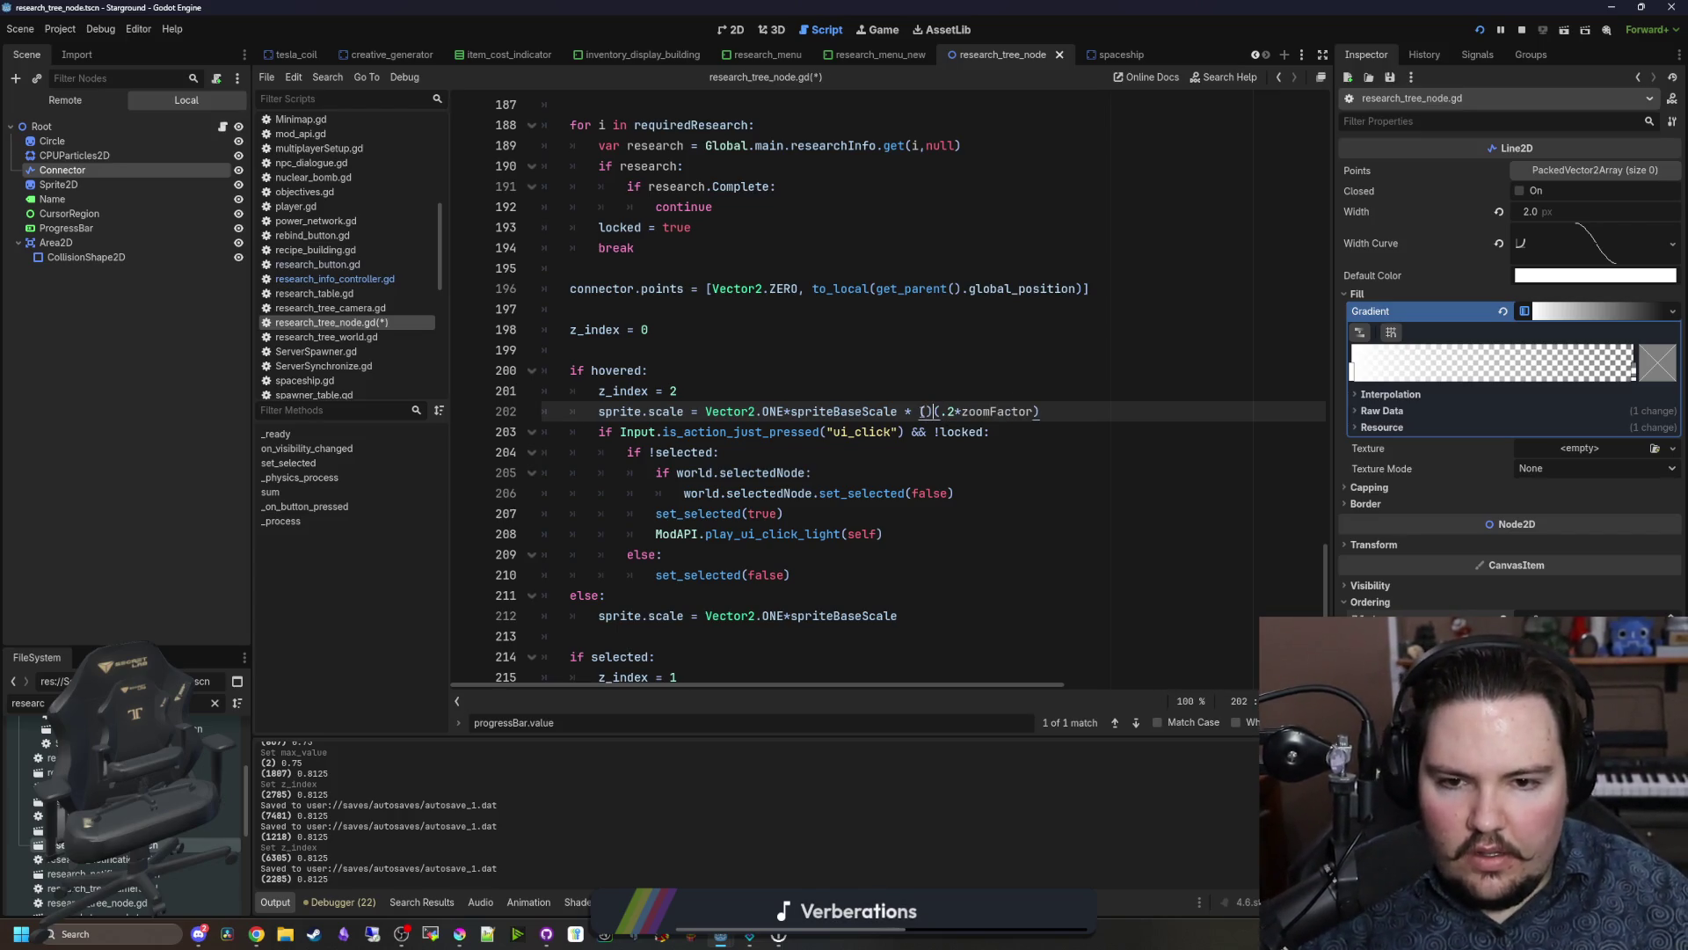
type("1+")
type(")")
key("Up")
key("ctrl+s")
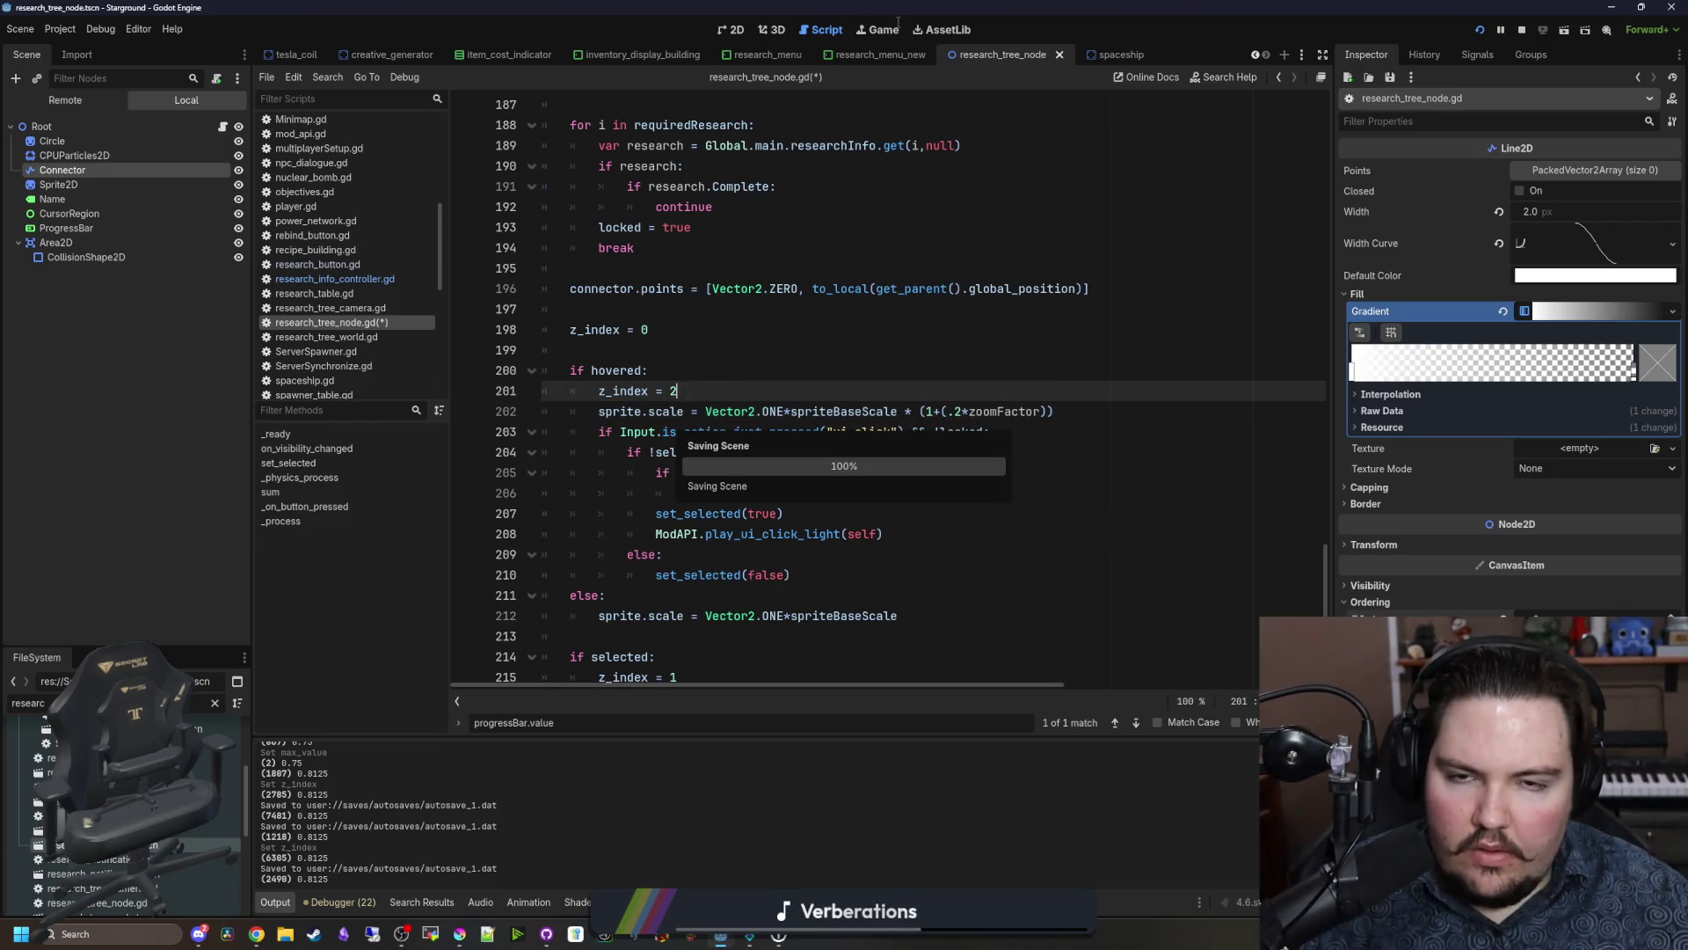
left_click(879, 30)
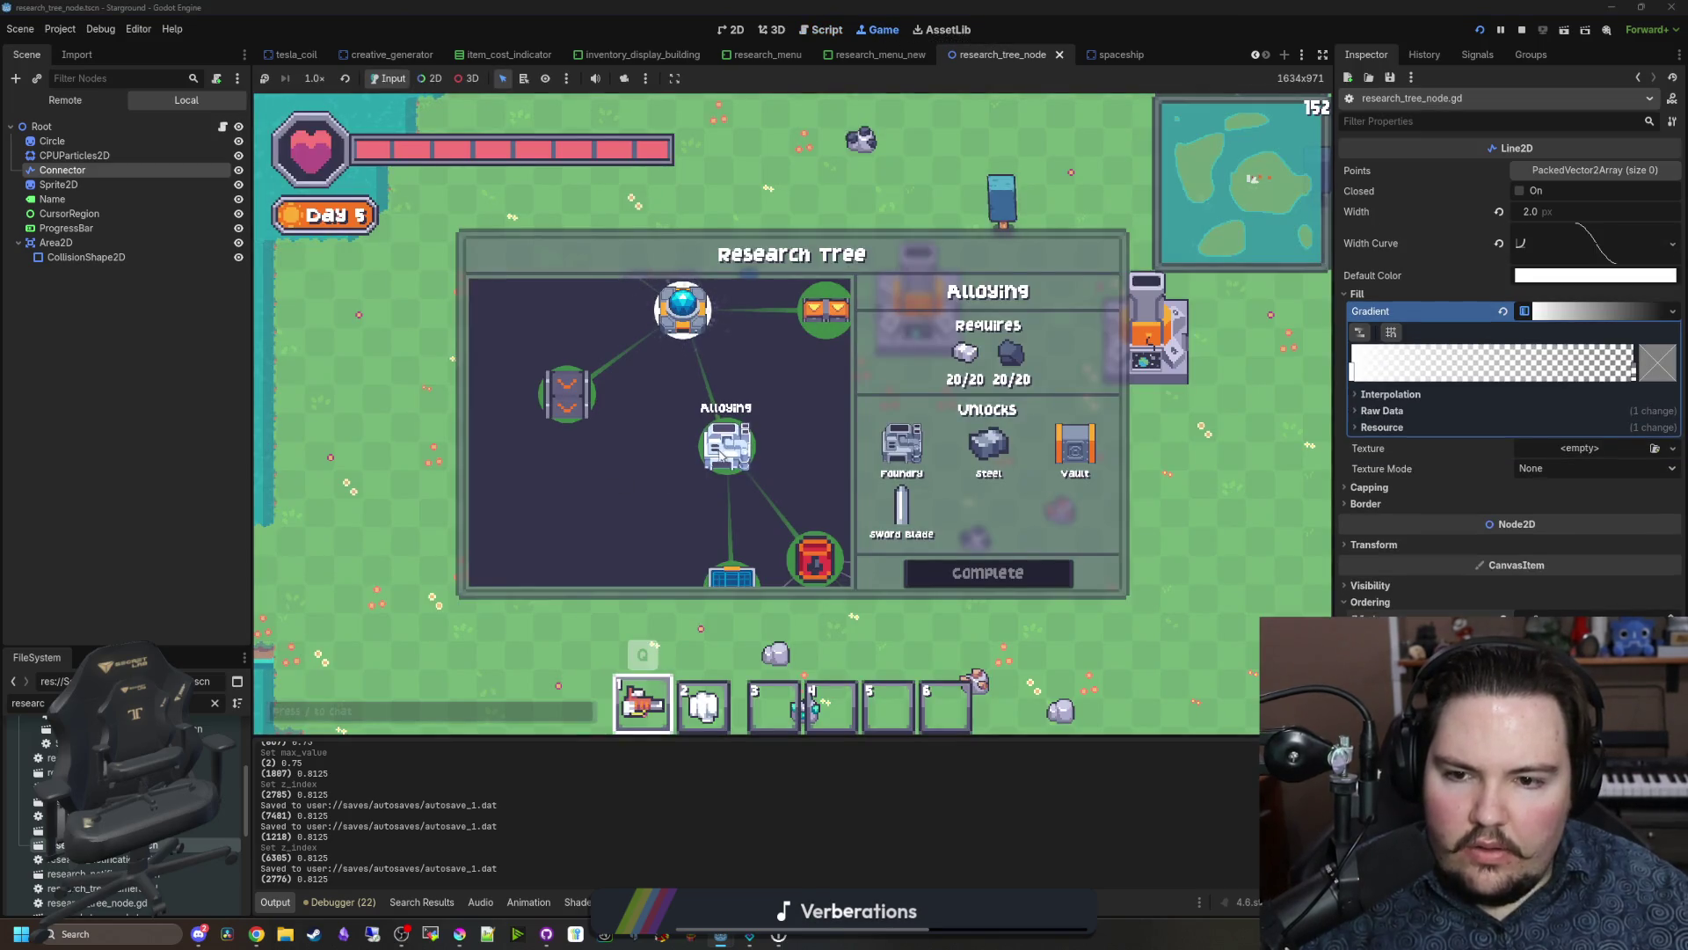
Step: Change the zoom coefficient on line 202 to .5, save, and test zooming in-game
left_click(711, 457)
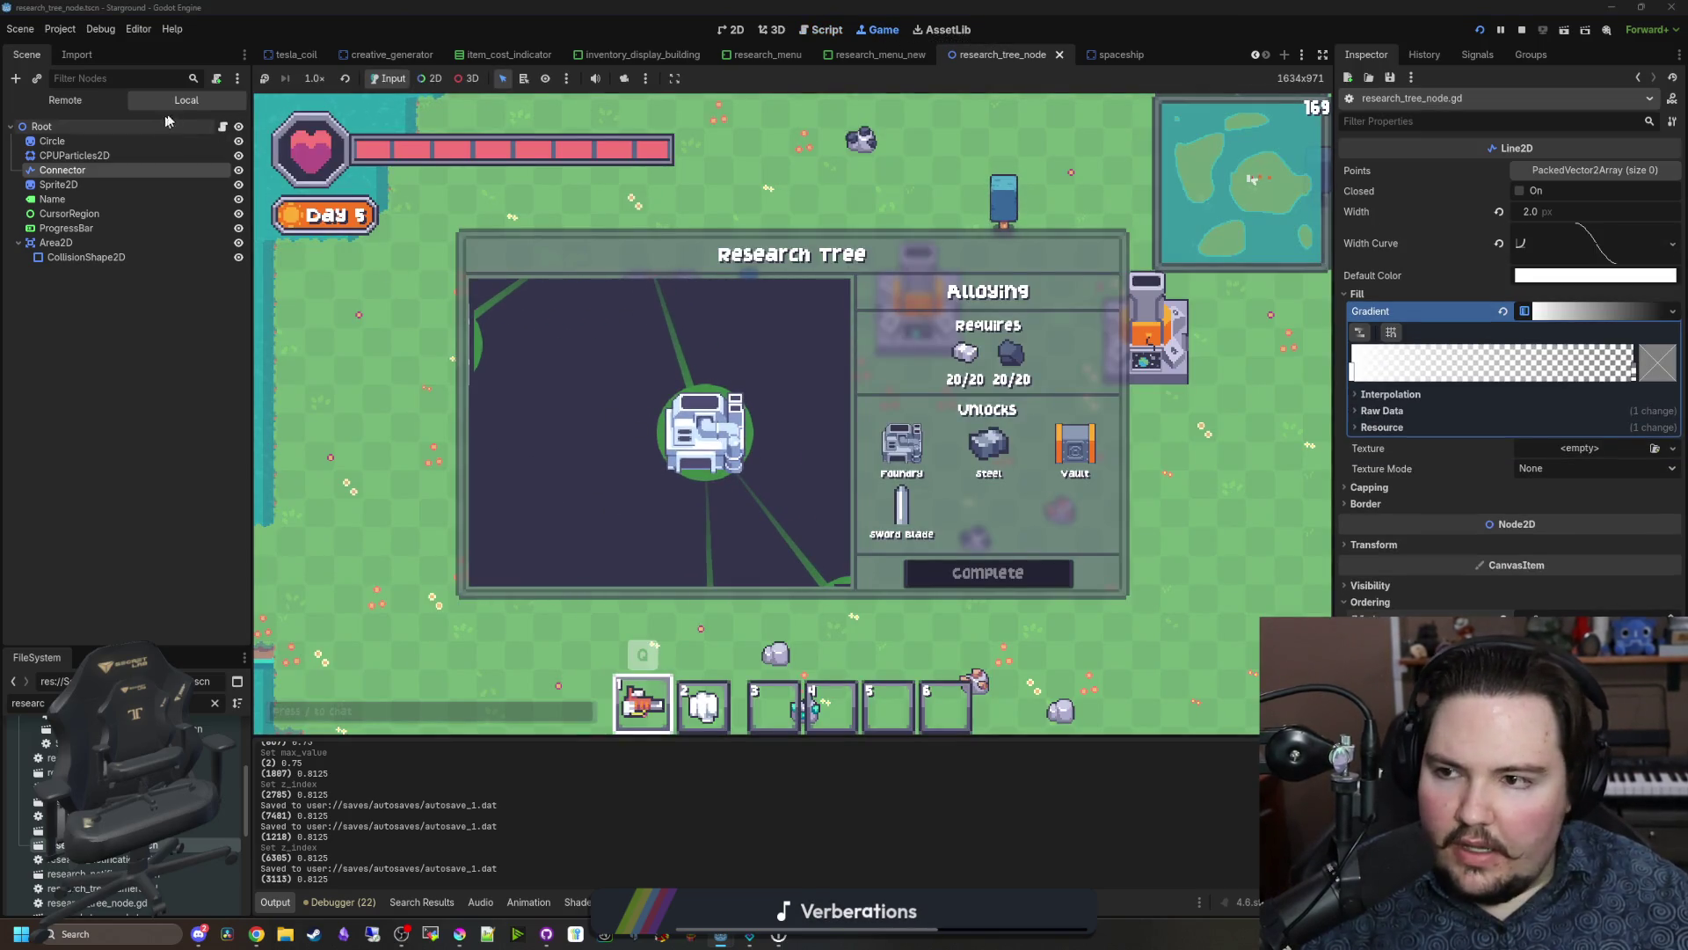
left_click(222, 127)
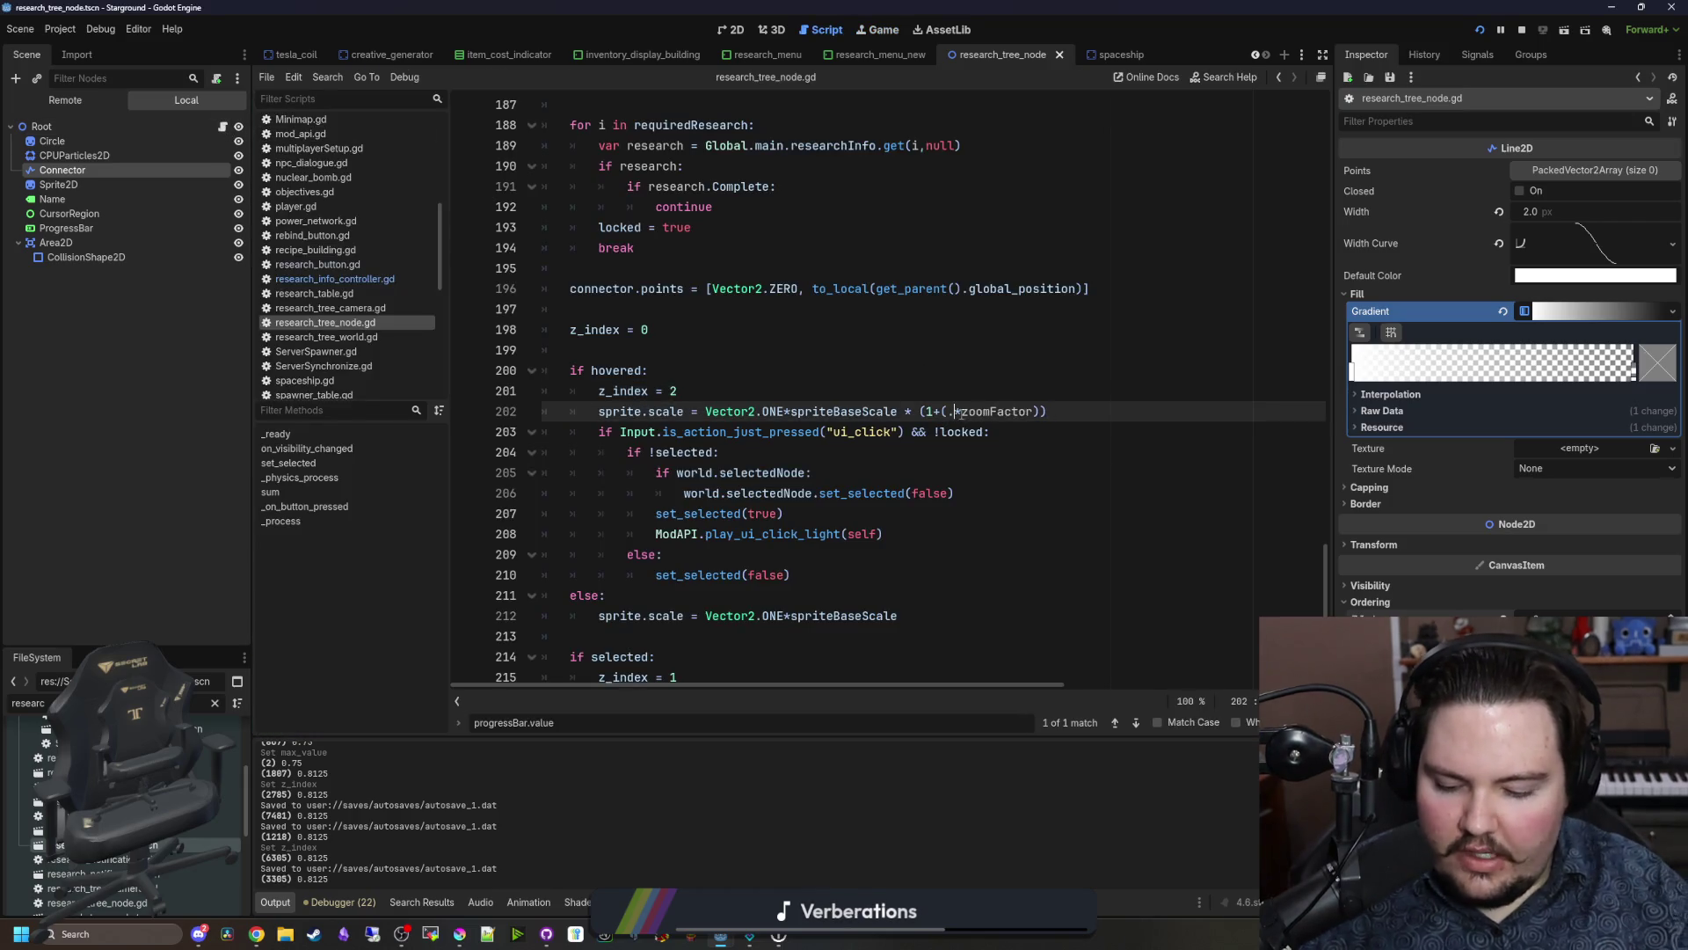
type("5")
key("Up")
key("ctrl+s")
left_click(870, 30)
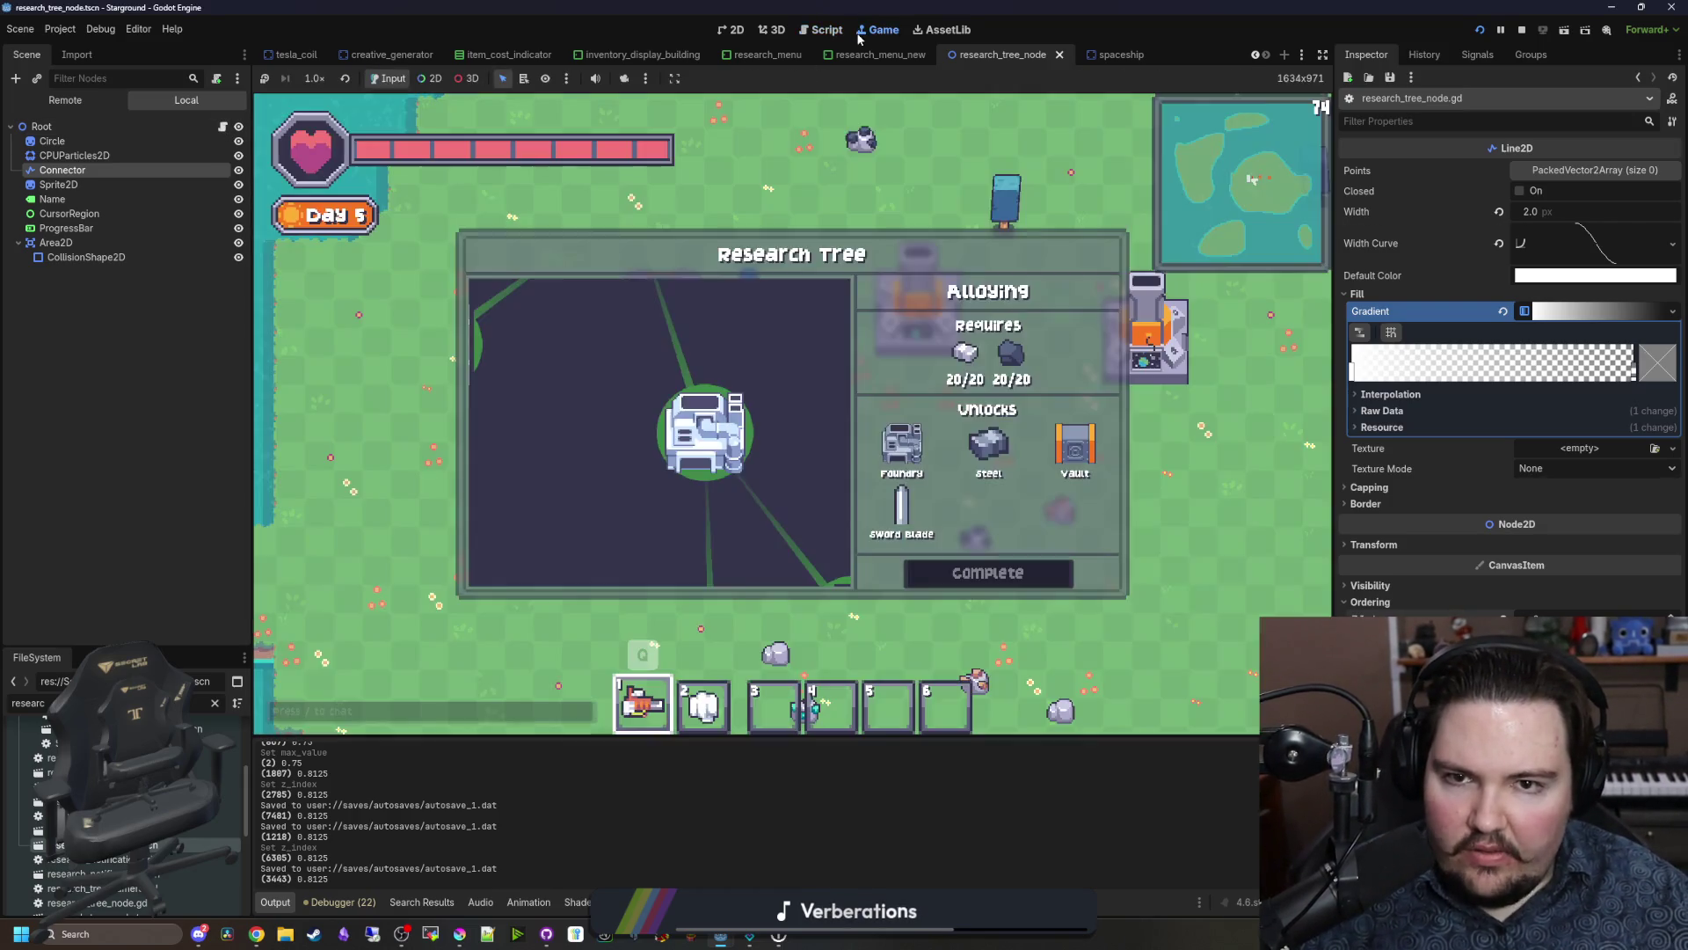
scroll(696, 447, "down", 3)
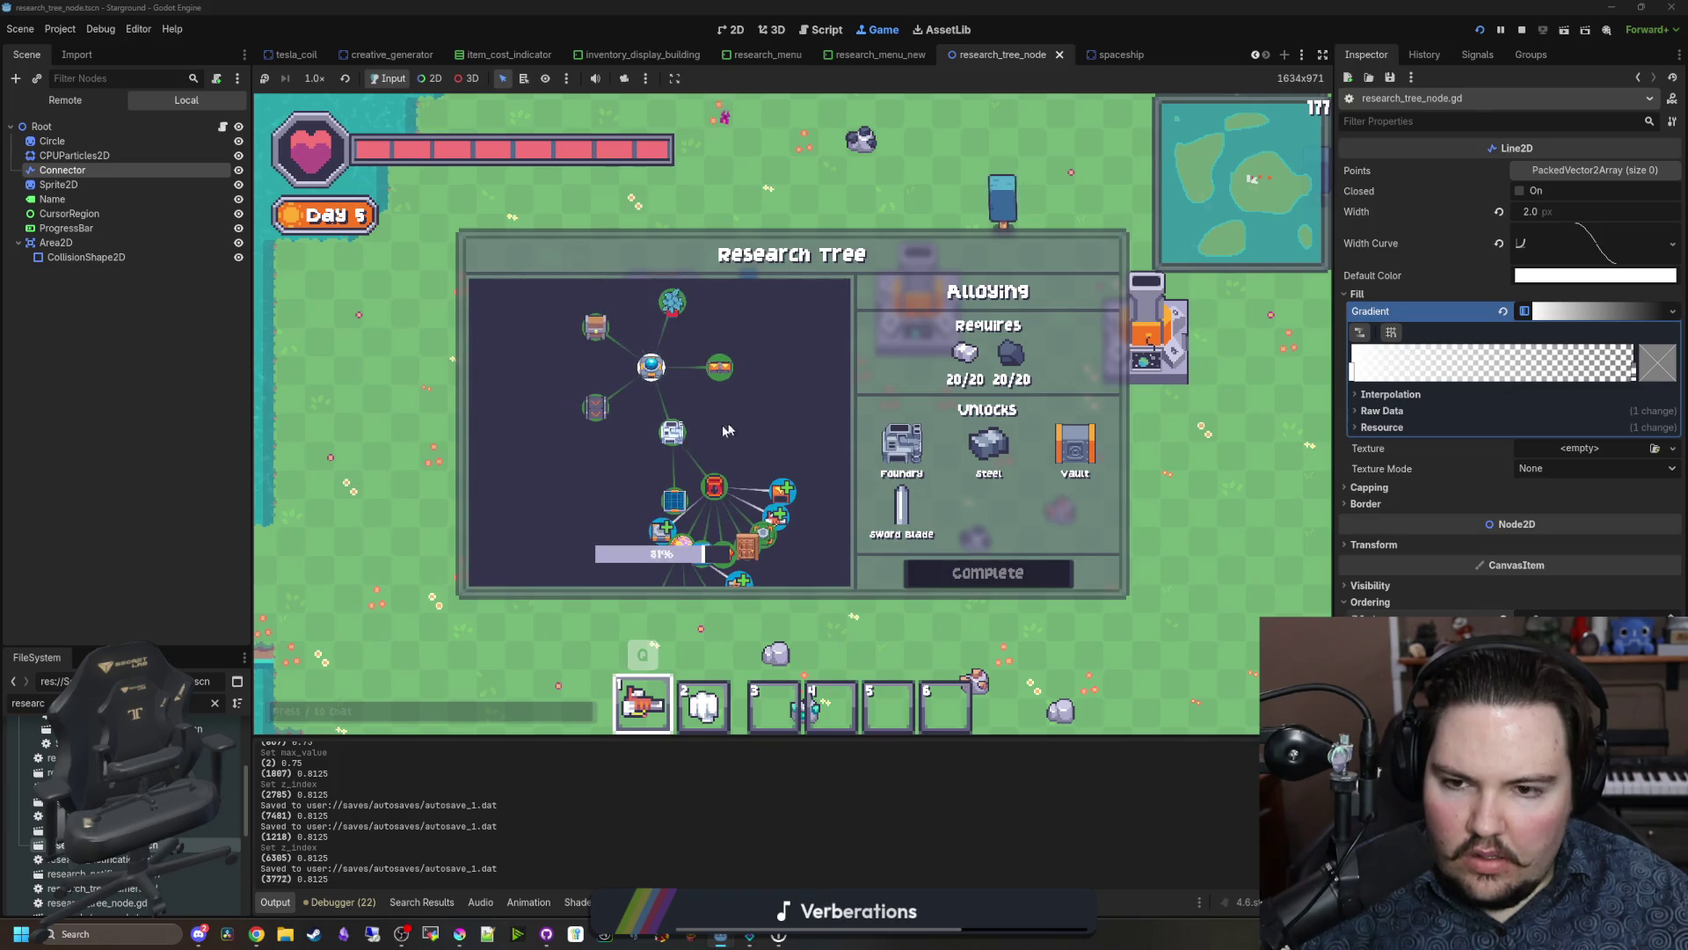
Step: Change the zoom coefficient to 1, save, and test the zoom in the game
left_click(222, 126)
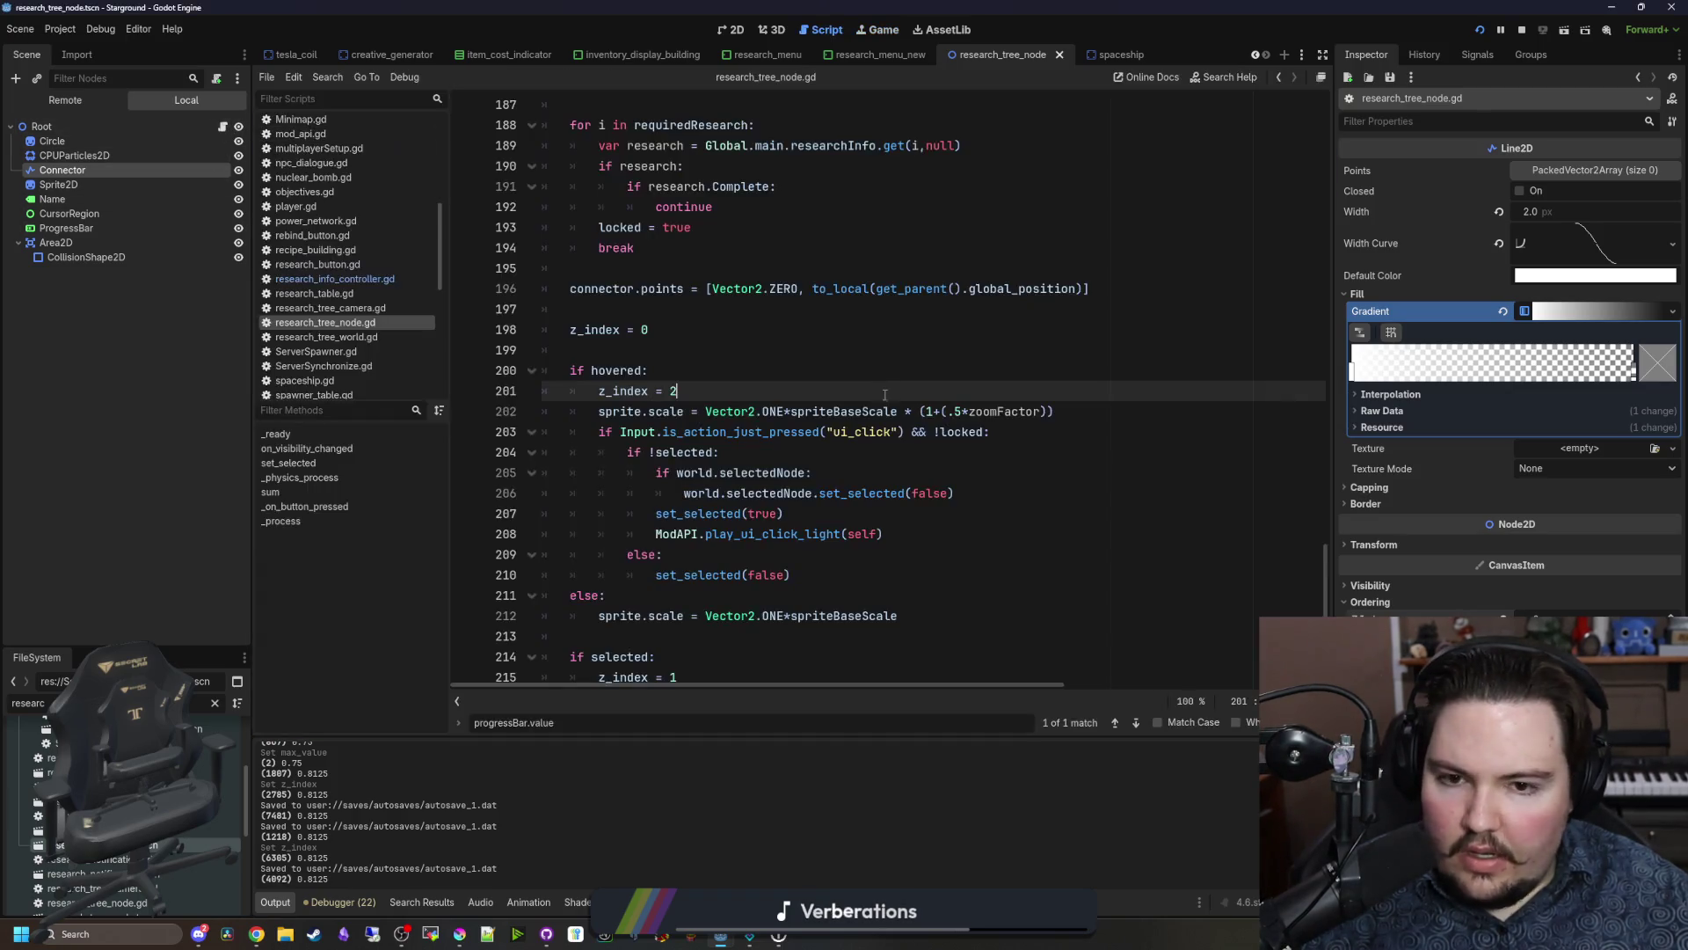
left_click(962, 411)
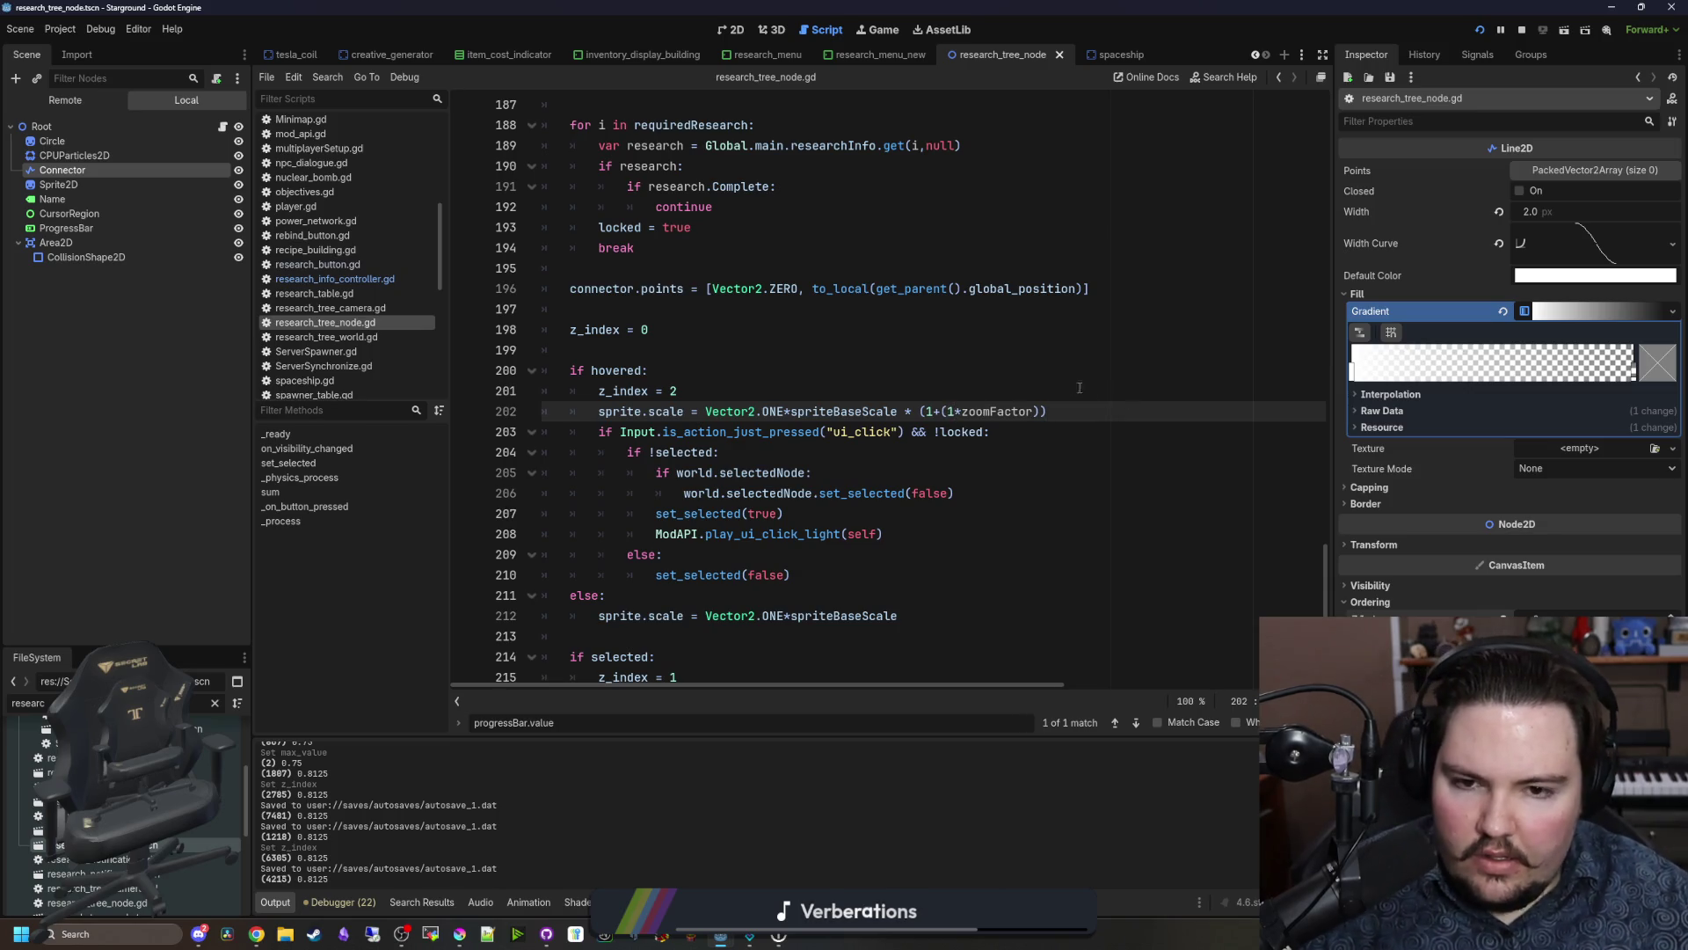
left_click(1089, 391)
key("ctrl+s")
left_click(888, 37)
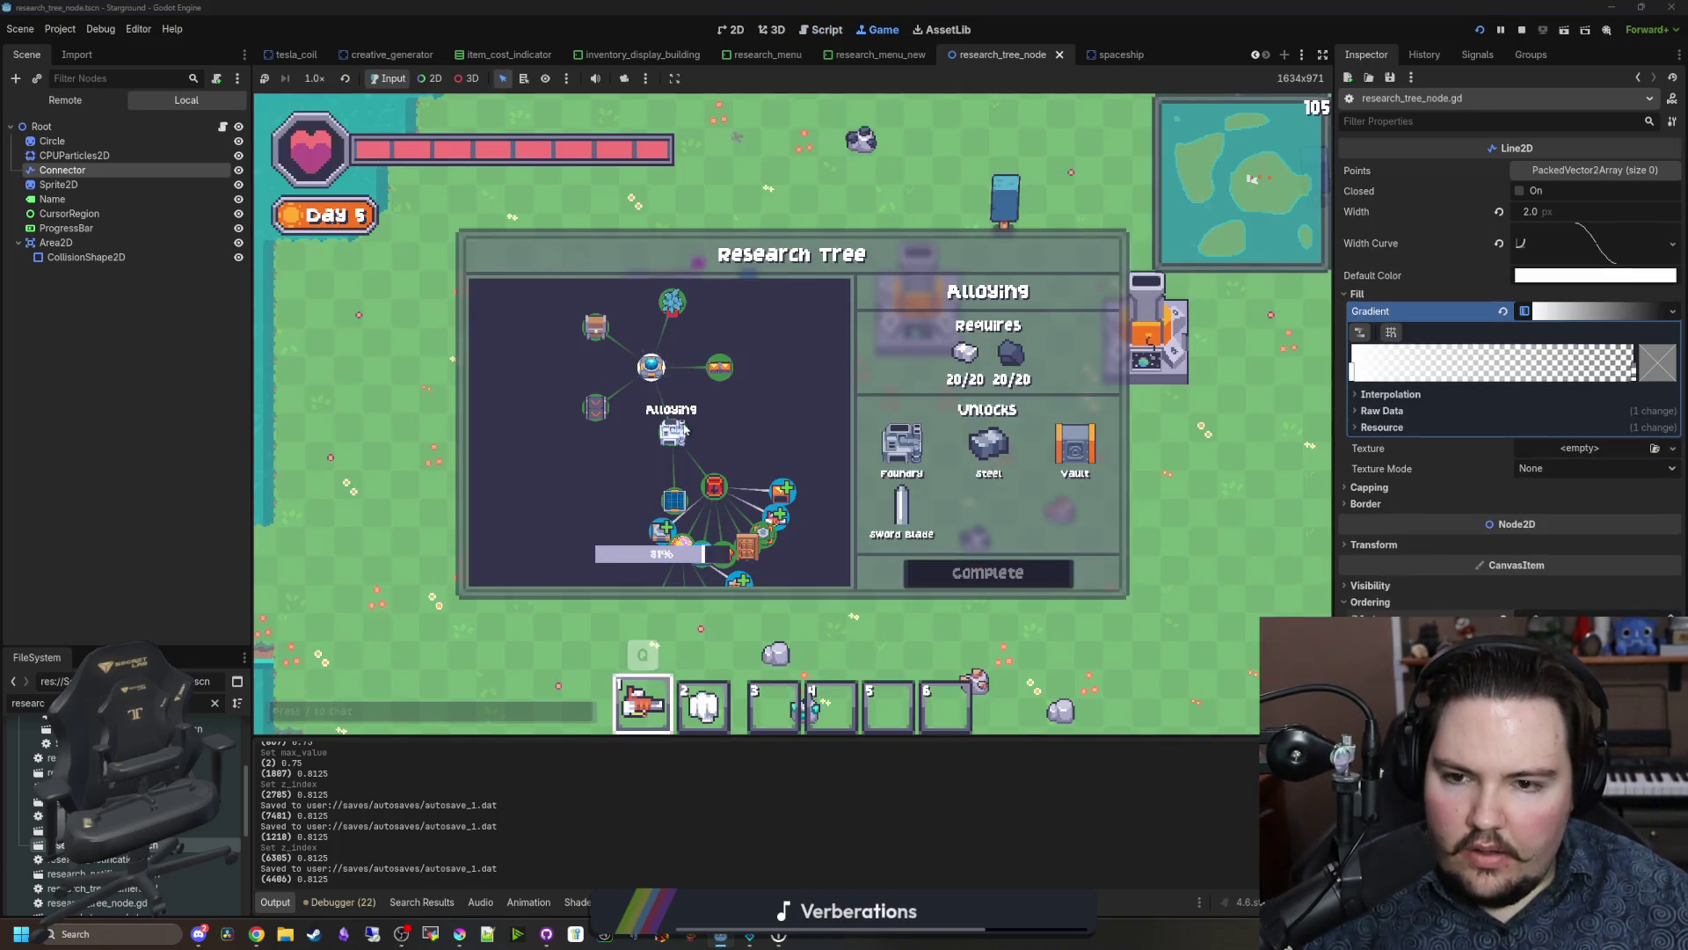
scroll(606, 461, "up", 3)
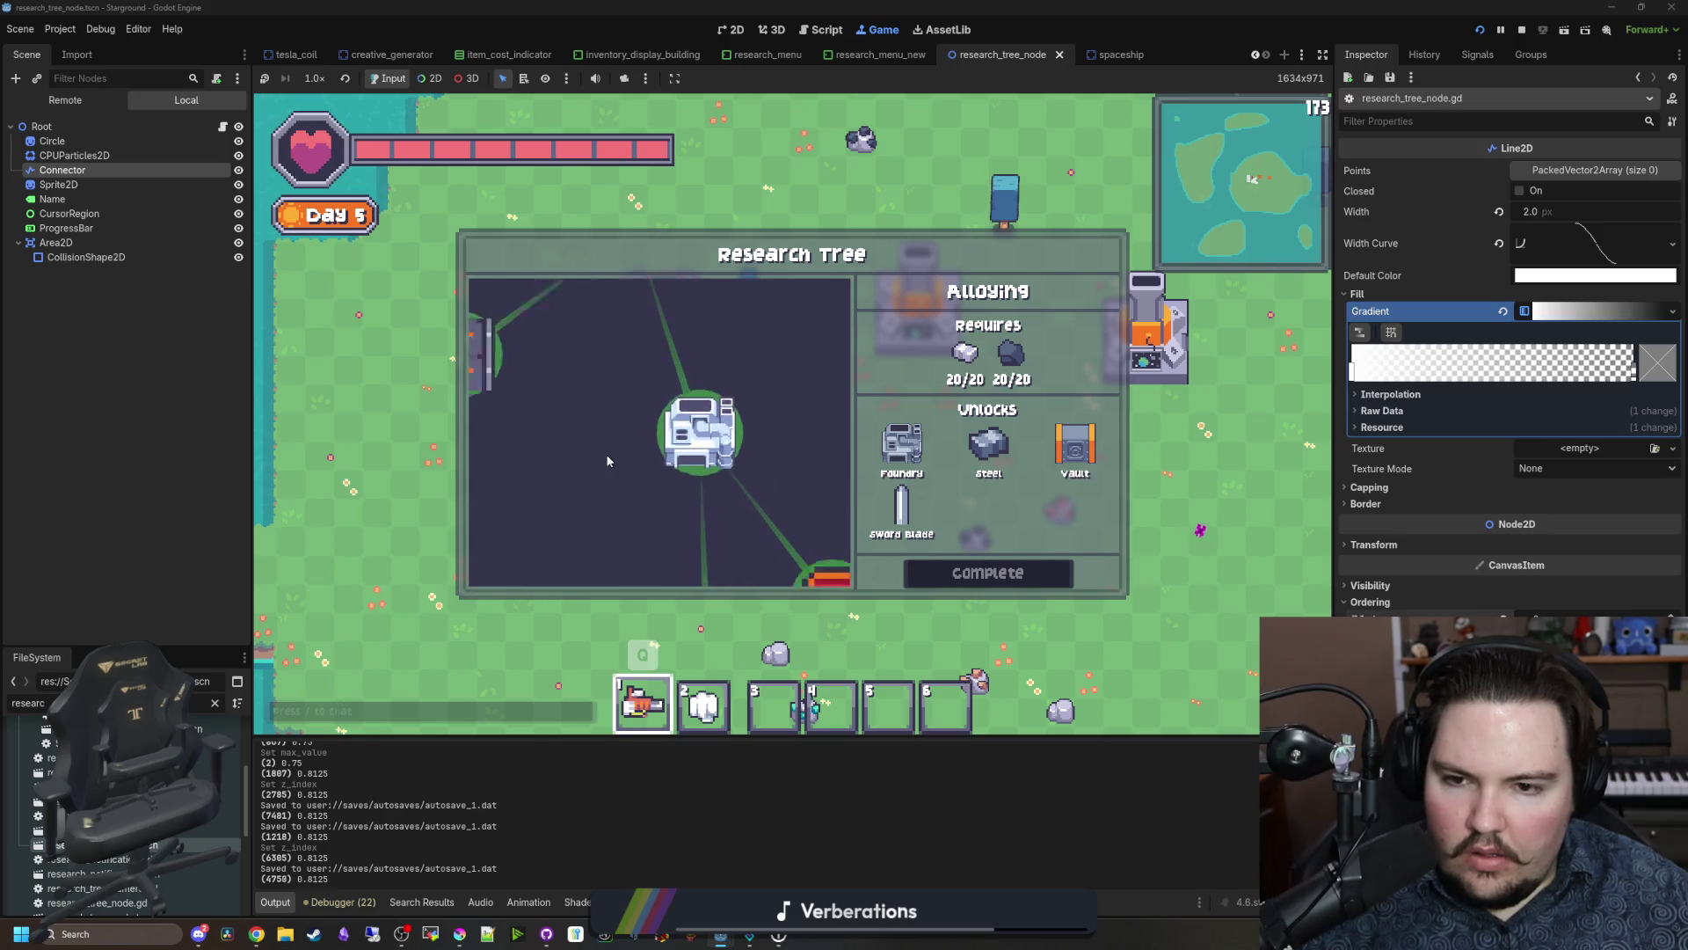
Step: Set the coefficient to 2, save, and test by zooming and panning the Research Tree
left_click(223, 126)
double_click(926, 412)
type("2")
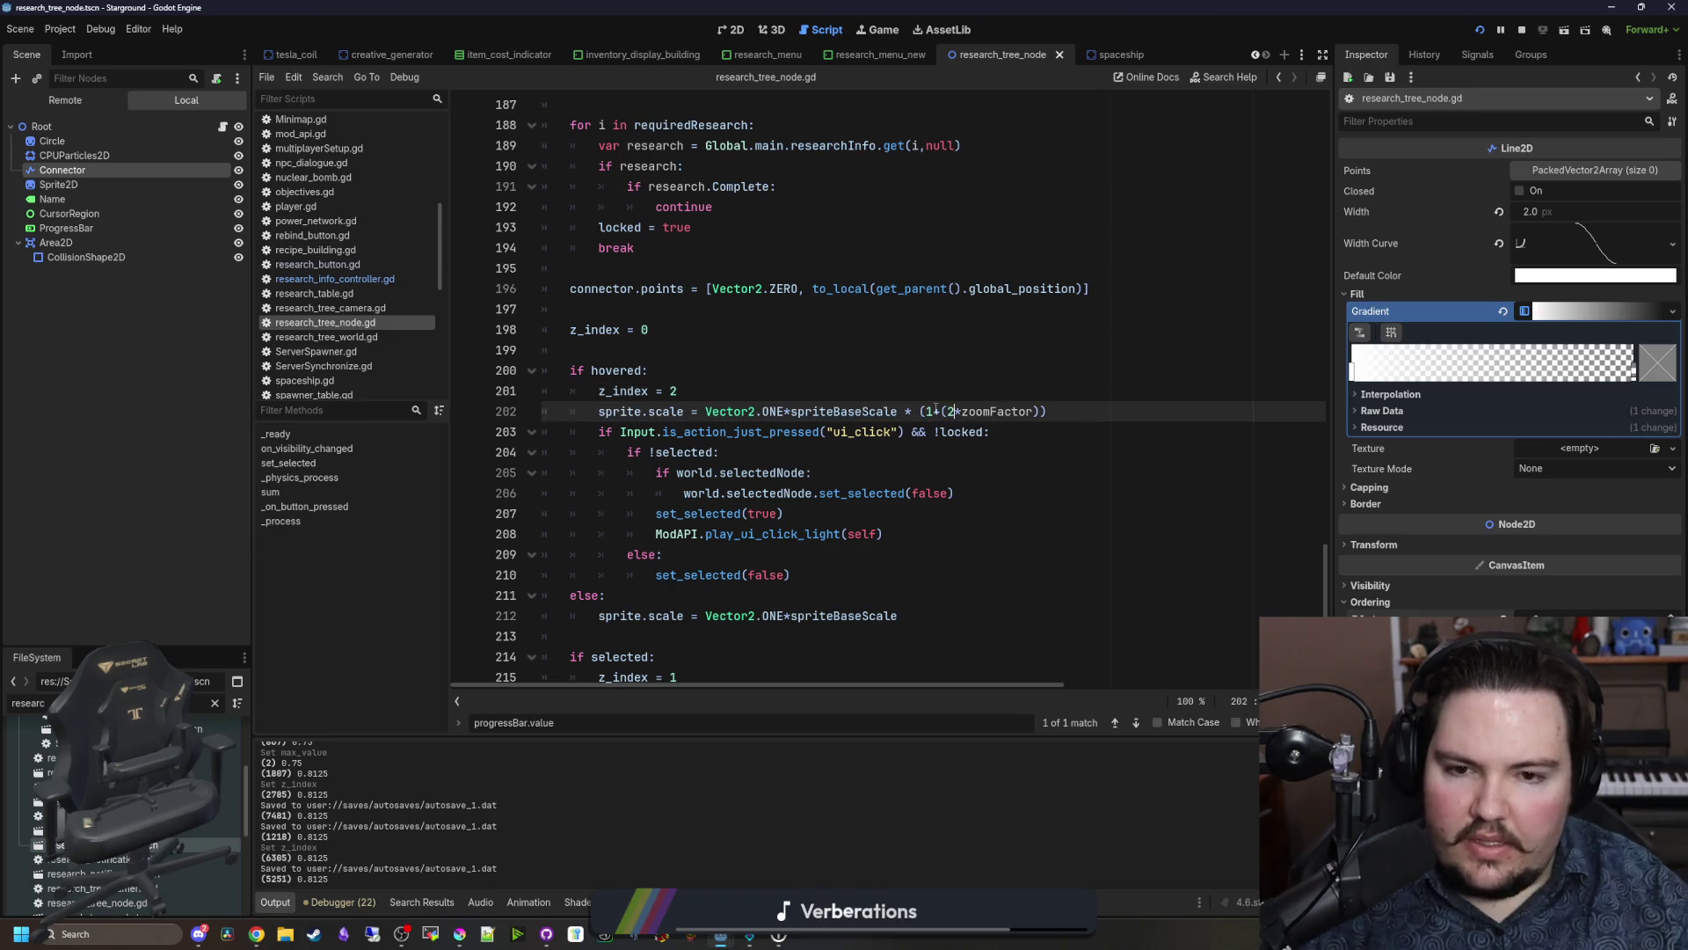
left_click(871, 350)
key("ctrl+s")
key("ctrl+F4")
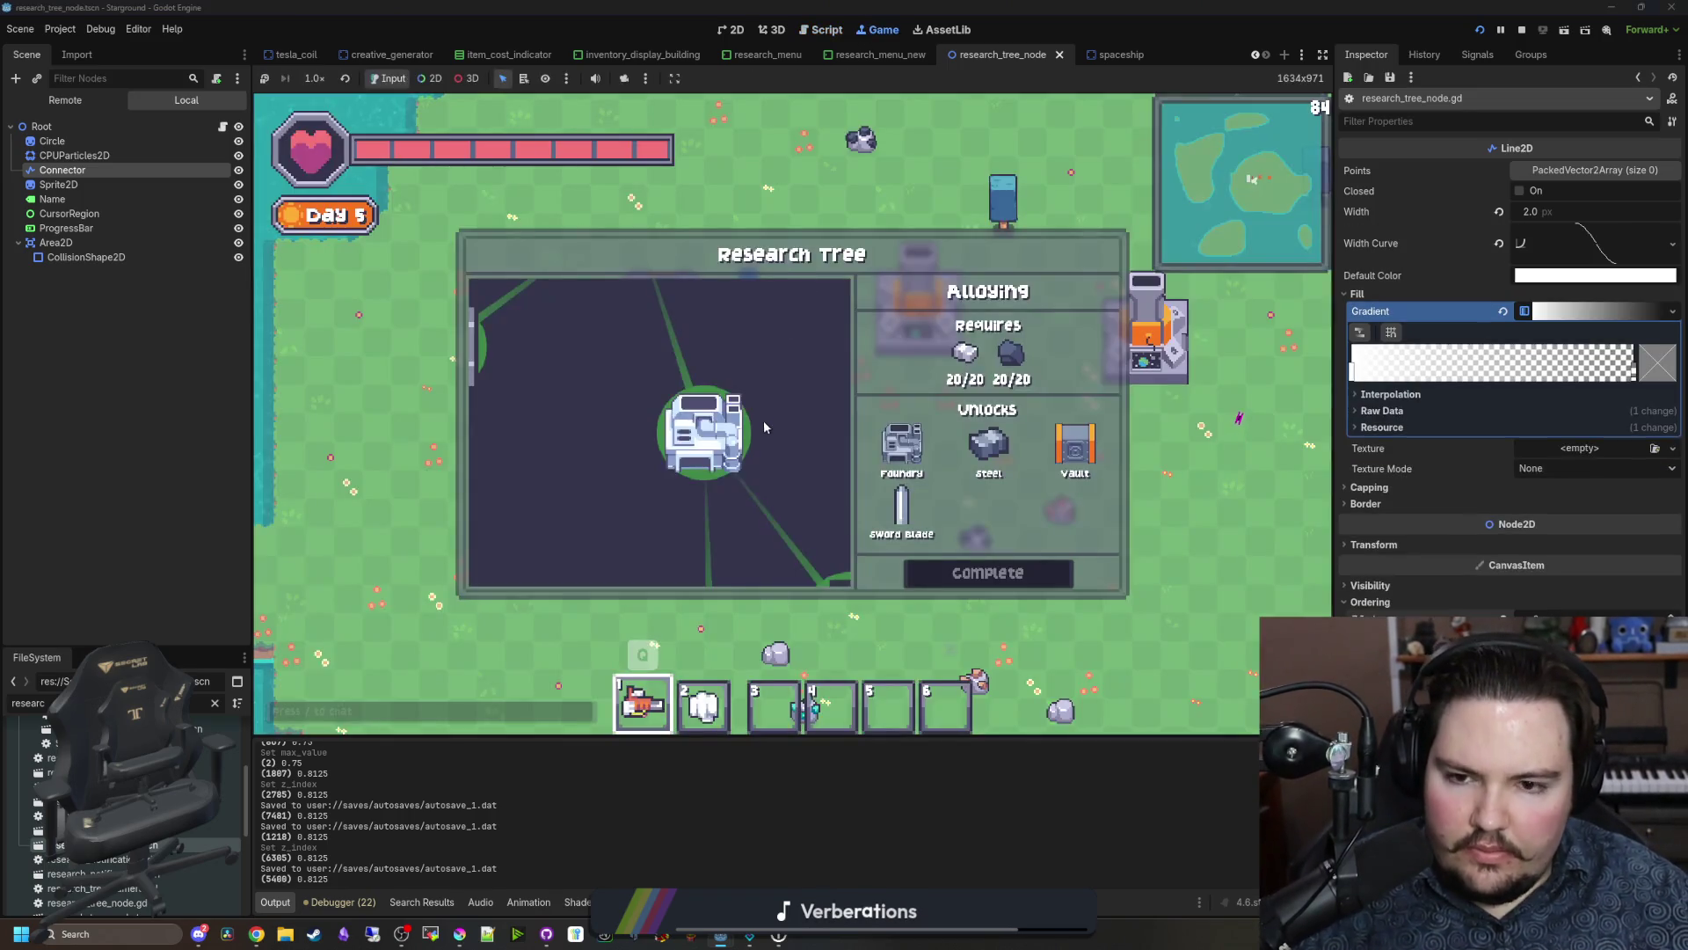
scroll(615, 439, "down", 2)
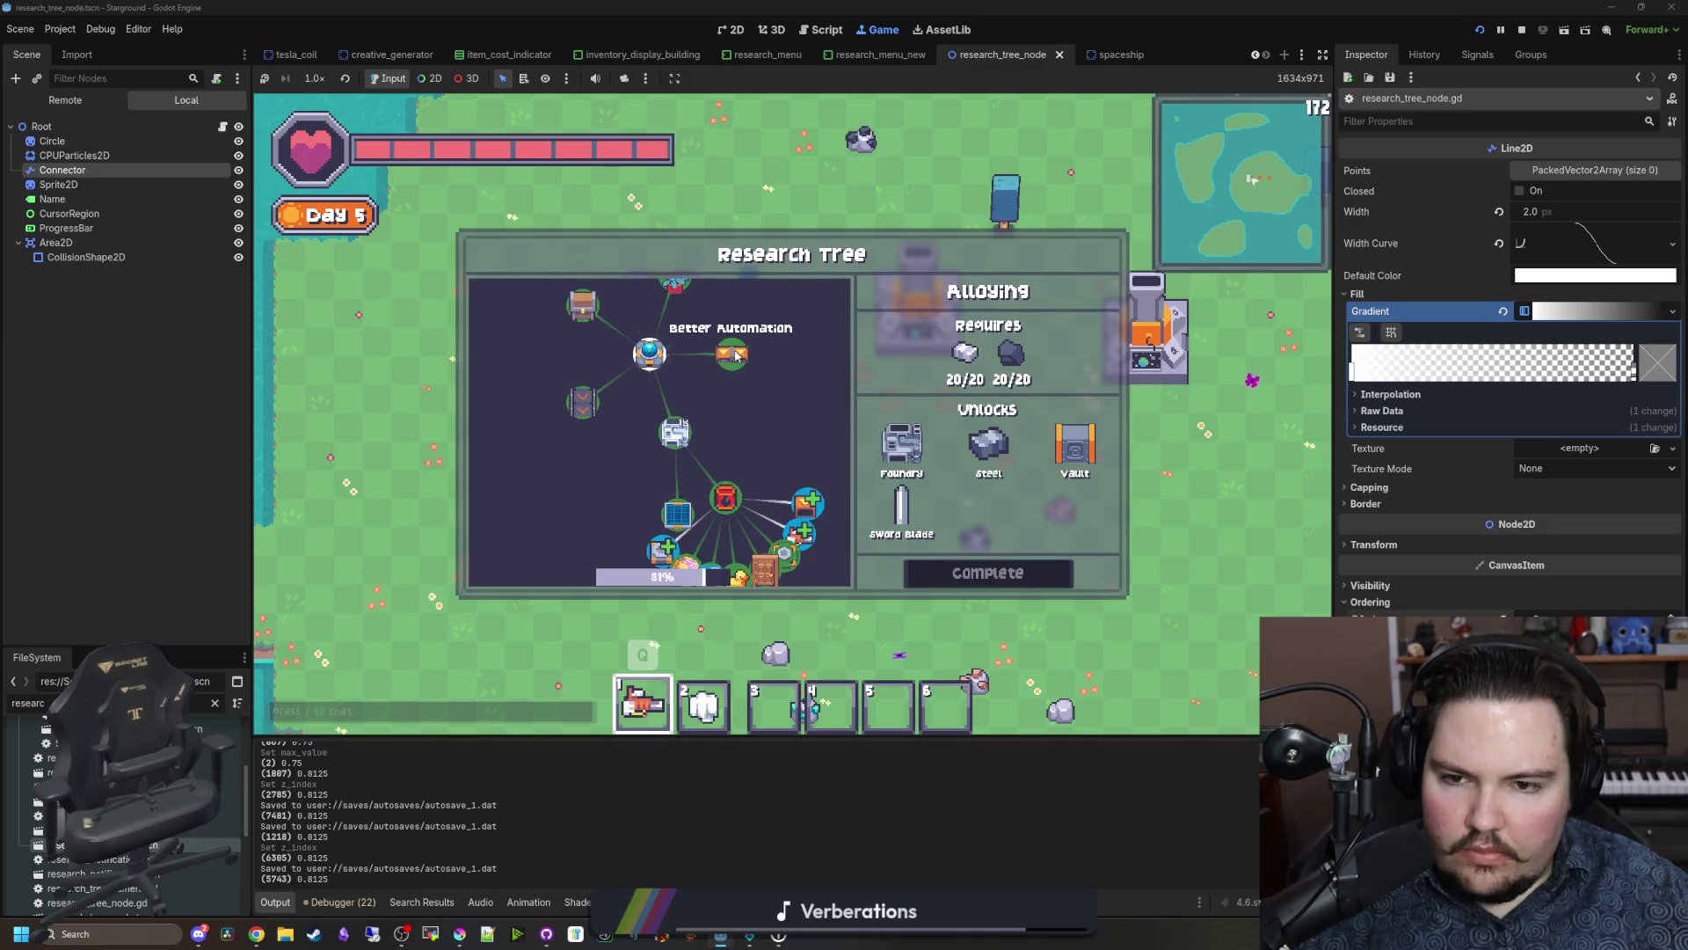
scroll(666, 459, "down", 2)
left_click_drag(615, 374, 616, 396)
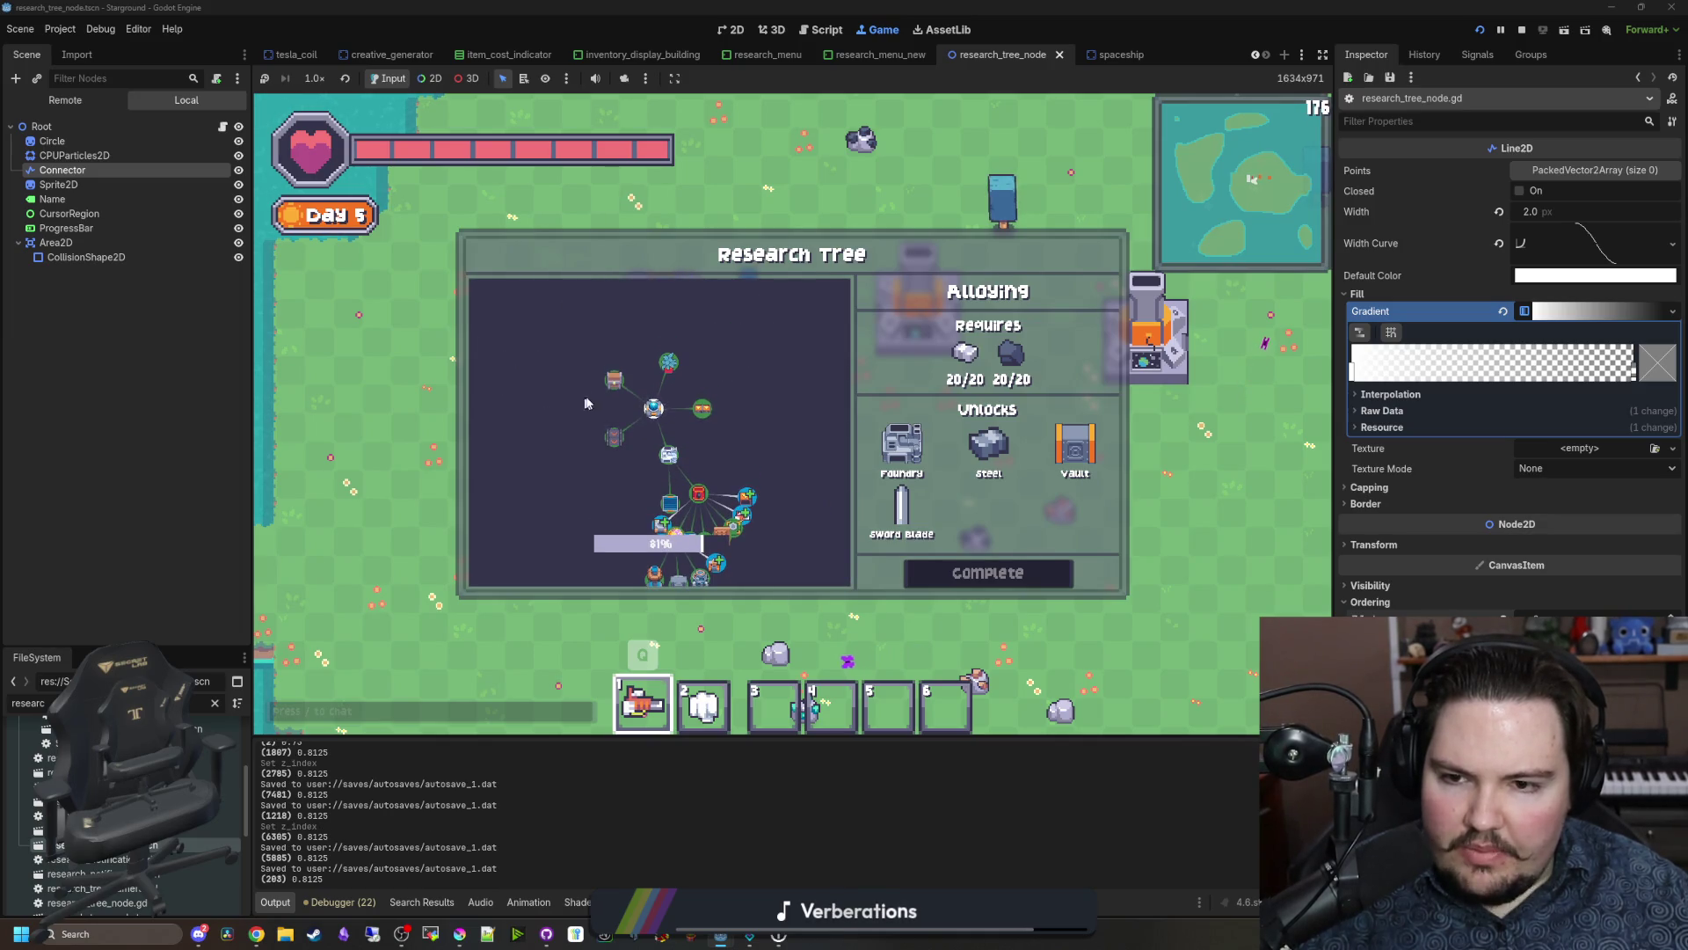
scroll(703, 439, "down", 1)
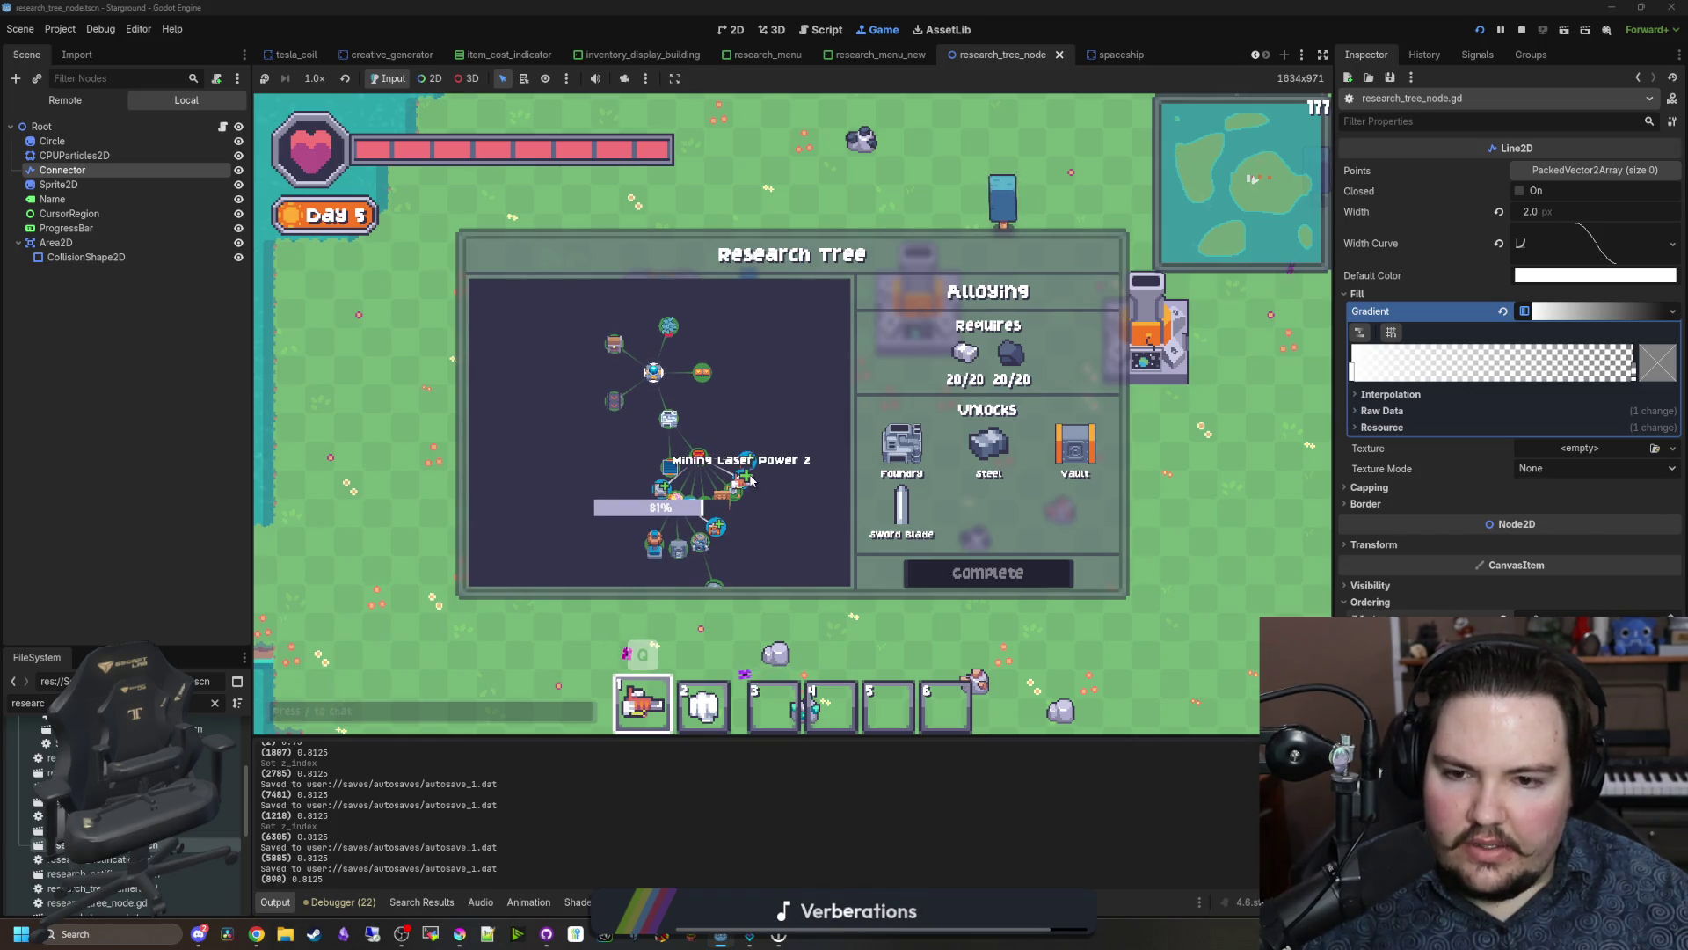
scroll(719, 513, "down", 1)
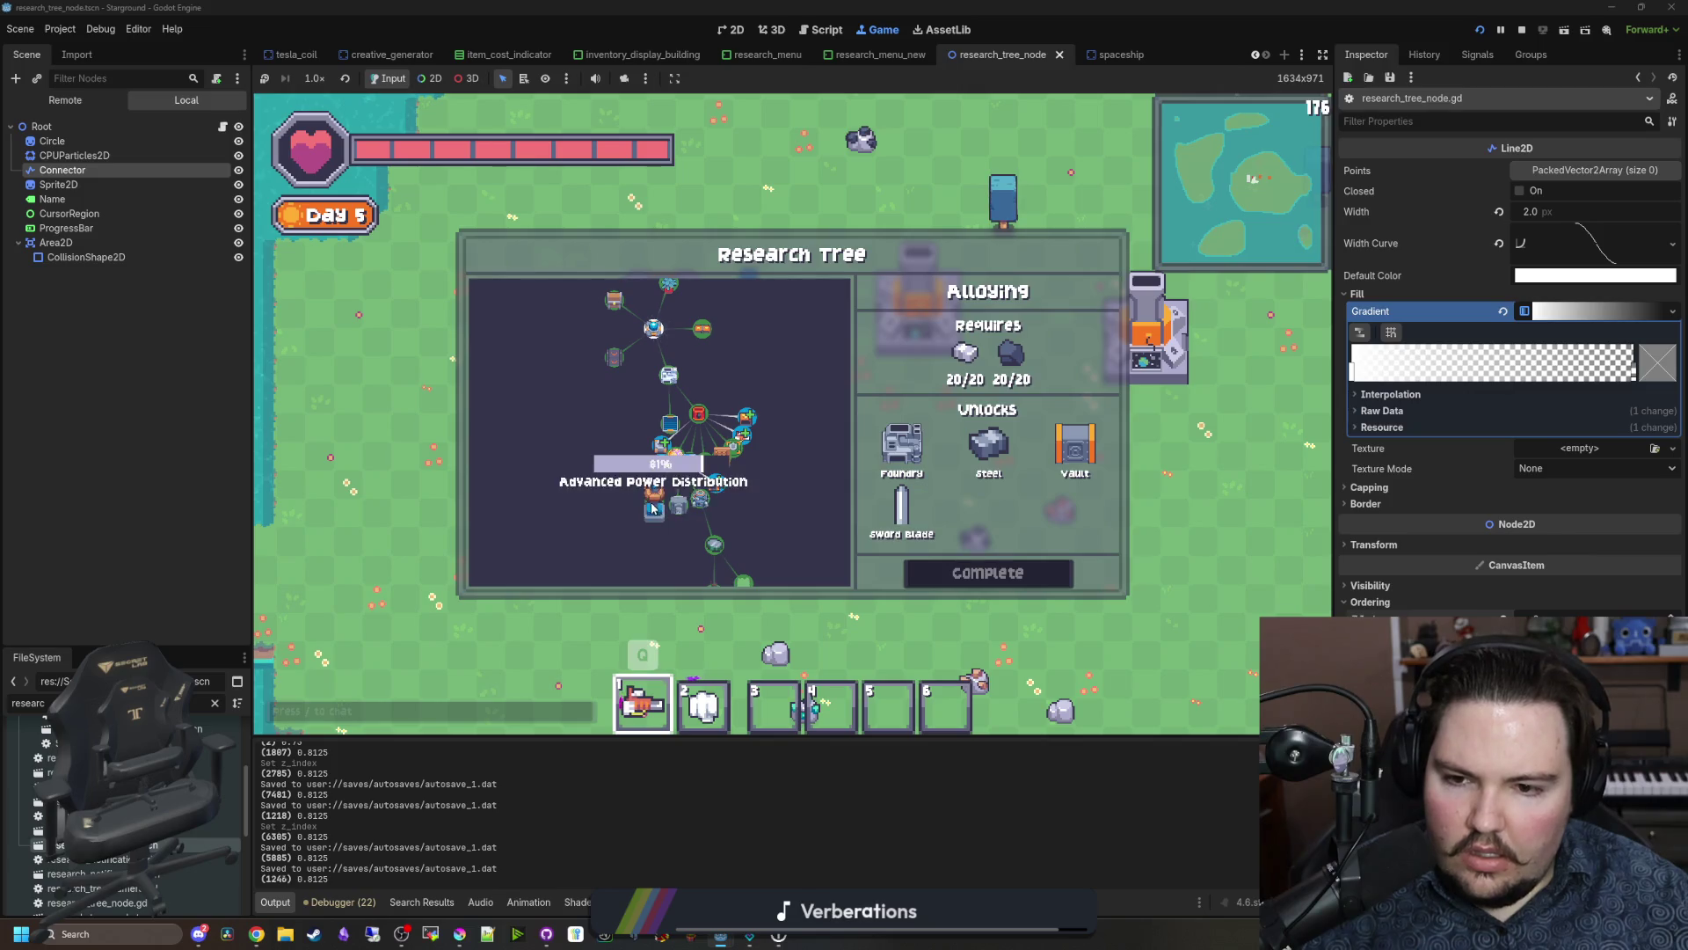
scroll(734, 517, "down", 2)
scroll(740, 519, "down", 2)
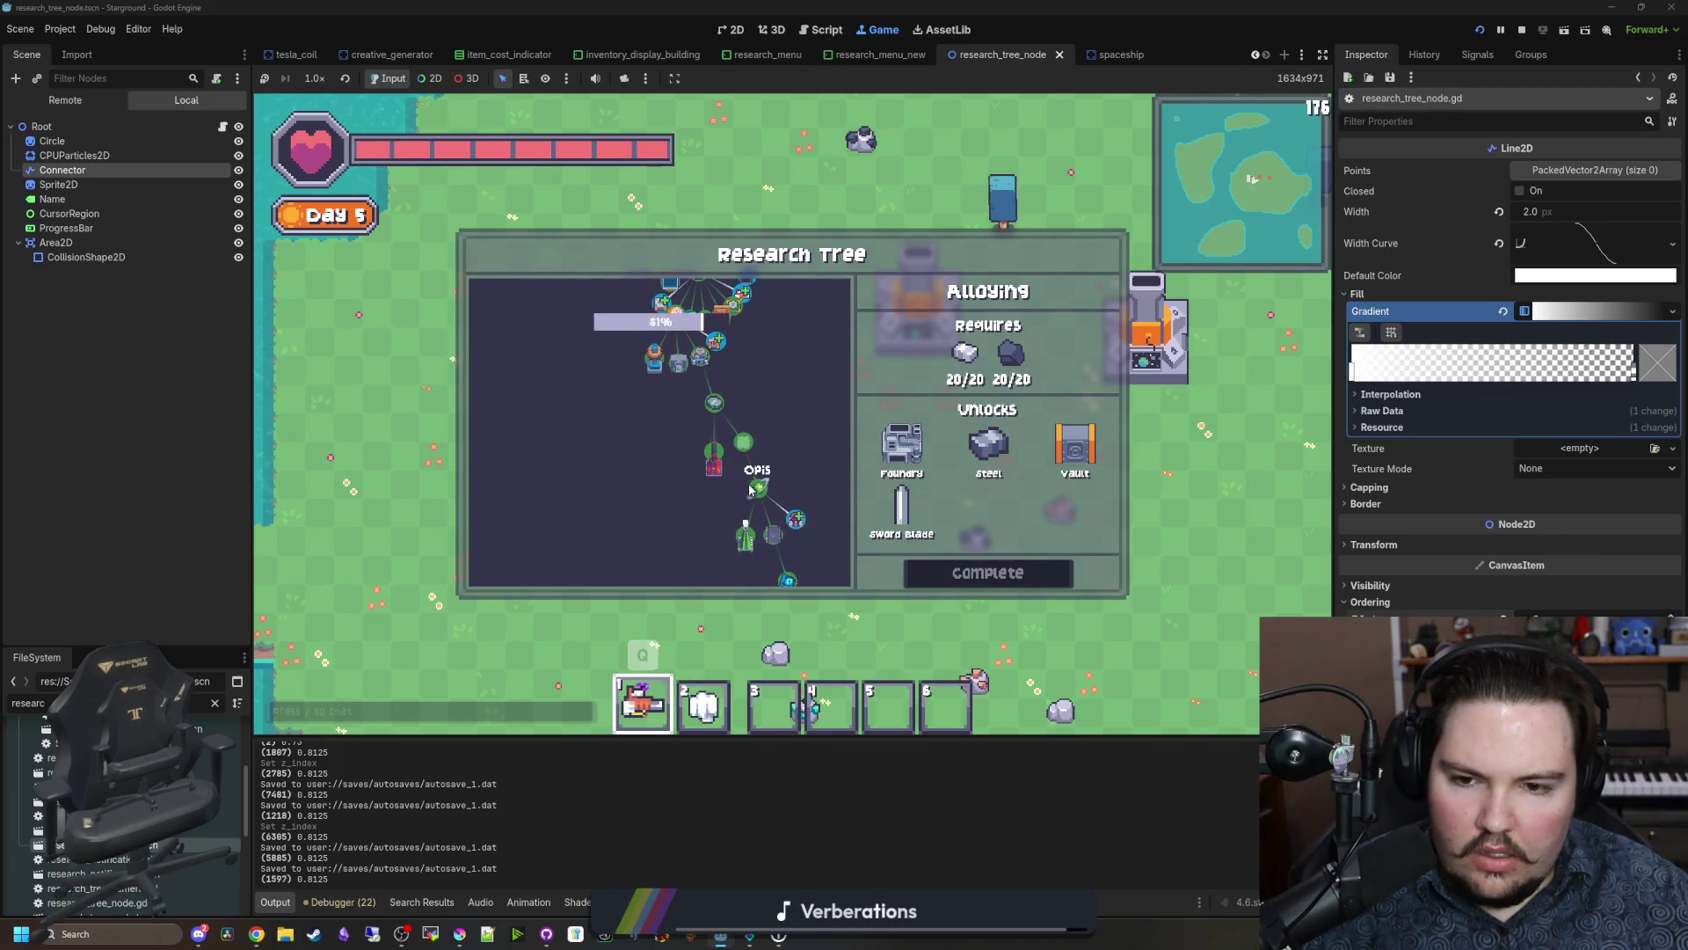
scroll(774, 520, "up", 1)
scroll(710, 514, "up", 2)
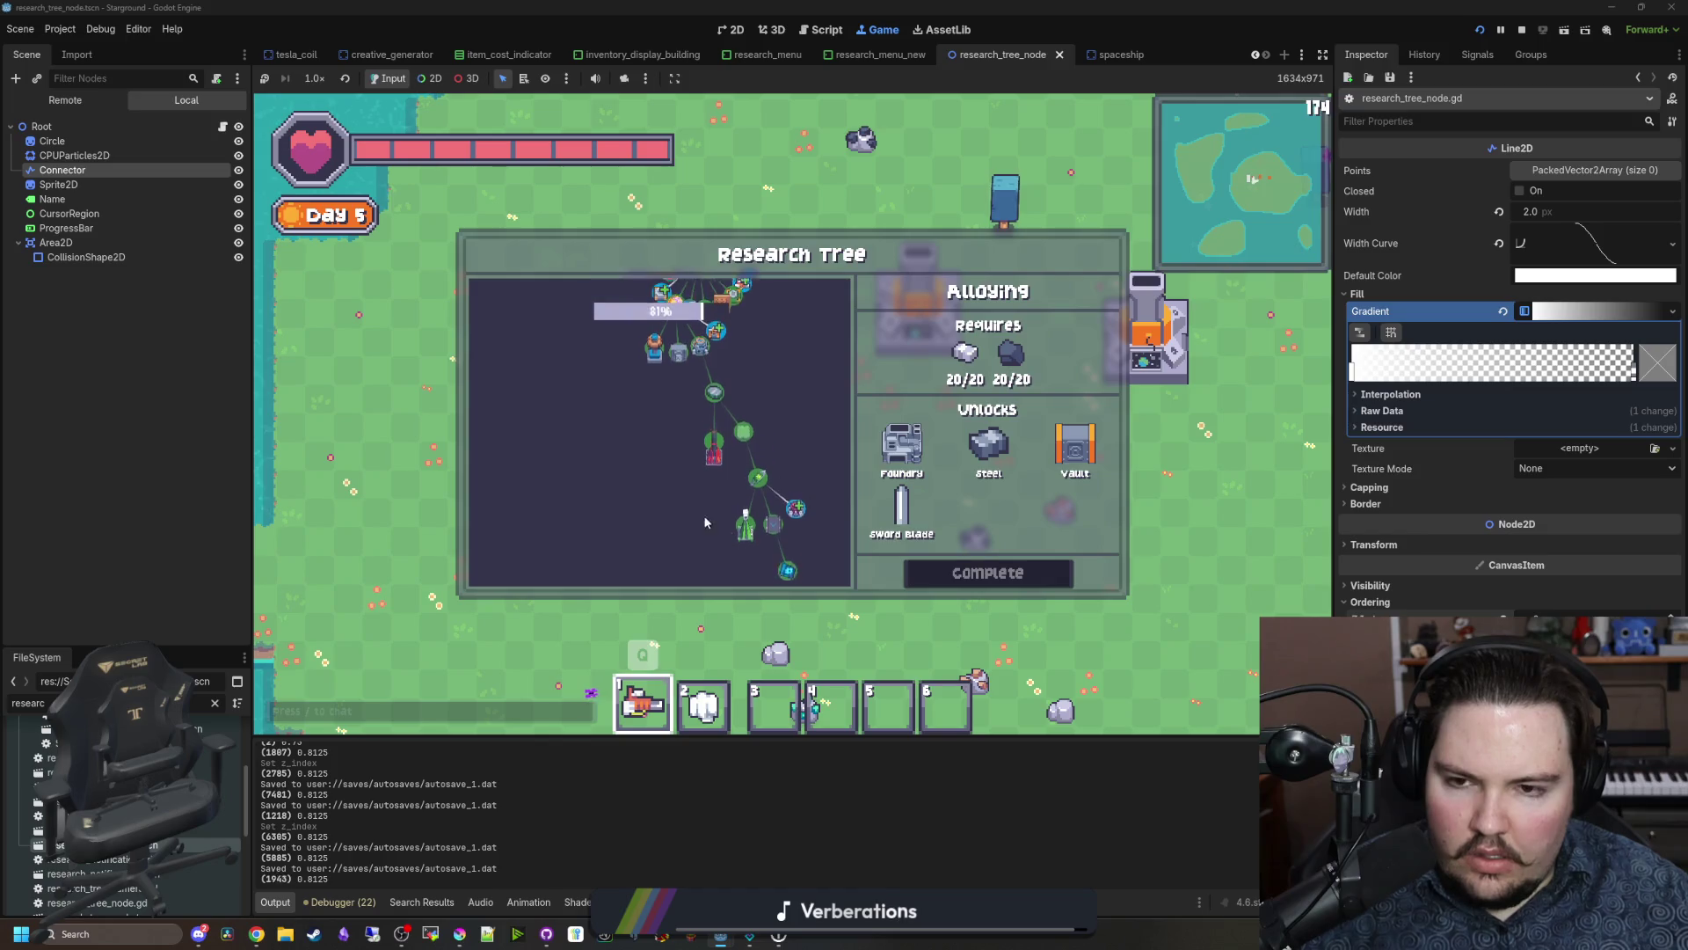
scroll(648, 461, "up", 3)
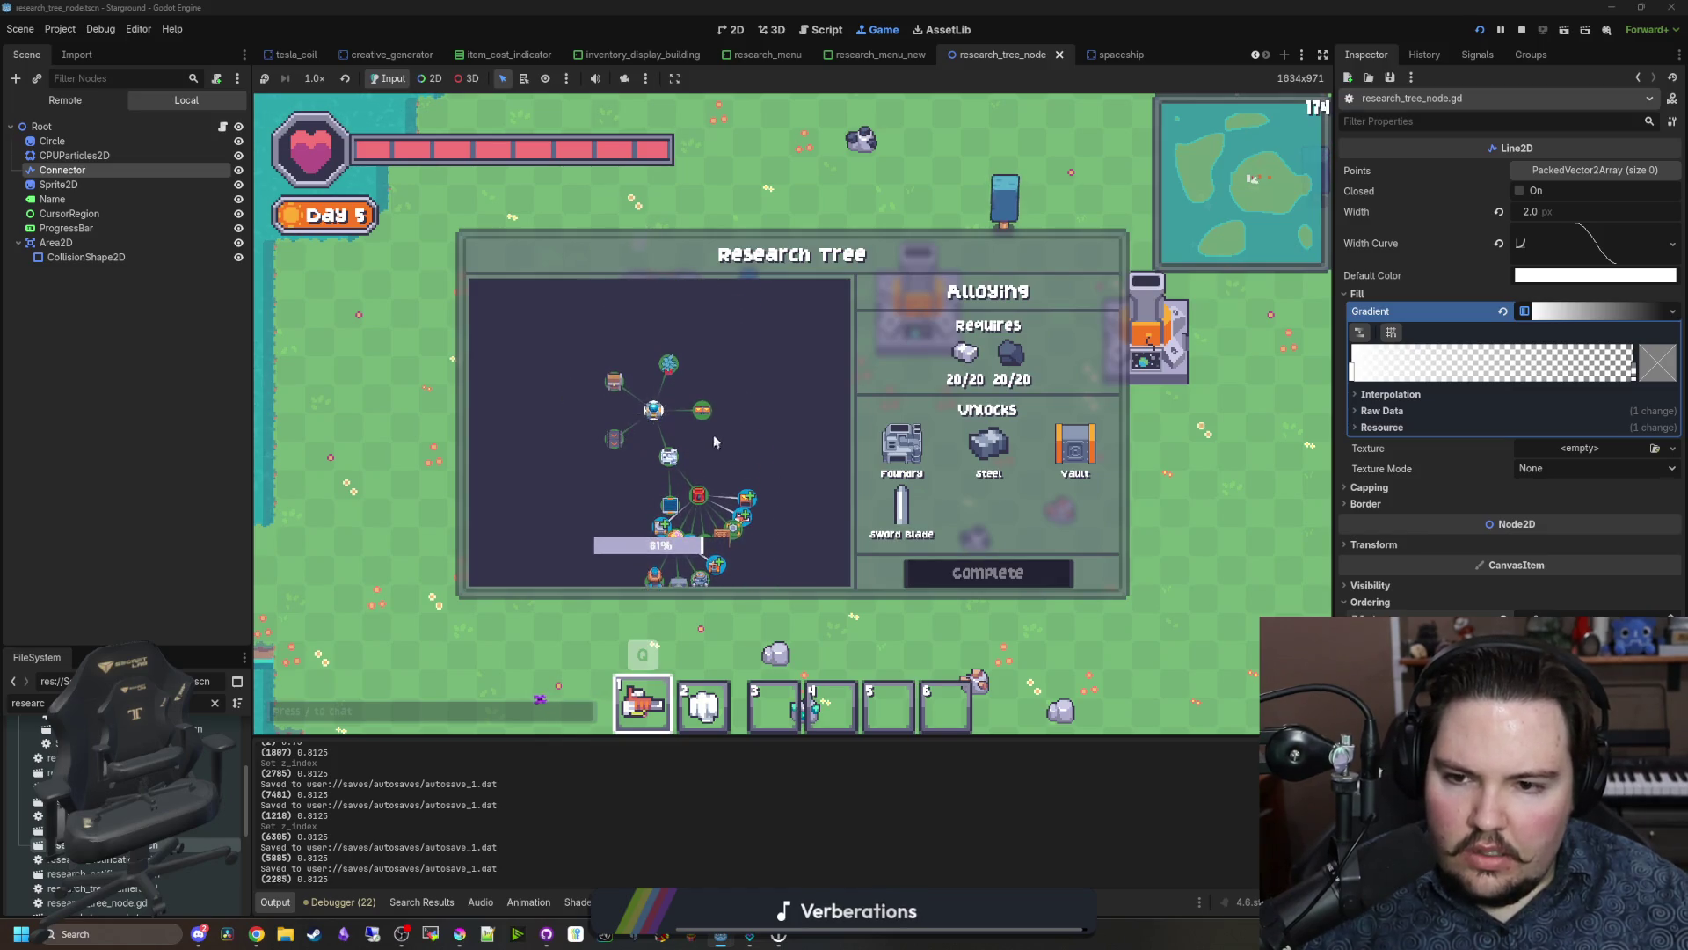
scroll(734, 444, "up", 3)
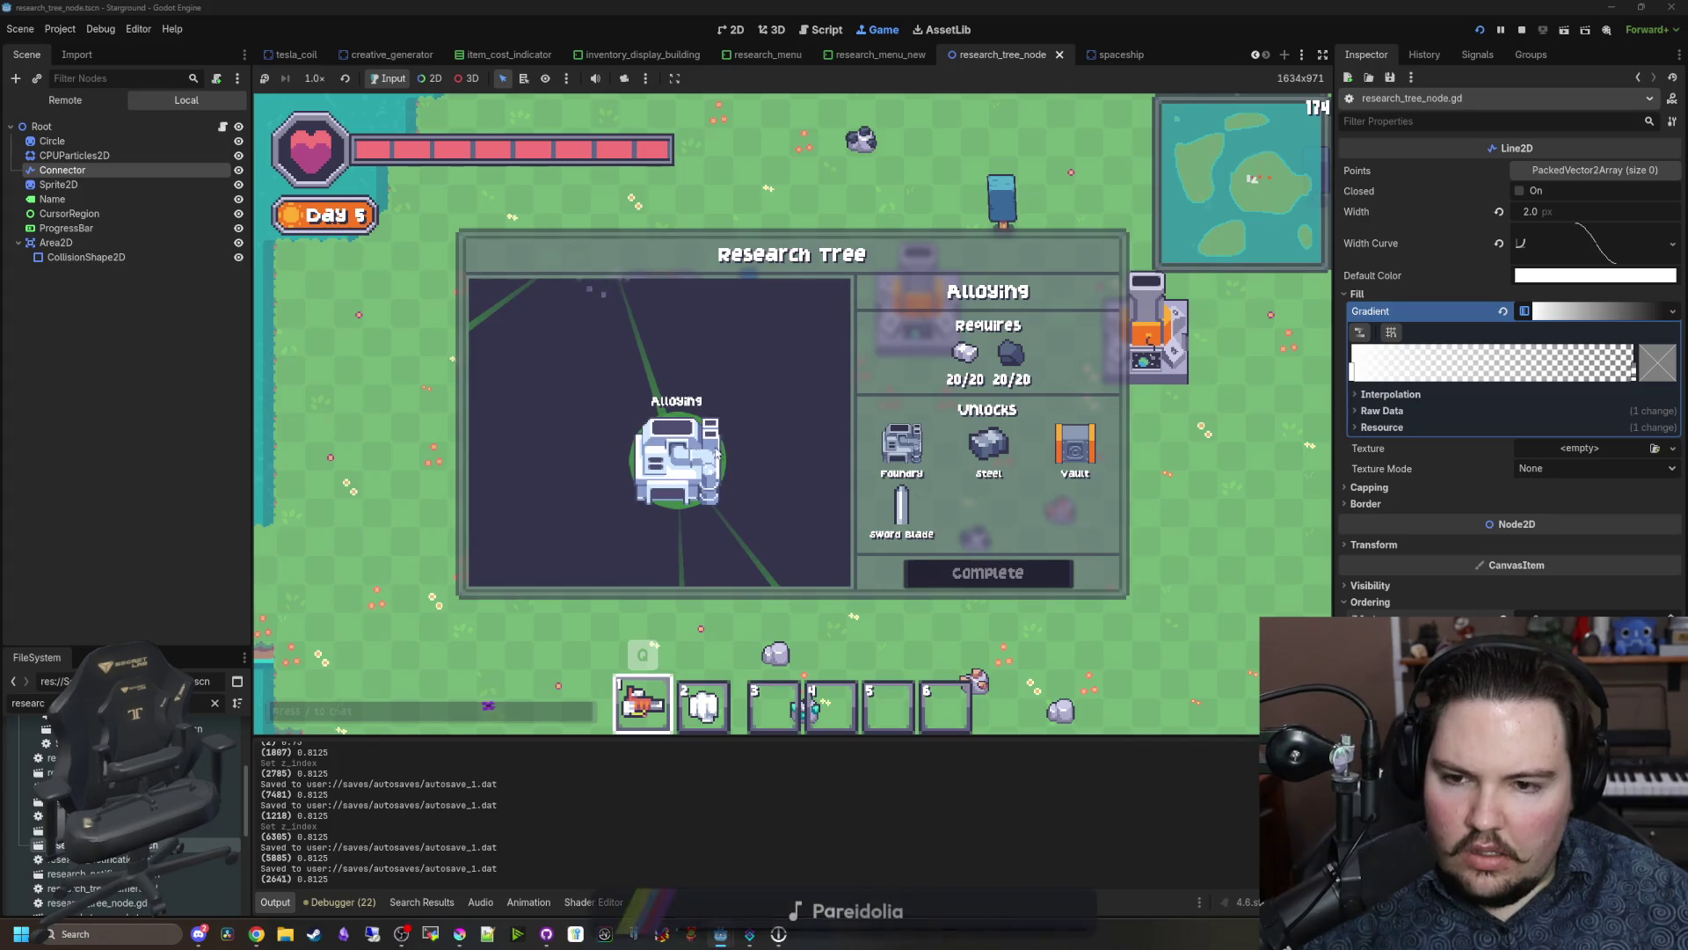
scroll(782, 431, "down", 3)
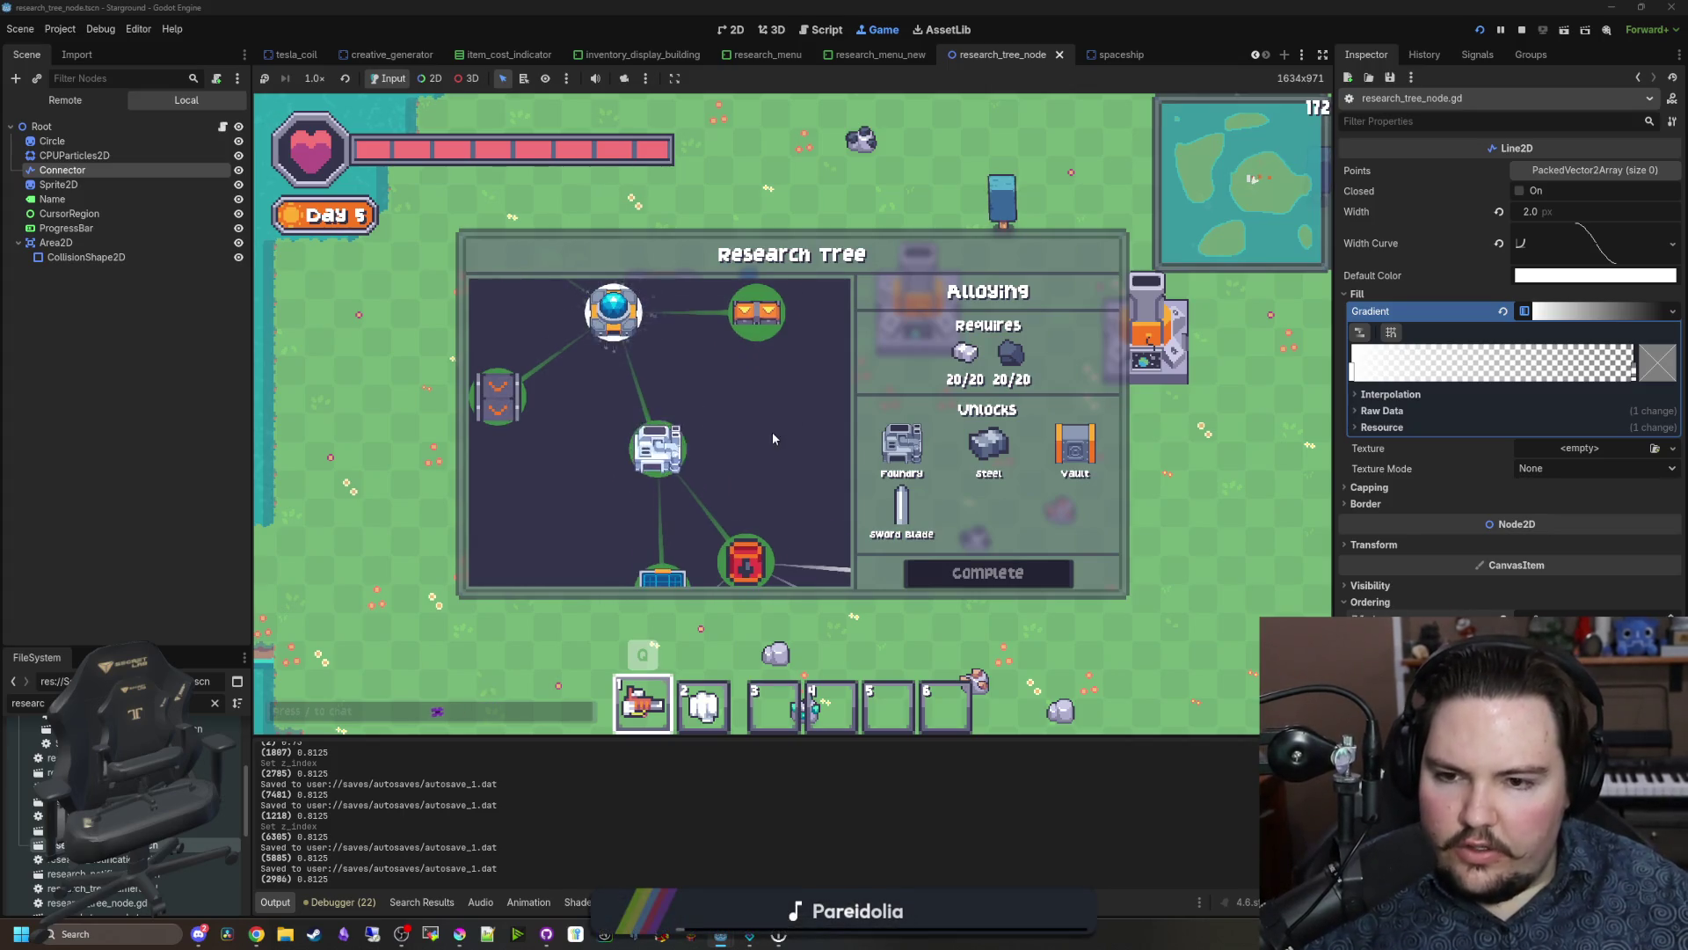
scroll(738, 436, "down", 2)
scroll(708, 439, "down", 2)
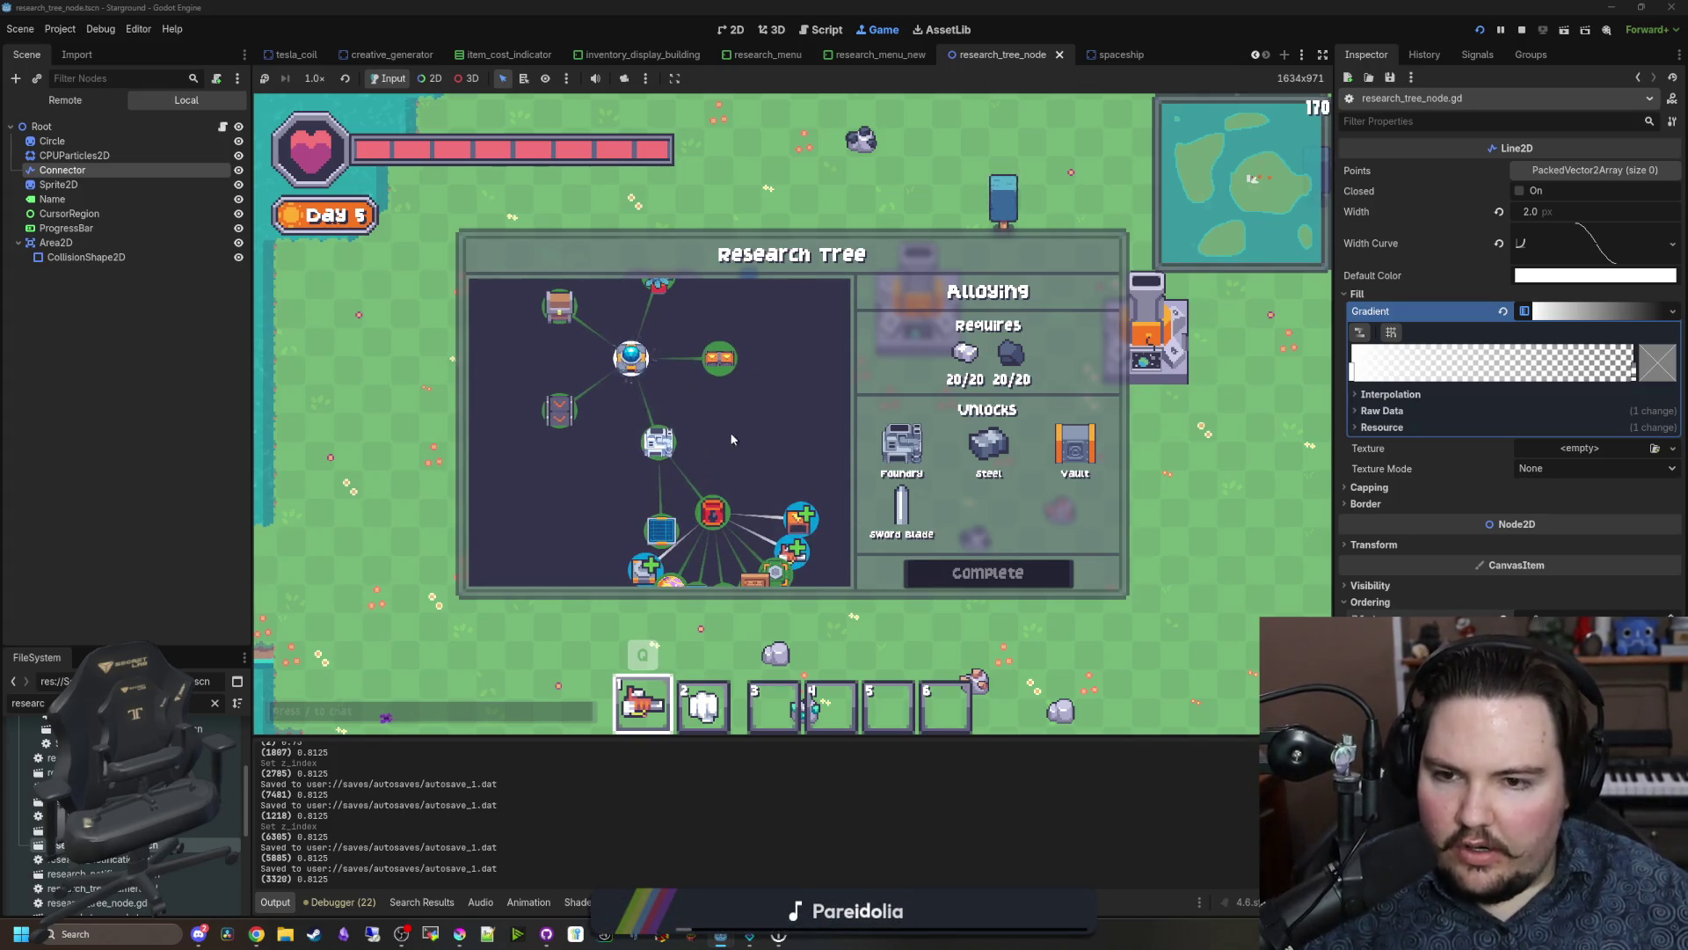
left_click(223, 127)
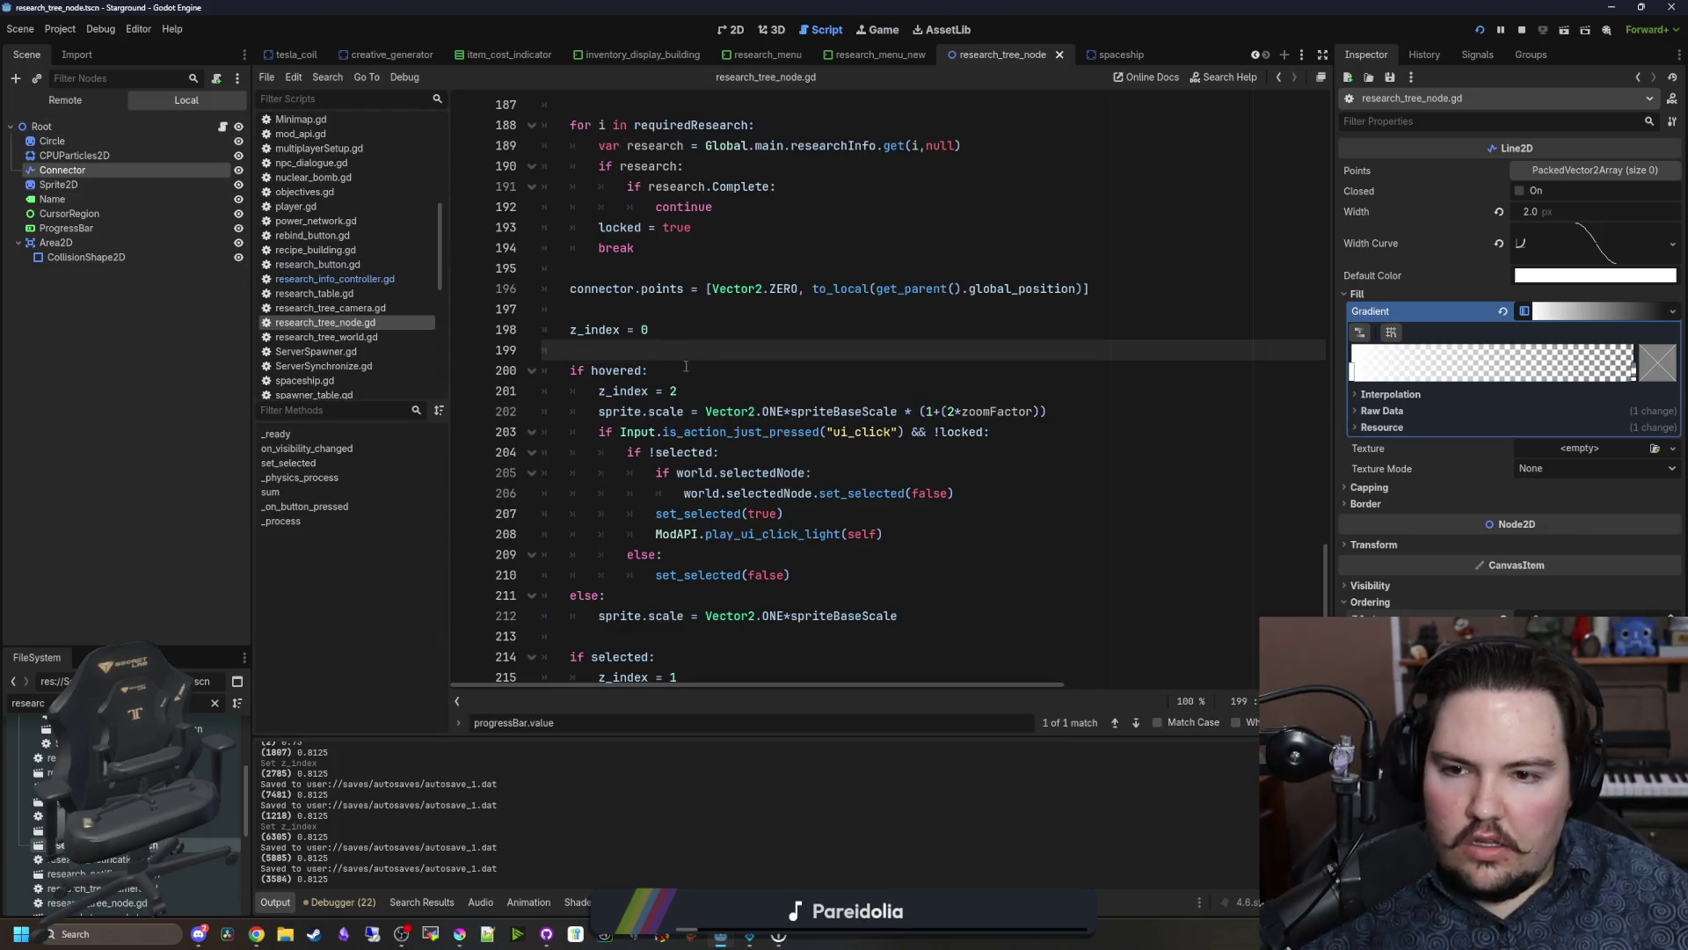
Step: Move the blank lines from after the z_index reset to after the else block
key("ctrl+s")
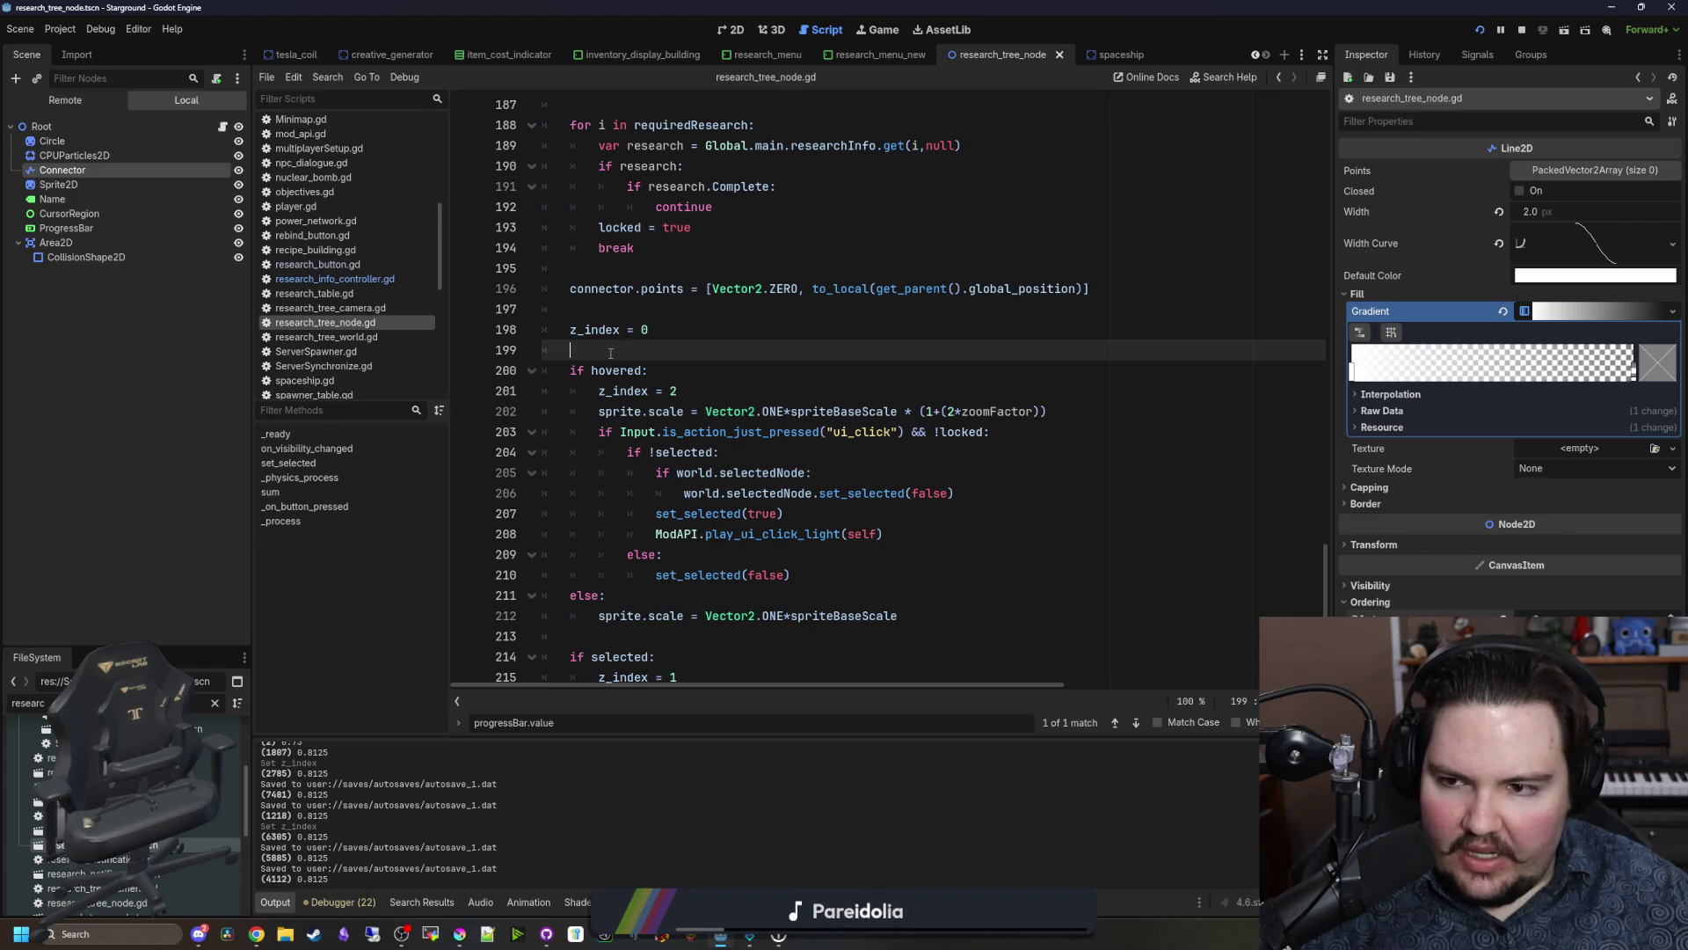
key("Return")
key("Return")
key("Up")
key("ctrl+x")
key("ctrl+x")
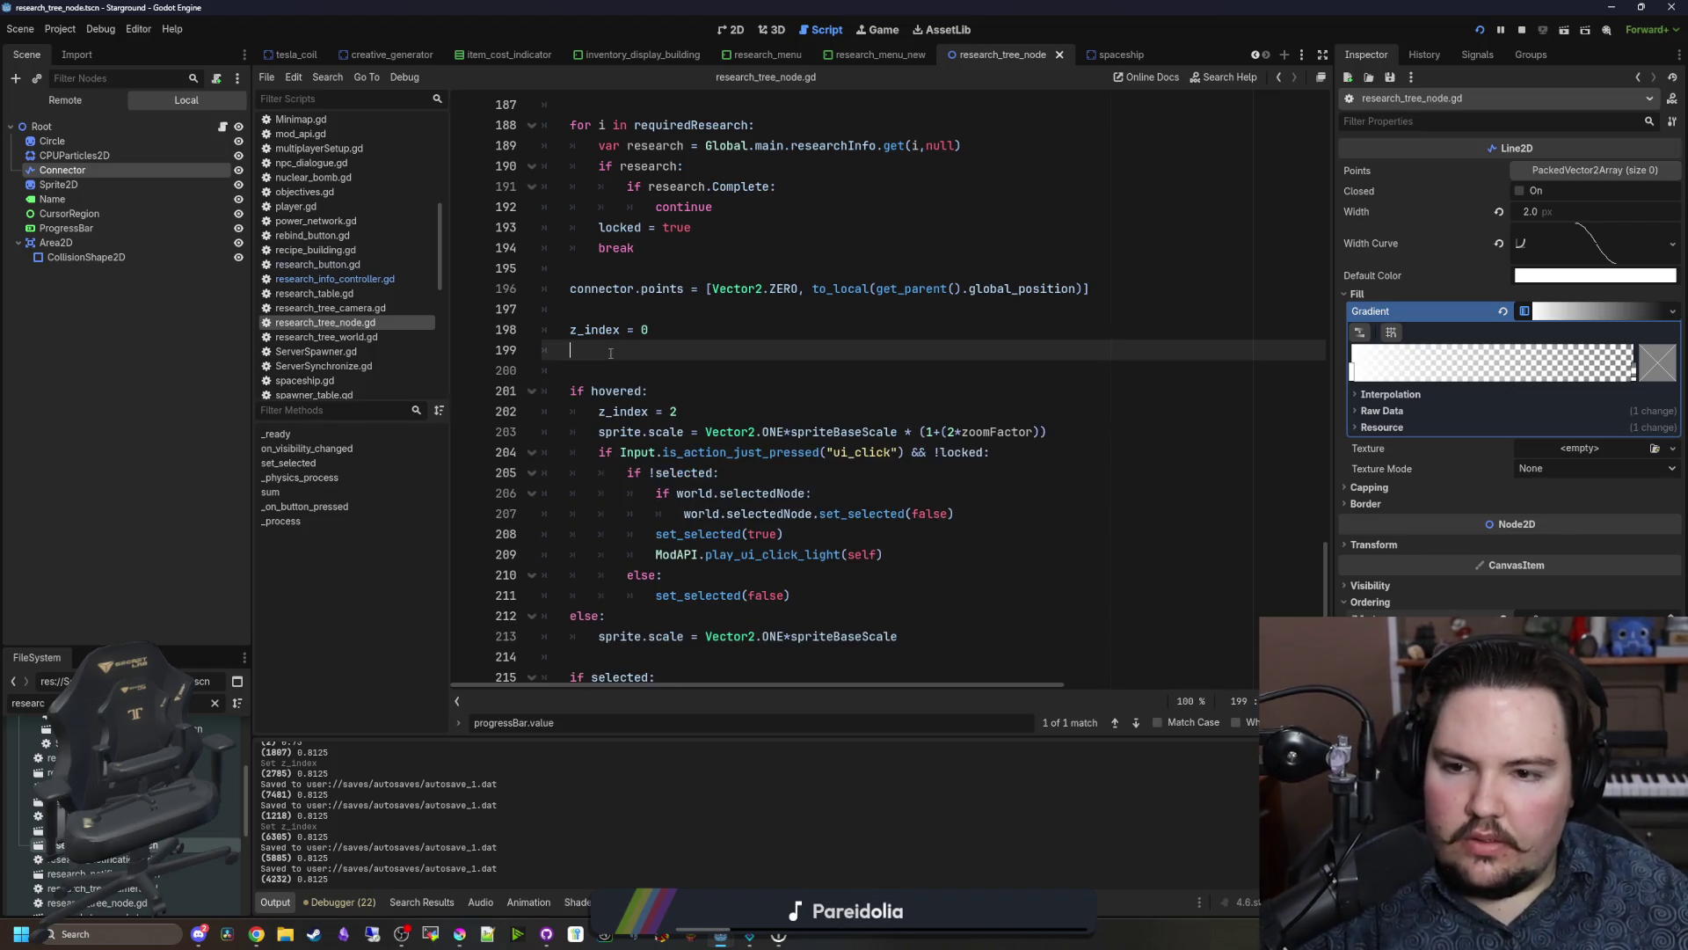
scroll(607, 440, "down", 2)
left_click(601, 525)
key("ctrl+v")
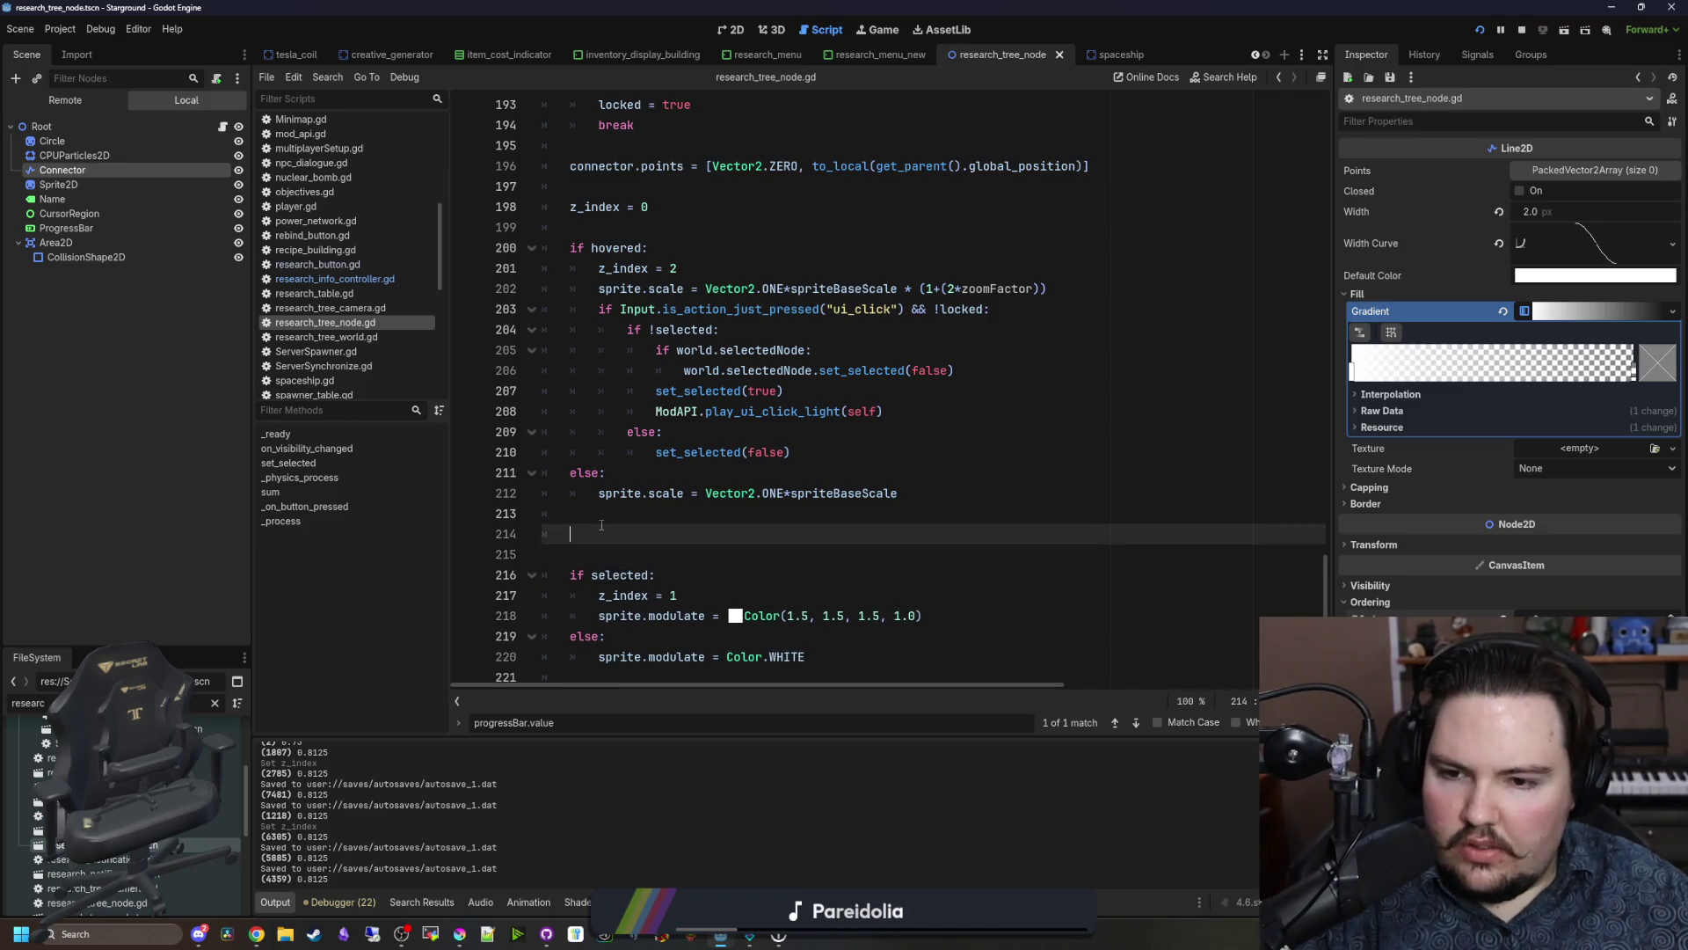
Step: Add a $Circle.scale = sprite.scale* line at line 214, save, and view the game
left_click_drag(52, 141, 588, 532)
left_click(708, 522)
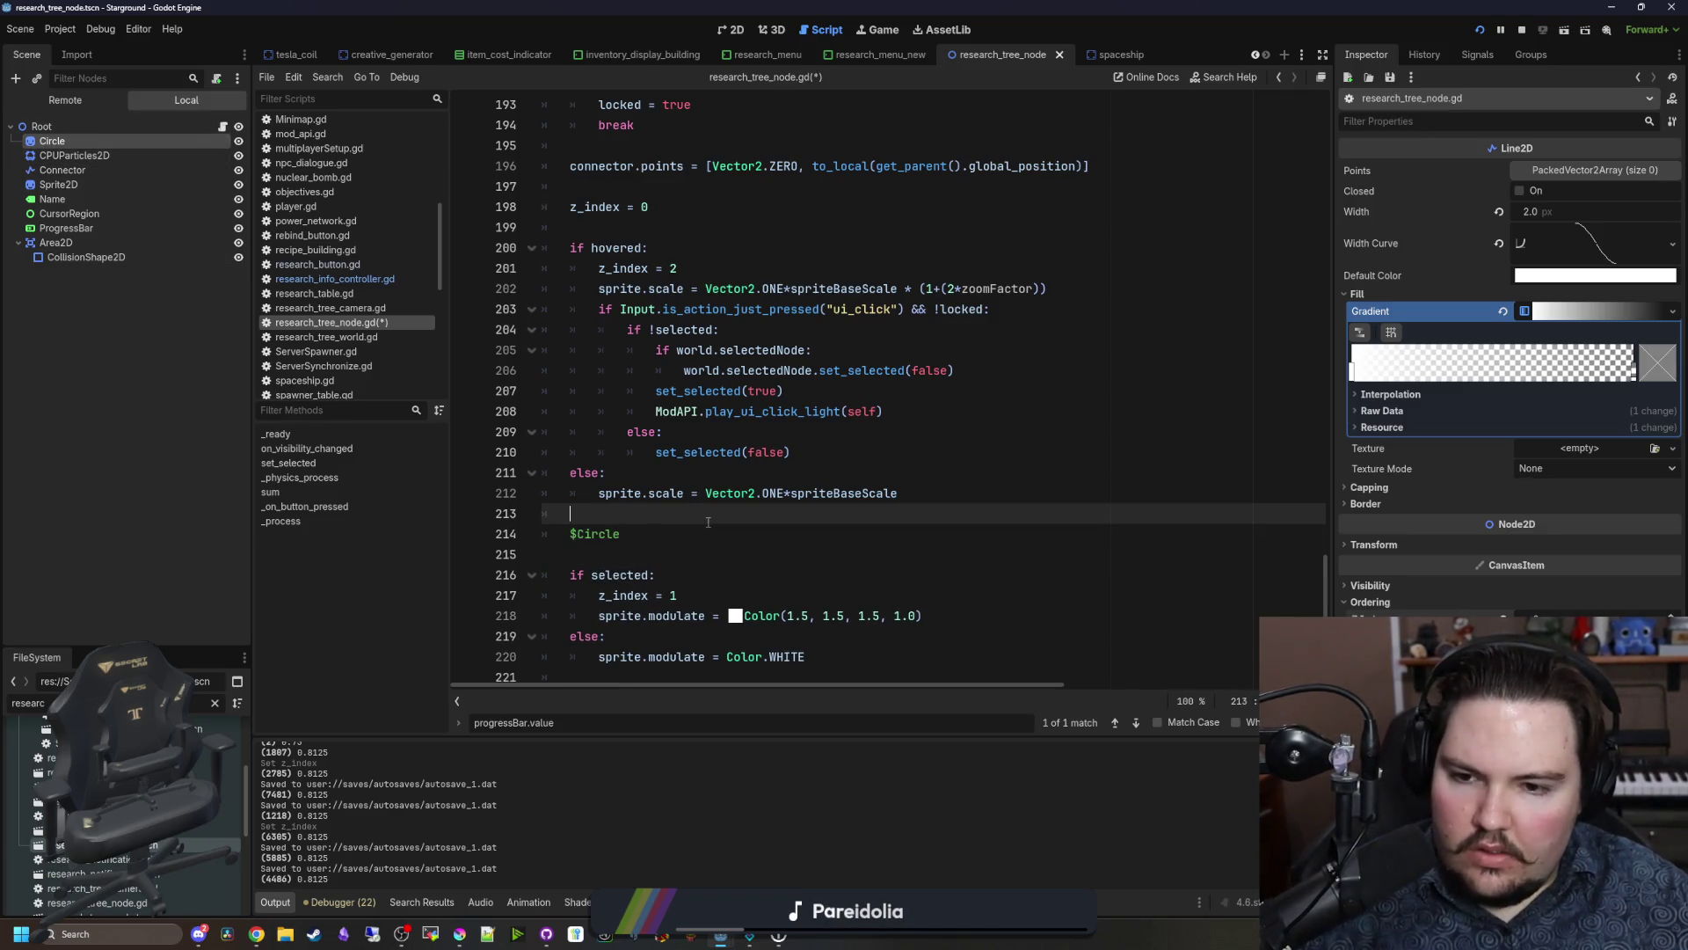
left_click(656, 530)
type(".scale = sprite.scale")
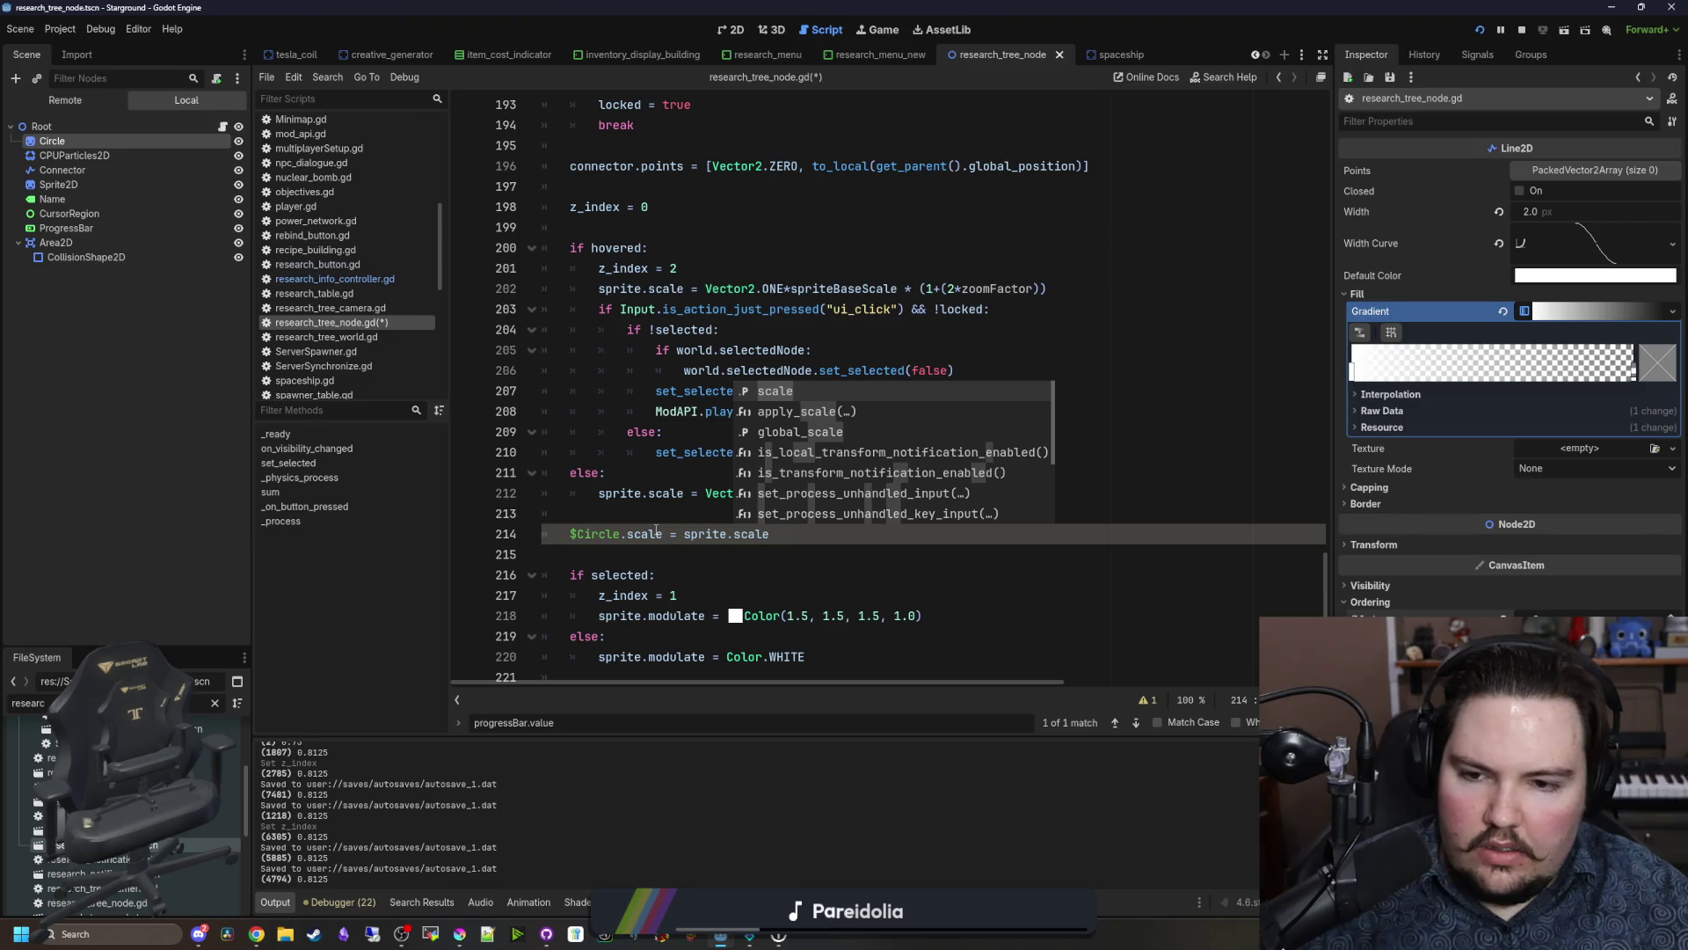
left_click(668, 514)
key("ctrl+s")
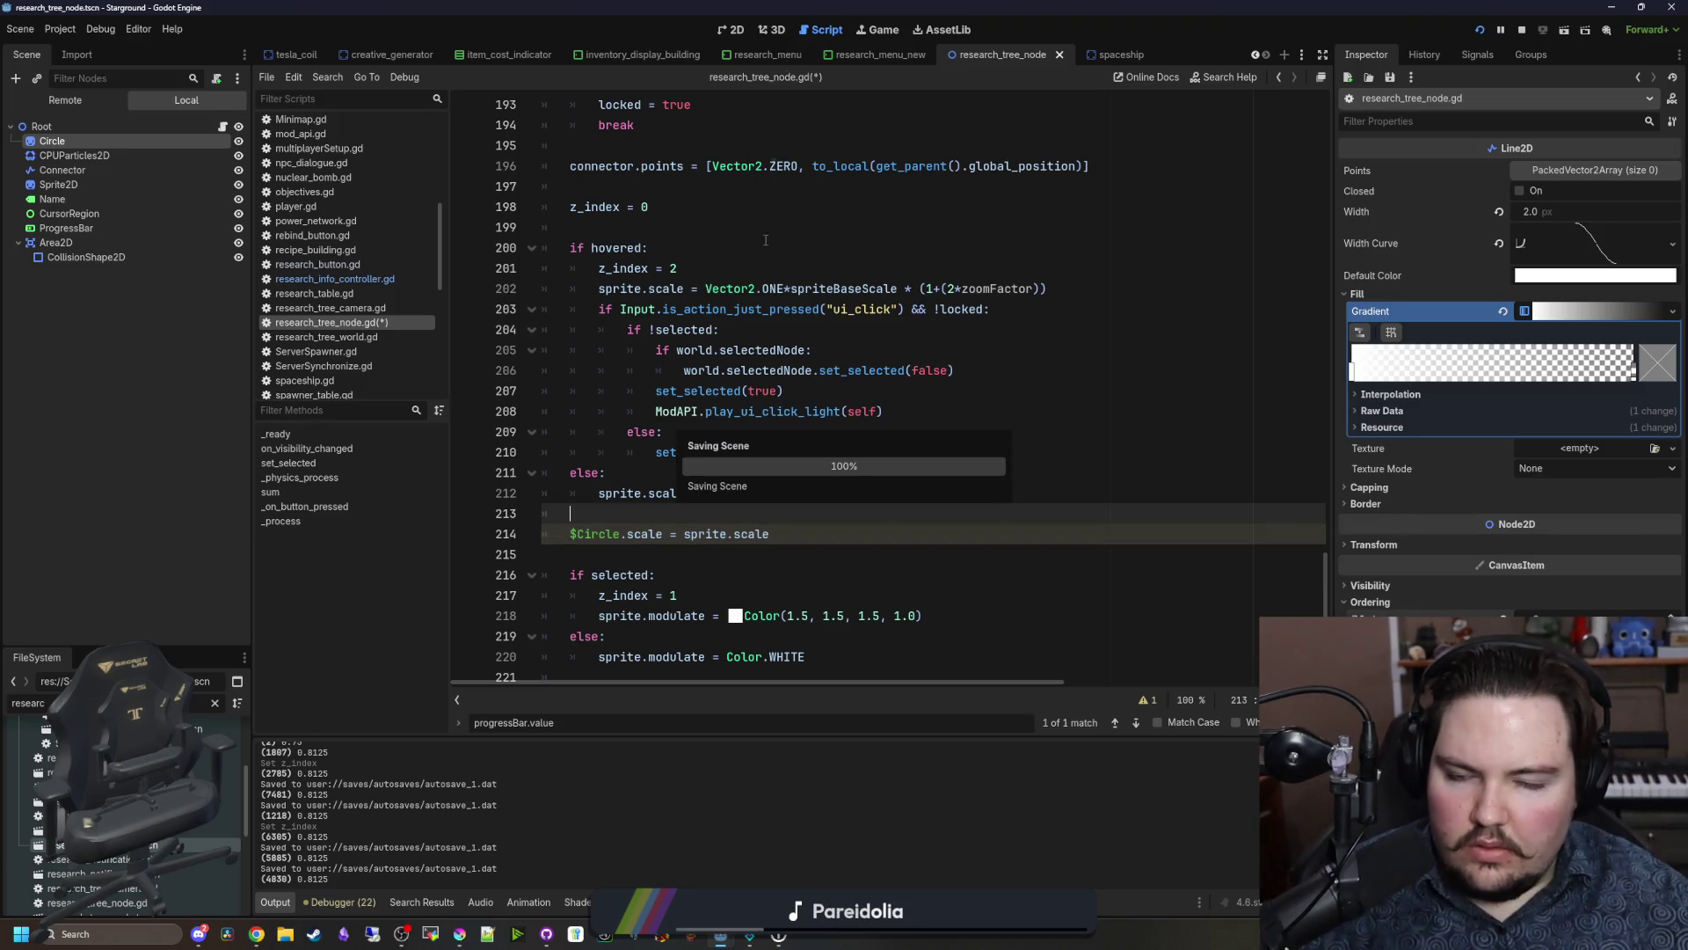
left_click(890, 29)
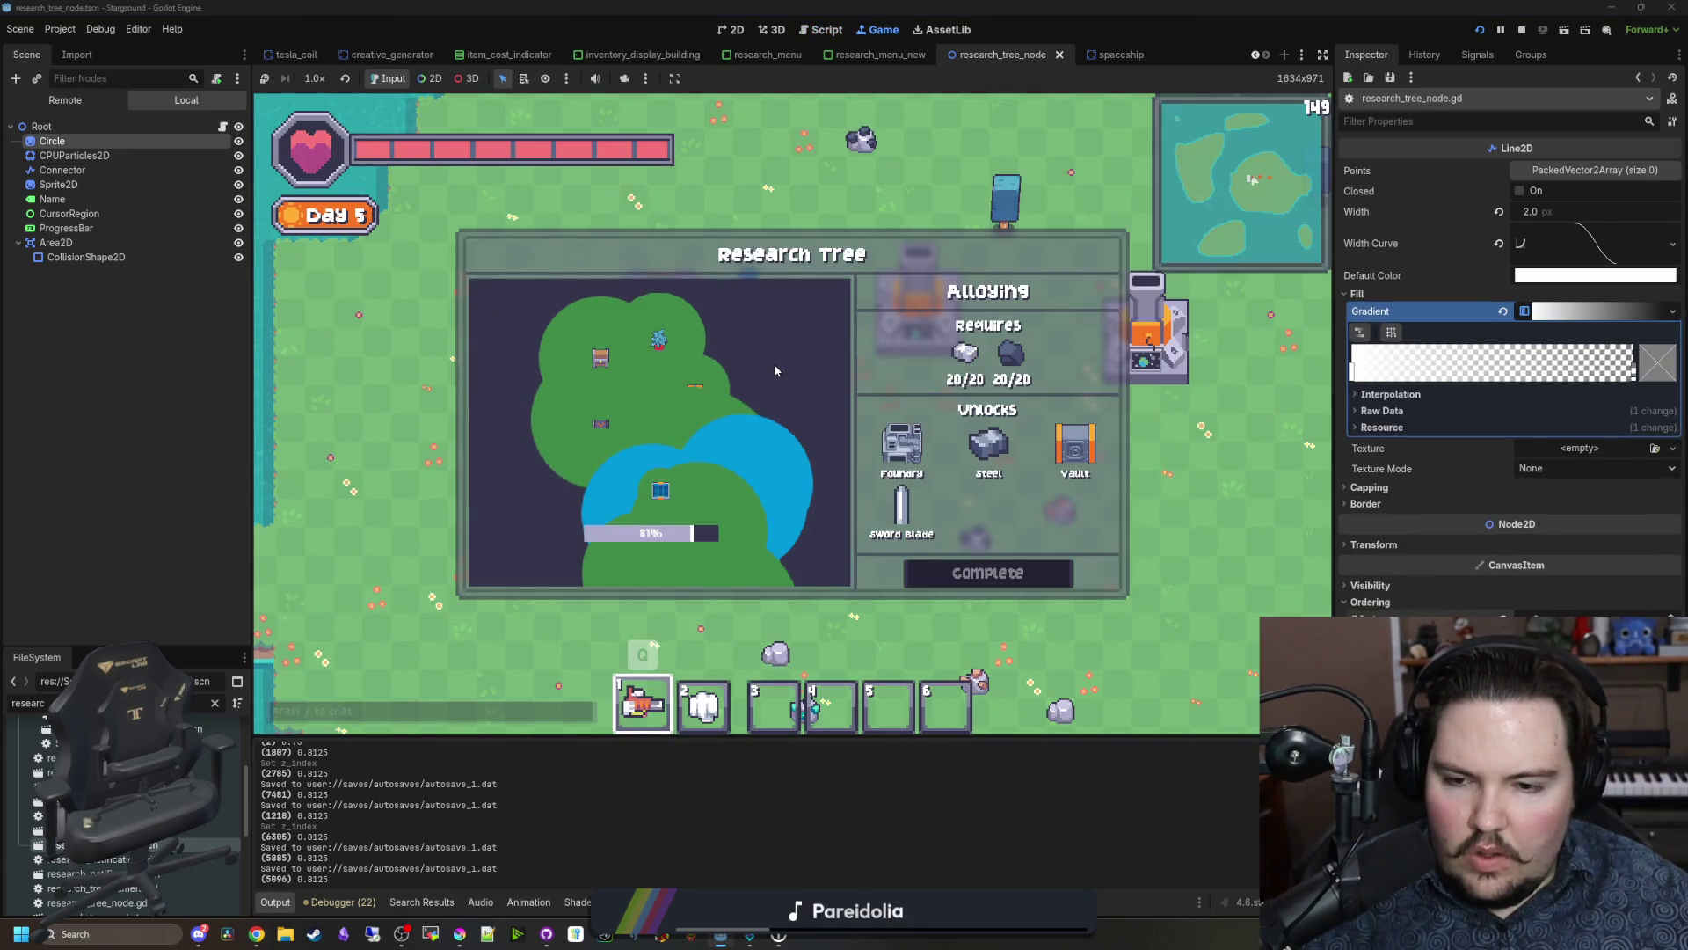
Step: Append .15 so the Circle scale is sprite.scale*.15, and check zooming in-game
left_click(223, 126)
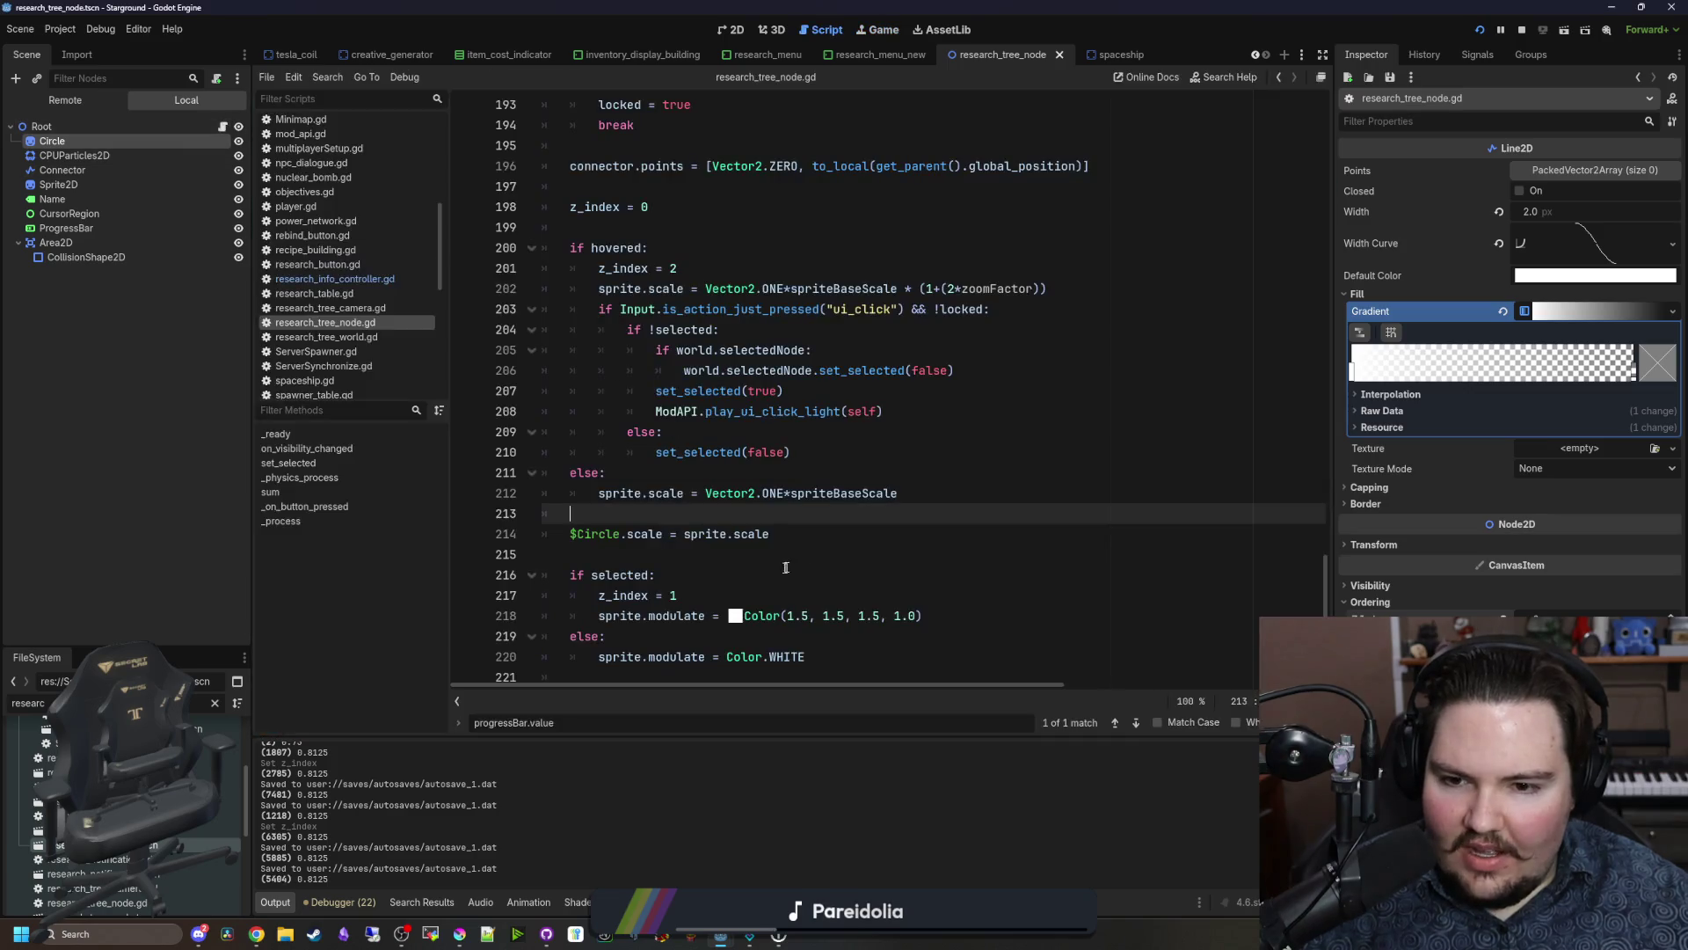
left_click(52, 140)
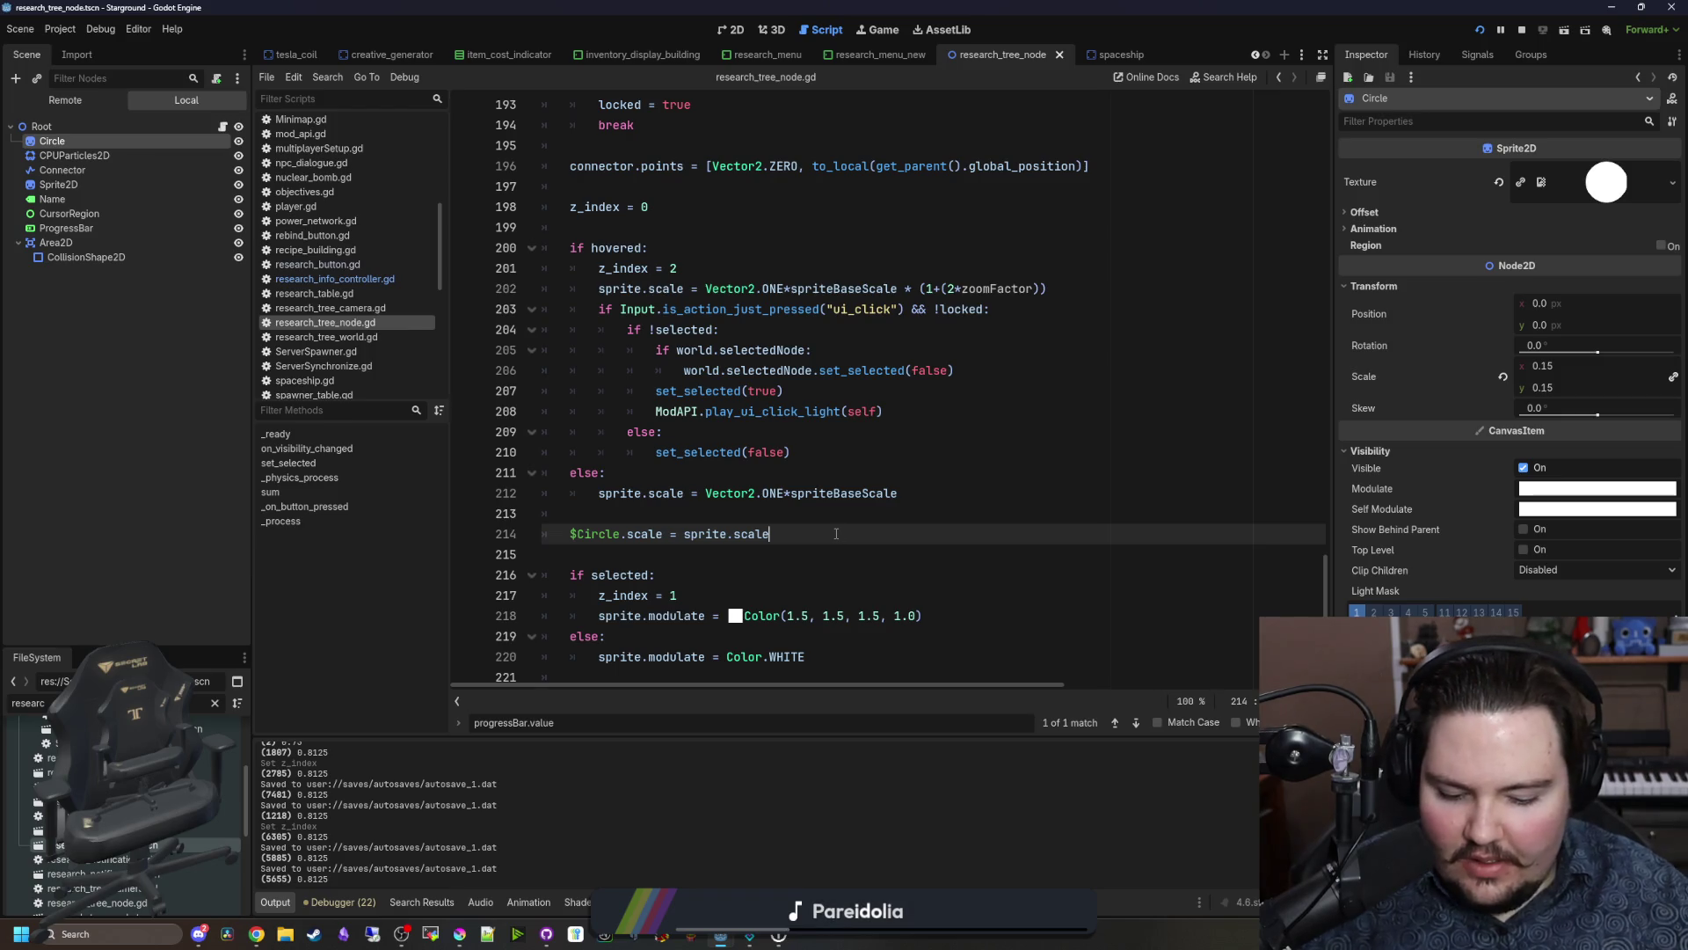
type("*.15")
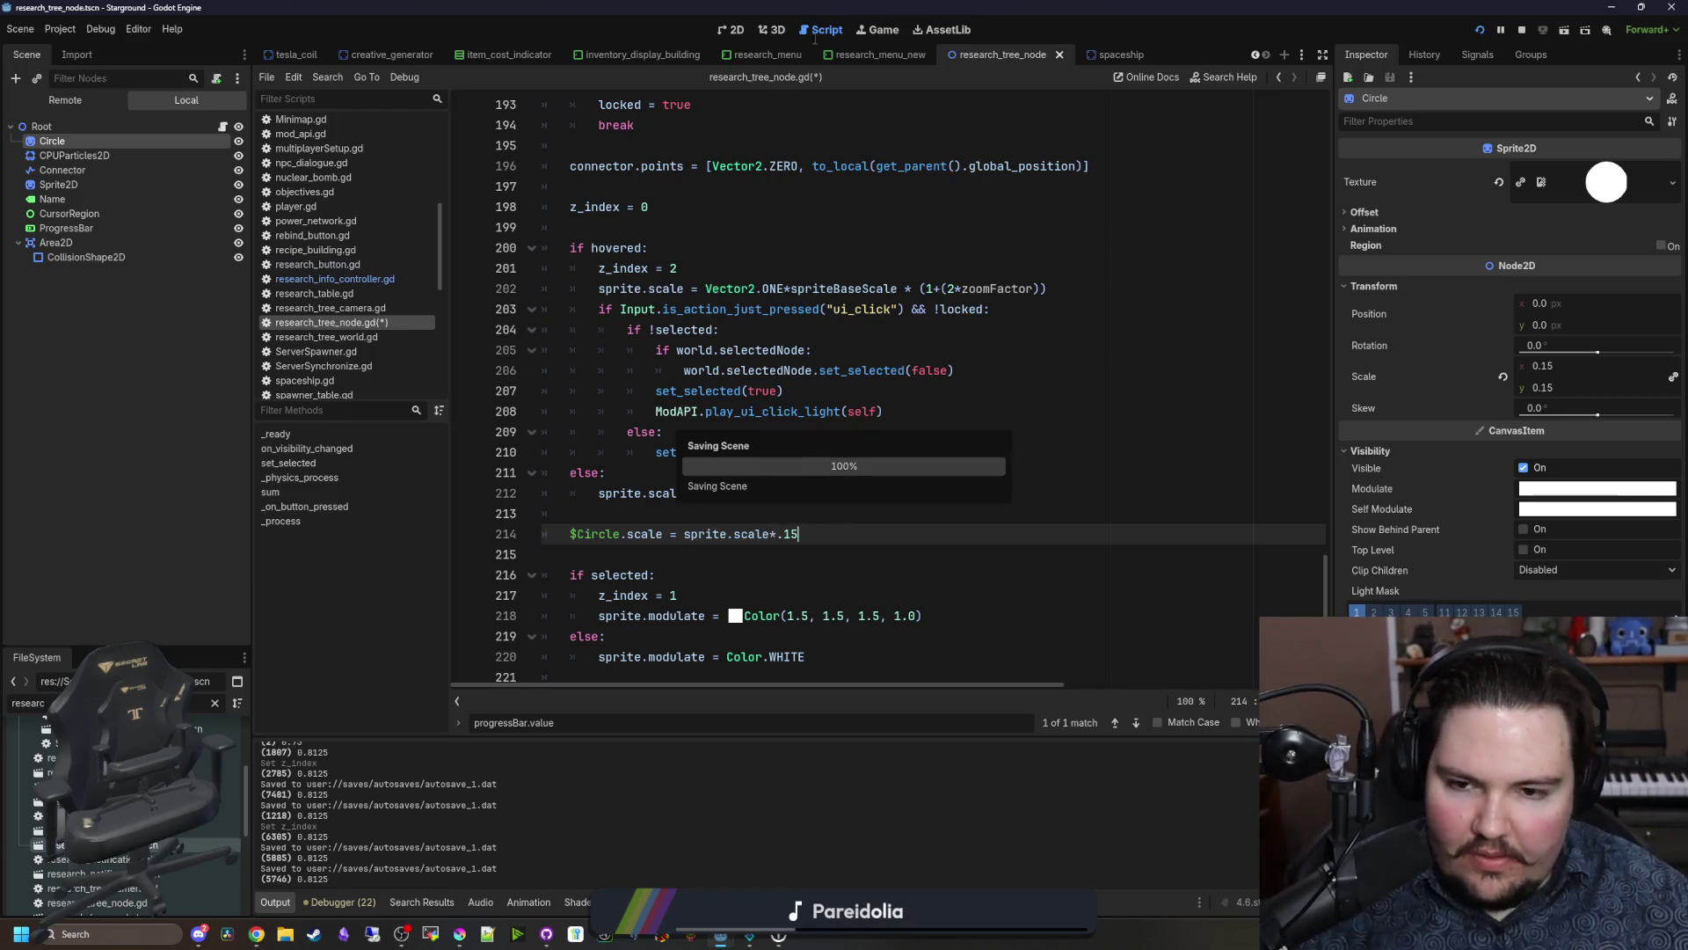
left_click(878, 27)
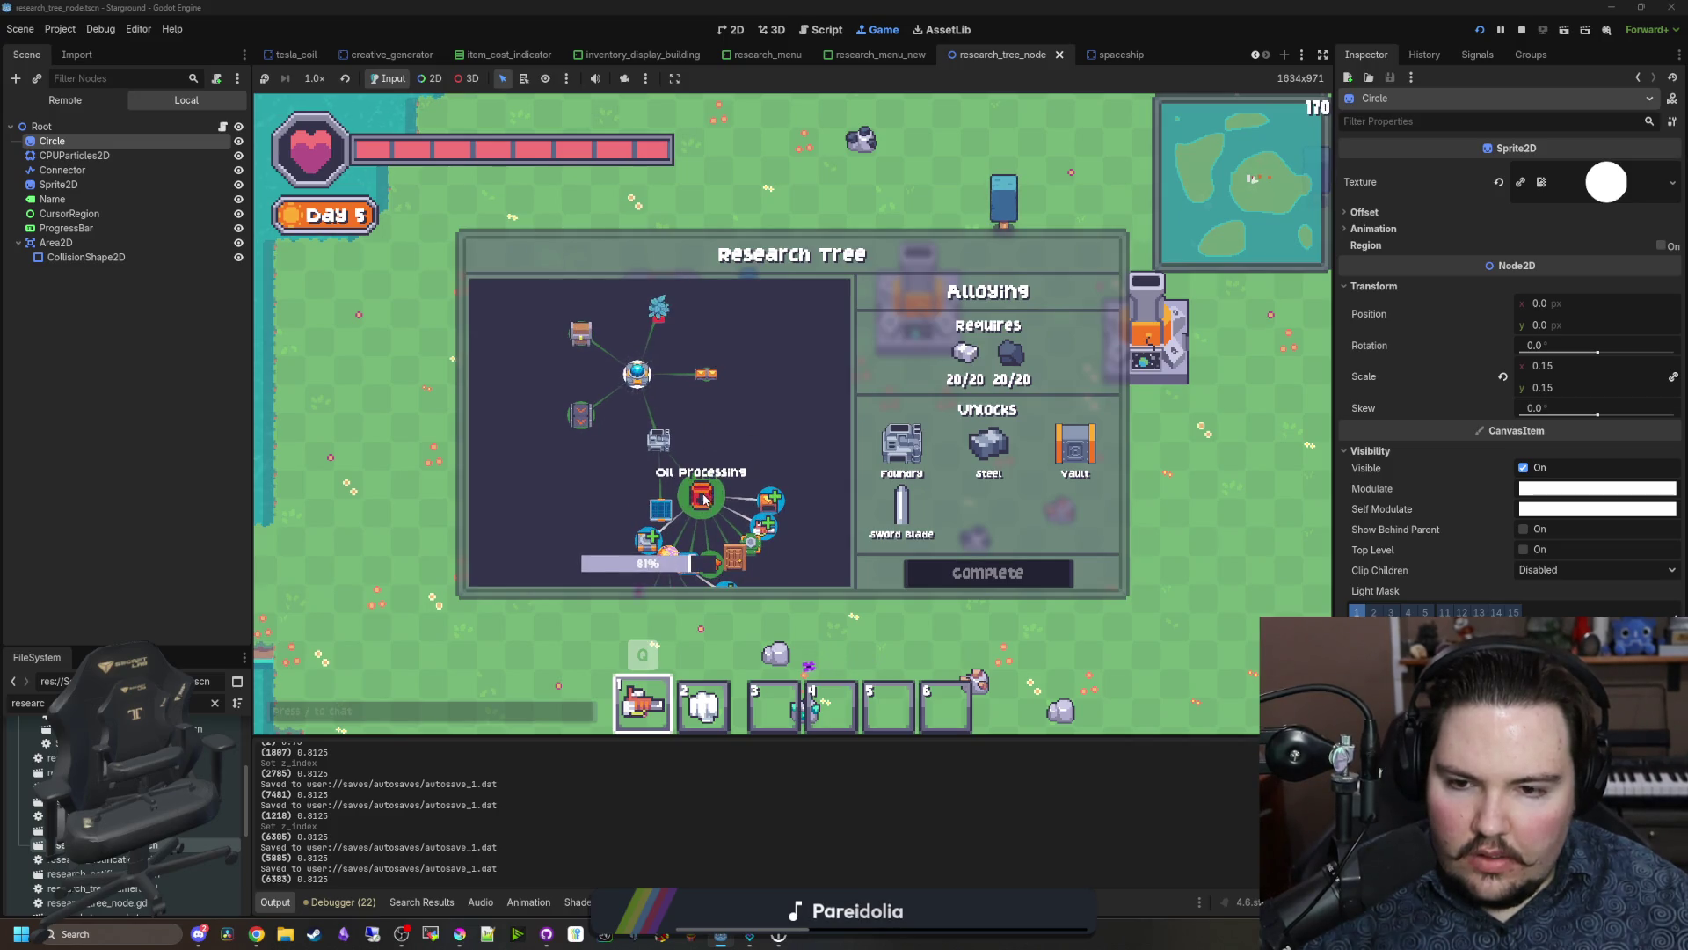
scroll(746, 422, "up", 5)
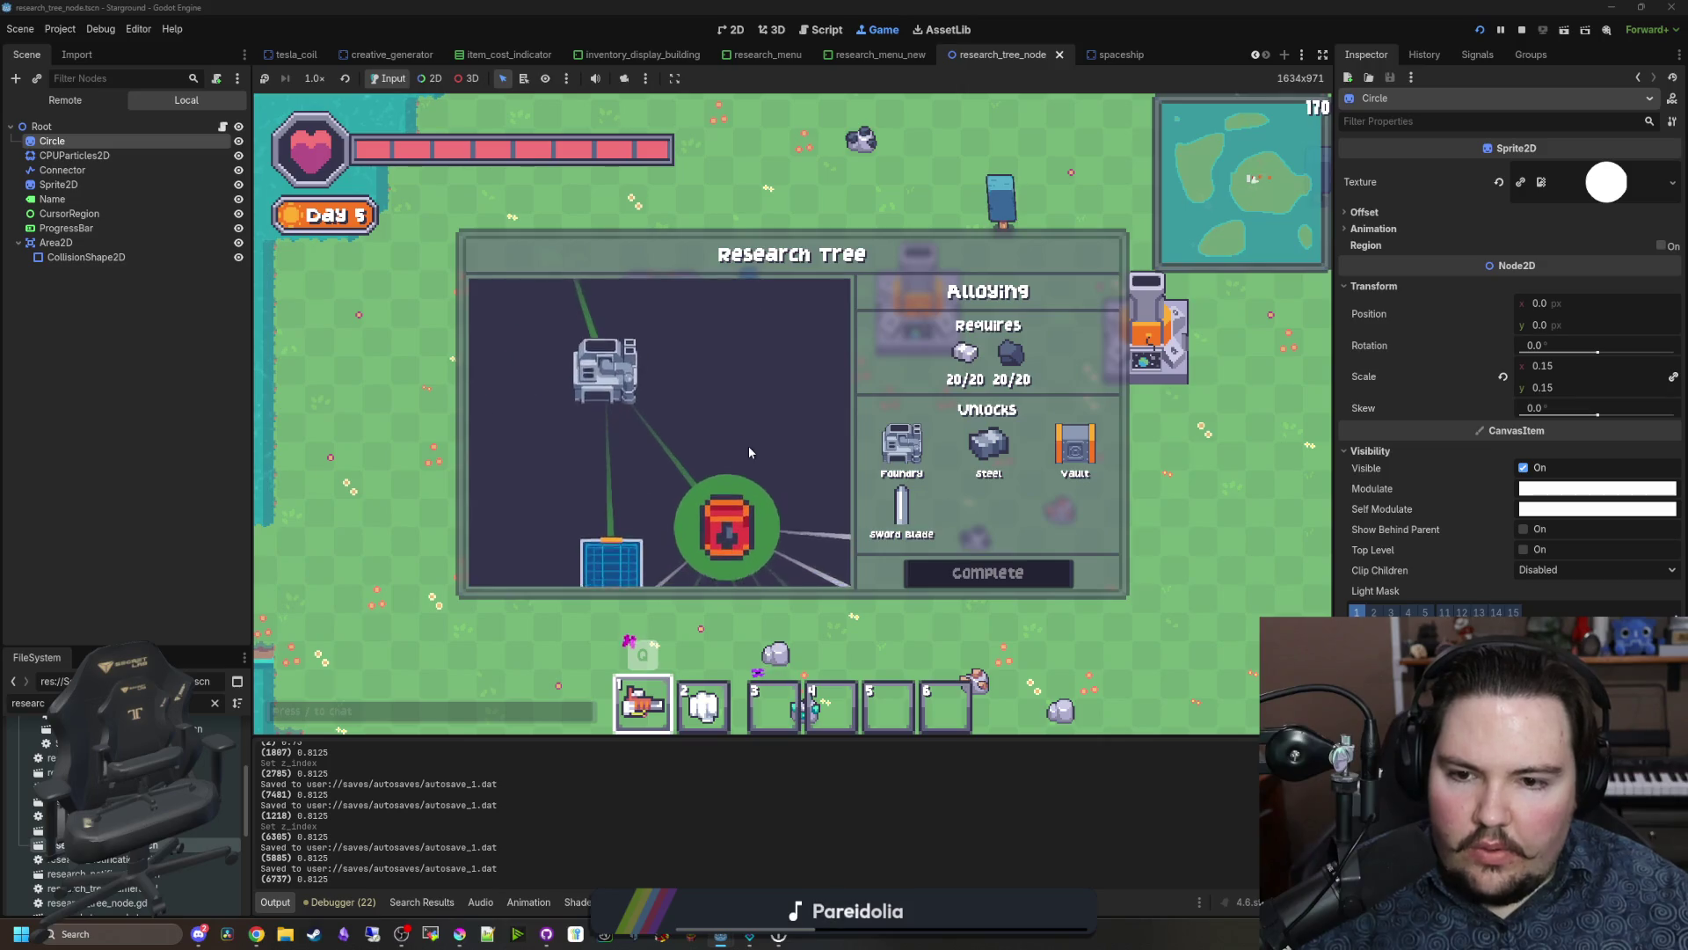
scroll(748, 468, "down", 5)
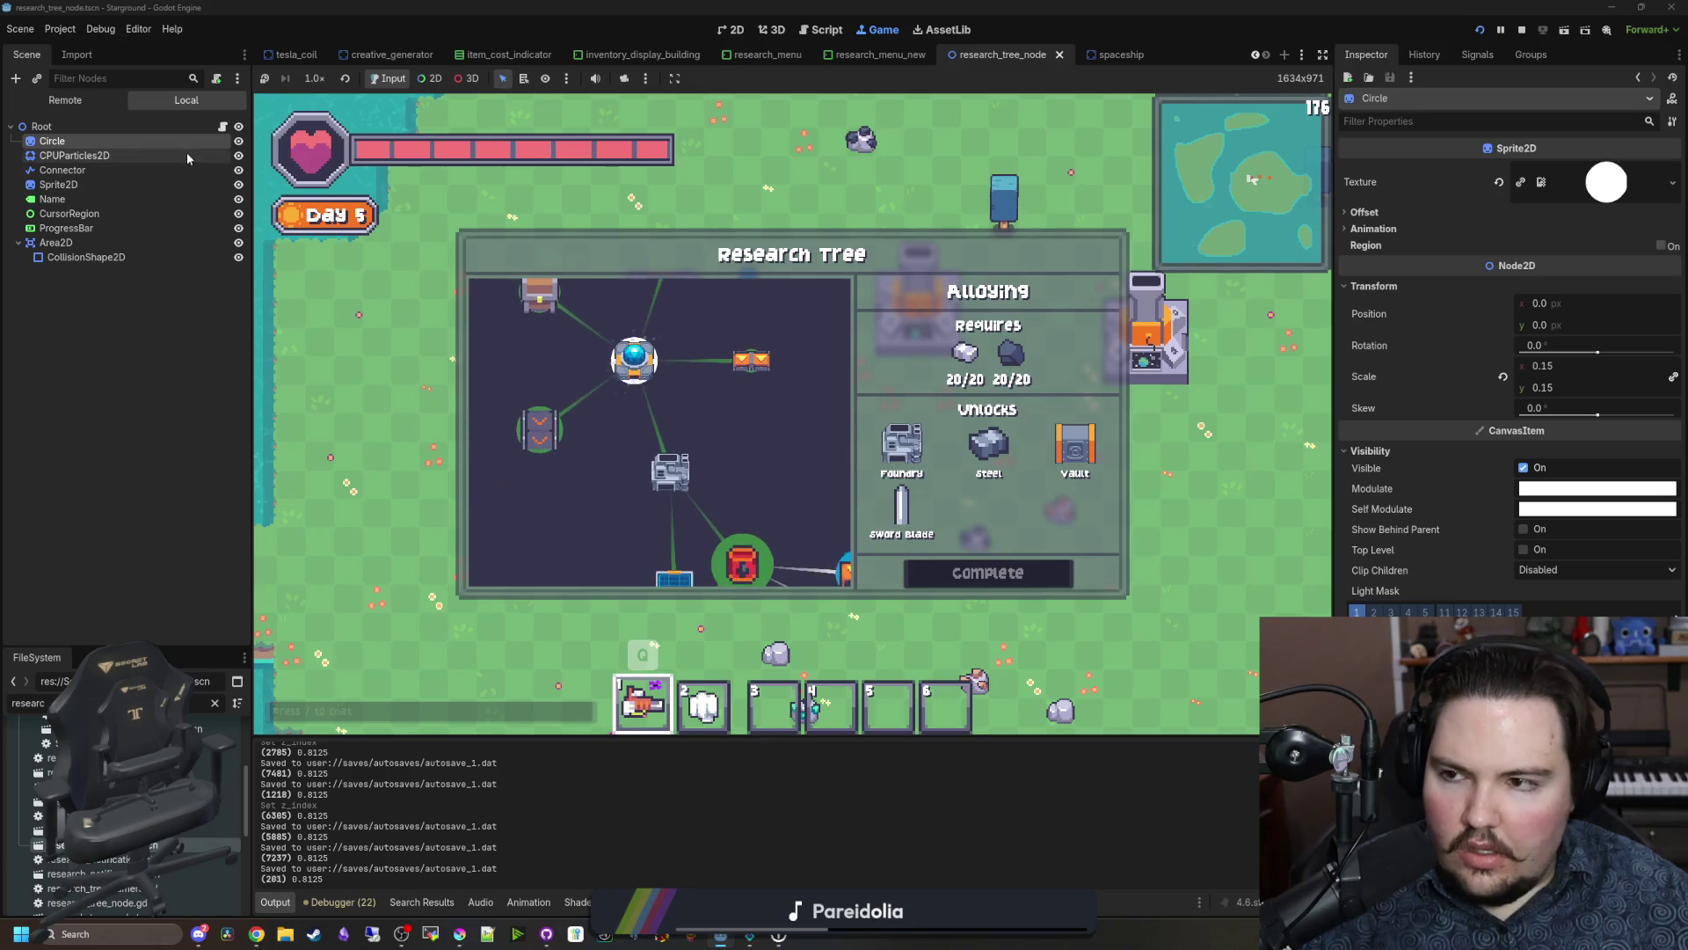
key("ctrl+F3")
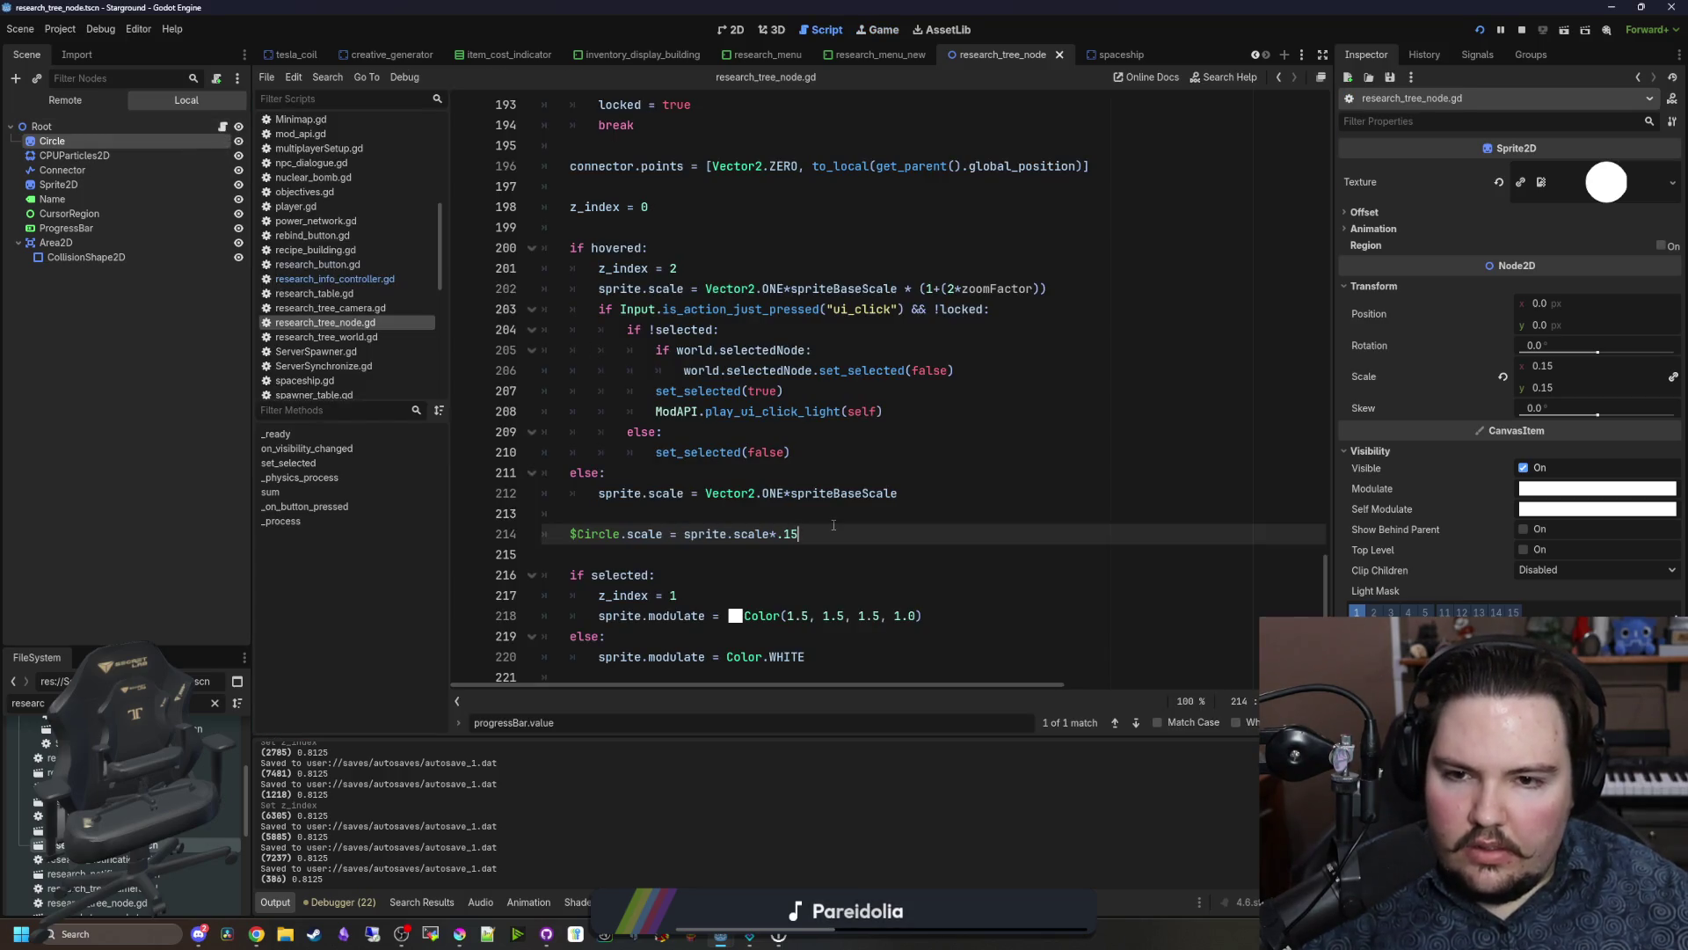
Step: Replace sprite.scale*.15 on line 214 with the hover scale expression and save
left_click_drag(1055, 288, 701, 288)
key("ctrl+c")
left_click_drag(800, 533, 677, 537)
key("ctrl+v")
left_click(736, 512)
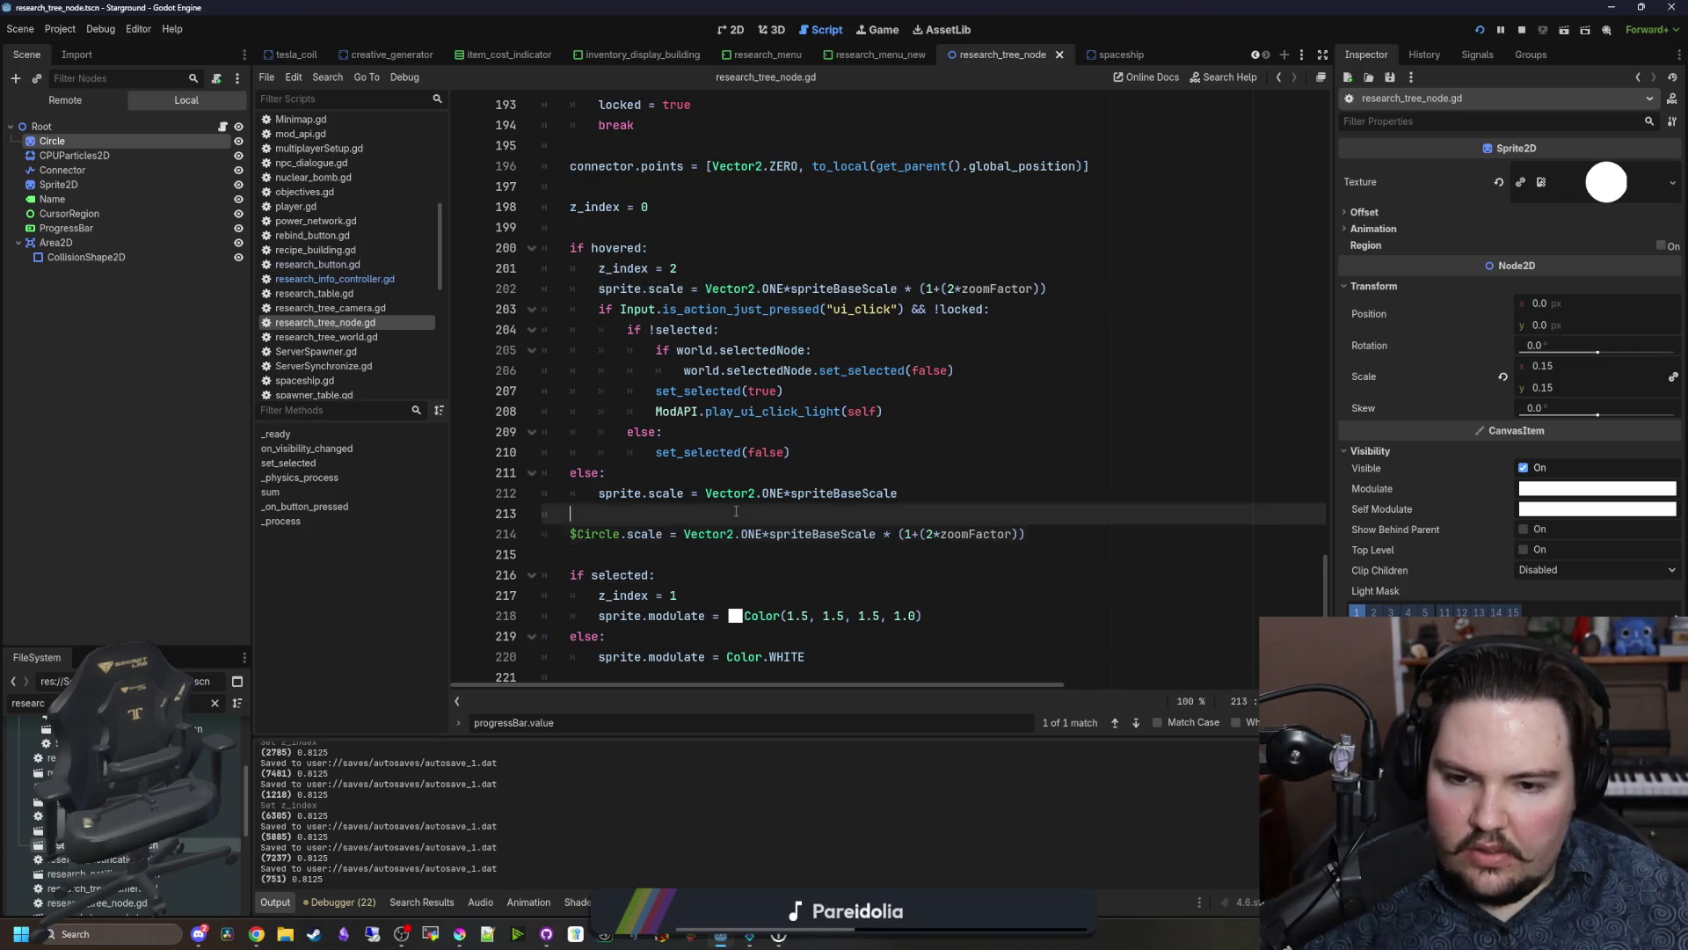
key("ctrl+s")
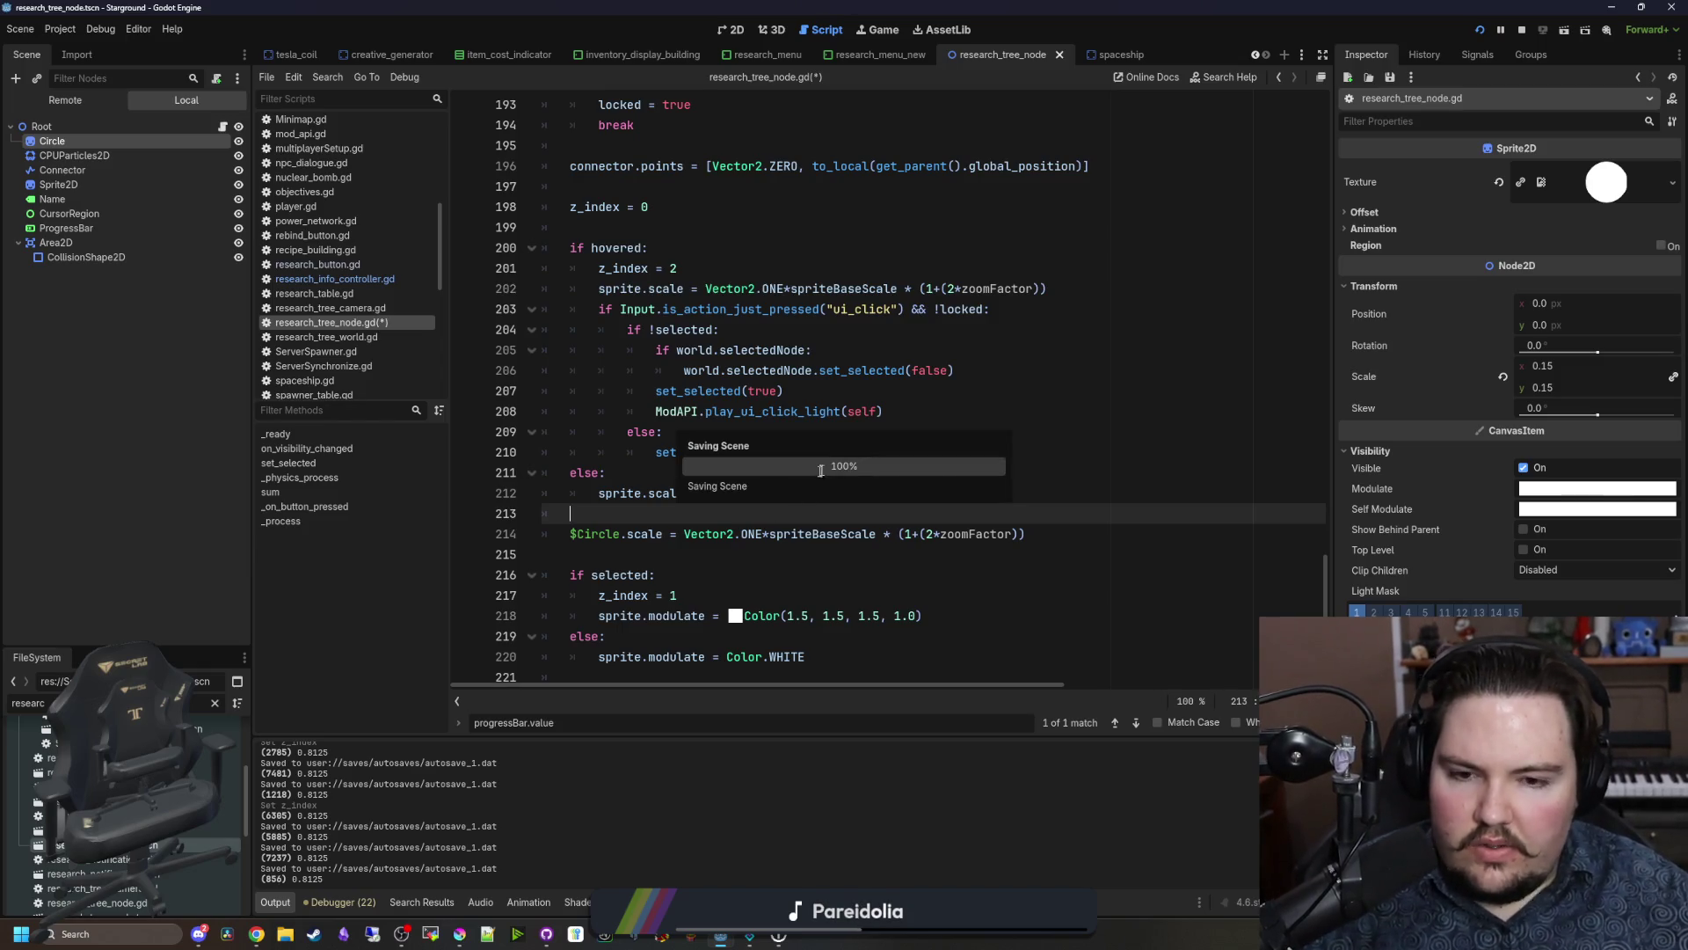
Step: Change line 214's Vector2.ONE*spriteBaseScale term to Vector2.ONE* and save
left_click(885, 615)
left_click_drag(896, 534, 686, 532)
key("BackSpace")
key("Up")
key("ctrl+s")
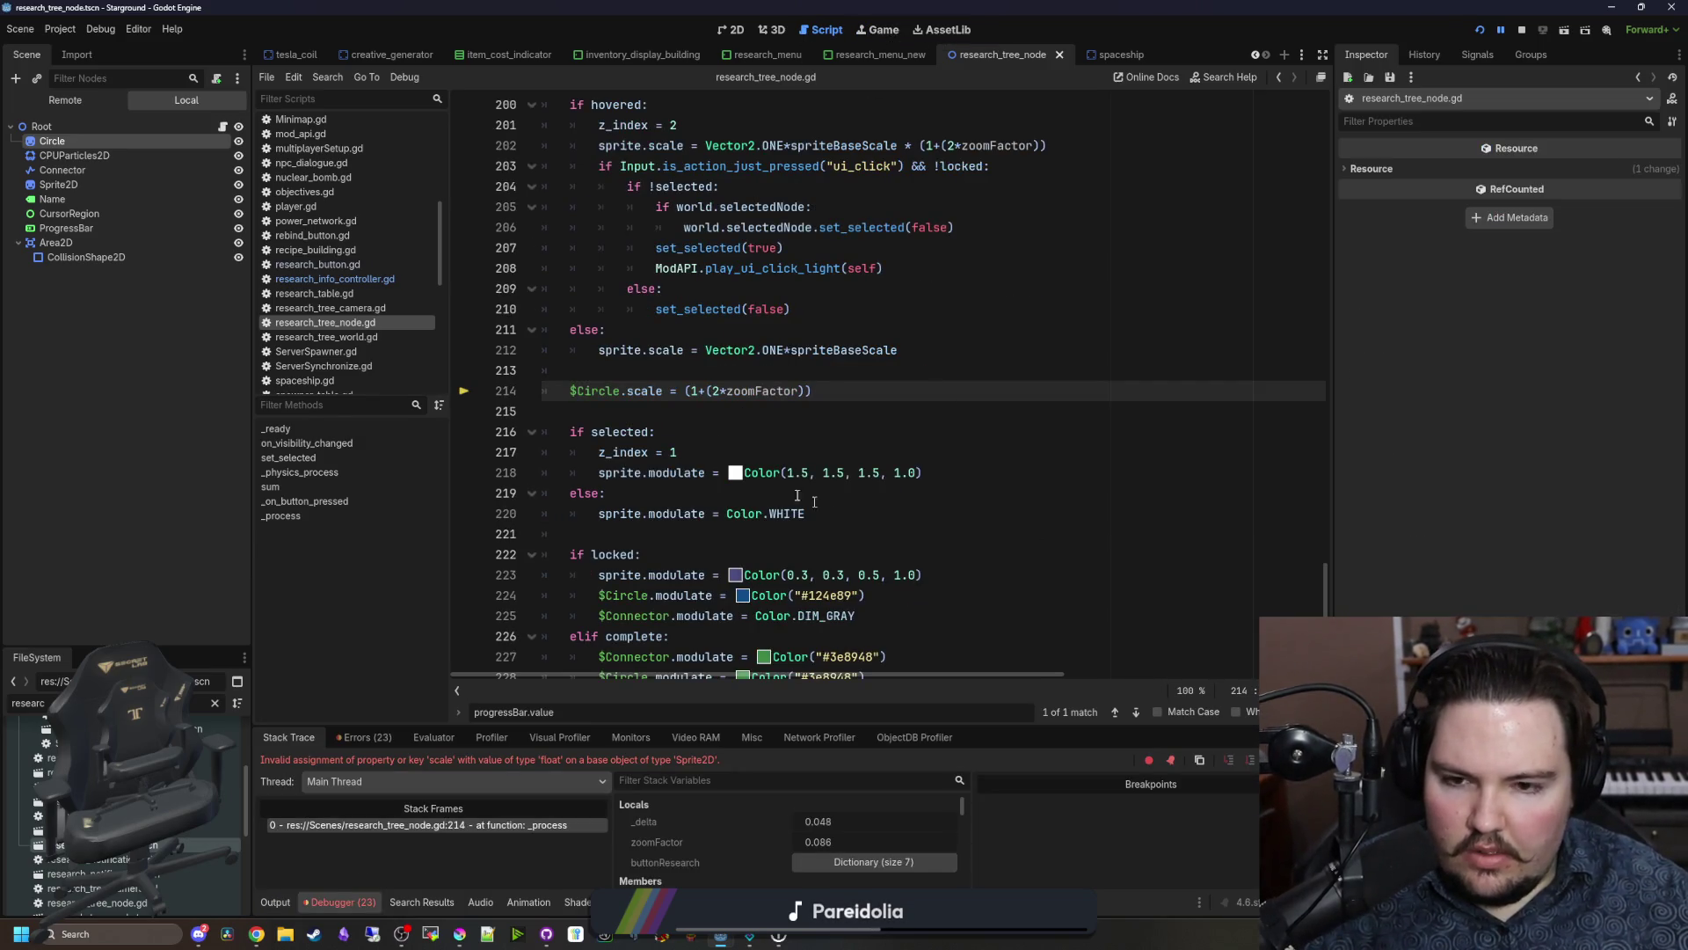
type("Vector2.ONE")
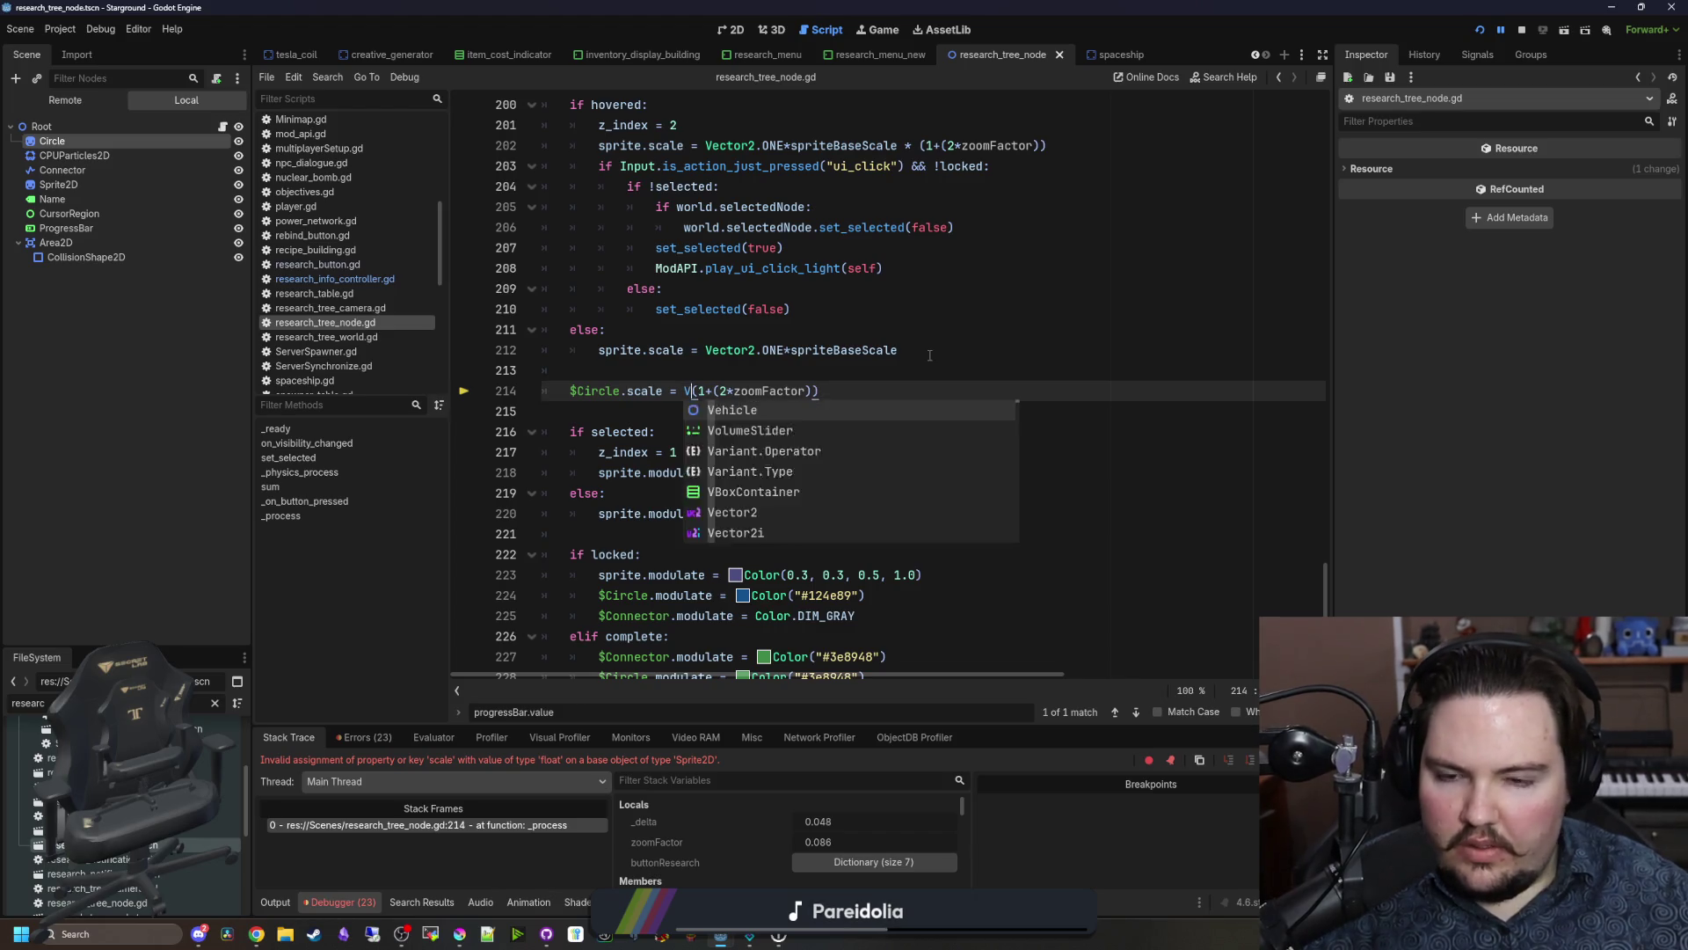
type("*")
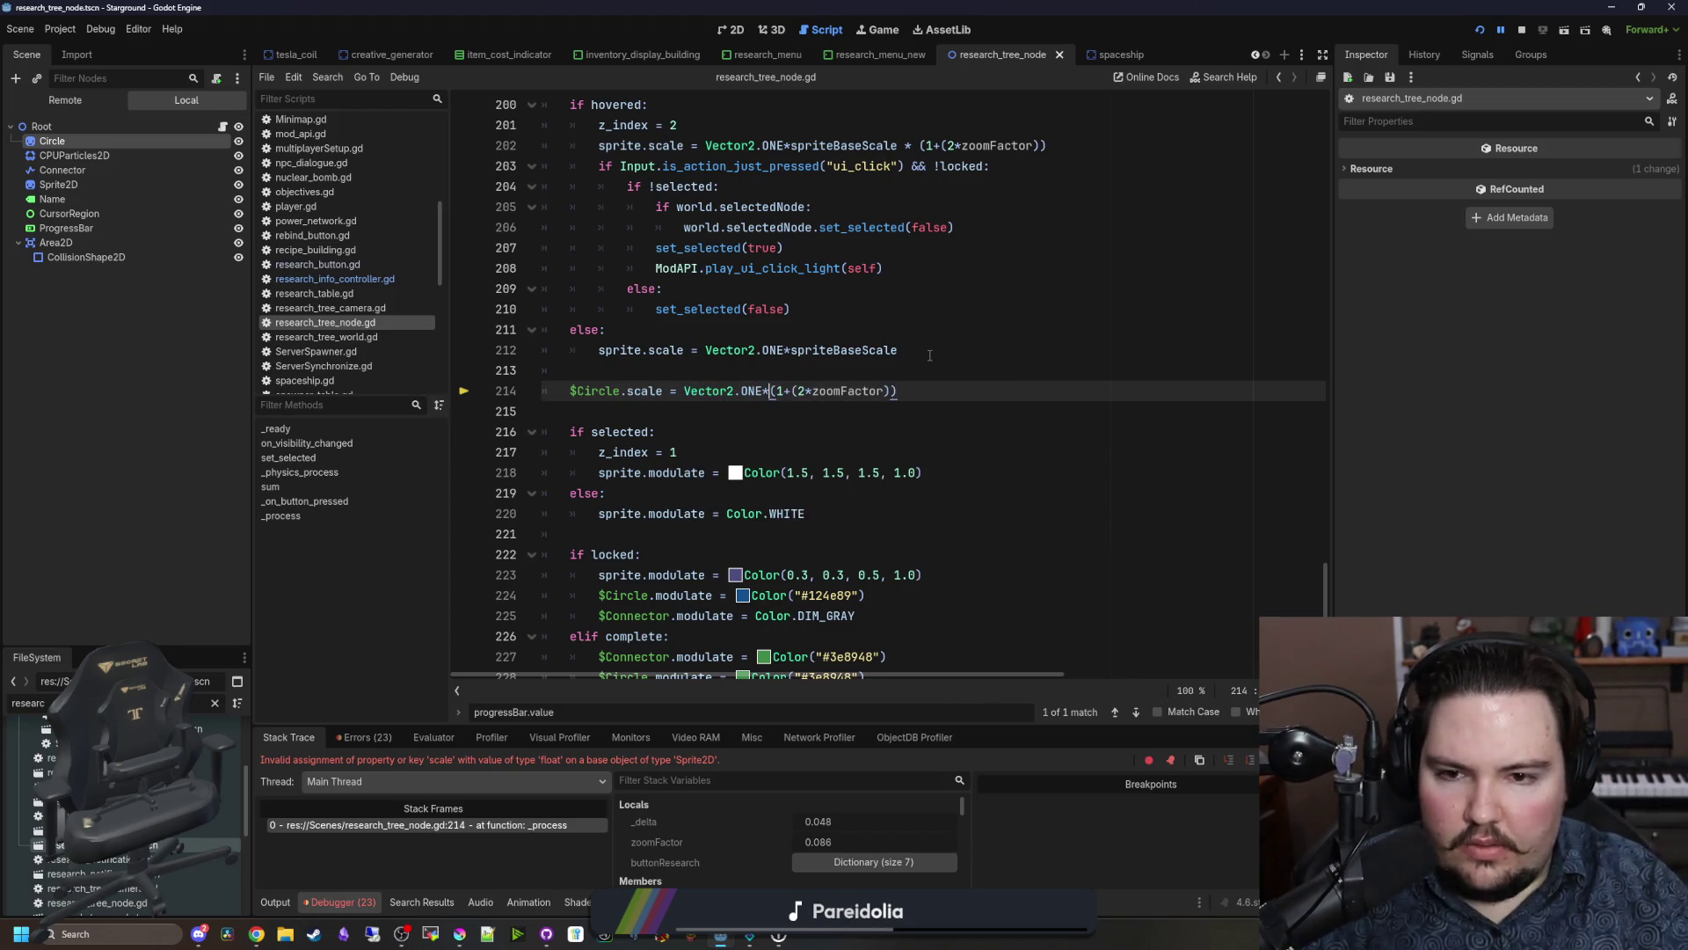
left_click(930, 355)
key("ctrl+s")
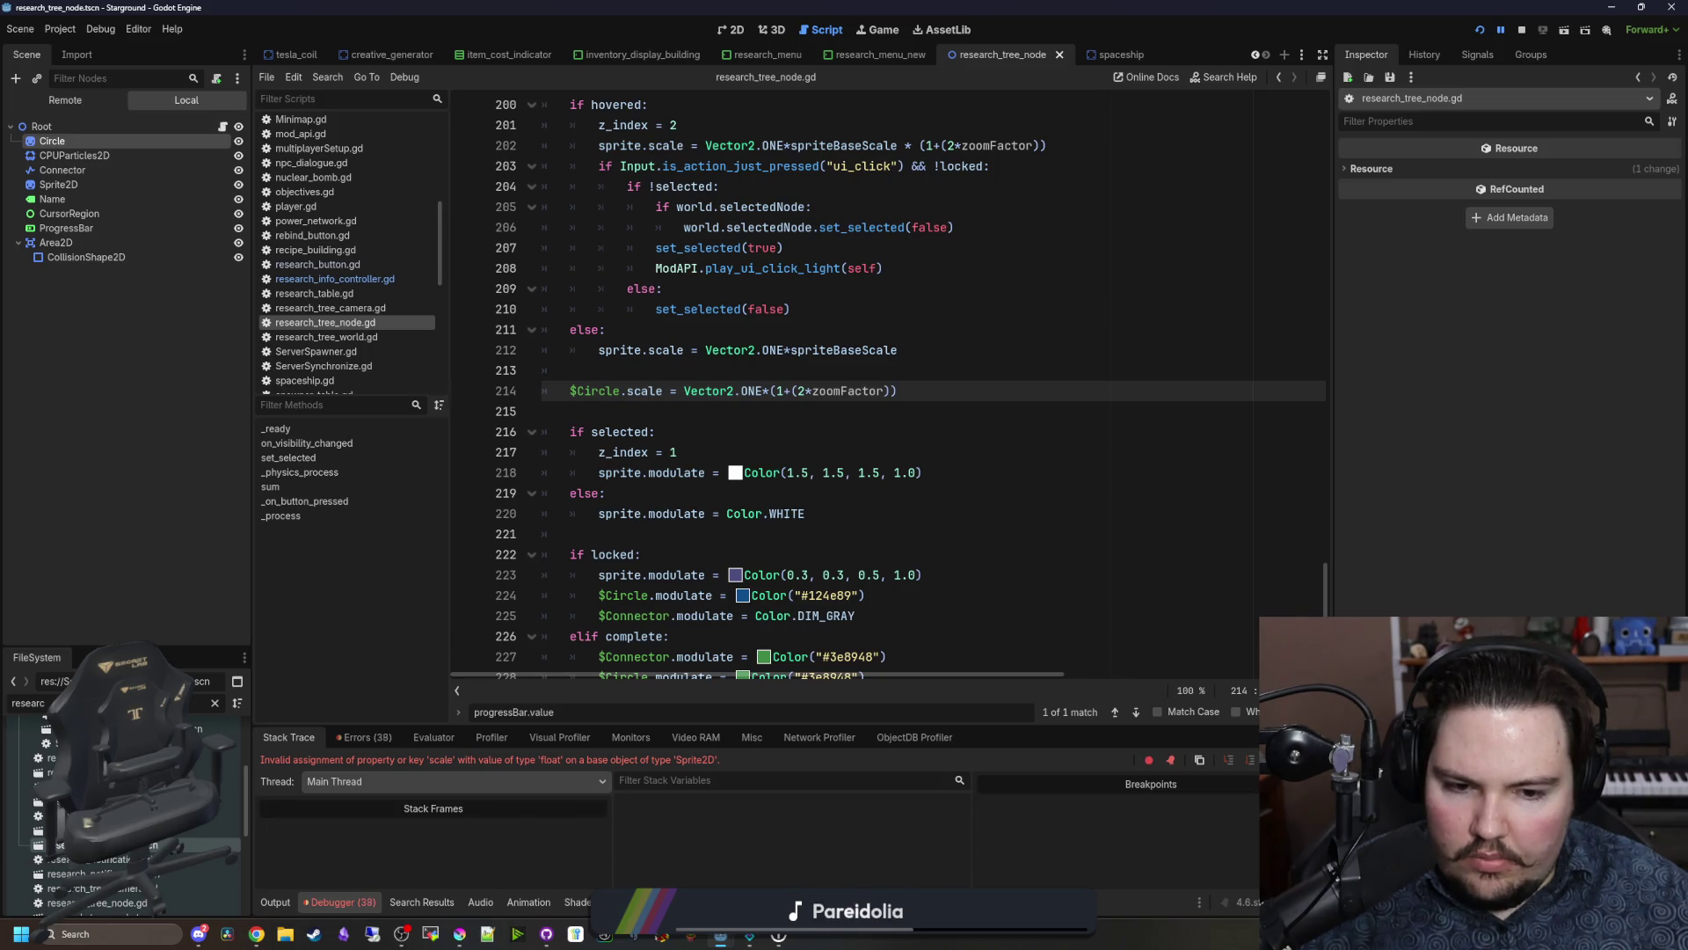
Step: After testing in-game, change line 214 to Vector2(0.15, 0.15)*(1+(2*zoomFactor)) and save
key("F12")
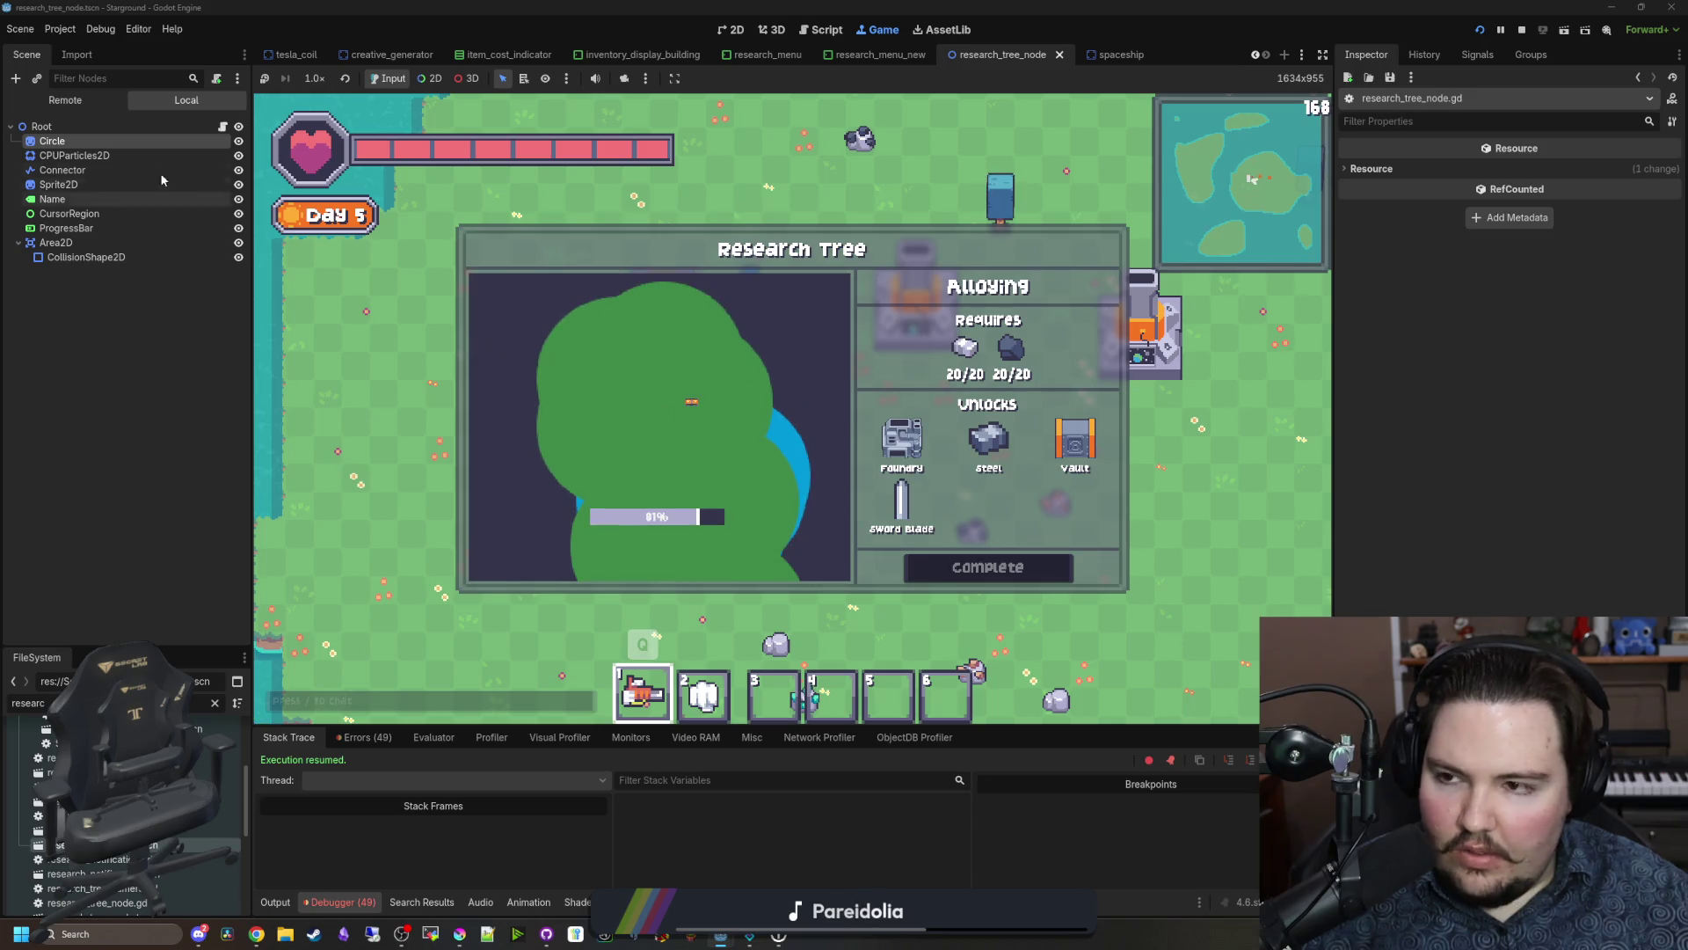
key("ctrl+F3")
scroll(832, 449, "up", 1)
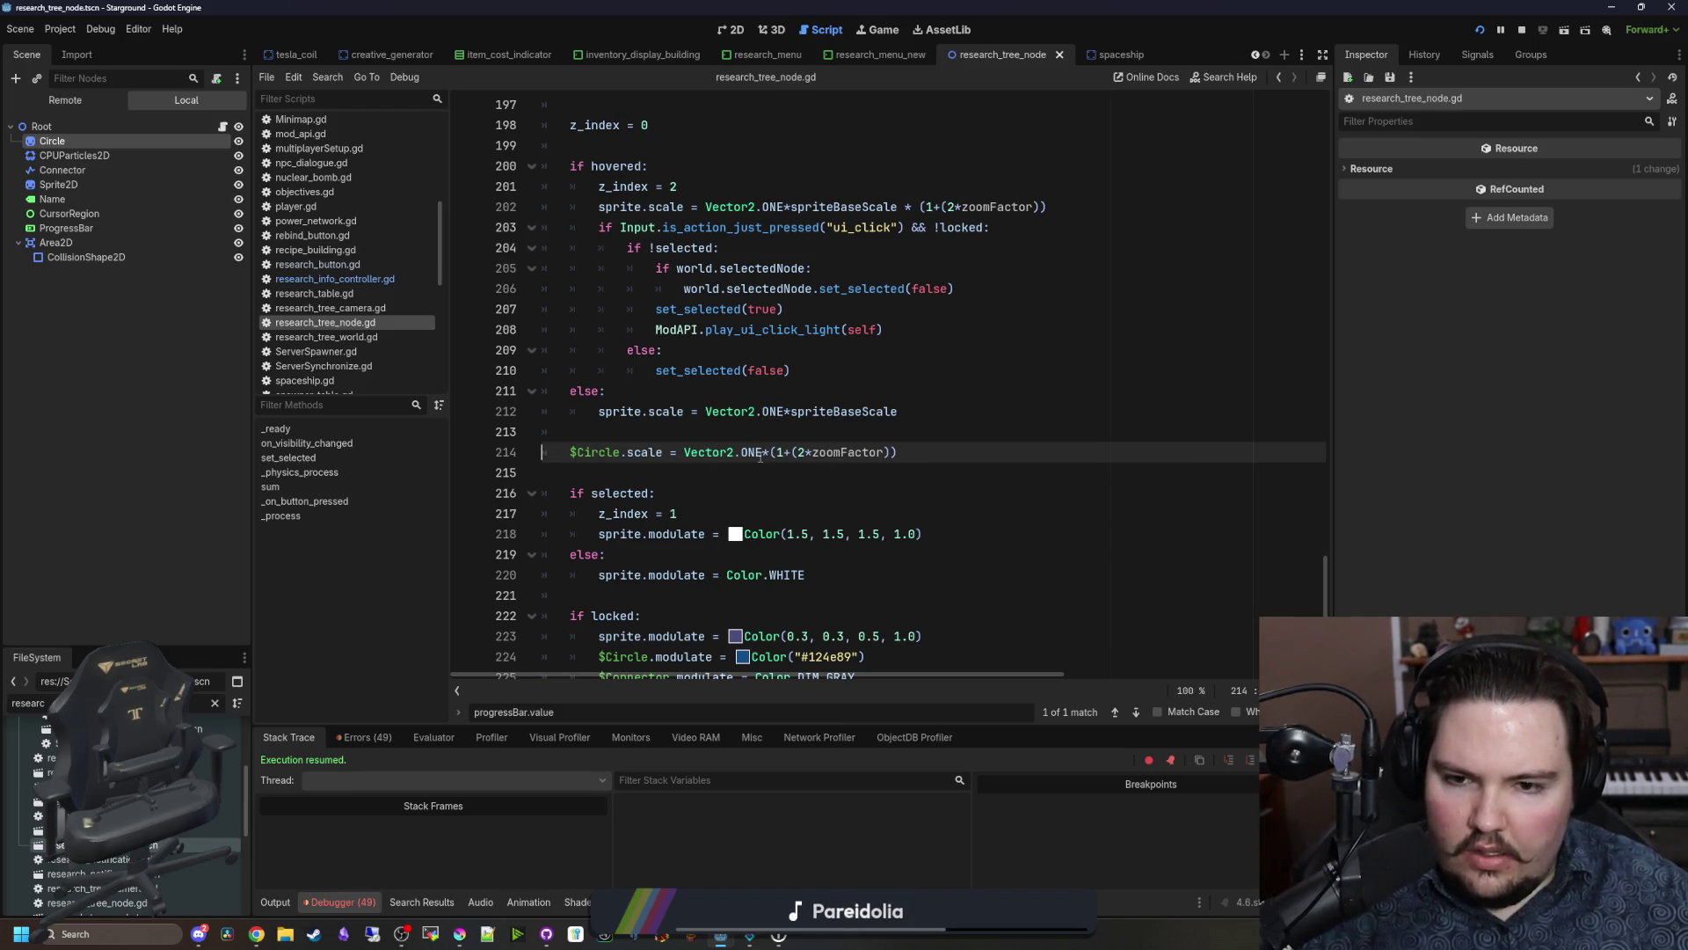
key("BackSpace")
key("BackSpace")
key("BackSpace")
type("(0")
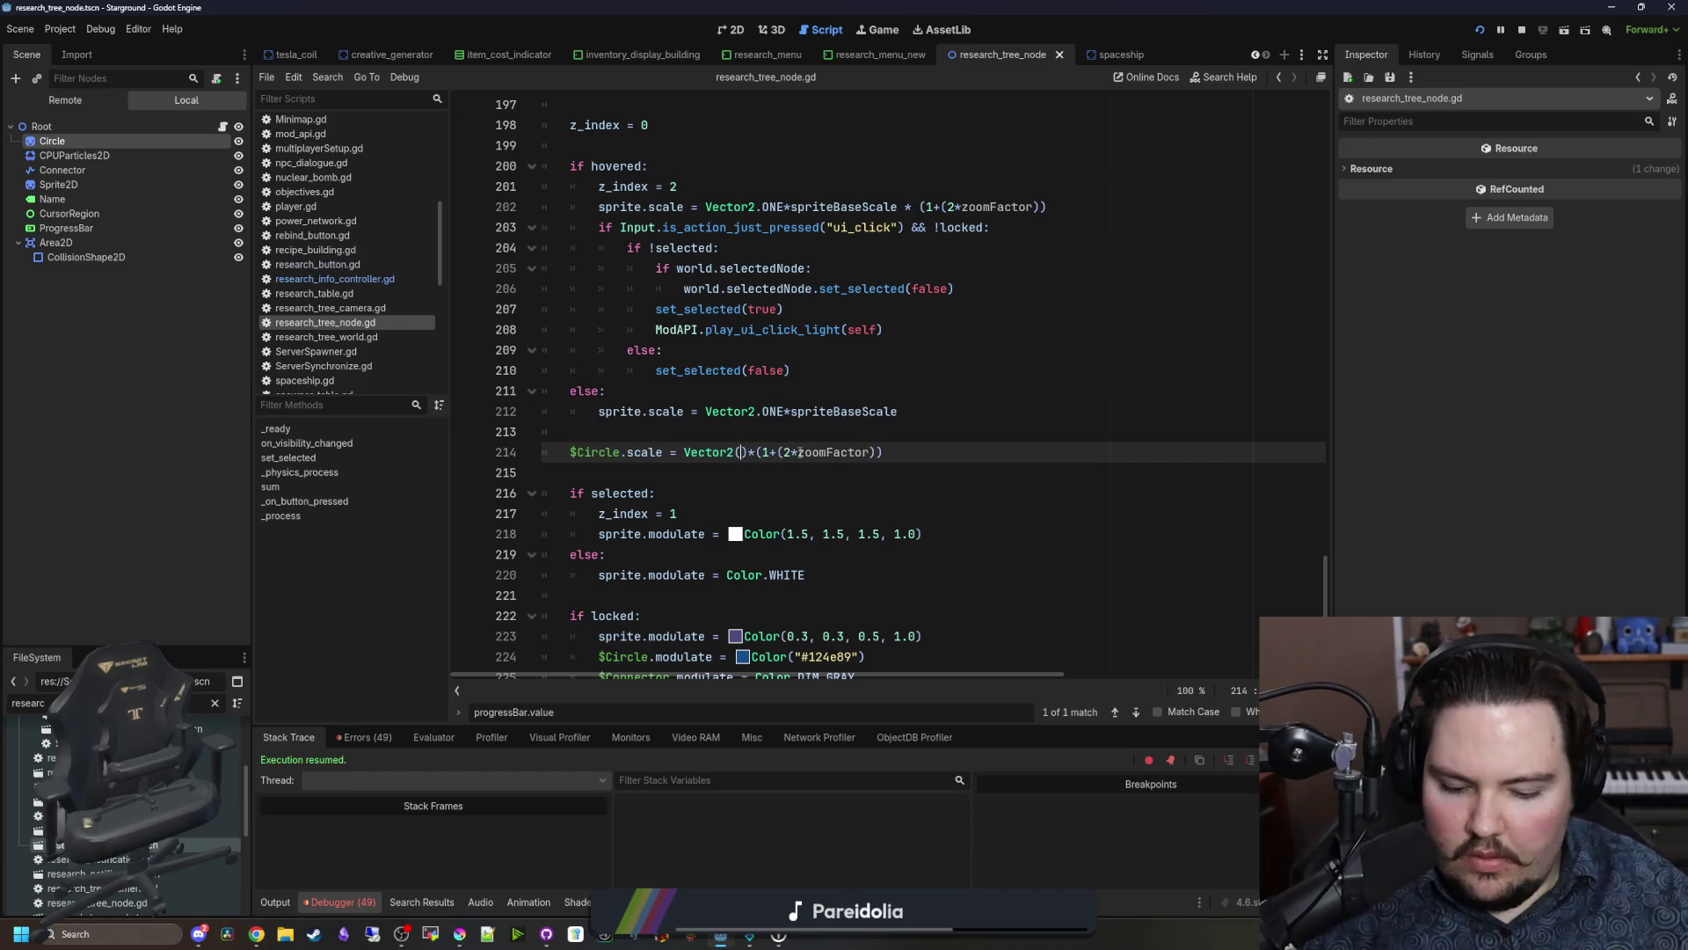
type(", 0.5")
key("Up")
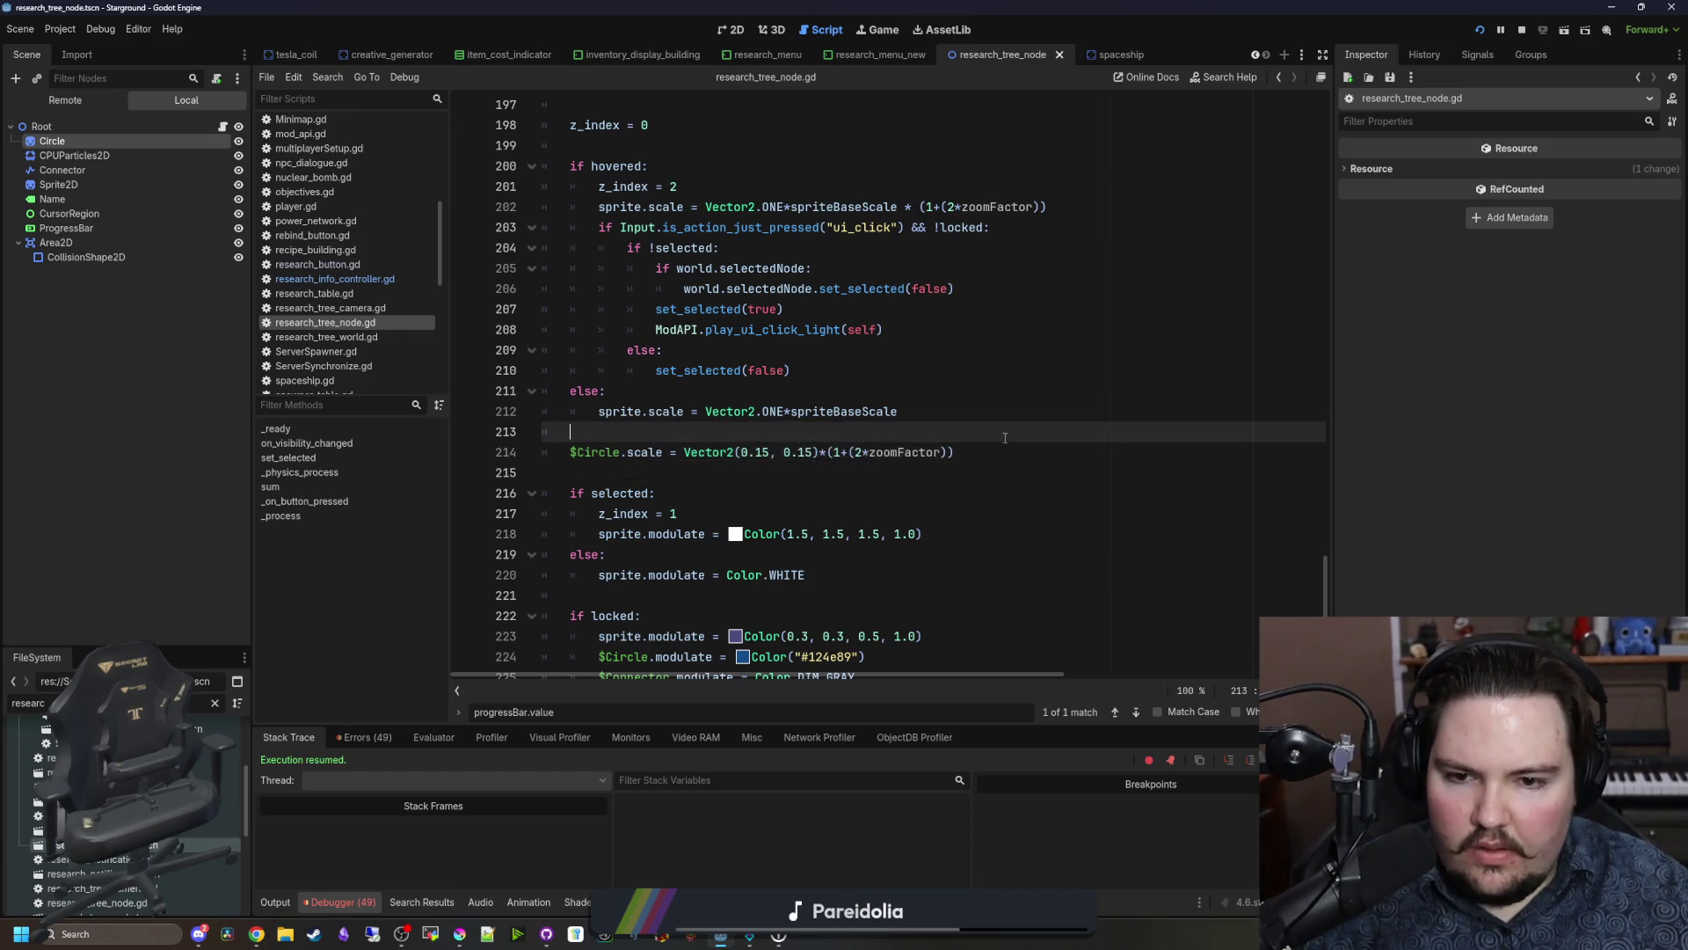
key("ctrl+s")
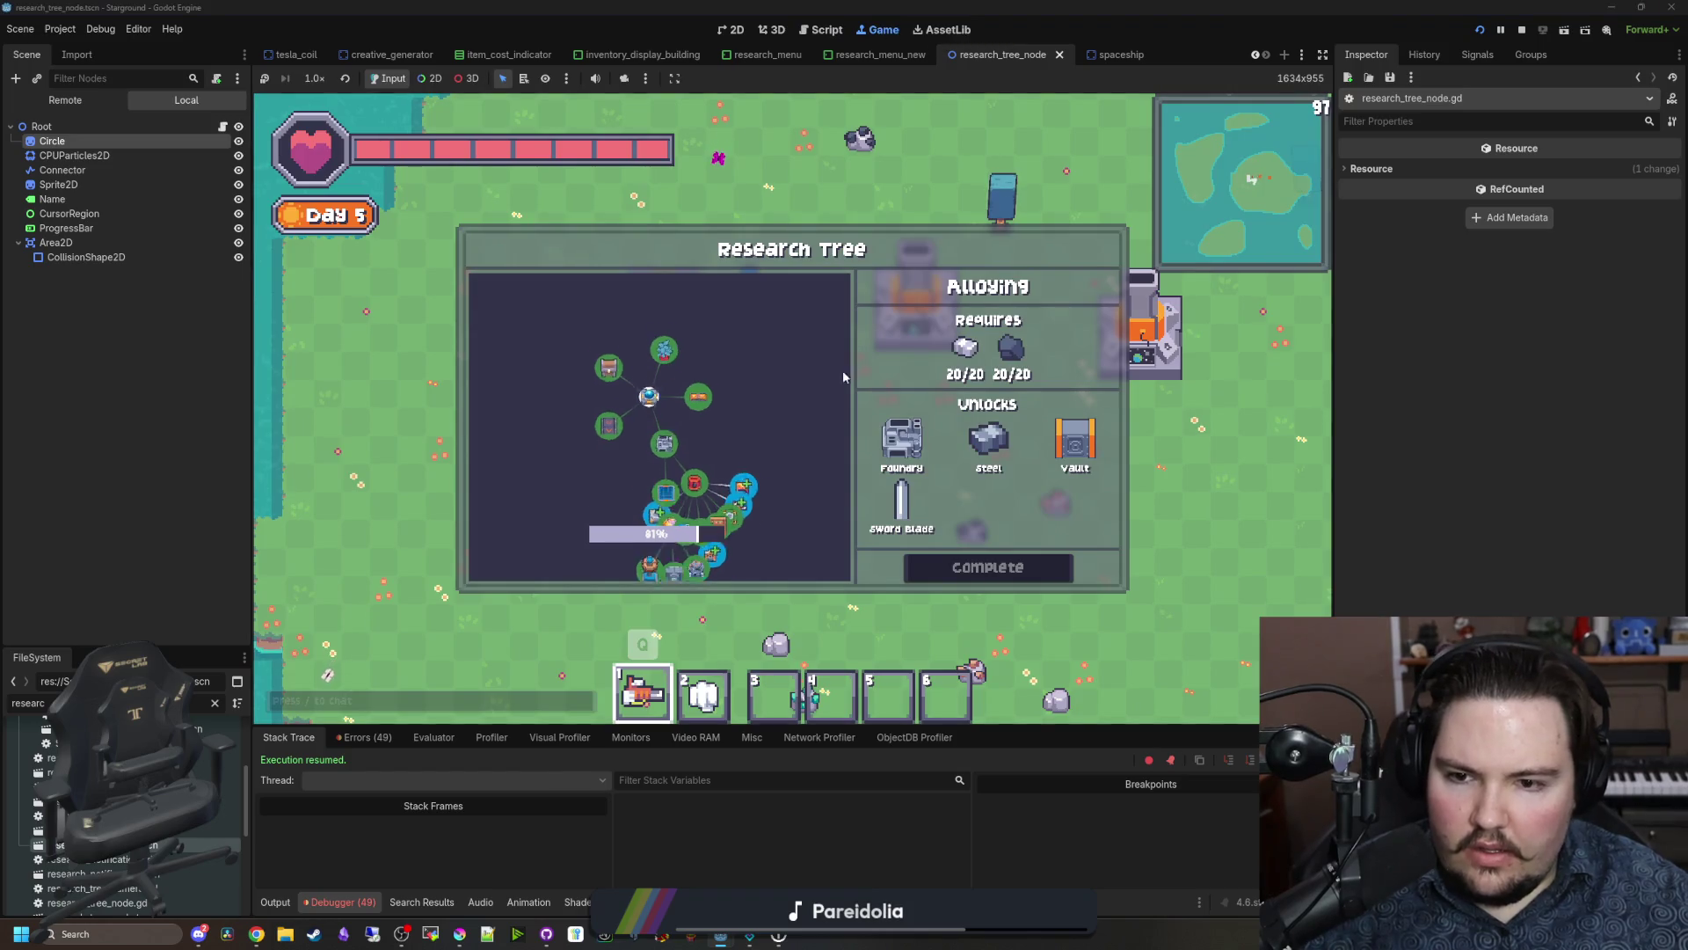
Step: Zoom the running Research Tree in and out repeatedly to check Circle scaling, then return to research_tree_node.gd
scroll(785, 441, "down", 5)
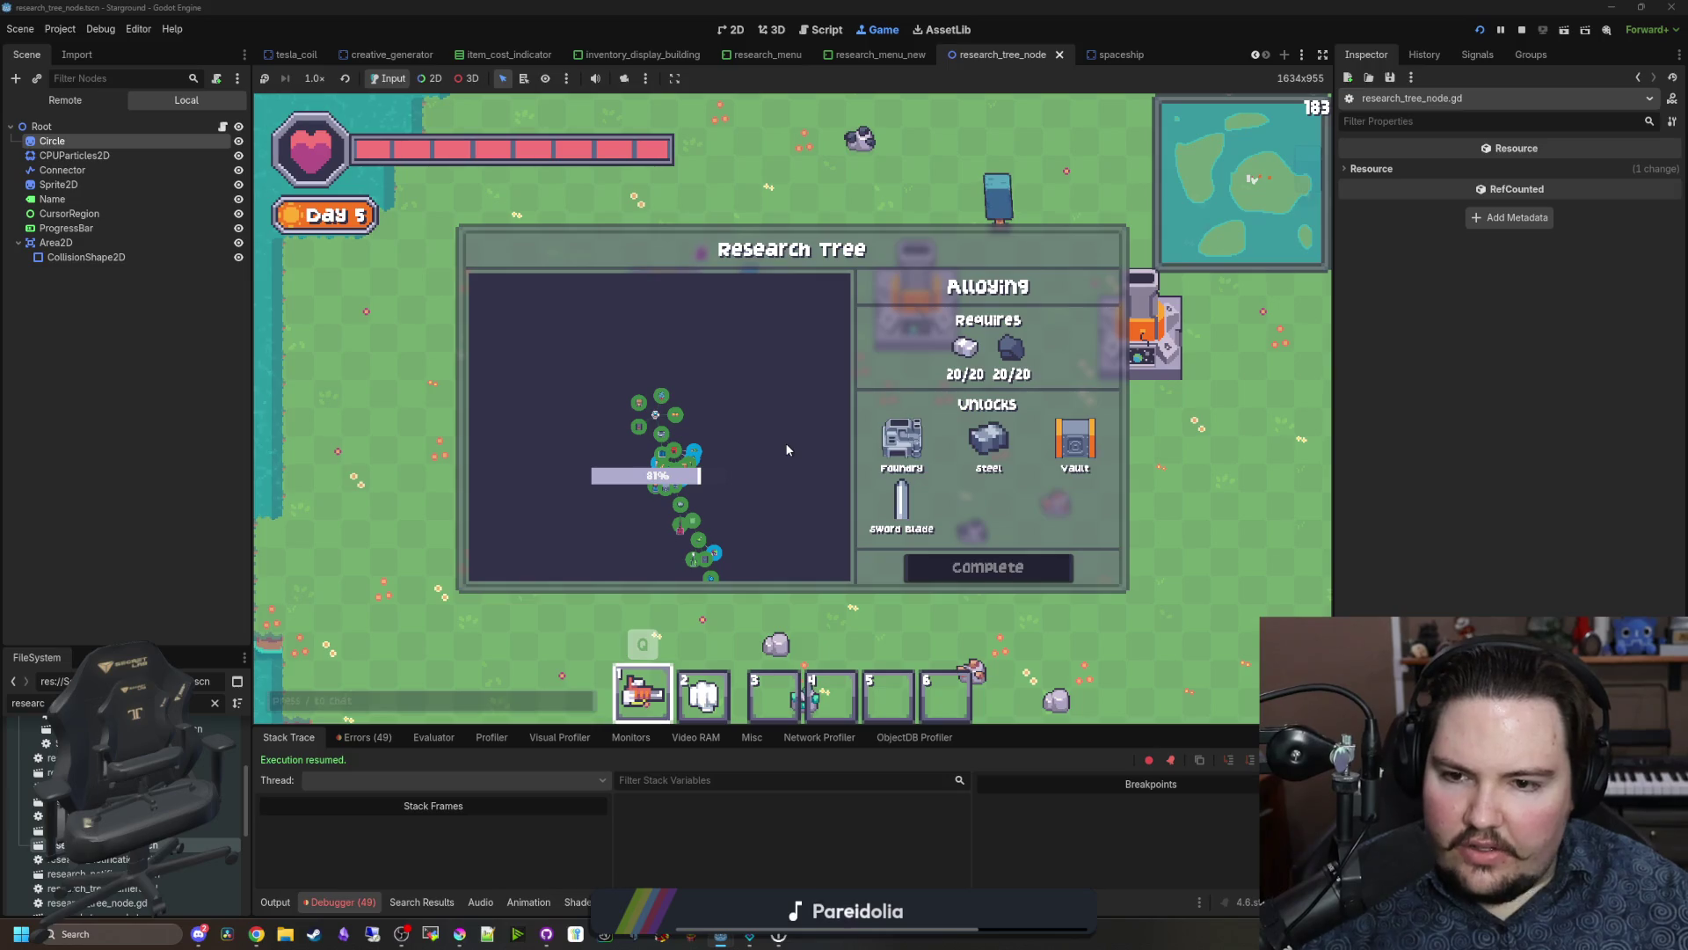
scroll(784, 442, "up", 5)
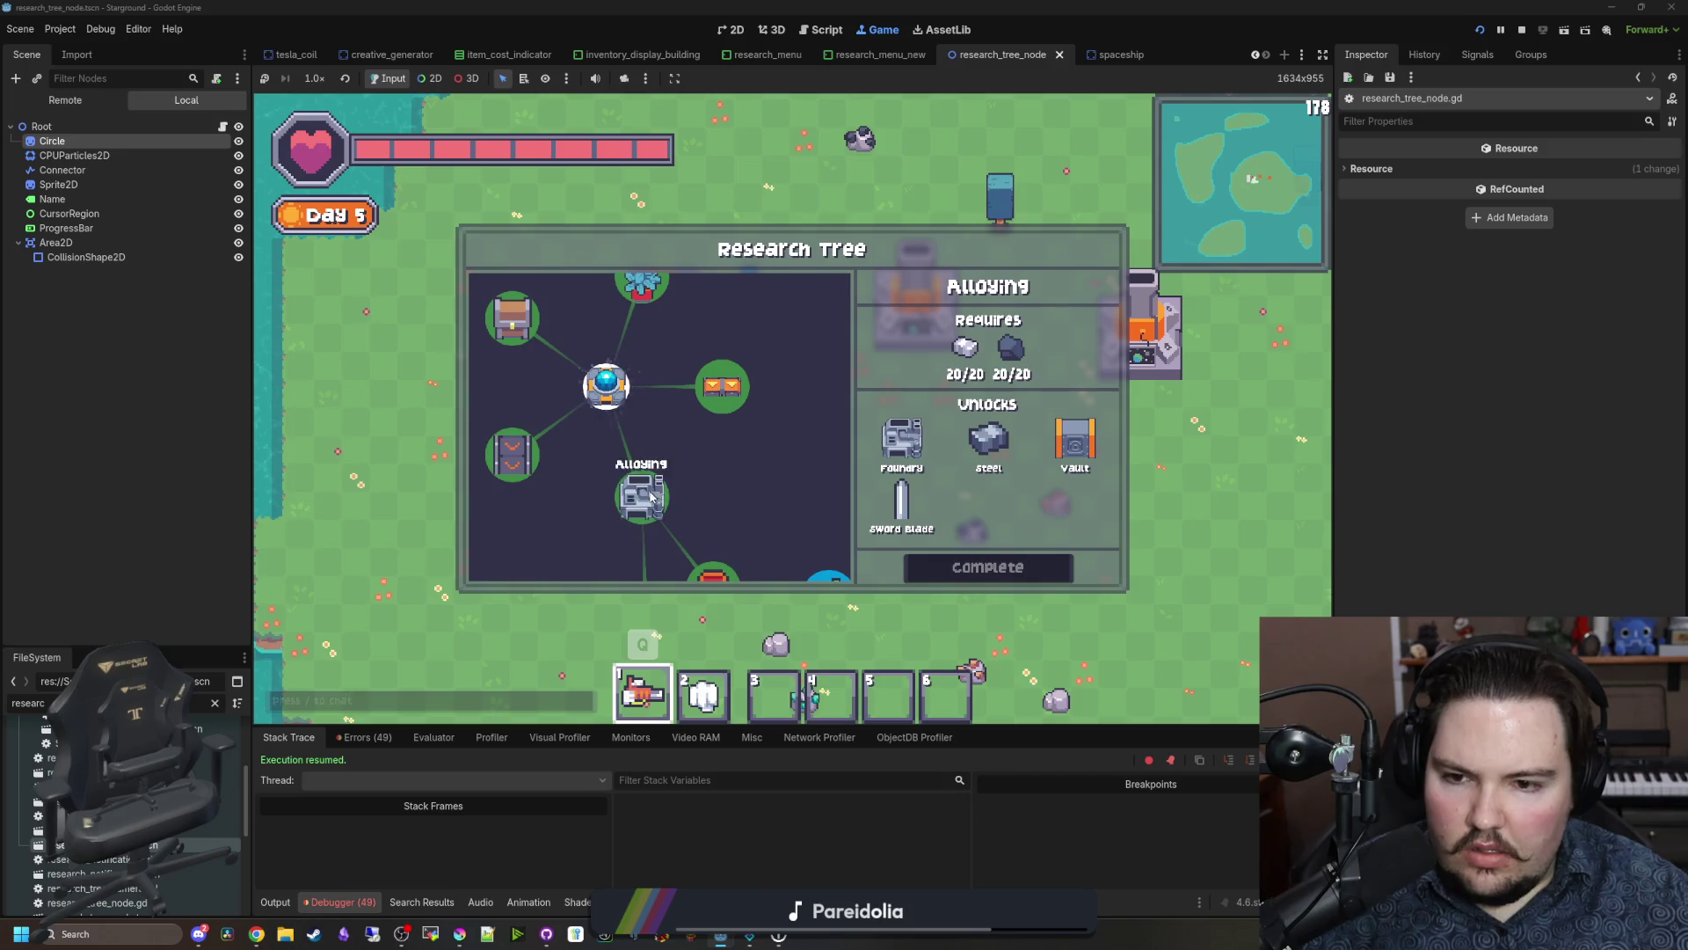
scroll(747, 422, "down", 6)
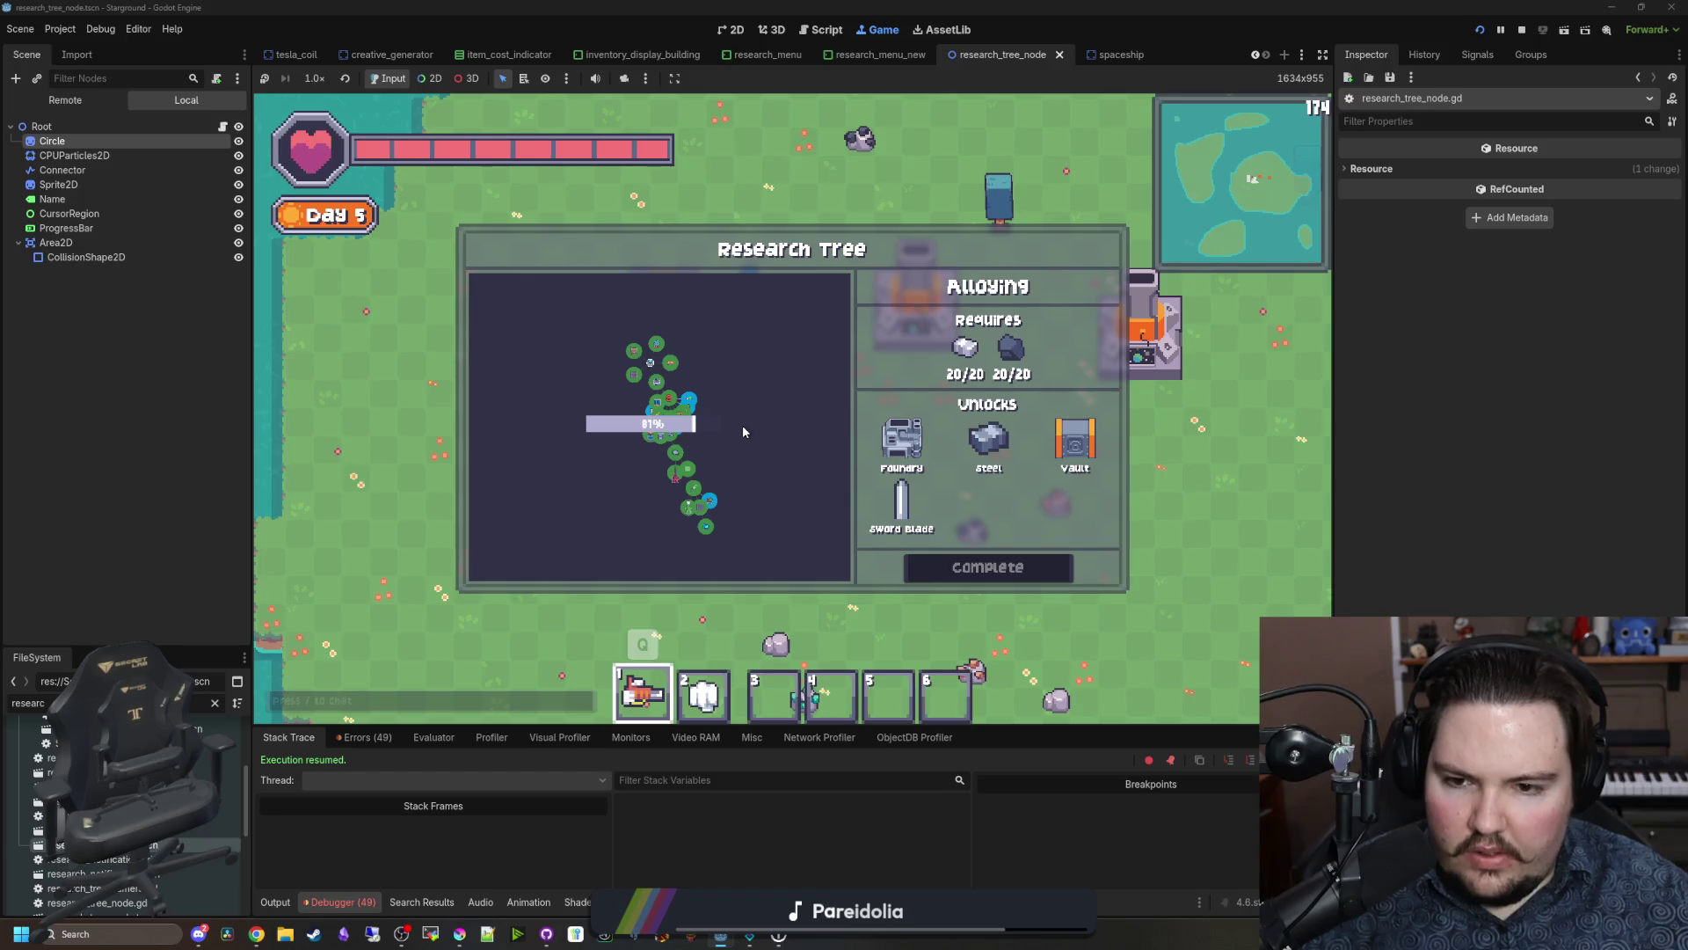
scroll(743, 431, "up", 3)
scroll(743, 432, "down", 2)
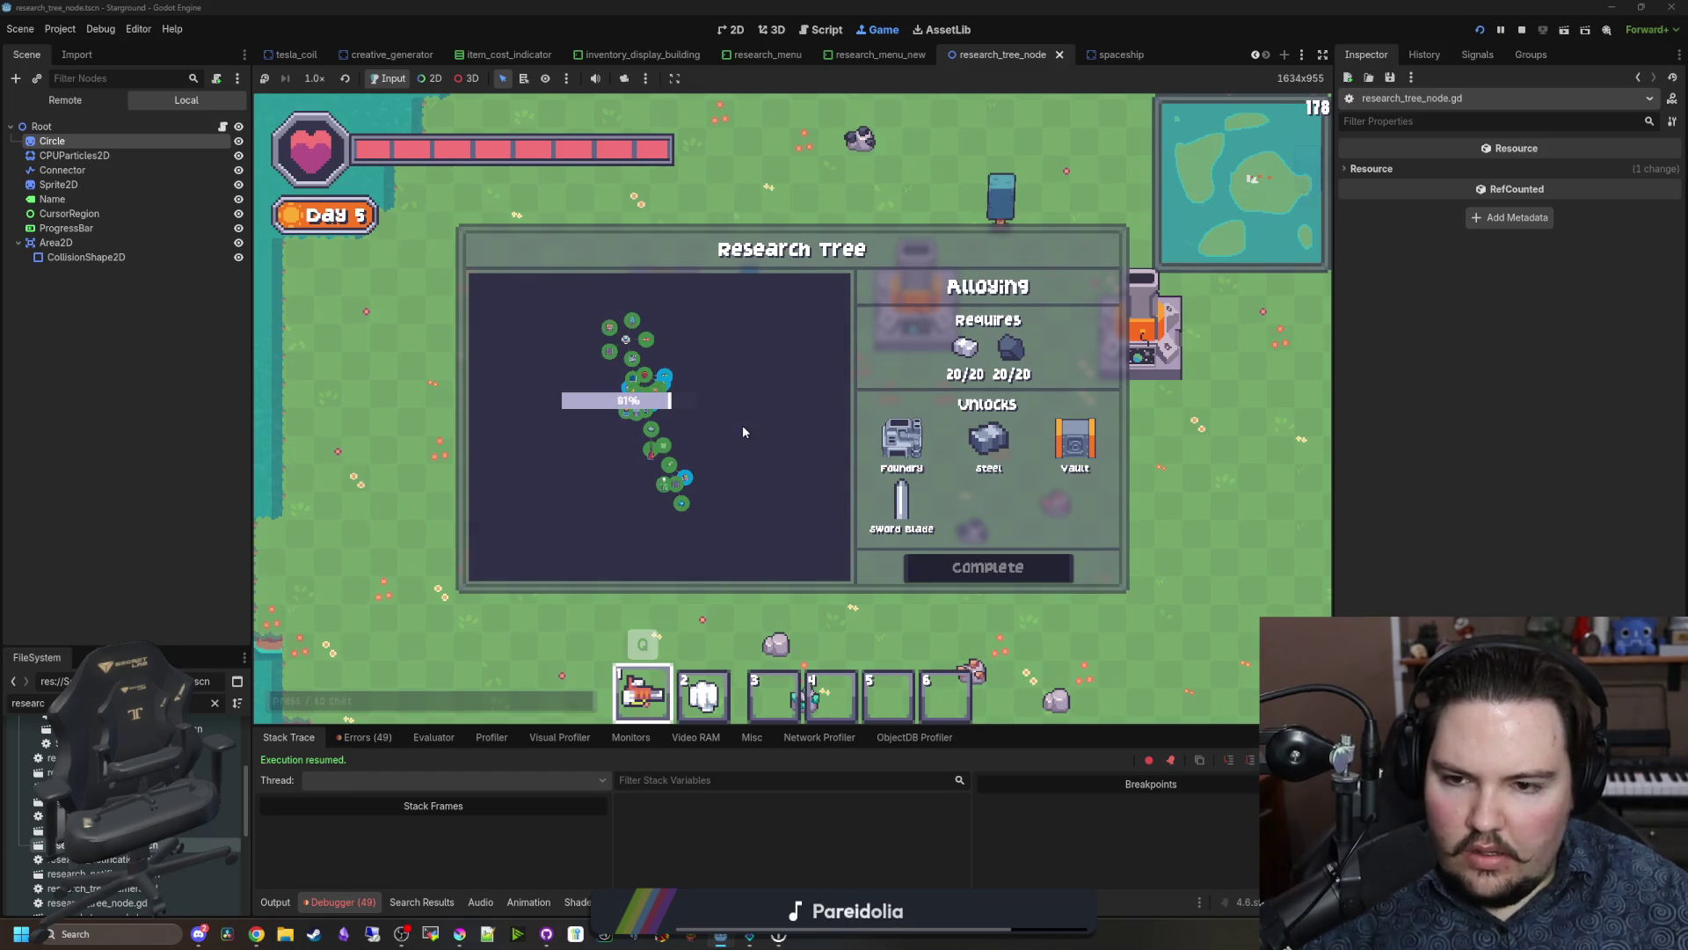
scroll(743, 431, "up", 3)
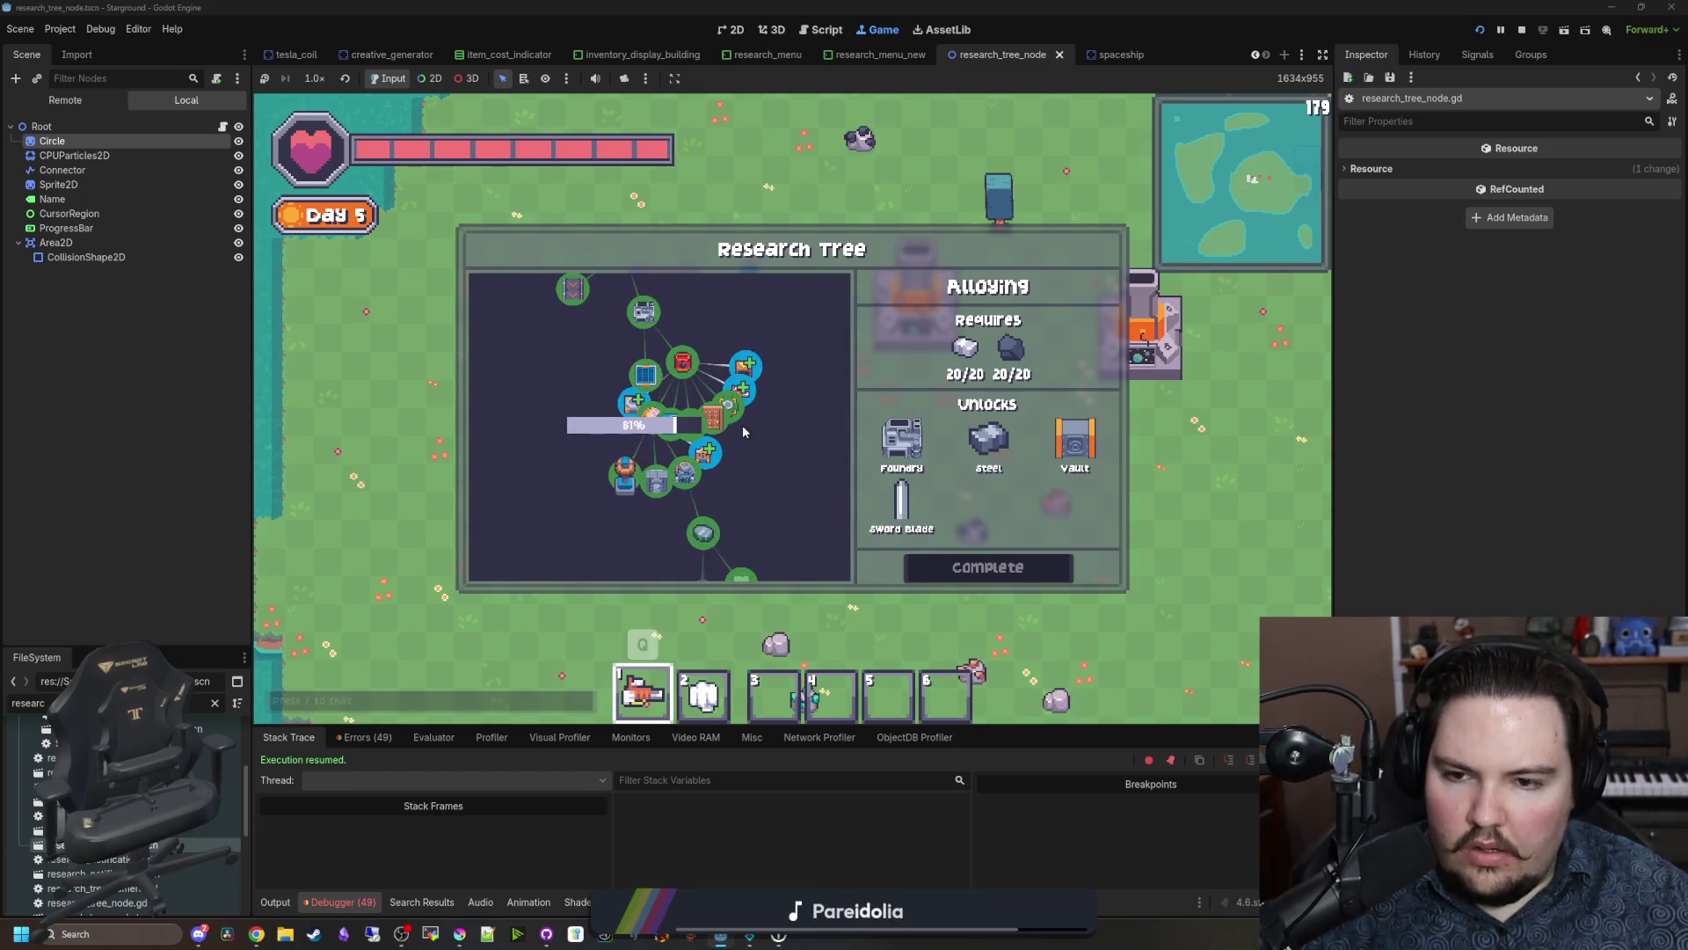
scroll(774, 522, "down", 2)
scroll(794, 520, "up", 5)
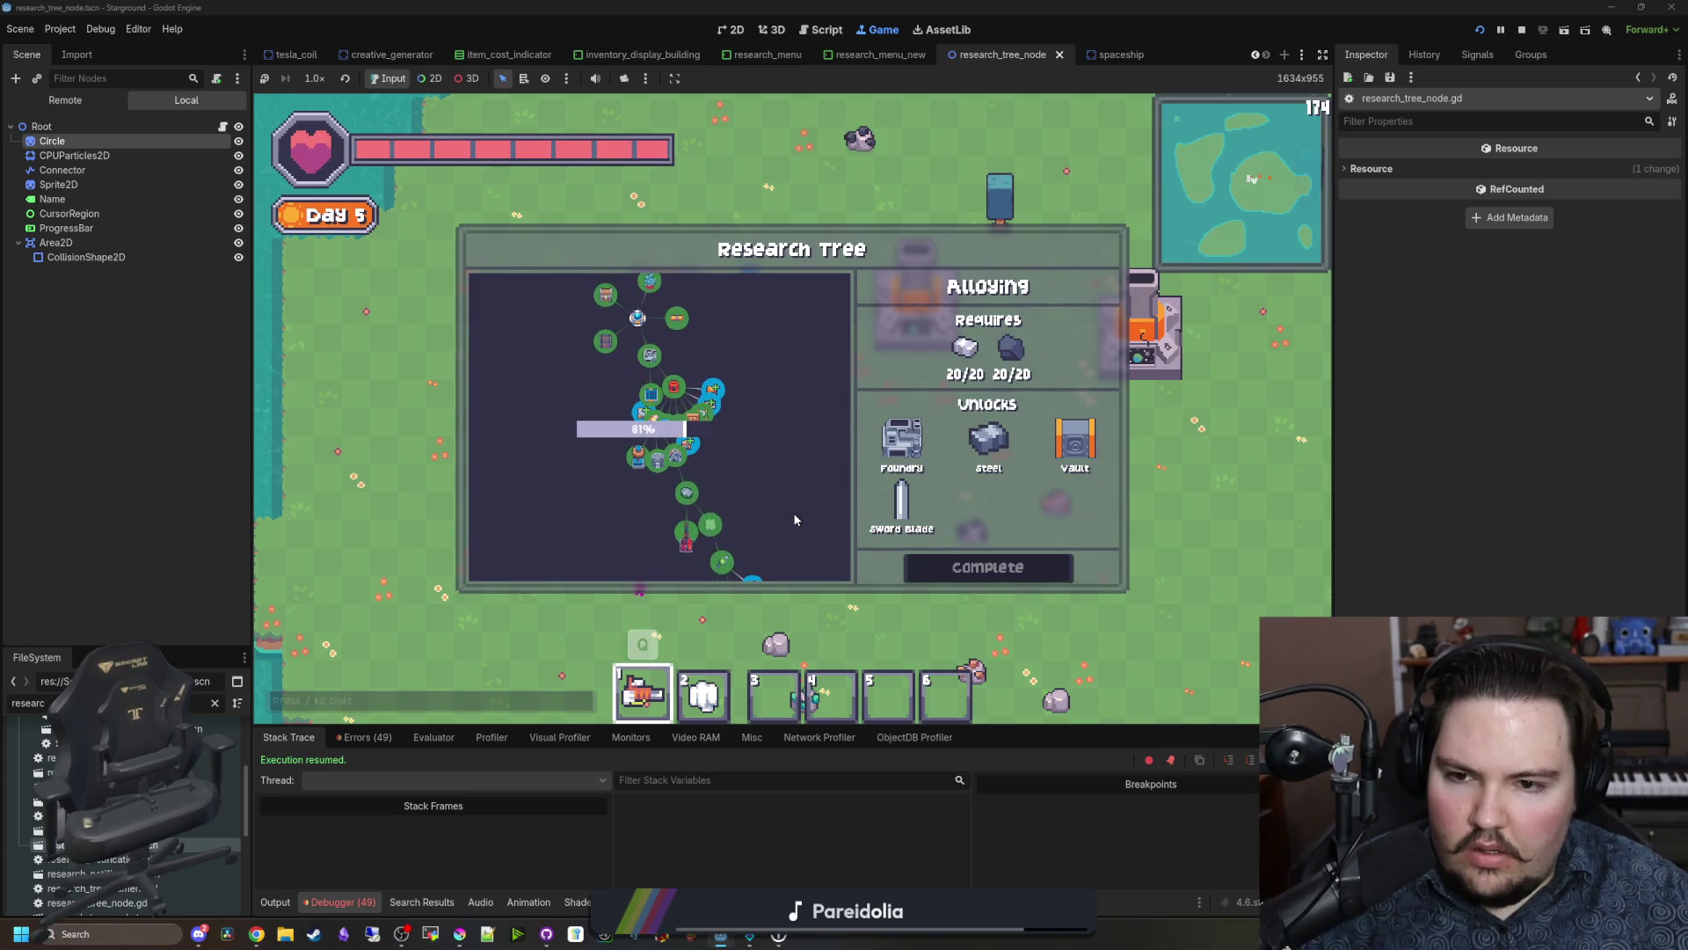
scroll(550, 450, "down", 2)
scroll(550, 450, "up", 5)
scroll(550, 450, "down", 3)
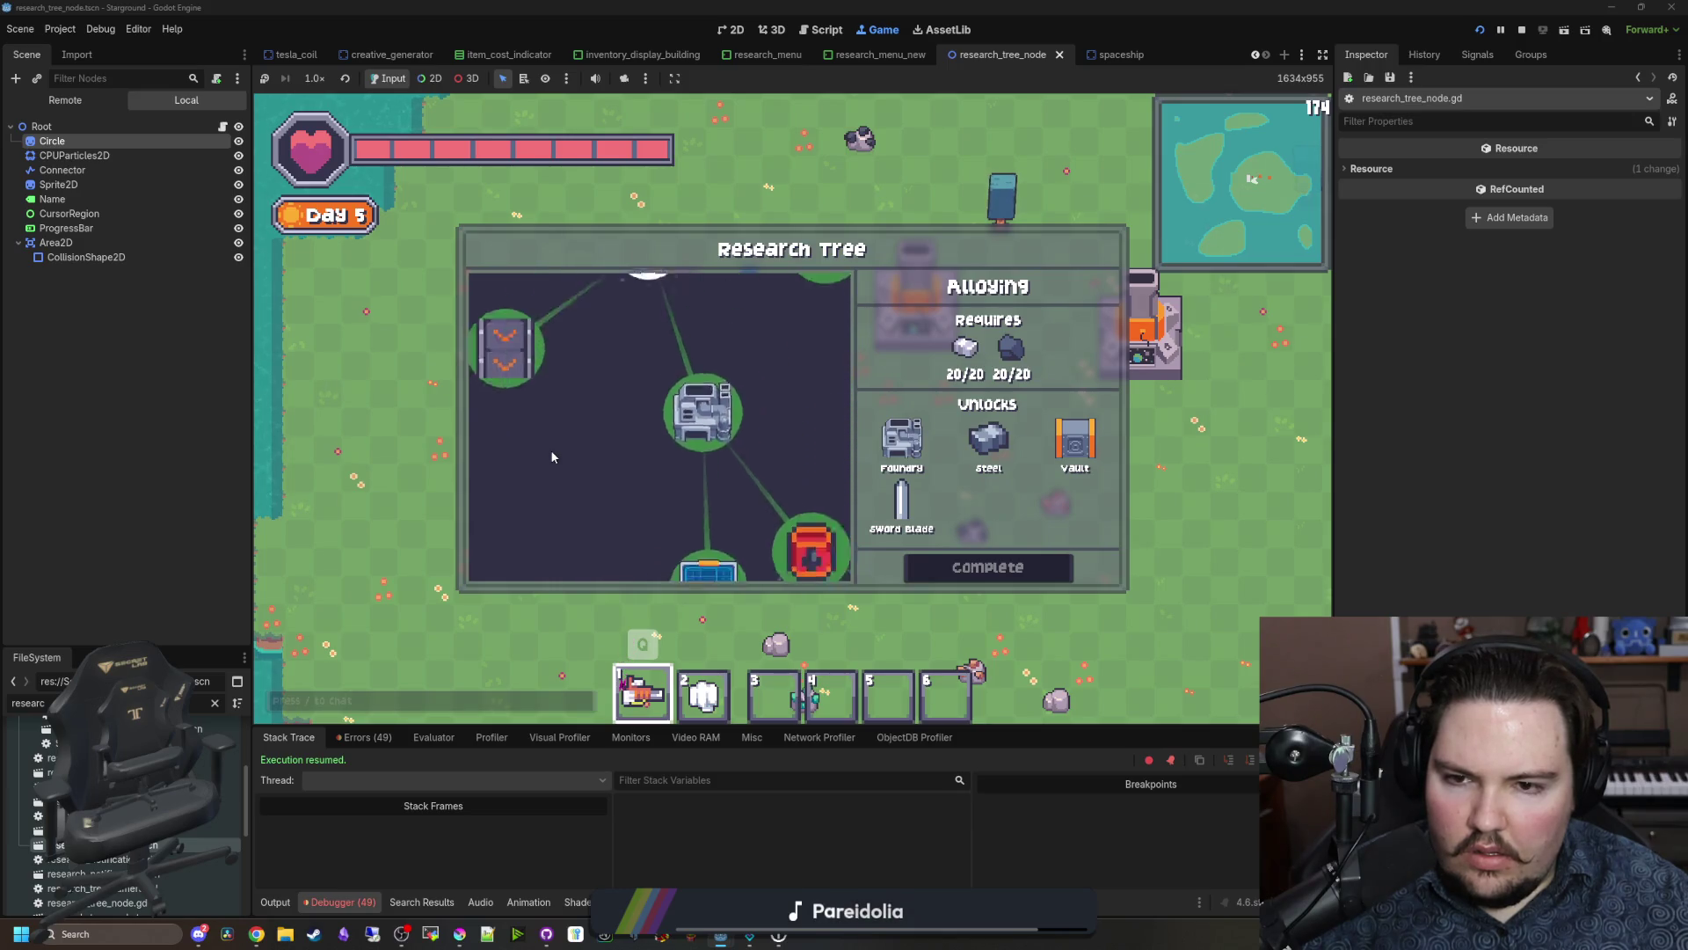
scroll(550, 450, "up", 5)
scroll(577, 467, "down", 3)
scroll(596, 452, "up", 3)
scroll(693, 437, "down", 3)
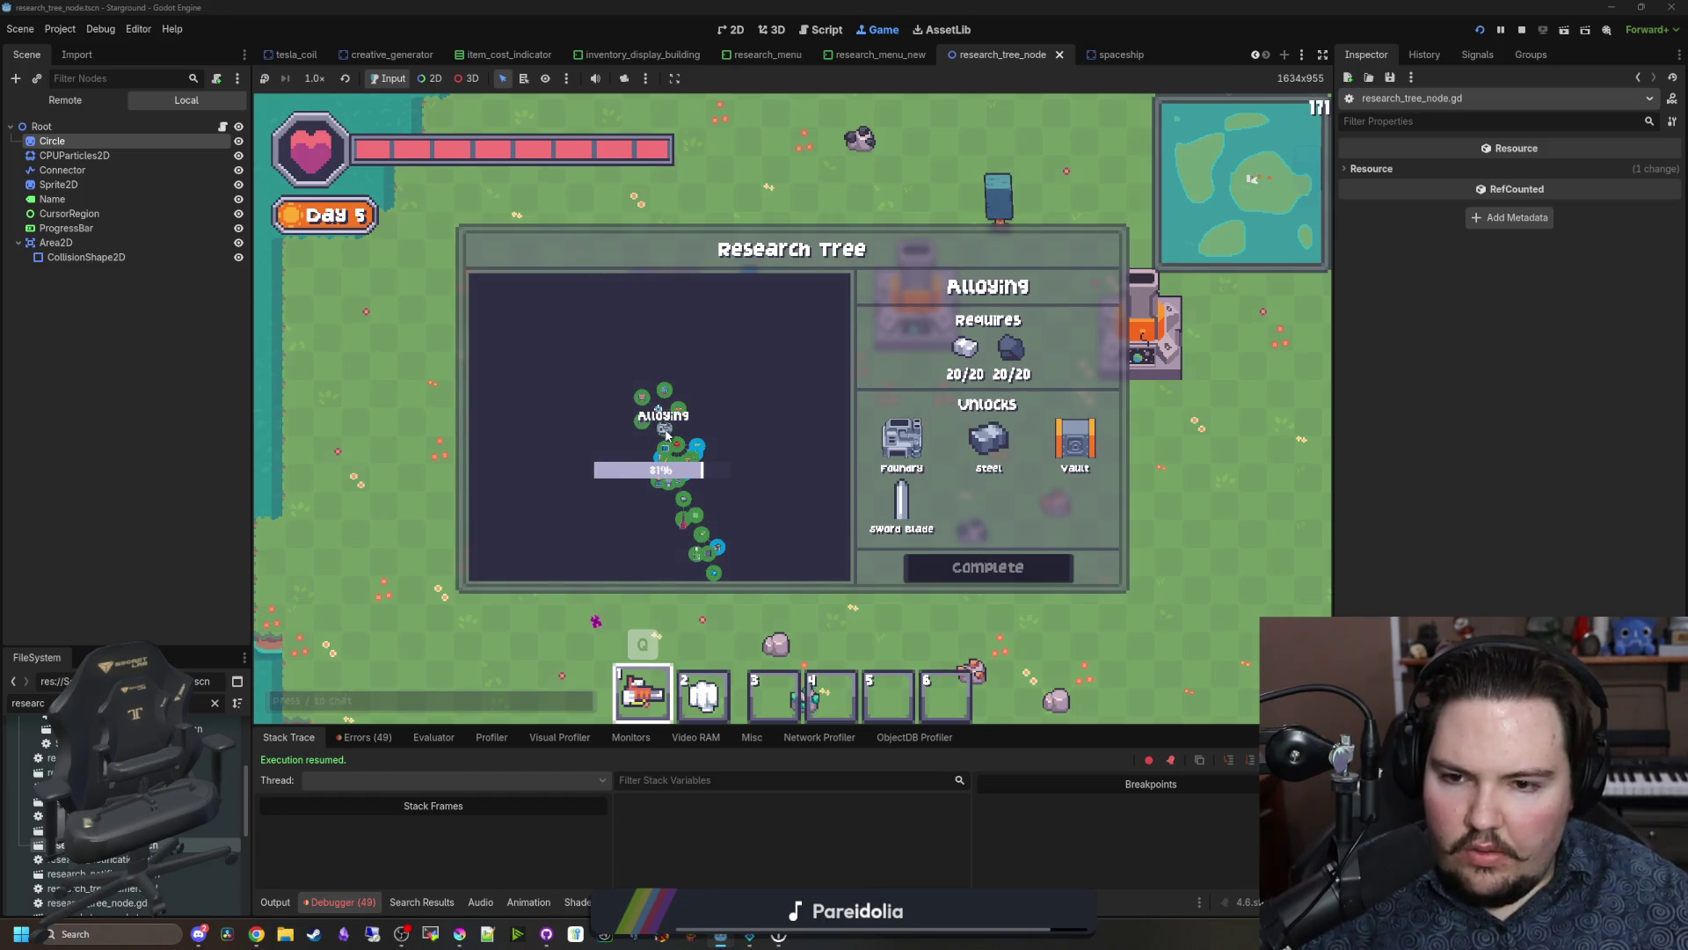
scroll(666, 434, "up", 4)
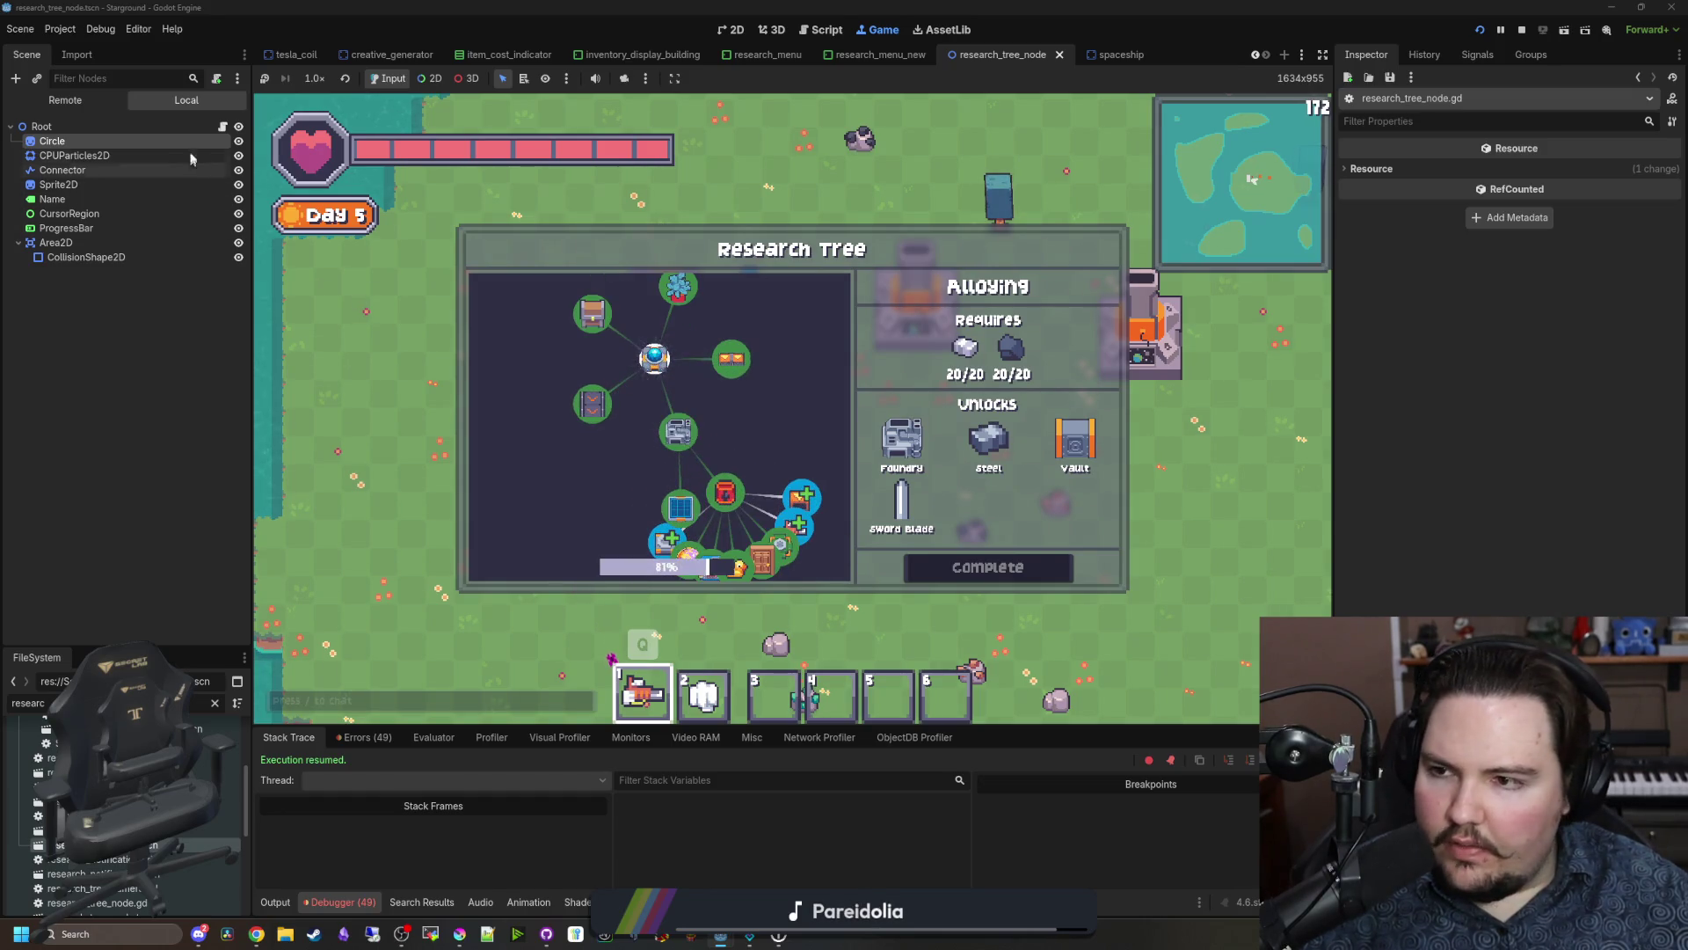
left_click(223, 130)
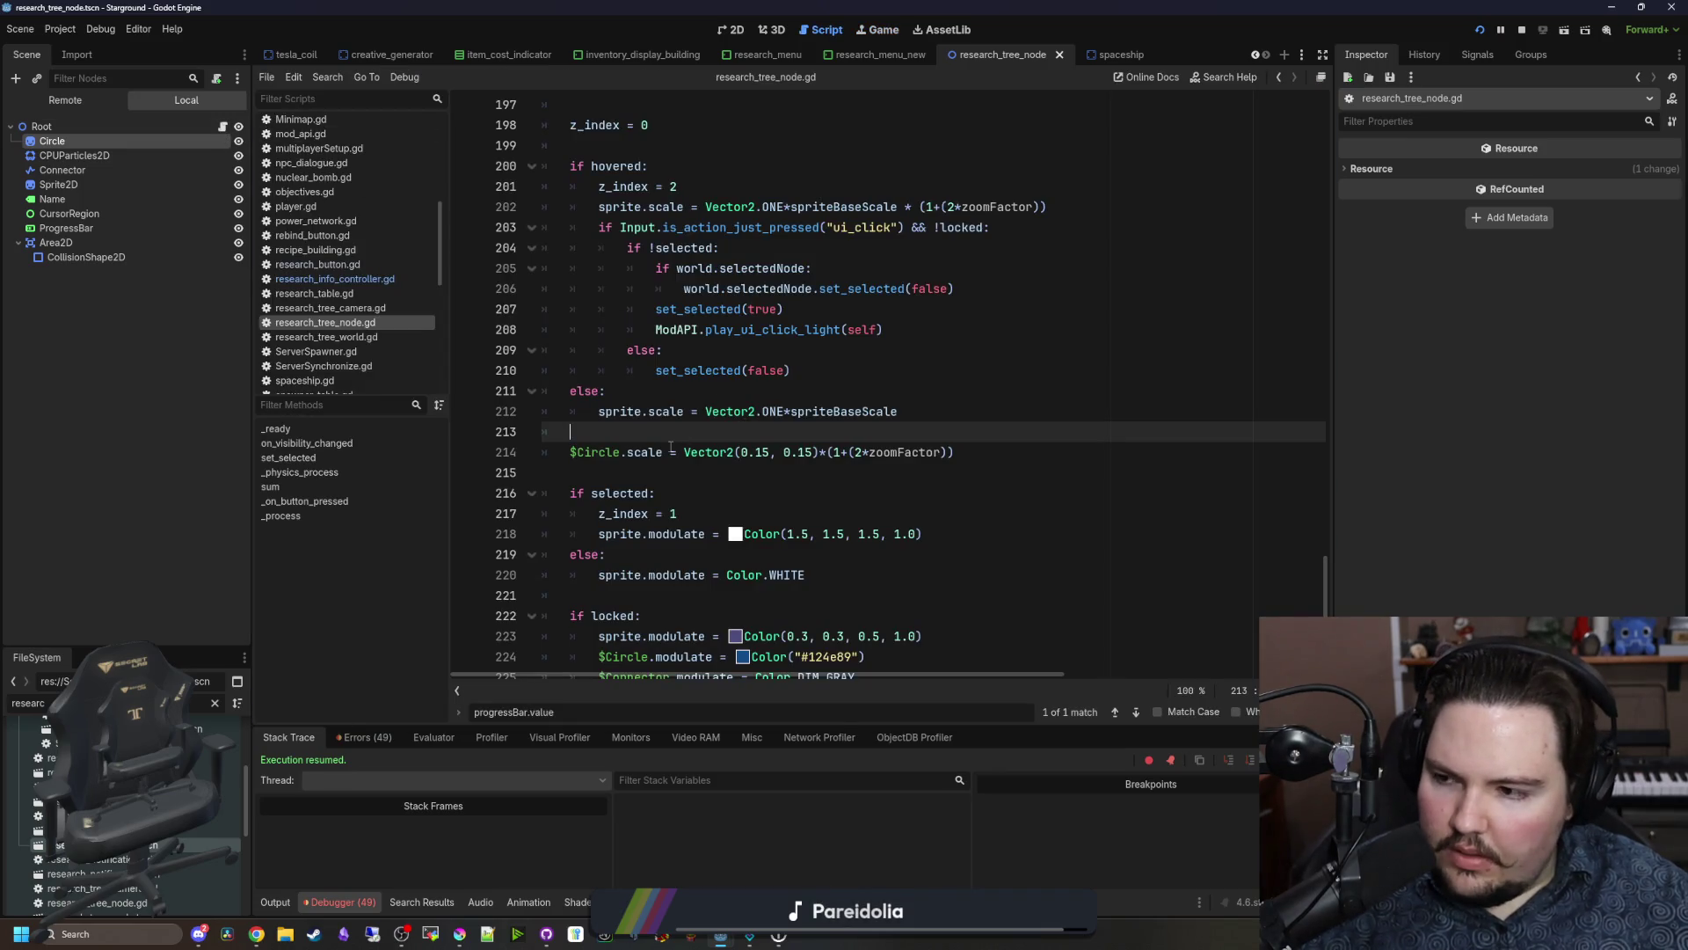
Step: Move the $Circle.scale line under 'if hovered:' and remove the leftover empty lines
left_click_drag(957, 452, 566, 451)
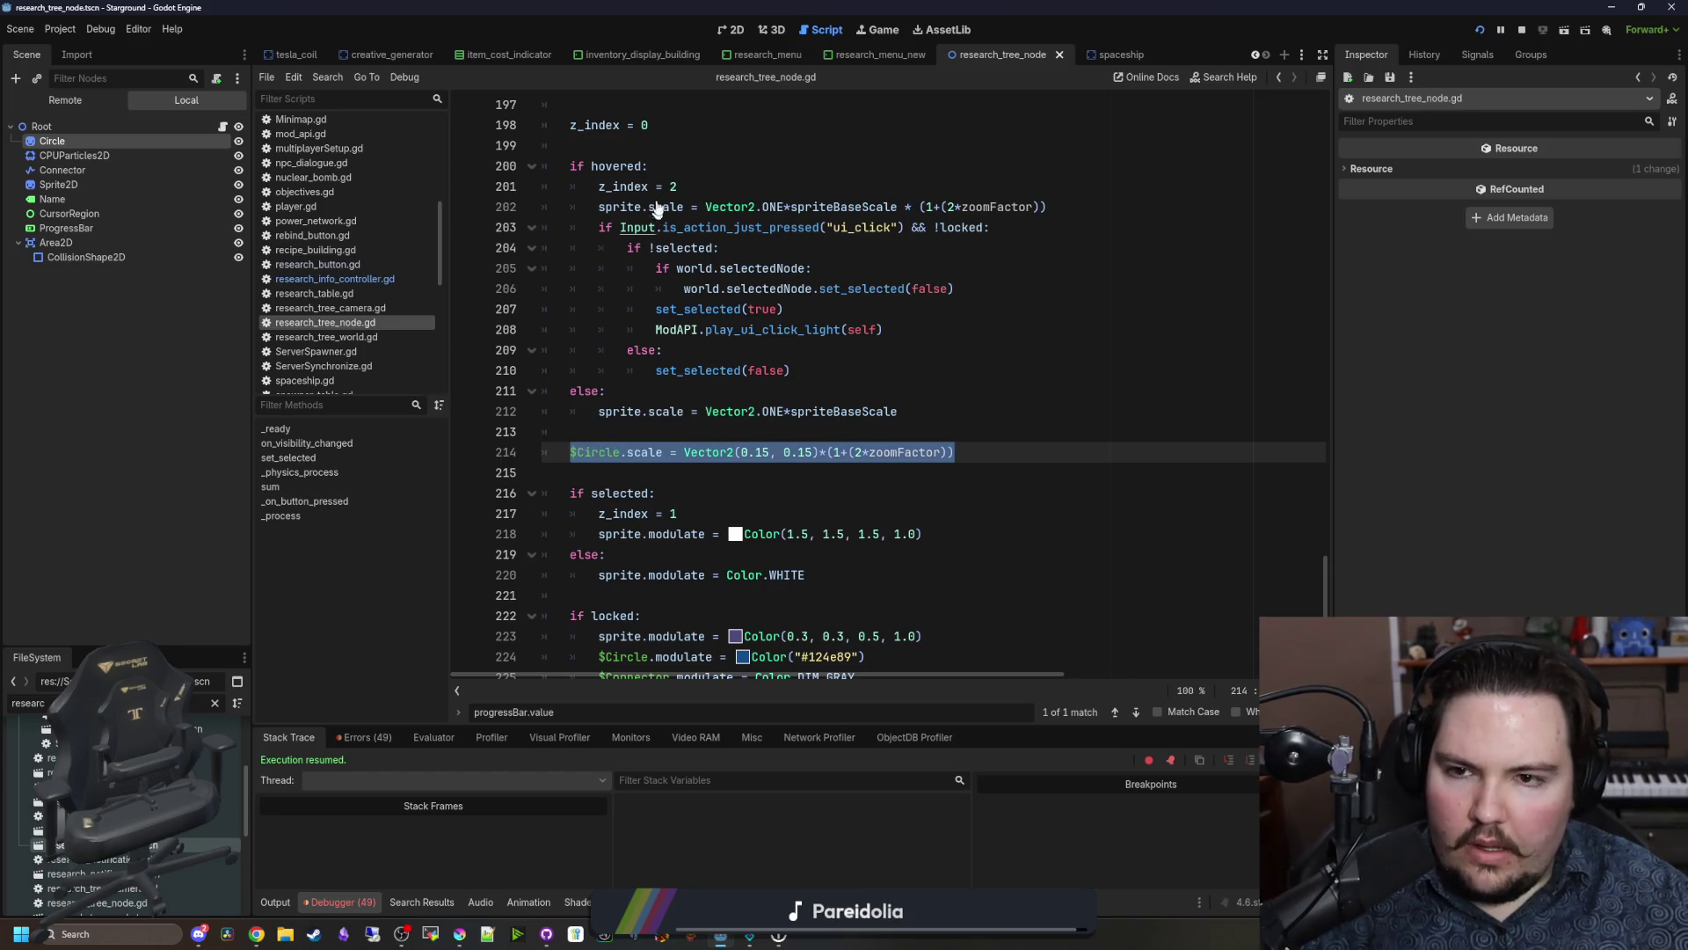
key("ctrl+x")
left_click(676, 163)
key("Return")
key("ctrl+v")
left_click(618, 449)
key("BackSpace")
left_click(617, 450)
key("BackSpace")
Step: Add '$Circle.scale = Vector2(0.15, 0.15)' in the else branch and run the game
left_click_drag(982, 187, 649, 187)
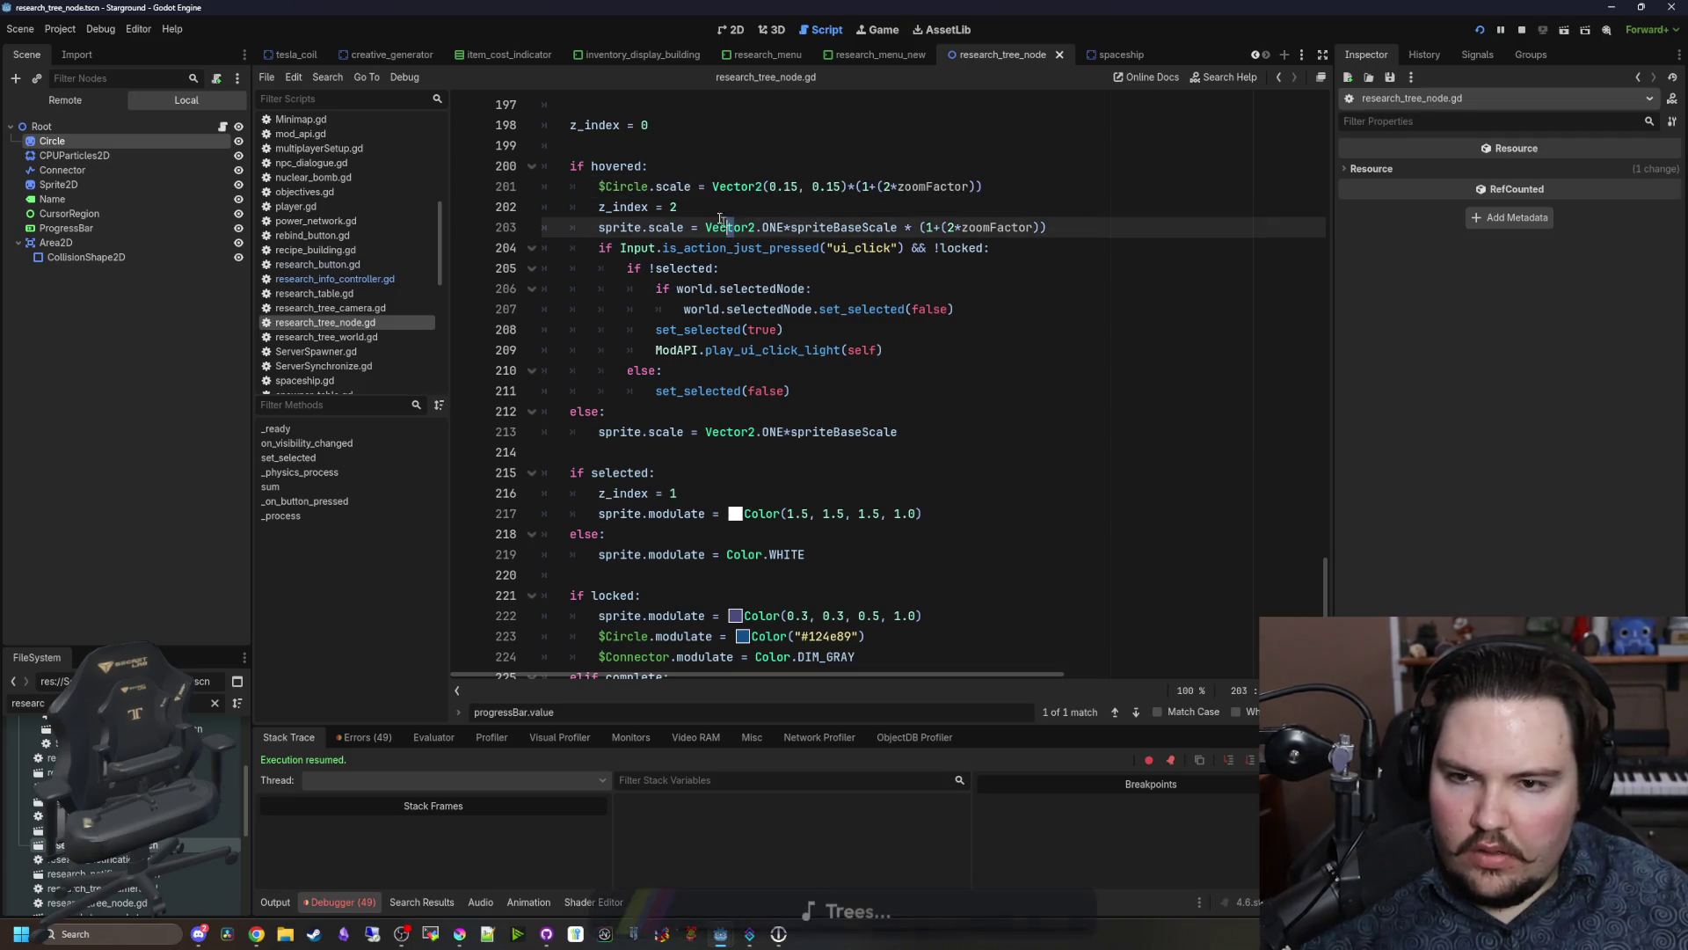
double_click(626, 186)
left_click(888, 431)
key("Return")
type("$Circle.scale = vECTOR2(")
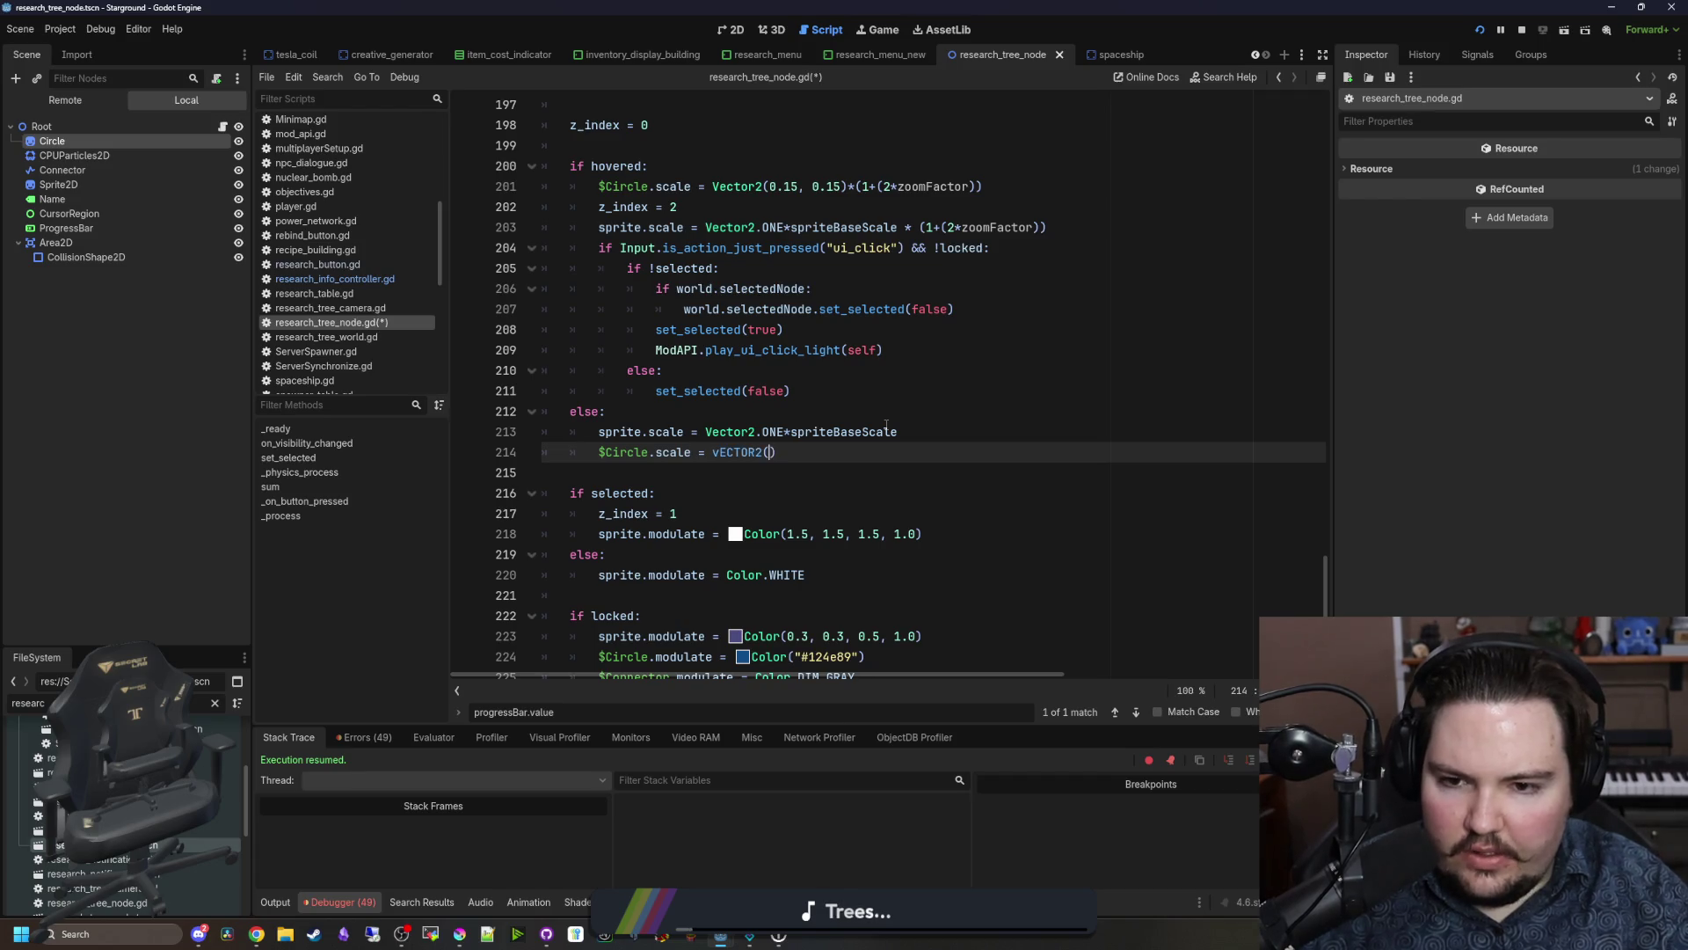
key("BackSpace")
key("BackSpace")
key("BackSpace")
type("Vector")
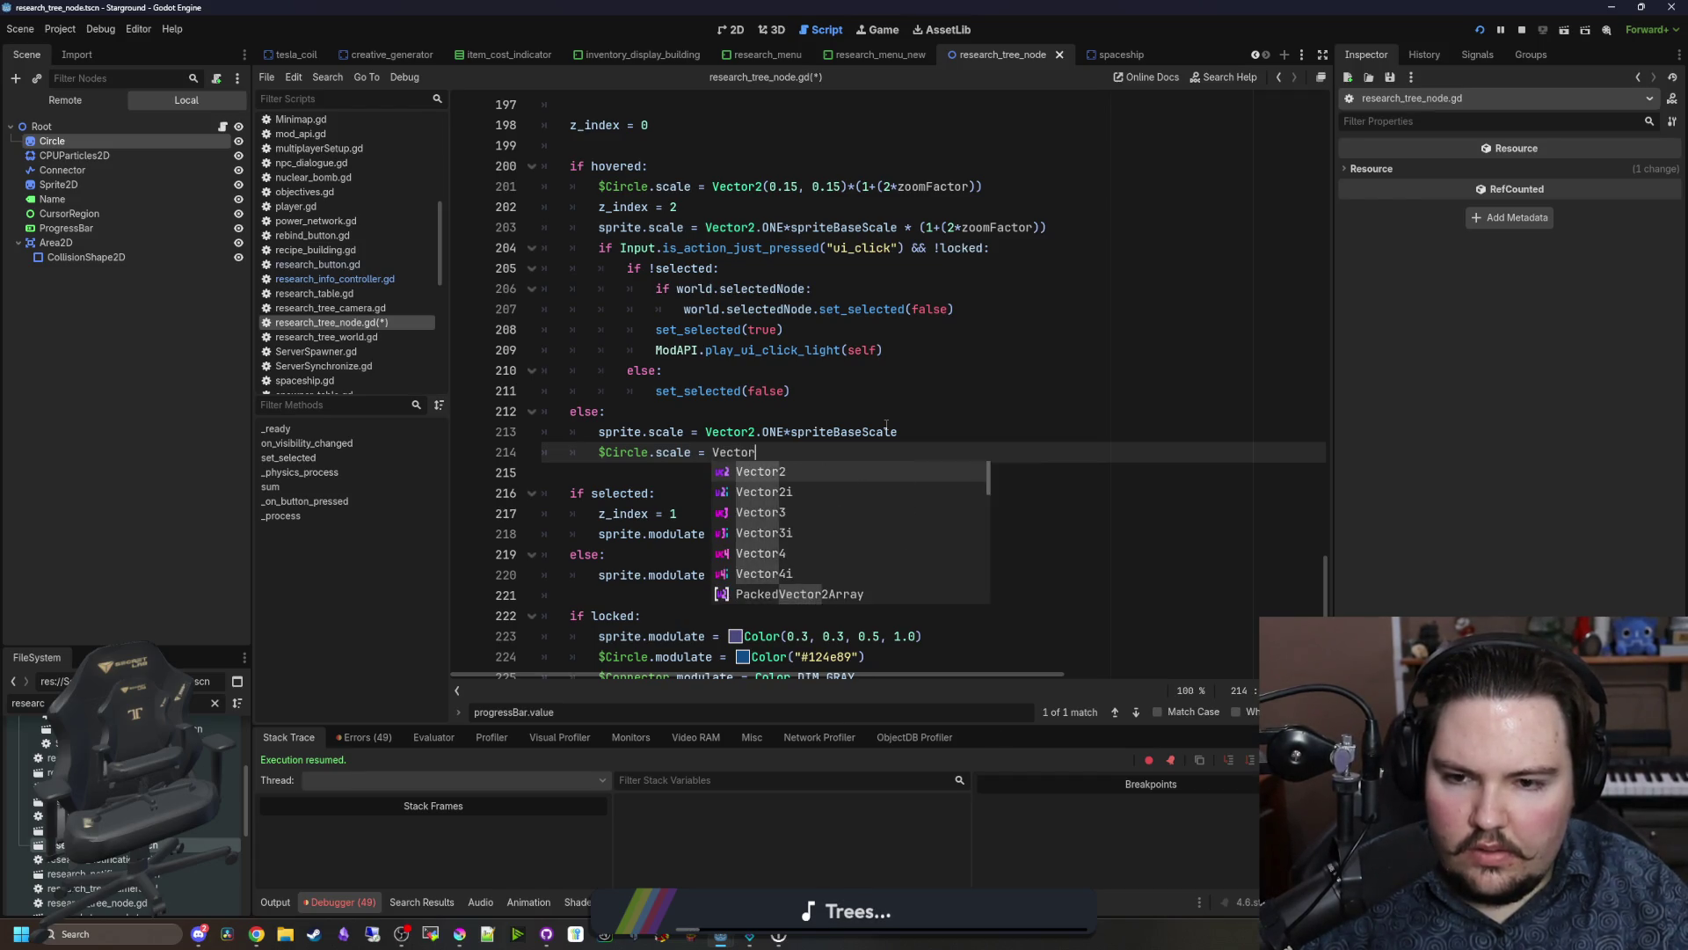
type("2(0.15, 0.15")
key("F5")
Step: Zoom and pan the research graph, select Collector Efficiency 2 and cancel its research
scroll(758, 398, "down", 3)
scroll(693, 409, "down", 2)
scroll(693, 409, "down", 3)
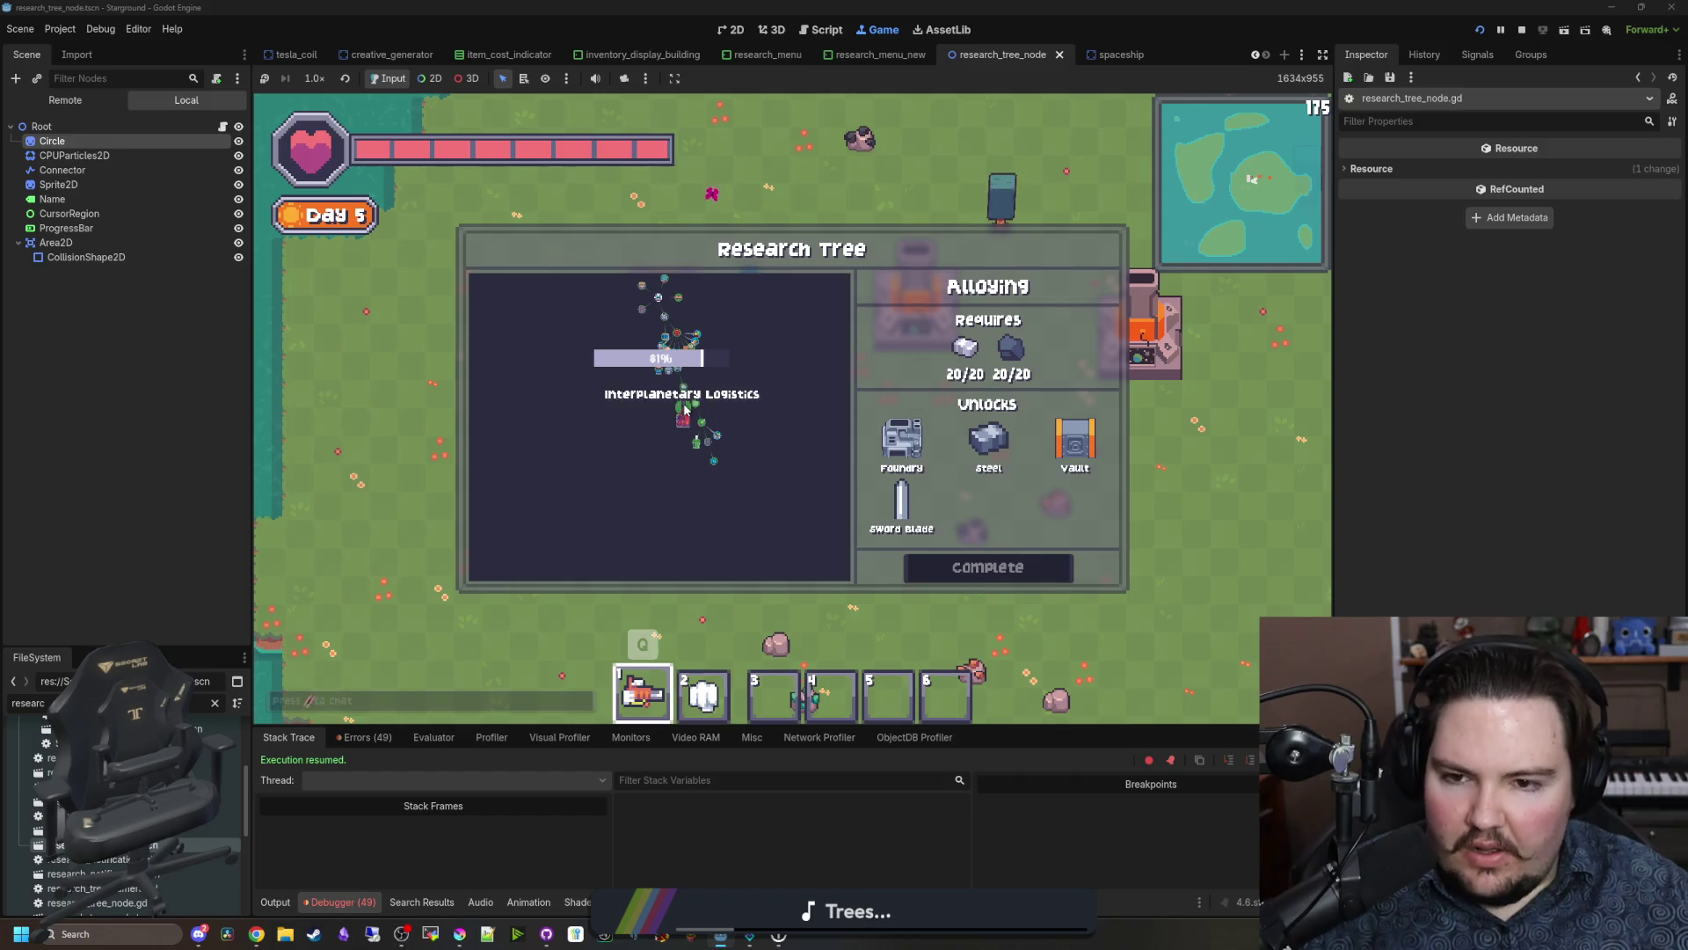
scroll(684, 409, "up", 5)
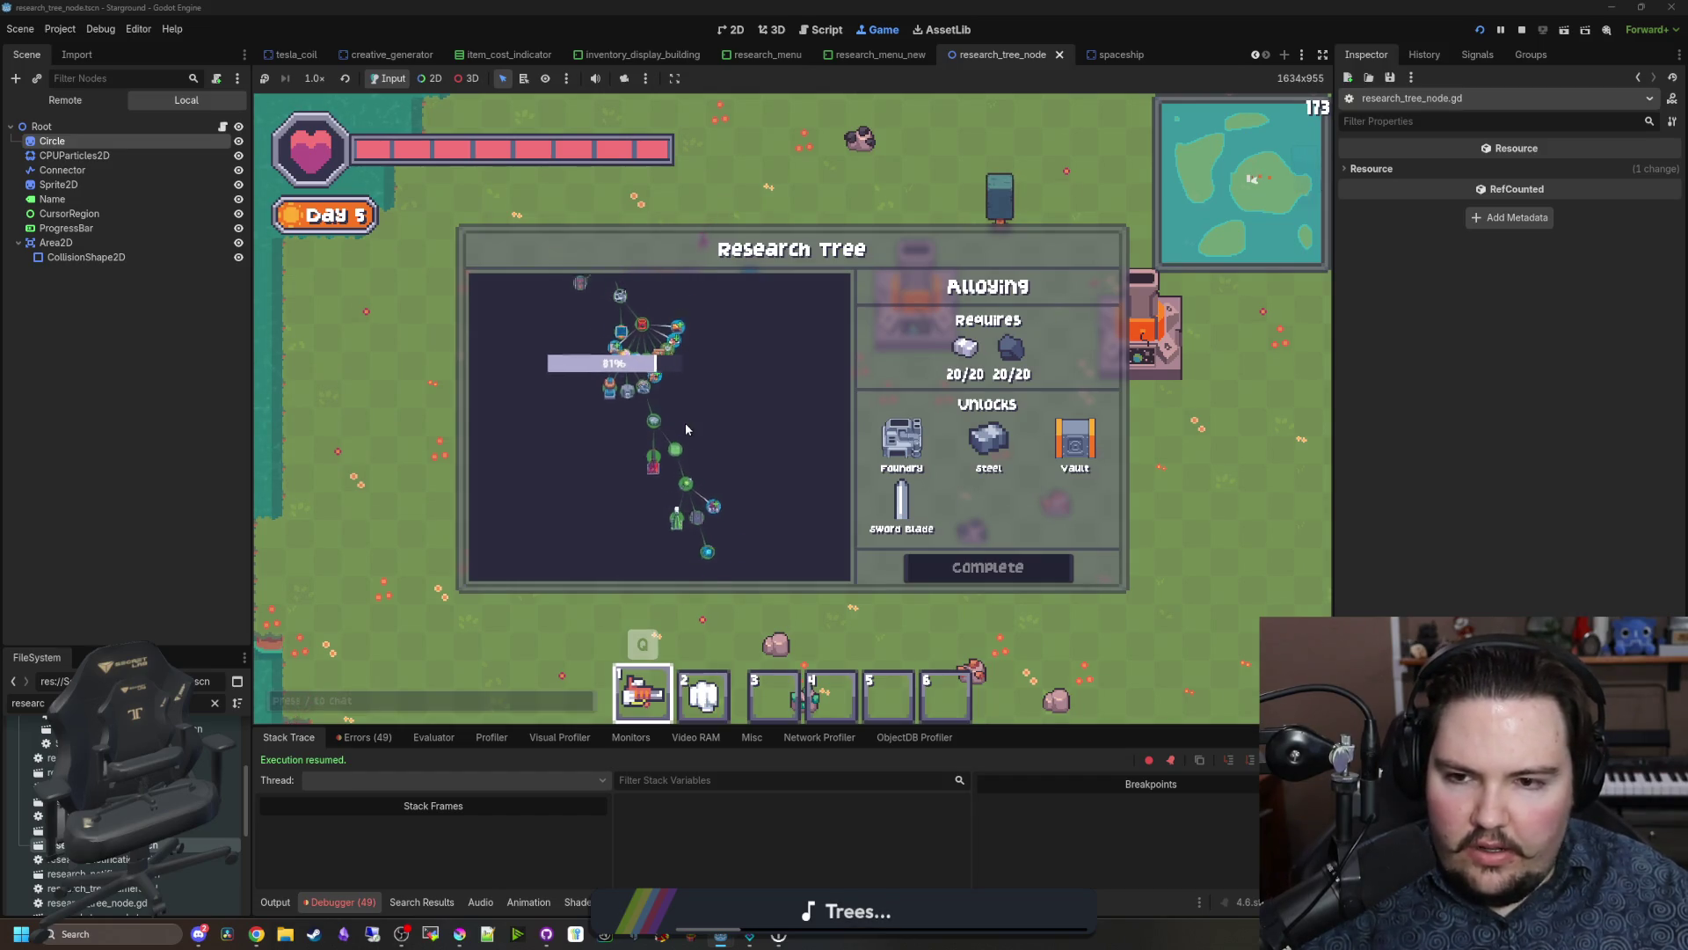
scroll(673, 433, "up", 4)
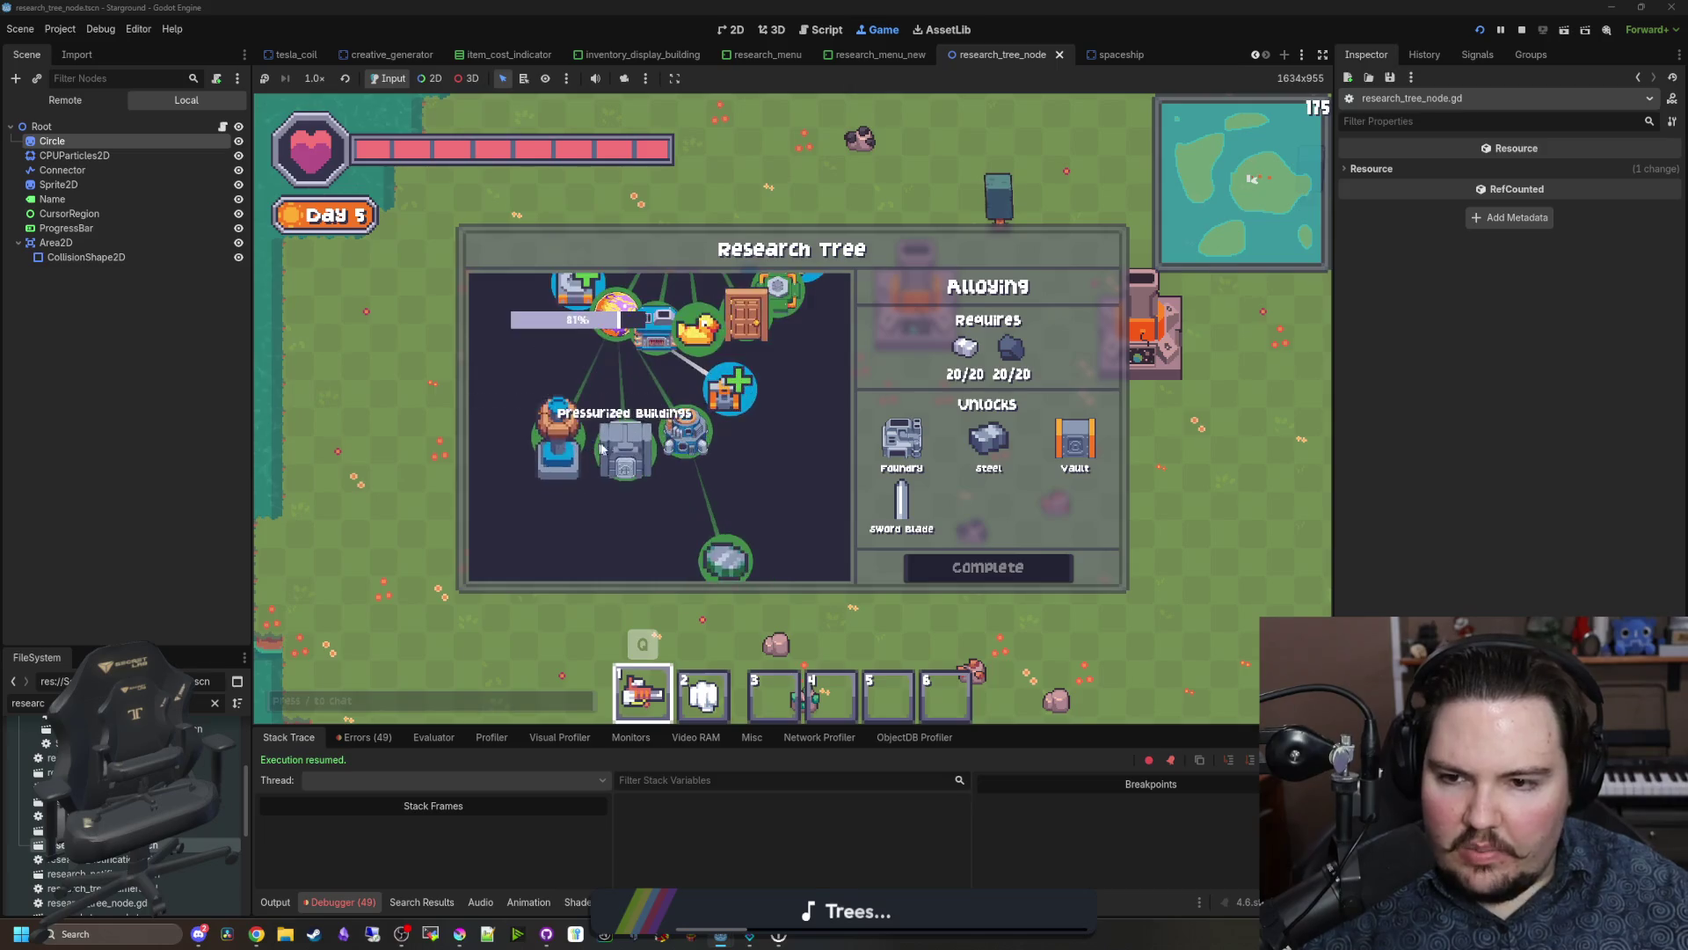
left_click_drag(699, 424, 723, 554)
left_click_drag(598, 387, 611, 466)
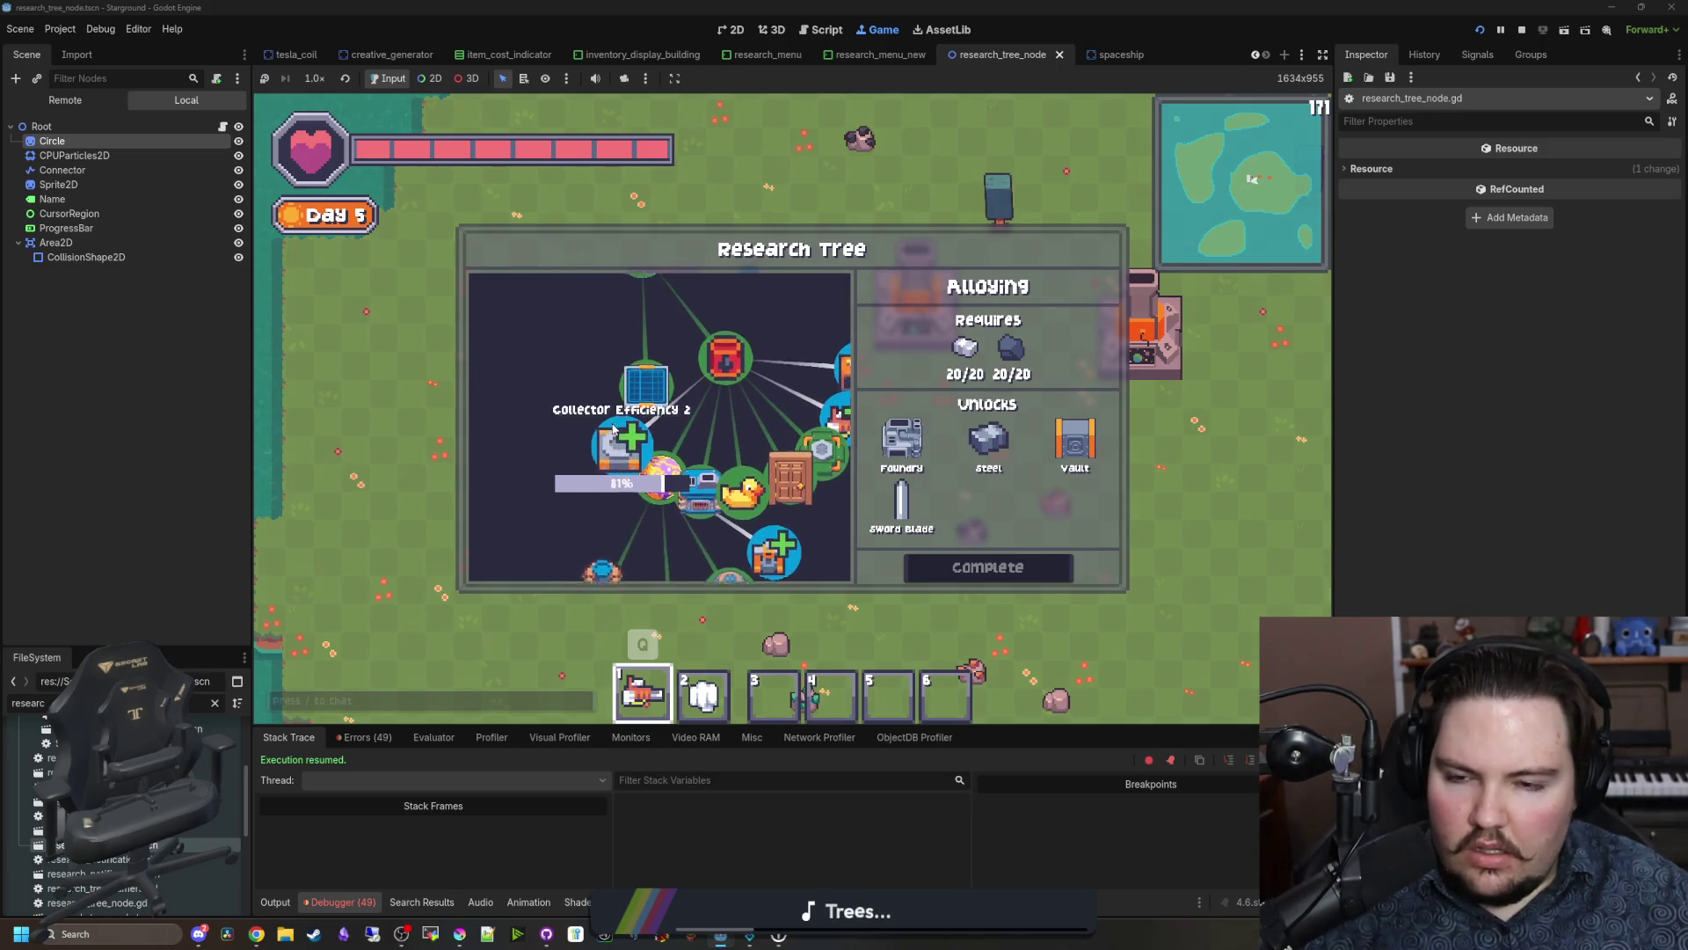
left_click(611, 486)
left_click(987, 567)
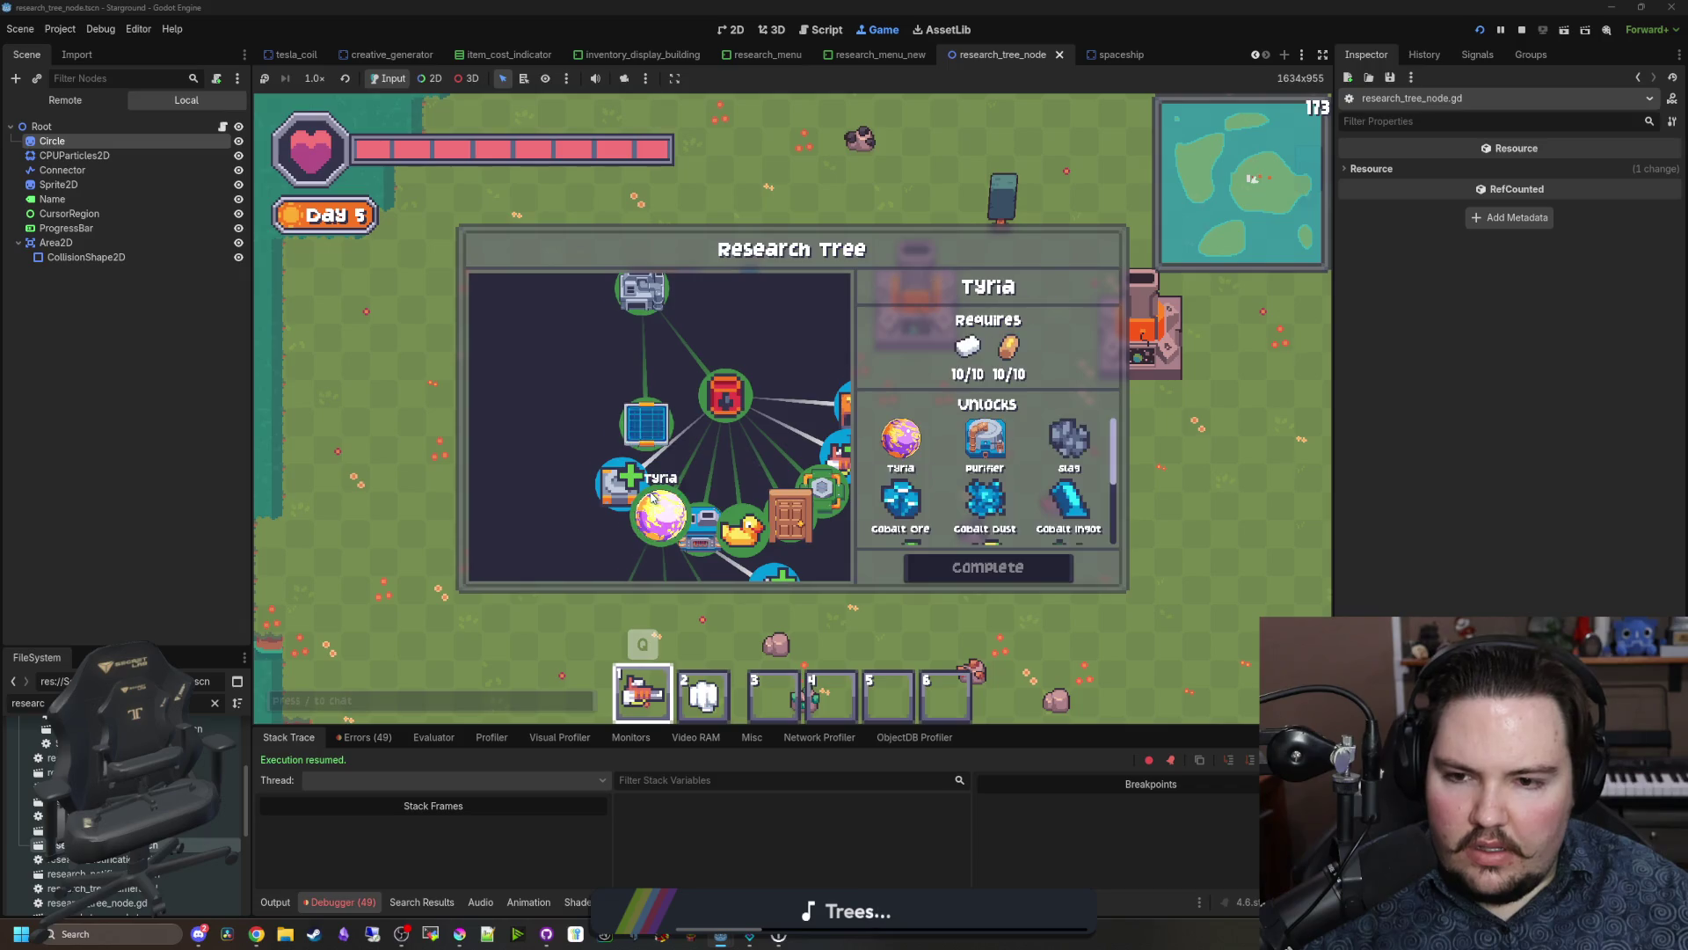
Step: Pan around and inspect the Better Storage, Decorations and Better Automation research nodes
left_click_drag(712, 520, 683, 520)
left_click(682, 520)
mouse_move(631, 269)
left_mouse_down()
mouse_move(665, 403)
mouse_move(583, 484)
left_mouse_up()
left_click(606, 287)
left_click(690, 392)
left_click_drag(690, 392, 647, 343)
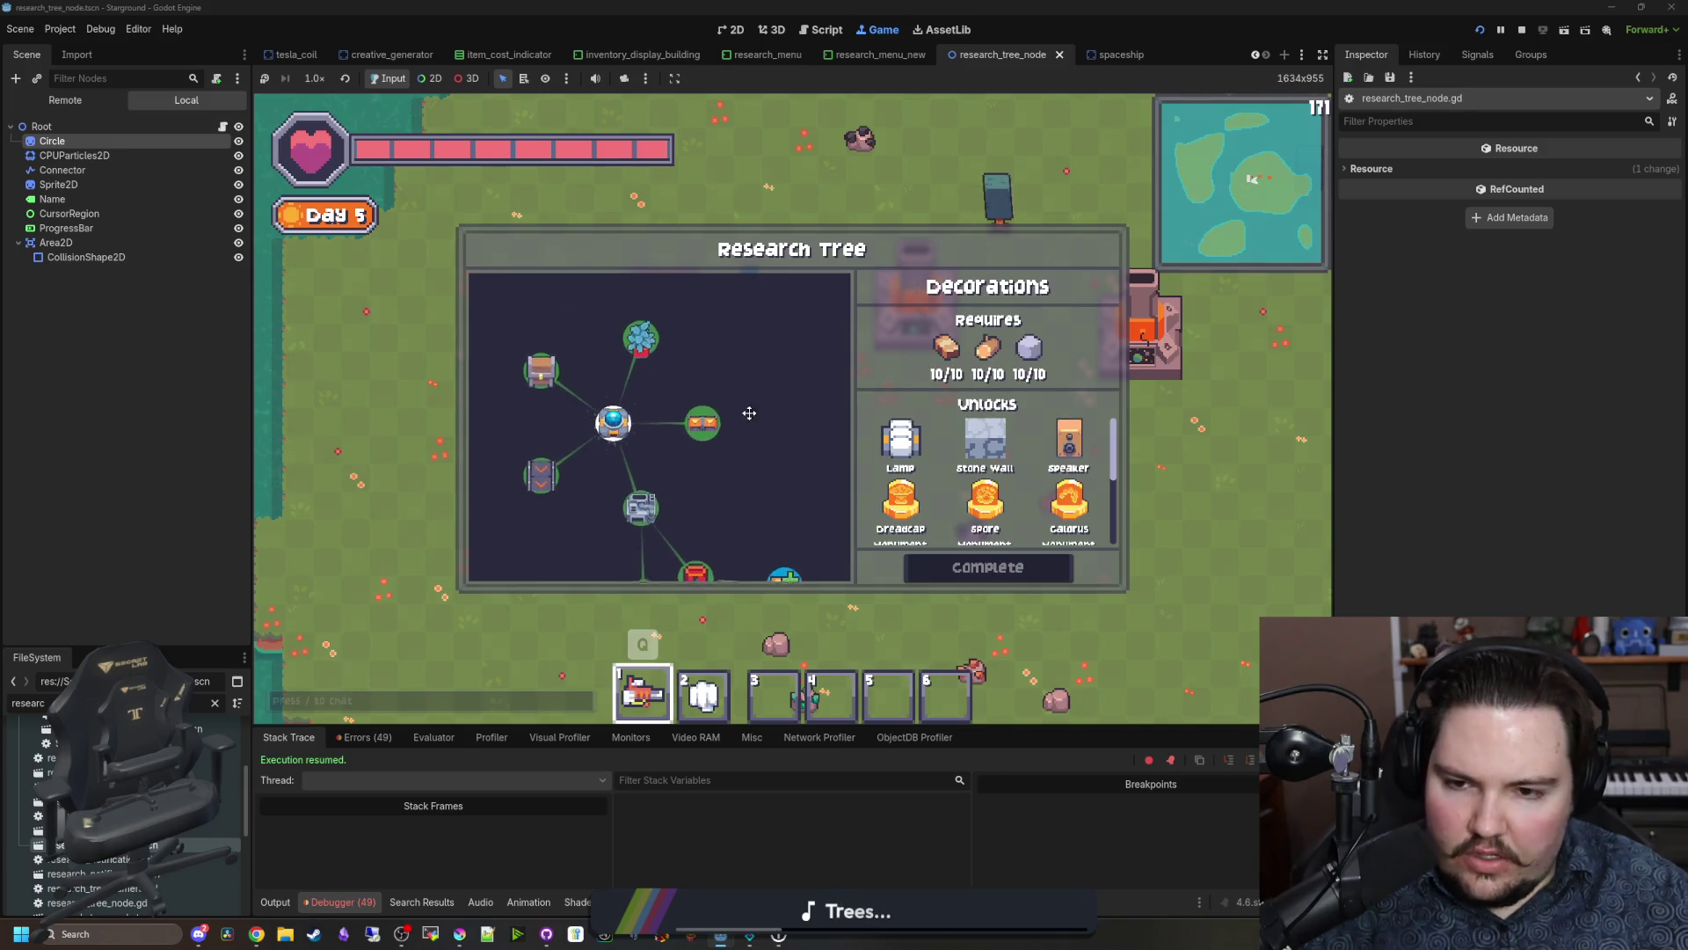
left_click(710, 429)
Step: Zoom once more, close the research tree panel and stop the game
scroll(747, 430, "down", 3)
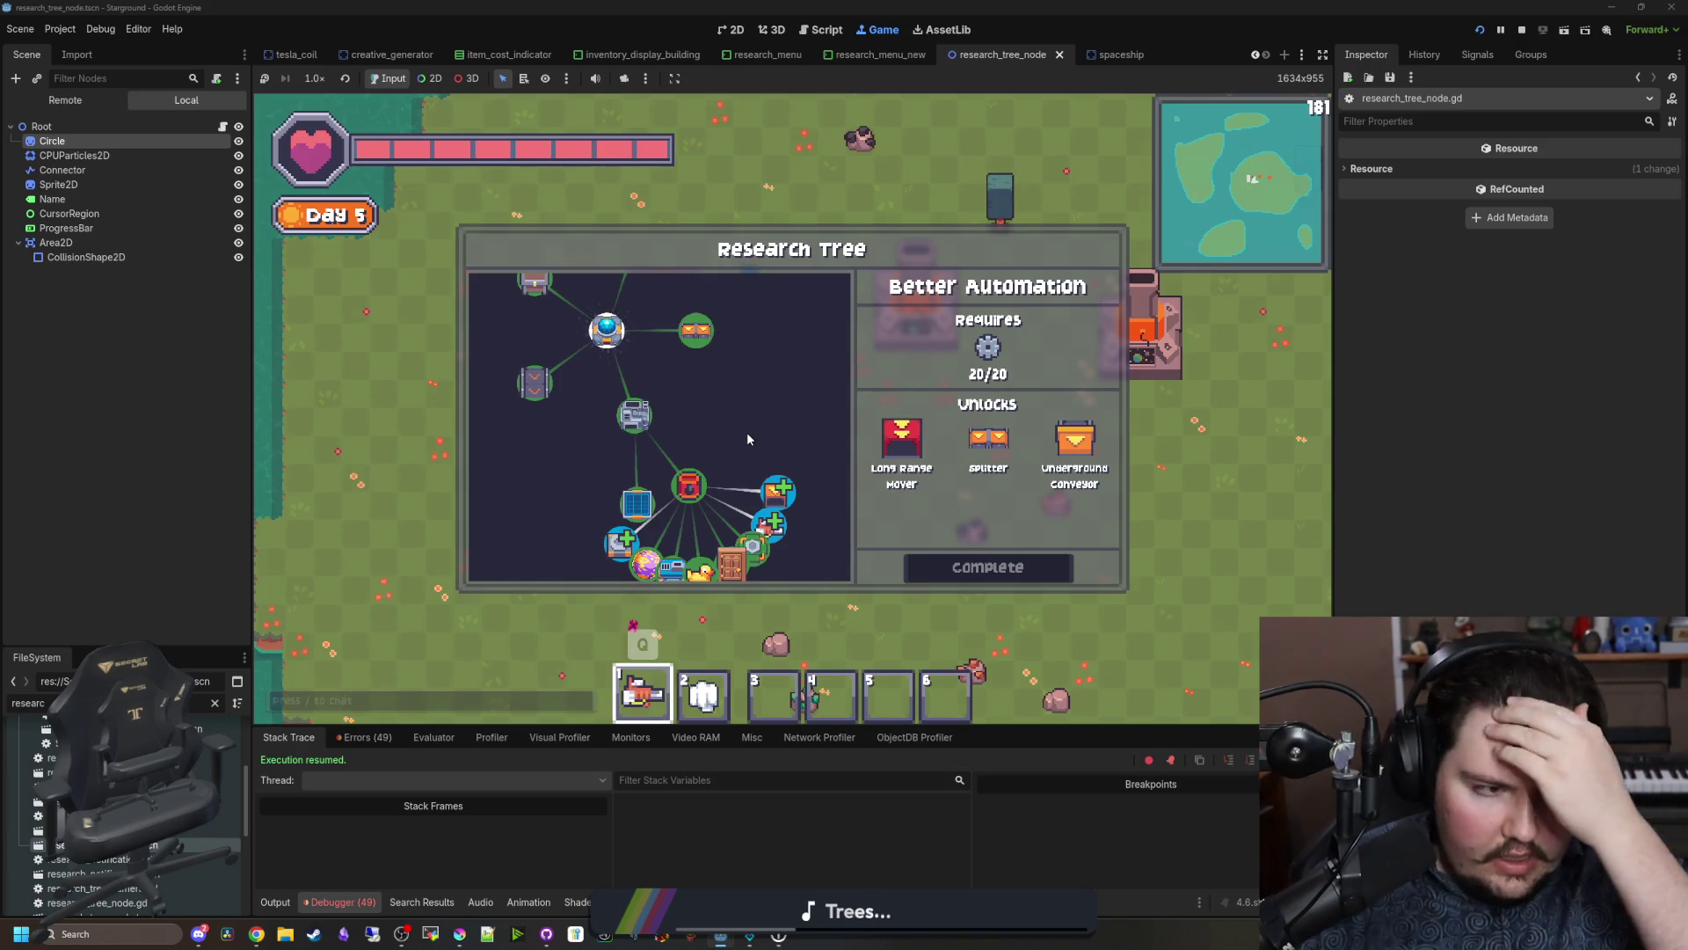
scroll(747, 431, "up", 3)
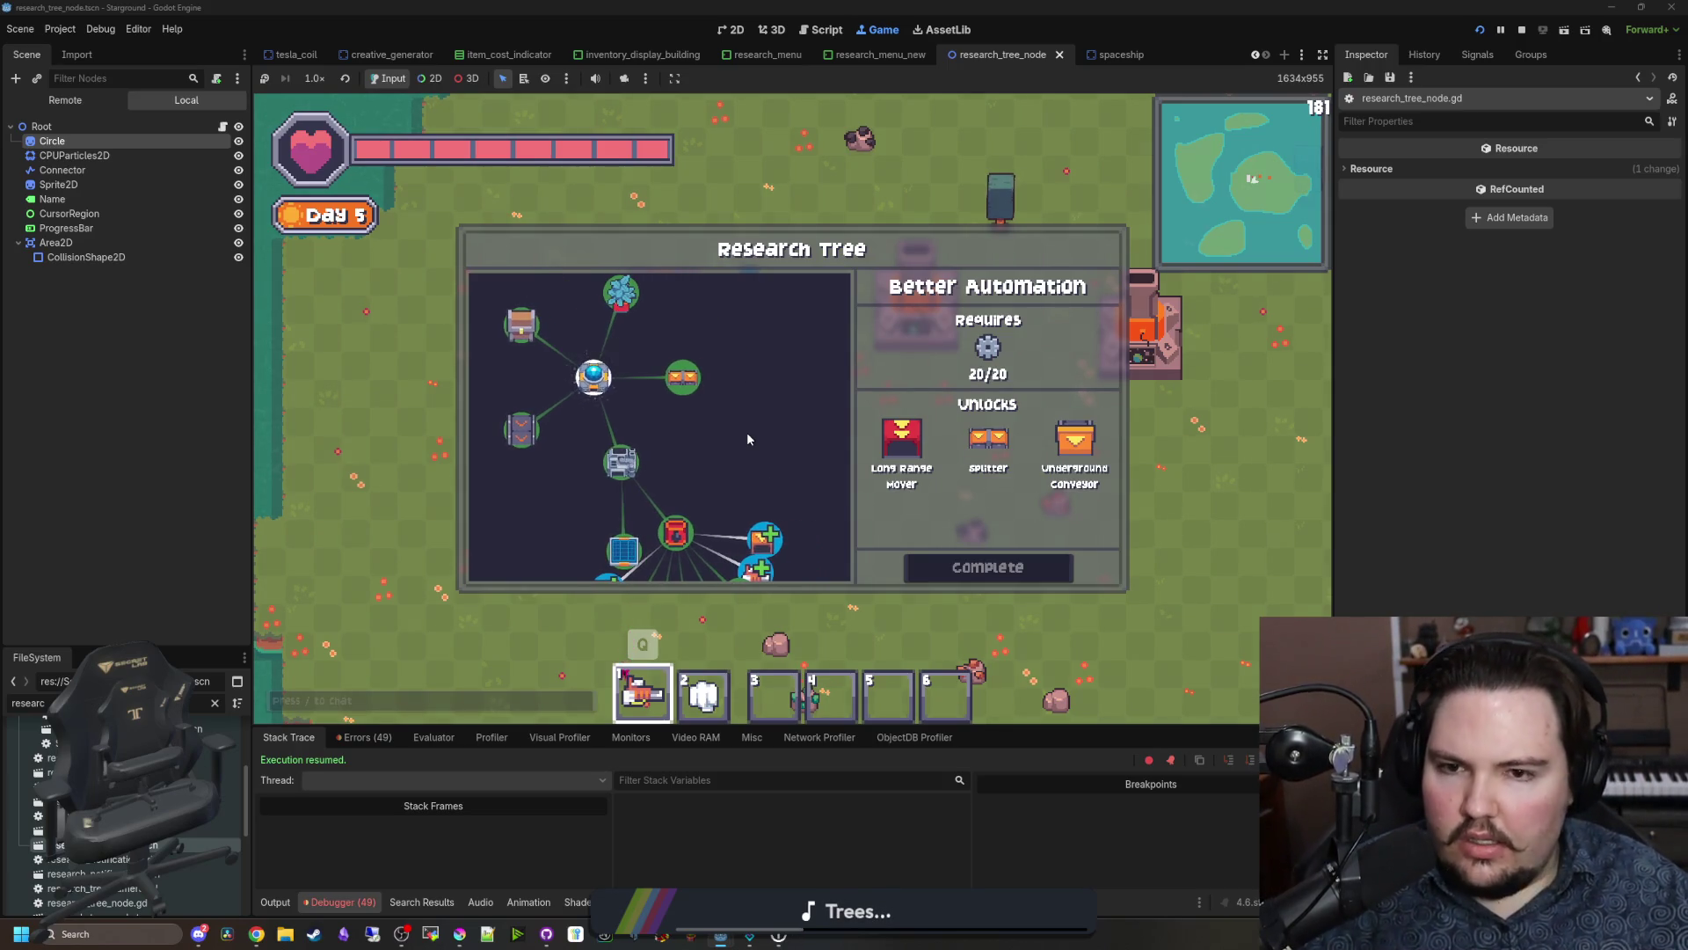
key("Escape")
left_click(1521, 29)
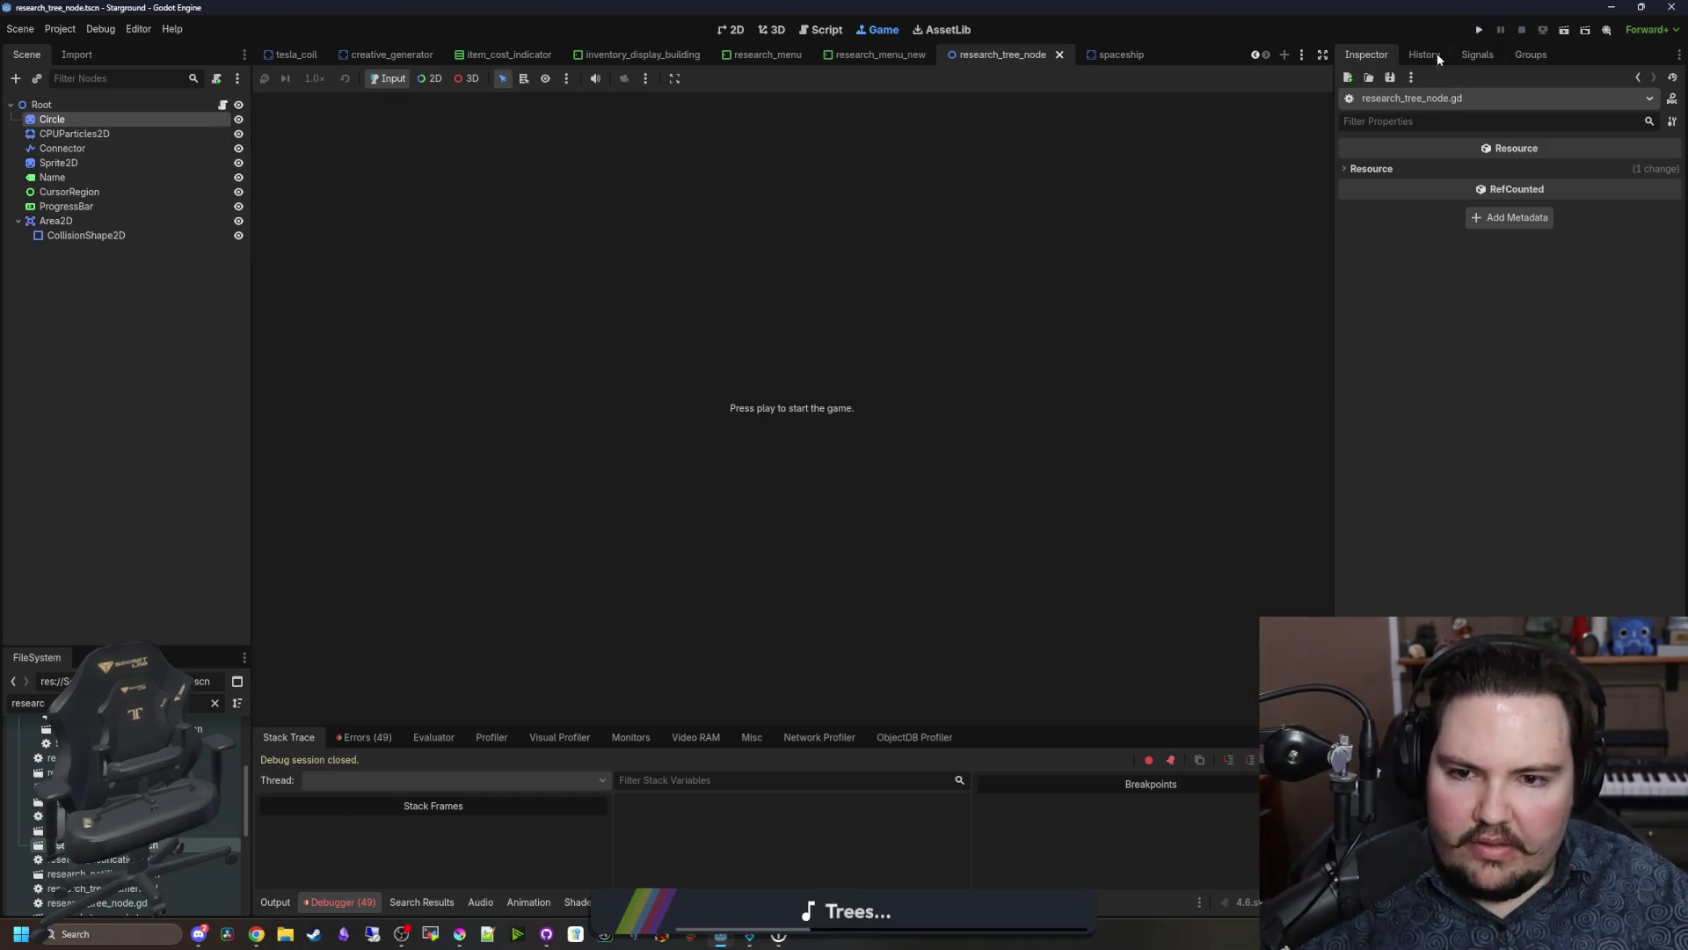
Step: Filter FileSystem for 'starlaunc' and open inventory_display_starlauncher.tscn
left_click(216, 702)
type("starlaunc")
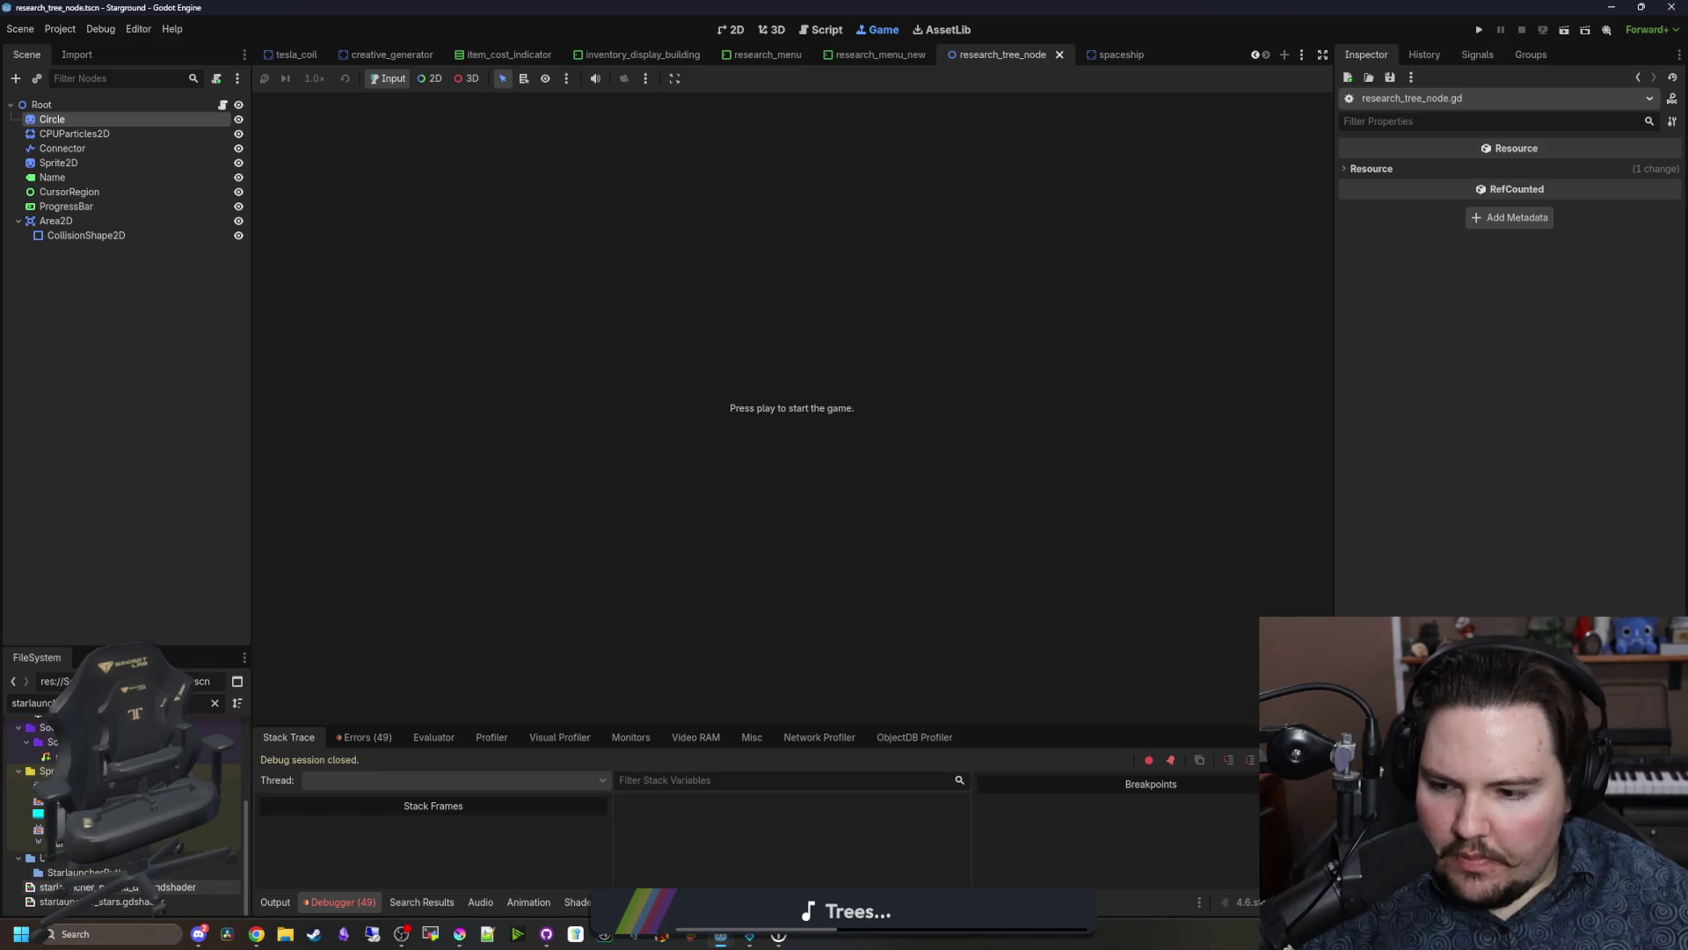
double_click(193, 767)
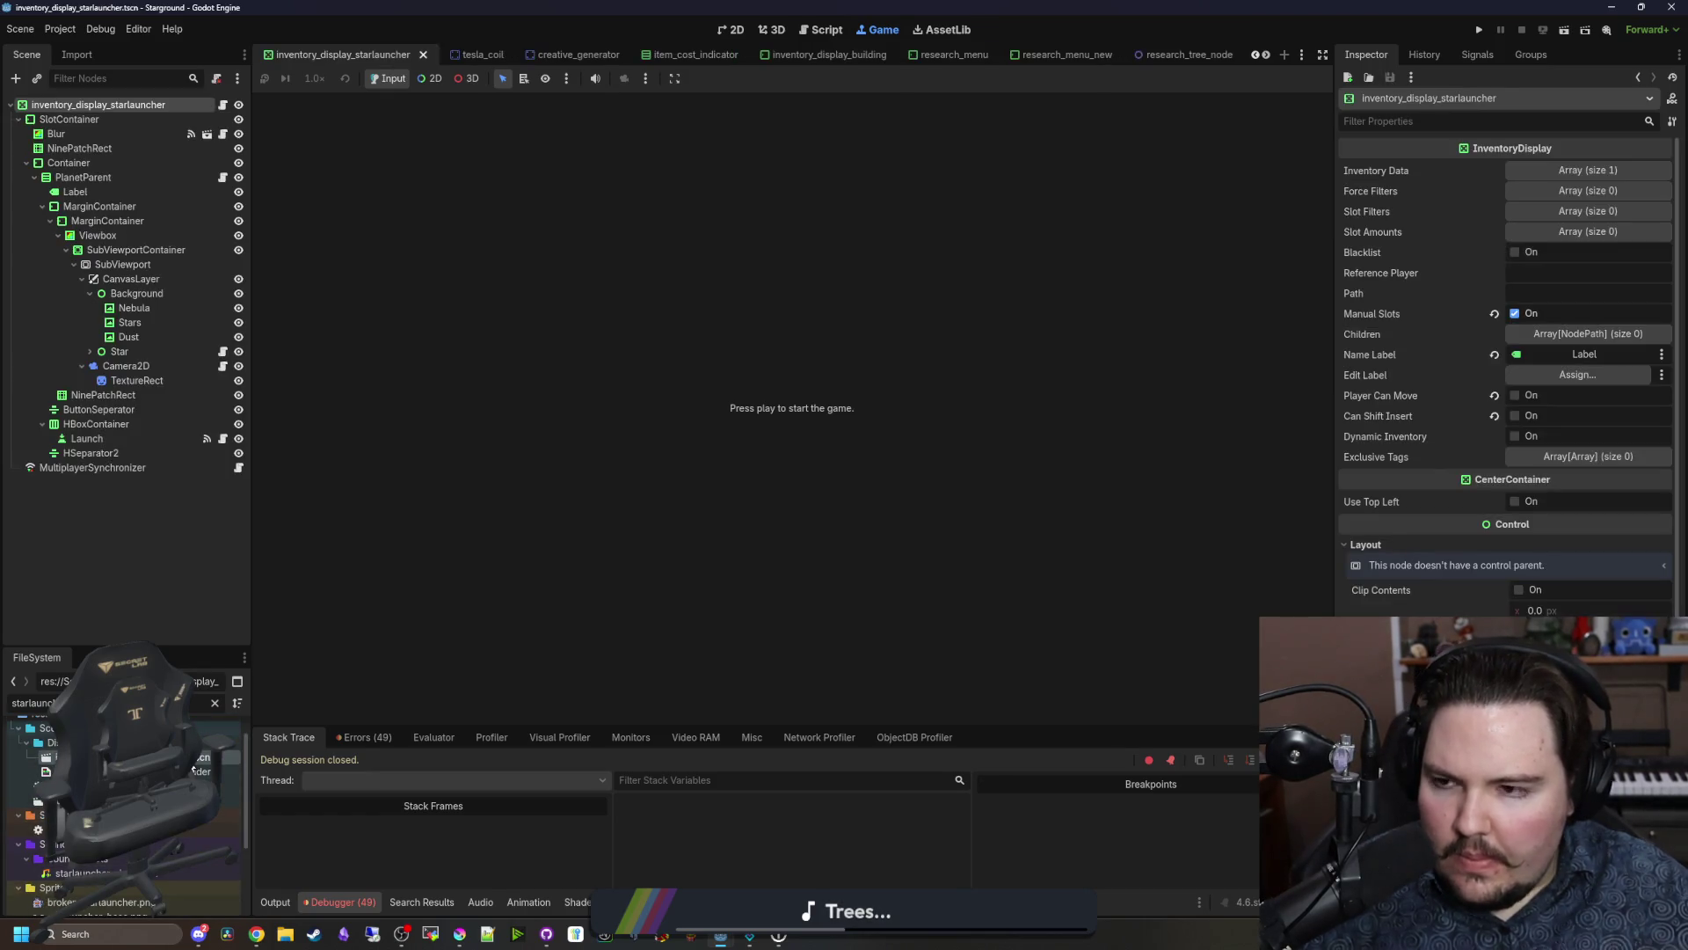
Step: In the 2D view, copy the TextureRect node and bring up Camera2D's camera_2d.gd script
left_click(730, 29)
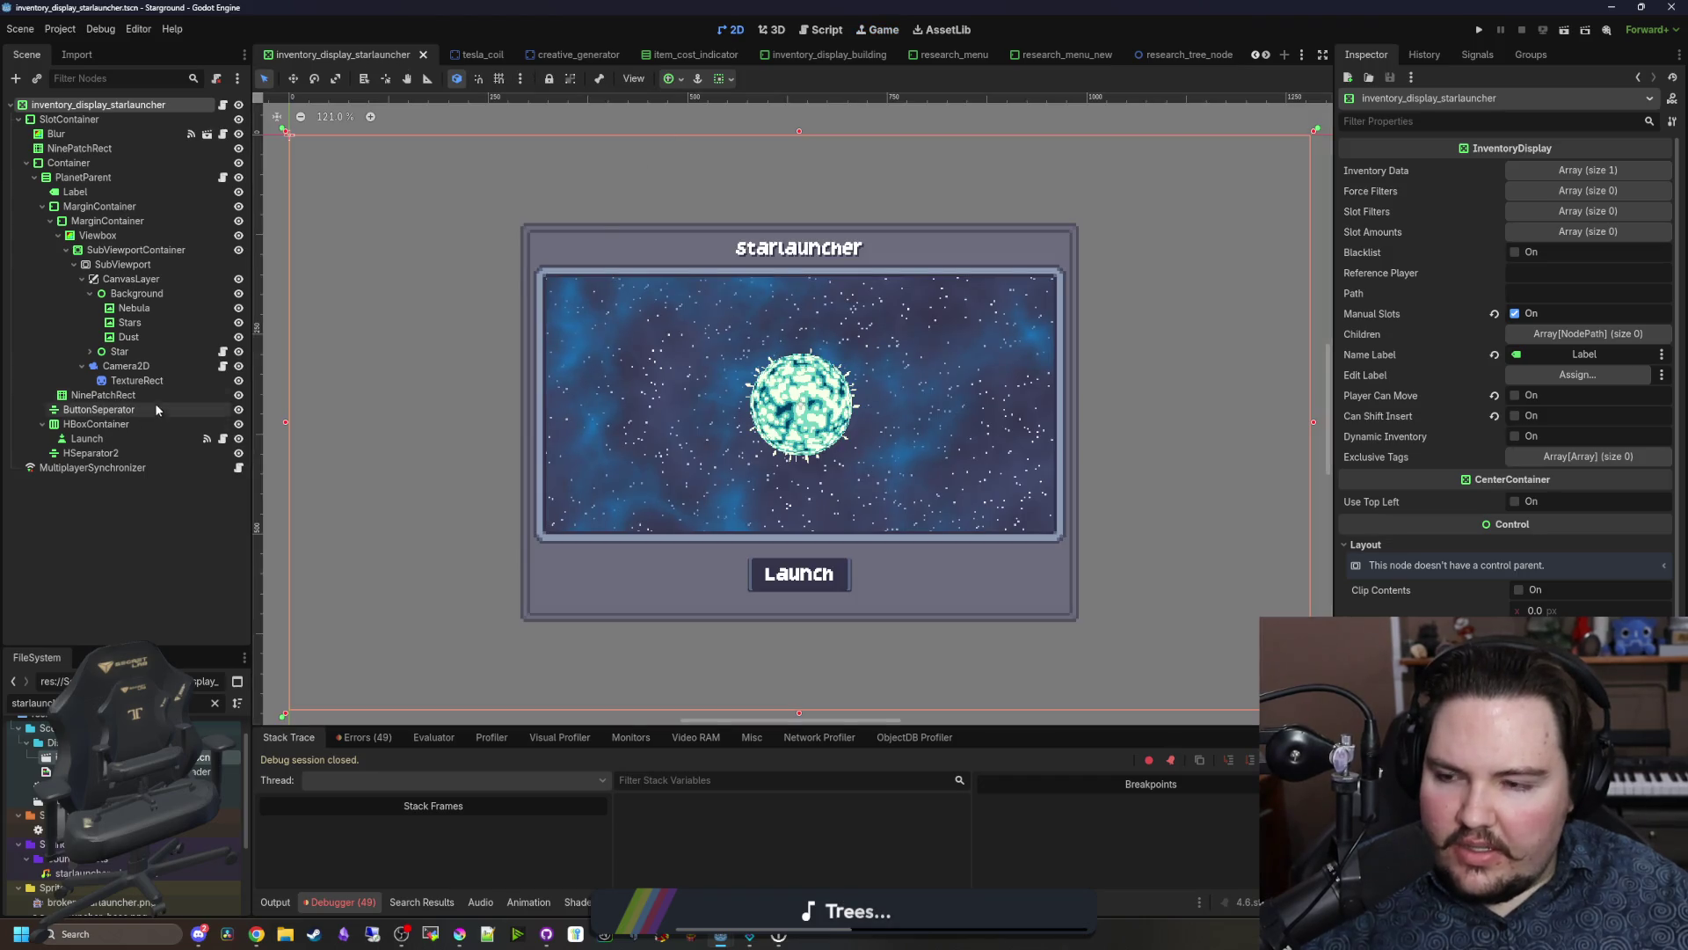
left_click(131, 366)
left_click(140, 380)
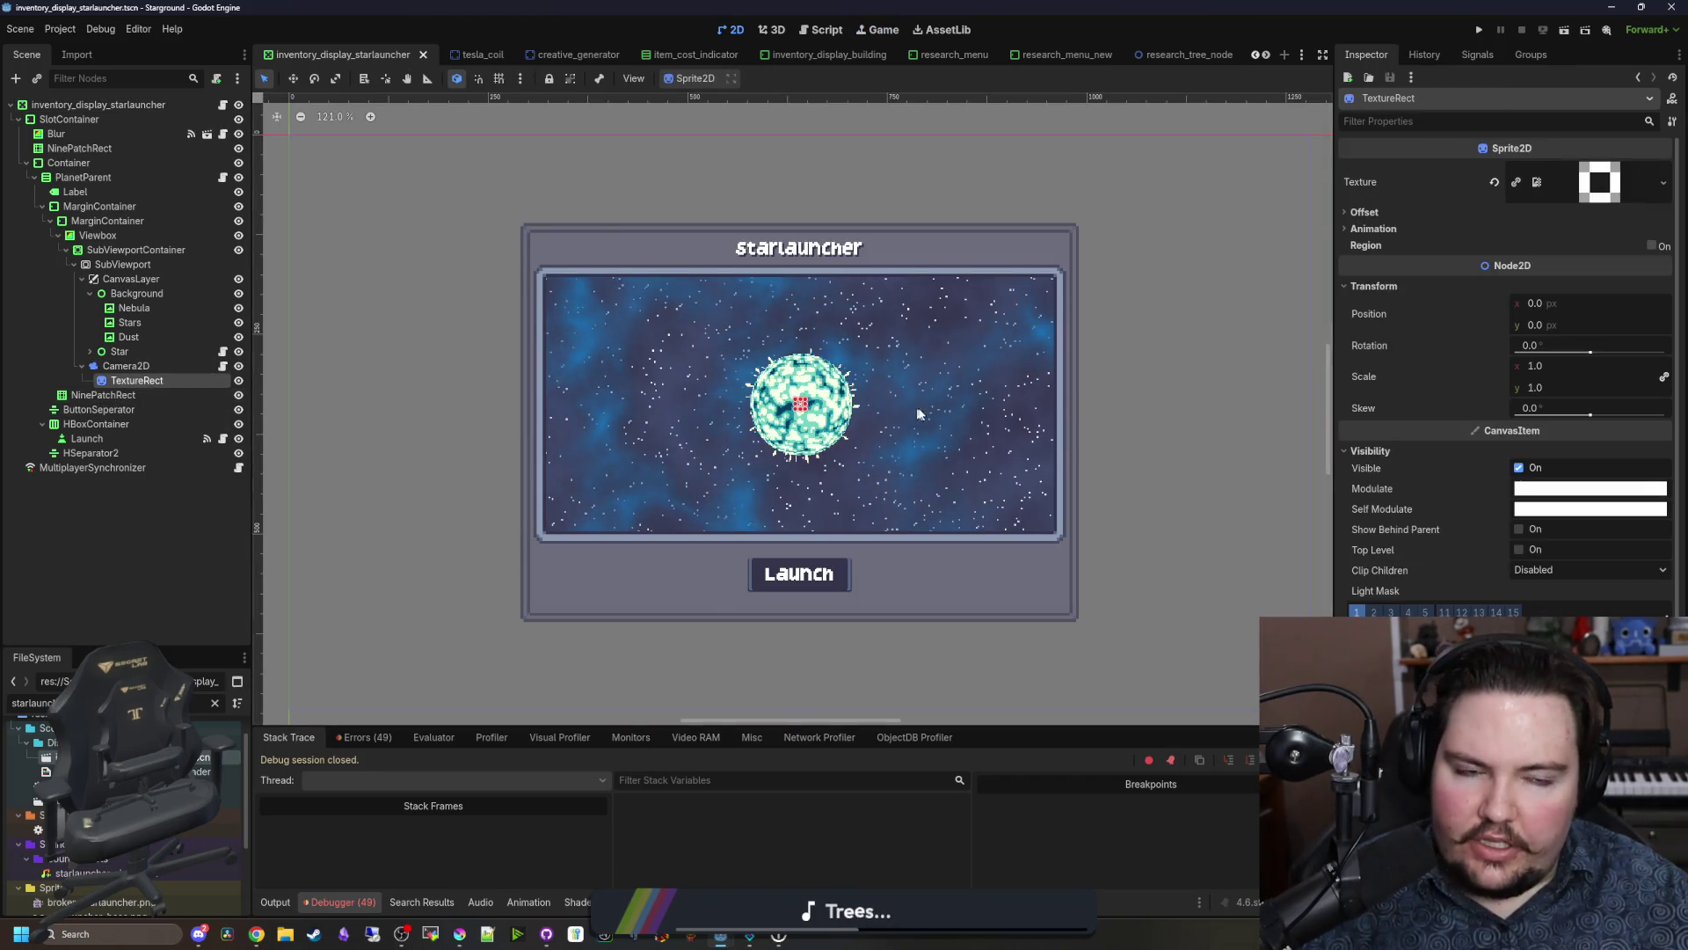
scroll(916, 413, "up", 2)
right_click(135, 385)
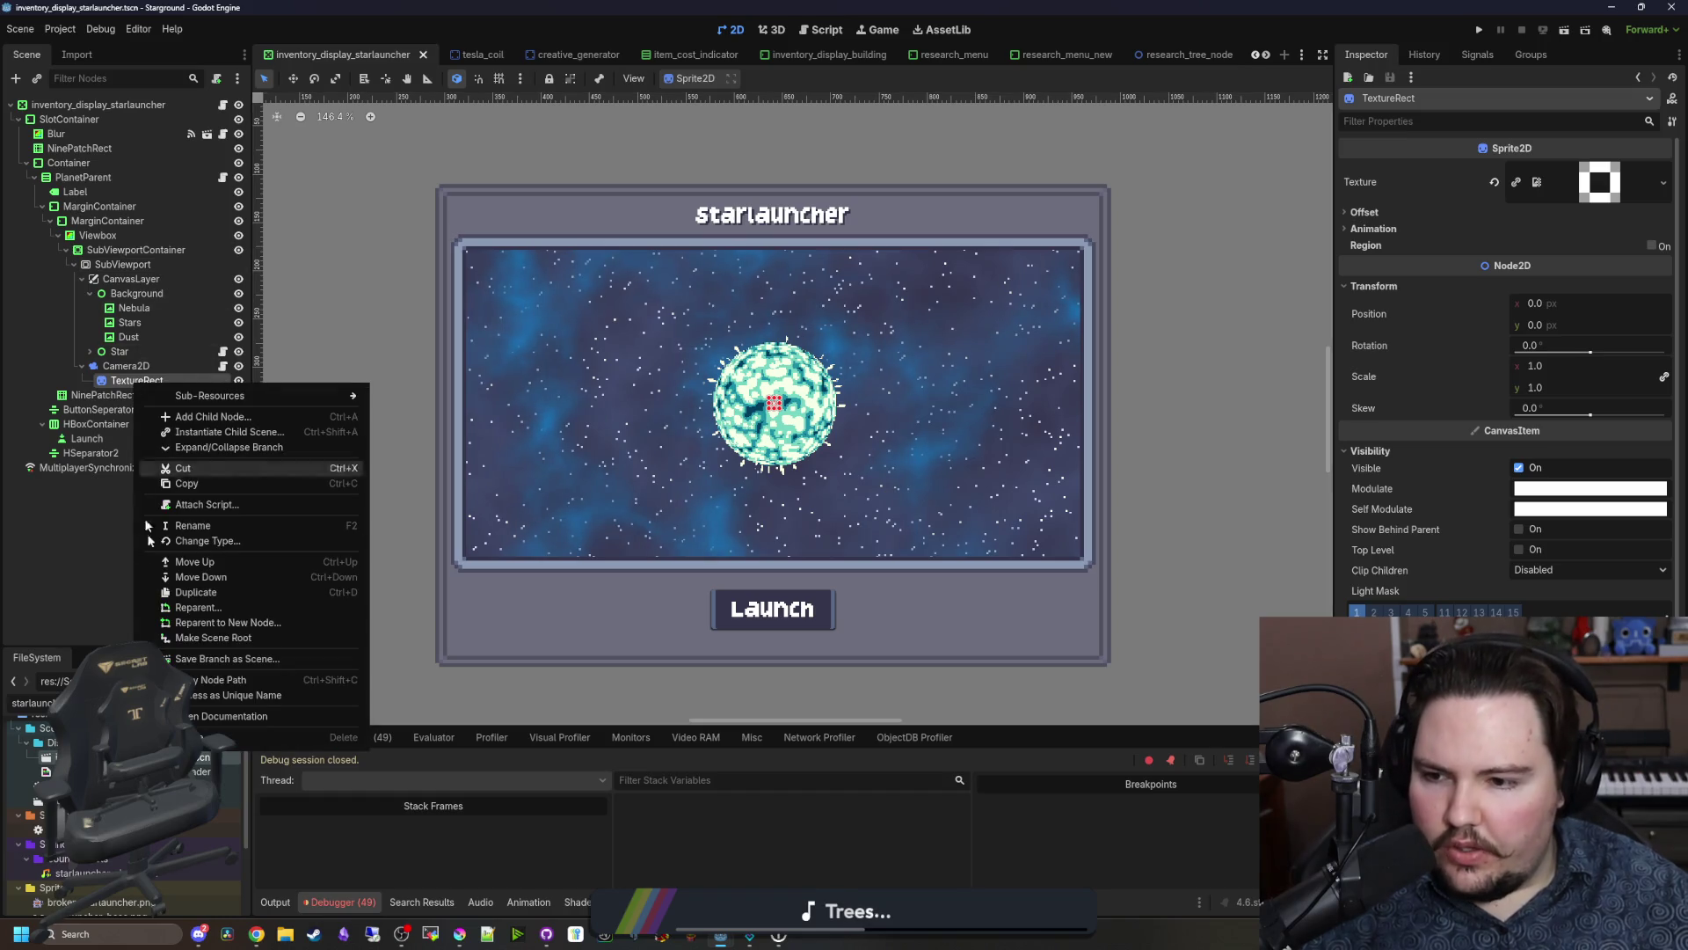
left_click(145, 484)
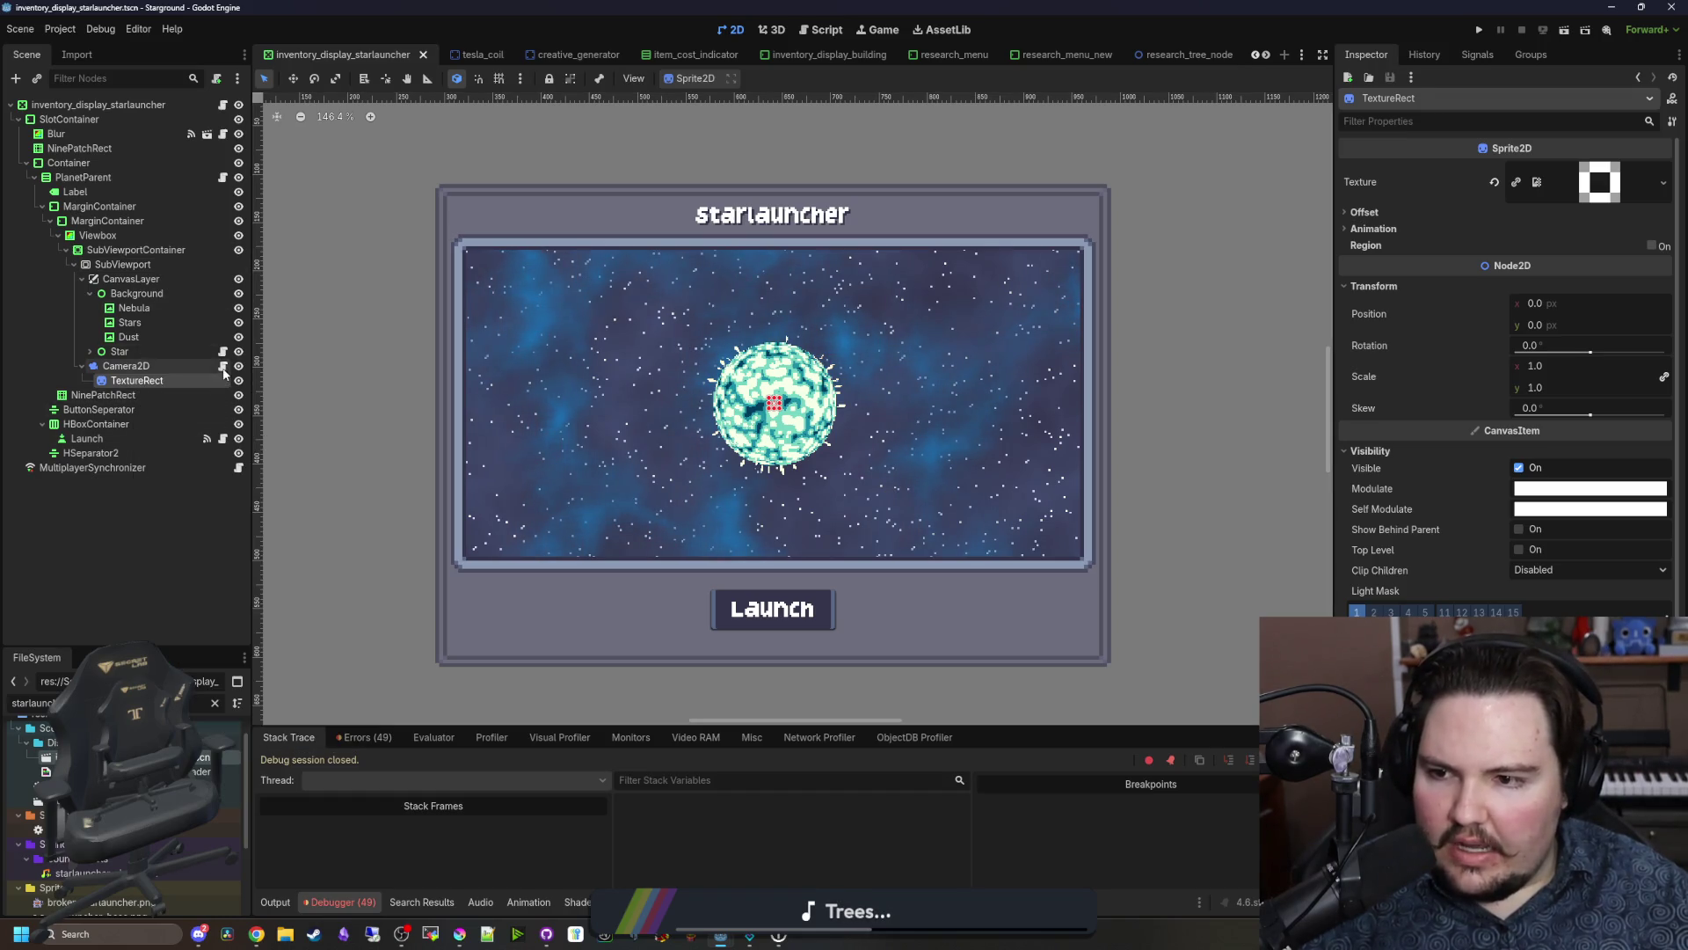
left_click(223, 366)
scroll(670, 386, "down", 3)
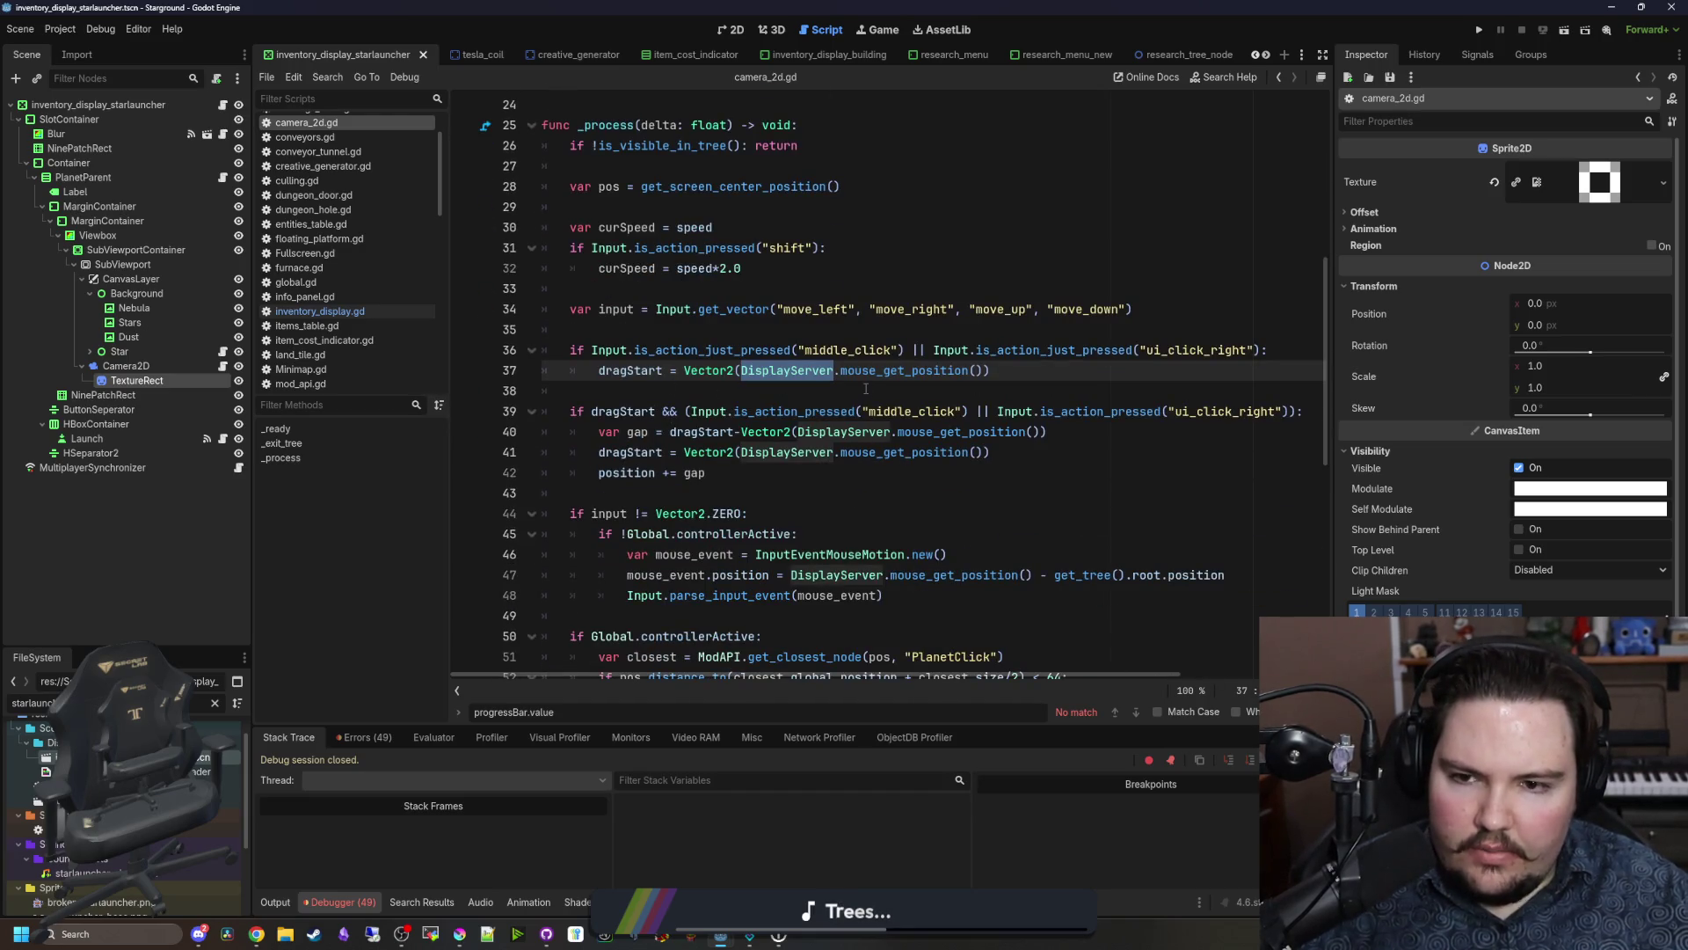
Step: Widen the code area and select lines 50–57, the Global.controllerActive block, in camera_2d.gd
scroll(761, 428, "down", 6)
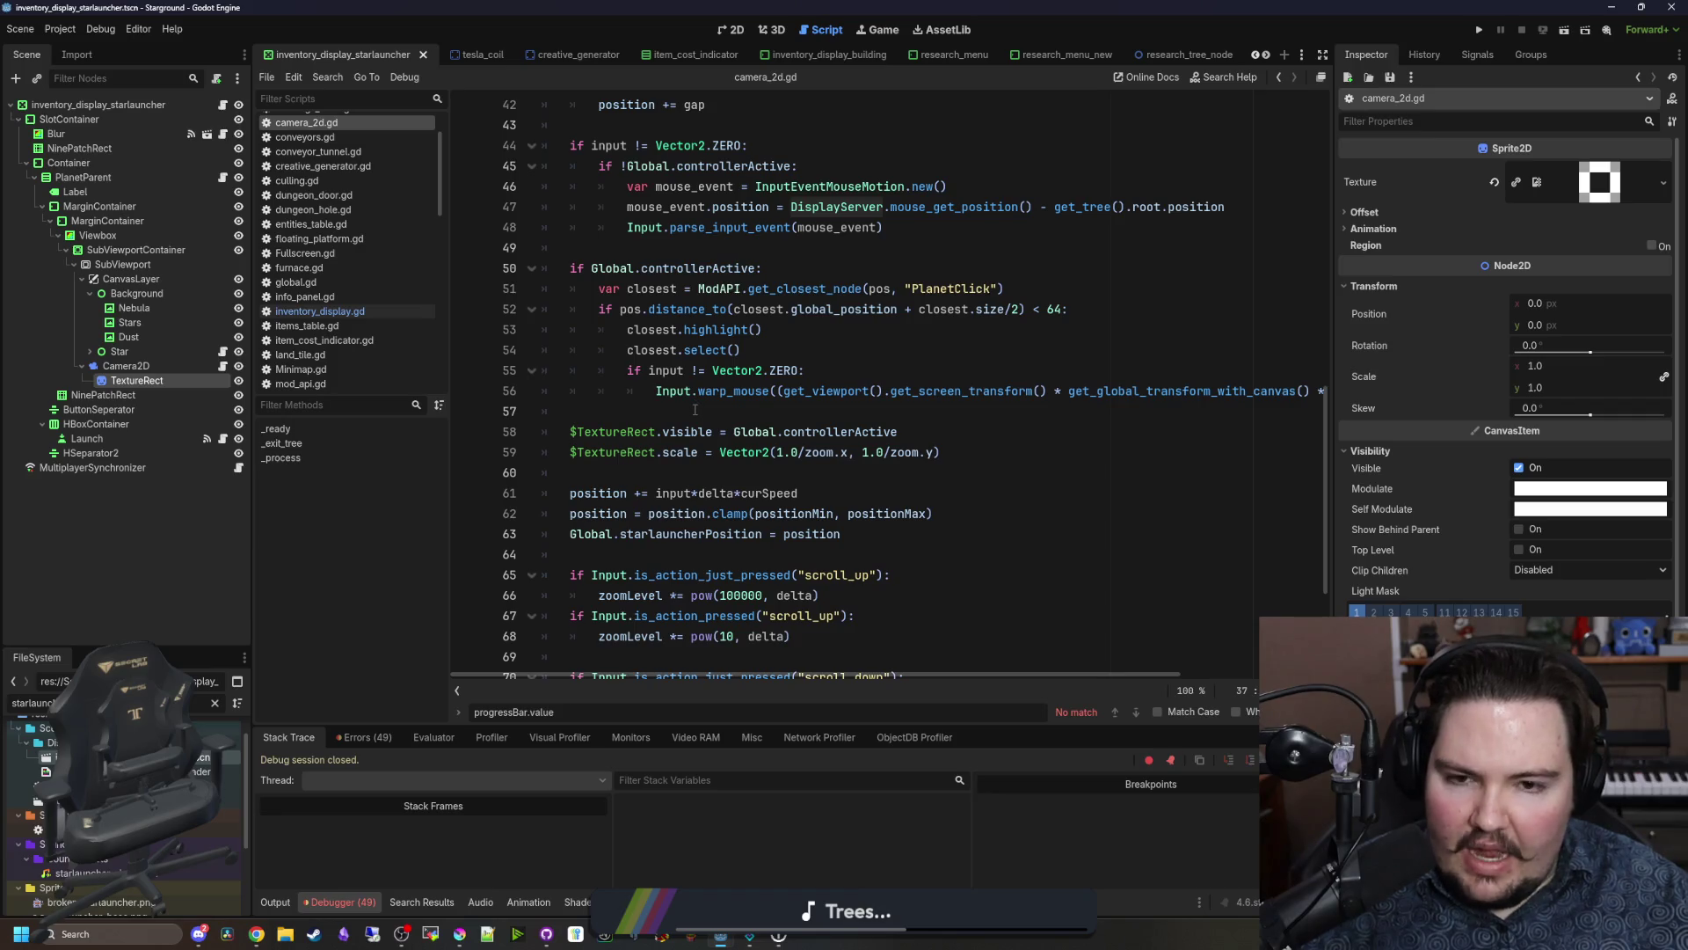
left_click_drag(1336, 393, 1541, 393)
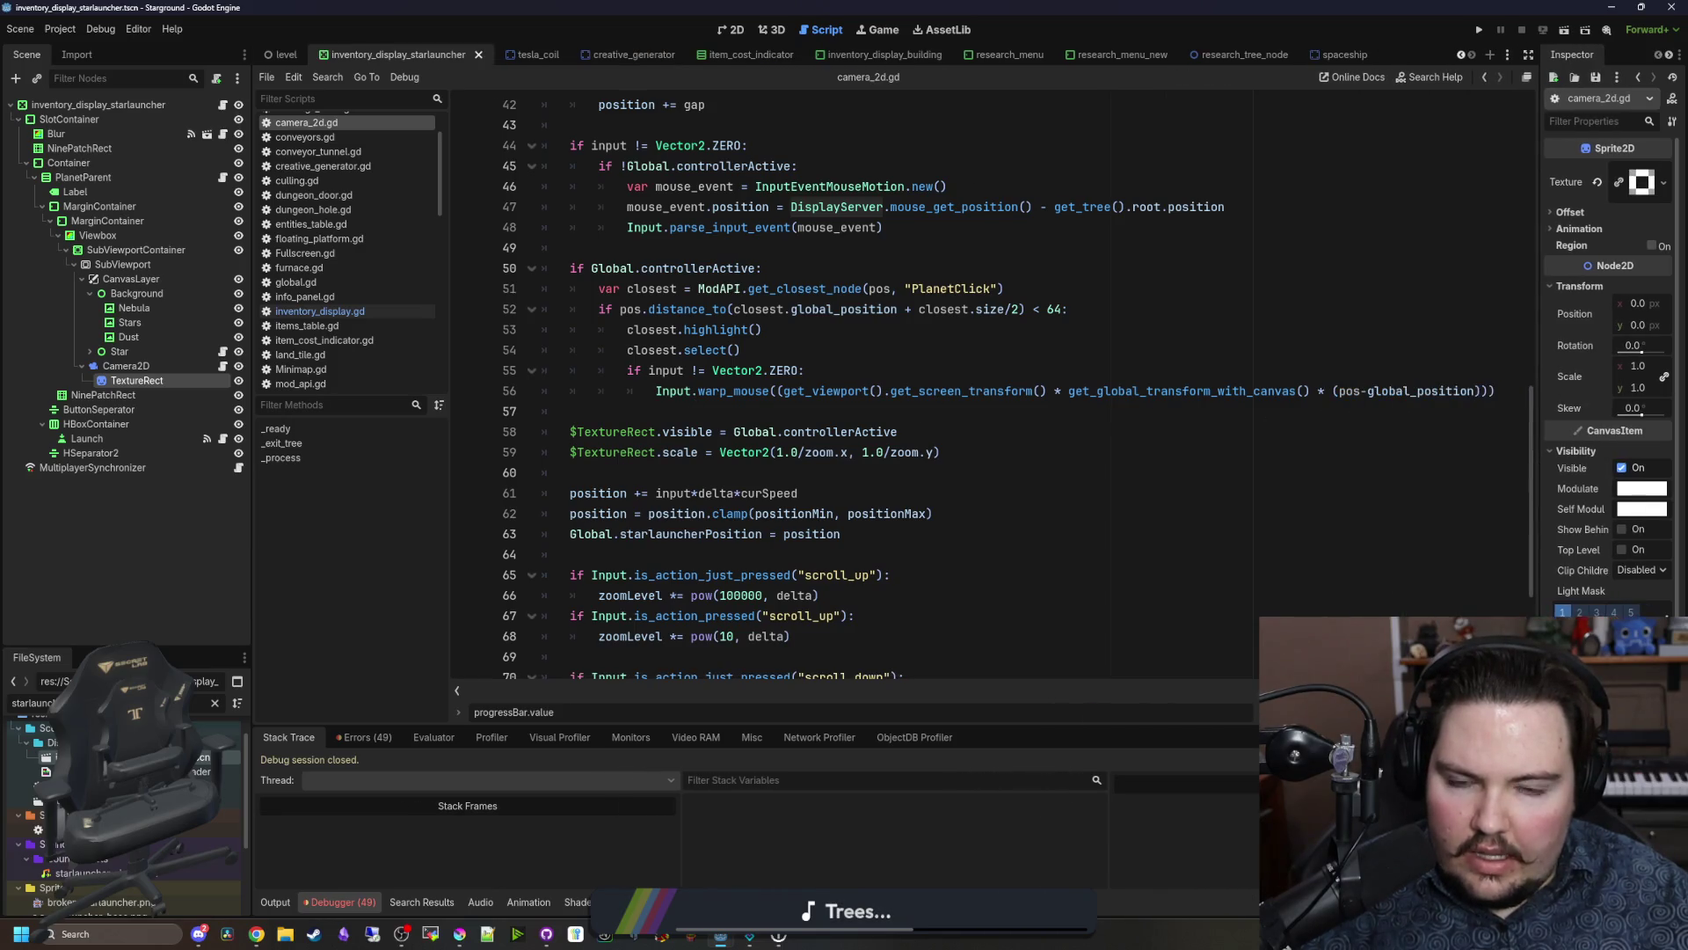
scroll(853, 396, "down", 2)
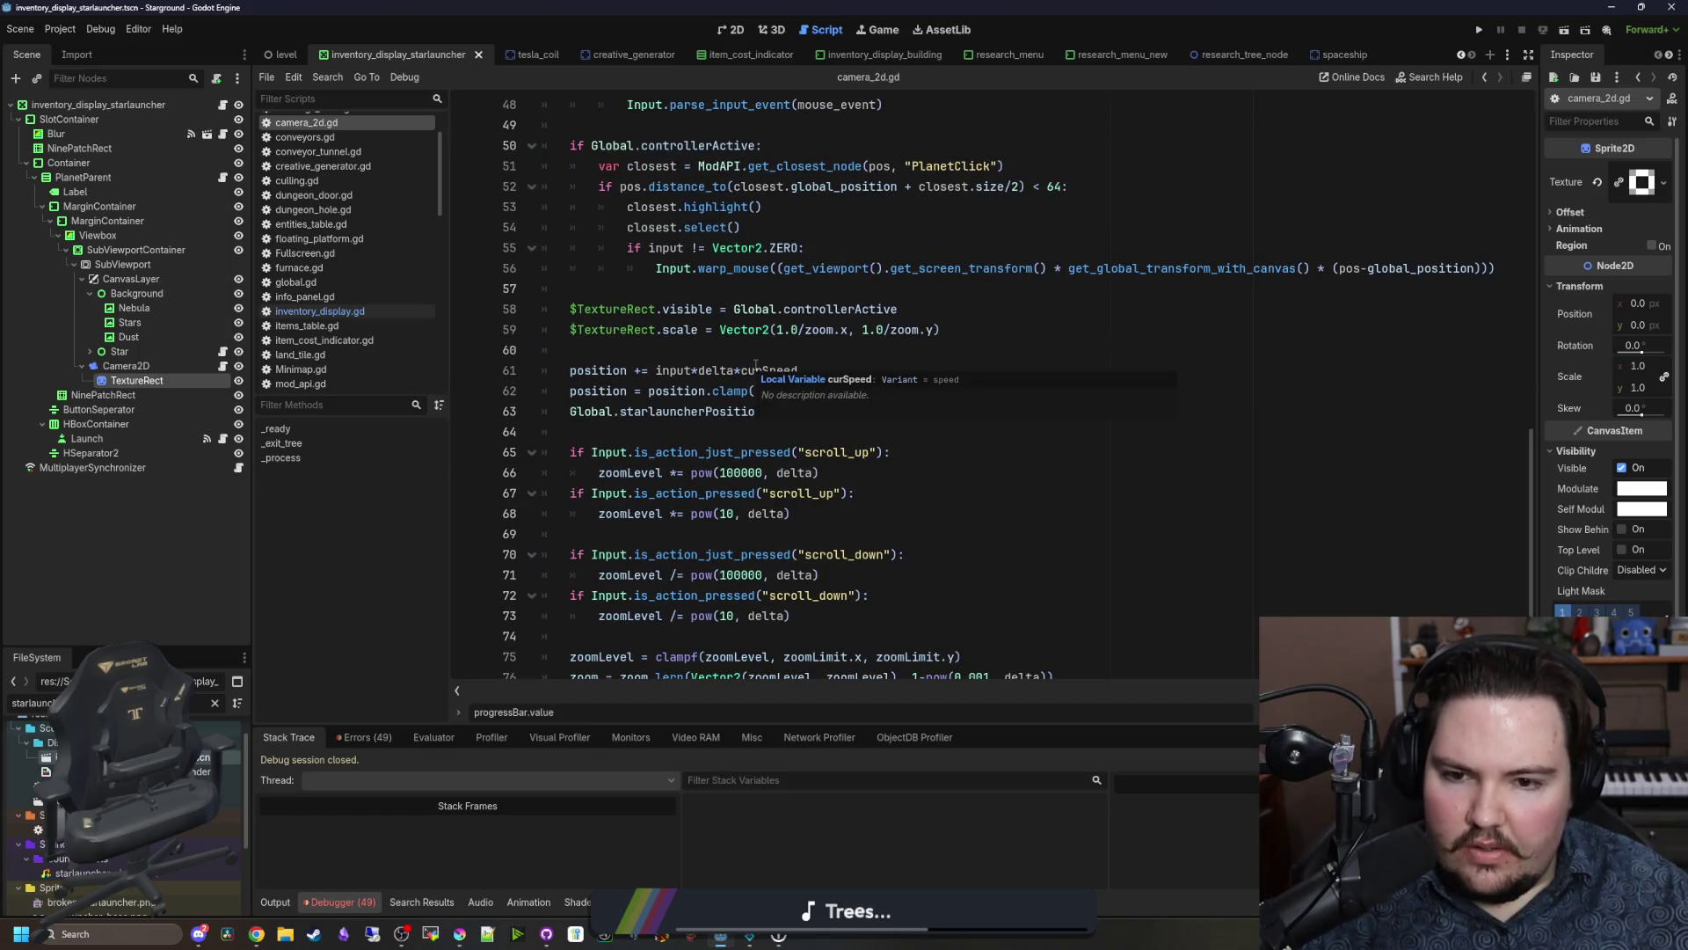
scroll(752, 364, "down", 2)
scroll(756, 364, "up", 4)
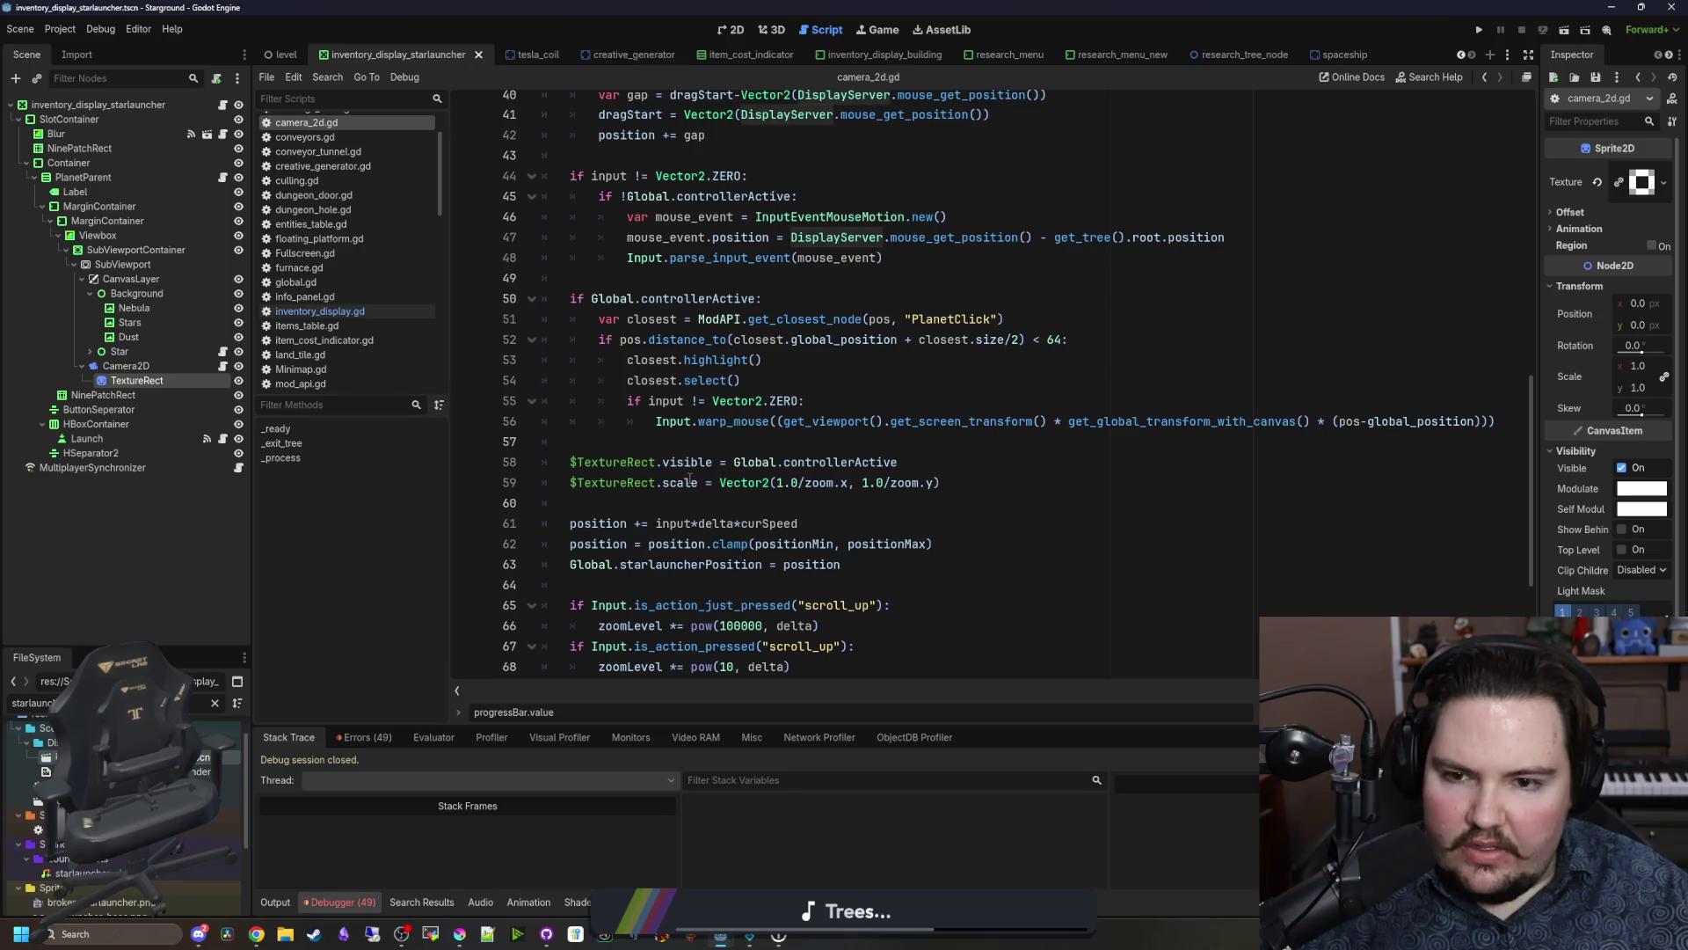
mouse_move(747, 448)
left_mouse_down()
mouse_move(553, 341)
mouse_move(538, 300)
left_mouse_up()
key("ctrl+c")
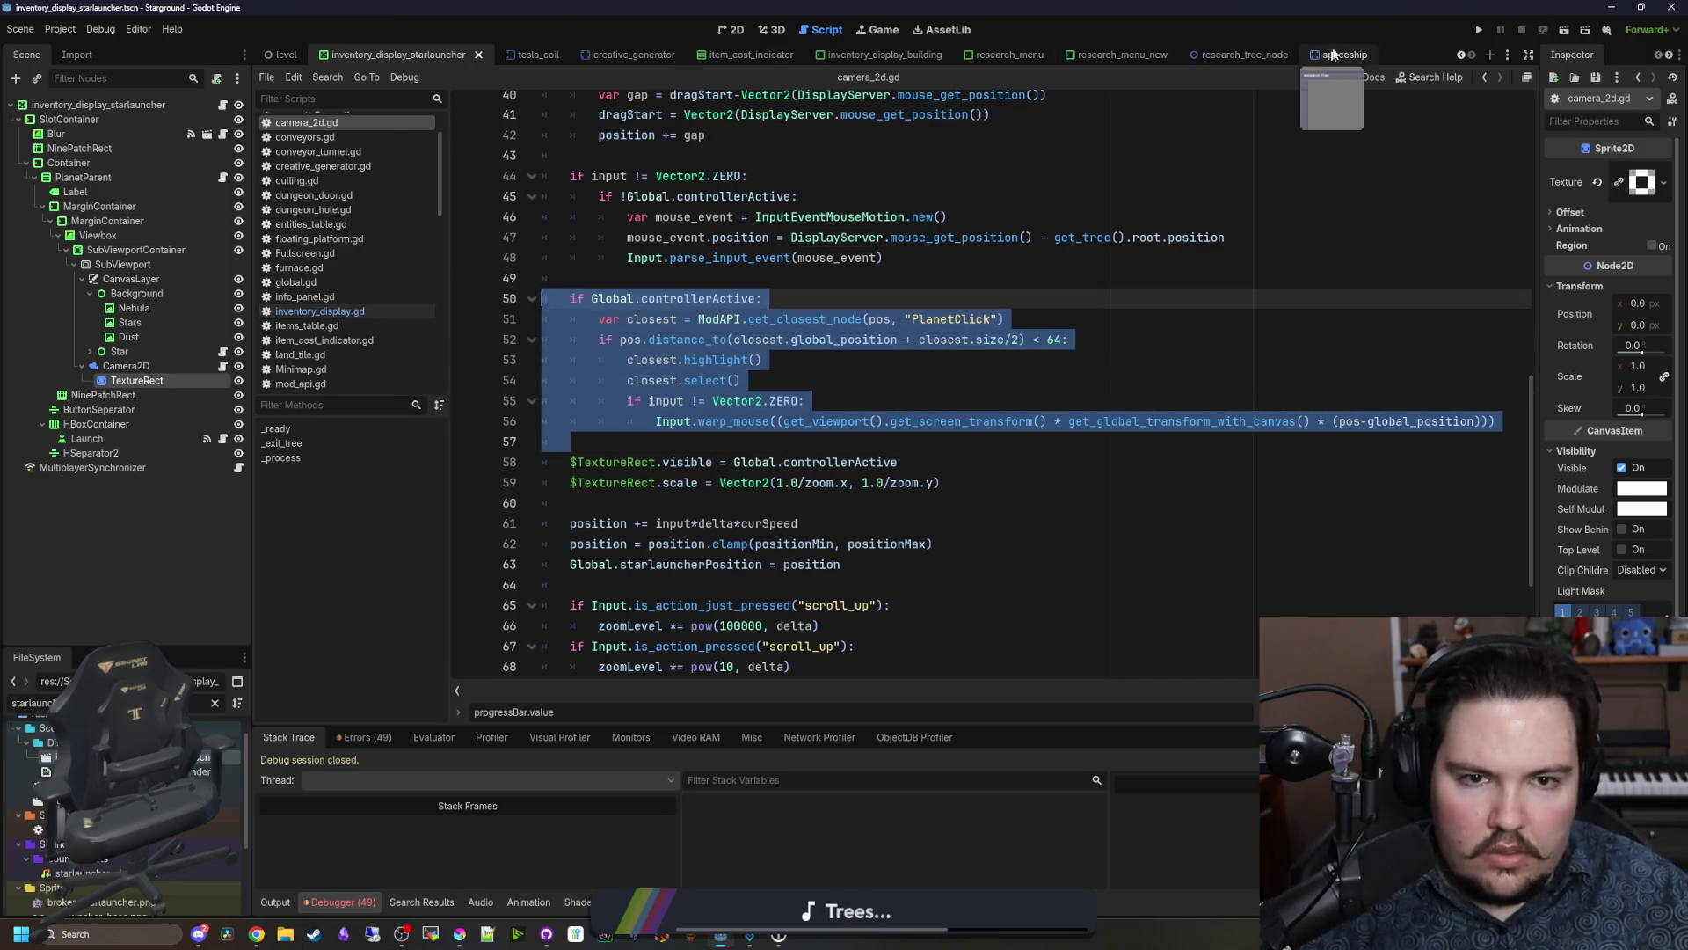
left_click(1222, 55)
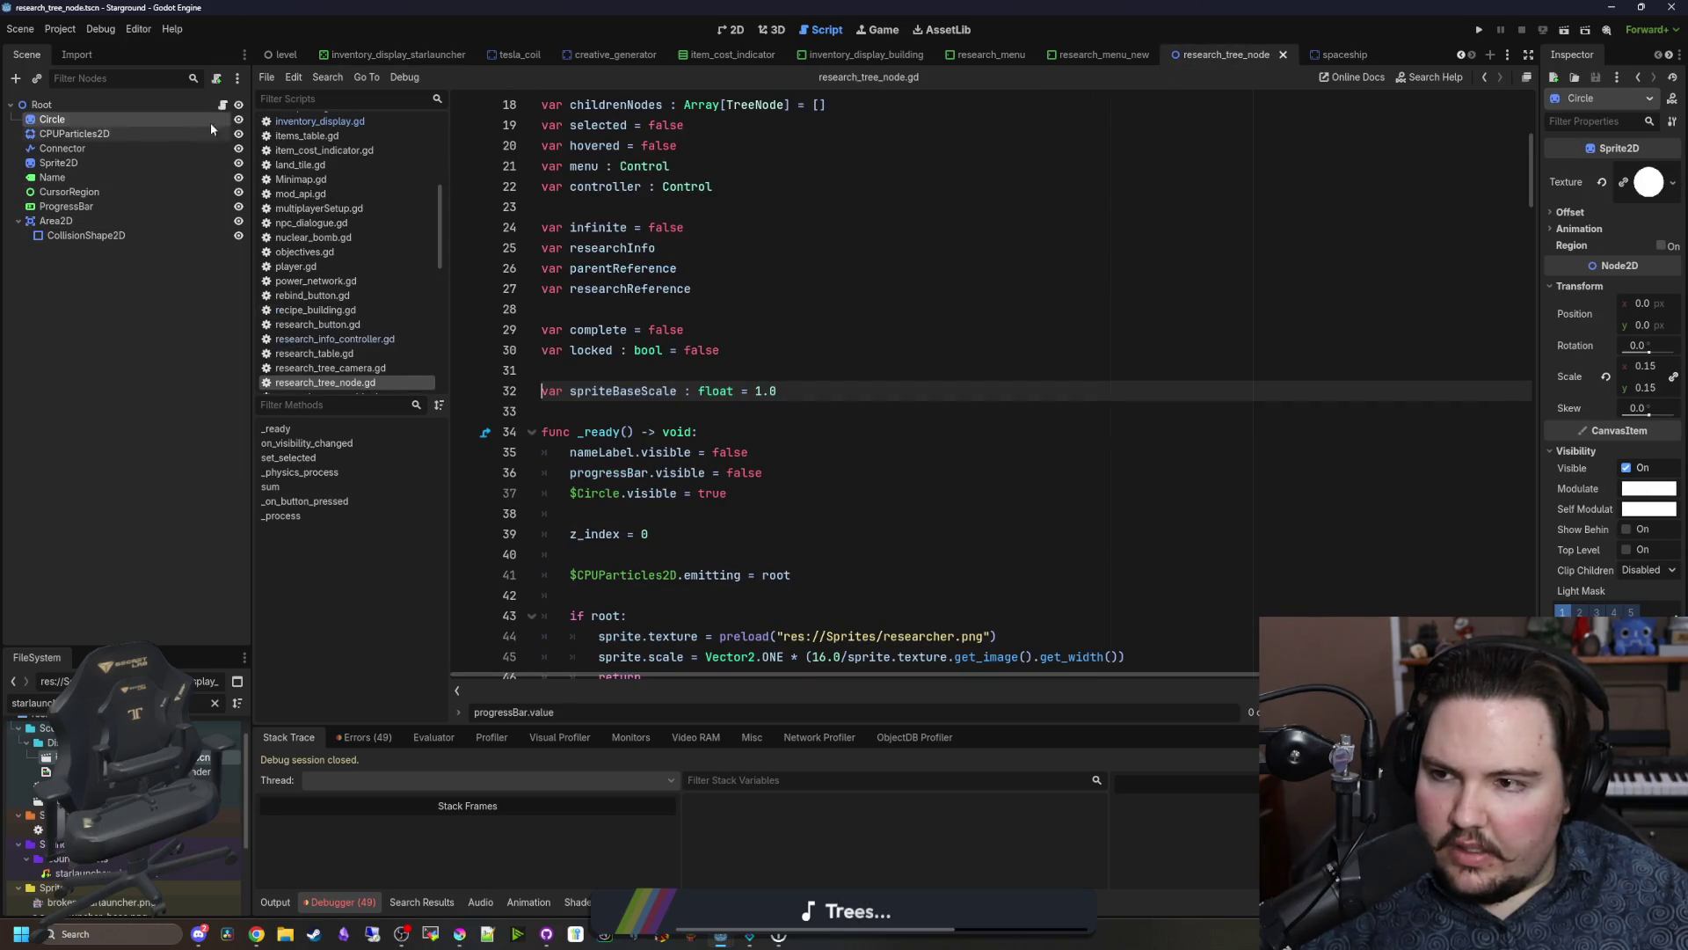
Step: Paste the controller-snapping block at line 36 of research_menu_new's research_tree_camera.gd
left_click(1103, 55)
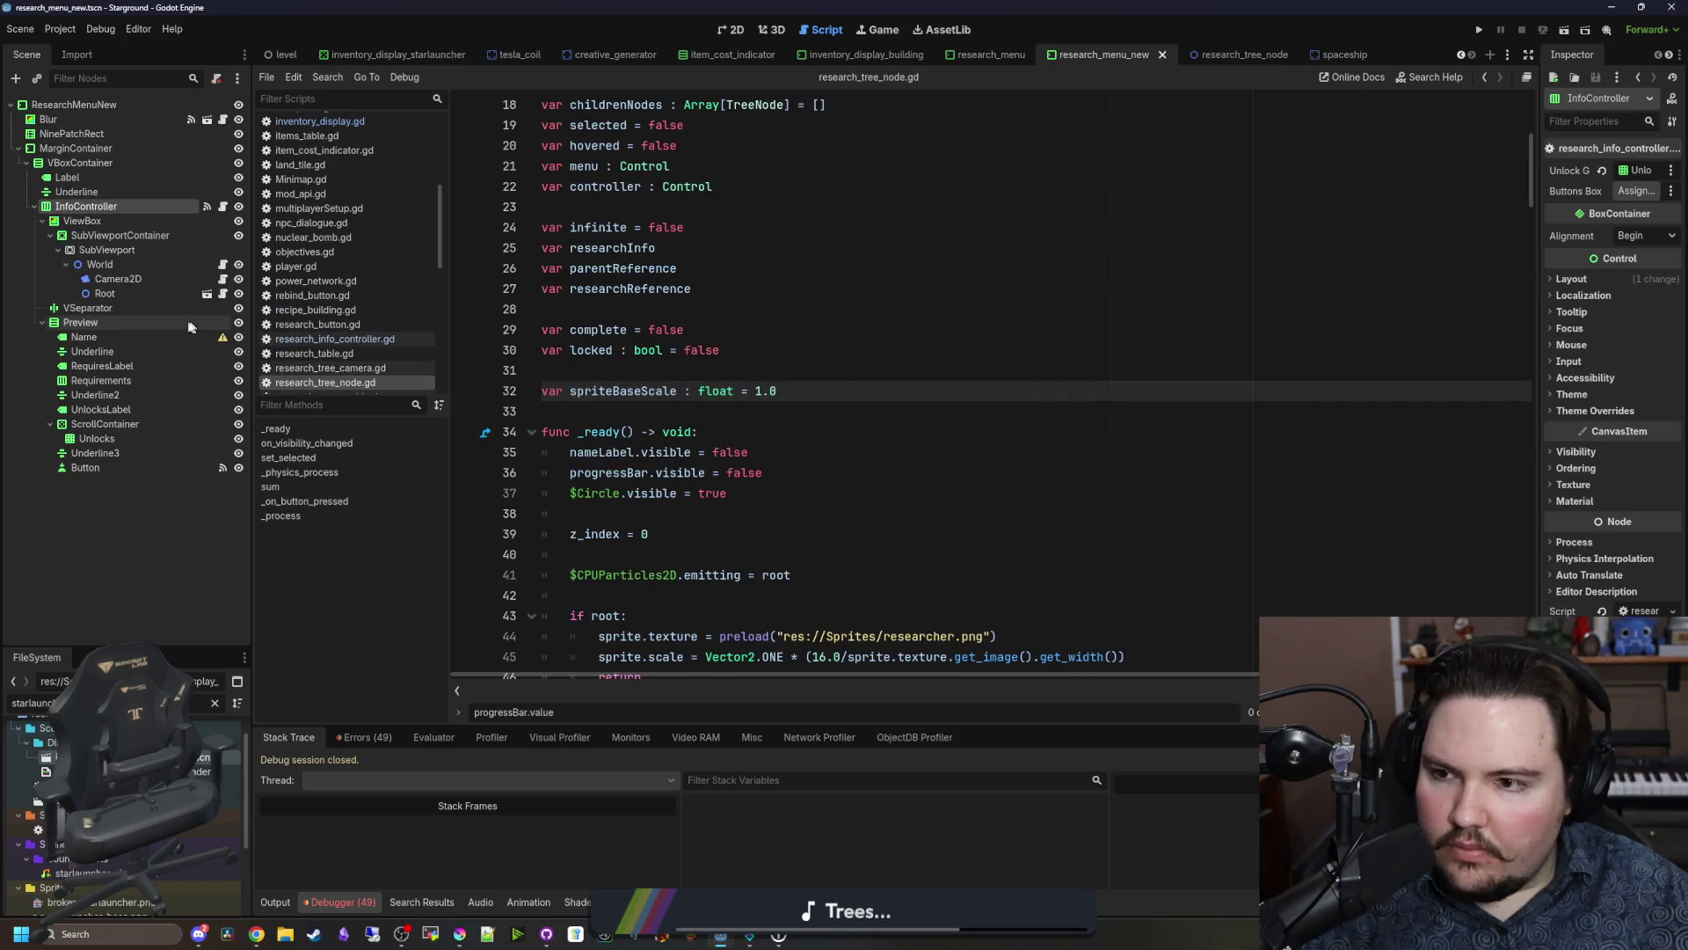
left_click(223, 279)
scroll(643, 396, "down", 6)
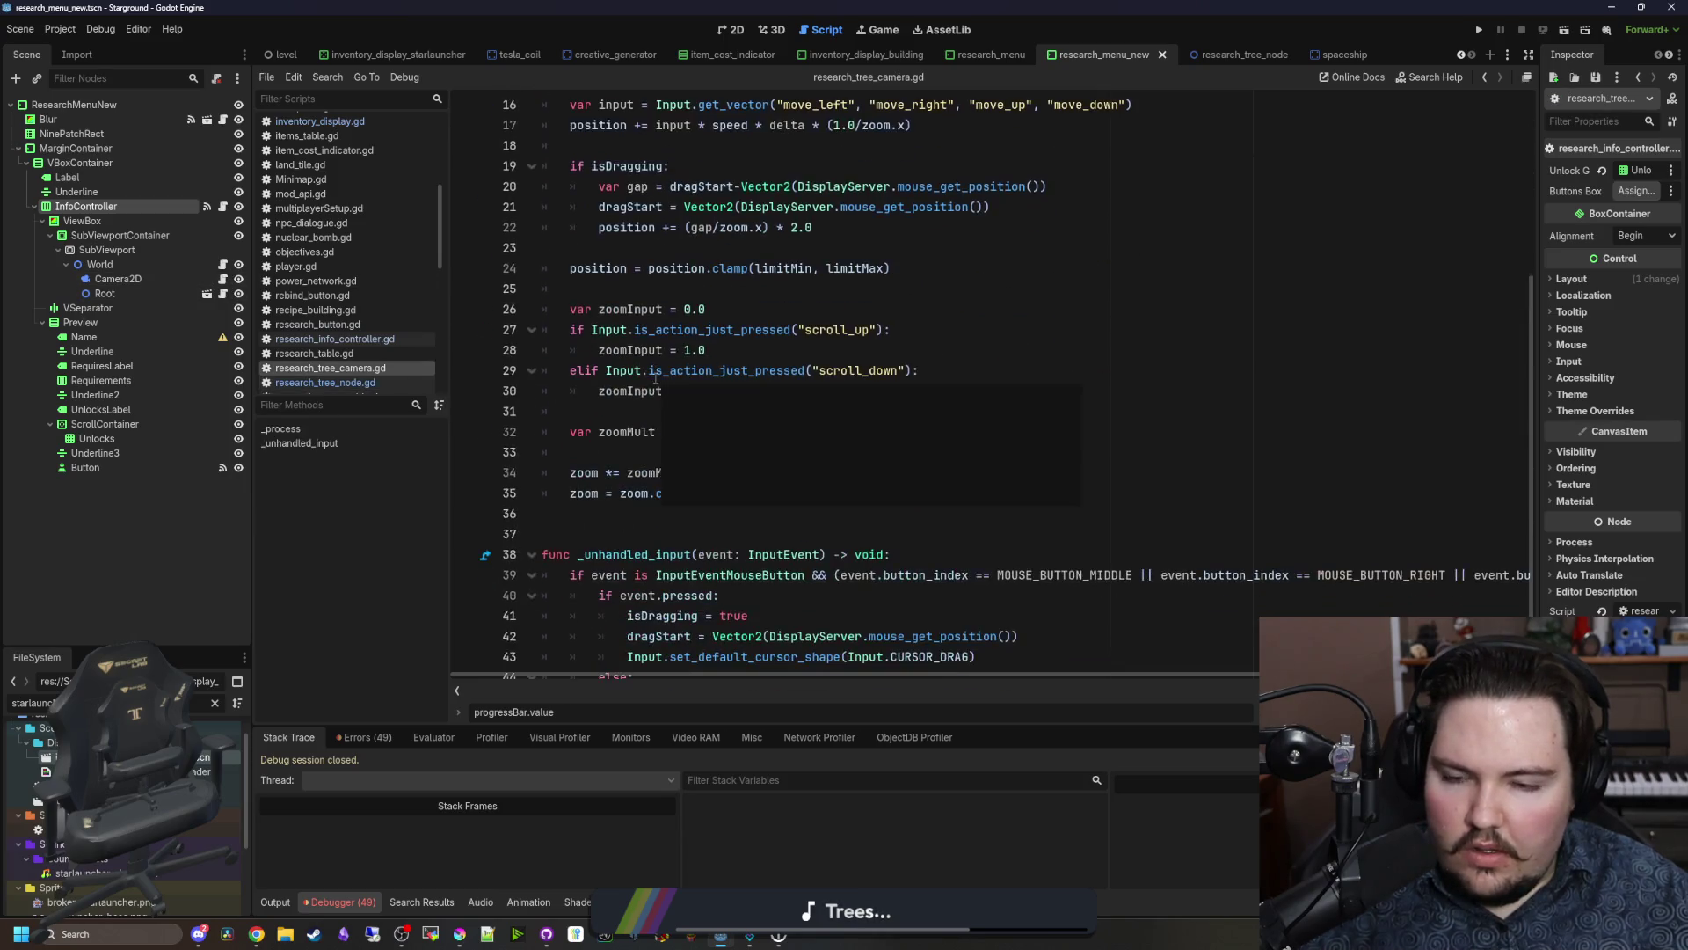
left_click(642, 449)
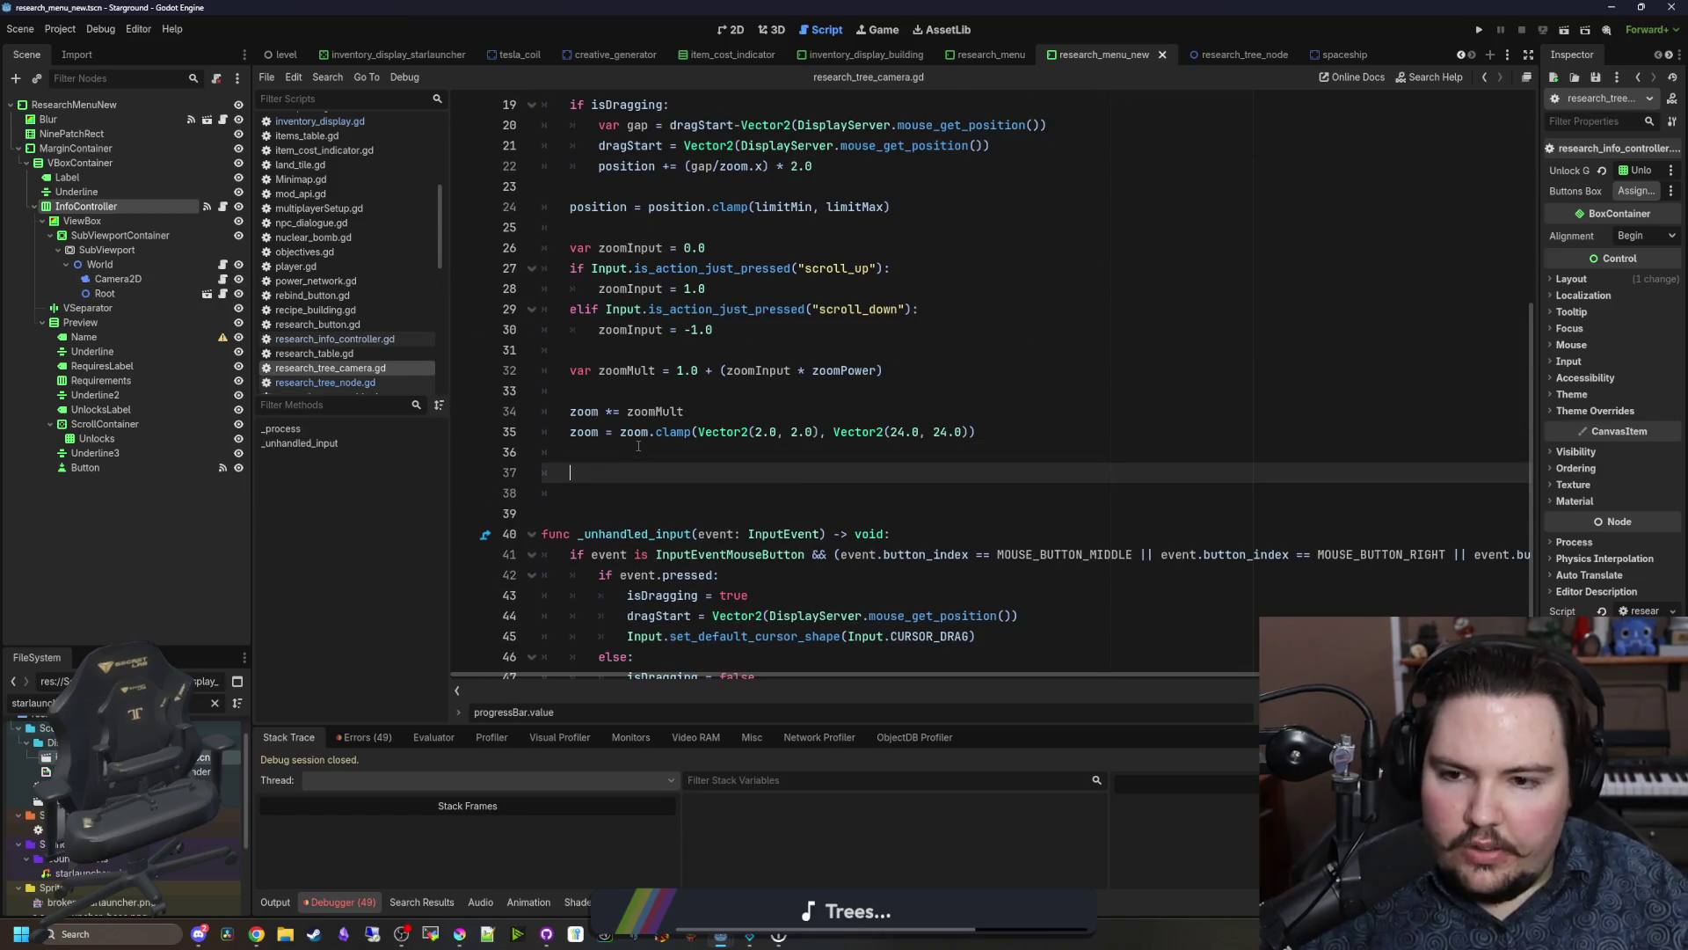
key("ctrl+v")
Step: Tidy blank lines, indent line 36, spot the undeclared pos, and move to the starlauncher scene
left_click(596, 626)
key("BackSpace")
key("Up")
key("Down")
key("Down")
left_click(716, 450)
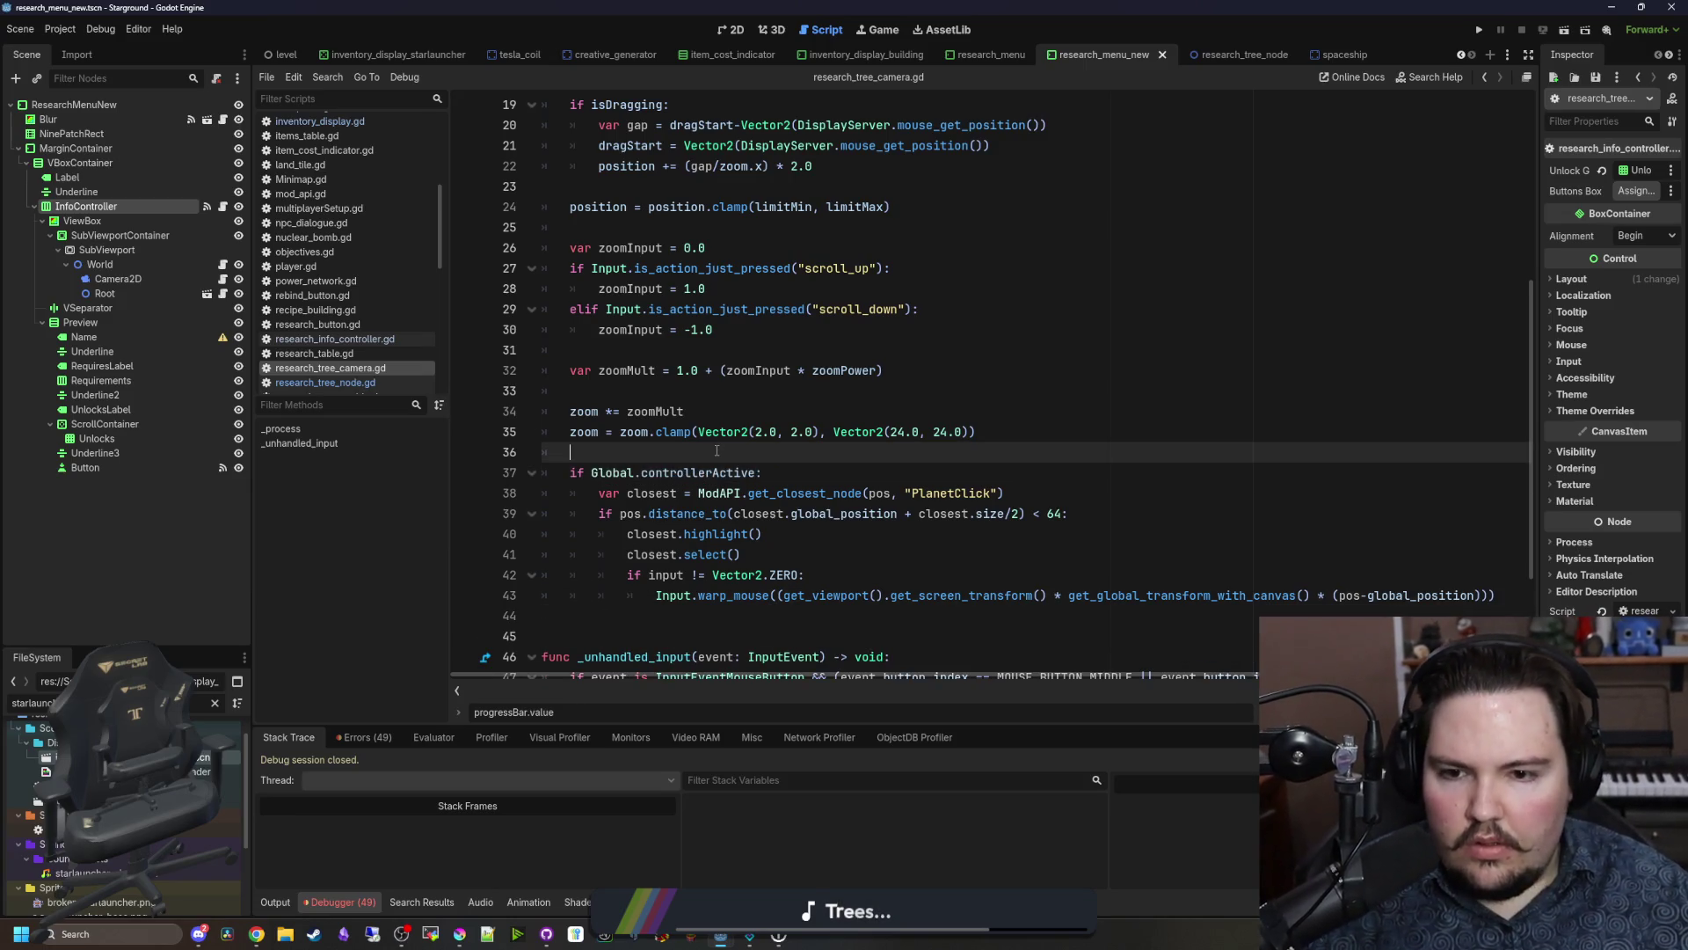
key("Tab")
scroll(716, 450, "down", 1)
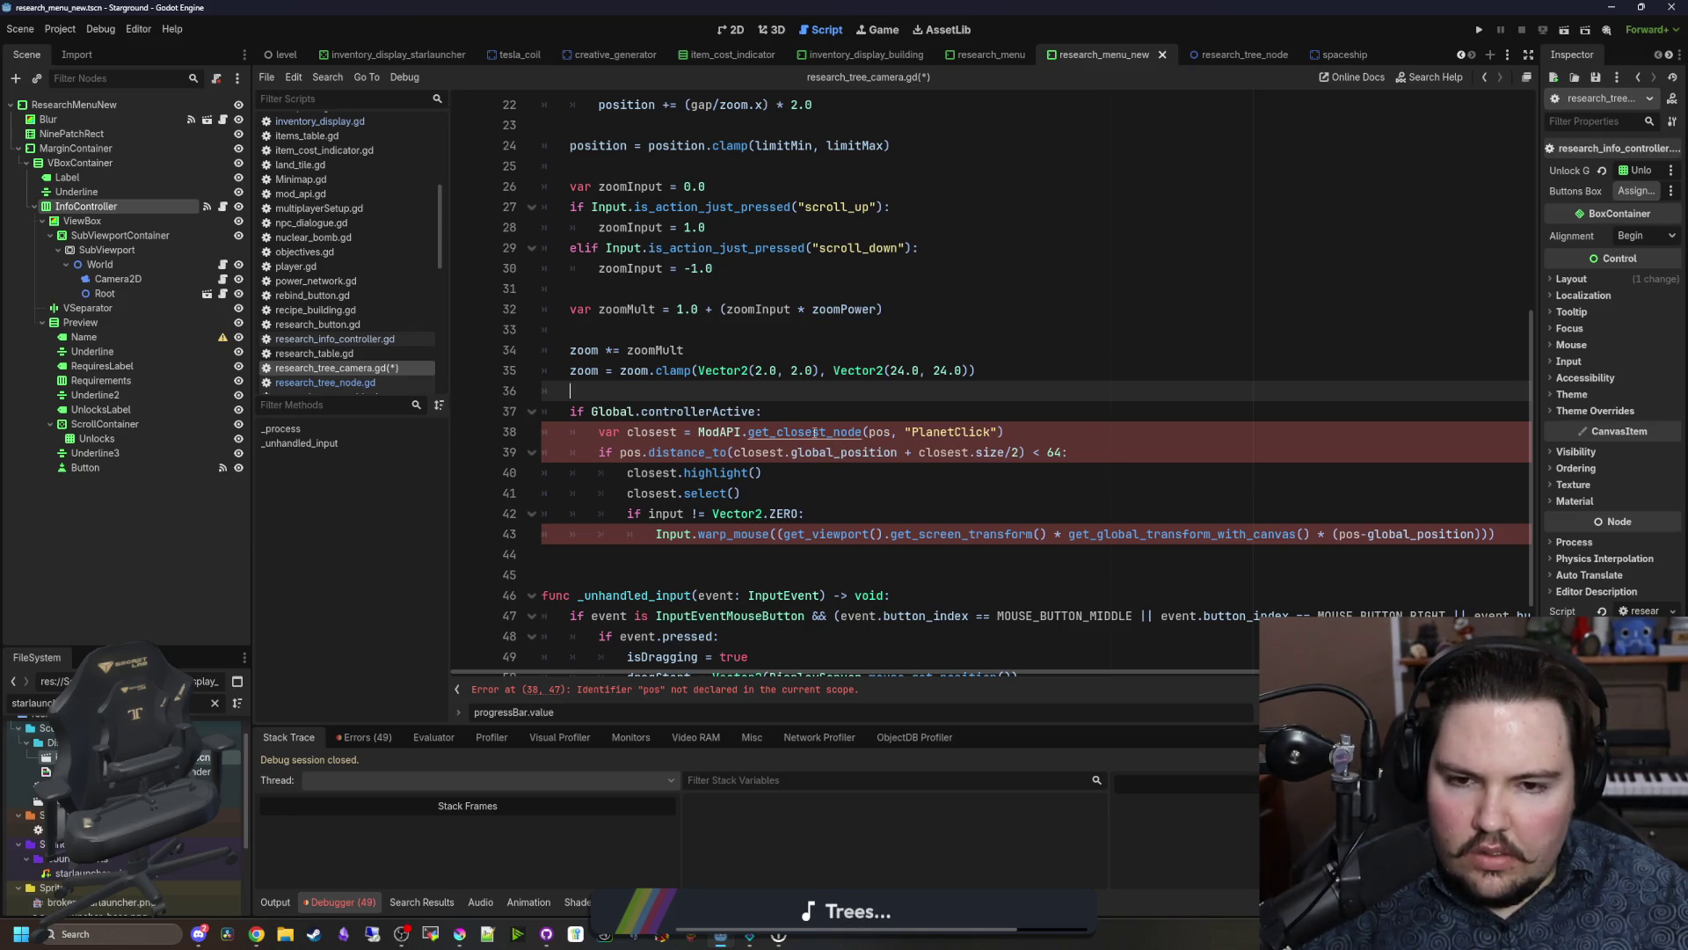
double_click(875, 432)
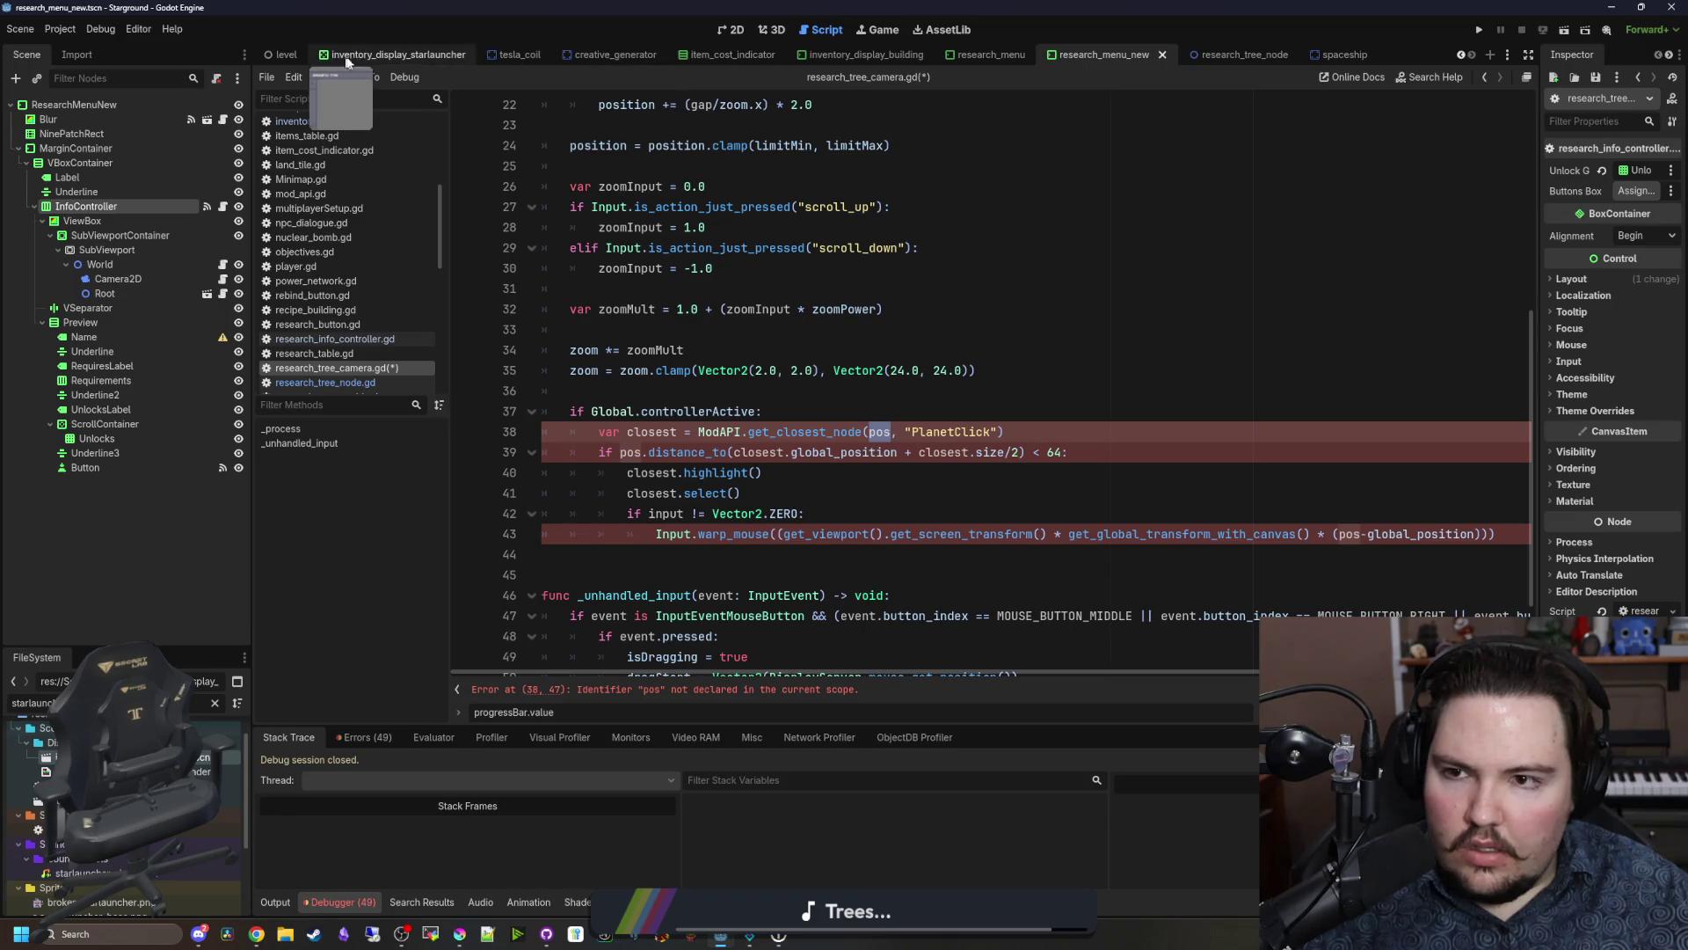
left_click(395, 54)
left_click(975, 412)
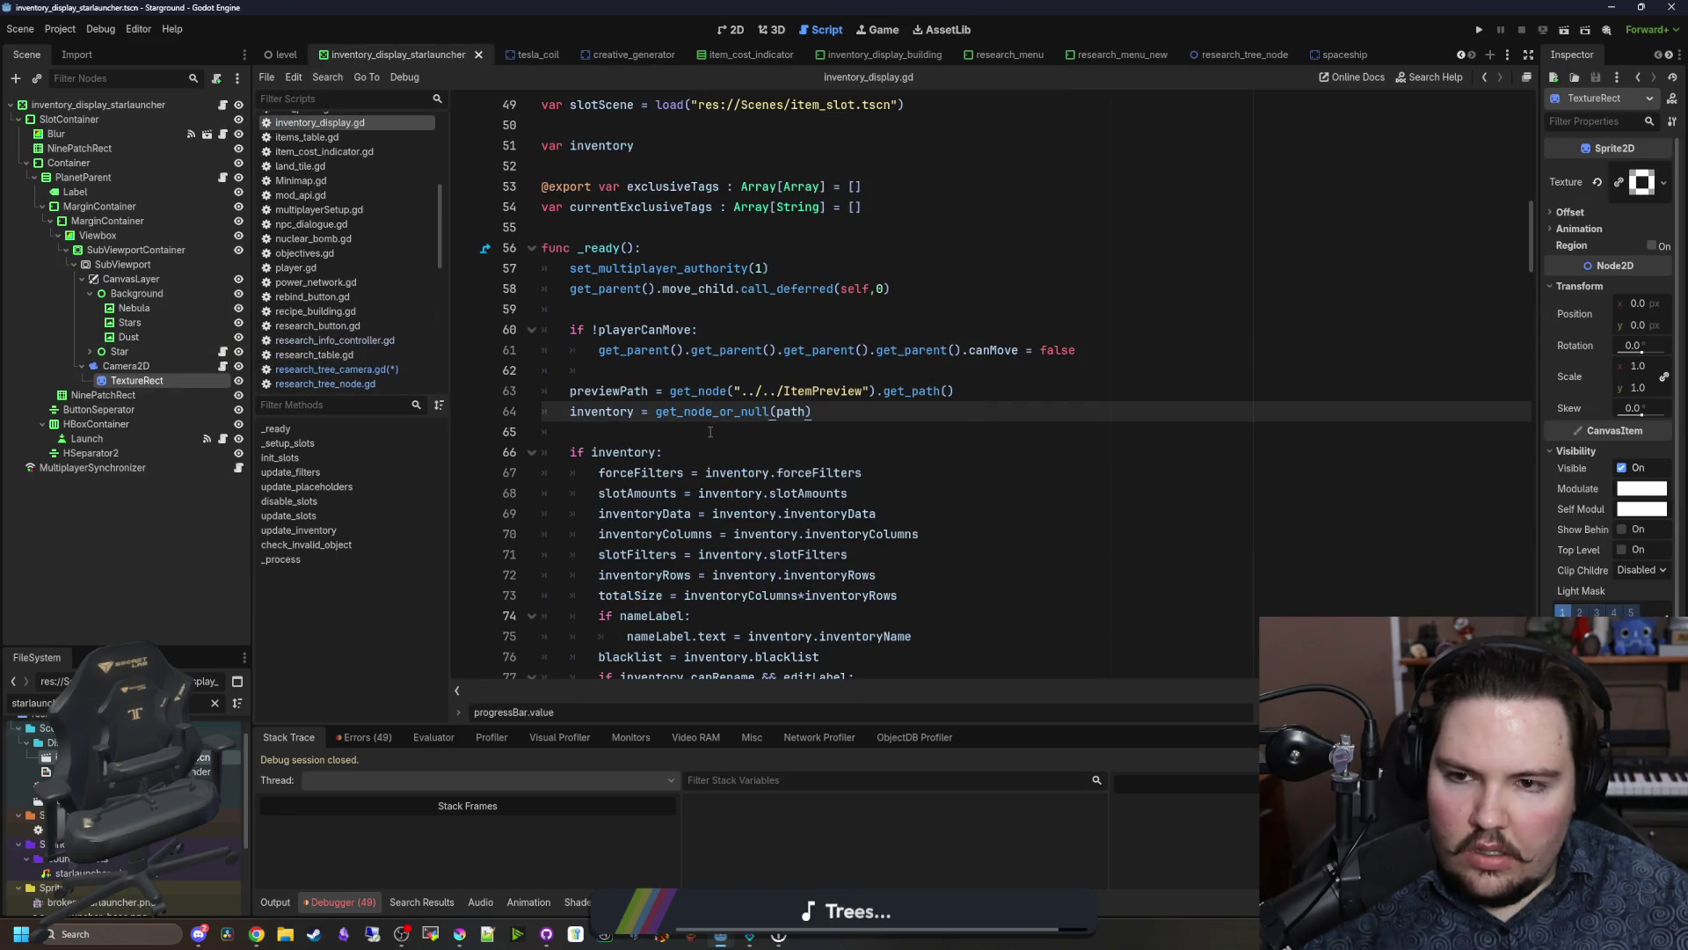
Step: Look up get_screen_center_position() and its documentation in camera_2d.gd
scroll(600, 420, "down", 5)
left_click(224, 366)
scroll(658, 428, "up", 6)
left_click_drag(840, 228, 641, 229)
left_click(684, 204)
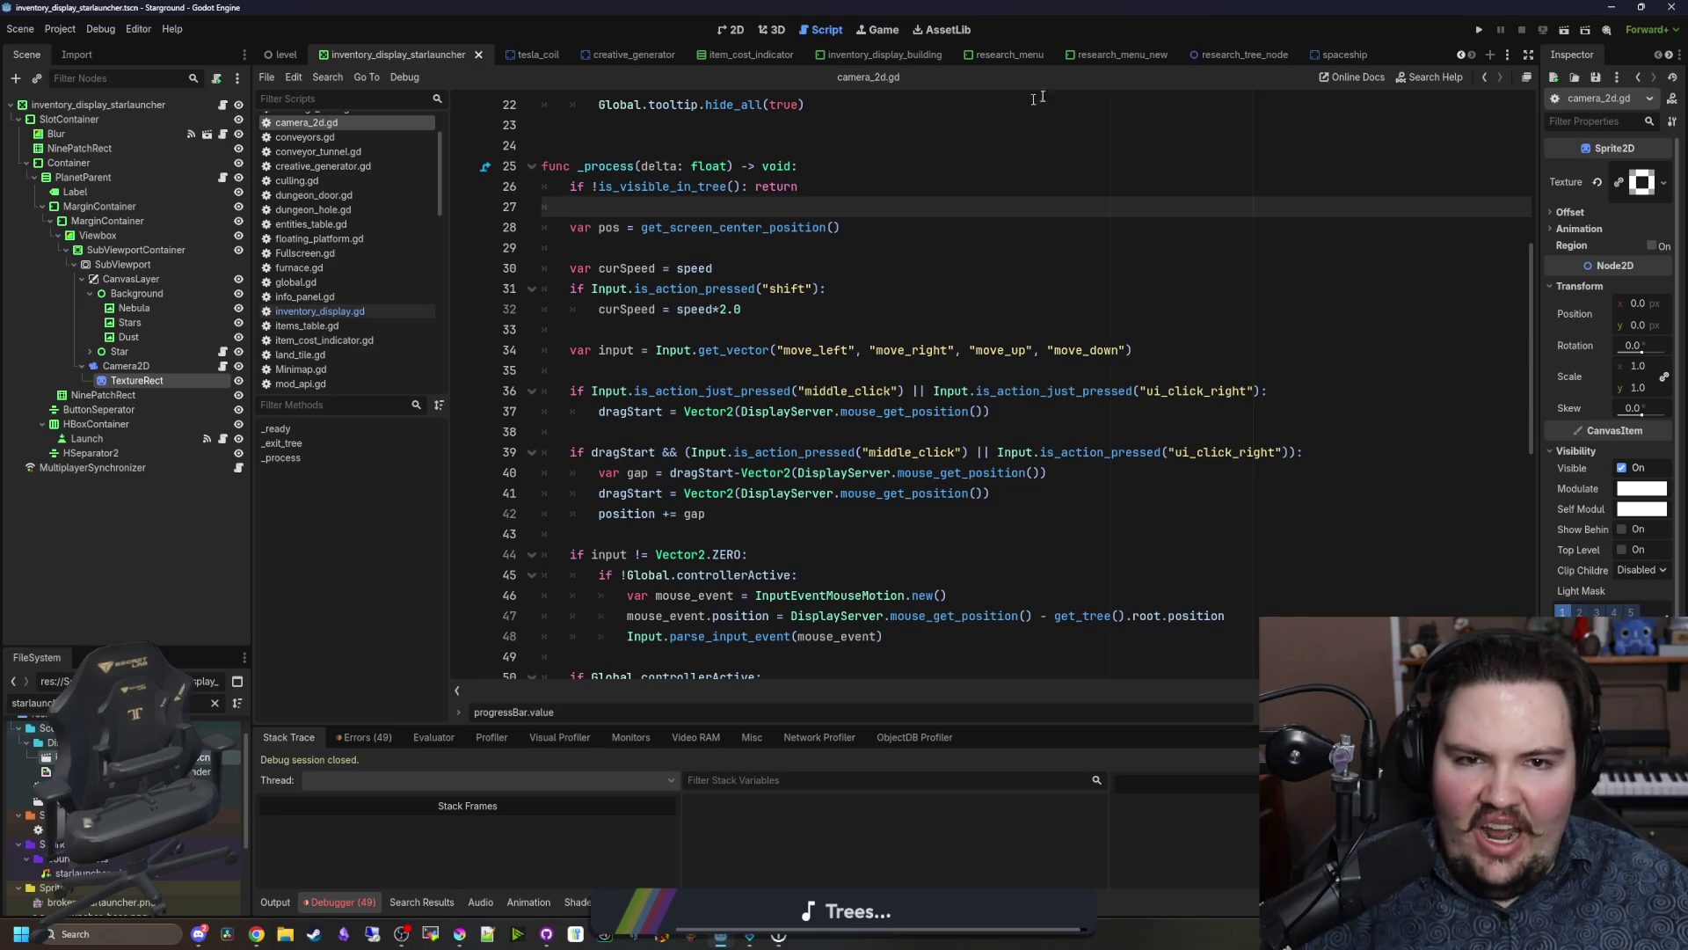
left_click(684, 227, "ctrl")
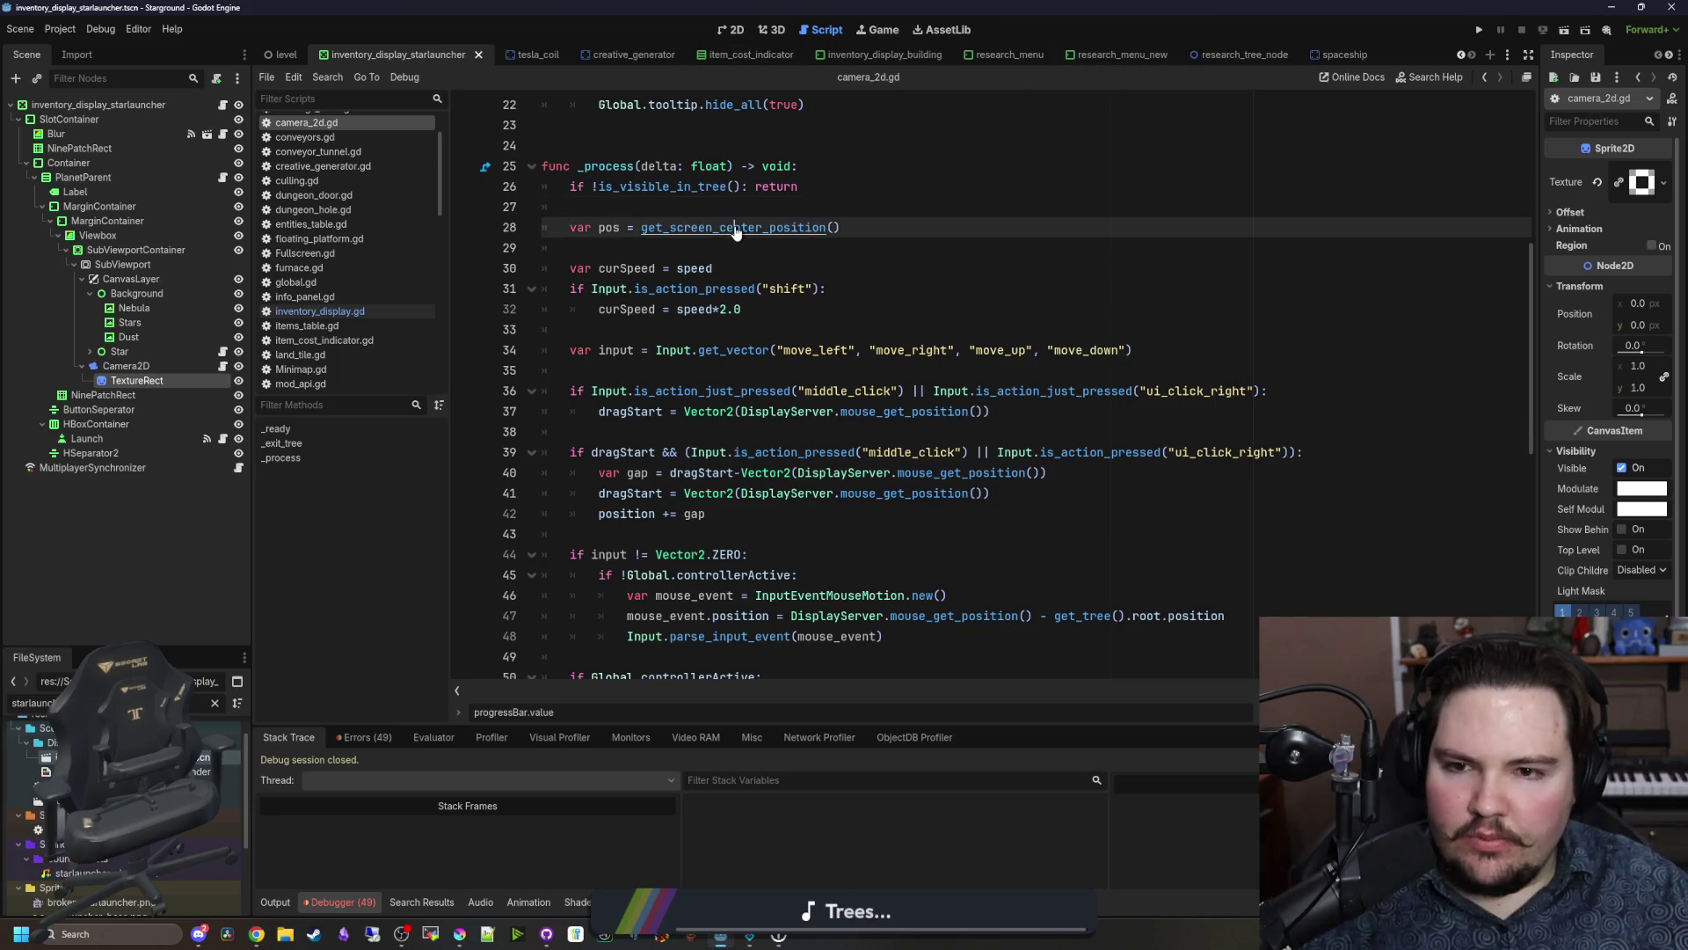
key("alt+Left")
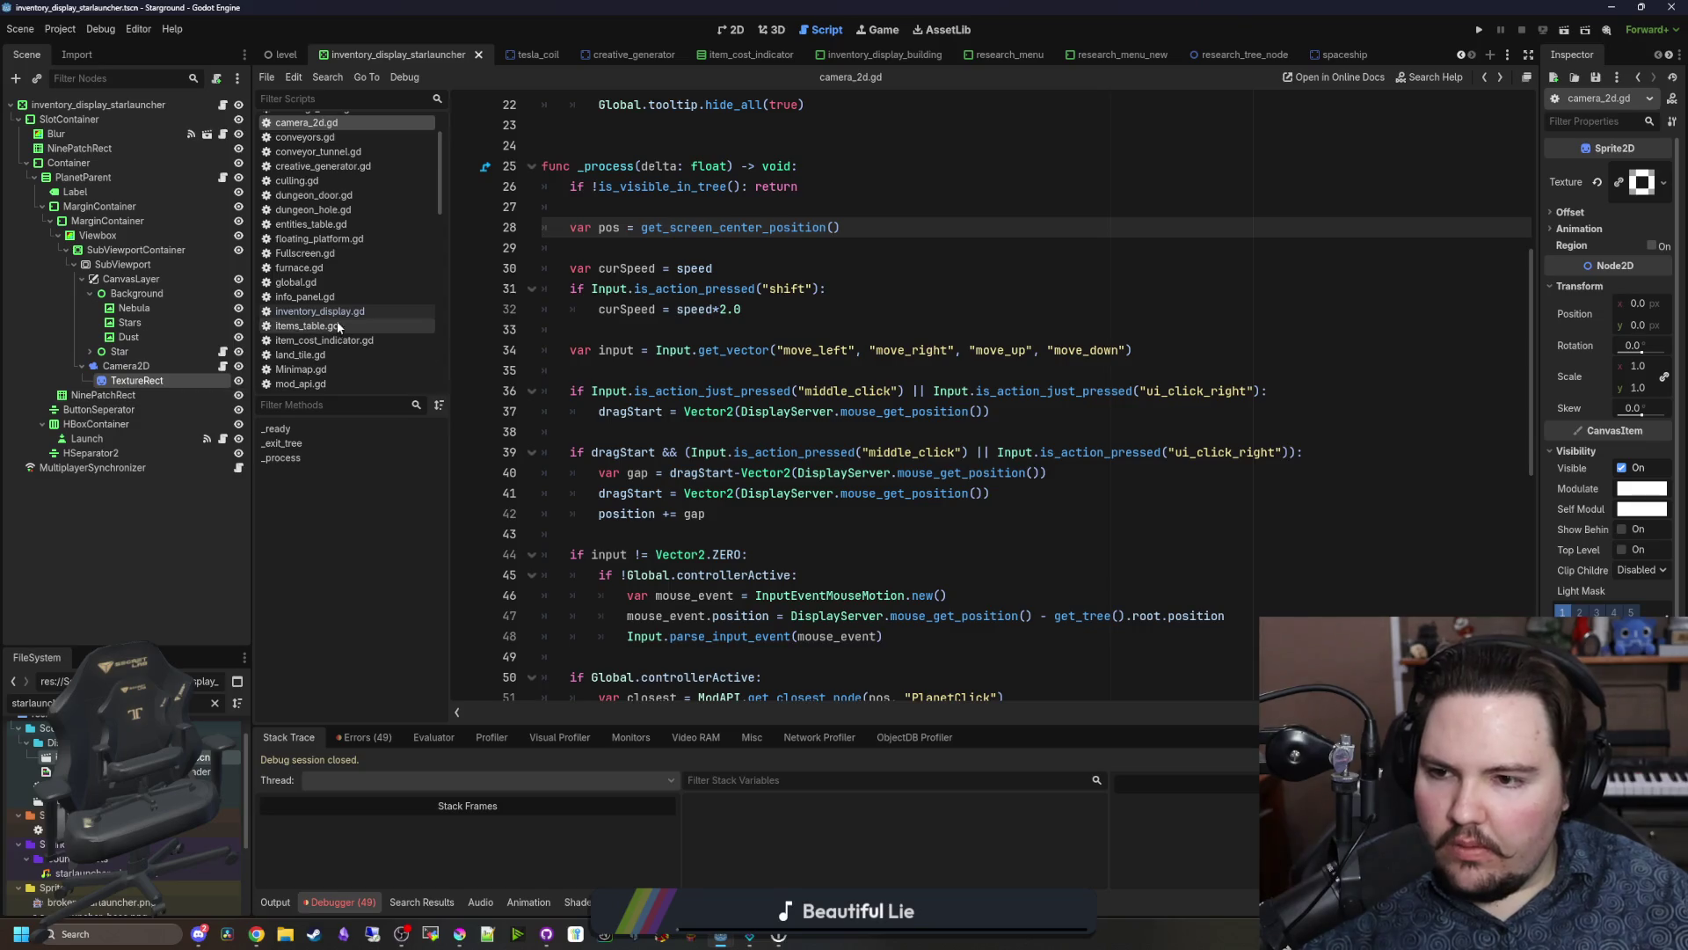
Step: Add 'var pos = get_screen_center_position()' to research_tree_camera.gd on line 37
left_click(1108, 54)
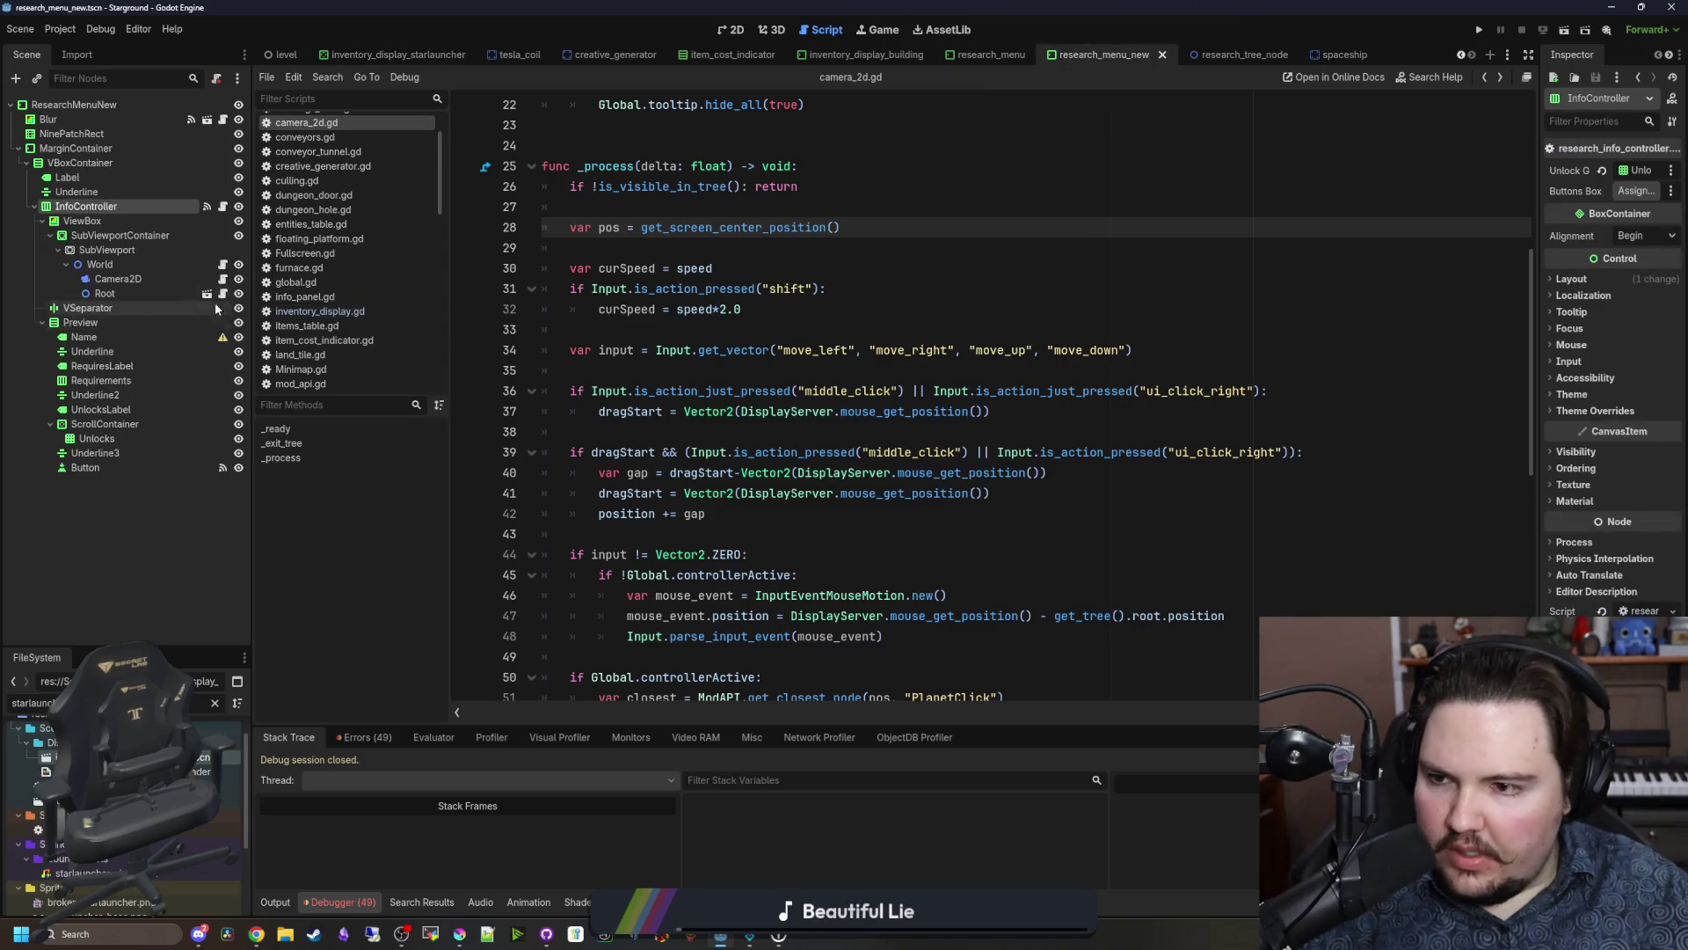
left_click(223, 278)
left_click(633, 391)
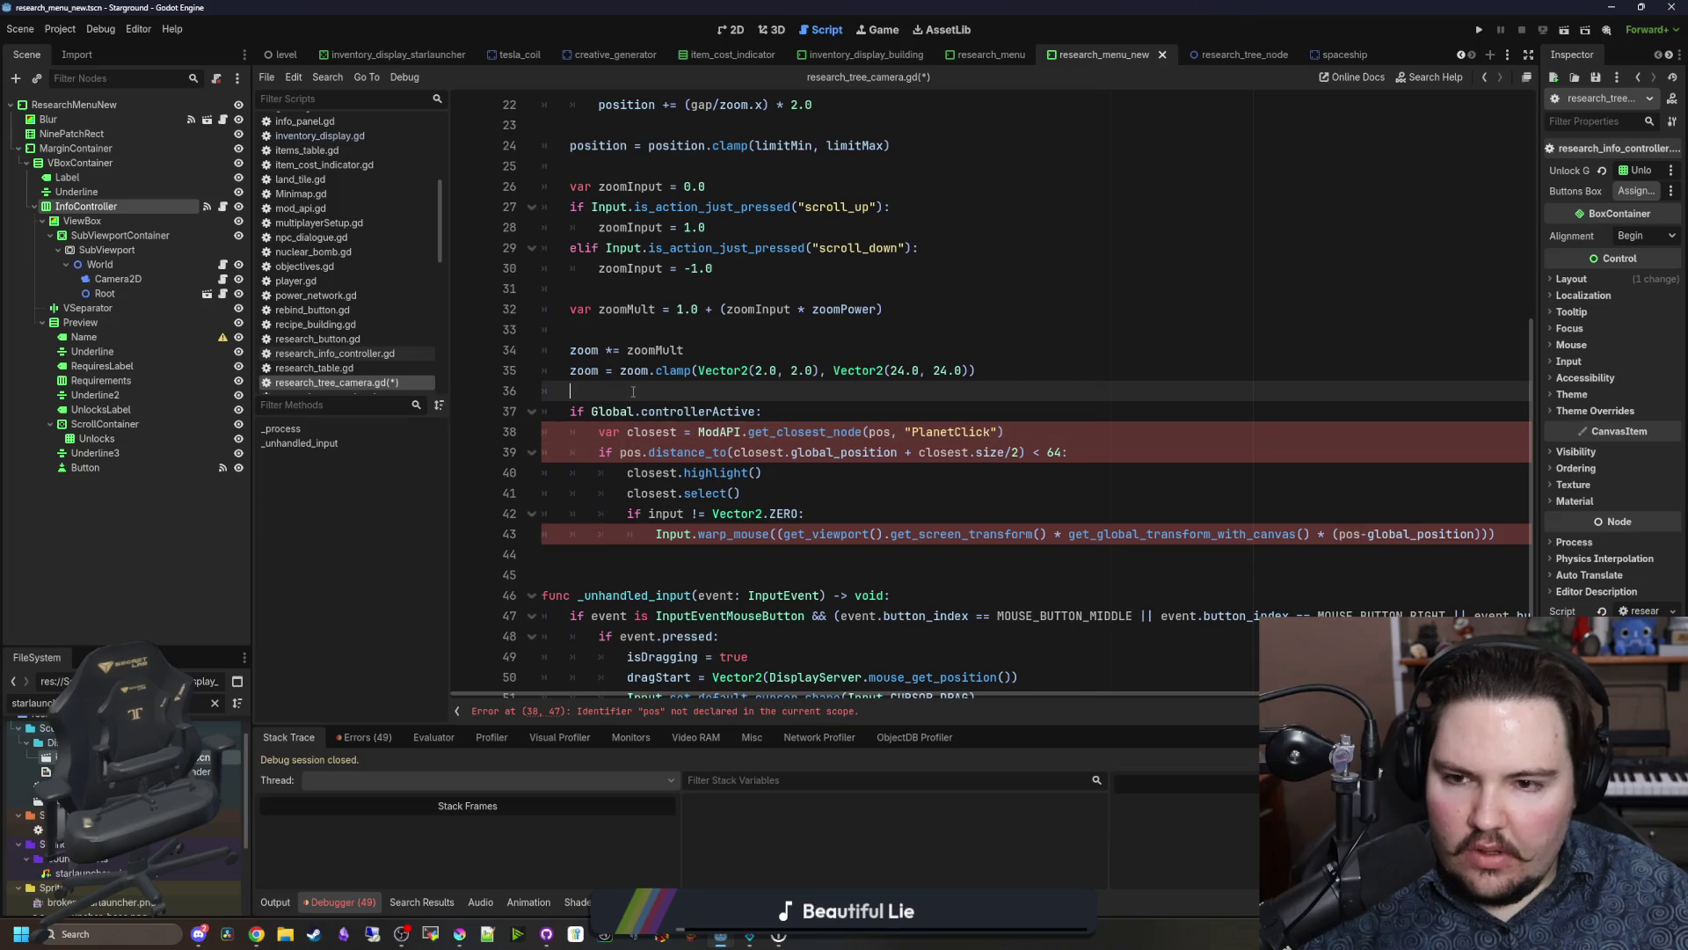
key("Return")
key("Return")
type("var pos = get_screen_center_position()")
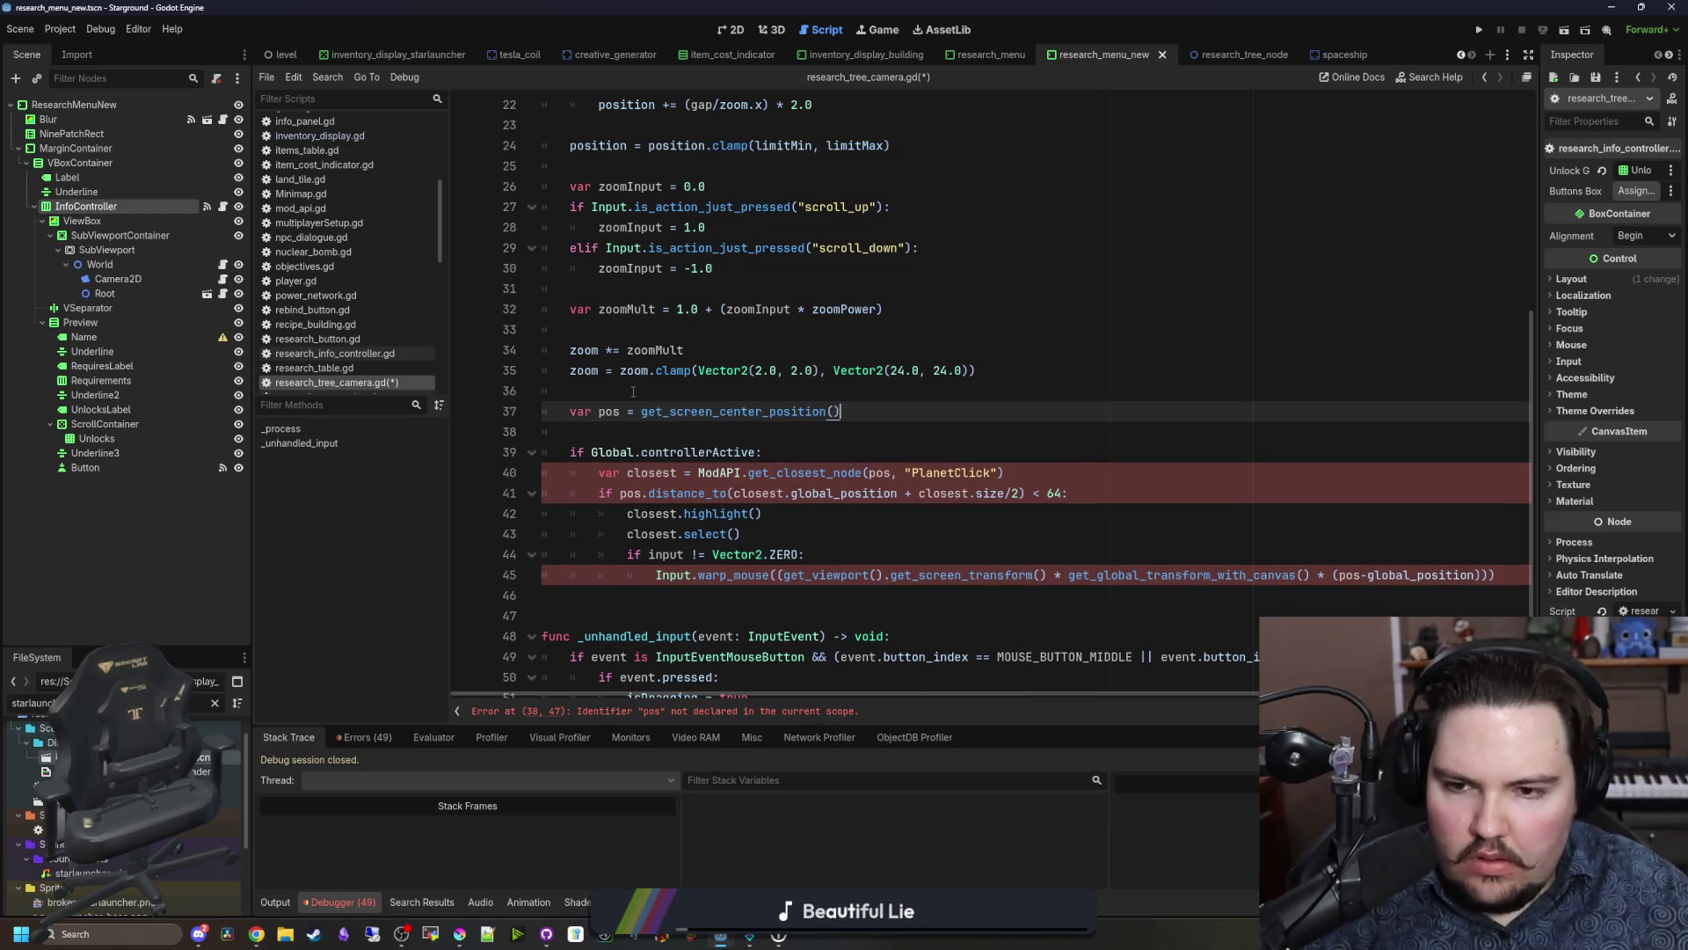
Step: Replace the PlanetClick group name with ResearchNode in the closest-node lookup
scroll(633, 390, "down", 1)
left_click(804, 452)
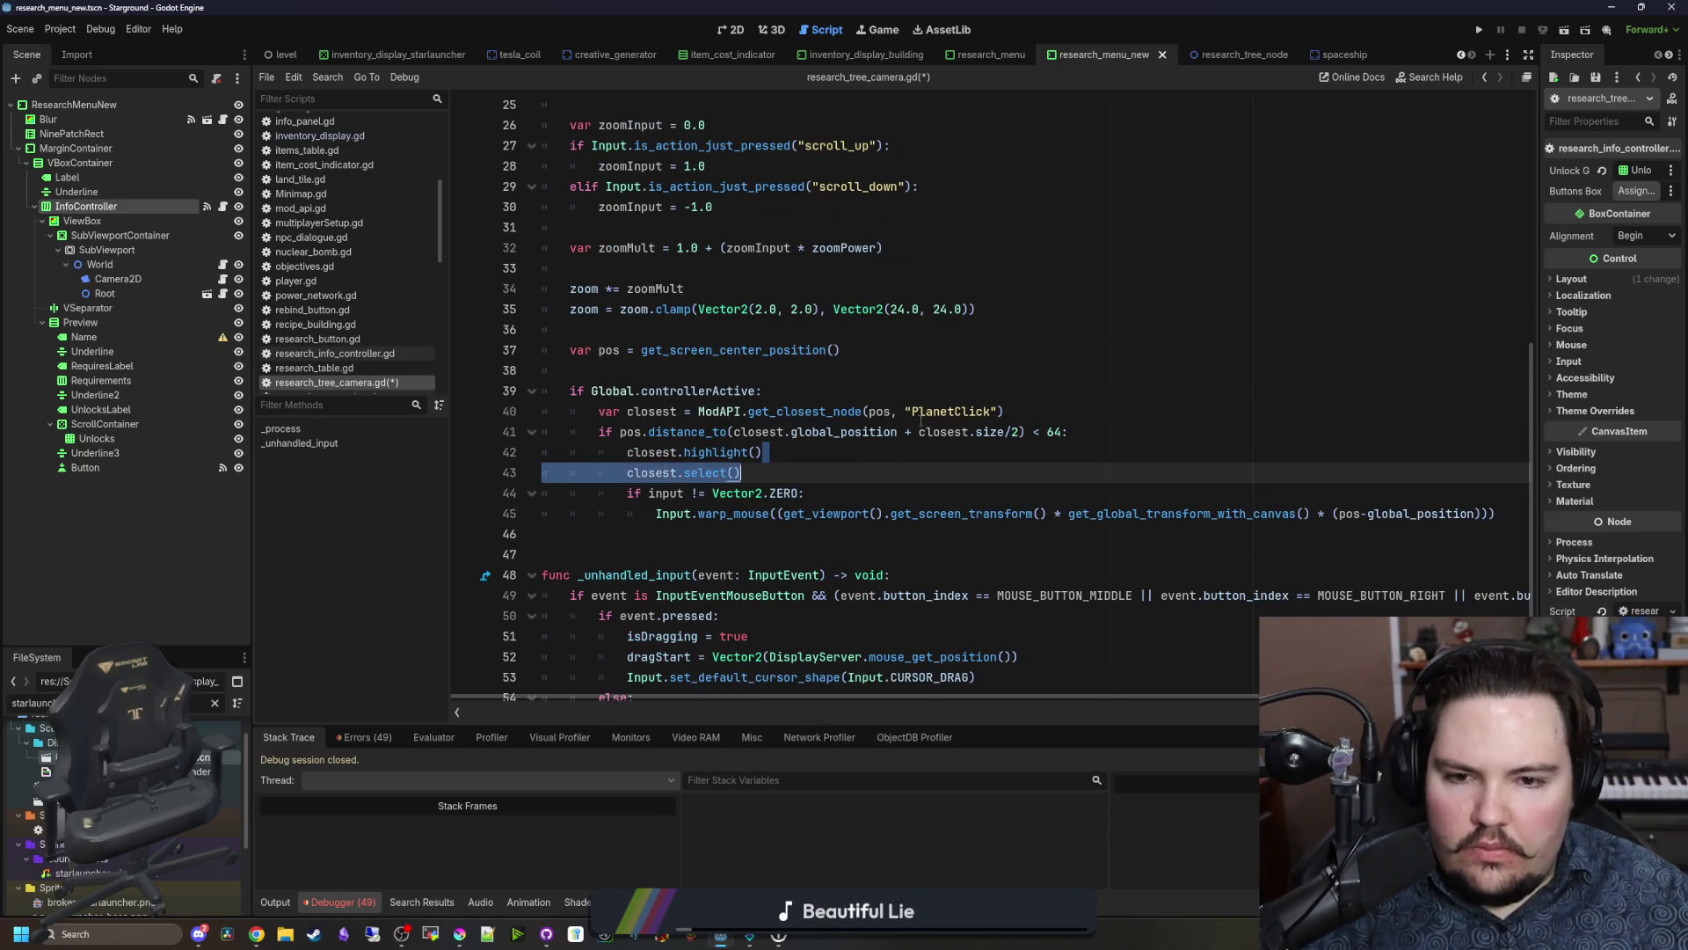
left_click(941, 412)
double_click(957, 409)
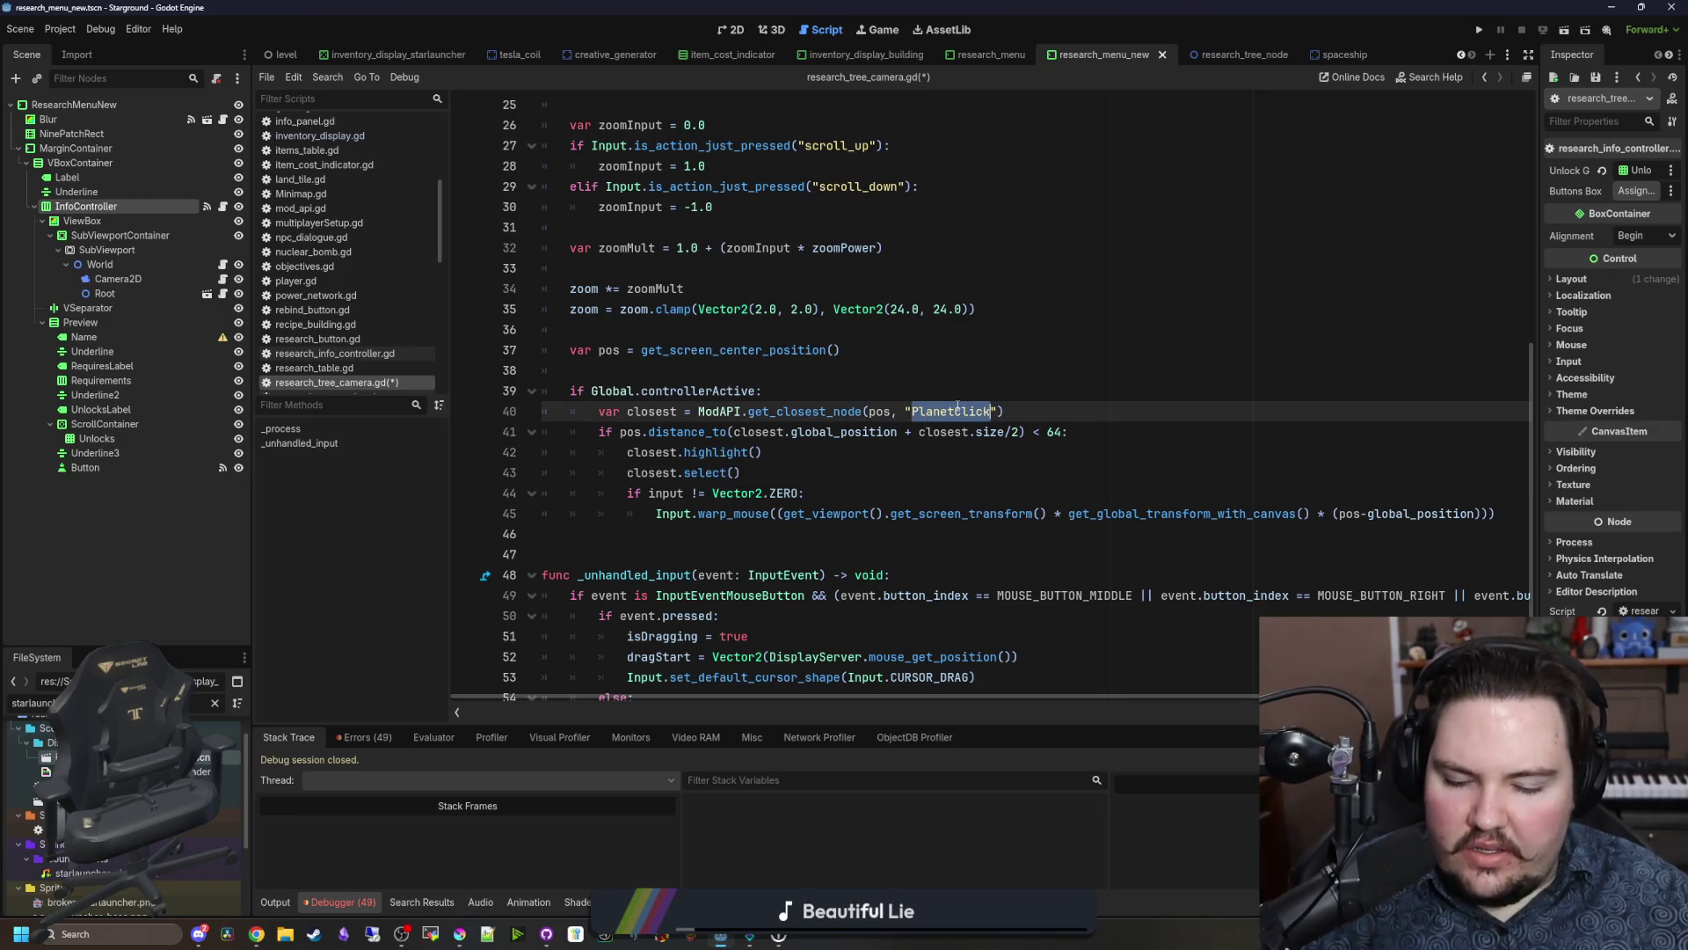
type("ResearchNod")
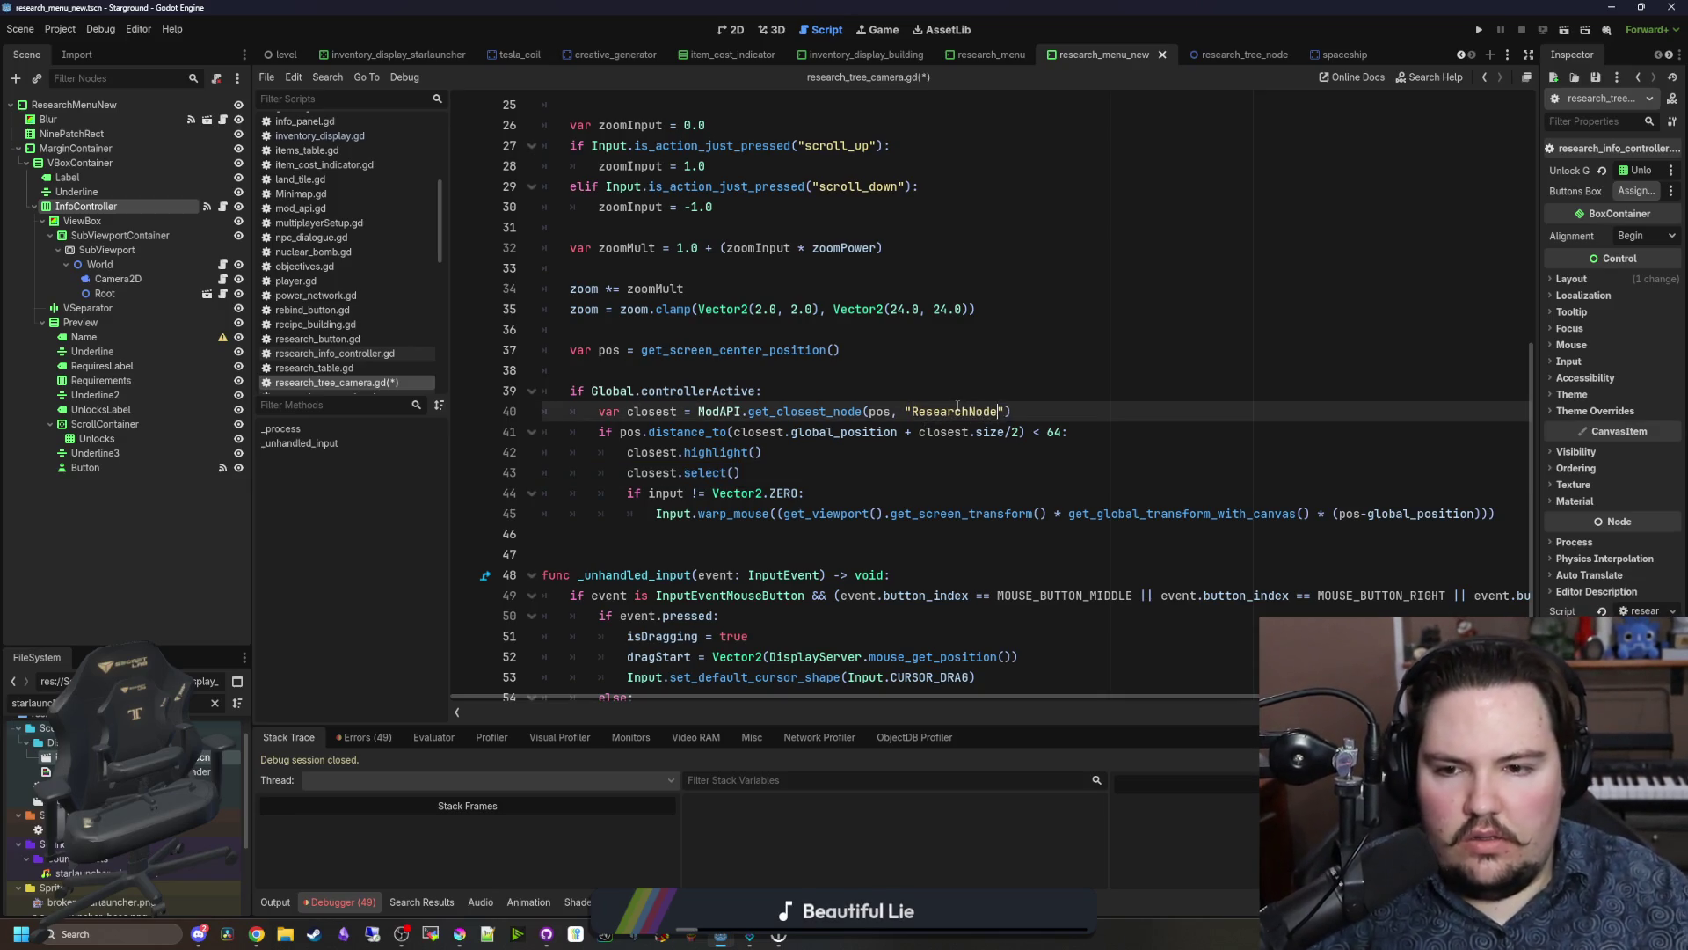
left_click(889, 513)
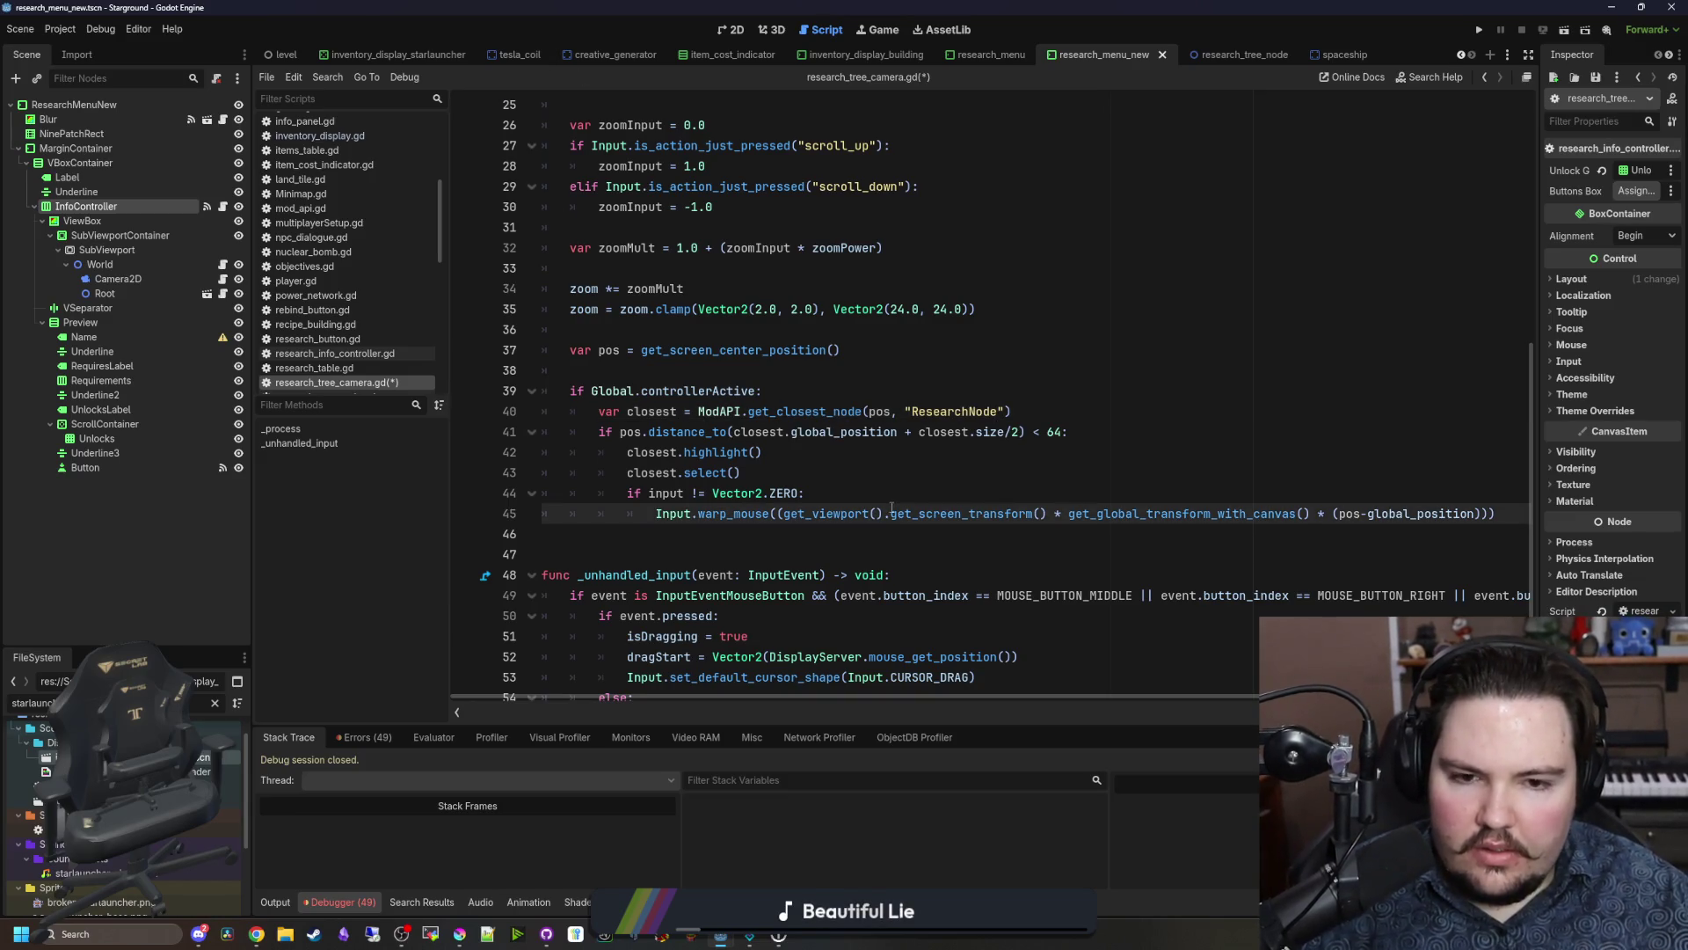
Step: Declare a 'var lastHoveredNode : TreeNode' member variable near the top of the script
scroll(892, 510, "down", 1)
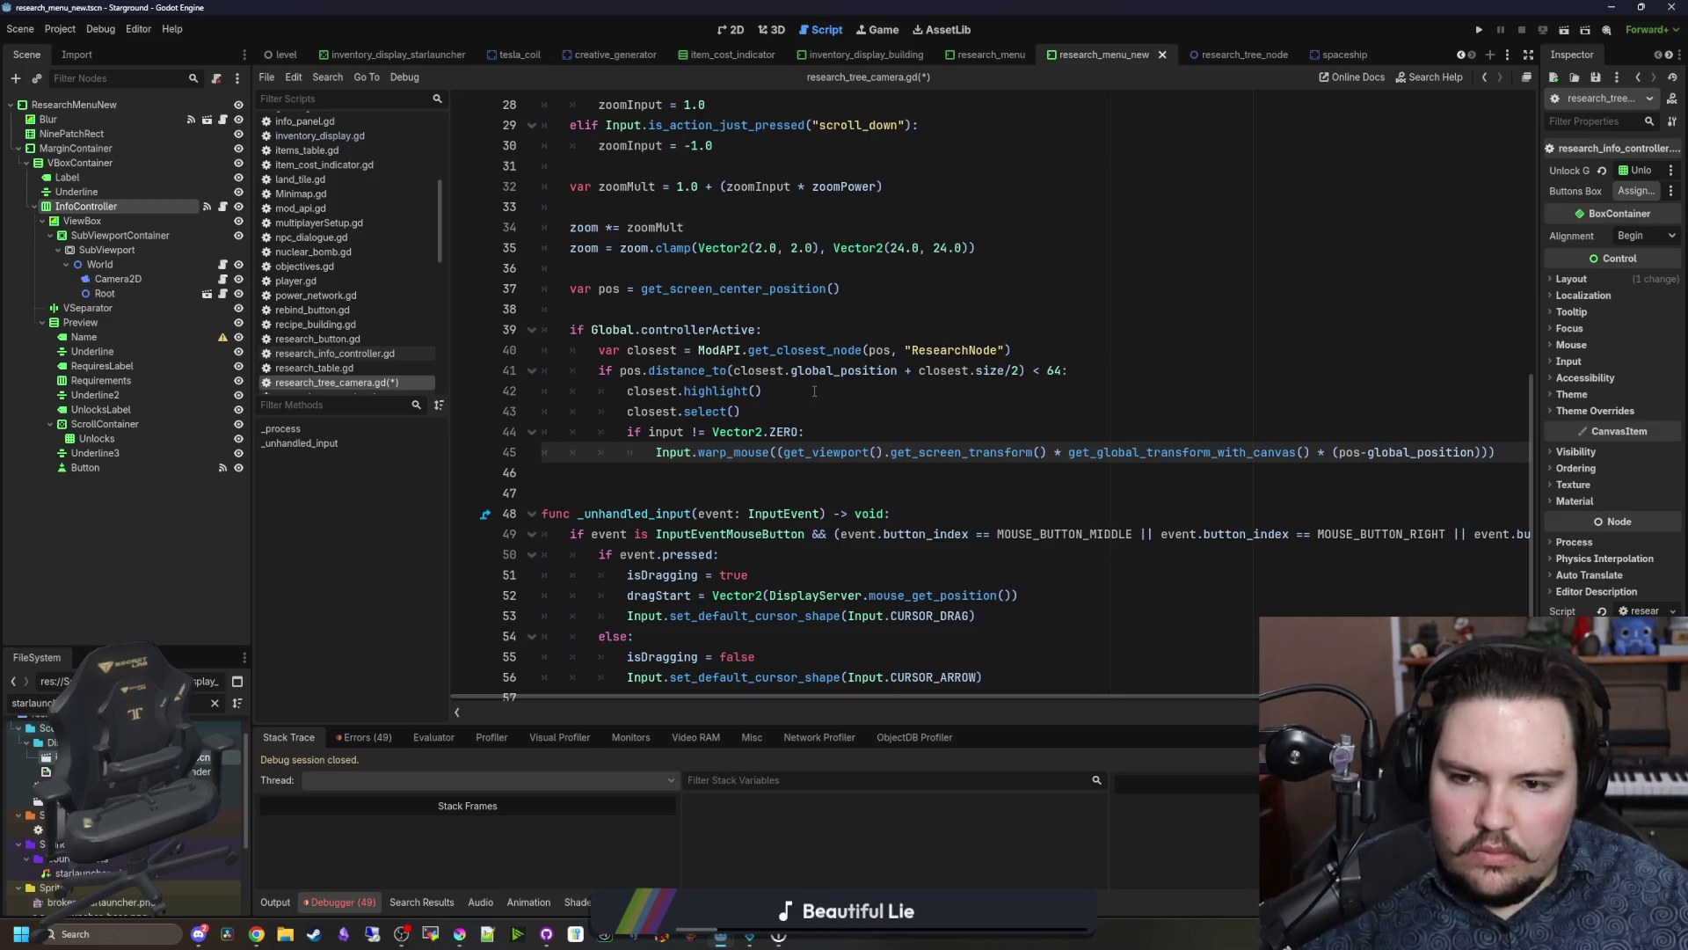
scroll(814, 390, "up", 1)
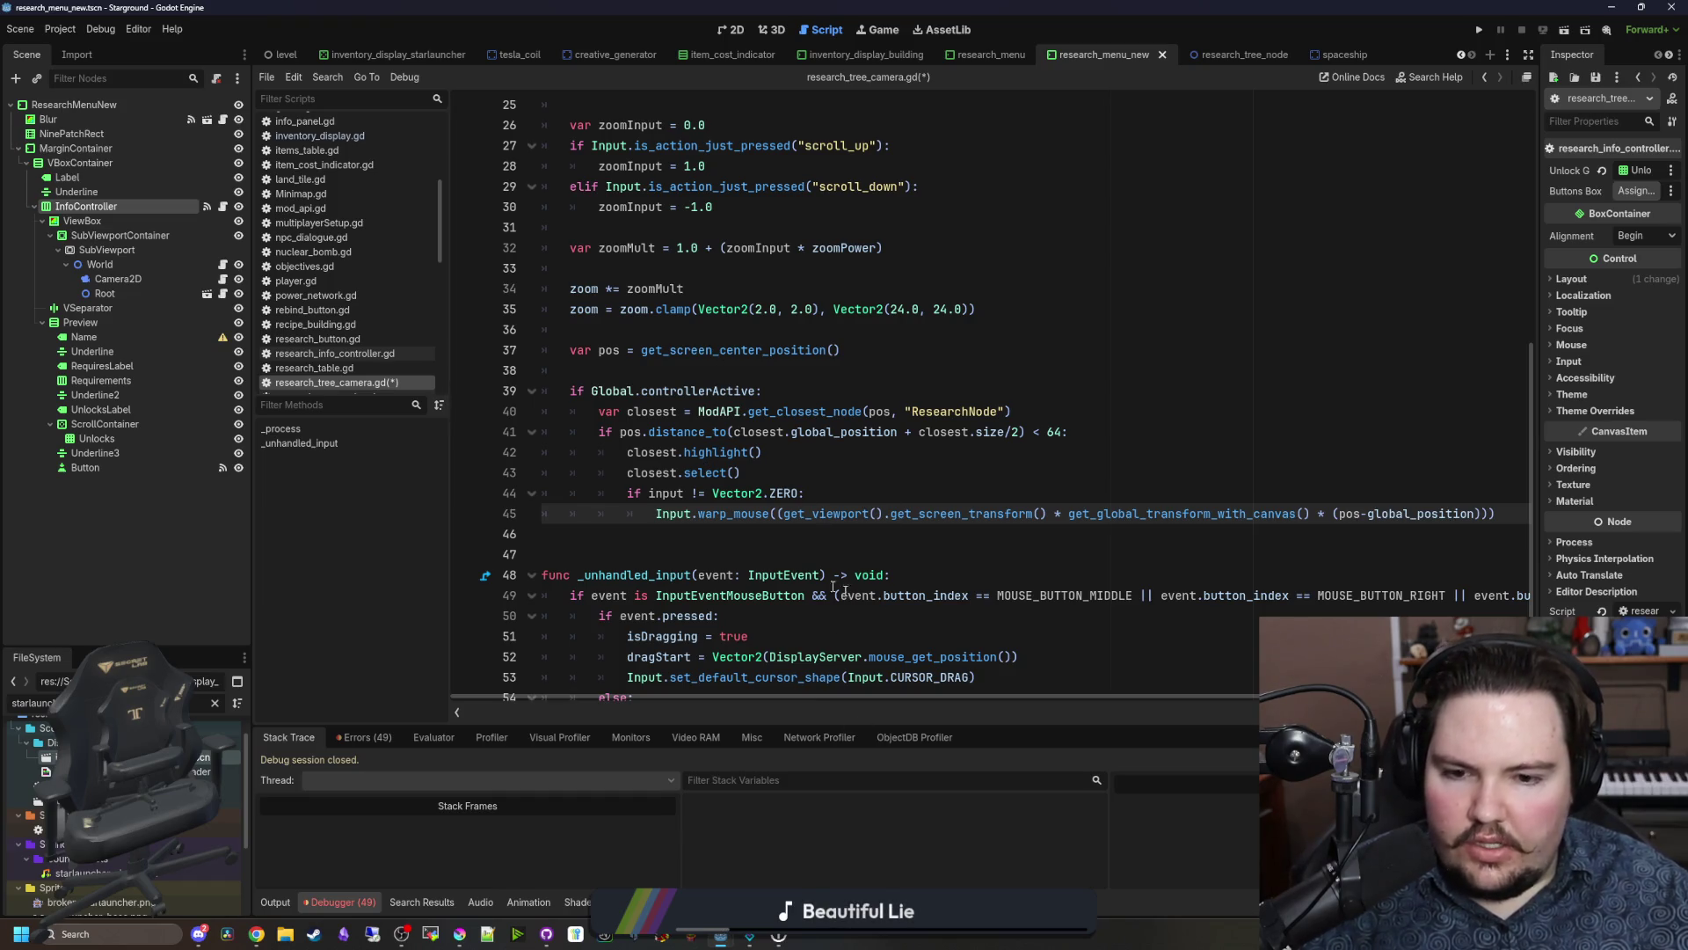
left_click(720, 537)
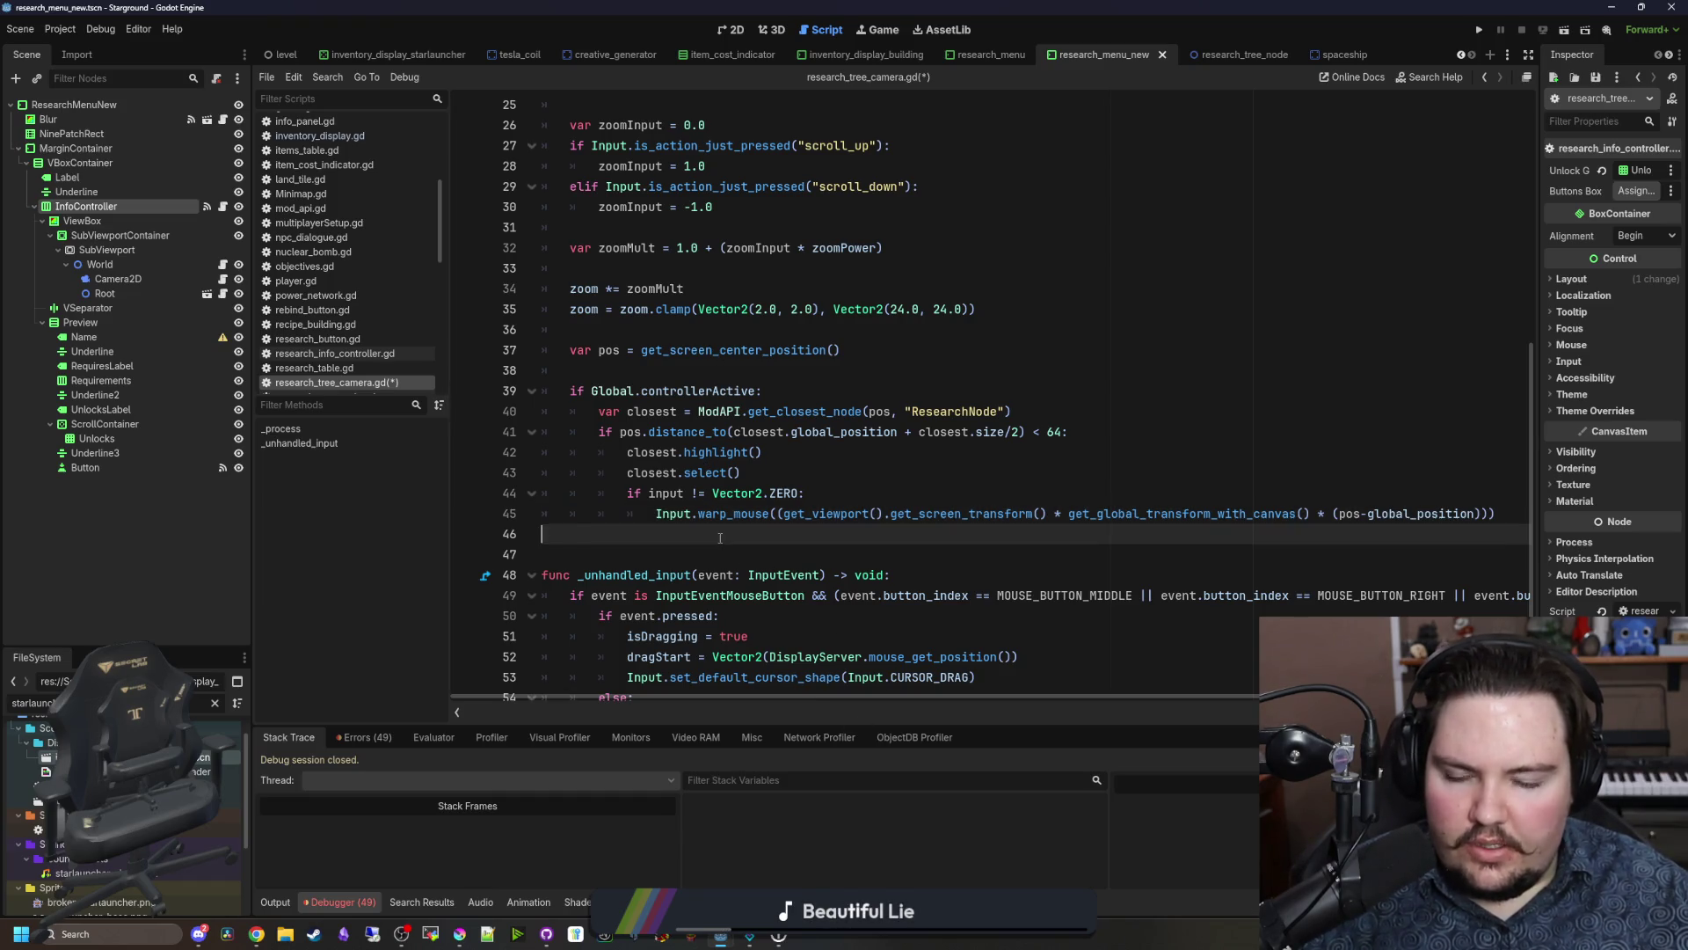
left_click(718, 373)
mouse_move(705, 396)
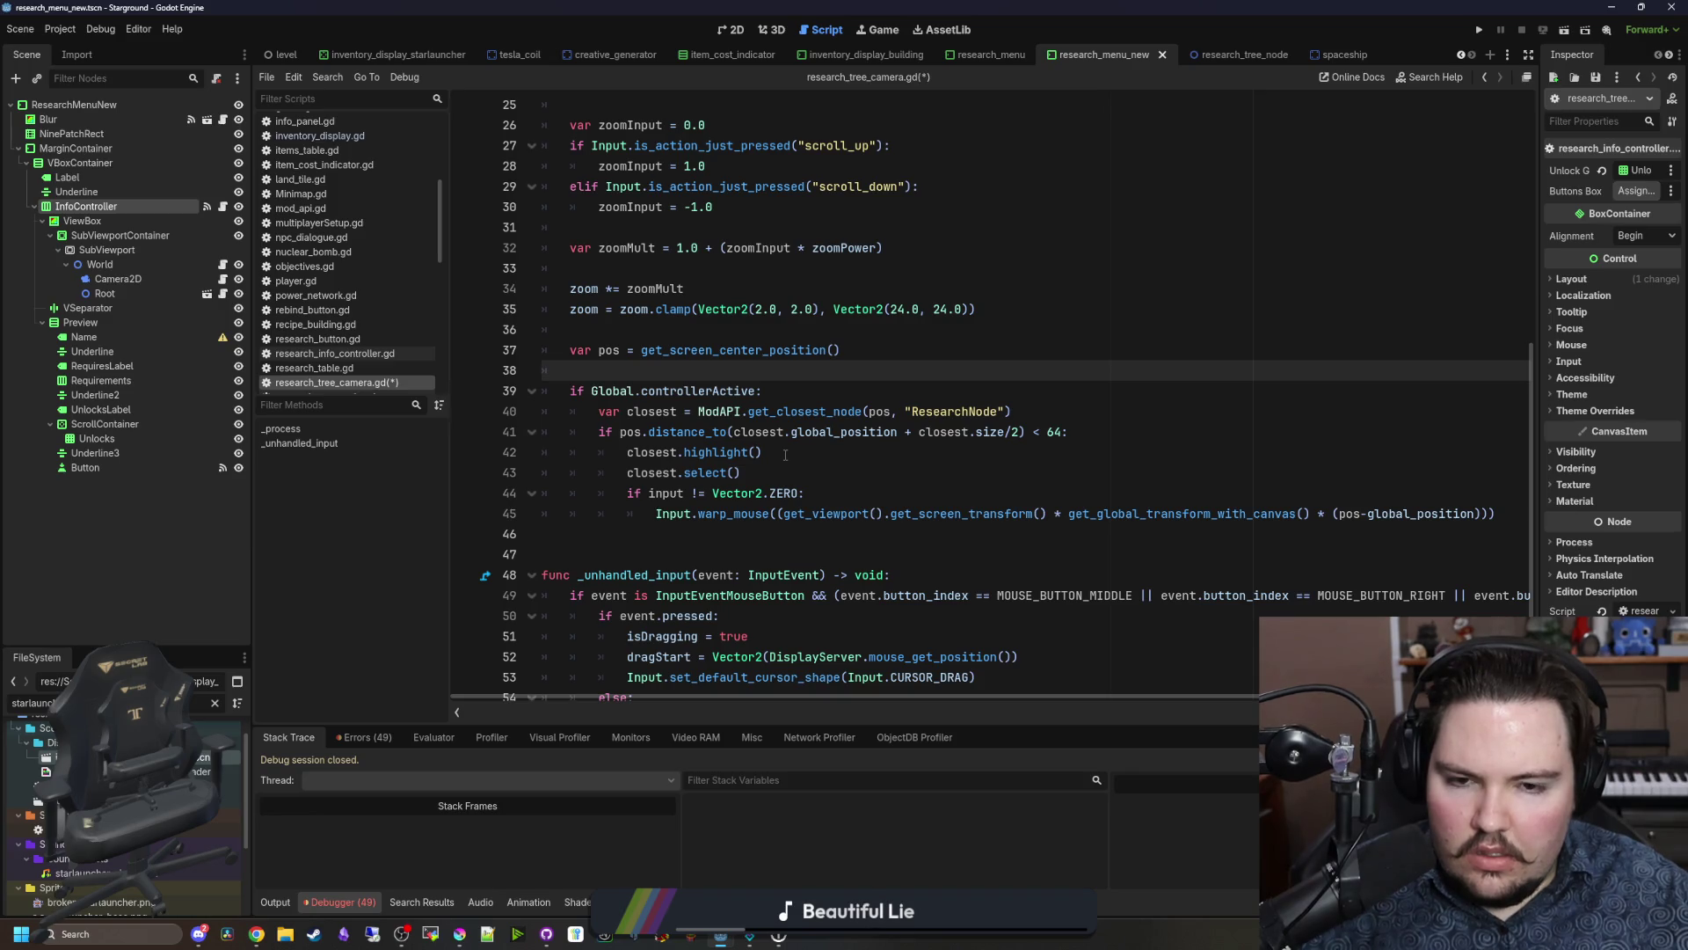
scroll(730, 451, "up", 8)
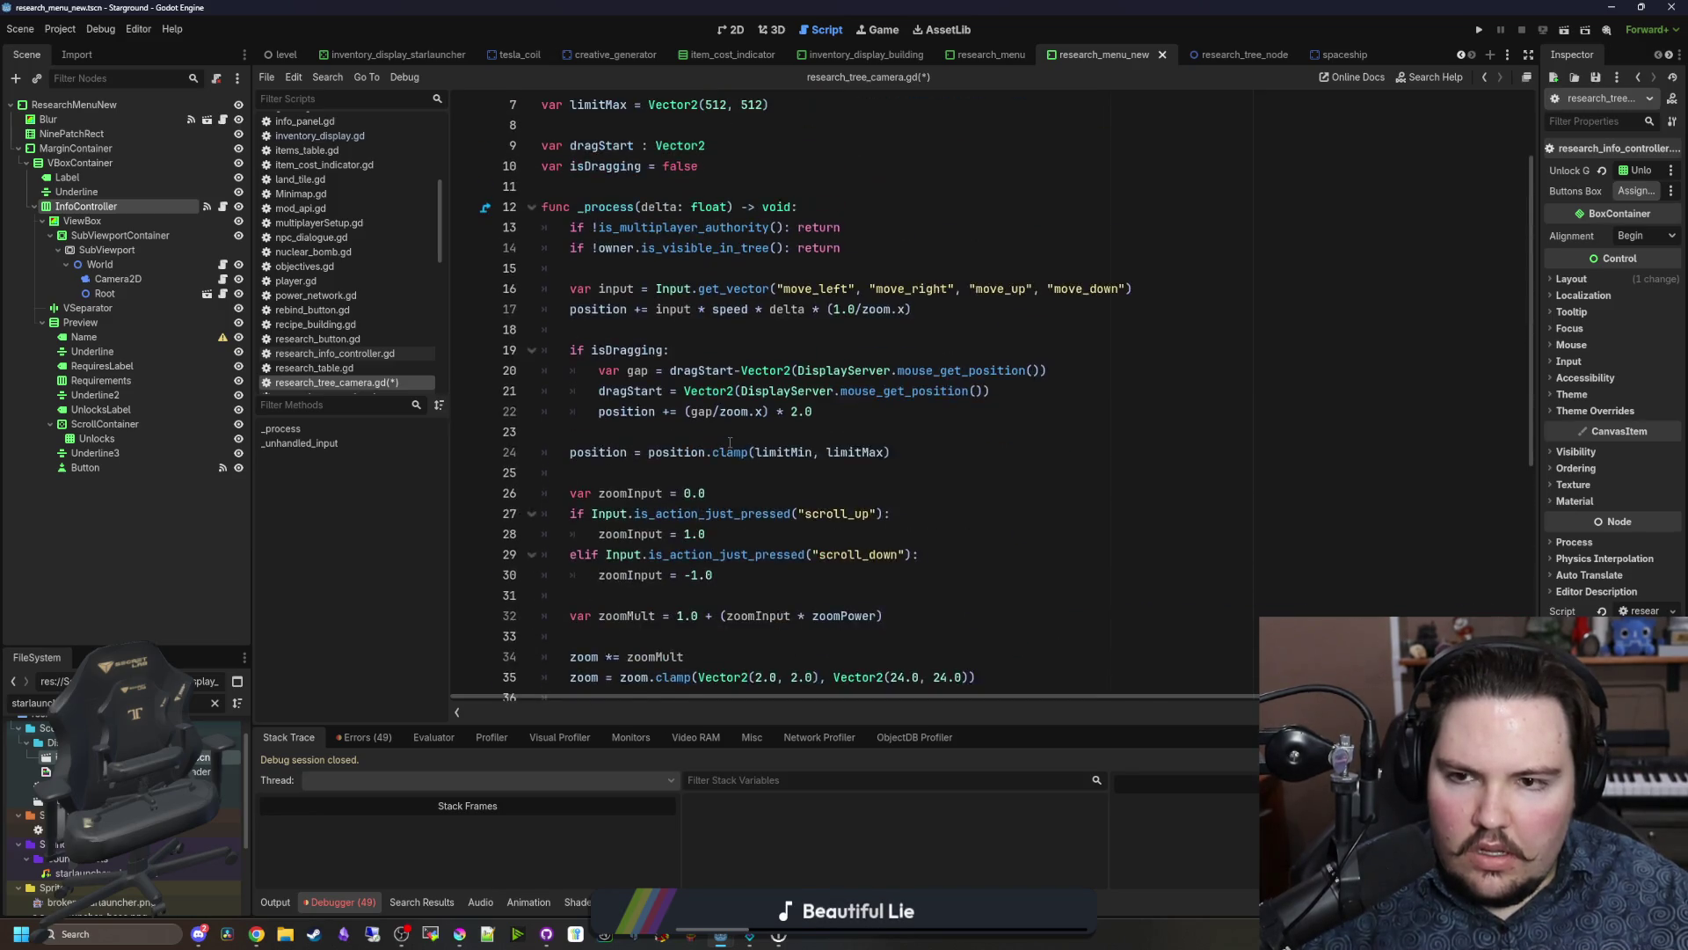
left_click(611, 314)
key("Return")
key("Return")
key("Up")
type("va")
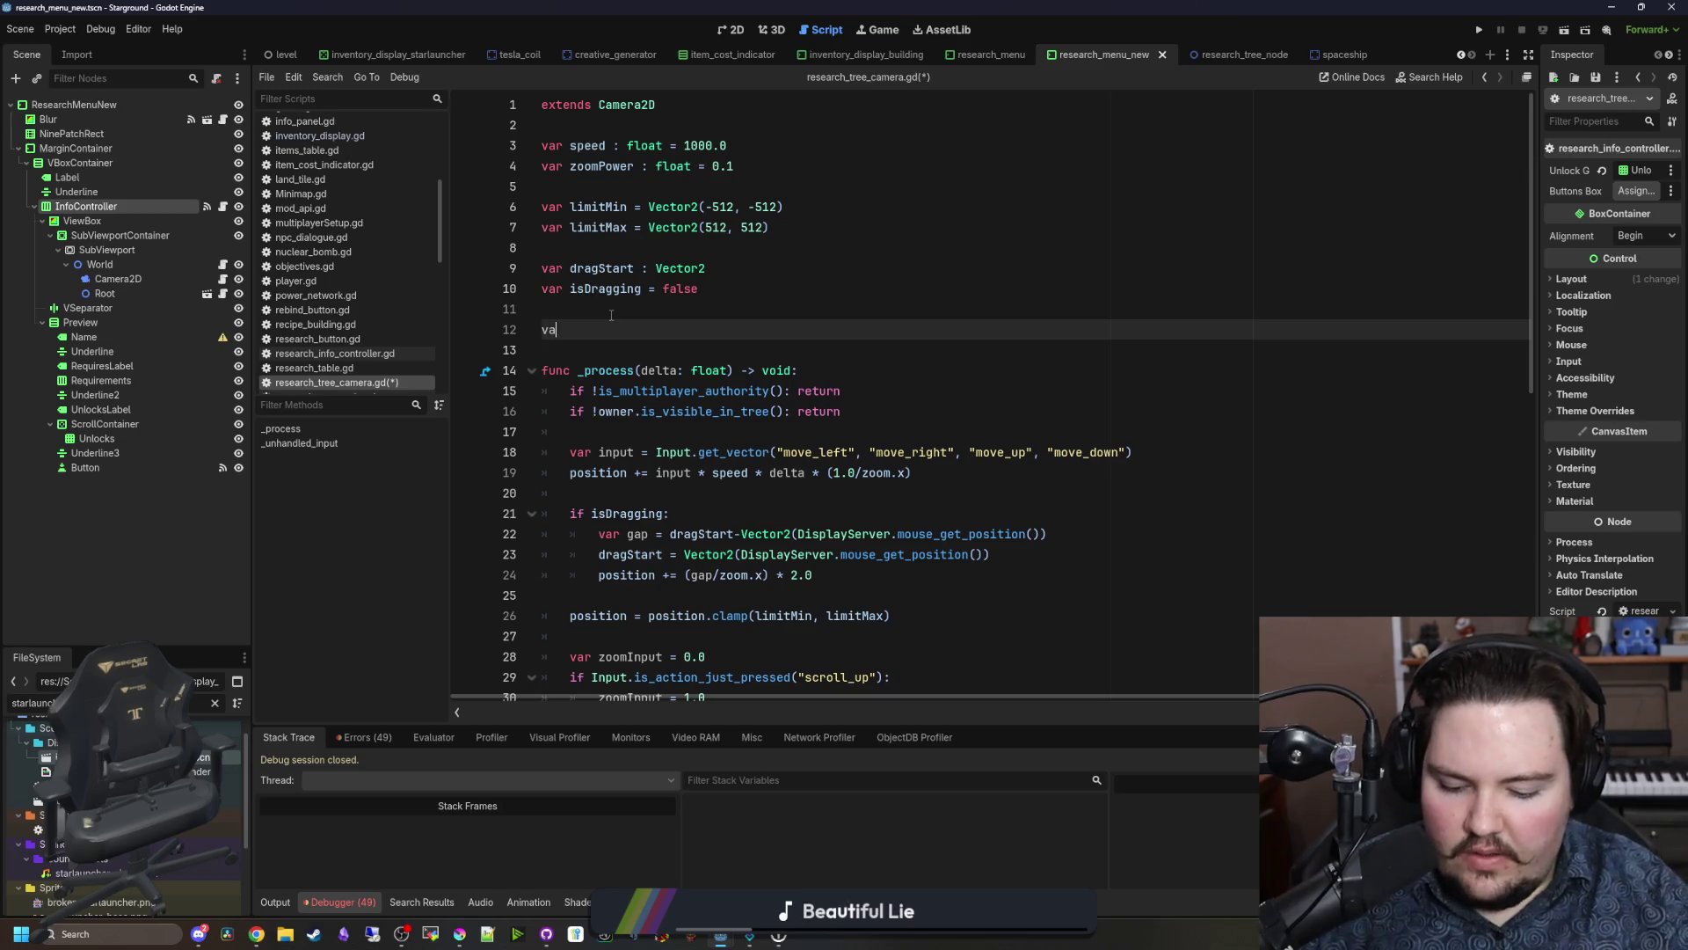
type("r lastHoveredNode")
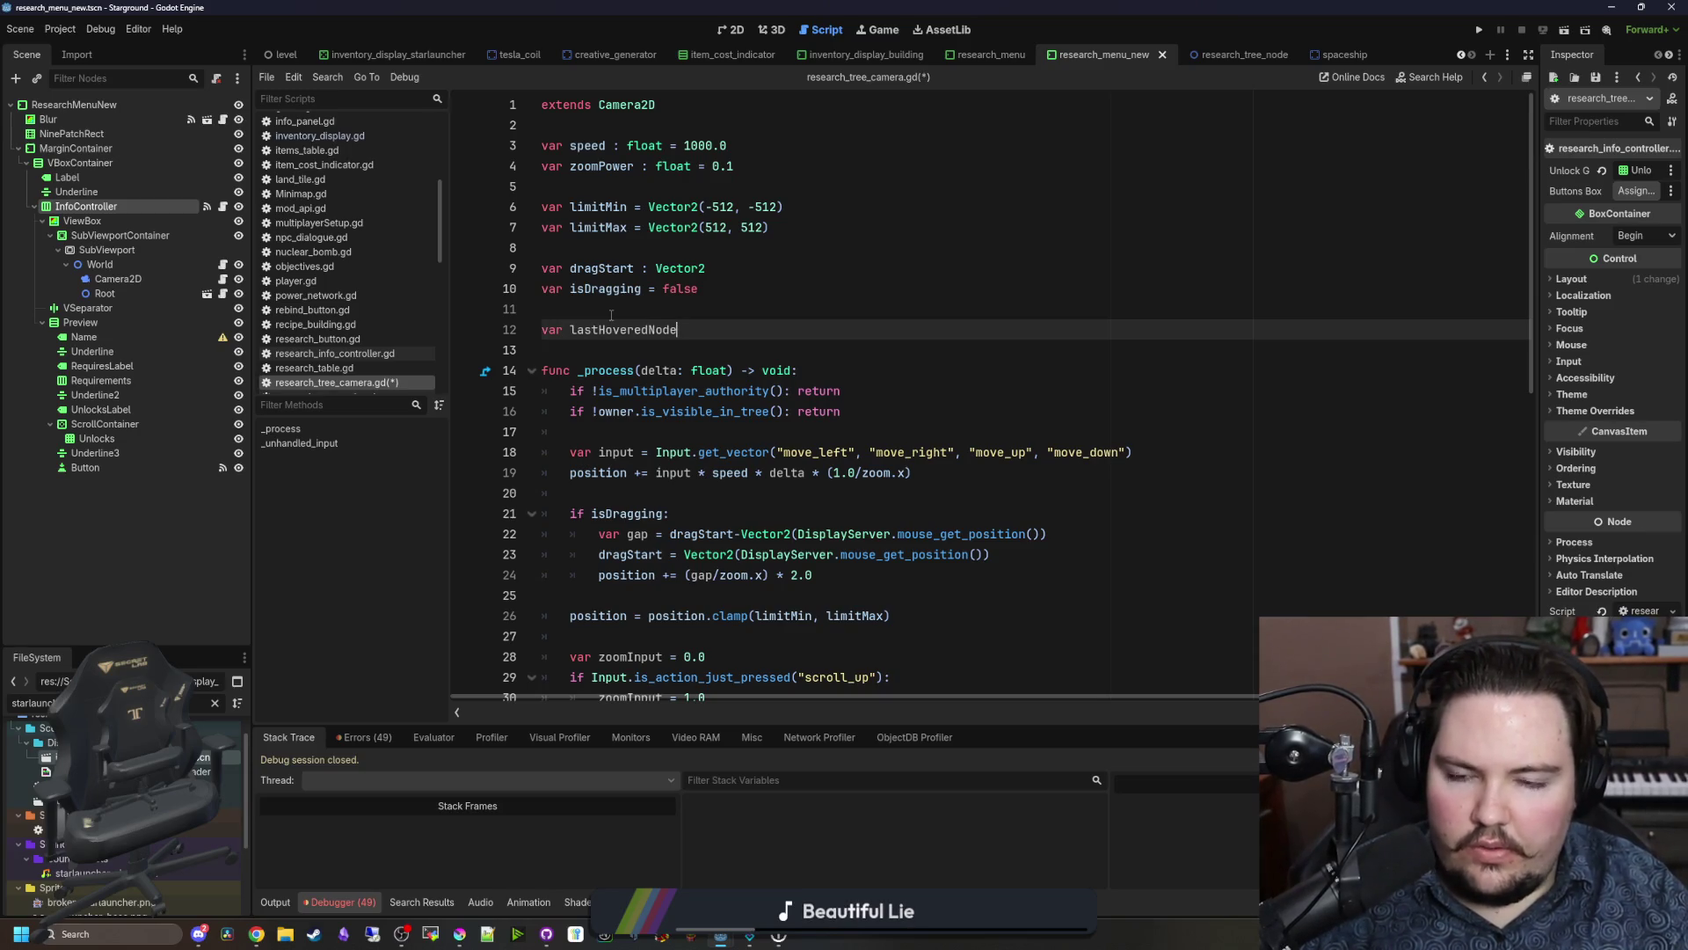
type(" : TreeNode")
Step: Inside the distance check, add an if lastHoveredNode block that sets lastHoveredNode.hovered = false
double_click(616, 328)
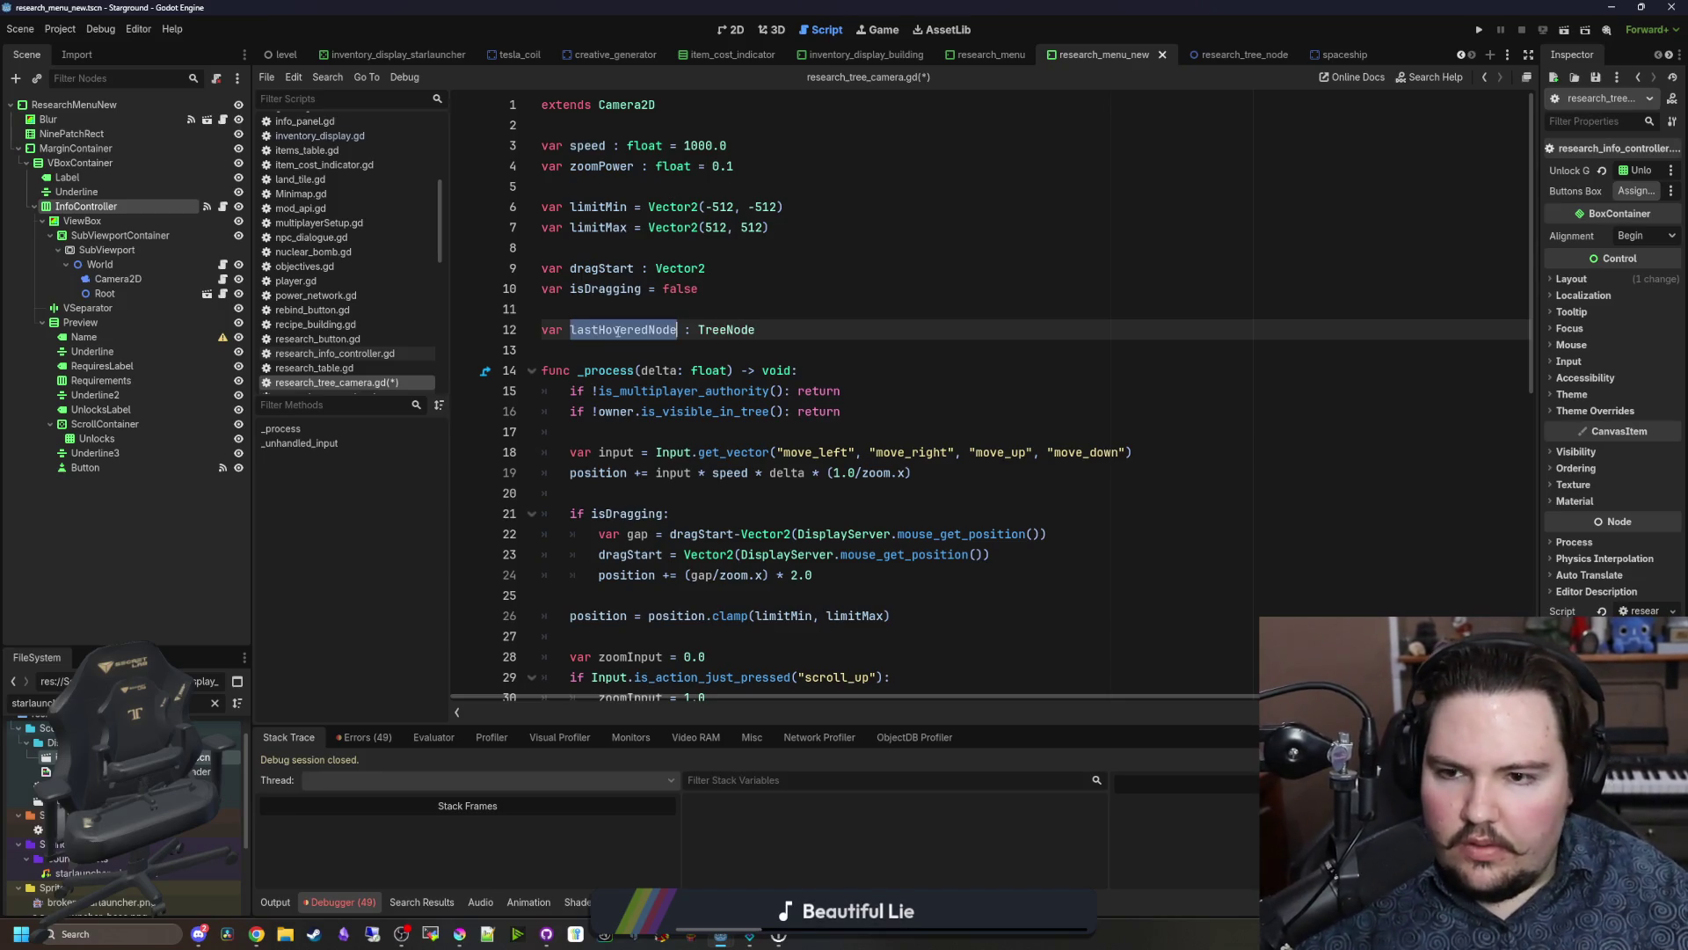
scroll(792, 396, "down", 10)
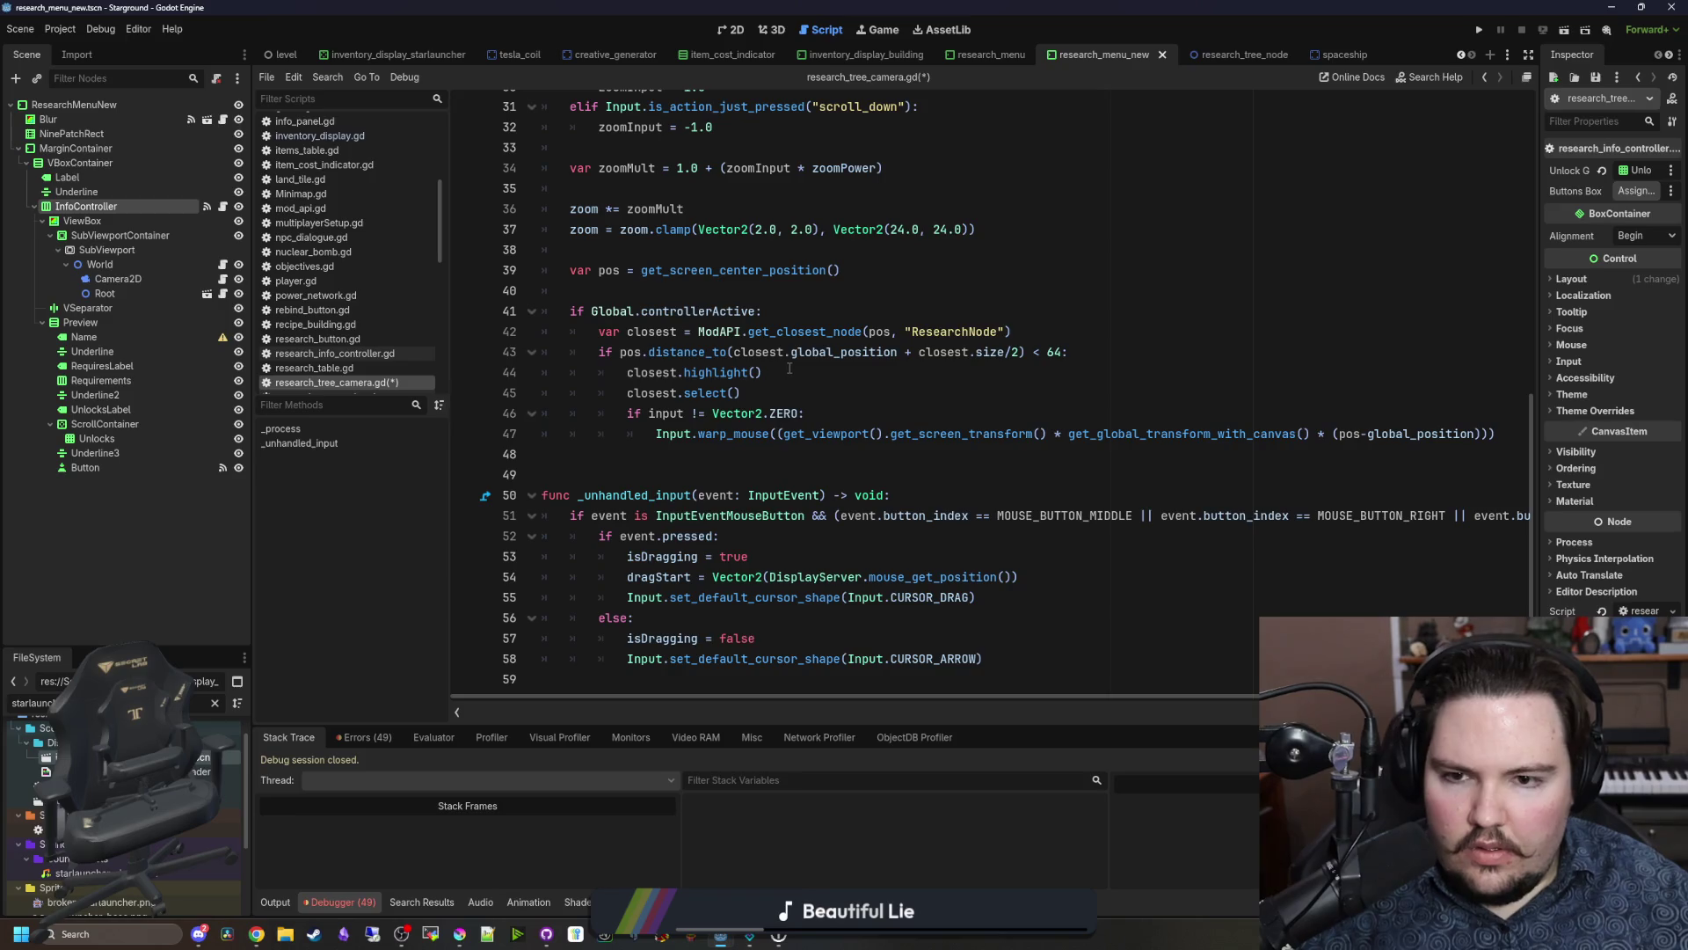
left_click(849, 373)
left_click(1091, 352)
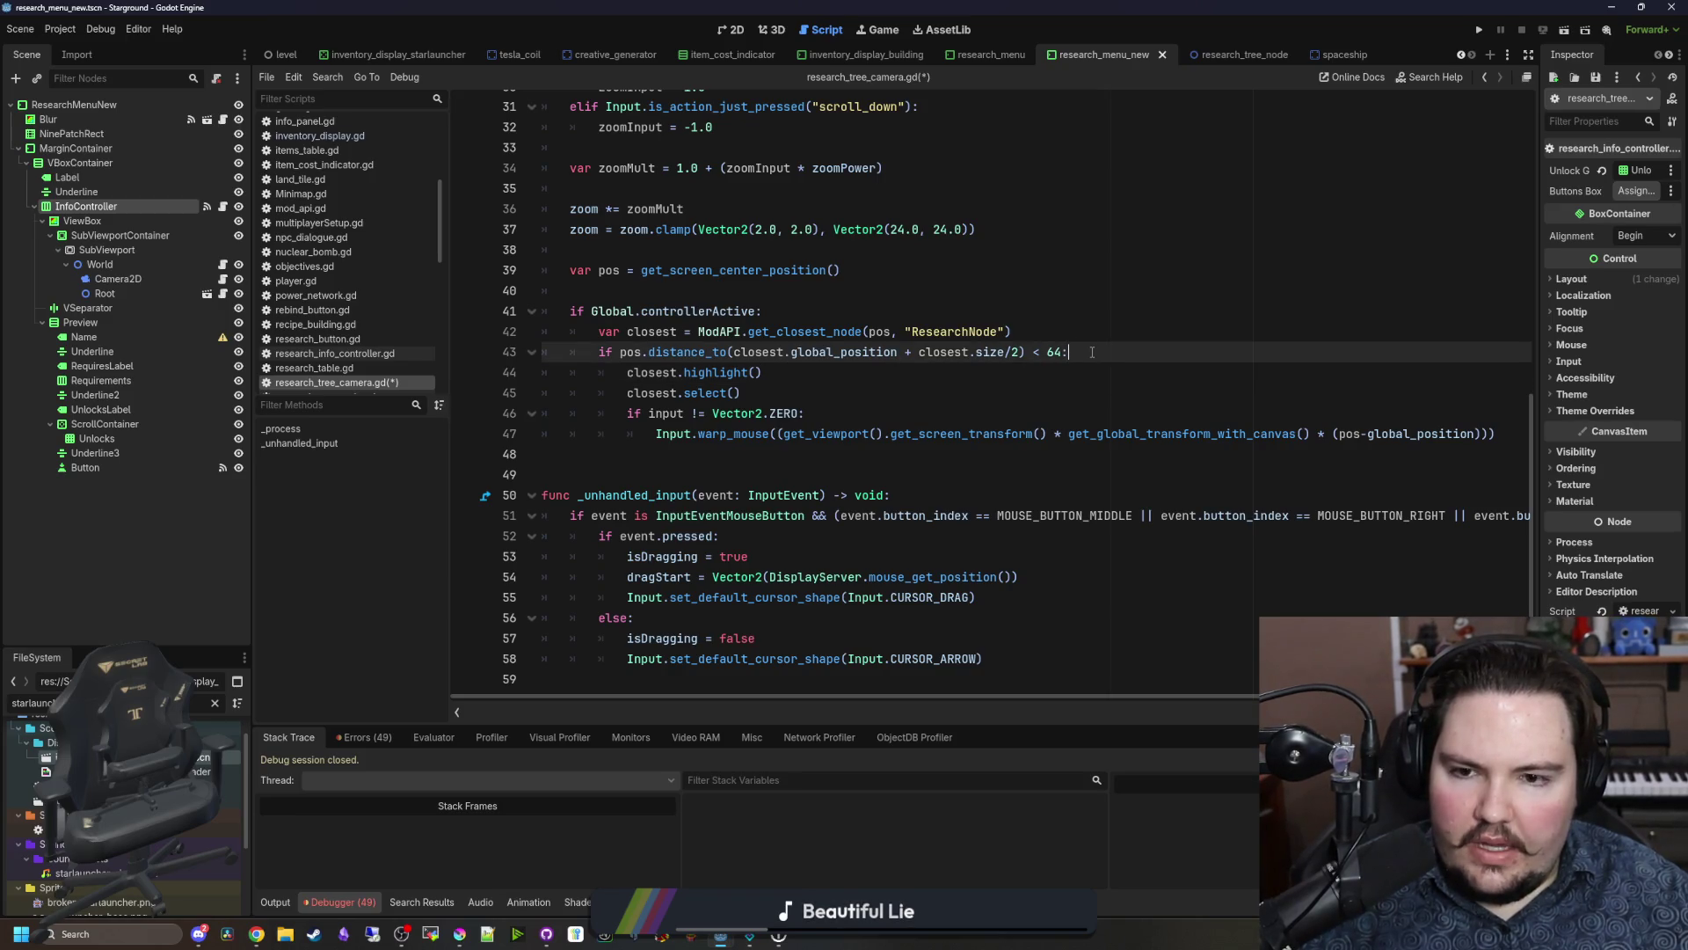
key("Return")
type("astHoveredNode")
key("Return")
key("Return")
key("BackSpace")
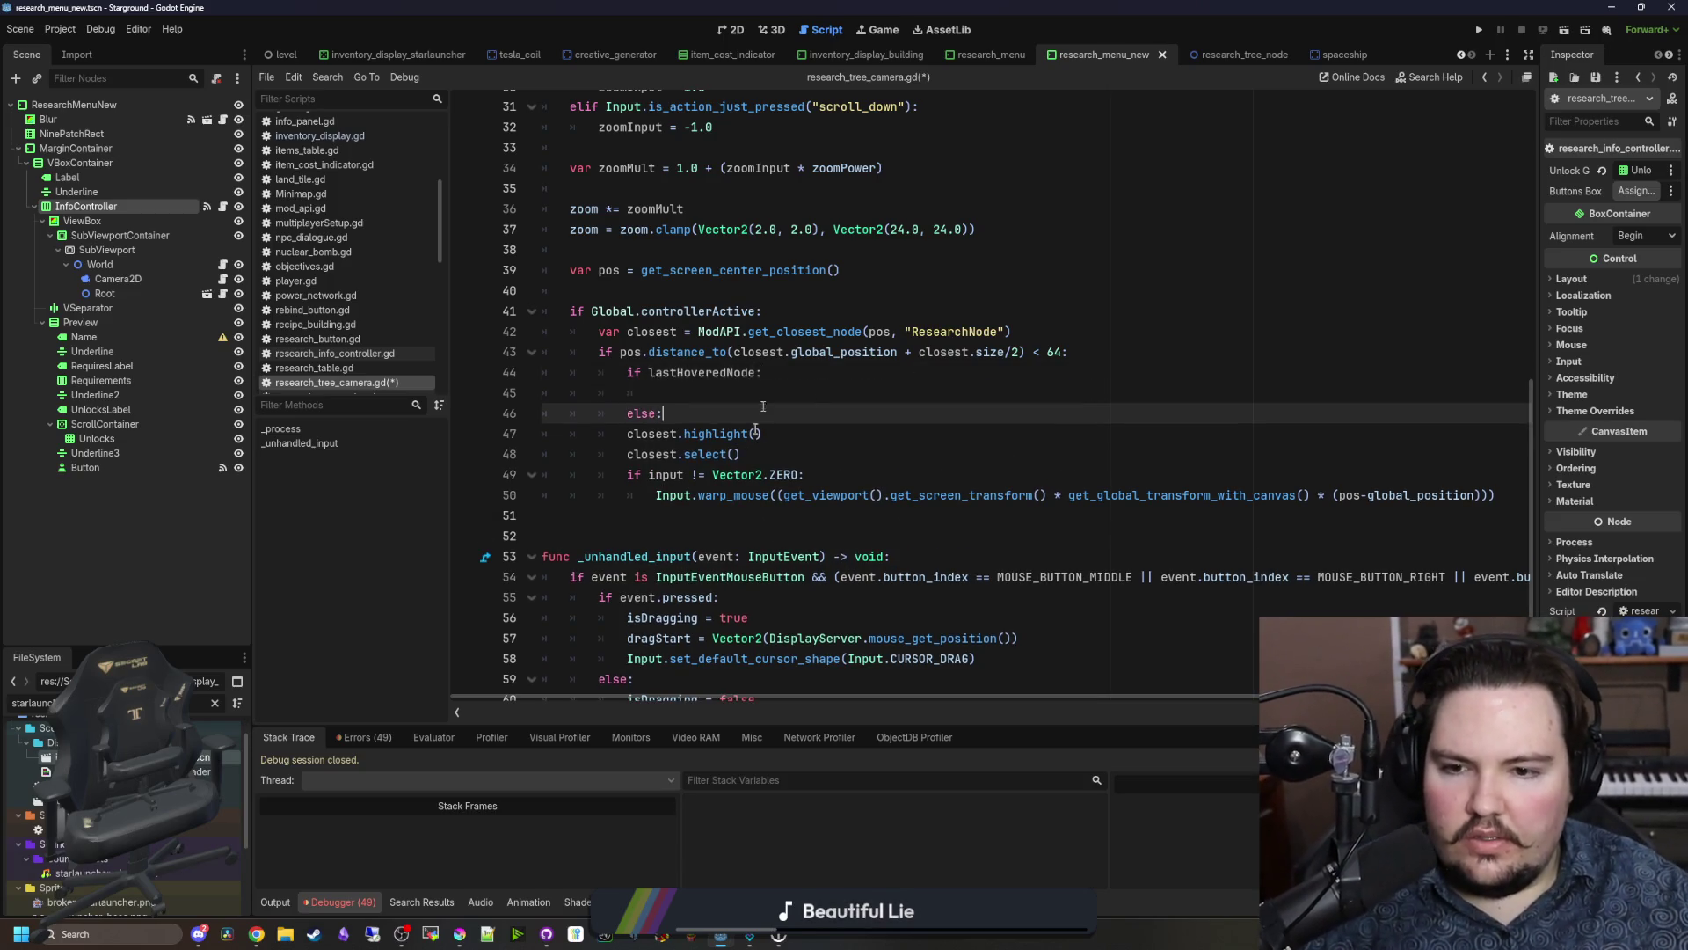
scroll(668, 508, "up", 1)
key("shift+Home")
key("BackSpace")
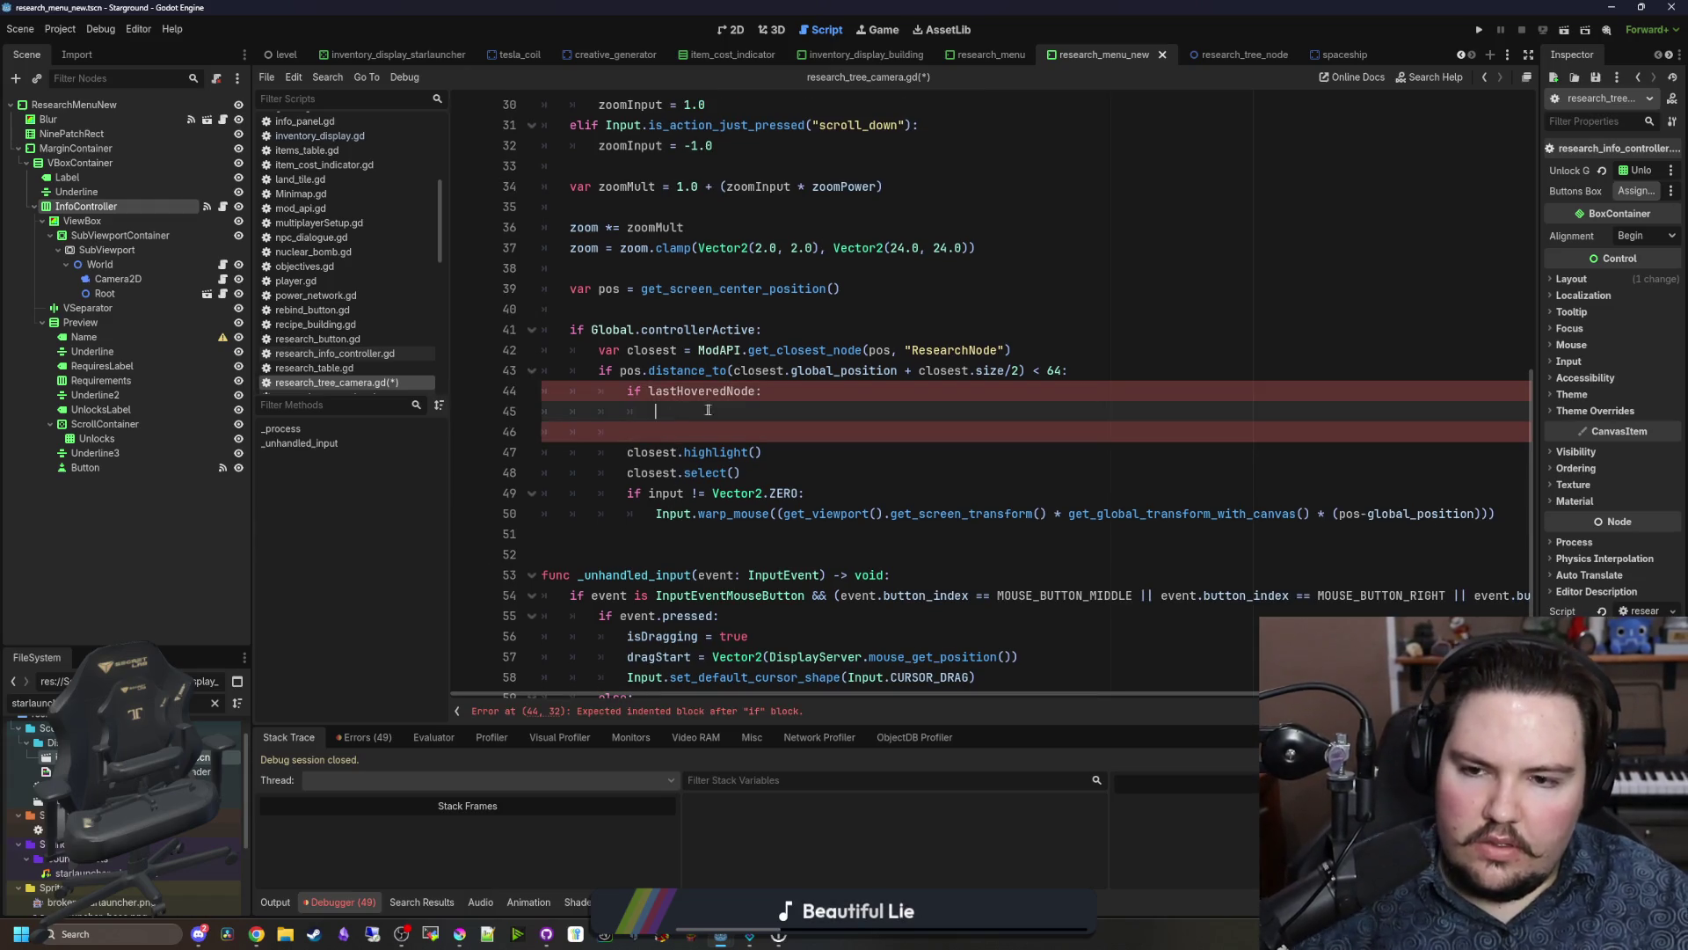
type("lastHoveredNode.")
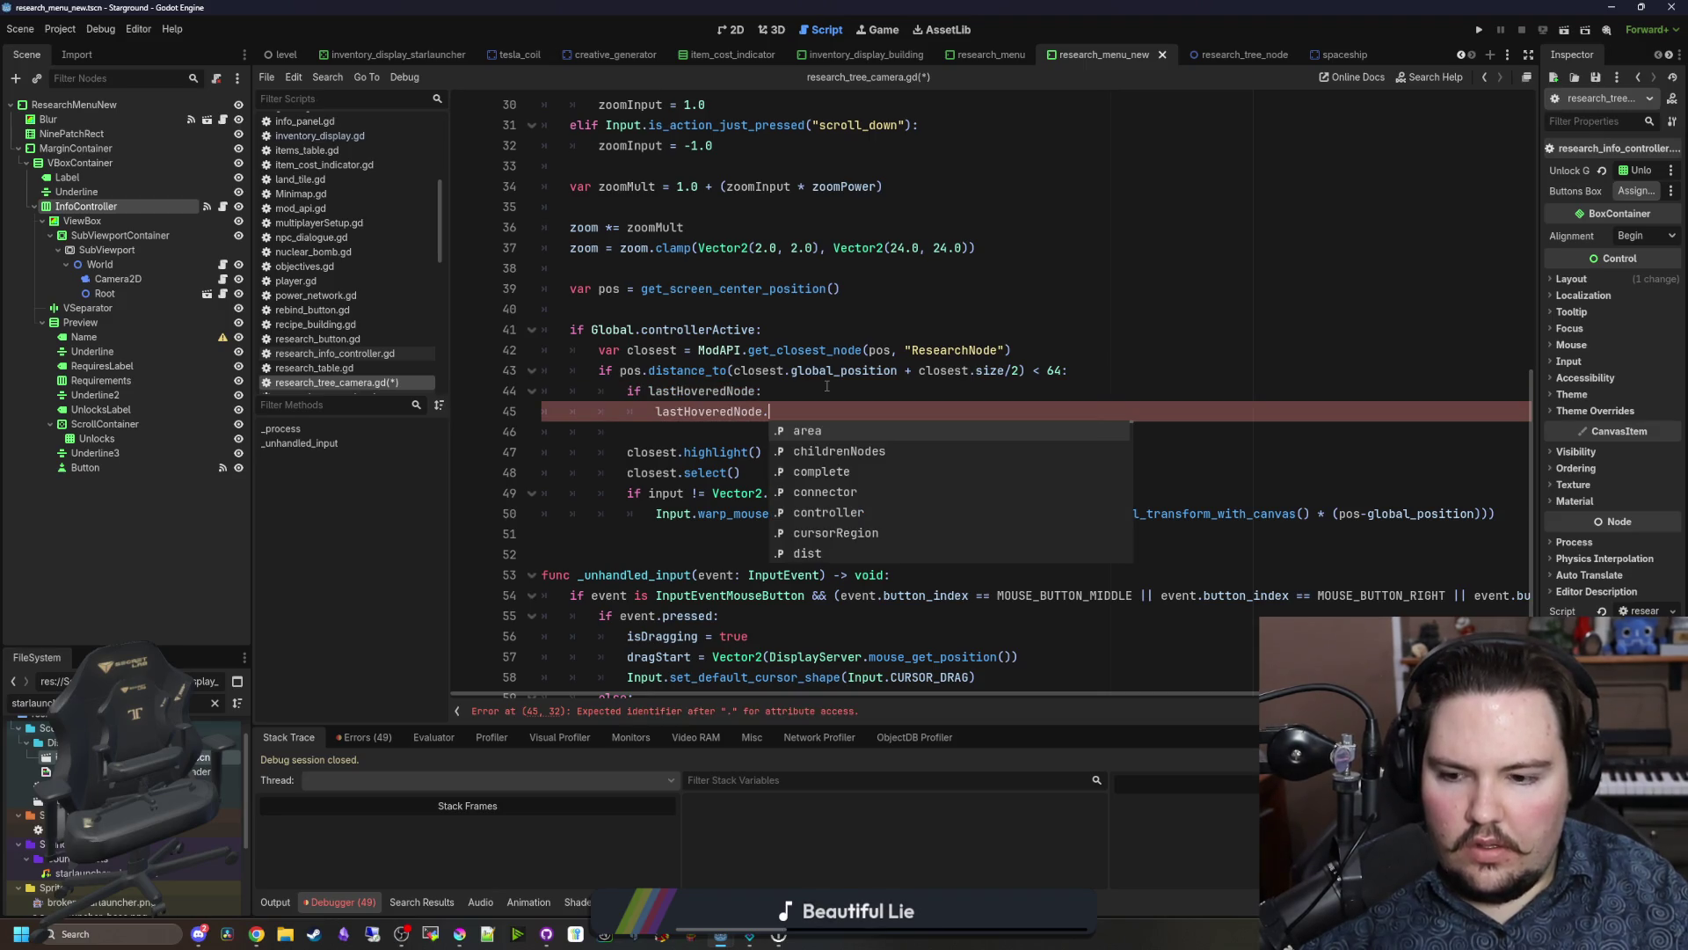
type("hovered = false")
Step: Replace the highlight() and select() calls with hovered/selected flags, and add a selected = false reset line
left_click_drag(761, 391, 627, 391)
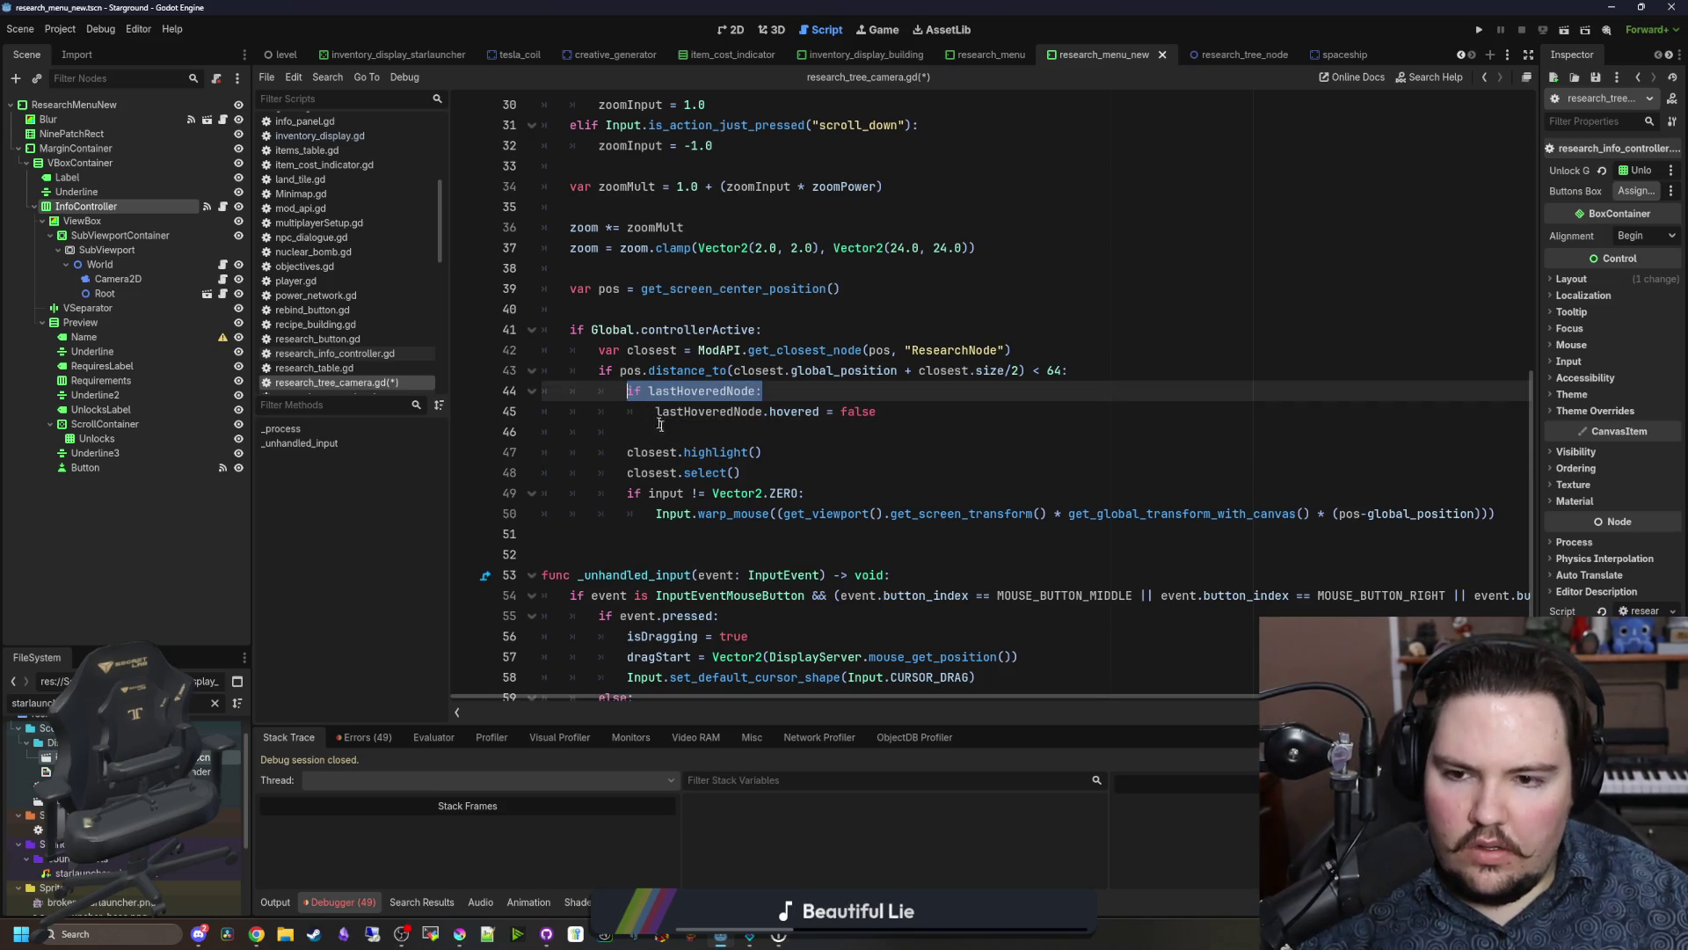
left_click(666, 429)
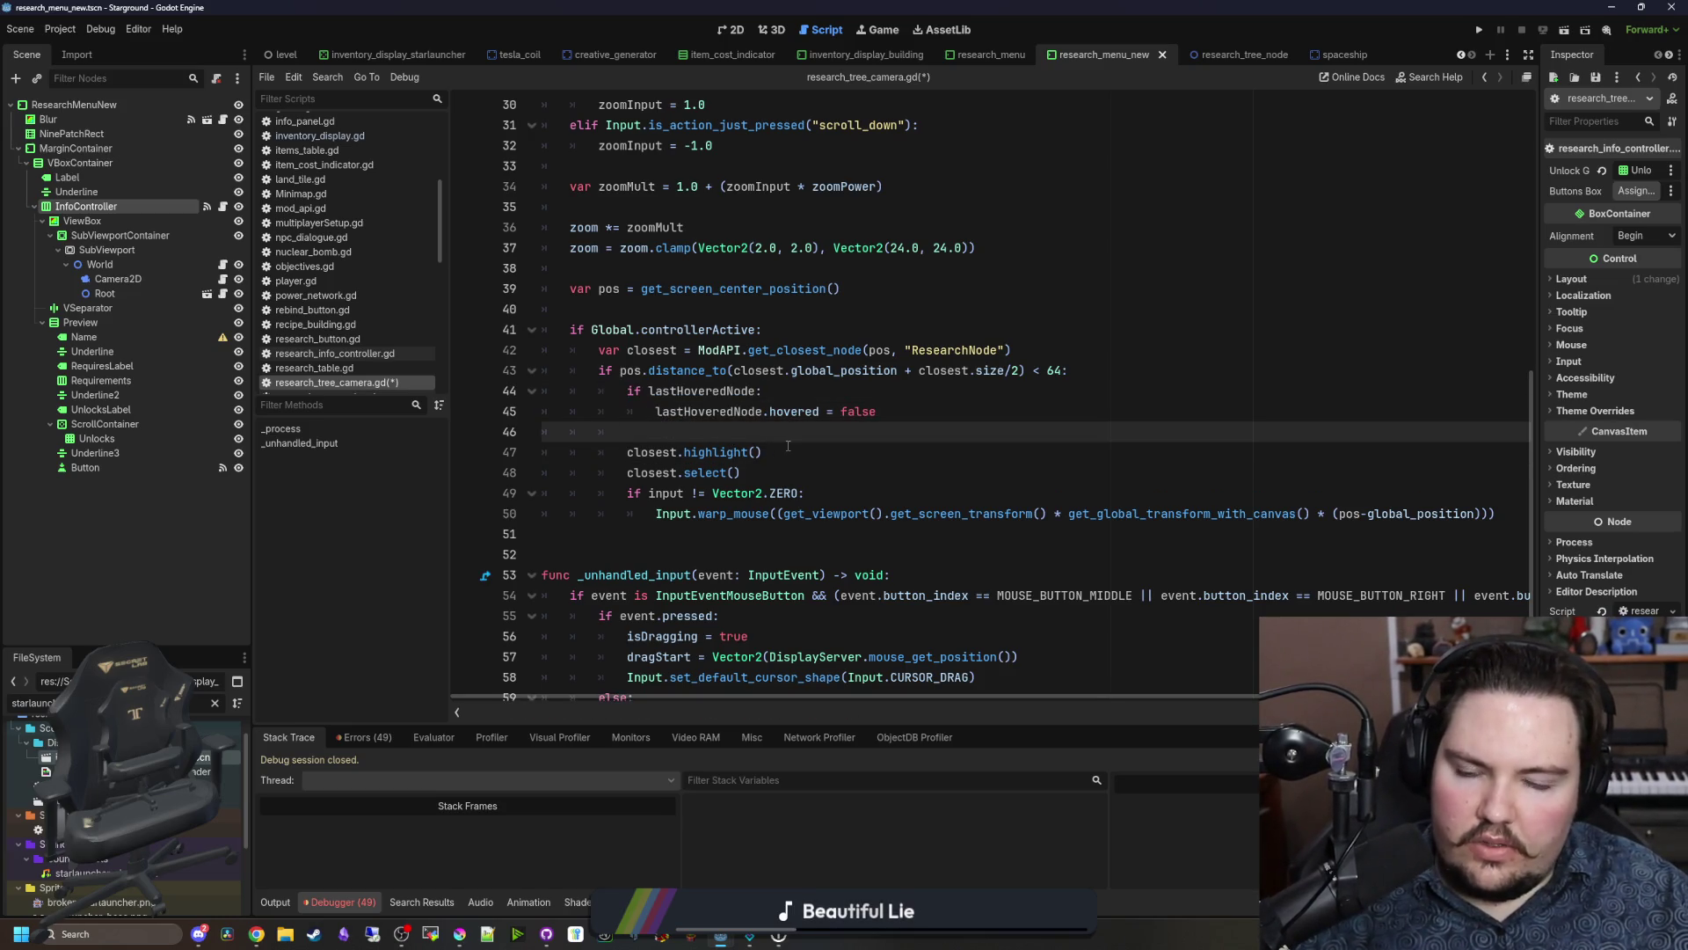
left_click_drag(787, 450, 686, 452)
type("Hovered")
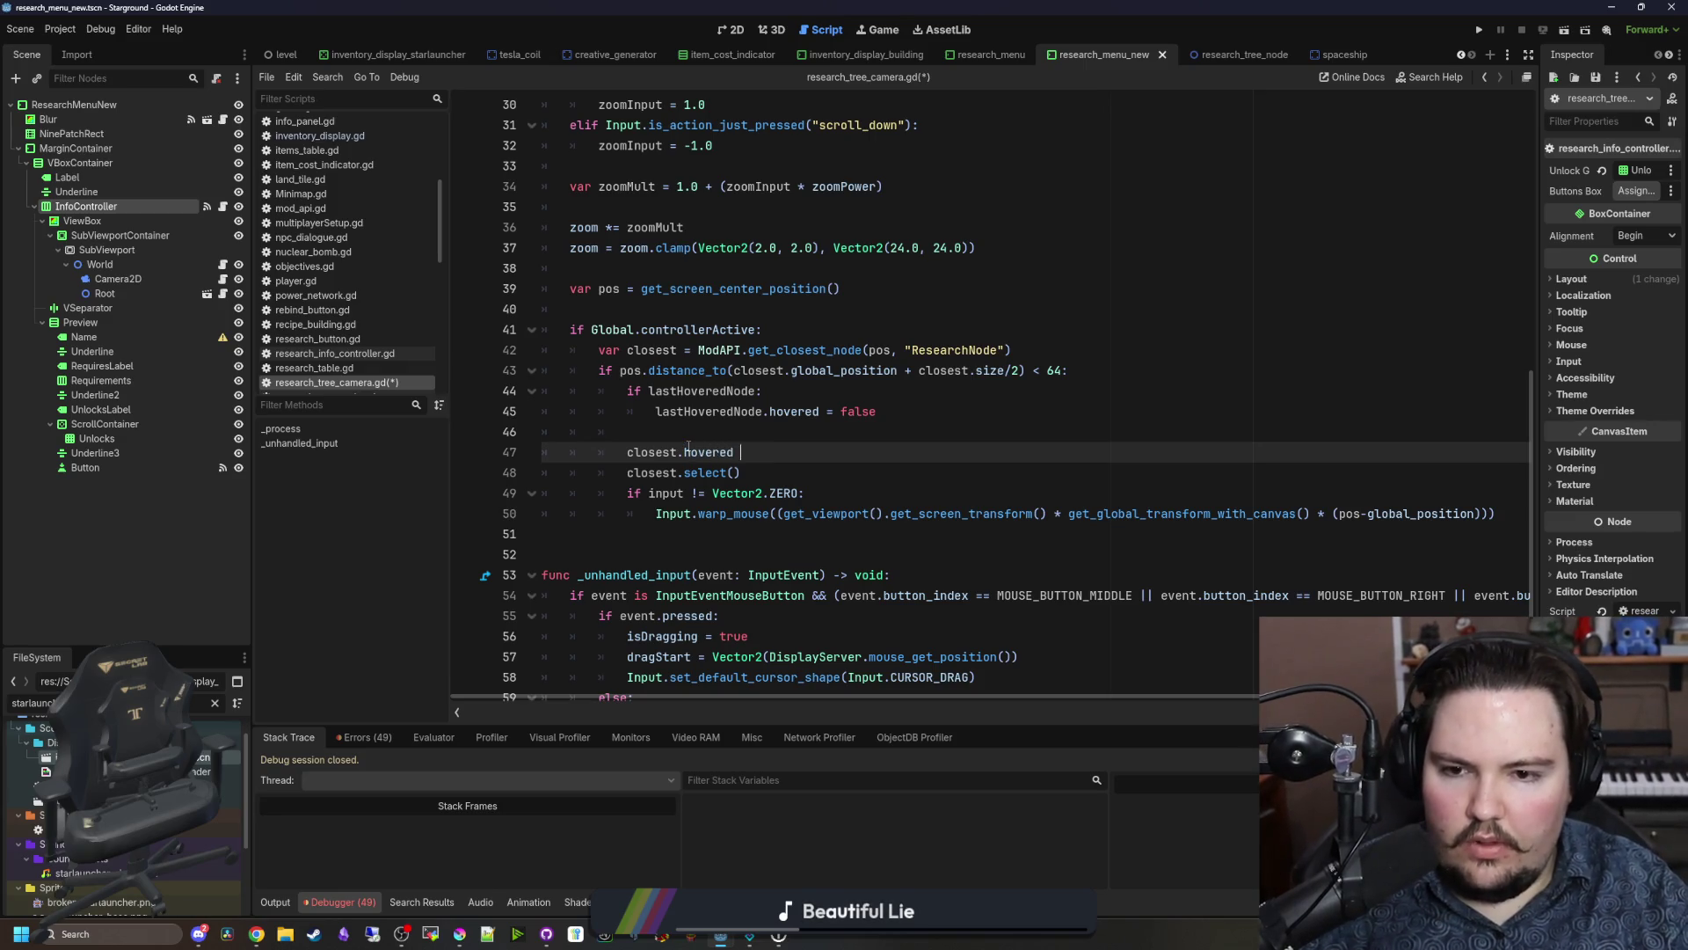
left_click_drag(738, 472, 684, 472)
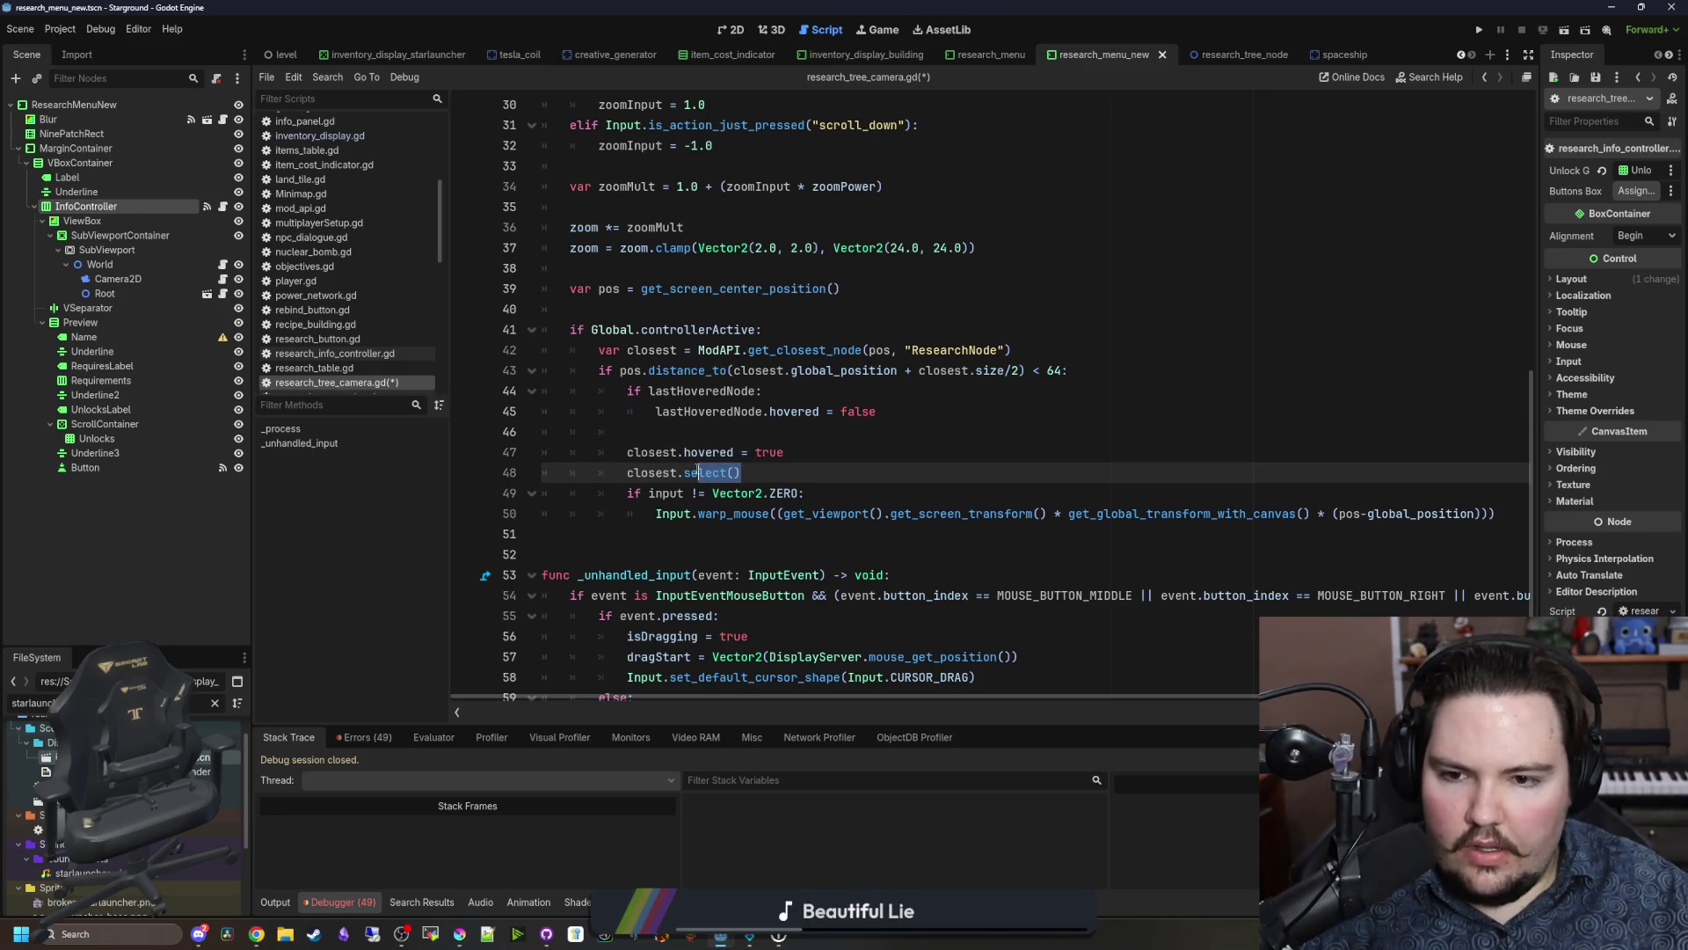
type("s")
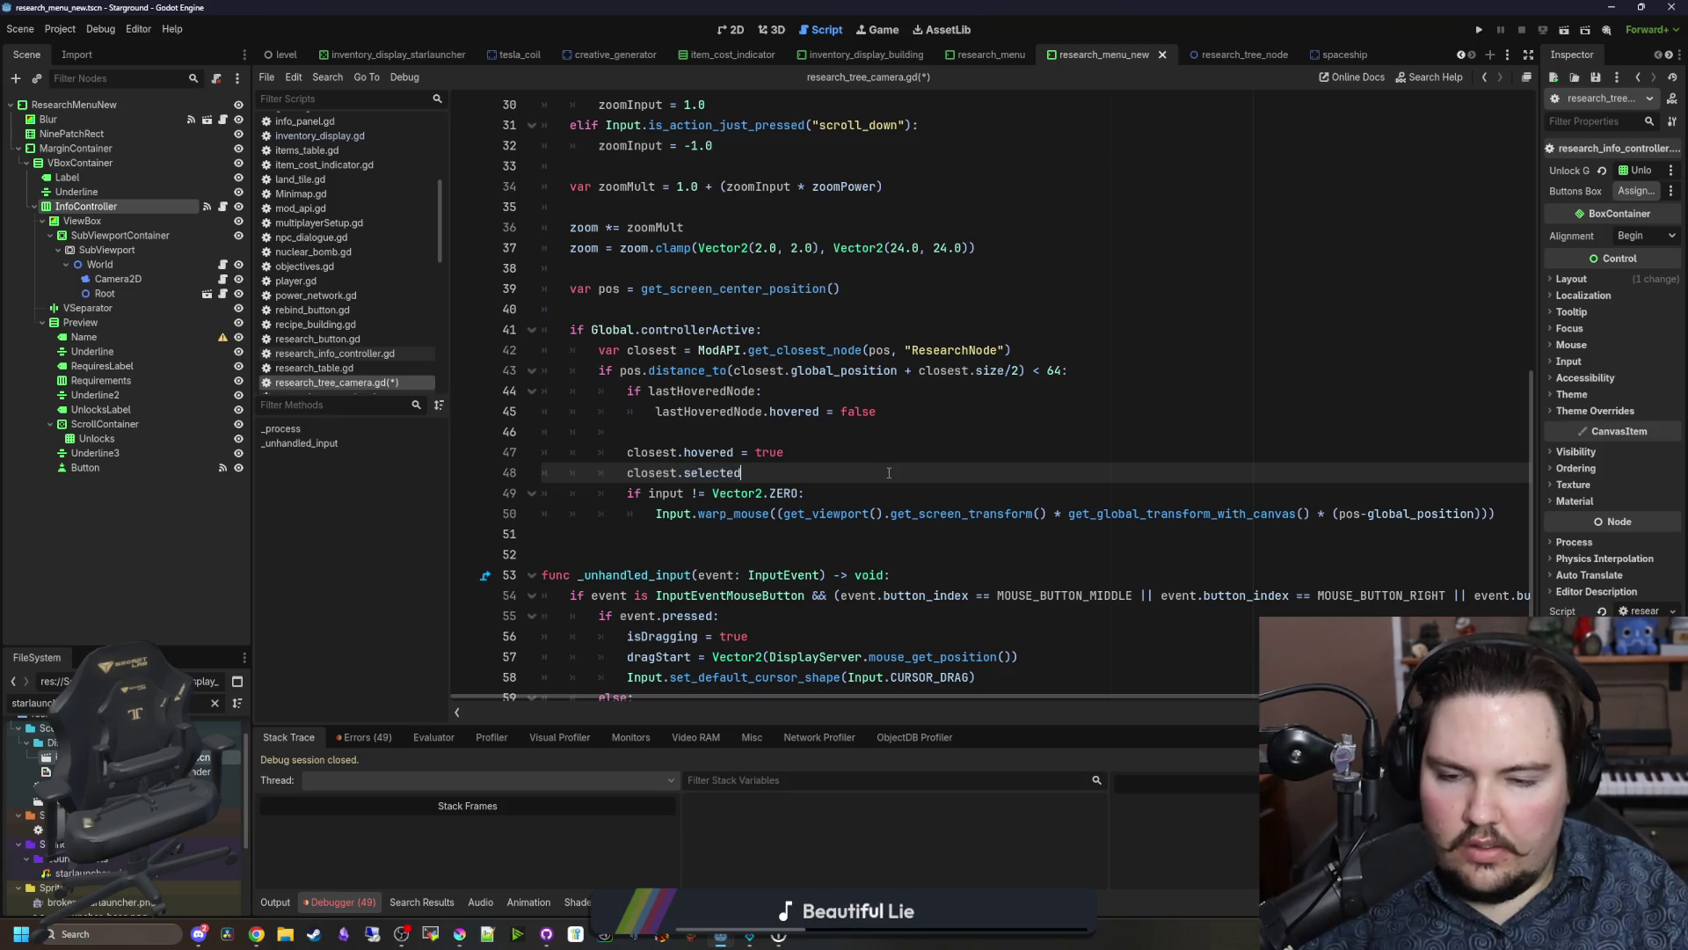
type("= true")
left_click(915, 405)
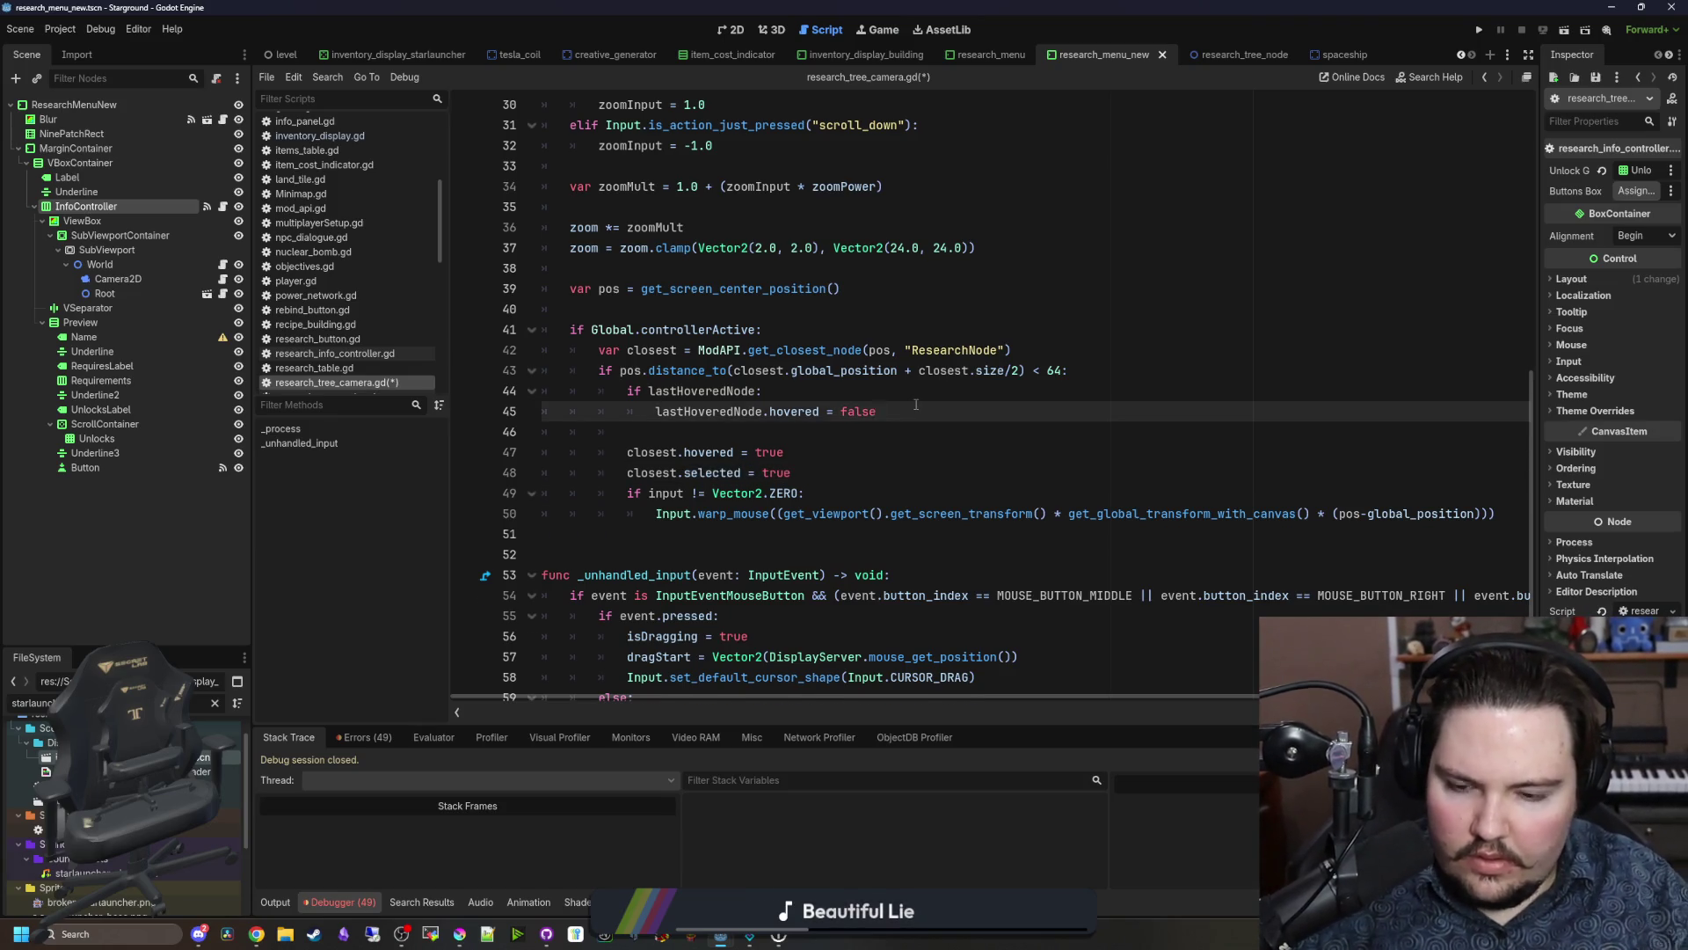
key("Return")
type("lastHoveredNode.")
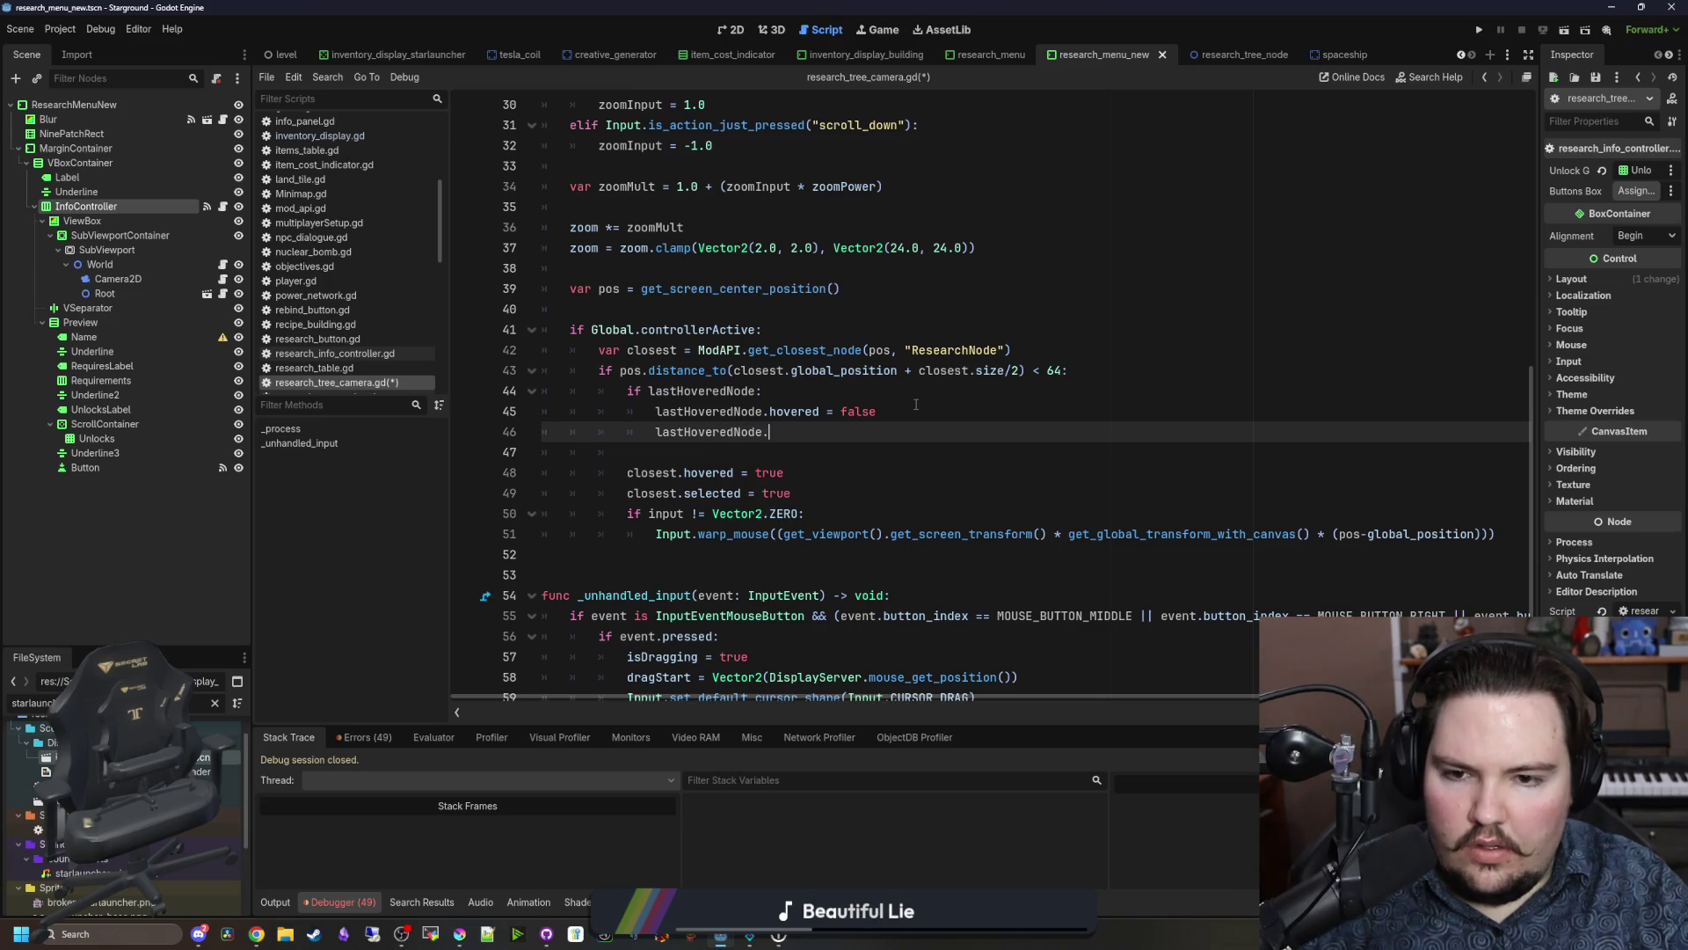
type("= false")
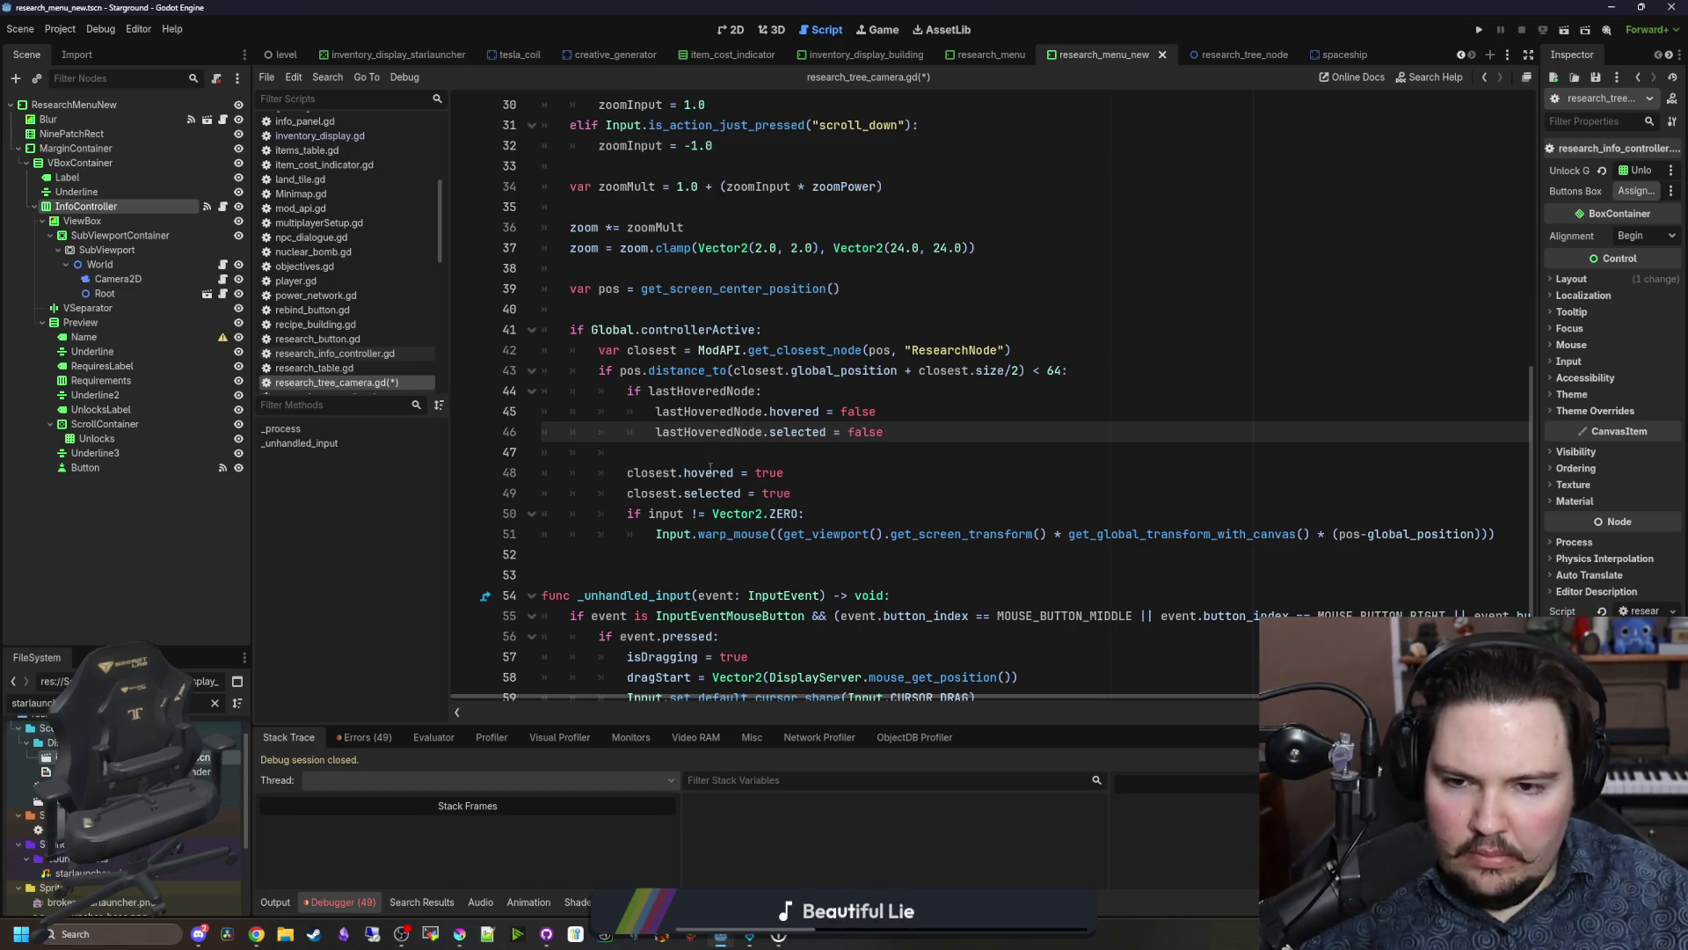
Step: Write a lastHoveredNode = closest assignment, then cut that line
left_click(706, 460)
key("Return")
type("Hover")
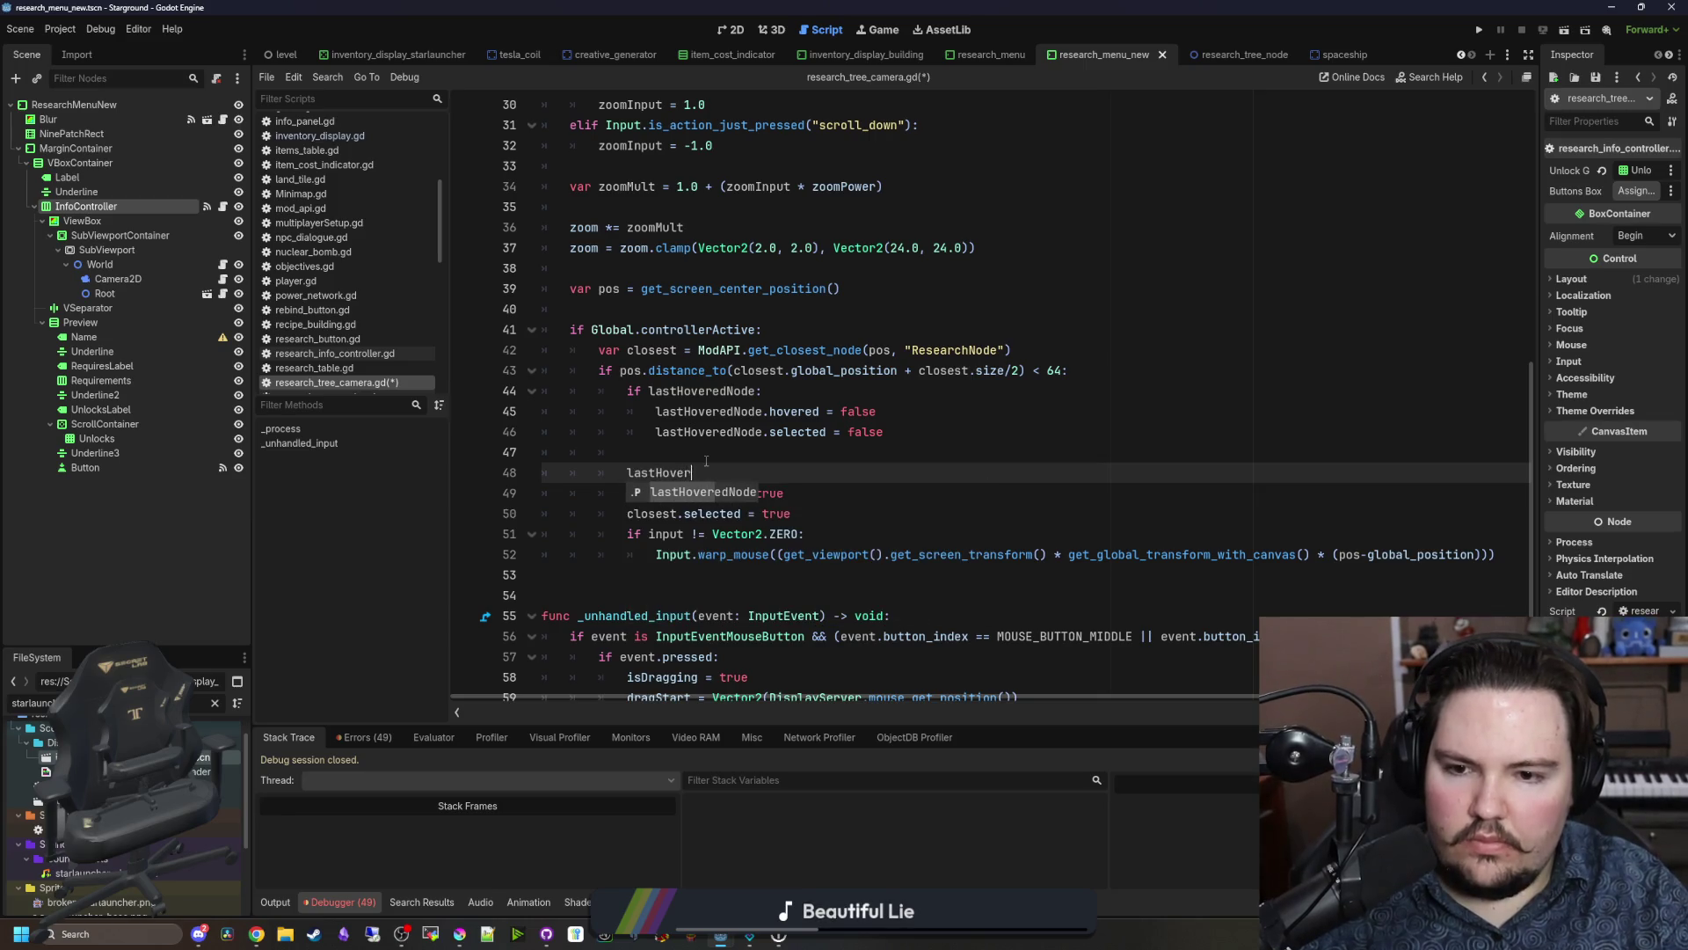
key("Return")
type("= close")
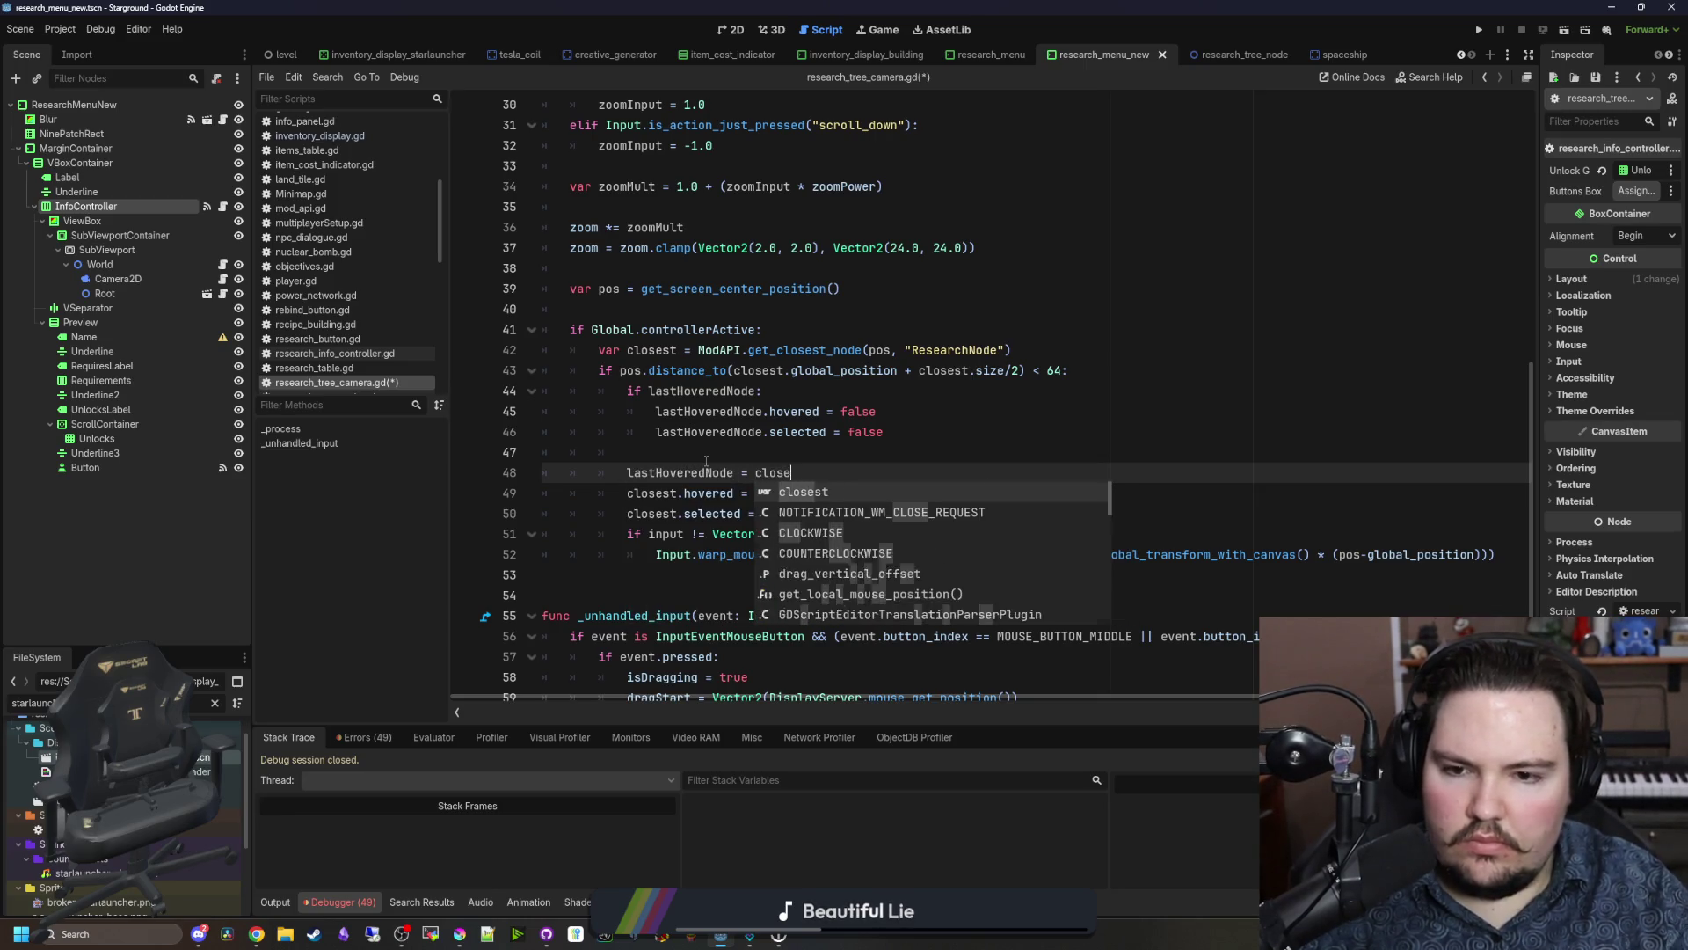
key("Return")
left_click(706, 461)
left_click_drag(836, 467, 639, 459)
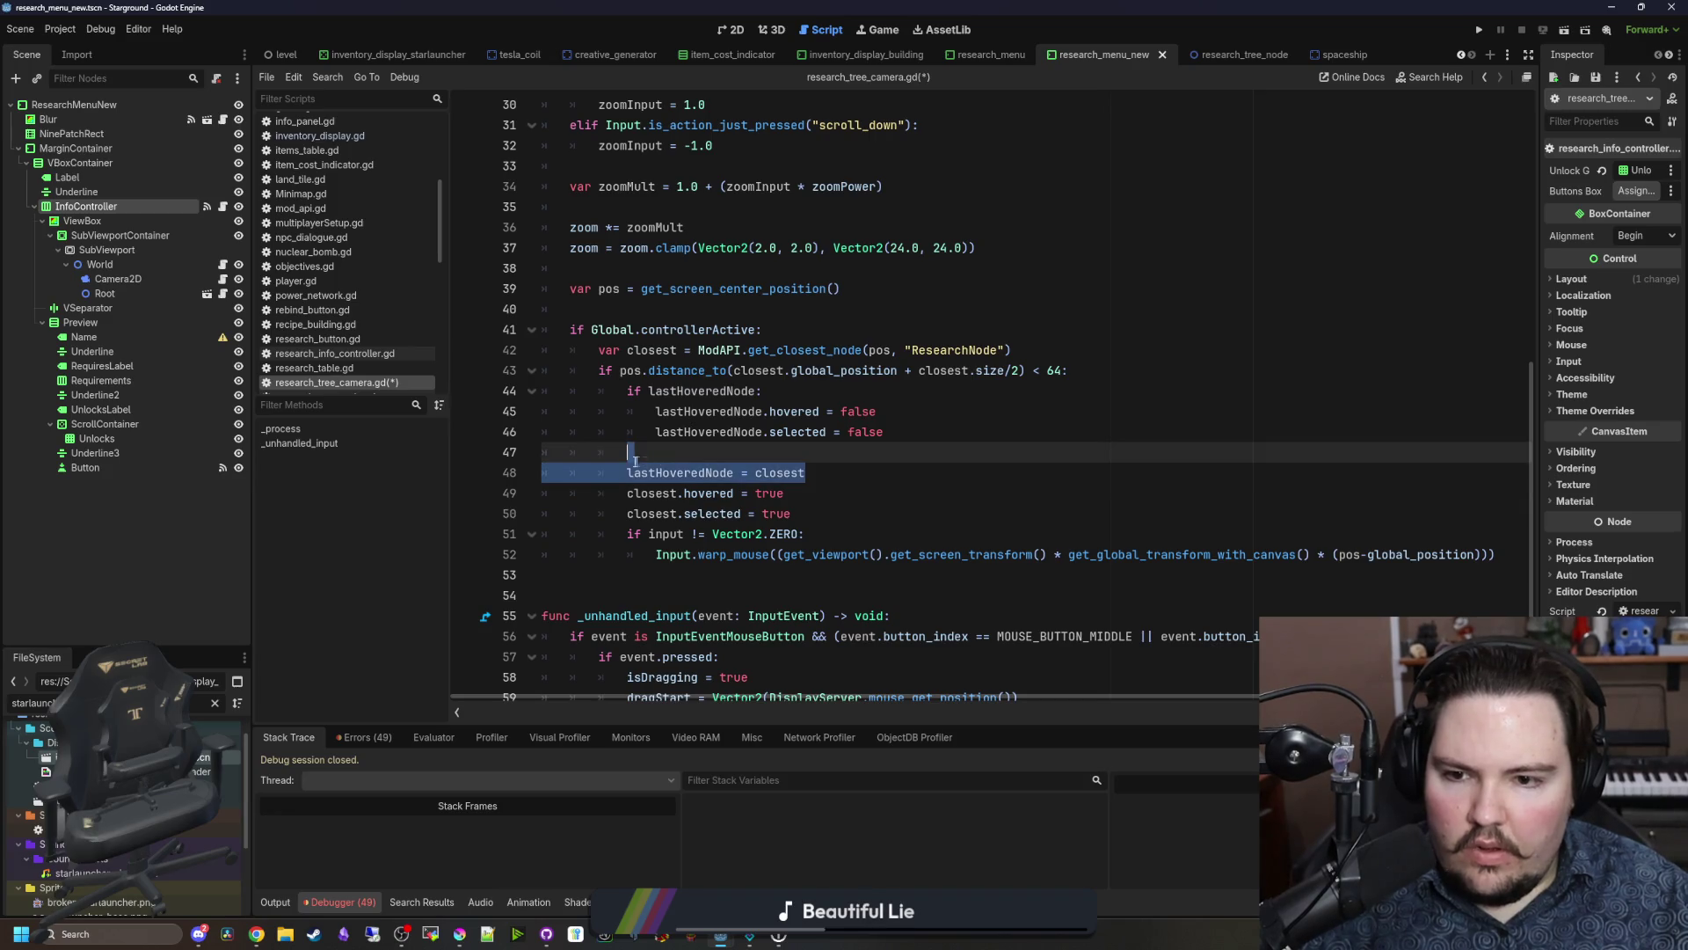
key("ctrl+x")
Step: Move the cut assignment from above the controllerActive check to the line after the warp call
left_click(624, 309)
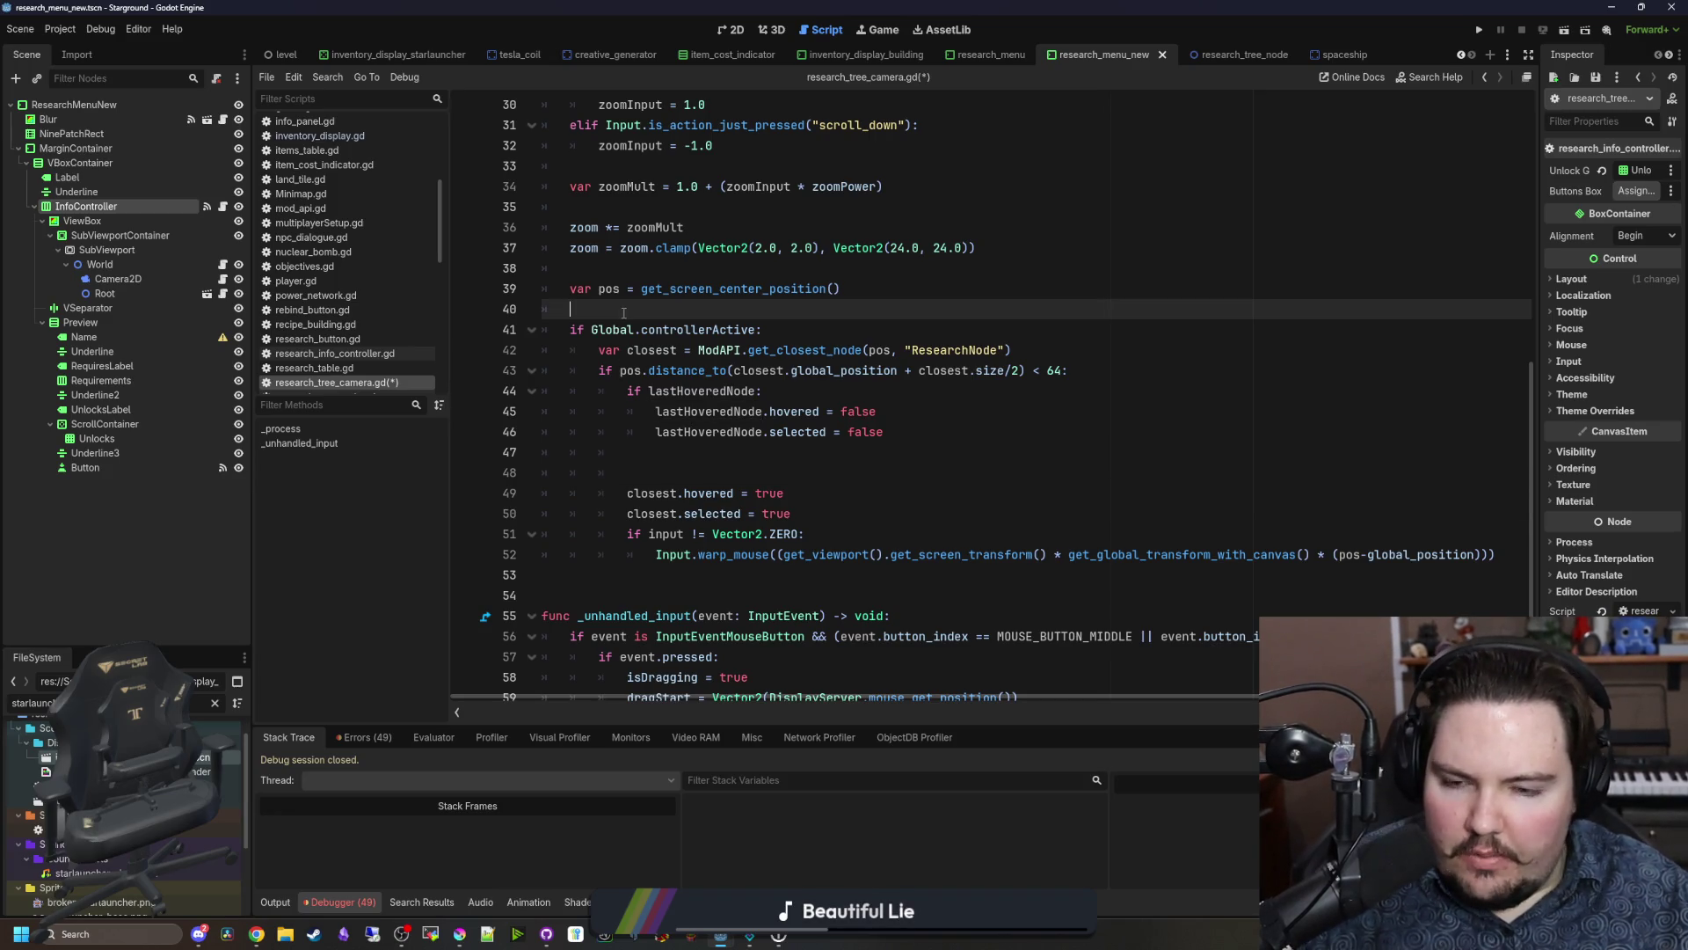
key("ctrl+v")
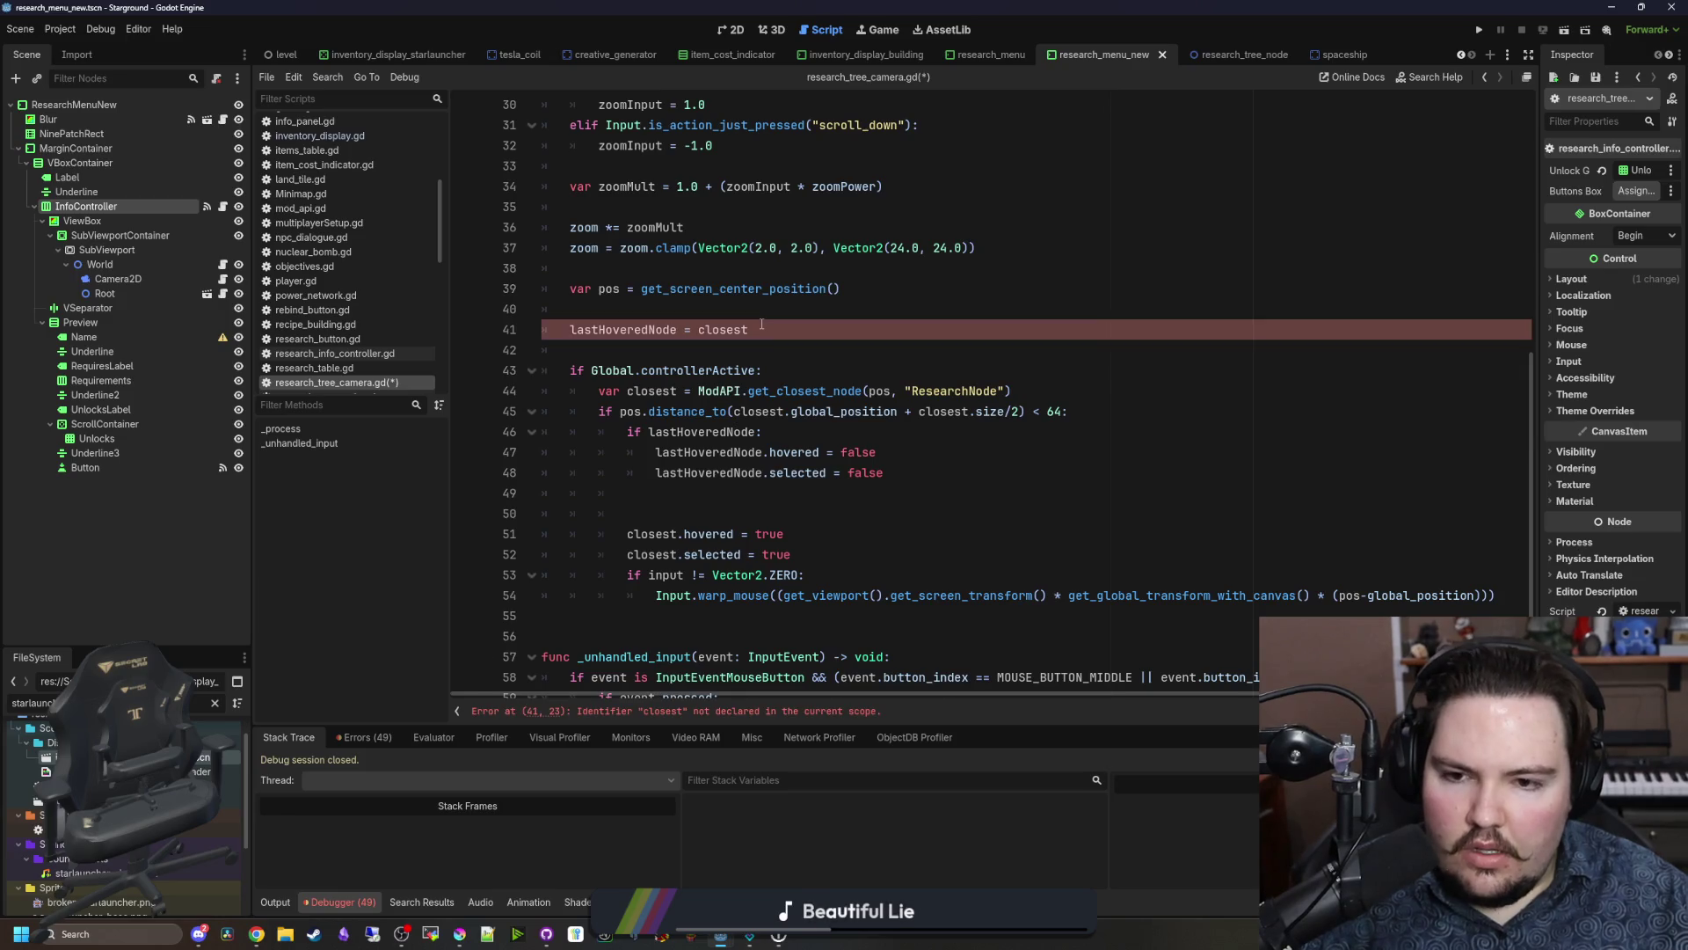
key("BackSpace")
key("BackSpace")
key("BackSpace")
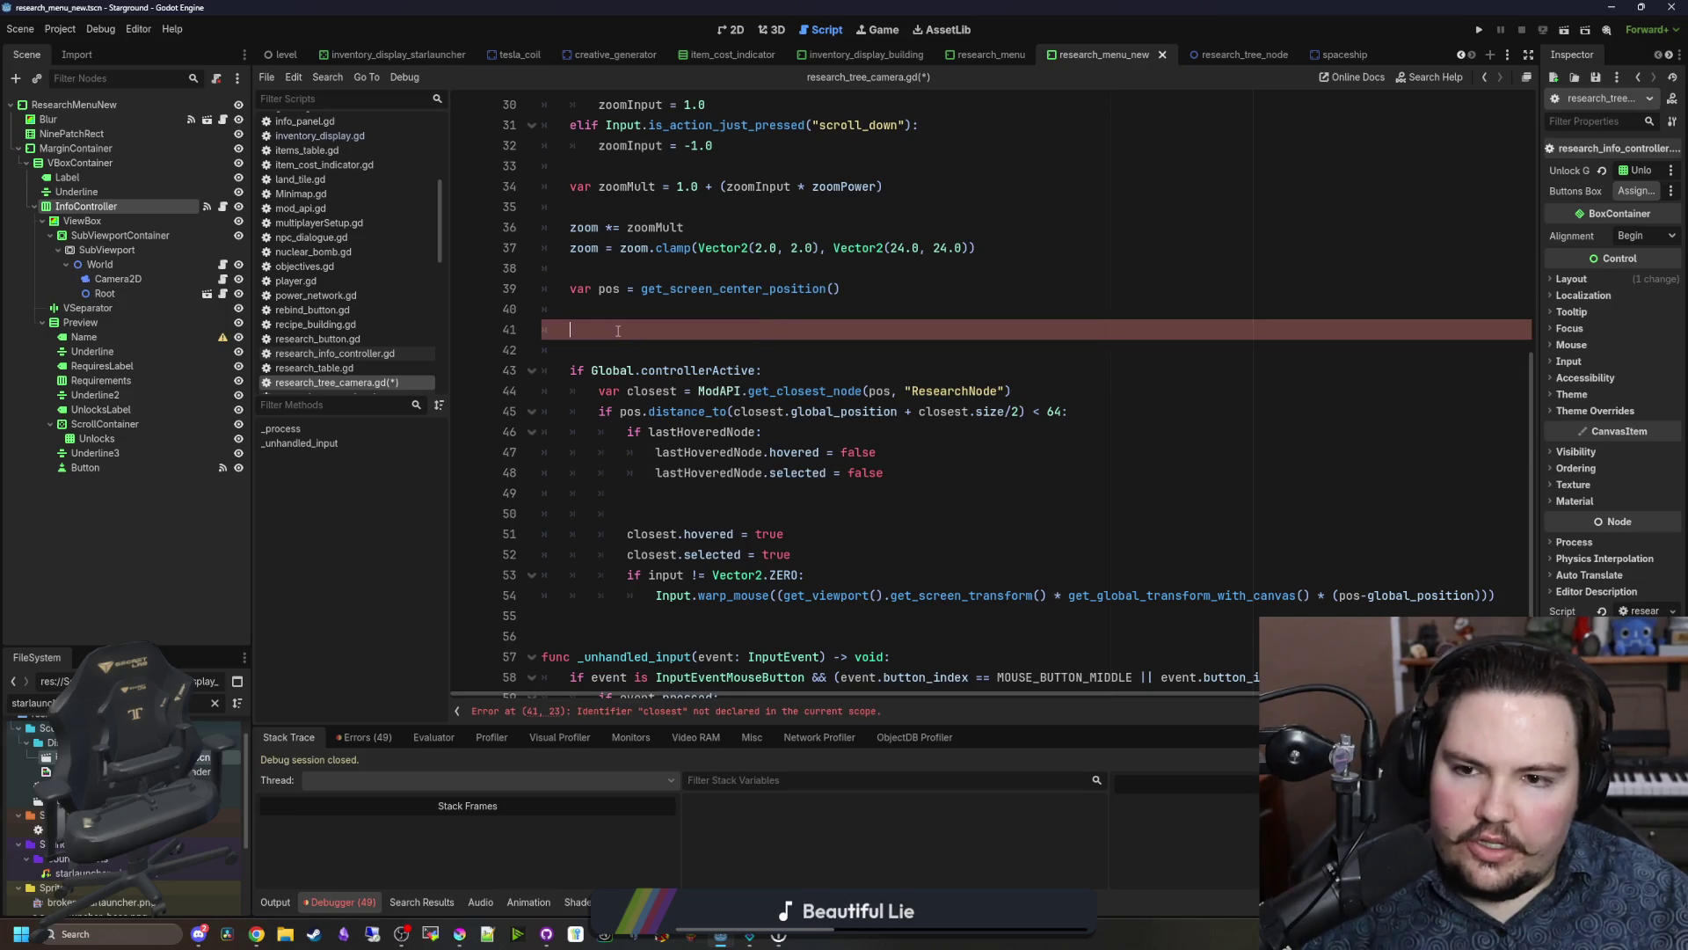
left_click(657, 570)
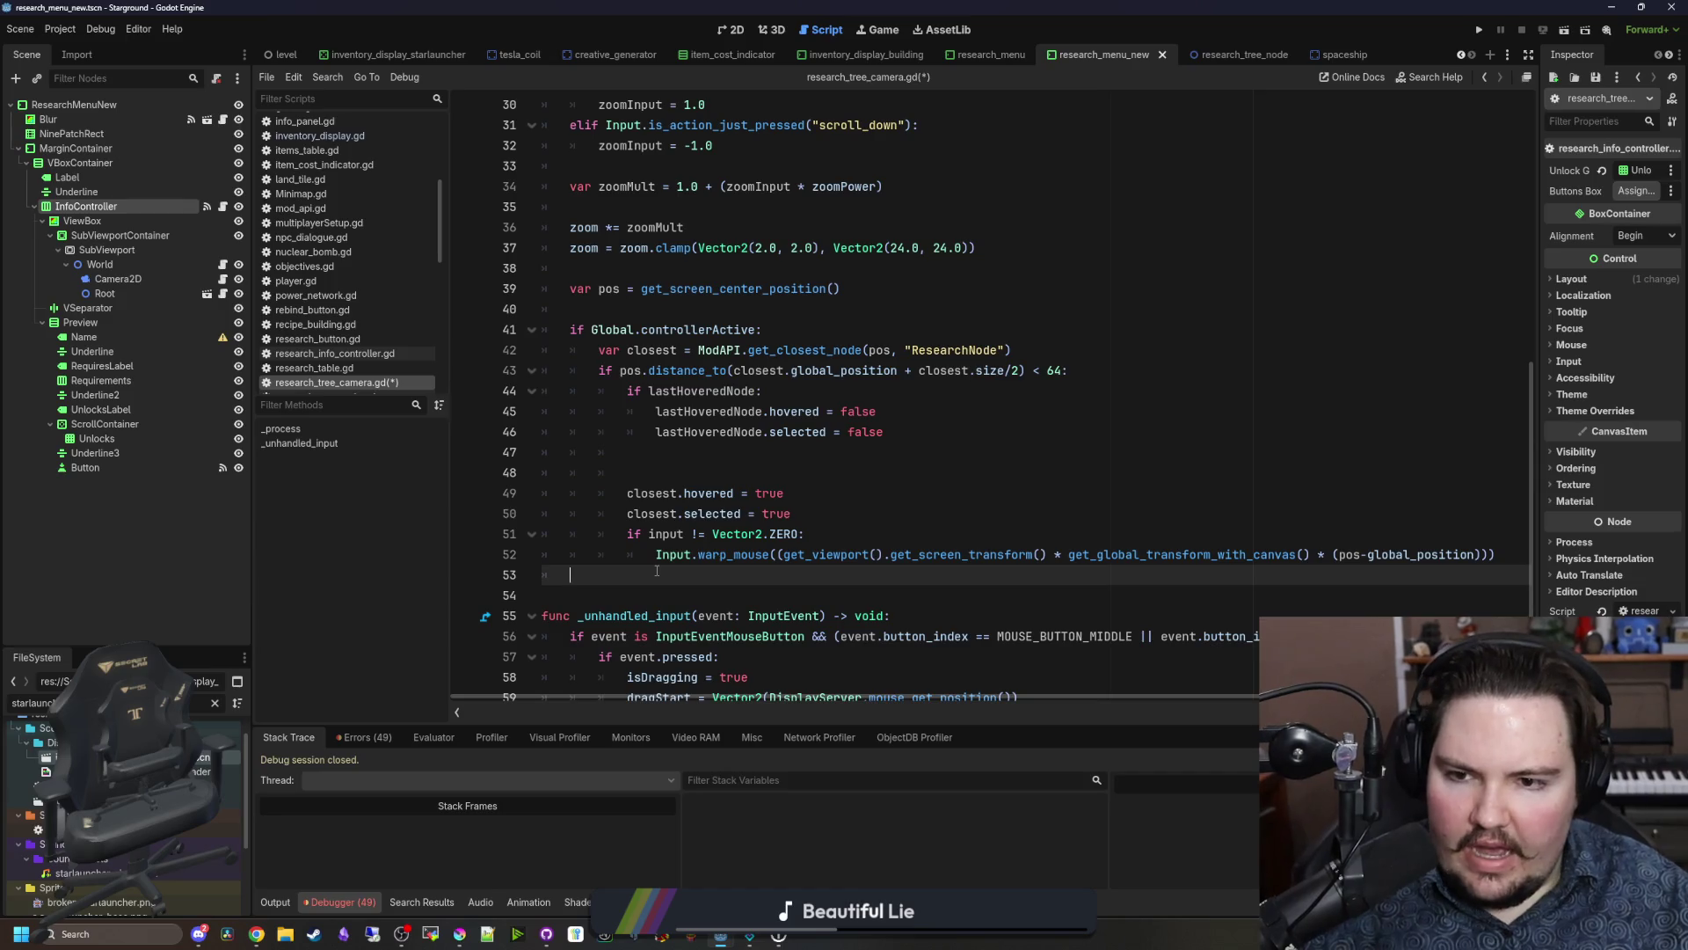
key("Return")
key("ctrl+v")
key("Left")
Step: Change the new line to lastHoveredNode = null and copy the if lastHoveredNode reset block
double_click(715, 595)
type("nul")
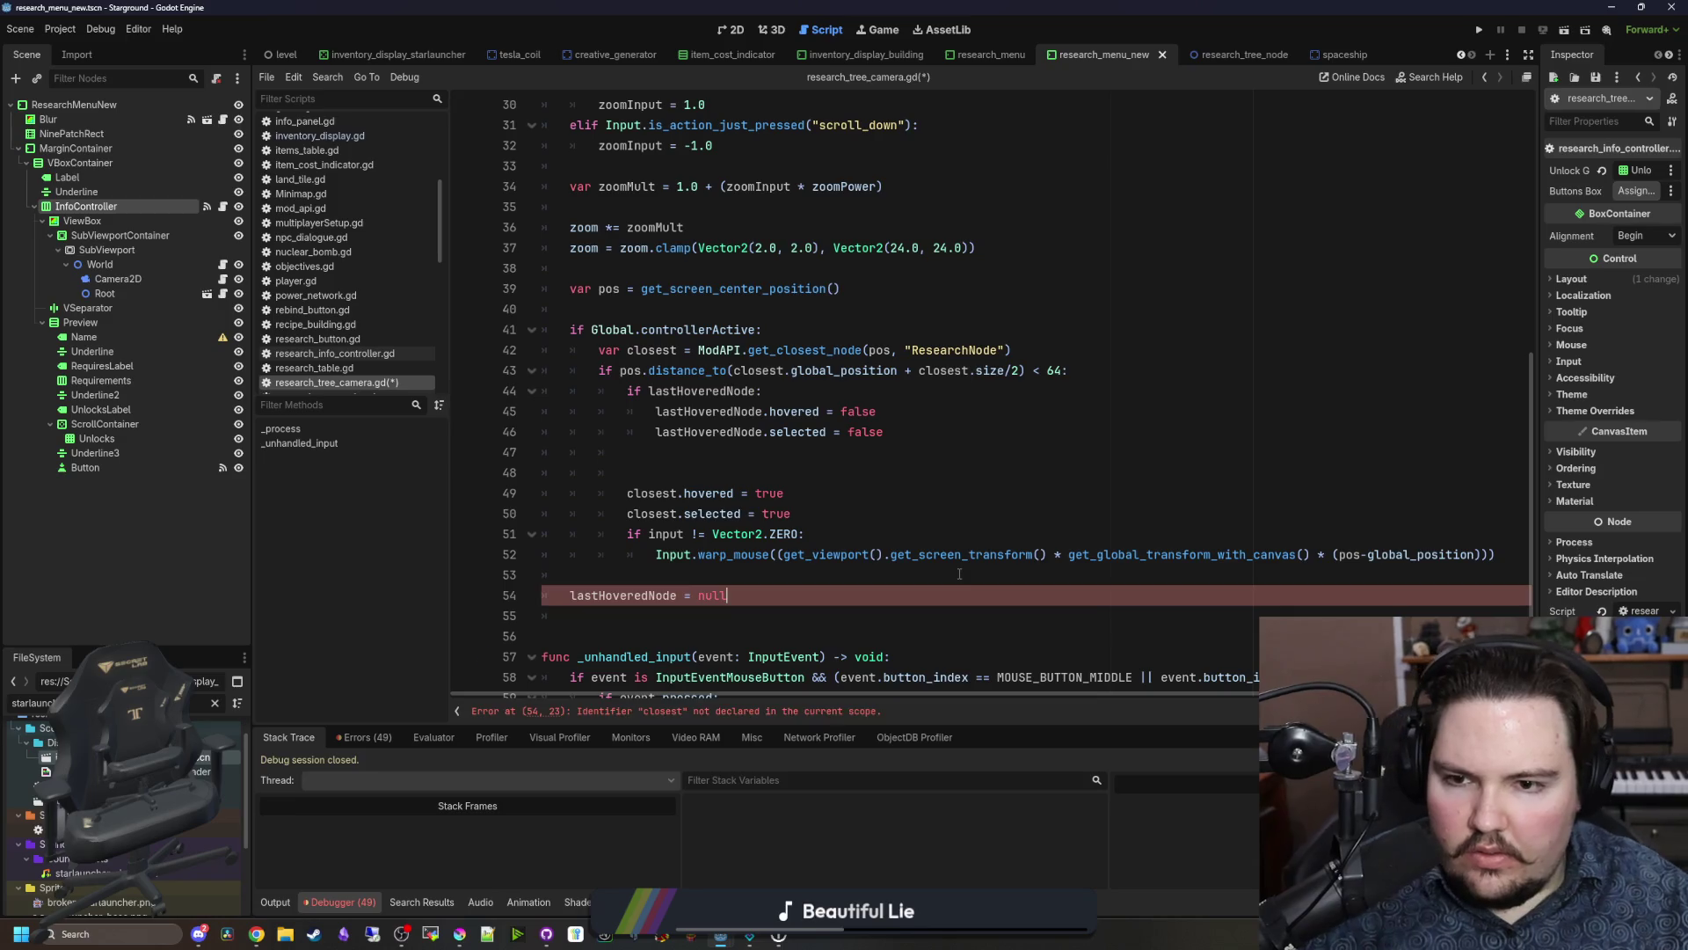
left_click(823, 472)
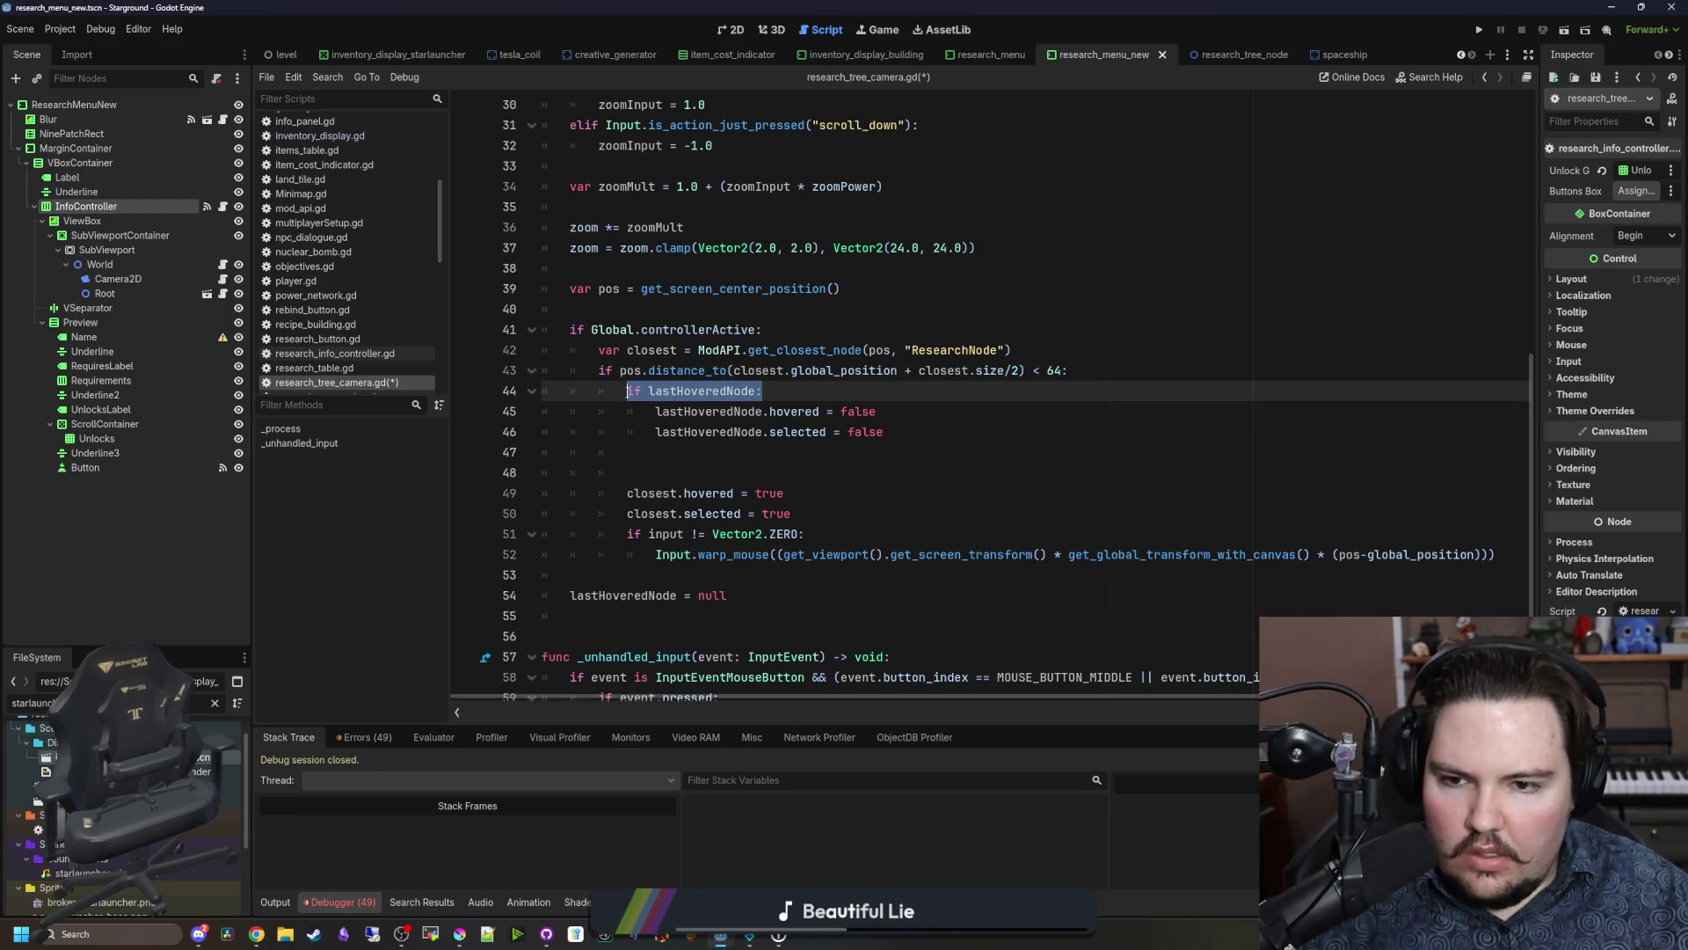
left_click_drag(884, 431, 472, 387)
key("ctrl+c")
Step: Paste the reset block after the warp call, outdent it, and nest the null reset inside it
left_click(612, 570)
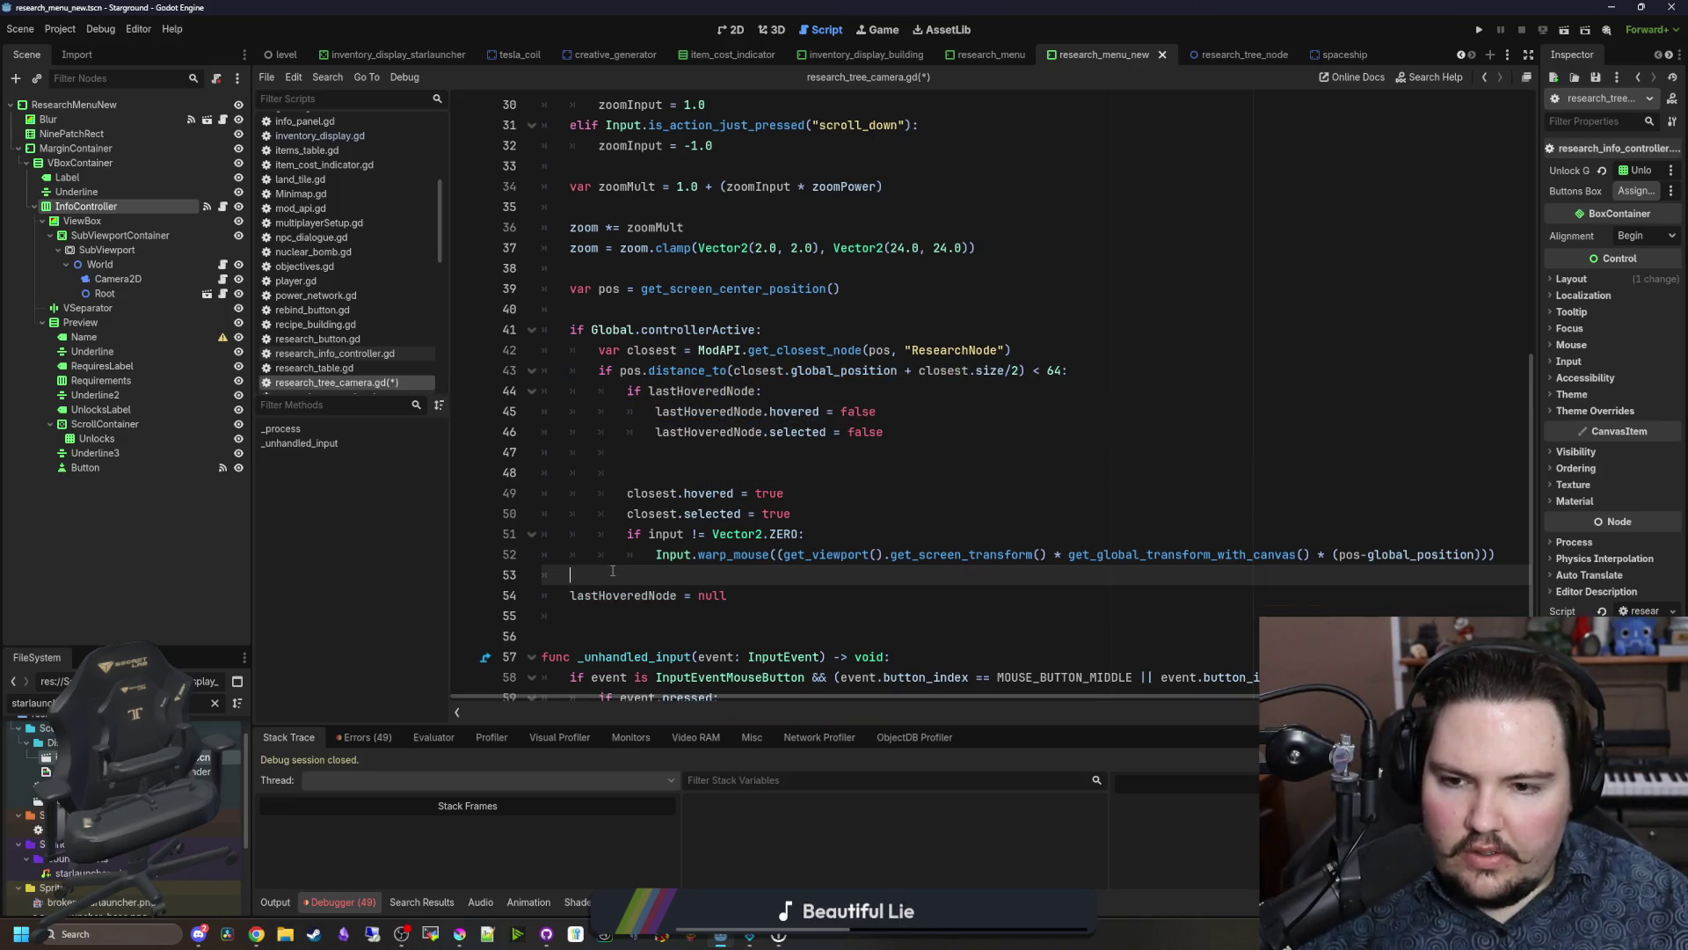
key("Return")
key("ctrl+v")
key("shift+Up")
key("shift+Up")
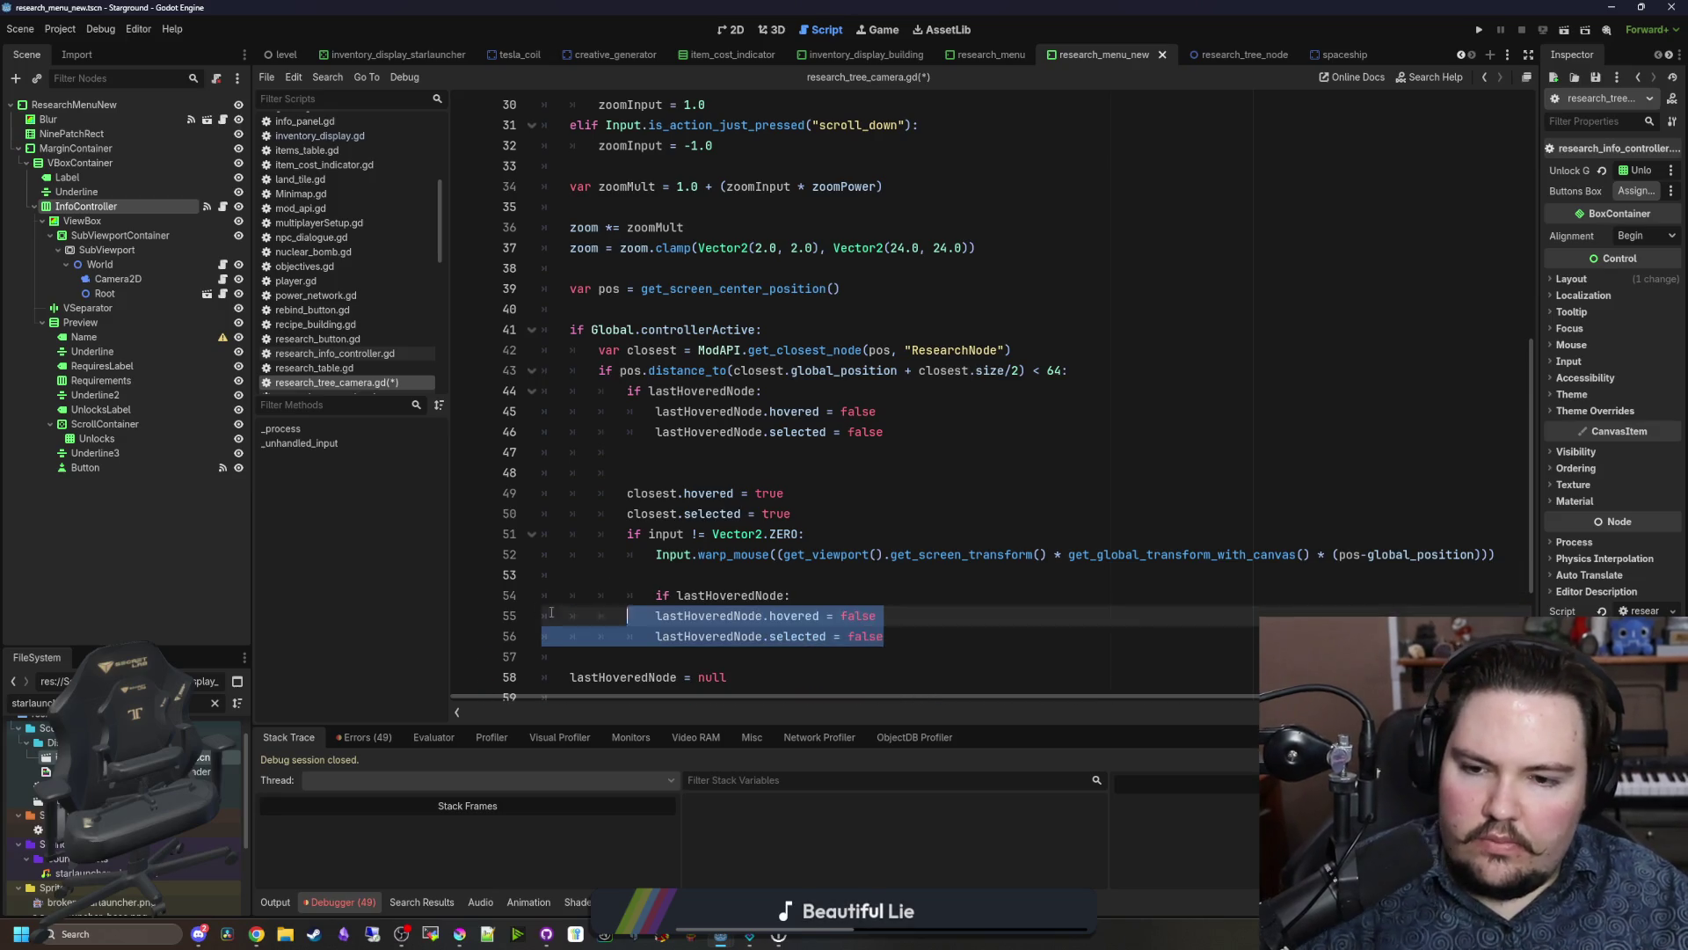
key("shift+Tab")
key("shift+Tab")
left_click(602, 594)
key("BackSpace")
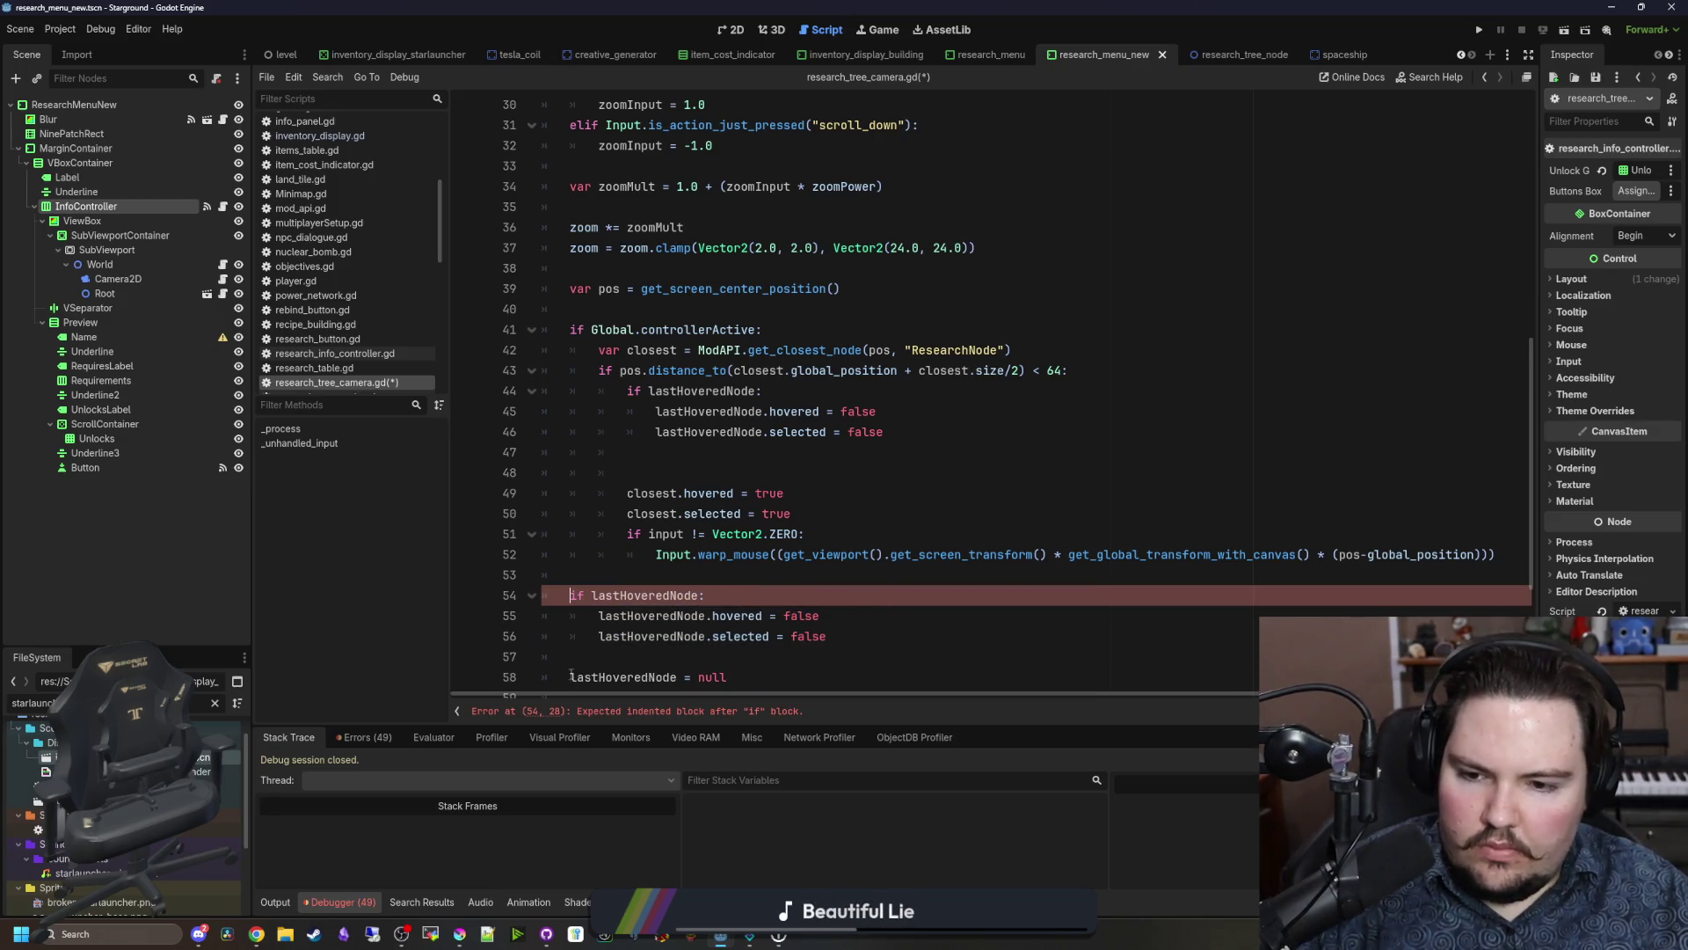
left_click(571, 677)
key("Tab")
key("Up")
key("BackSpace")
key("BackSpace")
scroll(616, 642, "down", 1)
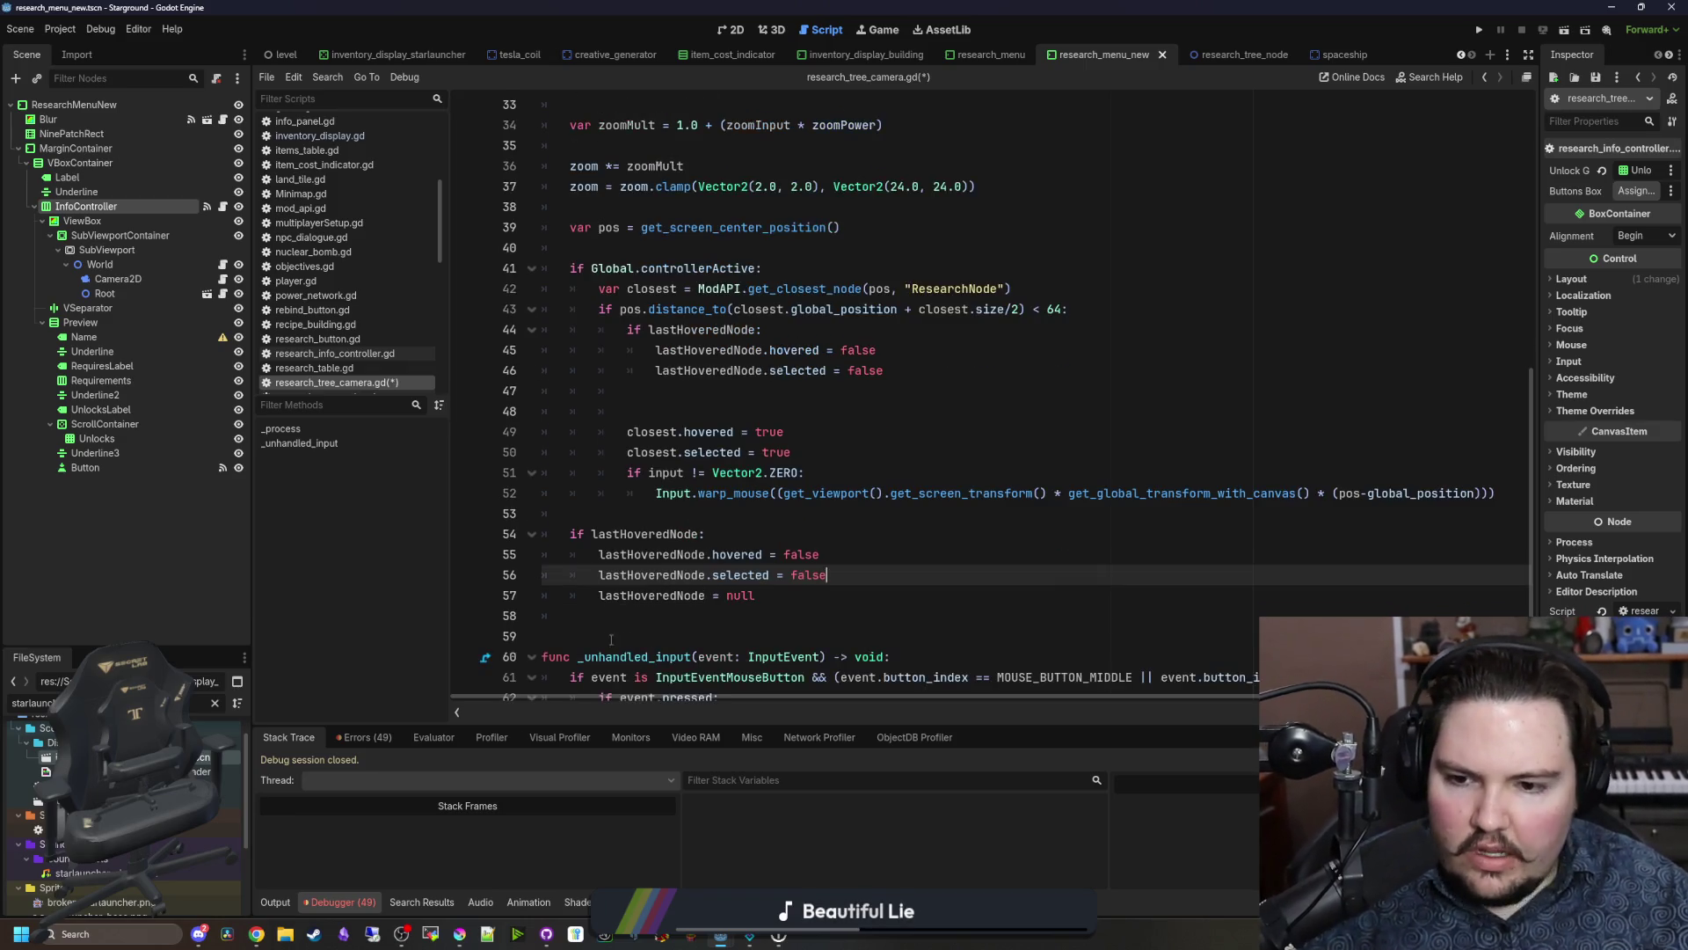
left_click(576, 623)
Step: Add lastHoveredNode = closest in the proximity branch
scroll(576, 625, "up", 1)
left_click(722, 463)
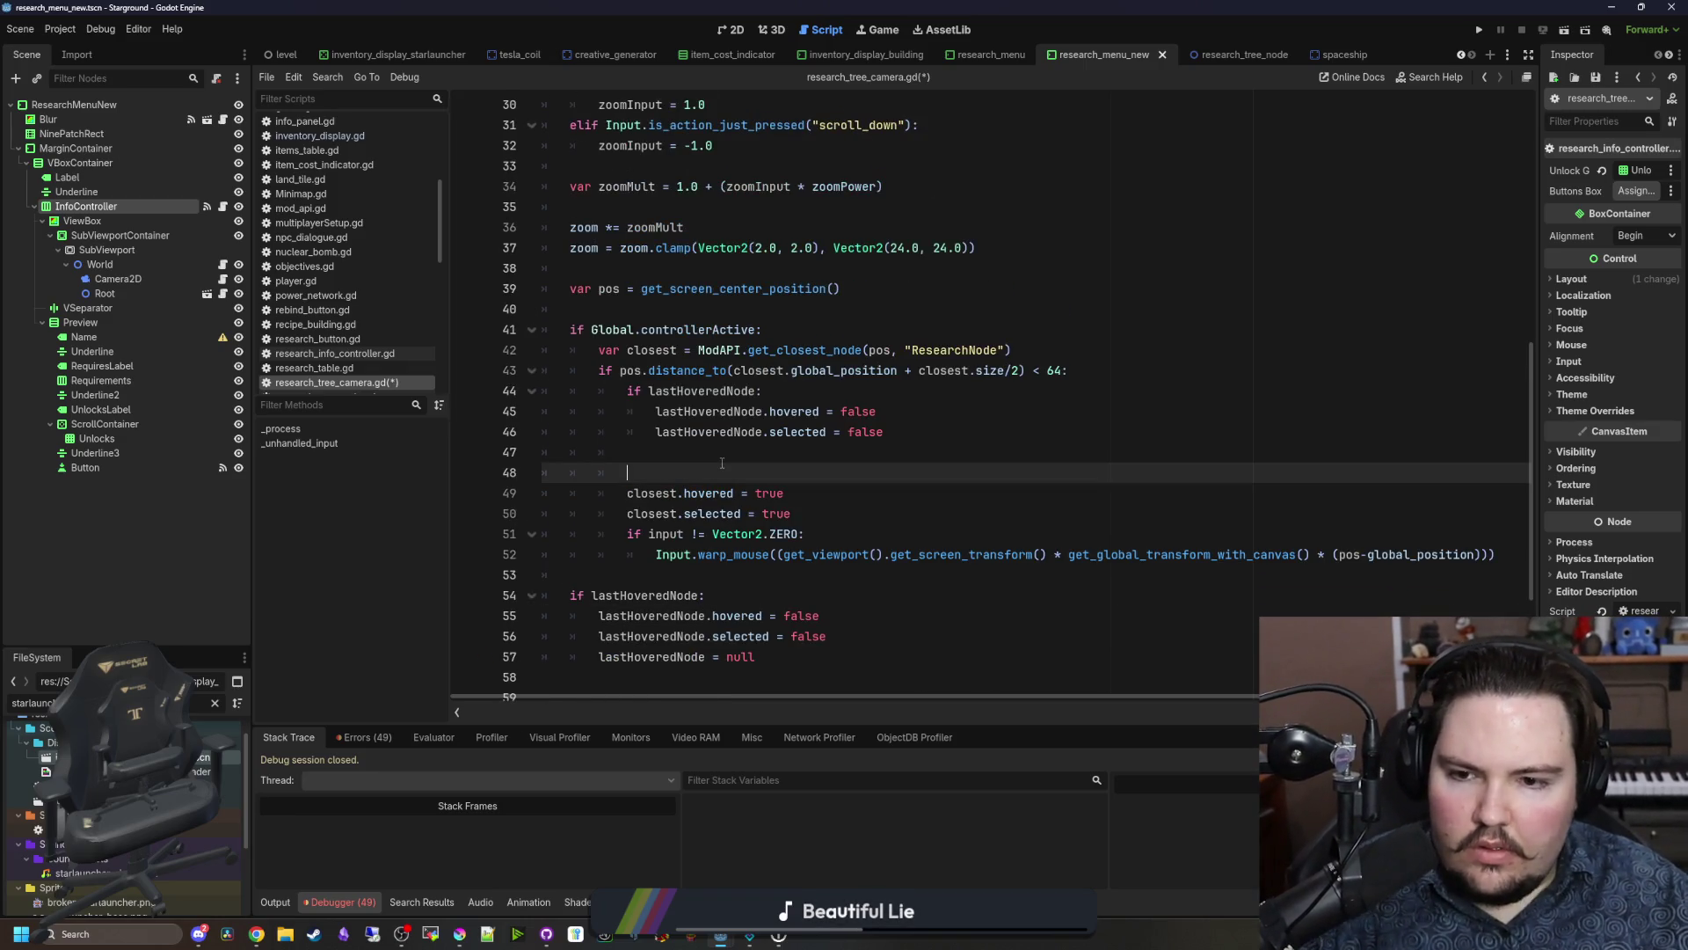
key("BackSpace")
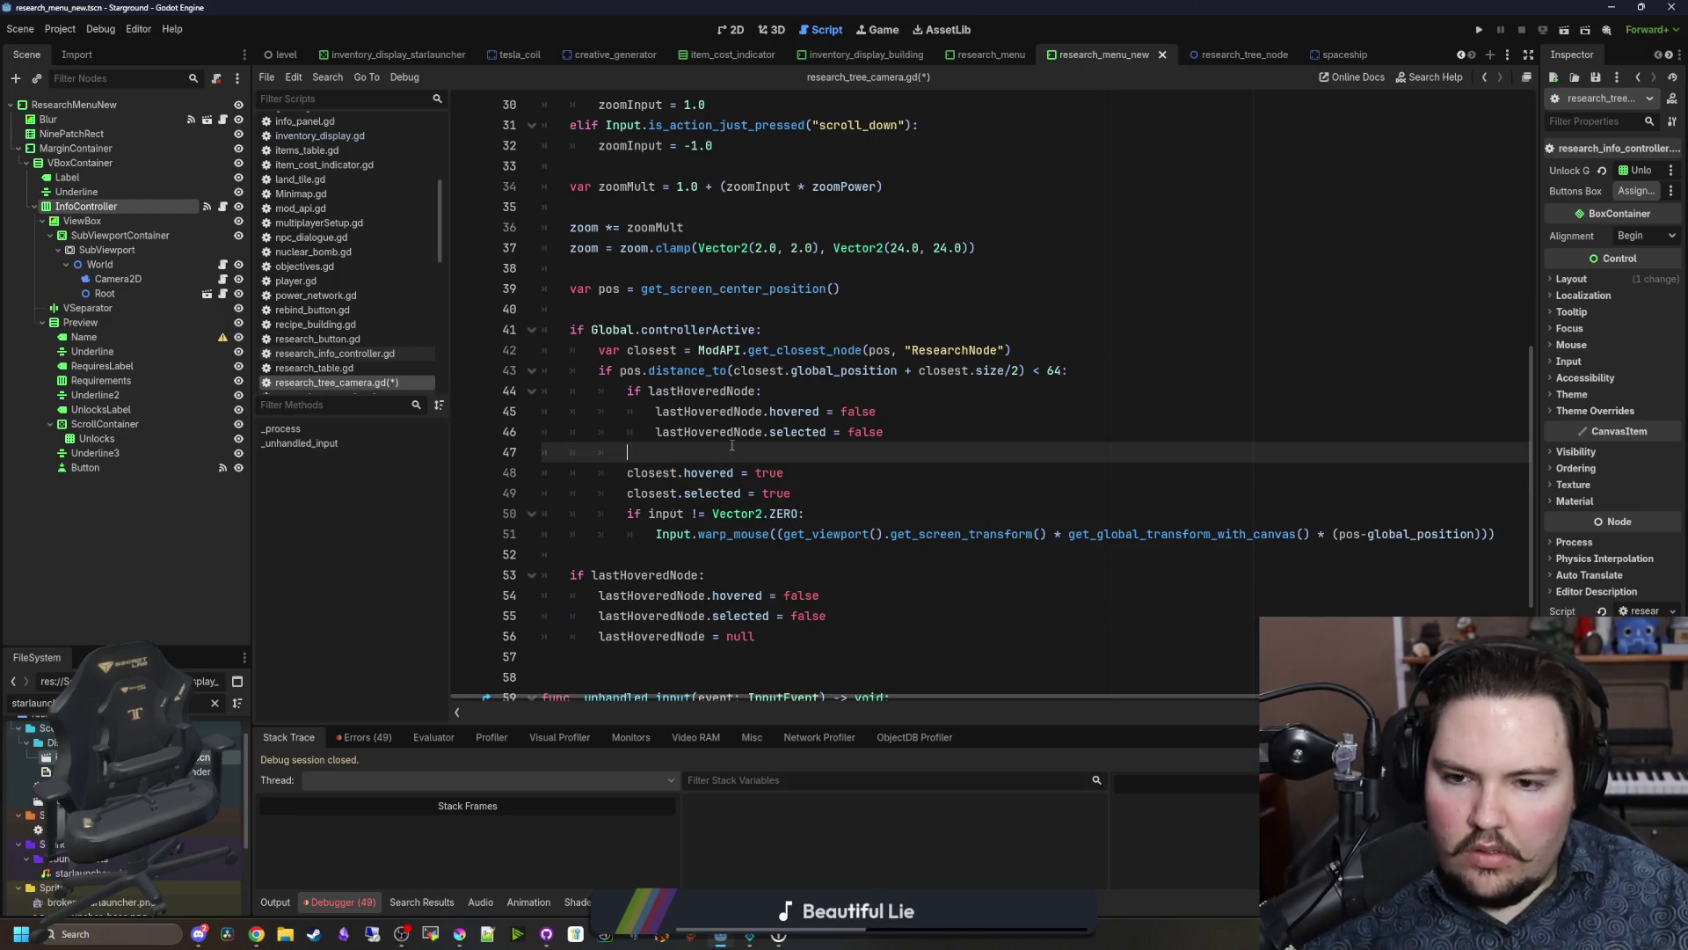
key("Return")
key("Return")
key("Up")
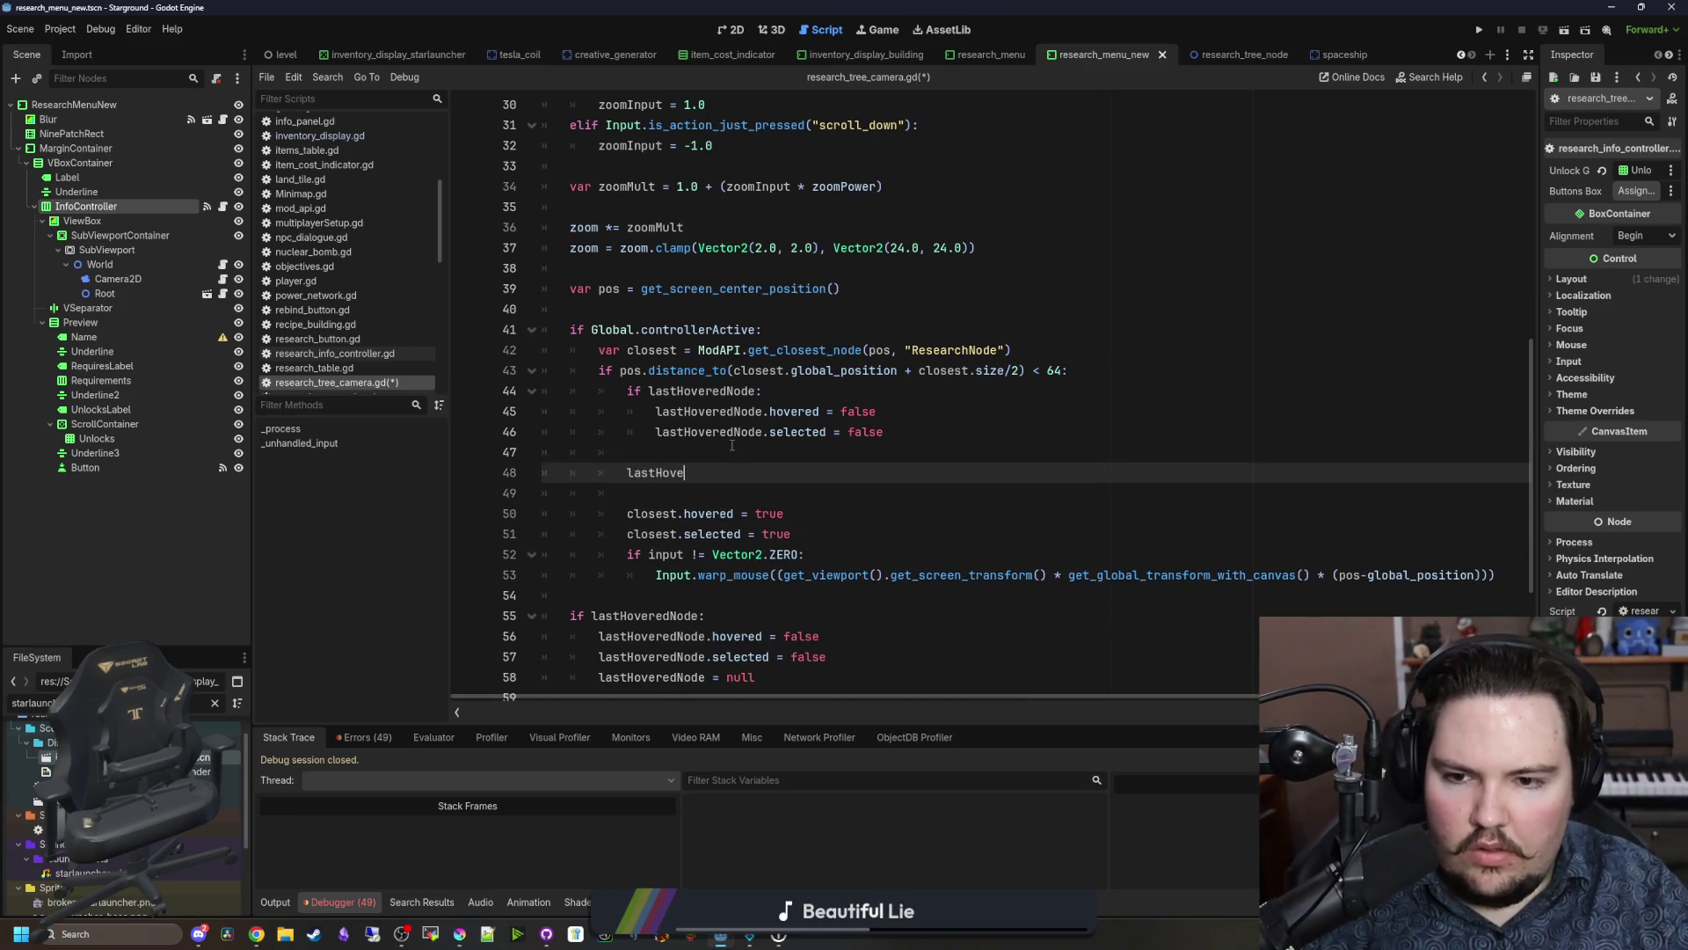
type("Node = closest")
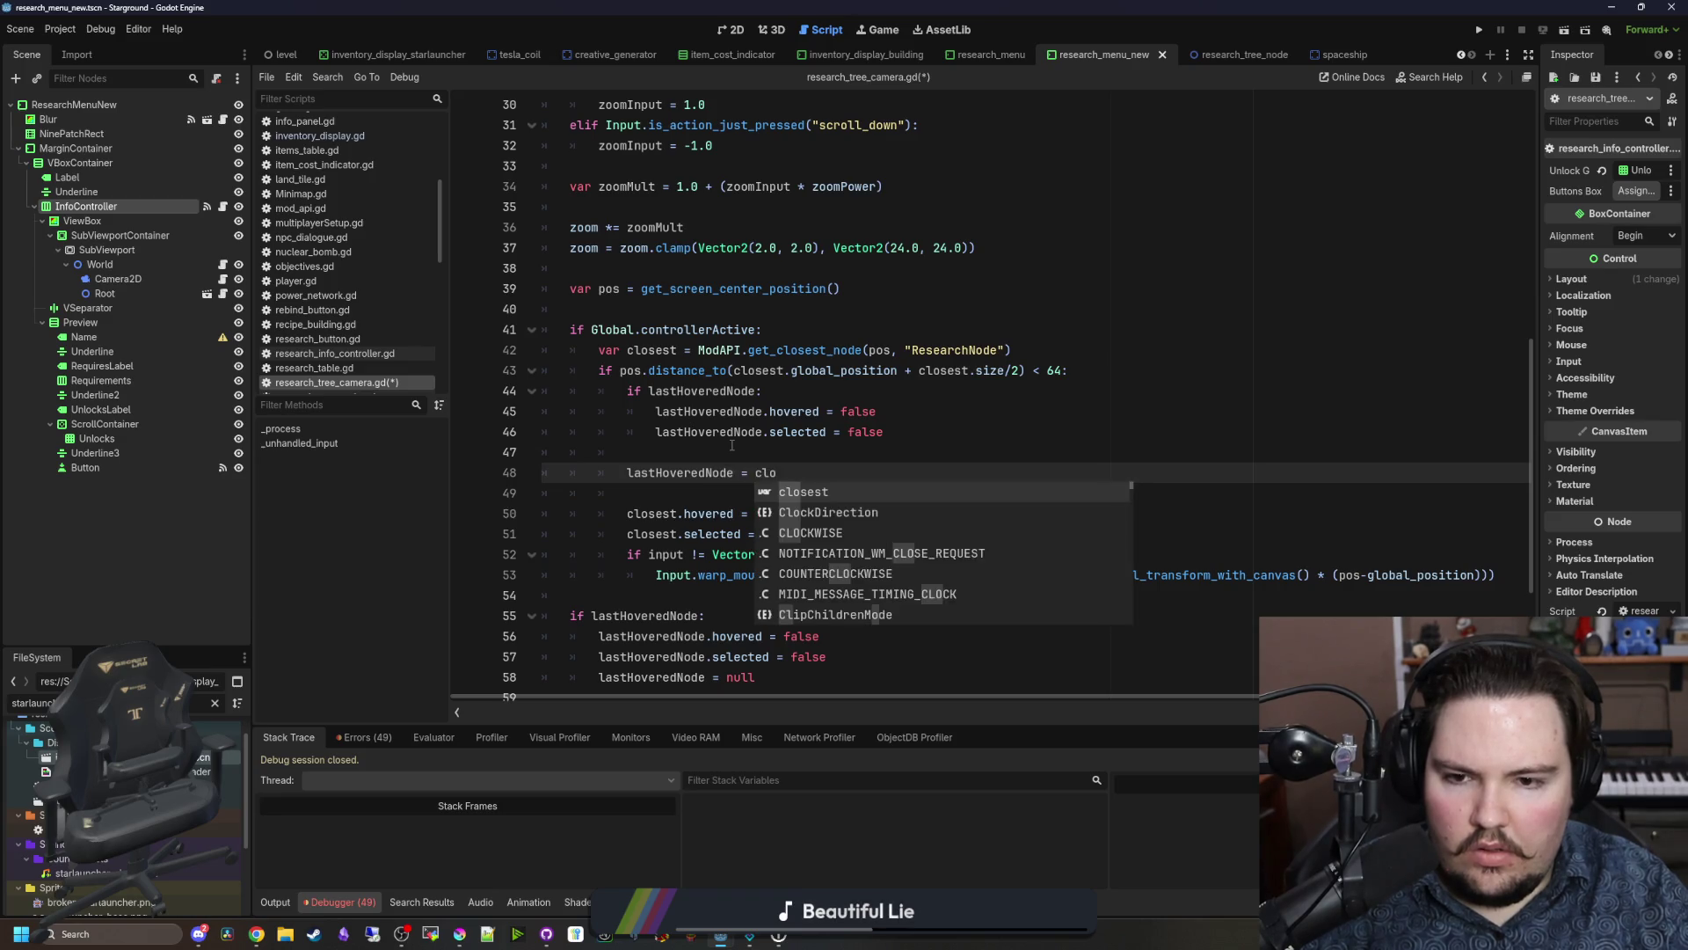
Step: Replace closest with lastHoveredNode in the hovered and selected assignments, then save the script
double_click(679, 472)
key("ctrl+c")
double_click(650, 513)
key("ctrl+v")
left_click(651, 533)
double_click(650, 533)
key("ctrl+v")
left_click(851, 474)
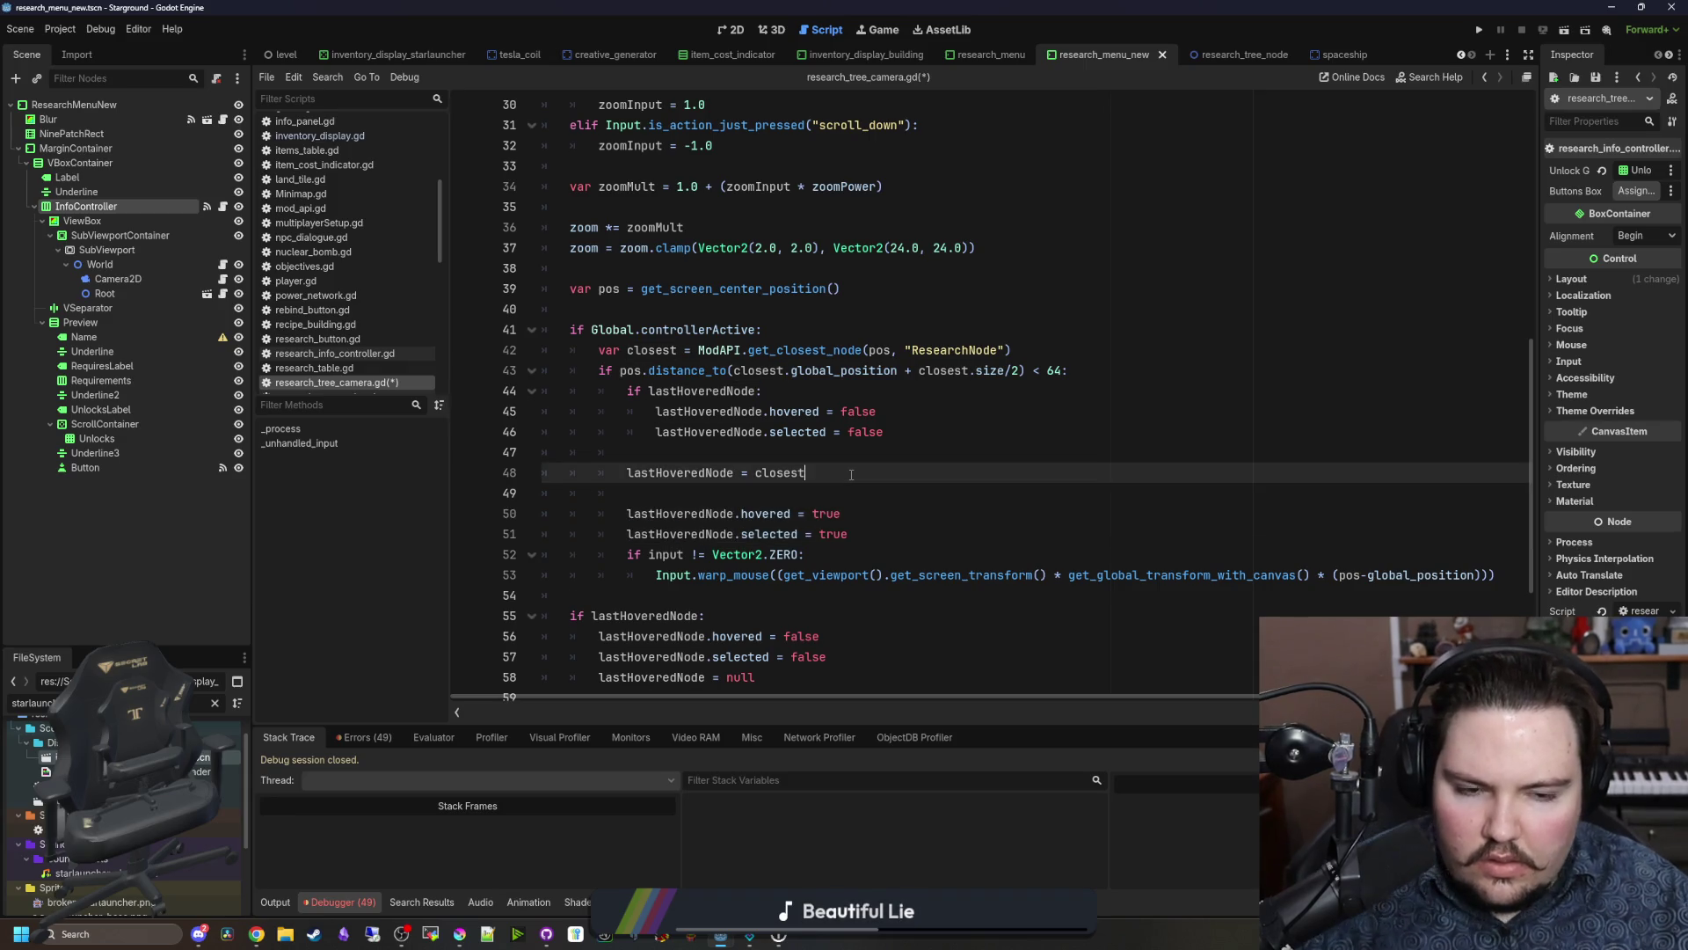
scroll(851, 474, "down", 2)
left_click(743, 475)
key("ctrl+s")
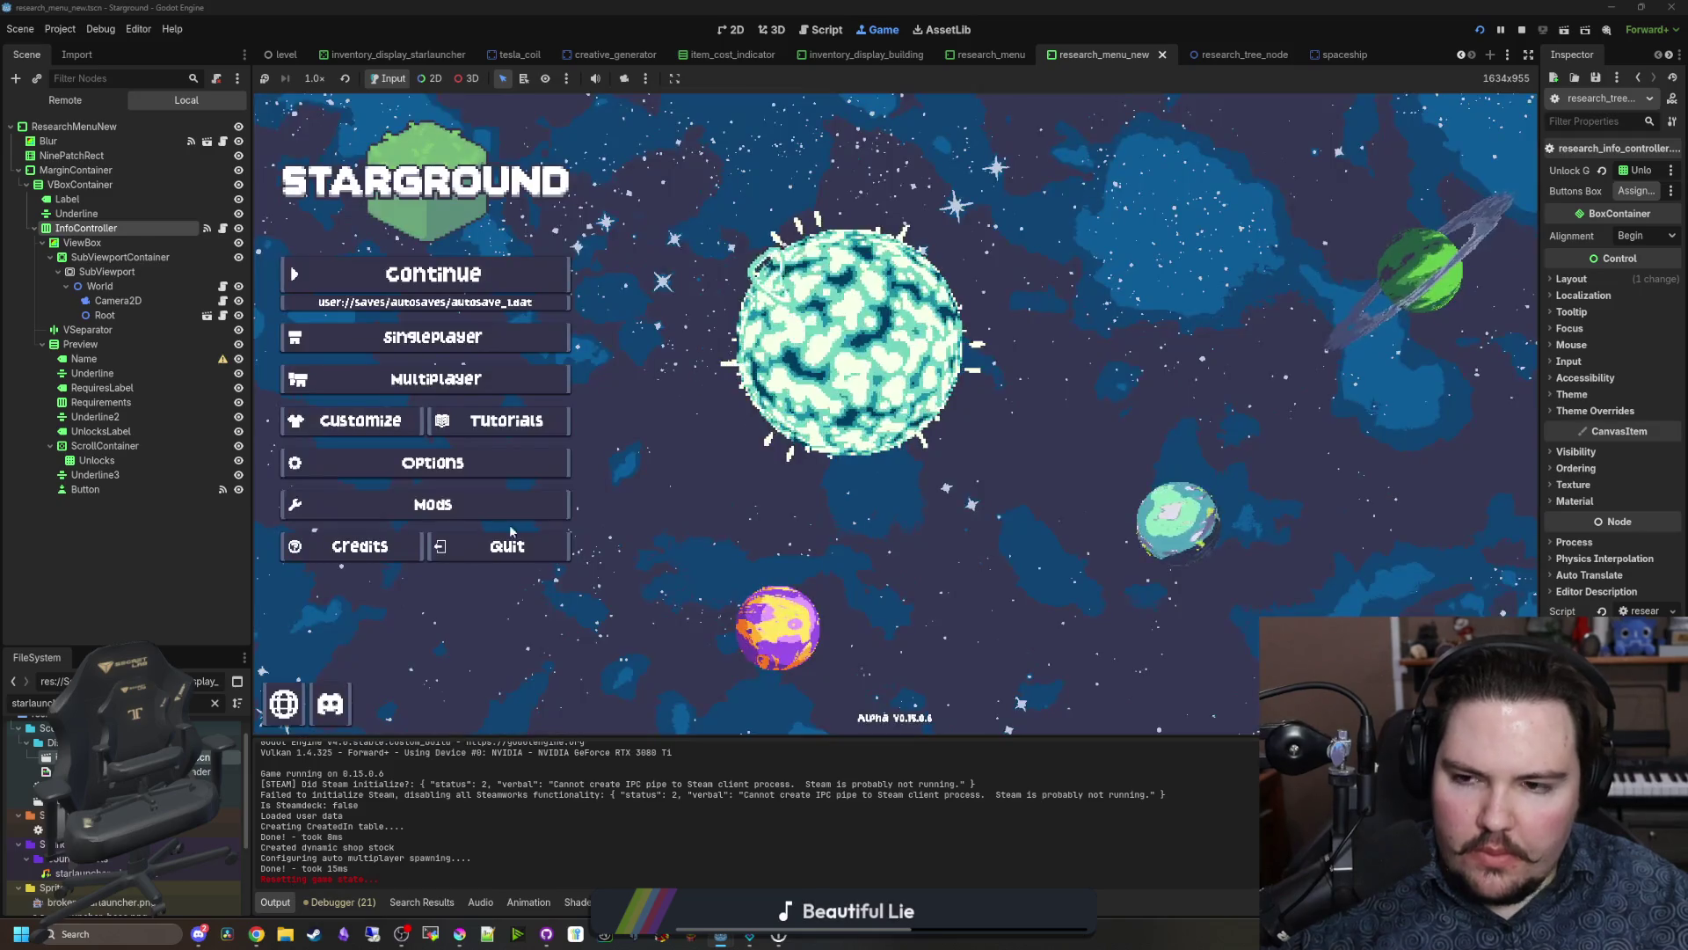
Step: Load the saved game via Singleplayer and Continue, triggering the line 43 Nil global_position error
left_click(431, 337)
left_click(542, 288)
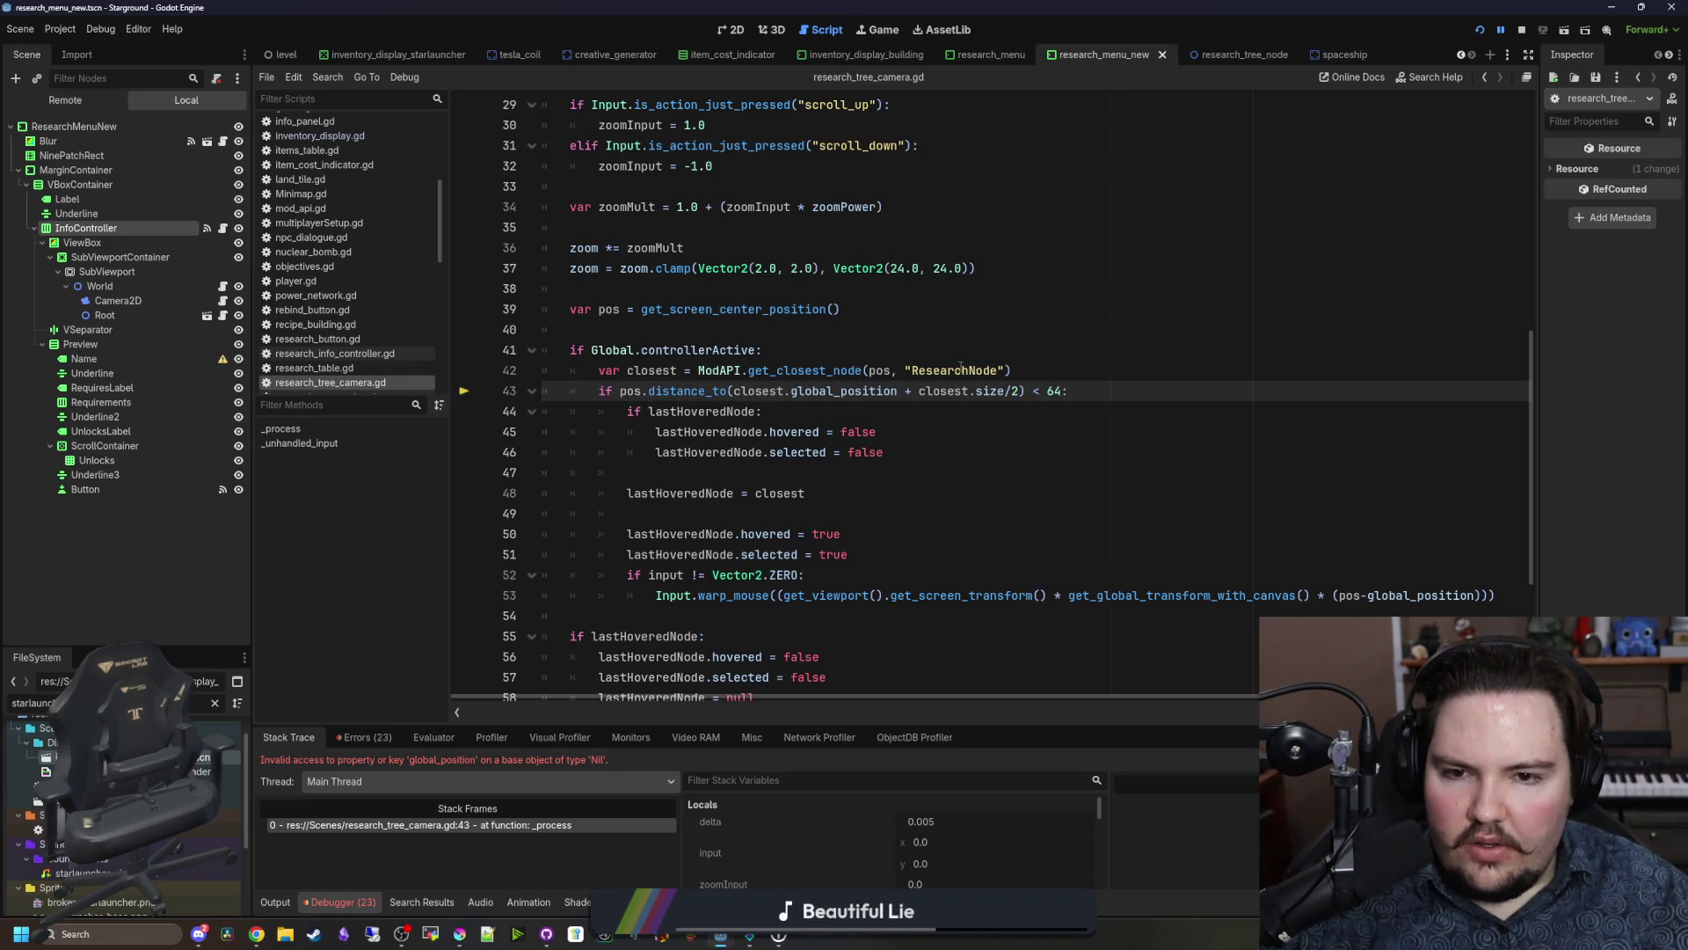
Step: Wrap the distance check in an 'if closest:' guard, then switch to research_tree_node.gd
left_click(1055, 370)
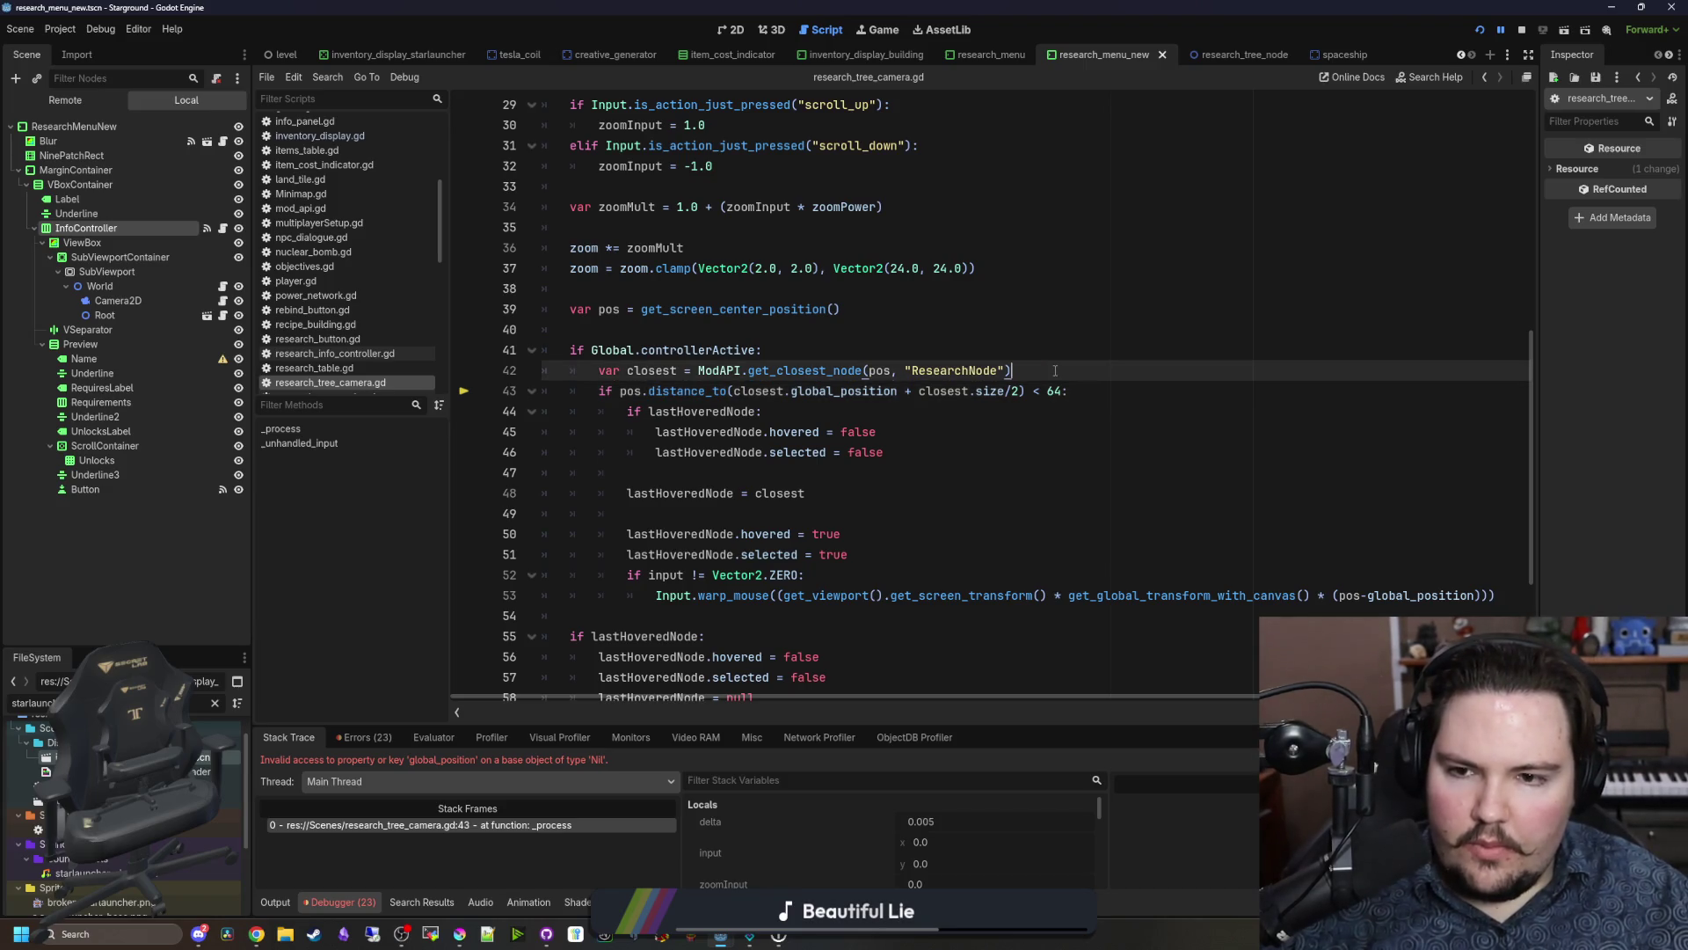
key("Return")
type("if closest:")
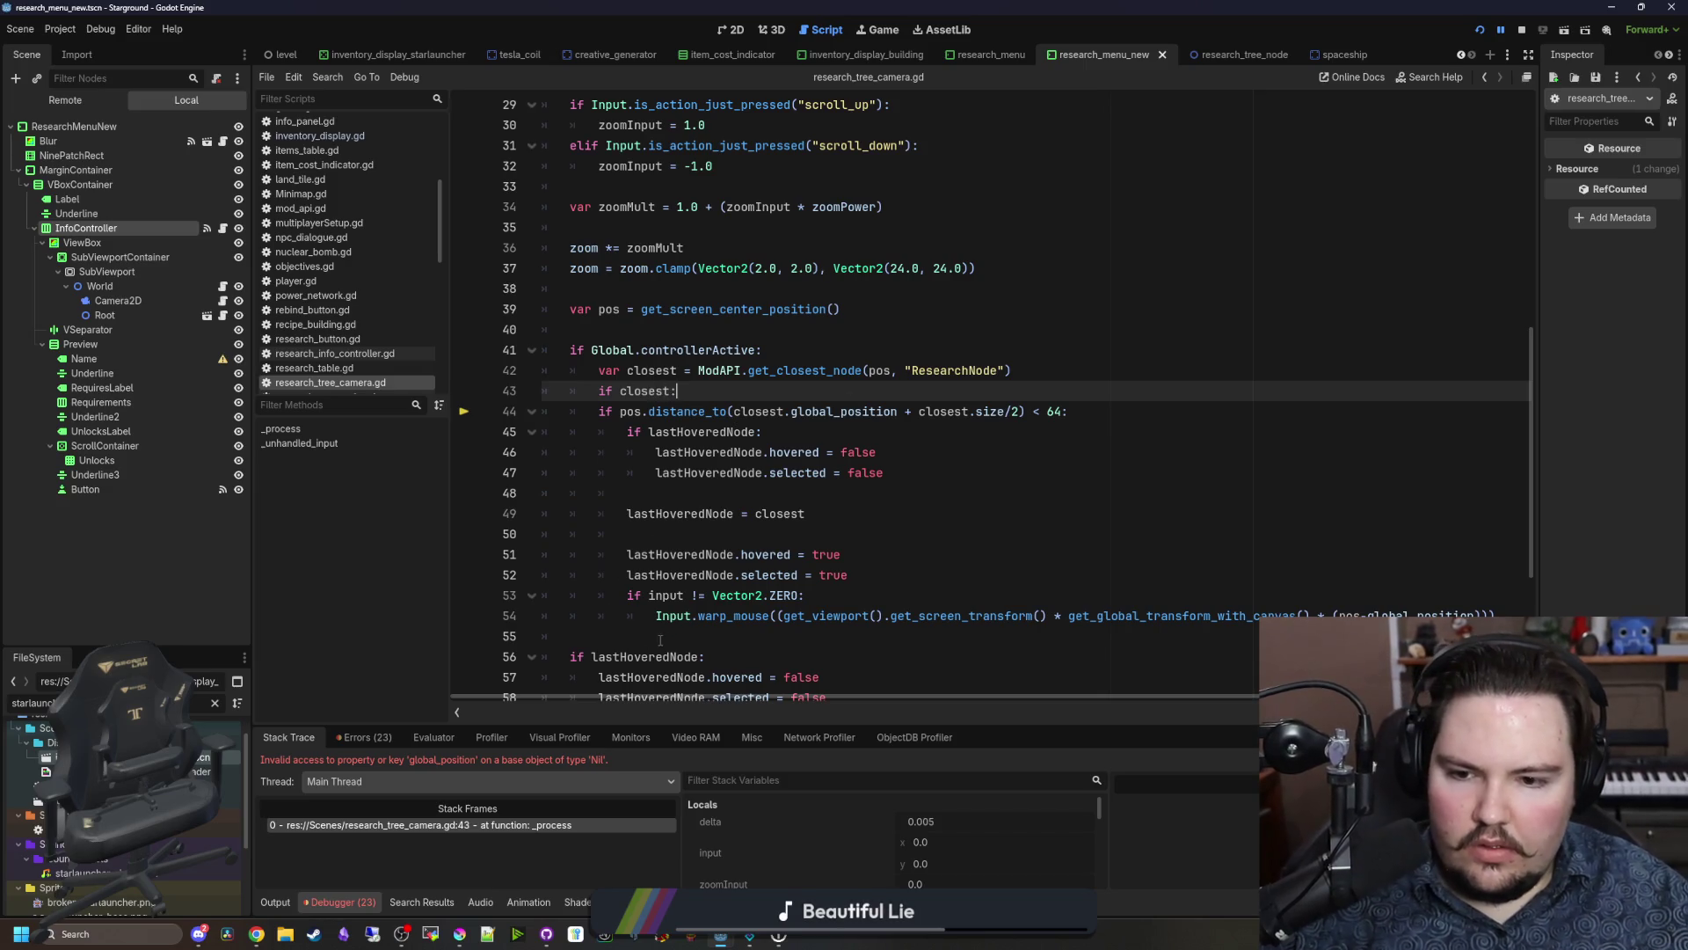
mouse_move(1513, 616)
left_mouse_down()
mouse_move(668, 412)
mouse_move(550, 412)
left_mouse_up()
key("Tab")
left_click(689, 391)
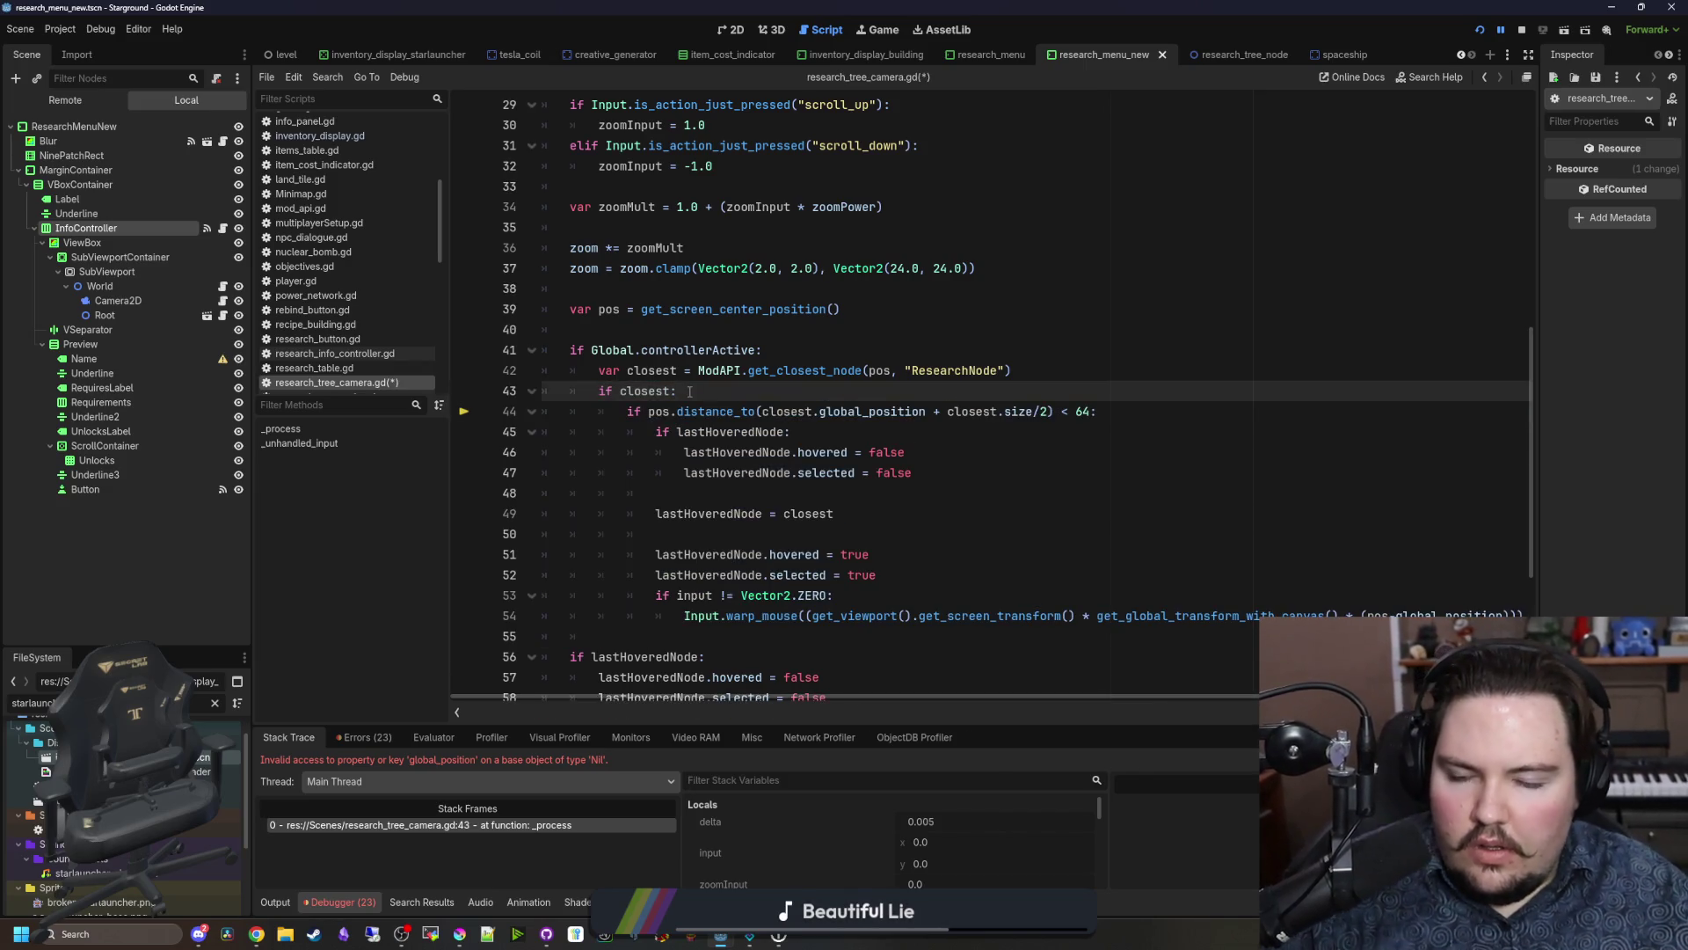
left_click(705, 327)
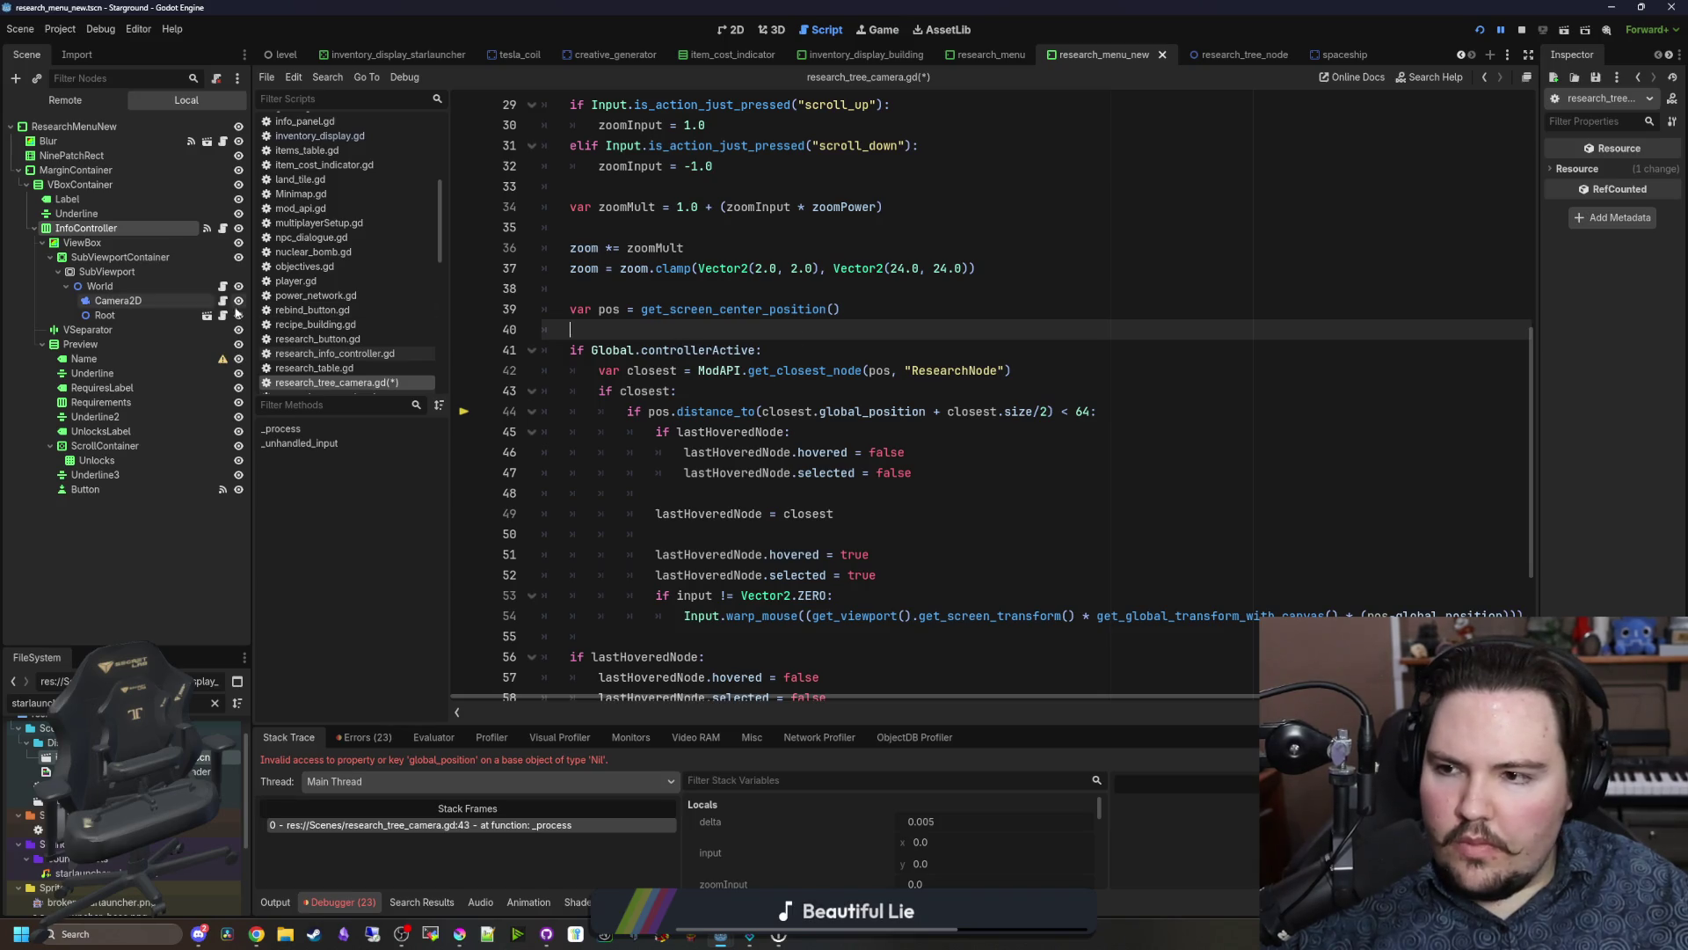
left_click(222, 315)
scroll(738, 422, "down", 5)
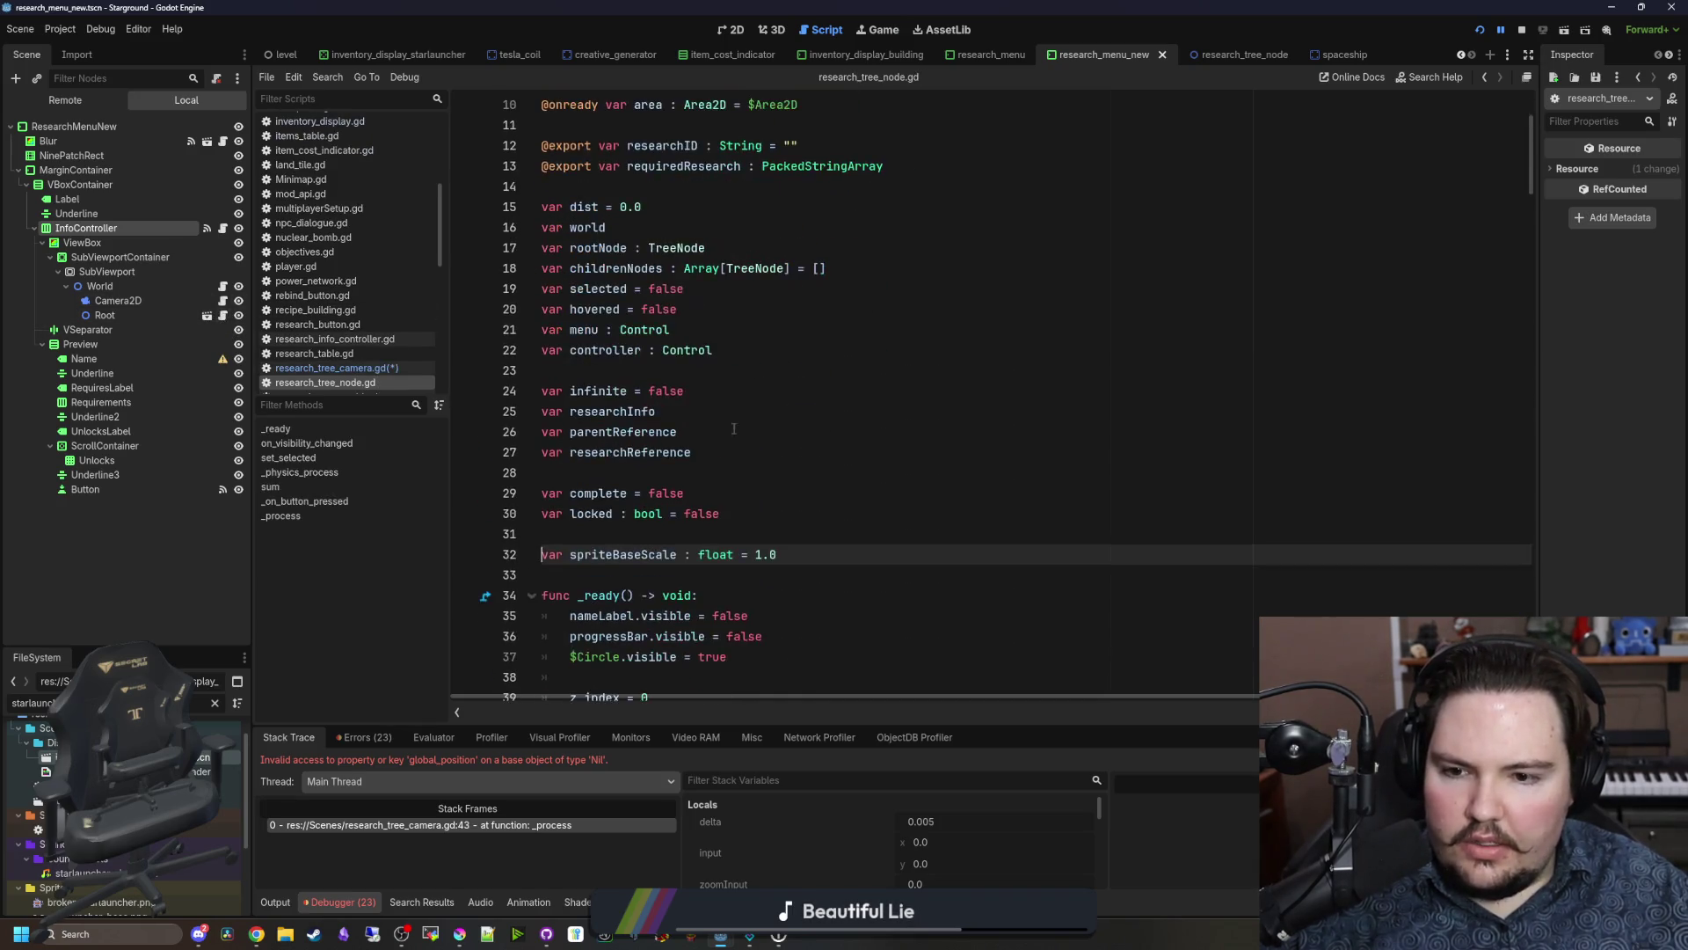
Step: Add add_to_group("ResearchTreeNode") to the node script's _ready function
left_click(735, 412)
key("Return")
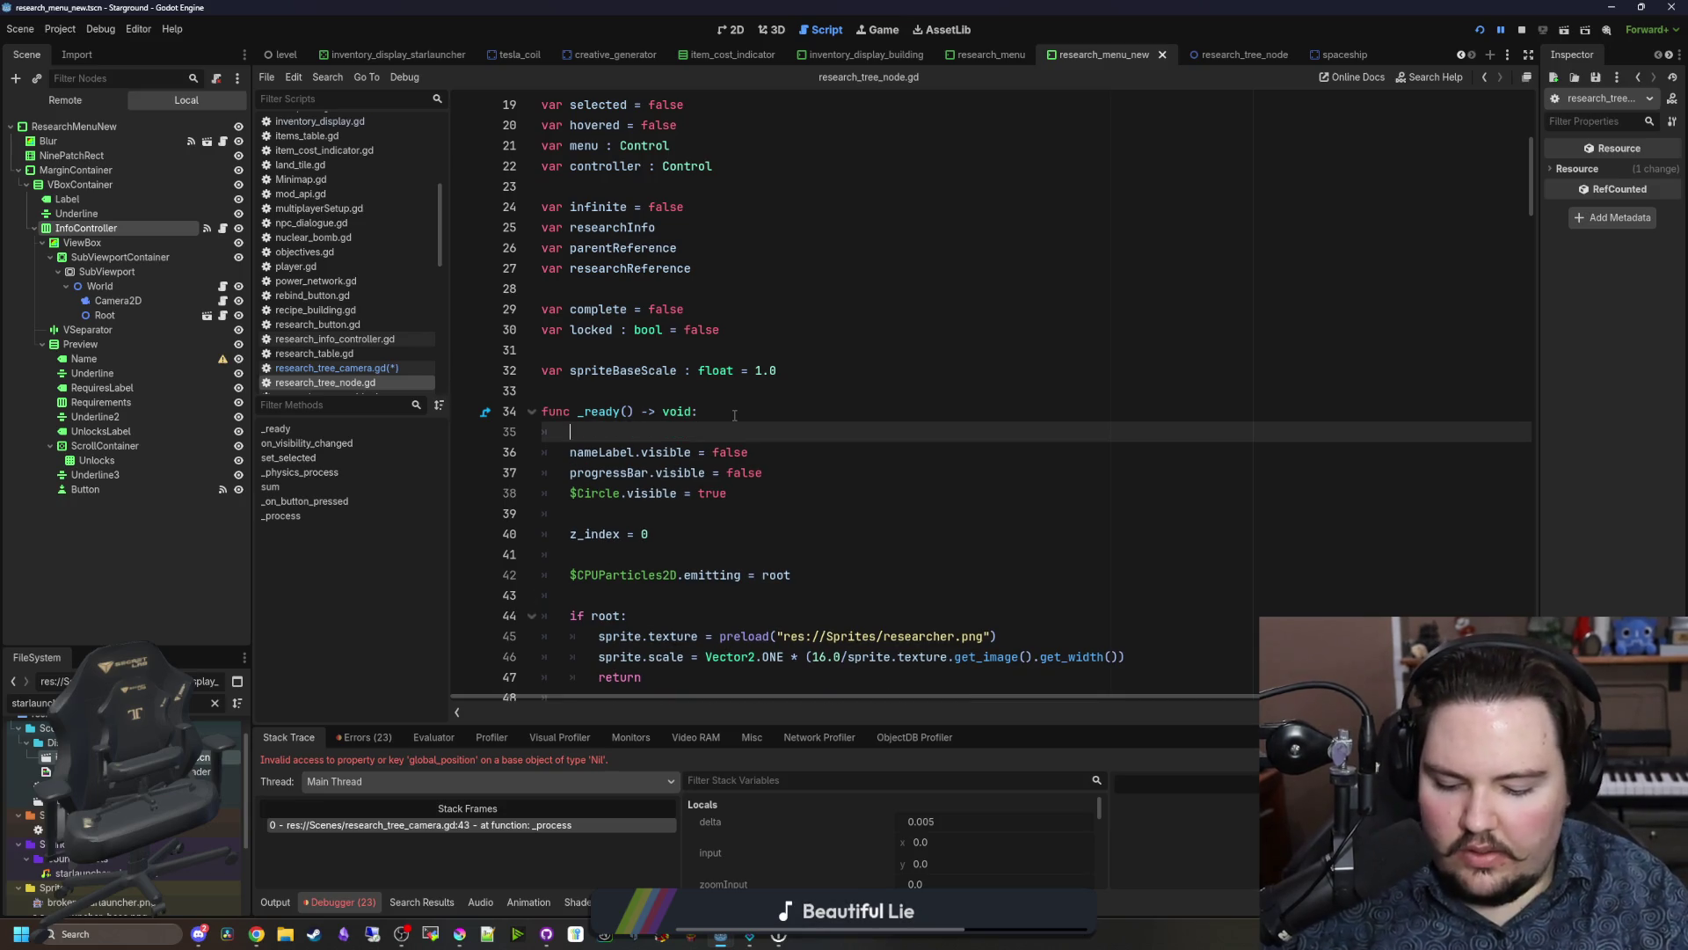
type("add_to")
key("Return")
type("\"ResearchTreeNode")
double_click(743, 433)
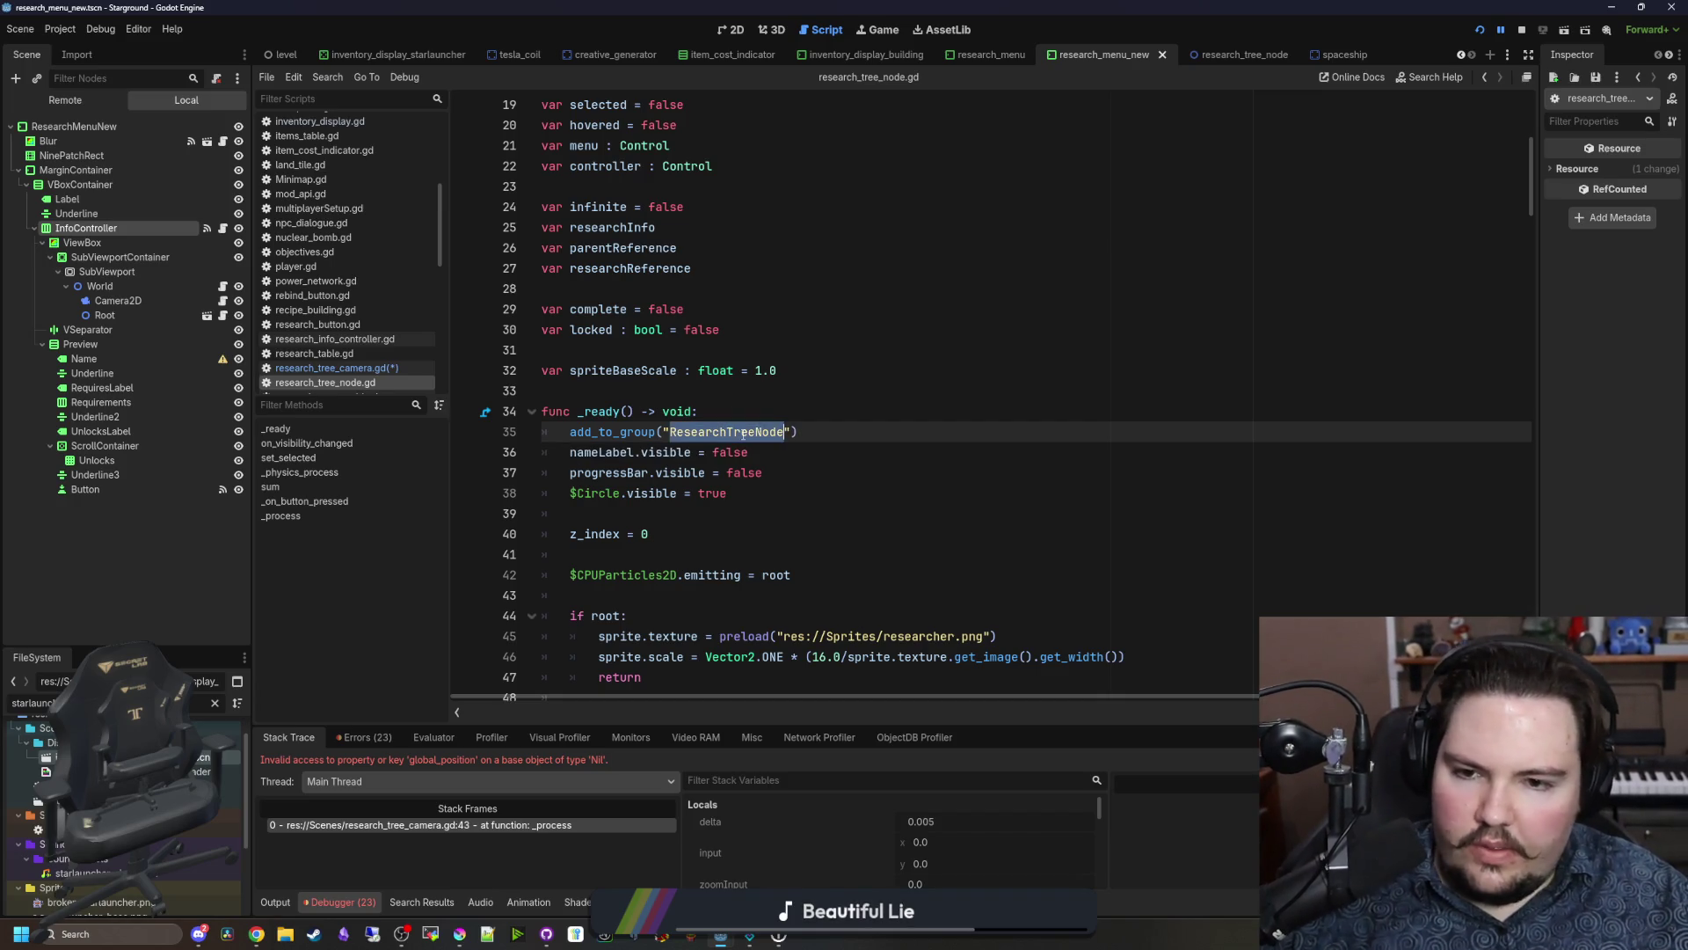
Step: Change get_closest_node's group to "ResearchTreeNode" in the camera script, save, and return to the game
left_click(335, 368)
left_click(954, 370)
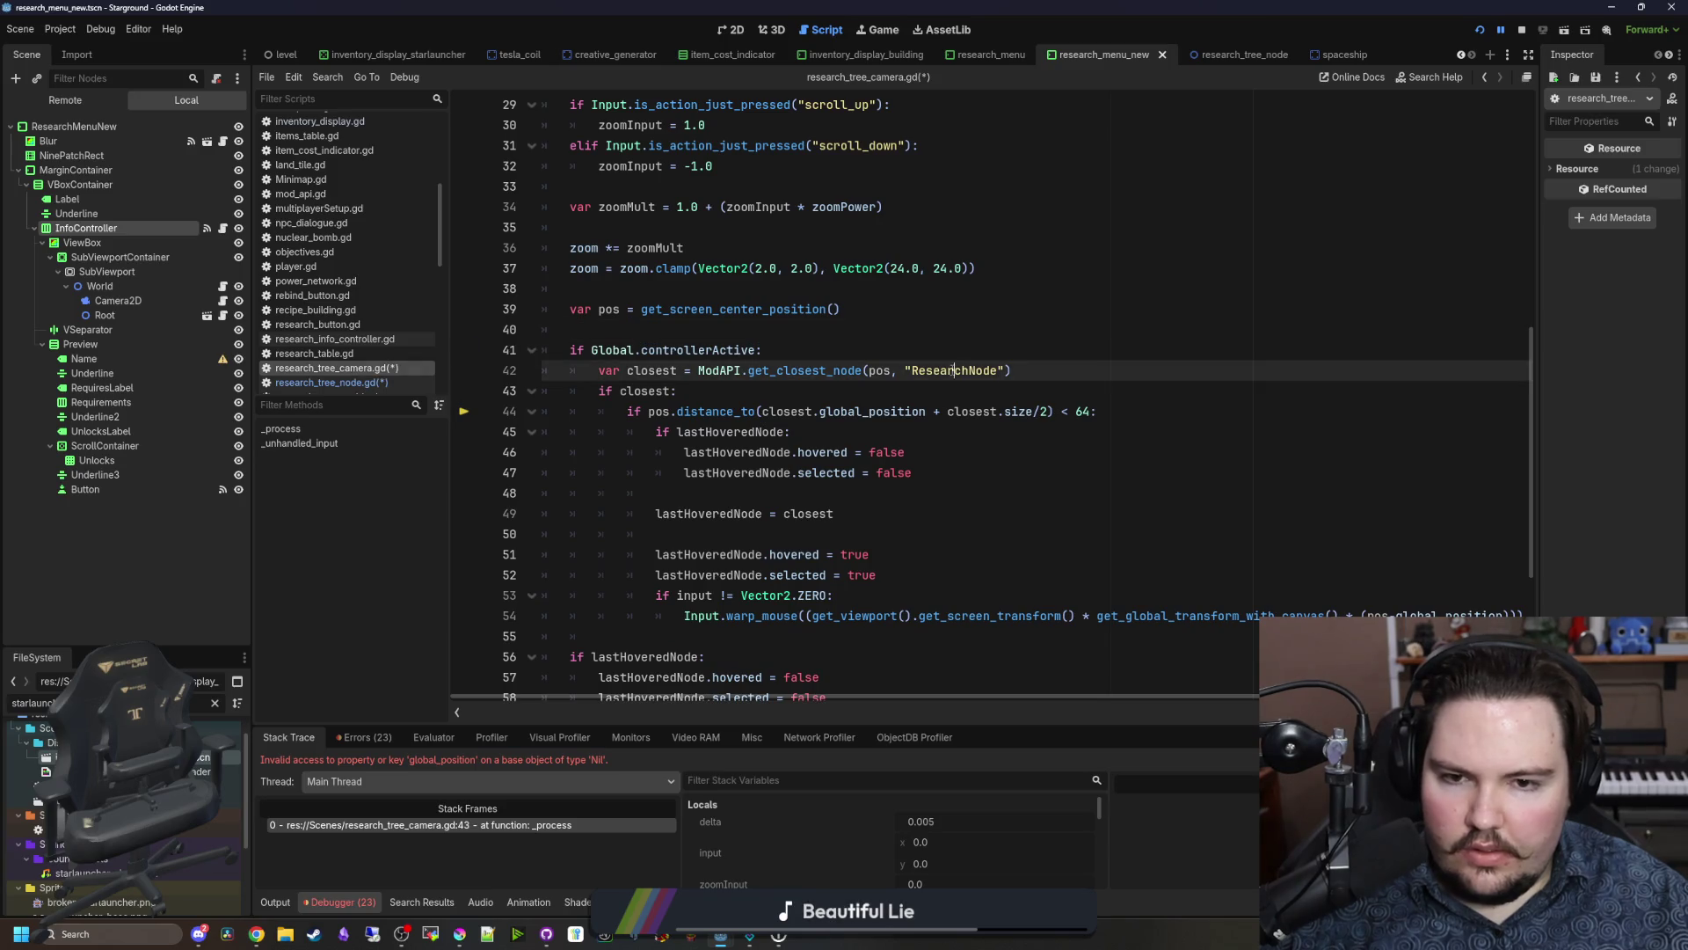
type("Tree")
key("Up")
key("ctrl+s")
key("F12")
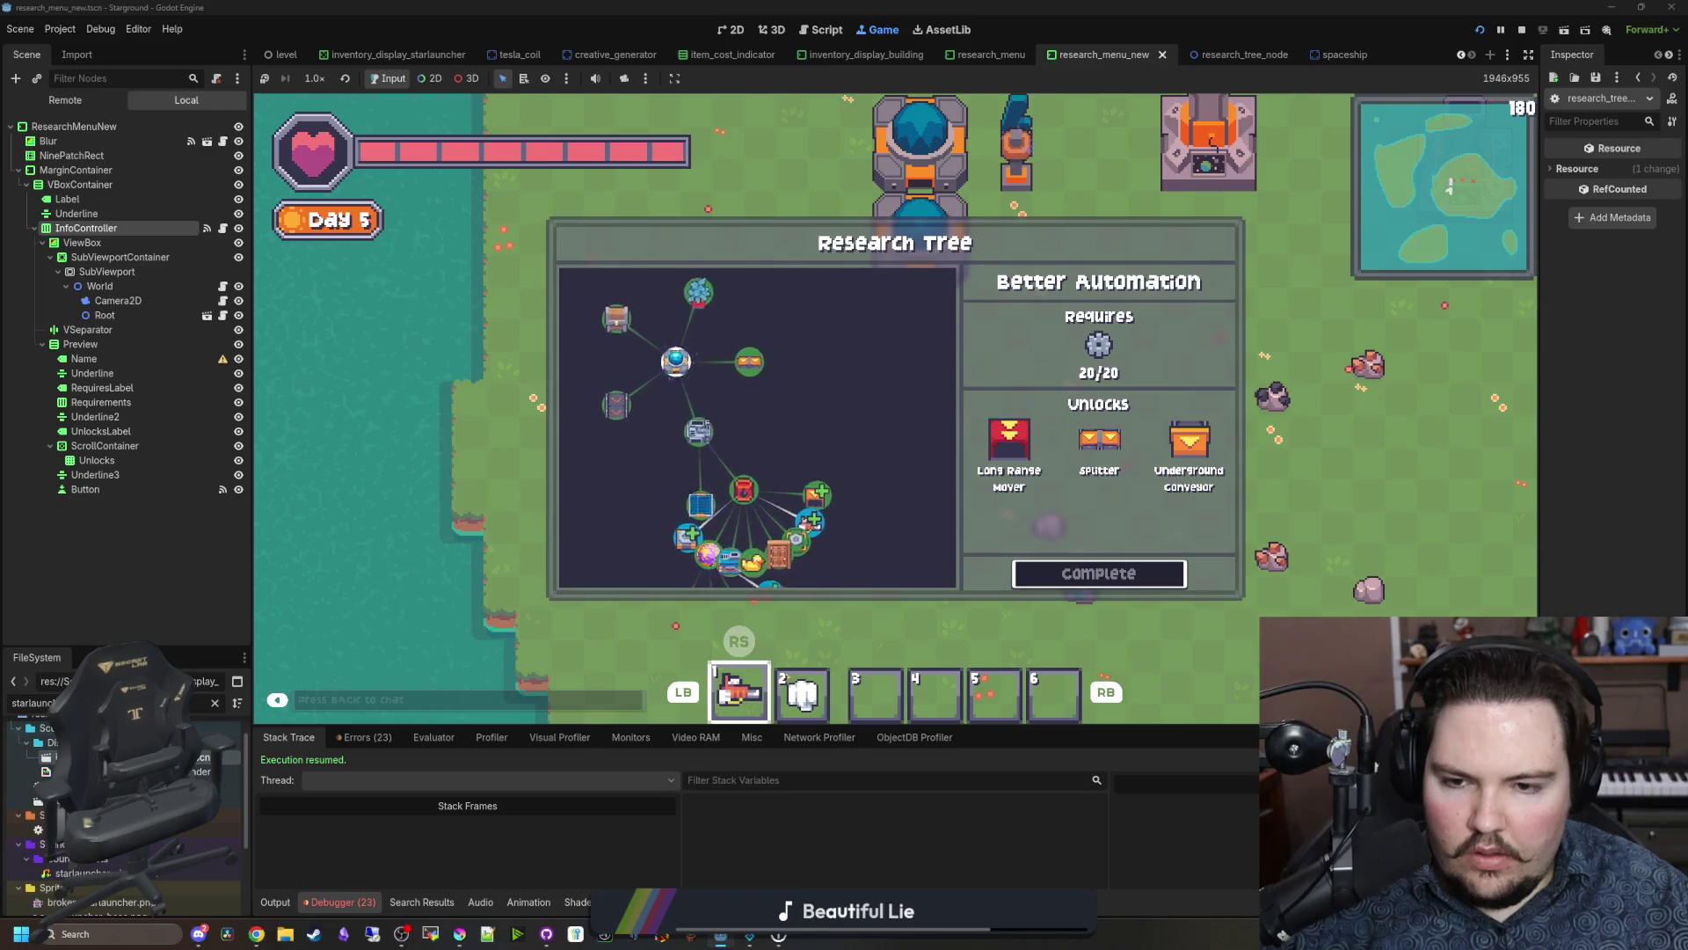
Step: Close and reopen the Research Tree in-game, then add a TextureRect under Camera2D and view it in 2D
key("Escape")
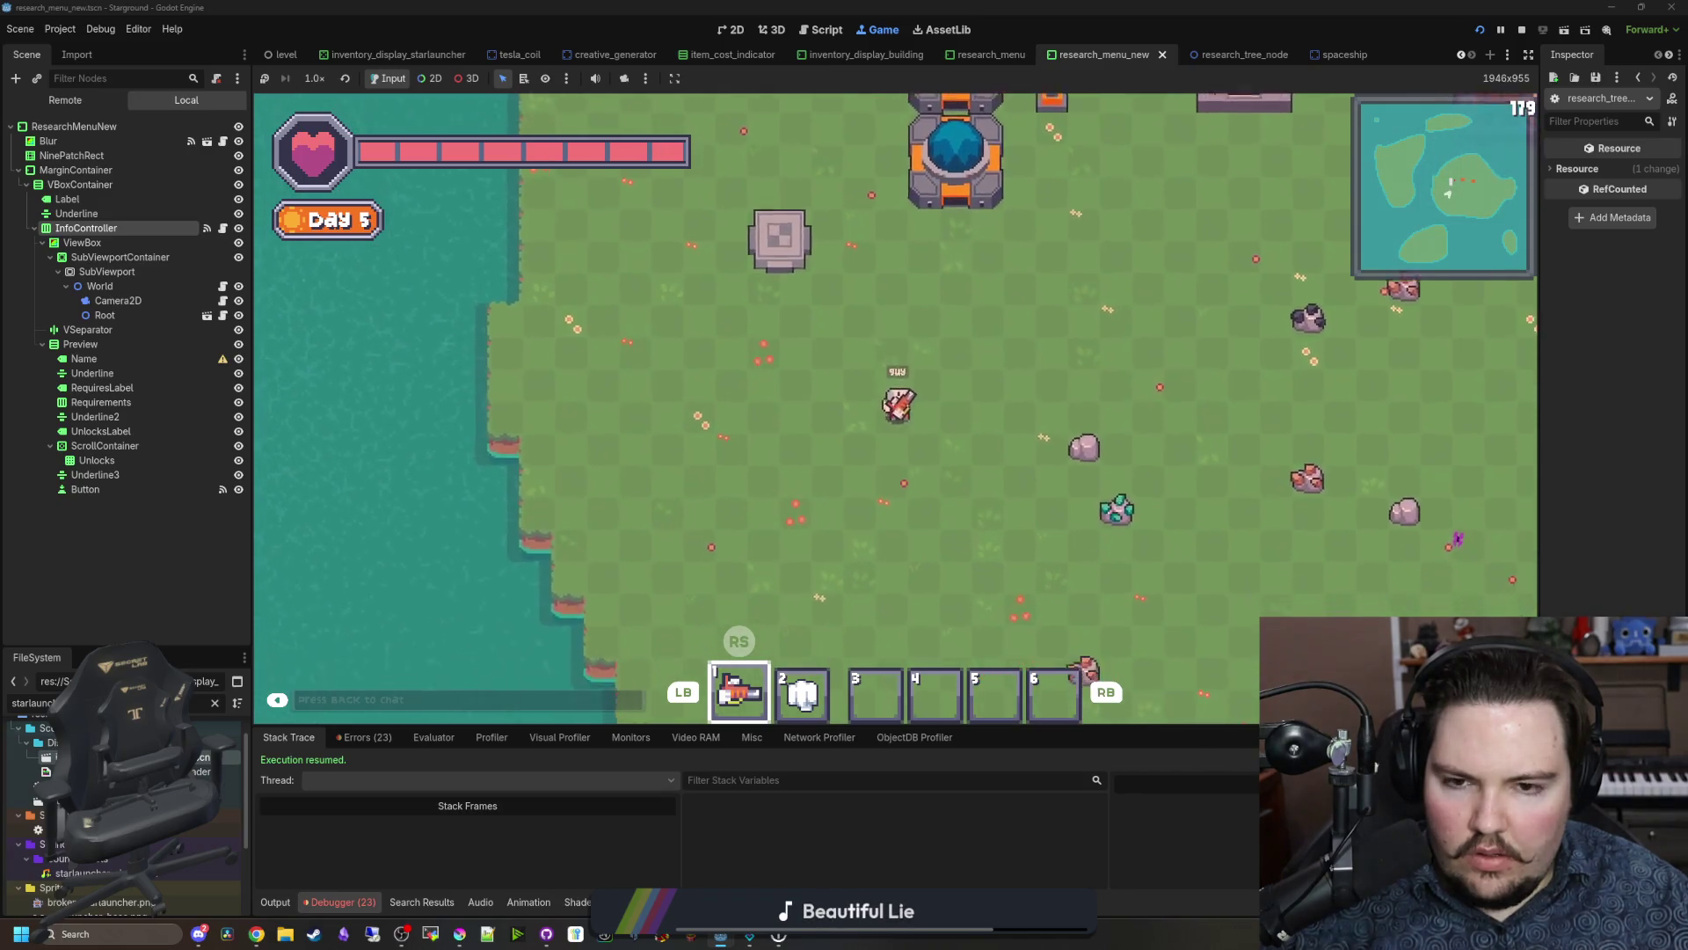
key("Tab")
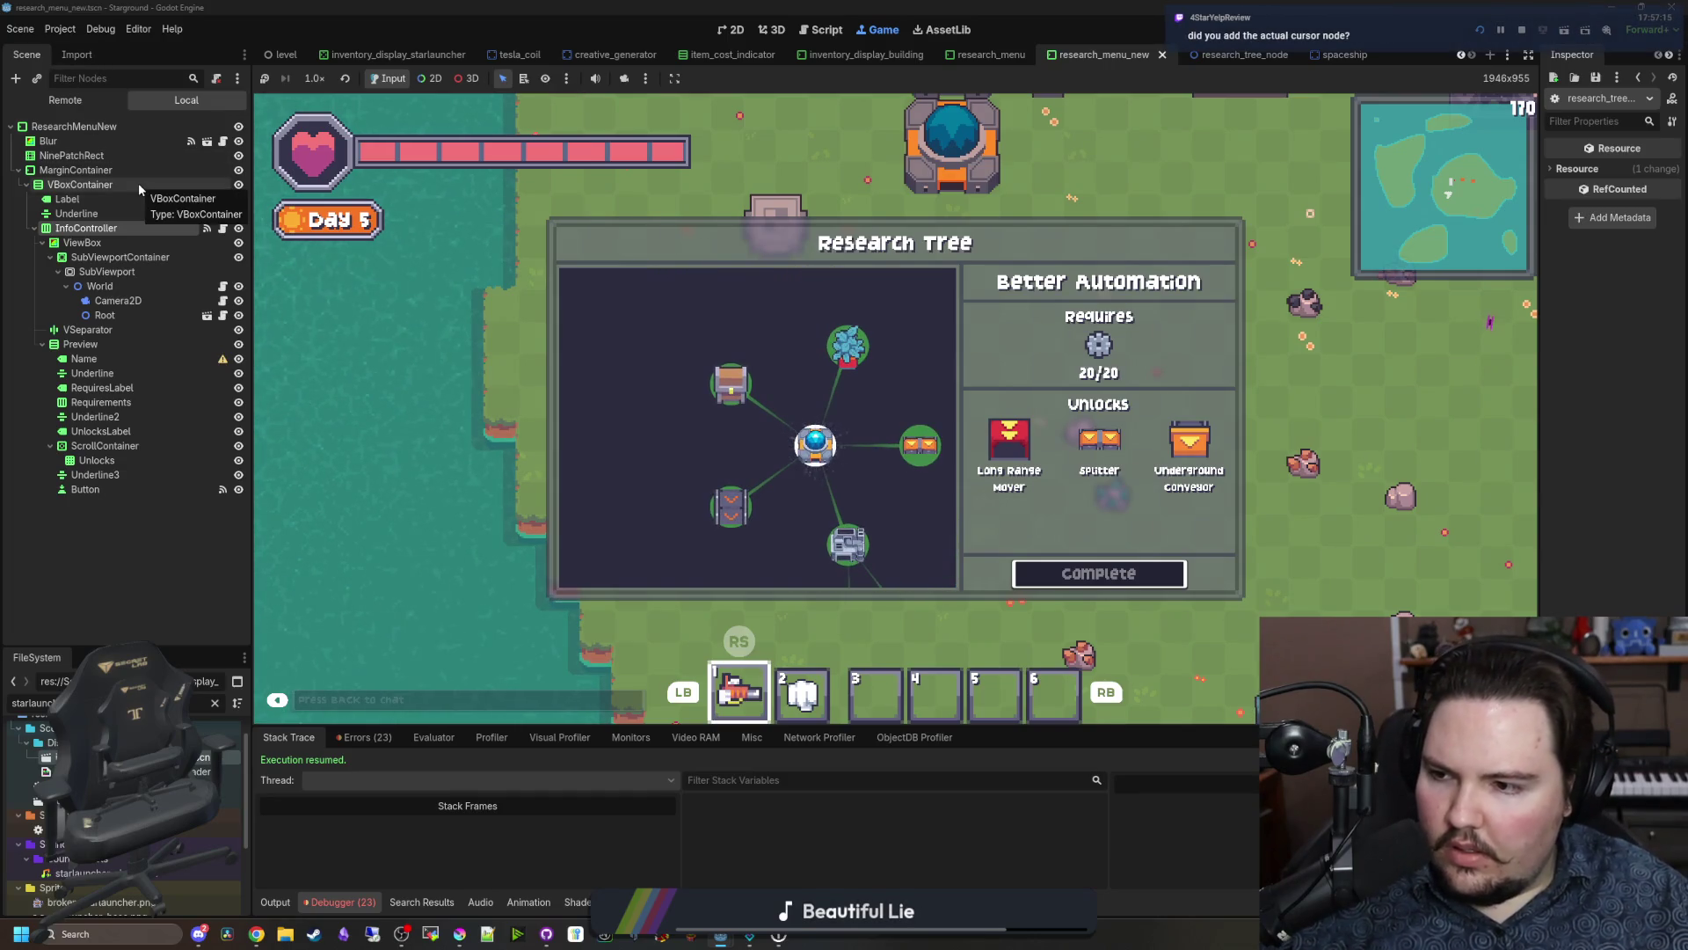
right_click(140, 300)
left_click(186, 416)
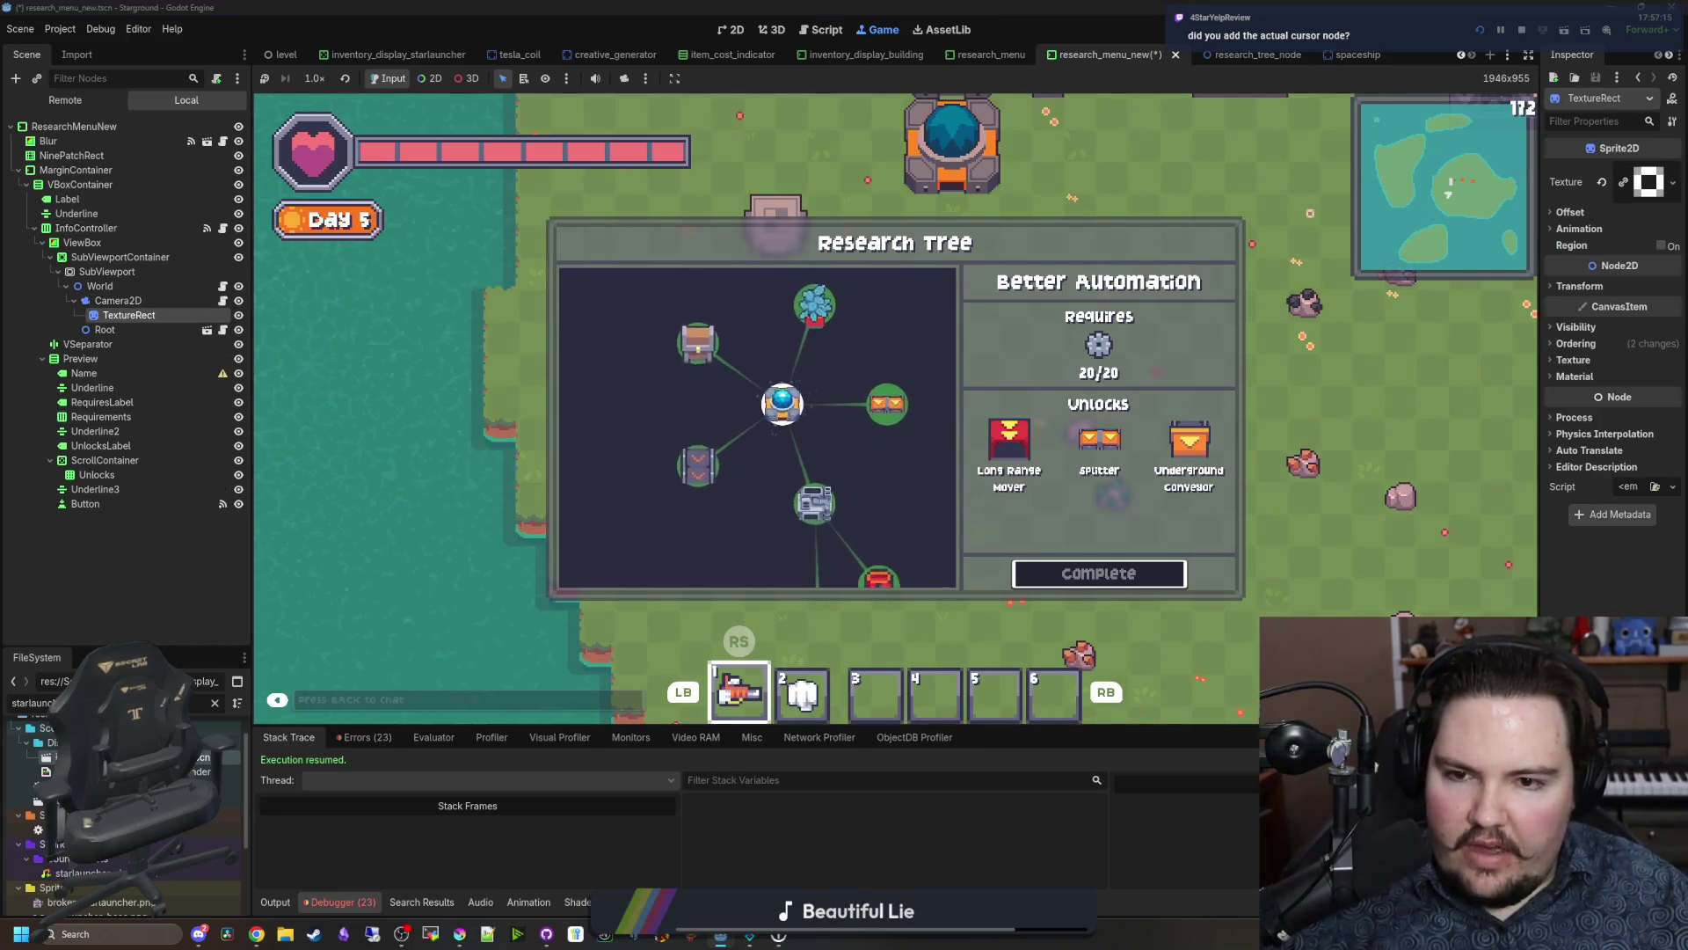
left_click(714, 35)
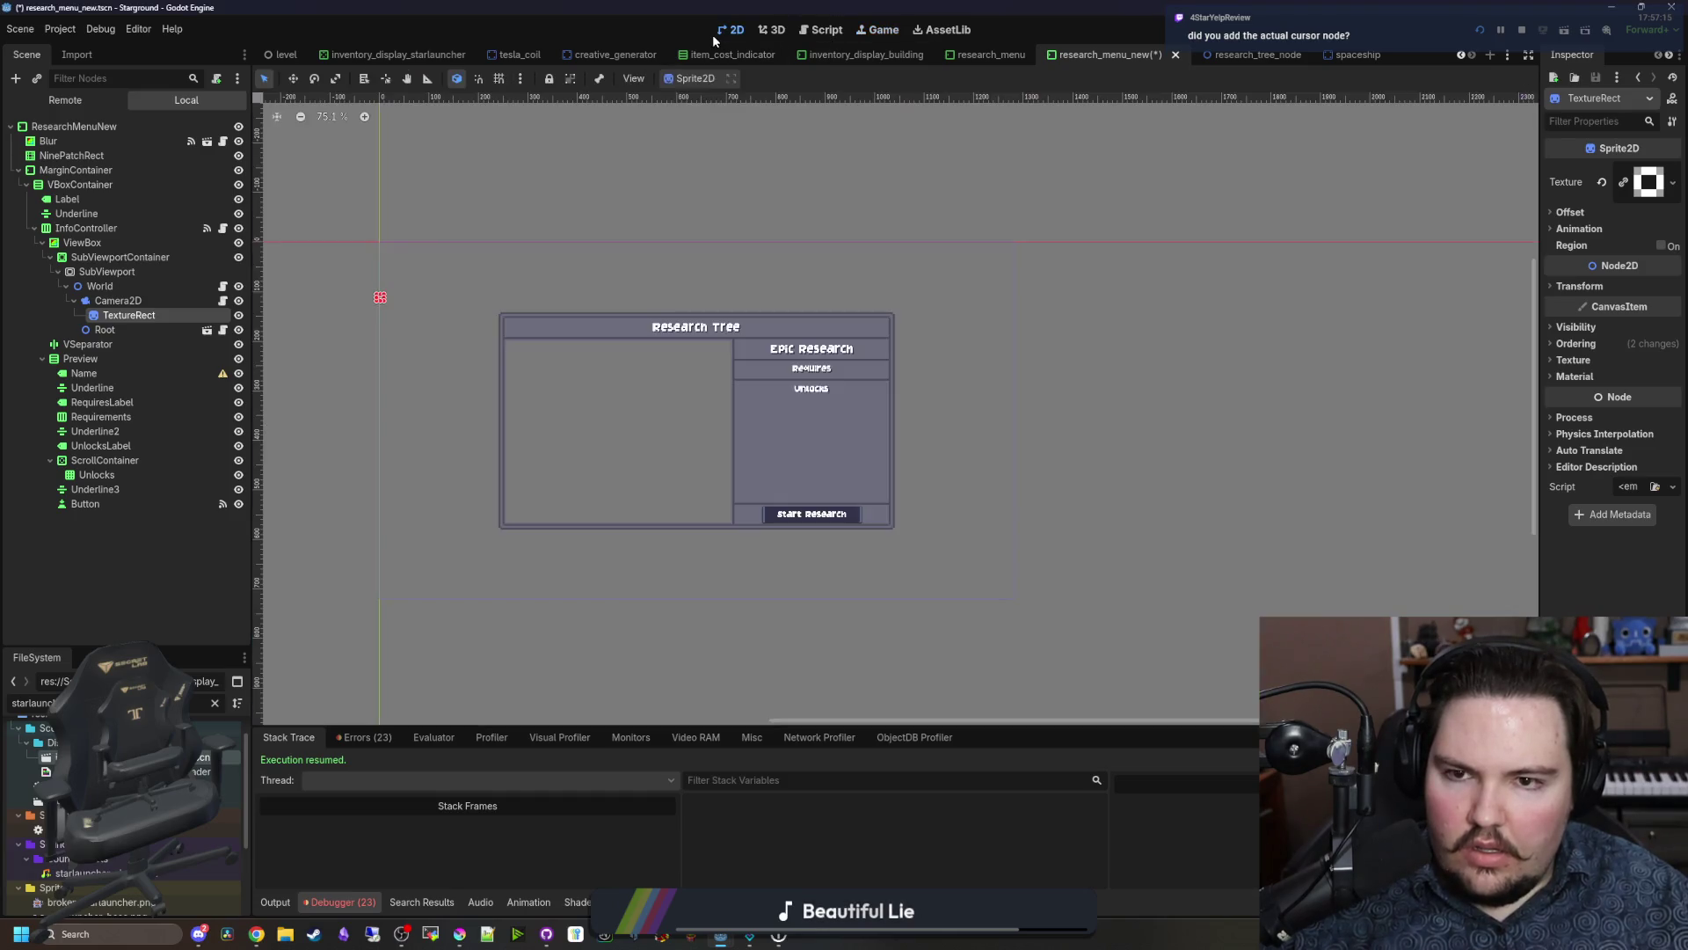
Step: Inspect the Camera2D and new TextureRect, widening the Inspector and checking Transform and Visibility sections
scroll(369, 312, "up", 3)
scroll(370, 312, "down", 2)
left_click(118, 300)
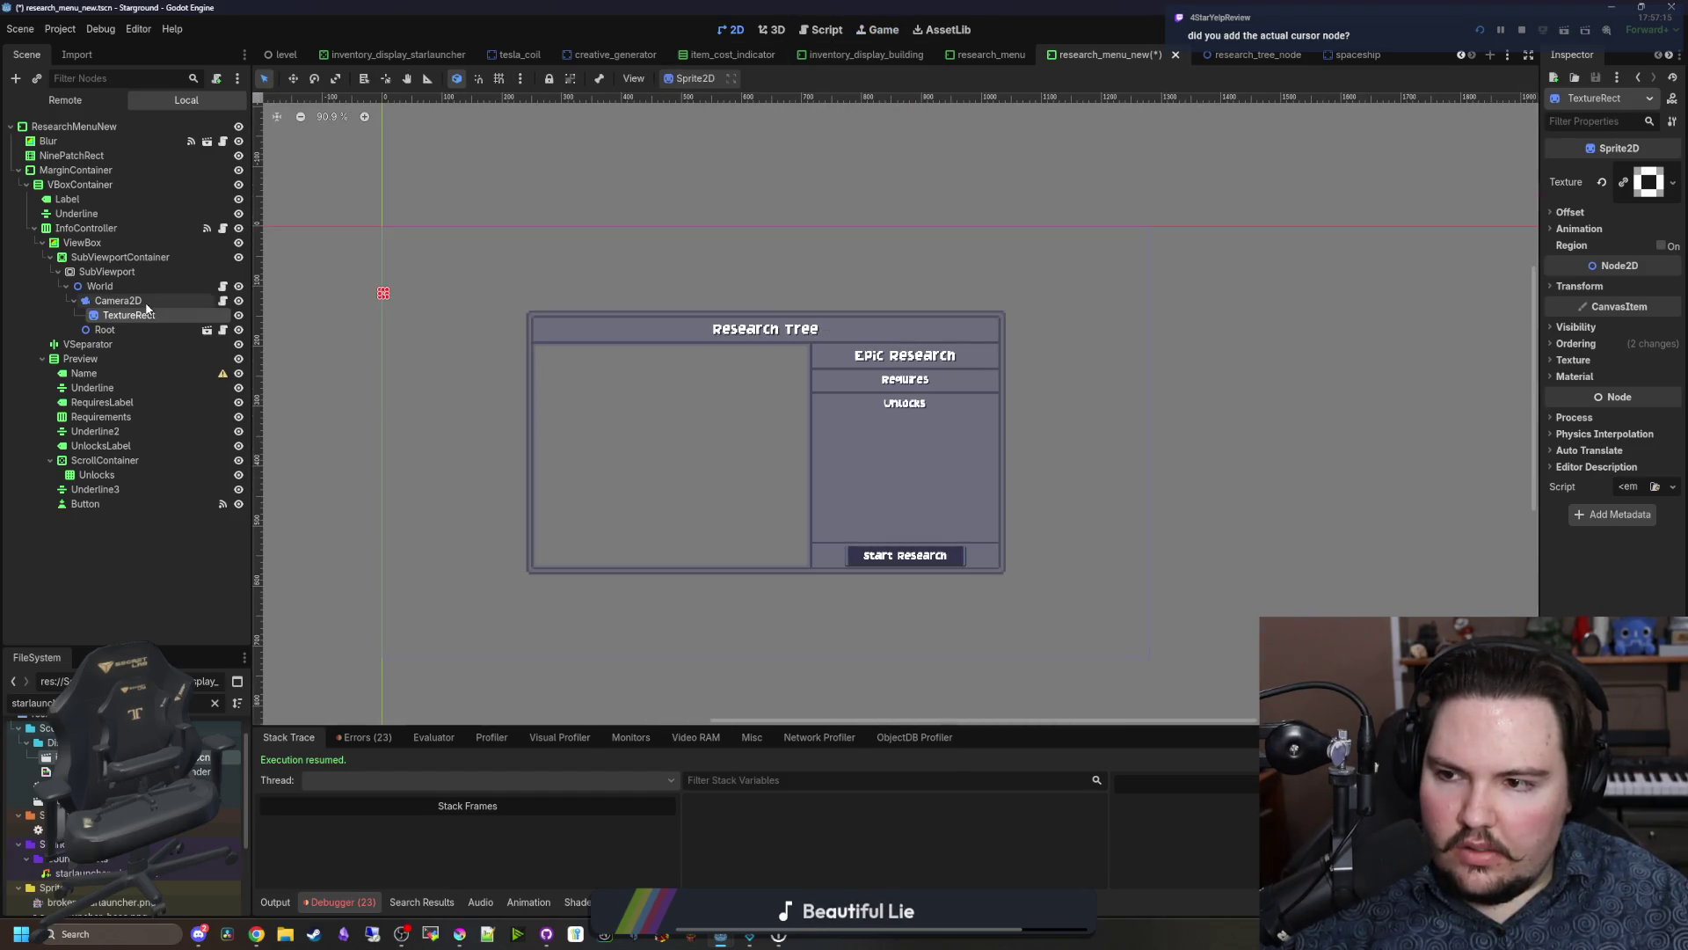
left_click(129, 315)
left_click_drag(1539, 479, 1341, 440)
left_click(1387, 288)
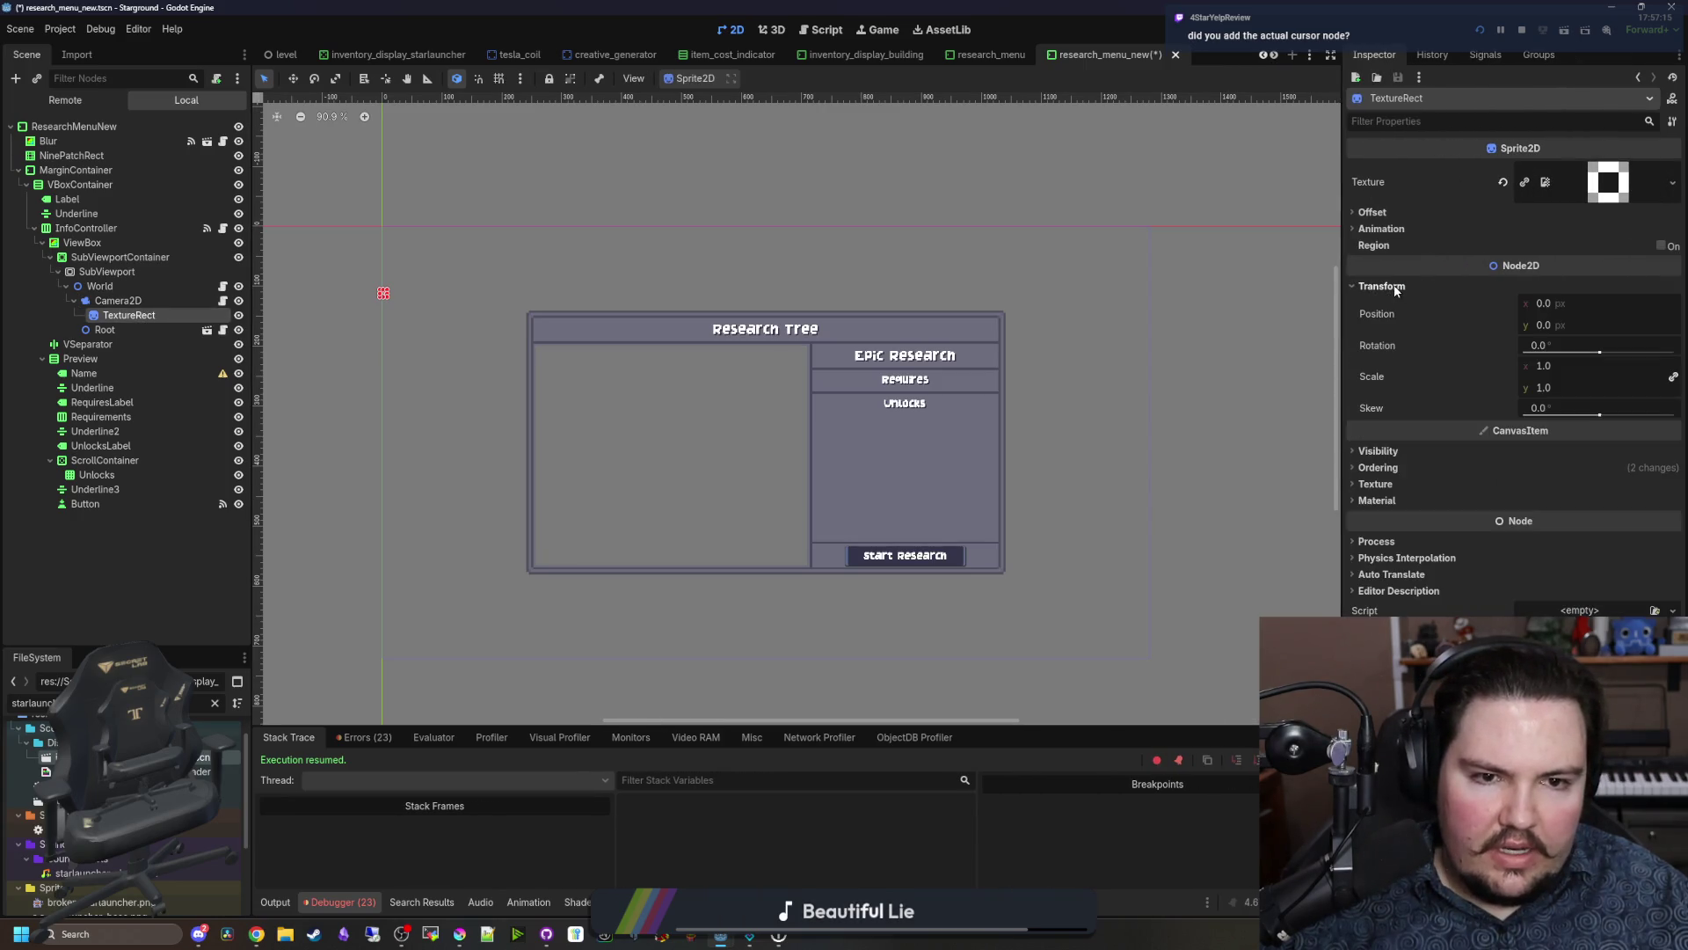
left_click(1398, 289)
left_click(1395, 327)
left_click(1396, 327)
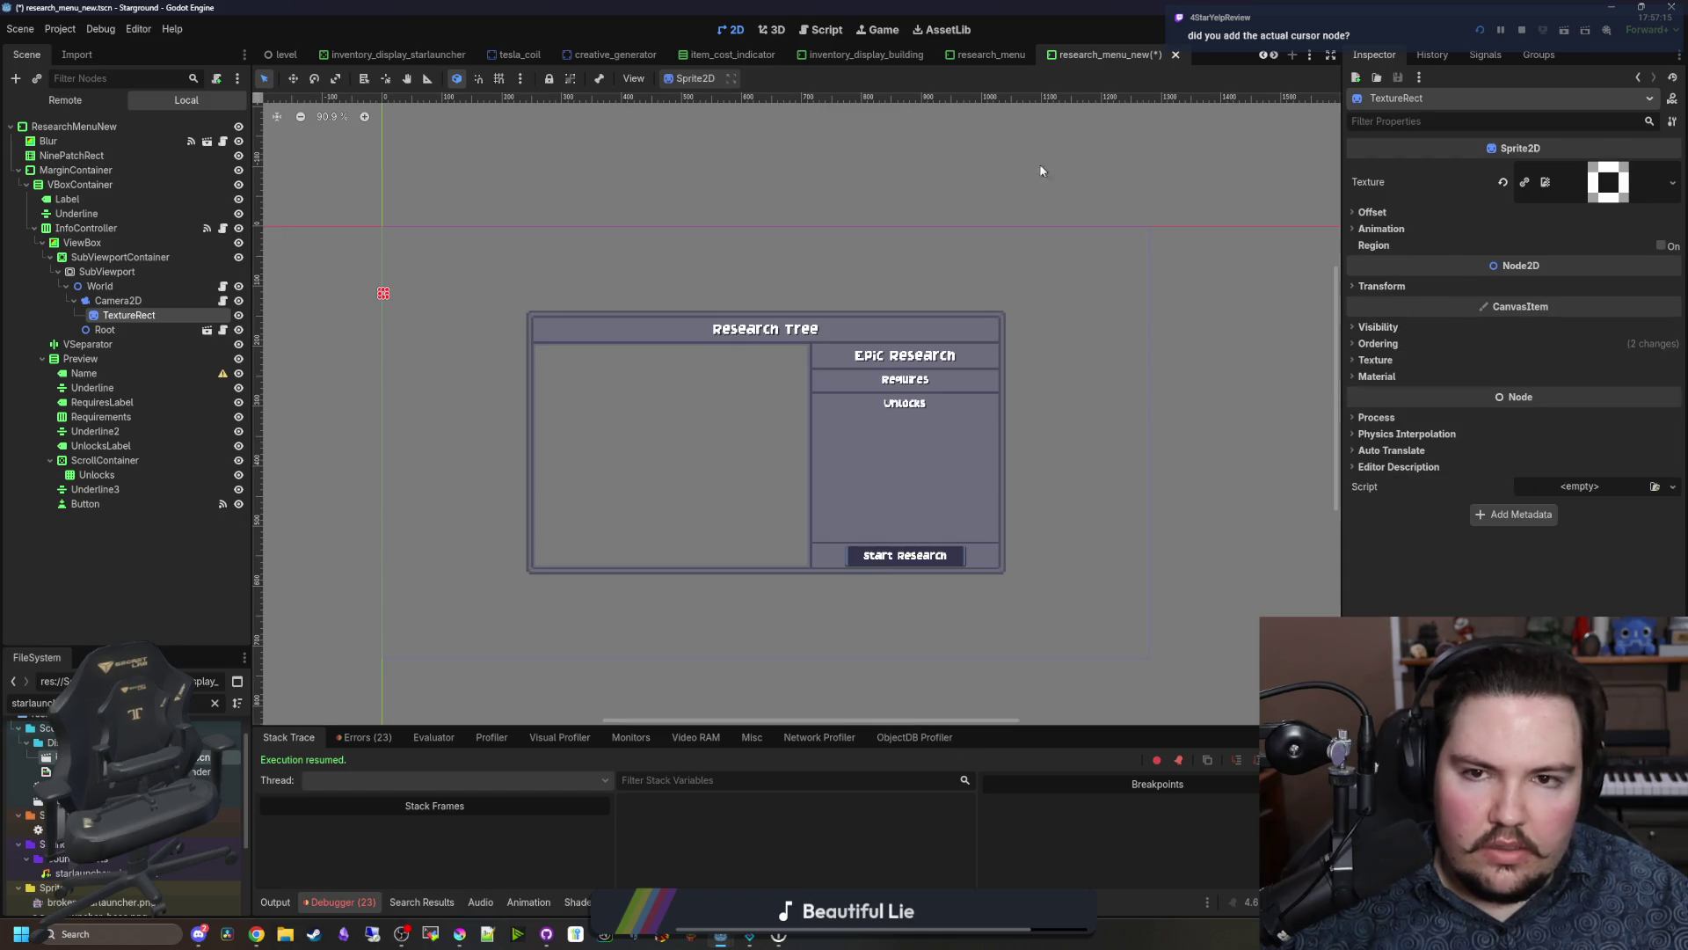
Step: Open the inventory_display_starlauncher scene and inspect its Star, Camera2D and TextureRect nodes
left_click(402, 55)
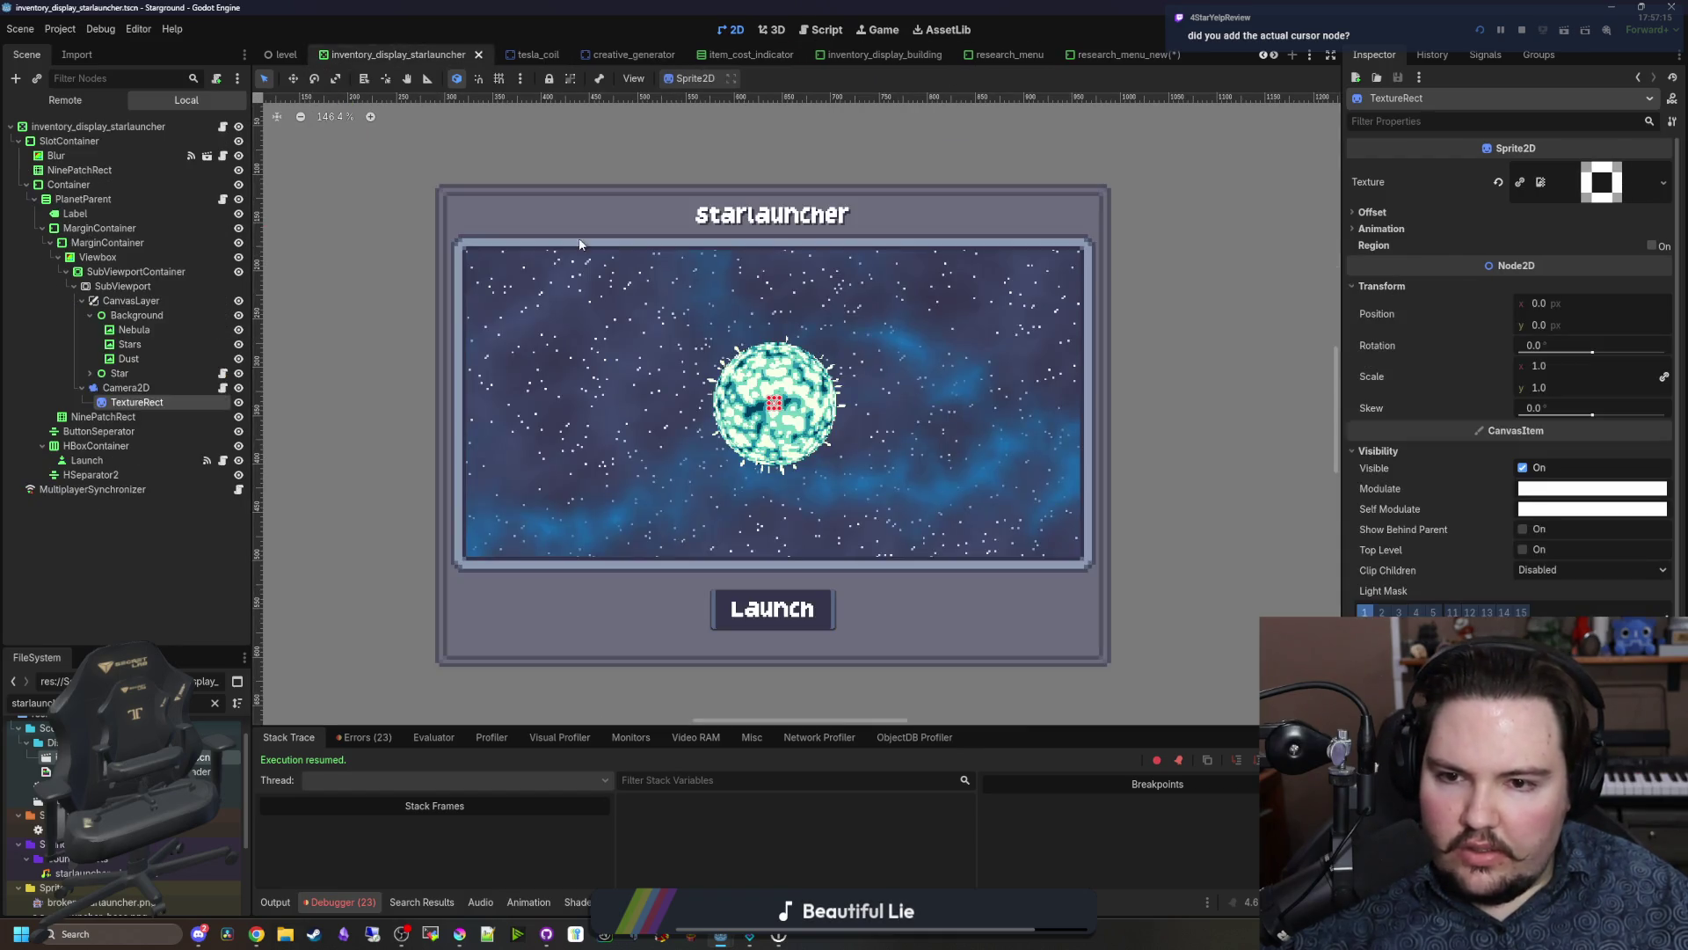
left_click(132, 373)
left_click(147, 387)
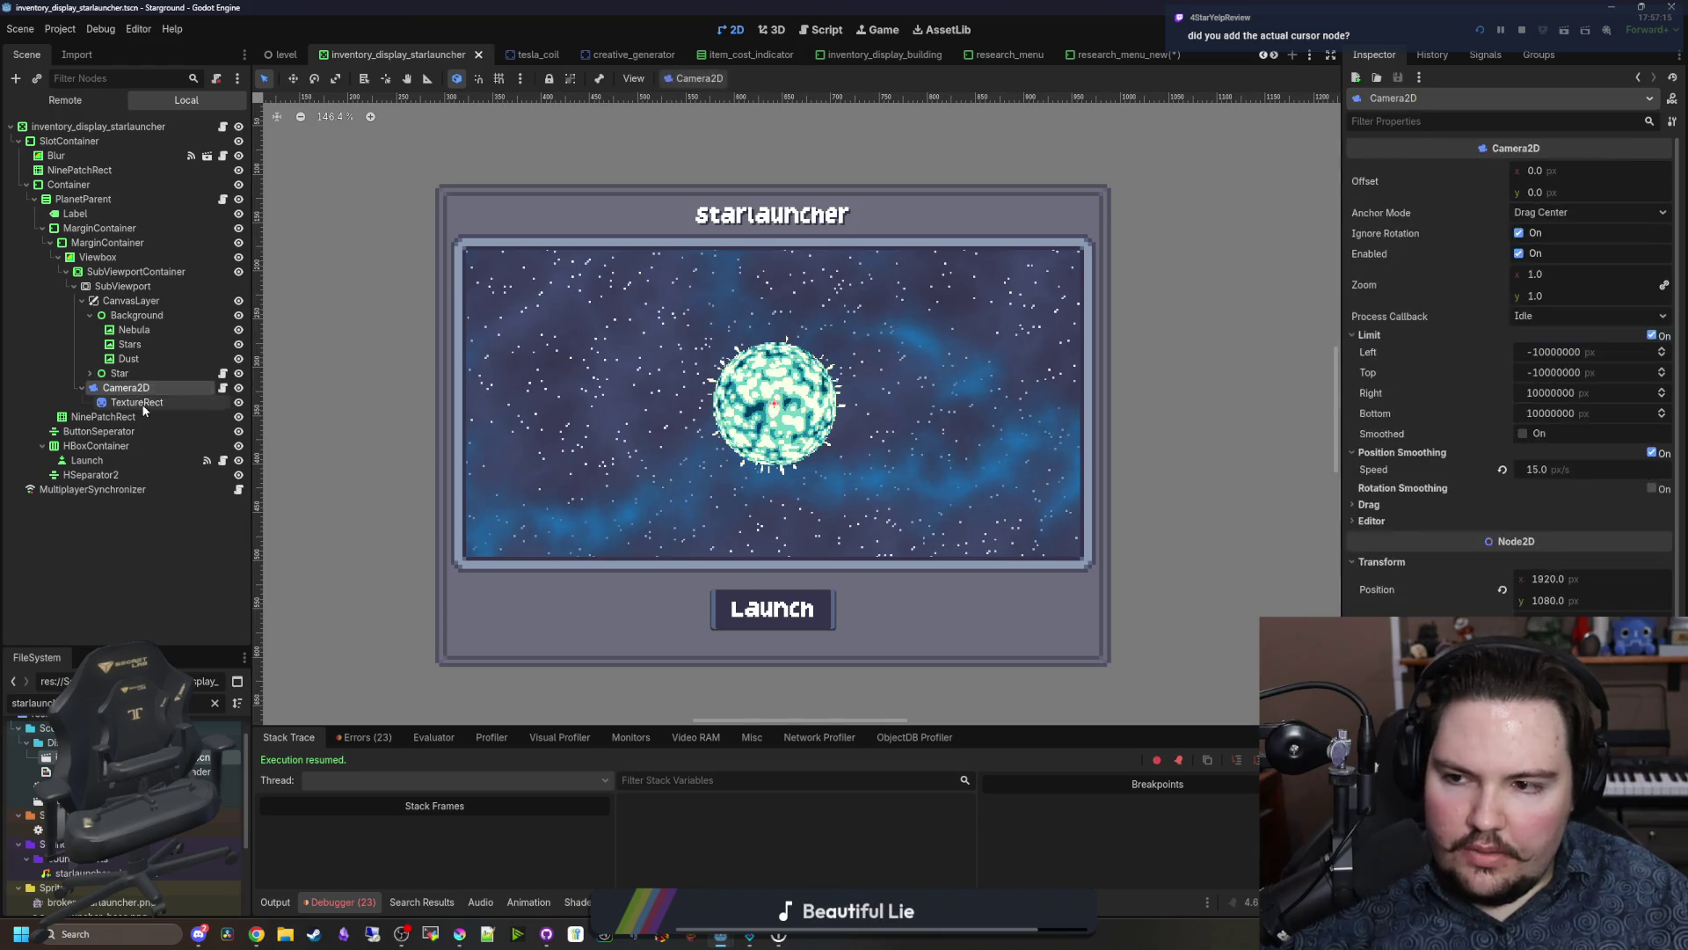
left_click(136, 402)
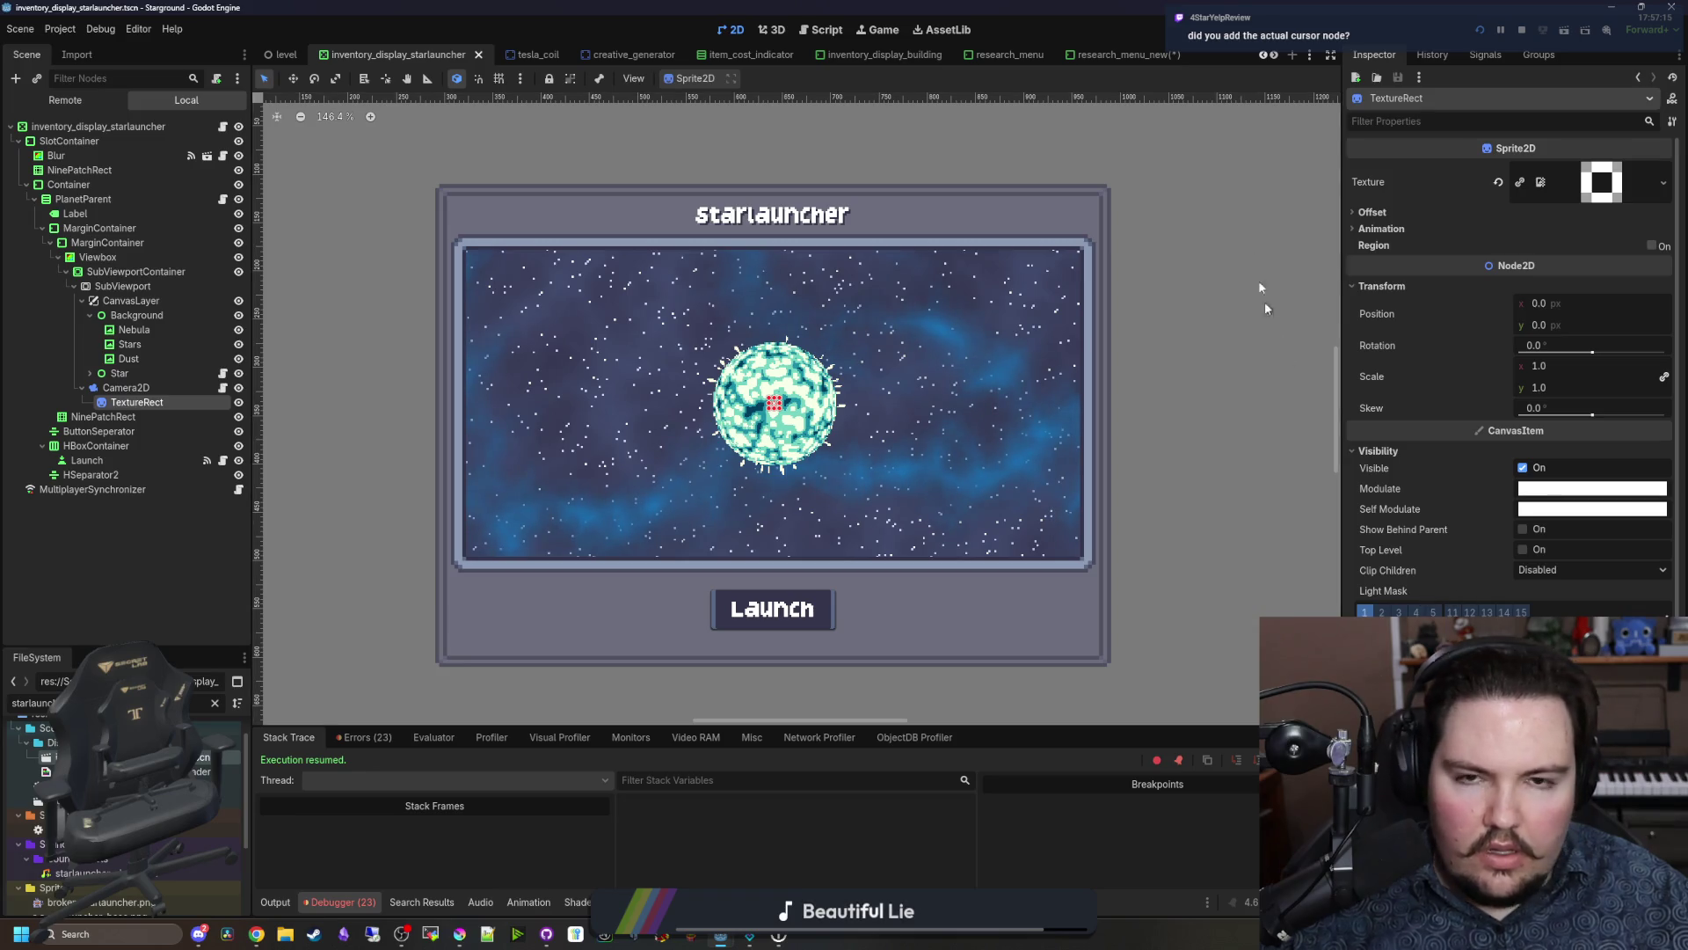
Step: Check the research_menu_new TextureRect's Ordering settings, save the scene, and run the project
left_click(1104, 55)
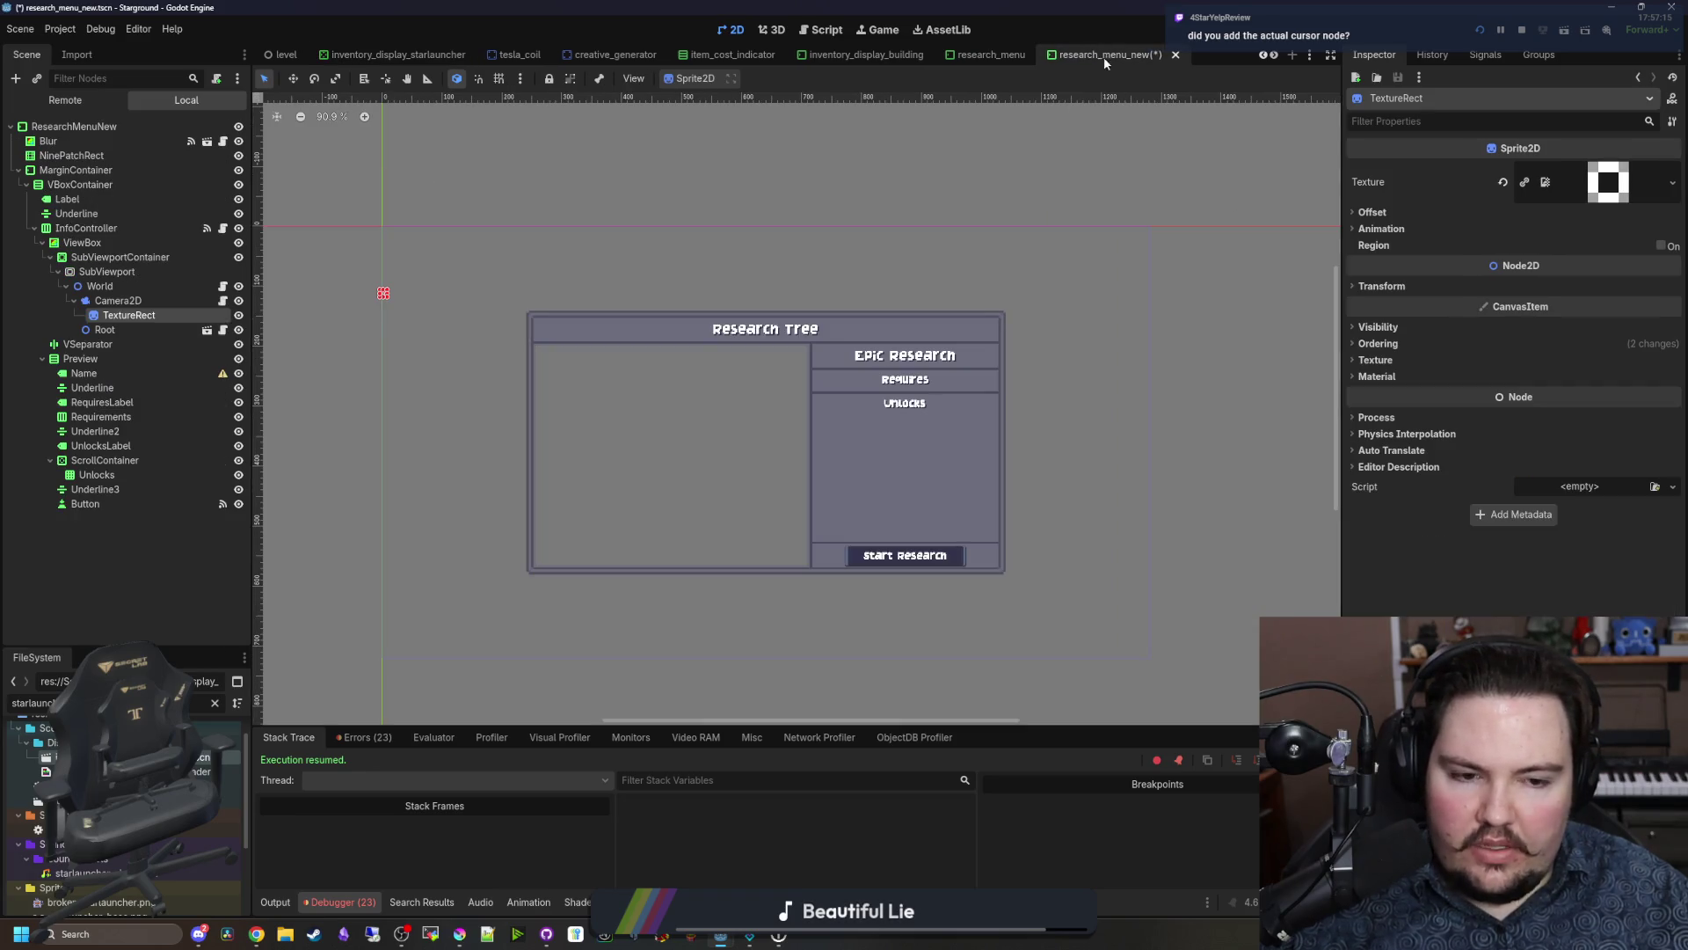
left_click(1400, 343)
left_click(123, 329)
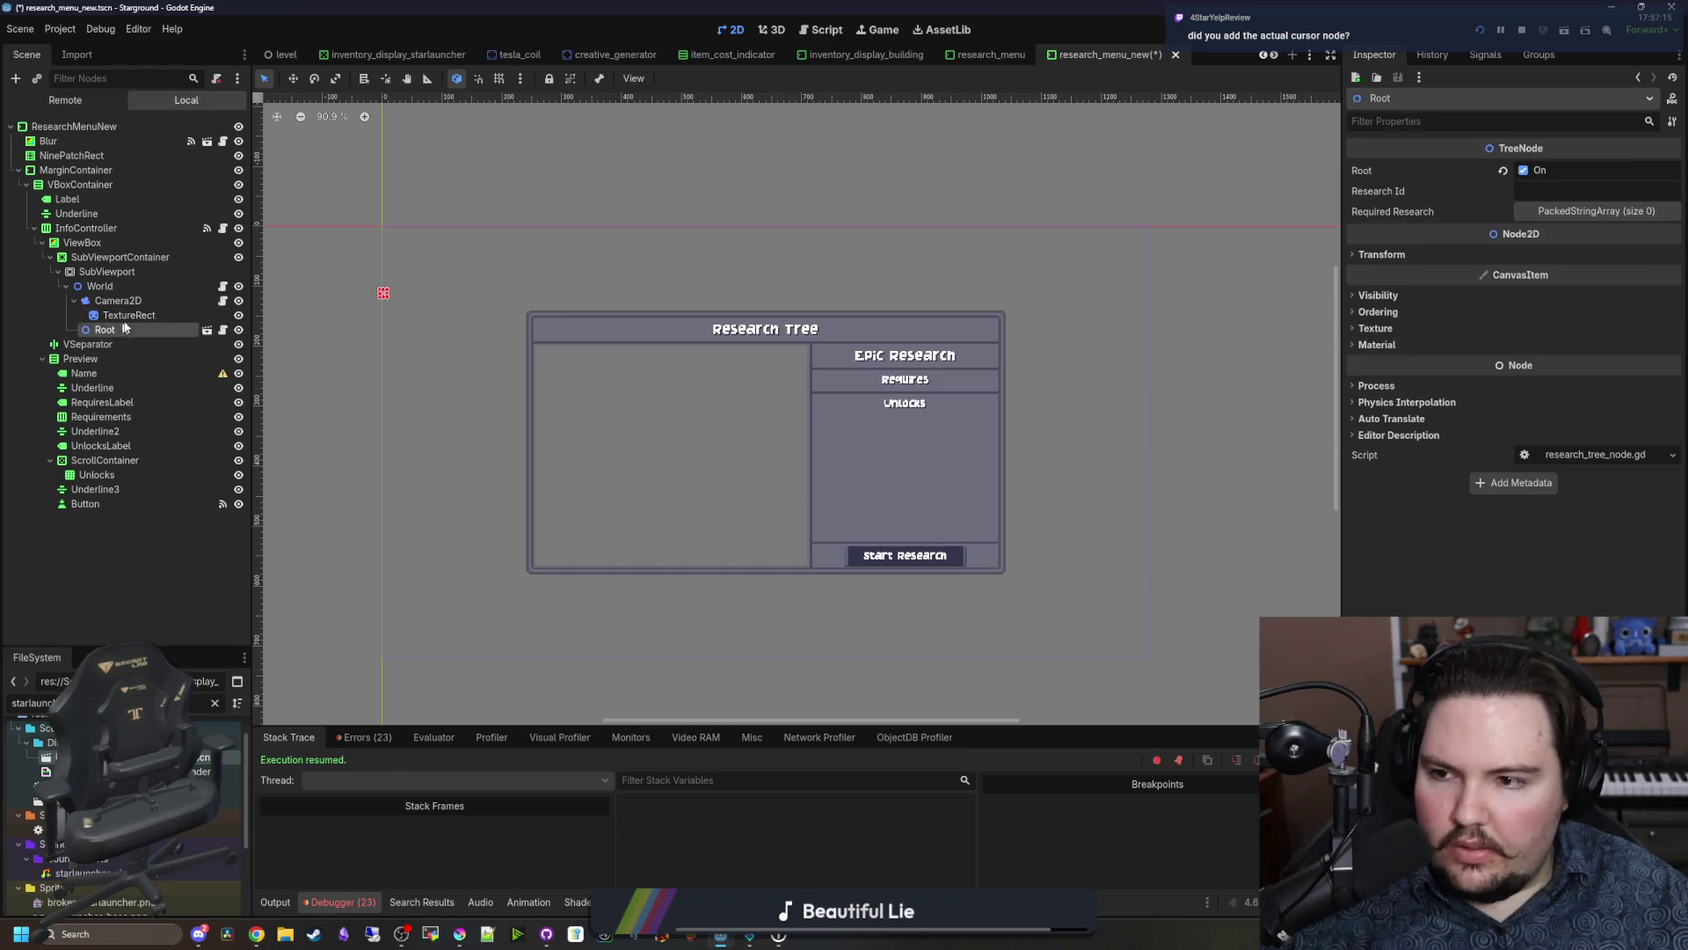
left_click(135, 303)
left_click(129, 314)
key("ctrl+s")
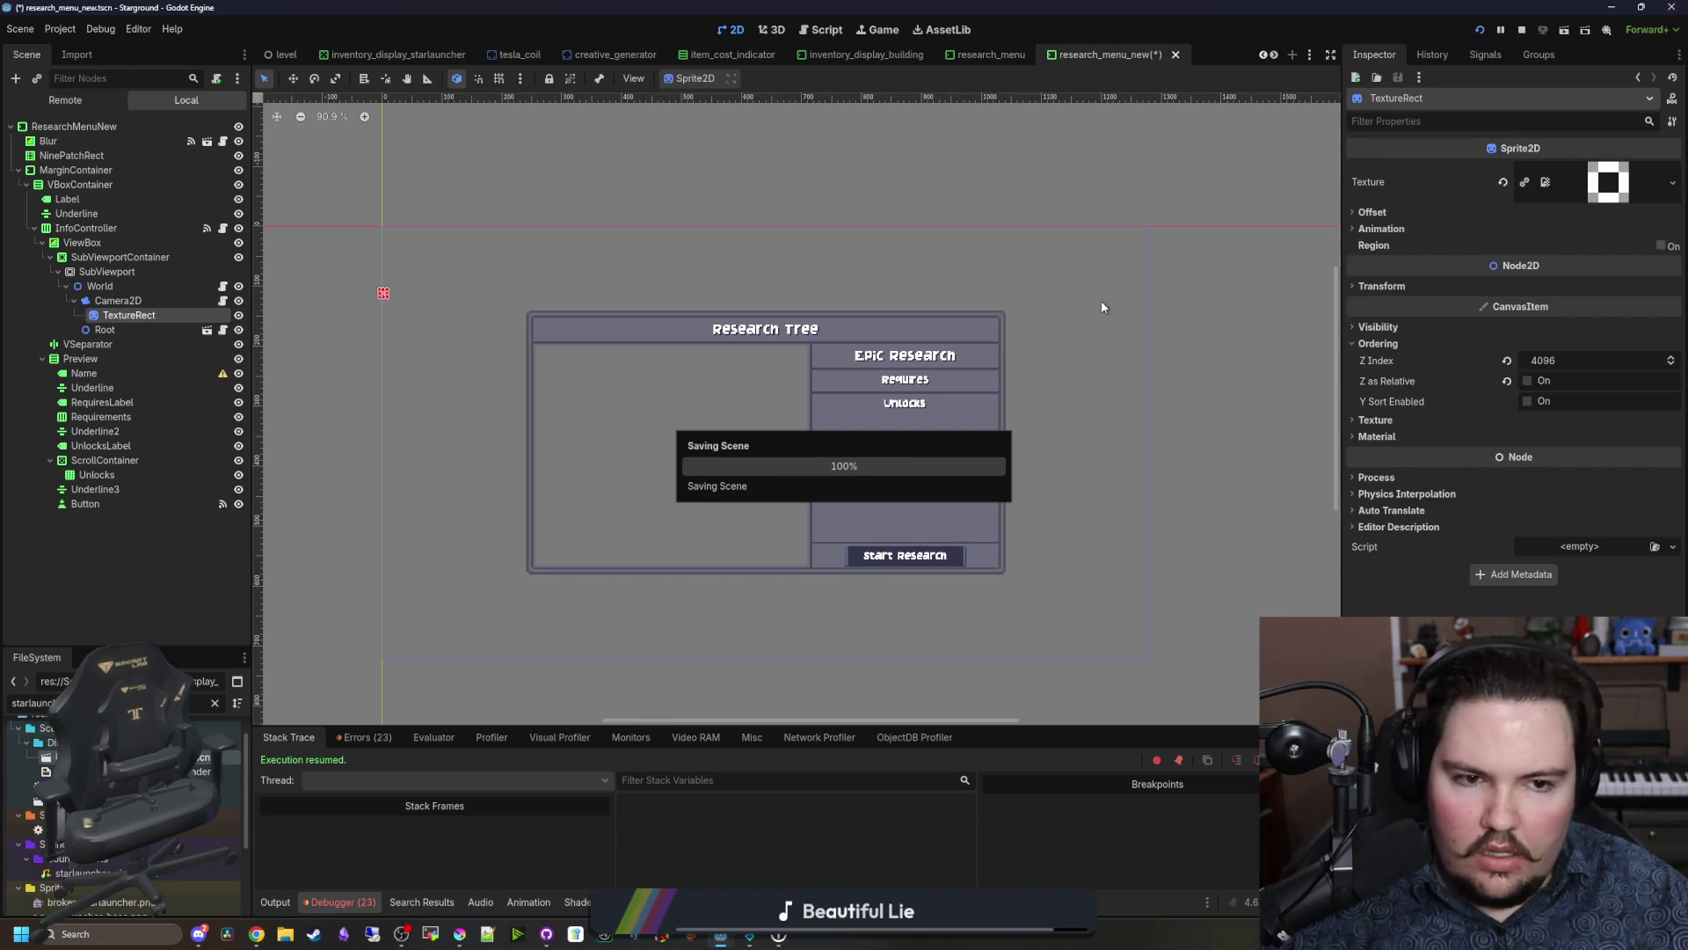
left_click(1481, 32)
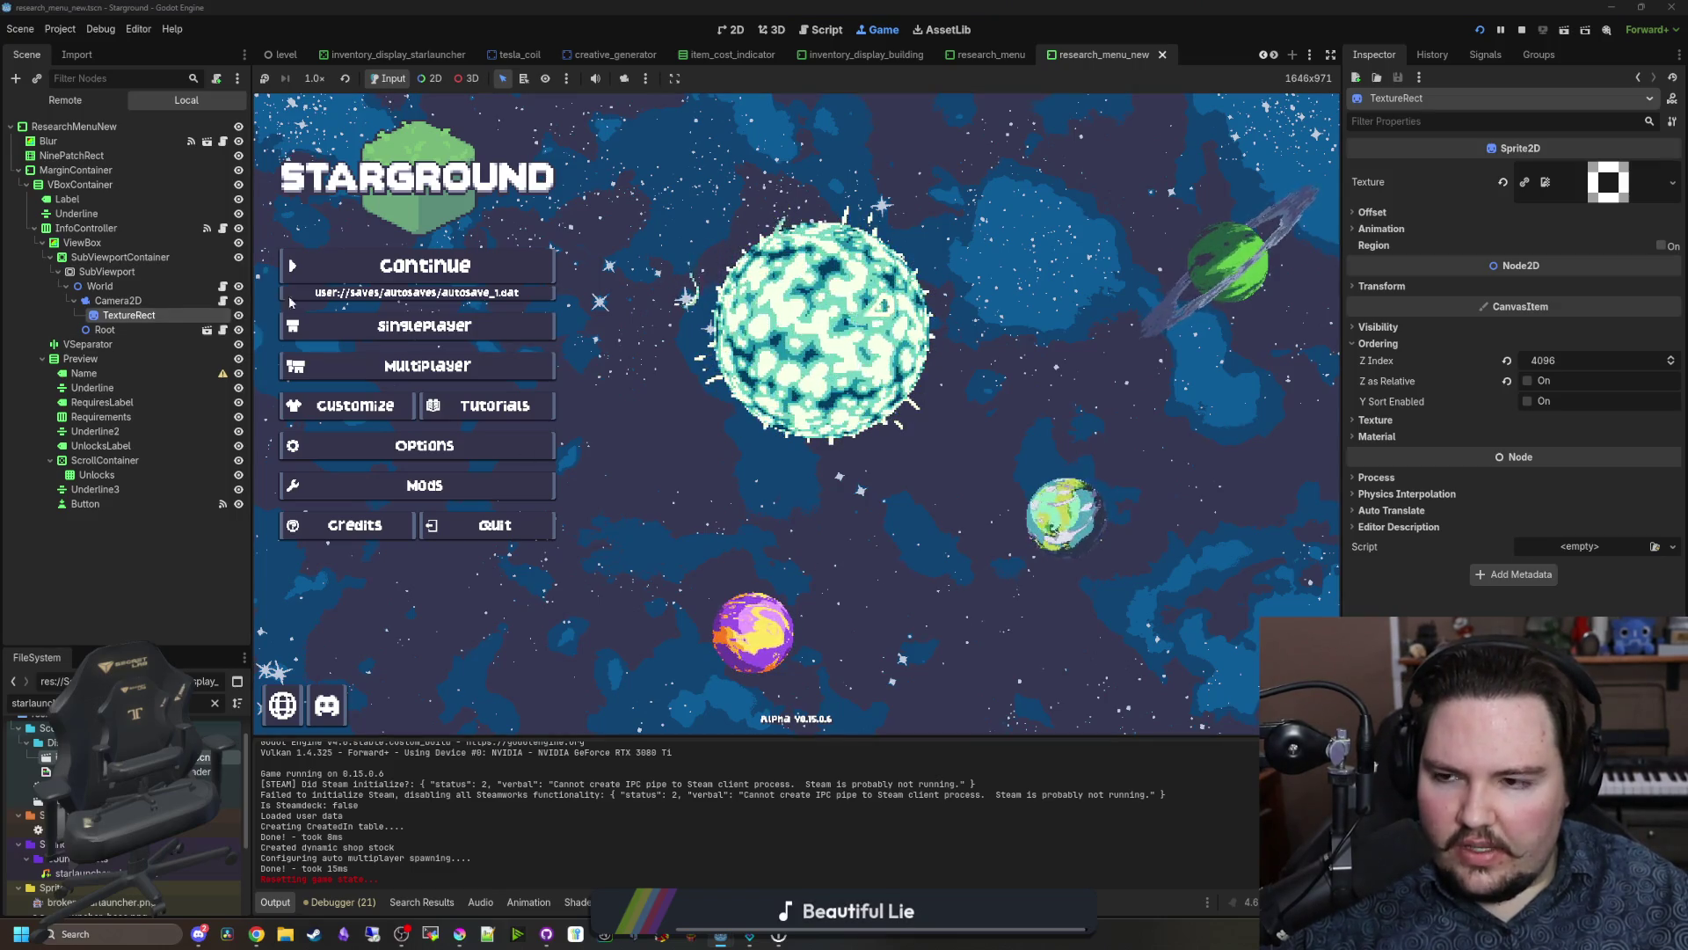
Step: Open Singleplayer, back out of New Game's World Setup, and Continue the autosaved world
left_click(424, 326)
left_click(952, 409)
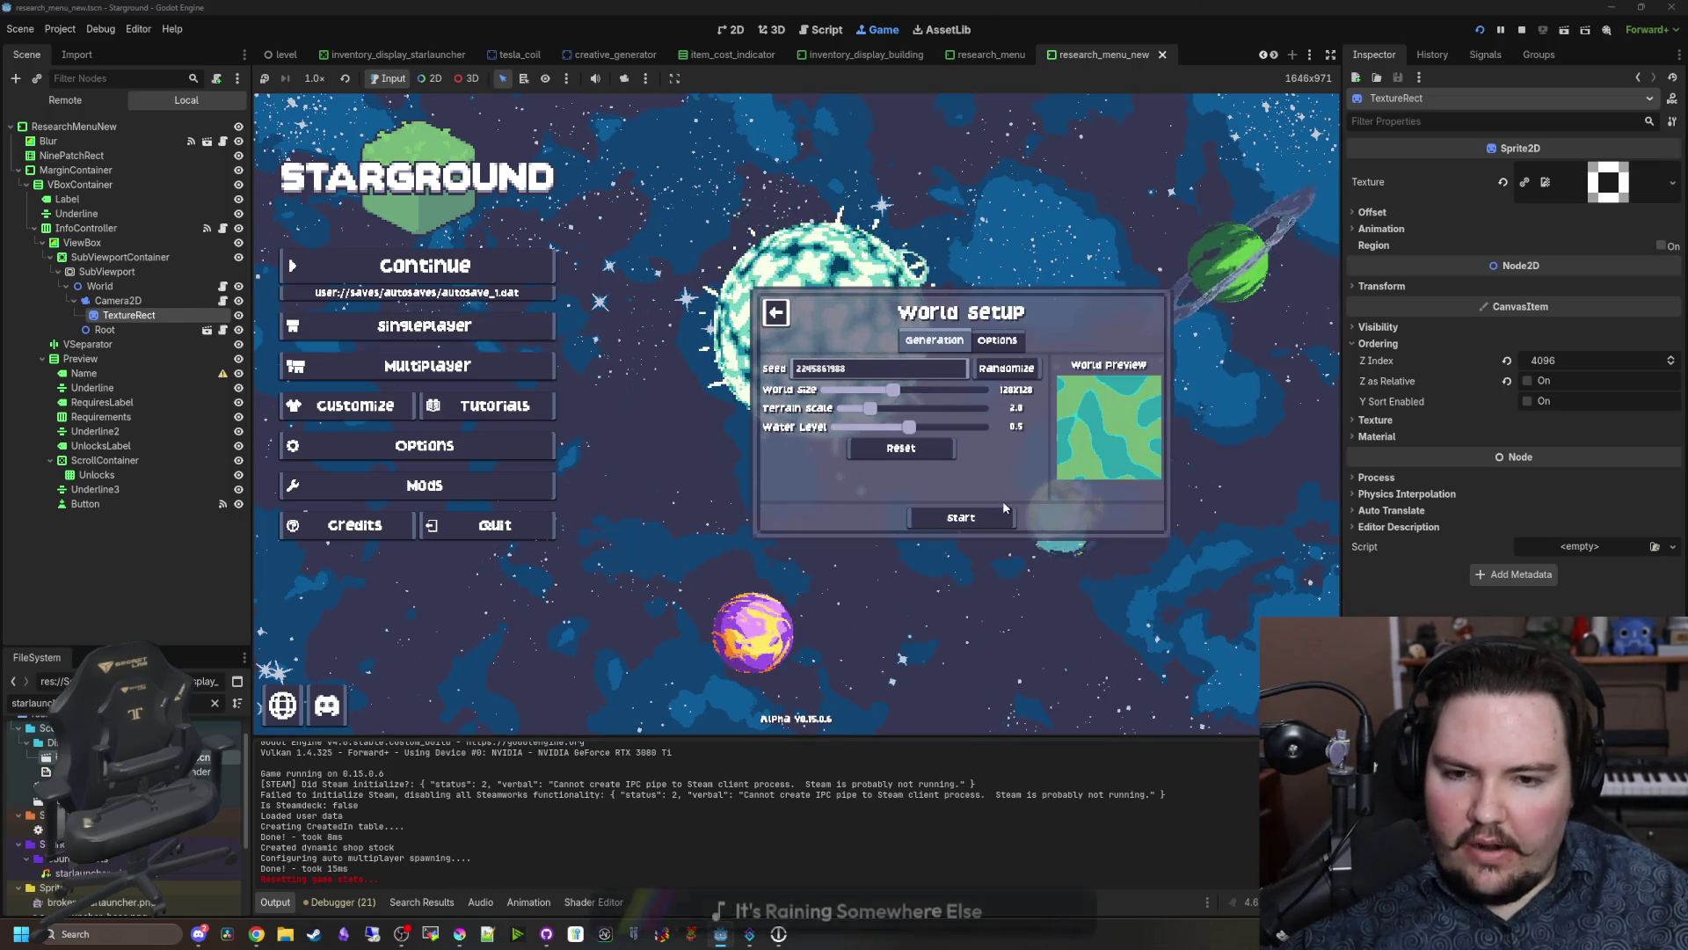
left_click(775, 312)
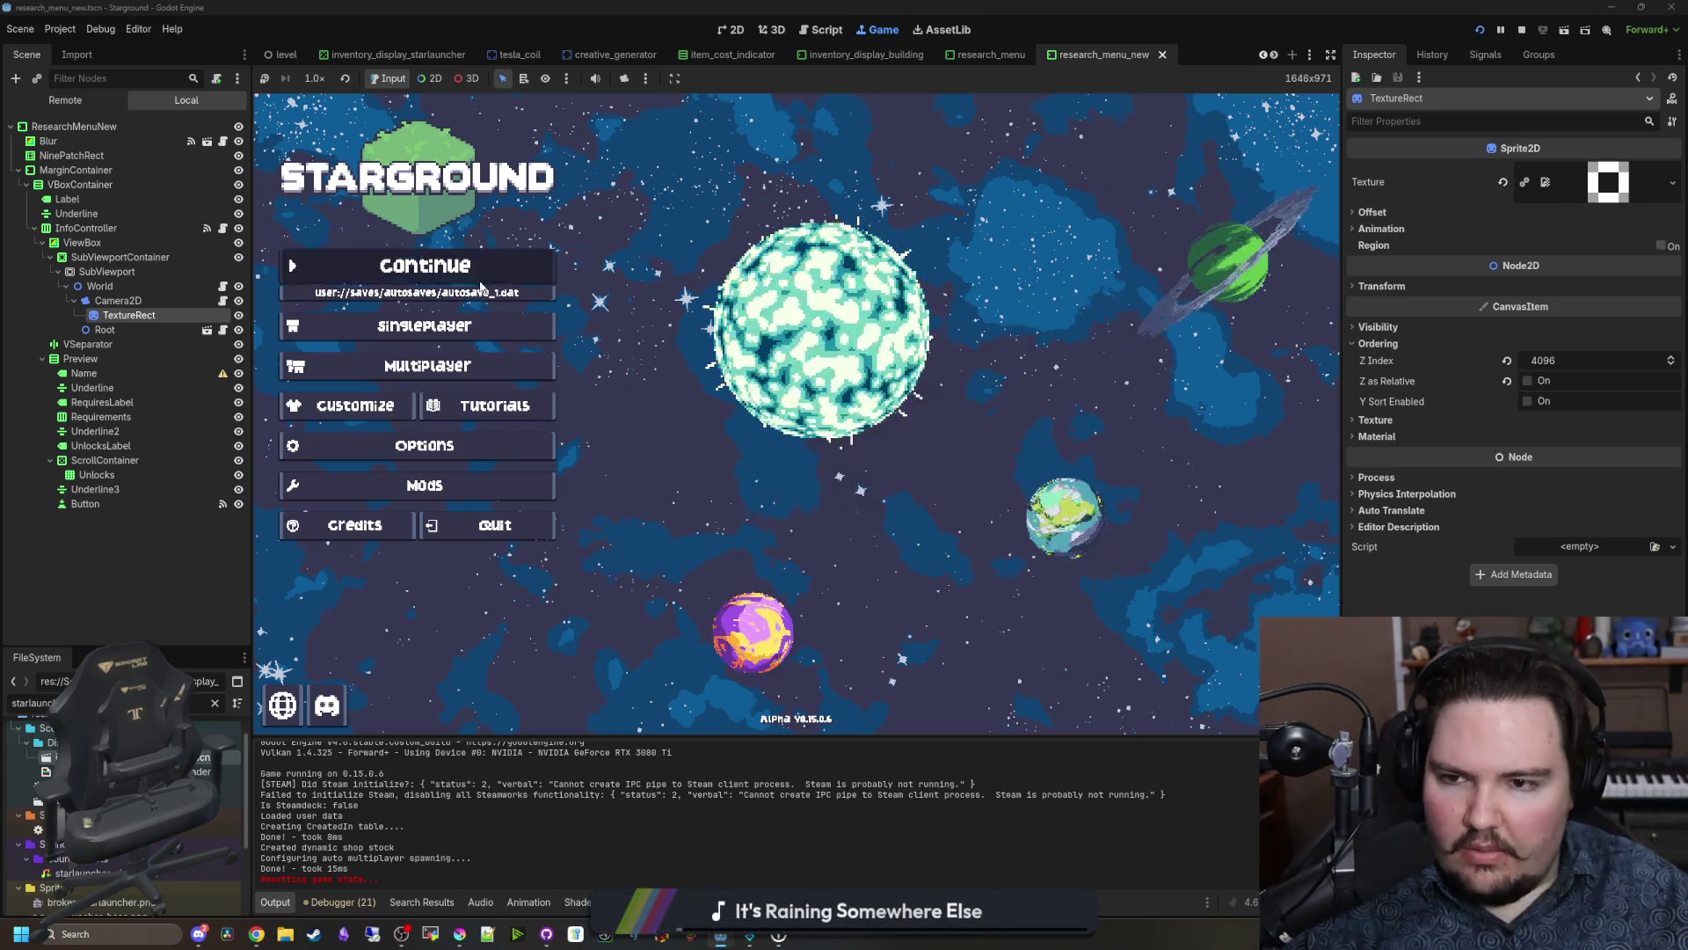
left_click(478, 280)
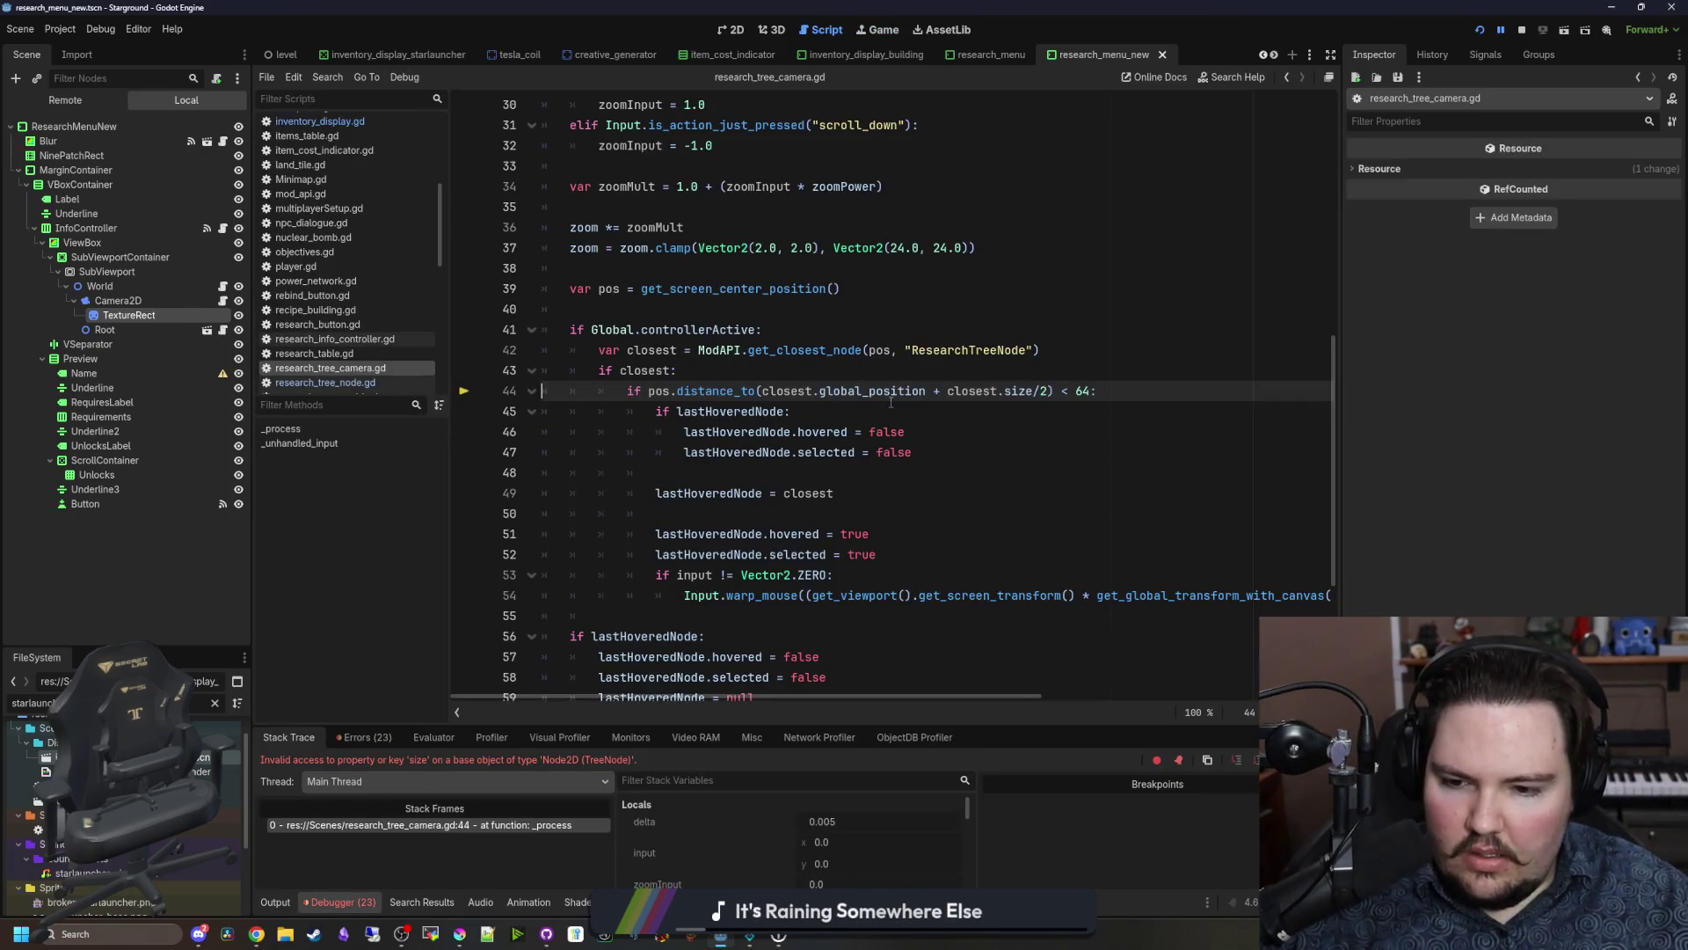
Step: Delete ' + closest.size/2' from the line 44 distance check and resume the debugger with F12
left_click(1031, 418)
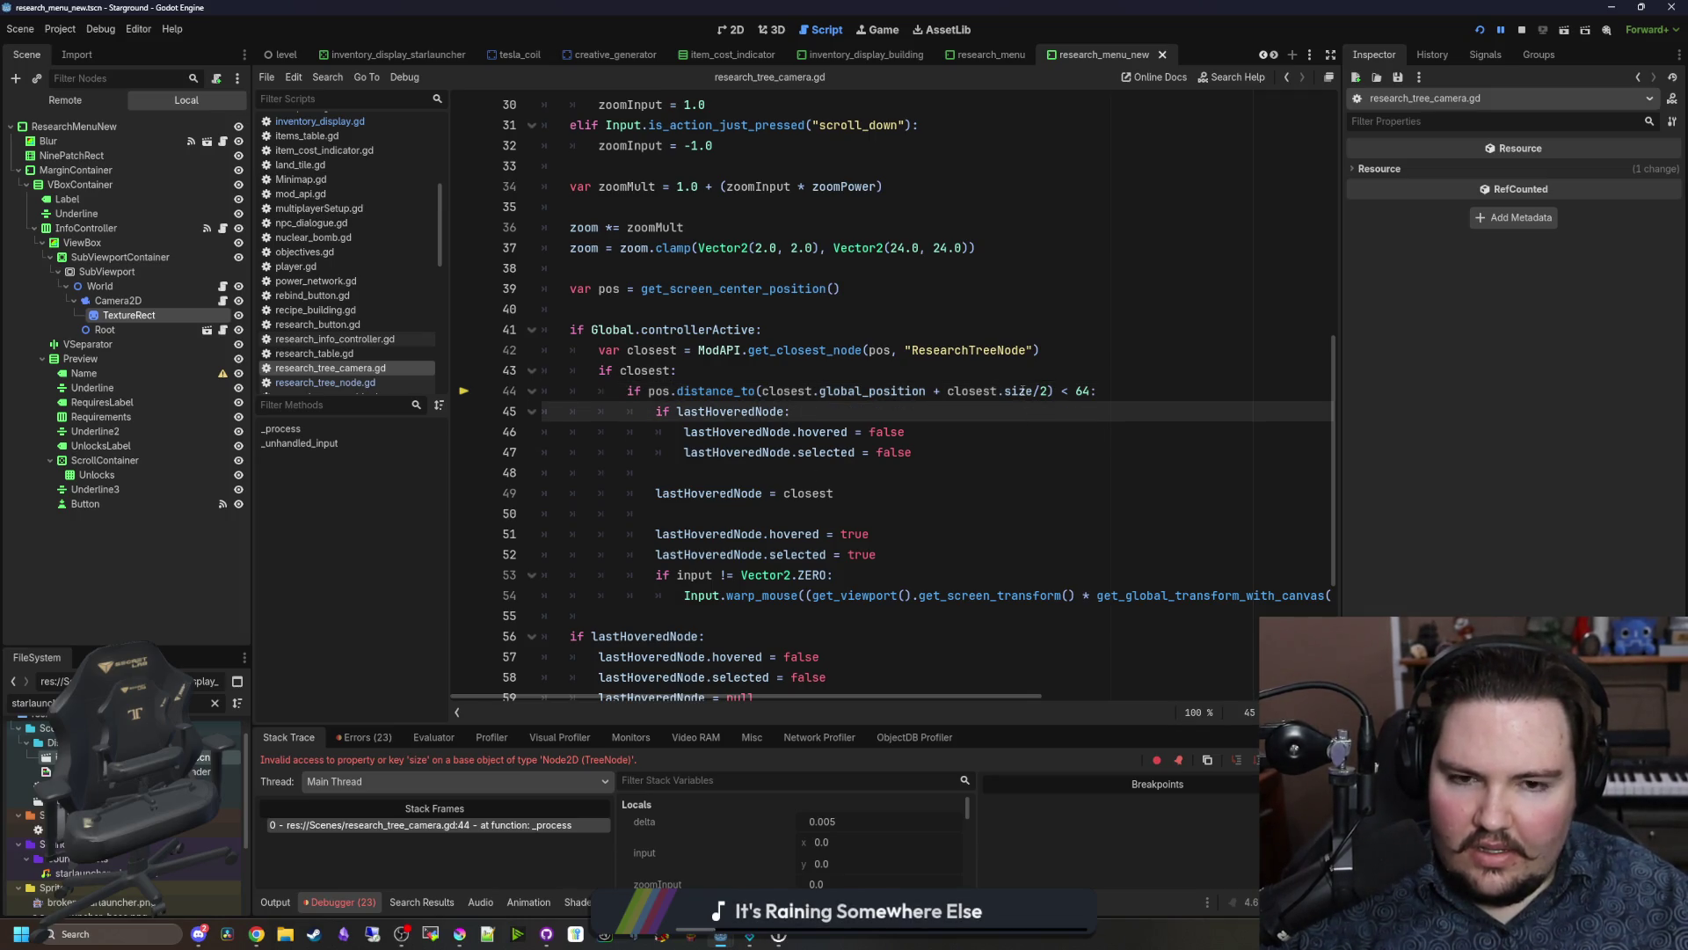
double_click(1022, 391)
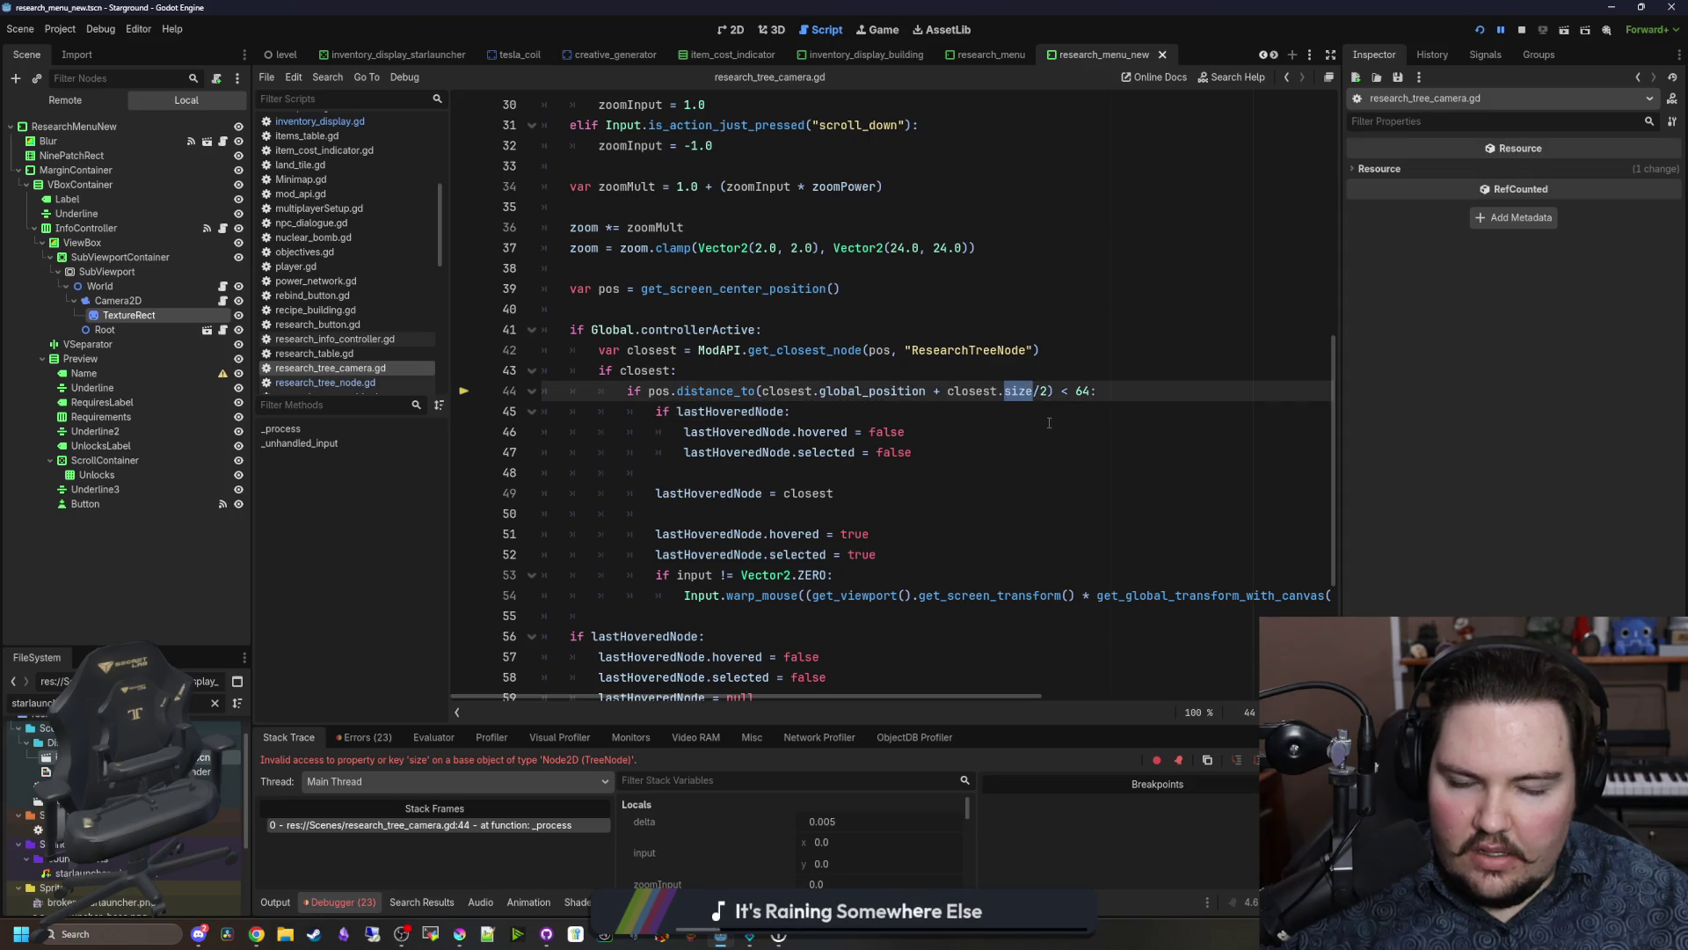
left_click(1049, 423)
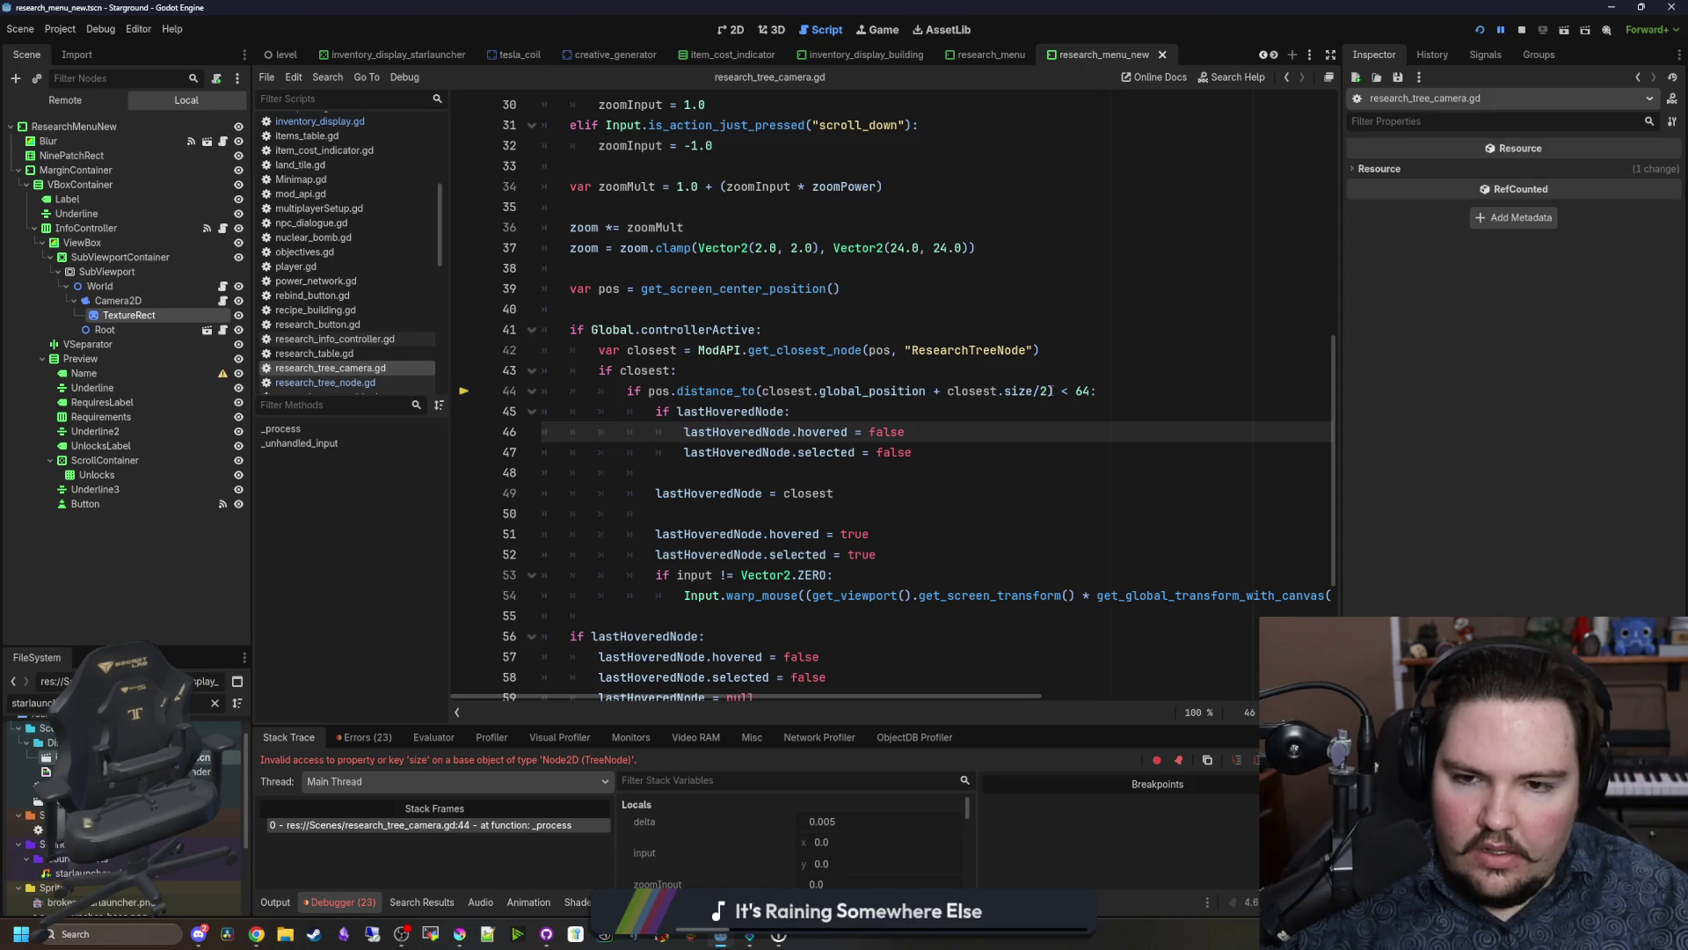
left_click_drag(1050, 391, 946, 392)
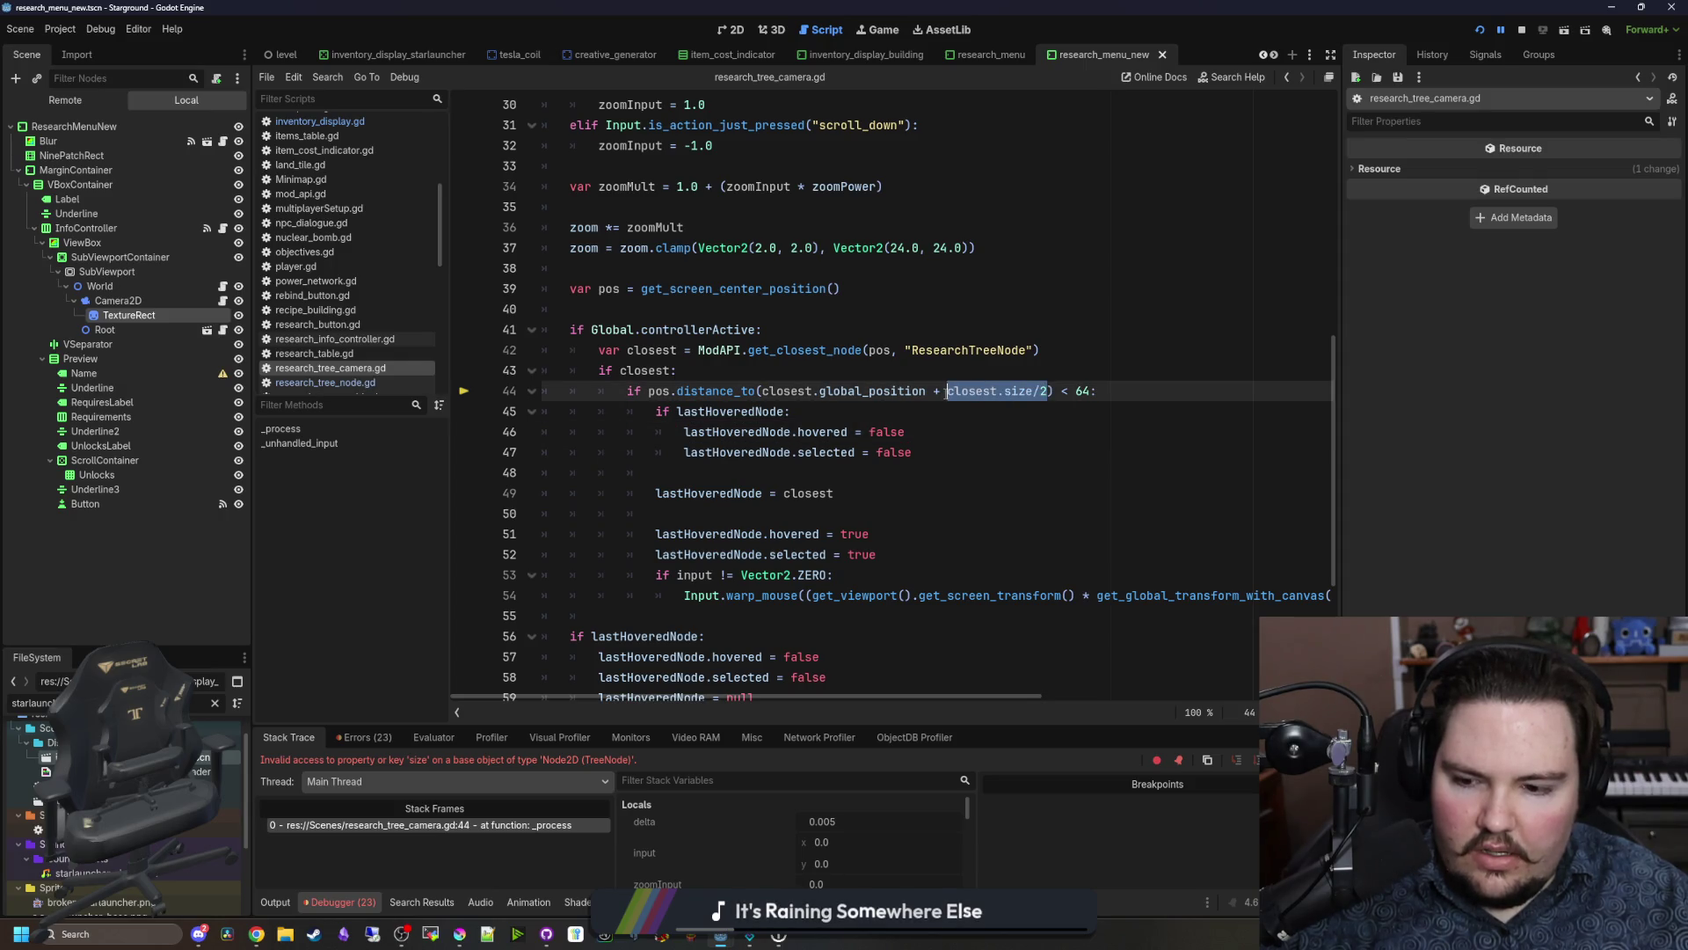
left_click(1046, 425)
left_click_drag(1050, 390, 930, 392)
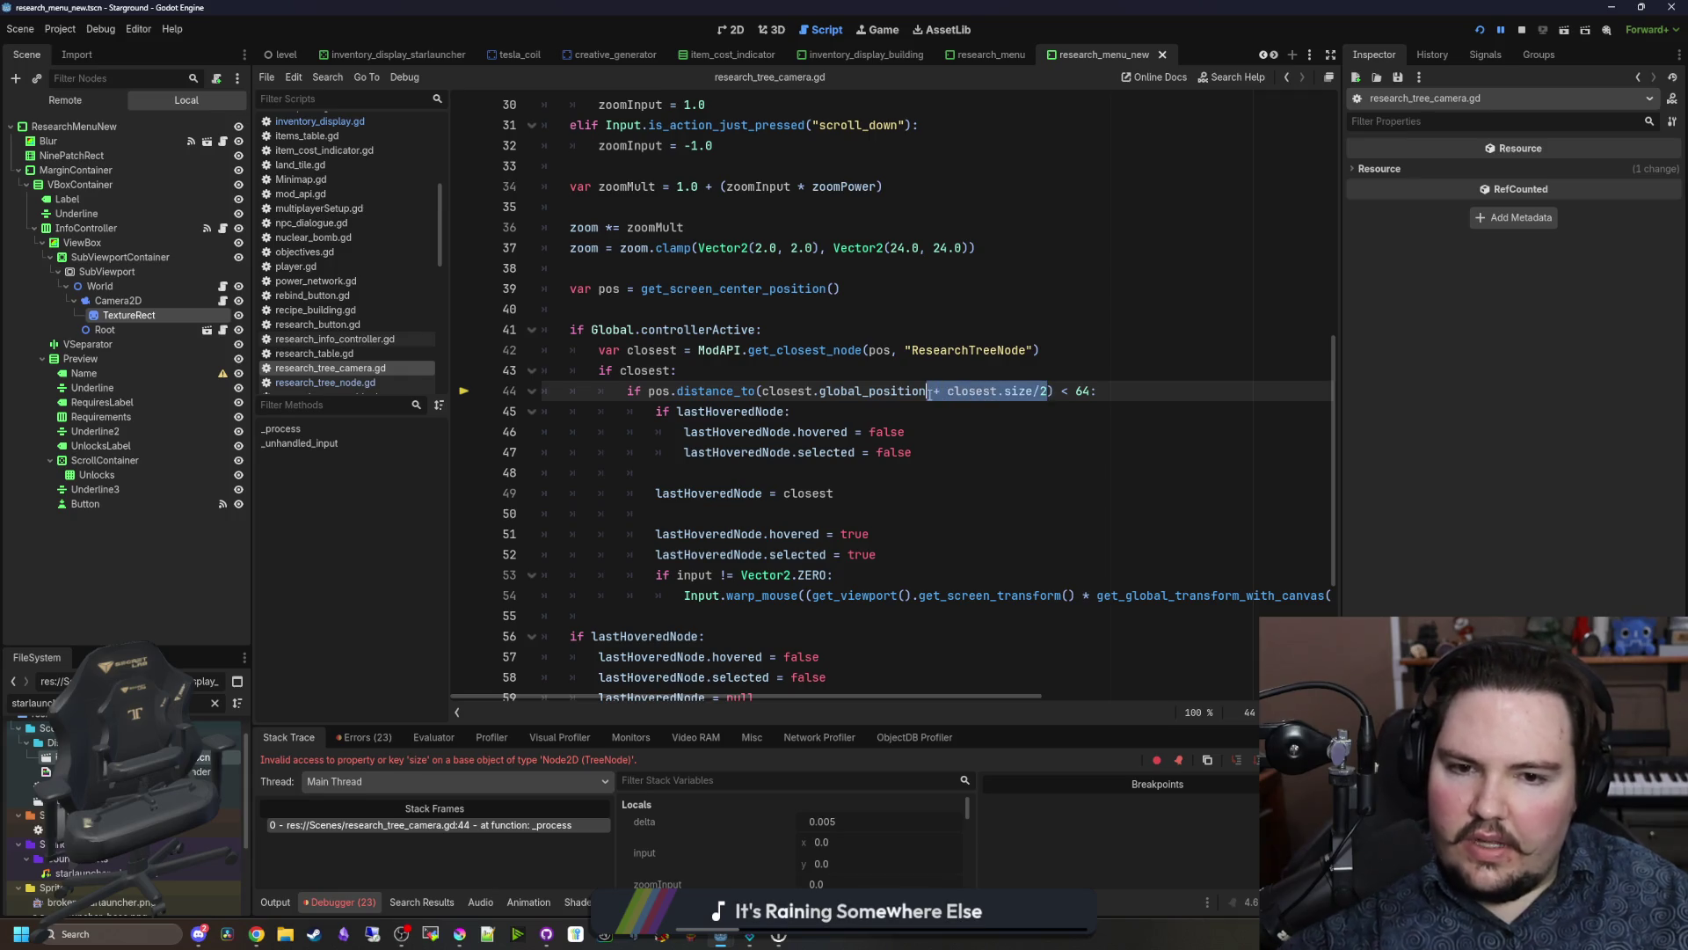
key("BackSpace")
left_click(969, 370)
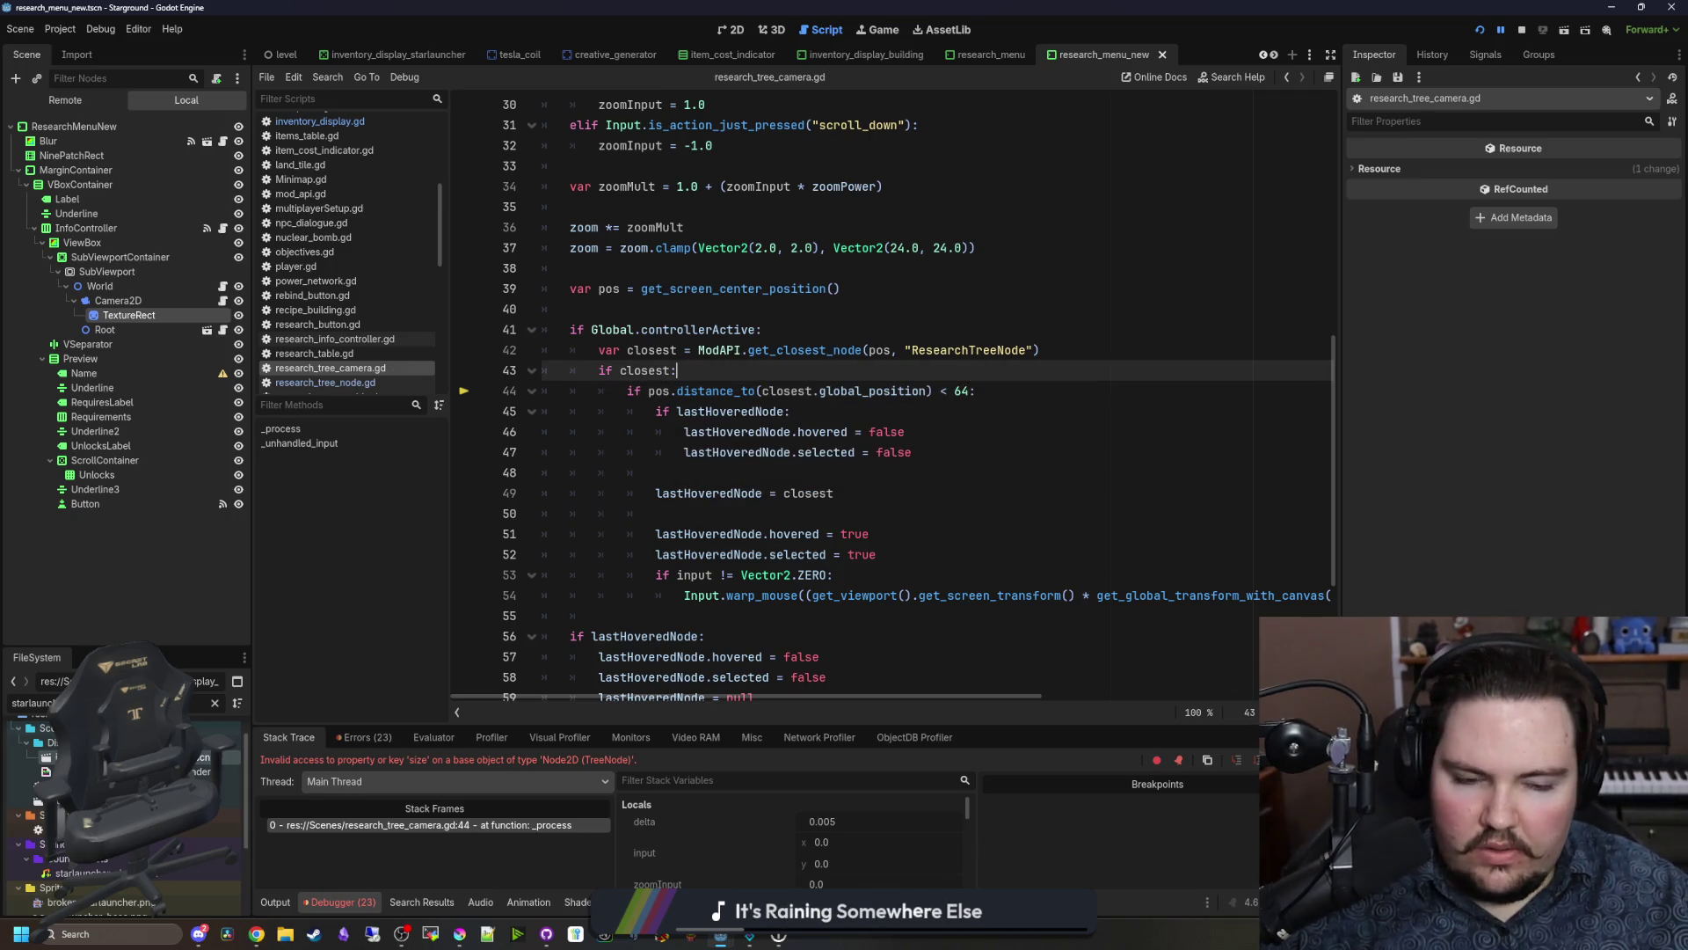
key("F12")
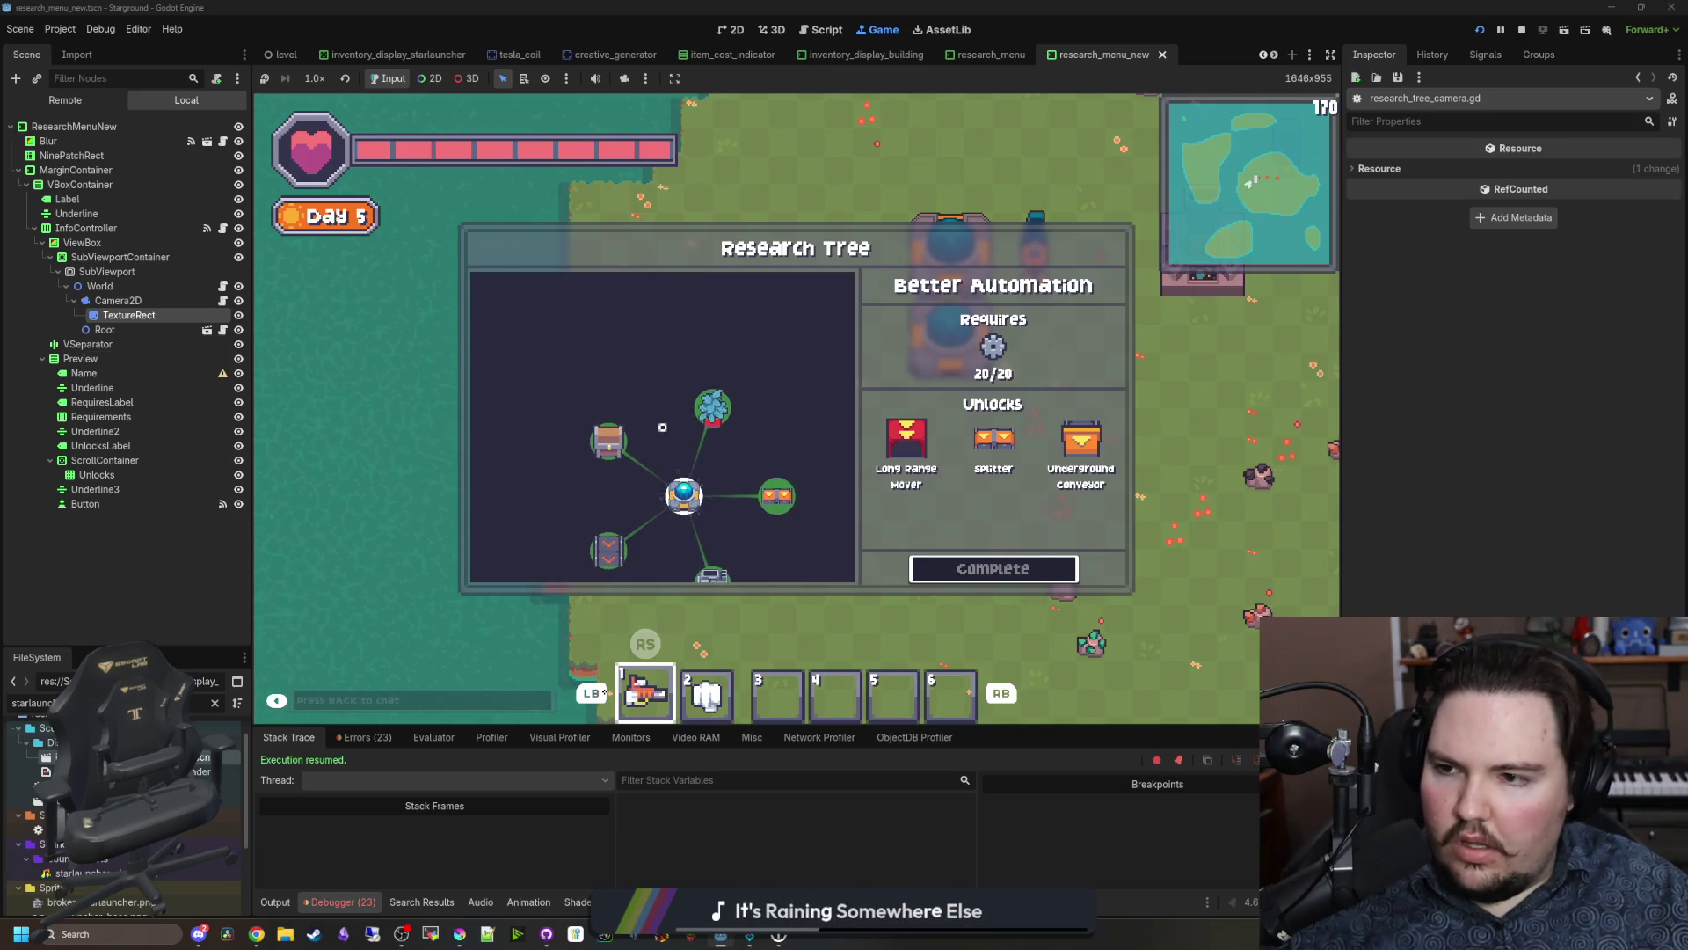
Step: Bring research_tree_node.gd back into the script editor after testing the Research Tree
left_click(223, 330)
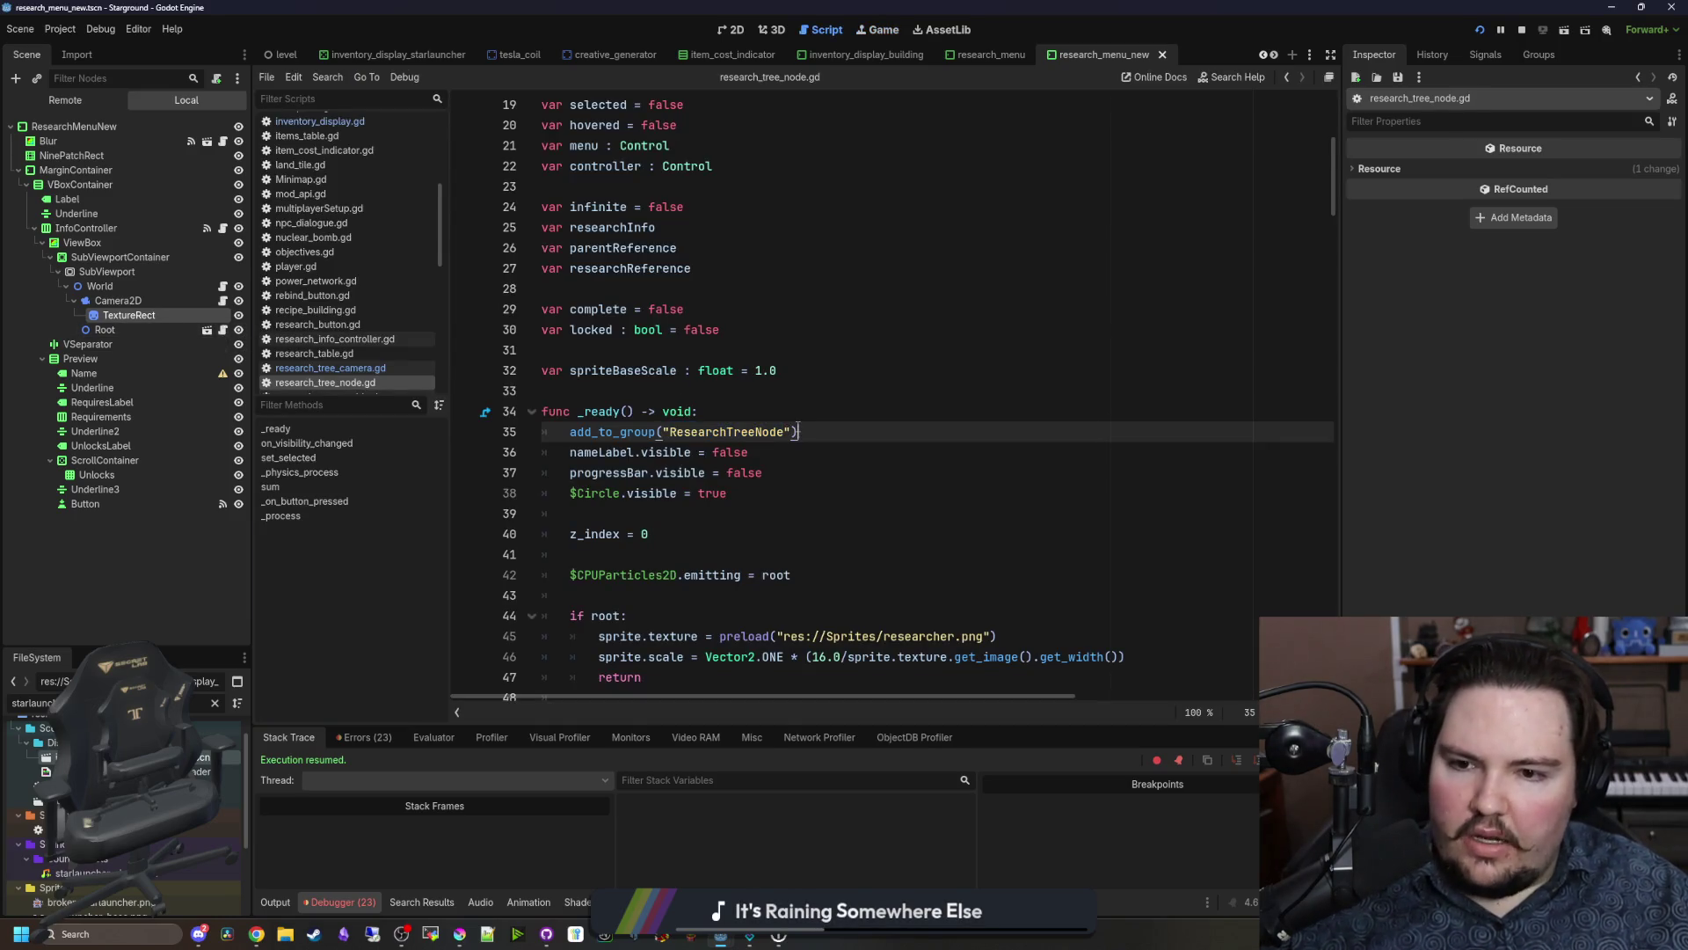
Step: Start a new set_hover function on a fresh line below the signal connections
scroll(767, 449, "down", 4)
scroll(768, 449, "down", 5)
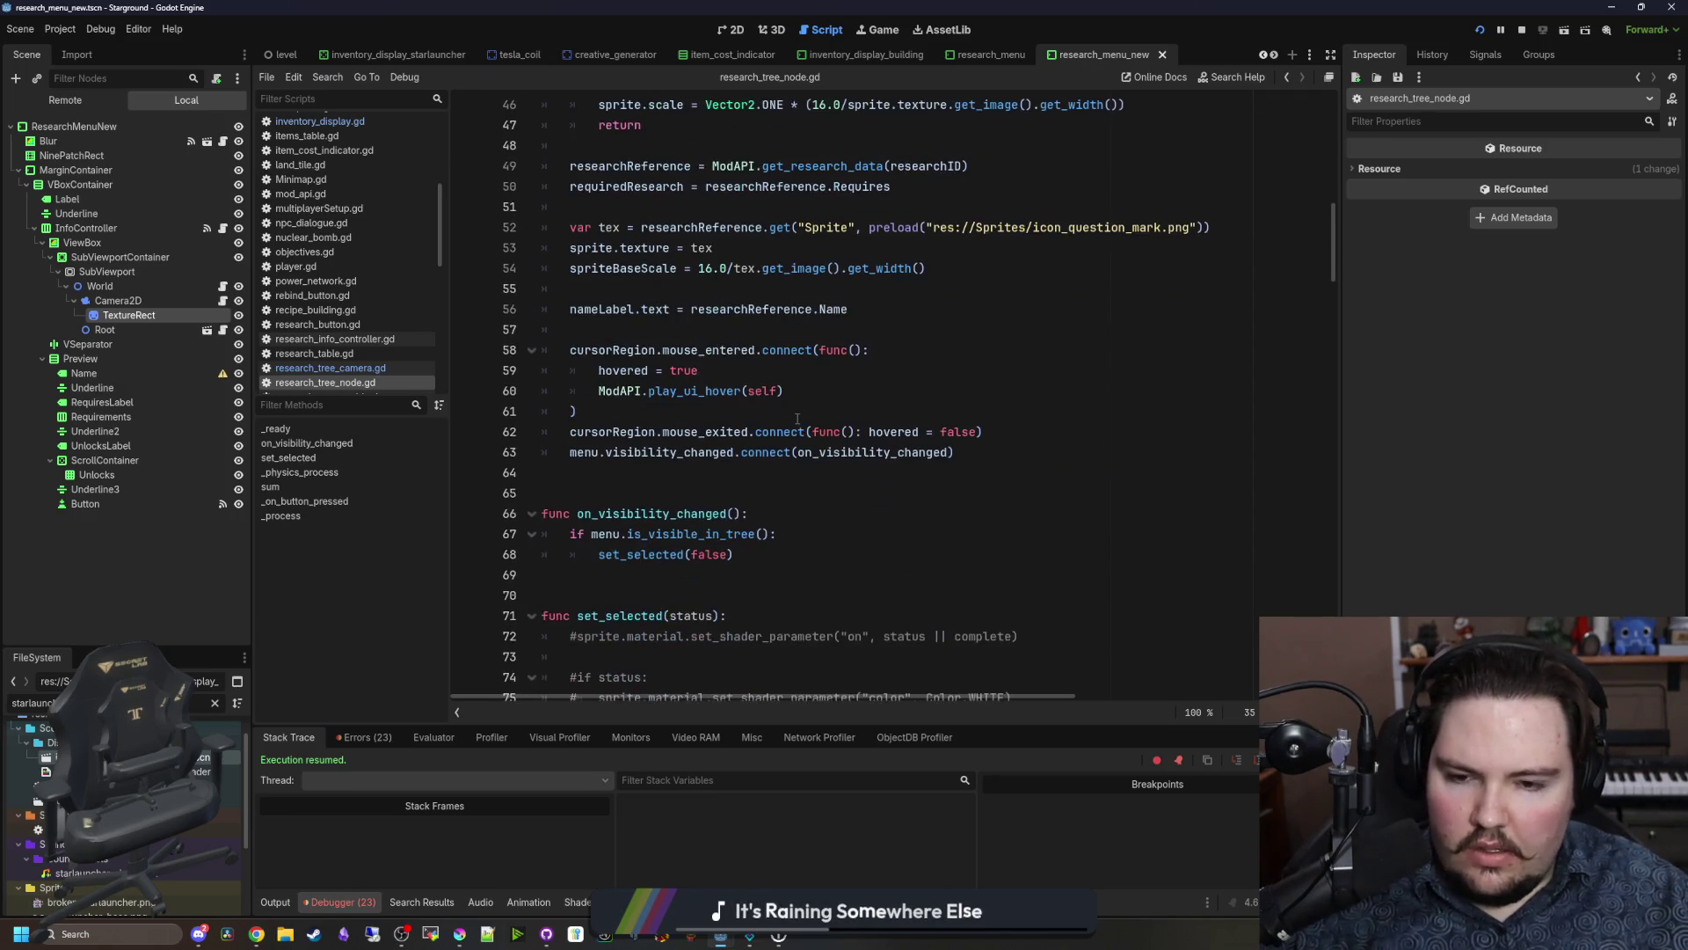
left_click(744, 414)
left_click(808, 372)
scroll(808, 376, "up", 1)
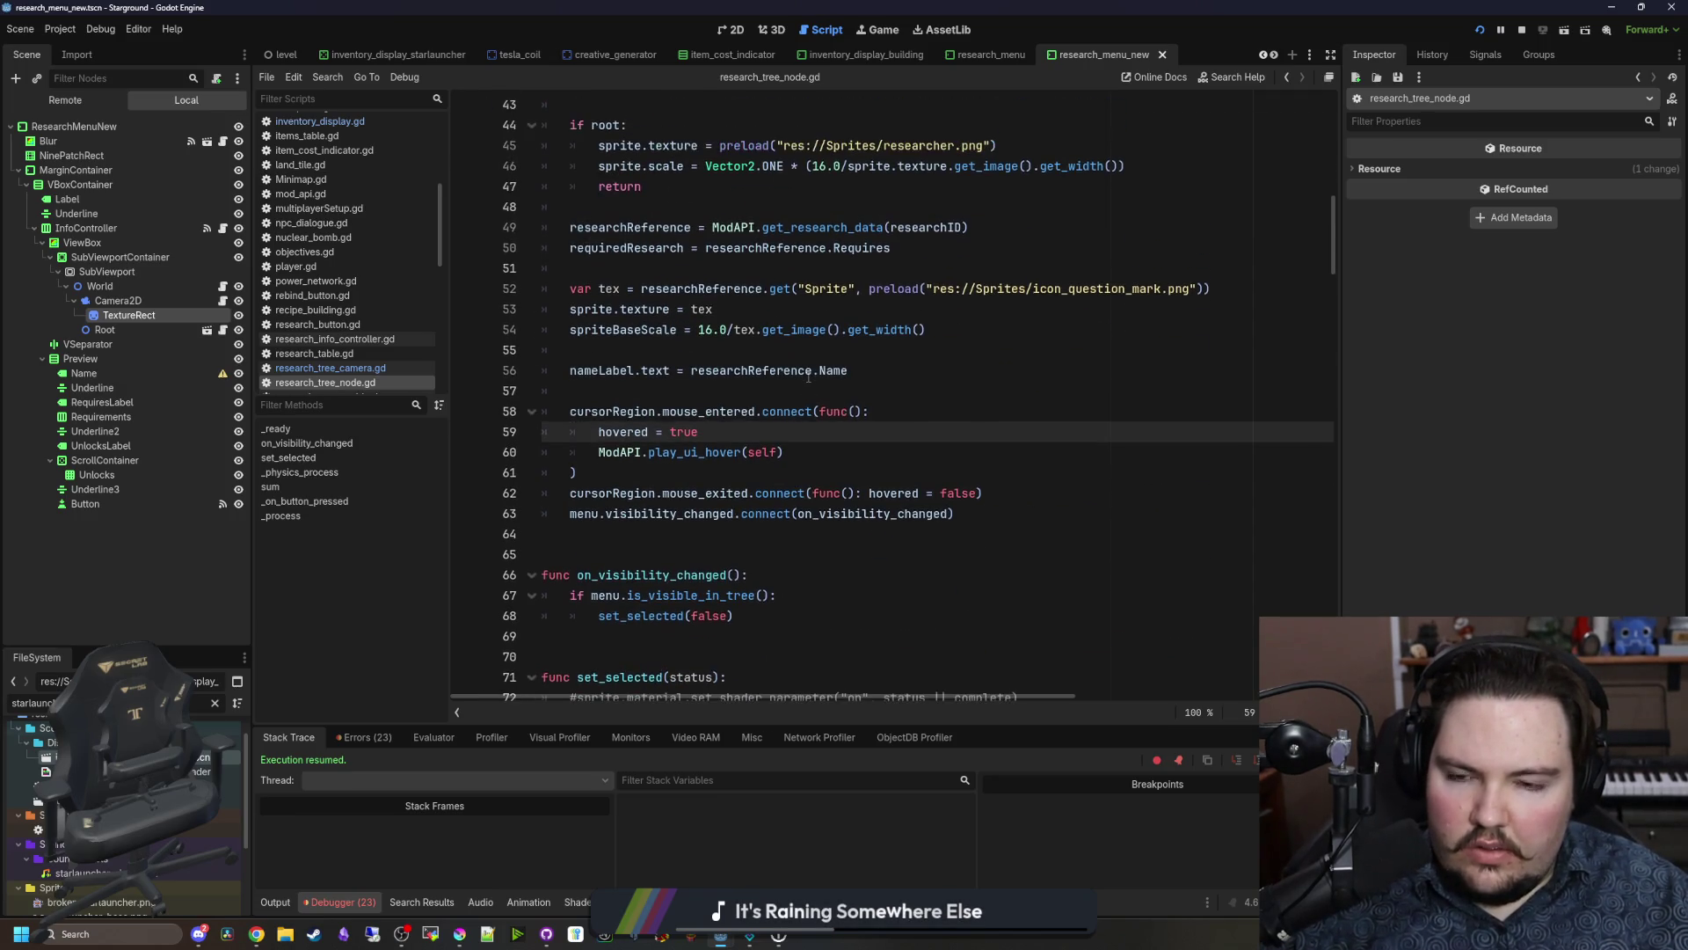
left_click(899, 415)
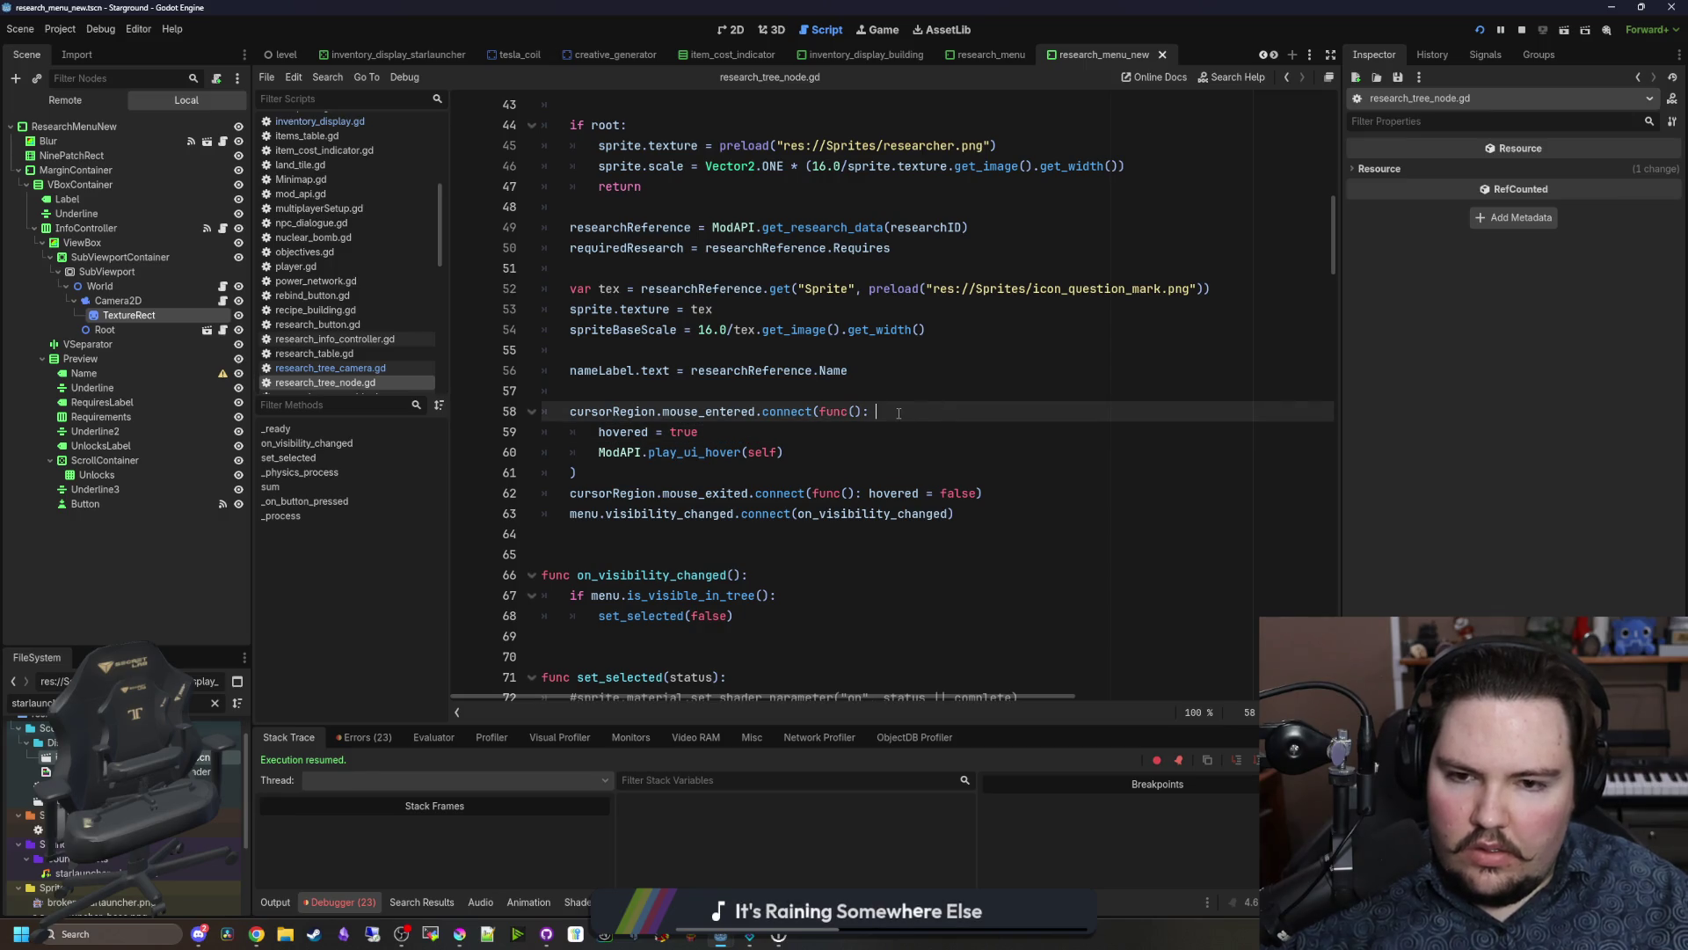
scroll(791, 413, "down", 2)
left_click(607, 413)
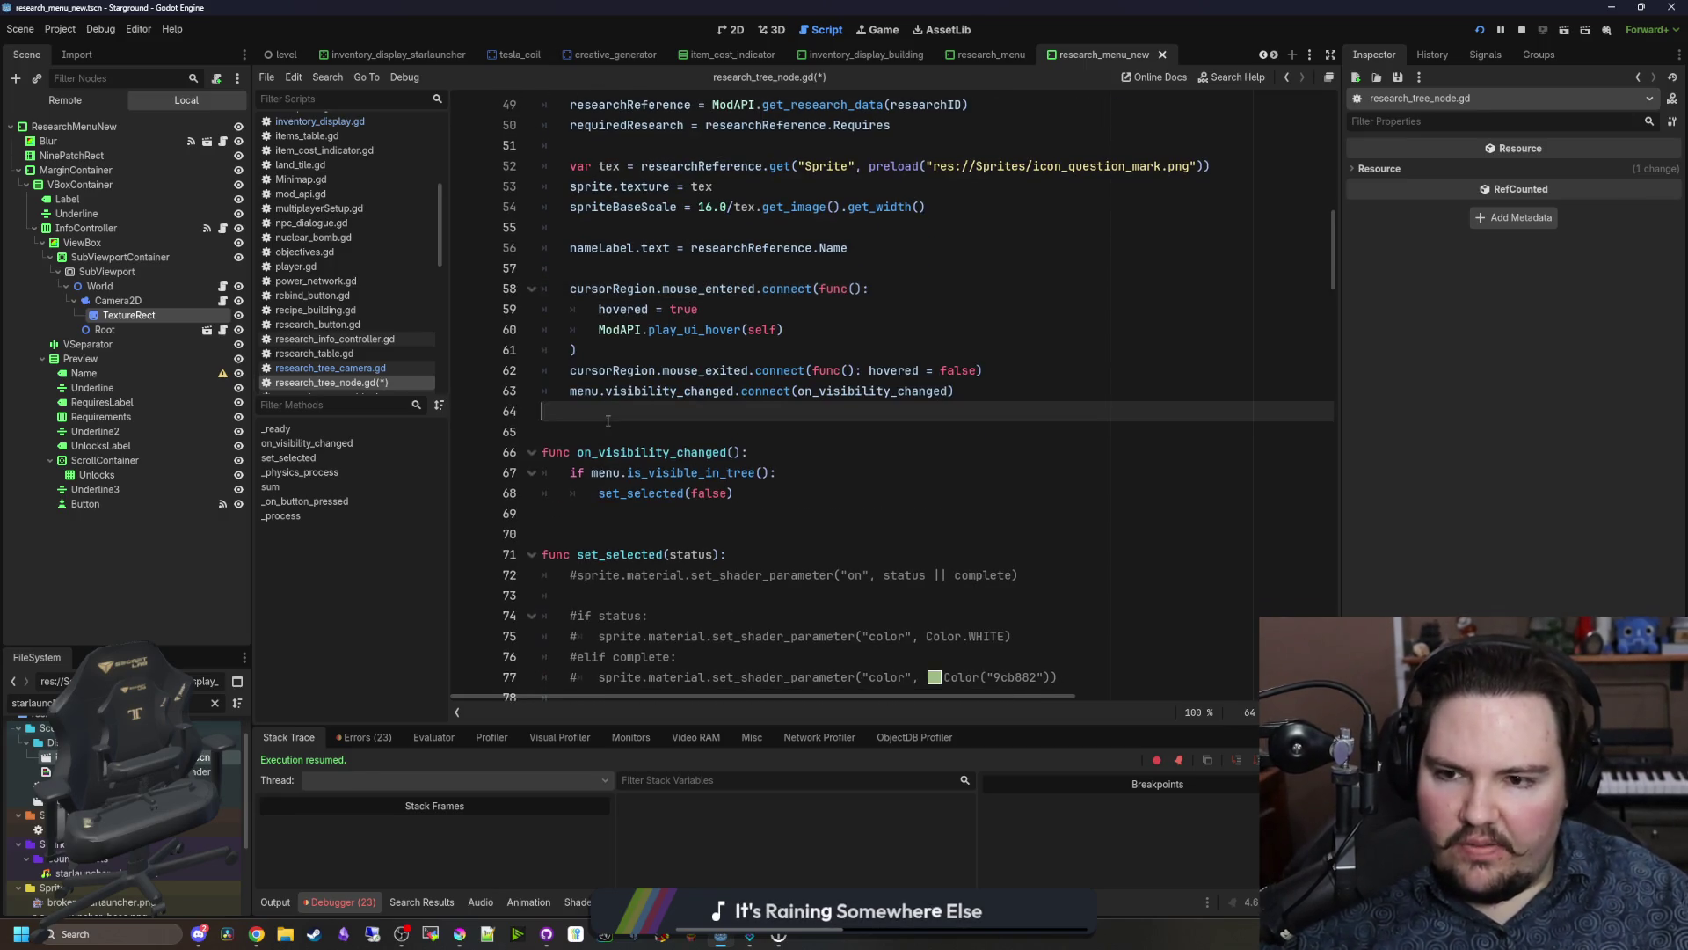
key("Return")
key("Return")
key("Return")
key("Up")
type("fu")
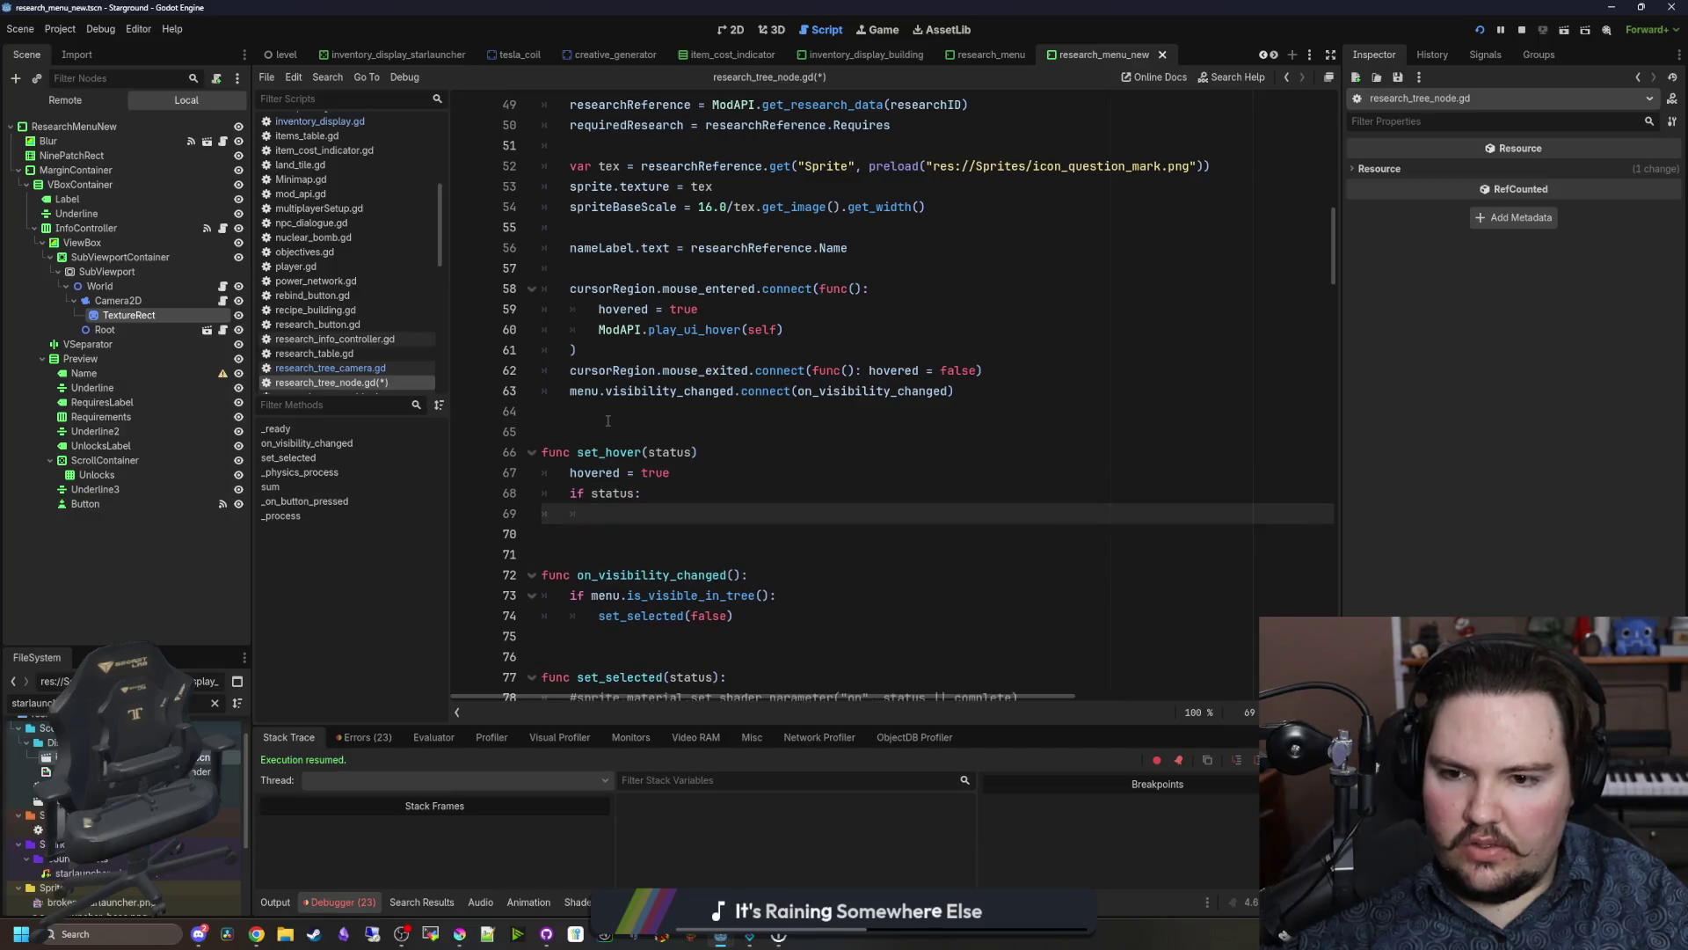
Step: Move ModAPI.play_ui_hover(self) into set_hover and remove the old callback's leftover lines
left_click_drag(786, 330, 598, 330)
key("ctrl+c")
key("BackSpace")
left_click(616, 516)
key("ctrl+v")
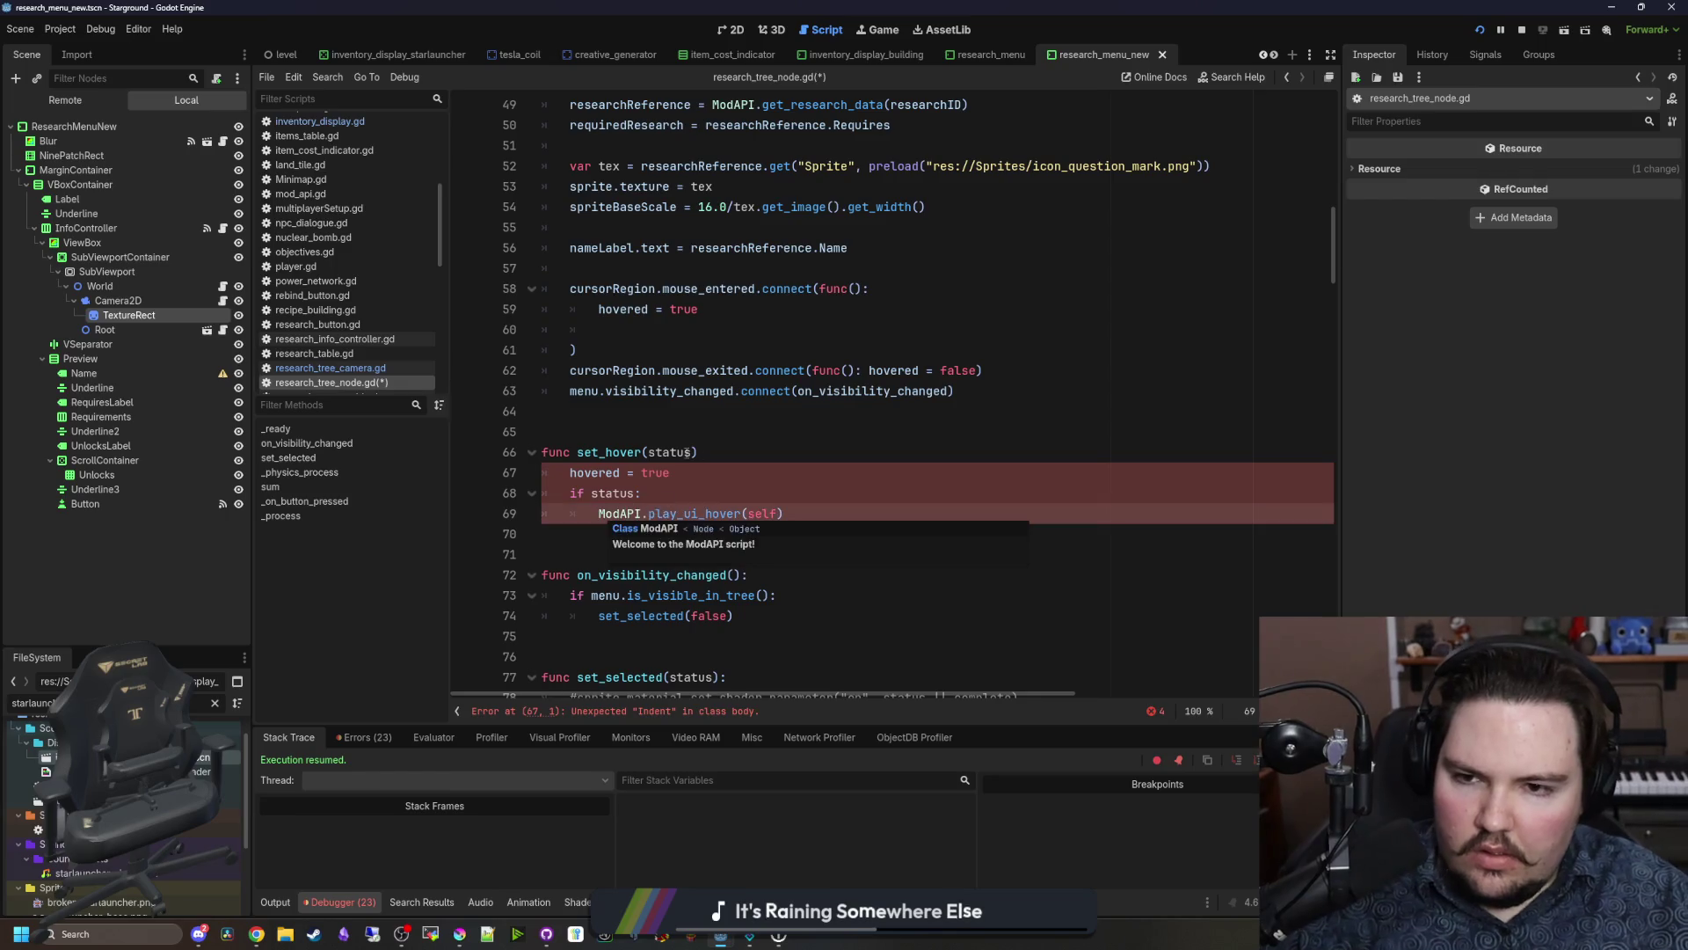
scroll(616, 519, "up", 3)
mouse_move(598, 391)
left_mouse_down()
mouse_move(570, 390)
mouse_move(925, 349)
left_mouse_up()
key("BackSpace")
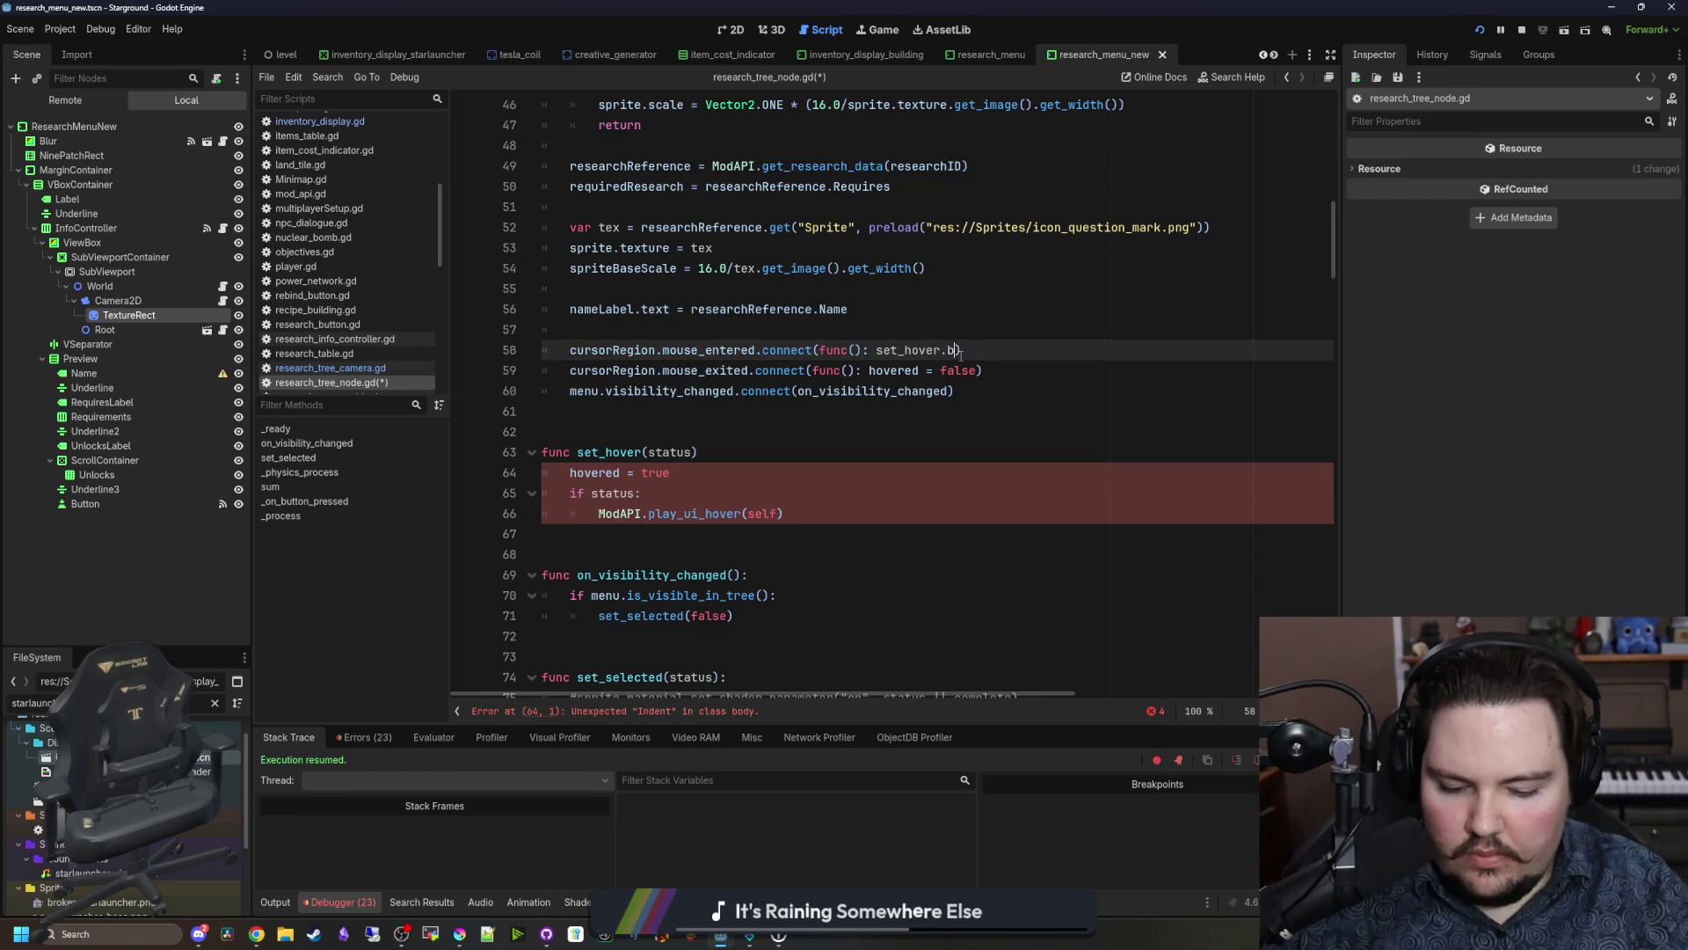
Step: Clean up the stray bind text and make the mouse-exit callback call set_hover(true)
key("BackSpace")
key("BackSpace")
type("())")
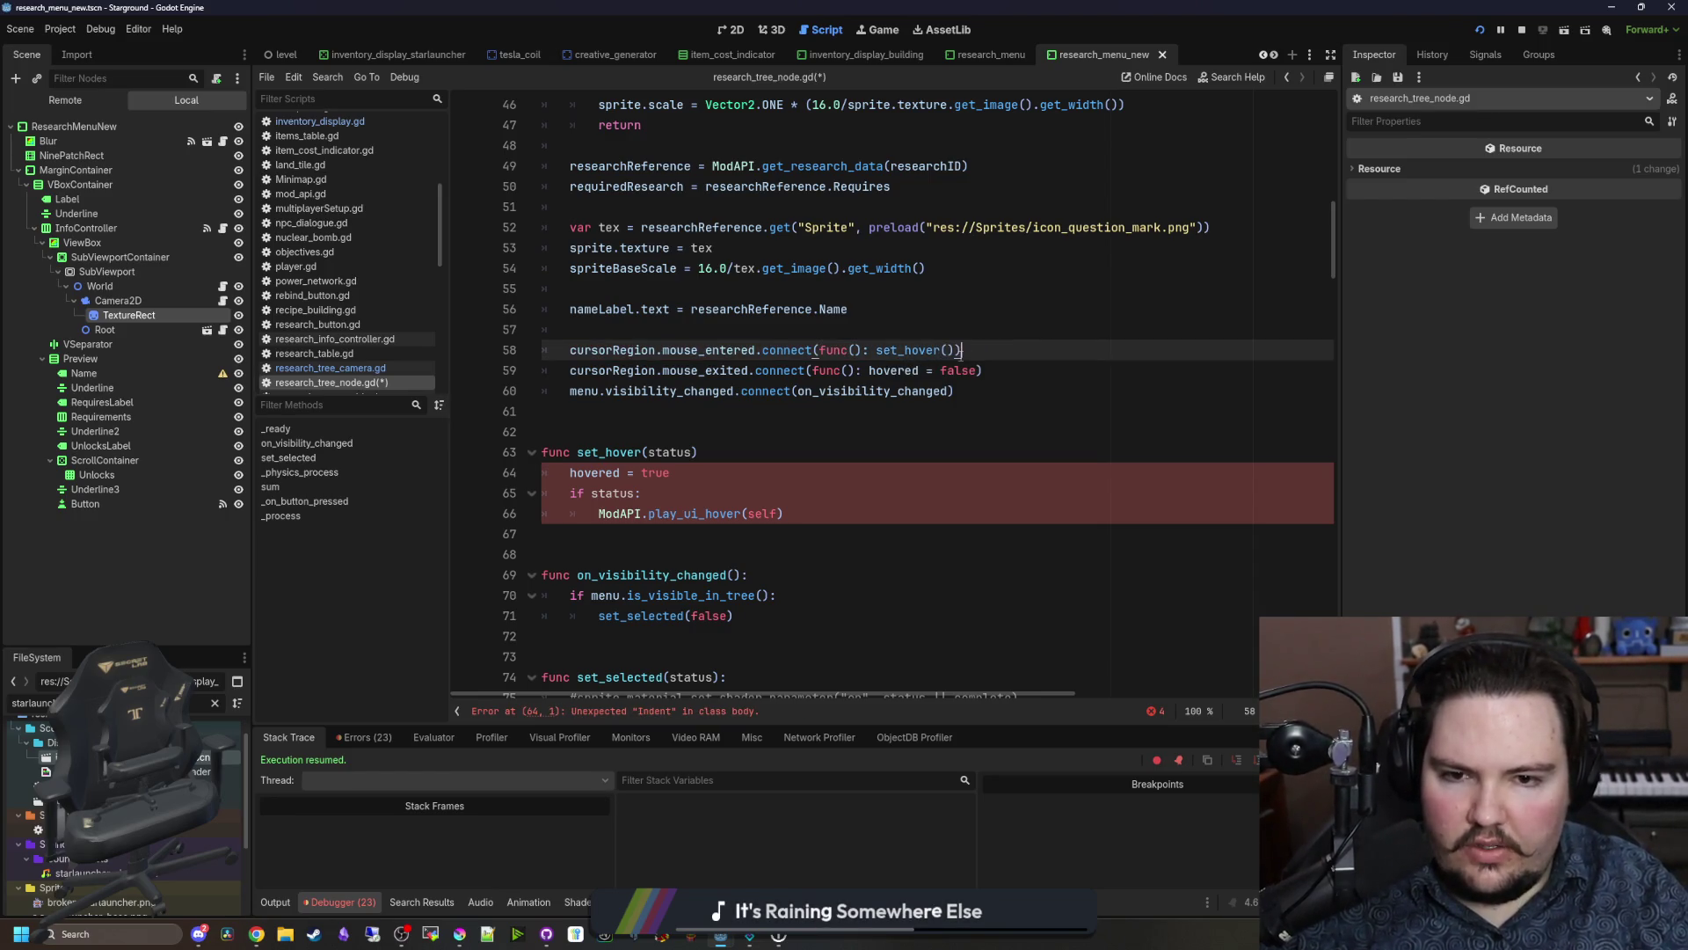
type("true")
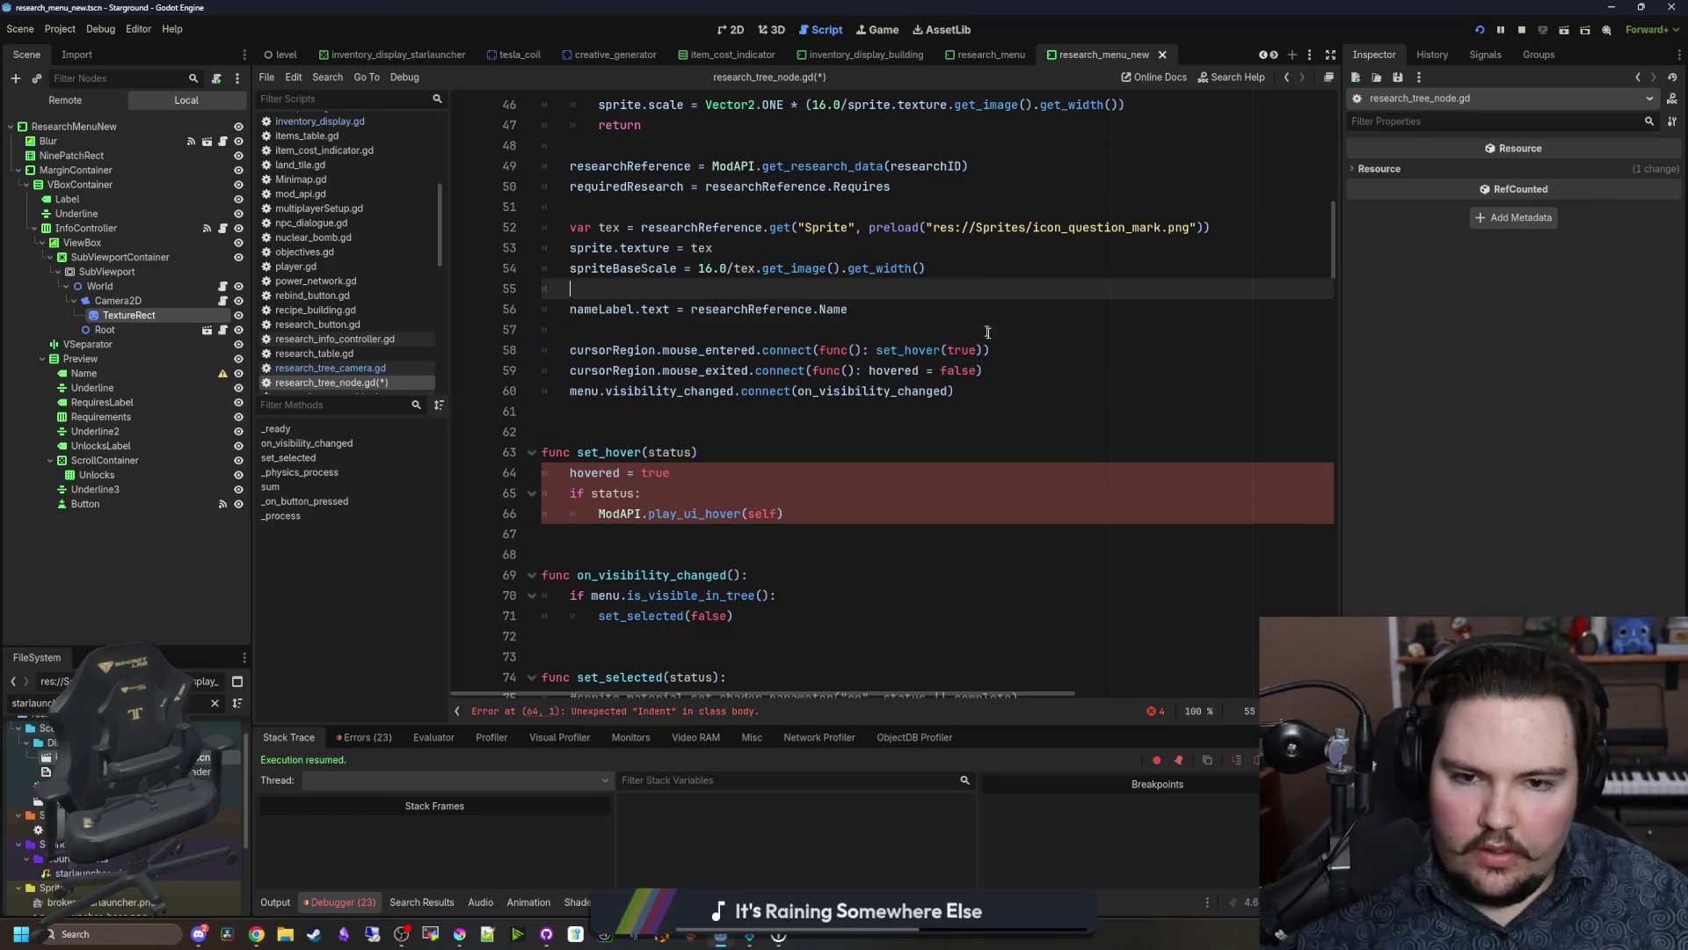
left_click_drag(982, 350, 878, 353)
key("ctrl+c")
left_click_drag(979, 370, 868, 371)
key("ctrl+v")
Step: Guard both mouse callbacks' set_hover(true) calls with a Global.controllerActive check
left_click(867, 350)
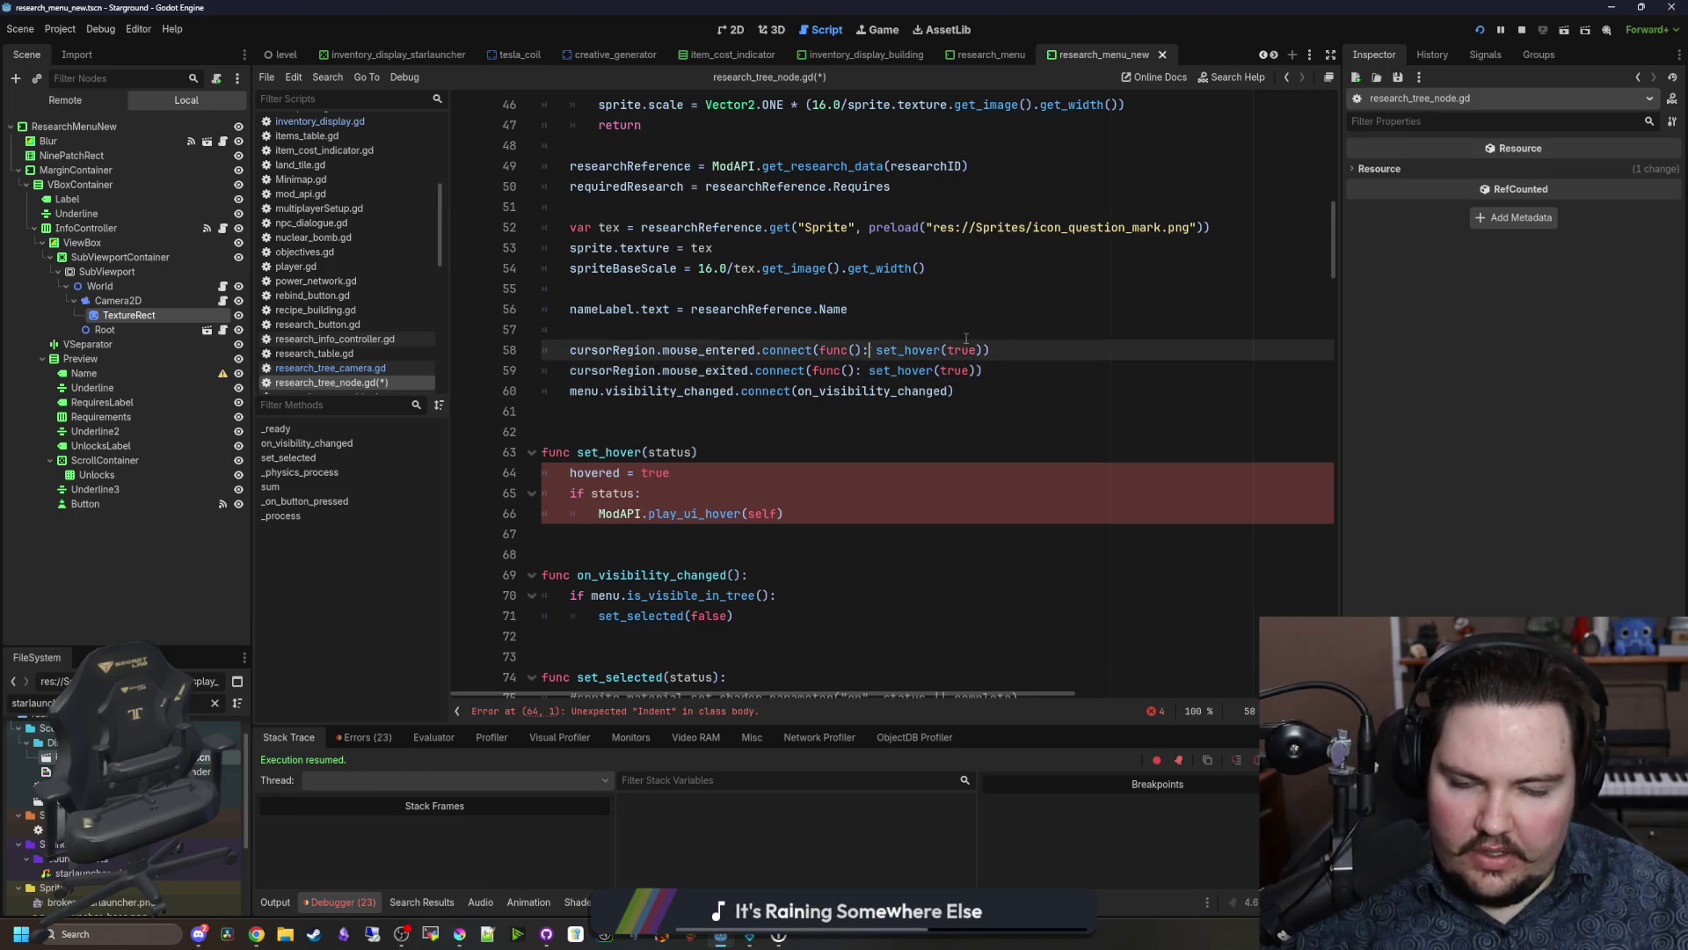
type("if Global.")
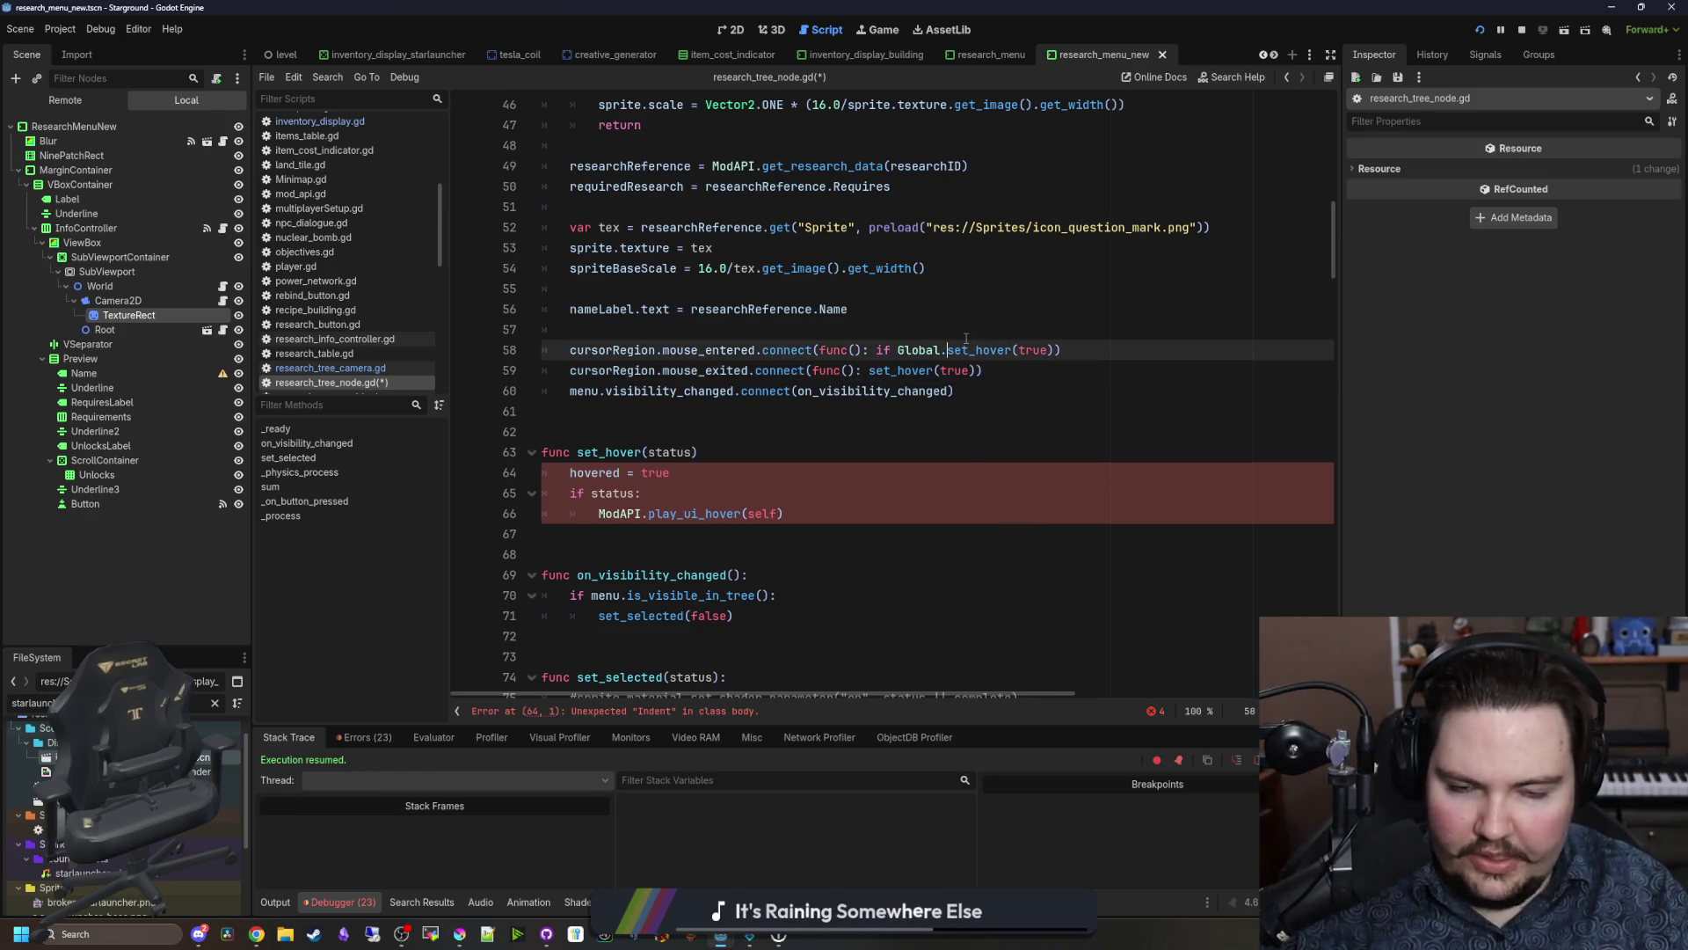
type("controllerActive:")
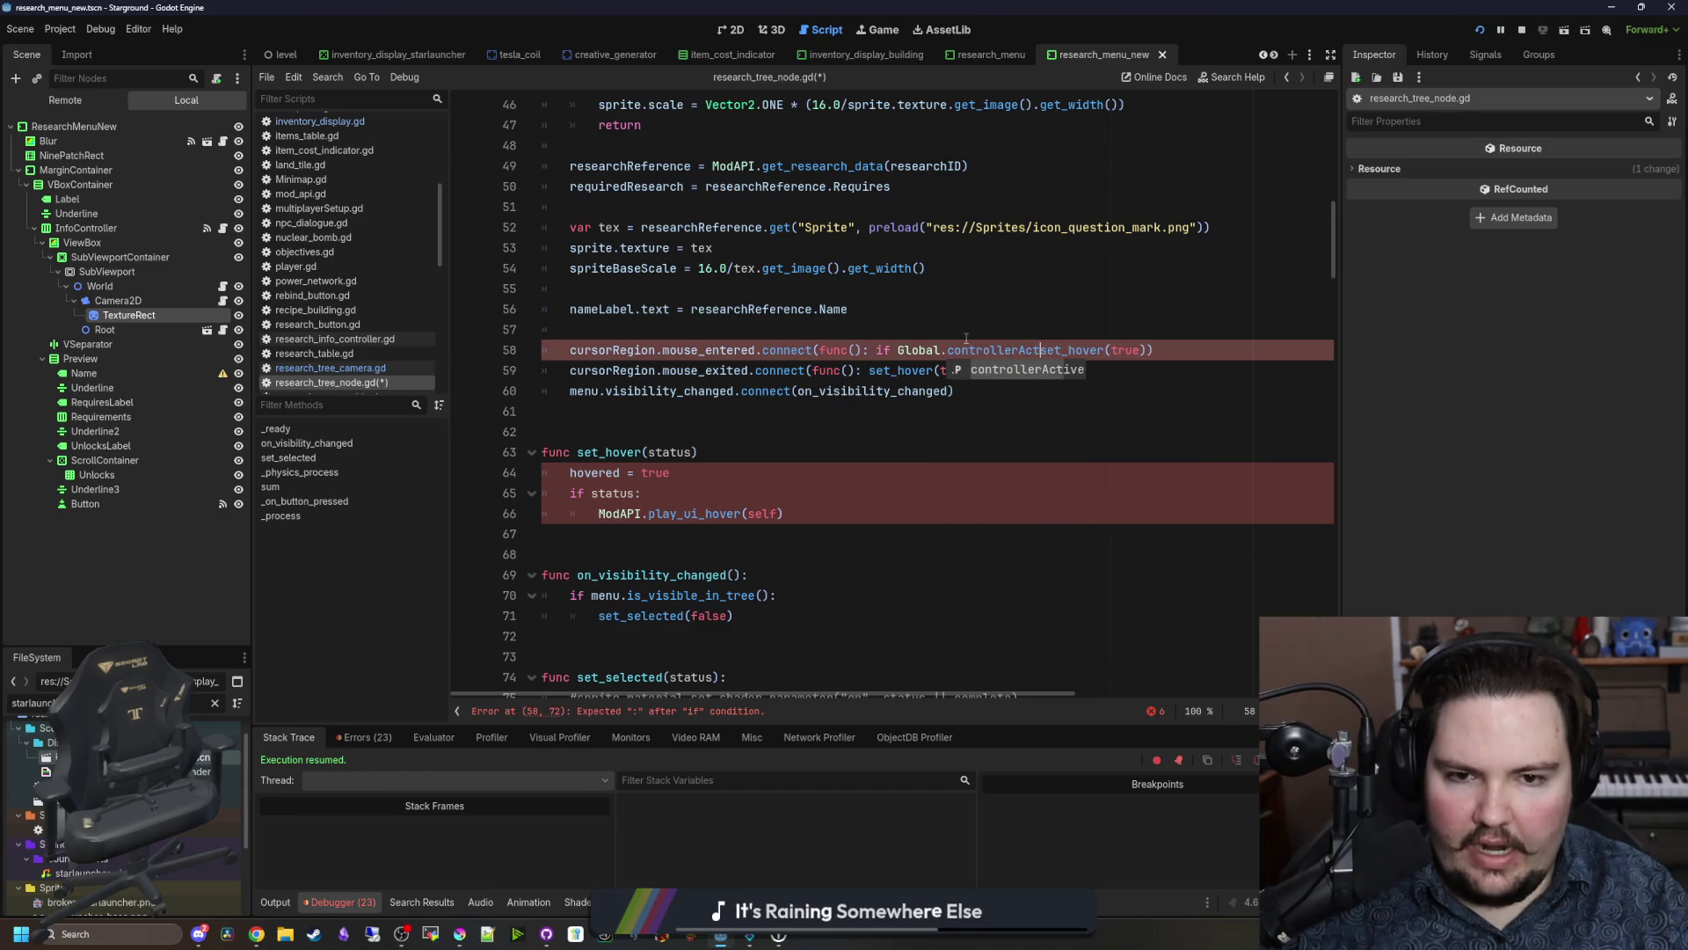
type(" !")
left_click_drag(1075, 350, 877, 350)
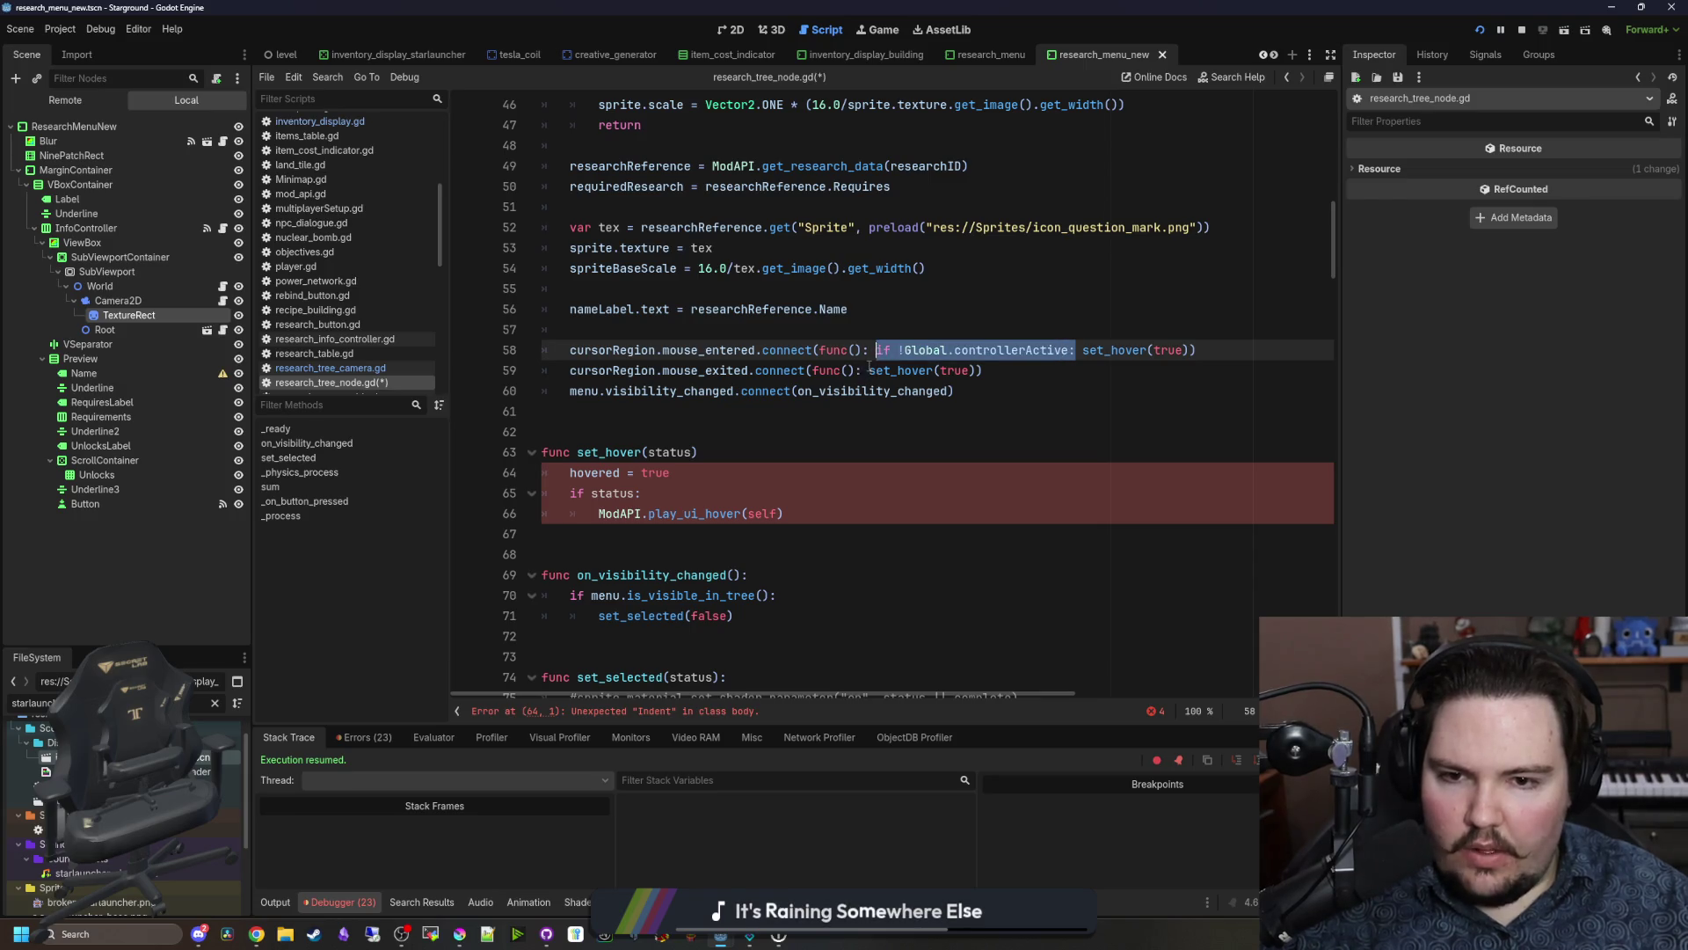
key("ctrl+c")
left_click(869, 370)
key("ctrl+v")
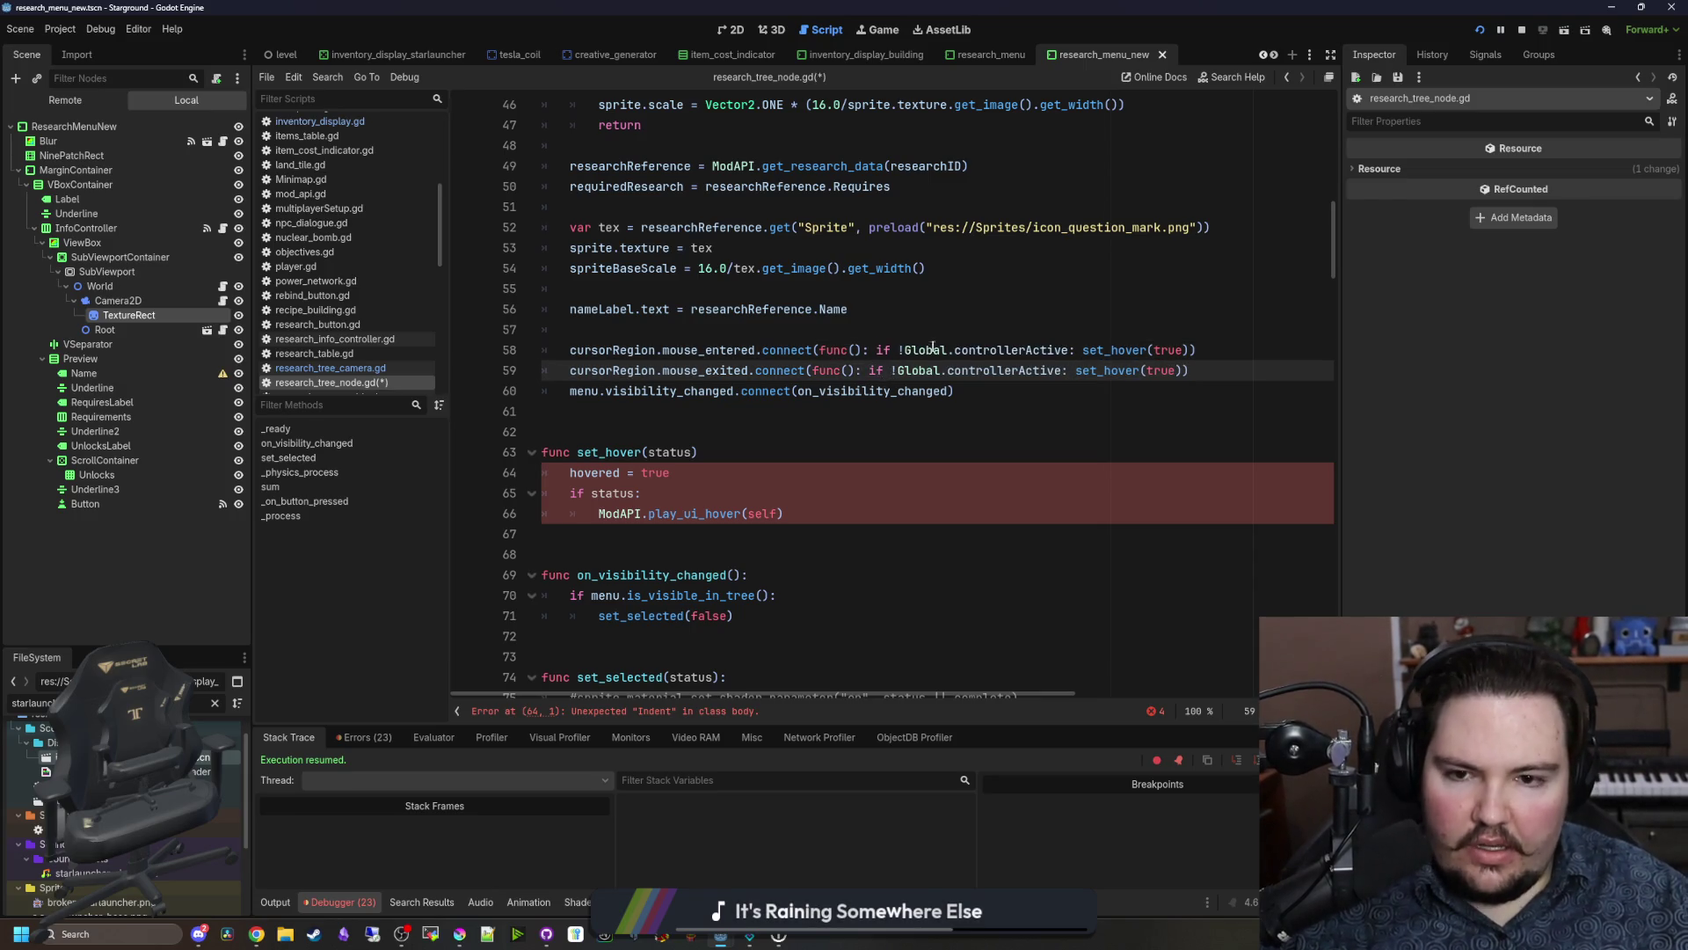
key("Up")
key("Up")
left_click(1076, 370)
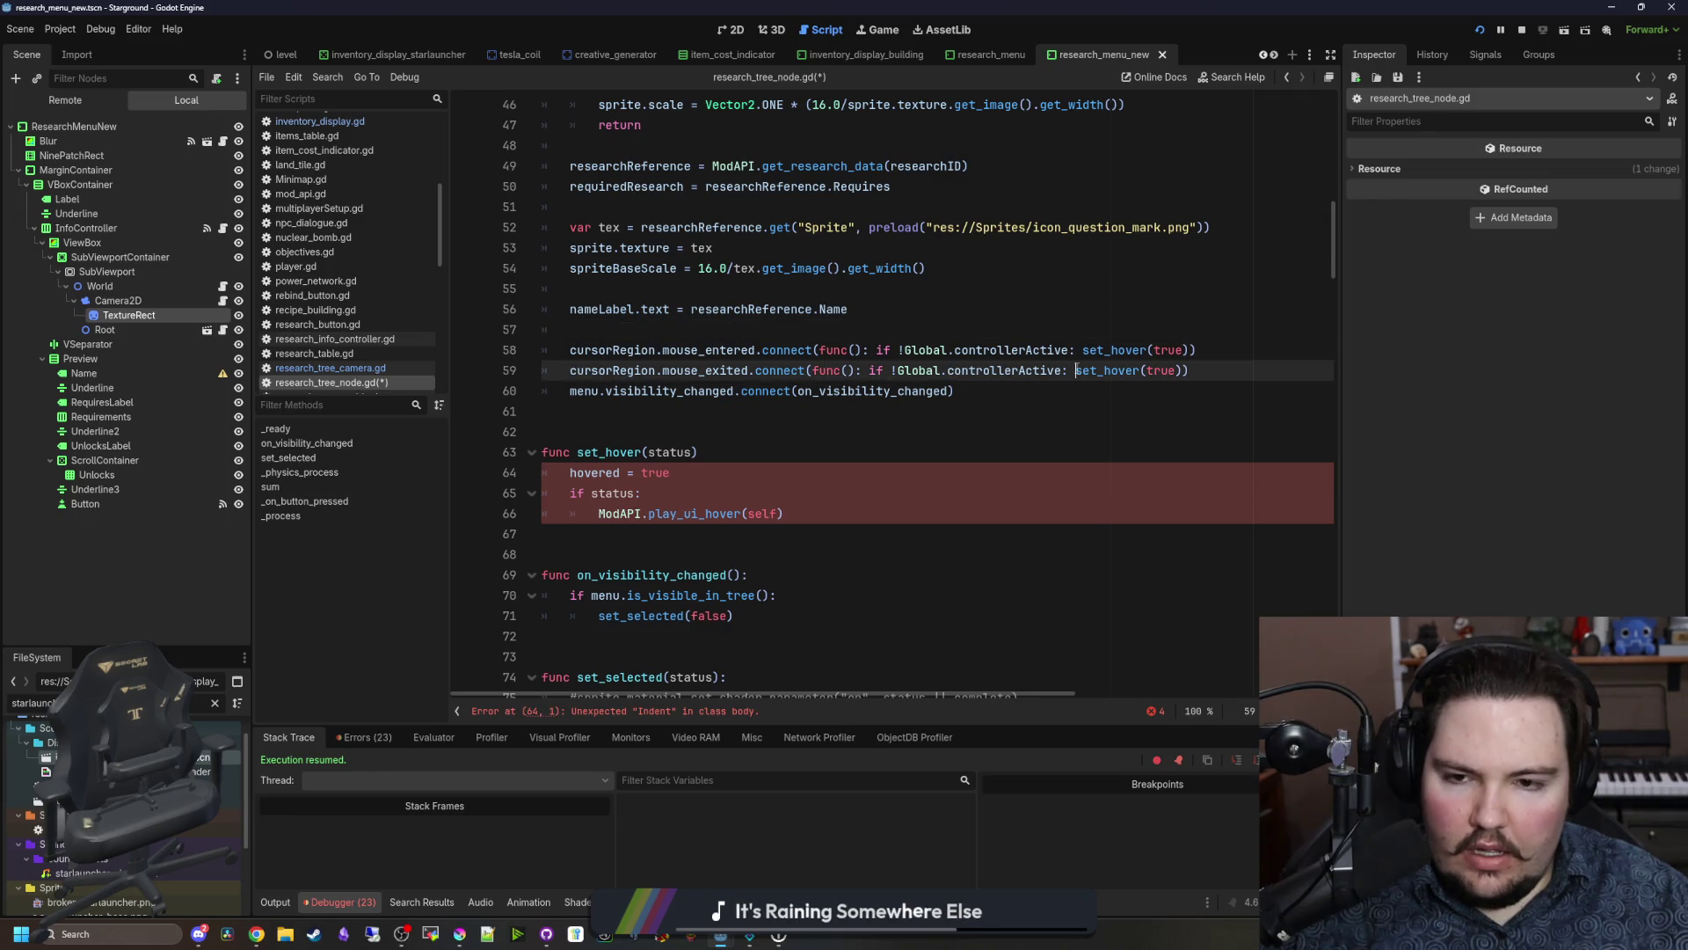
left_click(1078, 349)
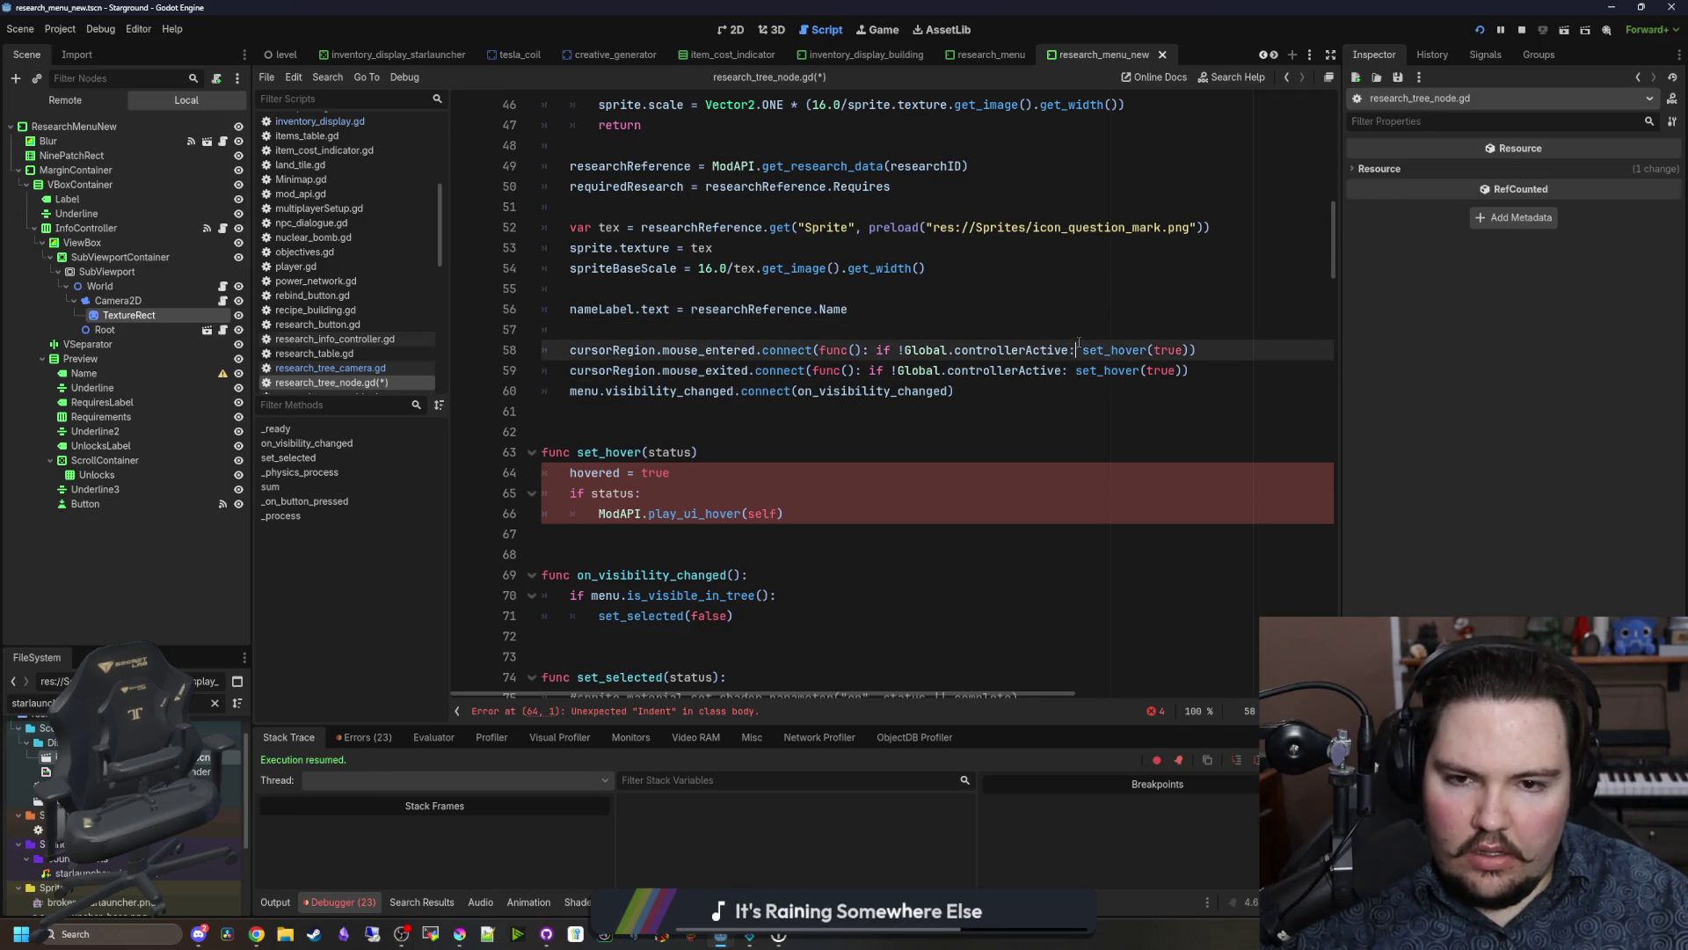
left_click(1129, 334)
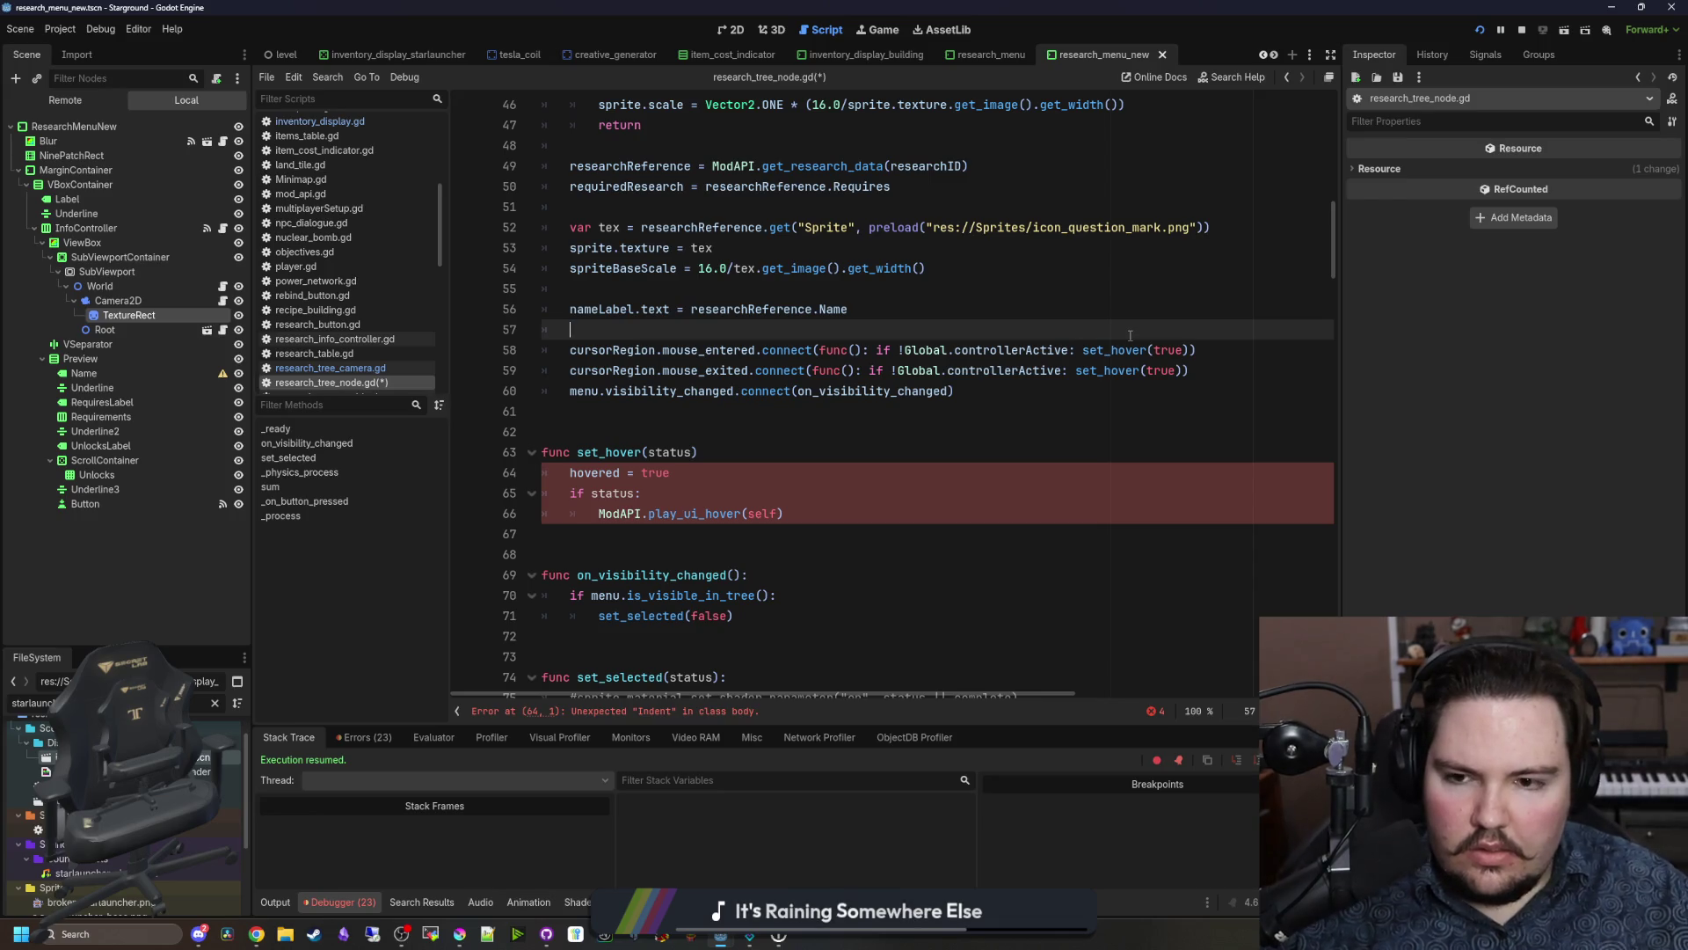
Step: Connect Global.input_type_changed to set_hover.bind(false) below the signal connections
left_click(715, 417)
left_click(992, 389)
key("Return")
type("Global.")
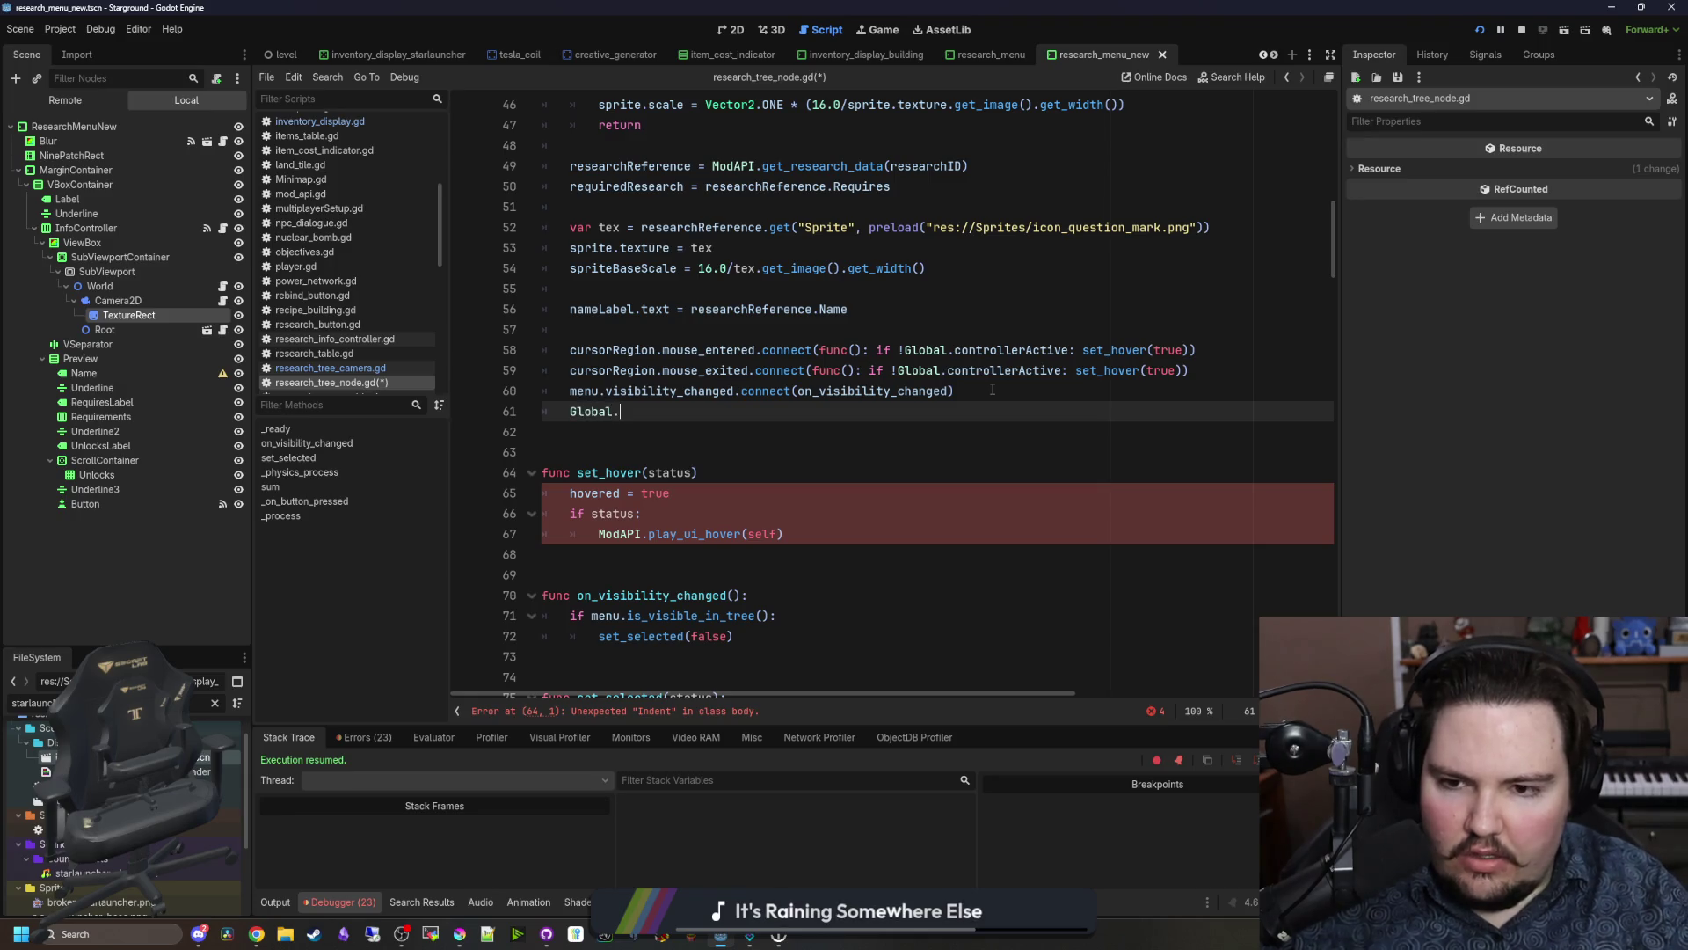
type("input")
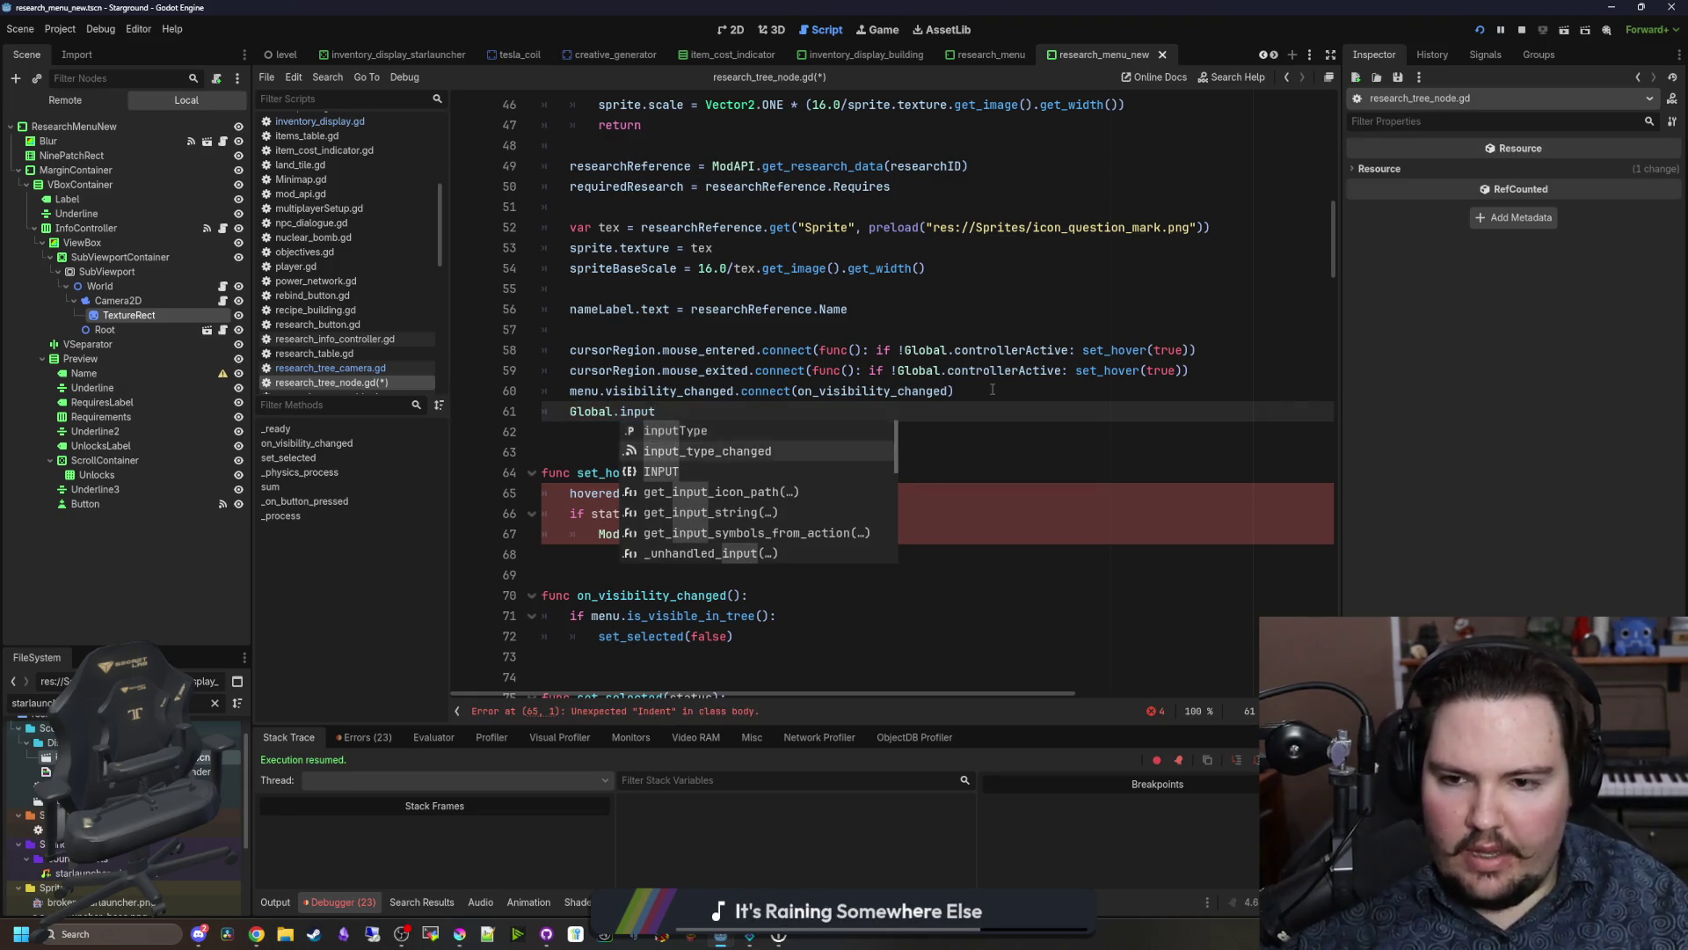
key("Down")
key("Return")
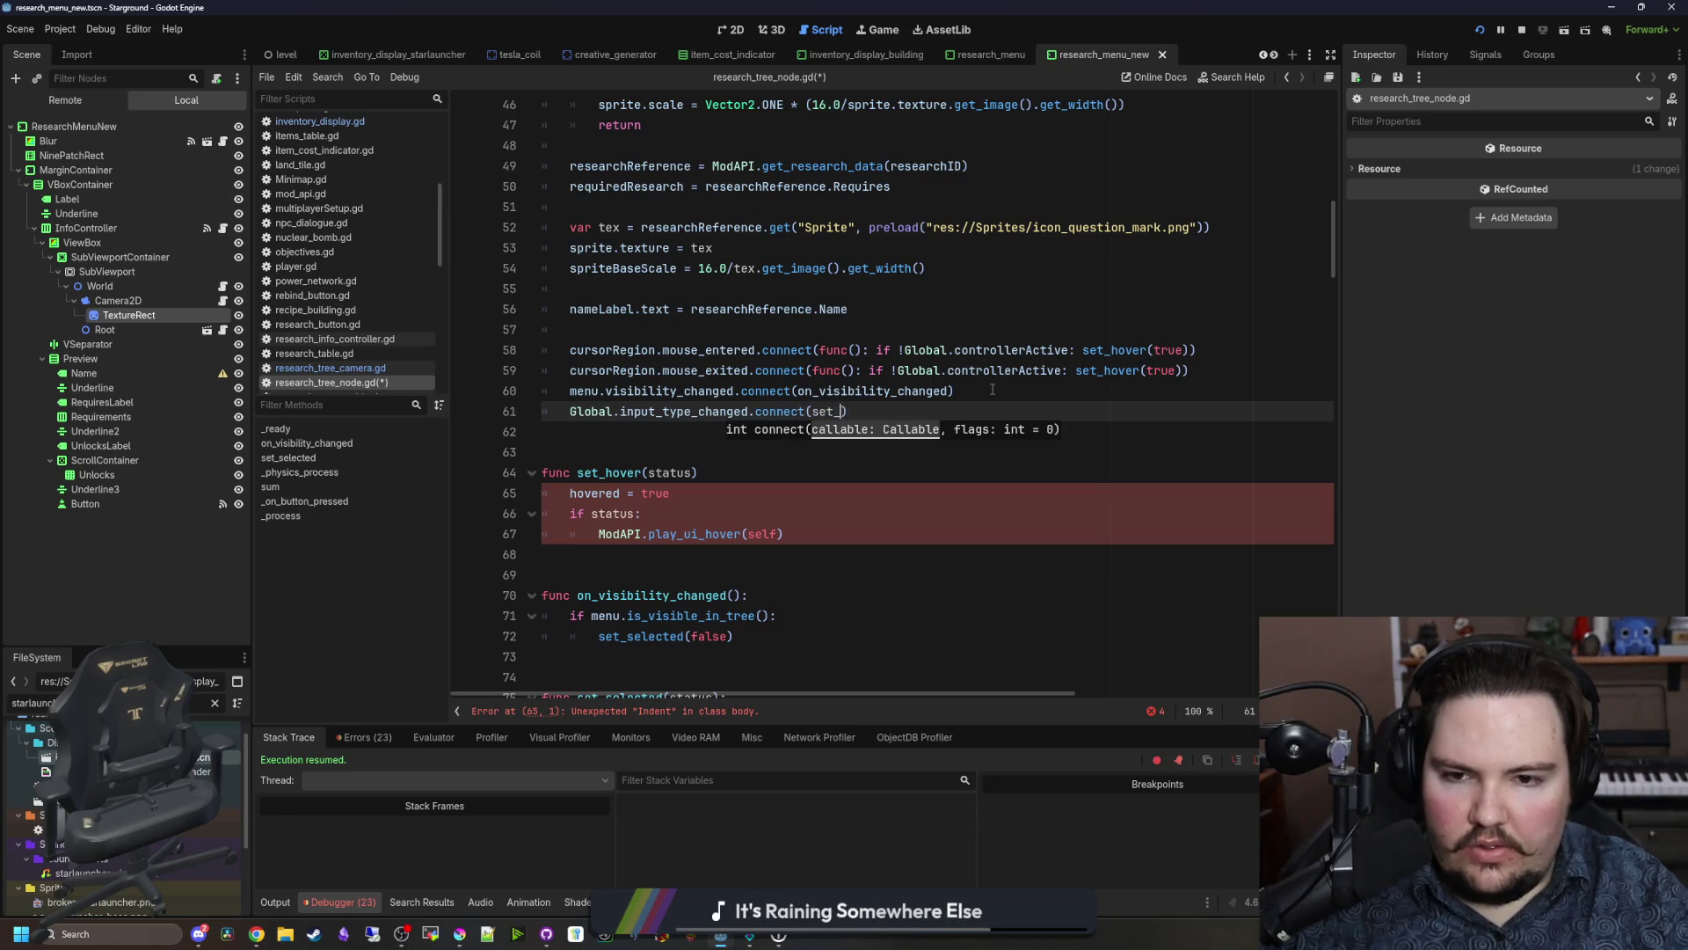
key("BackSpace")
type("se")
left_click(992, 389)
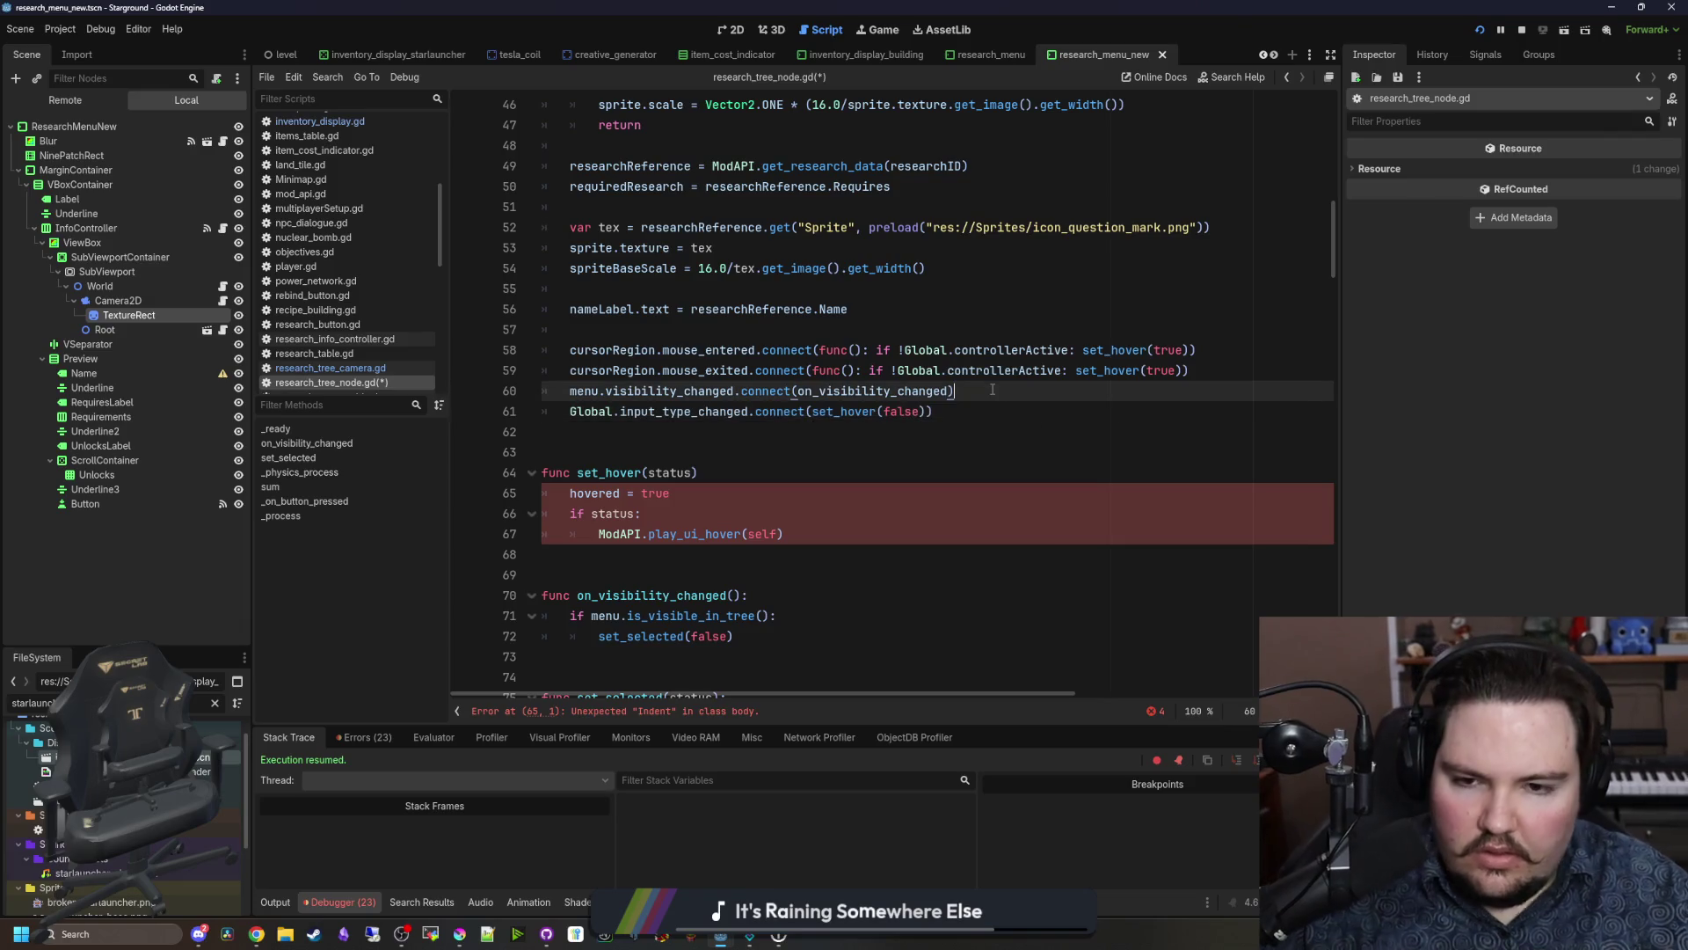
left_click(882, 411)
type(".bind")
left_click(988, 397)
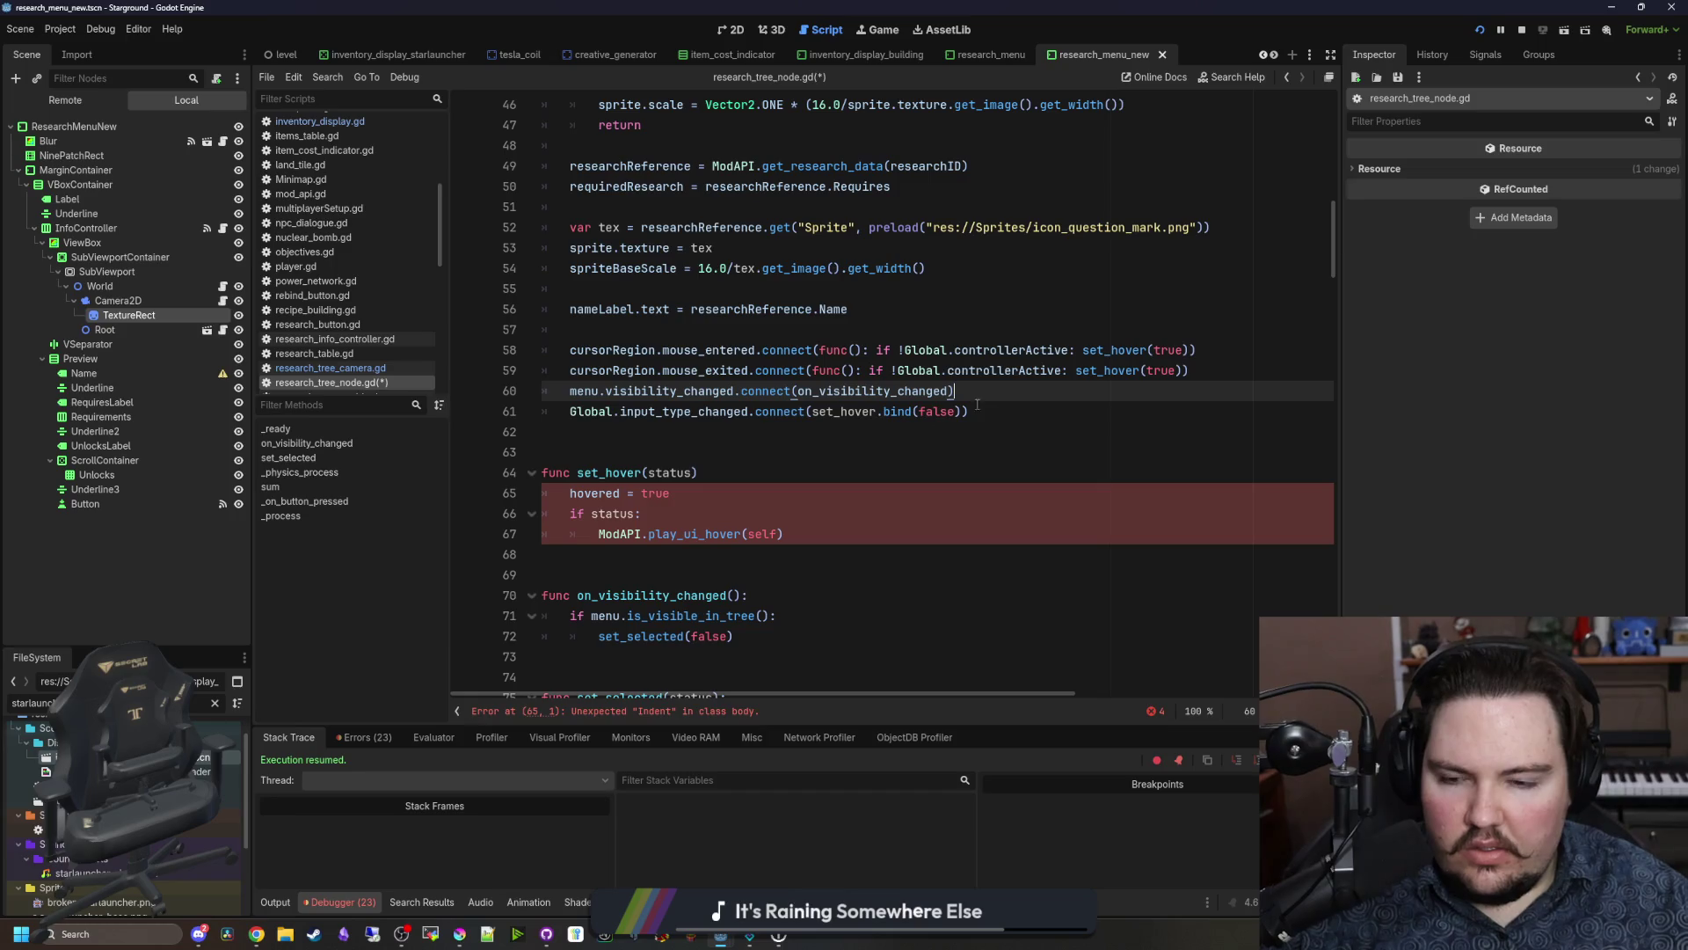
Step: Add the missing colon after func set_hover(status) and save the script
scroll(647, 426, "down", 1)
left_click(701, 411)
type(":")
left_click(709, 498)
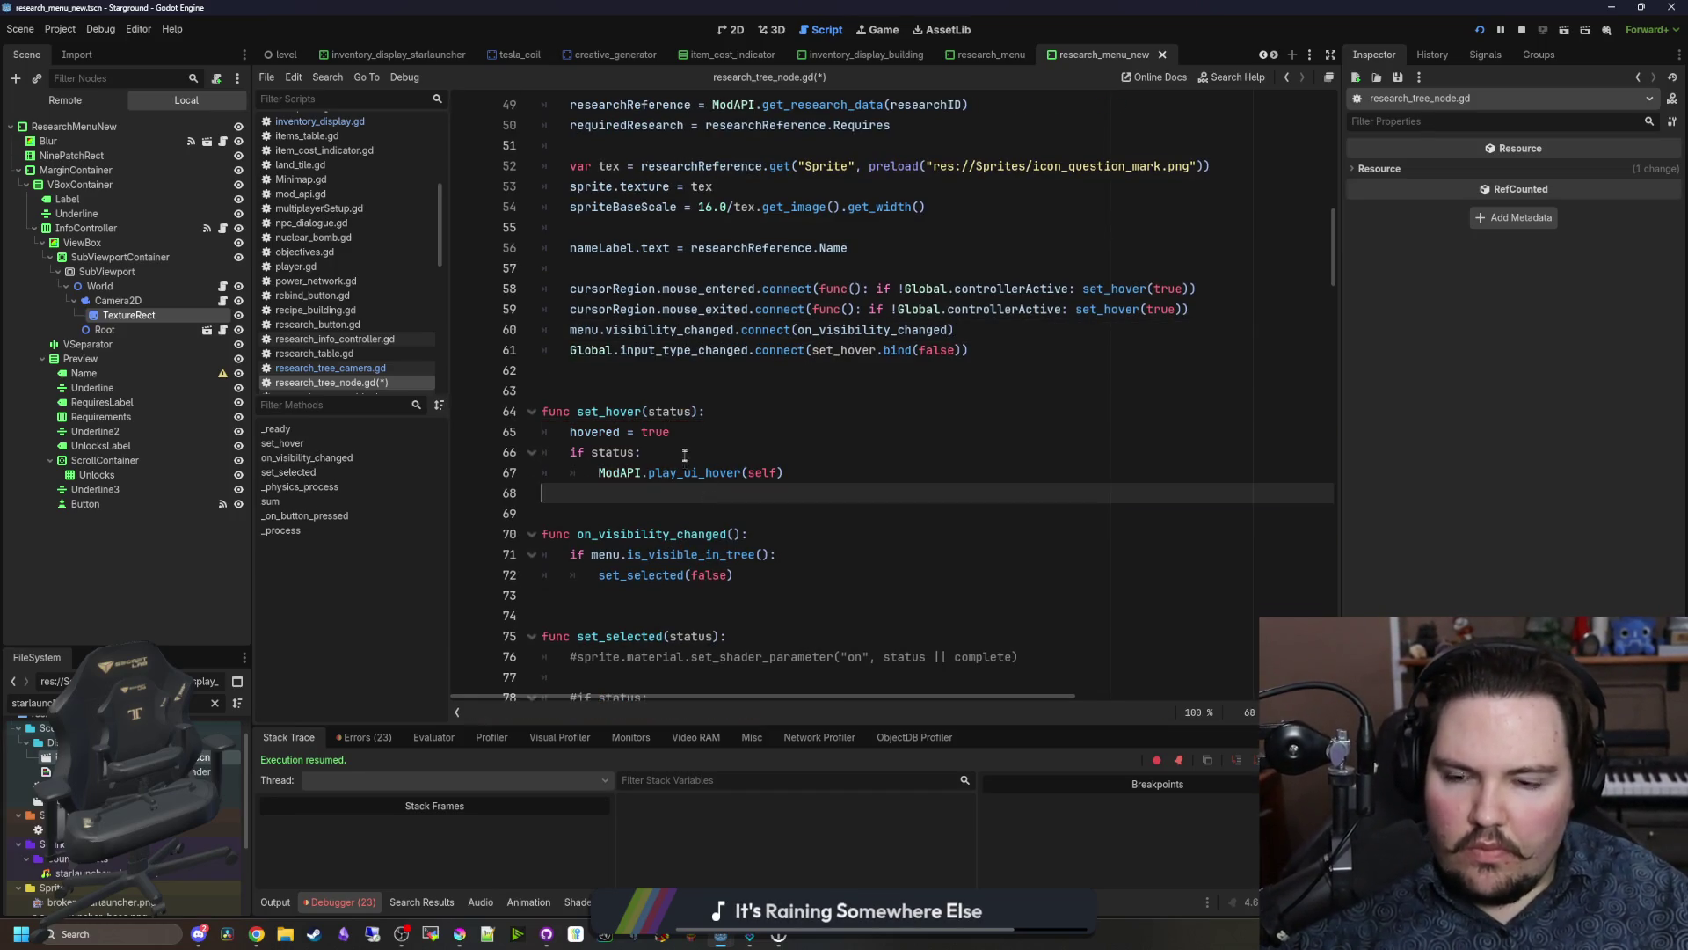
scroll(665, 395, "down", 5)
scroll(666, 396, "up", 5)
left_click(661, 410)
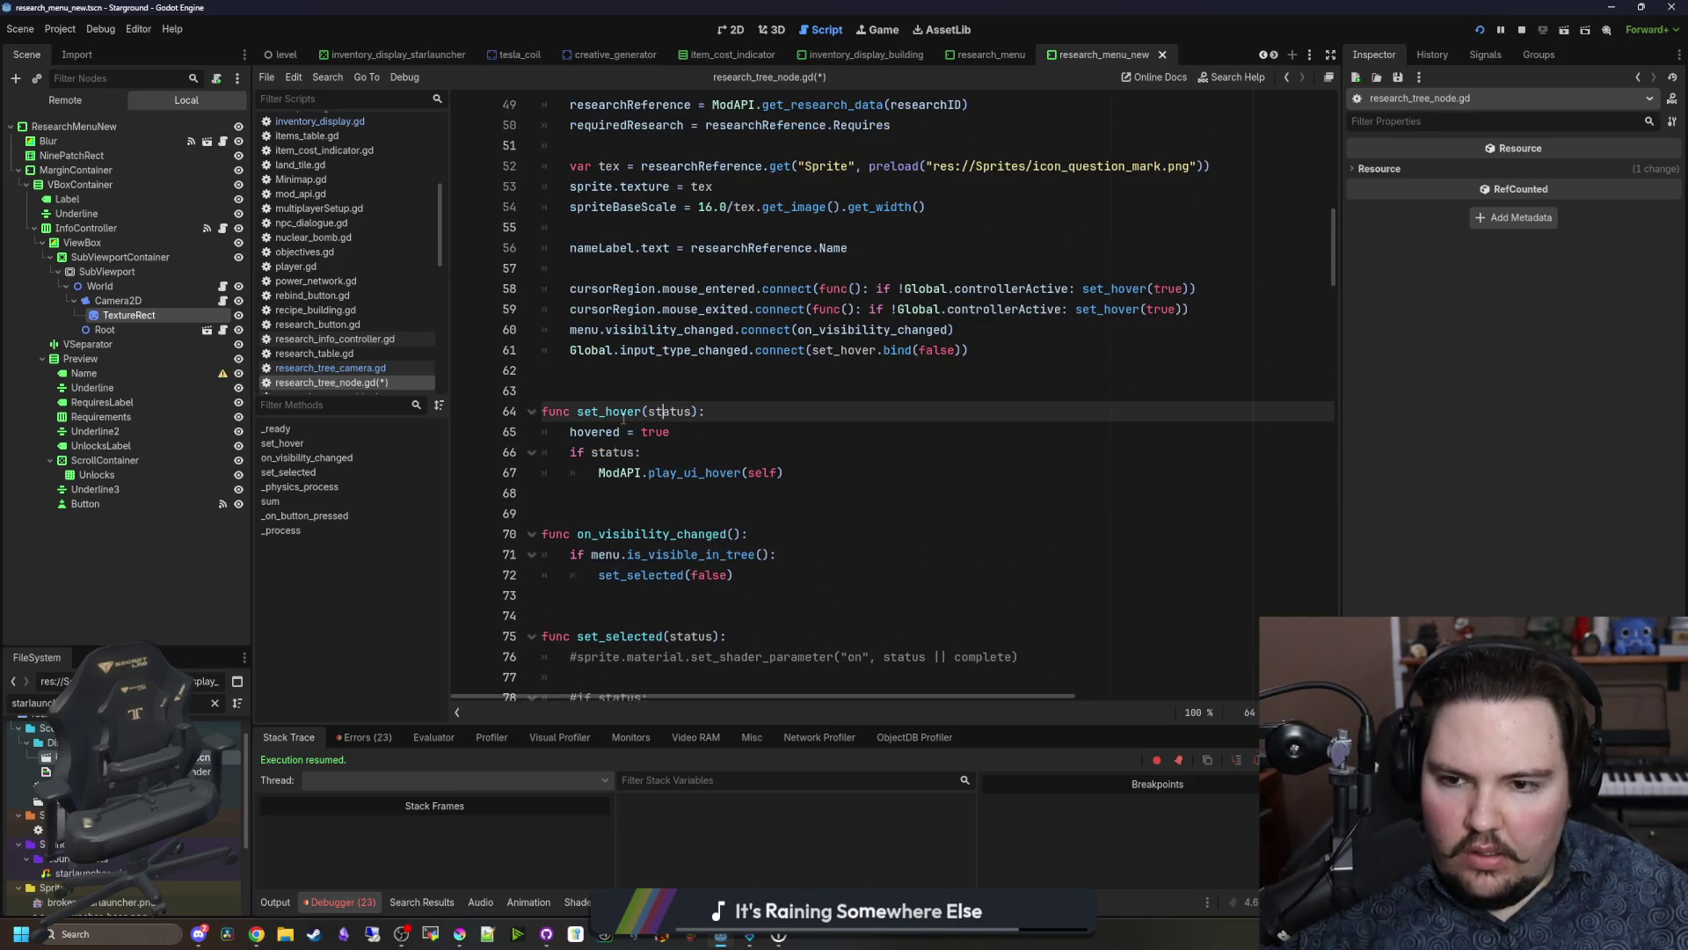
double_click(615, 410)
left_click(625, 390)
key("ctrl+s")
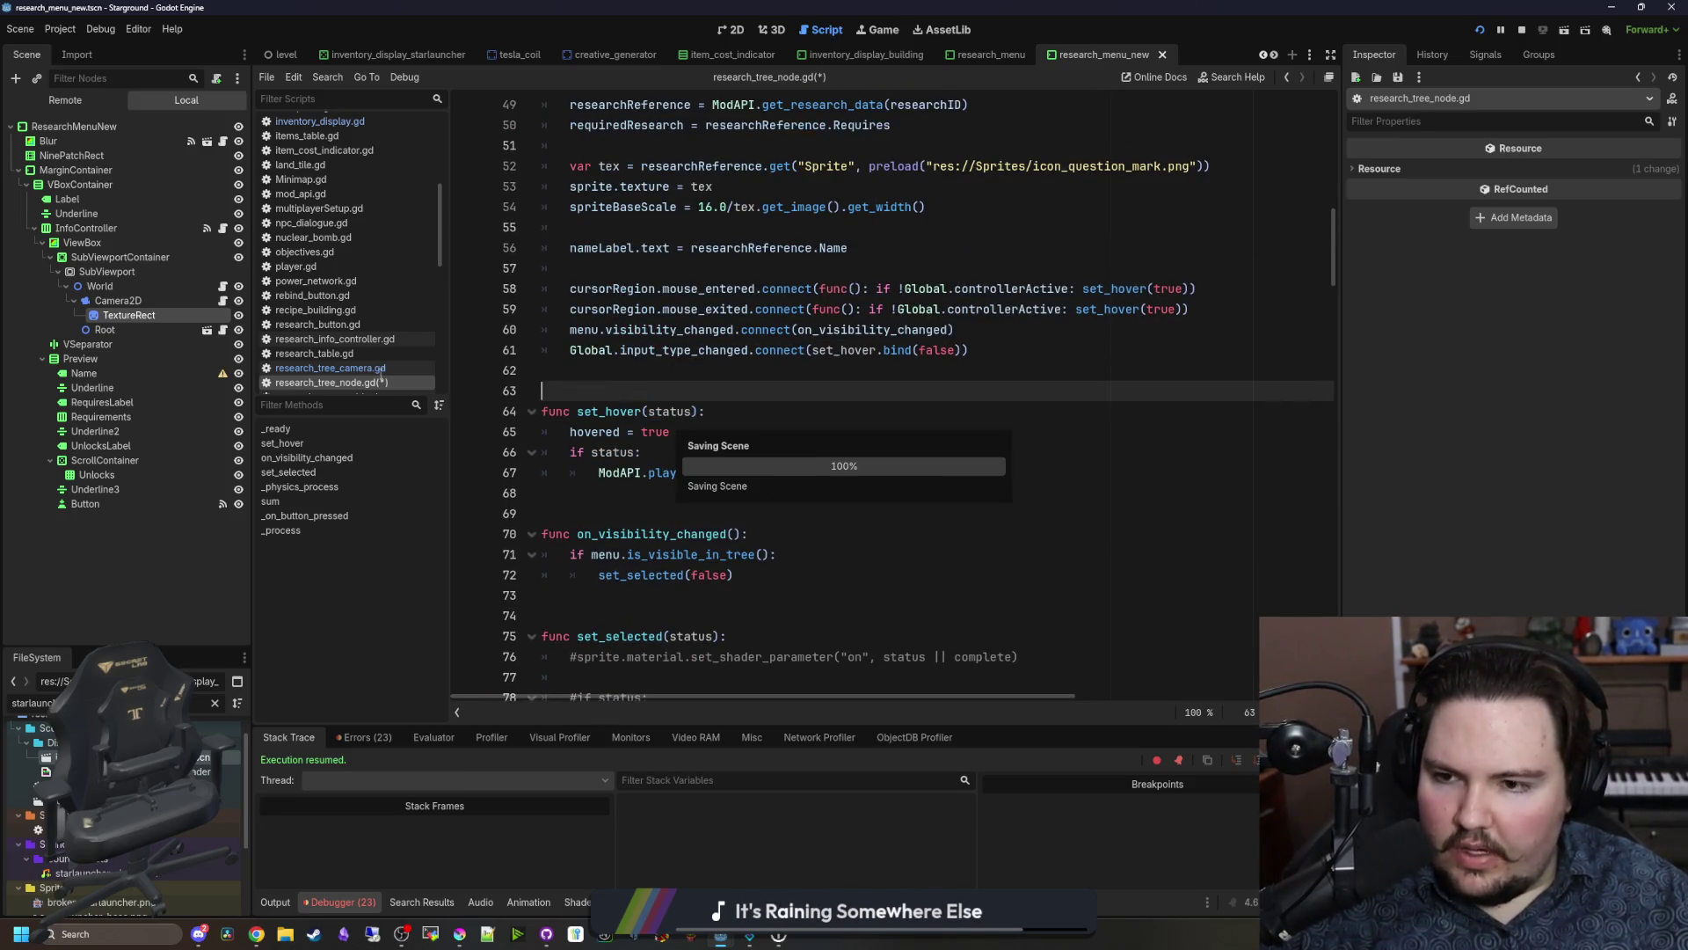
Step: In research_tree_camera.gd, replace line 46's hovered assignment with set_hover(true)
left_click(383, 371)
scroll(789, 486, "down", 4)
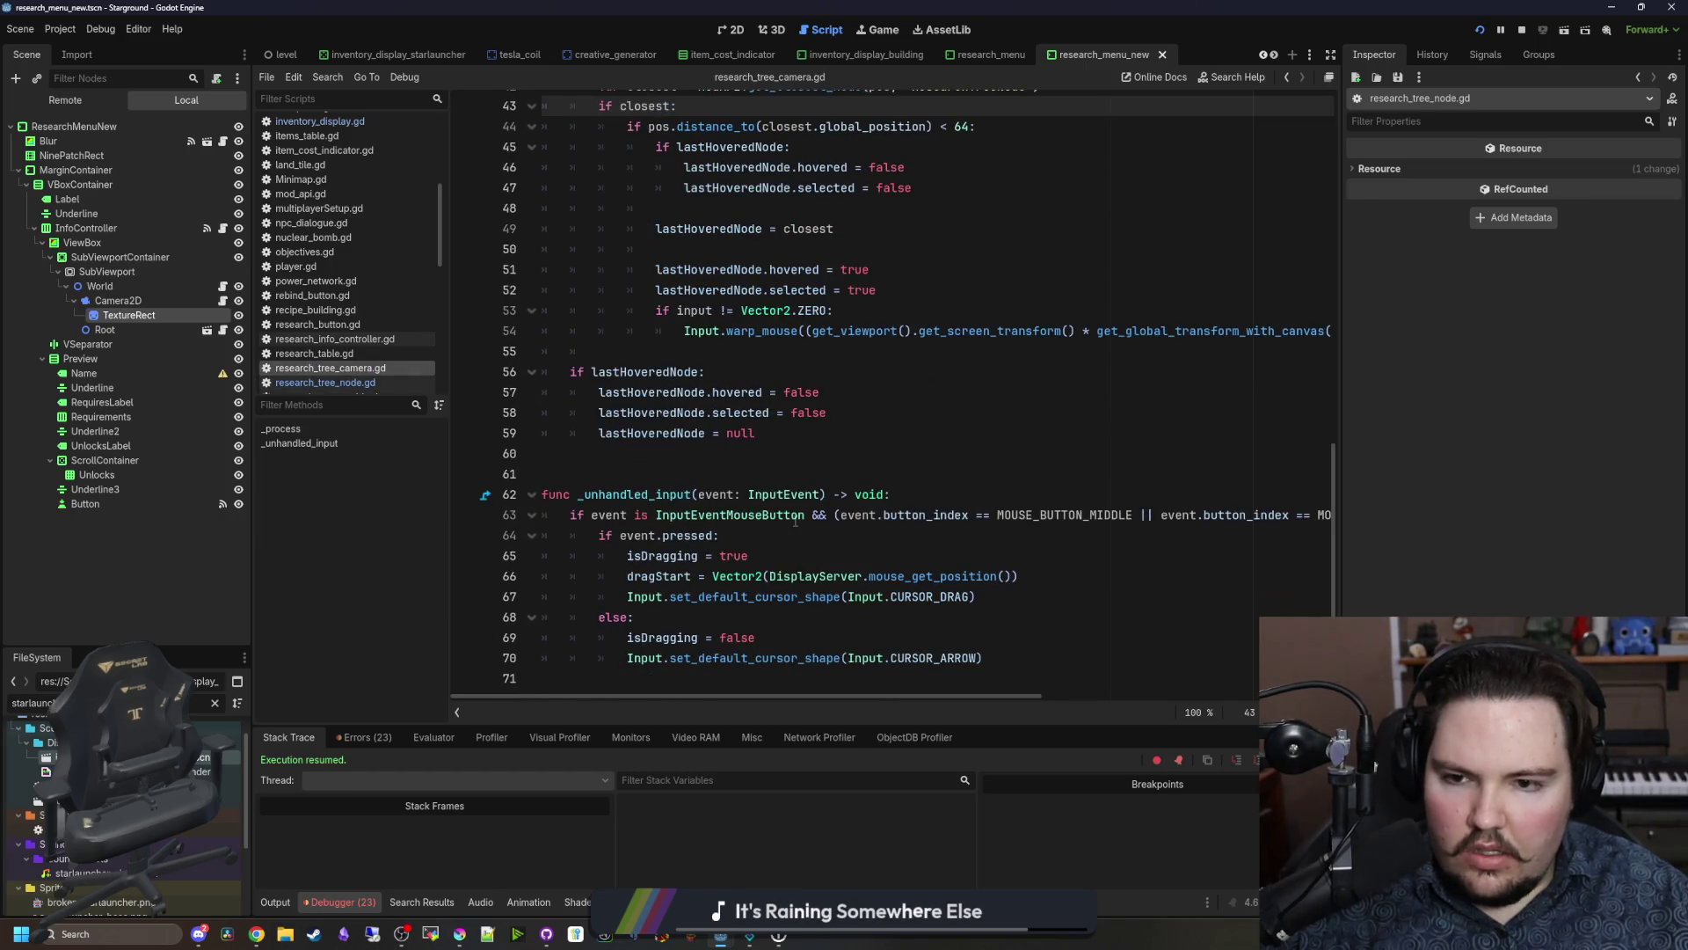
scroll(796, 522, "up", 4)
mouse_move(962, 433)
left_mouse_down()
mouse_move(492, 425)
mouse_move(545, 413)
left_mouse_up()
left_click(919, 434)
left_click_drag(910, 413, 673, 414)
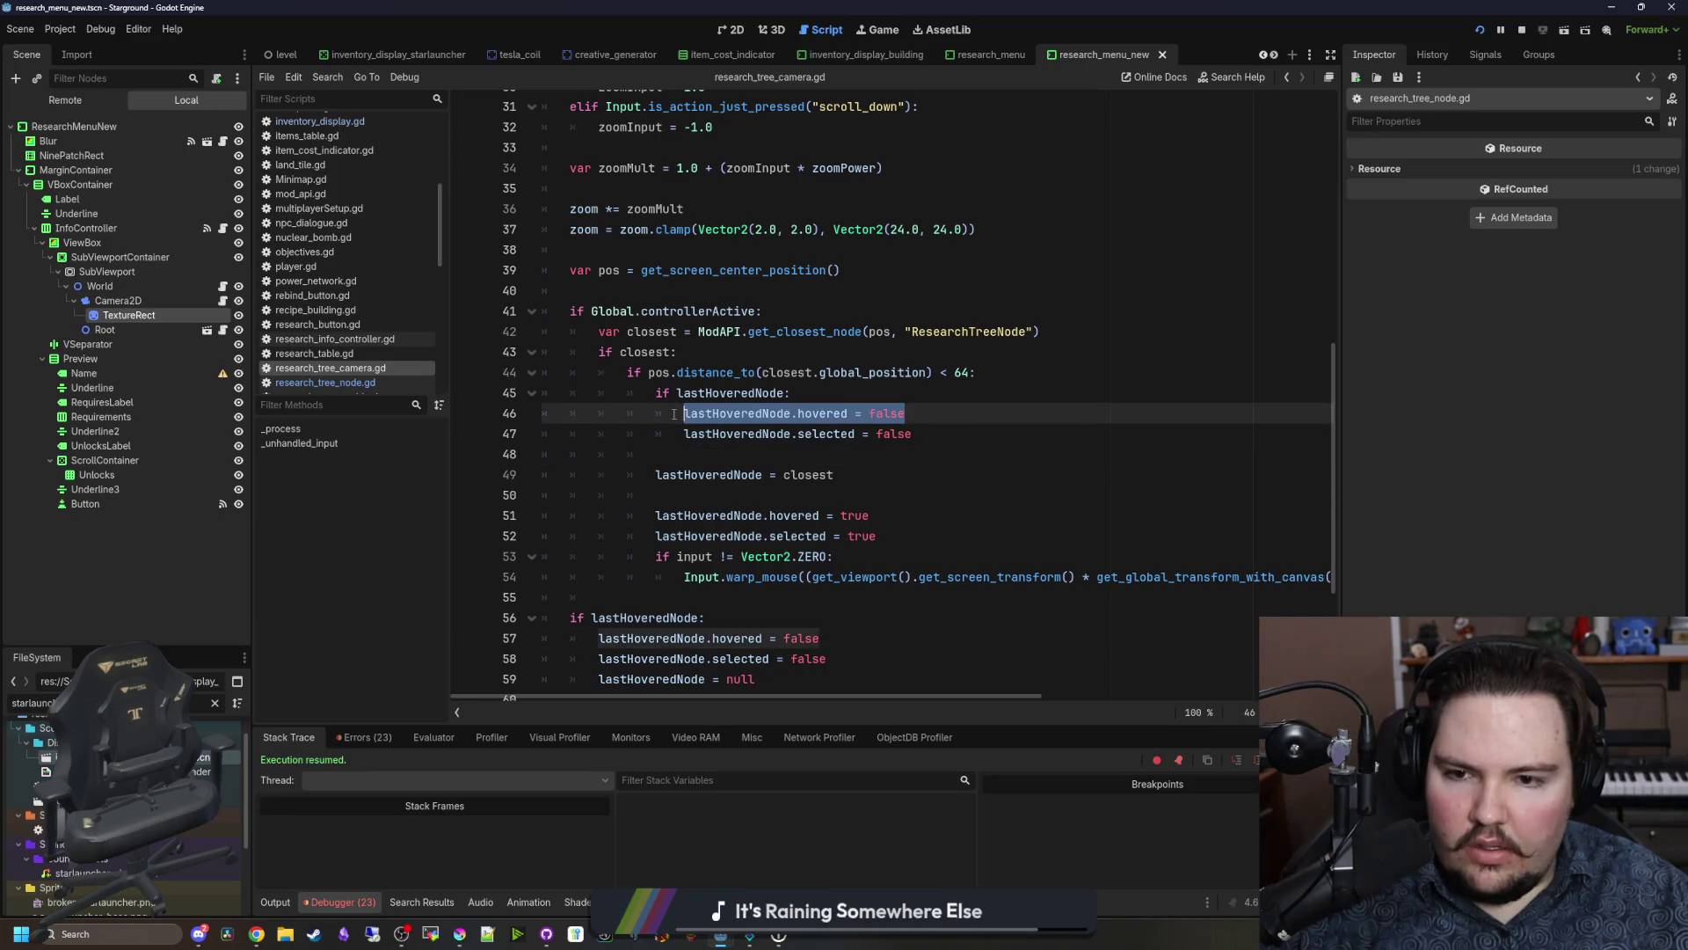
left_click_drag(906, 413, 800, 414)
type("set_hover(true)")
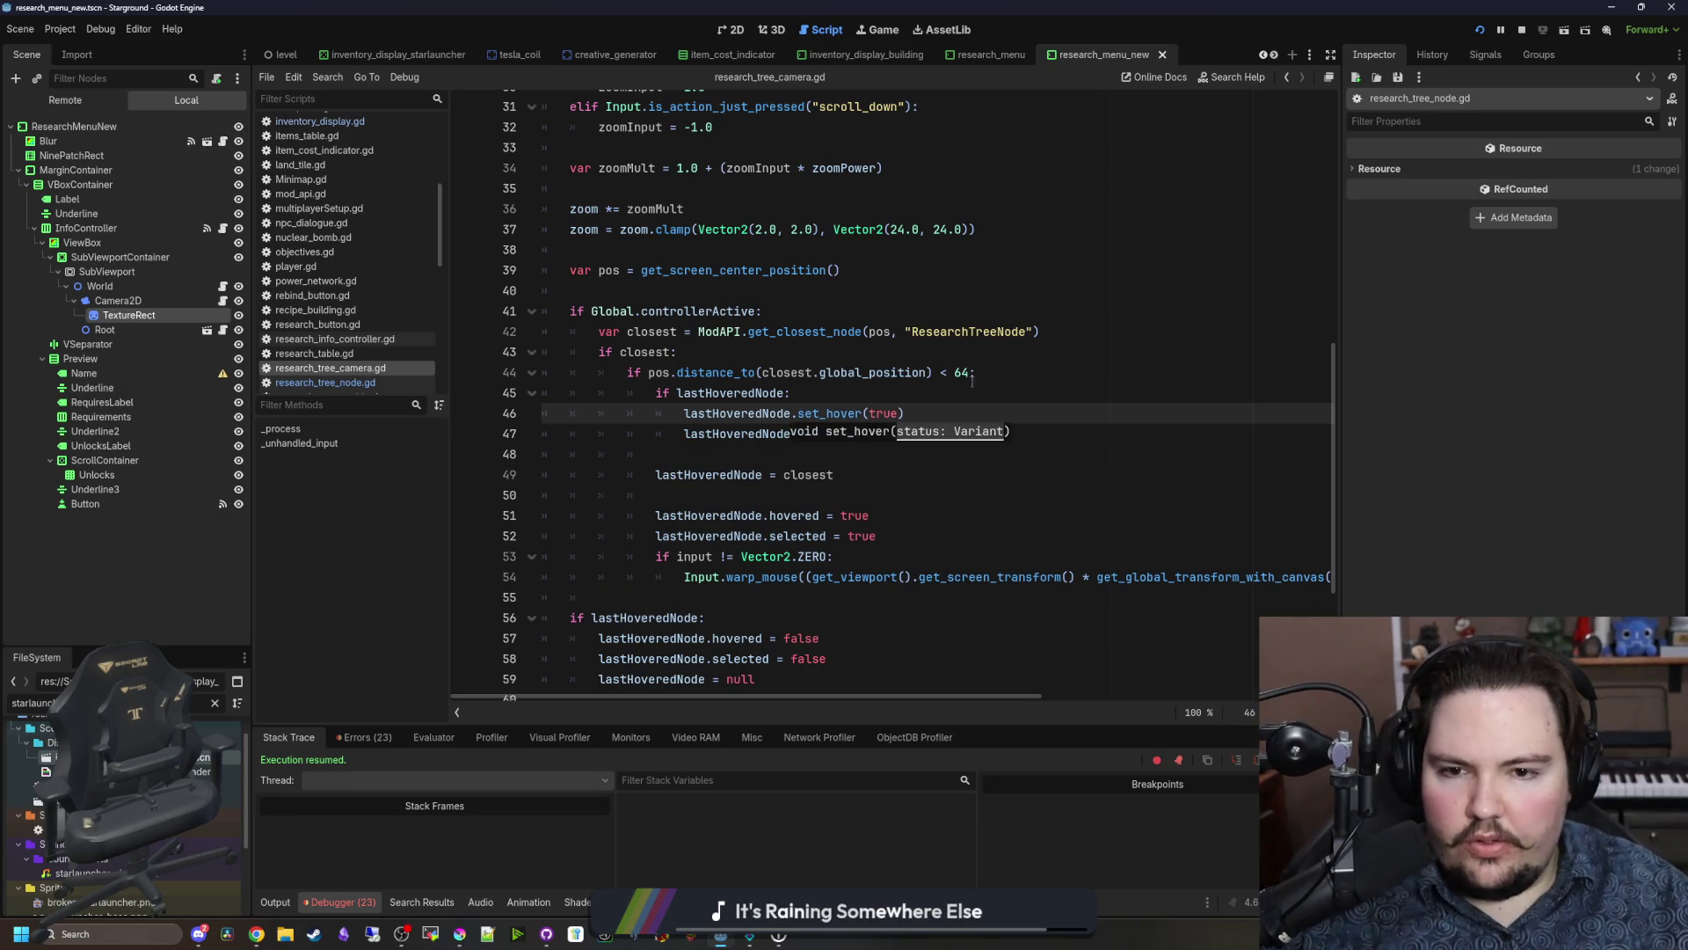
left_click_drag(904, 413, 678, 413)
key("ctrl+c")
left_click(813, 502)
Step: Replace line 51's hovered = true with a set_hover call, save, and run with F5
left_click_drag(912, 515, 655, 516)
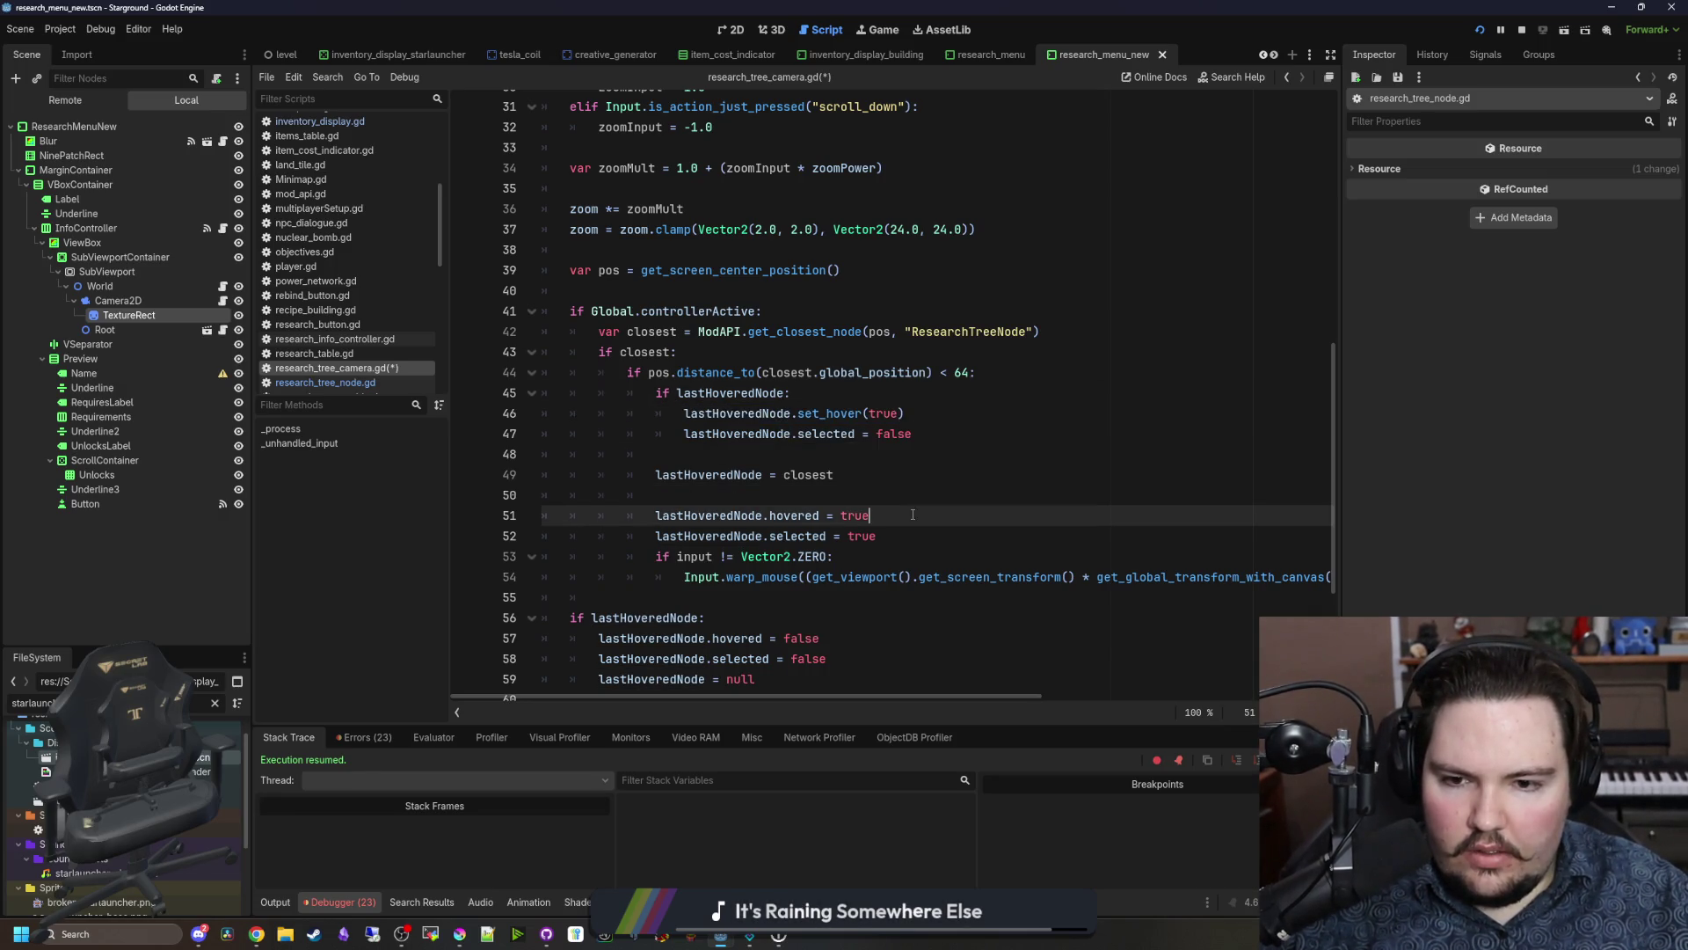
key("ctrl+v")
key("BackSpace")
key("BackSpace")
key("BackSpace")
type(")")
left_click(824, 444)
key("ctrl+s")
key("F5")
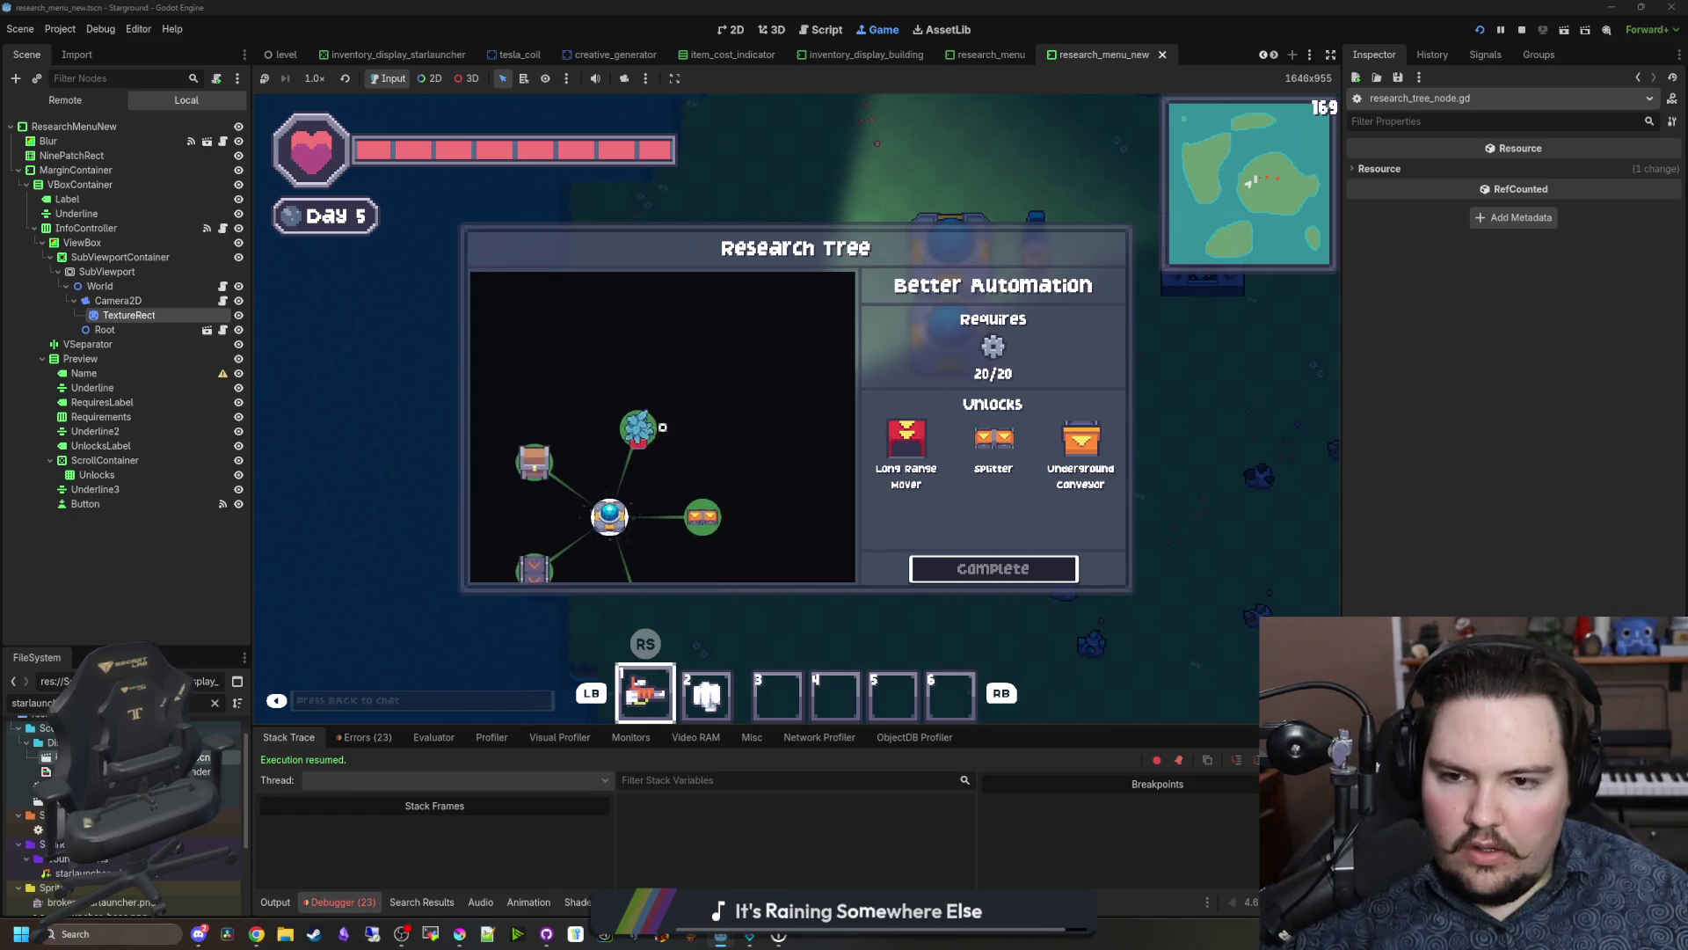
Step: Pan the Research Tree in the running game, then return to research_tree_camera.gd and save
mouse_move(663, 428)
left_mouse_down()
mouse_move(607, 413)
mouse_move(713, 440)
mouse_move(730, 369)
mouse_move(677, 284)
left_mouse_up()
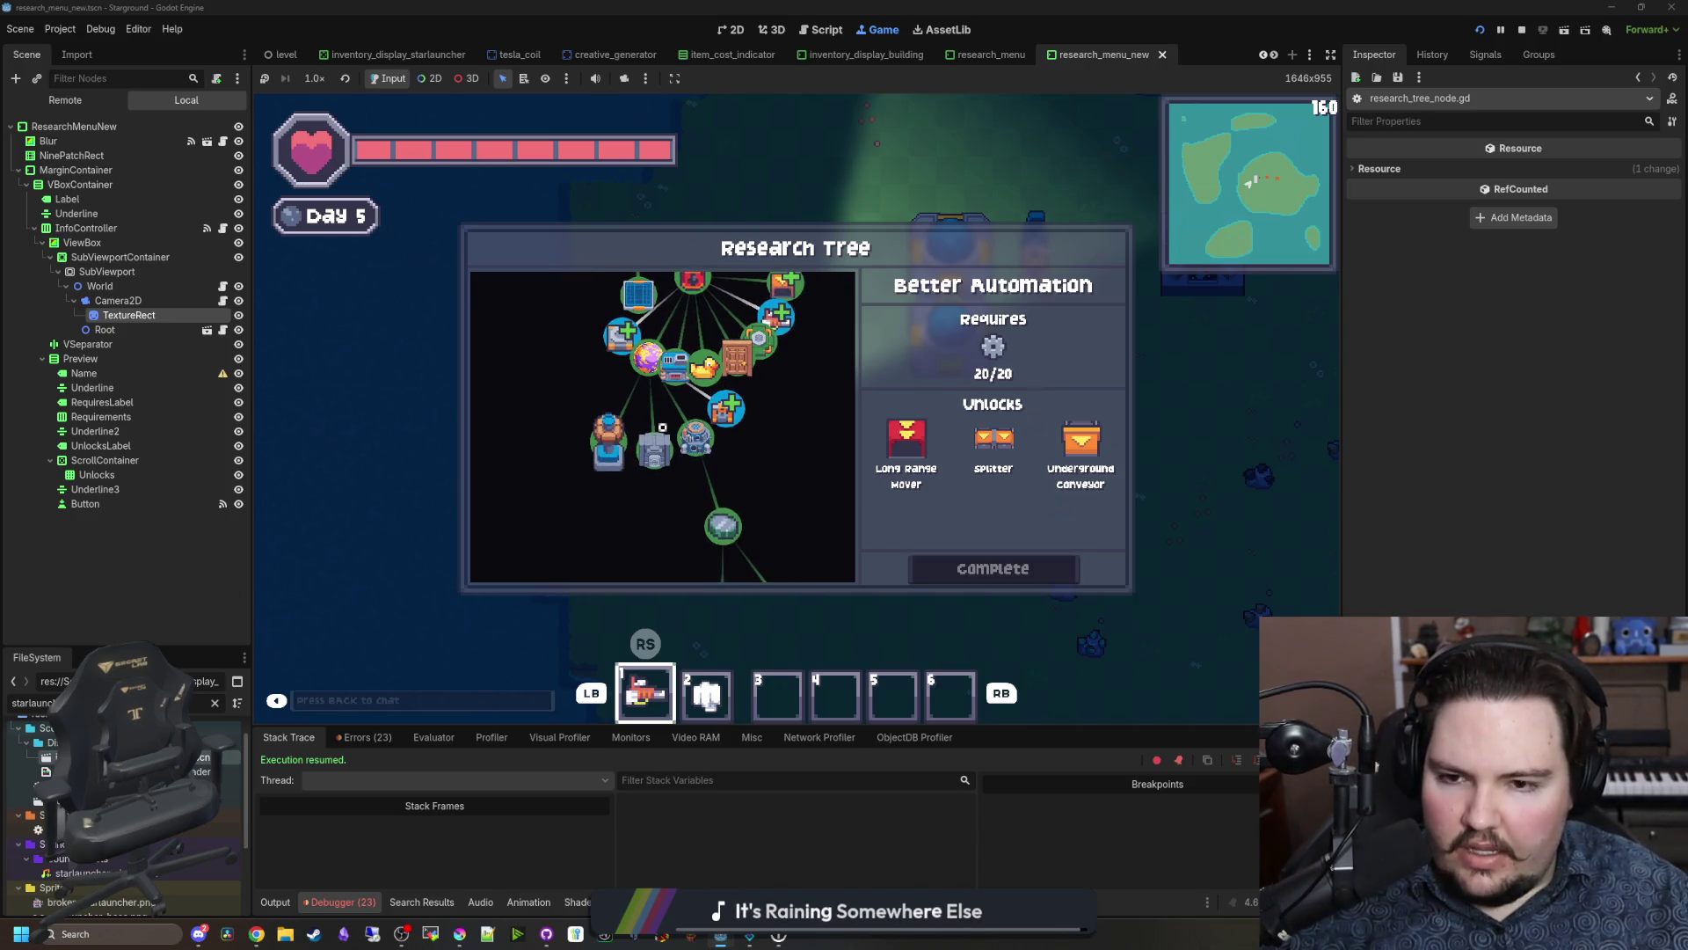
left_click(223, 300)
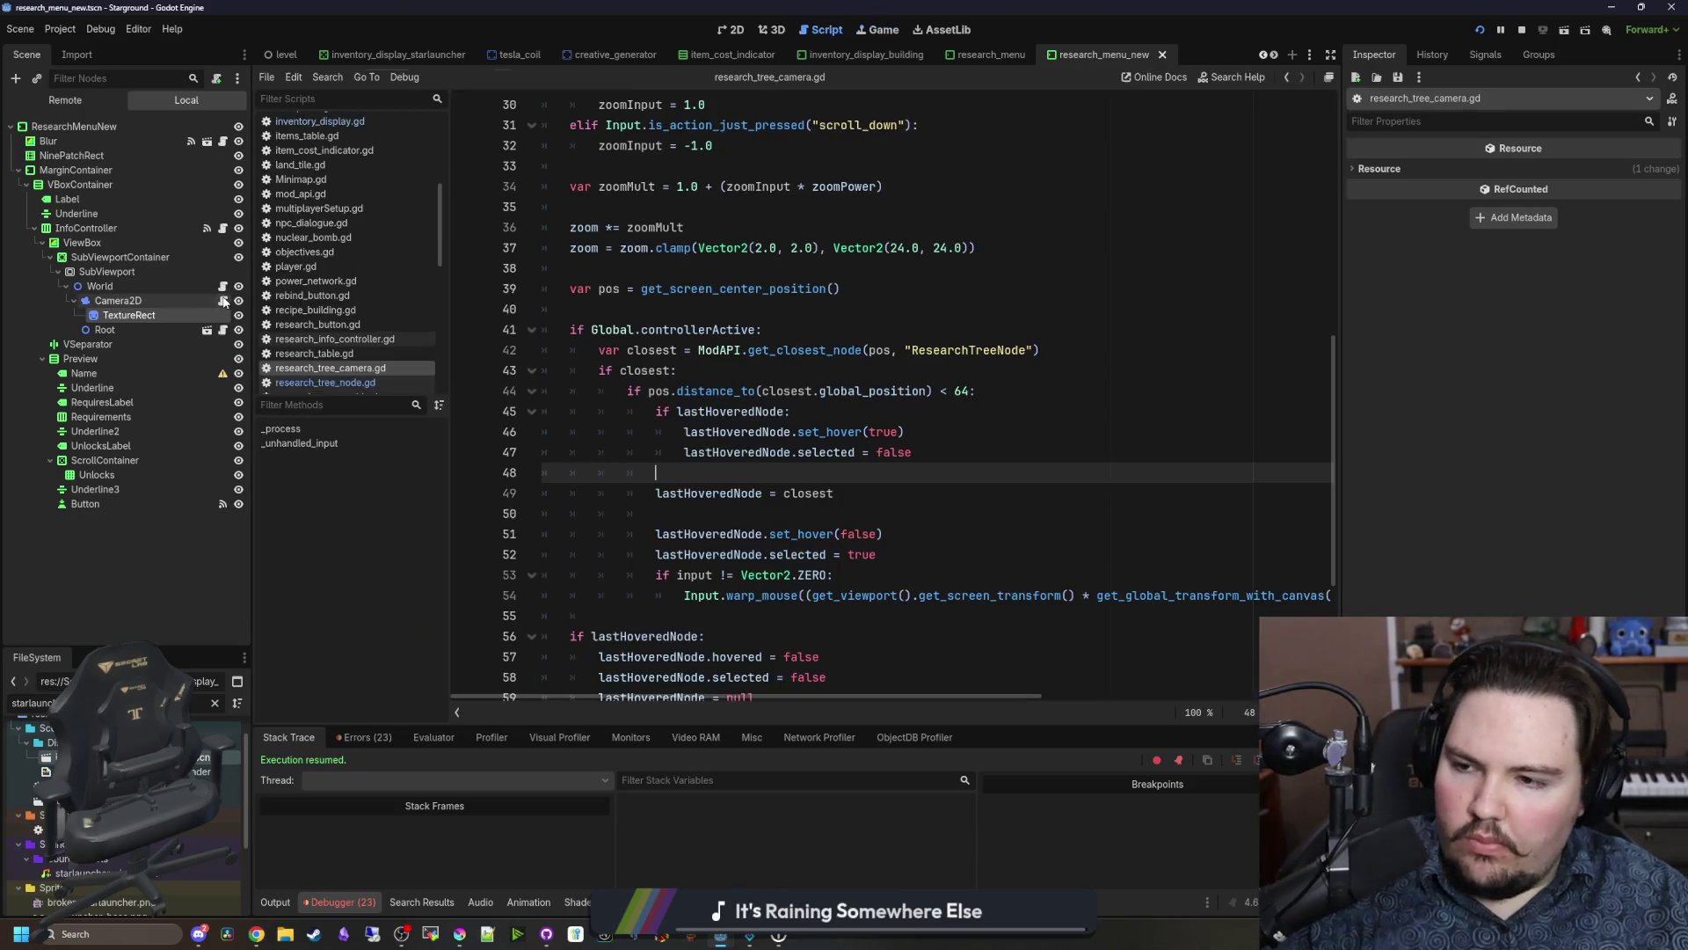
key("ctrl+s")
left_click(677, 370)
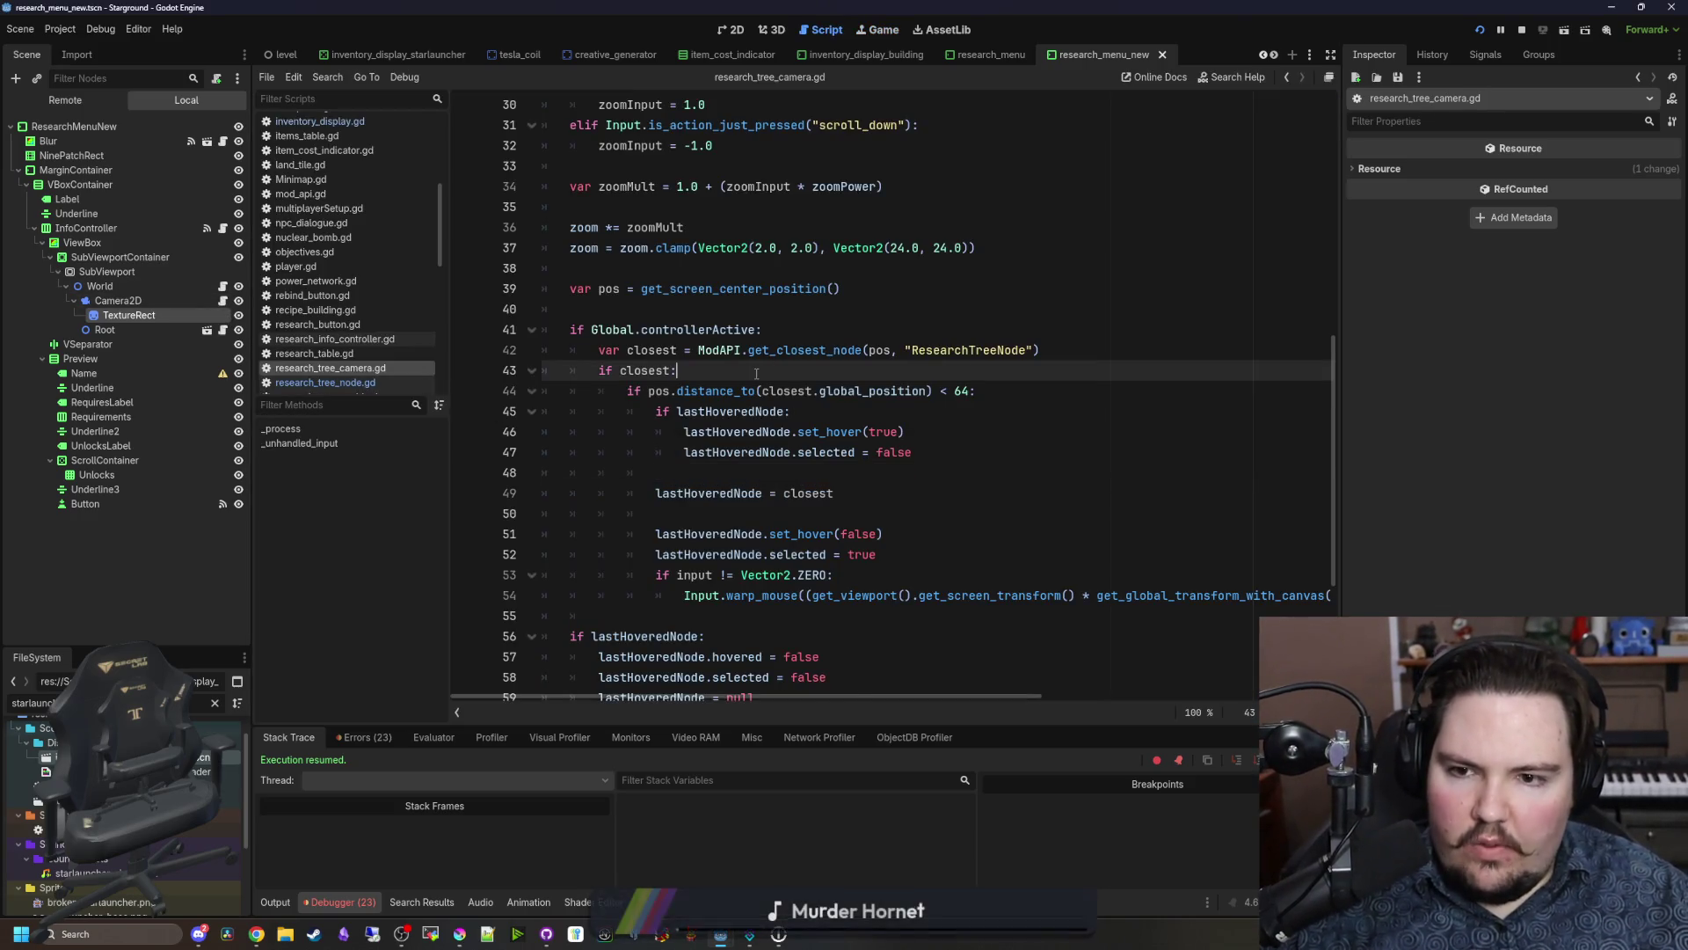
Step: Read the Camera2D docs for get_screen_center_position, then open a new line under if closest:
scroll(677, 370, "down", 1)
key("ctrl+s")
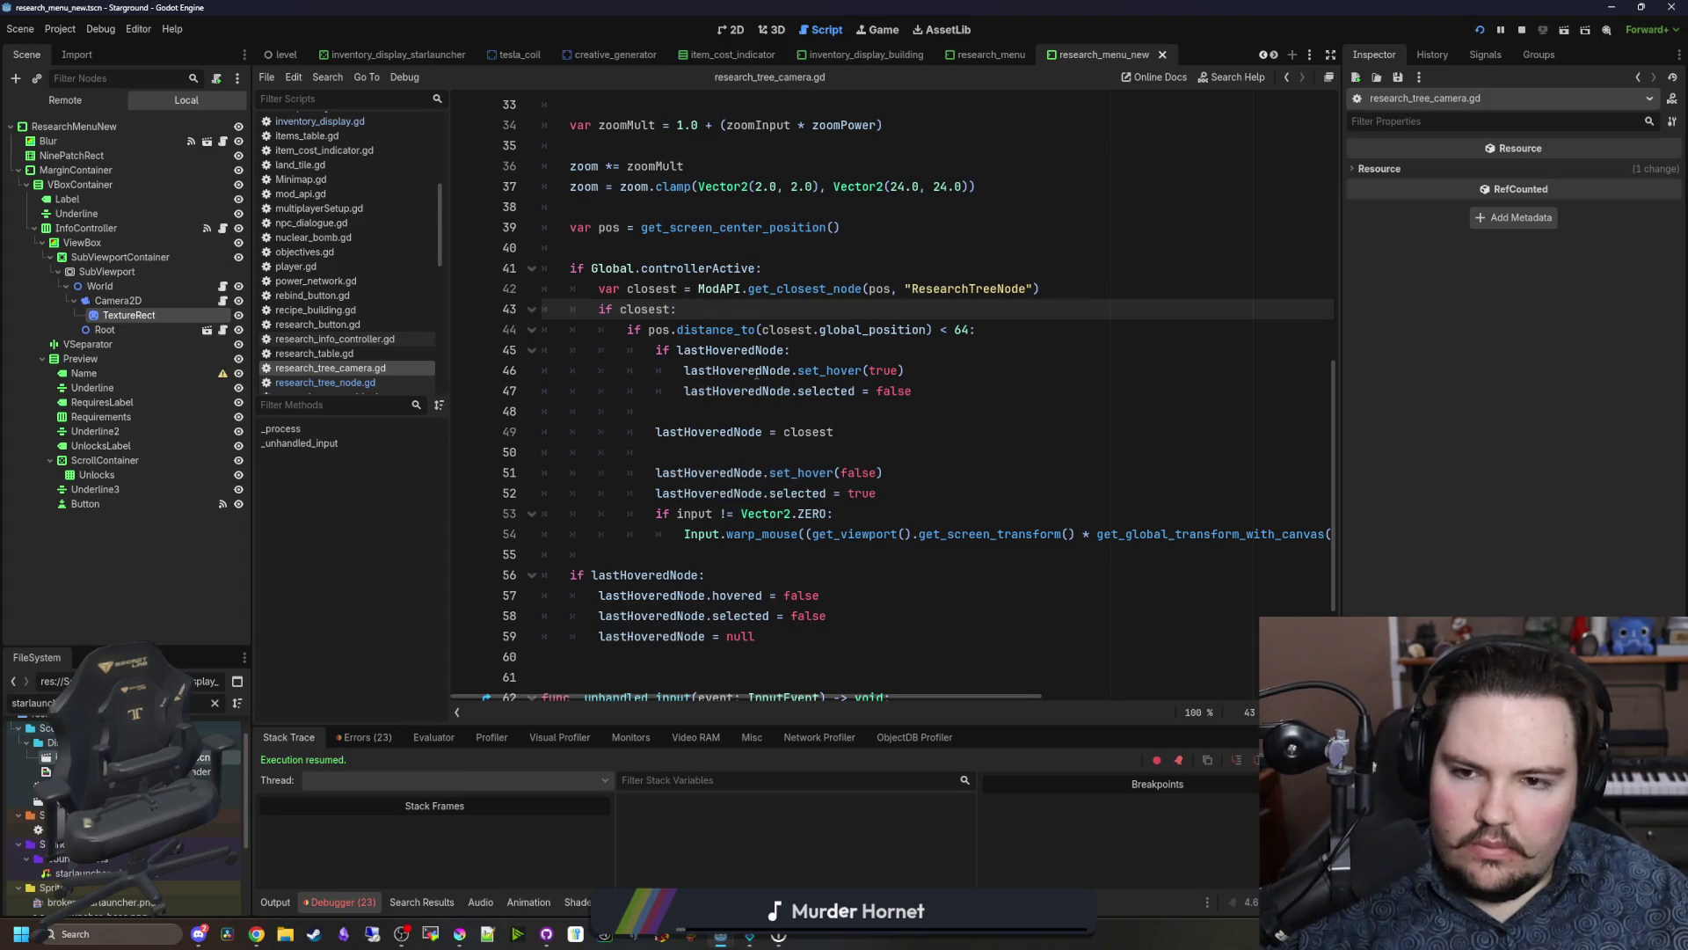
left_click(778, 233, "ctrl")
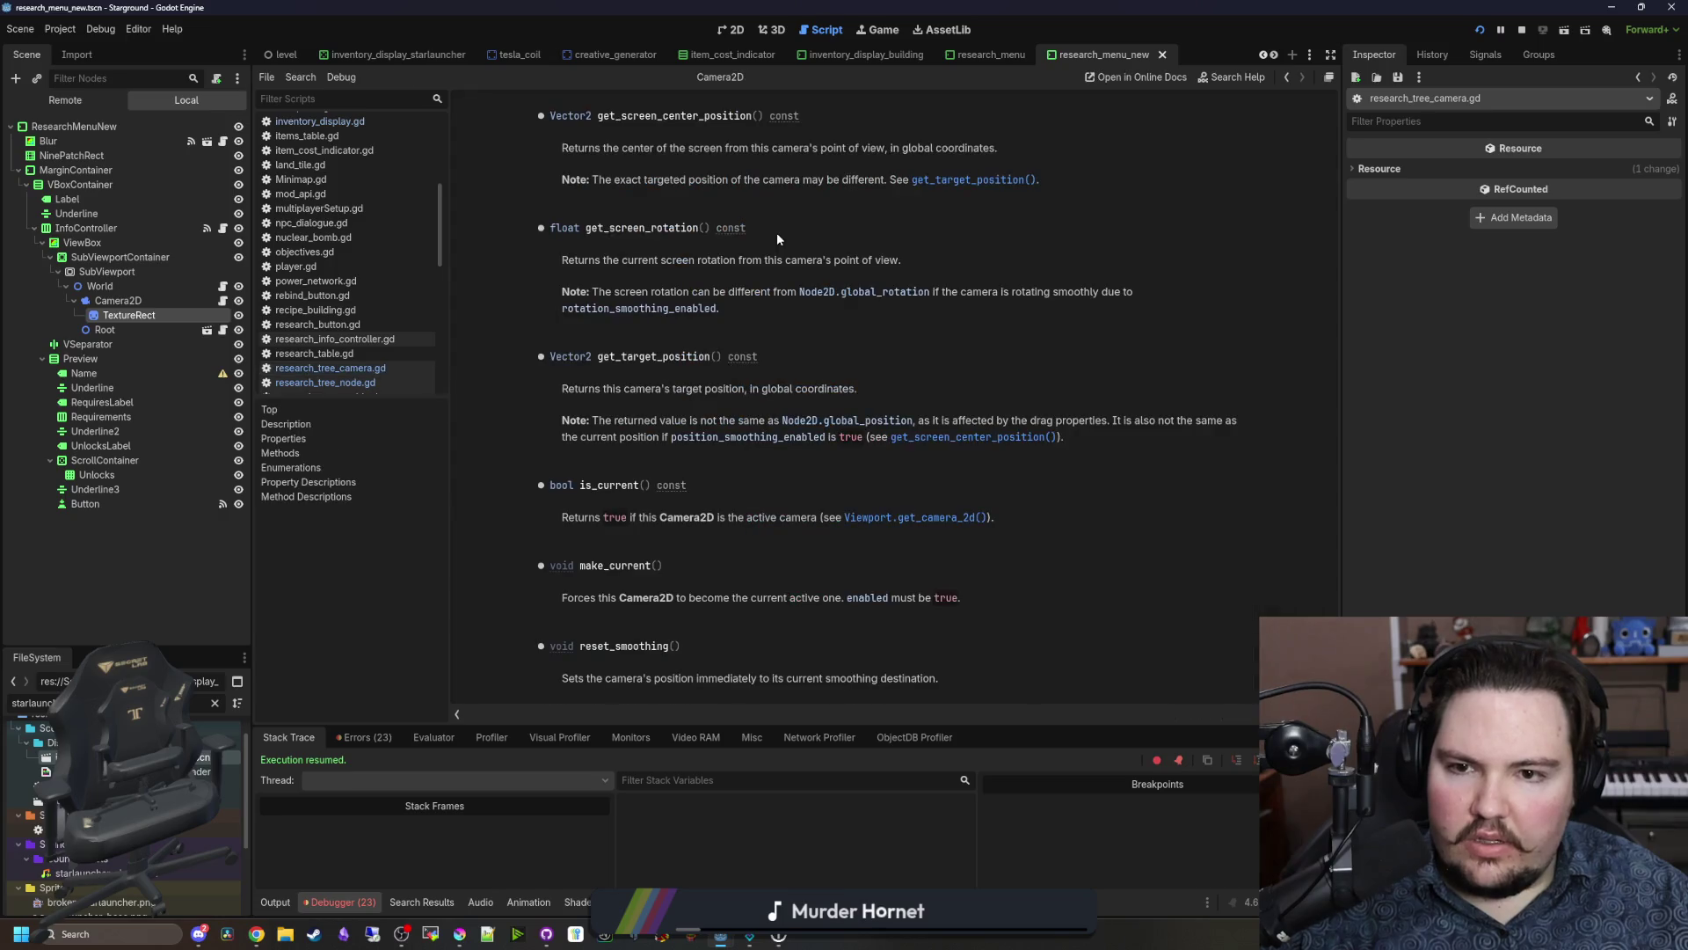
left_click_drag(686, 147, 992, 150)
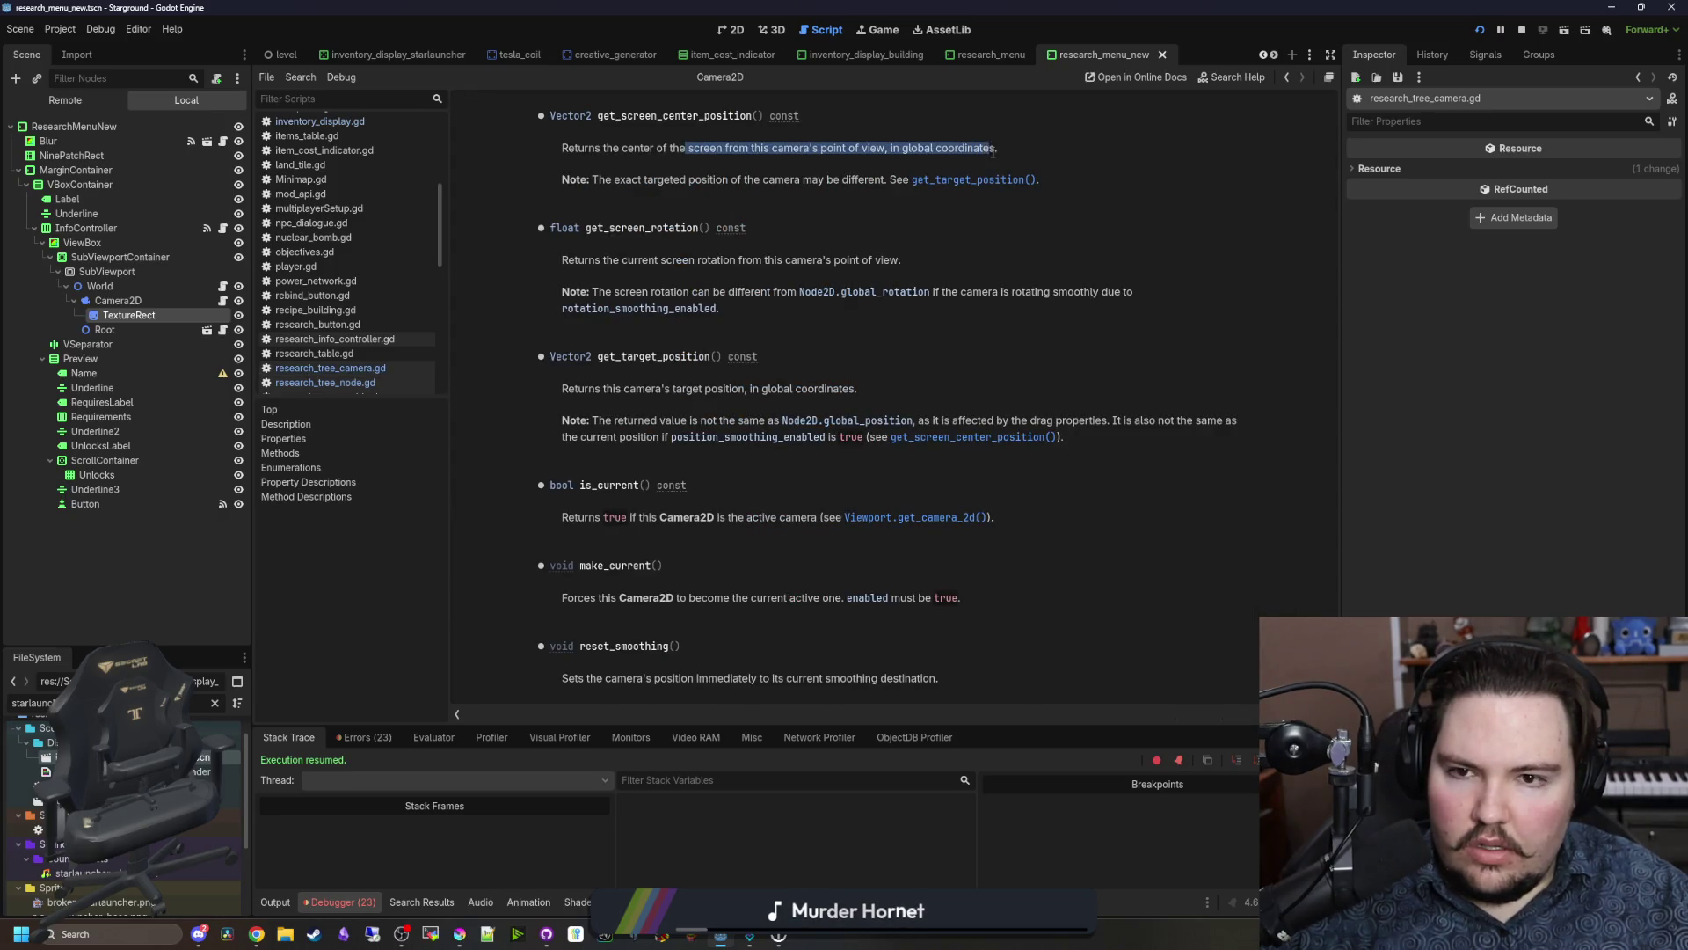
left_click(881, 171)
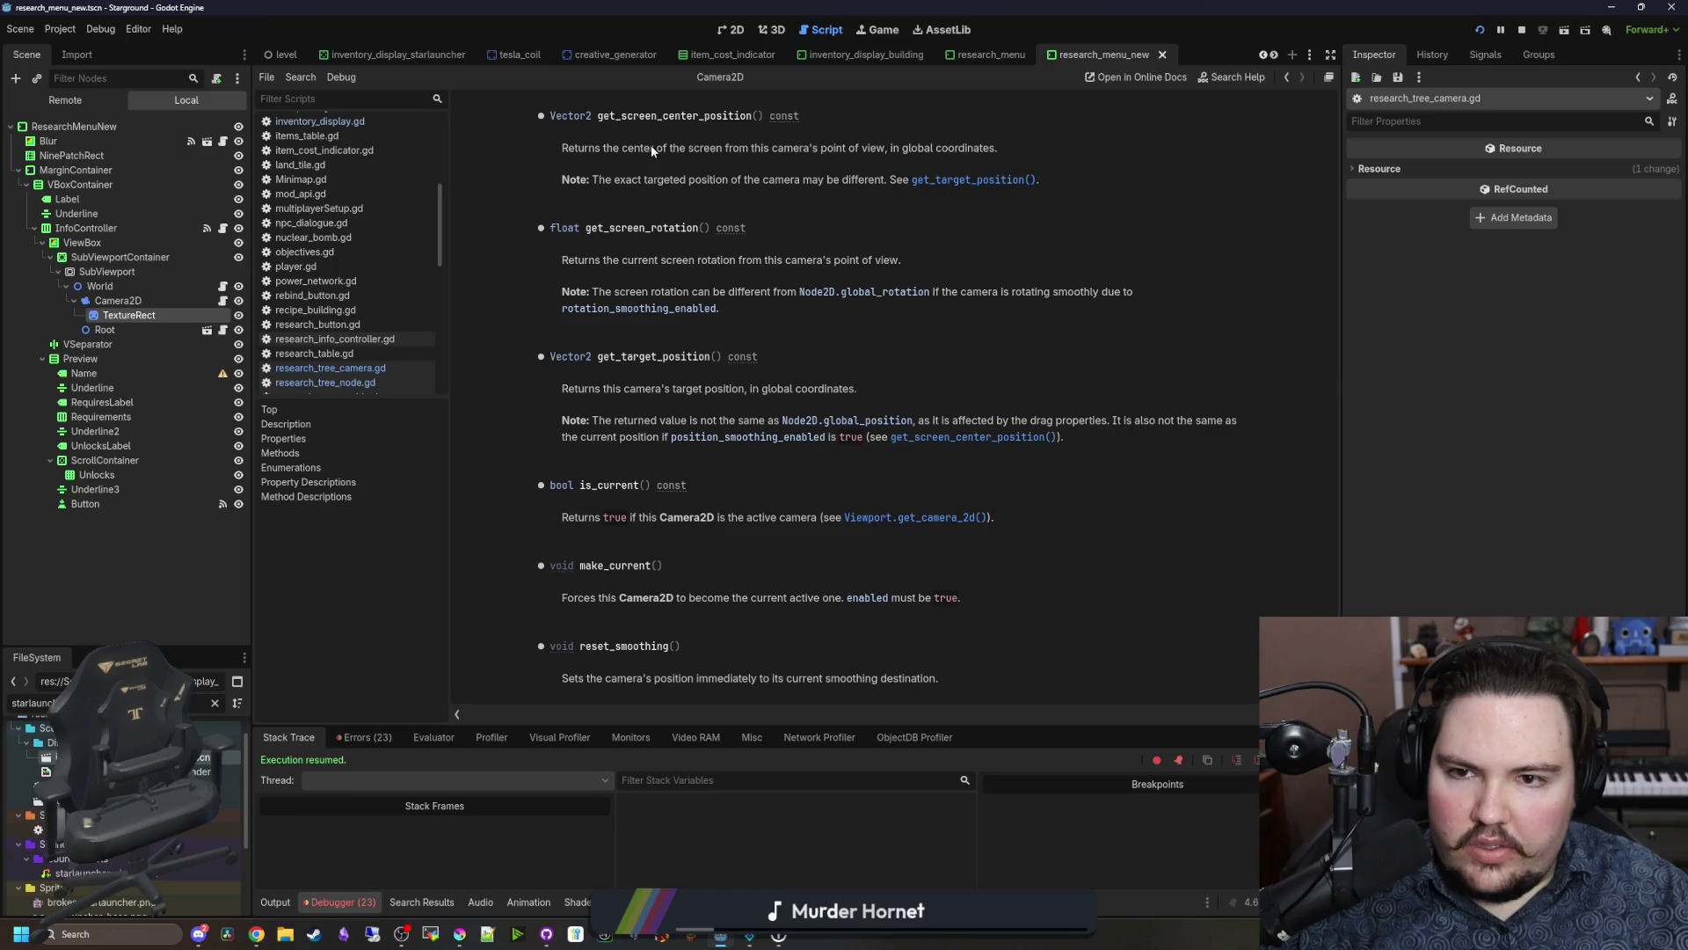
key("alt+Left")
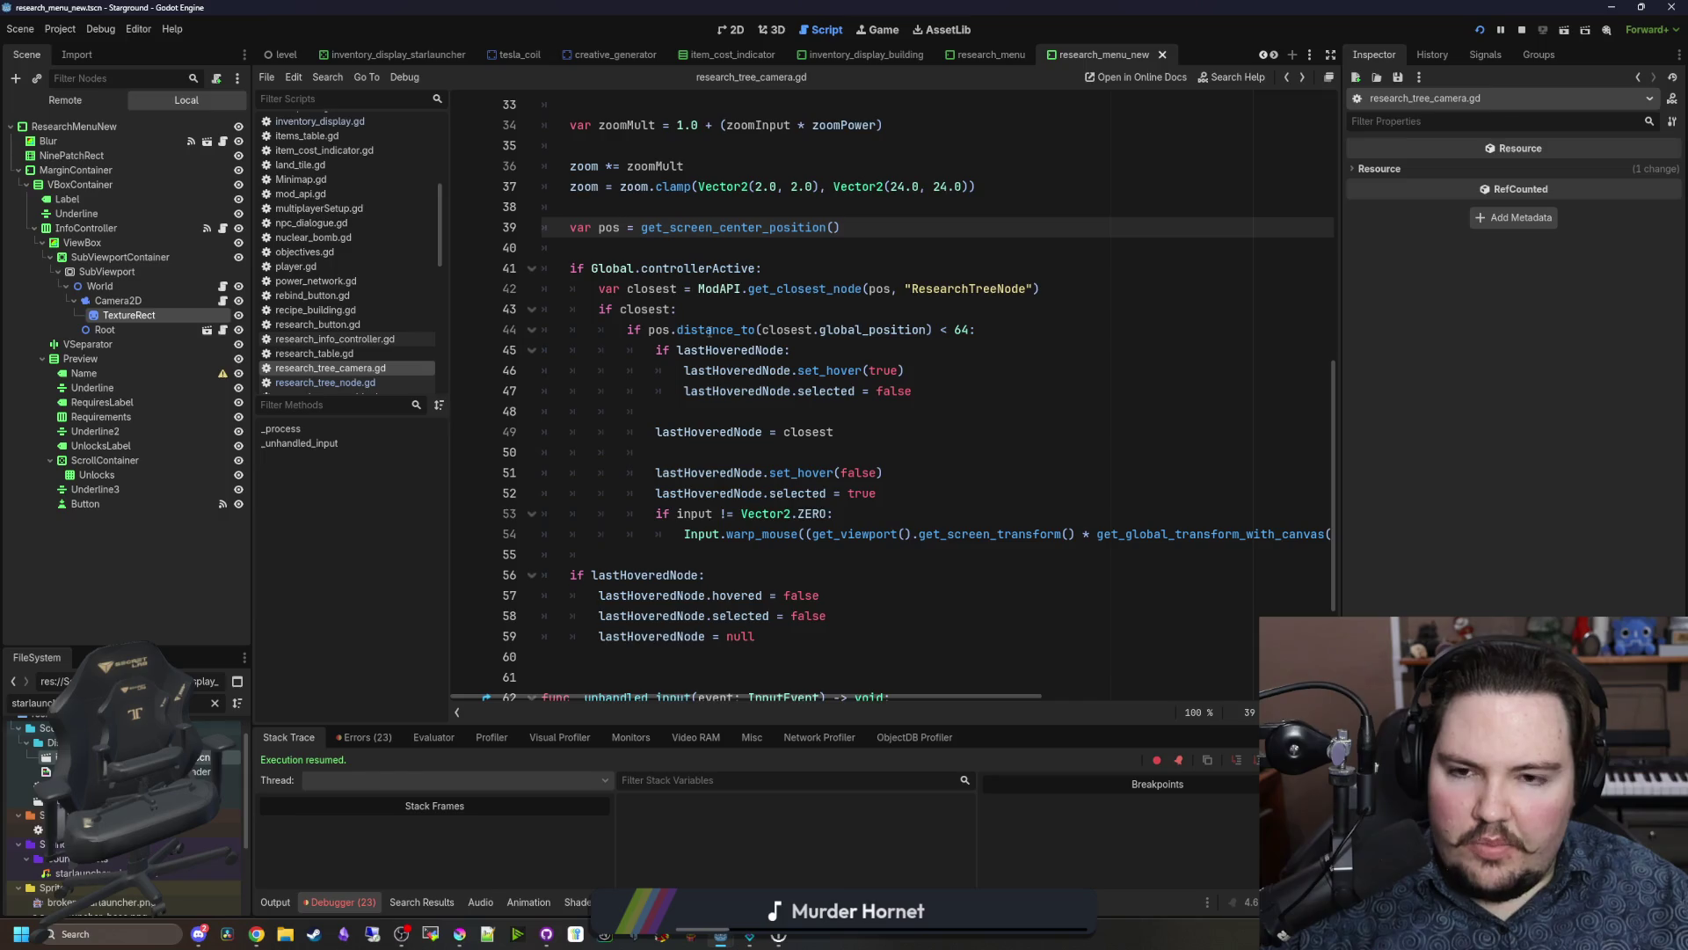
left_click(840, 312)
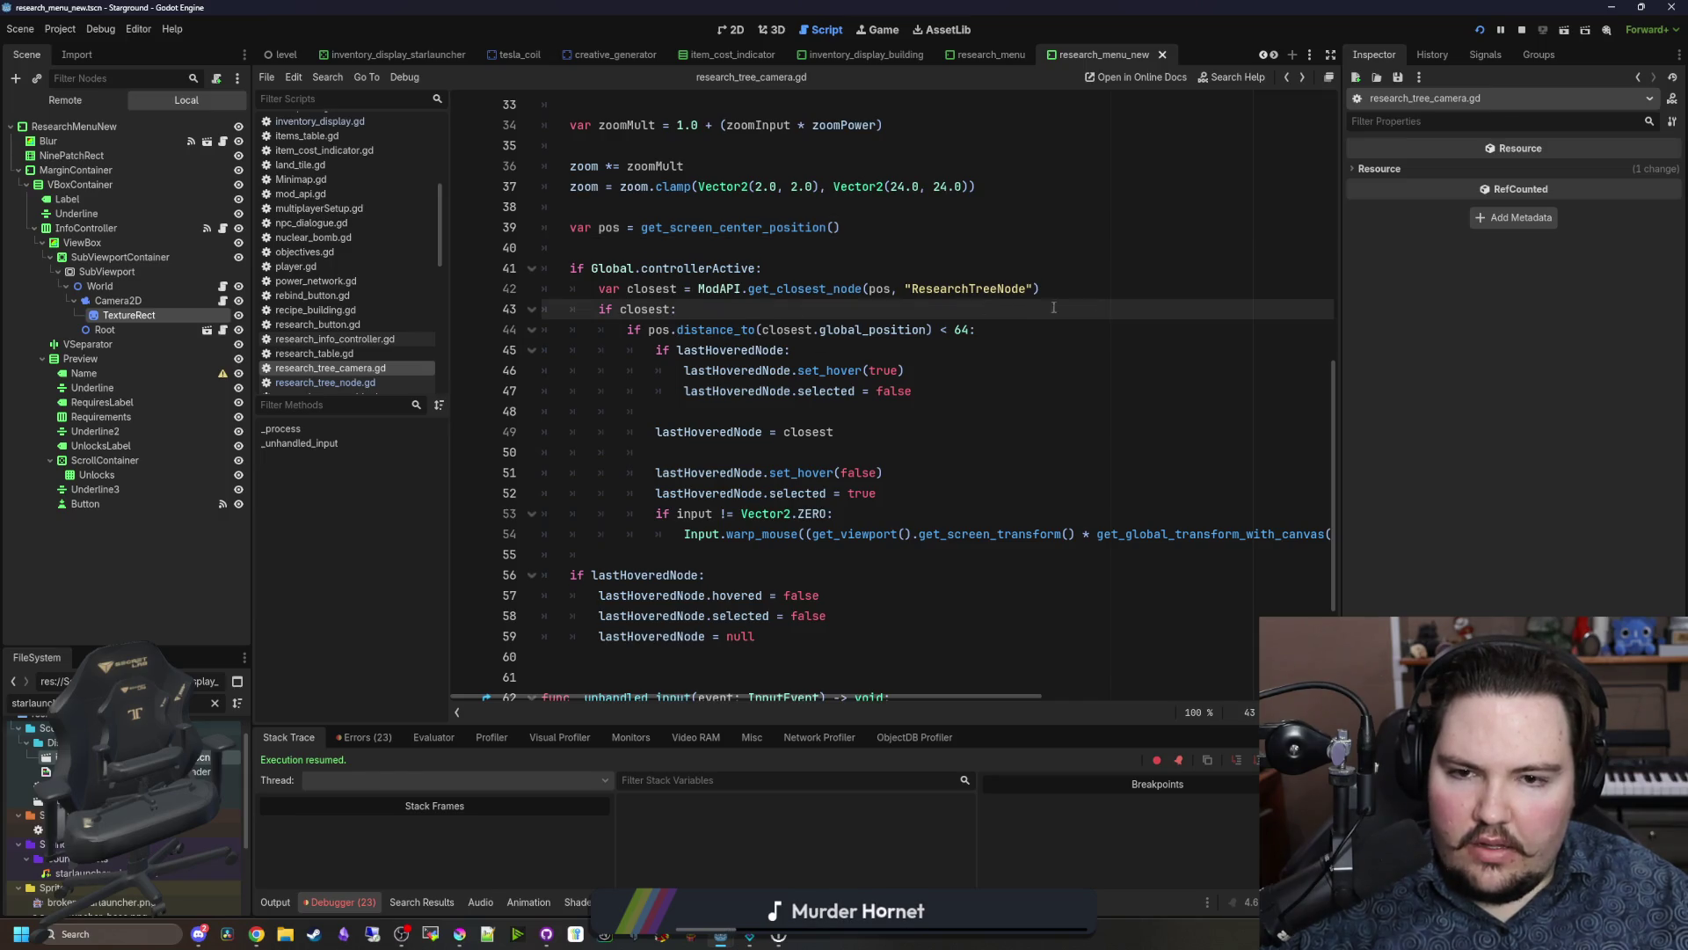
key("Return")
Step: Type a print(closest) debug line, check the Output log, then delete it
type("print(cl0os")
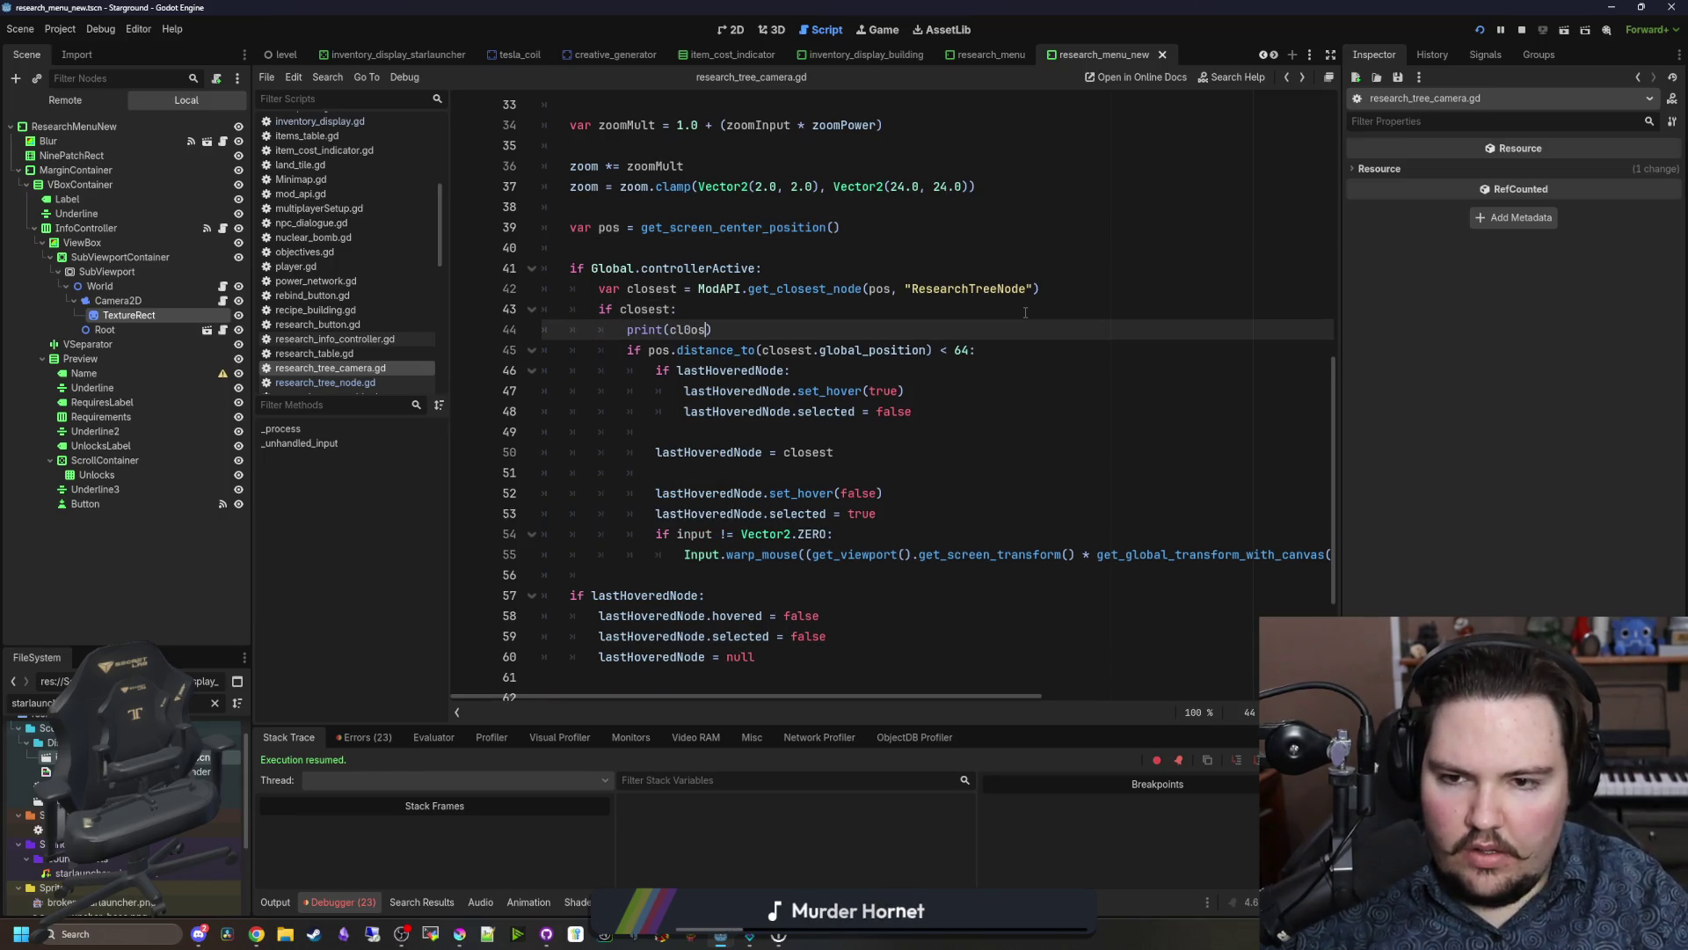
key("BackSpace")
key("BackSpace")
type("osest")
left_click(1025, 312)
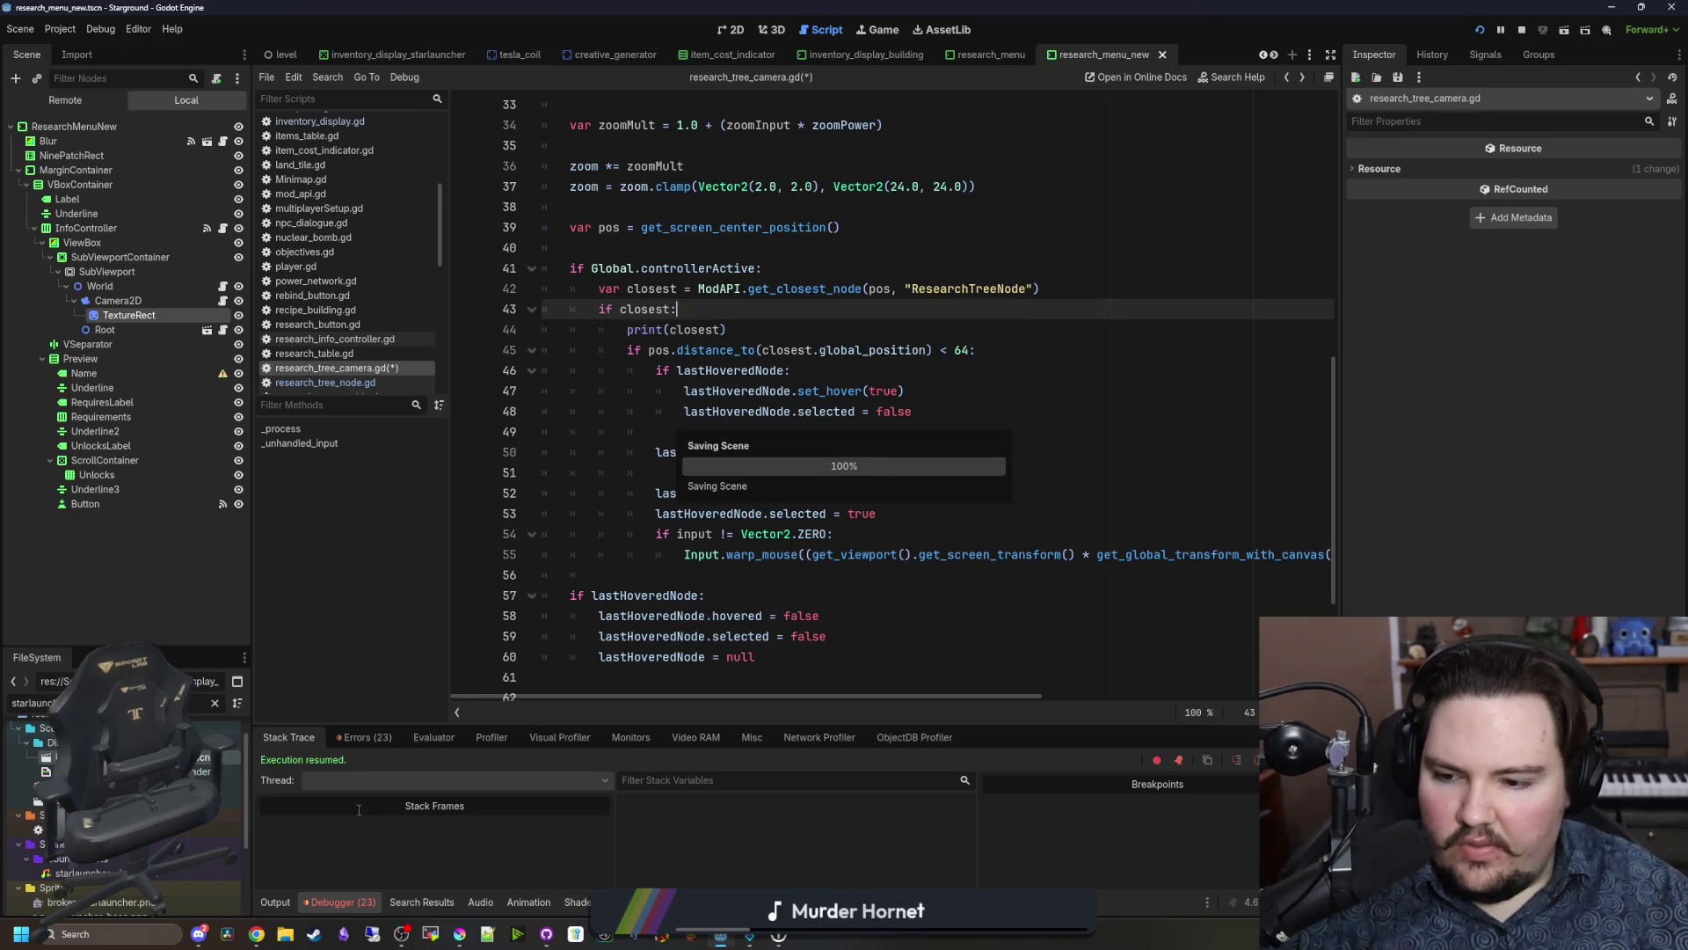
left_click(276, 902)
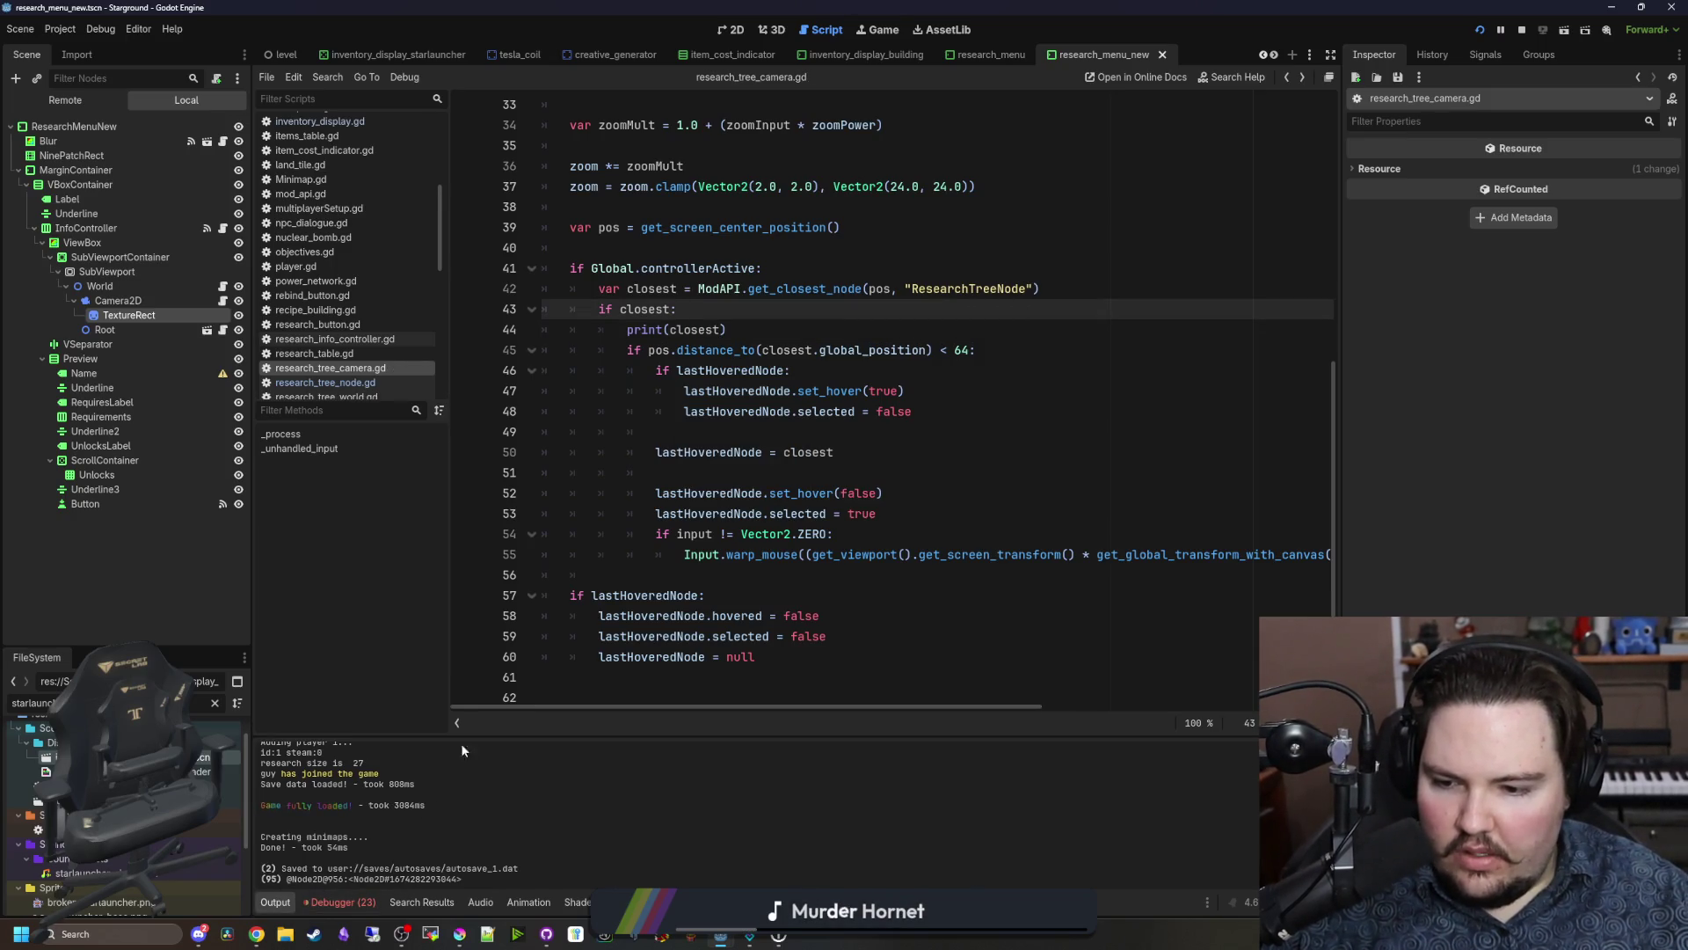
left_click(504, 328)
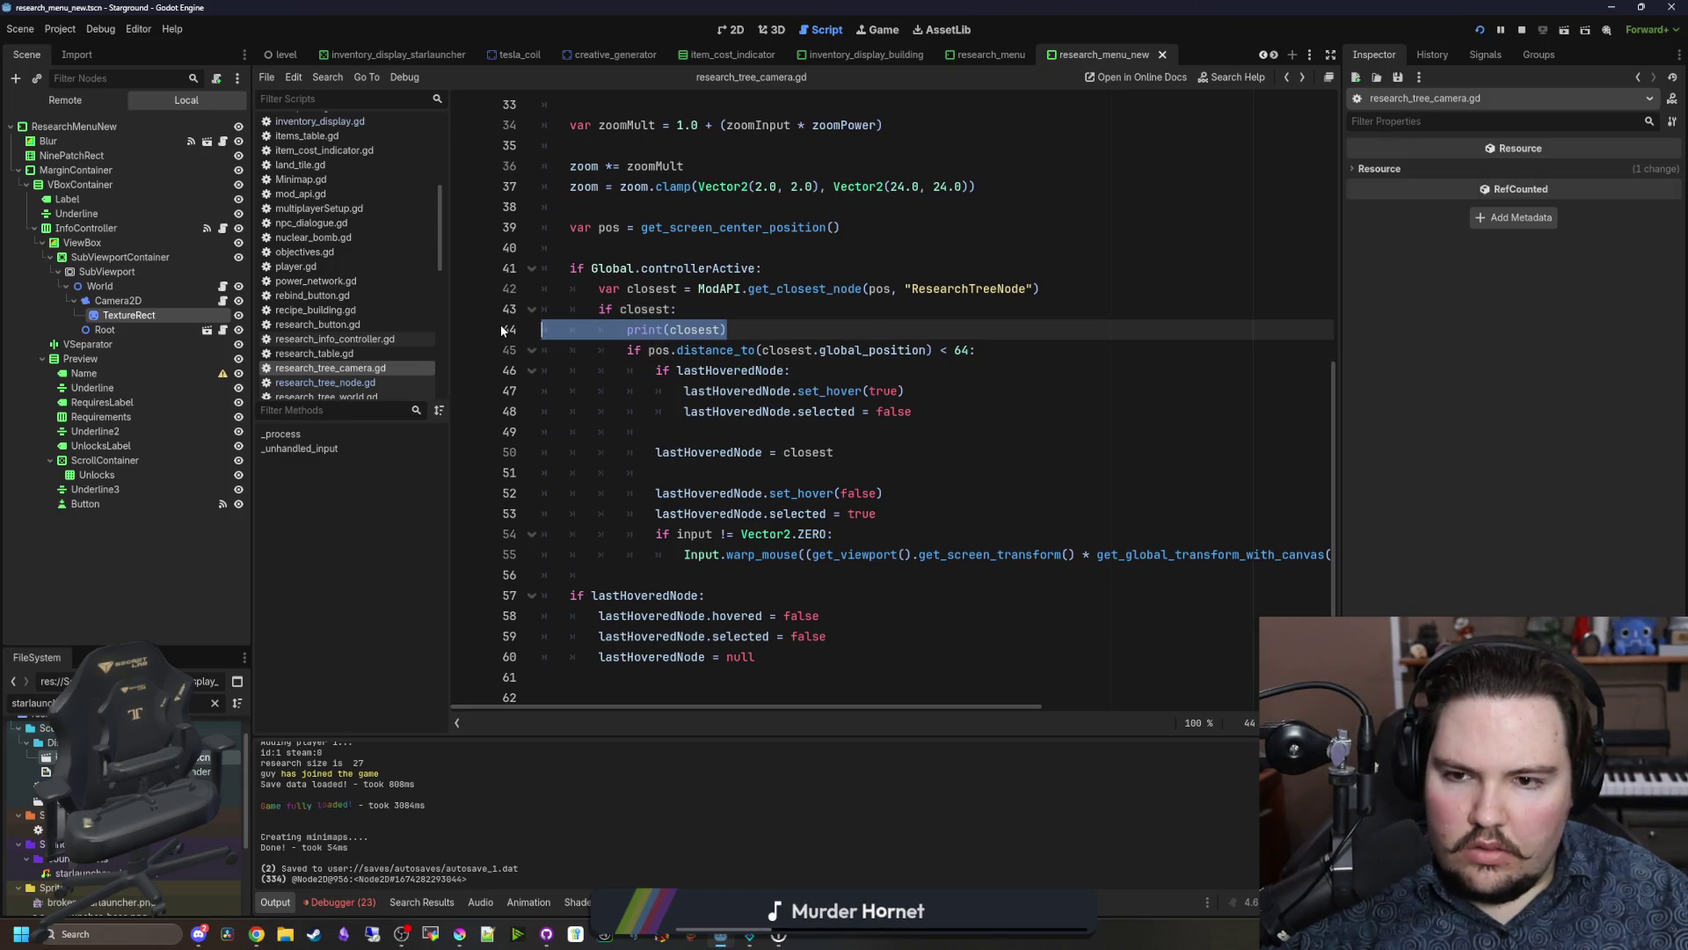
key("BackSpace")
key("BackSpace")
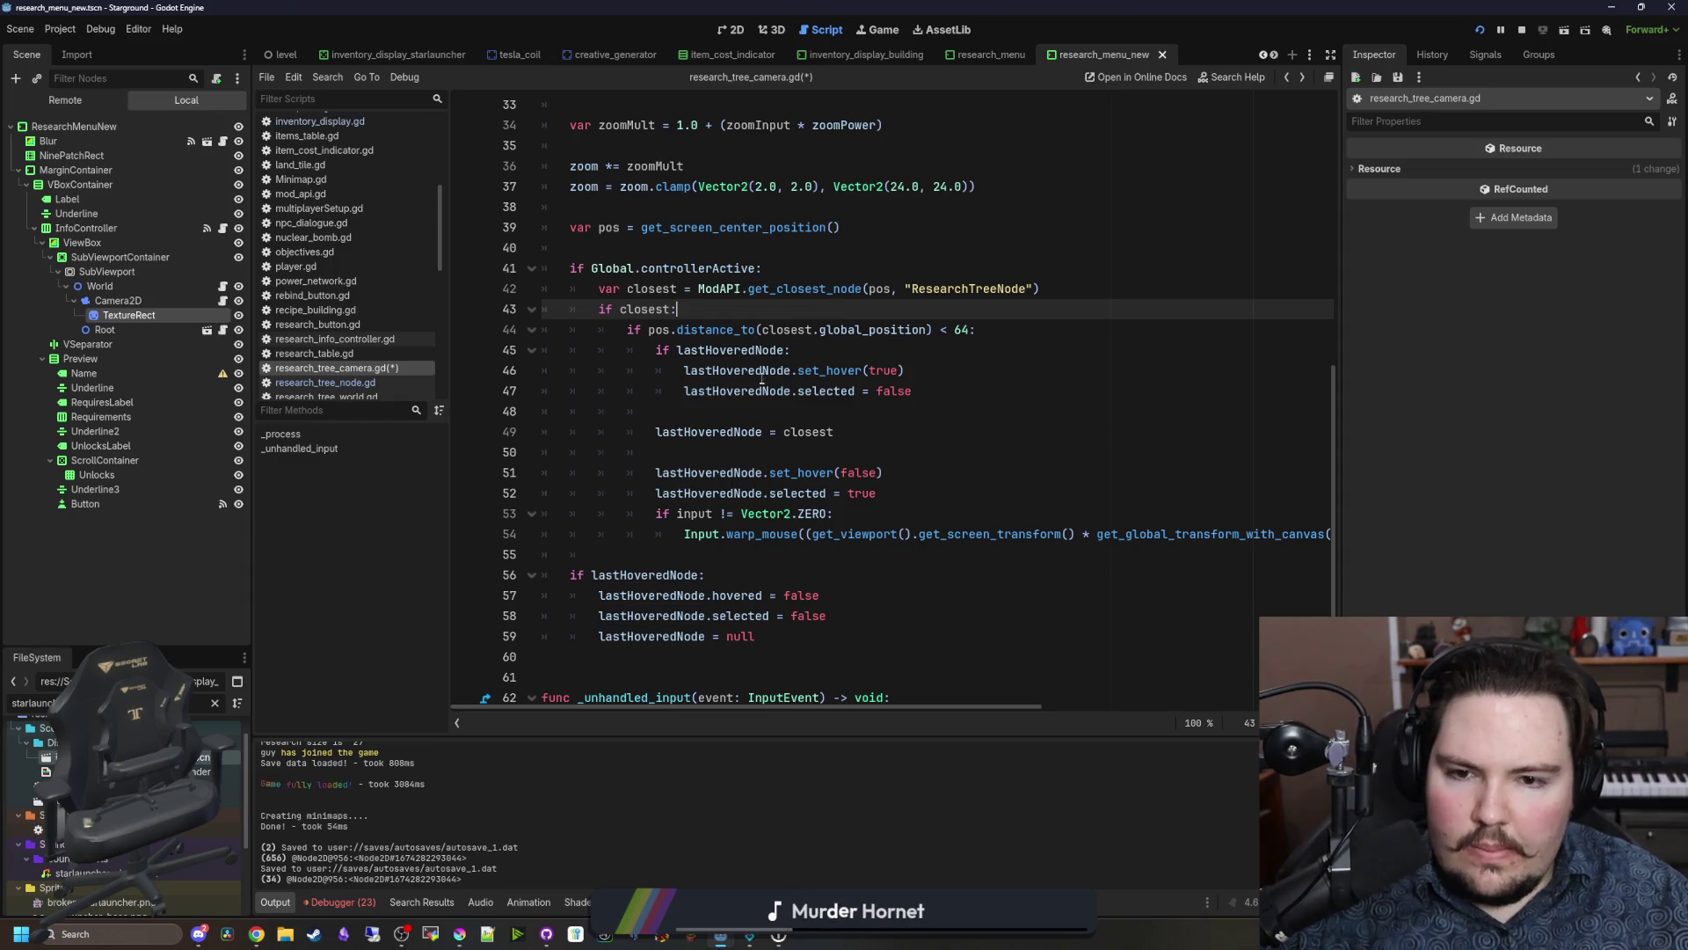
Step: Add a print('hja') debug line after the hover reset block, save, and test in game
left_click(725, 406)
key("Return")
key("Return")
key("Up")
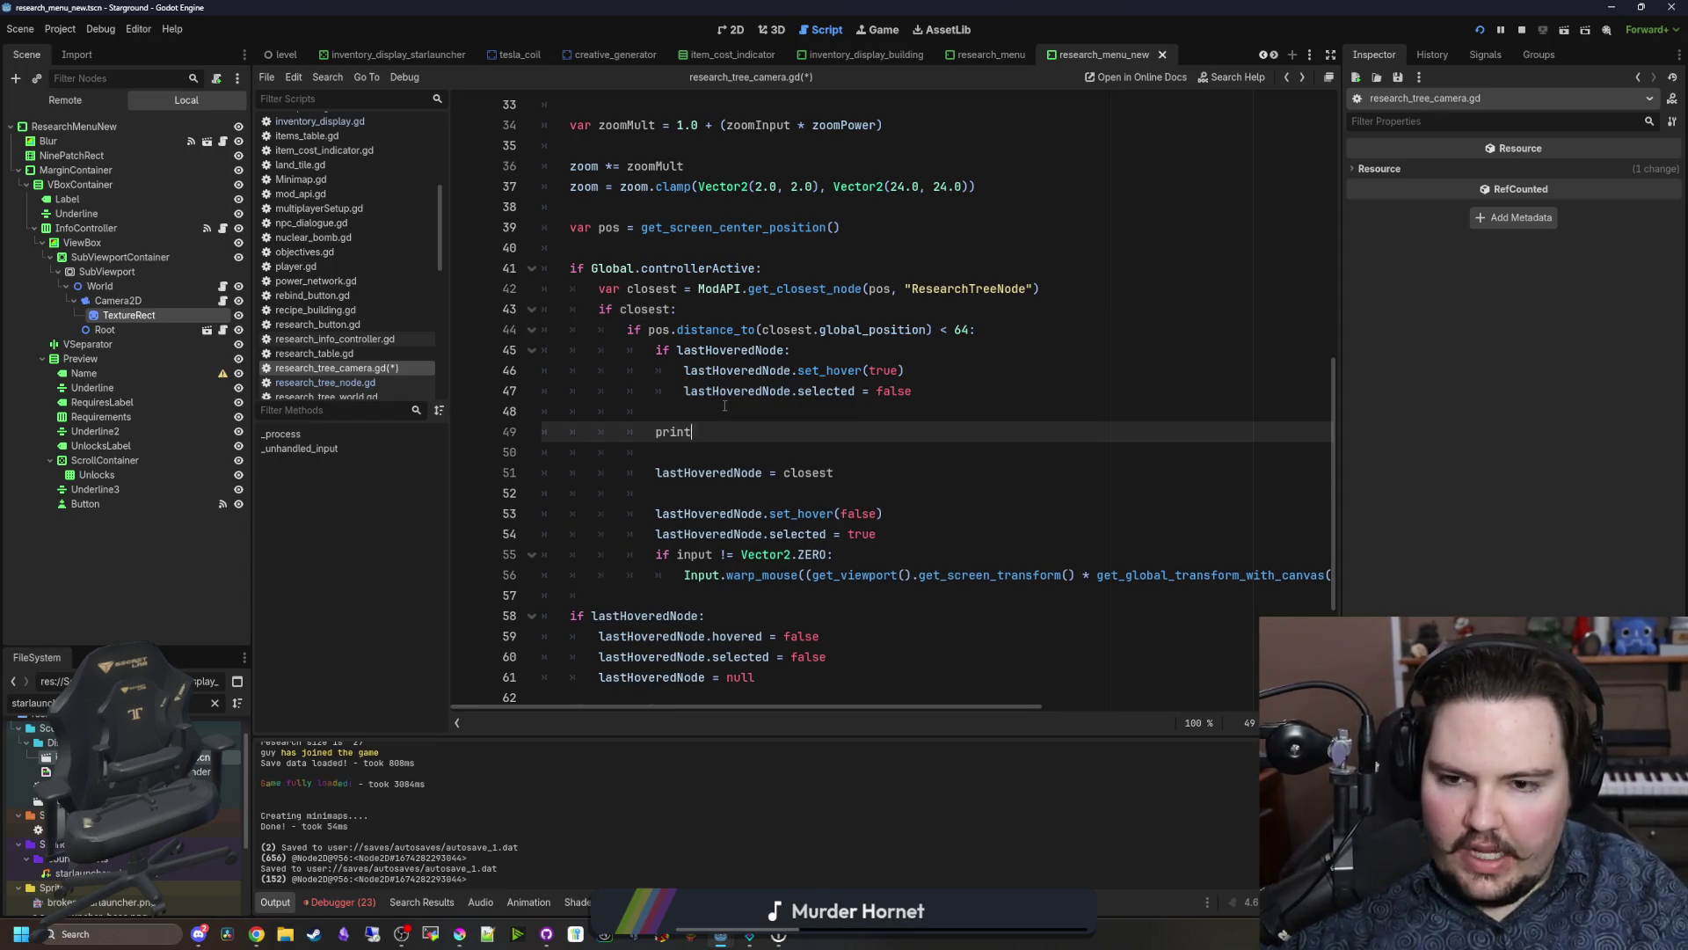
type("(\"this\")")
key("Up")
key("ctrl+s")
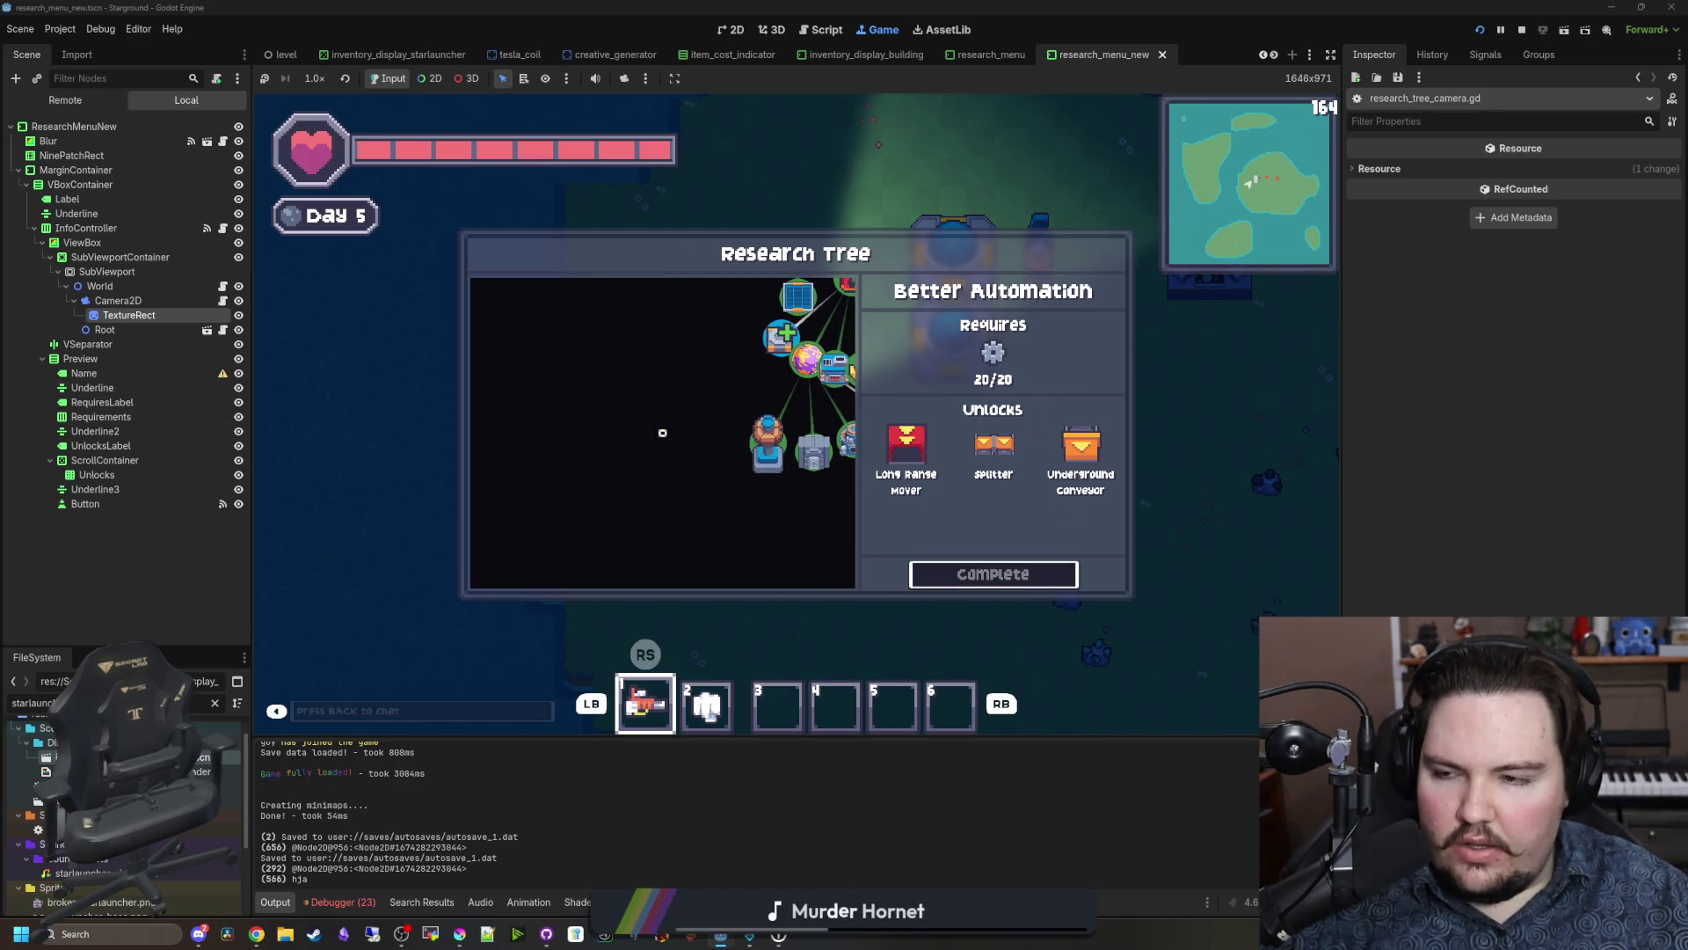
key("ctrl+F3")
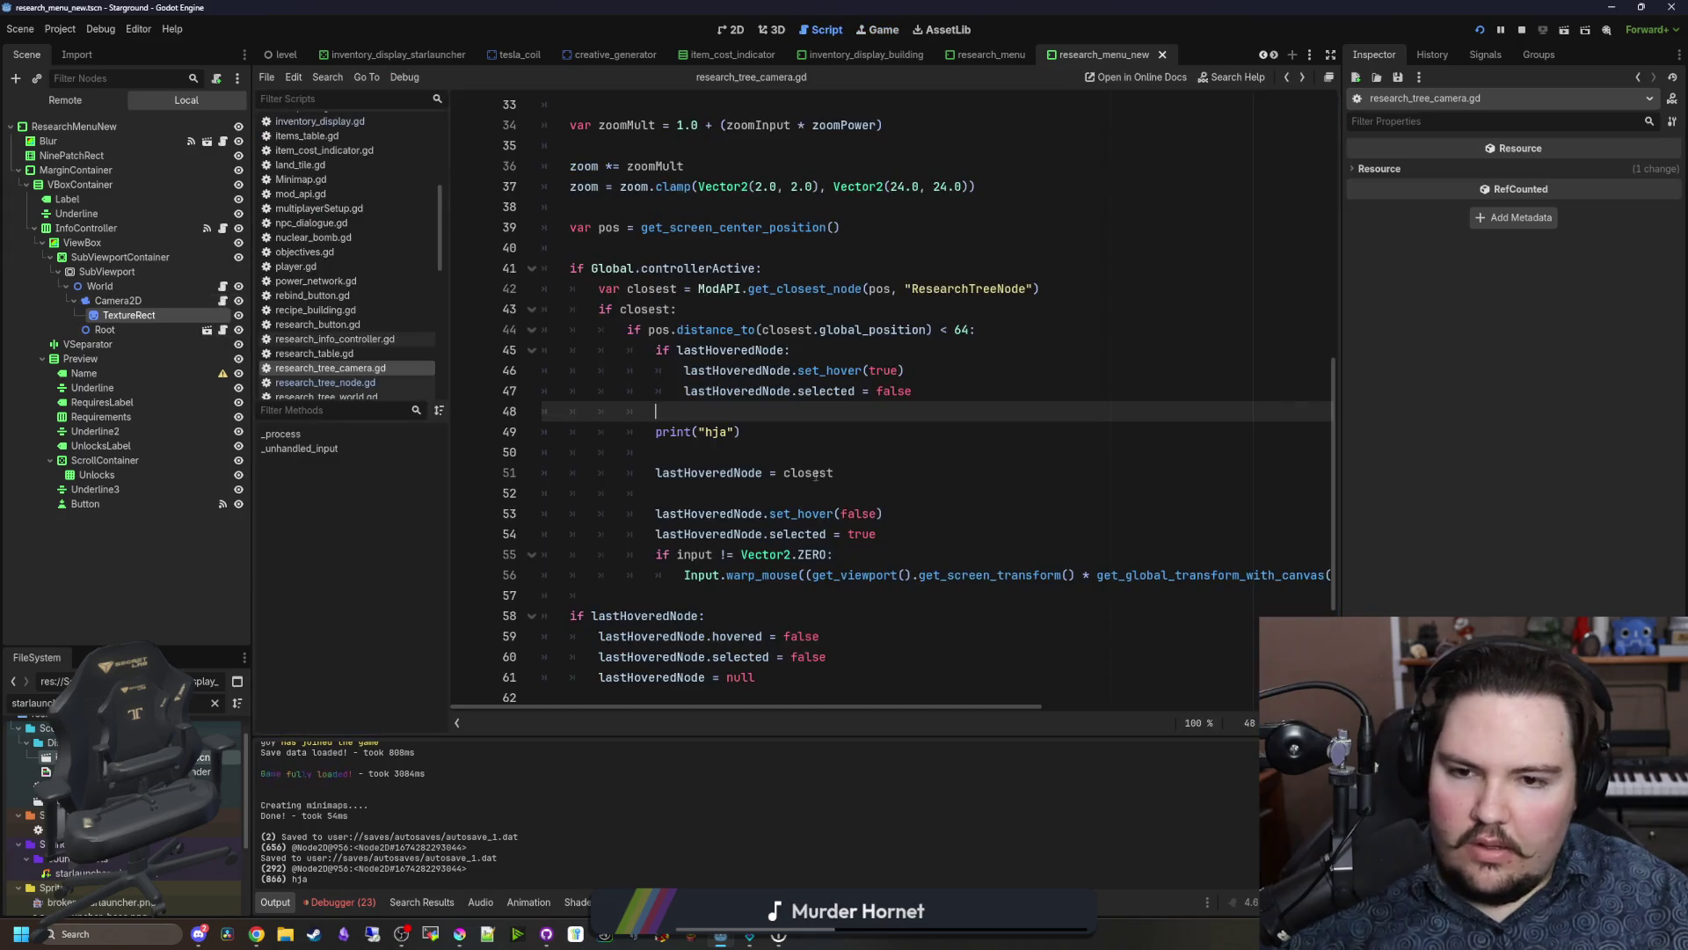
left_click(969, 330)
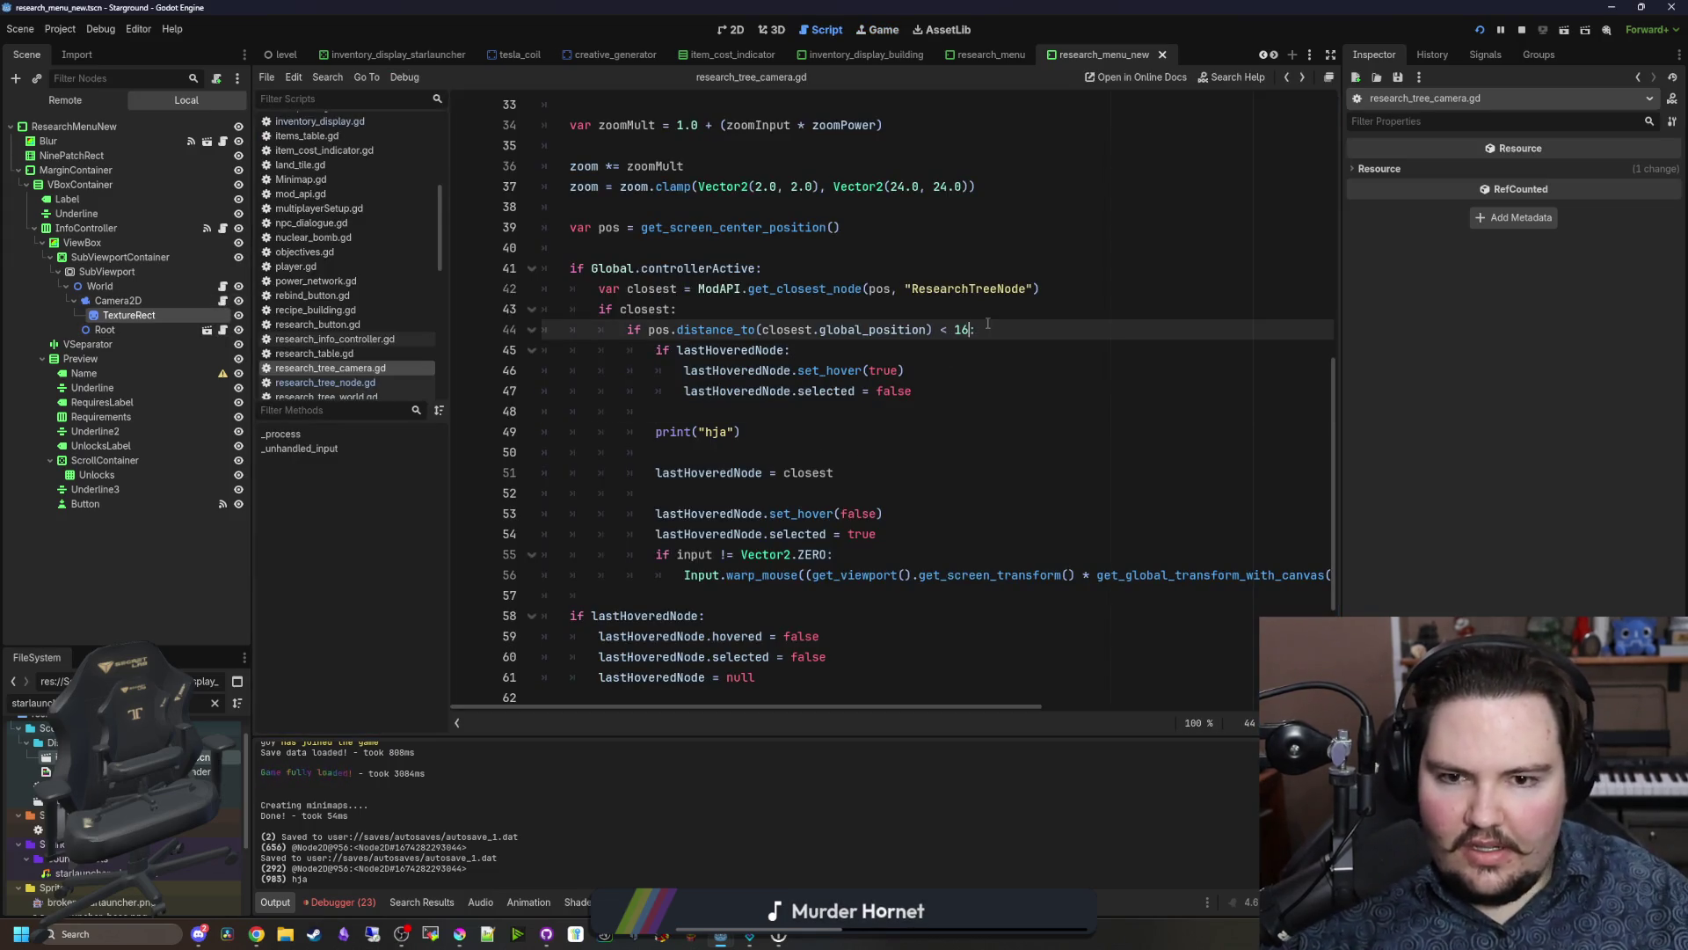
Step: Save, rerun the game, and open the Camera2D node's script from the Remote tree
key("ctrl+s")
key("ctrl+F4")
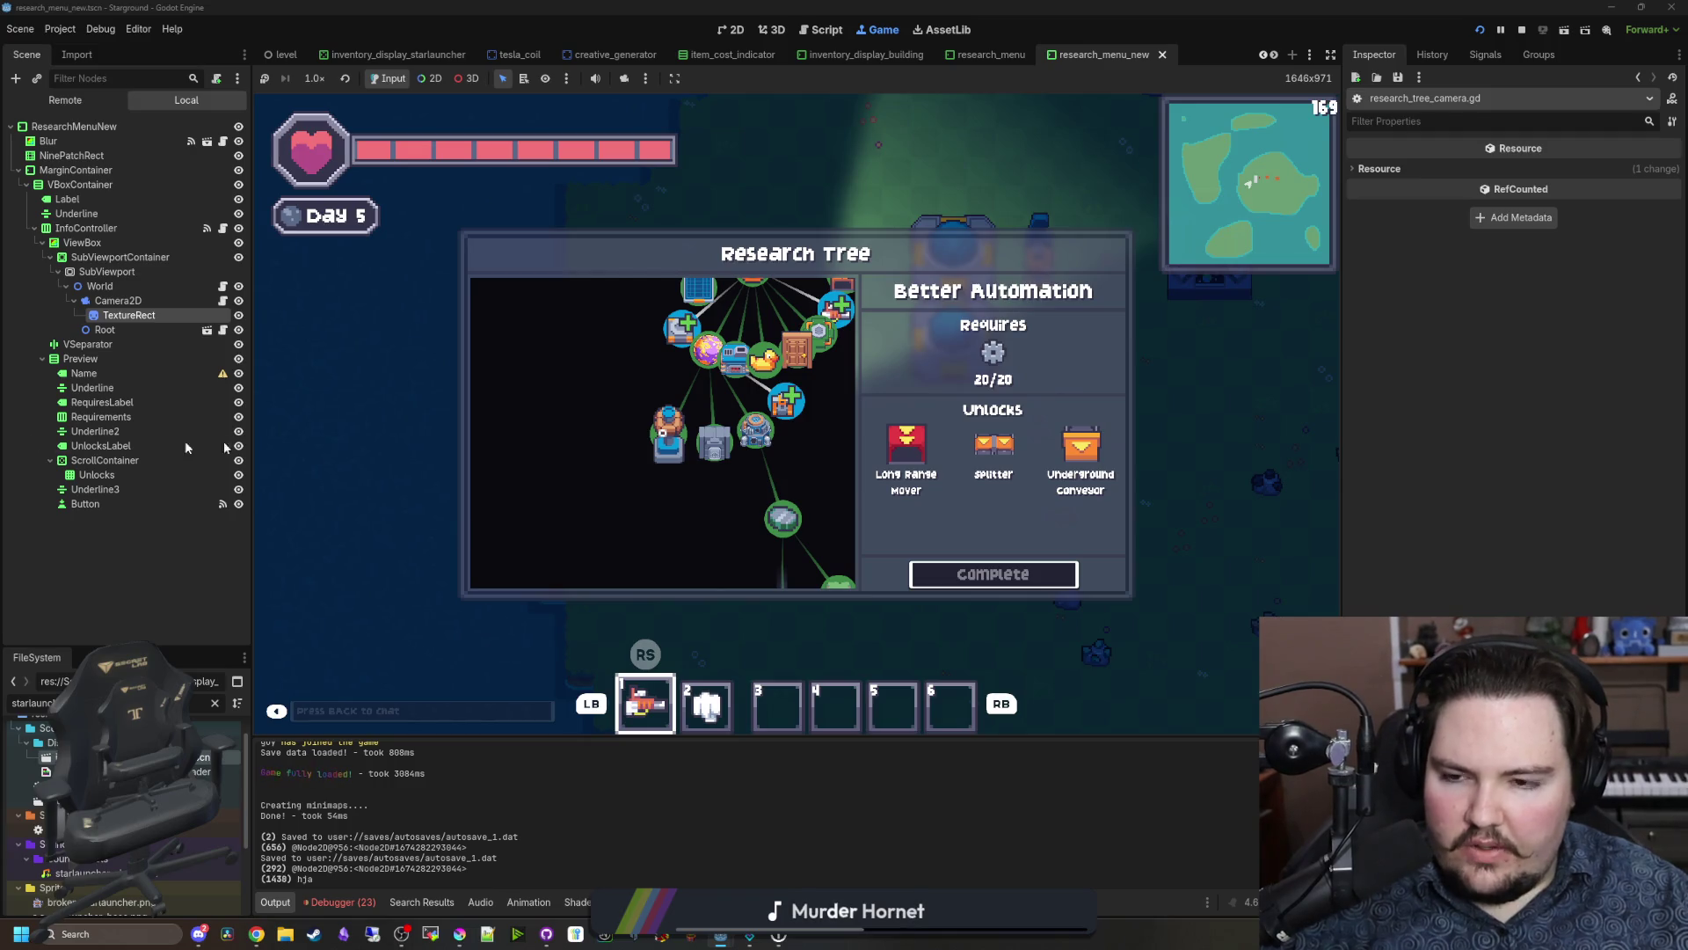
left_click(219, 301)
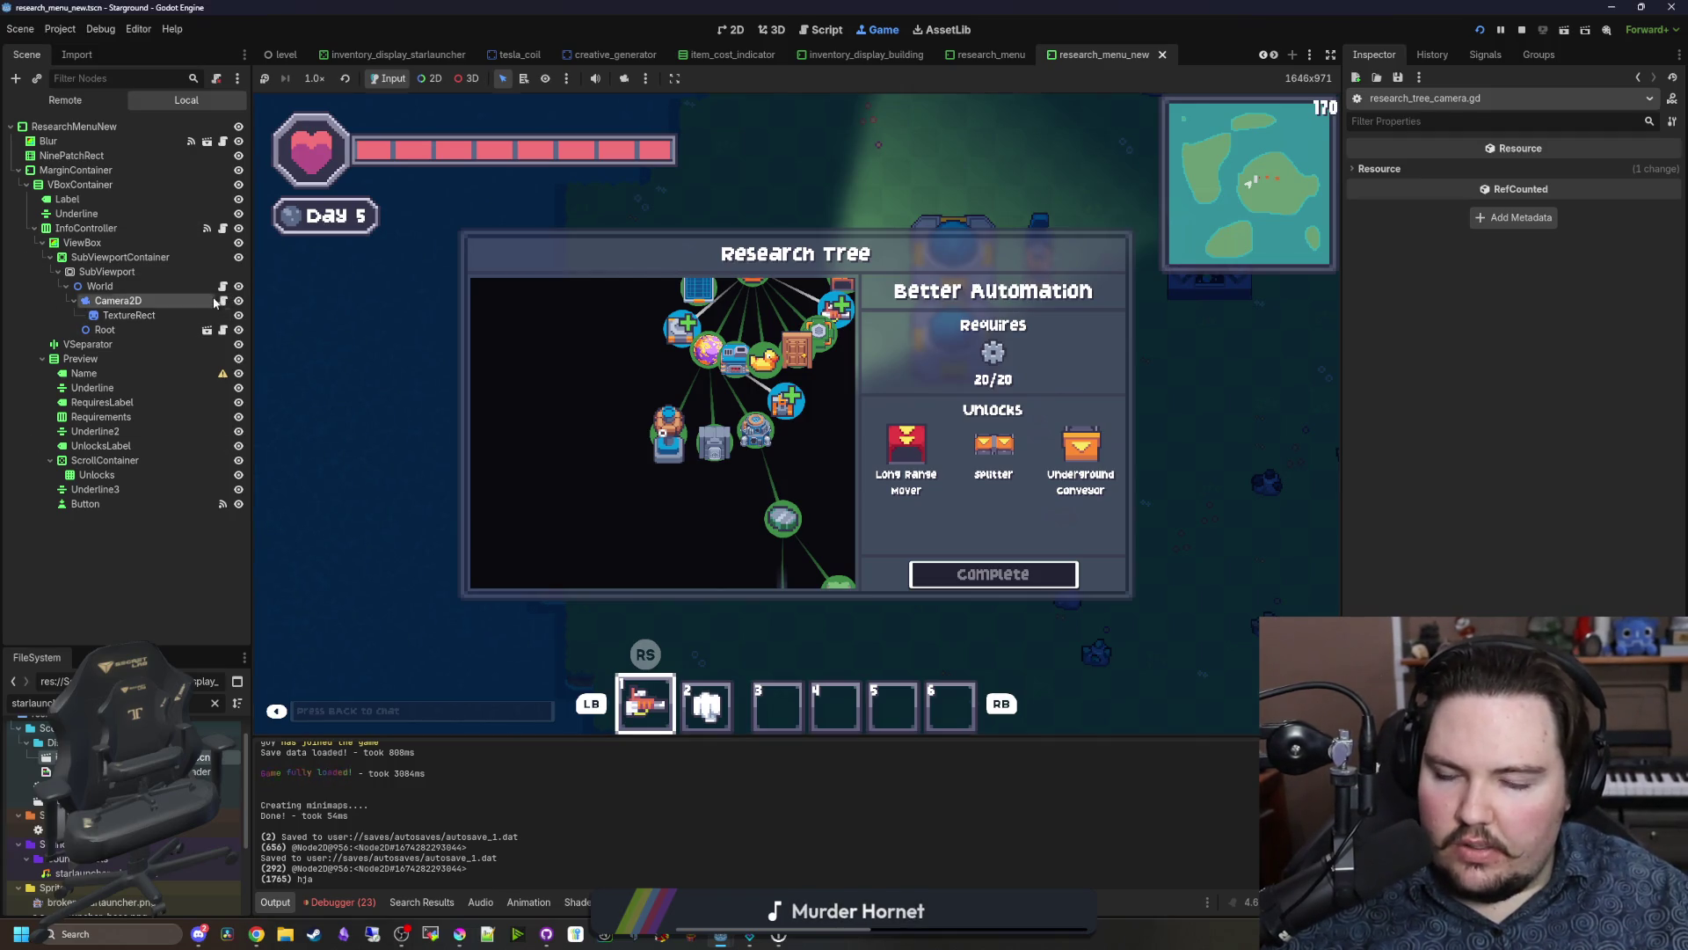
left_click(221, 300)
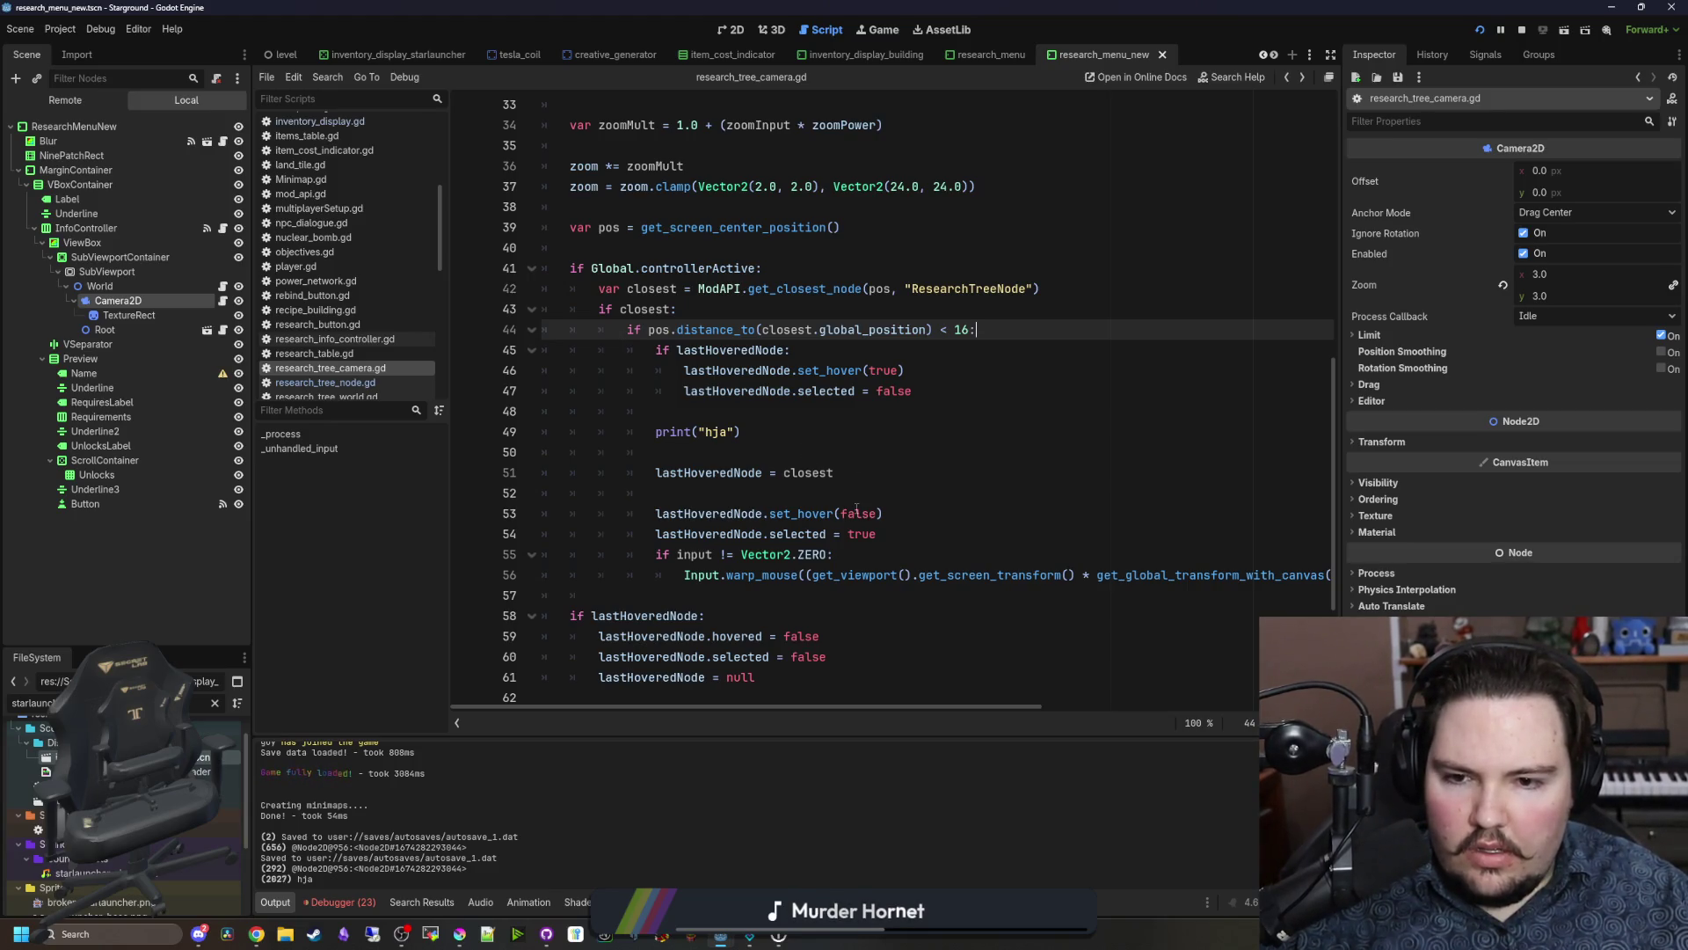
Step: Swap set_hover arguments to true on line 53, false on line 46, and make line 59 set_hover(false)
double_click(857, 511)
type("true")
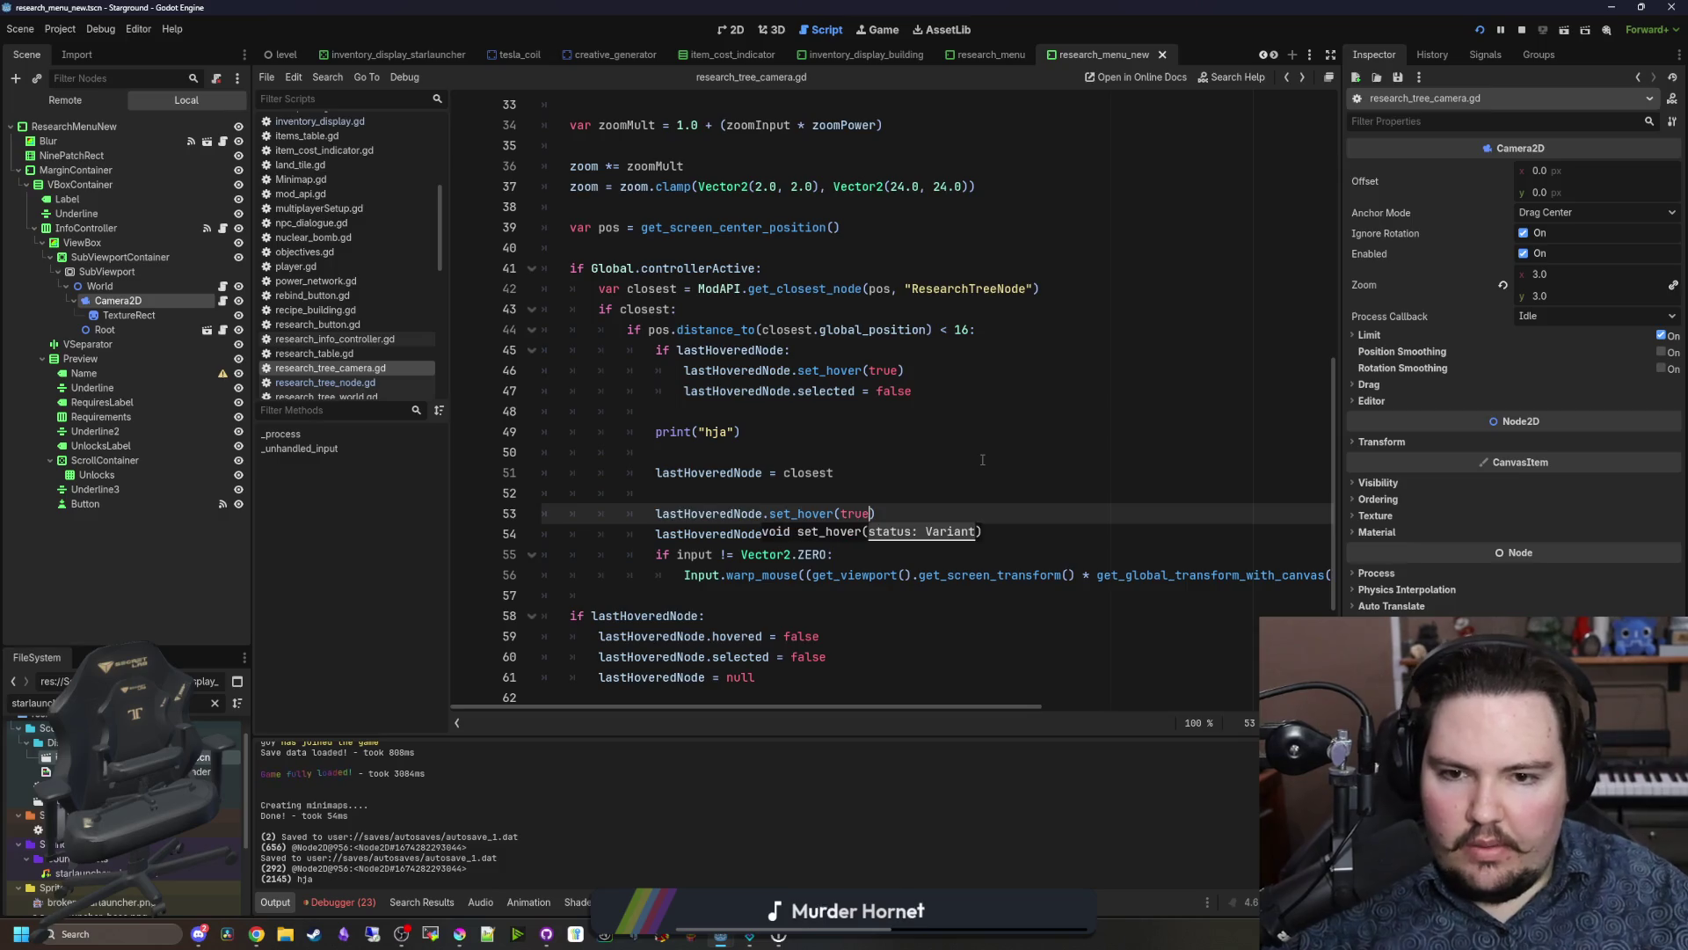
double_click(882, 370)
type("false")
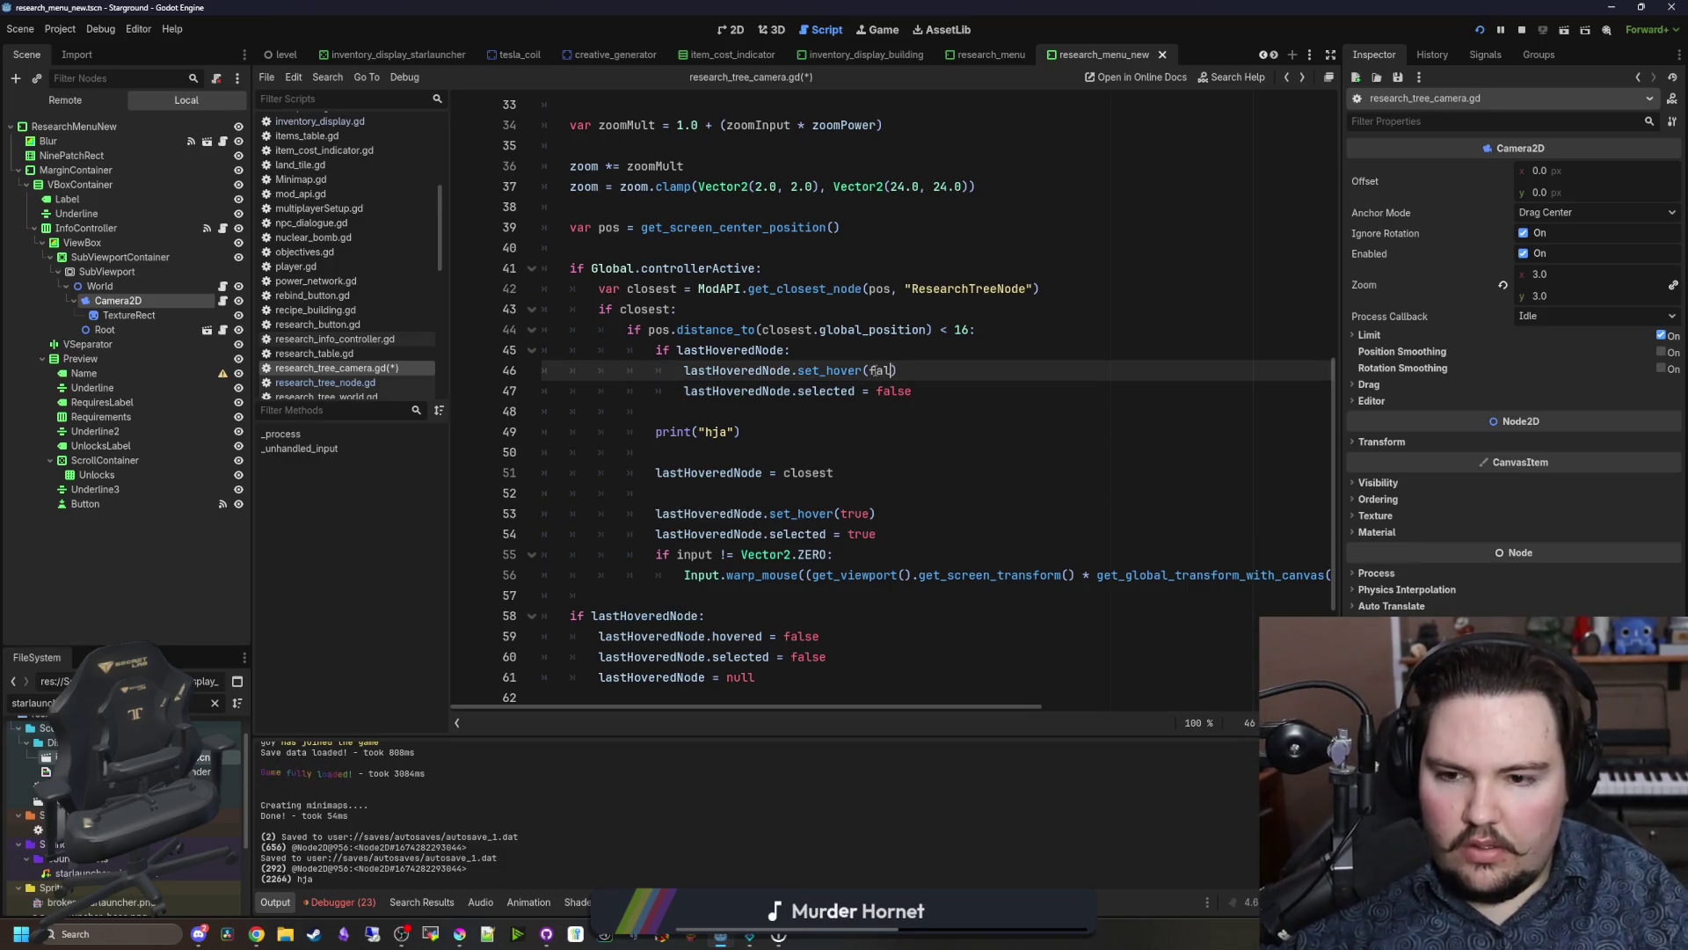
left_click_drag(913, 370, 719, 370)
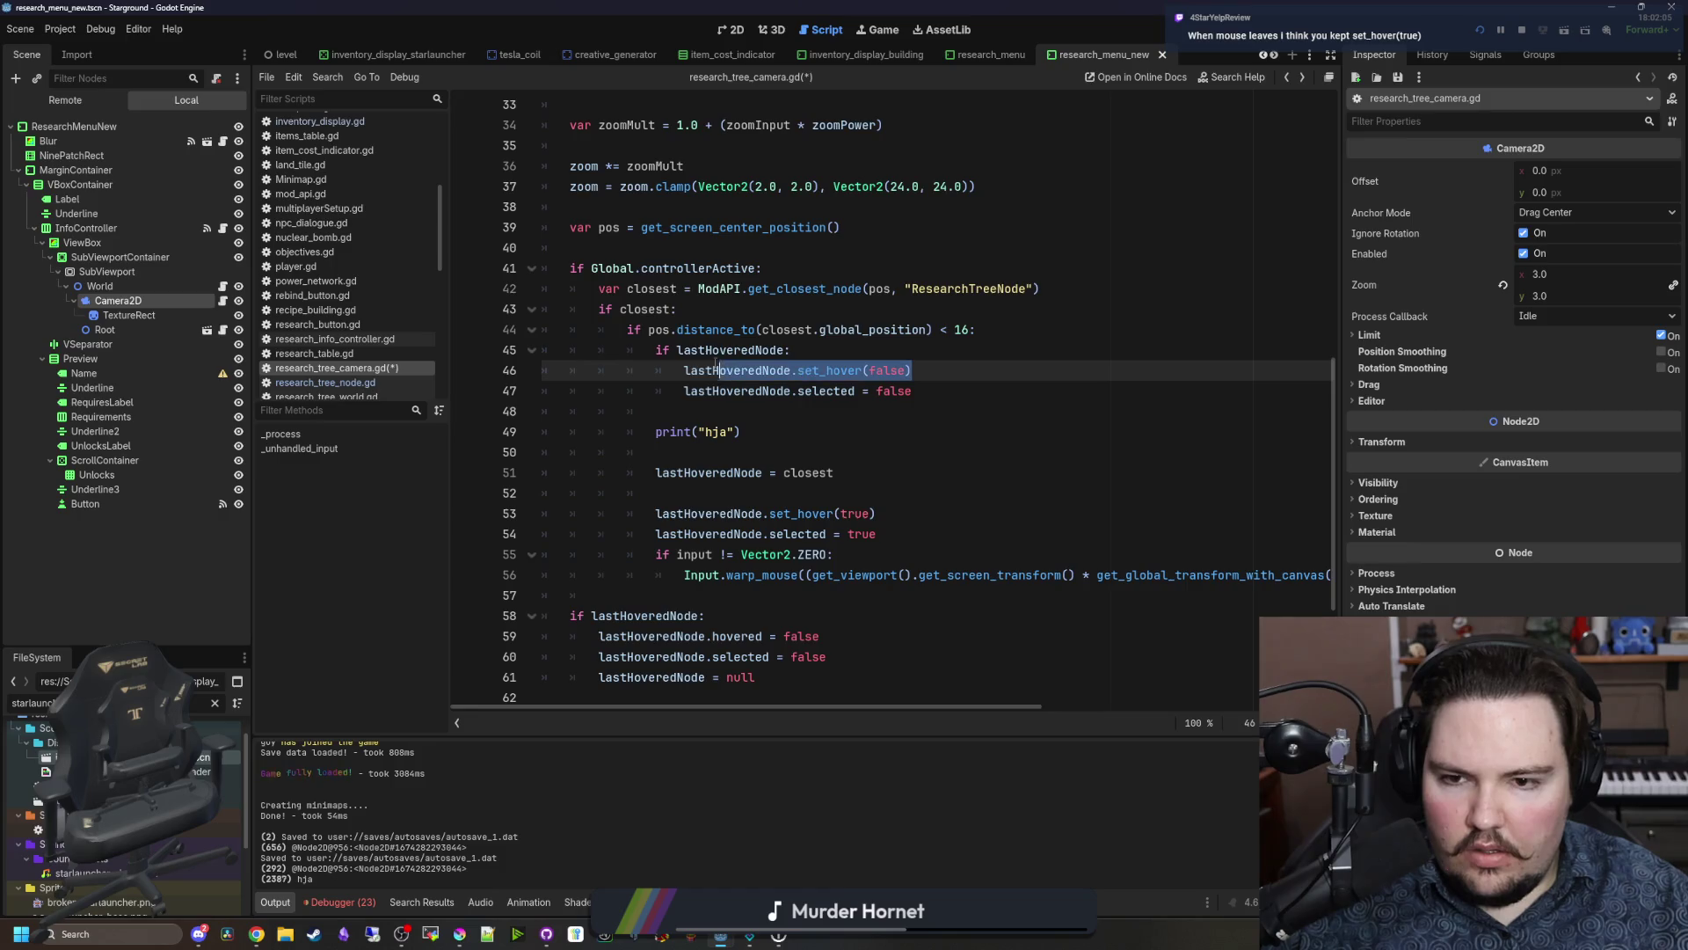
key("ctrl+c")
left_click_drag(835, 636, 599, 636)
key("ctrl+v")
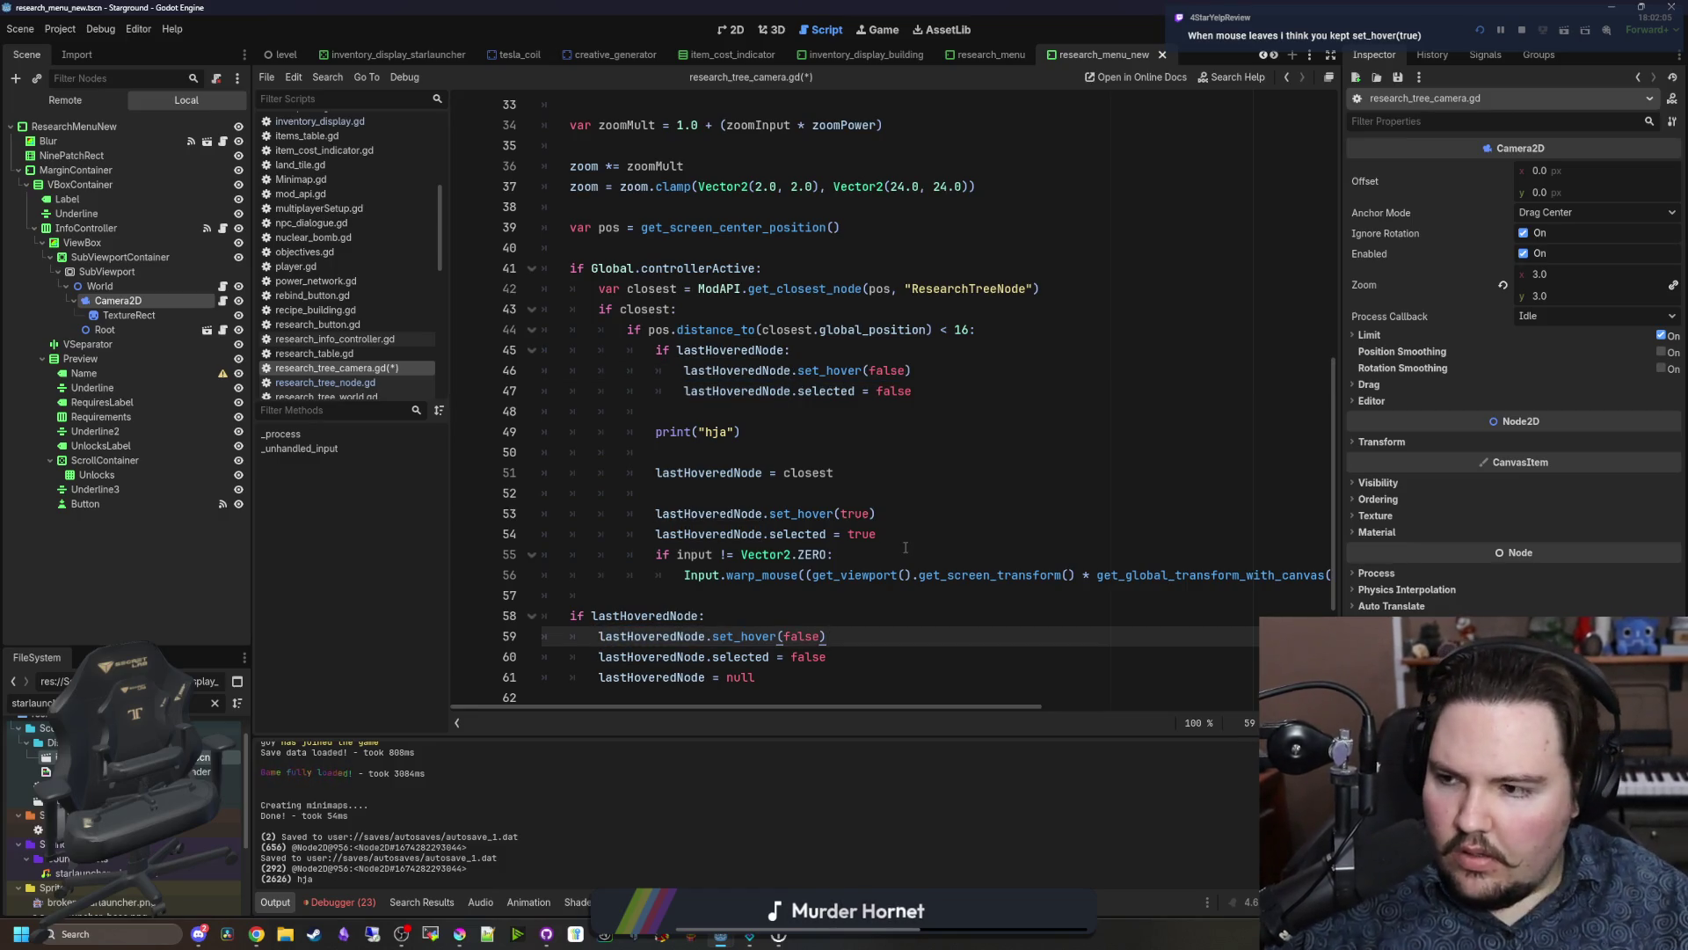
Step: Test hovering in the running game, then return to the camera script
left_click(877, 31)
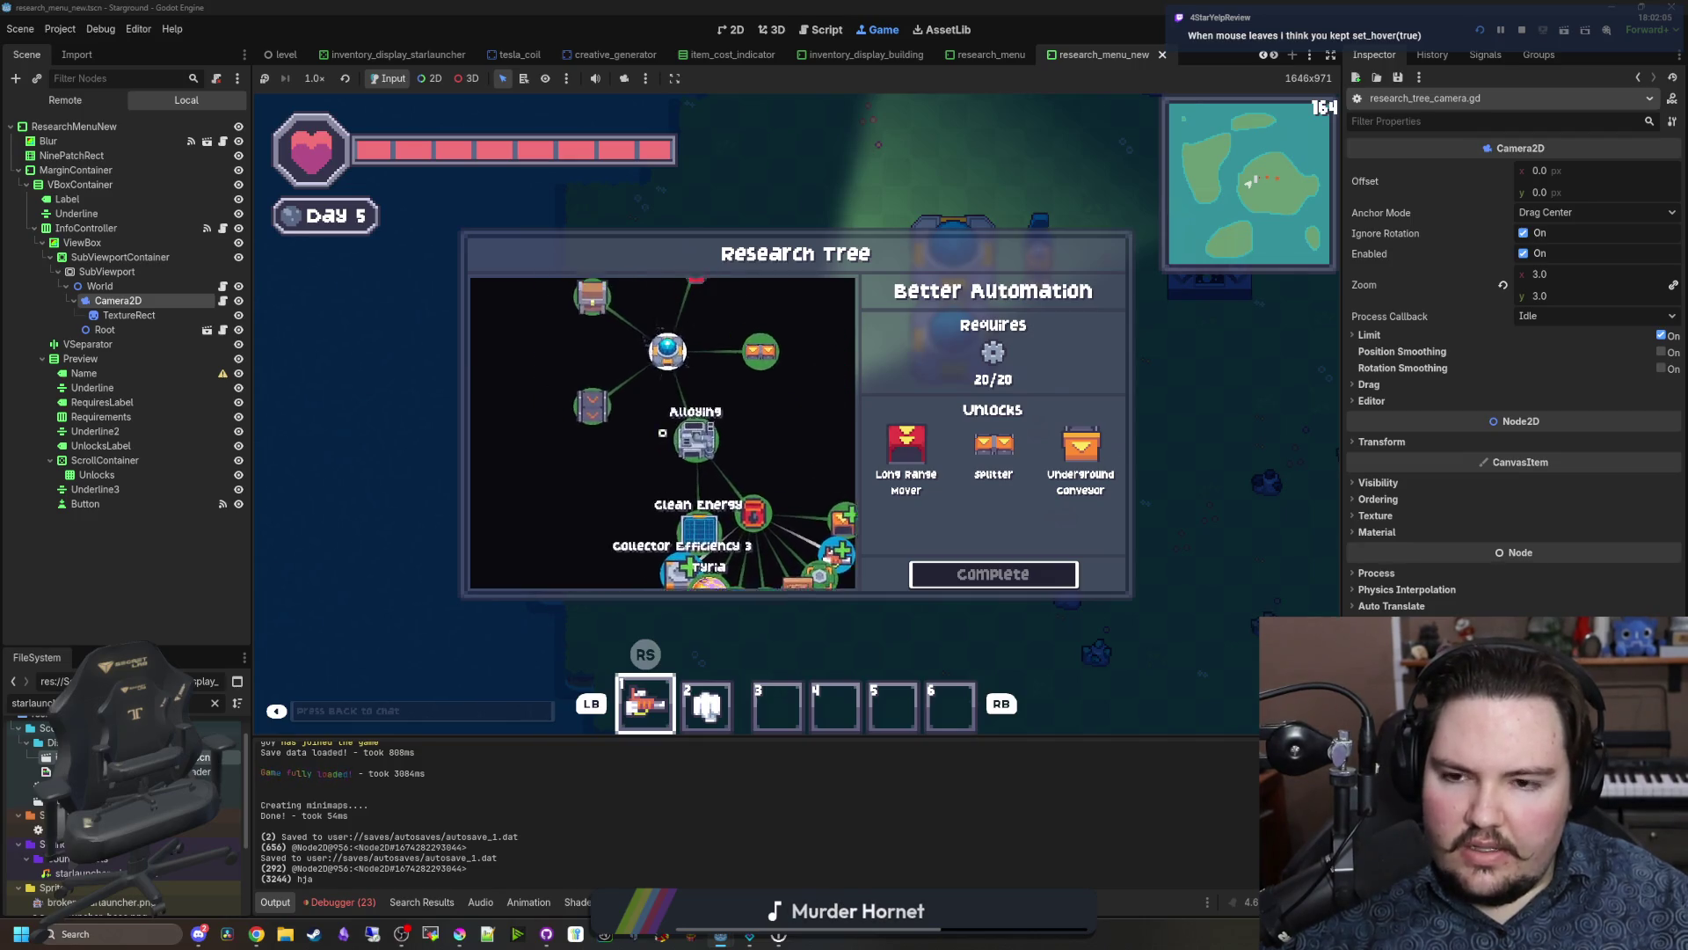
left_click(222, 286)
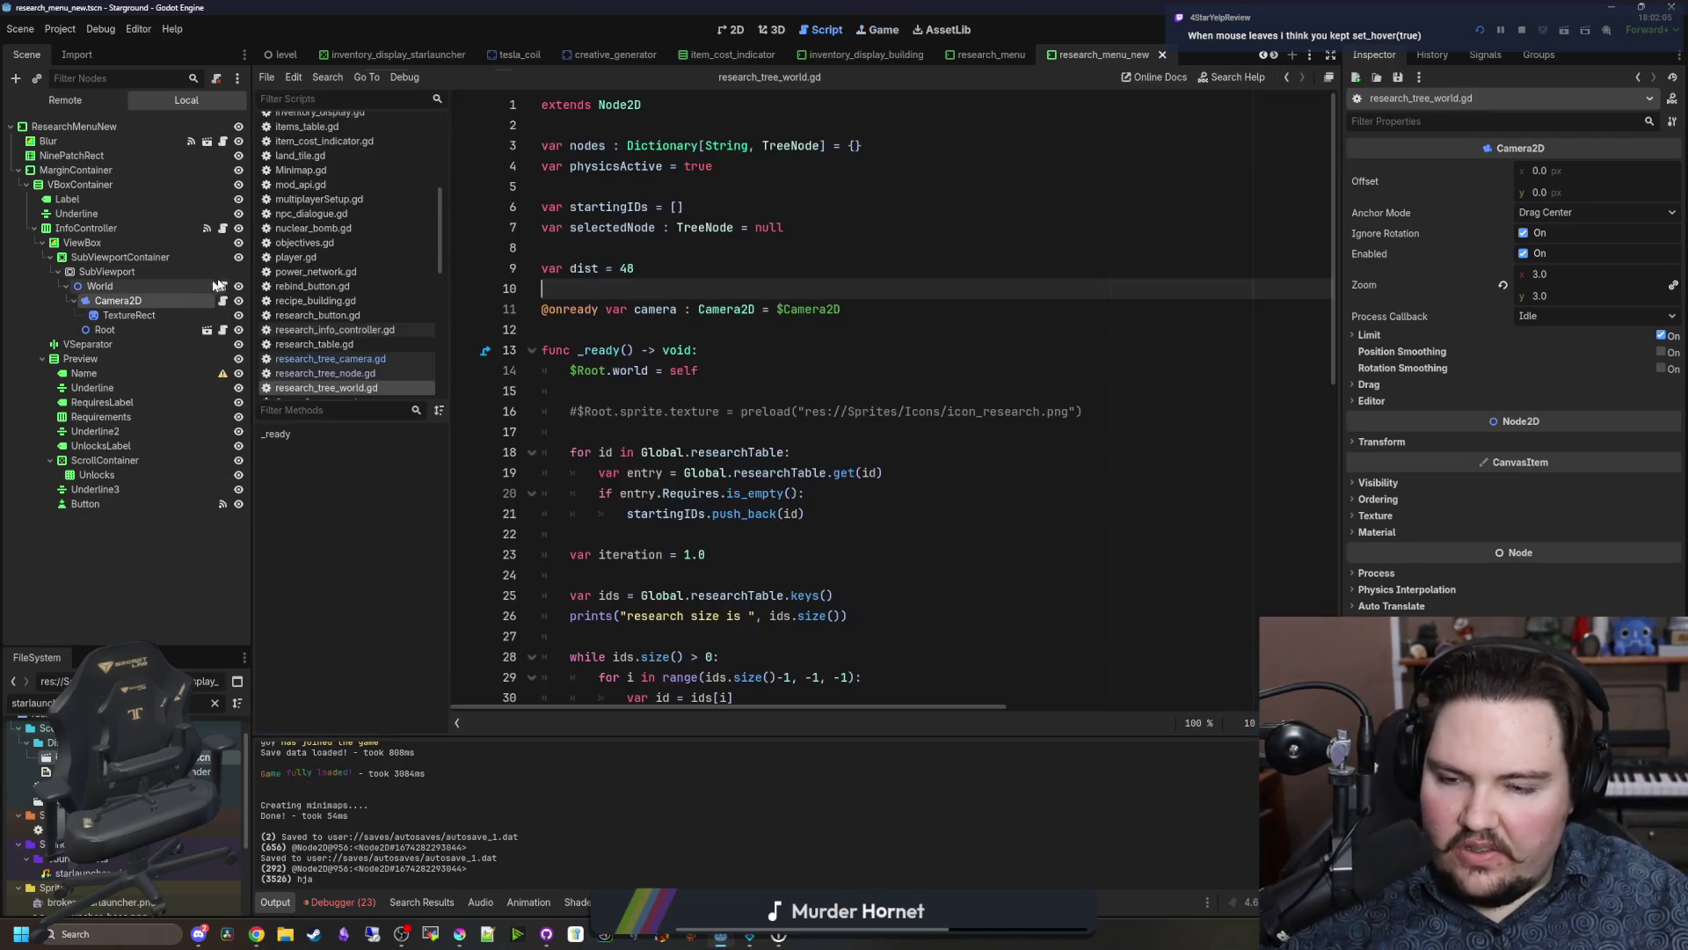
left_click(373, 362)
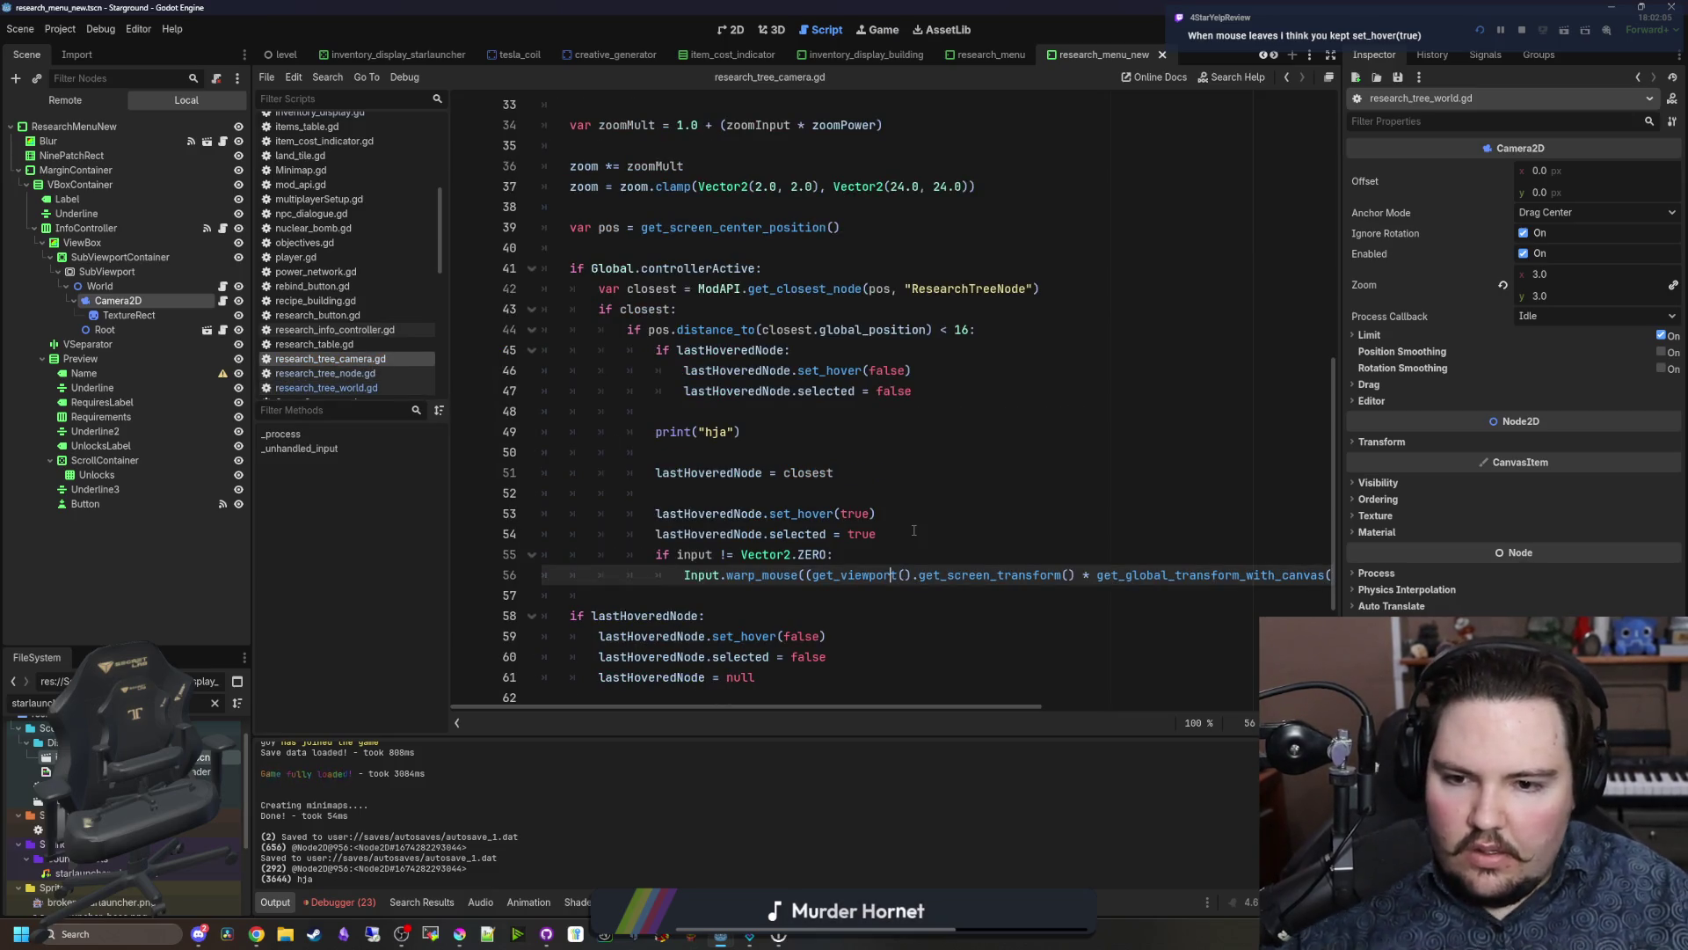
left_click(914, 530)
scroll(743, 532, "down", 1)
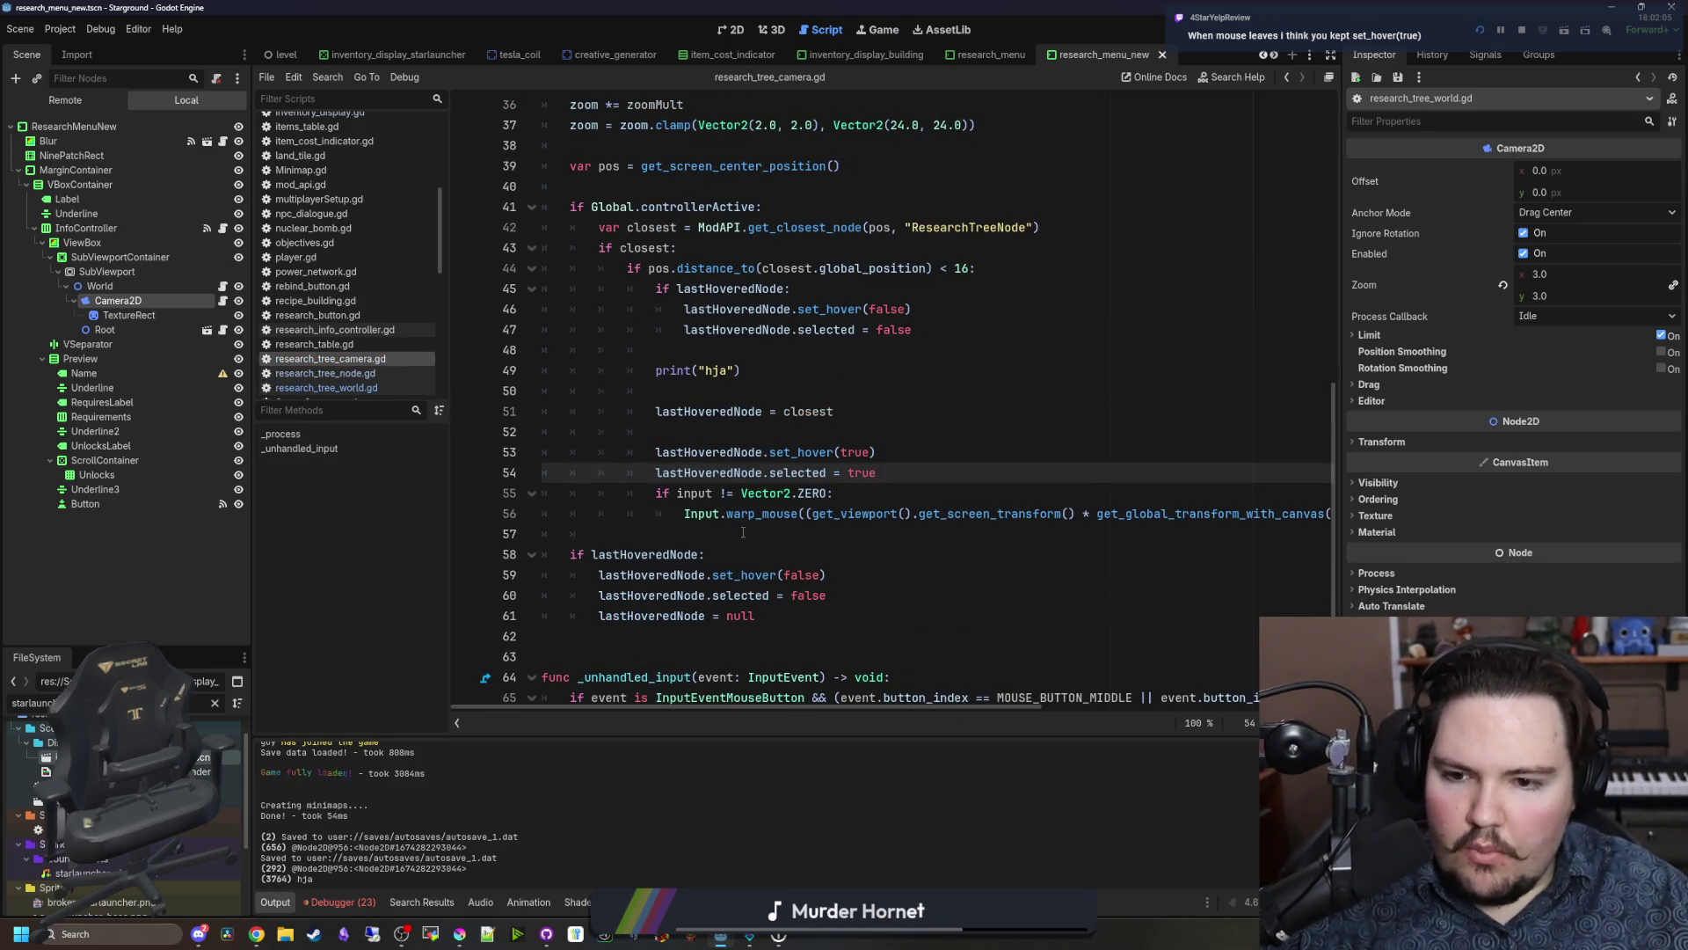
left_click(743, 532)
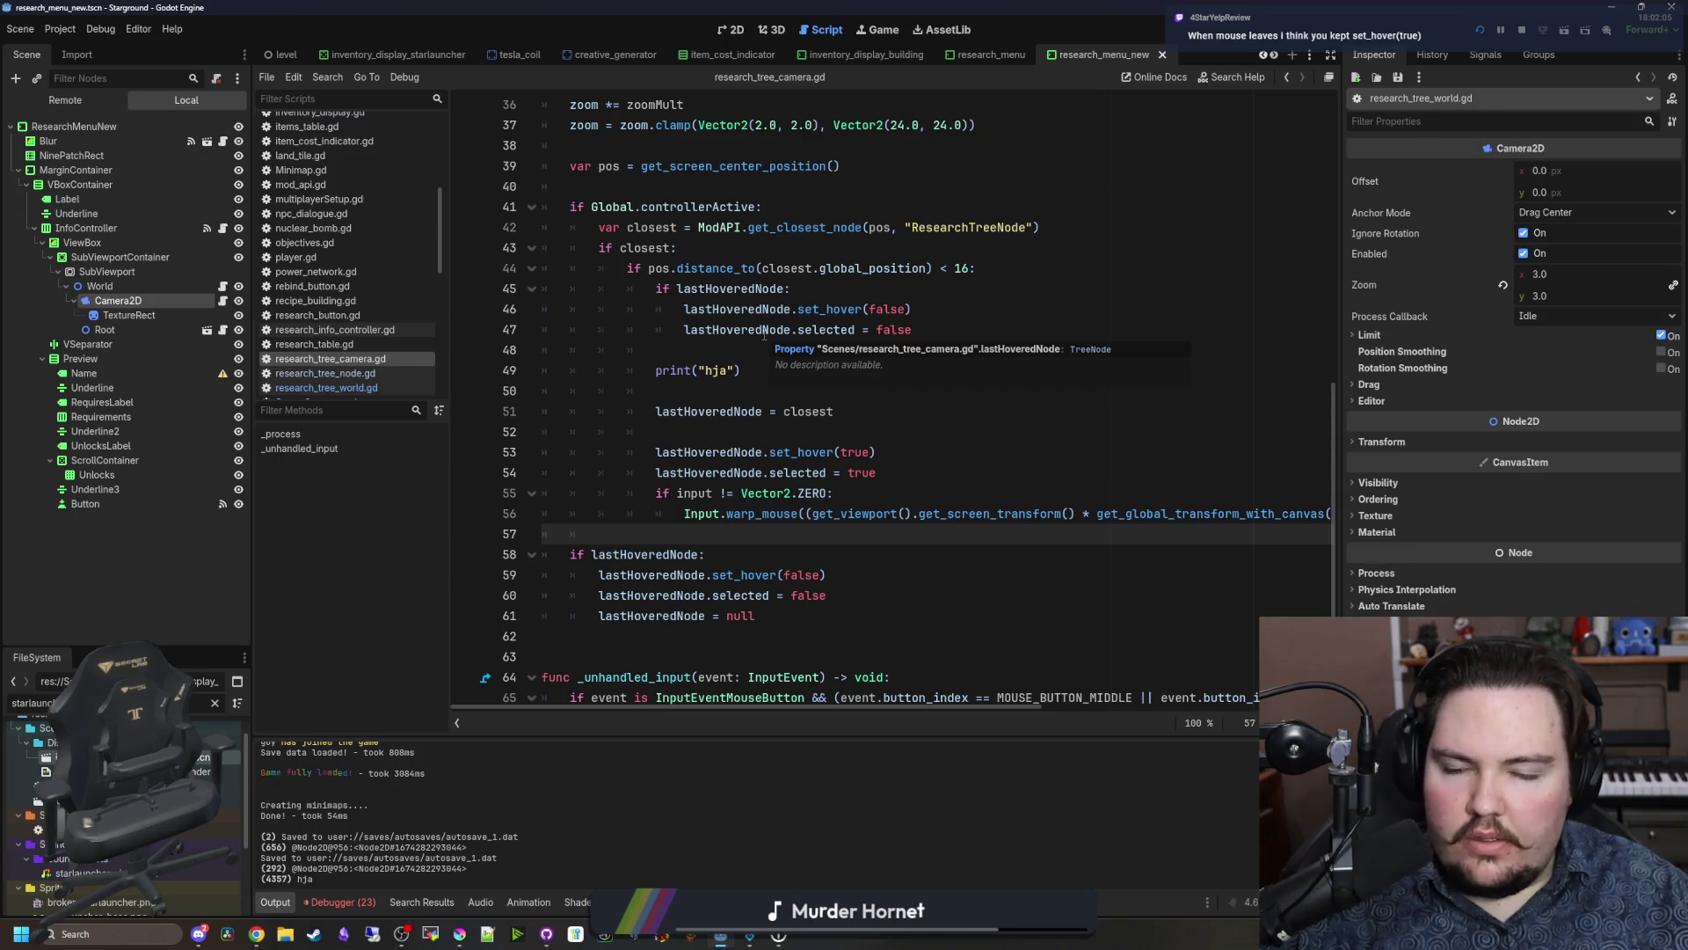
Step: Delete the print('hja') debug line and jump to set_hover's definition
left_click(725, 348)
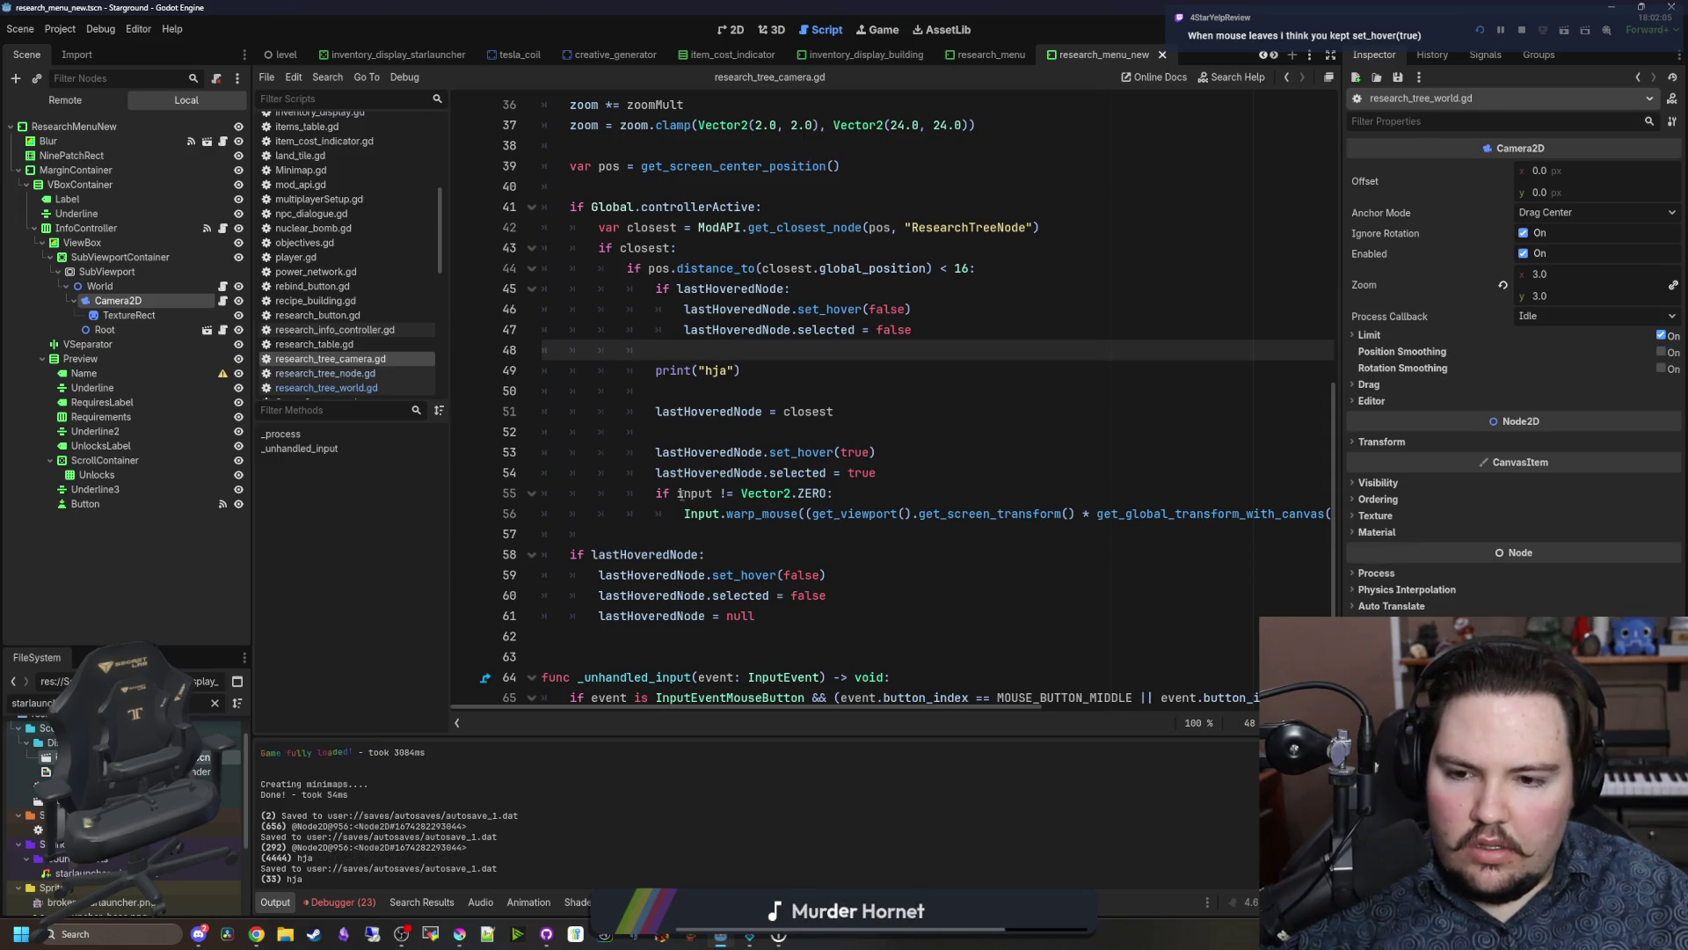
left_click_drag(743, 370, 472, 359)
key("Delete")
key("Delete")
left_click(824, 309)
left_click(827, 309, "ctrl")
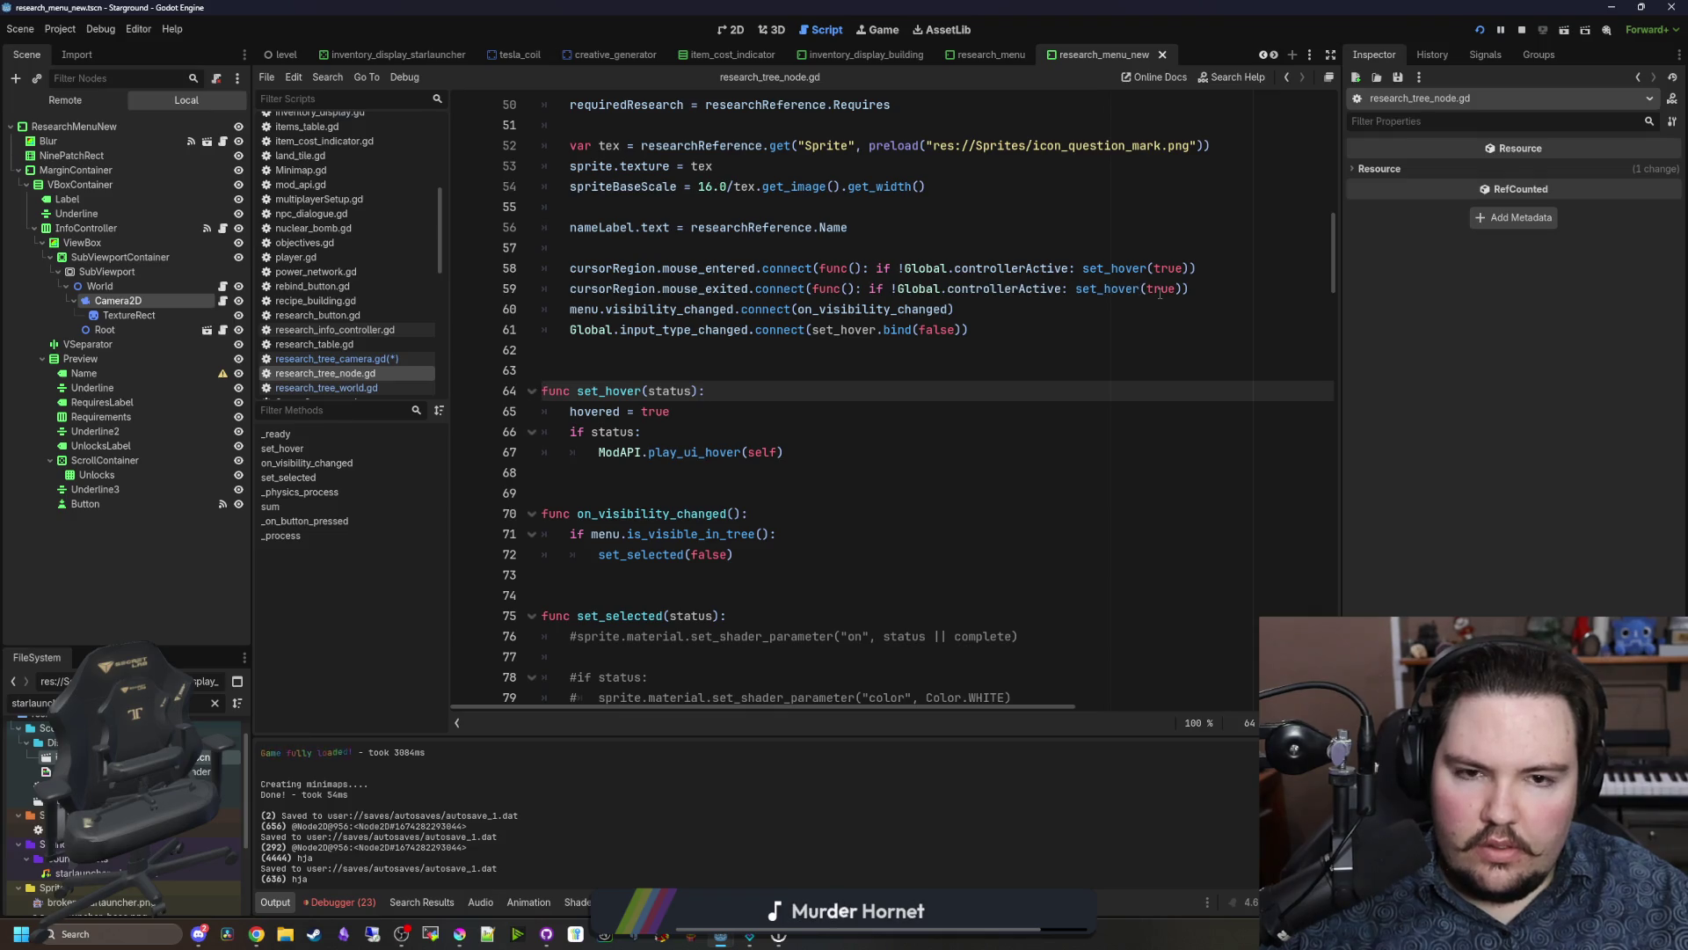
Step: In research_tree_node.gd, change the mouse_exited call to set_hover(false) and save the script
double_click(1159, 290)
type("false")
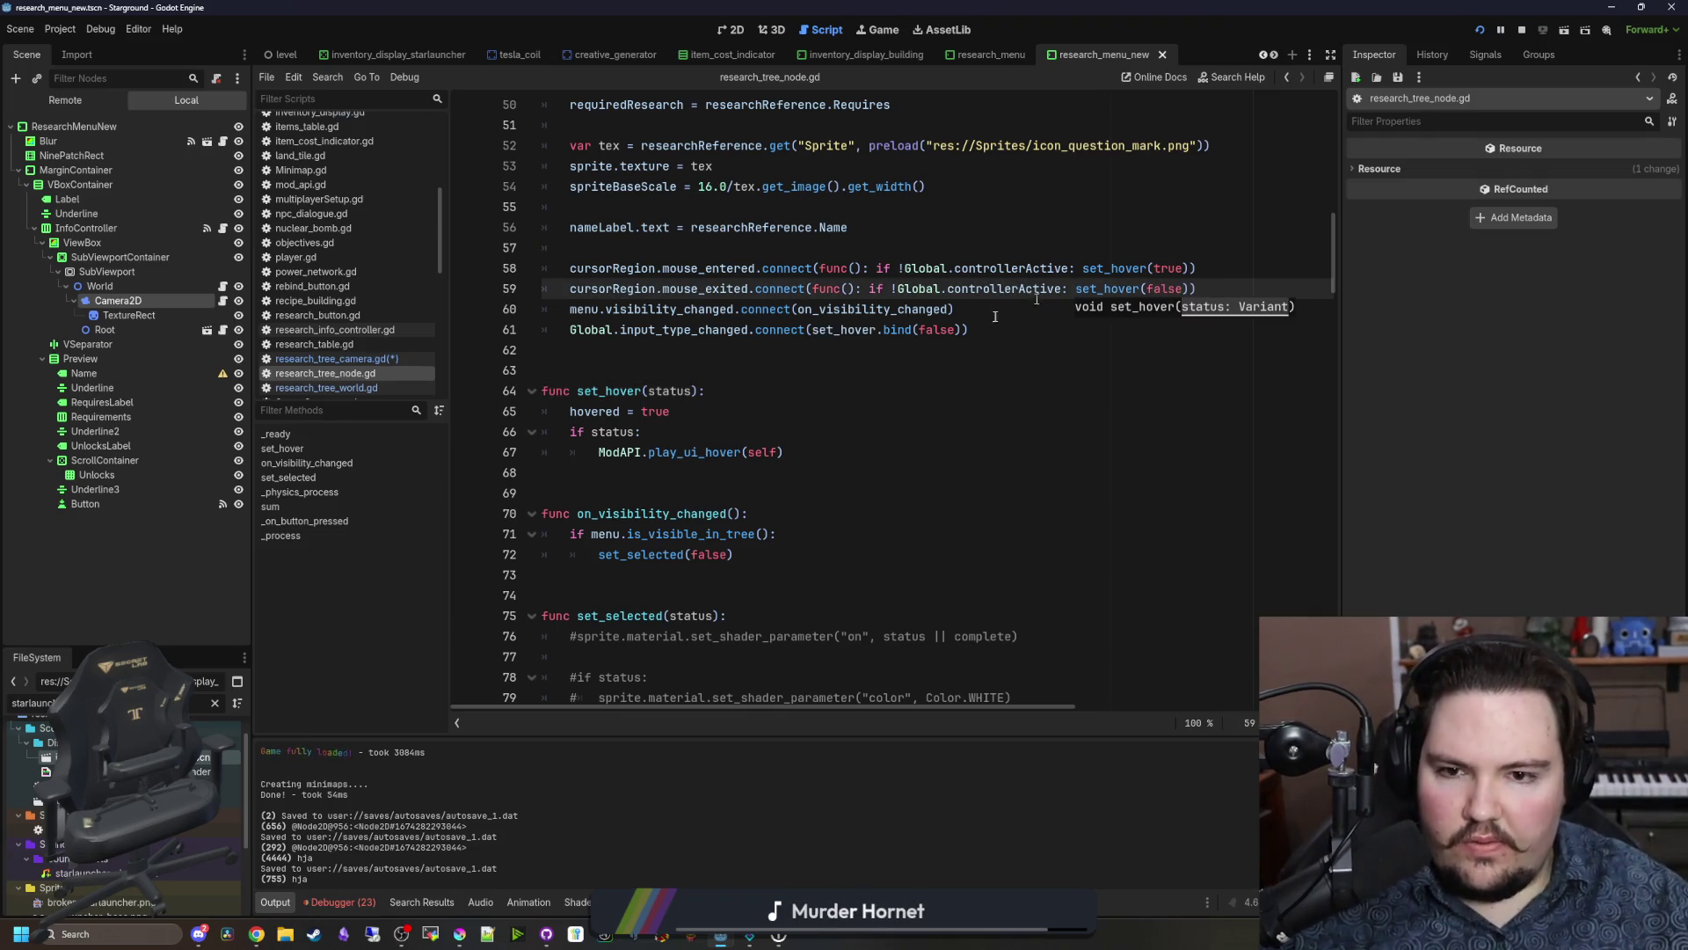
left_click(754, 390)
key("ctrl+s")
left_click(753, 370)
key("ctrl+s")
left_click(893, 287)
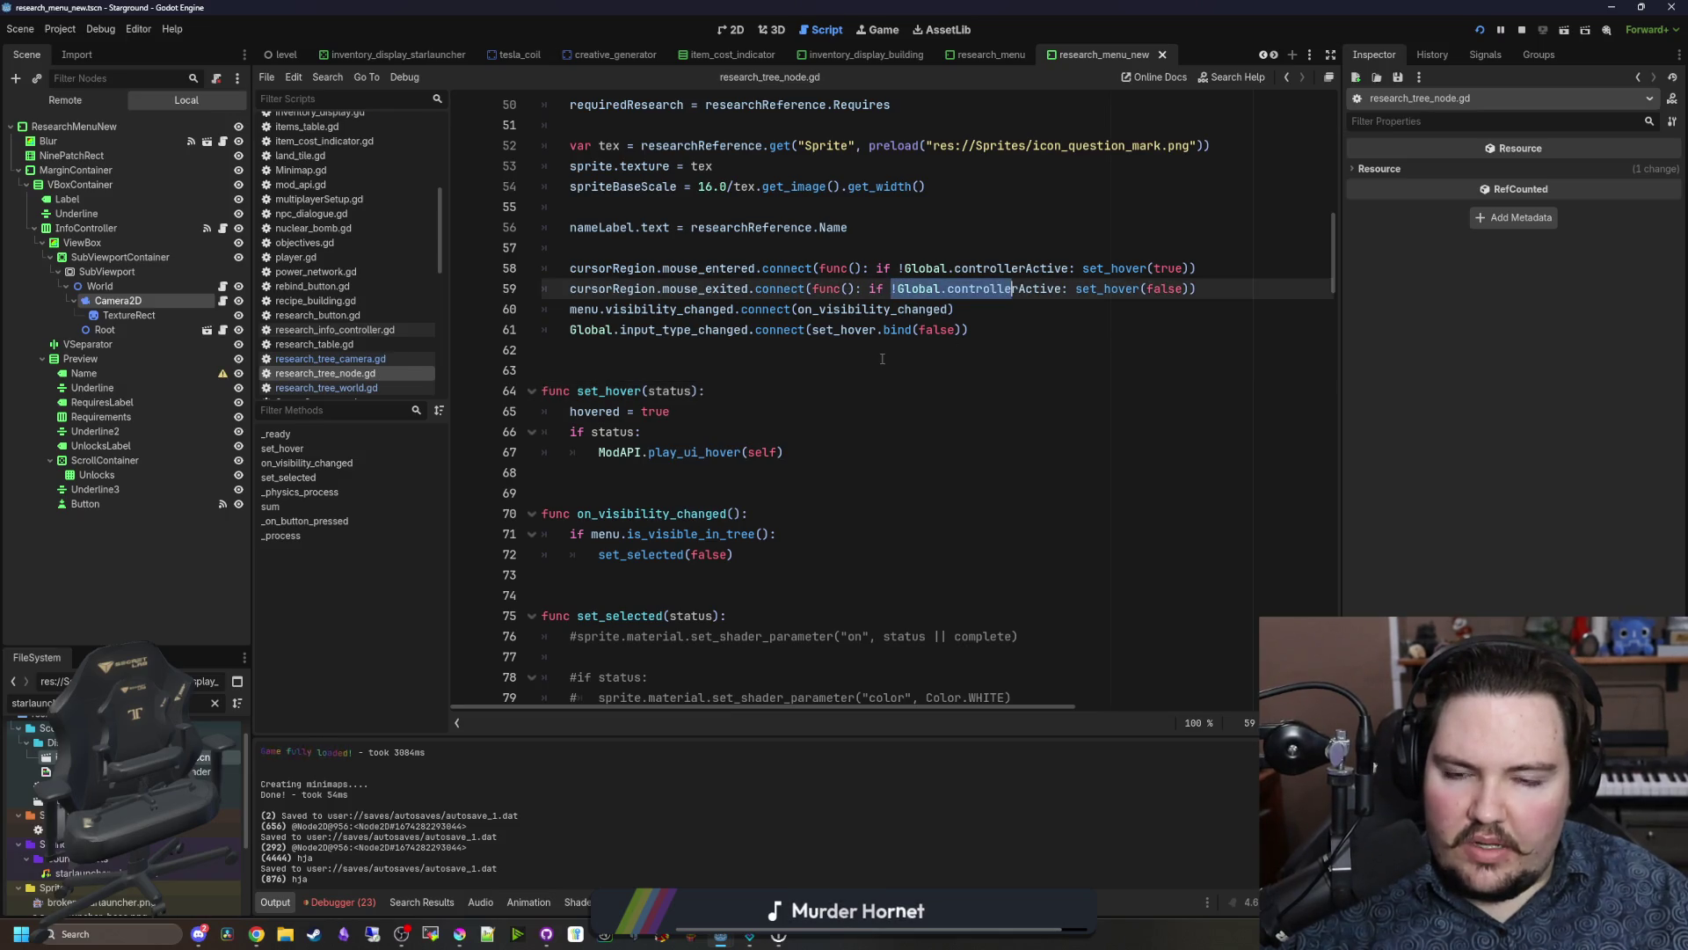
left_click(882, 356)
key("ctrl+s")
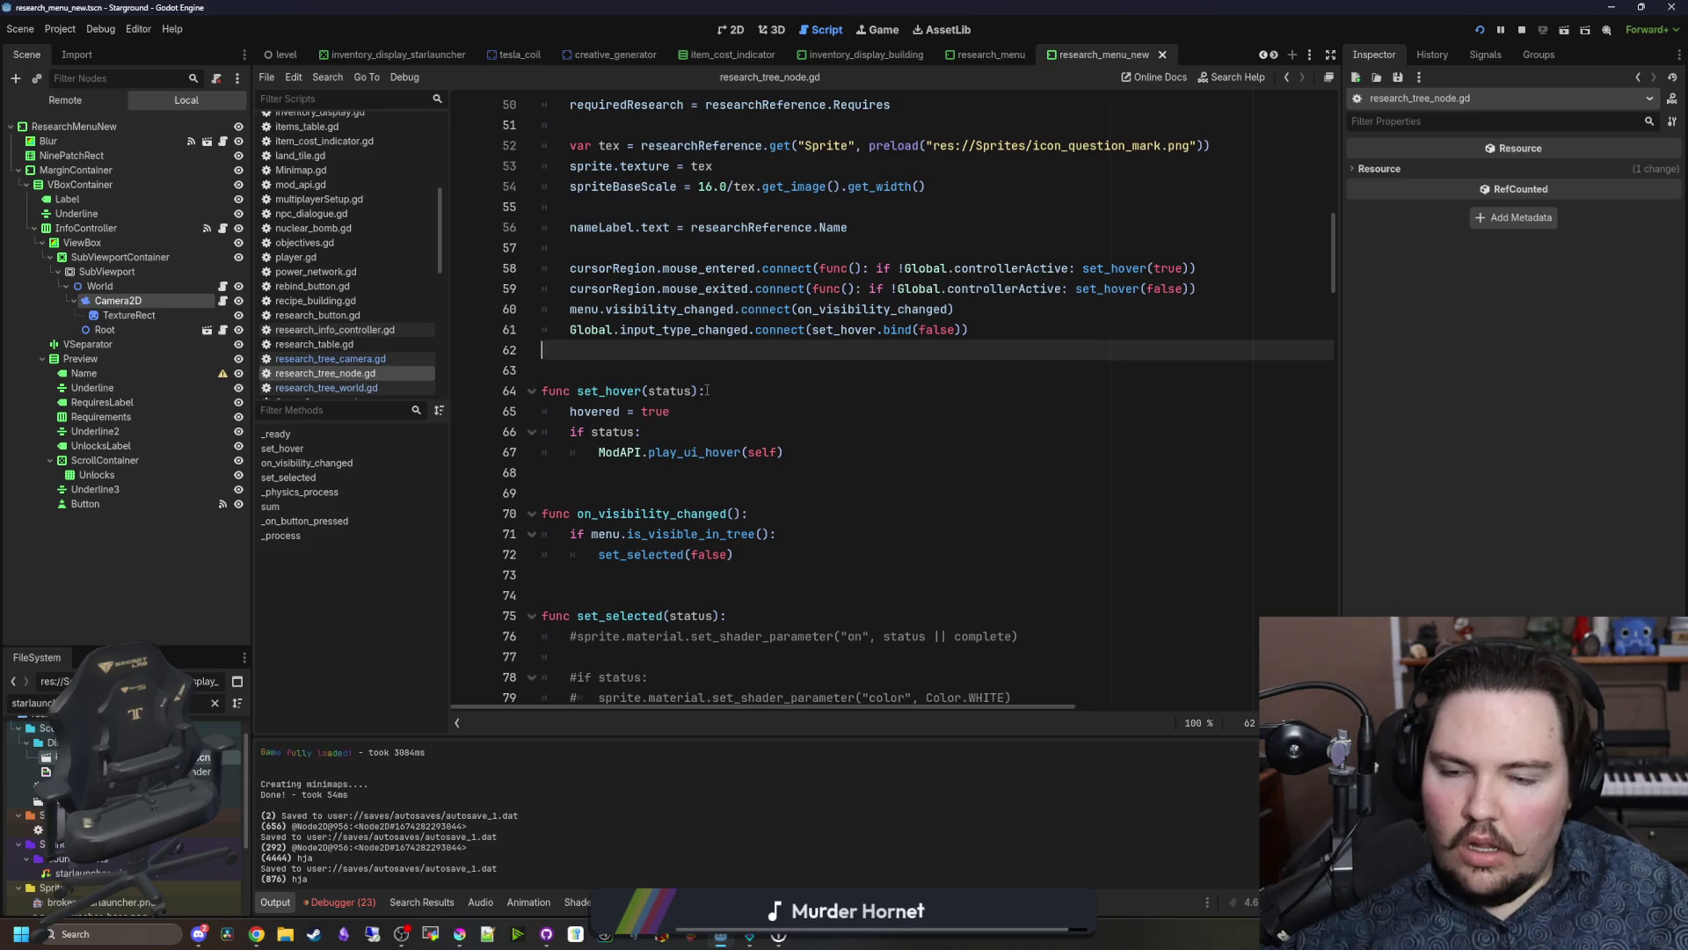
Step: Change 'hovered = true' to 'hovered = status', run the game with F5, then return to research_tree_camera.gd
double_click(656, 412)
type("status")
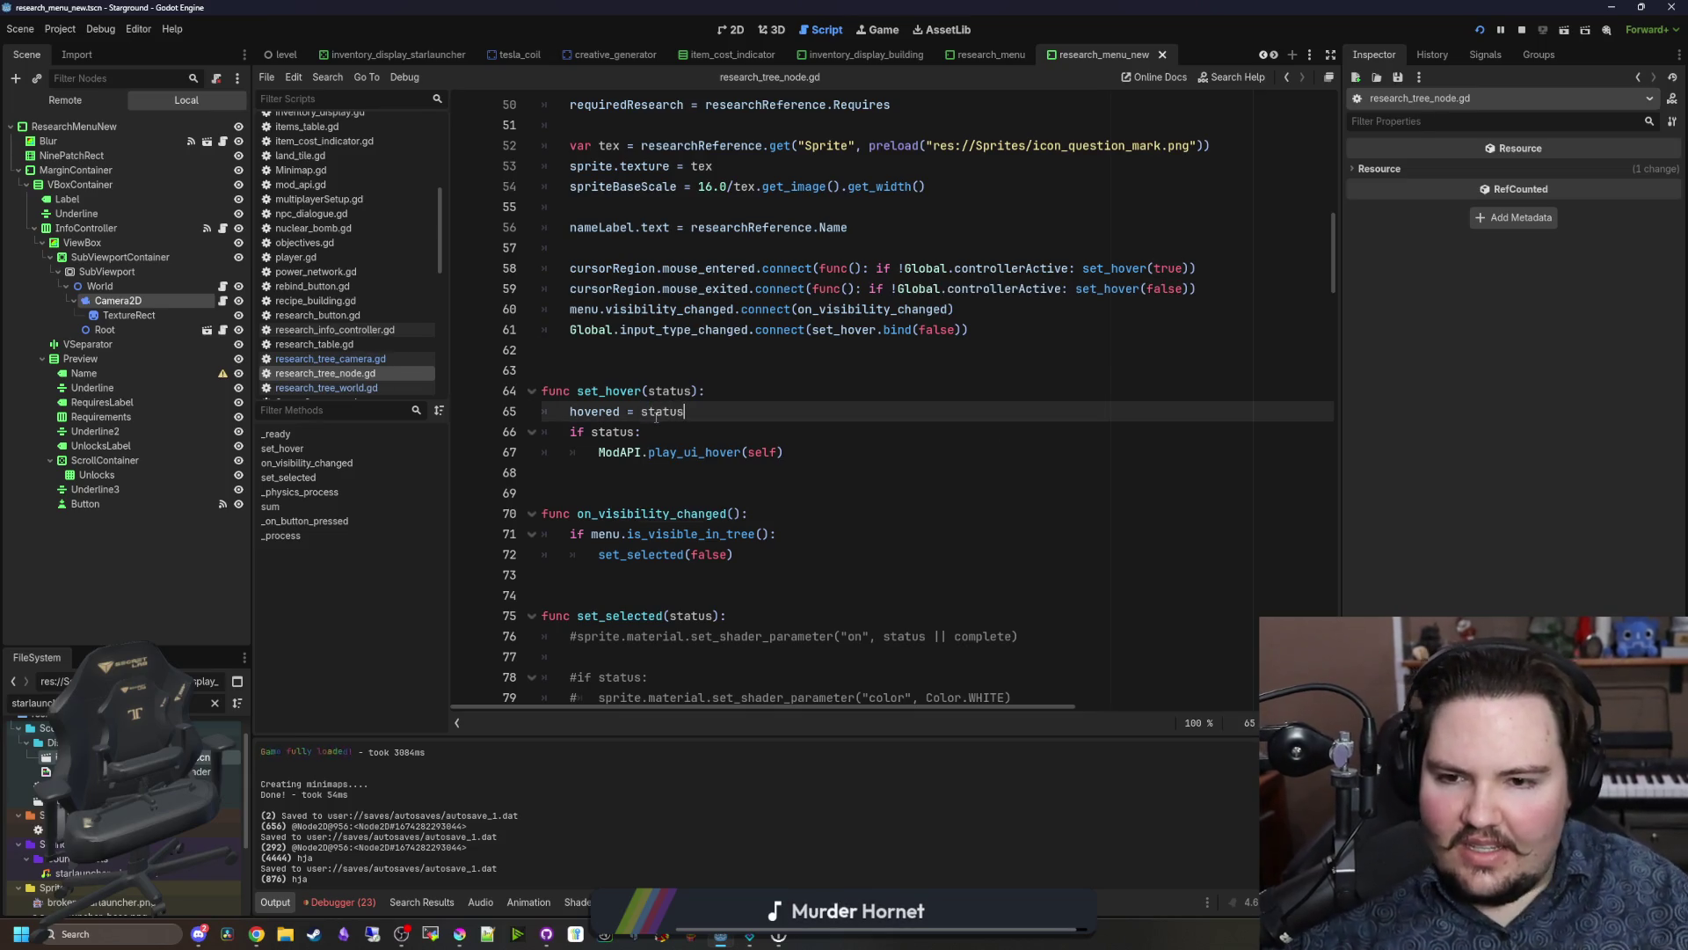
key("F5")
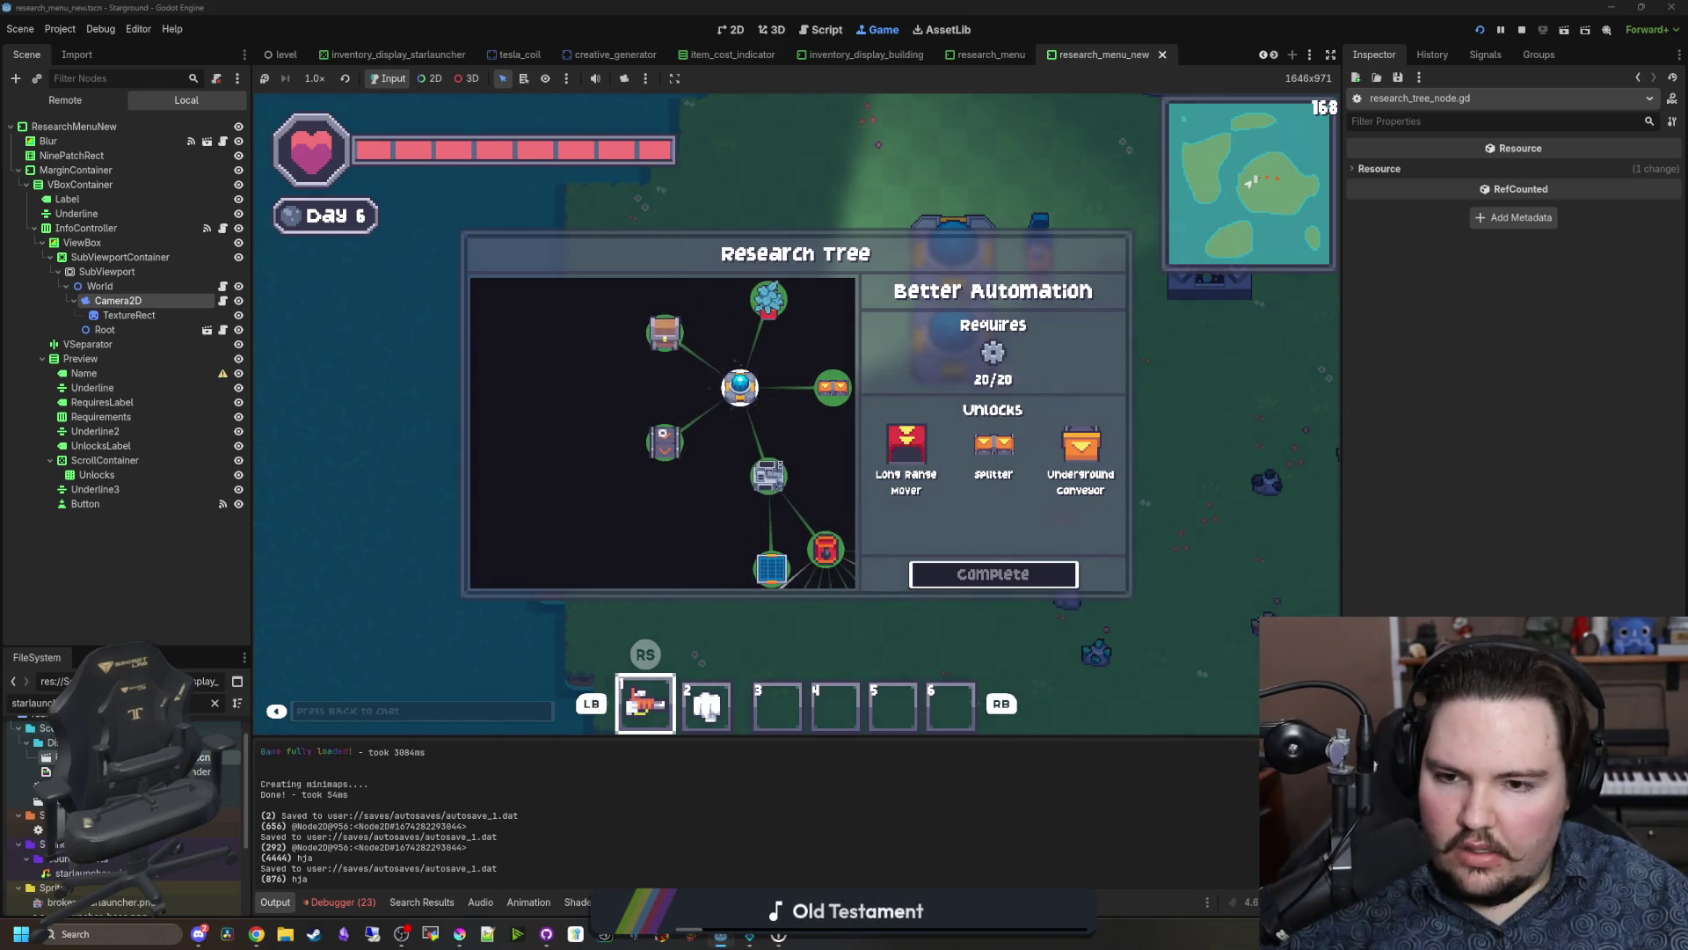
left_click(223, 299)
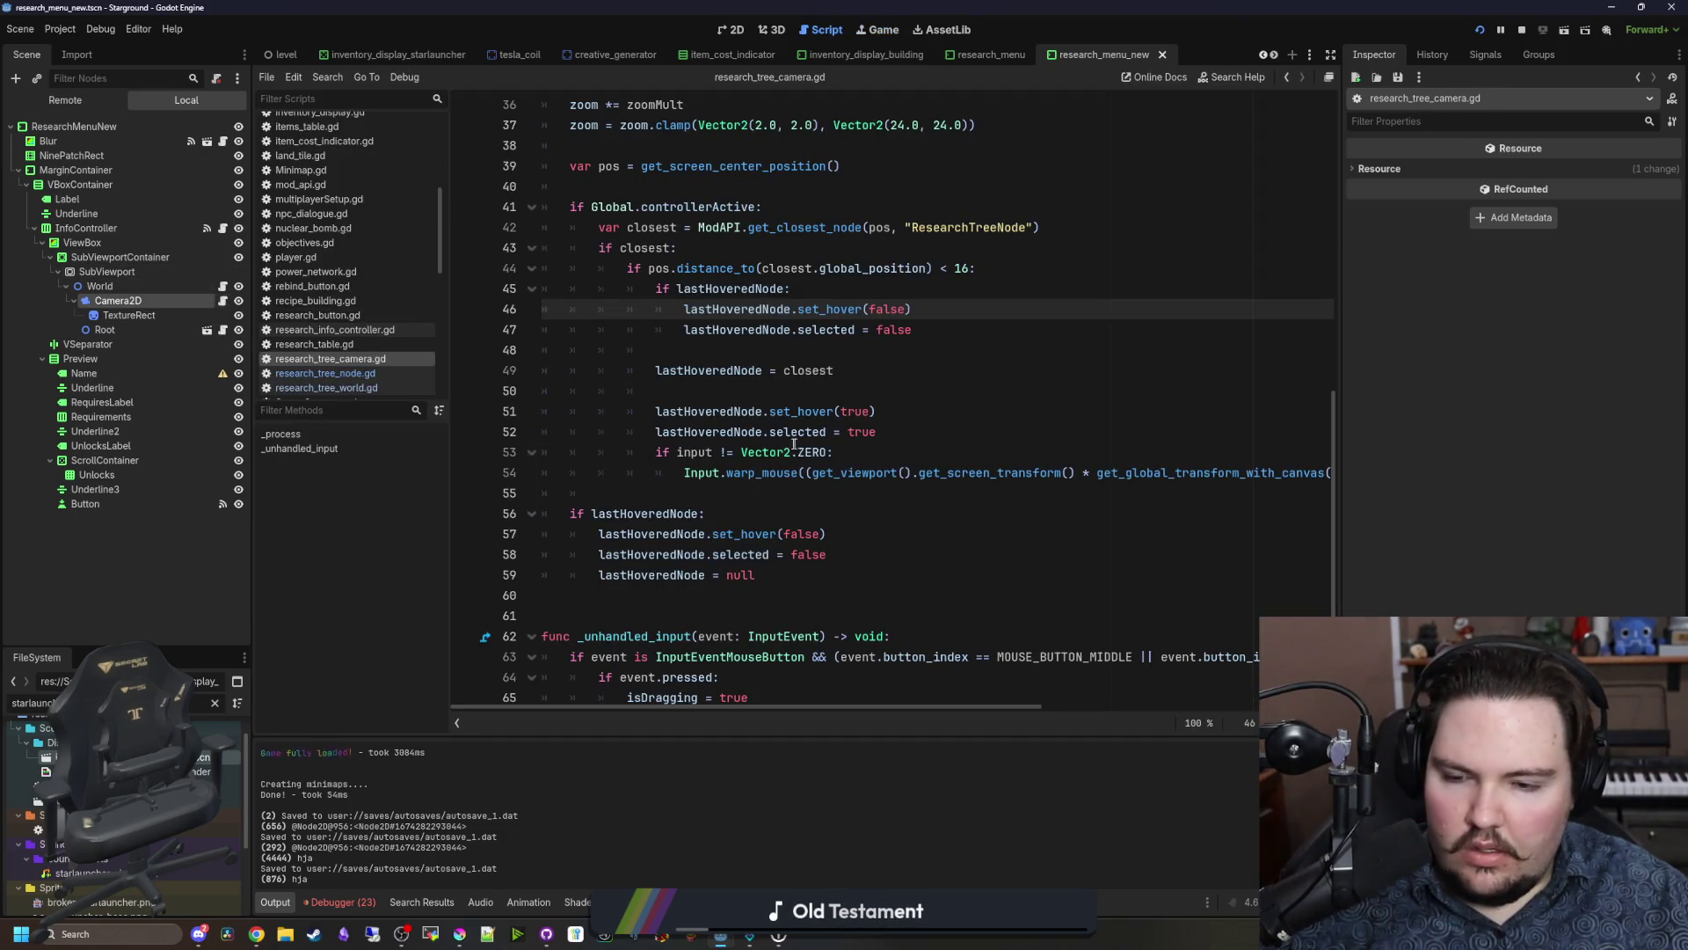
Step: Add a print("ha") debug line after 'lastHoveredNode = closest' and check the running game
left_click(771, 355)
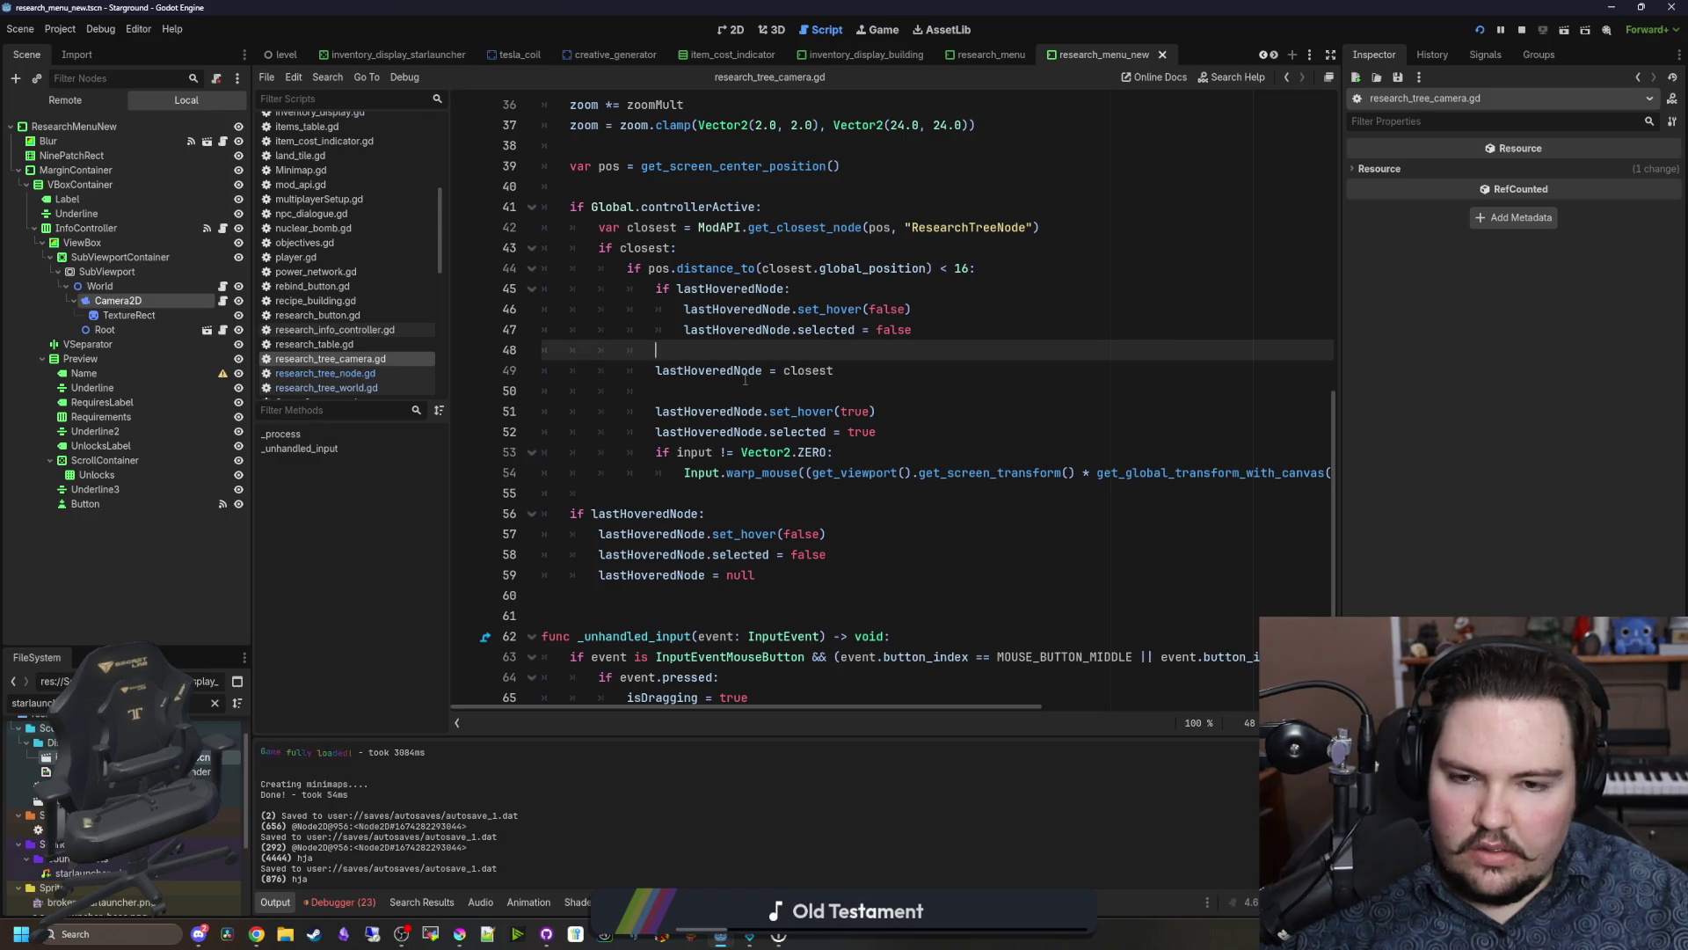
left_click(745, 378)
left_click(801, 396)
type("print(\"ha")
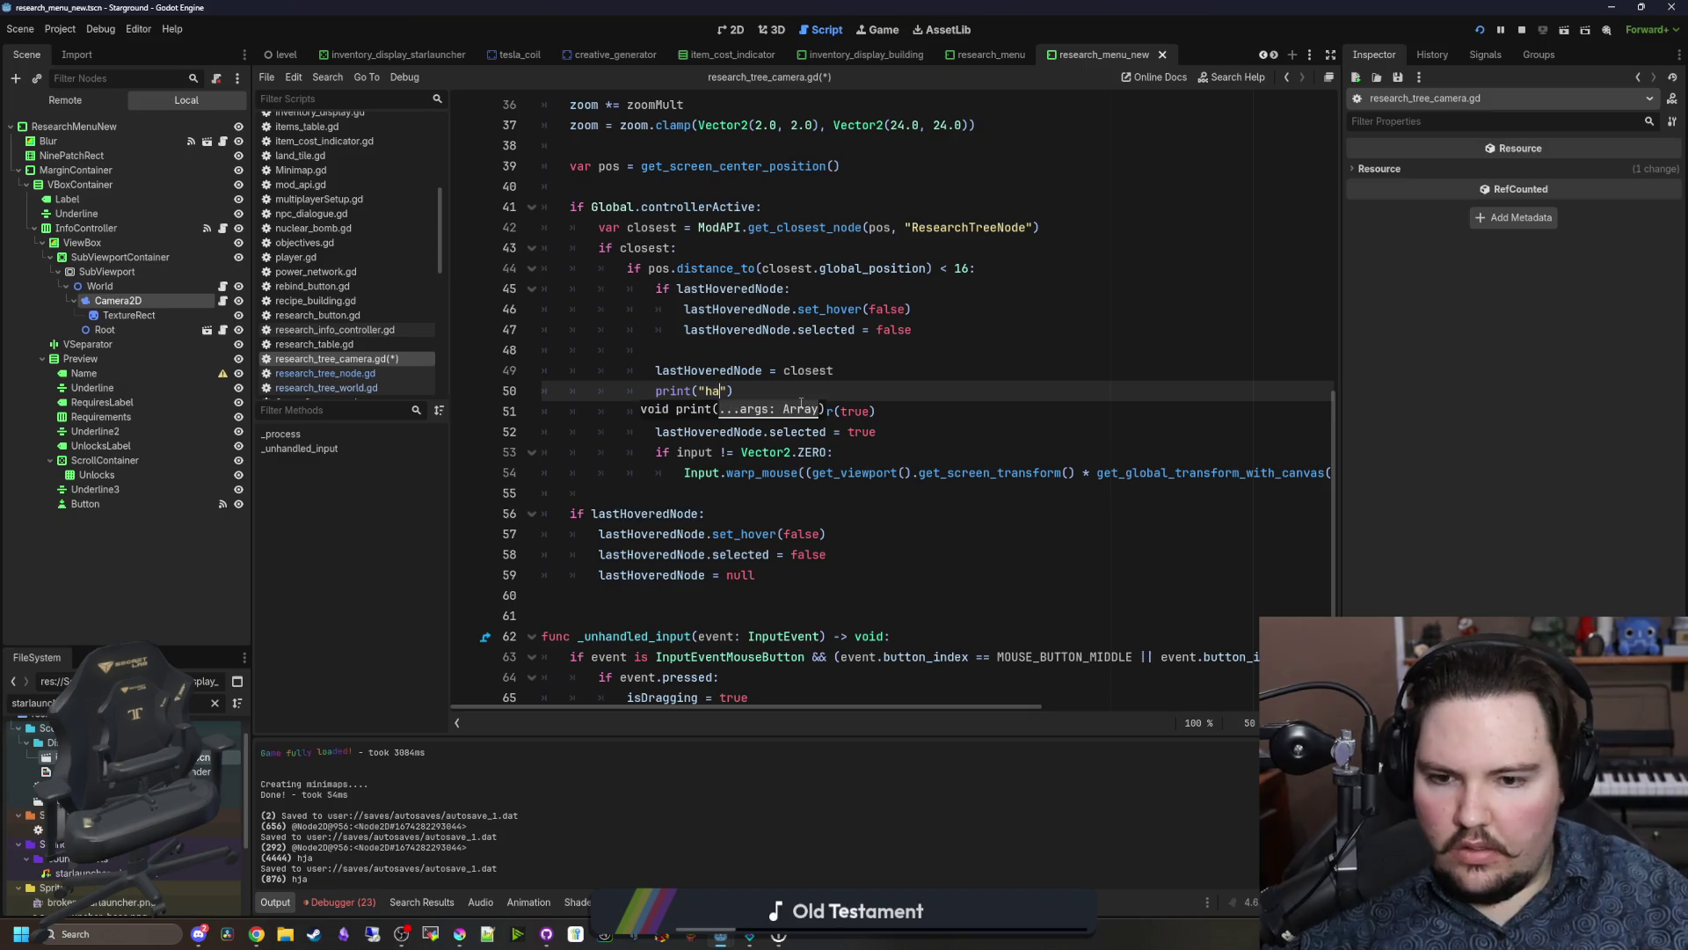
left_click(801, 410, "ctrl")
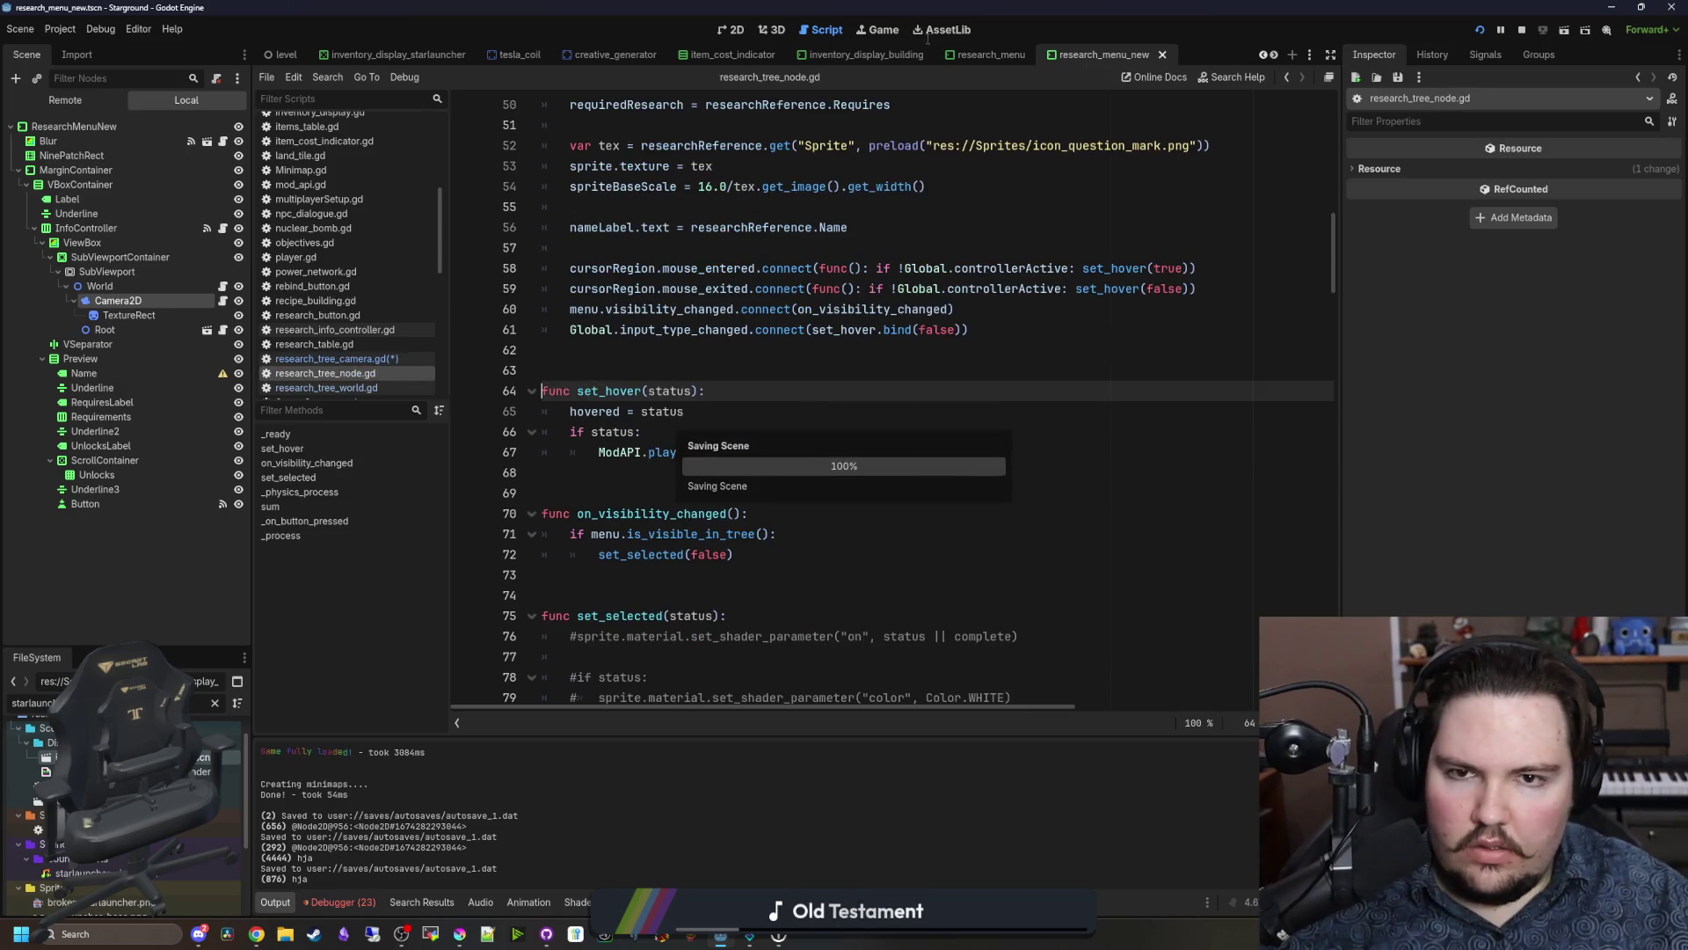
left_click(879, 29)
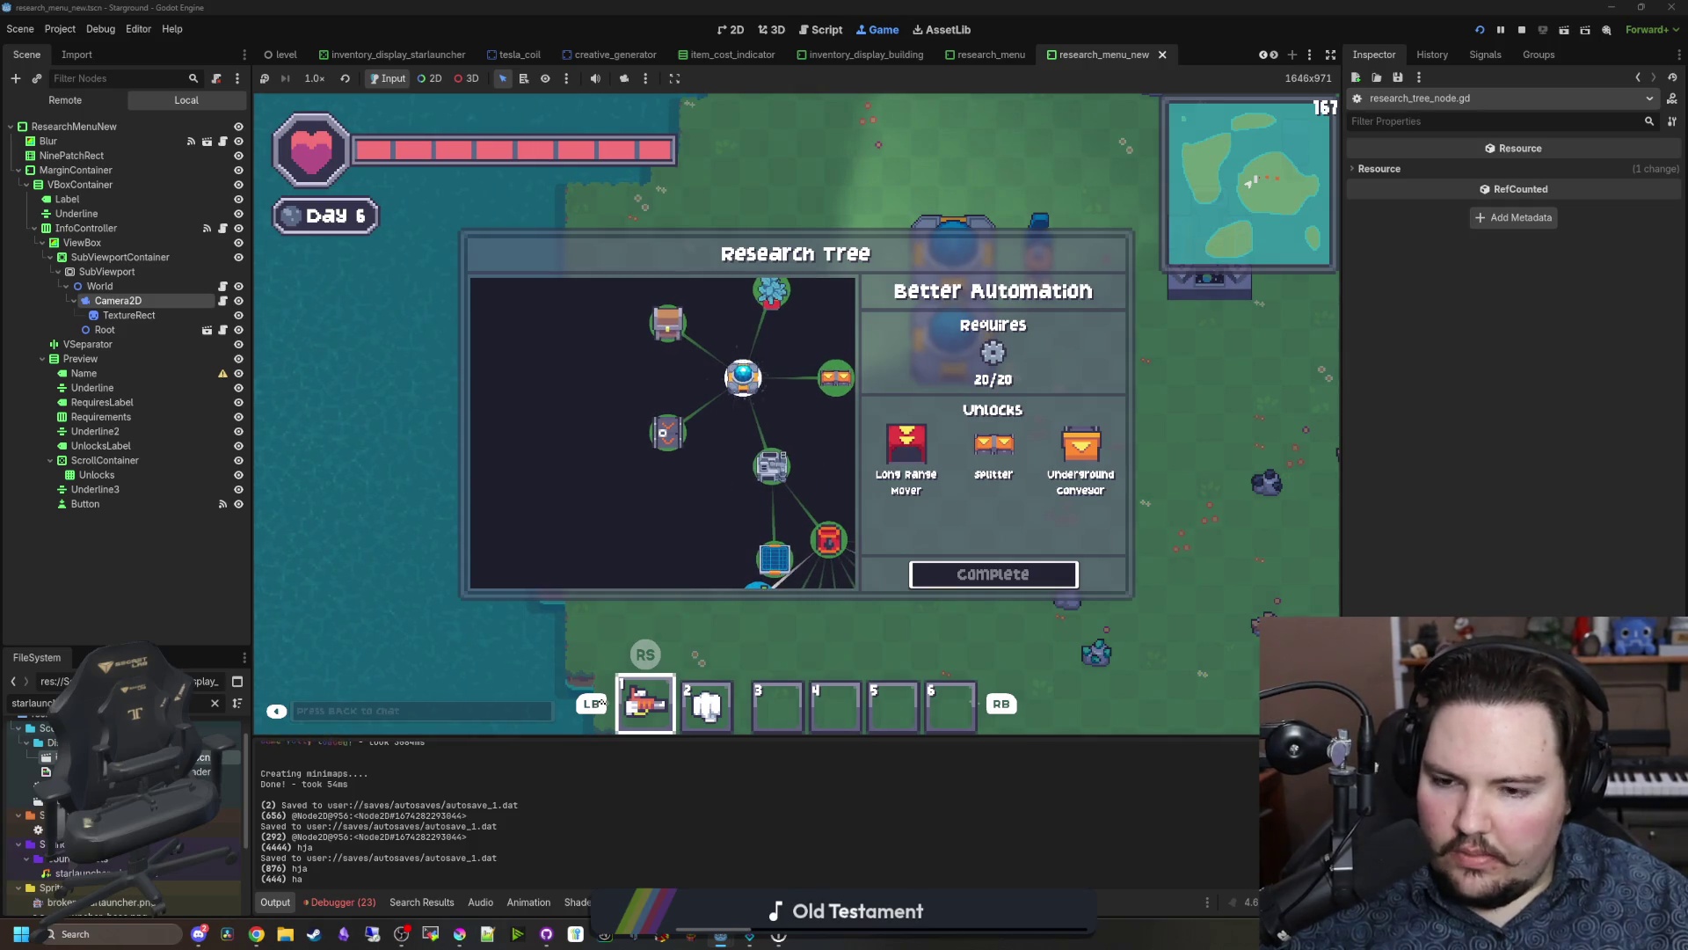
key("super")
left_click(222, 300)
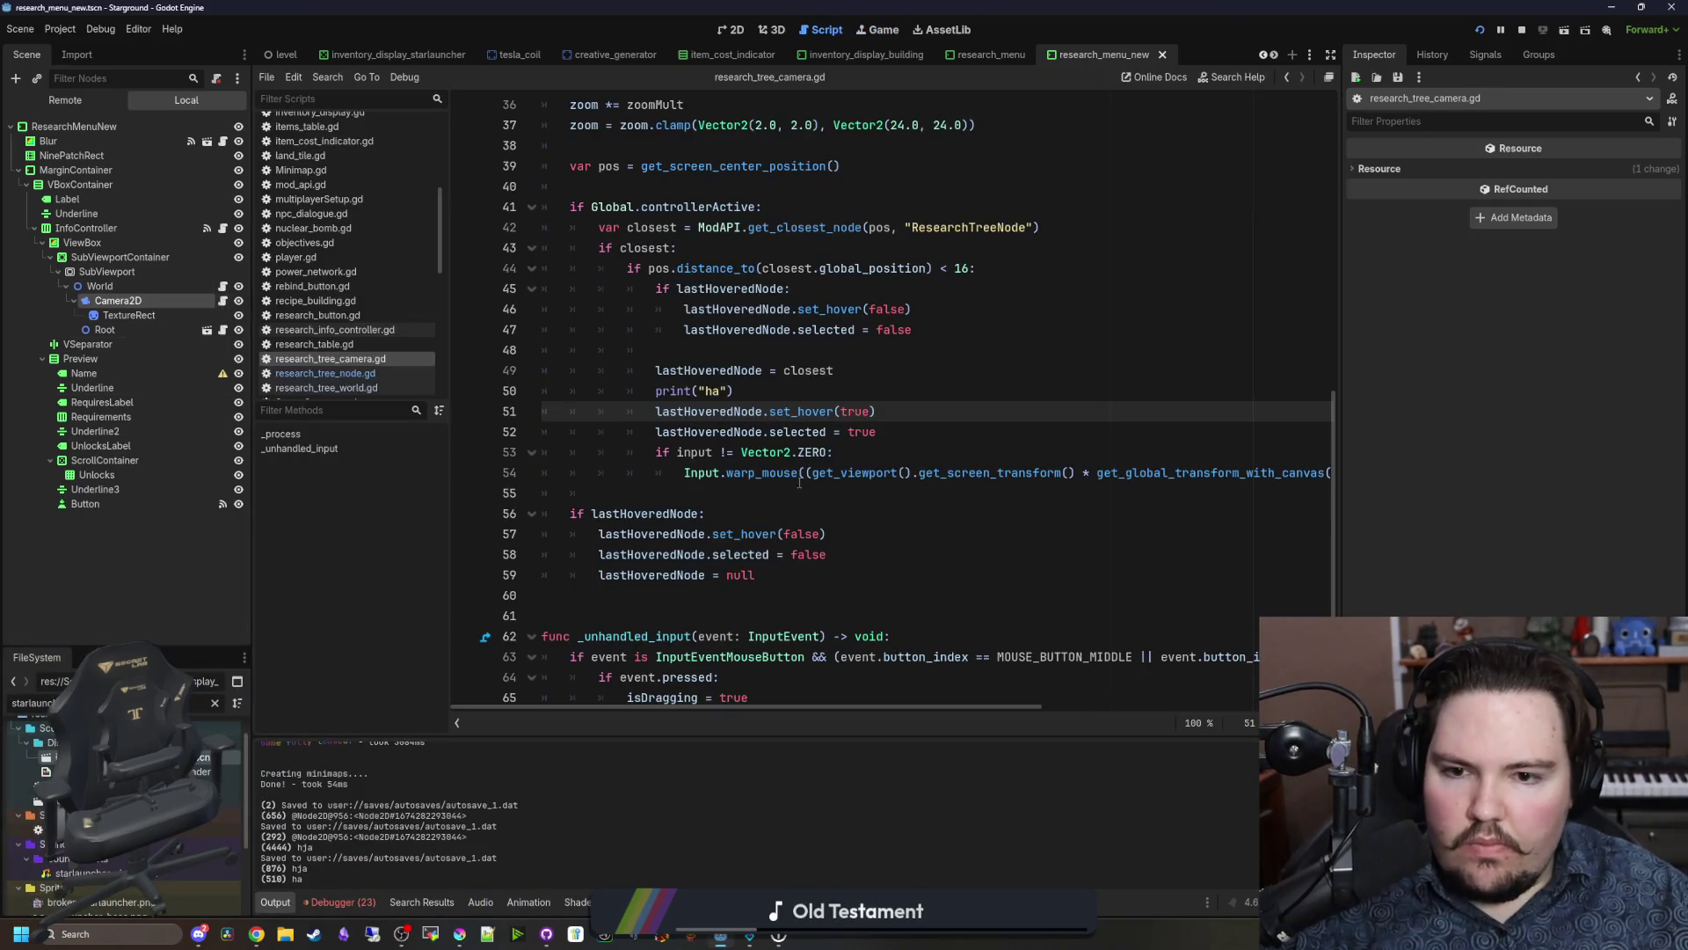
Step: Comment out the if lastHoveredNode clearing block (lines 55–59), save, and test in the game
left_click(811, 507)
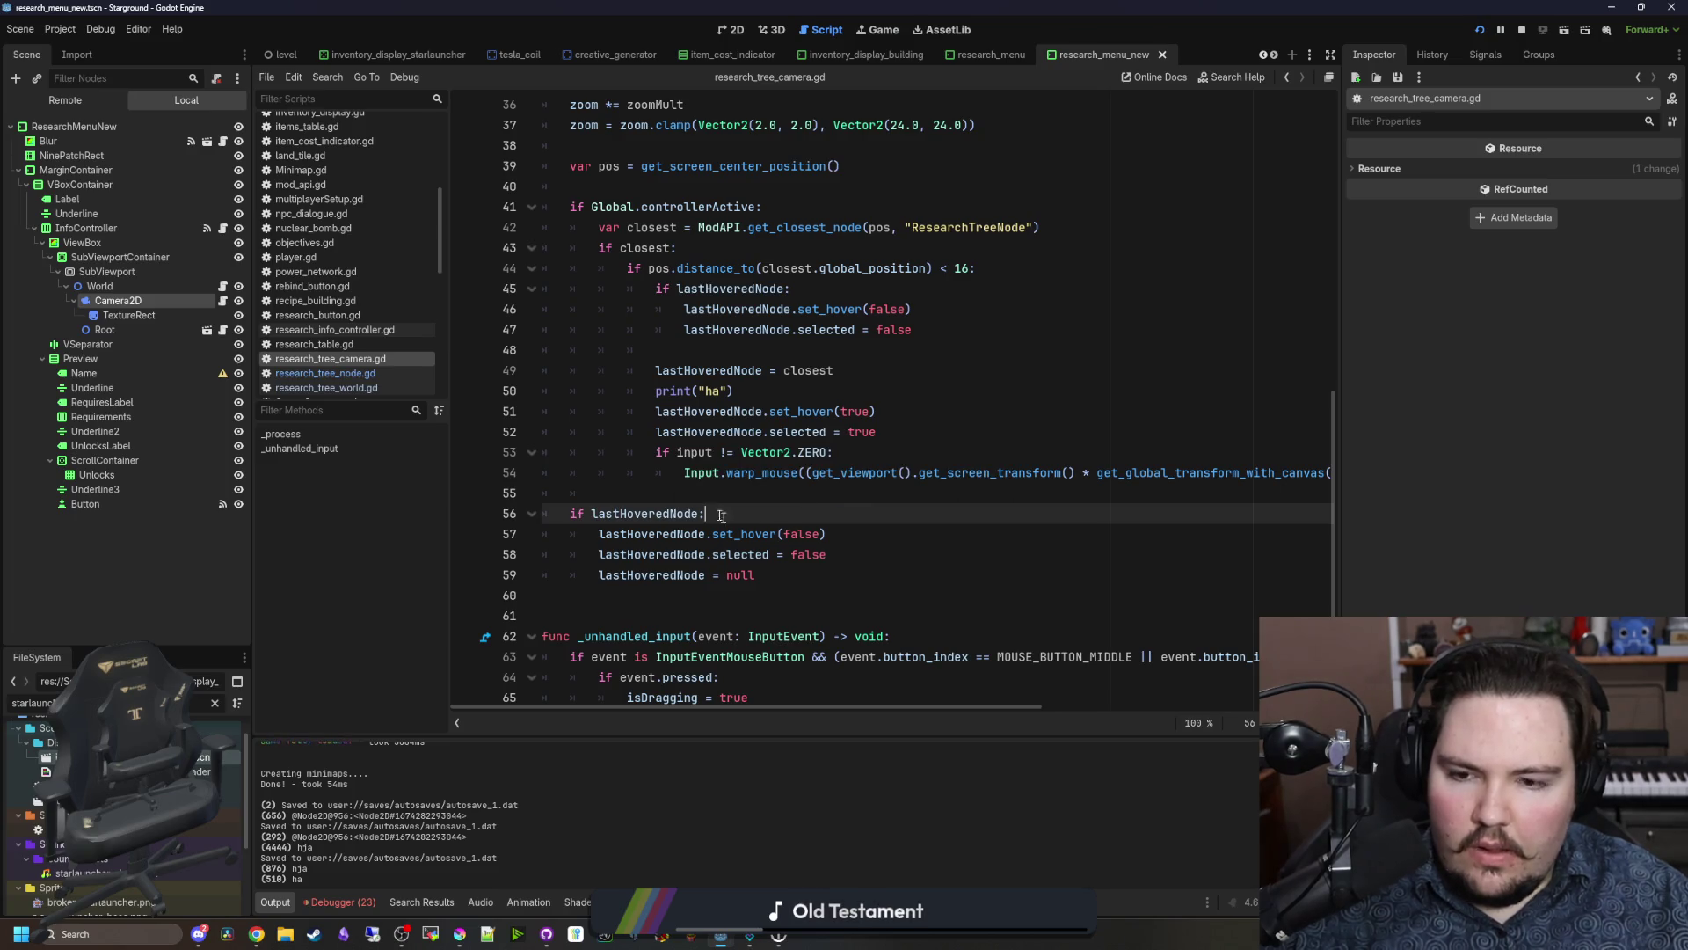
scroll(735, 583, "up", 1)
left_click_drag(775, 647, 499, 578)
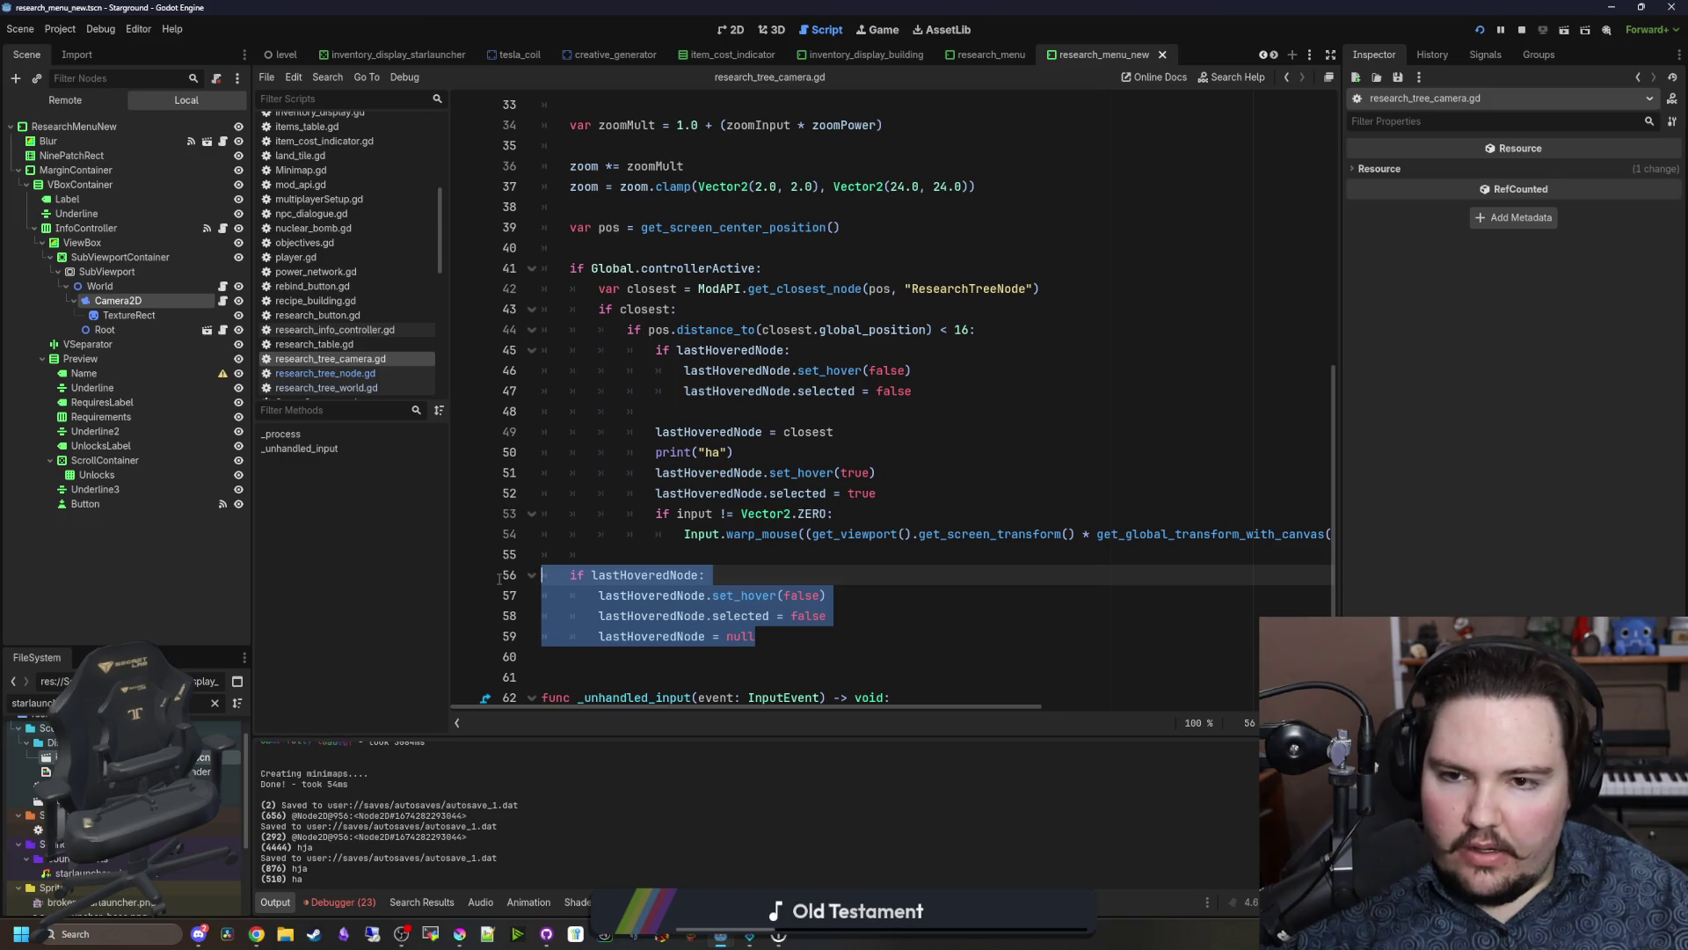
left_click(573, 546)
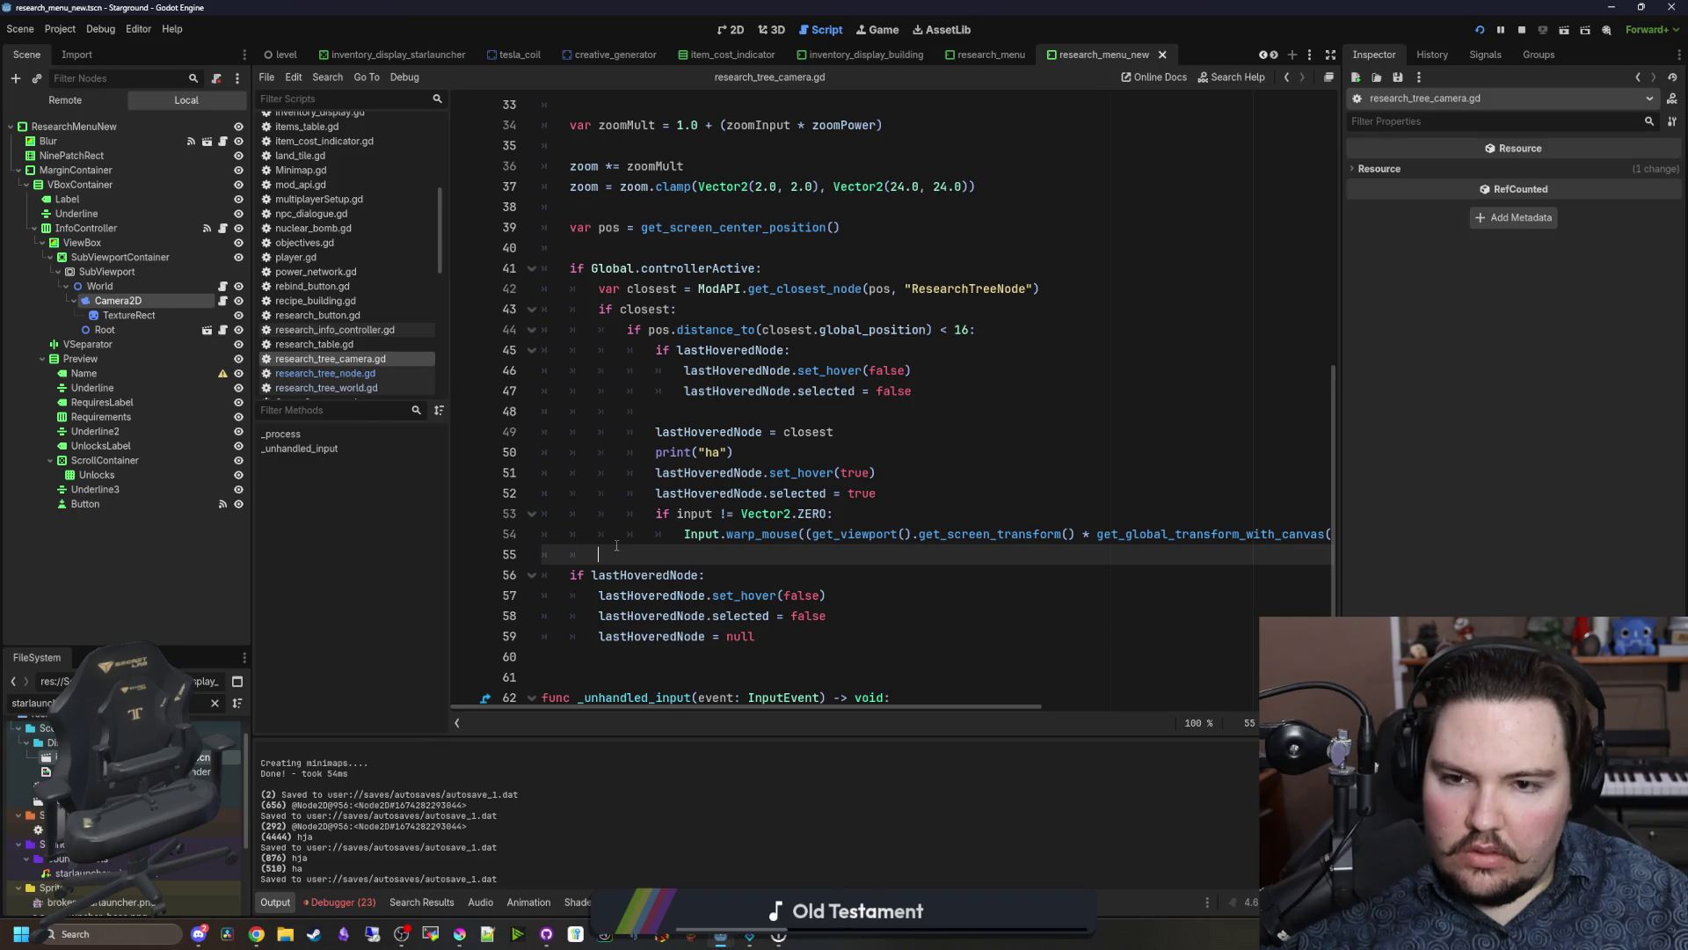
mouse_move(756, 637)
left_mouse_down()
mouse_move(545, 637)
mouse_move(490, 543)
mouse_move(615, 555)
left_mouse_up()
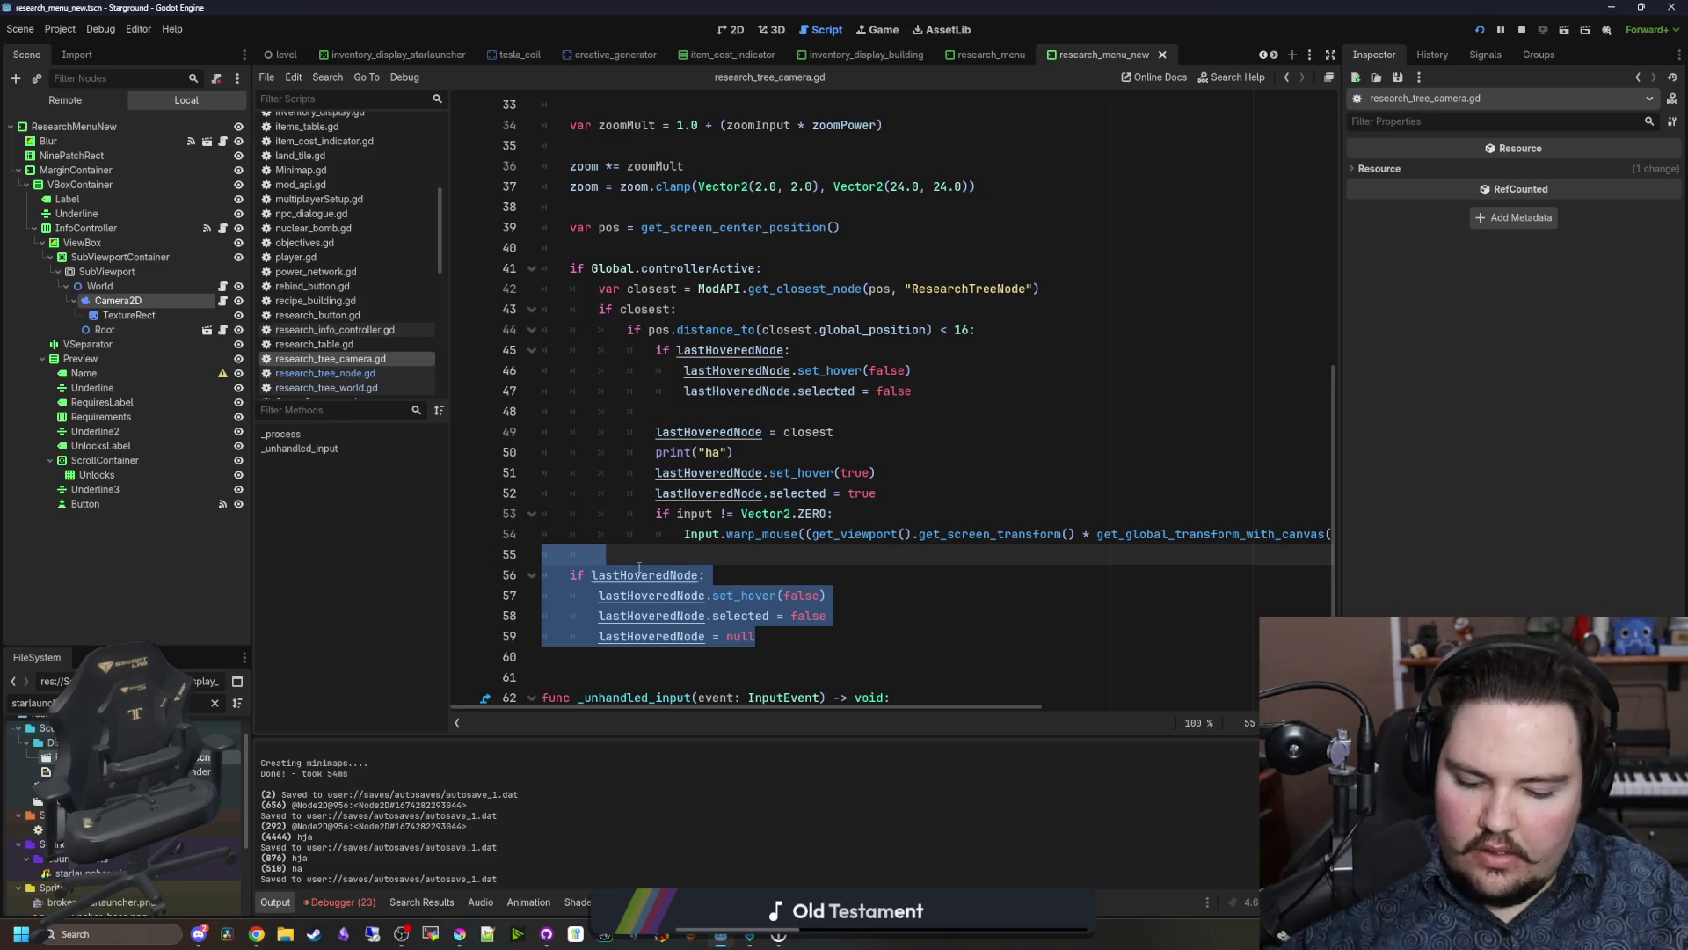
key("ctrl+k")
left_click(642, 575)
key("ctrl+s")
left_click(883, 33)
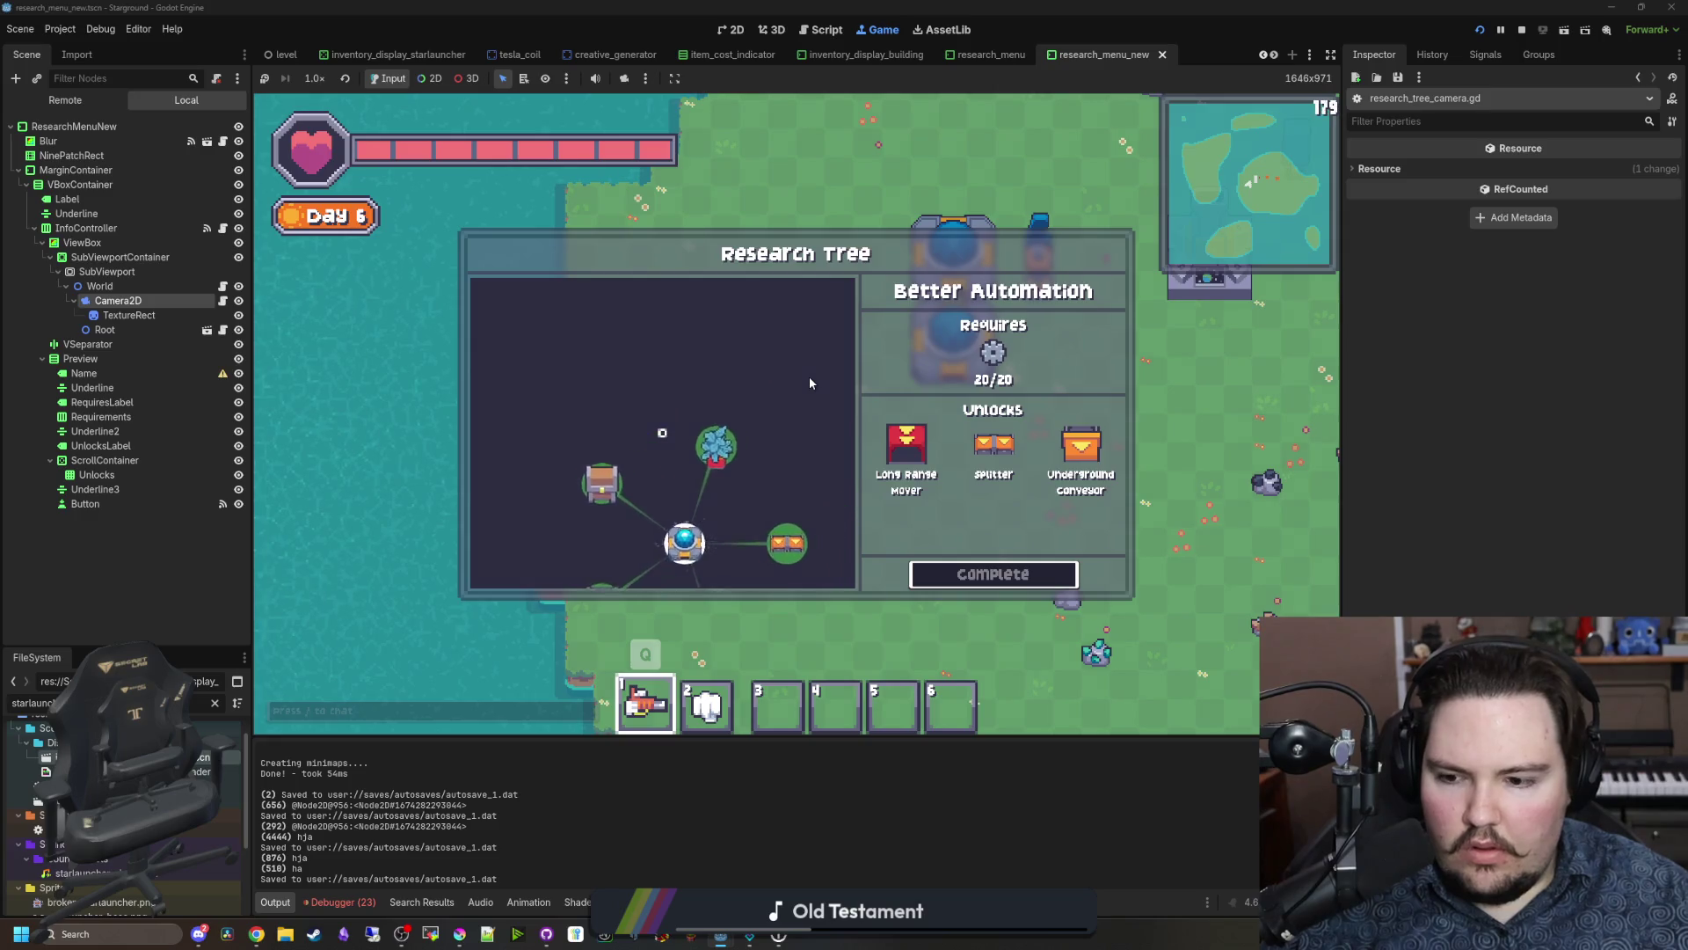
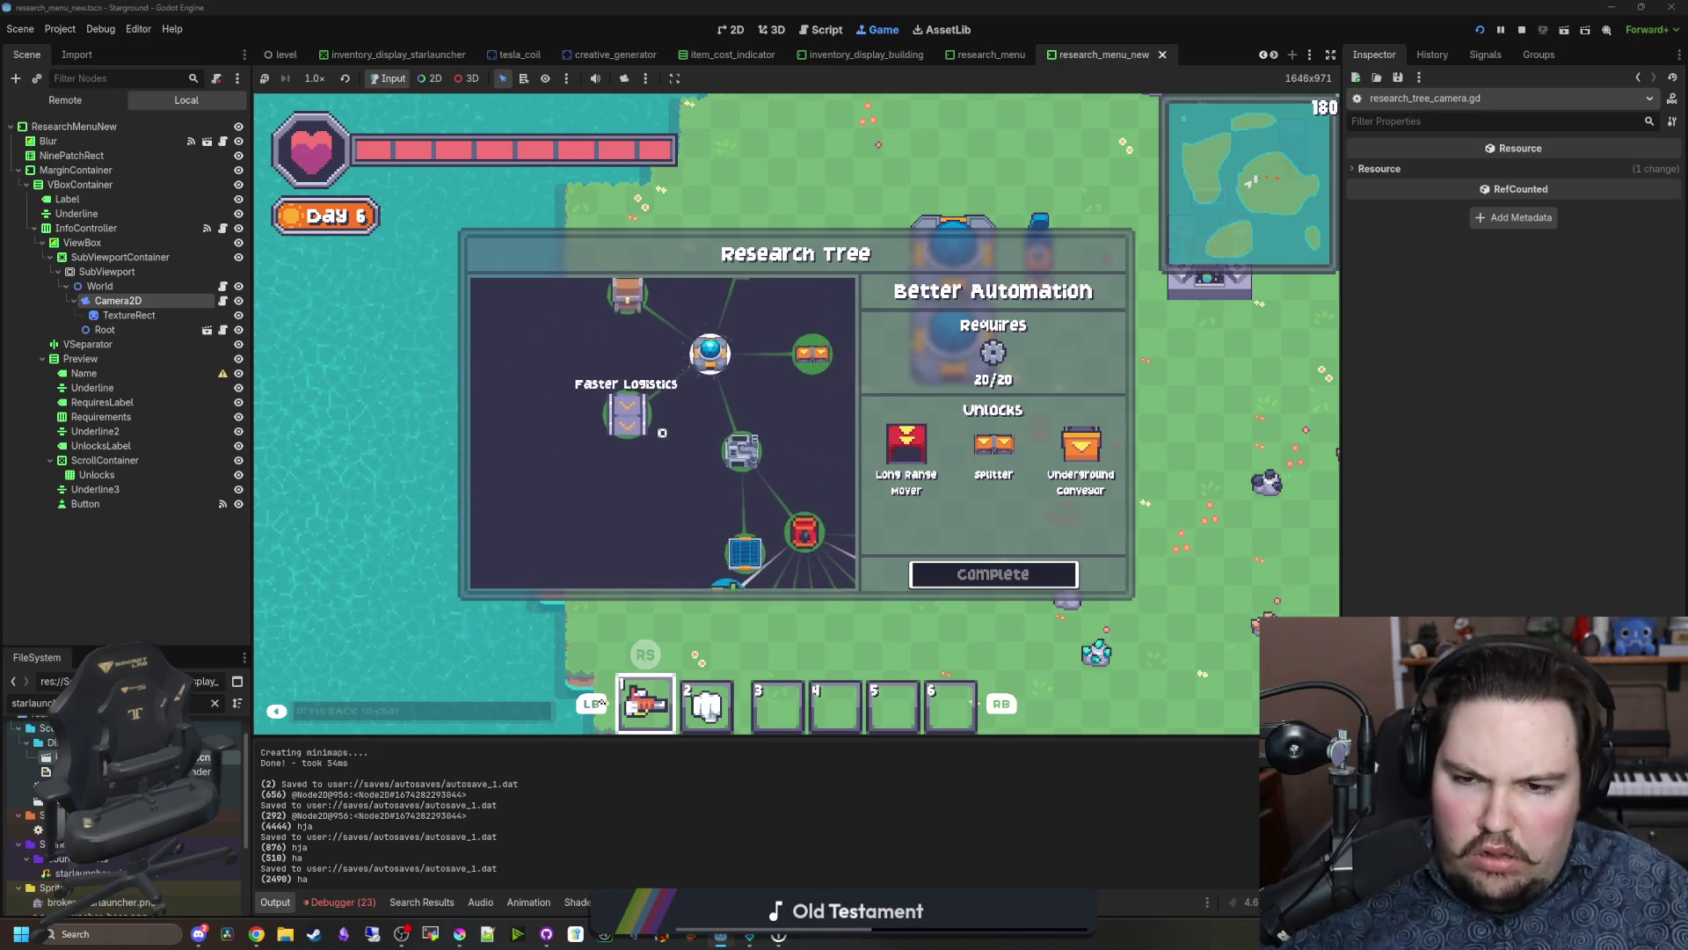
Step: Replace the selected assignments on lines 47 and 52 with lastHoveredNode.set_selected calls
left_click(821, 29)
left_click_drag(912, 390, 799, 392)
key("BackSpace")
type("et_sel")
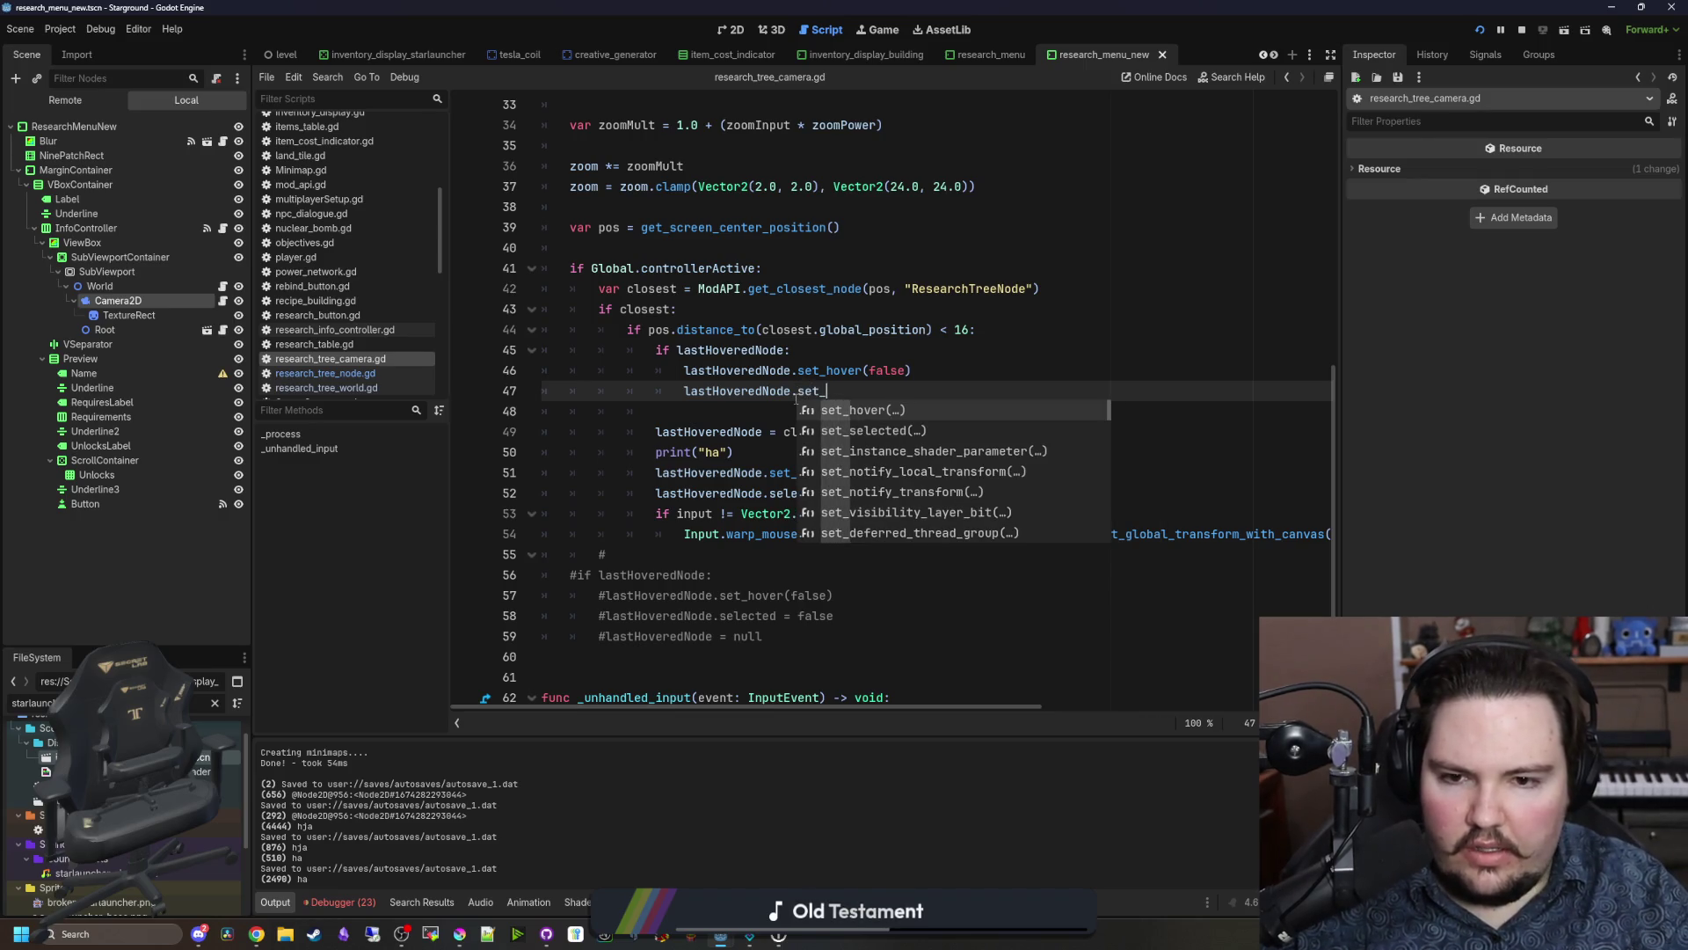
key("Return")
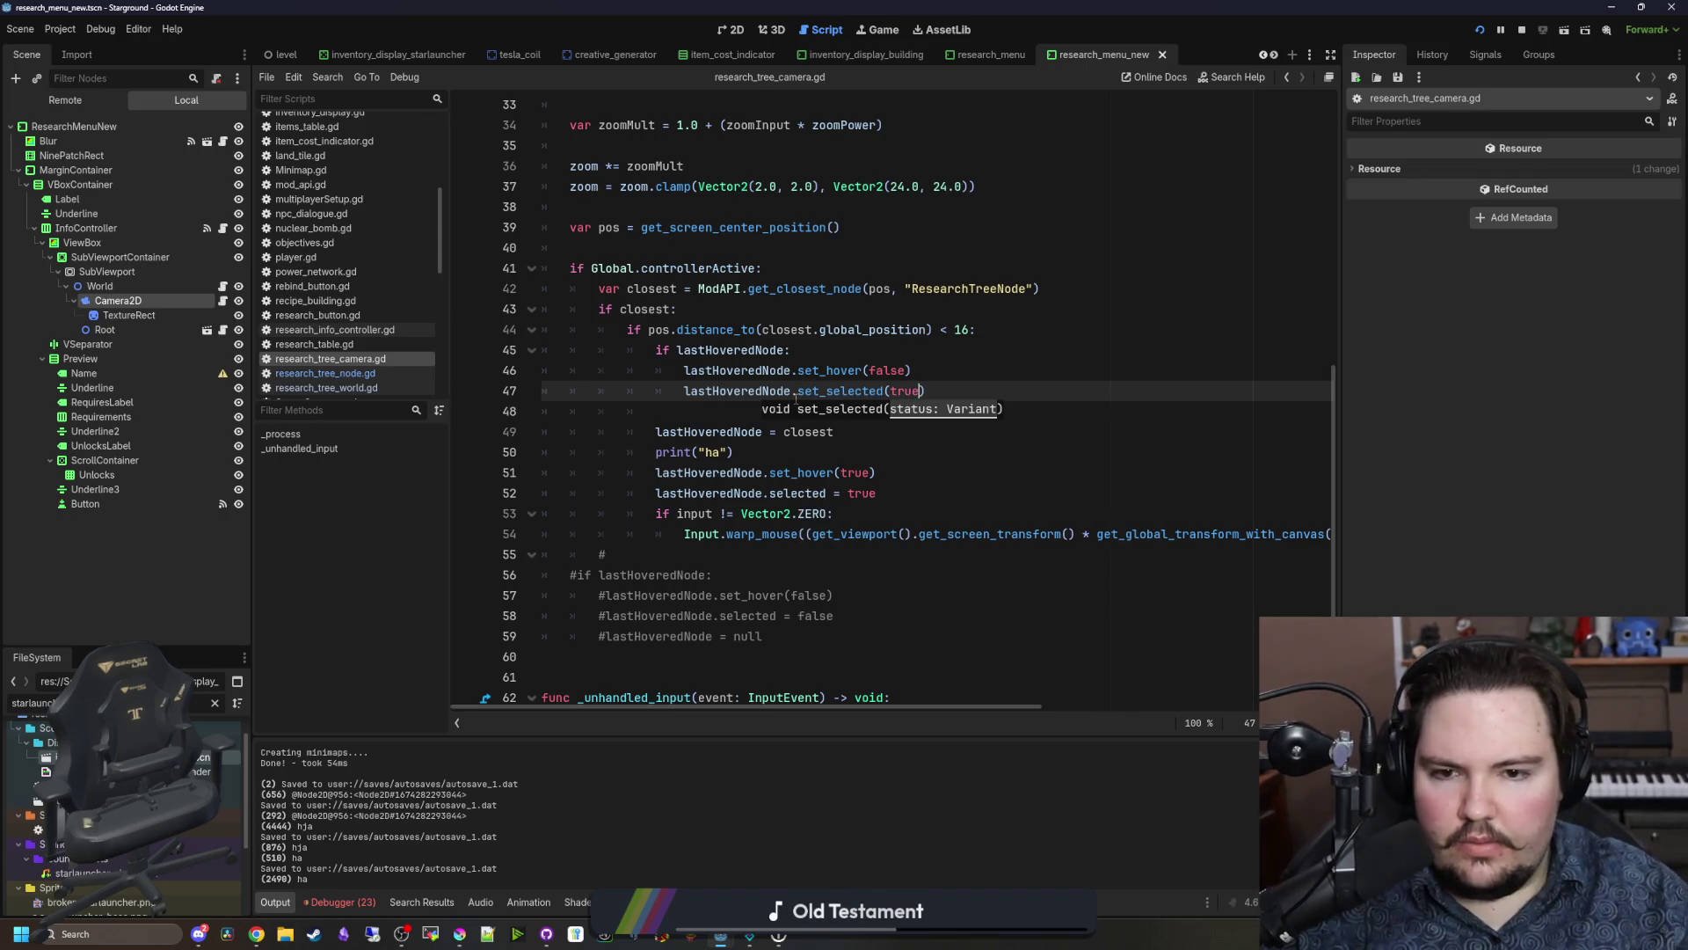
left_click_drag(928, 392, 675, 394)
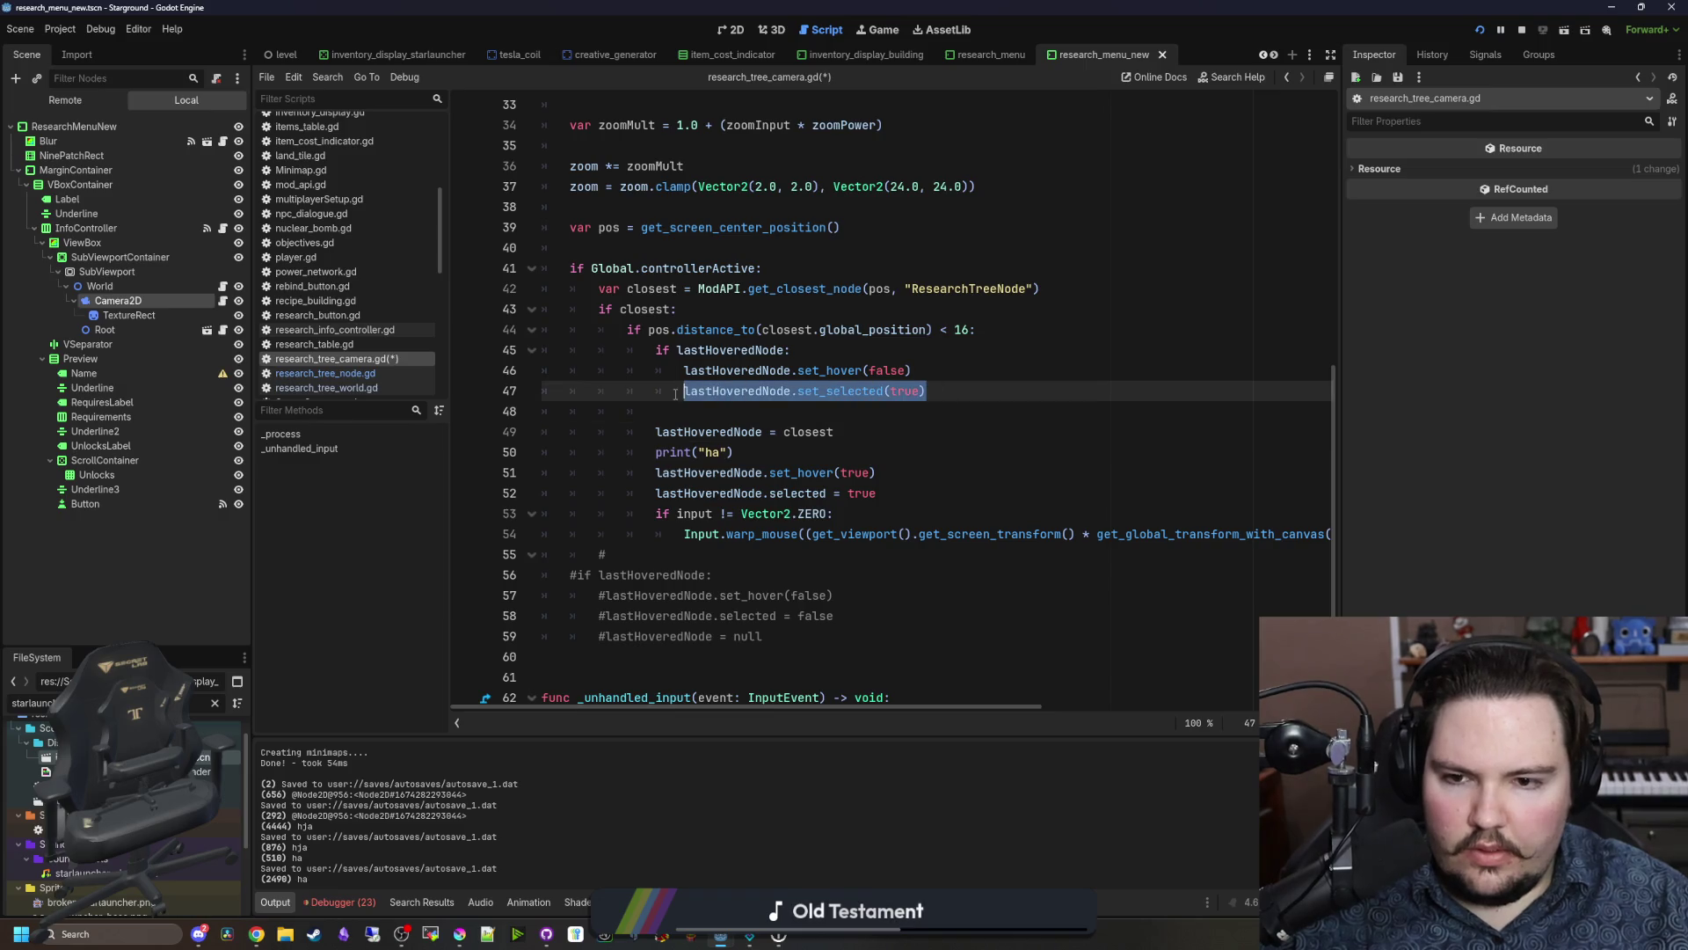
key("ctrl+c")
left_click(890, 493)
key("shift+Home")
key("ctrl+v")
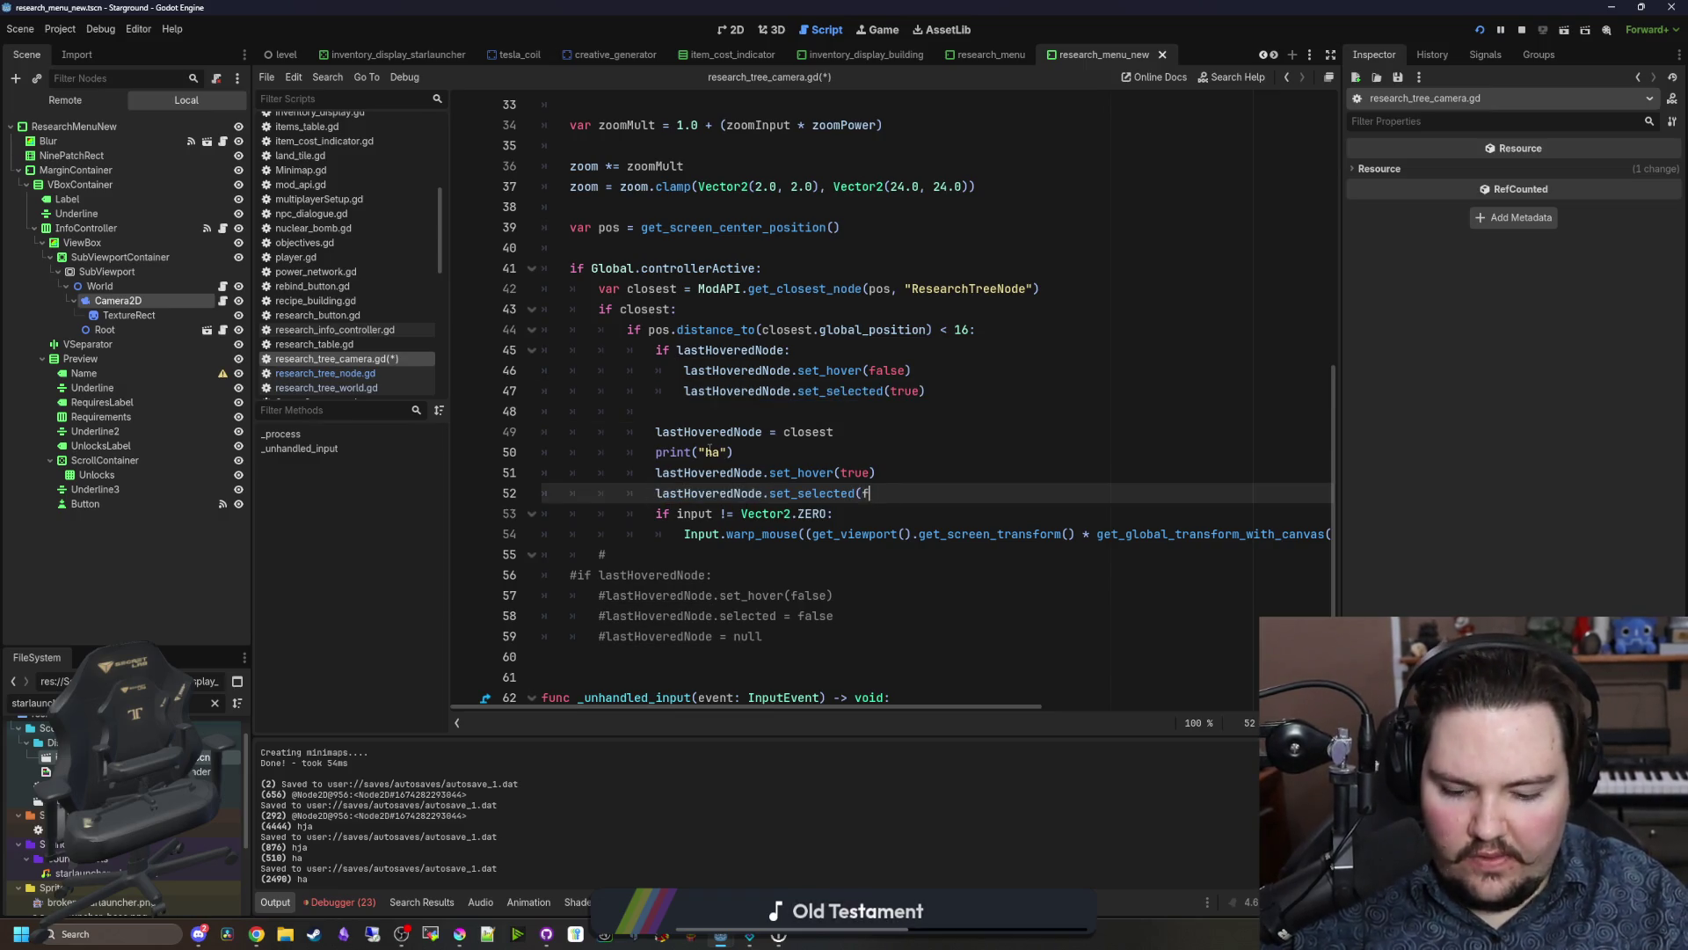
Step: Inspect the set_selected definition and its else branch, then save and launch the game
left_click(795, 493, "ctrl")
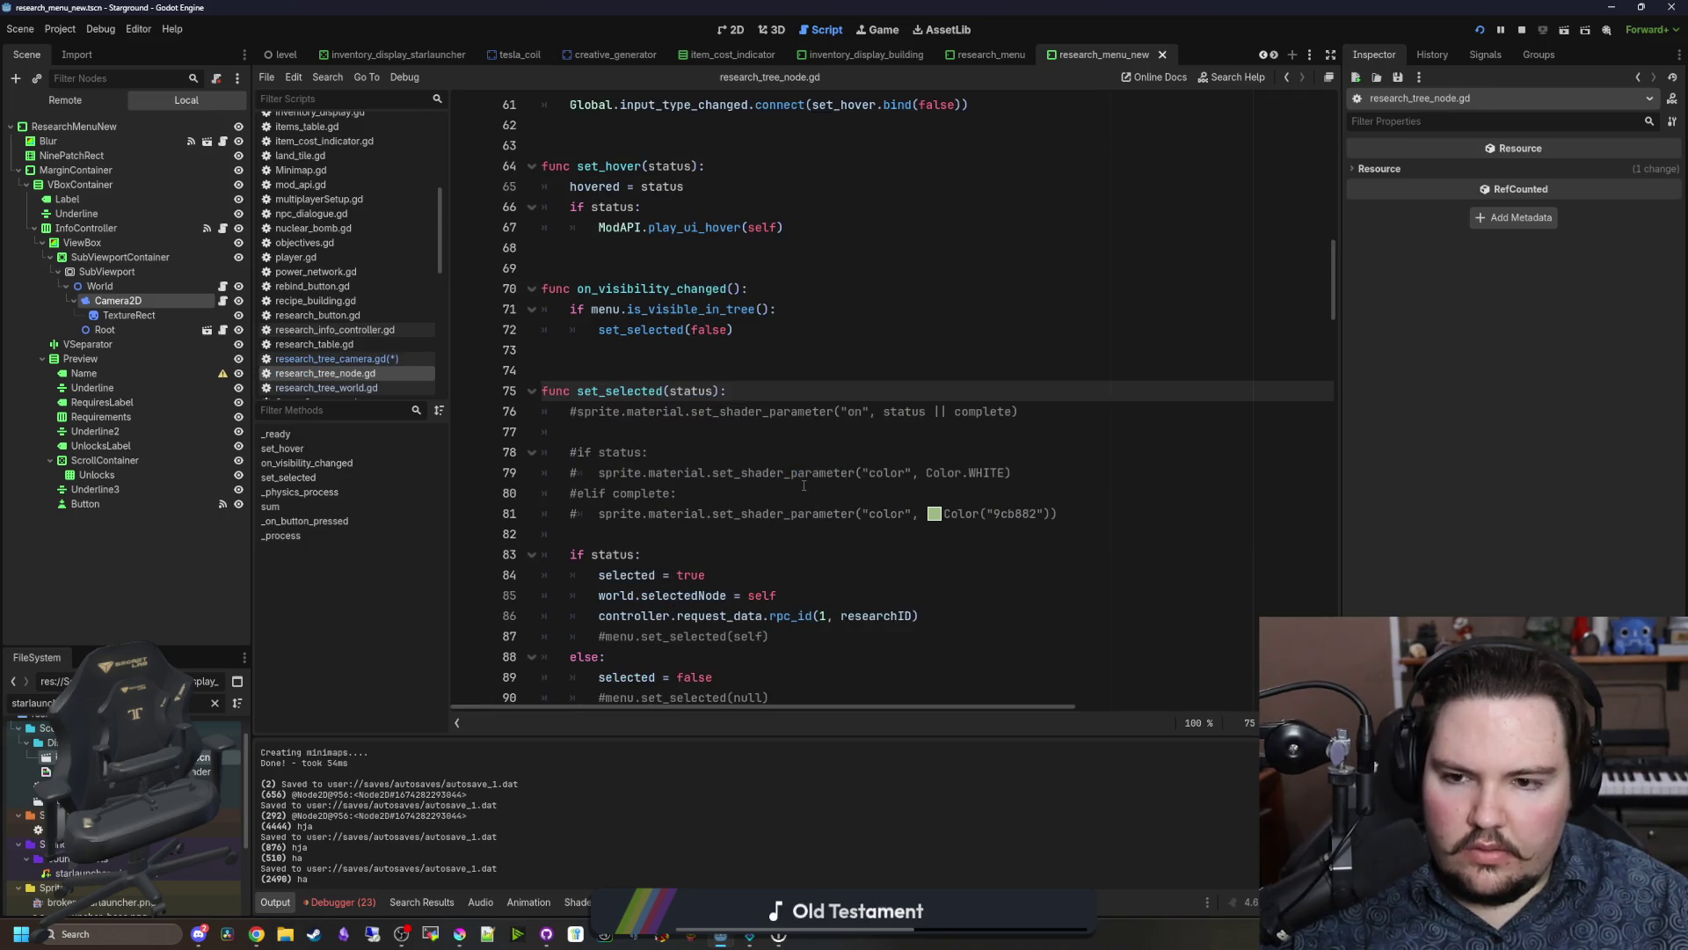
scroll(804, 485, "down", 4)
left_click(729, 421)
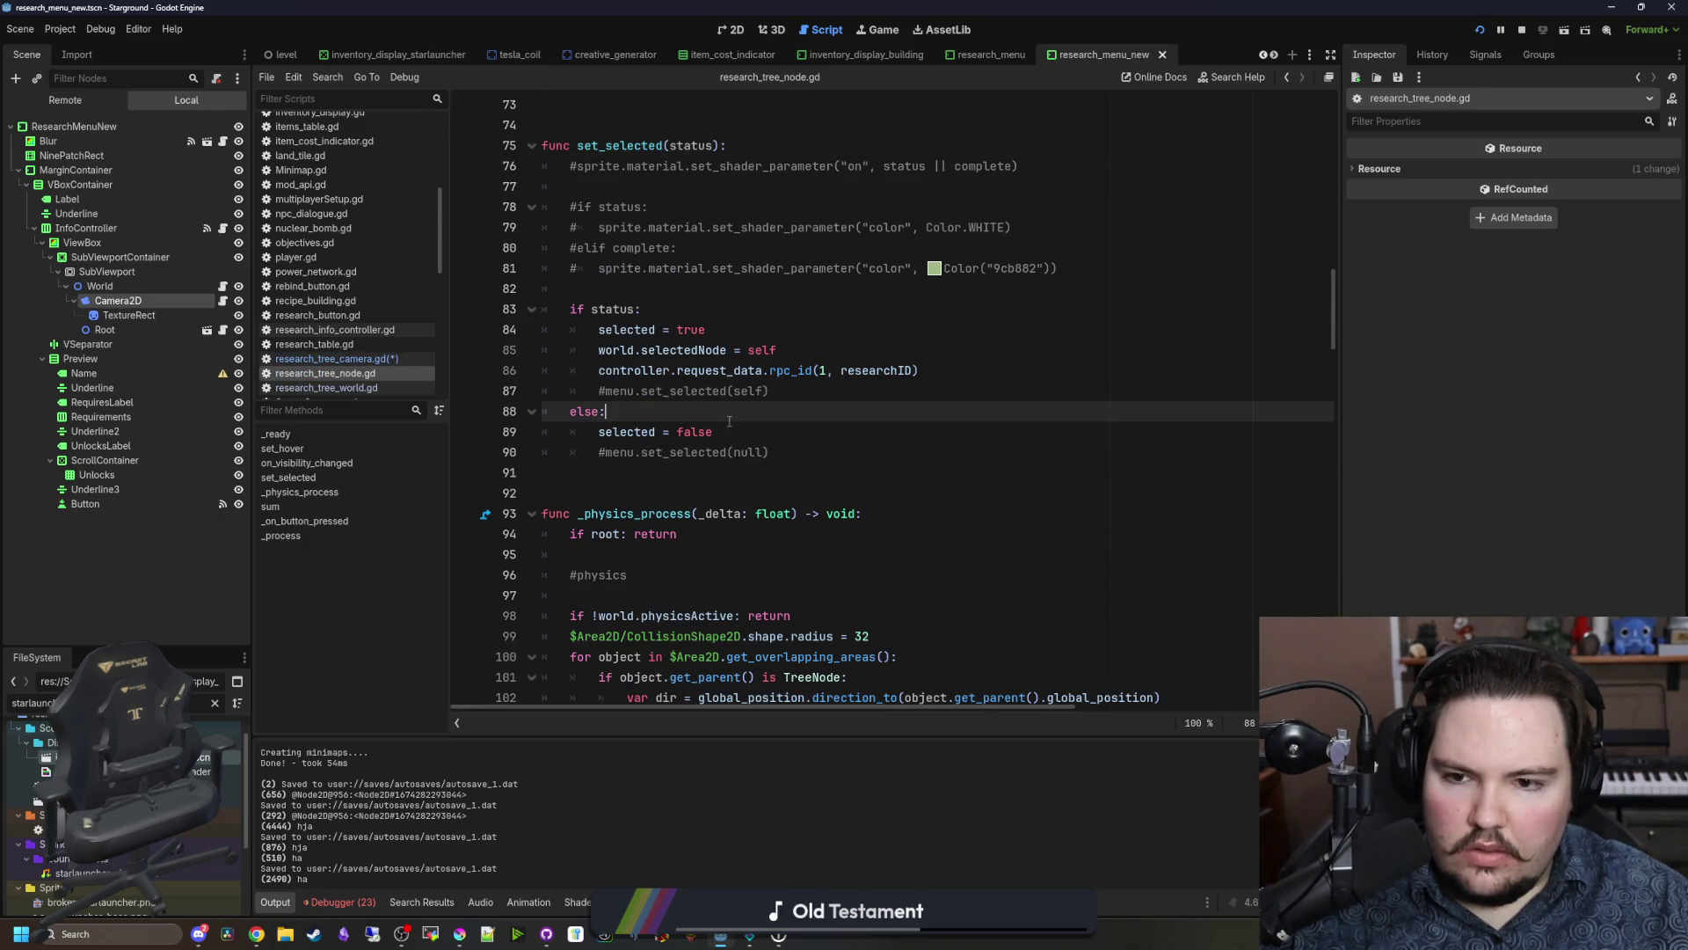
key("ctrl+s")
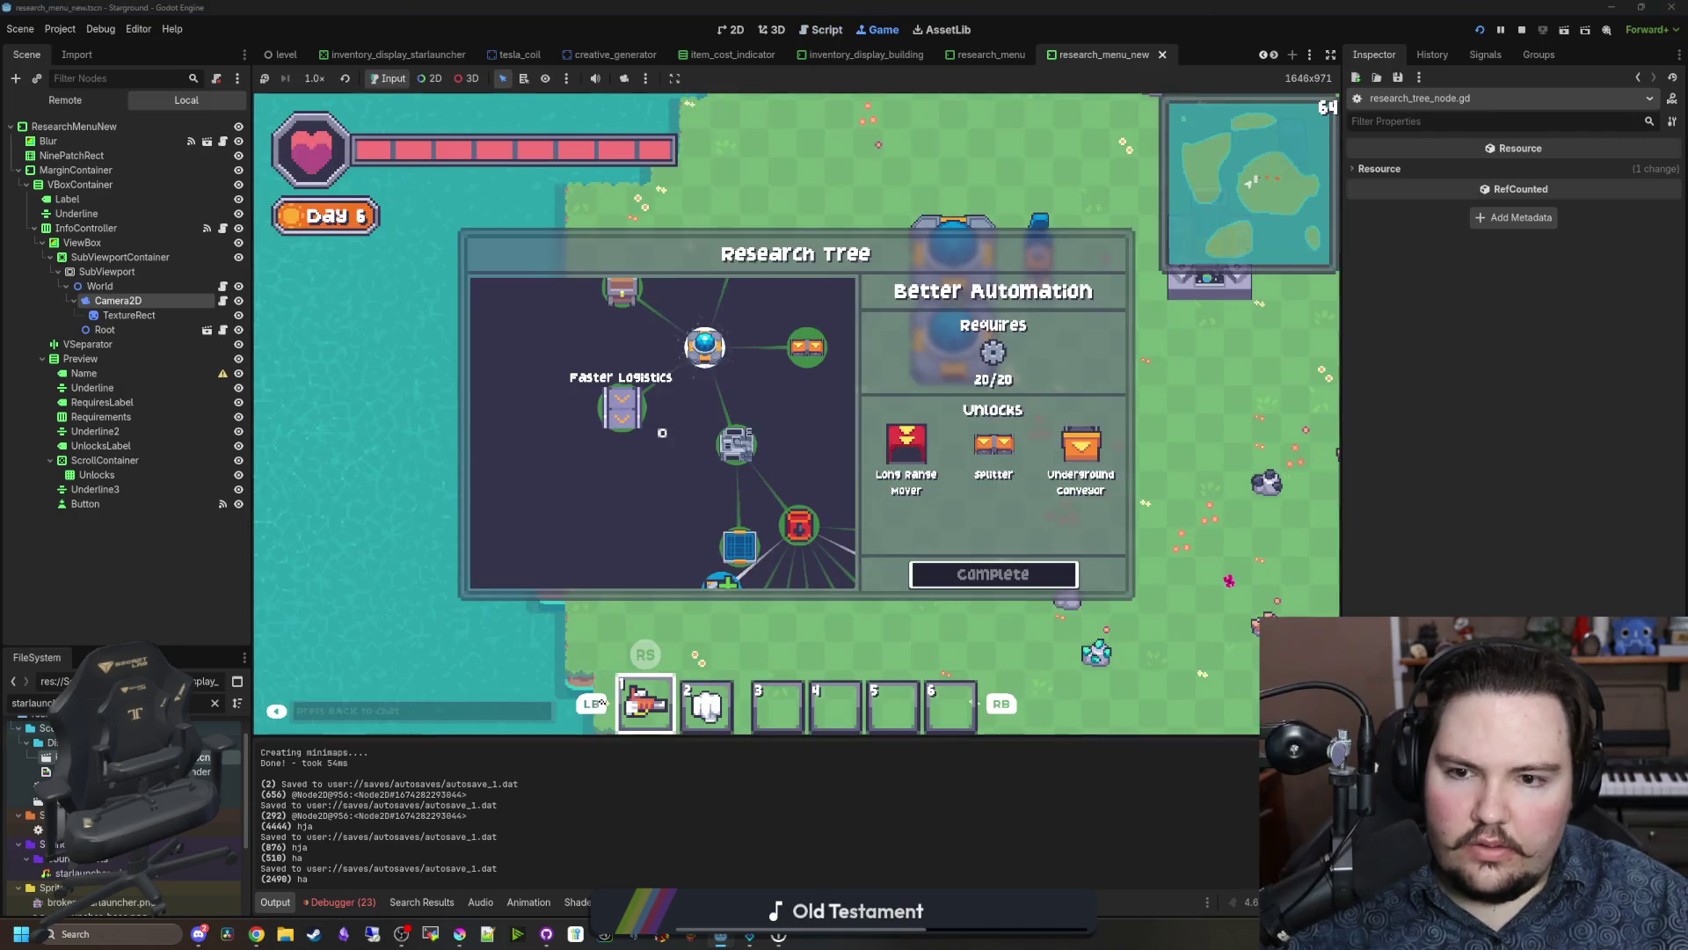
Step: Test controller navigation between Better Automation and Faster Logistics in the Research Tree
key("Down")
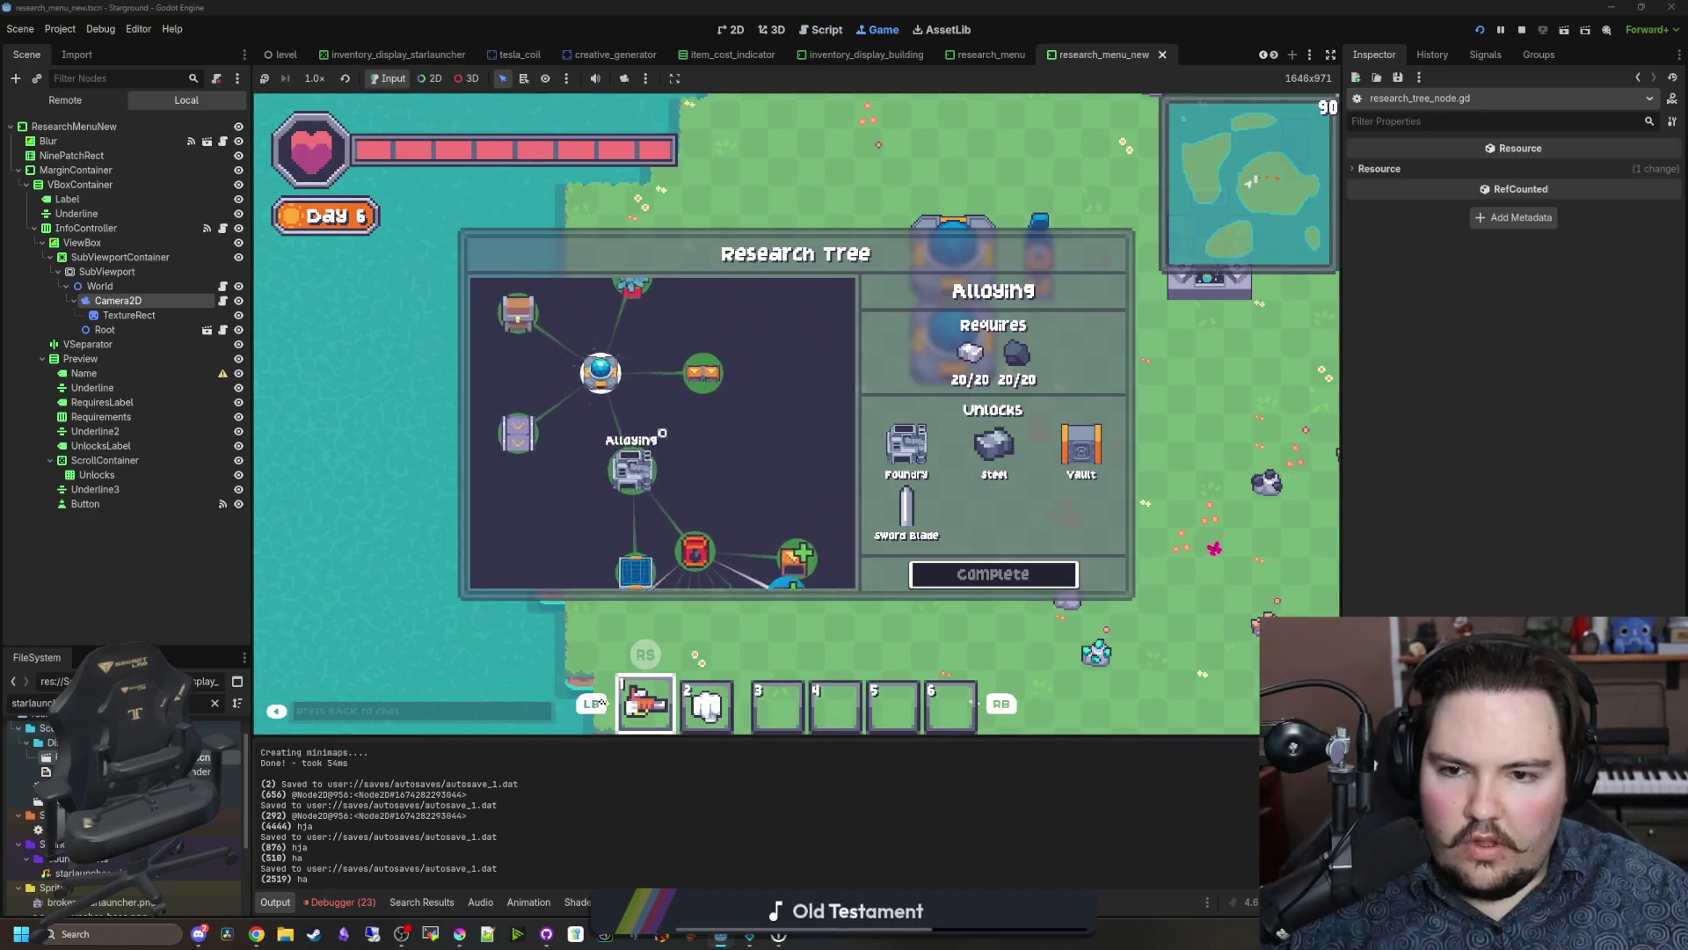
key("Up")
key("Up")
key("Left")
key("Down")
key("Up")
key("Right")
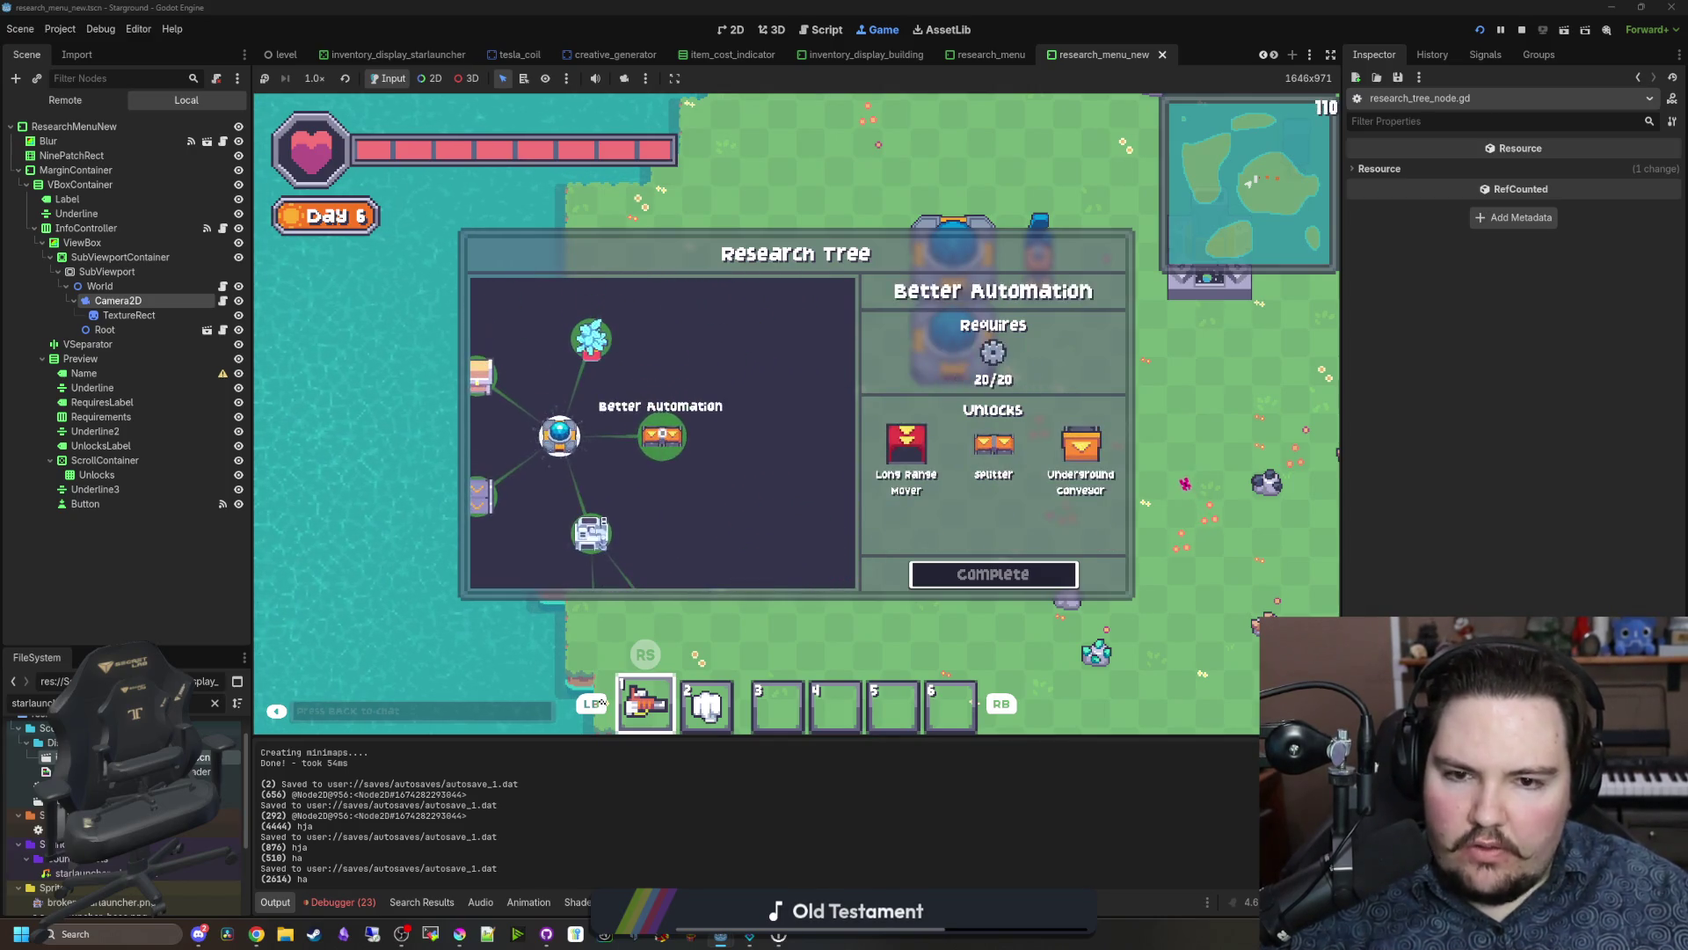
left_click(222, 301)
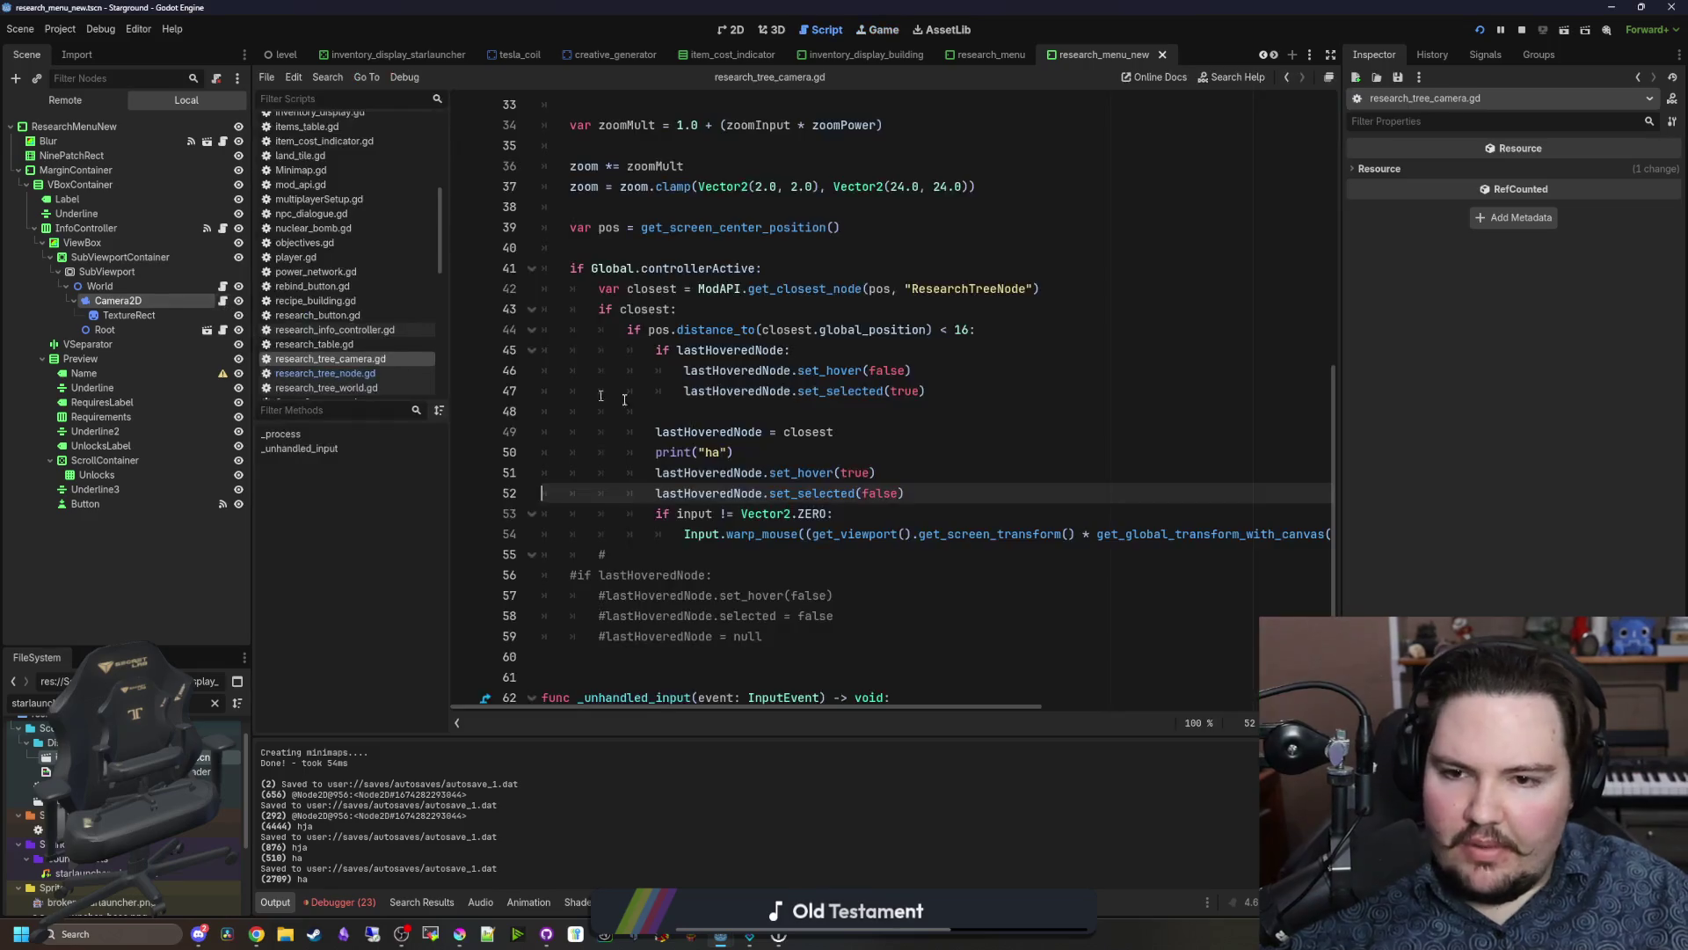
Step: Check where set_selected marks the node selected and bring up the debugger's Errors list
left_click(806, 495, "ctrl")
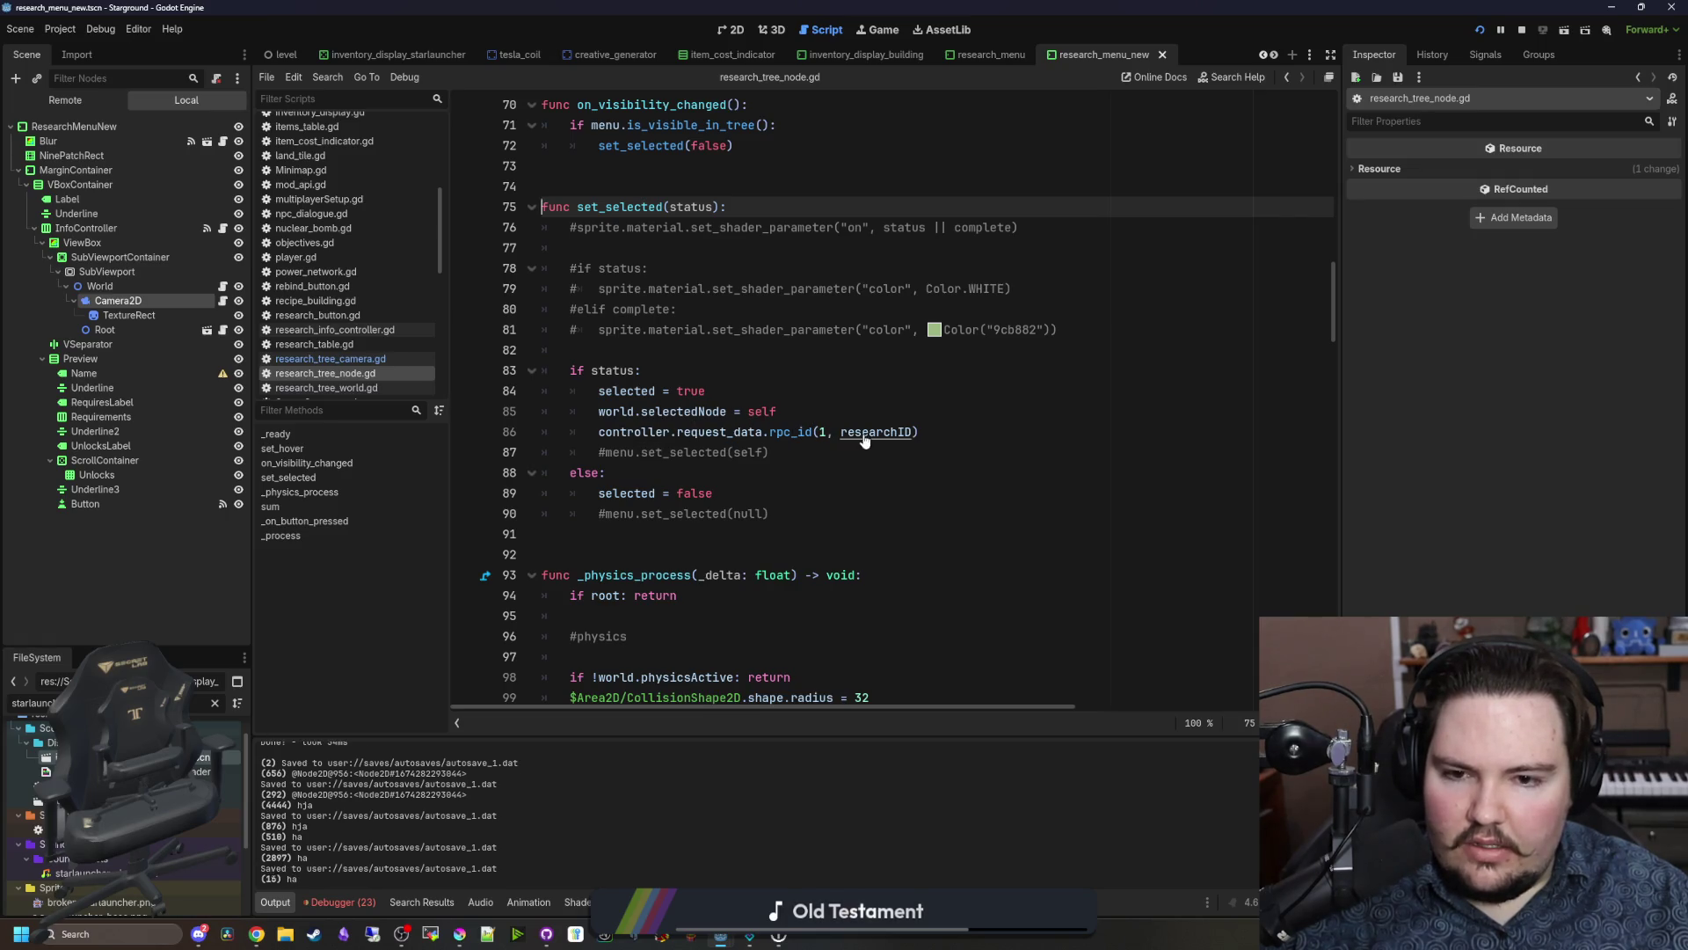
left_click(818, 393)
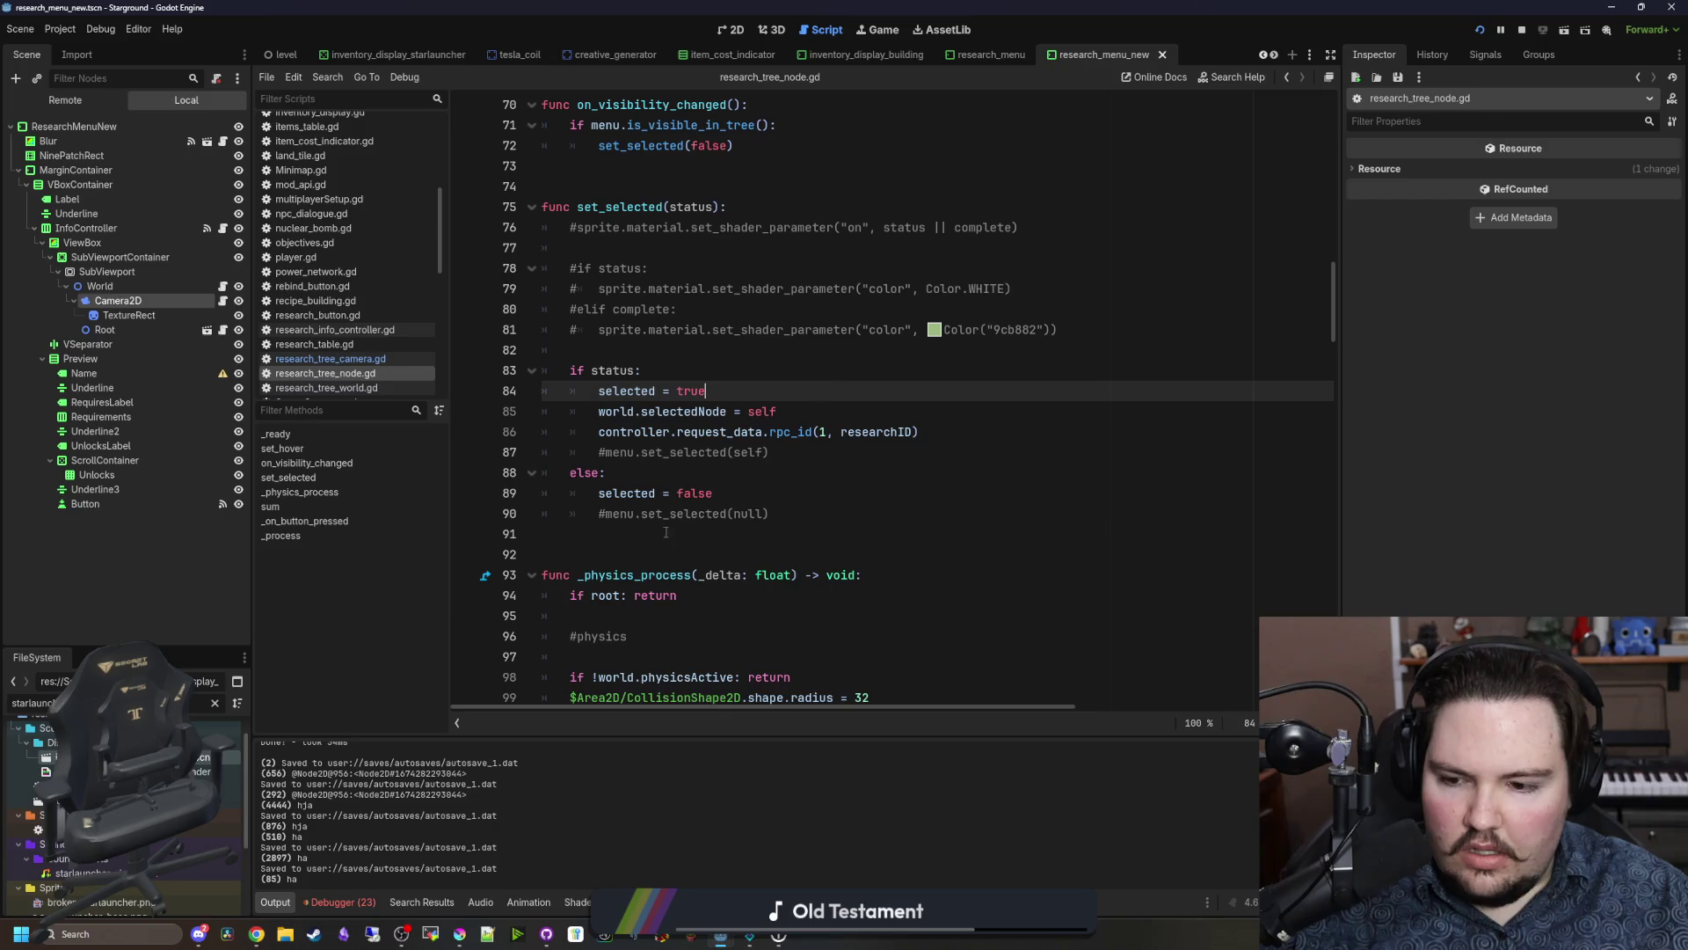
left_click(332, 897)
left_click(369, 735)
Step: Jump to the last error's source in the camera script, then return to Output and the game
scroll(377, 818, "down", 5)
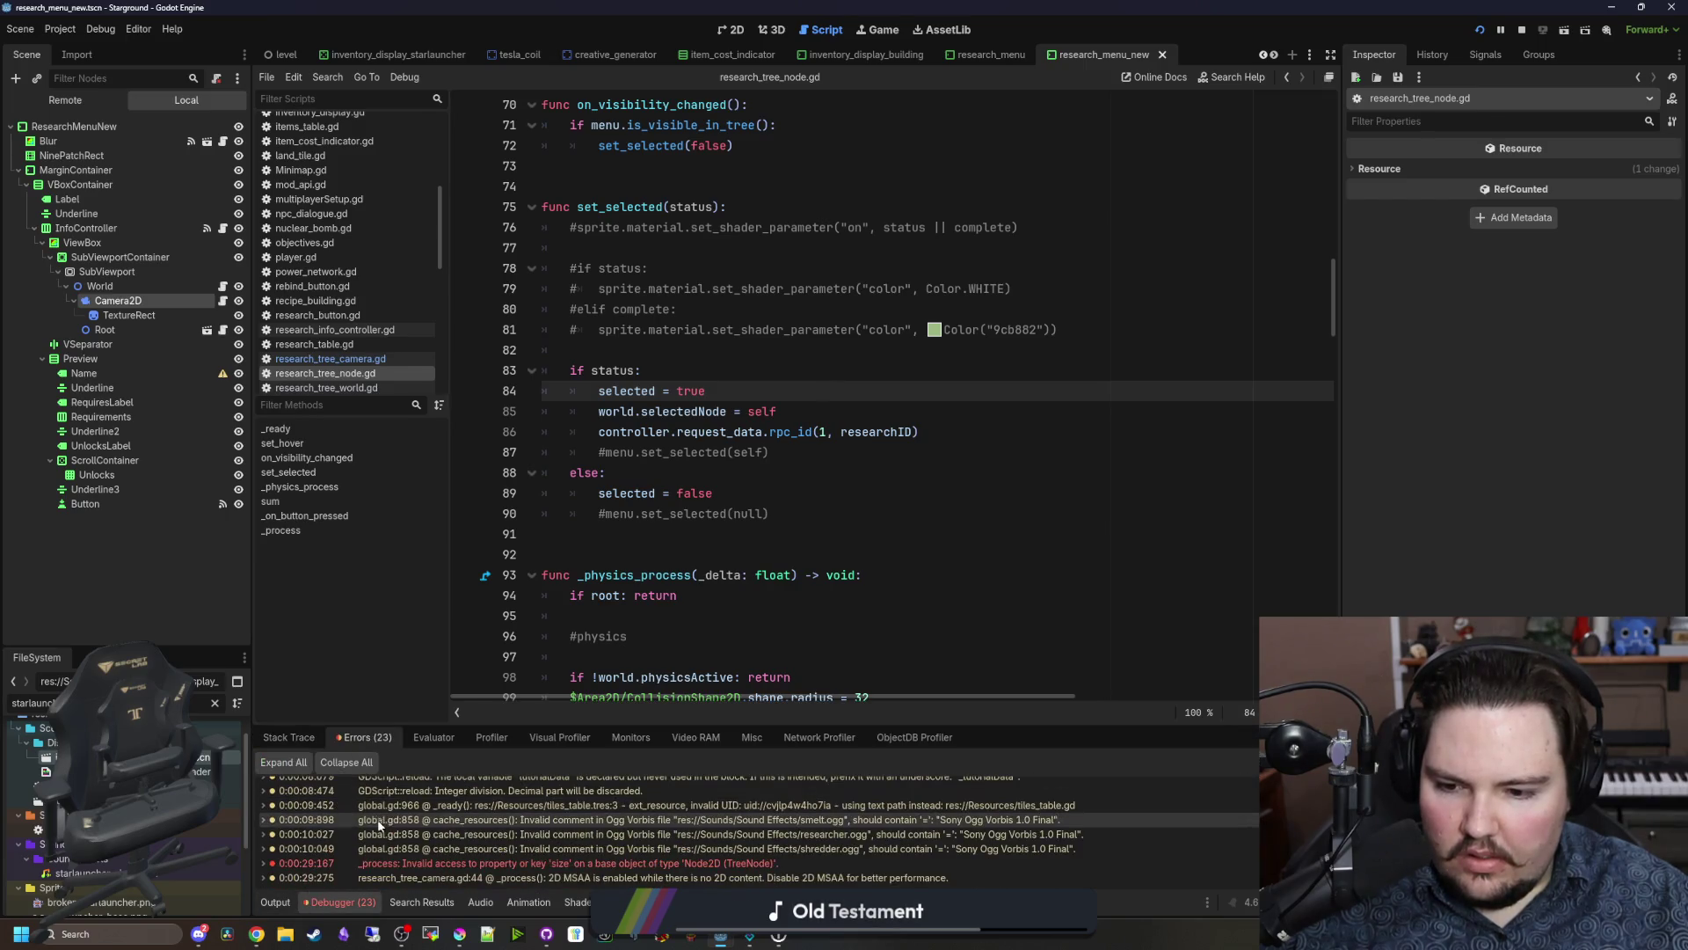
mouse_move(346, 879)
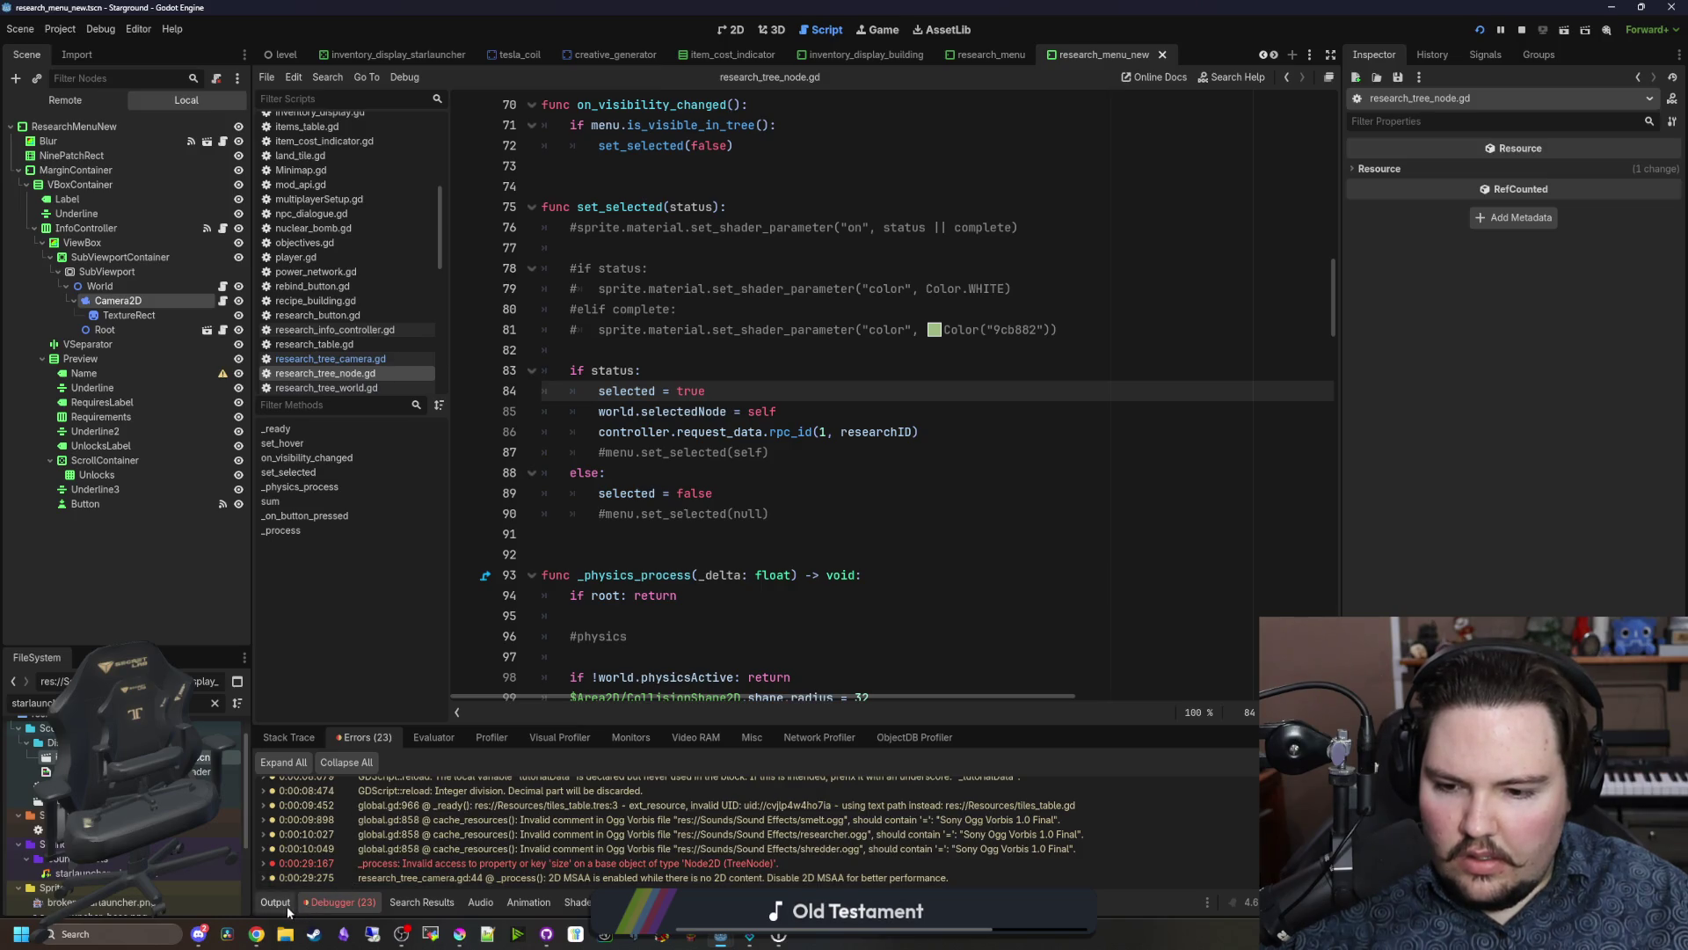
double_click(387, 877)
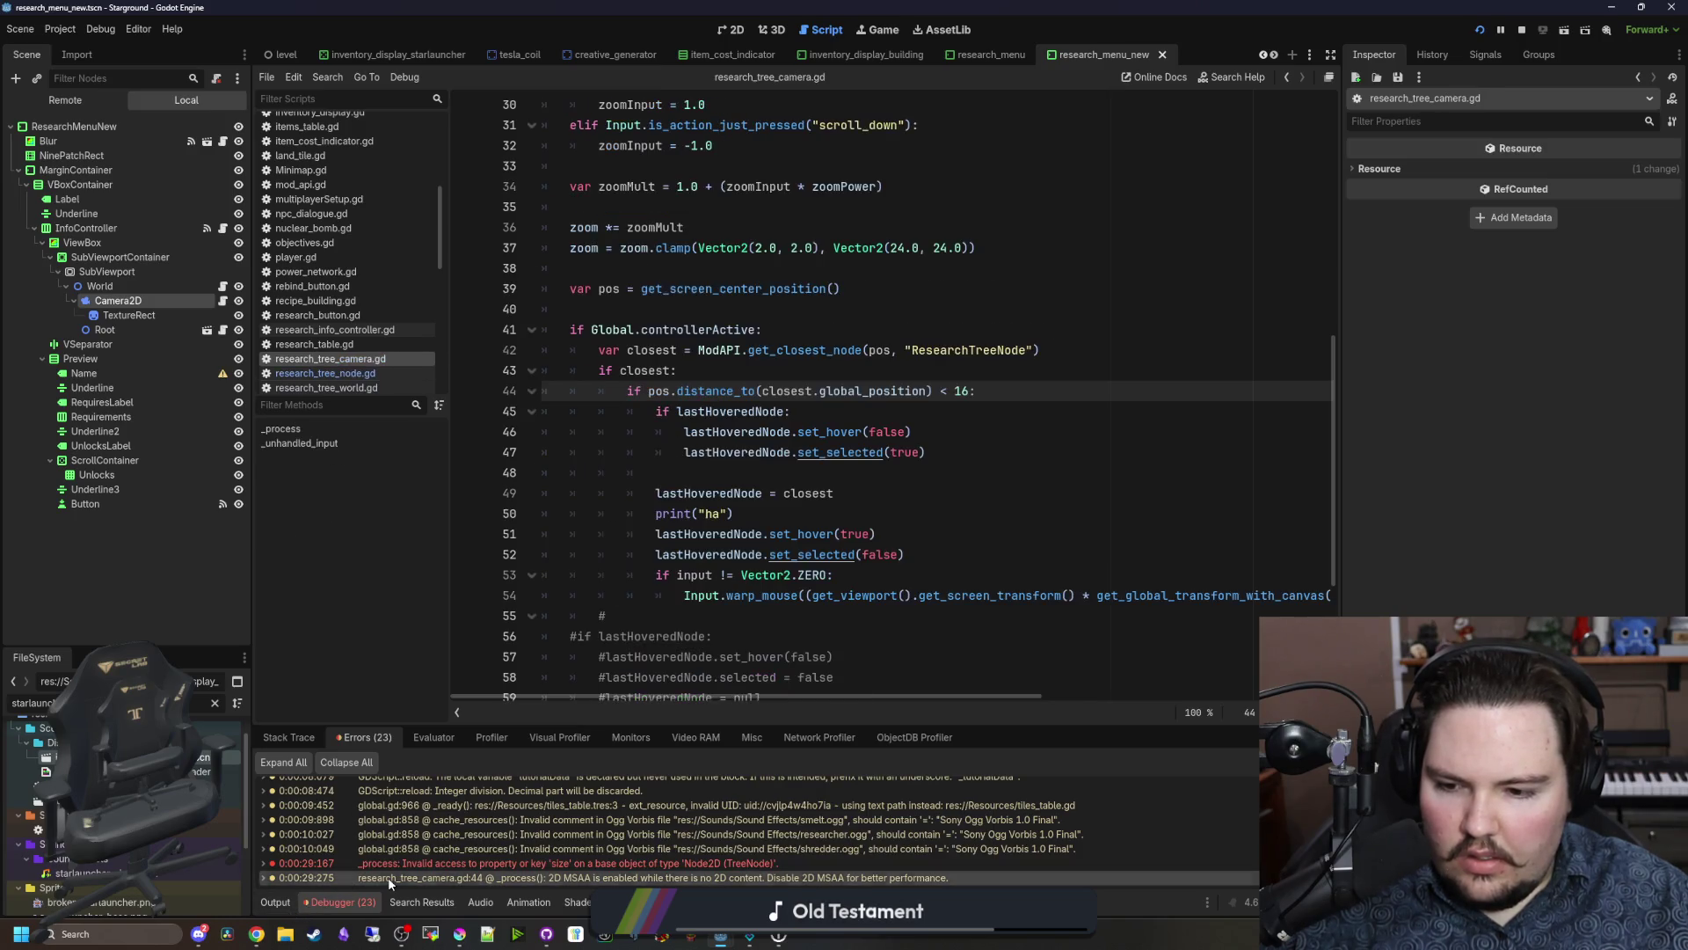
left_click(296, 898)
left_click(870, 29)
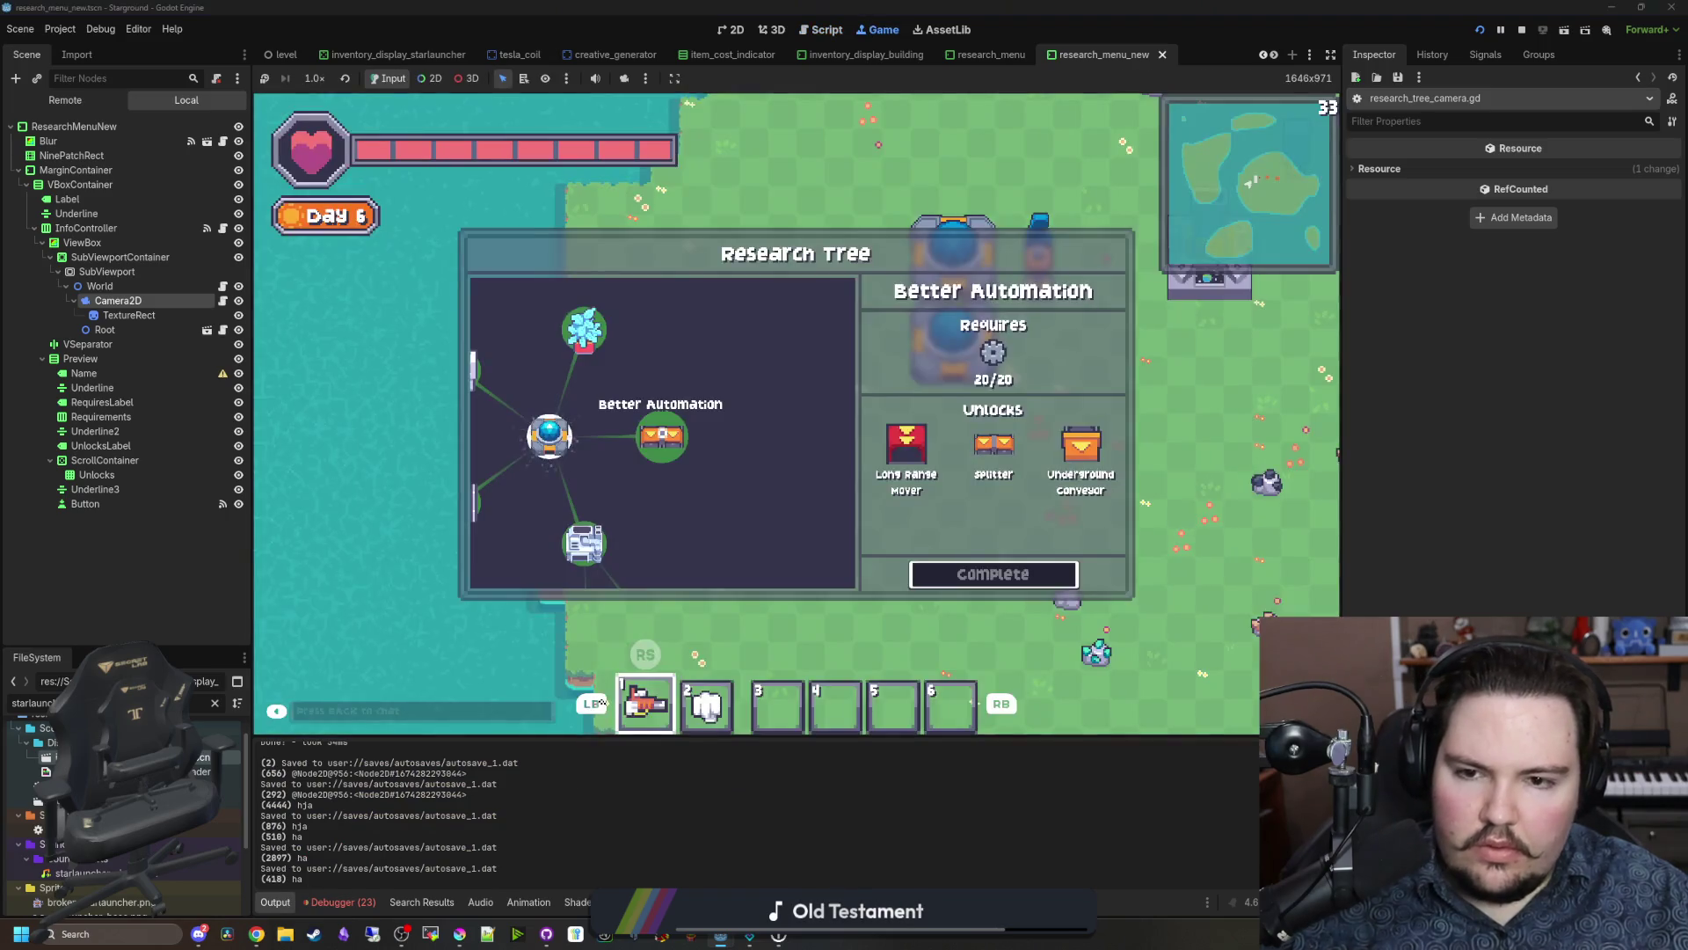
Step: Pan the research tree and capture a Profiler run of the running game
left_click_drag(669, 346, 662, 433)
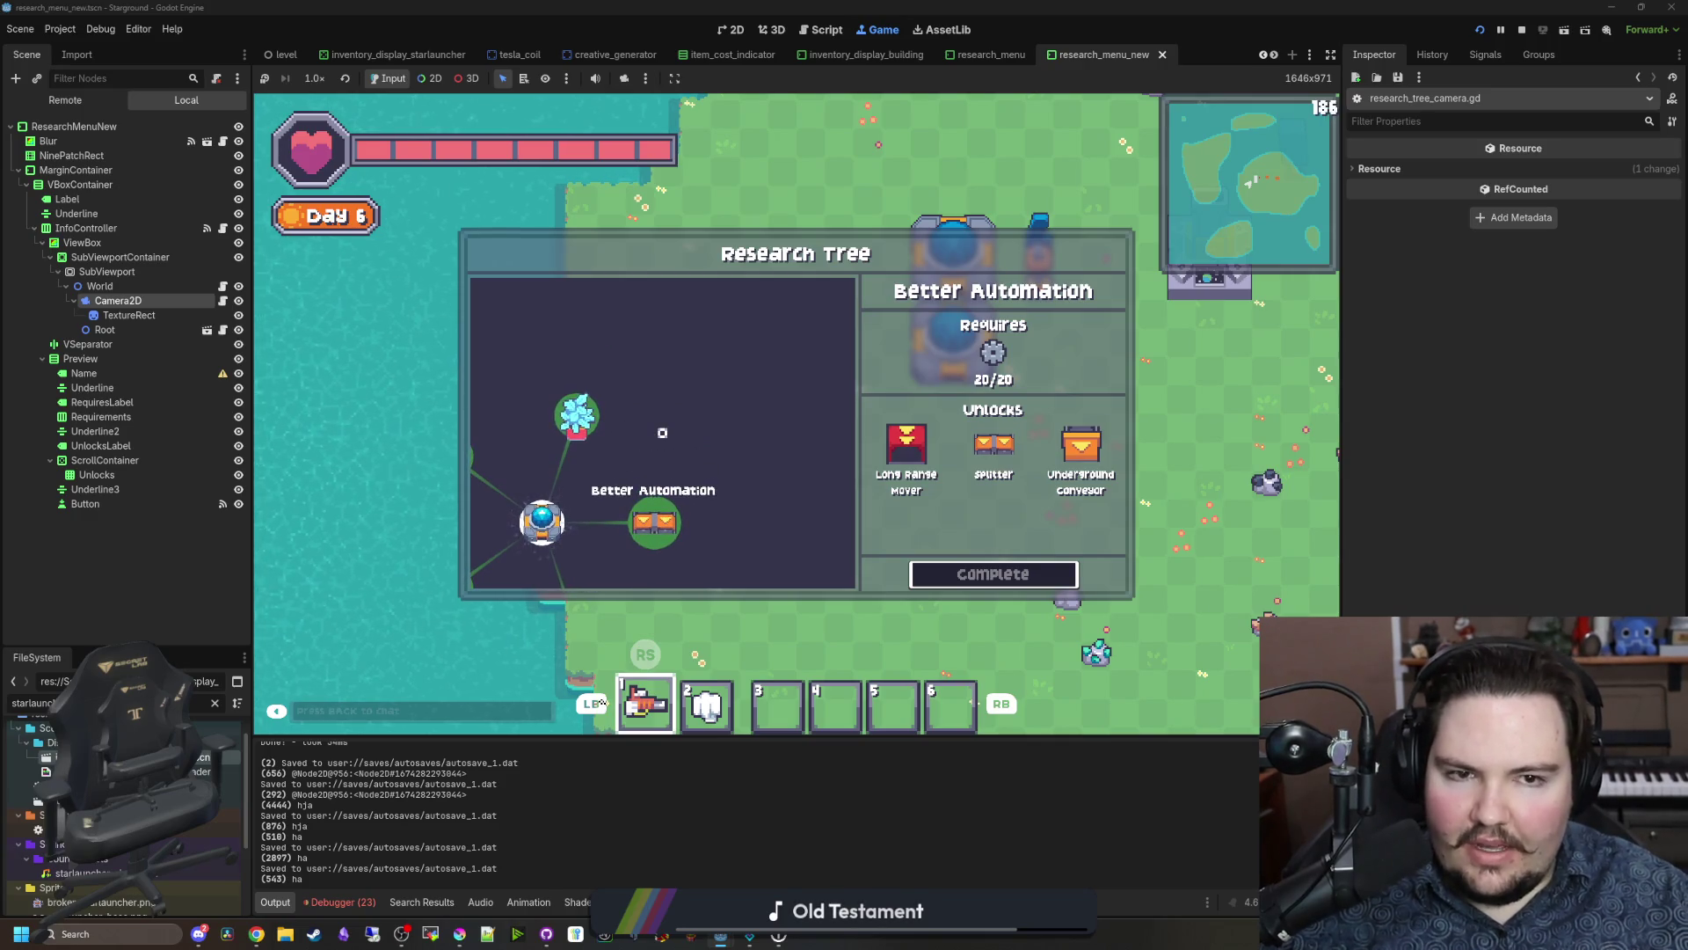
left_click(338, 901)
left_click(492, 736)
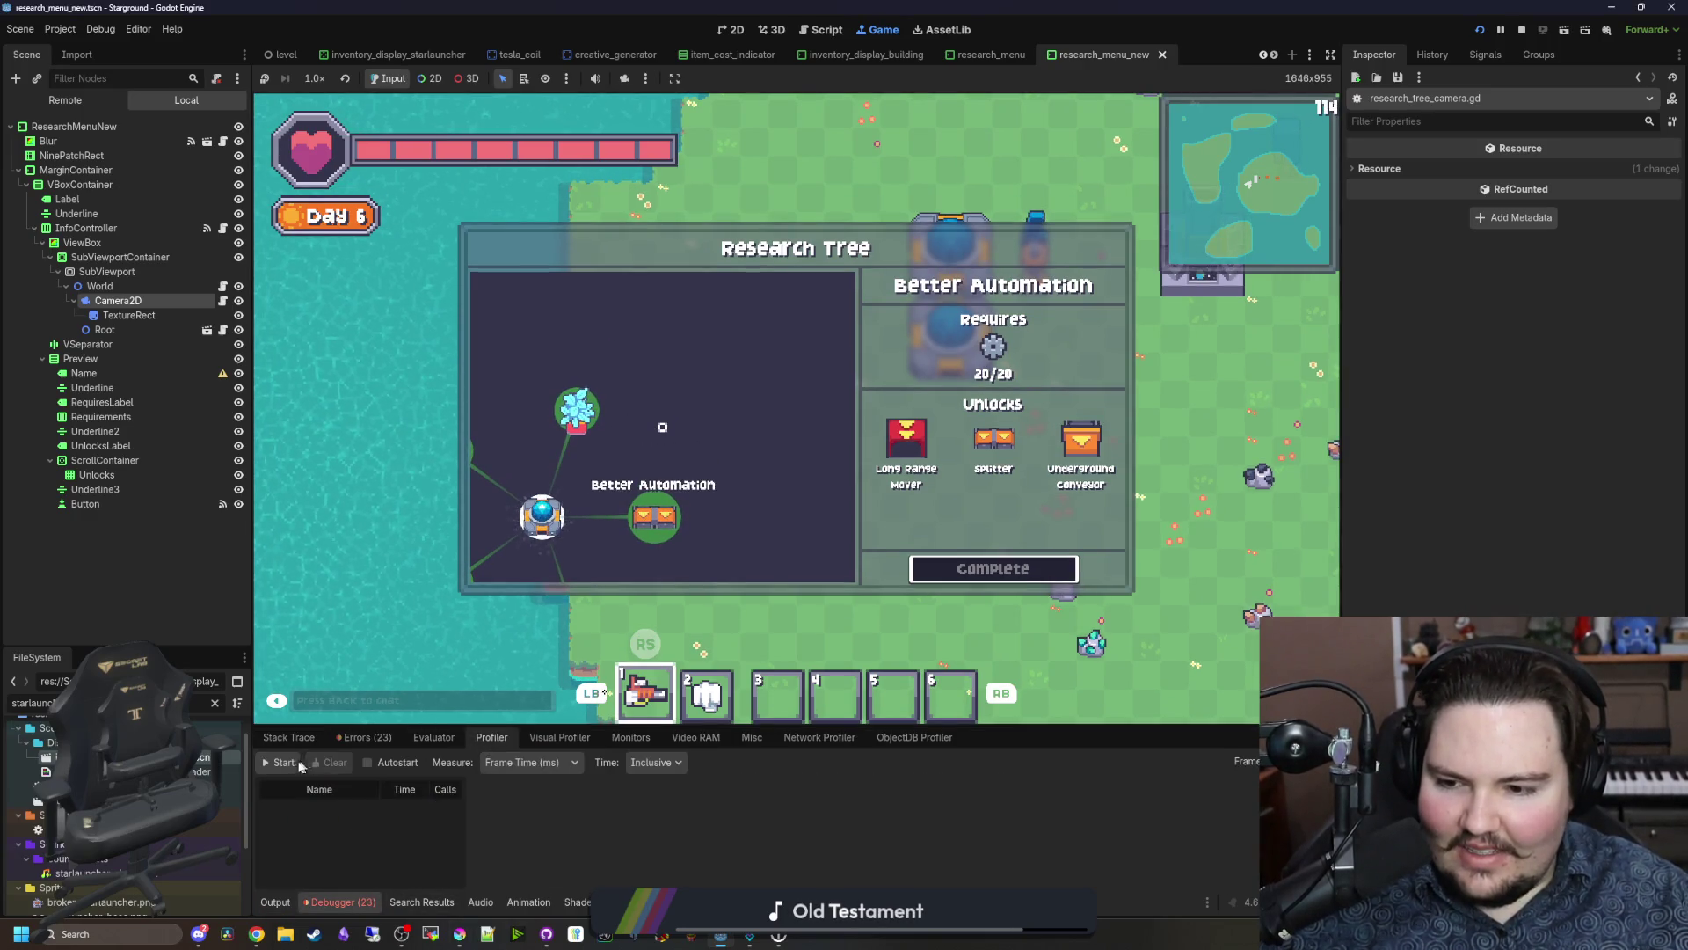
left_click(278, 762)
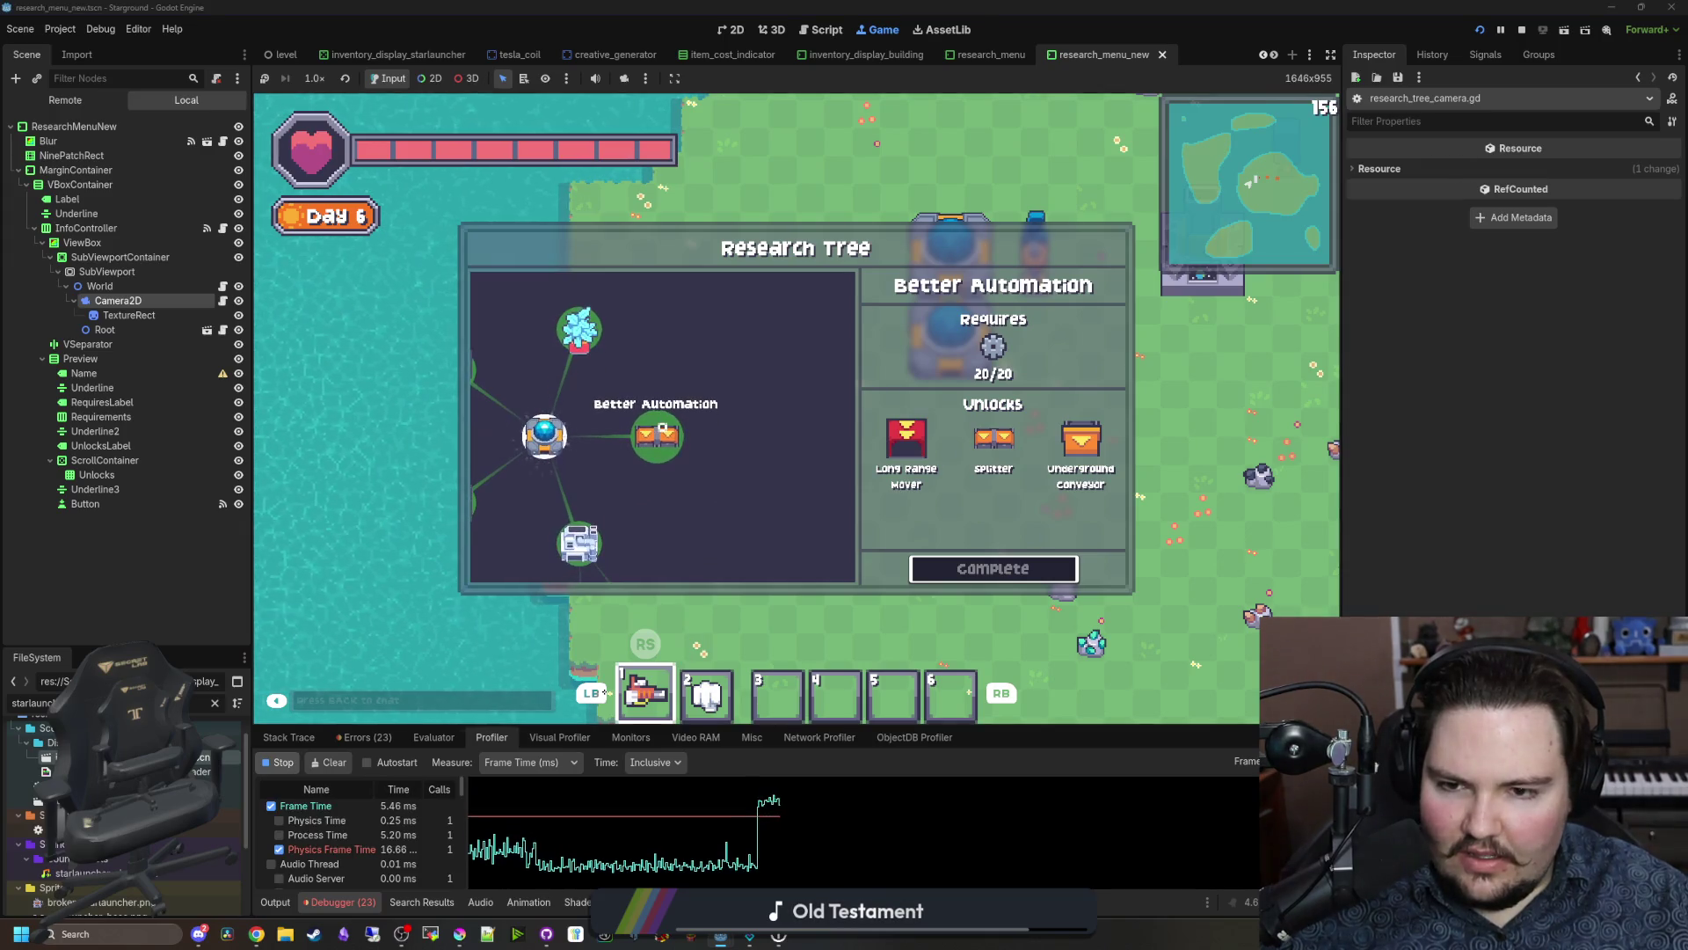
left_click(687, 817)
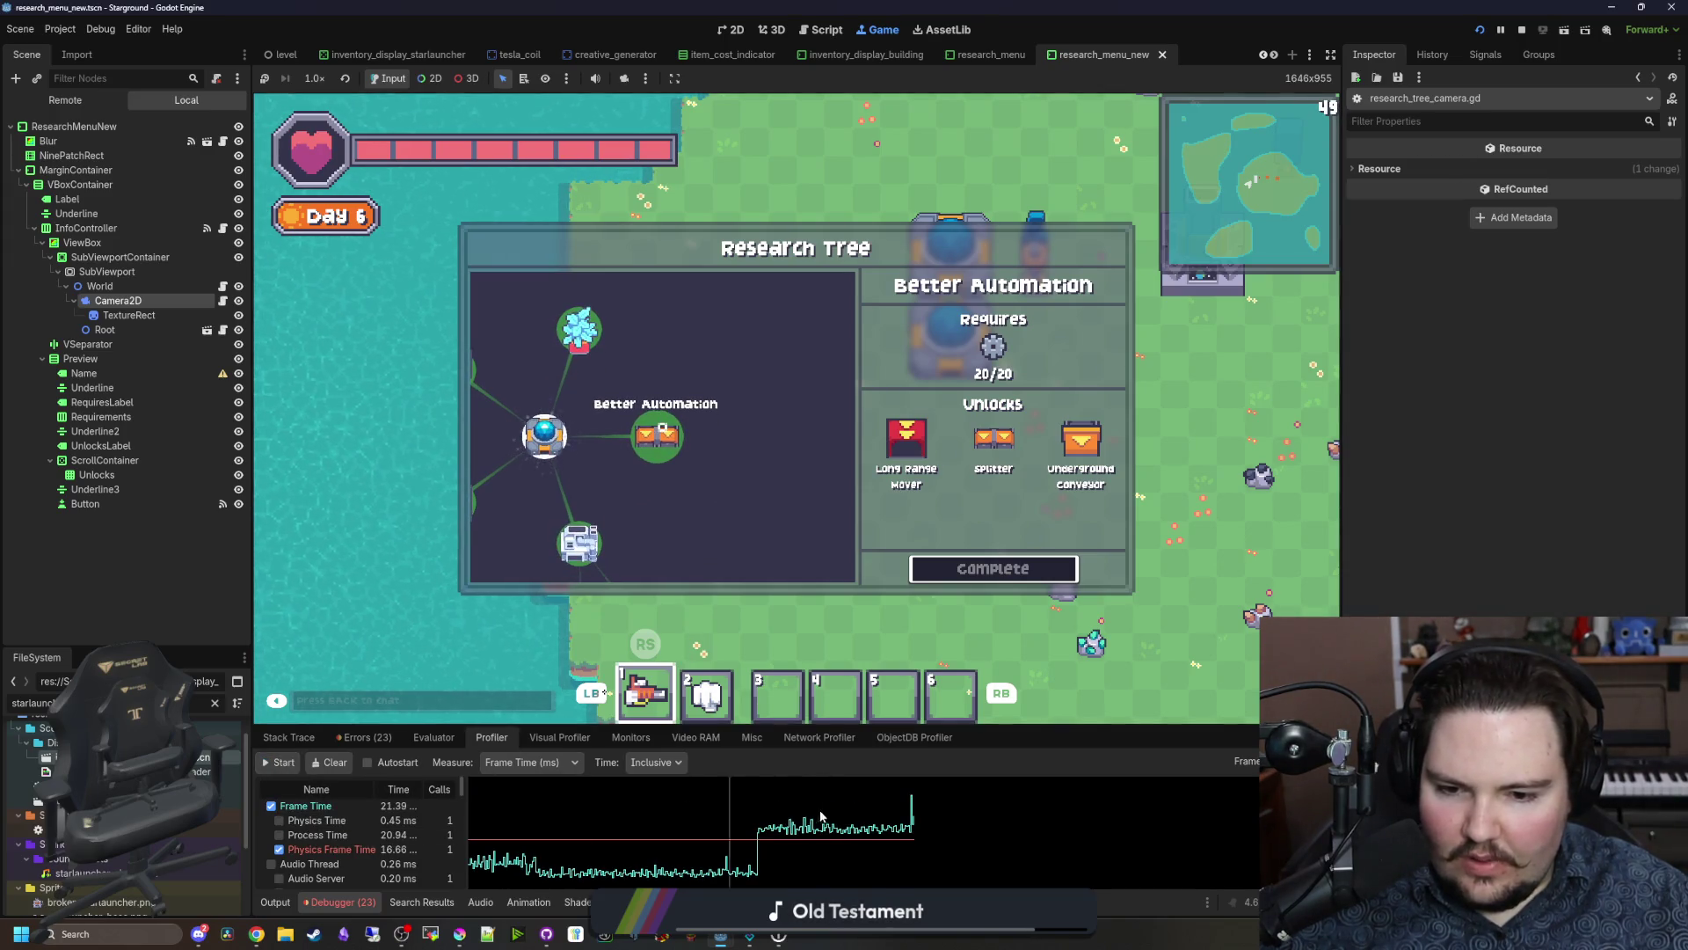
Step: Review the profiled functions, spotting TreeNode.set_selected as costly, and go to its definition
scroll(331, 871, "down", 5)
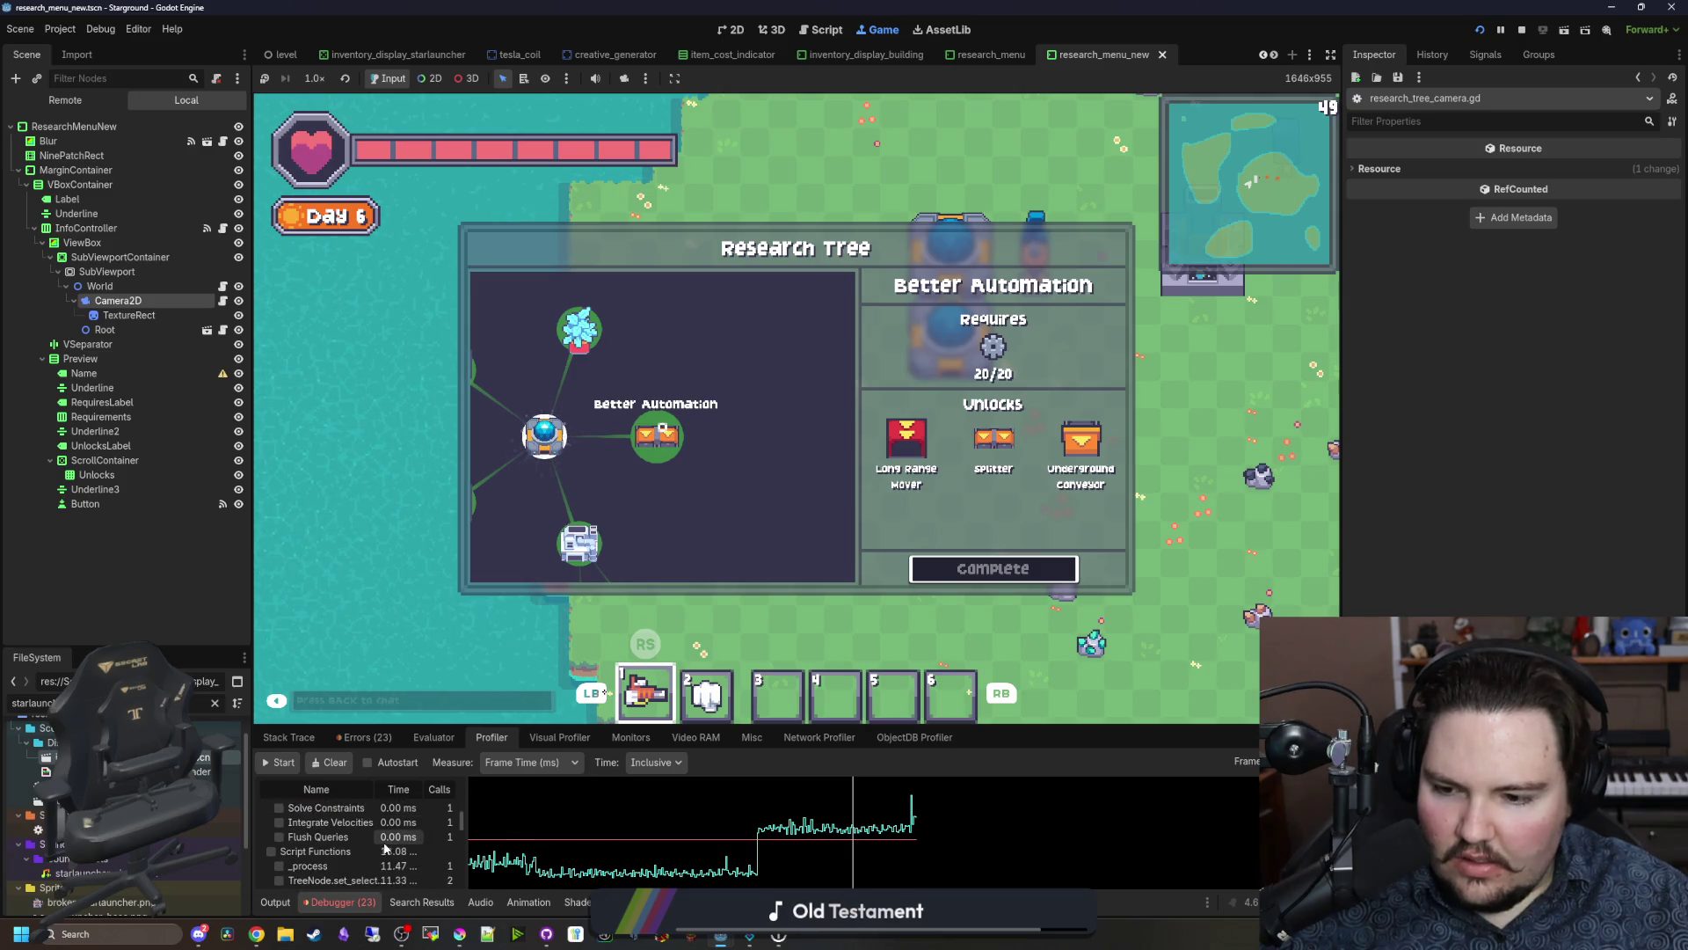
scroll(343, 874, "down", 3)
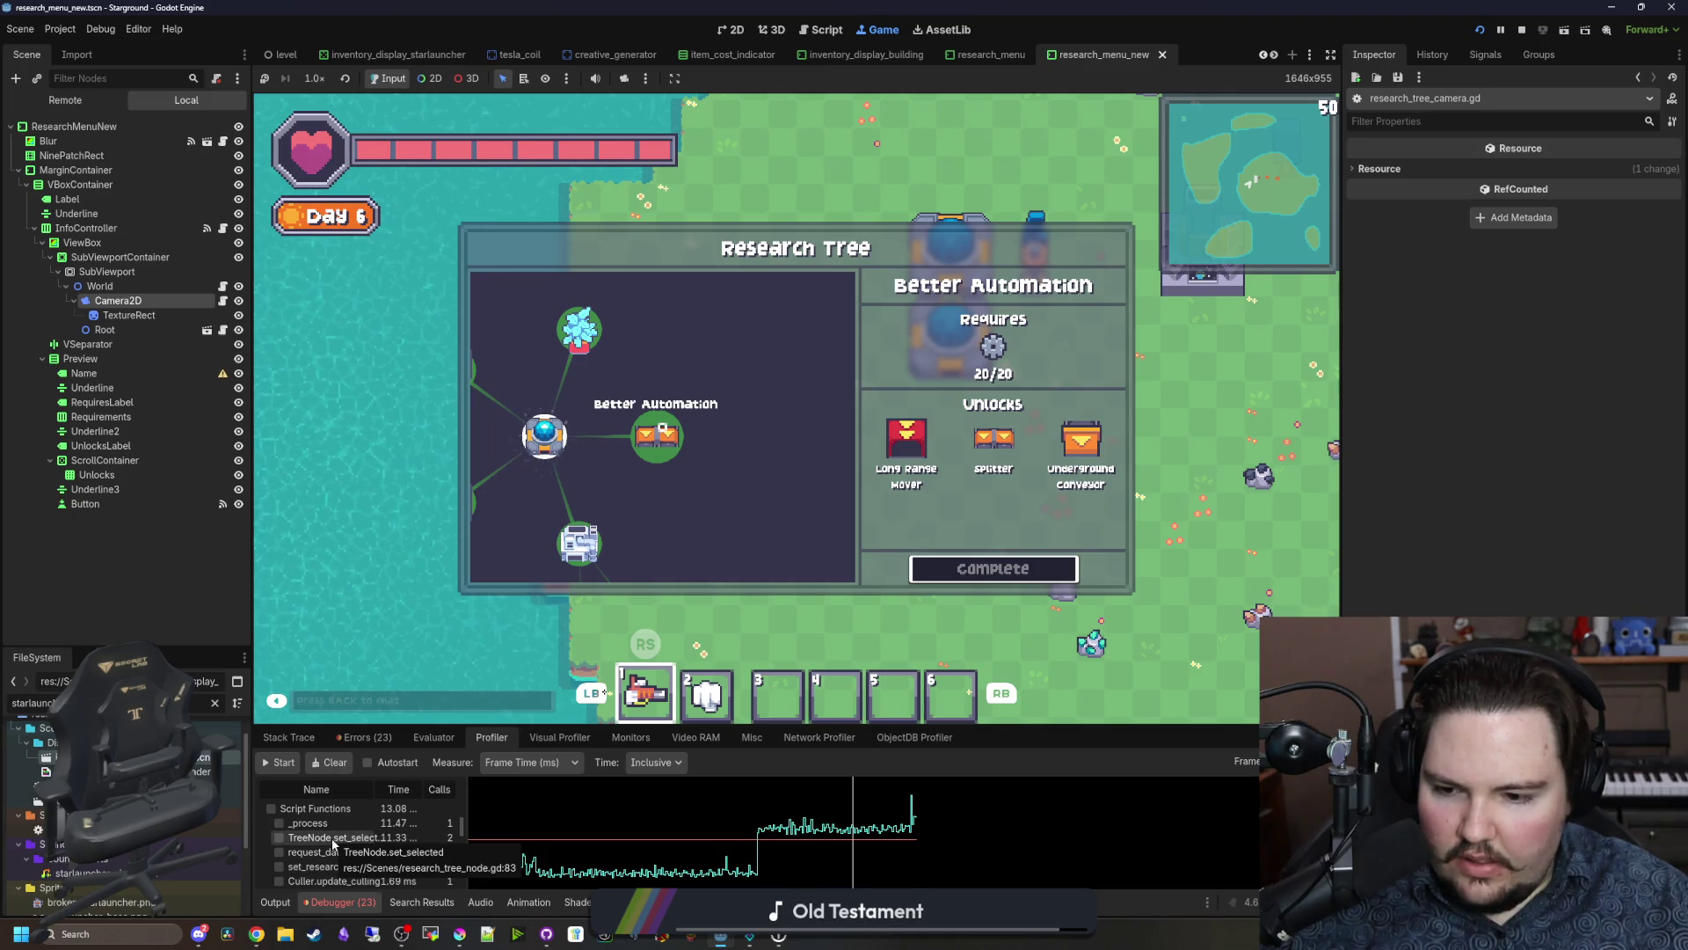
scroll(334, 844, "down", 1)
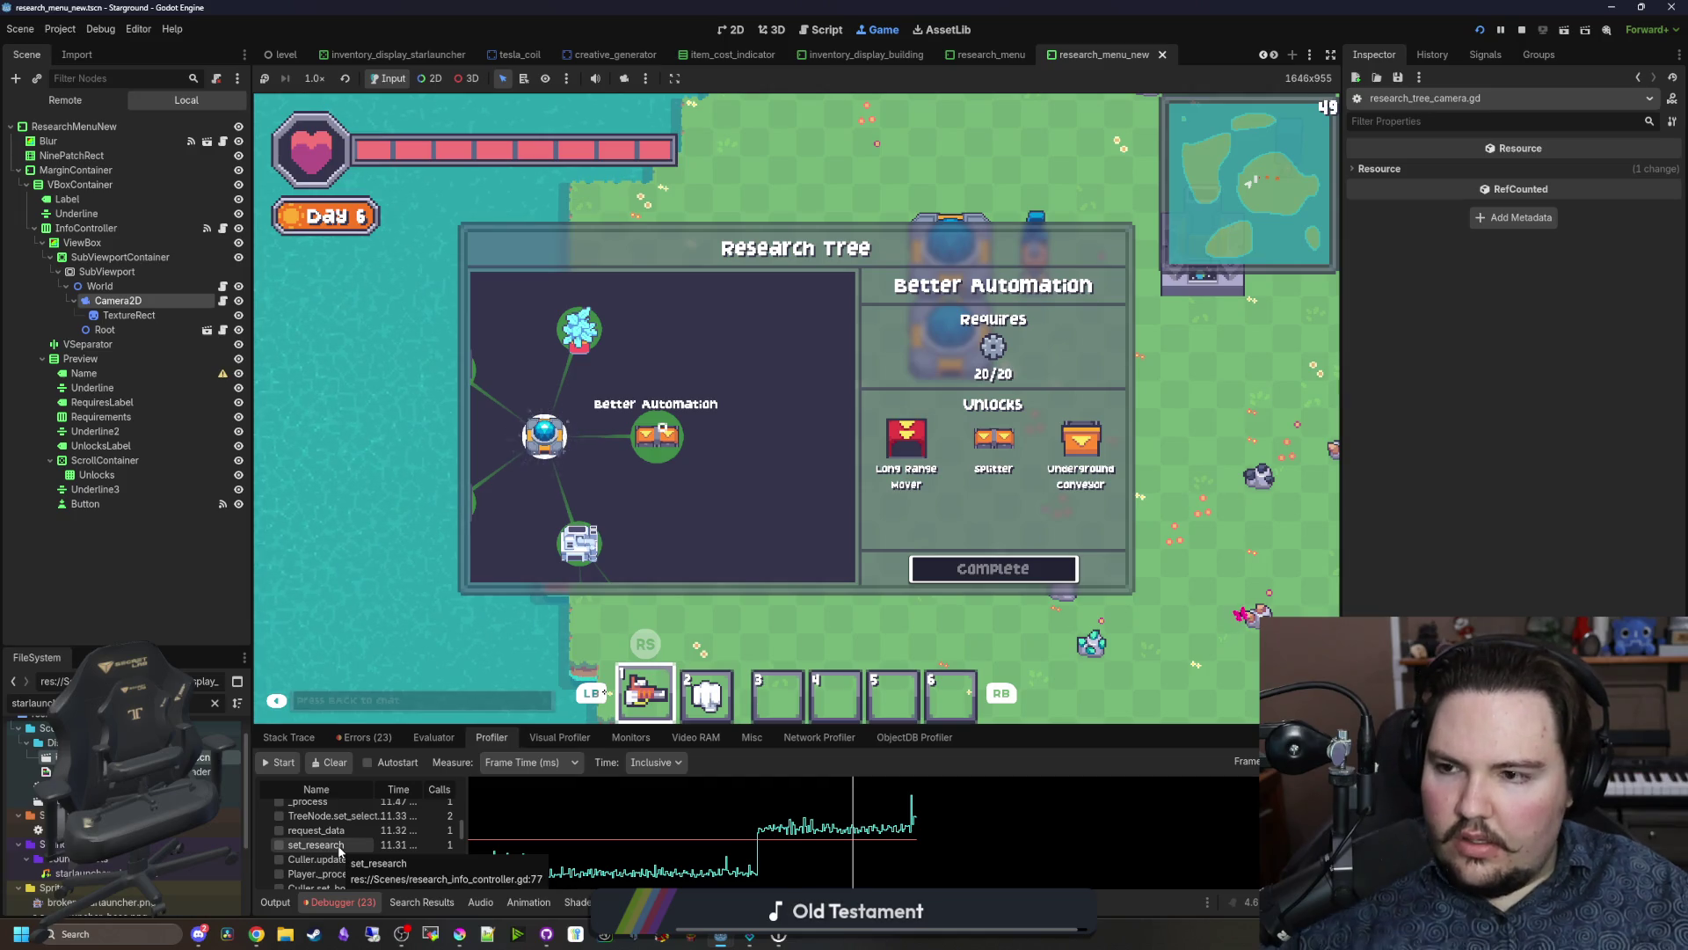
left_click(223, 300)
left_click(842, 454, "ctrl")
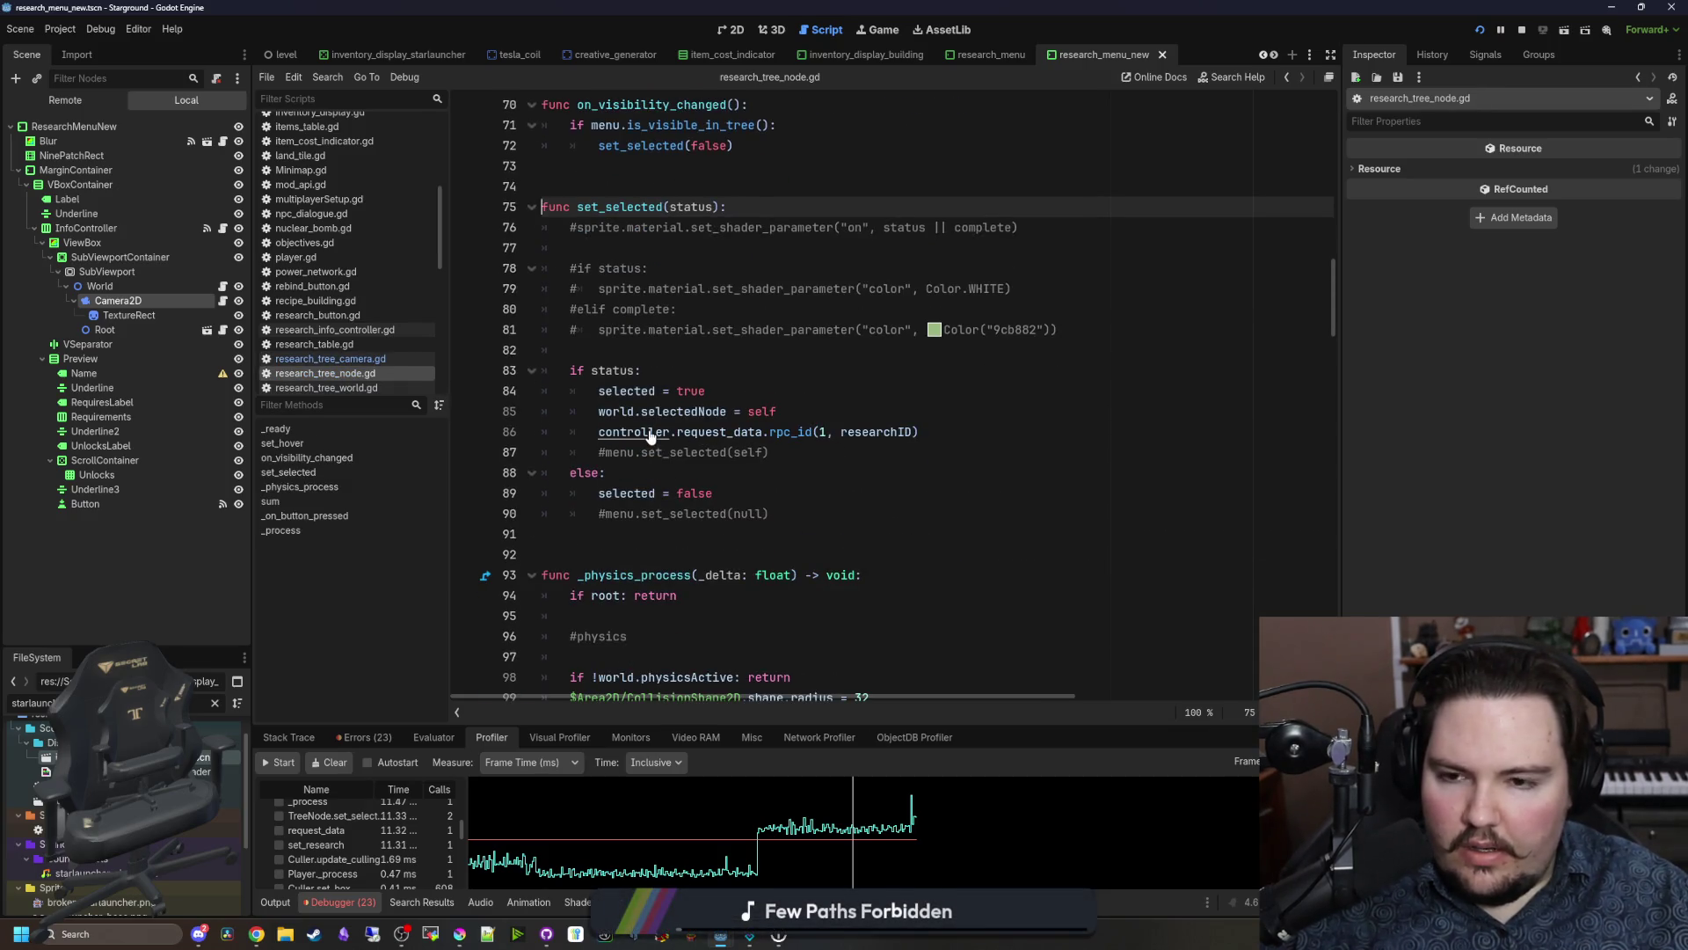
Step: Look over the request_data function in the research info controller script
left_click(225, 228)
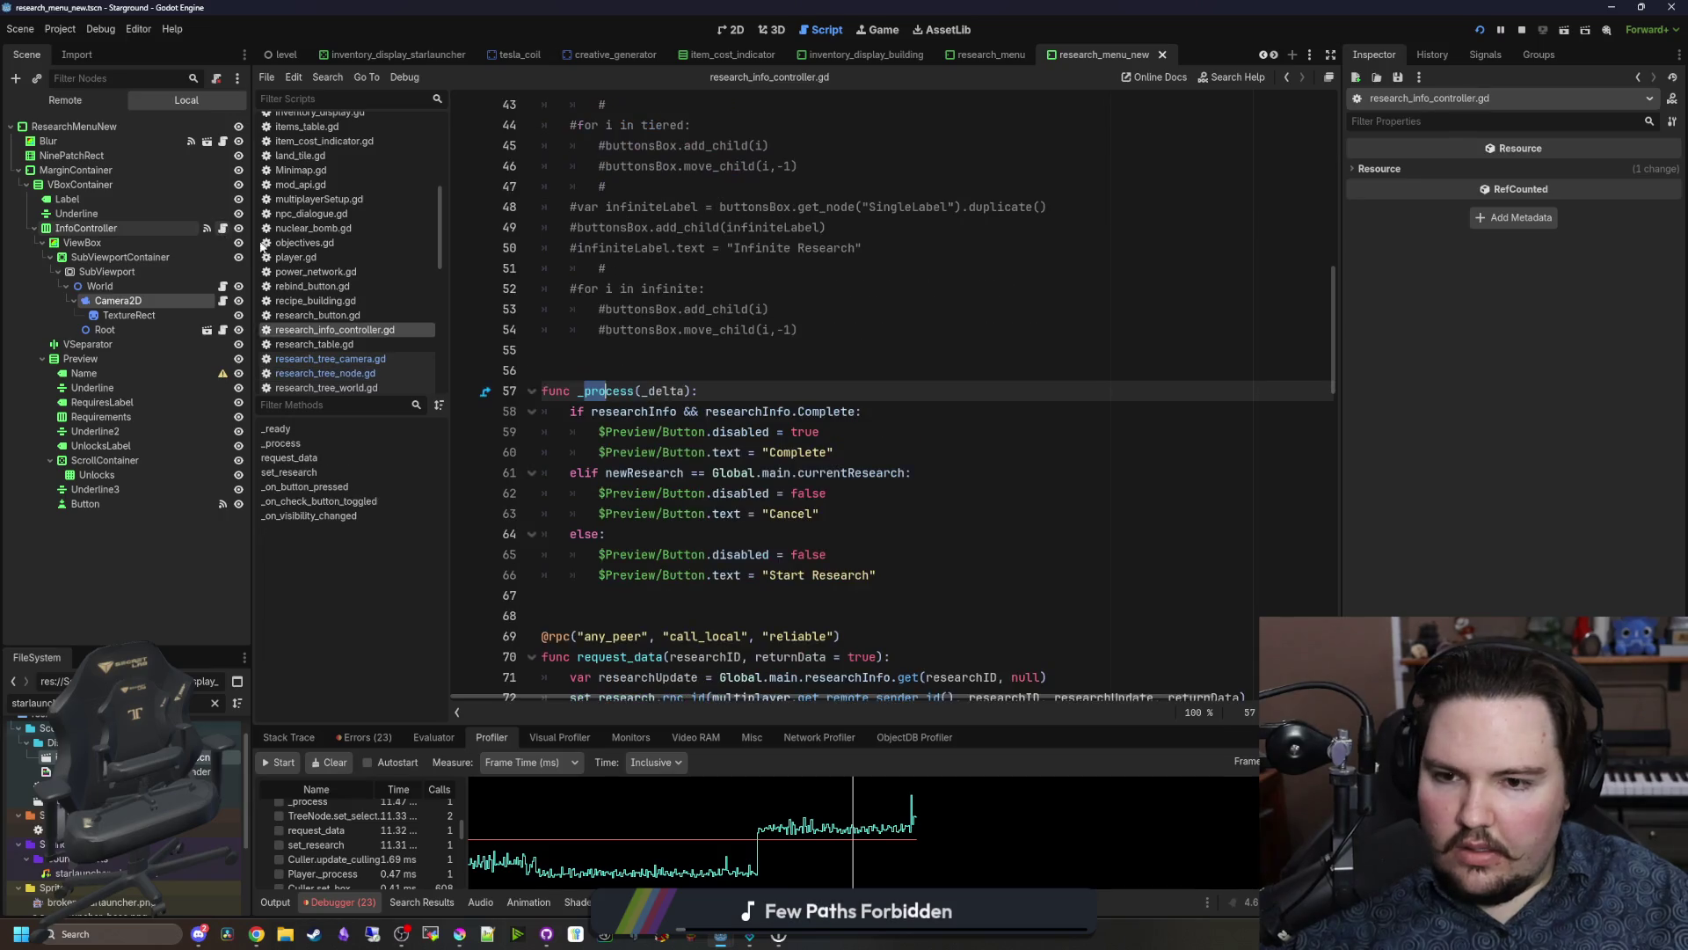
scroll(864, 489, "down", 4)
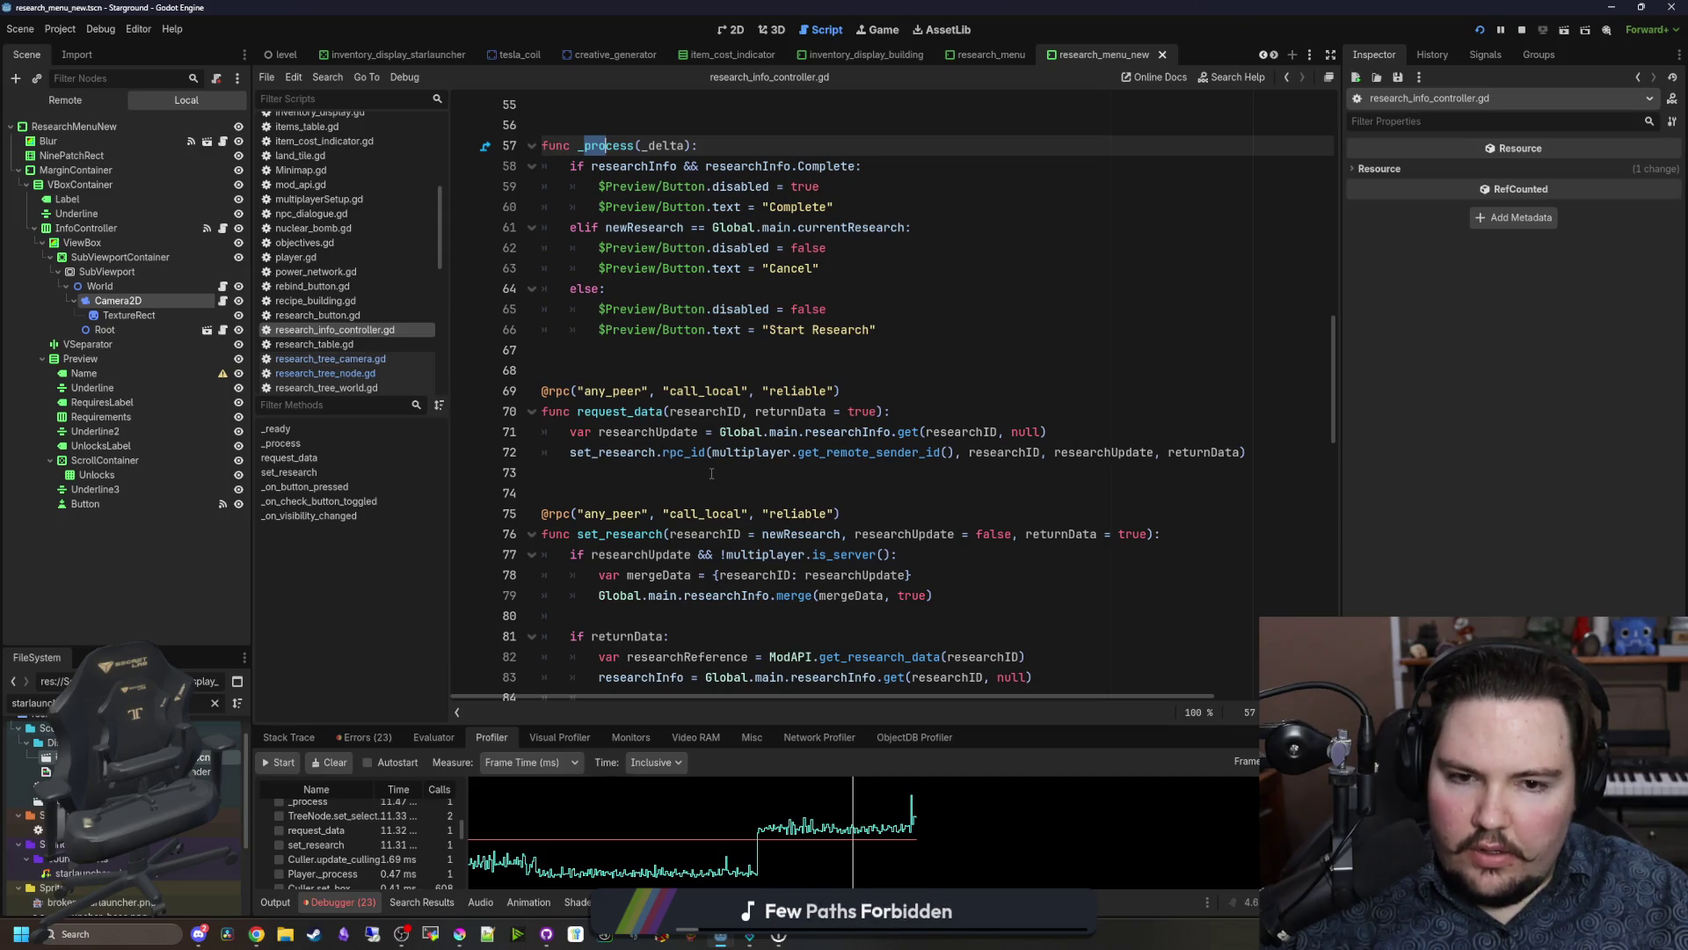
left_click(711, 474)
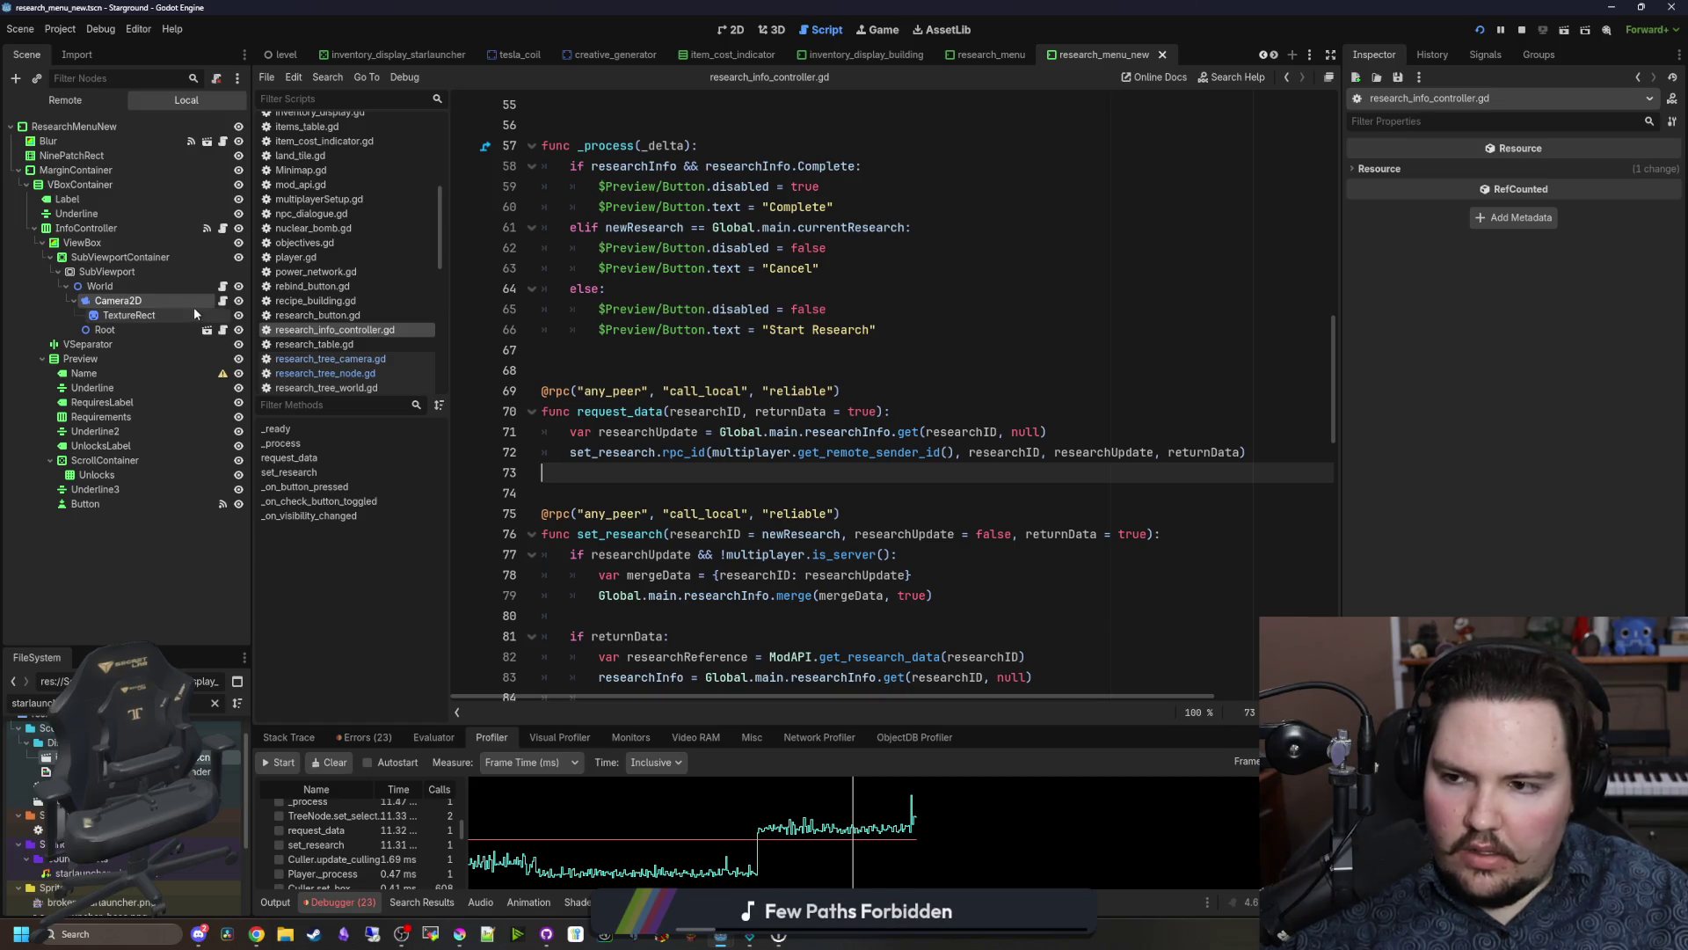
Step: Save research_tree_camera.gd and place the caret at the print("ha") debug line
left_click(221, 301)
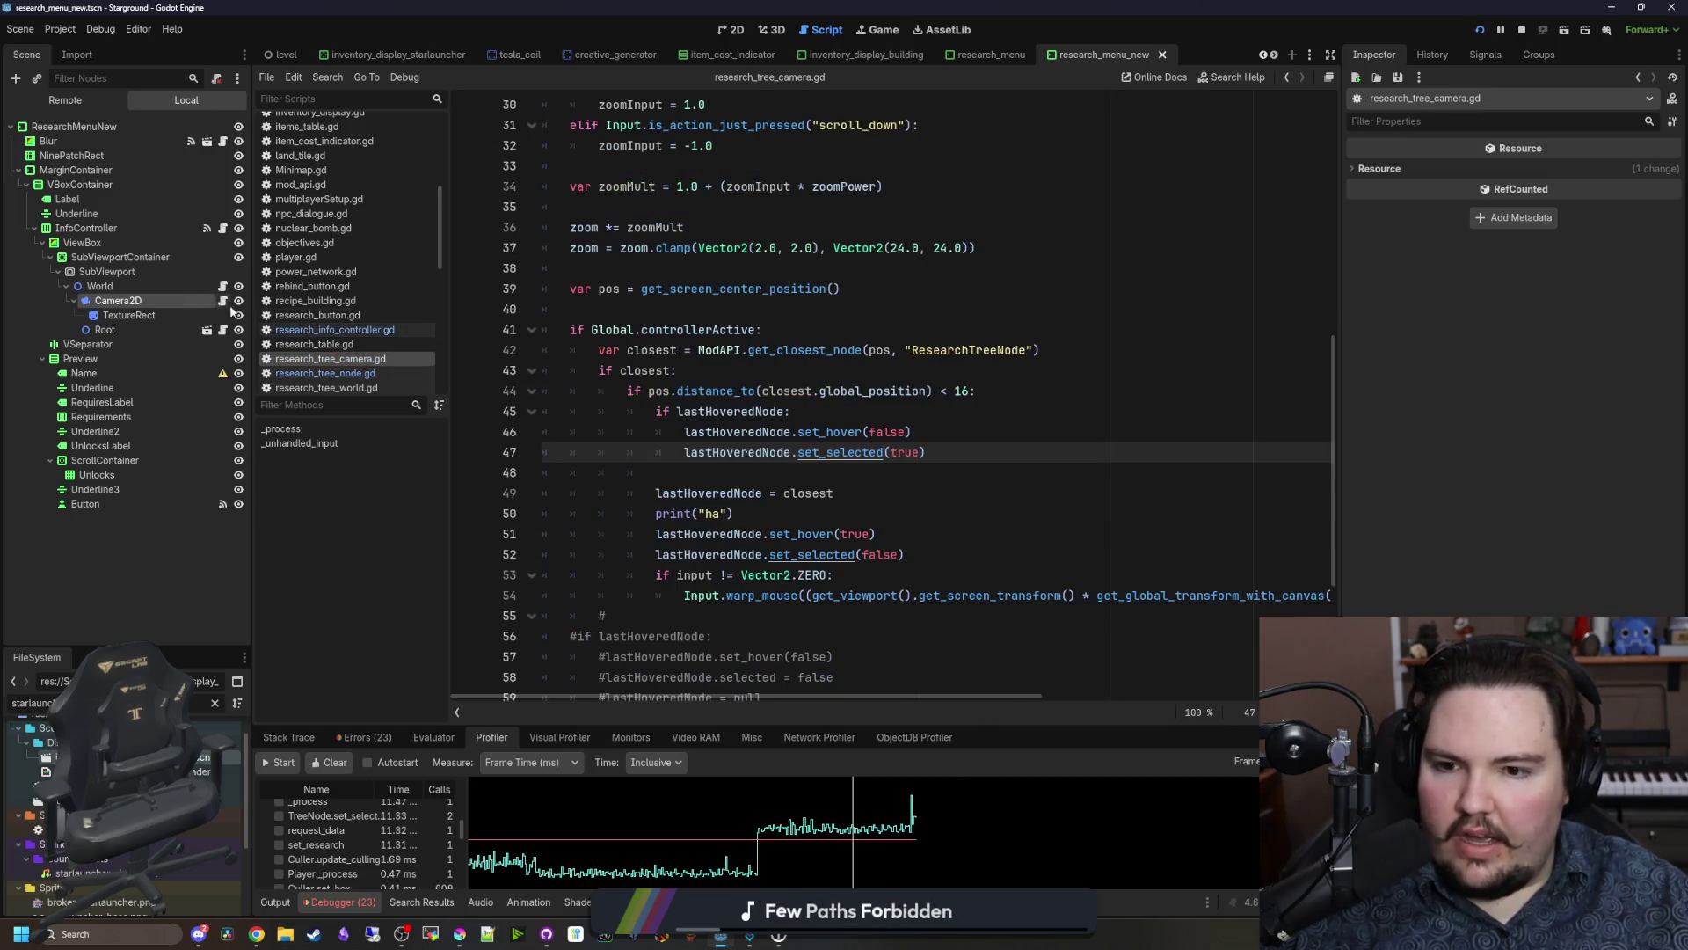
left_click(788, 485)
left_click(781, 475)
key("ctrl+s")
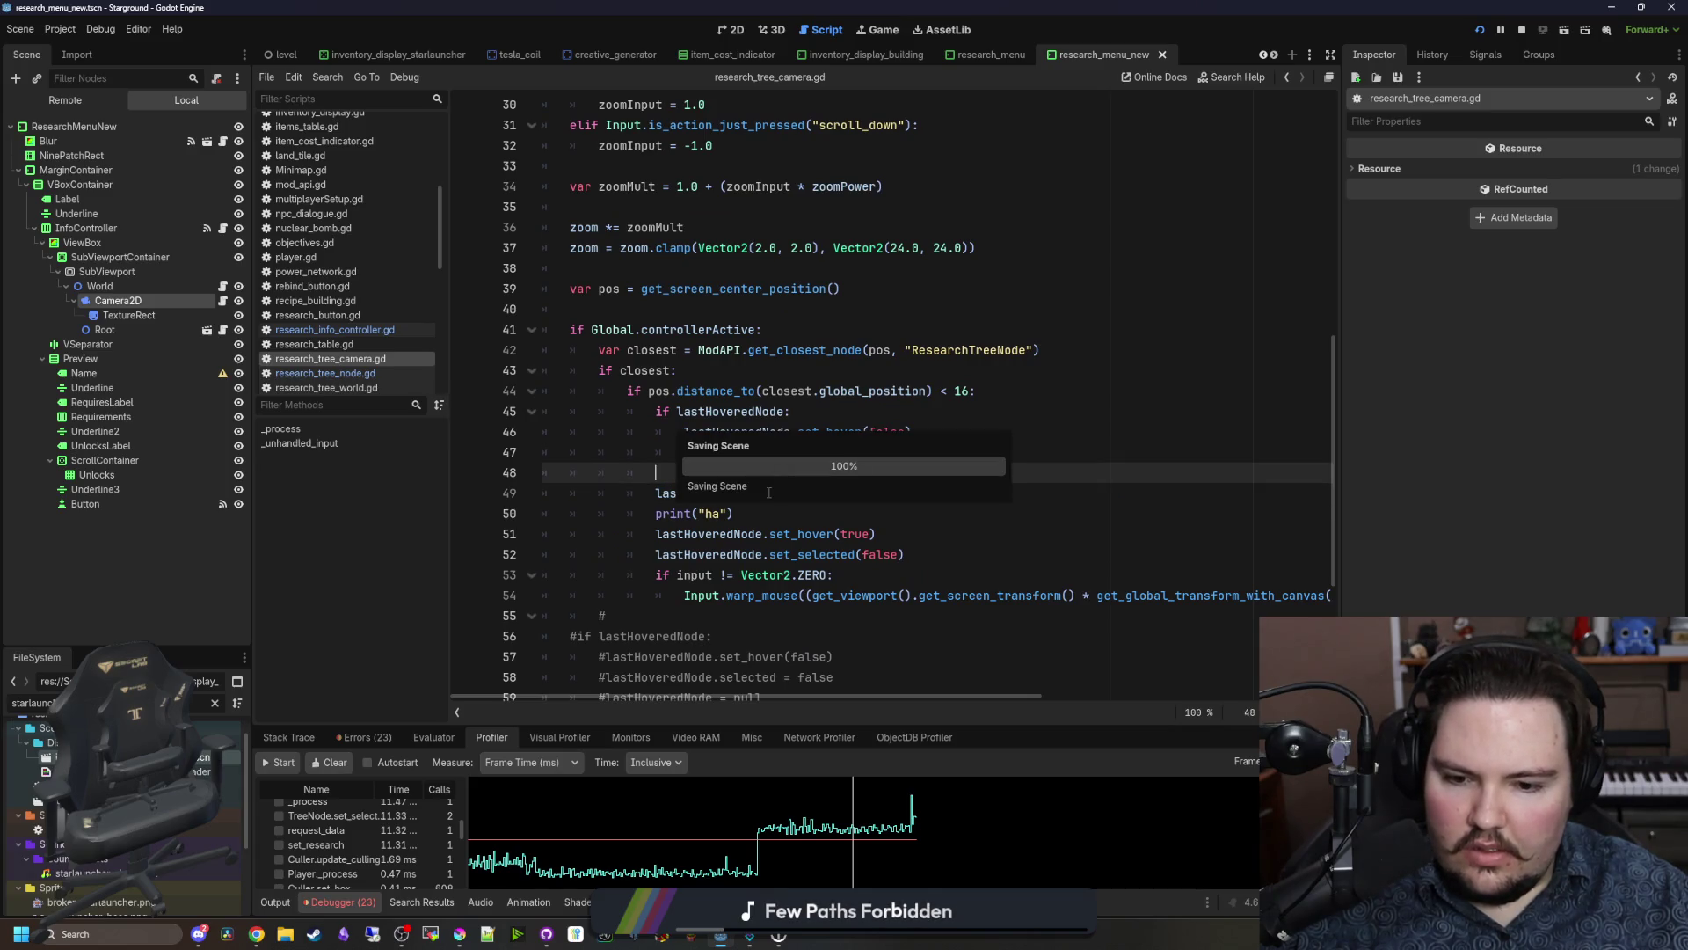
key("ctrl+s")
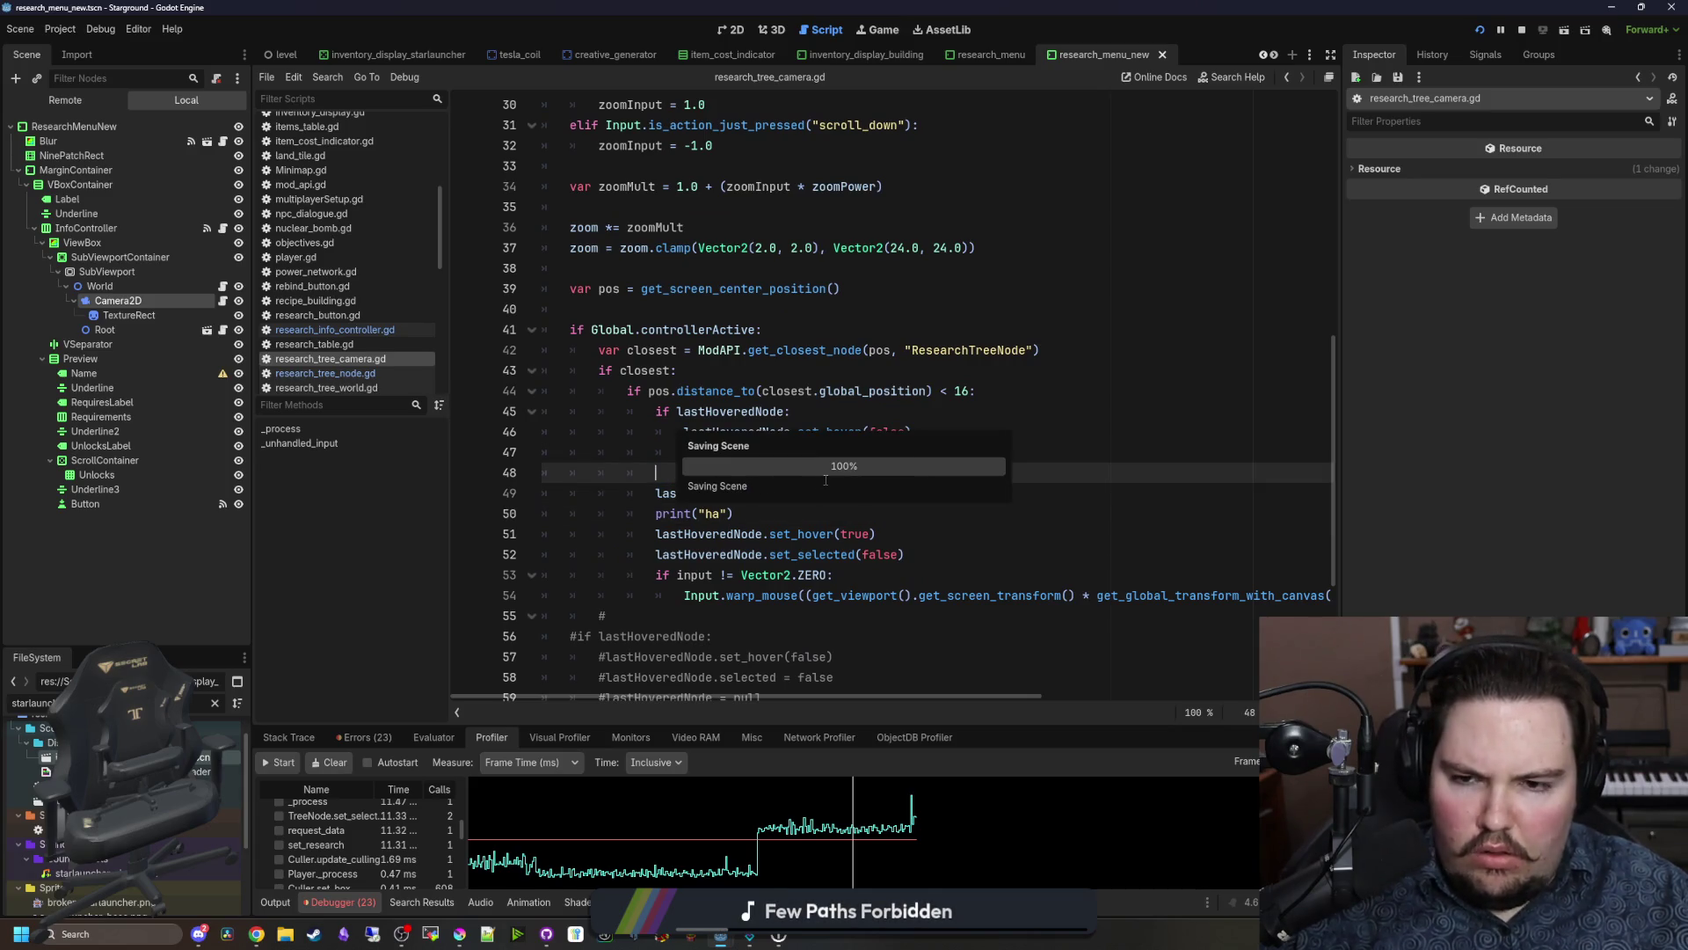
key("ctrl+s")
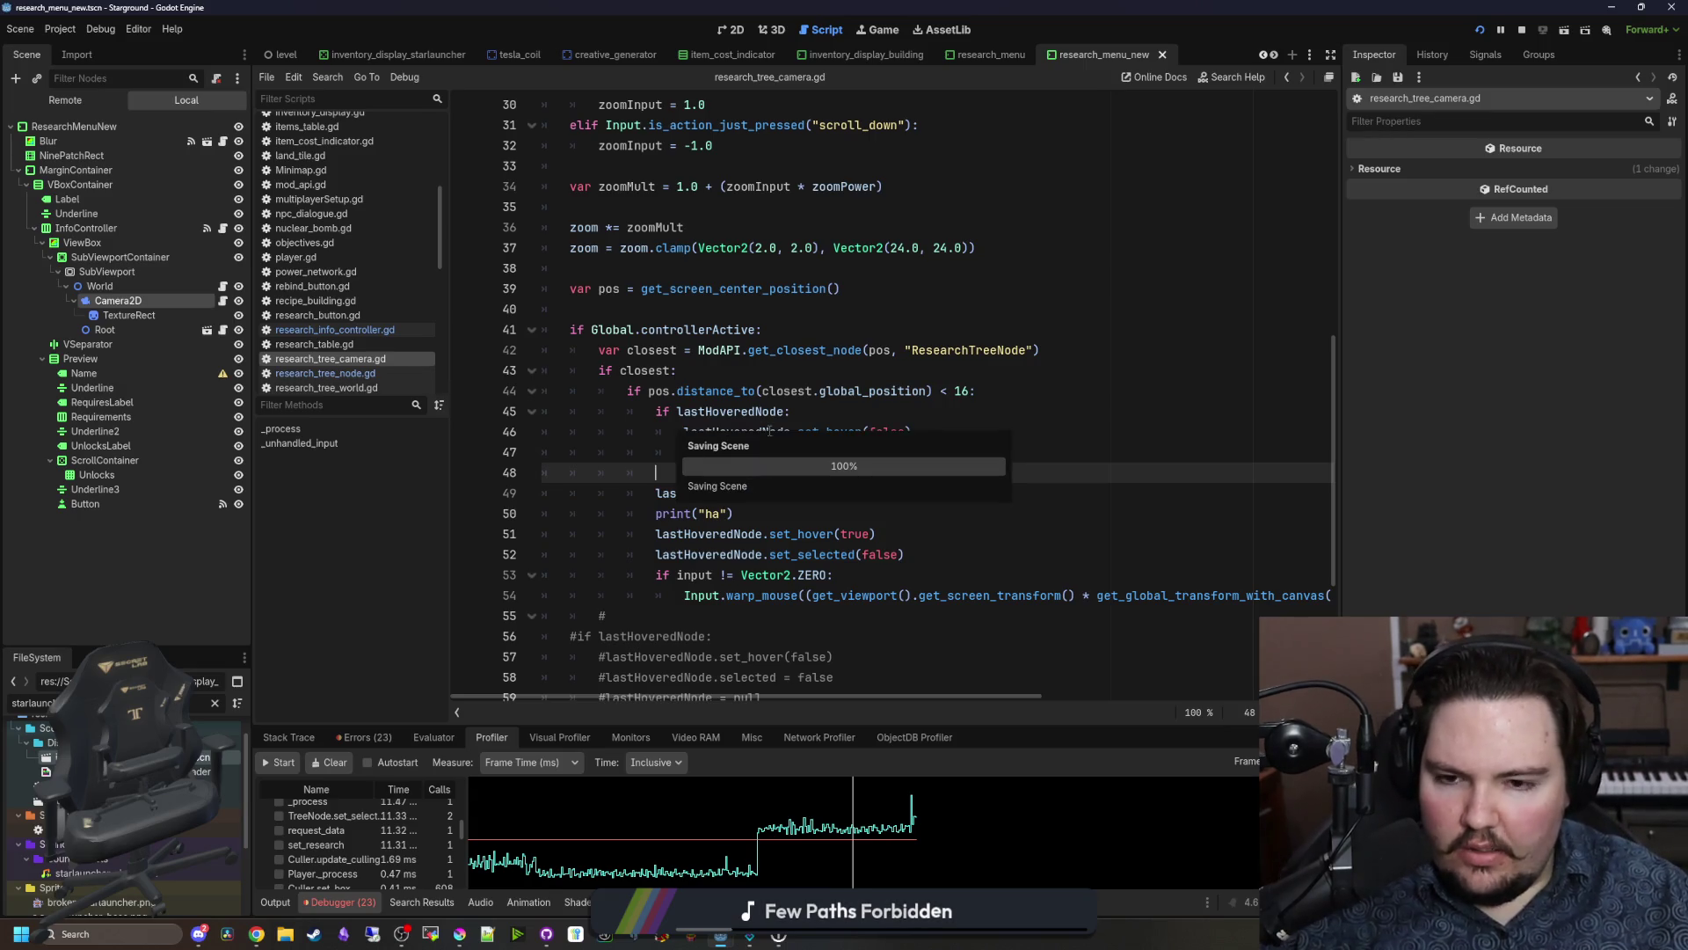
left_click(766, 533)
left_click(766, 518)
Step: Replace print("ha") with 'if !lastHoveredNode.selected:' and indent the following lines under it
left_click_drag(759, 515, 464, 516)
key("BackSpace")
type("if lastHoverere")
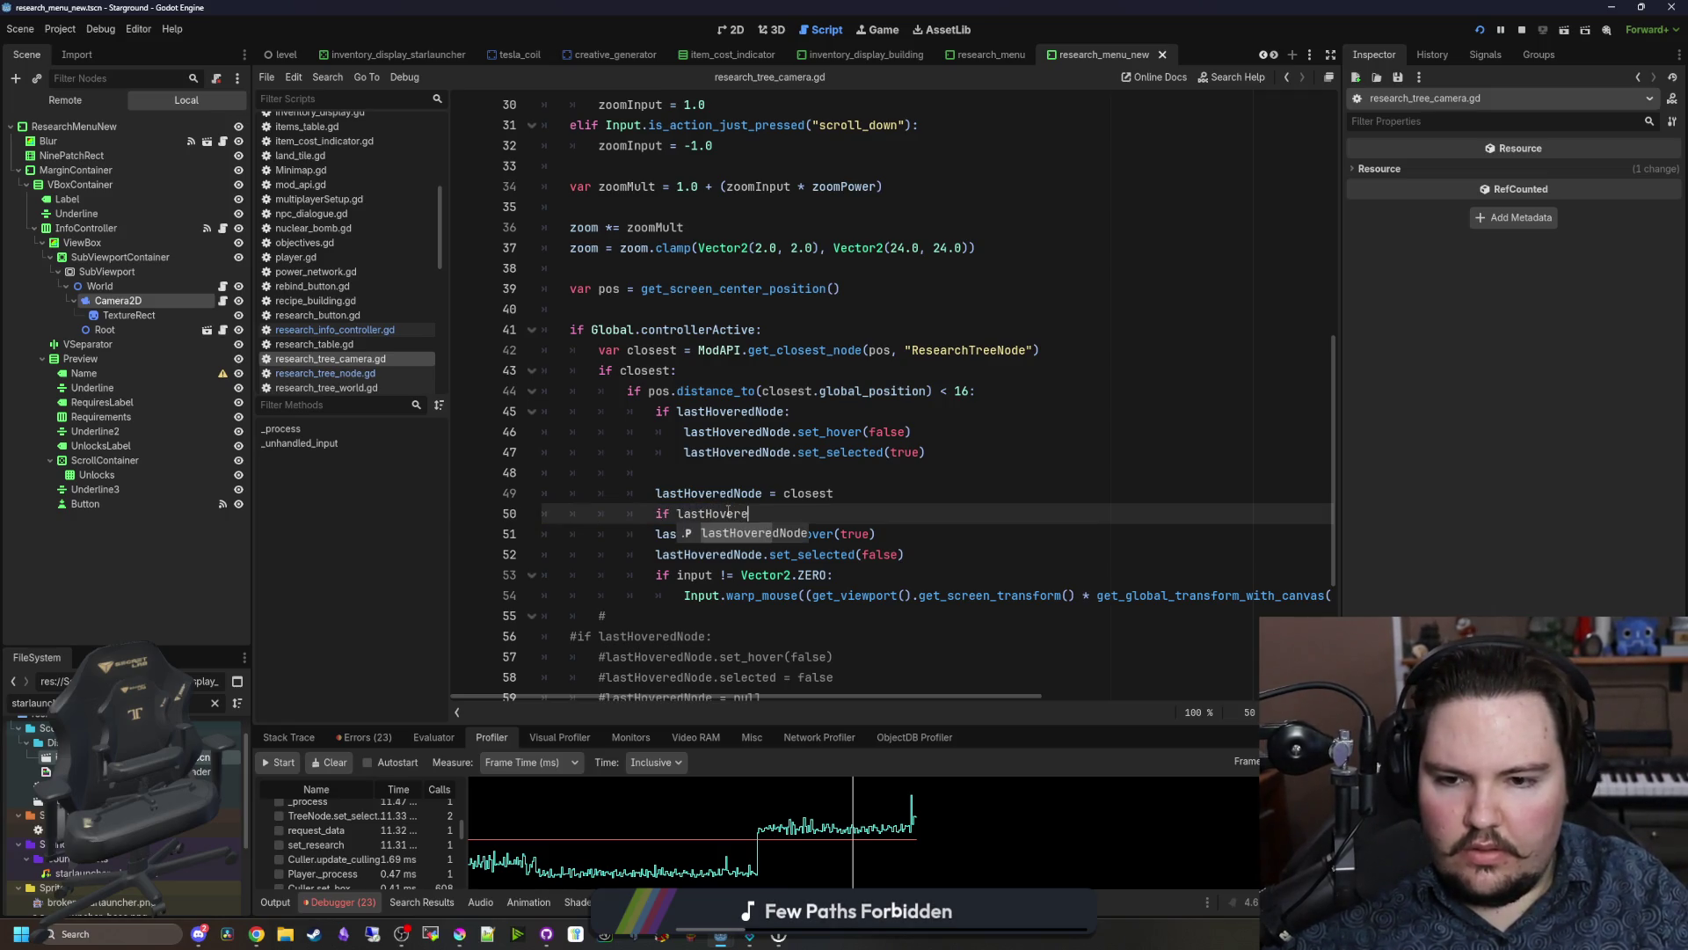
type(".selected:")
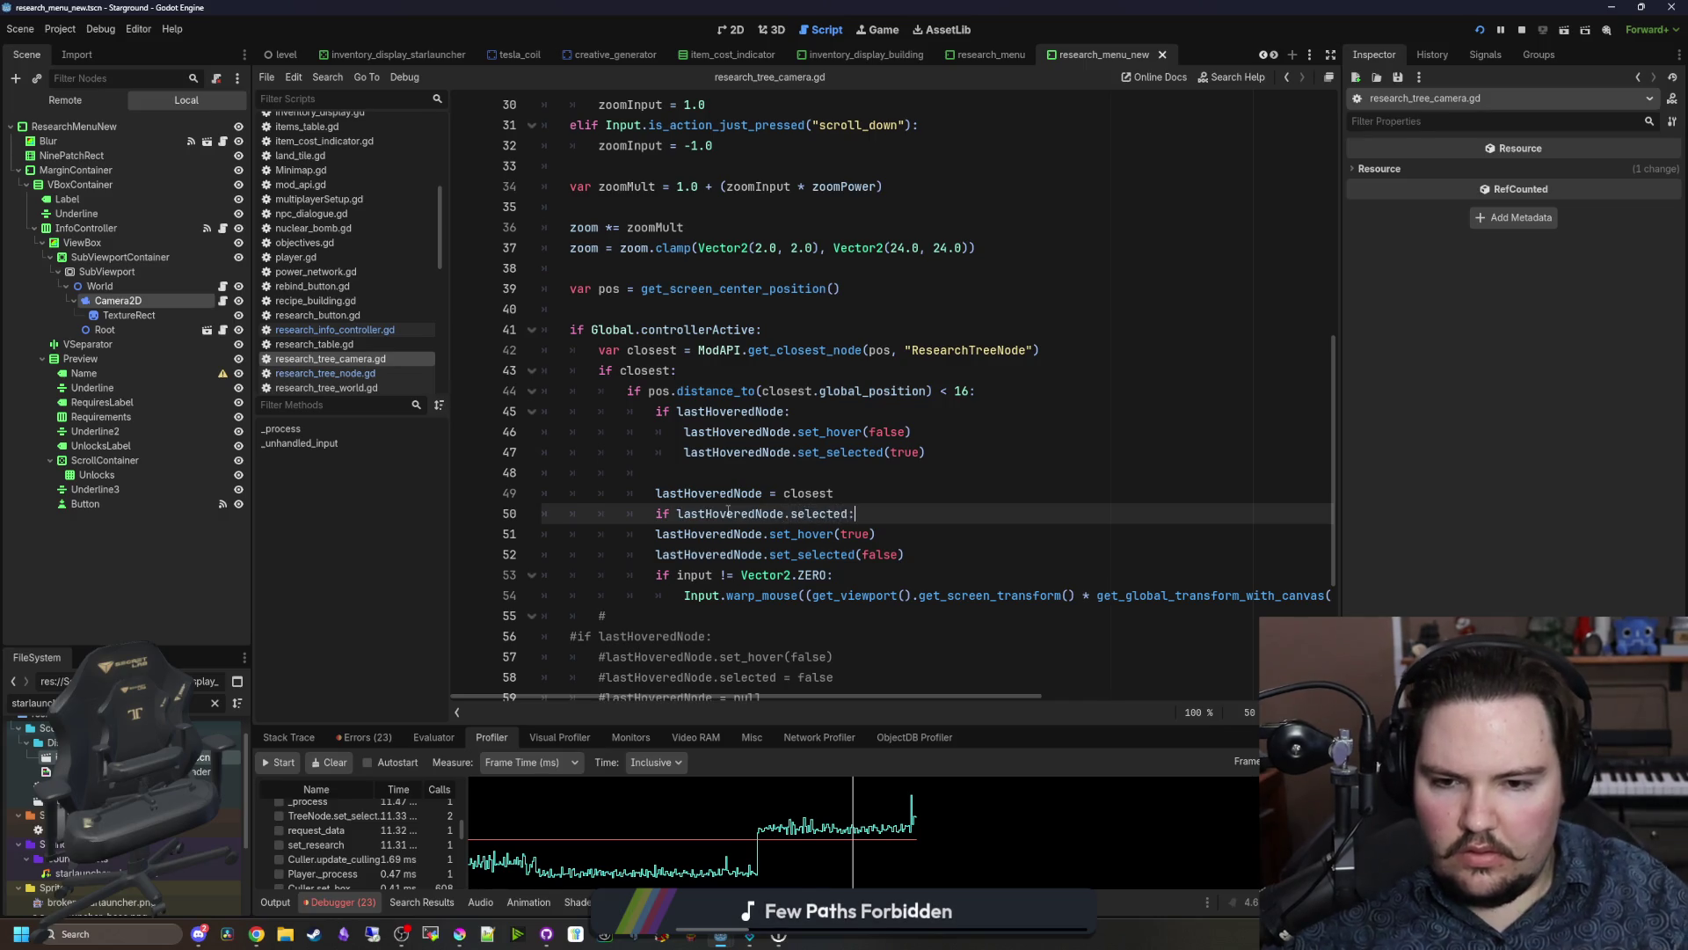
left_click(678, 513)
type("!")
scroll(958, 666, "down", 1)
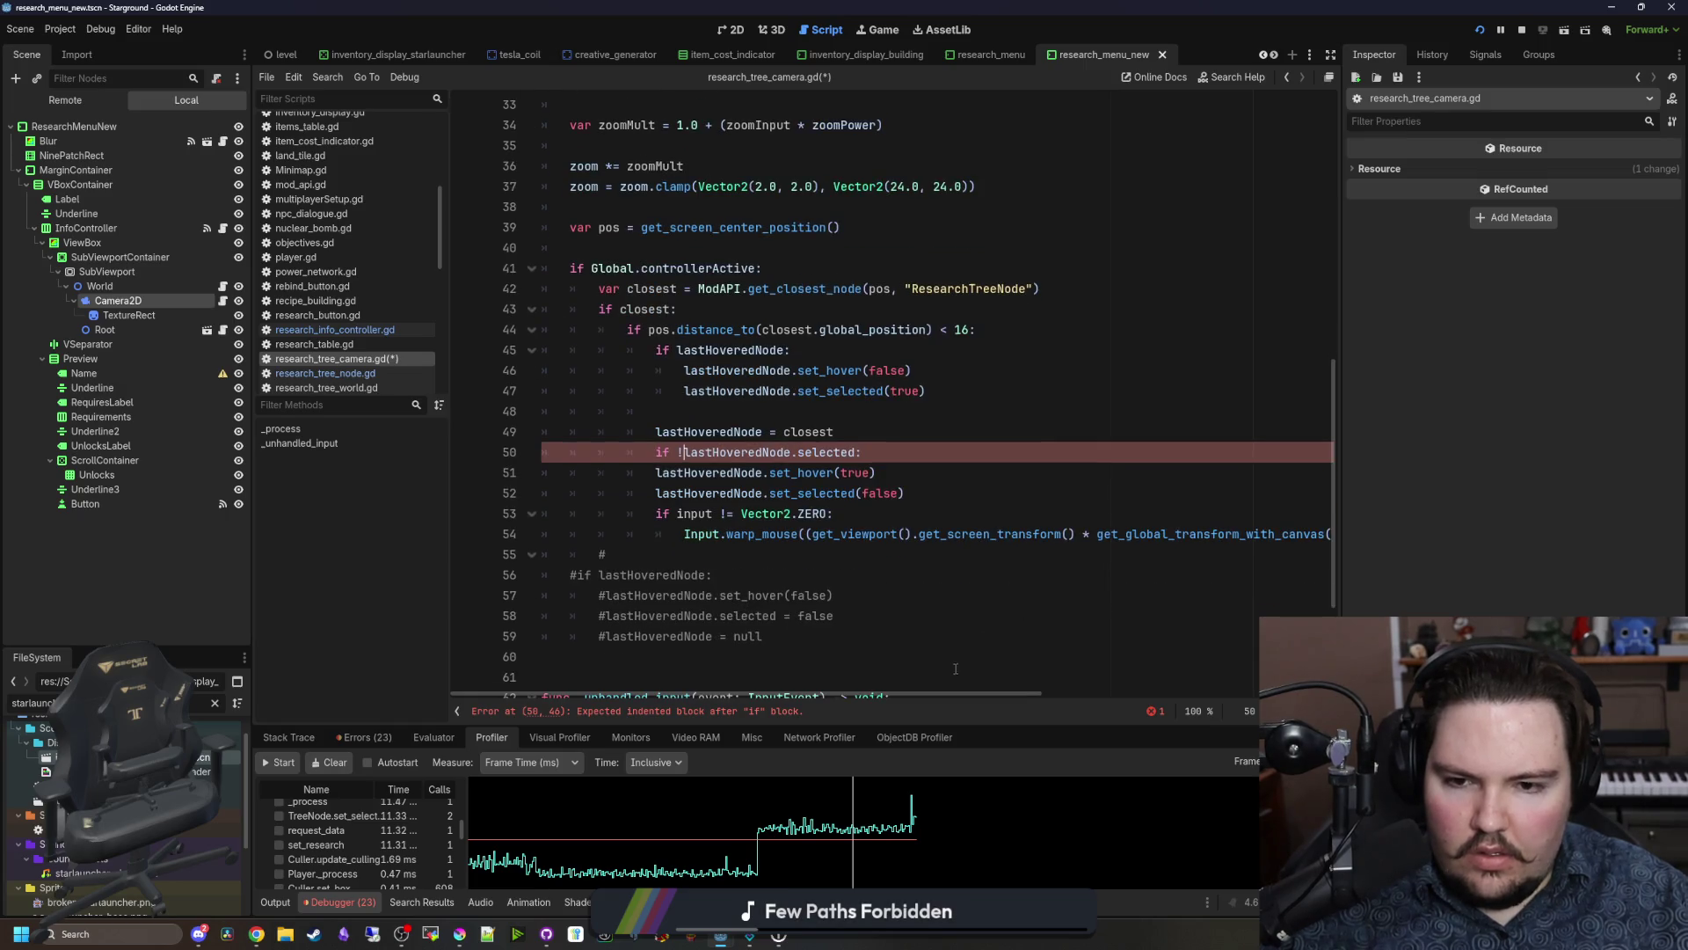
left_click_drag(939, 693, 1231, 694)
mouse_move(1143, 534)
left_mouse_down()
mouse_move(492, 457)
mouse_move(378, 460)
left_mouse_up()
key("Tab")
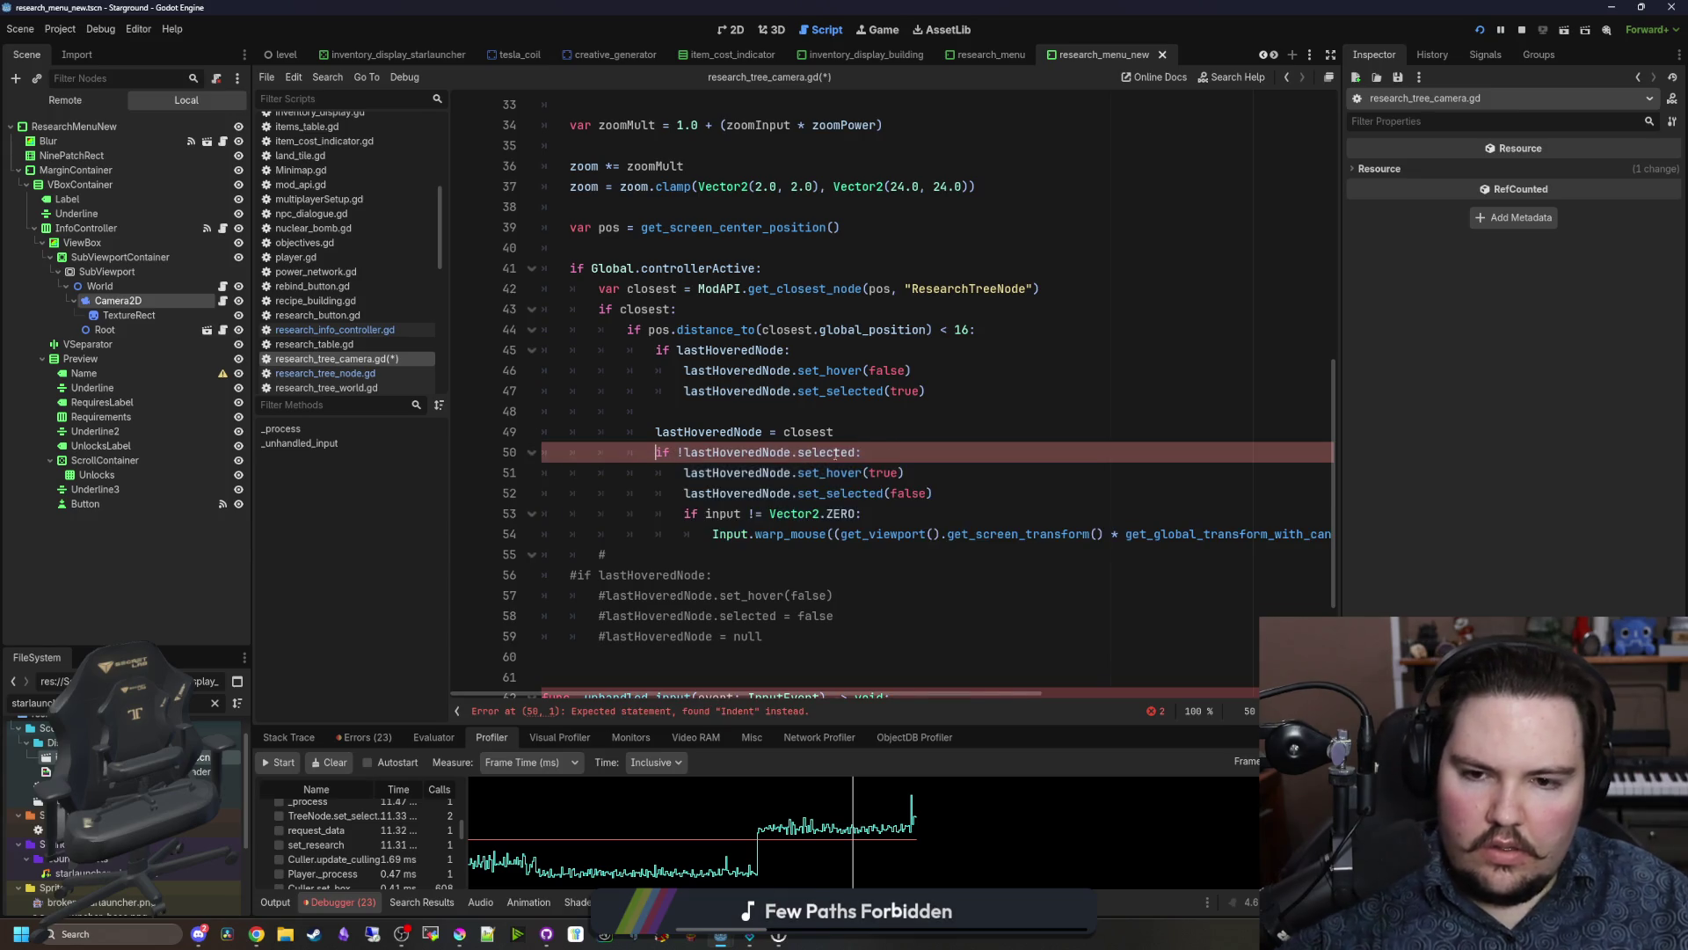
Step: Move the set_hover(true) call above the selected check
left_click(863, 435)
key("Return")
key("Up")
key("Up")
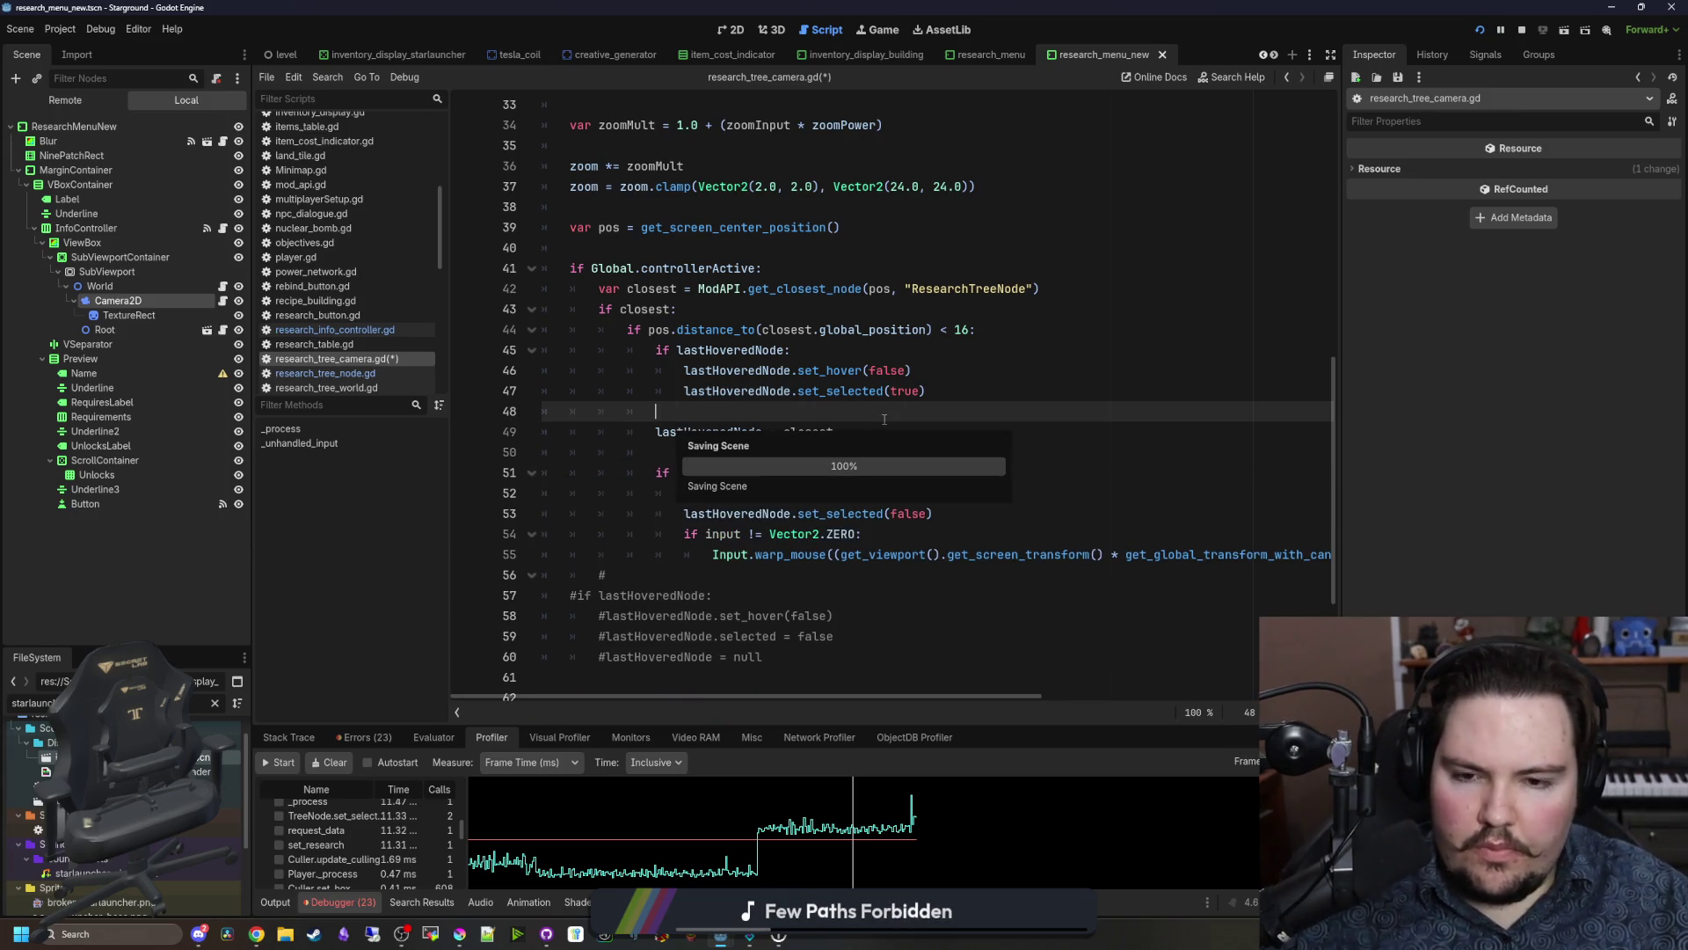
key("ctrl+s")
left_click(884, 495)
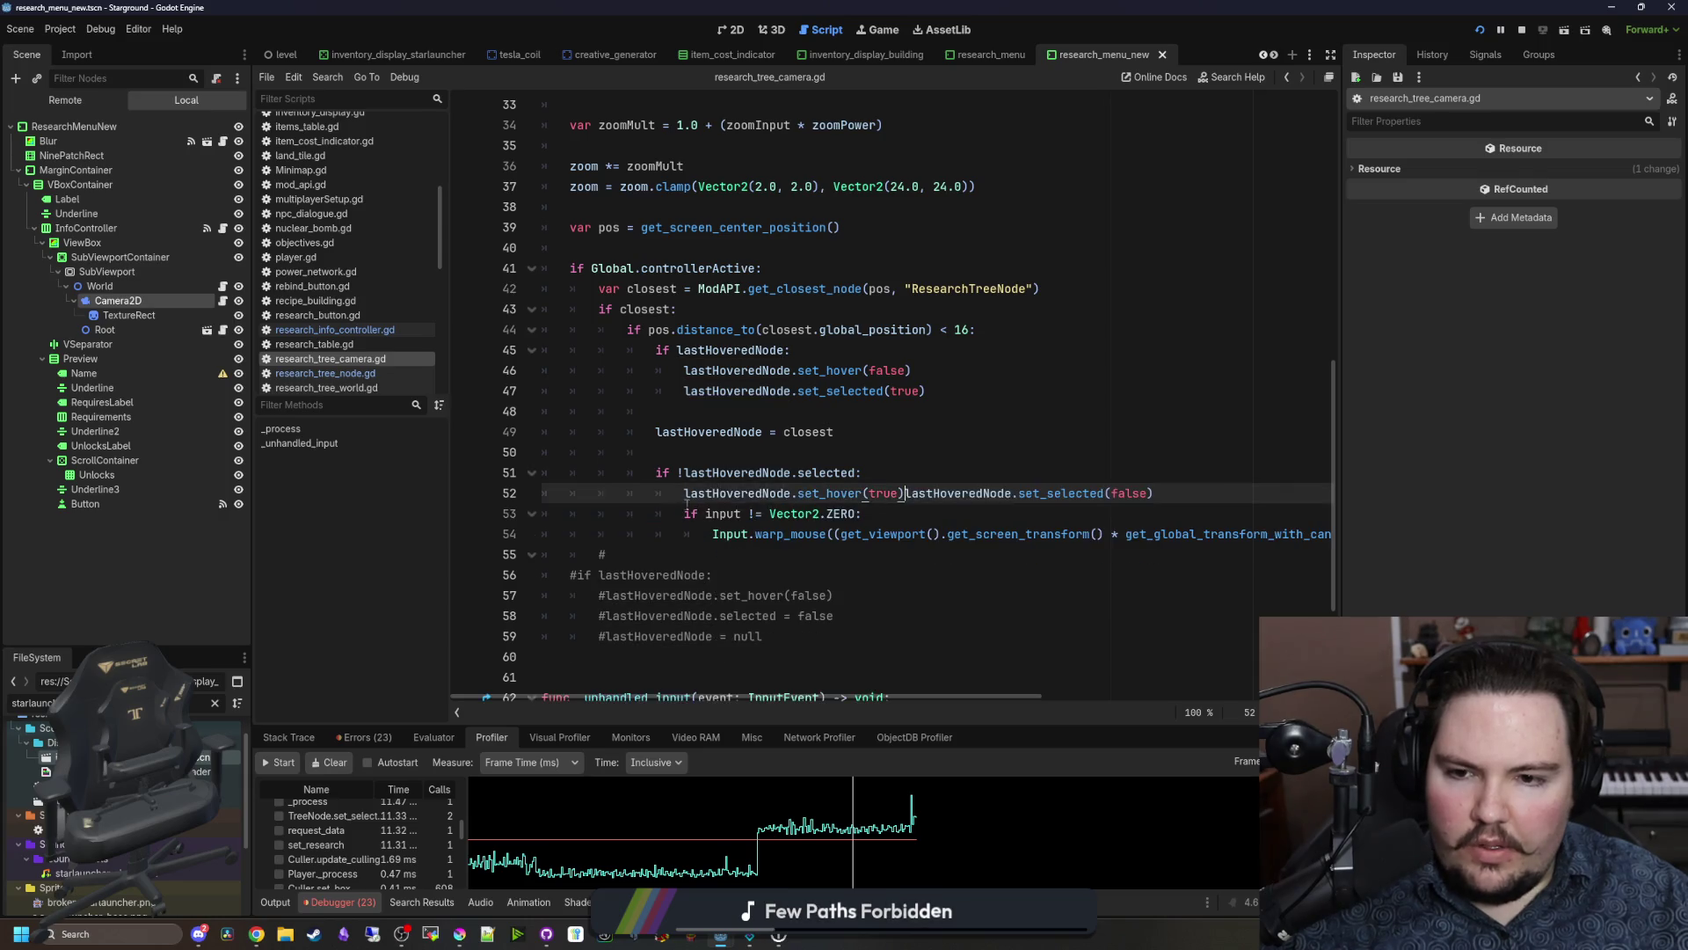
left_click_drag(905, 495, 684, 495)
key("ctrl+x")
left_click(692, 453)
key("ctrl+v")
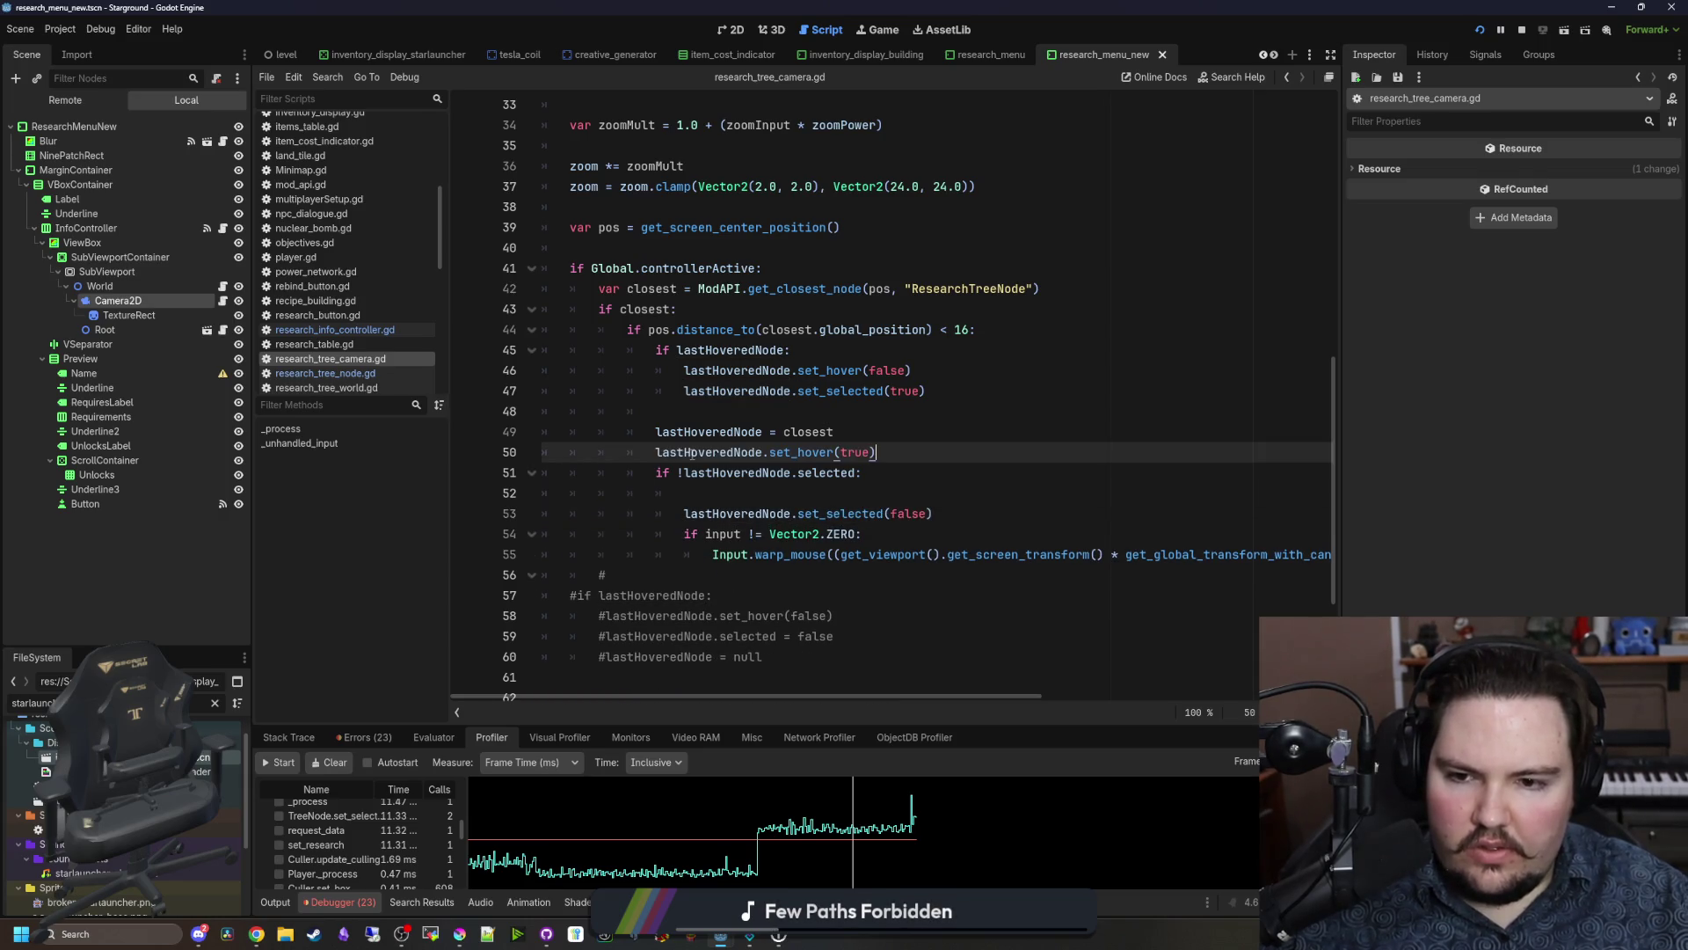
Step: Tidy the leftover empty line and indentation, then save
left_click(783, 487)
key("BackSpace")
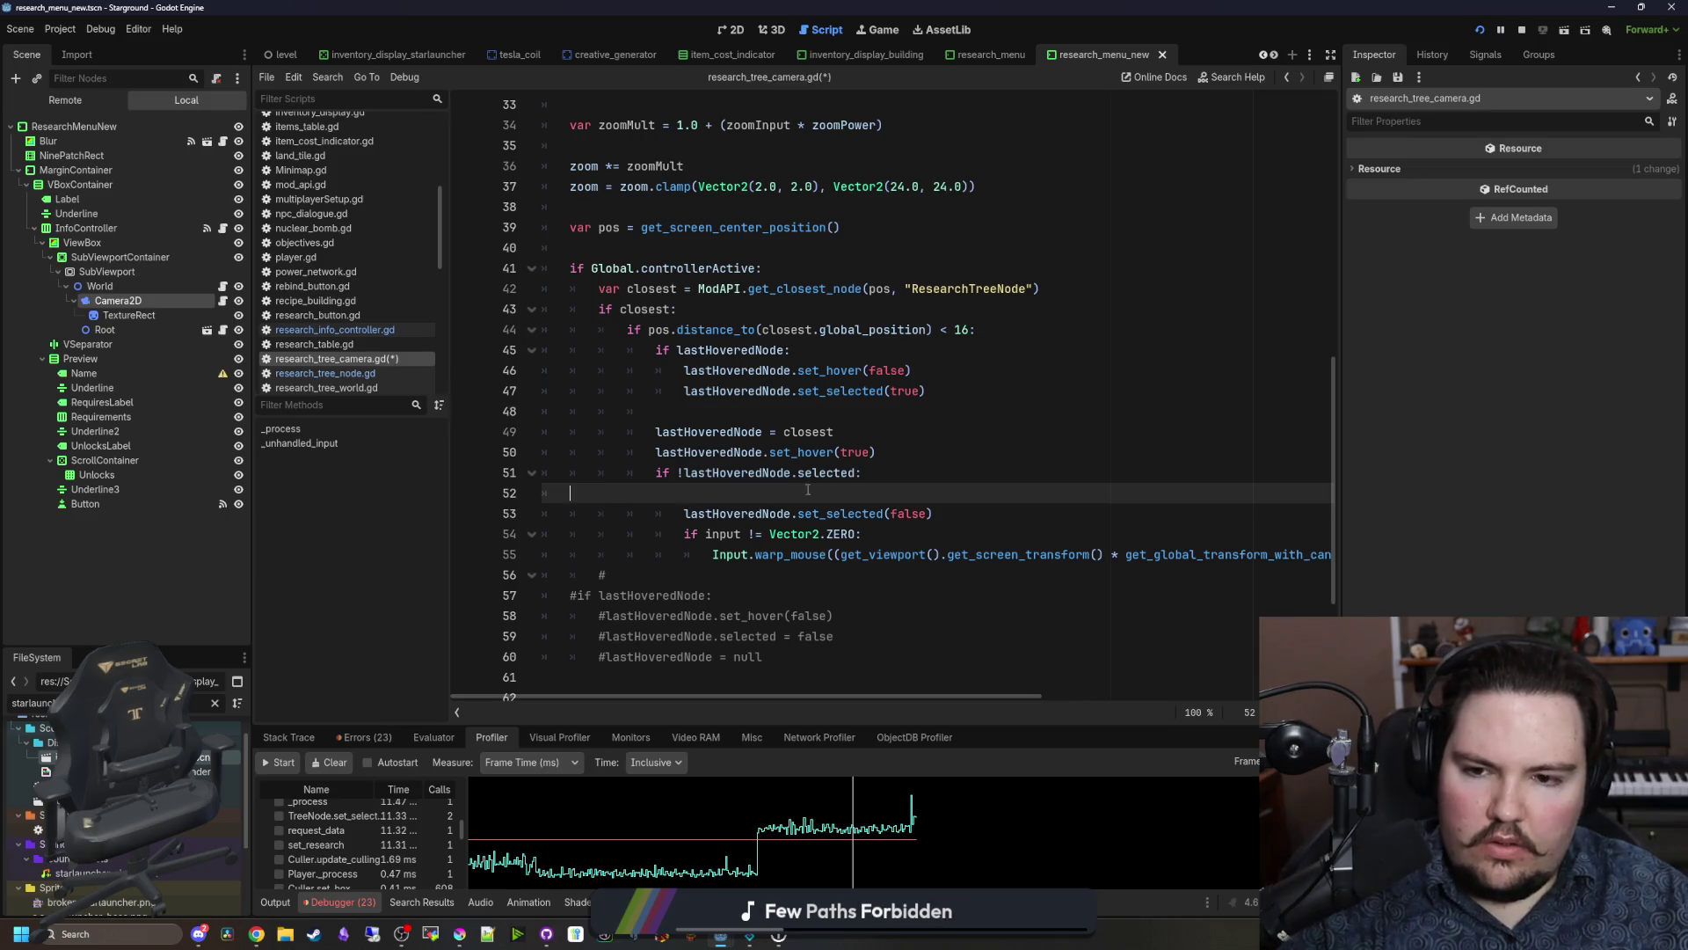
key("alt+Up")
left_click(897, 410)
key("ctrl+s")
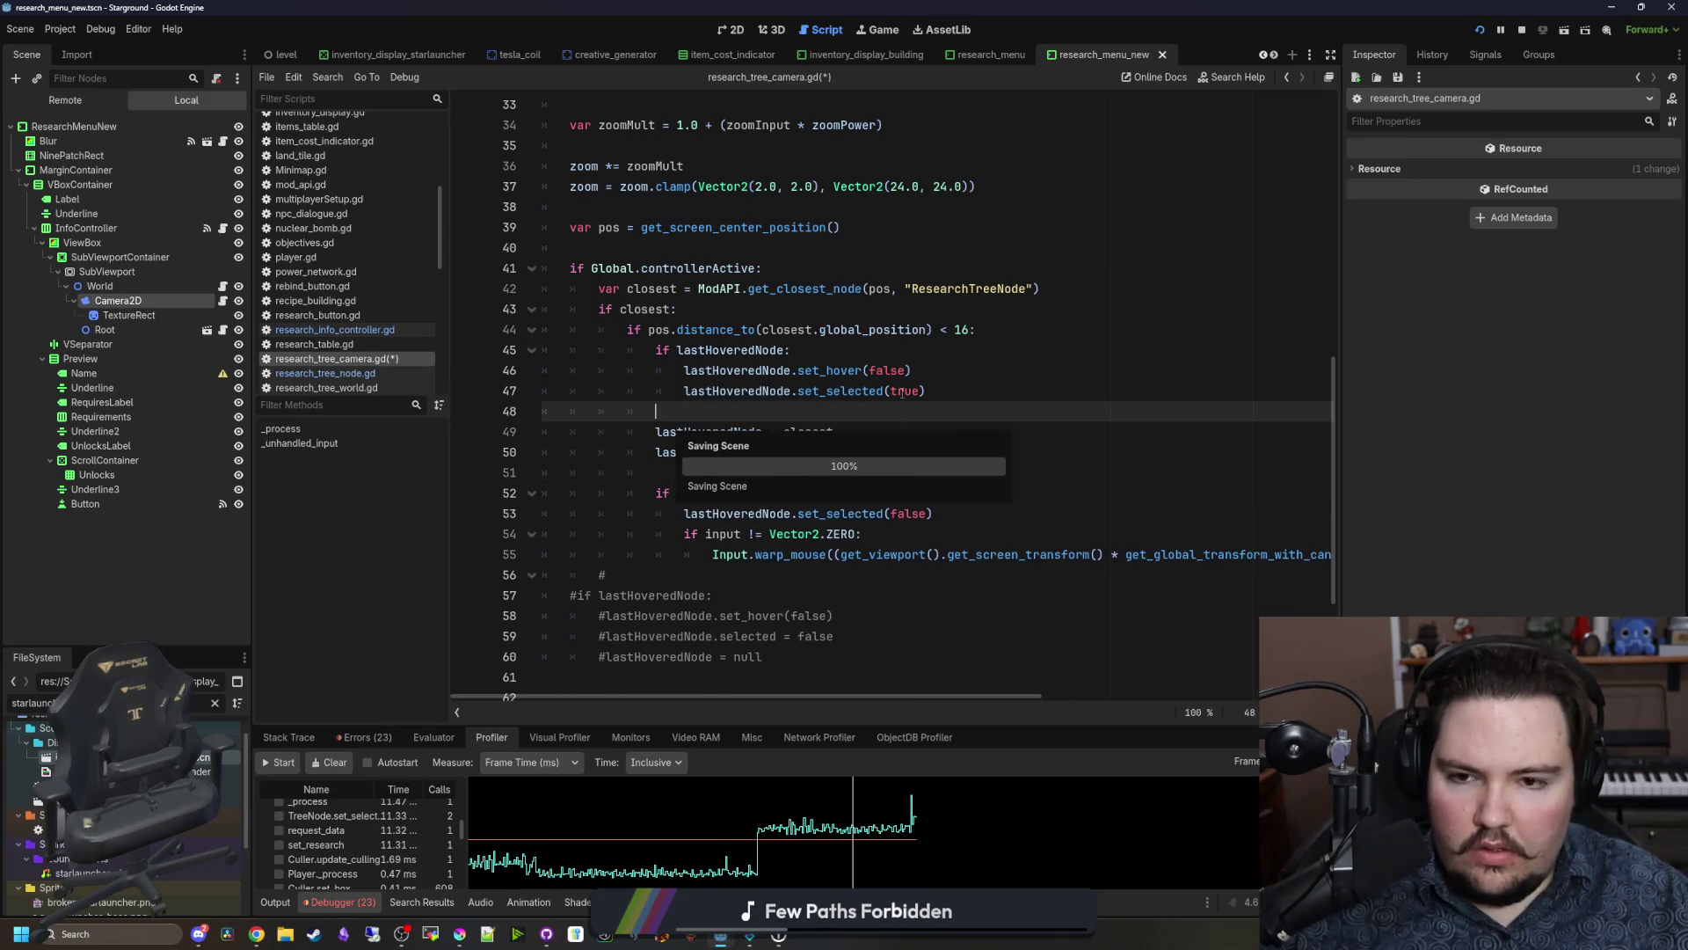
Step: Change set_selected on line 47 to false, save, and check the Research Tree in-game
double_click(903, 390)
type("false")
key("ctrl+s")
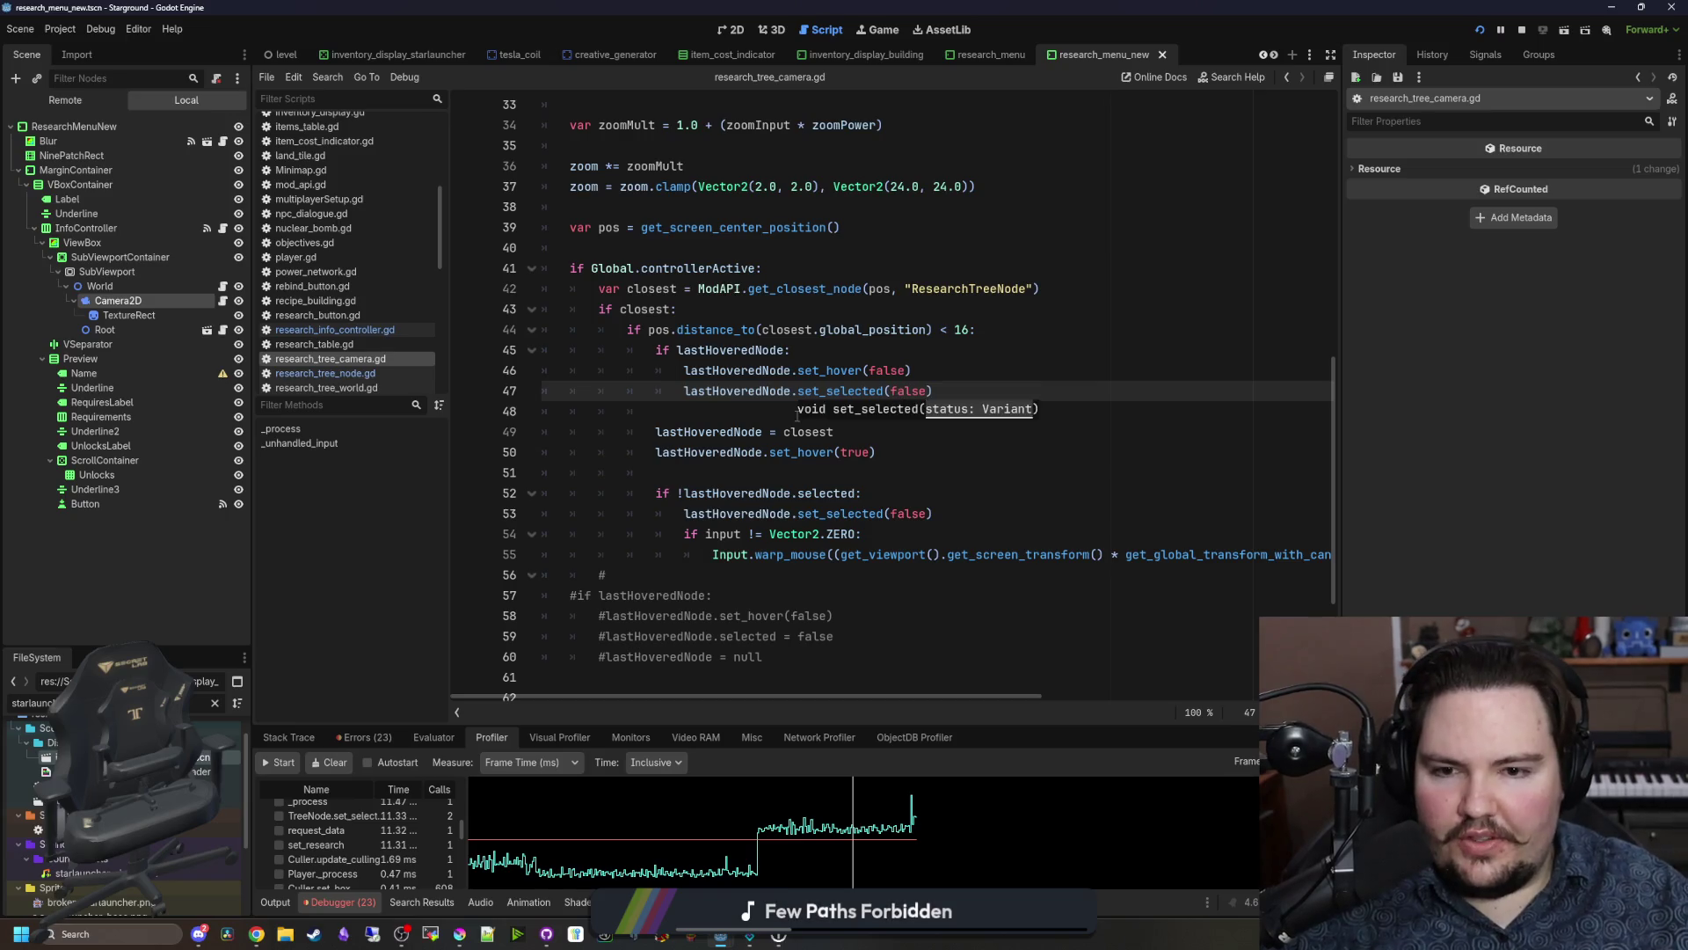
left_click(885, 36)
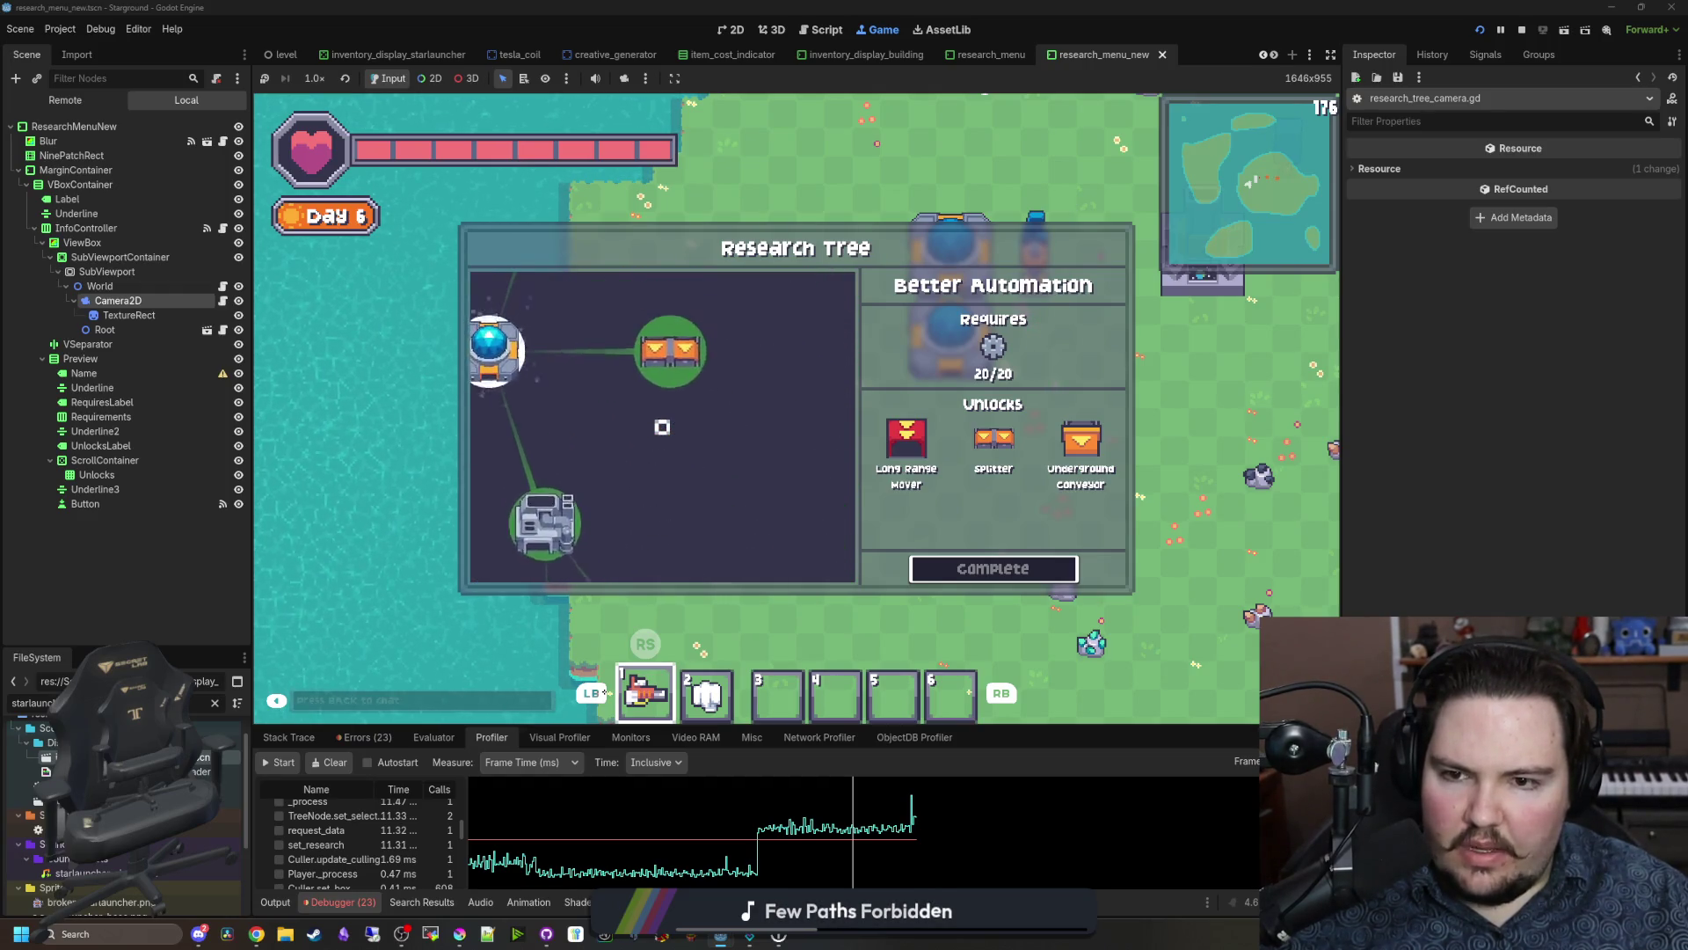
Step: Set line 53's set_selected to true, keeping line 47 as set_selected(false), and save
left_click(223, 301)
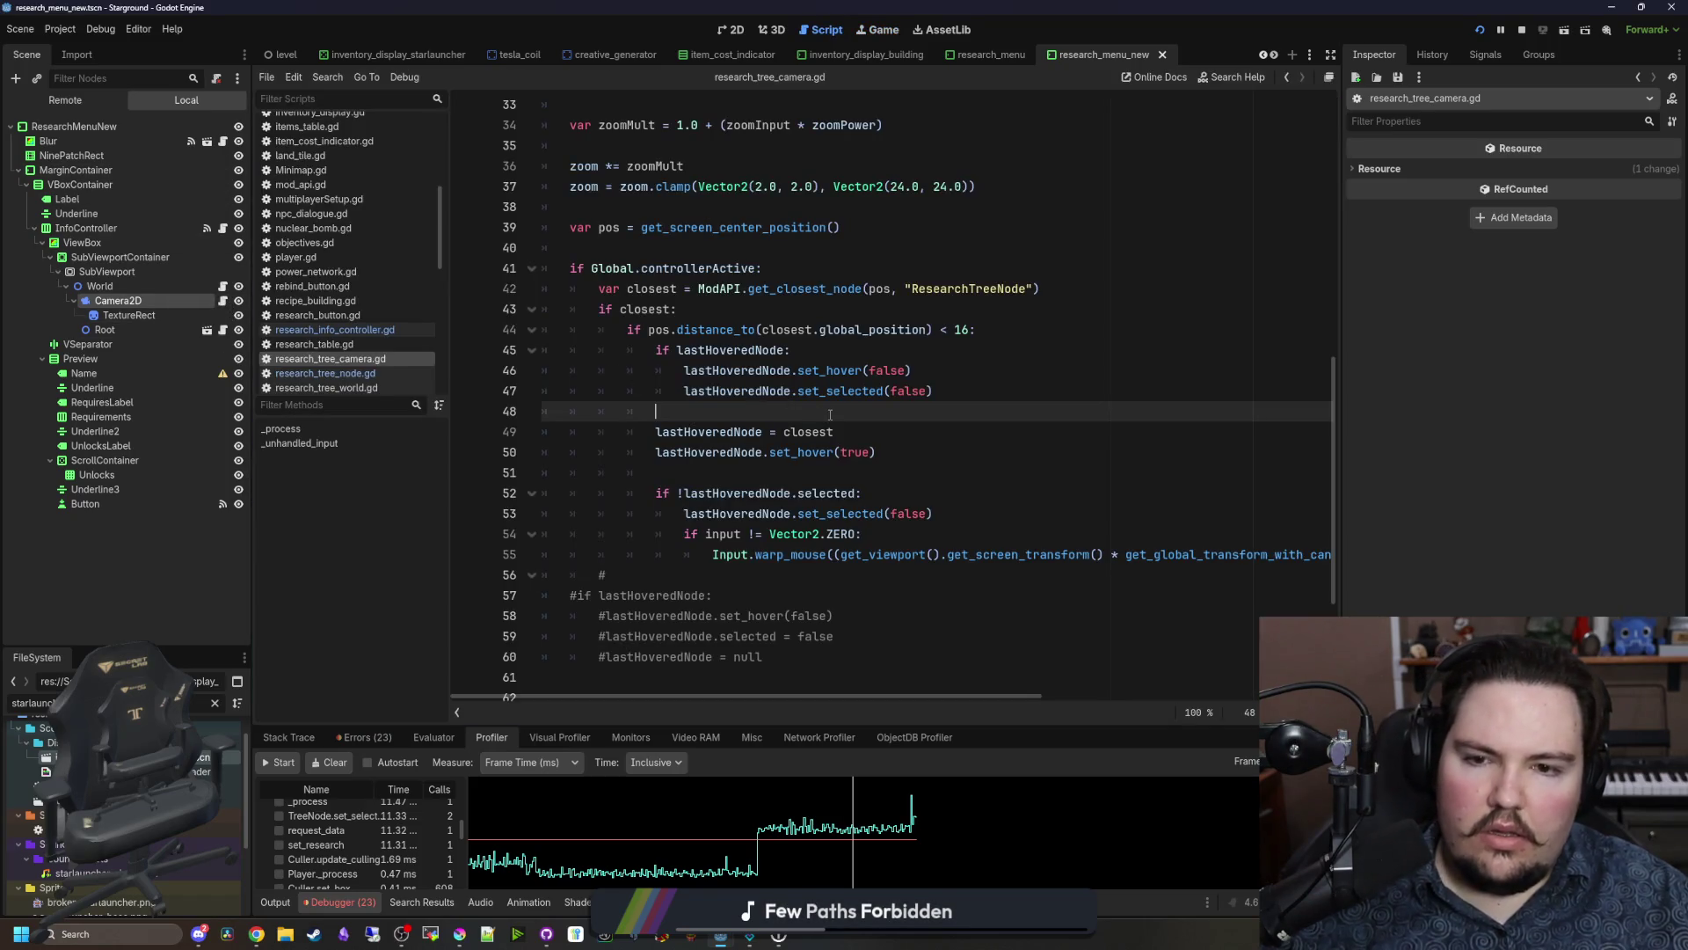
left_click(685, 391)
type("#")
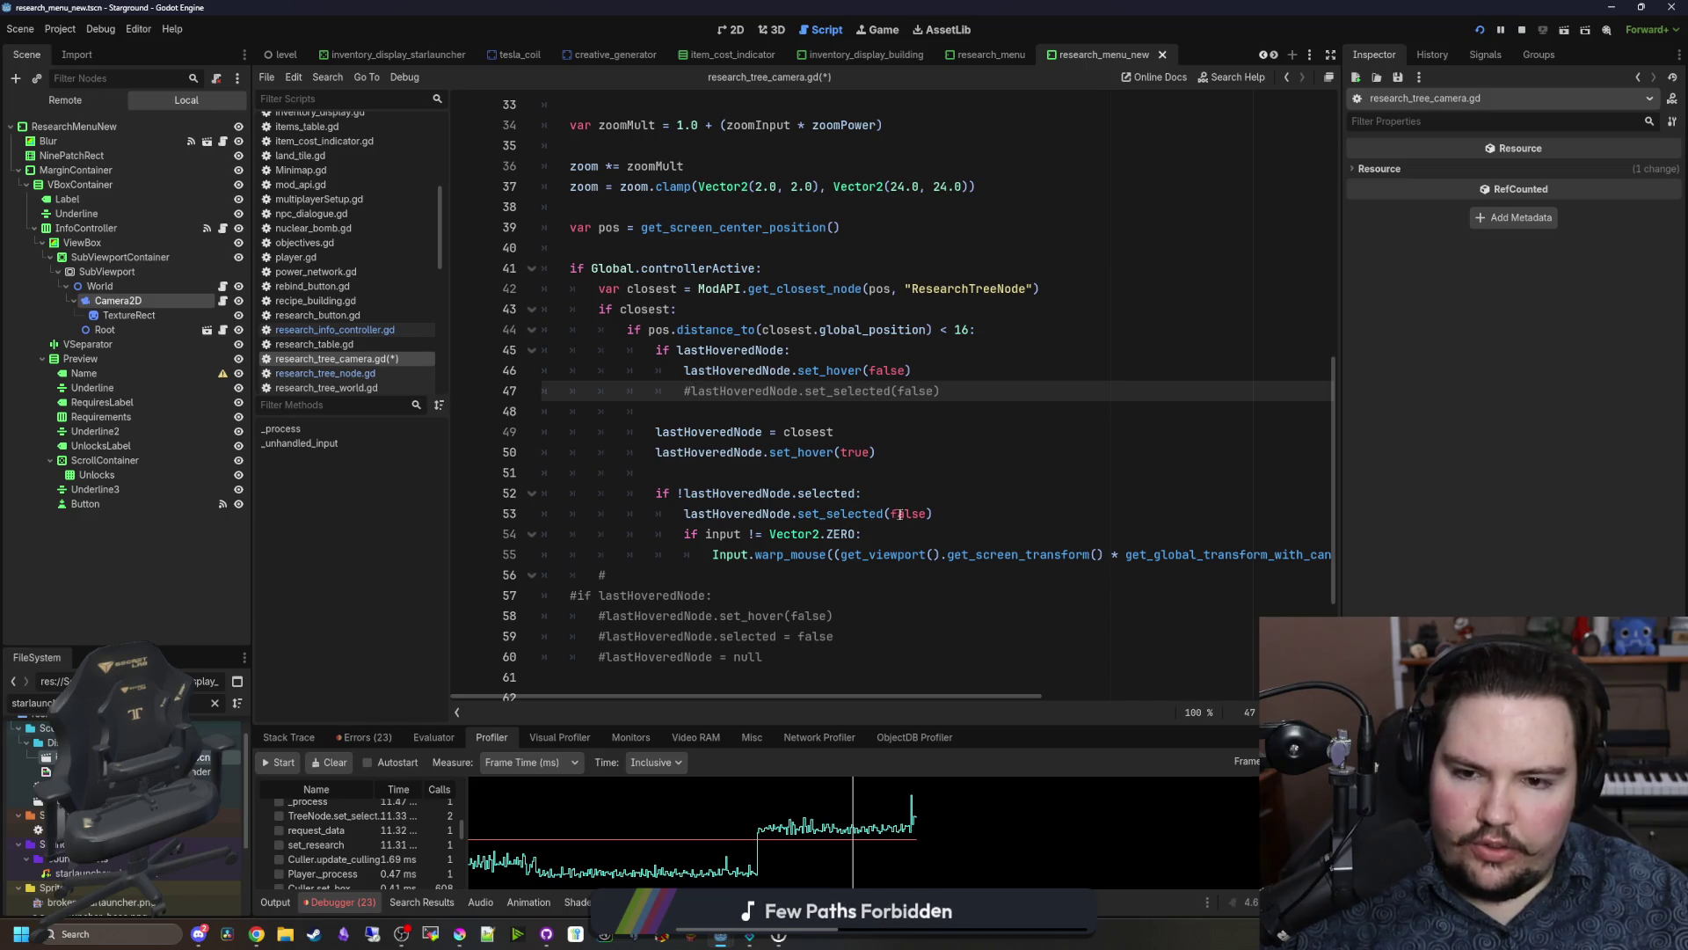
double_click(906, 513)
type("true")
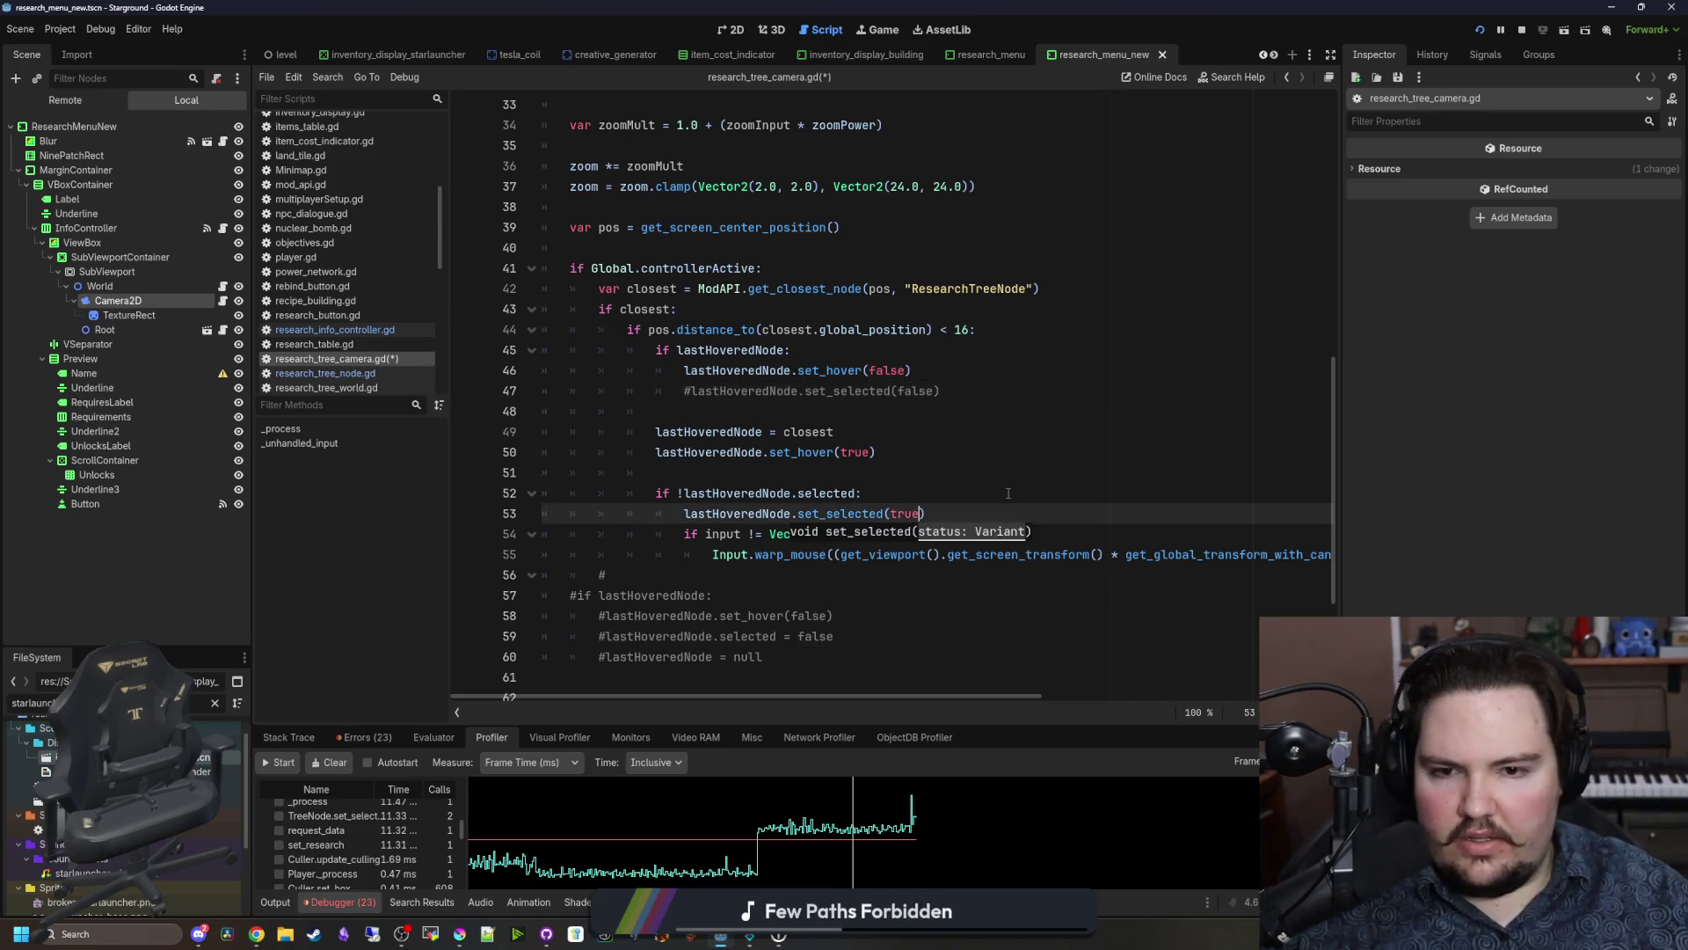
left_click(686, 391)
key("BackSpace")
key("Down")
key("ctrl+s")
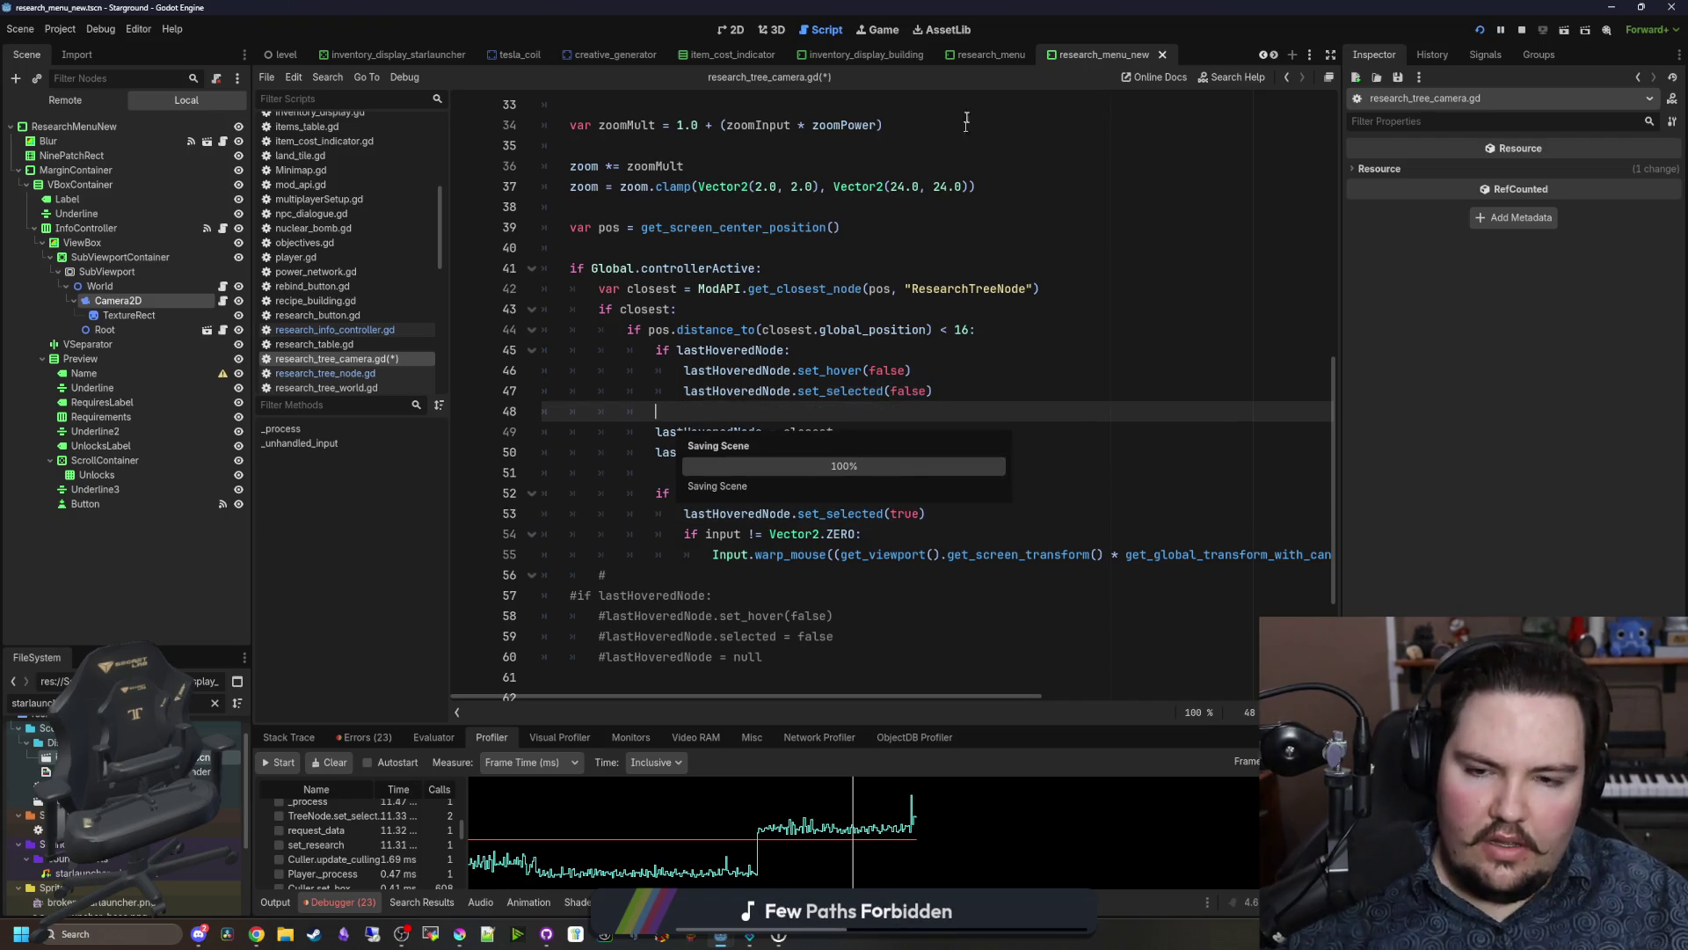
key("F5")
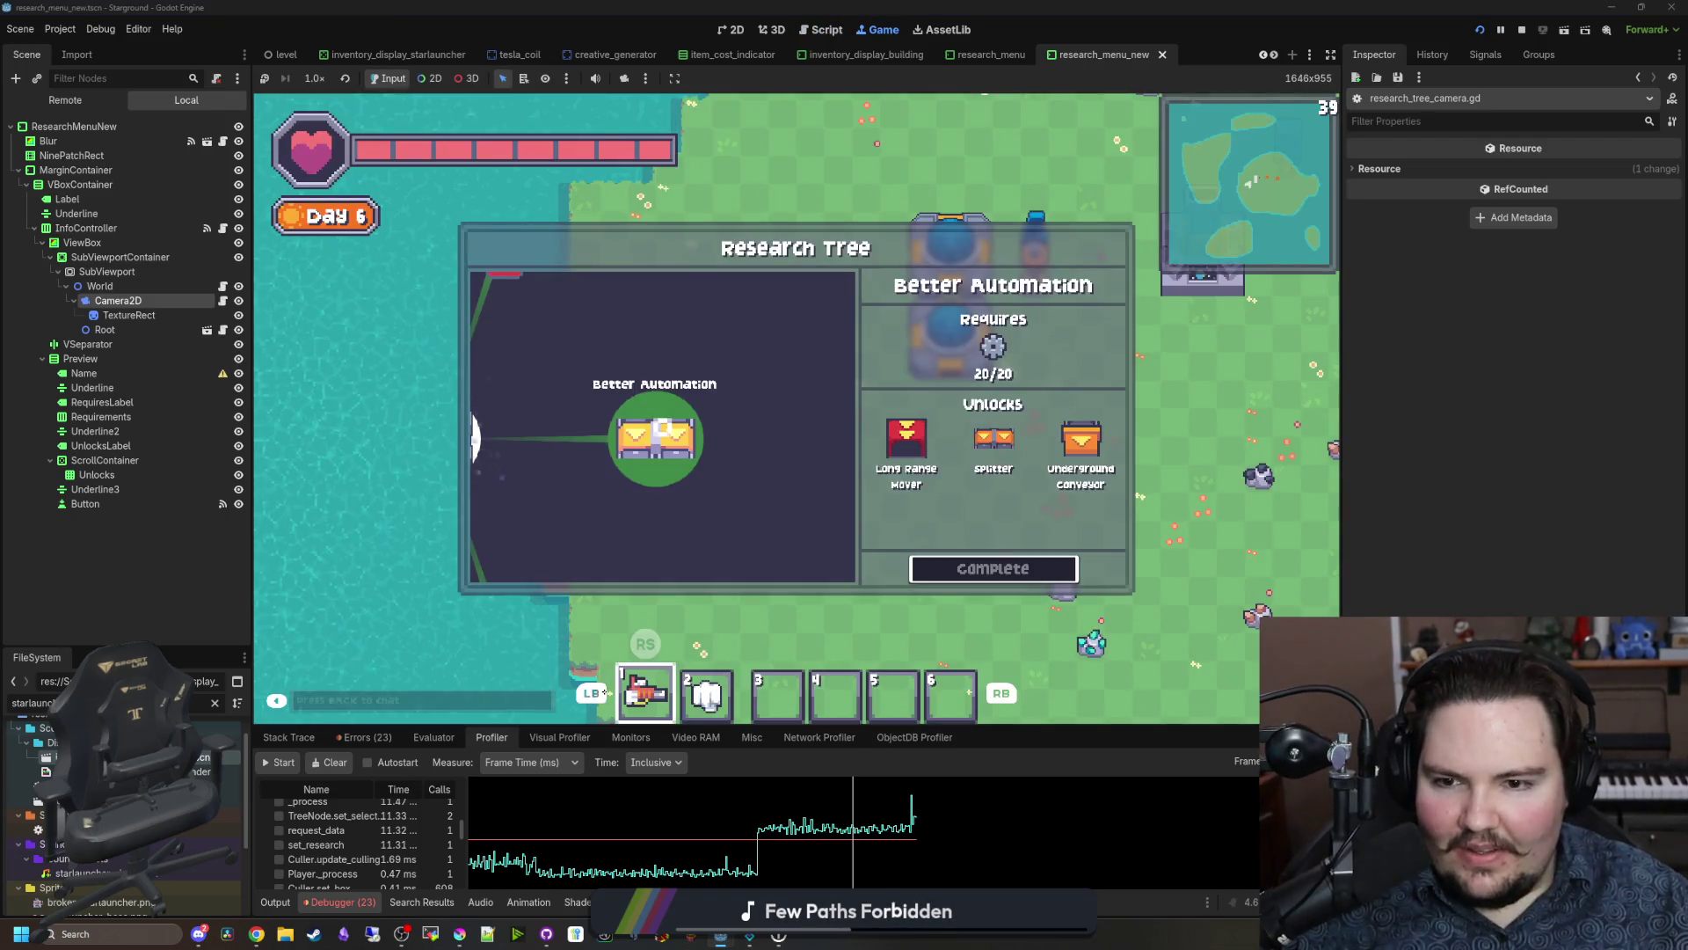
key("Up")
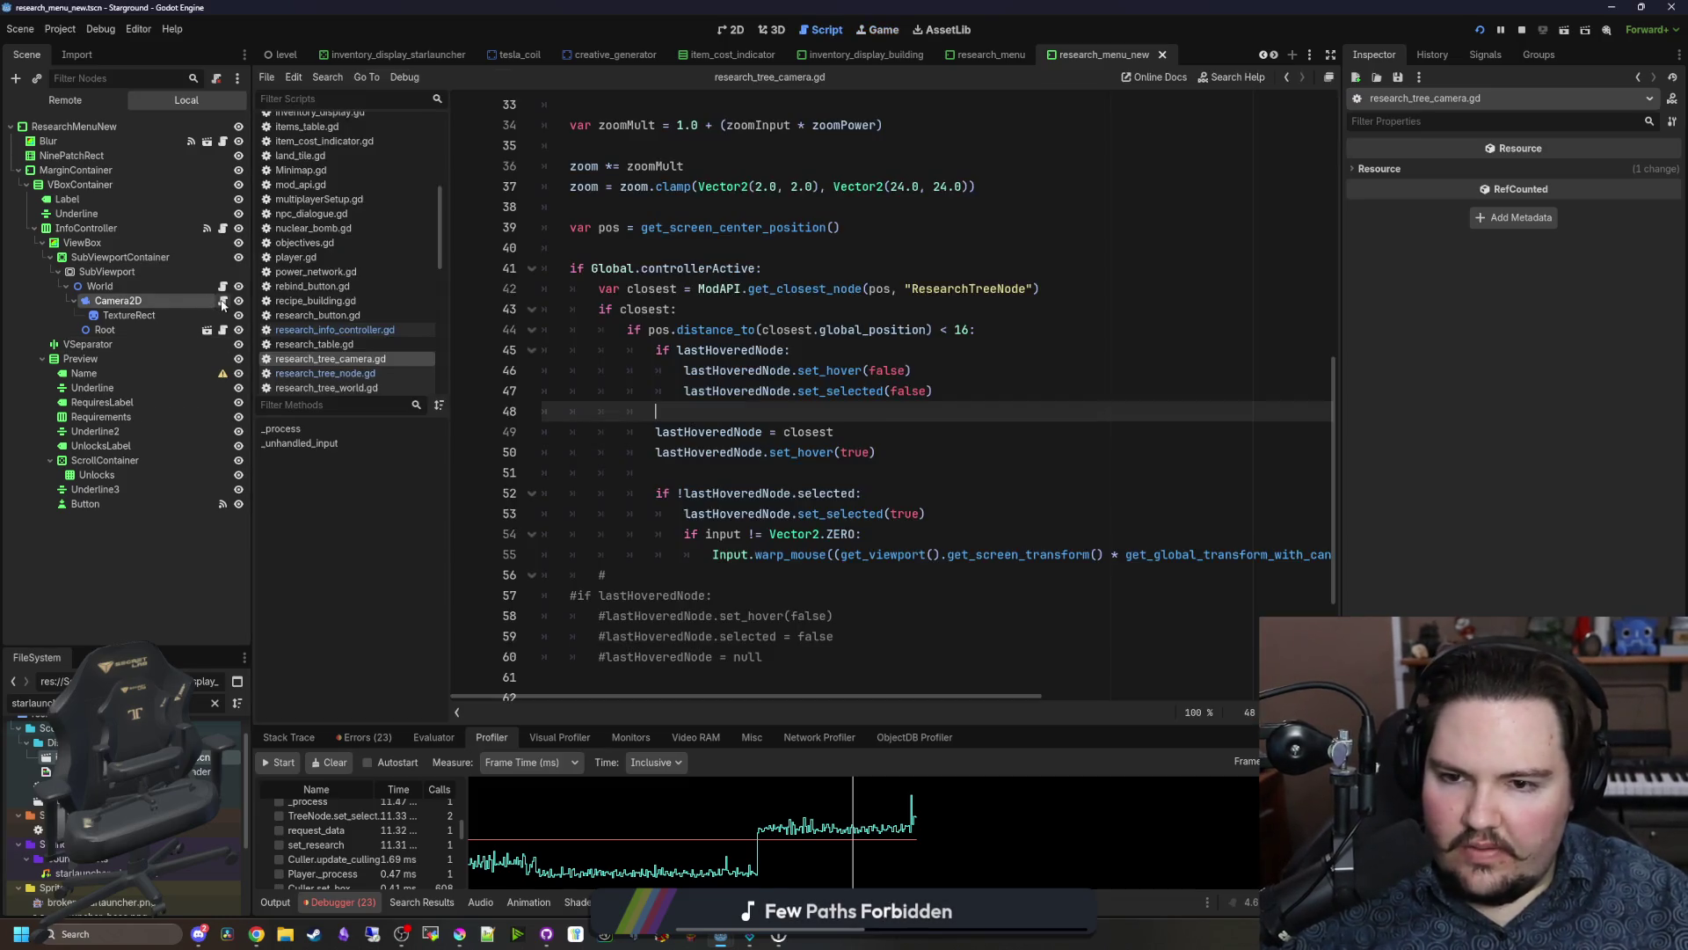
left_click(223, 300)
left_click(767, 468)
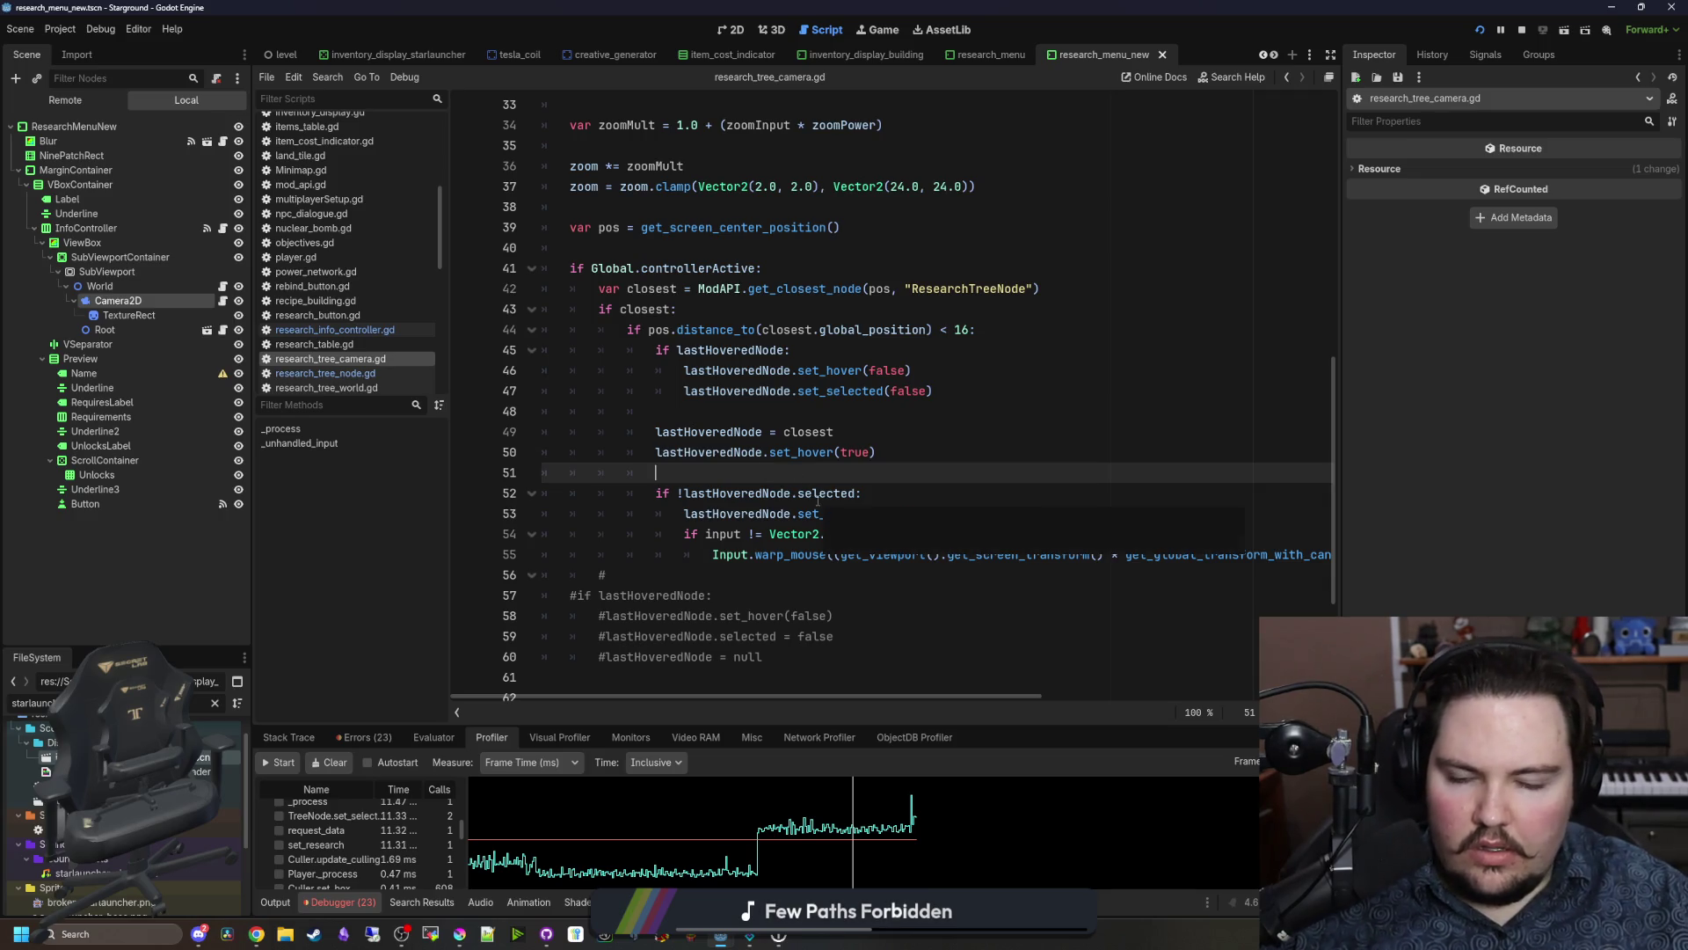
Step: Review the hover-update lines 44–50 and place the caret at the end of line 44
mouse_move(828, 551)
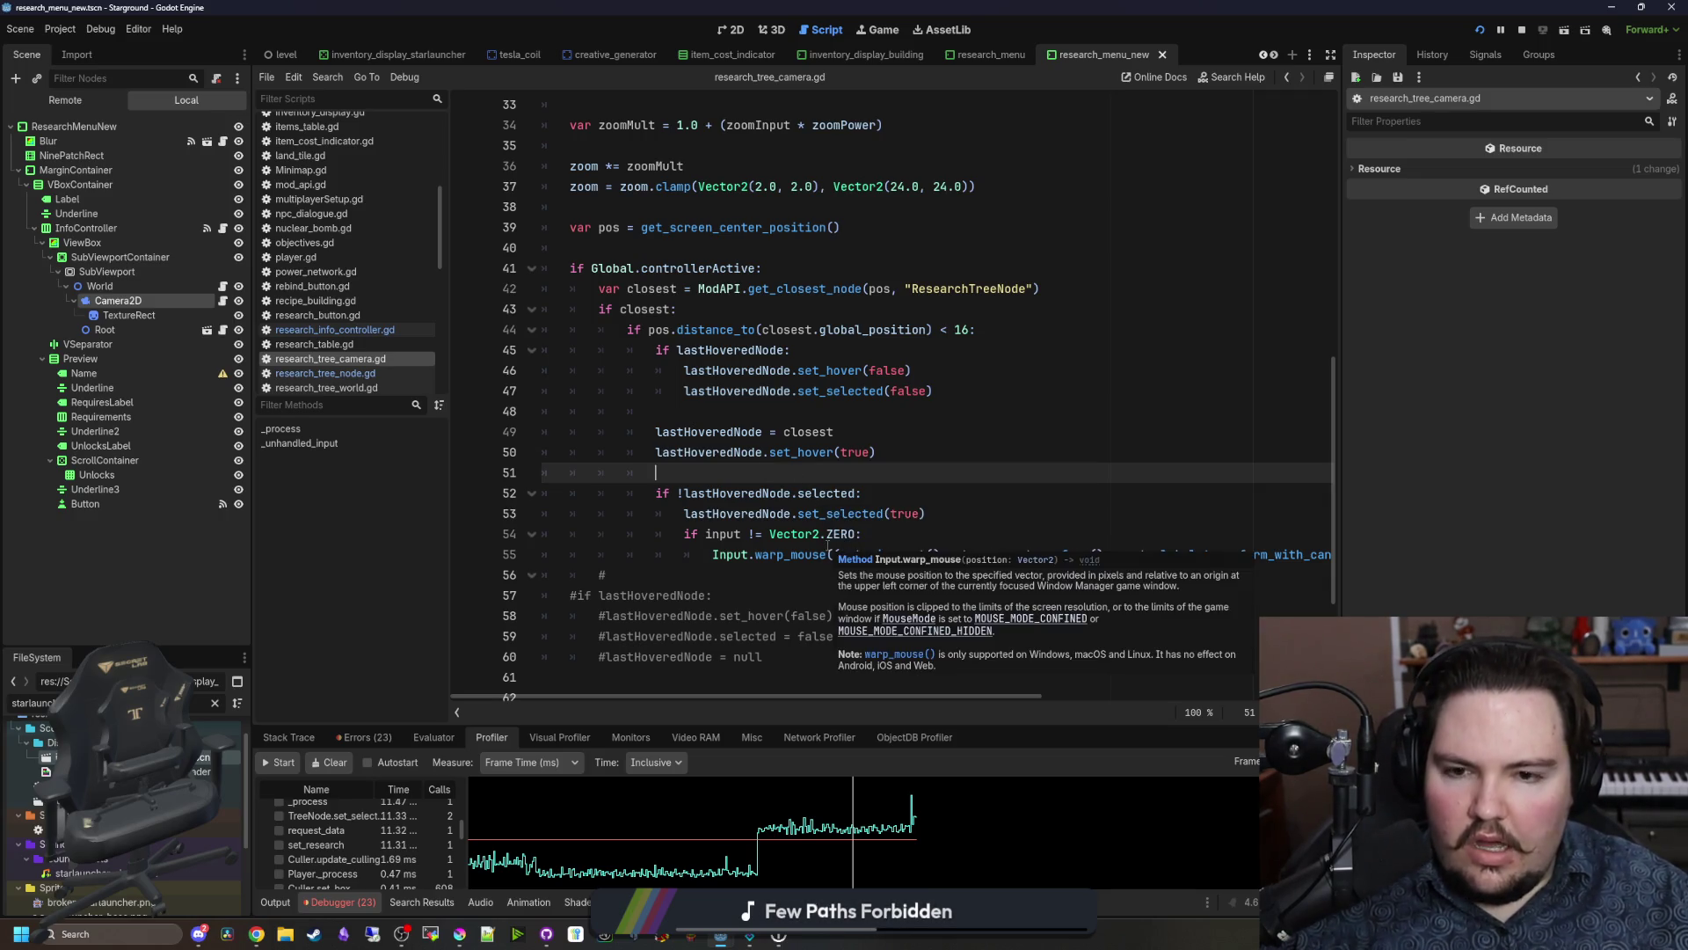
left_click_drag(838, 452, 673, 383)
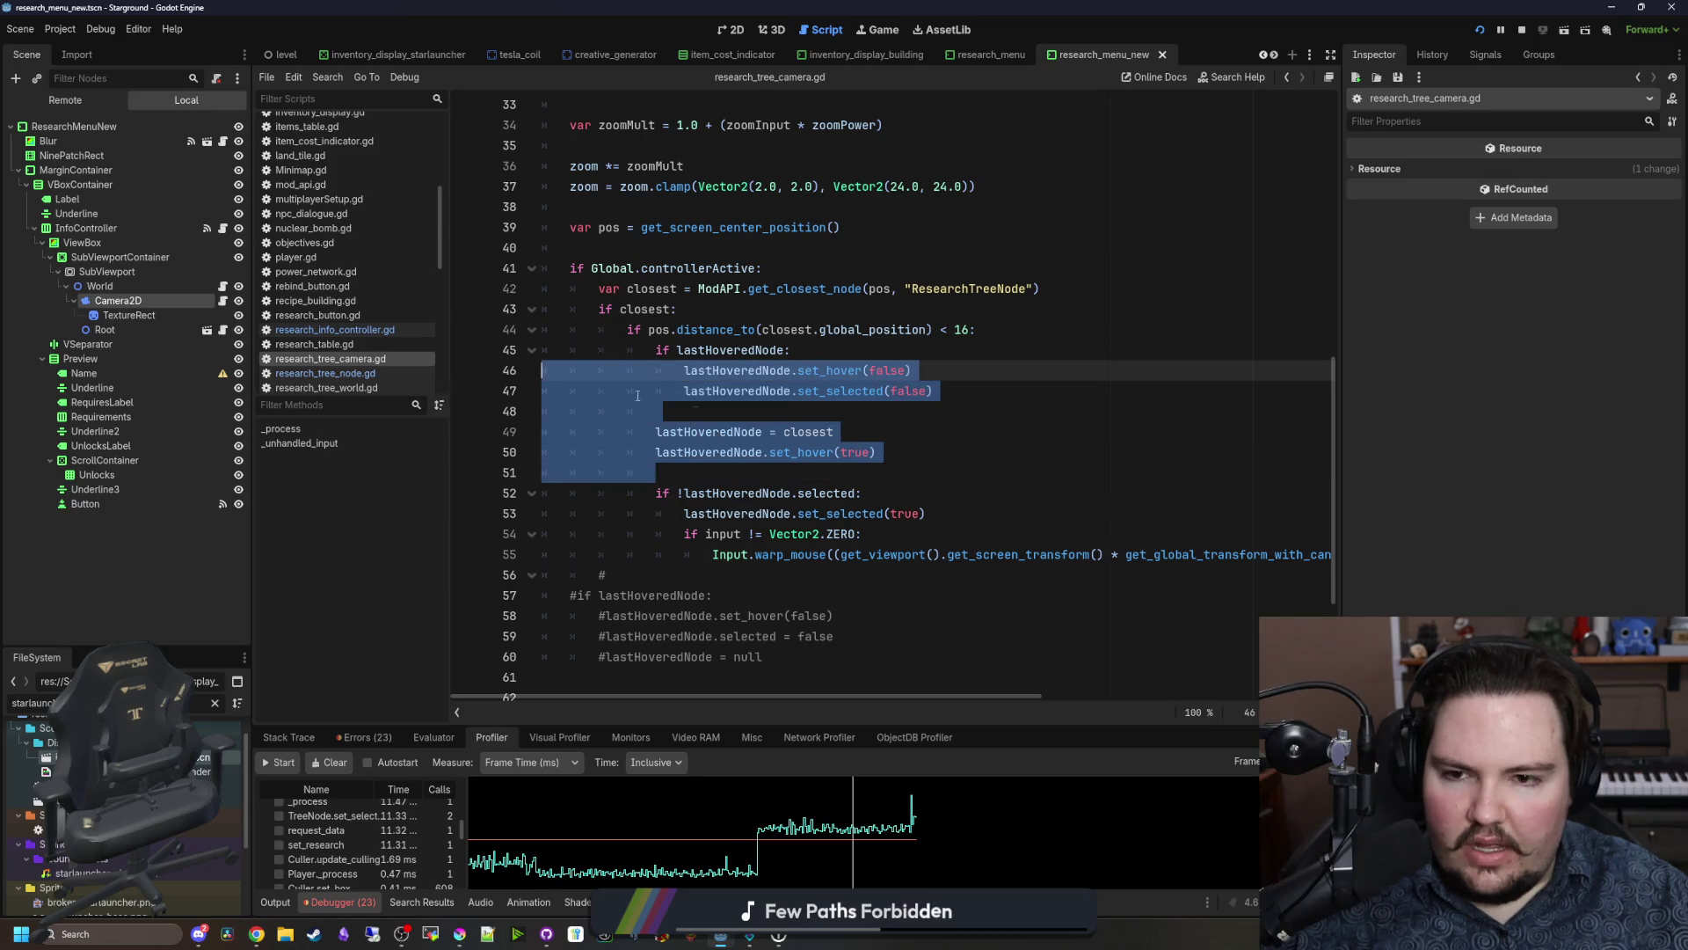
left_click(838, 452)
left_click_drag(905, 452, 562, 329)
left_click(716, 394)
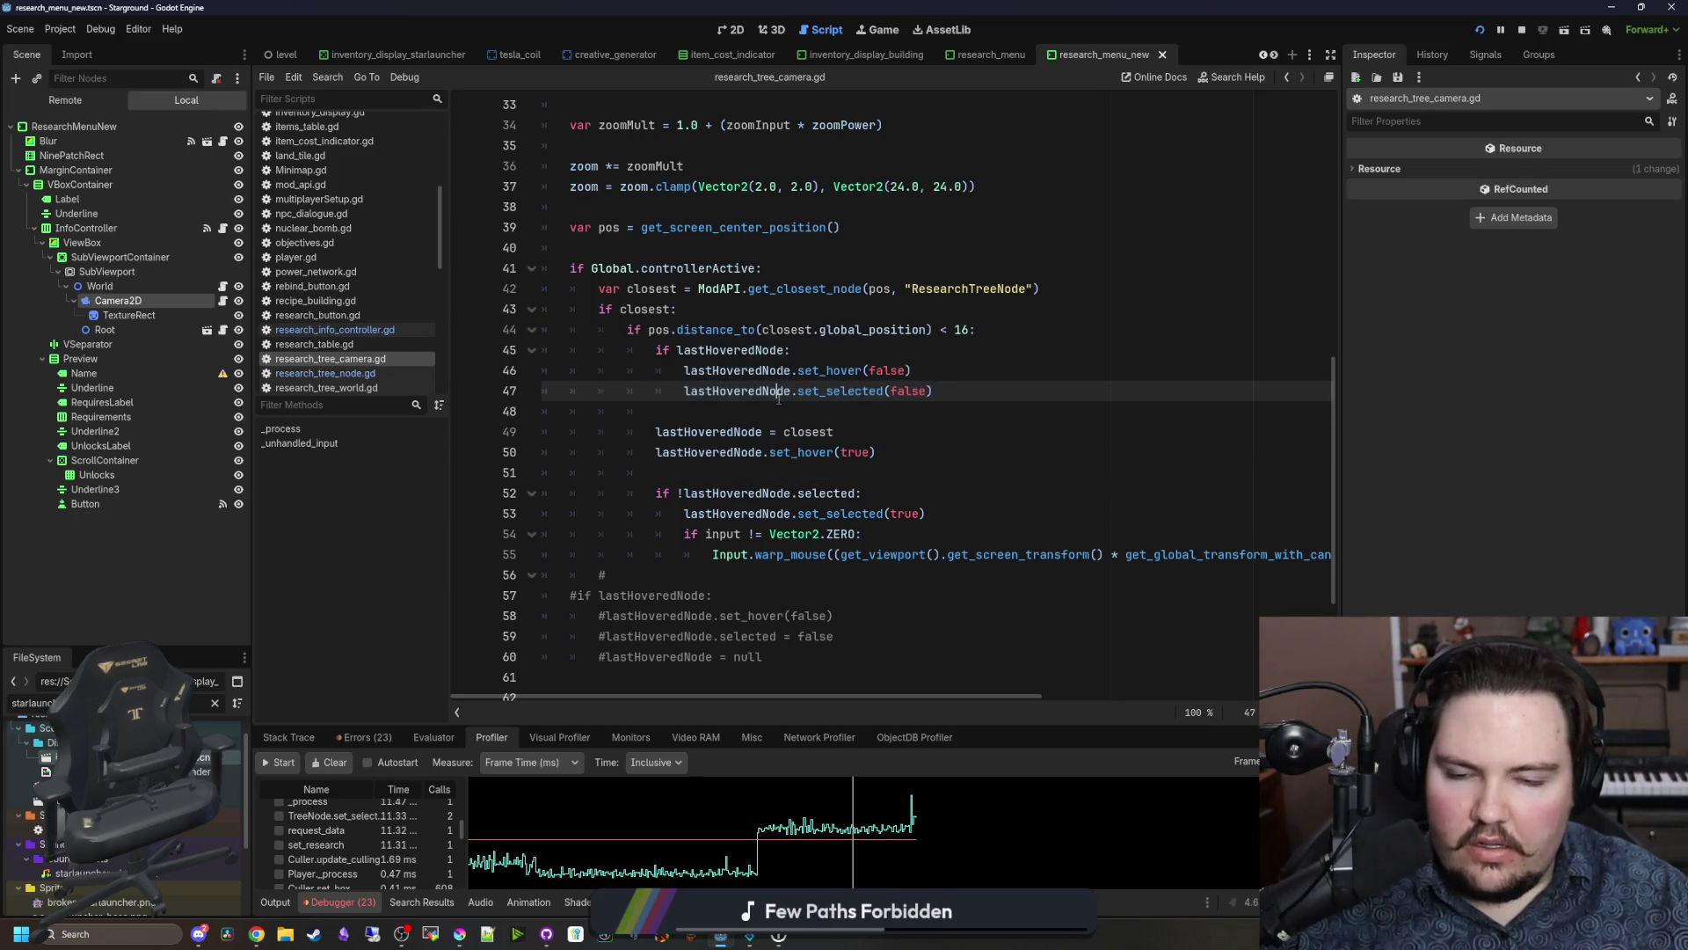
mouse_move(681, 395)
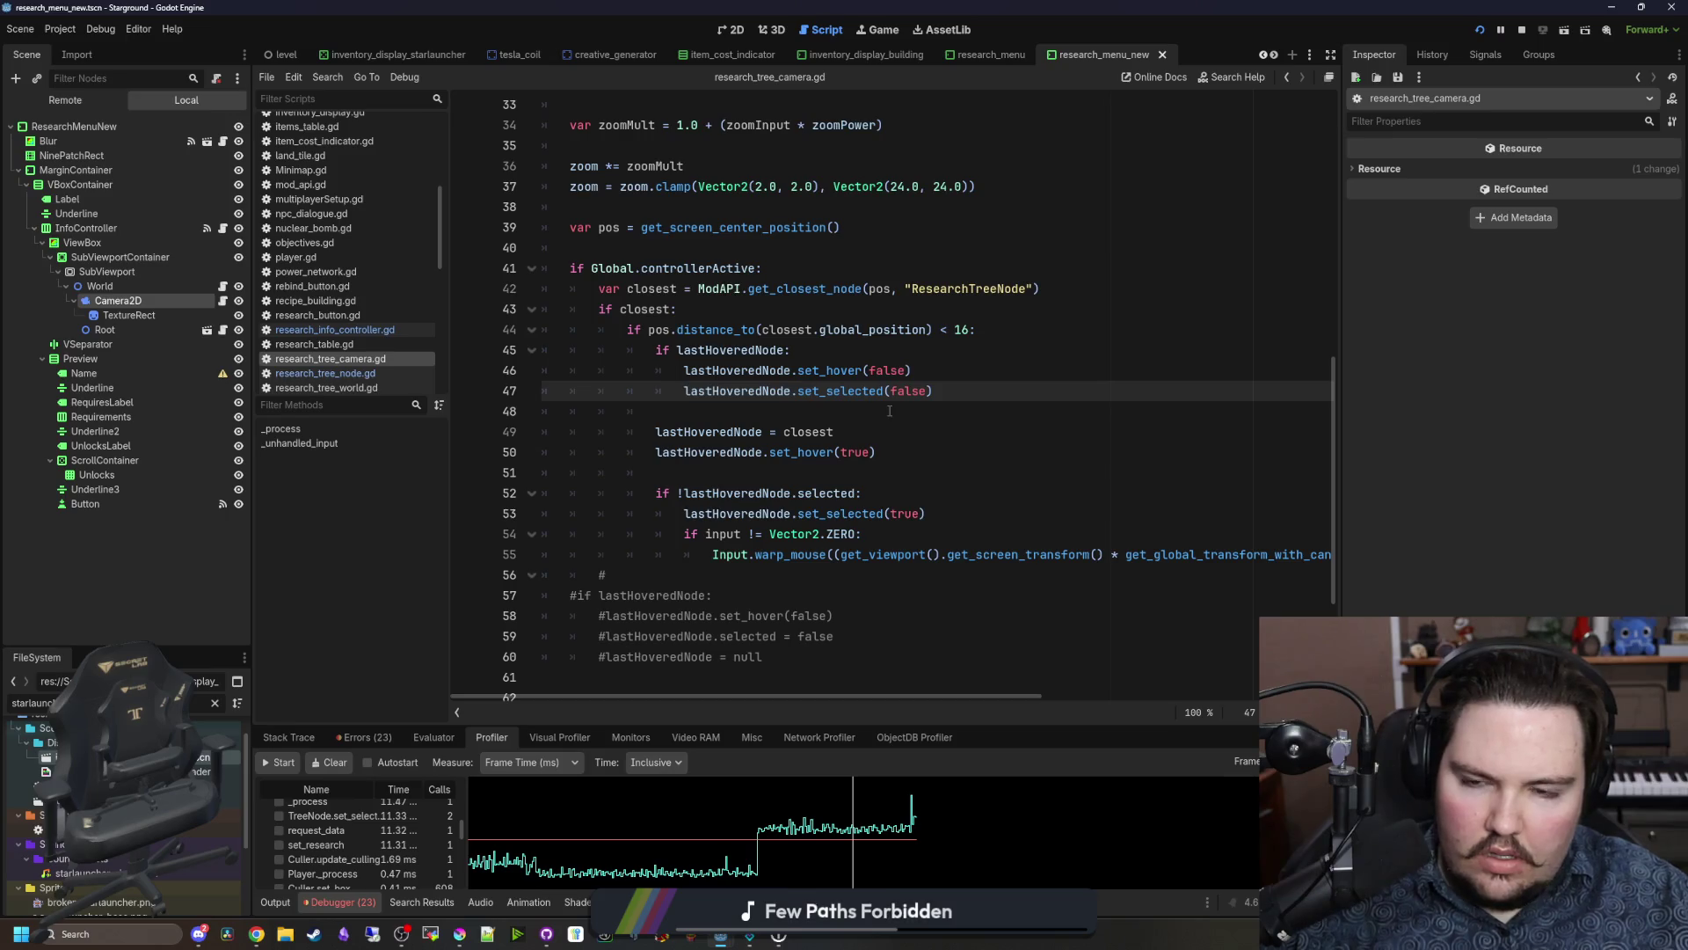
left_click(832, 353)
left_click(1026, 336)
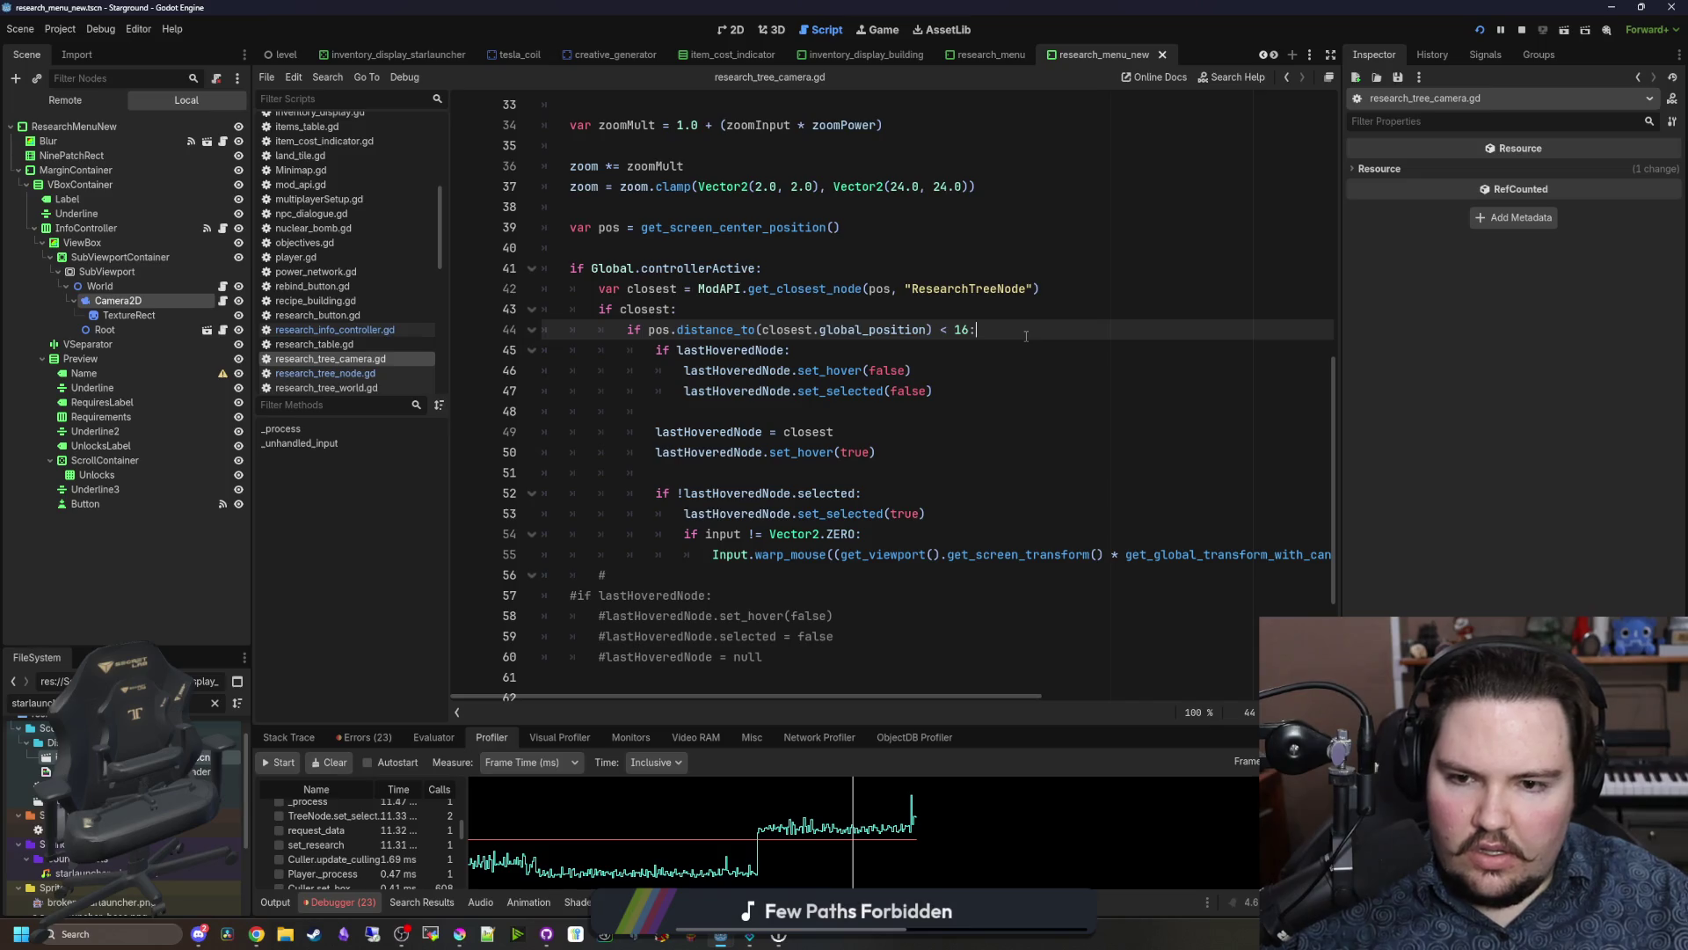
Step: Add 'if lastHoveredNode != closest:', indent lines 46–57 under it, and save
key("Return")
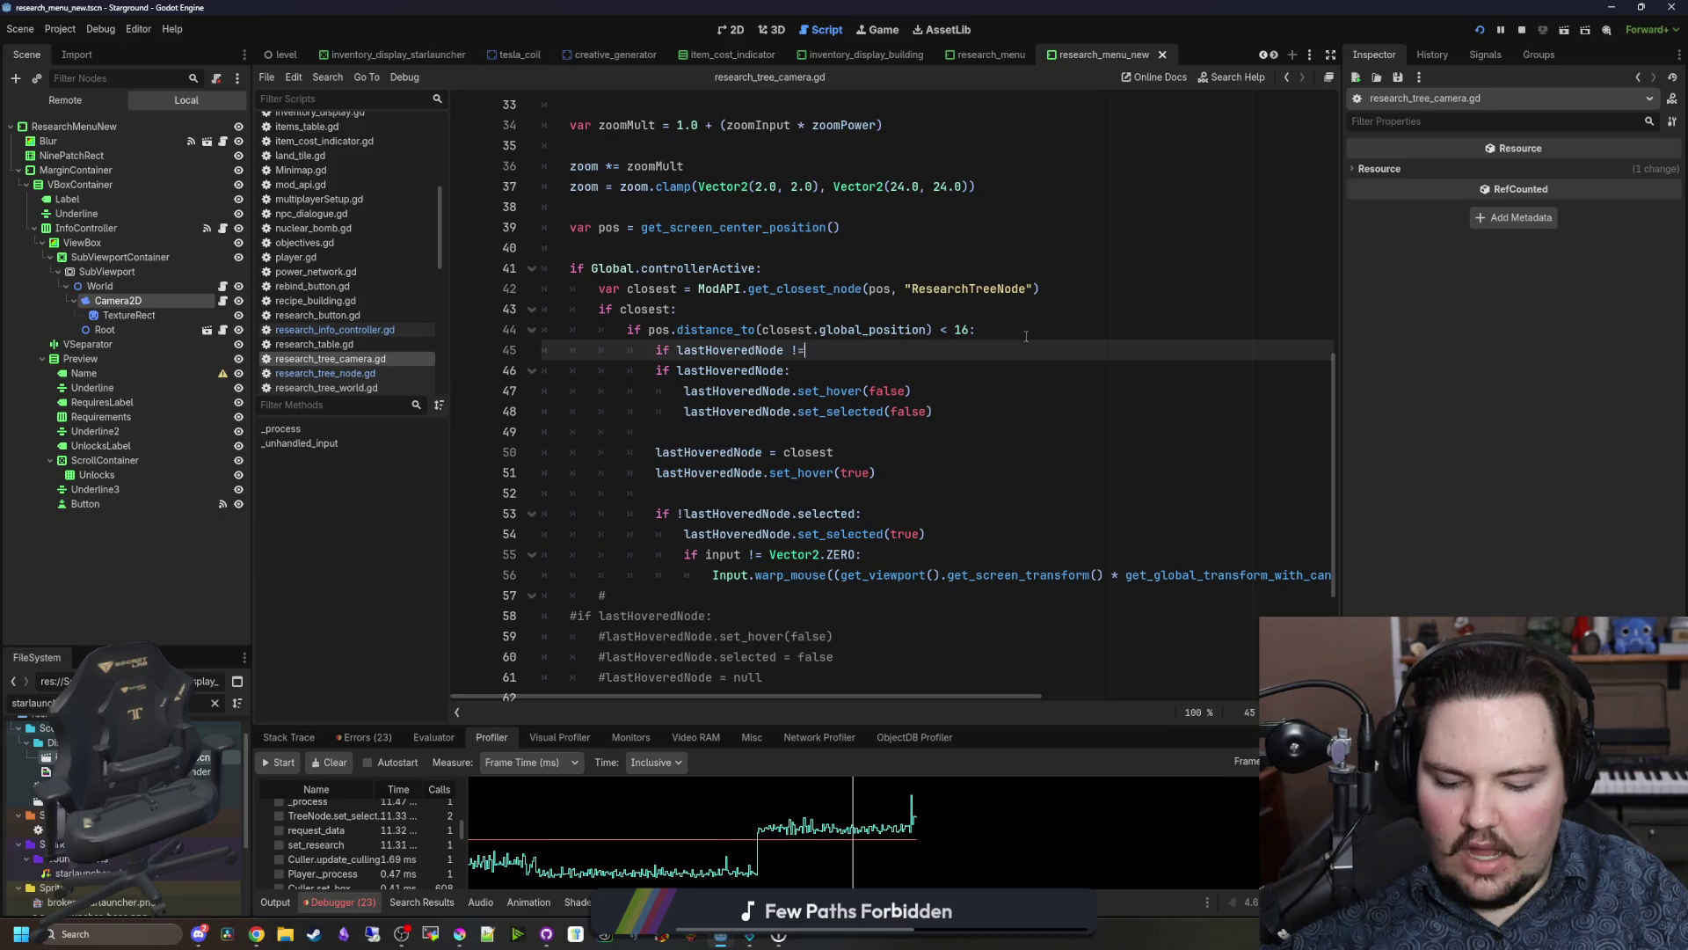
type("= closest:")
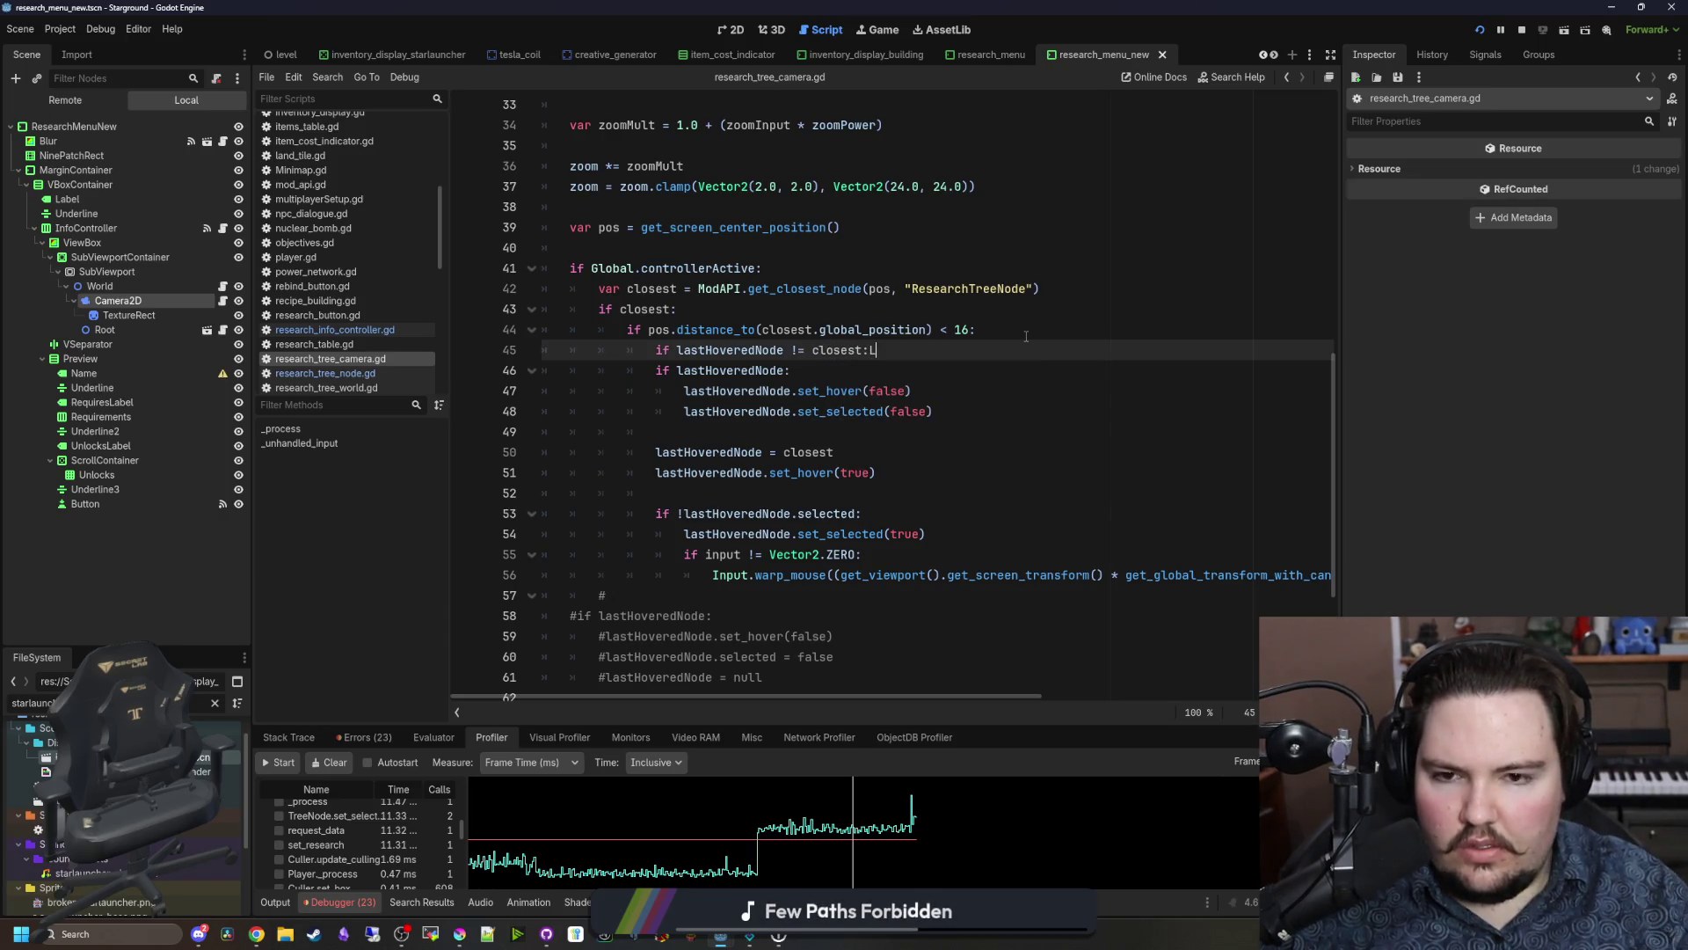
mouse_move(702, 597)
left_mouse_down()
mouse_move(703, 563)
mouse_move(956, 374)
left_mouse_up()
key("Tab")
left_click(956, 380)
key("ctrl+s")
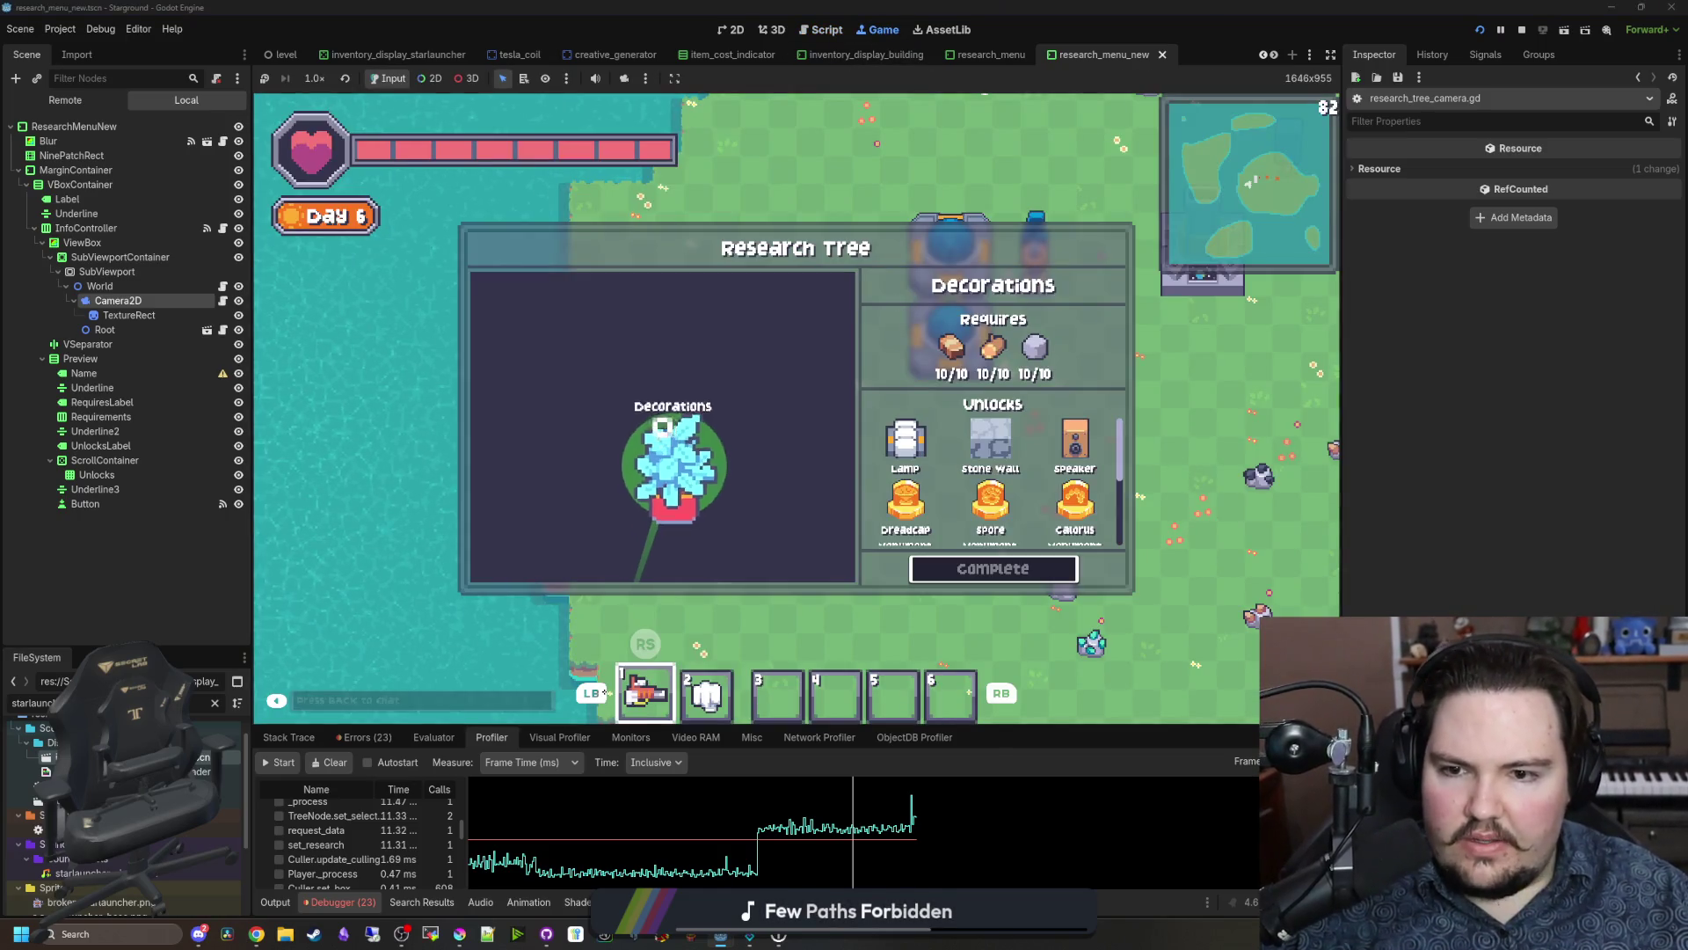
Step: Step through Better storage, Decorations, Better Automation, Oil Processing and Clean Energy to Faster Logistics
key("Down")
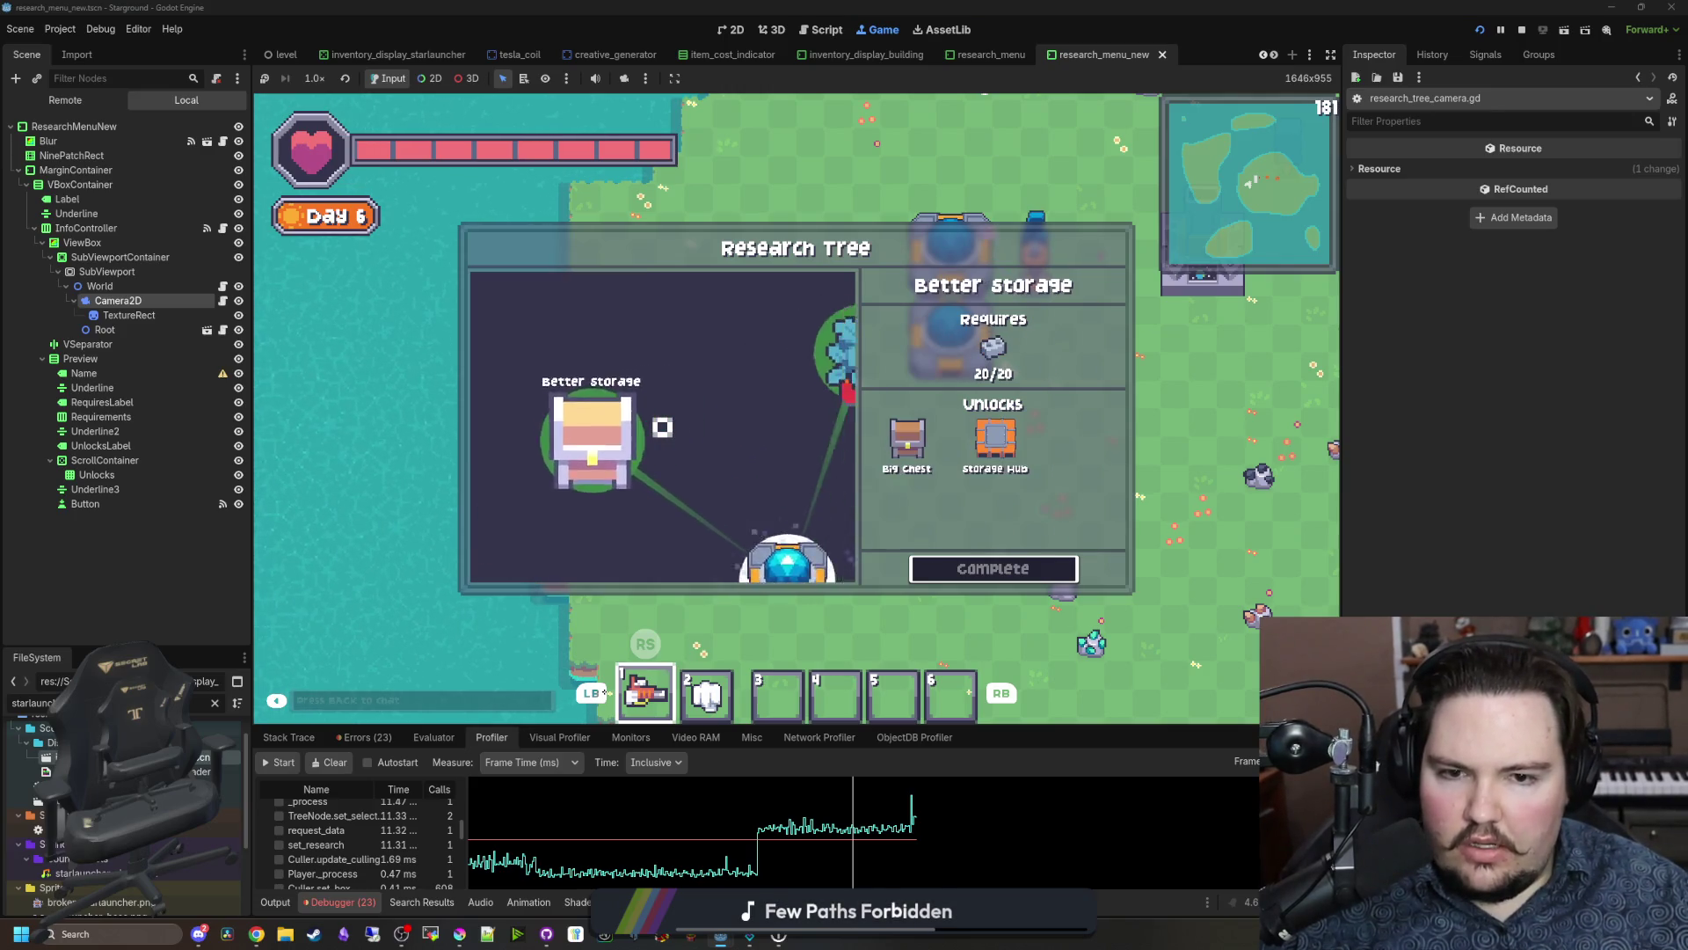
key("Up")
key("Right")
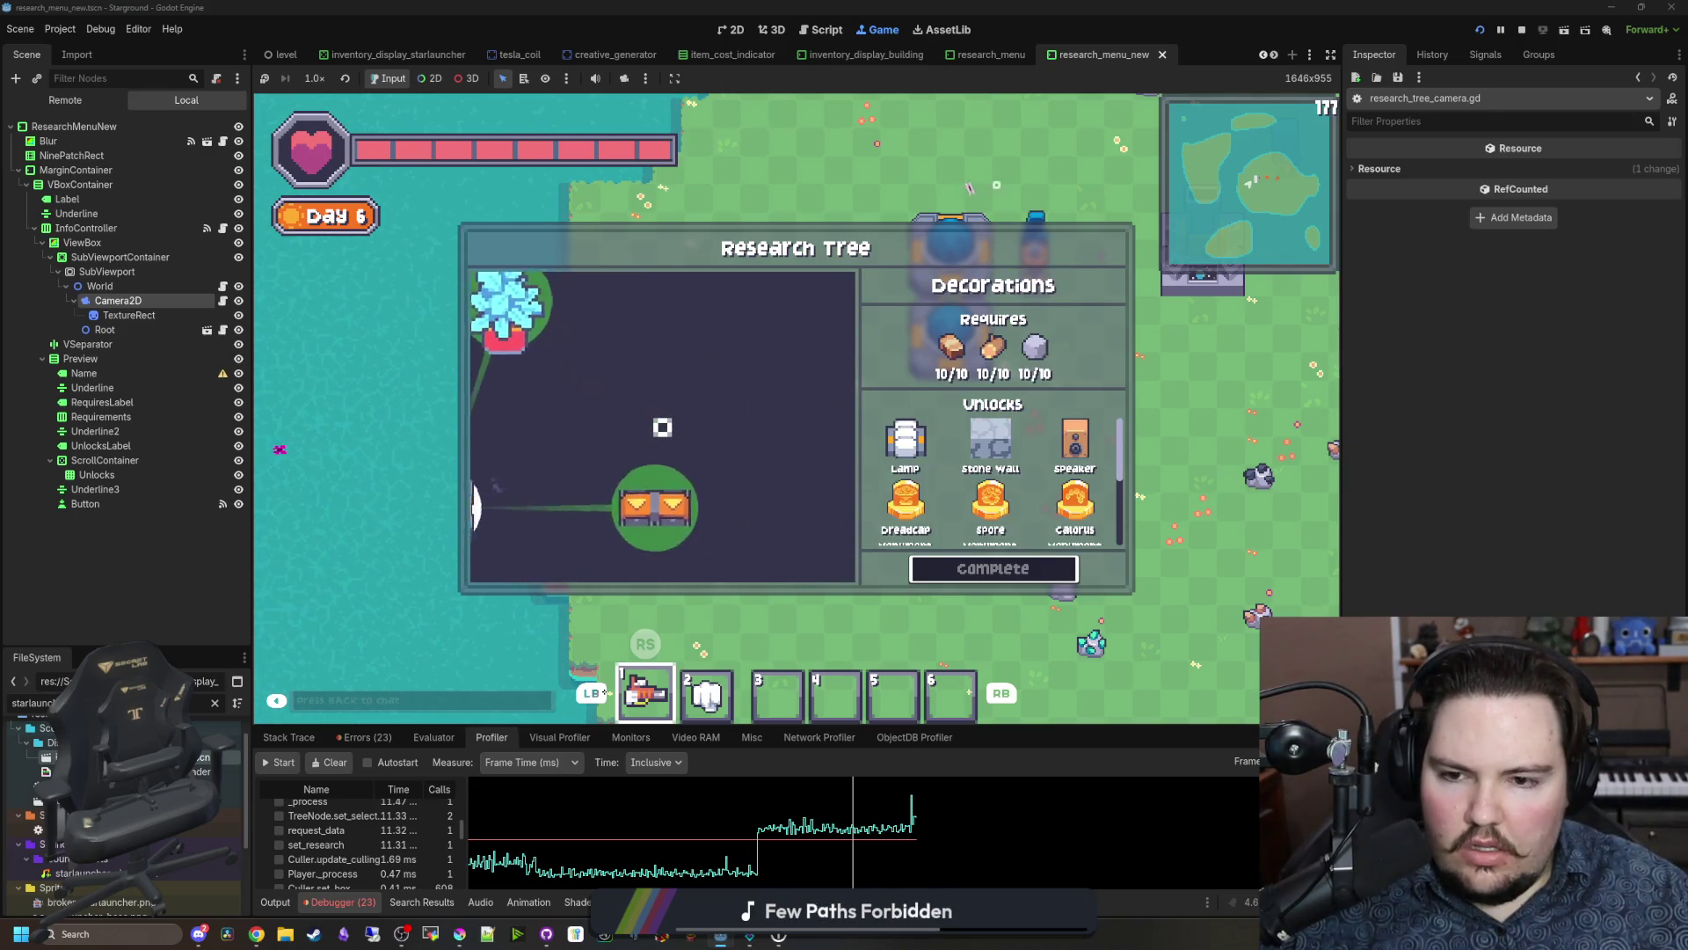
key("Down")
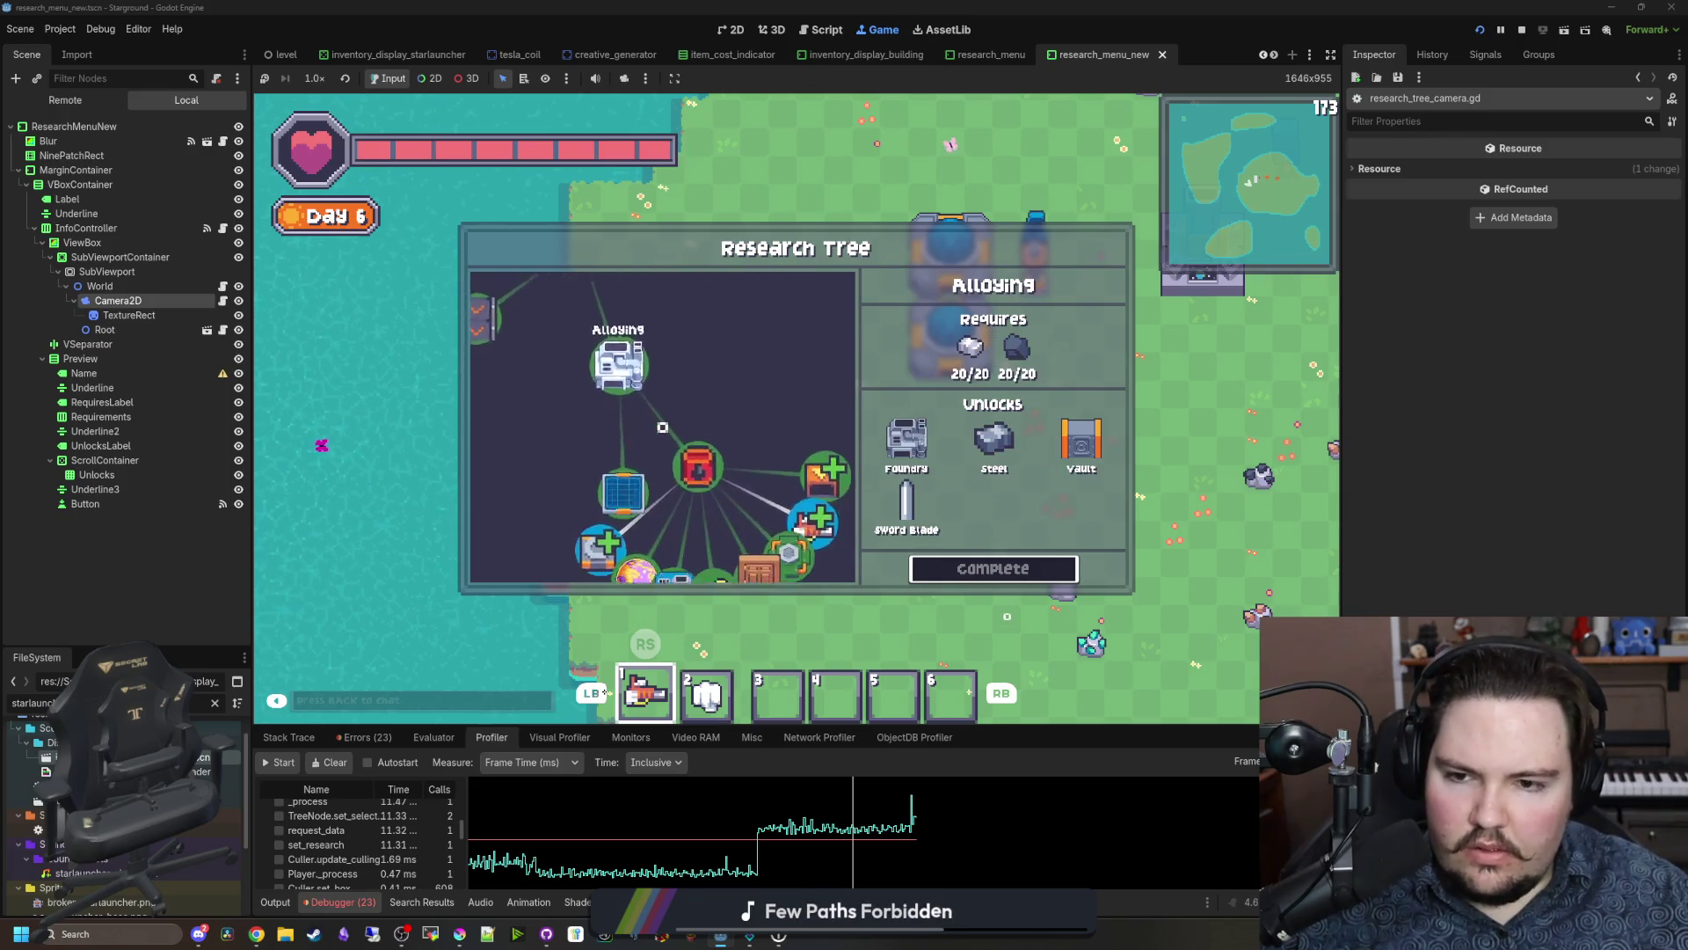
key("Left")
key("Left")
key("Left")
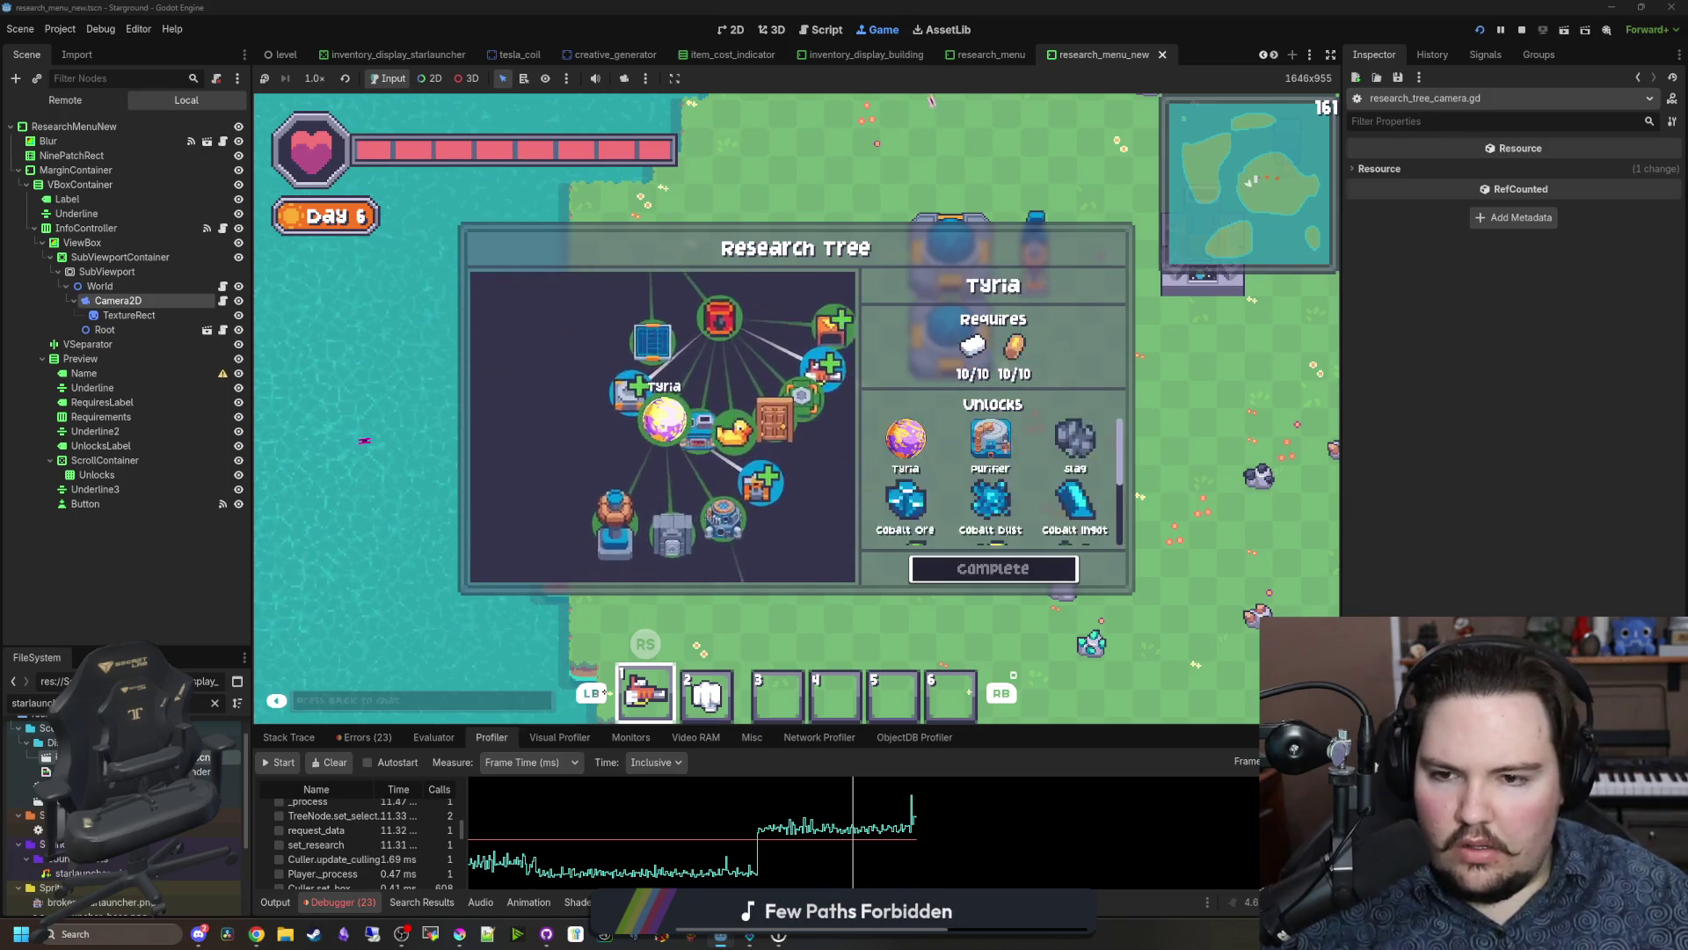
key("Right")
key("Up")
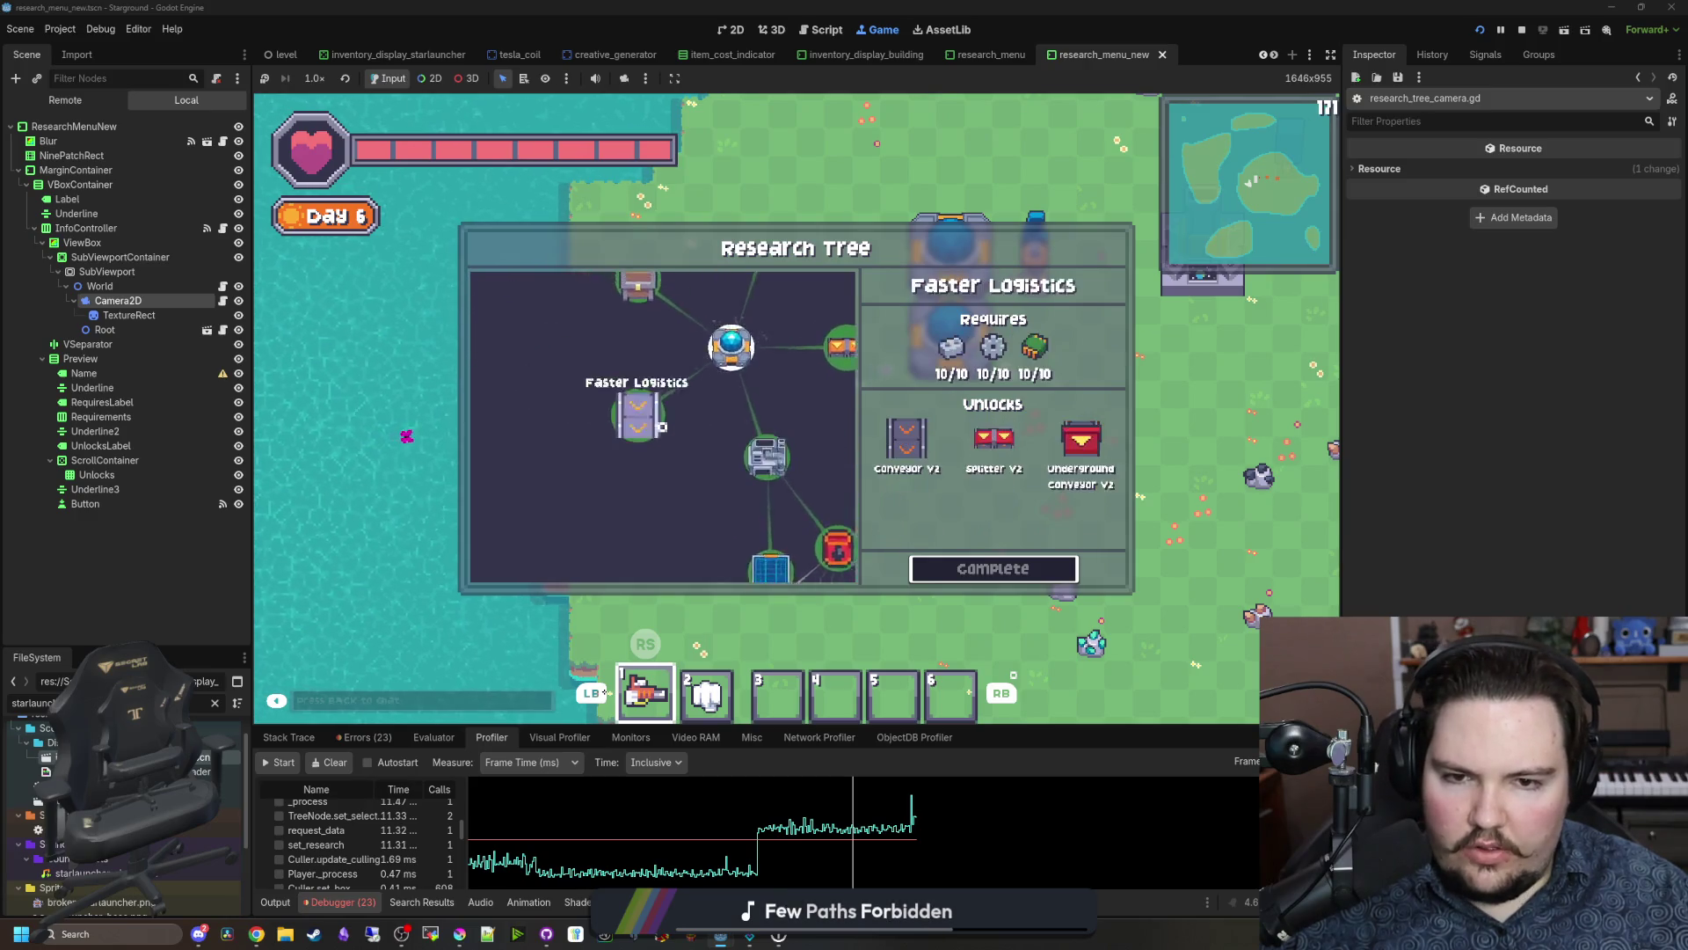
key("Left")
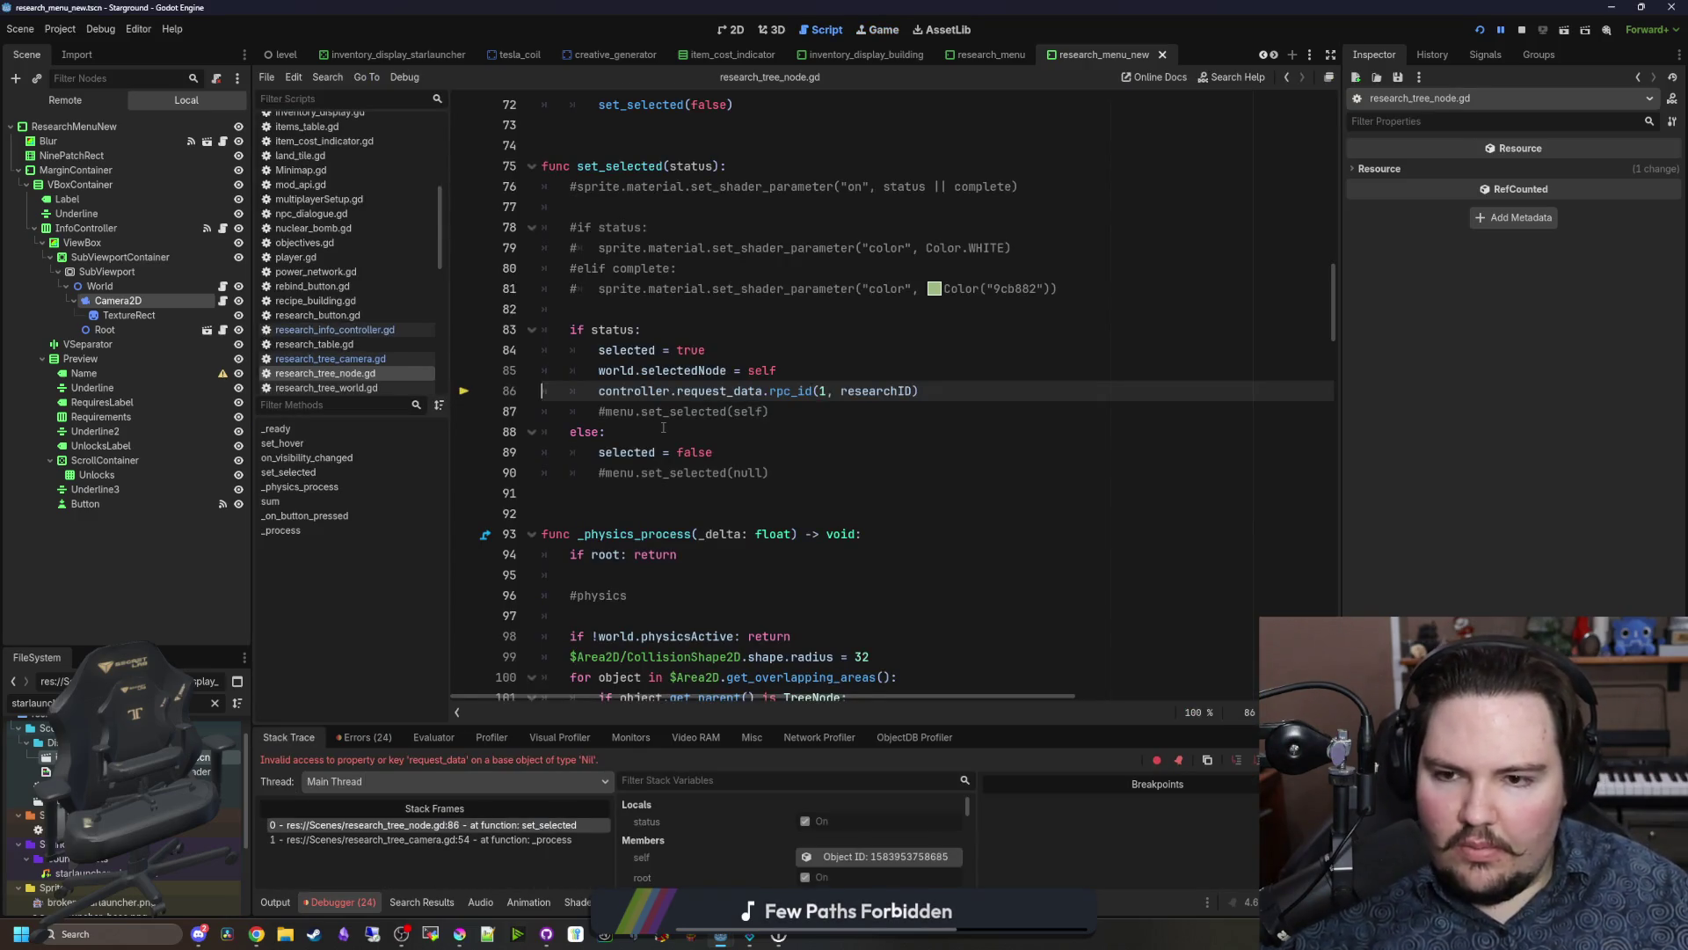
Step: Add an 'if root: return' early exit at the top of set_selected
left_click(693, 434)
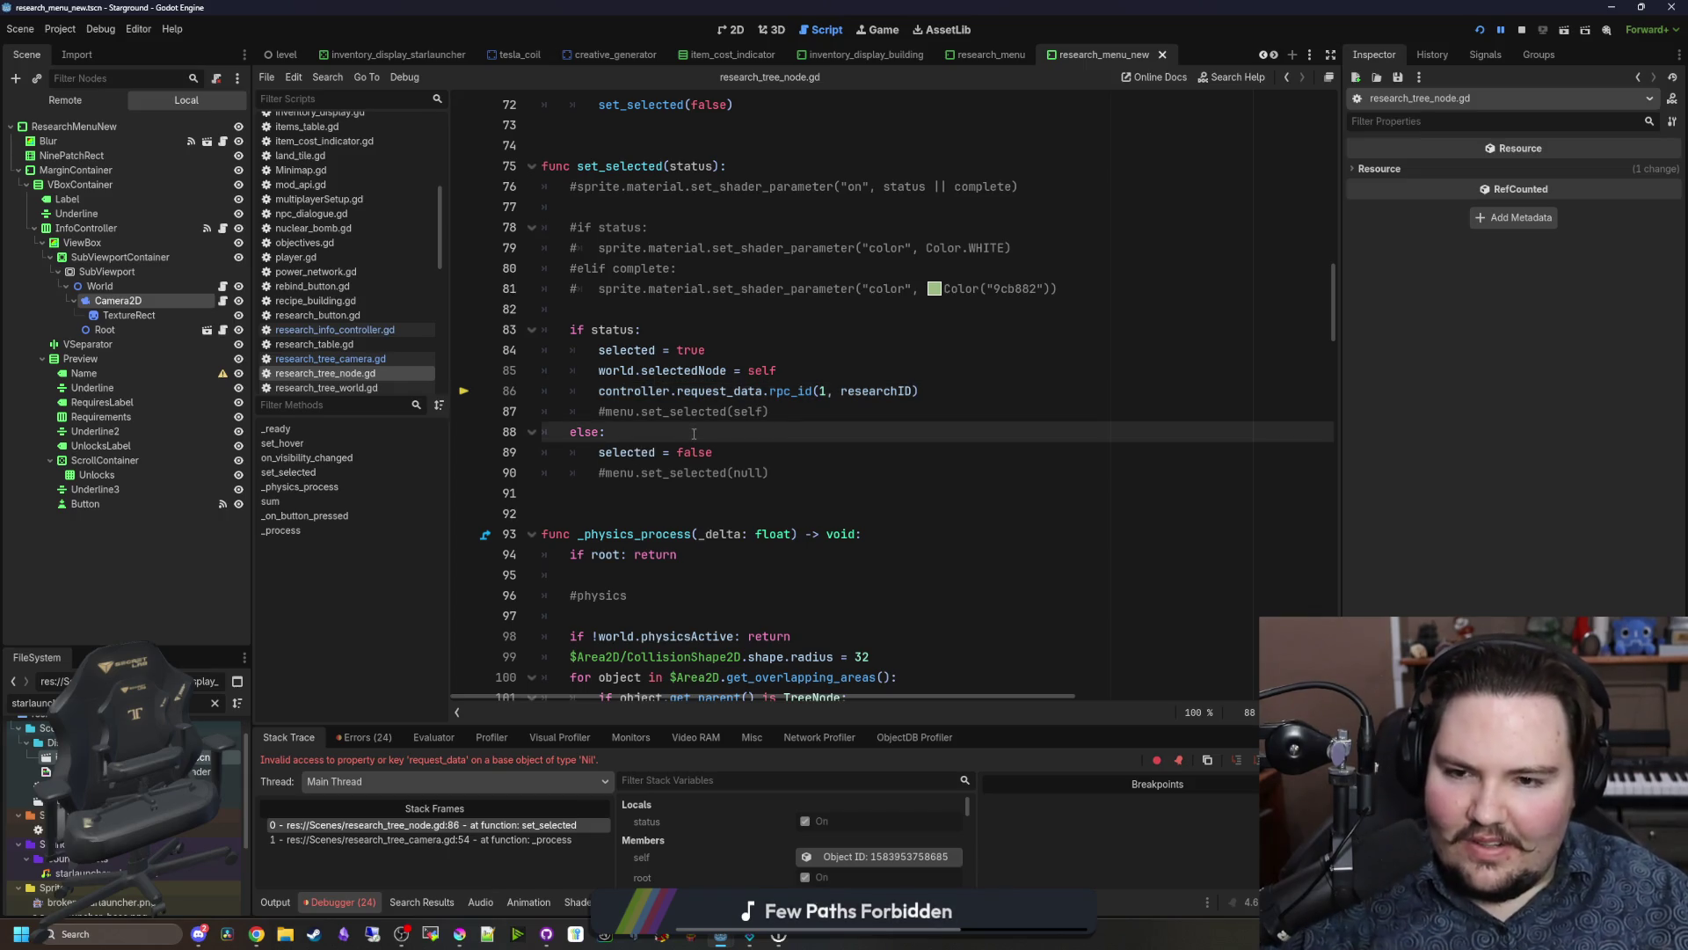
scroll(679, 428, "up", 2)
left_click(774, 290)
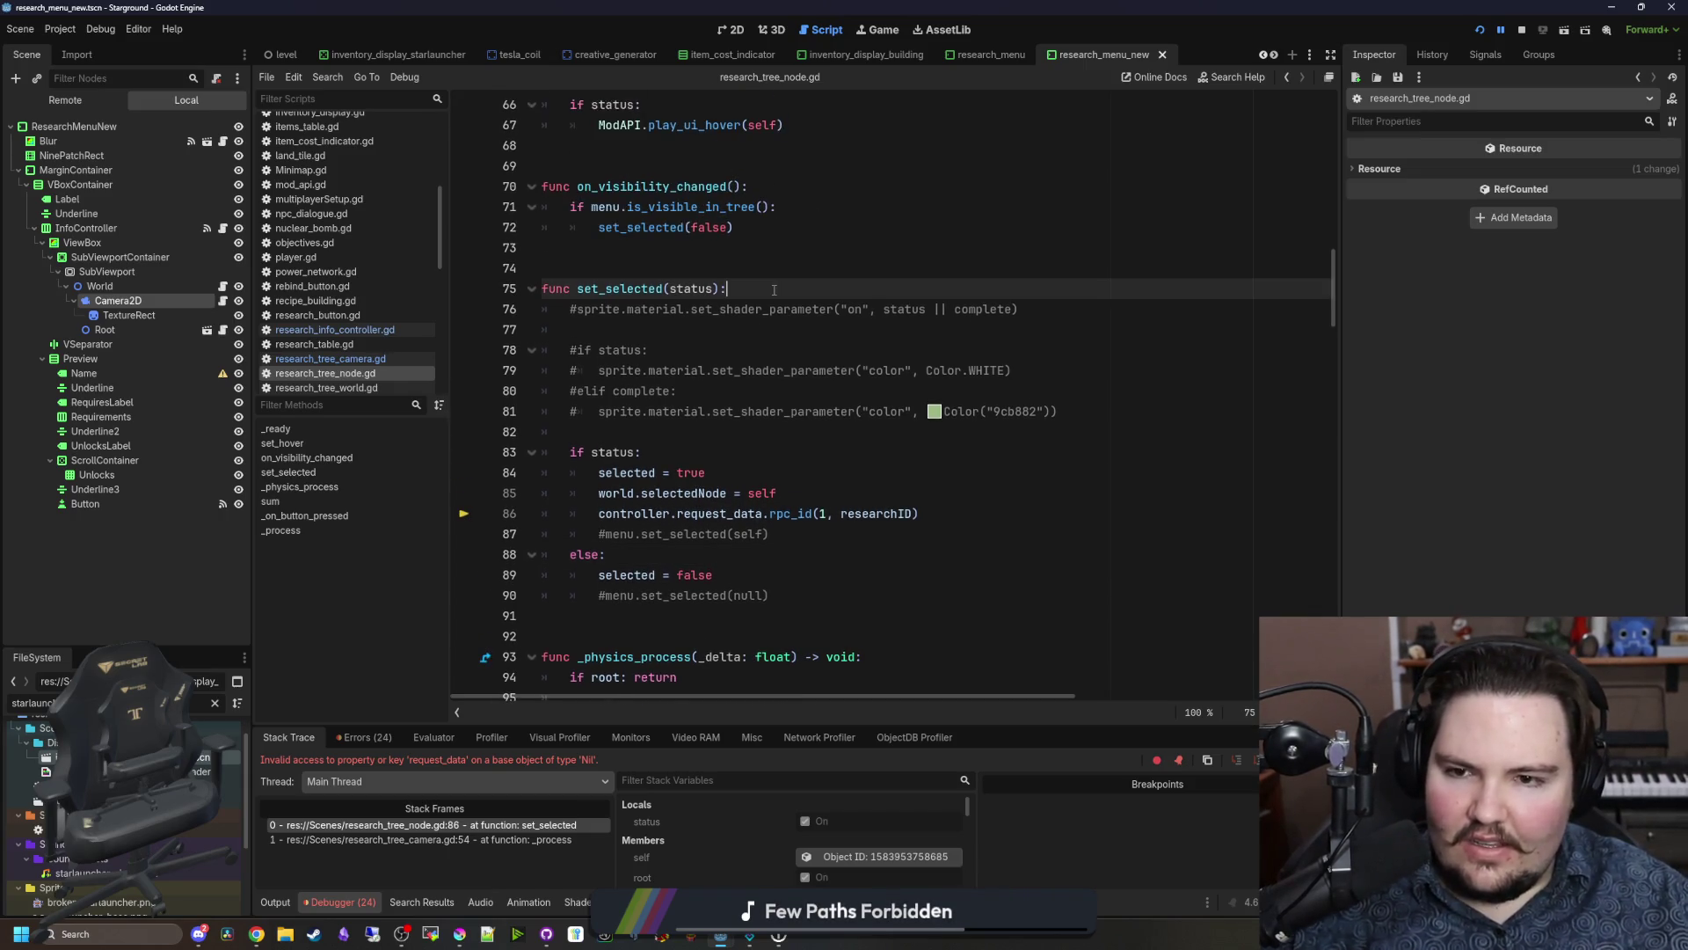
key("Return")
type("if root: return")
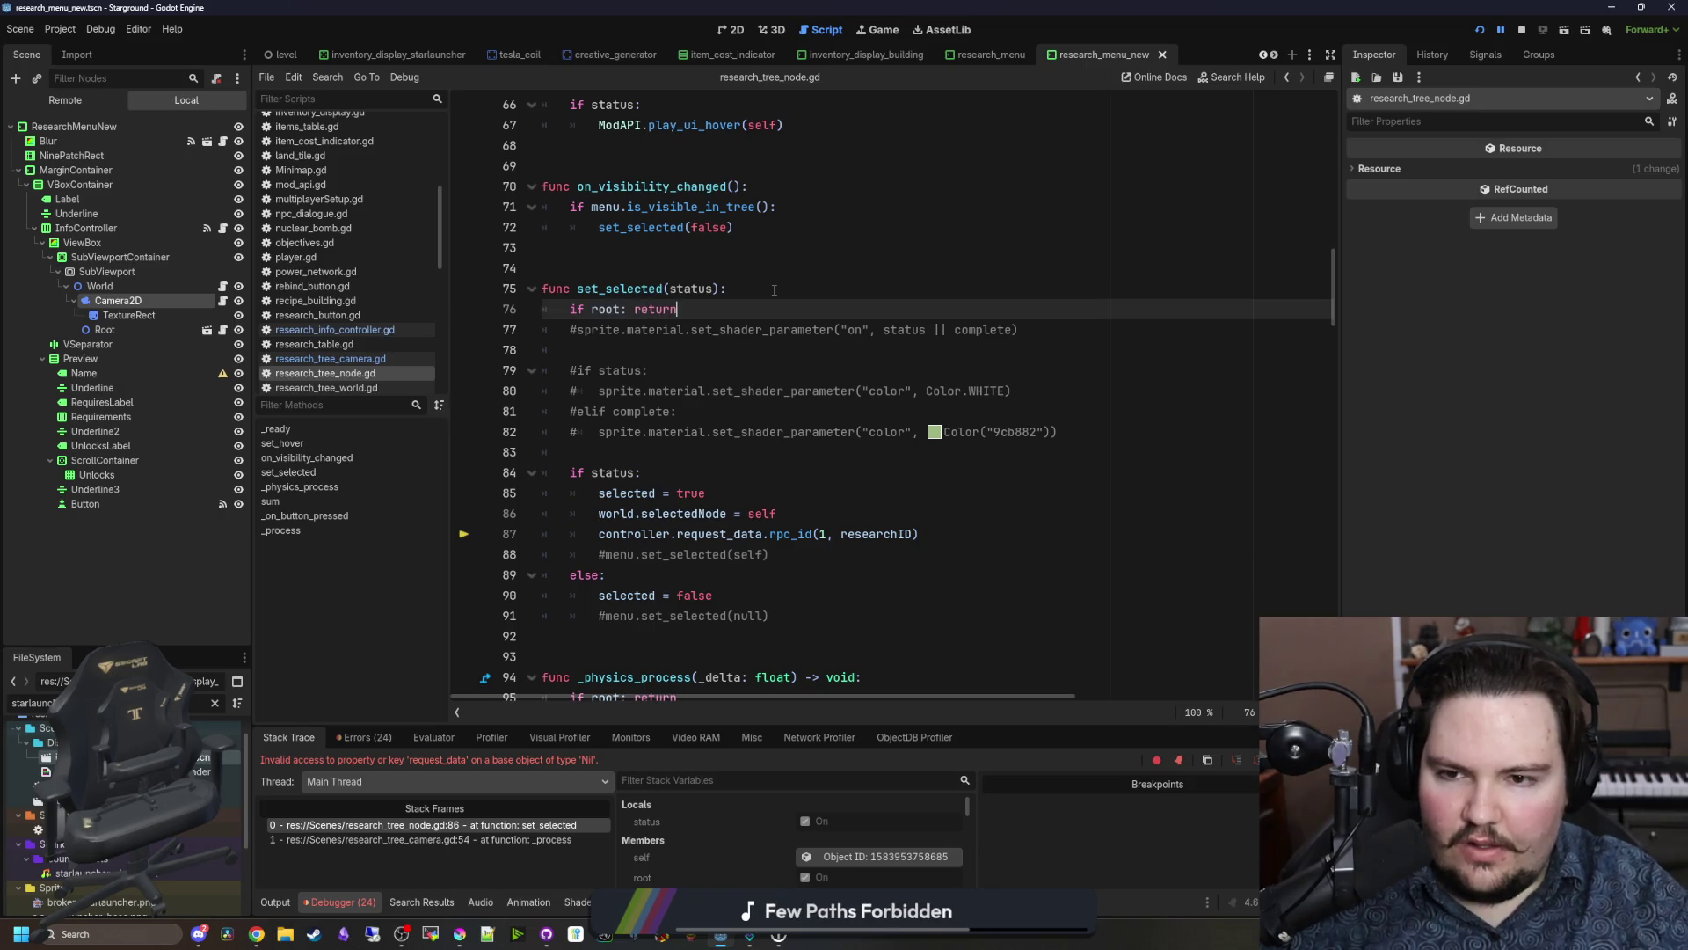
left_click(774, 289)
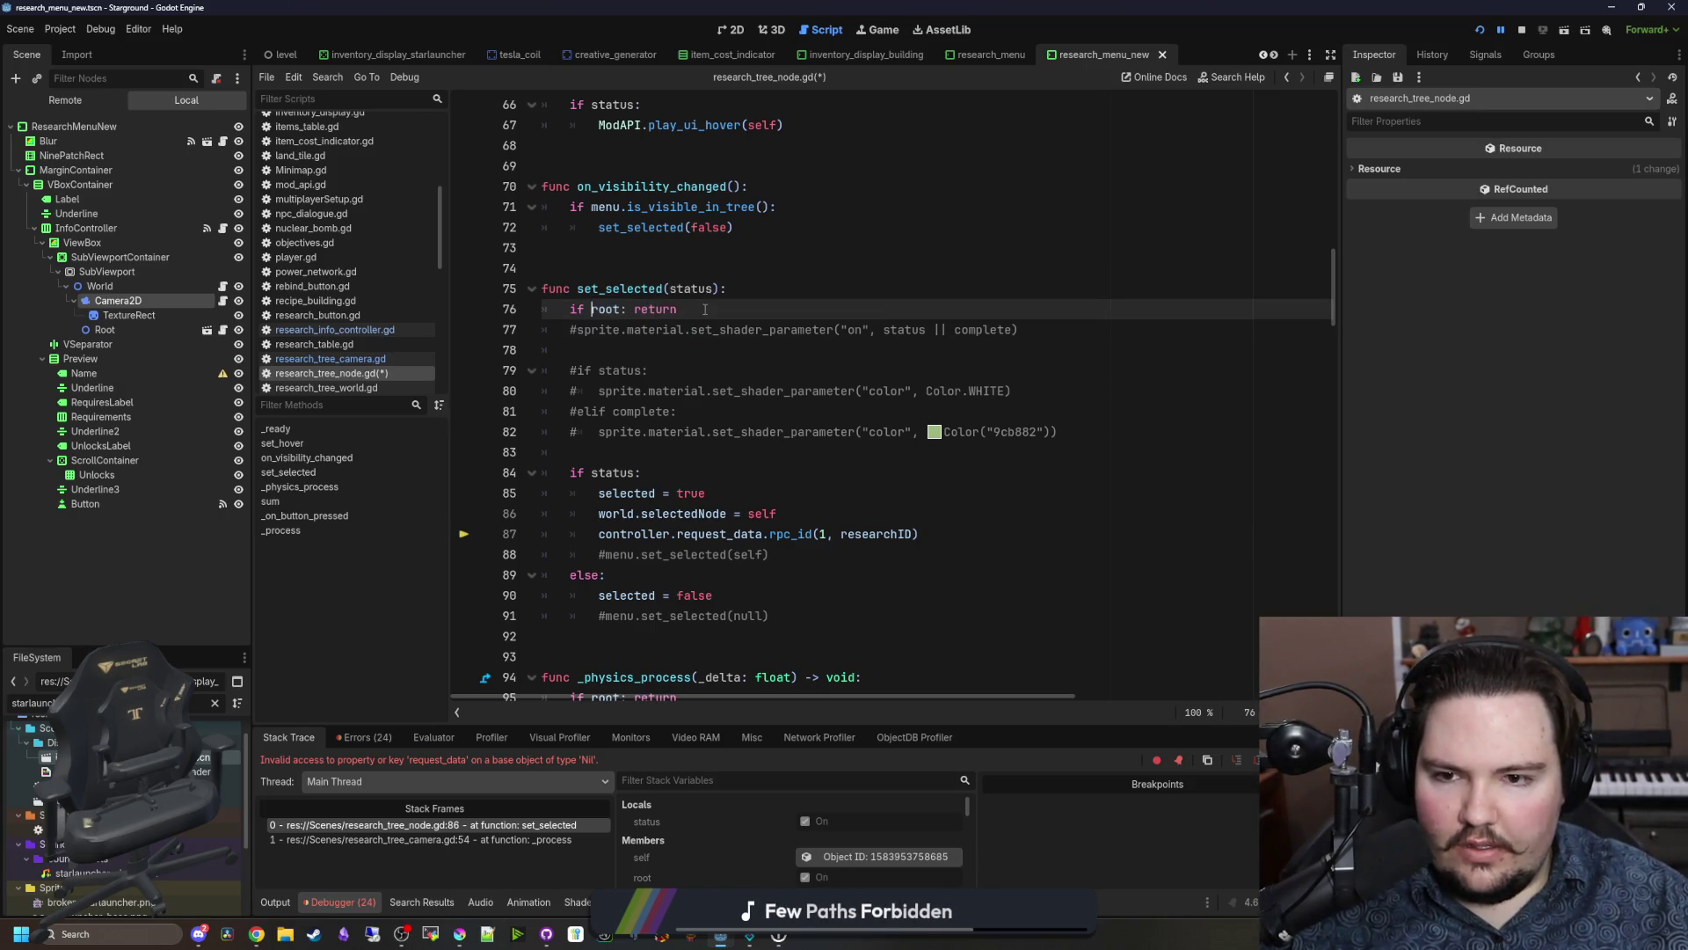
Step: Add the same root early return to set_hover, save, and resume the paused game
scroll(723, 518, "up", 6)
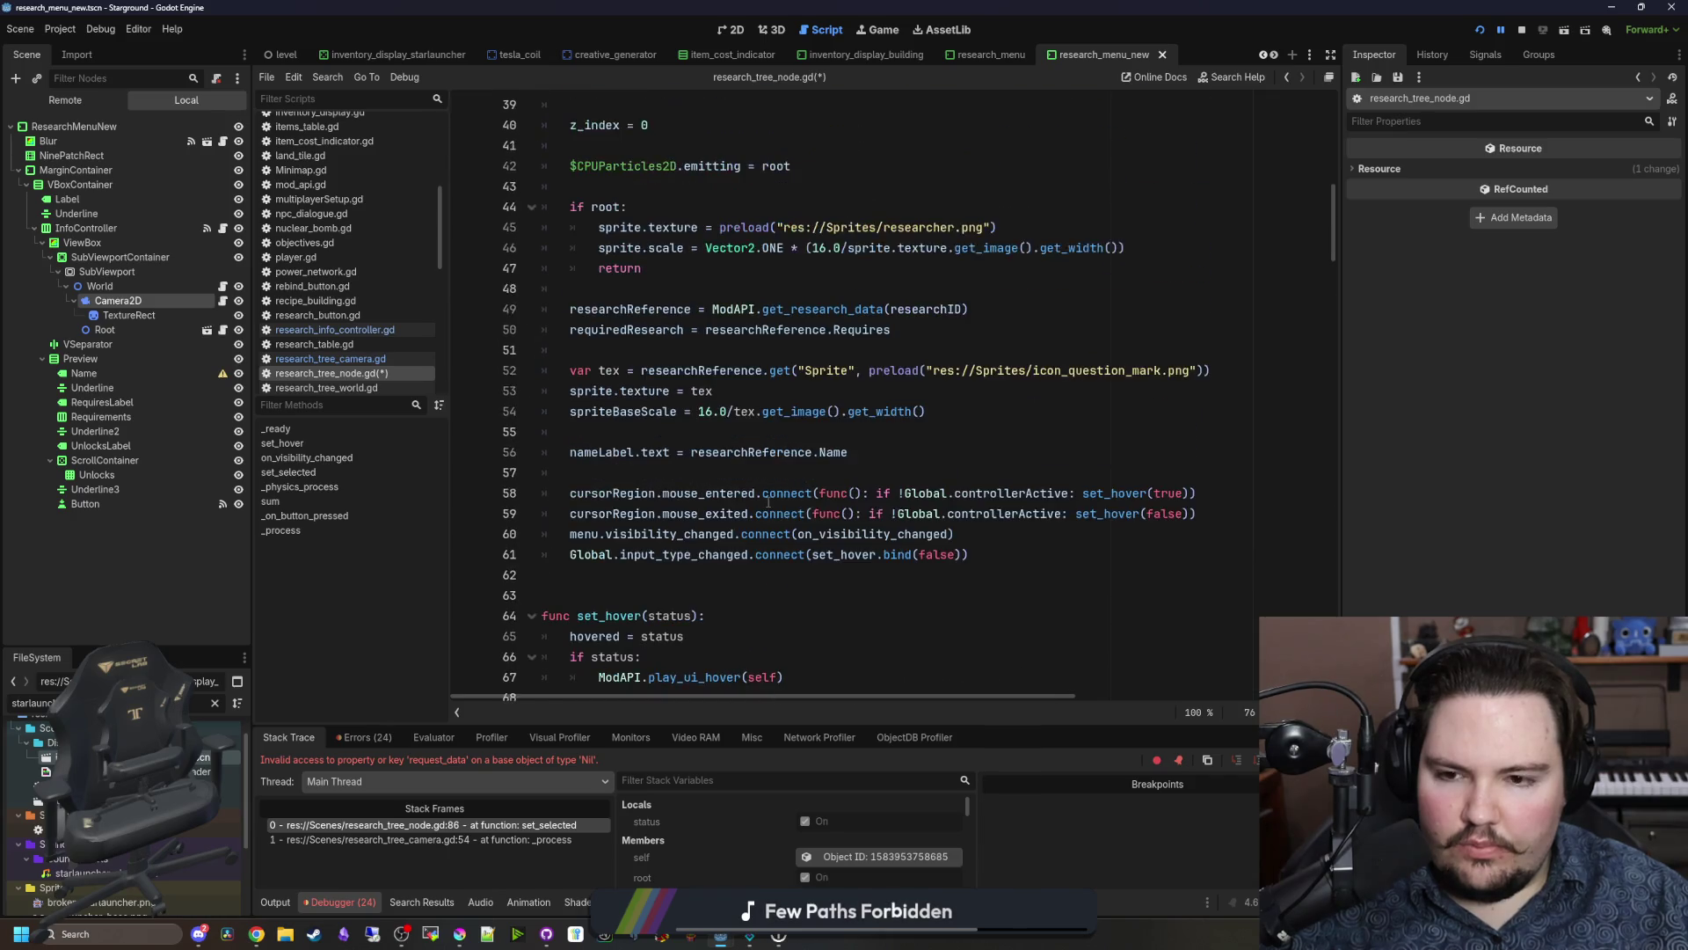
left_click(726, 434)
key("Return")
type("if root: return")
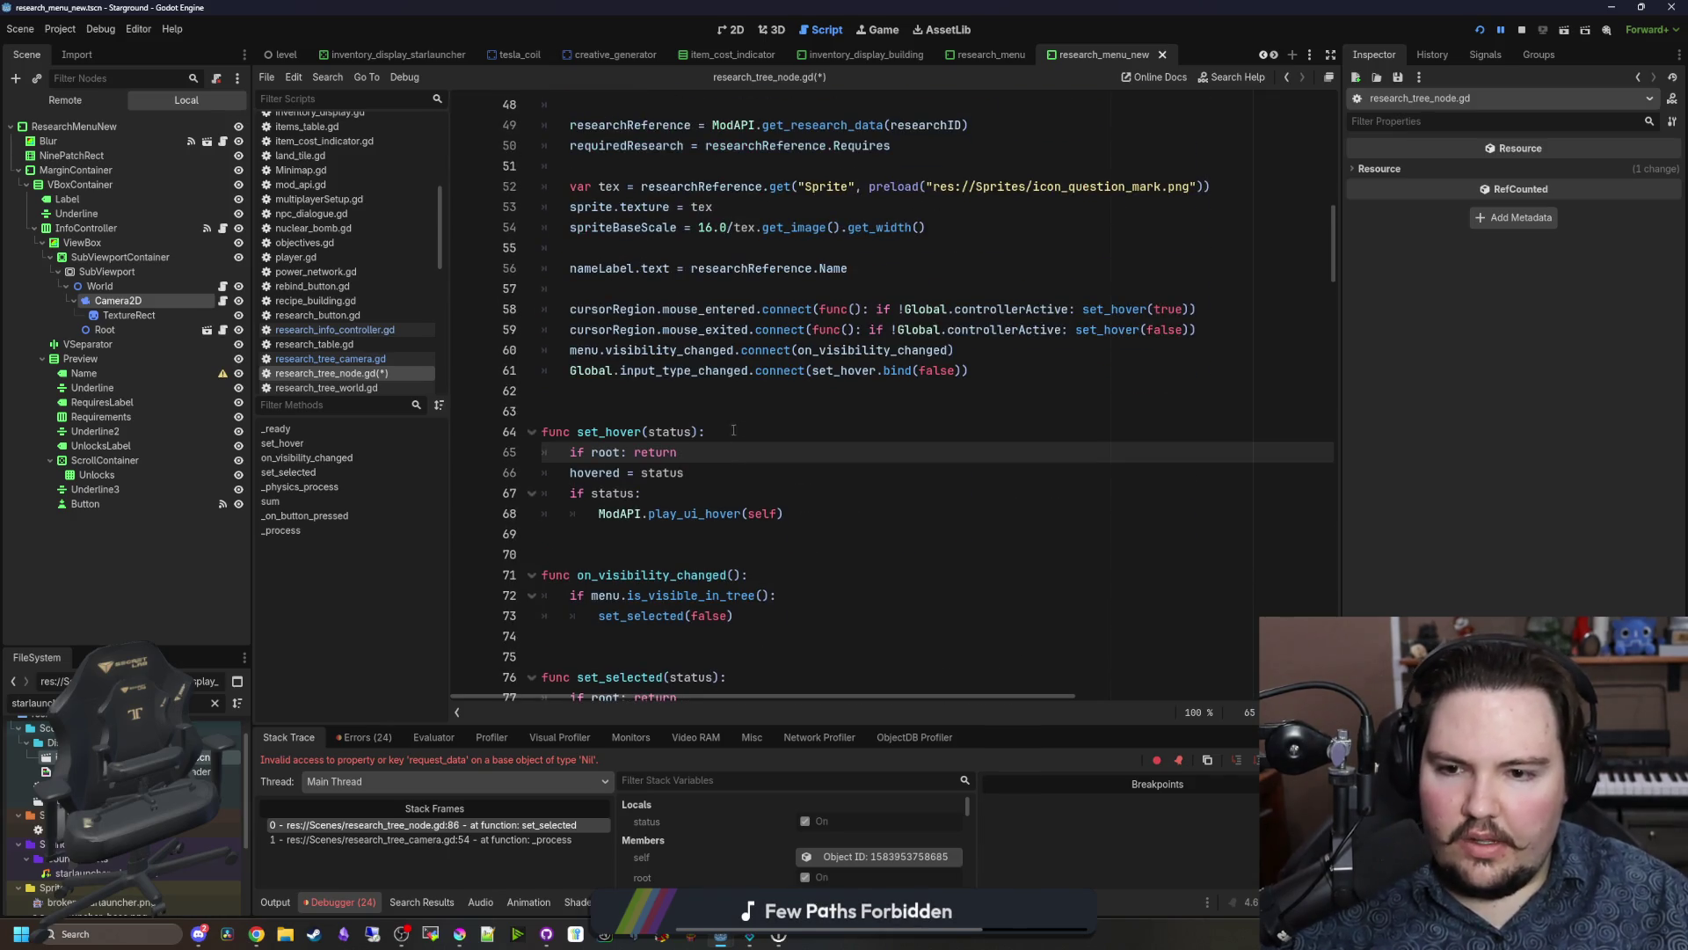
left_click(750, 419)
key("ctrl+s")
key("F12")
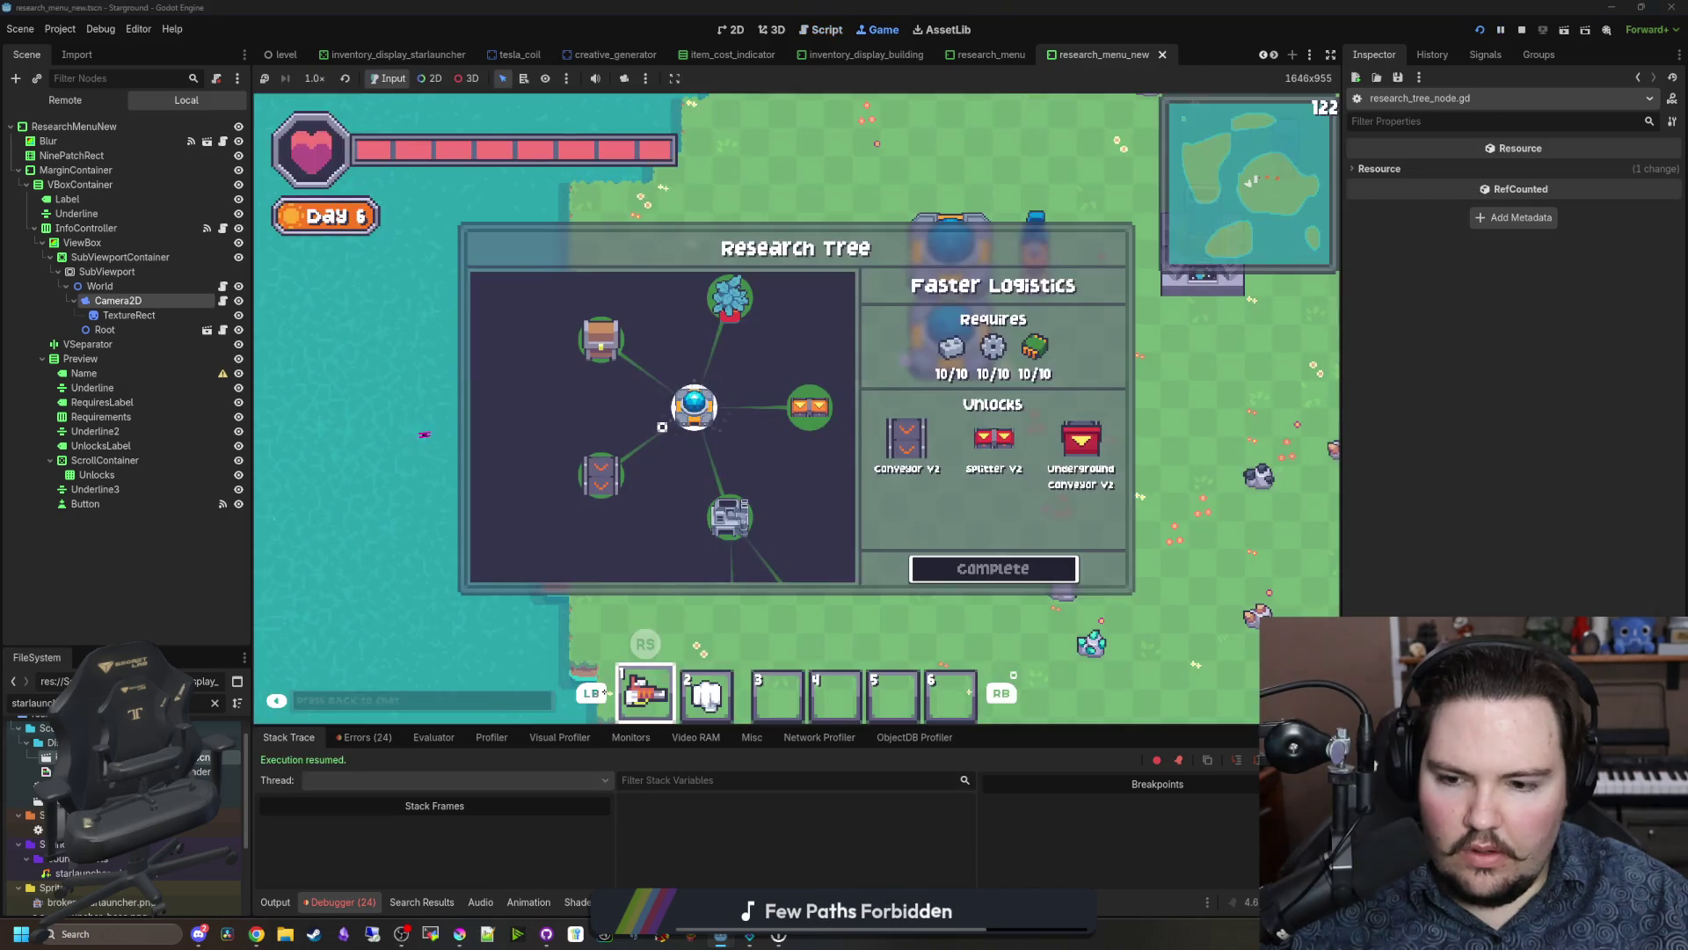
Step: Move the tree selection through Decorations, Better Automation, Better Storage, Faster Logistics, Alloying and Oil Processing
key("Up")
key("Right")
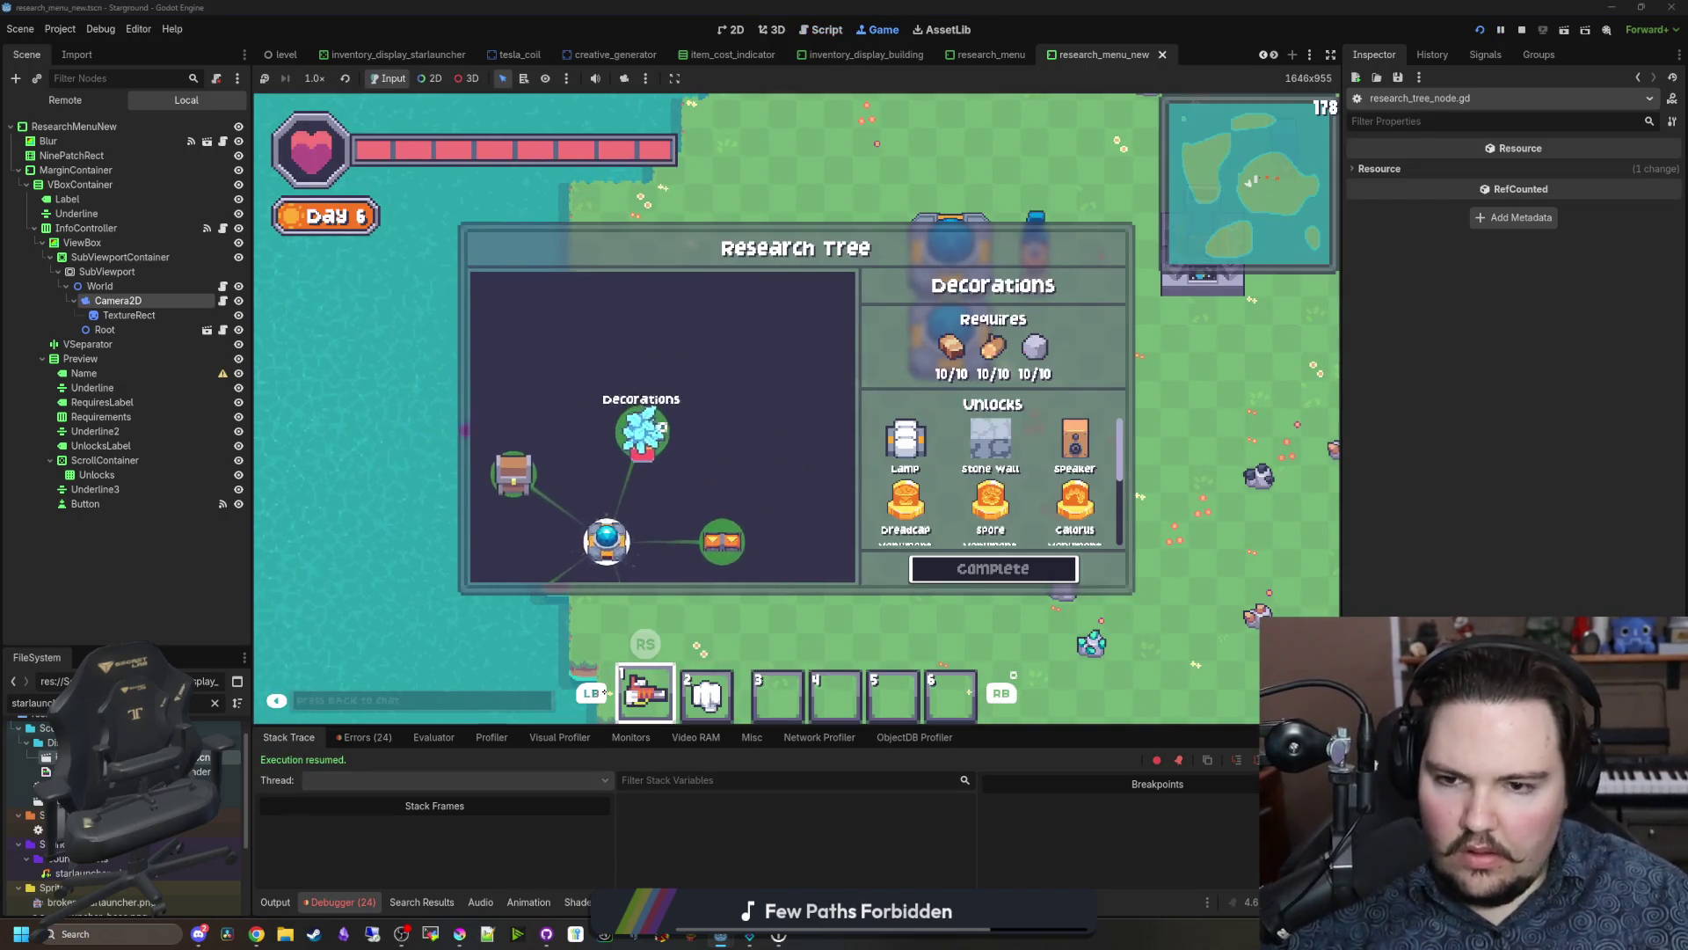
key("Right")
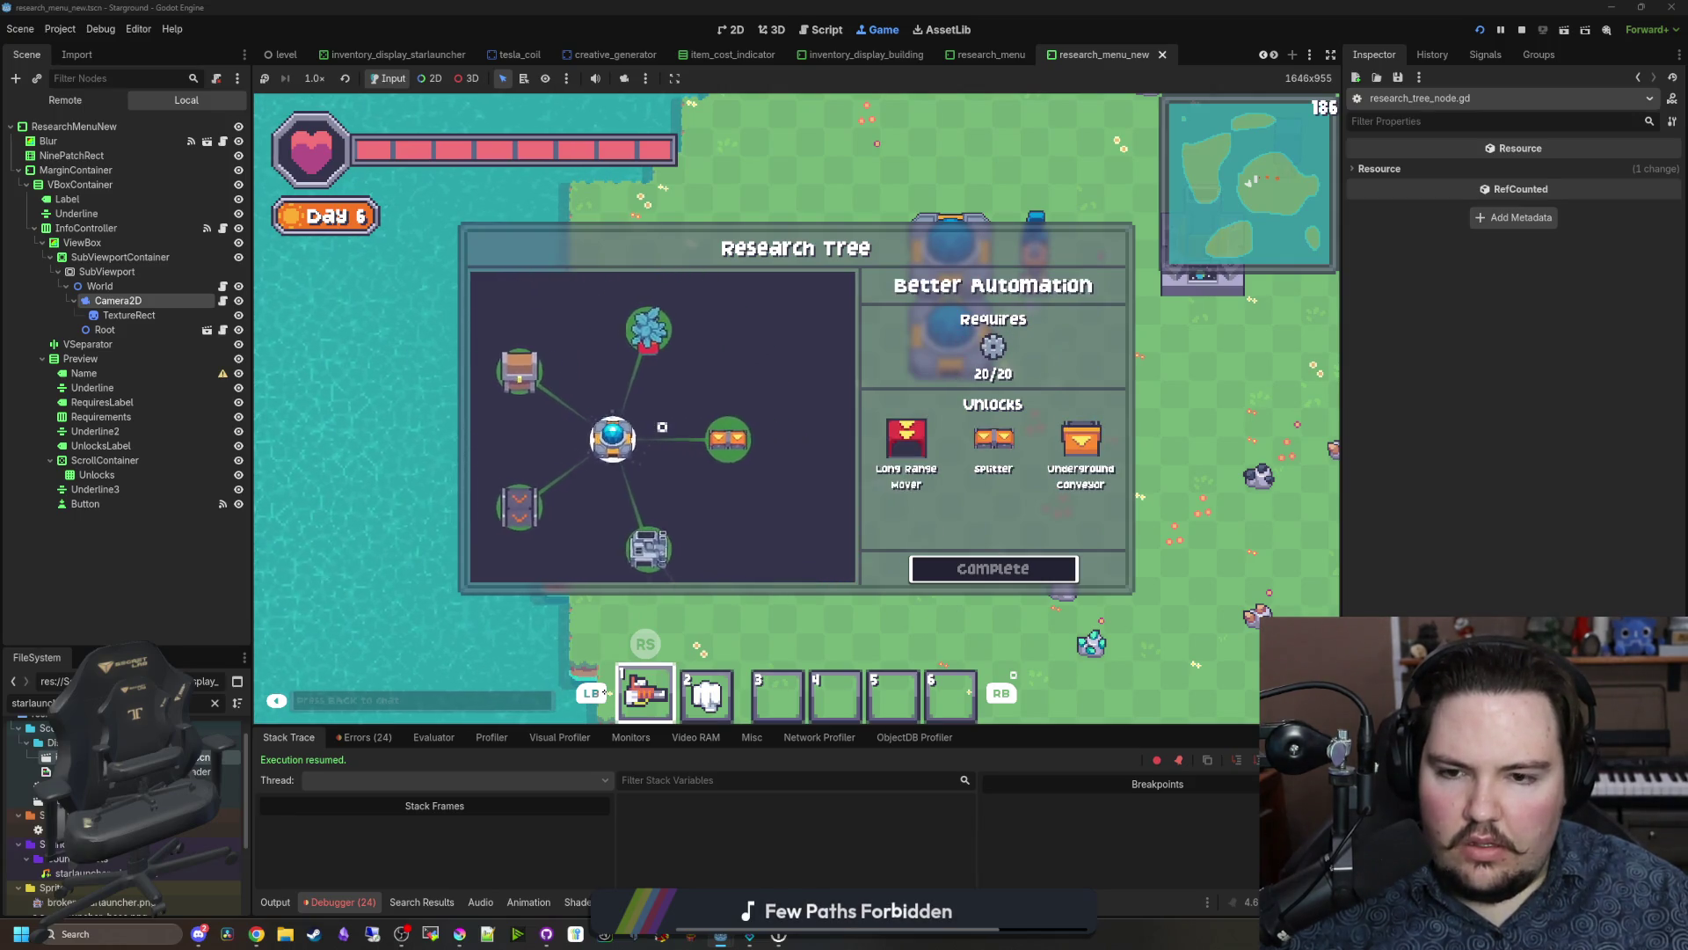
key("Left")
key("Right")
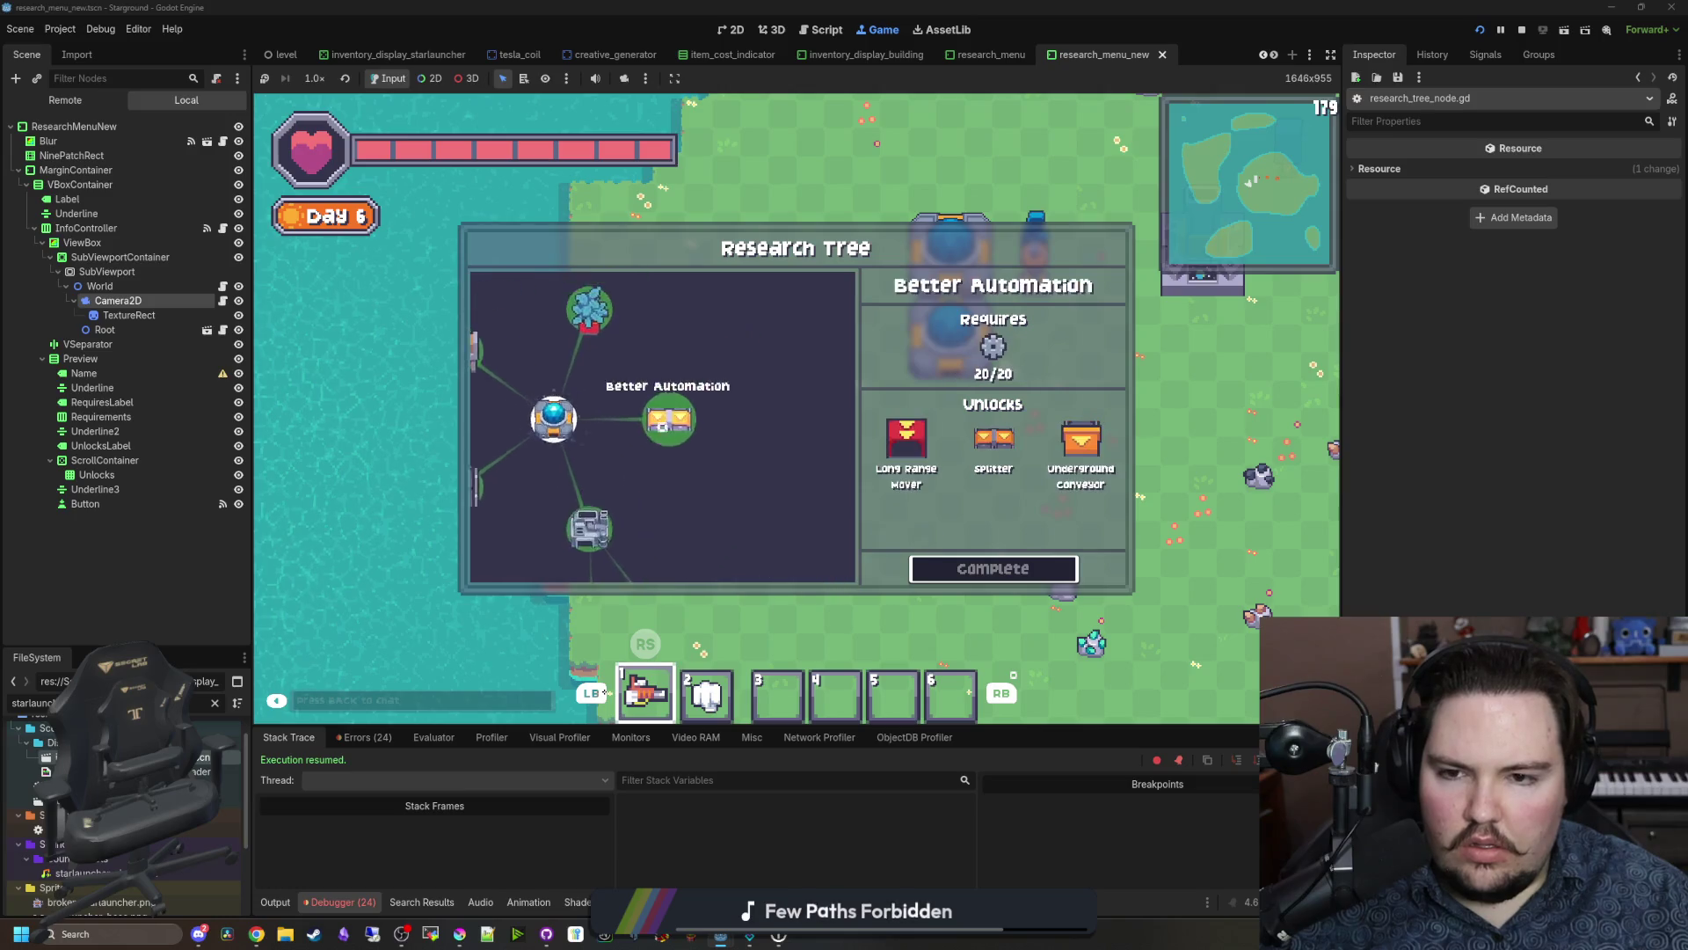
key("Up")
key("Left")
key("Down")
key("Right")
key("Down")
key("Up")
key("Down")
Step: Step the selection via Collector Efficiency 3, Toys, Mining Laser Power 3 and Nuclear Fission to Pressure Pump Limit 3
key("Left")
key("Down")
key("Right")
key("Right")
key("Up")
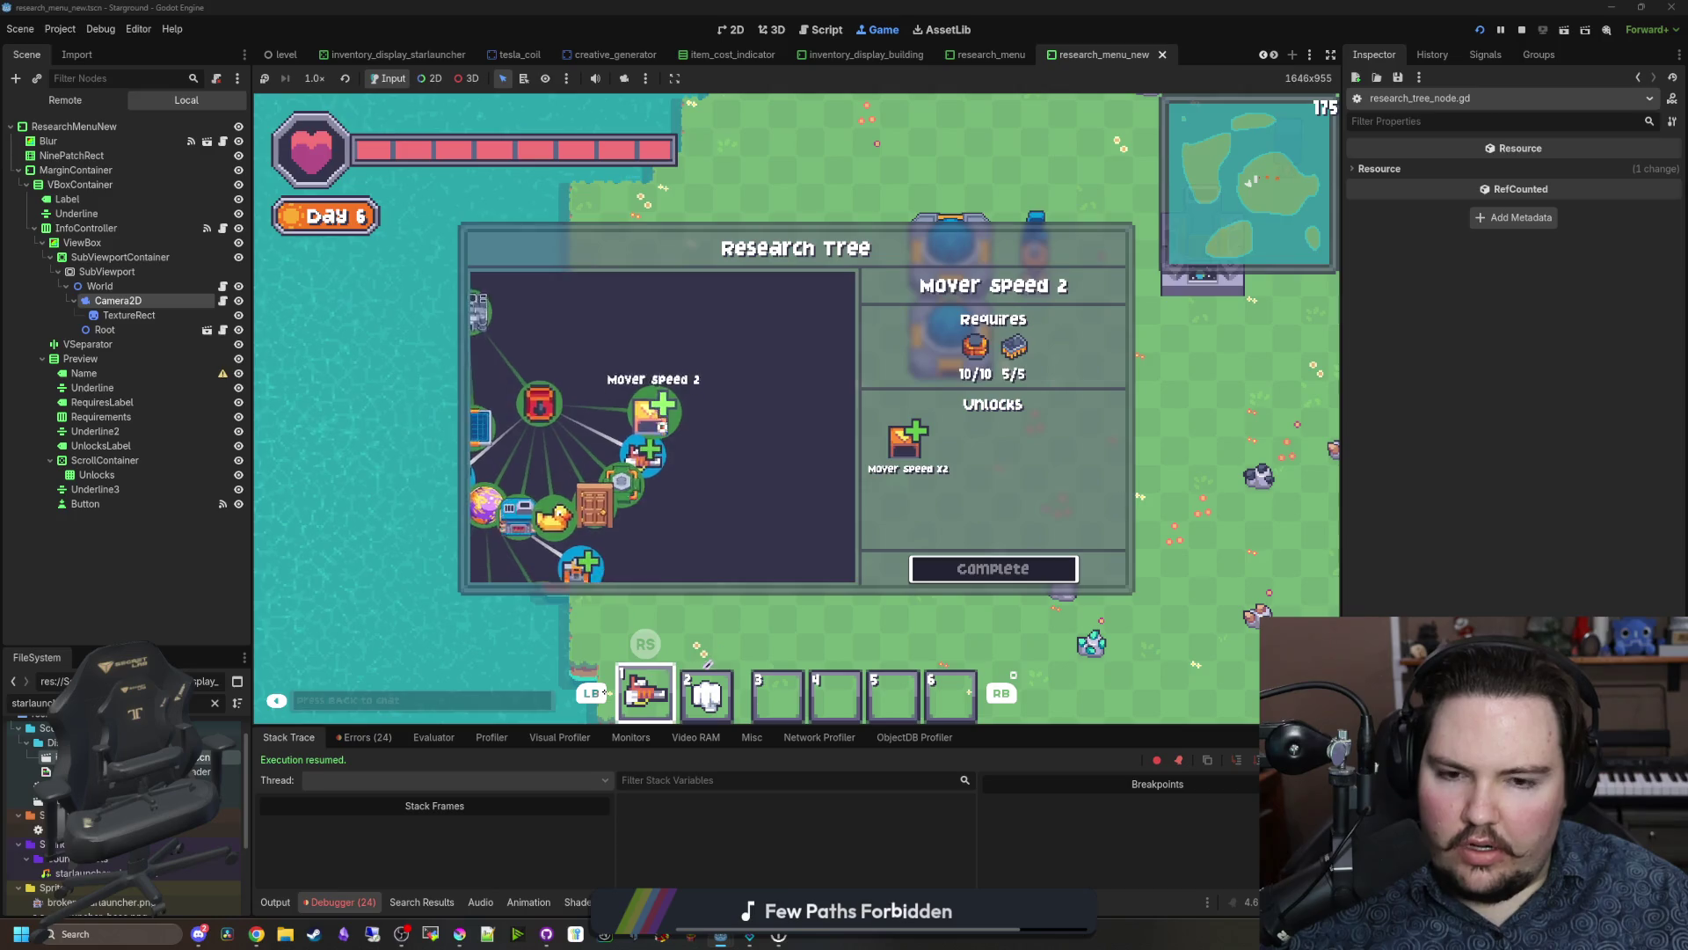
key("Down")
key("Down")
key("Down")
key("Left")
key("Left")
key("Right")
key("Down")
key("Down")
key("Down")
key("Down")
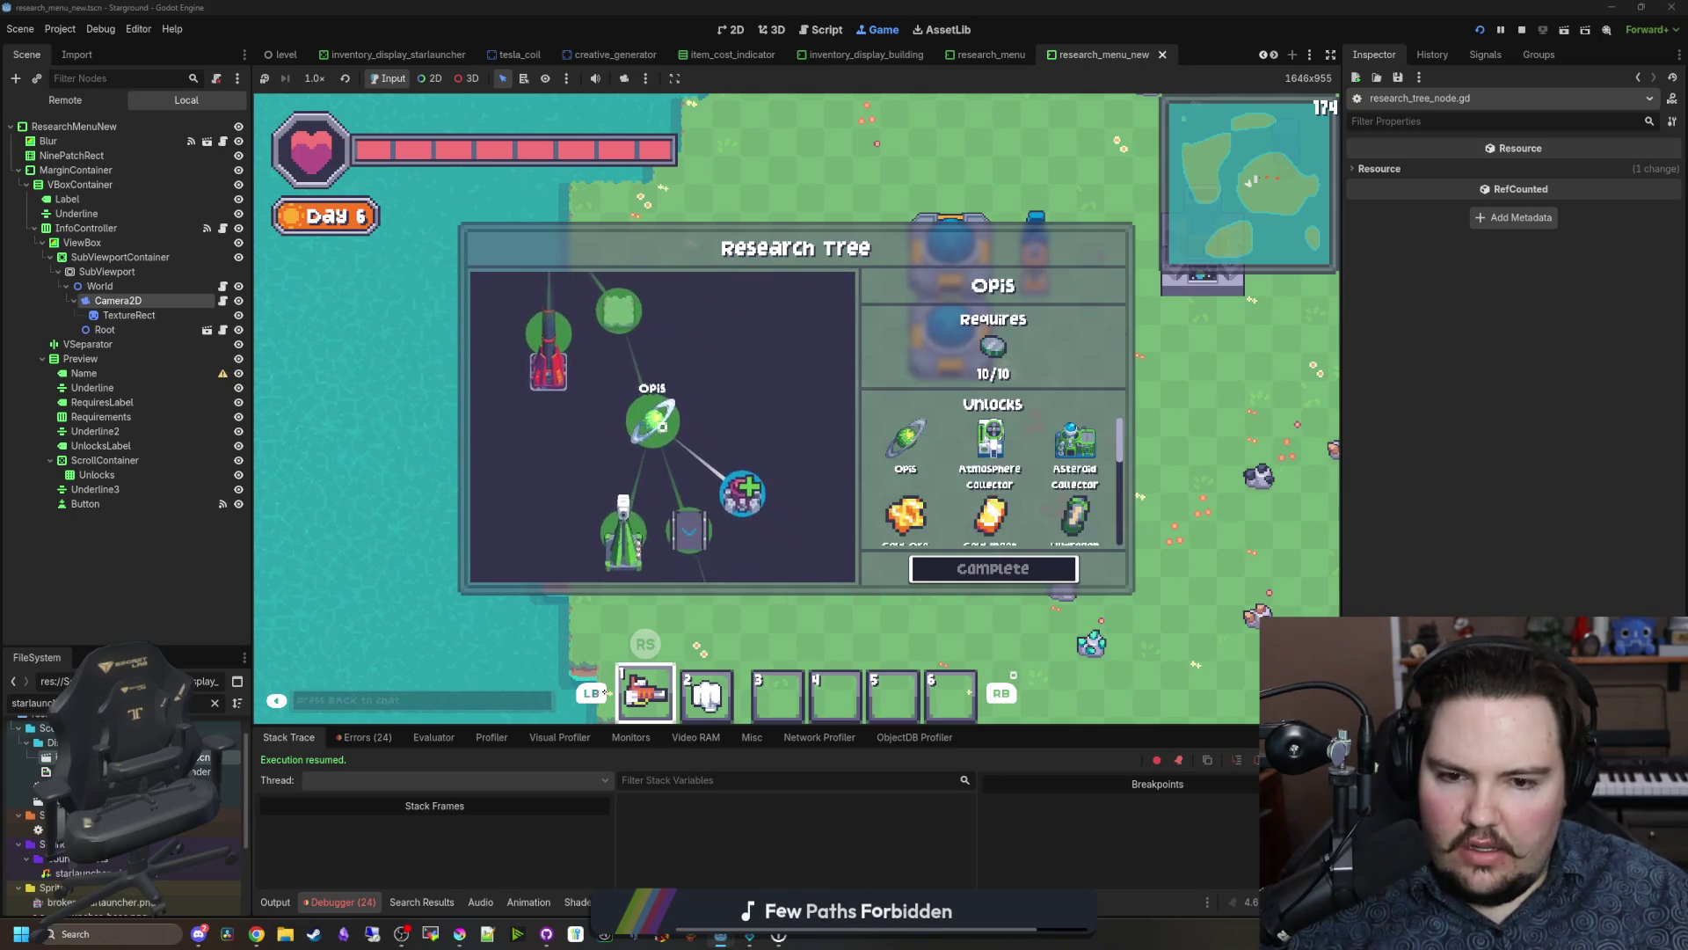
key("Down")
key("Down")
key("Right")
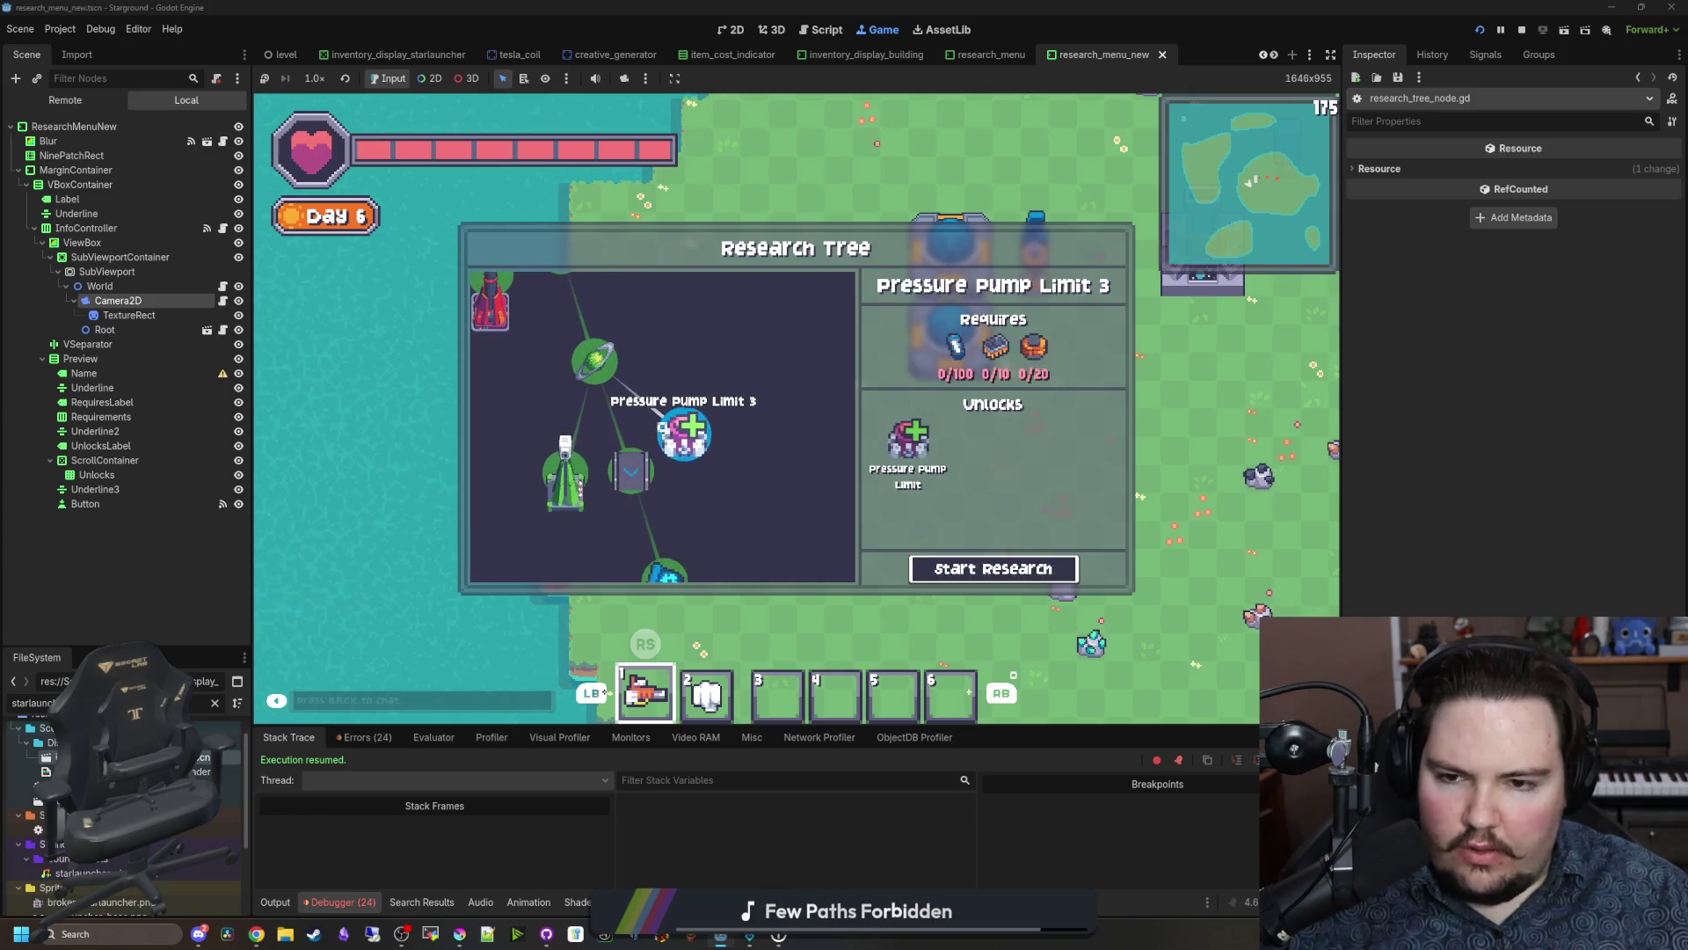
key("Right")
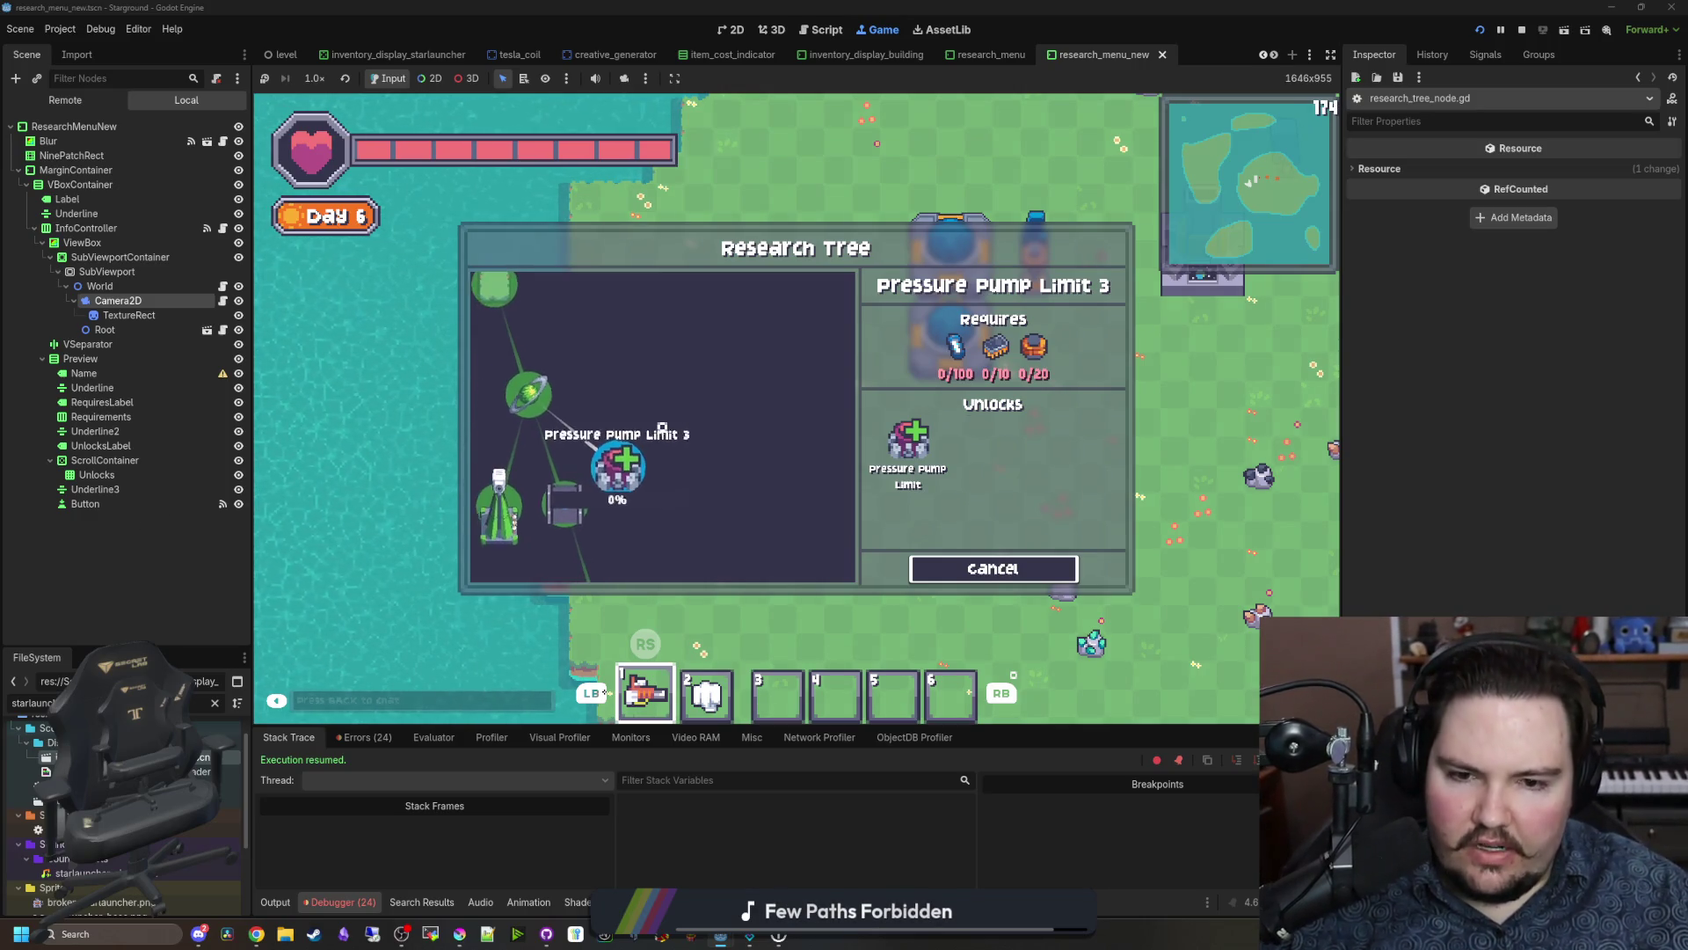
Step: Cancel and restart the Pressure Pump Limit 3 research, then check Opis and return
key("Return")
key("Return")
key("Return")
key("Return")
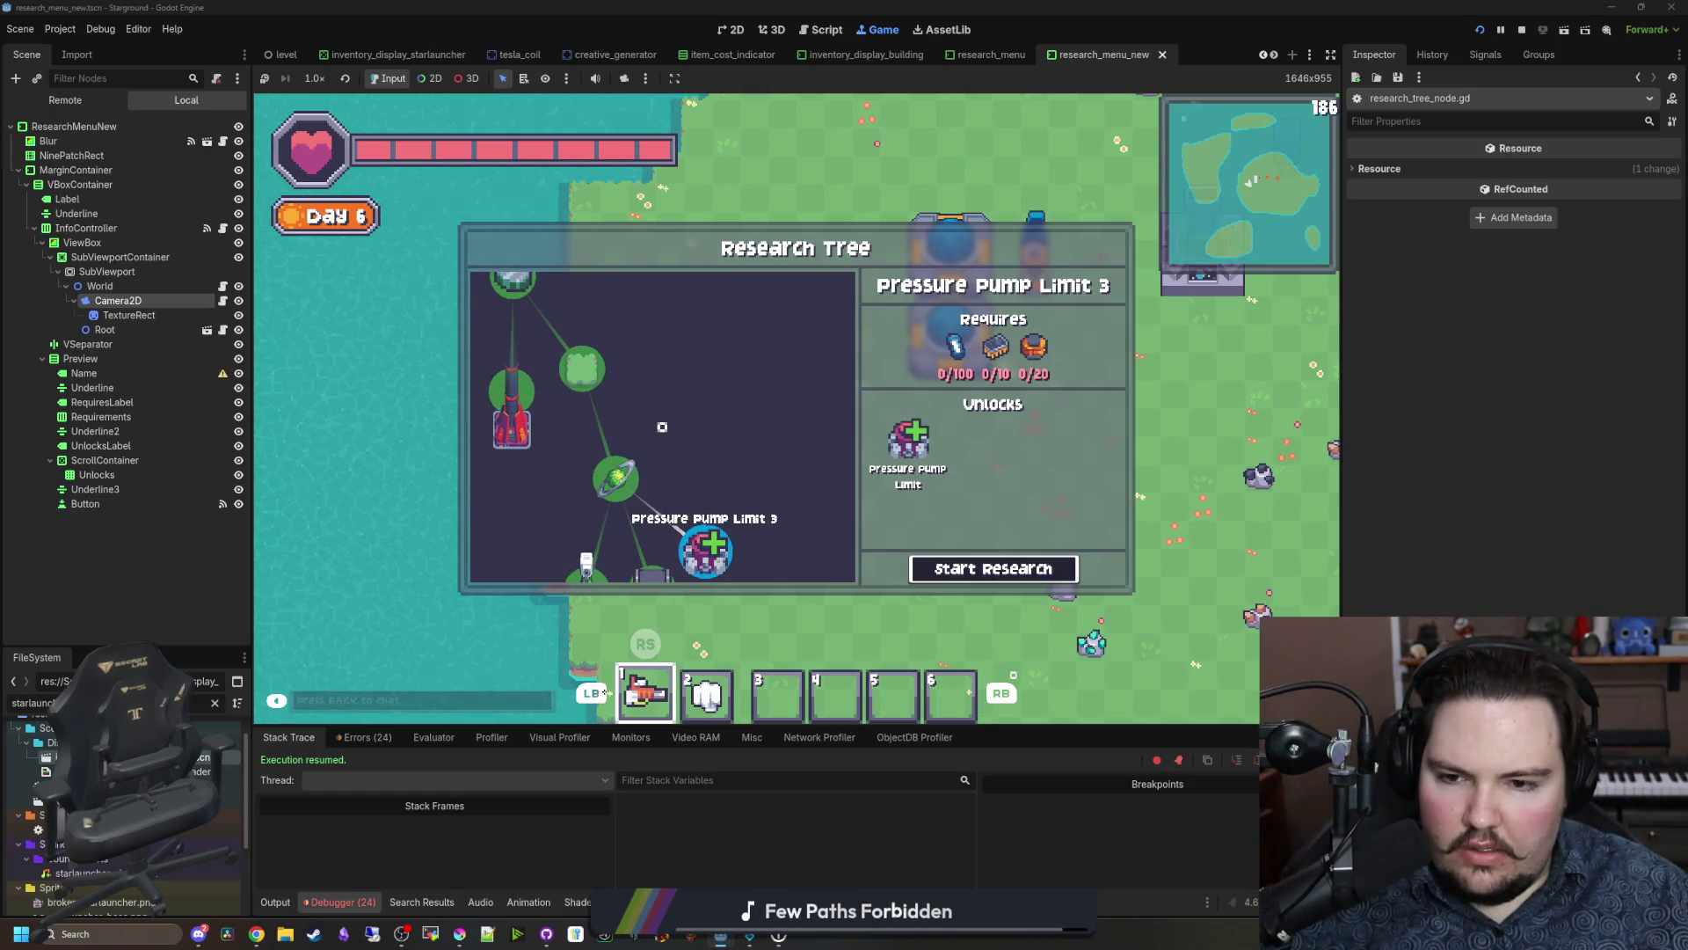
key("Return")
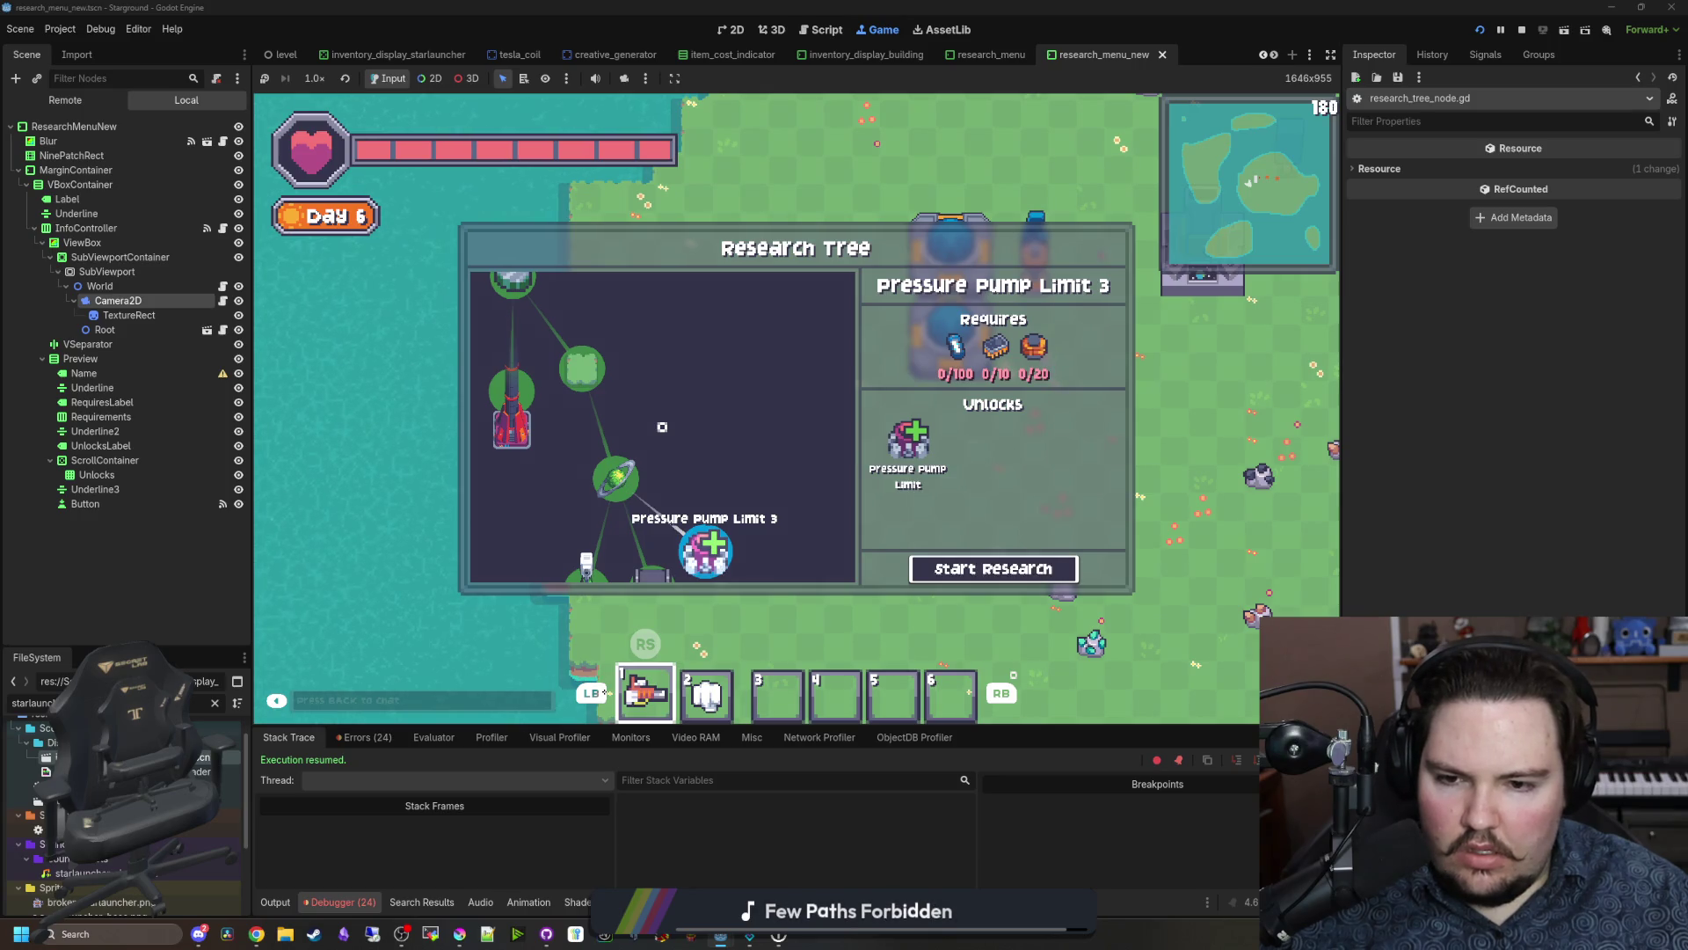
key("Up")
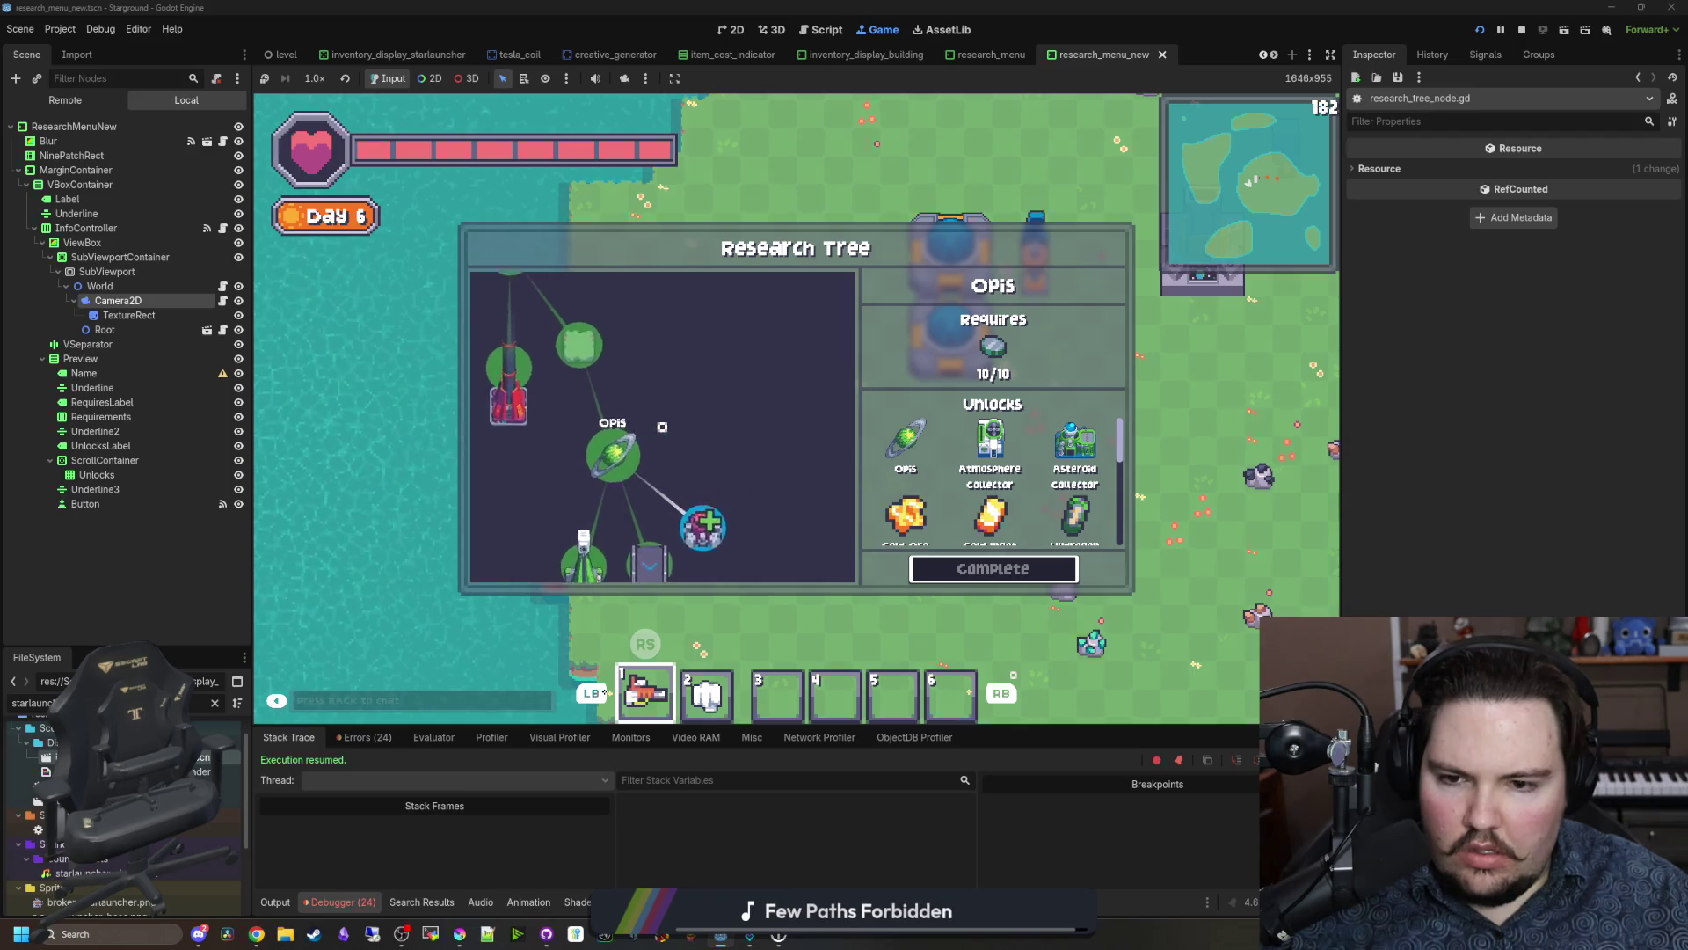
key("Down")
Step: Move the selection to Resource Processing, Terrain Manipulation and Thumper Speed 3
key("Up")
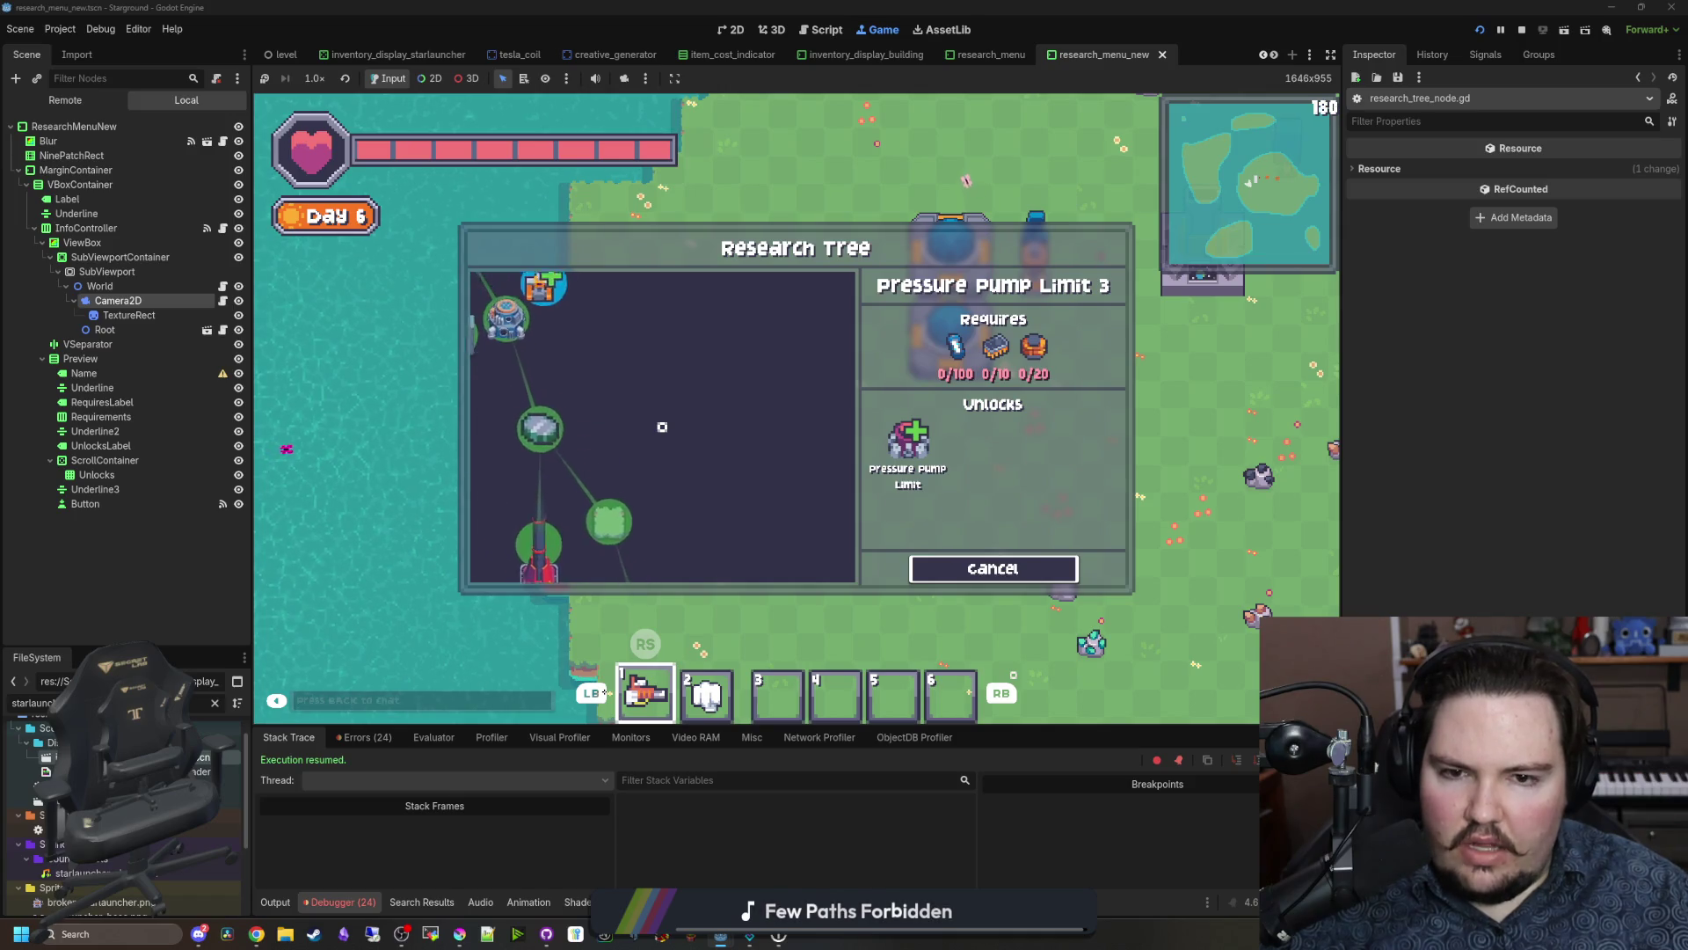
key("Up")
key("Down")
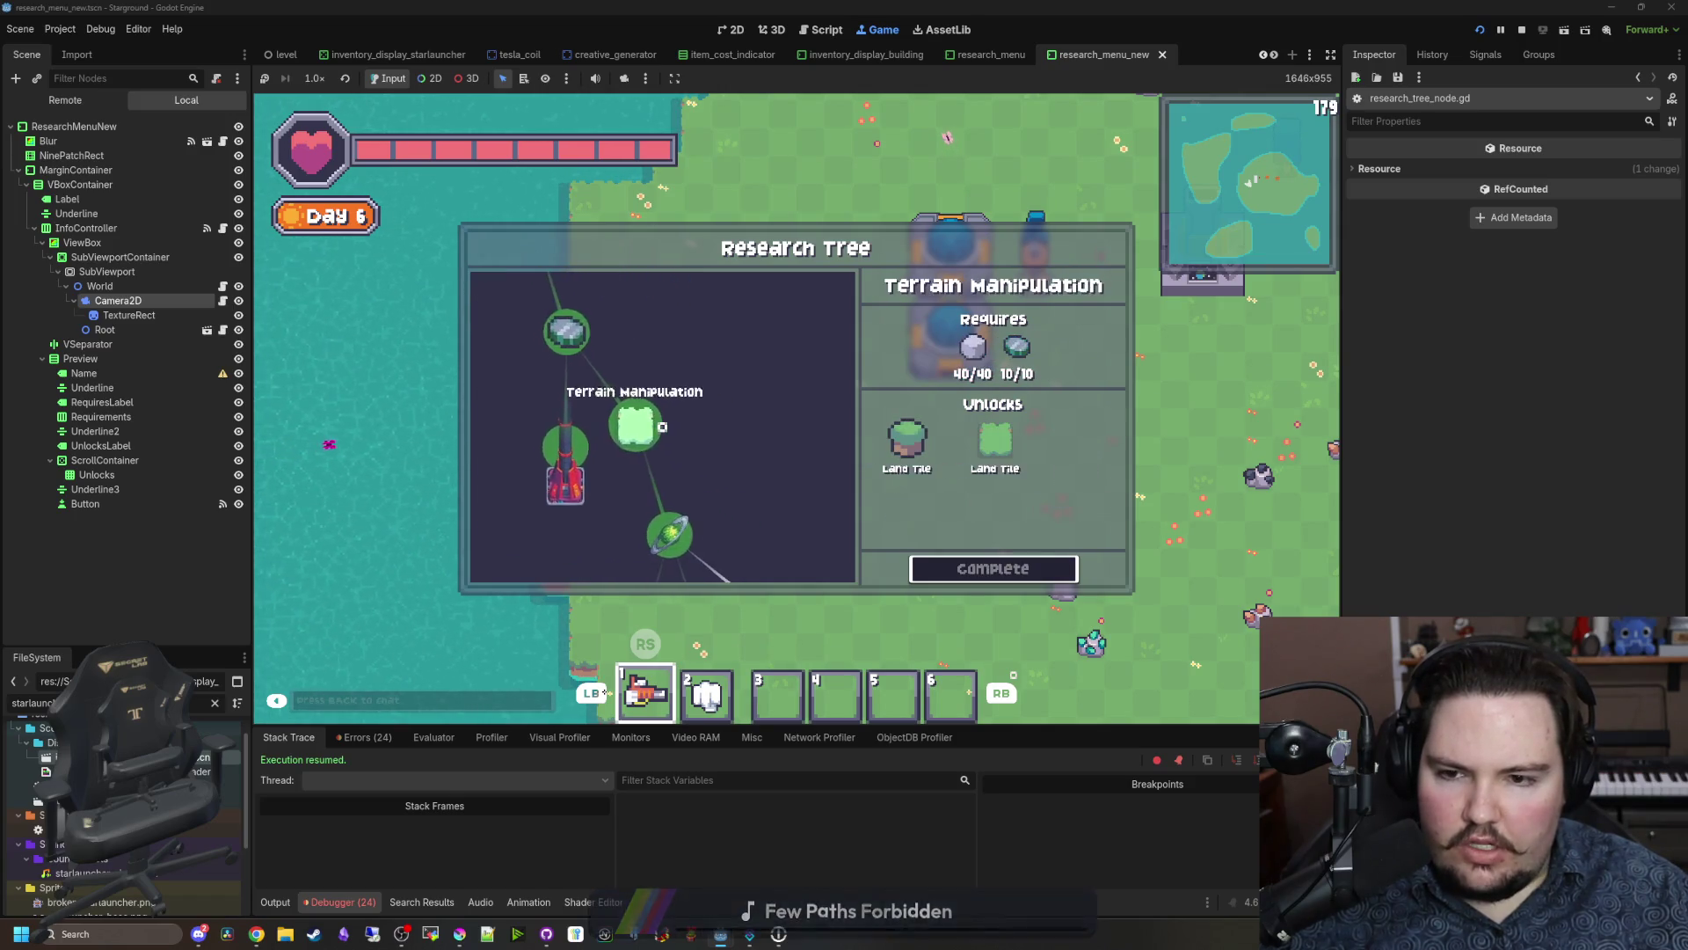
key("Up")
key("Up")
key("Up")
key("Up")
key("Up")
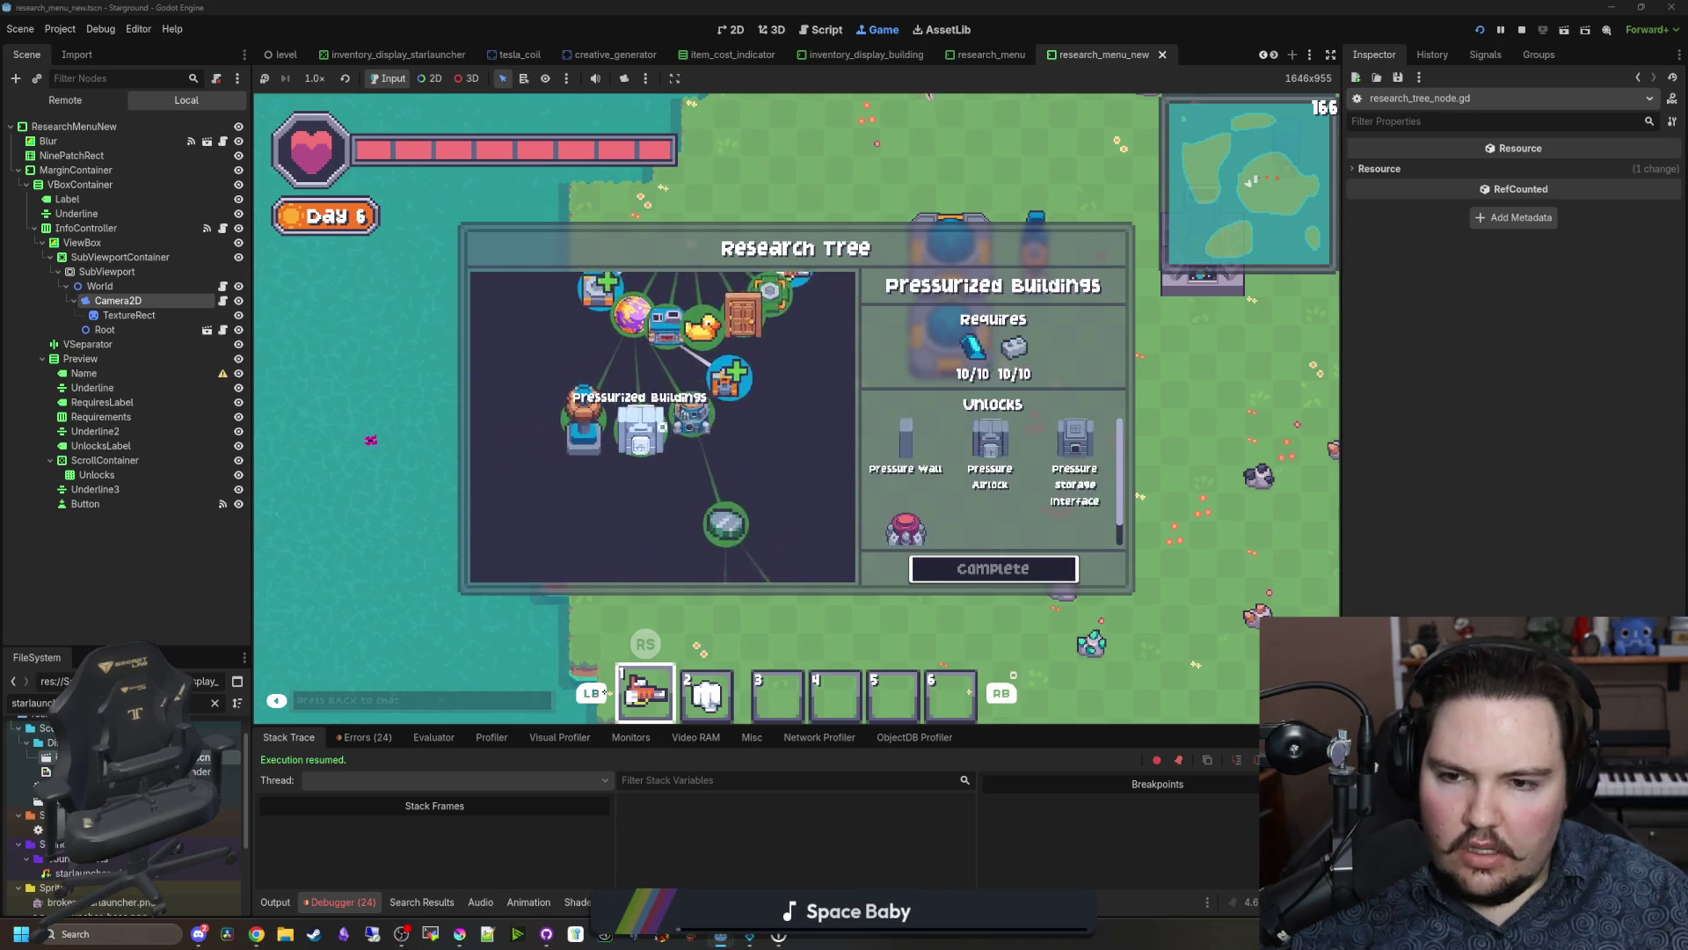
key("Up")
key("Up")
key("Up")
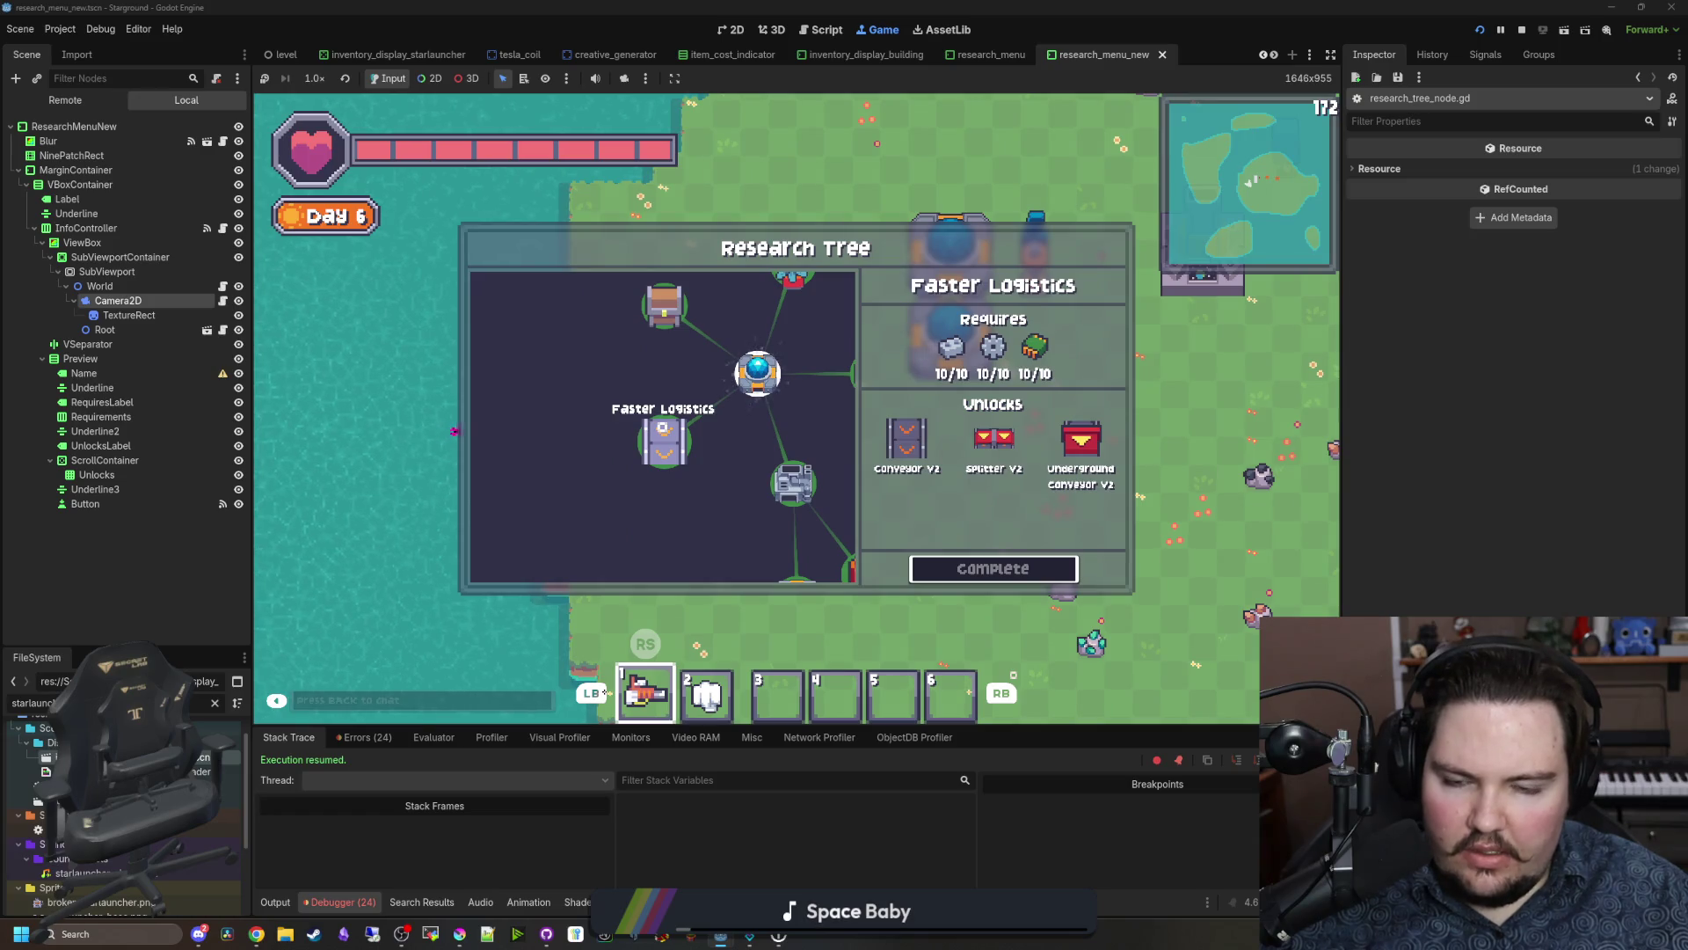
Step: Close the Research Tree with Escape and toggle it back open several times with E
key("Escape")
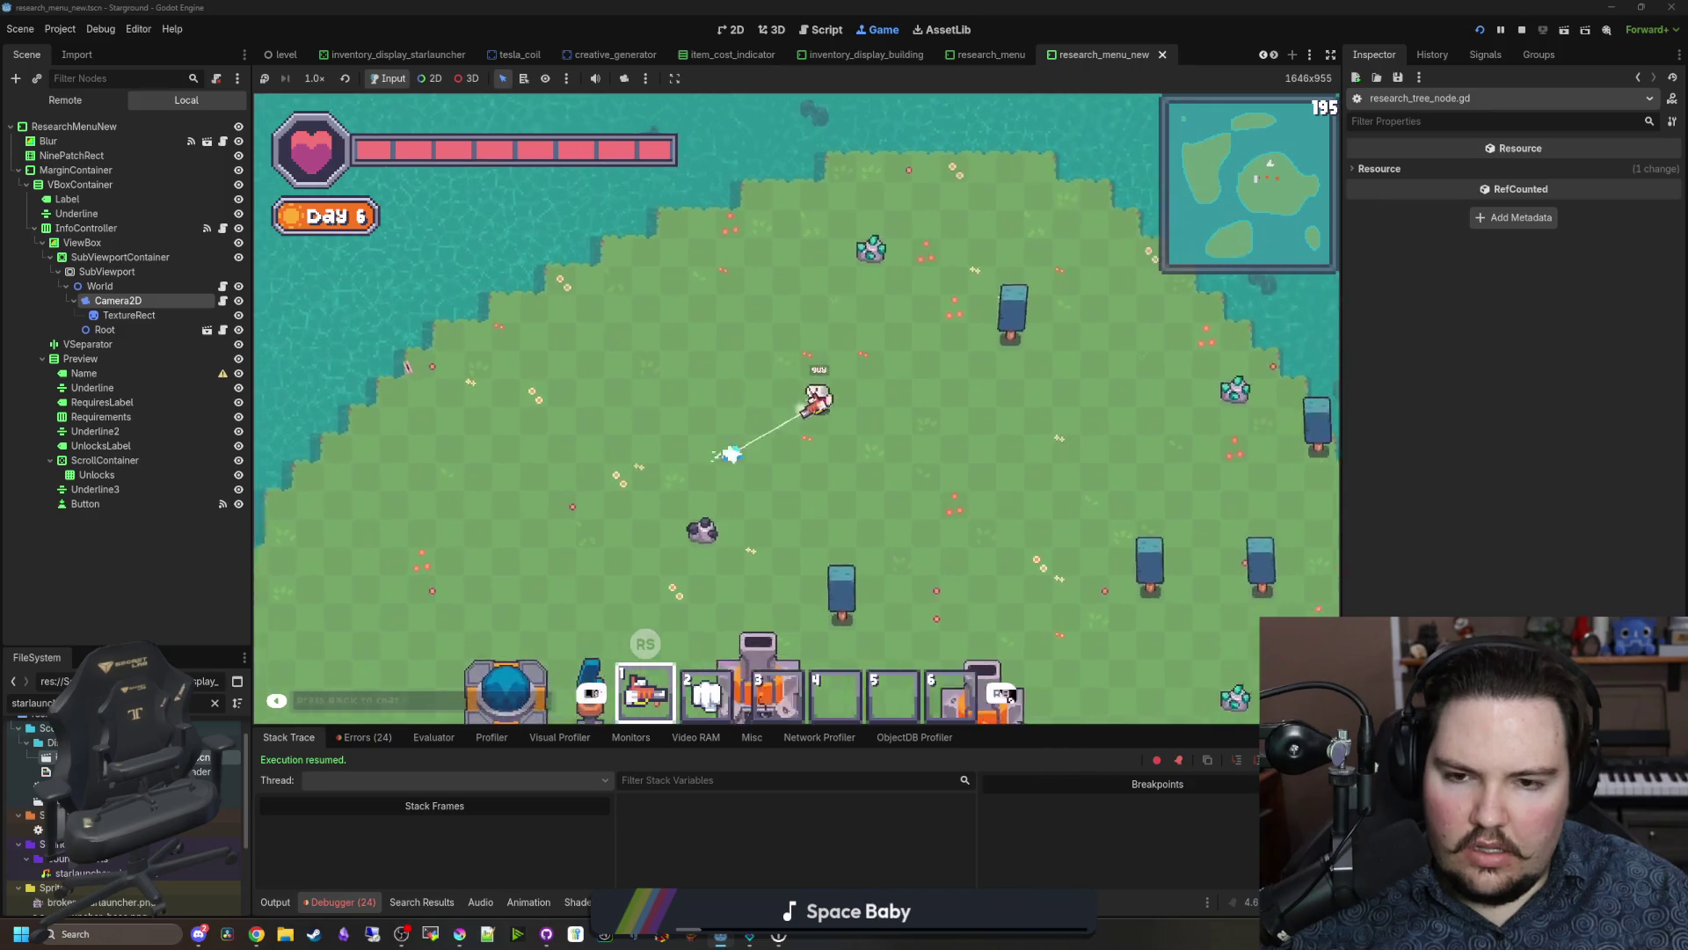
key("e")
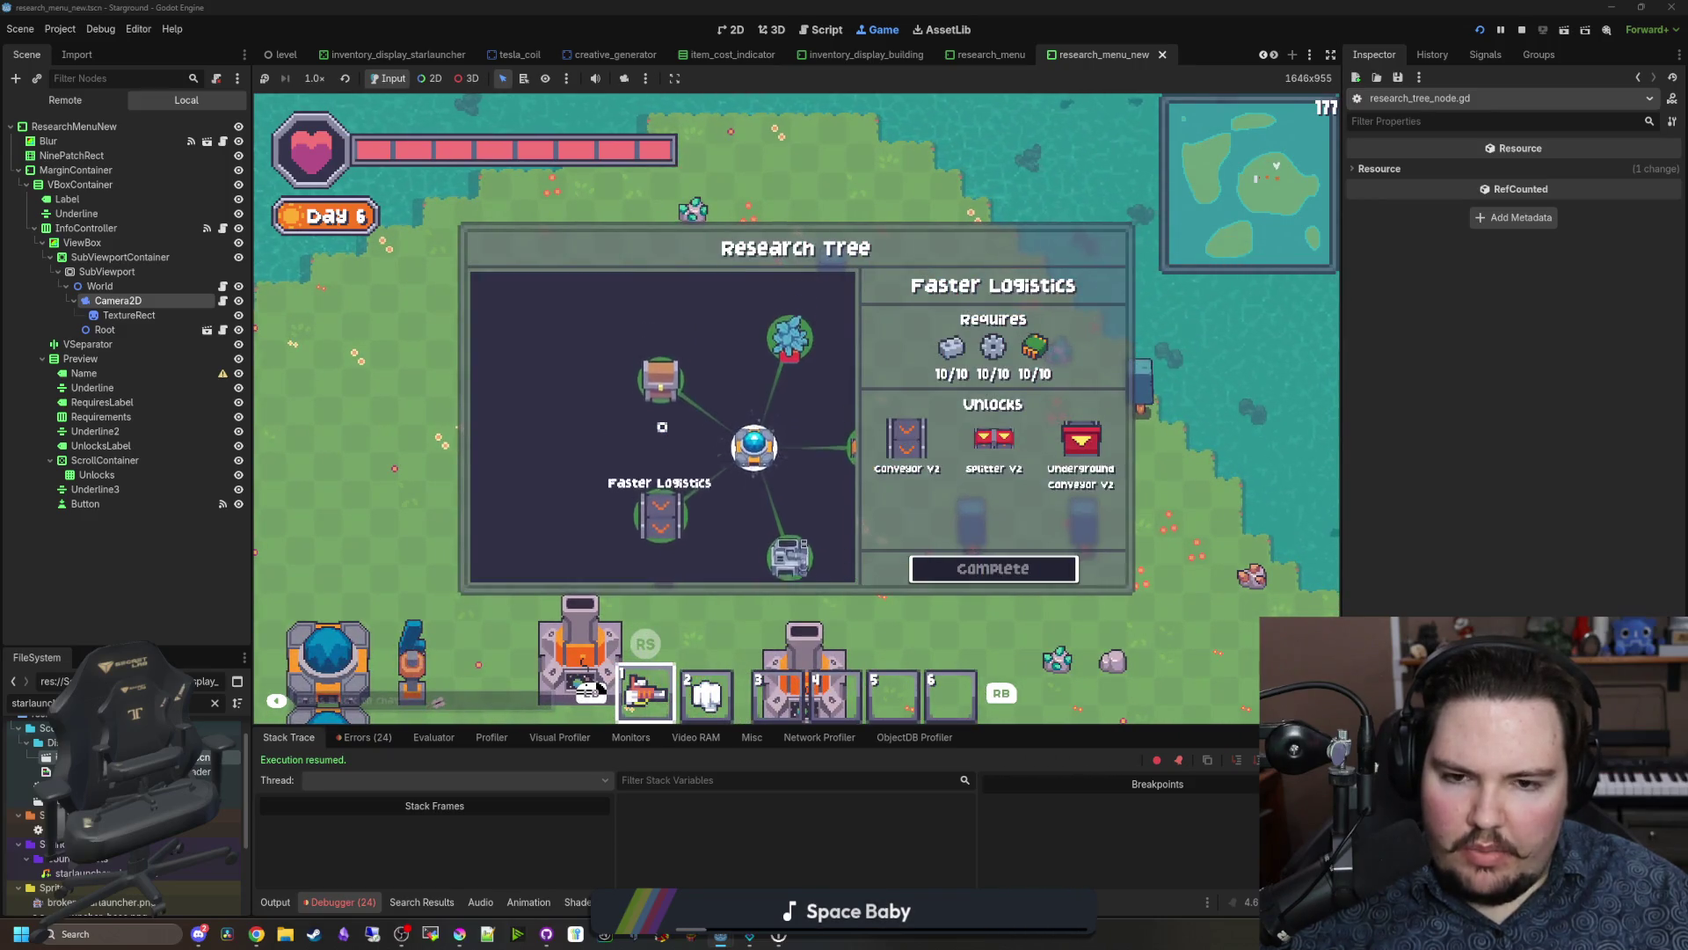
key("e")
key("e")
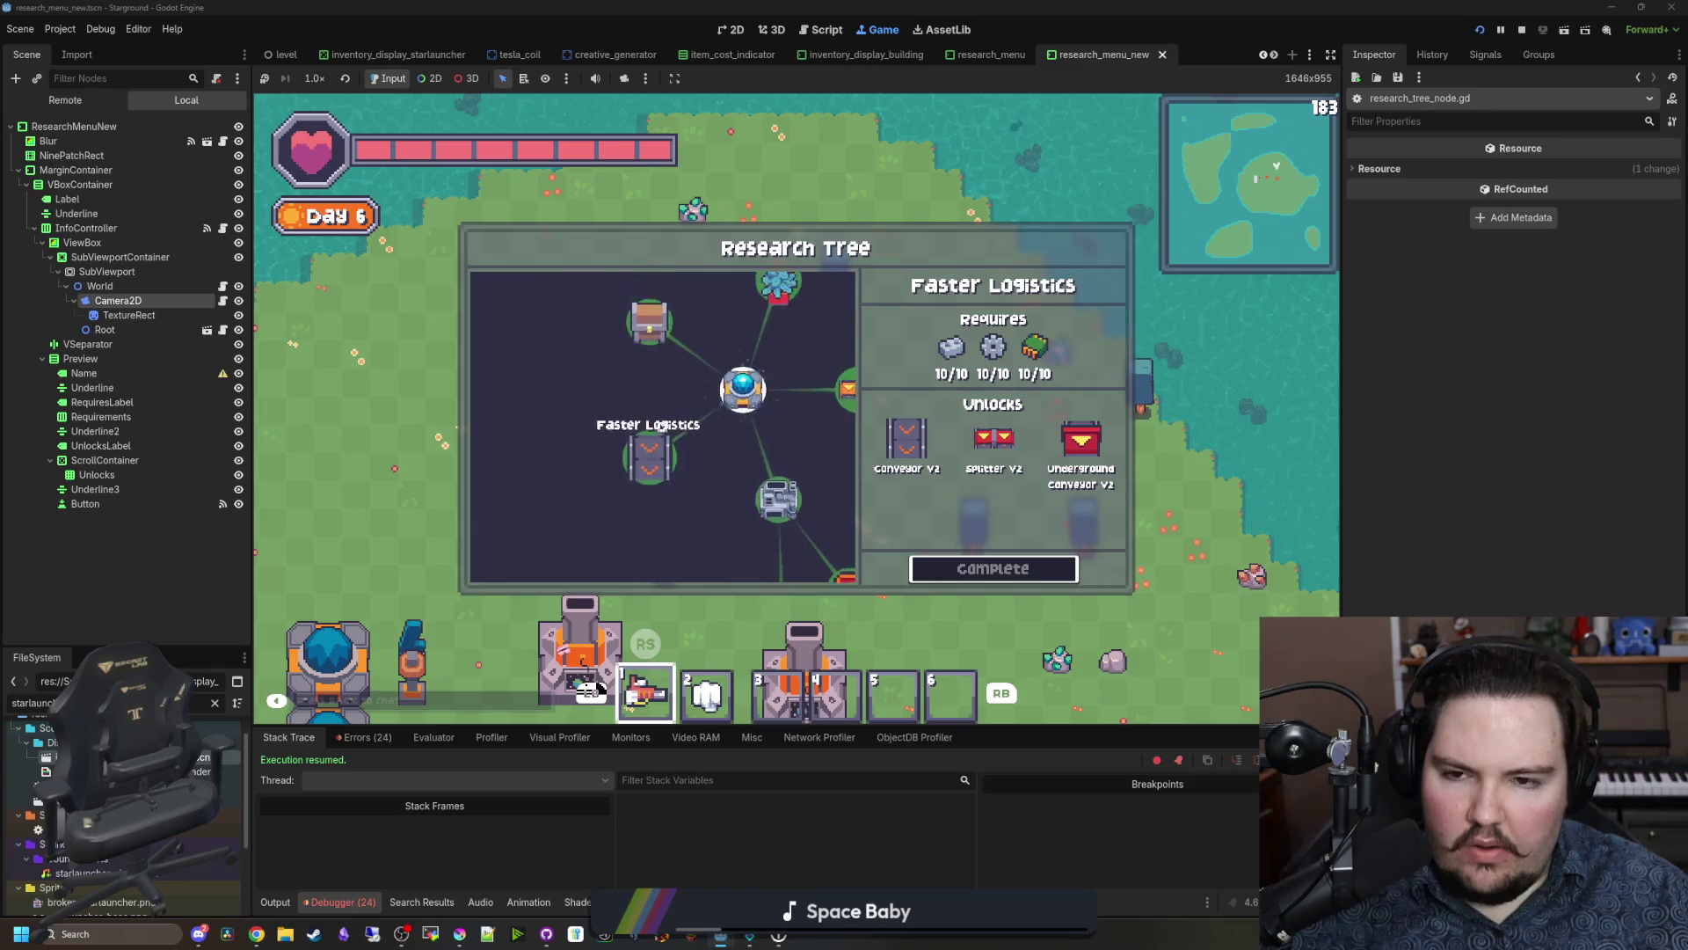
key("e")
key("e")
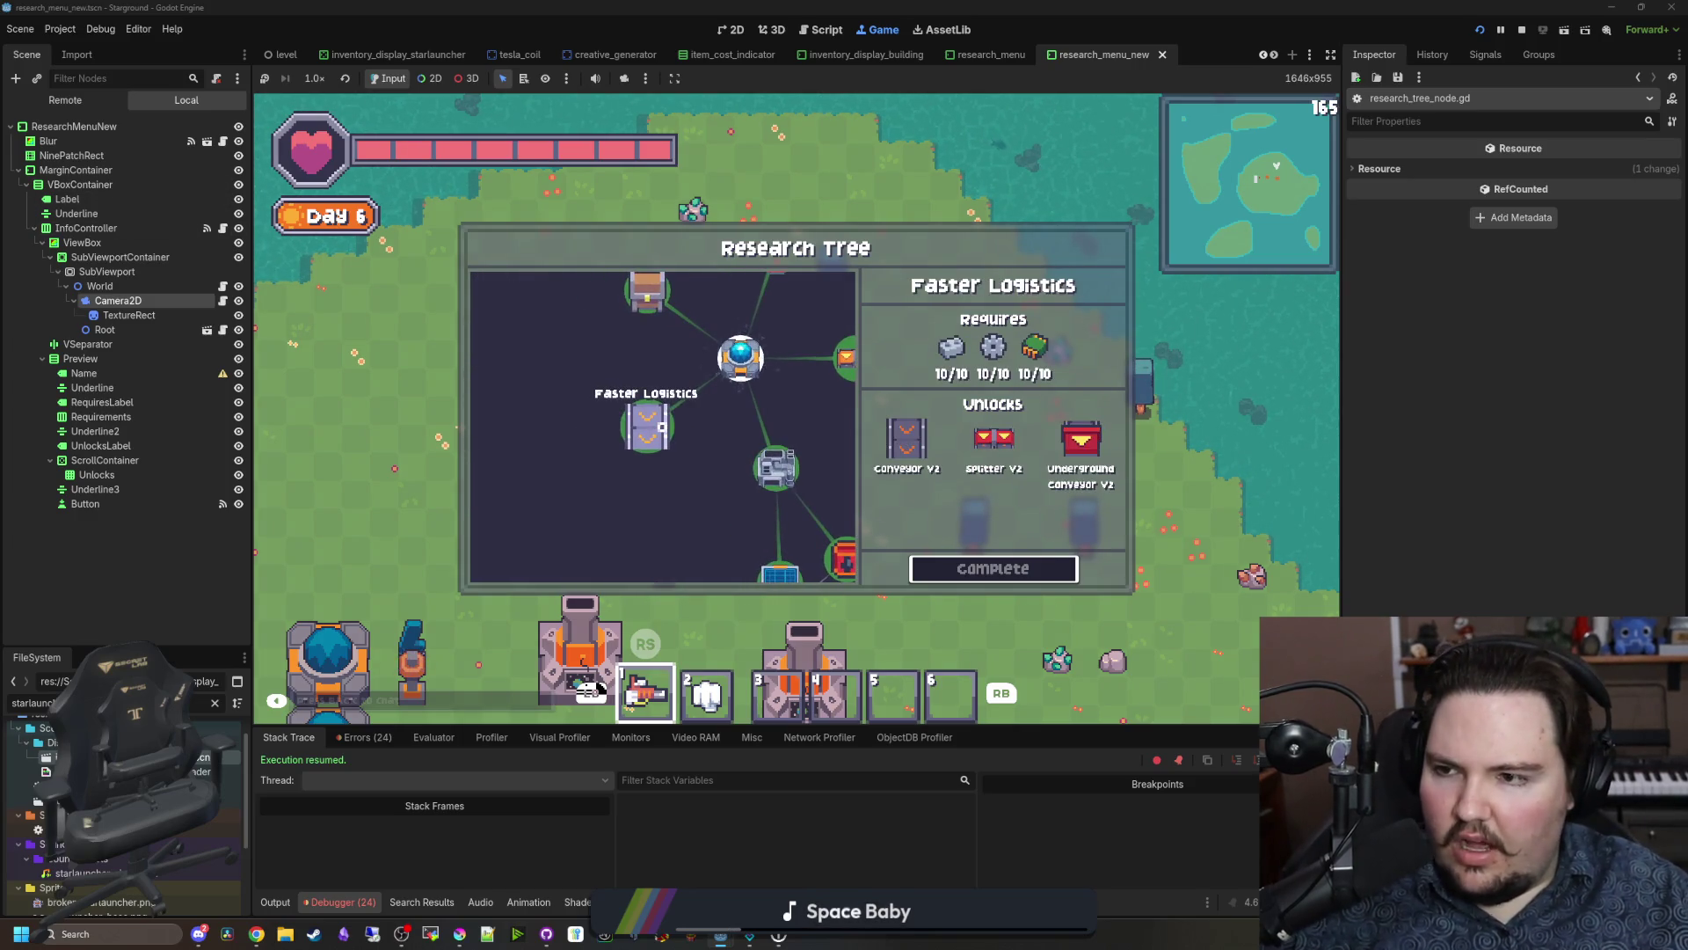
left_click(222, 329)
Step: Scroll through research_tree_node.gd, then look over research_tree_world.gd
left_click_drag(1332, 202, 1333, 679)
scroll(1327, 514, "up", 1)
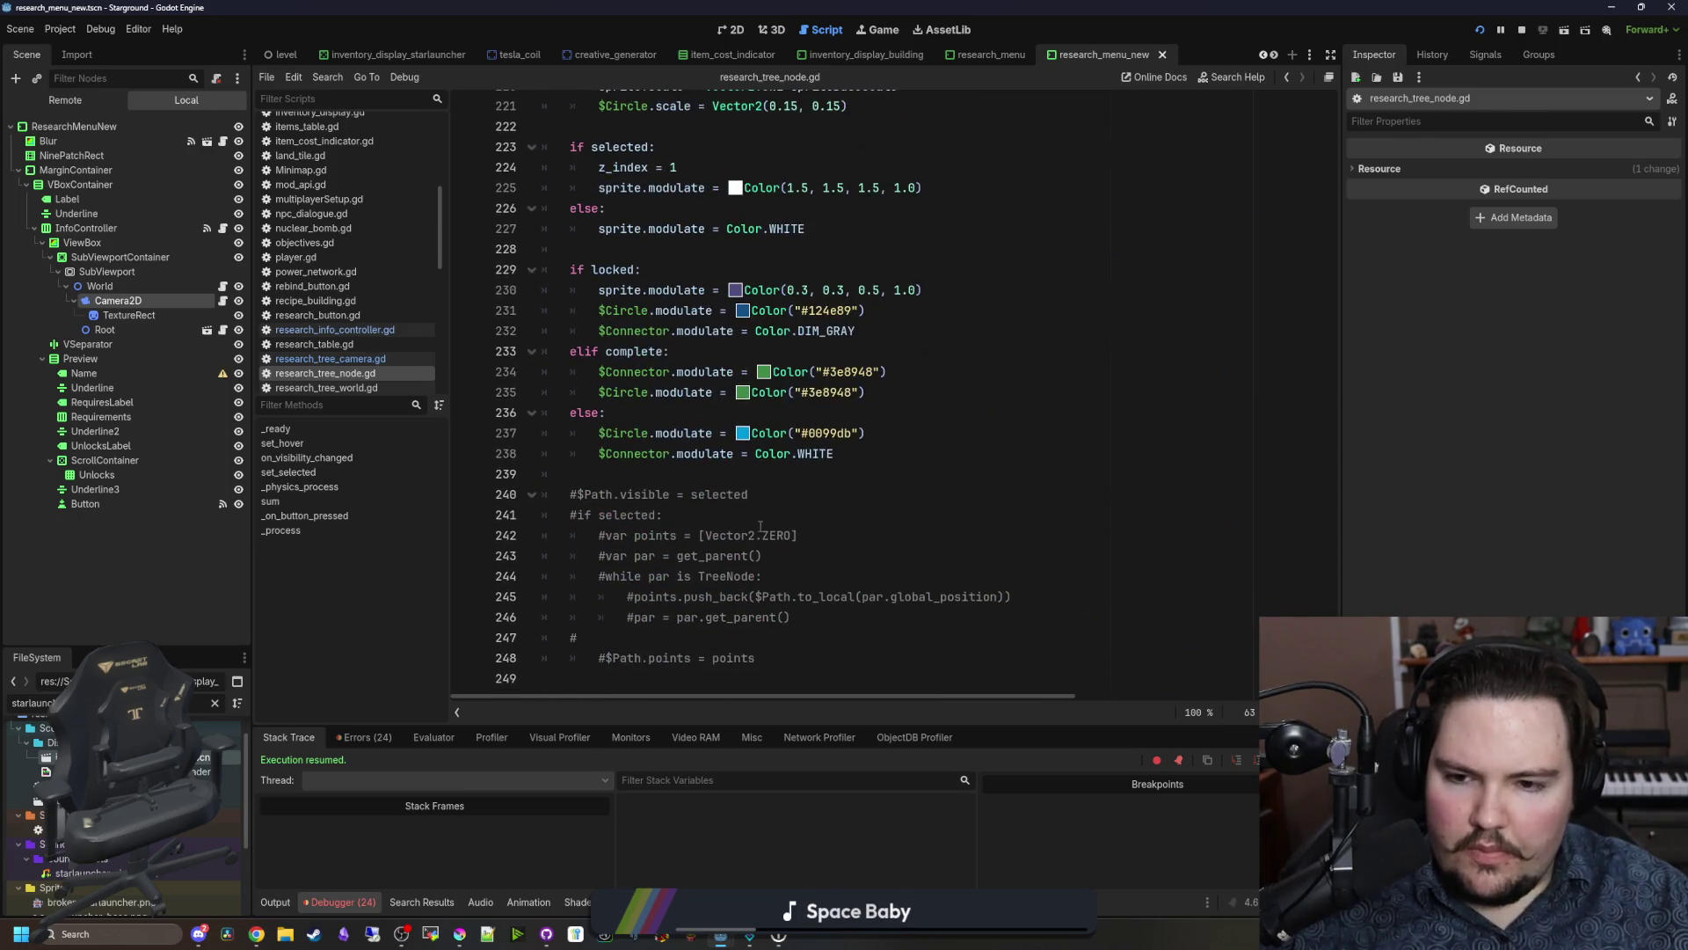
scroll(774, 651, "up", 10)
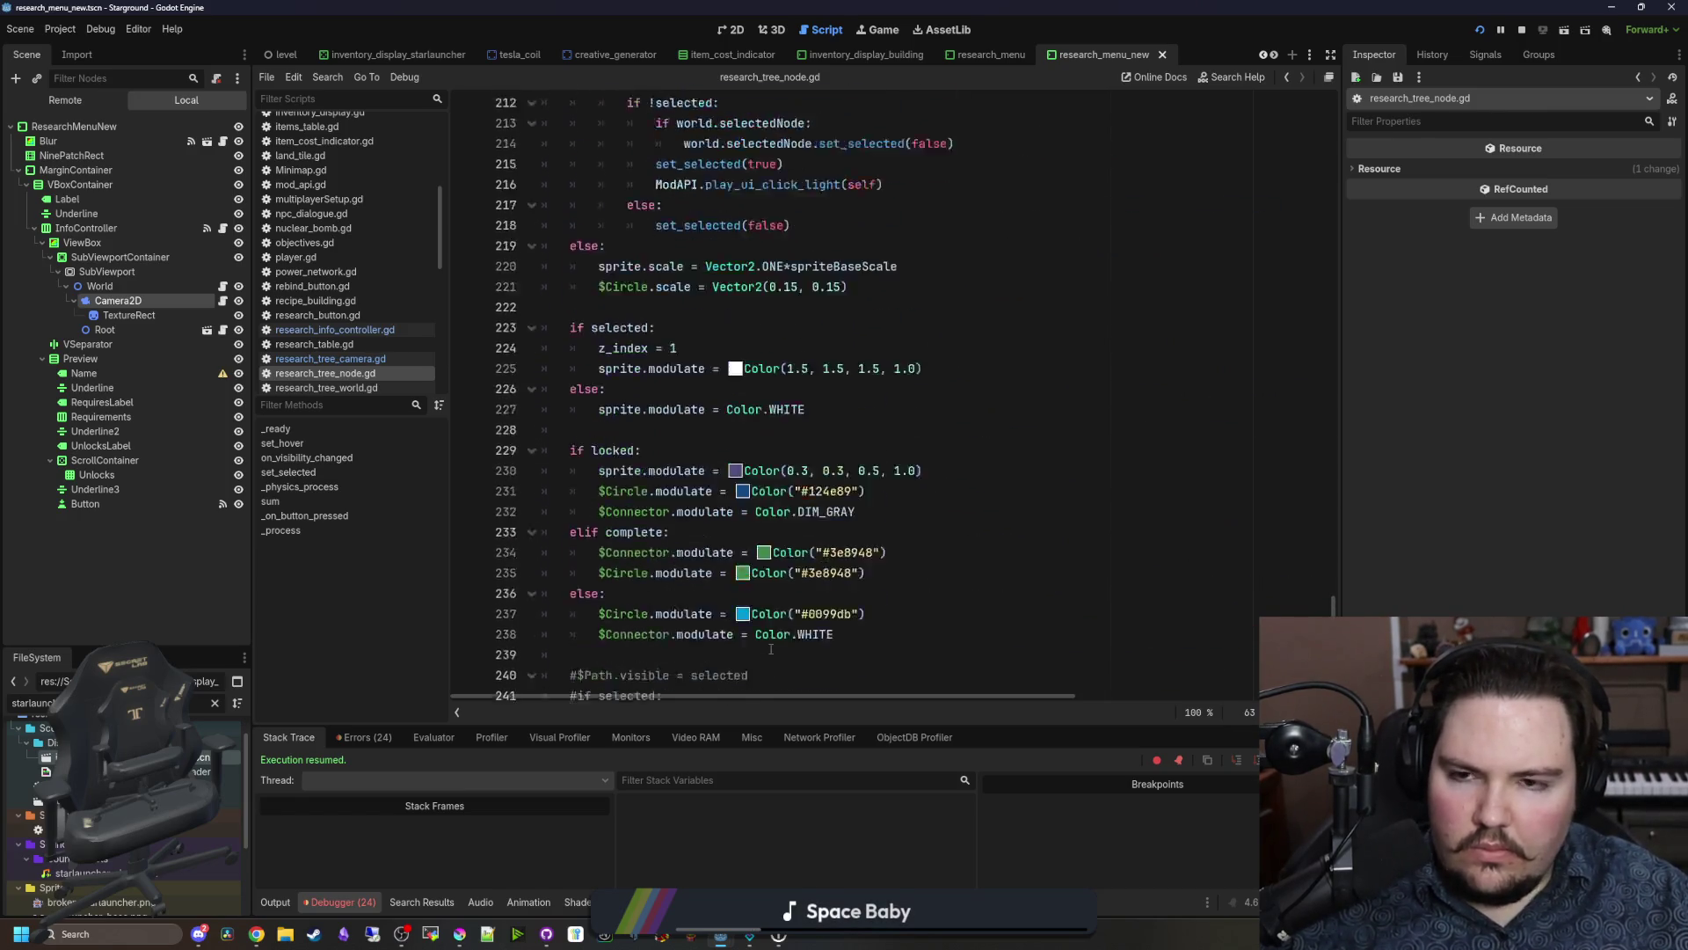
scroll(879, 395, "up", 1)
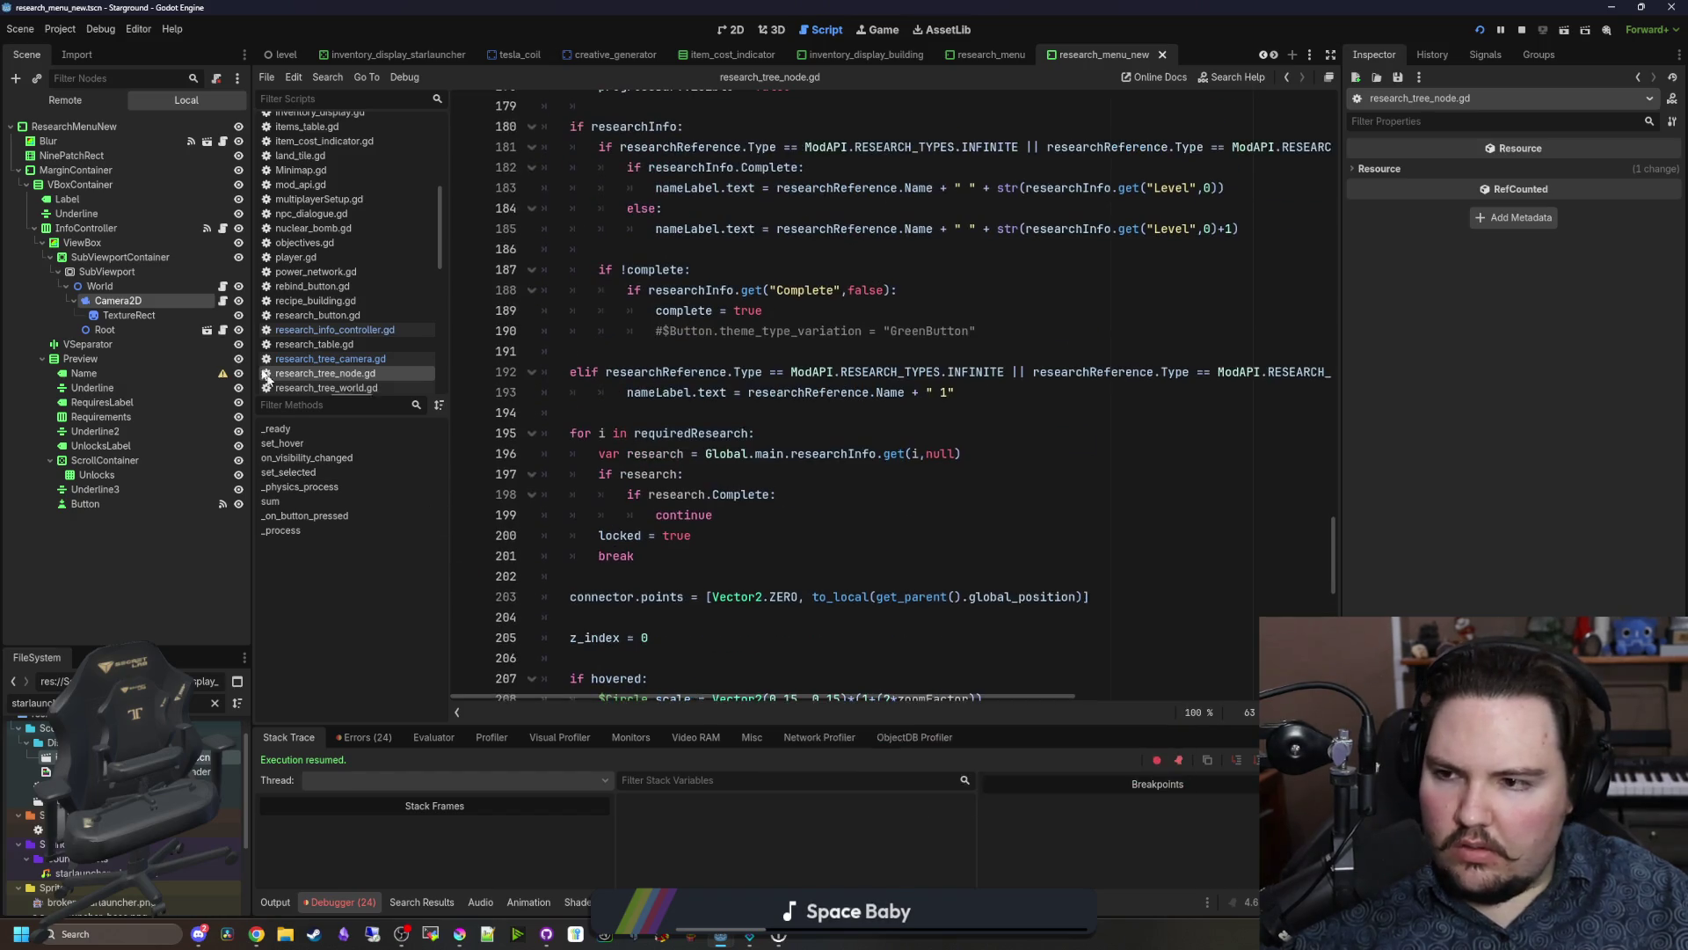
left_click(747, 413)
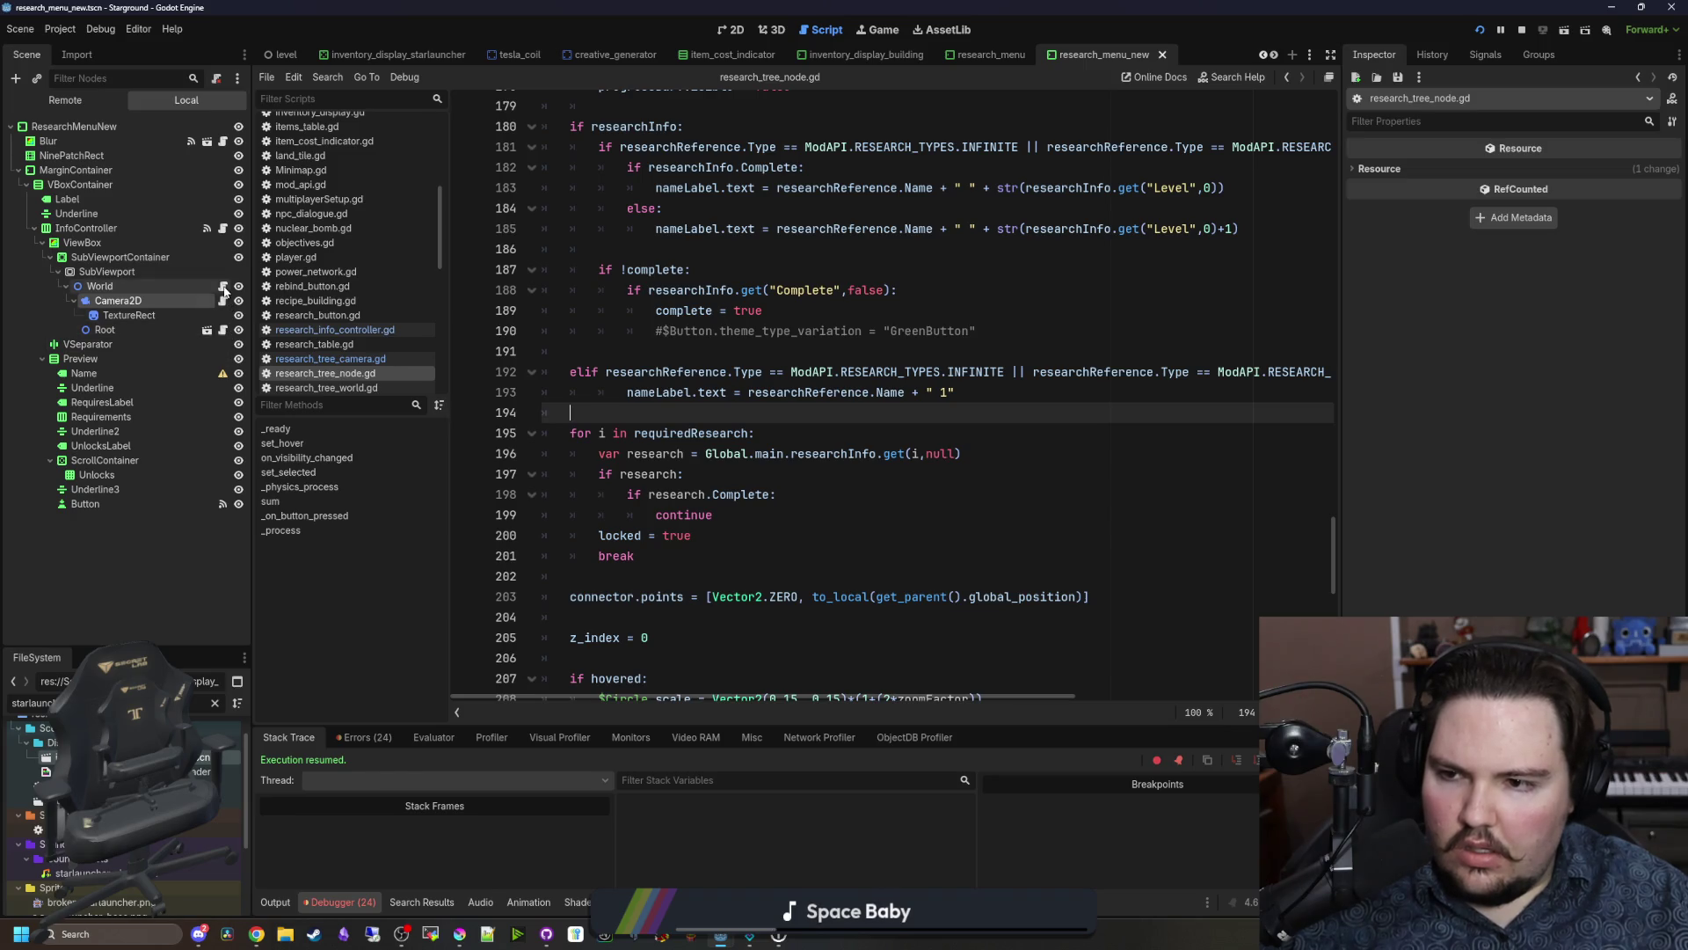
left_click(223, 289)
scroll(1205, 483, "down", 11)
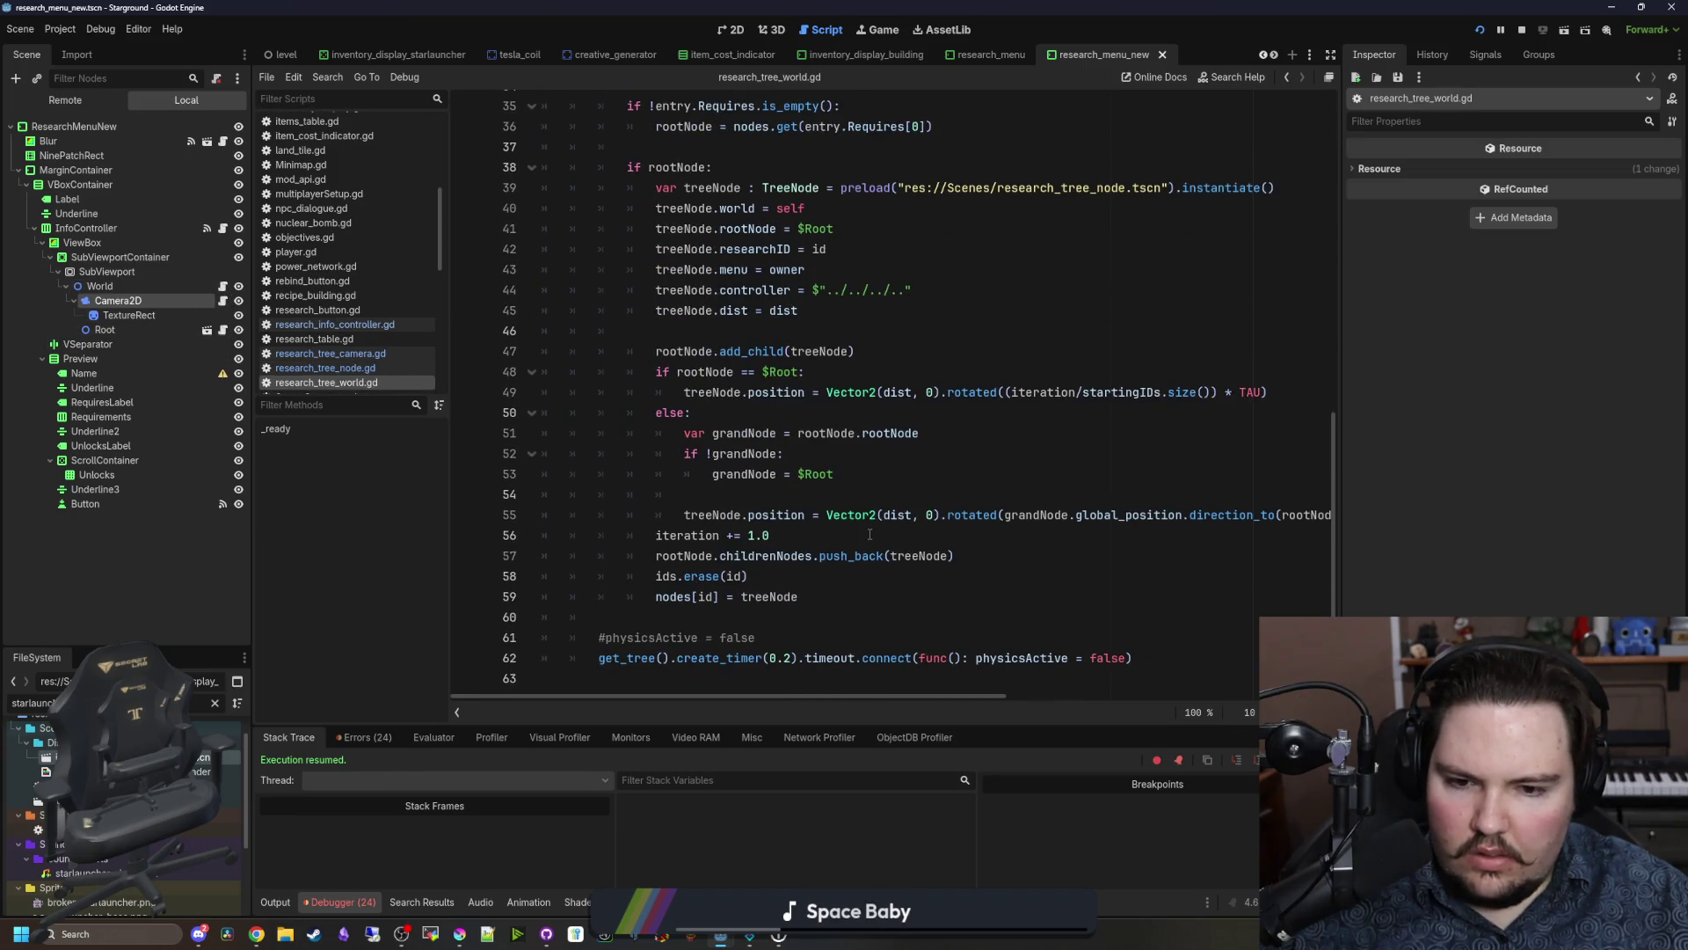
scroll(792, 633, "up", 11)
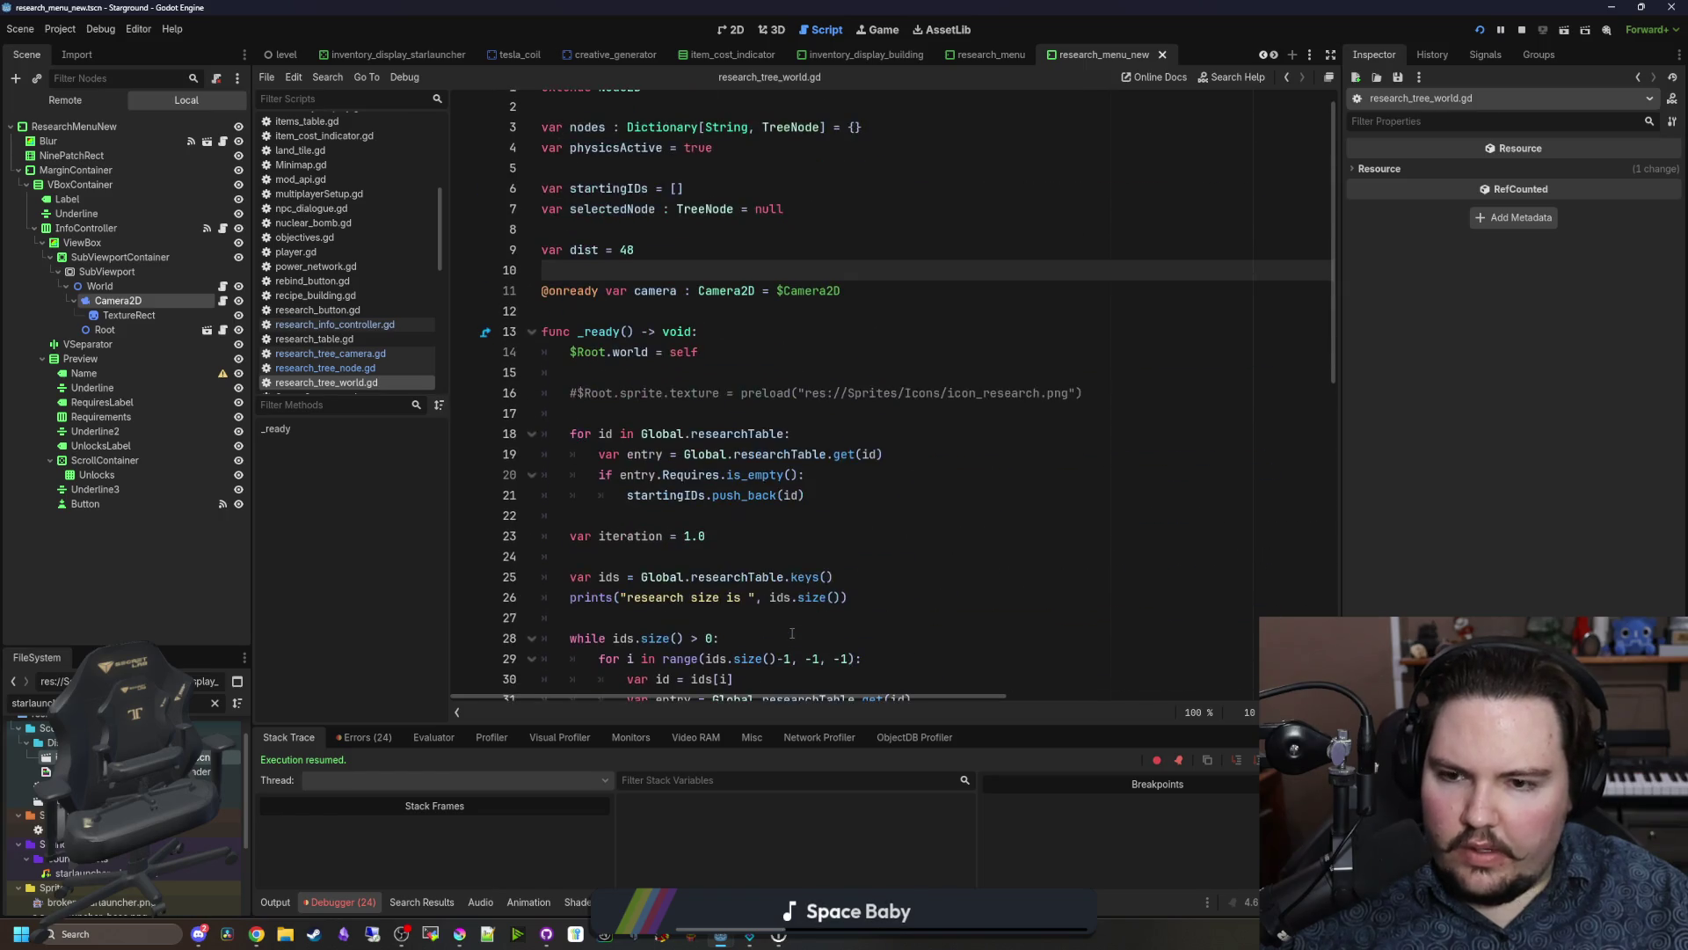
Step: Return to research_tree_node.gd and scroll to the on_visibility_changed function
left_click(222, 330)
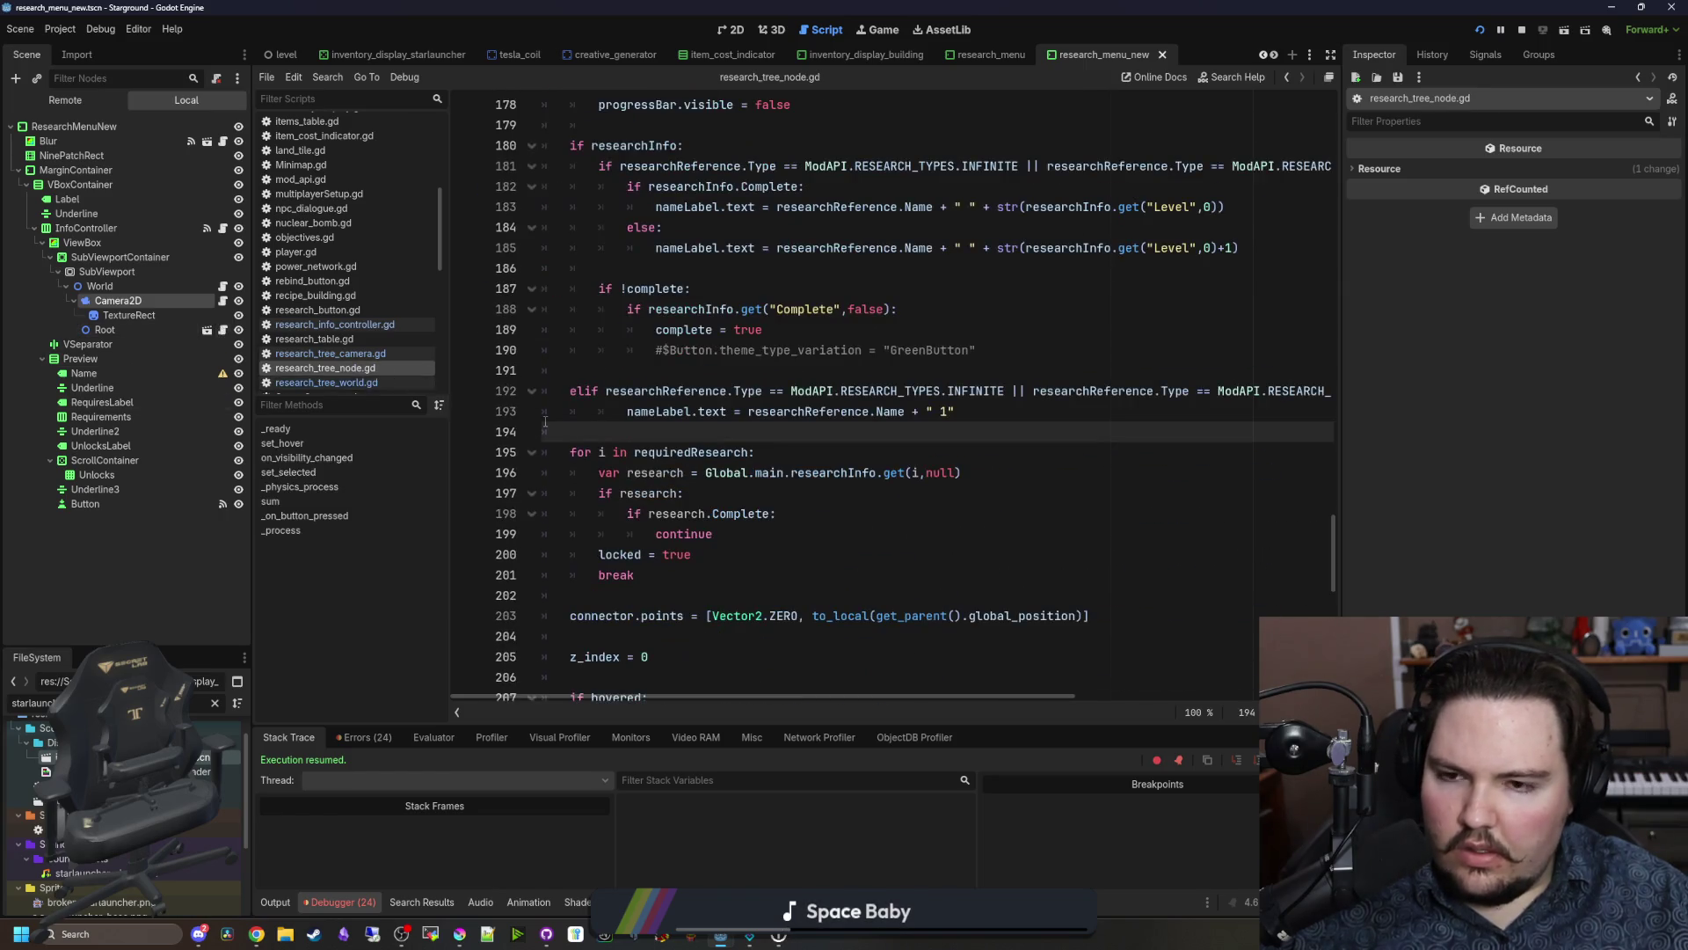
scroll(770, 430, "down", 14)
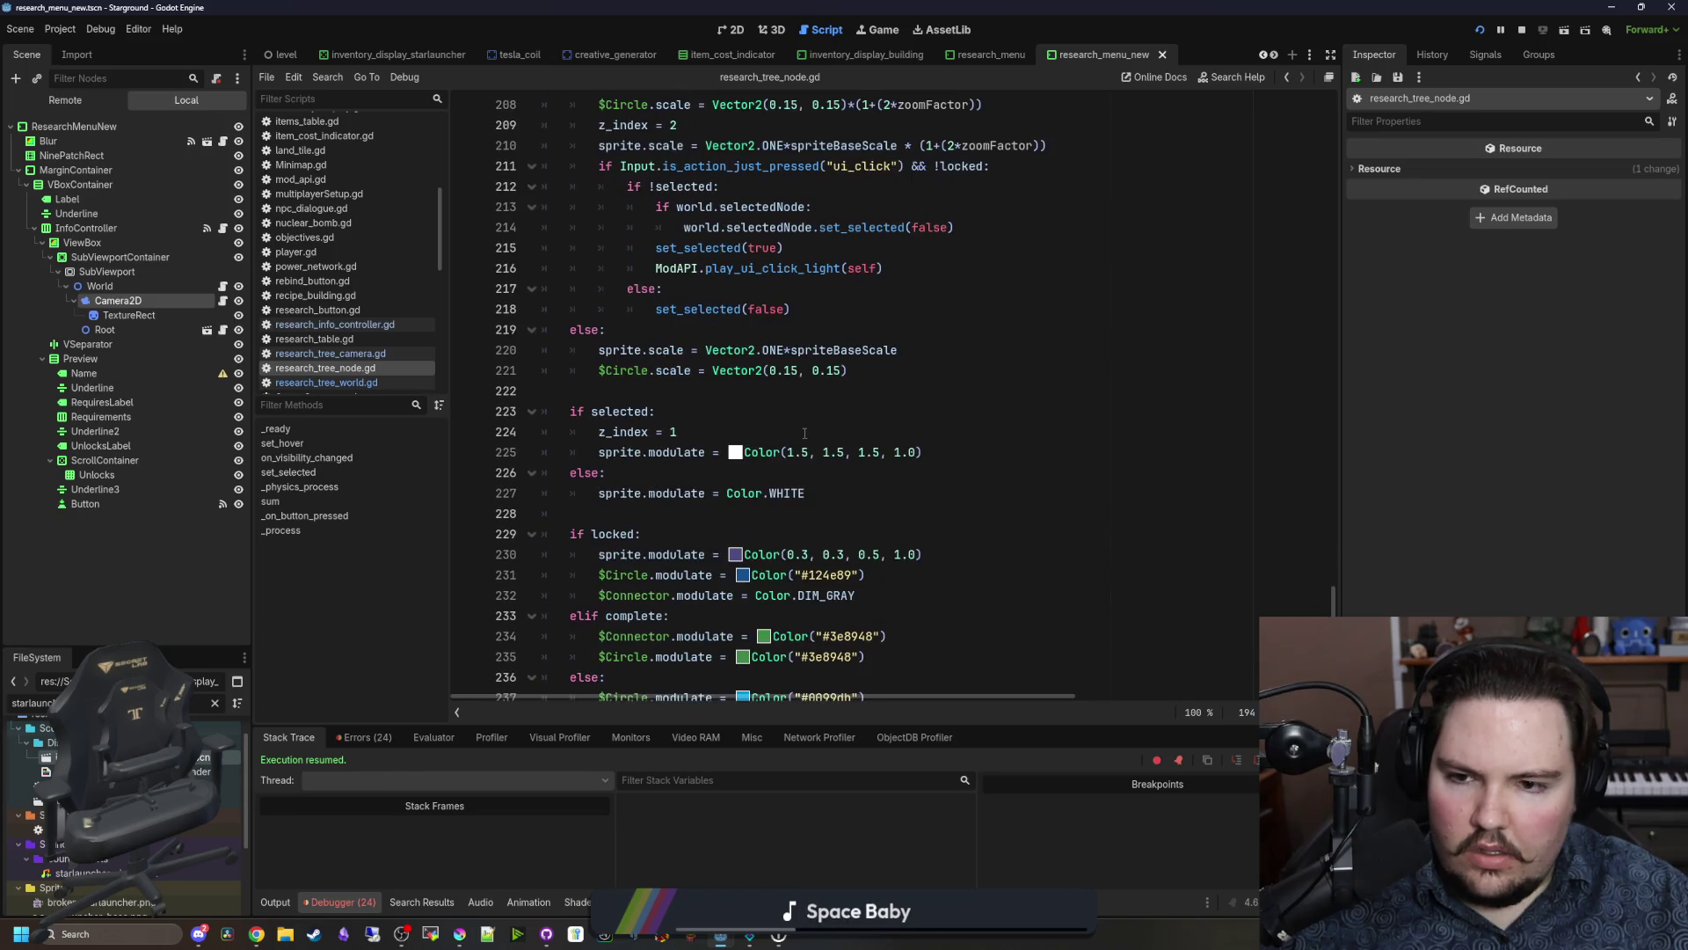
scroll(881, 449, "up", 20)
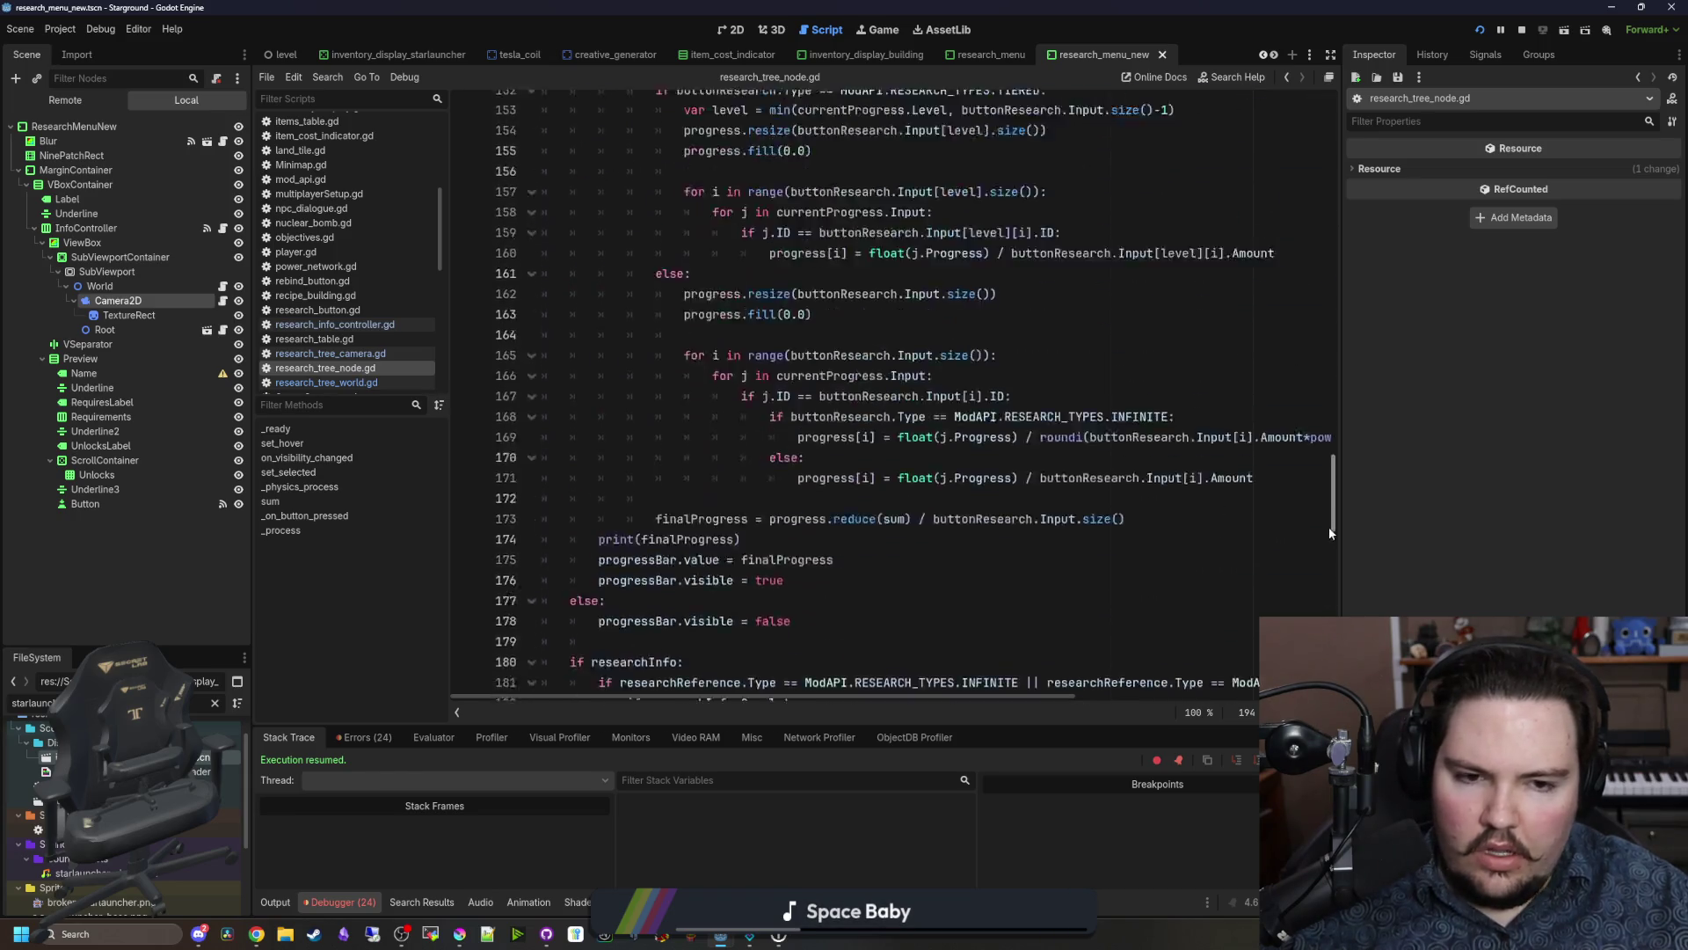
scroll(943, 497, "up", 11)
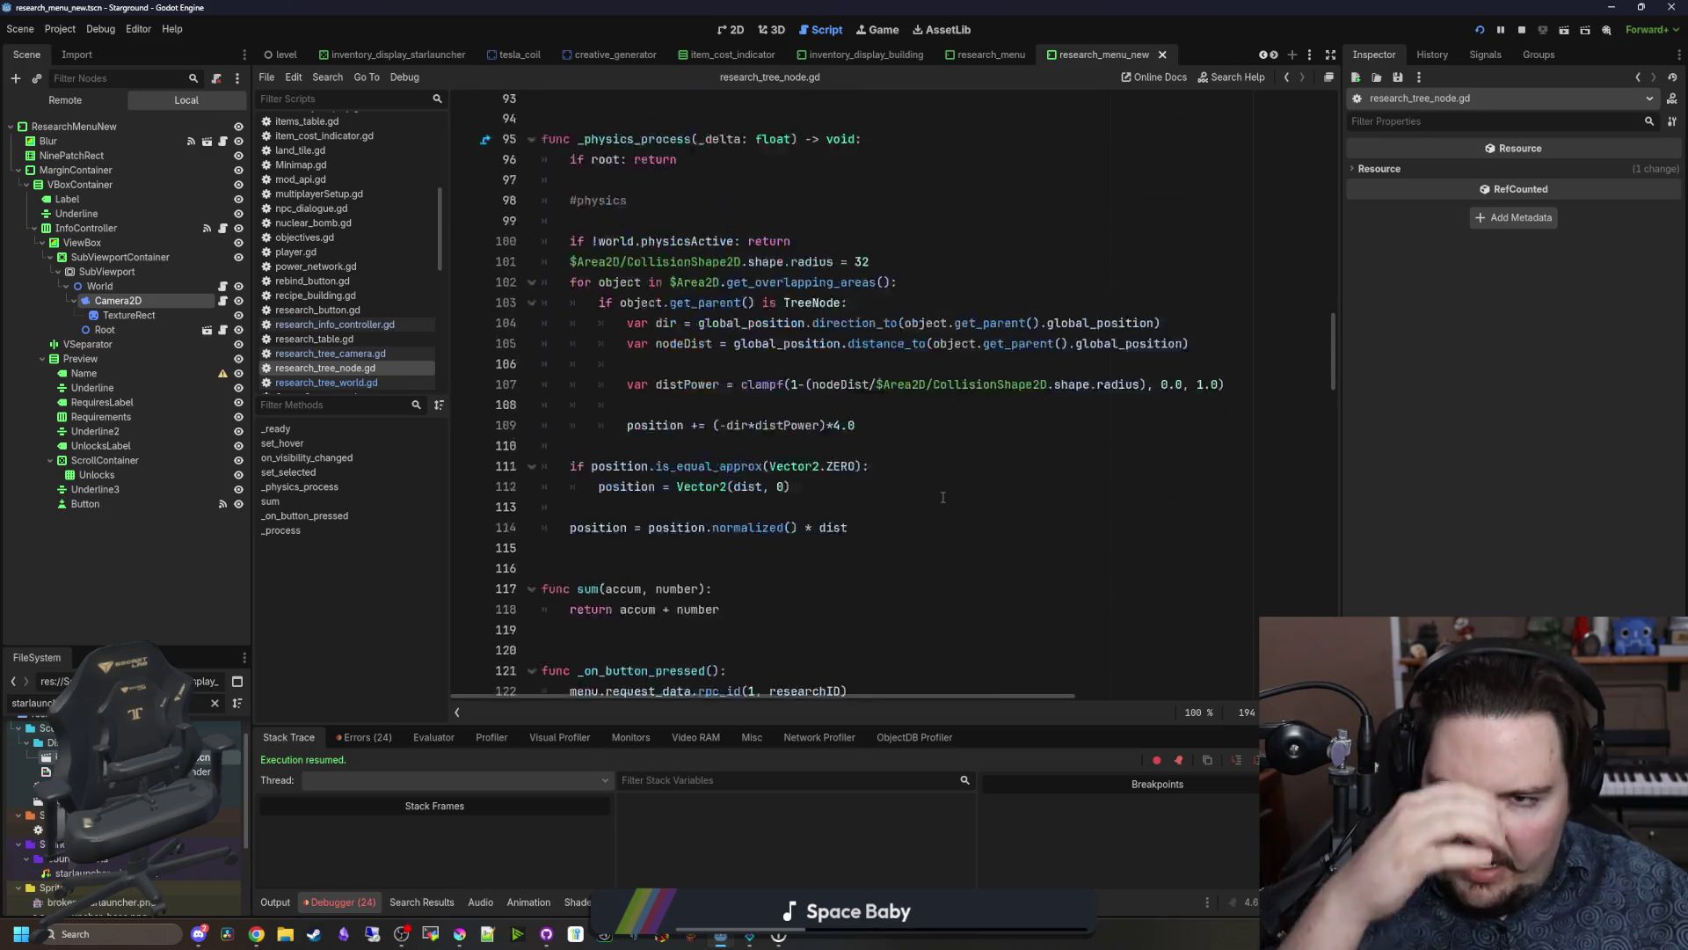
scroll(686, 482, "up", 6)
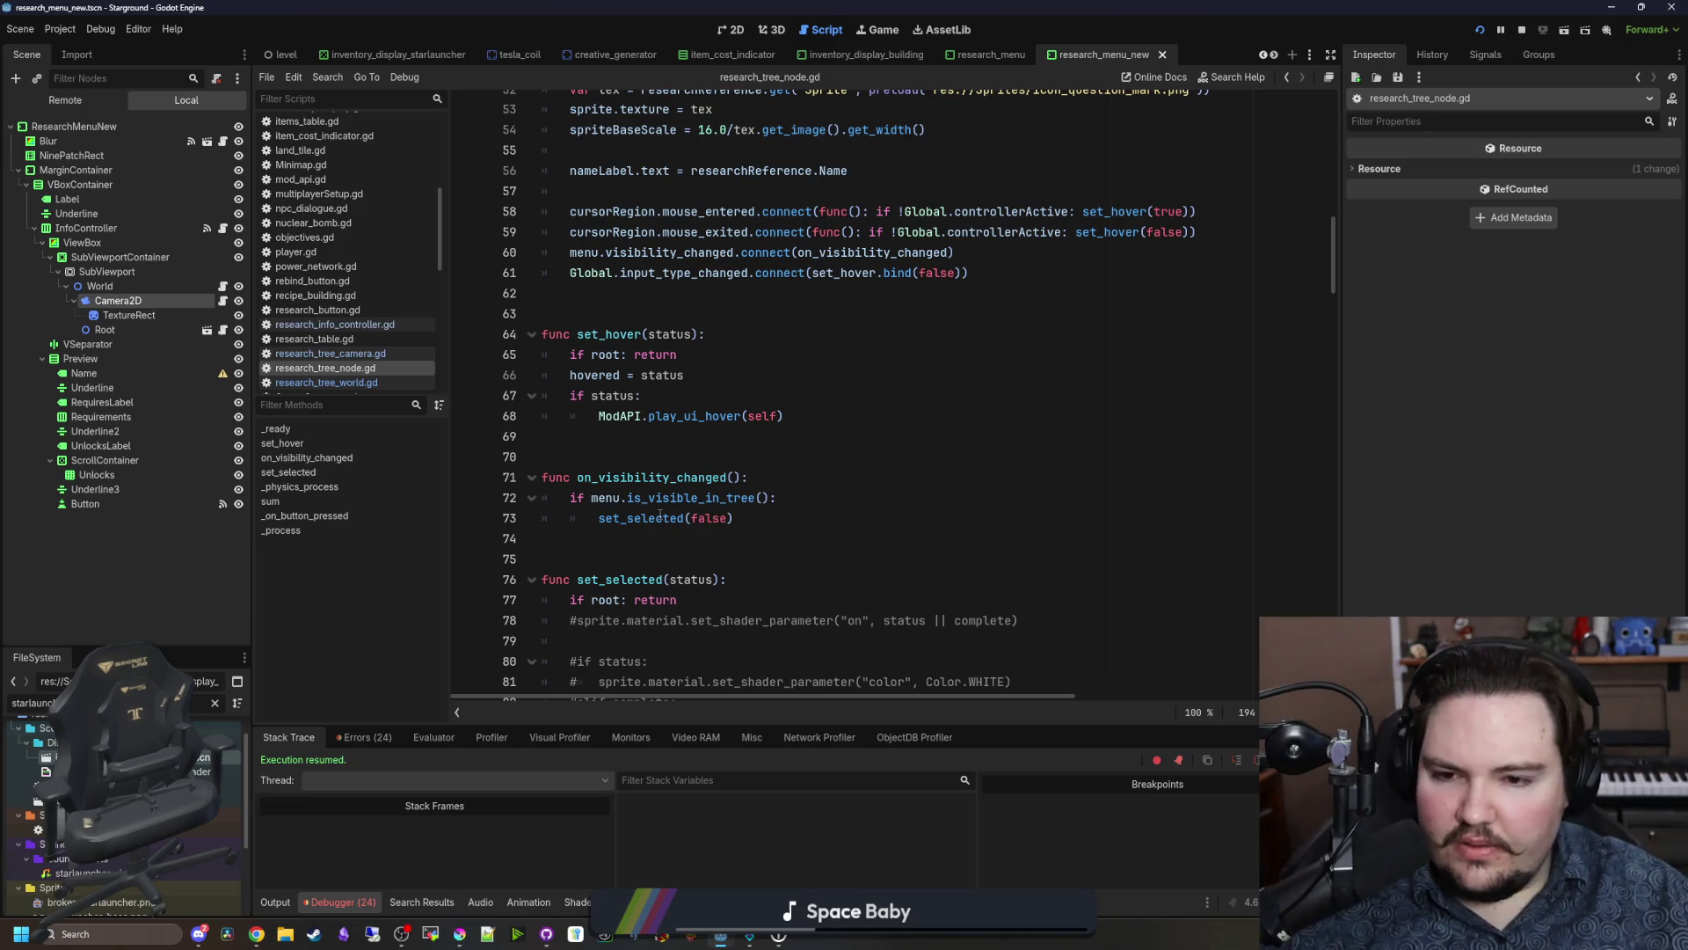
scroll(664, 501, "down", 1)
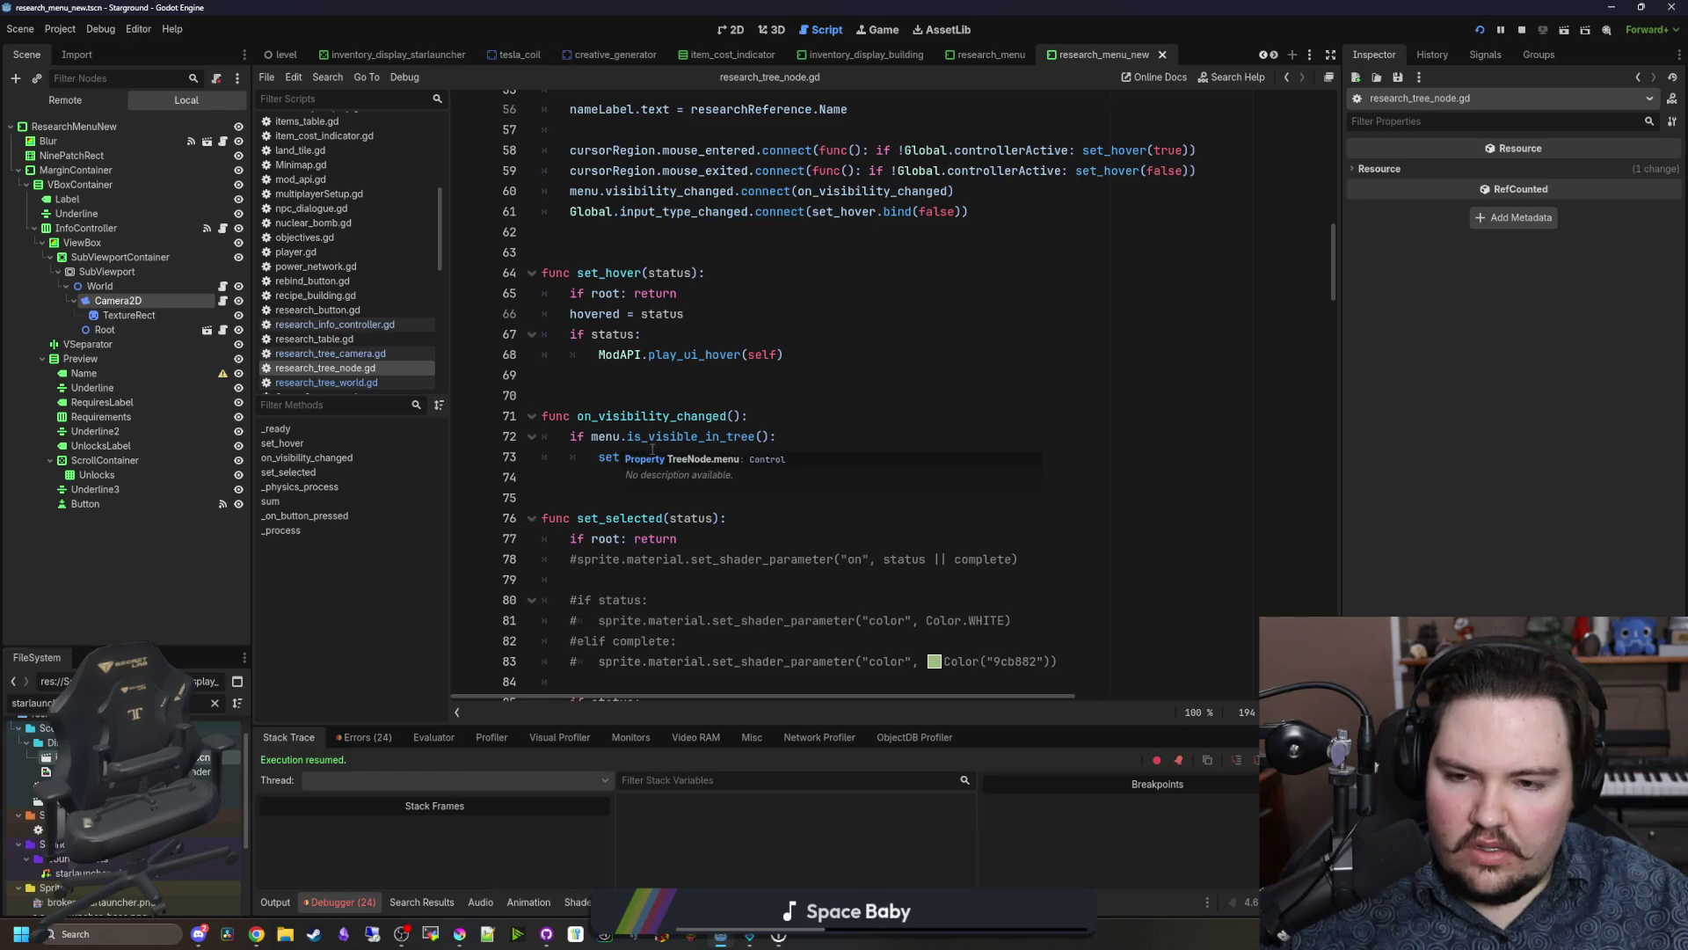
left_click(666, 393)
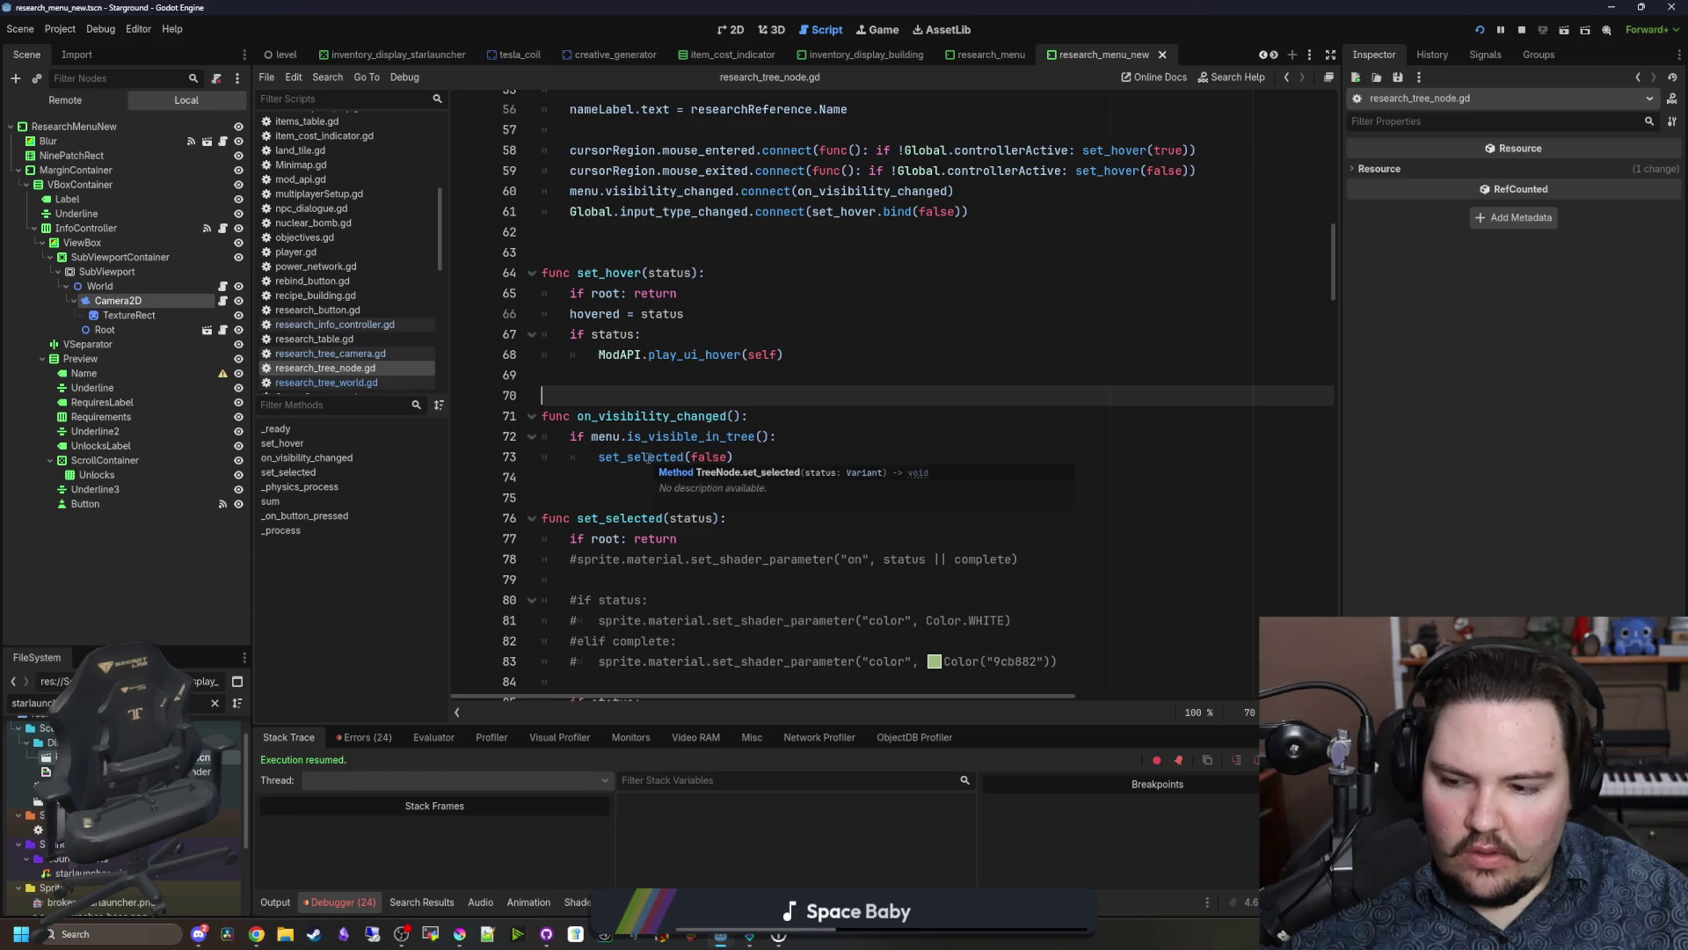
Step: Comment out the is_visible_in_tree check and set_selected call in on_visibility_changed
left_click(597, 458)
left_click(565, 437)
type("#")
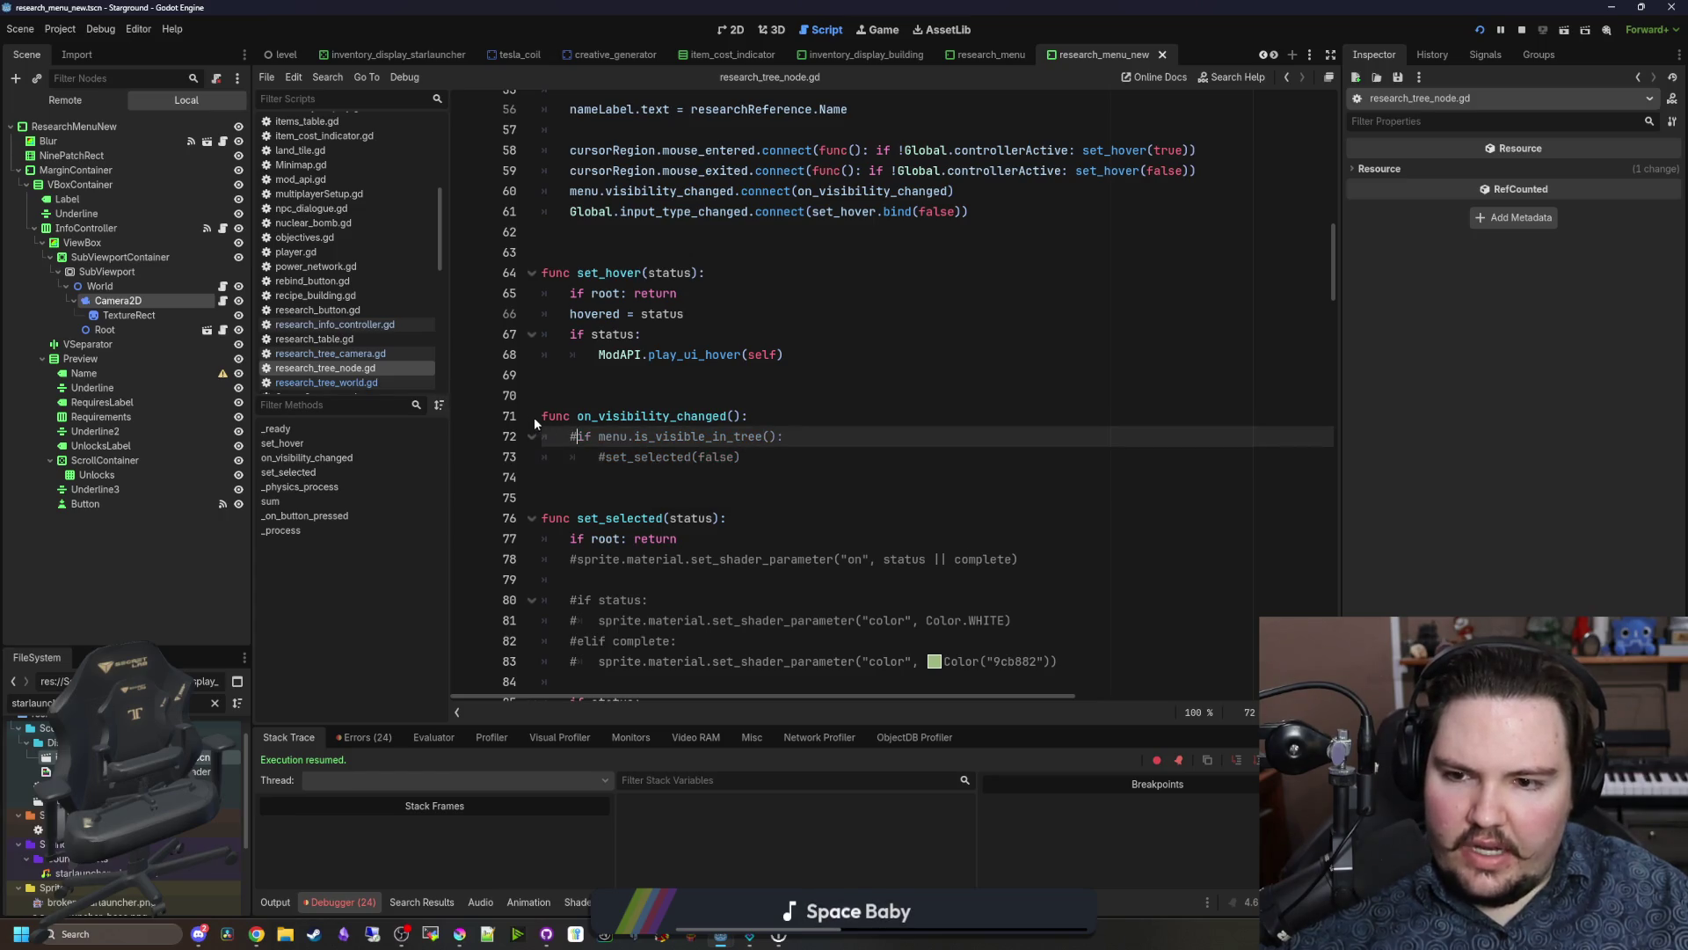
scroll(540, 415, "up", 1)
Step: Add 'pass' under func on_visibility_changed(), save the script and return to the game
left_click(540, 415)
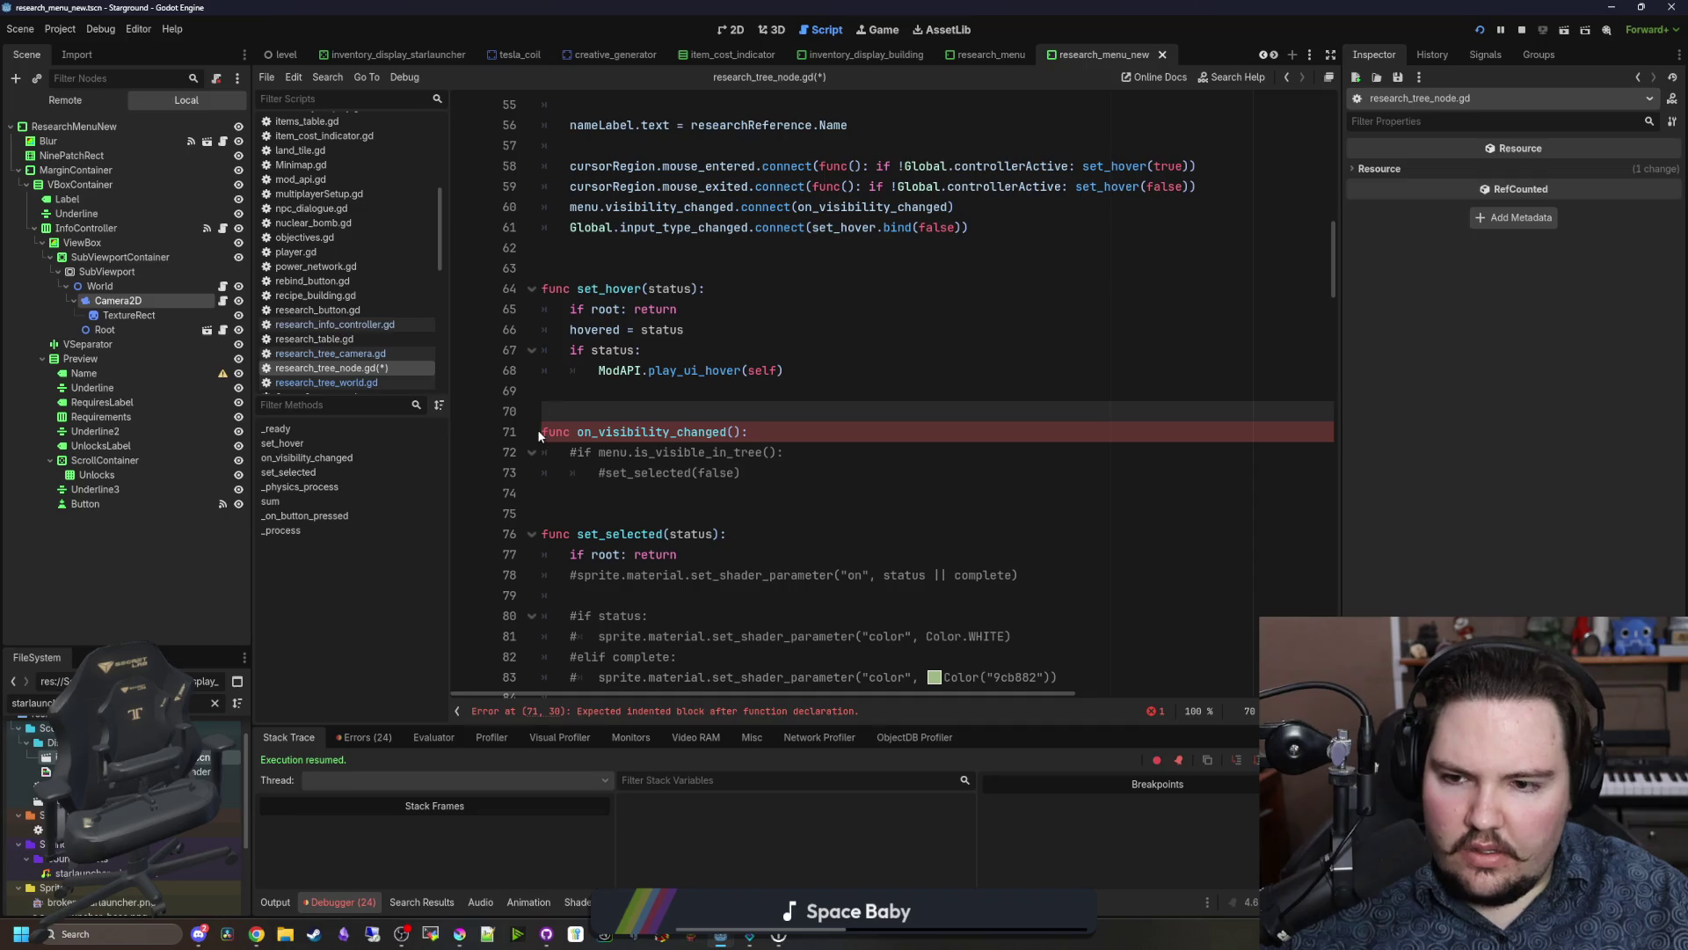
left_click(541, 431)
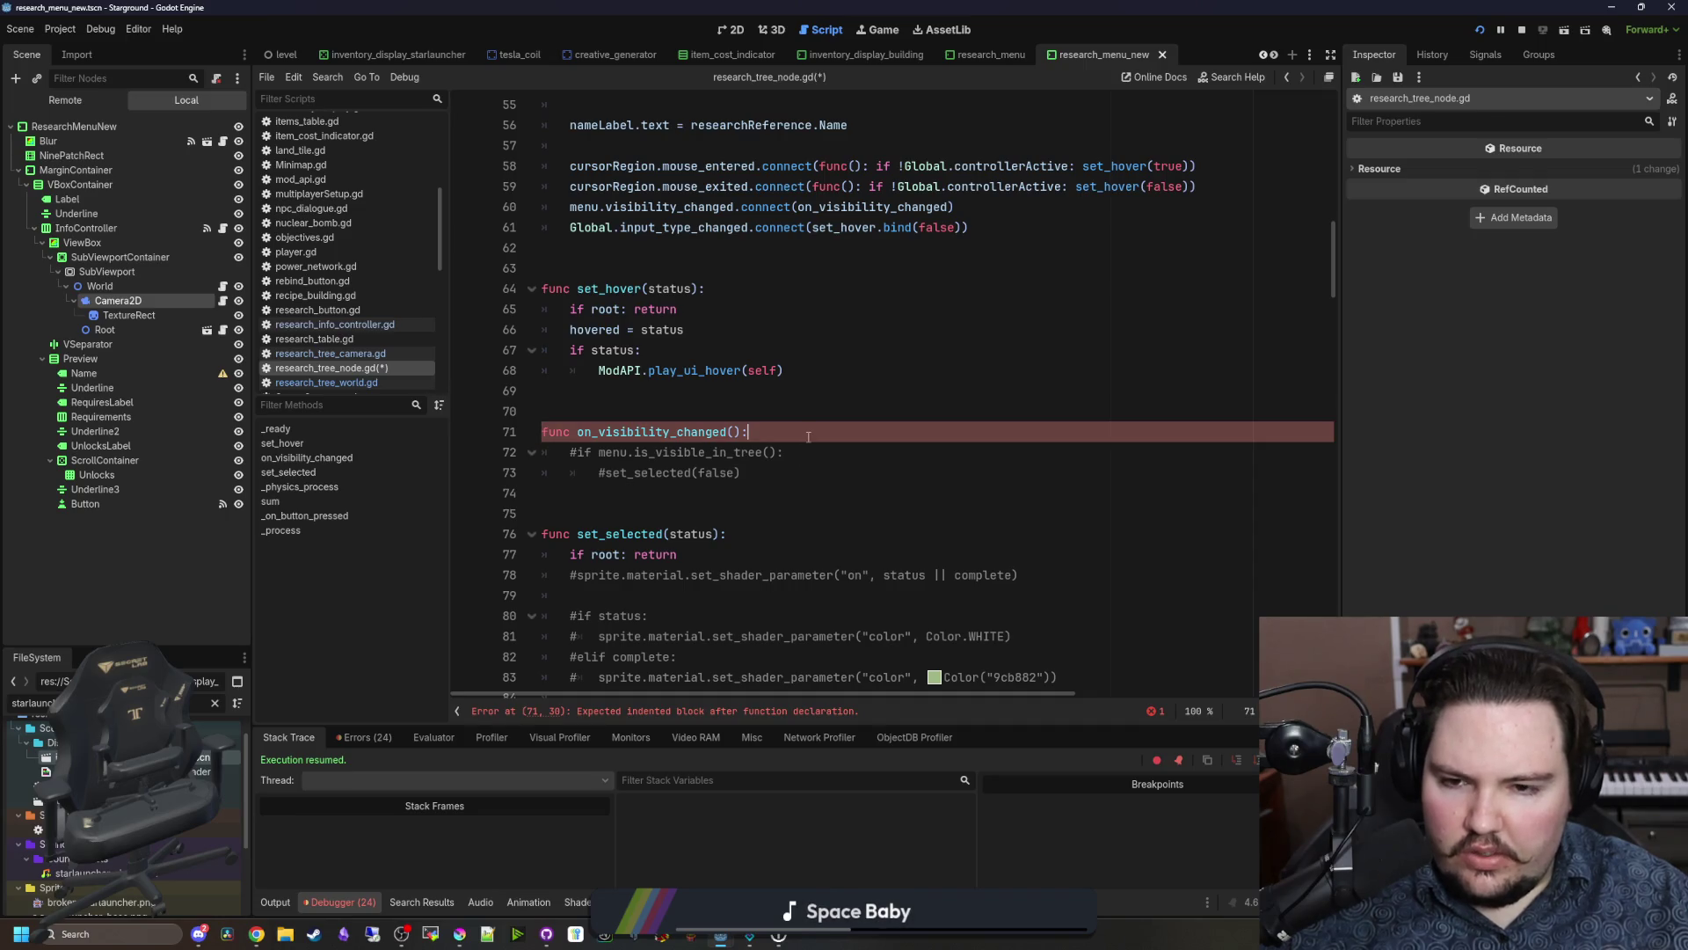
key("Return")
type("pass")
key("Up")
key("ctrl+s")
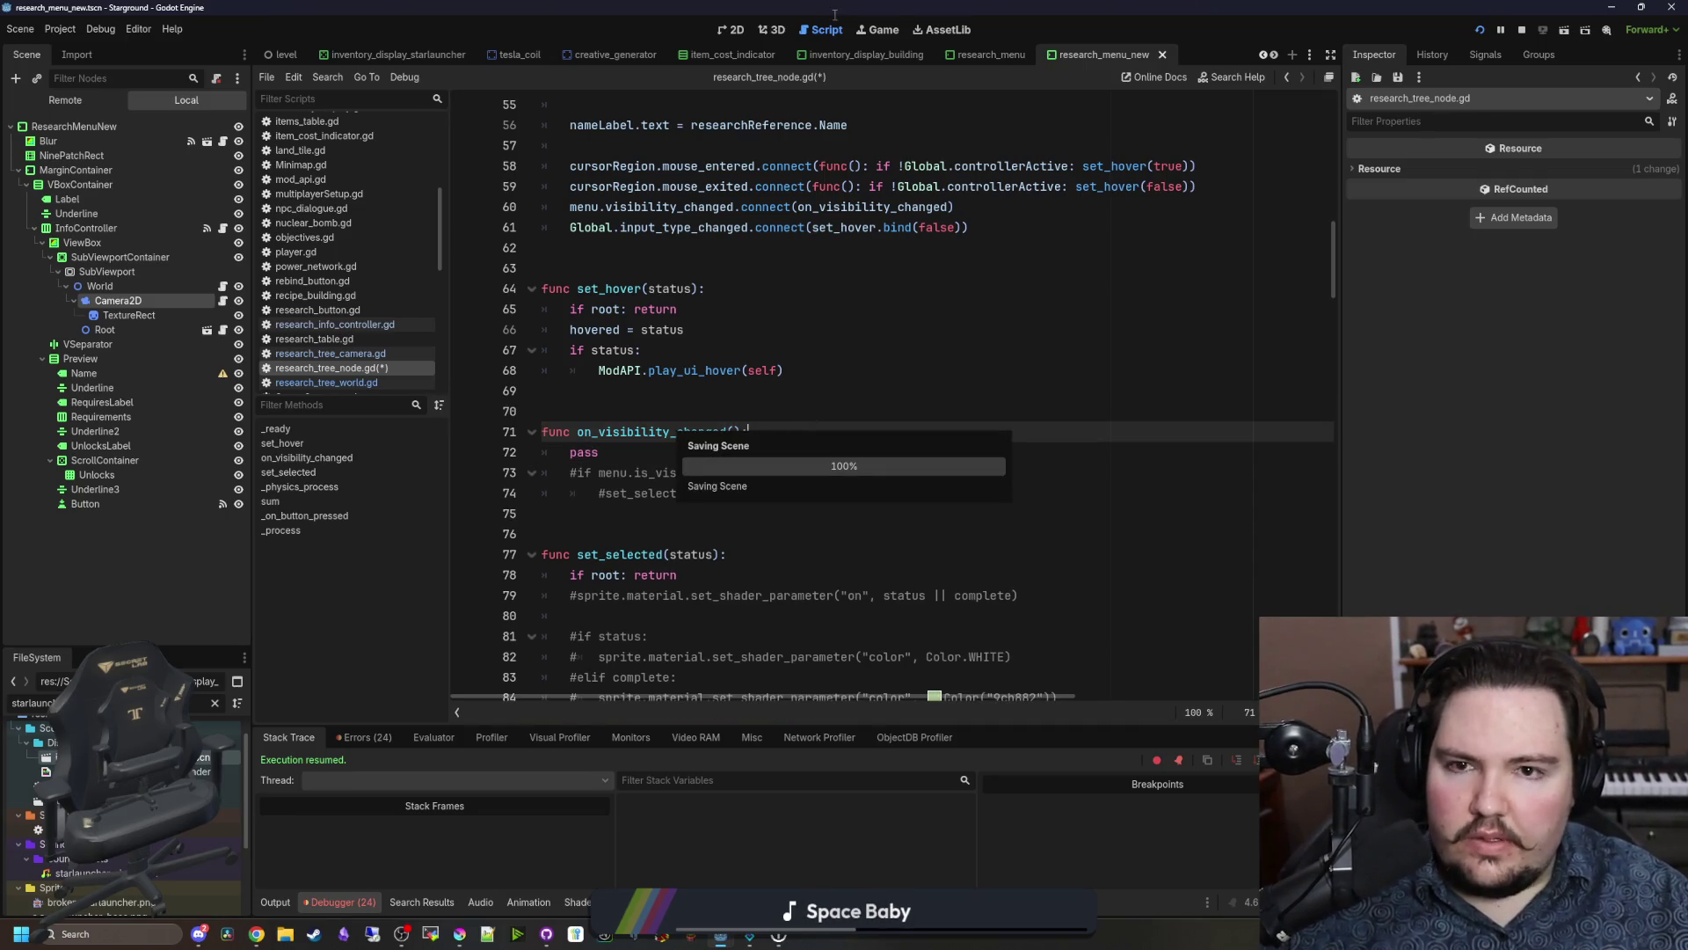
left_click(875, 31)
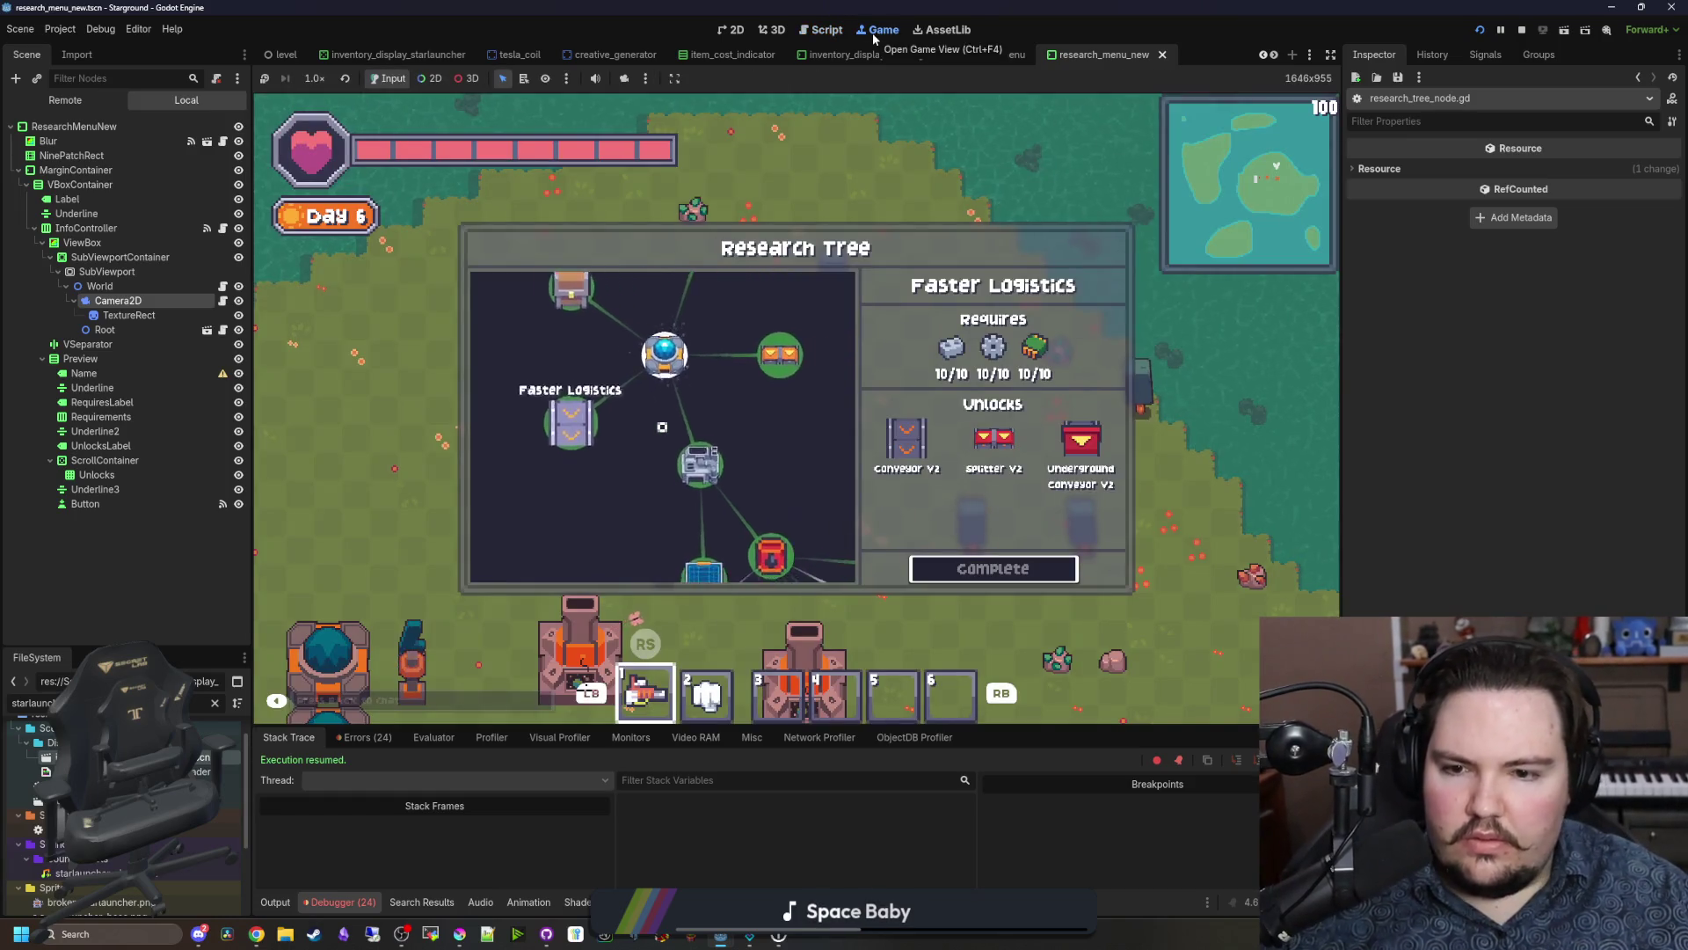
Step: Tab the selection to Better Automation and Decorations, then close and reopen the Research Tree
left_click(662, 426)
key("Tab")
key("Tab")
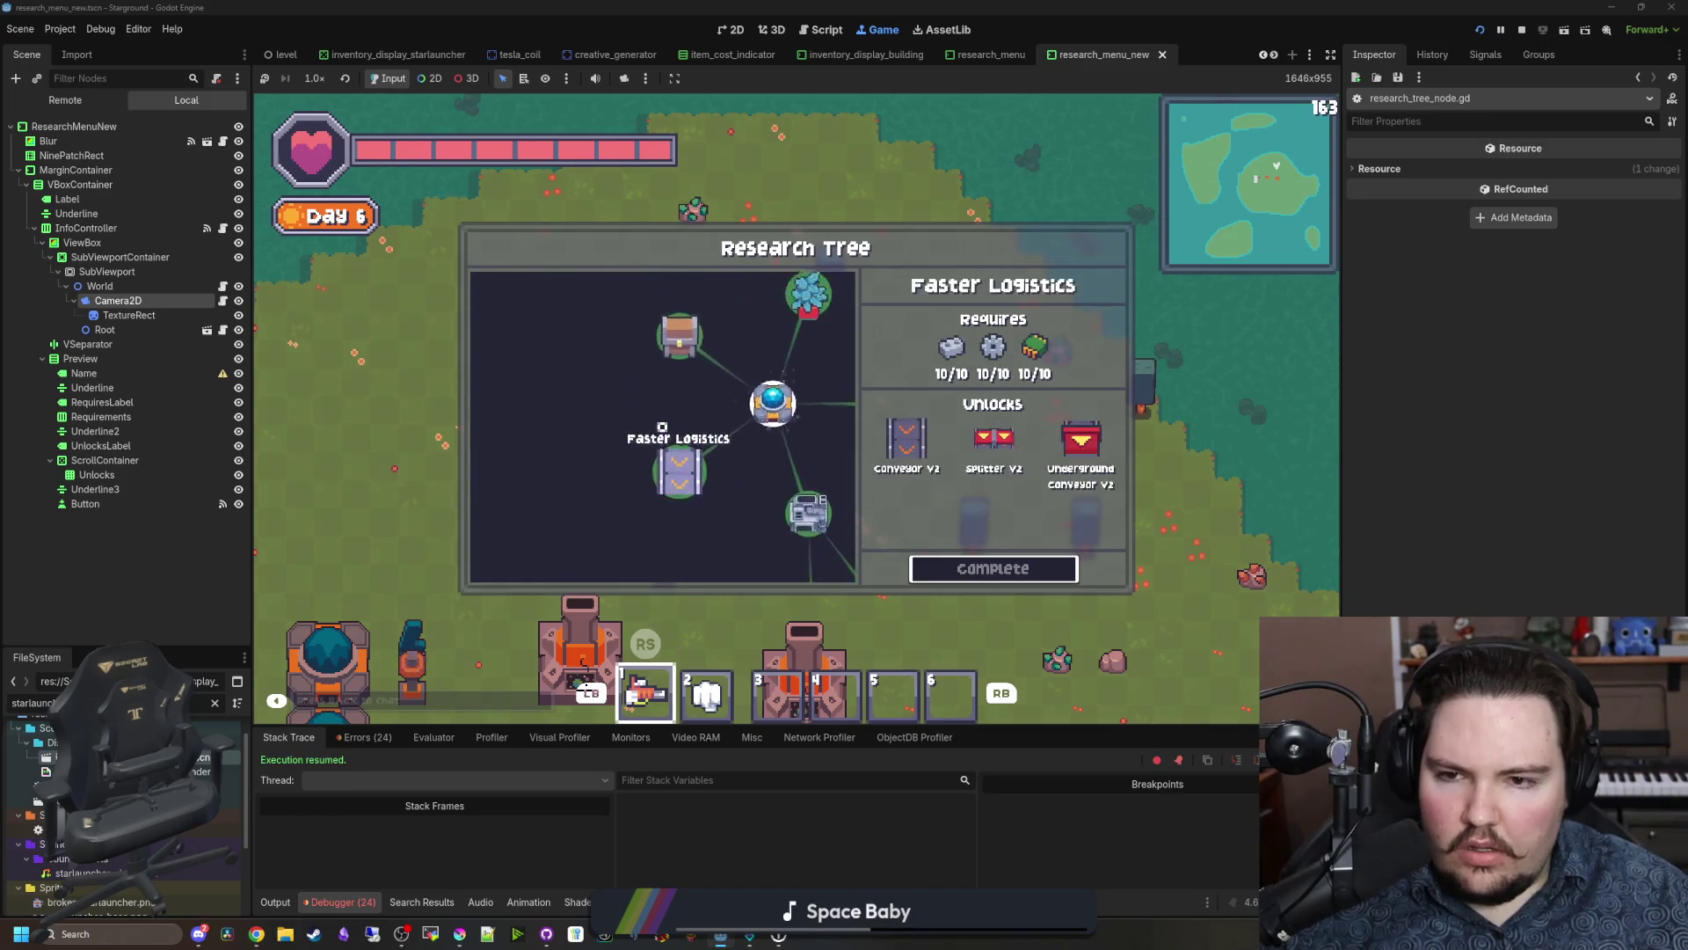
key("Tab")
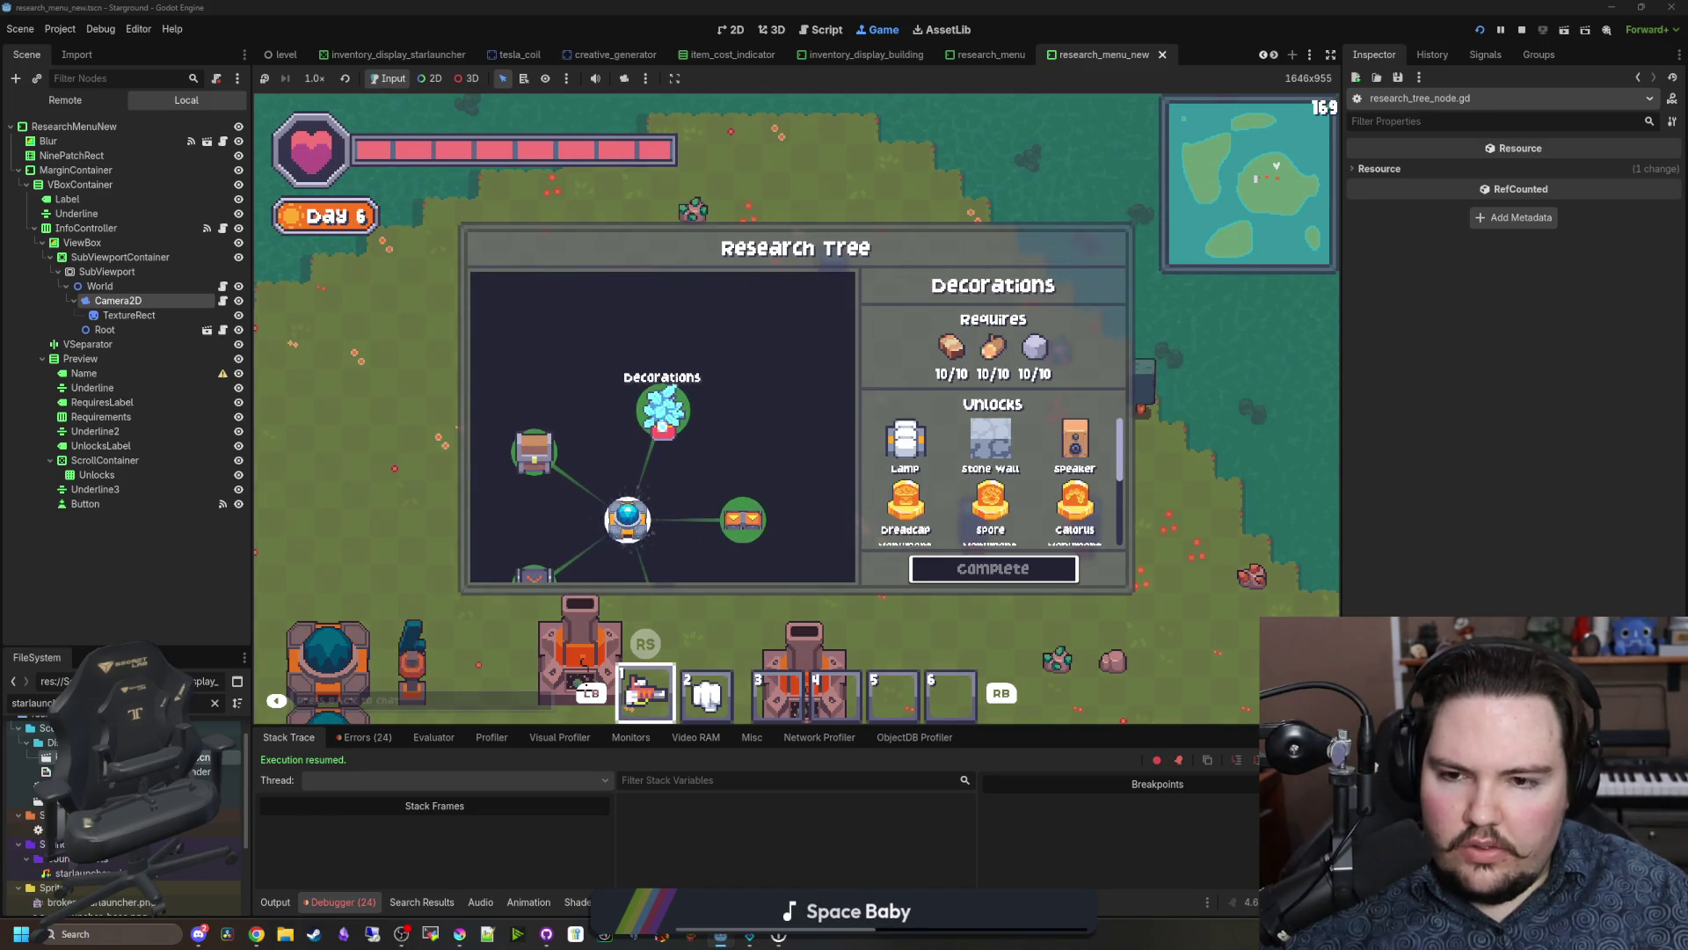
key("Escape")
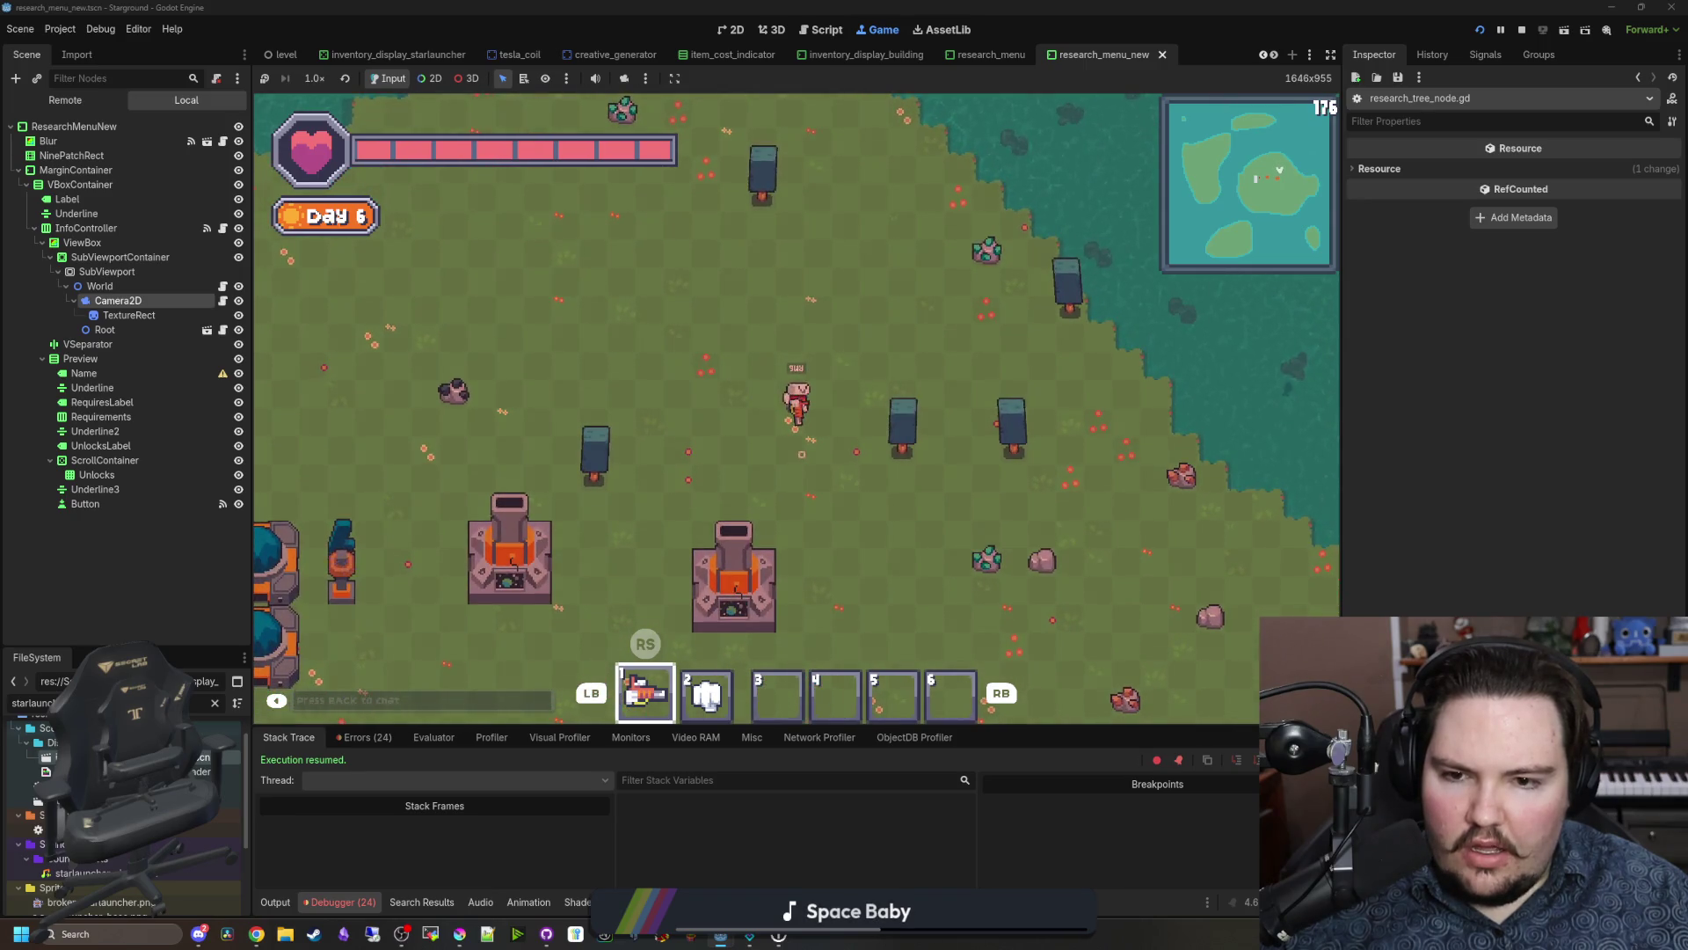
key("Tab")
Step: Navigate via Oil Processing to Mining Laser Power 3 and start researching it
key("Right")
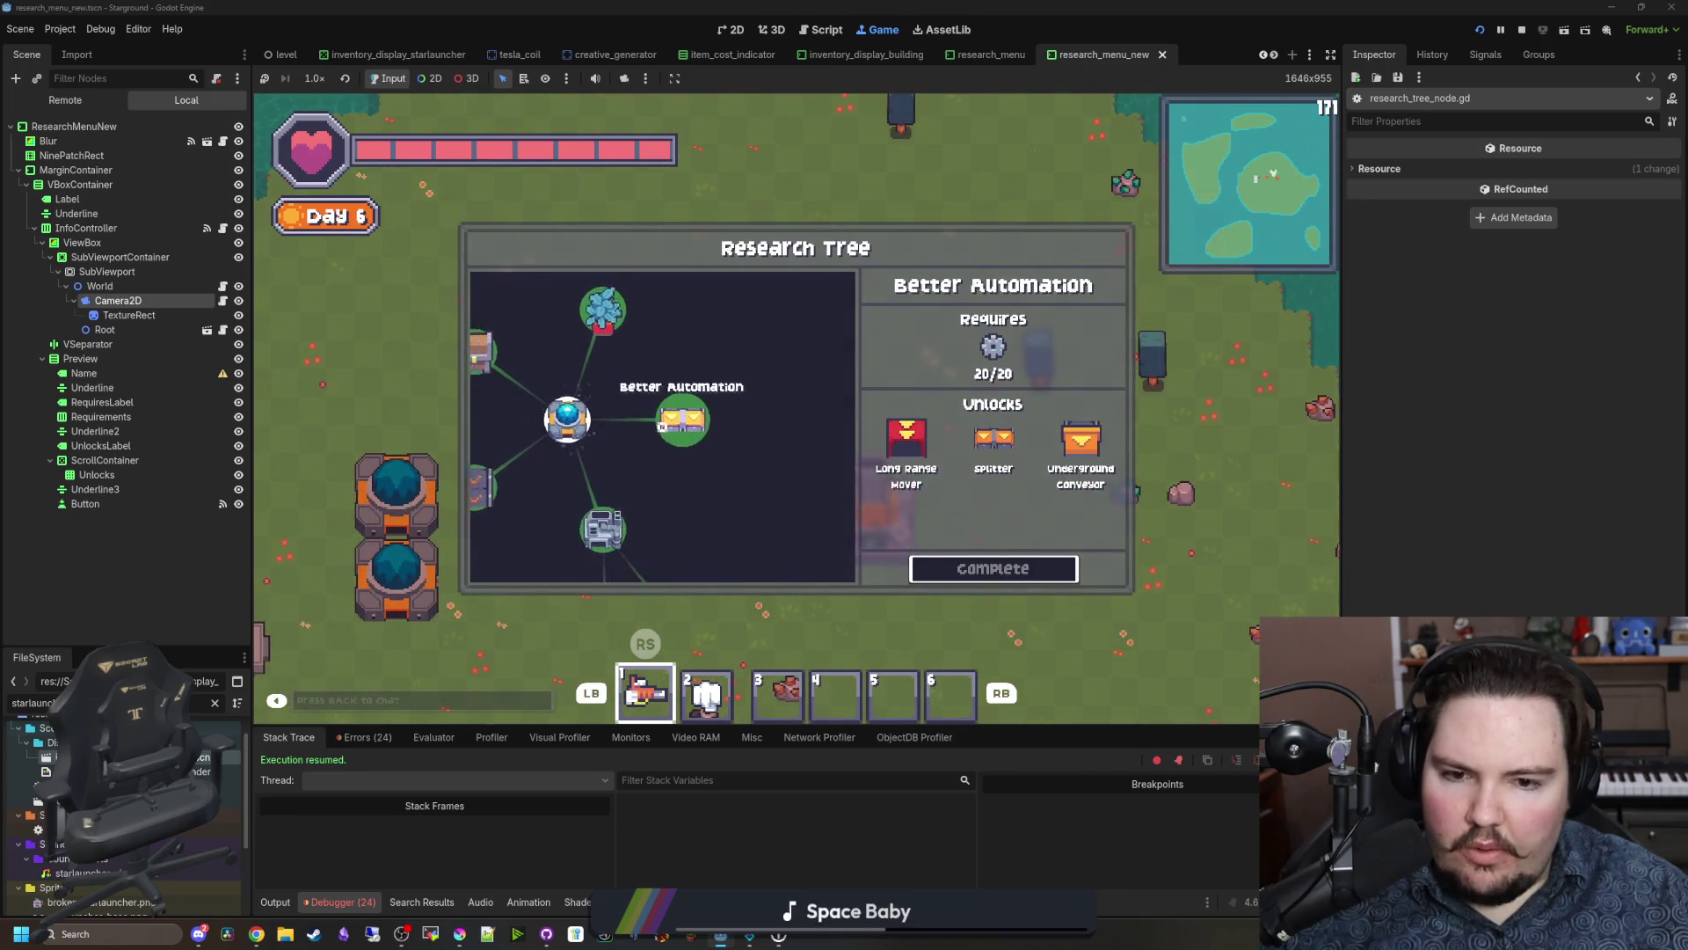
key("Right")
key("Right")
key("Right")
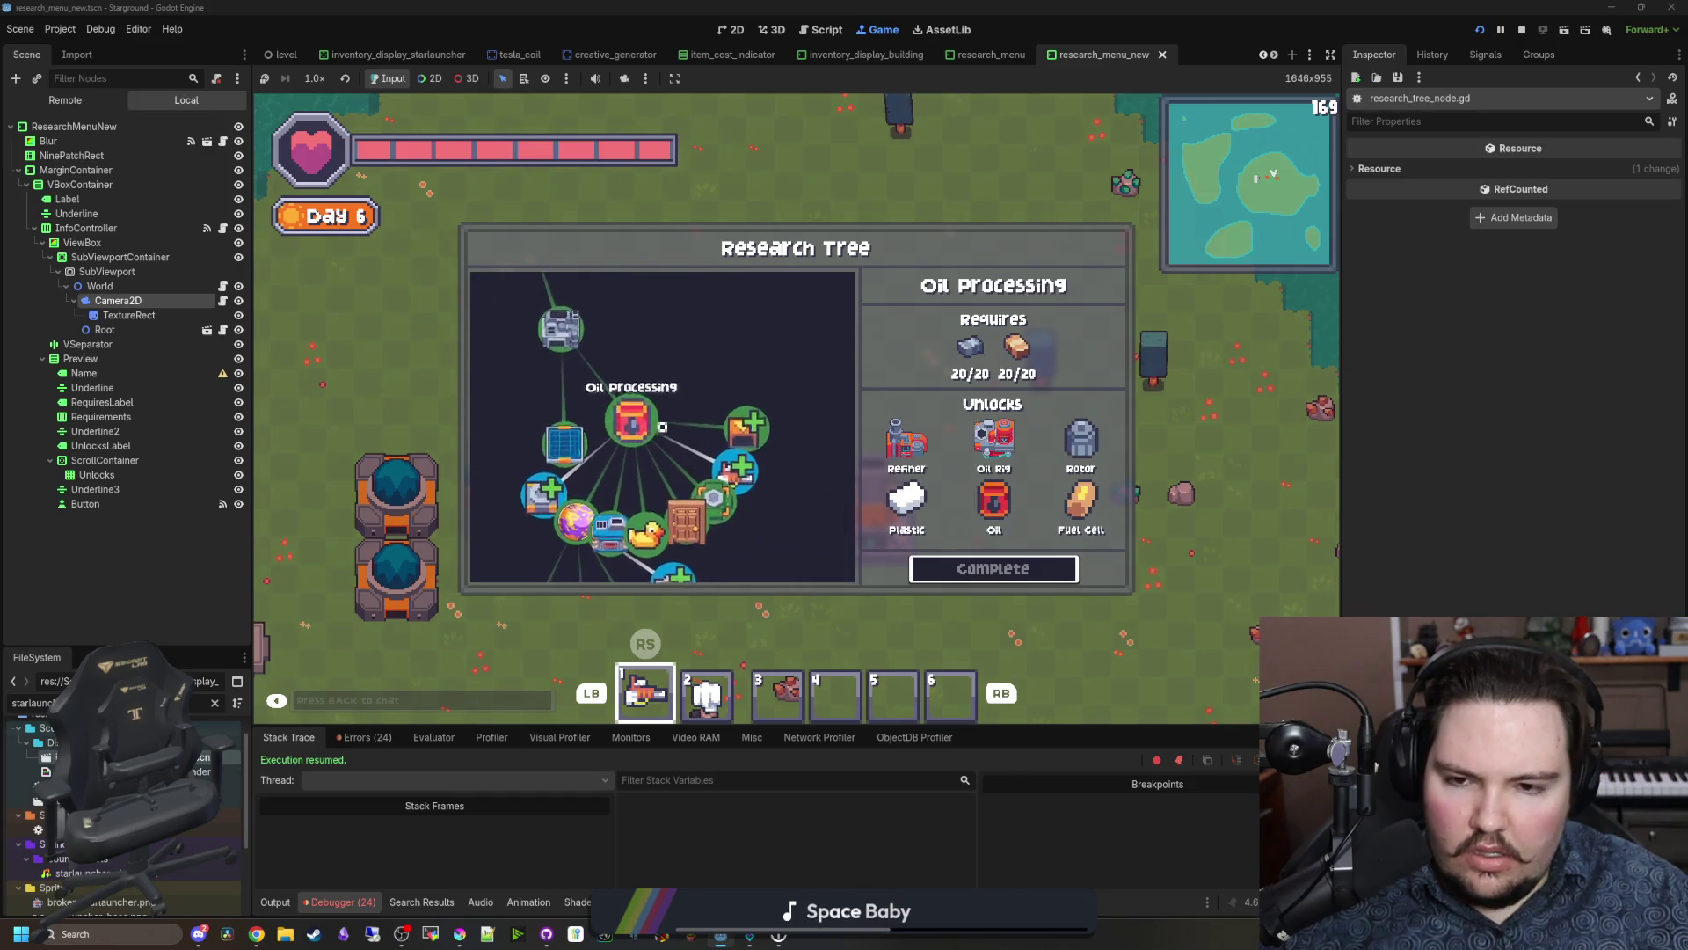
key("Right")
key("Down")
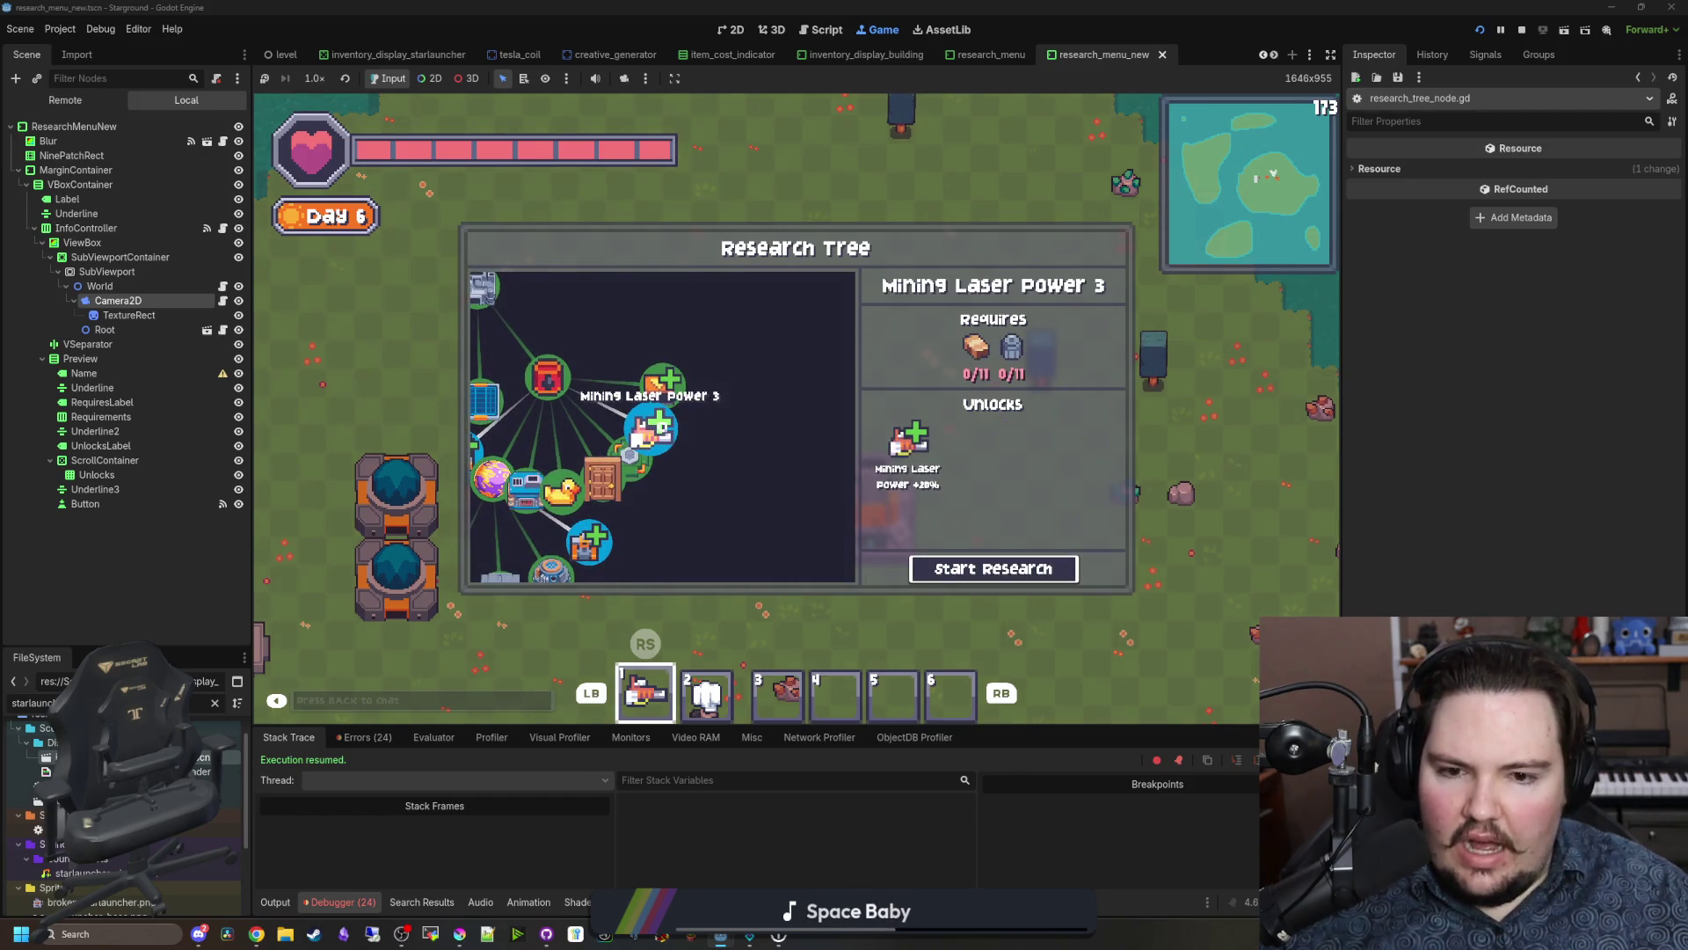
key("Return")
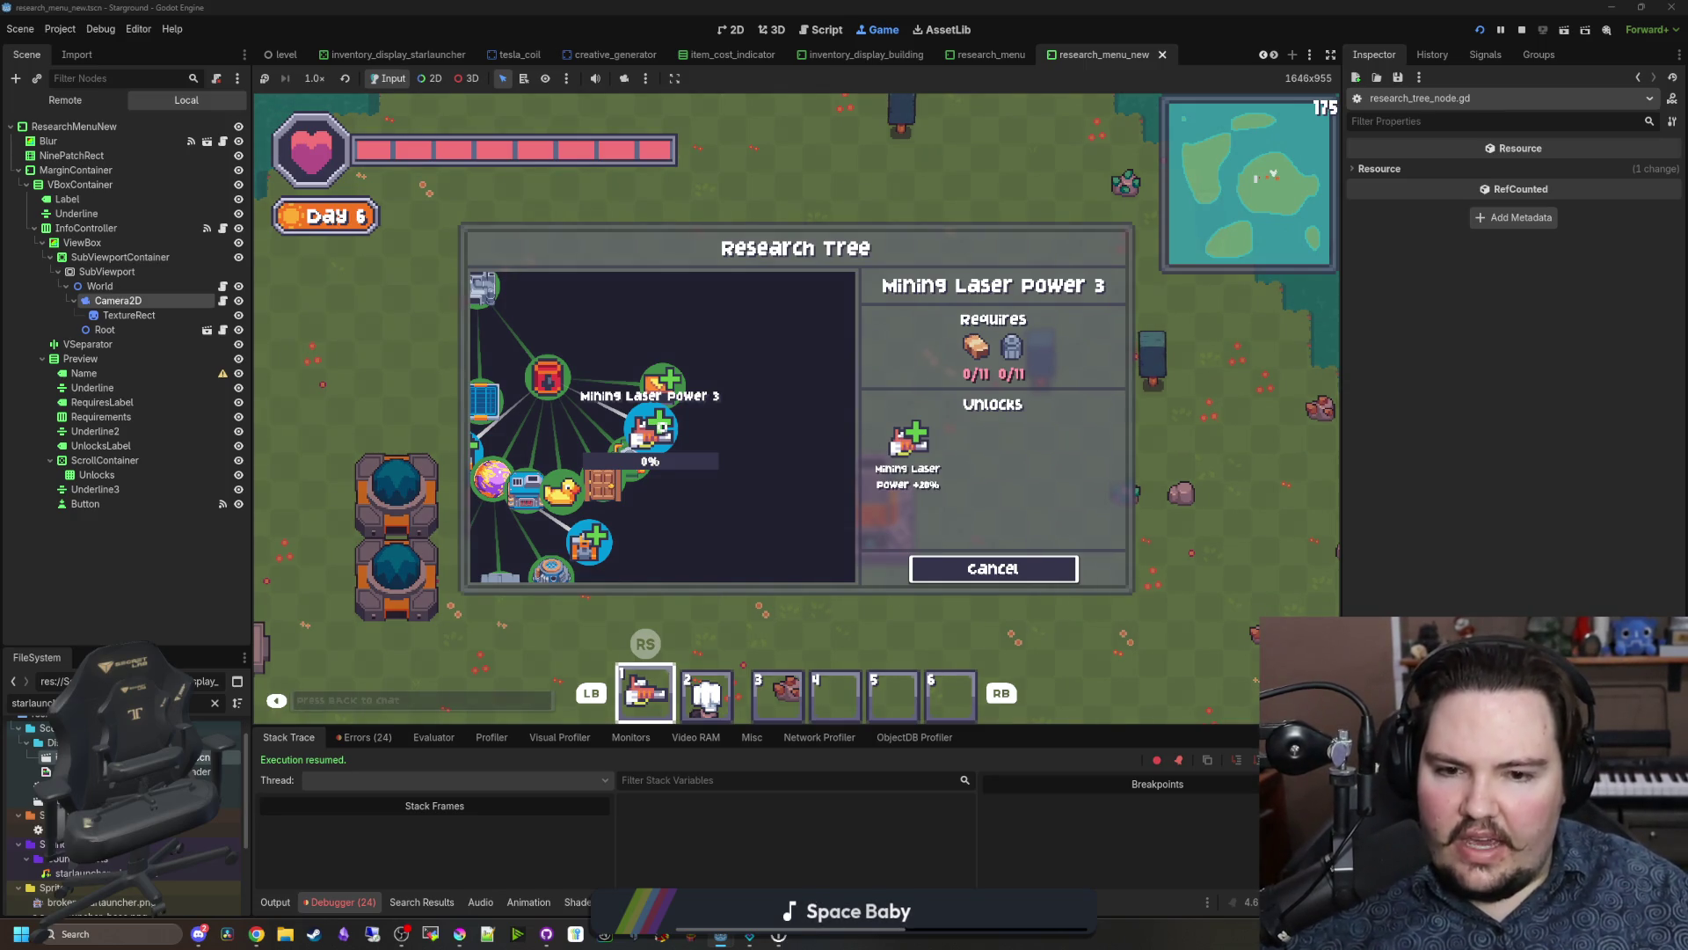
Step: Toggle the Research Tree rapidly with R and Escape, confirming it reopens on Mining Laser Power 3
key("Escape")
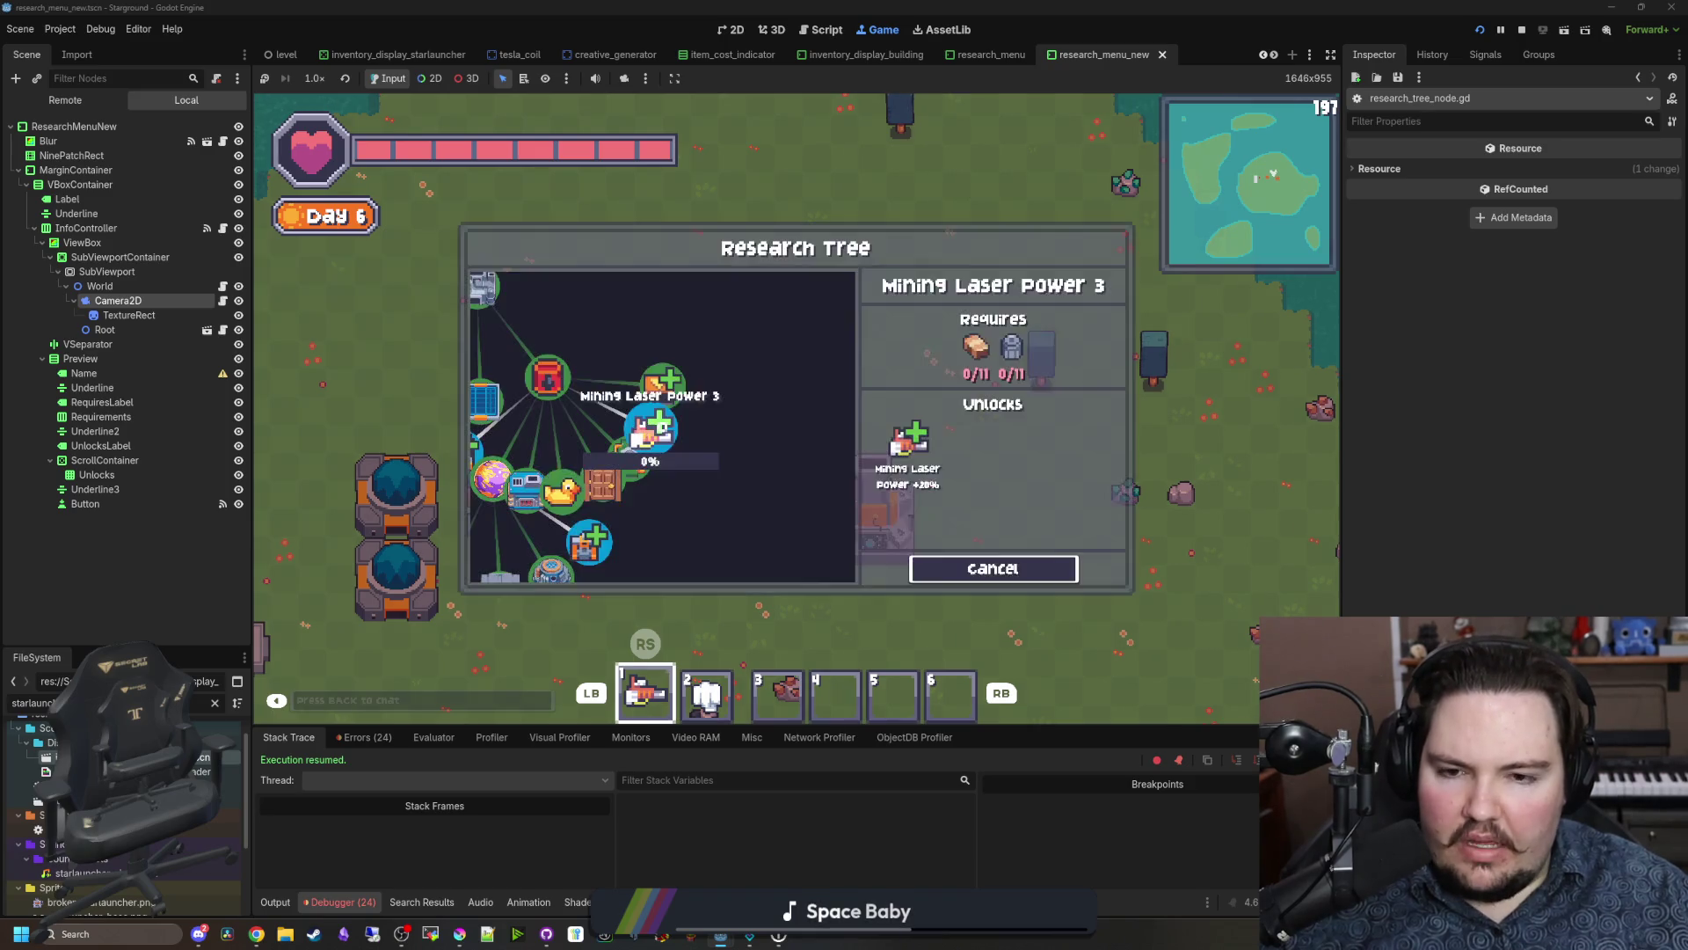
key("r")
key("Escape")
key("r")
key("Escape")
key("r")
key("Escape")
key("r")
key("Escape")
key("r")
key("Escape")
key("r")
key("Escape")
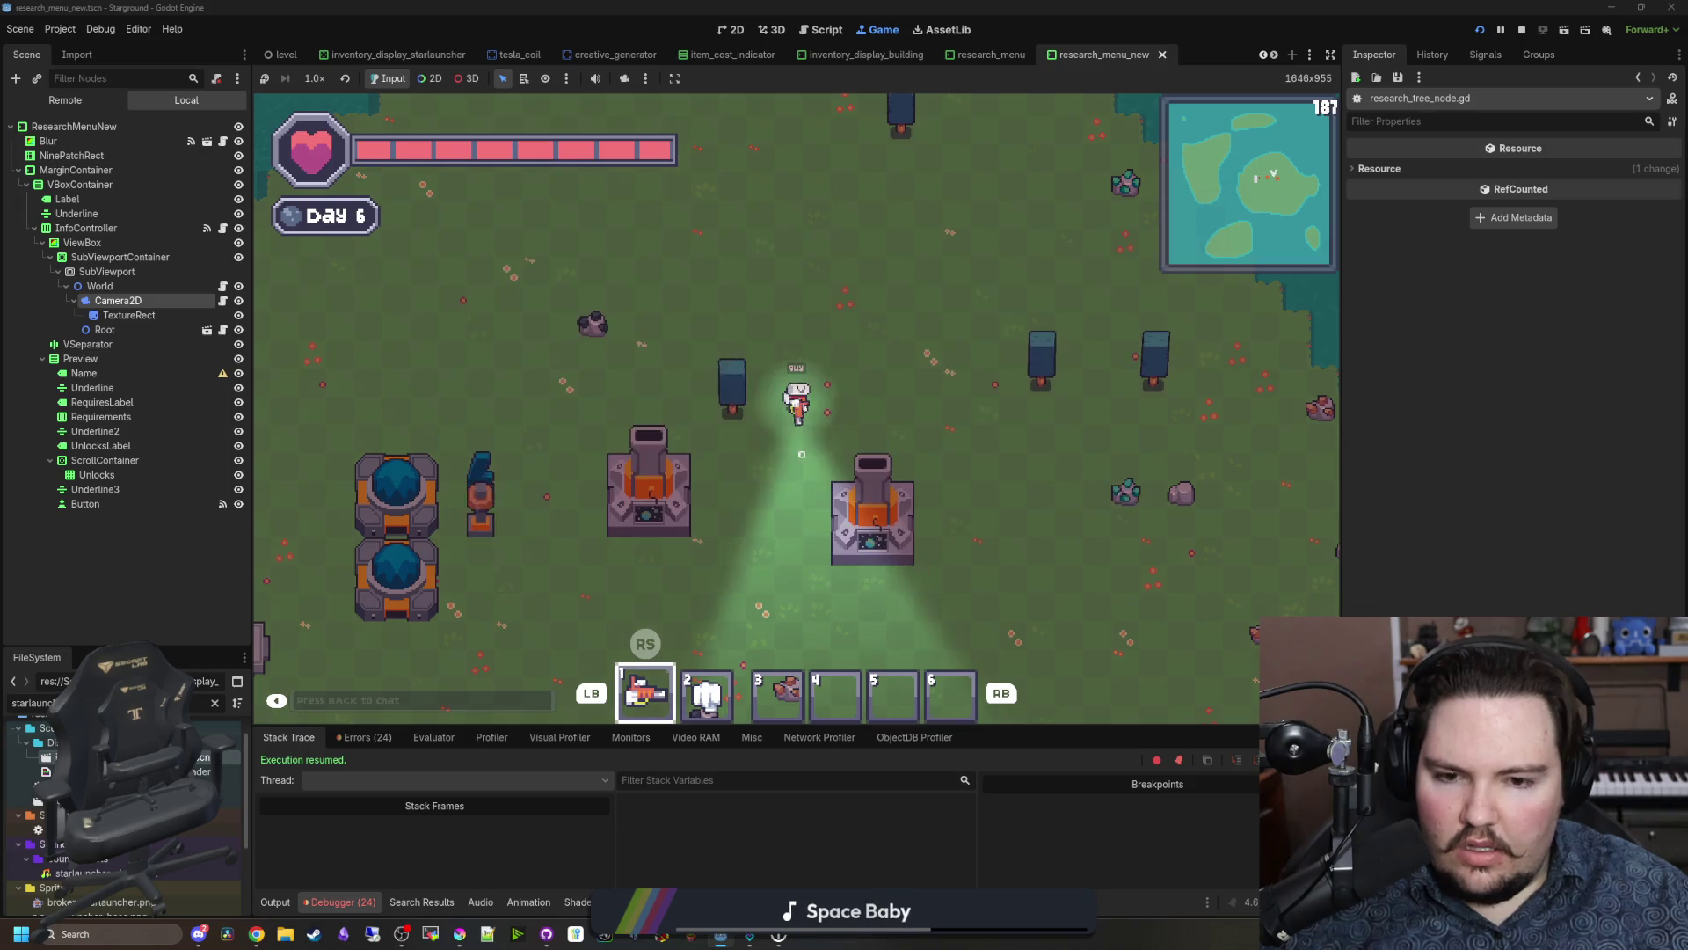
key("r")
key("Escape")
key("r")
Step: Close the Research Tree and walk the player around with W and S
key("Escape")
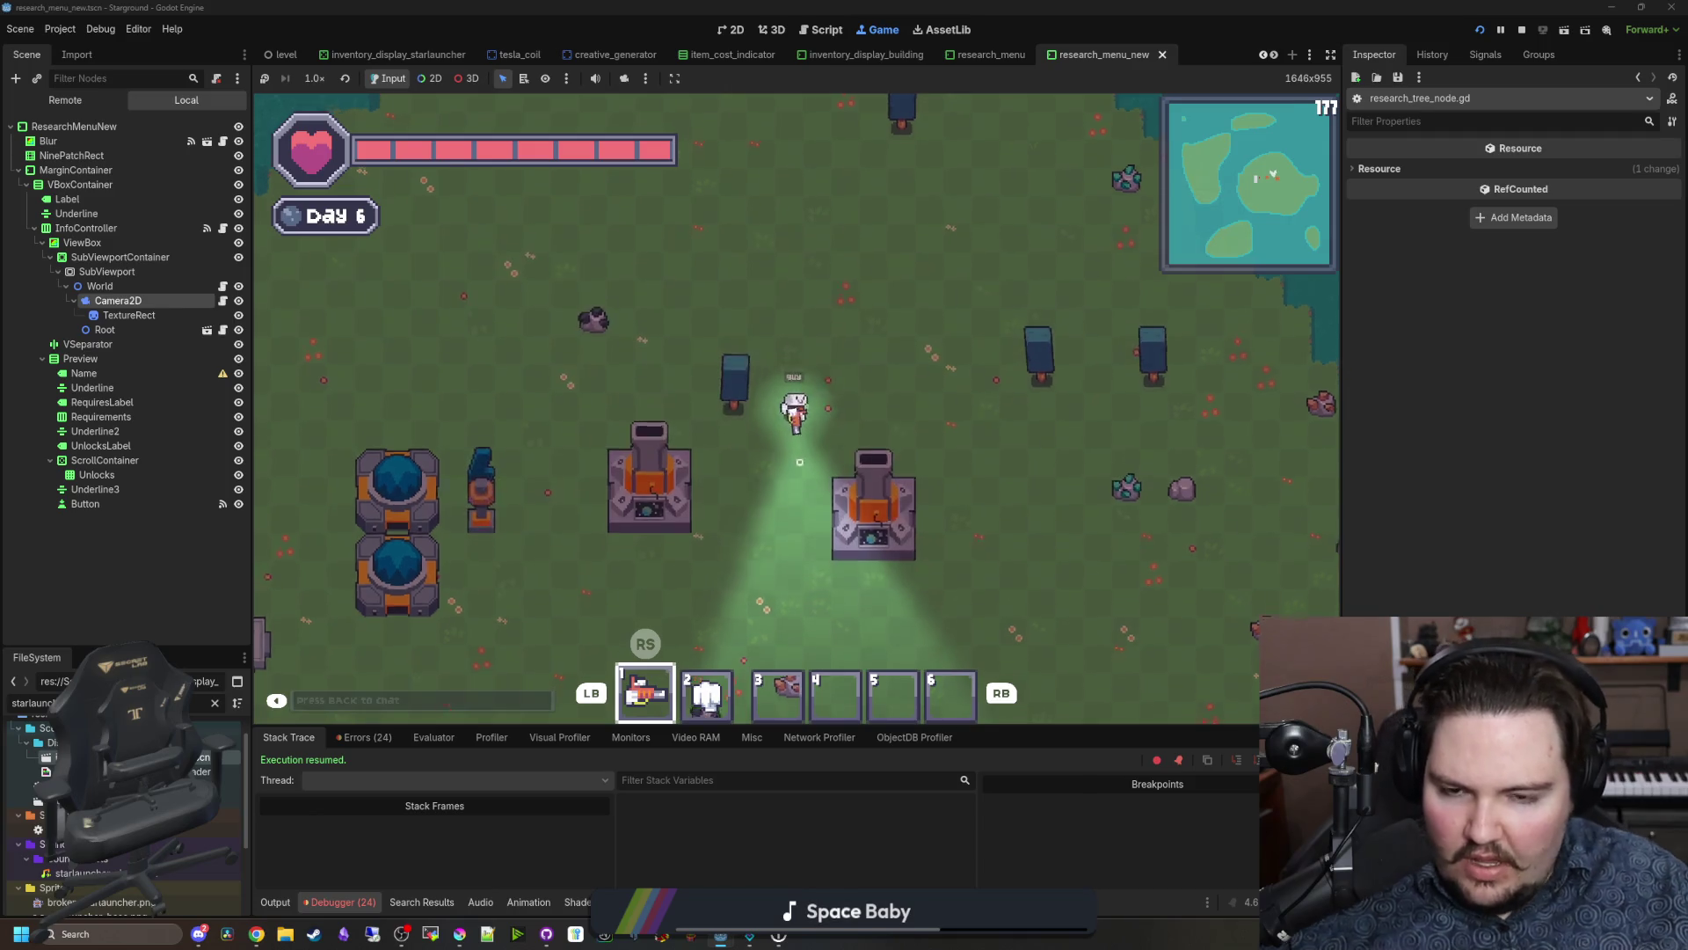
key("w")
key("s")
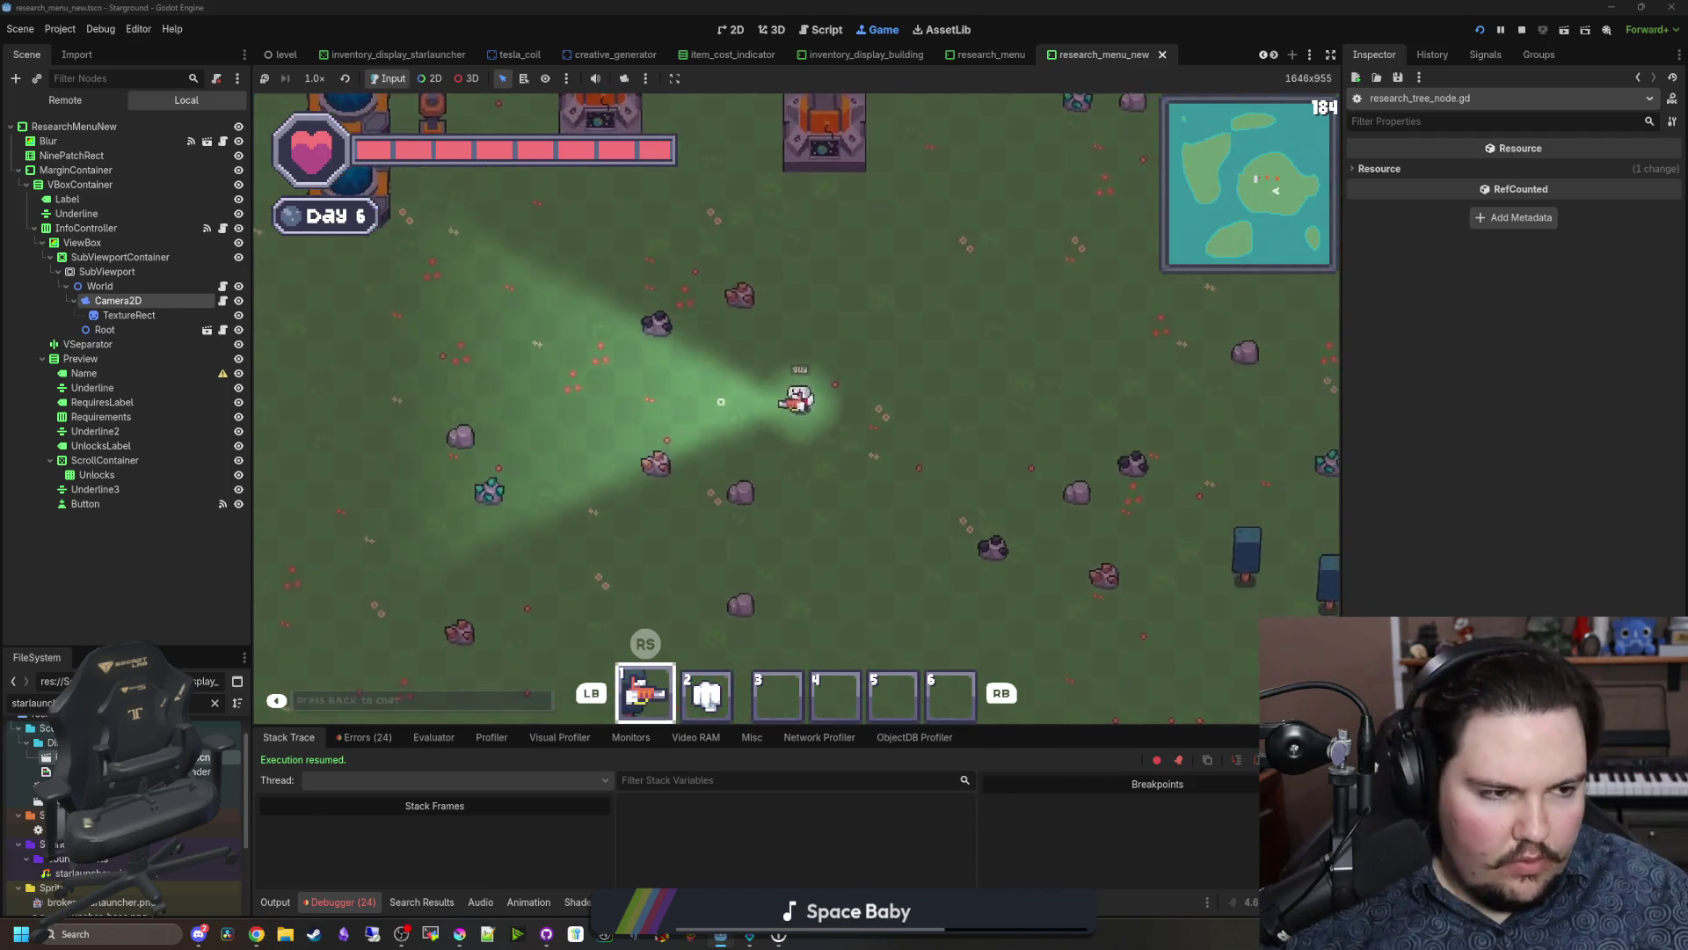
key("w")
key("w")
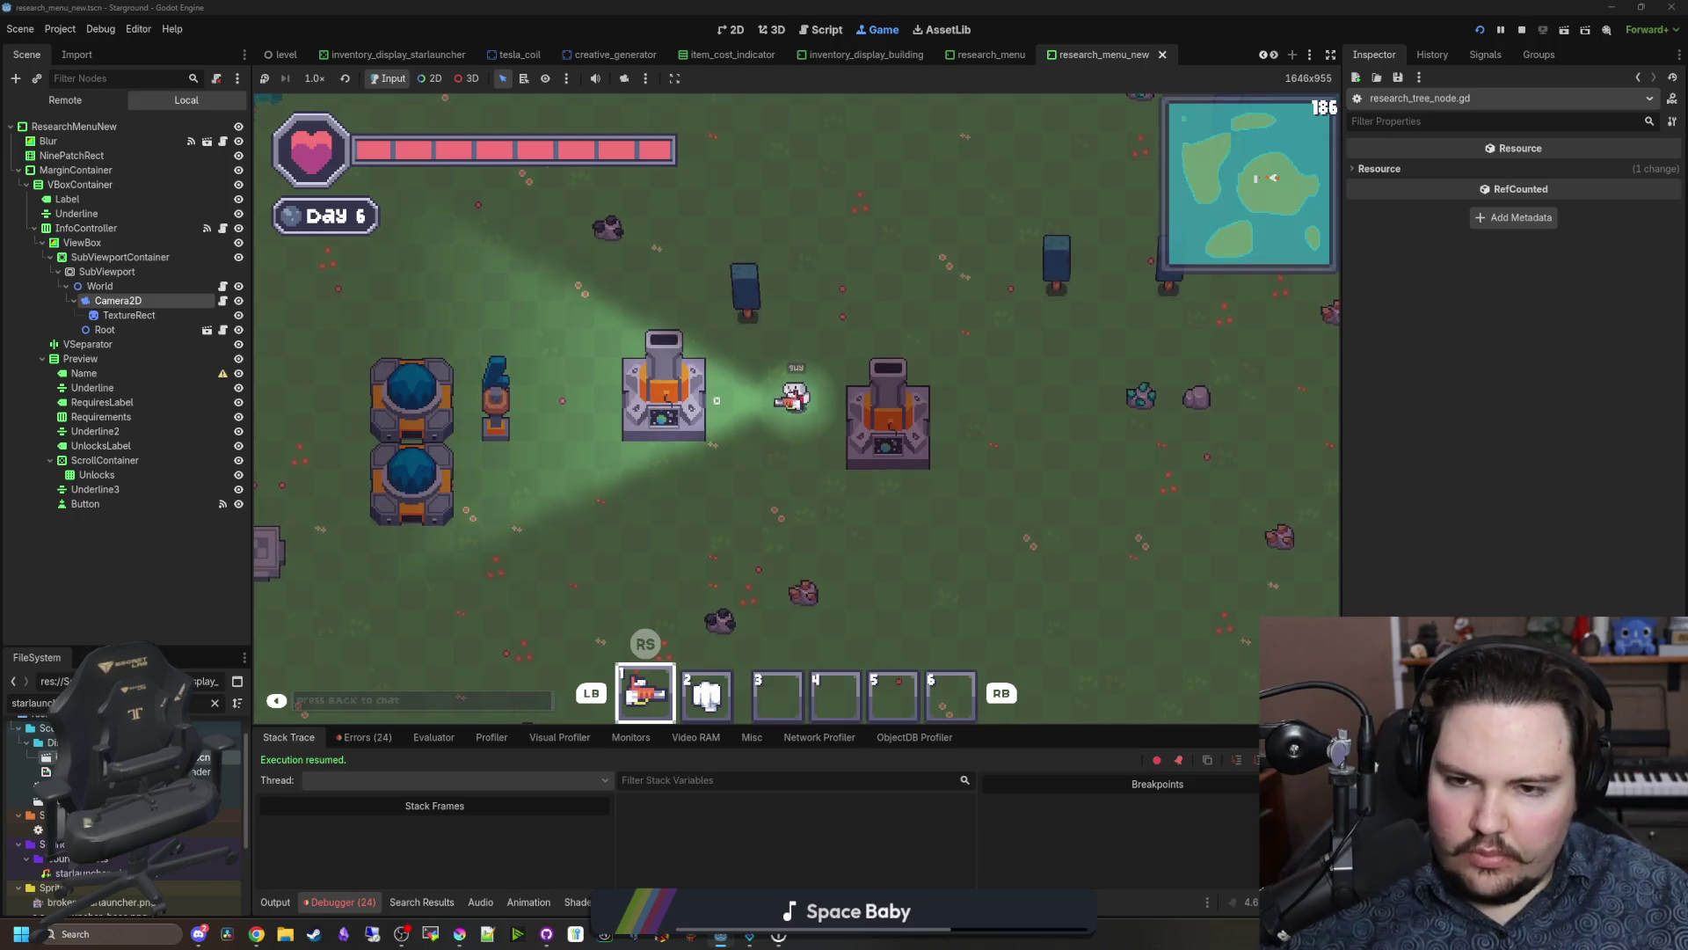
left_click(223, 331)
Step: Move 'if !world.physicsActive: return' under 'if root: return' and delete the leftover #physics comment
scroll(720, 371, "up", 8)
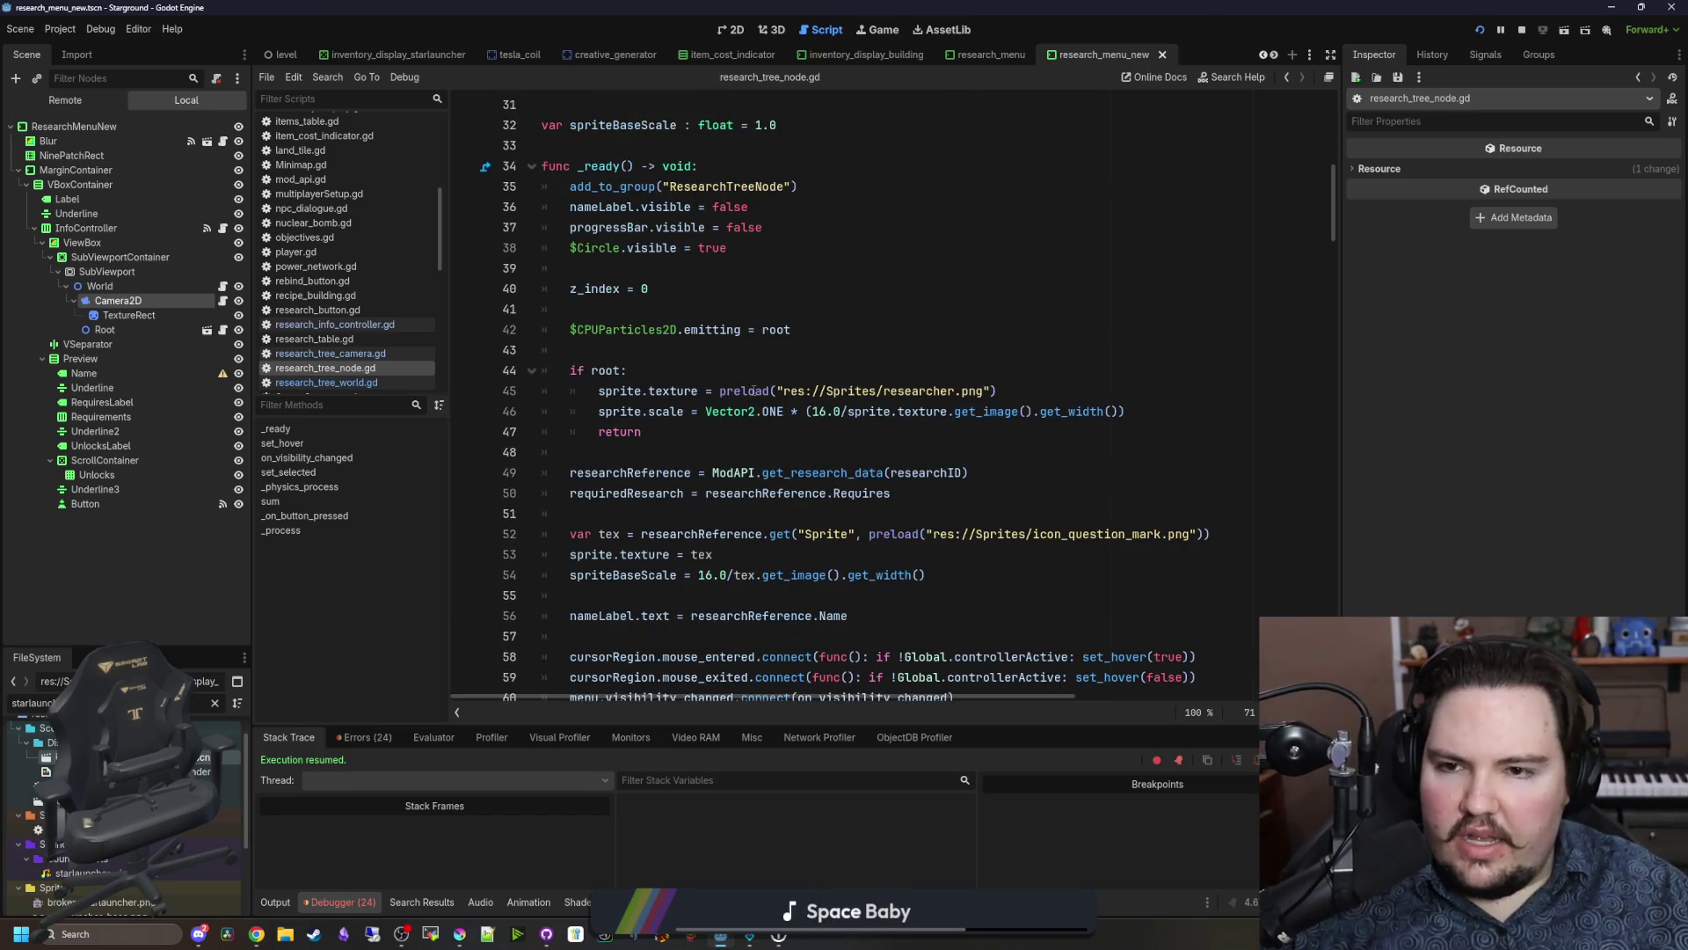
scroll(754, 390, "down", 11)
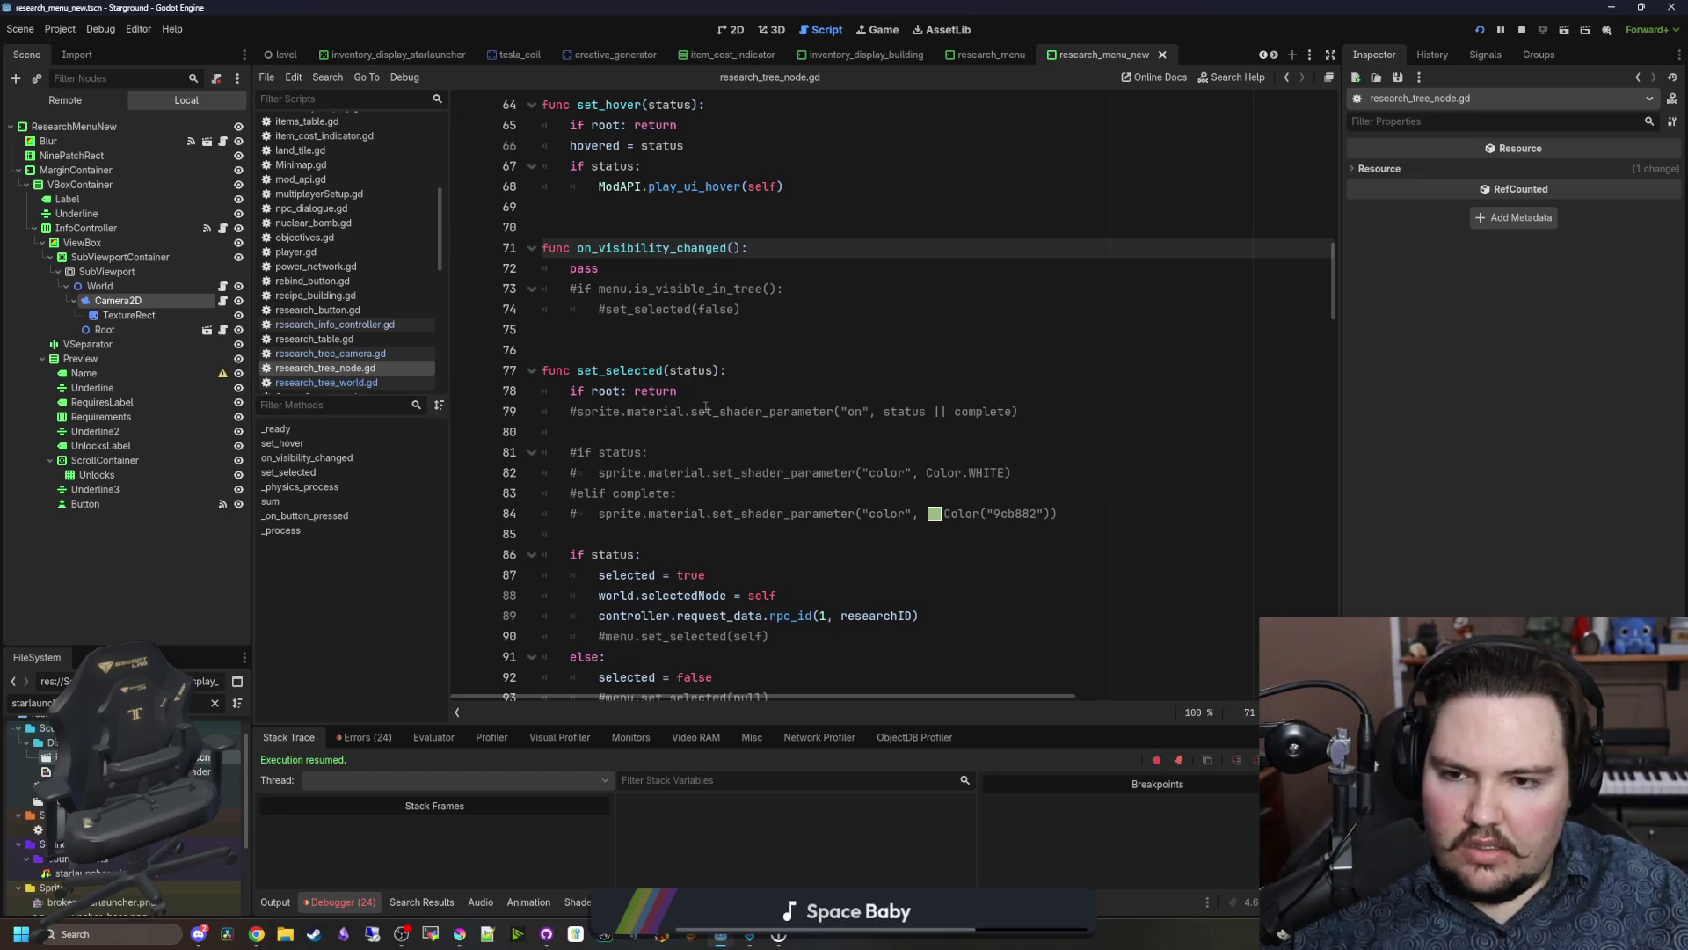
scroll(705, 408, "down", 7)
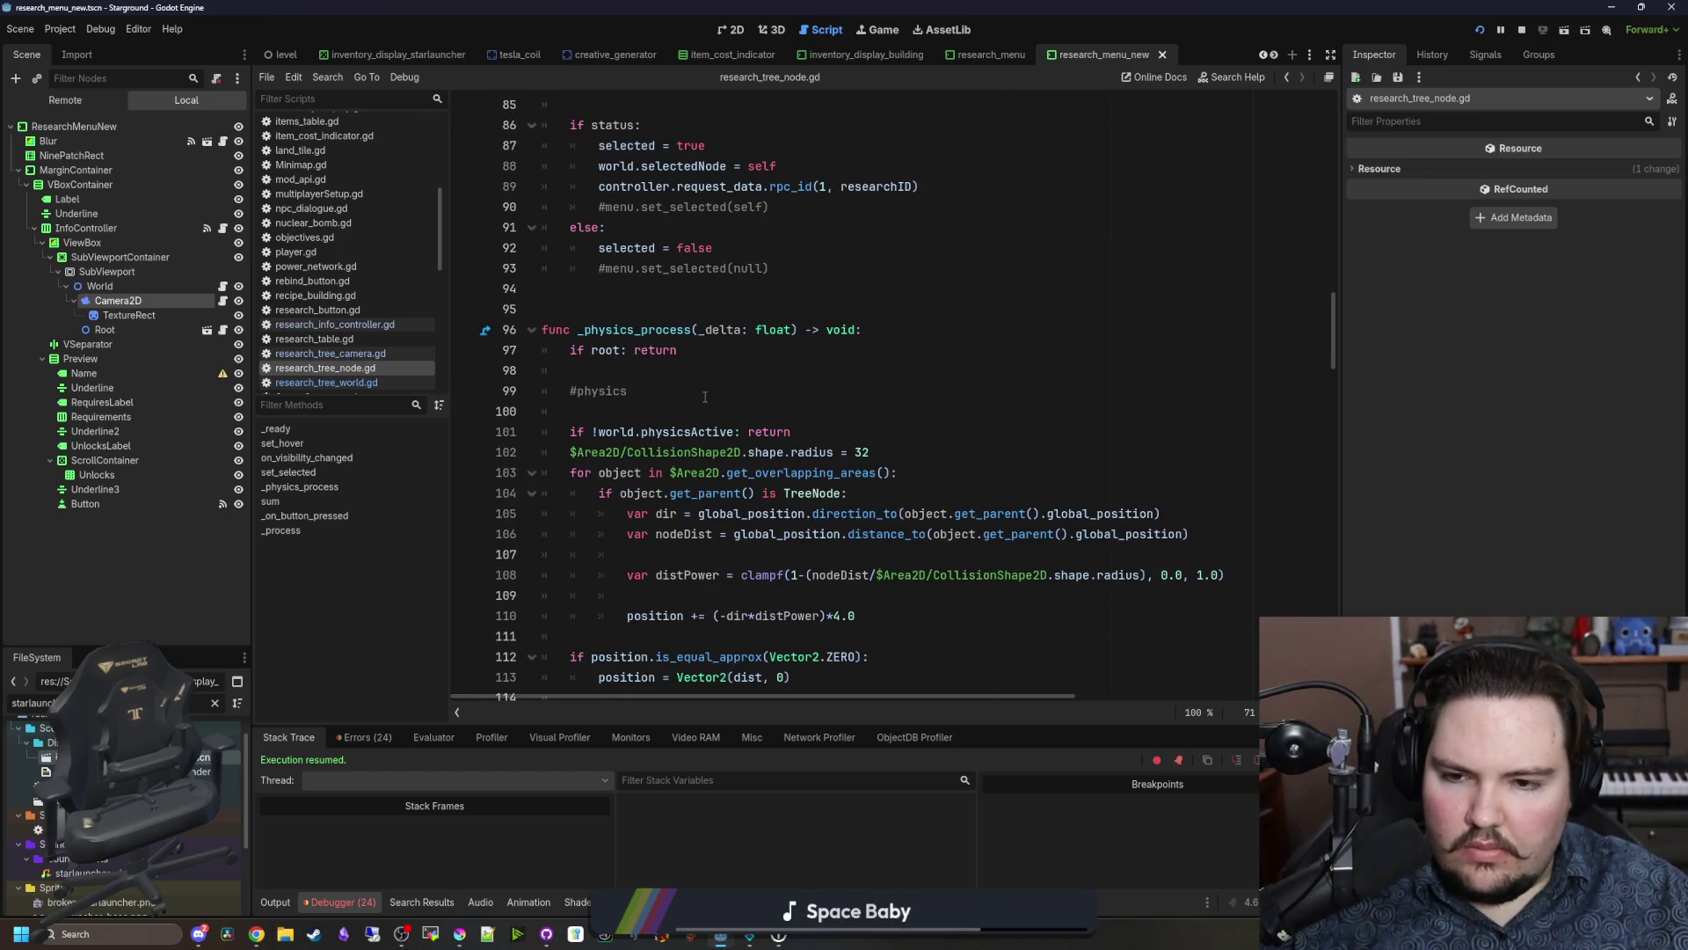
scroll(704, 397, "down", 4)
scroll(717, 344, "up", 3)
mouse_move(805, 361)
left_mouse_down()
mouse_move(612, 370)
mouse_move(598, 309)
mouse_move(572, 308)
left_mouse_up()
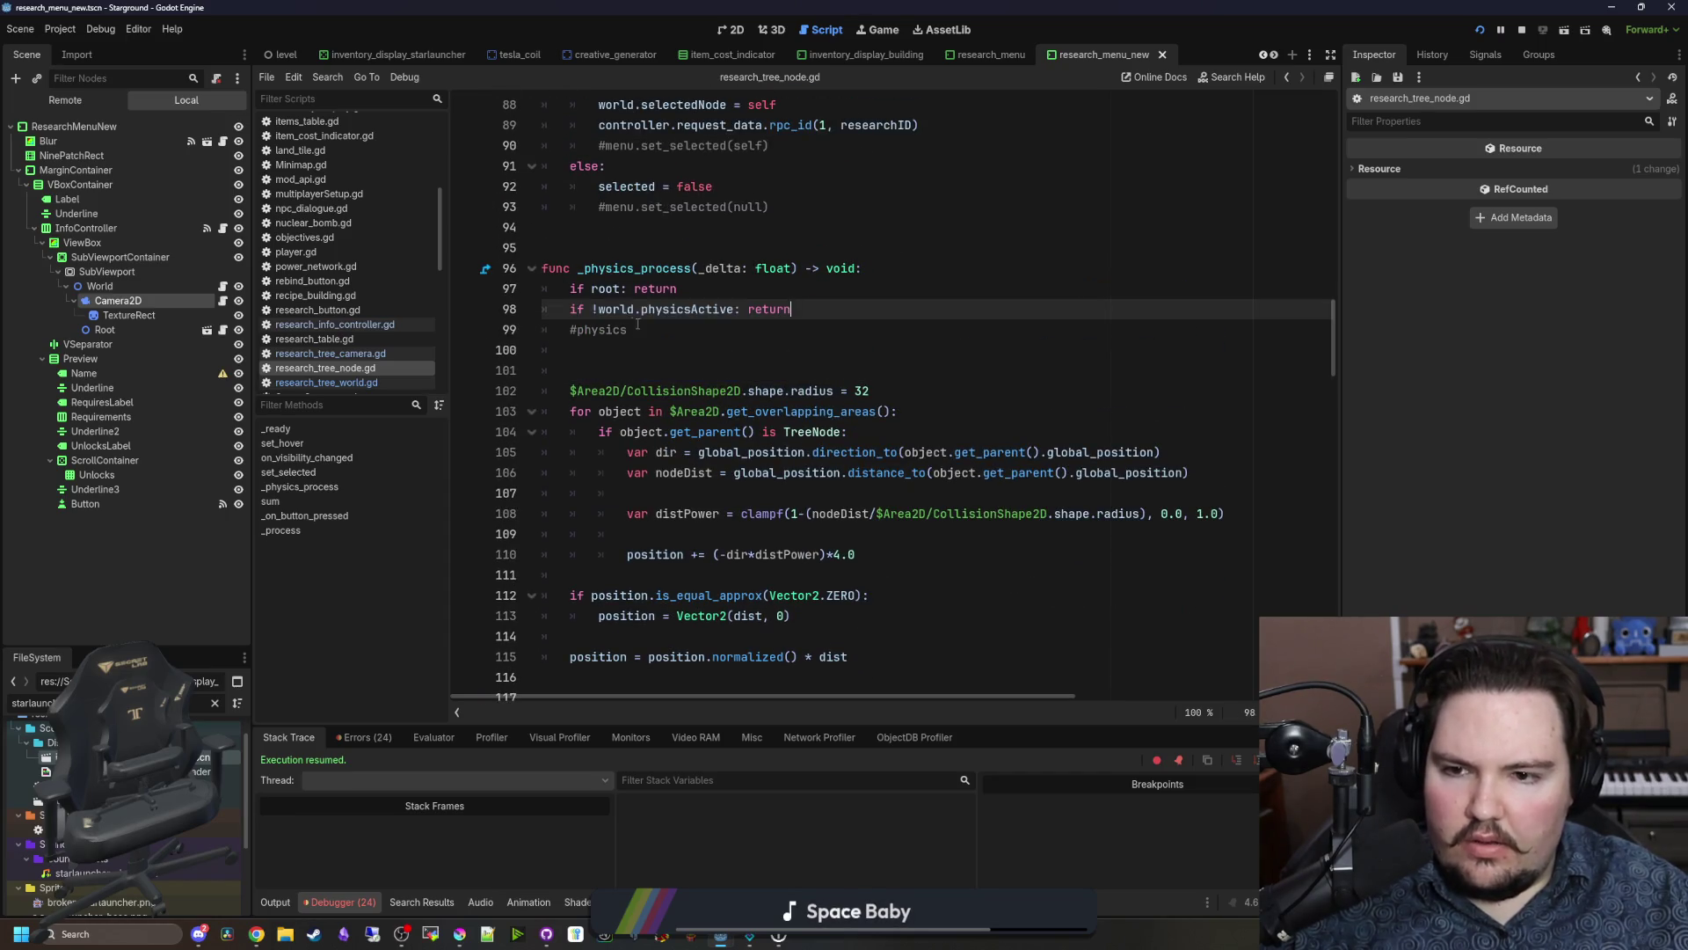
left_click(621, 329)
key("BackSpace")
key("BackSpace")
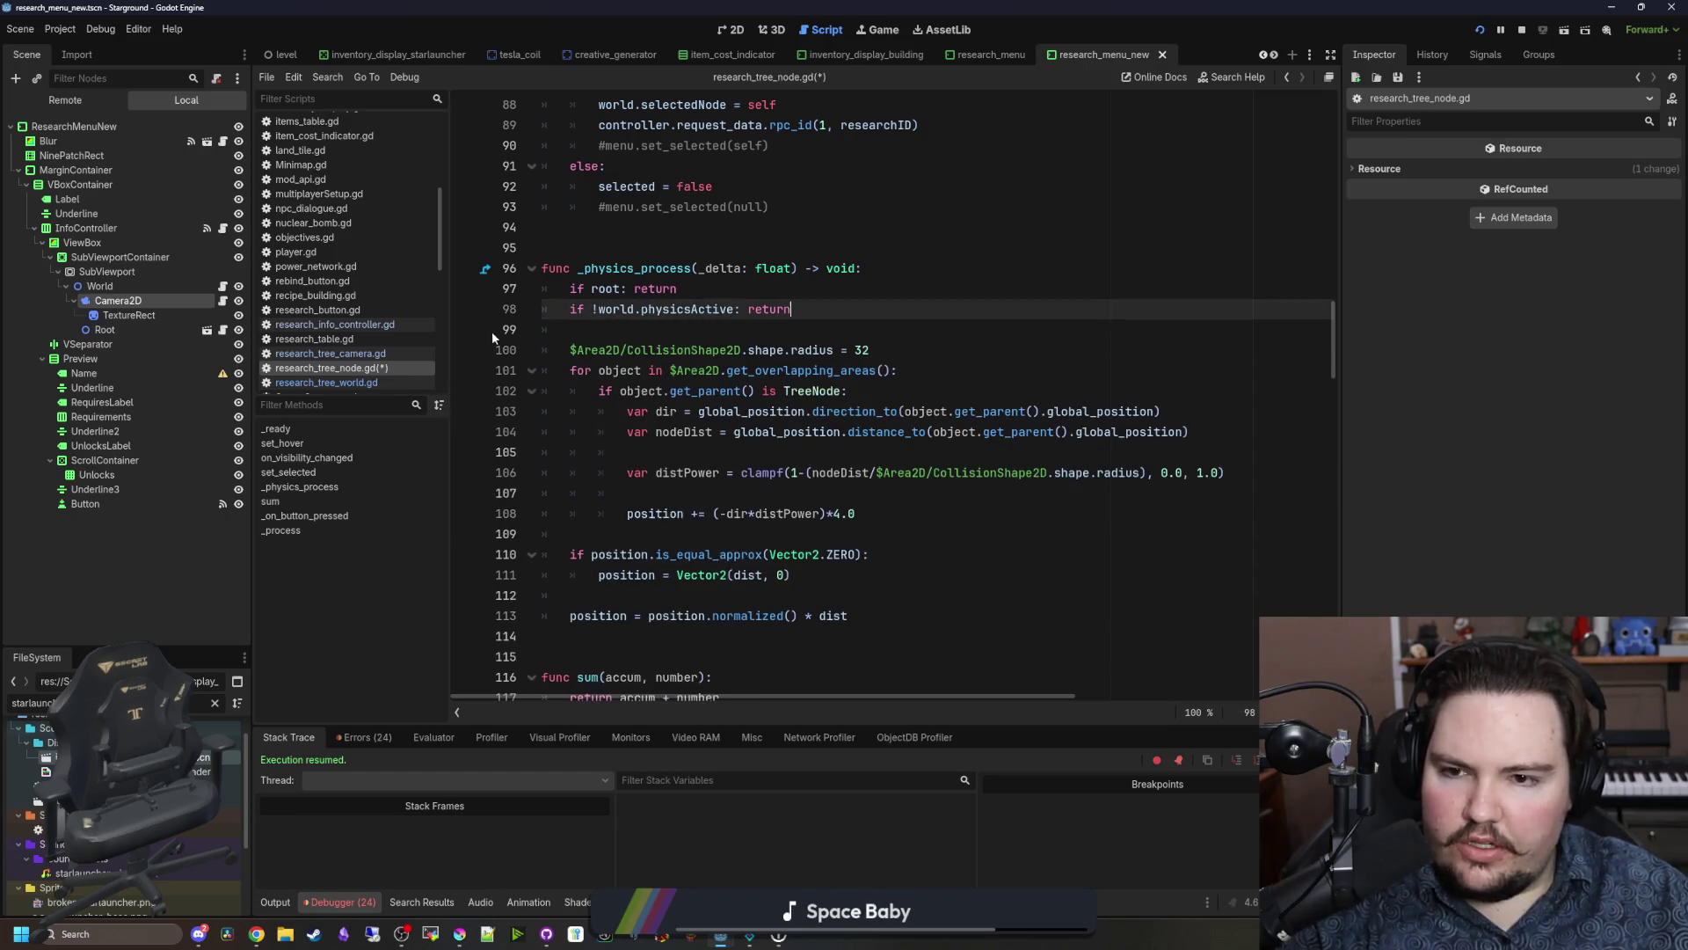
Step: Remove the stray blank lines around lines 119 and 126 in _process
scroll(743, 398, "down", 6)
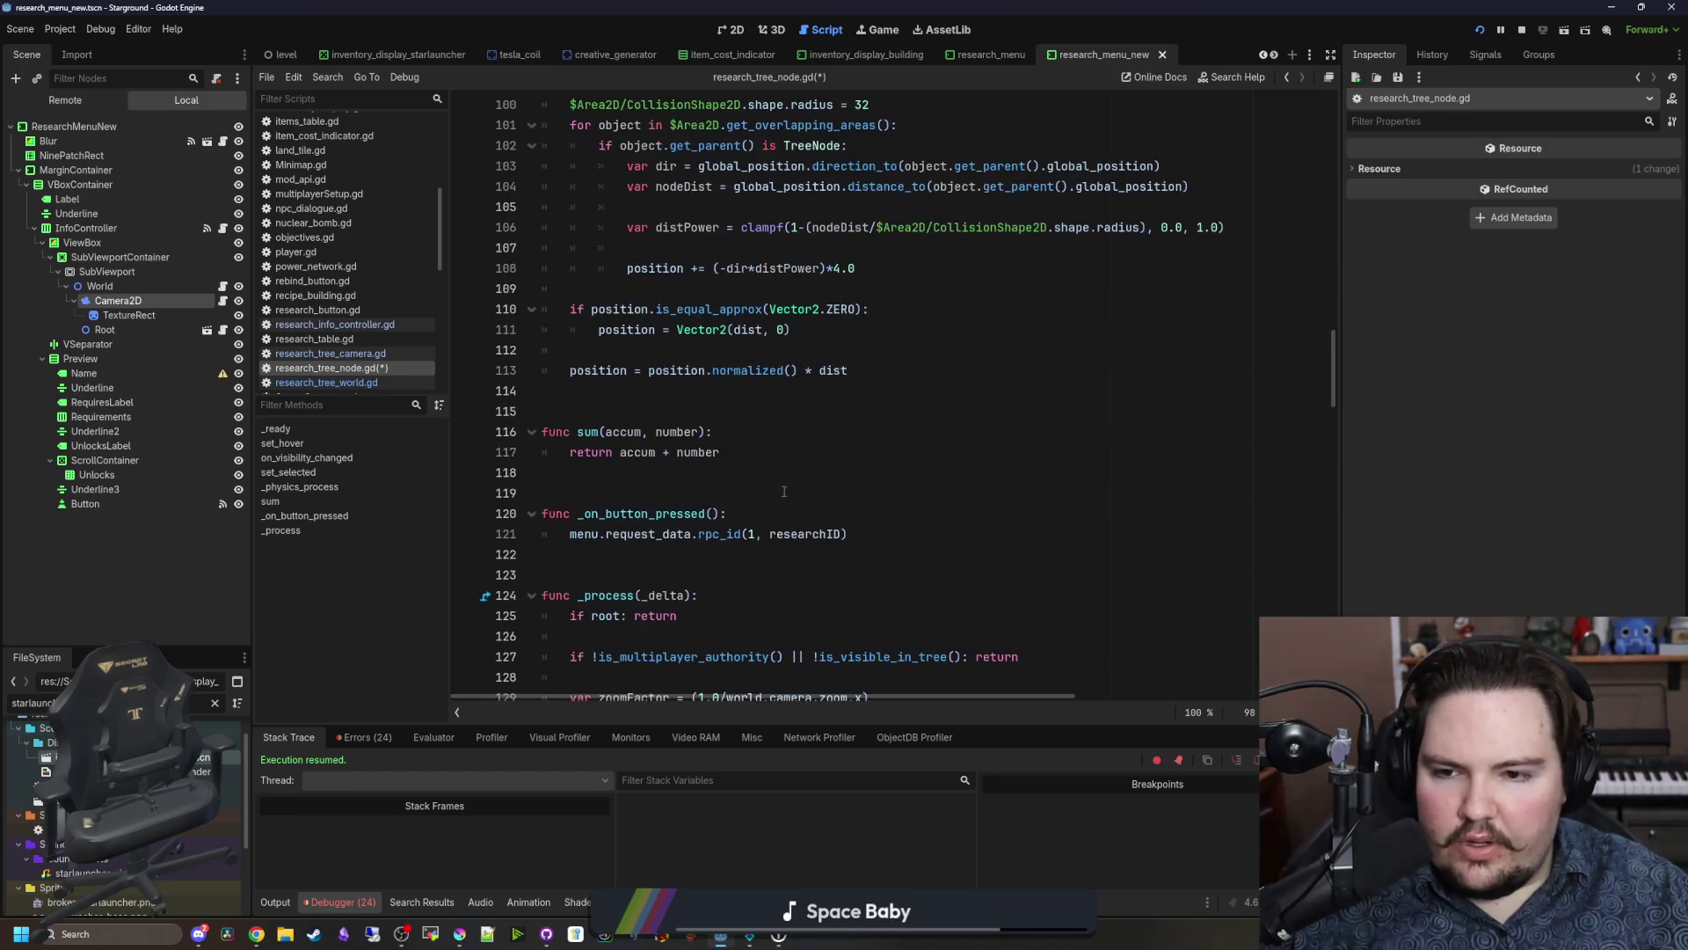
left_click(688, 373)
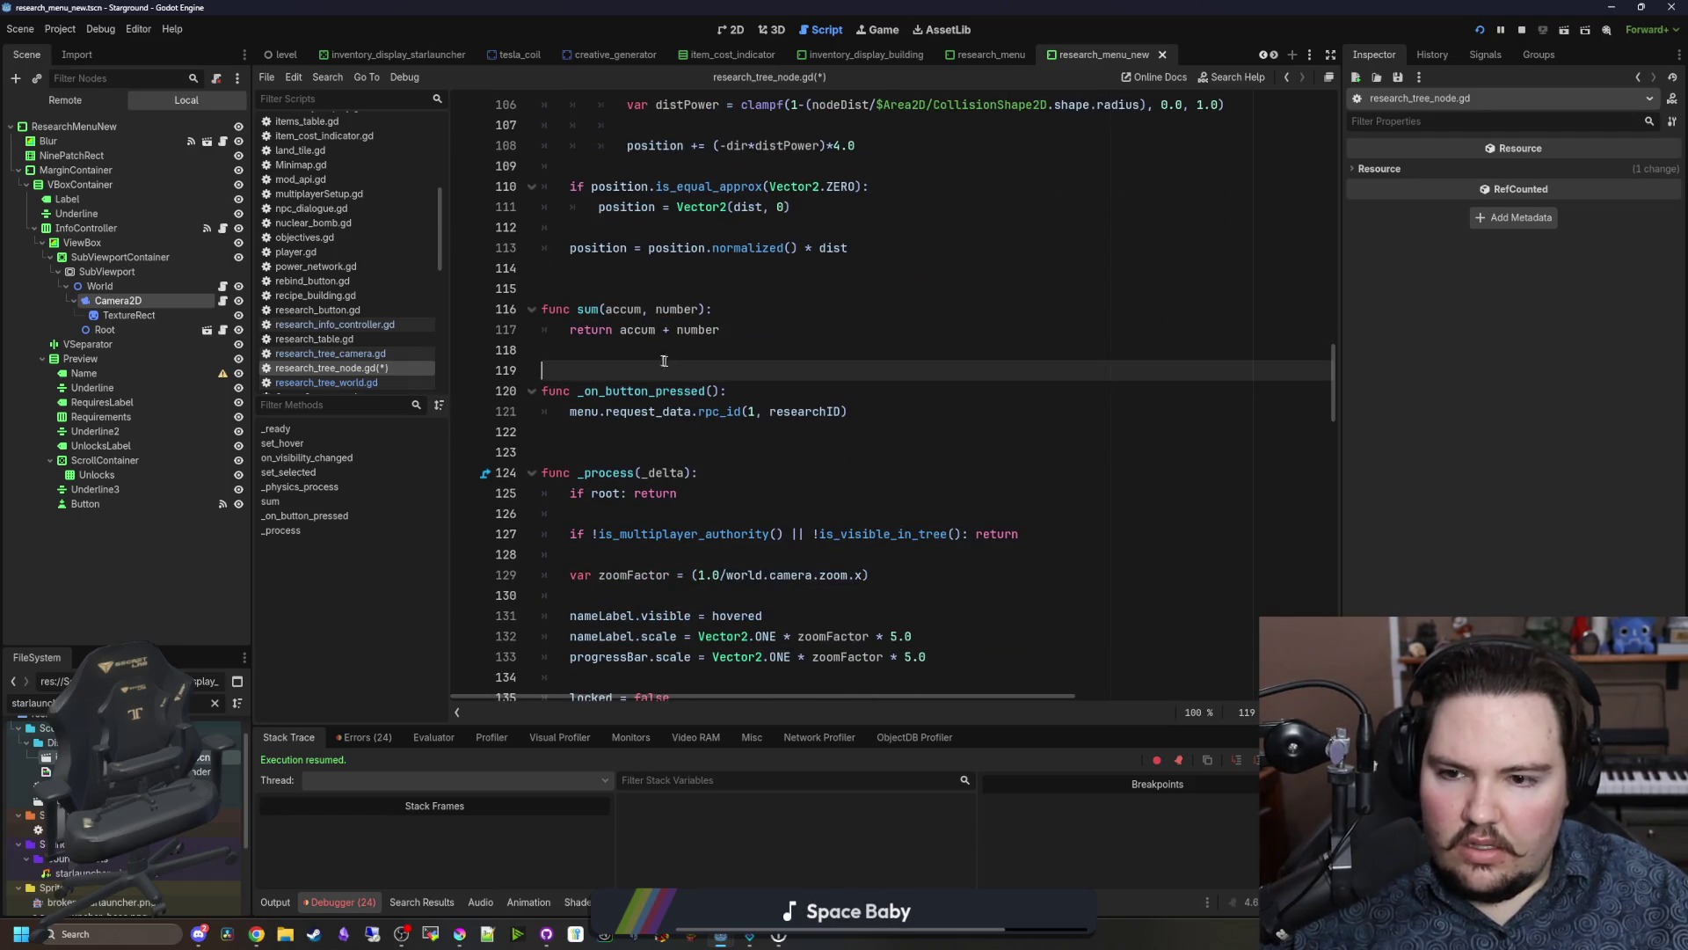
scroll(668, 365, "down", 3)
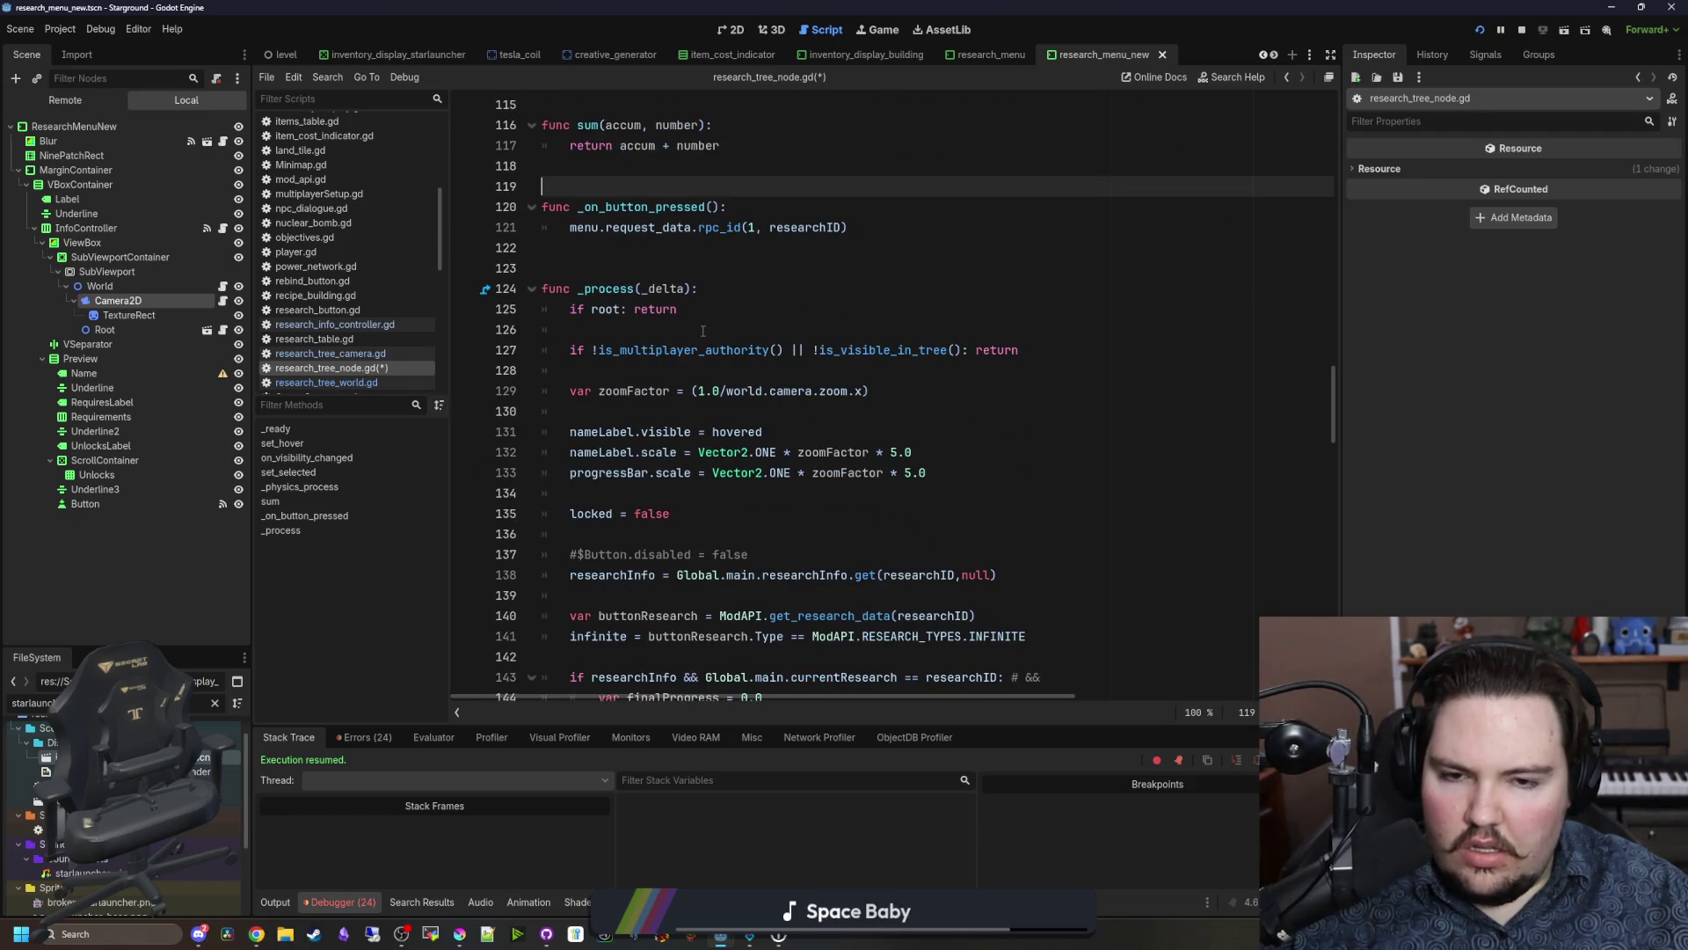
left_click(1085, 359)
left_click(644, 334)
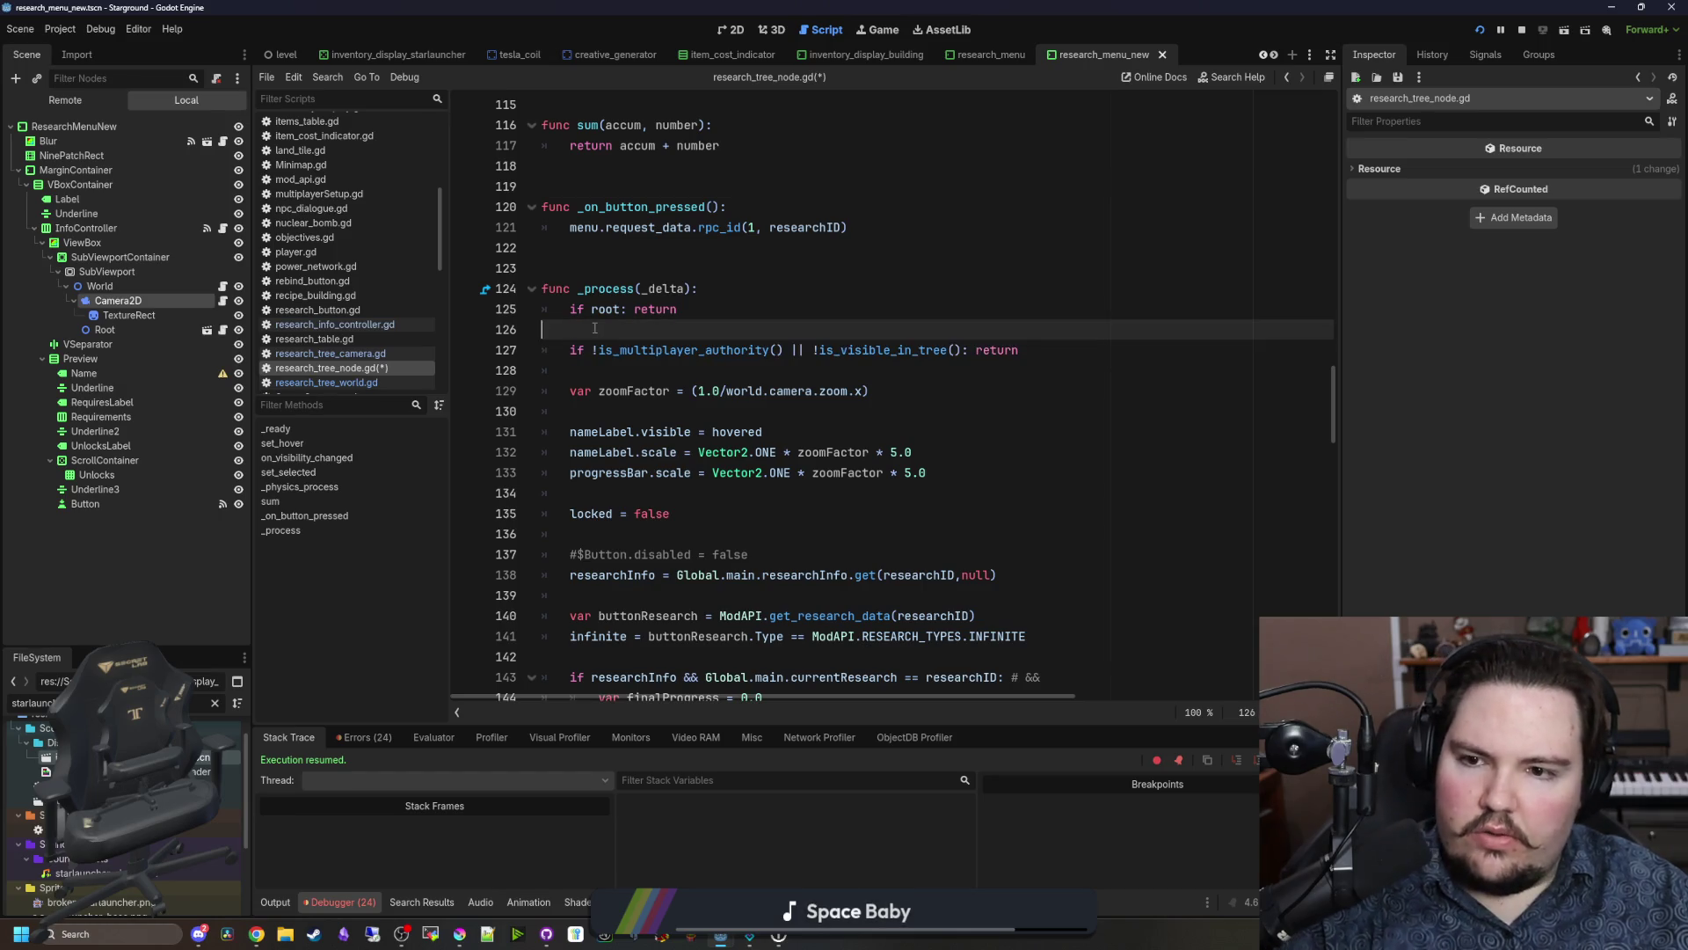
key("BackSpace")
Step: Save research_tree_node.gd and open research_tree_world.gd
scroll(646, 337, "down", 20)
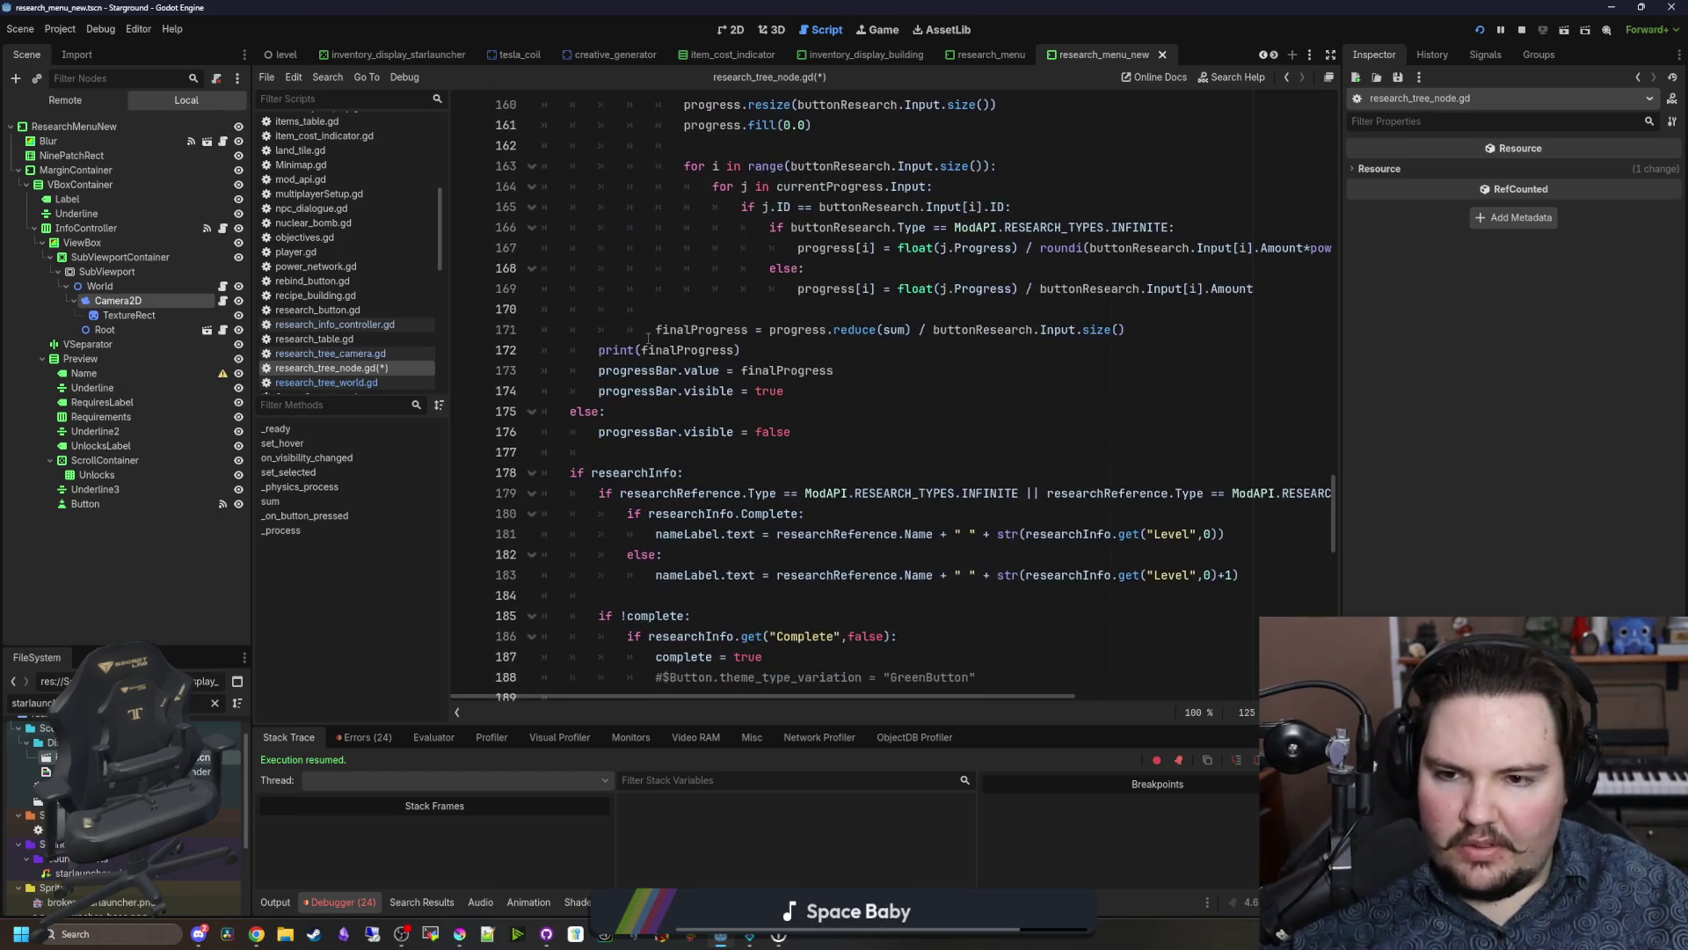
scroll(668, 334, "down", 15)
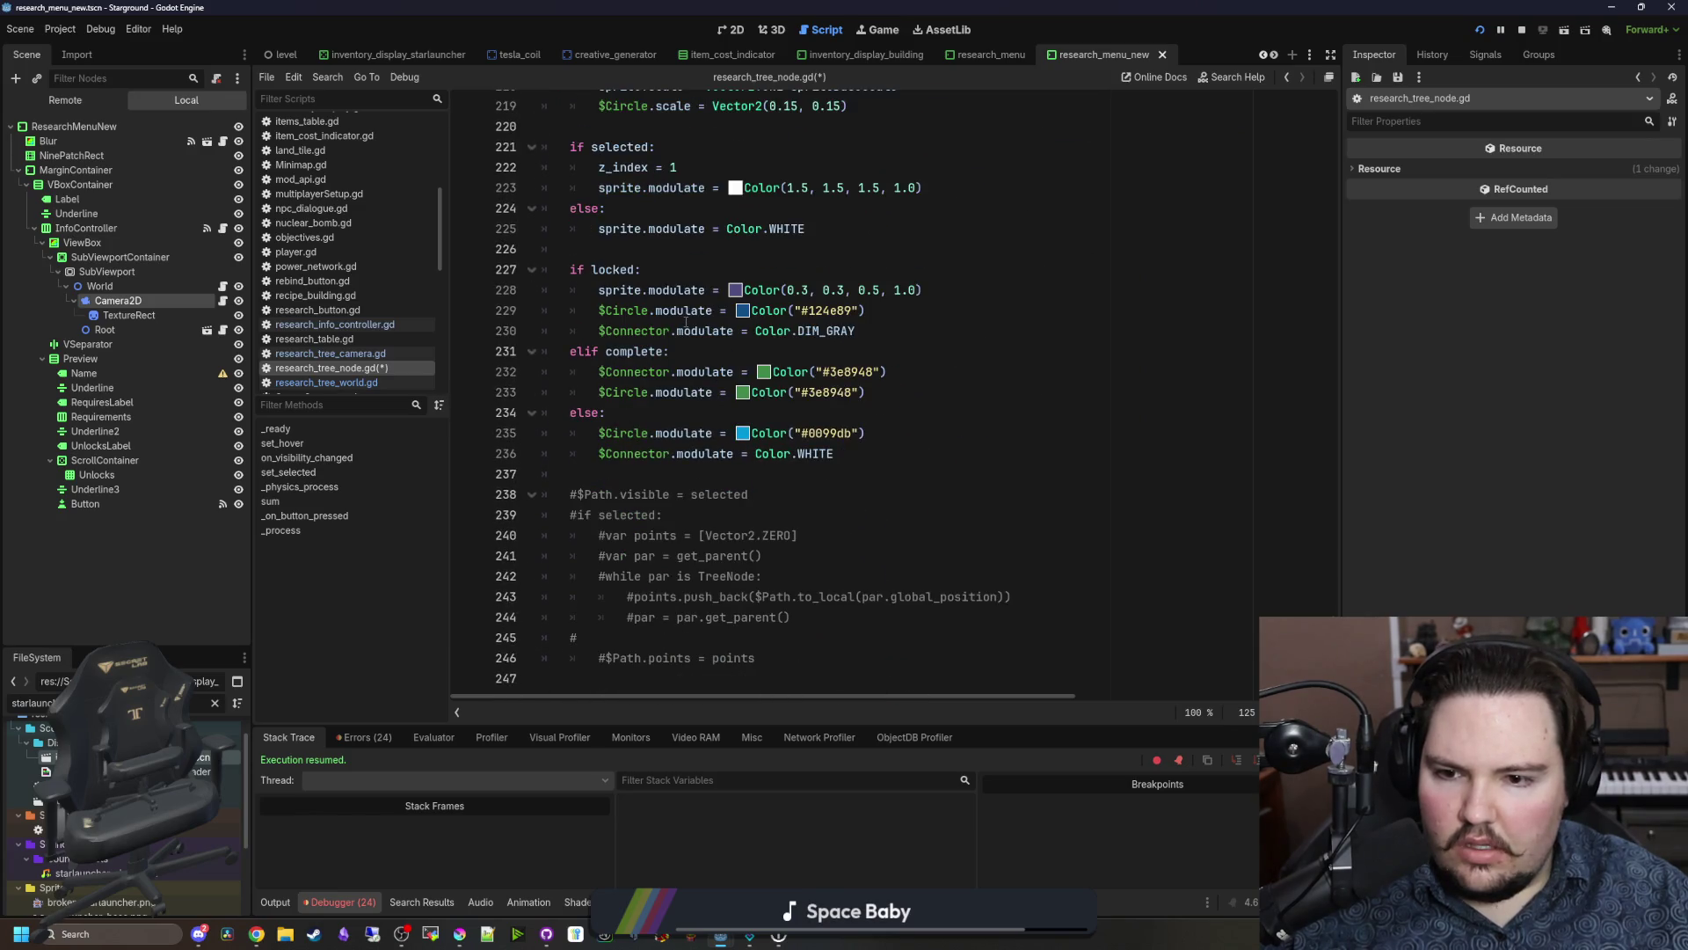
left_click(717, 636)
scroll(1196, 542, "up", 20)
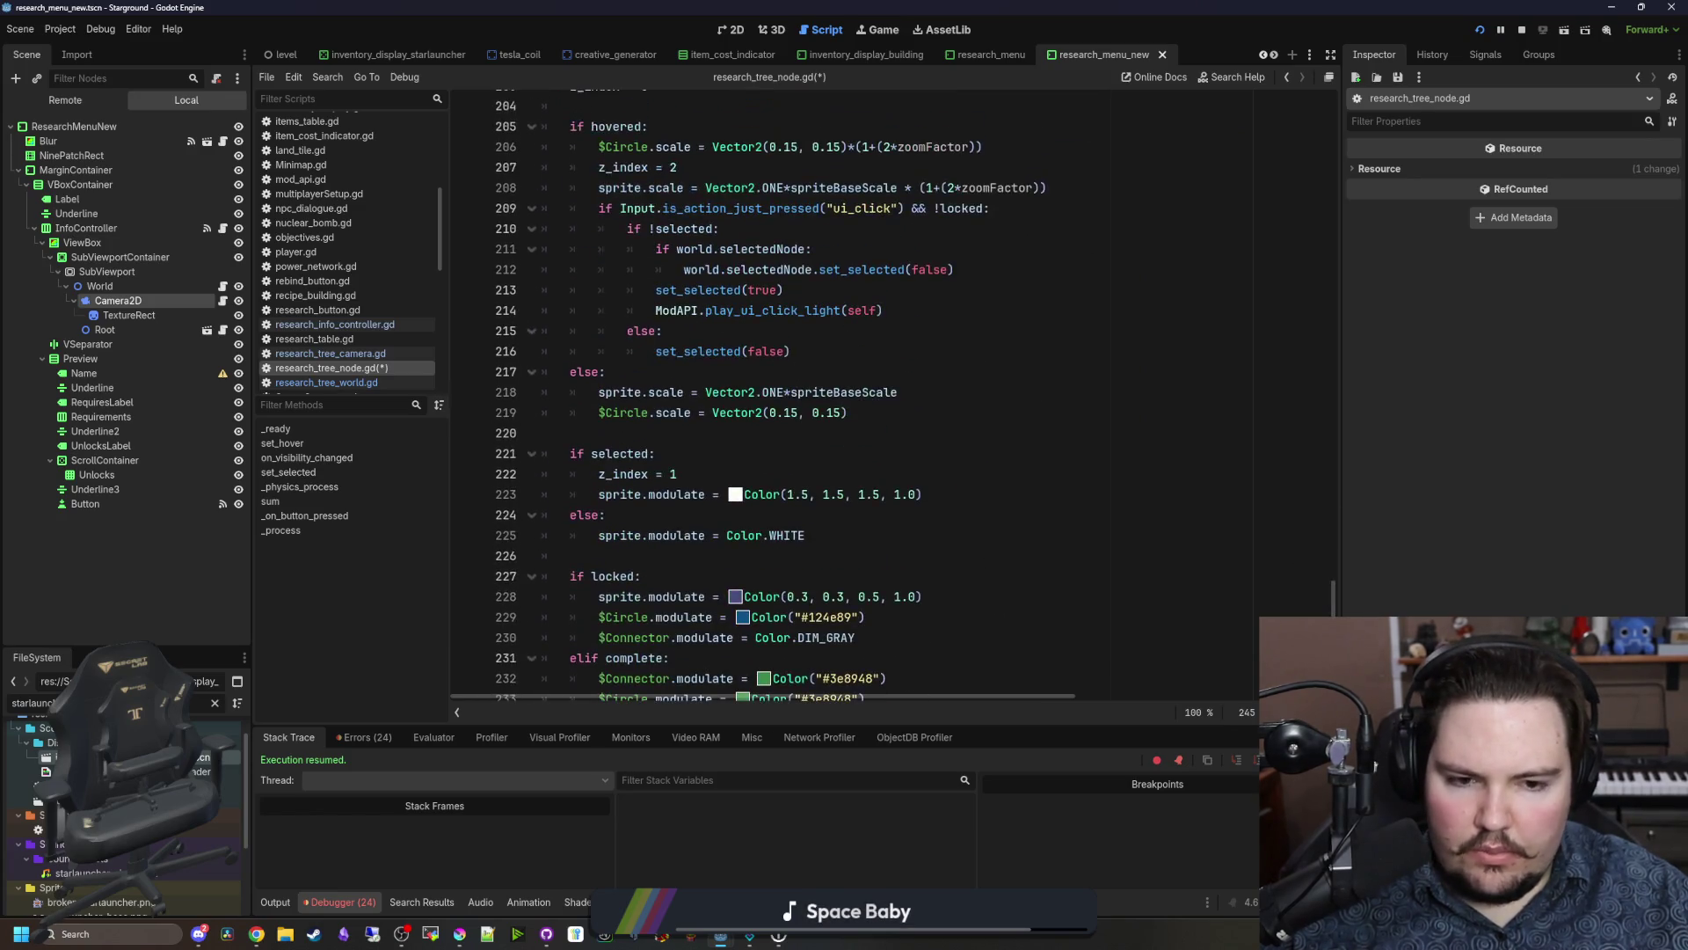
left_click(659, 391)
key("ctrl+s")
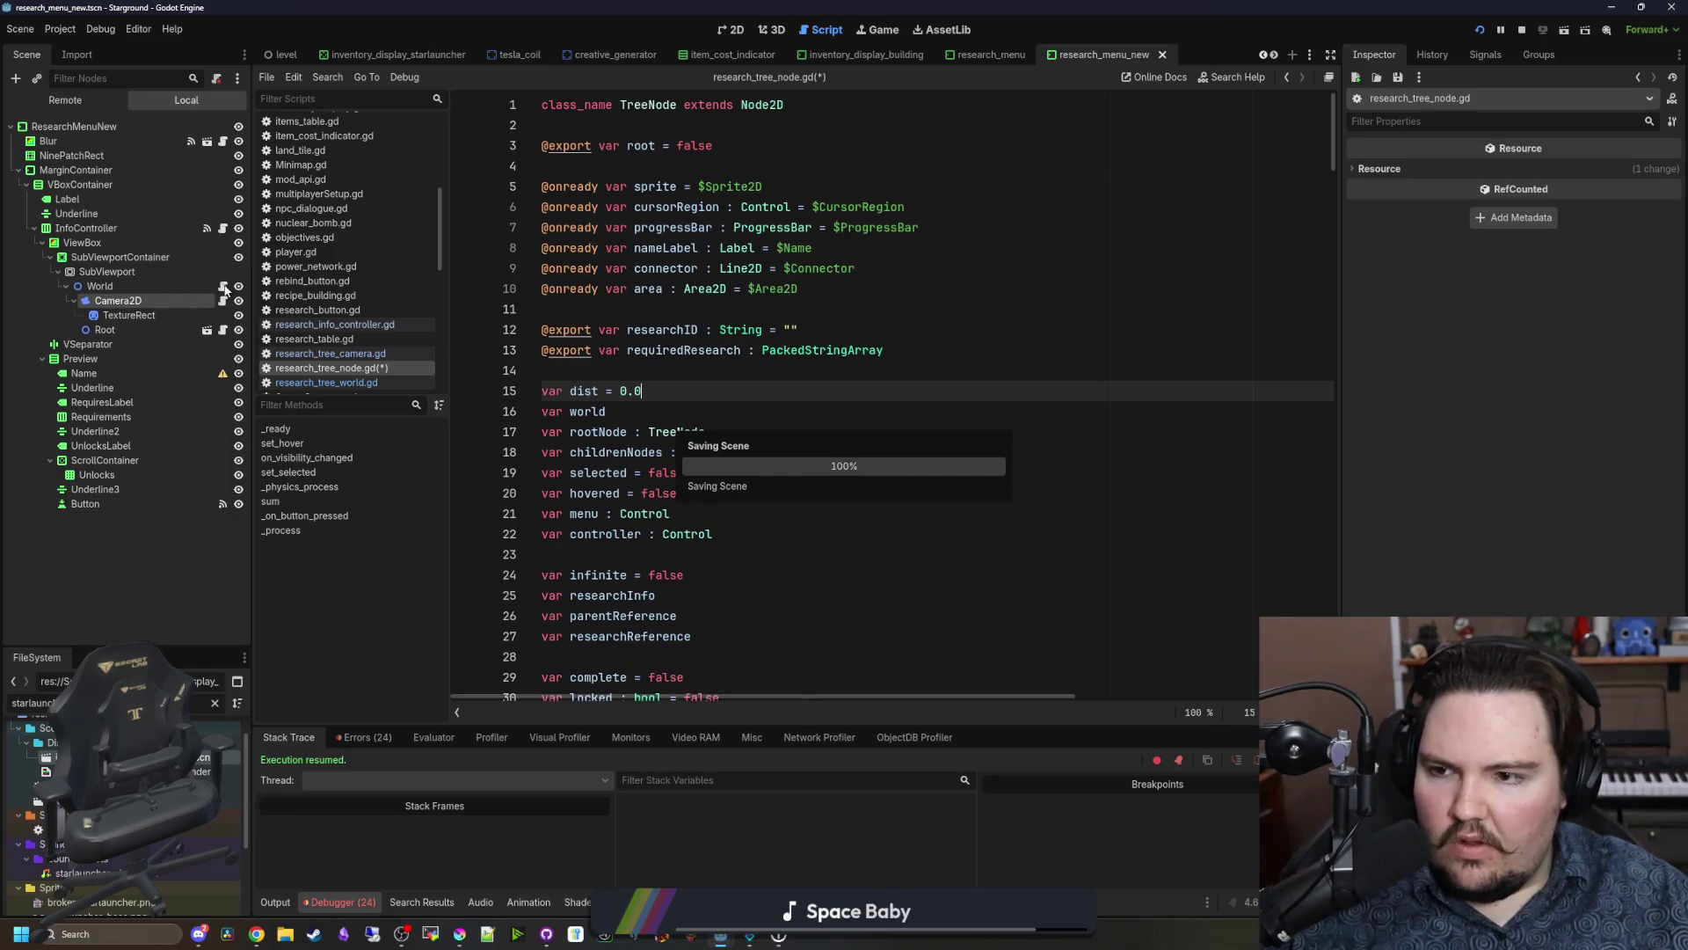
left_click(223, 287)
scroll(718, 451, "down", 4)
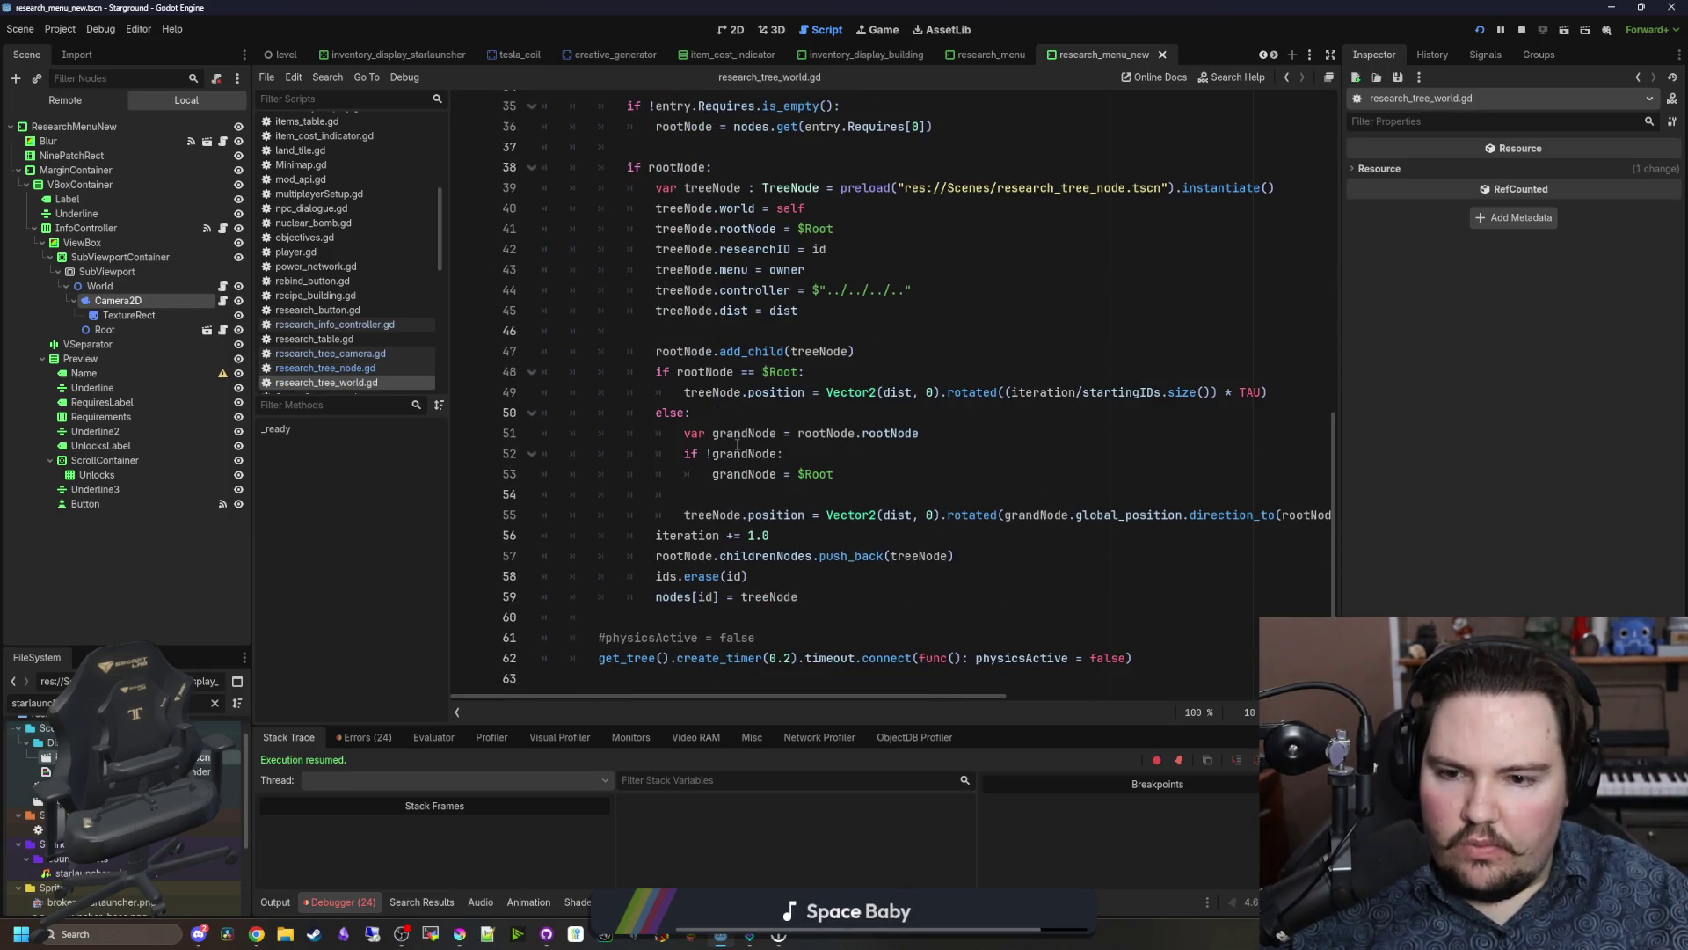
scroll(737, 445, "up", 10)
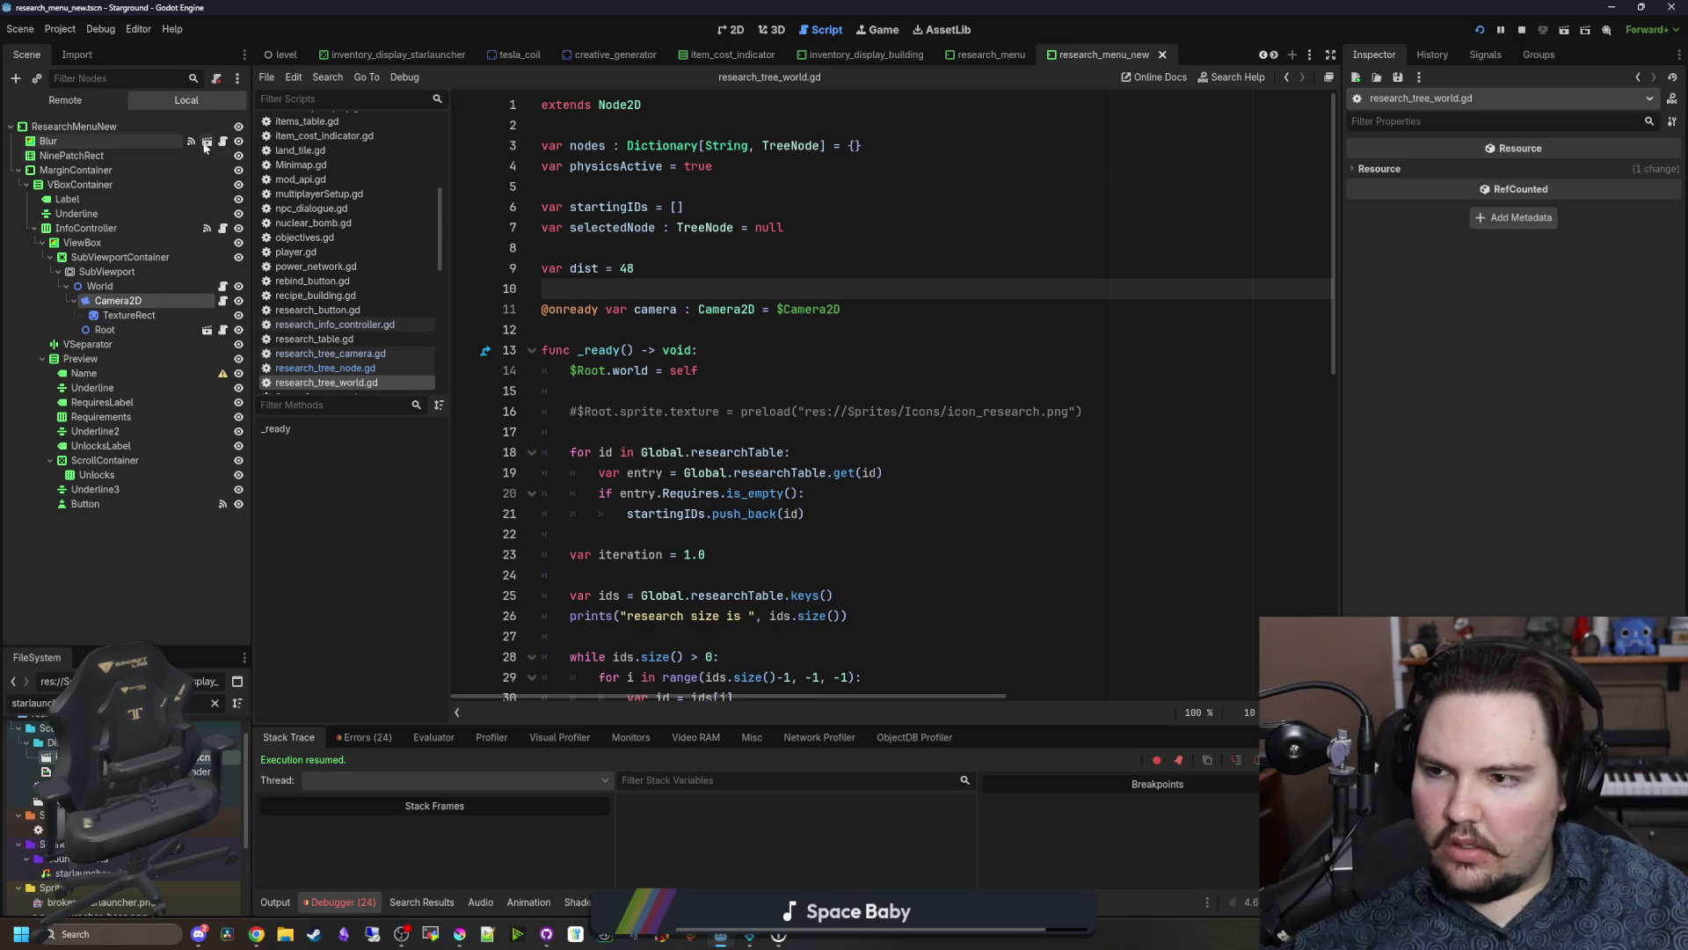
Step: In research_info_controller.gd, add 'if !is_visible_in_tree(): return' at the top of _process and save
left_click(223, 227)
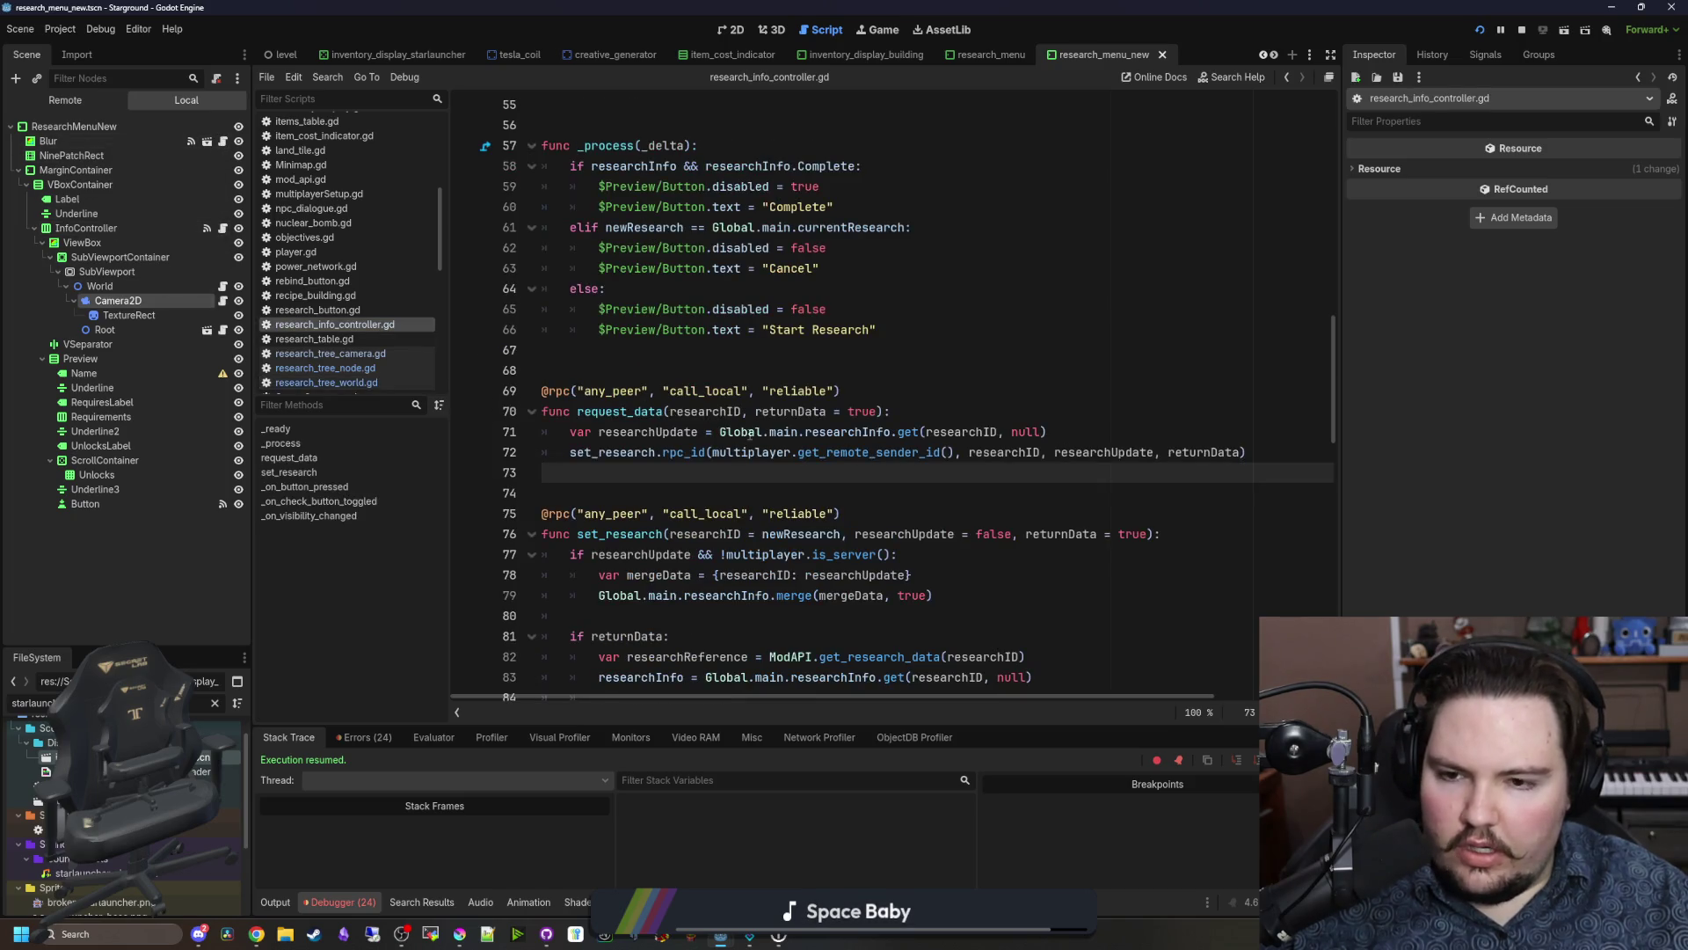
scroll(748, 431, "up", 7)
scroll(749, 431, "down", 5)
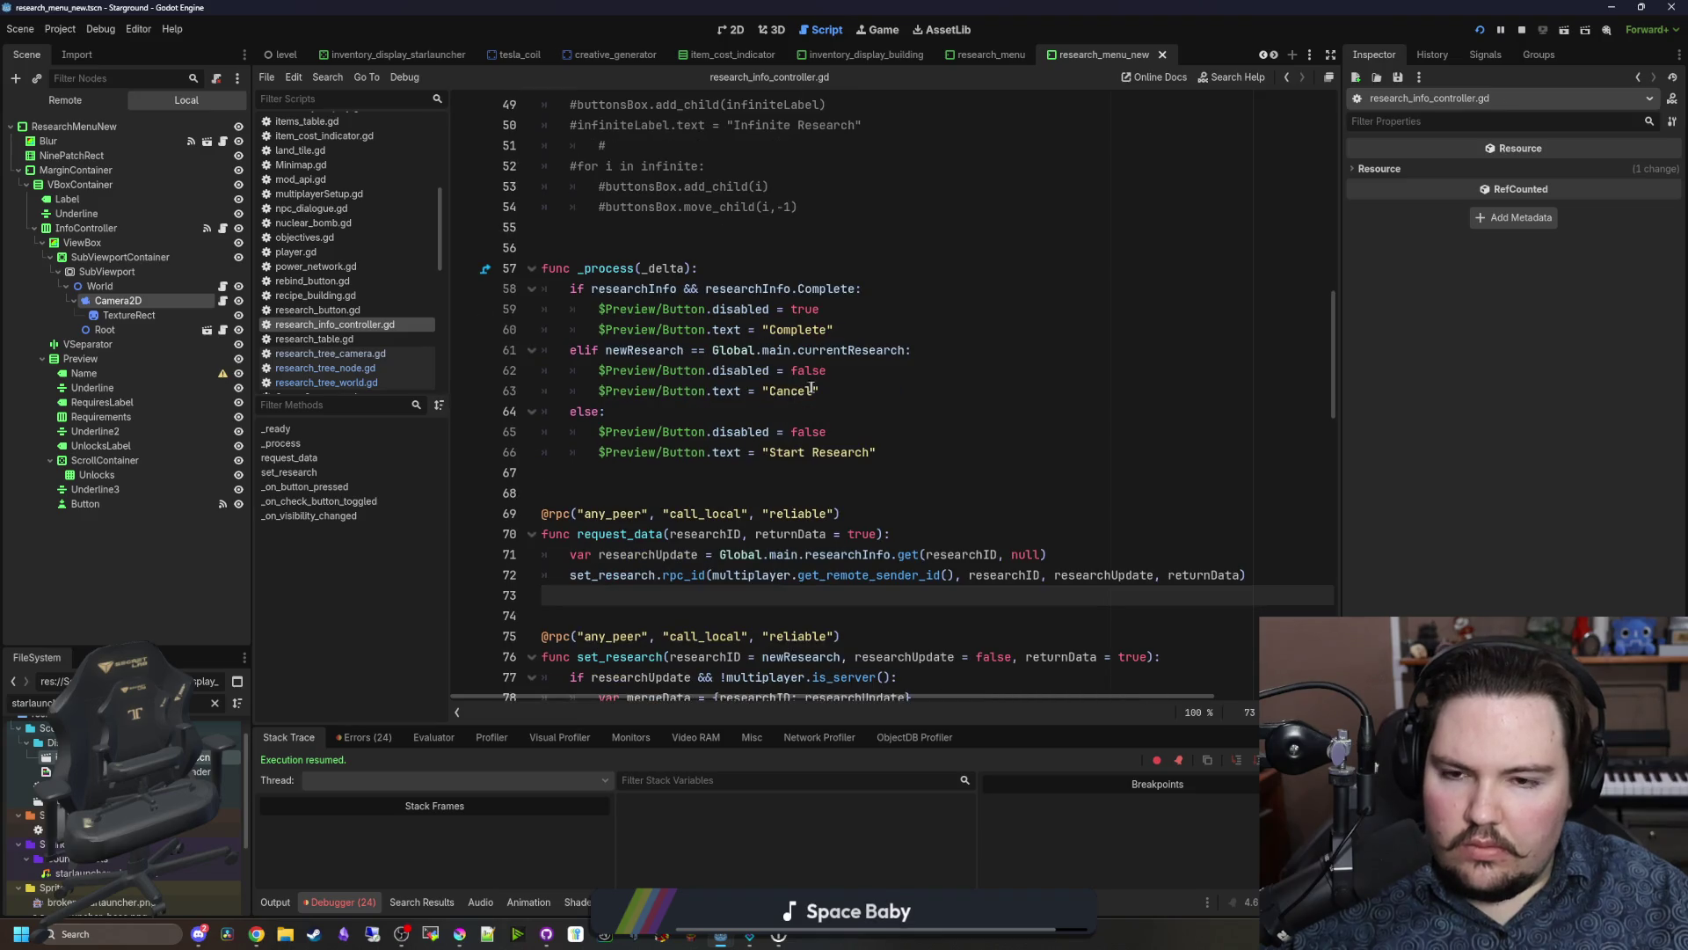
mouse_move(945, 457)
left_mouse_down()
mouse_move(792, 432)
mouse_move(545, 267)
mouse_move(728, 268)
left_mouse_up()
left_click(729, 267)
key("Return")
type("if !is_")
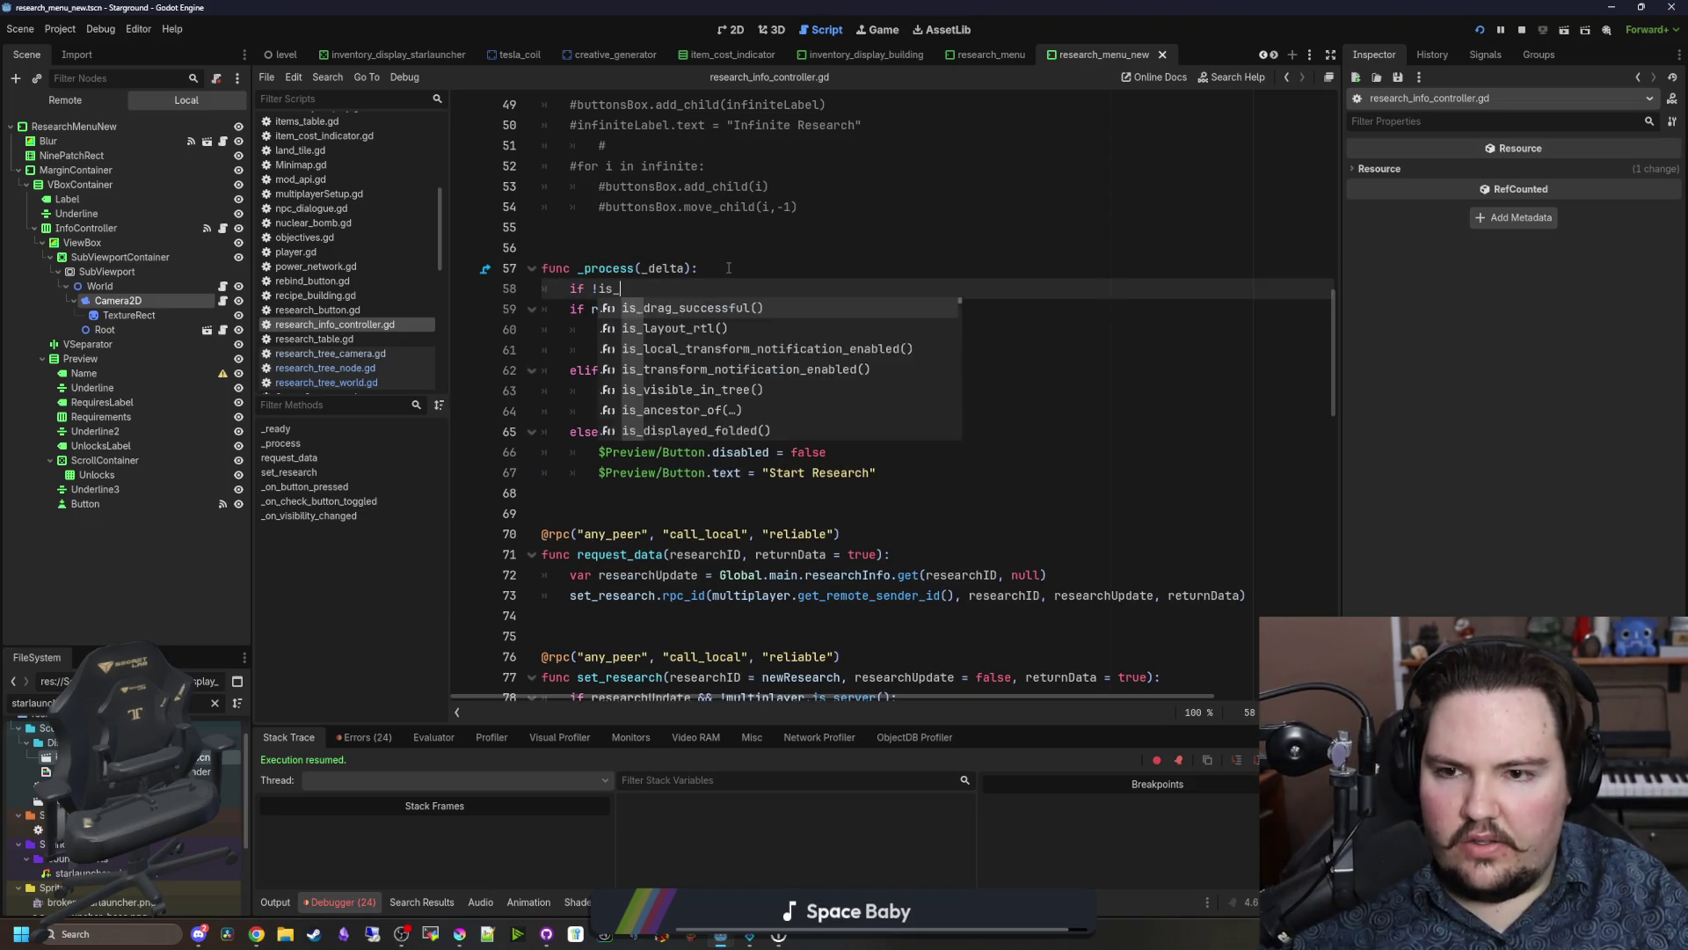
key("Return")
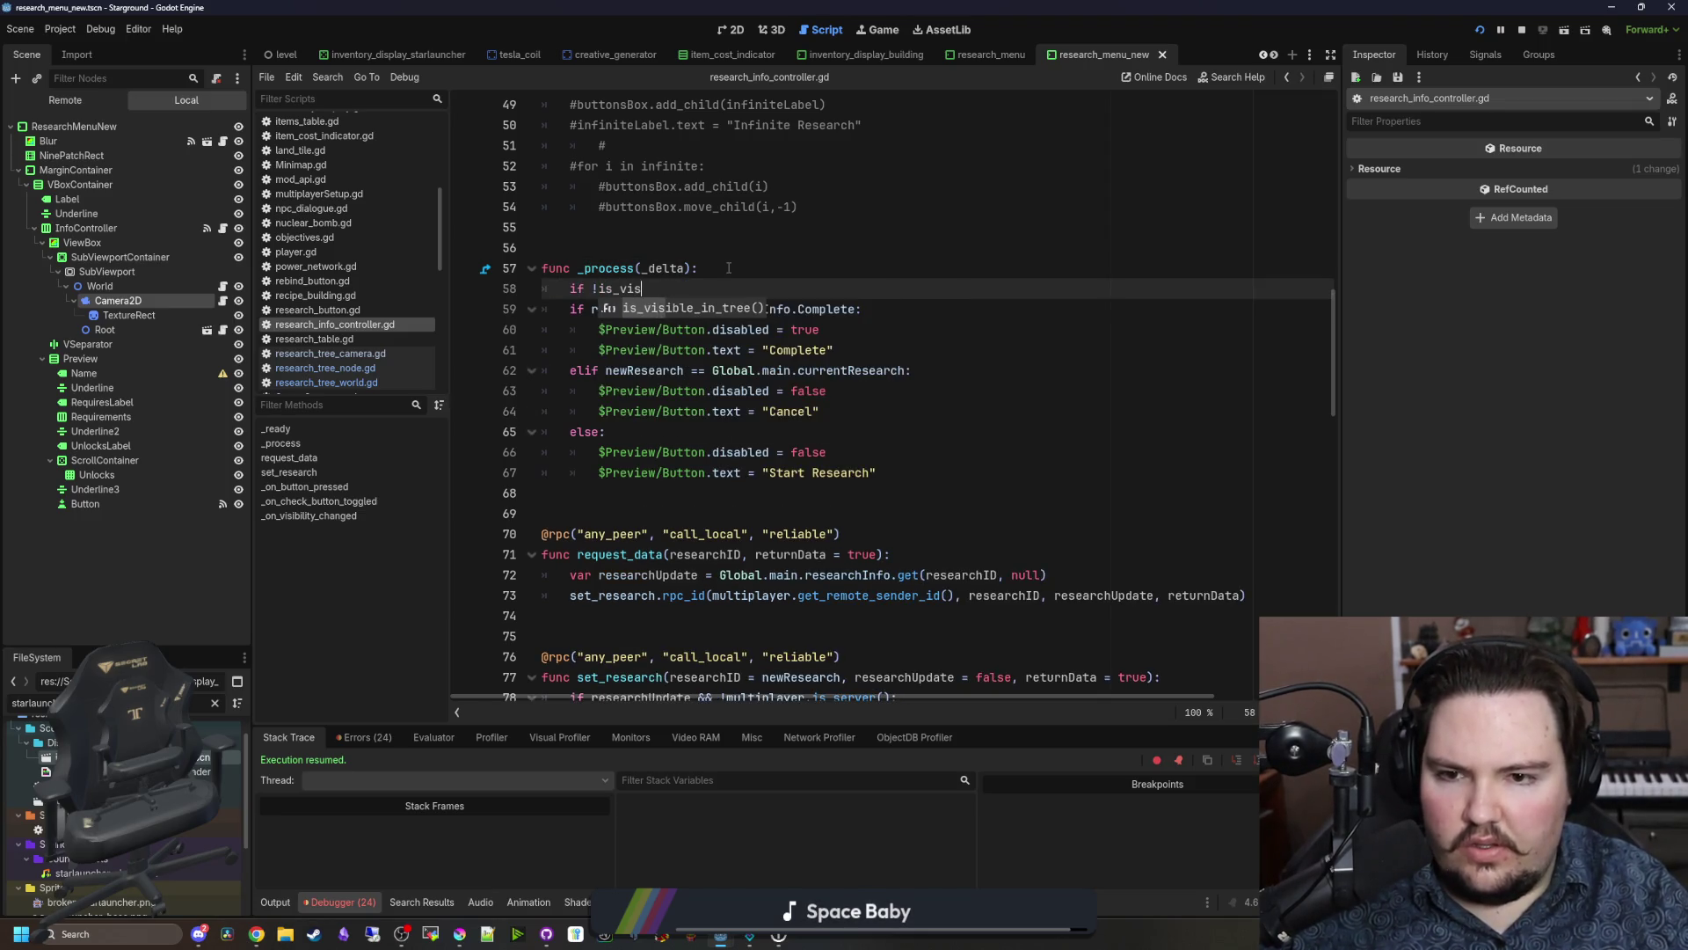
type(": return")
key("Return")
key("ctrl+s")
Step: Extend the early-return condition with '|| !is_multiplayer_authority()'
mouse_move(1335, 306)
left_mouse_down()
mouse_move(1336, 598)
mouse_move(1339, 286)
left_mouse_up()
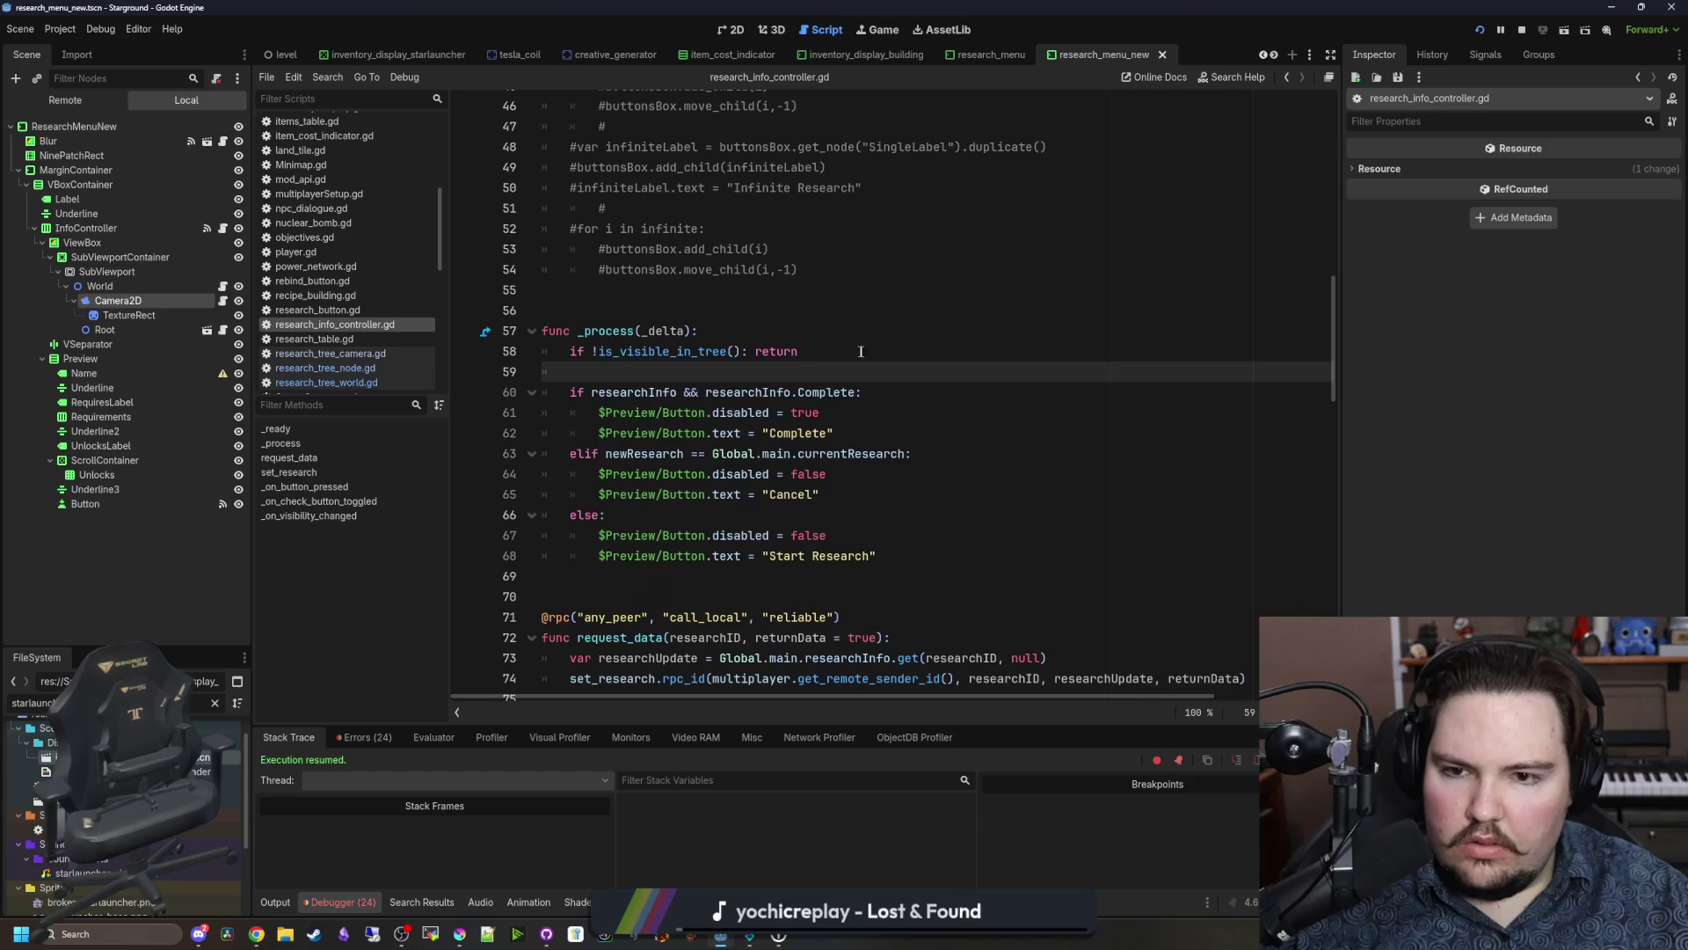
left_click(684, 293)
key("ctrl+s")
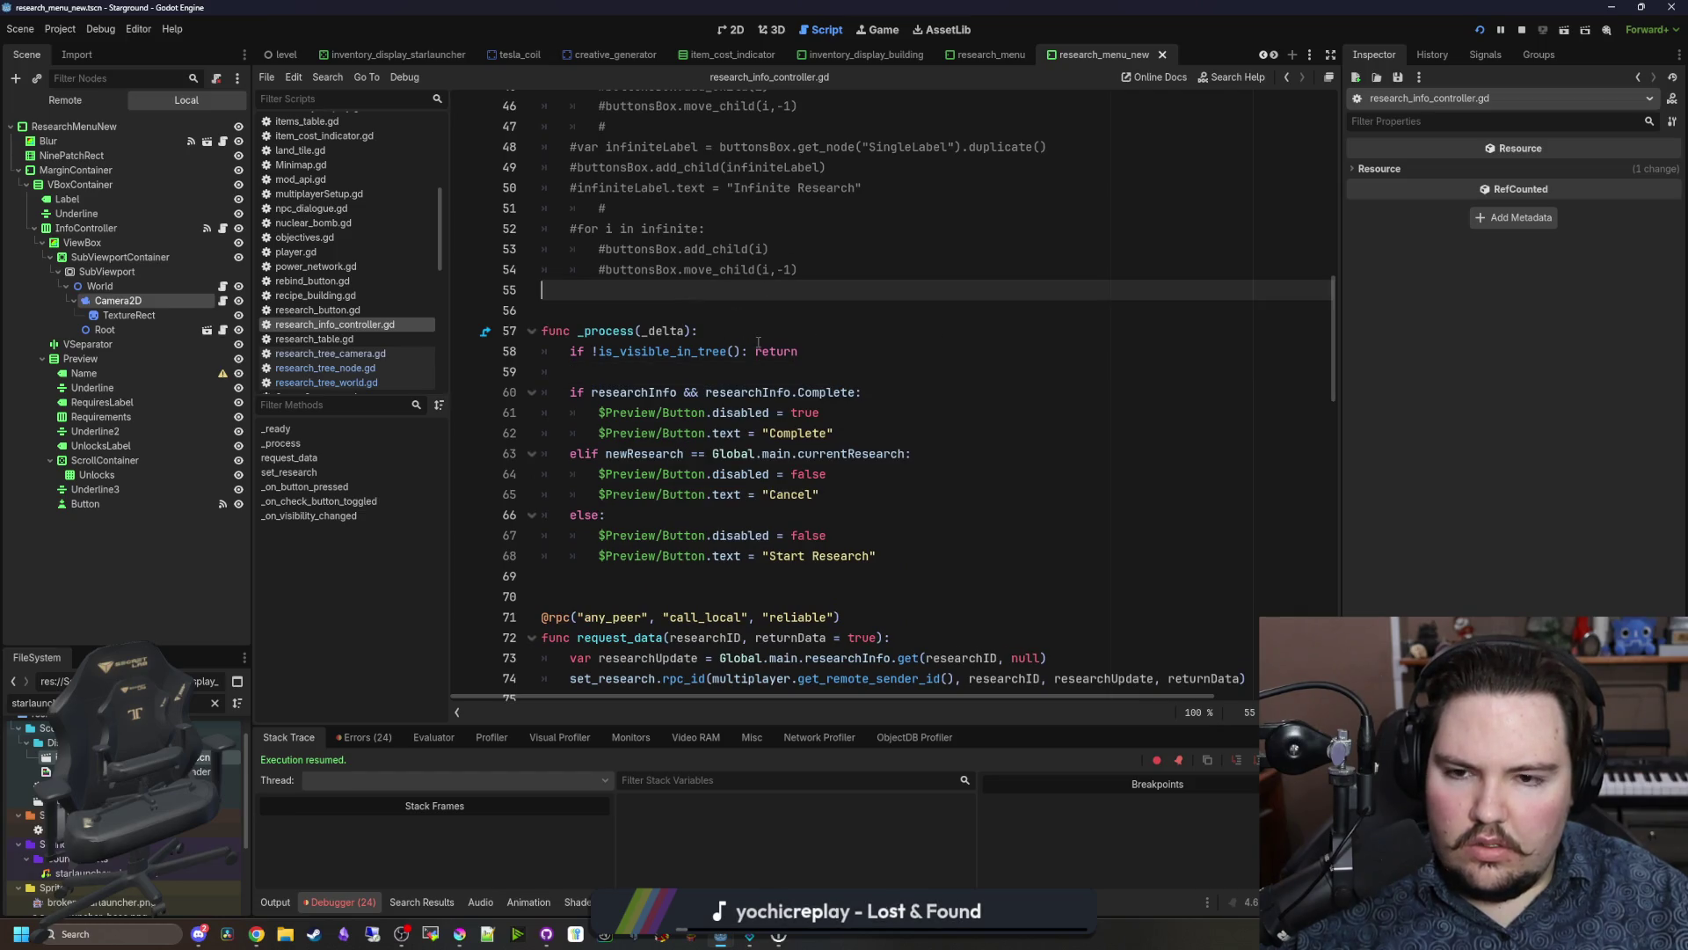
left_click(744, 351)
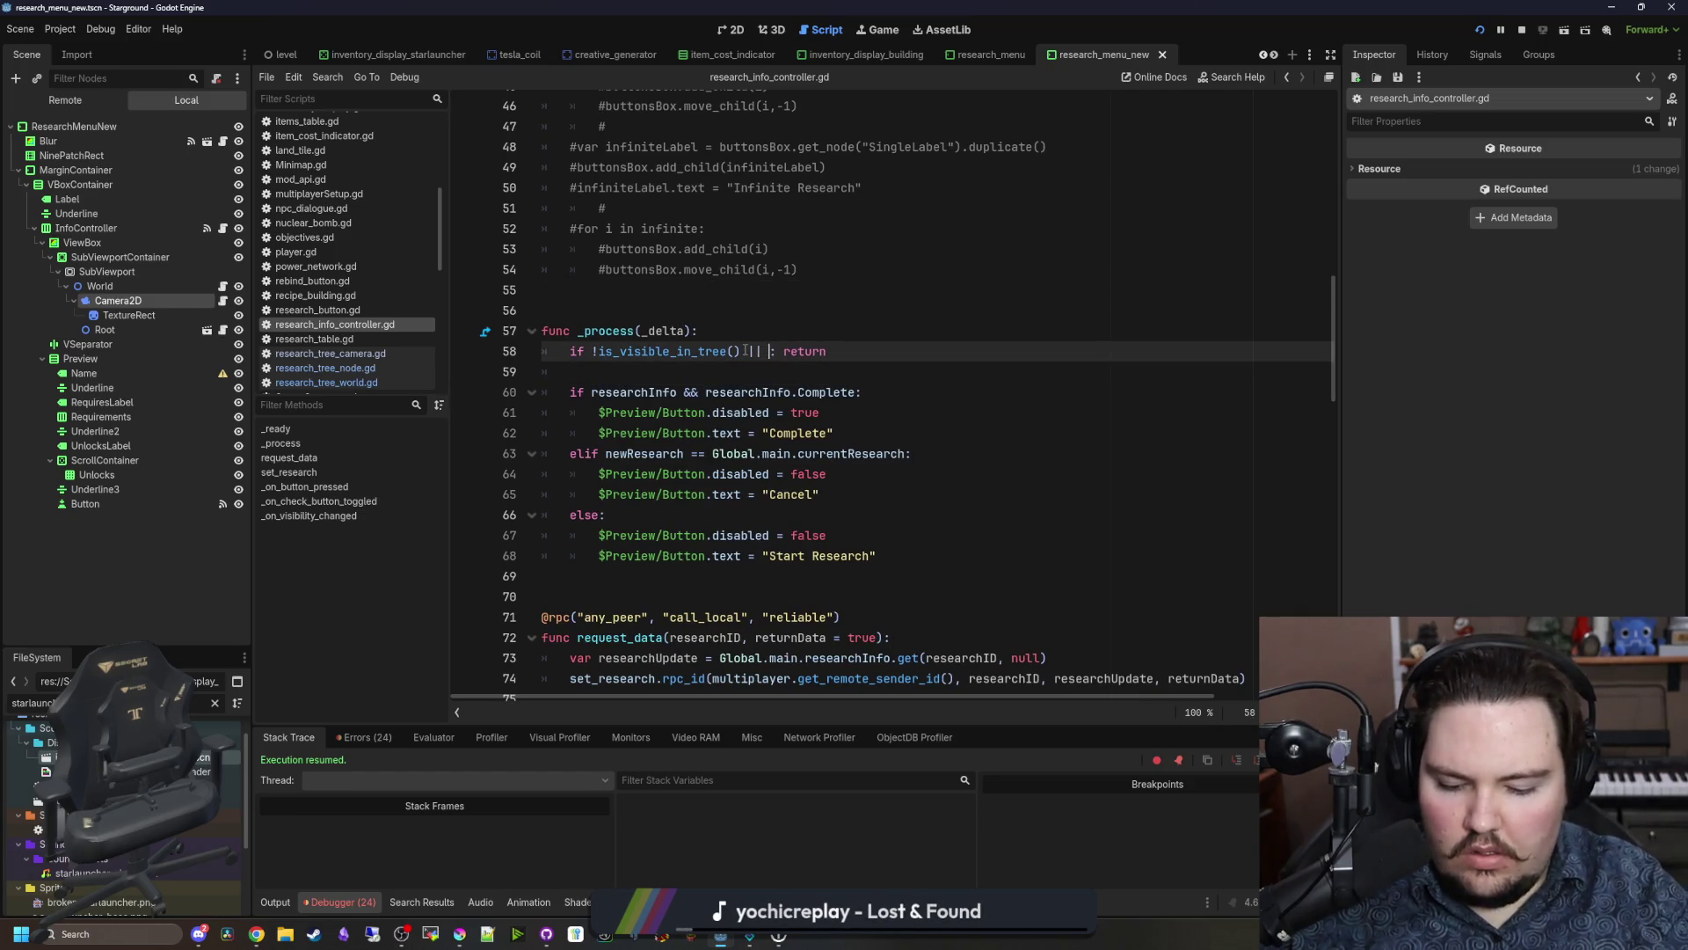
type("is_m")
key("Return")
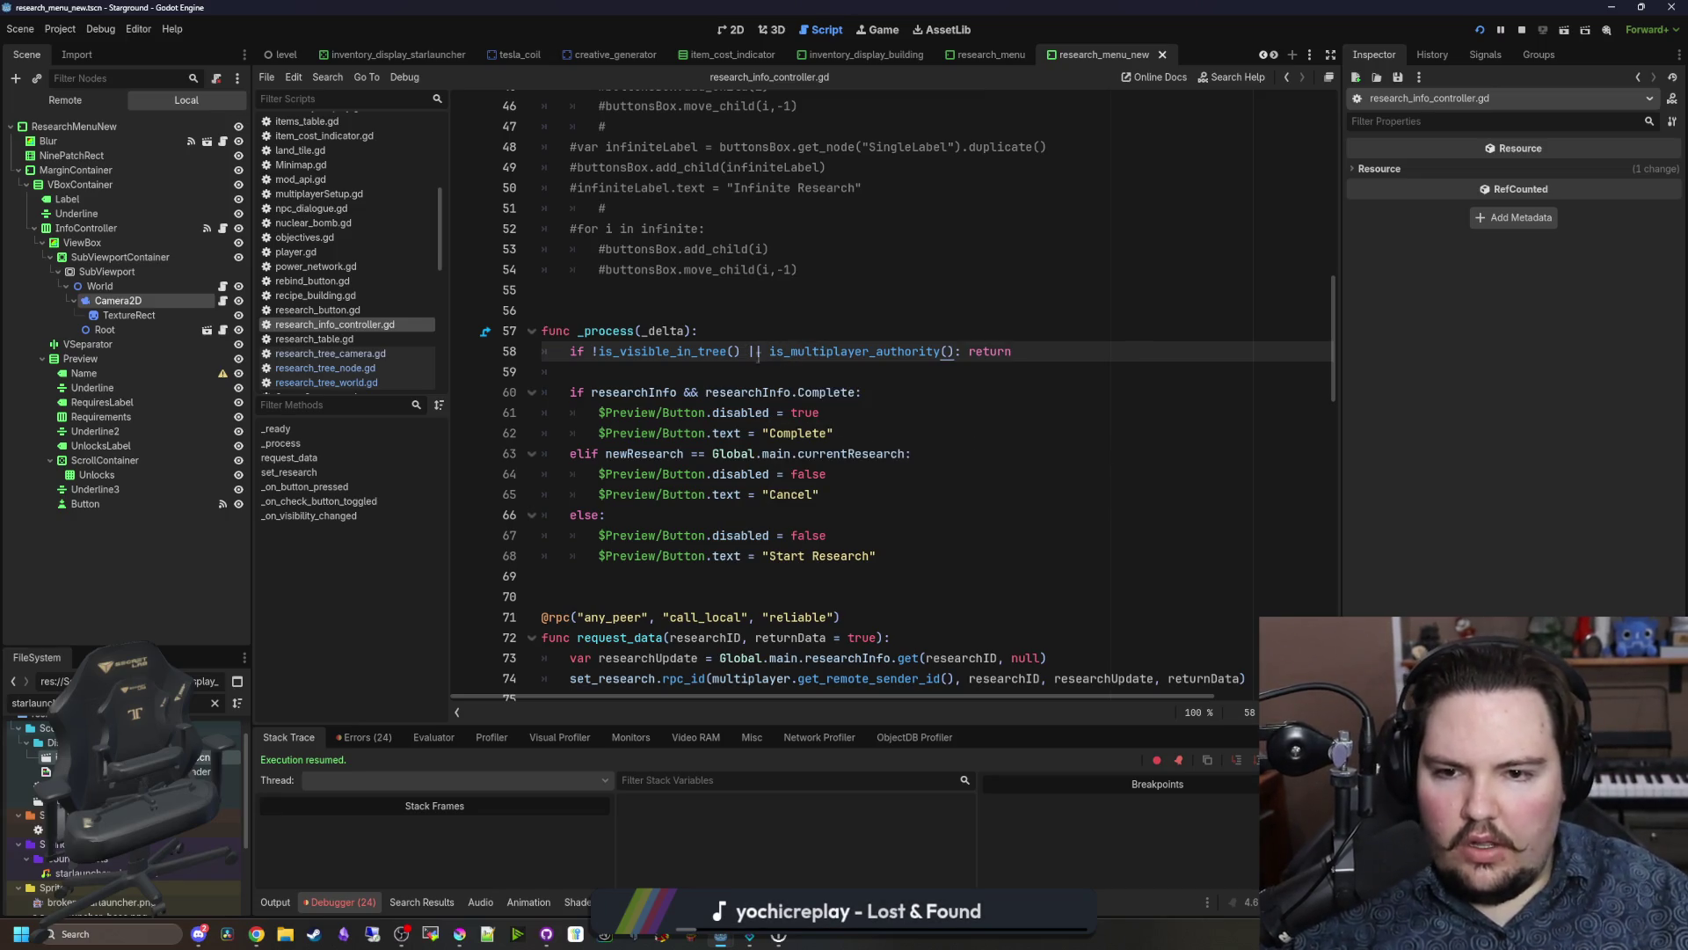
type("!")
Step: Select the early-return line for copying, then reopen research_tree_node.gd
left_click(837, 330)
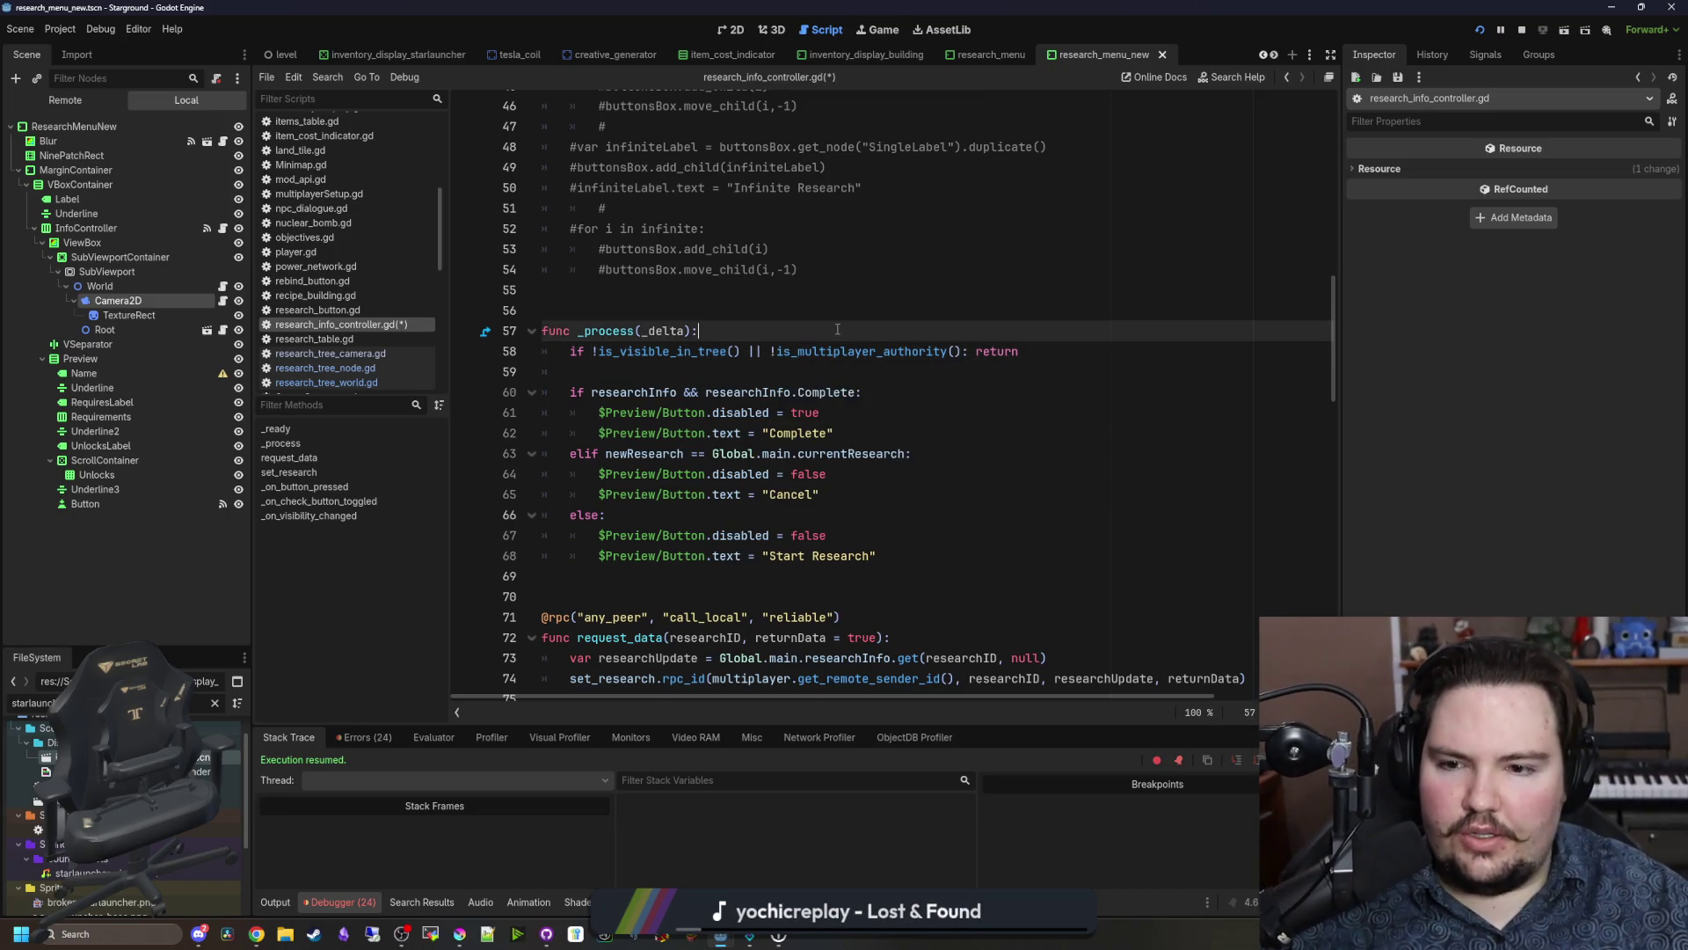
key("Down")
key("End")
key("shift+Home")
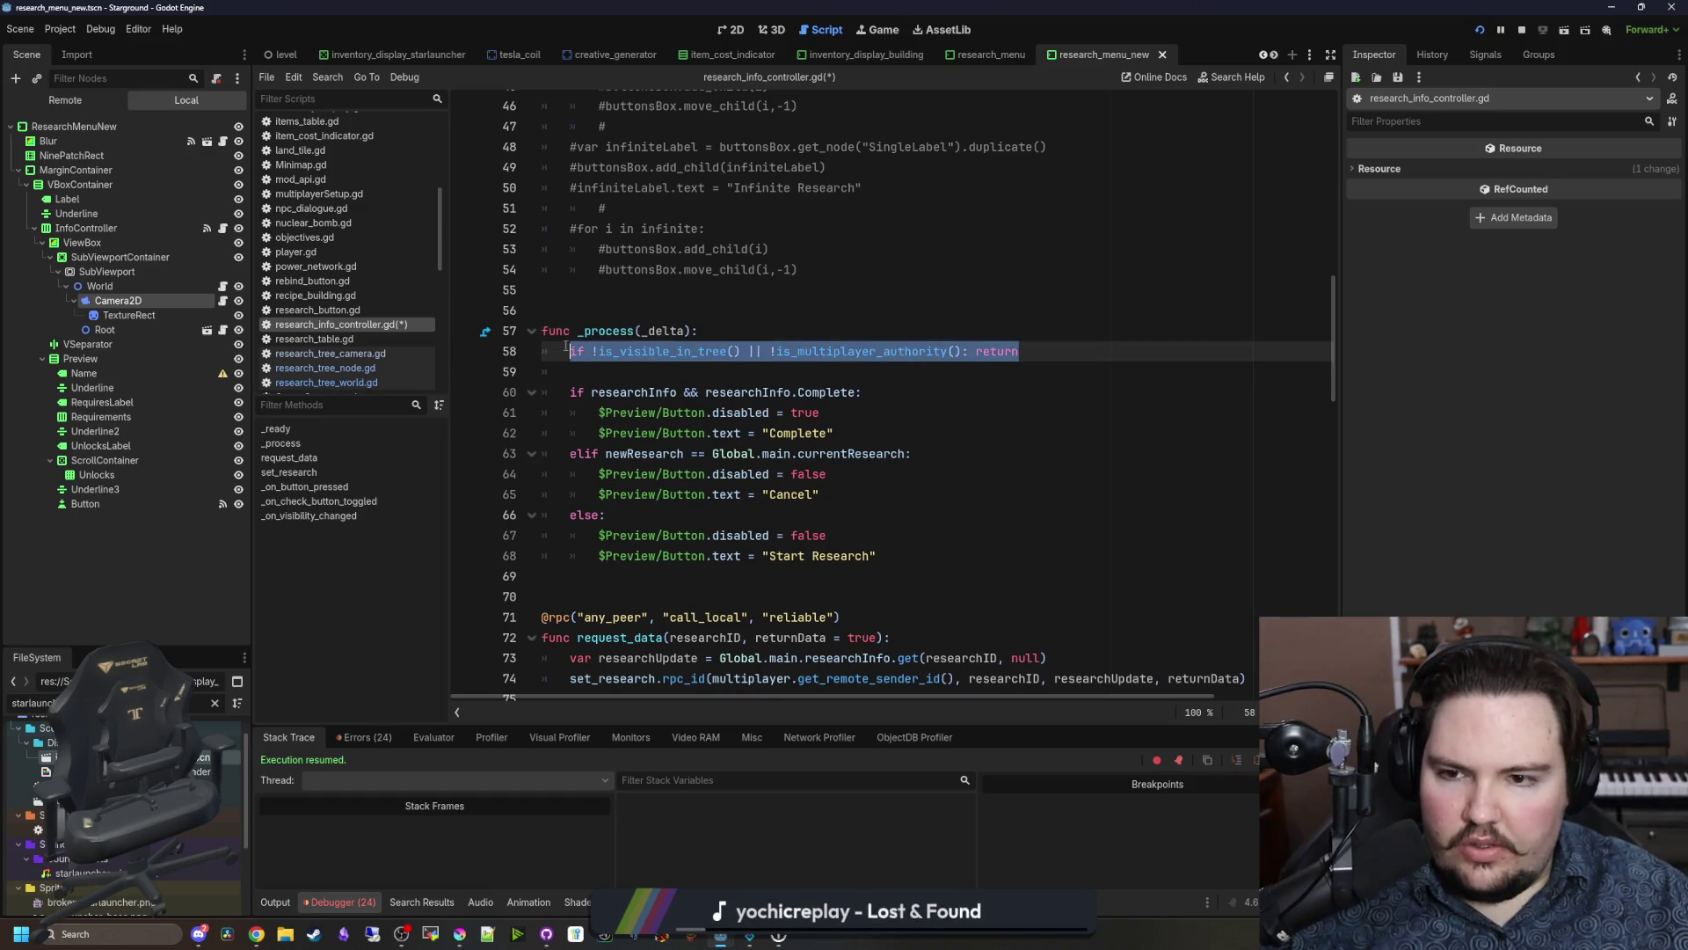
left_click(222, 330)
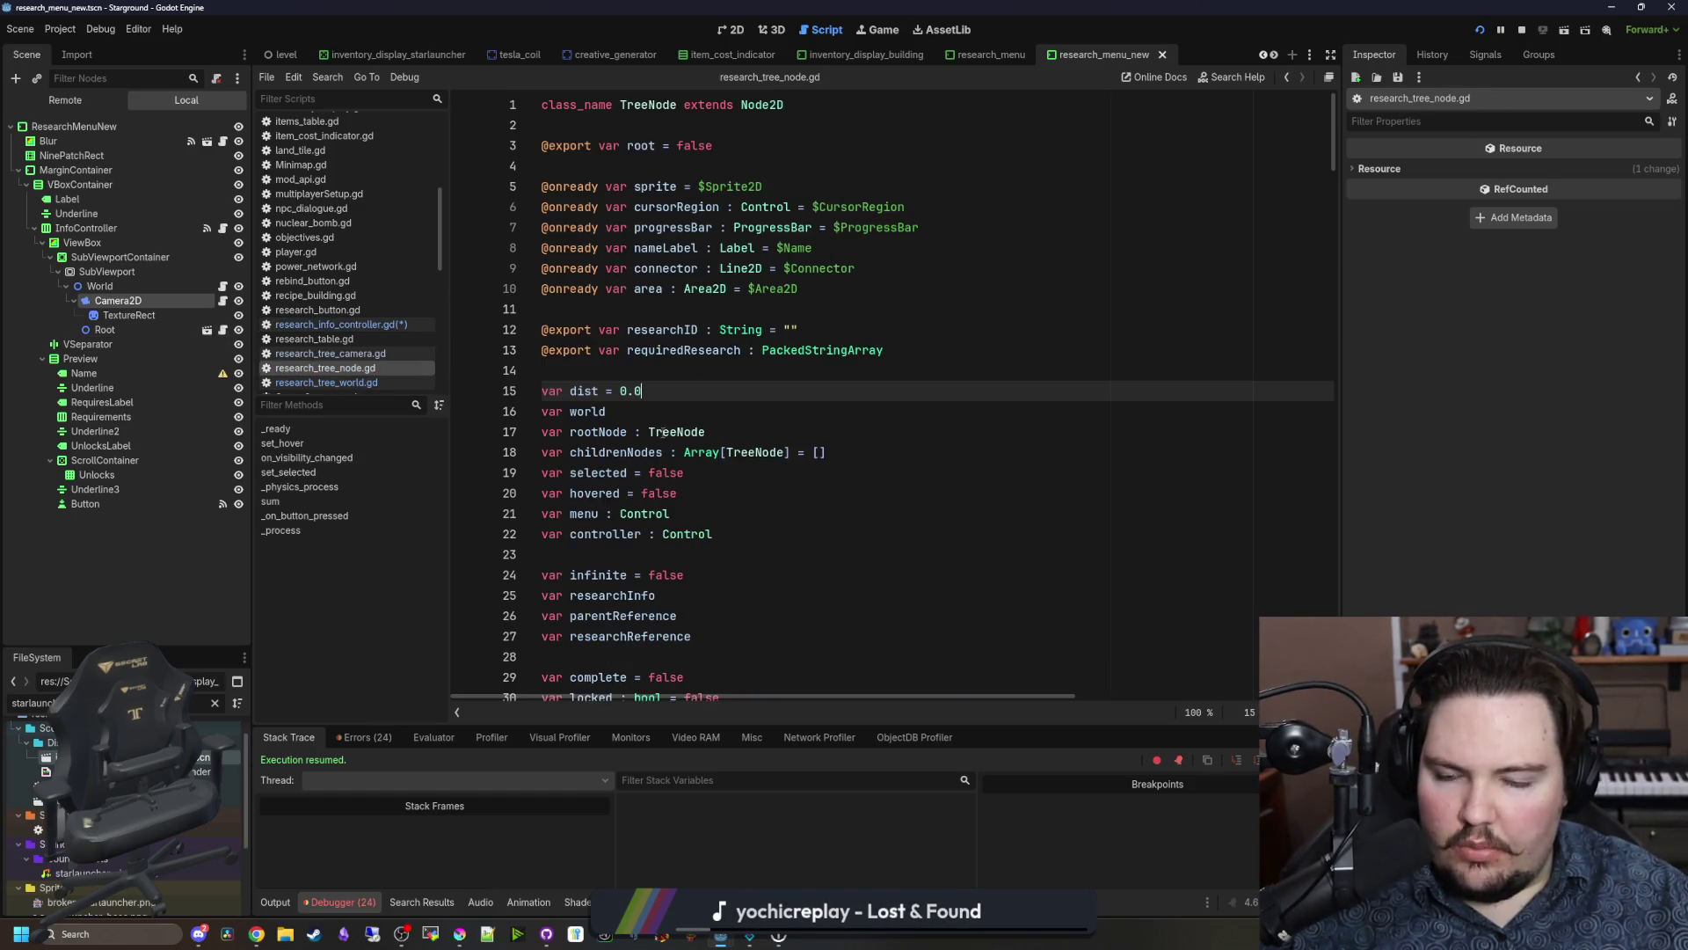
Step: Scroll through research_tree_node.gd and save the scene and script with Ctrl+S
scroll(876, 470, "down", 18)
scroll(876, 471, "down", 15)
scroll(876, 470, "down", 3)
scroll(718, 426, "down", 14)
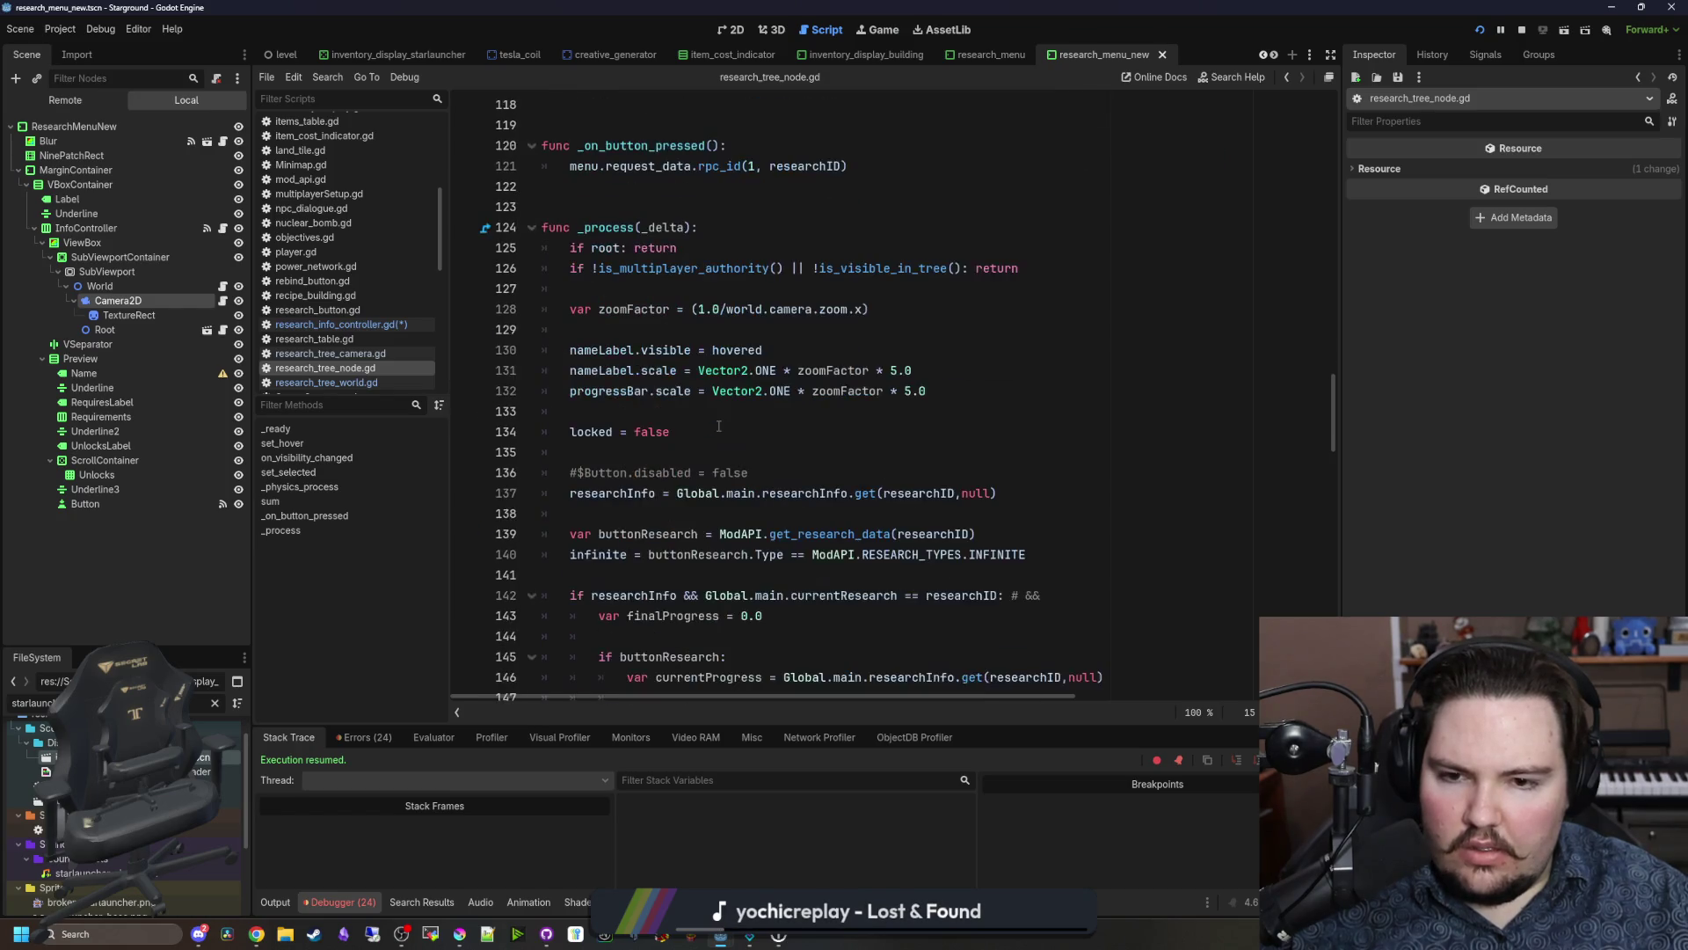
scroll(803, 427, "down", 15)
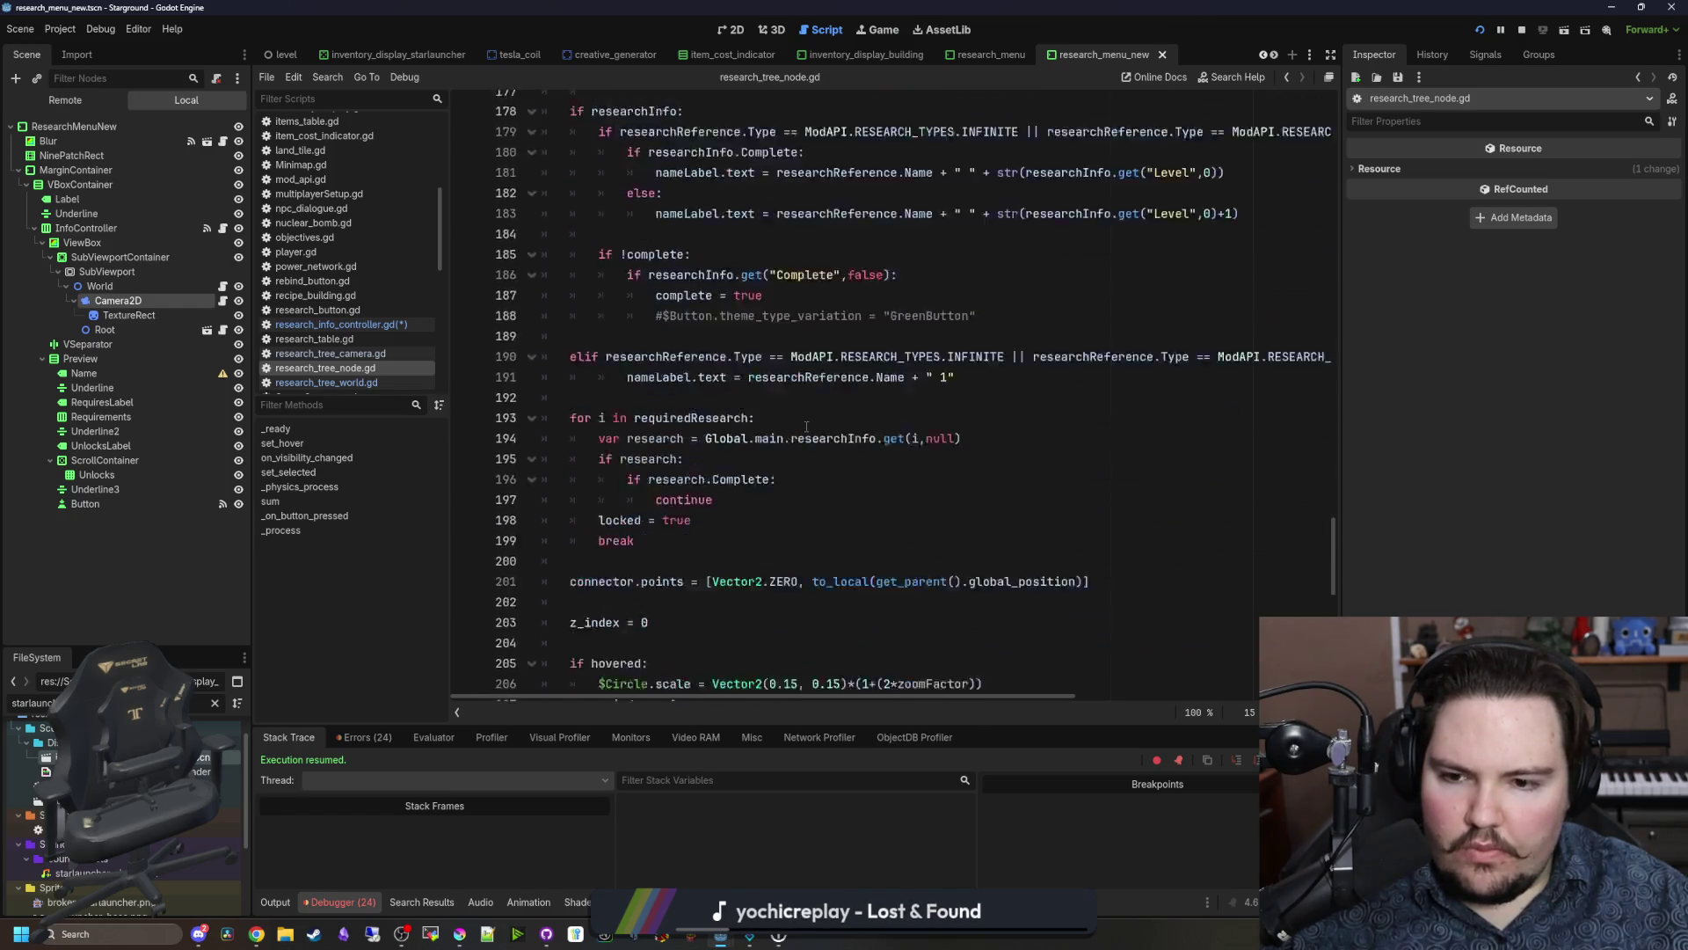
left_click(598, 534)
key("ctrl+s")
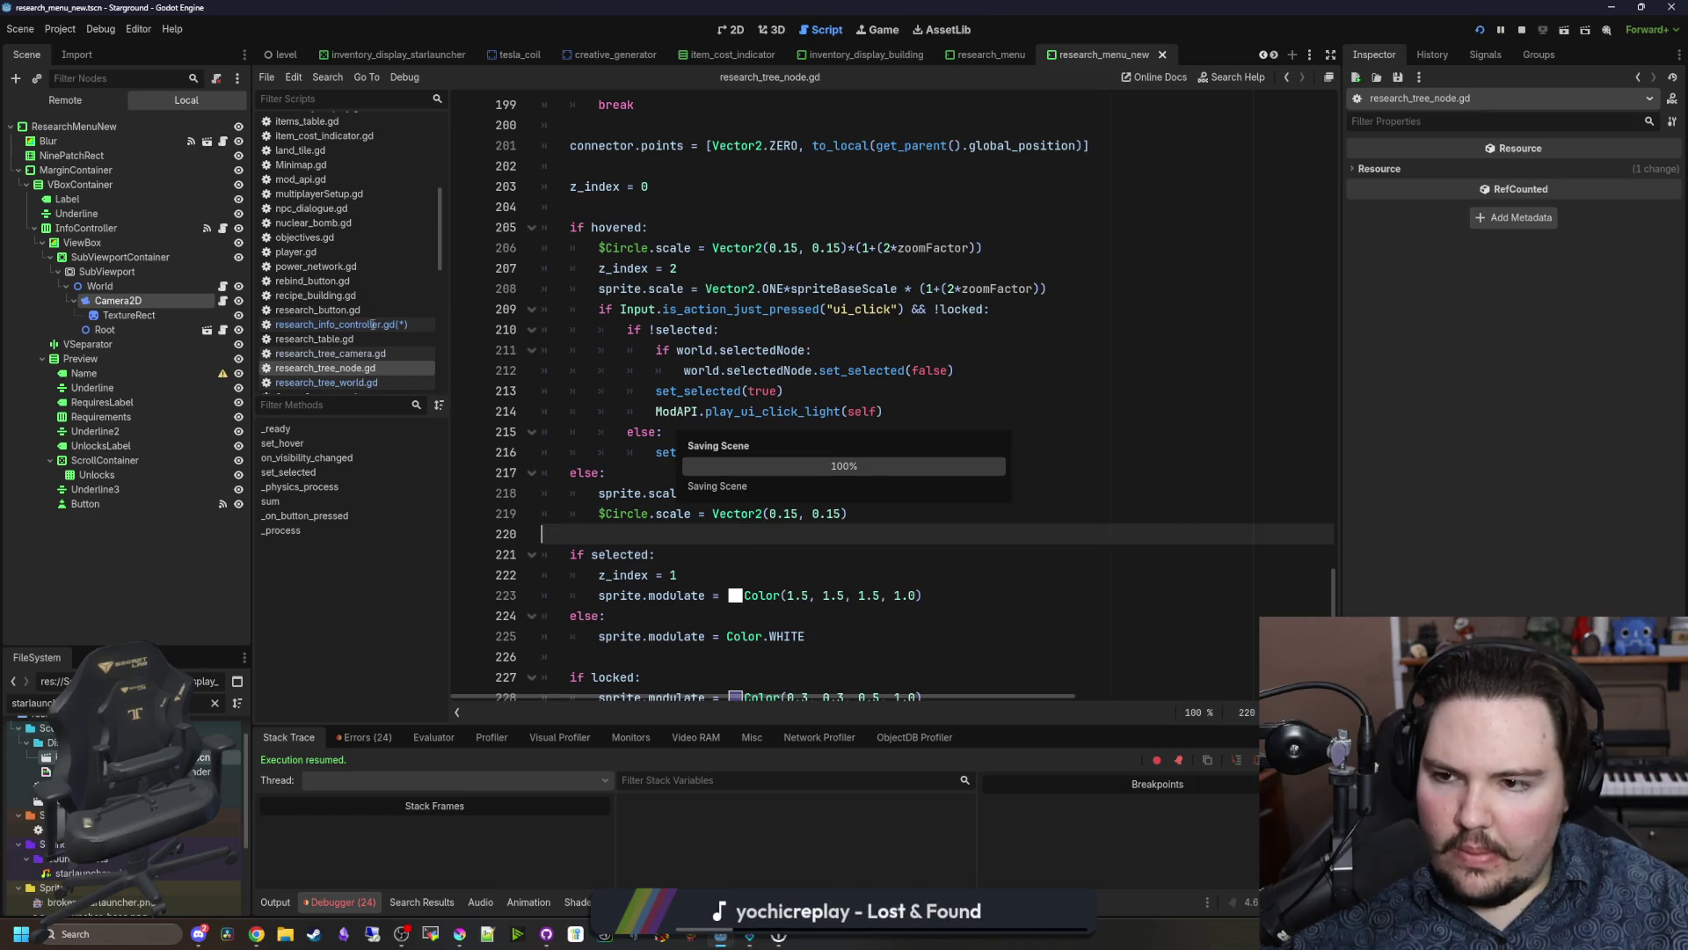
Step: Switch to research_info_controller.gd and run the project with F5
left_click(369, 324)
left_click(814, 331)
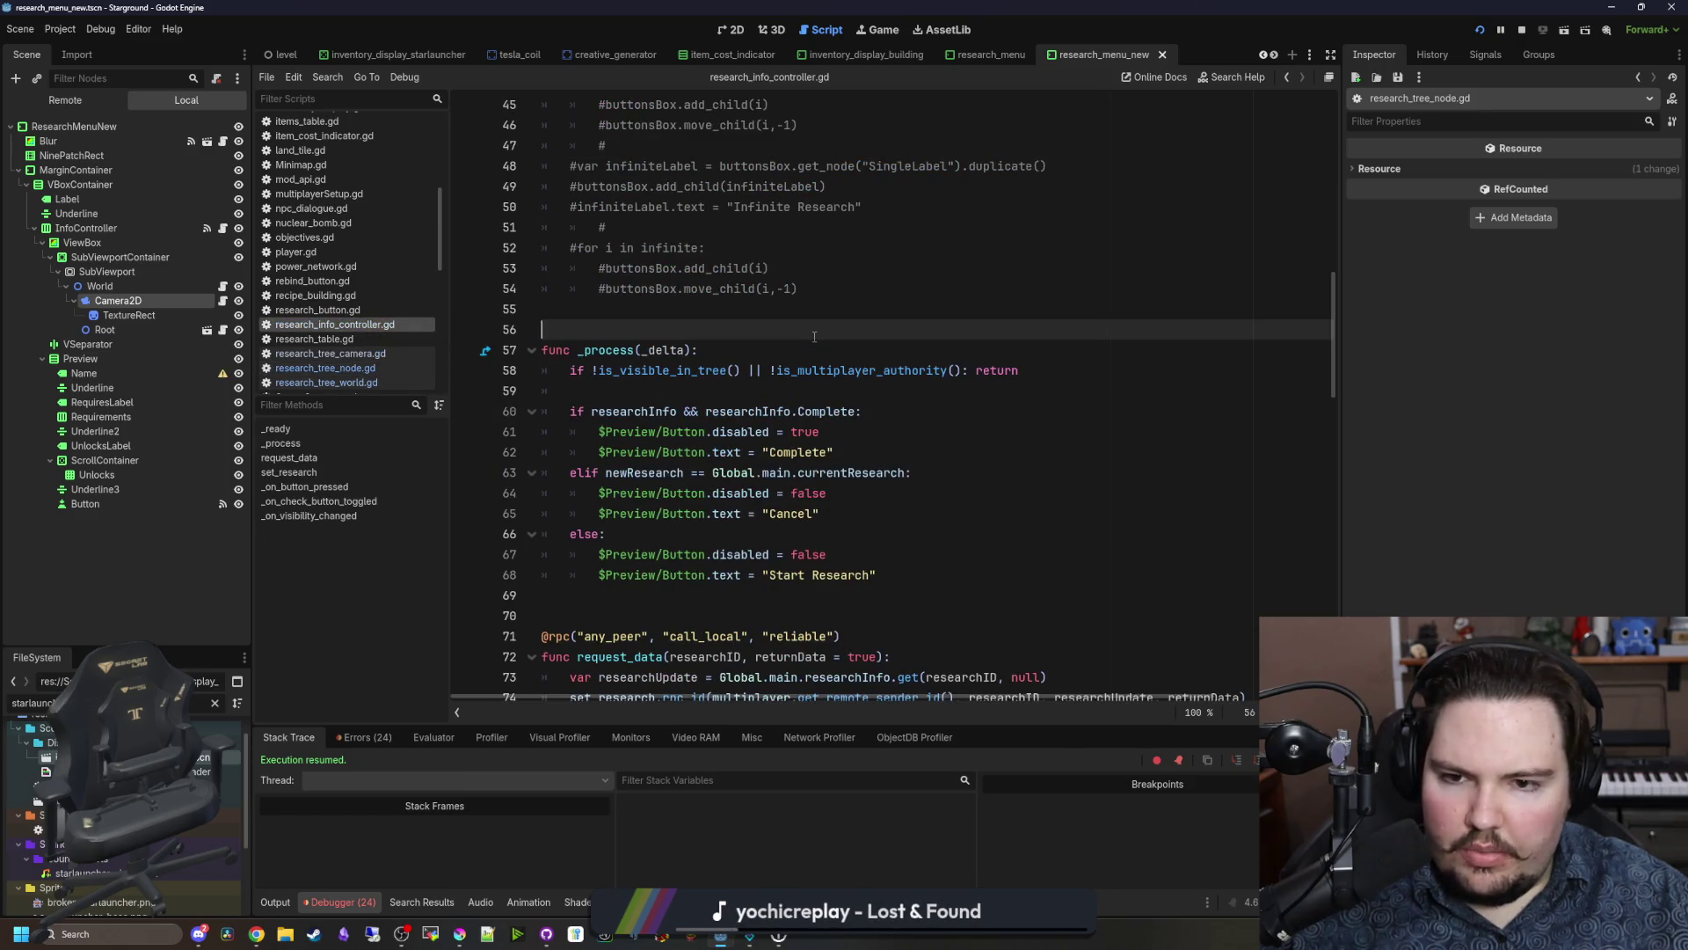
key("F5")
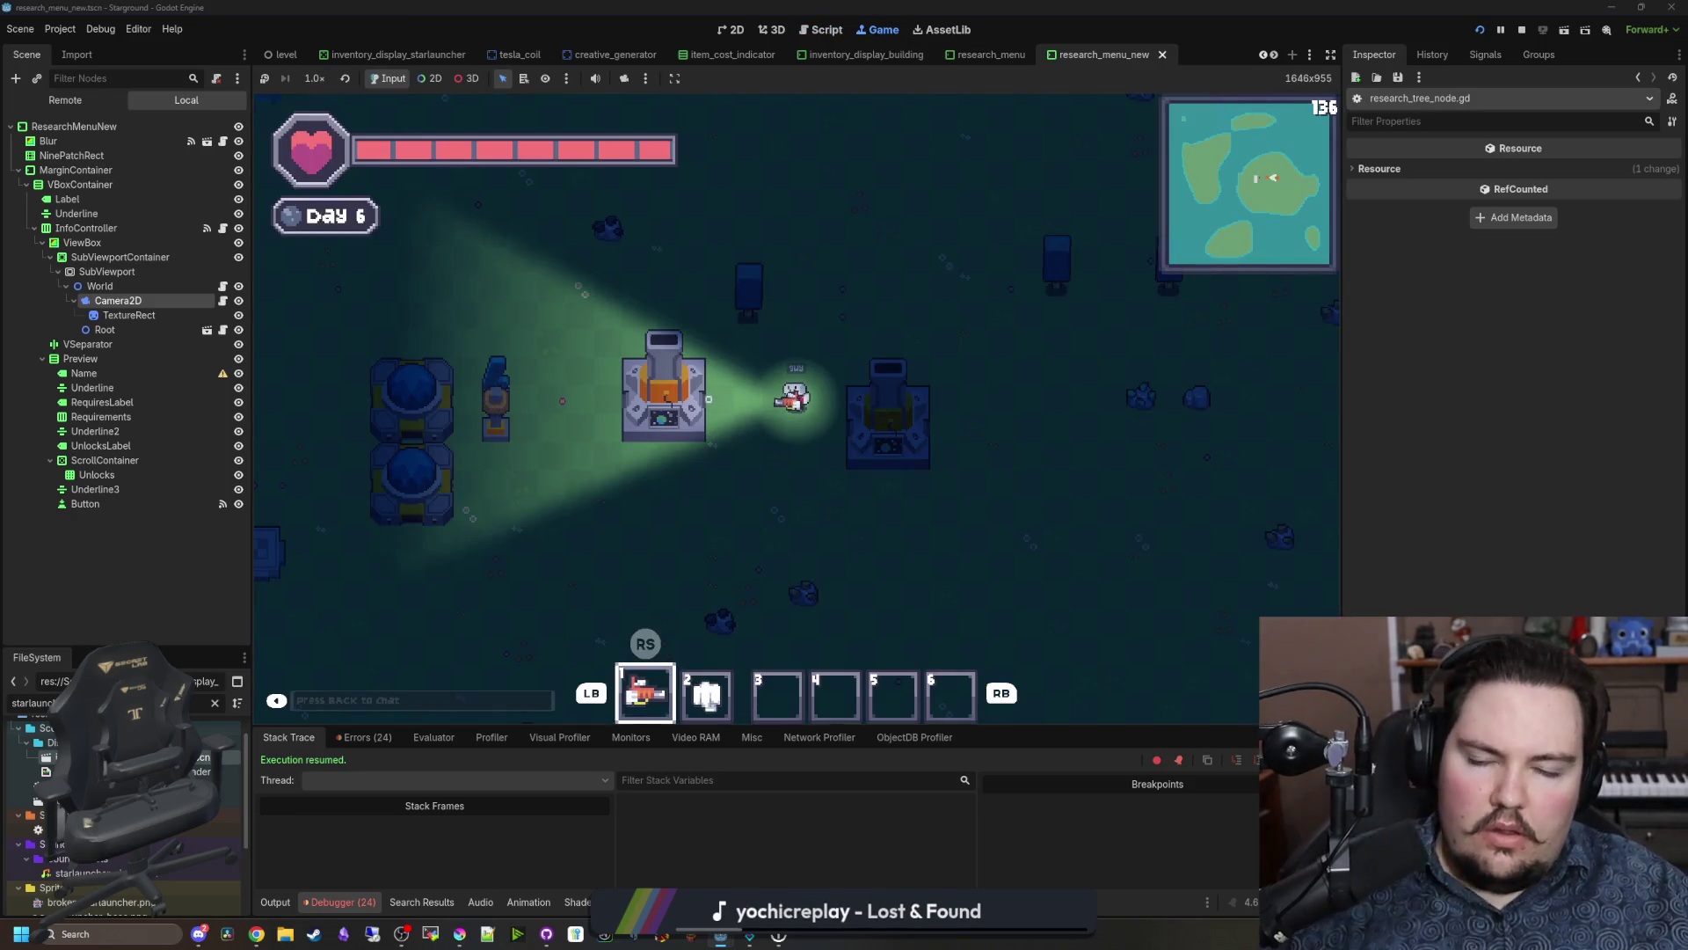
Step: In-game, move the Research Tree selection through Alloying, Decorations, Oil Processing and Mover Speed 2
key("s")
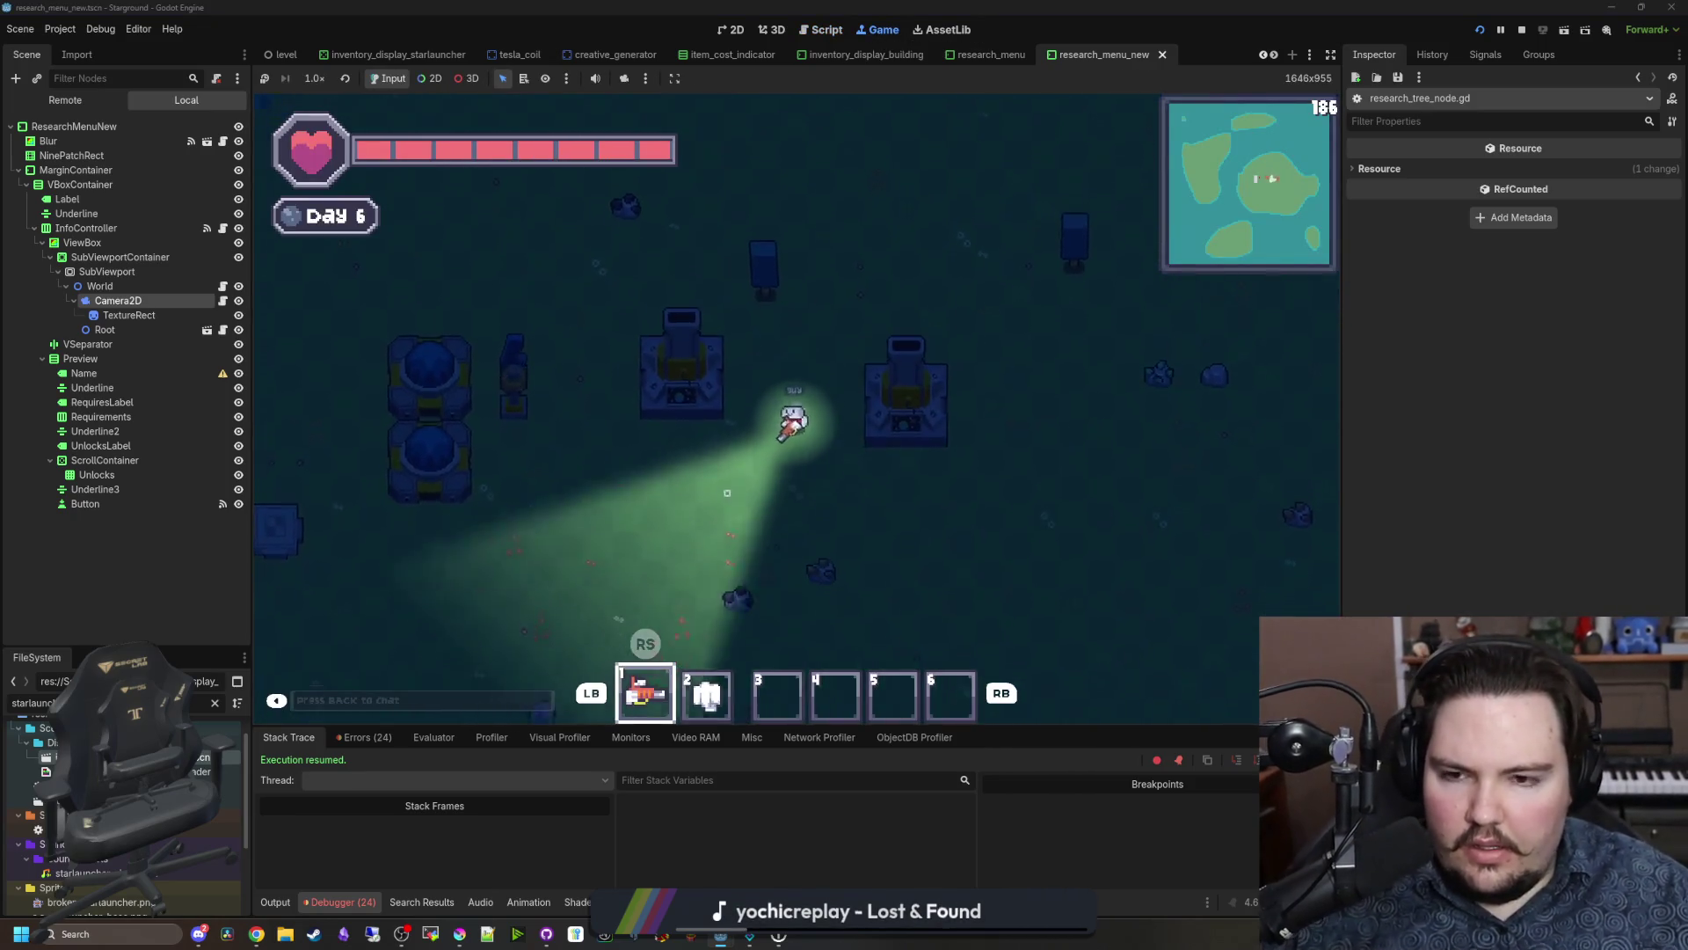
key("r")
key("Up")
key("Up")
key("Up")
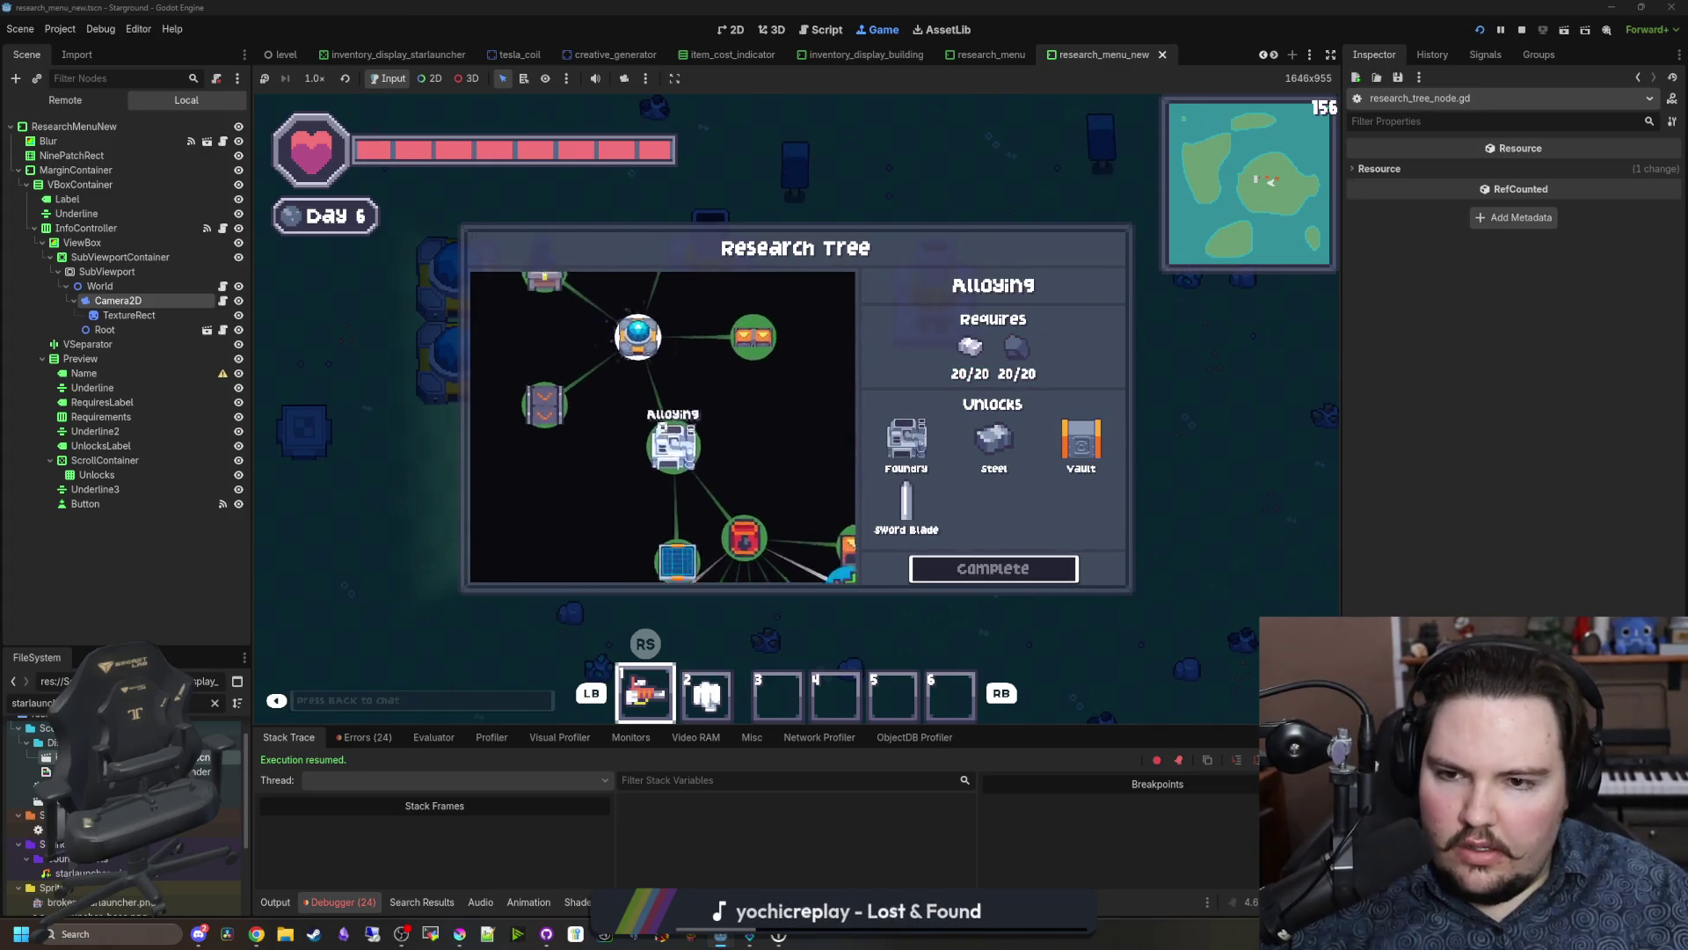
key("Up")
key("Up")
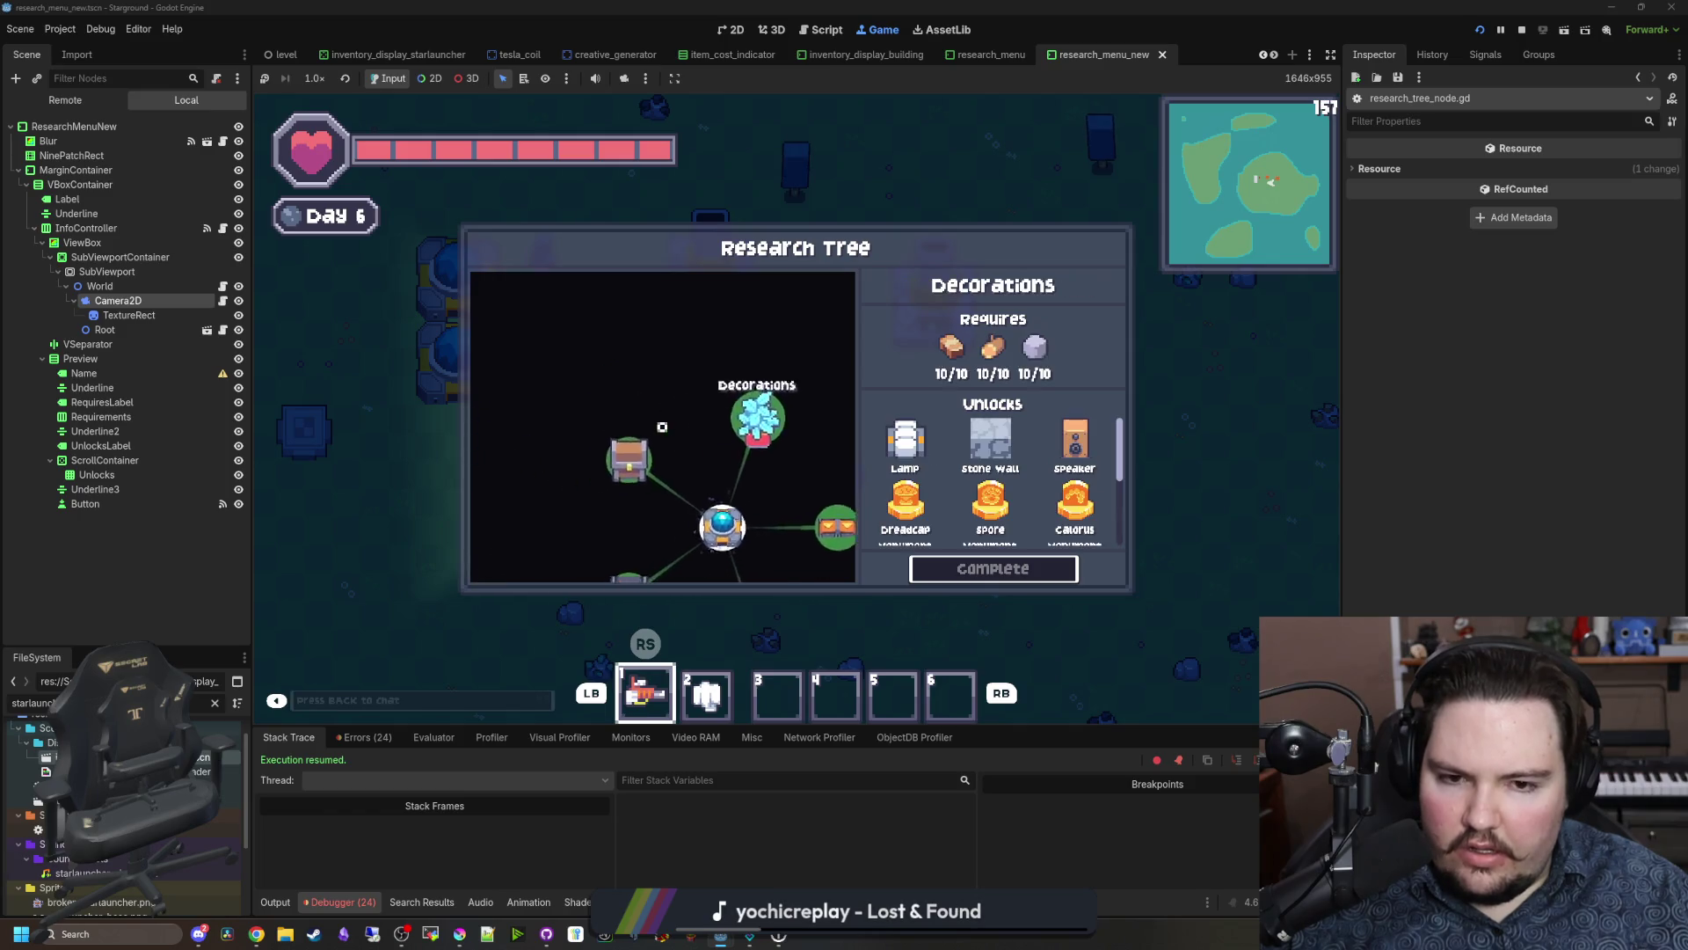
key("Down")
key("Down")
key("Down")
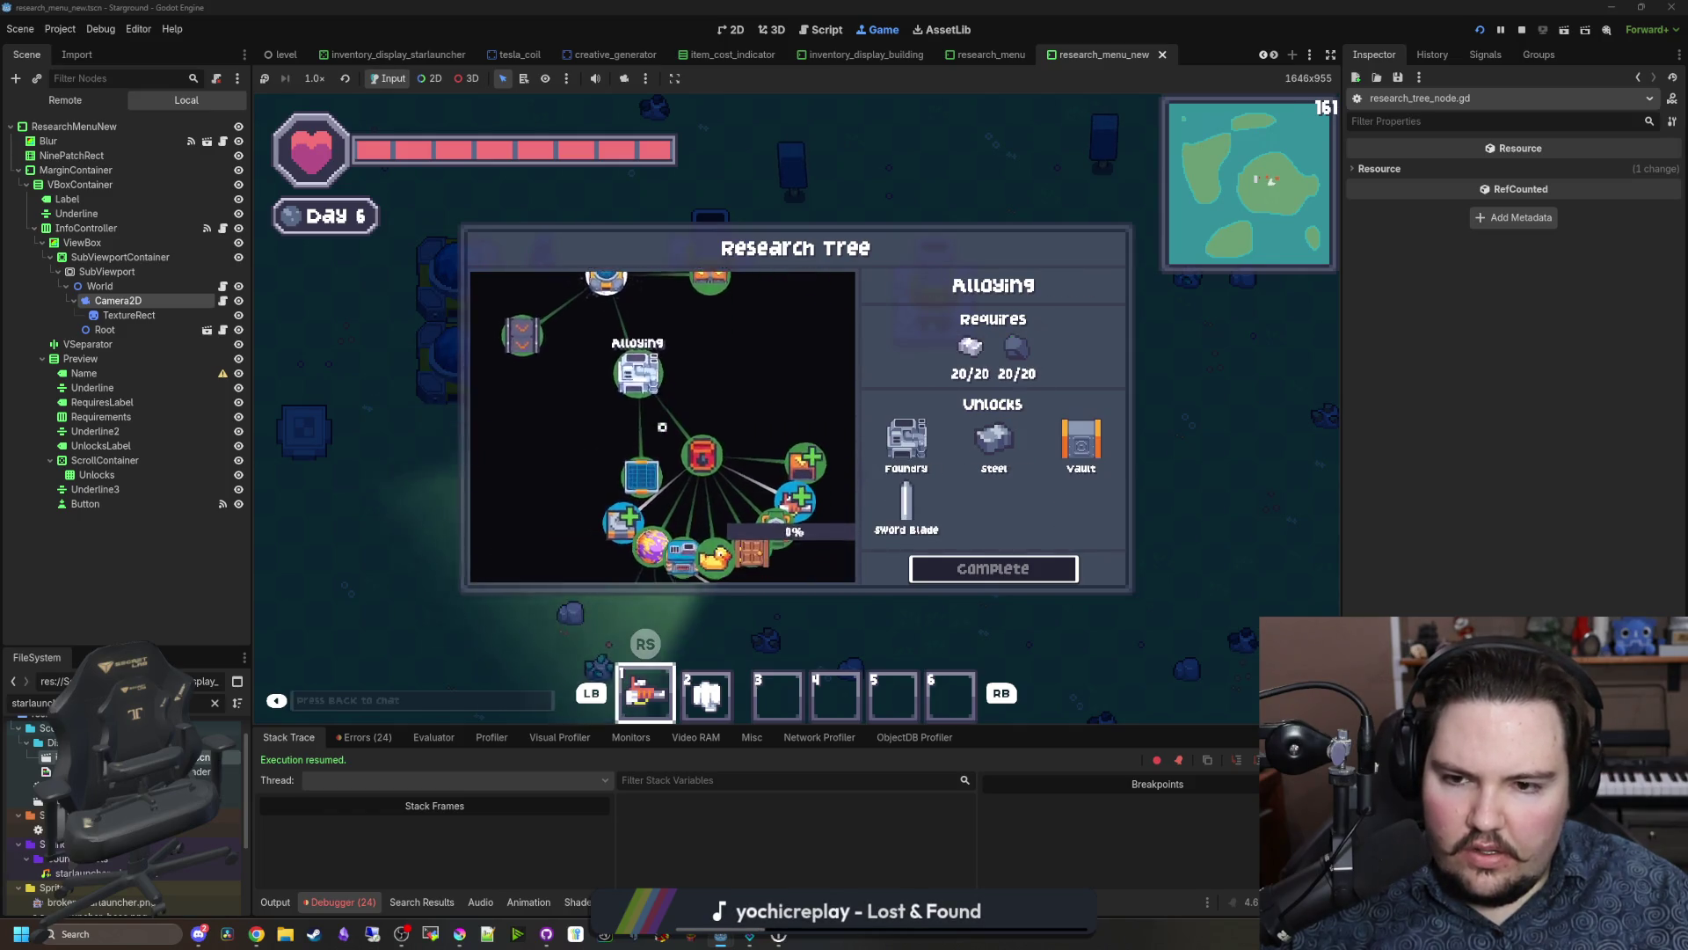
key("Down")
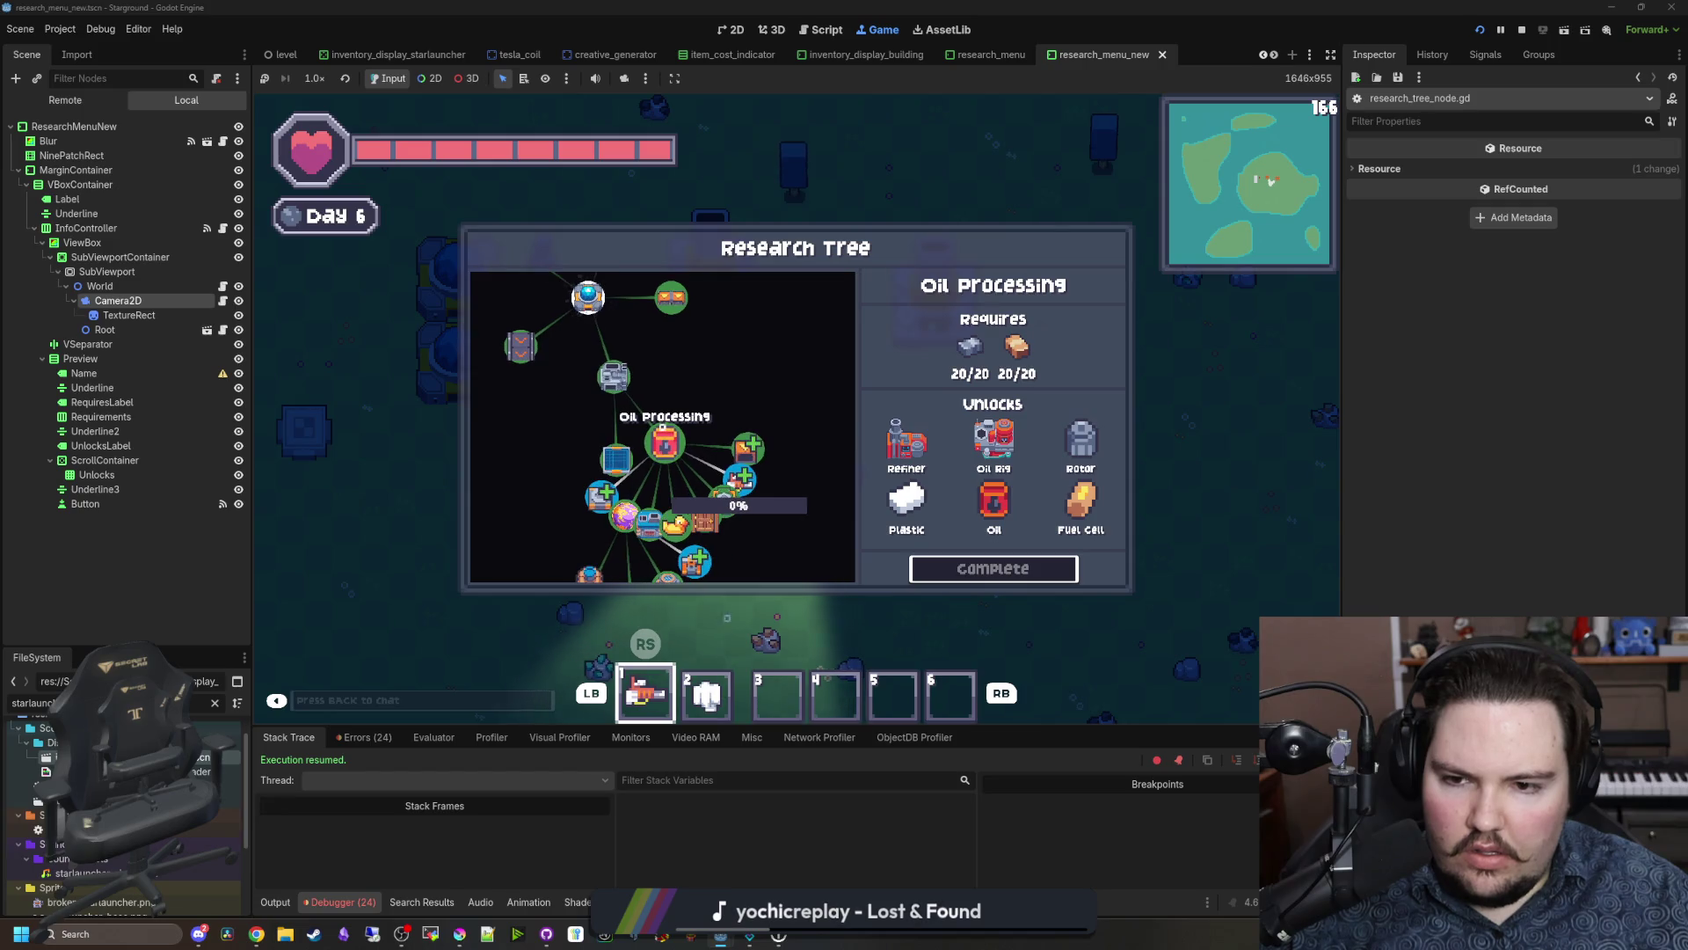
key("Right")
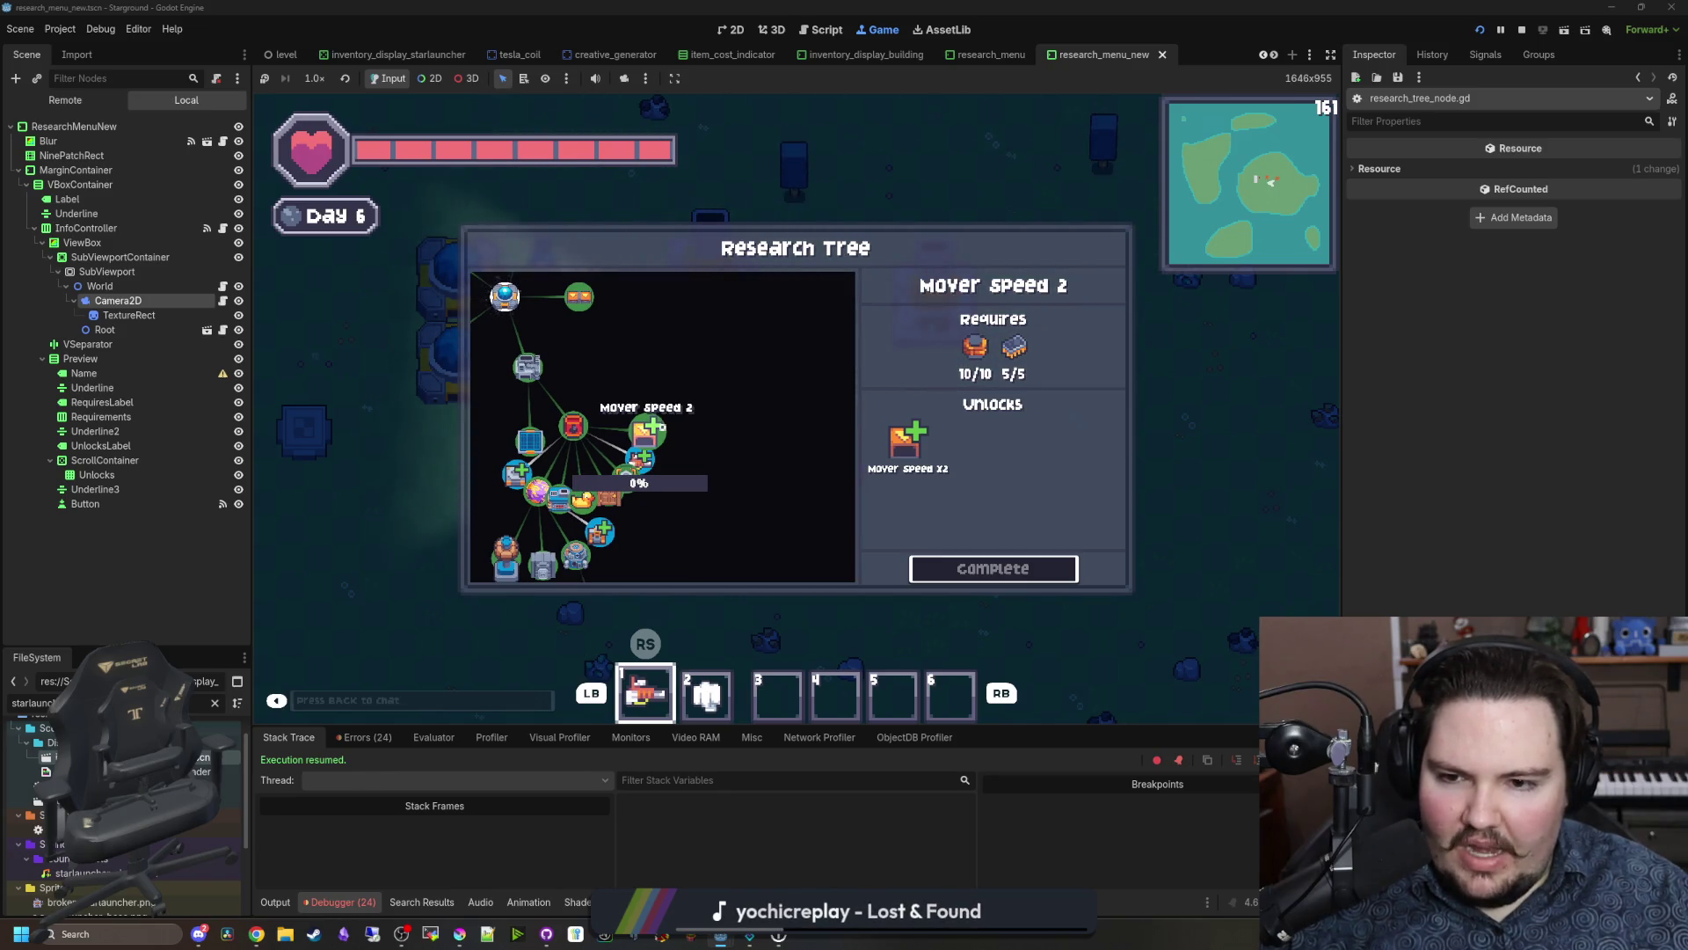
key("Escape")
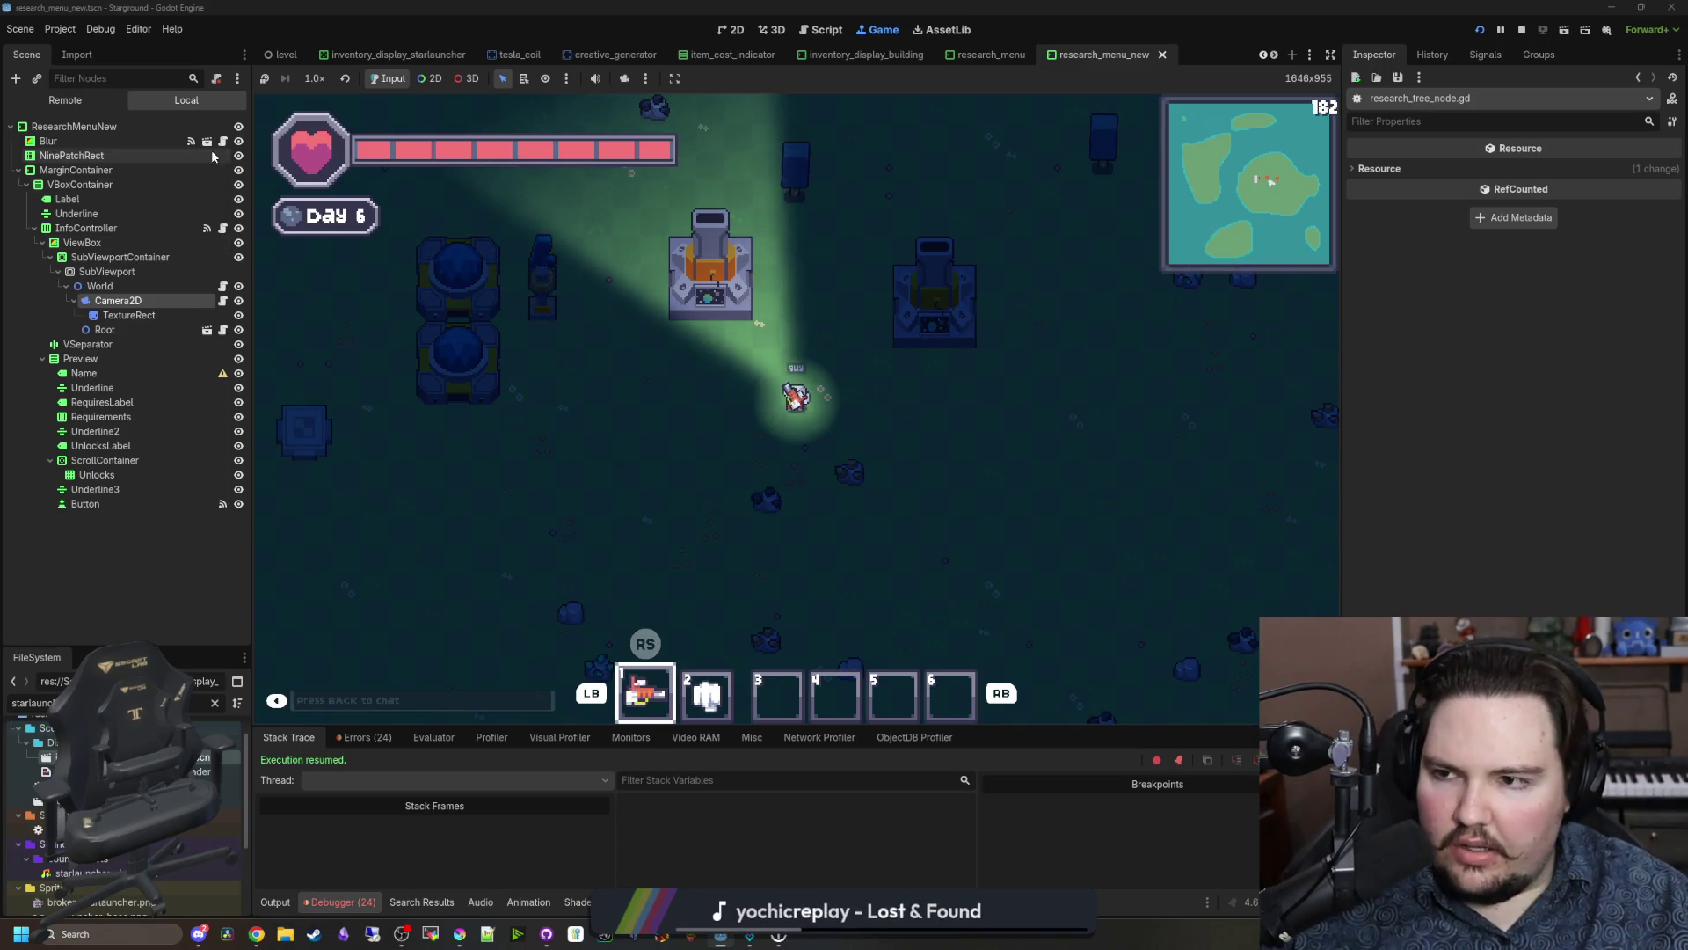
left_click(222, 228)
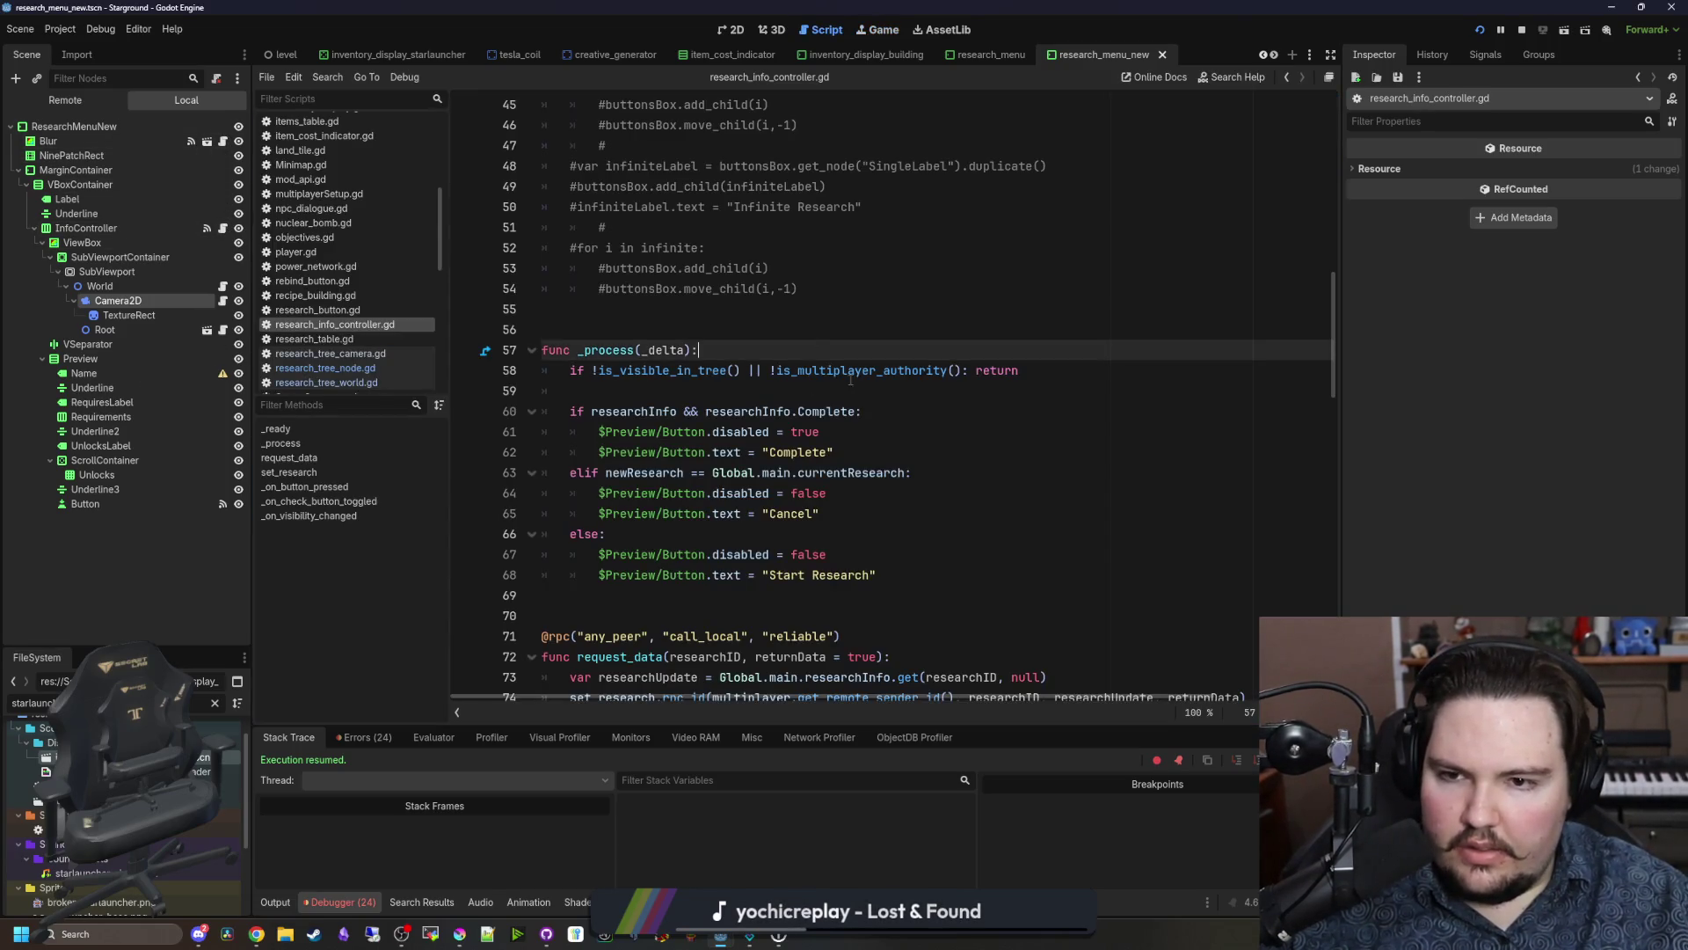
Step: Find canMove in research_info_controller.gd and add 'owner.owner.canInput = false' below line 143
scroll(641, 323, "up", 5)
key("ctrl+f")
type("canMove")
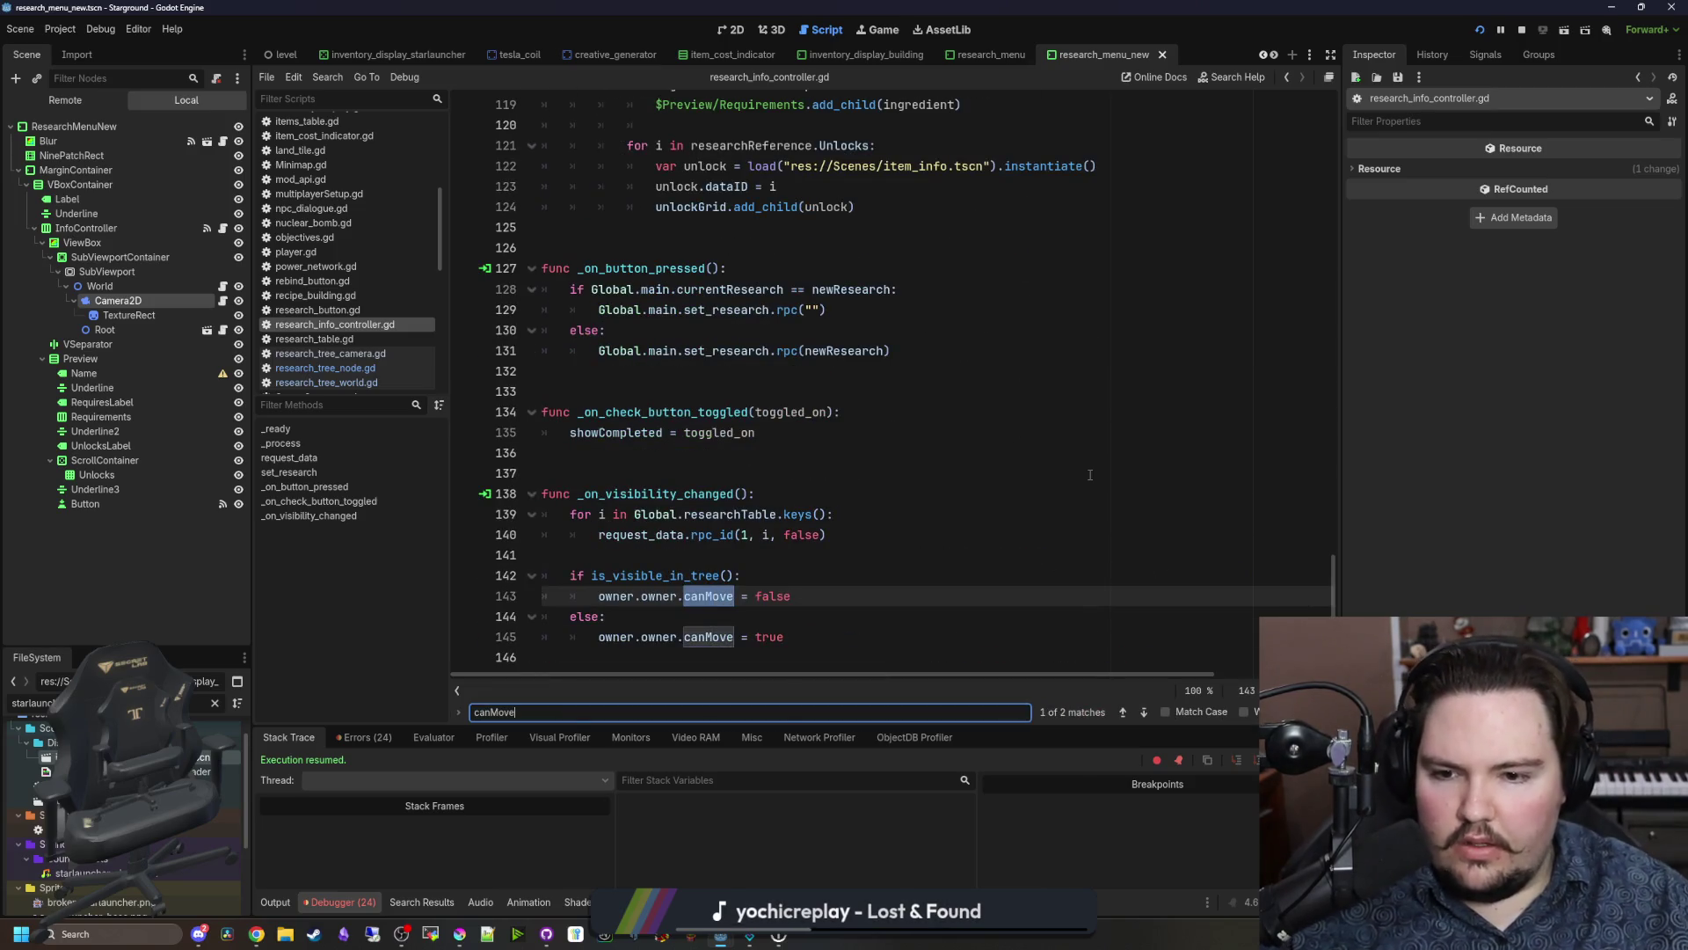
left_click(808, 589)
key("Return")
type("owner.o")
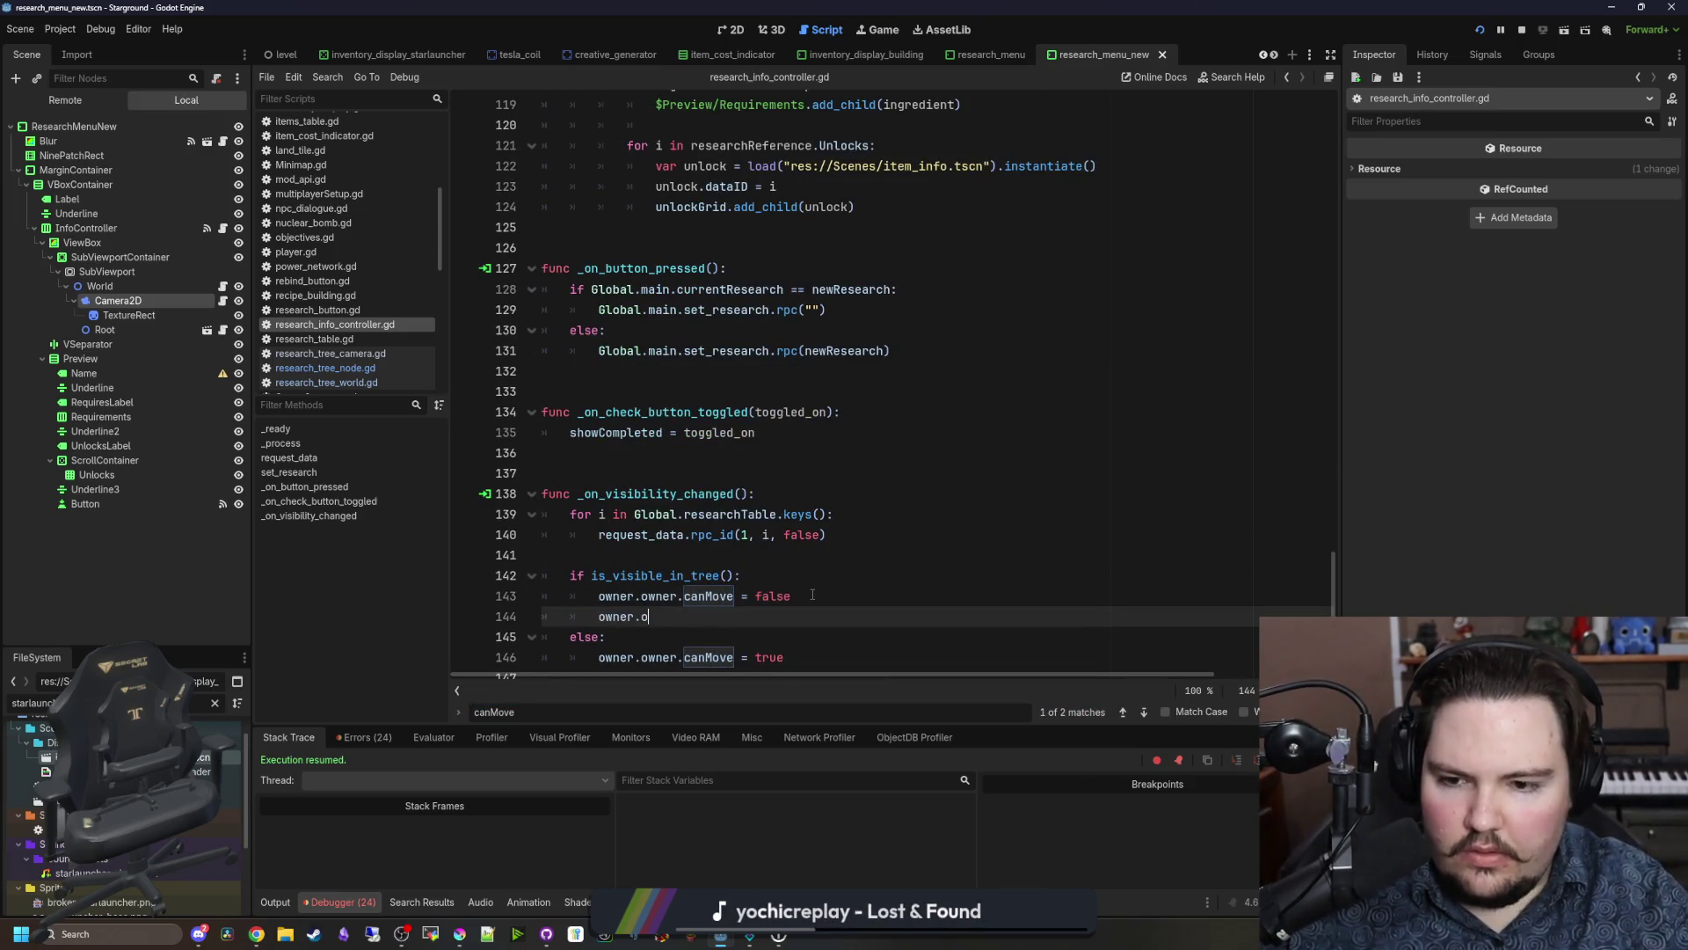
type("canInput:")
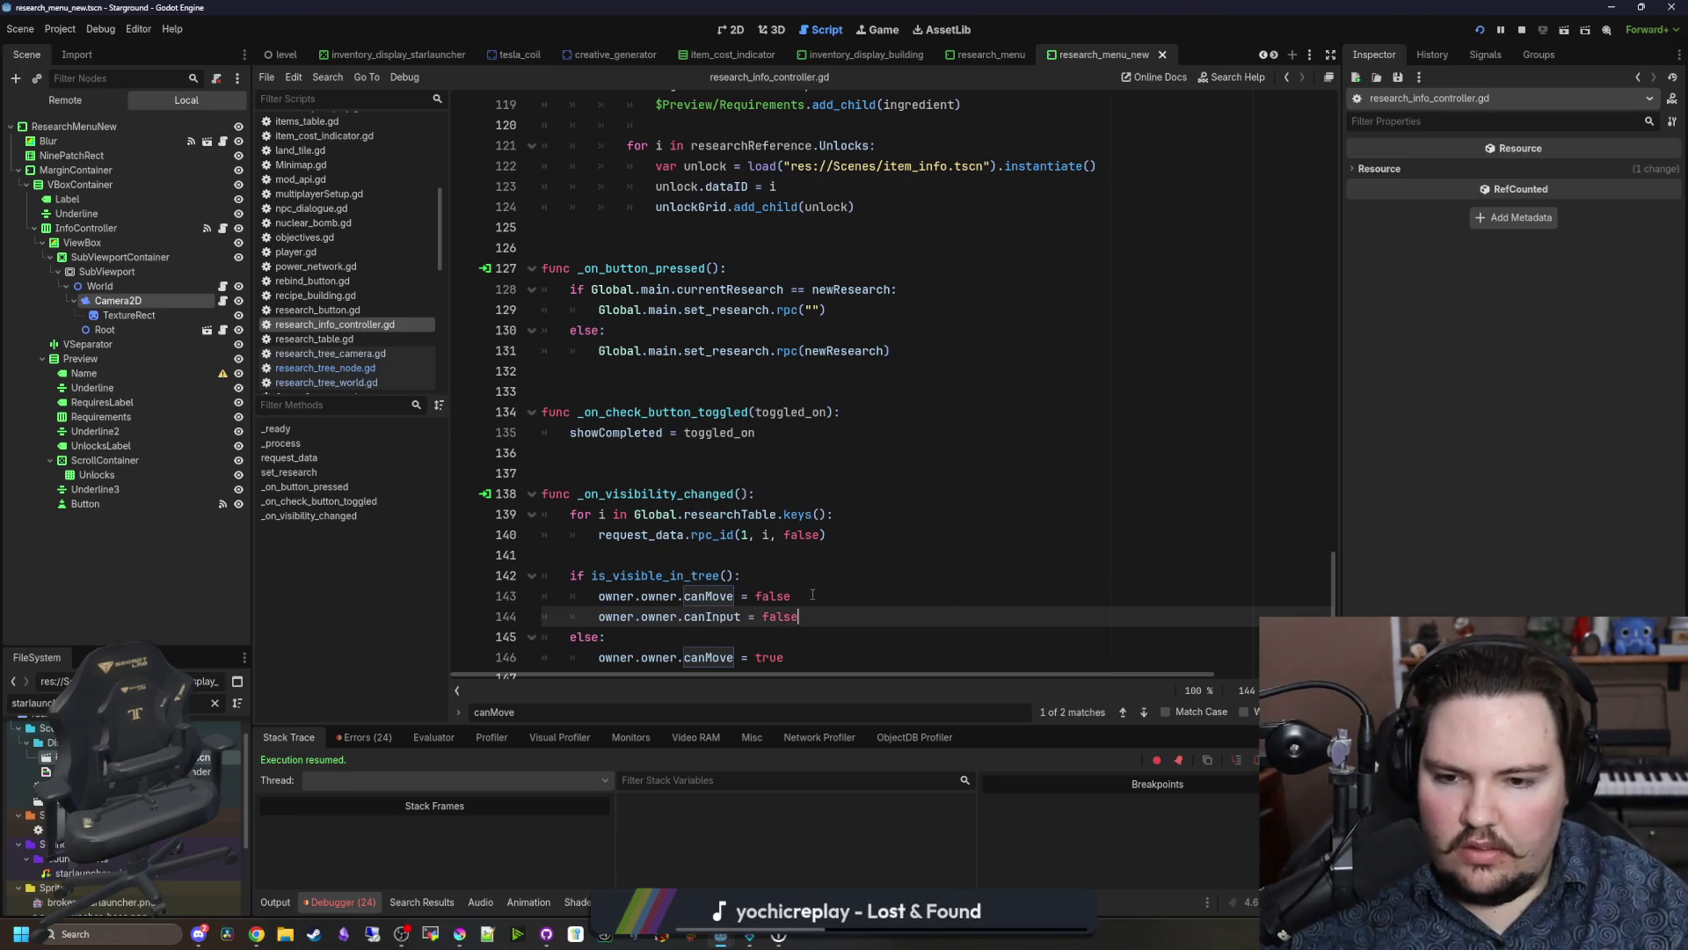
left_click(812, 595)
Step: Switch to player.gd and start a text search there
scroll(313, 325, "up", 2)
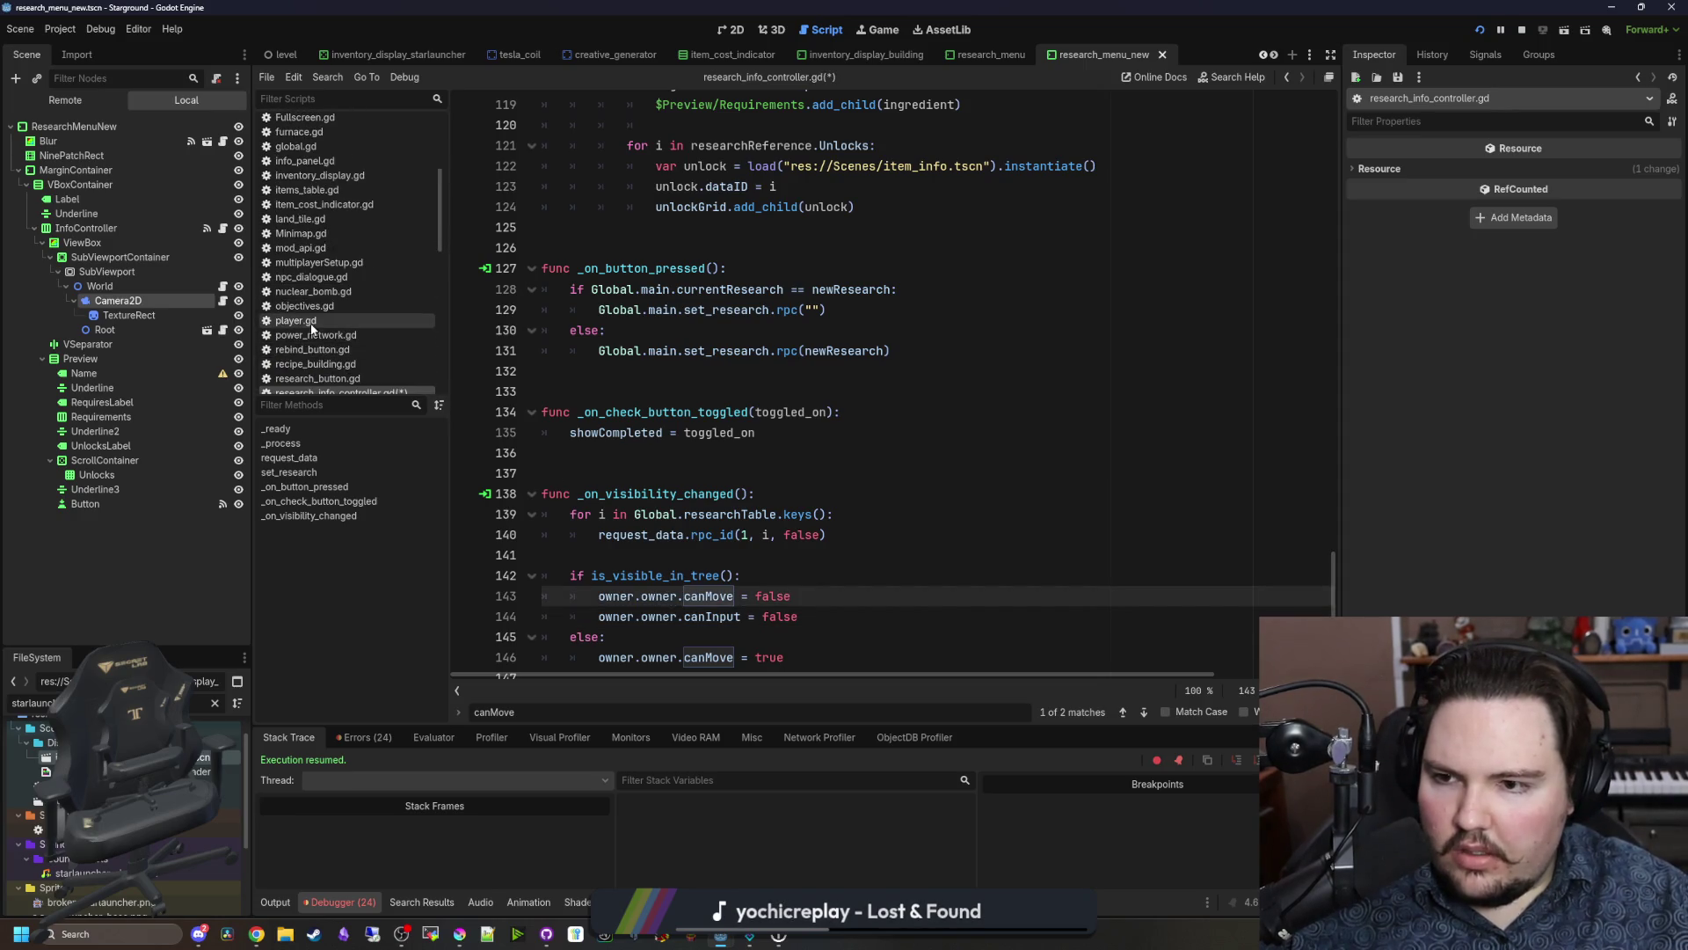
left_click(312, 321)
key("ctrl+f")
type("canInput")
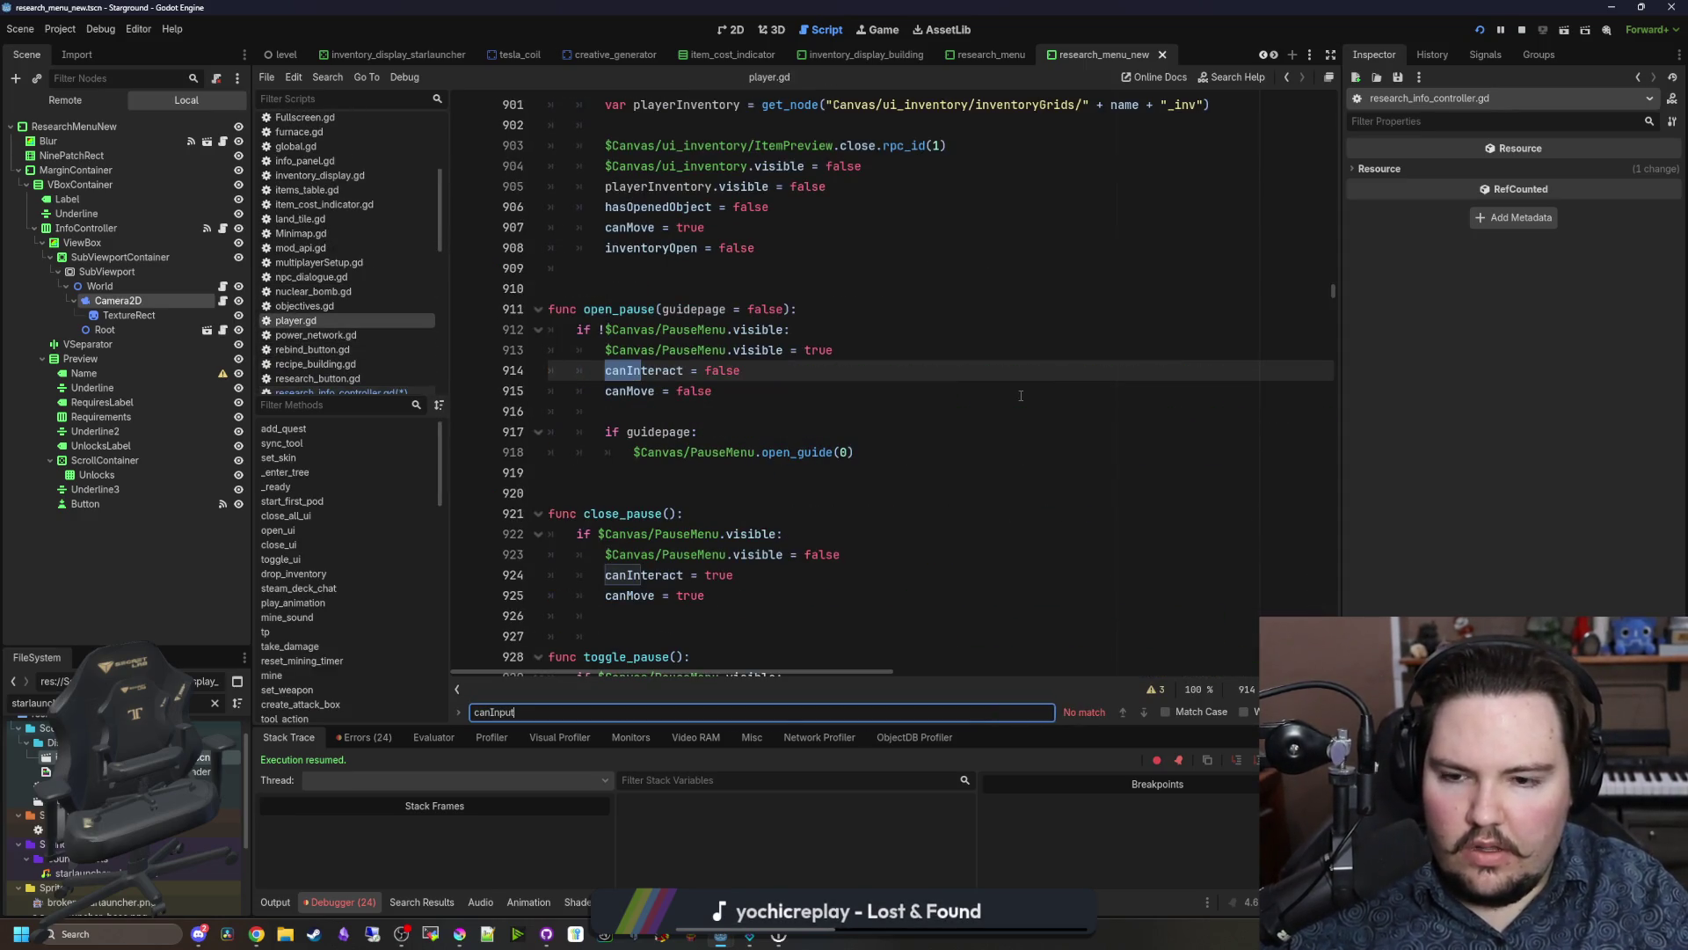
left_click(1021, 395)
double_click(659, 371)
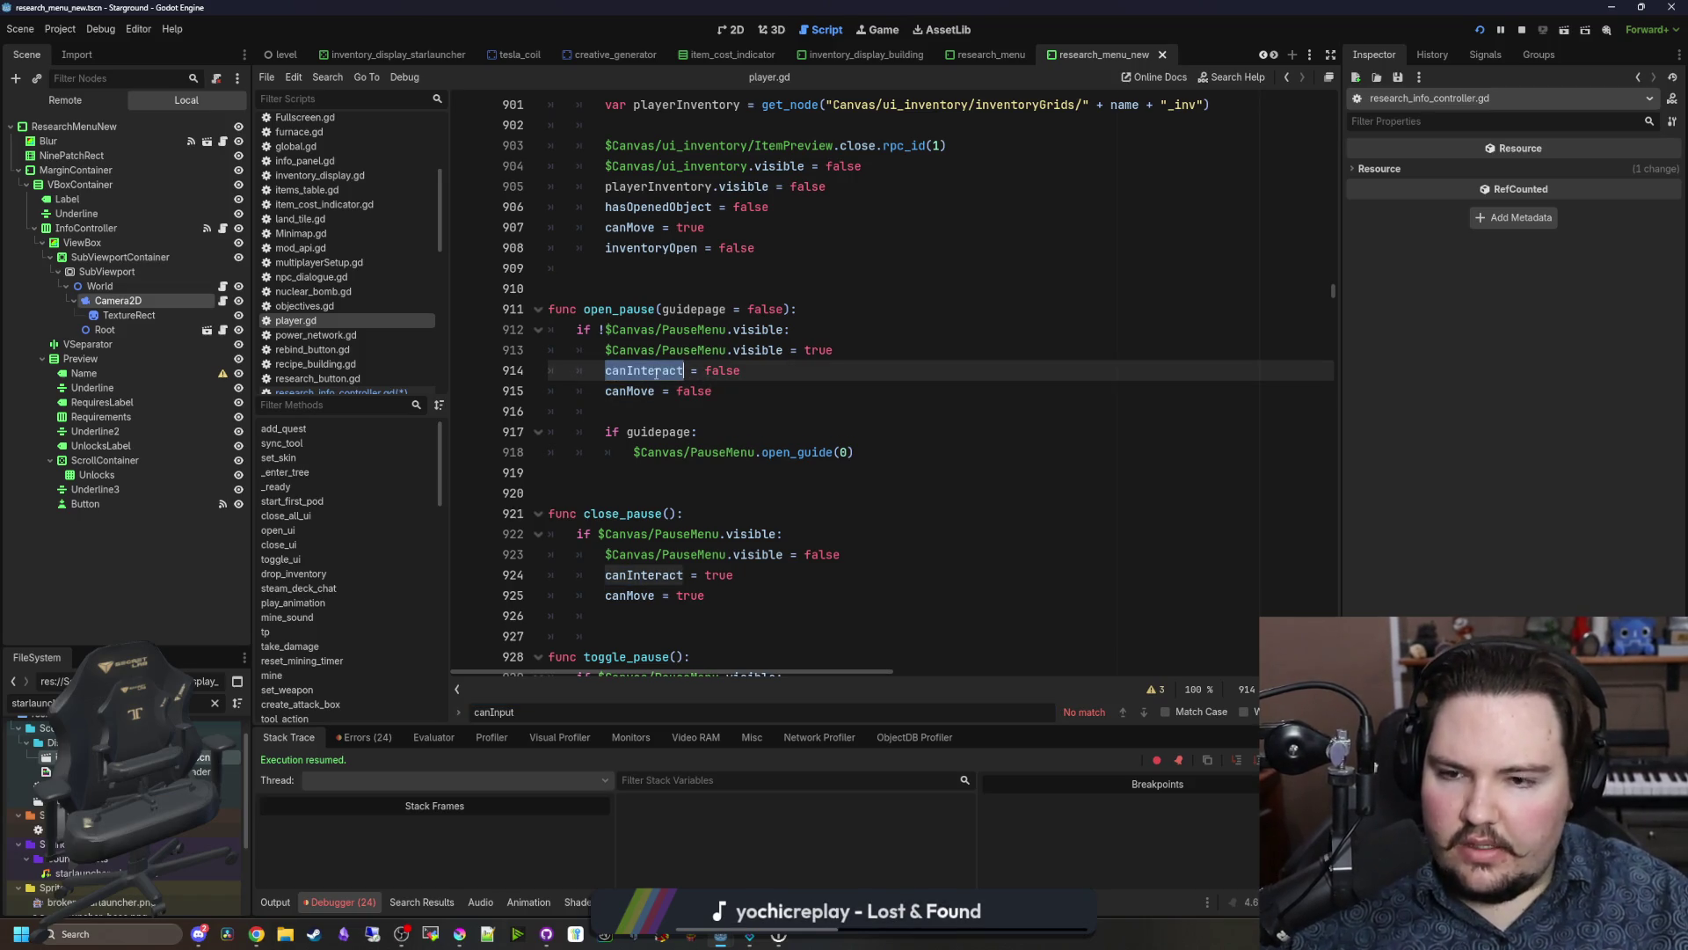
left_click(632, 413)
scroll(632, 422, "down", 8)
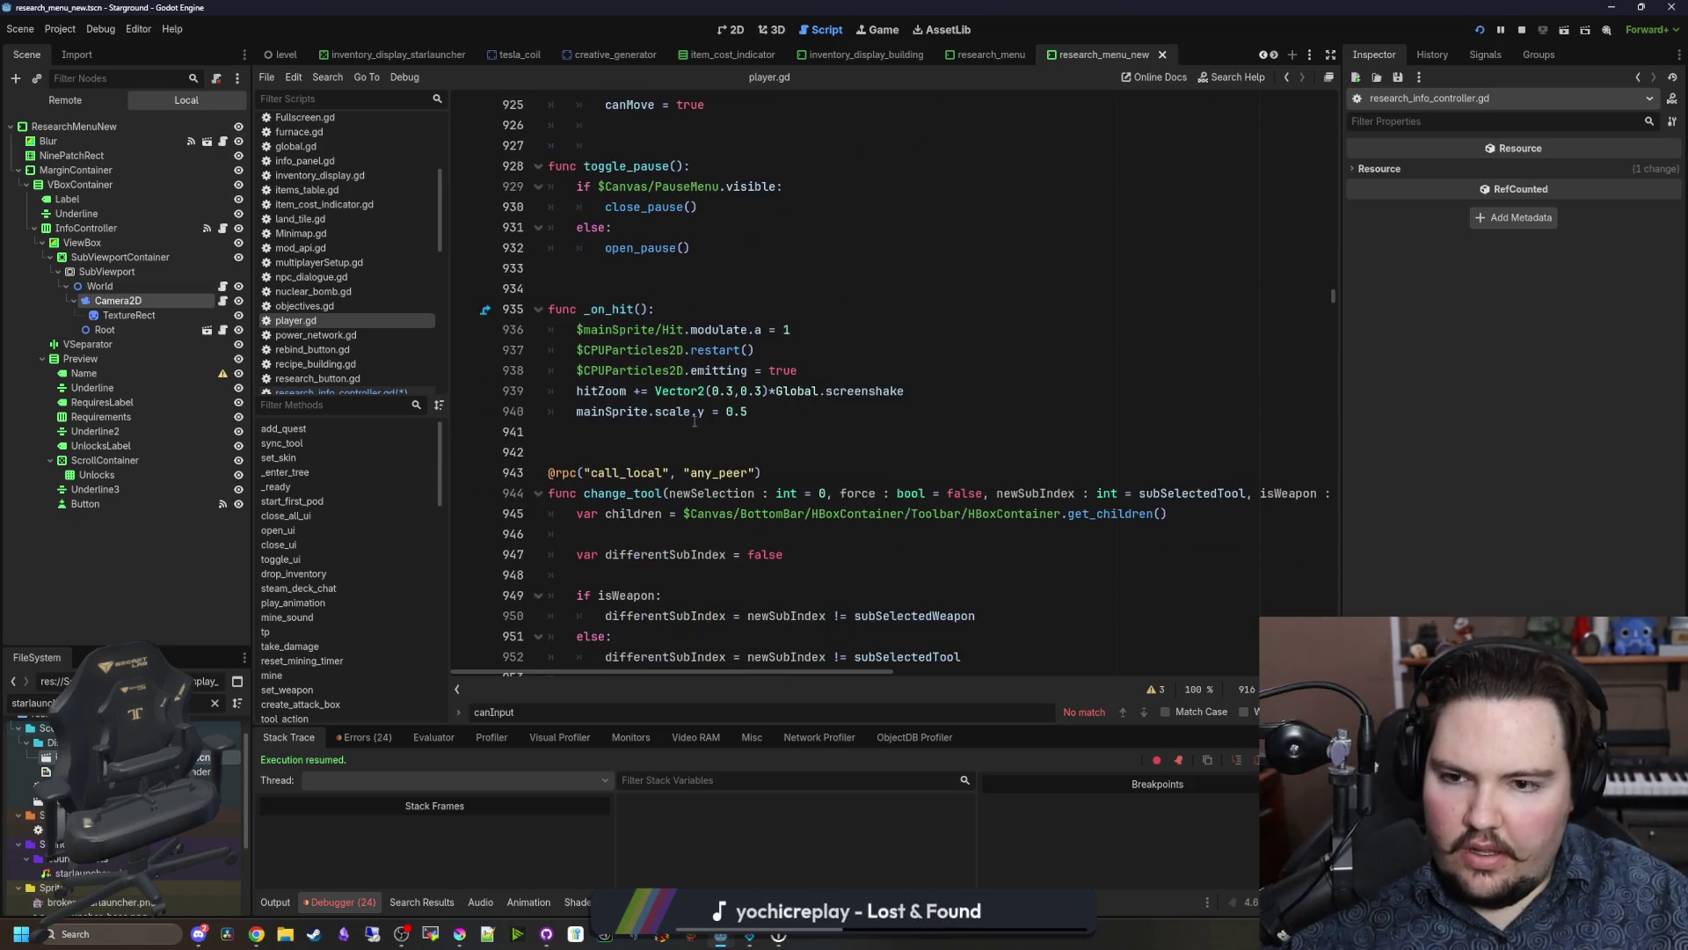
scroll(695, 421, "down", 4)
scroll(694, 422, "down", 8)
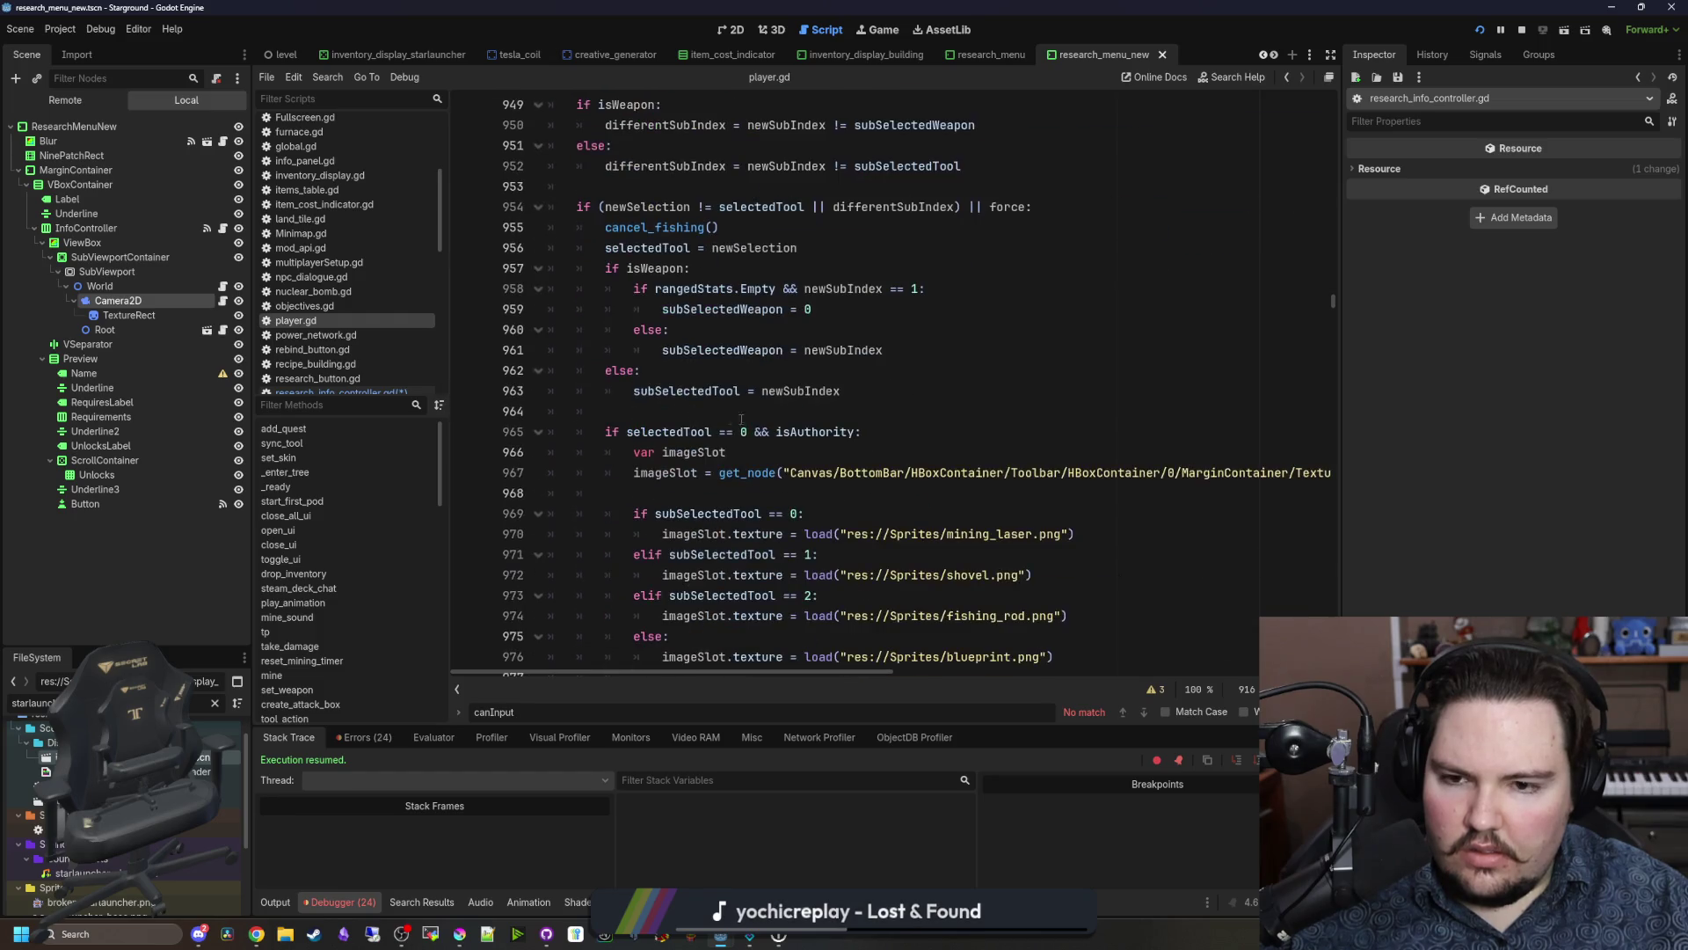
left_click(982, 452)
key("ctrl+f")
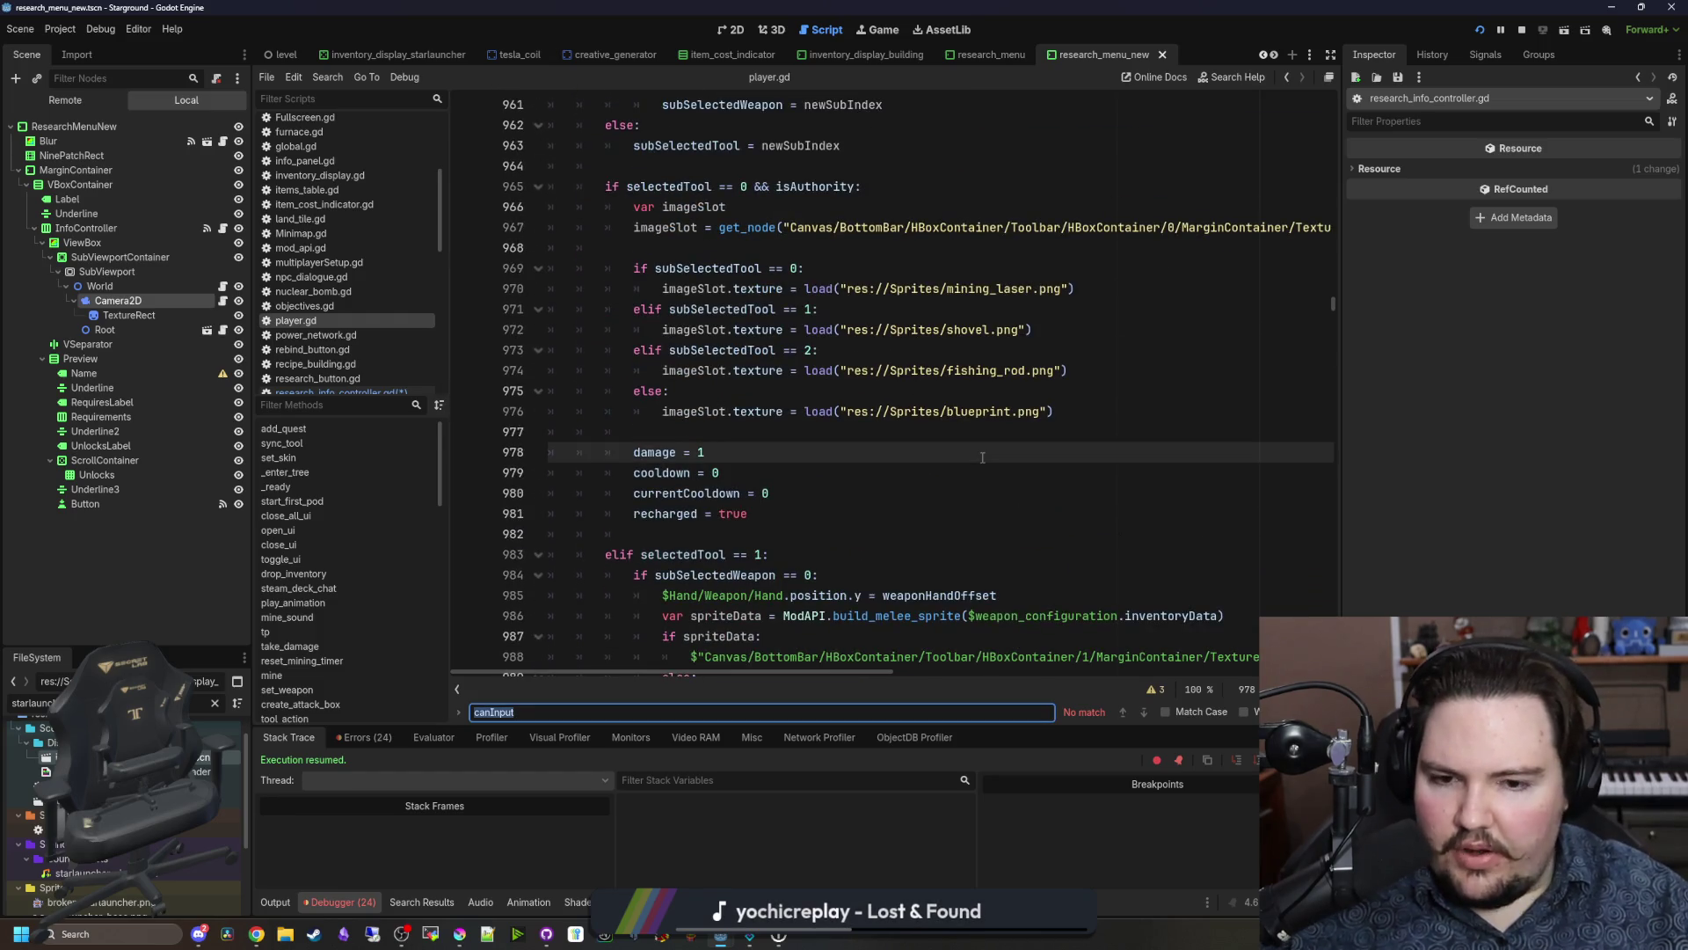
scroll(958, 436, "down", 5)
type("rotation =")
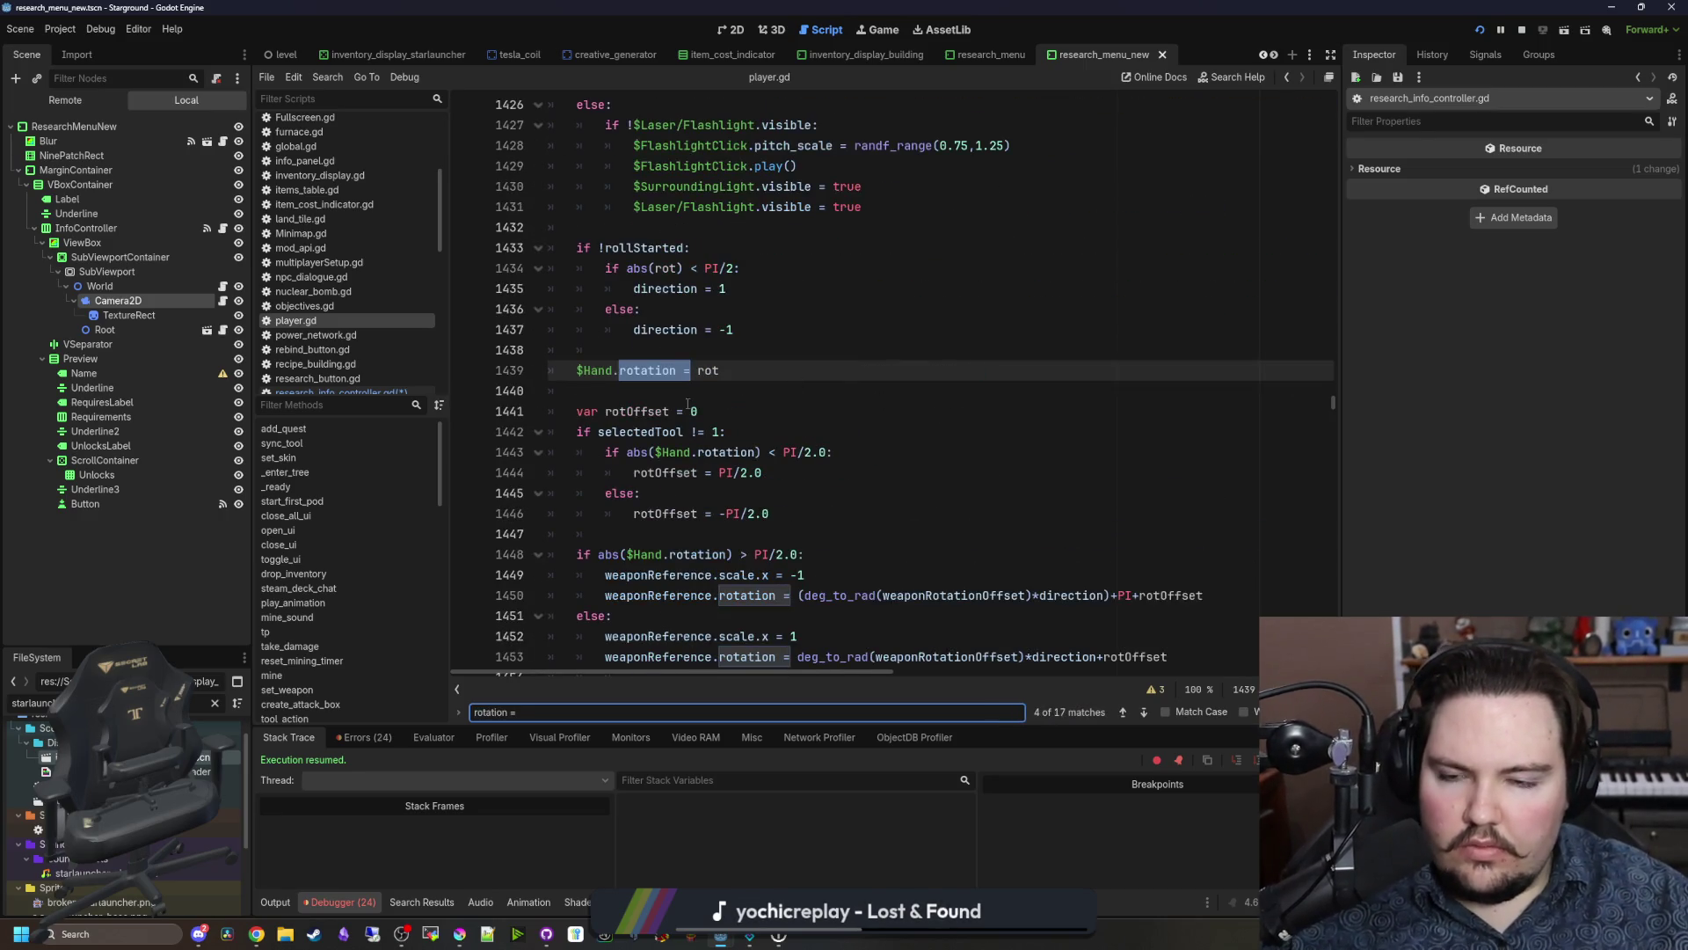
scroll(935, 415, "up", 8)
scroll(602, 482, "up", 5)
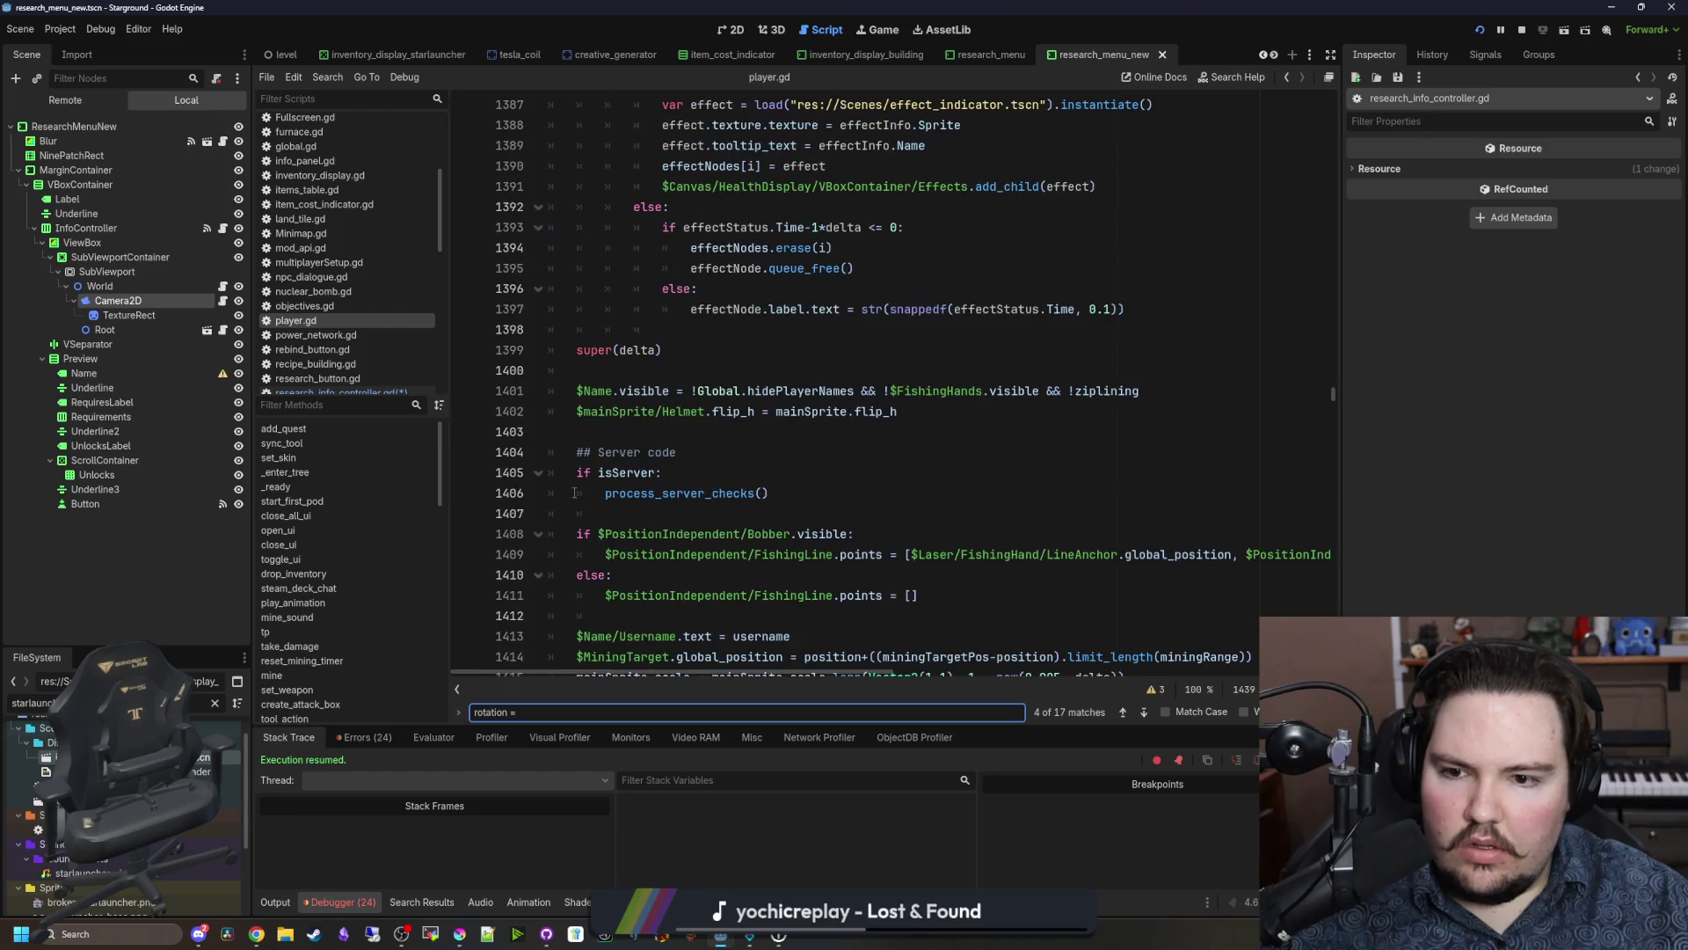
scroll(574, 492, "up", 12)
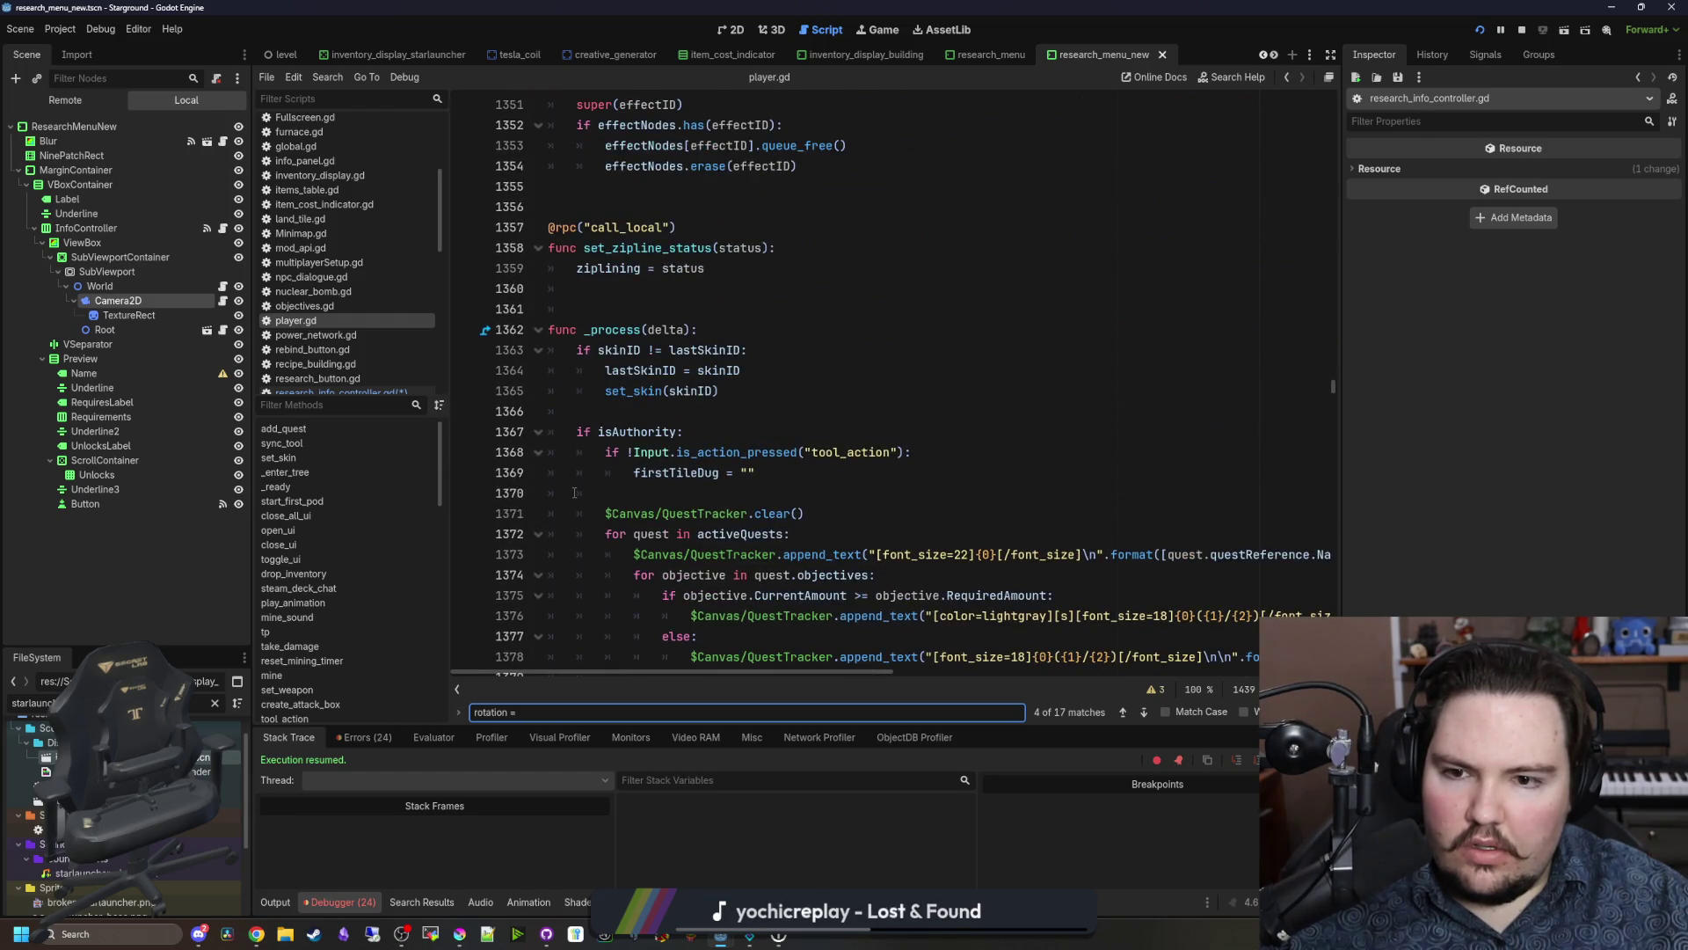
scroll(574, 493, "down", 20)
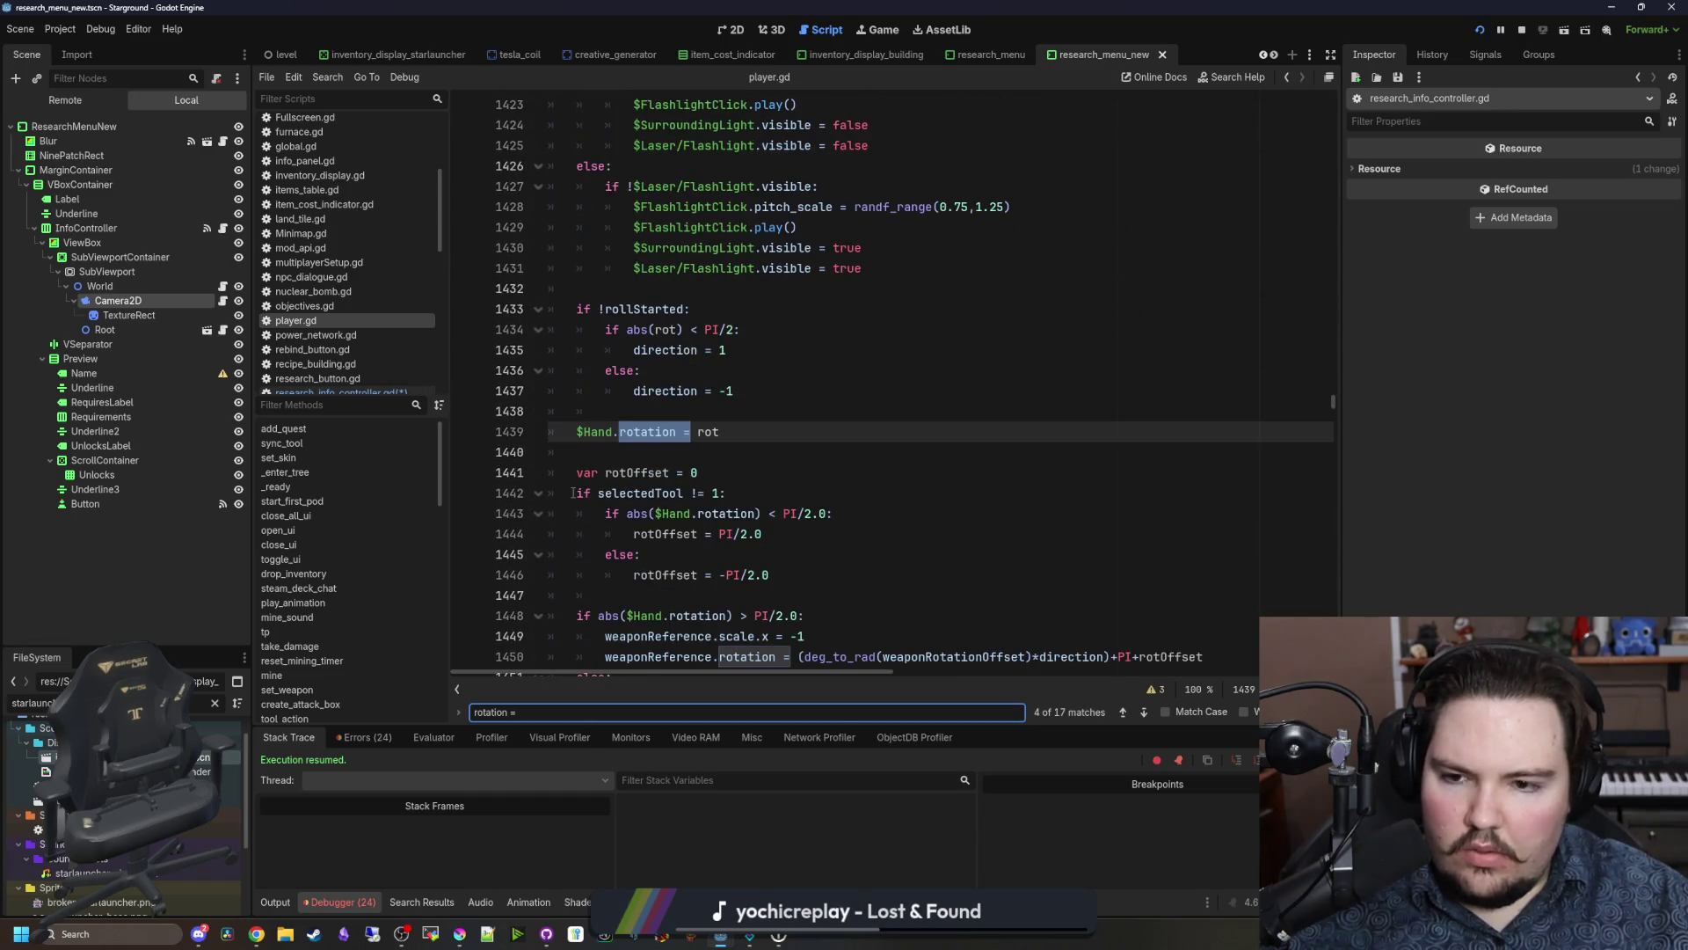
left_click(710, 439)
left_click(709, 435, "ctrl")
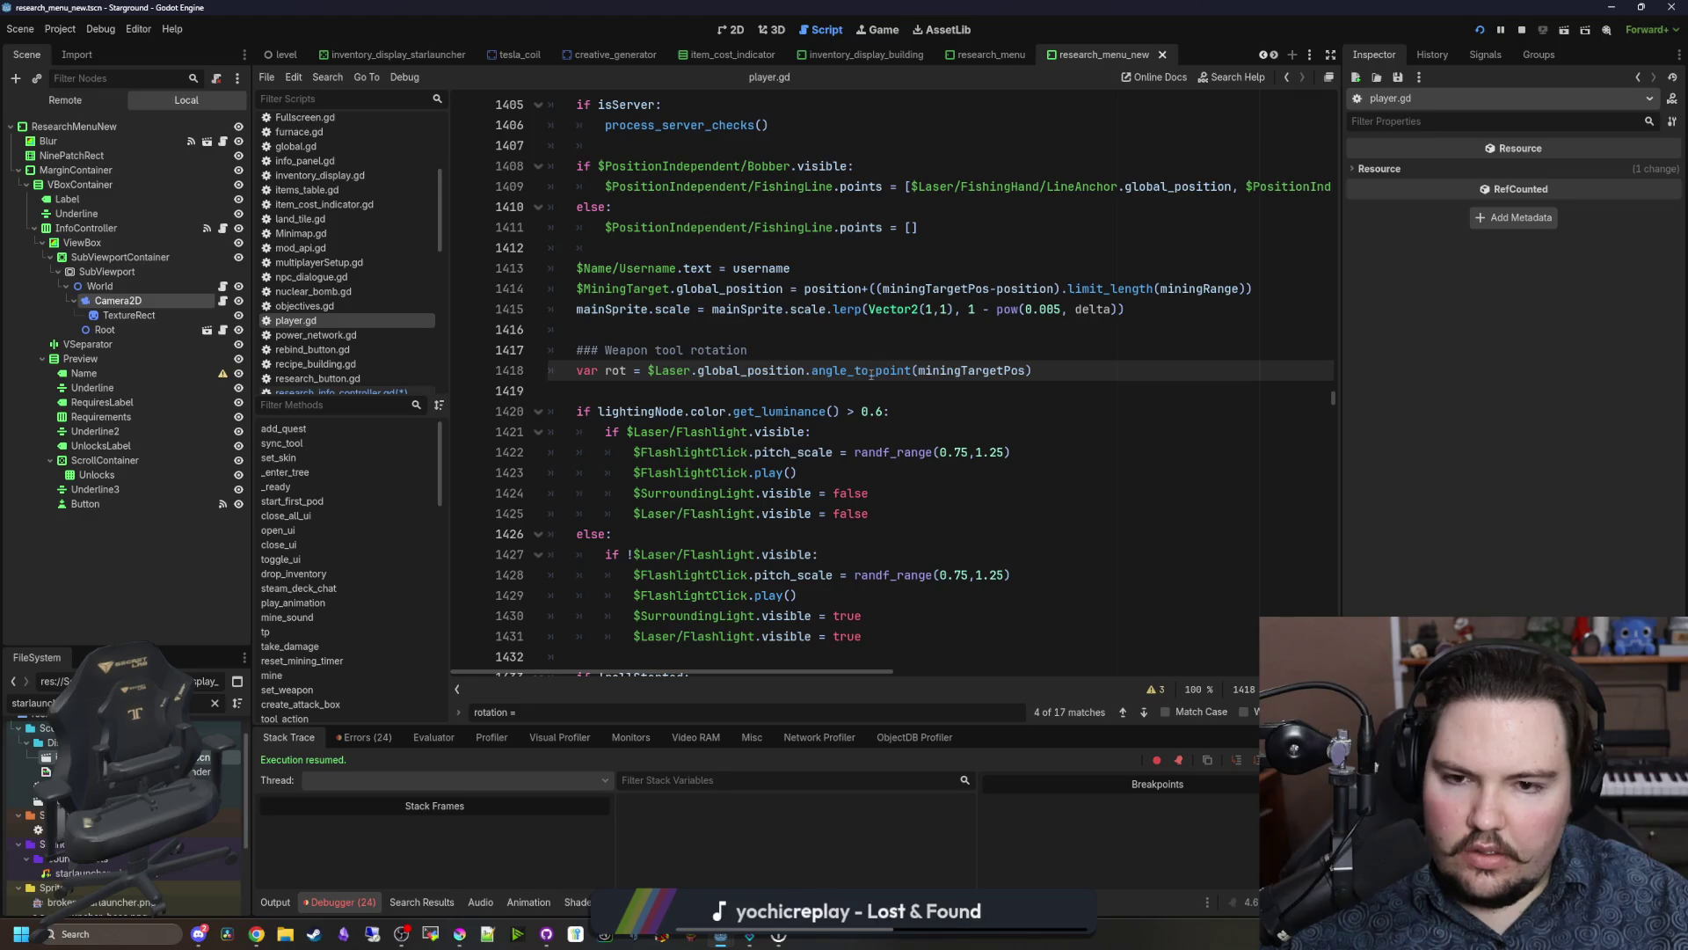
scroll(624, 358, "down", 4)
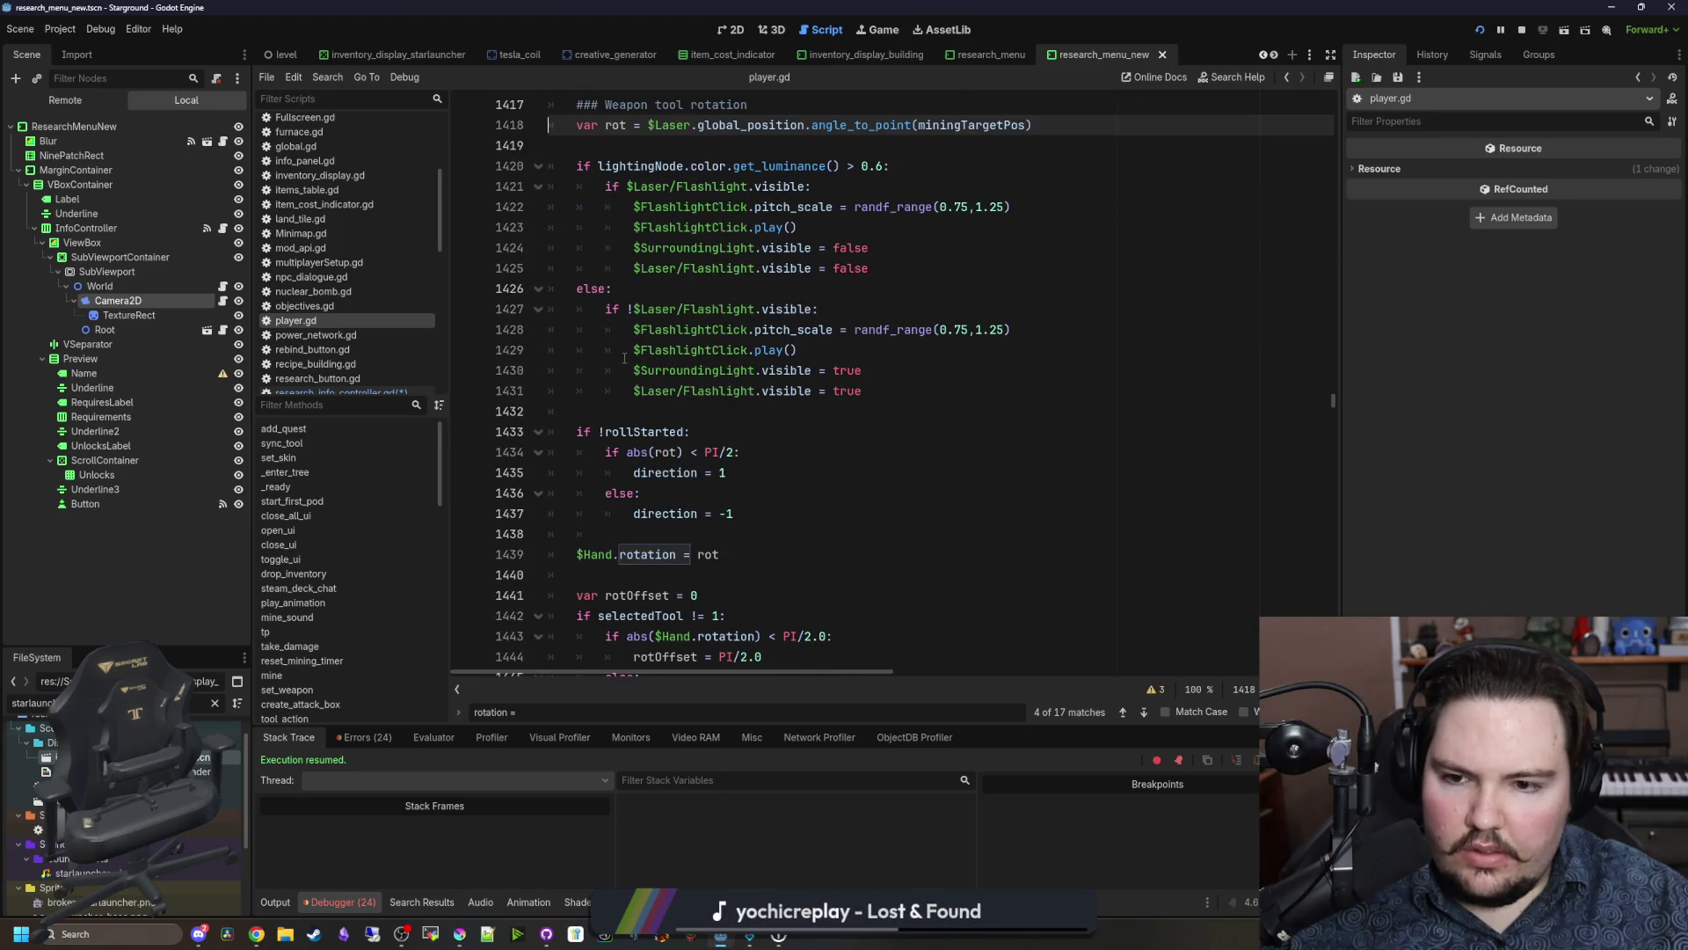
scroll(624, 357, "down", 4)
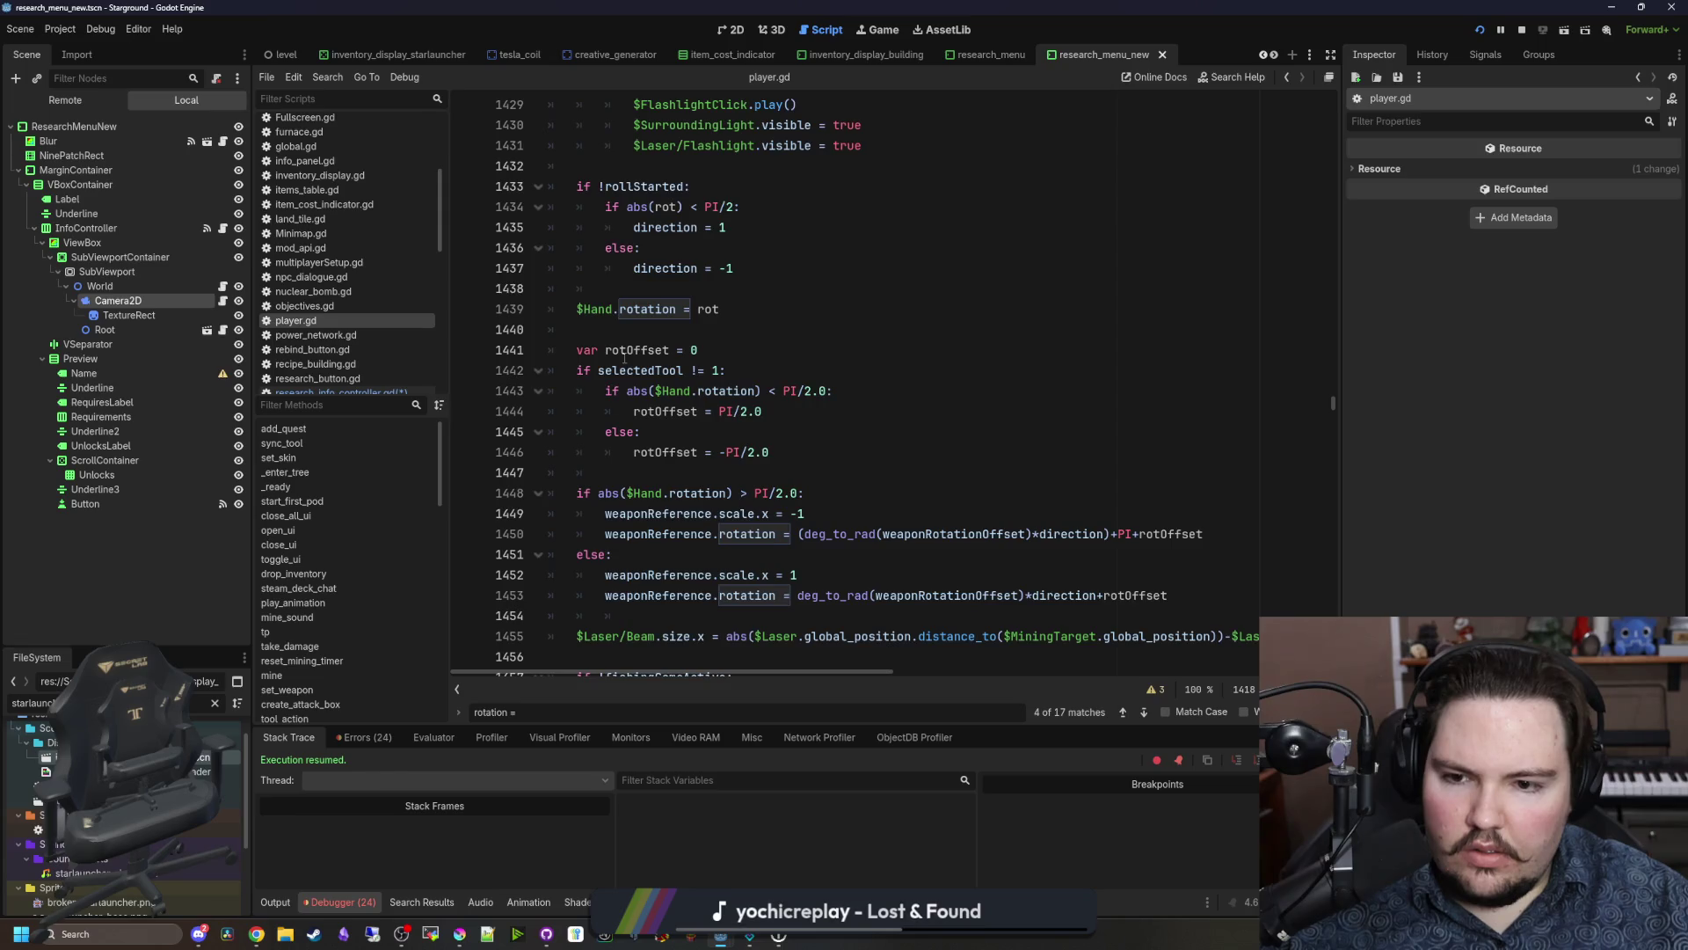
scroll(625, 358, "down", 4)
scroll(624, 358, "down", 15)
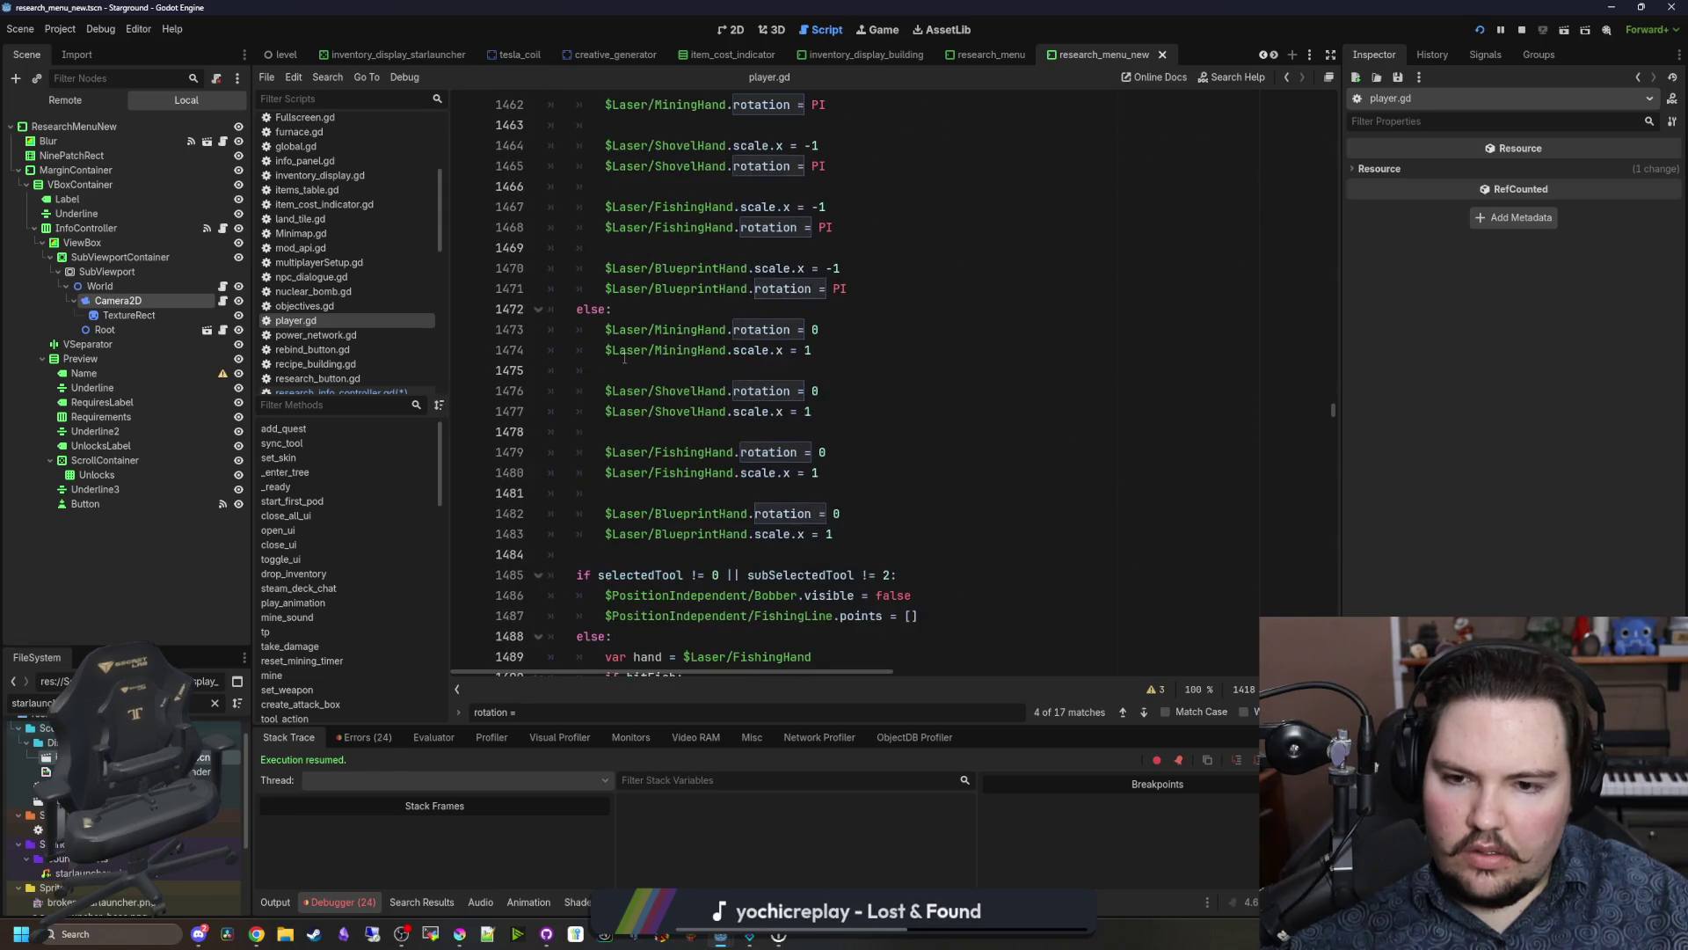
scroll(624, 357, "down", 13)
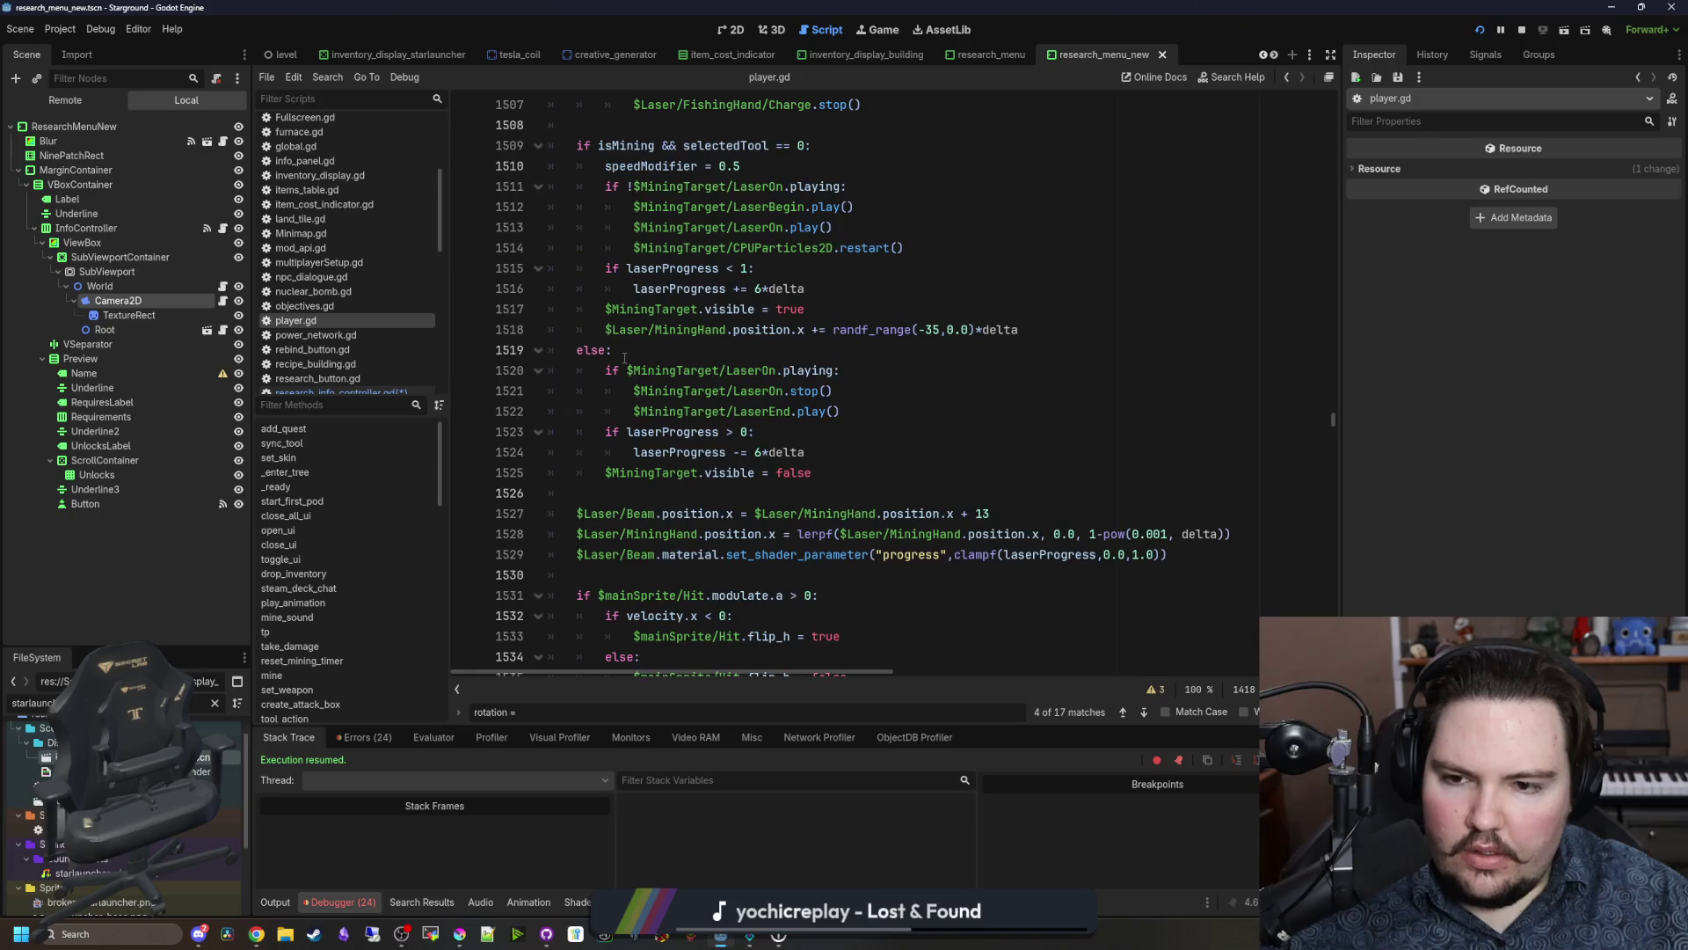
scroll(624, 358, "down", 13)
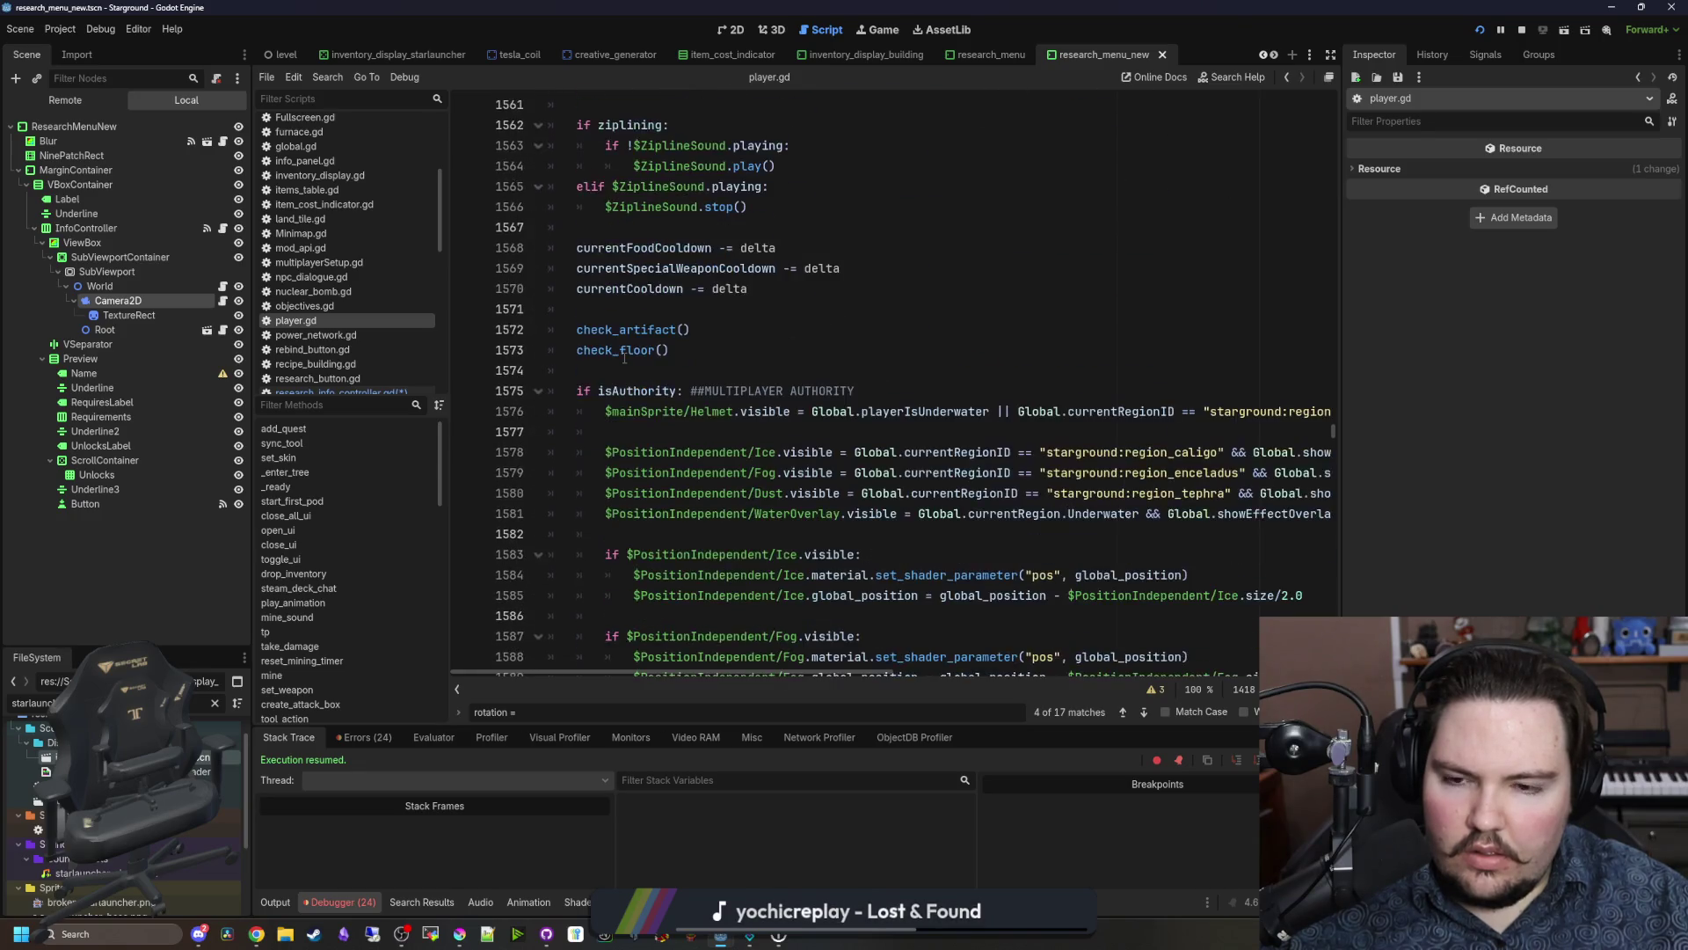
scroll(627, 358, "down", 10)
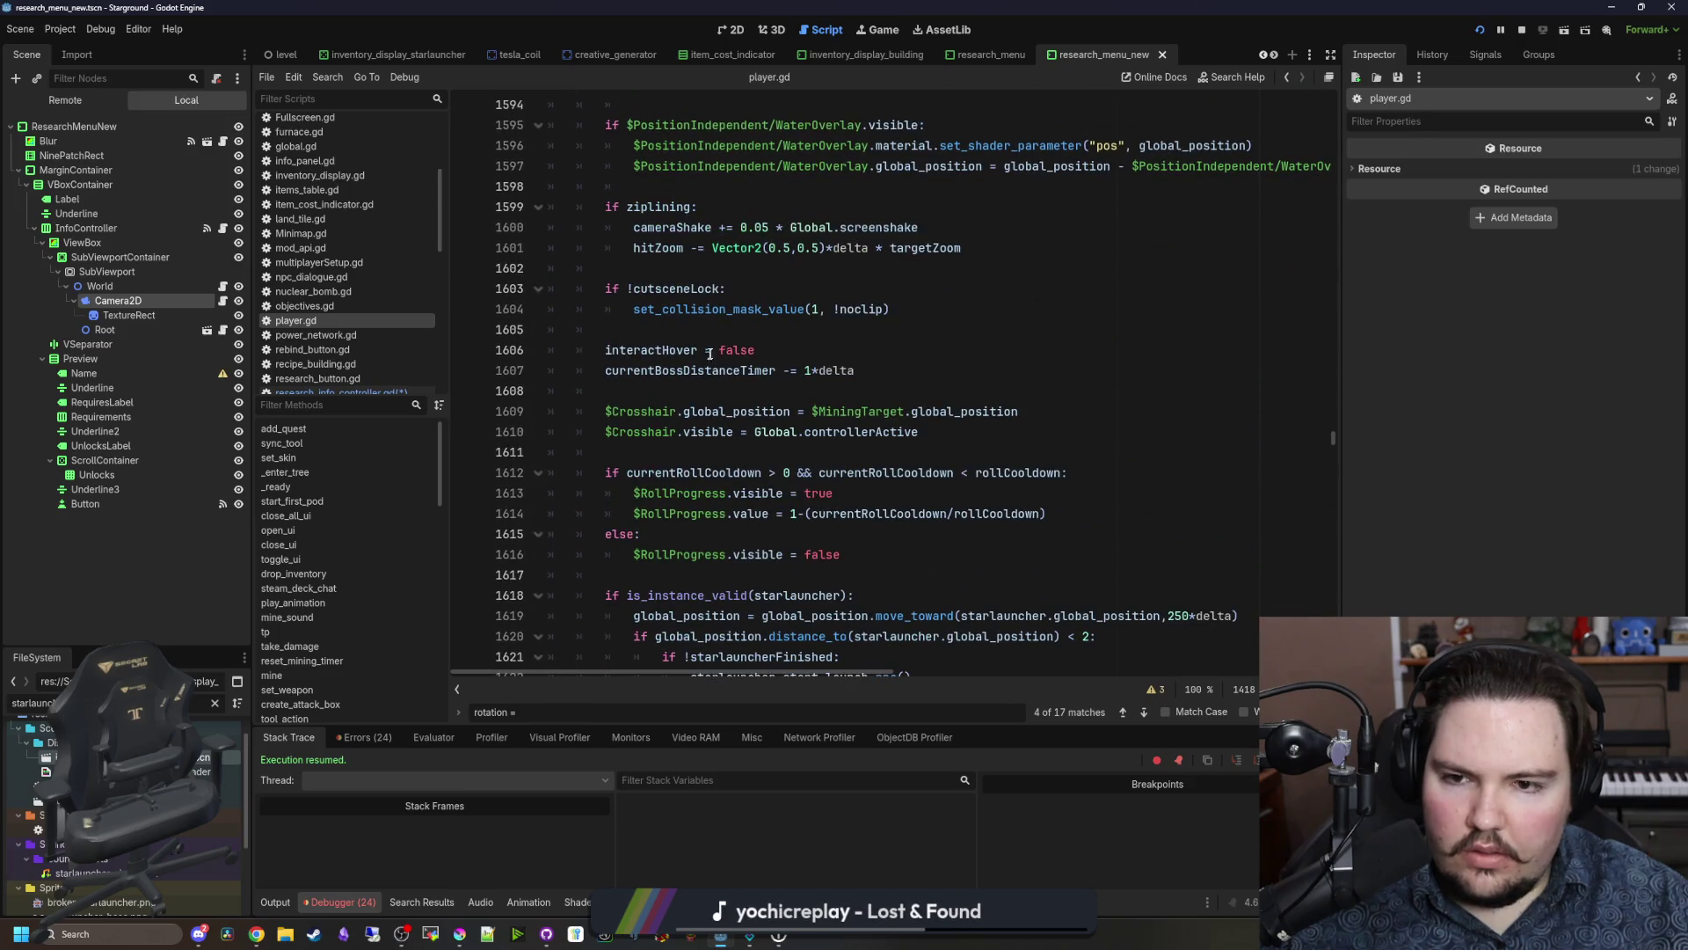
left_click(713, 331)
double_click(672, 290)
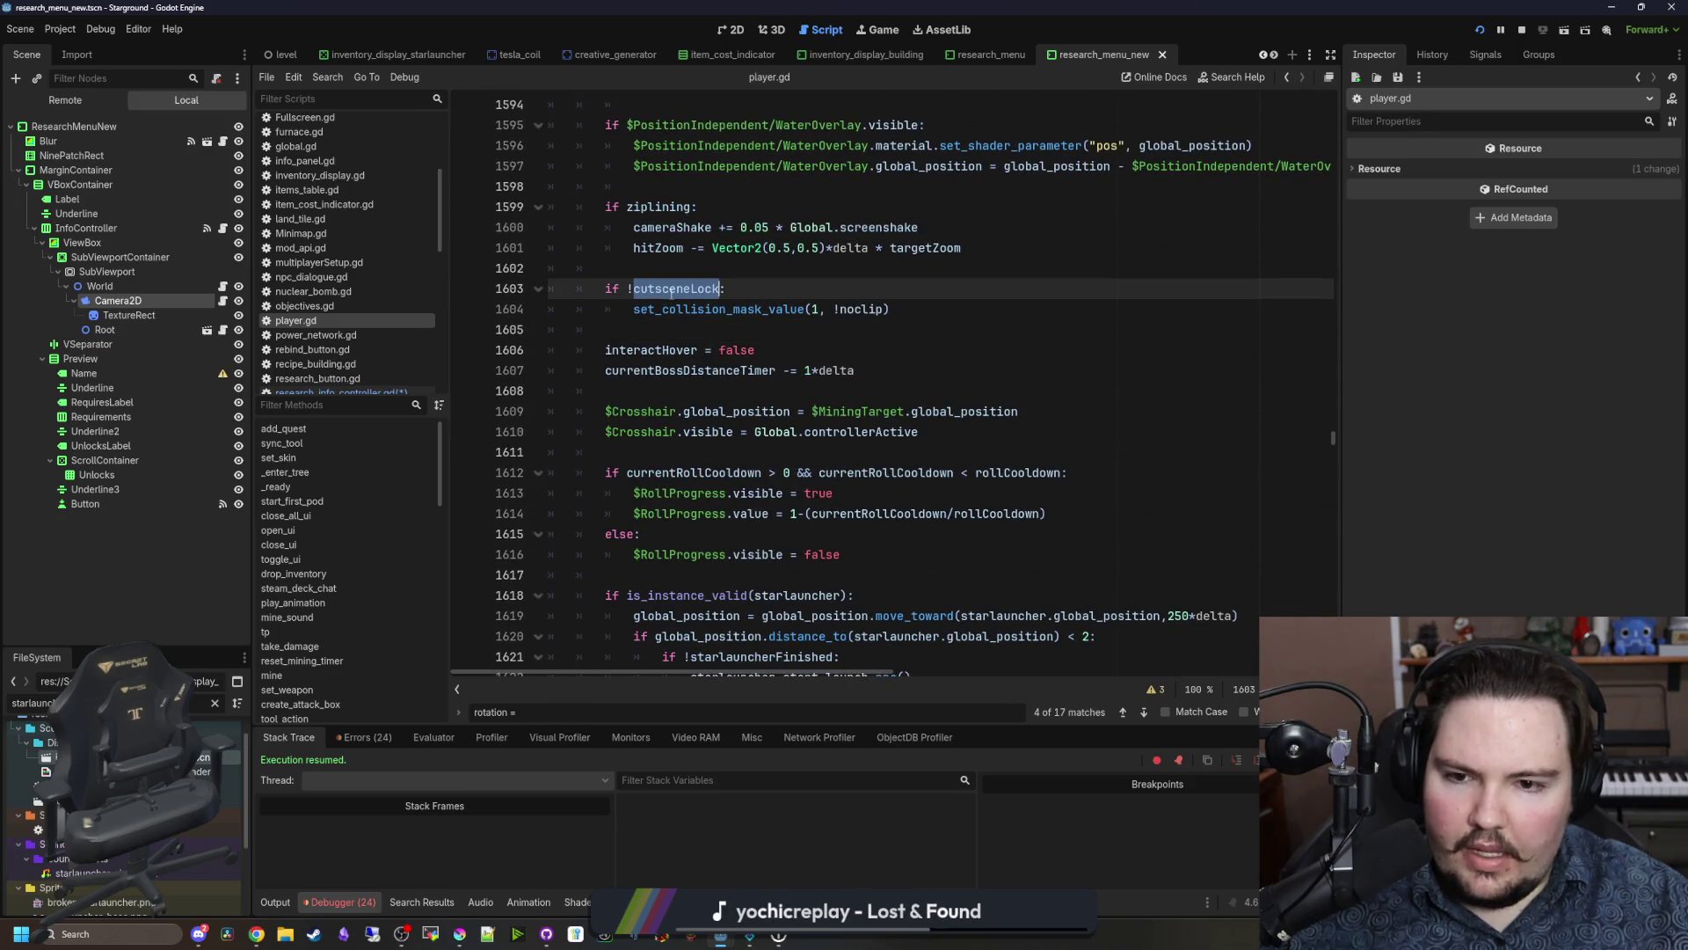
left_click(709, 330)
double_click(667, 287)
scroll(728, 441, "down", 3)
Step: Scroll through player.gd to review the cutsceneLock and canInteract variable declarations
scroll(728, 442, "up", 3)
left_click_drag(1333, 437, 1366, 21)
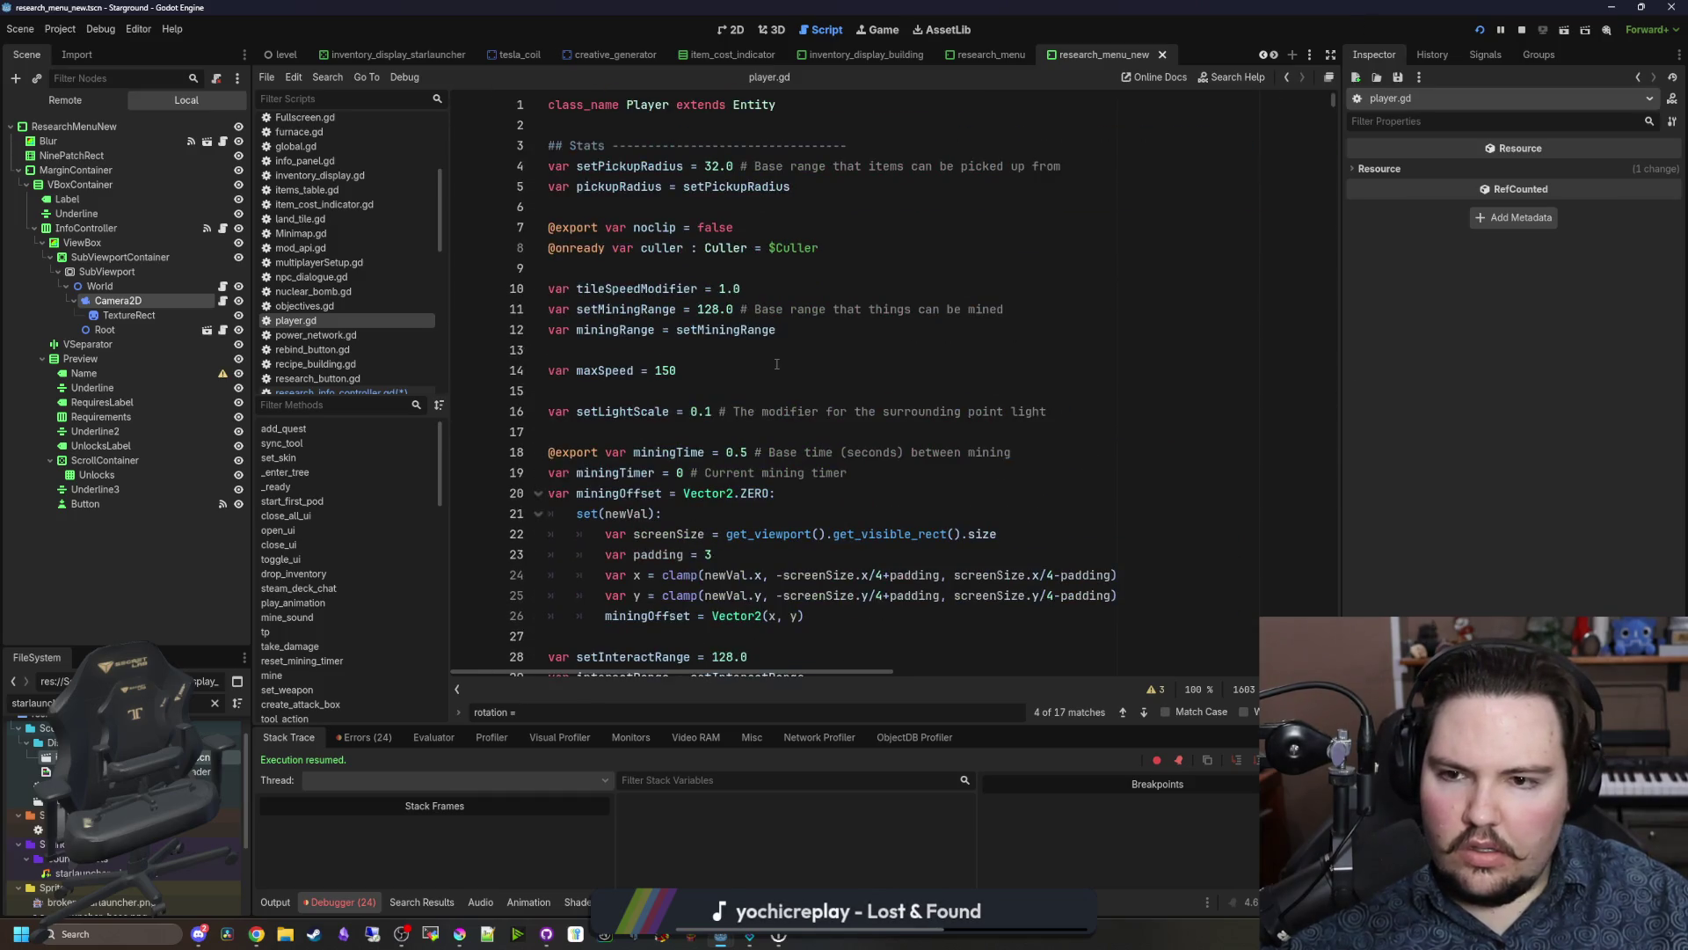
scroll(730, 431, "down", 5)
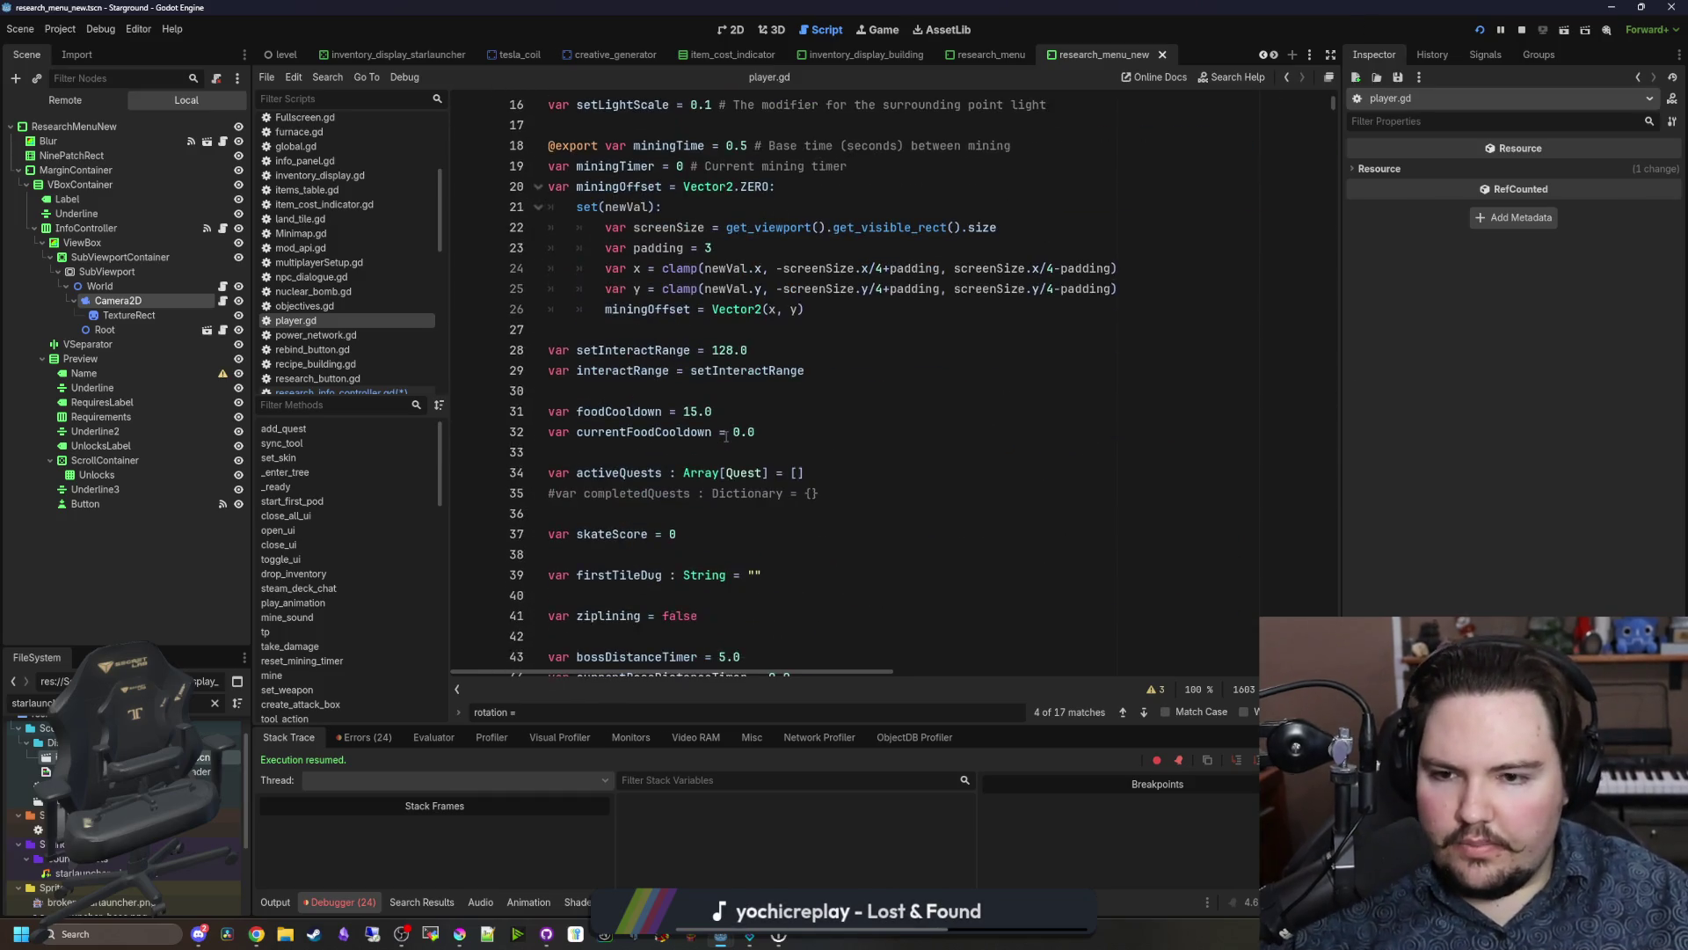
scroll(723, 437, "down", 6)
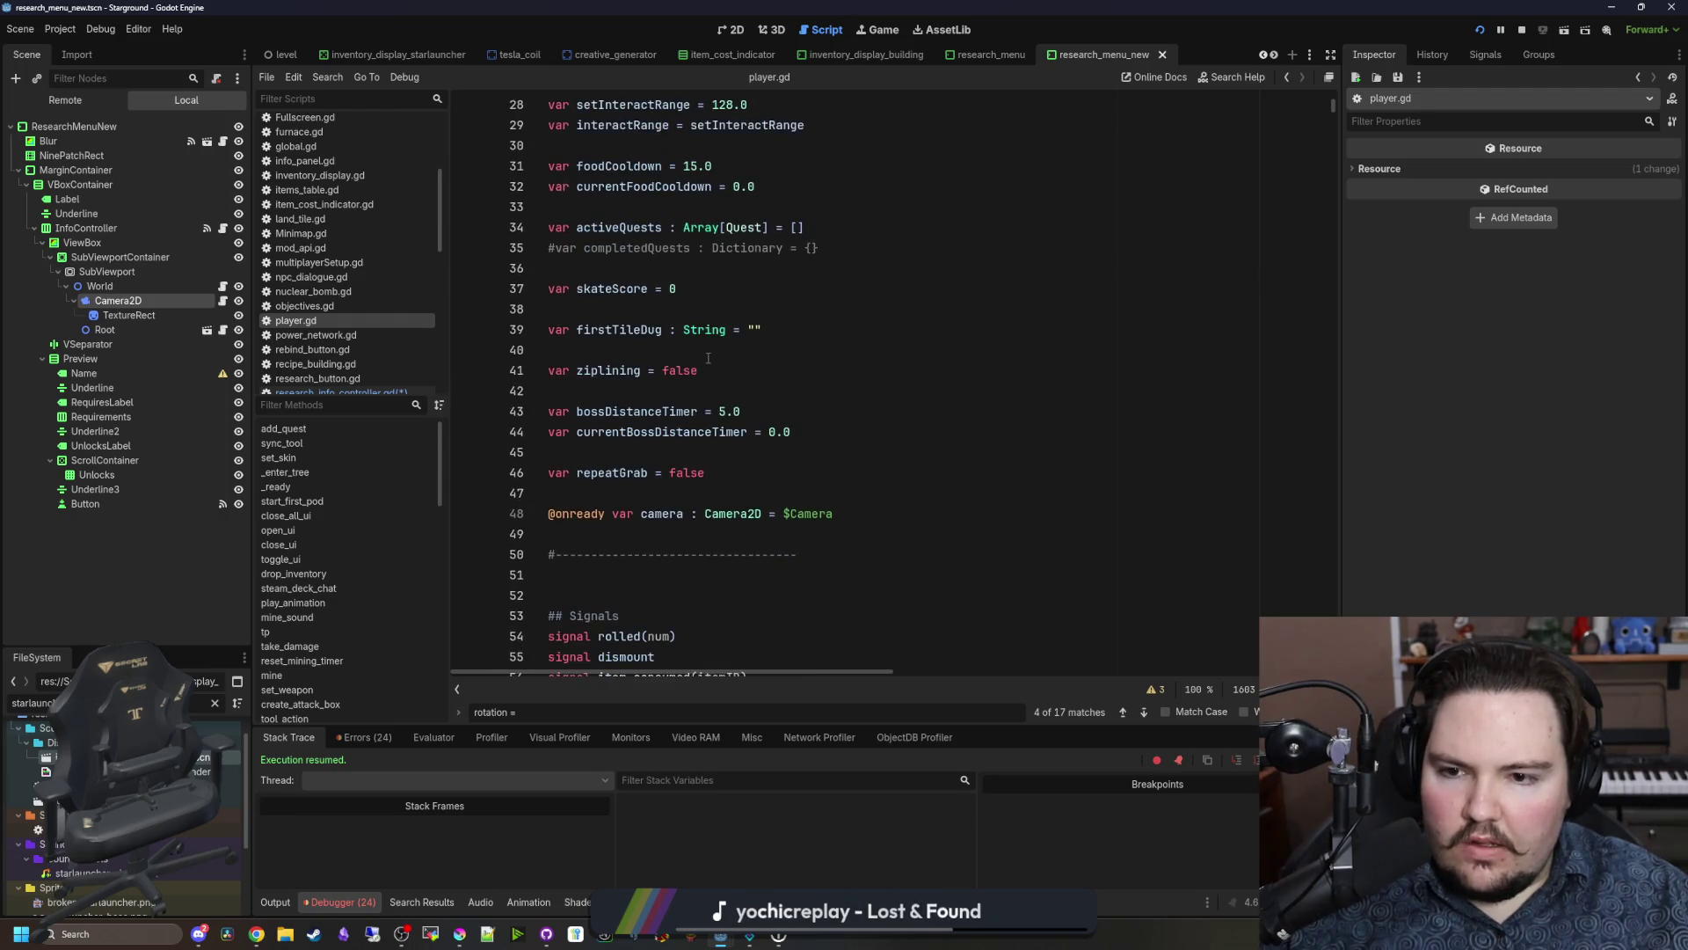
scroll(716, 361, "down", 13)
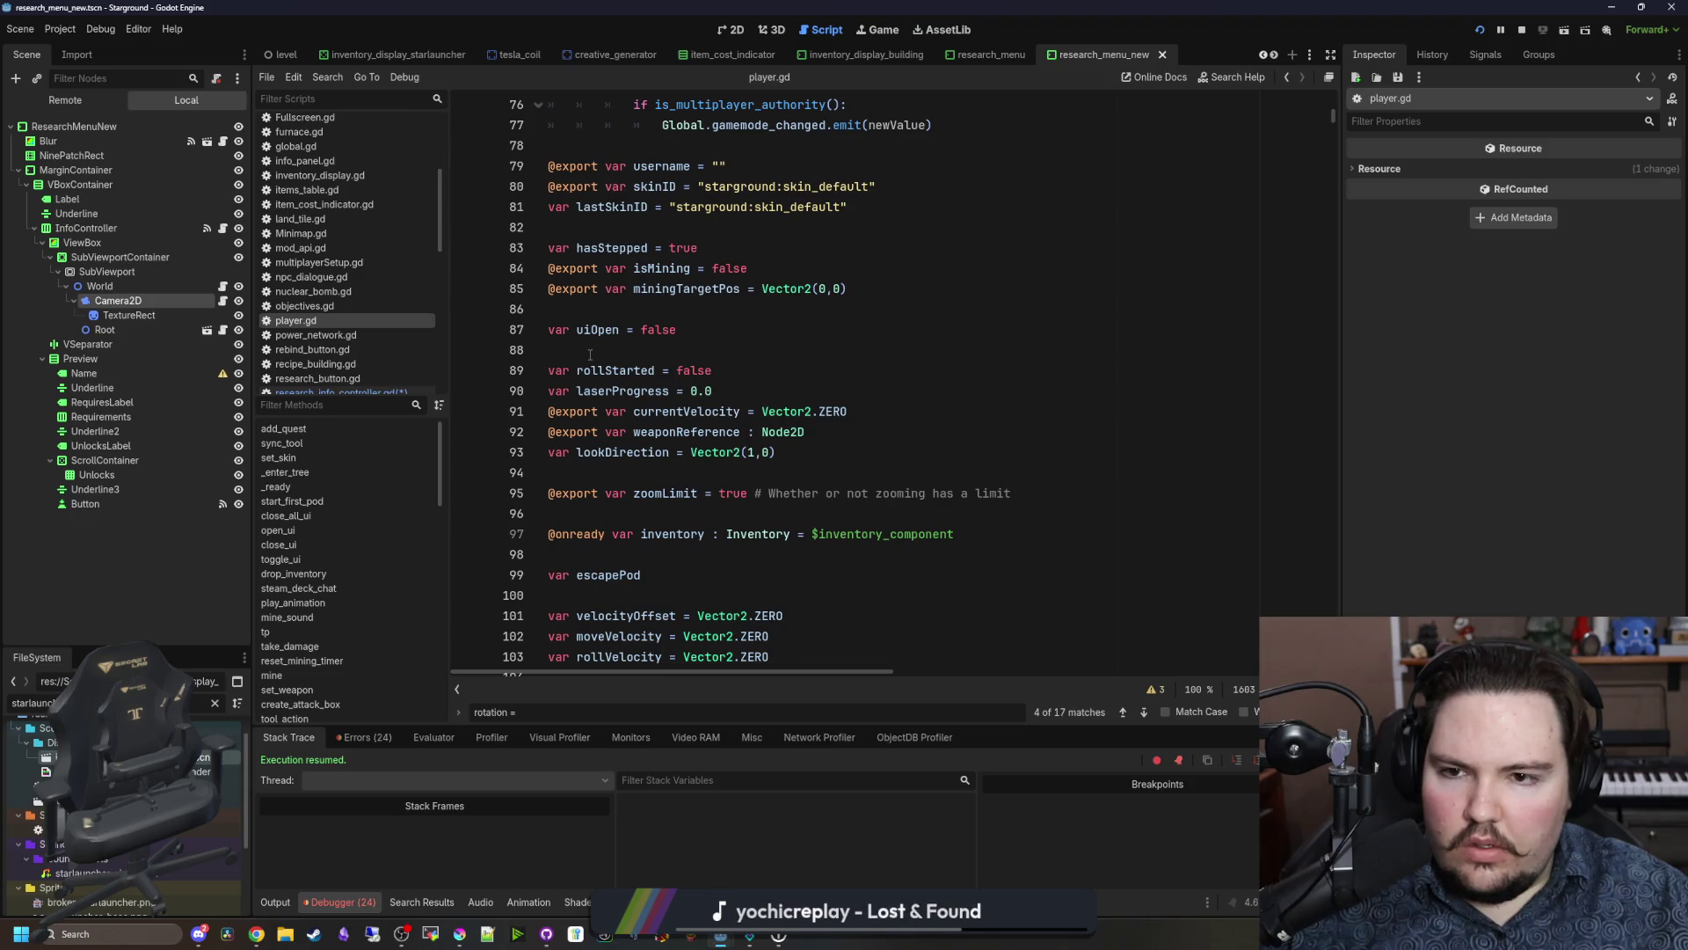
left_click(712, 310)
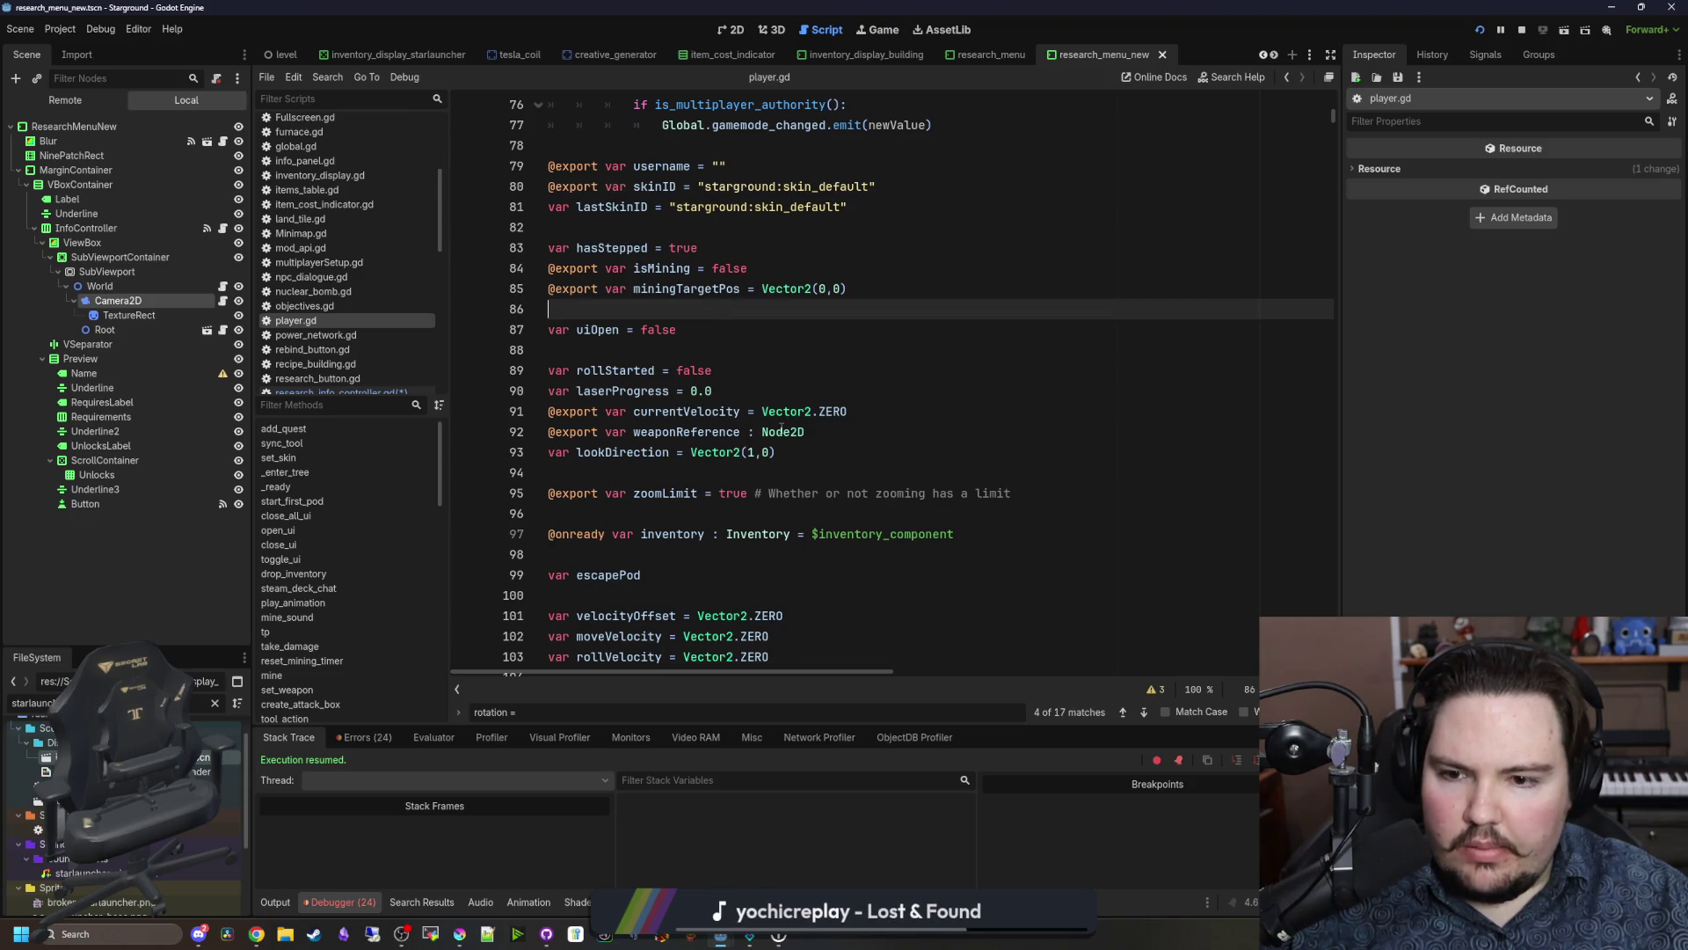
scroll(781, 428, "down", 3)
scroll(753, 557, "down", 3)
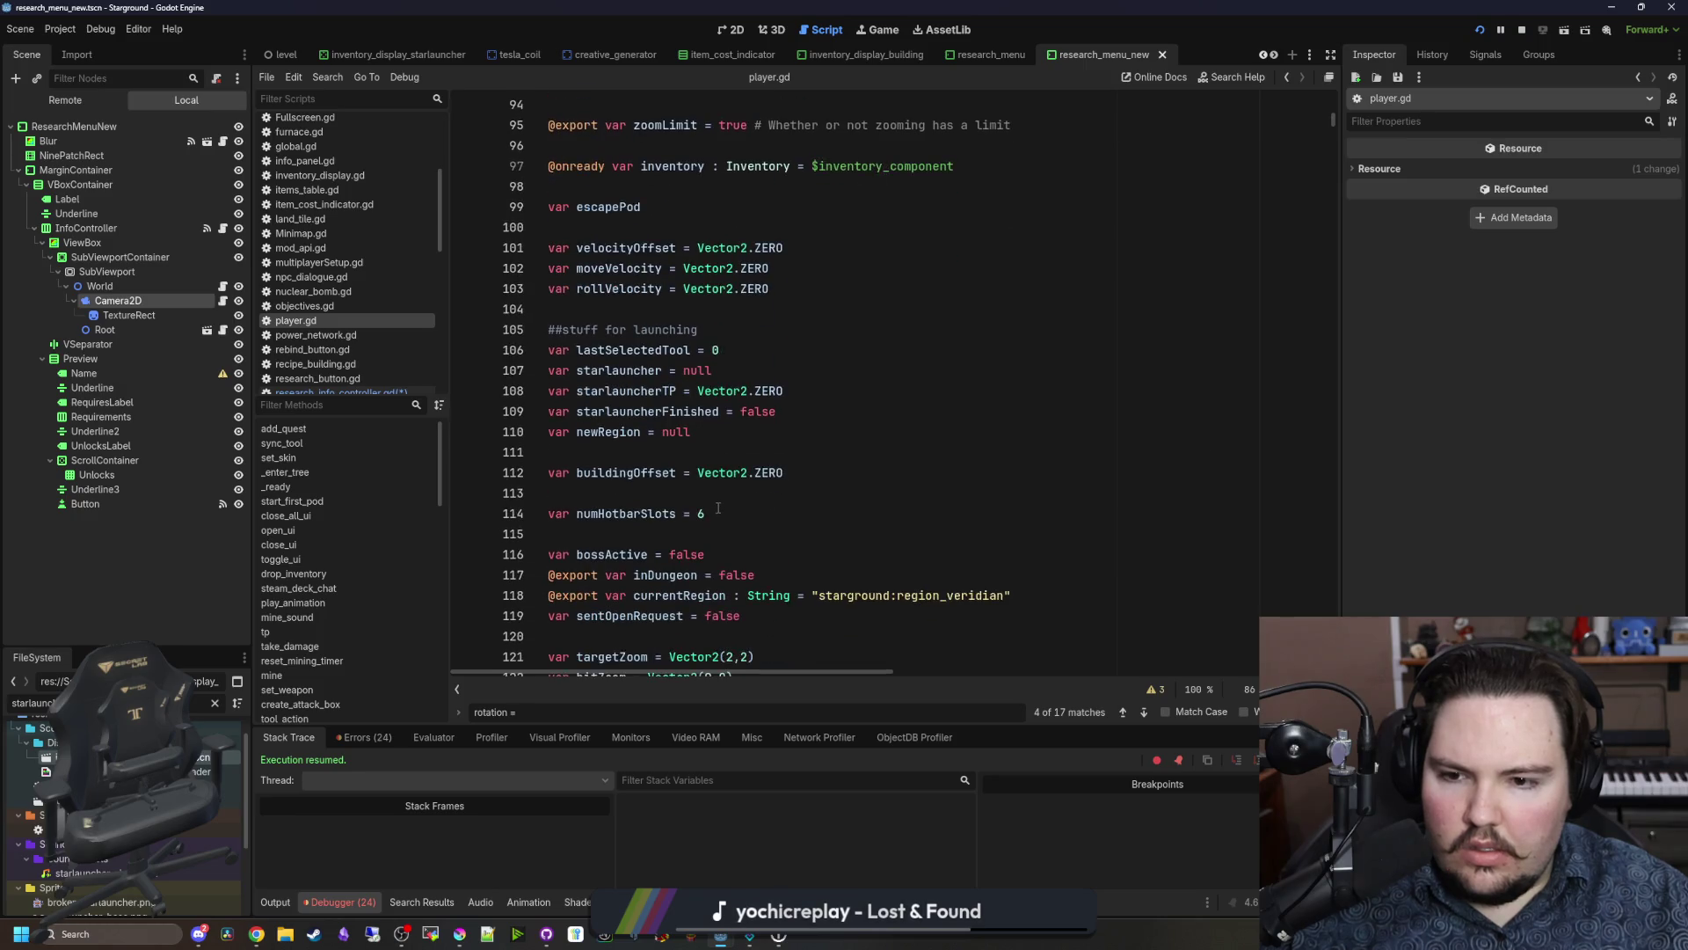
scroll(719, 507, "down", 5)
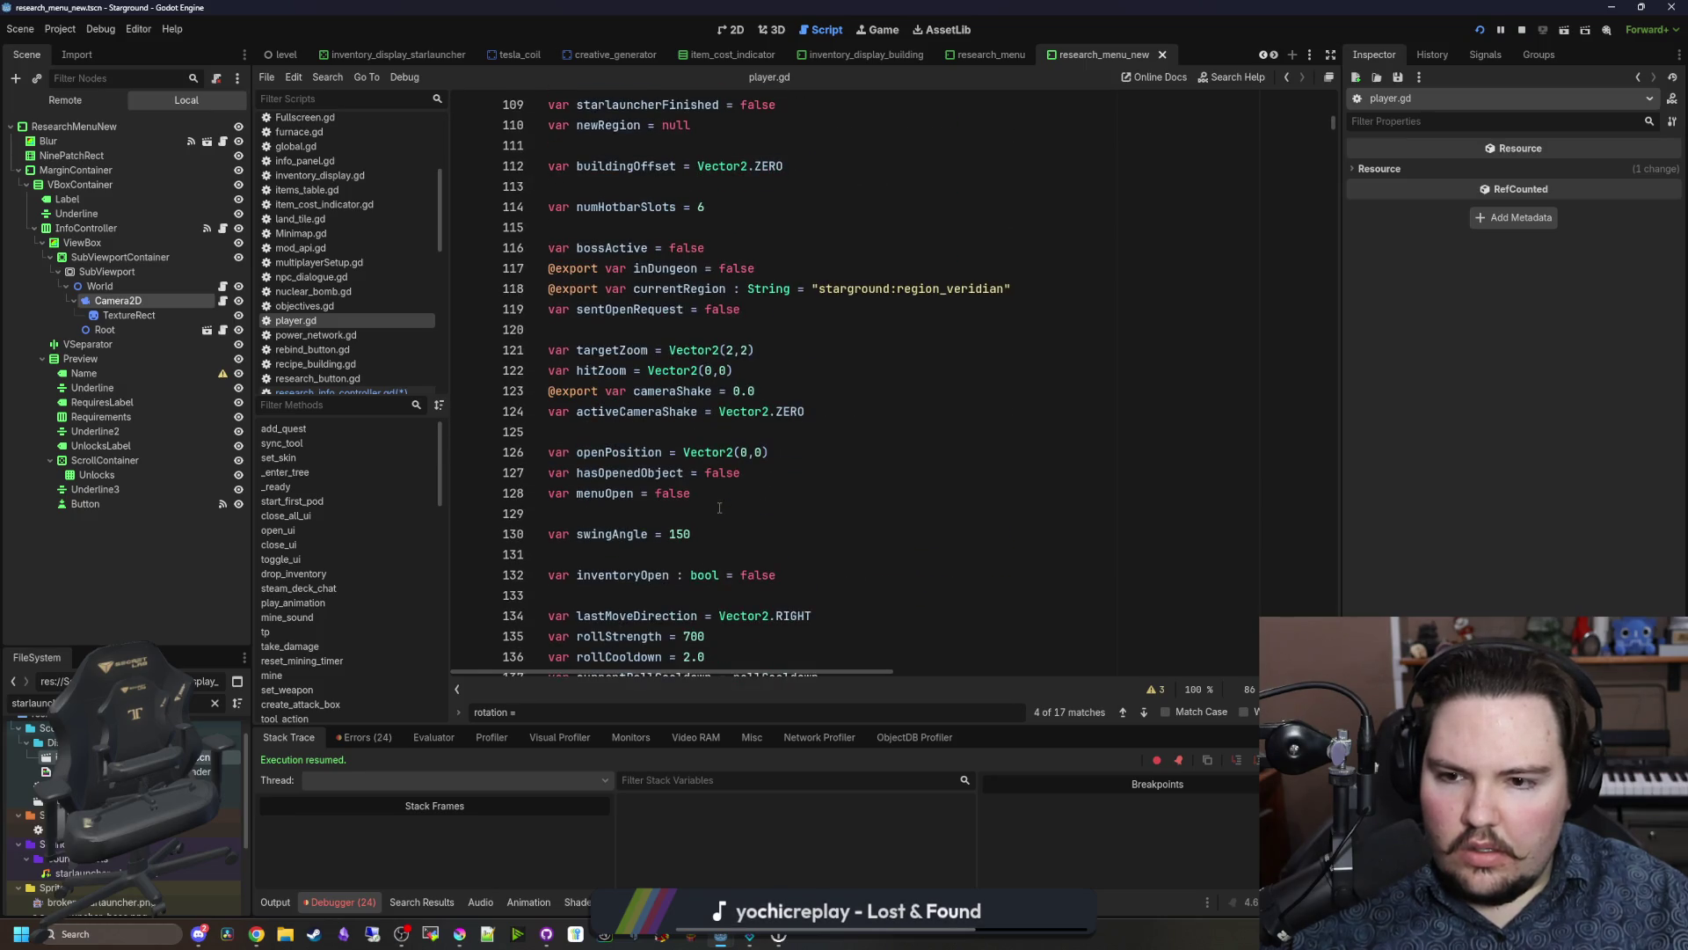
scroll(719, 507, "down", 4)
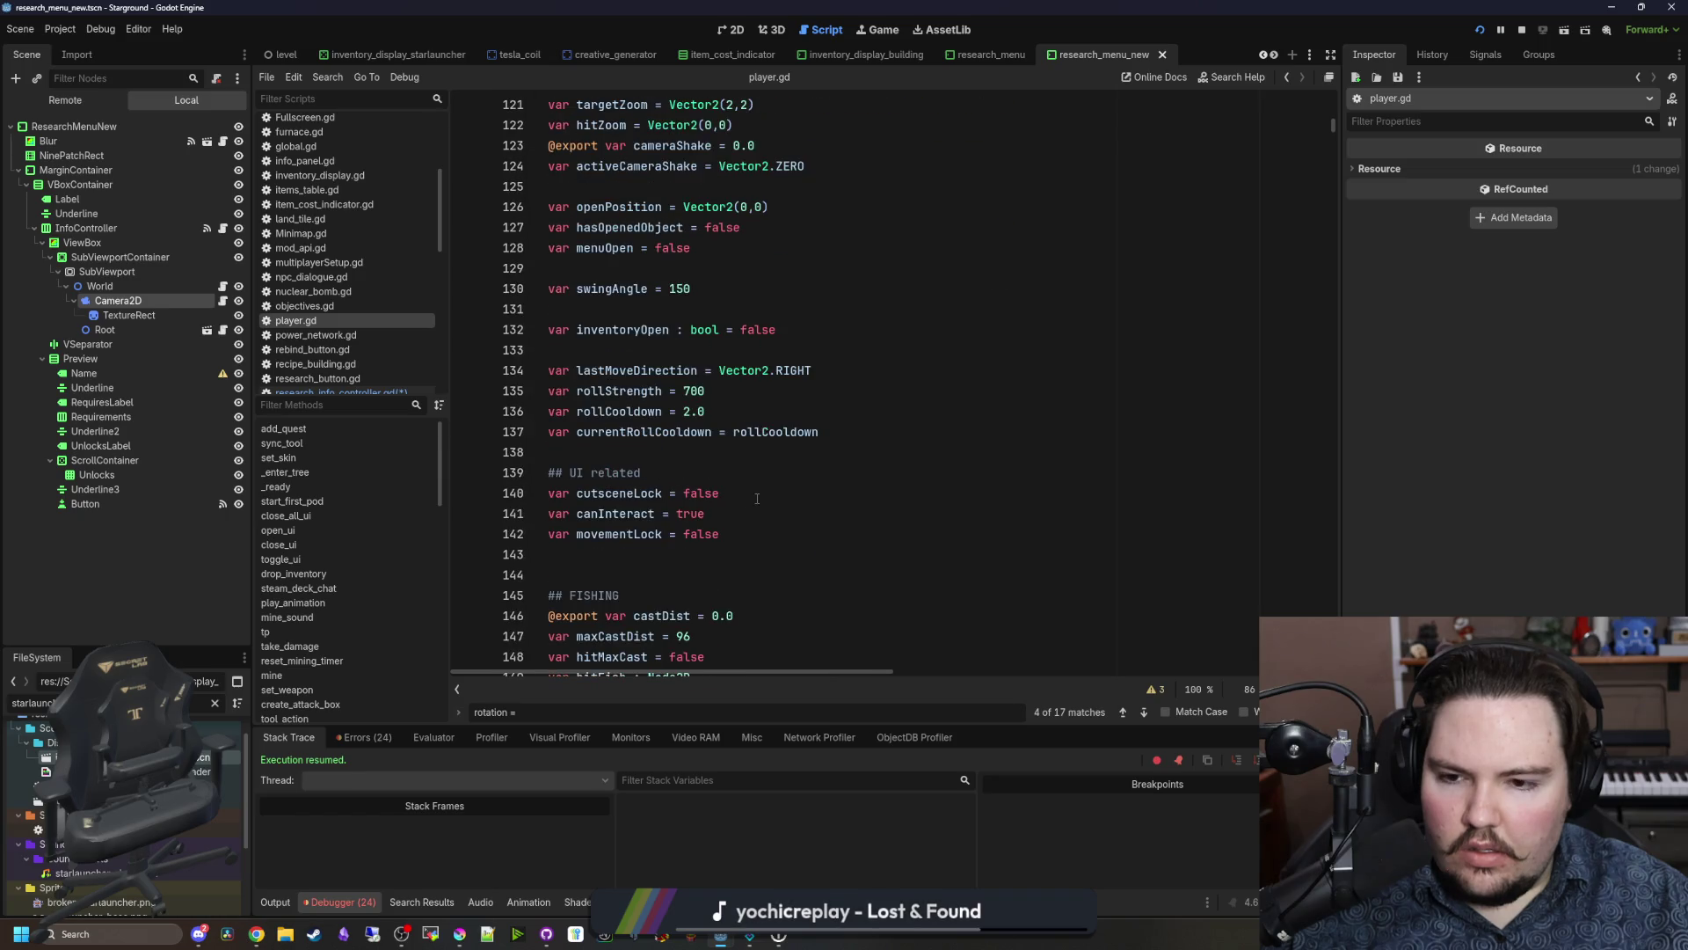
scroll(681, 541, "down", 2)
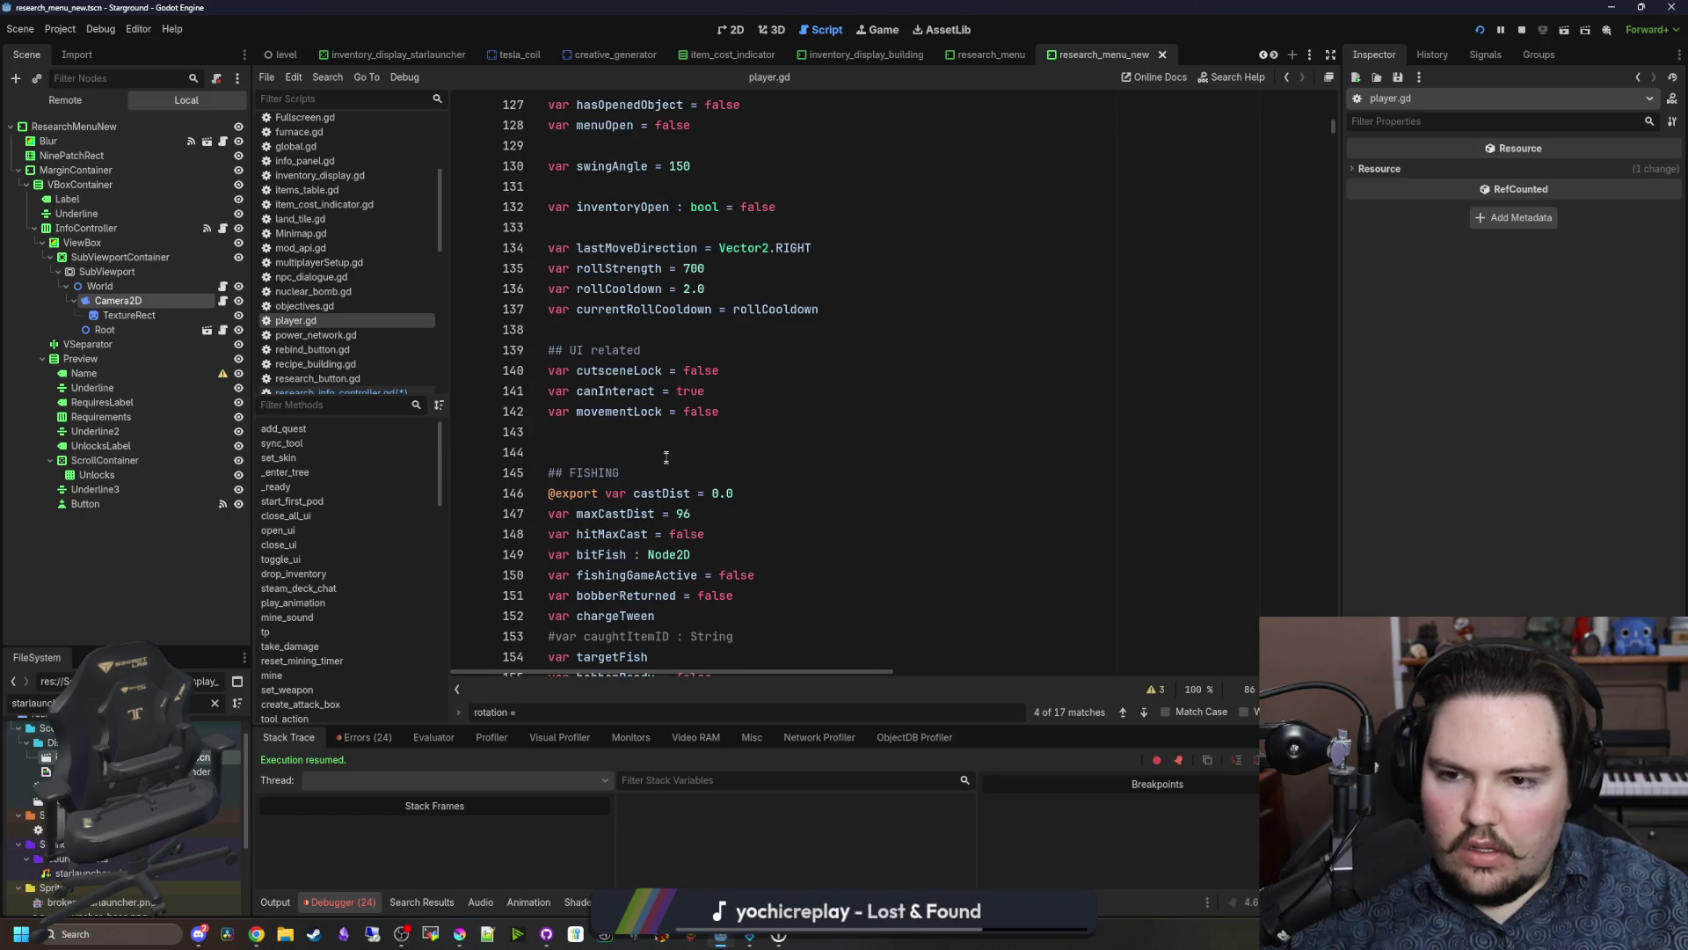
left_click(746, 395)
left_click(605, 389)
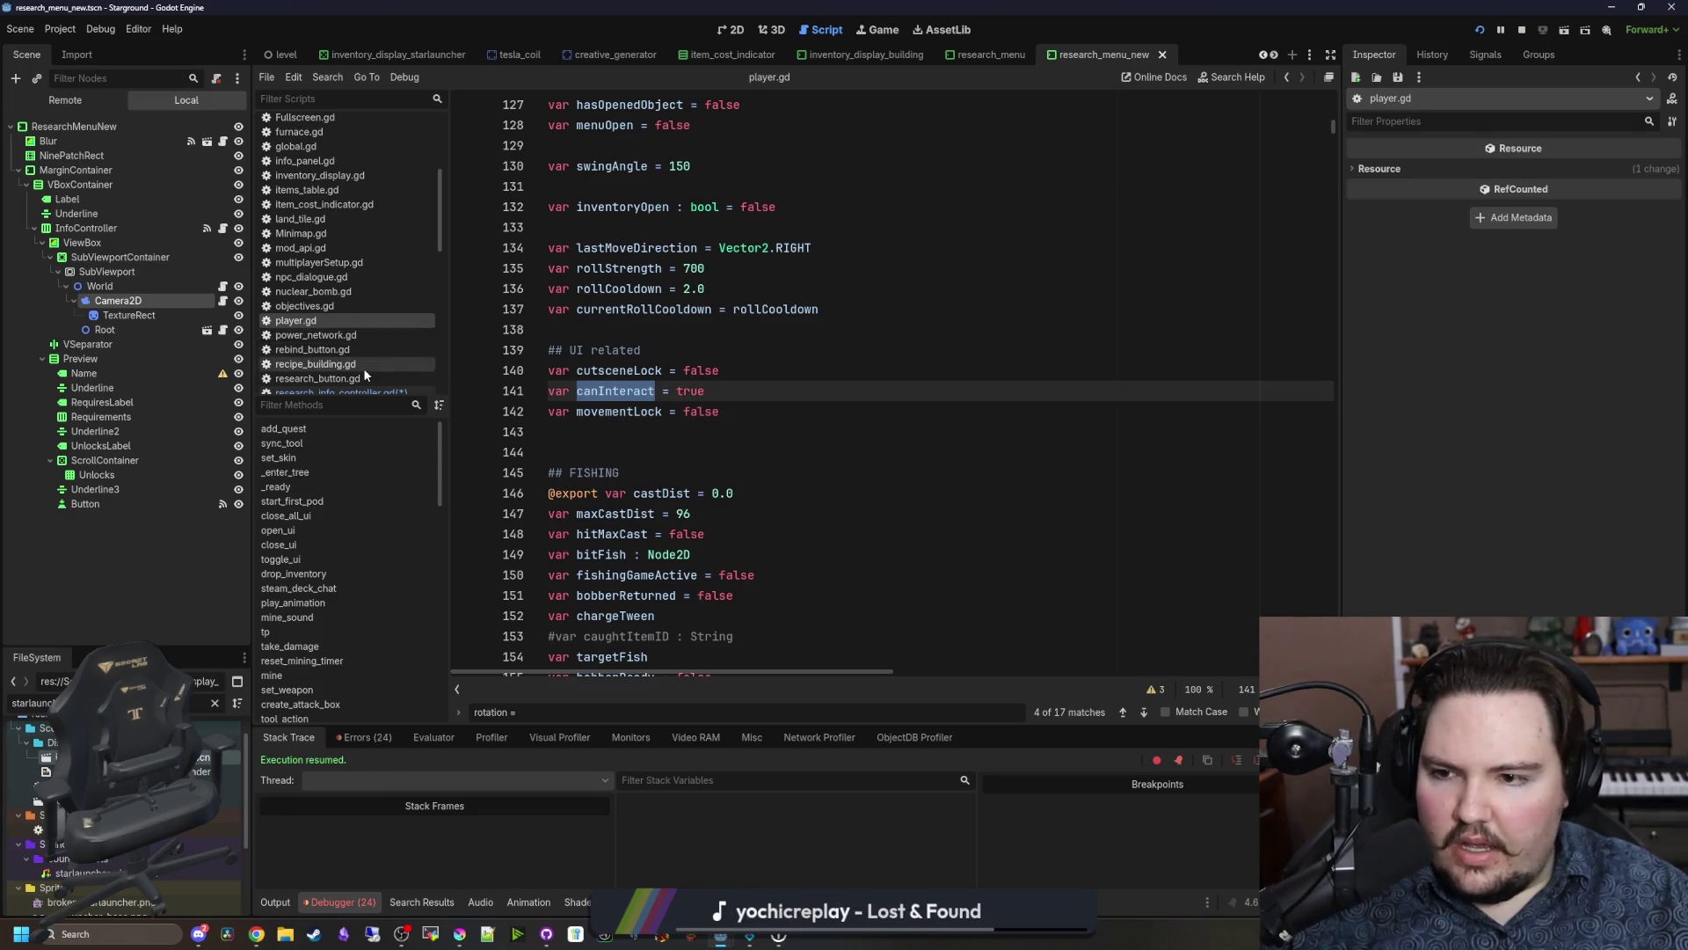
scroll(365, 375, "down", 1)
Step: In research_info_controller.gd, change canInput to canInteract on line 144
left_click(401, 358)
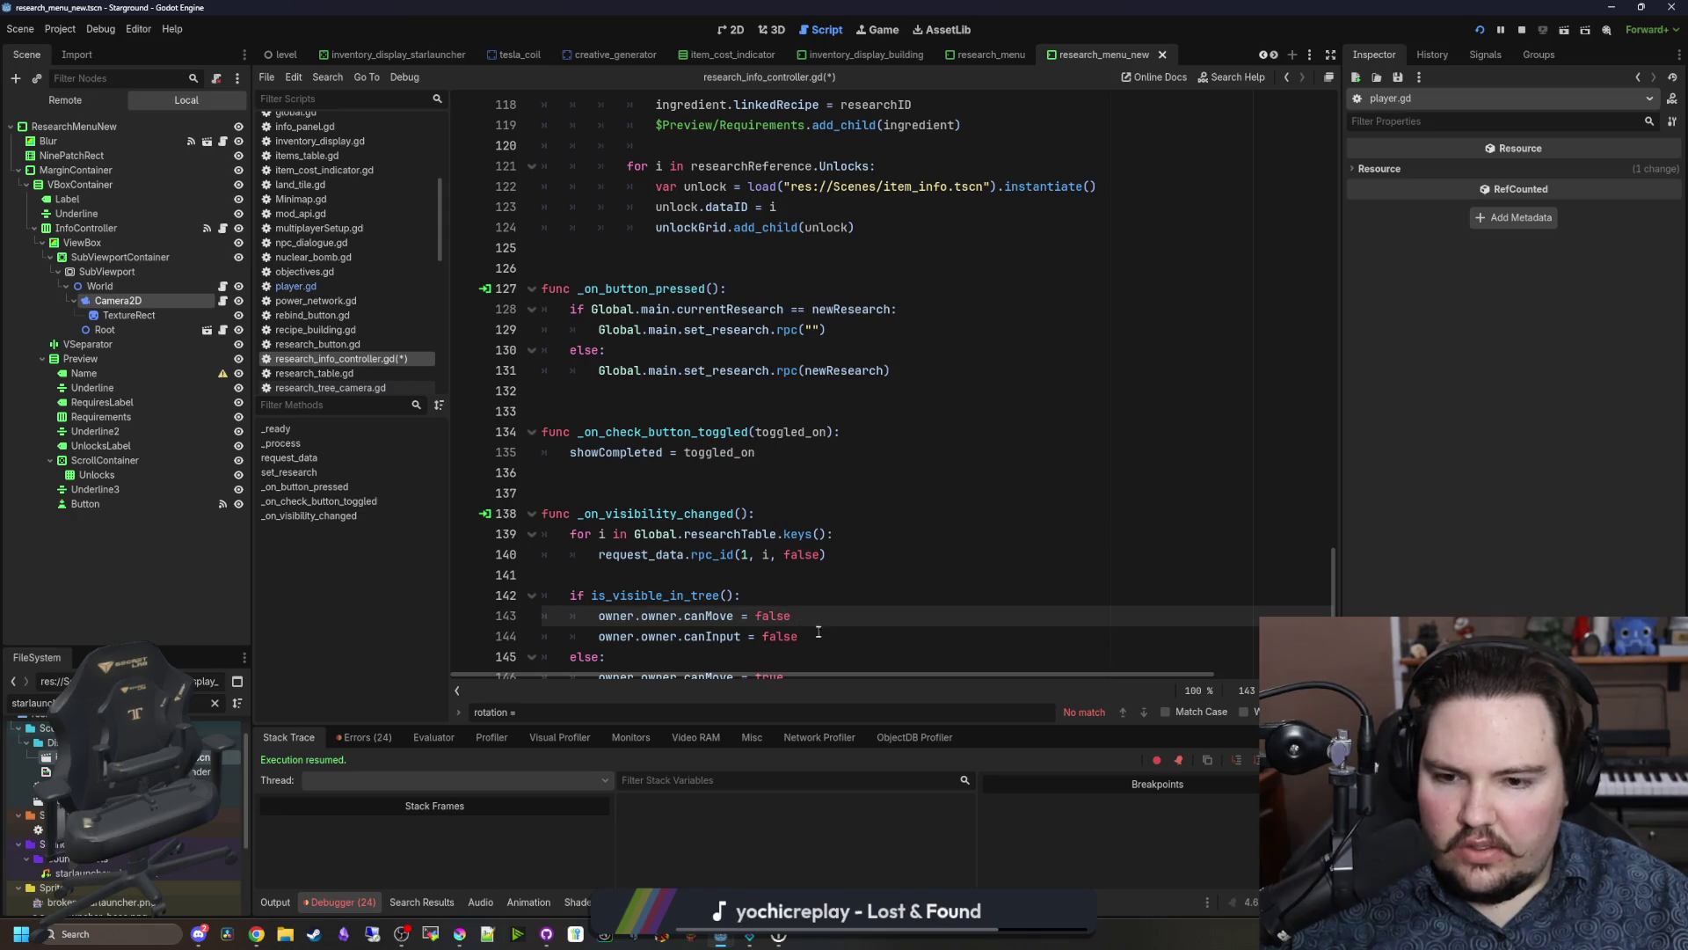
double_click(710, 637)
type("eract")
Step: Copy the canInteract assignment into the else branch as owner.owner.canInteract = true, then save
scroll(710, 636, "down", 1)
left_click_drag(821, 596, 635, 596)
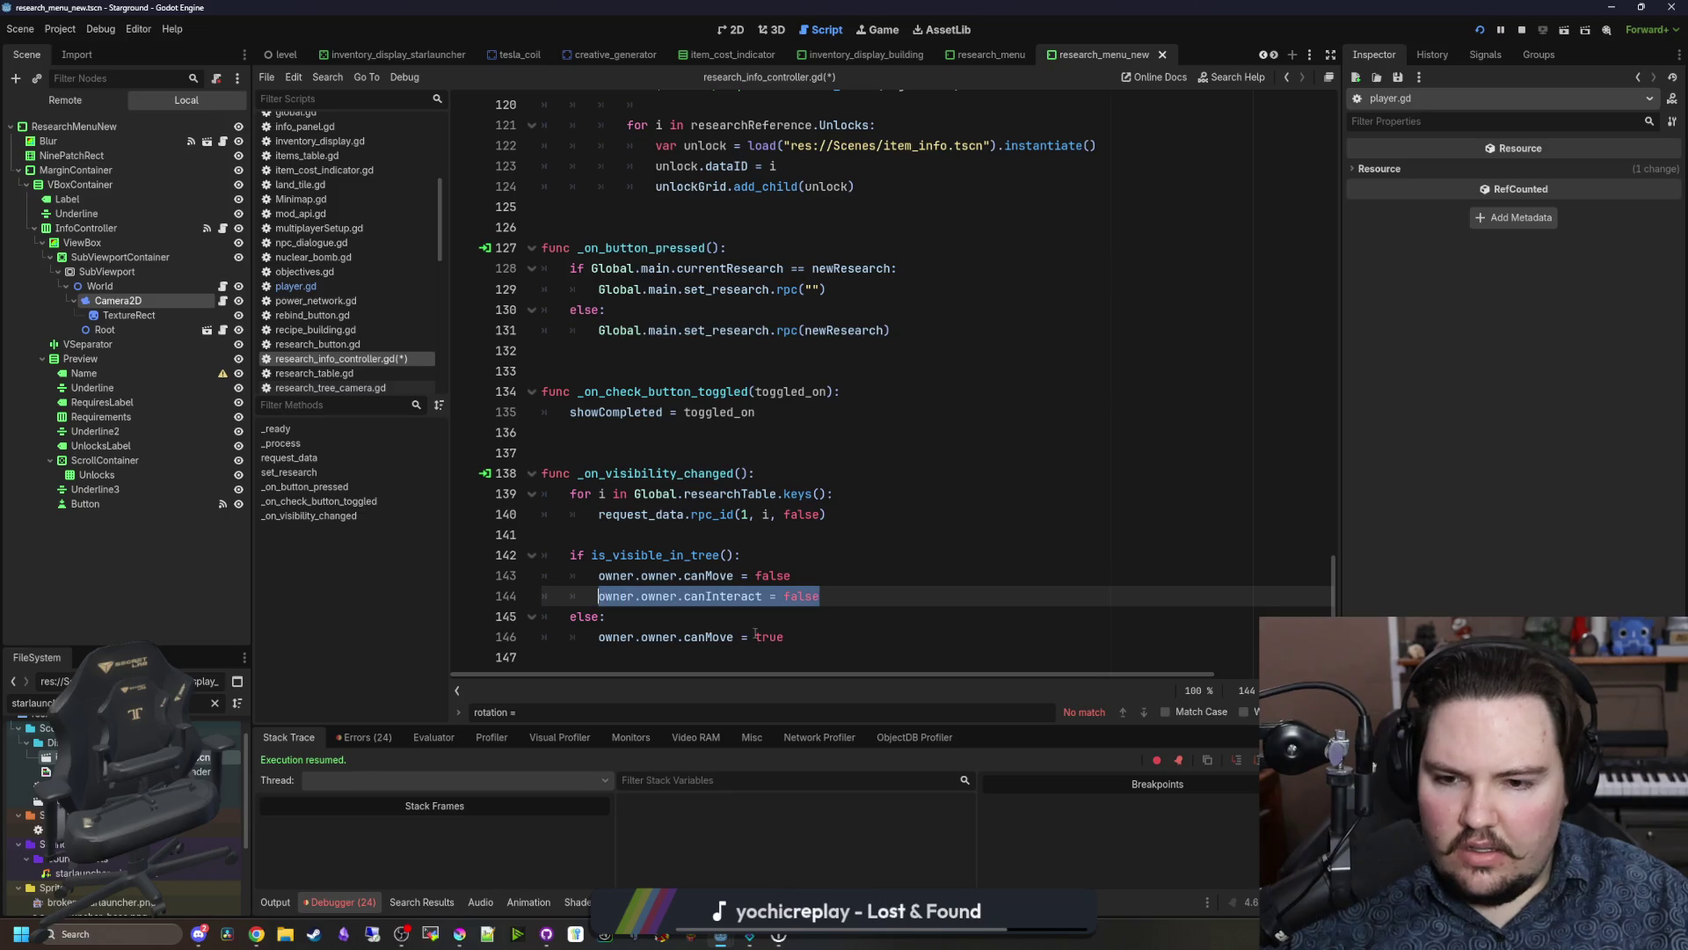
key("ctrl+c")
left_click(838, 638)
key("Return")
type("\\")
key("ctrl+v")
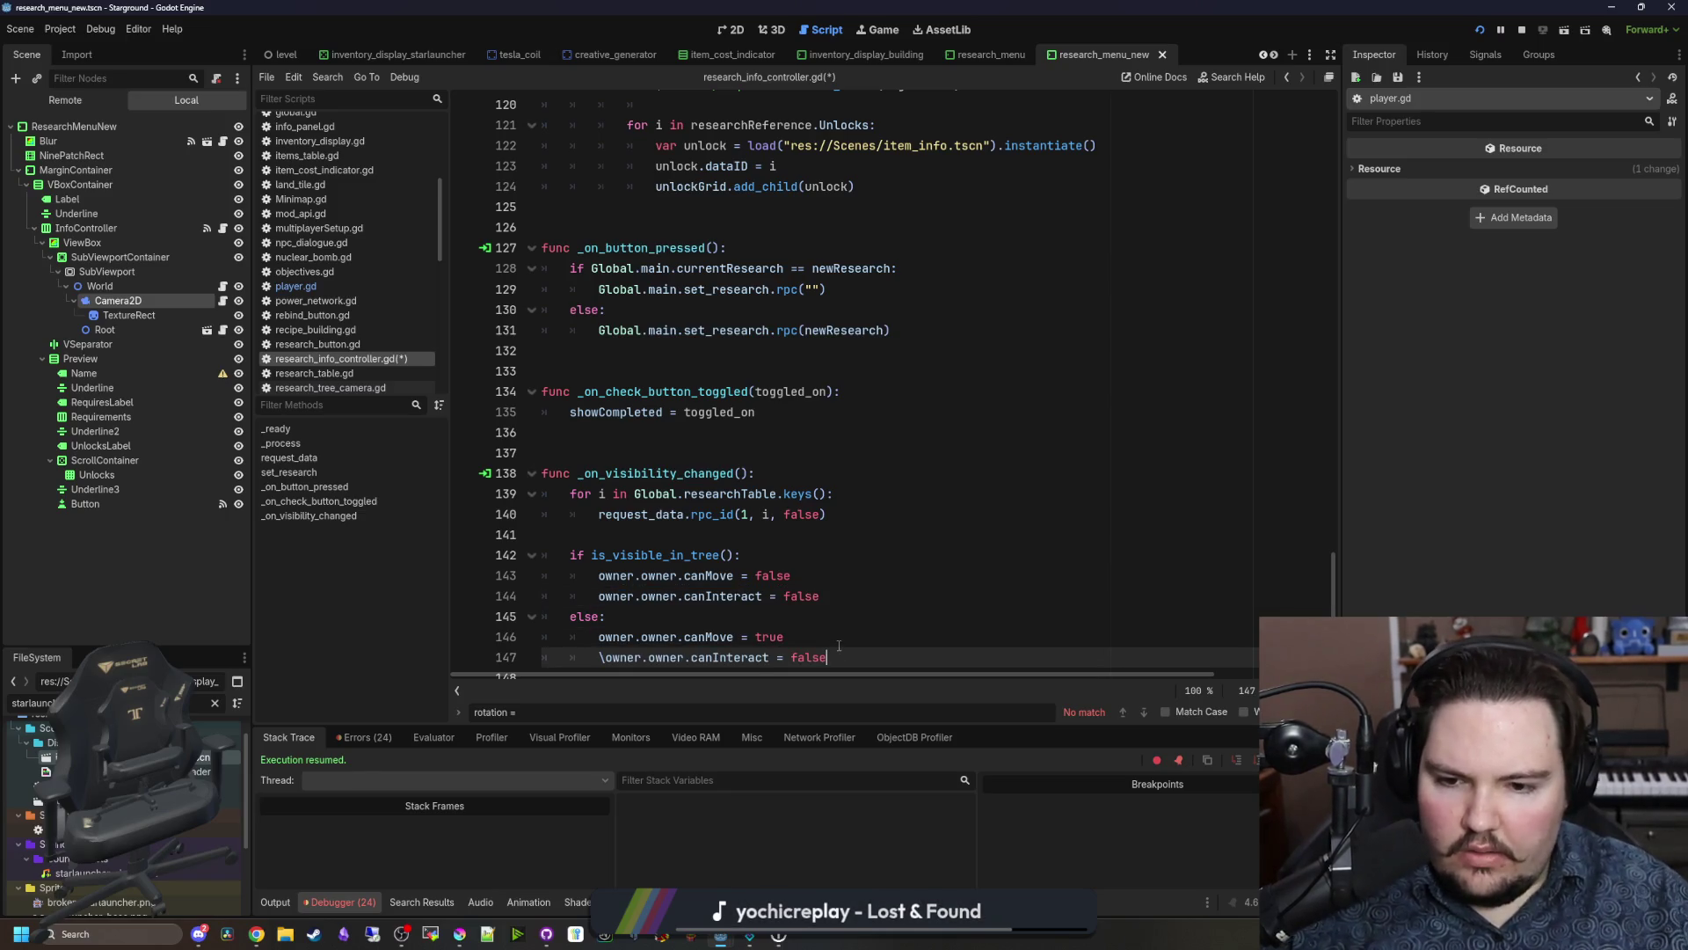
scroll(613, 658, "up", 1)
scroll(605, 658, "down", 1)
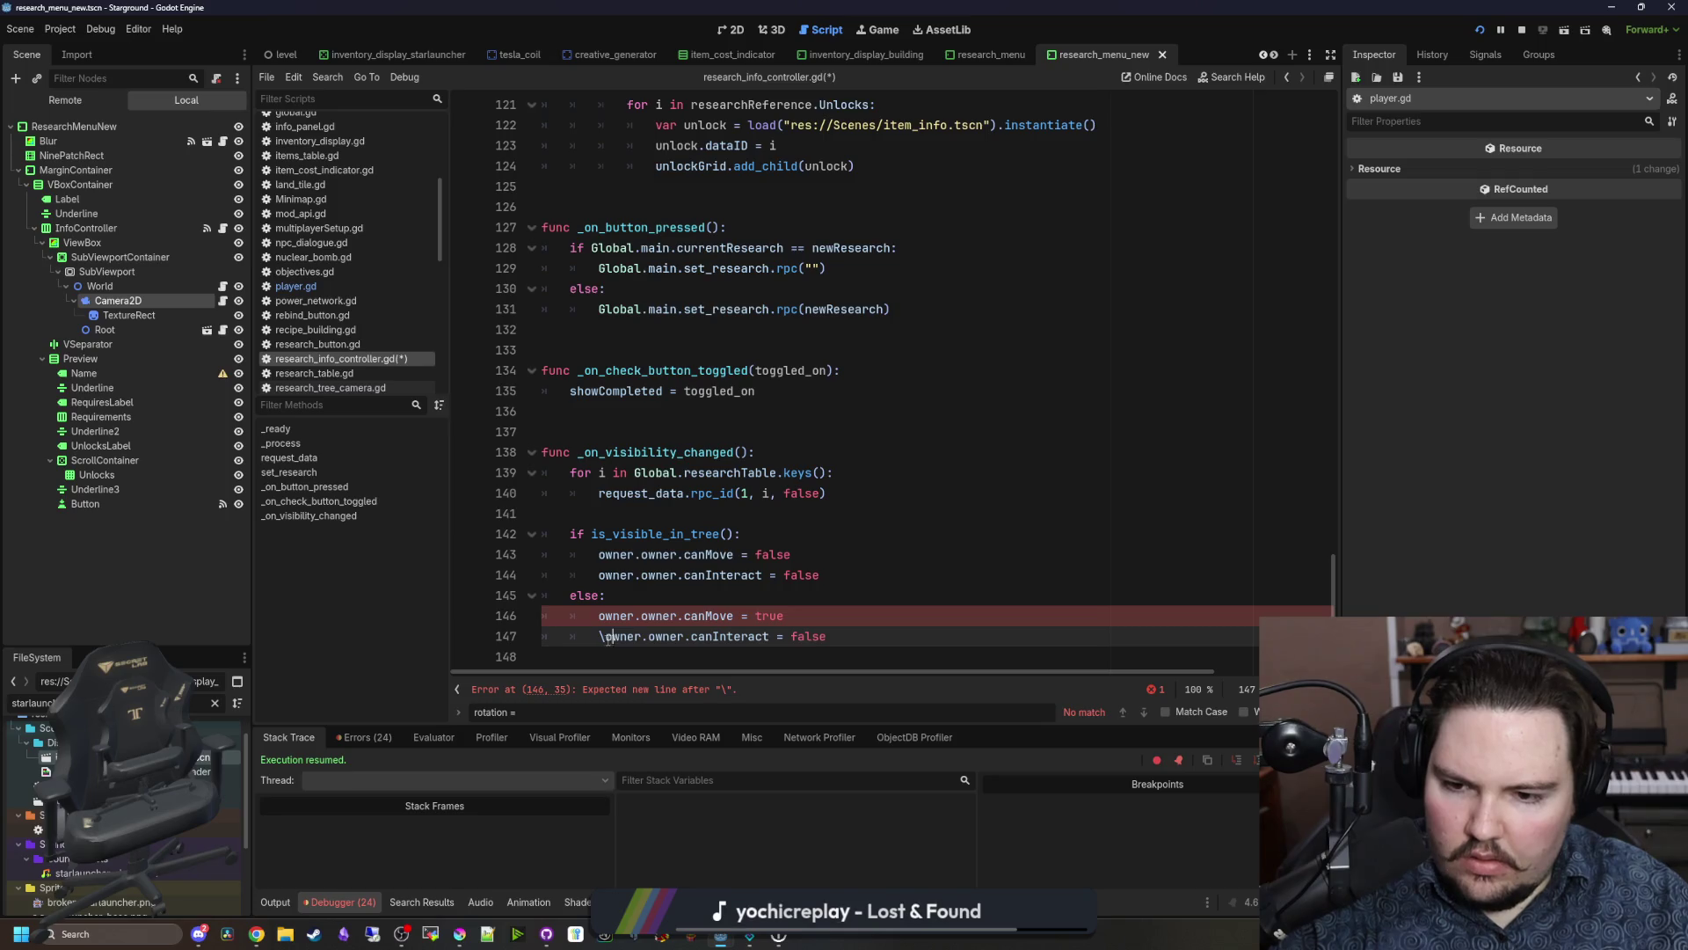
left_click(878, 633)
type("tru")
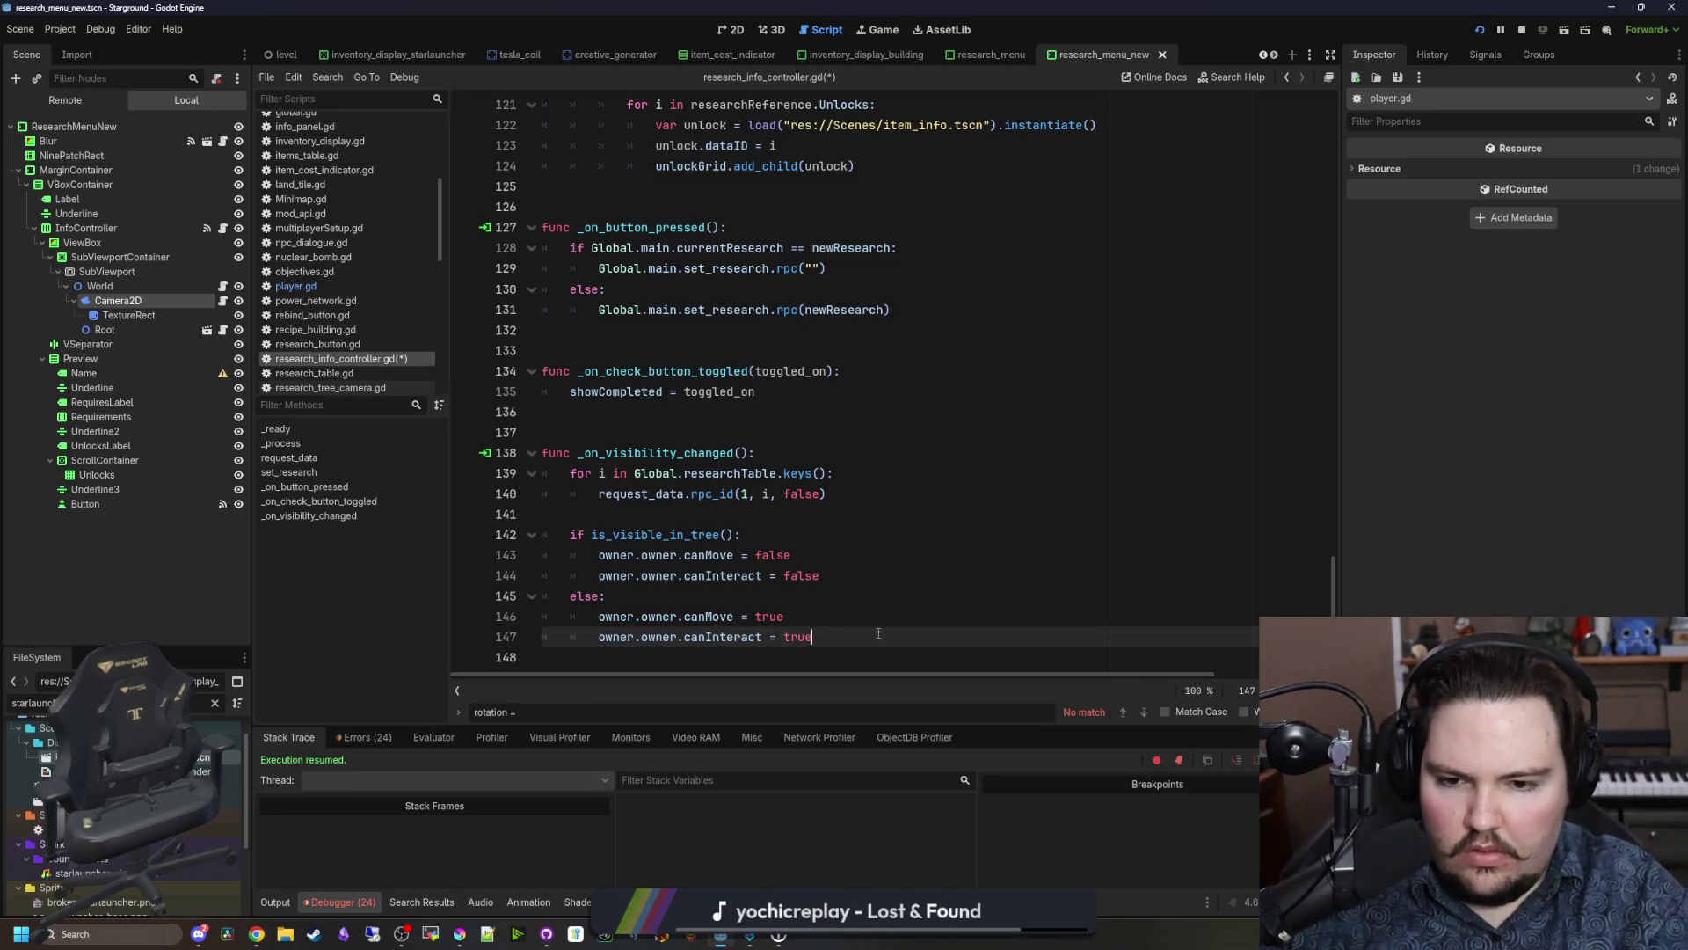
key("ctrl+s")
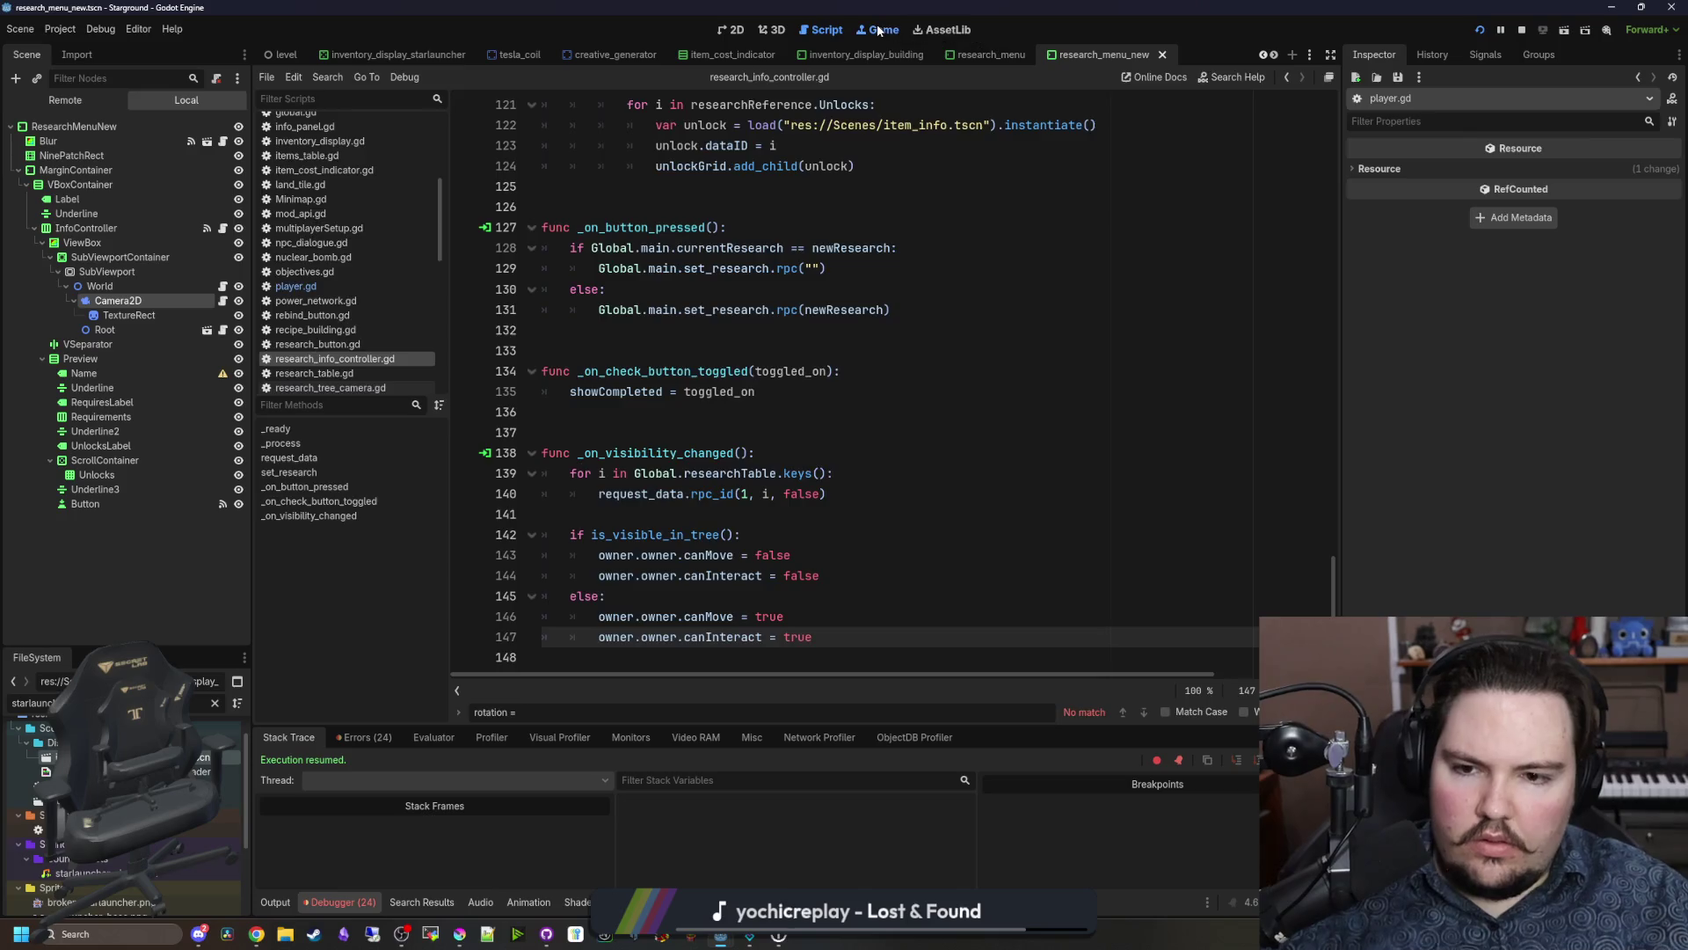
Step: In the running game, toggle the inventory, Building Menu and Research Tree
key("a")
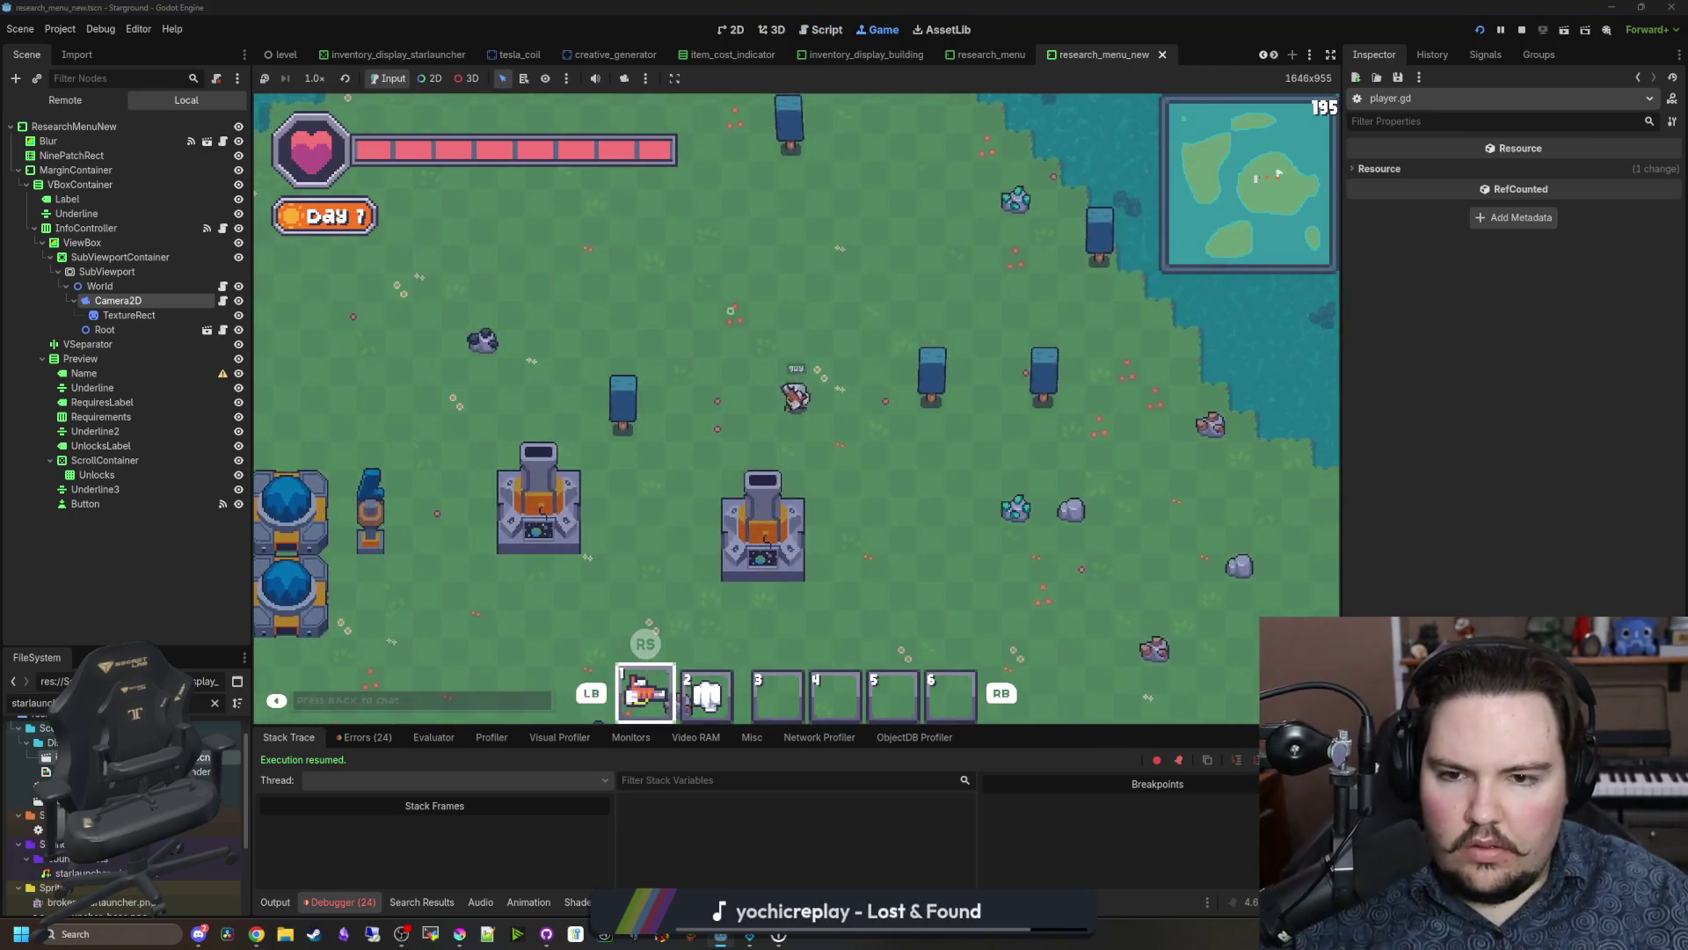
key("i")
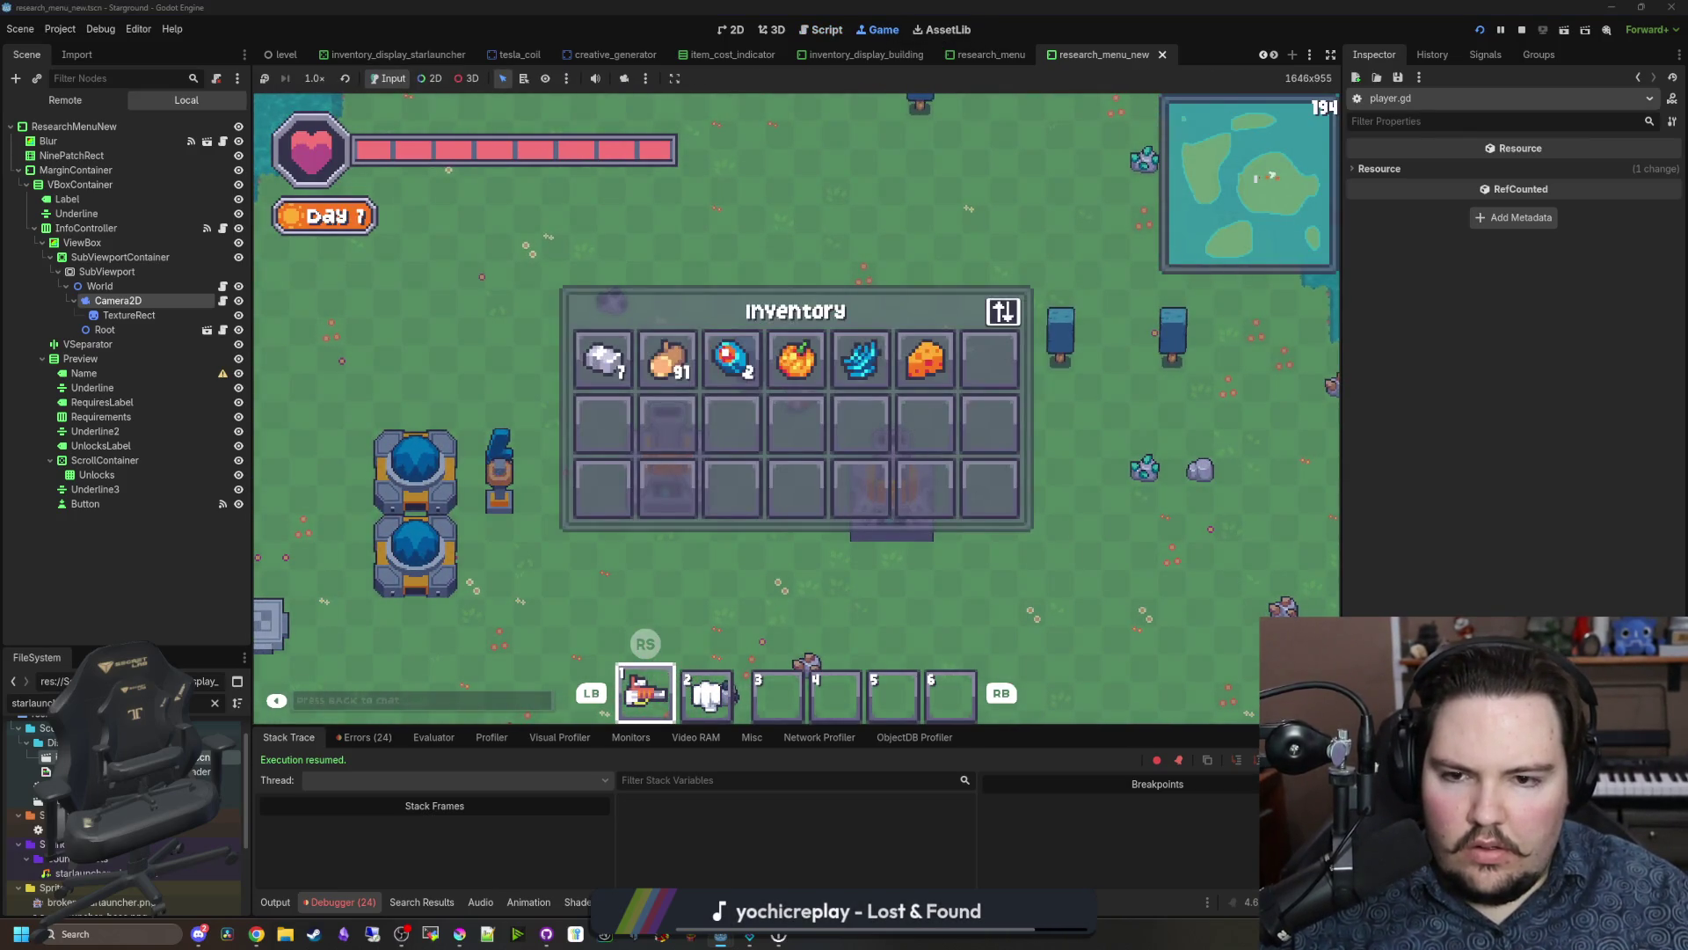
key("i")
key("r")
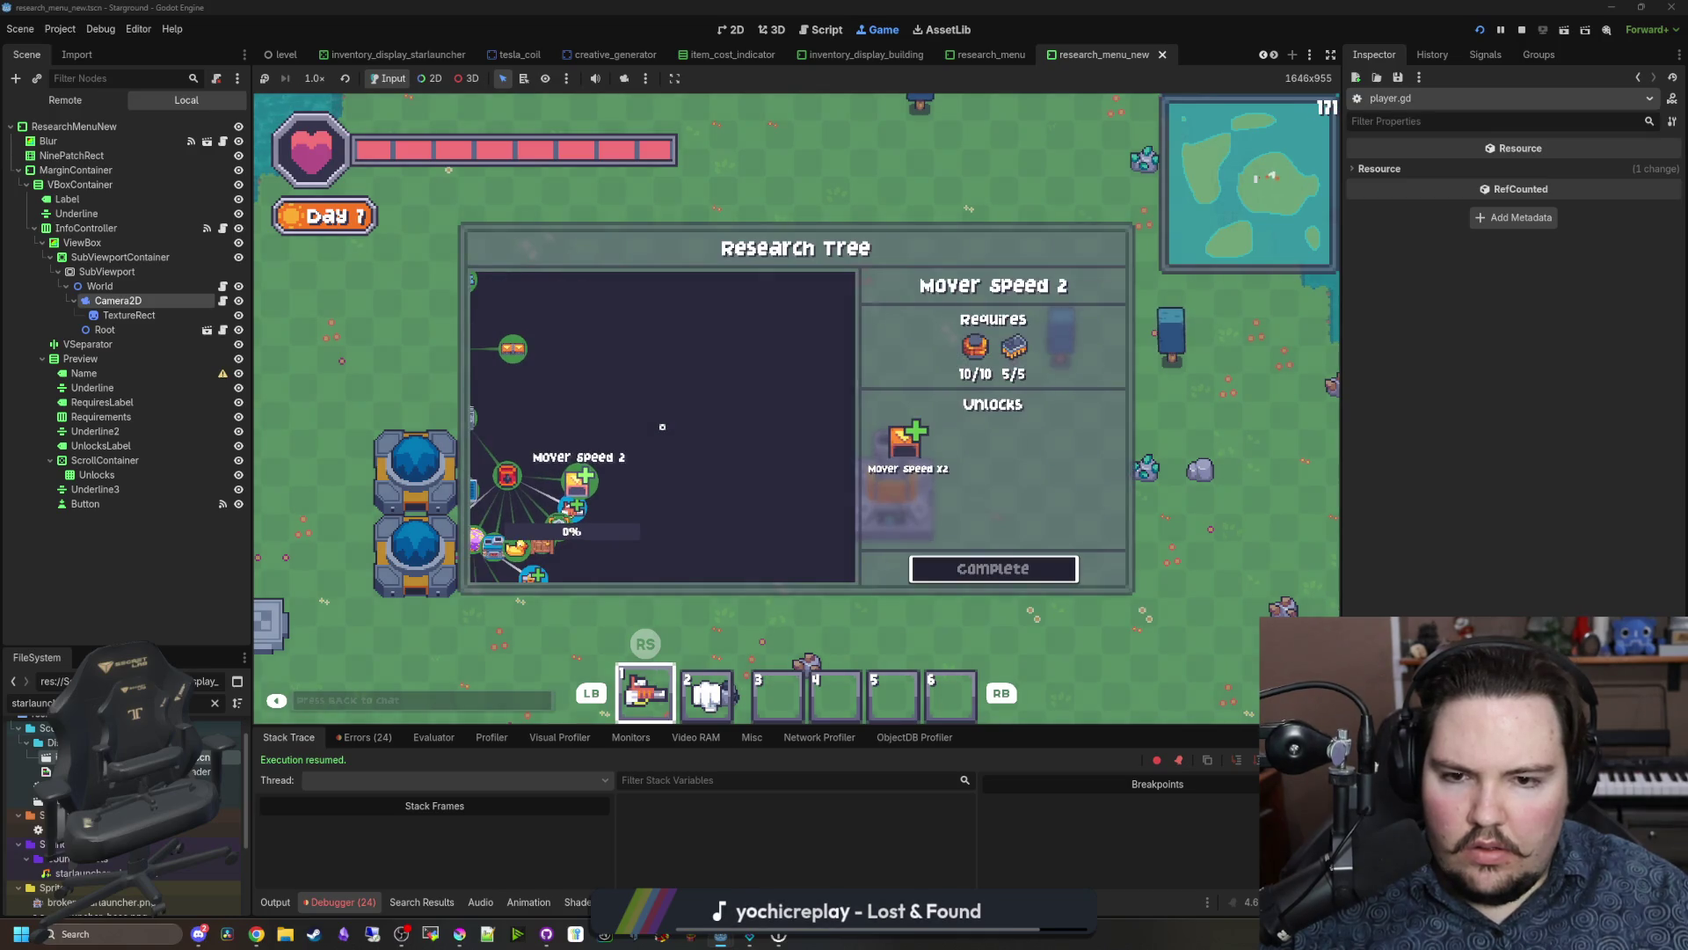
left_click(222, 300)
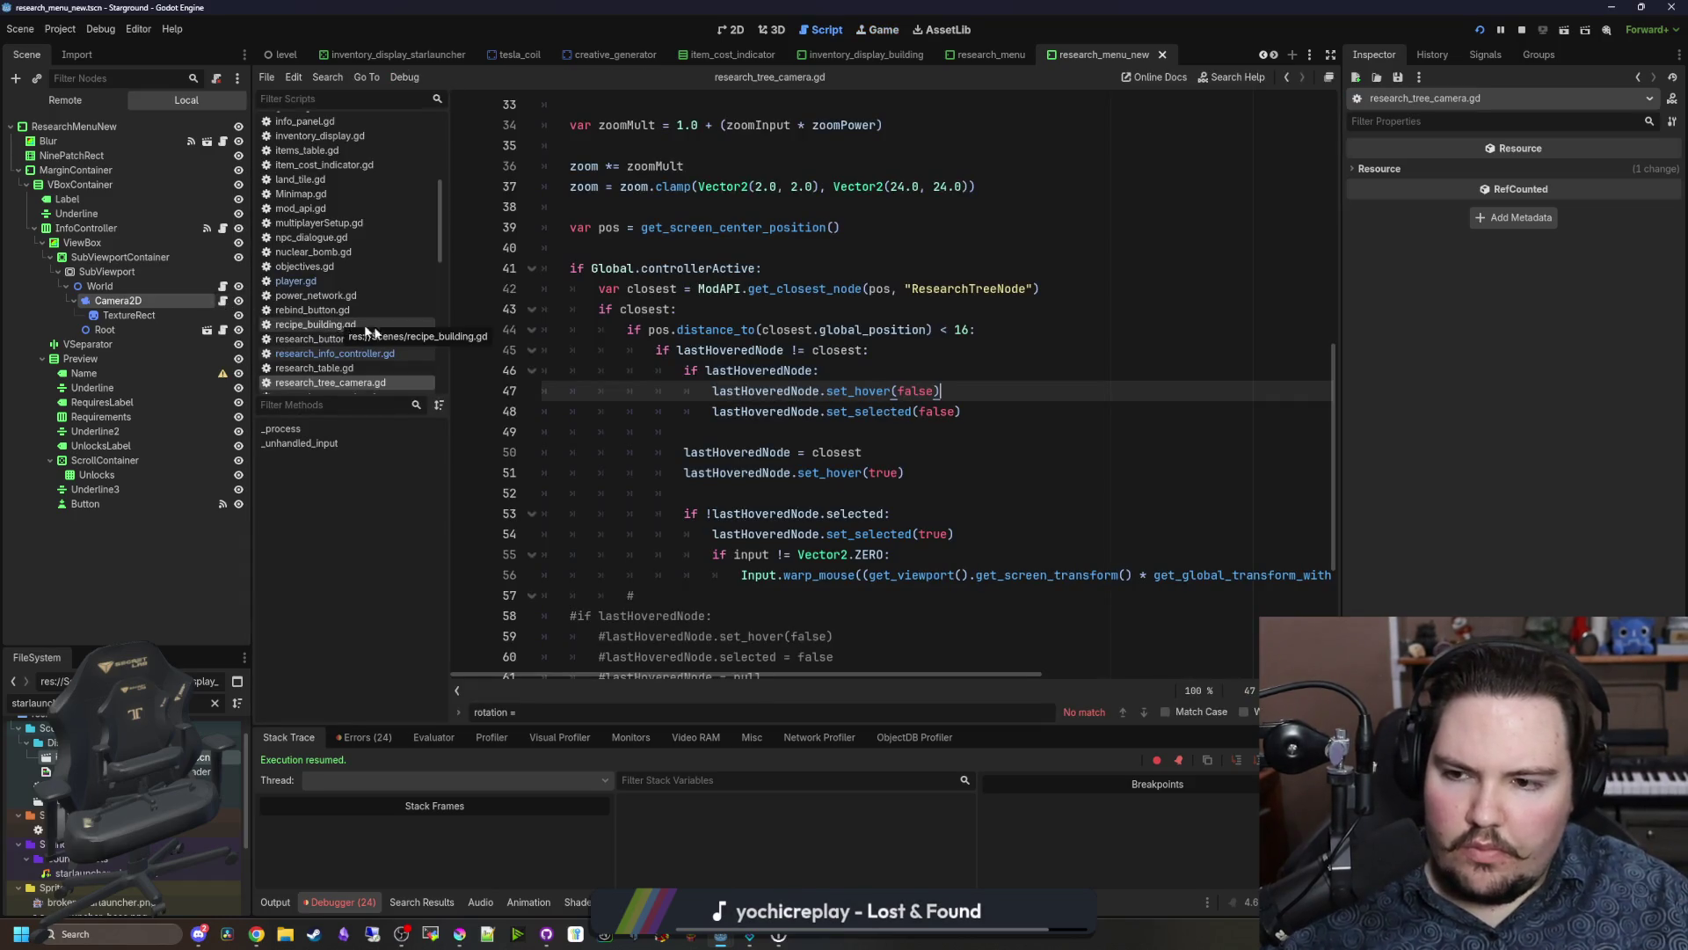
left_click(879, 30)
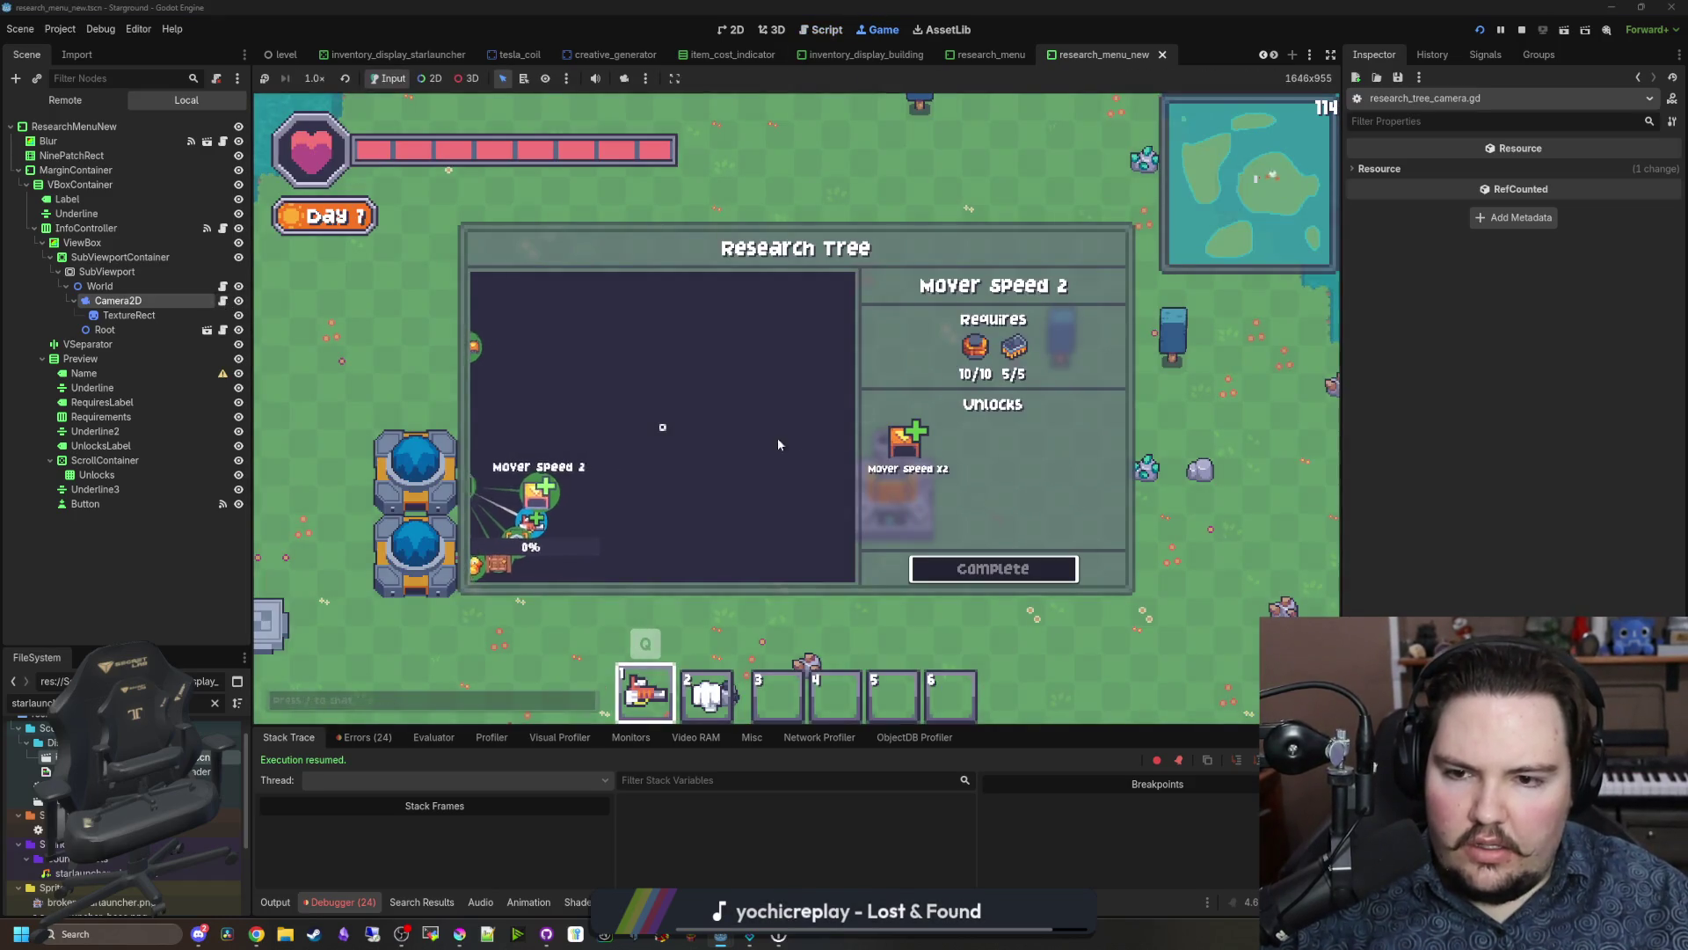
key("r")
key("b")
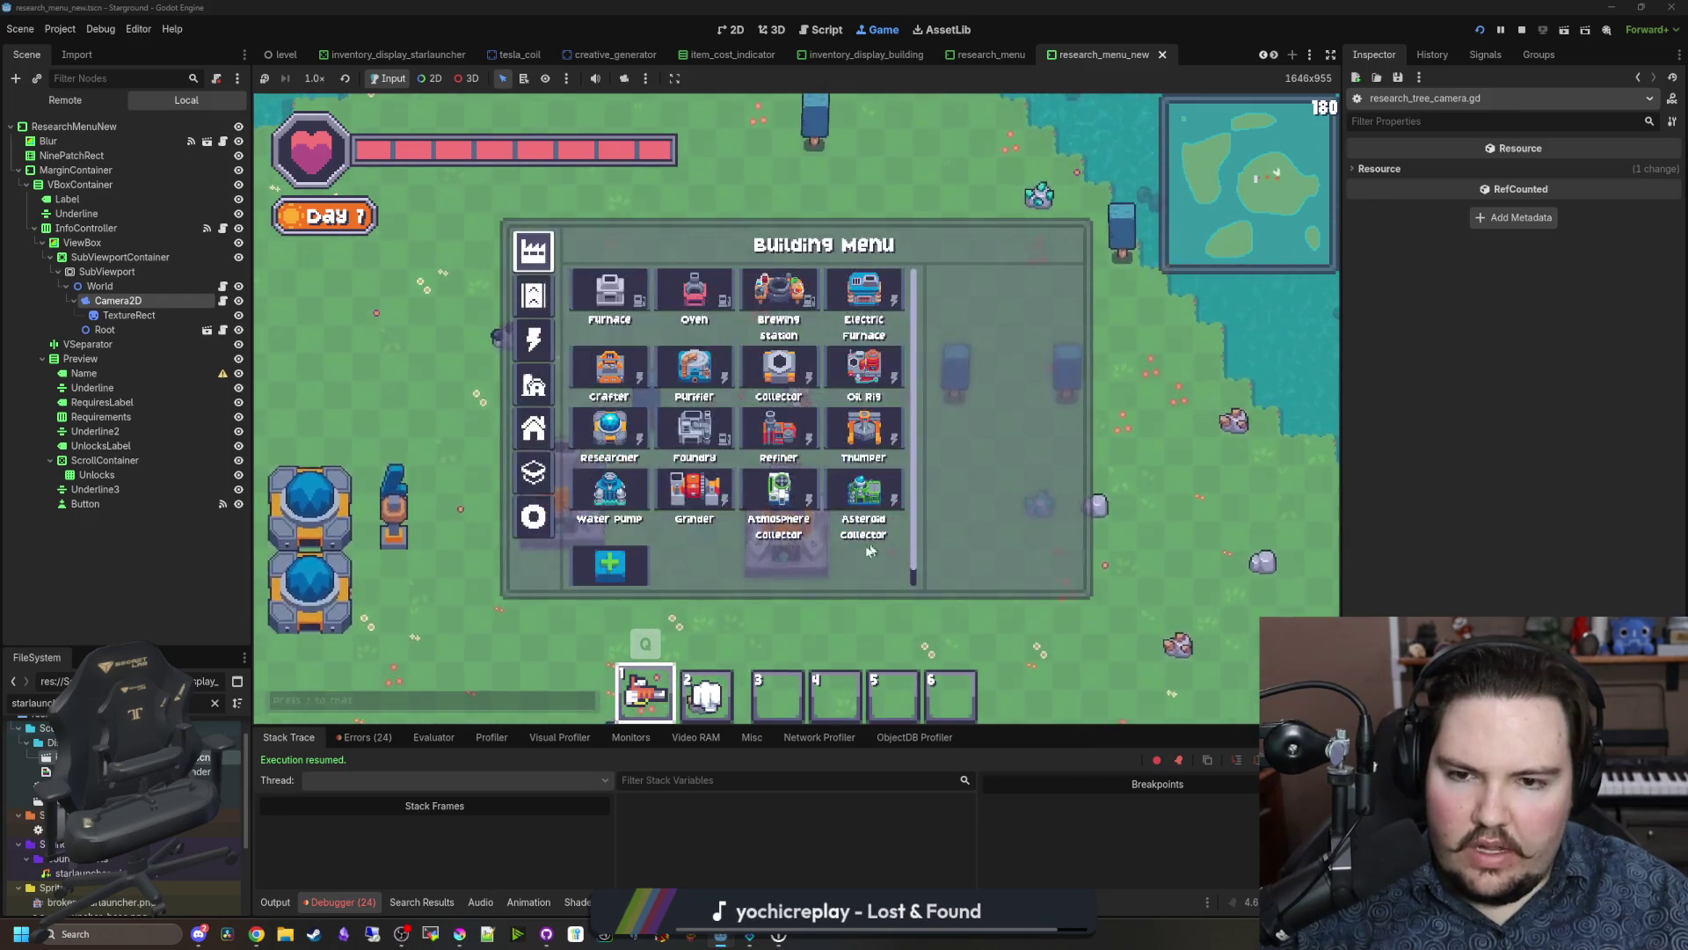
key("r")
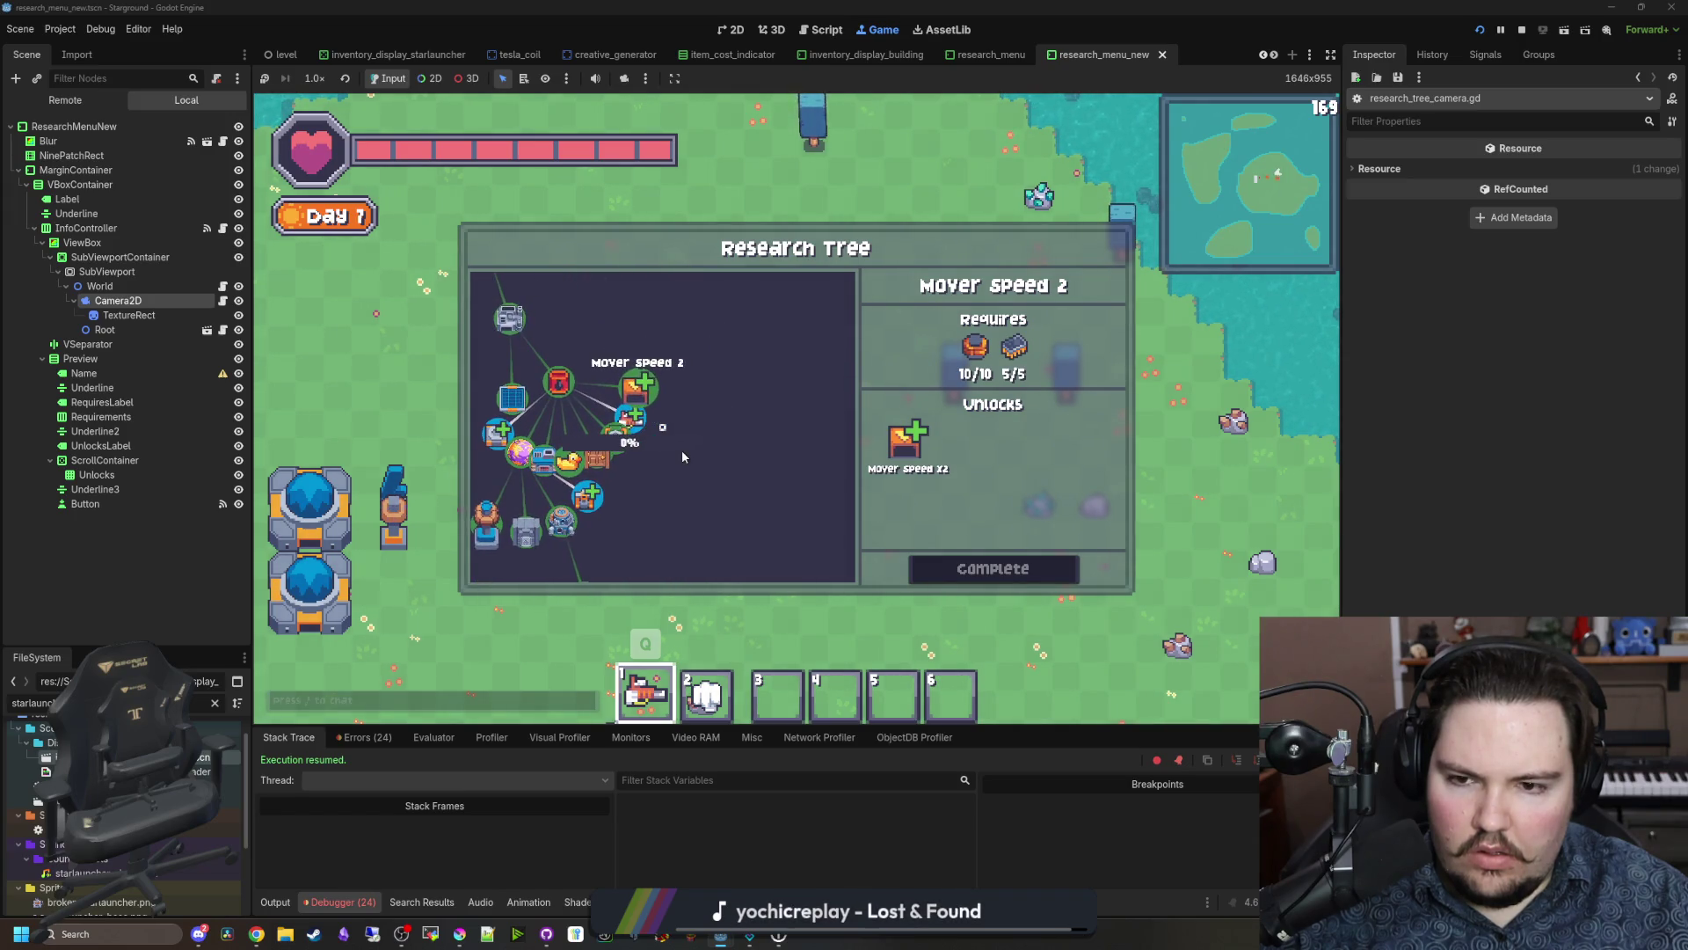
Step: Select Oil Processing, Better Automation and other research nodes to view their details
left_click(636, 386)
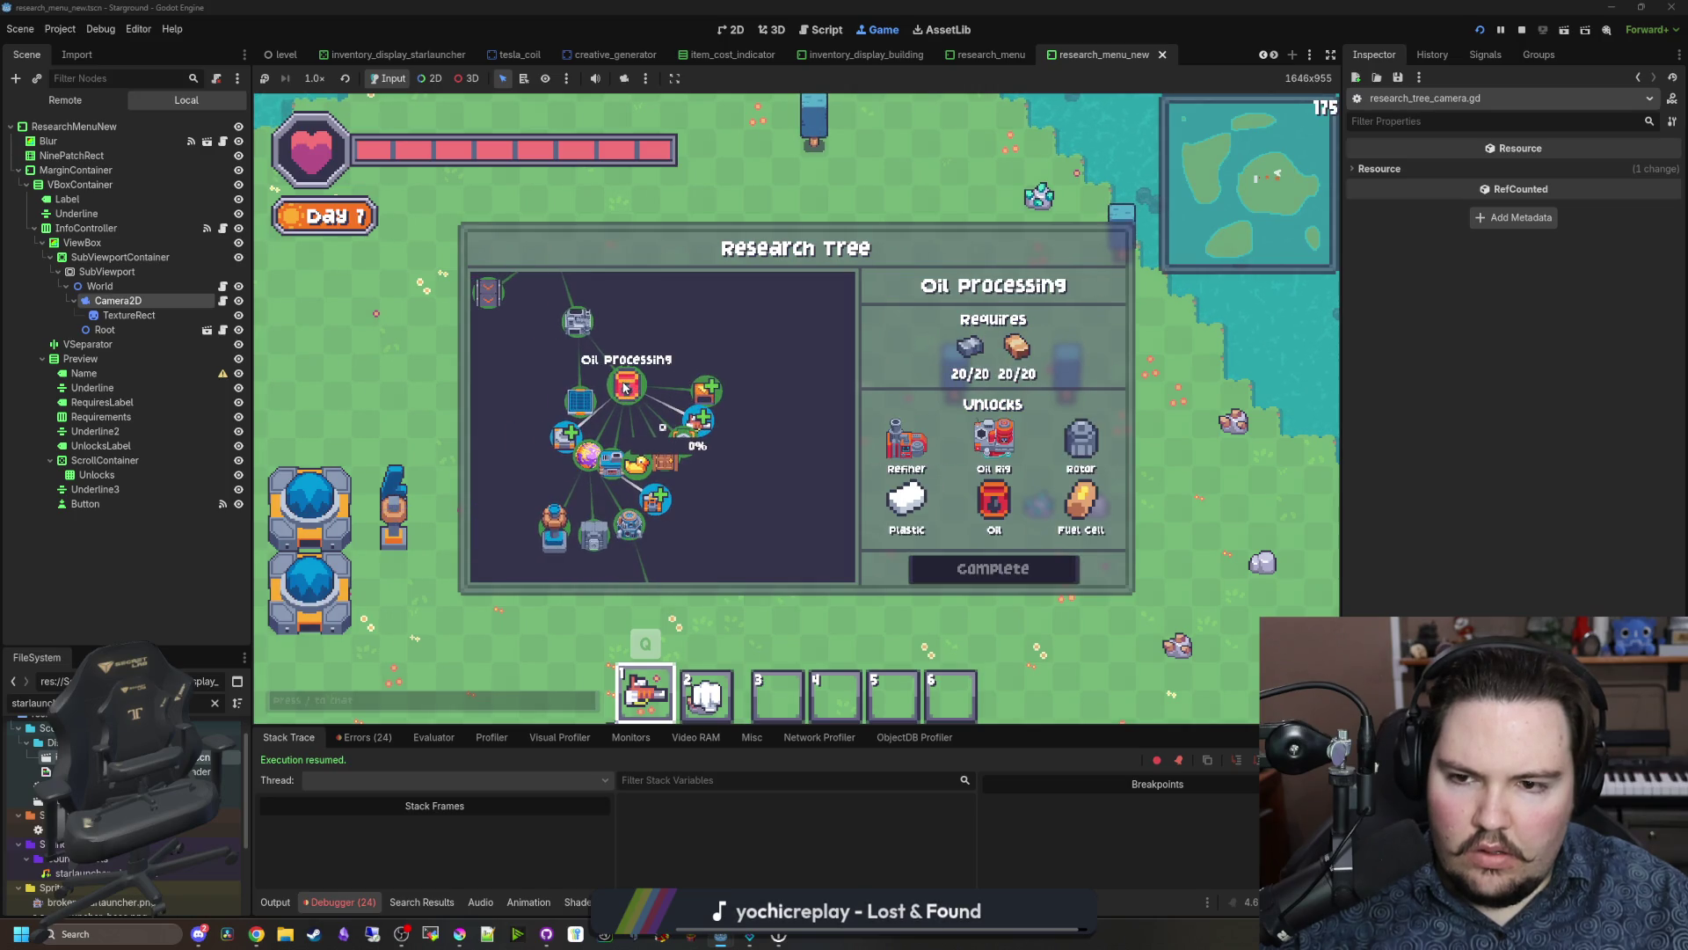
left_click(580, 401)
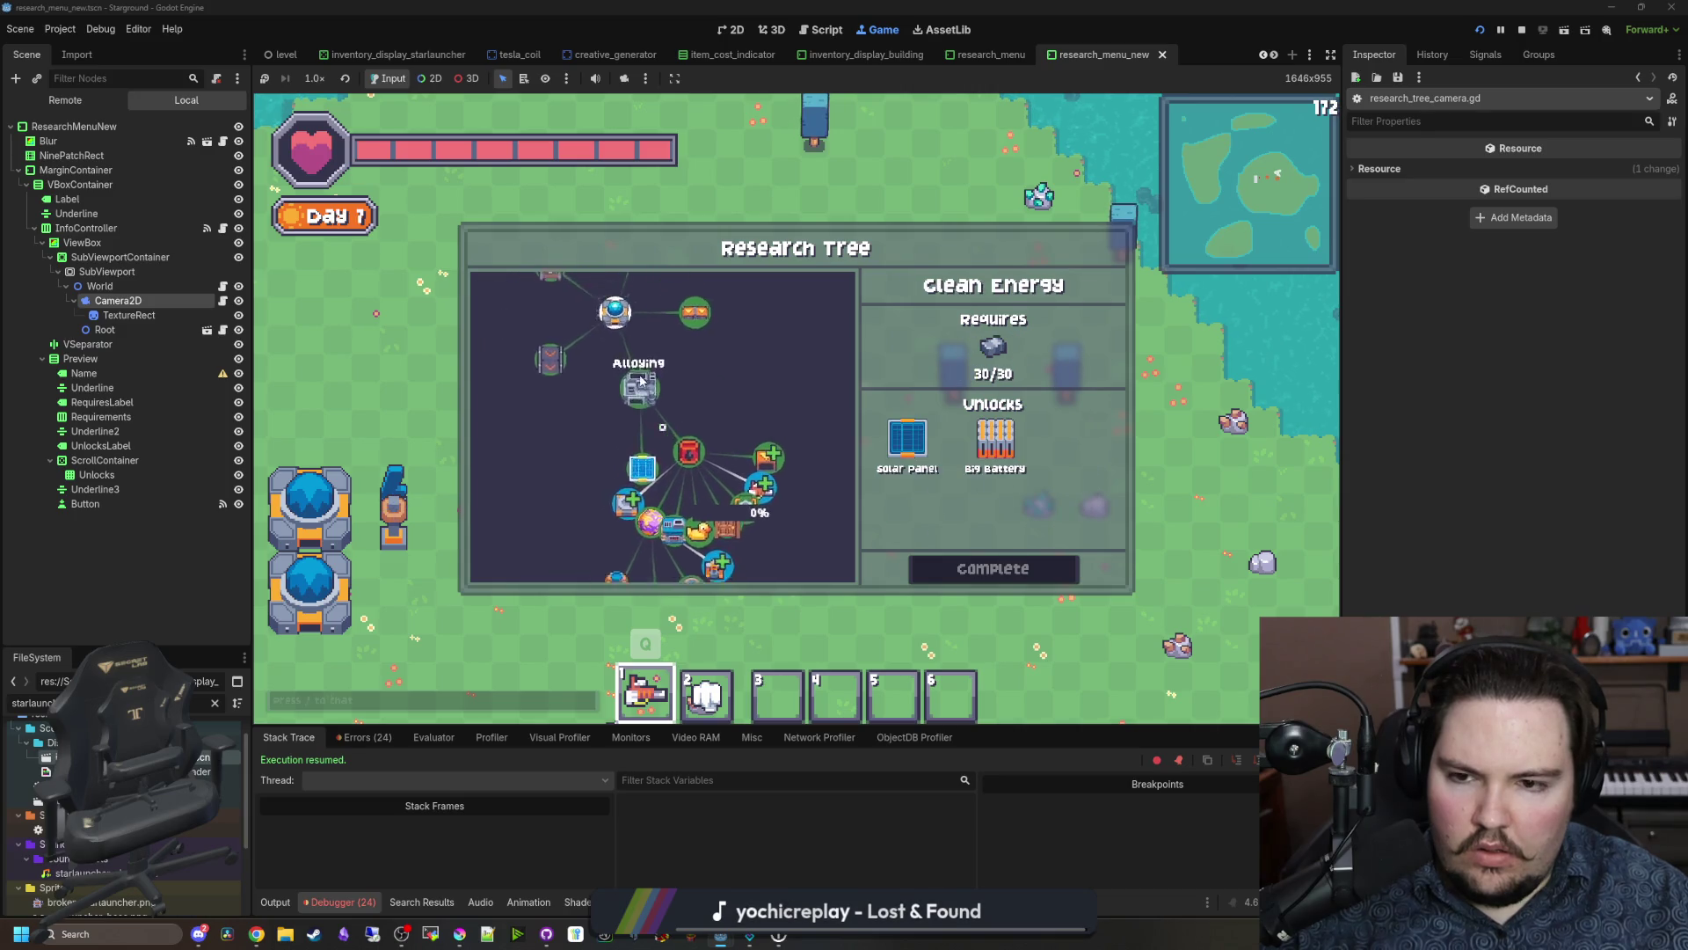
left_click(651, 352)
left_click(686, 472)
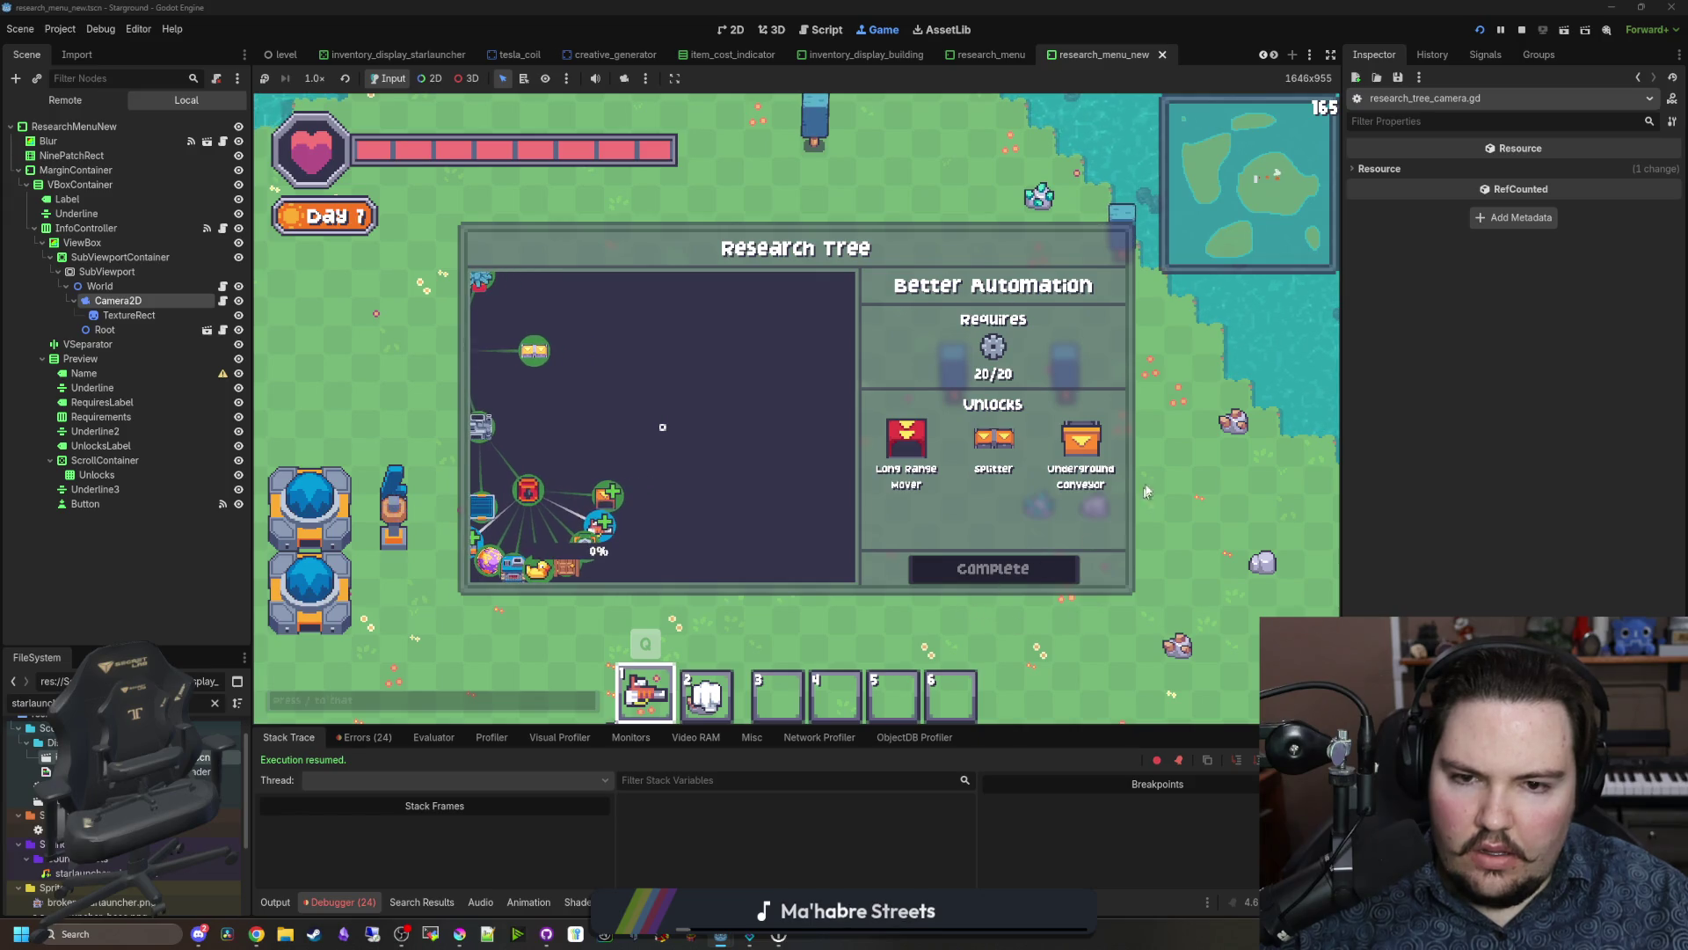
Step: Close the Research Tree and send '/time 0' in chat to make it night
key("Escape")
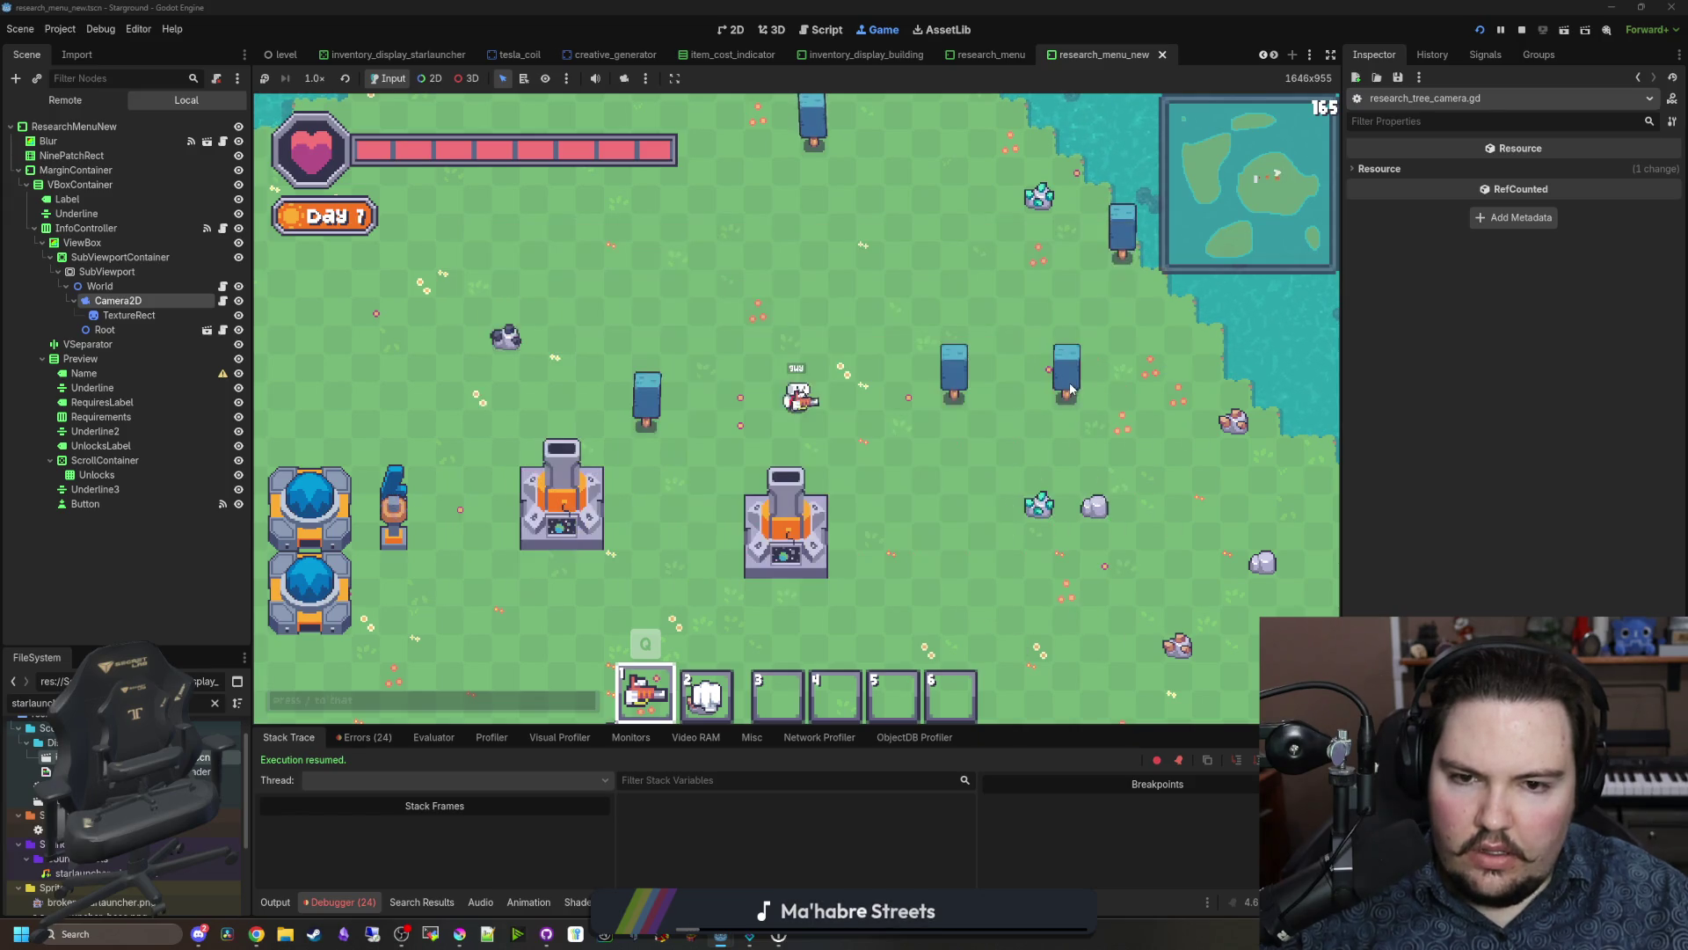
type("/time n")
key("Return")
type("/time 0")
key("Return")
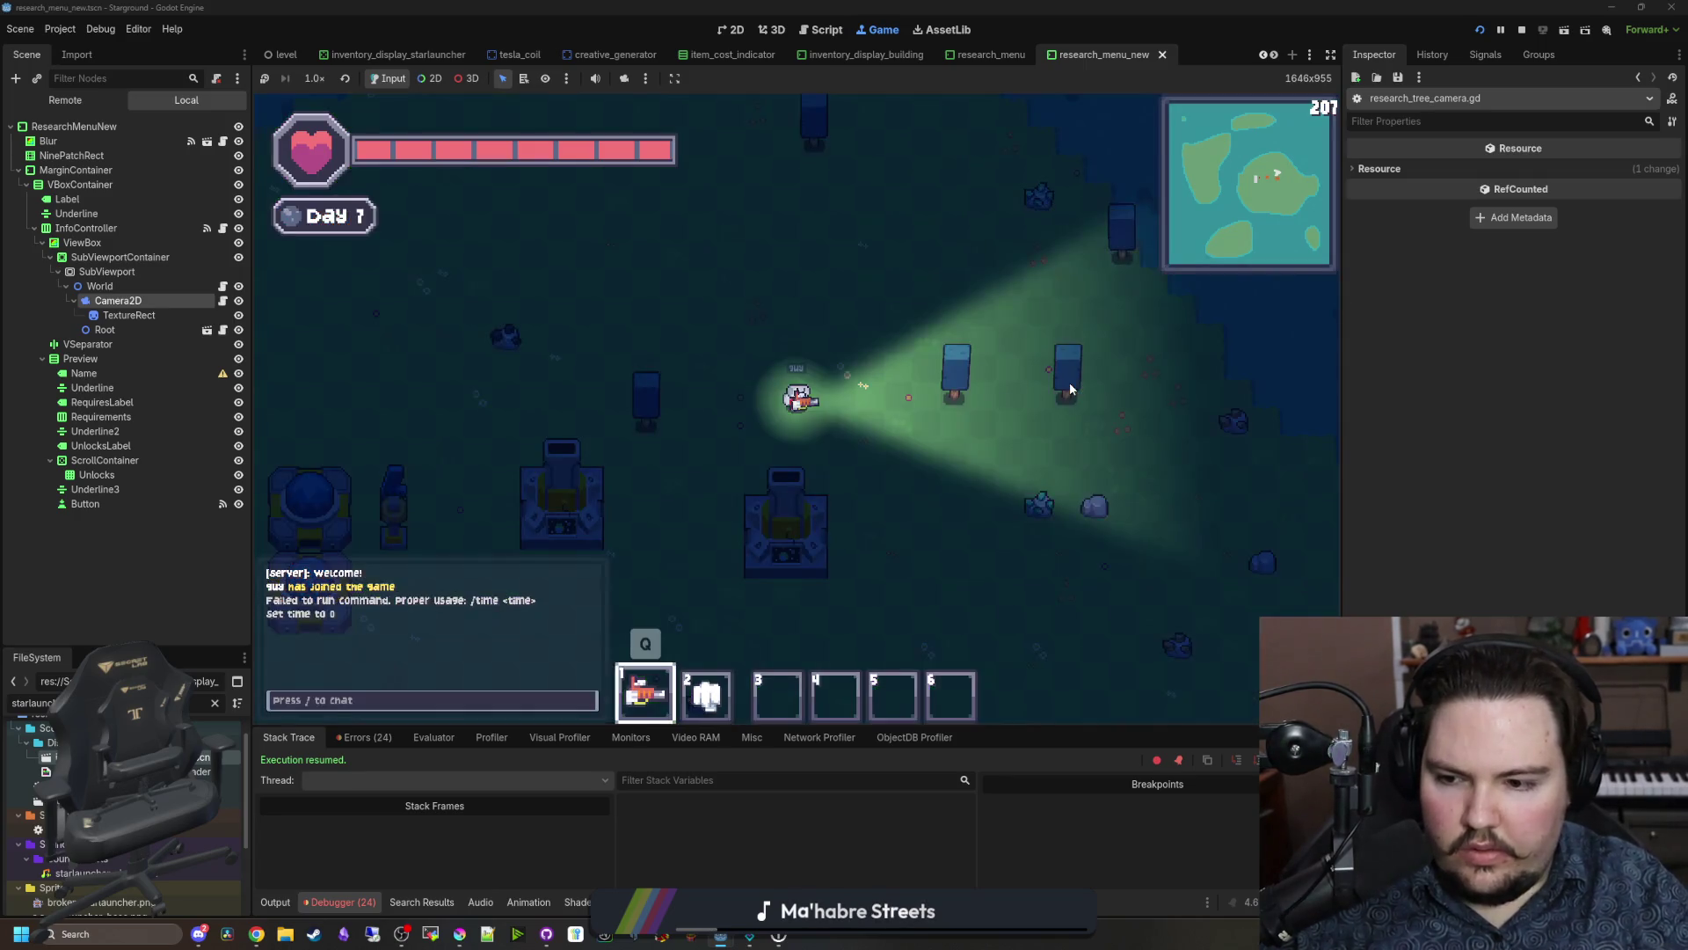
Step: Reopen the Research Tree and show the debugger's Errors list
left_click(1069, 387)
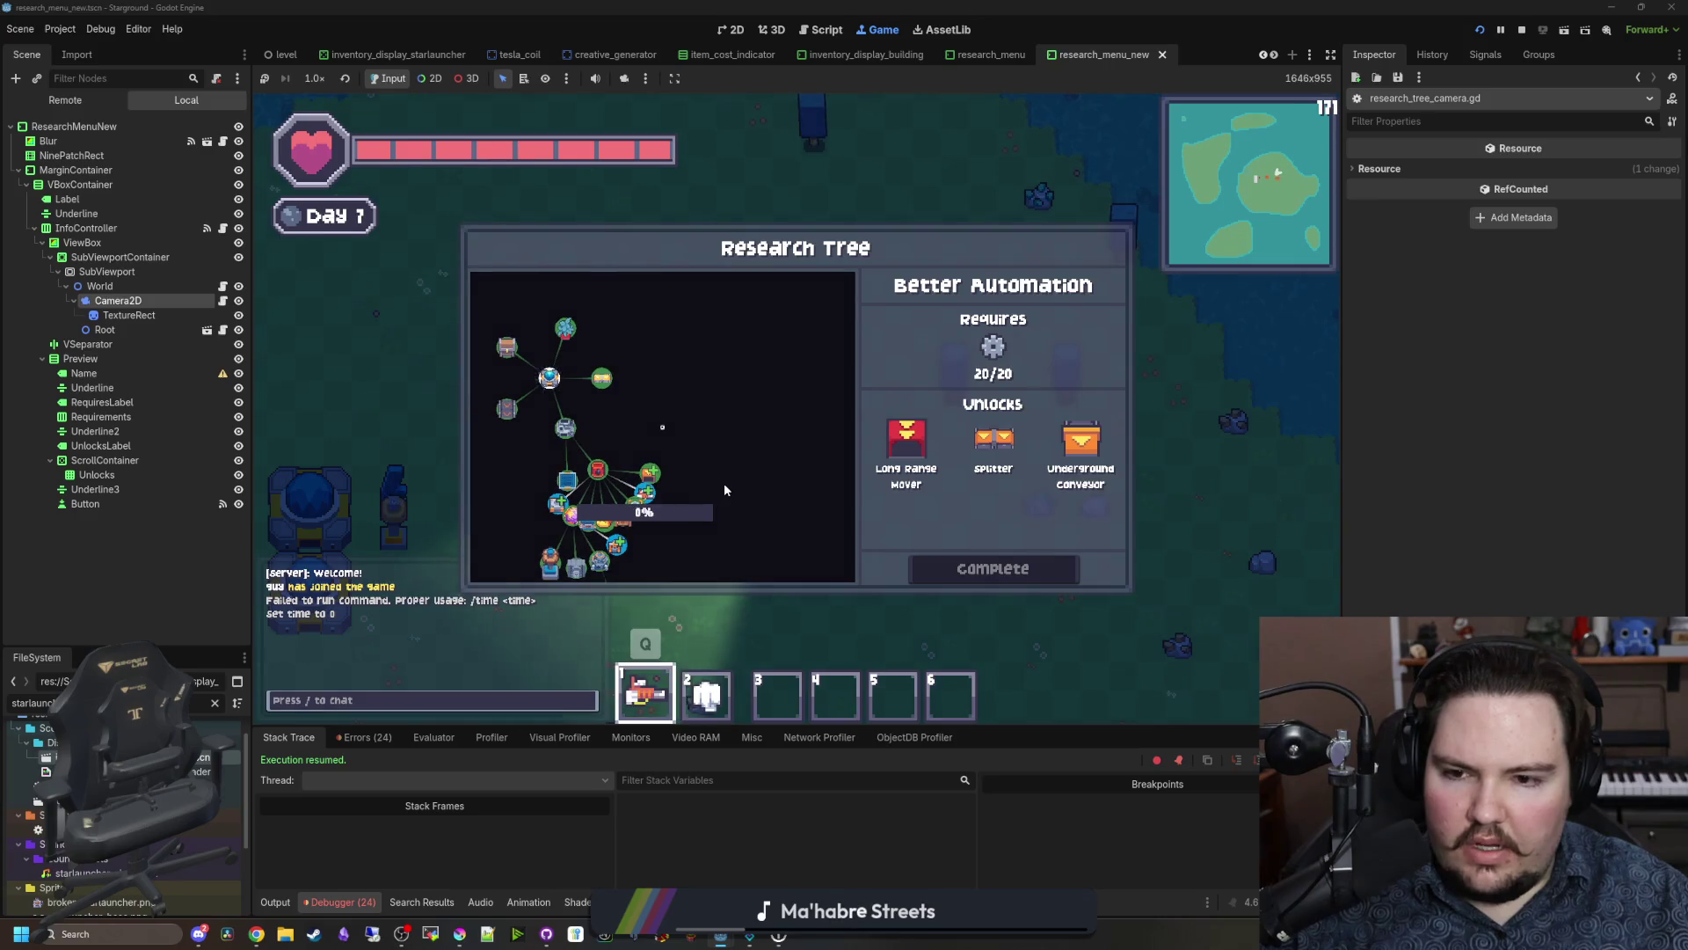
scroll(724, 482, "down", 3)
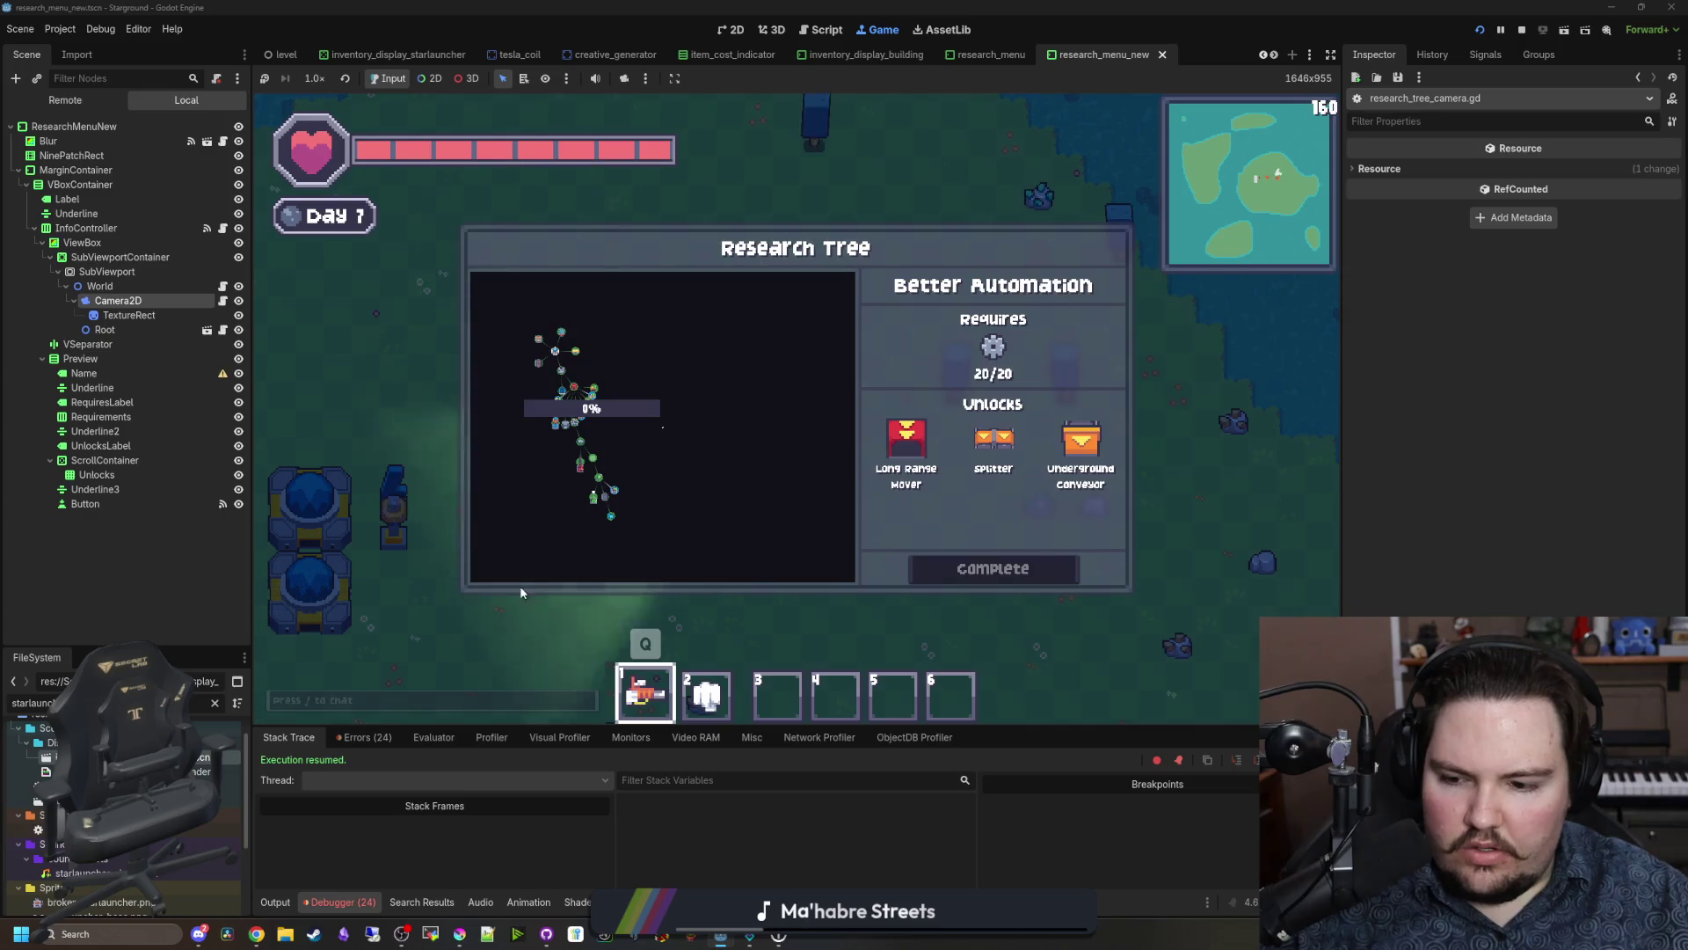
left_click(383, 740)
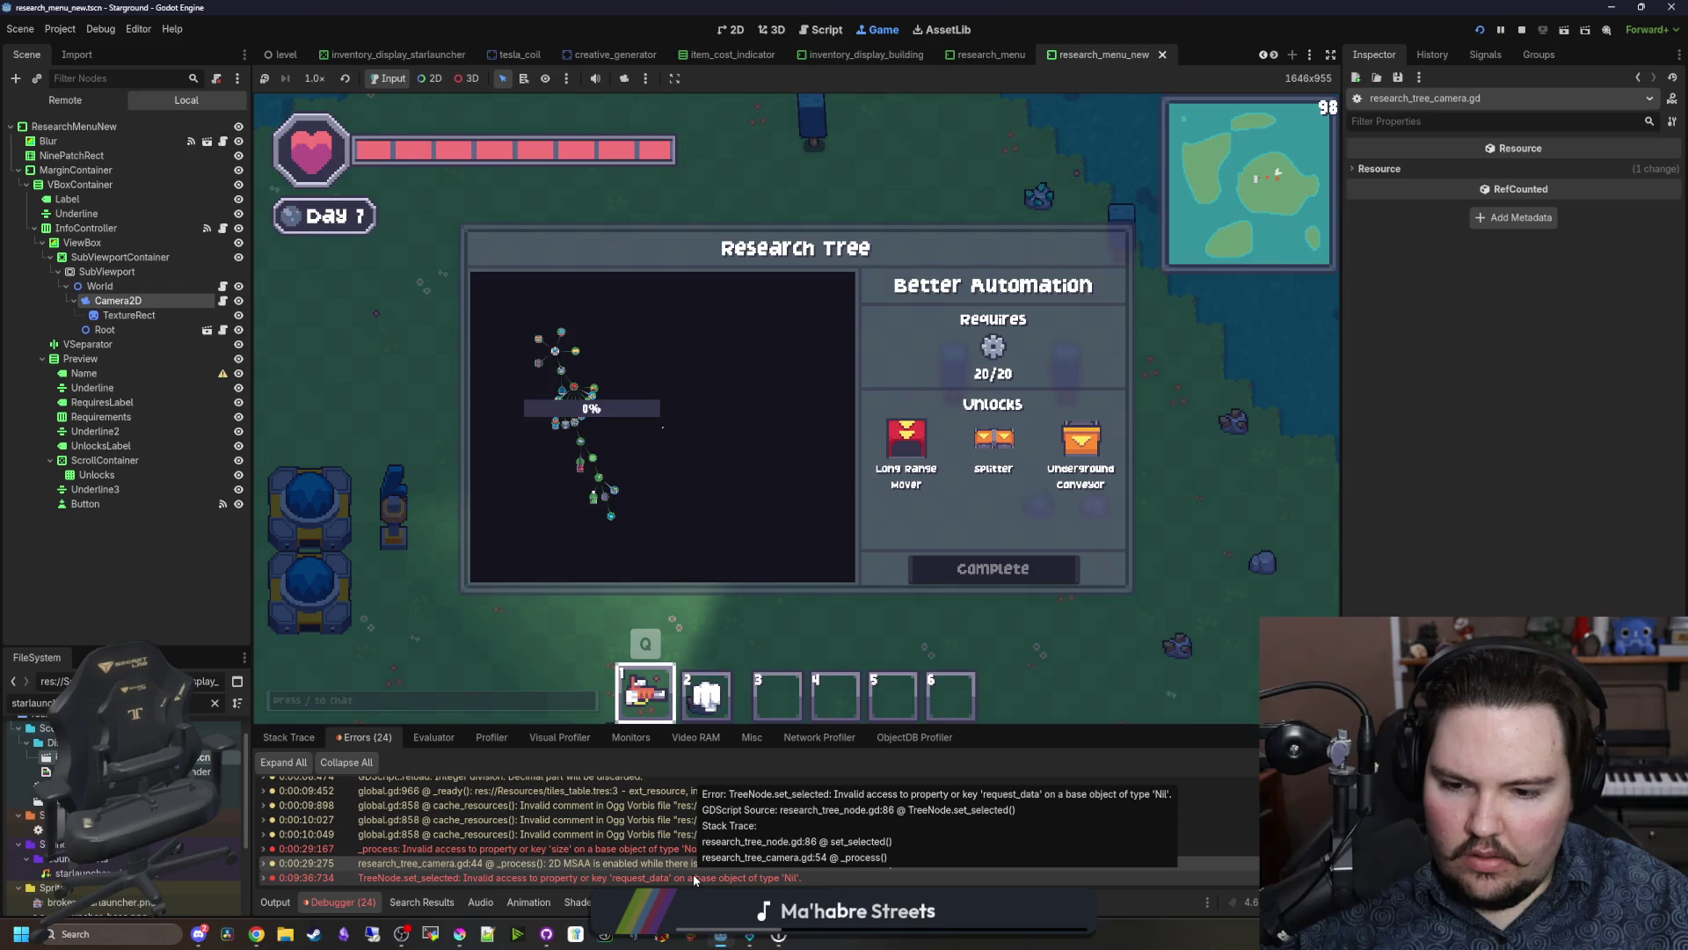
Step: Jump to the set_selected error at line 86 of research_tree_node.gd, then relaunch the game
double_click(694, 877)
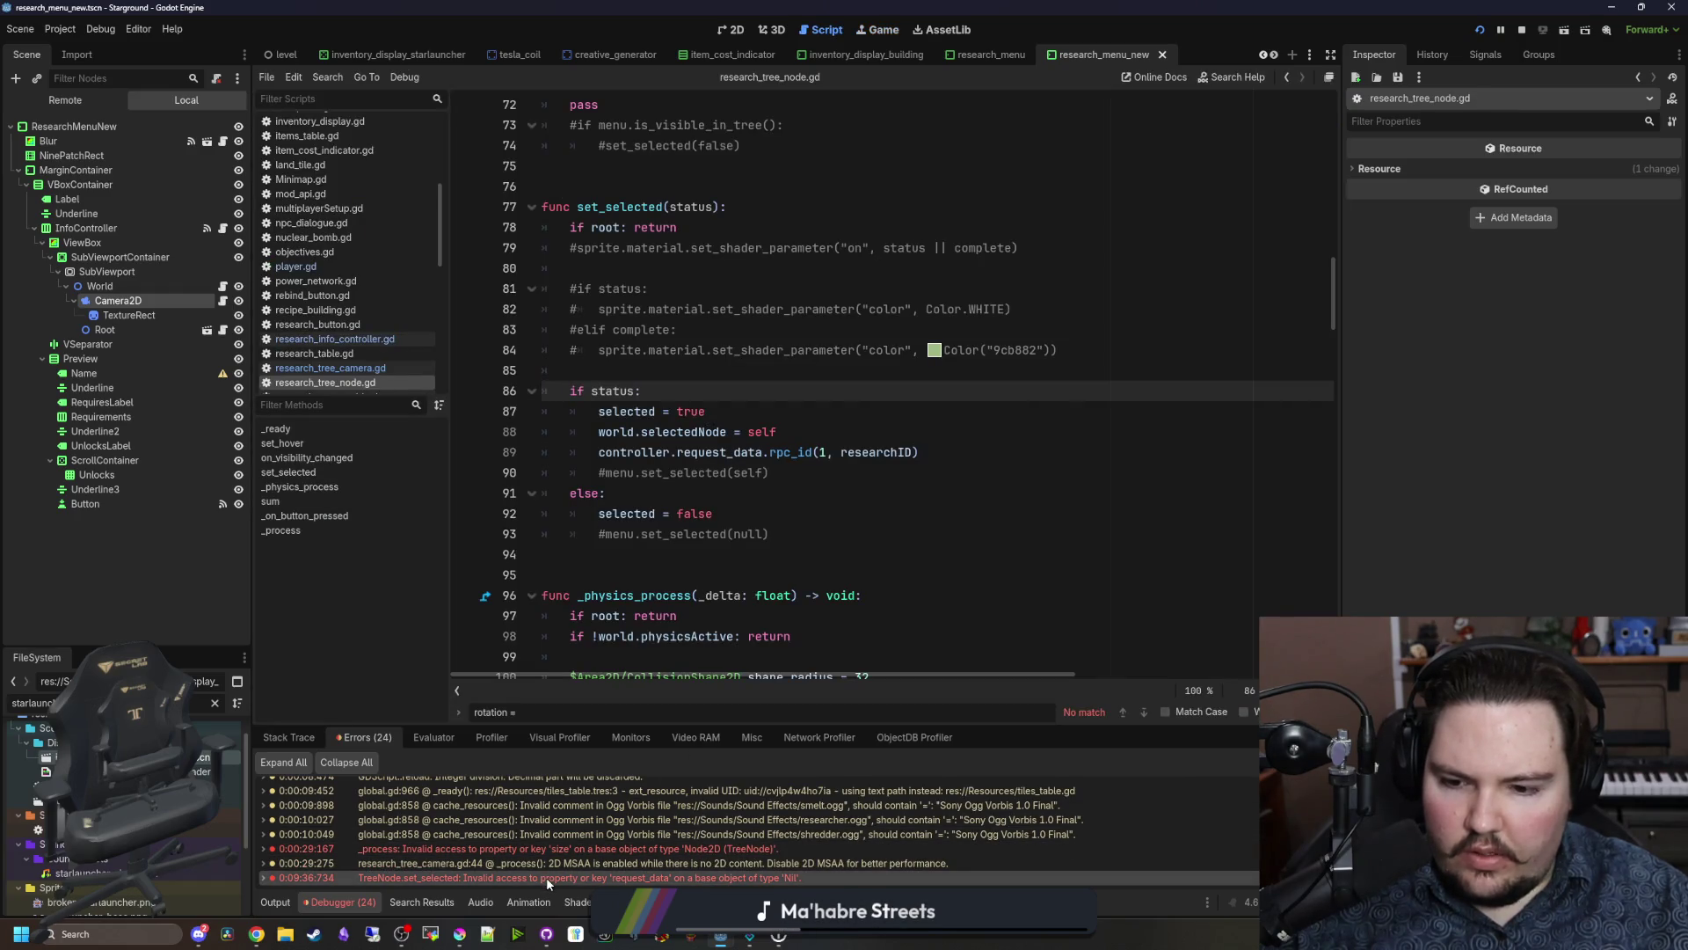
scroll(692, 362, "up", 1)
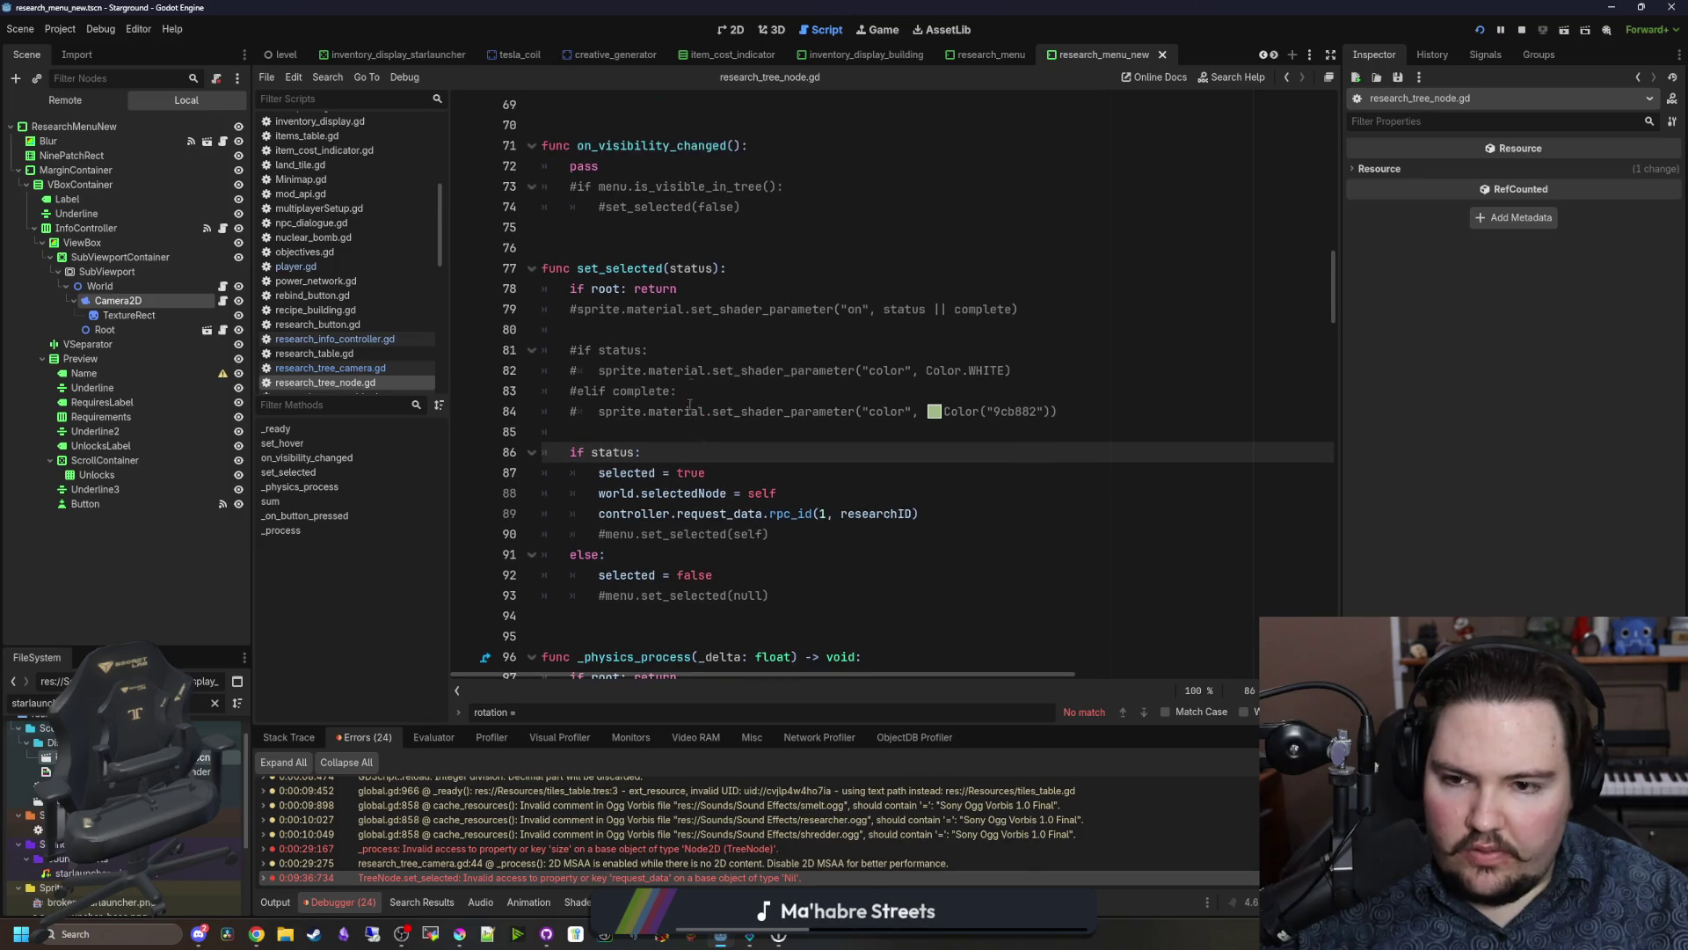
key("F5")
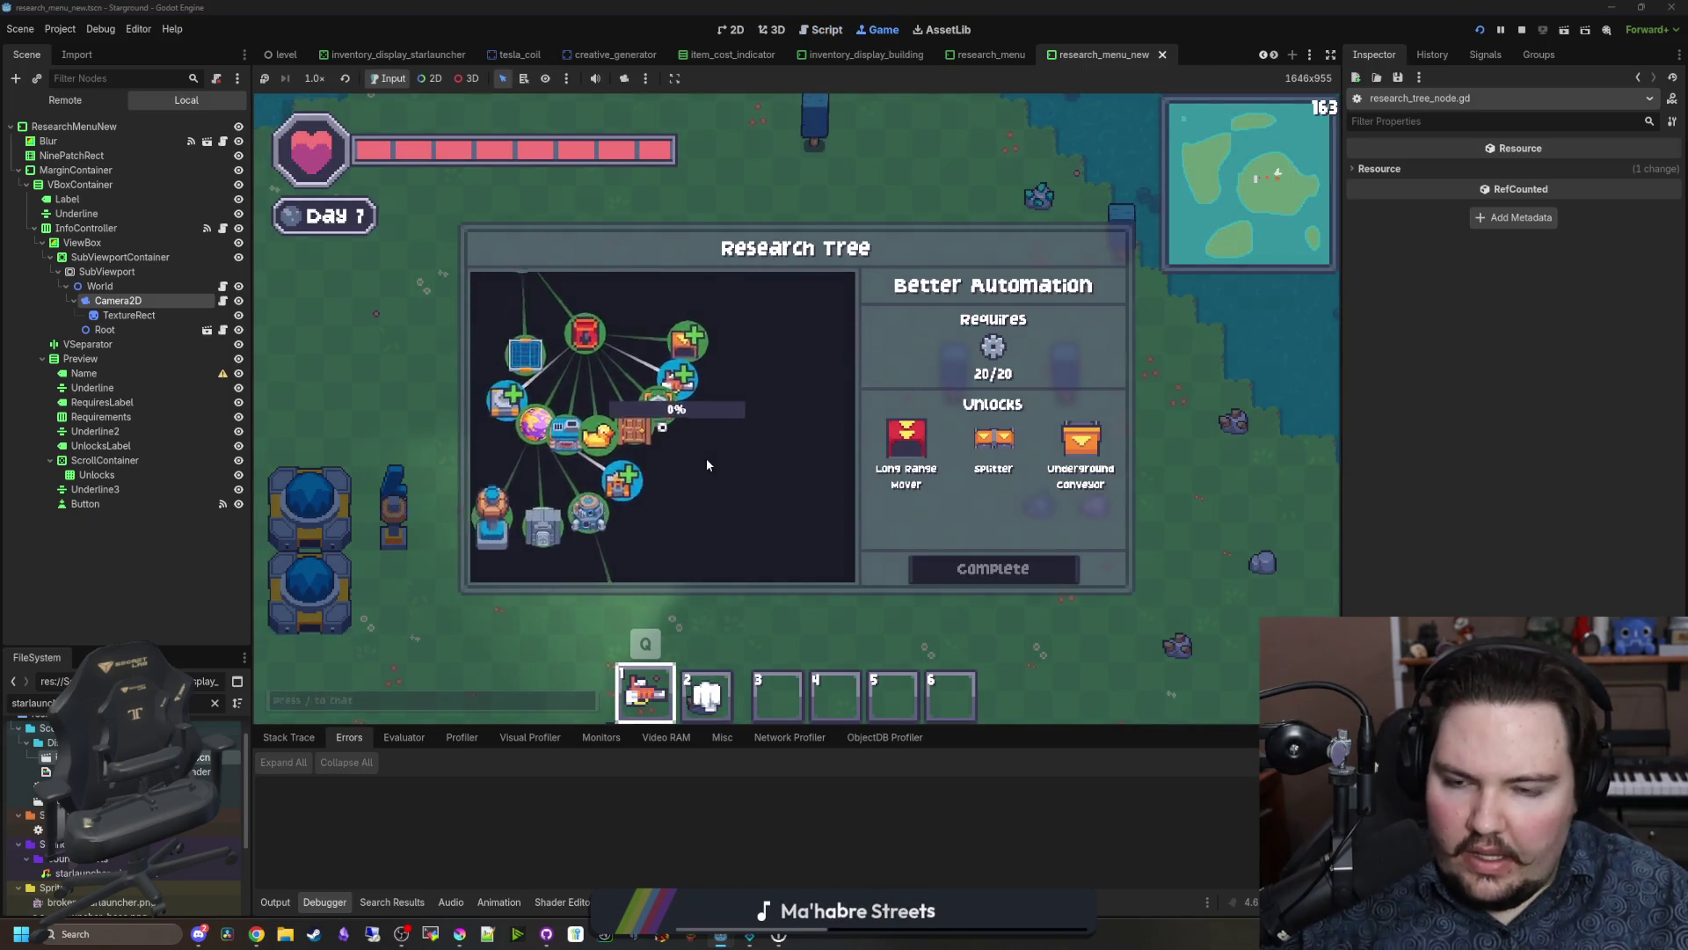
scroll(708, 453, "down", 5)
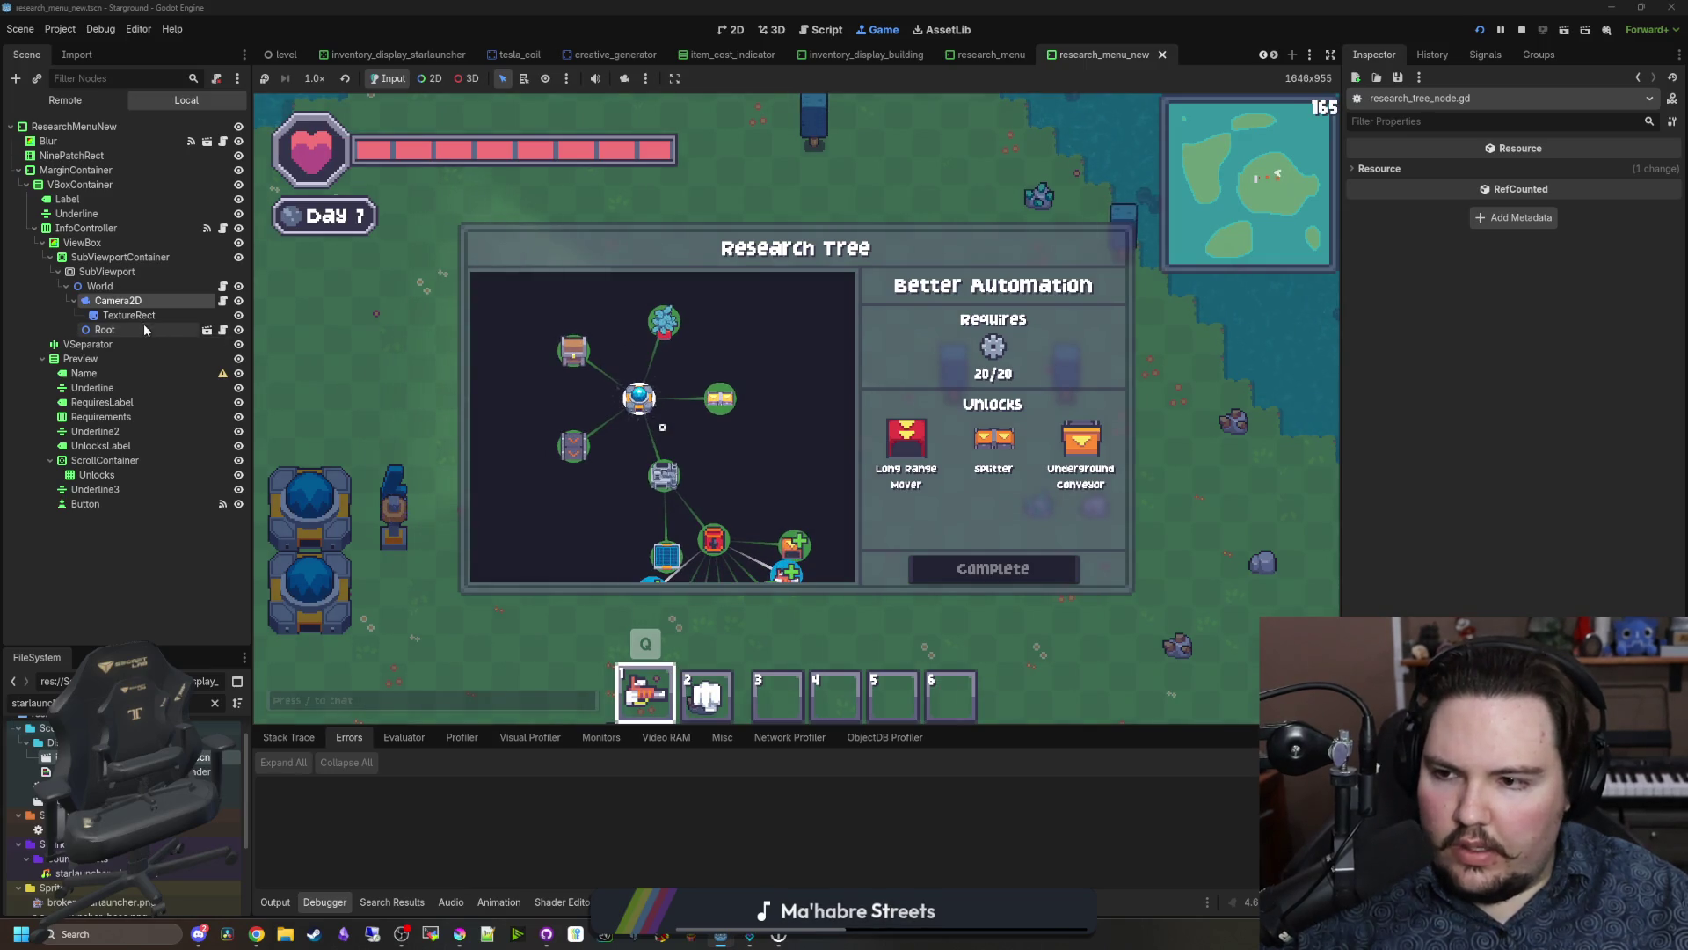
left_click(132, 300)
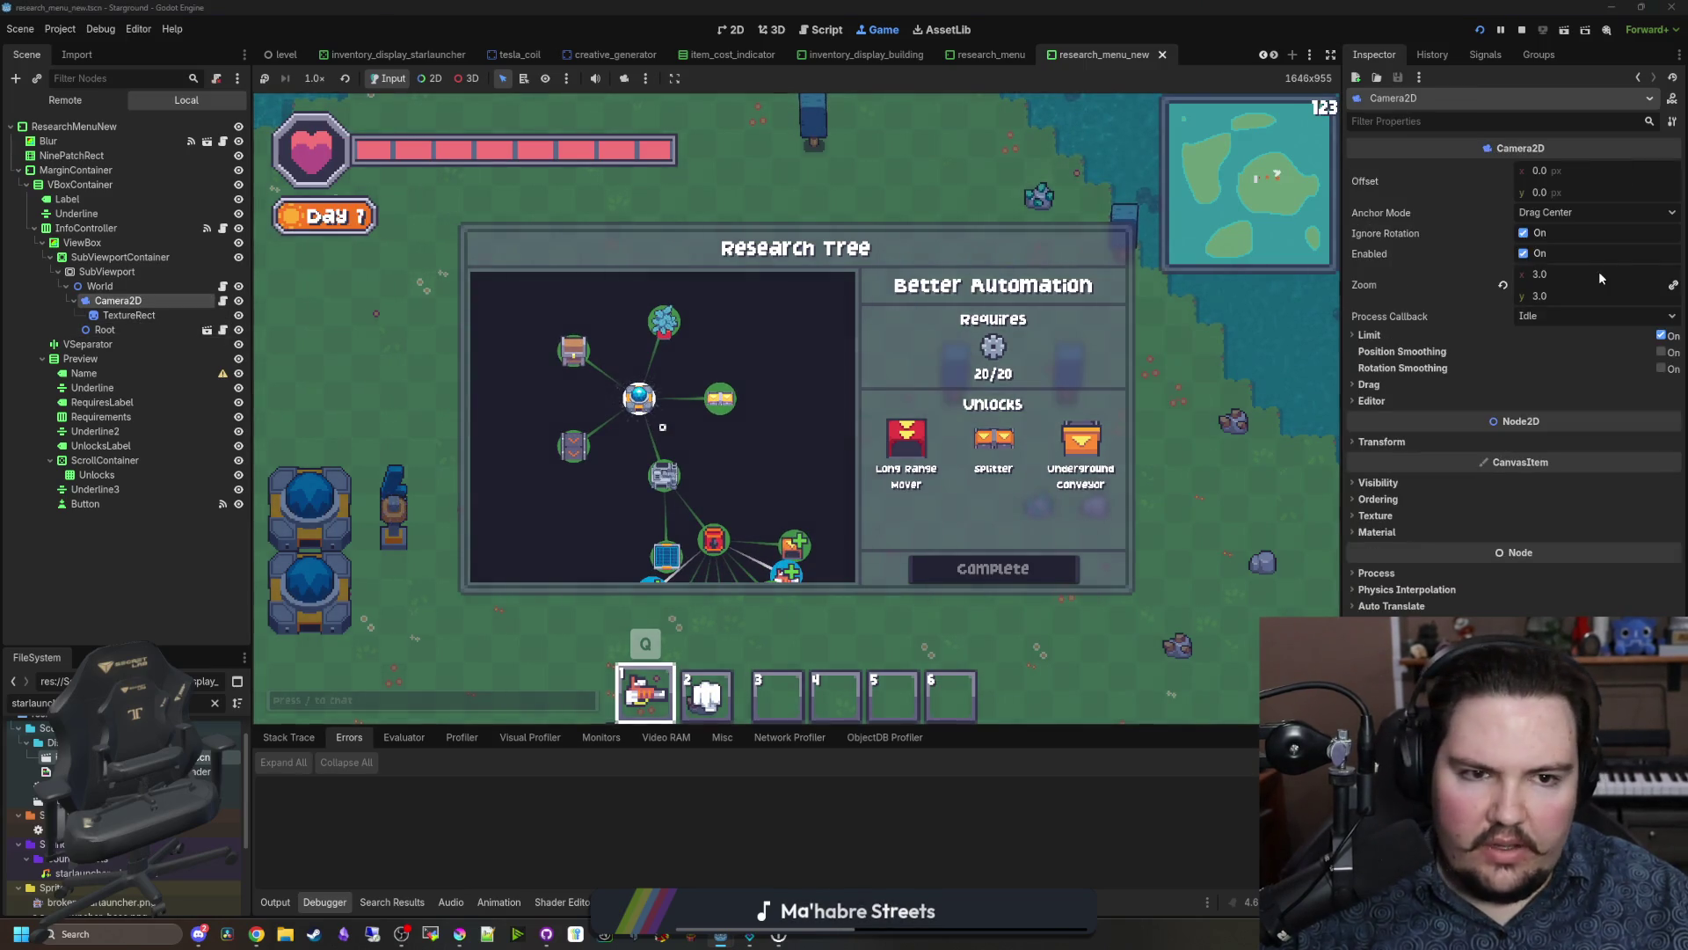
Step: Try Camera2D Zoom values 12, 10 and 8, settling on 12
left_click(1549, 272)
type("12")
key("Return")
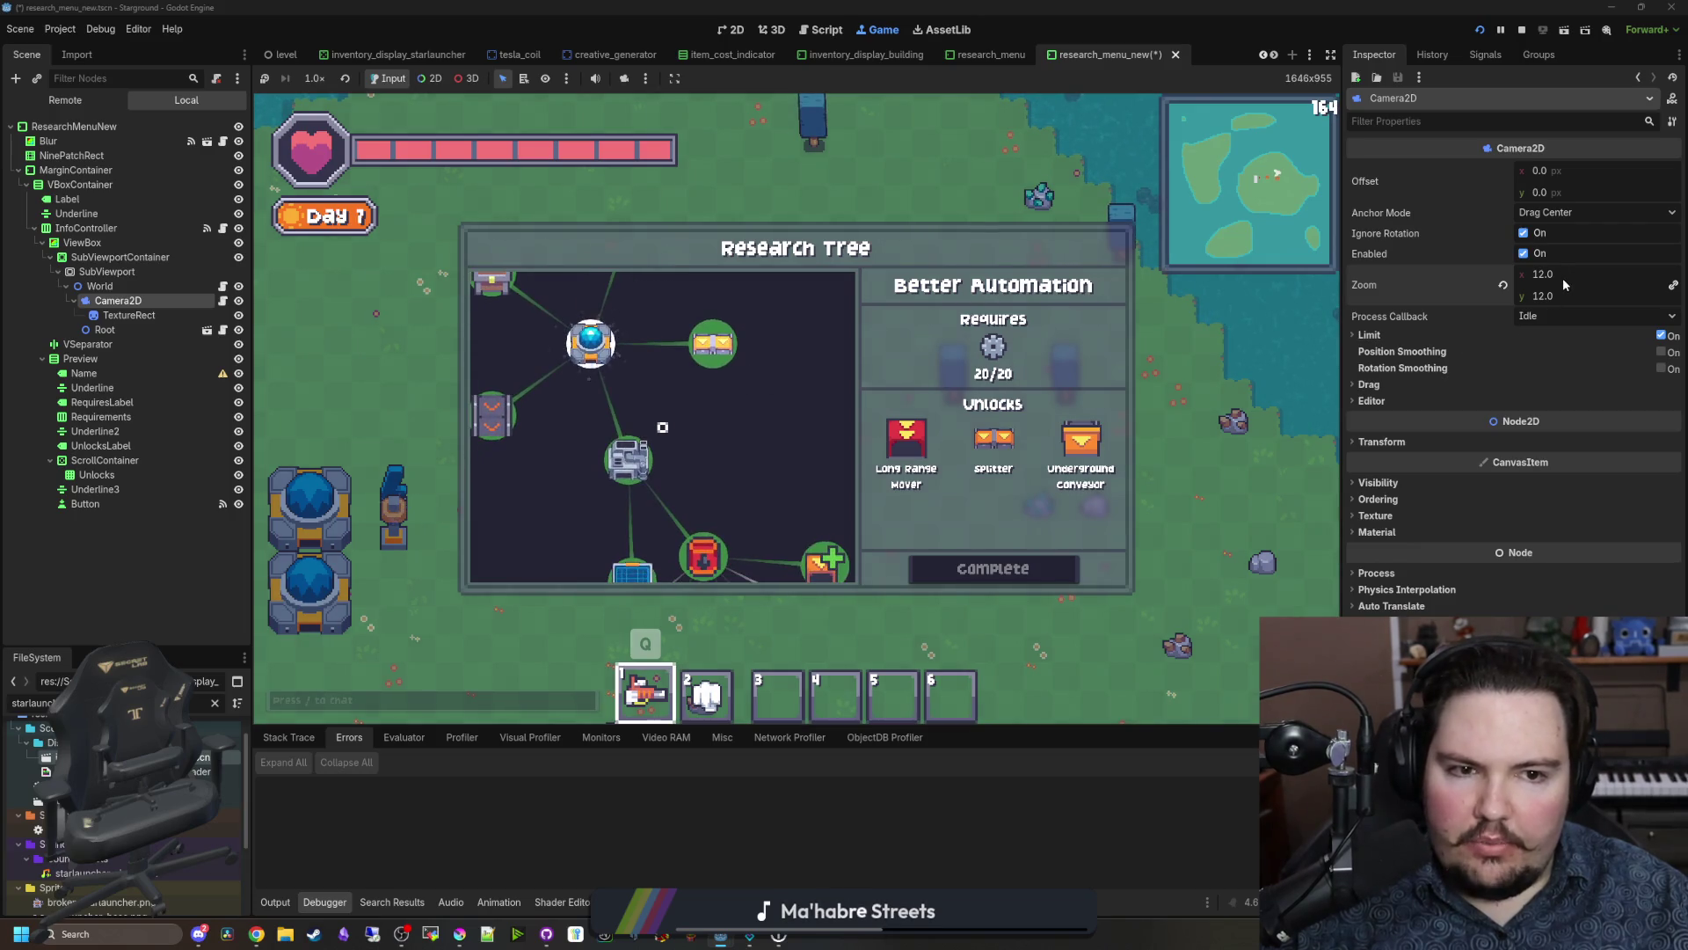
type("10")
key("Return")
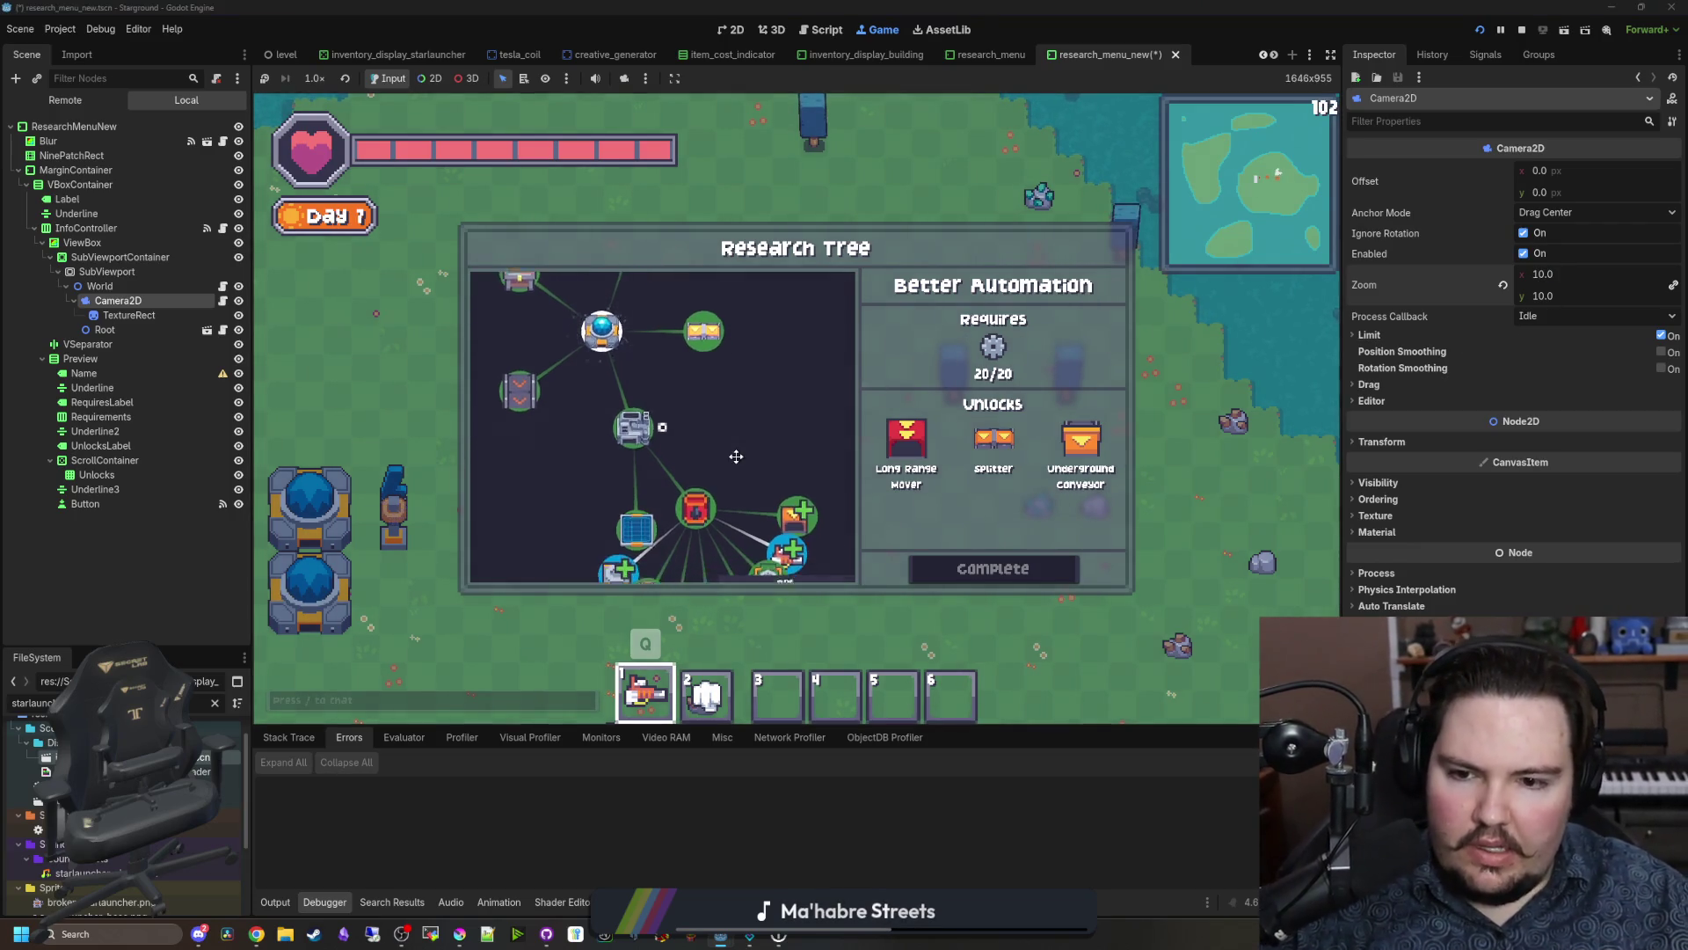
left_click(1570, 273)
key("Return")
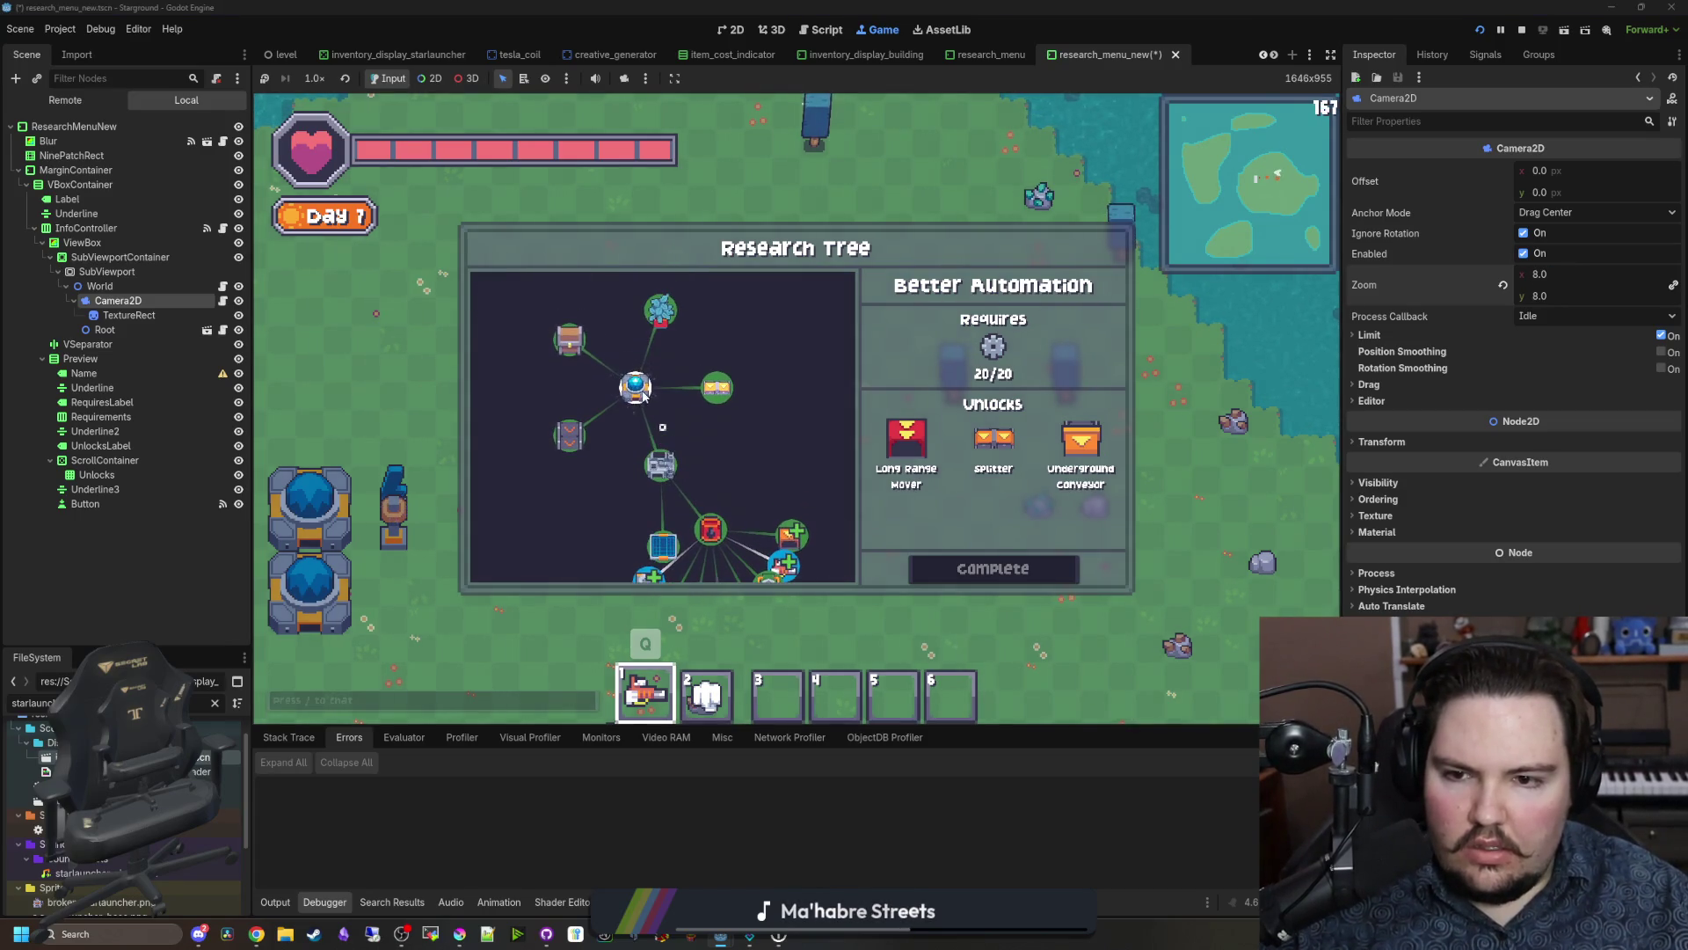
type("12")
key("Return")
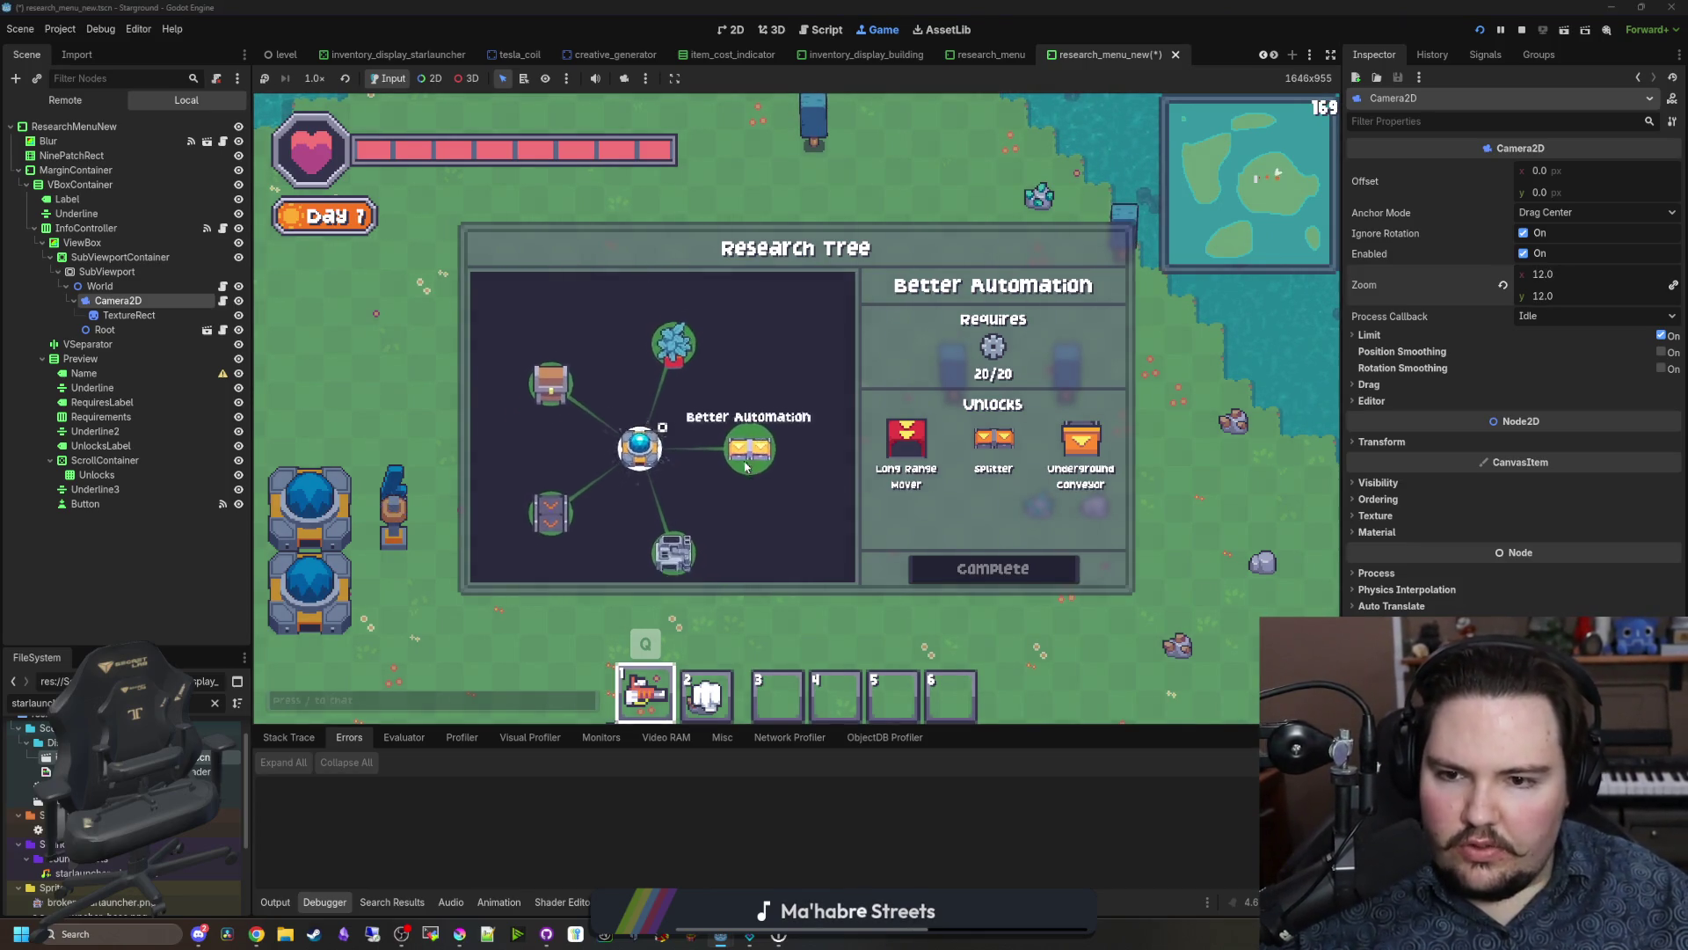
left_click(225, 301)
Step: Add '$Cursor.visible = Global.controllerActive' in research_tree_camera.gd's _process and save
left_click(150, 316)
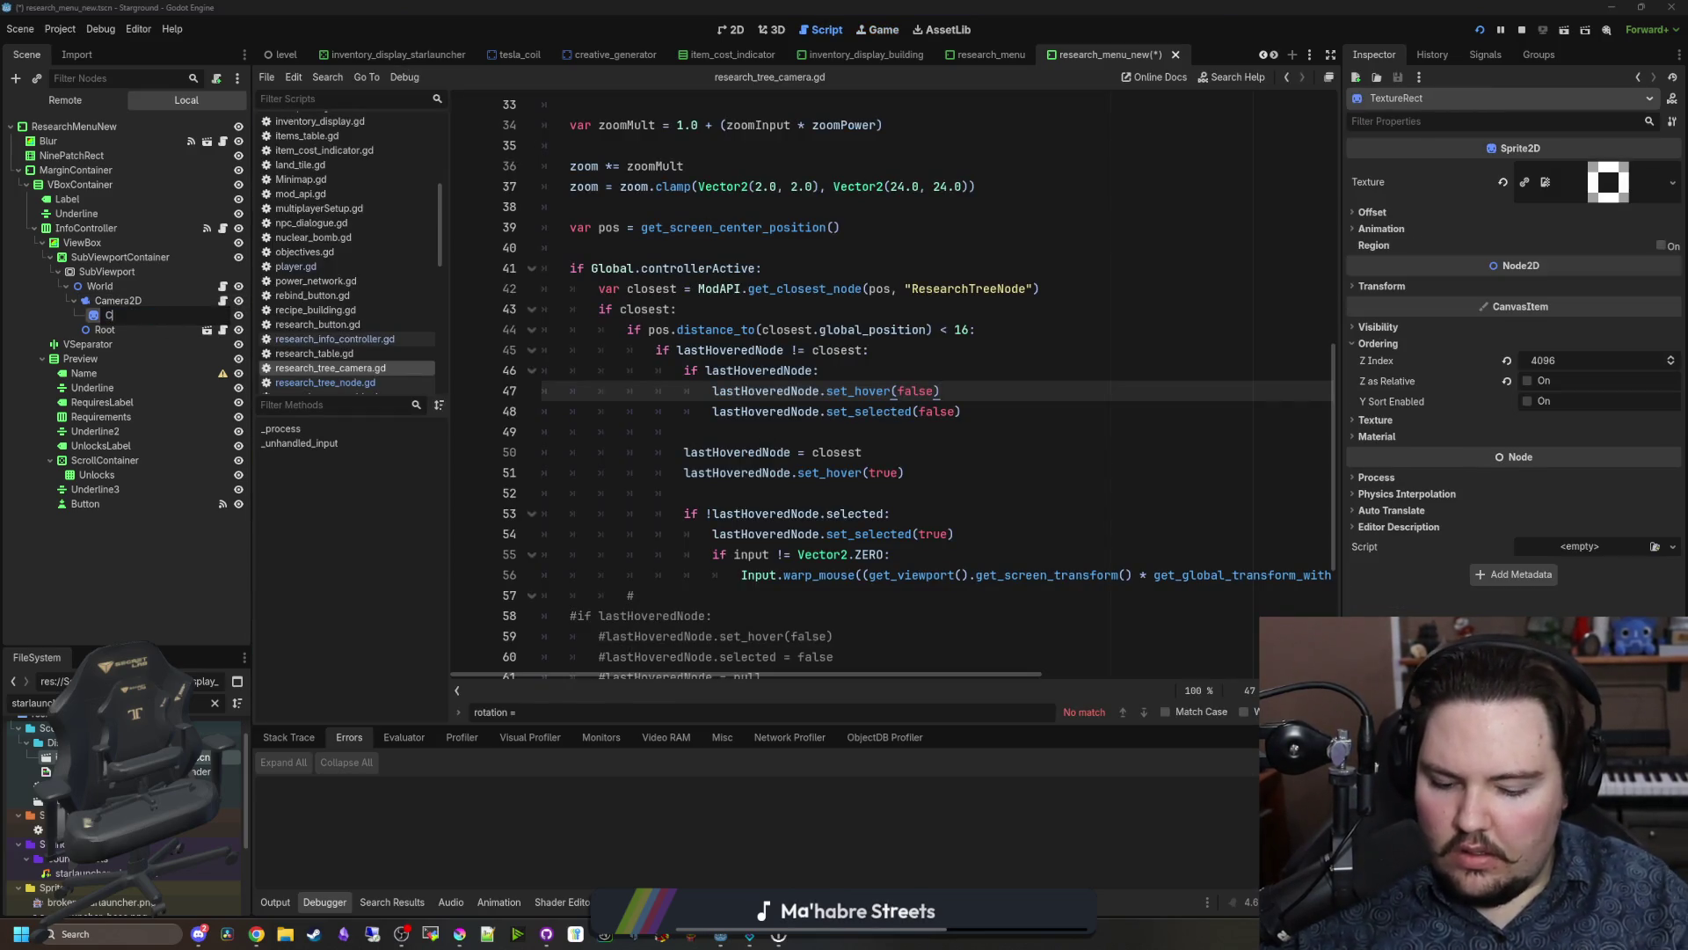
scroll(893, 393, "up", 10)
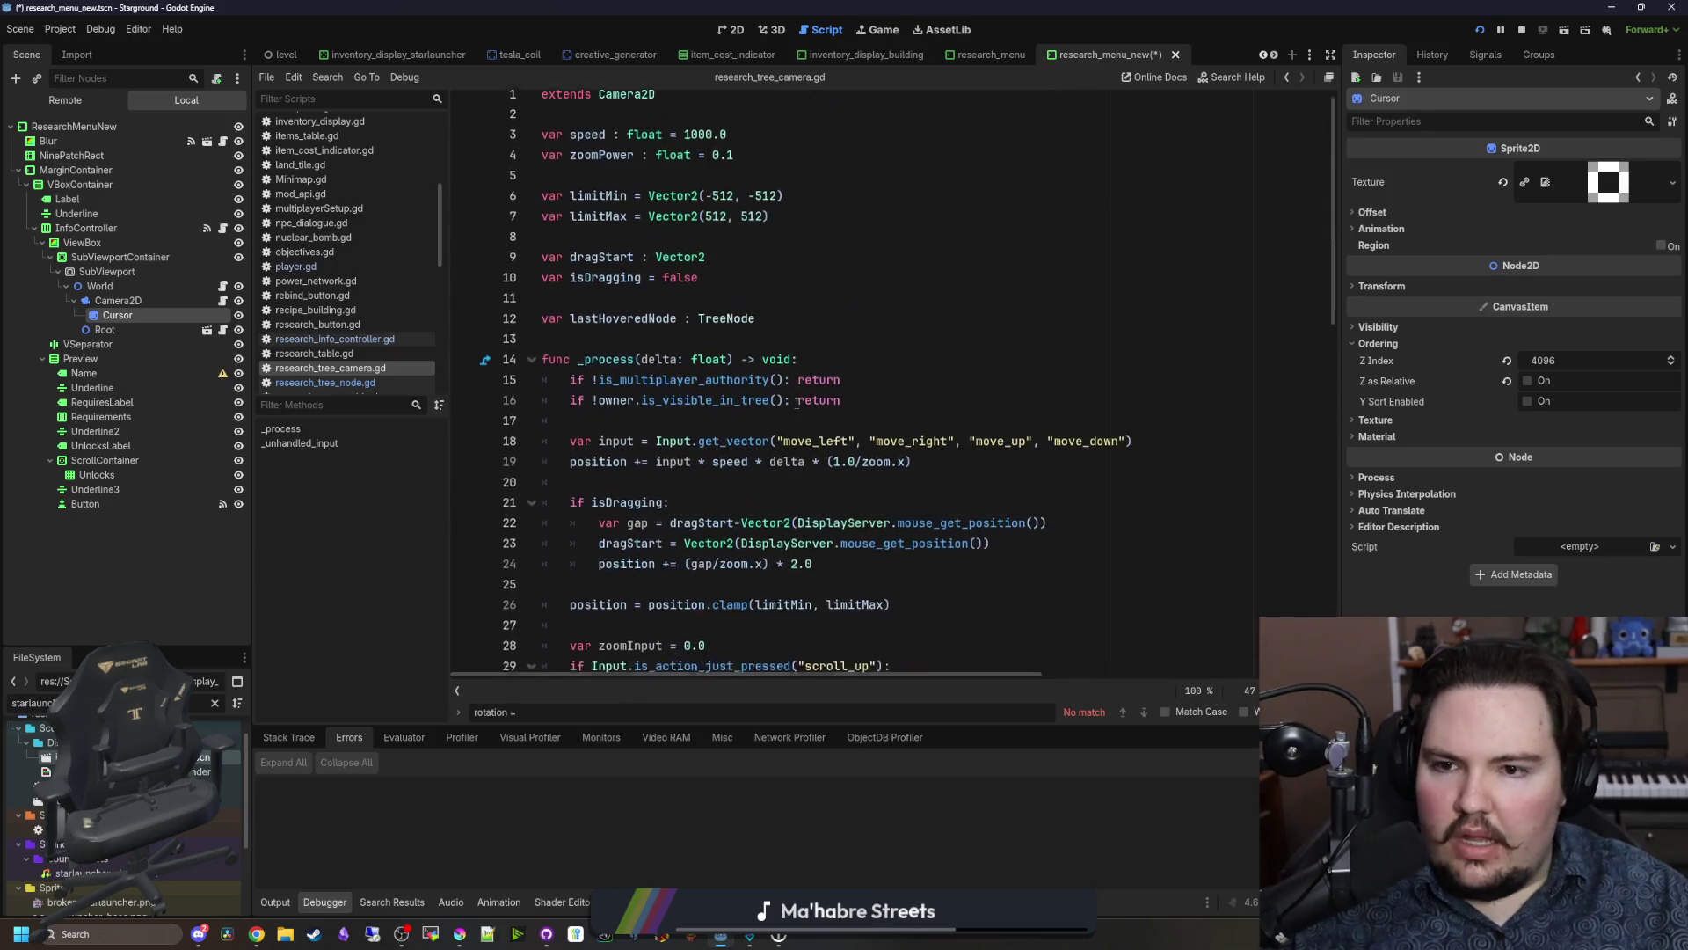
left_click(620, 426)
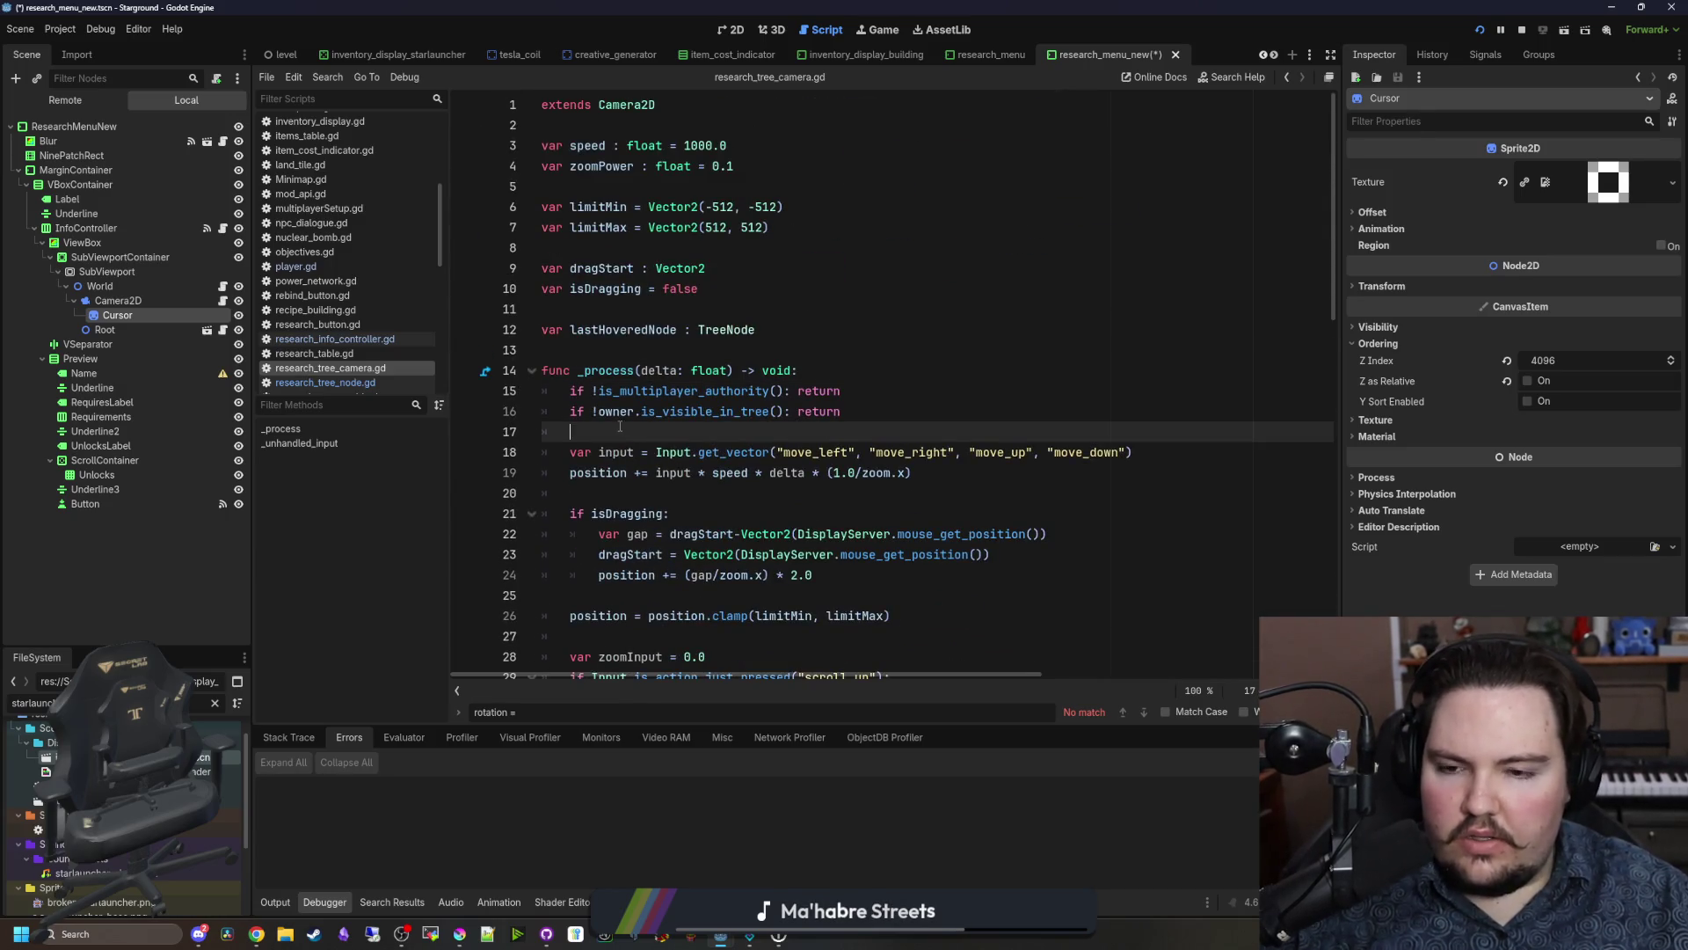
key("Return")
key("Return")
key("Up")
left_click_drag(205, 313, 664, 454)
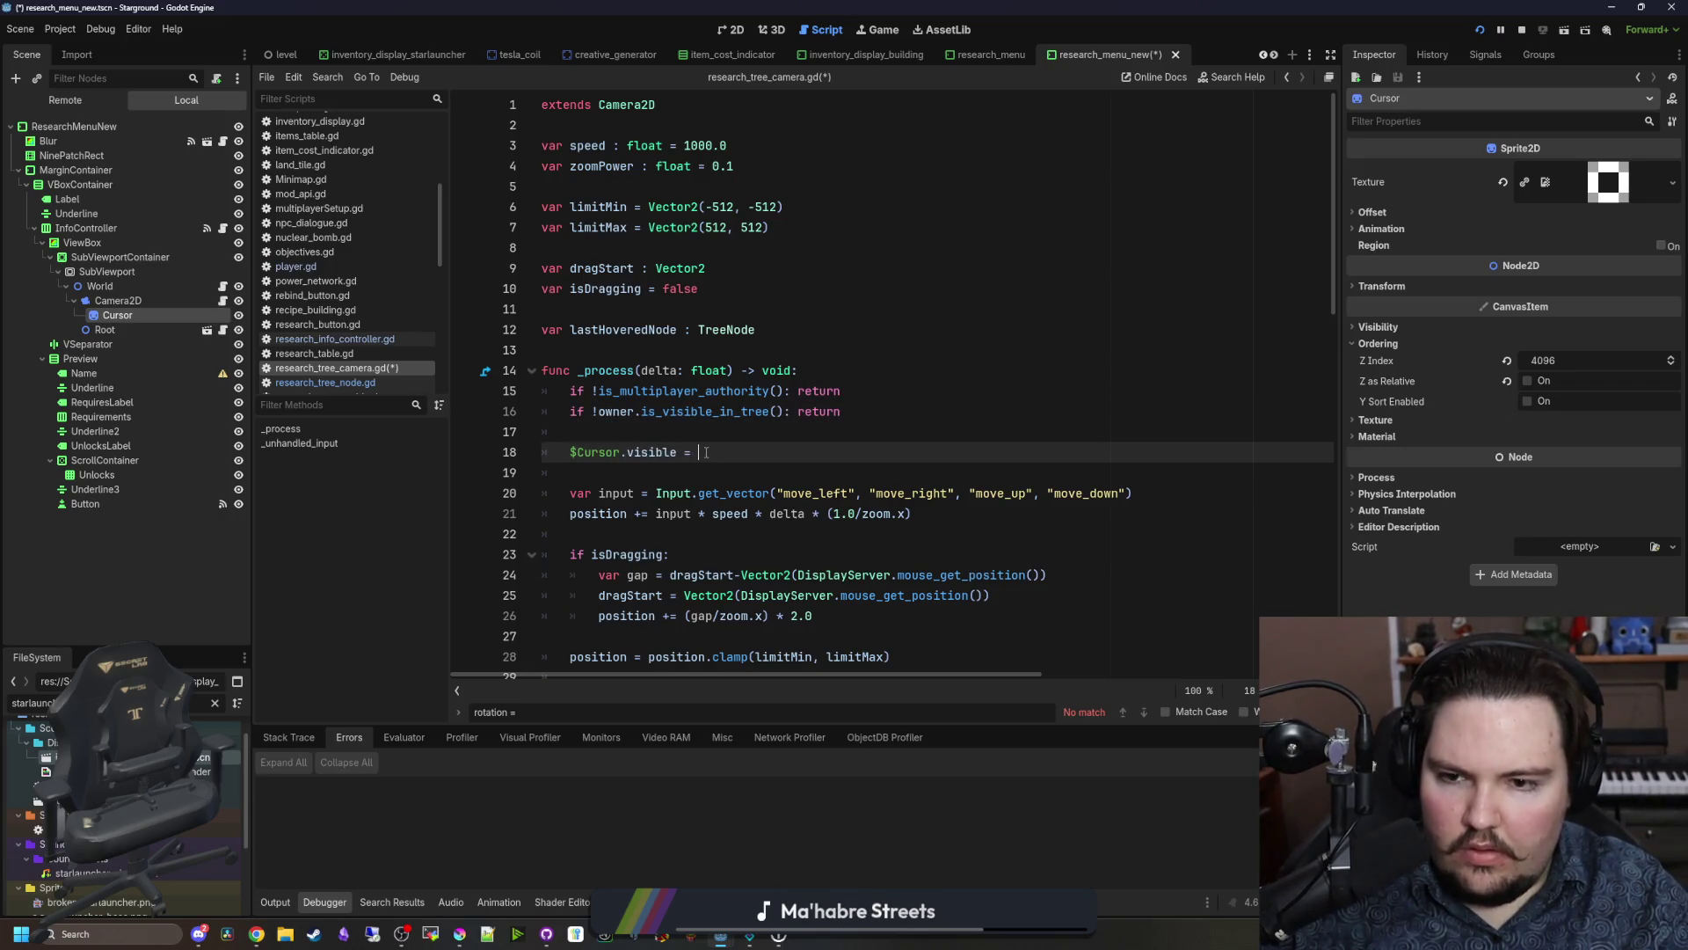
type("Global.controllerActive")
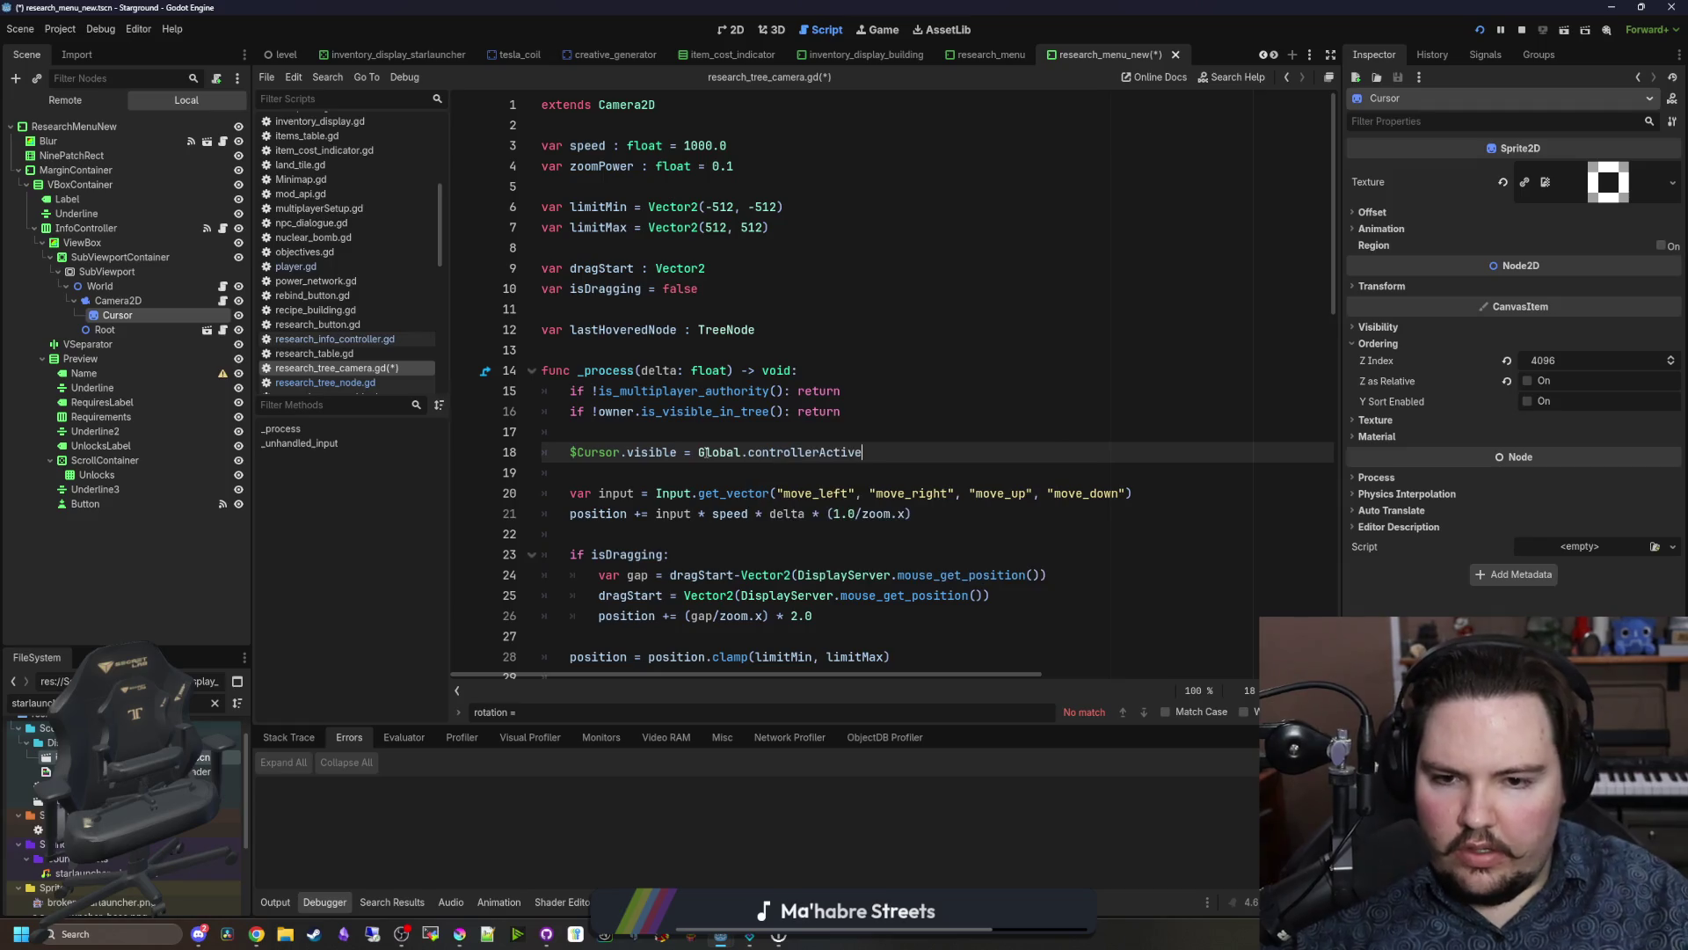
key("Up")
key("ctrl+s")
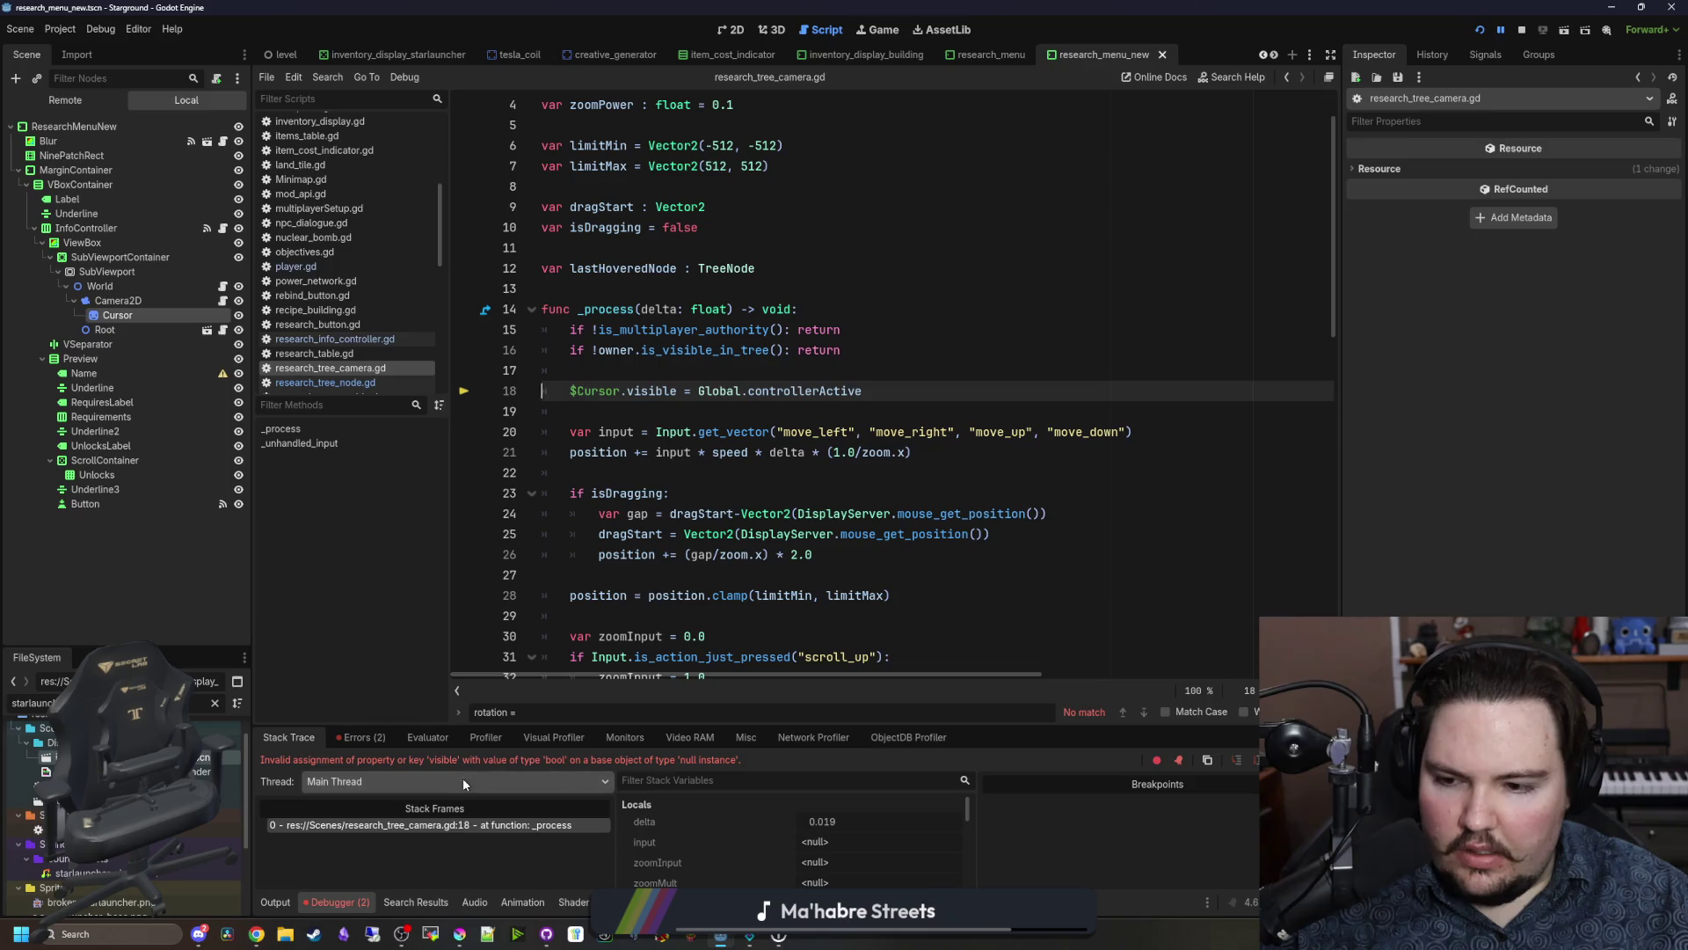
Step: Stop and relaunch the game, then continue the saved game
left_click(1522, 31)
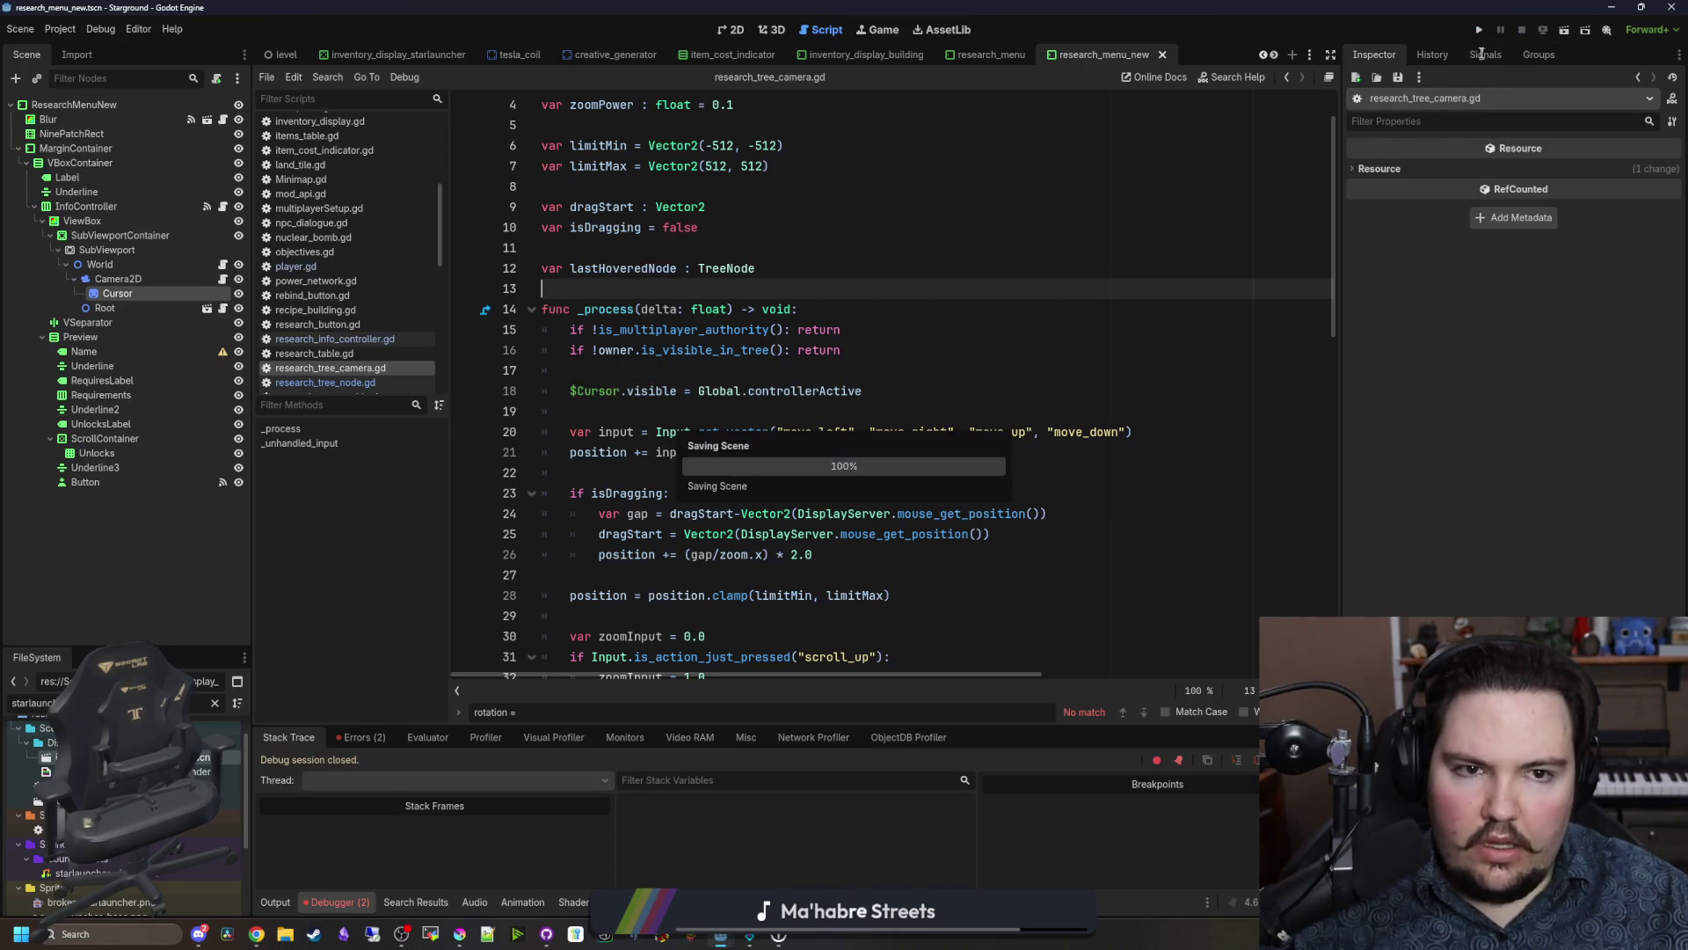
left_click(1482, 32)
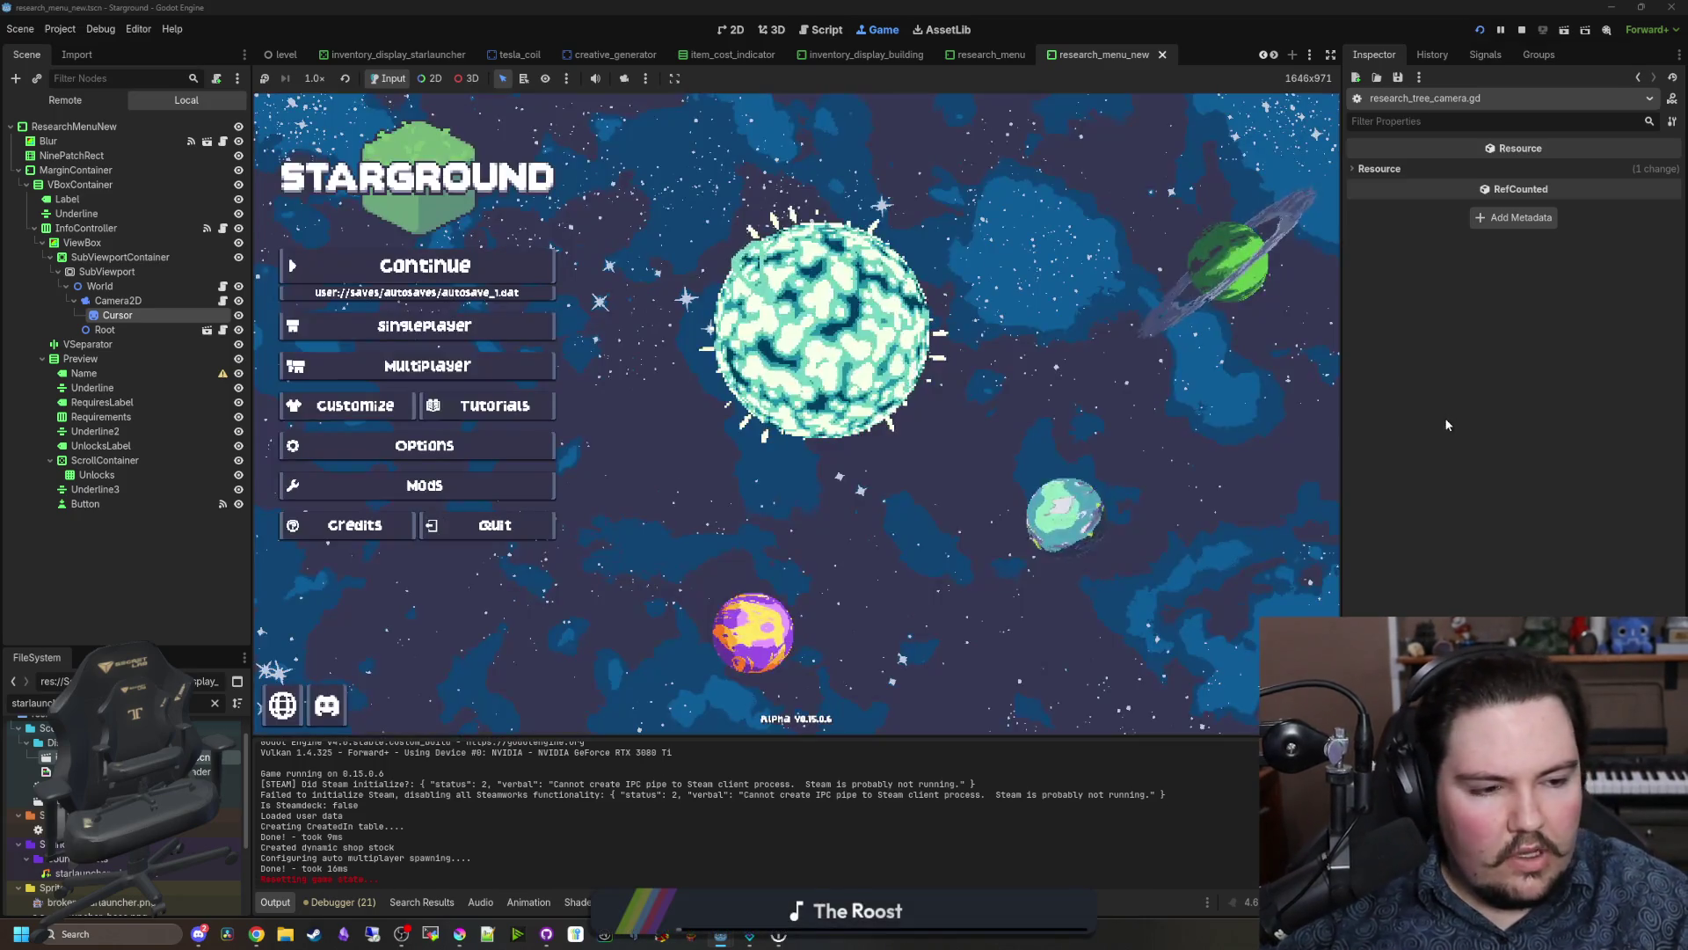
left_click(515, 268)
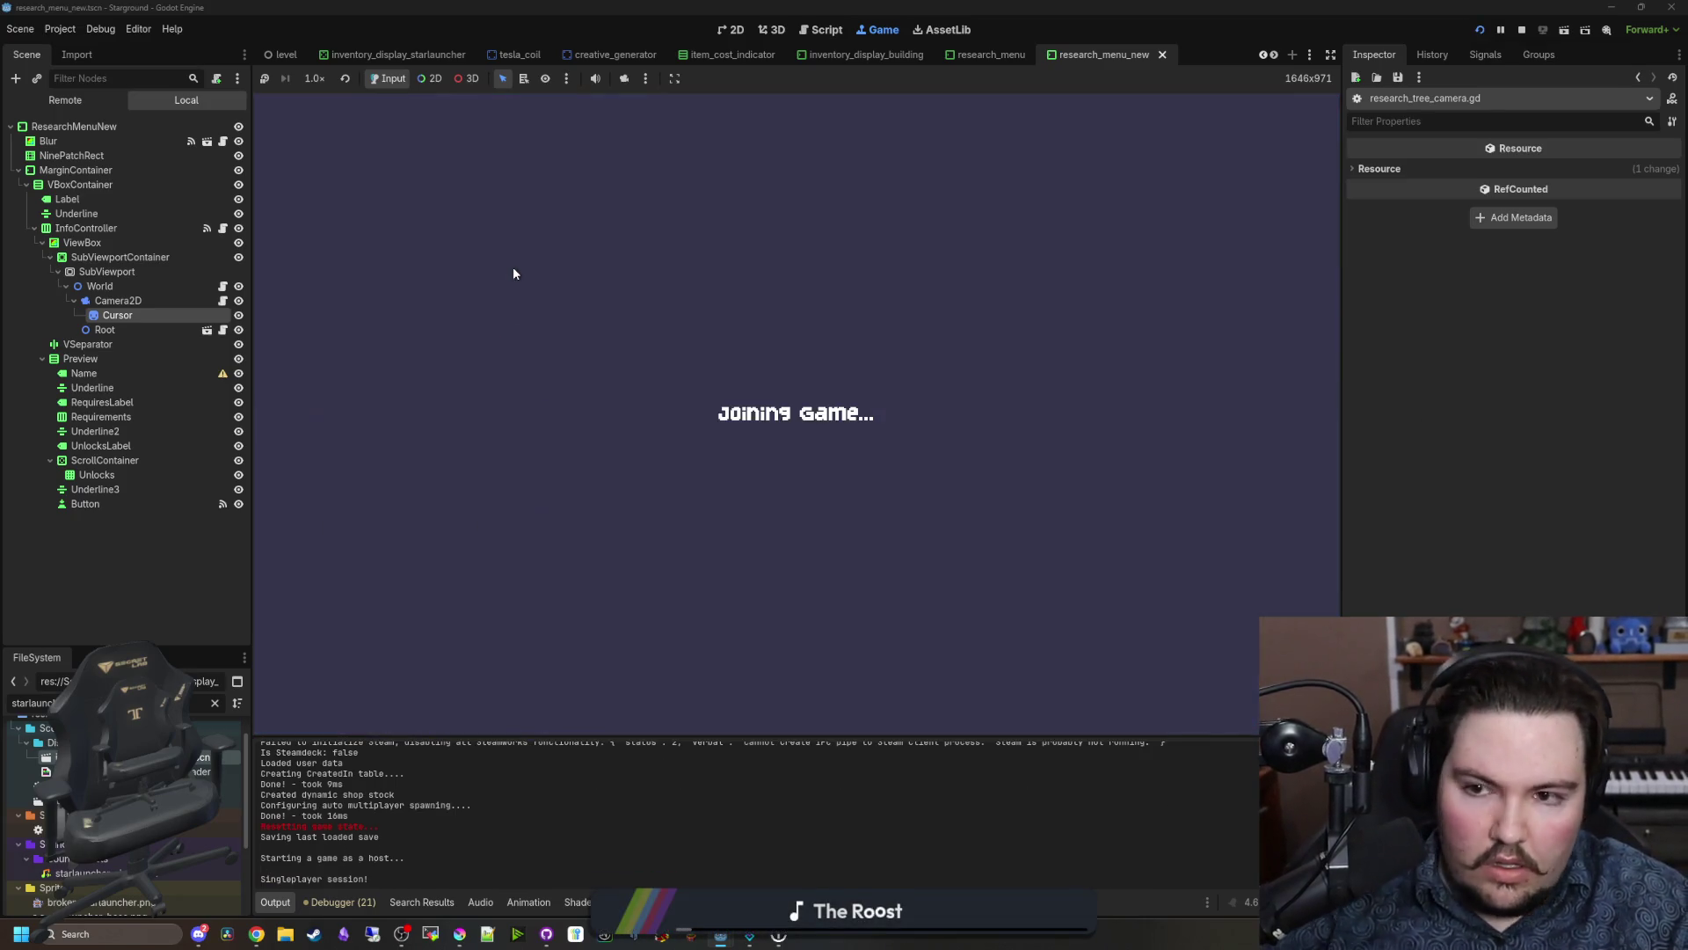
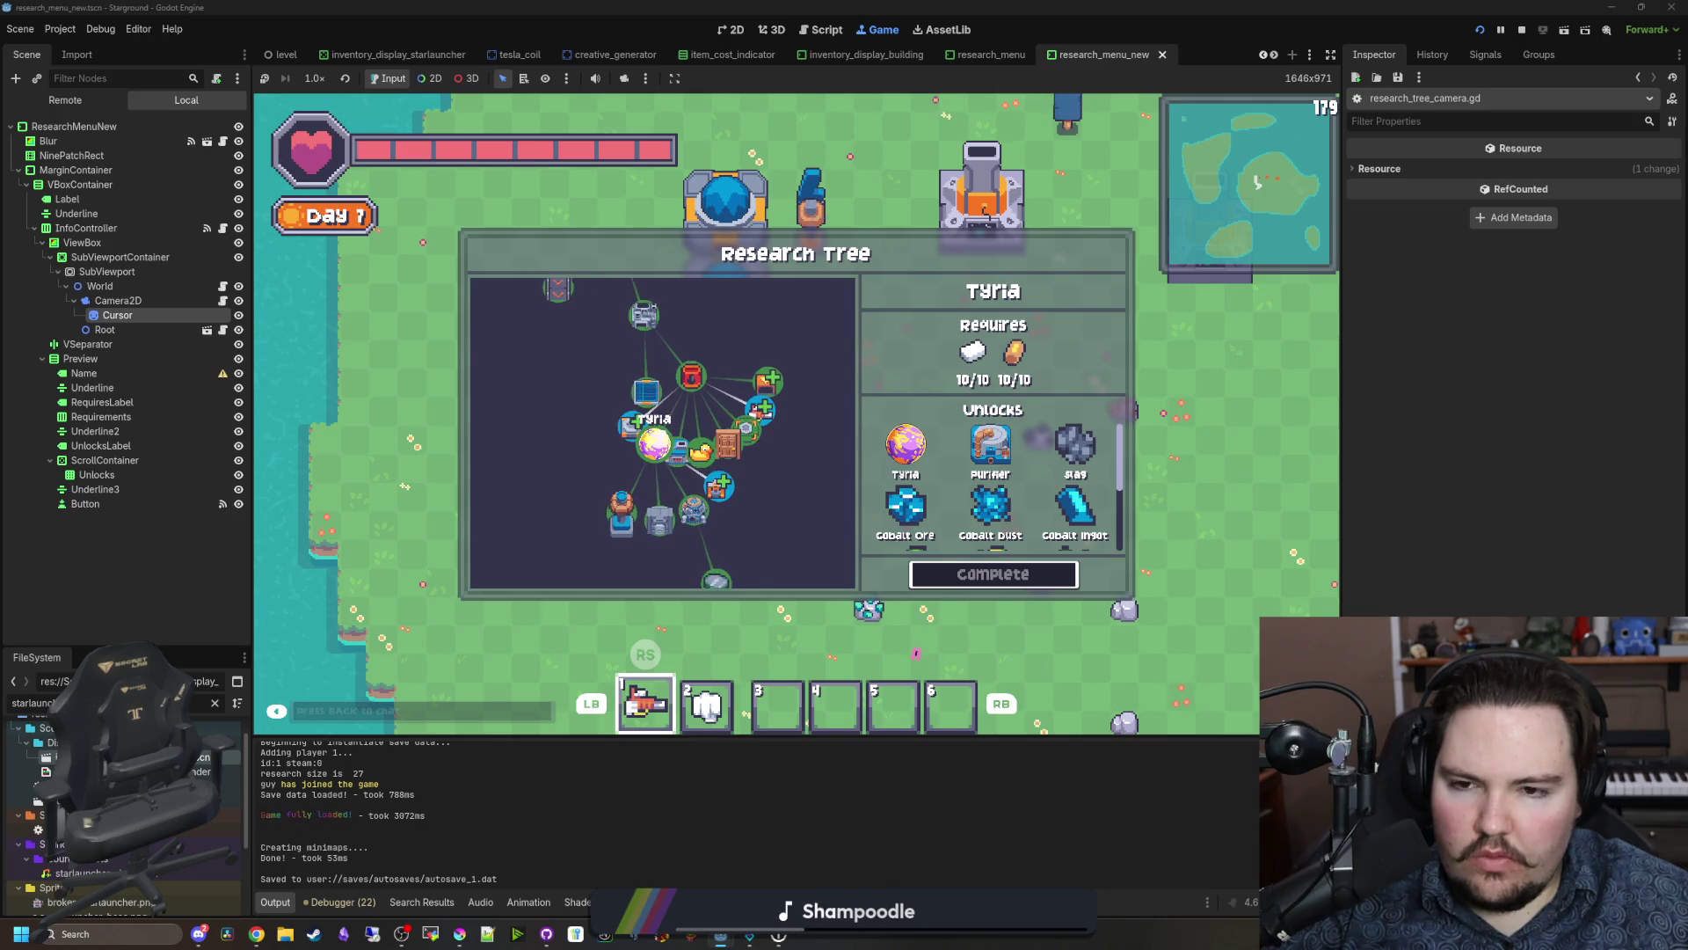
Step: Close the research tree, glance at Blueprints, and bring up the building menu
key("Escape")
key("b")
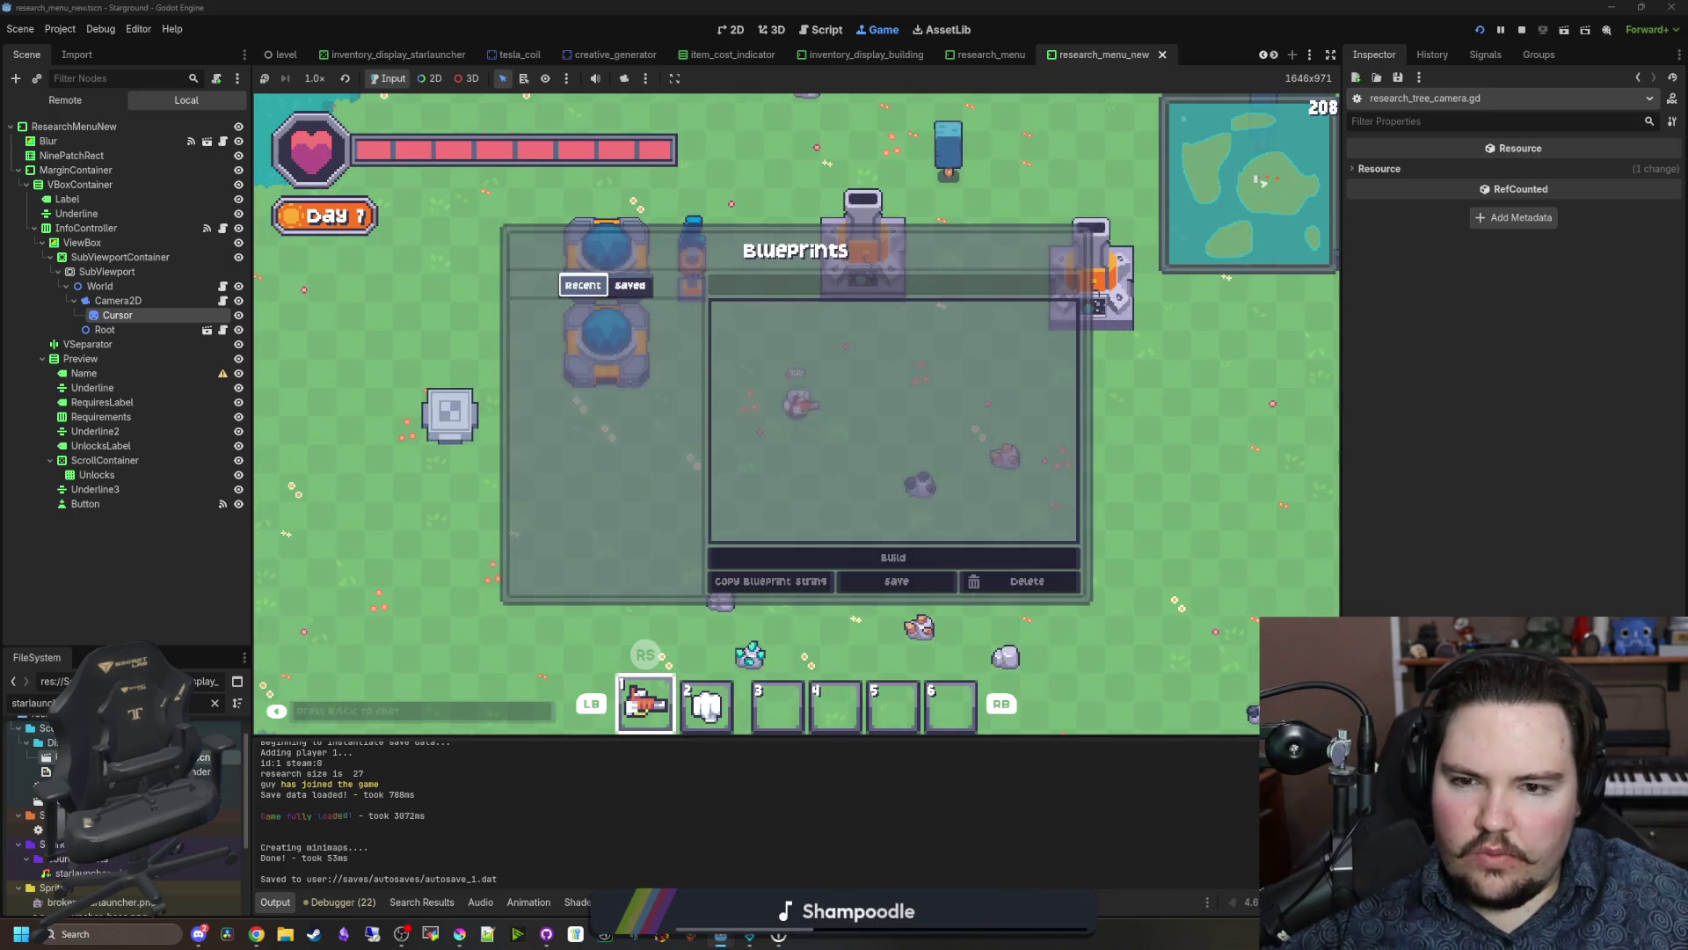
key("Escape")
key("b")
Step: Browse the top buildings down to the Oil Rig, then show the misc items category
key("Right")
key("Right")
key("Right")
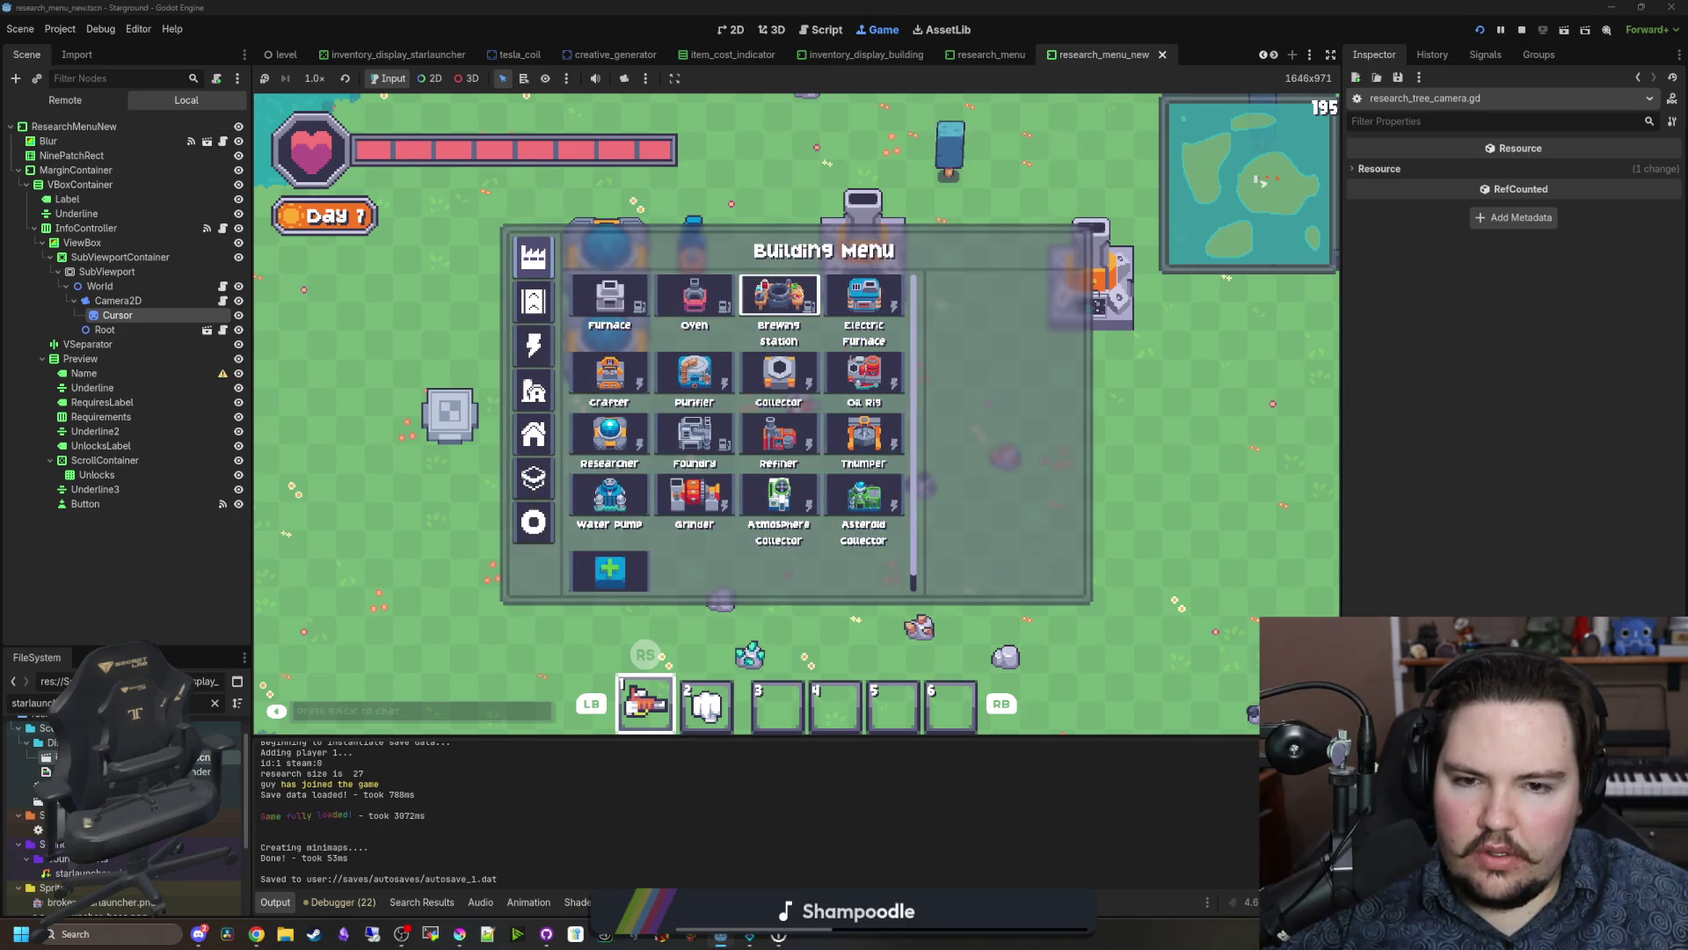
key("Down")
key("Down")
key("Down")
key("Left")
key("Left")
key("Left")
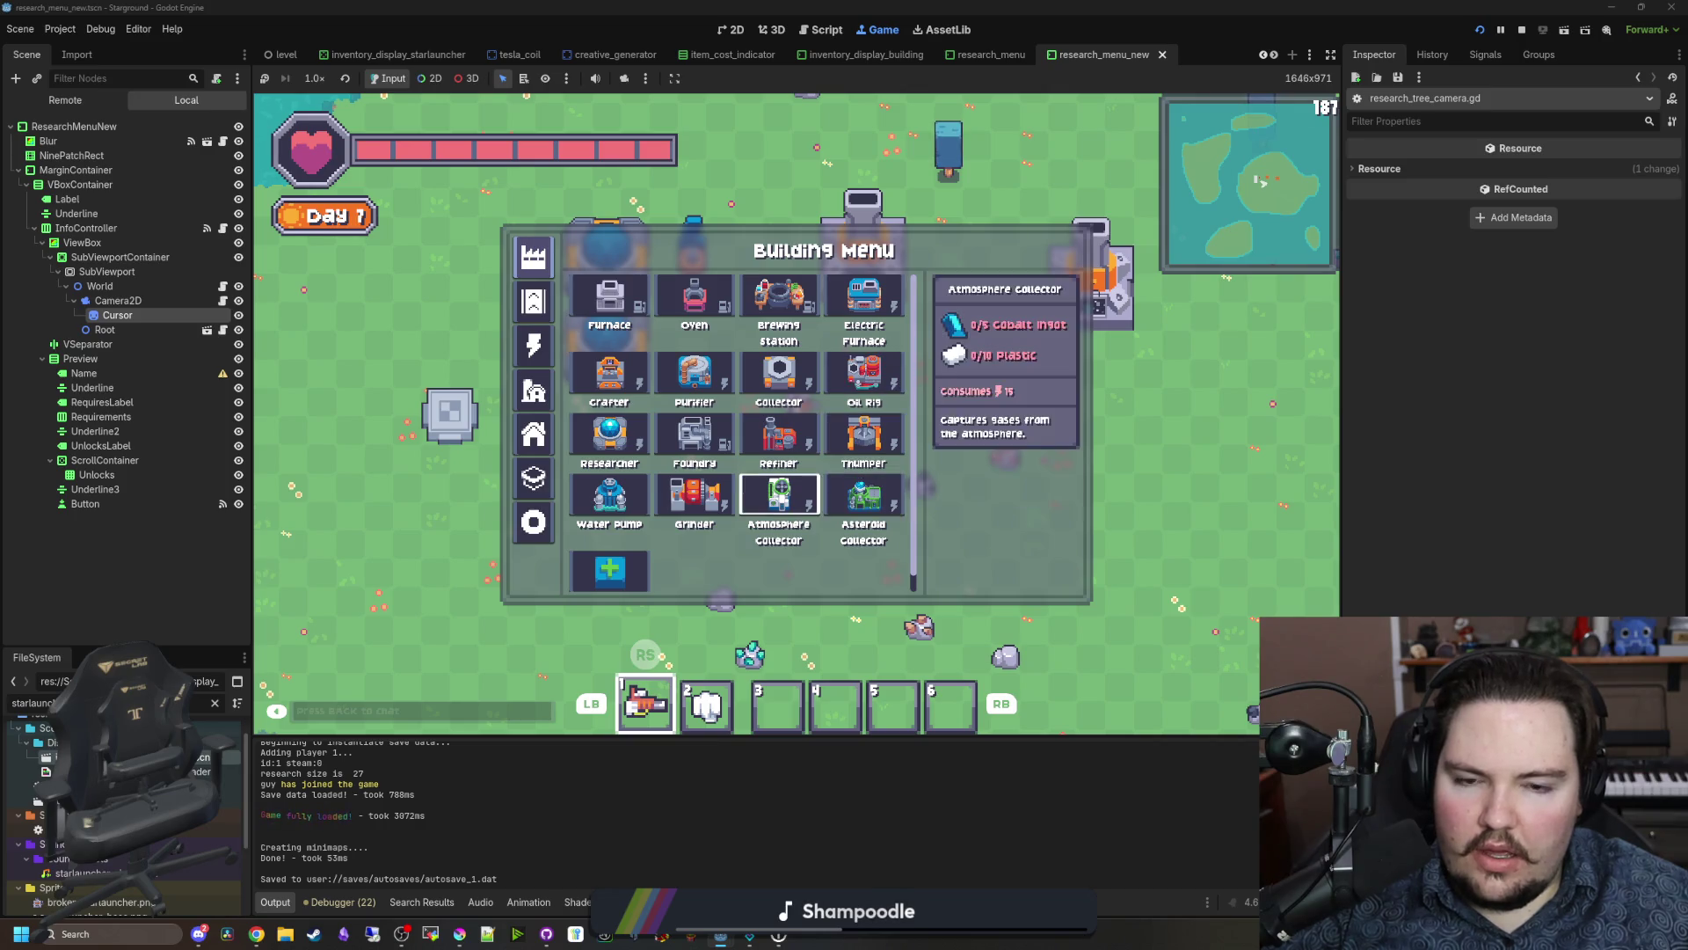
key("Up")
key("Down")
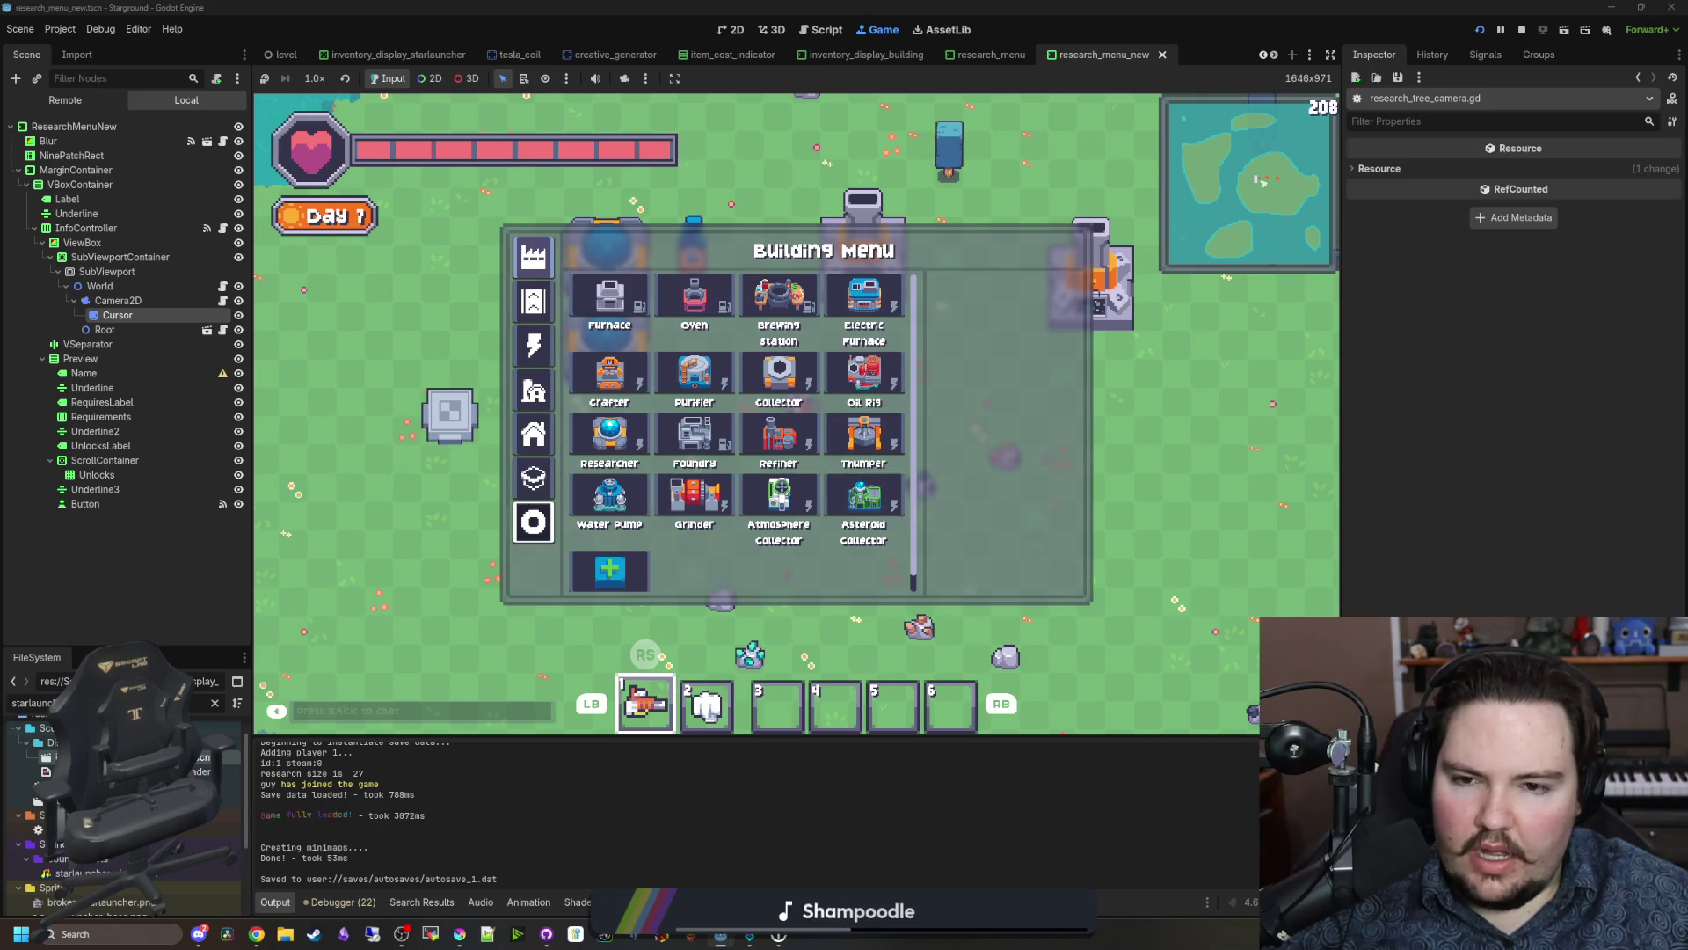
key("Return")
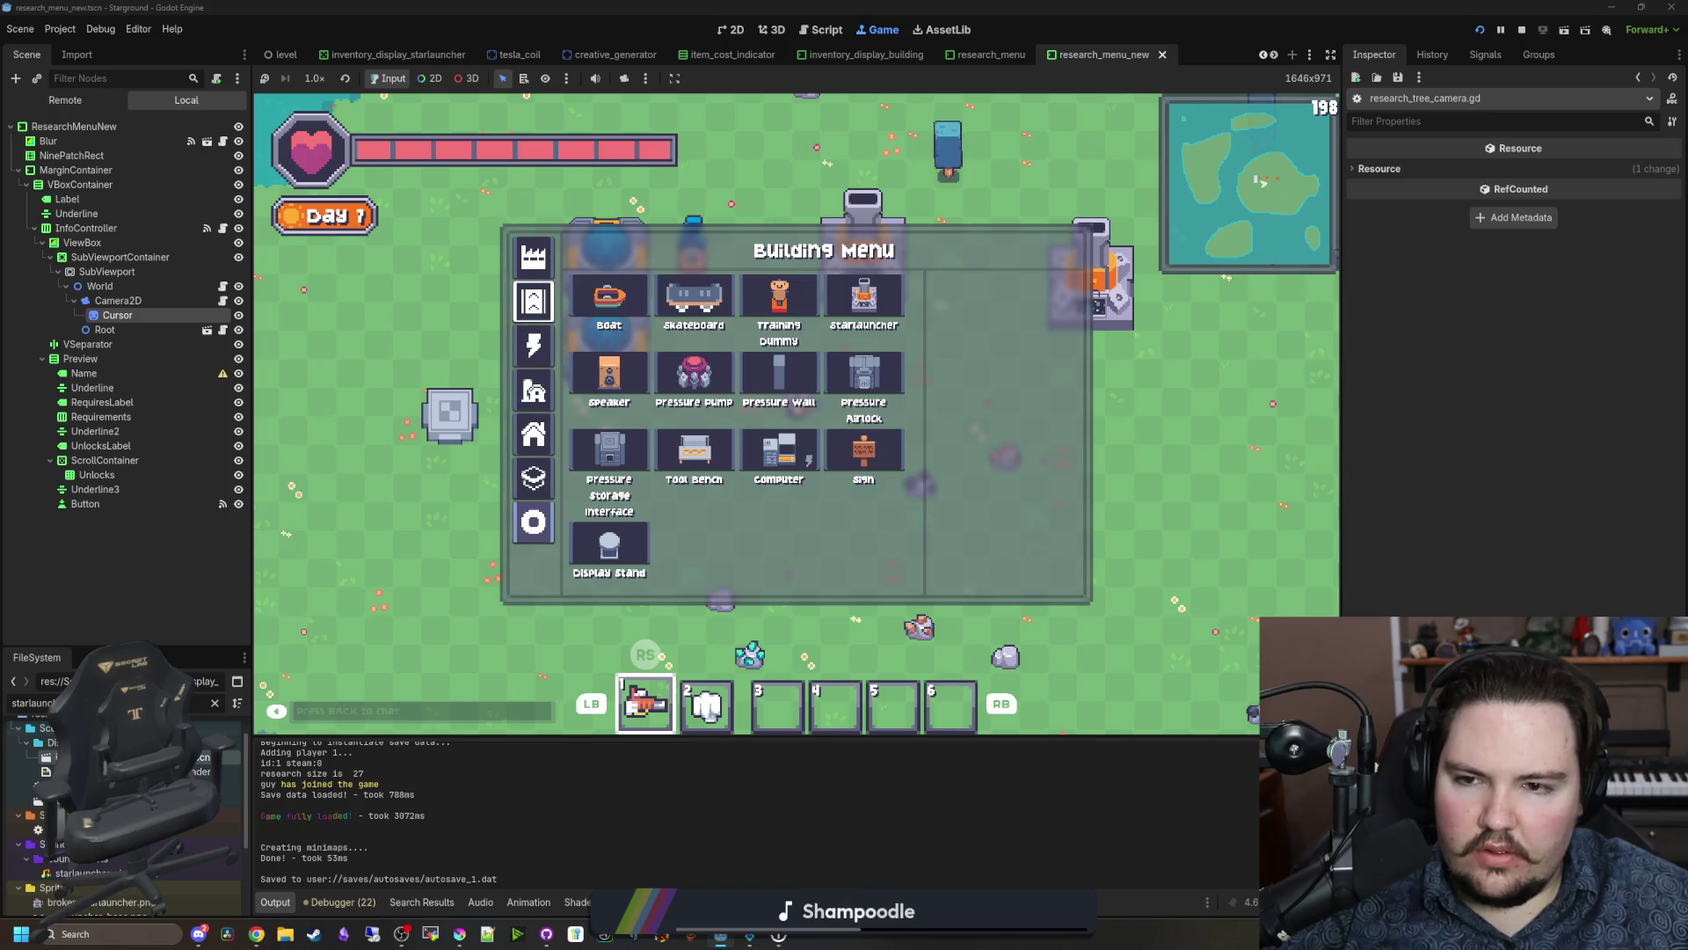
Step: Browse the logistics category (Space Elevator, Storage Hub, Big Chest), then pause the game
key("Down")
key("Down")
key("Down")
key("Right")
key("Right")
key("Right")
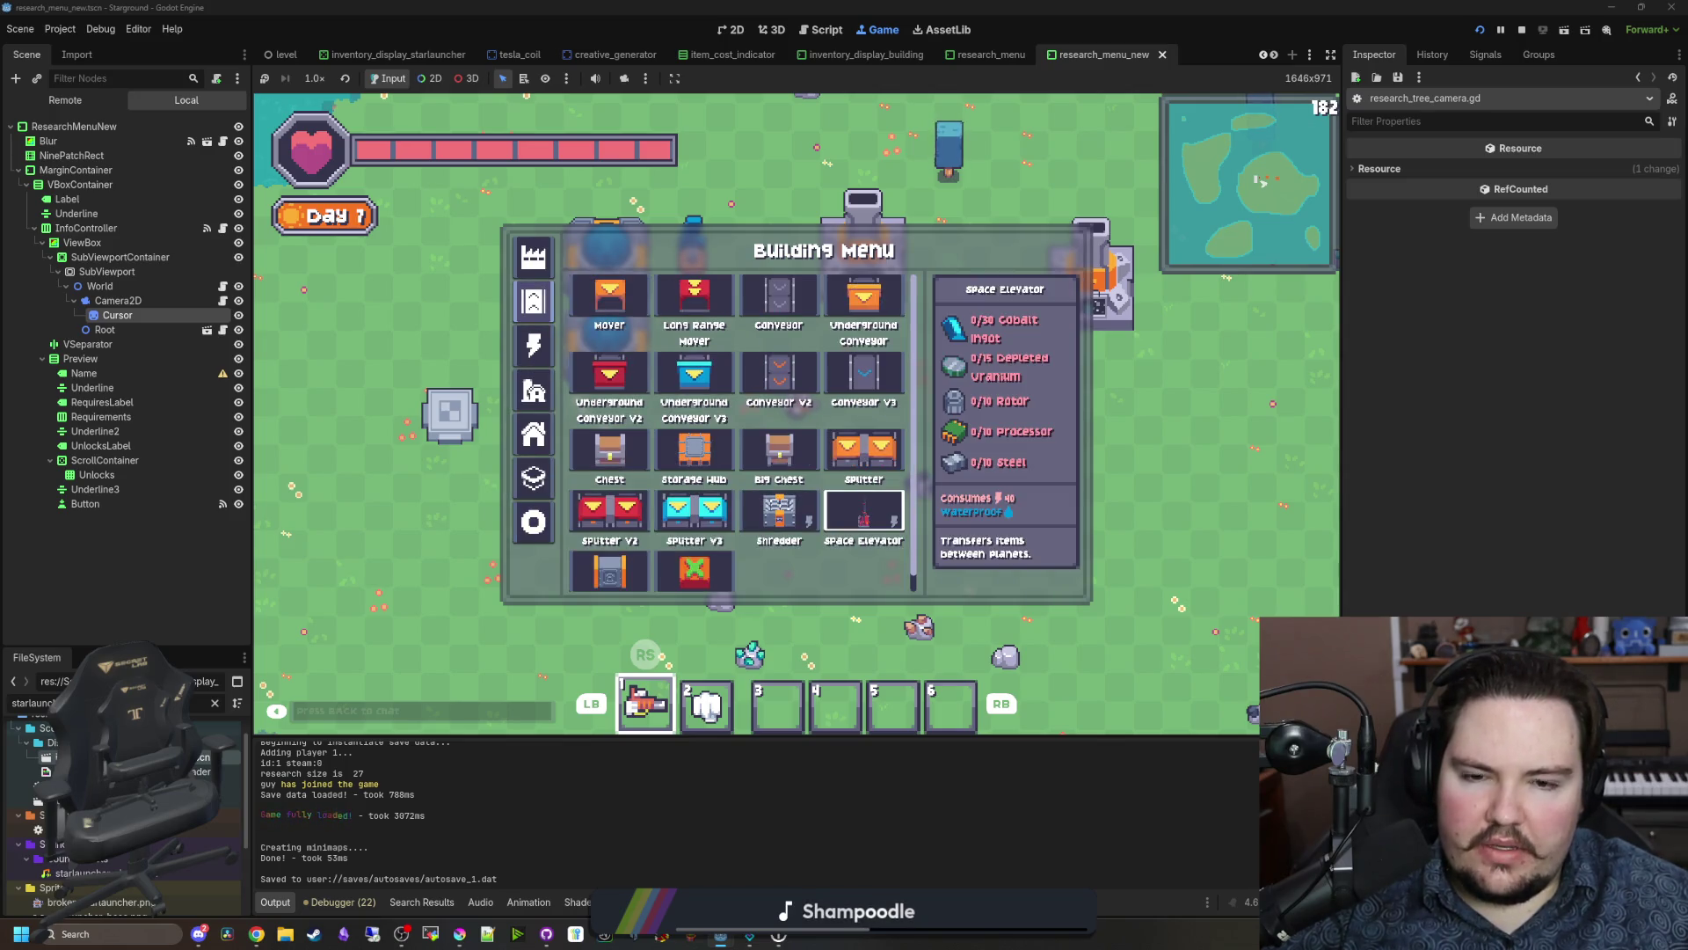
key("Left")
key("Left")
key("Left")
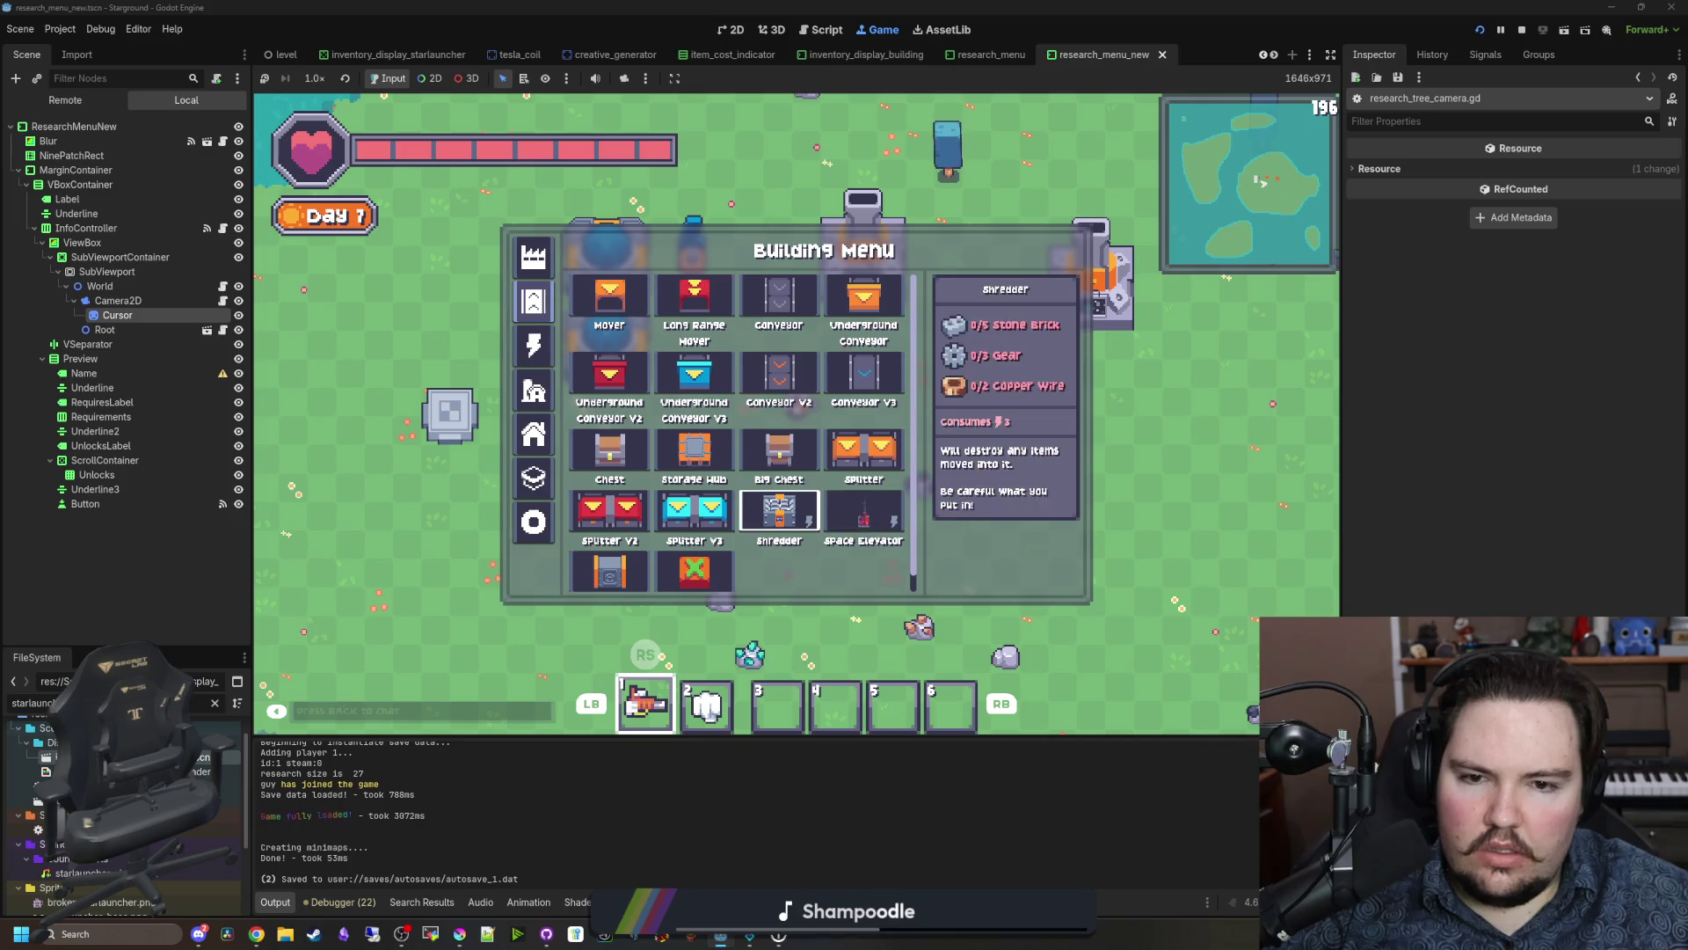
key("Down")
key("Right")
key("Up")
key("Up")
key("Right")
key("Down")
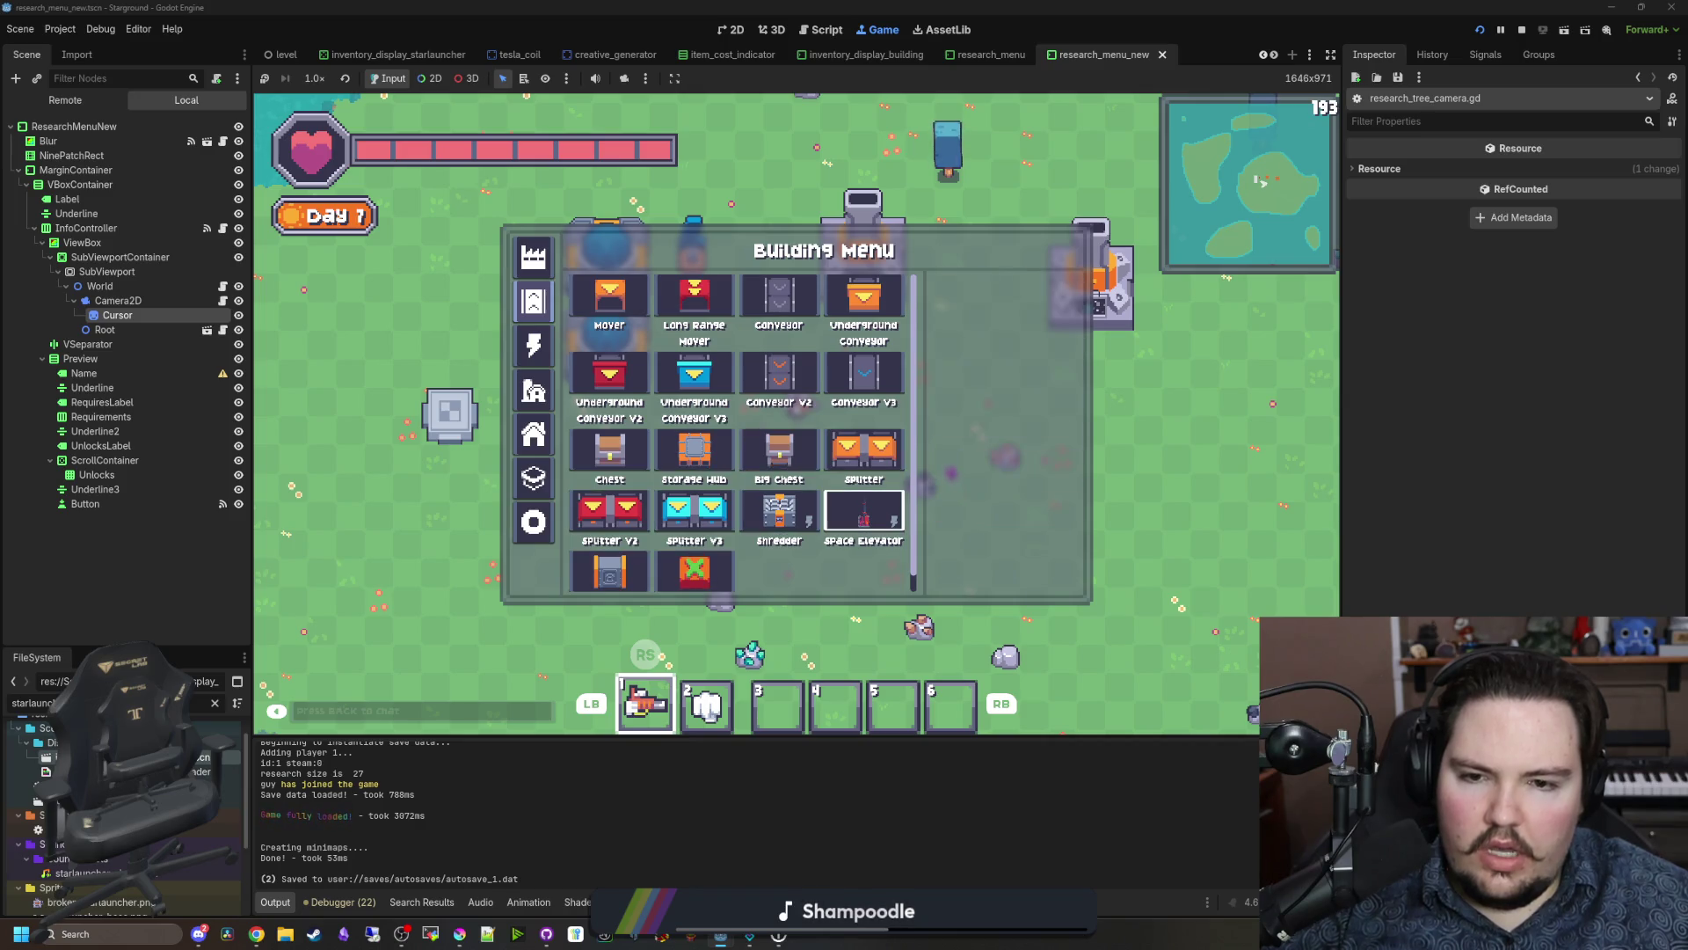
key("Escape")
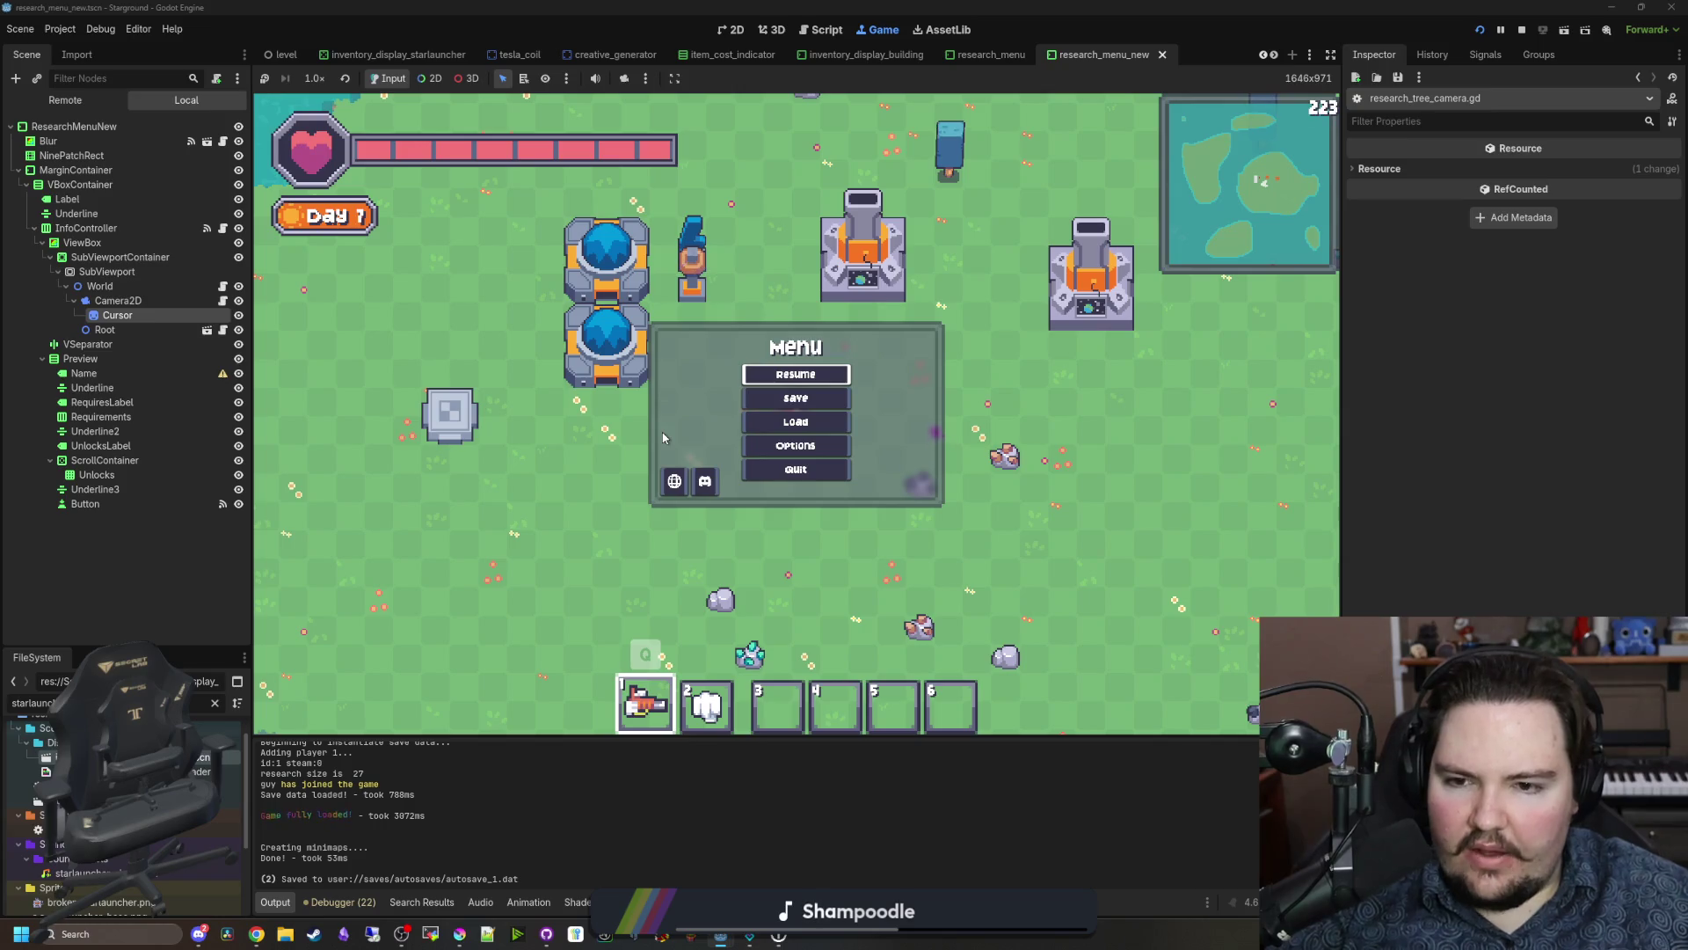
Step: Switch the game language to Russian from the pause menu's Languages panel
left_click(674, 480)
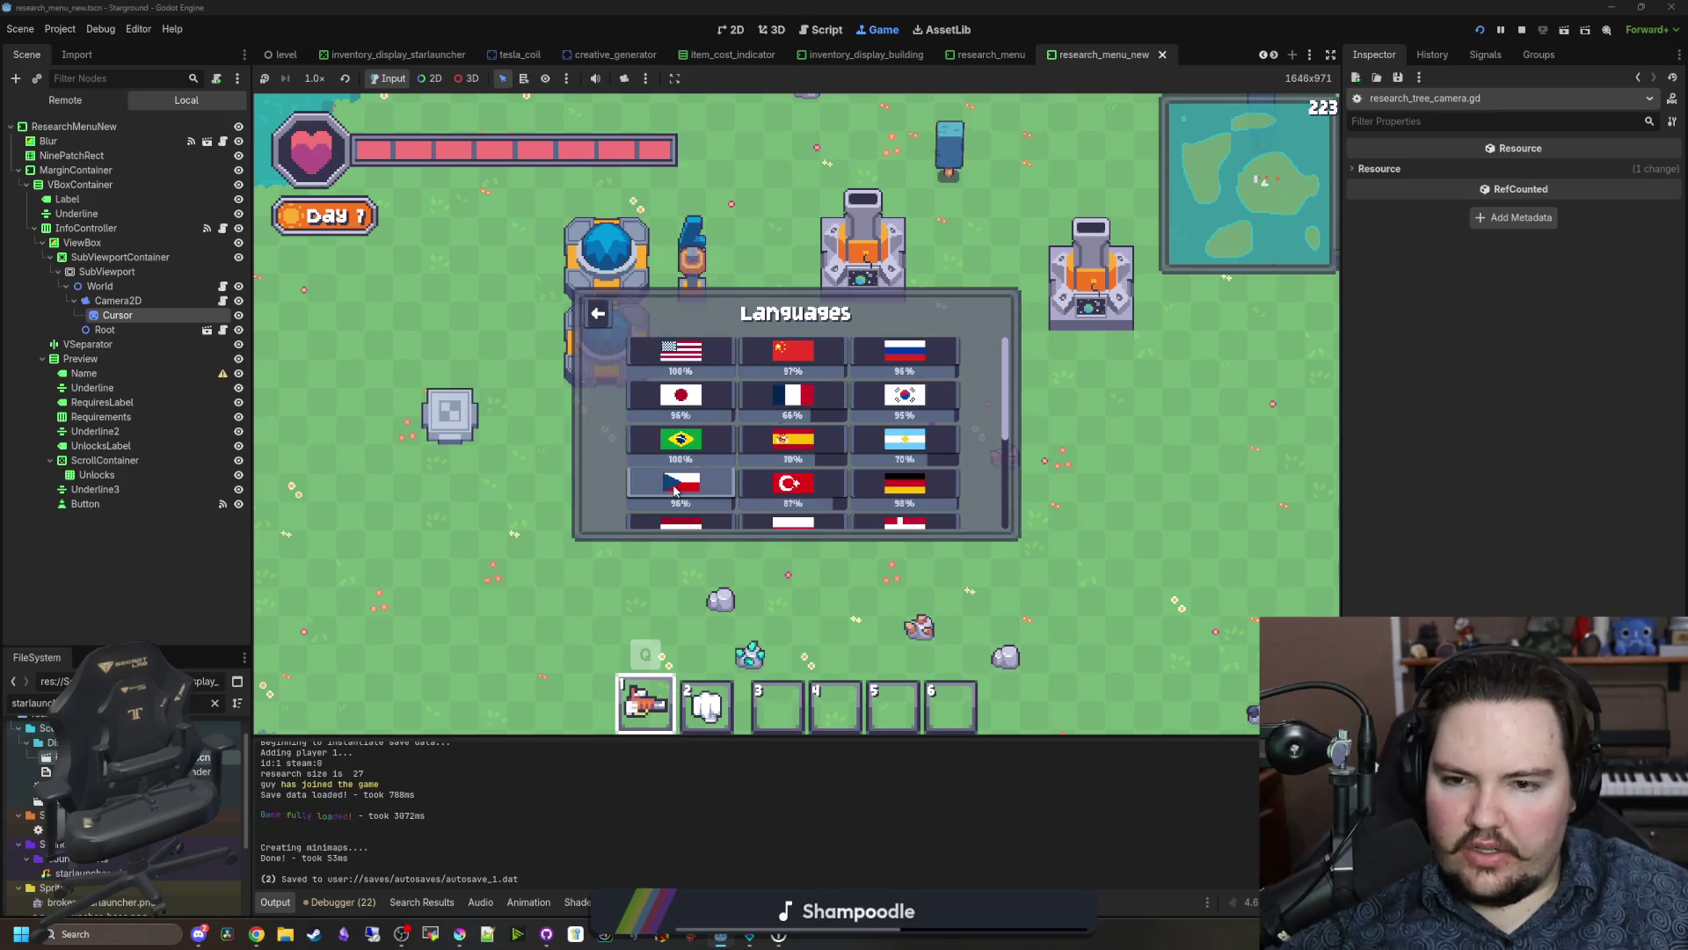
left_click(916, 355)
key("Escape")
Step: Open the building menu and step through items to check the Russian building names
key("b")
key("Down")
key("Down")
key("Down")
key("Right")
key("Right")
key("Right")
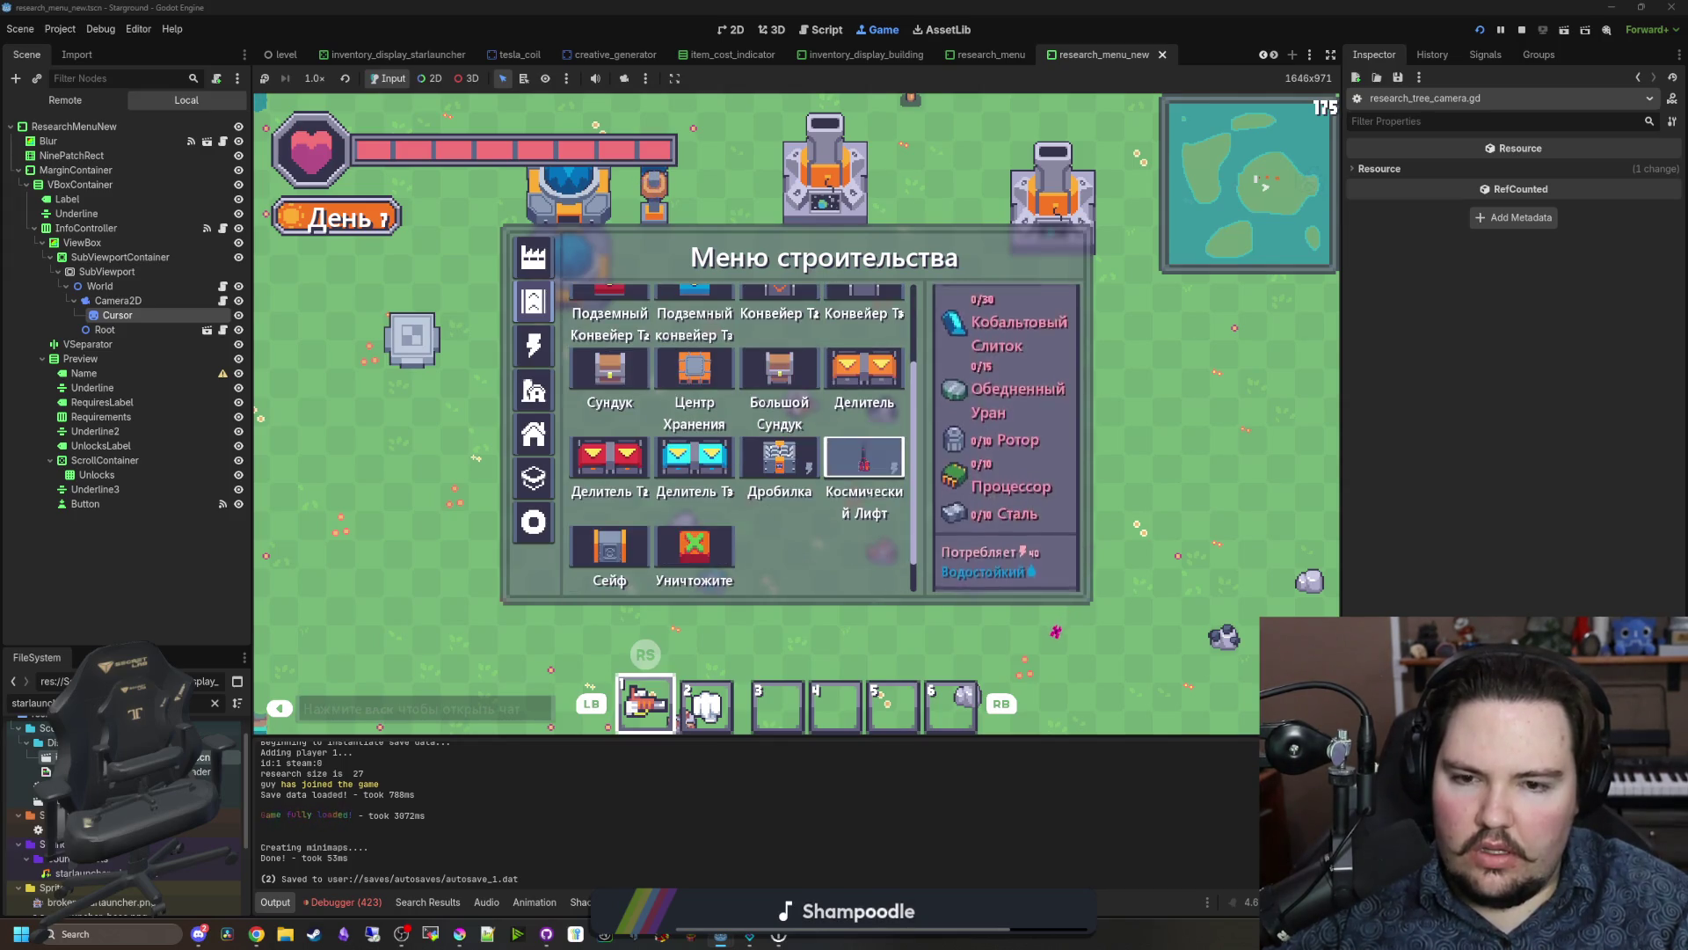
Step: Step around Космический Лифт in the Russian building grid, then close the building menu
key("Right")
key("Left")
key("Left")
key("Down")
key("Right")
key("Up")
key("Escape")
Step: Open the research tree and step through Литьё Стали, Ускоренная логистика and Улучшенное Хранилище nodes
key("r")
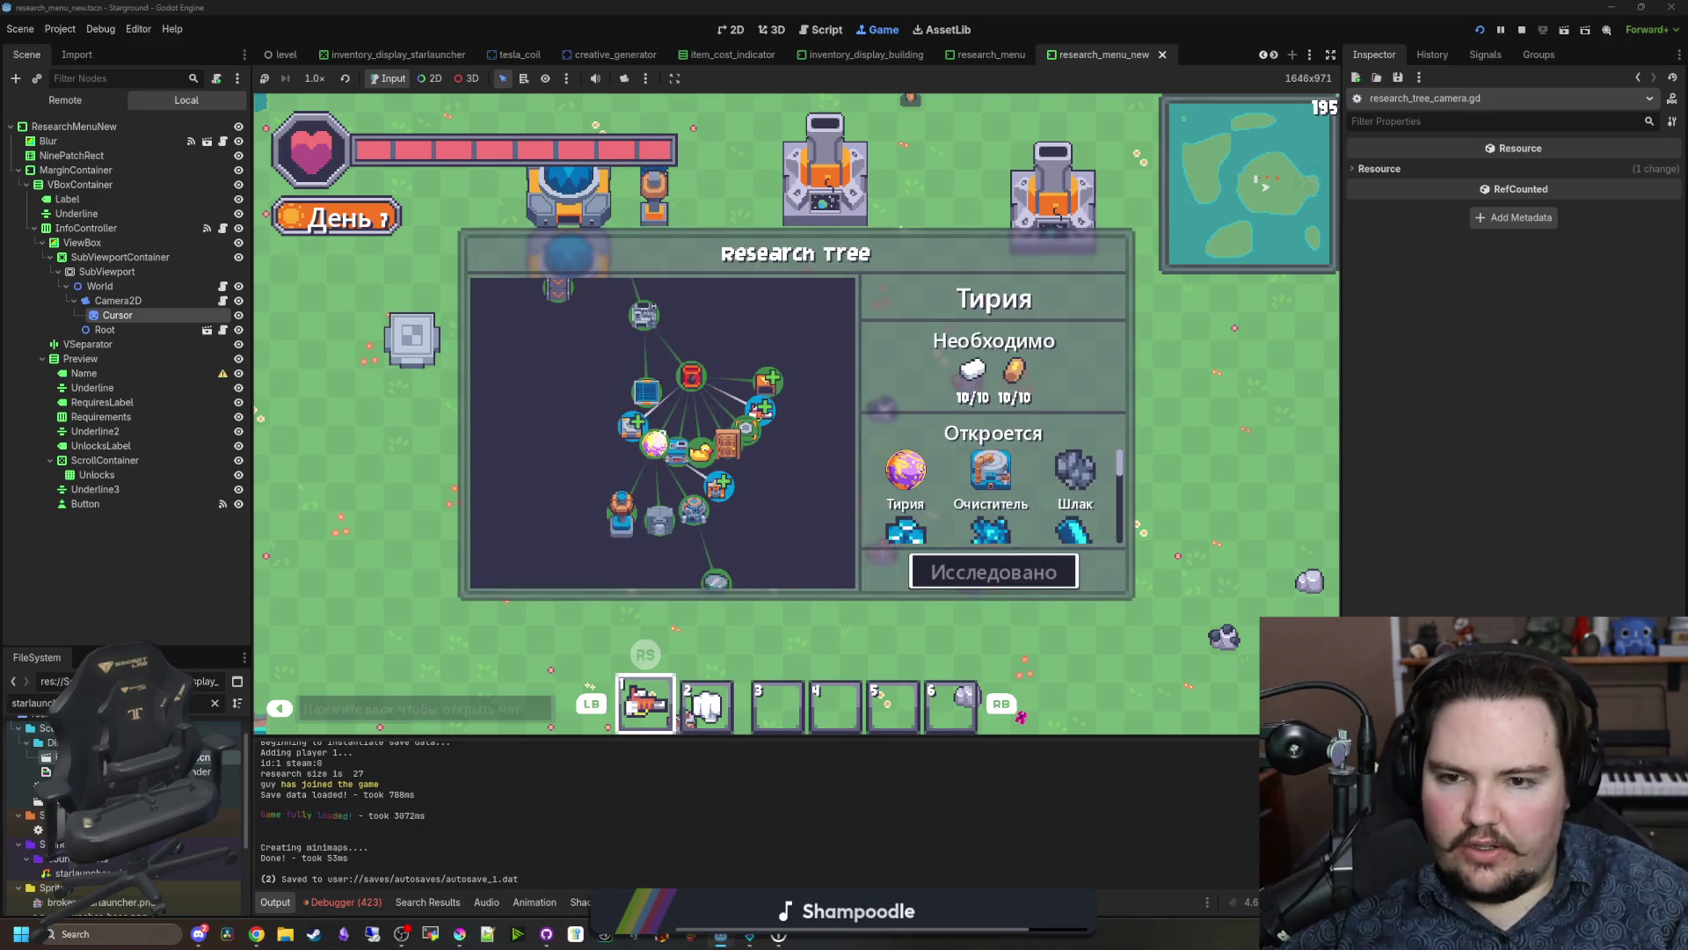
key("Right")
key("Right")
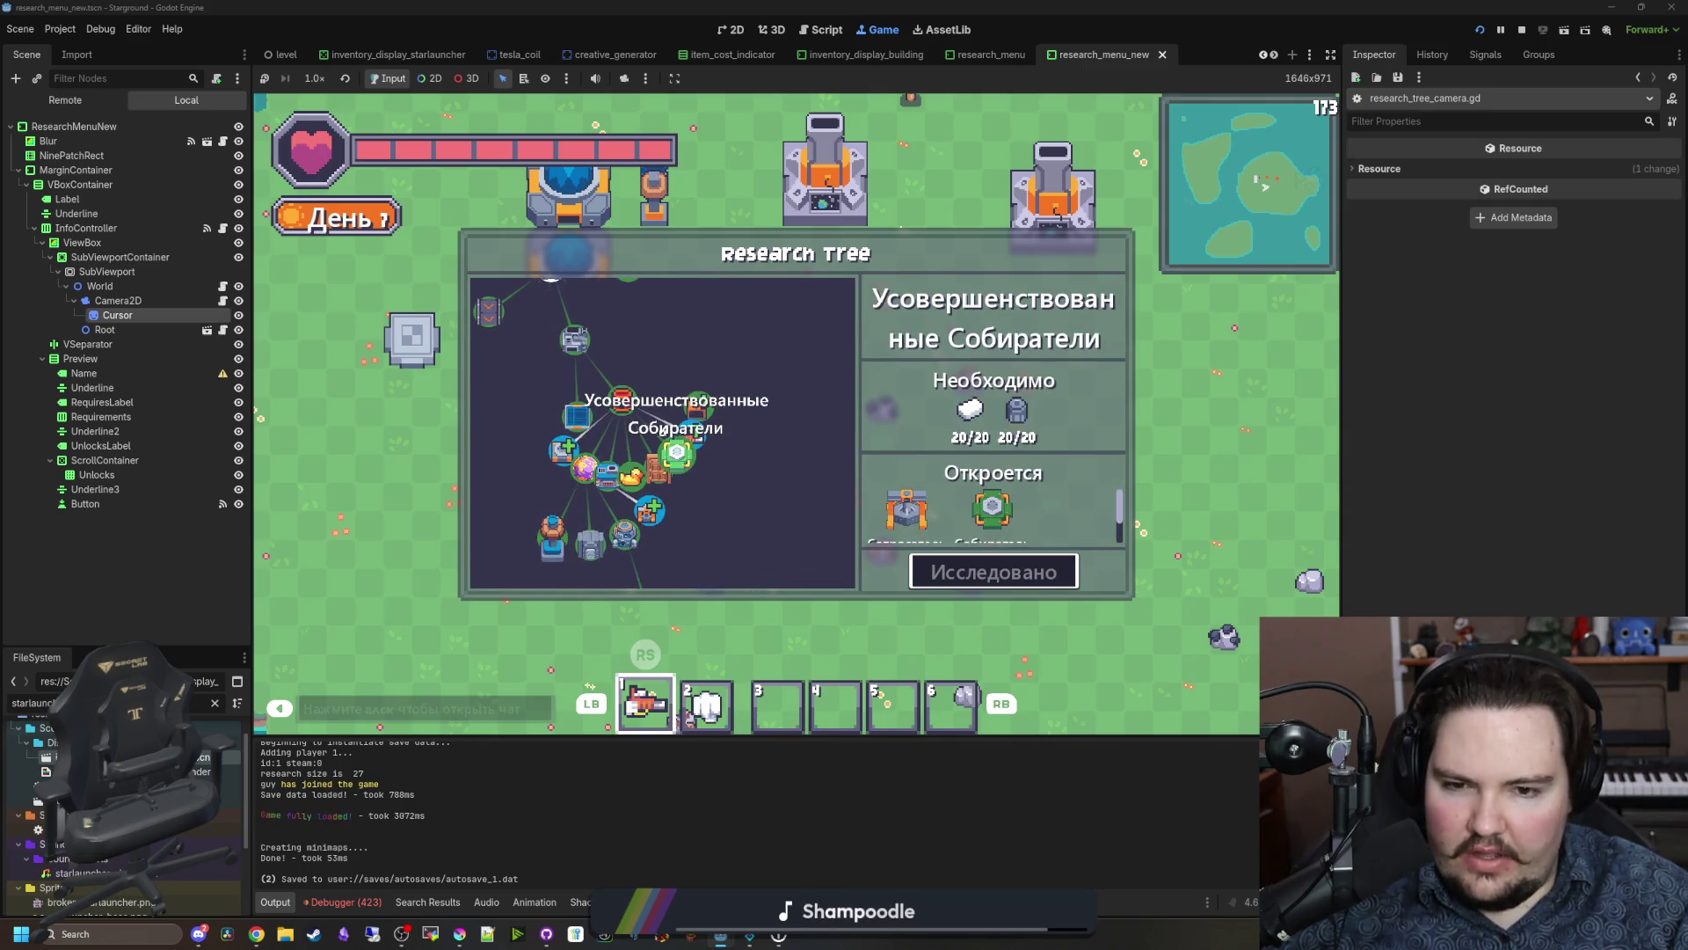
key("Up")
key("Up")
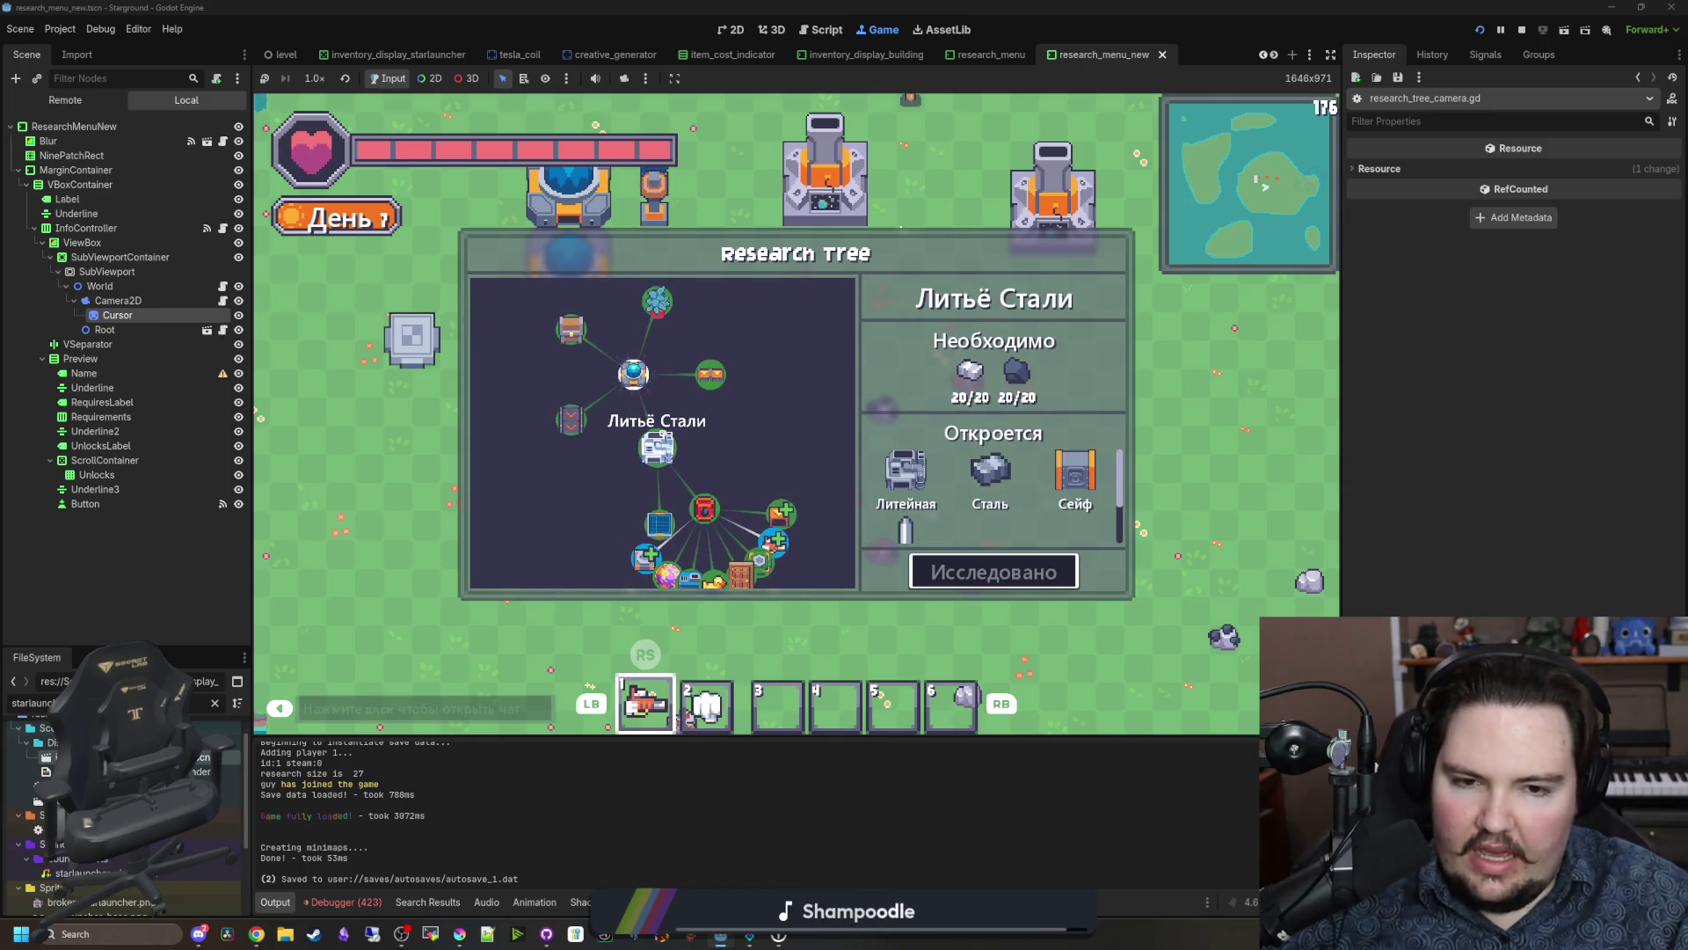
key("Left")
key("Up")
key("Right")
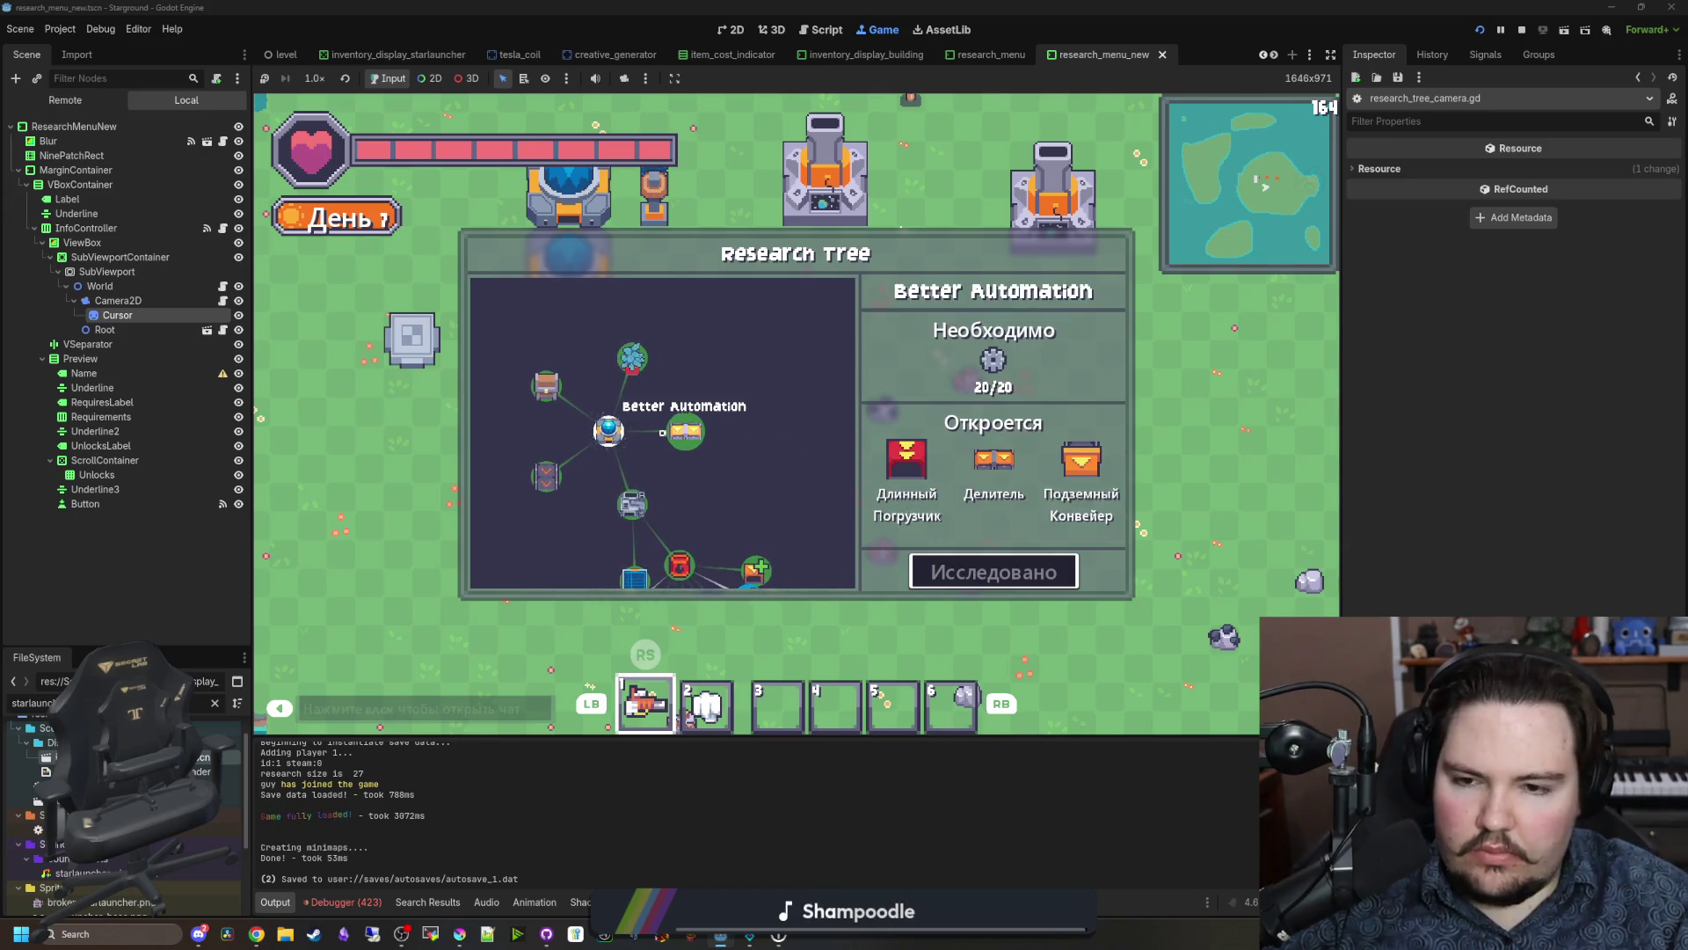
Step: Scroll down the tree and select the Опис research to show its requirements and unlocks
scroll(662, 432, "down", 1)
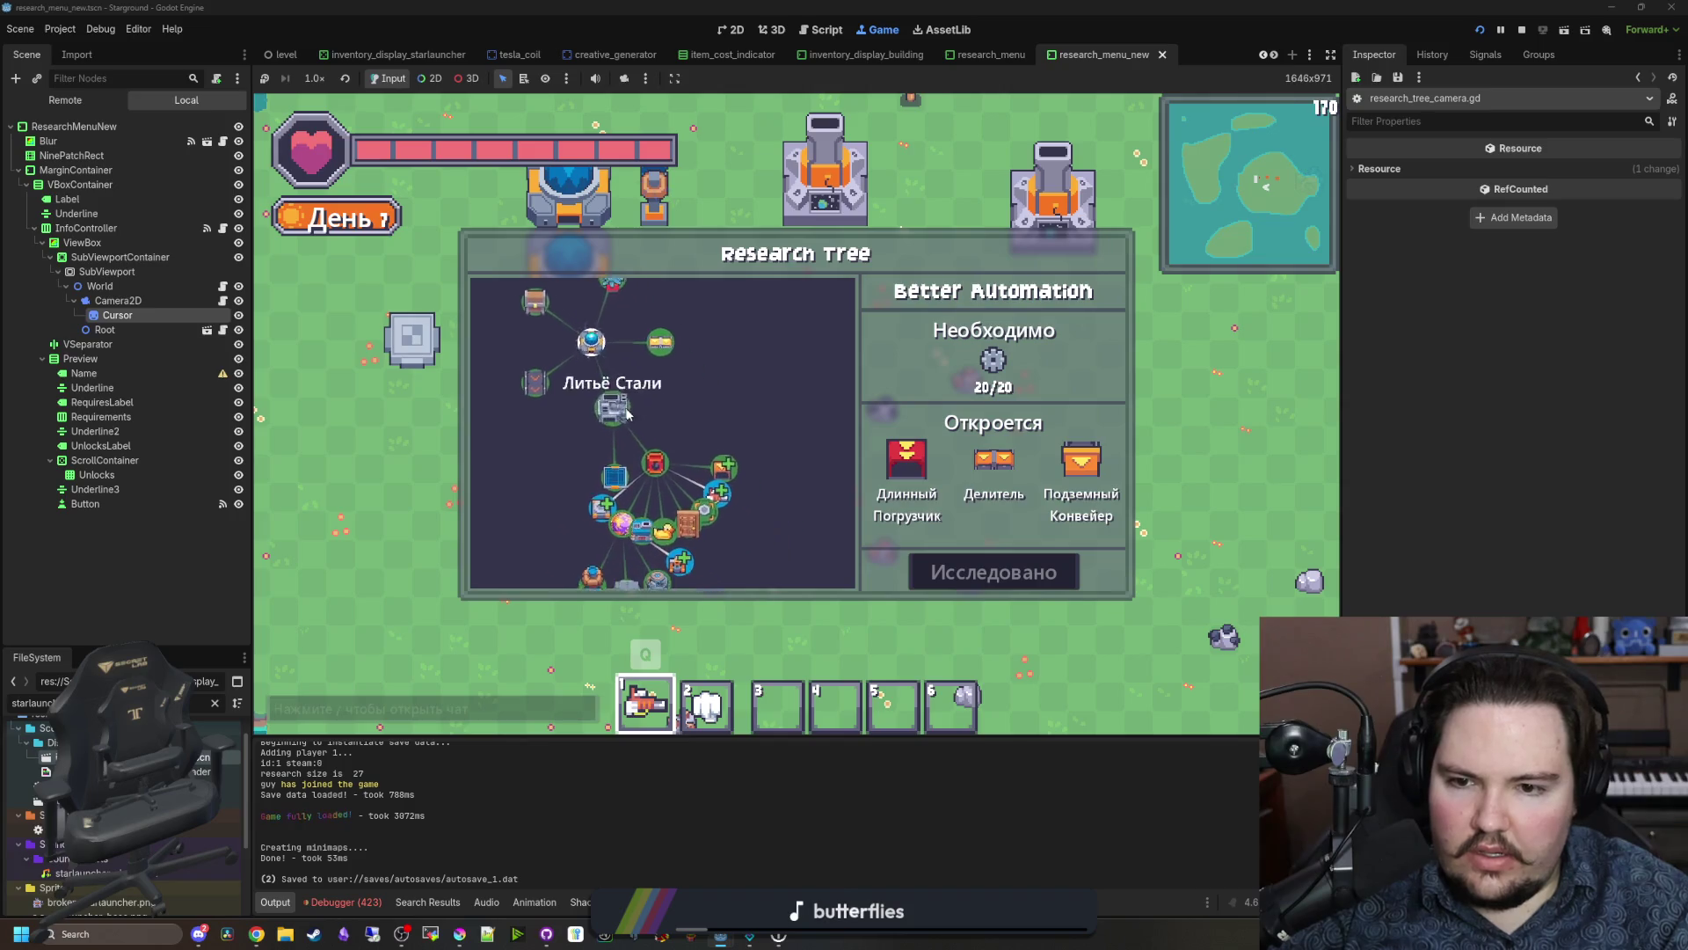
scroll(721, 430, "down", 1)
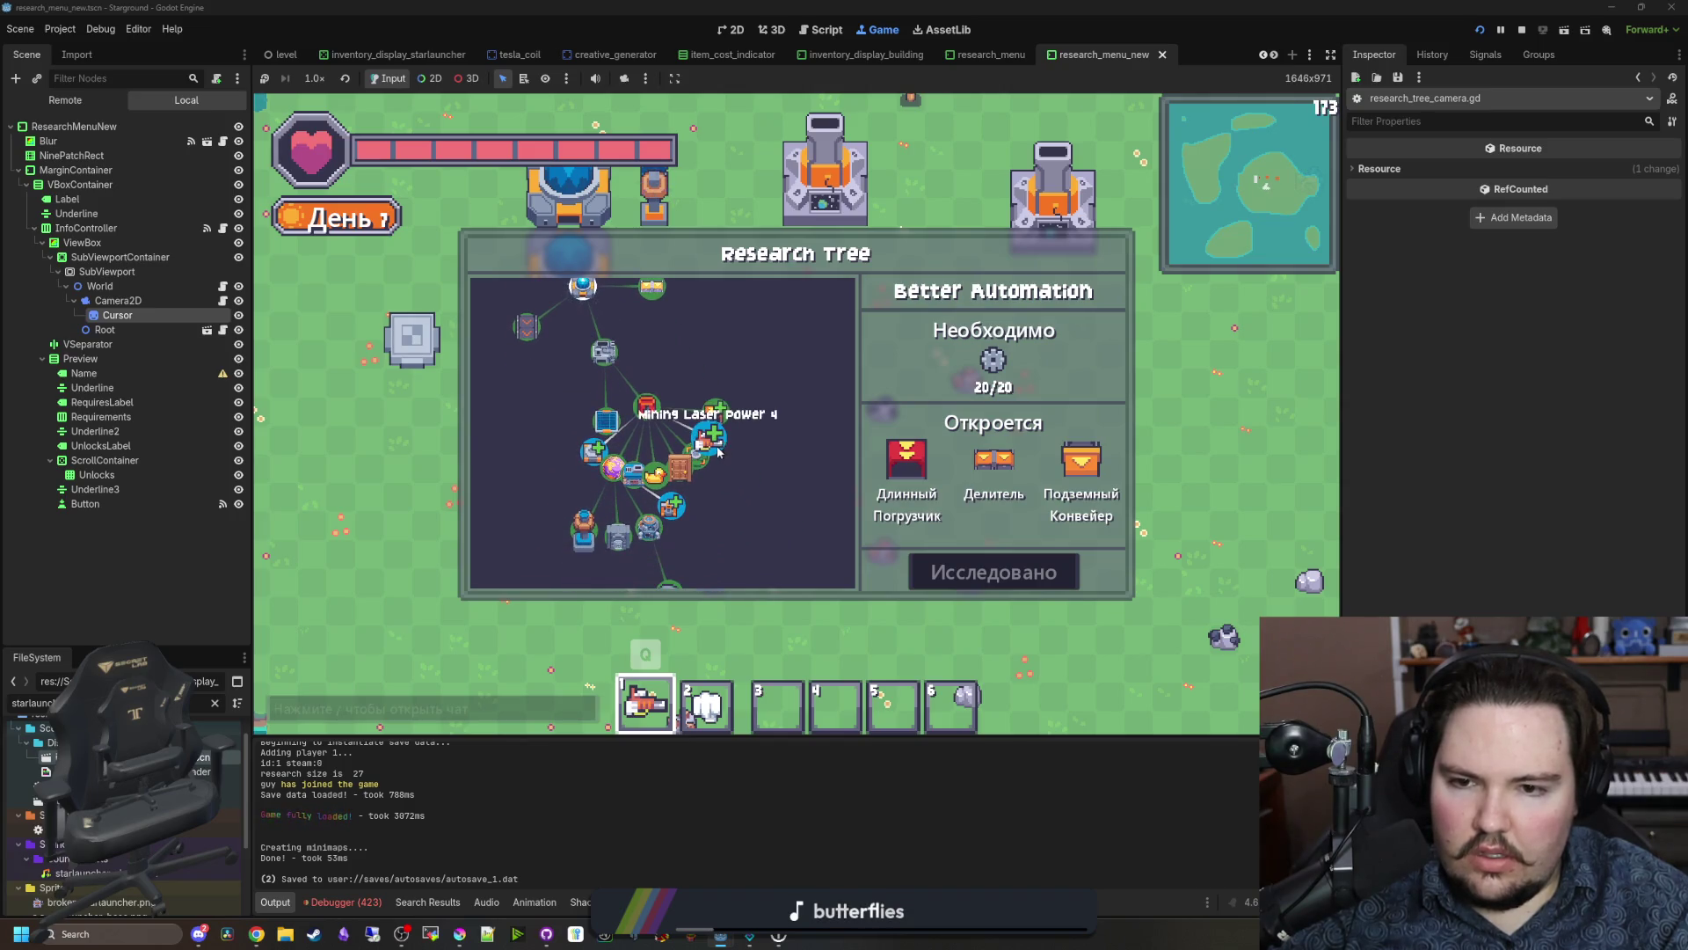
scroll(595, 456, "down", 1)
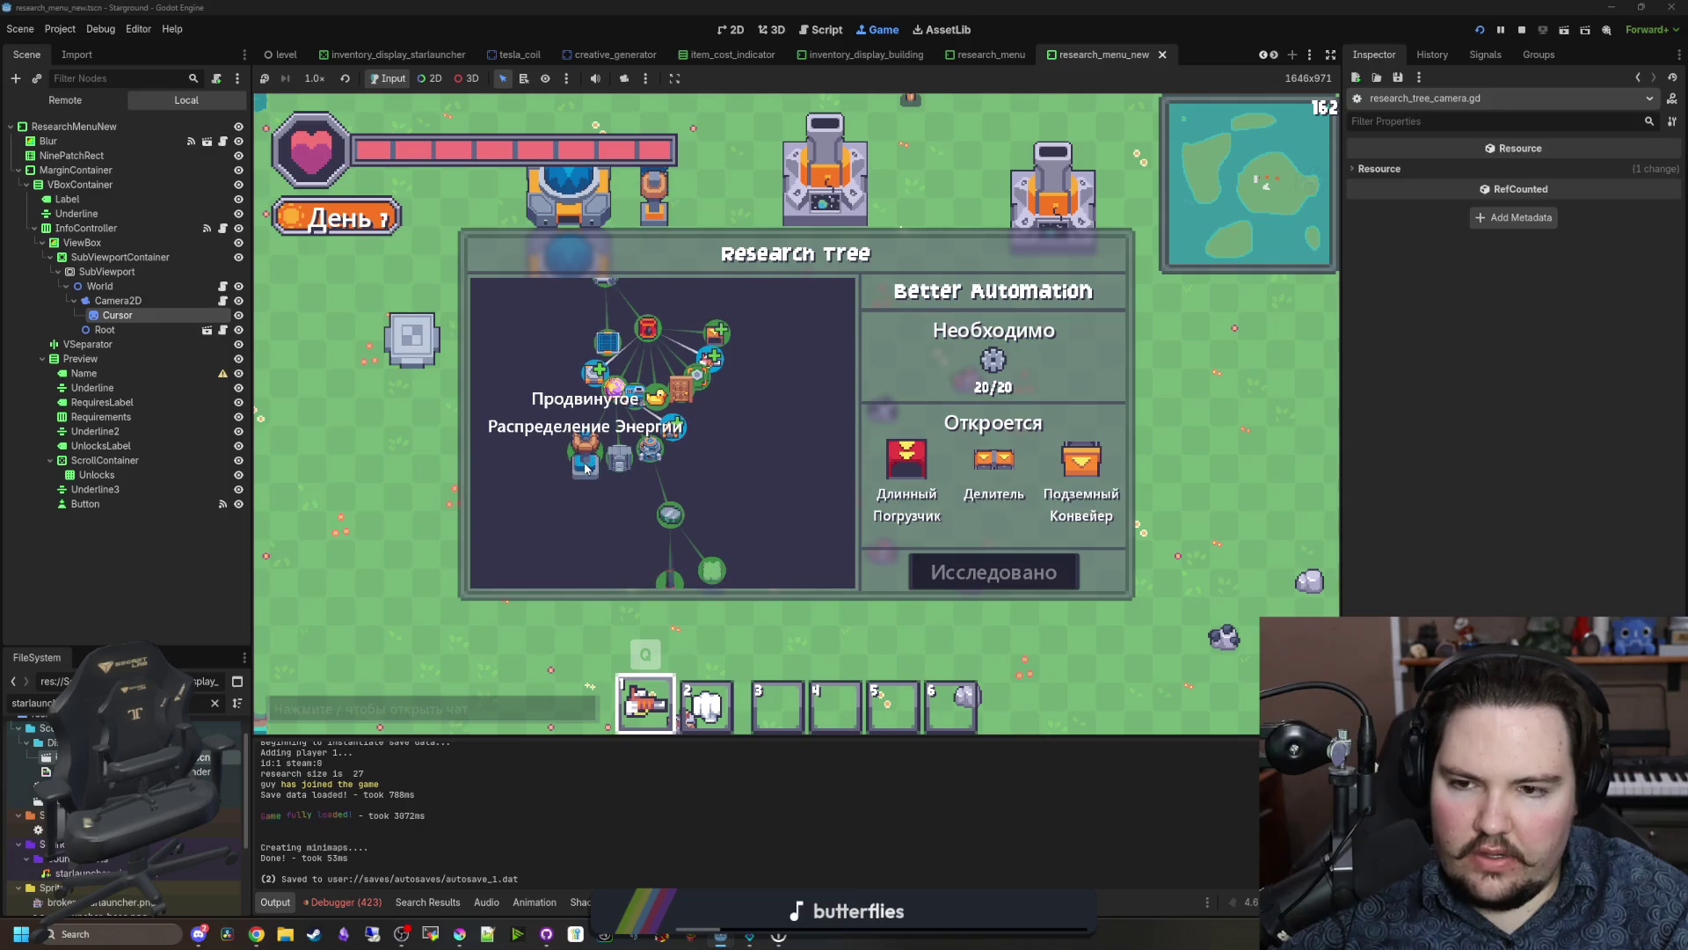
scroll(668, 440, "down", 5)
scroll(703, 453, "down", 5)
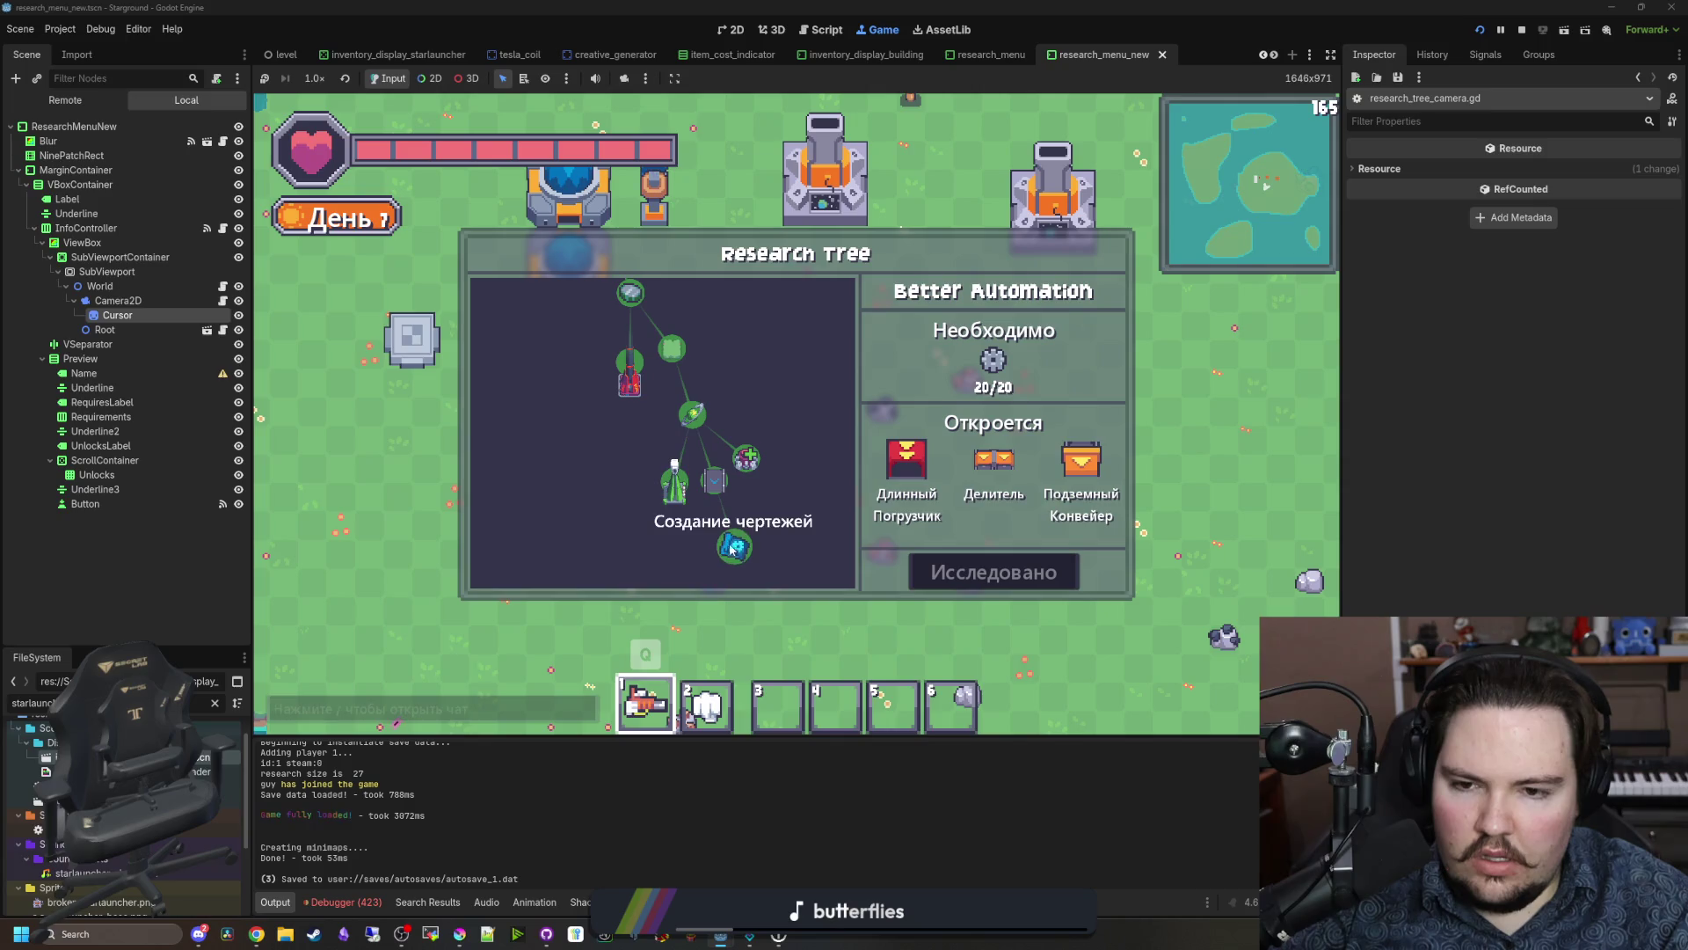
left_click(695, 431)
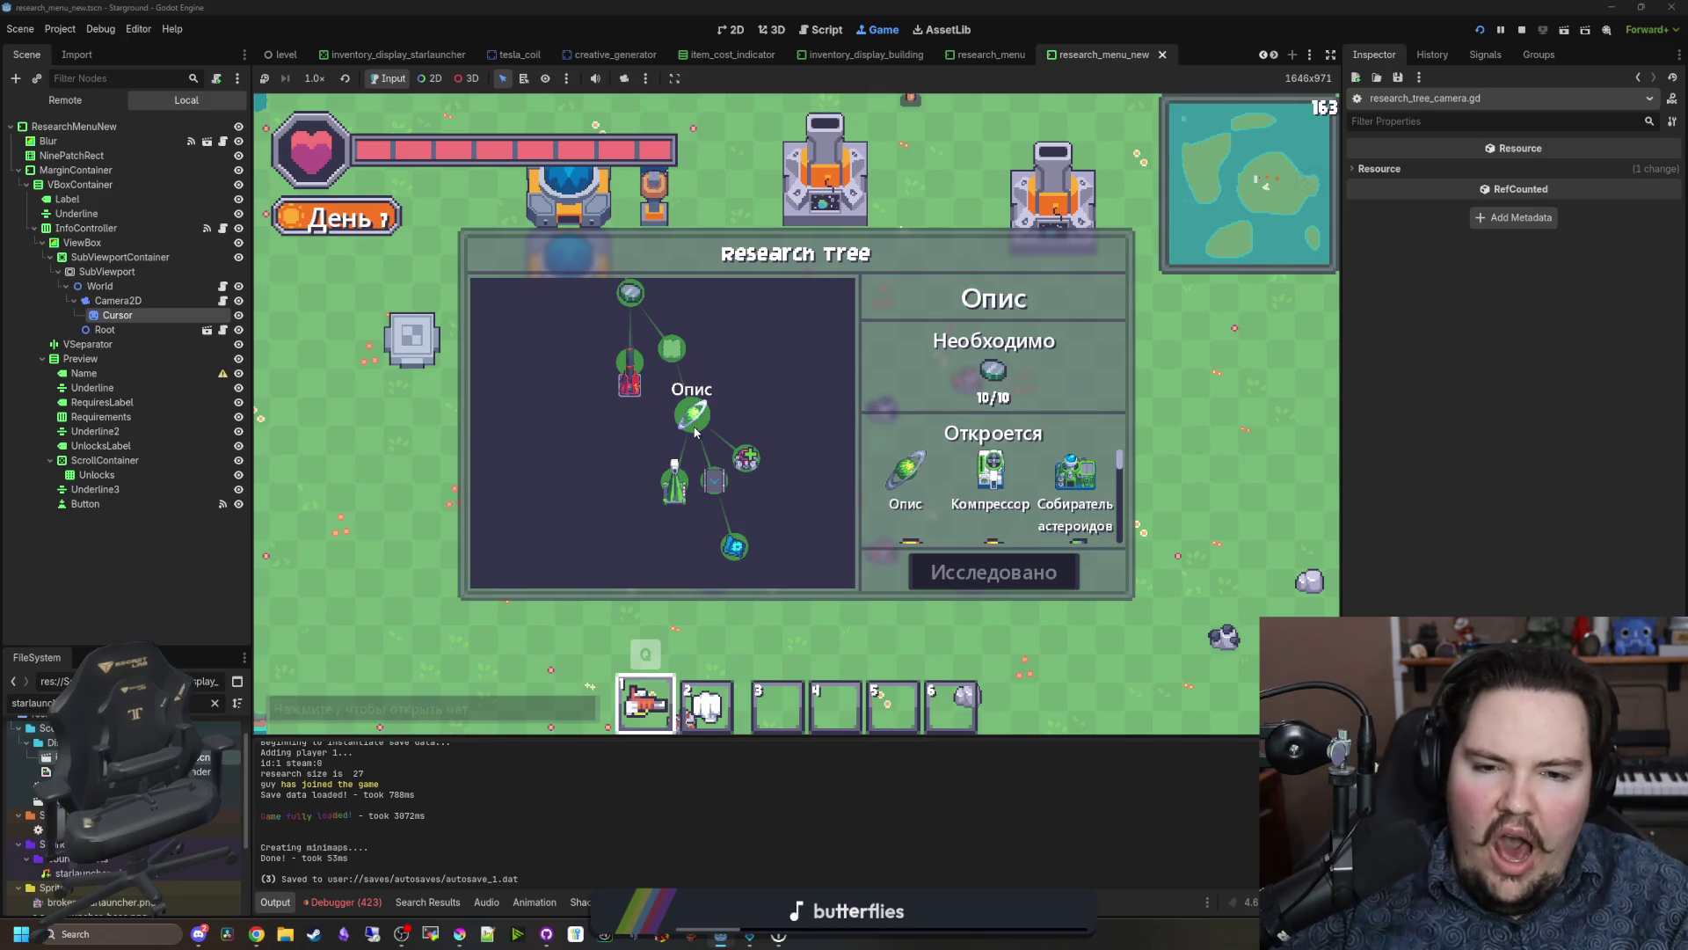
Step: Scroll the Опис unlocks list through to its final entries, Микропроцессор and Водородная бомба
mouse_move(1103, 495)
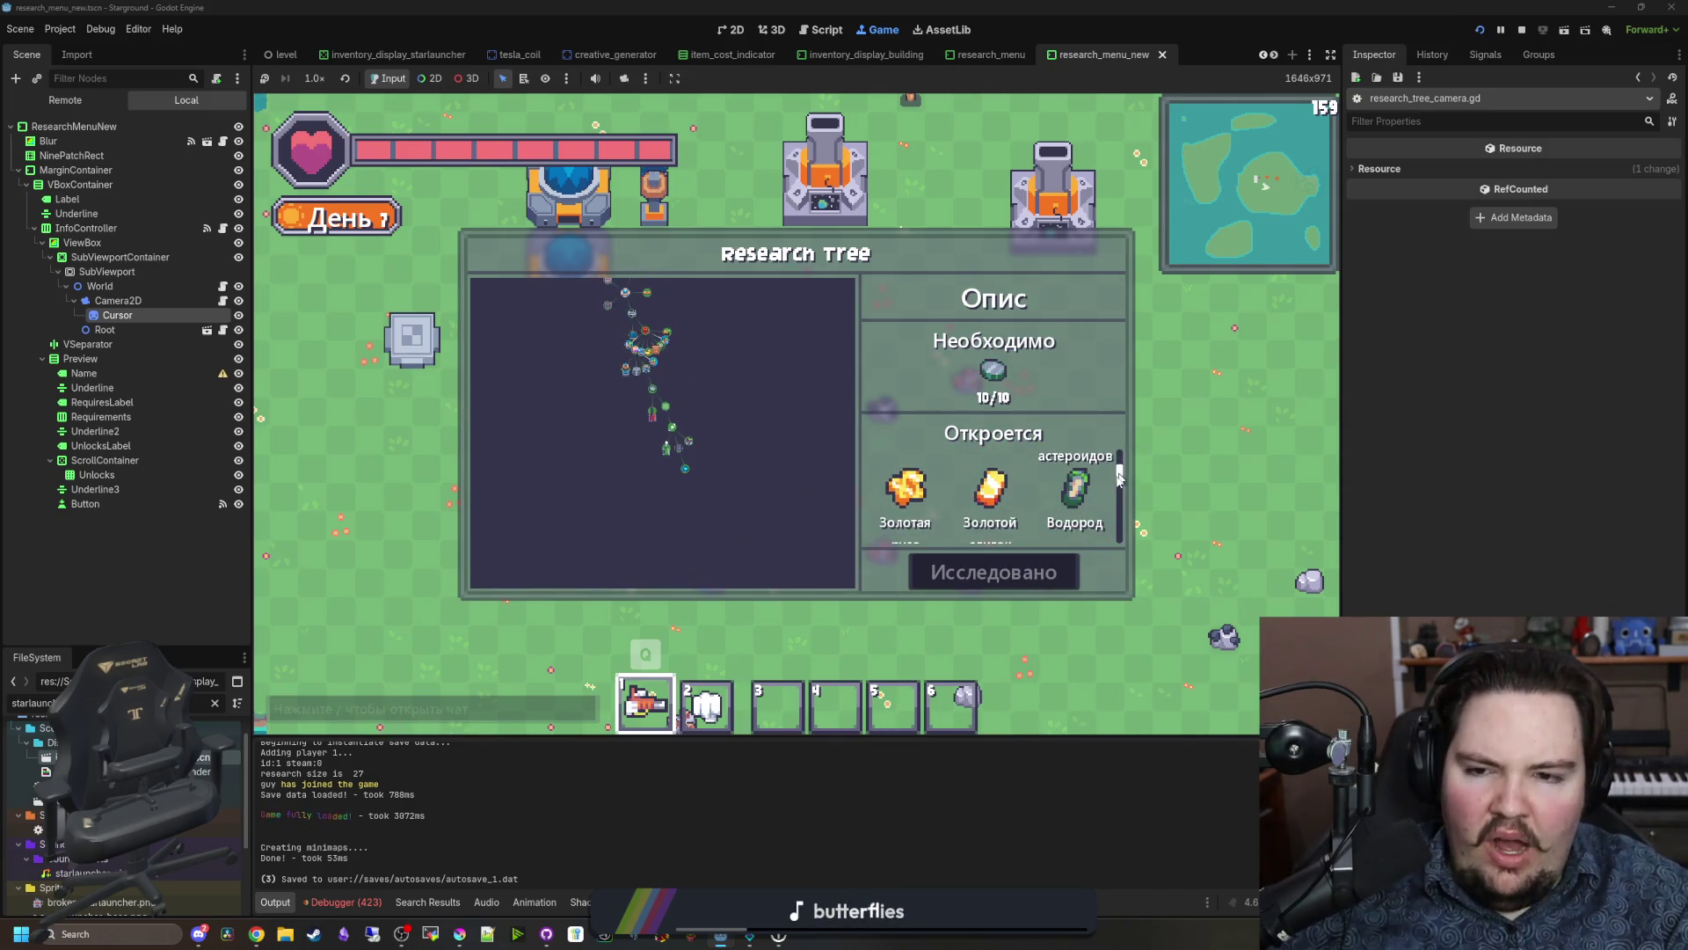
scroll(1117, 505, "down", 3)
scroll(751, 456, "up", 5)
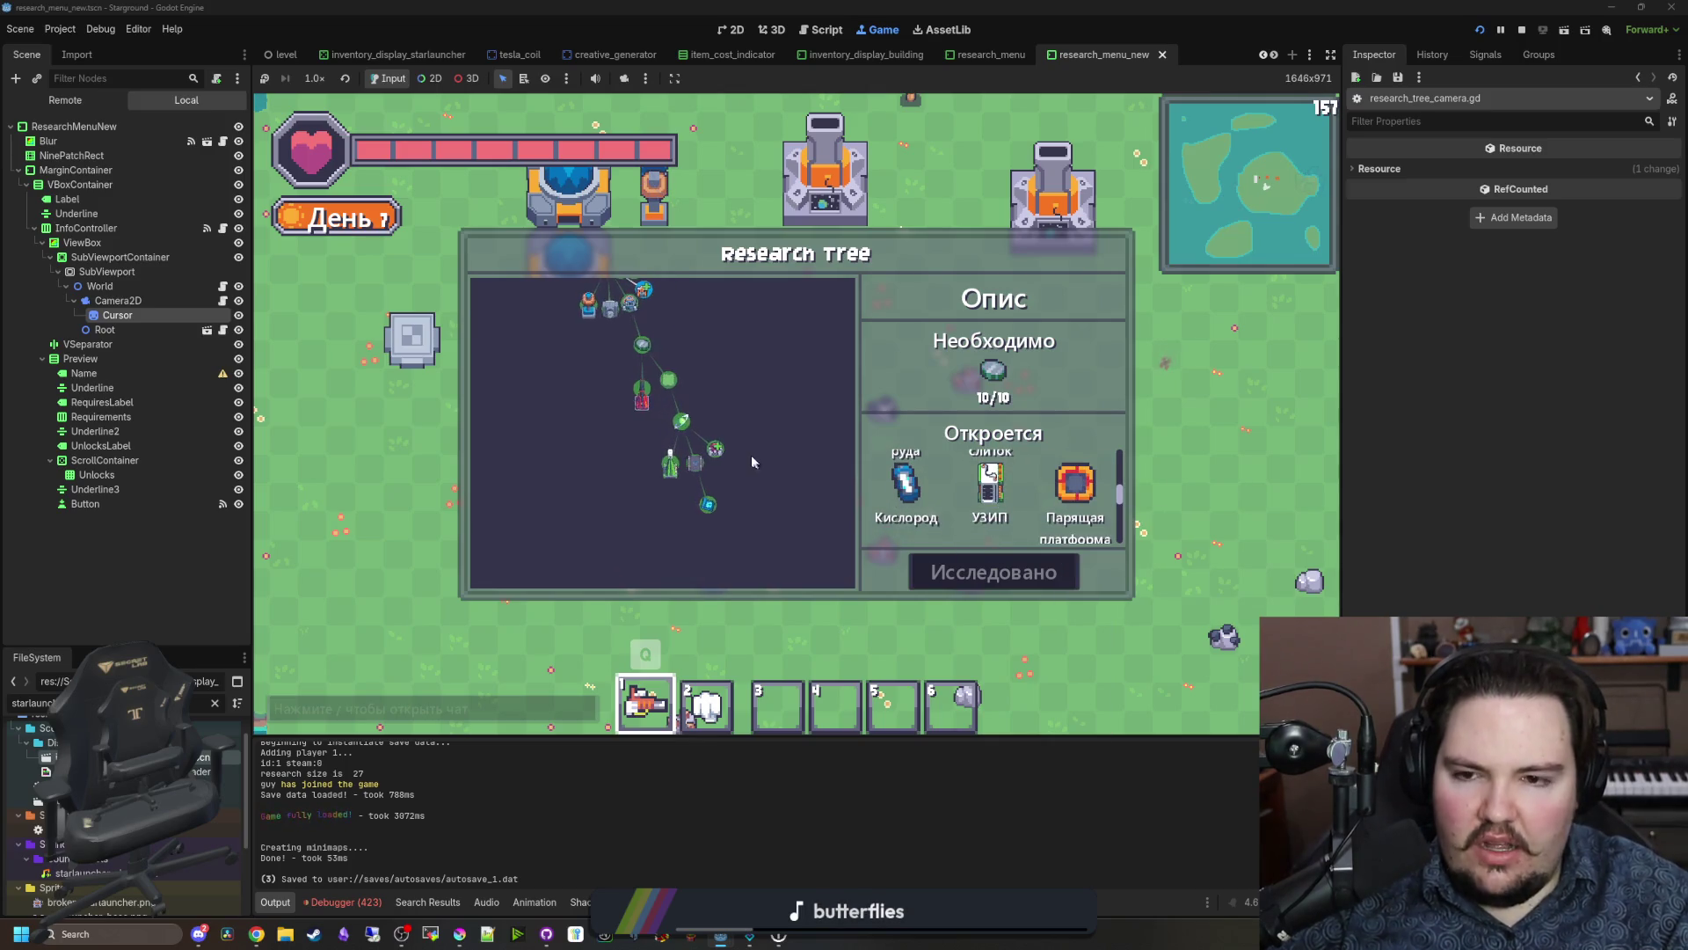
scroll(768, 481, "down", 5)
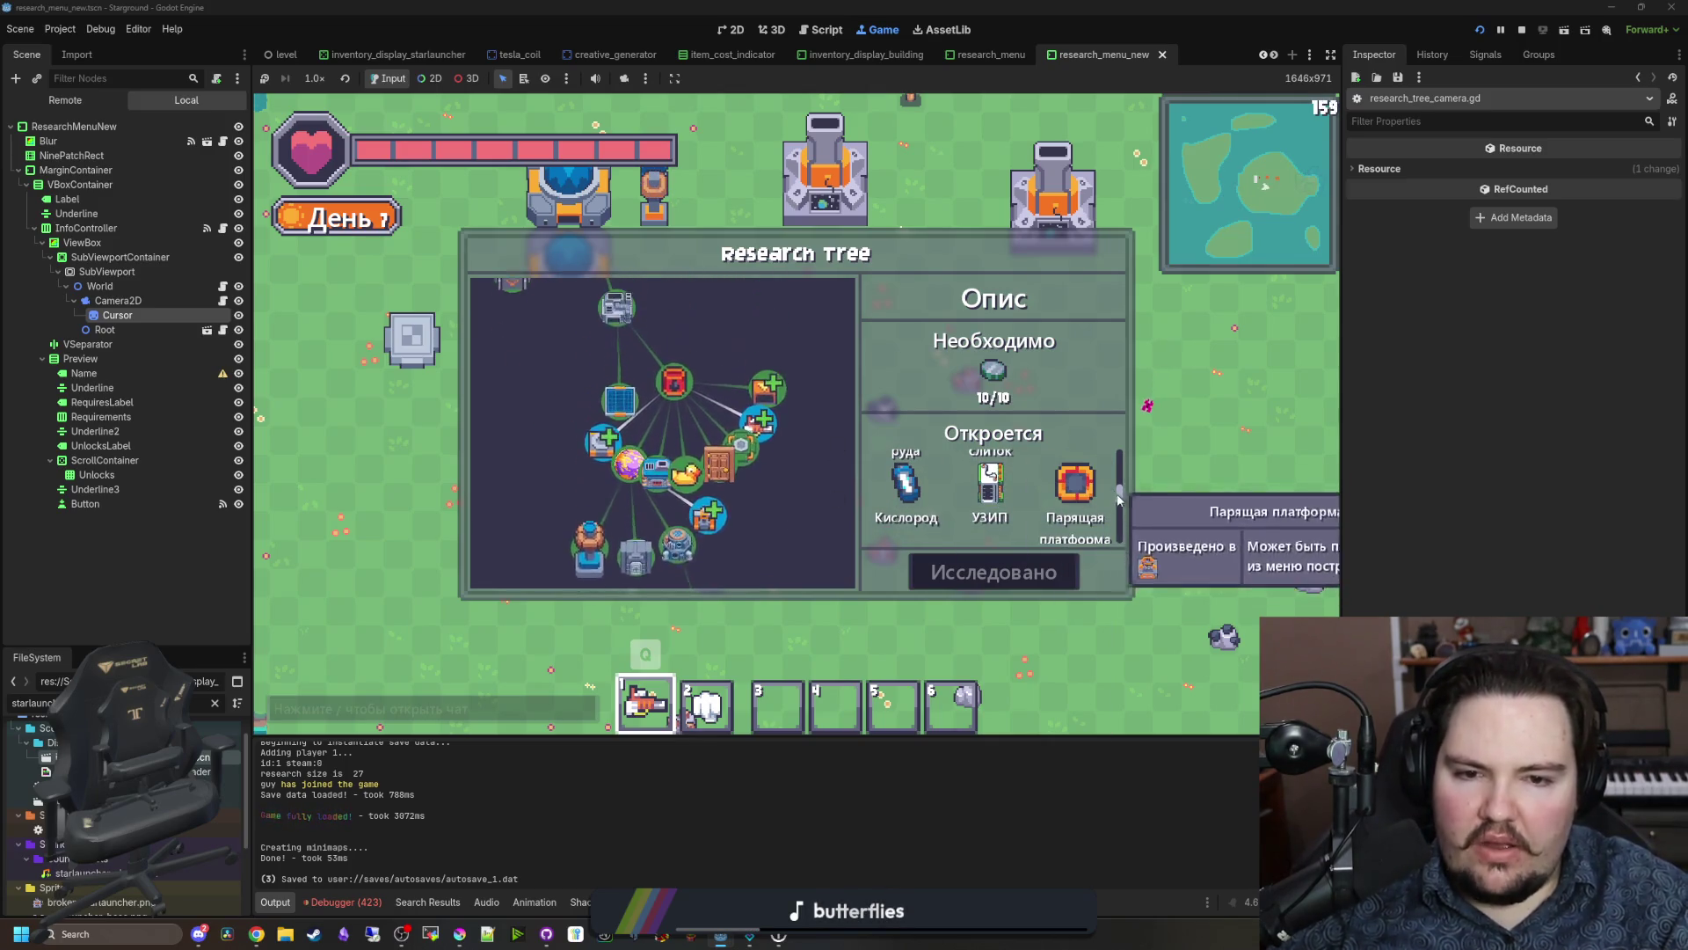
scroll(1075, 515, "down", 2)
scroll(1121, 488, "down", 3)
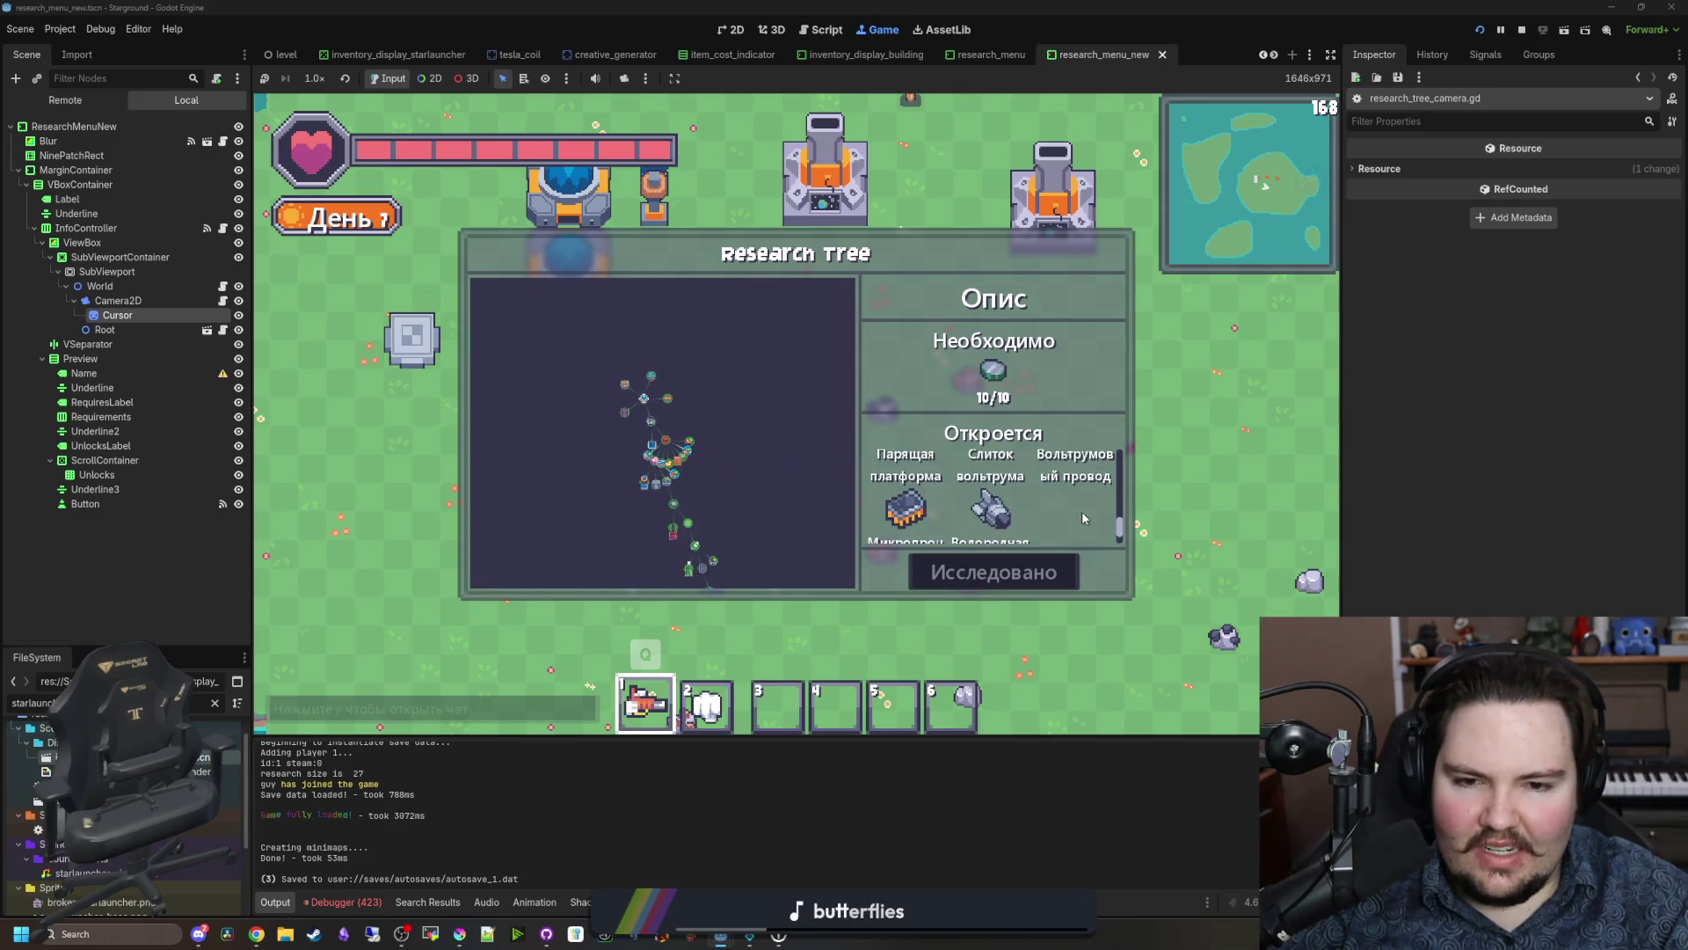
scroll(1121, 483, "up", 3)
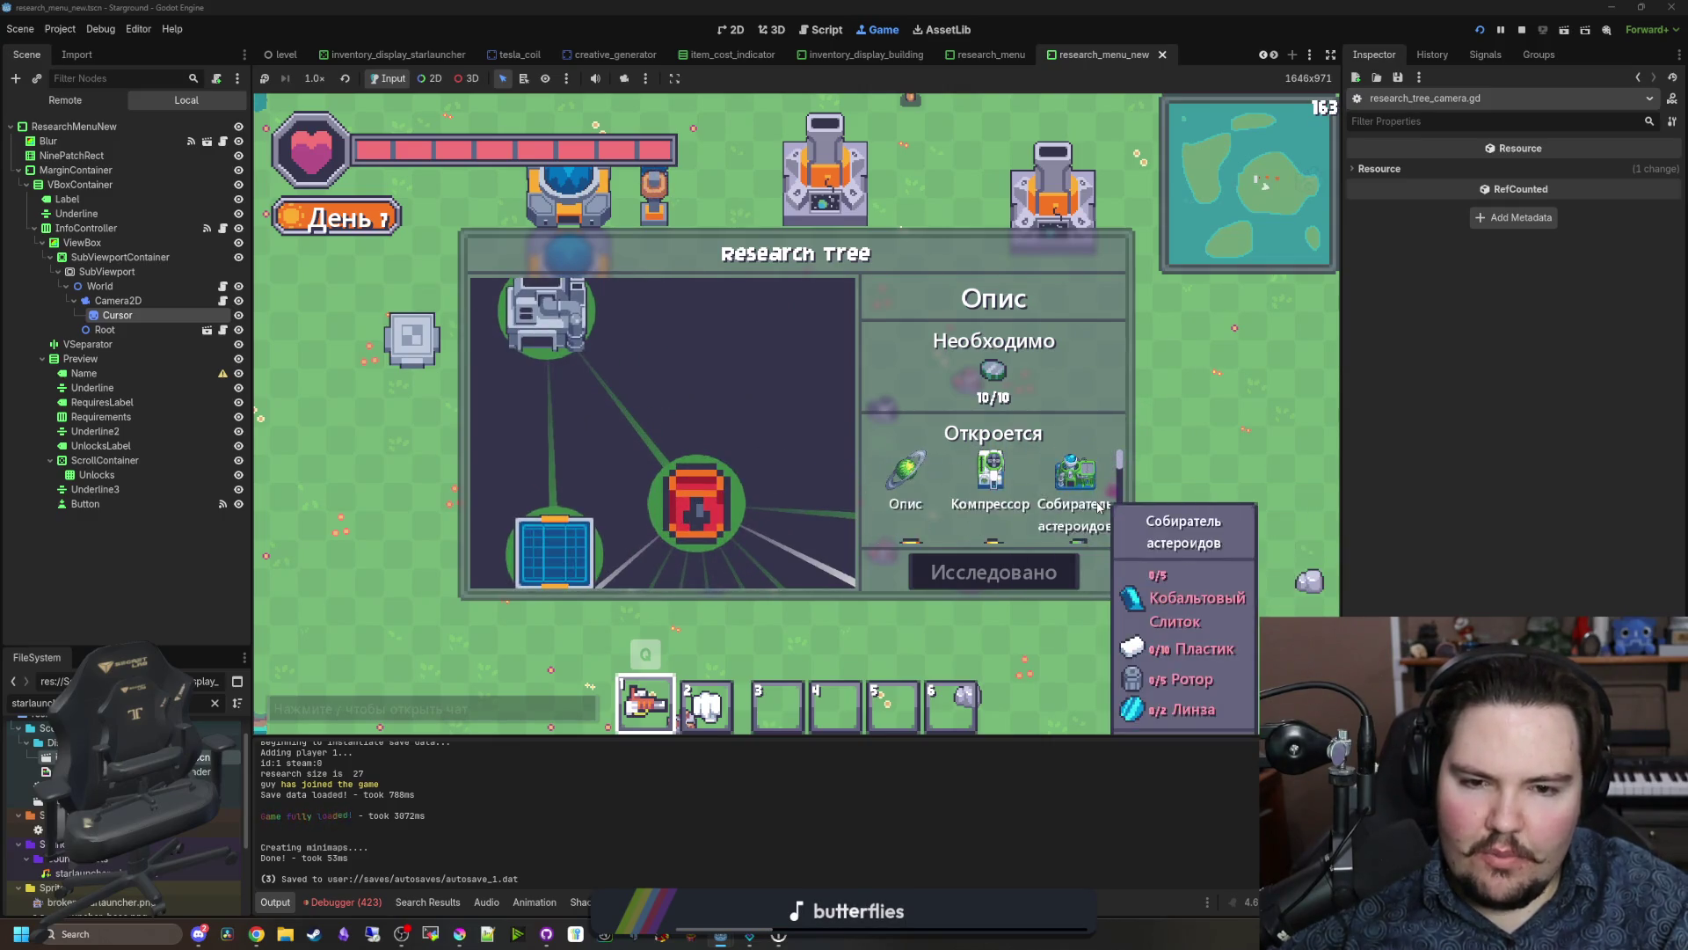
scroll(1116, 488, "down", 3)
scroll(1112, 501, "up", 3)
scroll(1099, 506, "down", 5)
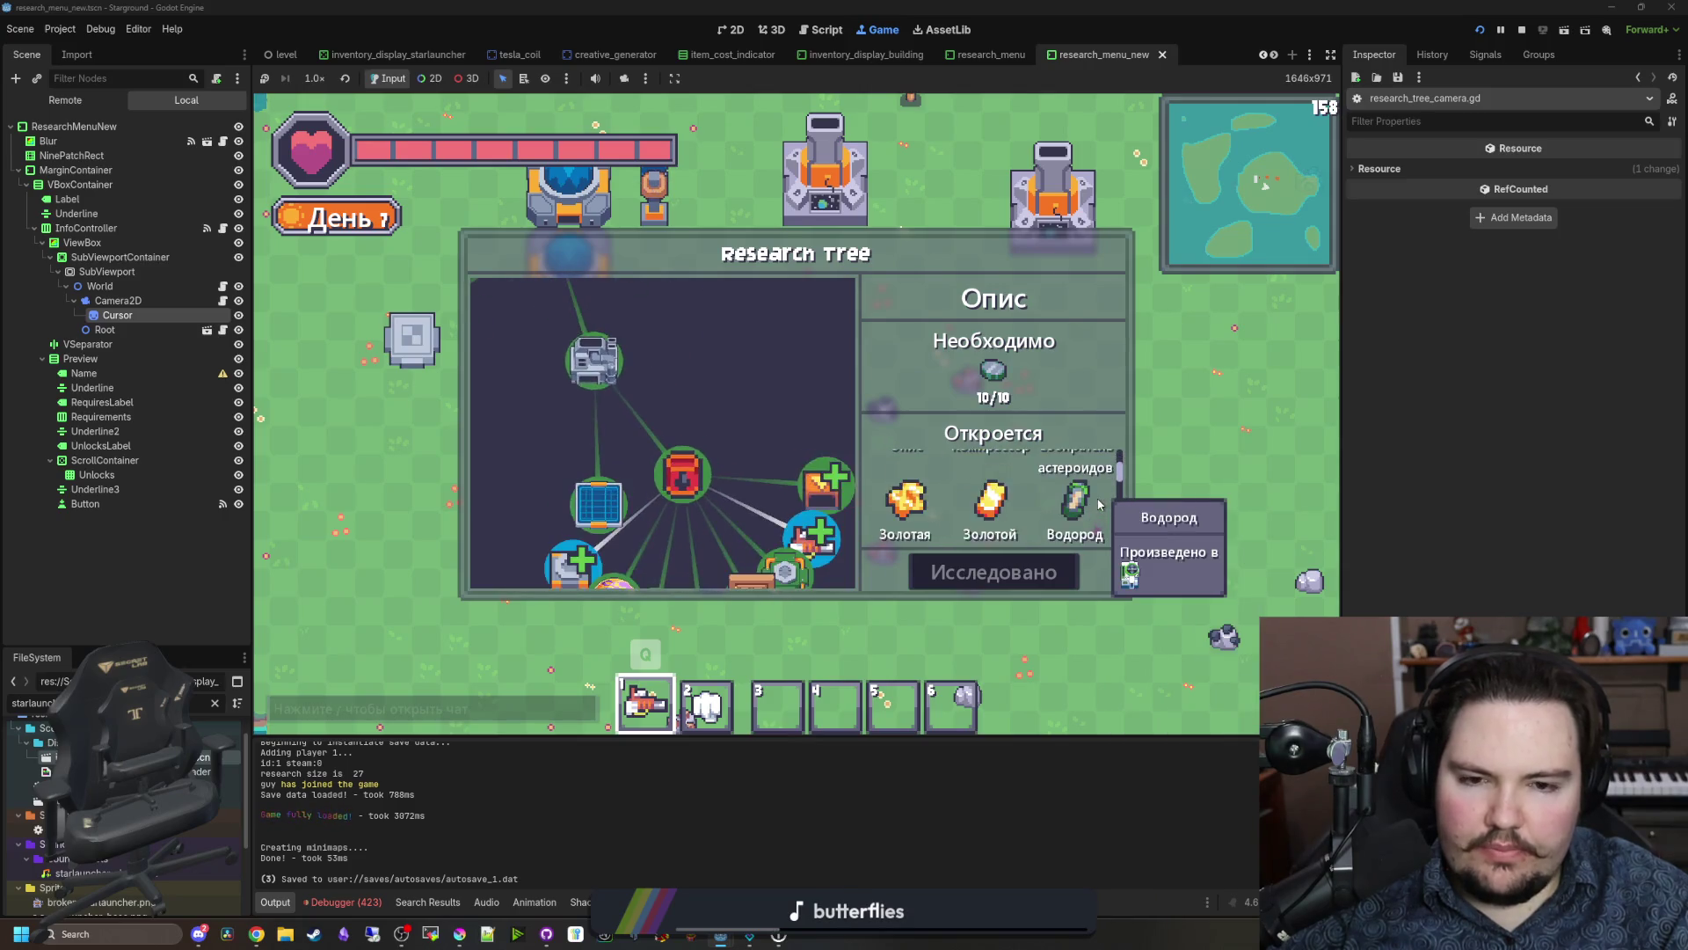
scroll(1081, 513, "up", 5)
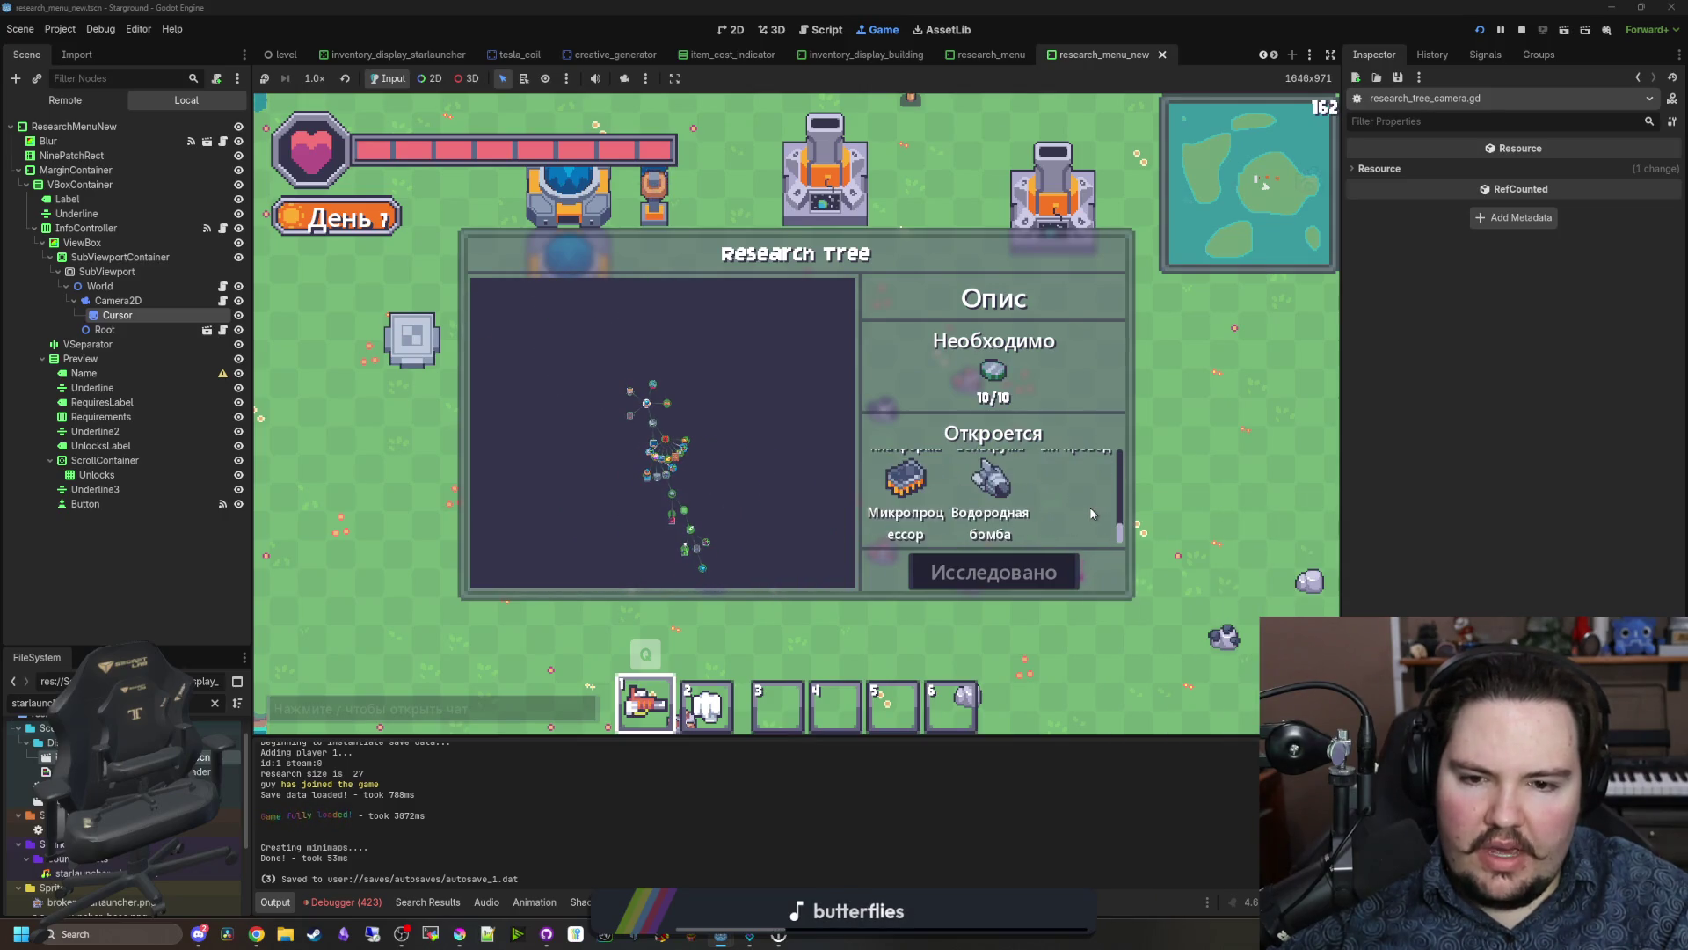
scroll(1086, 512, "down", 3)
scroll(1087, 510, "up", 3)
scroll(1086, 508, "down", 3)
scroll(1088, 505, "up", 3)
scroll(1086, 506, "down", 3)
scroll(1086, 506, "up", 3)
scroll(1087, 506, "down", 3)
scroll(1086, 506, "up", 2)
scroll(1086, 505, "down", 3)
scroll(1087, 506, "up", 3)
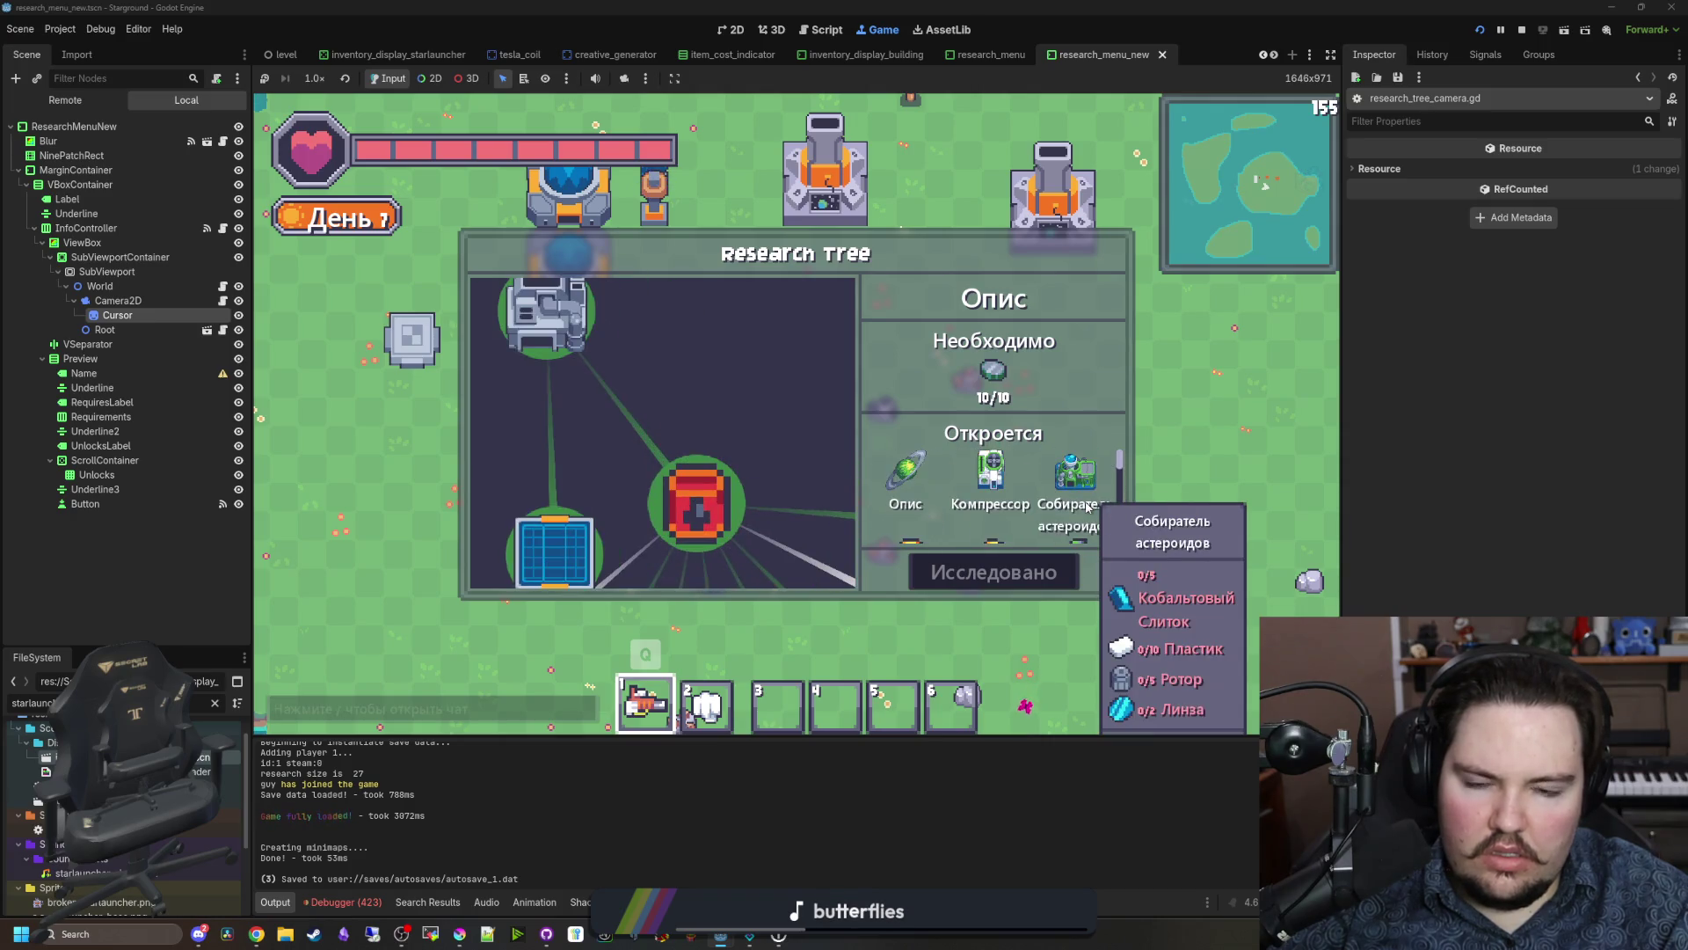
scroll(674, 410, "down", 3)
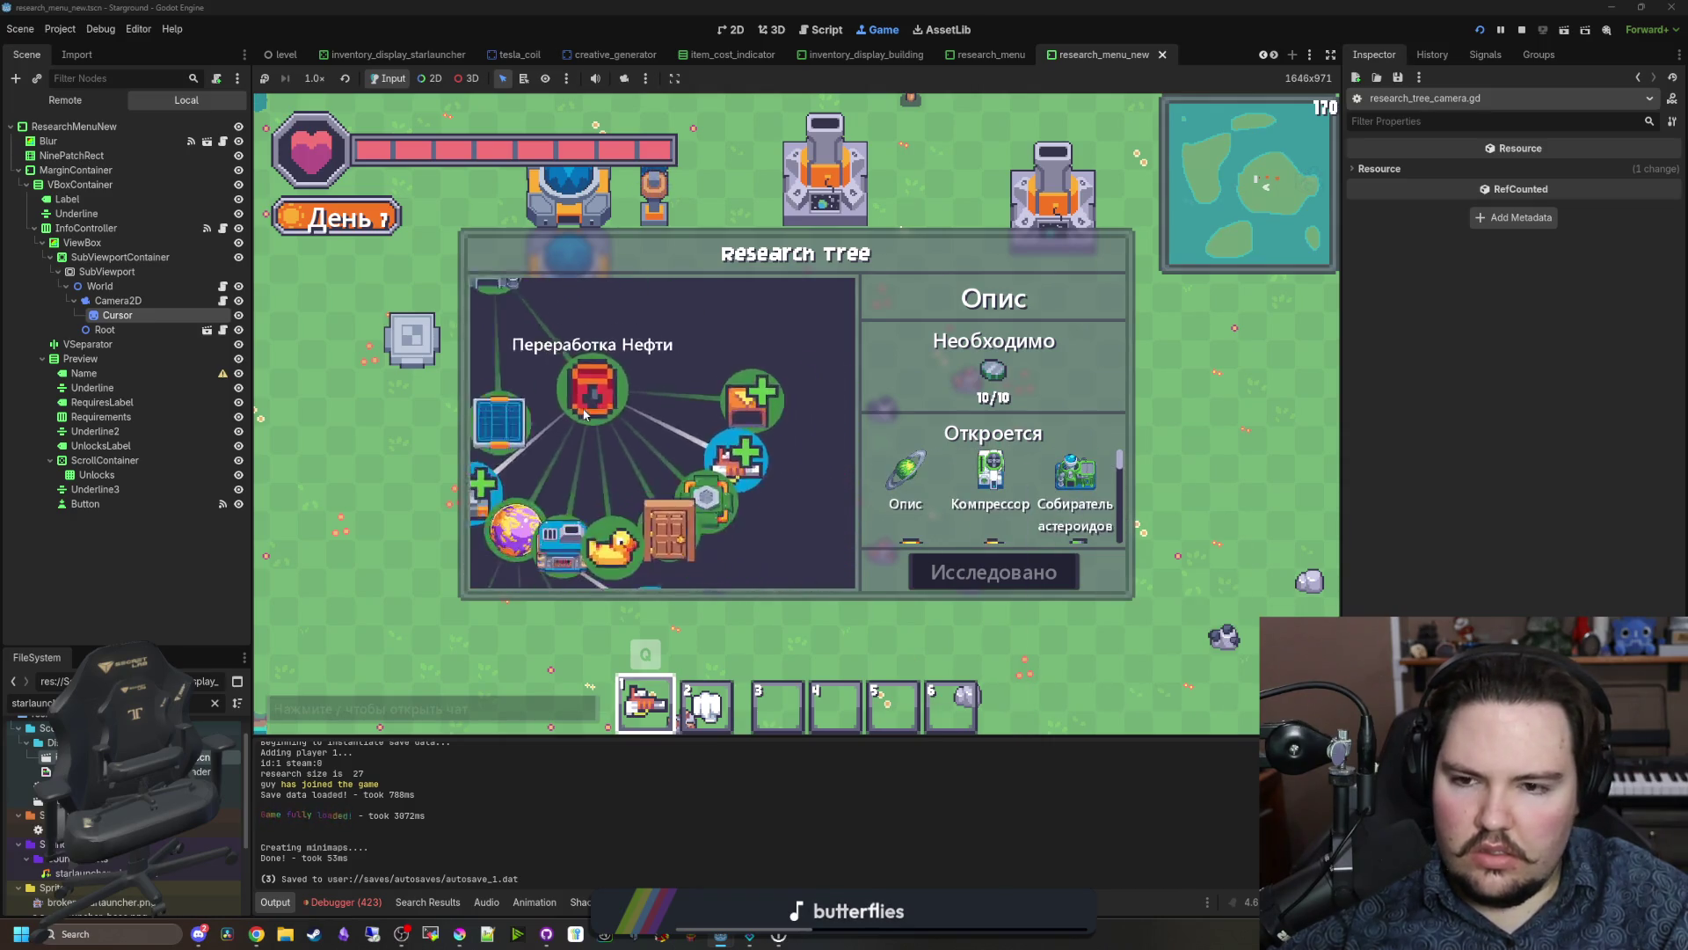
scroll(1120, 517, "down", 3)
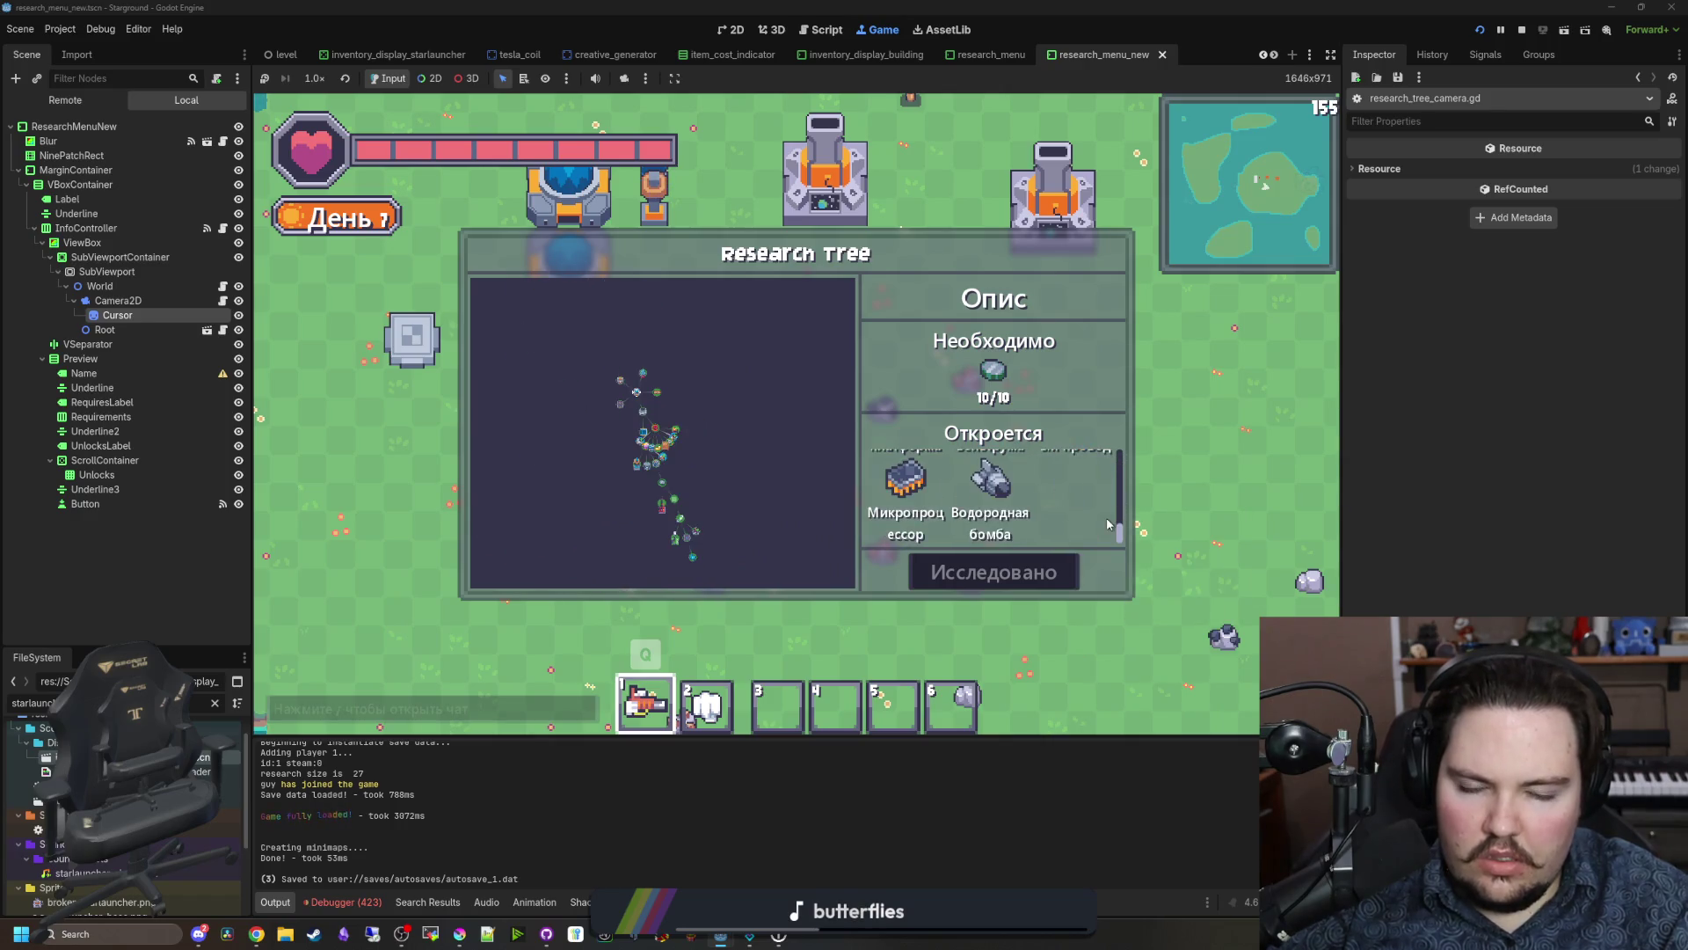
scroll(1119, 509, "up", 5)
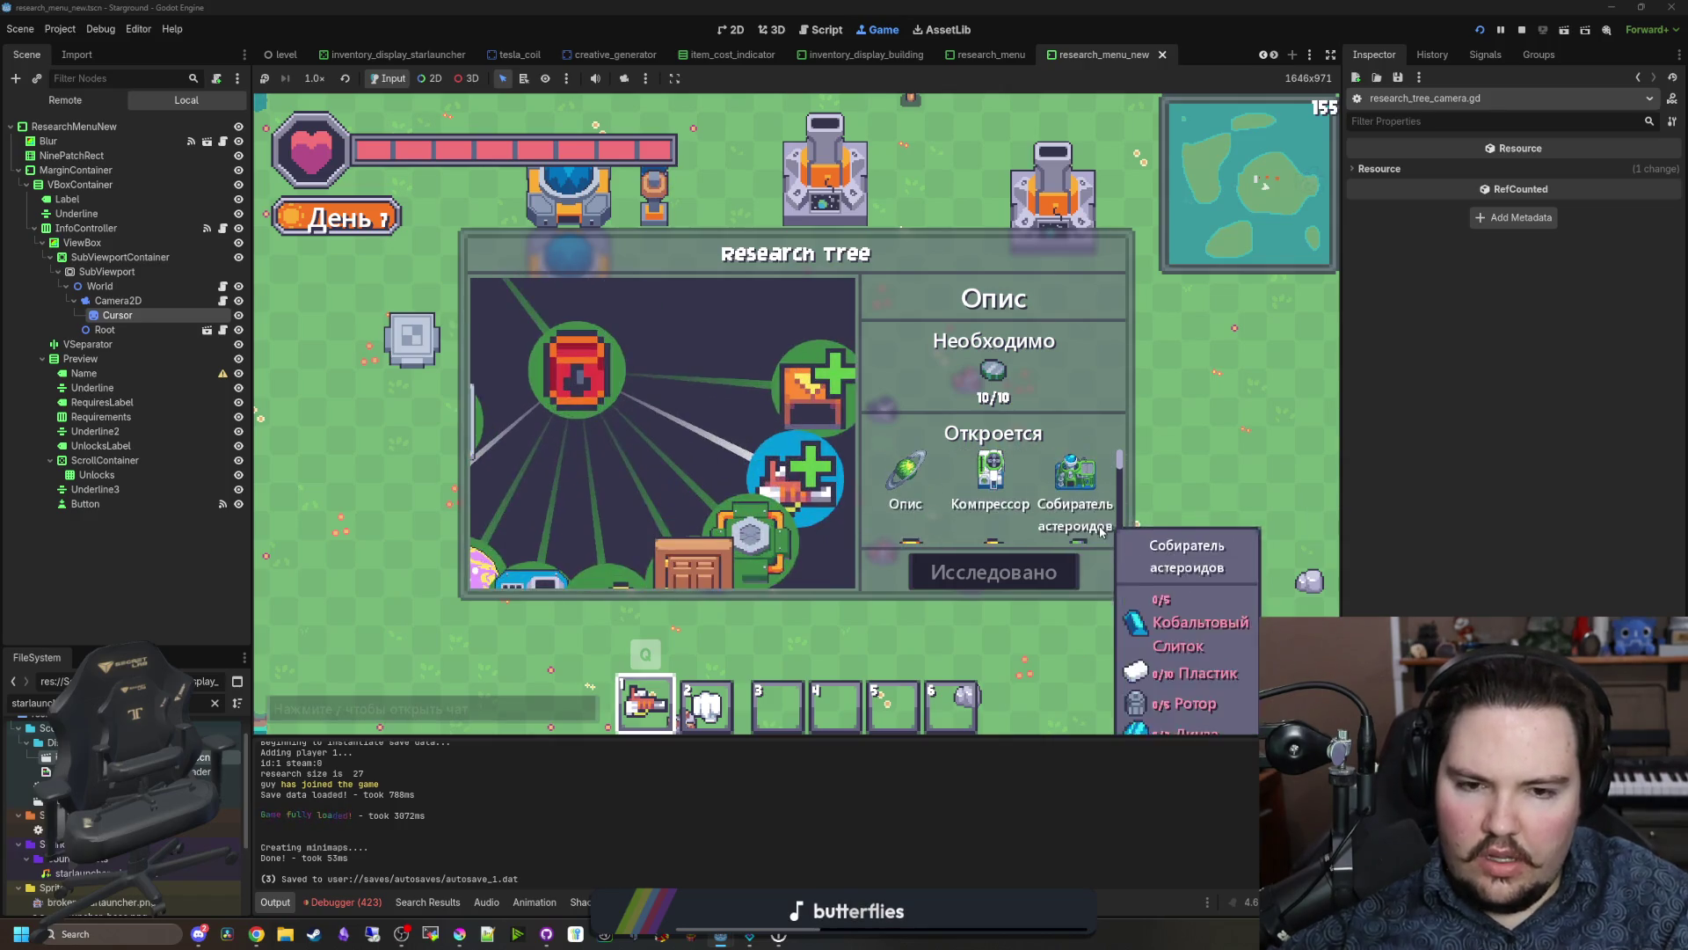
Step: Look over the research tree world script's camera line and the research menu layout in 2D
left_click(222, 286)
left_click(806, 308)
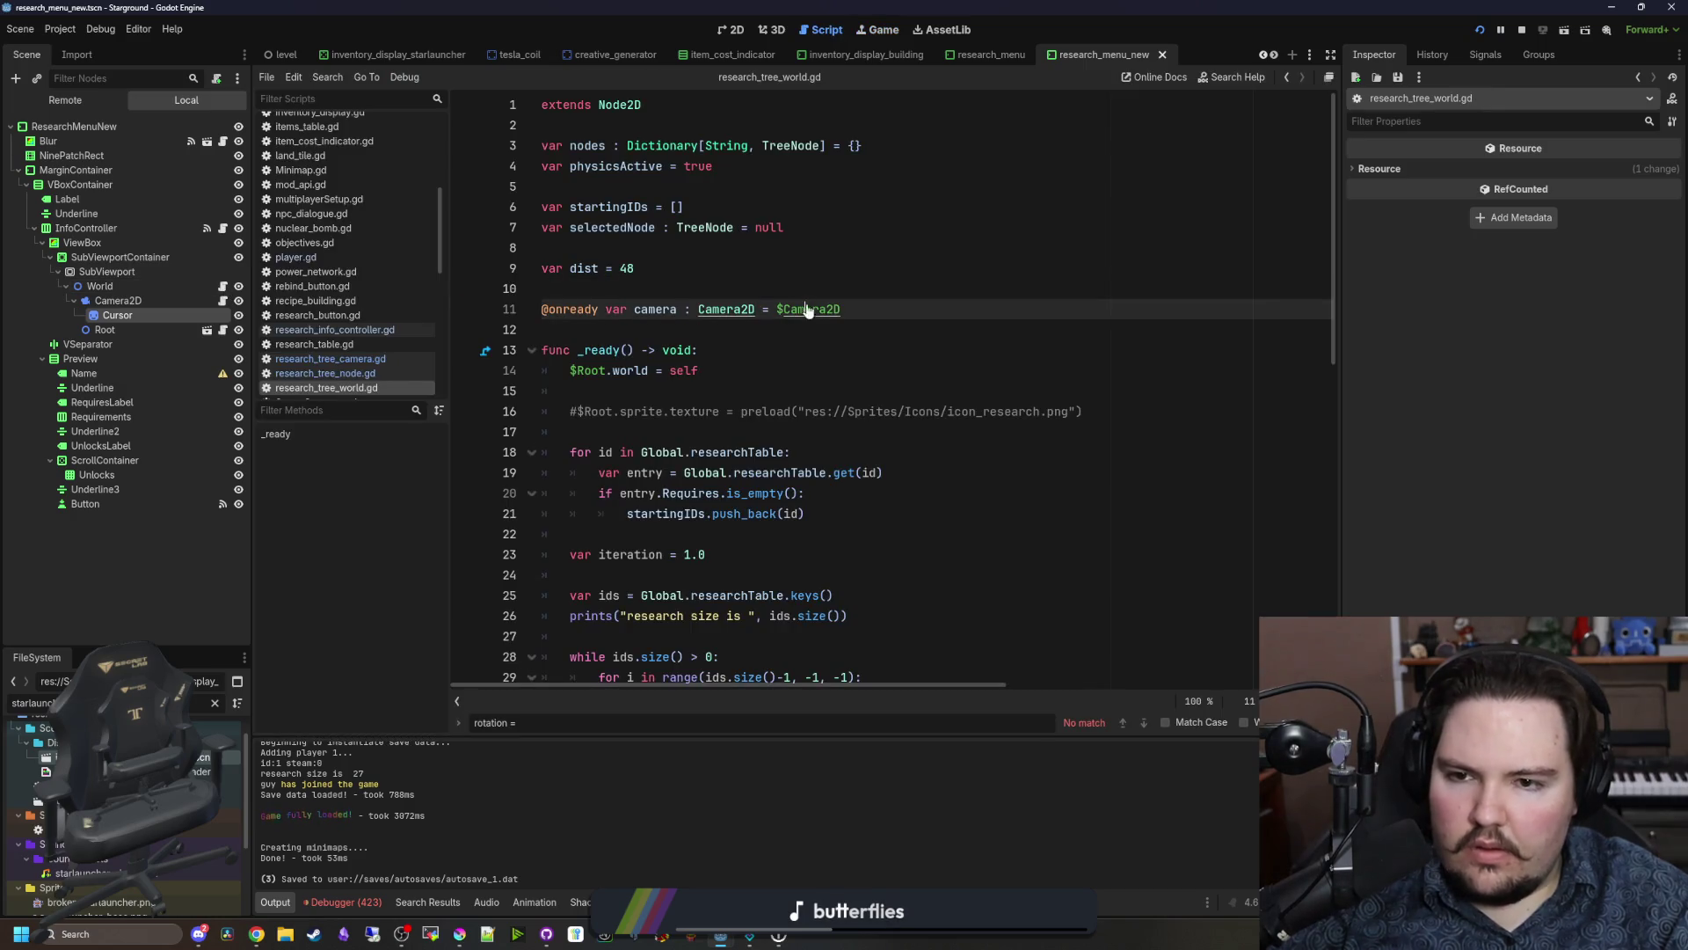
left_click(735, 29)
scroll(778, 335, "down", 3)
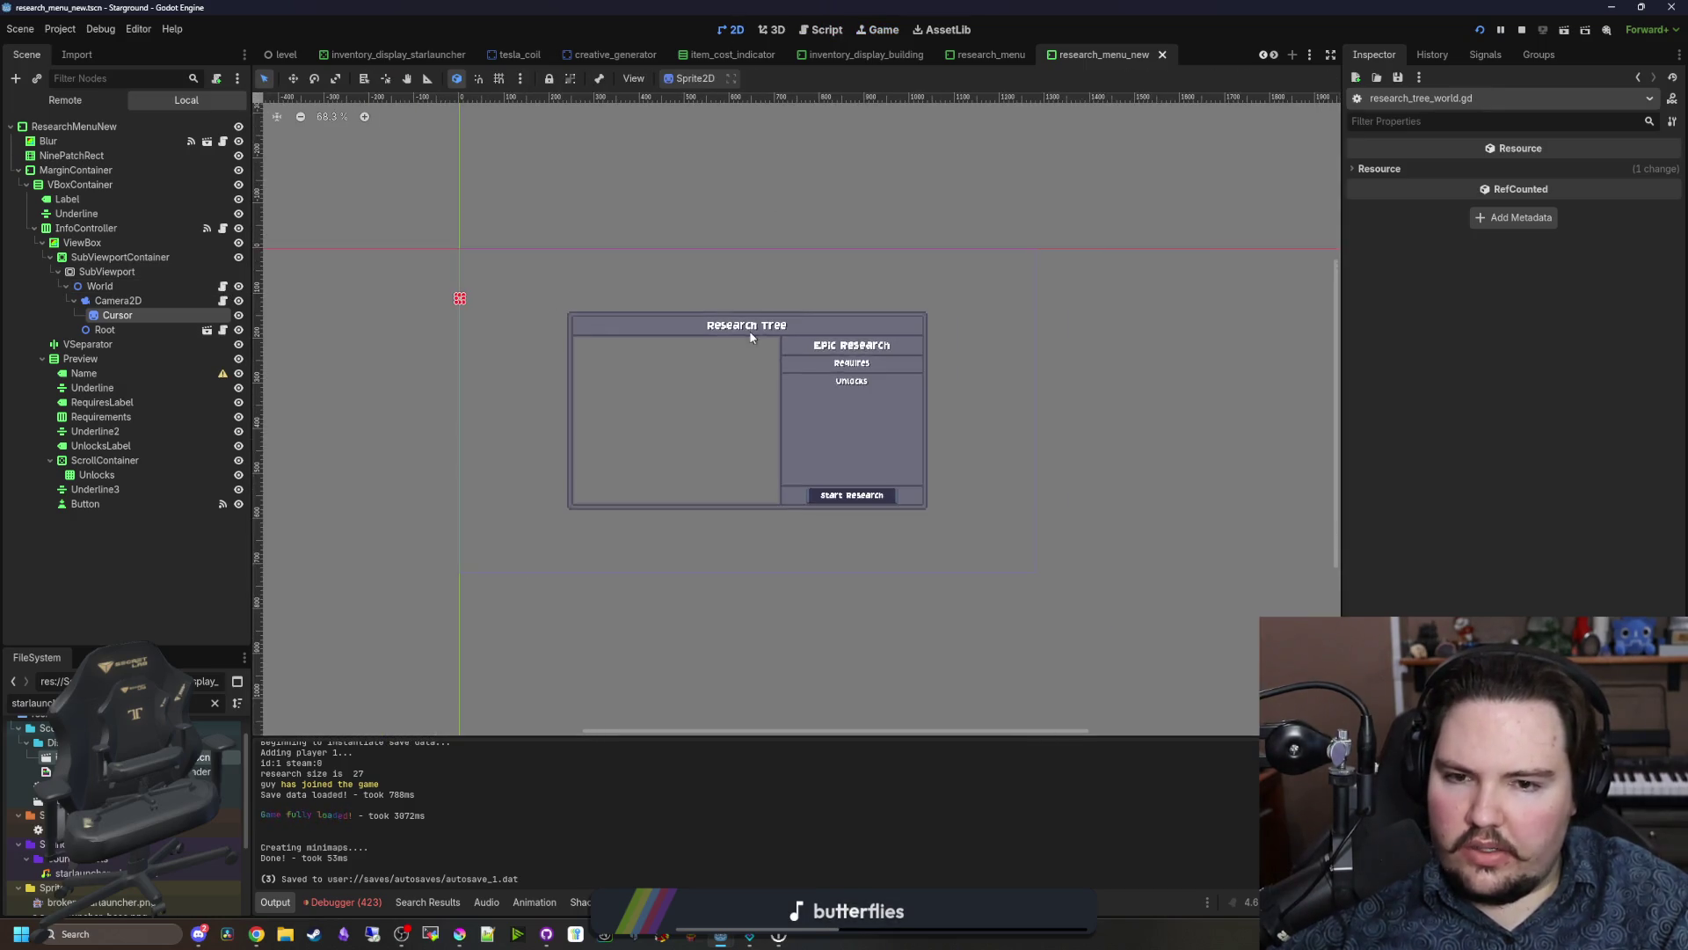
scroll(899, 474, "up", 6)
Step: Inspect the Unlocks grid and its ScrollContainer, save research_menu_new, and open research_info_controller.gd
left_click(117, 473)
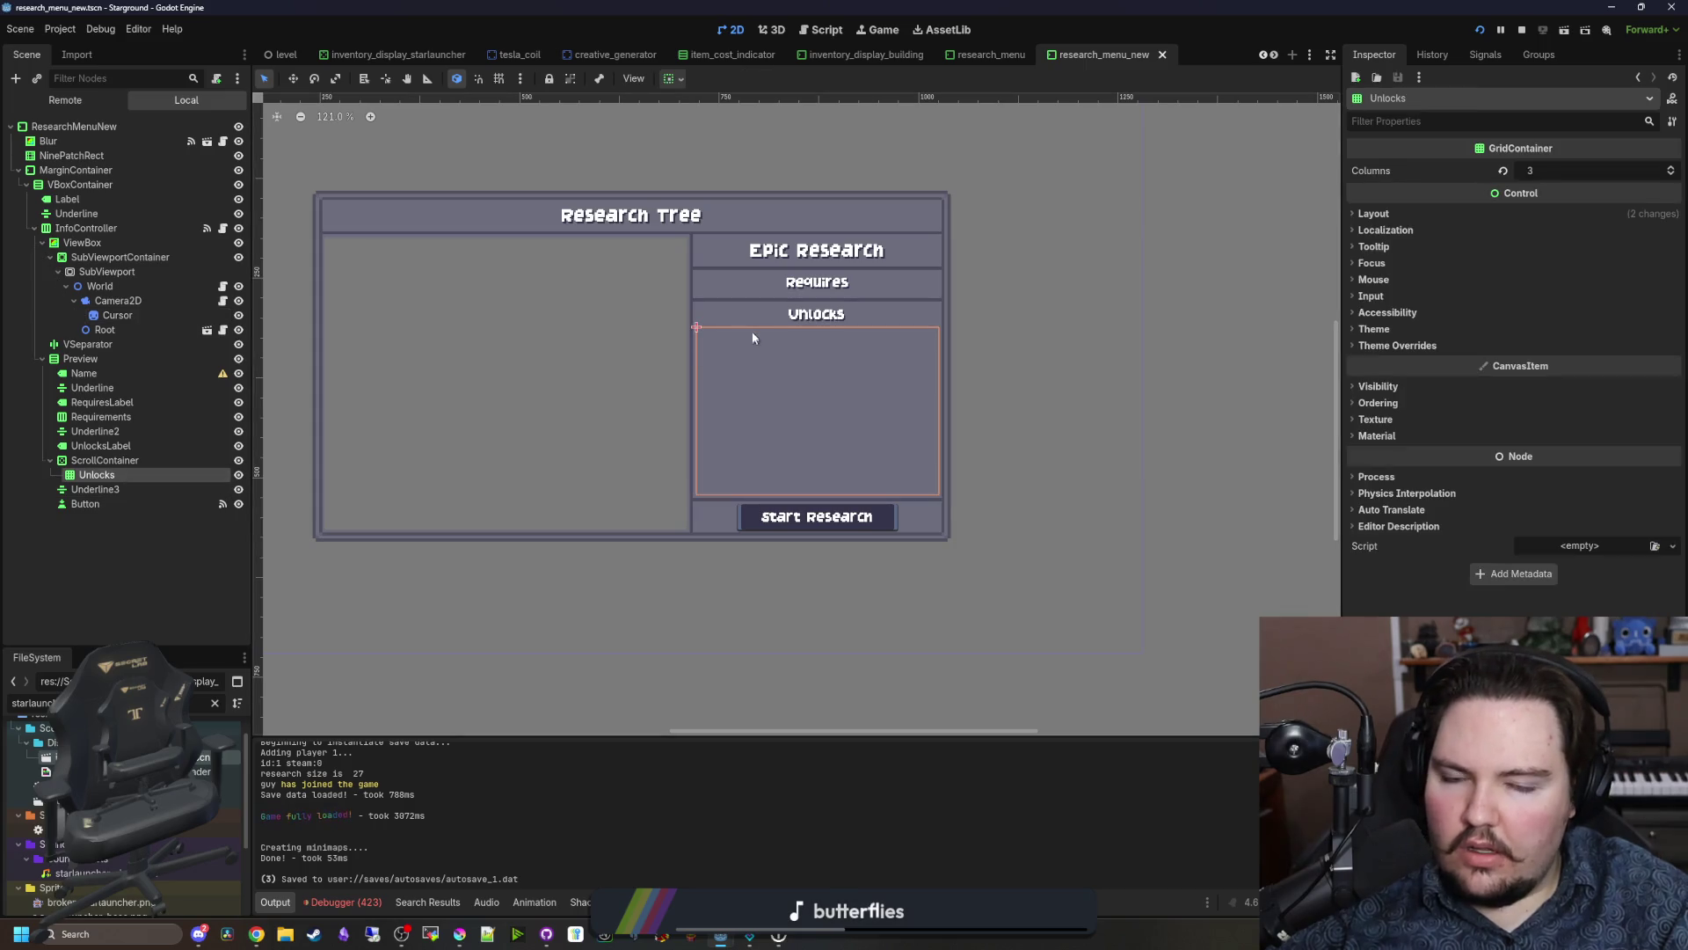
scroll(853, 220, "up", 2)
left_click(170, 462)
key("ctrl+s")
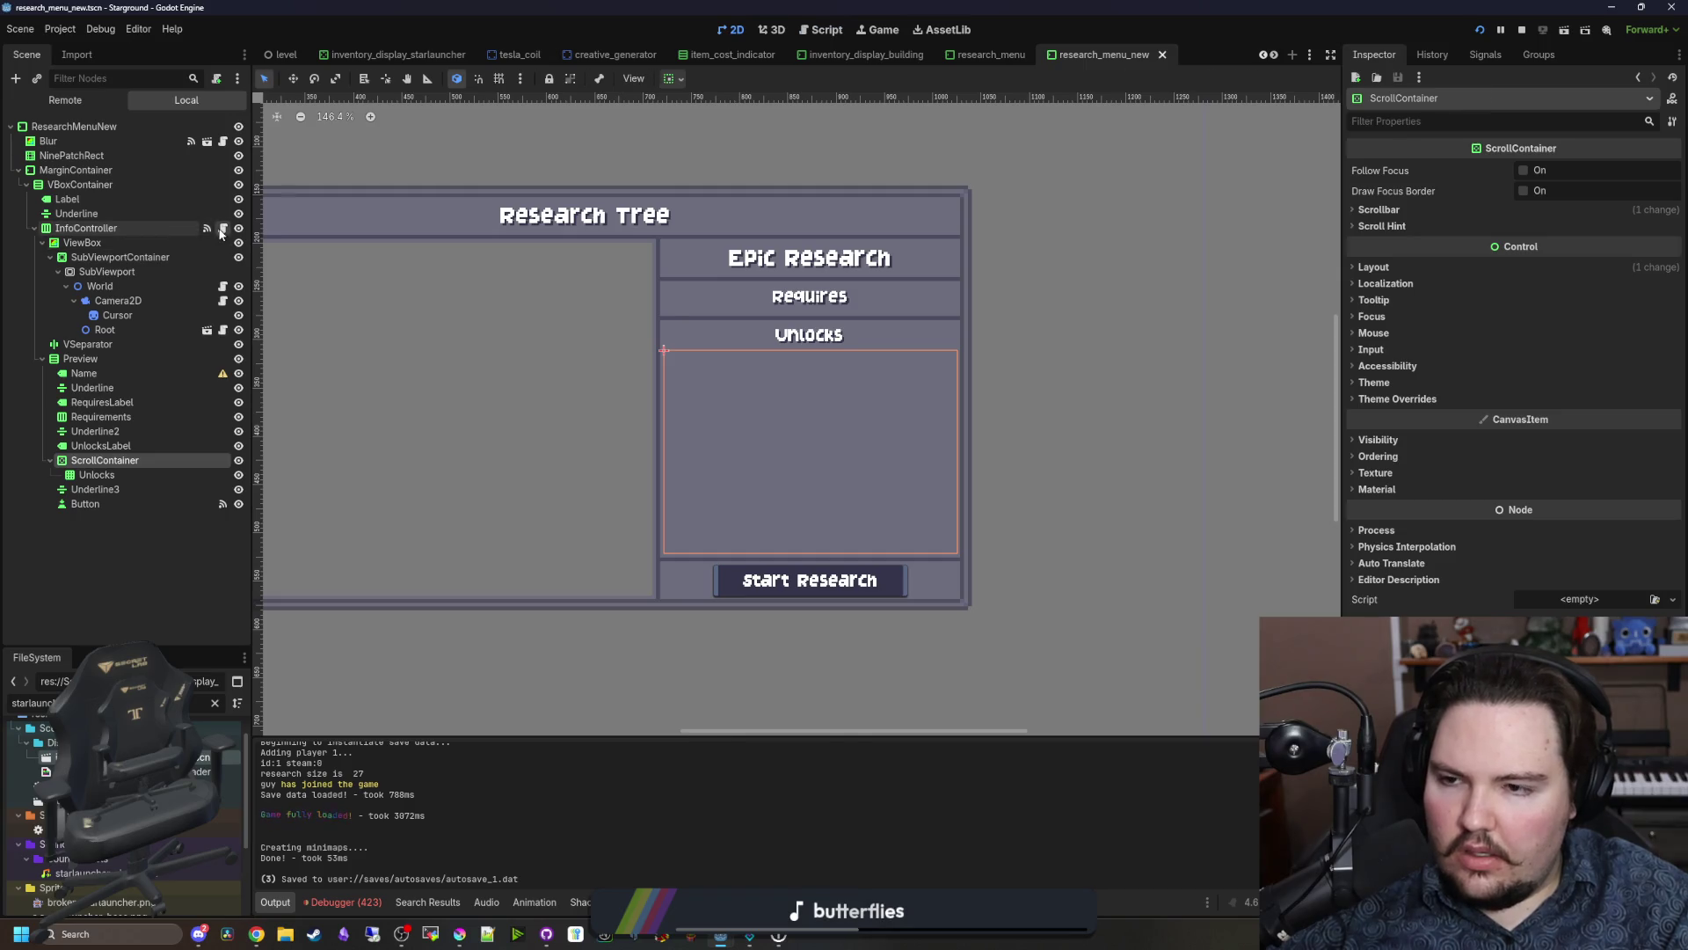
left_click(208, 227)
key("ctrl+f")
Step: Find _process and drop a $Preview/ScrollContainer reference onto new line 70, checking its Scrollbar properties
type("_process")
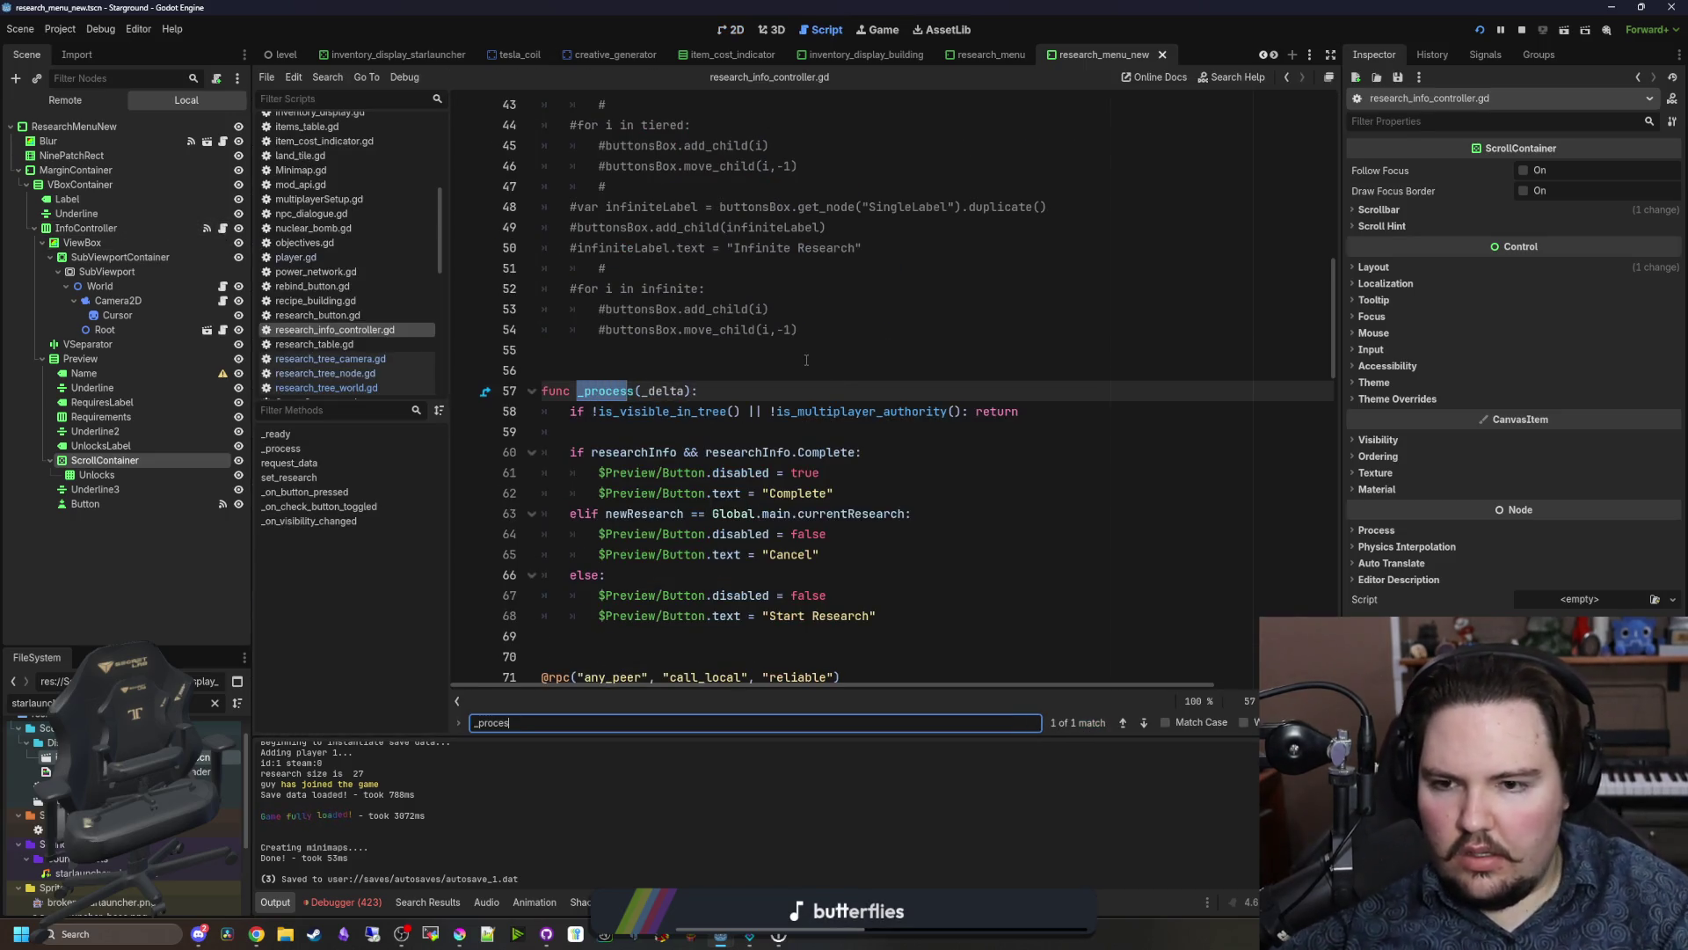
left_click(746, 383)
key("Return")
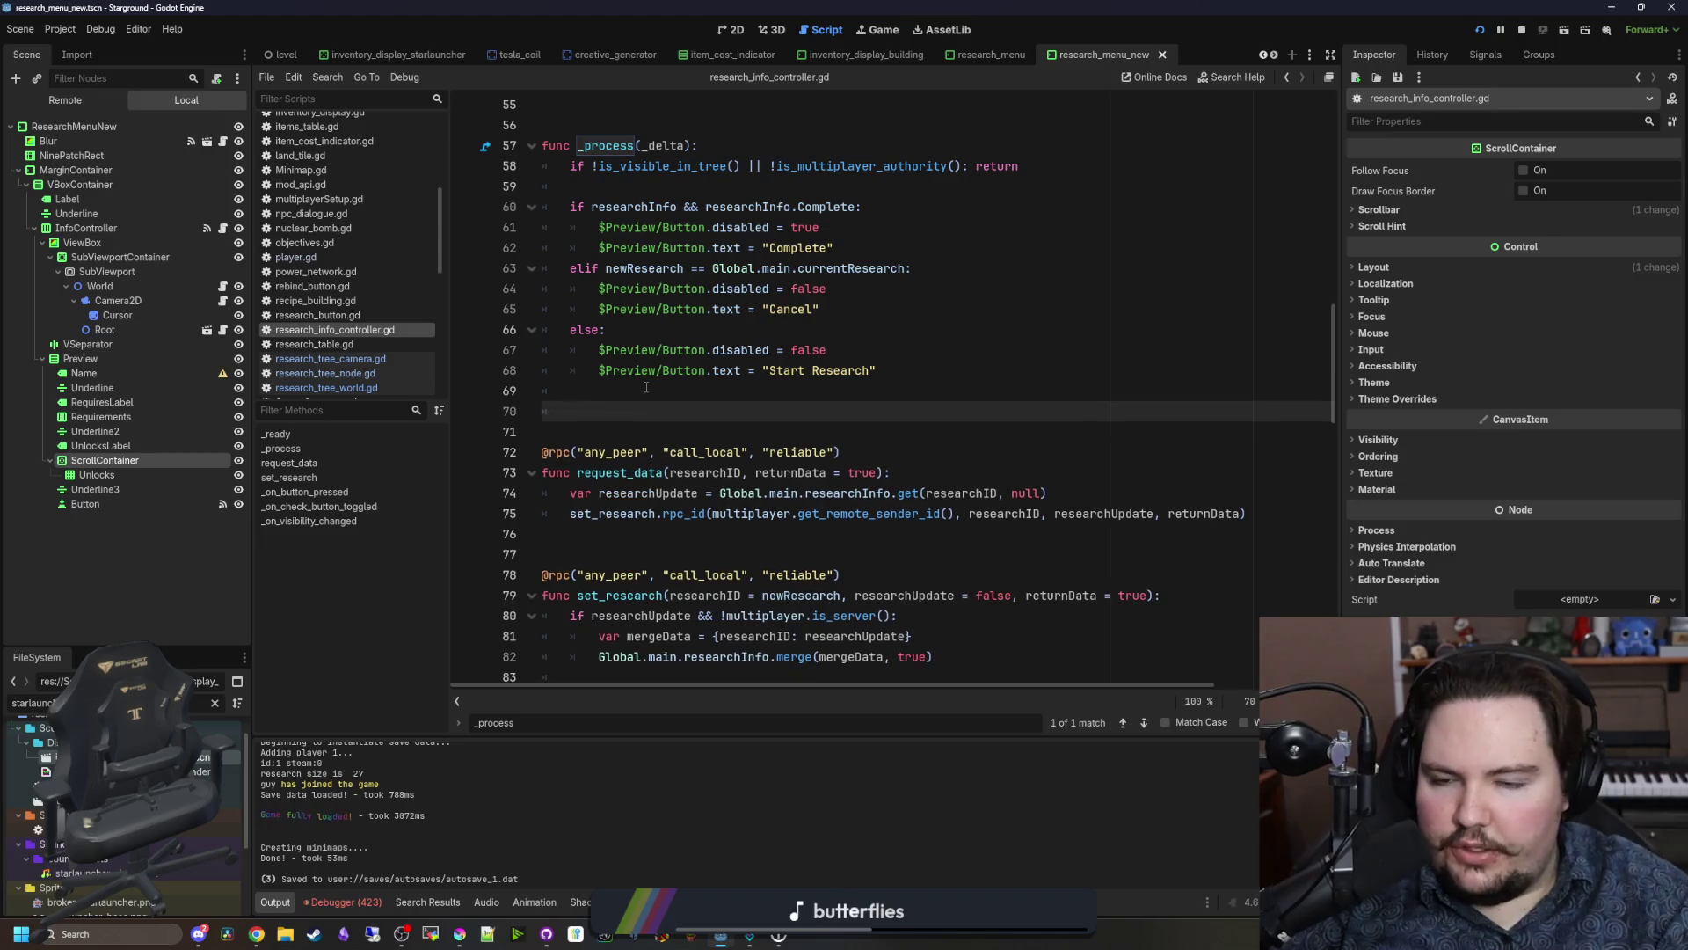
mouse_move(132, 460)
left_mouse_down()
mouse_move(697, 400)
mouse_move(668, 409)
left_mouse_up()
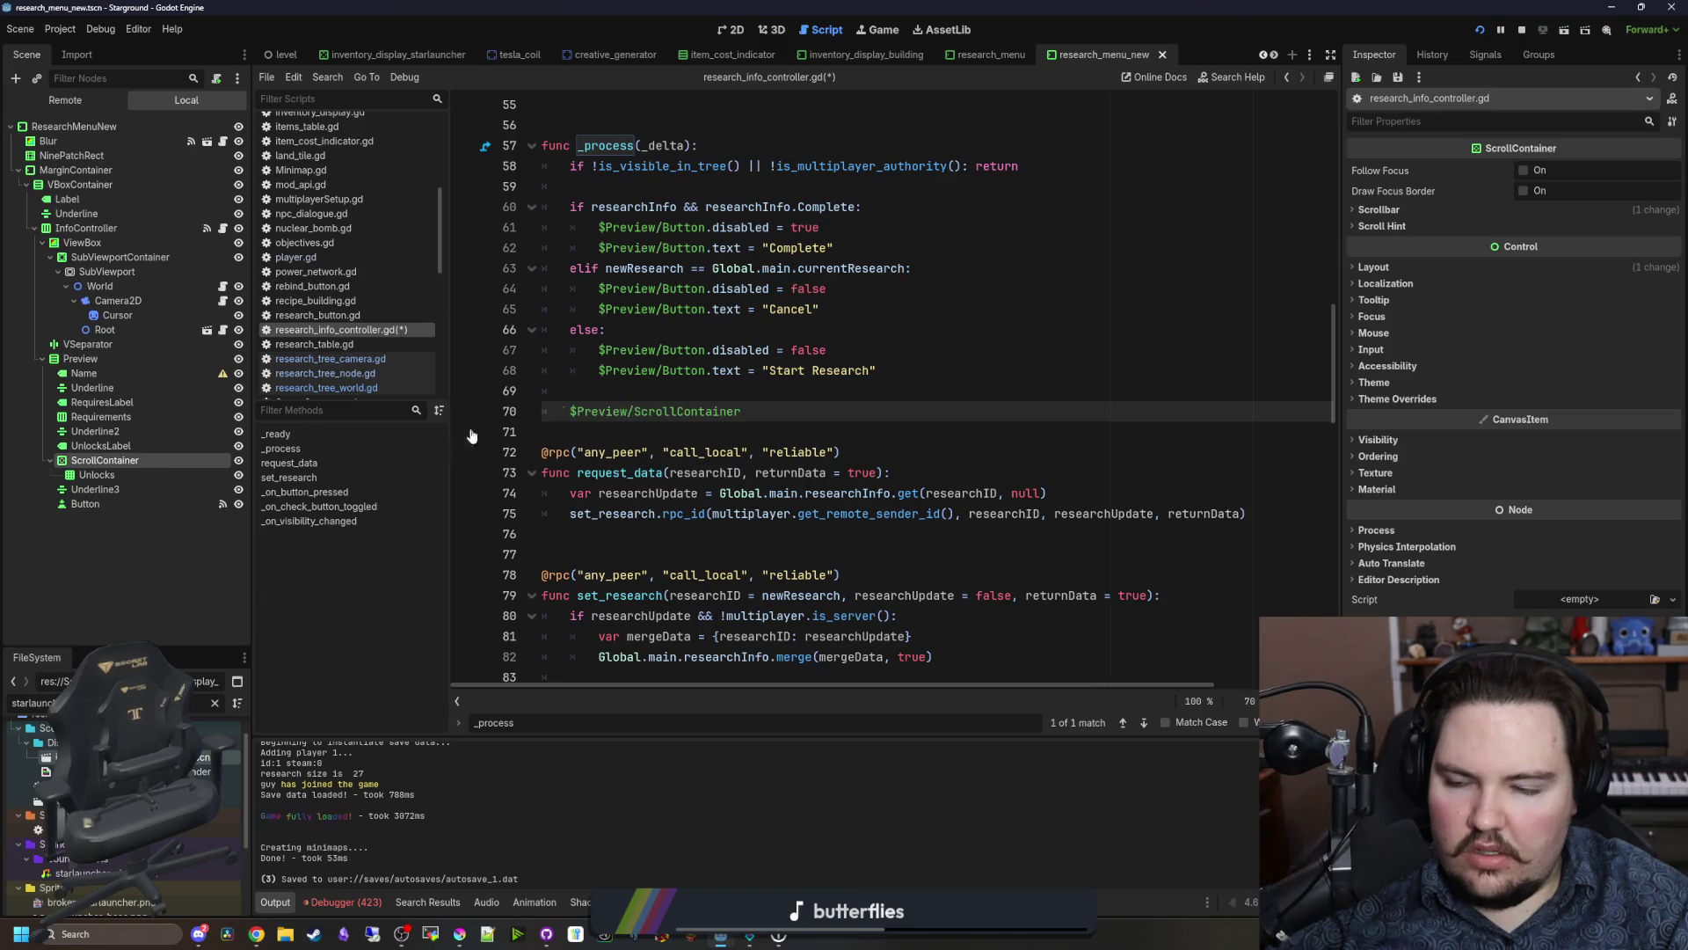
left_click(120, 463)
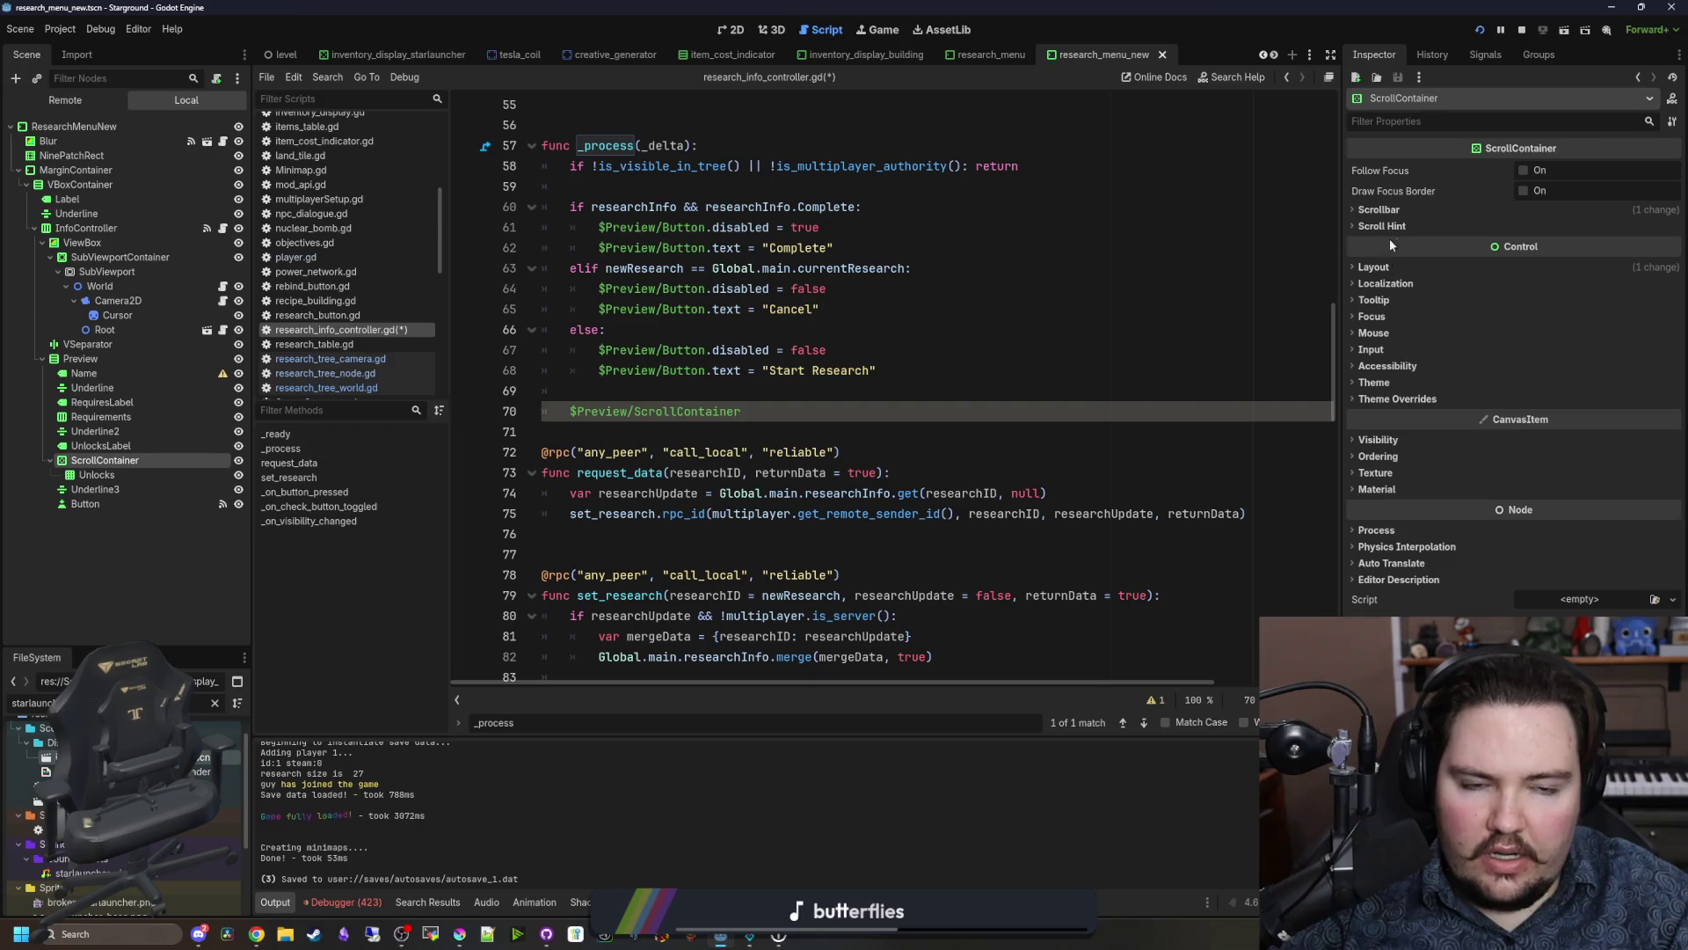
left_click(1409, 209)
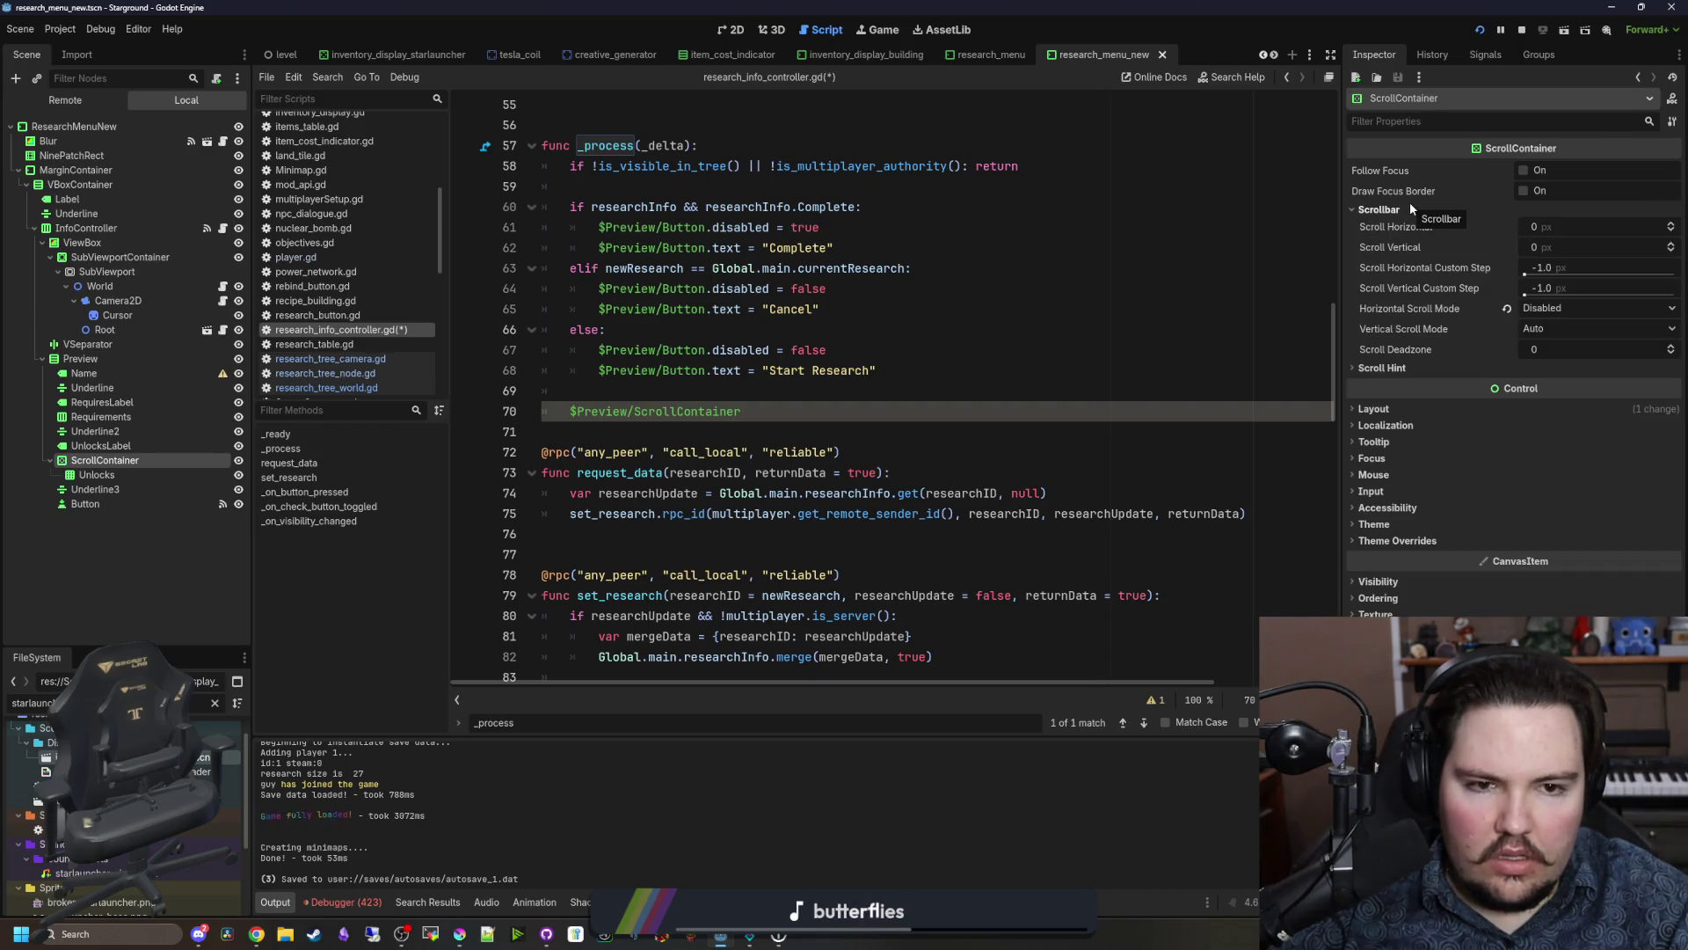
left_click(1410, 205)
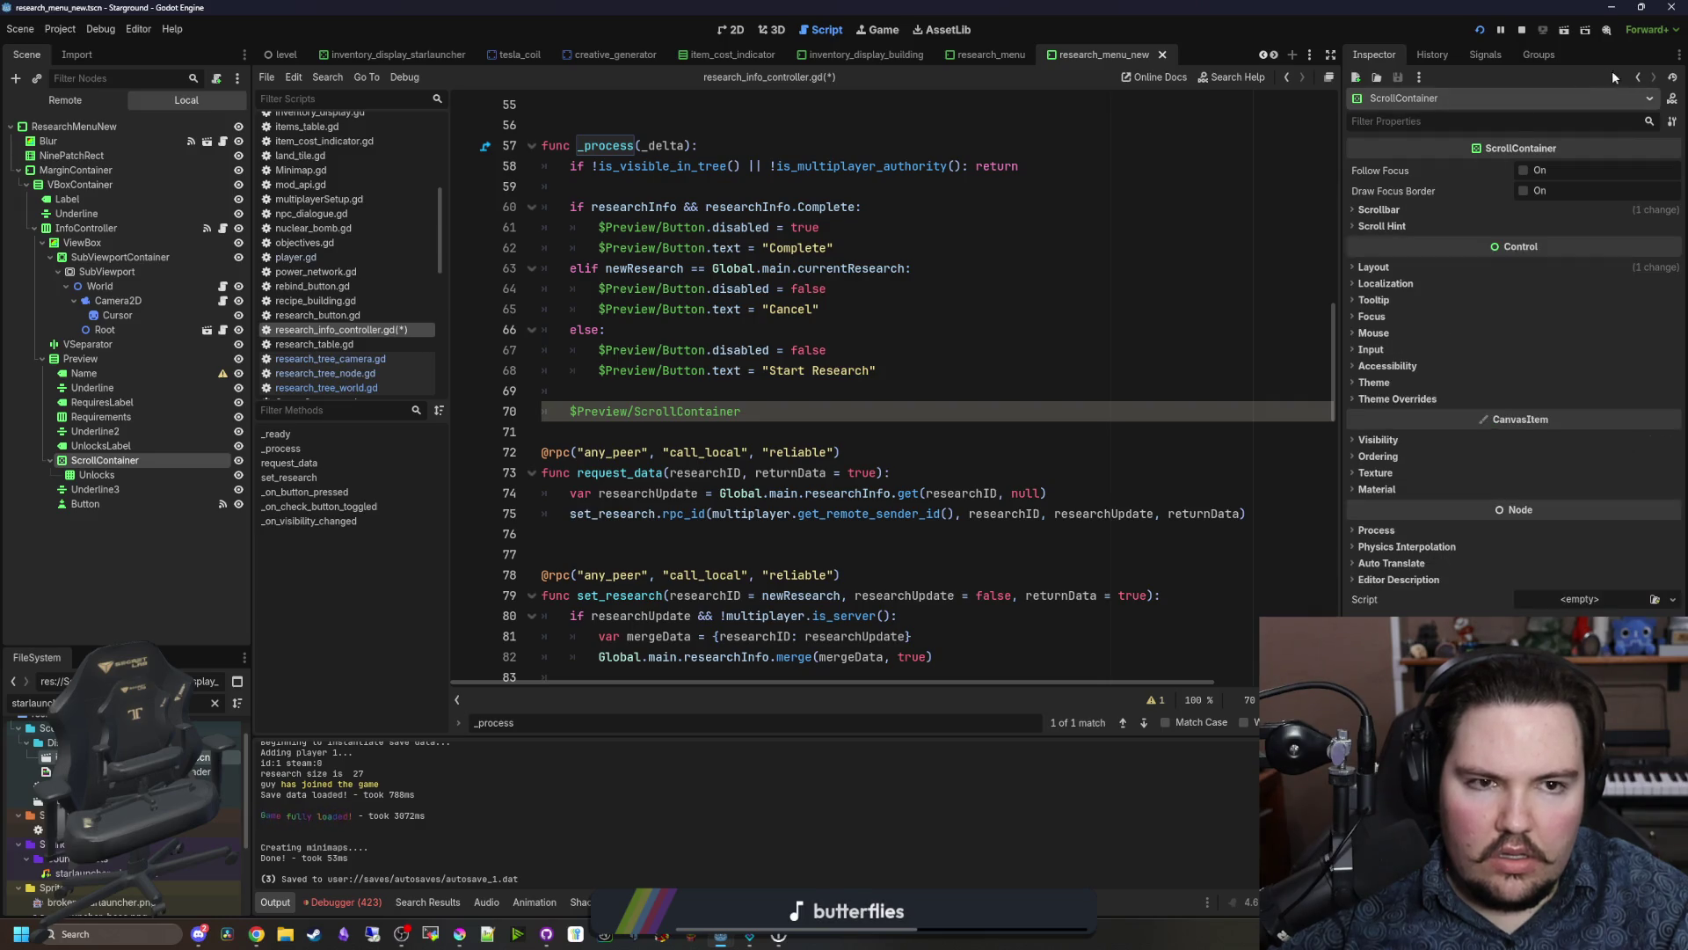
Step: Read the scroll_vertical property description in the ScrollContainer class documentation
left_click(1670, 99)
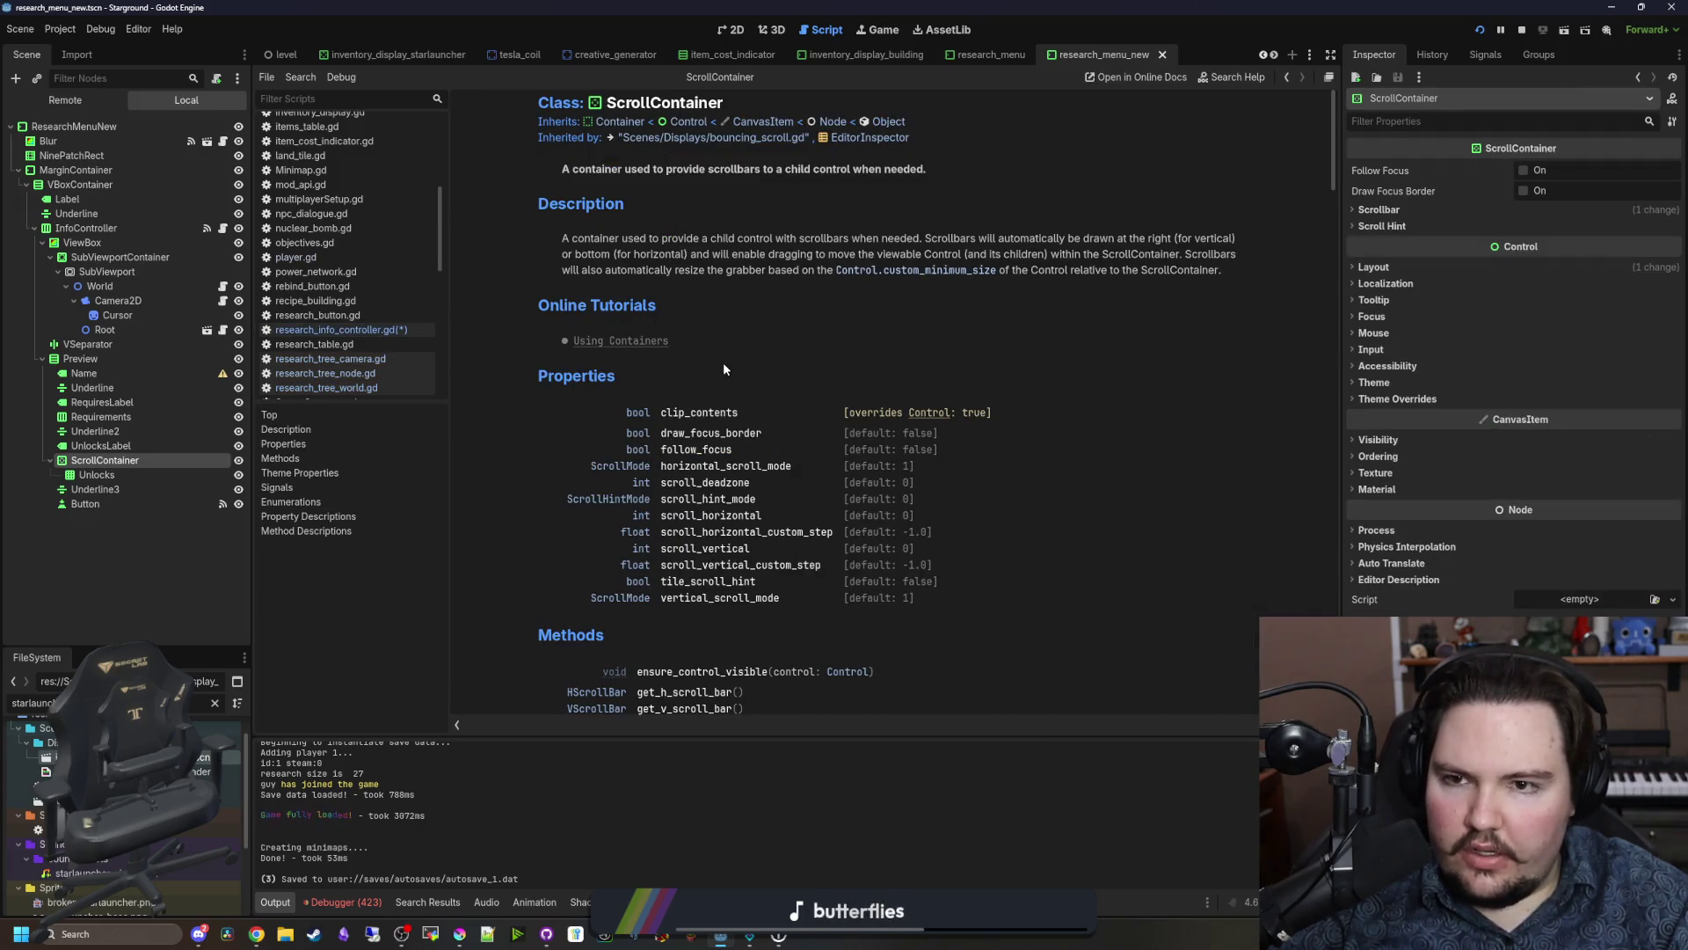
scroll(725, 369, "down", 5)
scroll(833, 435, "up", 3)
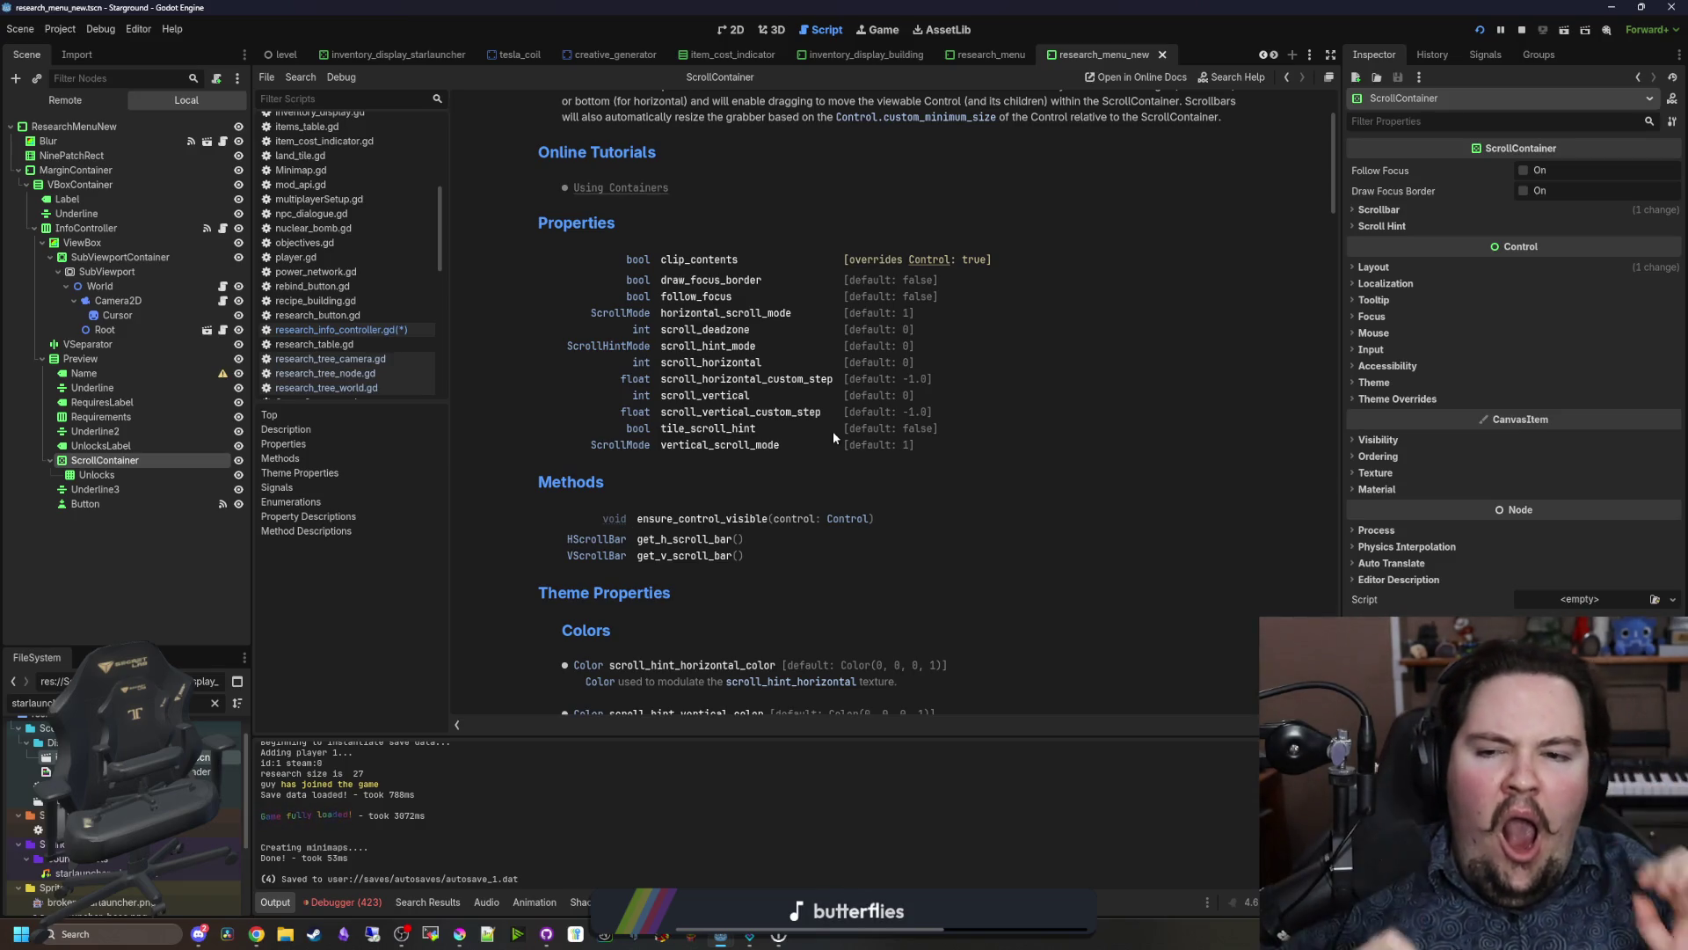
left_click(741, 397)
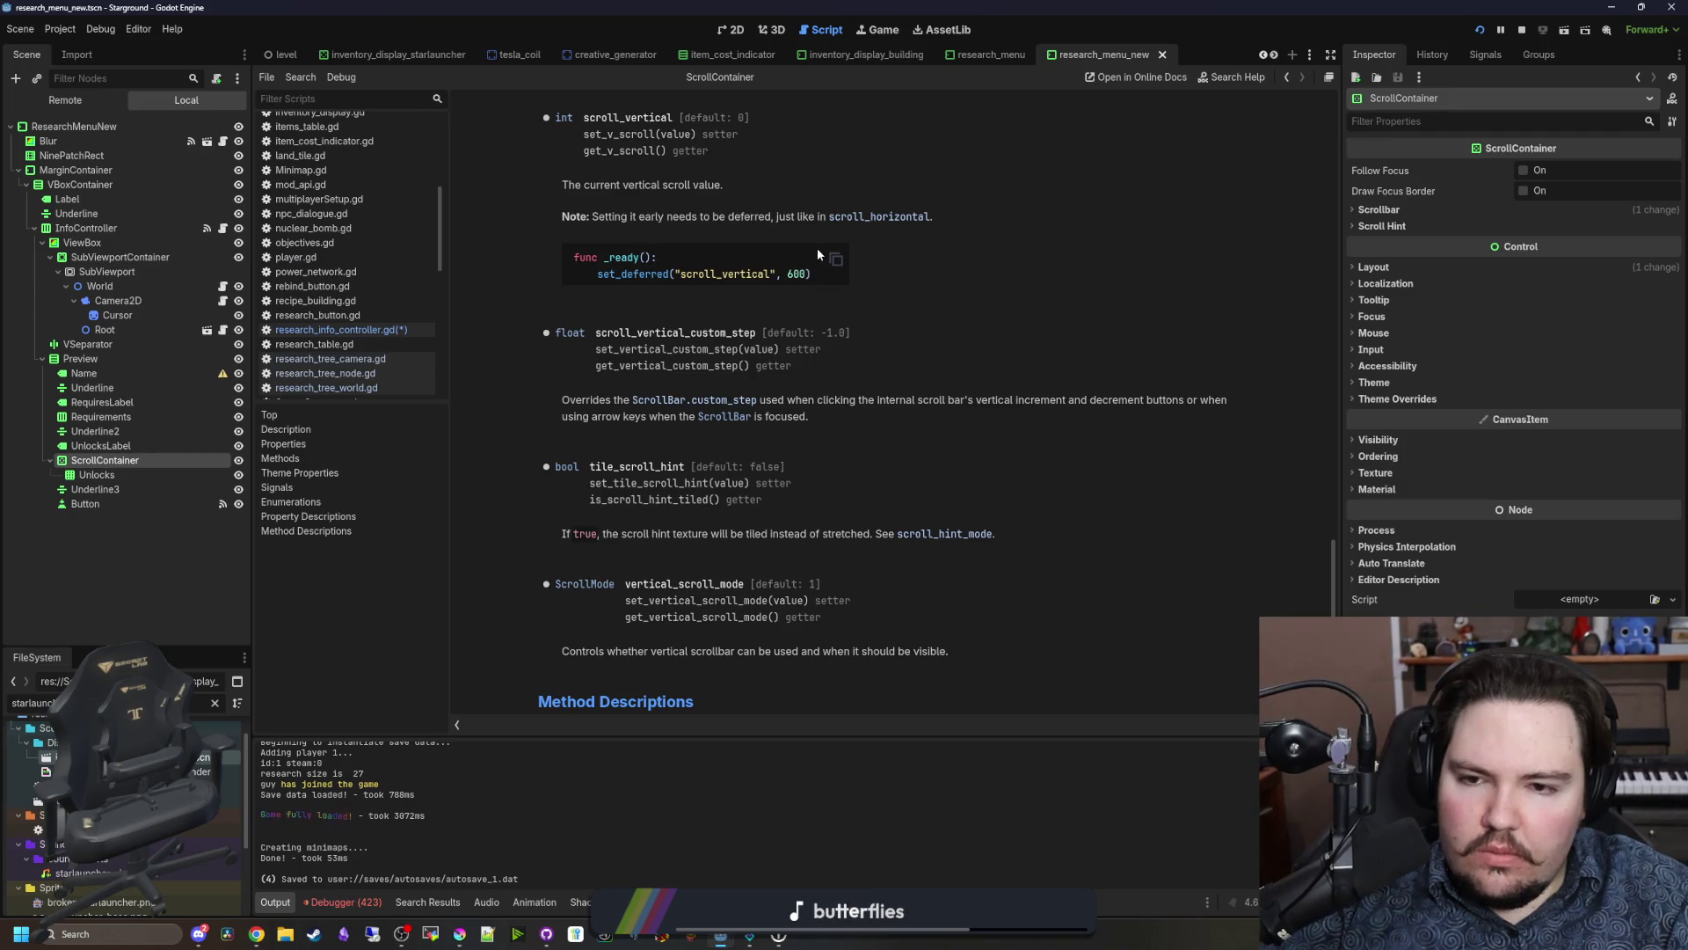
Step: Back in research_info_controller.gd, comment out line 70 with Ctrl+K and save the script
key("alt+Left")
left_click(371, 329)
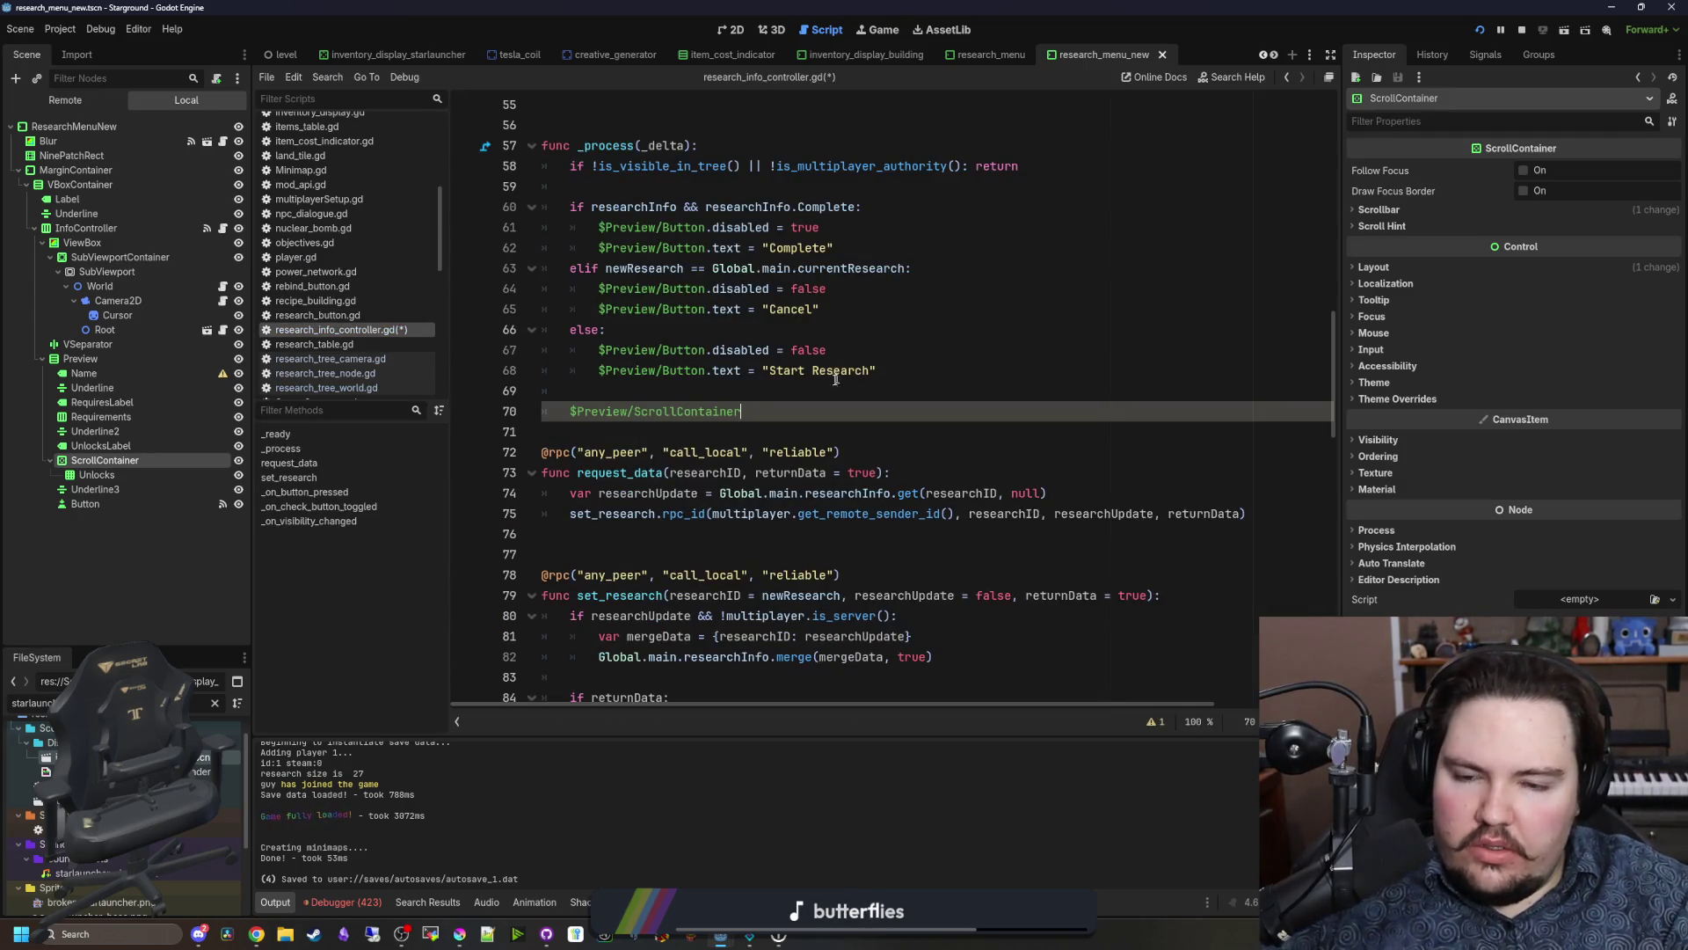
key("ctrl+k")
left_click(599, 390)
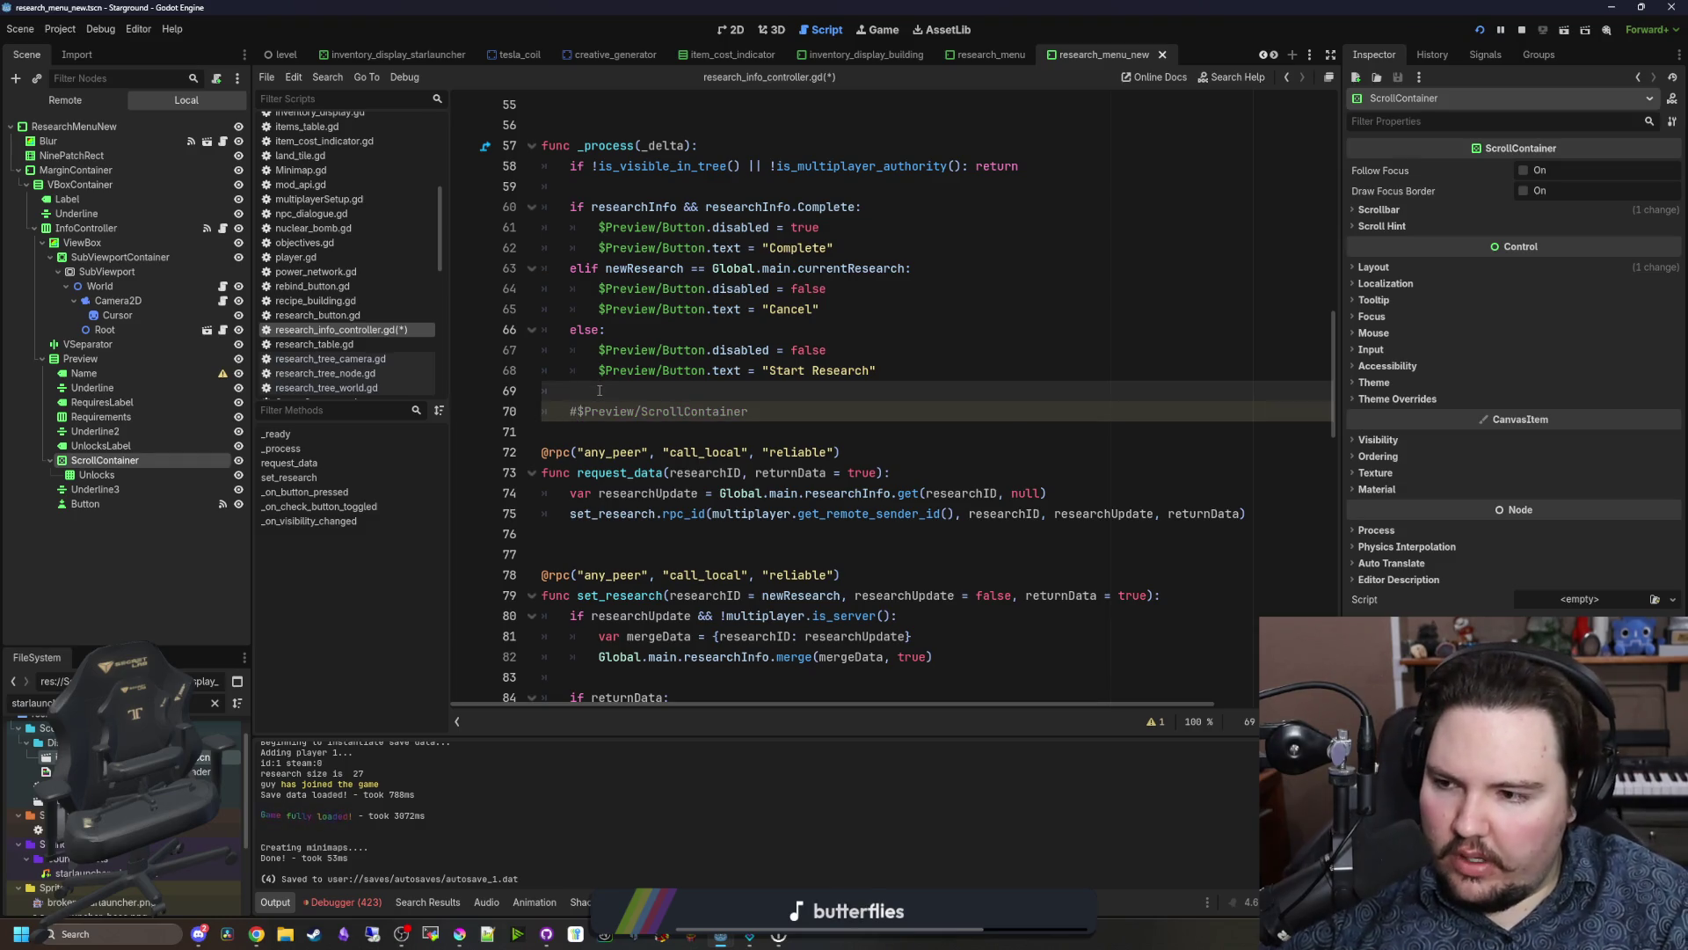
key("ctrl+s")
Step: Filter the FileSystem for 'bu' and open the inventory_display_building scene
double_click(196, 703)
type("building")
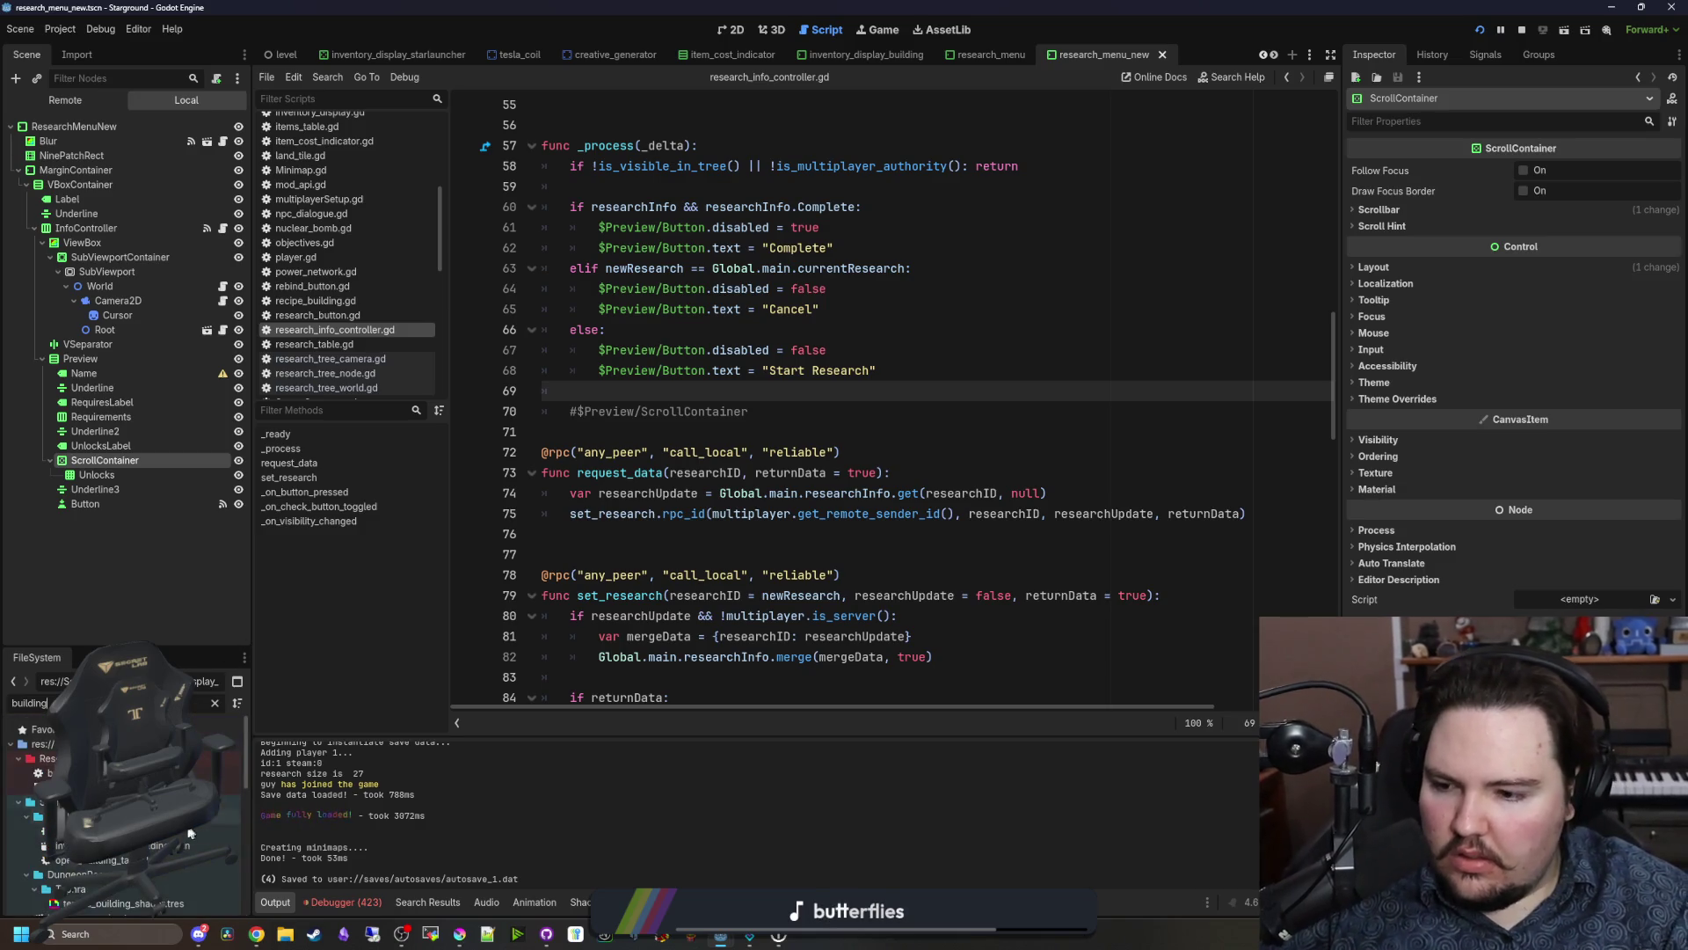
double_click(114, 845)
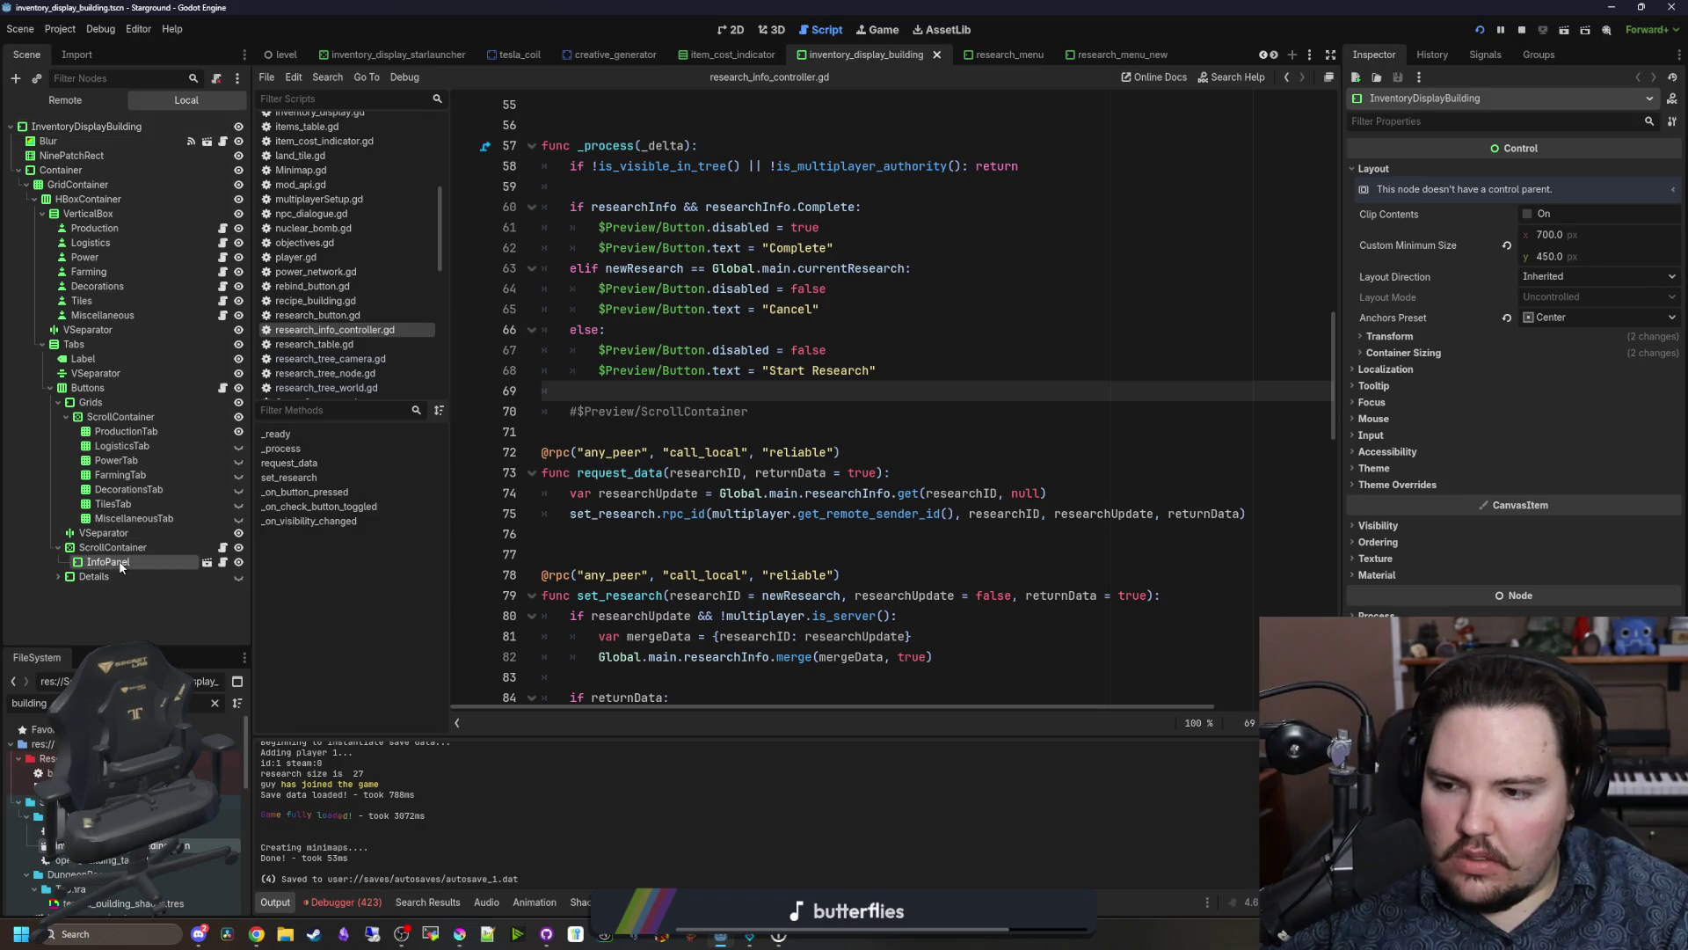
Step: Inspect the building menu's Details node in the 2D view and open the InfoPanel scene
left_click(83, 576)
left_click(56, 577)
left_click(730, 30)
scroll(1011, 455, "up", 3)
scroll(135, 515, "down", 2)
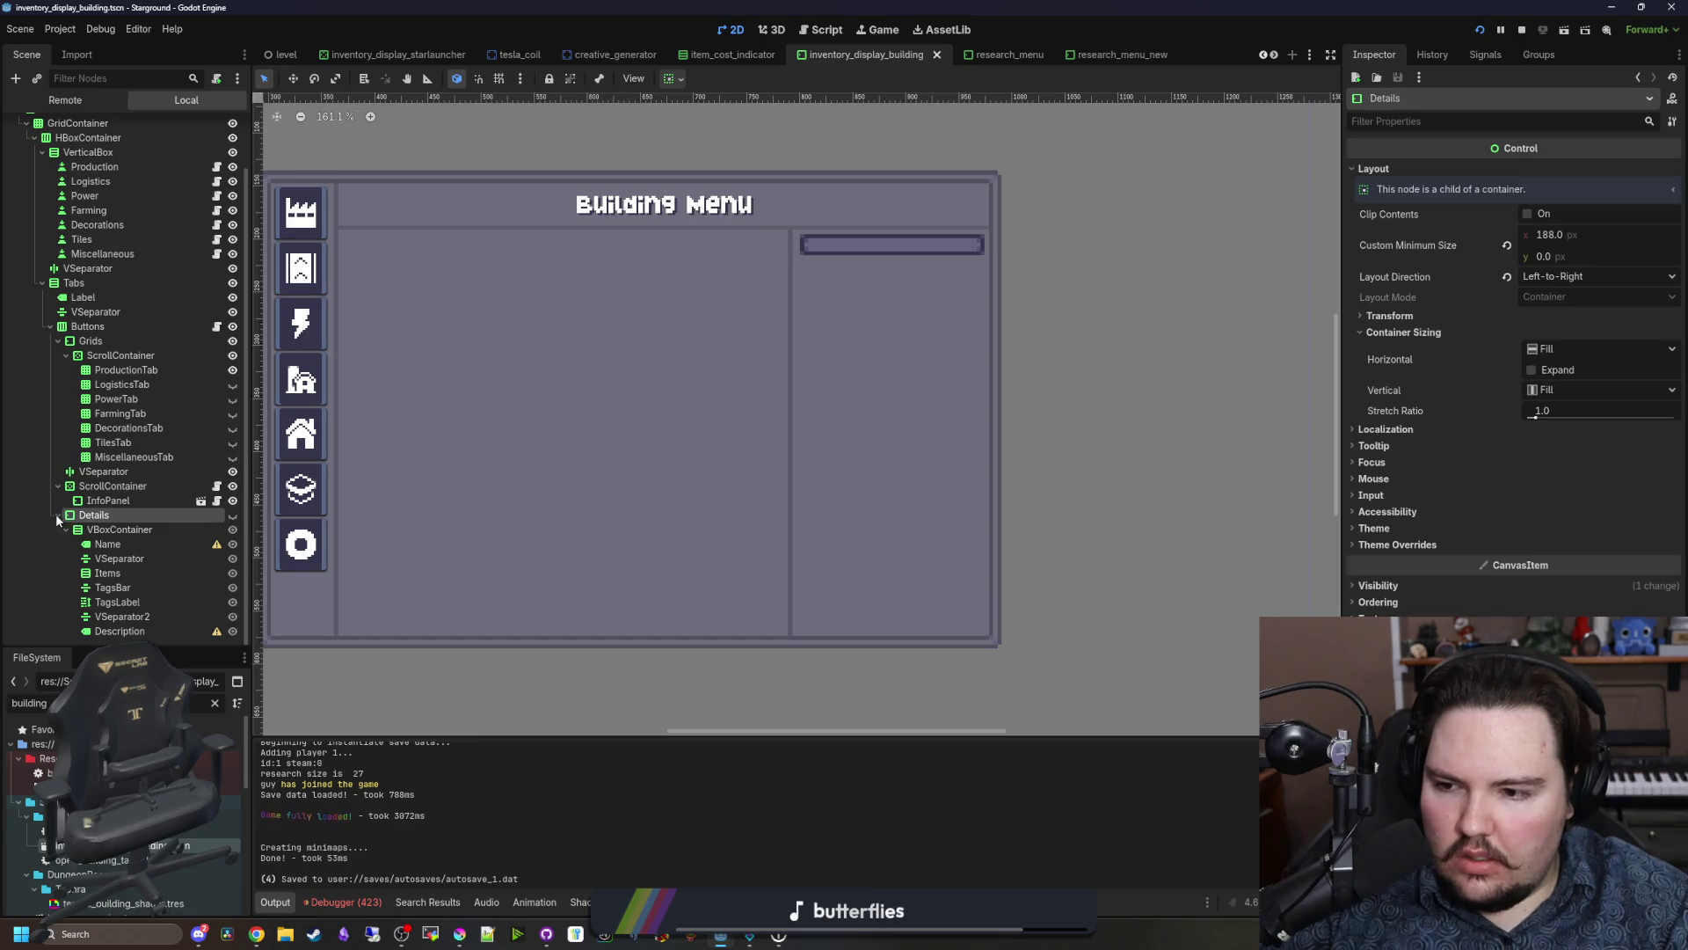
scroll(62, 519, "up", 2)
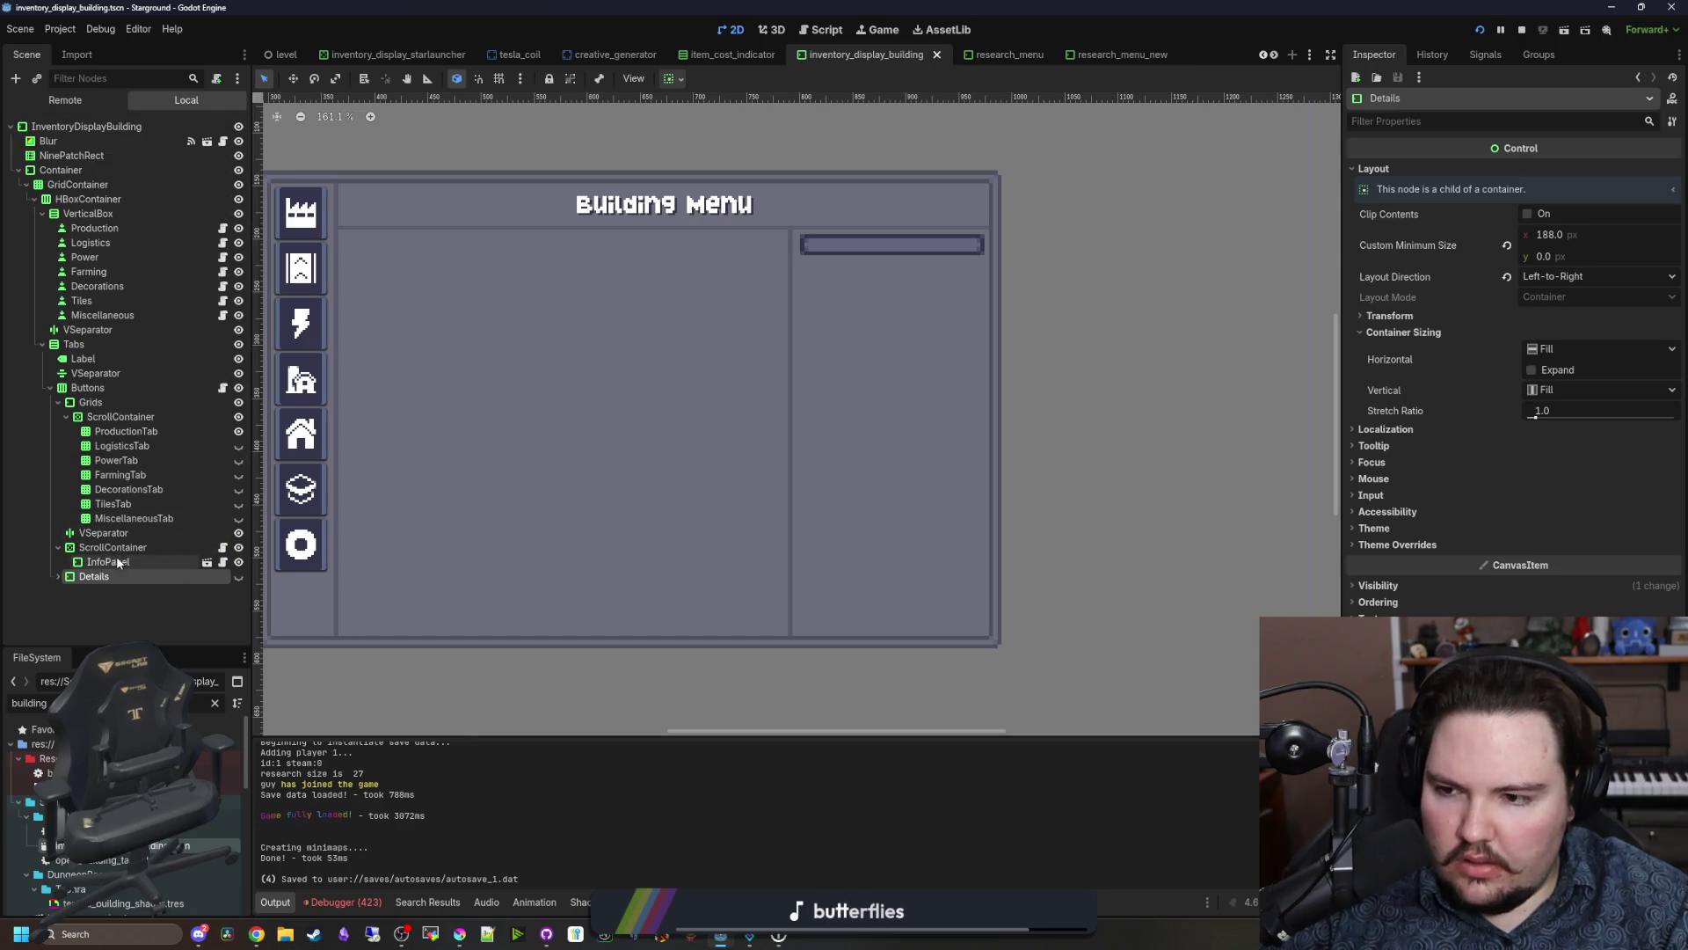
left_click(204, 561)
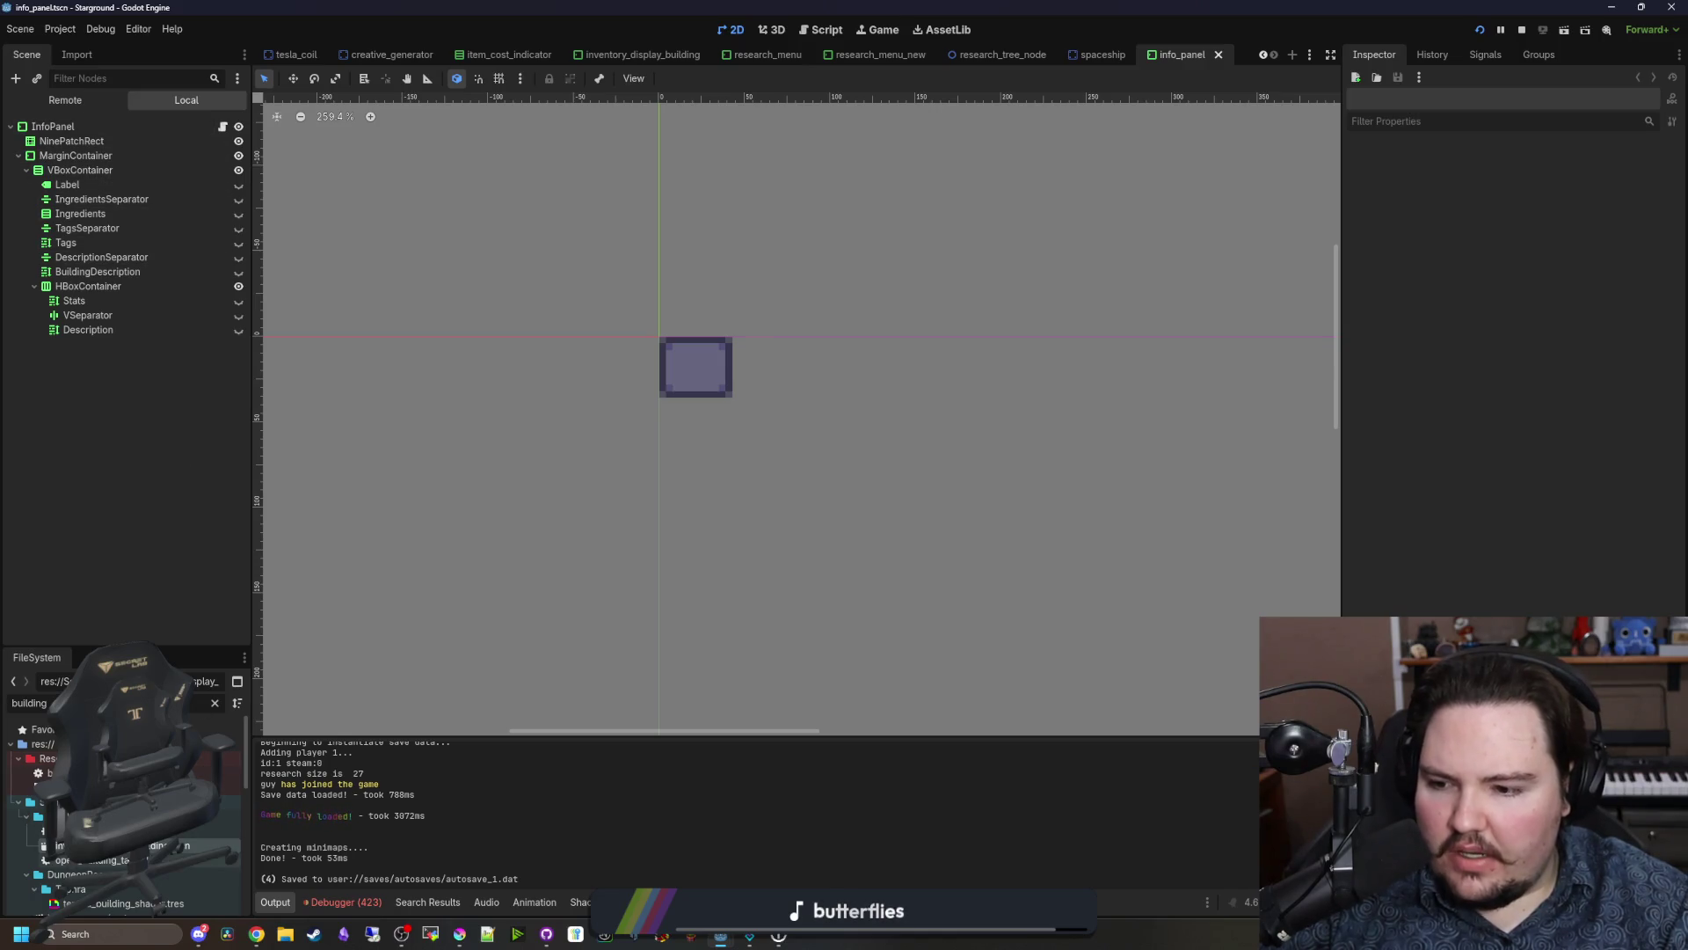
Step: Copy the scroll_vertical line from the ScrollContainer's bouncing_scroll.gd, then return to research_menu_new
double_click(132, 845)
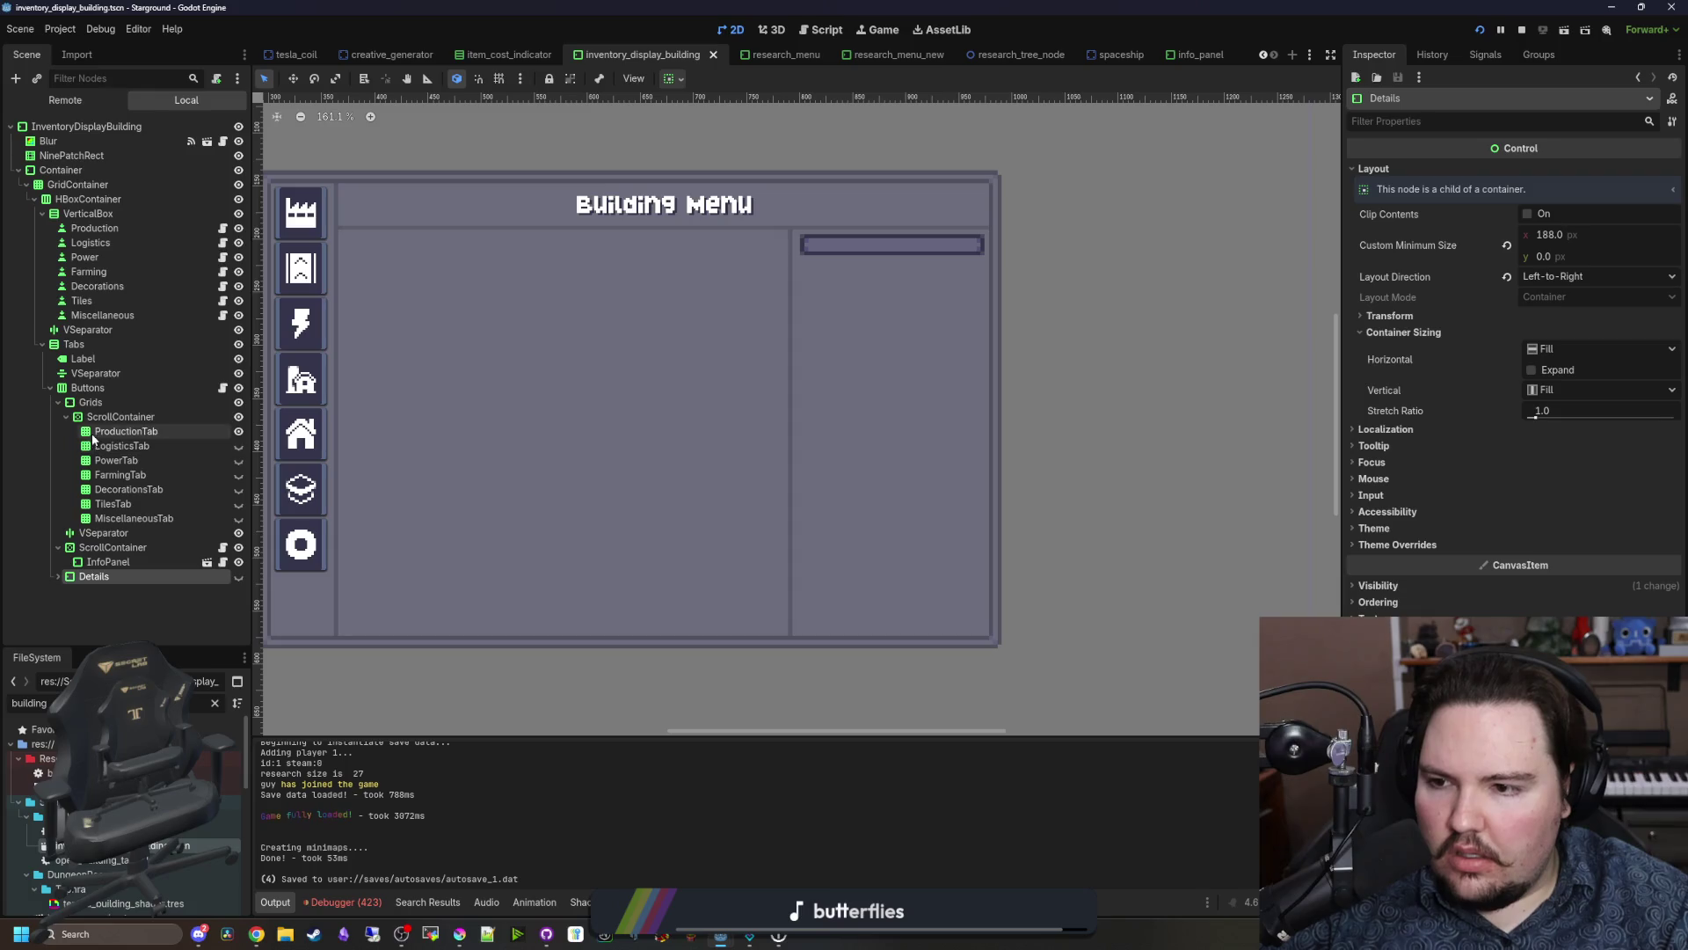
left_click(198, 547)
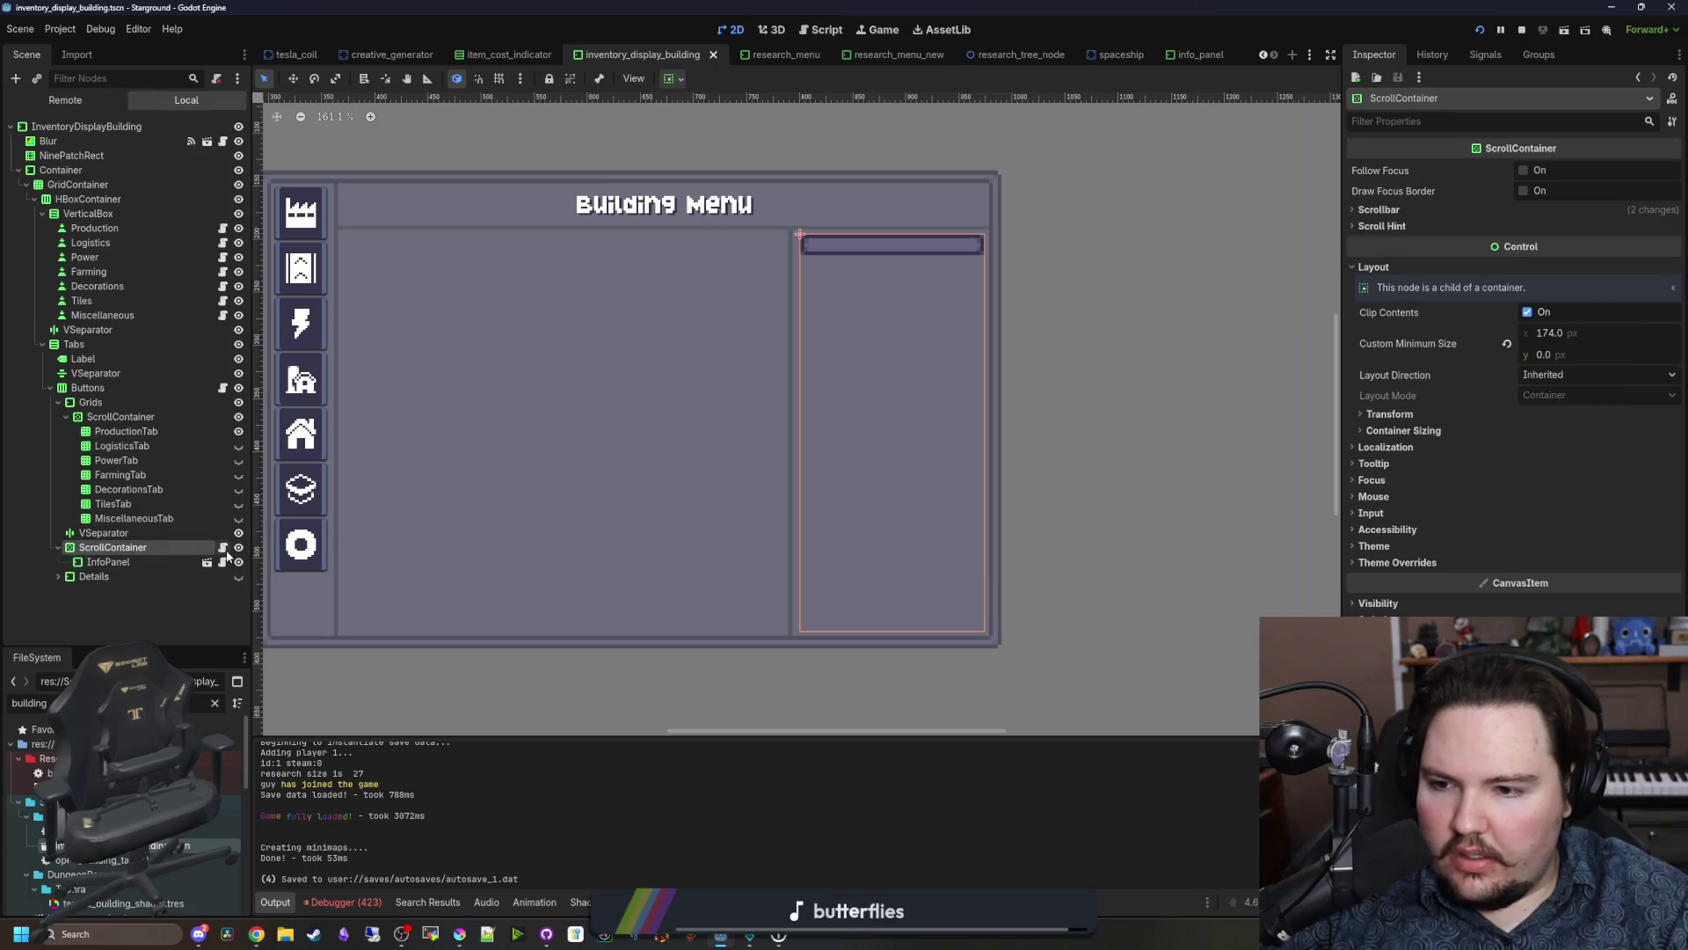
left_click(224, 549)
left_click(842, 214)
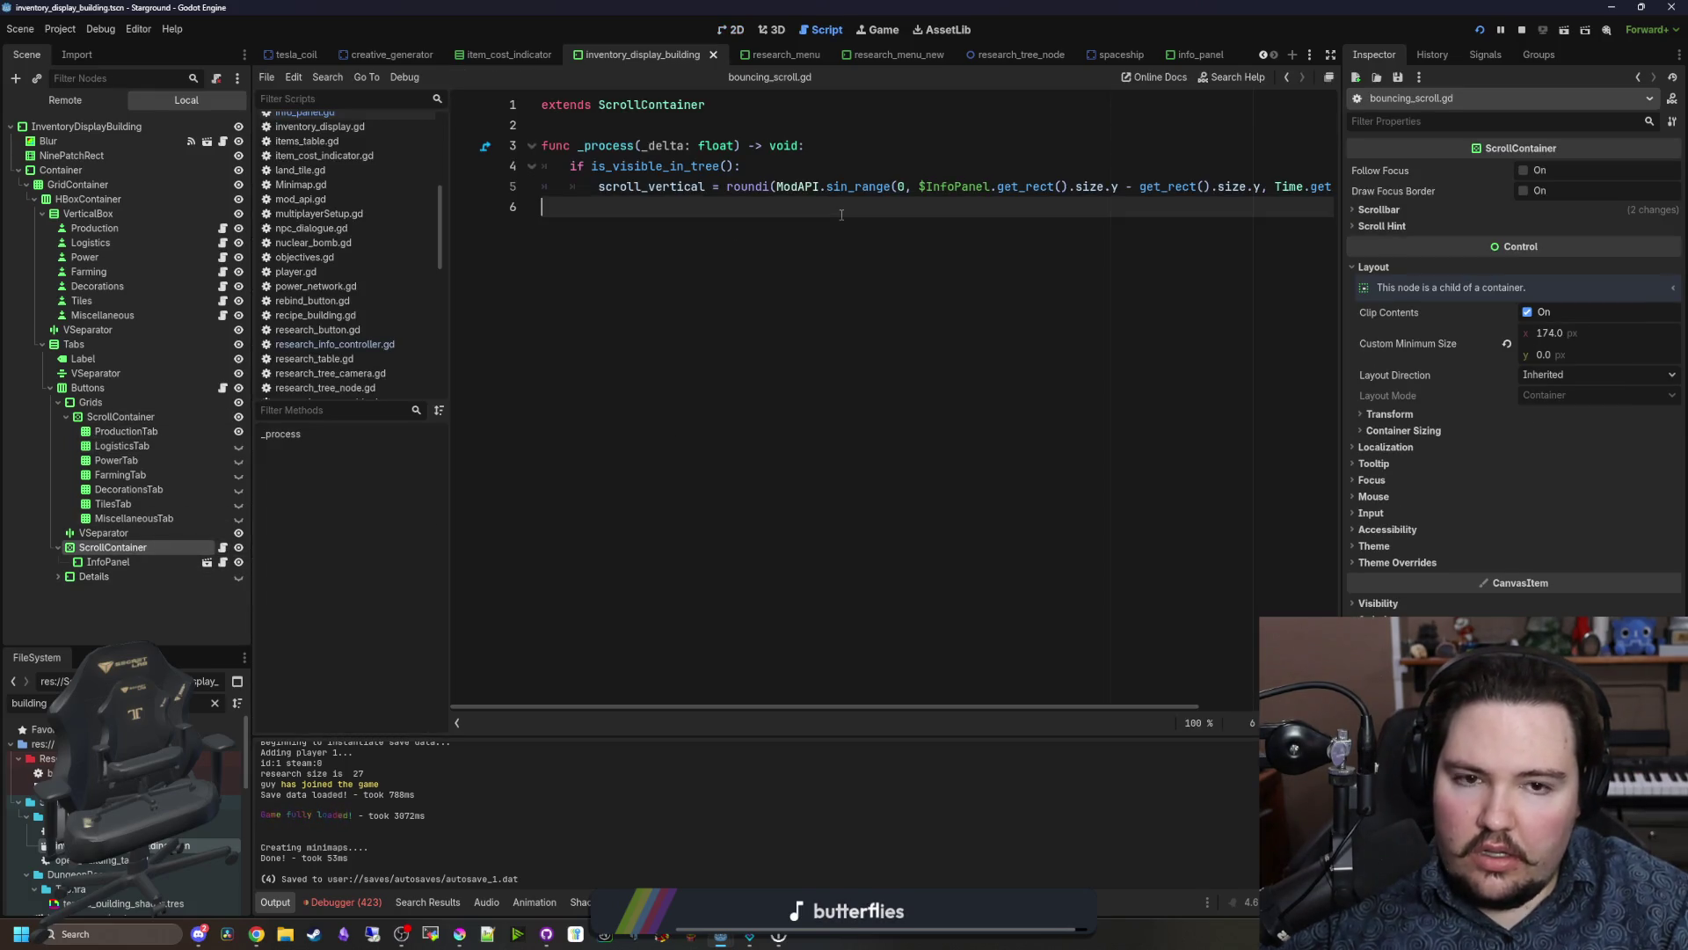
left_click_drag(842, 215, 393, 138)
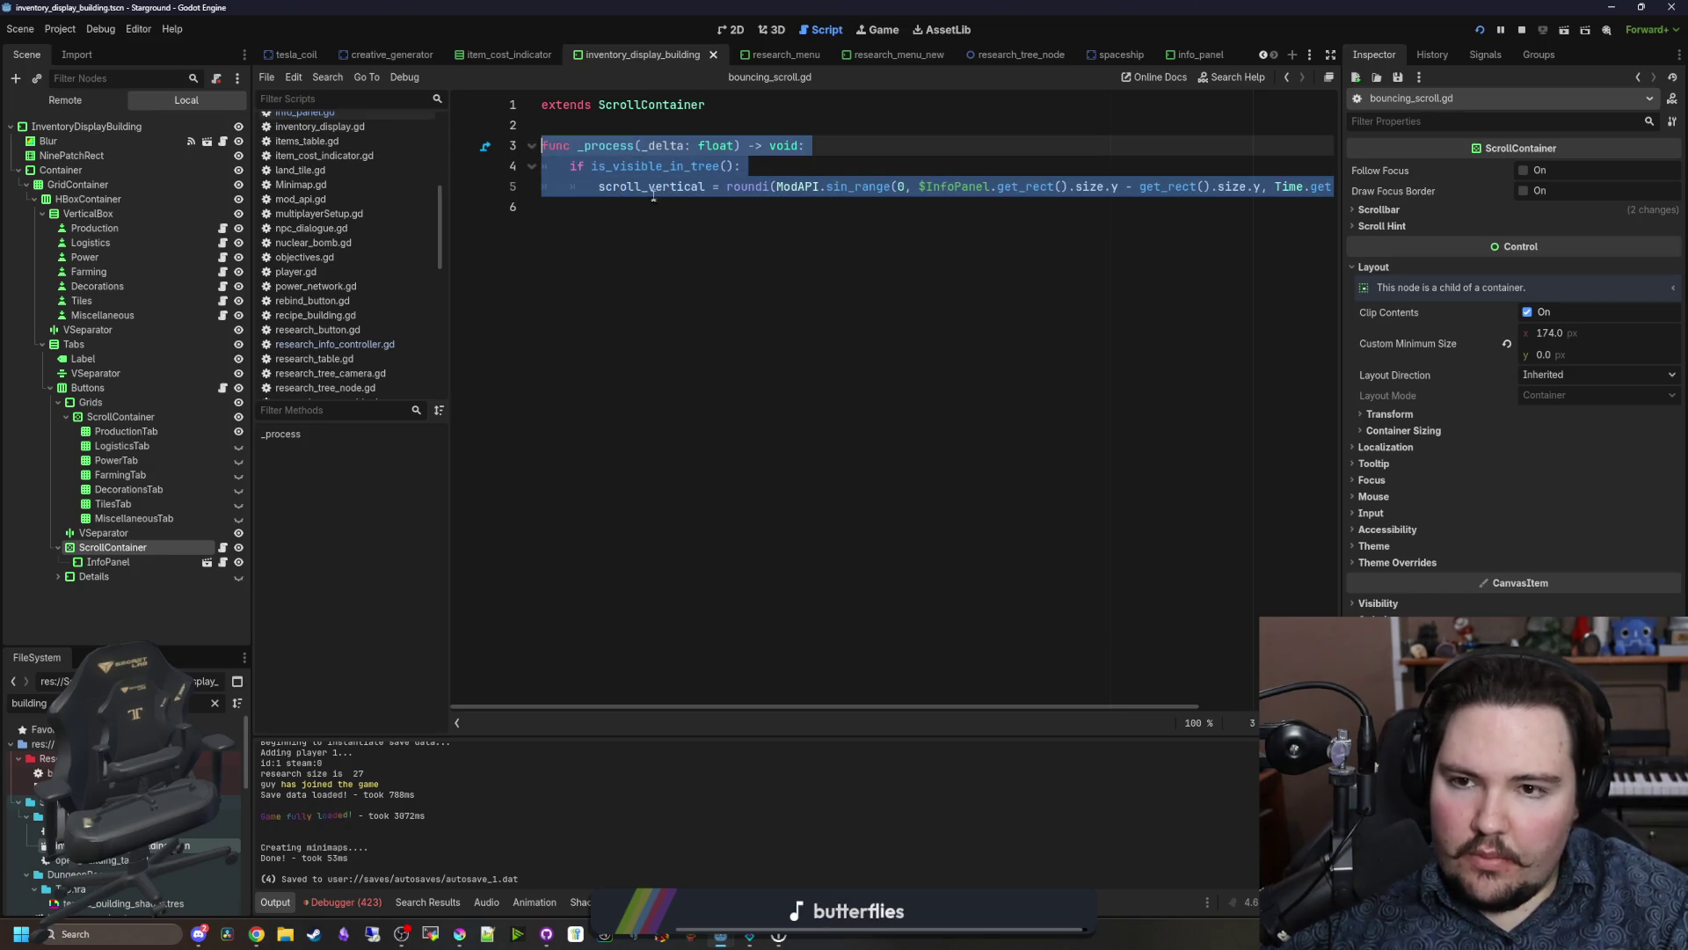
left_click_drag(655, 207, 483, 187)
left_click(636, 129)
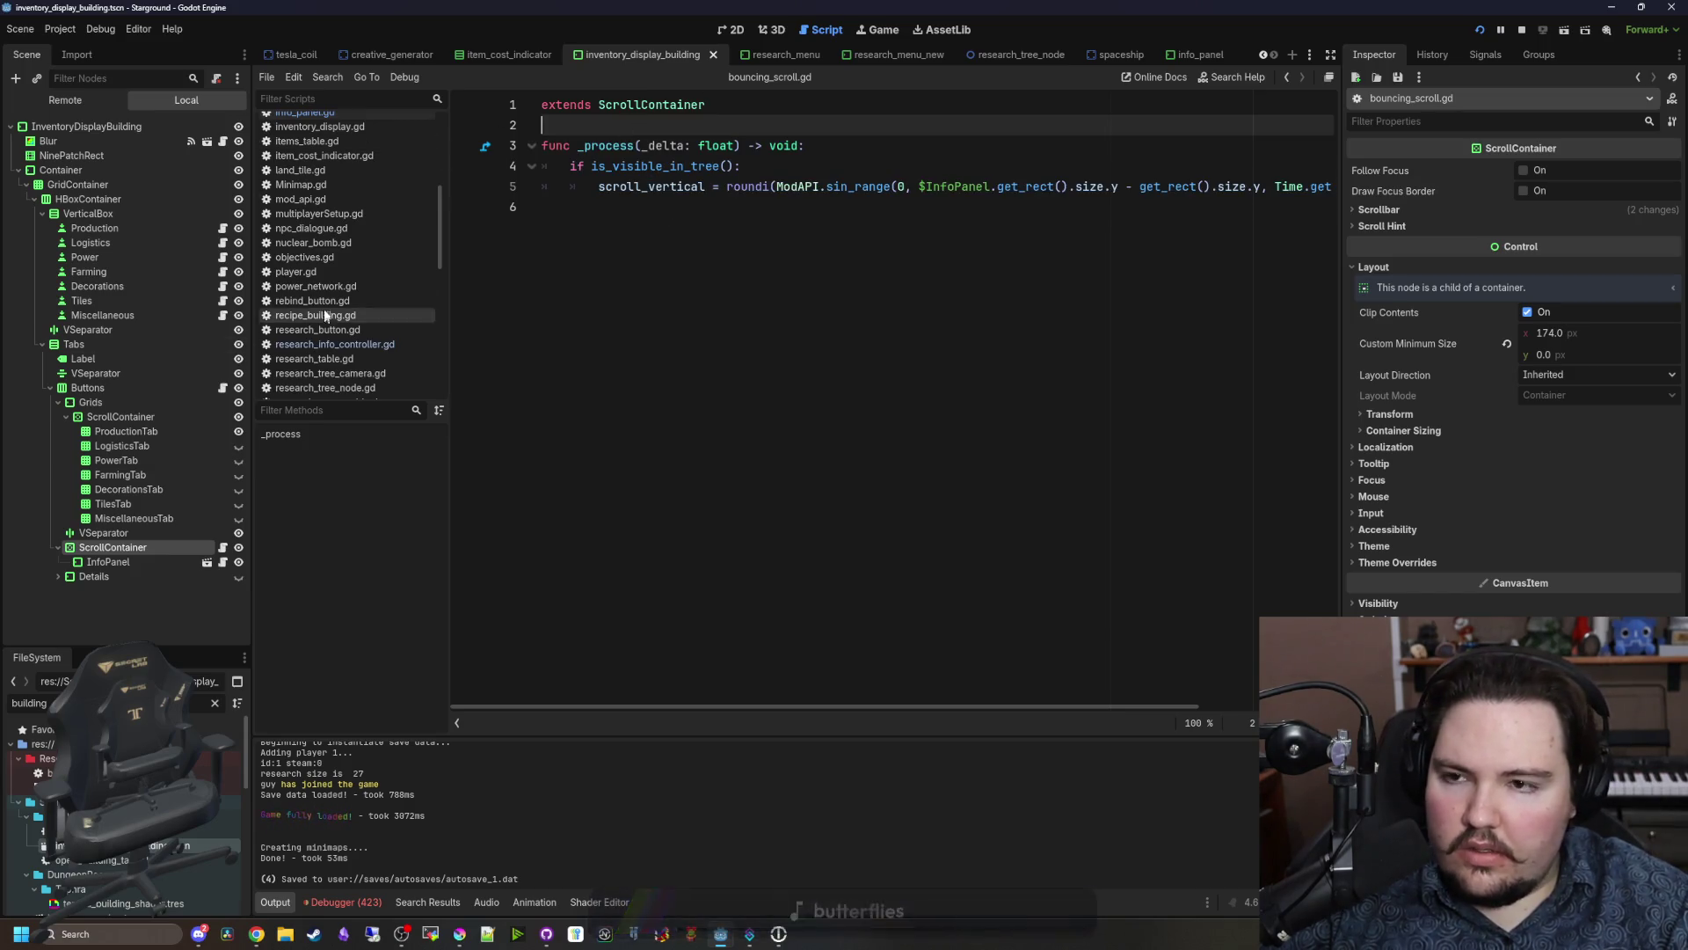
left_click(880, 55)
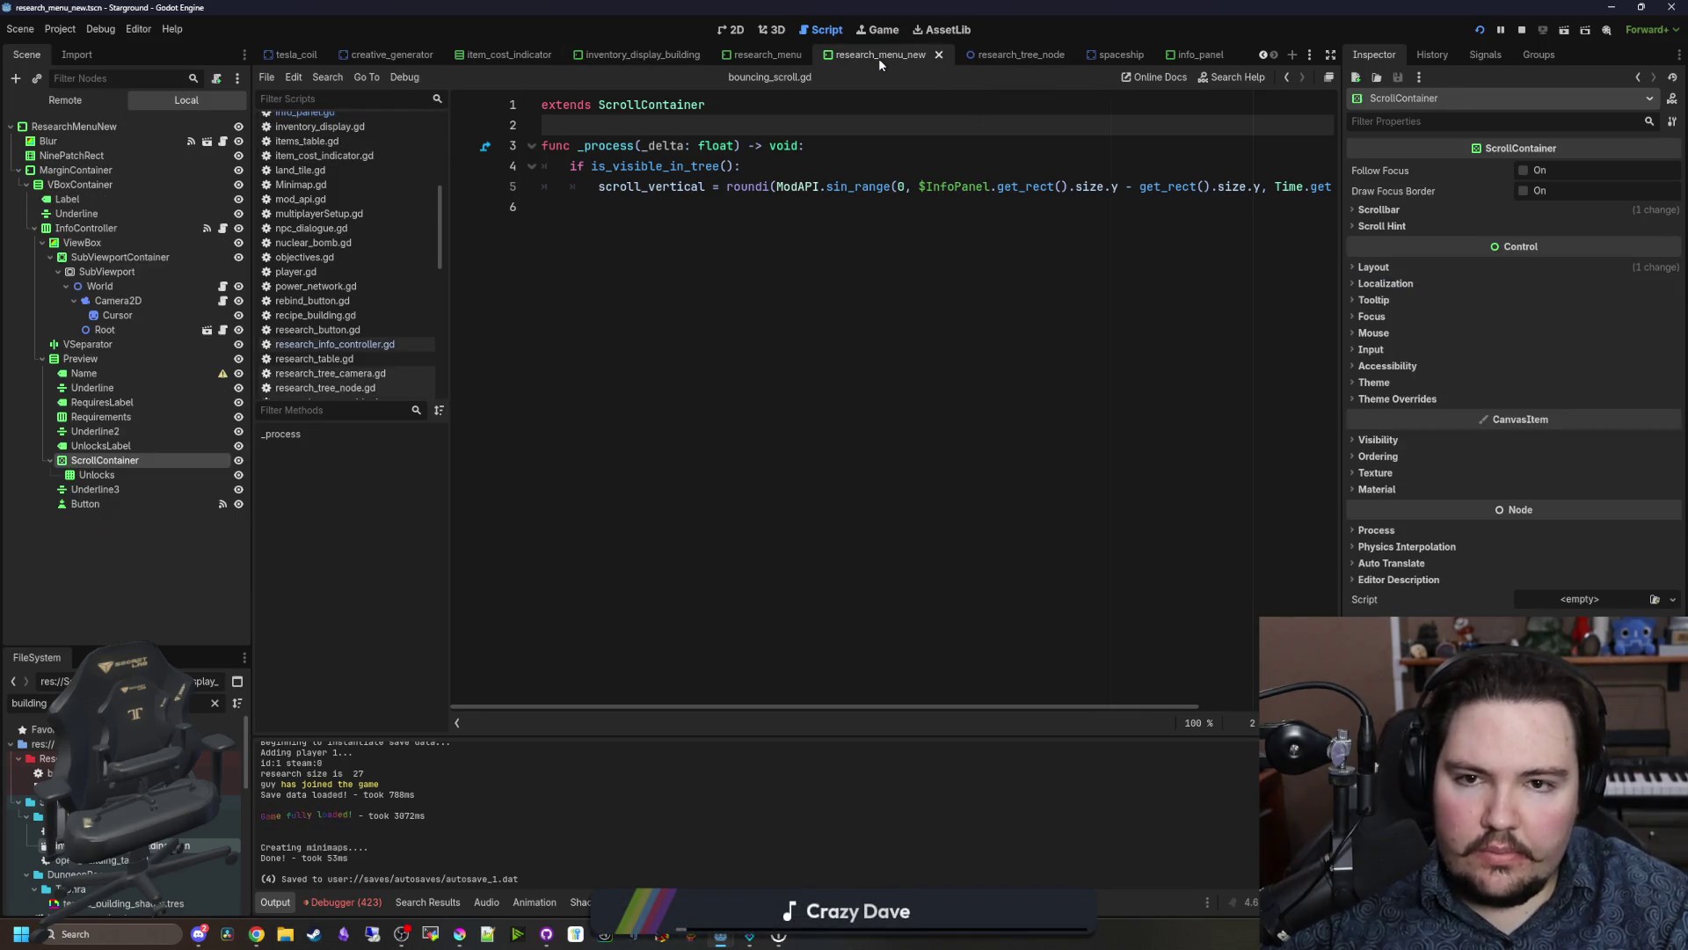
Step: Paste the scroll_vertical line into _process, prefixed with the $Preview/ScrollContainer path, and uncomment it
left_click(700, 226)
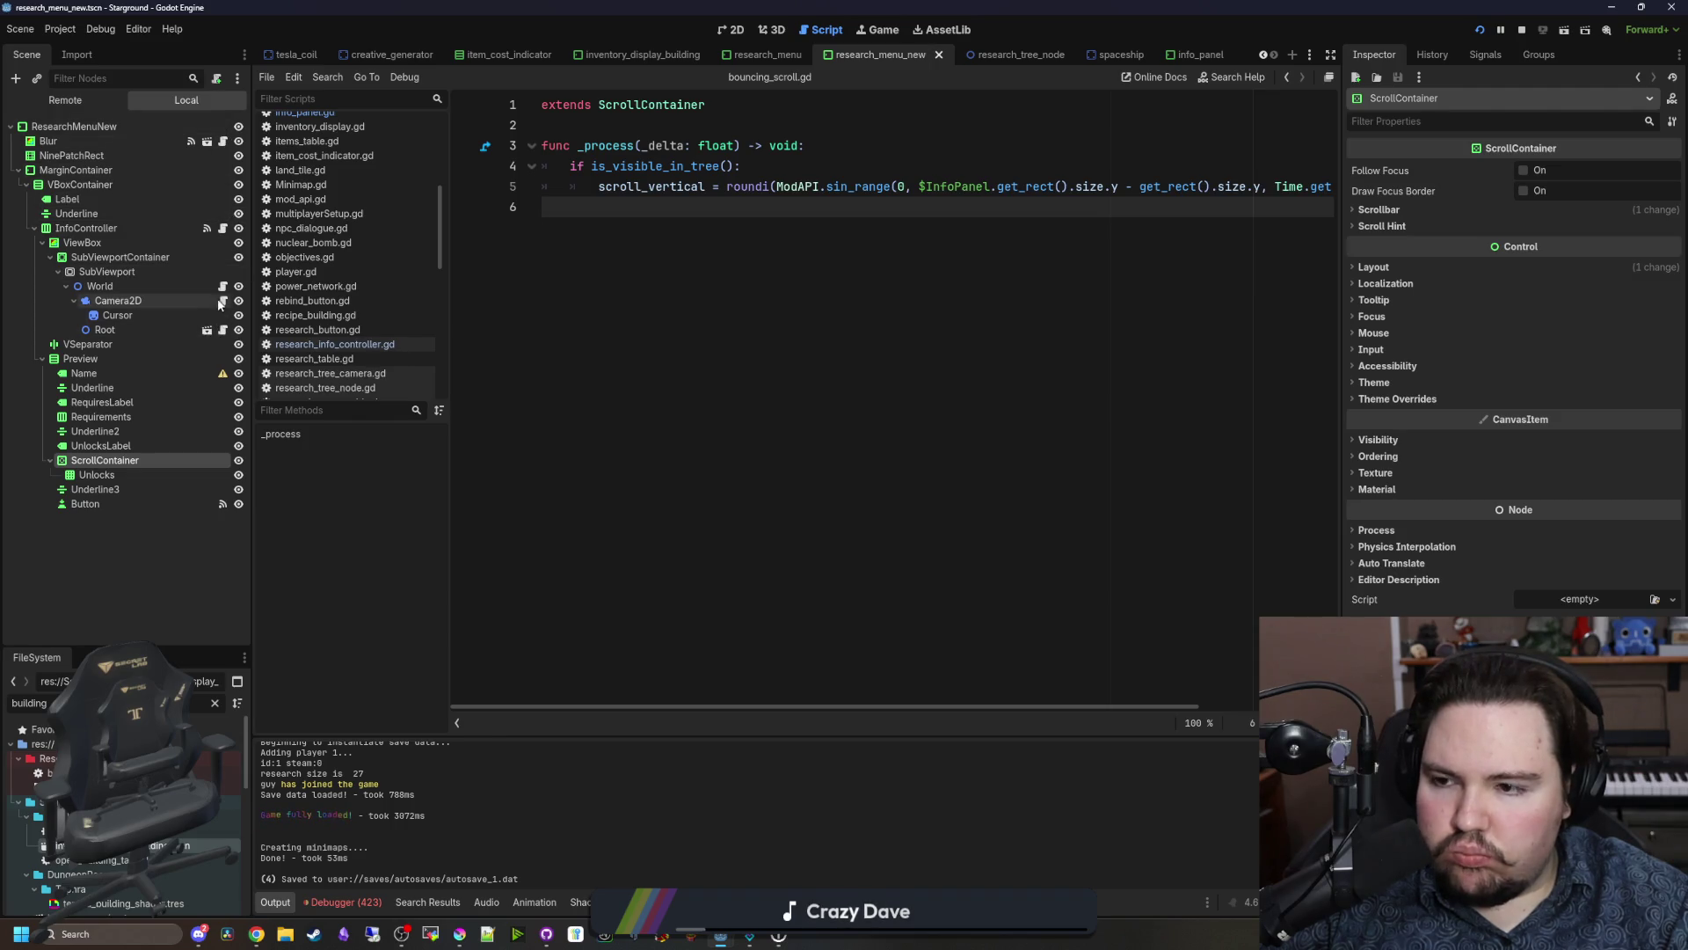
left_click(224, 228)
key("ctrl+v")
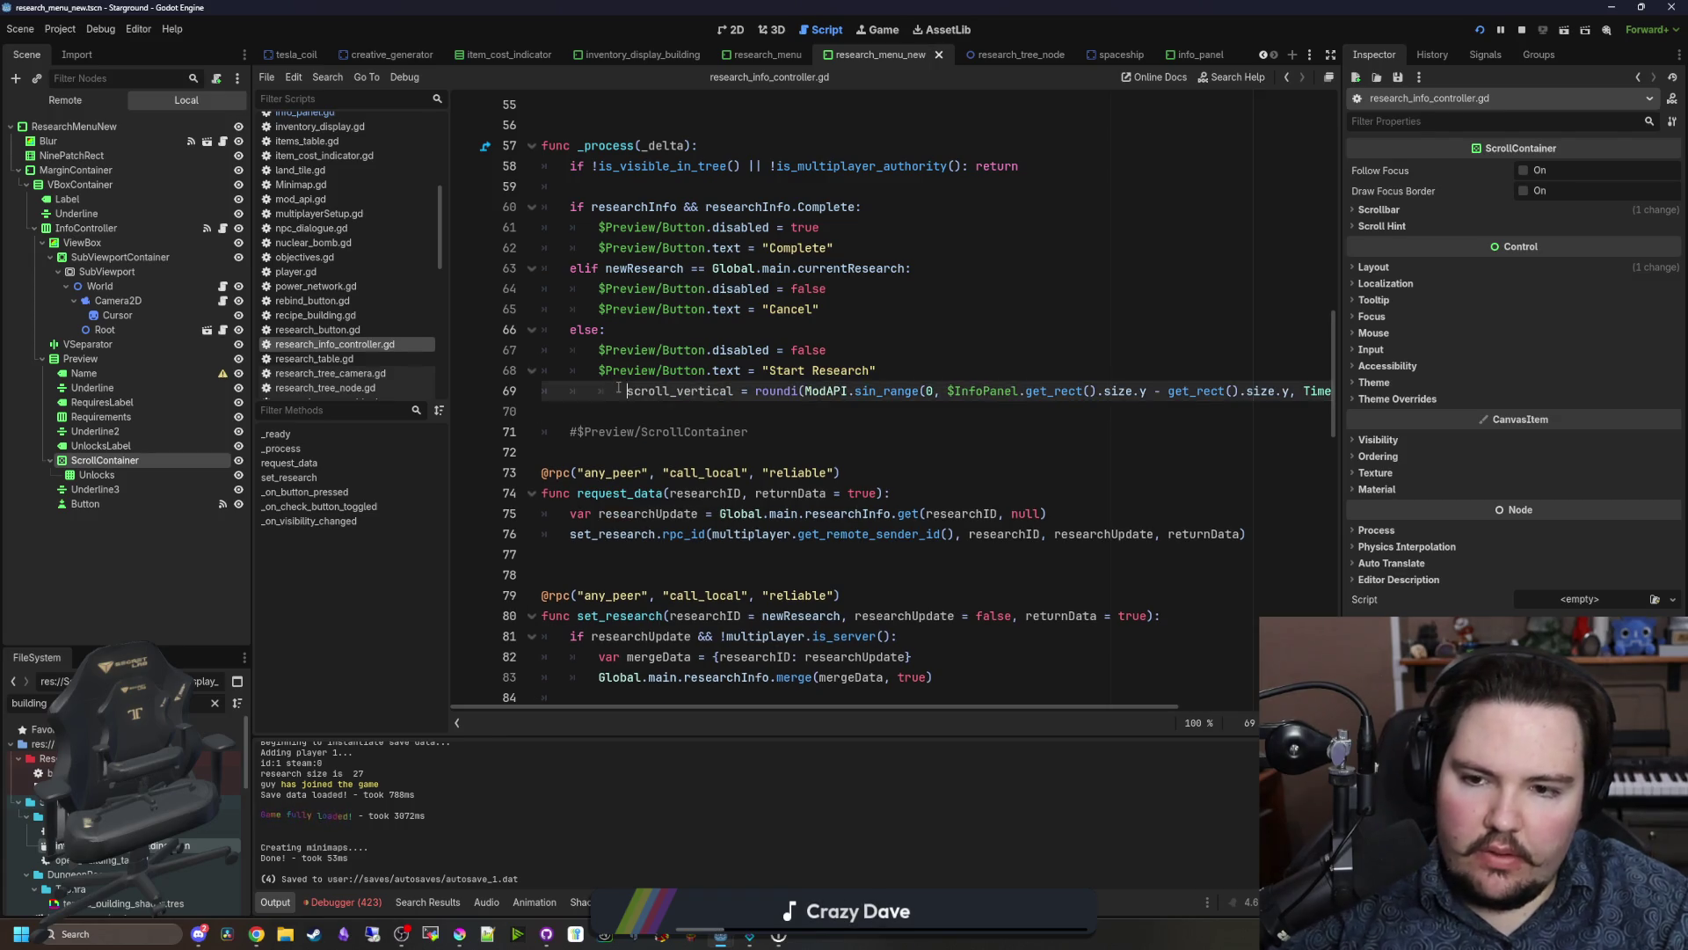
left_click_drag(757, 451, 567, 451)
key("ctrl+x")
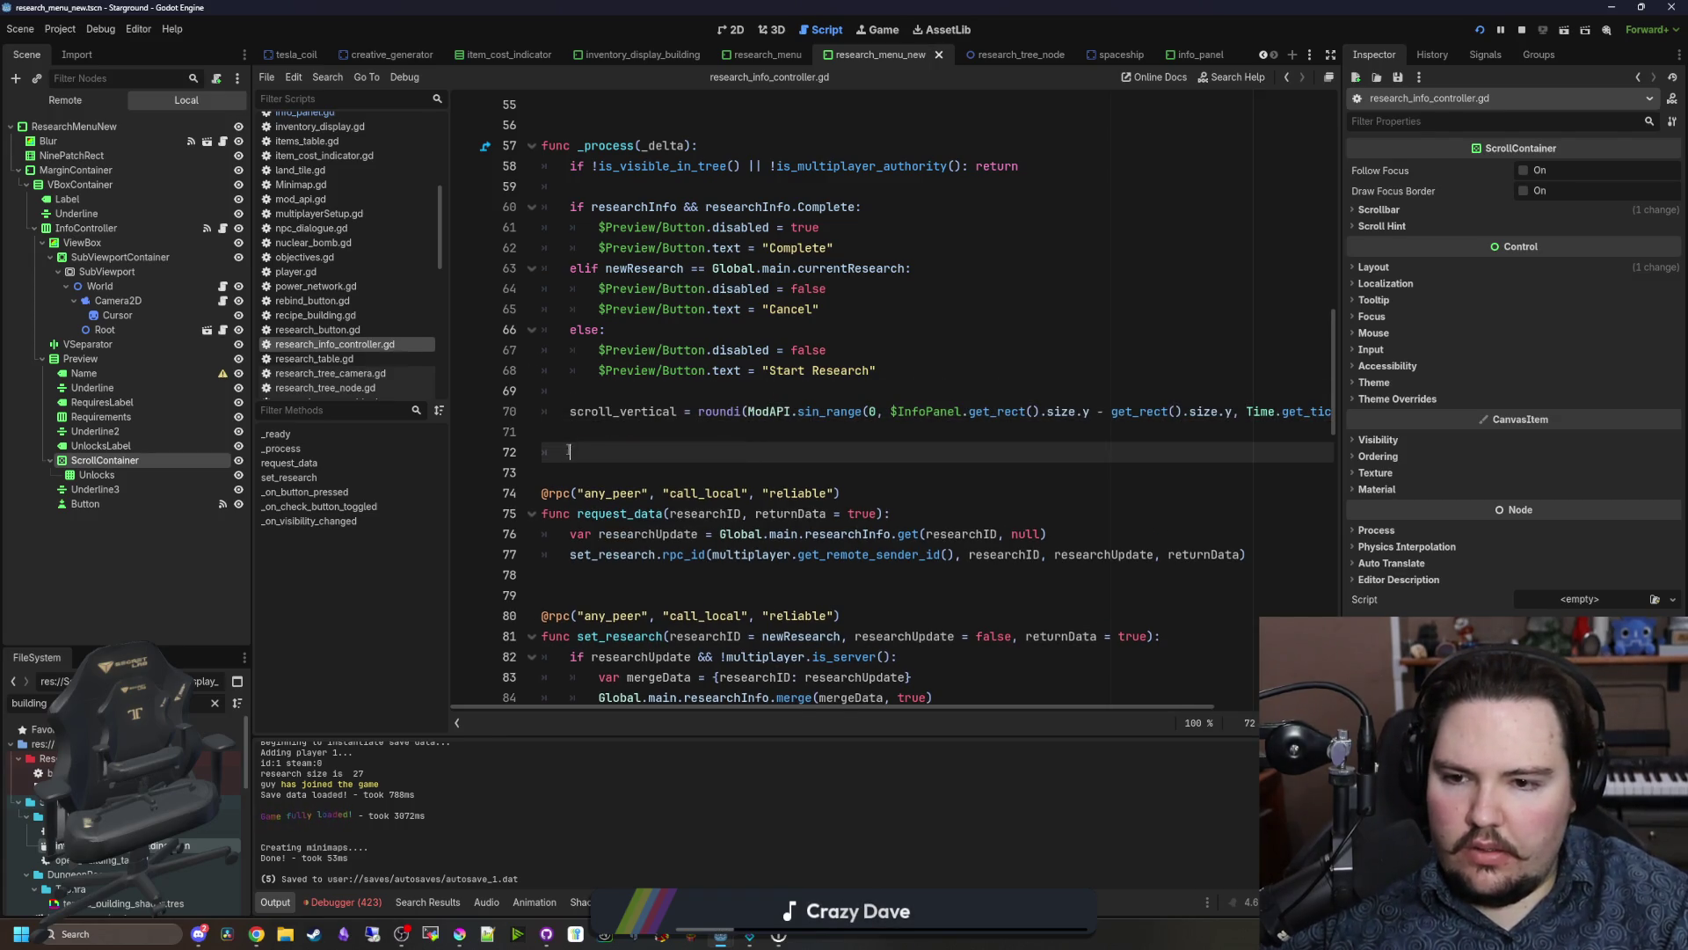
left_click(570, 412)
key("ctrl+v")
type(".")
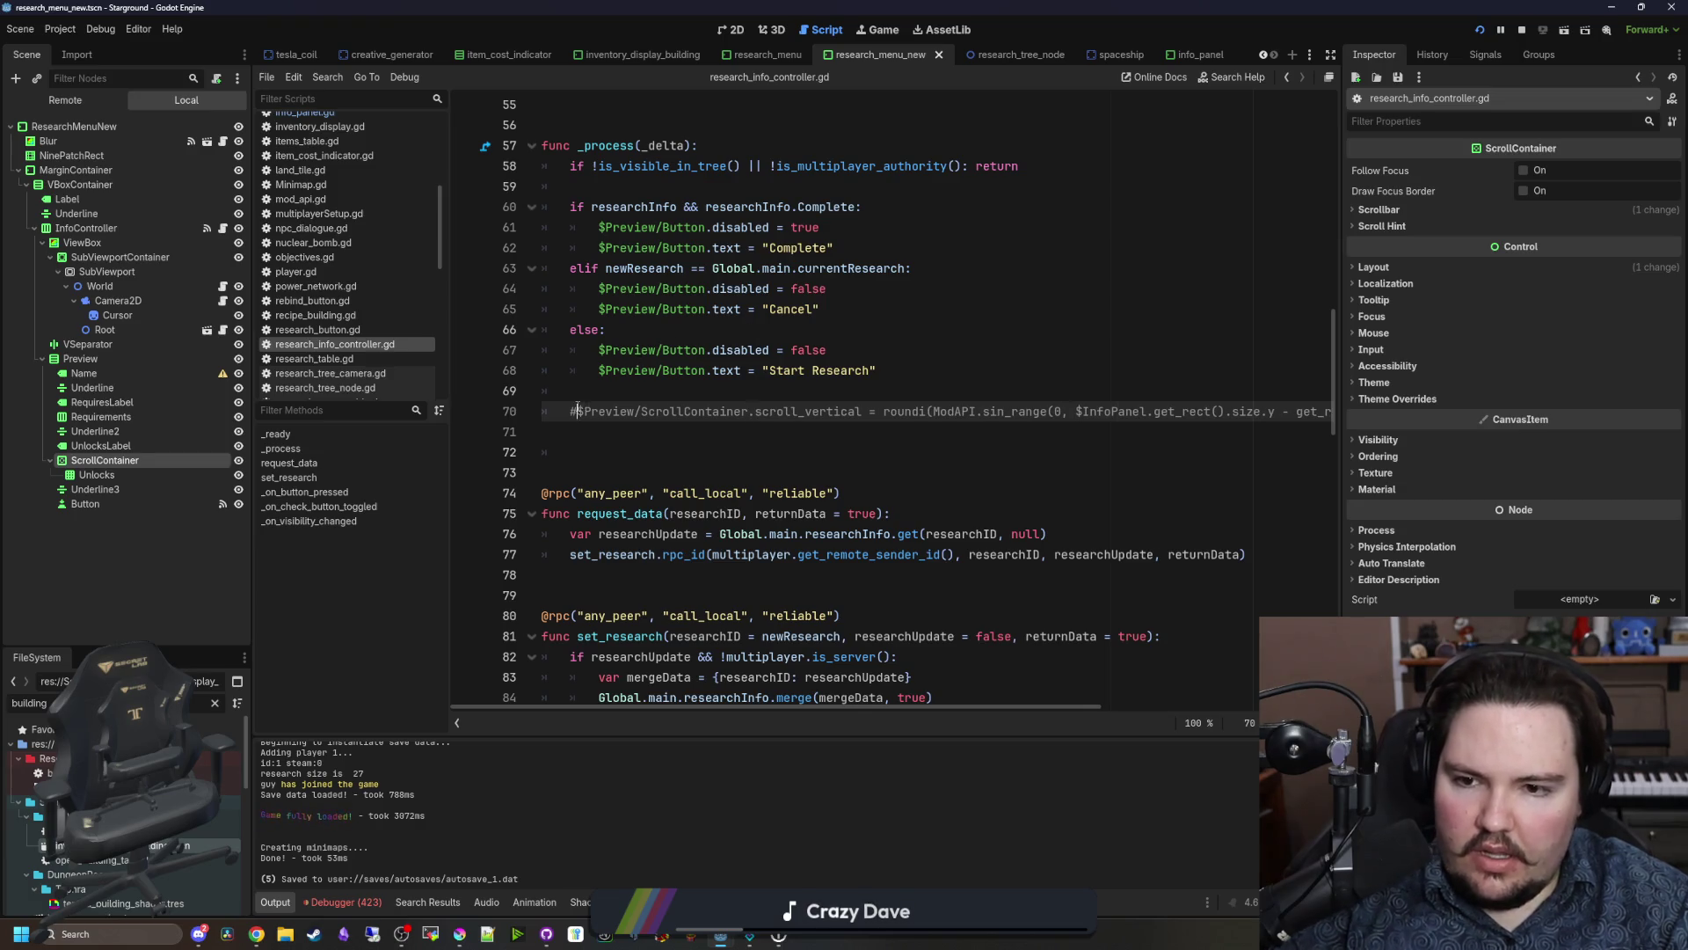
key("ctrl+k")
key("Up")
Step: Replace the $InfoPanel reference on line 70 with unlockGrid
left_click_drag(987, 707, 1220, 706)
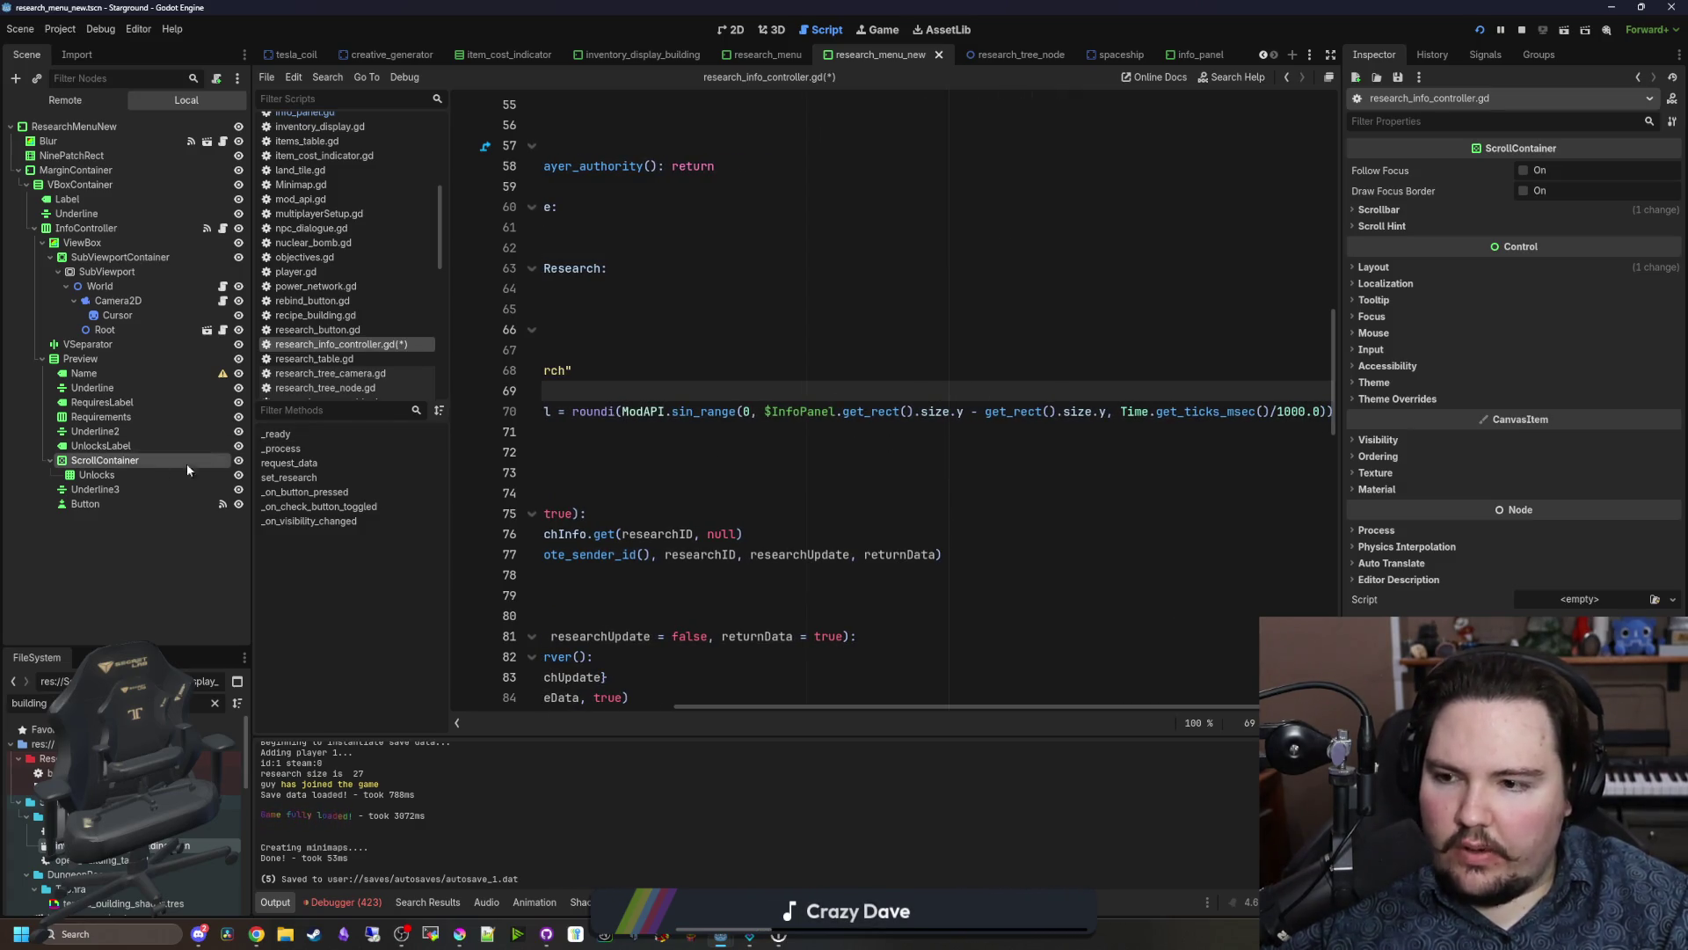
left_click(124, 475)
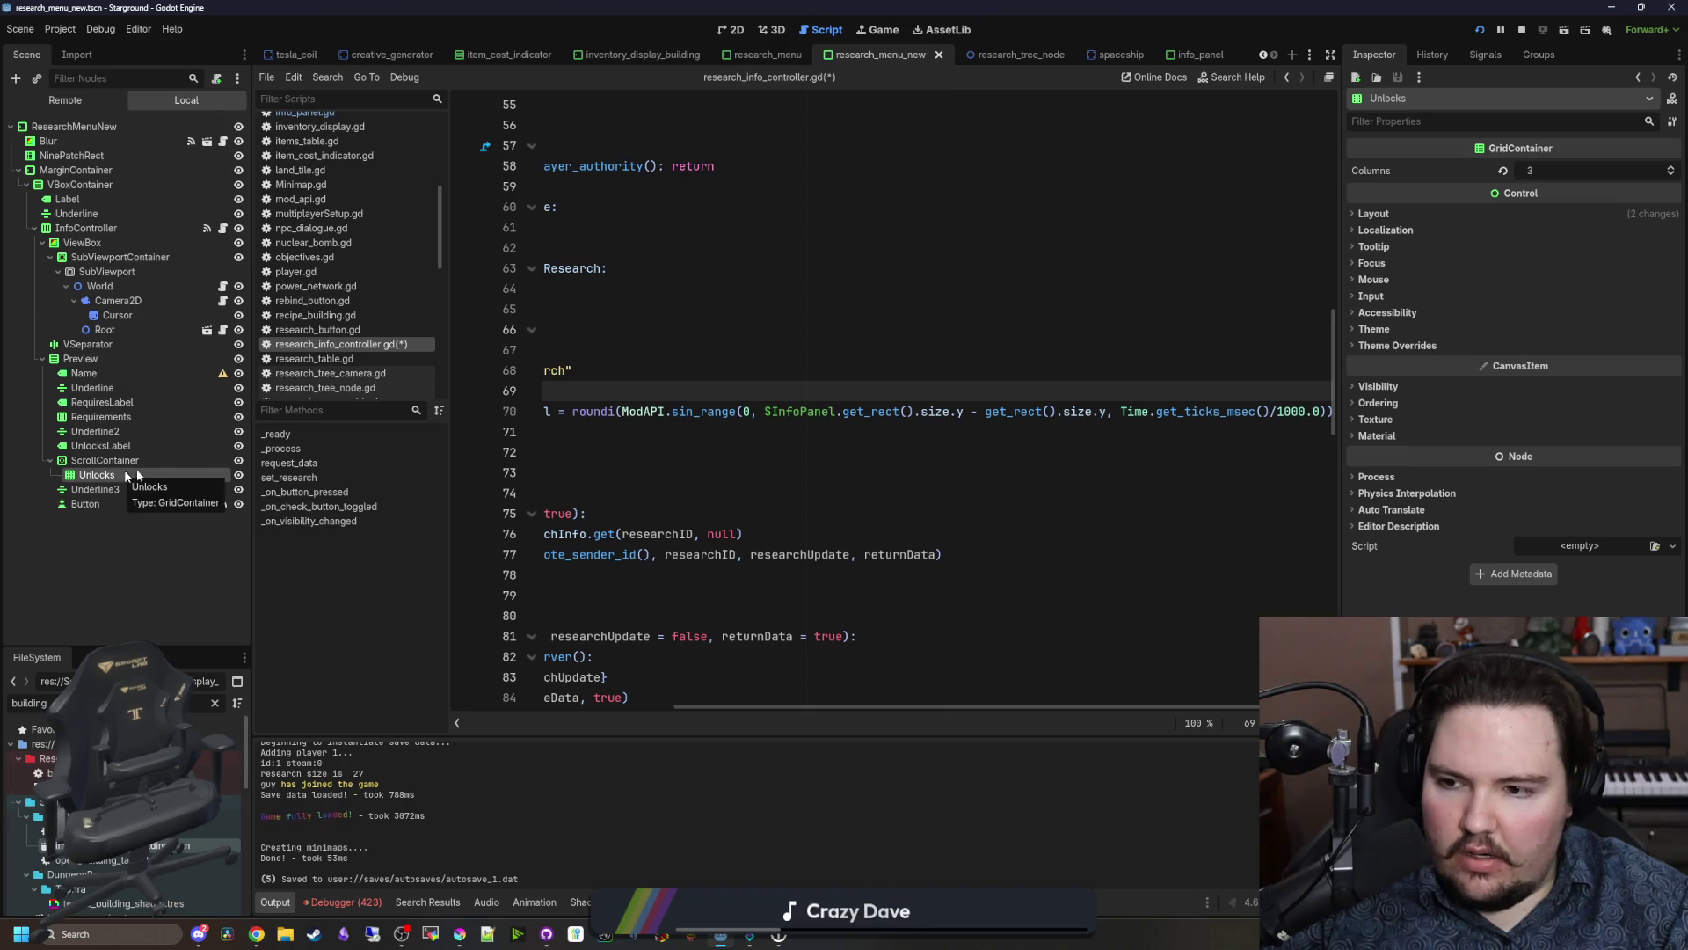
double_click(796, 411)
key("BackSpace")
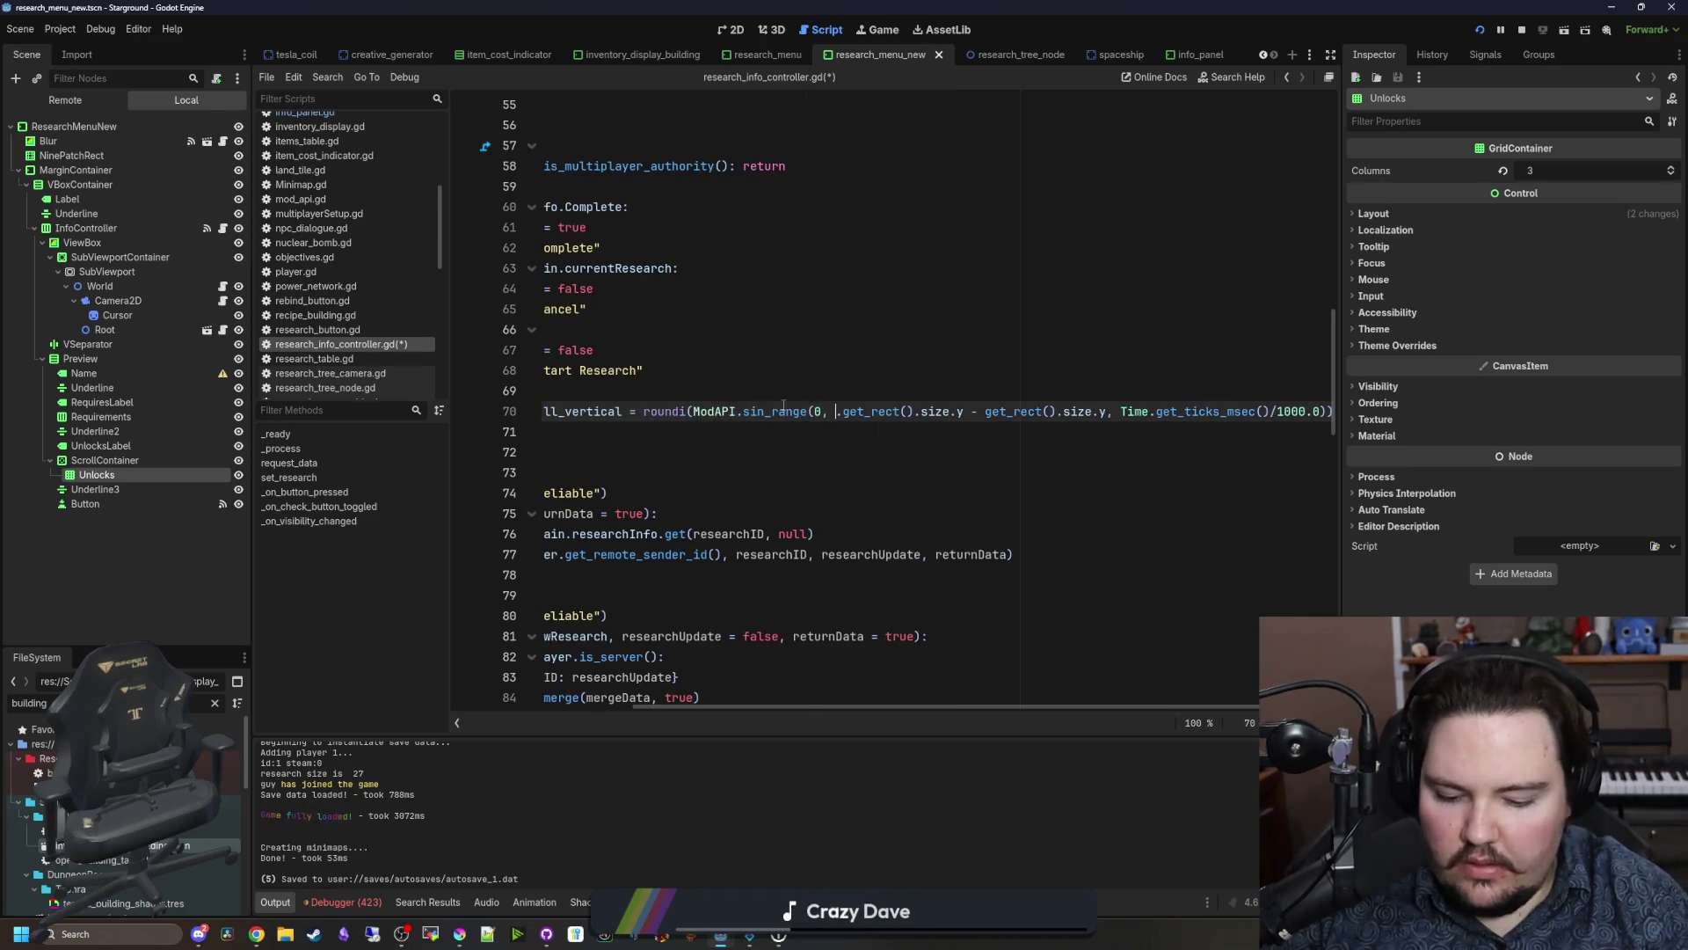
type("unlockGrid")
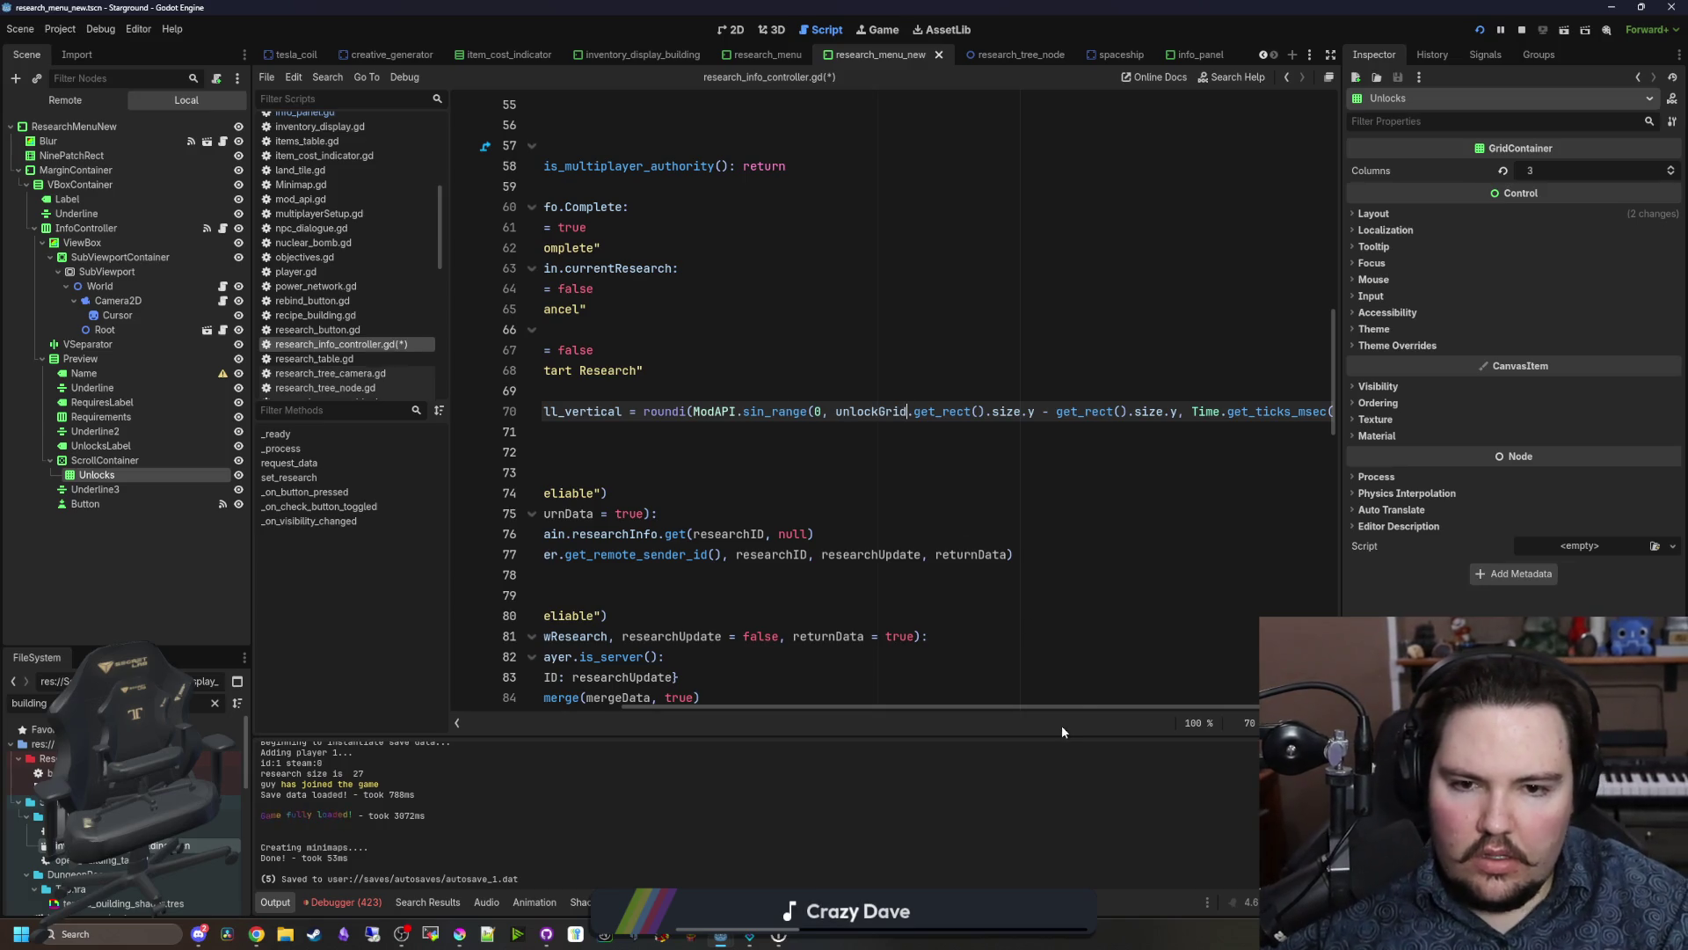
scroll(1115, 708, "left", 4)
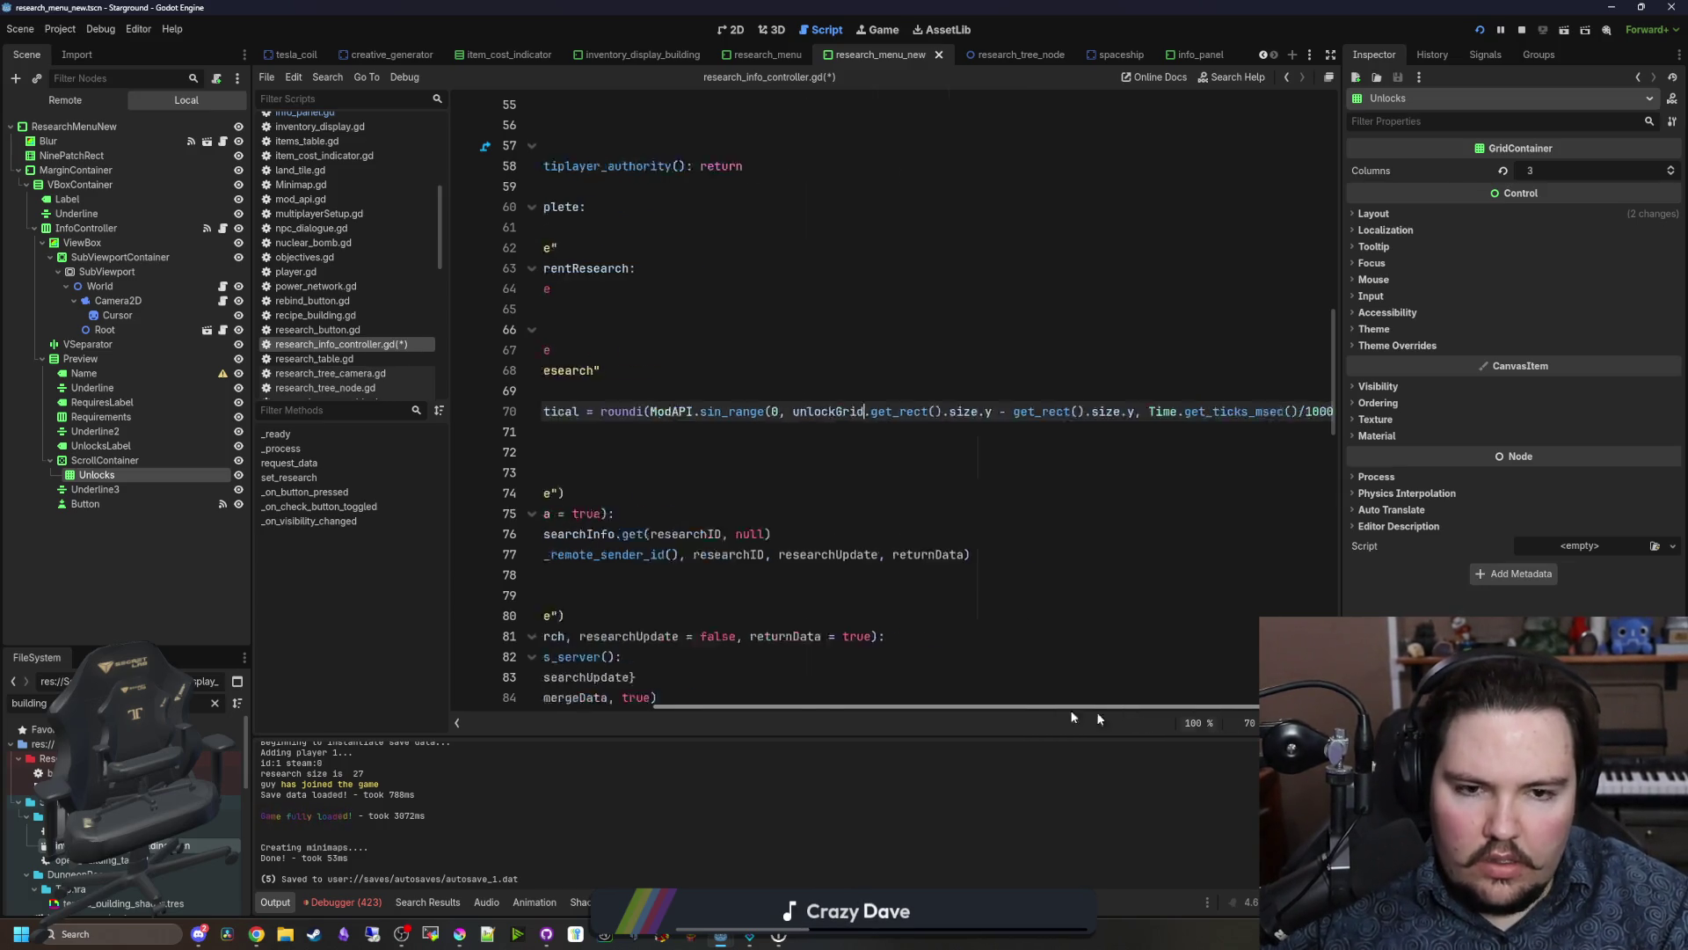
Step: Nest the scroll line under 'if Global.controllerActive', save the script, and check the running game
left_click(656, 451)
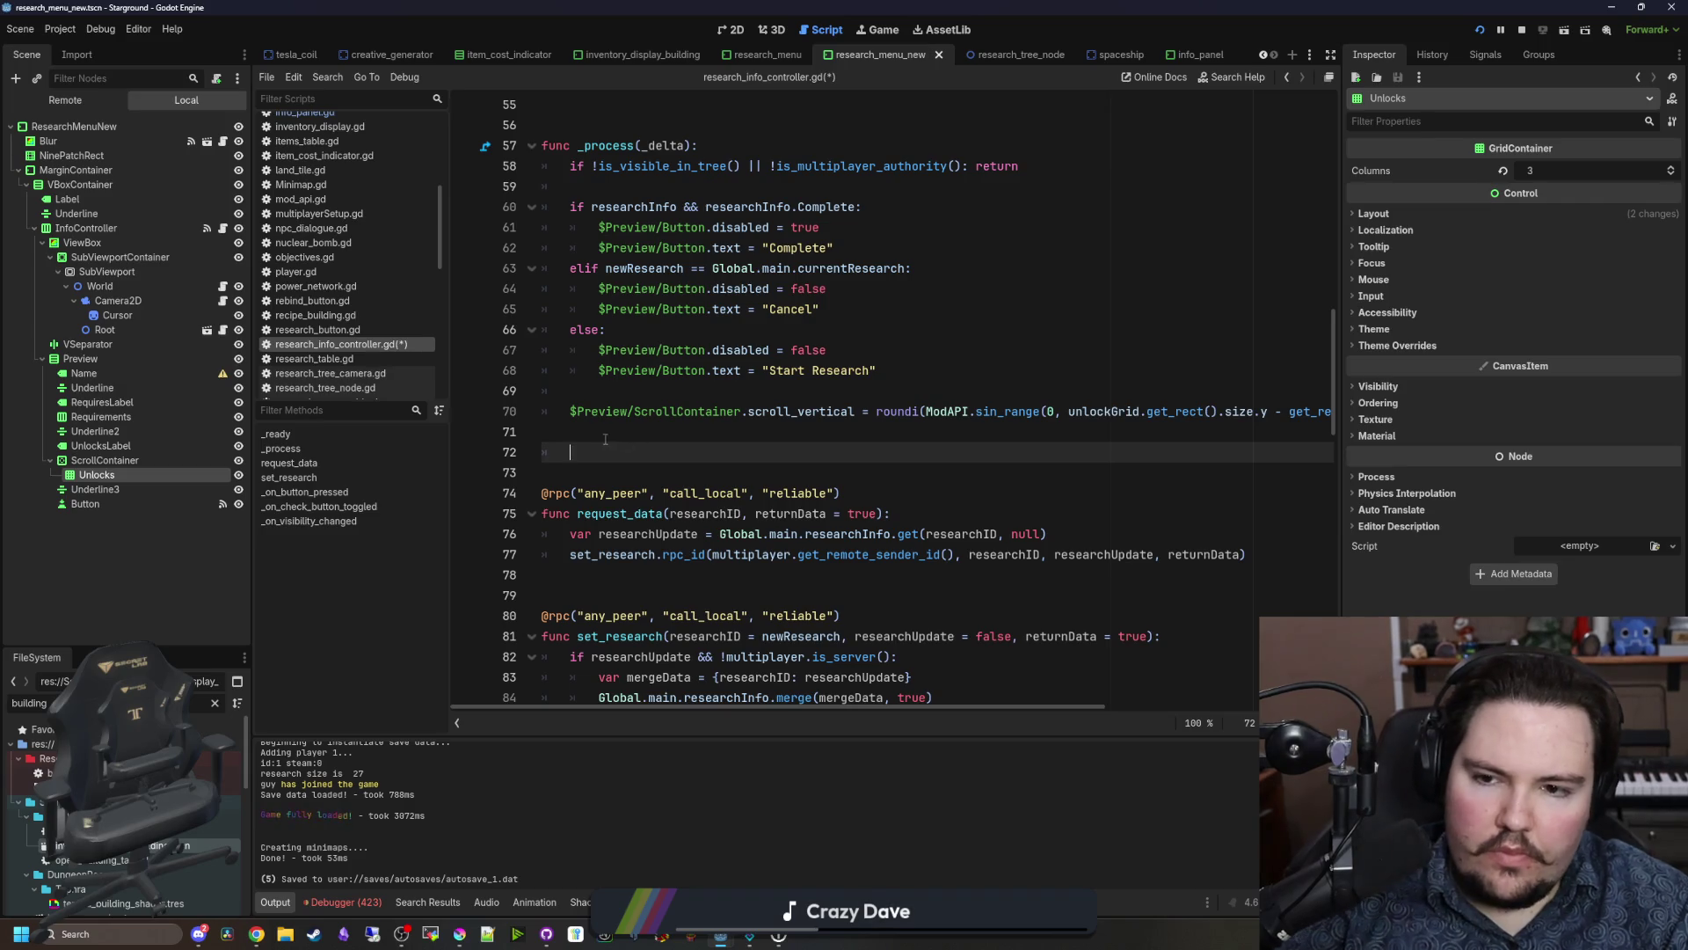
left_click(628, 380)
left_click(614, 388)
key("Return")
type("if")
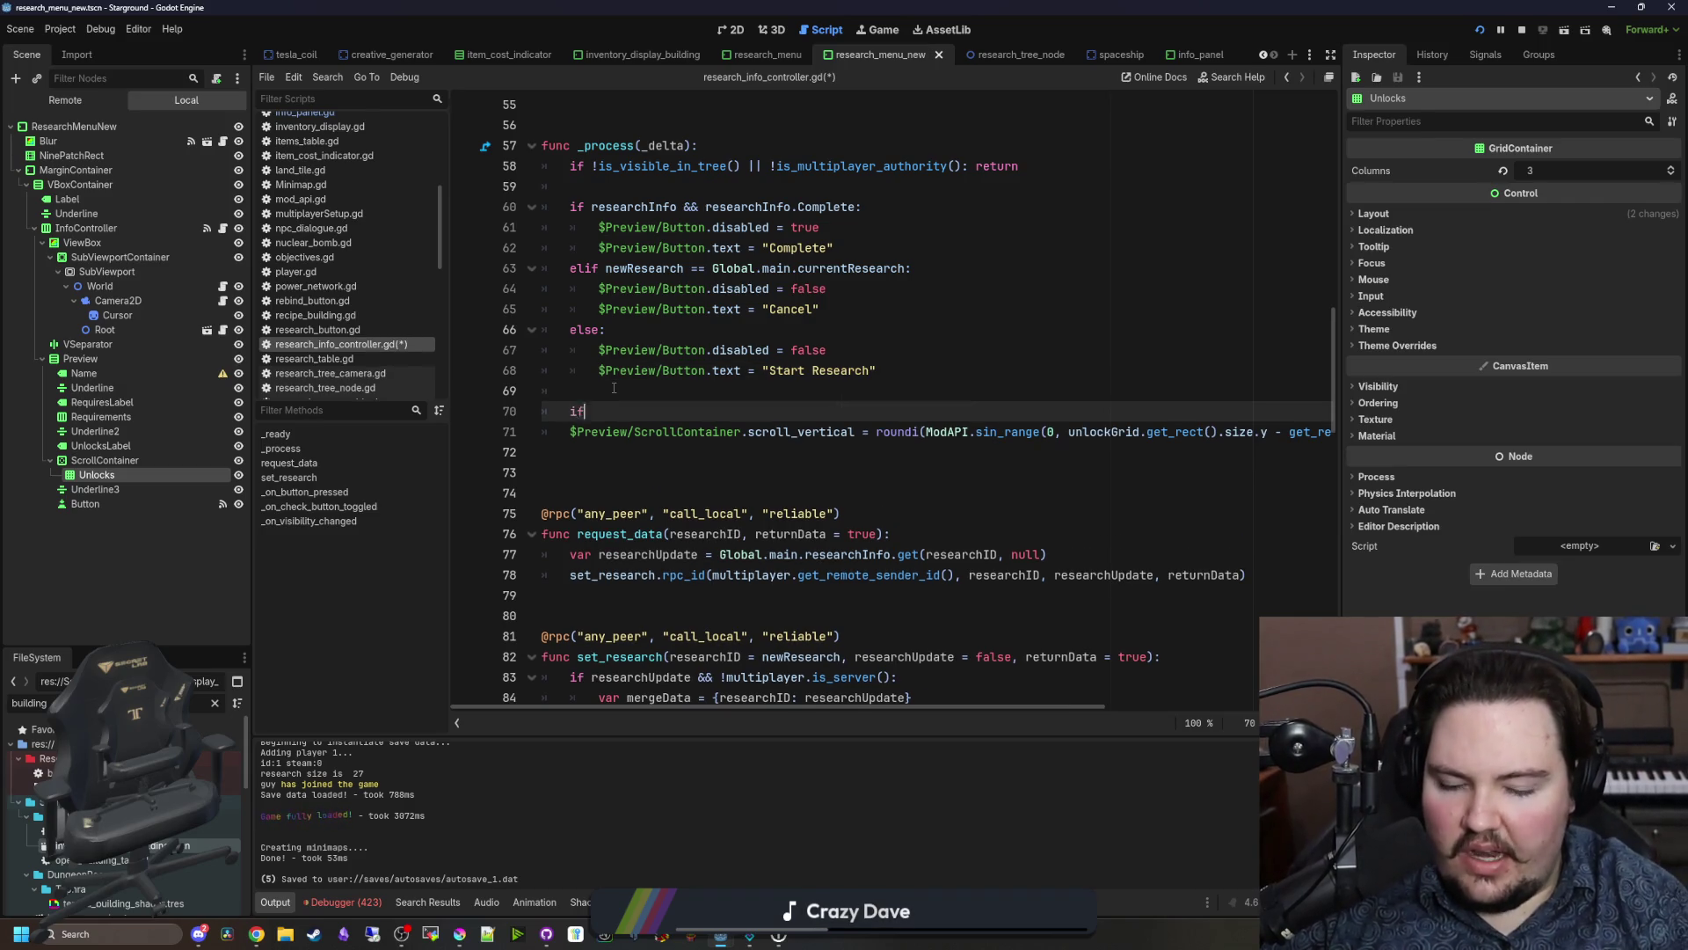
type(" Global.controllerActive")
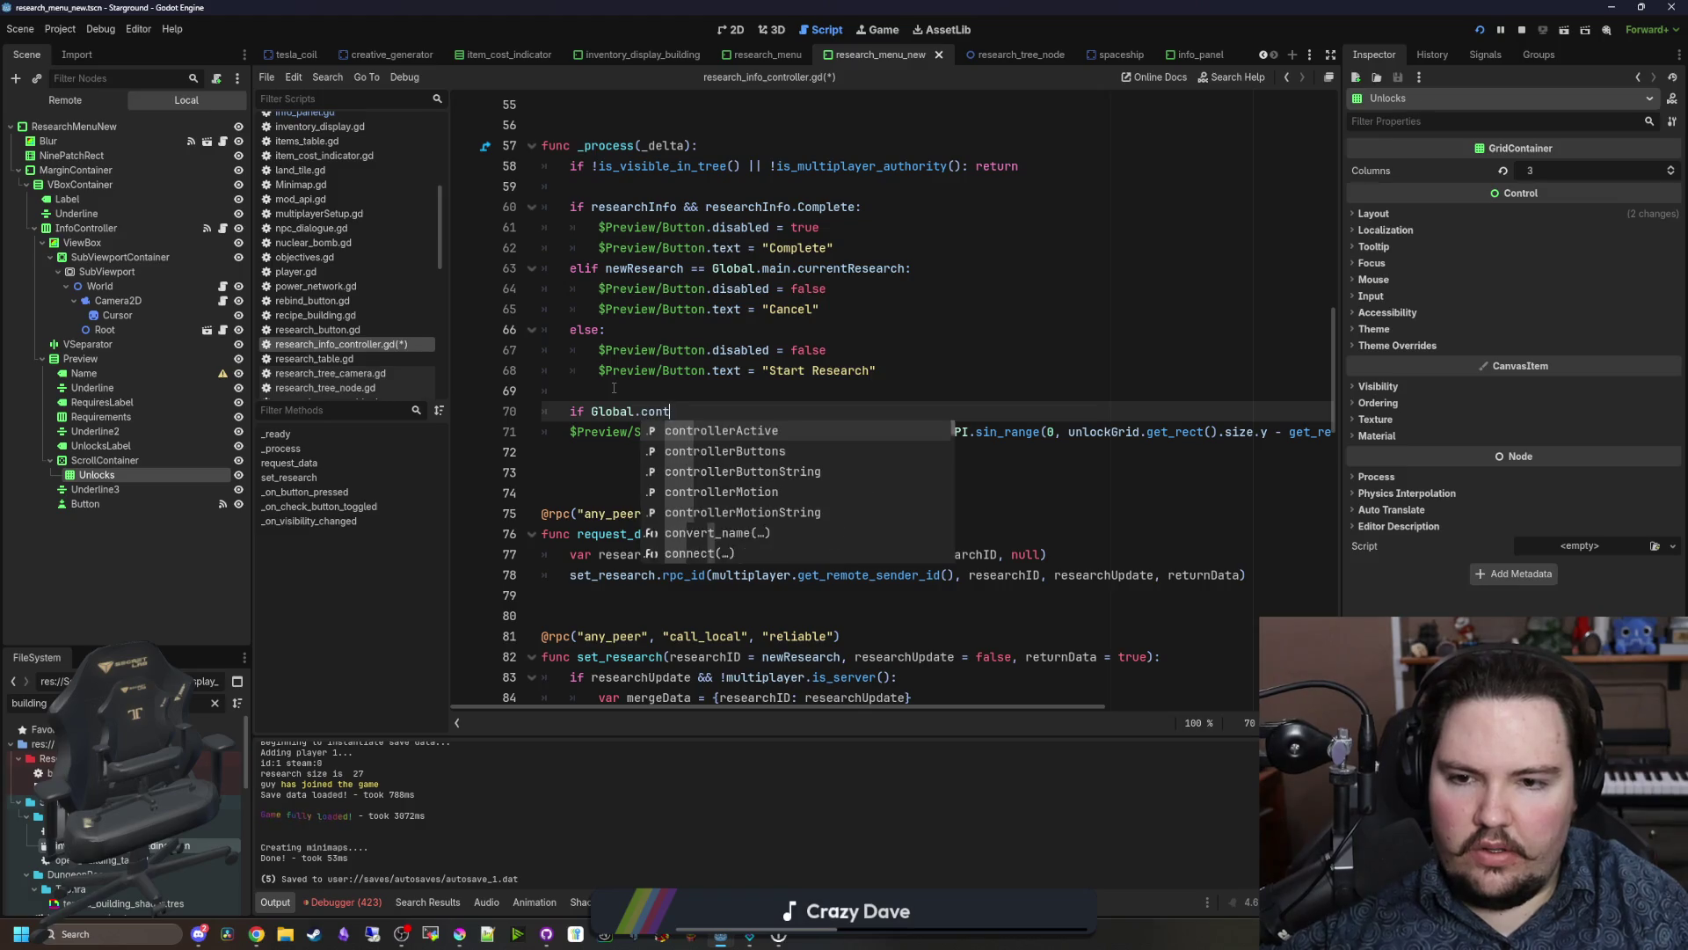
key("Down")
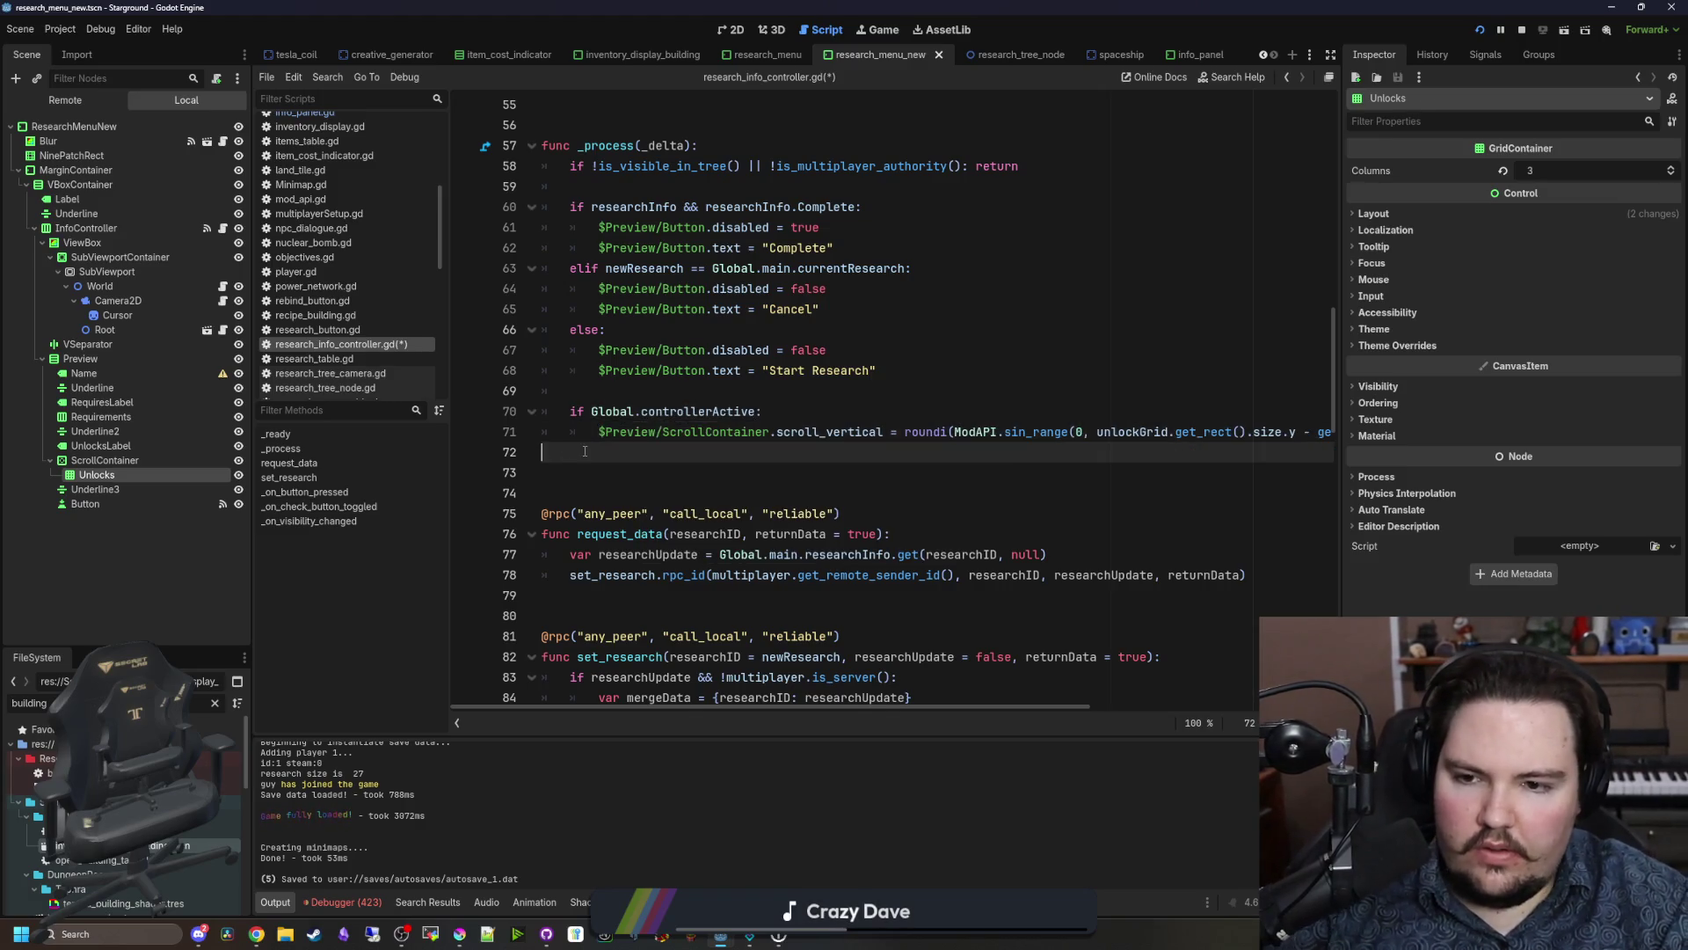
key("End")
key("Delete")
key("Up")
key("ctrl+s")
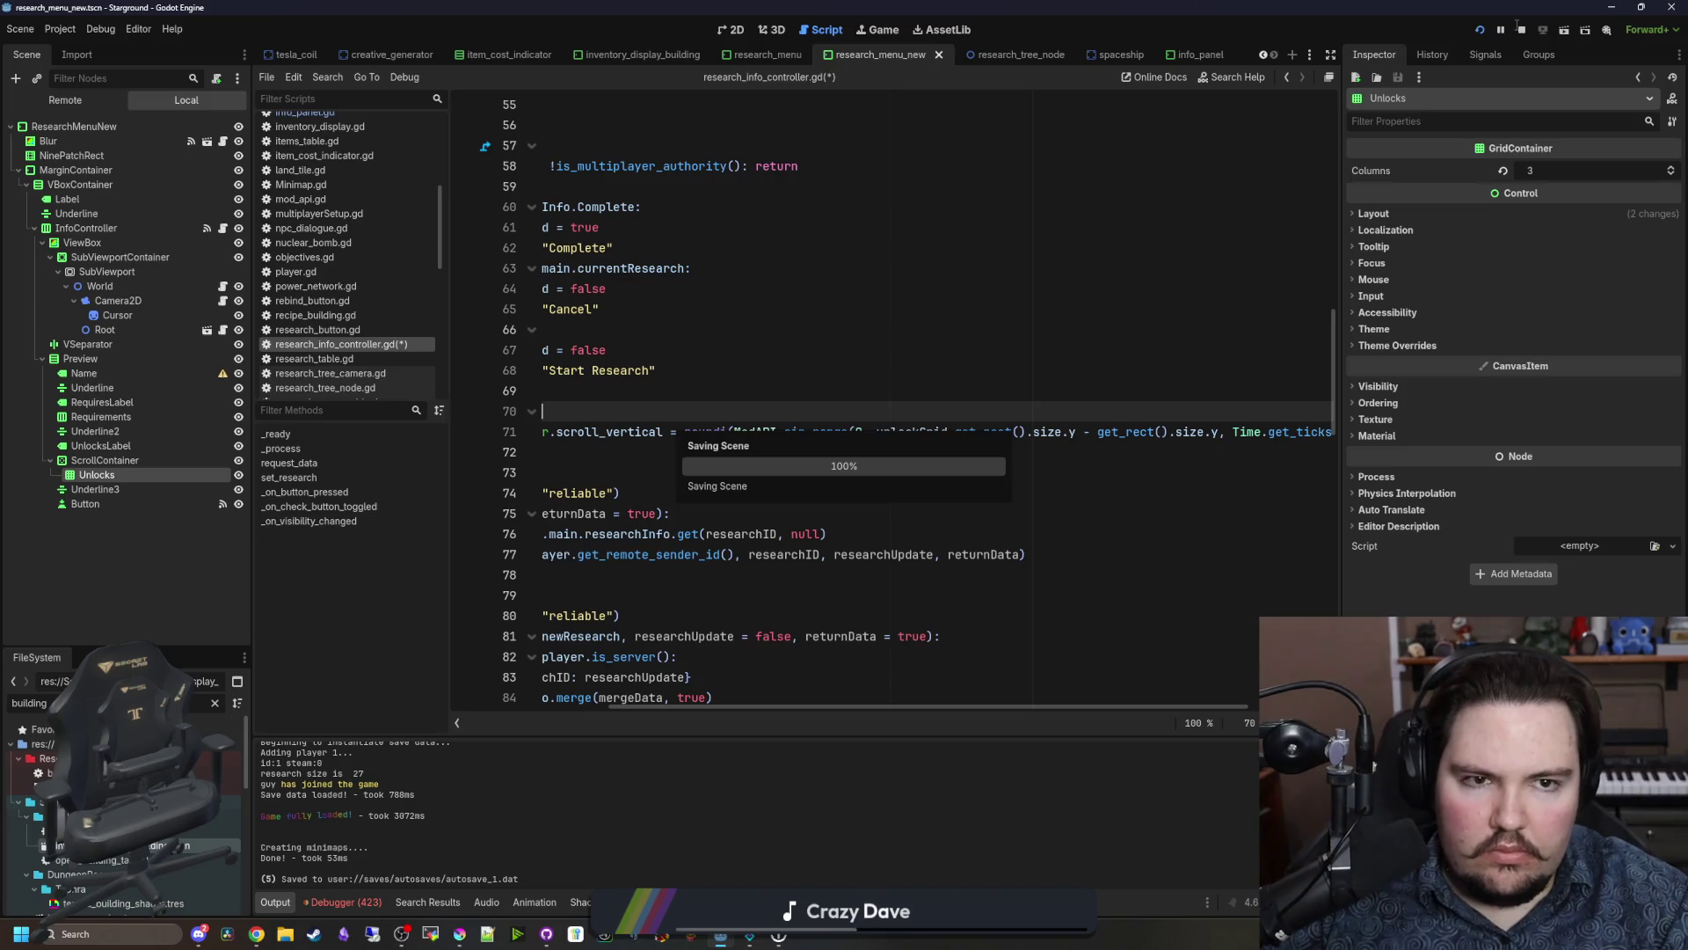
left_click(878, 29)
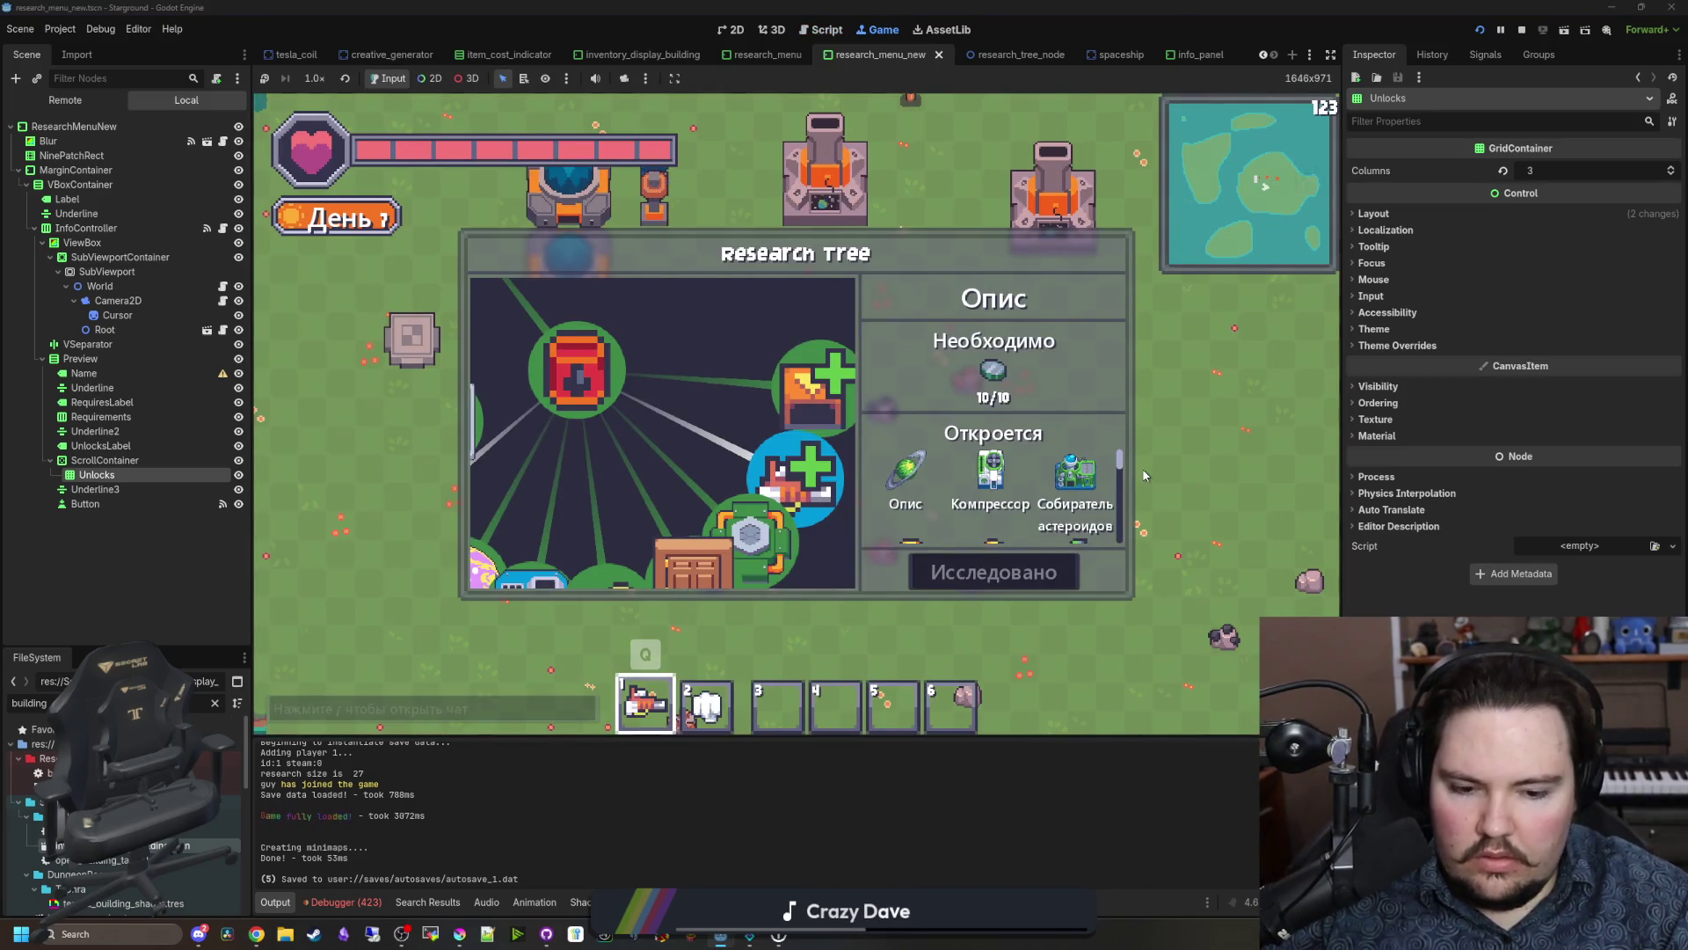
Step: Select the Структуры and then Игрушки research nodes in the running game
scroll(994, 492, "down", 2)
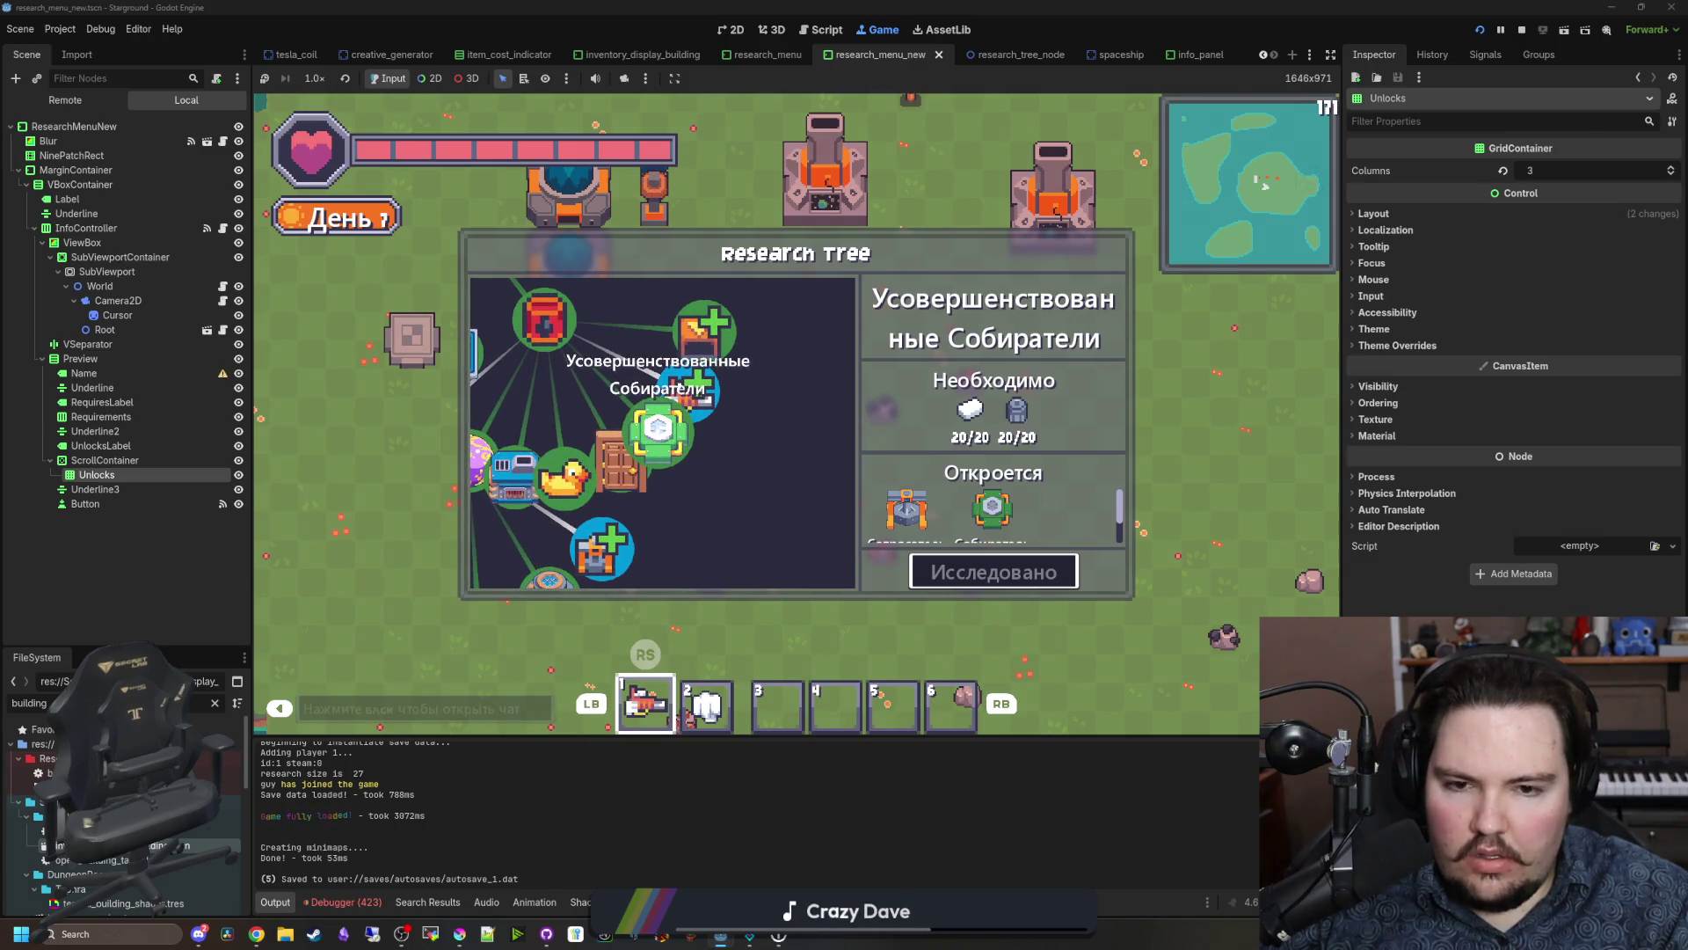
left_click(621, 457)
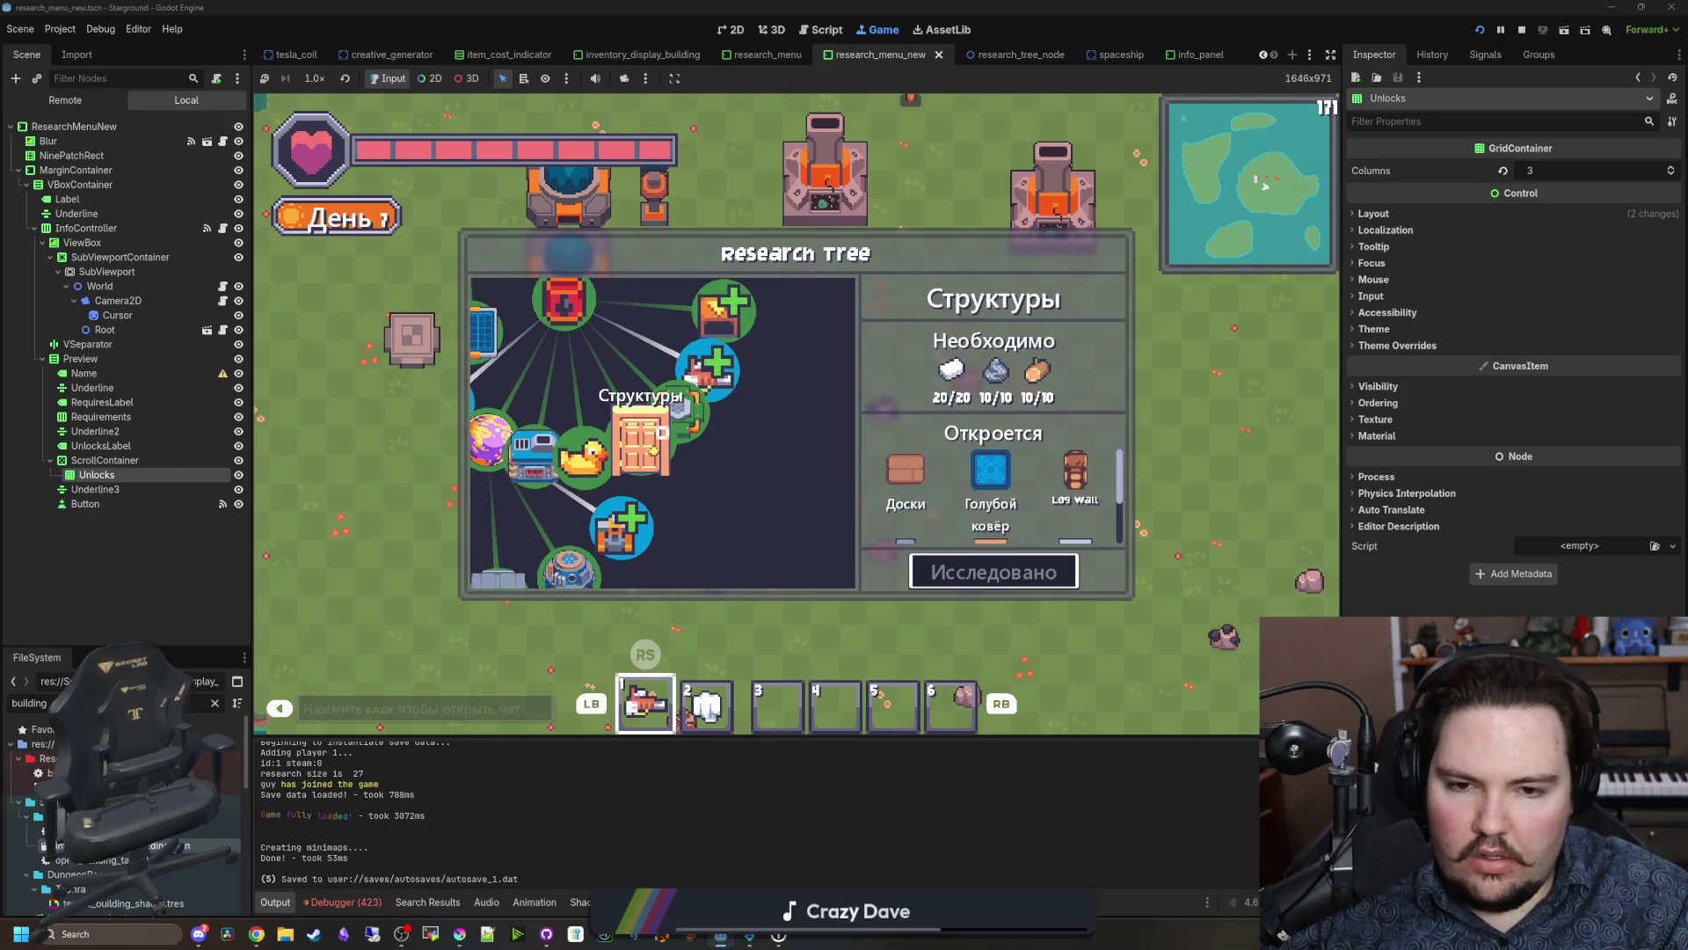
left_click(582, 455)
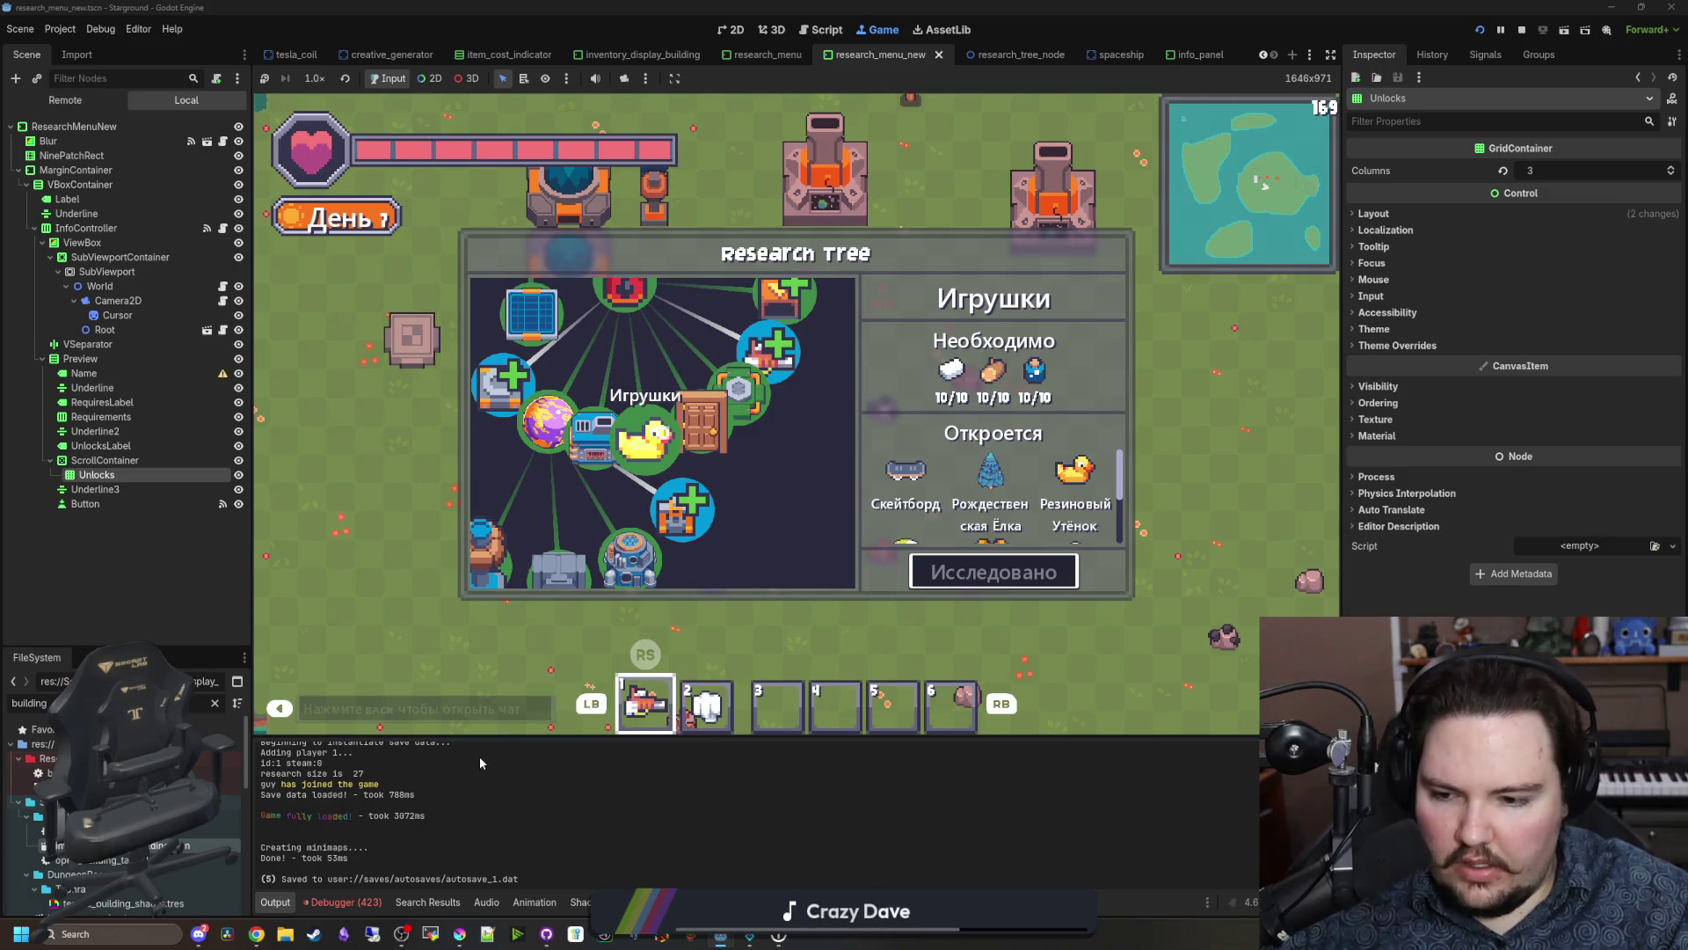
Step: Review the Debugger's Errors list, then return to research_info_controller.gd
left_click(343, 902)
left_click(367, 737)
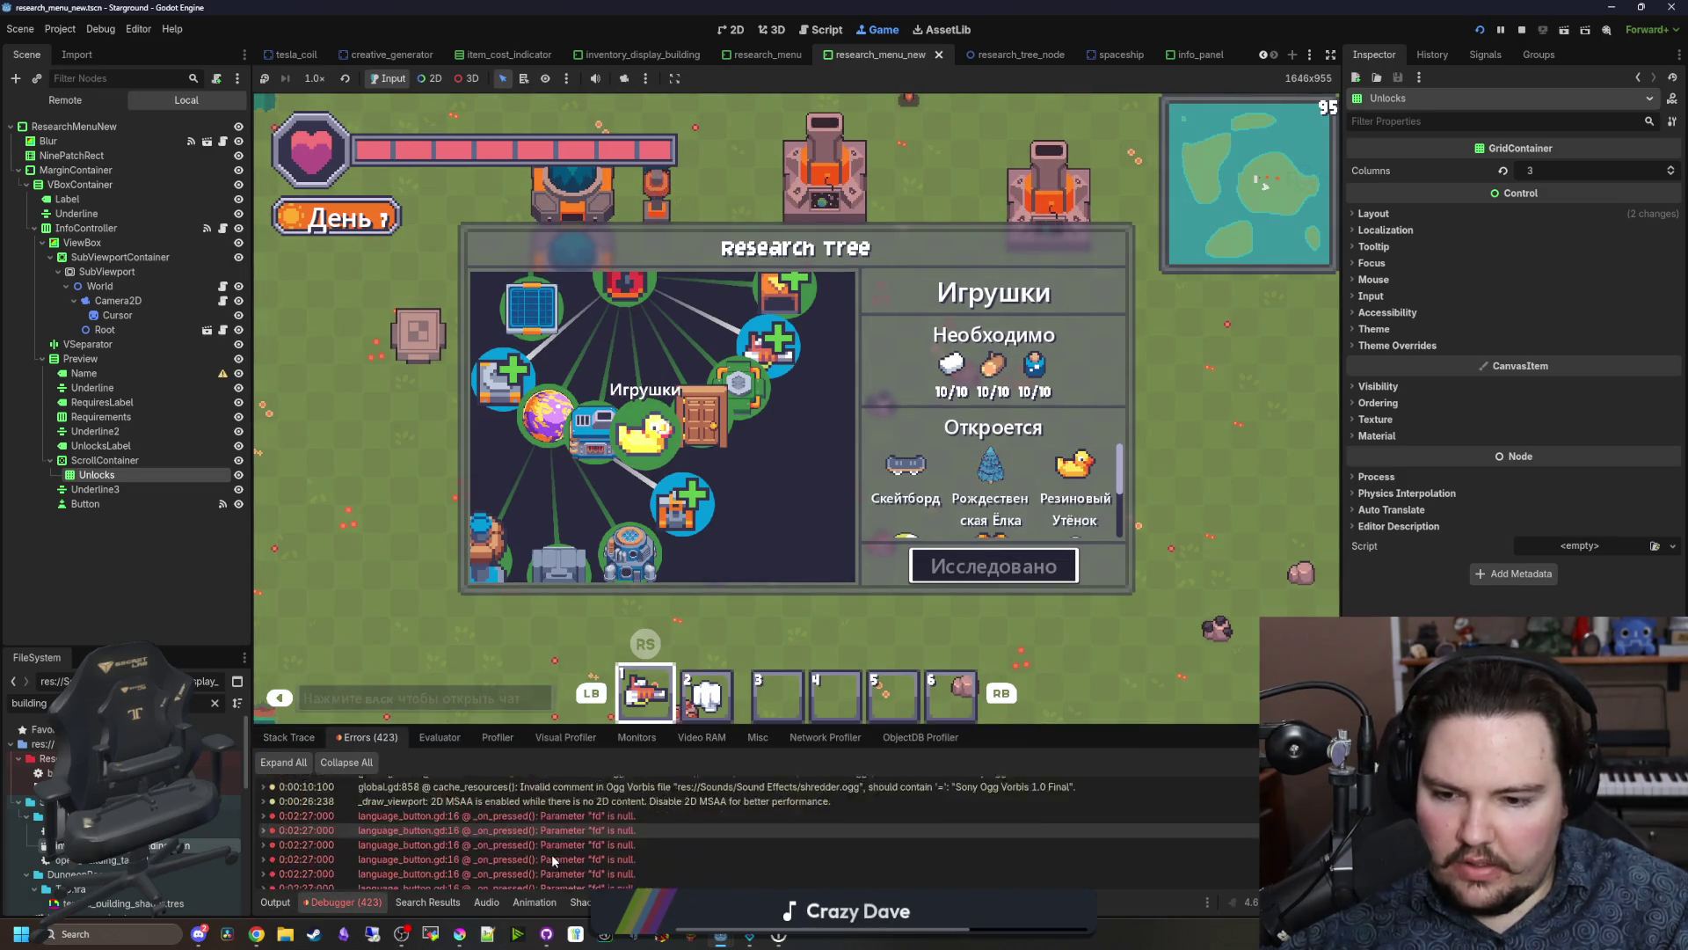
scroll(551, 853, "down", 10)
scroll(735, 809, "down", 3)
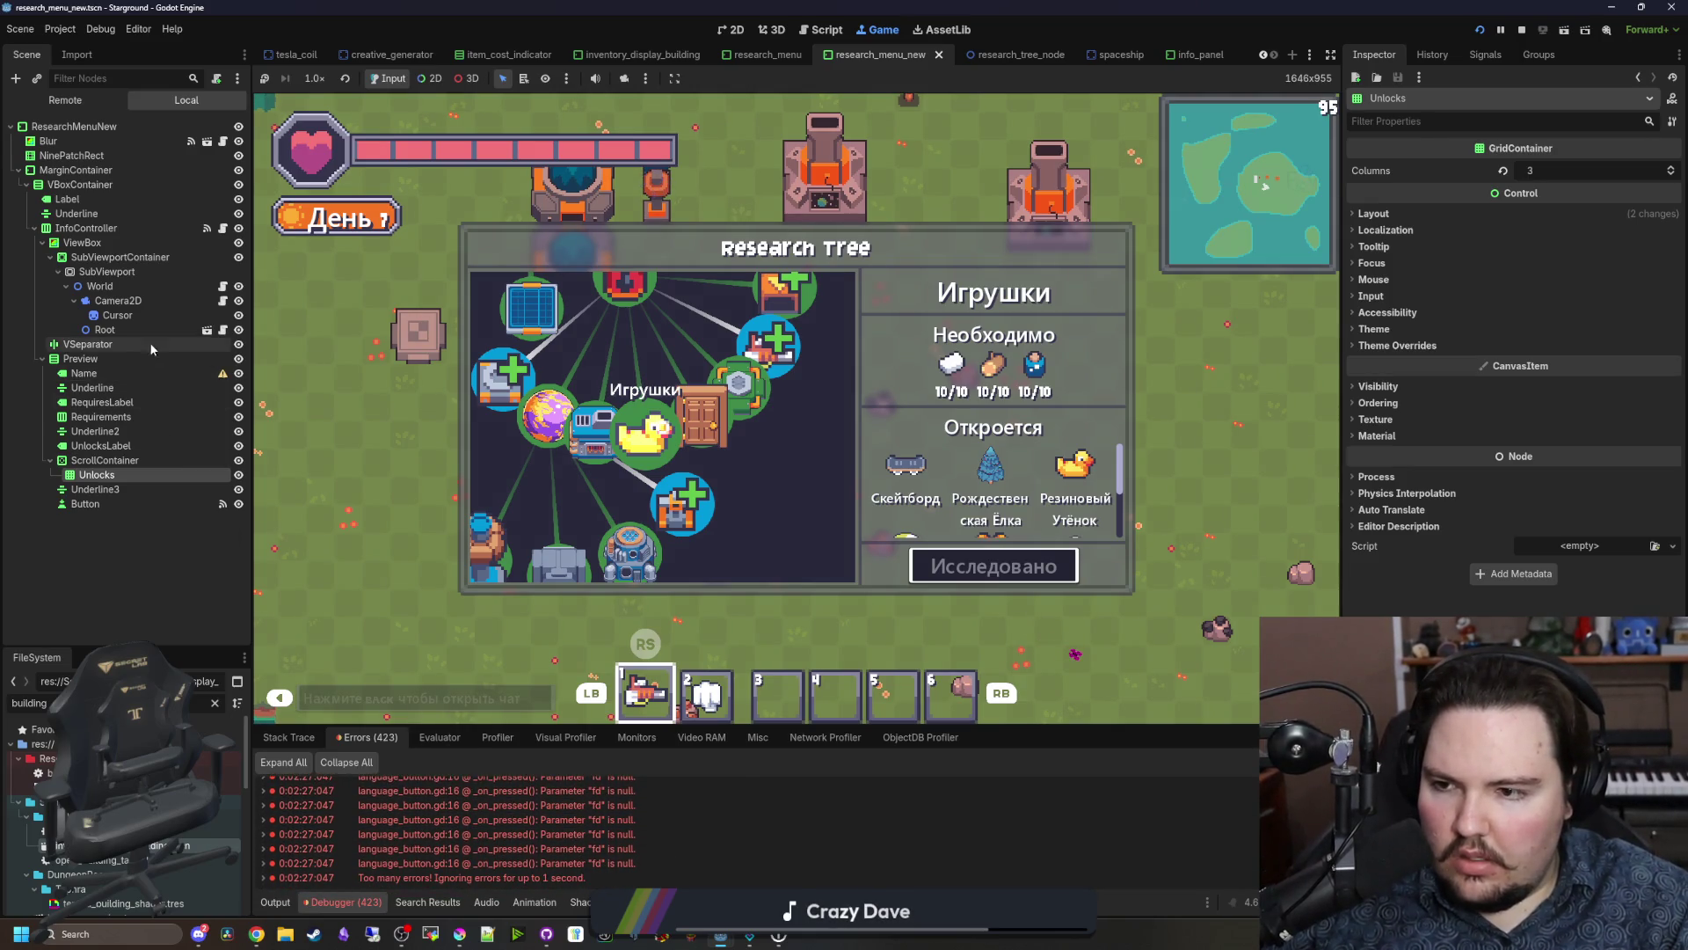
left_click(207, 228)
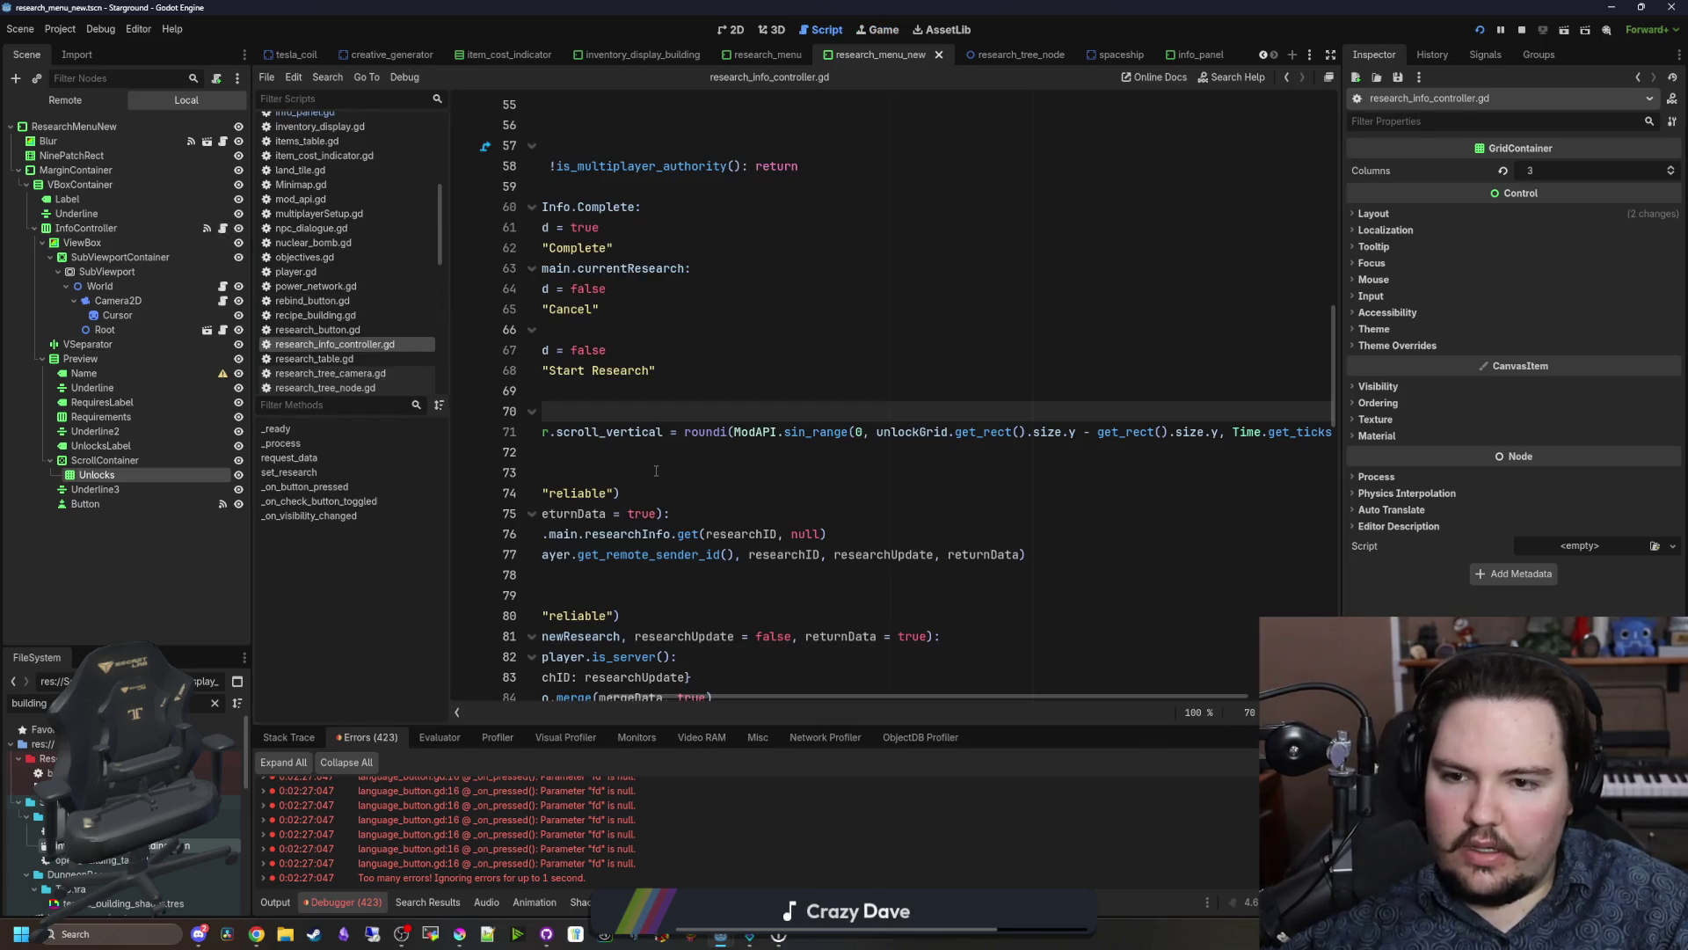
Step: Add a print("scroll") debug line under the controller check
left_click_drag(905, 697, 743, 697)
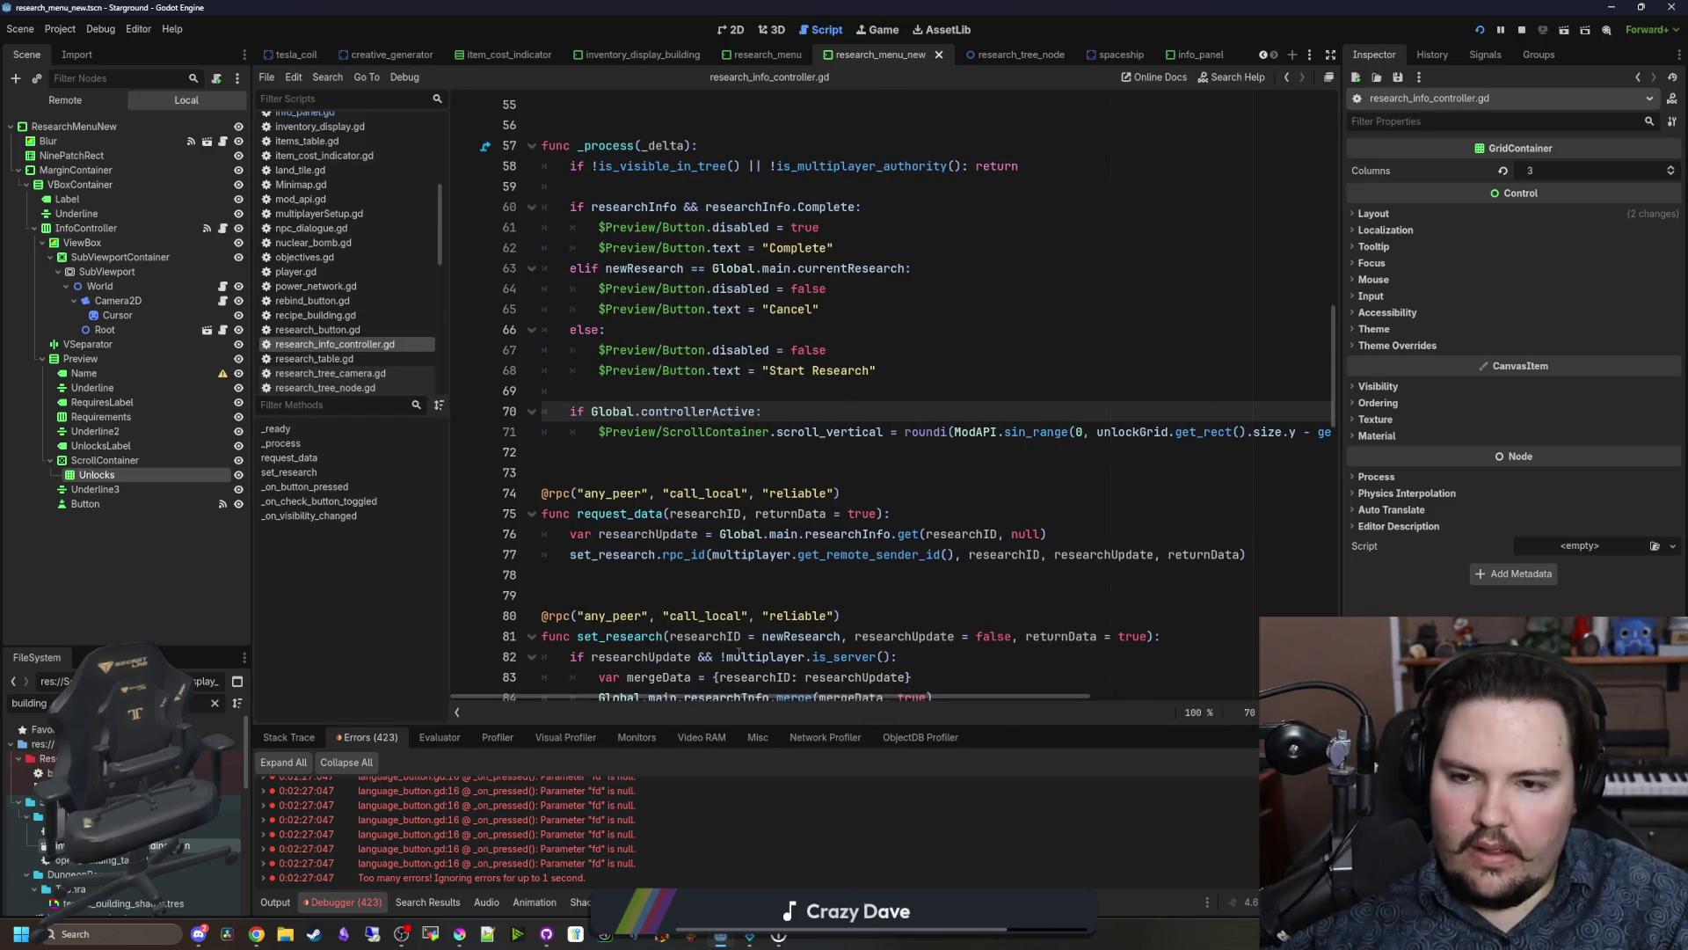
key("Return")
type("print(*\"")
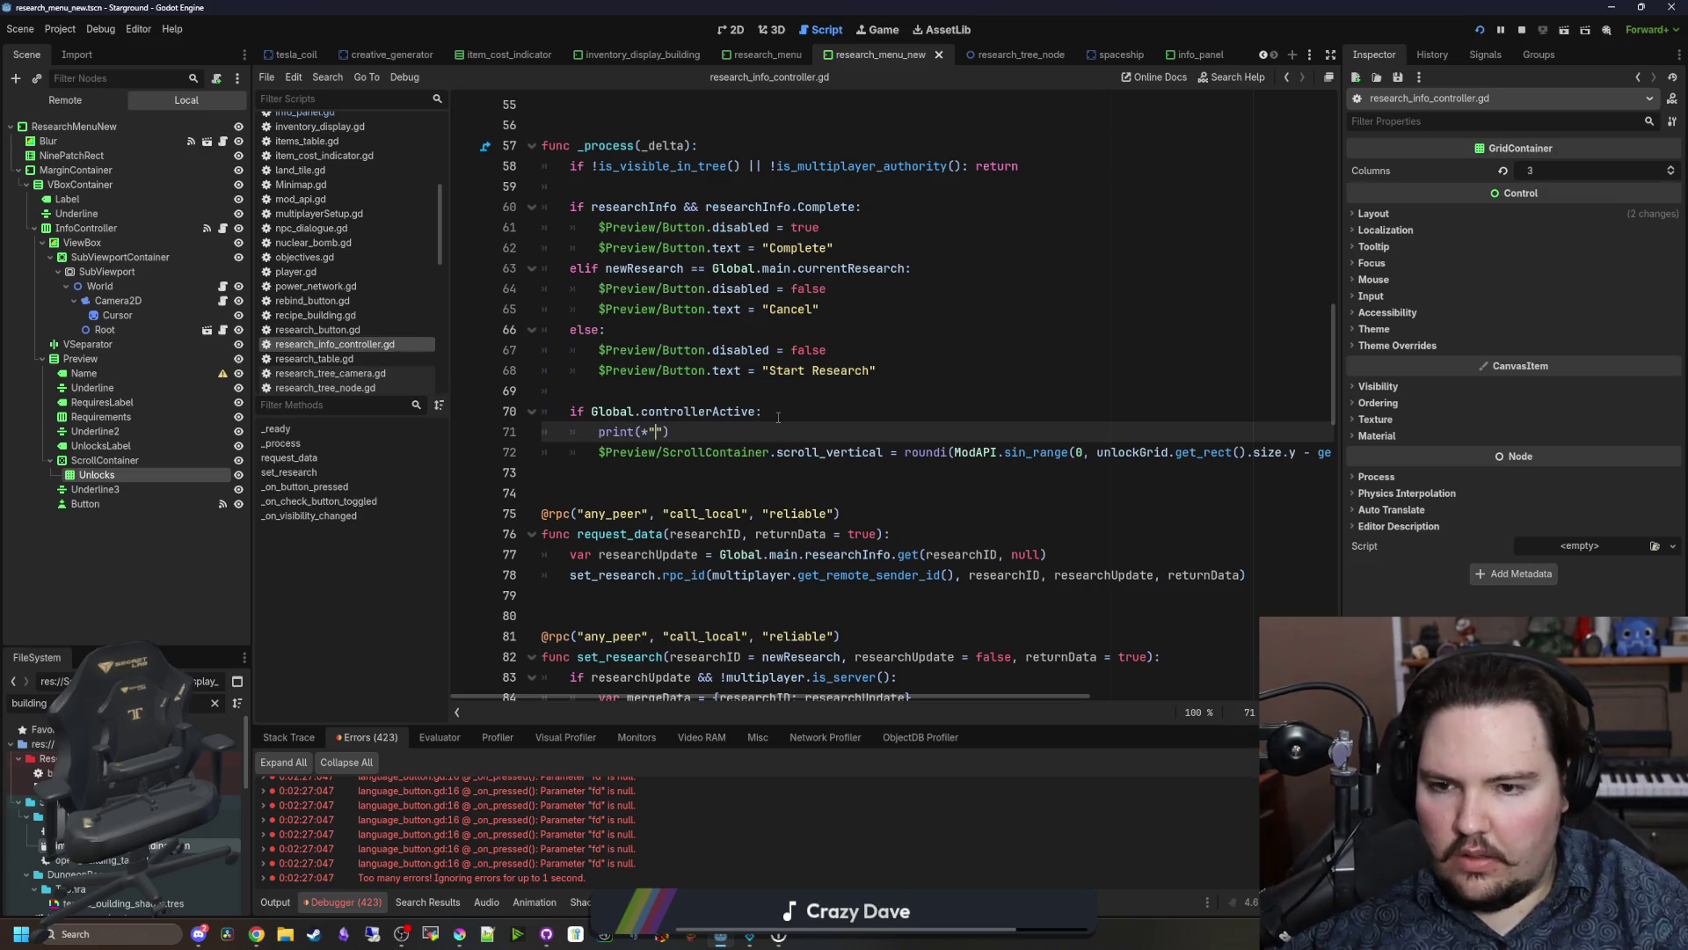
type("ll")
left_click(778, 415)
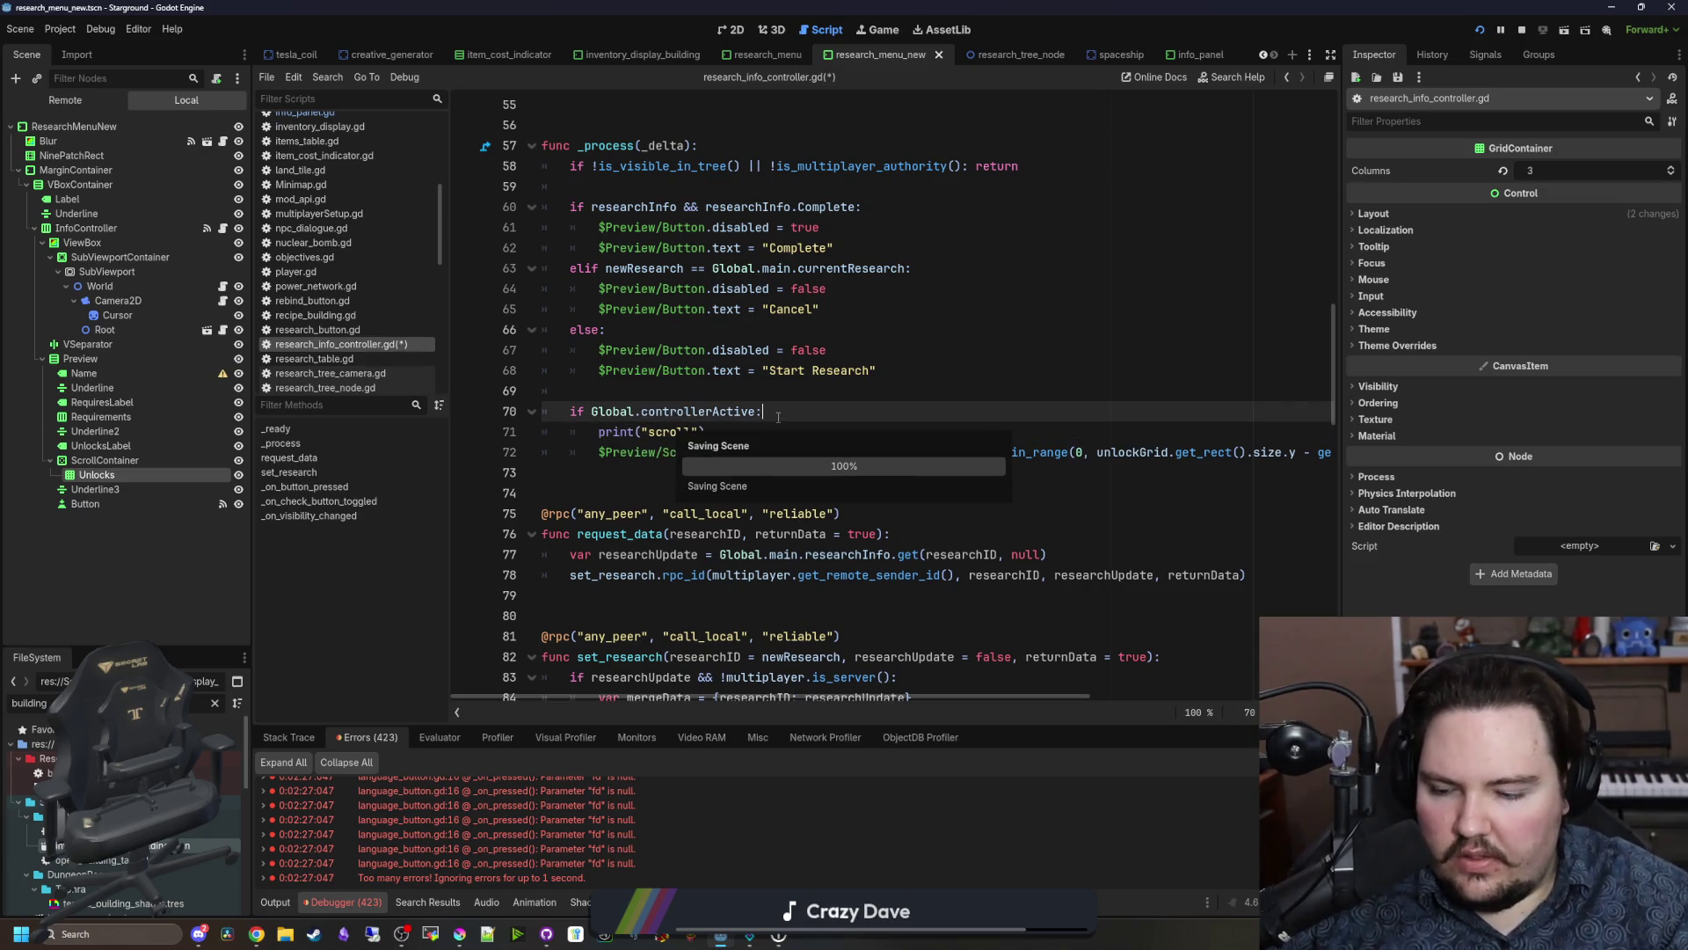
Step: Check the Output log, comment out the scroll print, save, and return to the game
left_click(274, 903)
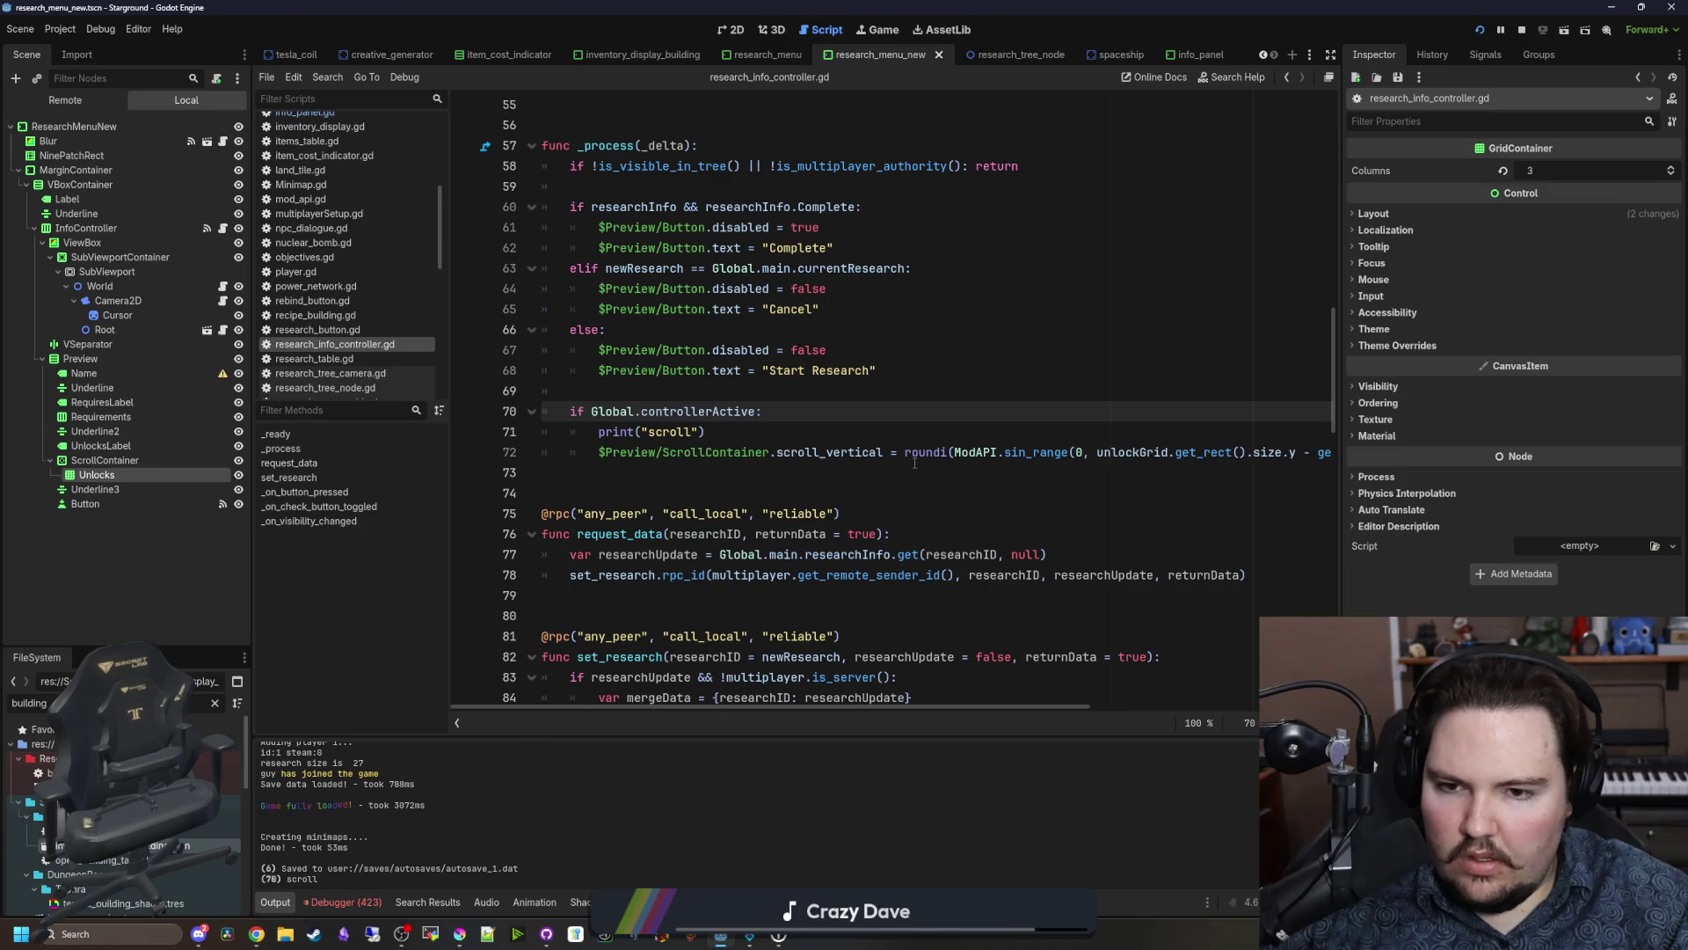
left_click(644, 427)
key("ctrl+k")
left_click(653, 392)
key("ctrl+s")
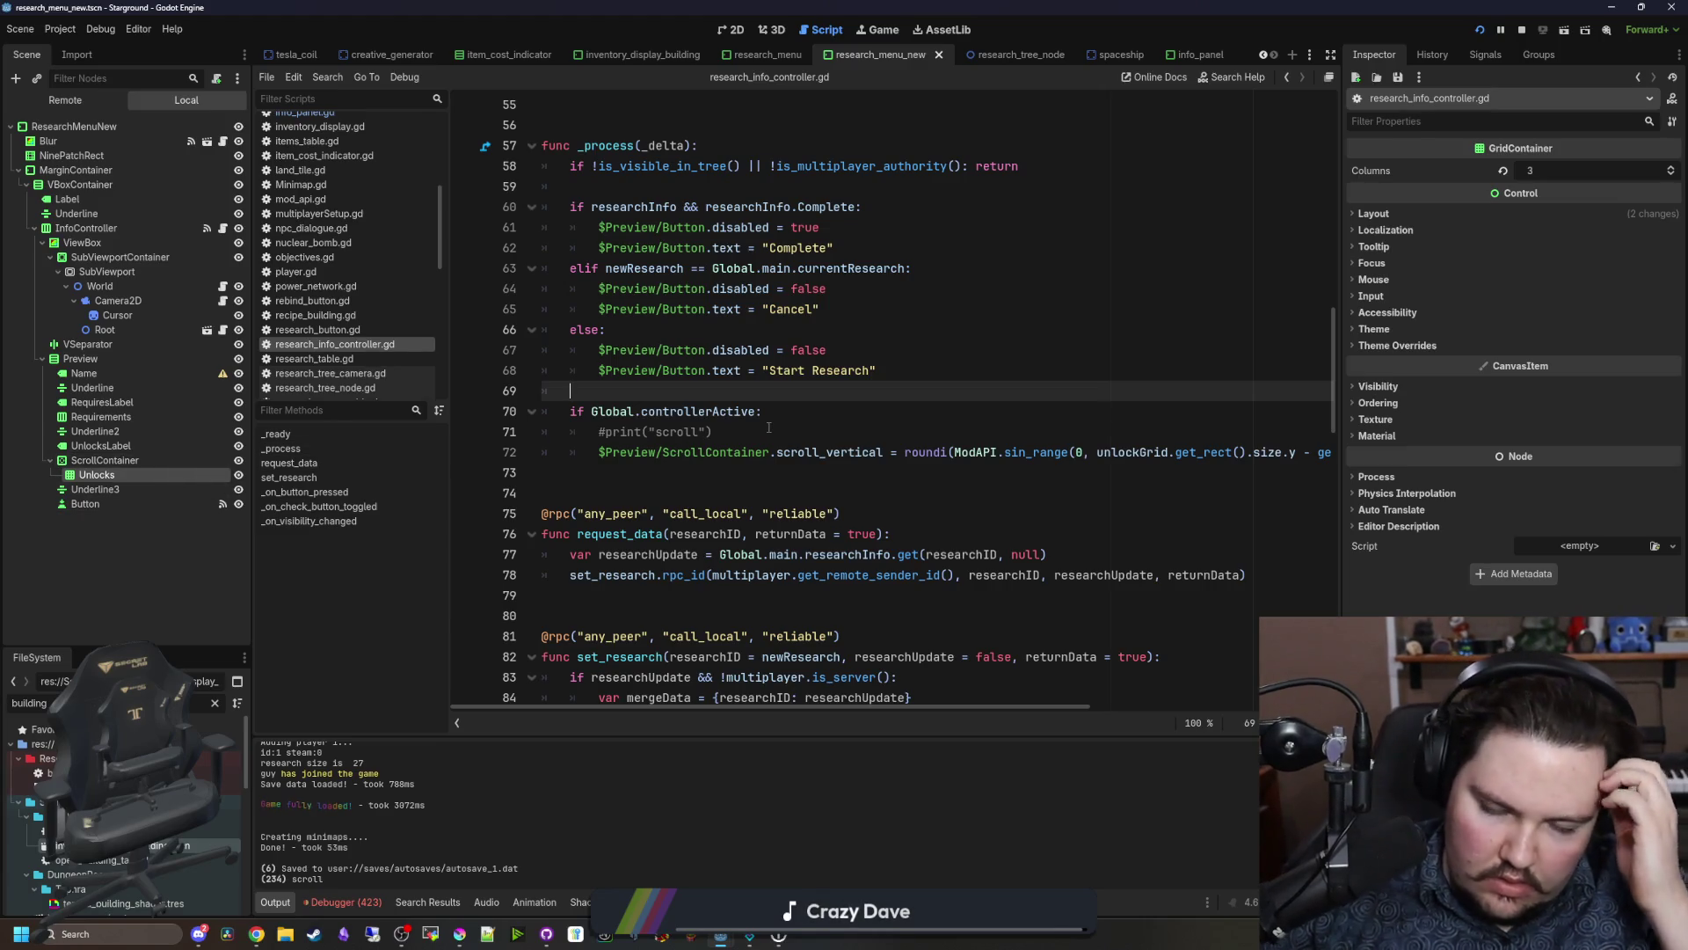
left_click_drag(1067, 707, 1099, 700)
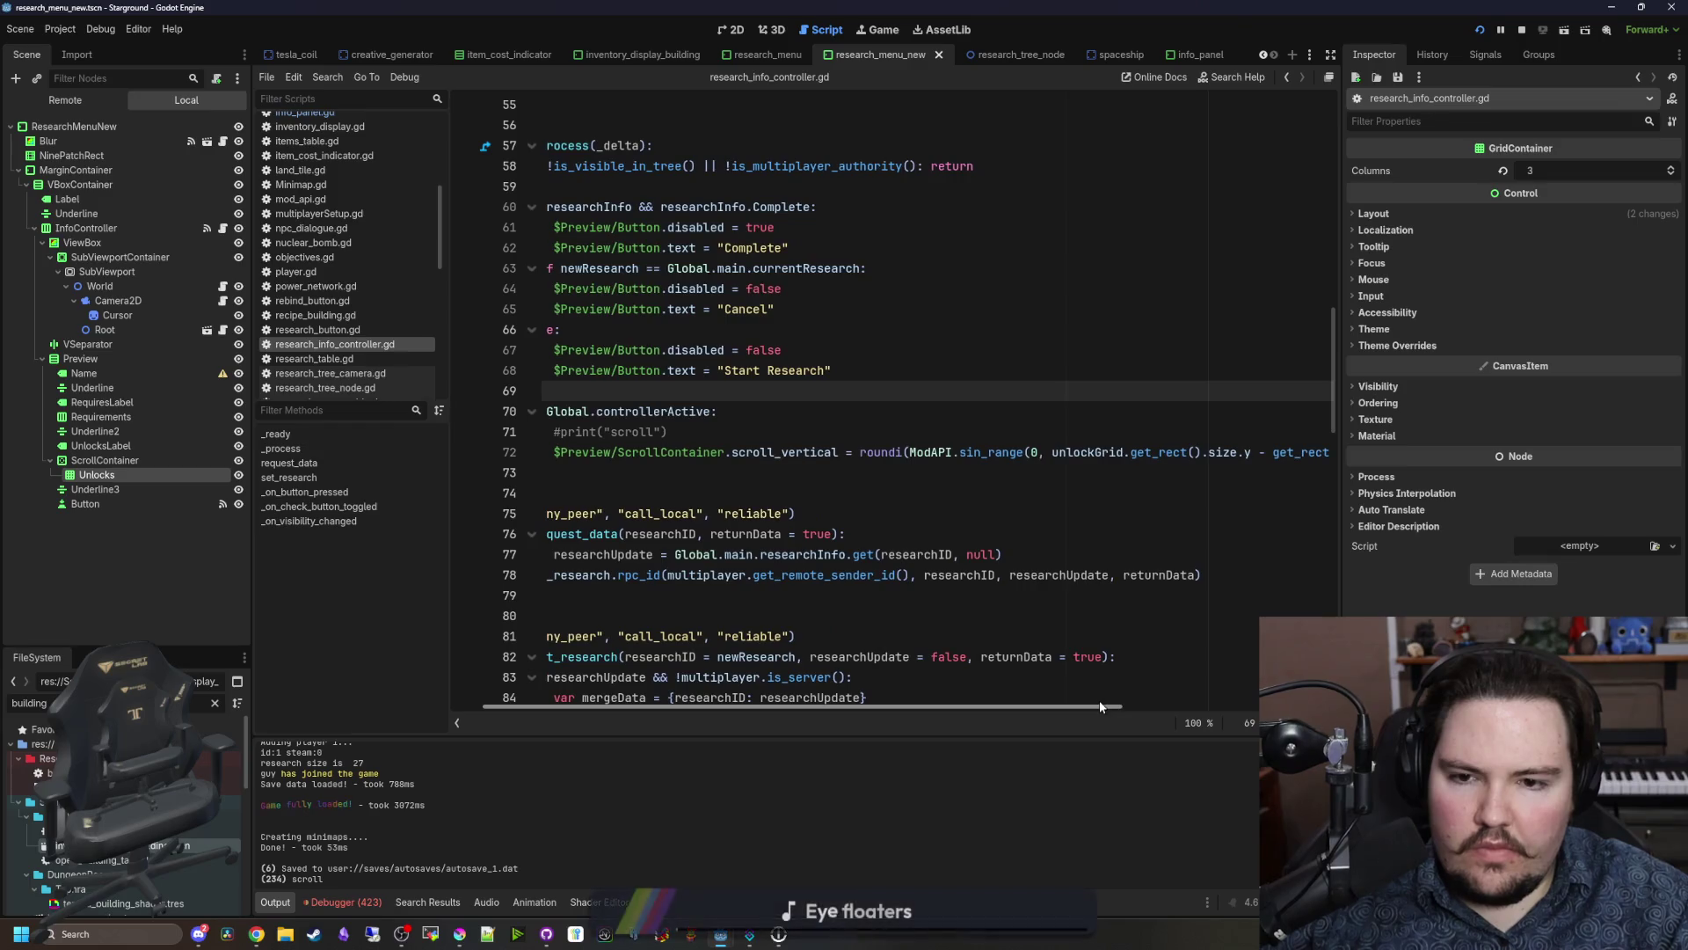
left_click(873, 32)
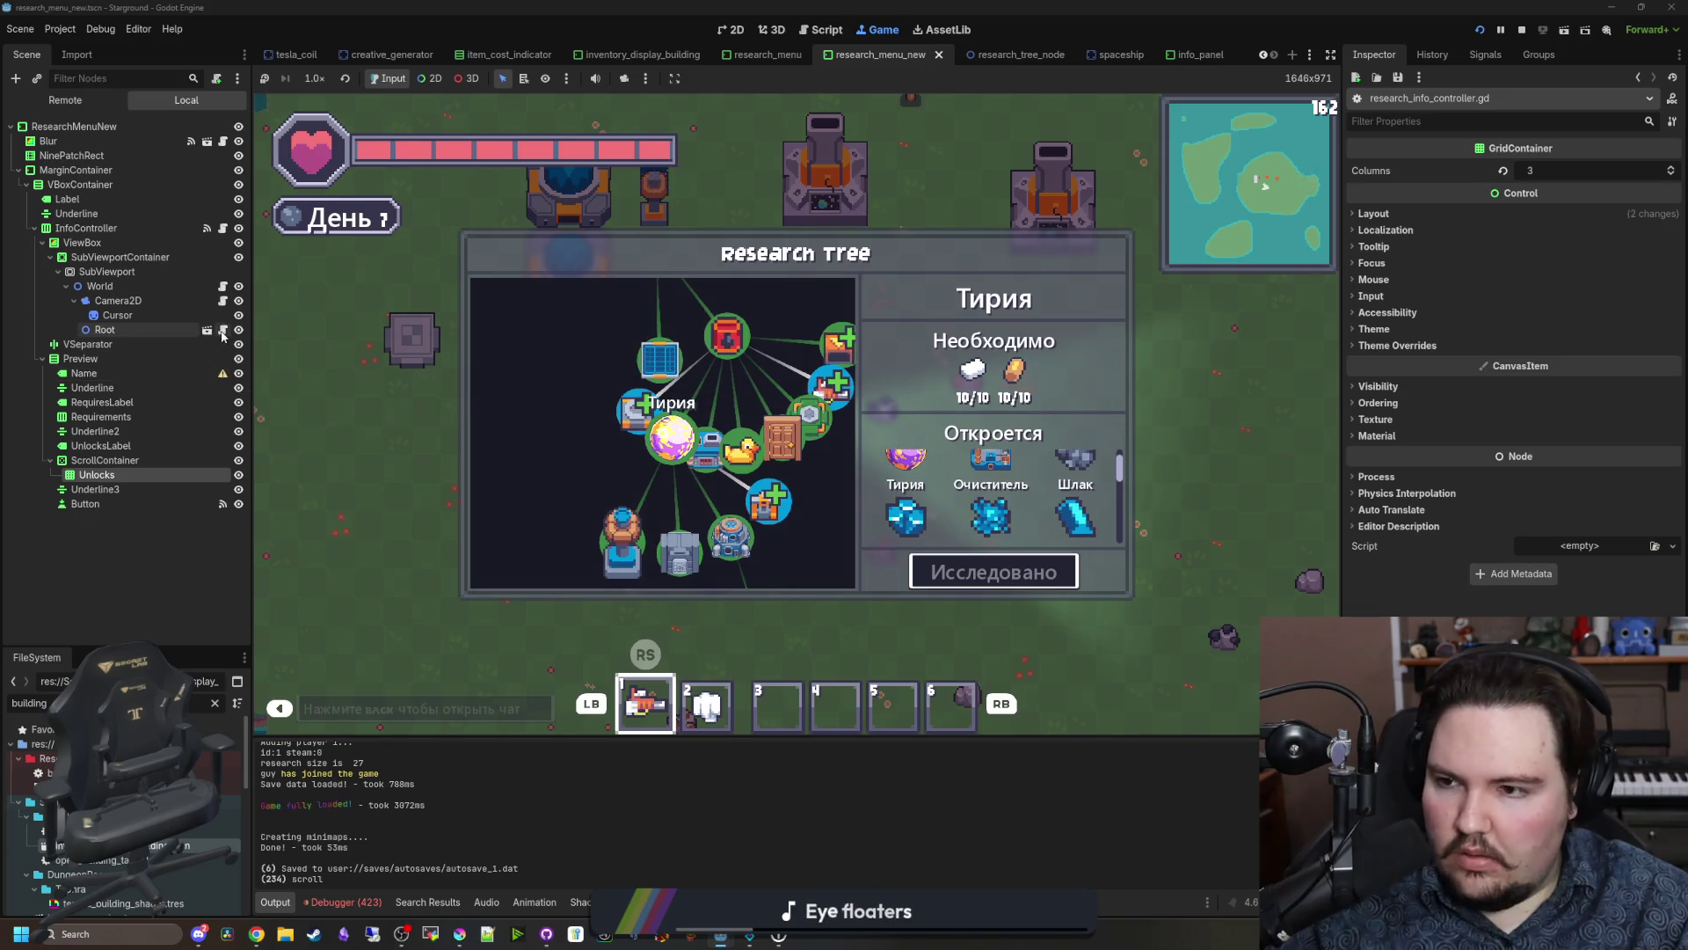
Step: Paste $Preview/ScrollContainer before the second get_rect() on the sin_range line, then save and retest
left_click(223, 229)
left_click(751, 513)
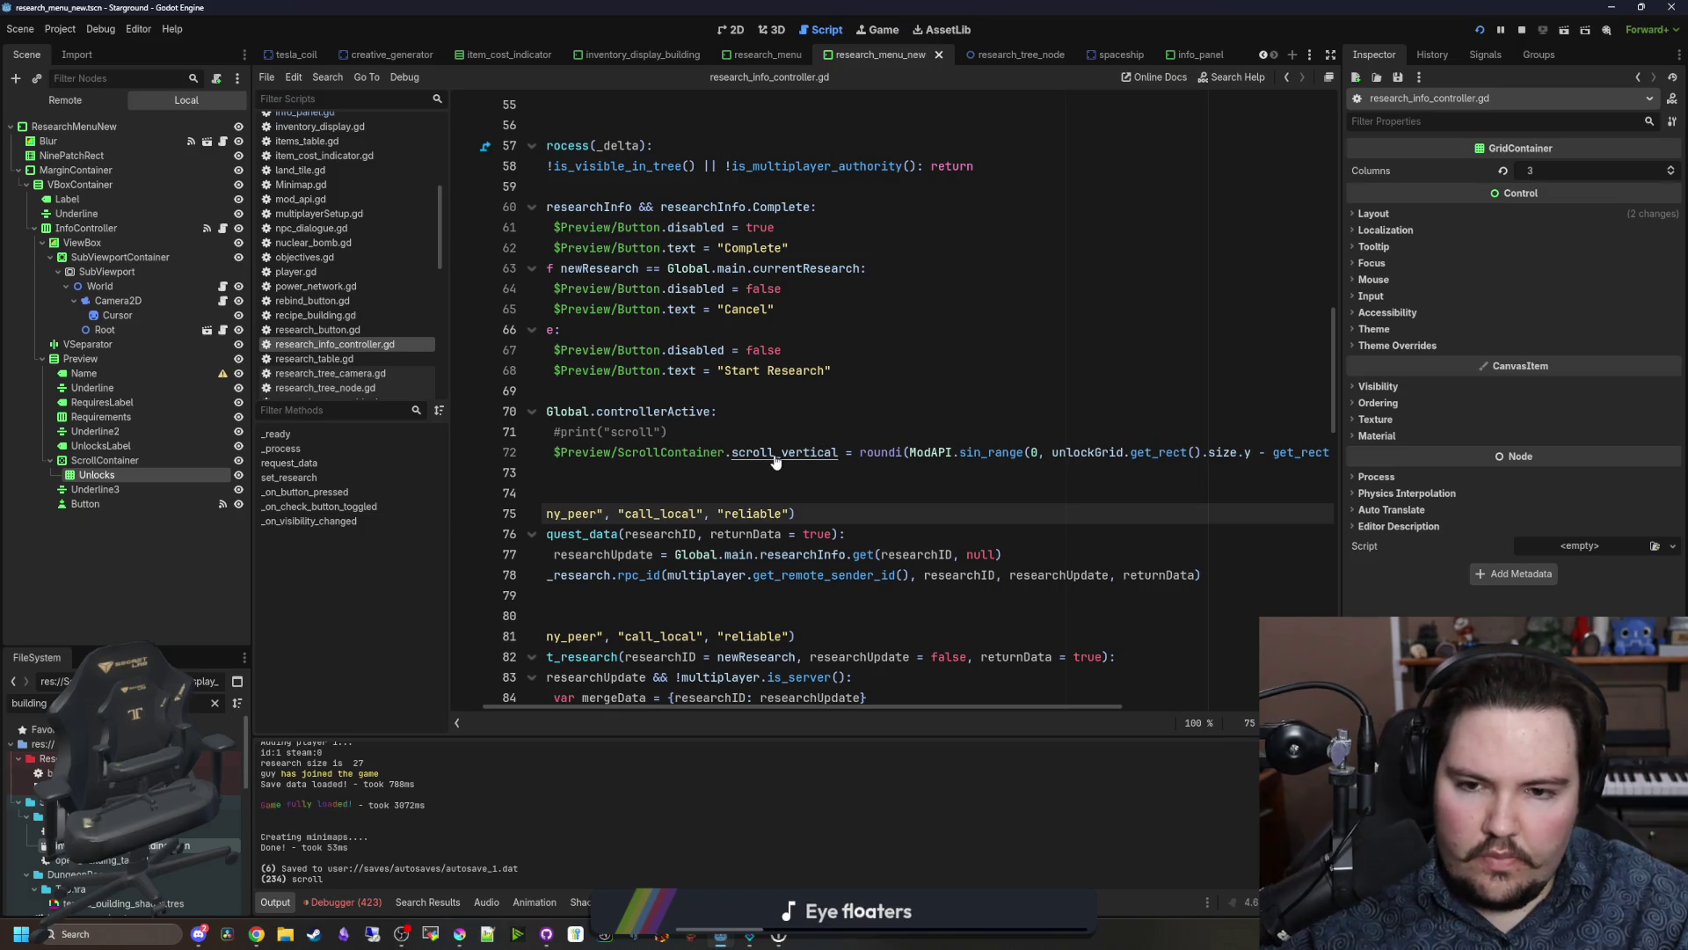
left_click_drag(985, 704, 1220, 663)
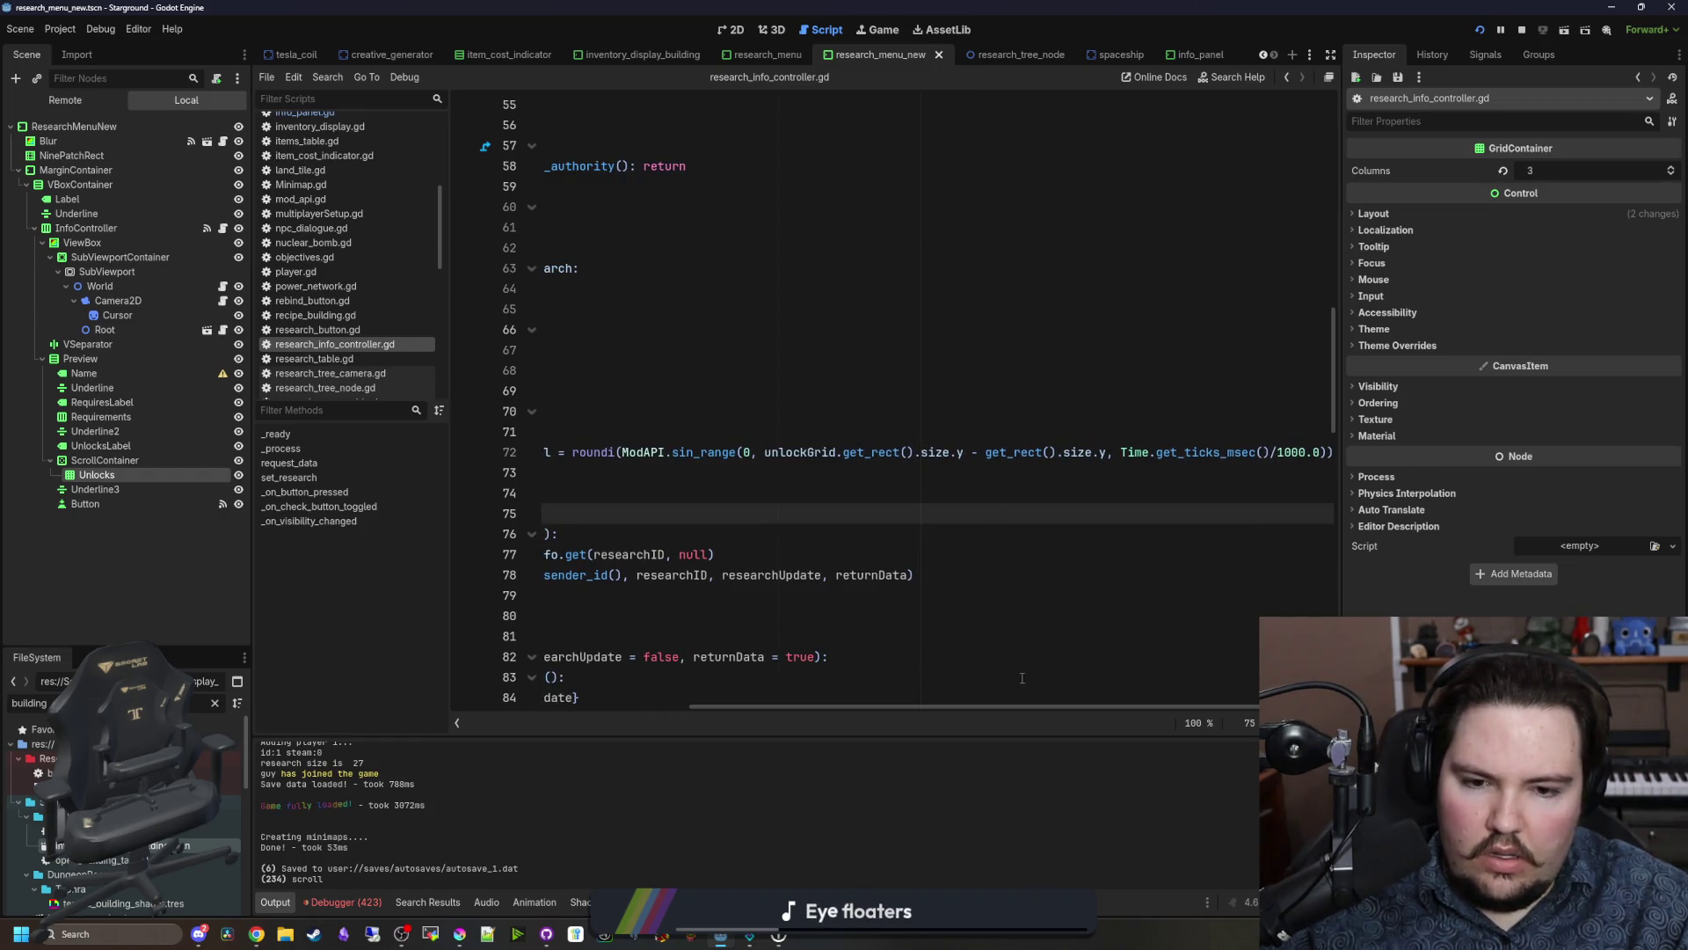
left_click_drag(1036, 705, 672, 580)
left_click_drag(770, 453, 592, 455)
key("ctrl+c")
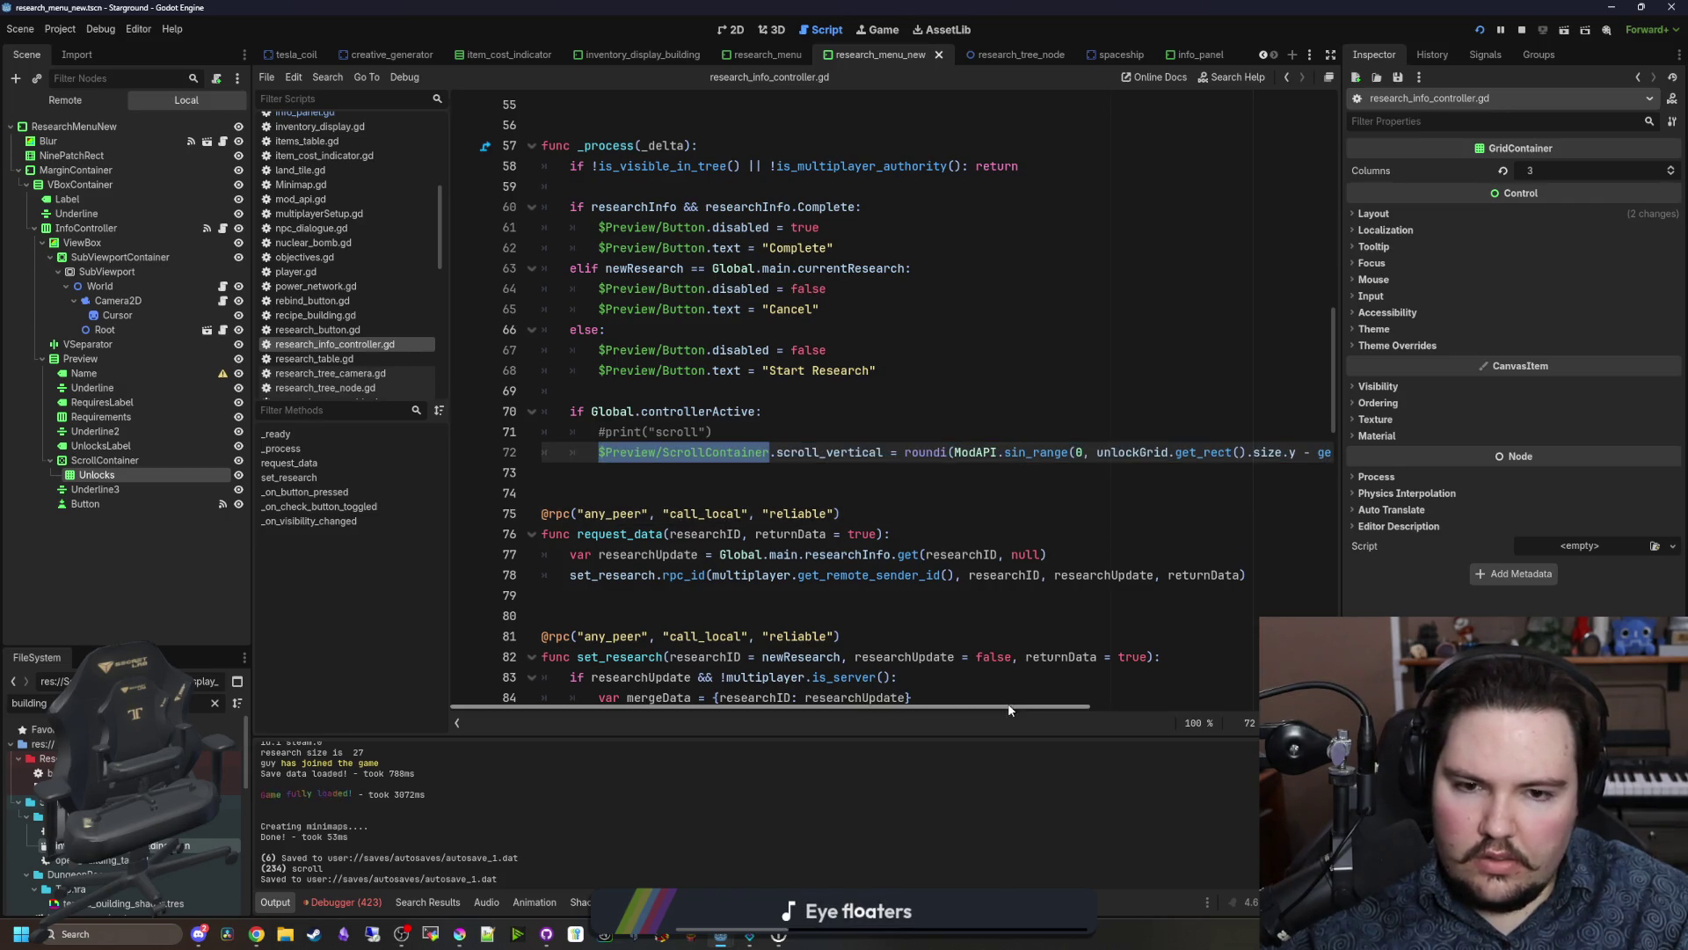
left_click_drag(1007, 704, 1248, 705)
key("ctrl+v")
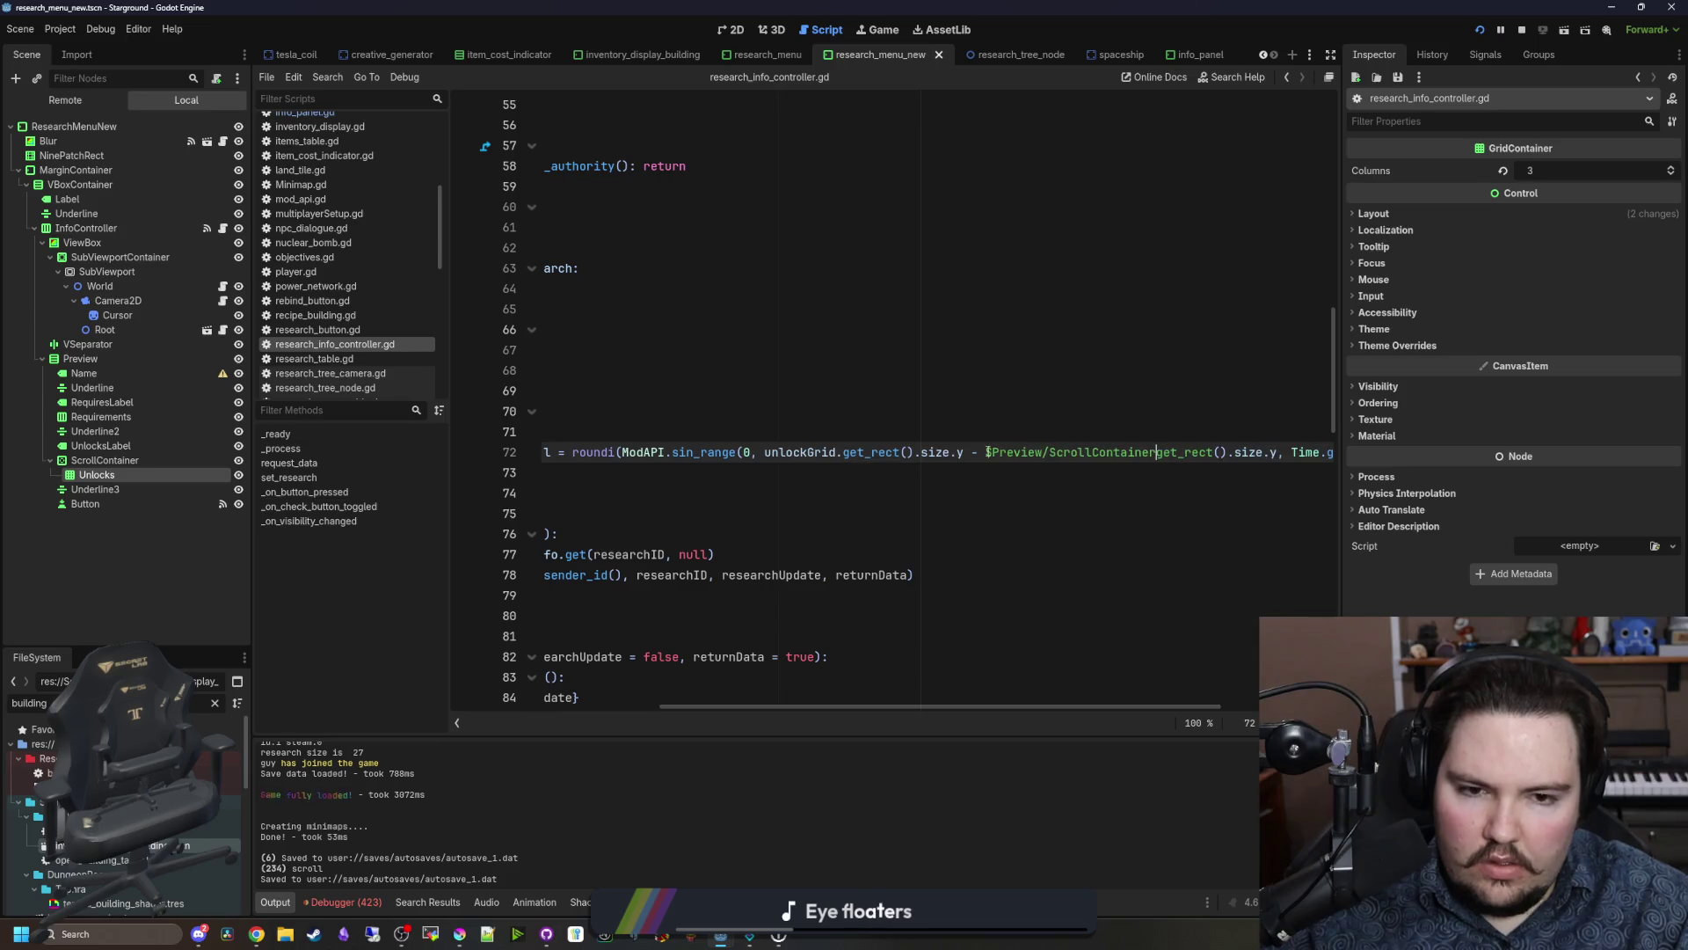
type(".")
key("Up")
key("Up")
key("ctrl+s")
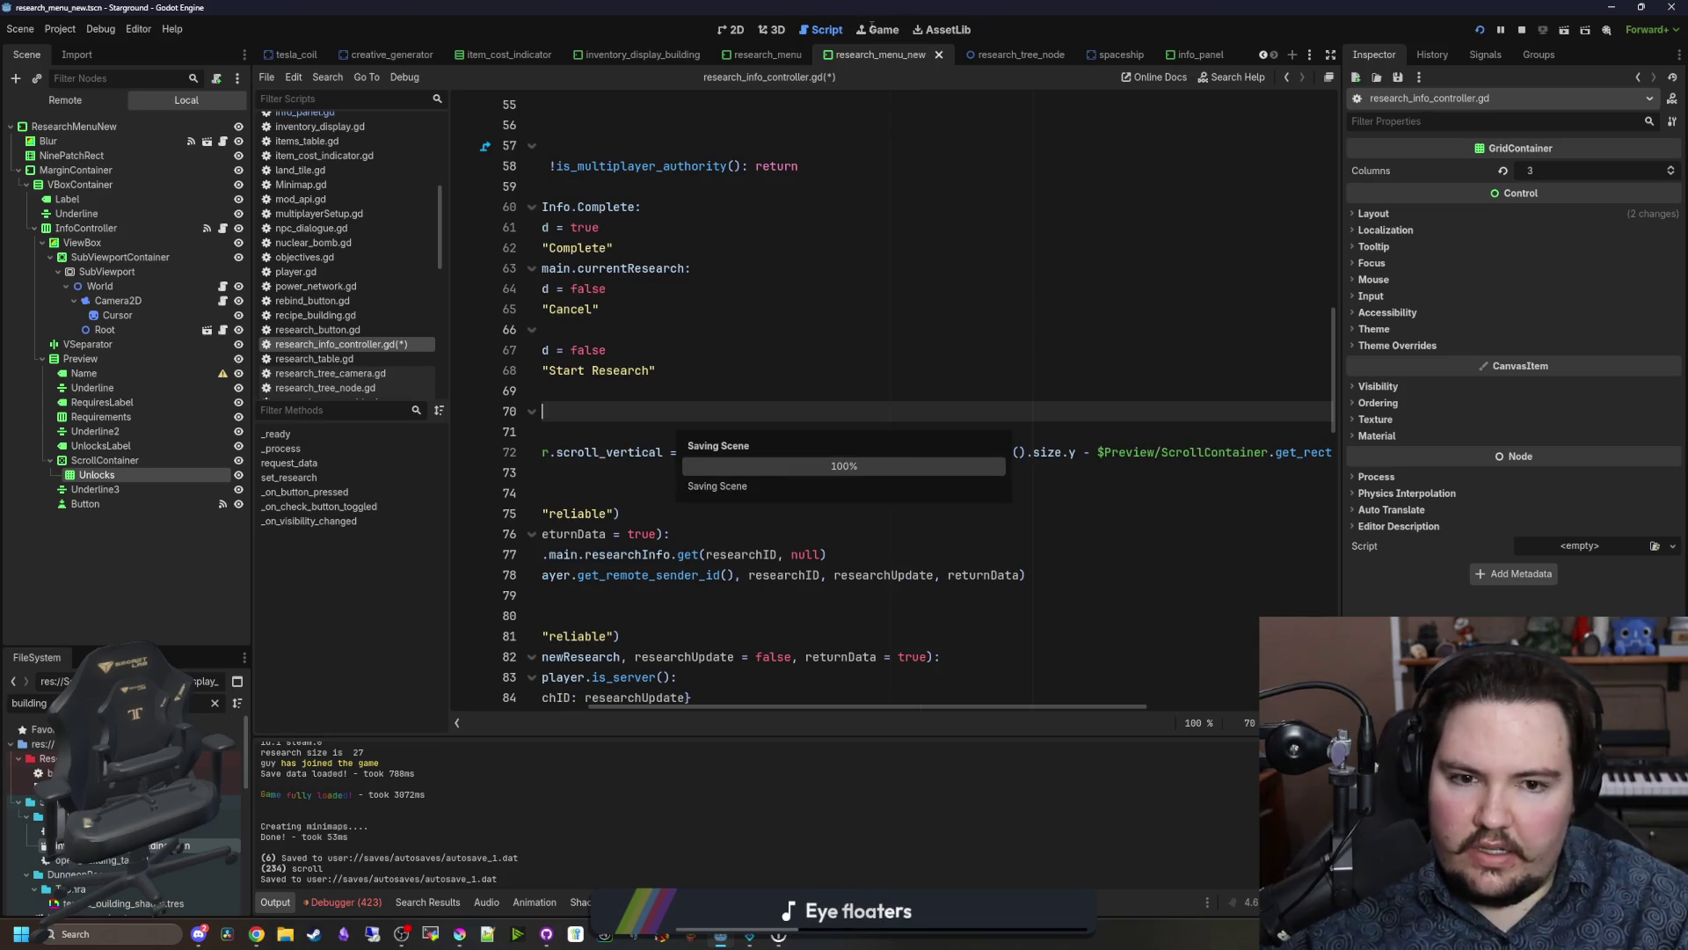
left_click(871, 29)
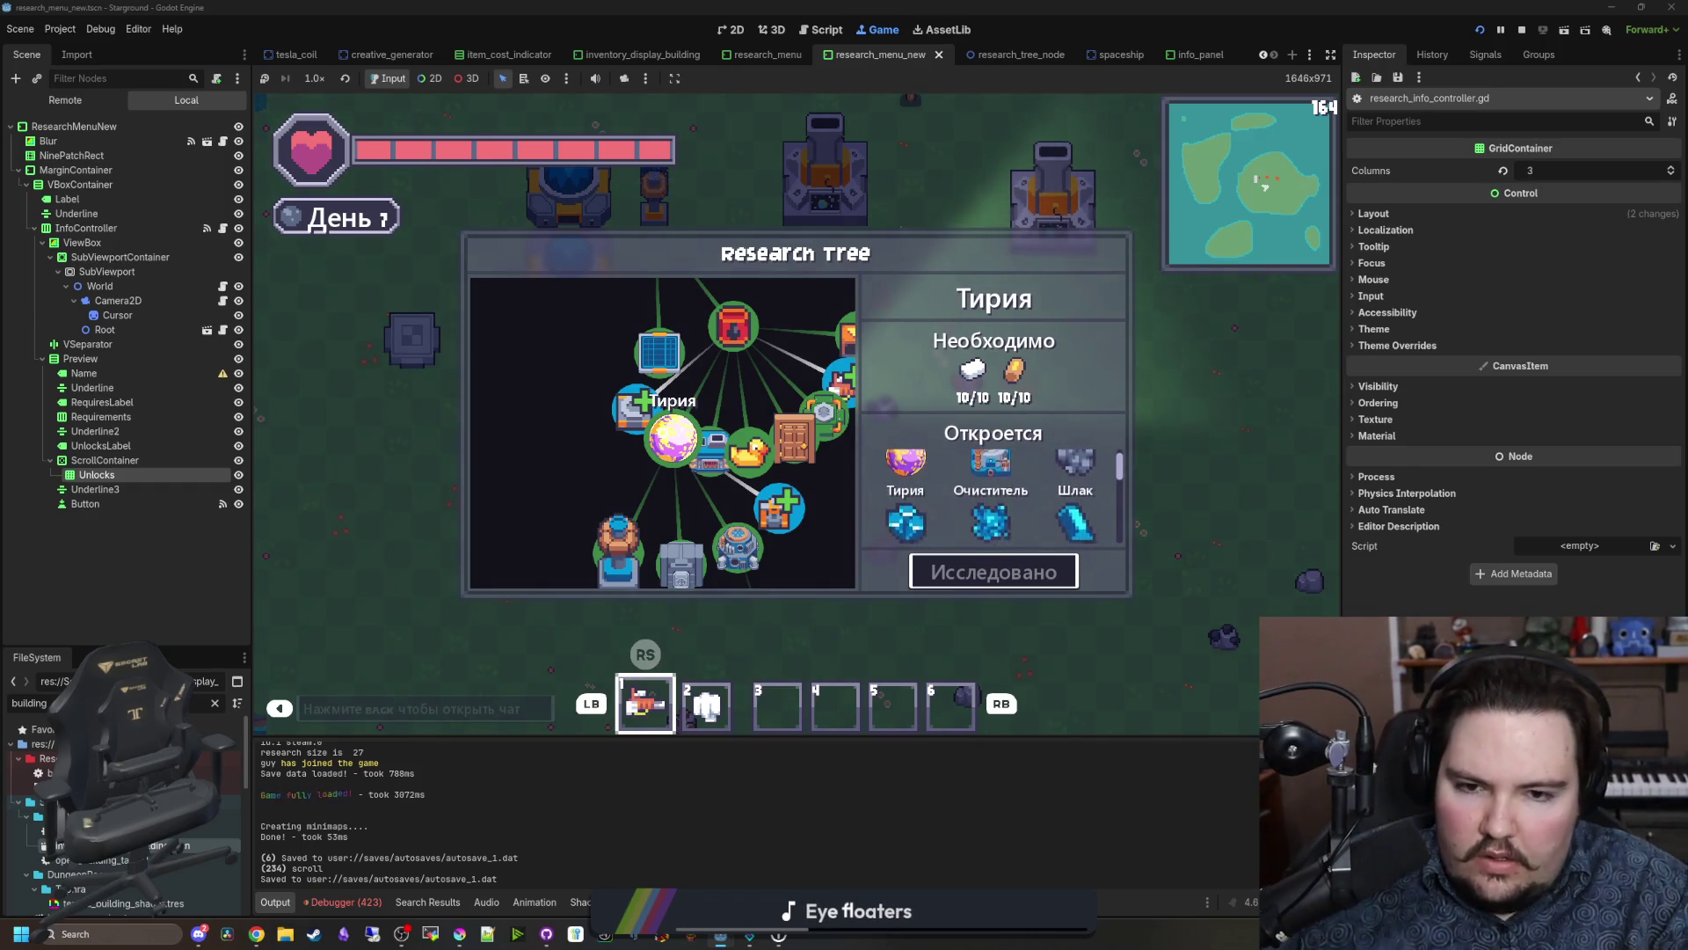
Step: Step through Электрические Печи and Игрушки, then back to Тирия in the research tree
key("Right")
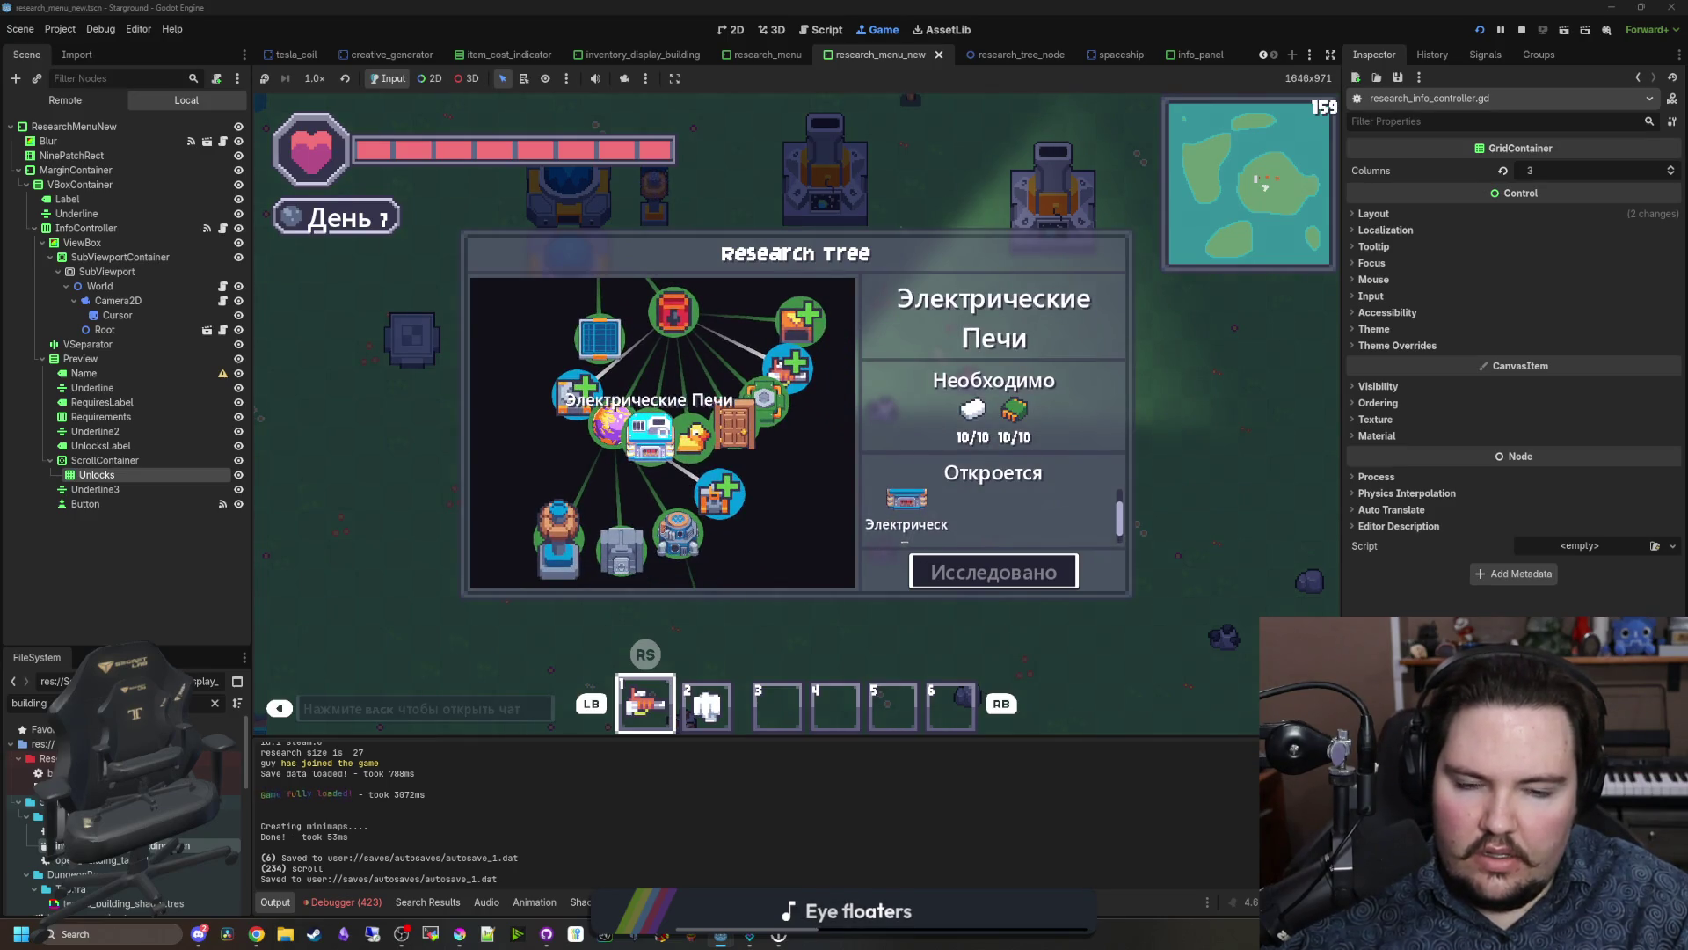
key("Right")
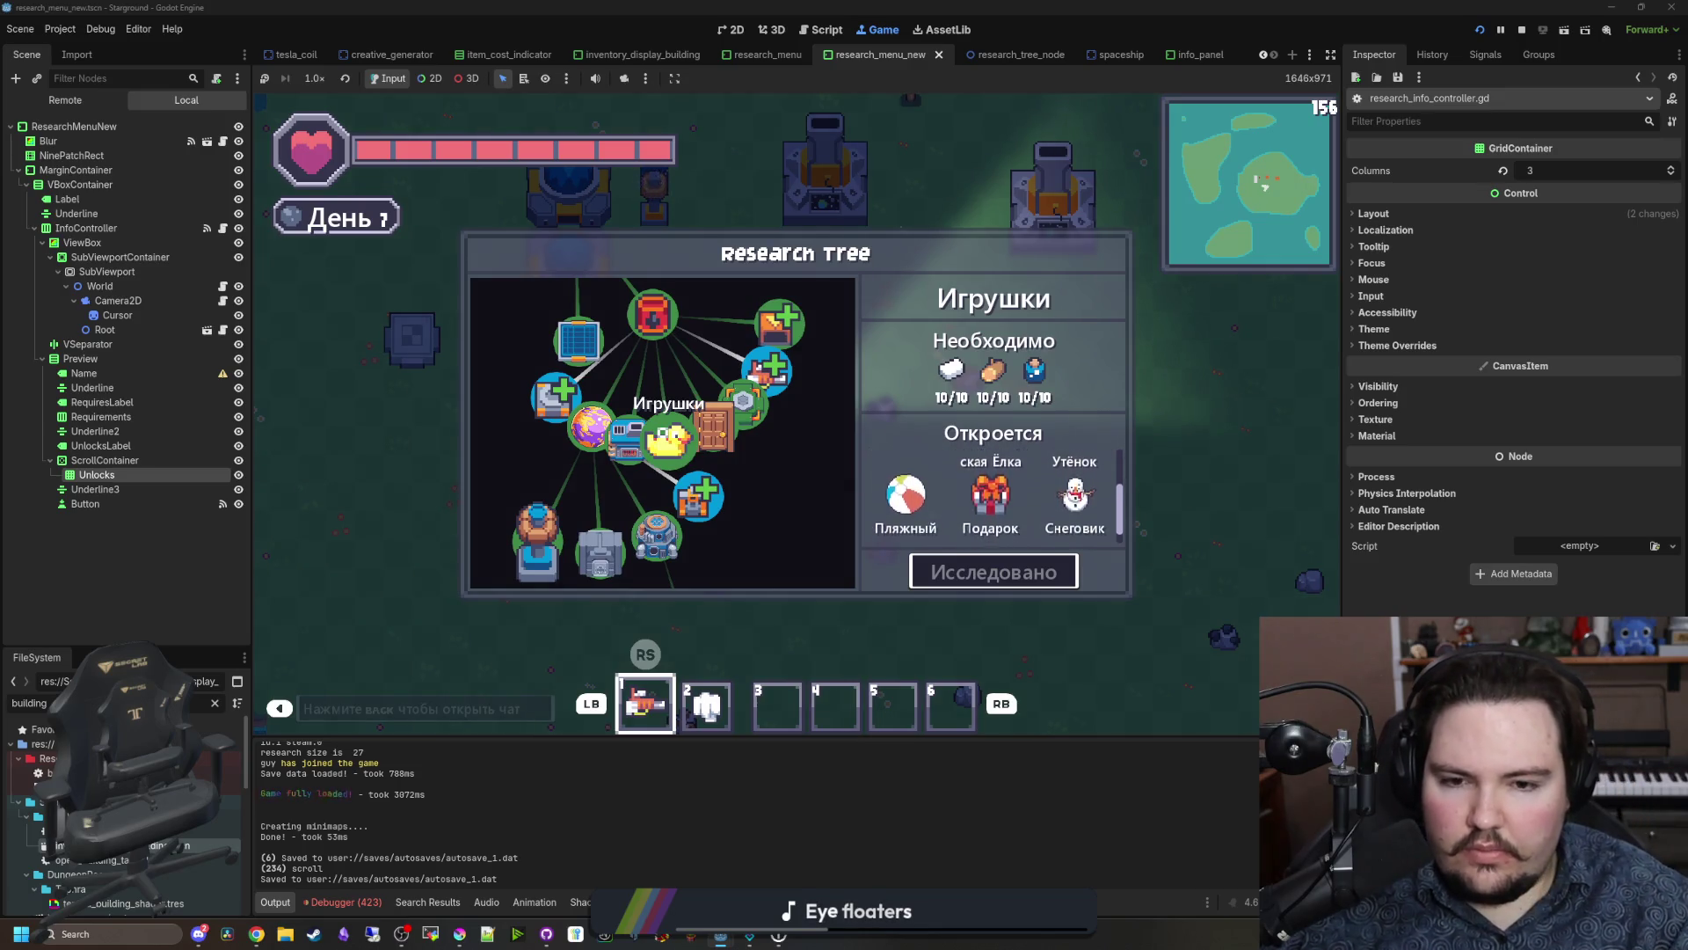
key("Left")
key("Left")
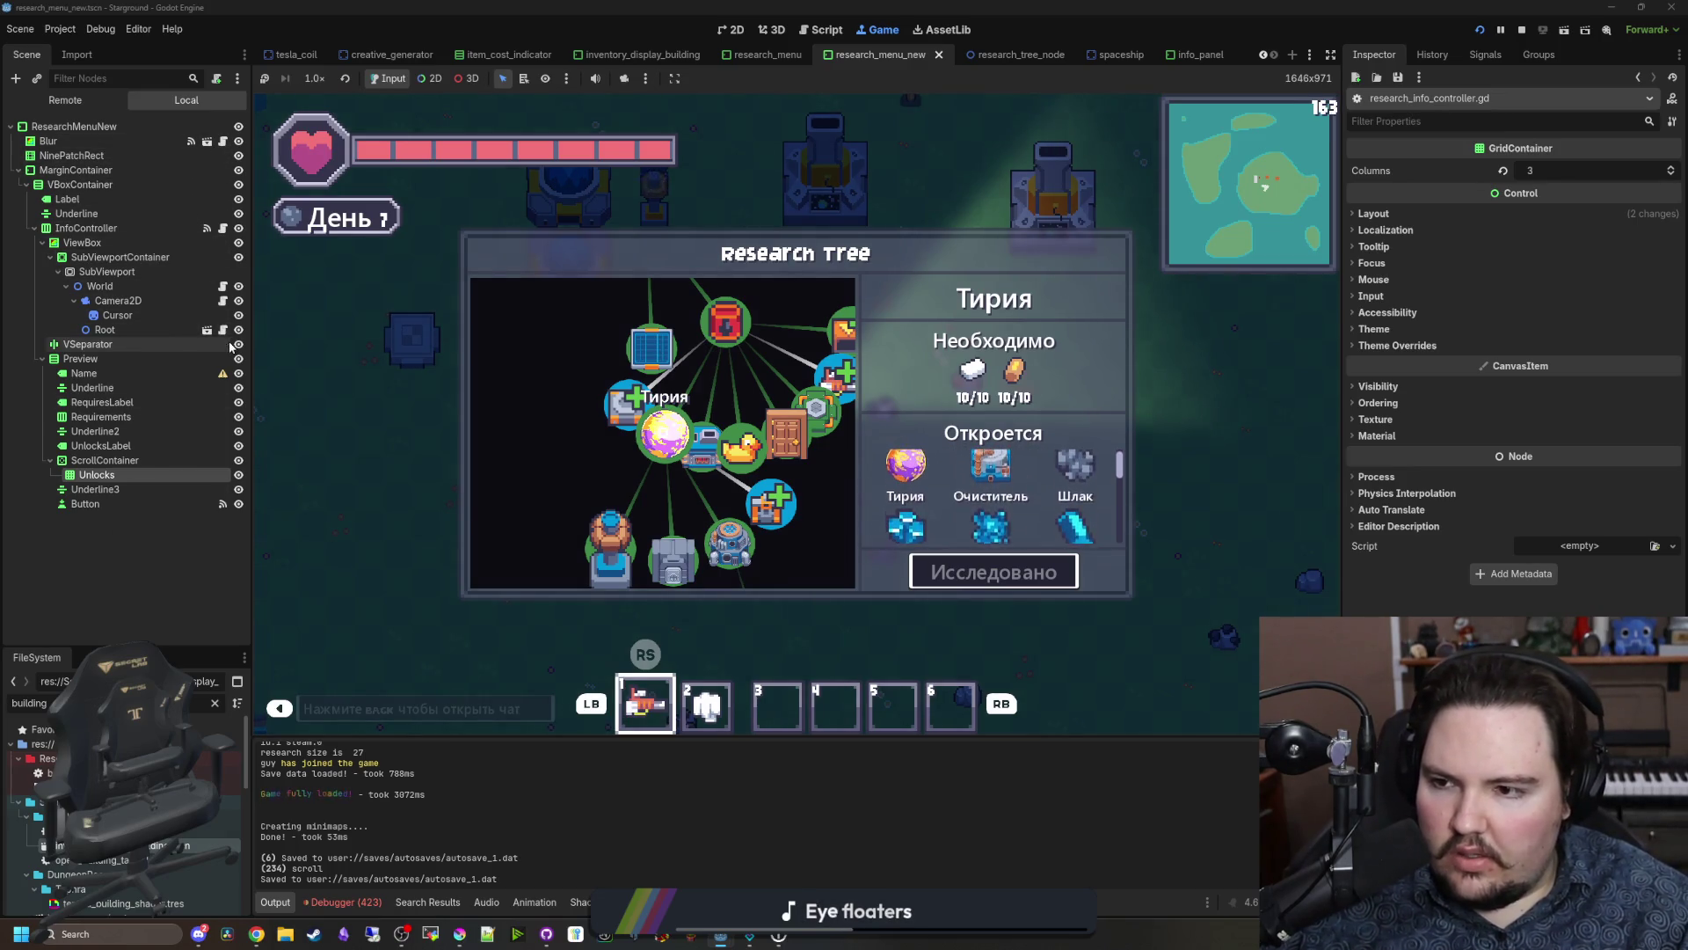
Step: Add 'var speed = unlockGrid.get_rect().size.y' in _process of research_info_controller.gd
left_click(207, 229)
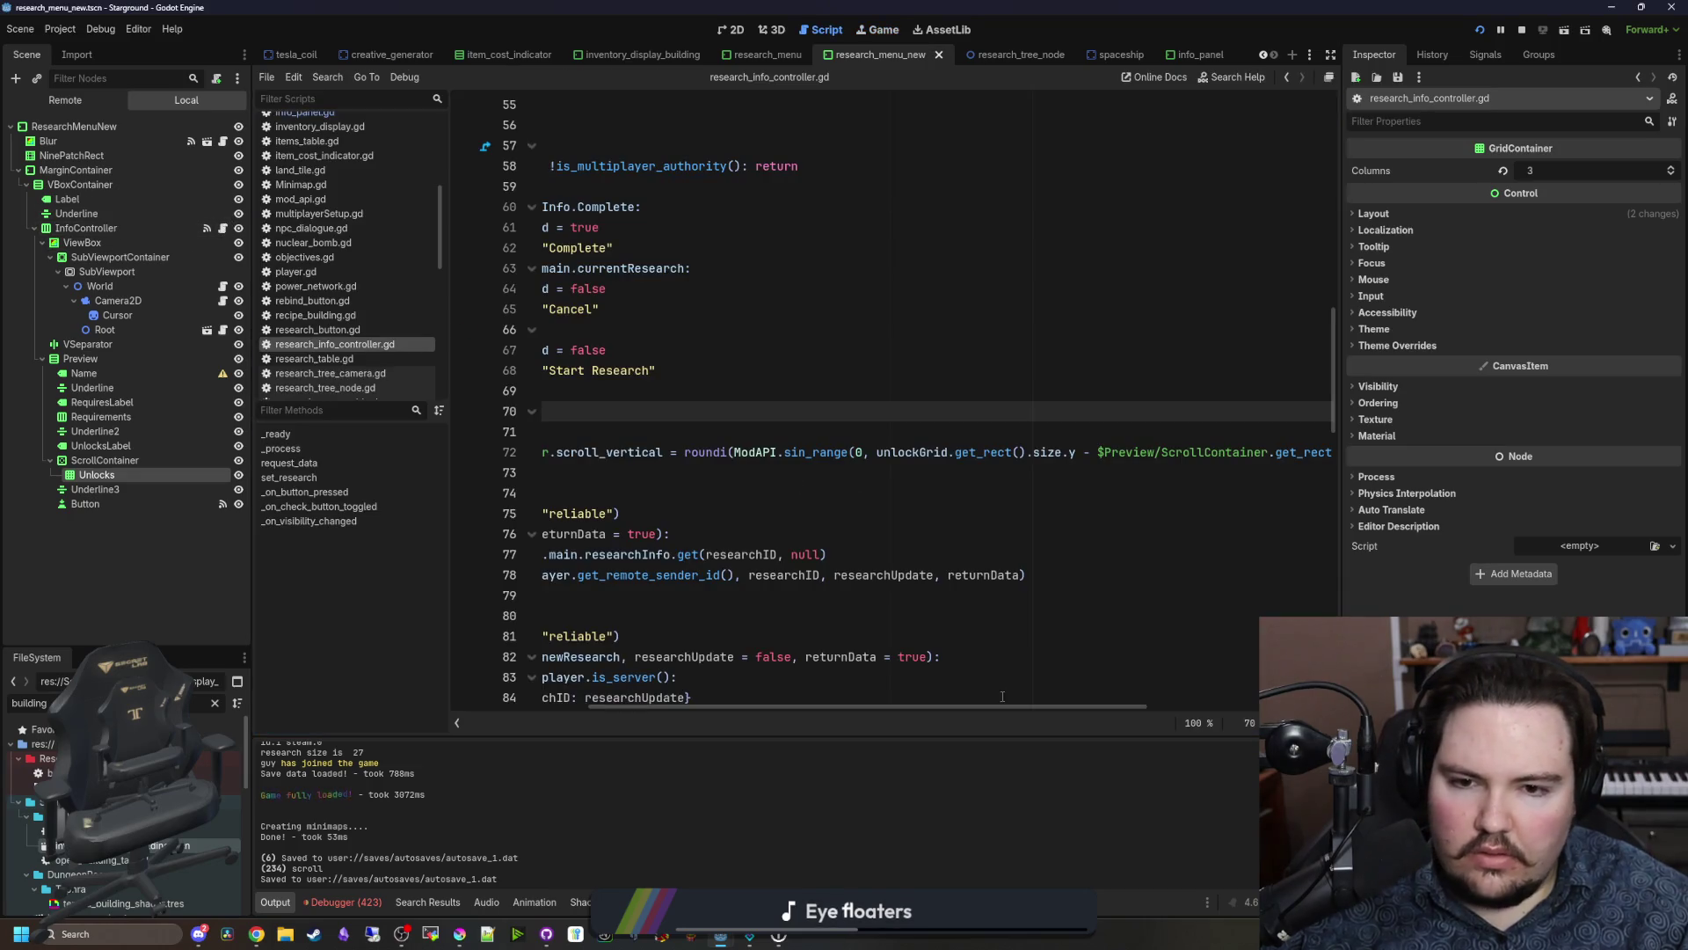
left_click_drag(961, 705, 1198, 708)
left_click_drag(1050, 703, 632, 680)
scroll(631, 679, "right", 5)
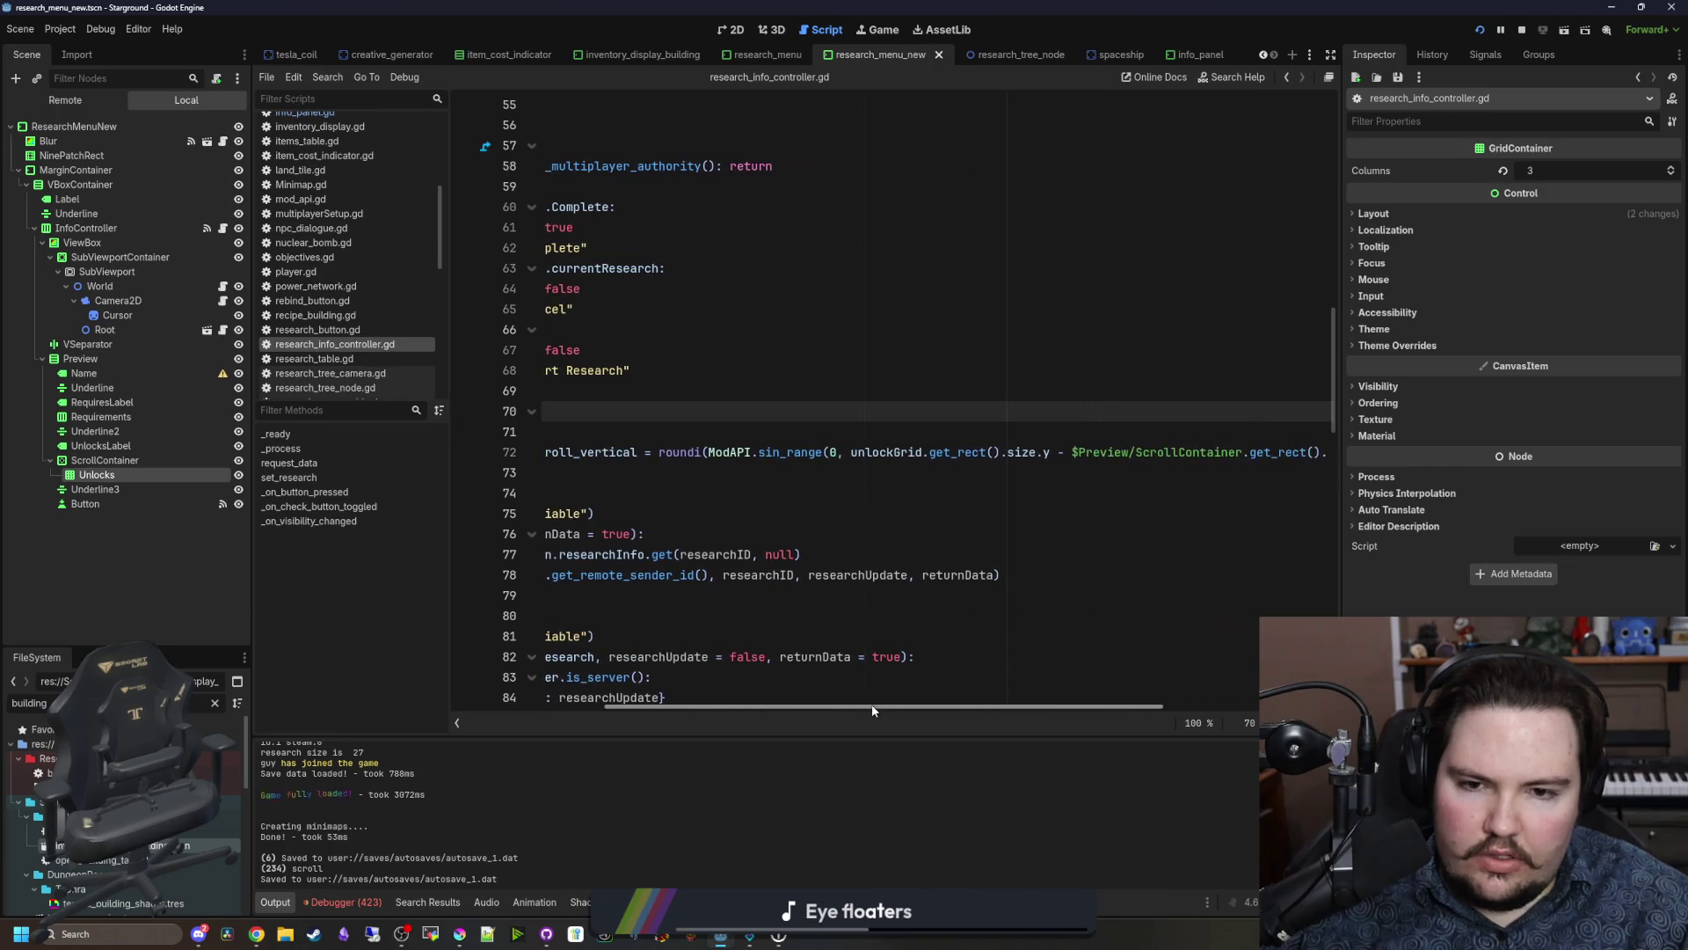
left_click_drag(1052, 452, 846, 452)
key("ctrl+c")
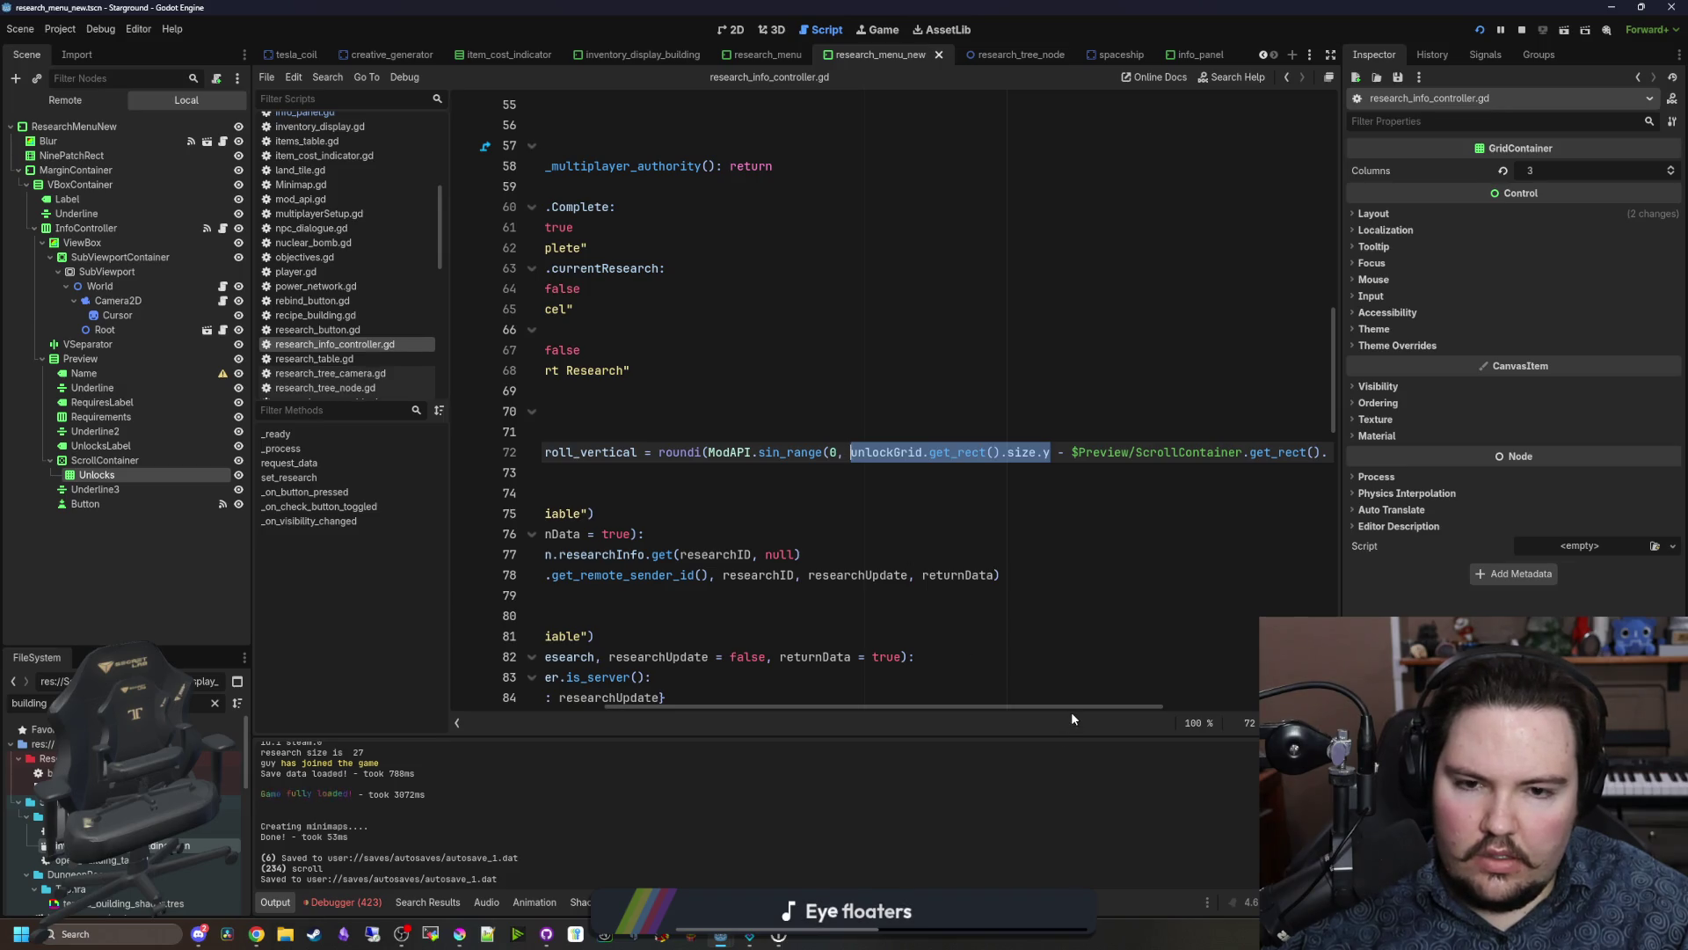
left_click_drag(1071, 707, 918, 708)
left_click(758, 430)
key("Return")
key("ctrl+v")
left_click(758, 430)
key("Return")
type("var speed")
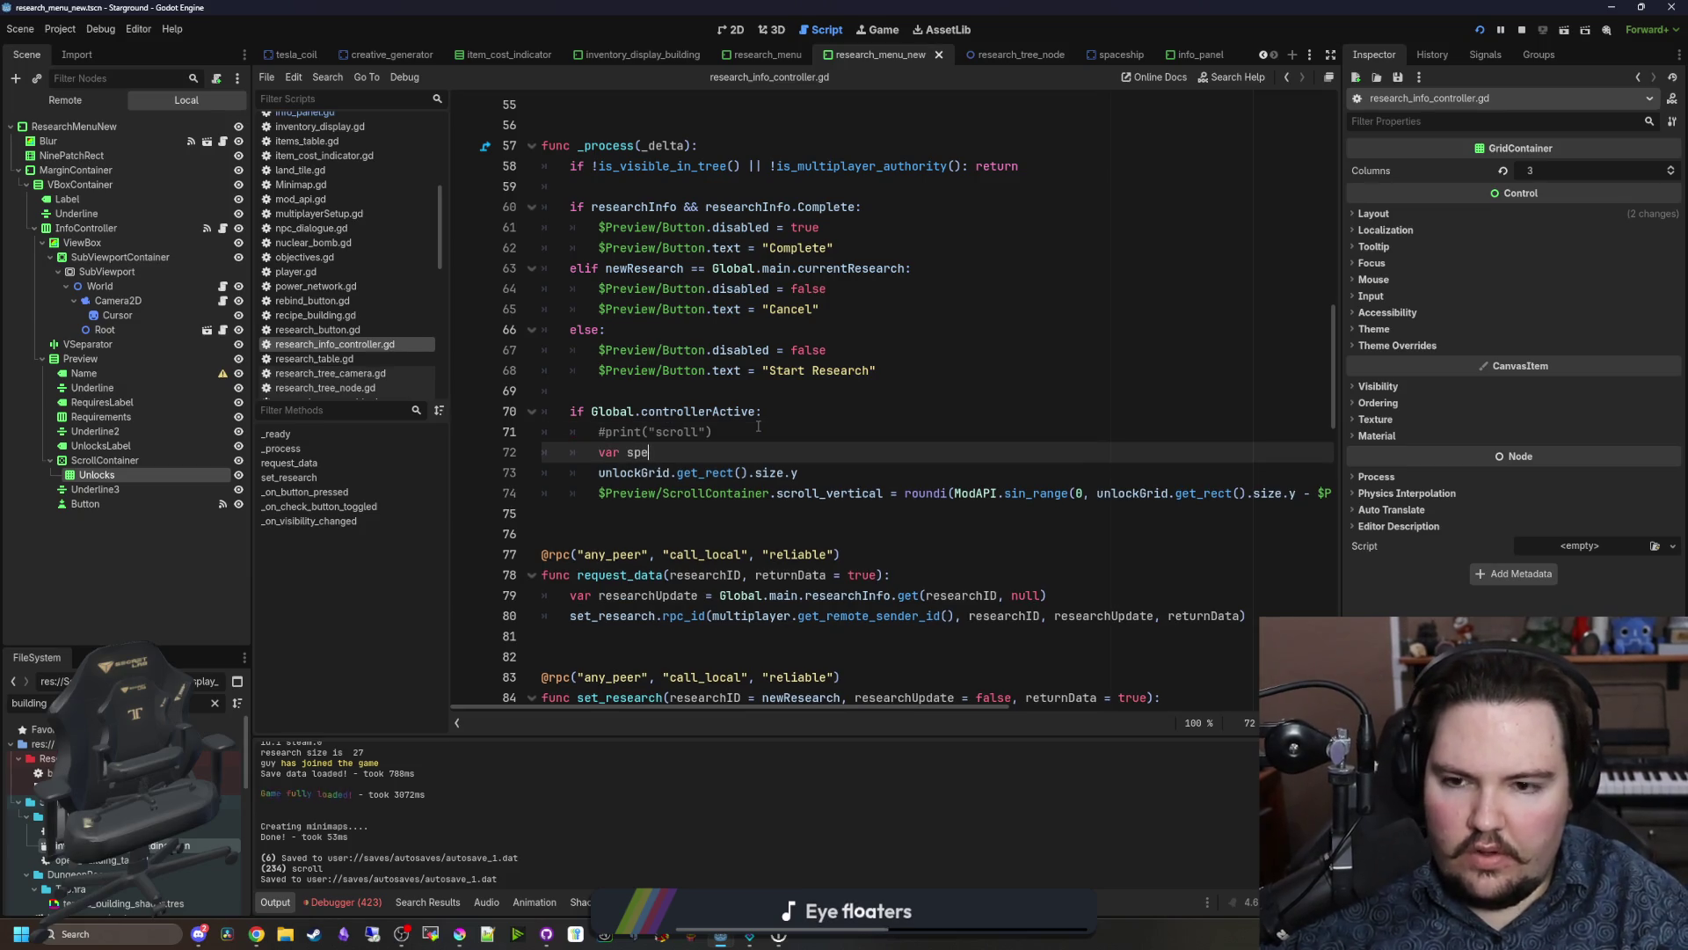
left_click(598, 473)
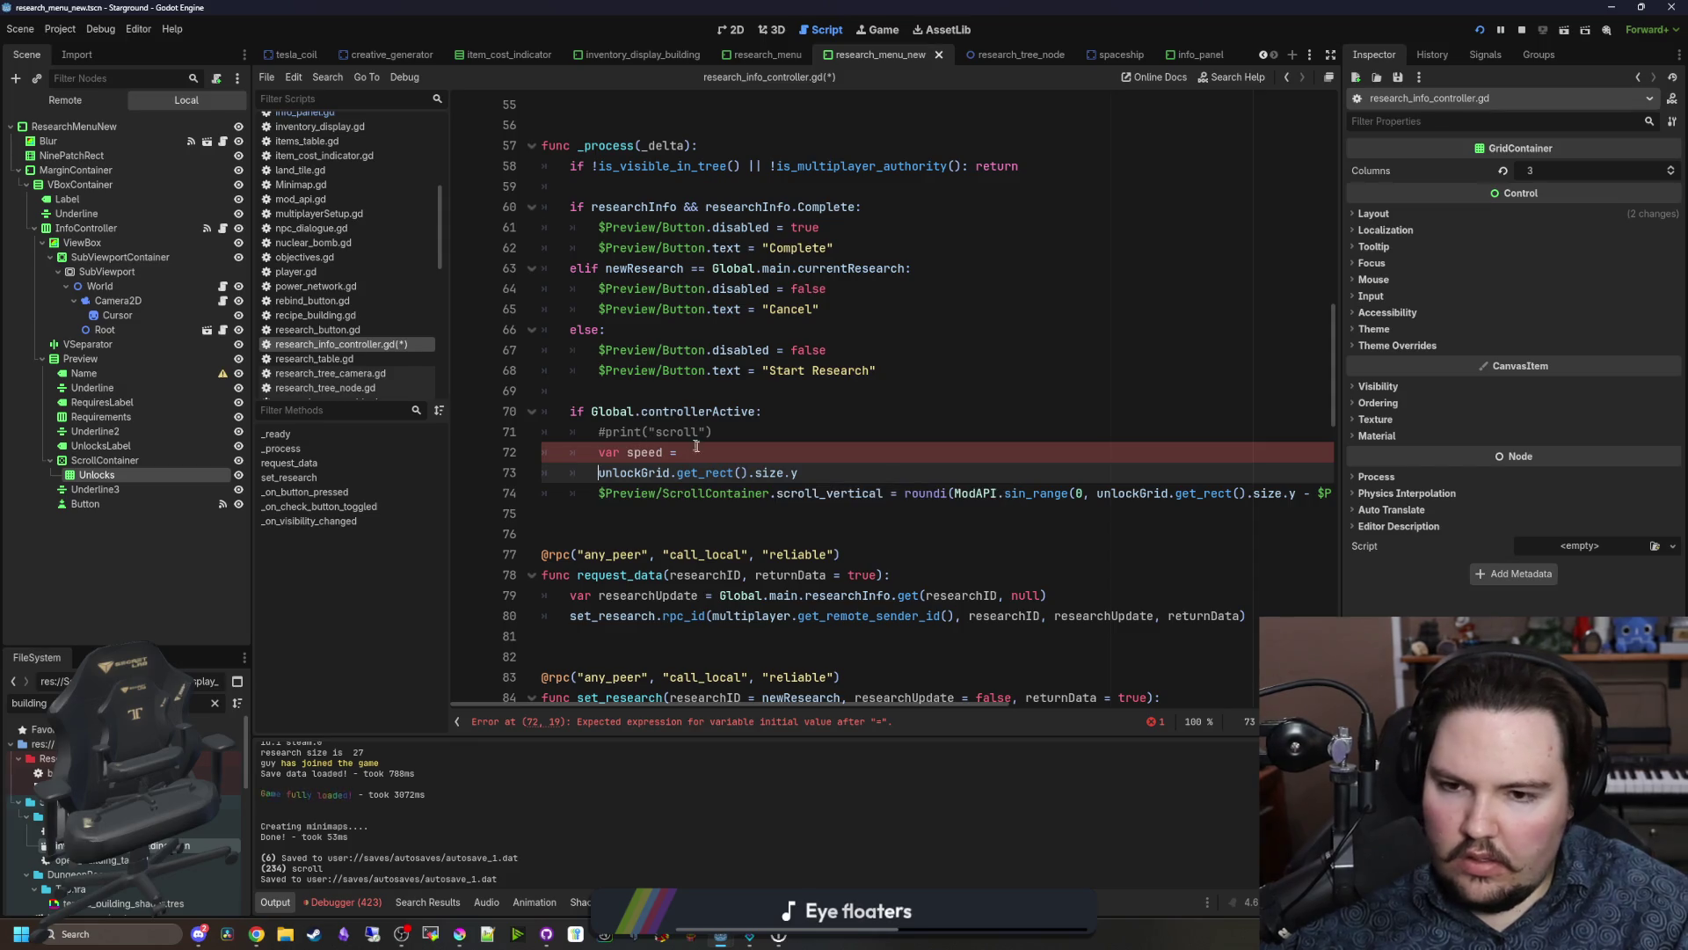
key("BackSpace")
key("BackSpace")
key("BackSpace")
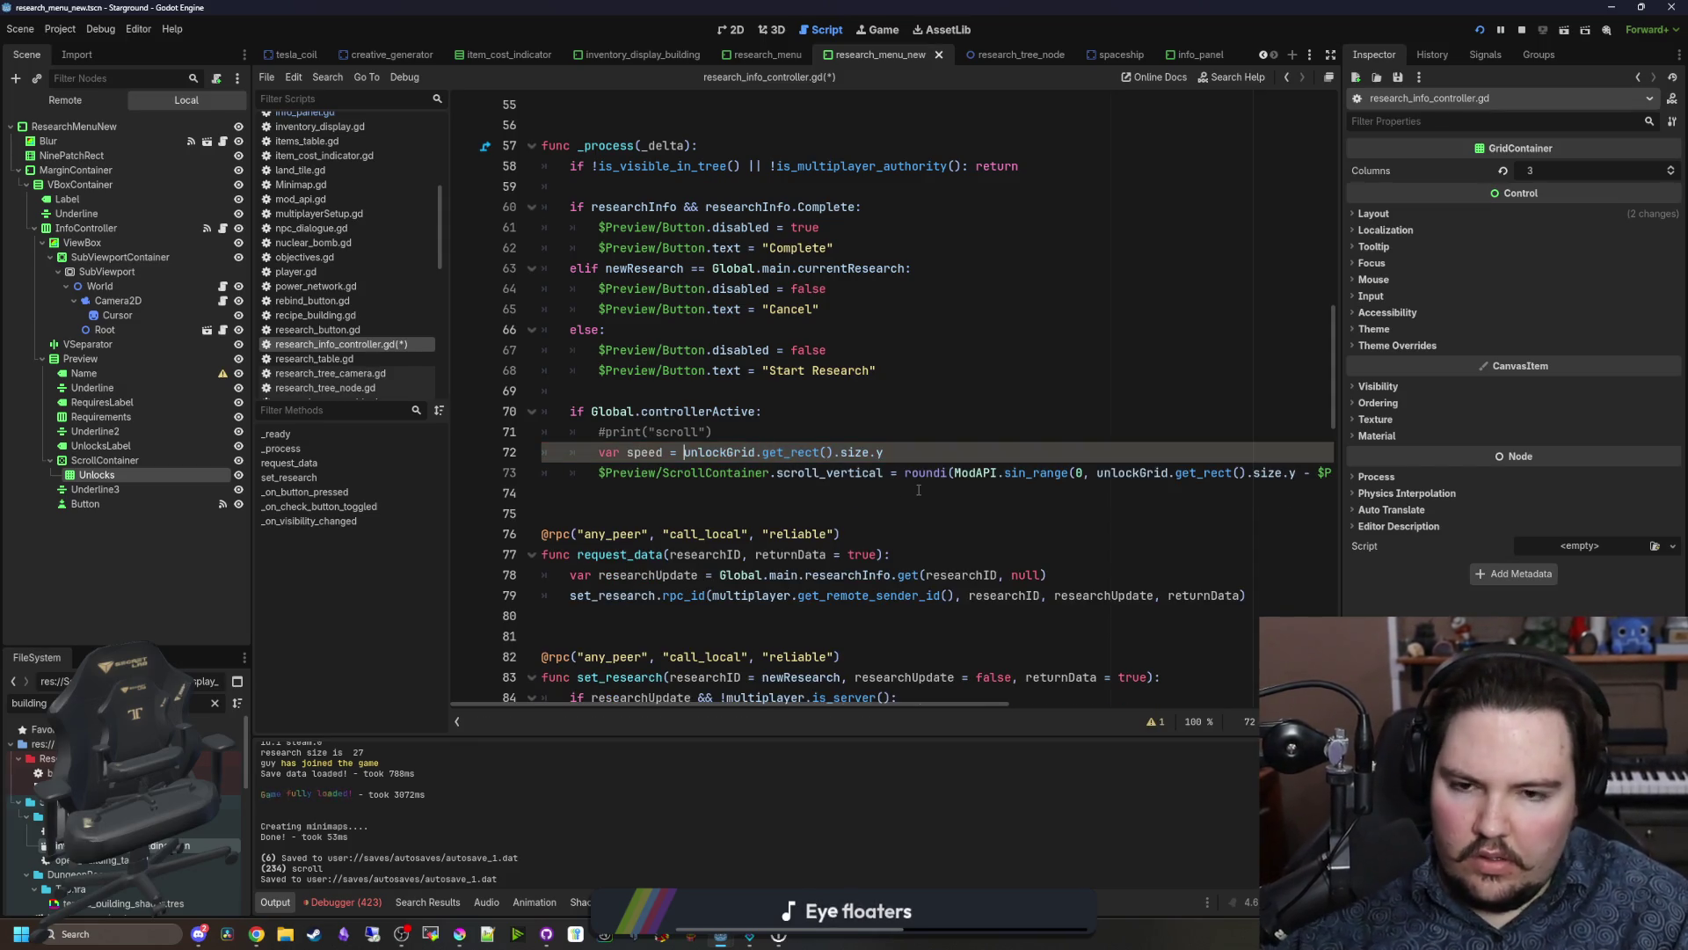
Step: Add a debug print of unlockGrid.get_rect().size, then save and run the game
left_click(779, 439)
key("Return")
type("unlock")
key("Return")
type(".size")
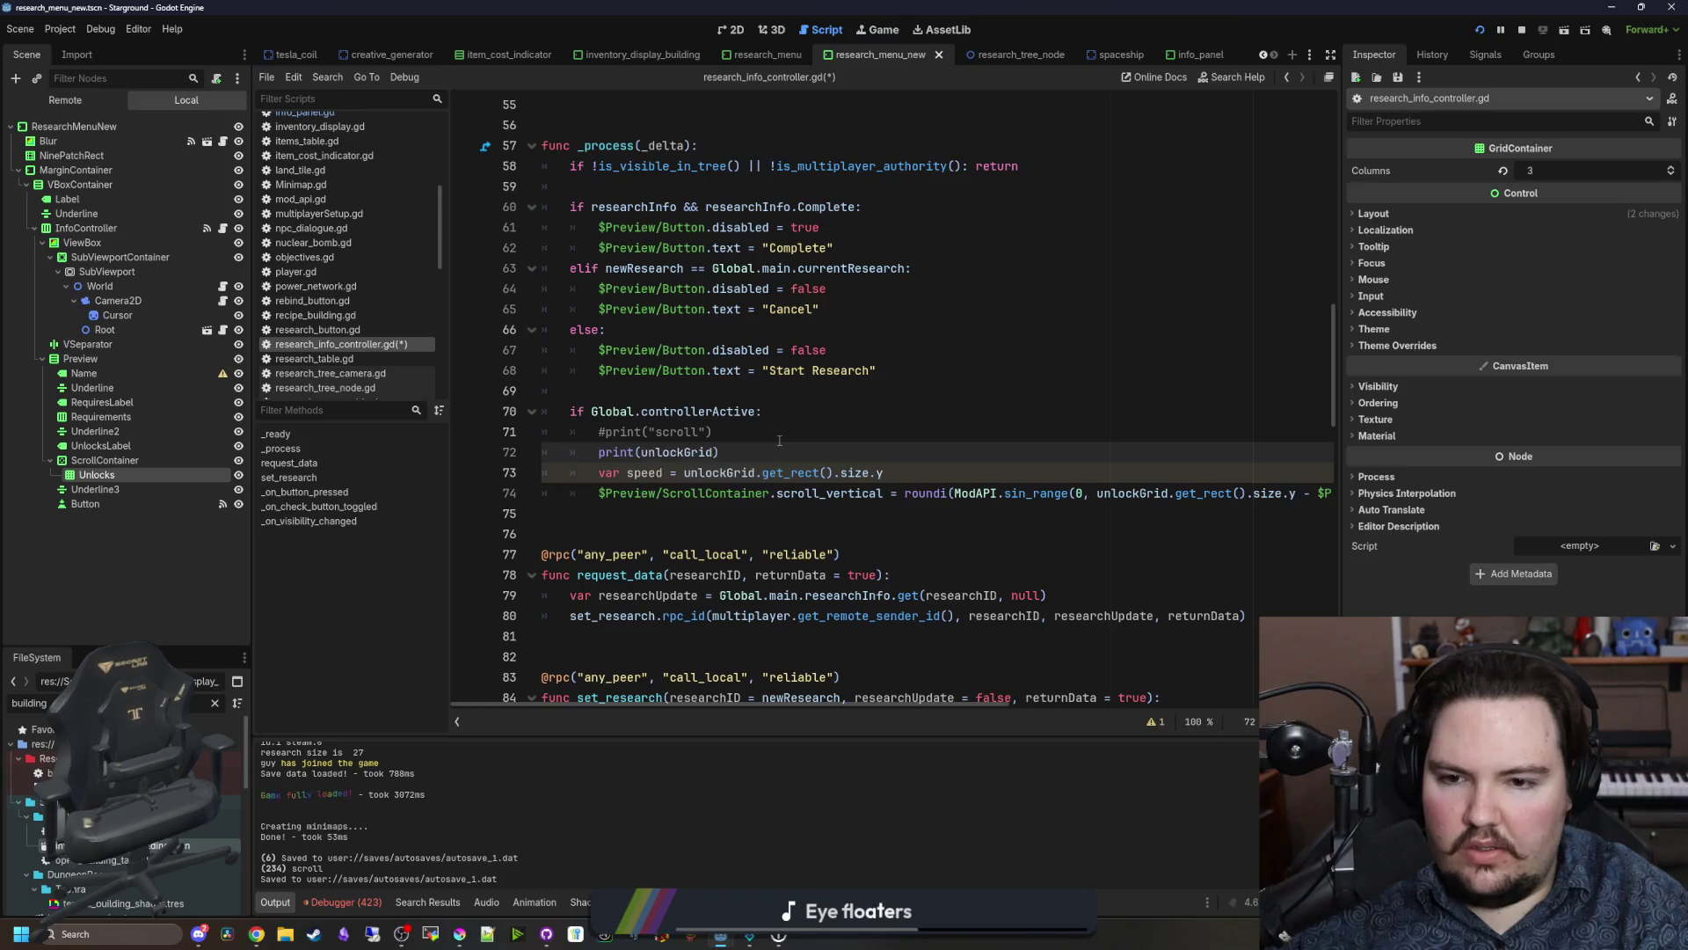
key("BackSpace")
key("BackSpace")
key("BackSpace")
type("get_rec")
key("Return")
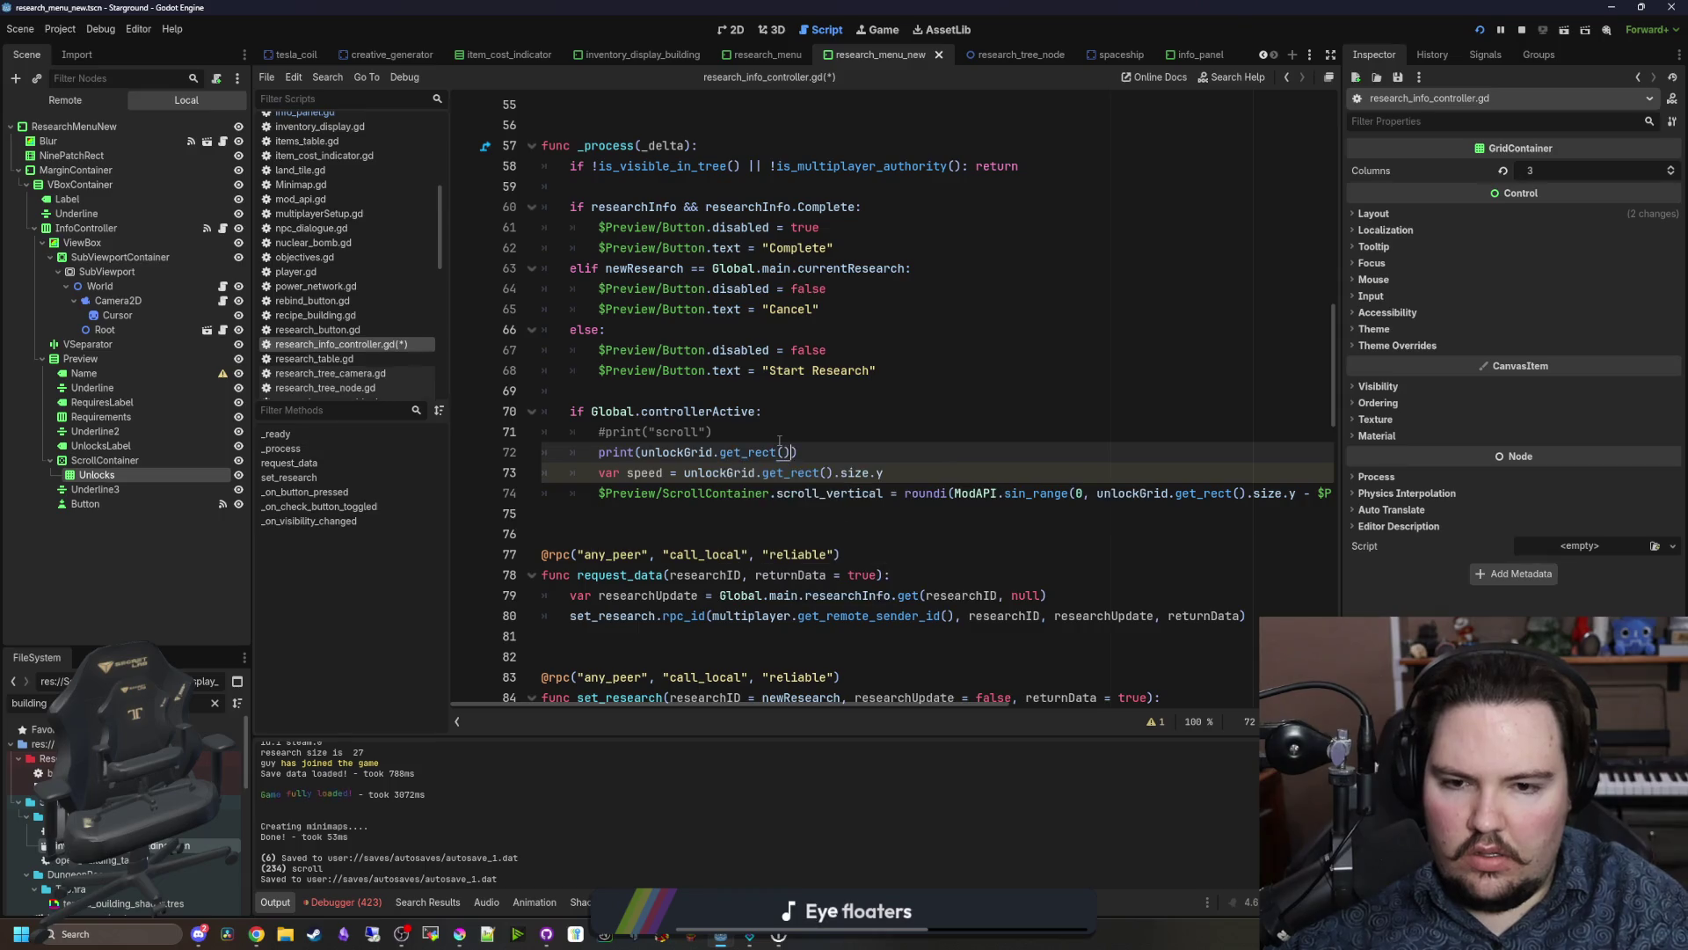
type("size.")
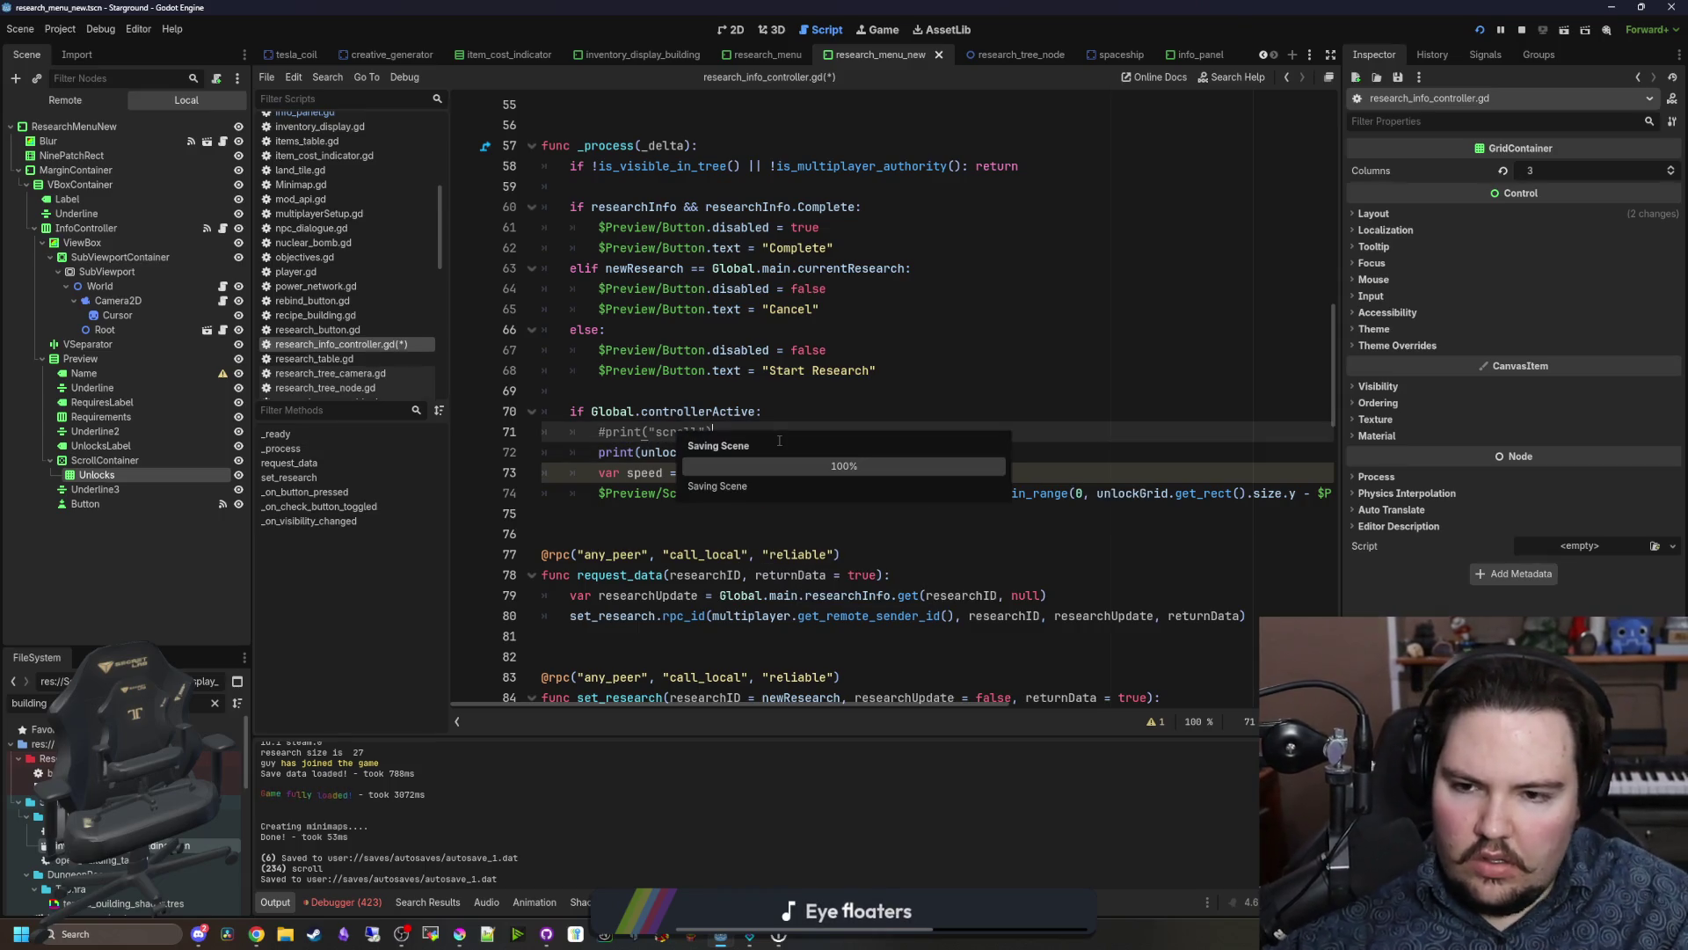
left_click(779, 440)
key("ctrl+s")
left_click(869, 29)
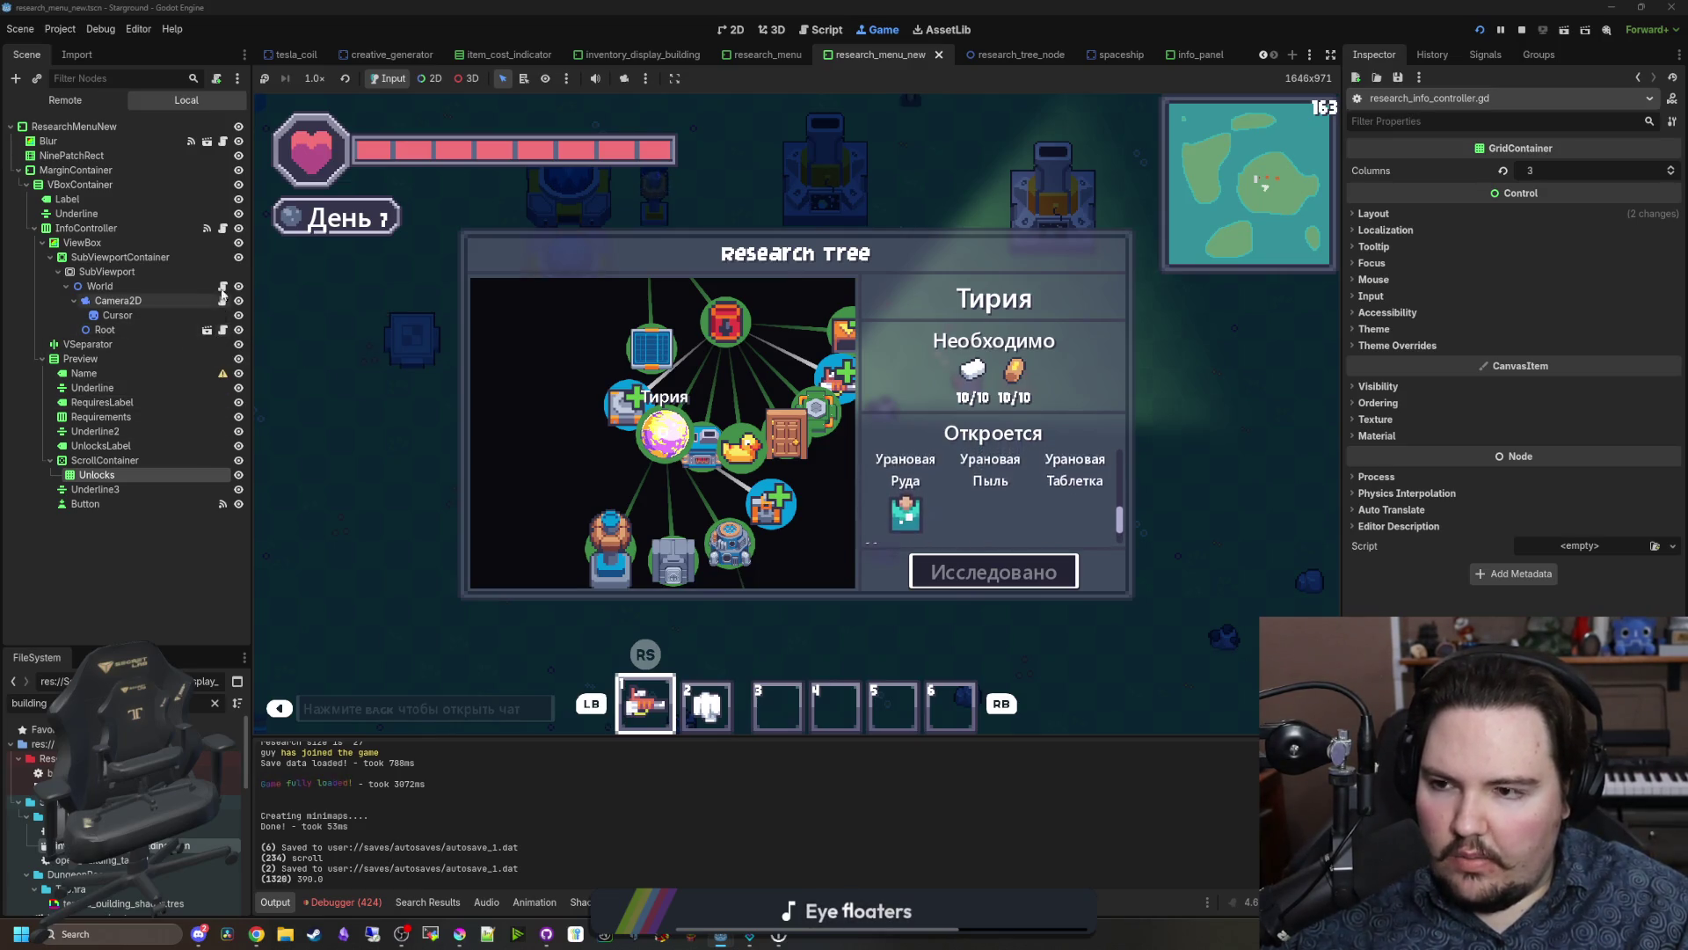
left_click(207, 228)
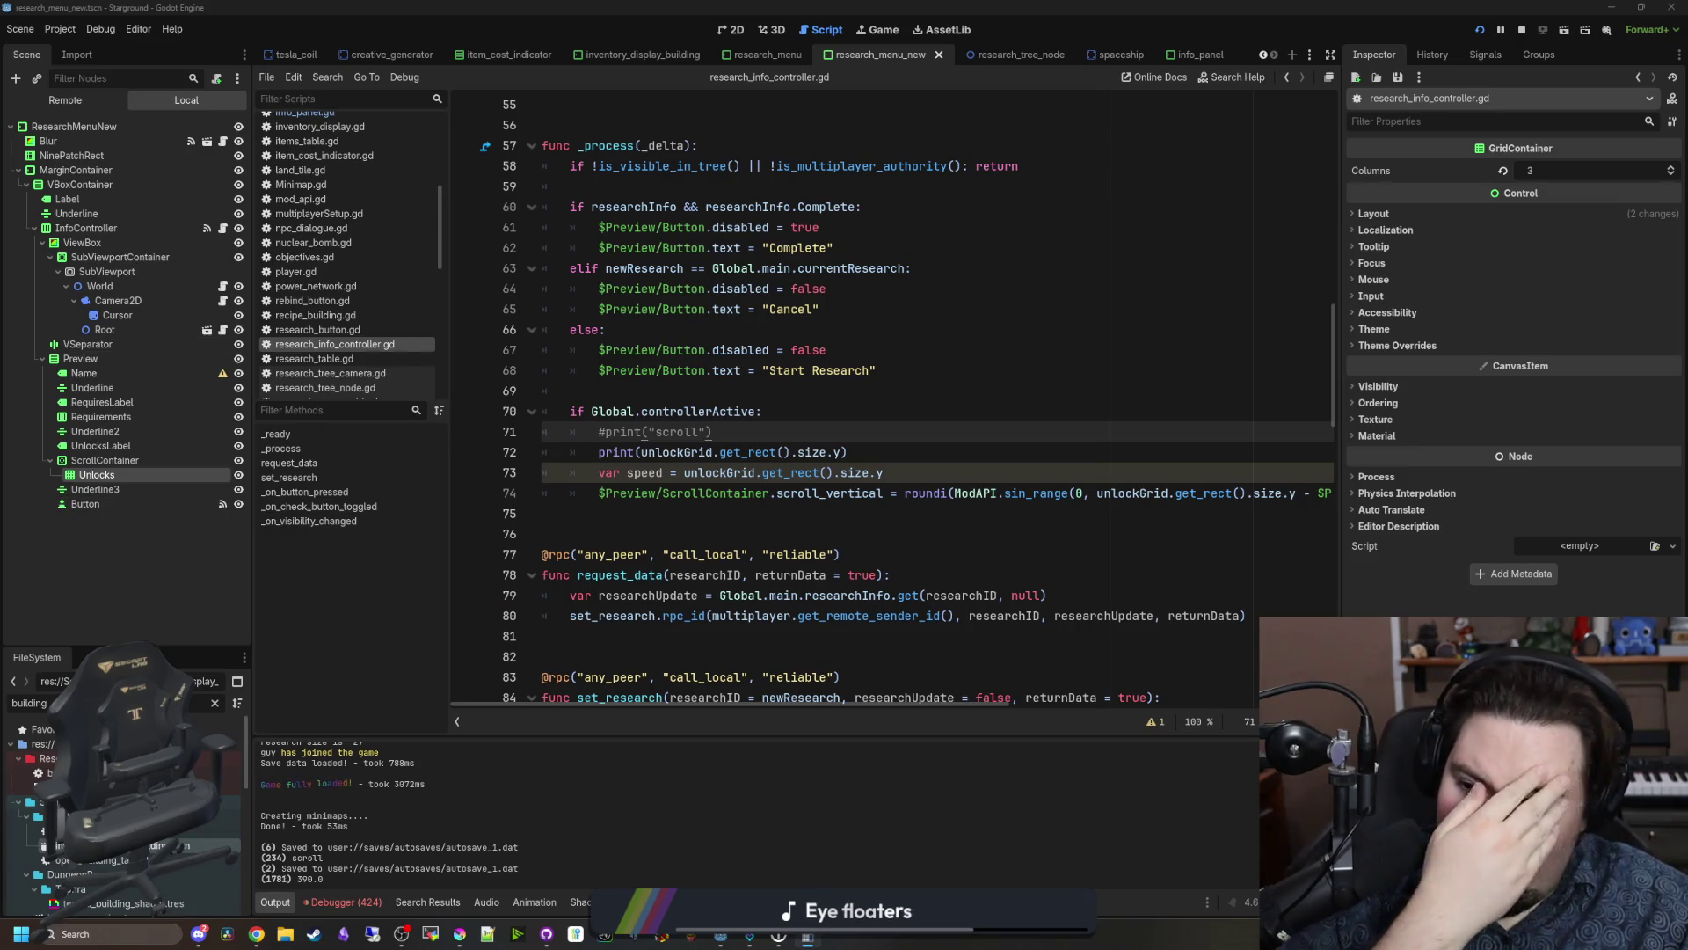
left_click_drag(600, 335, 1114, 209)
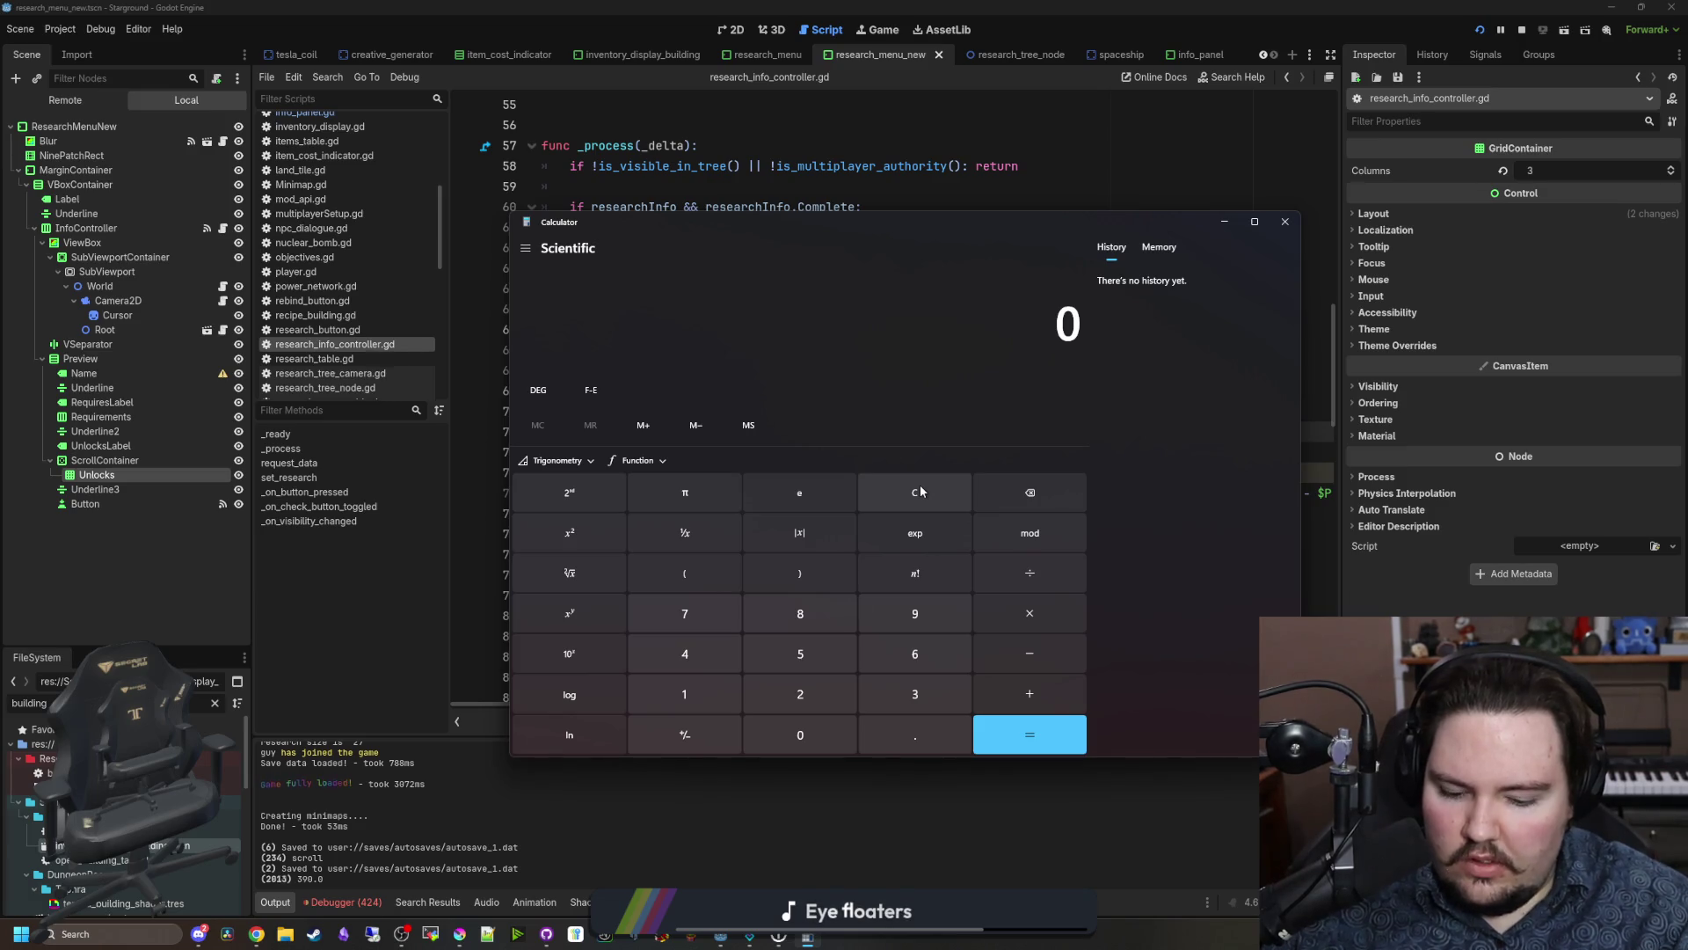
Step: Compute 250 ÷ 500 = 0.5 in Calculator, close it, and return to script line 73
type("250 ÷ 500")
key("Return")
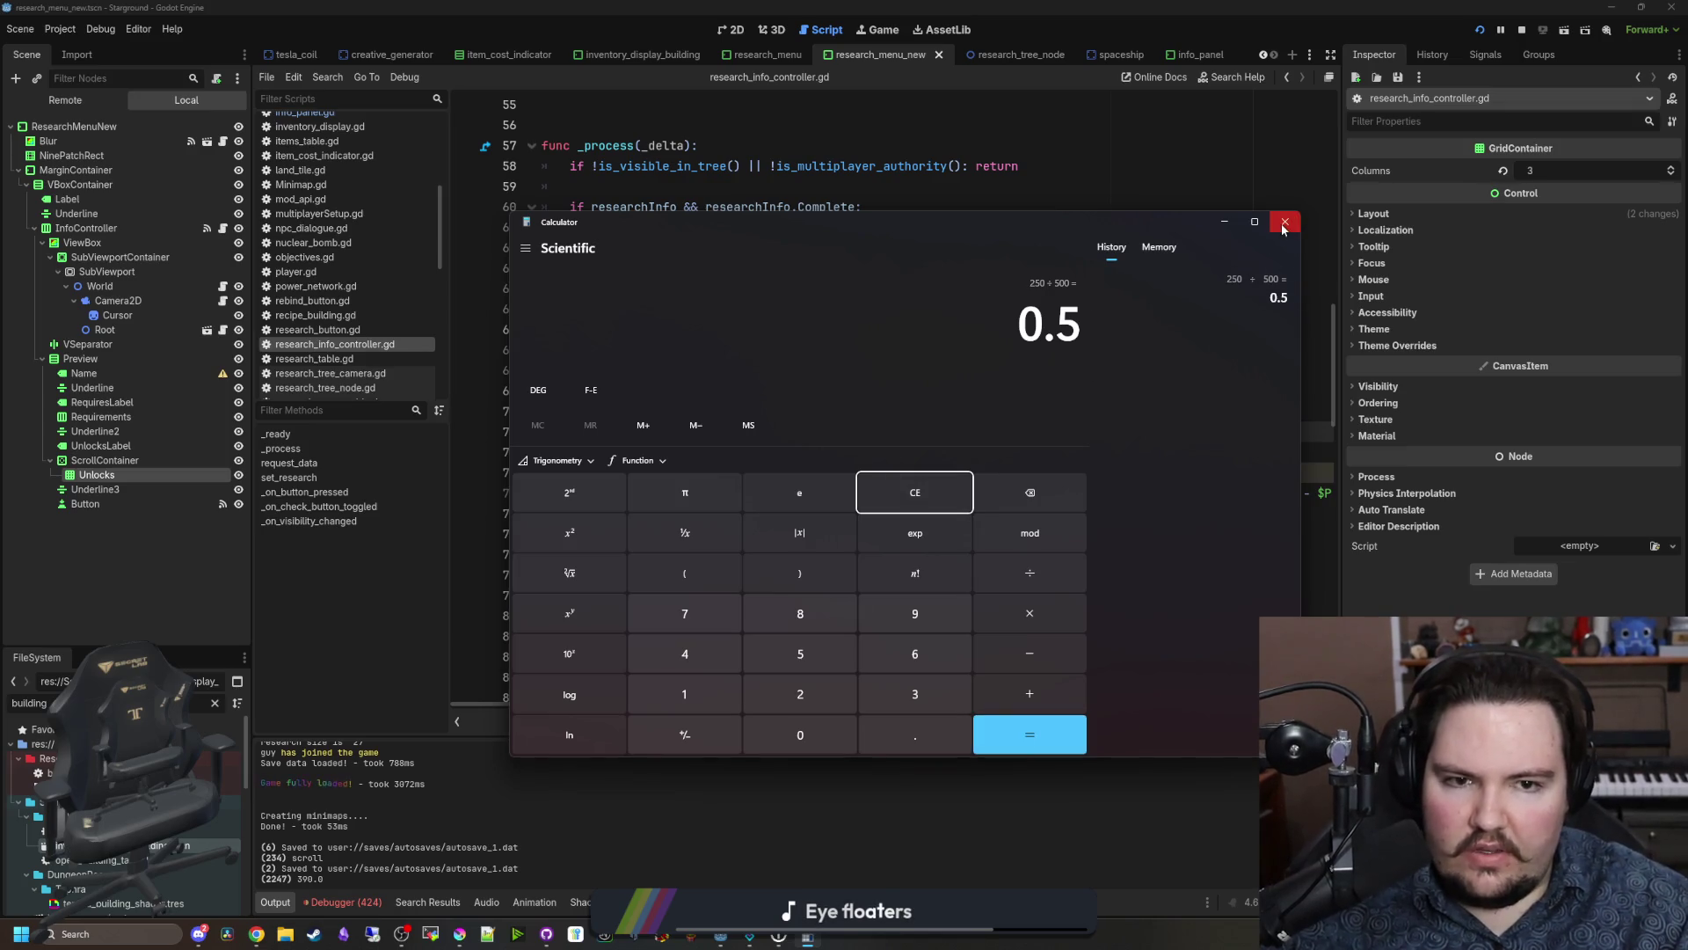
left_click(1284, 222)
left_click(775, 472)
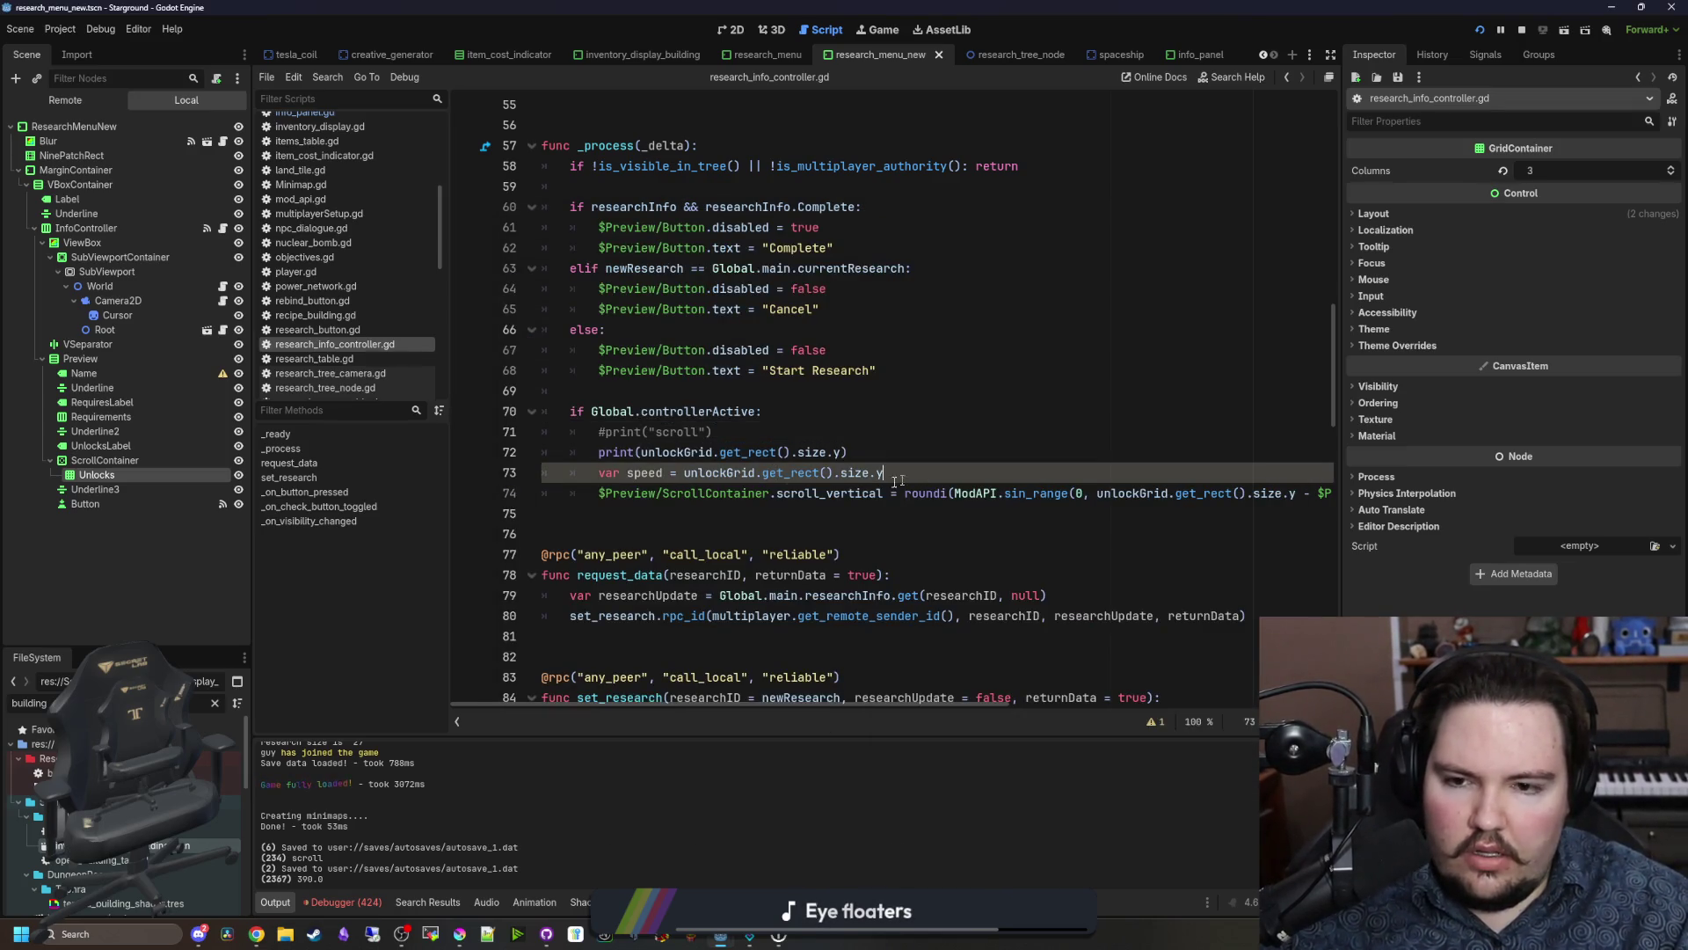
Step: Change the assignment to 'var speed = 200/unlockGrid.get_rect().size.y' and comment out the print
left_click(928, 469)
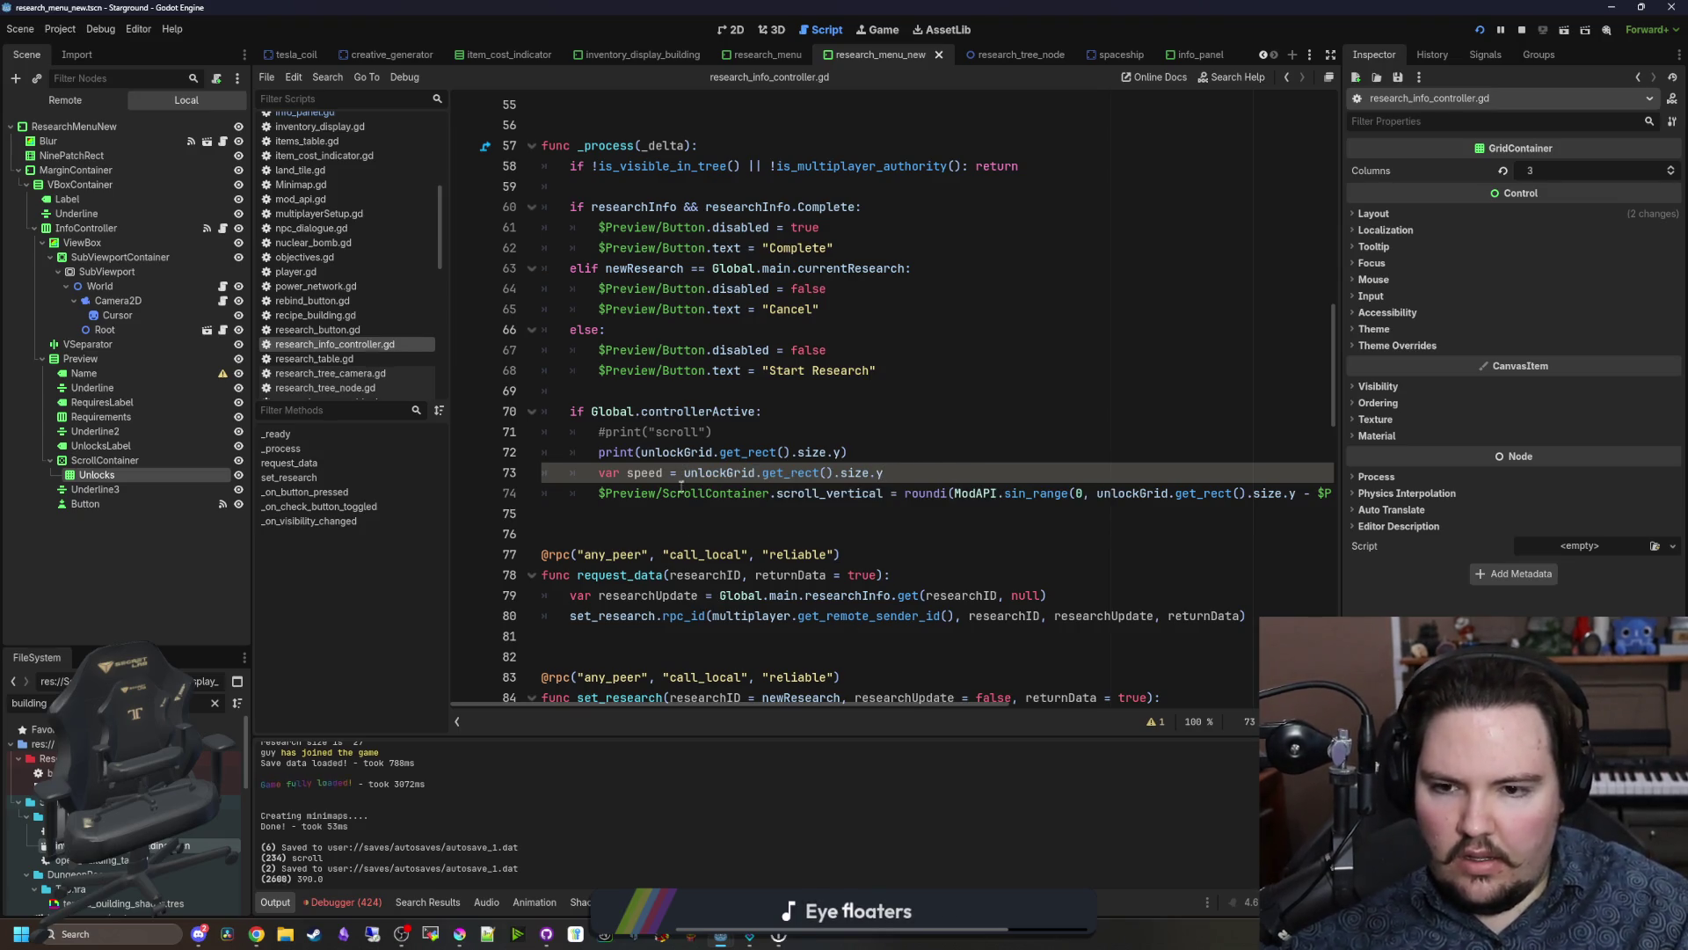
type("300/")
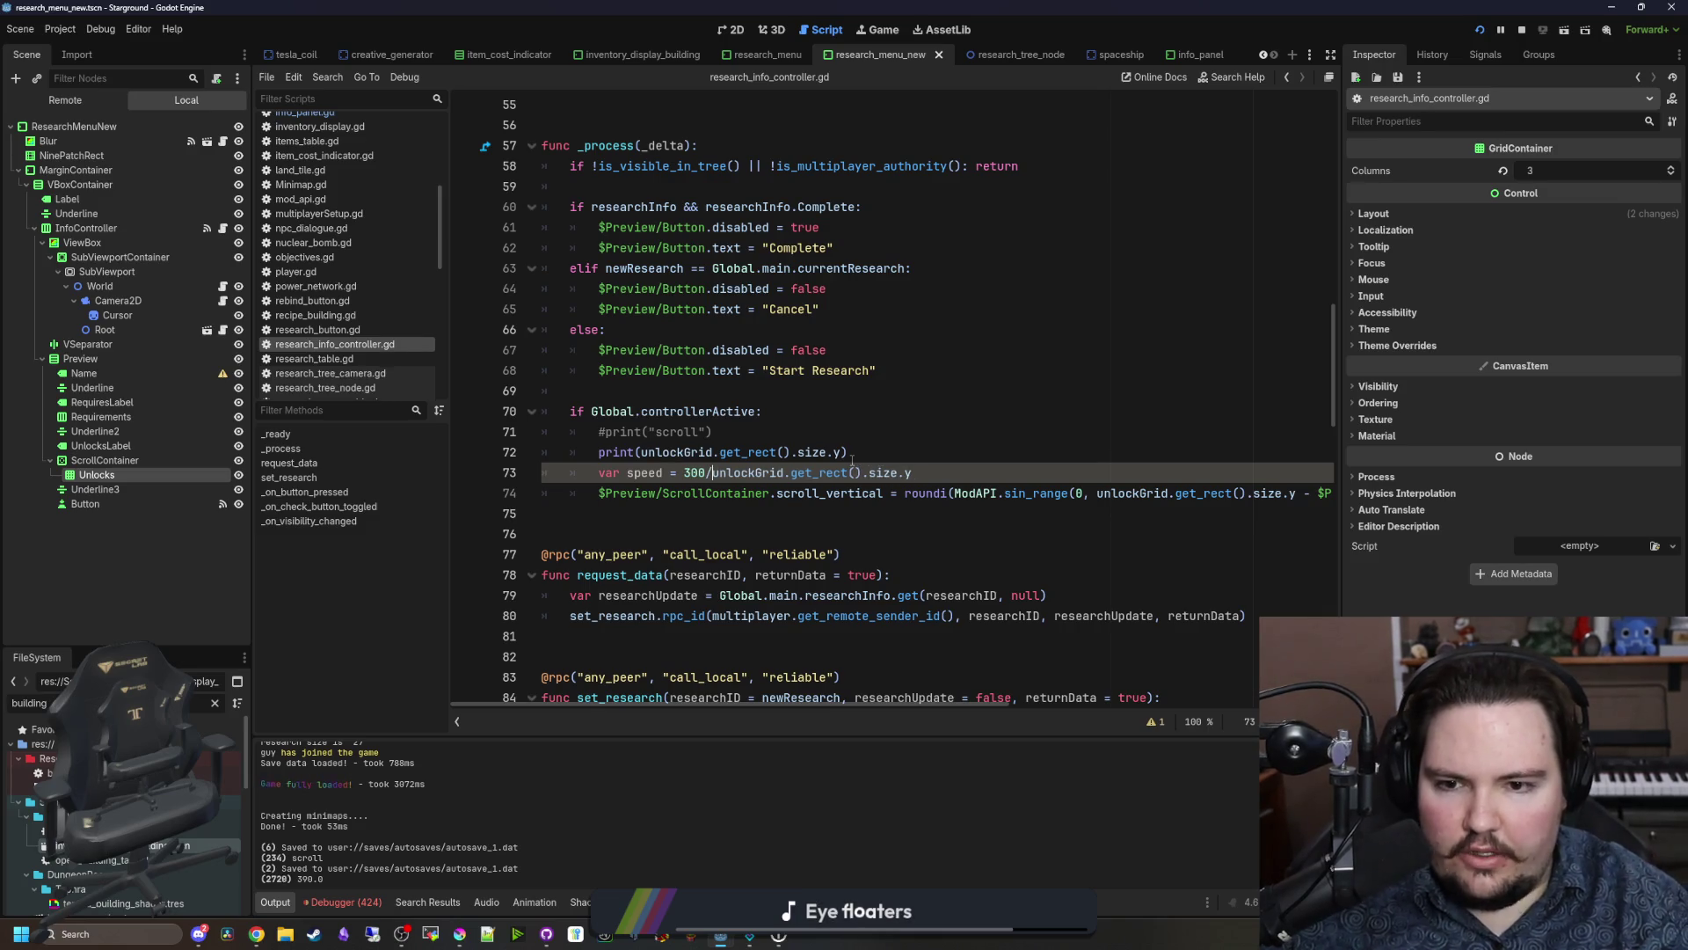
key("BackSpace")
key("BackSpace")
key("BackSpace")
type("200.")
key("BackSpace")
type("/")
left_click(596, 452)
type("#")
Step: Change the scroll timing divisor to (1000.0*speed) and relaunch the game with F5
double_click(644, 472)
scroll(1316, 499, "right", 5)
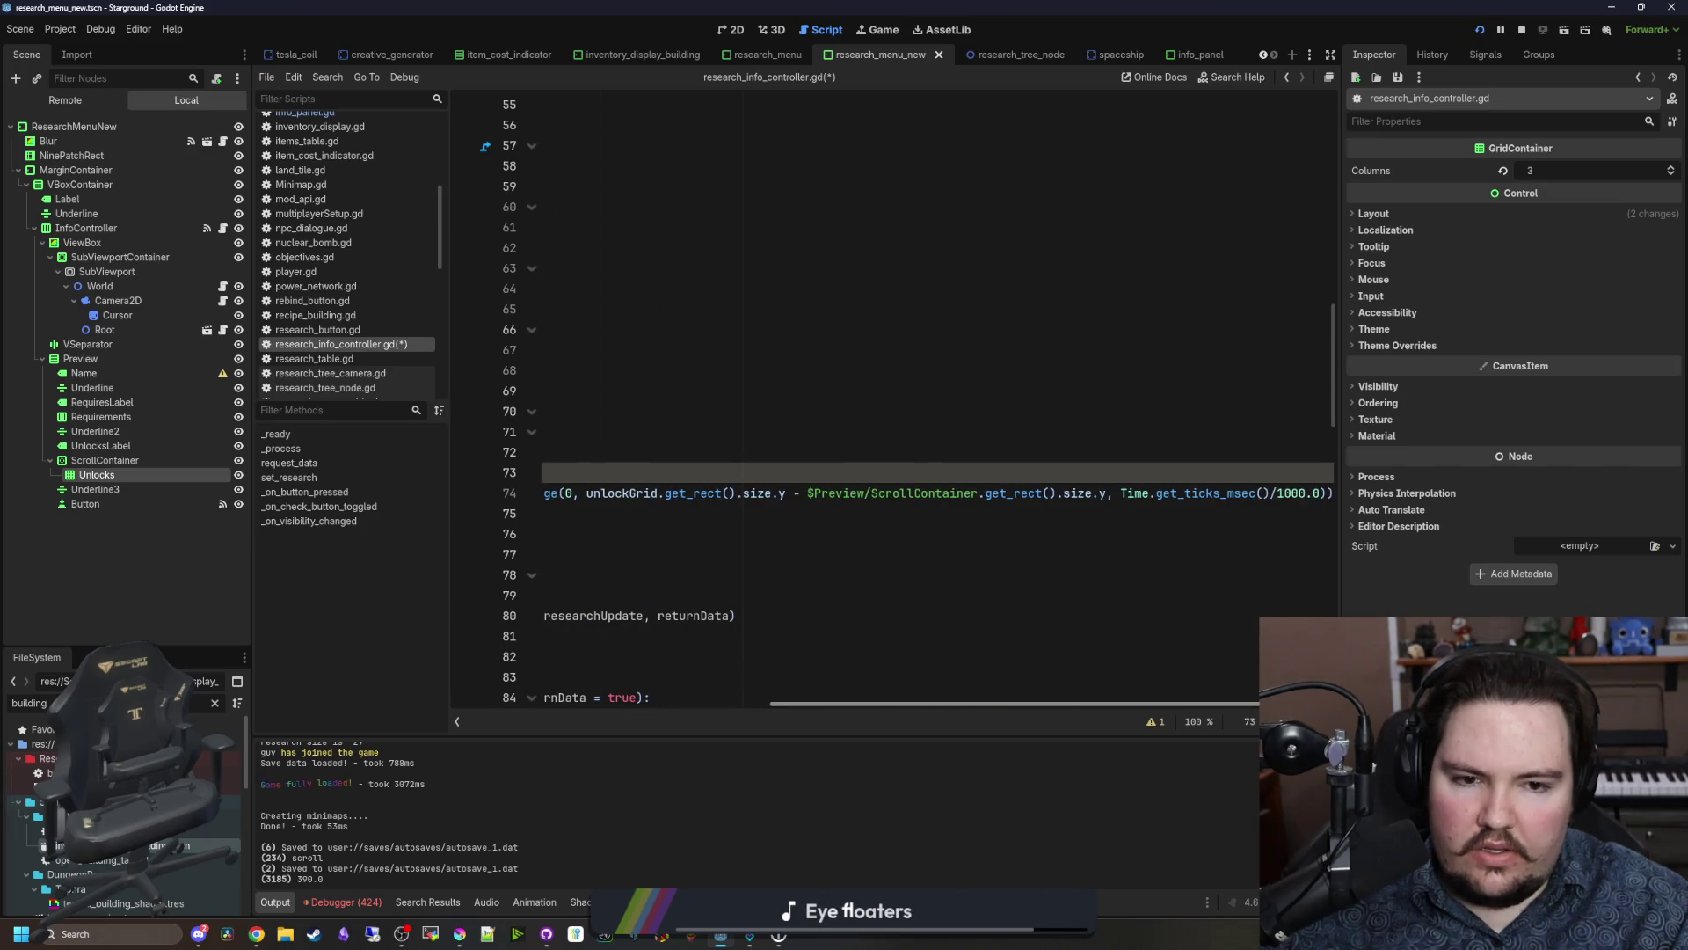
left_click(1281, 494)
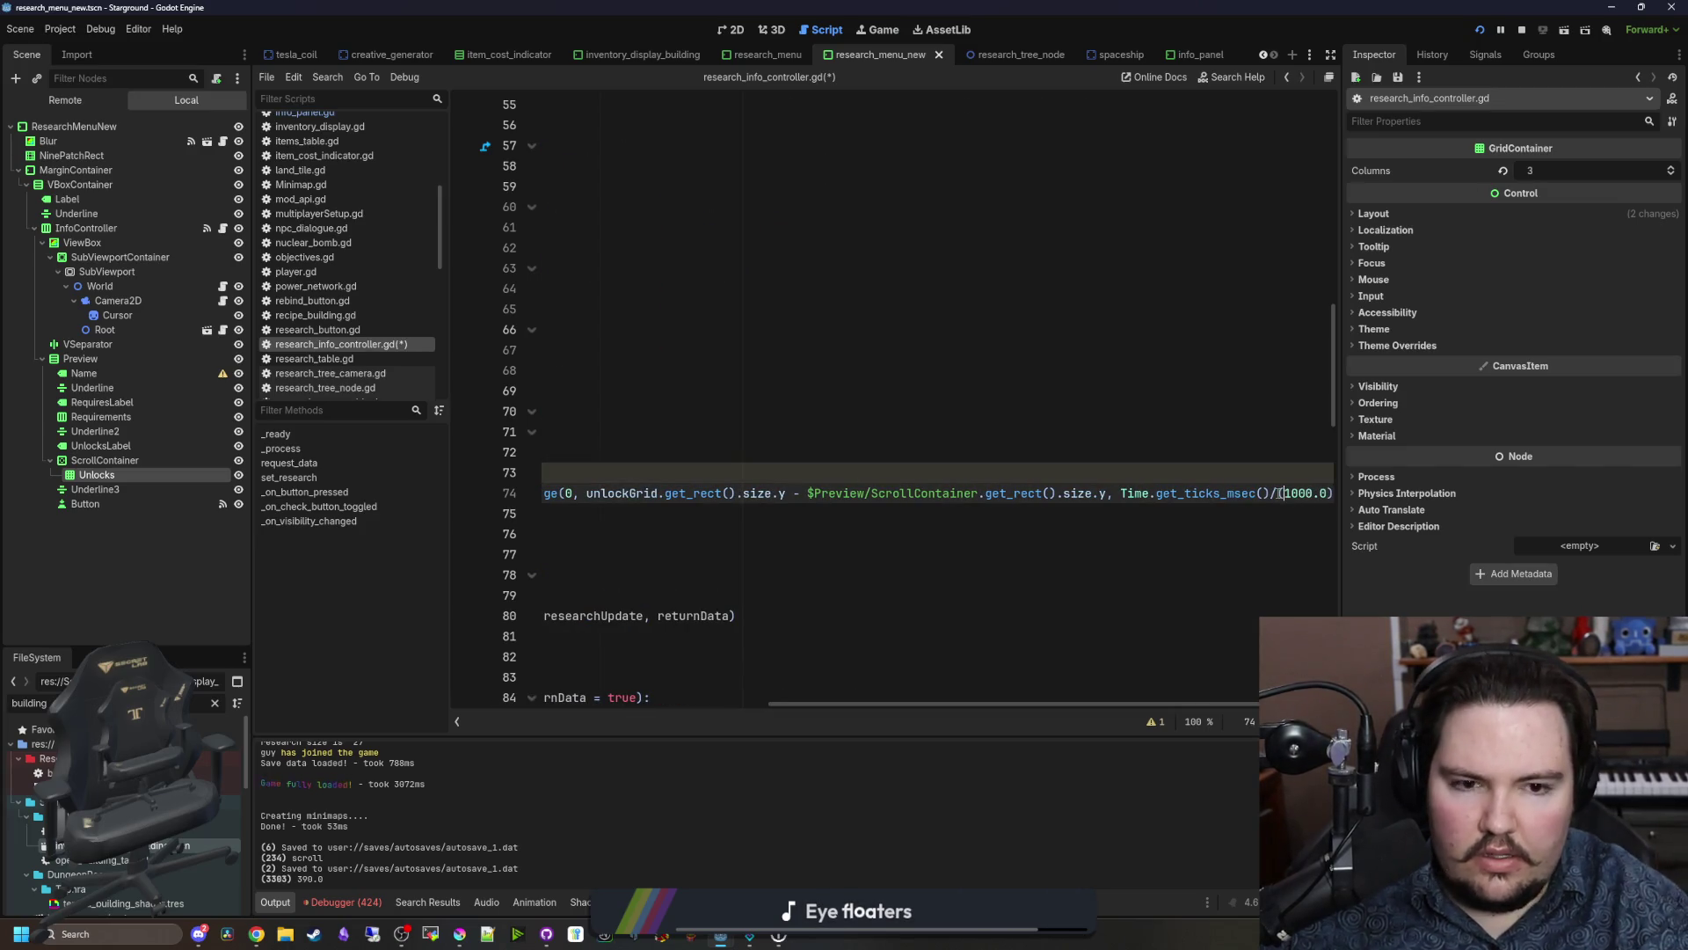
key("Right")
key("Right")
key("Right")
type(")")
key("Left")
type("*speed")
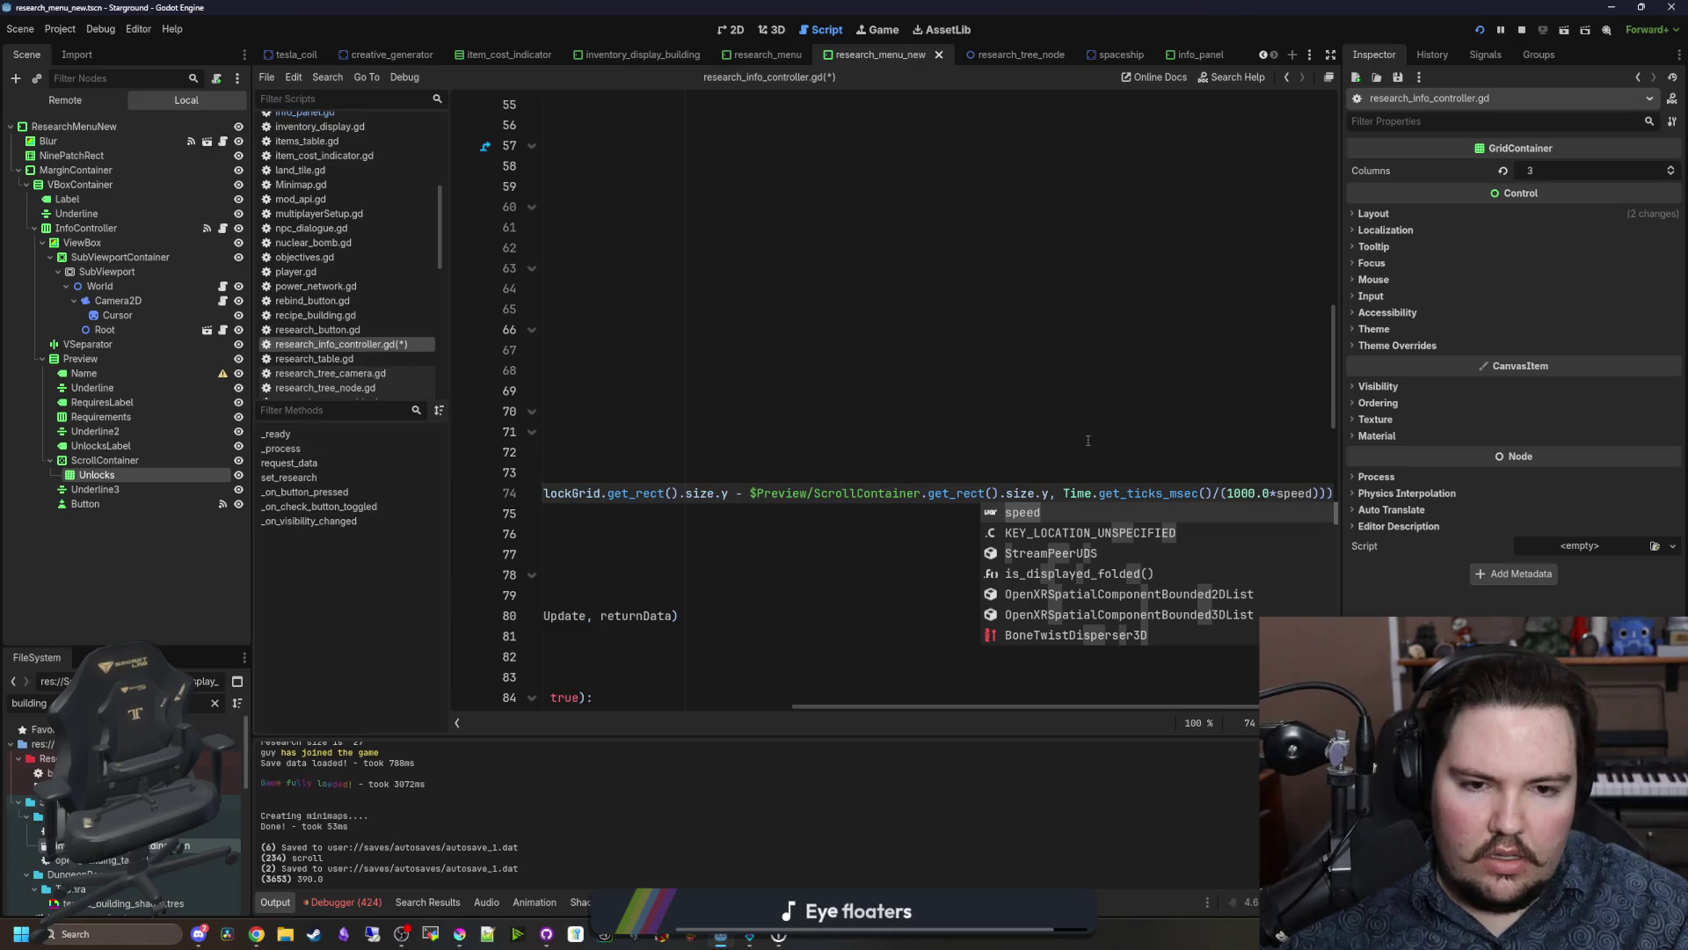
key("Escape")
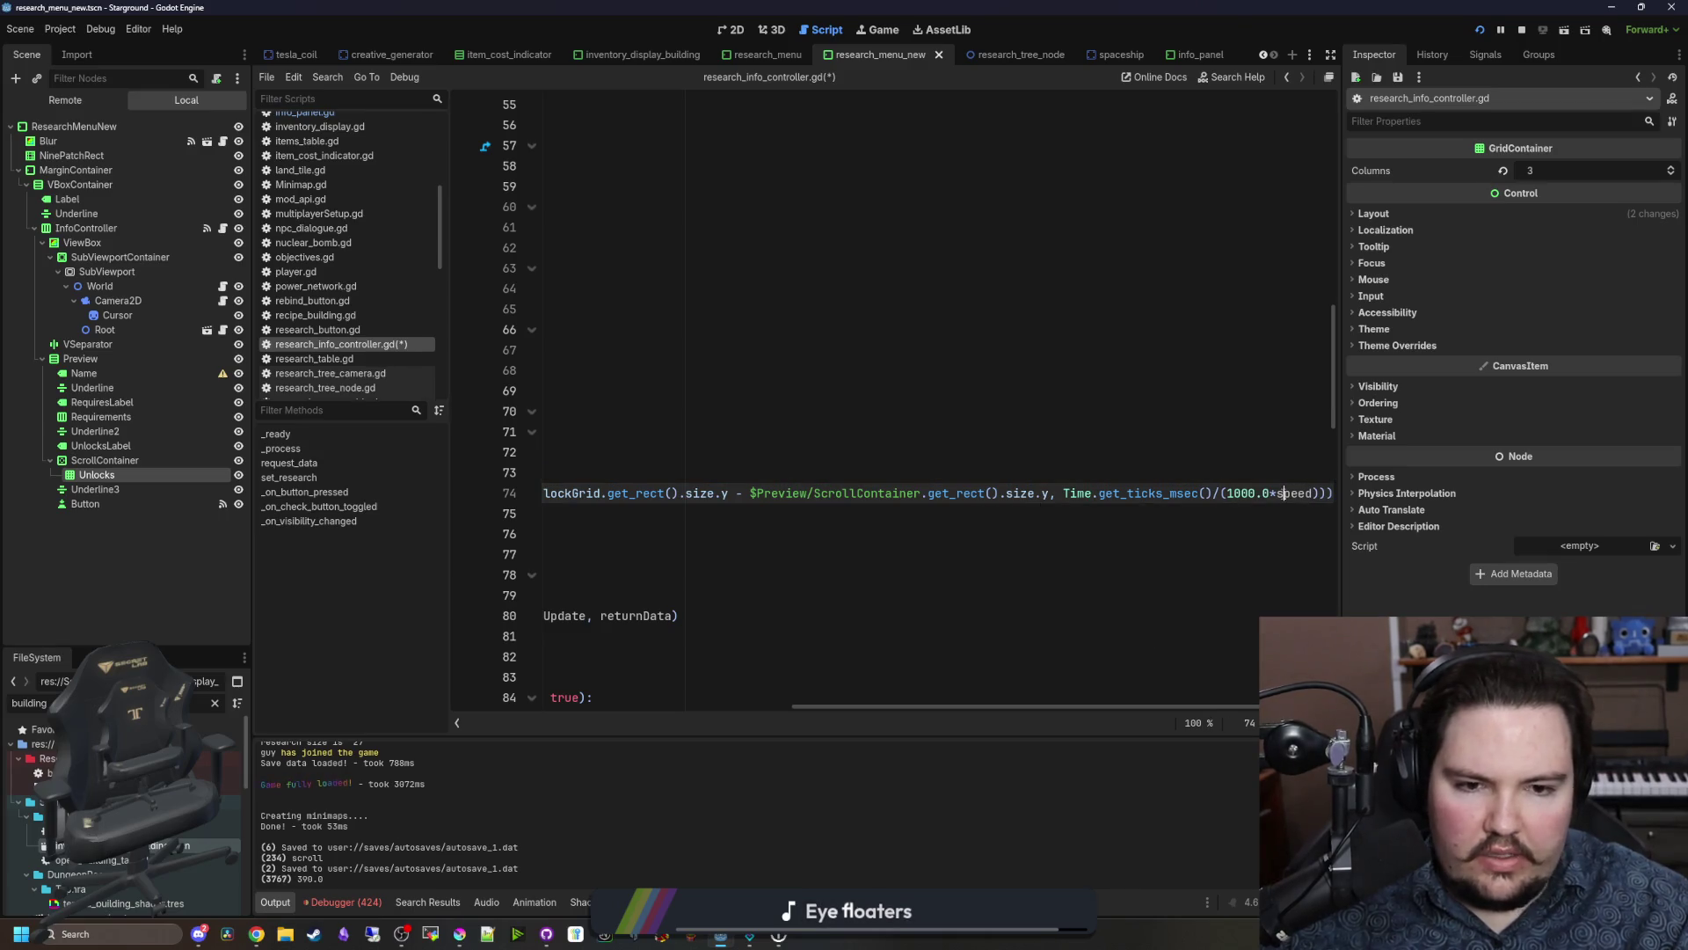
left_click(1149, 430)
key("F5")
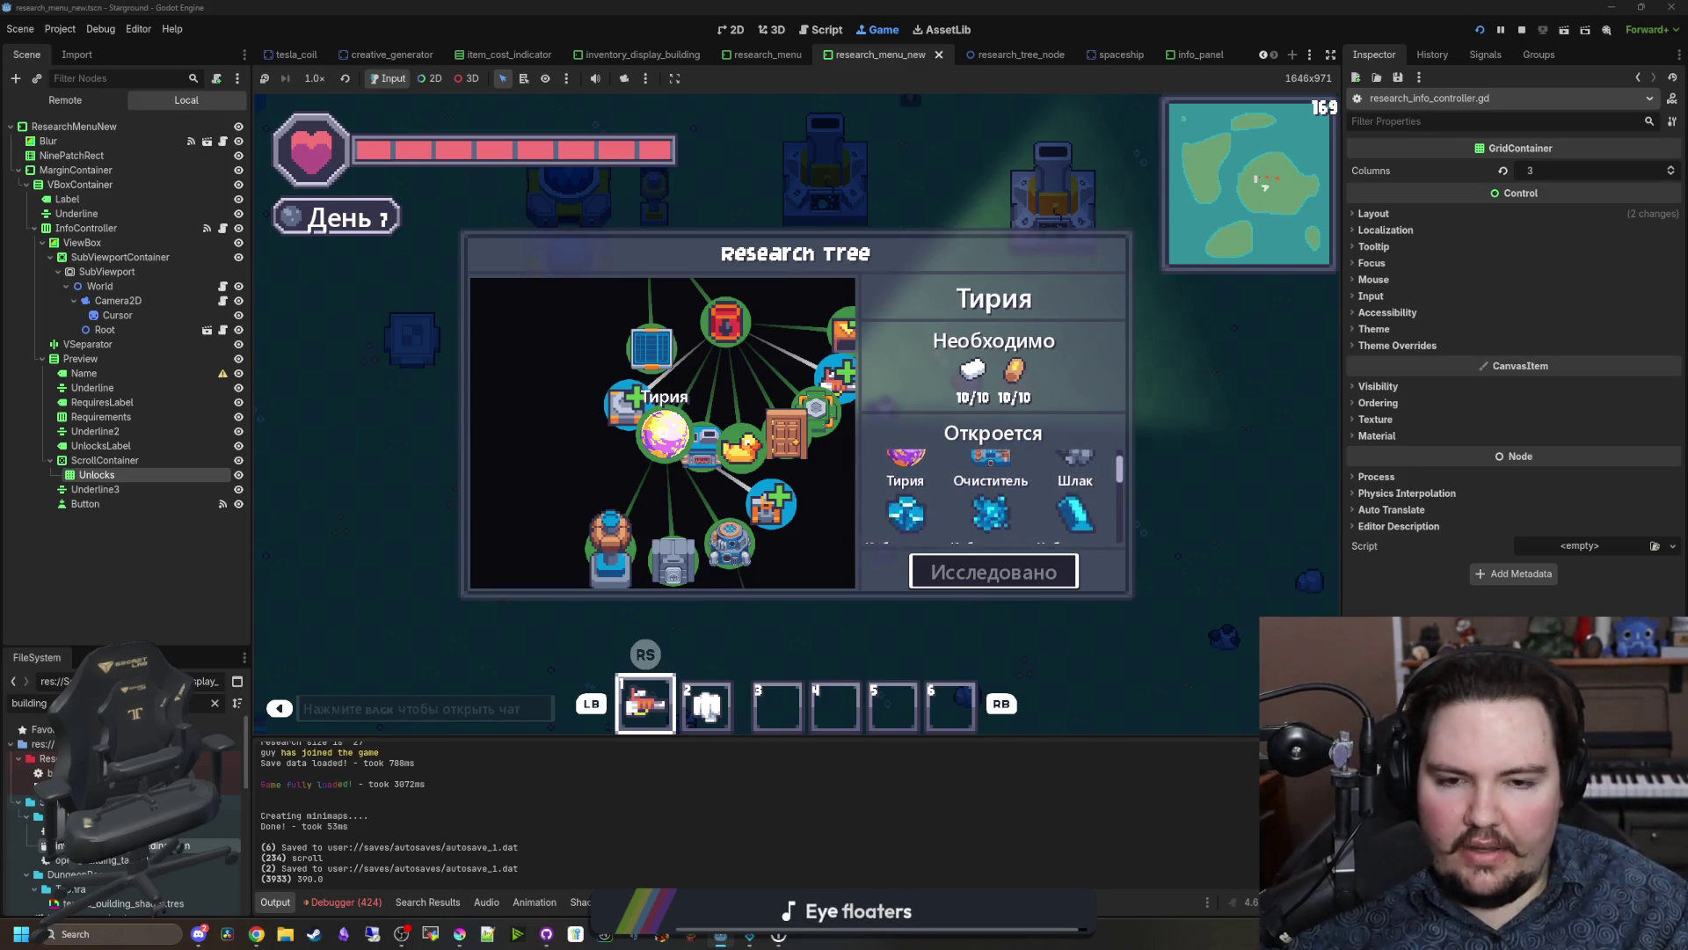
Step: Step through Электрические Печи, Игрушки, Структуры, Усовершенствованные Собиратели, Mover Speed 2 and Переработка Нефти
key("Right")
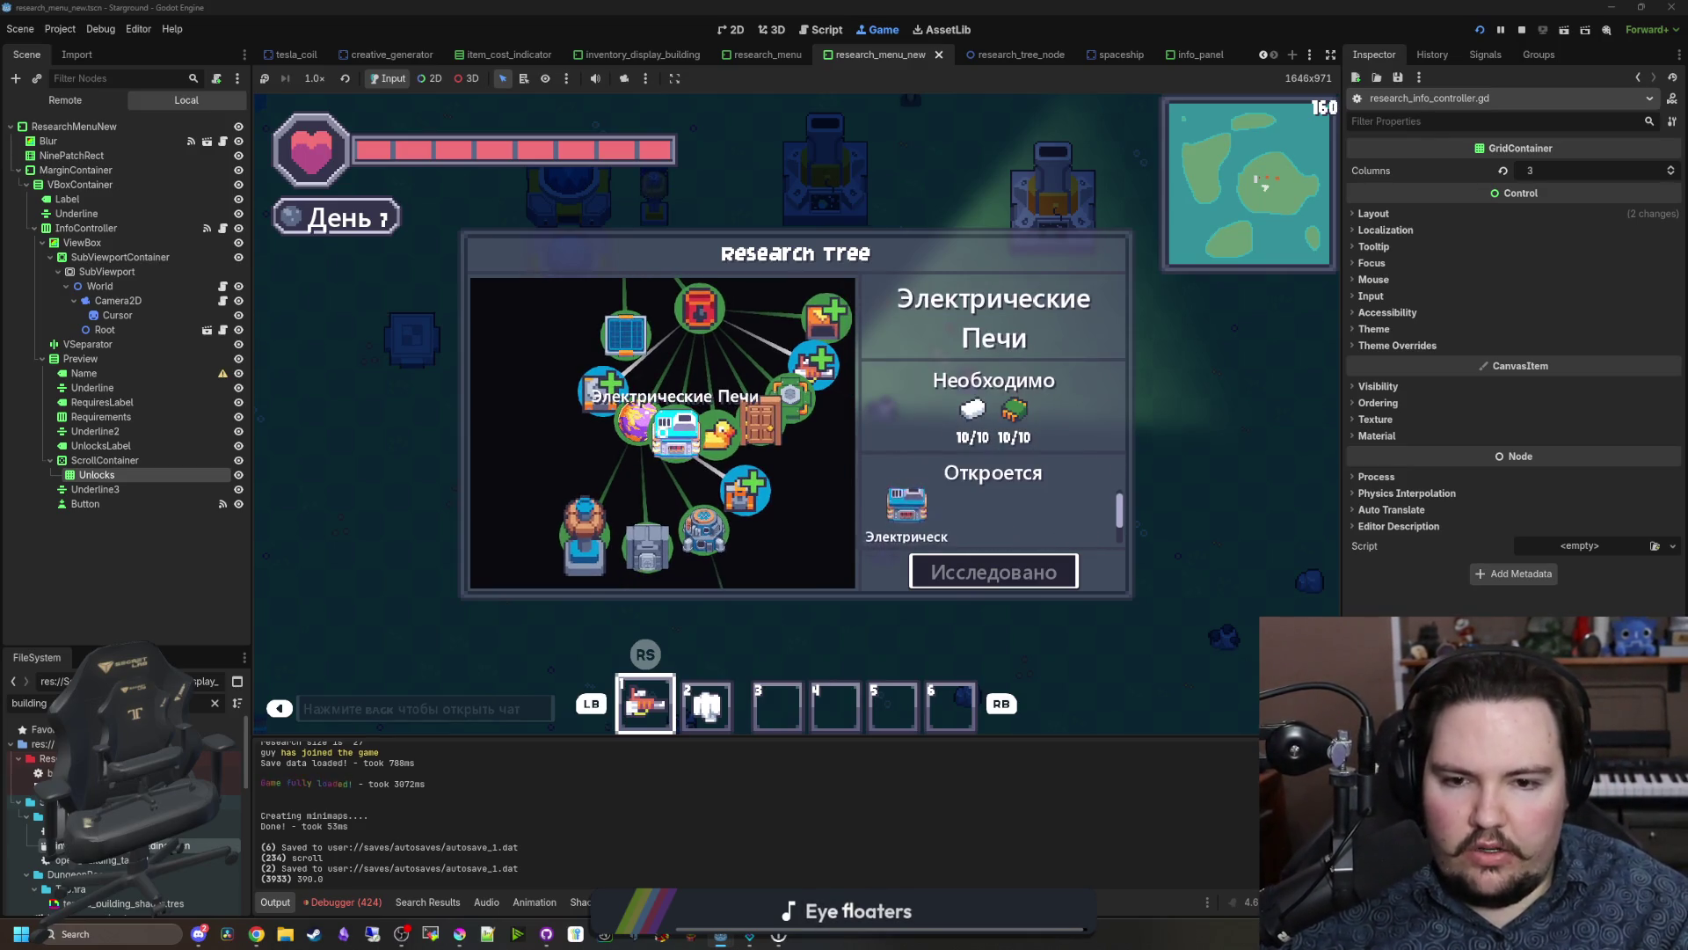
key("Right")
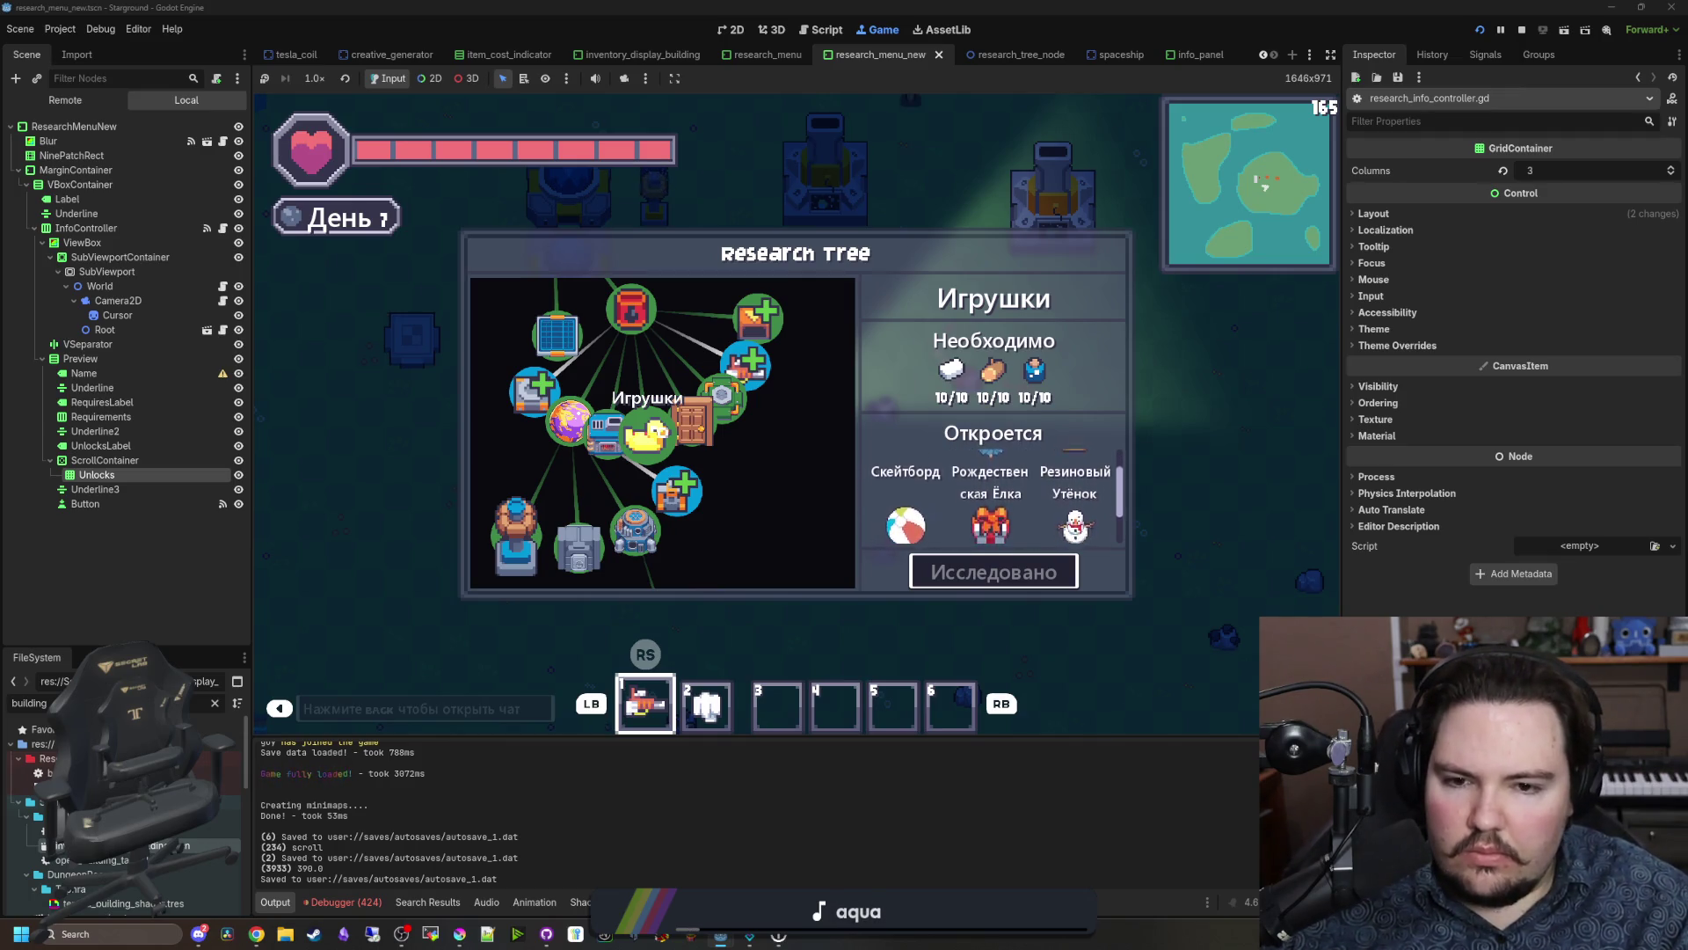
key("Right")
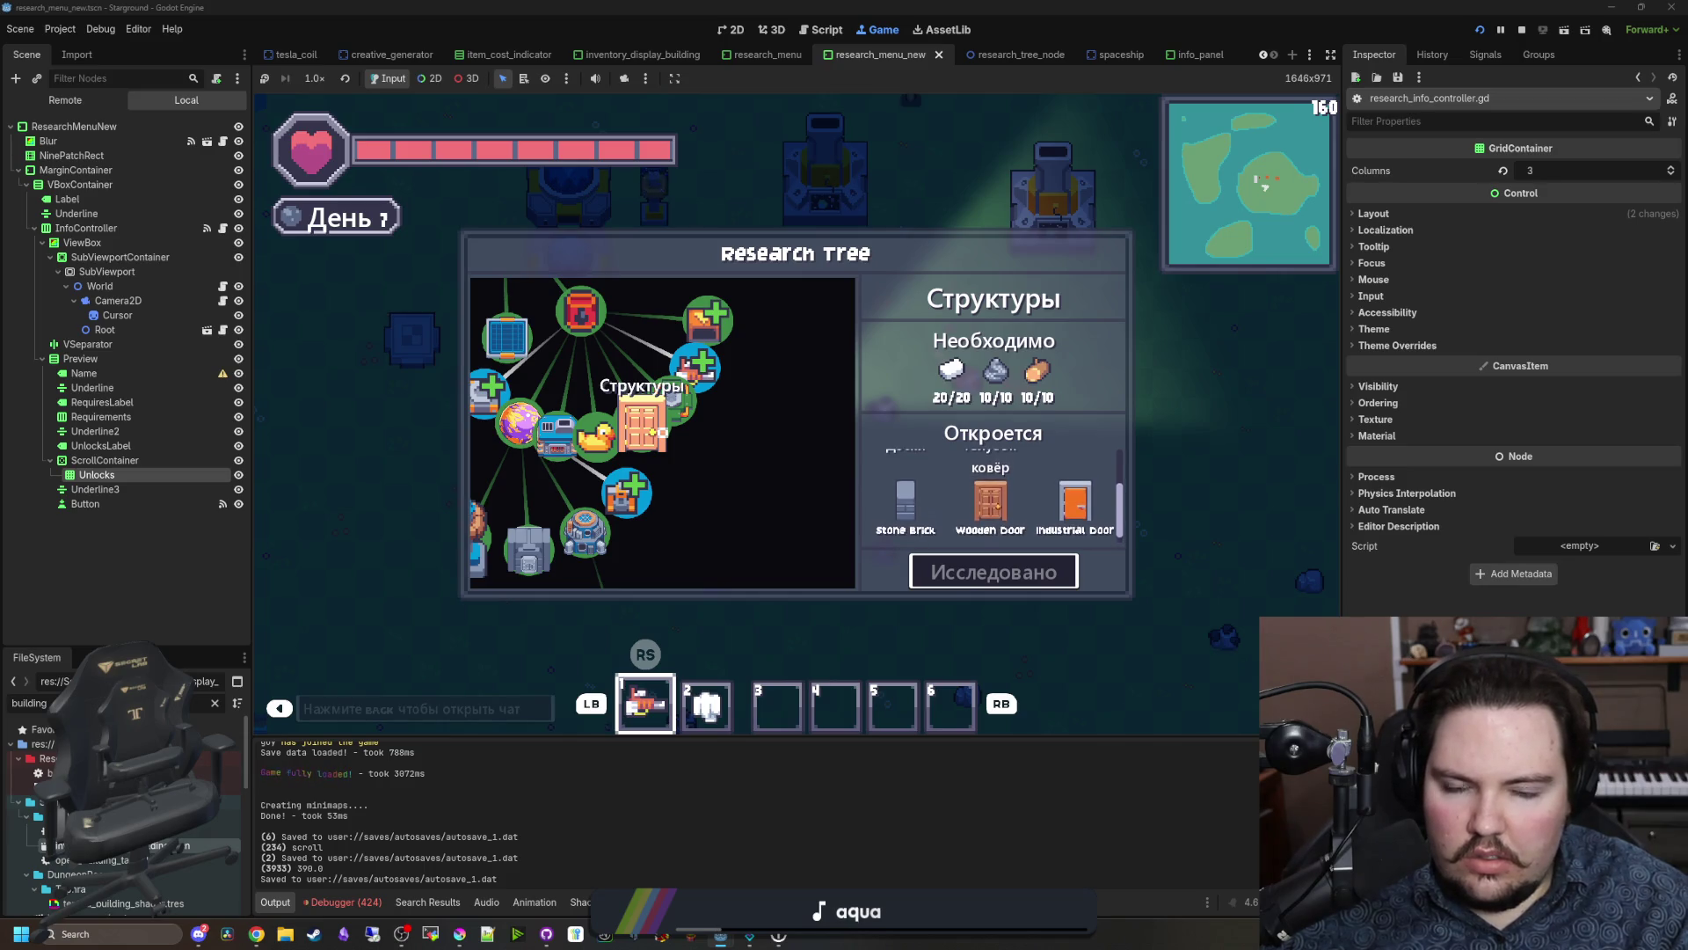
key("Right")
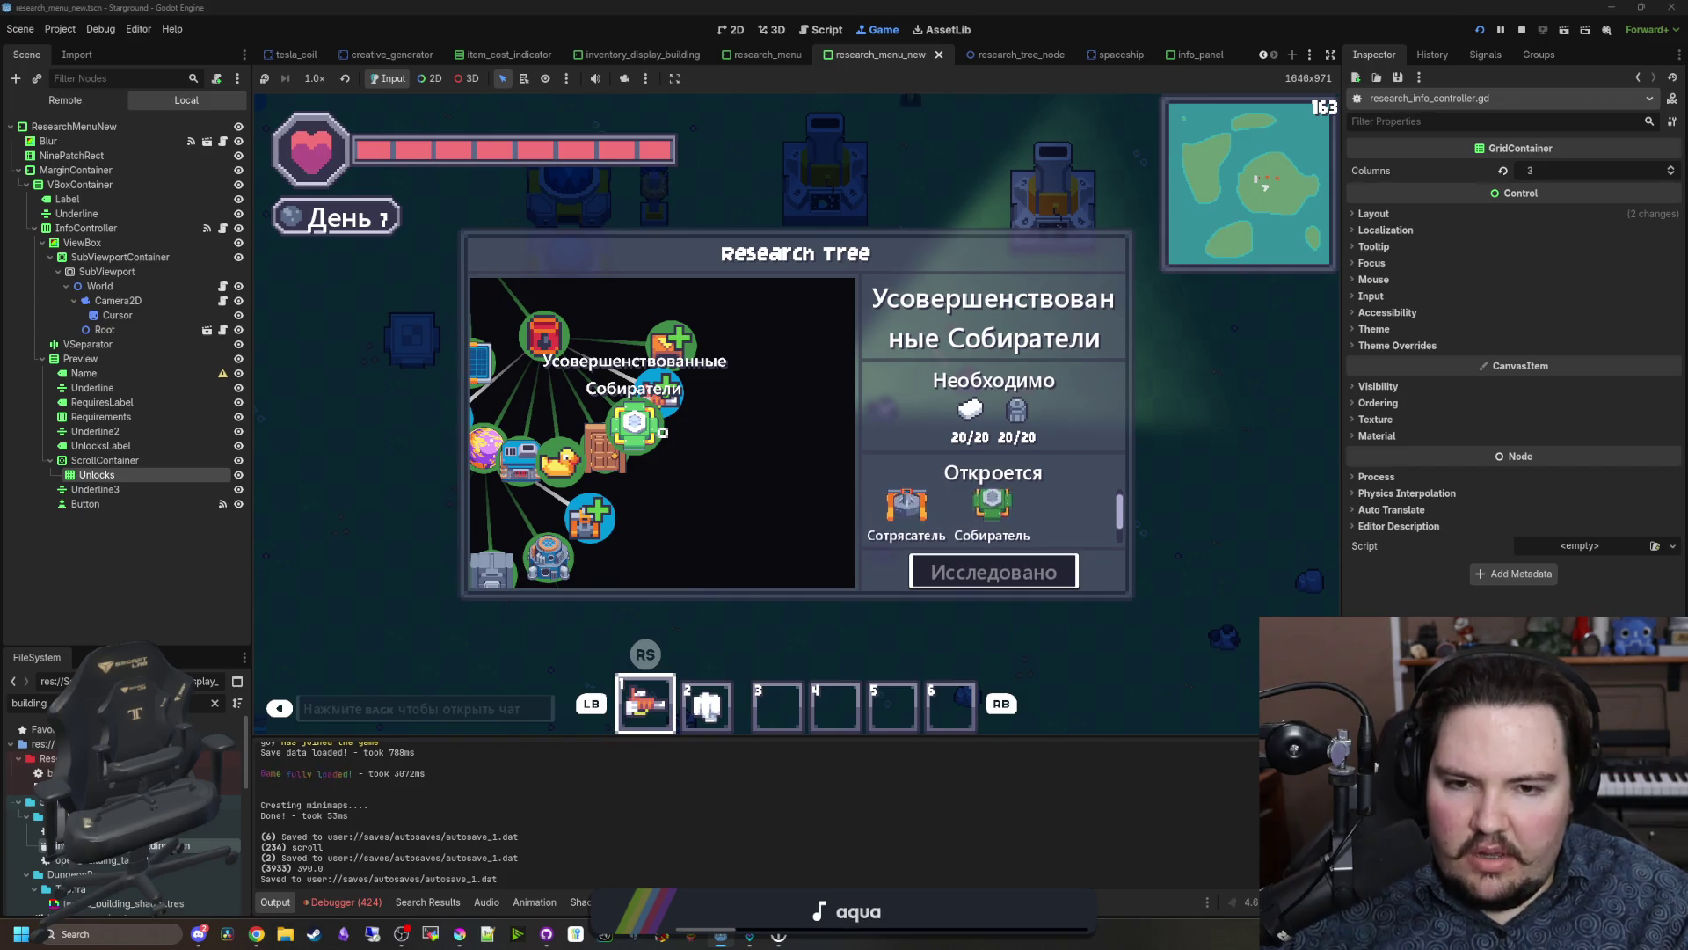
key("Up")
key("Up")
key("Left")
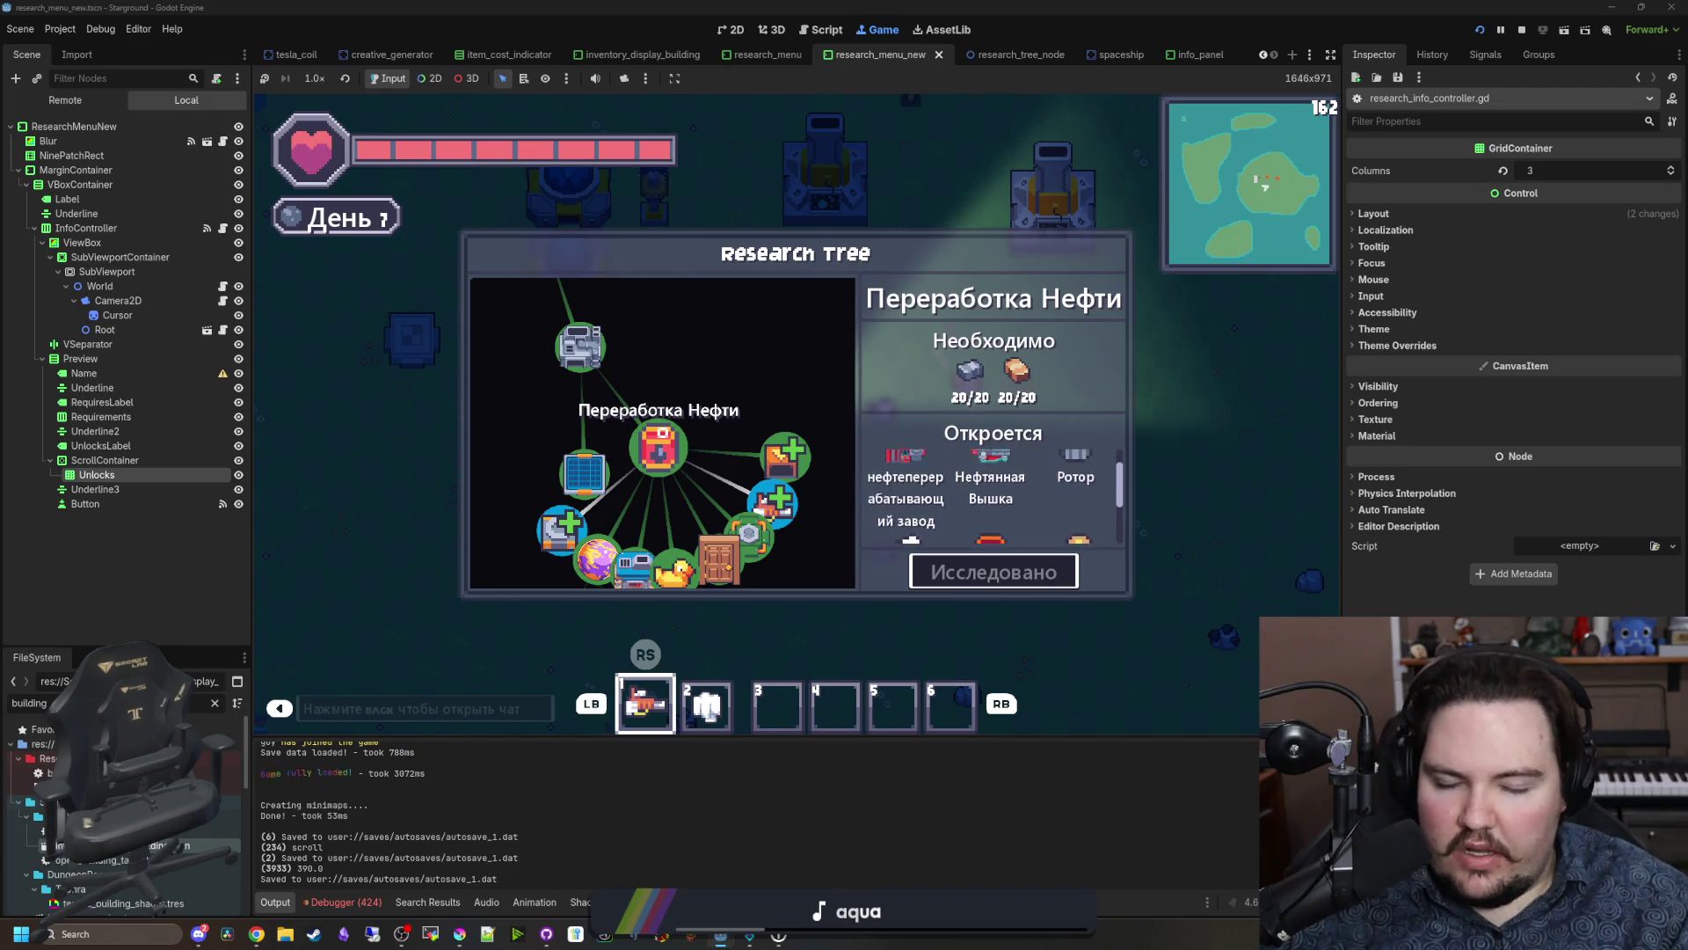
Step: Browse Литьё Стали, Better Automation, Декорации and others, then stop the game and reopen the script
key("Up")
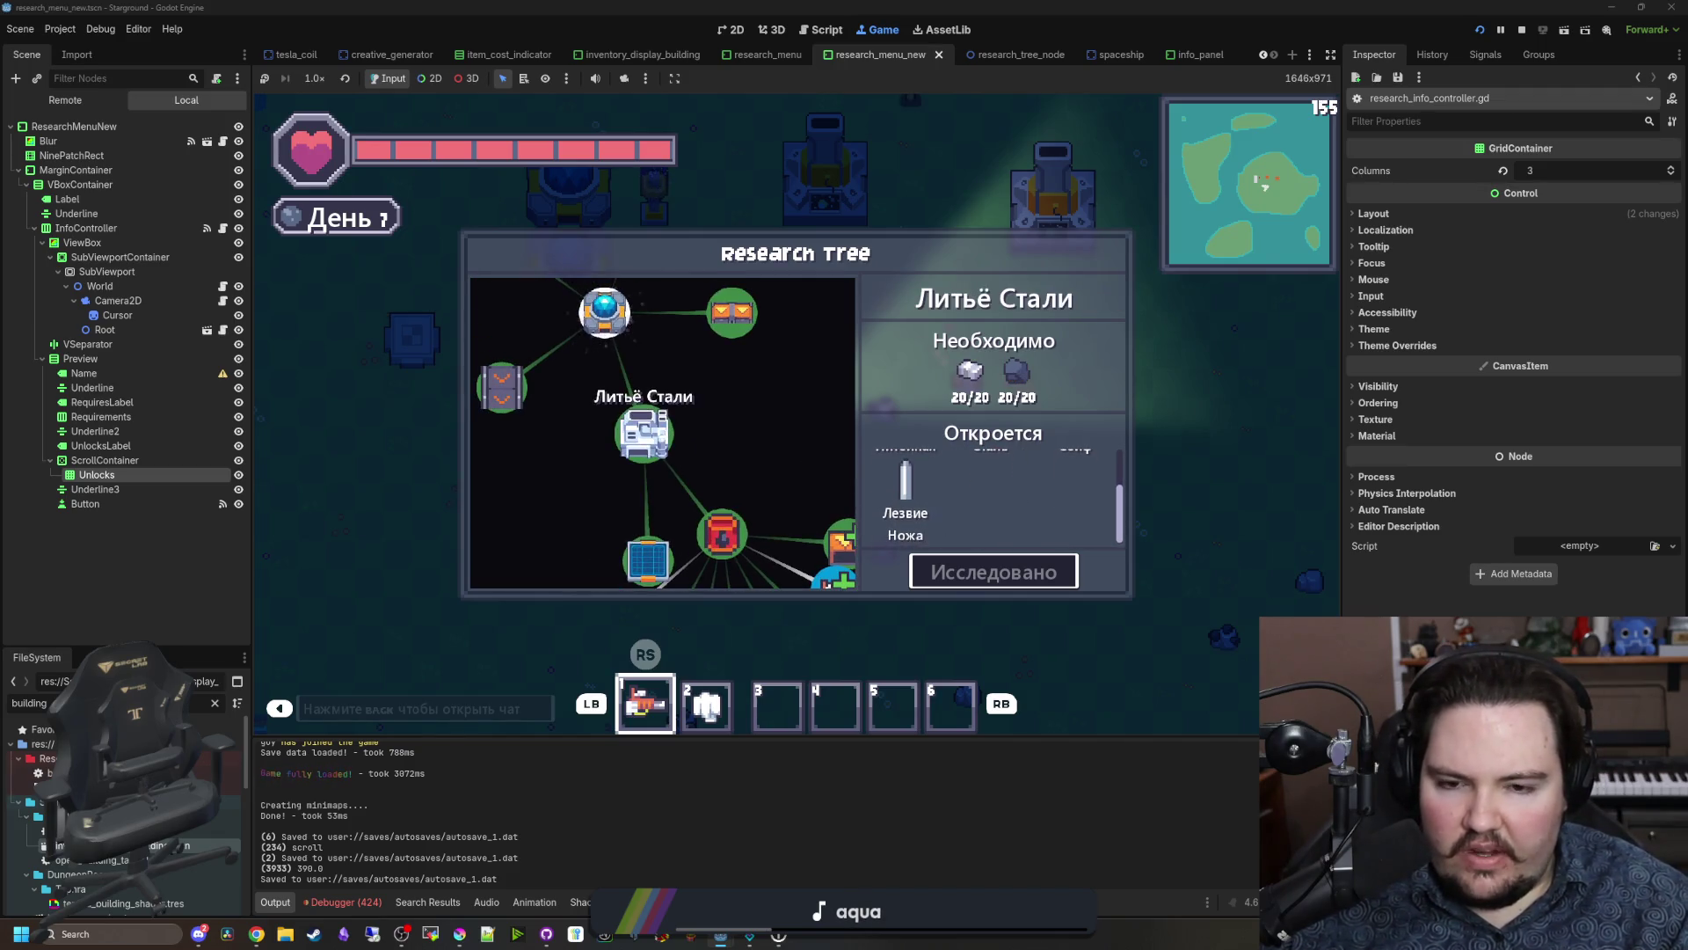
key("Up")
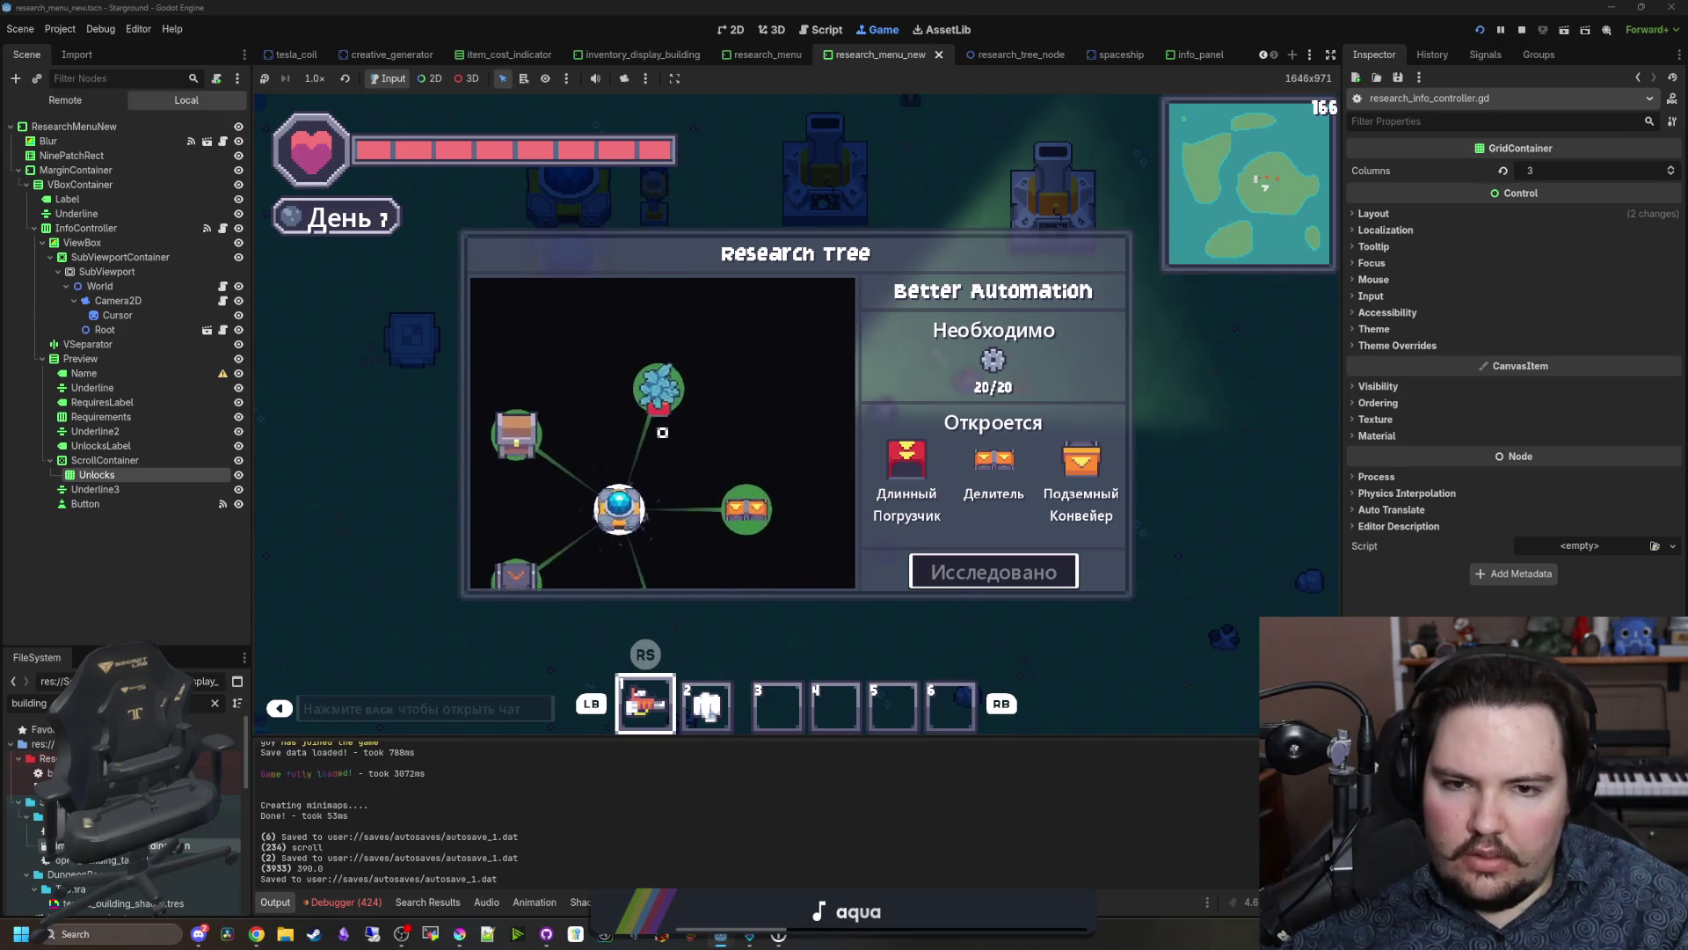
key("Up")
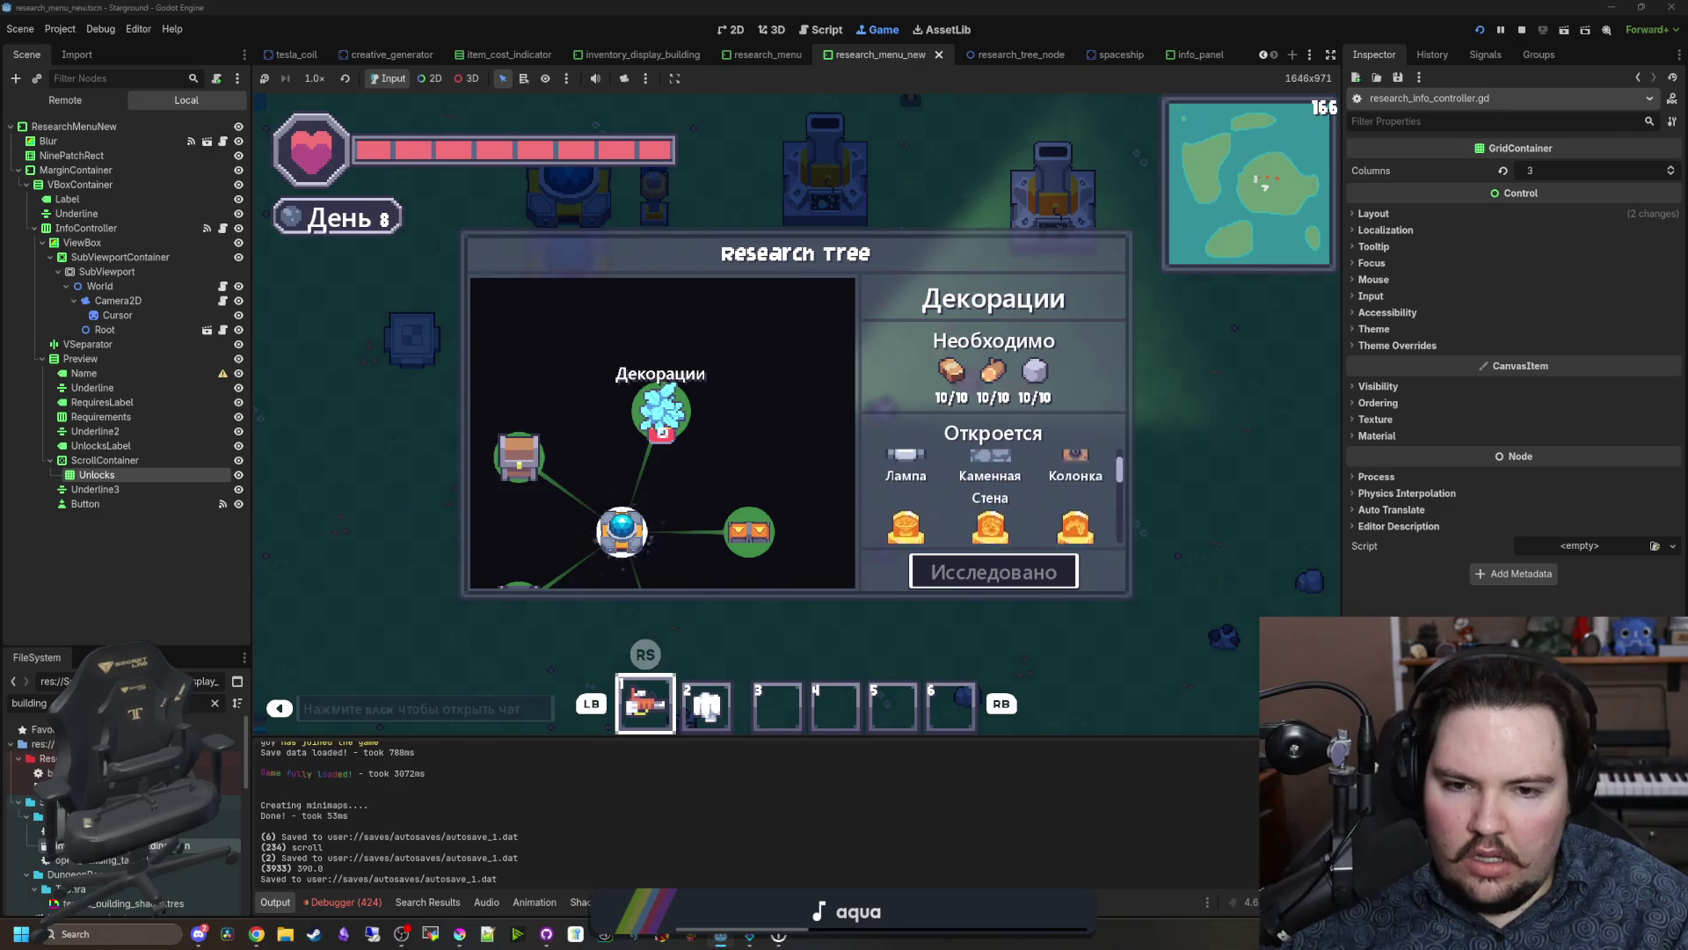
key("Left")
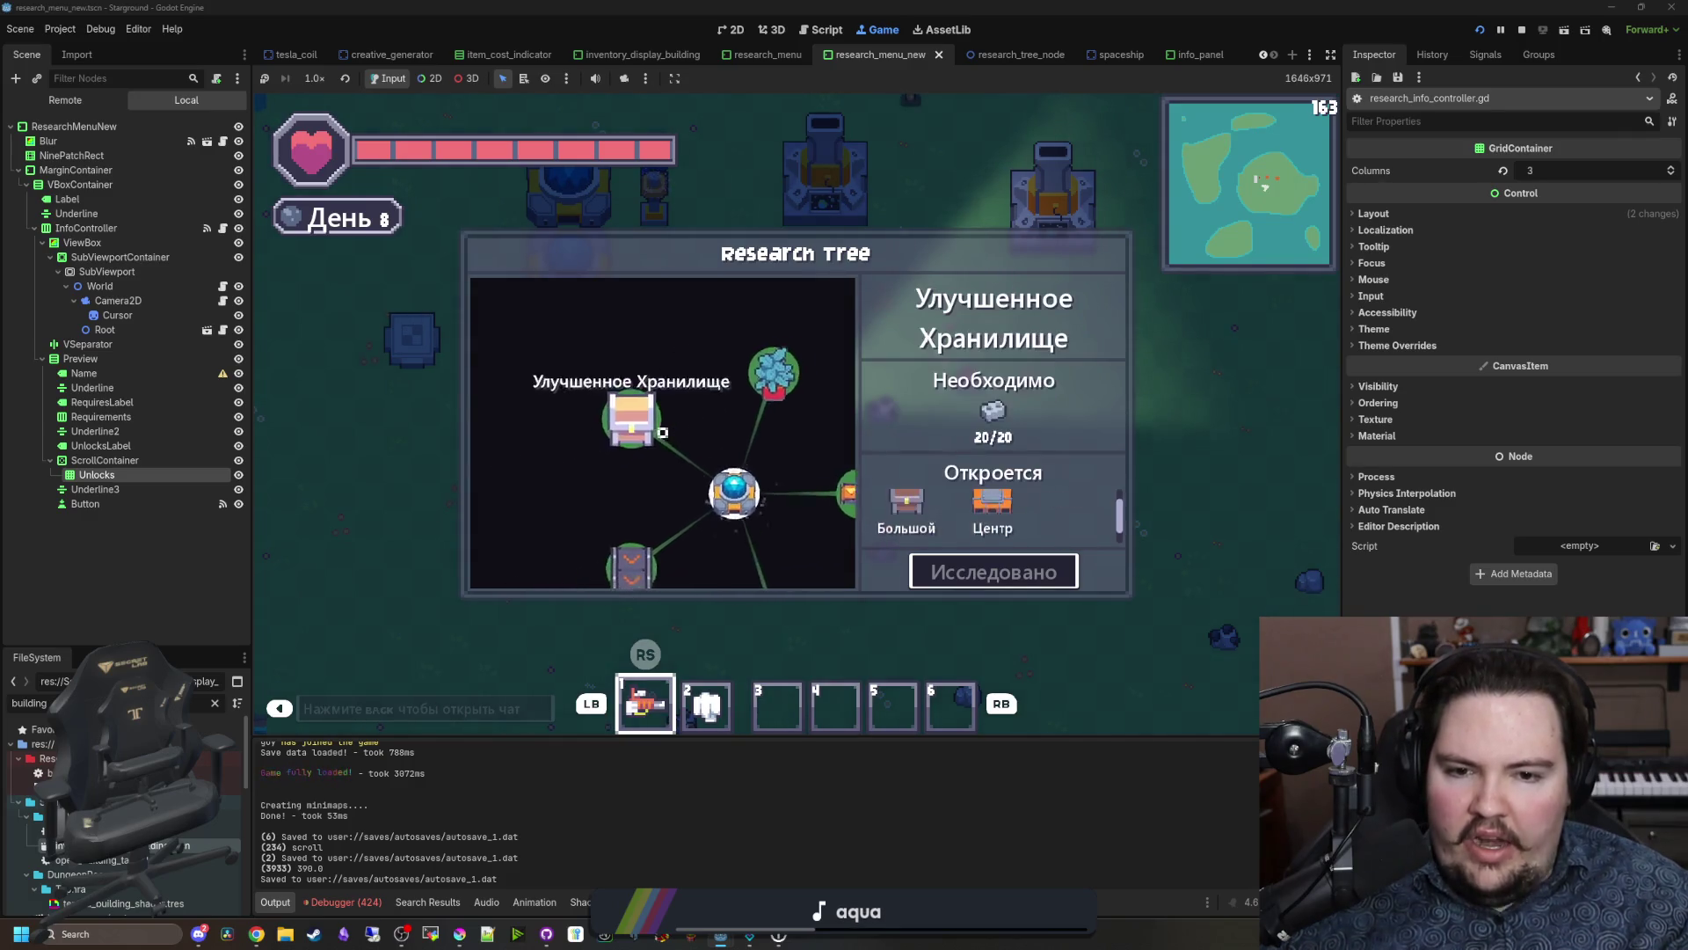
key("Down")
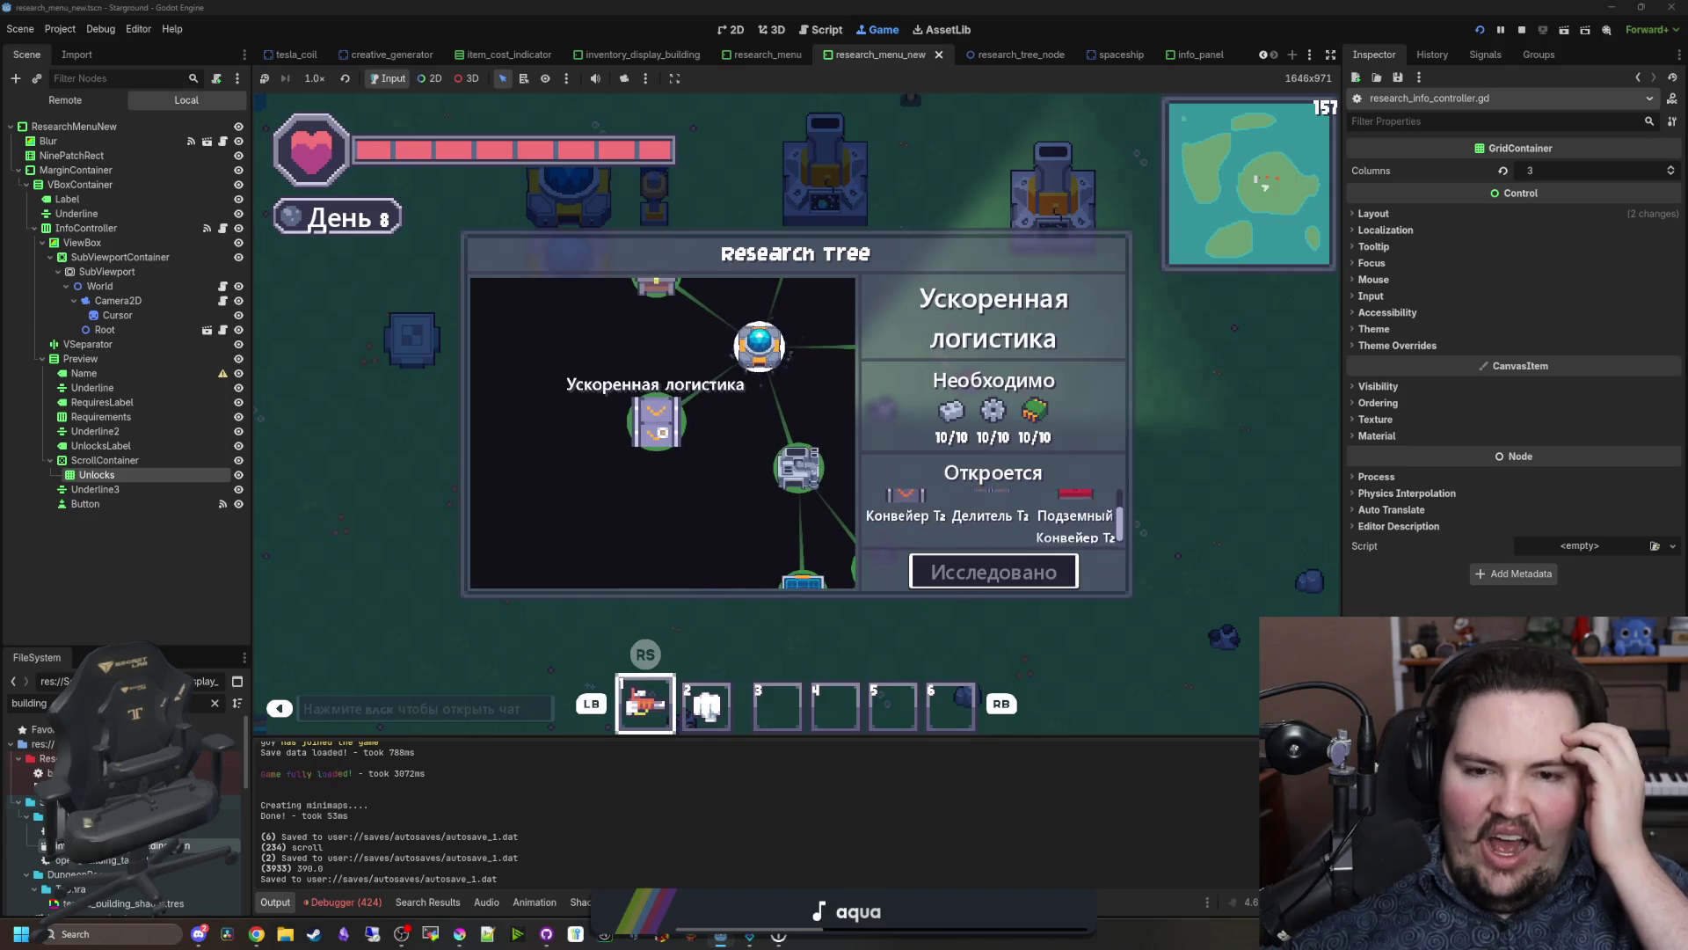
key("Right")
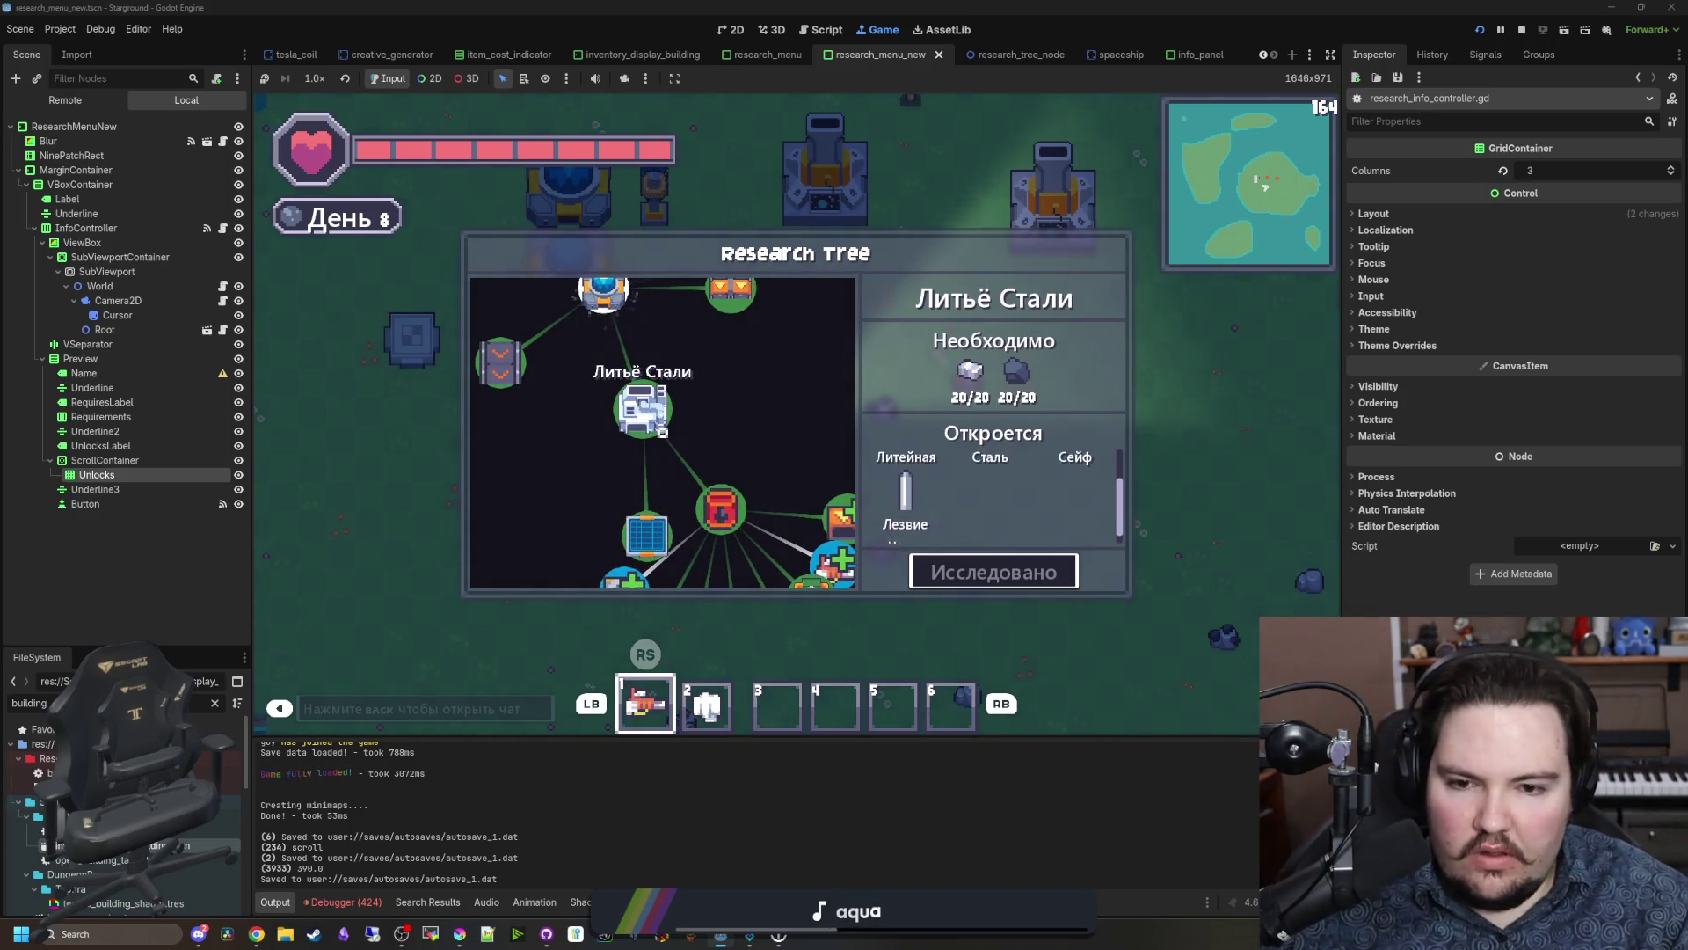
key("Down")
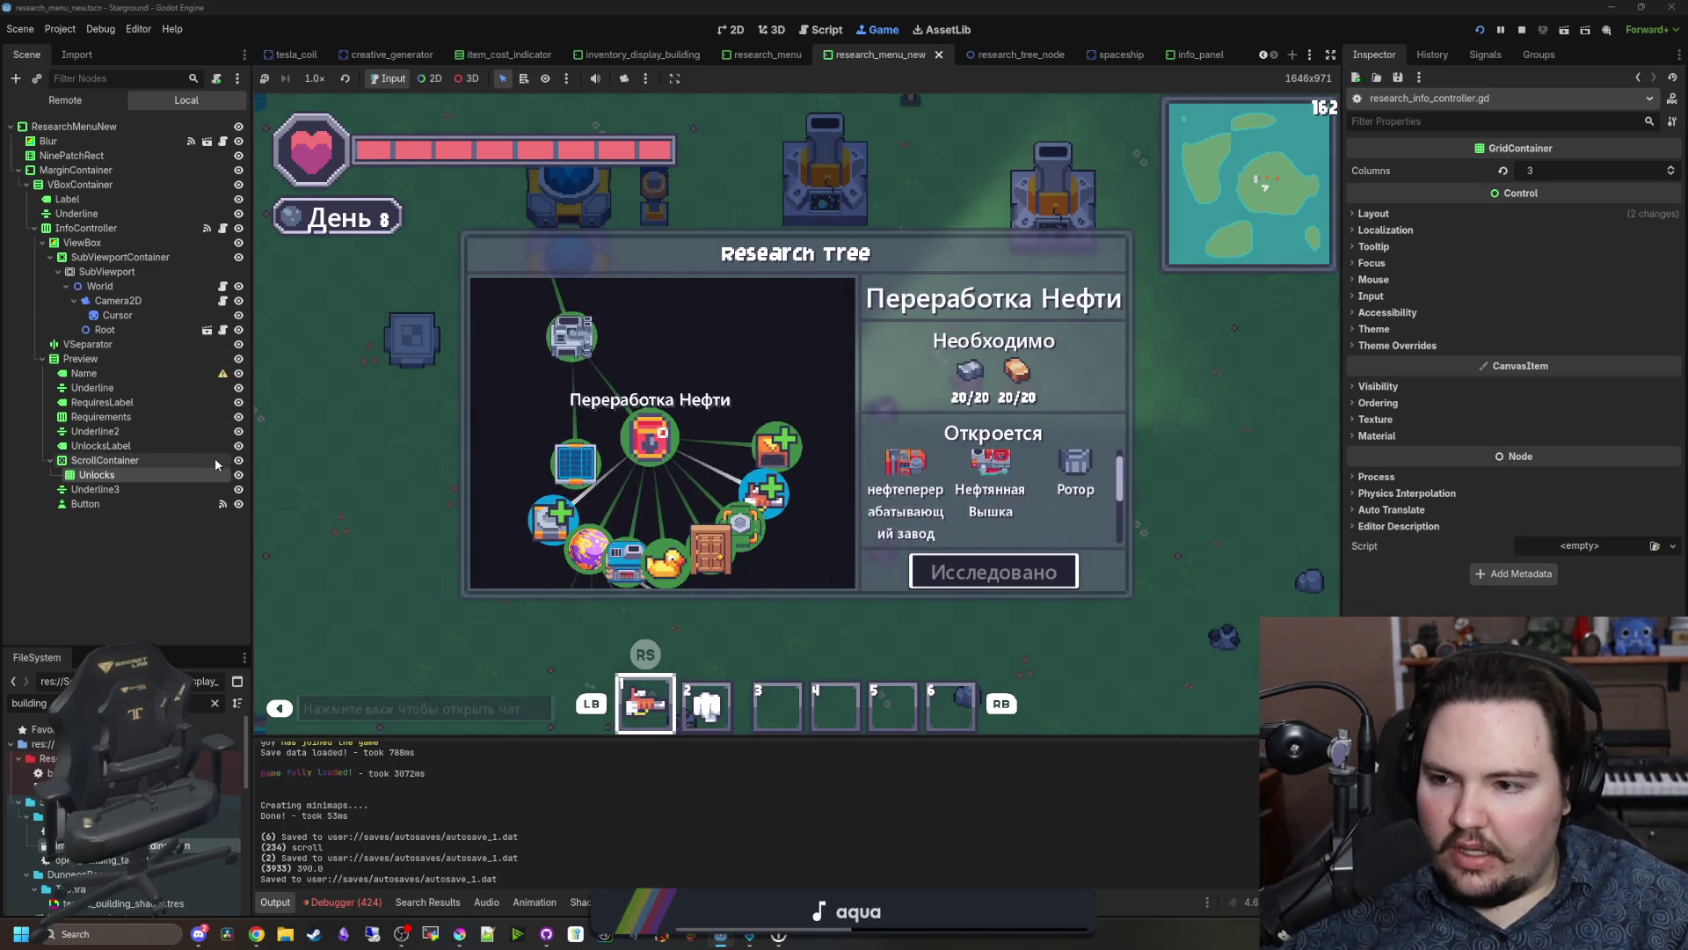
key("F8")
left_click(224, 228)
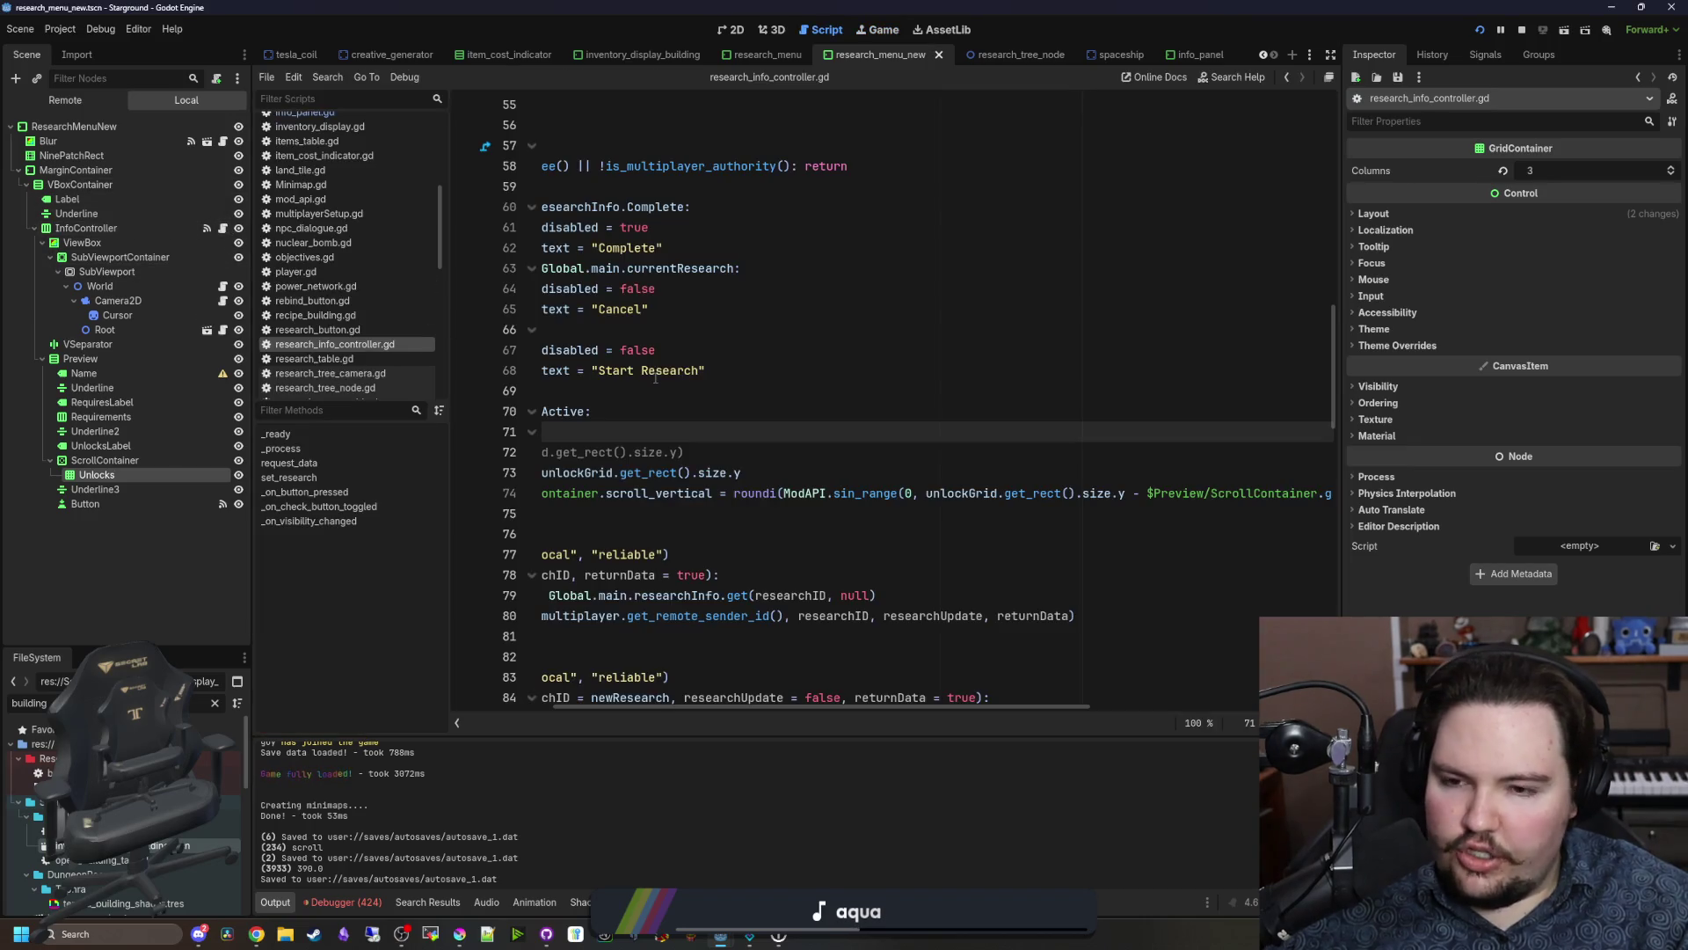
left_click(689, 506)
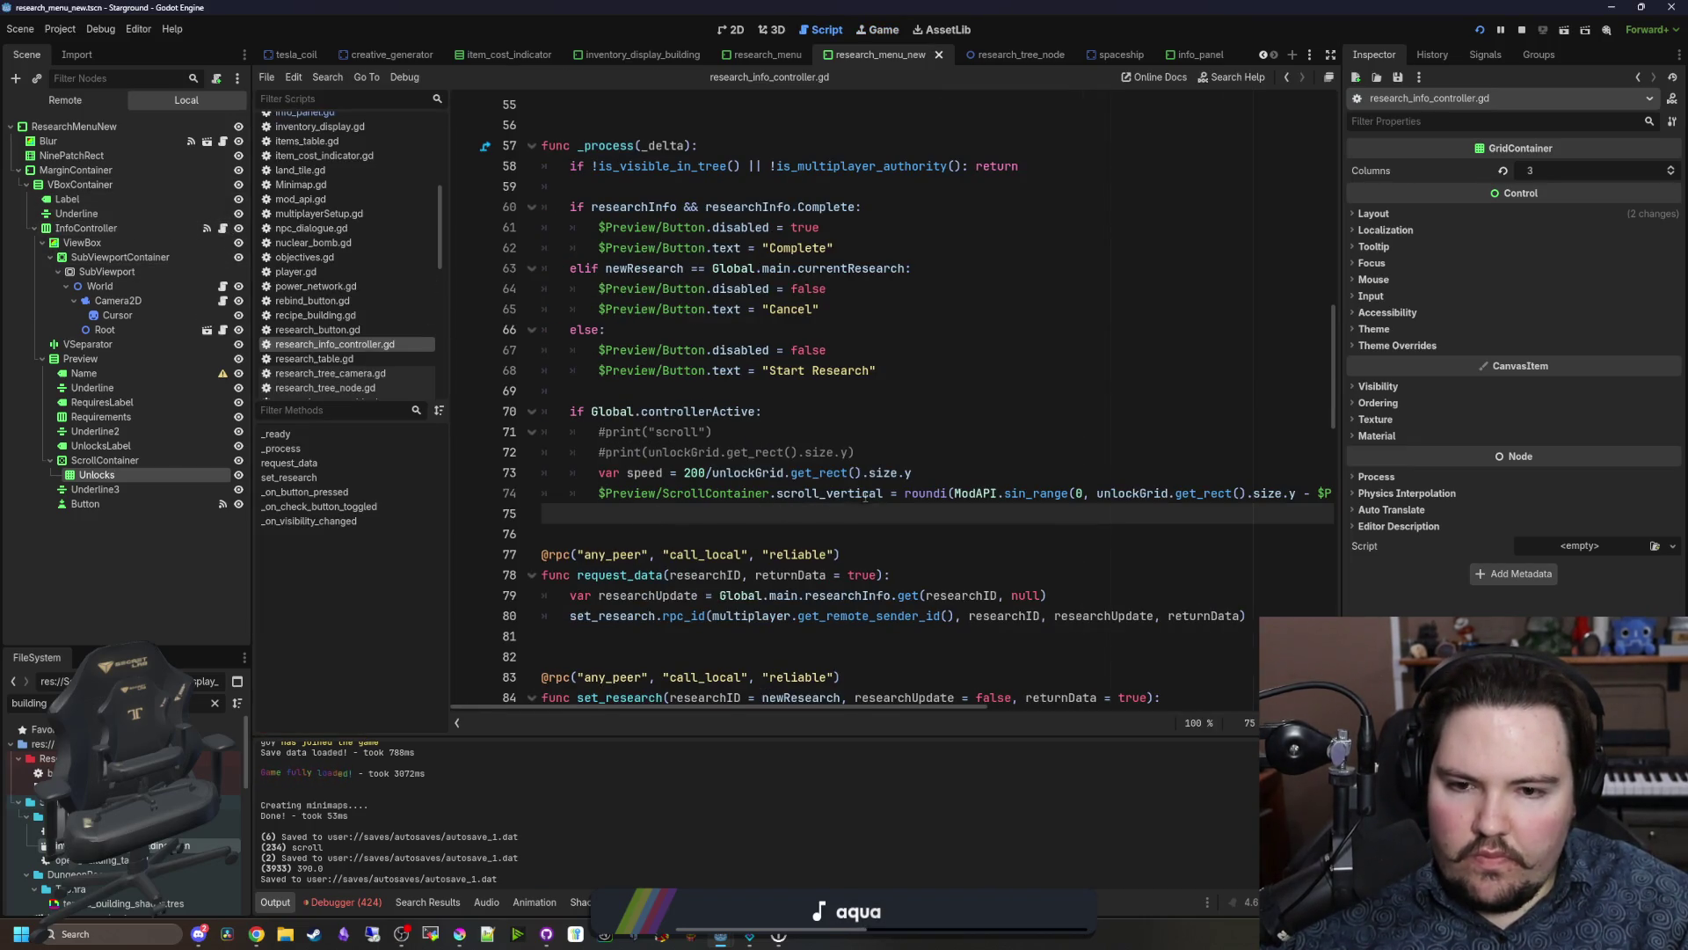
mouse_move(885, 496)
left_mouse_down()
mouse_move(1332, 495)
mouse_move(592, 484)
left_mouse_up()
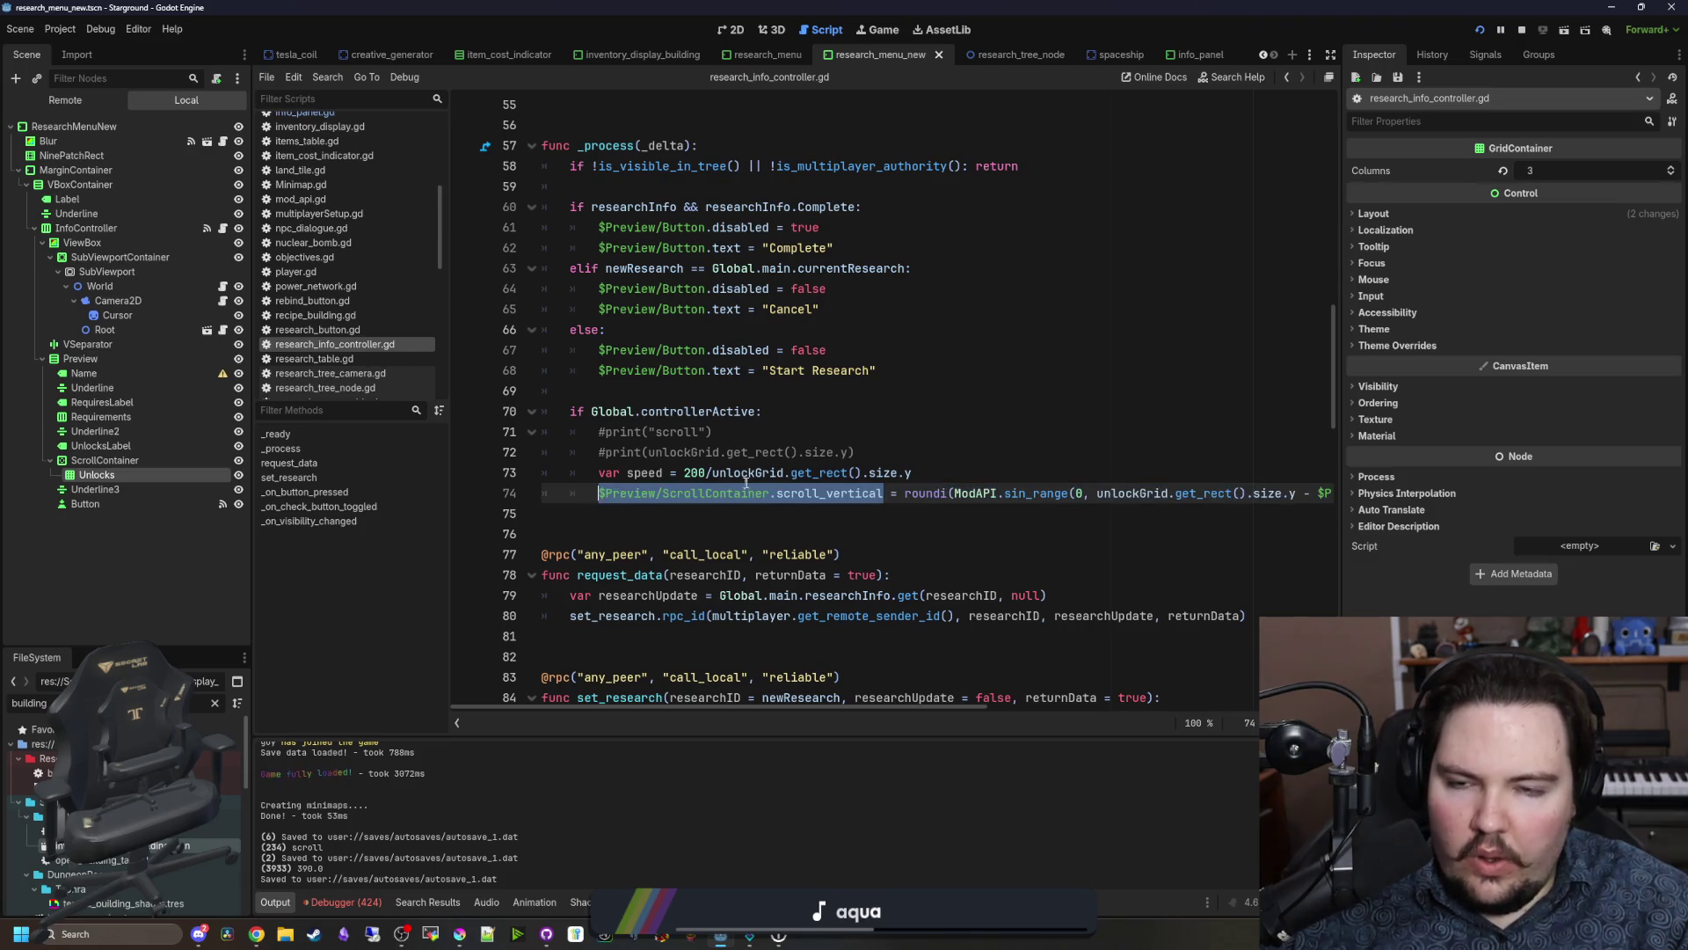
scroll(749, 486, "down", 3)
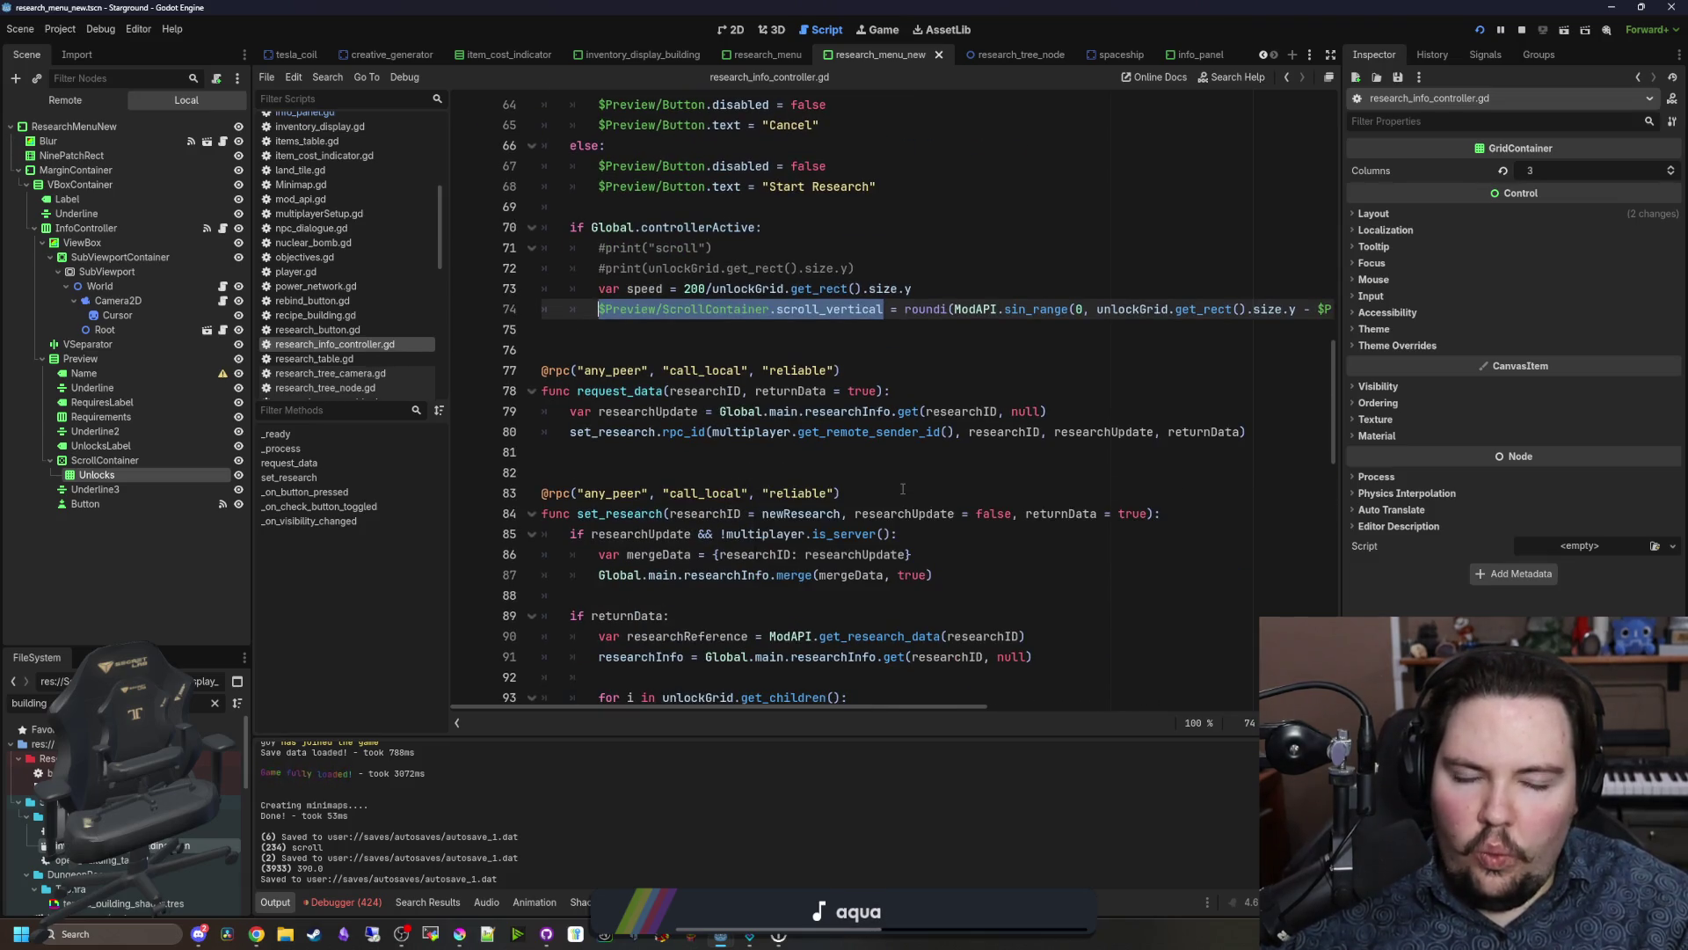
scroll(902, 489, "up", 2)
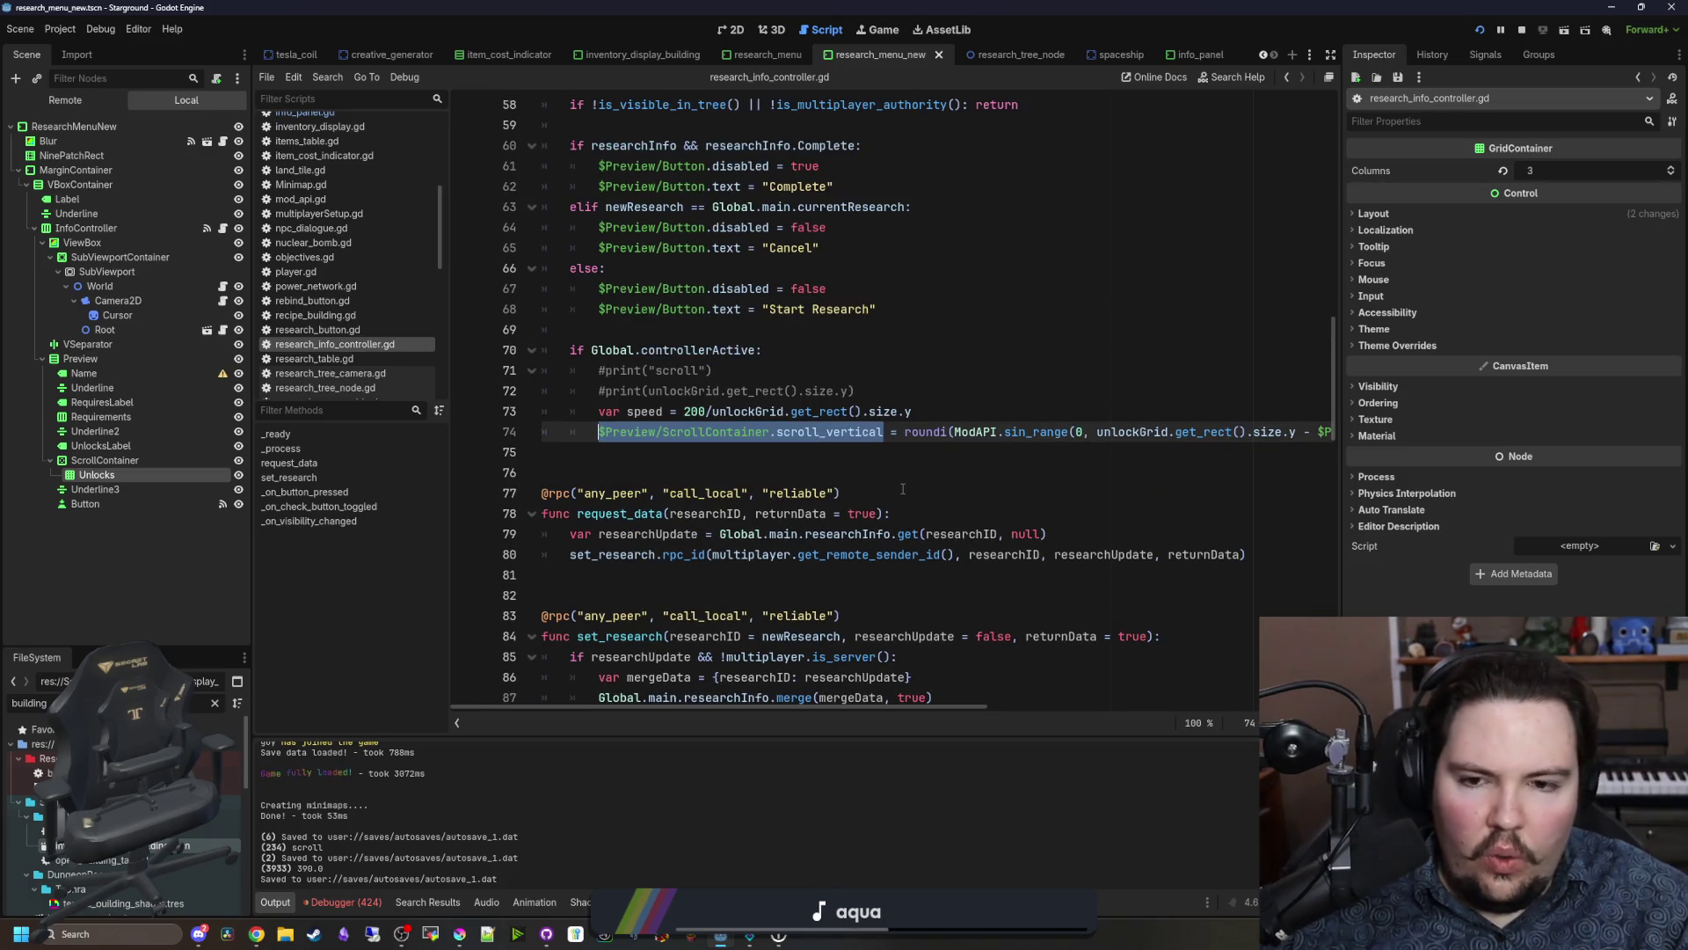
scroll(952, 685, "up", 1)
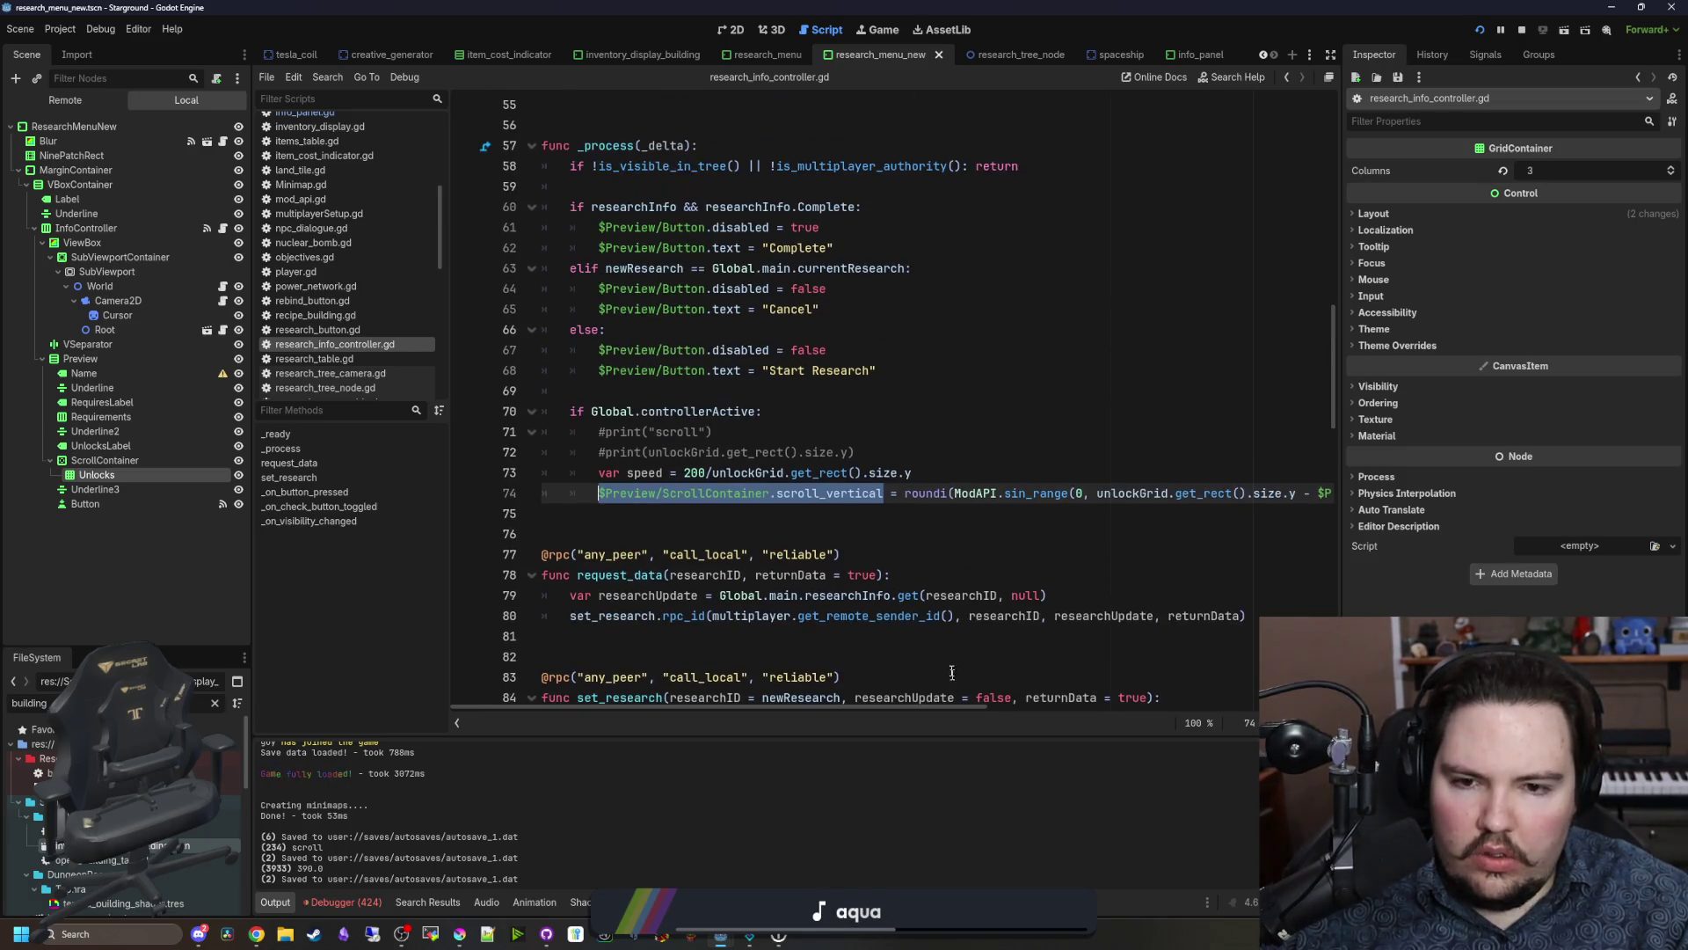
left_click(785, 499)
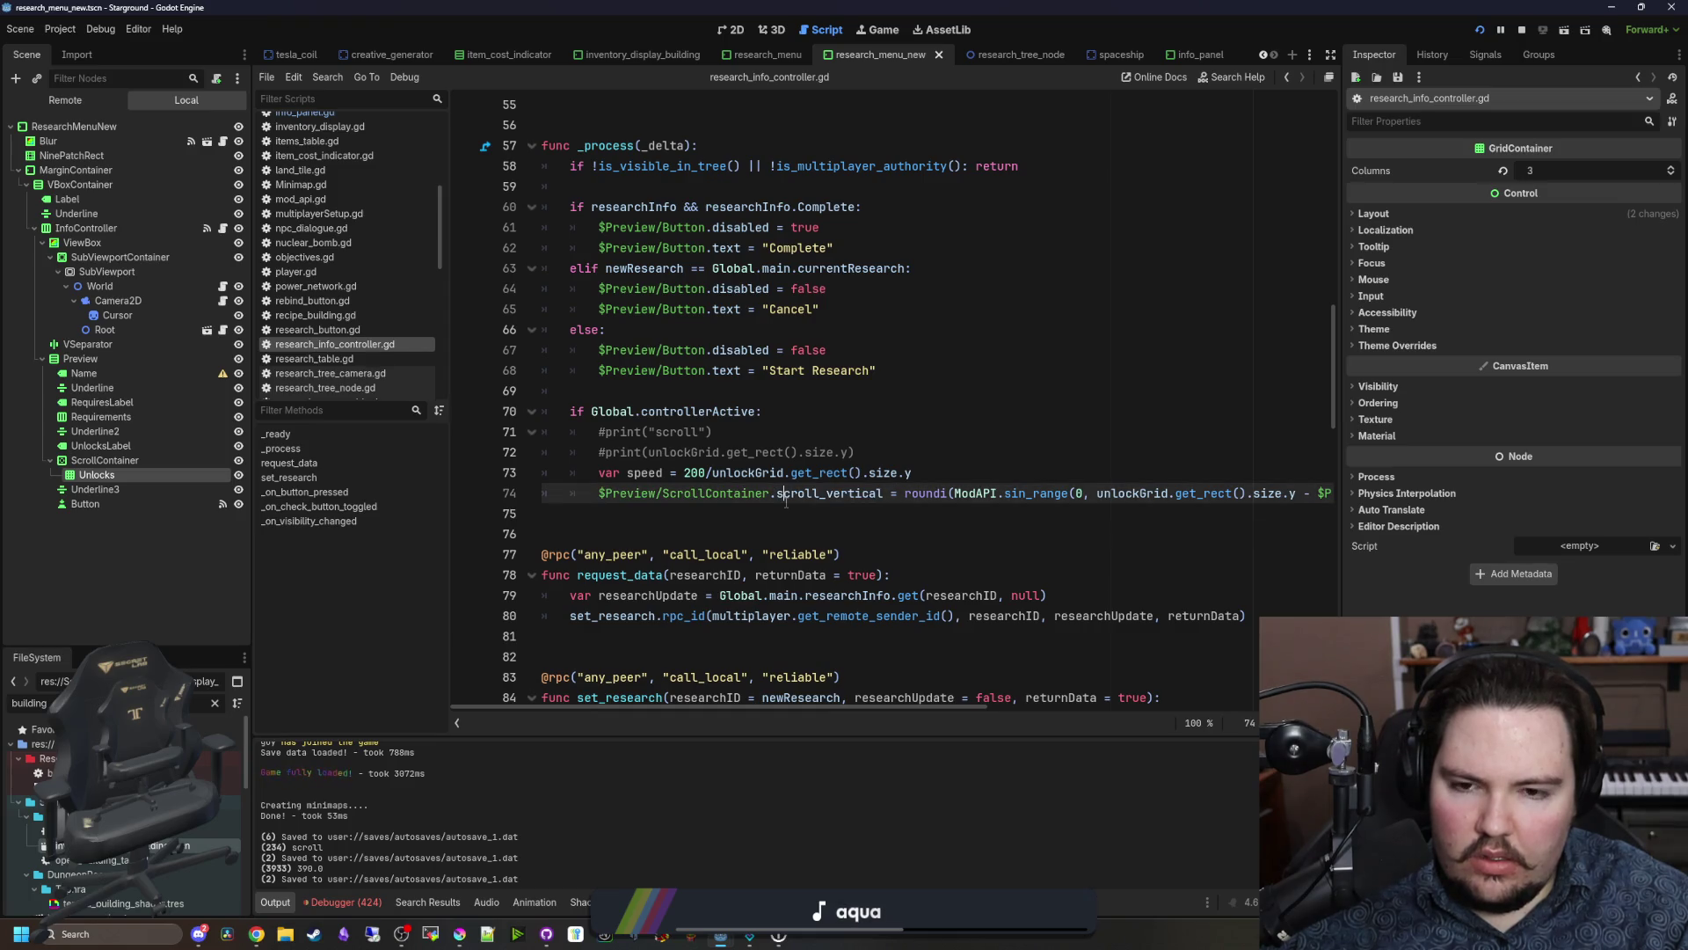
left_click_drag(885, 494, 599, 493)
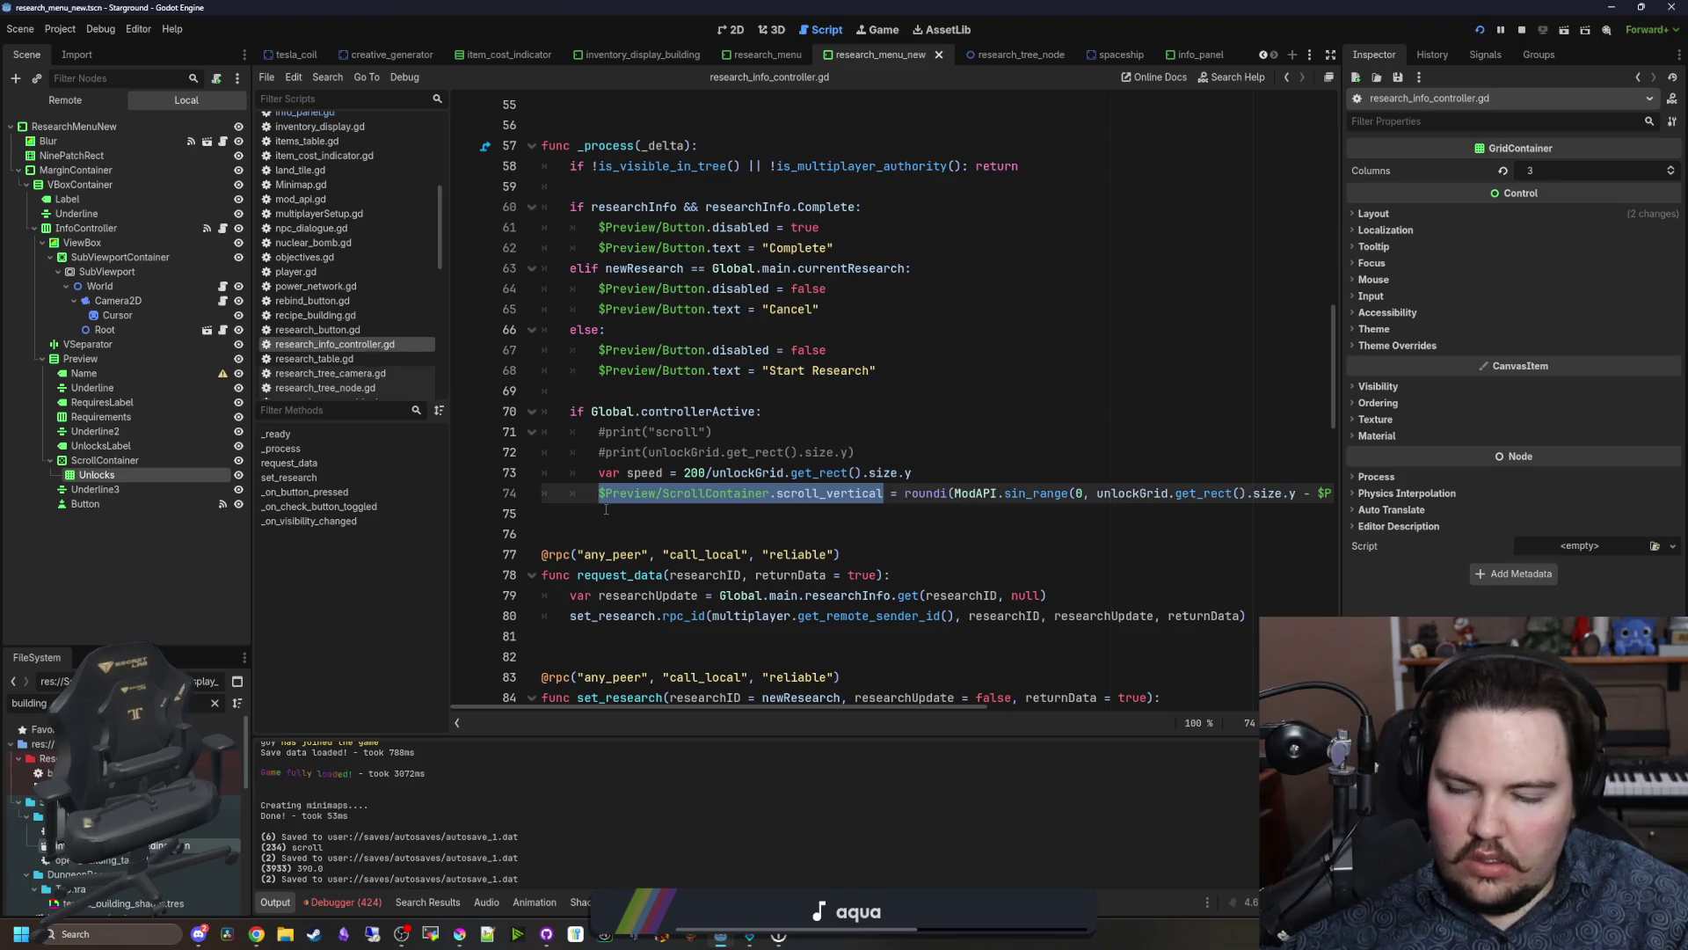
left_click(606, 512)
scroll(616, 439, "up", 4)
left_click(627, 371)
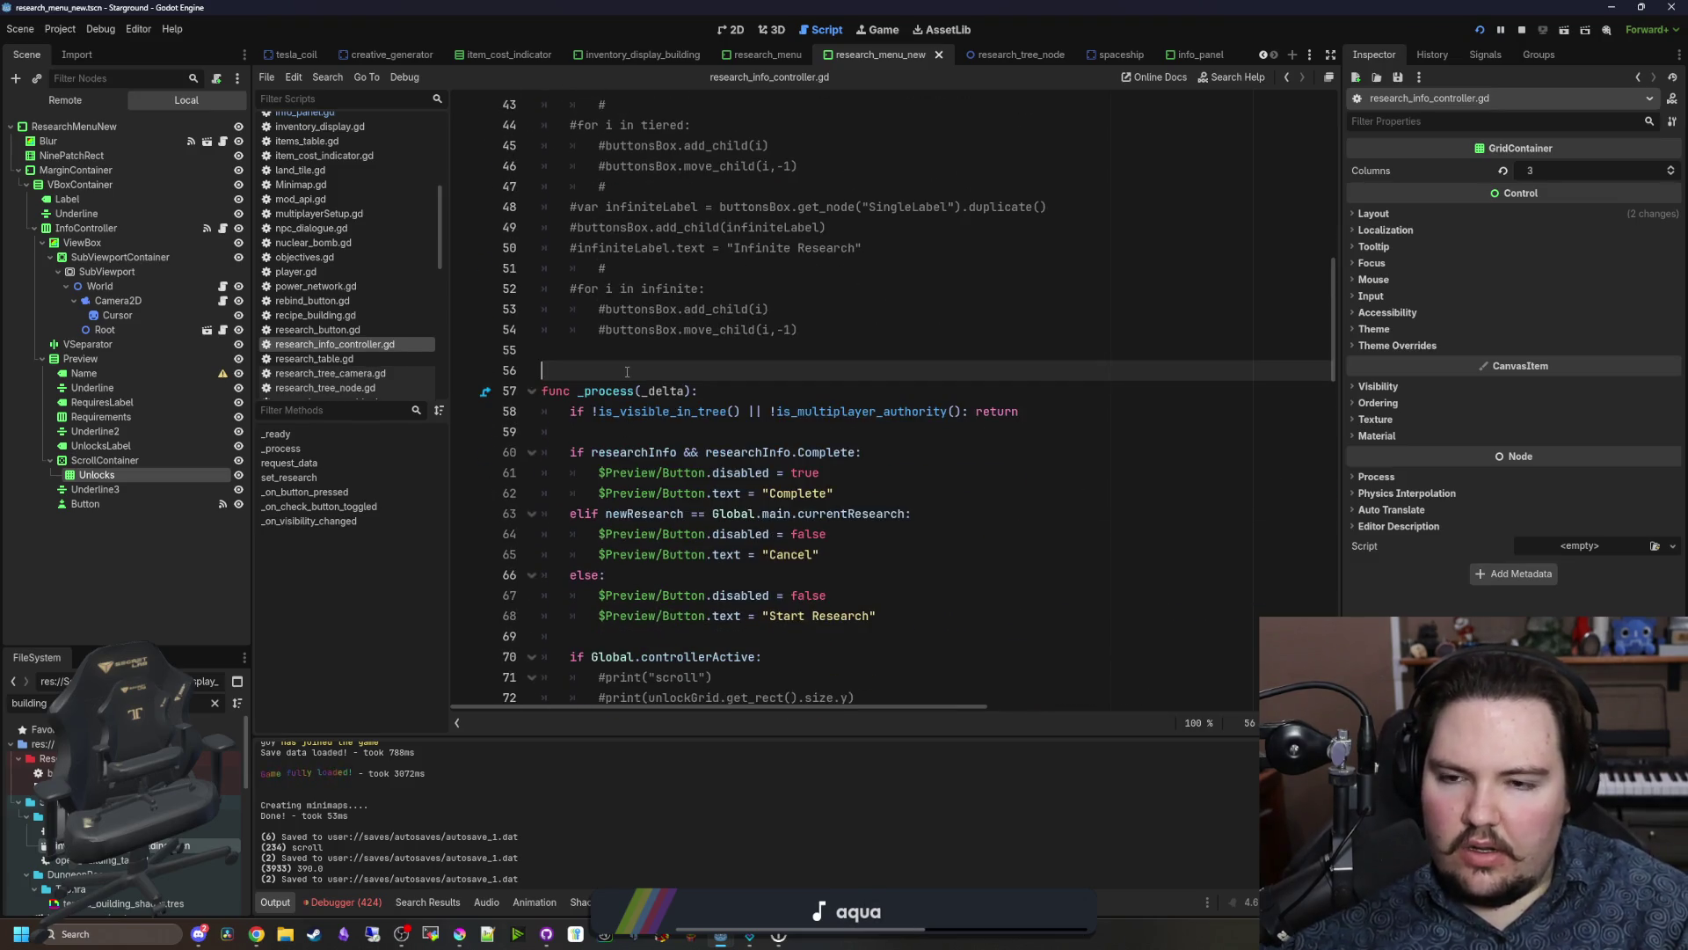
Step: Declare 'var time' above _process, rename _delta to delta, and add 'time += delta'
scroll(627, 372, "down", 3)
key("Return")
key("Return")
key("Up")
key("Up")
type("var time")
left_click(648, 248)
key("BackSpace")
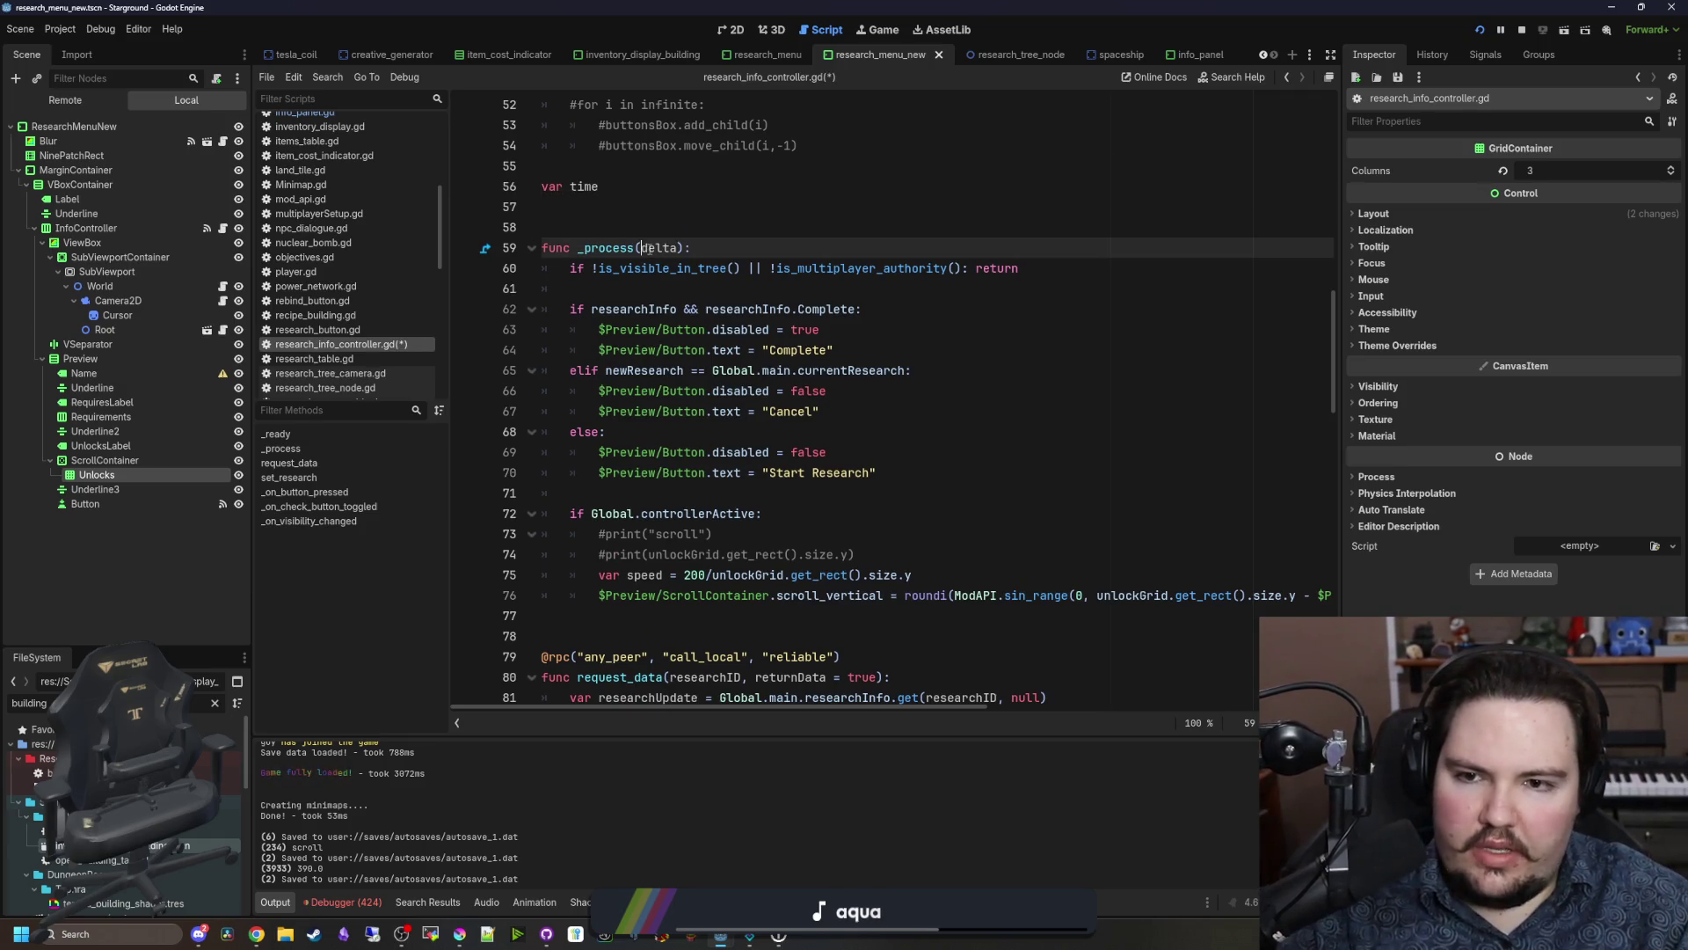
left_click(789, 514)
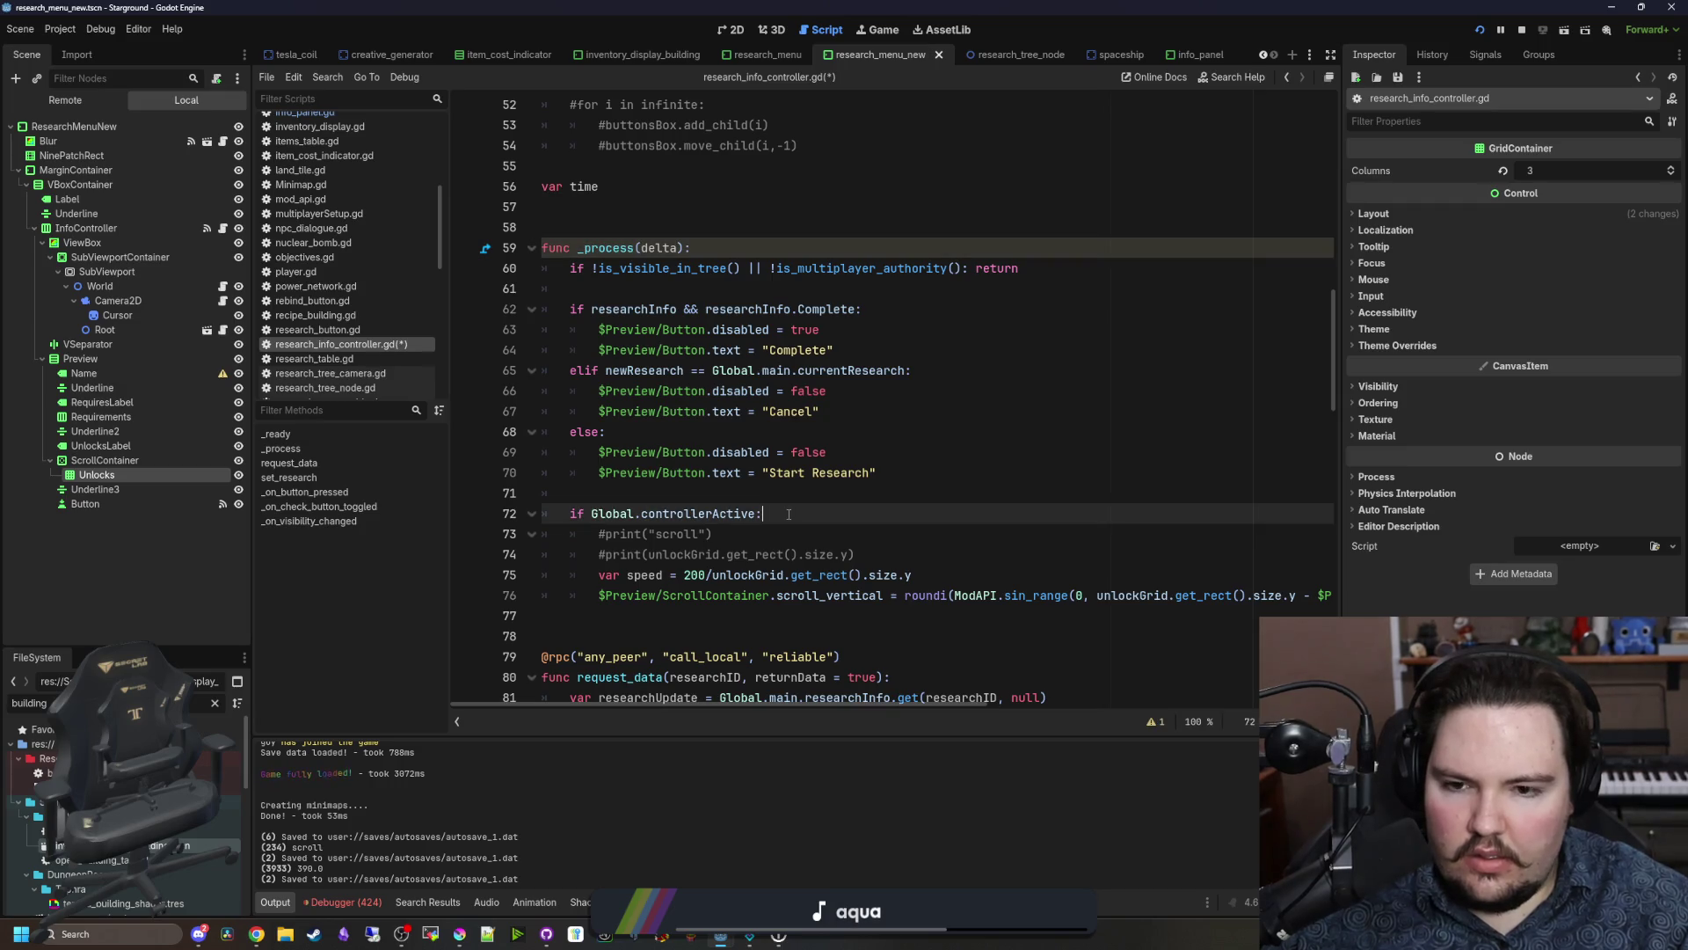
key("Return")
type("time +=")
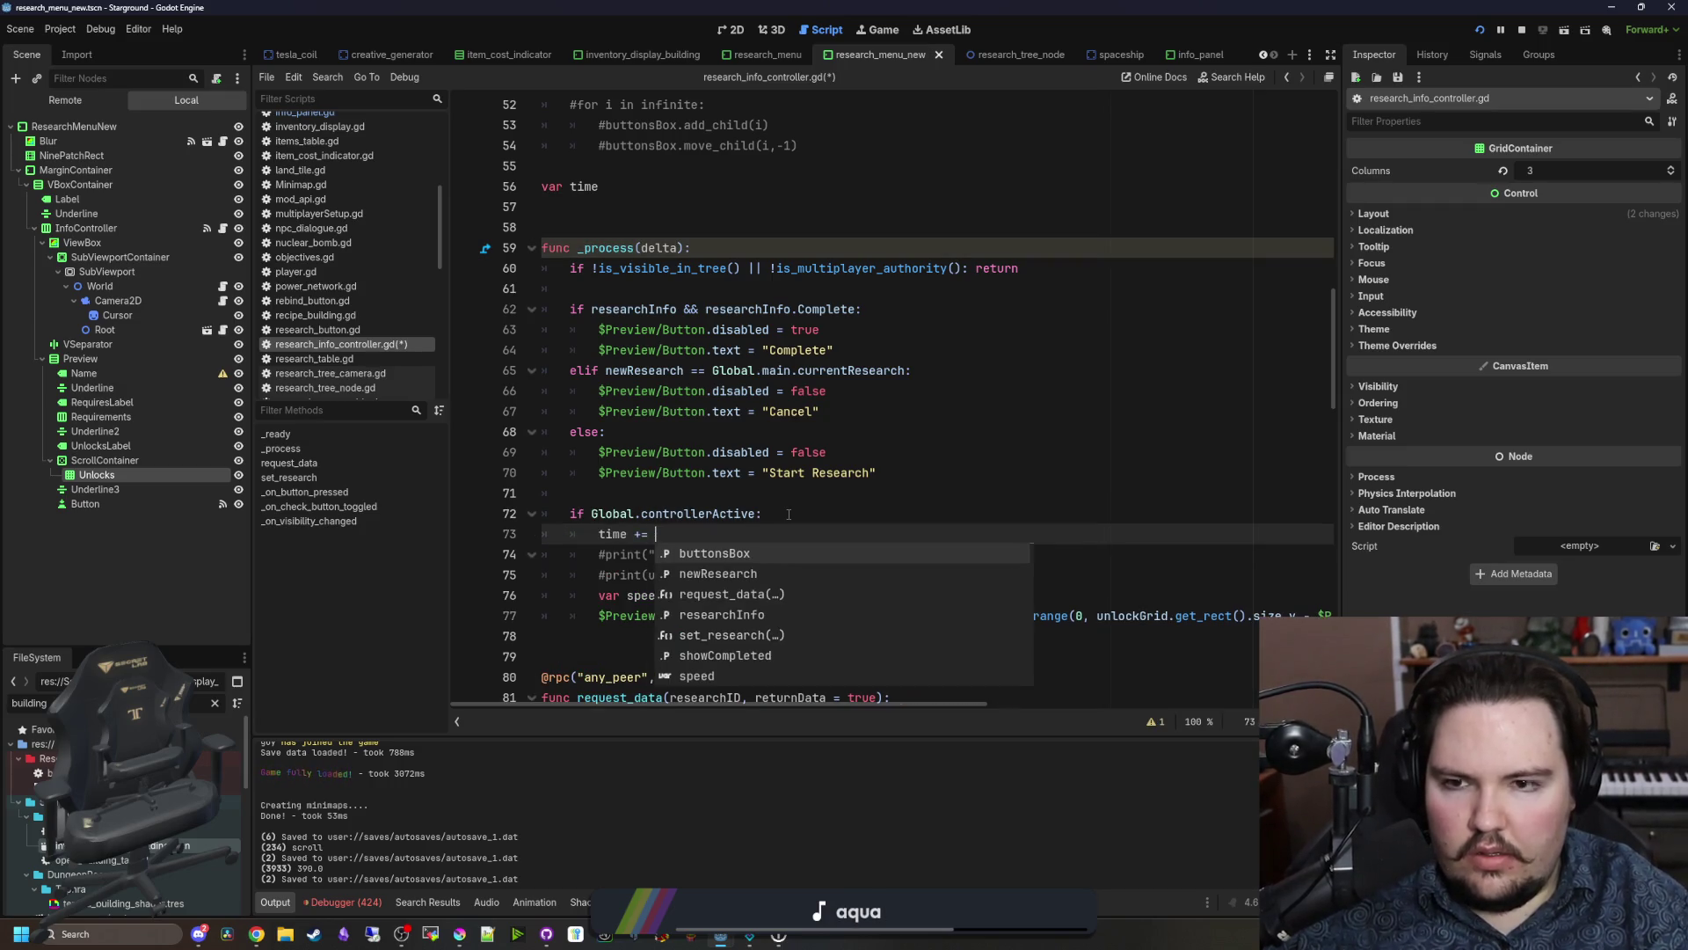
type(" delta")
left_click(789, 515)
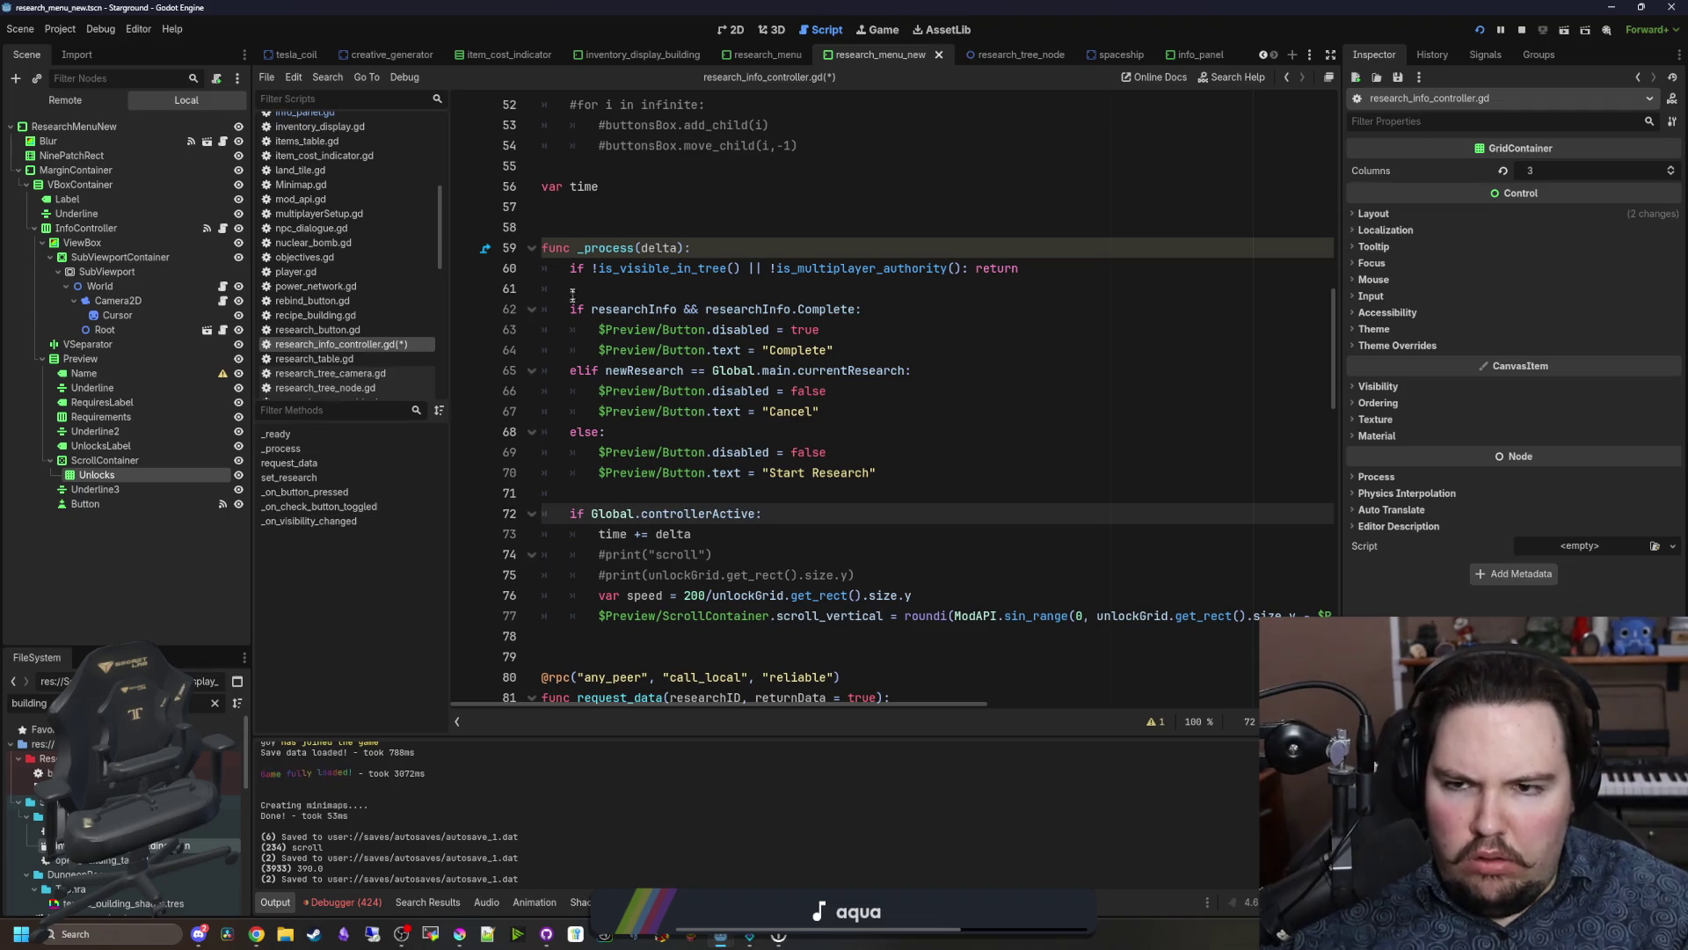
Step: Replace the Time.get_ticks_msec() expression on line 77 with time and remove the time += delta line
double_click(596, 187)
left_click_drag(984, 703, 1327, 704)
left_click_drag(1273, 616, 1071, 616)
type("time*speed)))")
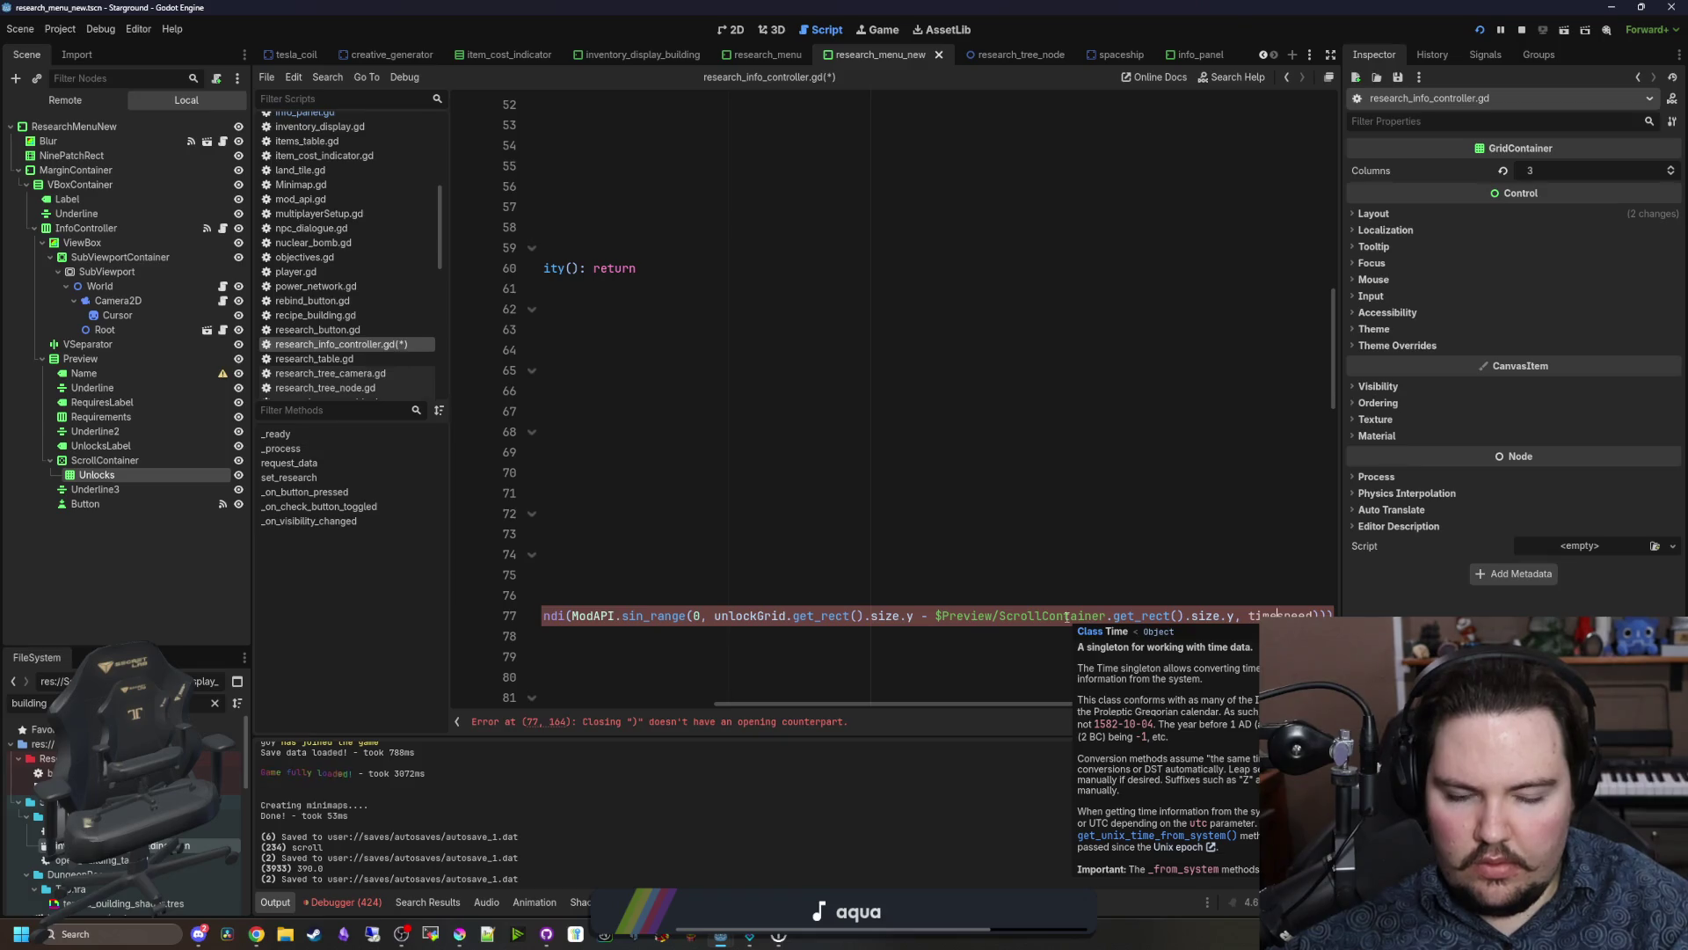
key("Delete")
key("Delete")
key("Delete")
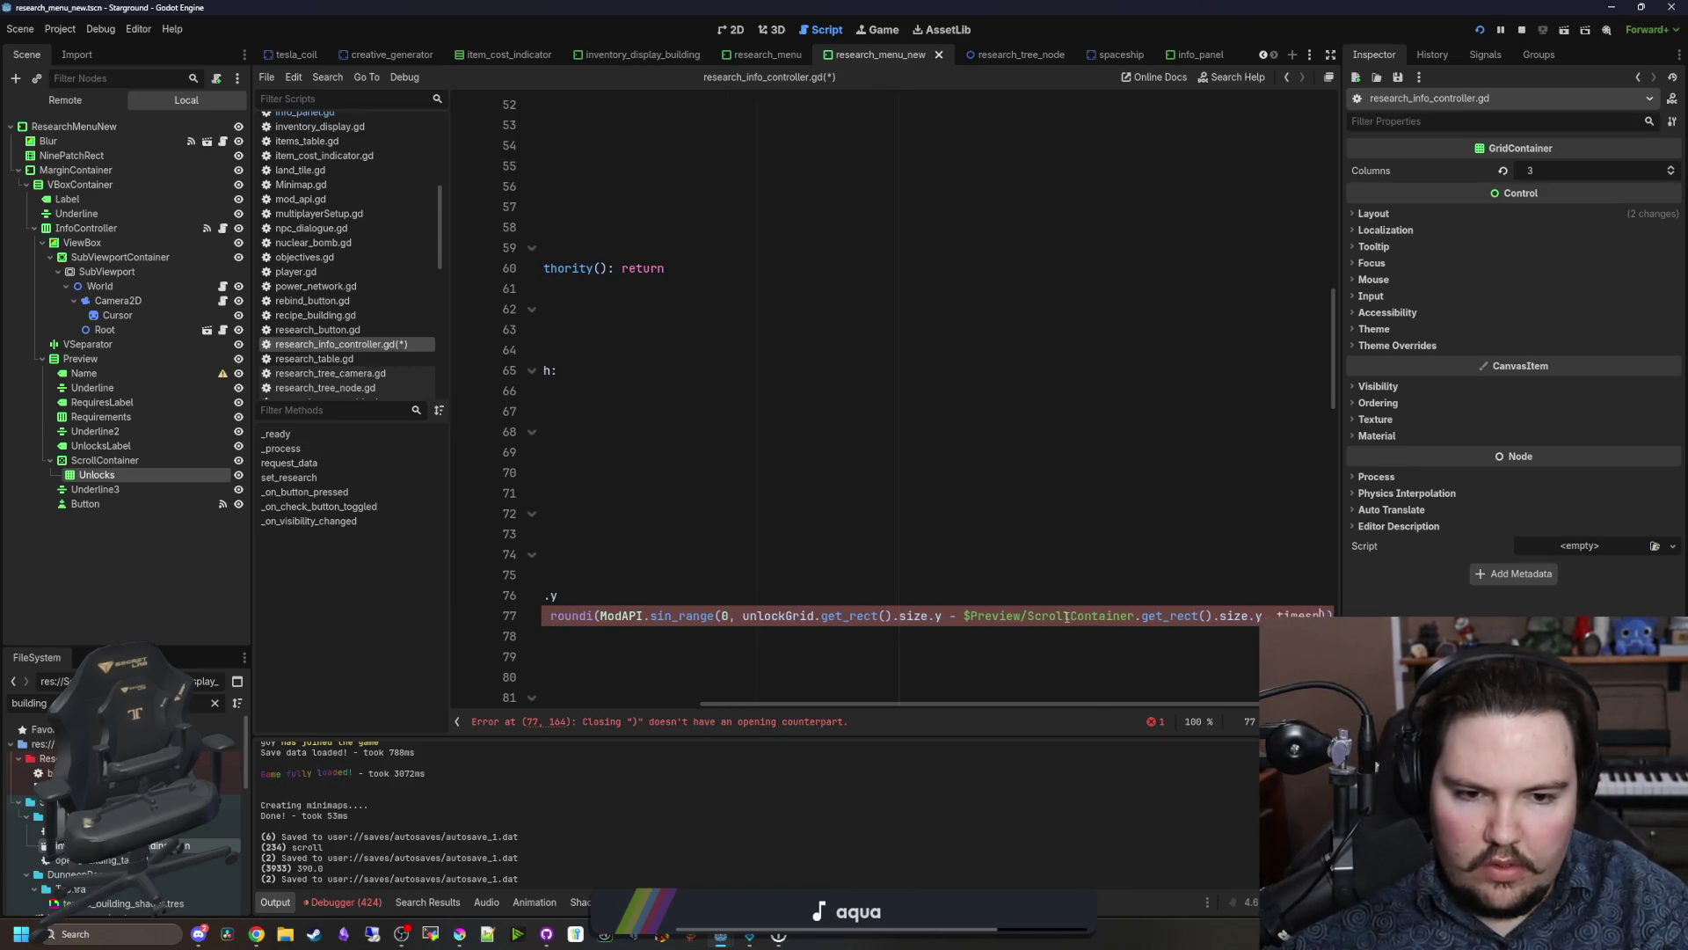
scroll(1161, 695, "left", 5)
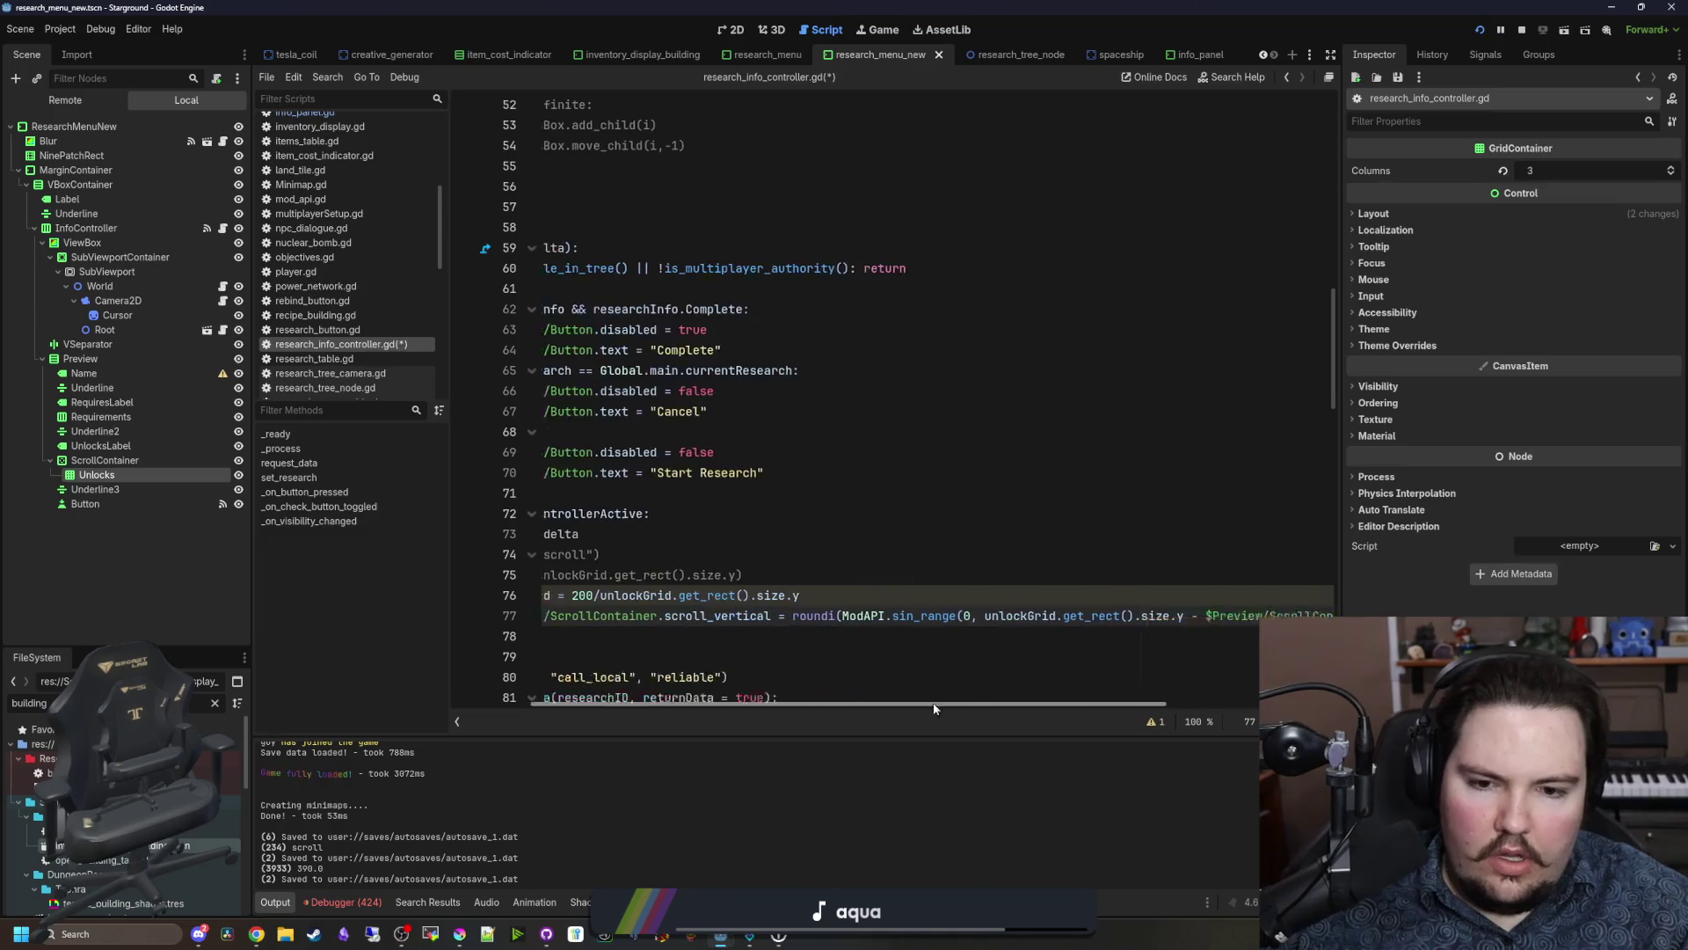
left_click(937, 598)
left_click_drag(716, 537, 570, 534)
key("ctrl+c")
key("BackSpace")
Step: Delete the two #print lines and put the time increment back below var speed
key("shift+Down")
key("shift+Down")
key("shift+Down")
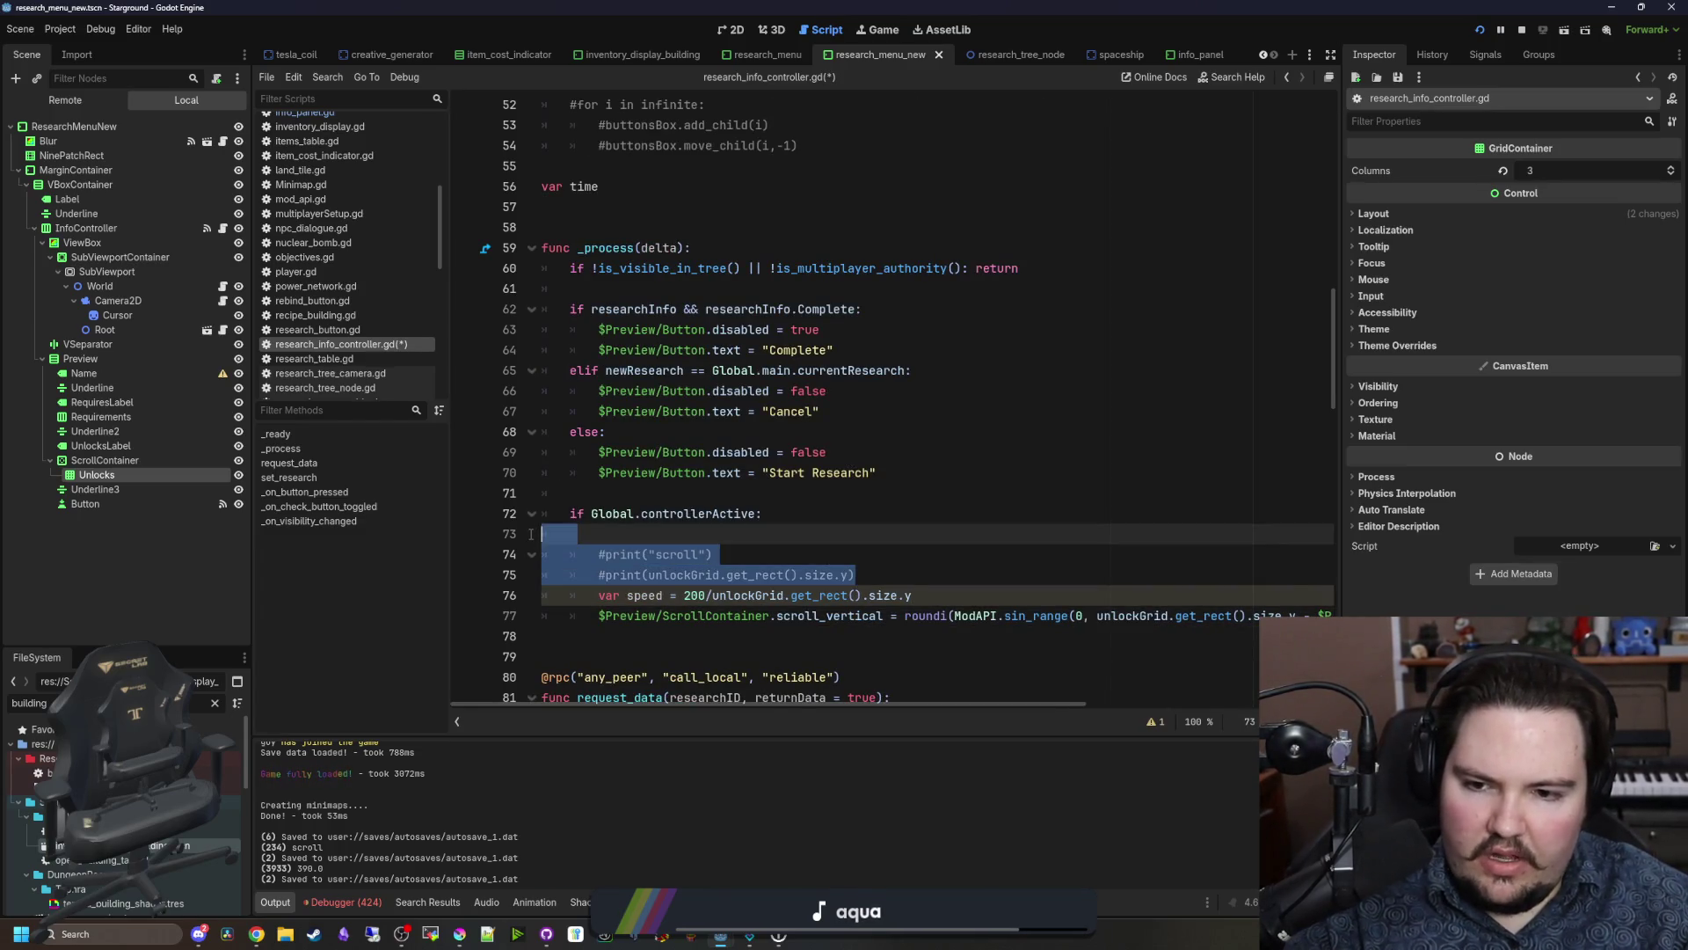
key("BackSpace")
left_click(936, 533)
key("Return")
key("ctrl+v")
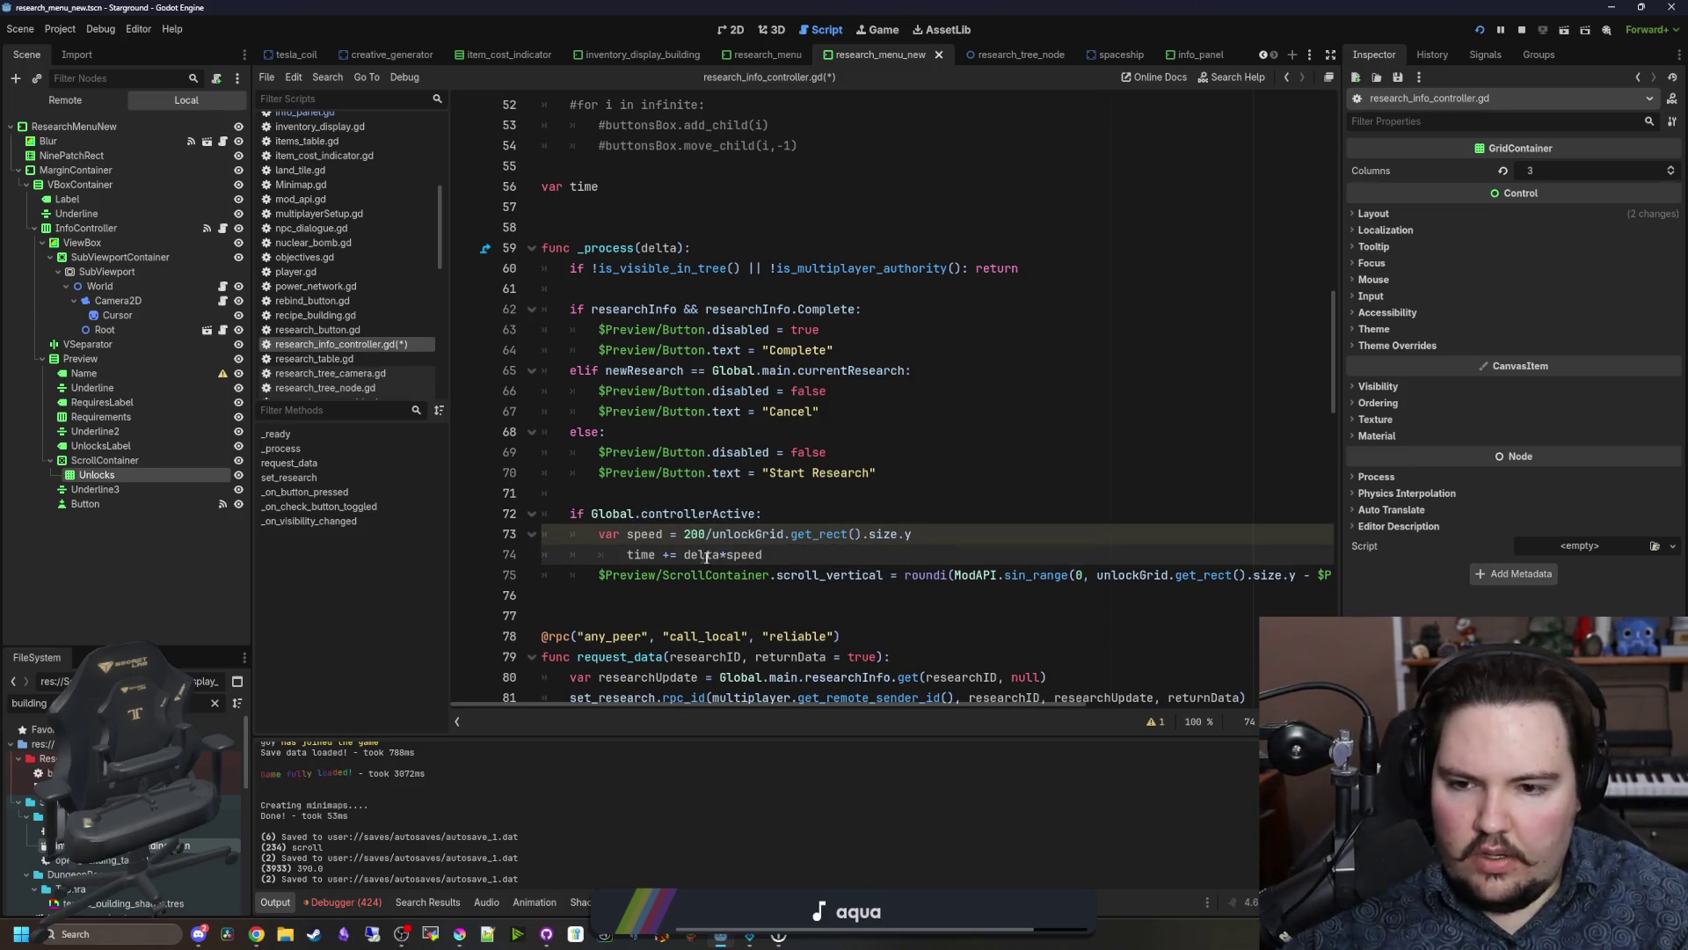
key("BackSpace")
left_click(711, 499)
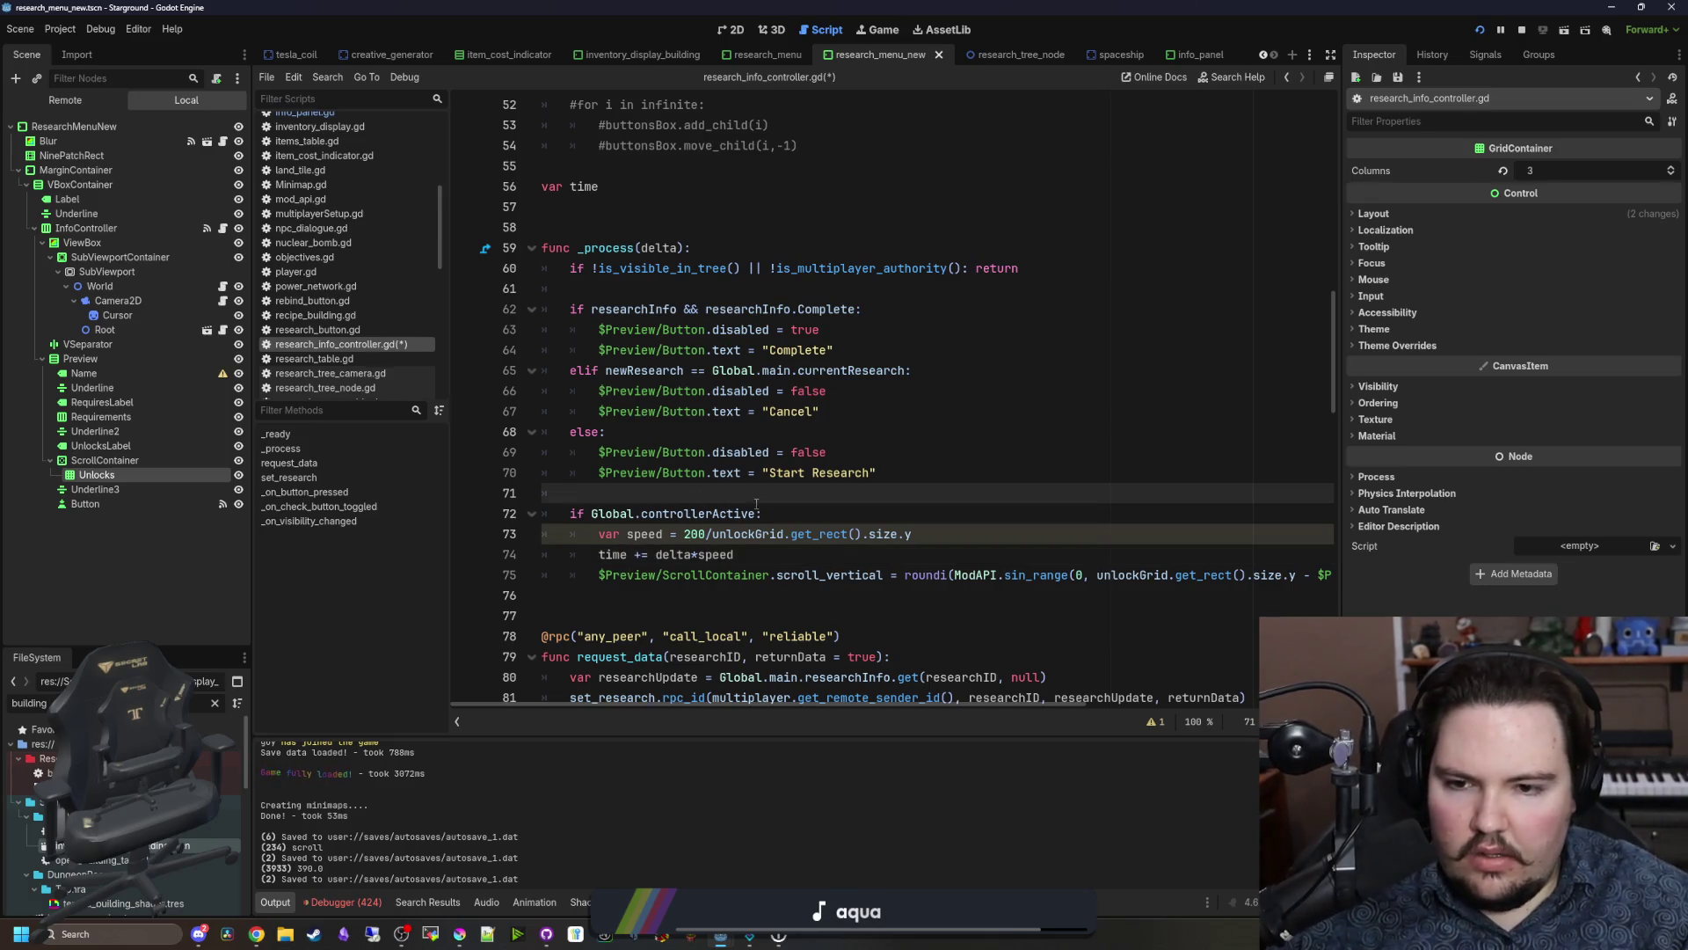
Step: Initialize the timer as 'var time = 0.0' and check where time is used
double_click(613, 554)
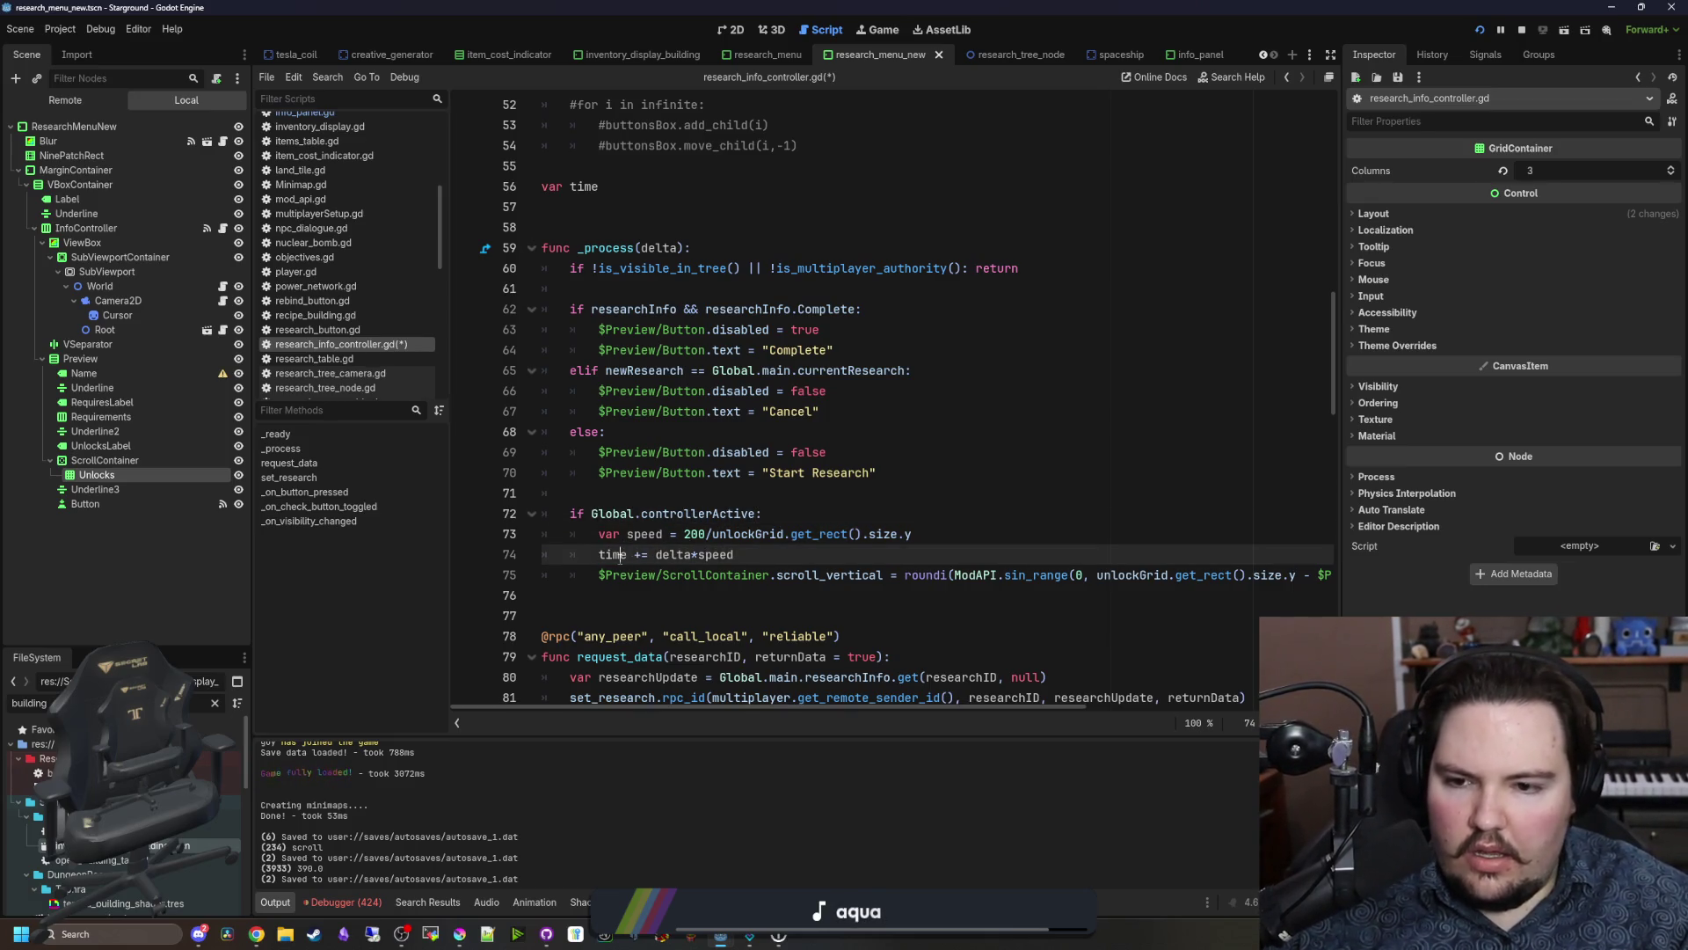
left_click(653, 188)
type("= 0.0")
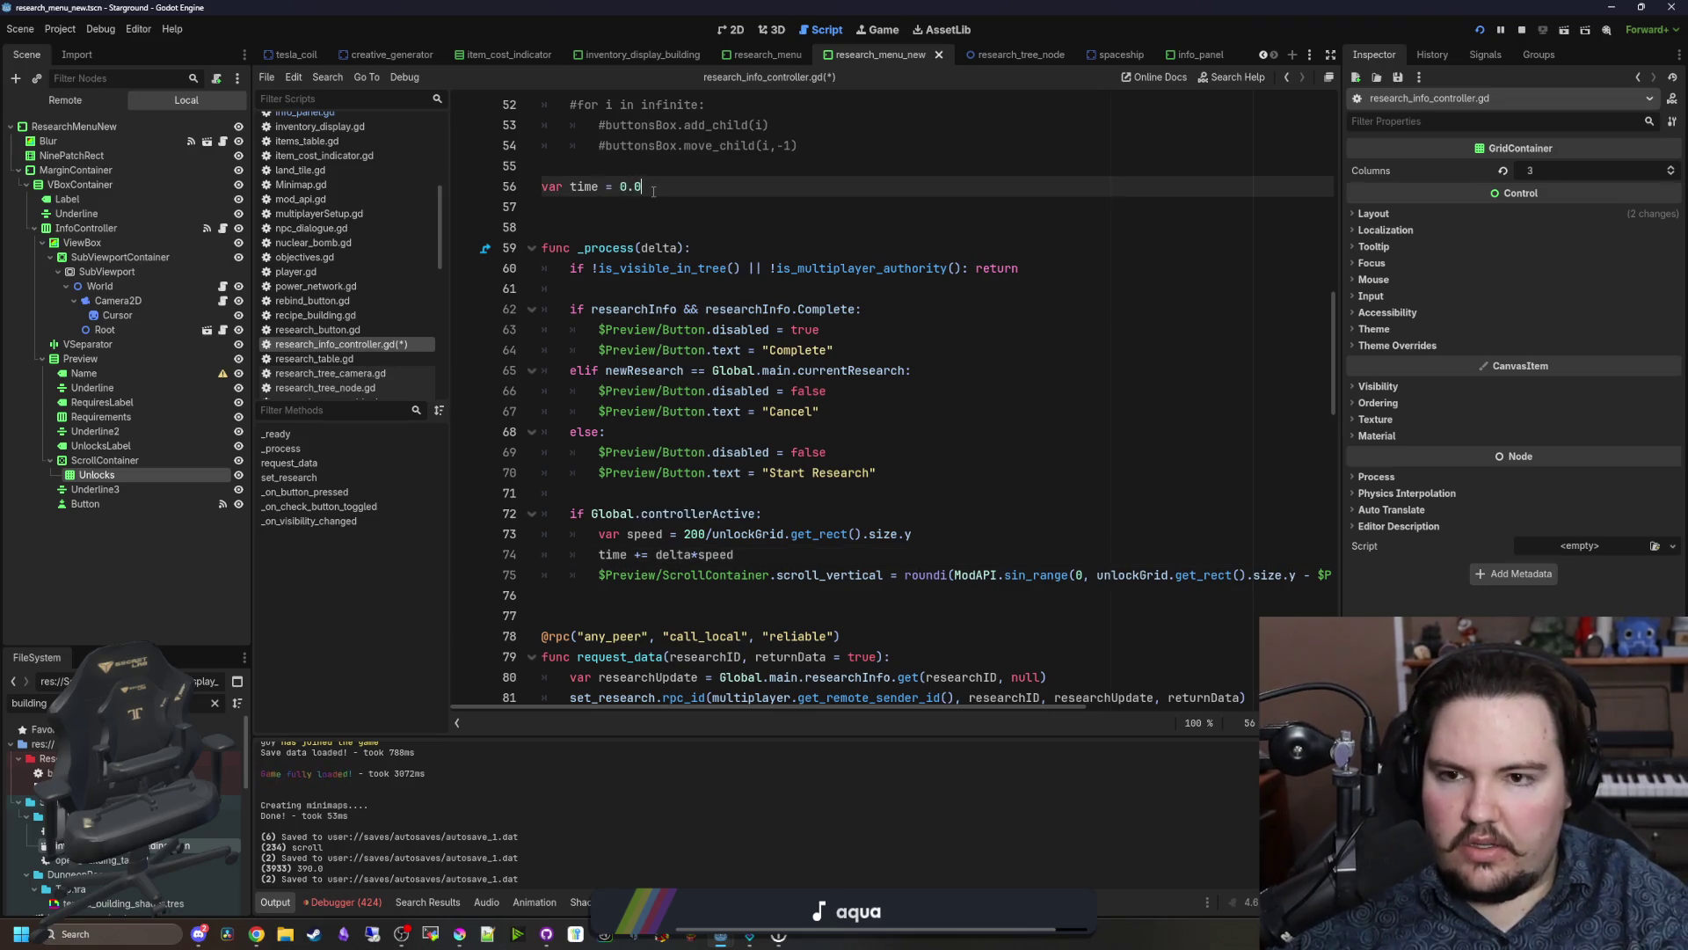
double_click(613, 554)
scroll(612, 554, "down", 15)
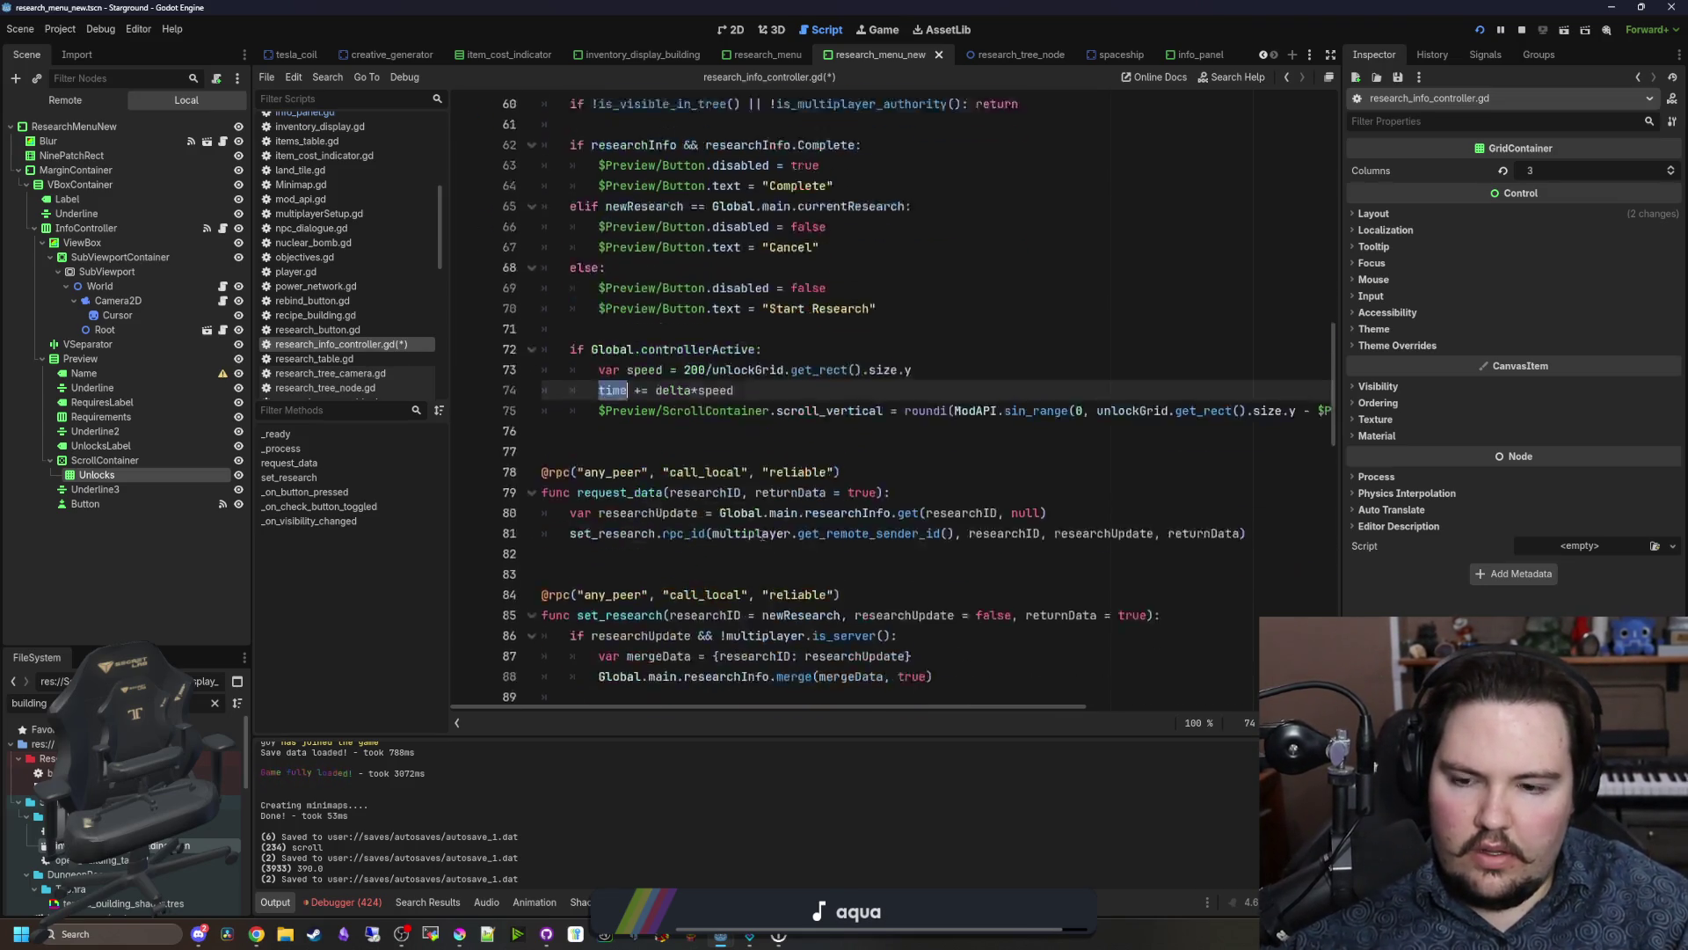
scroll(762, 534, "down", 8)
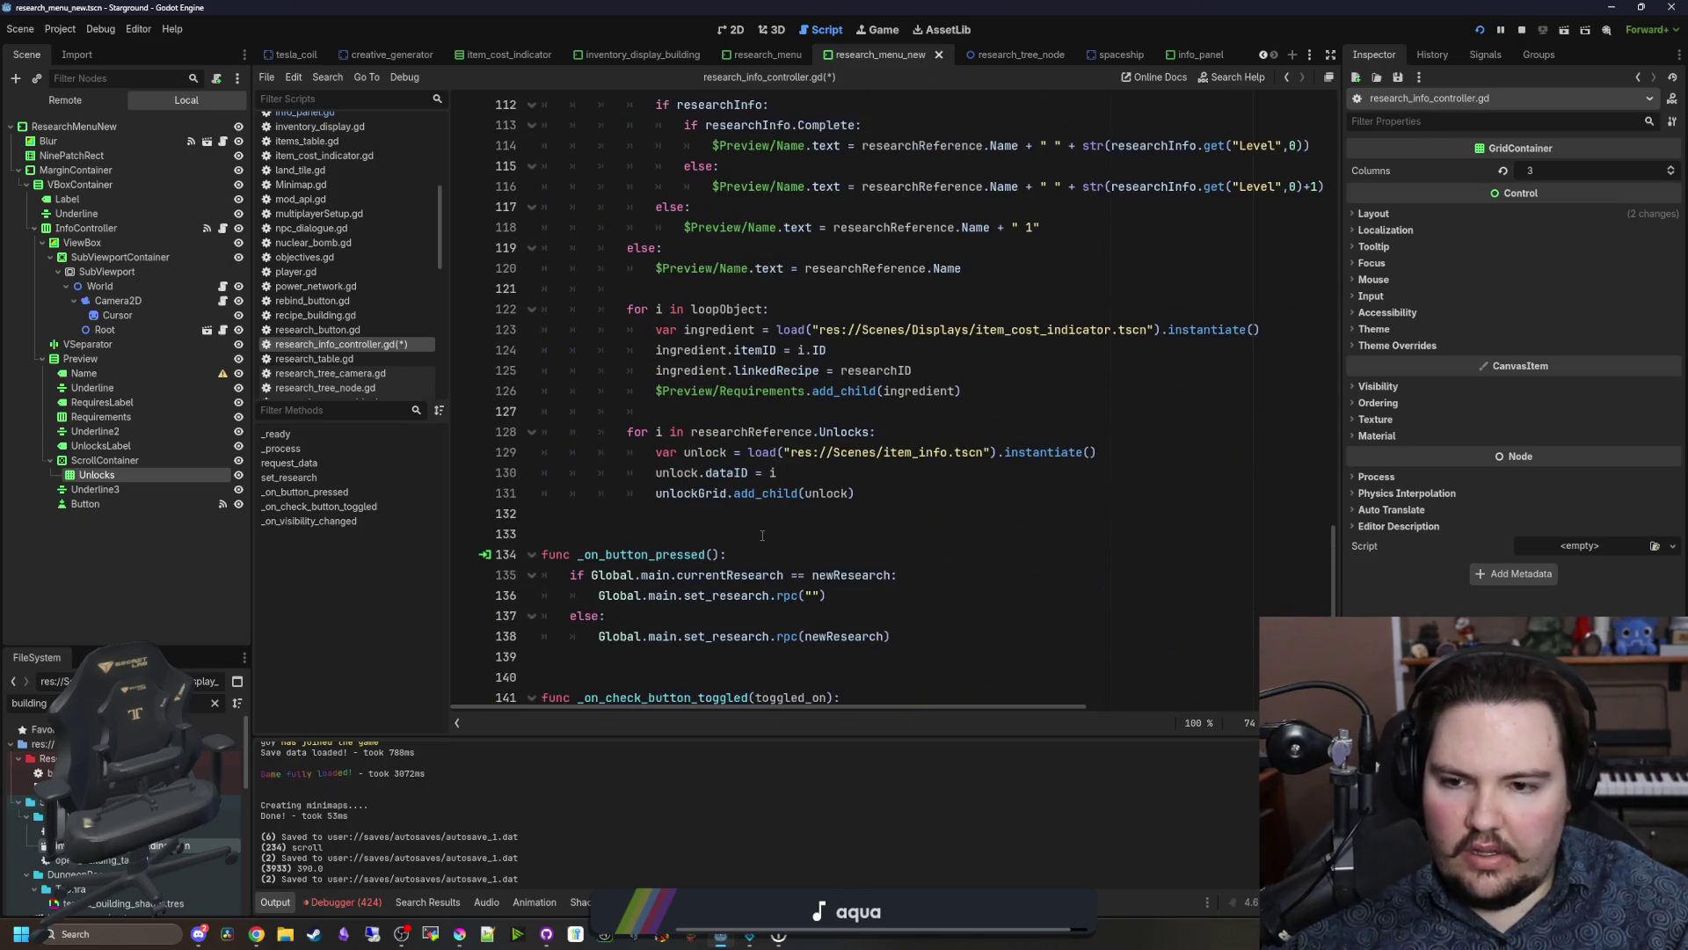
scroll(761, 534, "up", 5)
scroll(761, 533, "down", 7)
scroll(761, 534, "up", 14)
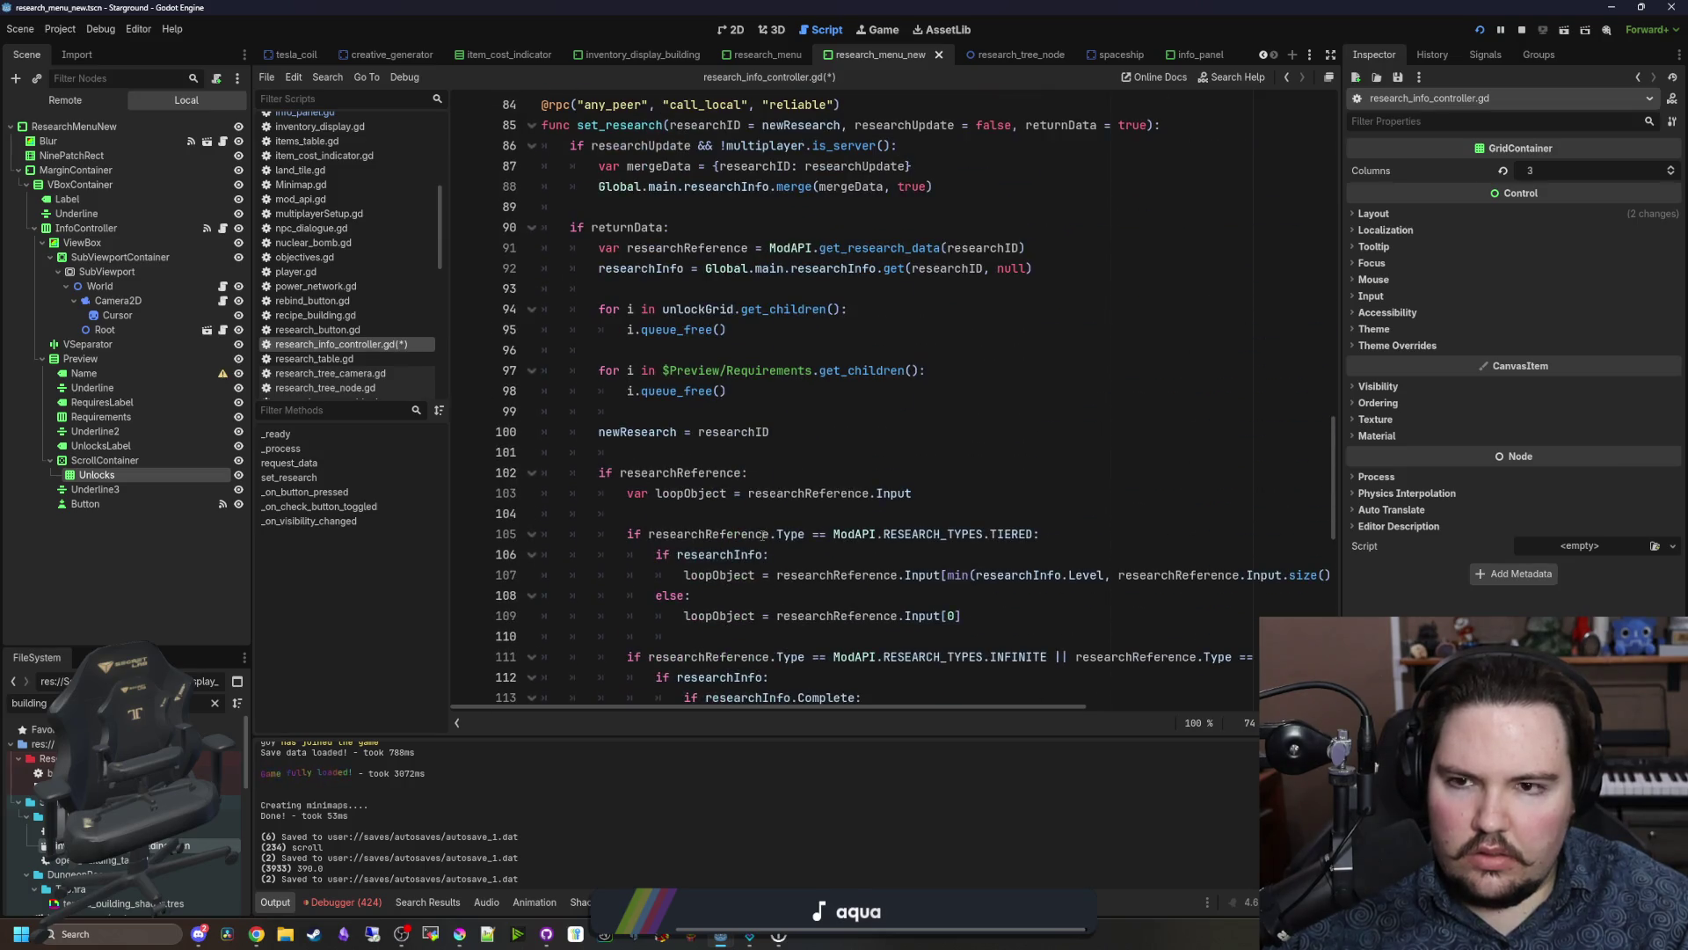
scroll(762, 534, "up", 8)
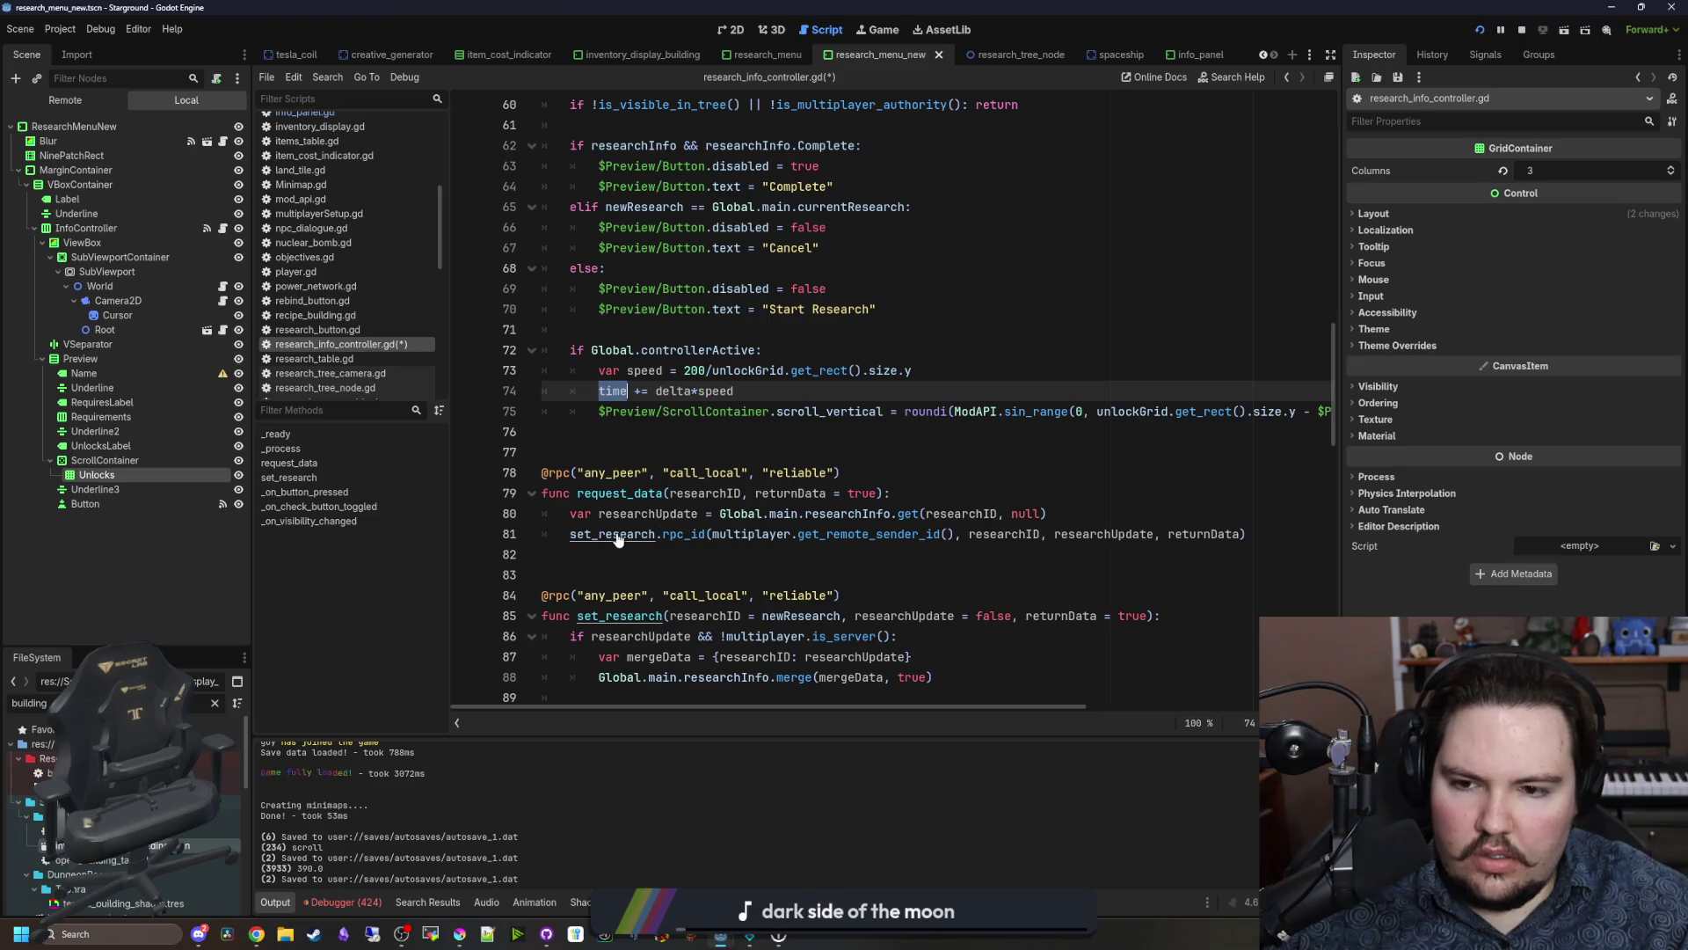
scroll(729, 538, "down", 8)
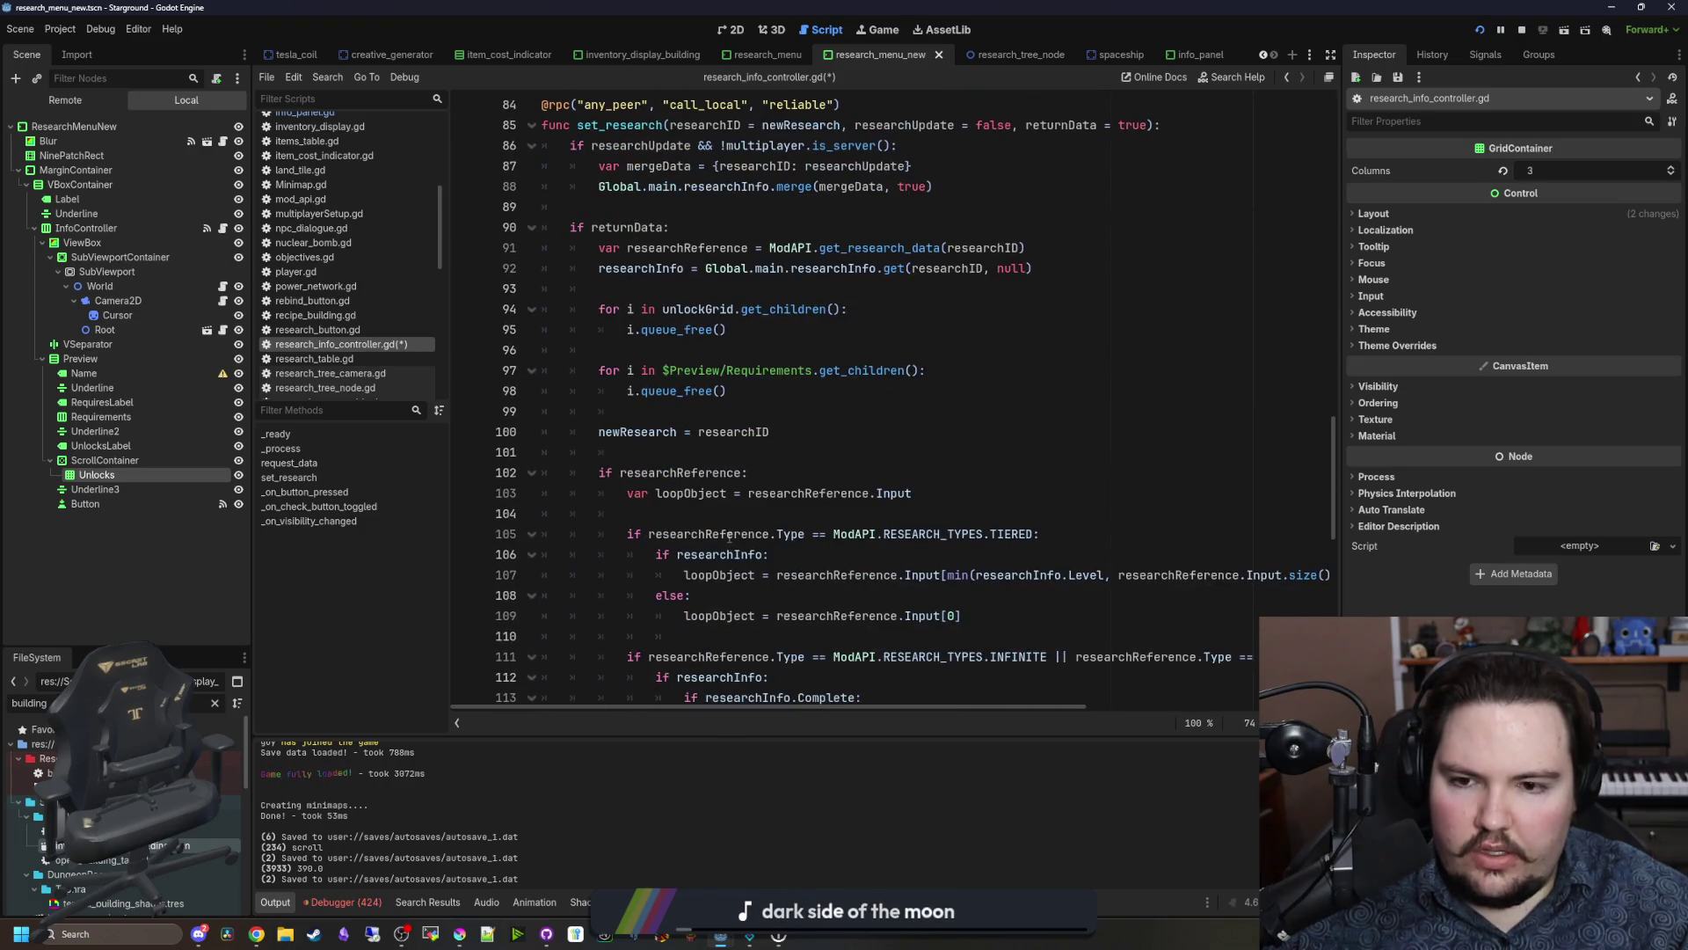
scroll(736, 496, "up", 1)
Step: Add 'time = 0.0' in set_research to reset the timer, and save
left_click(650, 511)
key("Return")
key("Return")
type("time = 0.0")
key("Up")
key("ctrl+s")
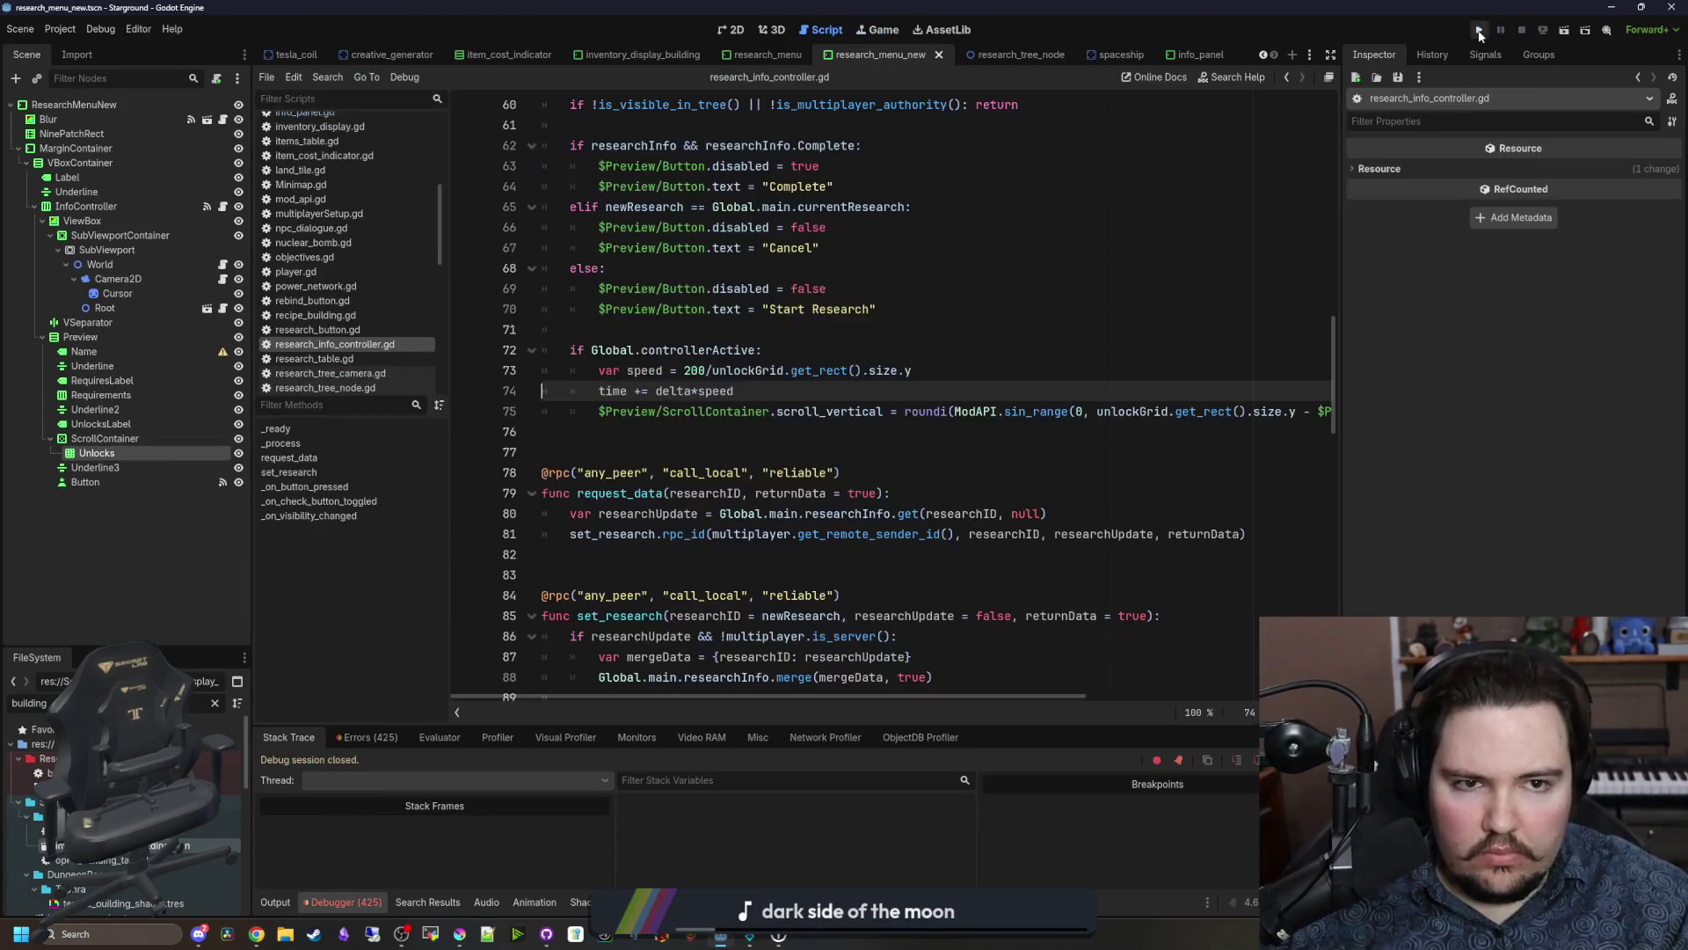
Step: Run the project, continue the saved game, and reopen research_info_controller.gd
left_click(1480, 31)
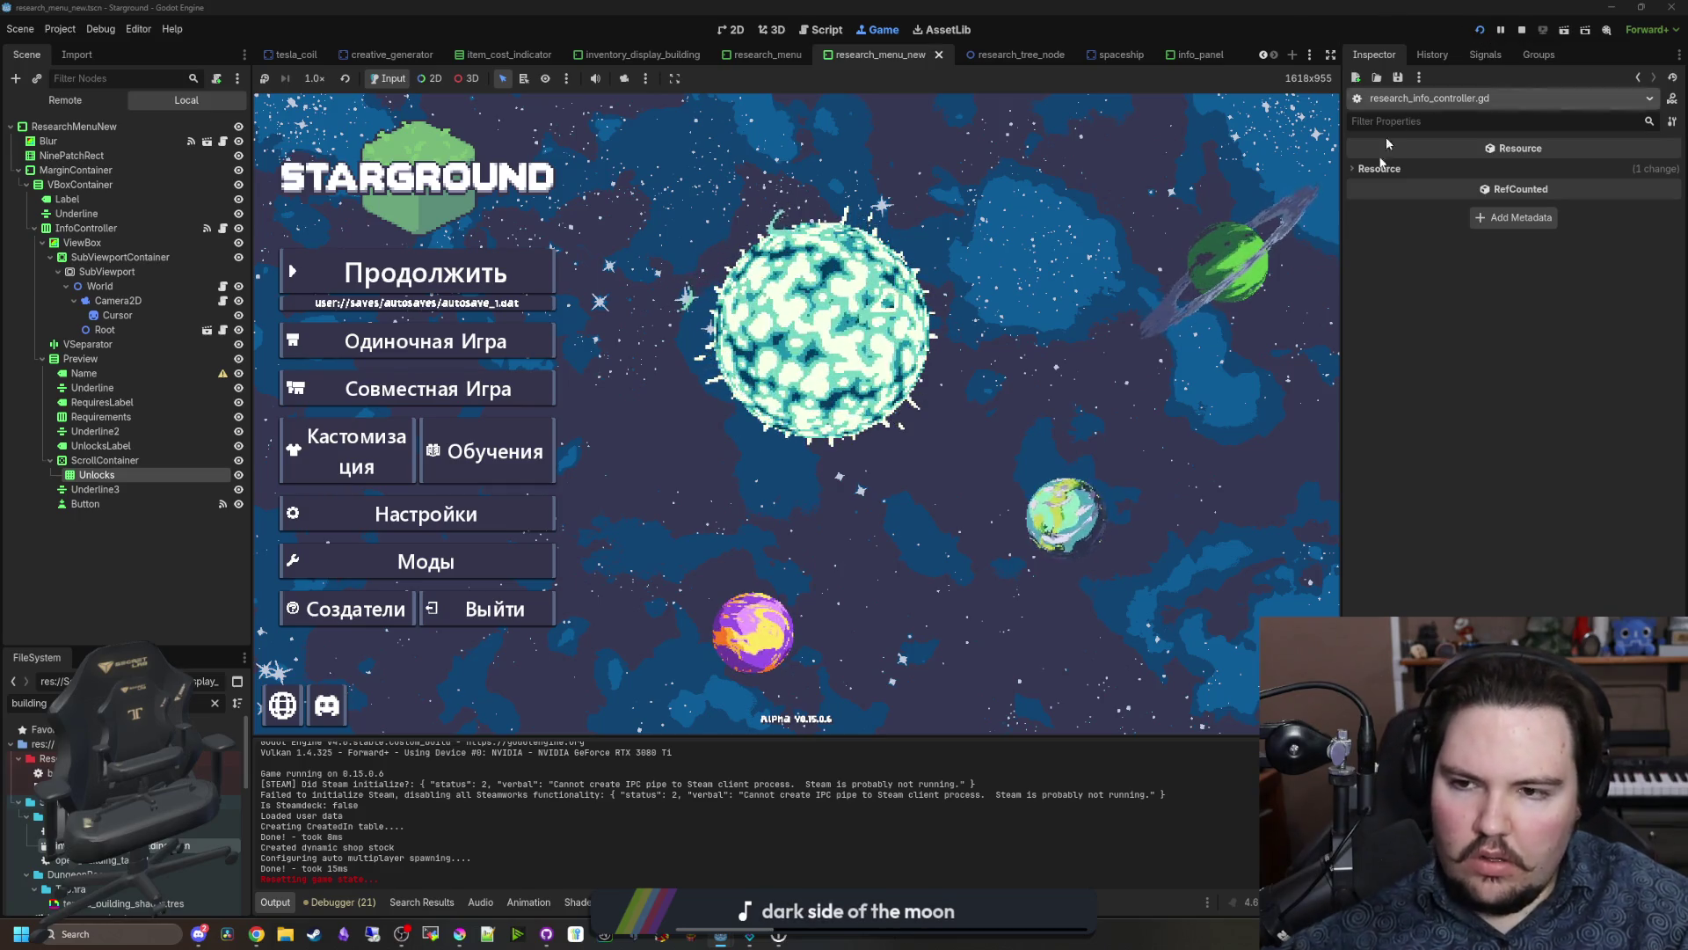
left_click(479, 287)
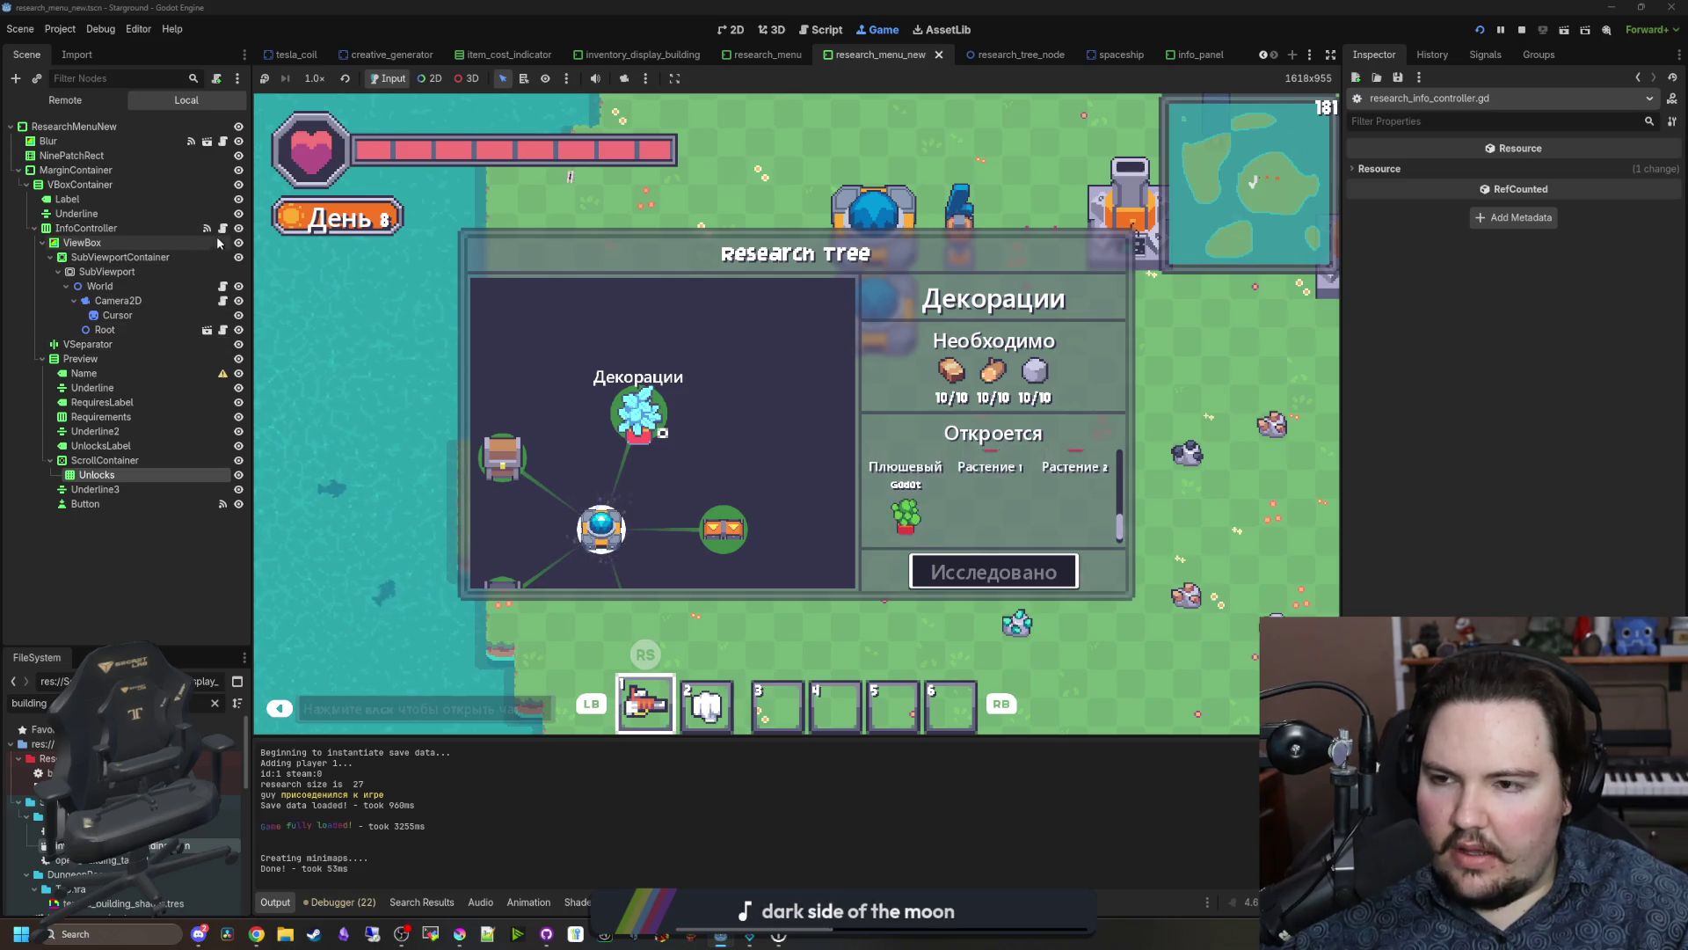
left_click(206, 228)
left_click(665, 429)
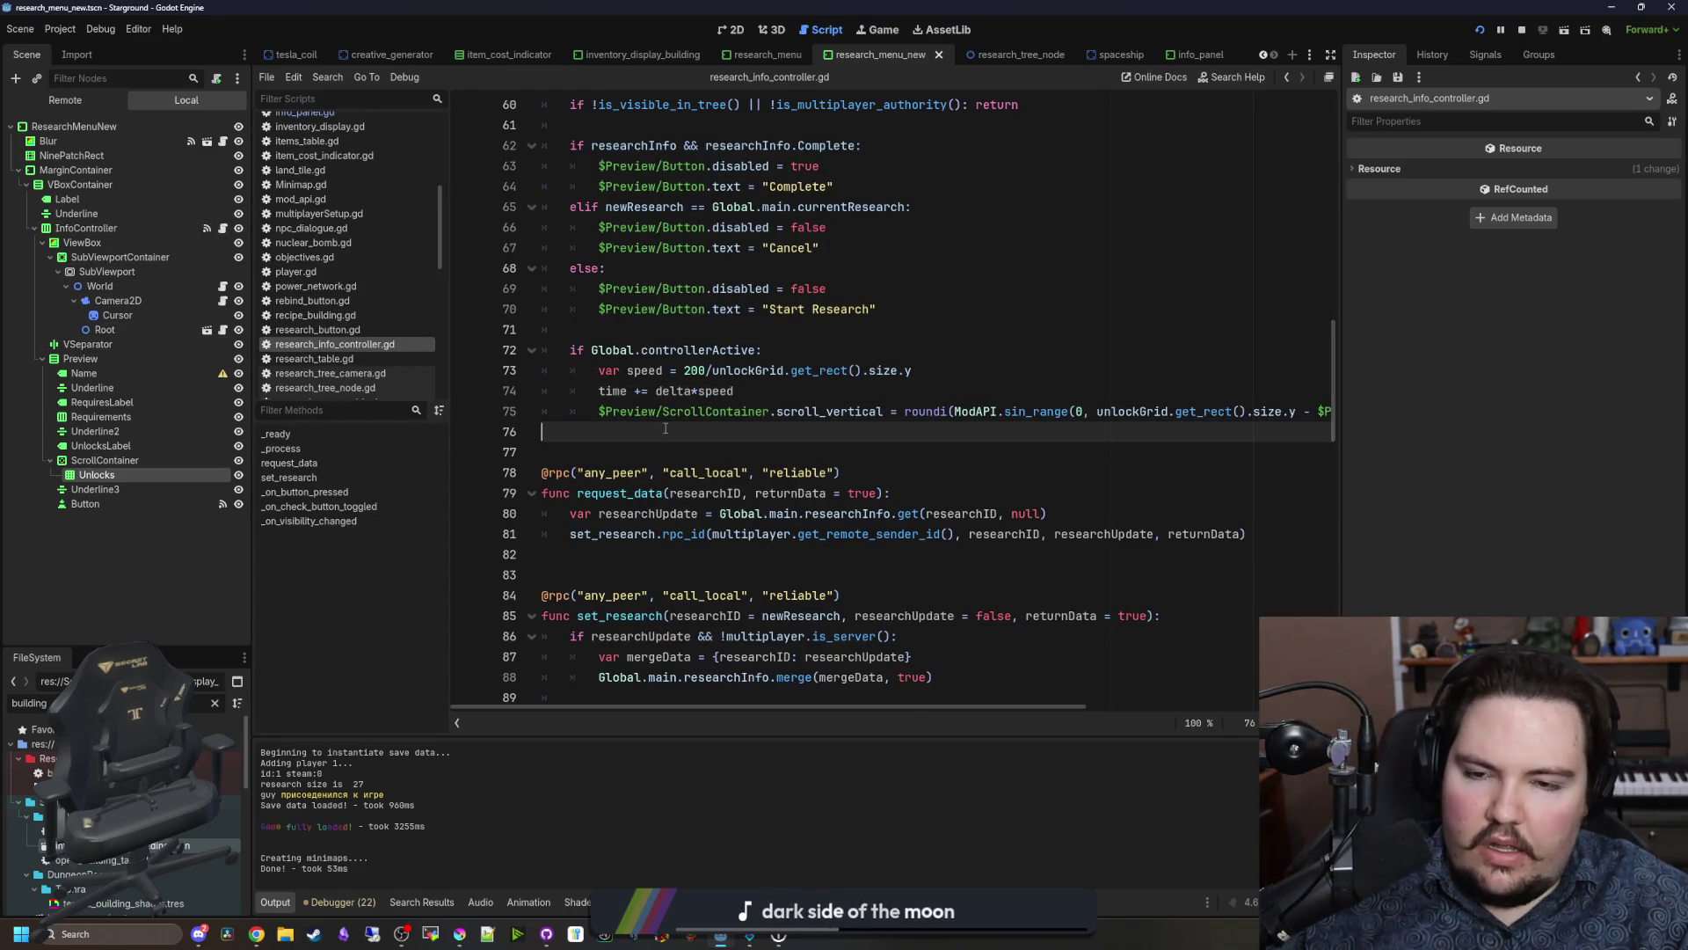
Step: Set the time declaration on line 56 and the reset on line 102 to -1.0, then save
left_click_drag(1006, 705, 1249, 705)
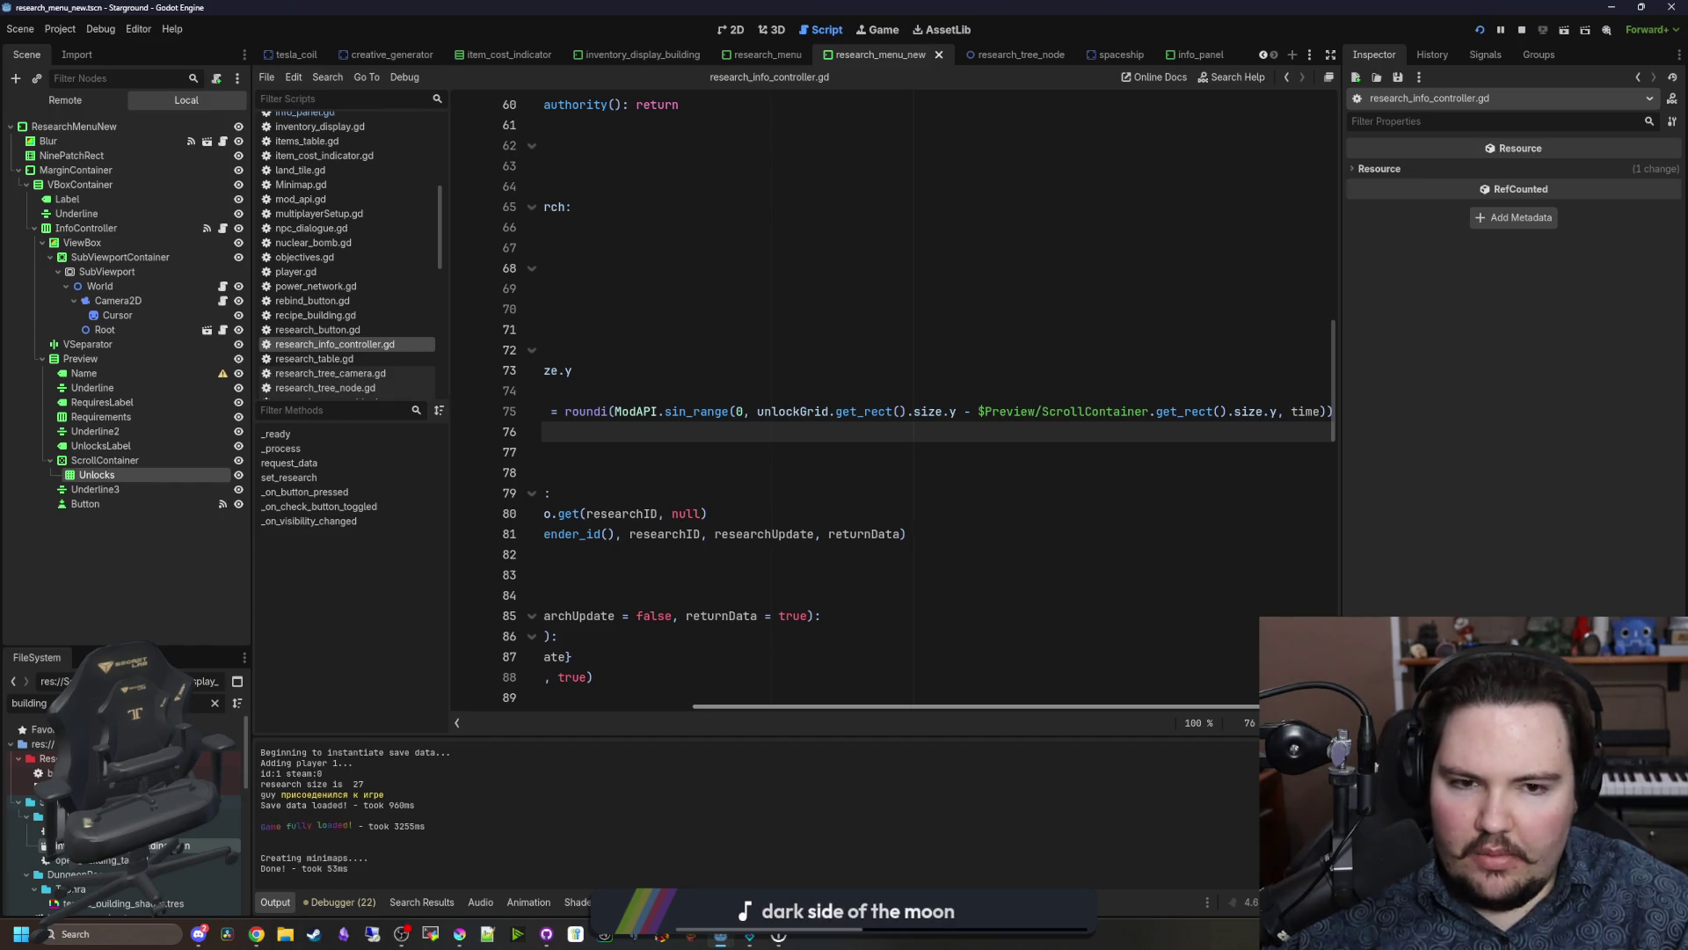
scroll(694, 411, "left", 5)
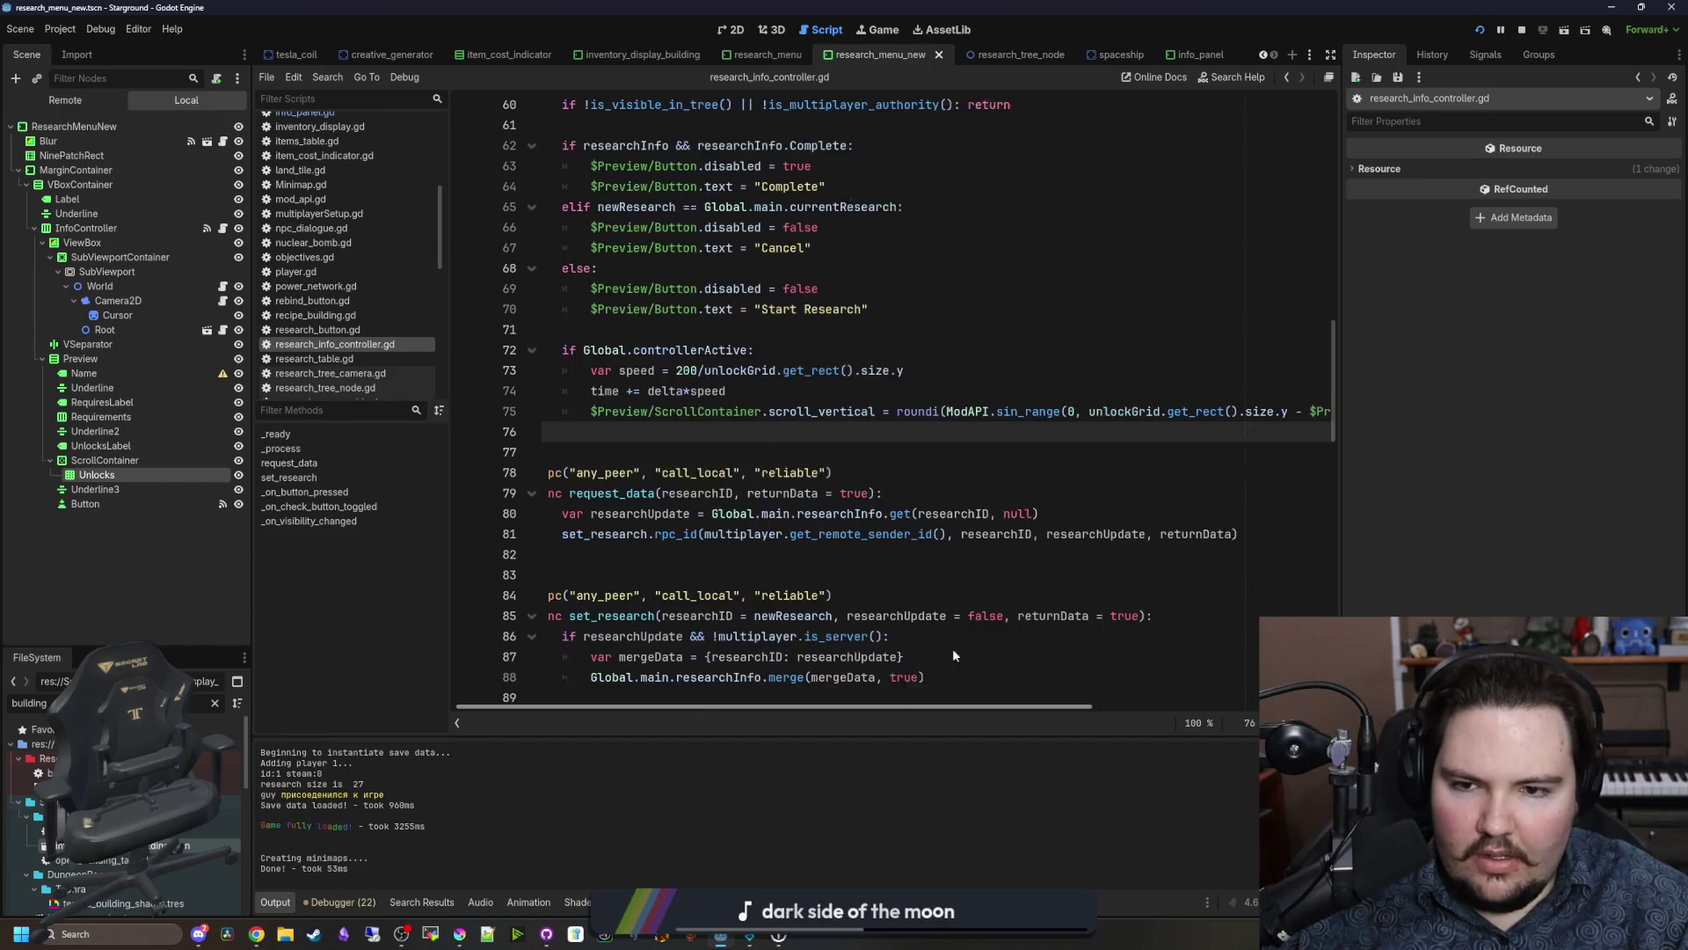
left_click(628, 390)
scroll(613, 395, "up", 4)
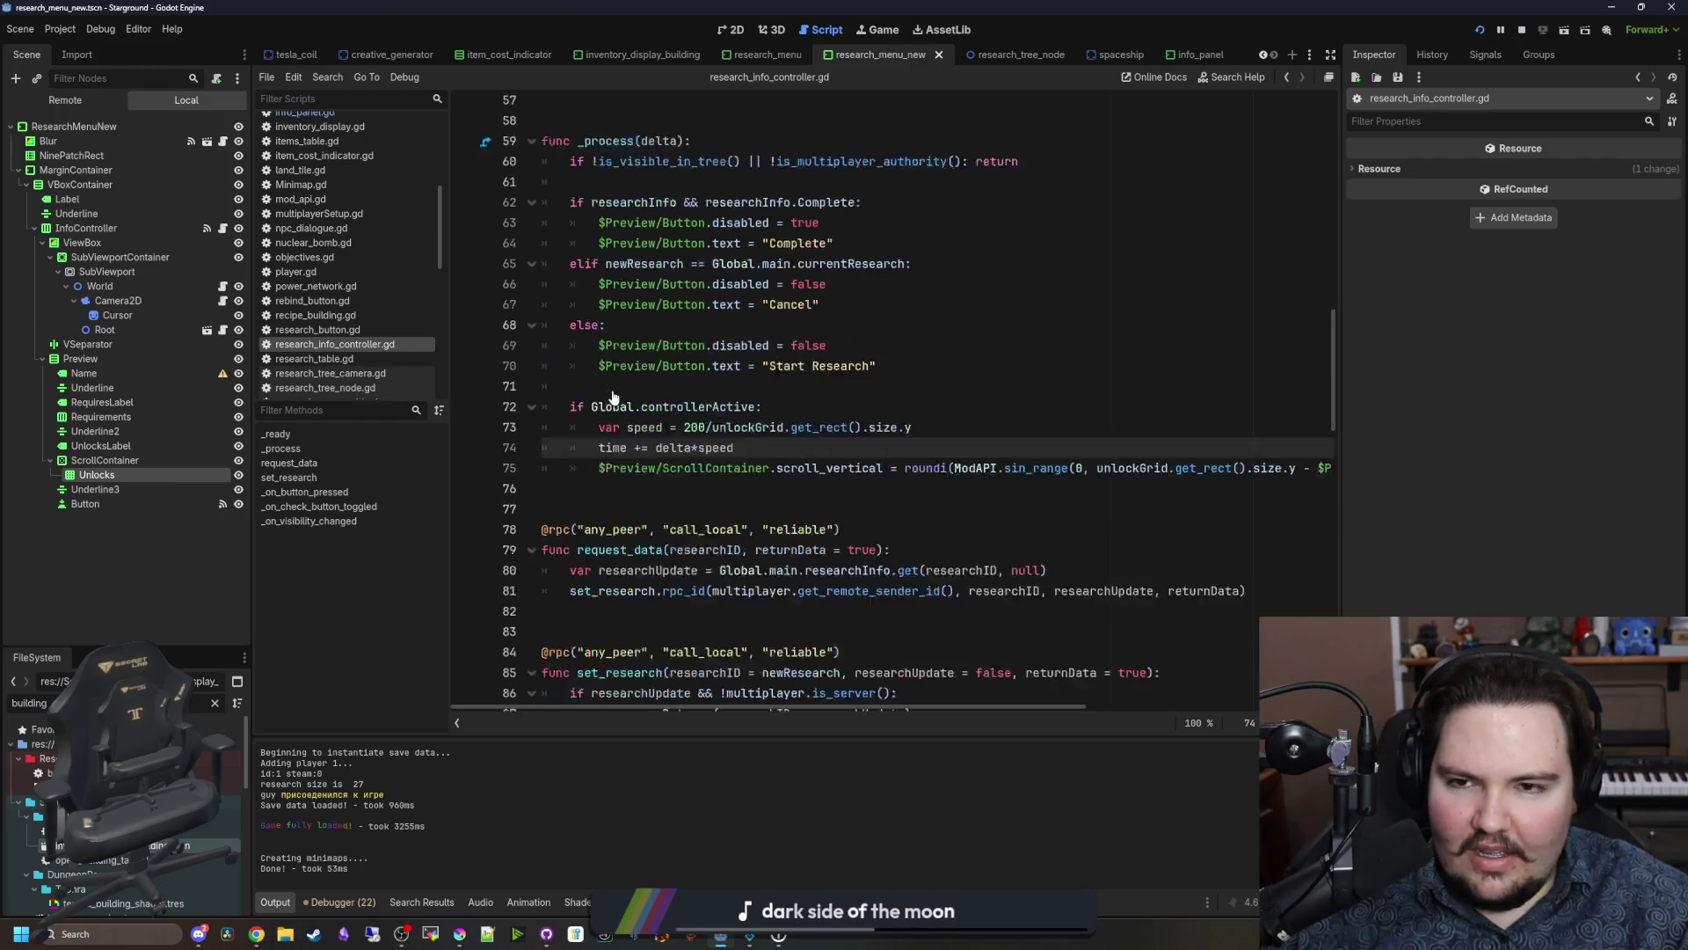
left_click(654, 248)
left_click(654, 262)
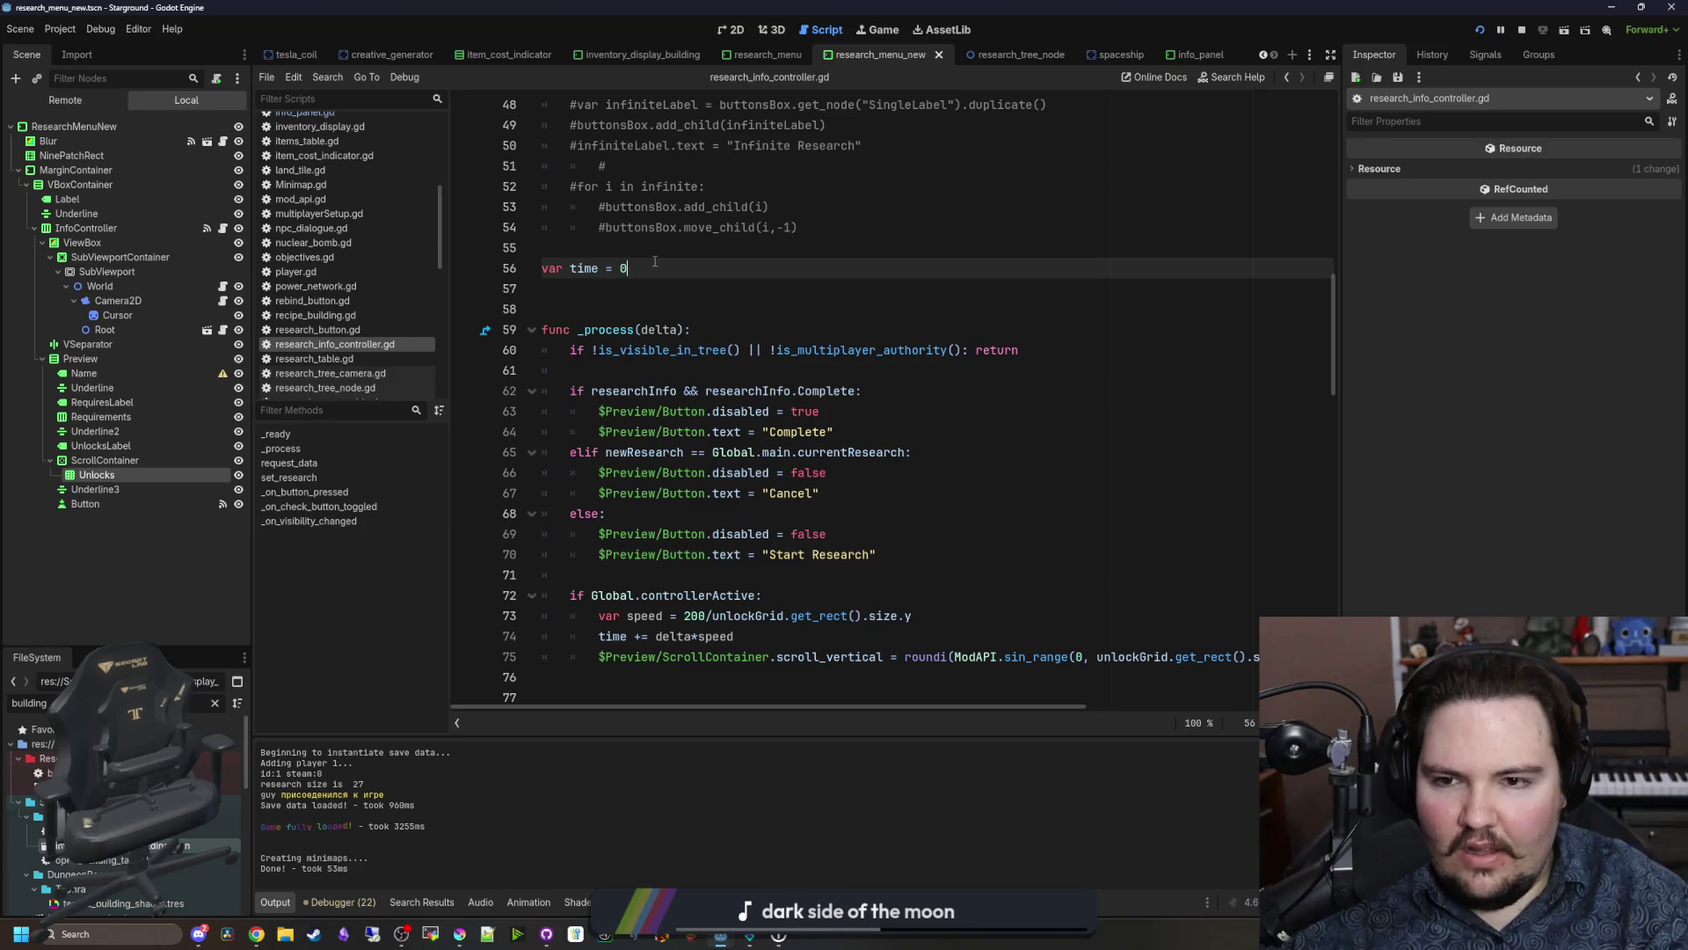
scroll(654, 262, "down", 12)
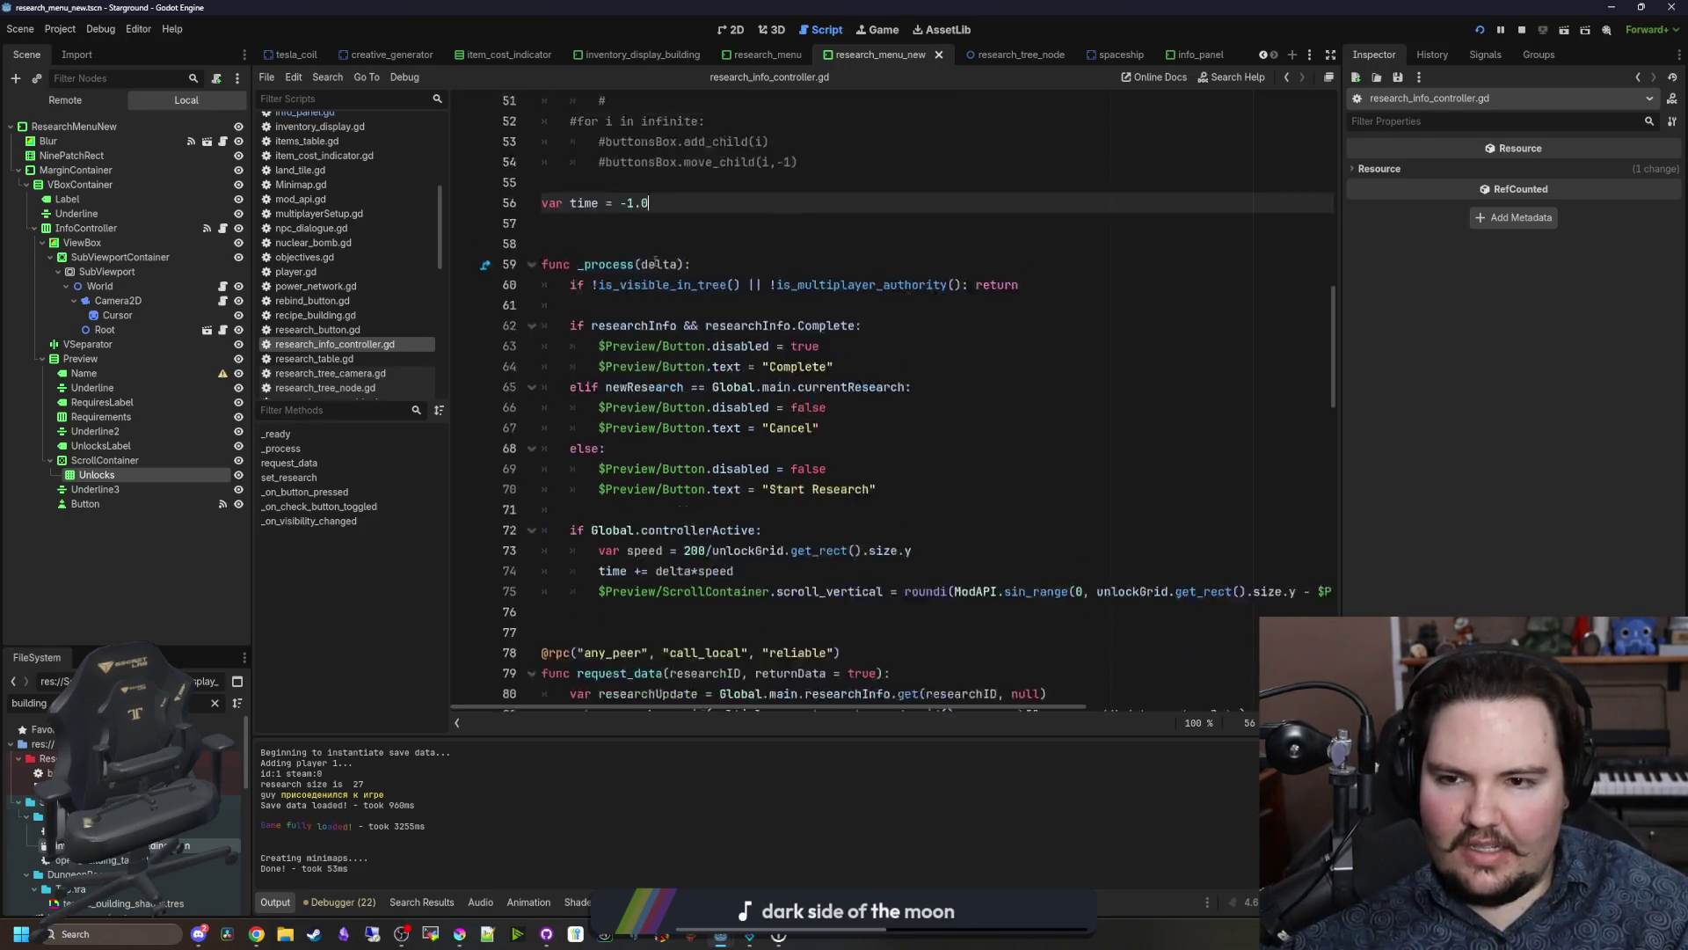
left_click(692, 472)
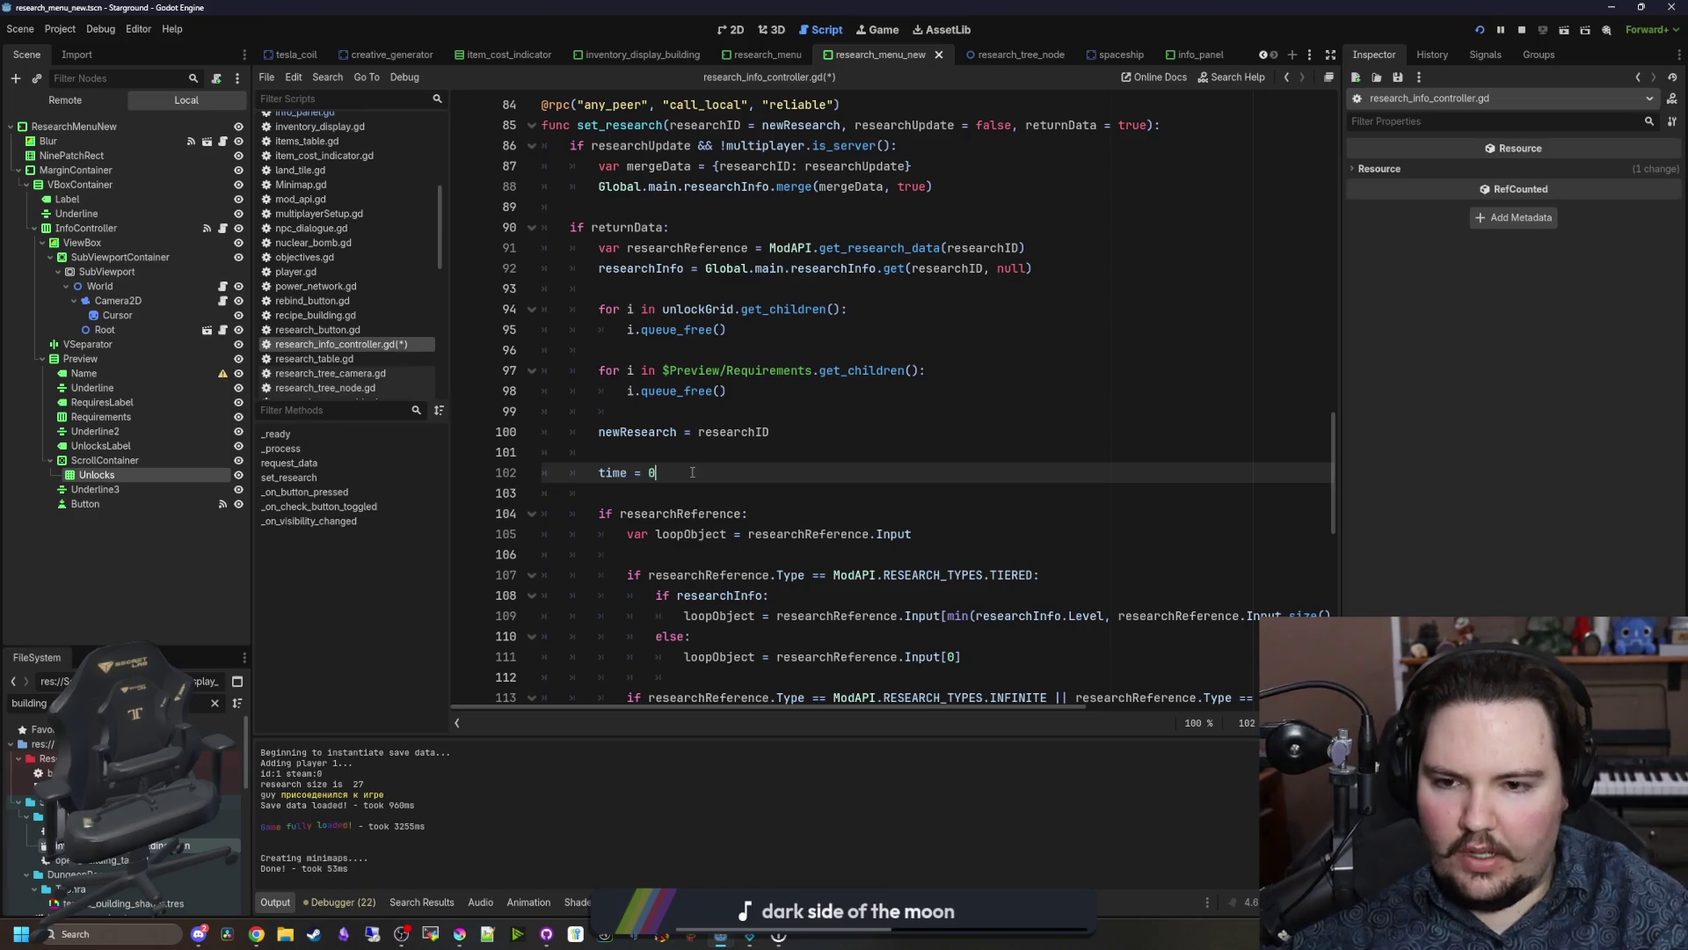
key("BackSpace")
key("BackSpace")
key("BackSpace")
type("-1.0")
key("ctrl+s")
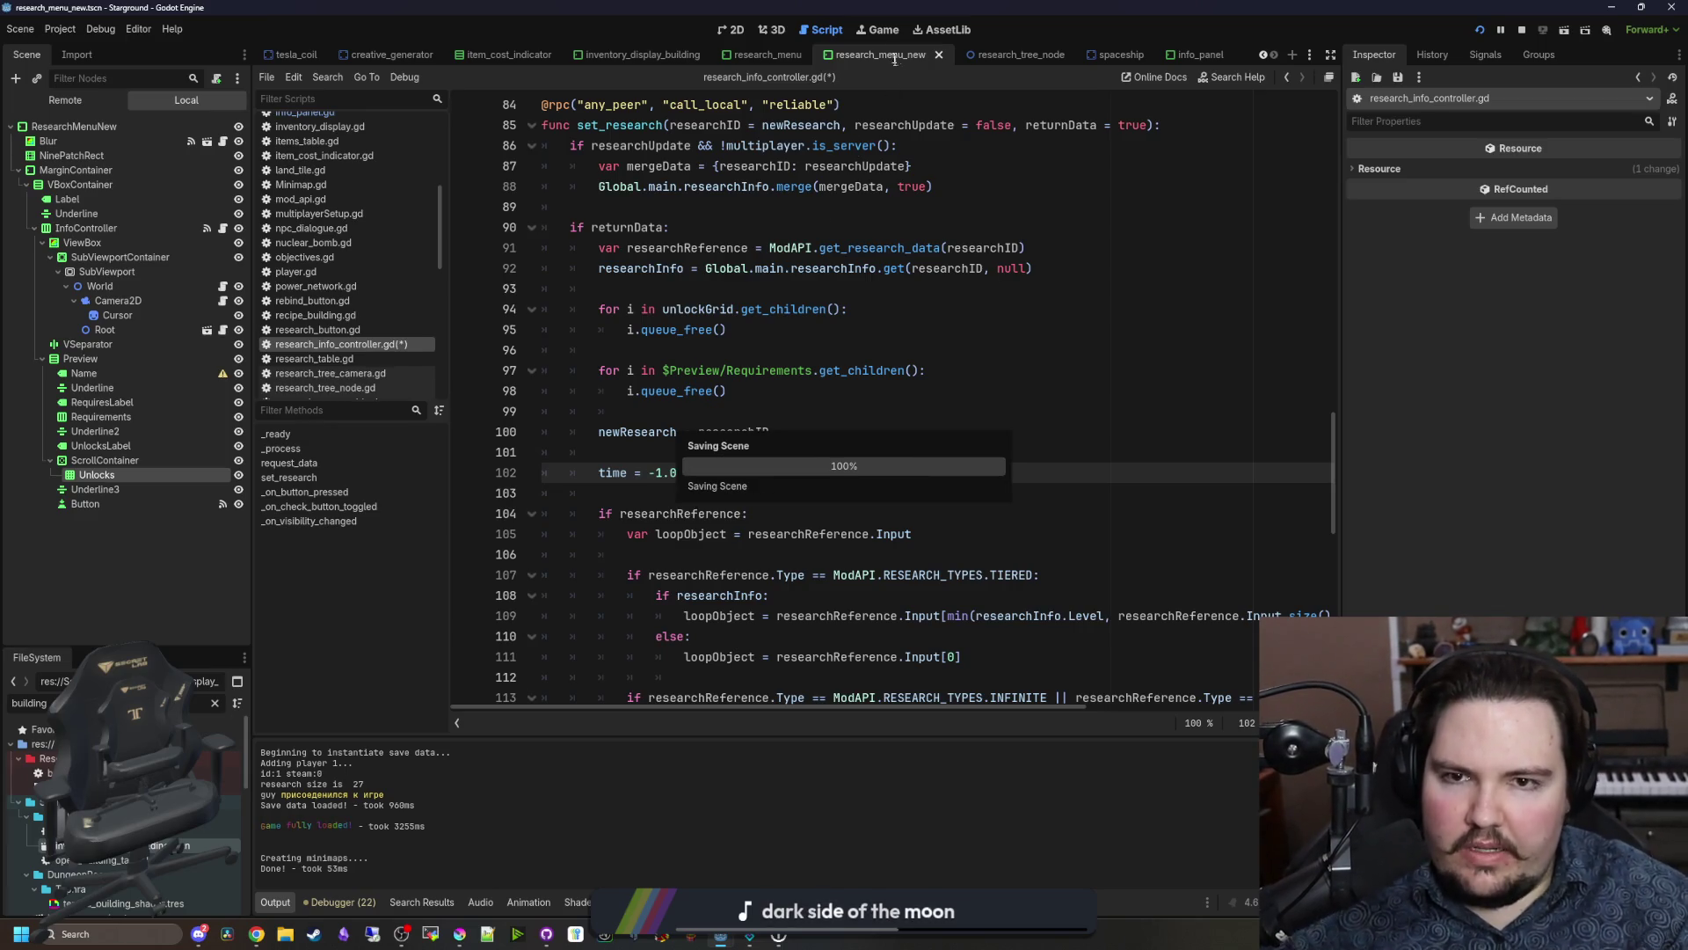
Step: Check the running game, then try adding print(time) after the time reset and undo it
left_click(878, 29)
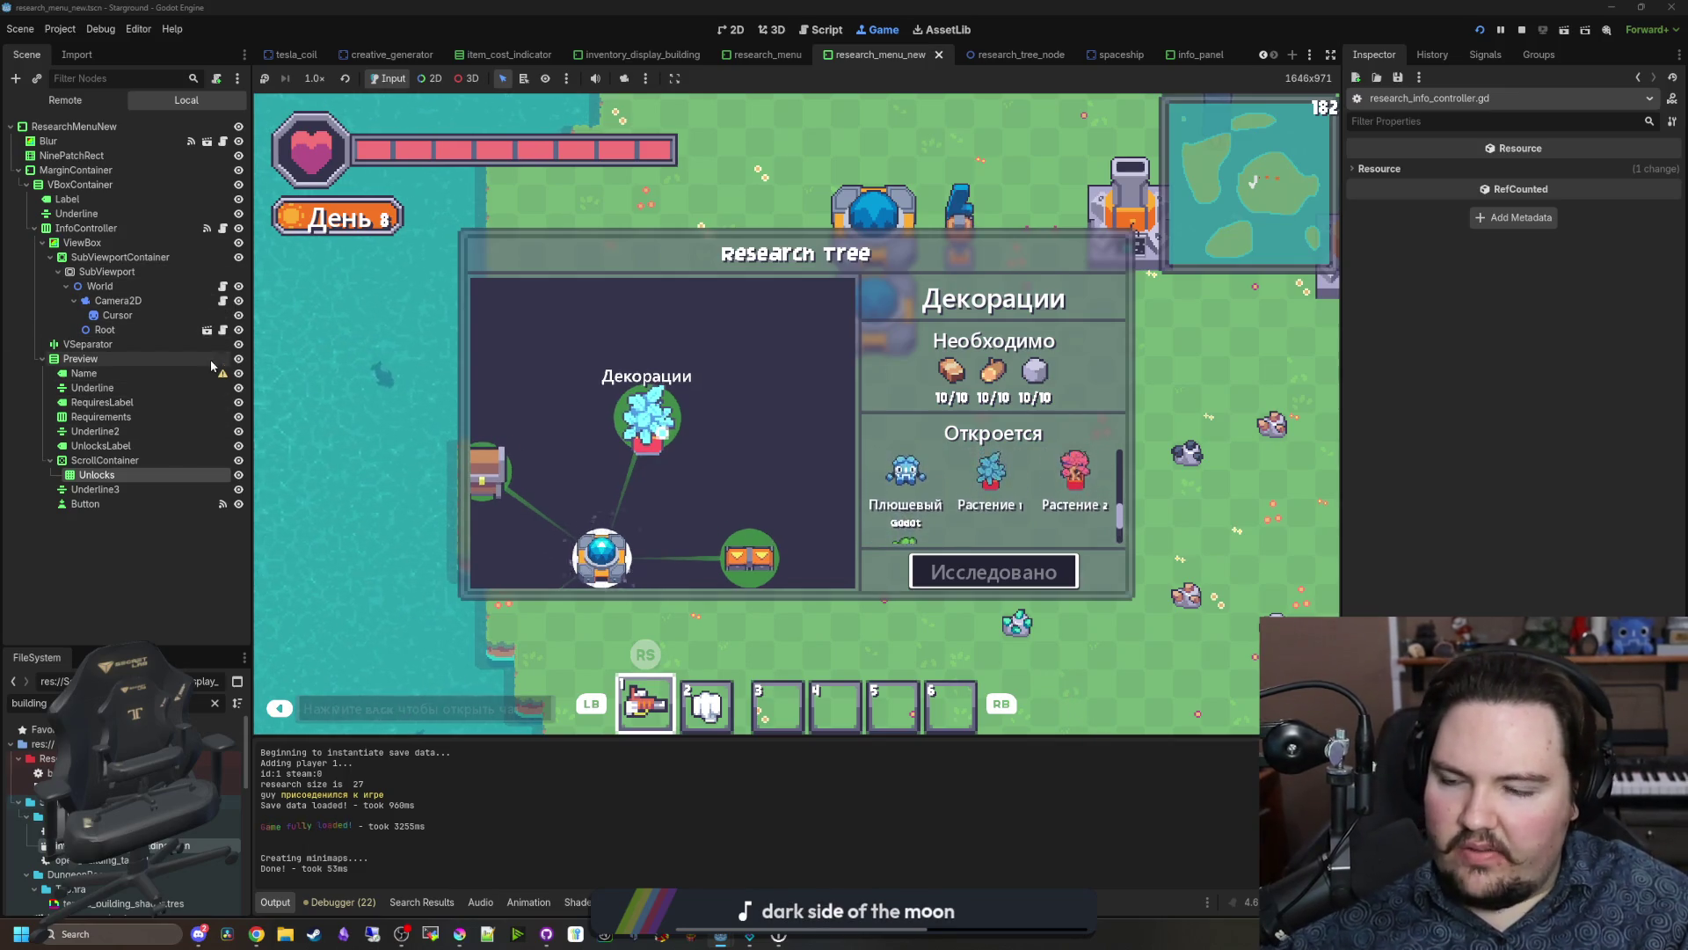
left_click(223, 228)
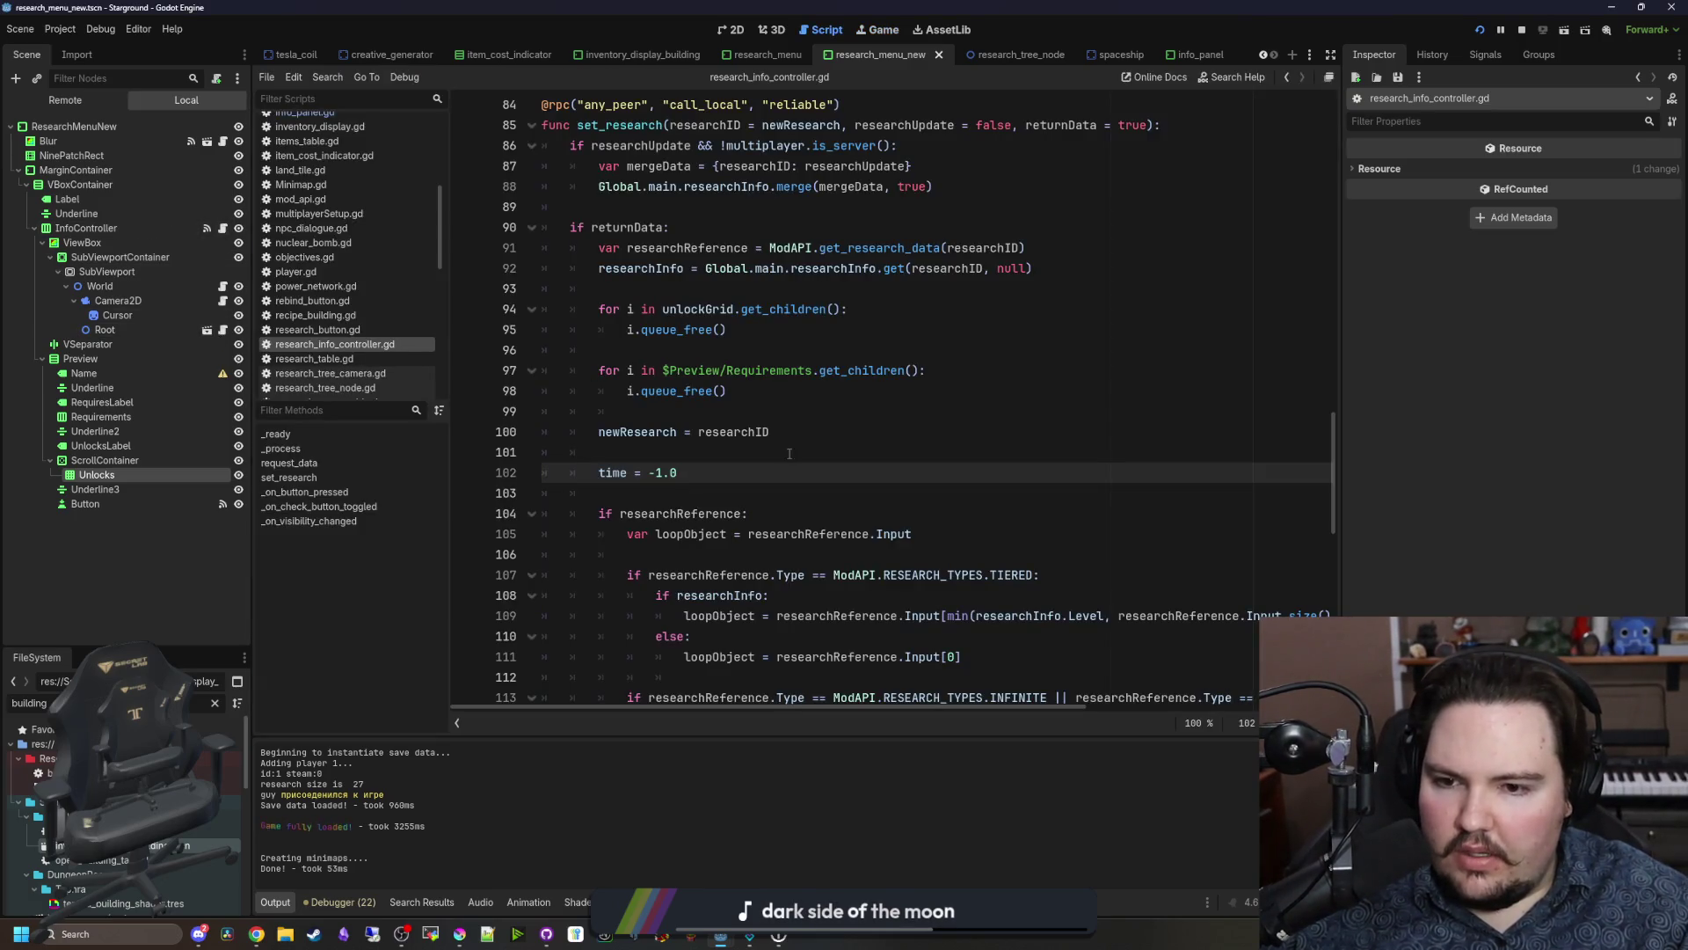
key("Return")
key("Return")
type("p")
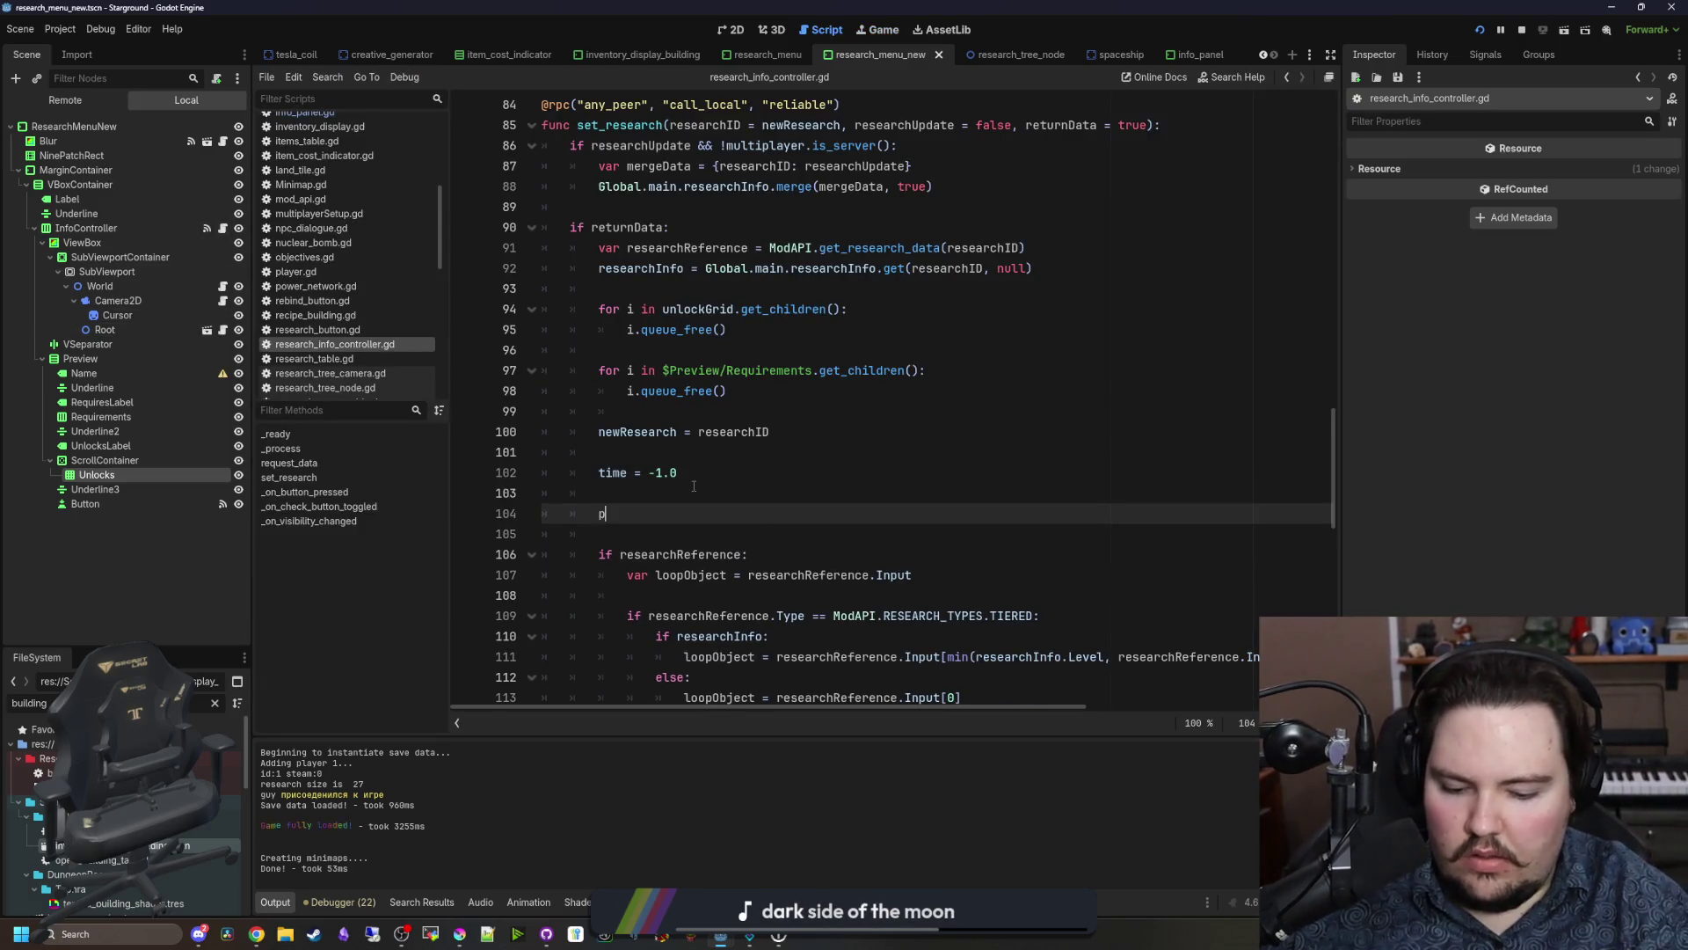
type("ime")
left_click(694, 487)
key("ctrl+s")
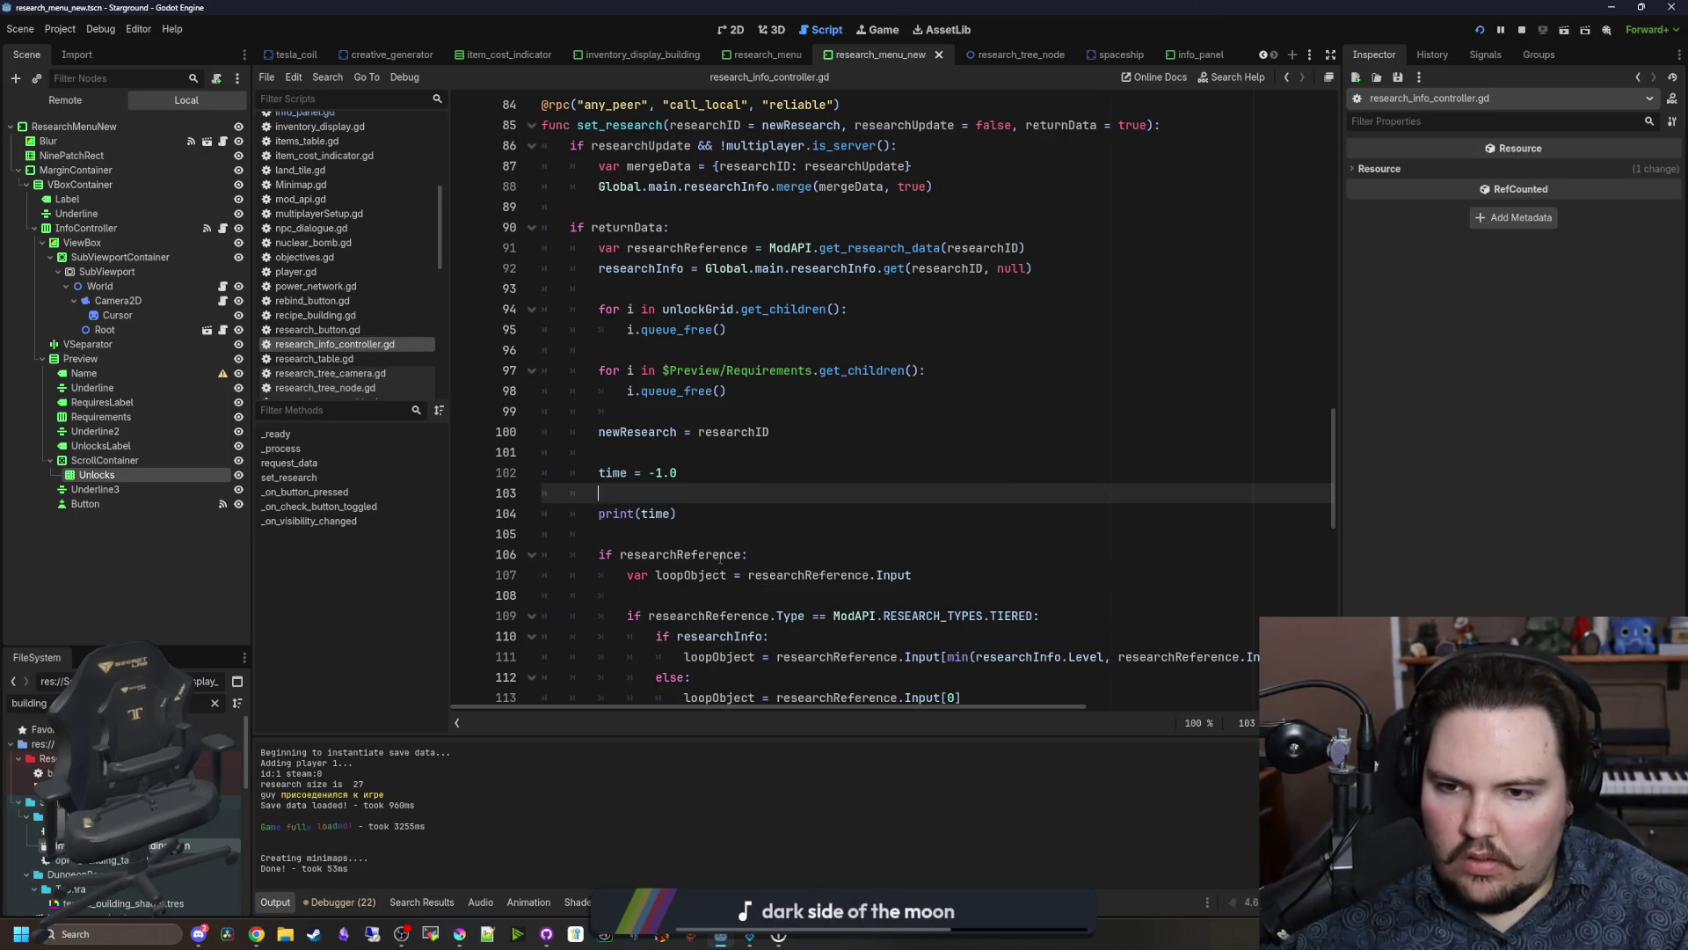
key("ctrl+z")
key("ctrl+z")
key("ctrl+z")
Step: Add print(time) after the time increment on line 74 and save
scroll(868, 429, "up", 3)
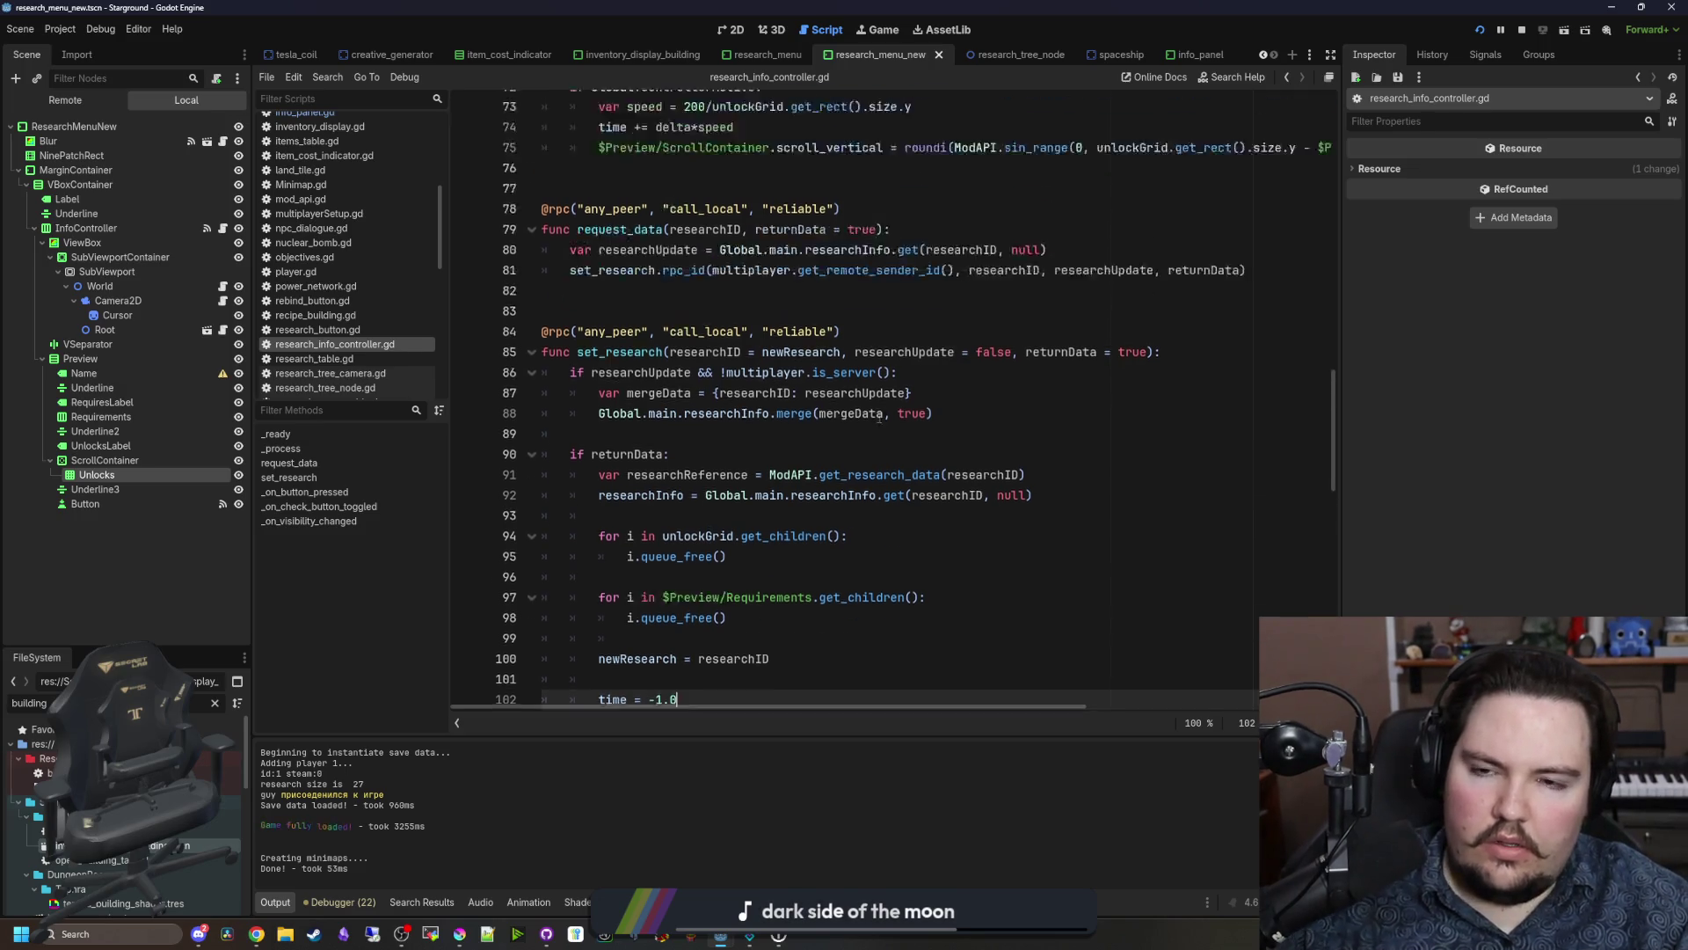
scroll(868, 429, "up", 5)
left_click(782, 454)
key("Return")
type("print(time)")
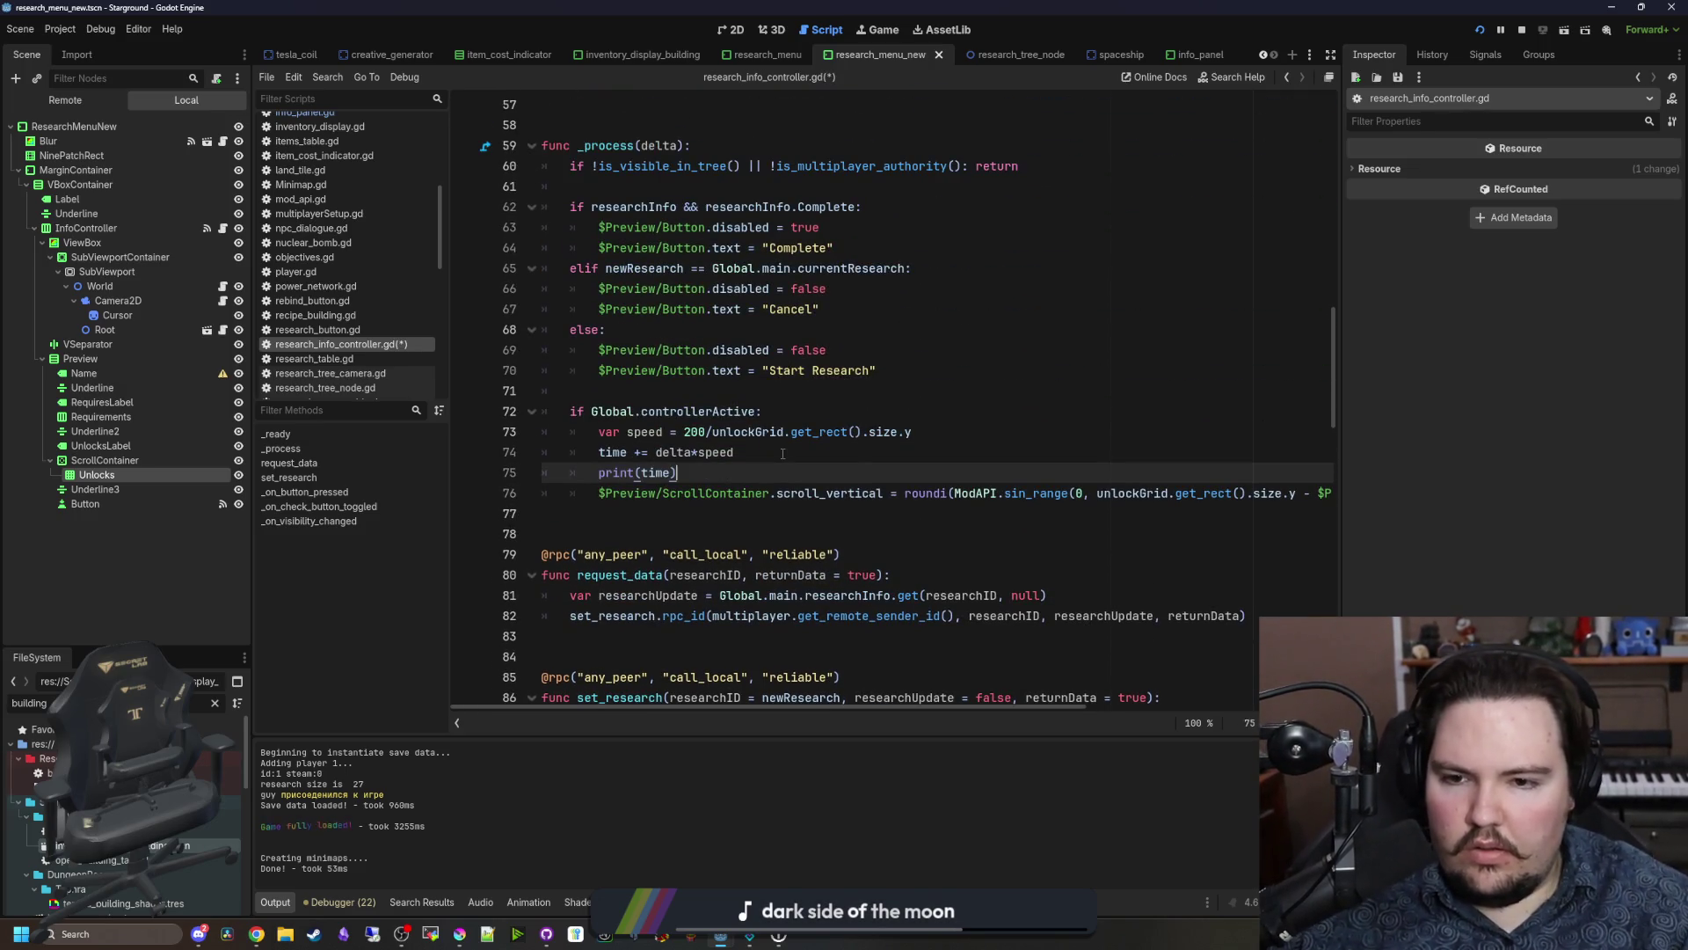
left_click(783, 454)
key("ctrl+s")
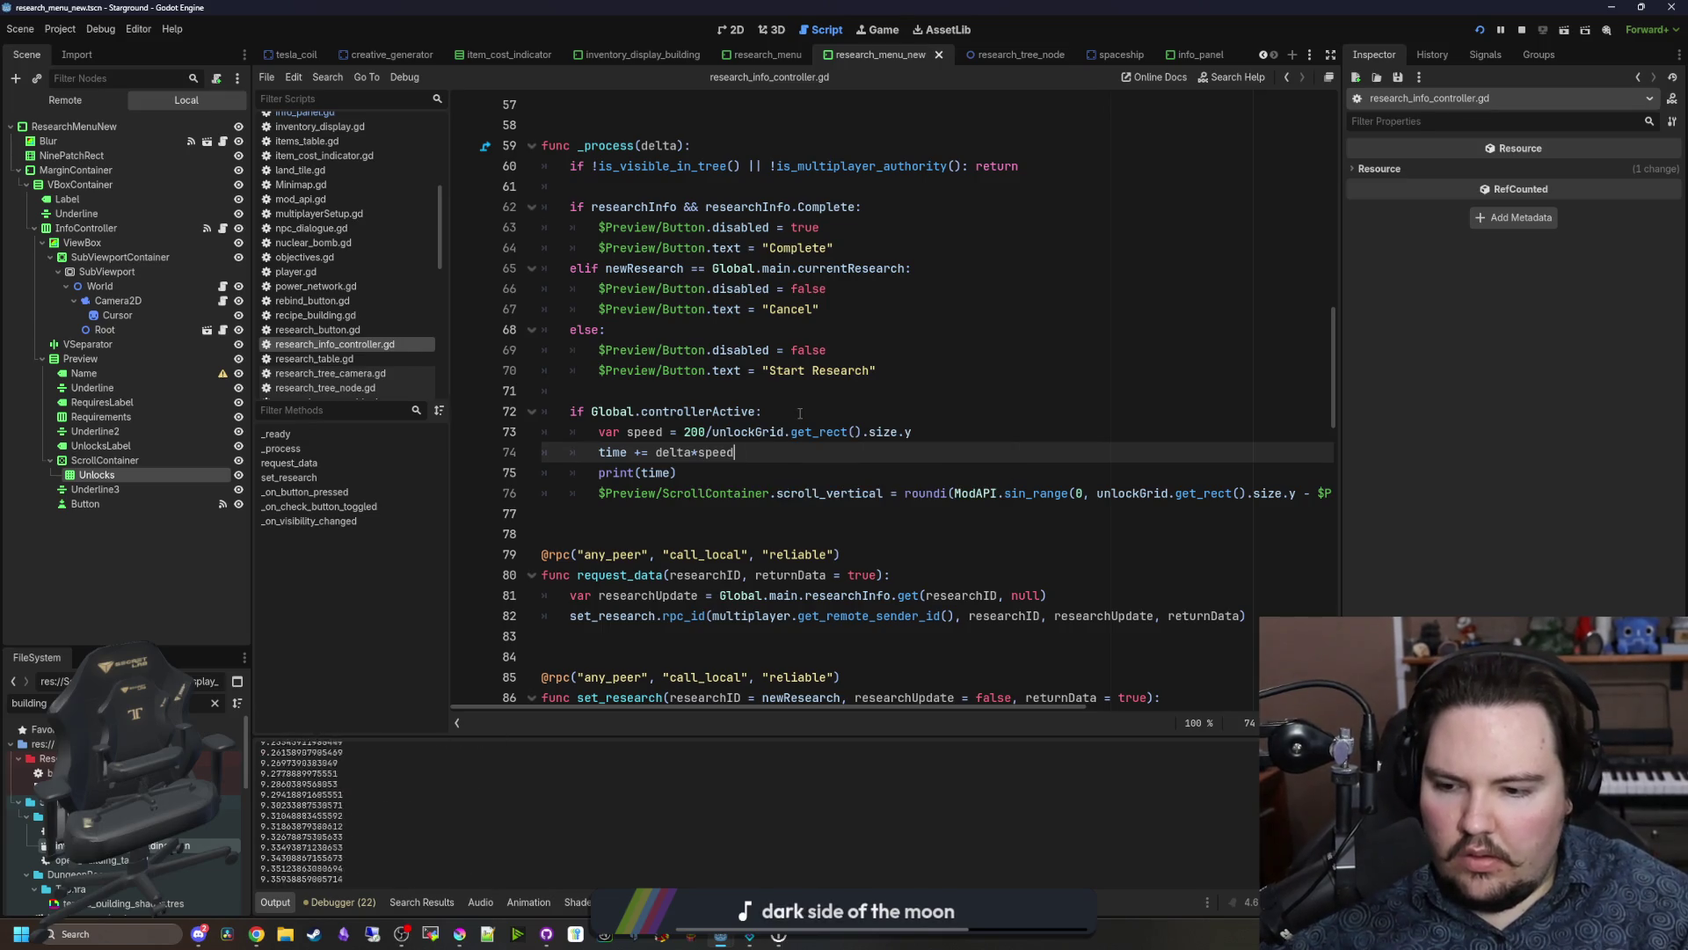
Step: In the running game, move between Better Automation and Декорации while watching the logged time values
left_click(901, 29)
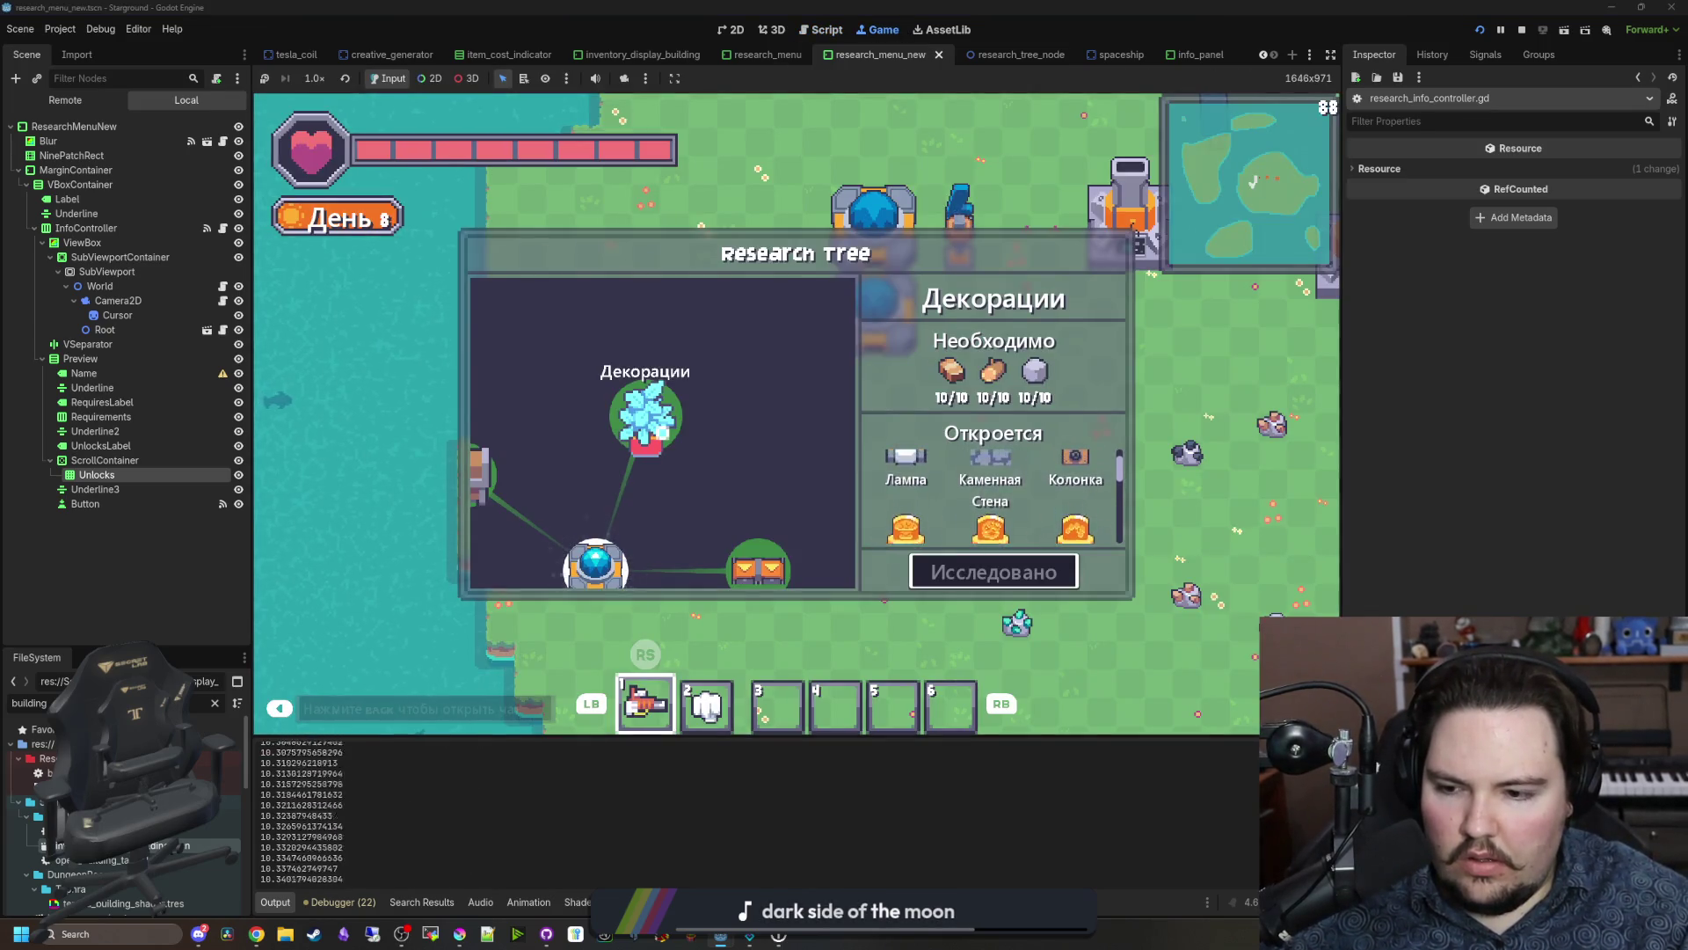
key("Right")
key("Down")
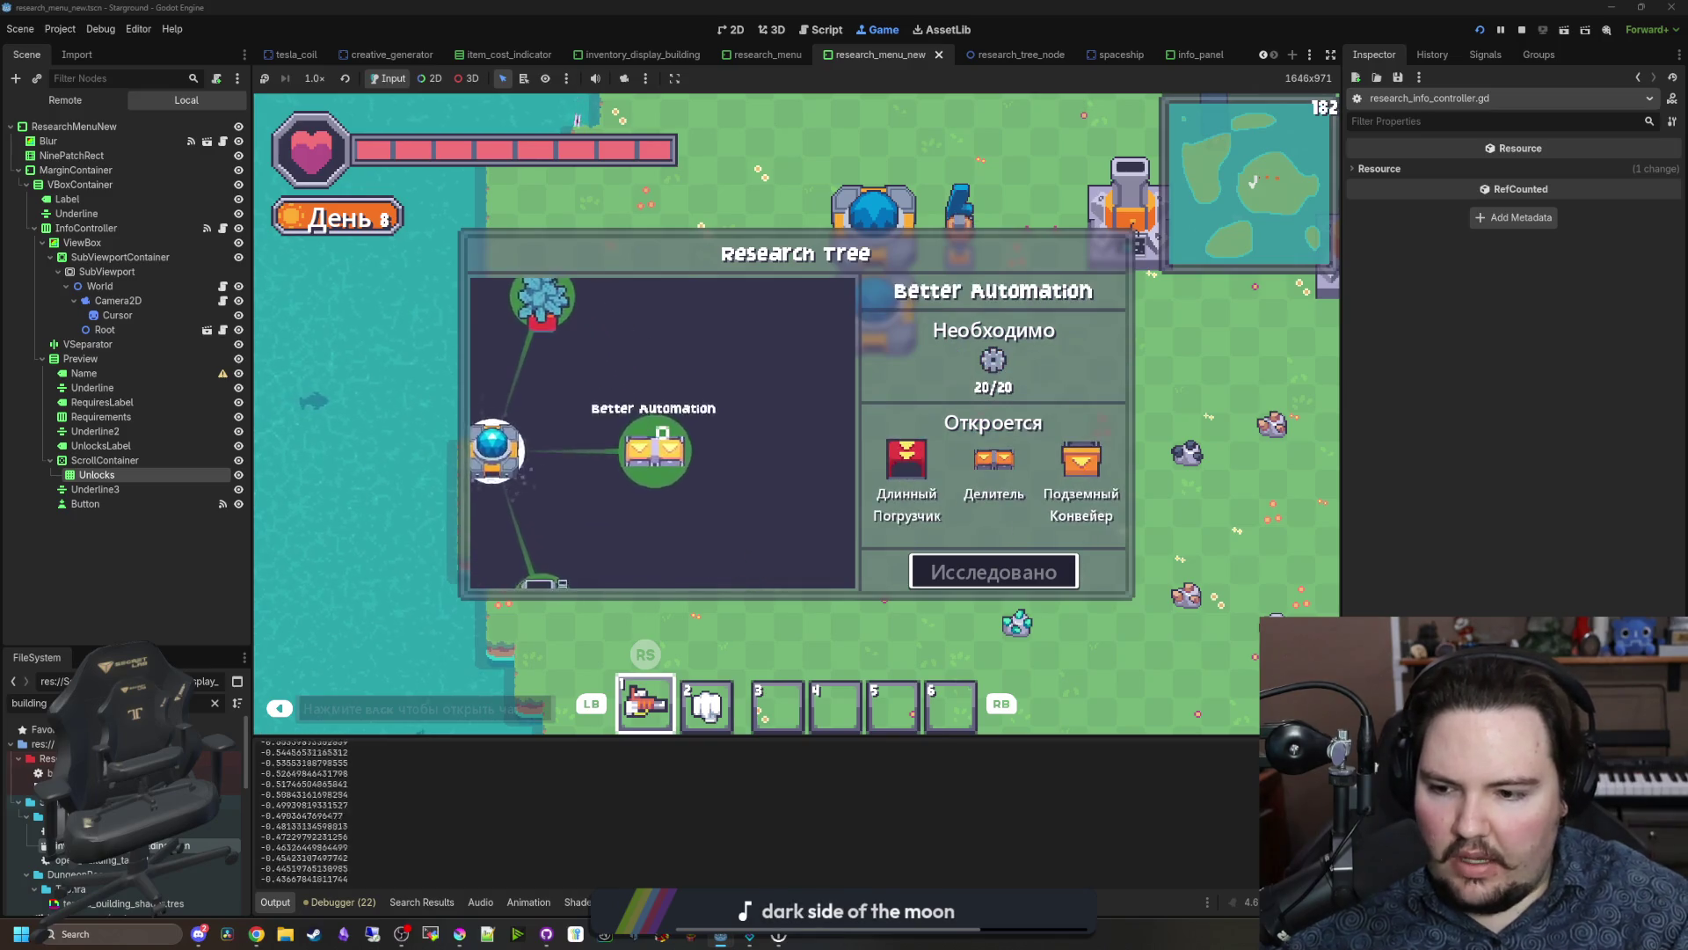
key("Left")
key("Up")
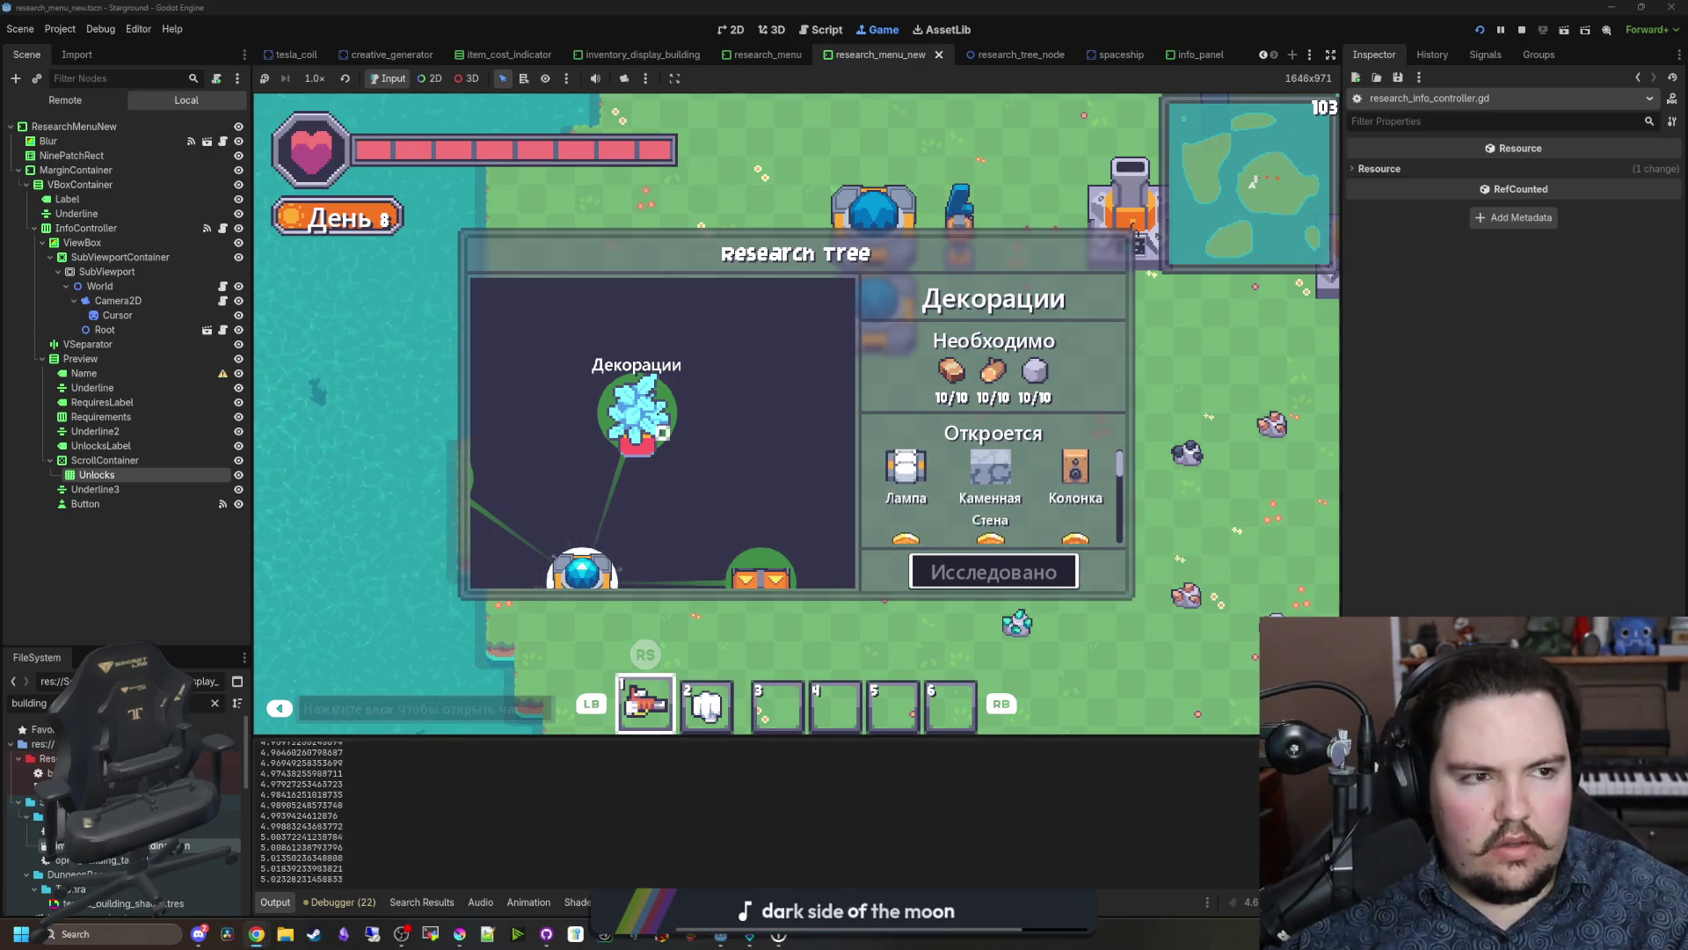
Step: Evaluate sin(pi) in the Desmos graphing calculator in the browser
key("alt+Tab")
left_click(581, 333)
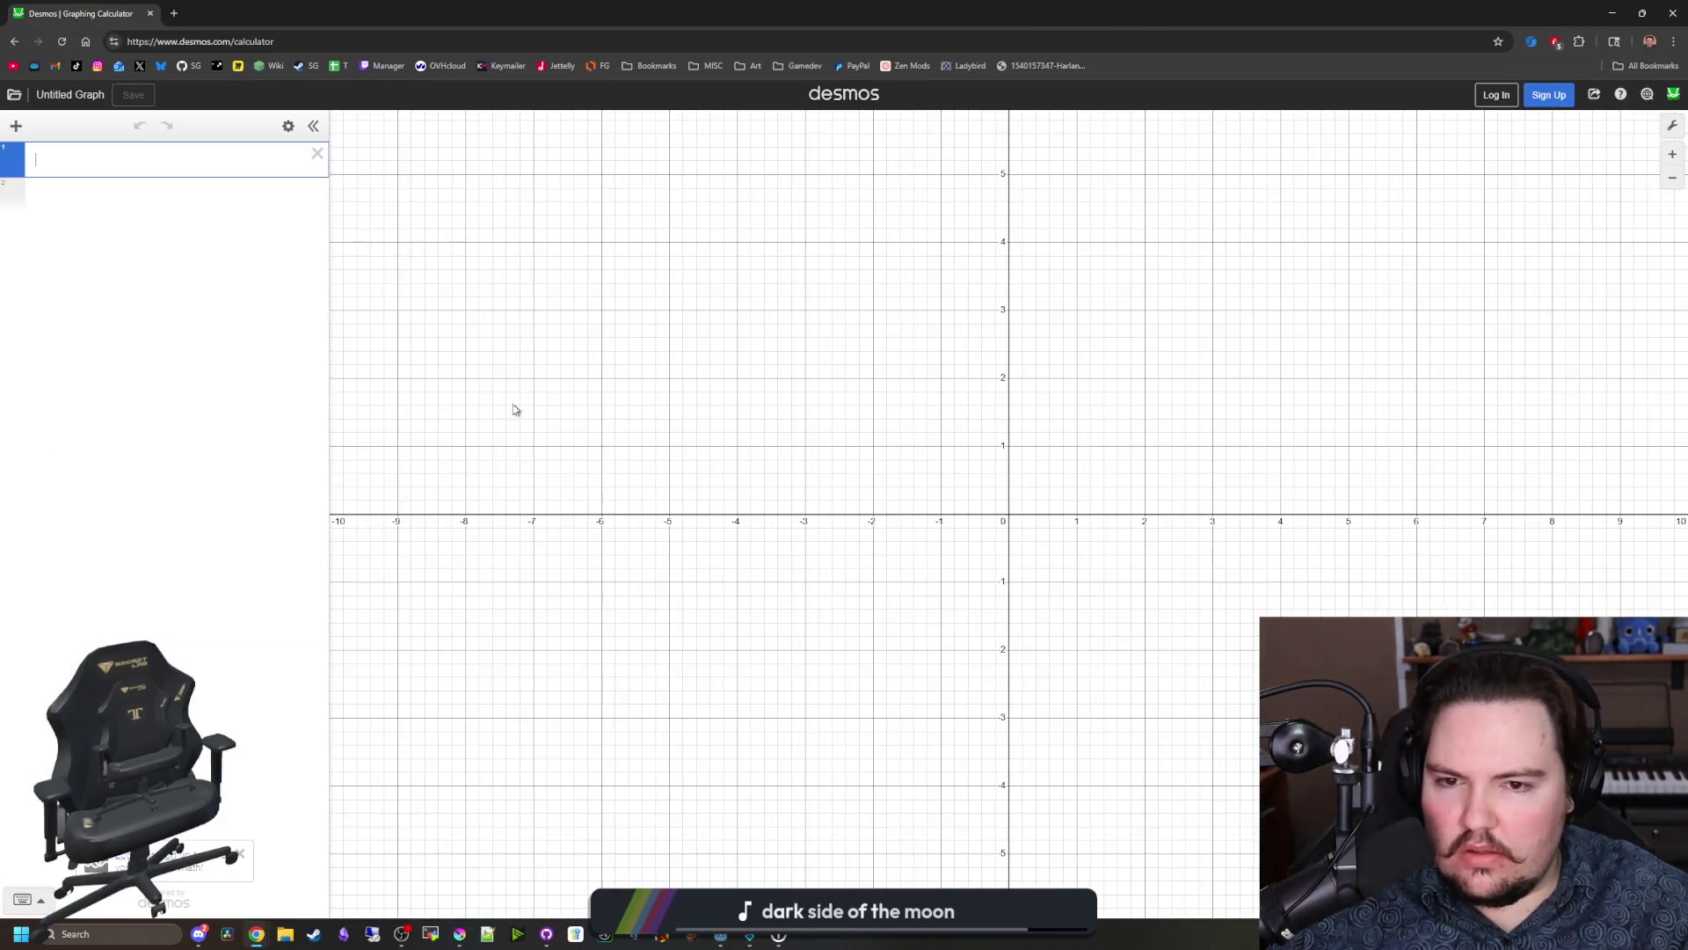
type("sin(pi")
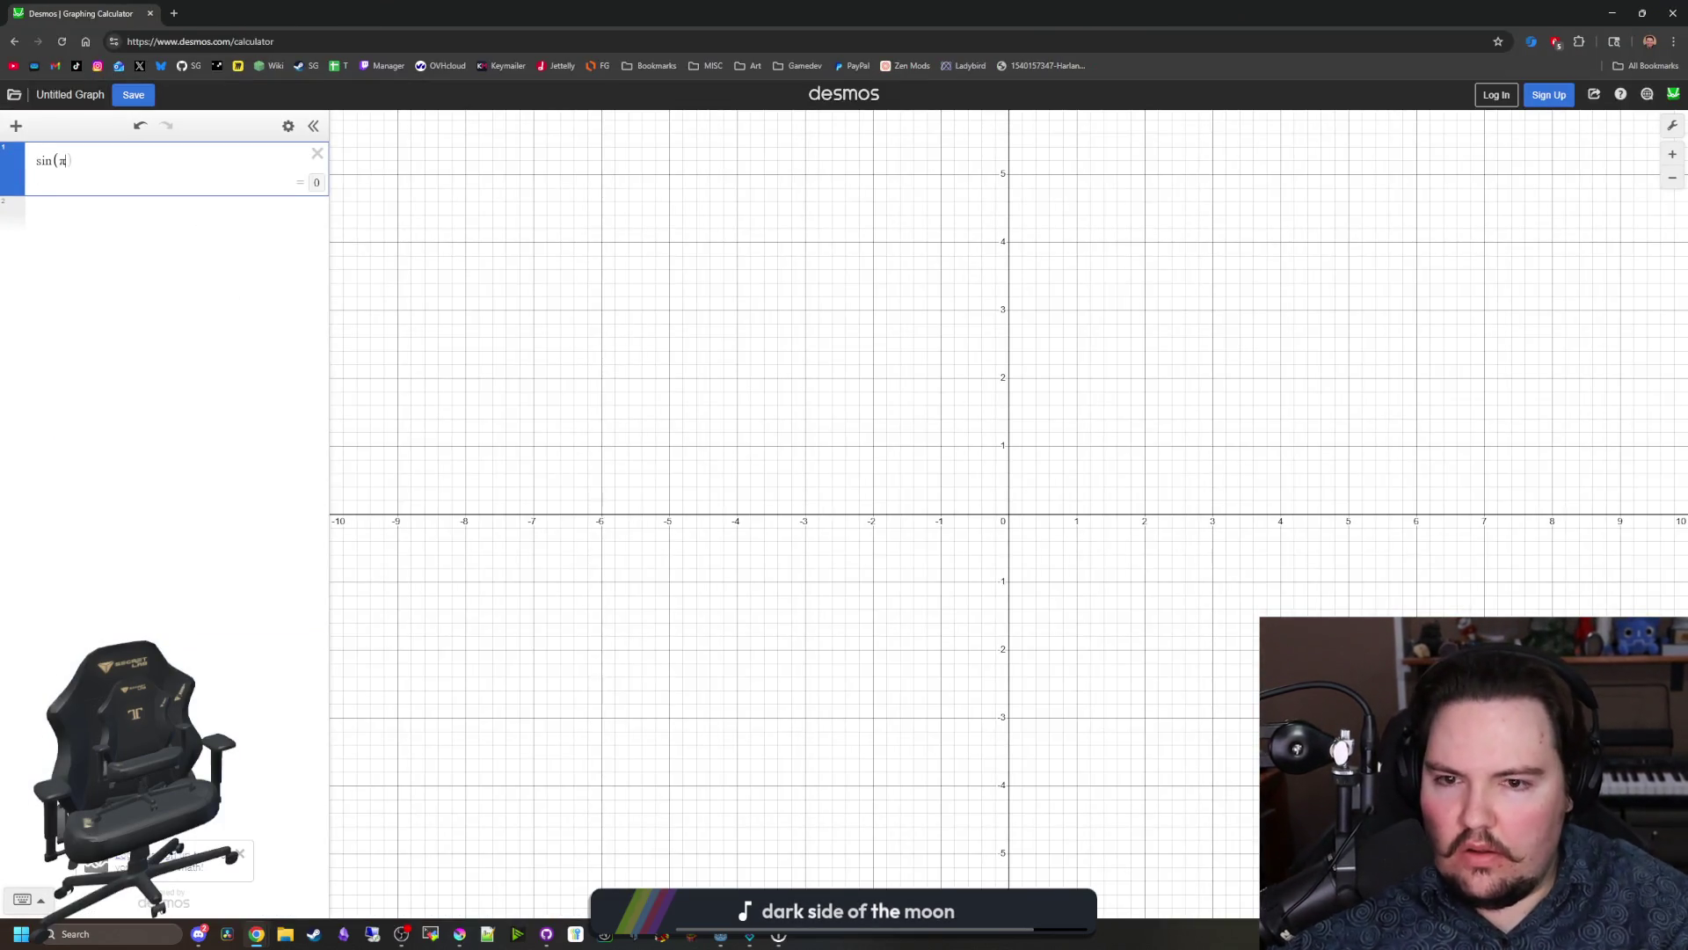
key("alt+Tab")
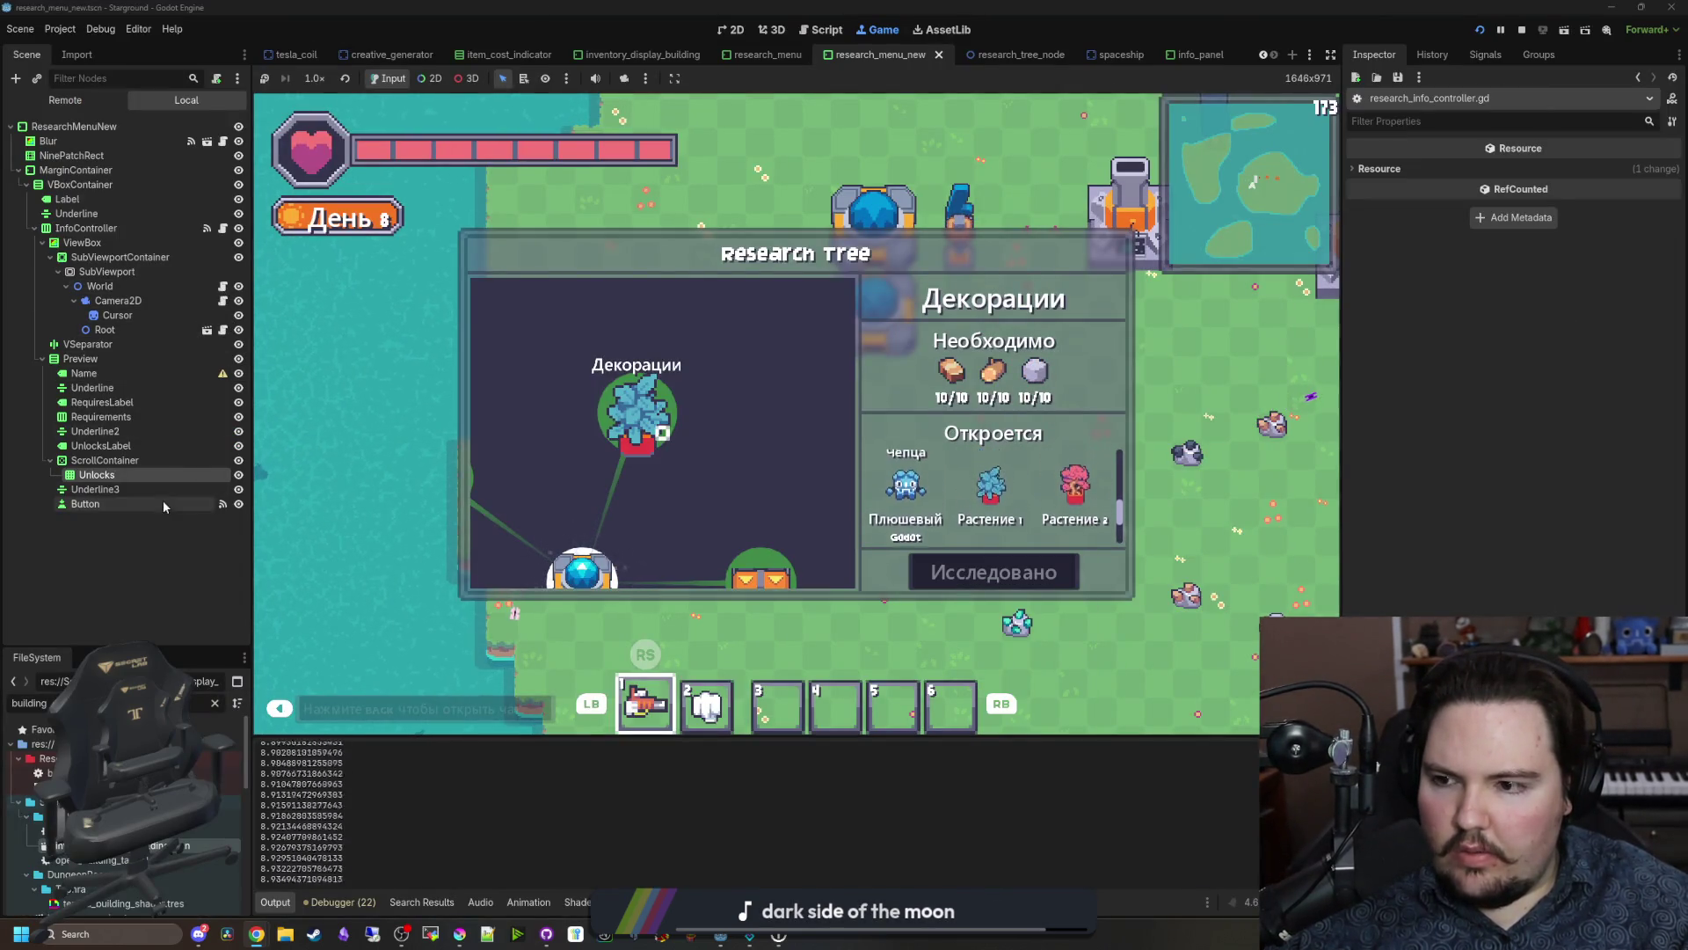
Step: Change the time declaration on line 56 to start at -PI
key("ctrl+F3")
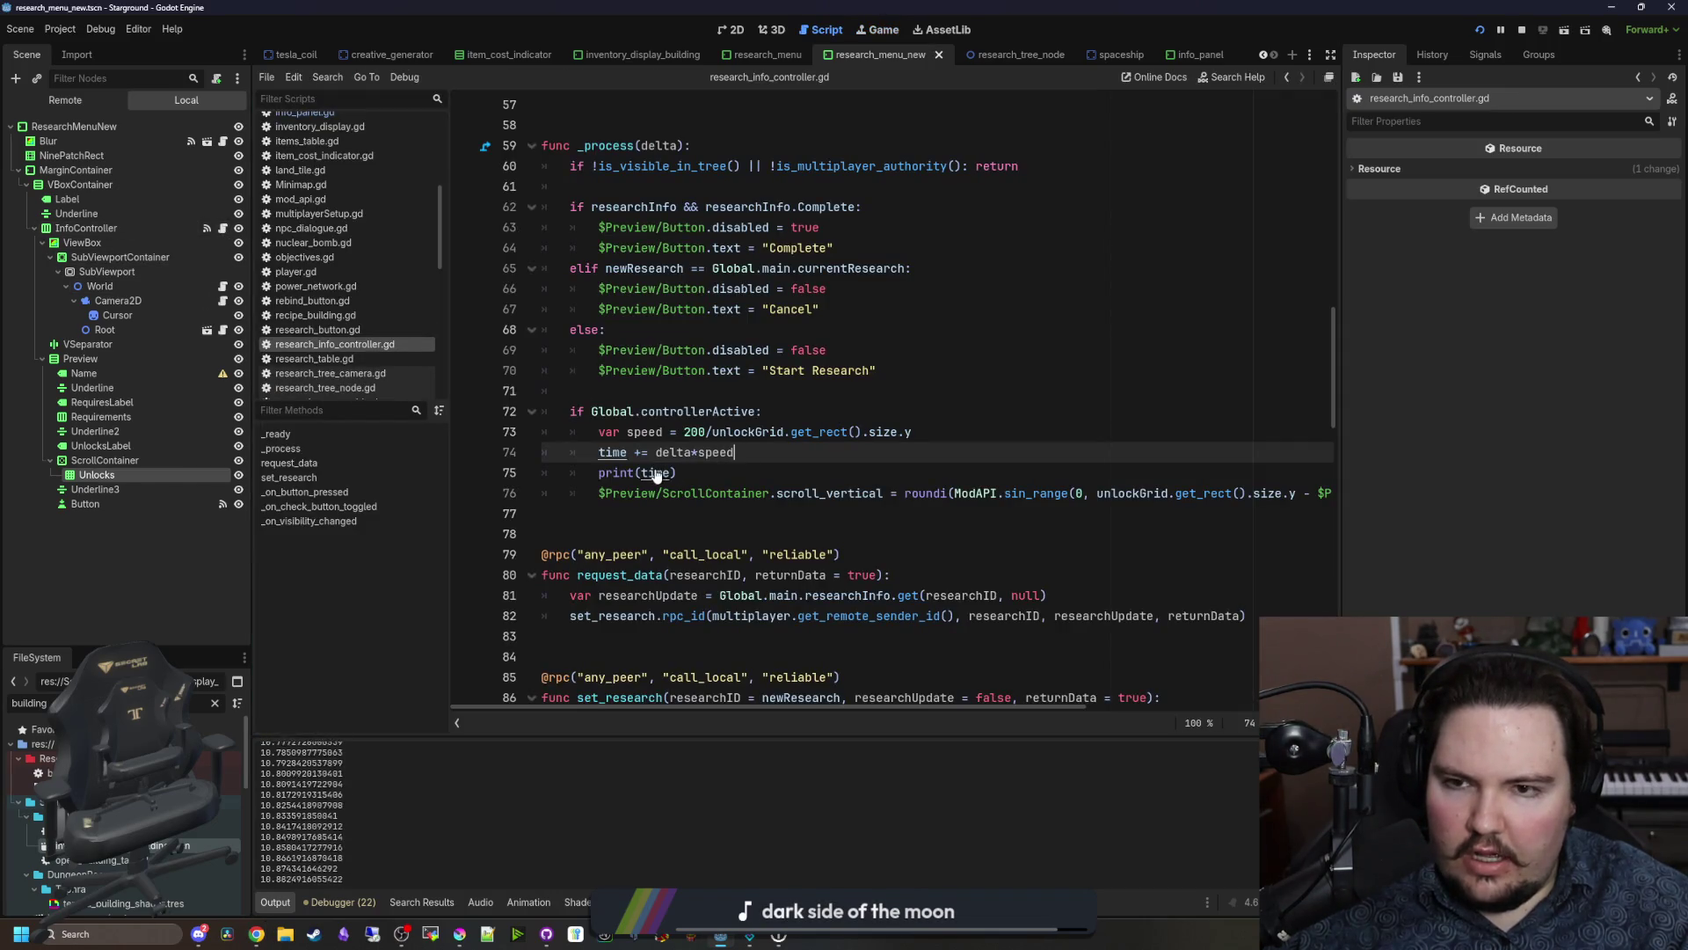
scroll(655, 475, "up", 7)
left_click(659, 515)
type("P")
key("Return")
key("ctrl+shift+Left")
key("ctrl+shift+Left")
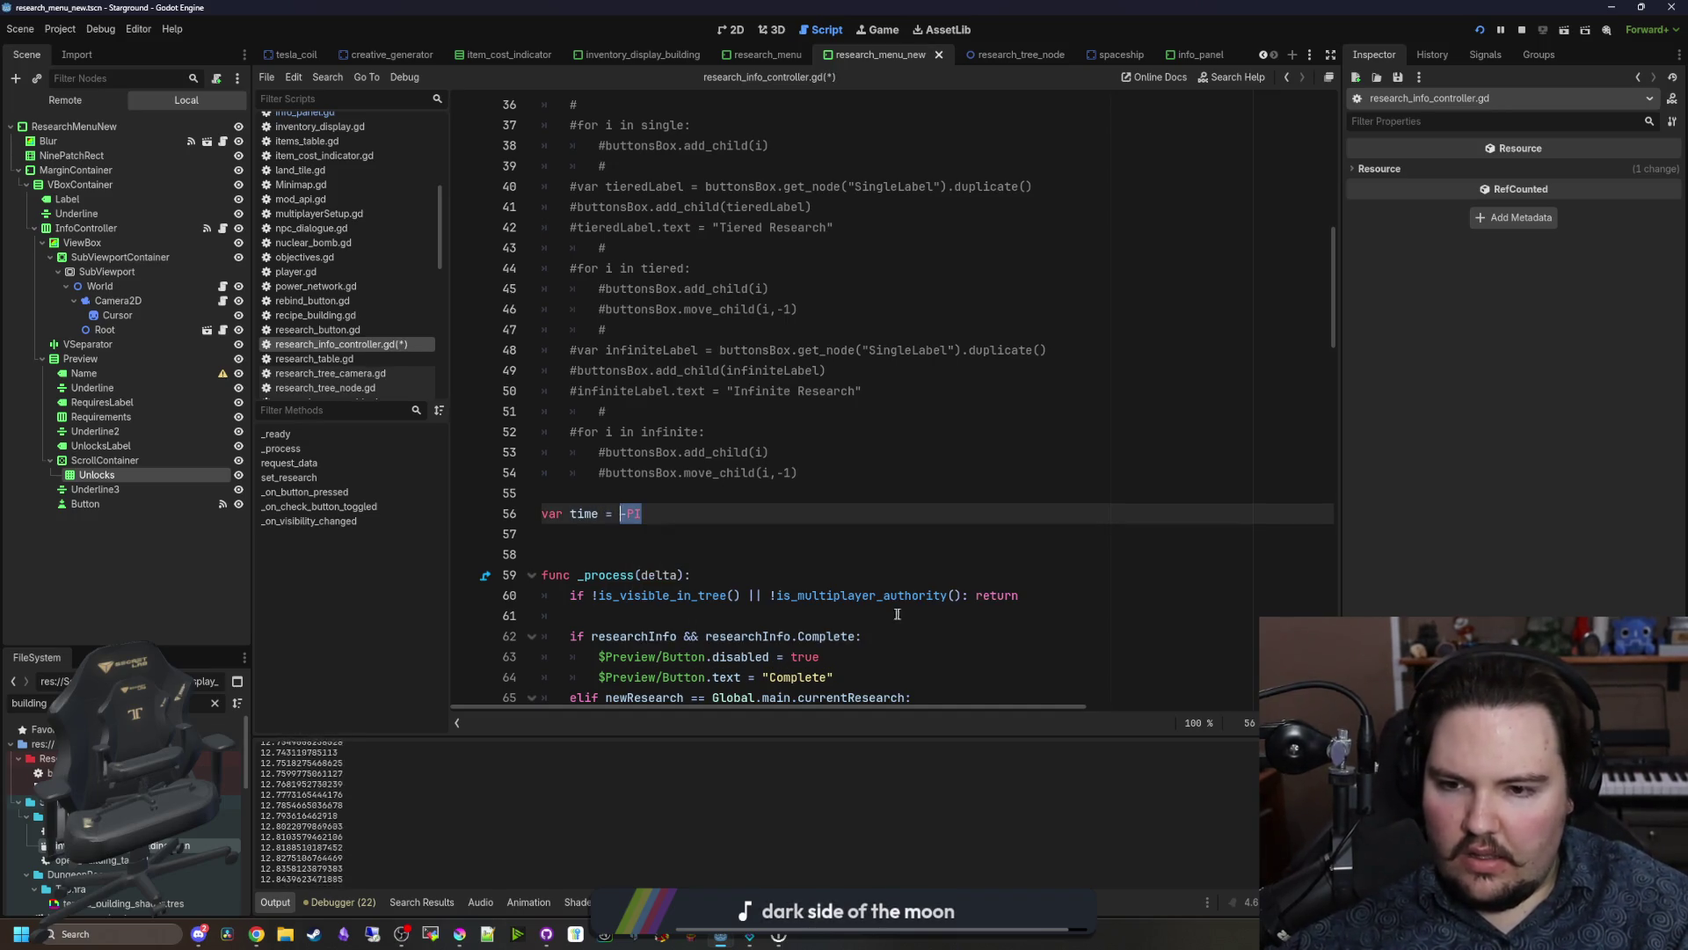
Step: Comment out print(time), set the line 103 reset to -PI, and save
scroll(888, 611, "down", 6)
left_click(605, 534)
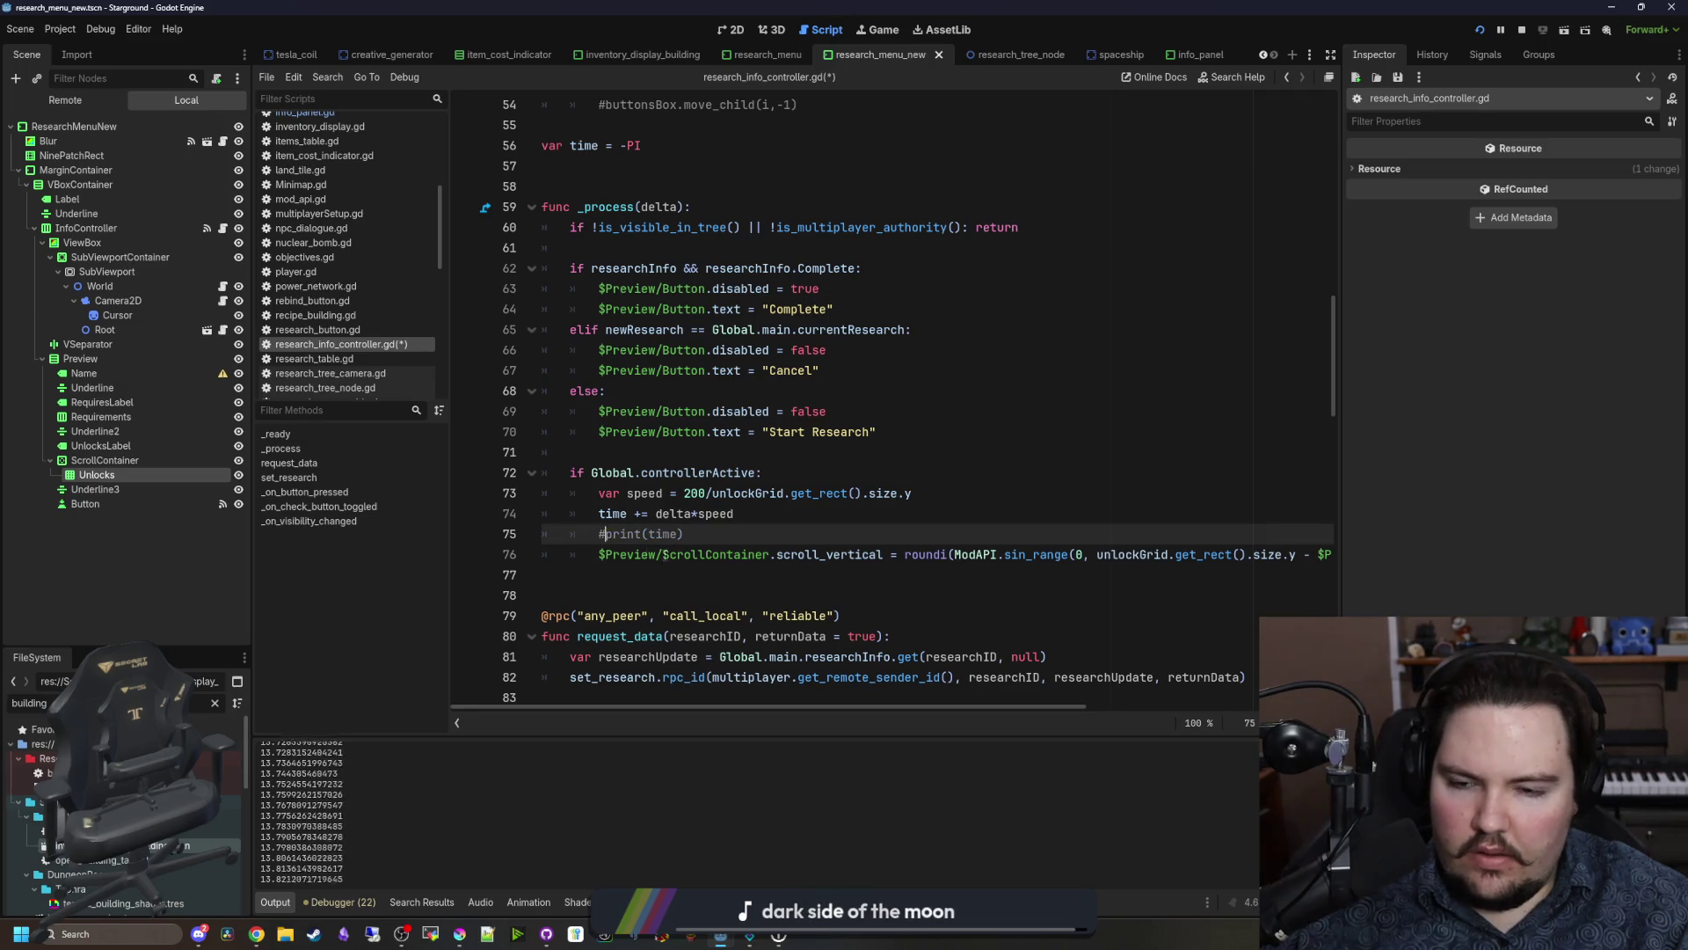
scroll(647, 550, "down", 9)
left_click_drag(694, 558, 648, 556)
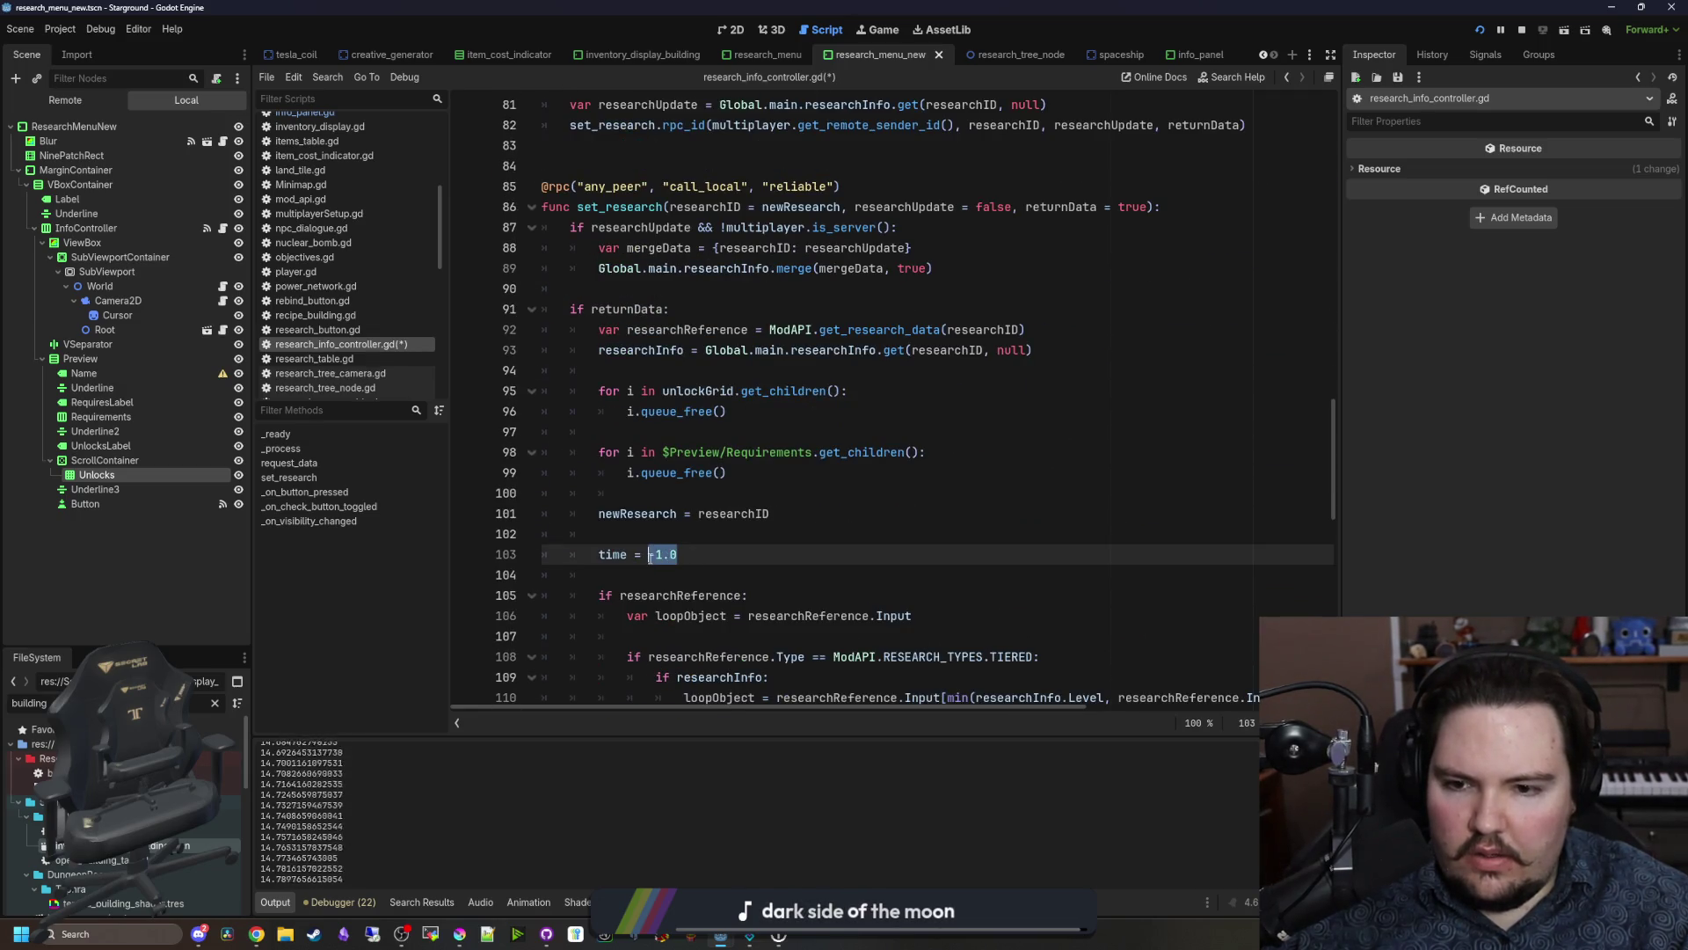
type("-PI")
key("Up")
key("ctrl+s")
Step: Test the scrolling on Декорации in the running game, then reopen the info controller script
left_click(885, 29)
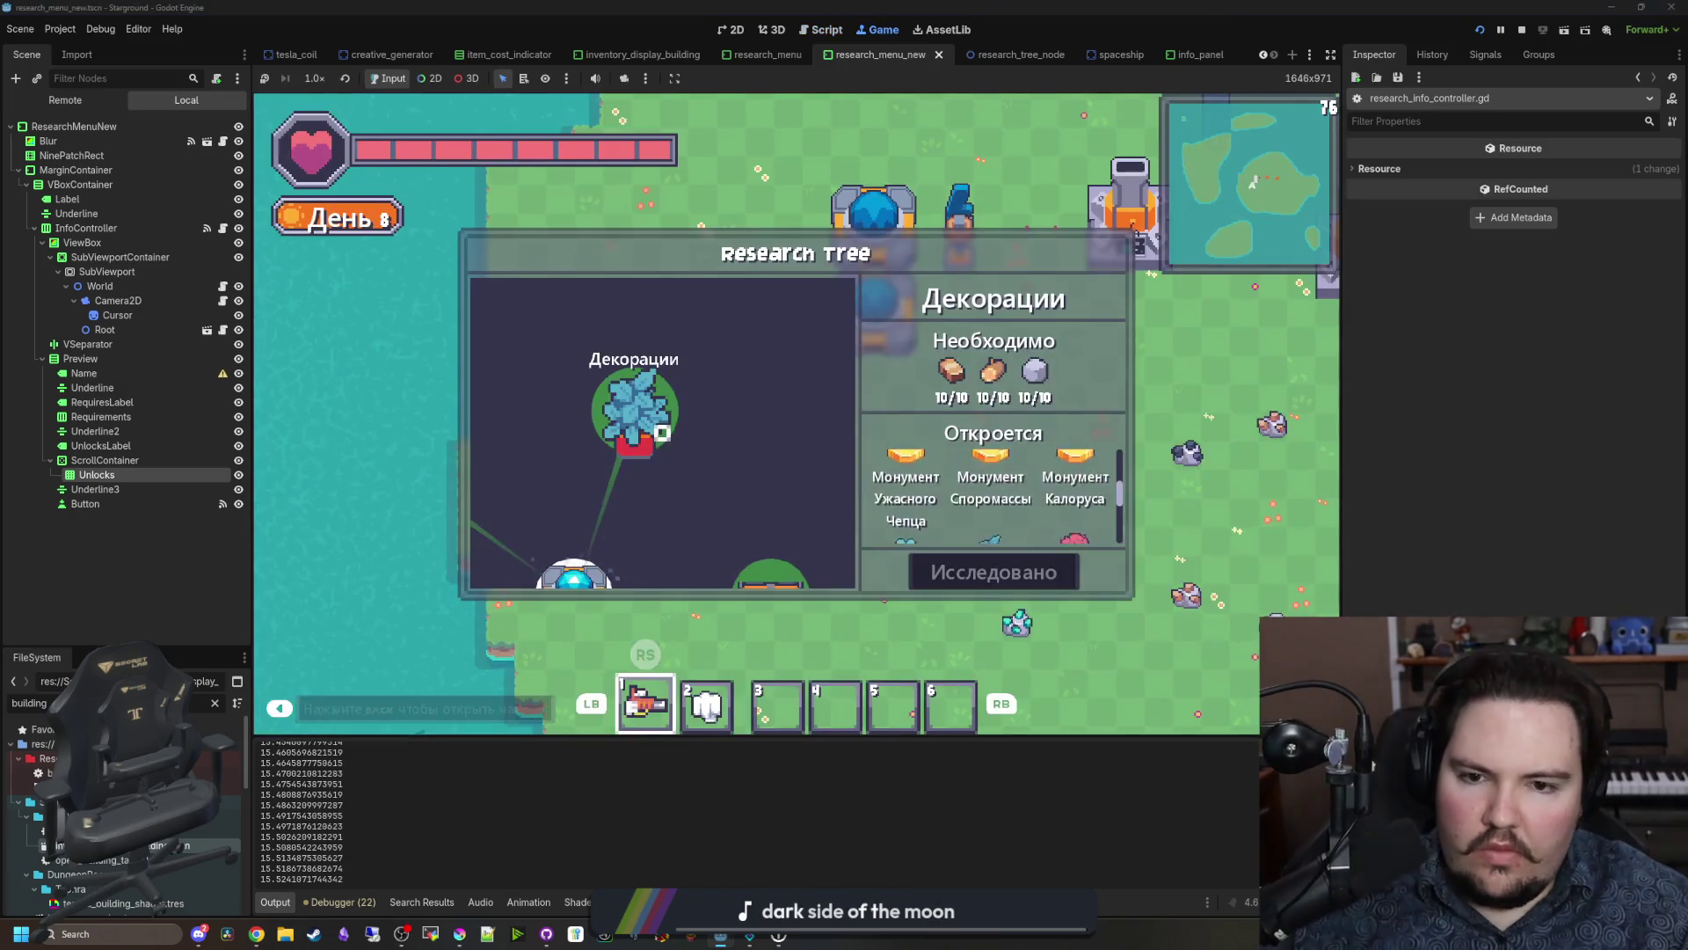
key("Up")
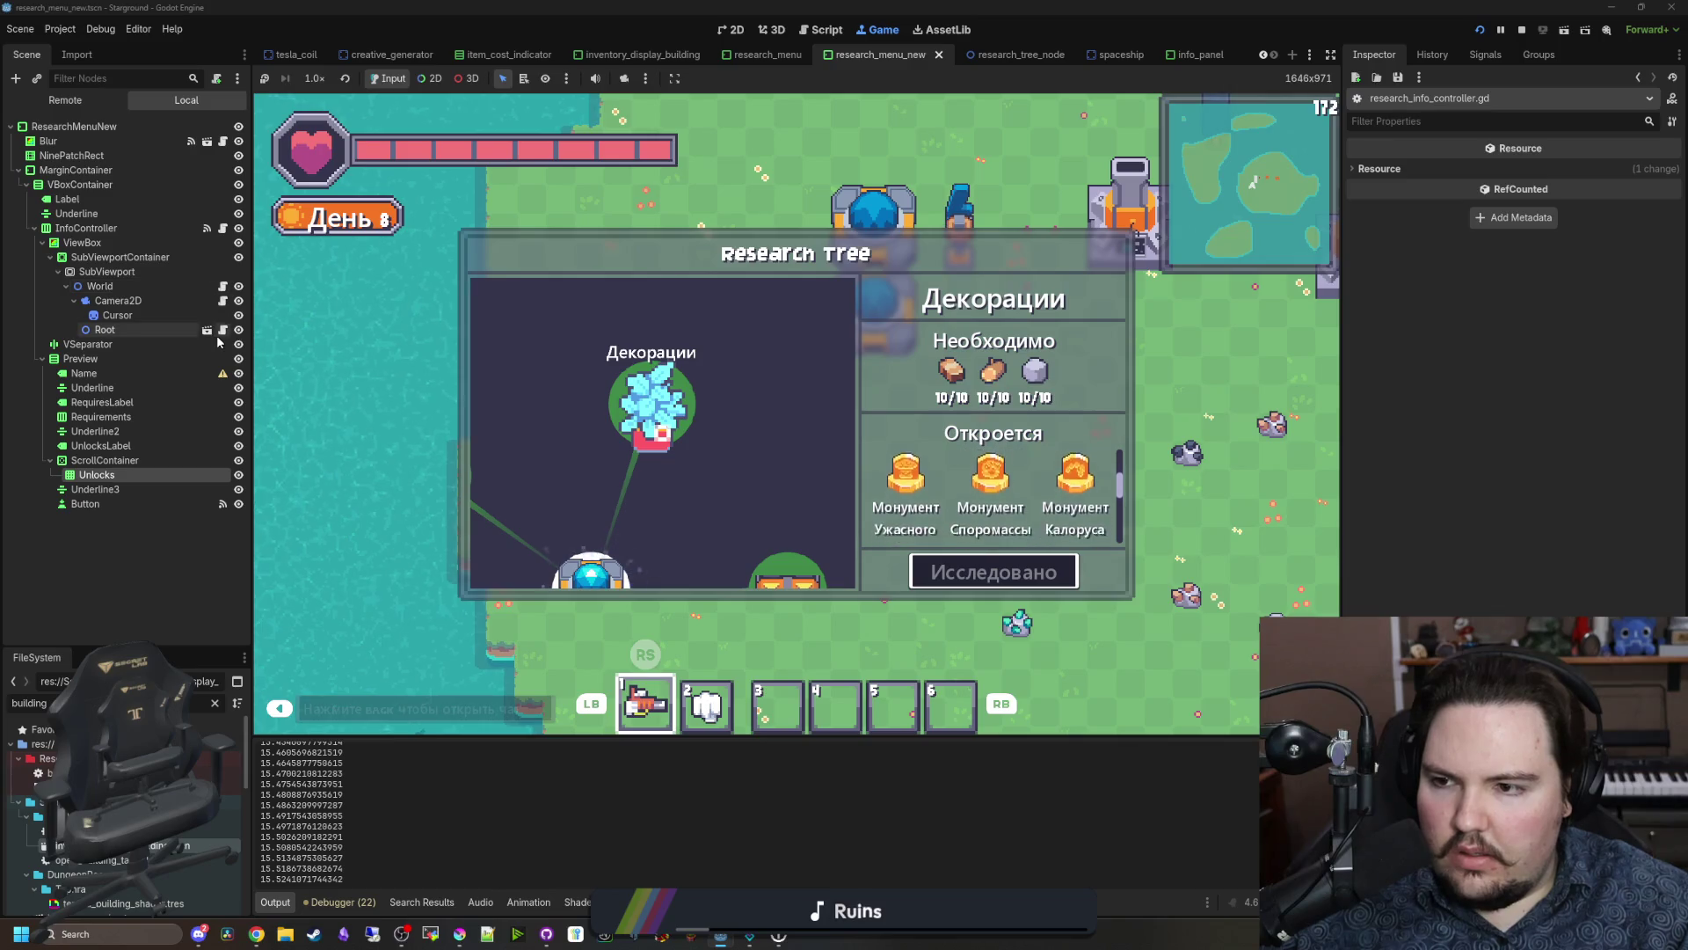
left_click(222, 227)
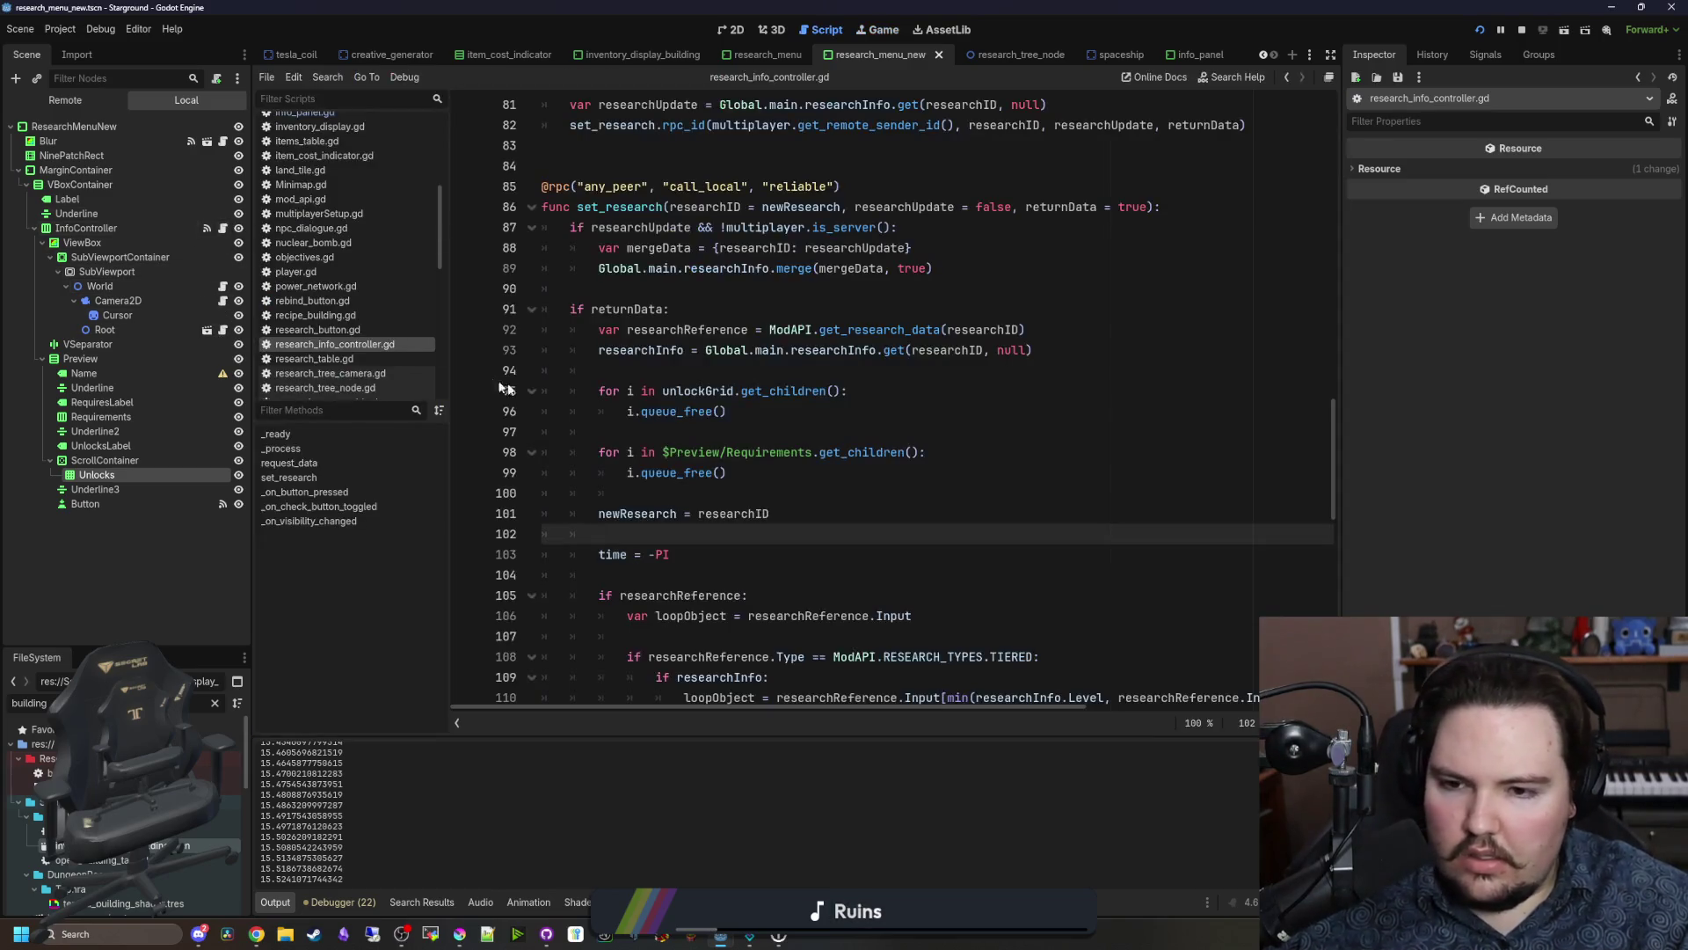
Step: Uncomment the print(time) line on line 75 and save
left_click(663, 492)
scroll(660, 492, "down", 6)
scroll(655, 495, "up", 10)
scroll(655, 495, "up", 3)
left_click(633, 289)
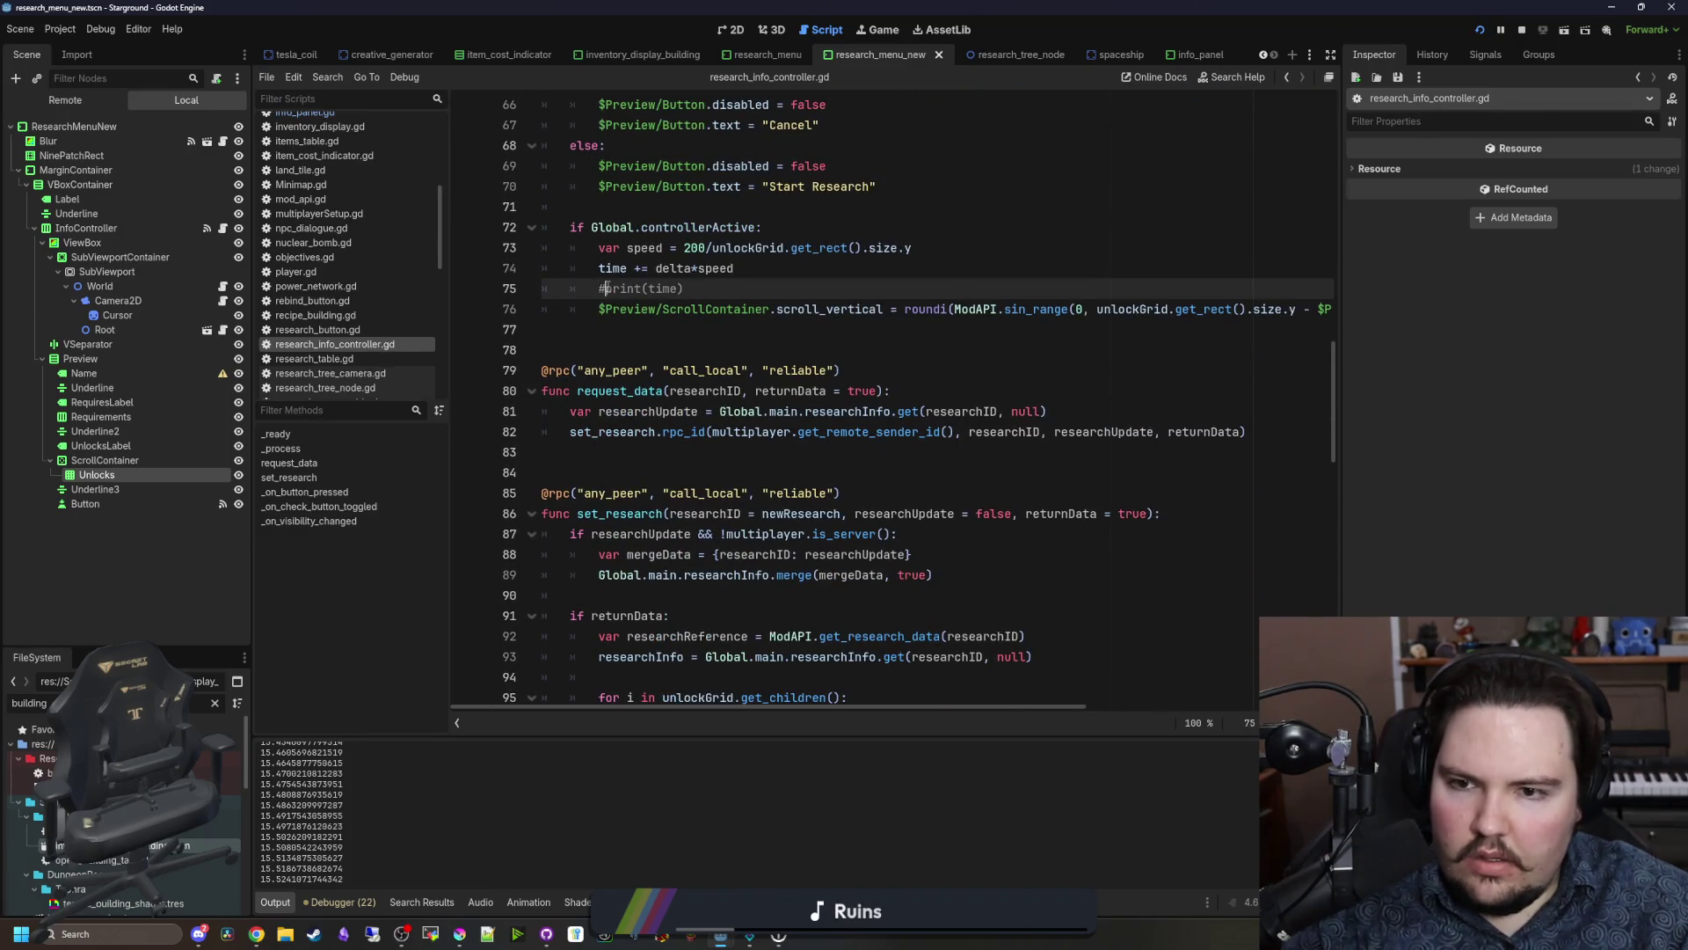
key("ctrl+k")
left_click(633, 329)
key("ctrl+s")
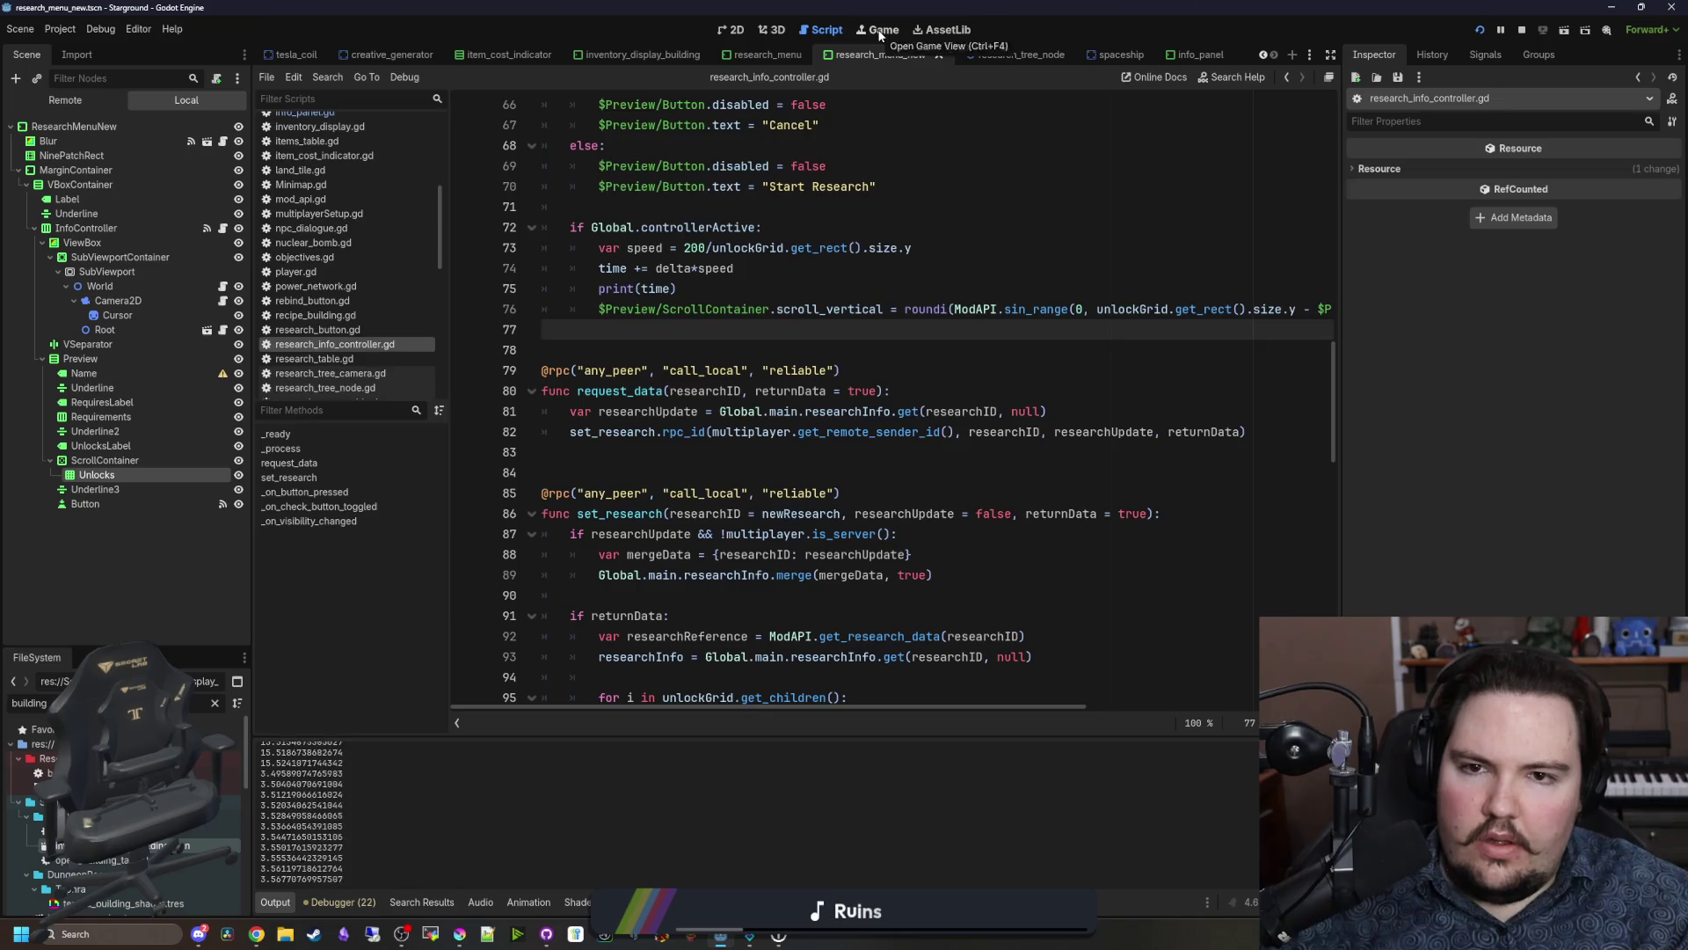
Step: In the running game, move from Better Automation back to Декорации to watch the scrolling
left_click(878, 30)
key("Right")
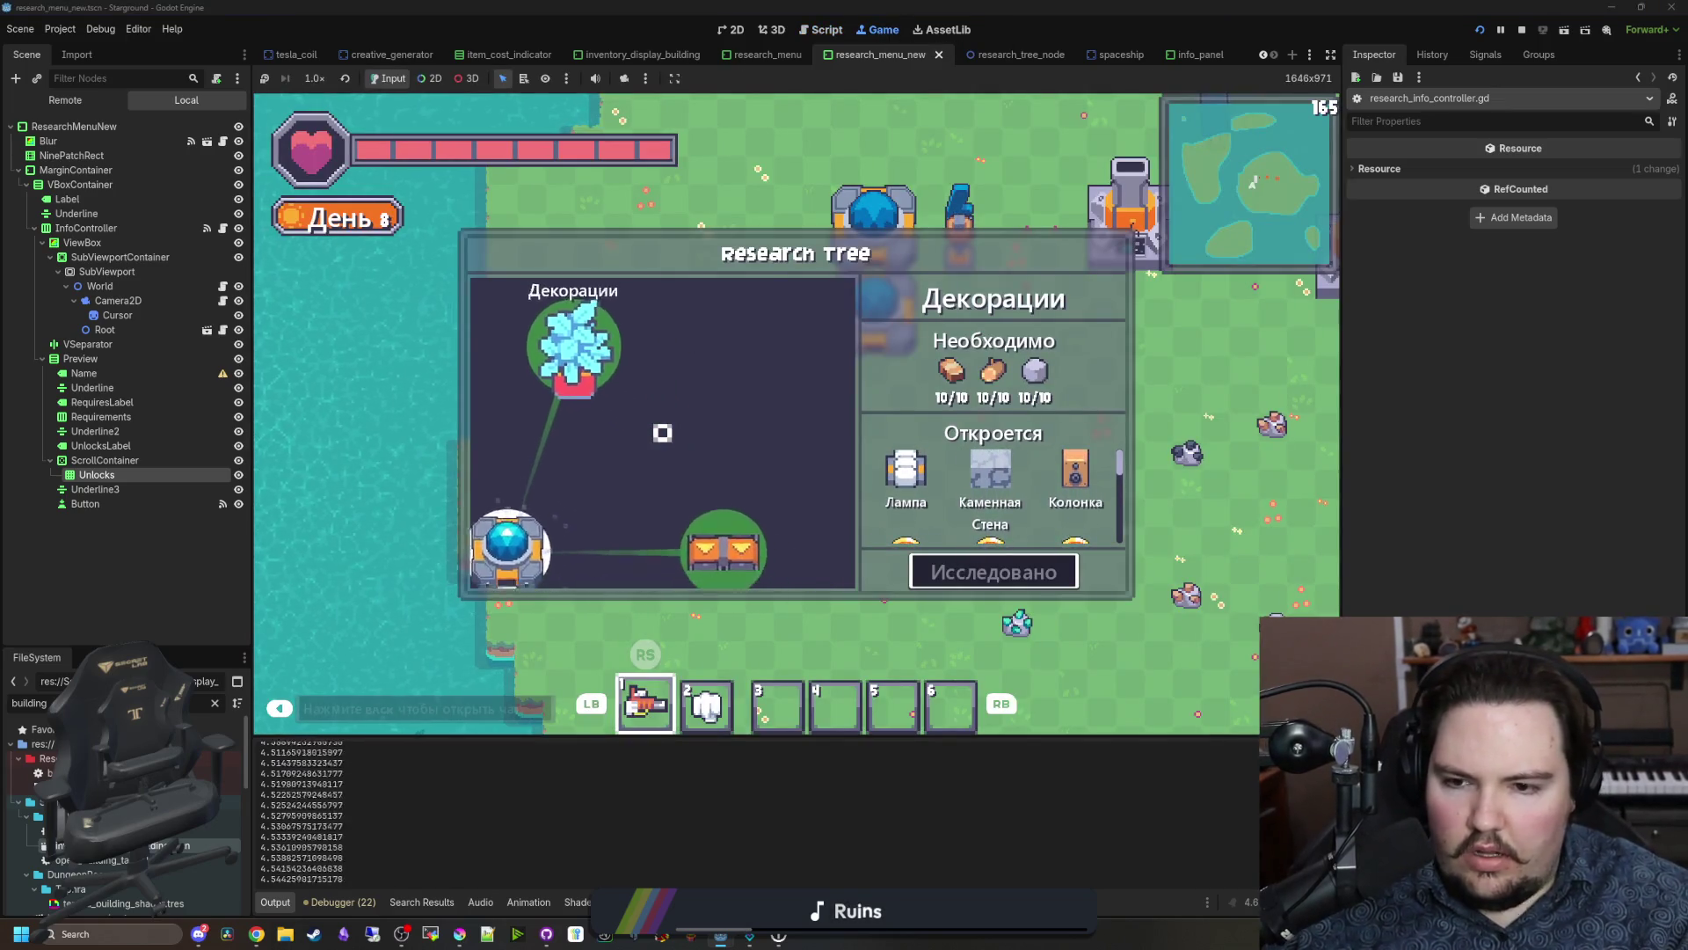
key("Left")
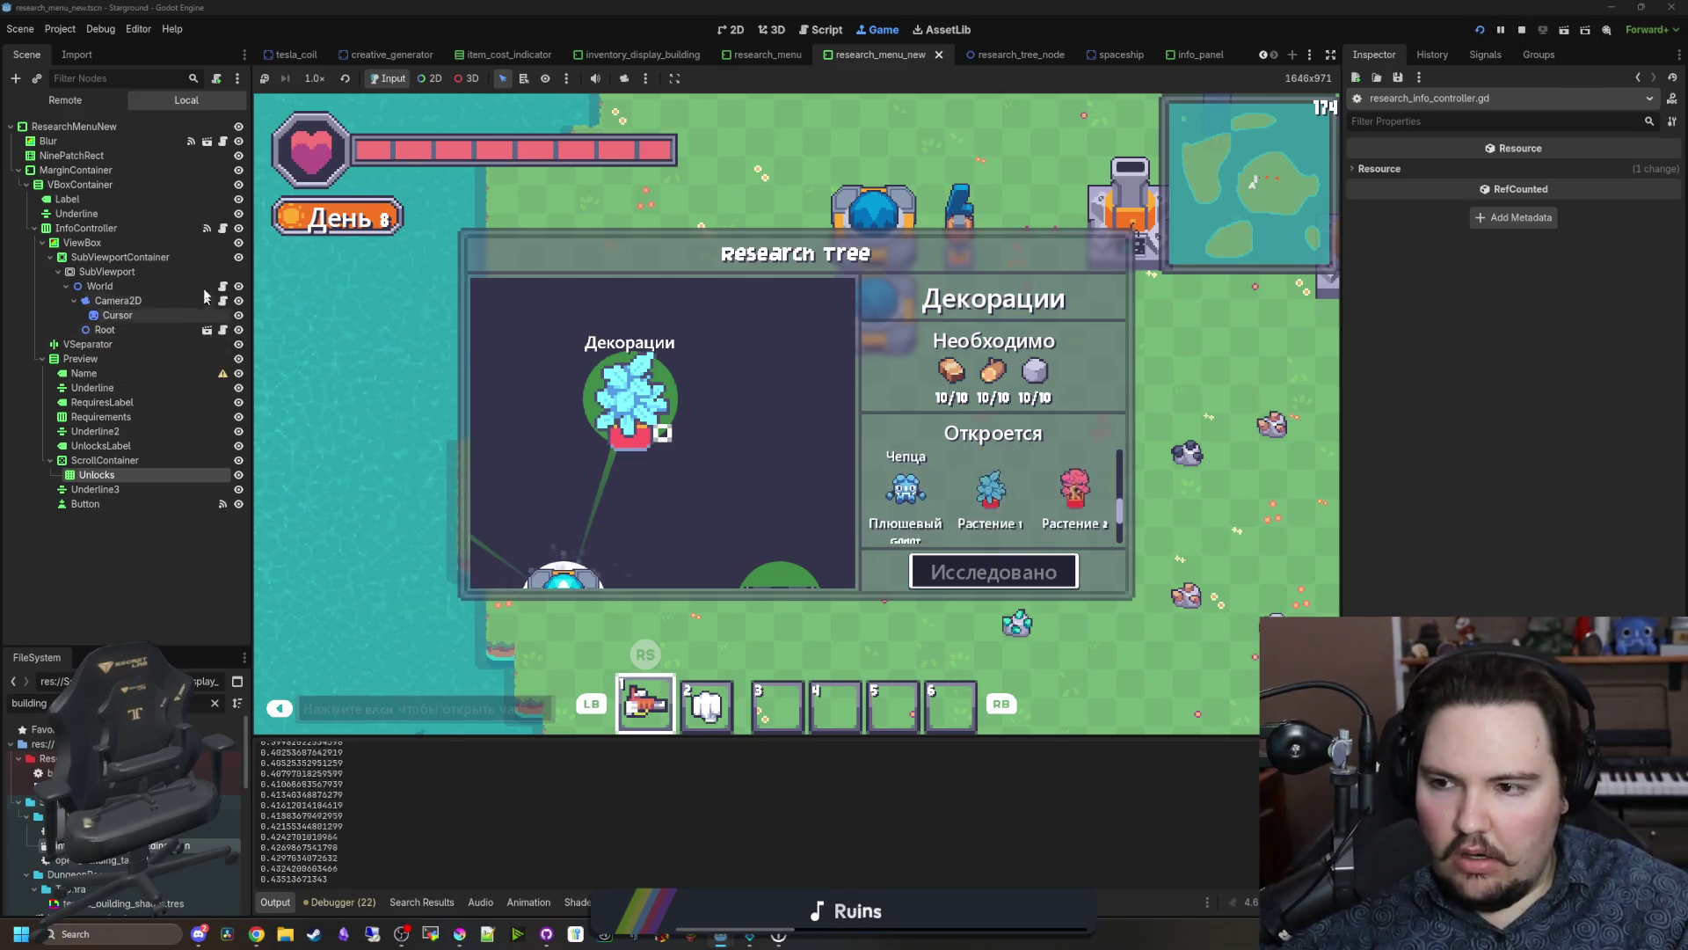
Step: Change the time declaration to -PI/2.0, save, and return to the running game
left_click(222, 228)
scroll(686, 271, "up", 5)
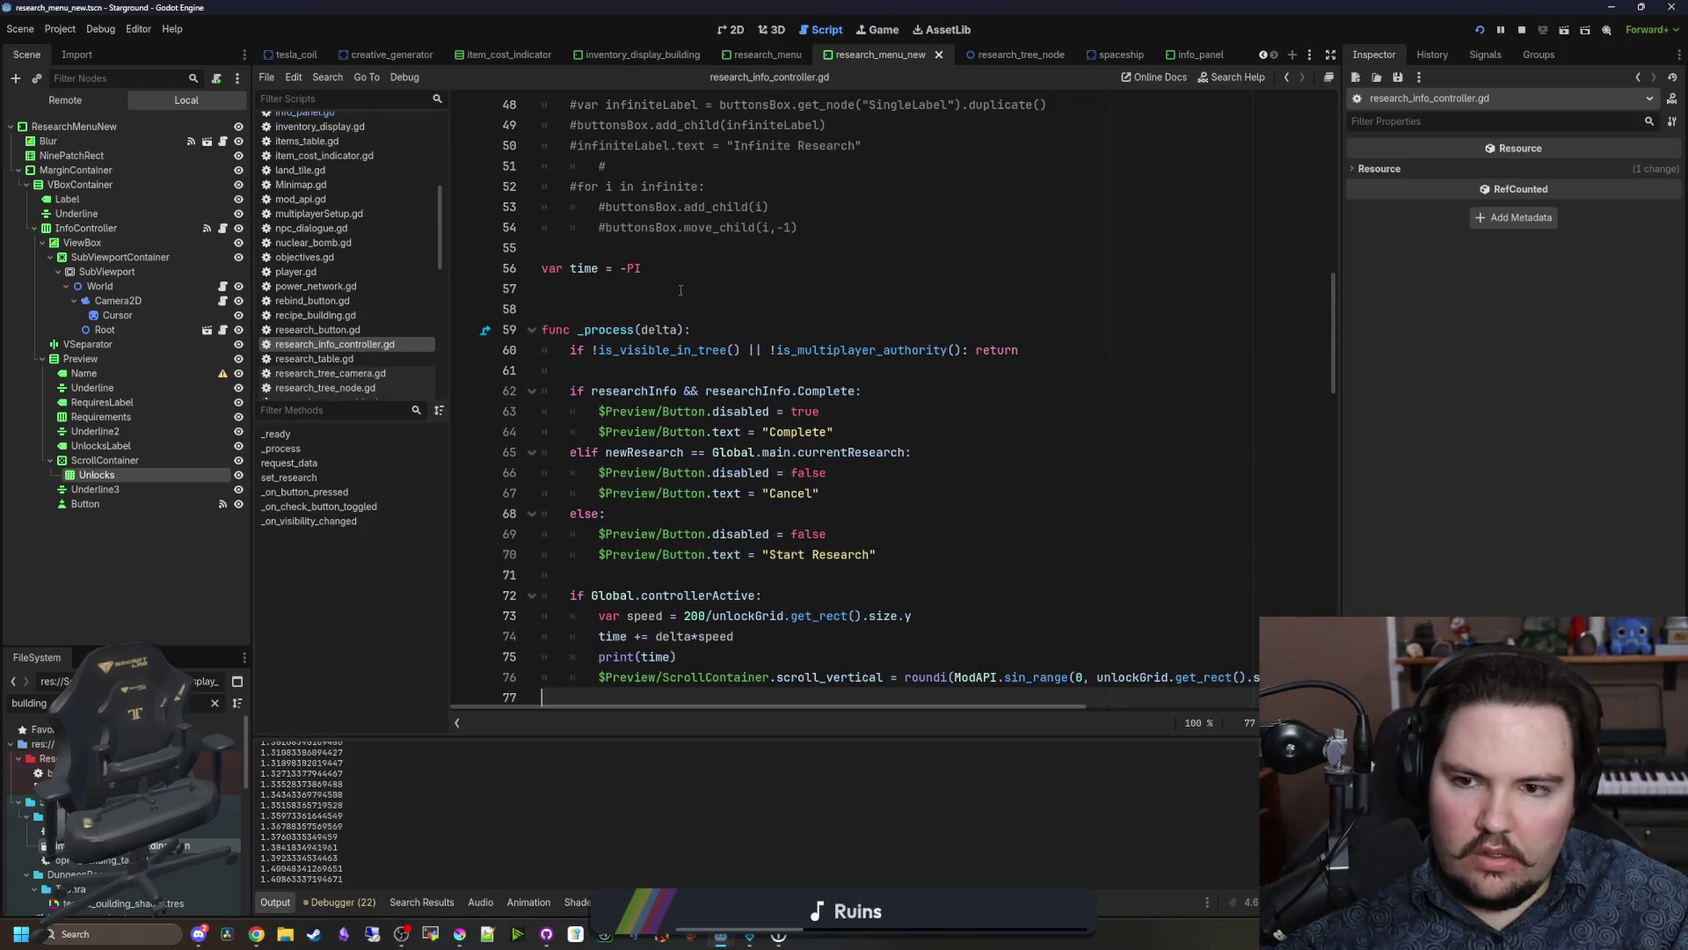
scroll(686, 272, "down", 10)
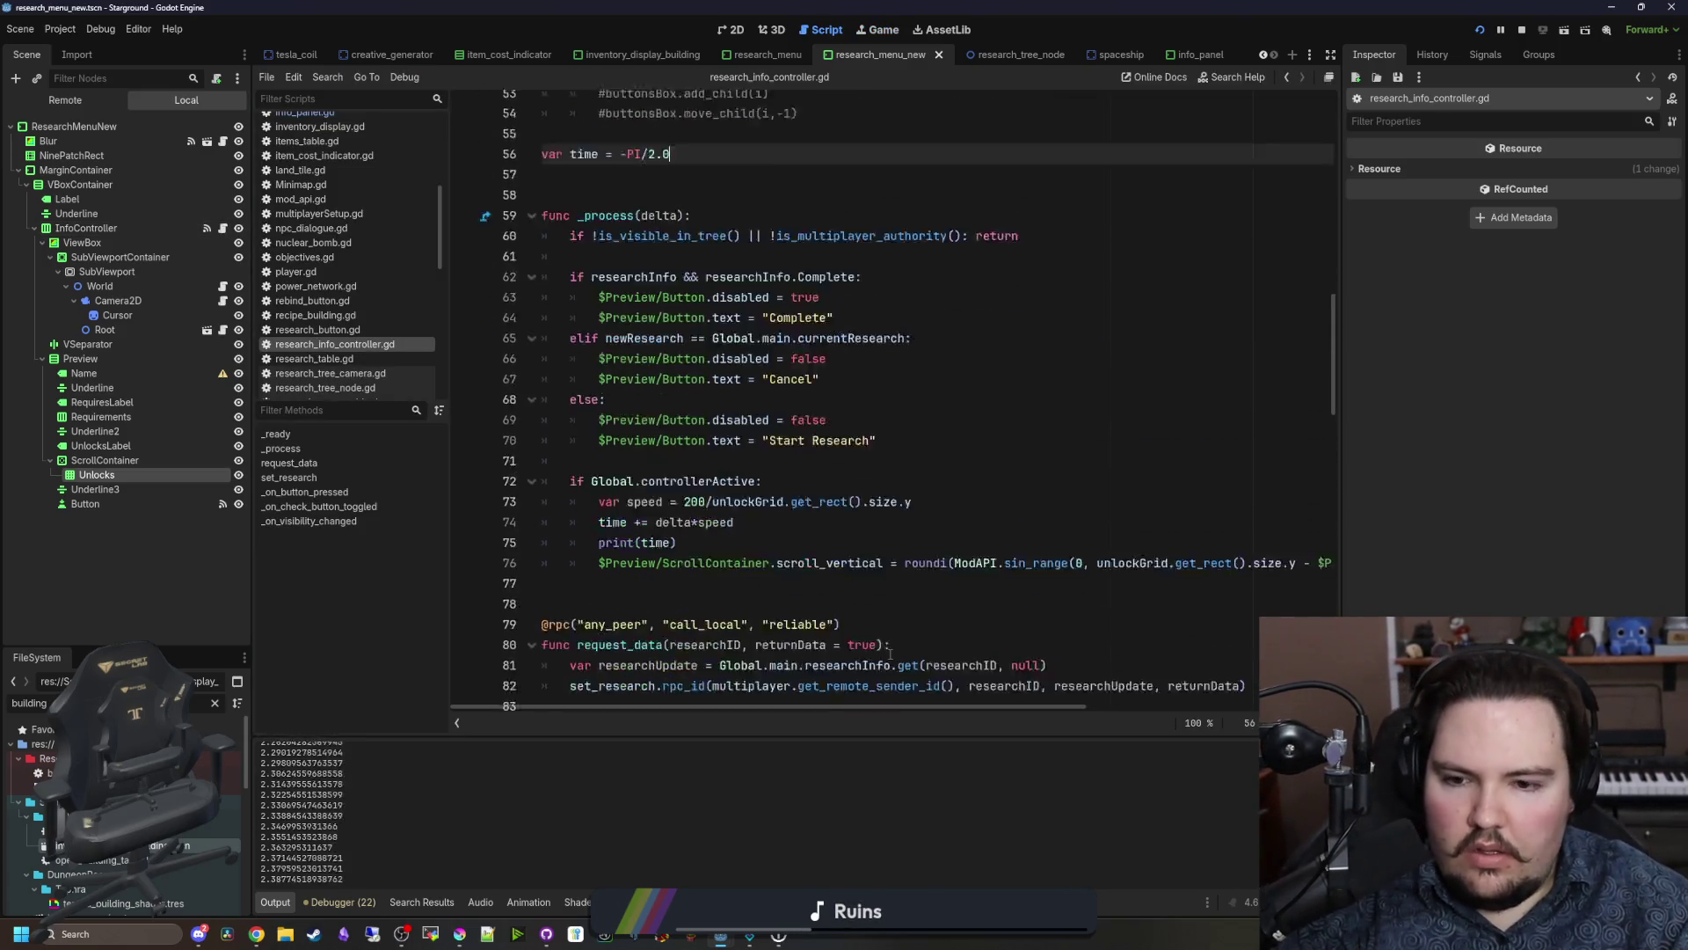
left_click(676, 616)
type("2.0")
key("ctrl+s")
left_click(867, 513, "ctrl")
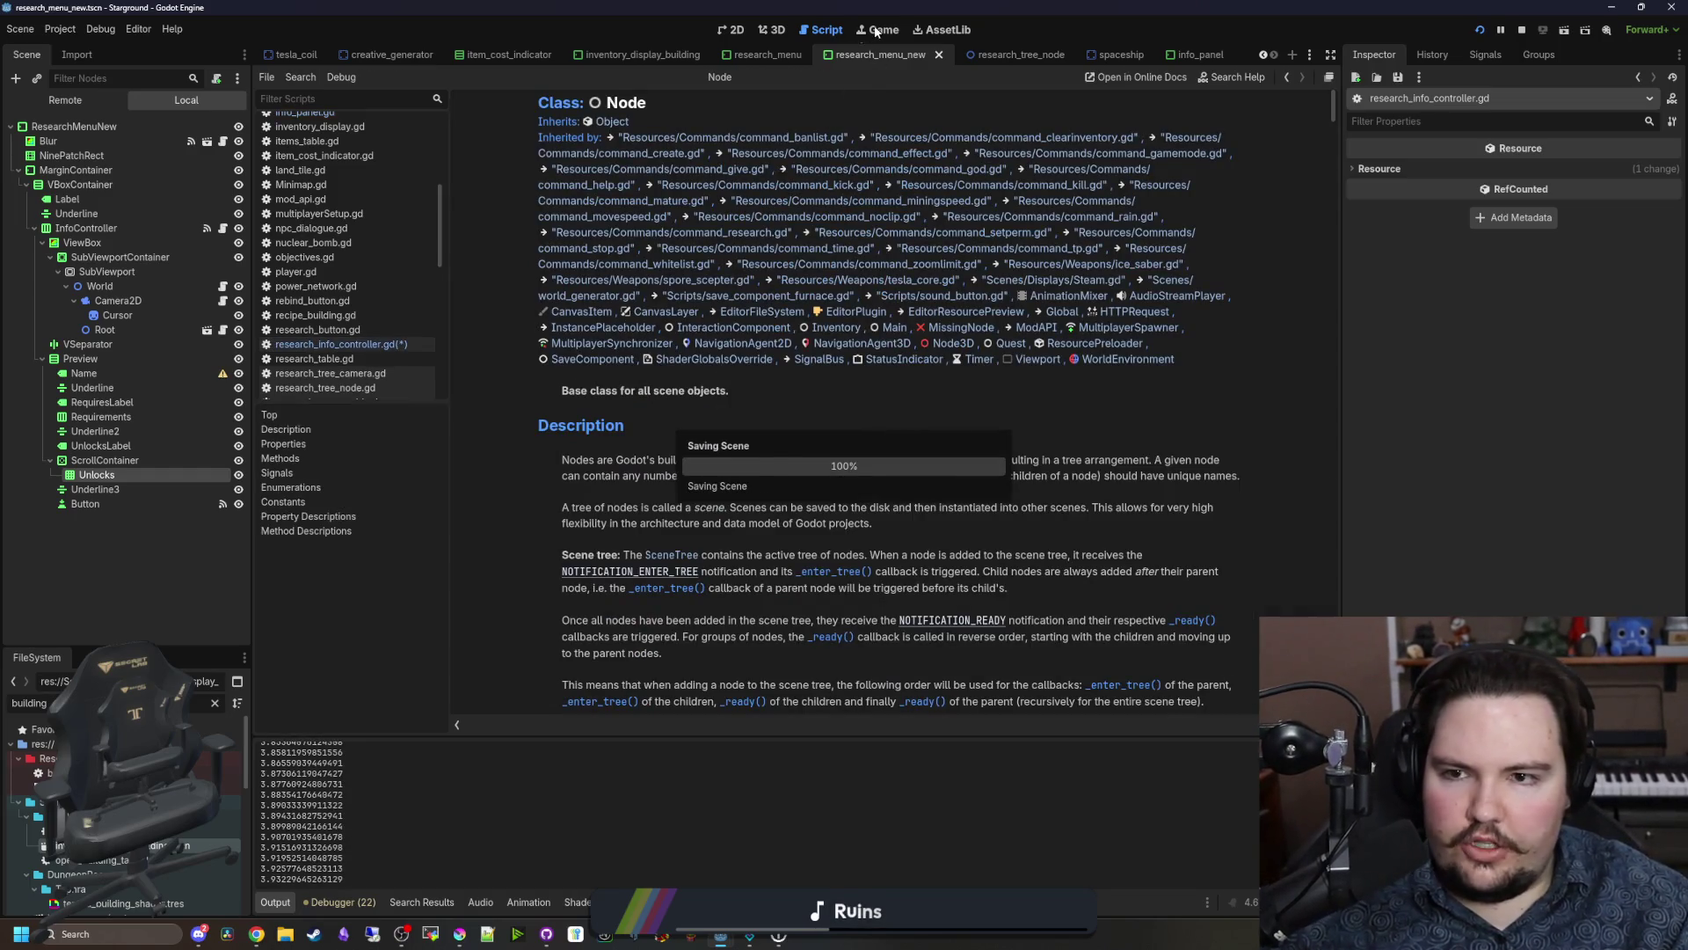
left_click(875, 31)
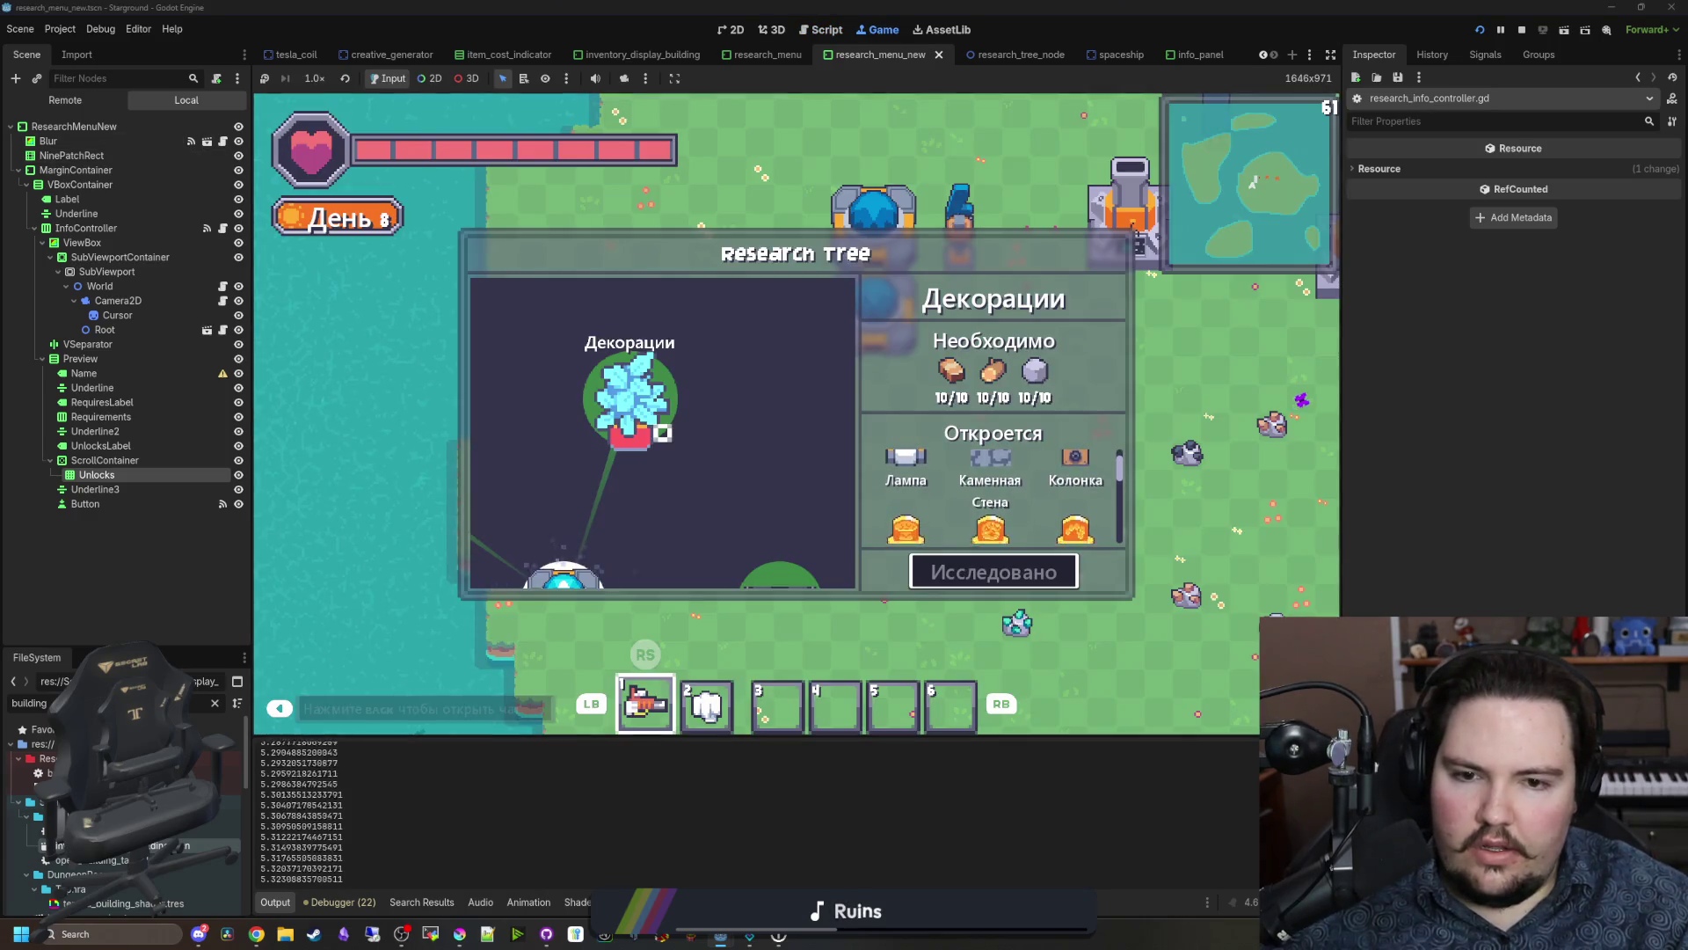
Step: Step through Декорации, Улучшенное Хранилище, Ускоренная логистика, Литьё Стали, Переработка Нефти, Чистая Энергия and Тирия, then stop the game
key("Up")
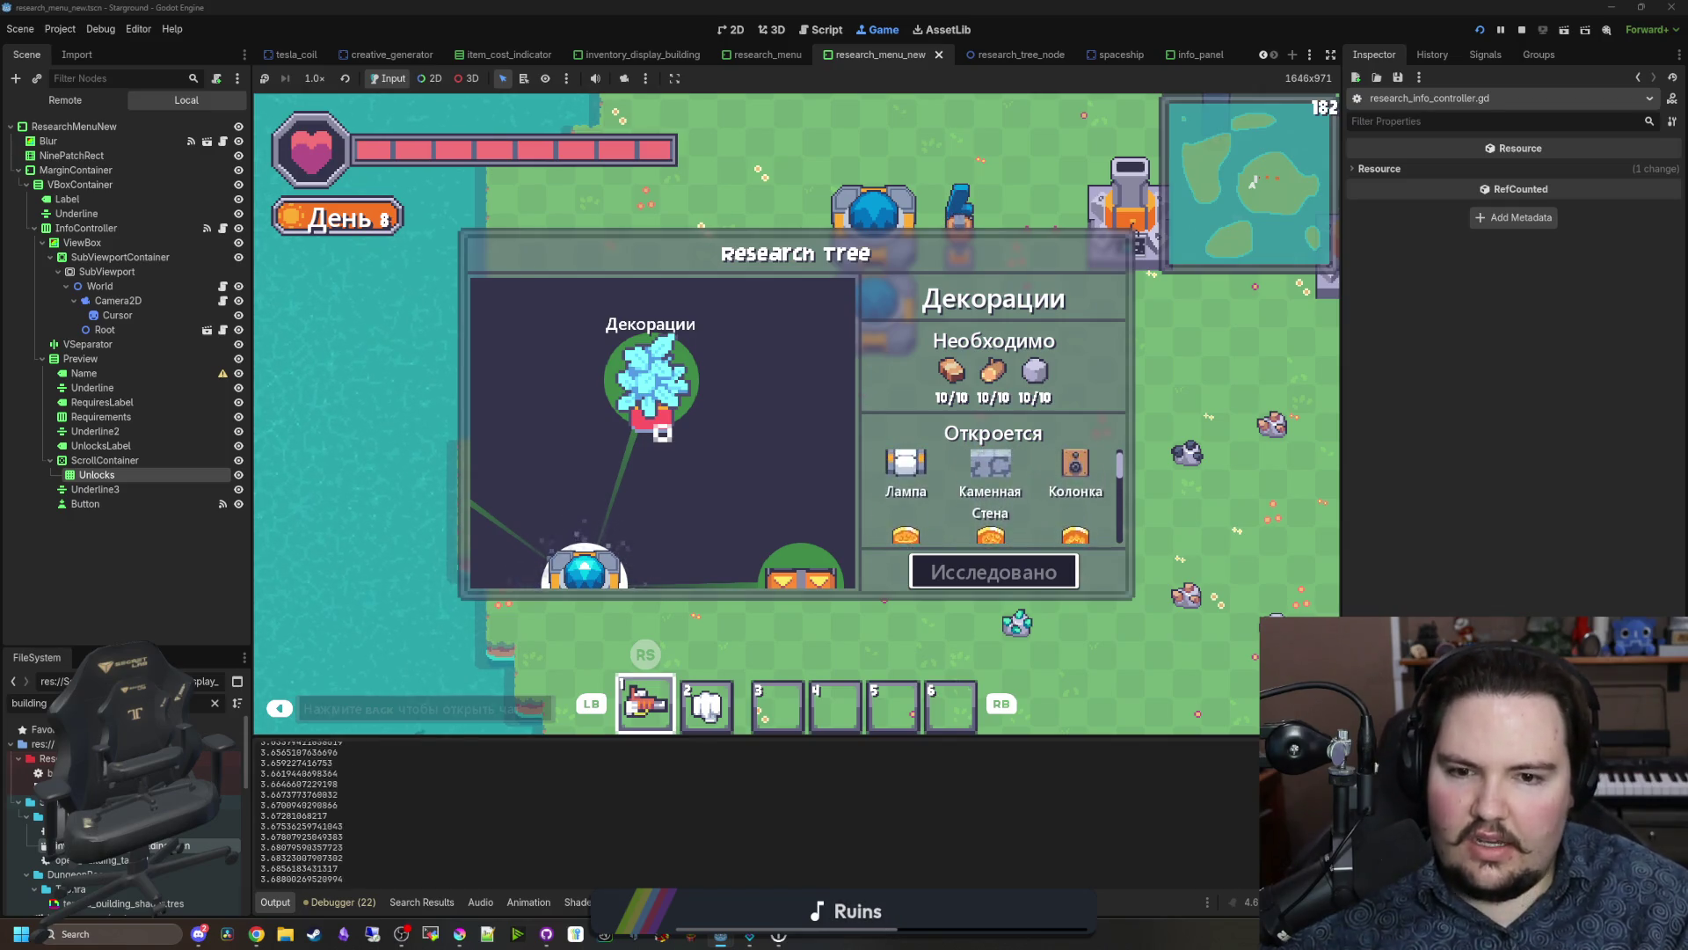
key("Down")
key("Left")
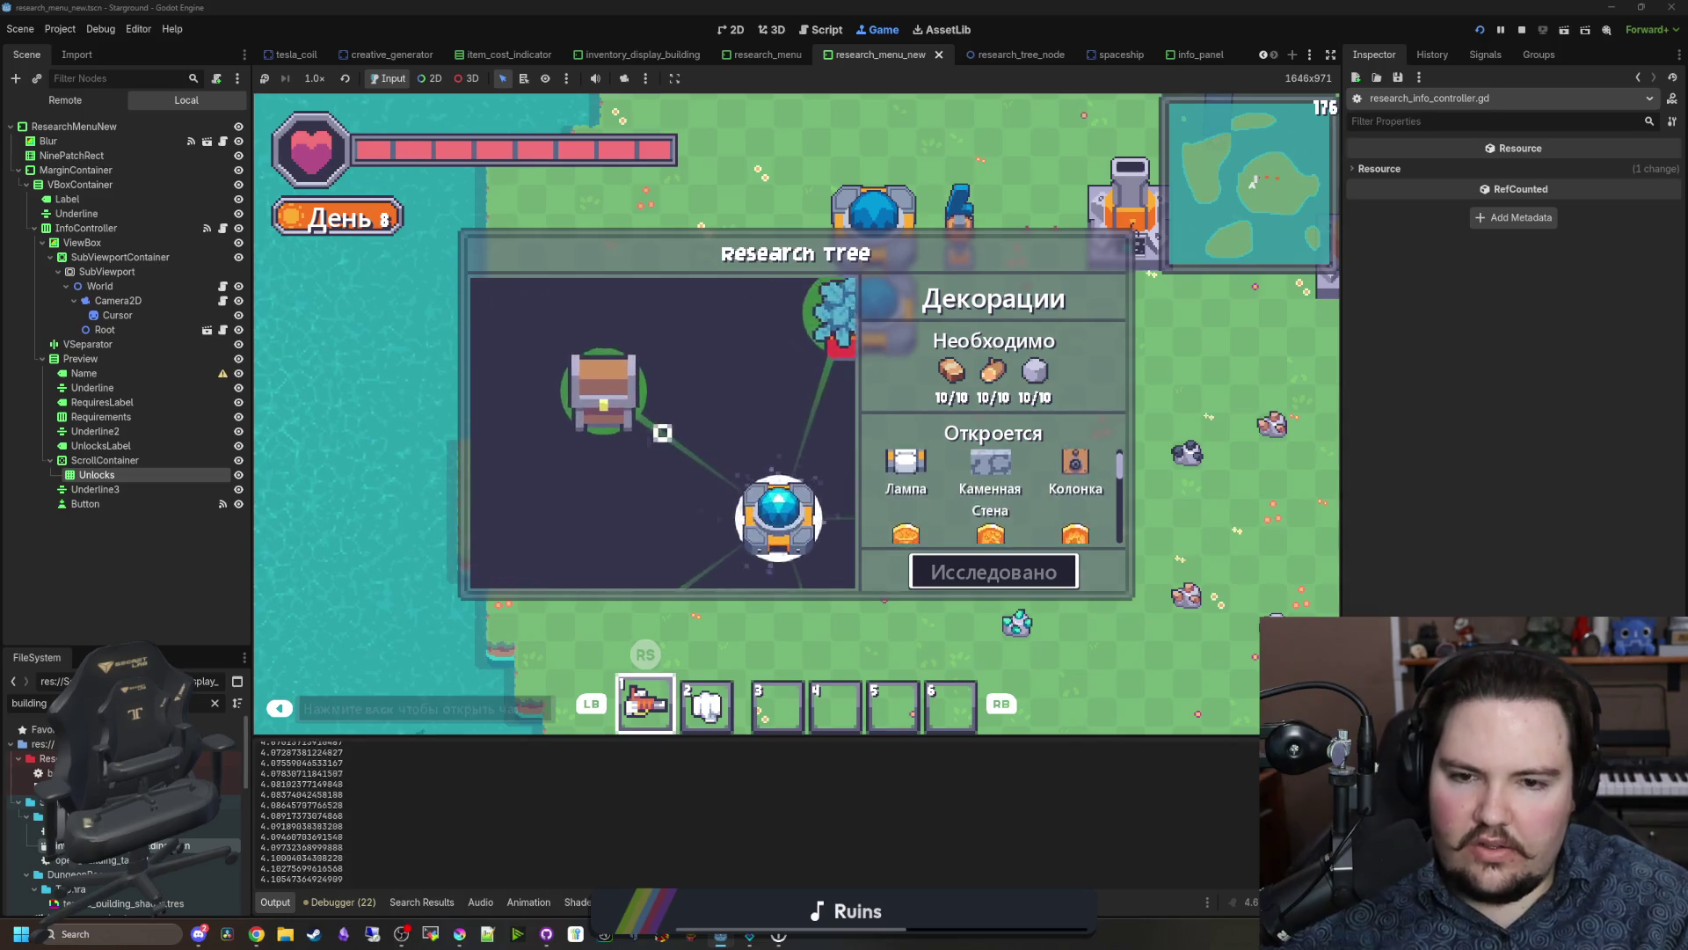
key("Down")
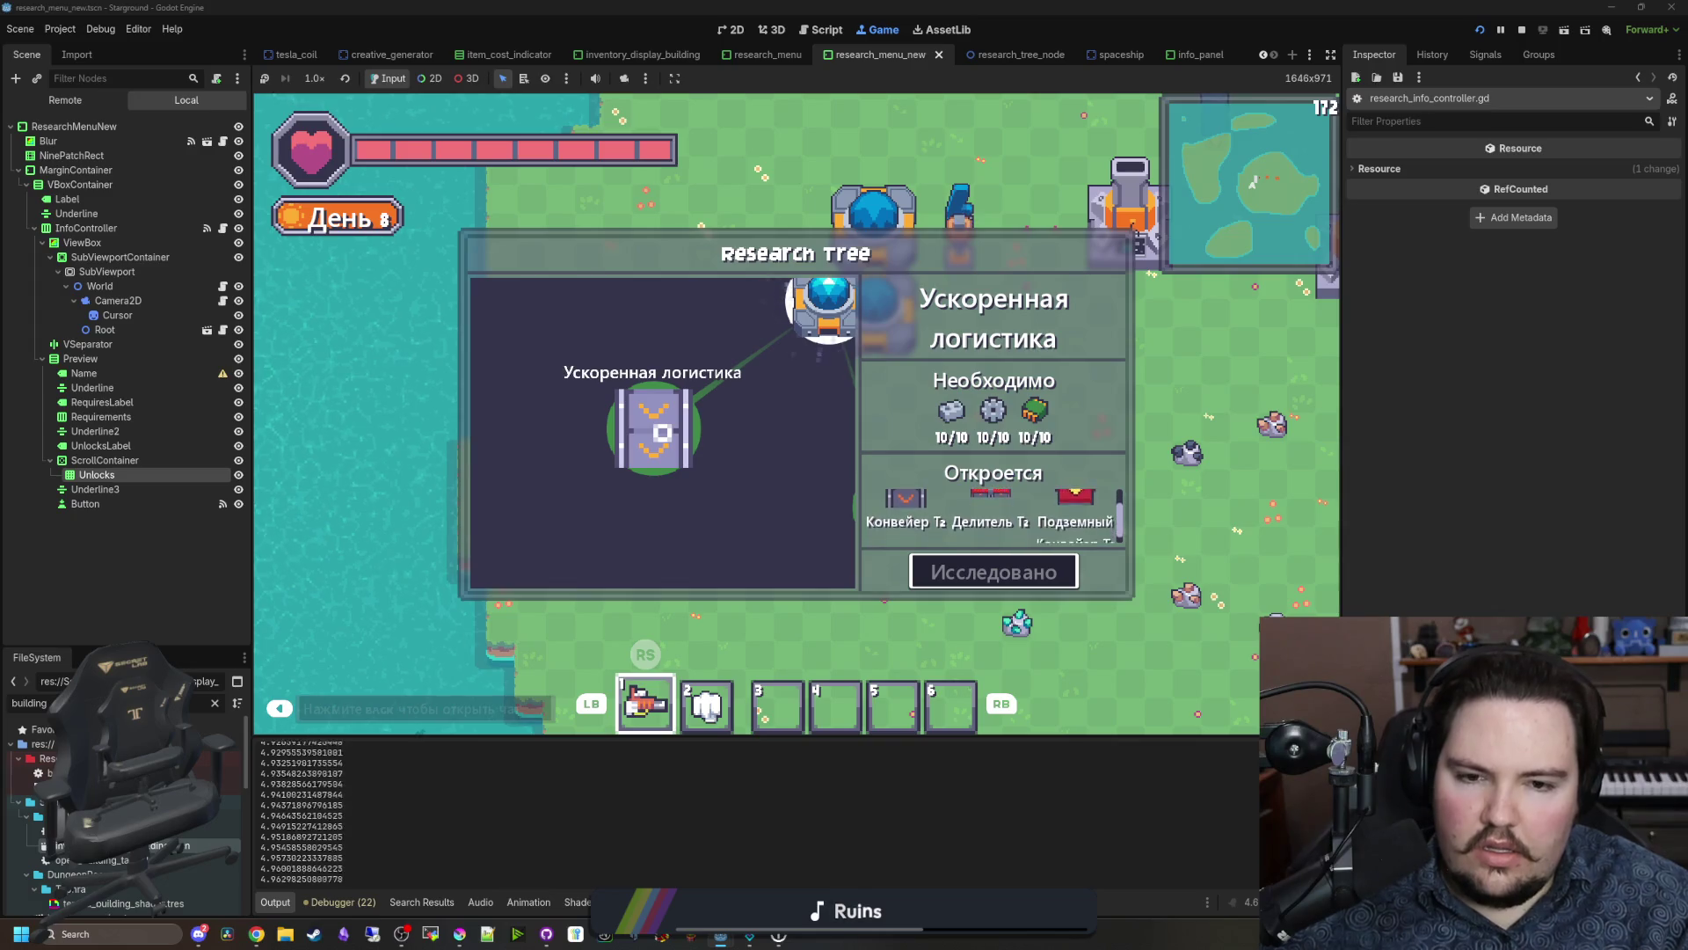
key("Right")
key("Down")
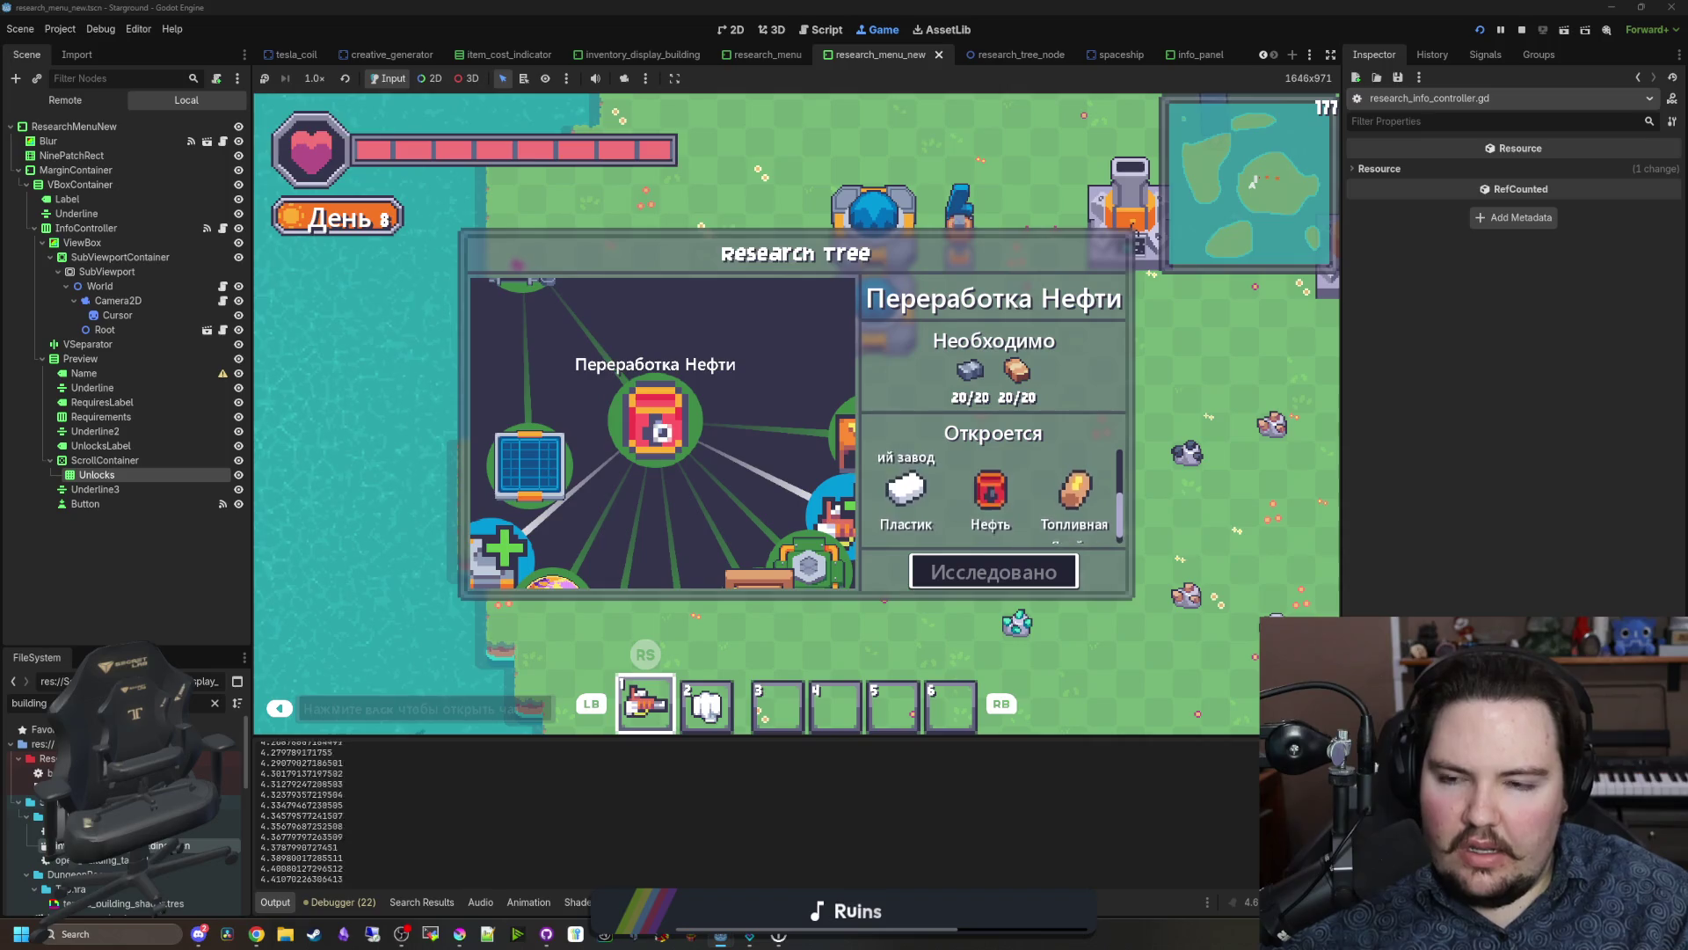
key("Left")
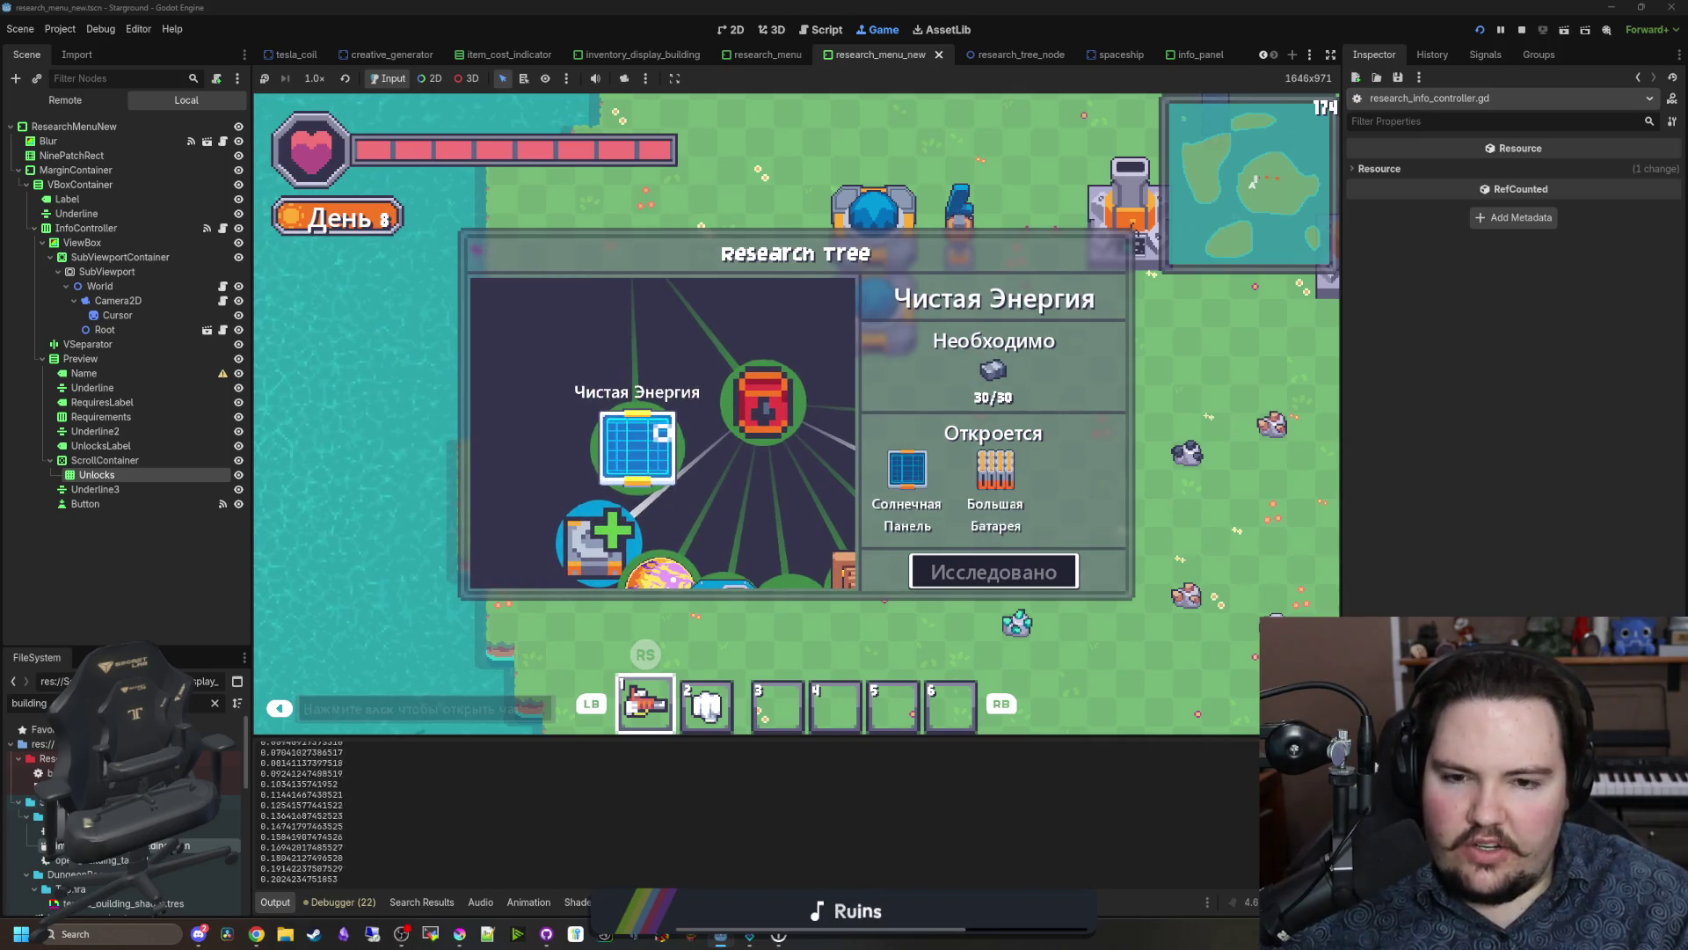
key("Down")
key("Down")
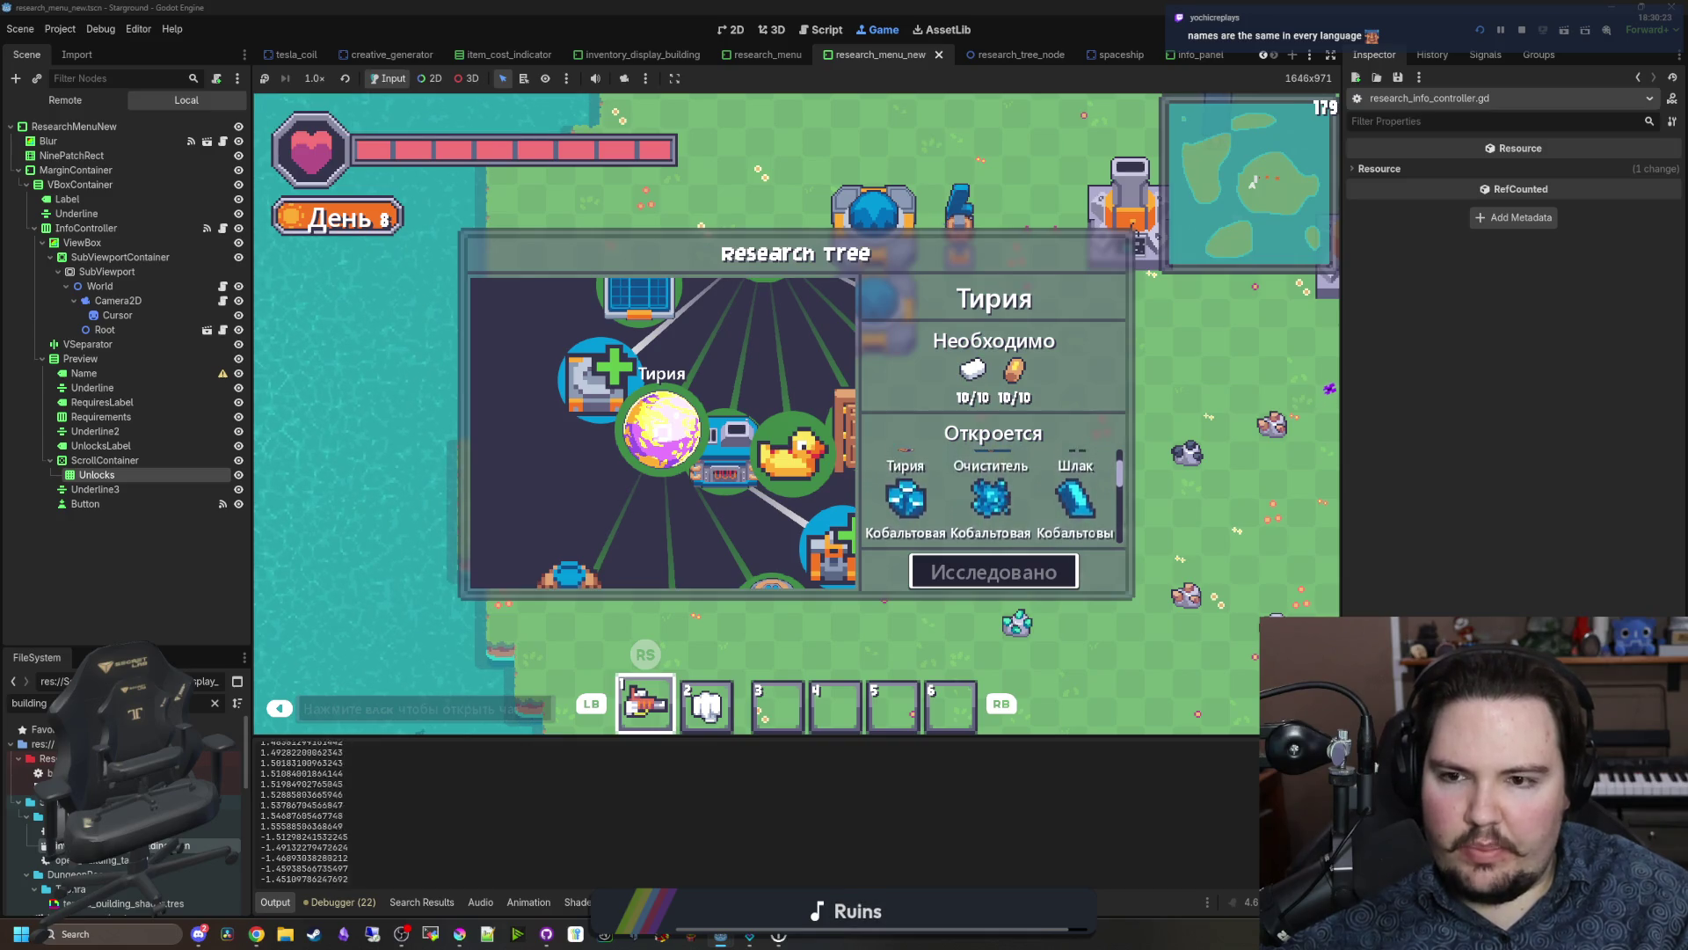
key("F8")
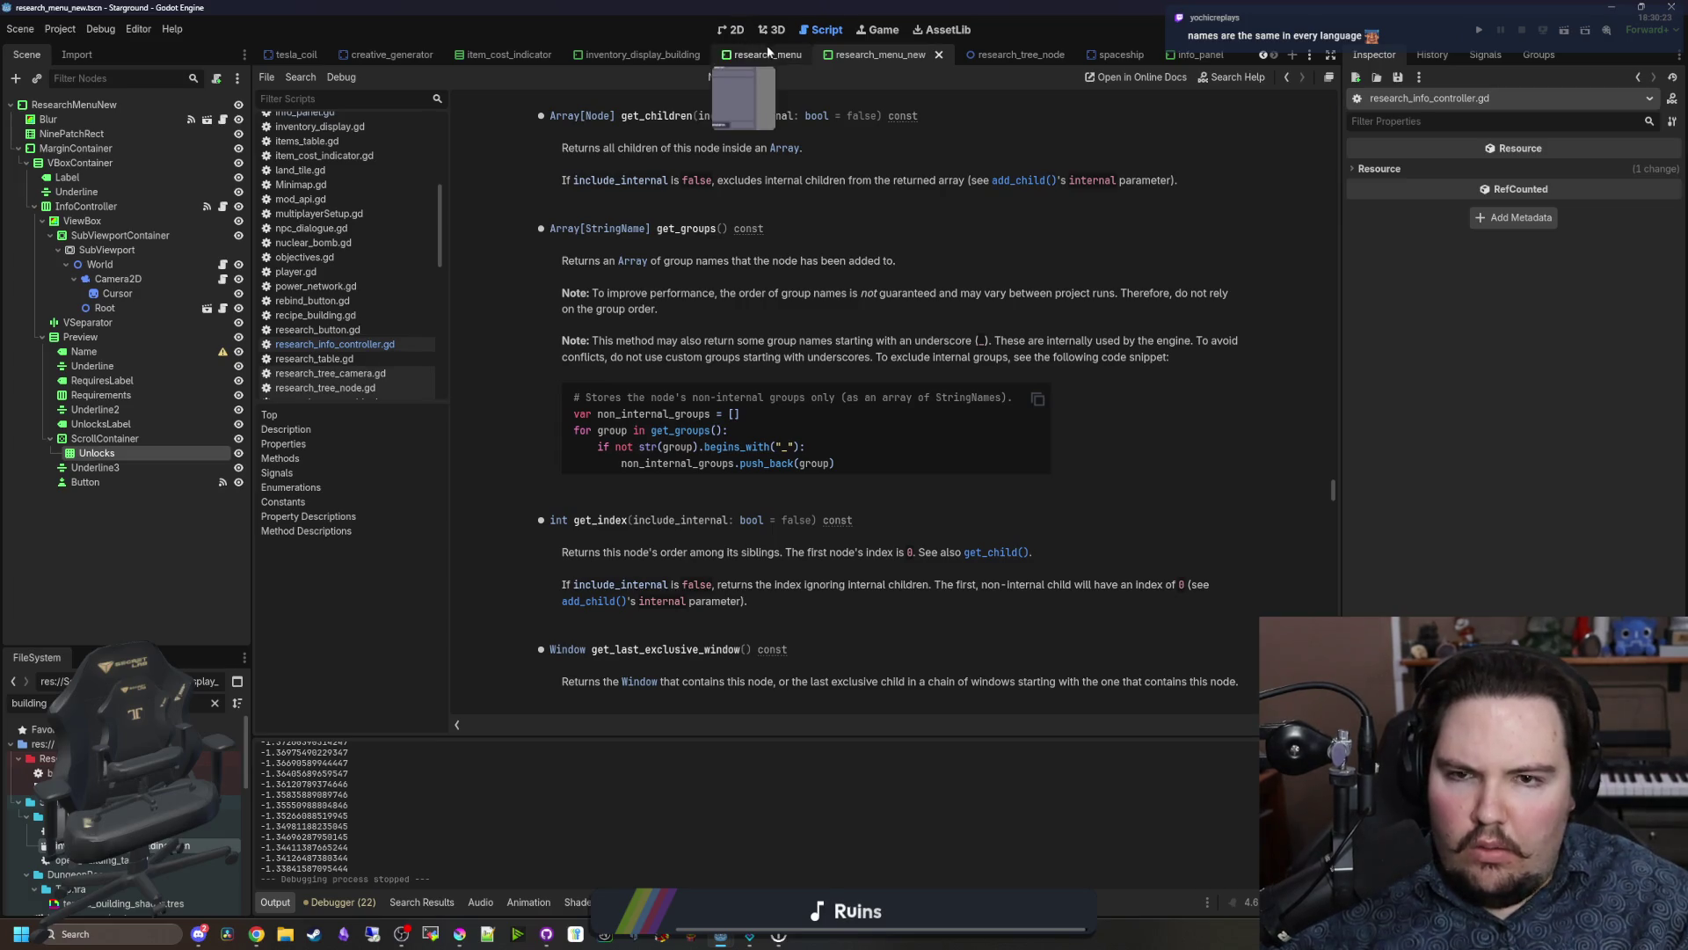
Step: Show the research menu scene in 2D and inspect the Label, ViewBox, InfoController and Underline nodes
left_click(737, 29)
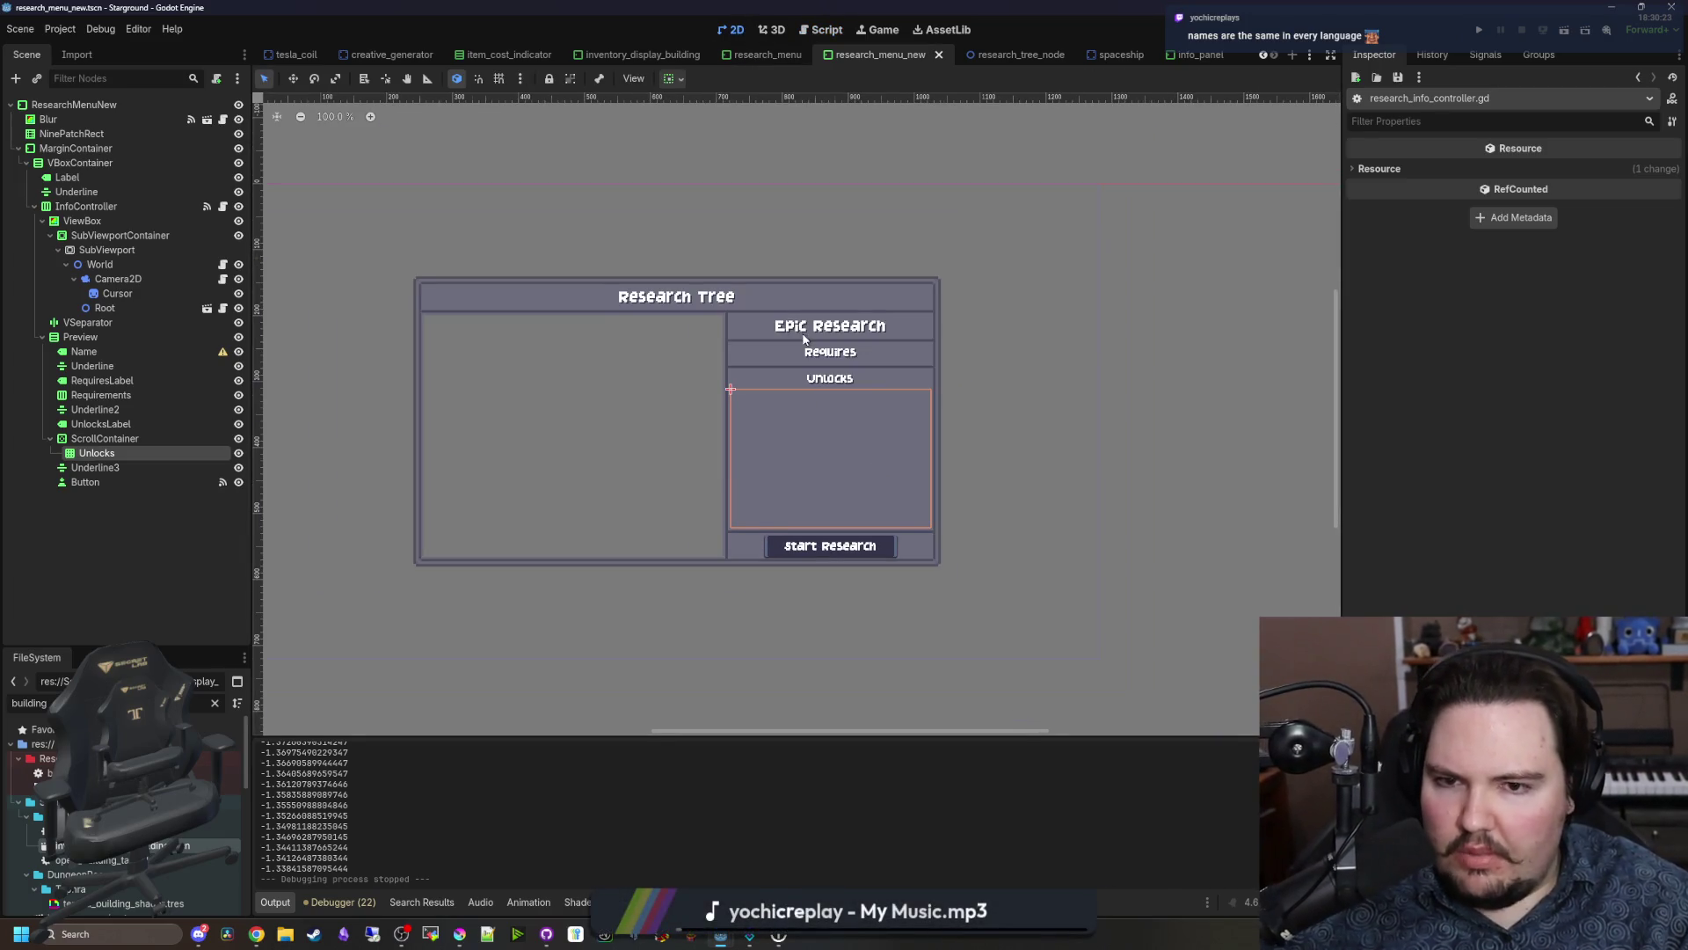
scroll(565, 313, "up", 3)
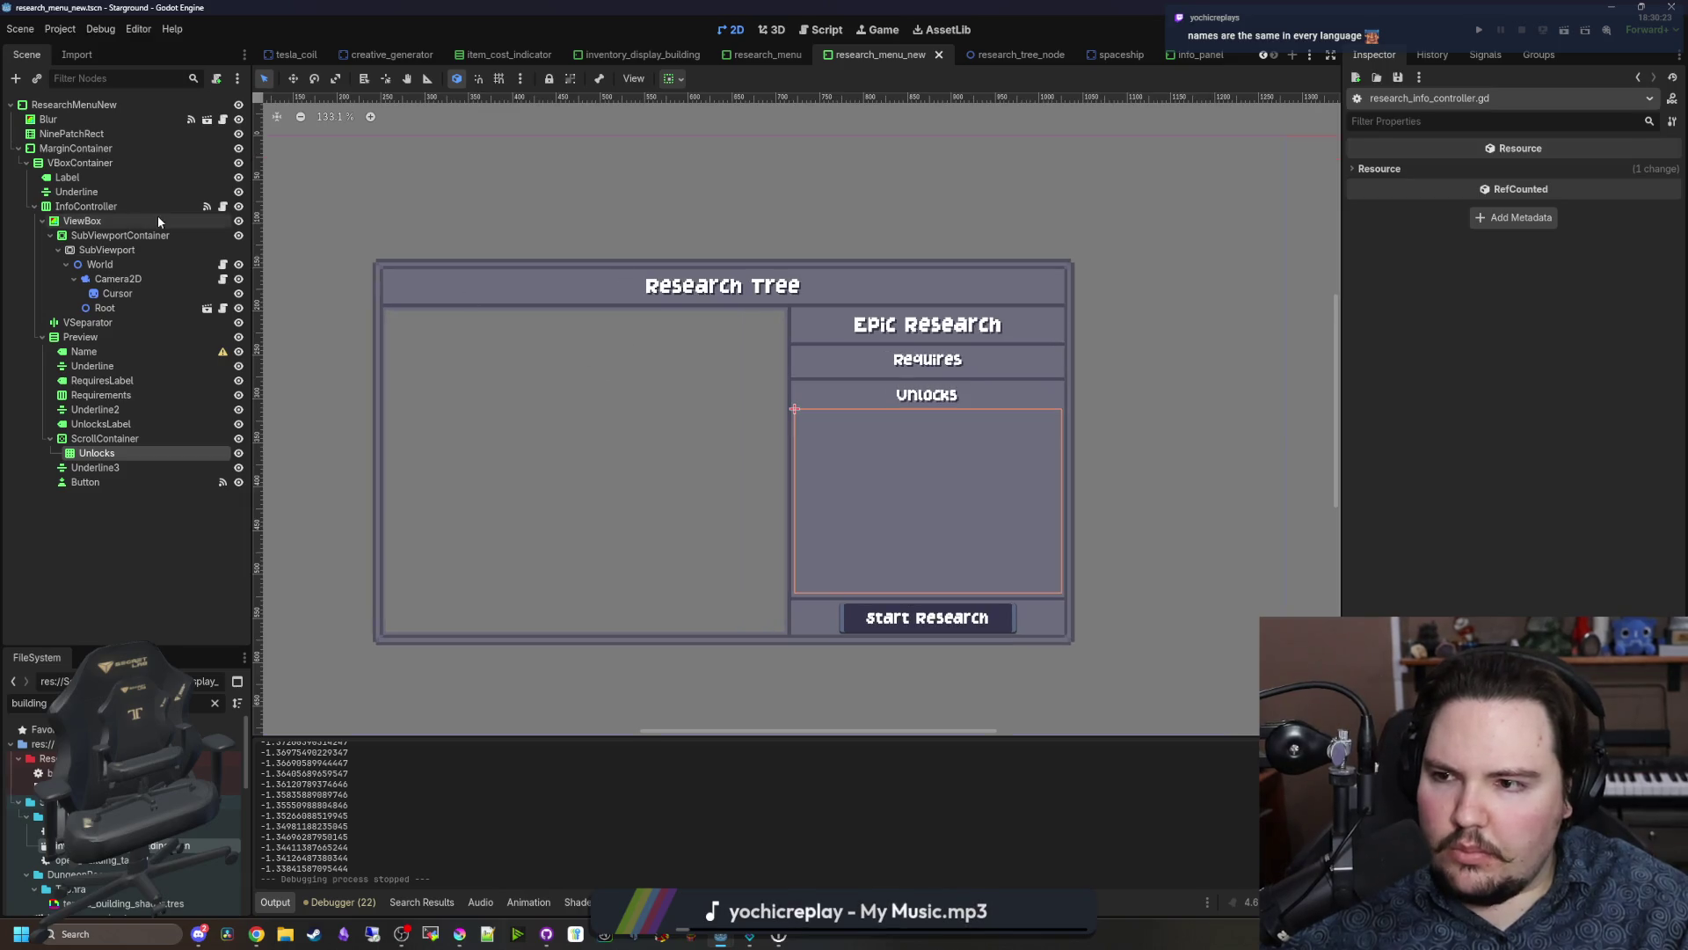
left_click(99, 181)
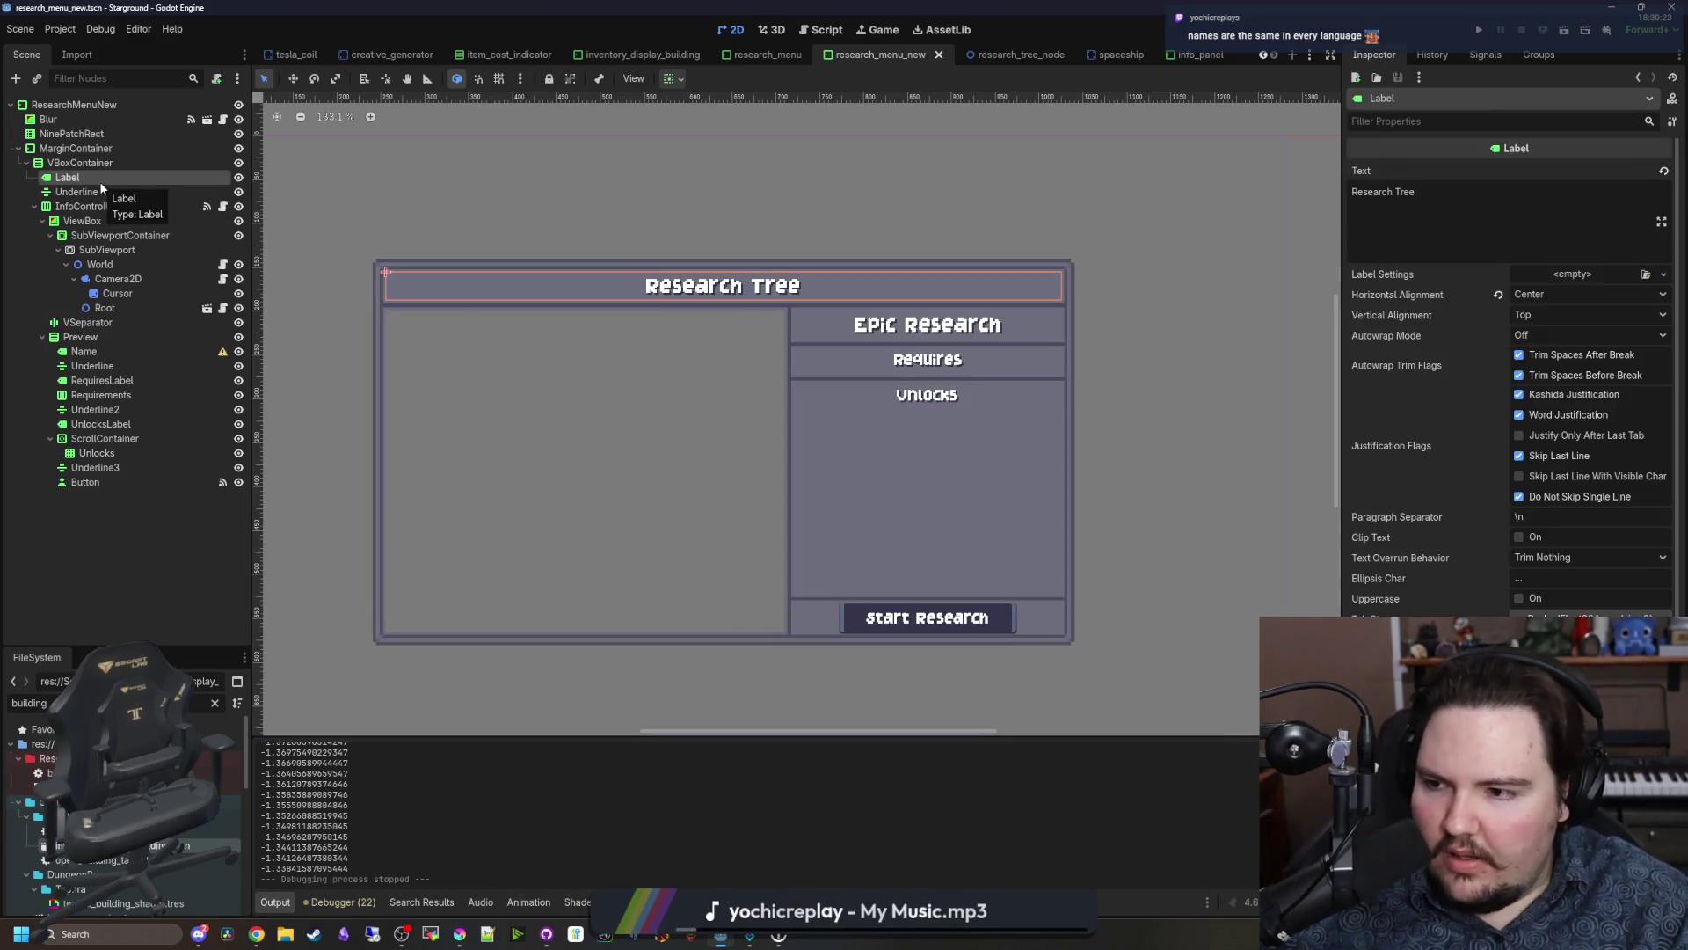
left_click(104, 220)
left_click(108, 205)
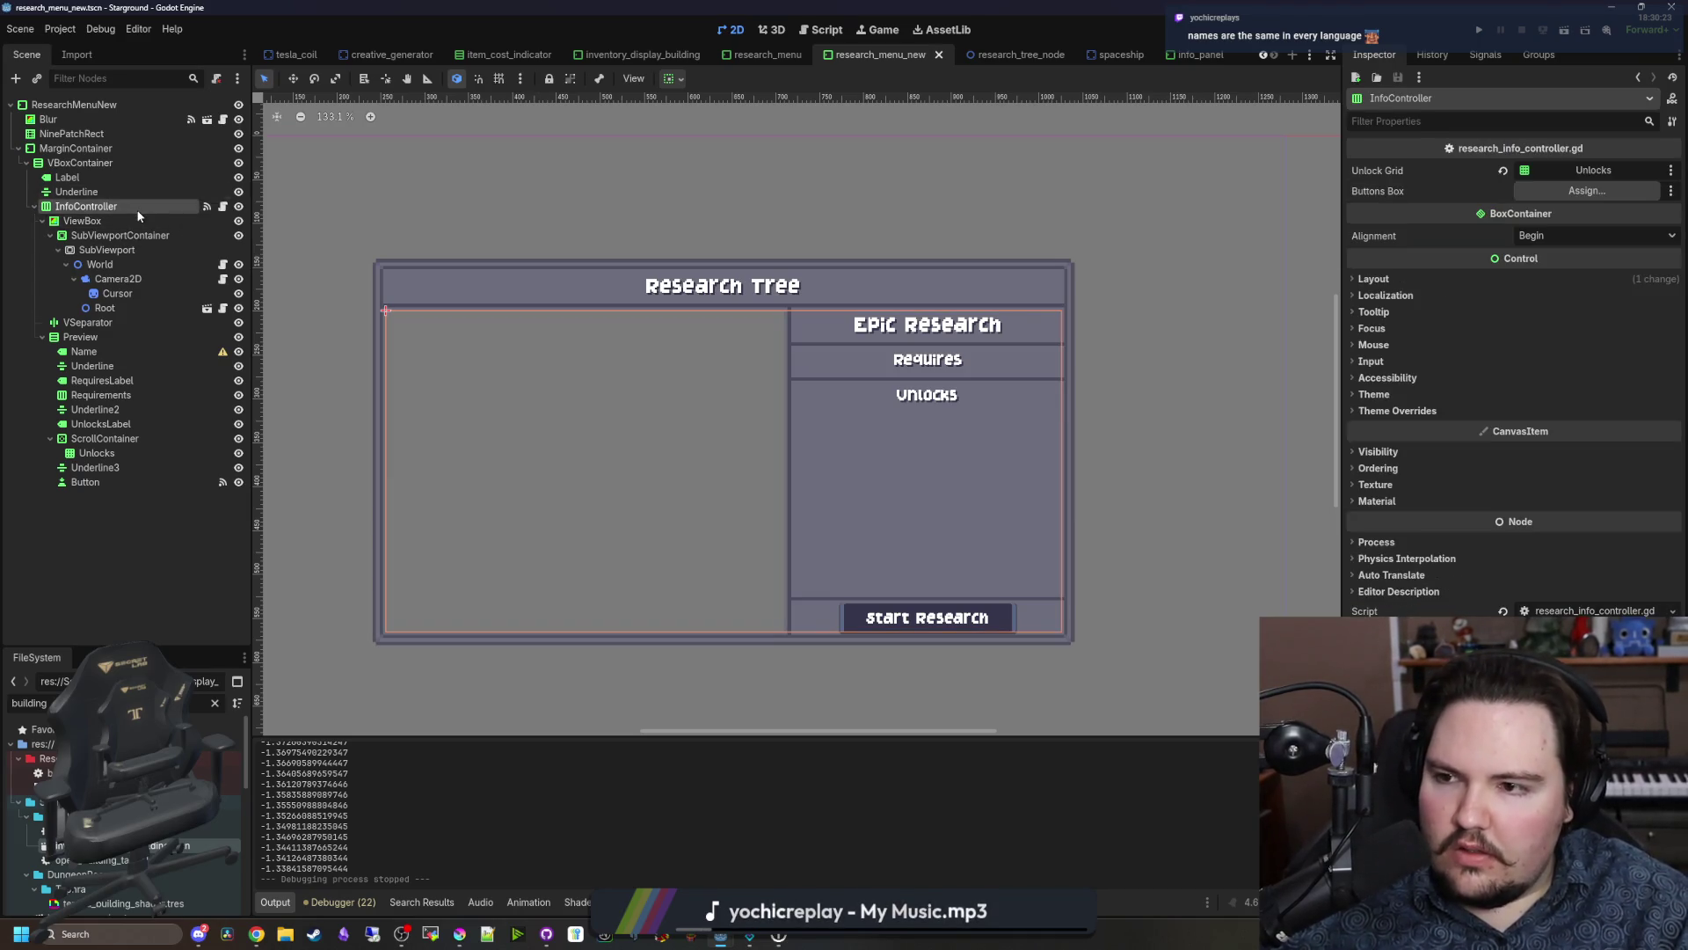
left_click(107, 220)
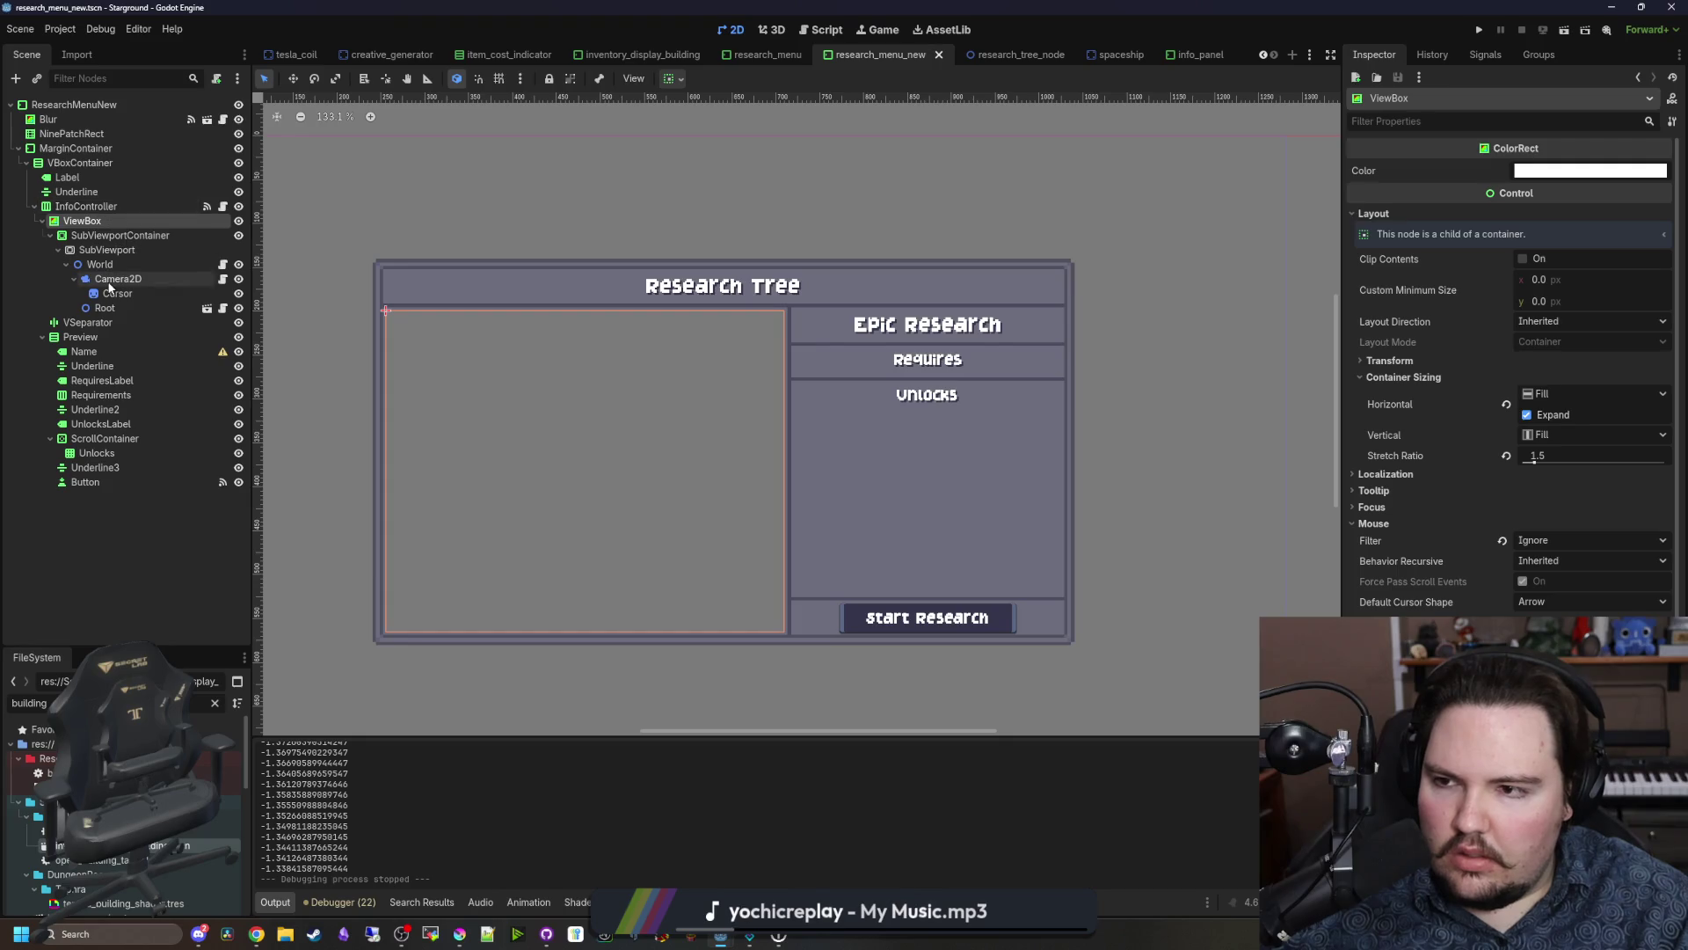
left_click(79, 192)
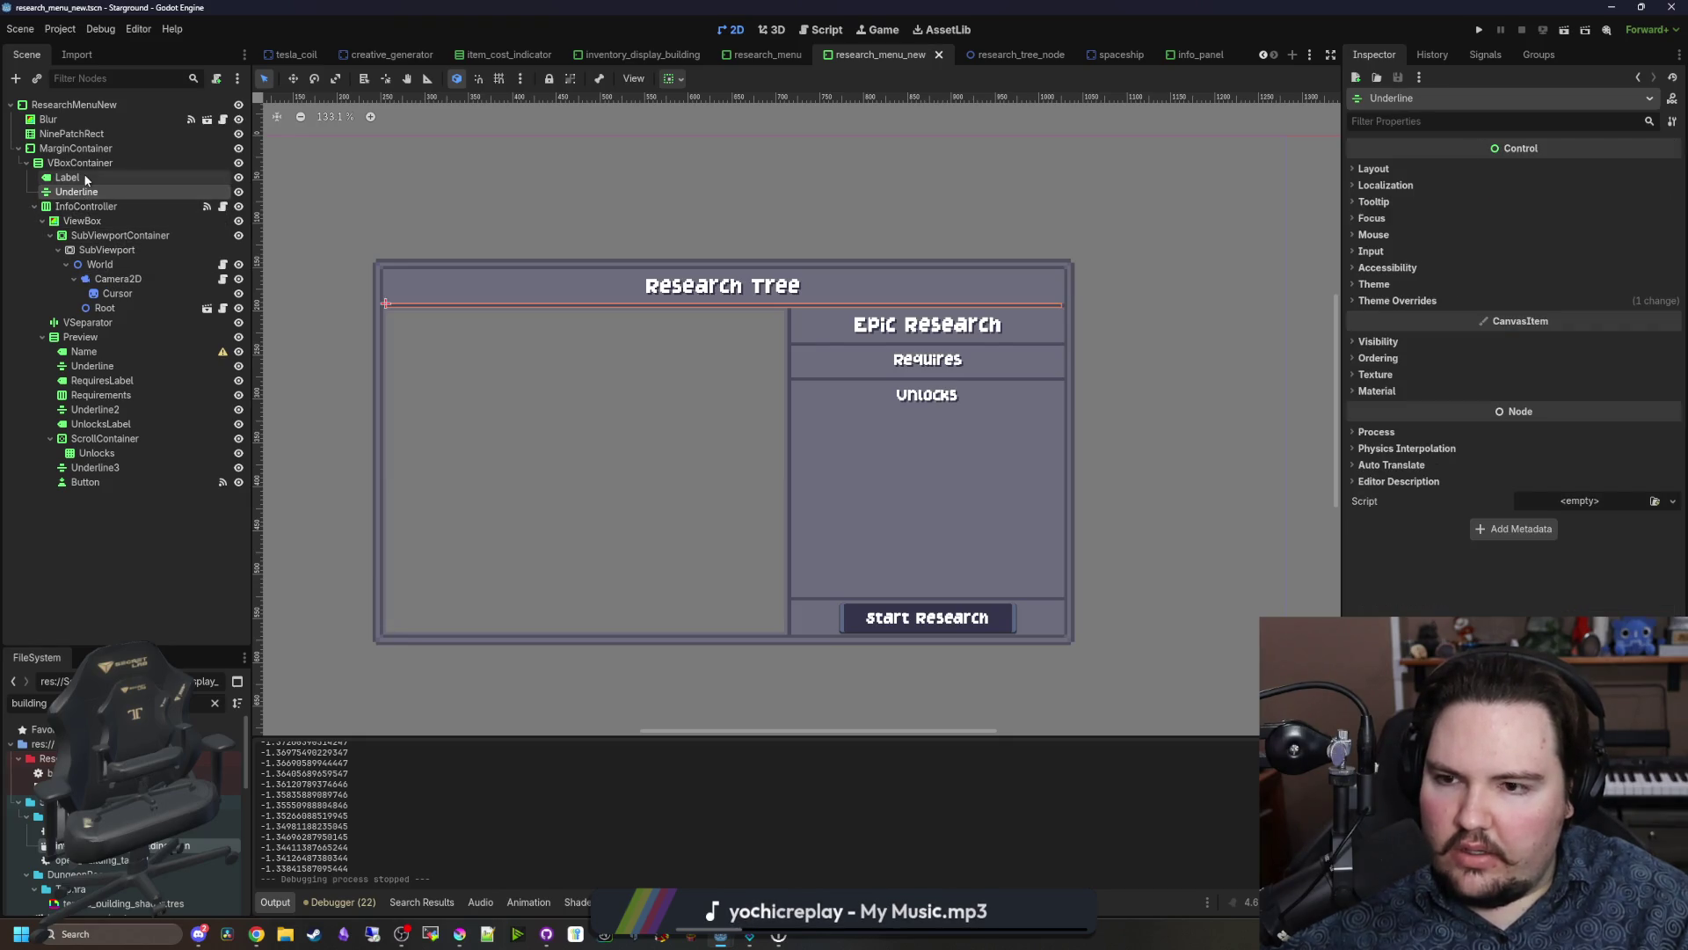
Step: Hide the Research Tree title Label and its Underline
left_click(240, 193)
left_click(240, 178)
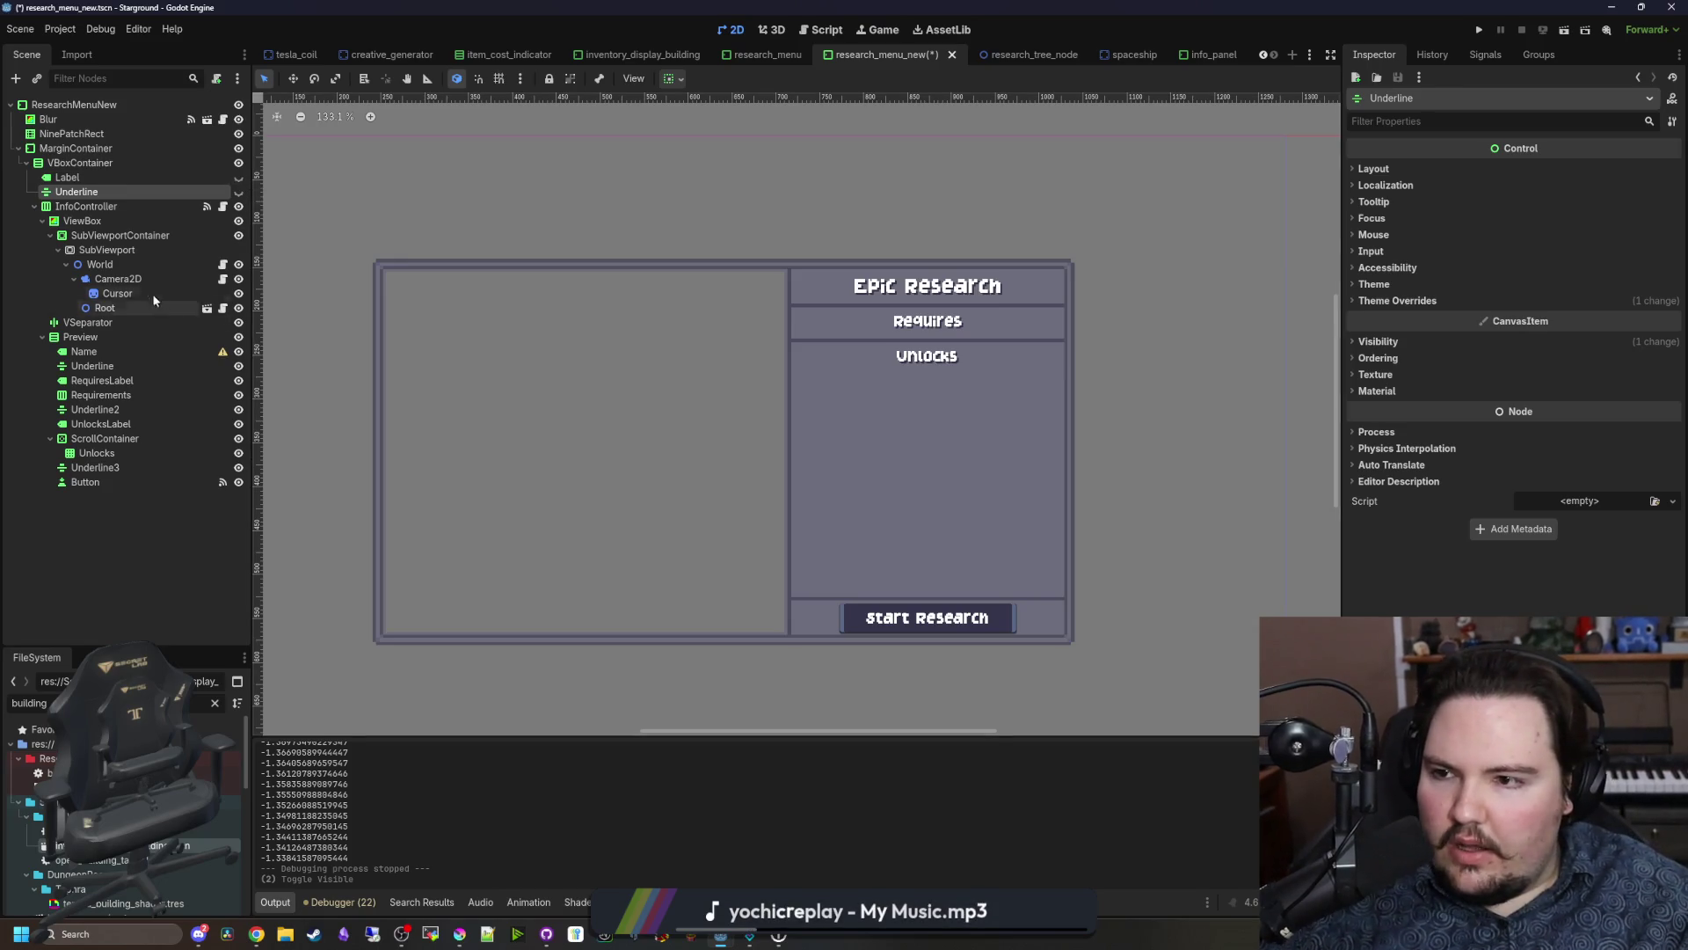
left_click(97, 208)
left_click(119, 219)
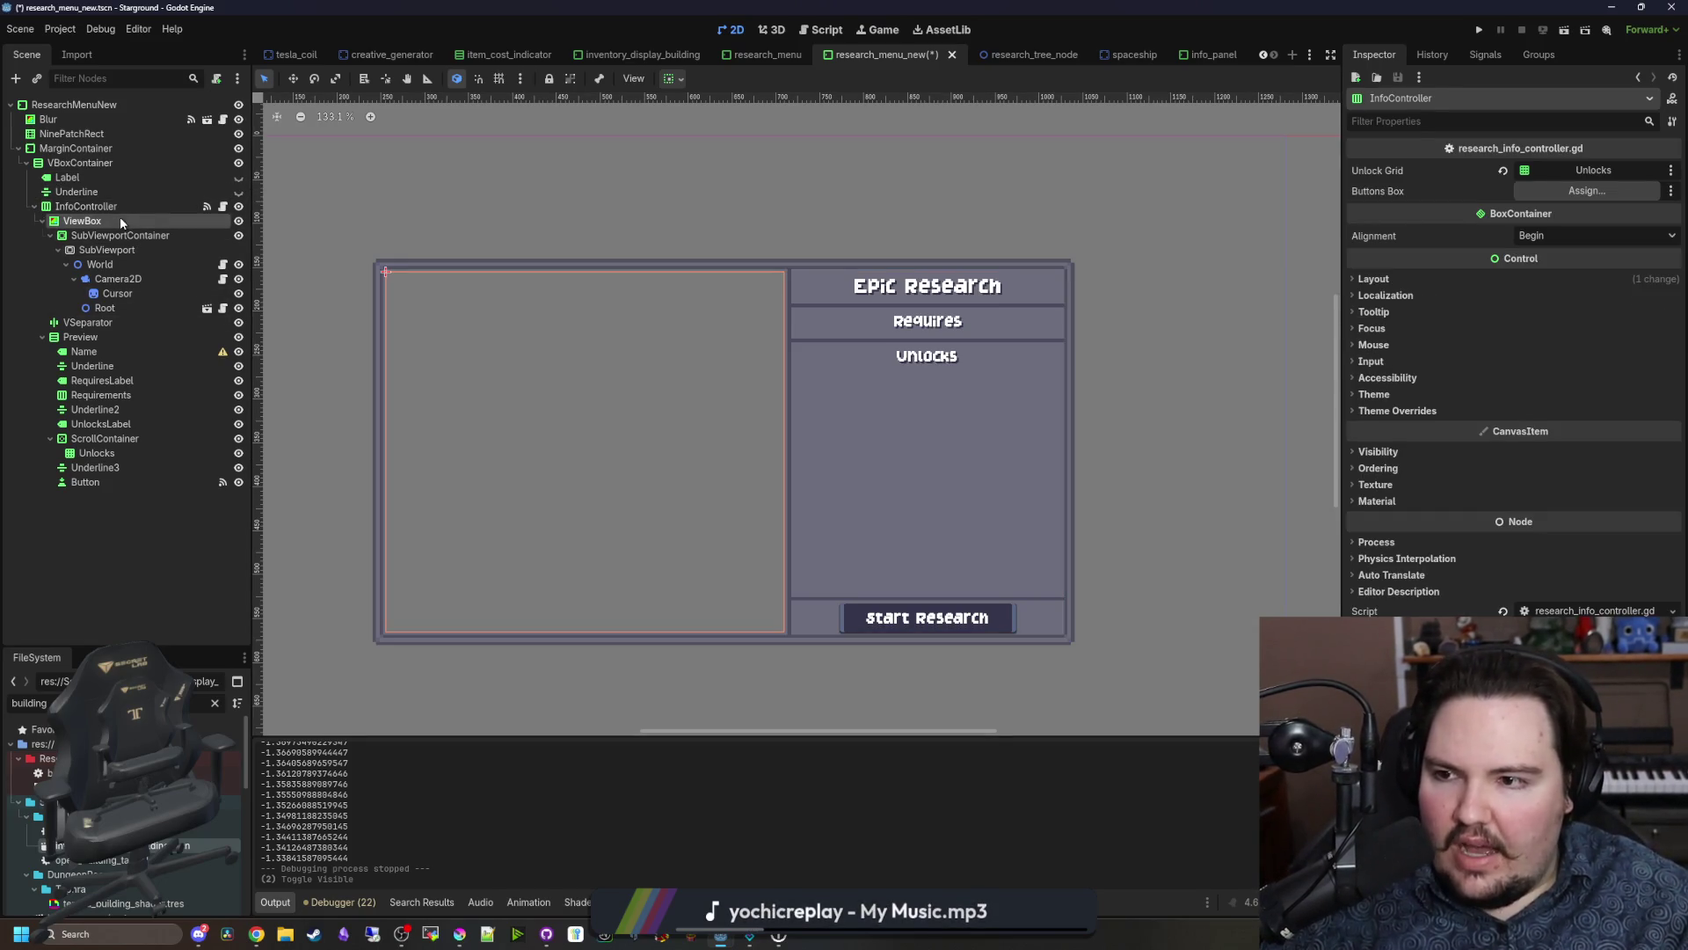
left_click(102, 209)
Step: Add a VBoxContainer child to InfoController, placed above ViewBox
right_click(102, 208)
left_click(160, 237)
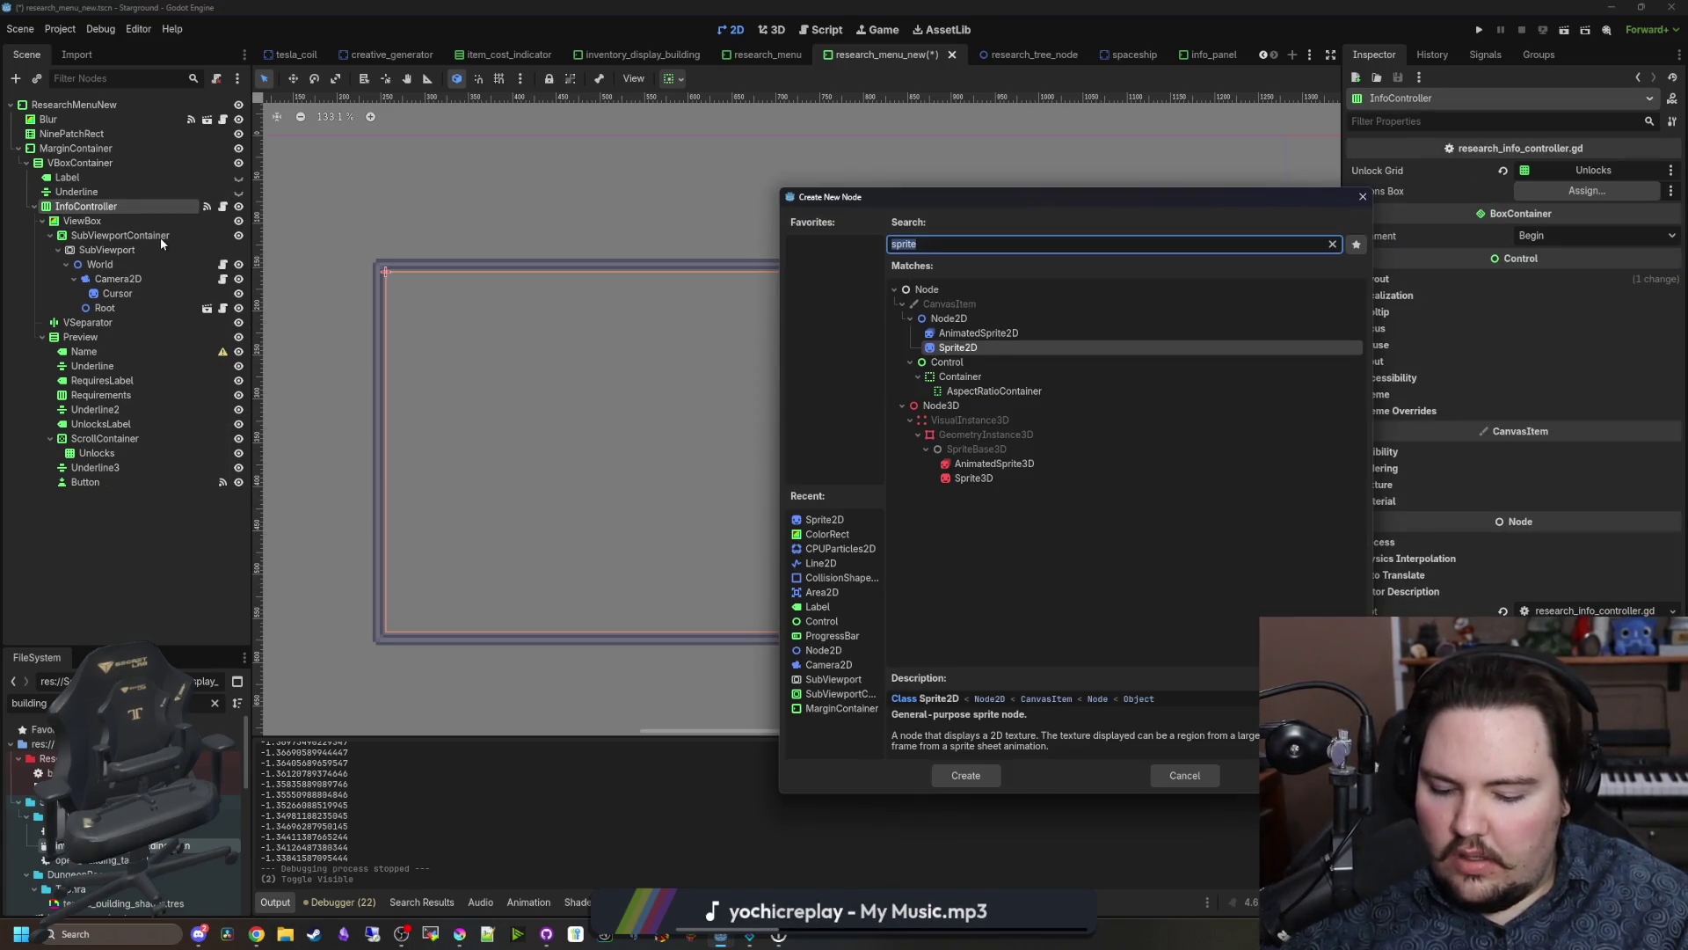
type("vbox")
key("Return")
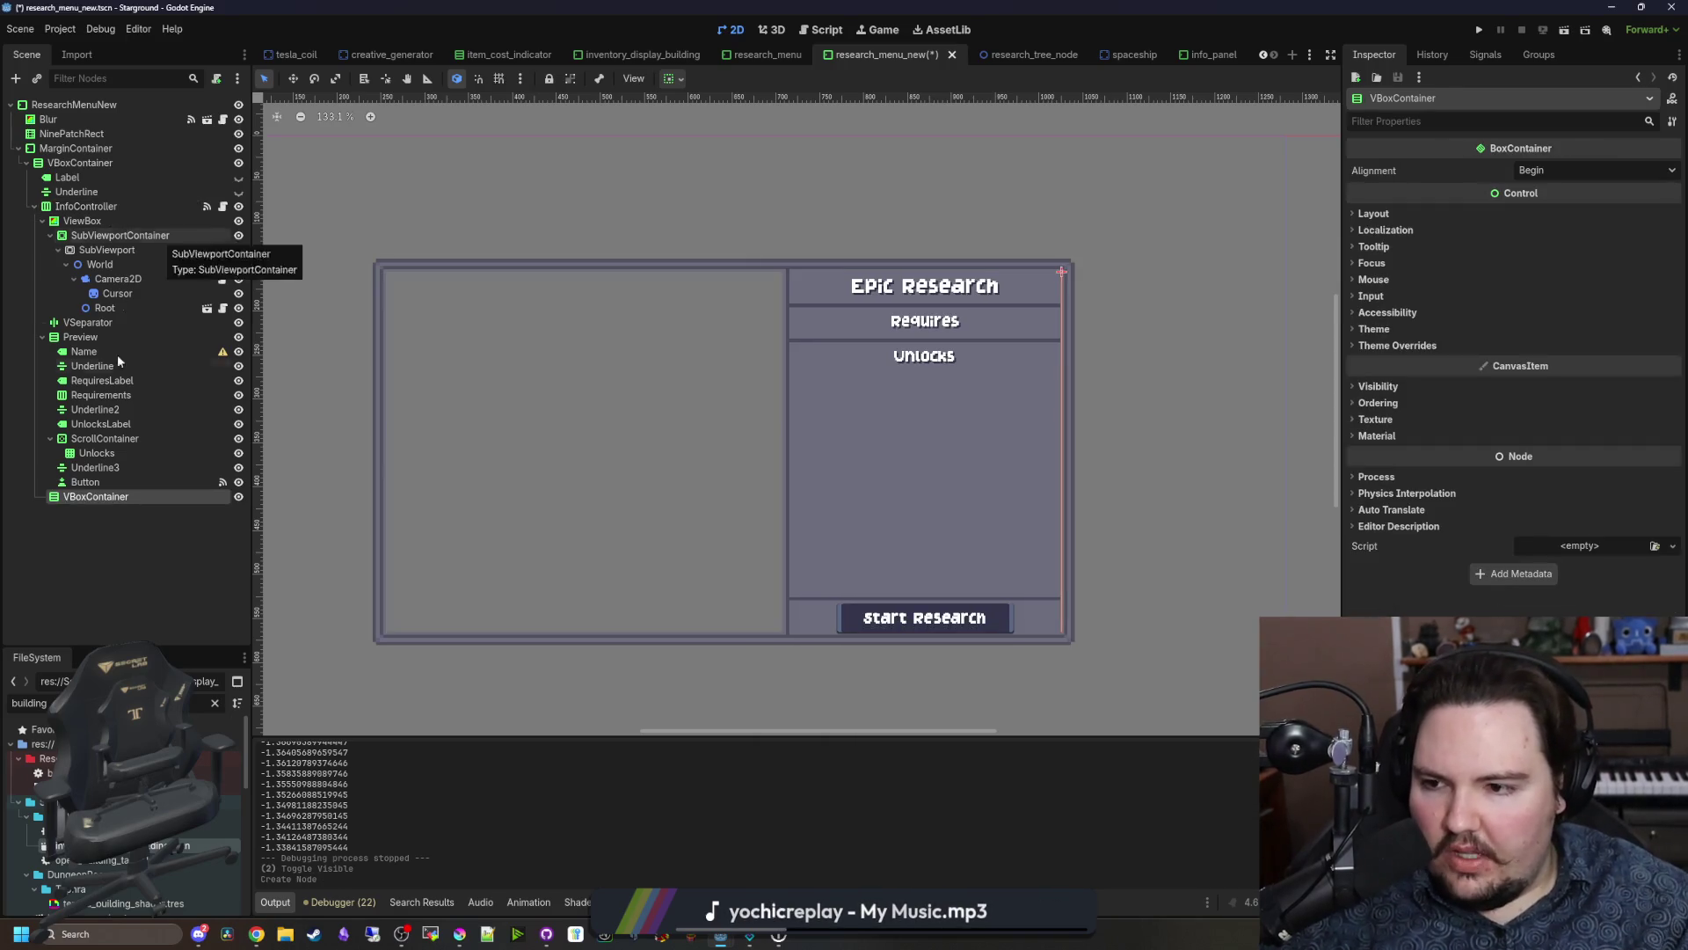
left_click_drag(97, 220, 97, 221)
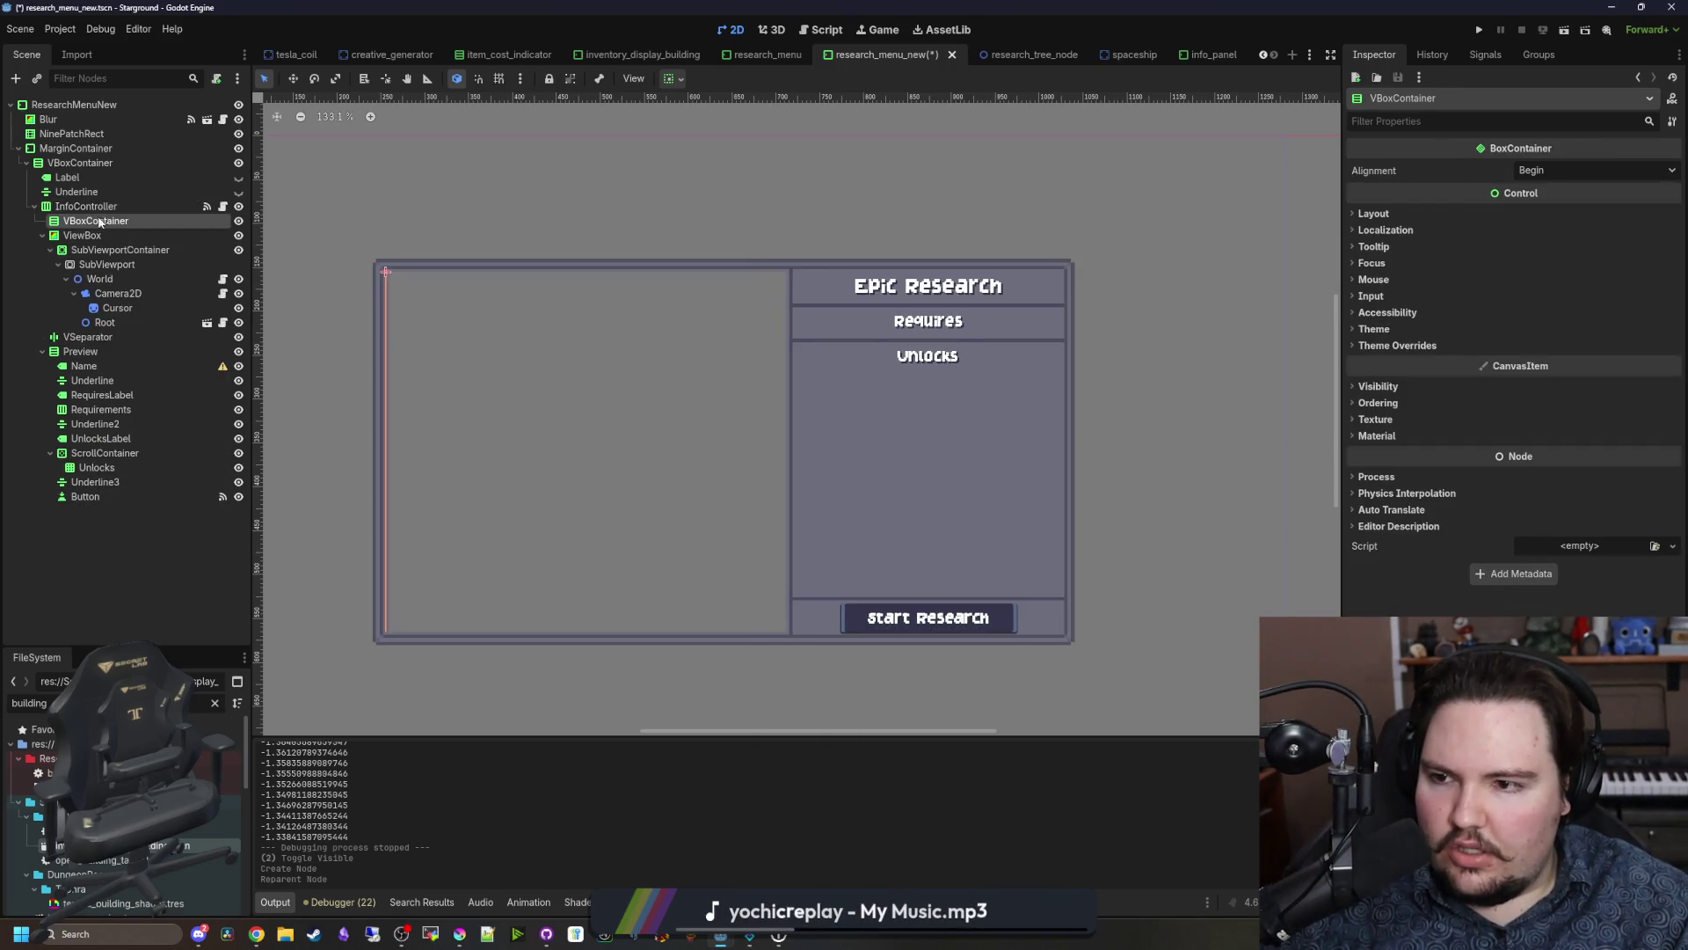
left_click(223, 322)
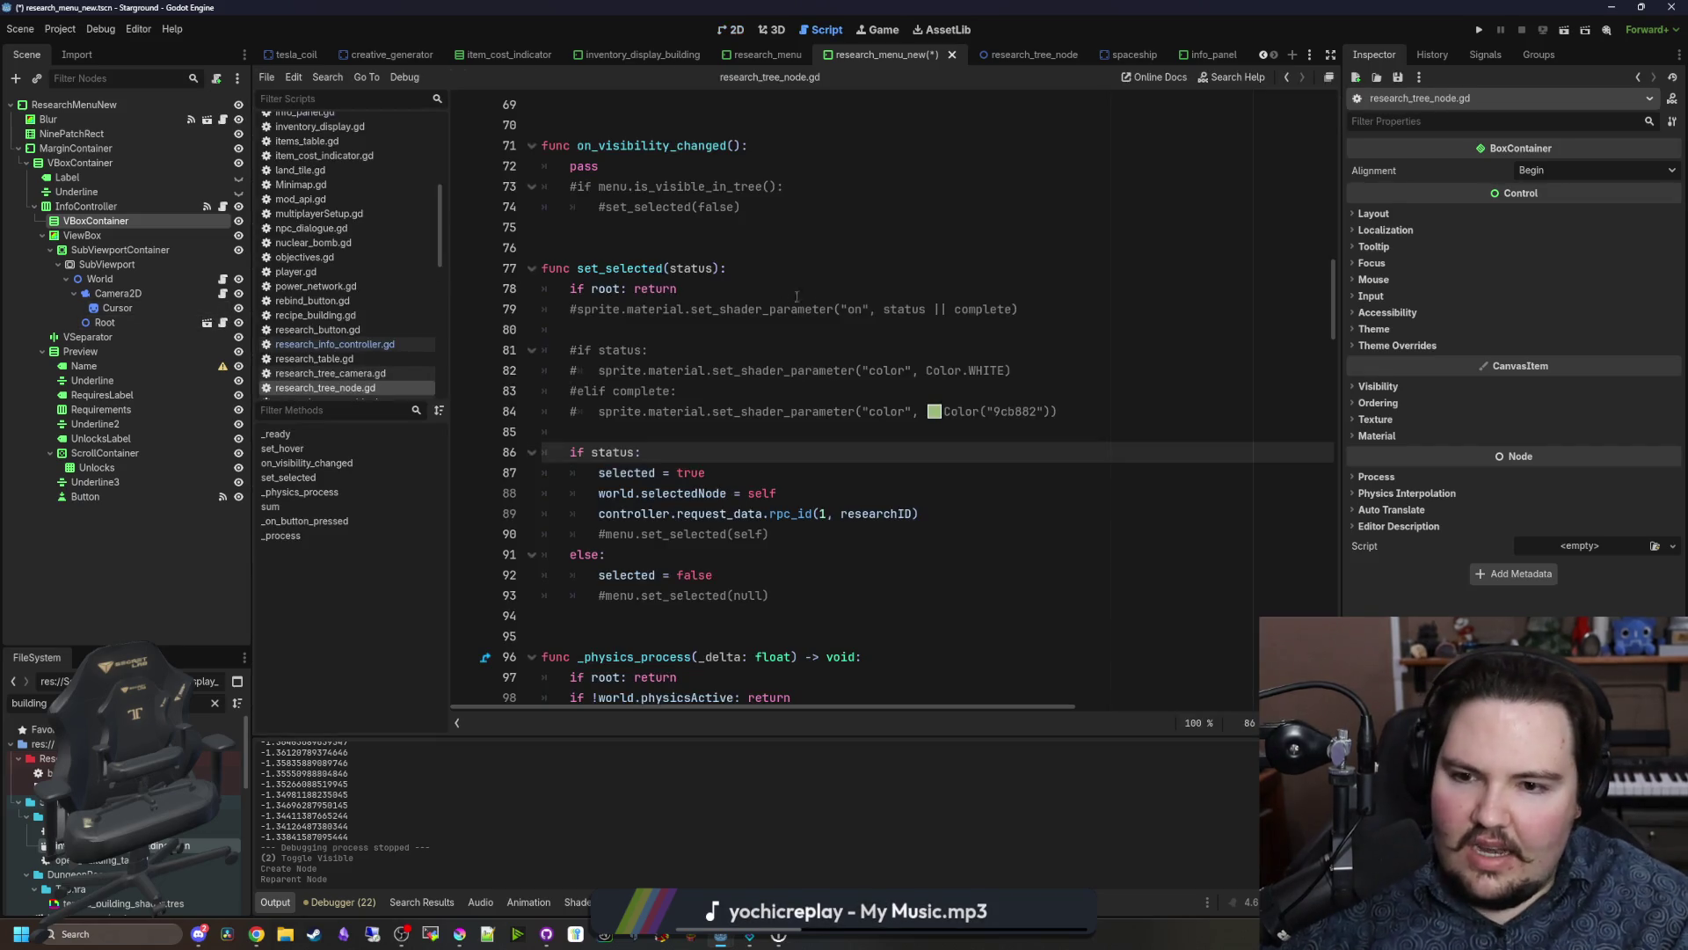
Step: Open research_tree_world.gd, try dropping InfoController's path into line 45, then undo it
scroll(813, 304, "down", 5)
scroll(839, 297, "down", 10)
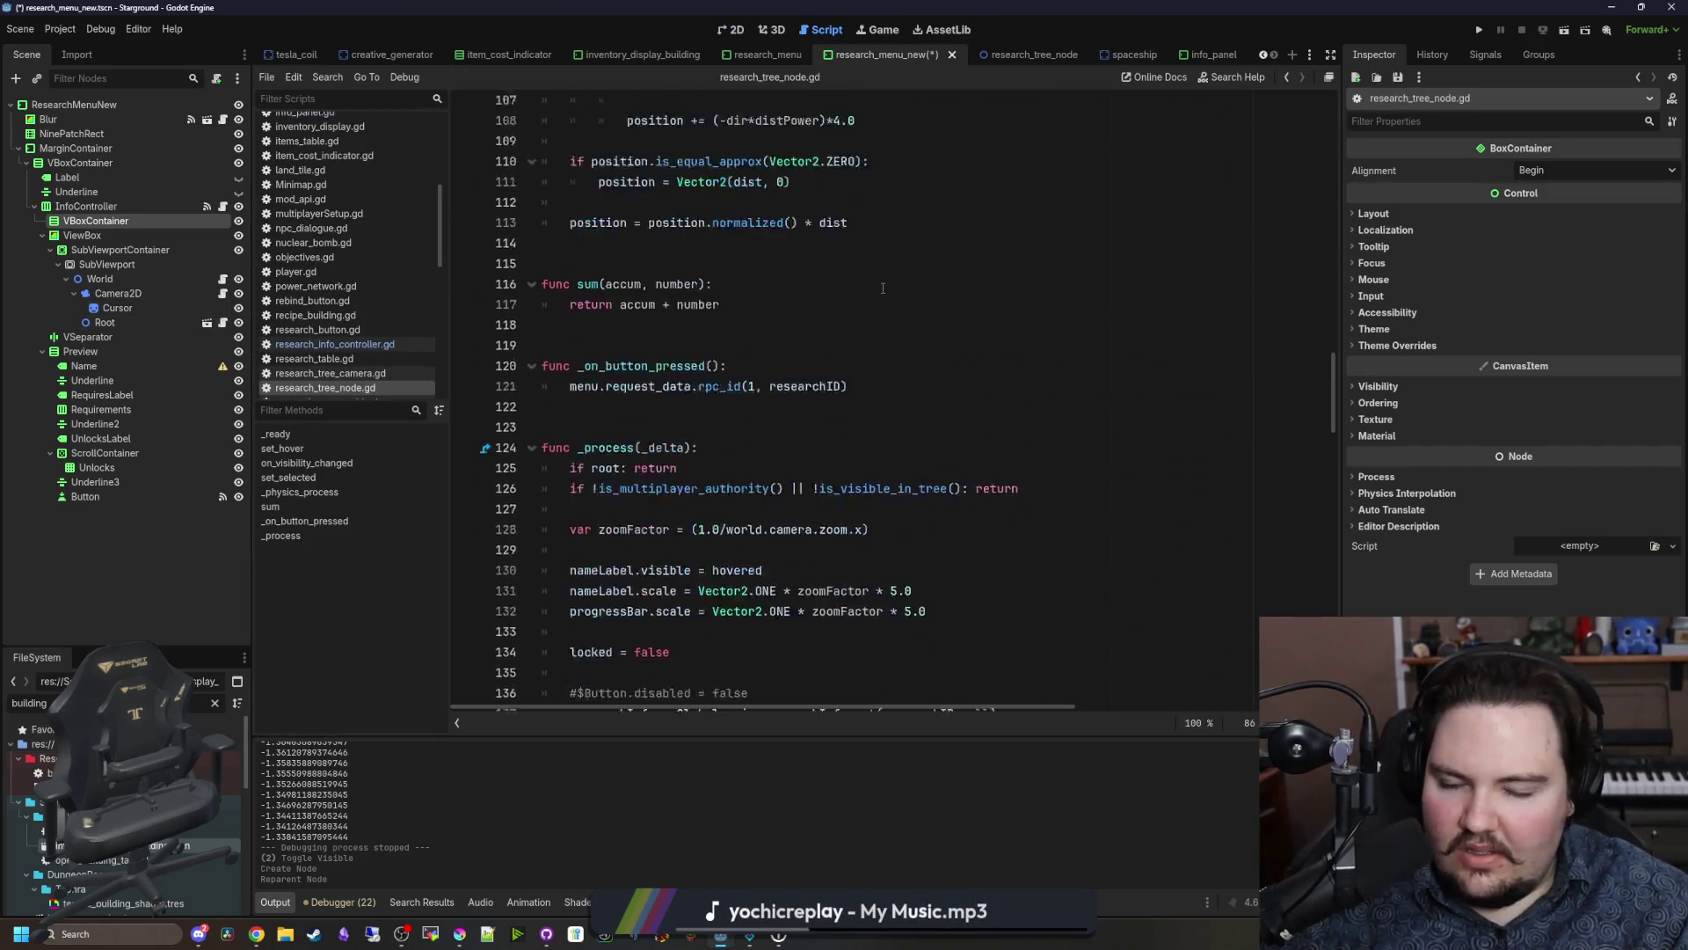
left_click(223, 279)
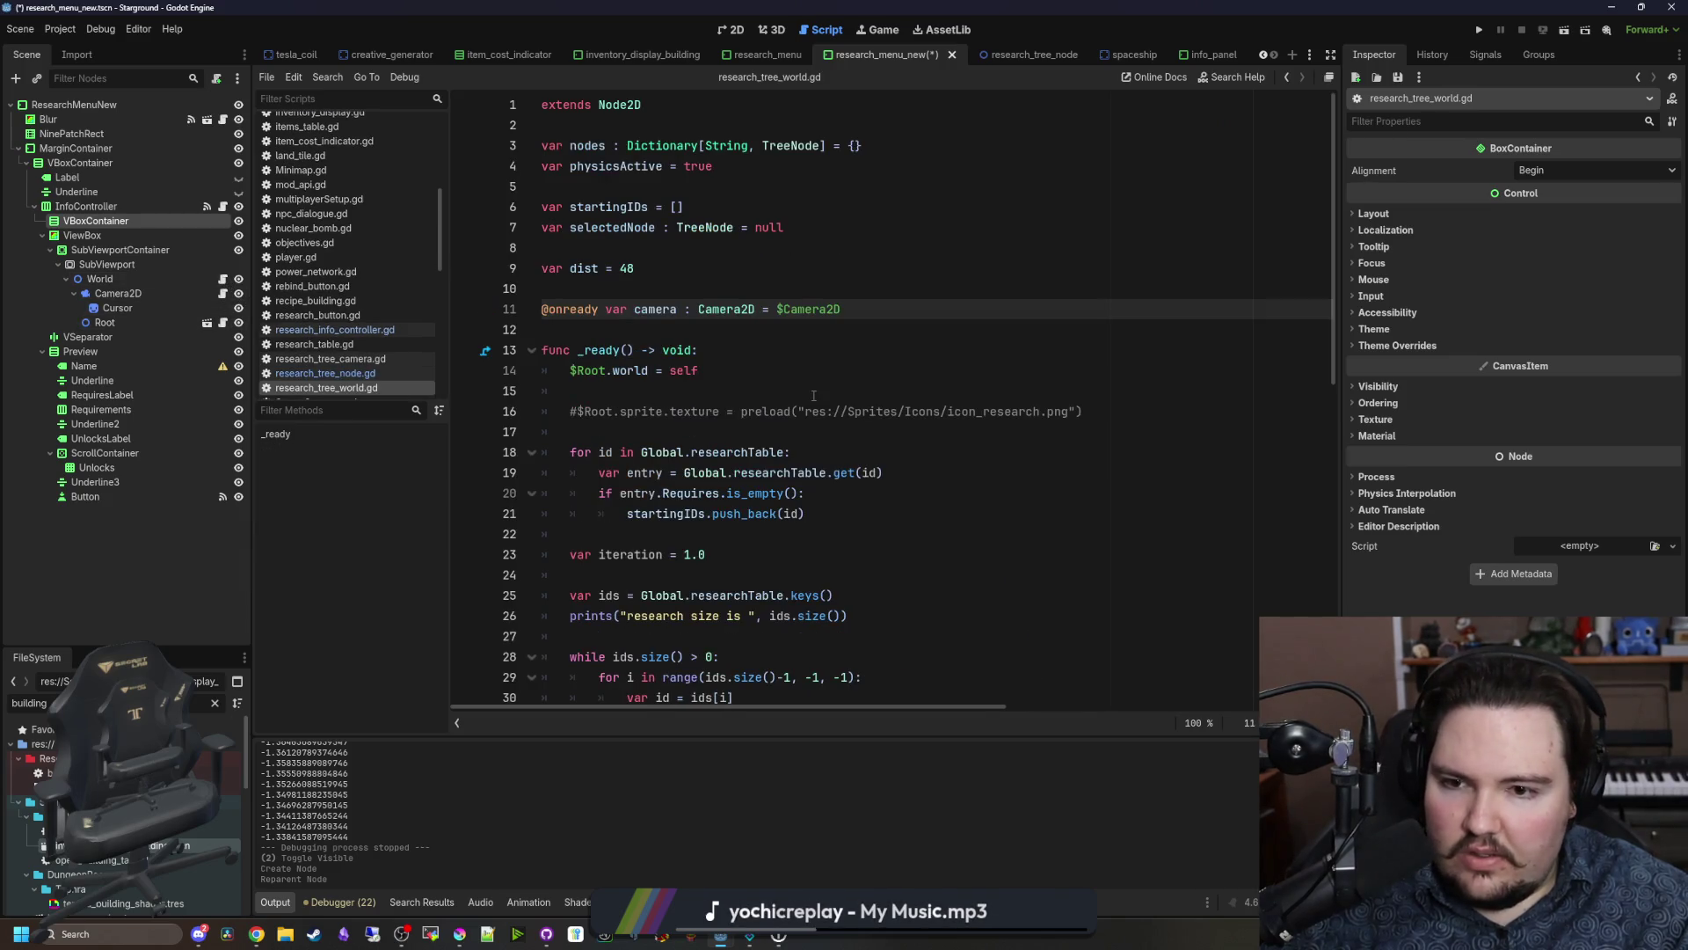
scroll(816, 351, "down", 7)
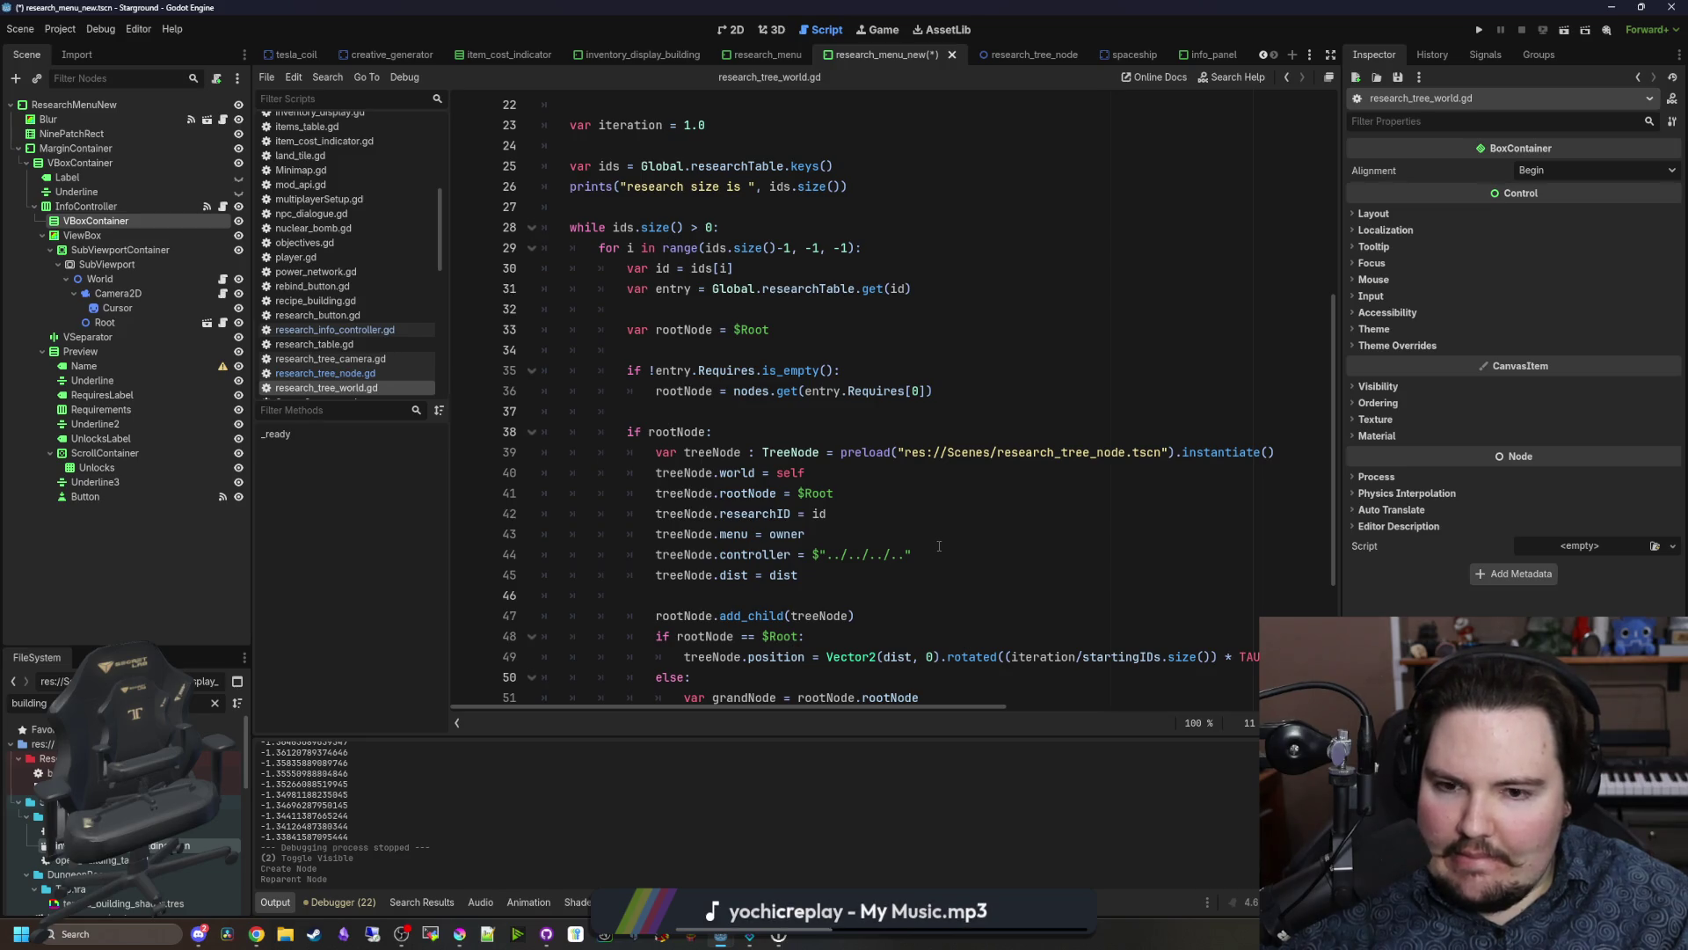
left_click_drag(86, 206, 961, 576)
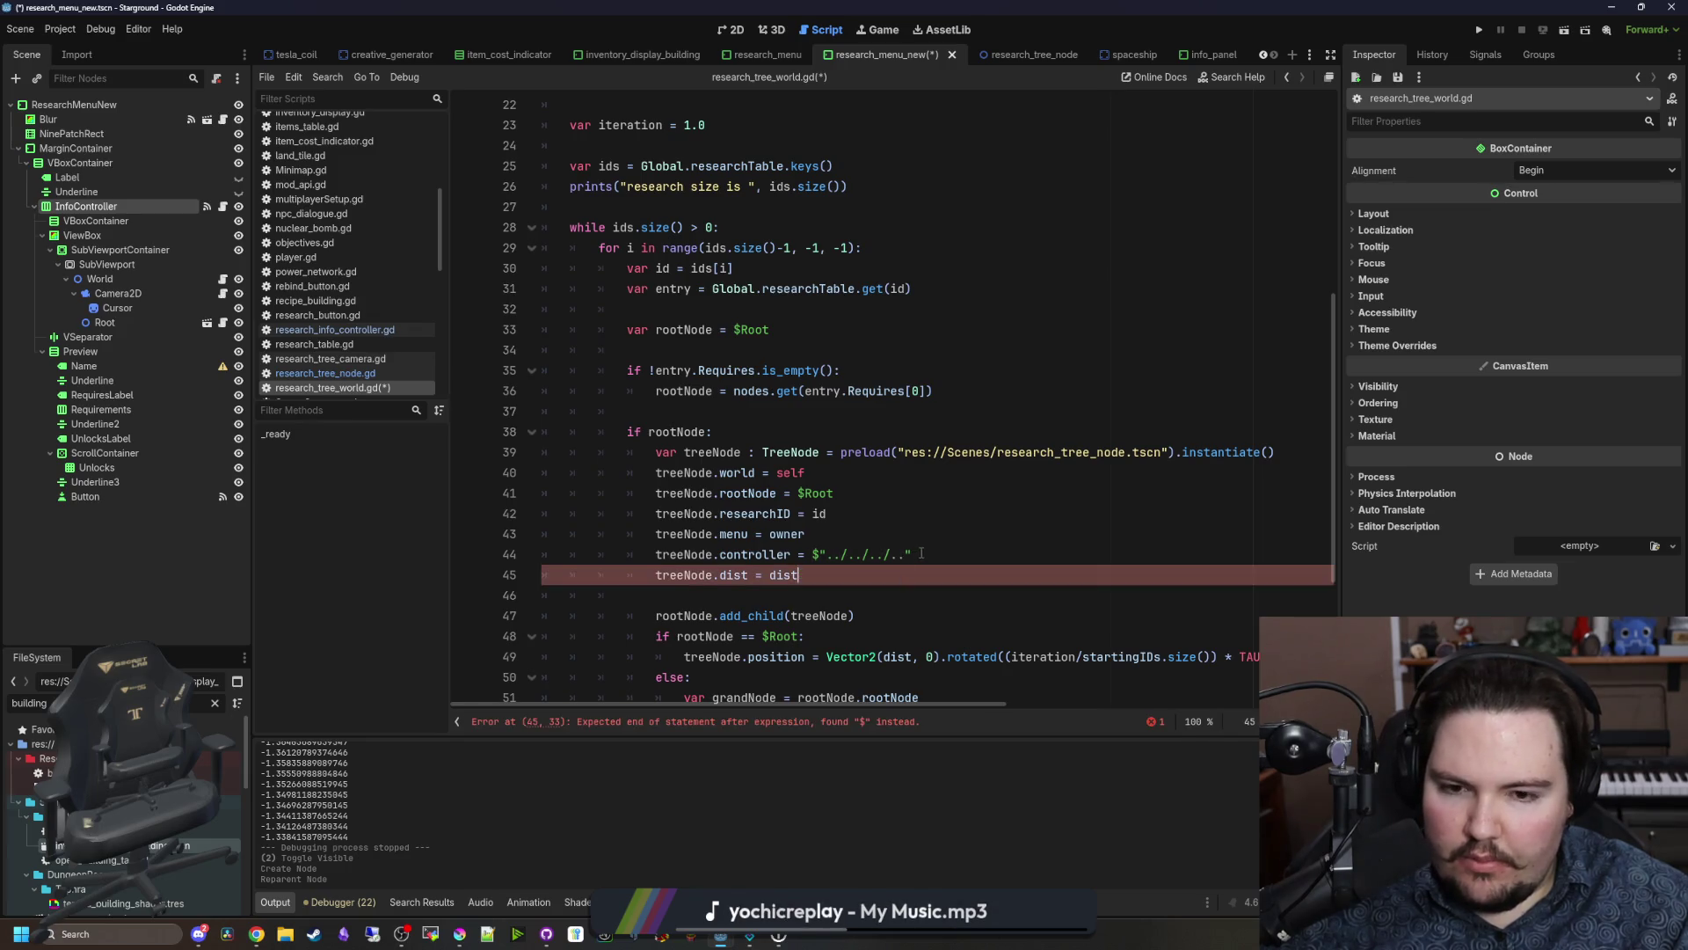
key("ctrl+z")
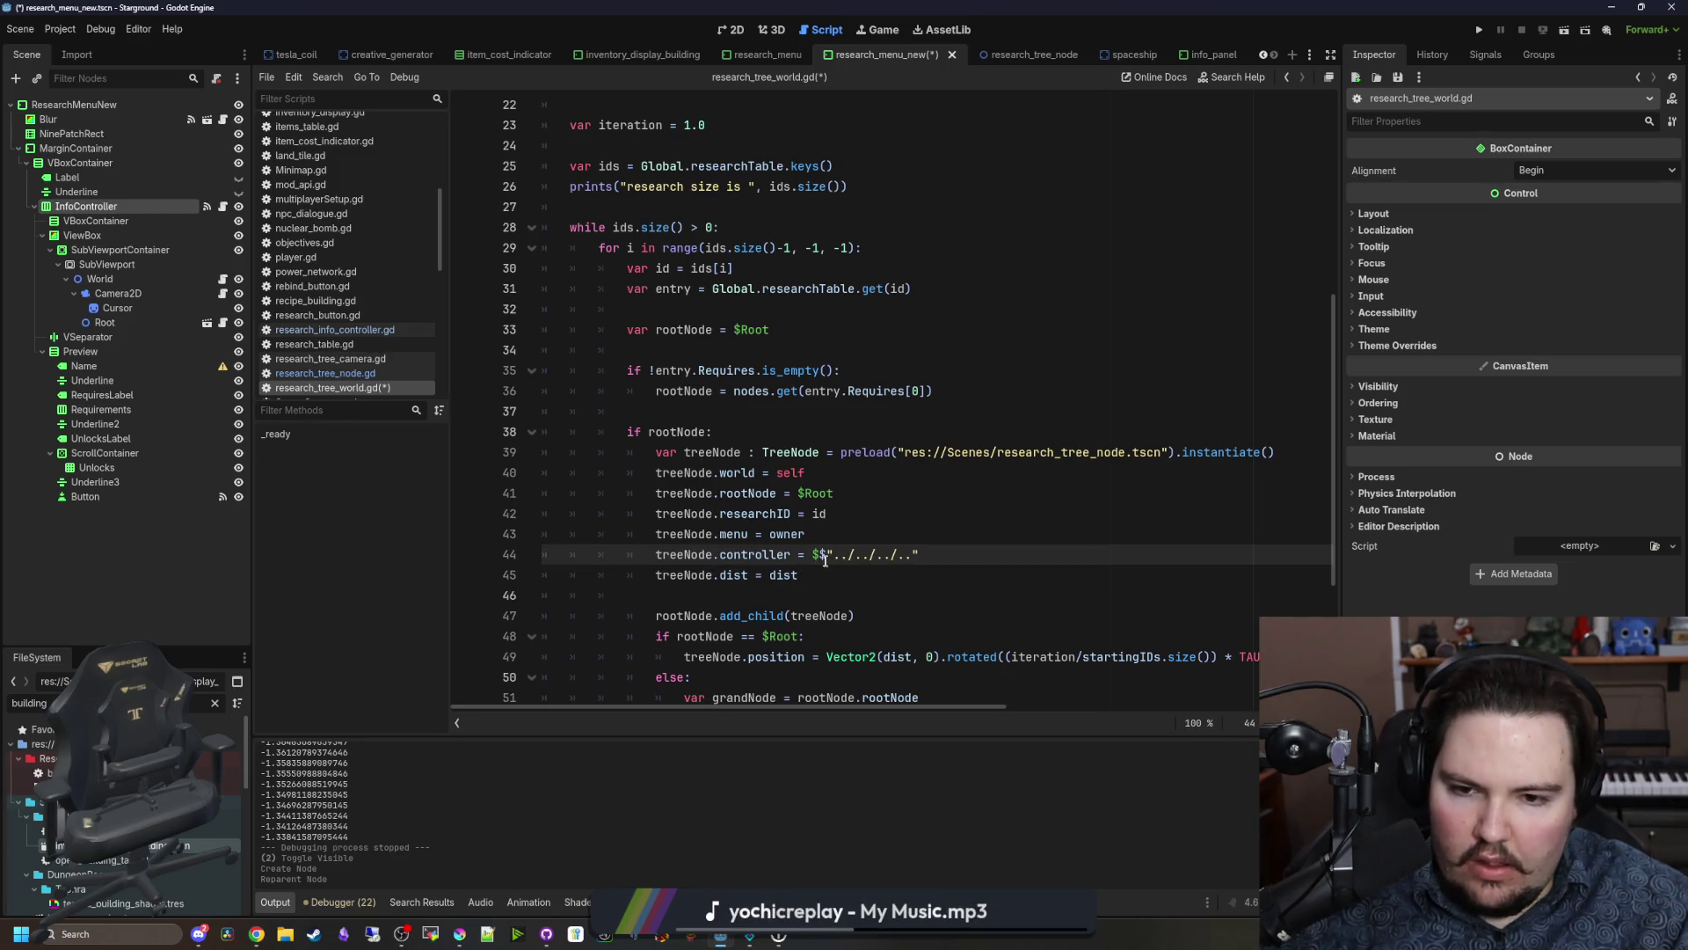
key("Up")
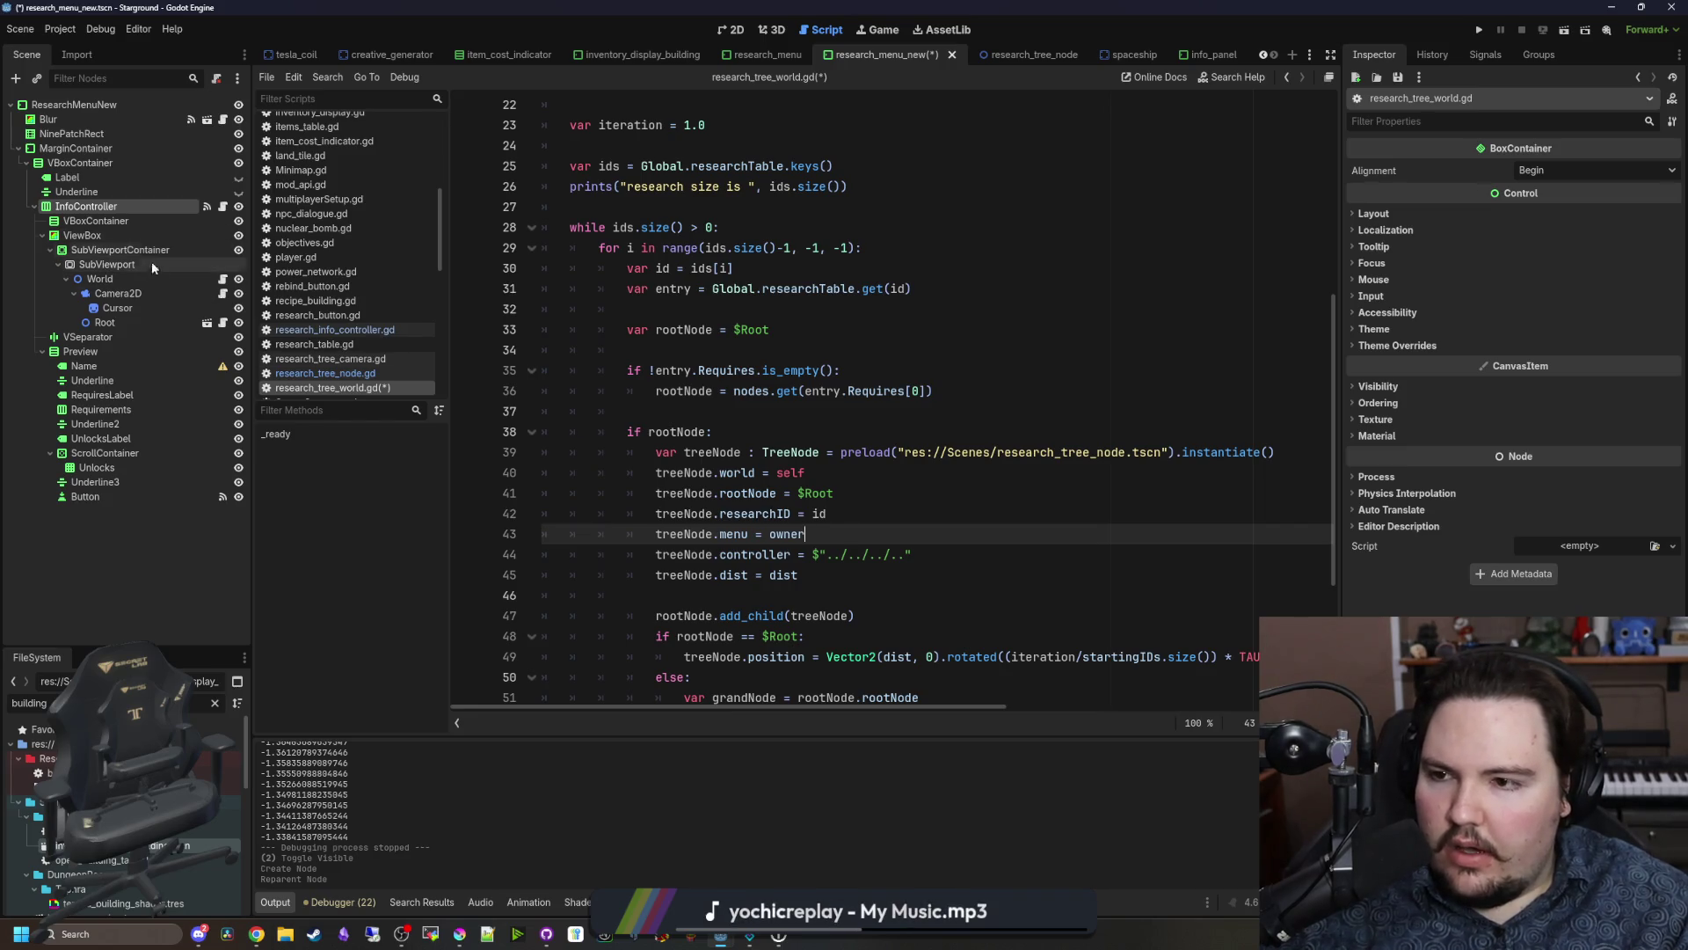
Step: Move ViewBox into the VBoxContainer and update line 44's controller path to $"../../../../.."
mouse_move(100, 243)
left_mouse_down()
mouse_move(88, 222)
mouse_move(912, 554)
mouse_move(827, 554)
left_mouse_up()
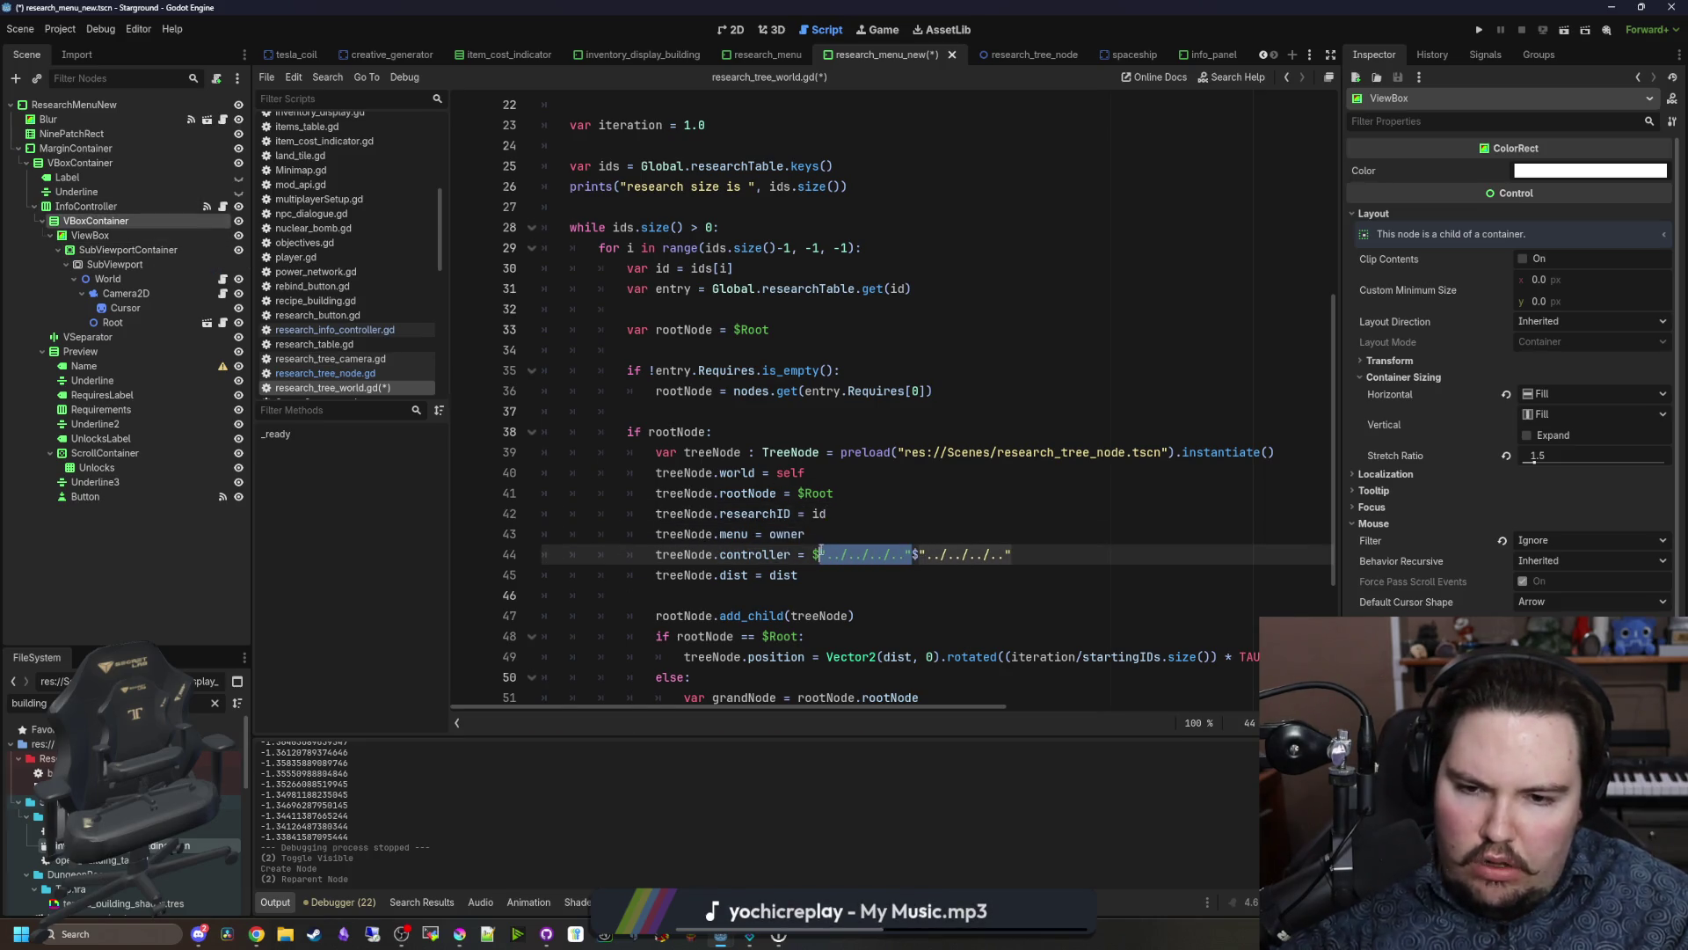
key("BackSpace")
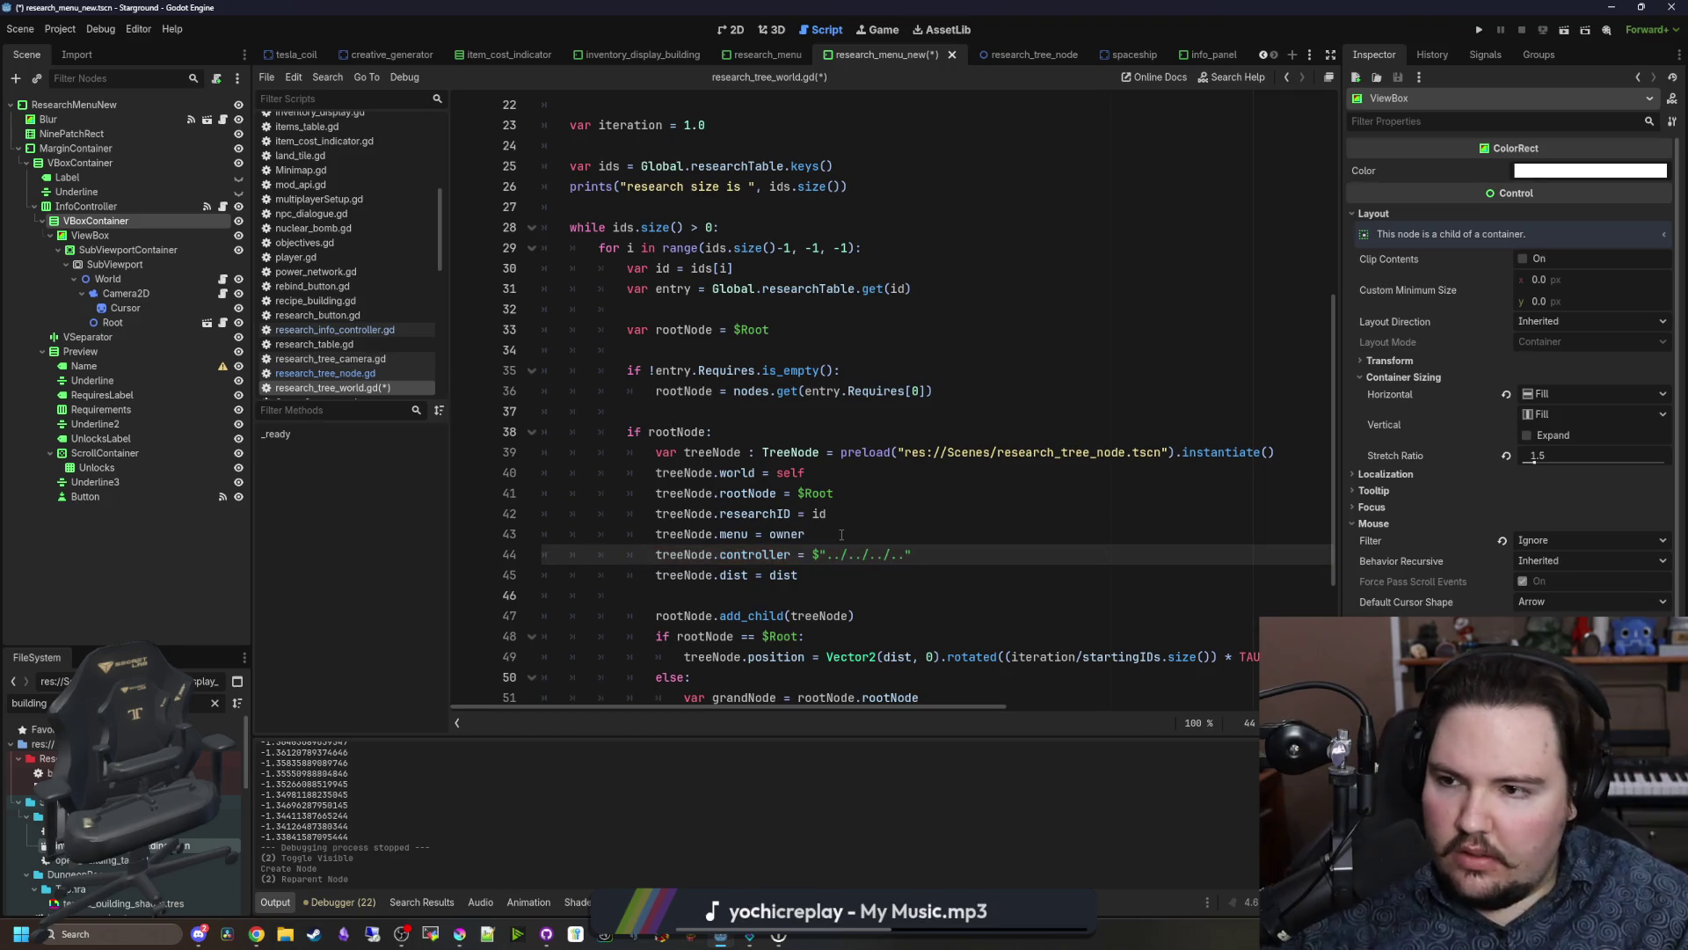
mouse_move(126, 209)
left_mouse_down()
mouse_move(939, 566)
mouse_move(809, 537)
left_mouse_up()
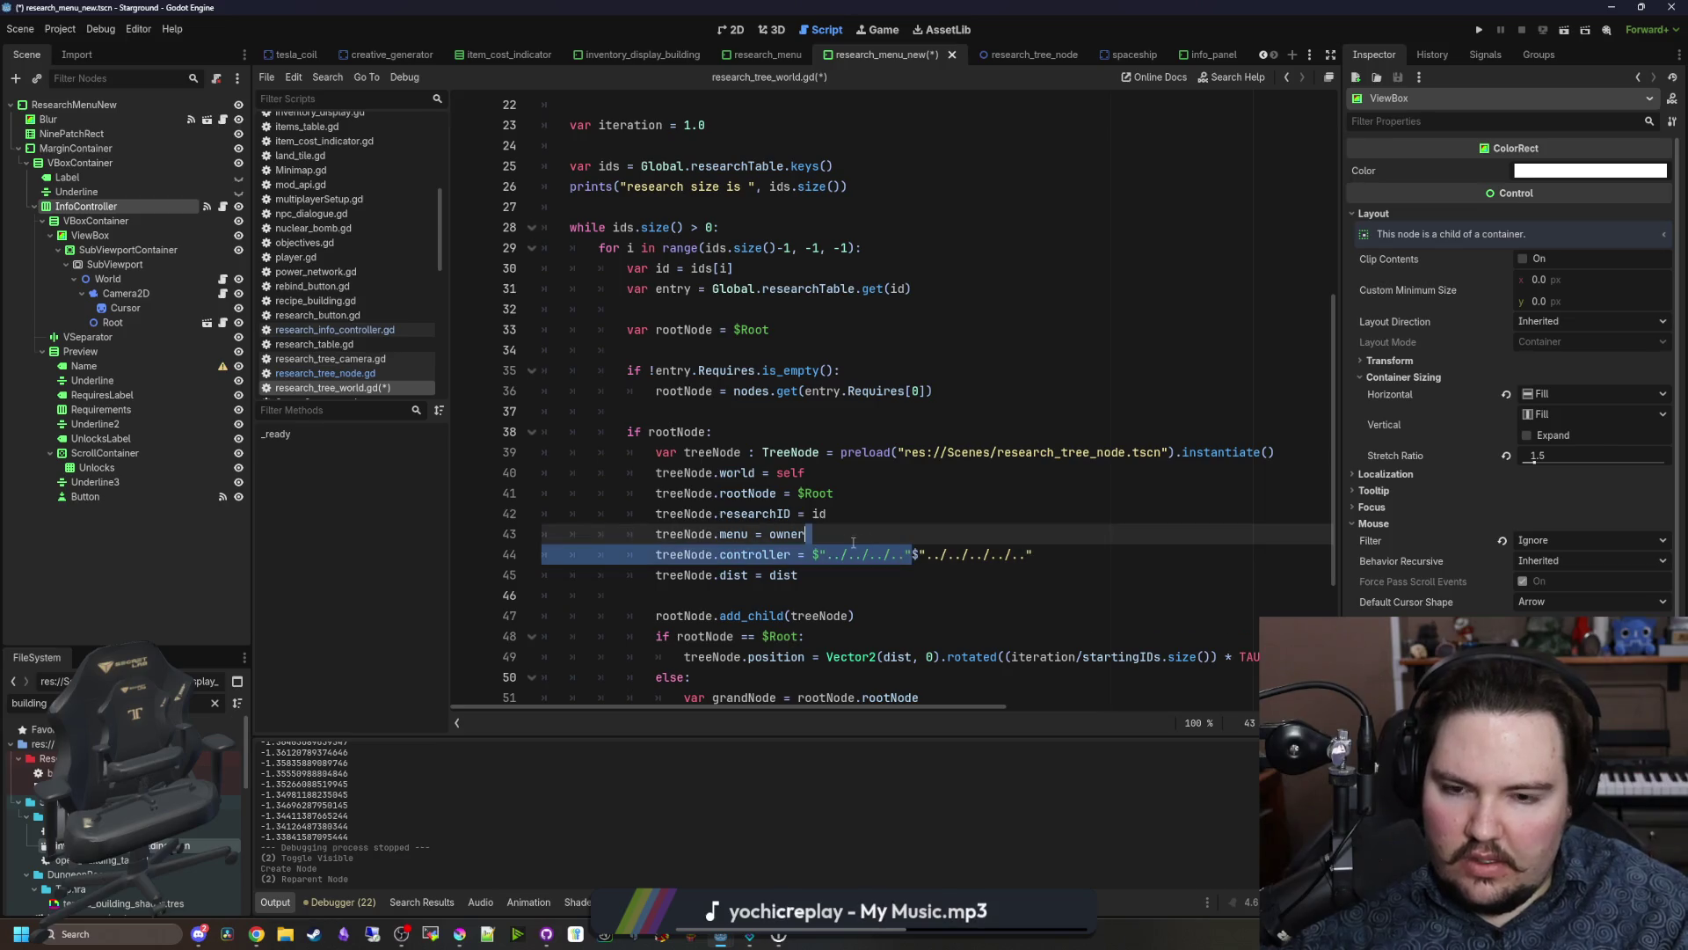
key("BackSpace")
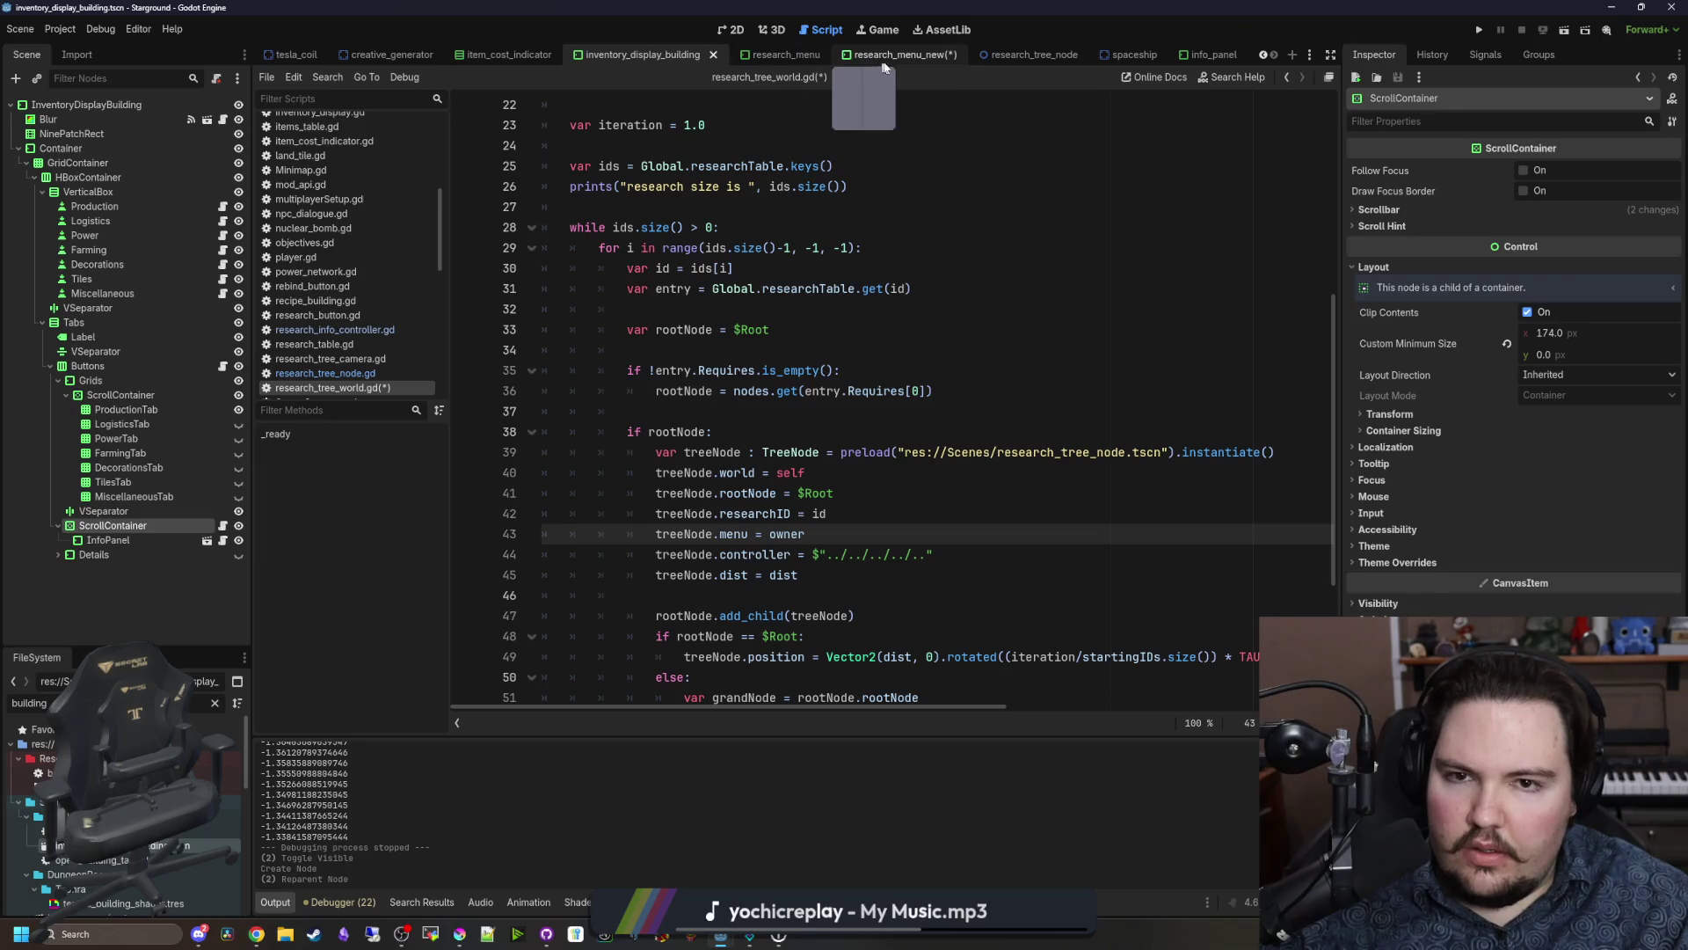
Step: Set InfoController's Container Sizing to Expand in the 2D view
left_click(727, 33)
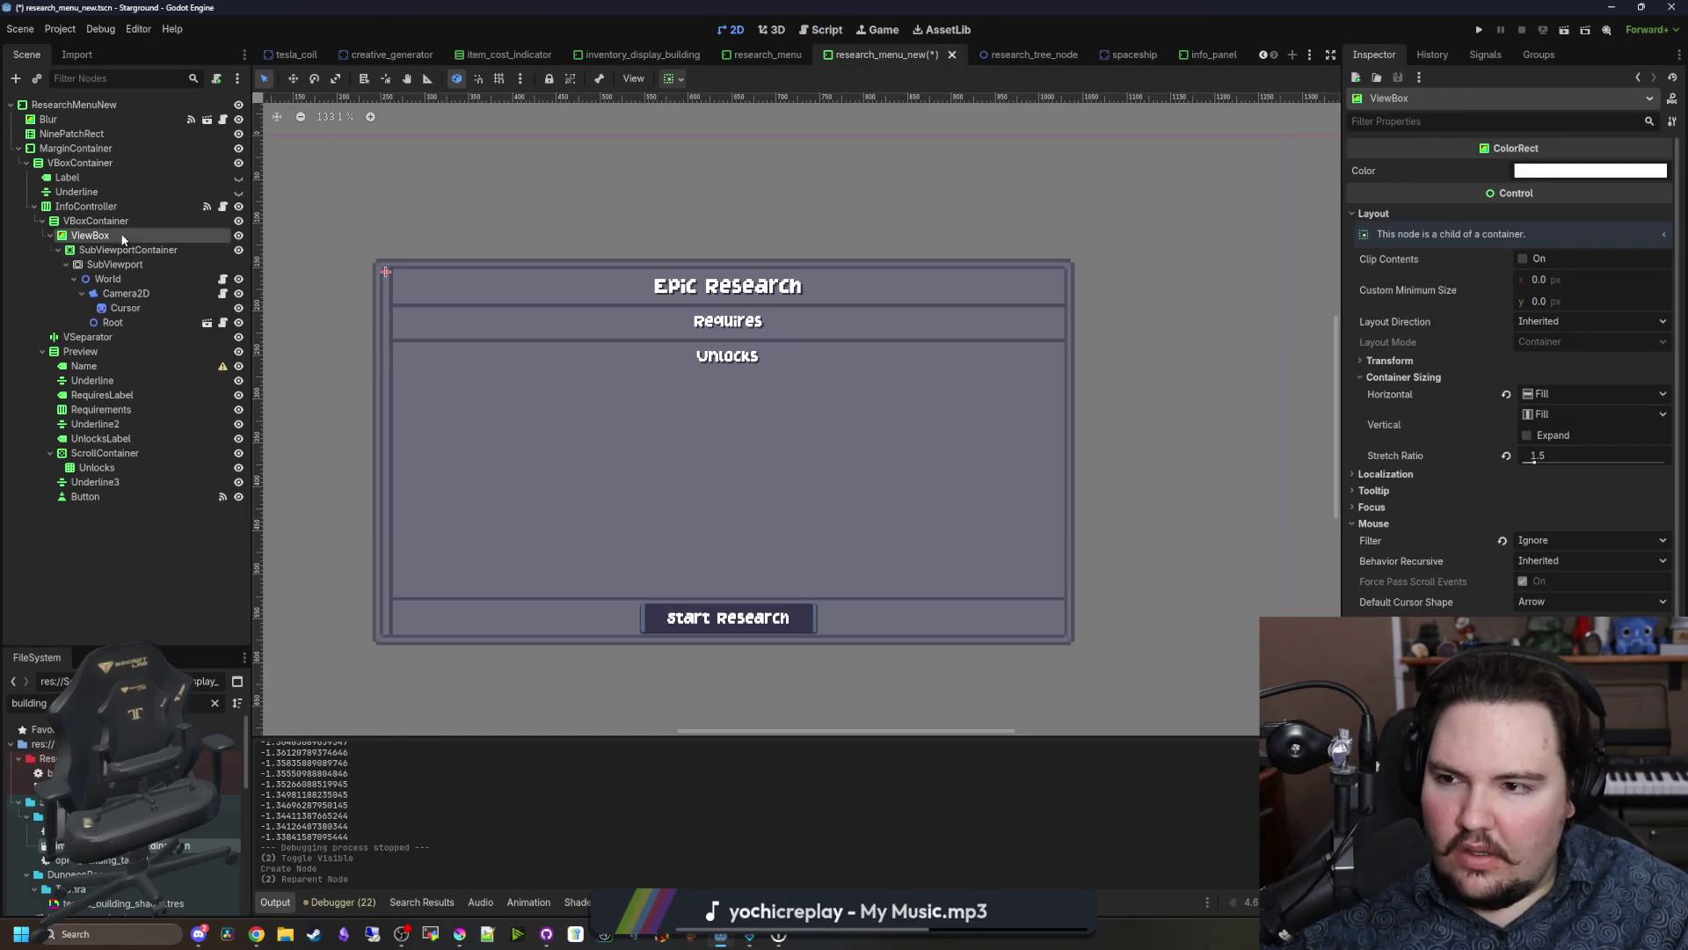
left_click(128, 249)
left_click(86, 206)
left_click(1376, 280)
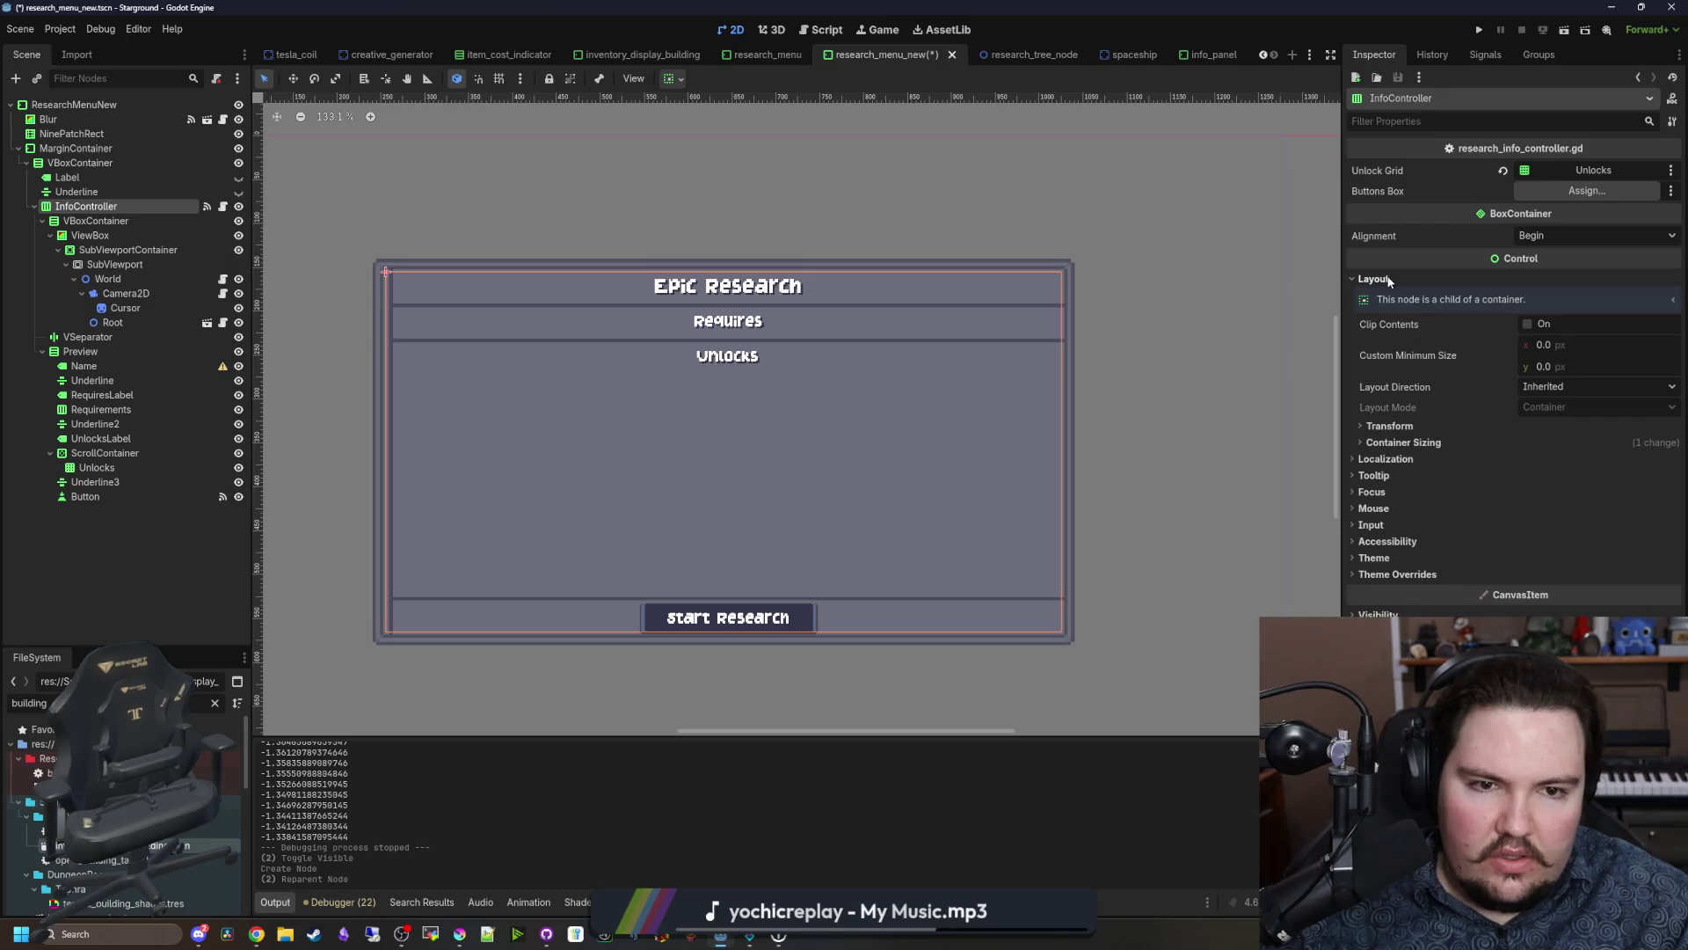
left_click(1498, 441)
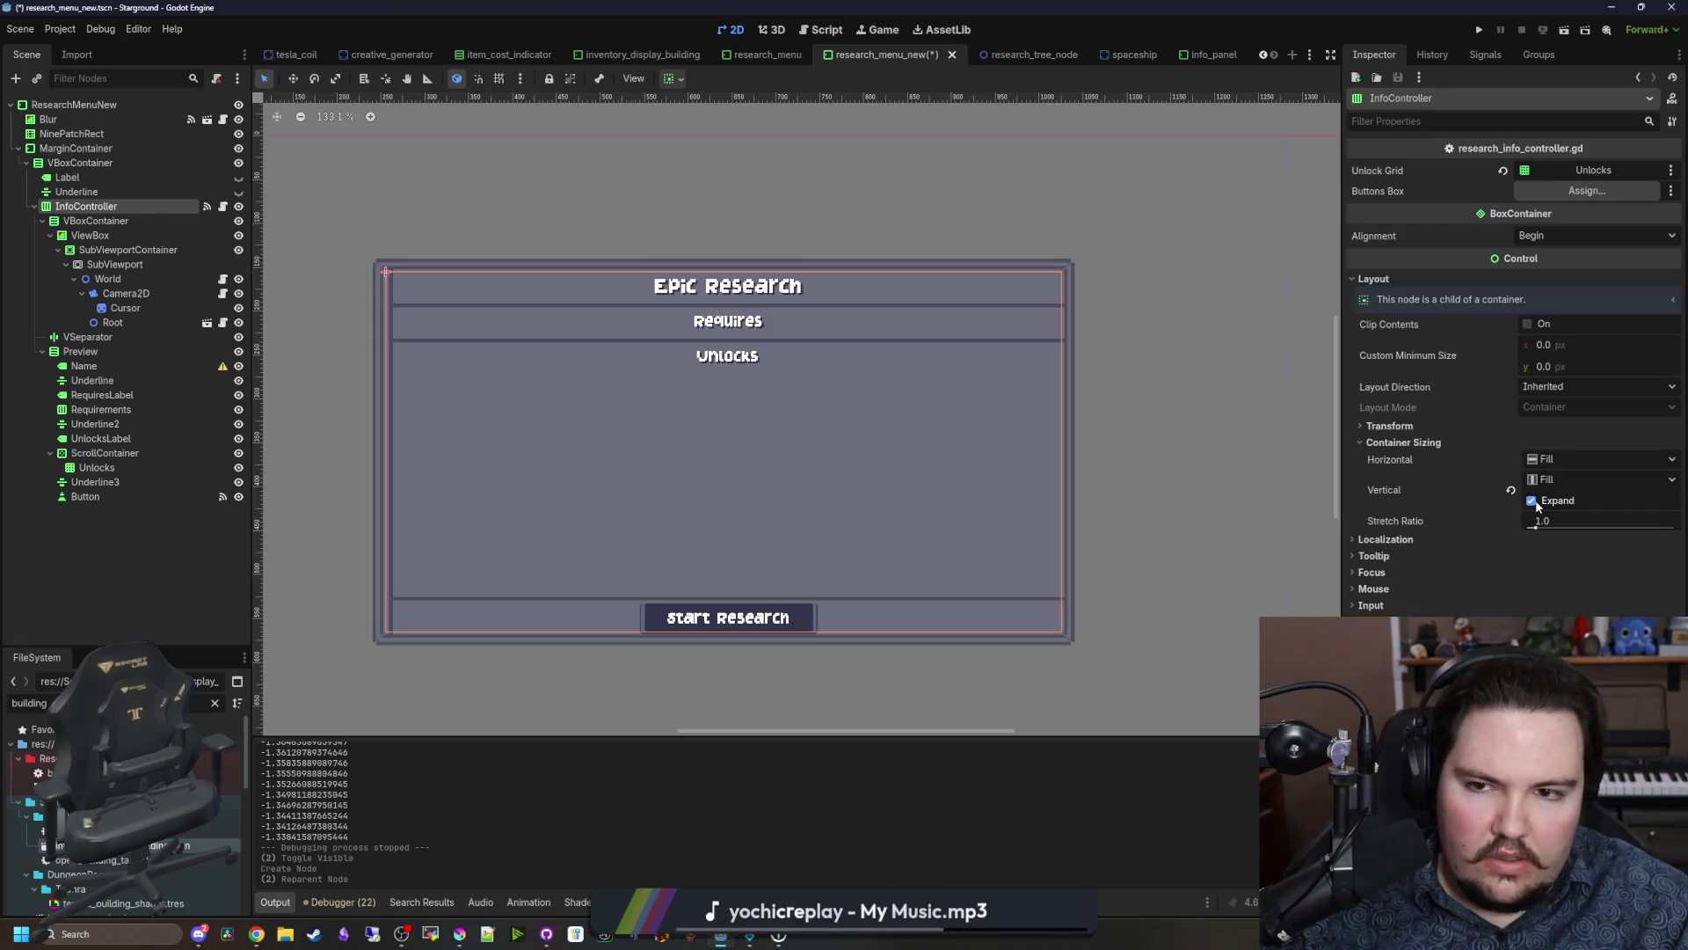
Step: Expand VBoxContainer horizontally and ViewBox vertically, then move the Label above ViewBox and unhide it
left_click(113, 221)
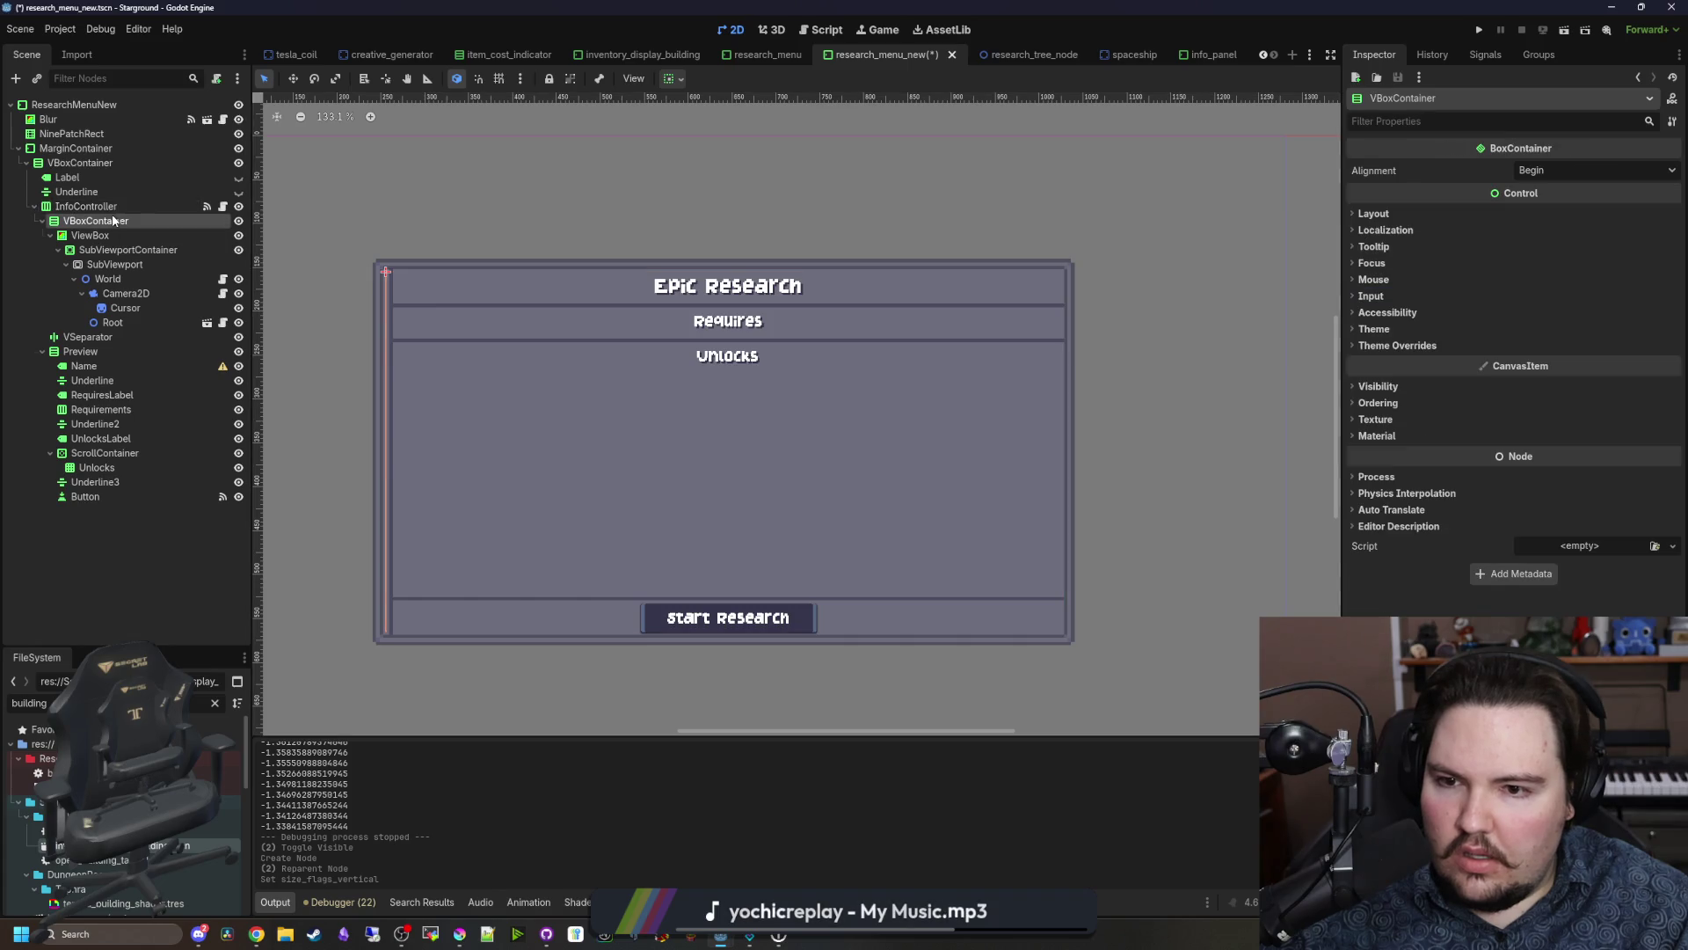
left_click(1375, 214)
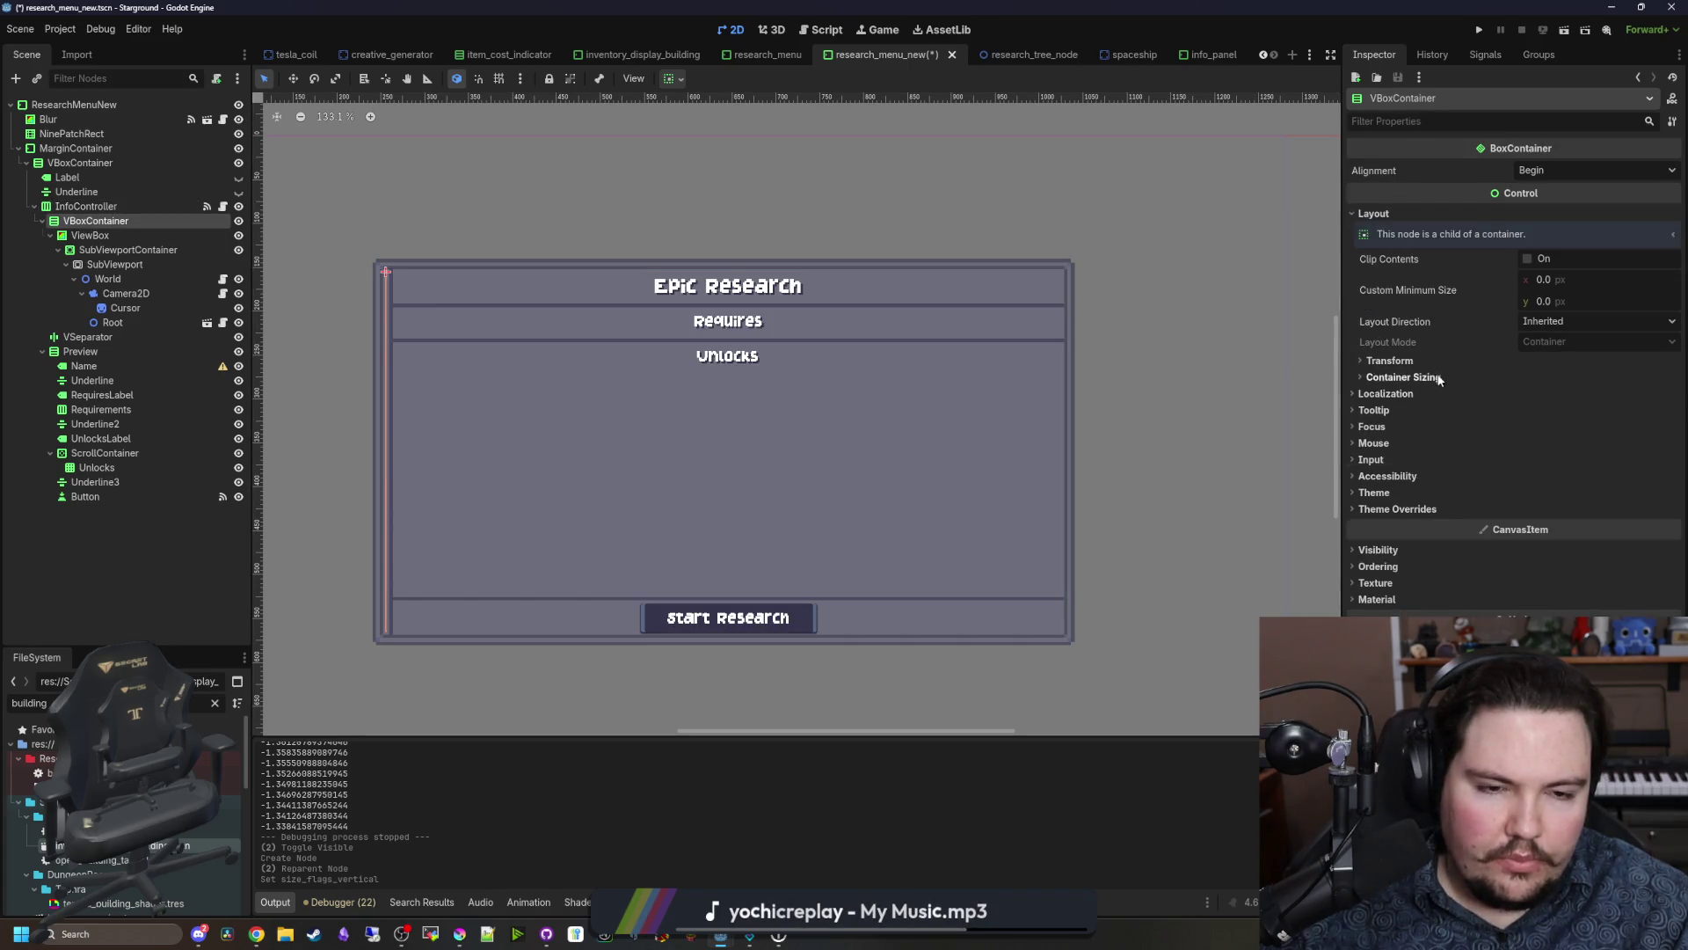
left_click(1440, 380)
left_click(1532, 415)
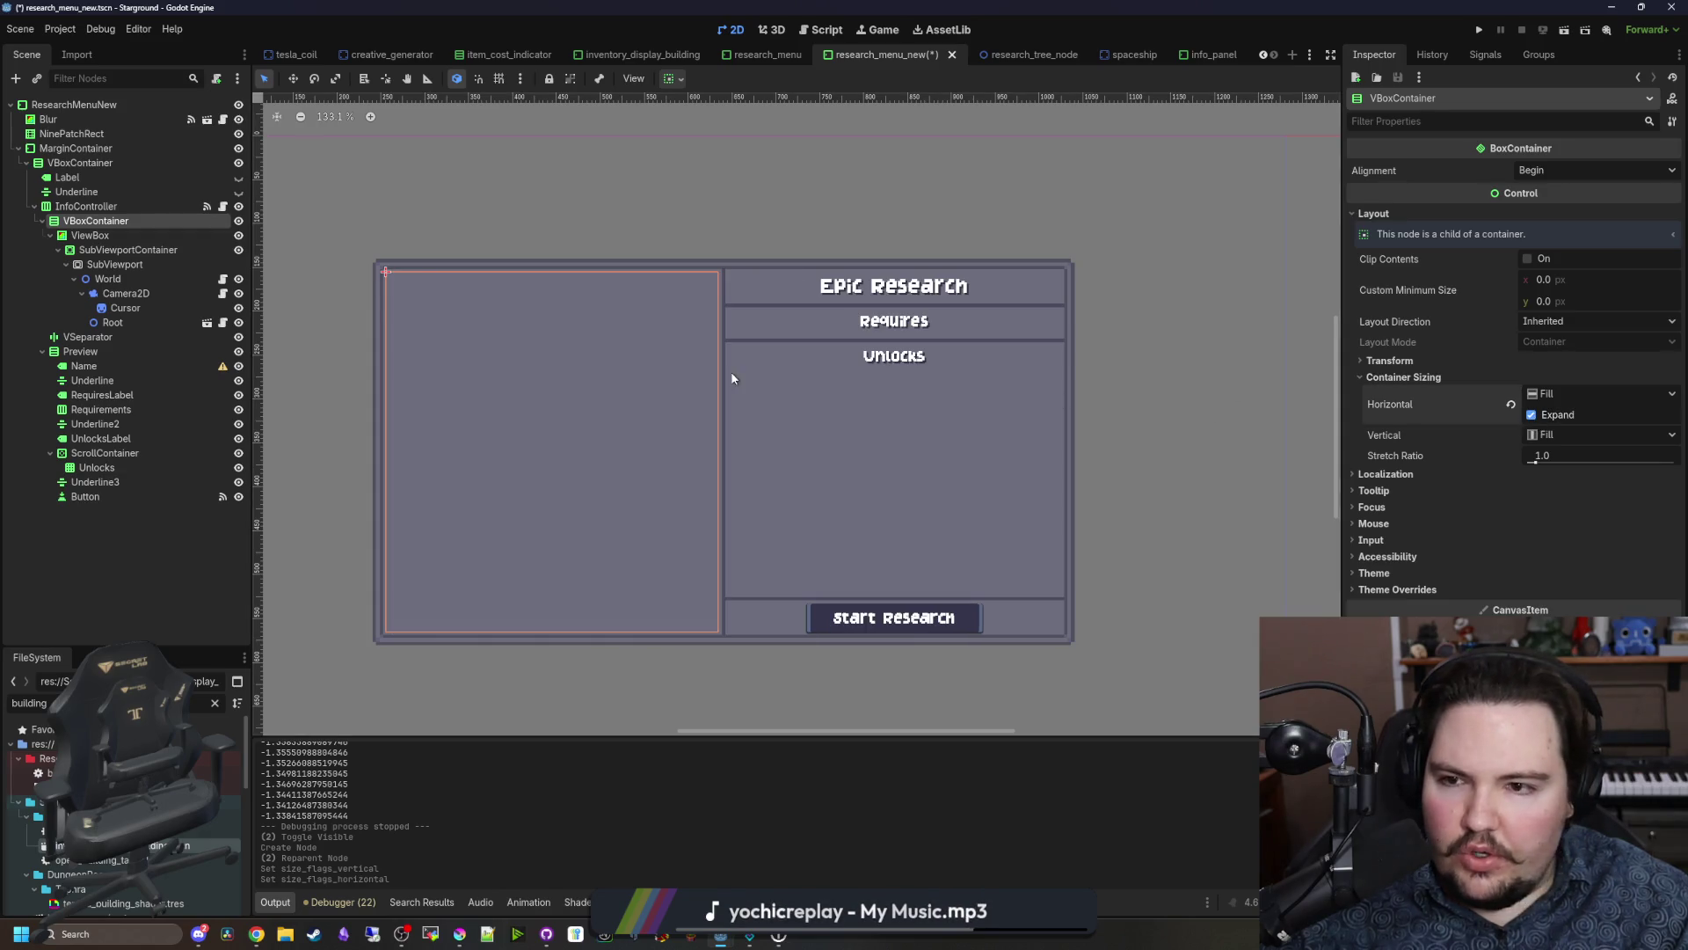
left_click(91, 236)
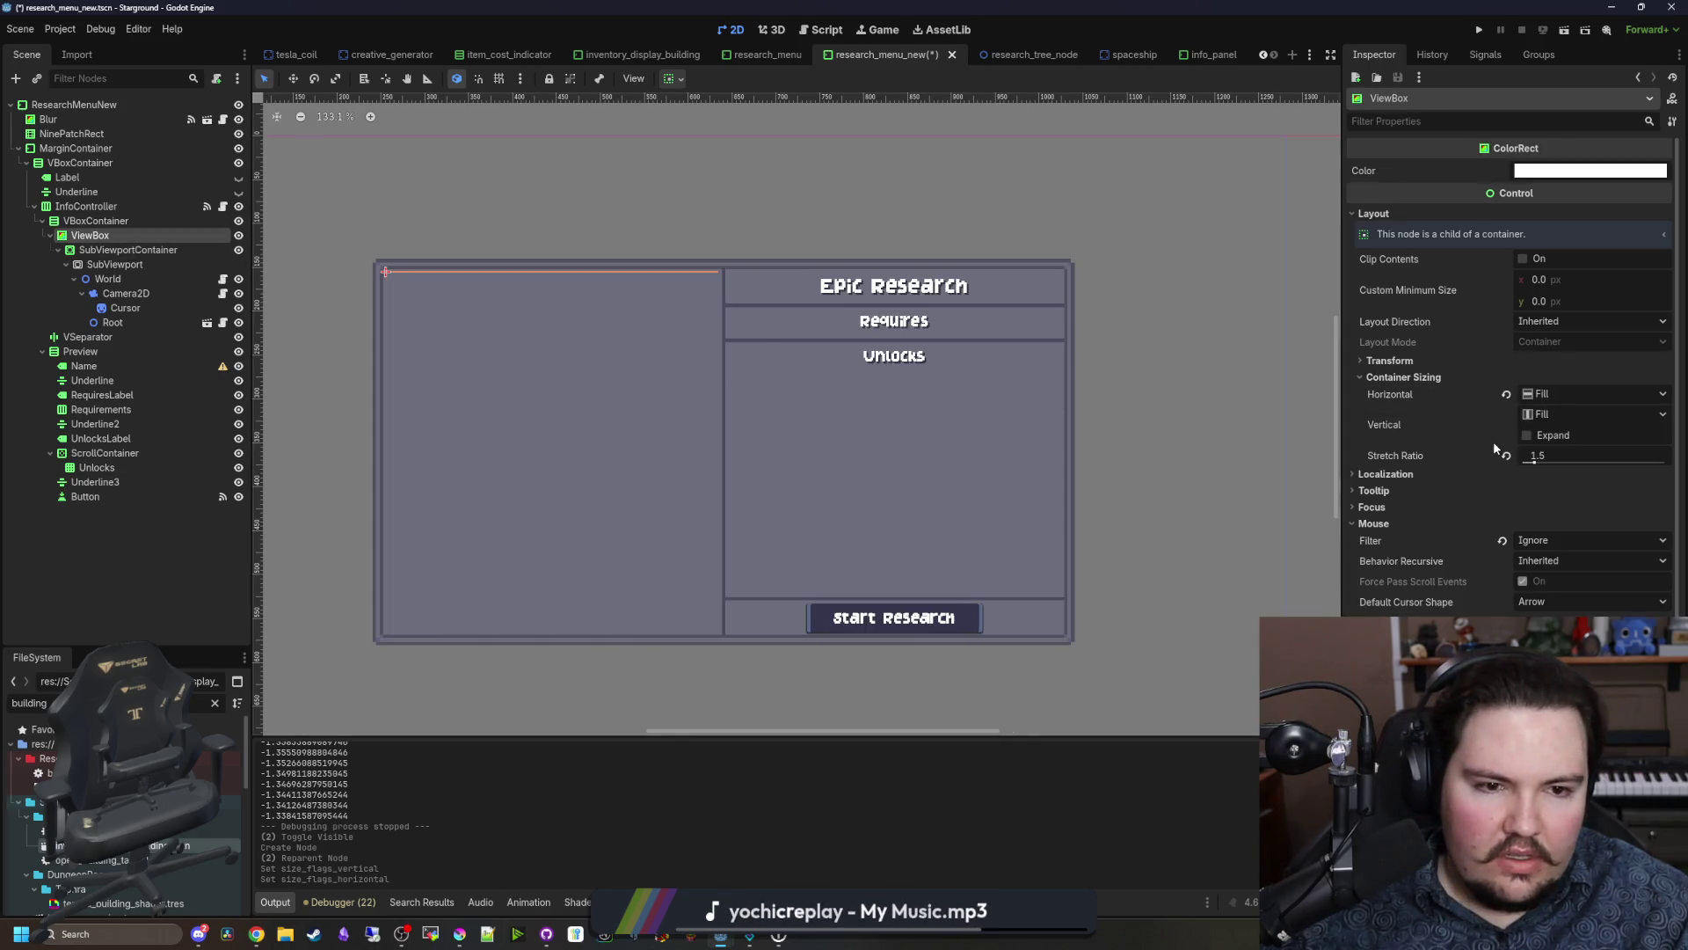
left_click(1526, 435)
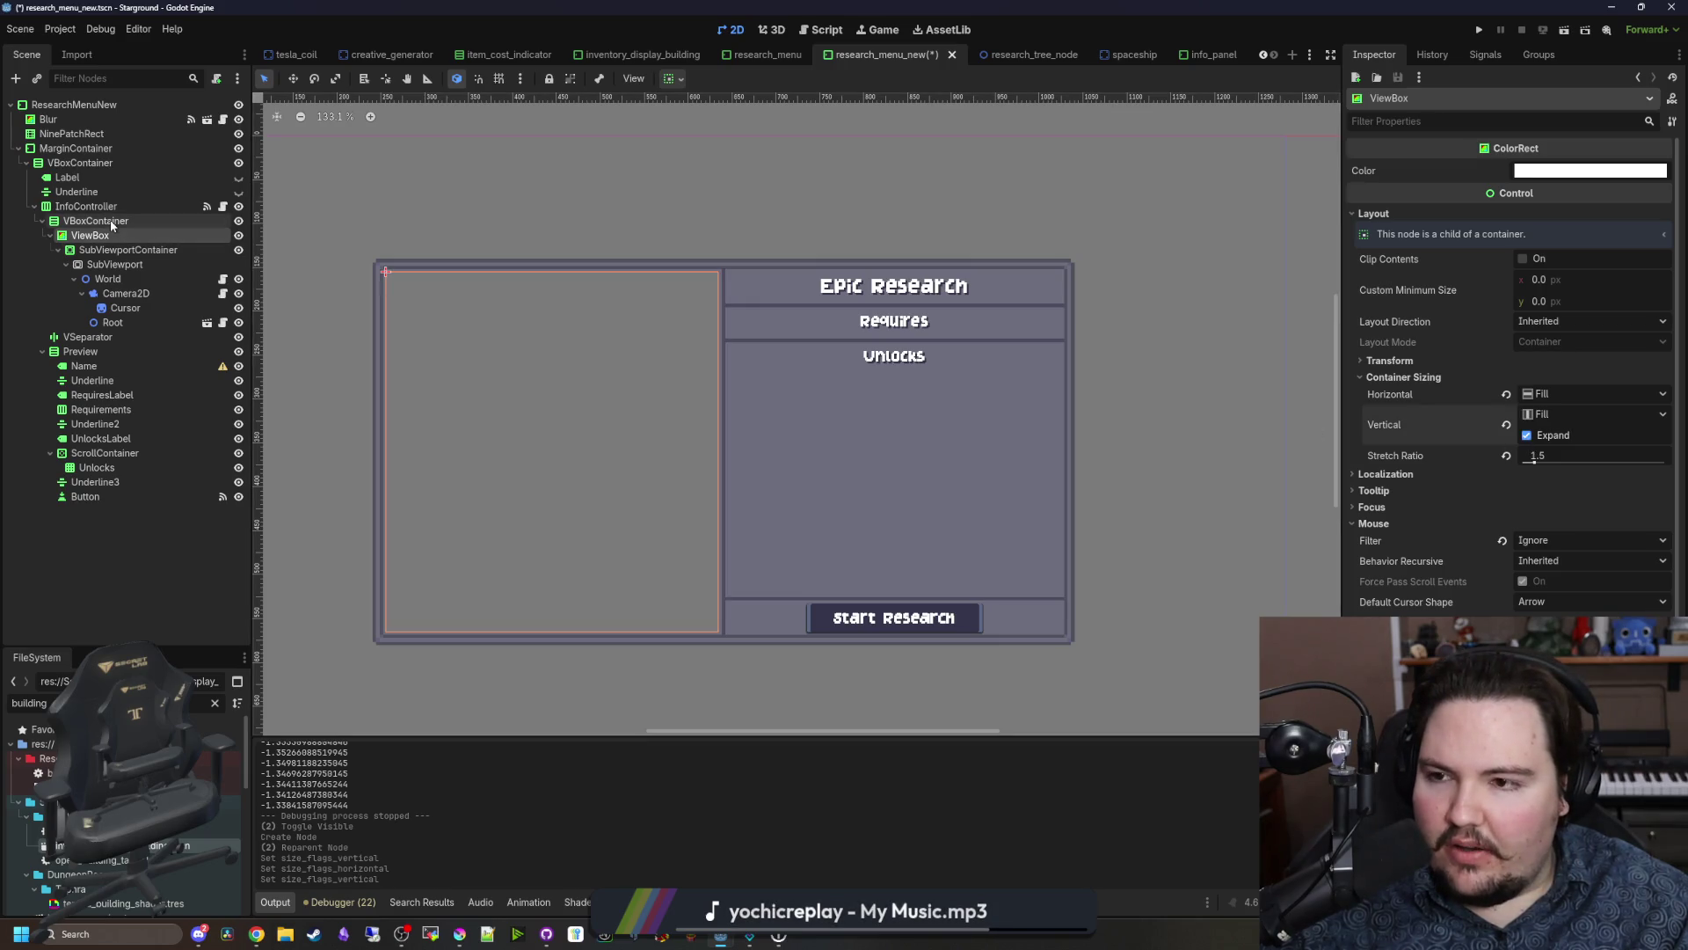
left_click_drag(90, 178, 94, 230)
left_click(238, 221)
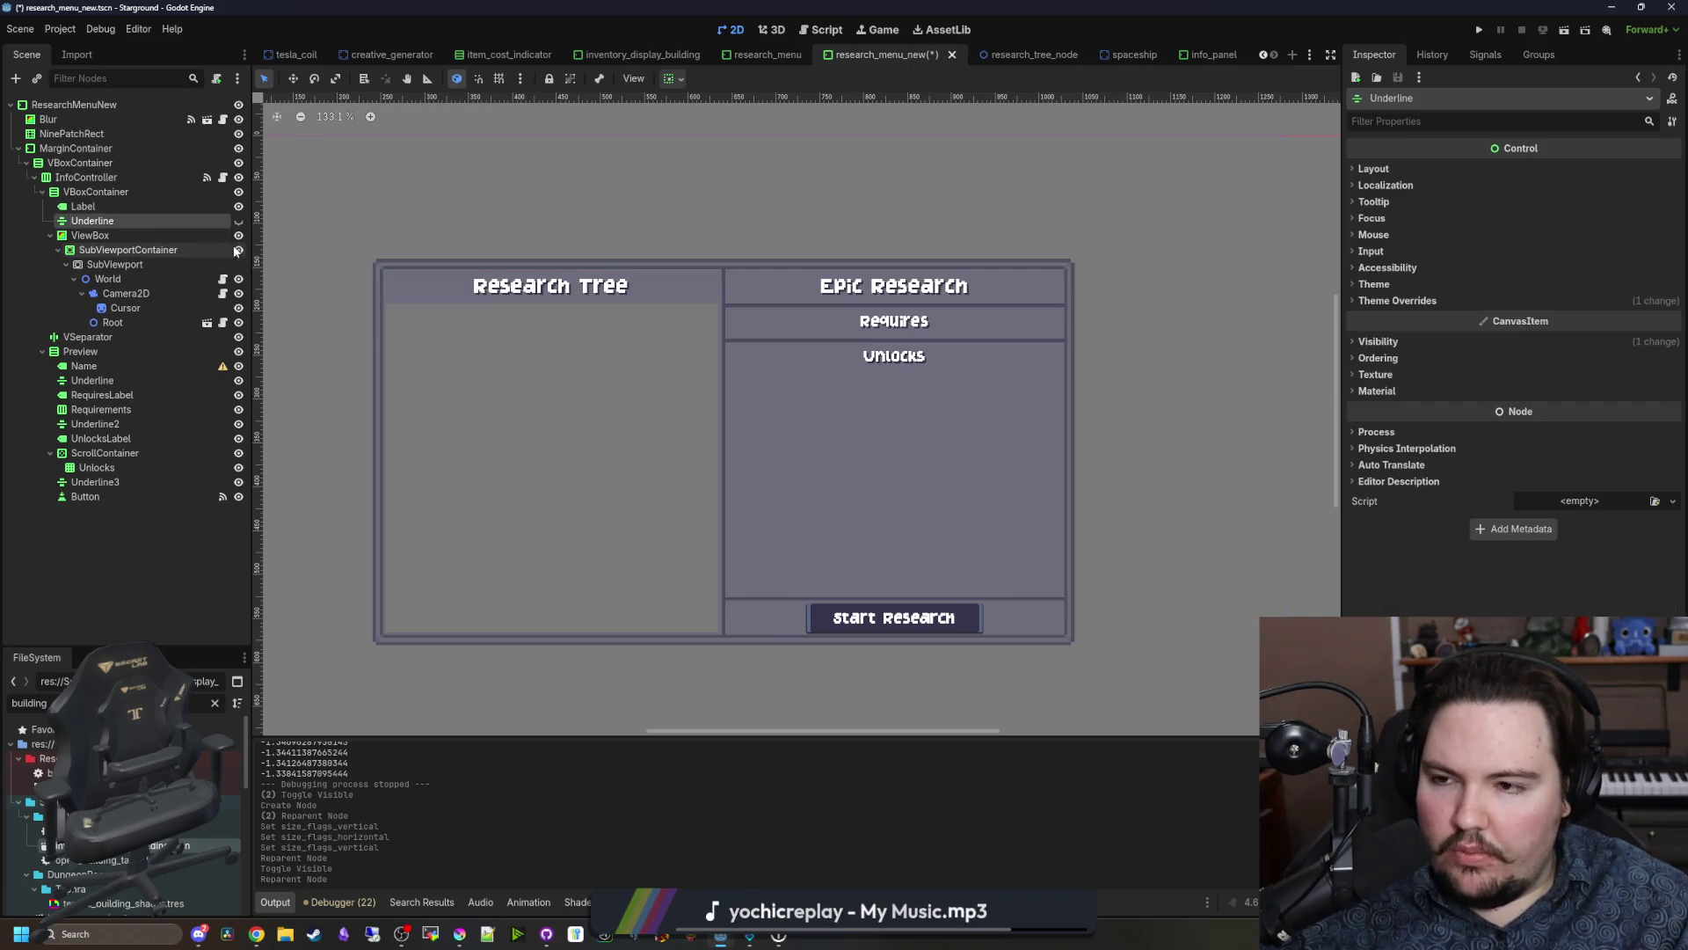
Step: Make the underline beneath the Research Tree title visible and check the SubViewportContainer bounds
left_click(238, 221)
left_click(362, 394)
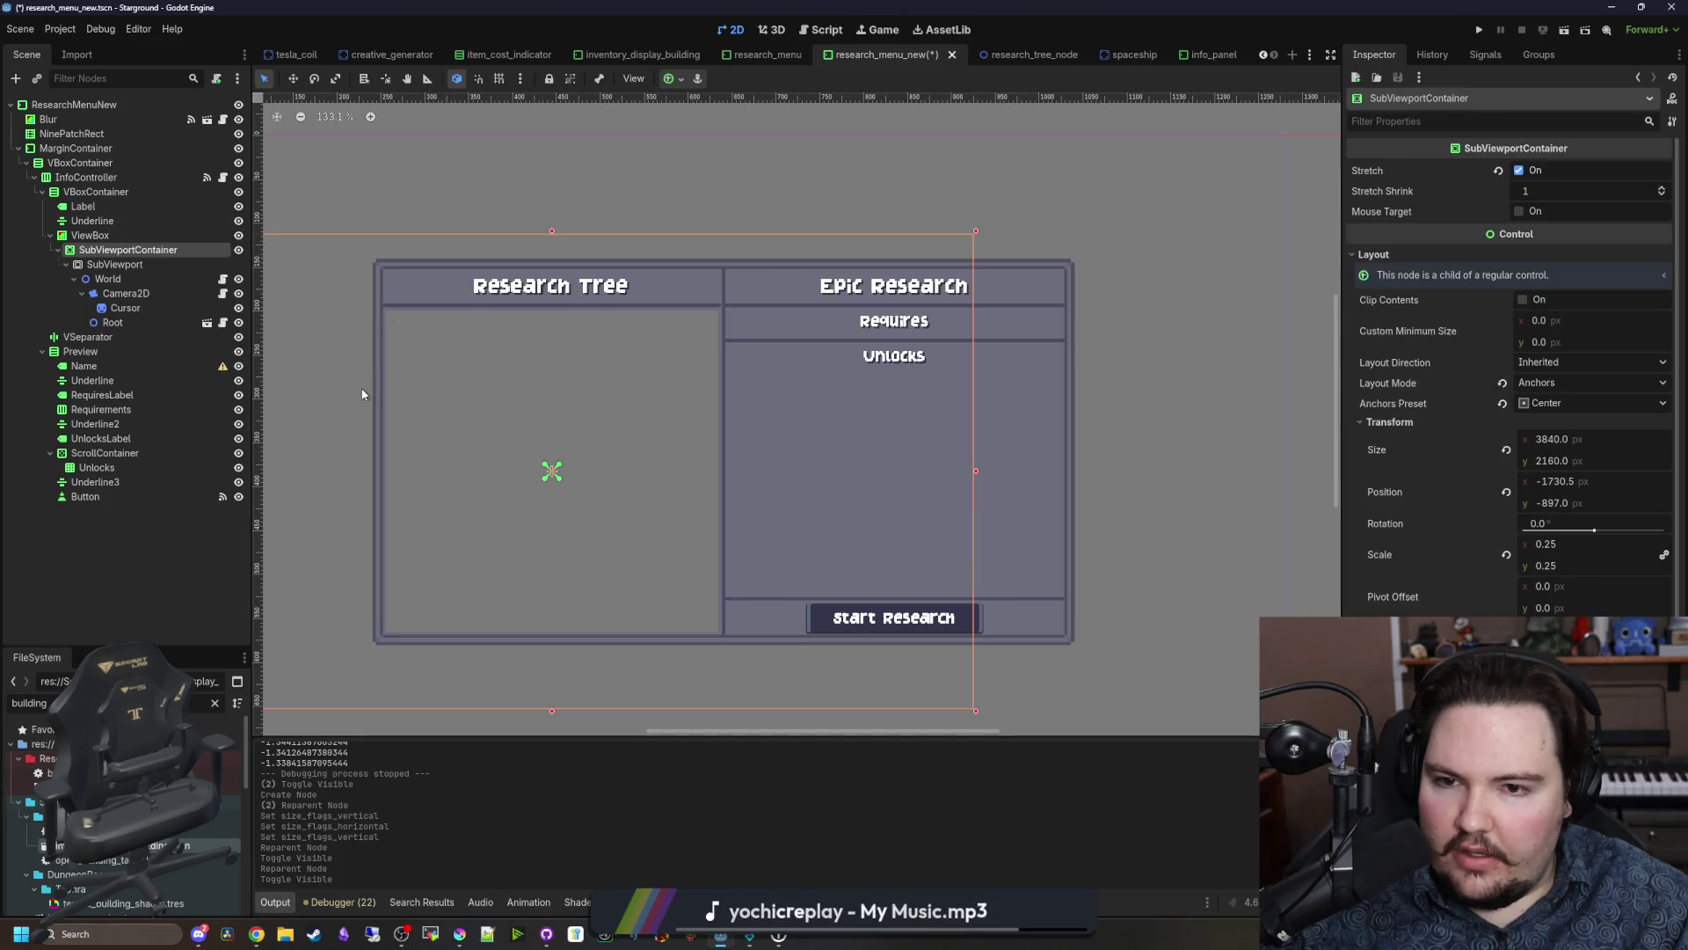
left_click(1008, 207)
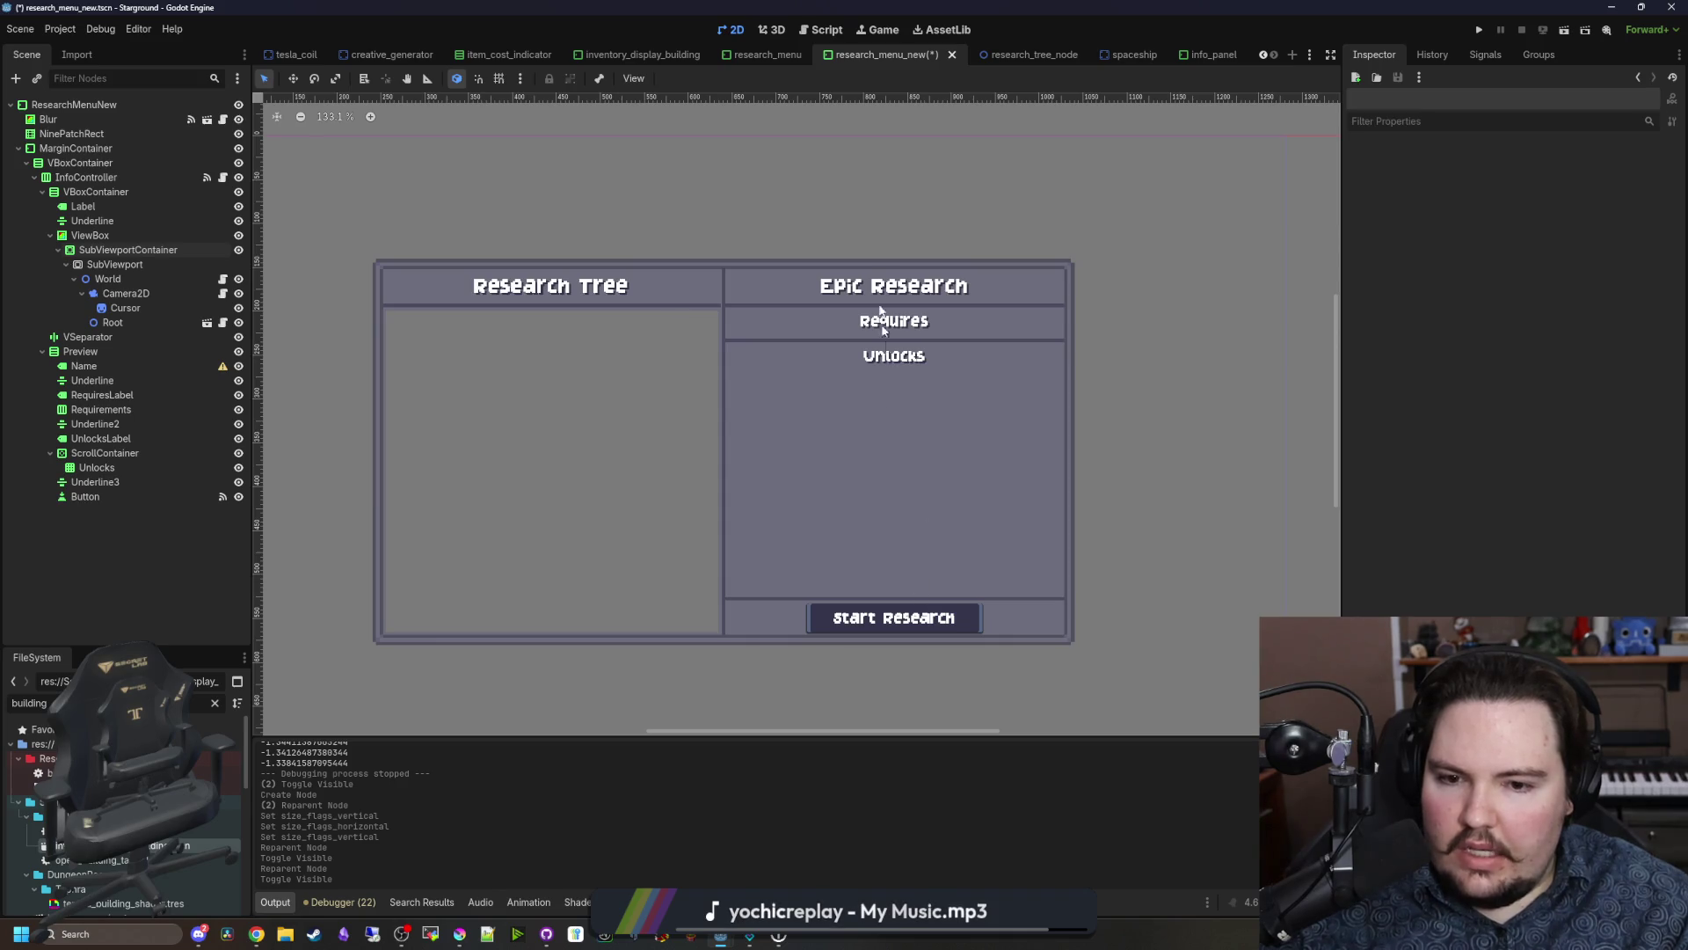
scroll(673, 362, "up", 15)
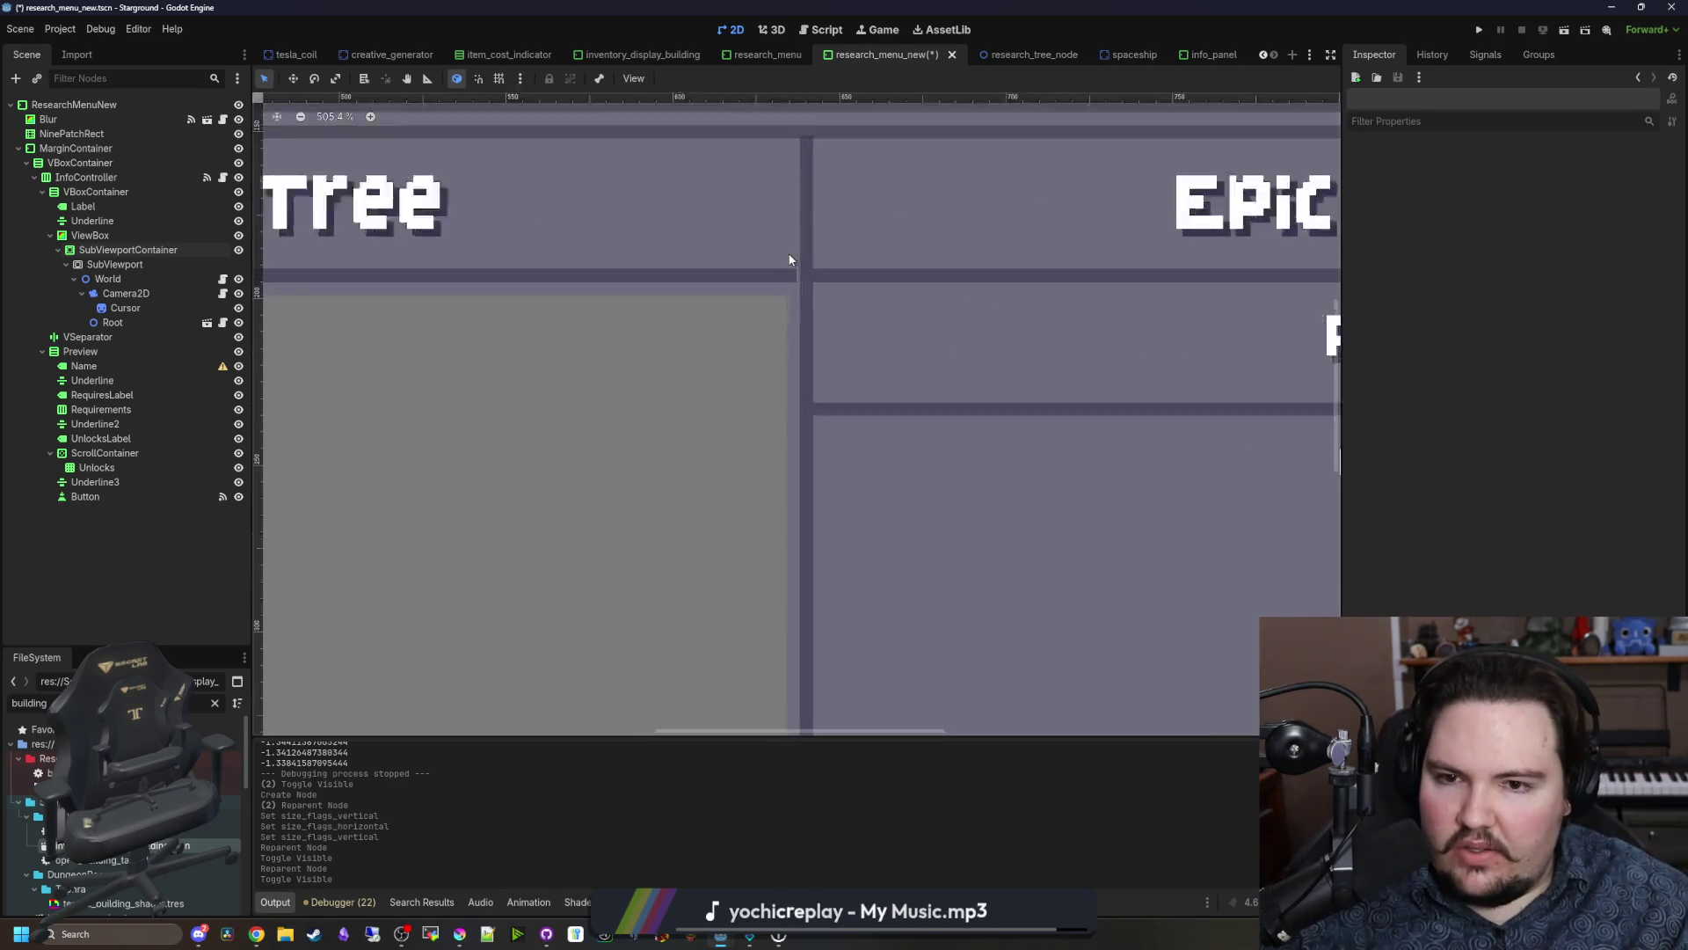
scroll(820, 287, "down", 11)
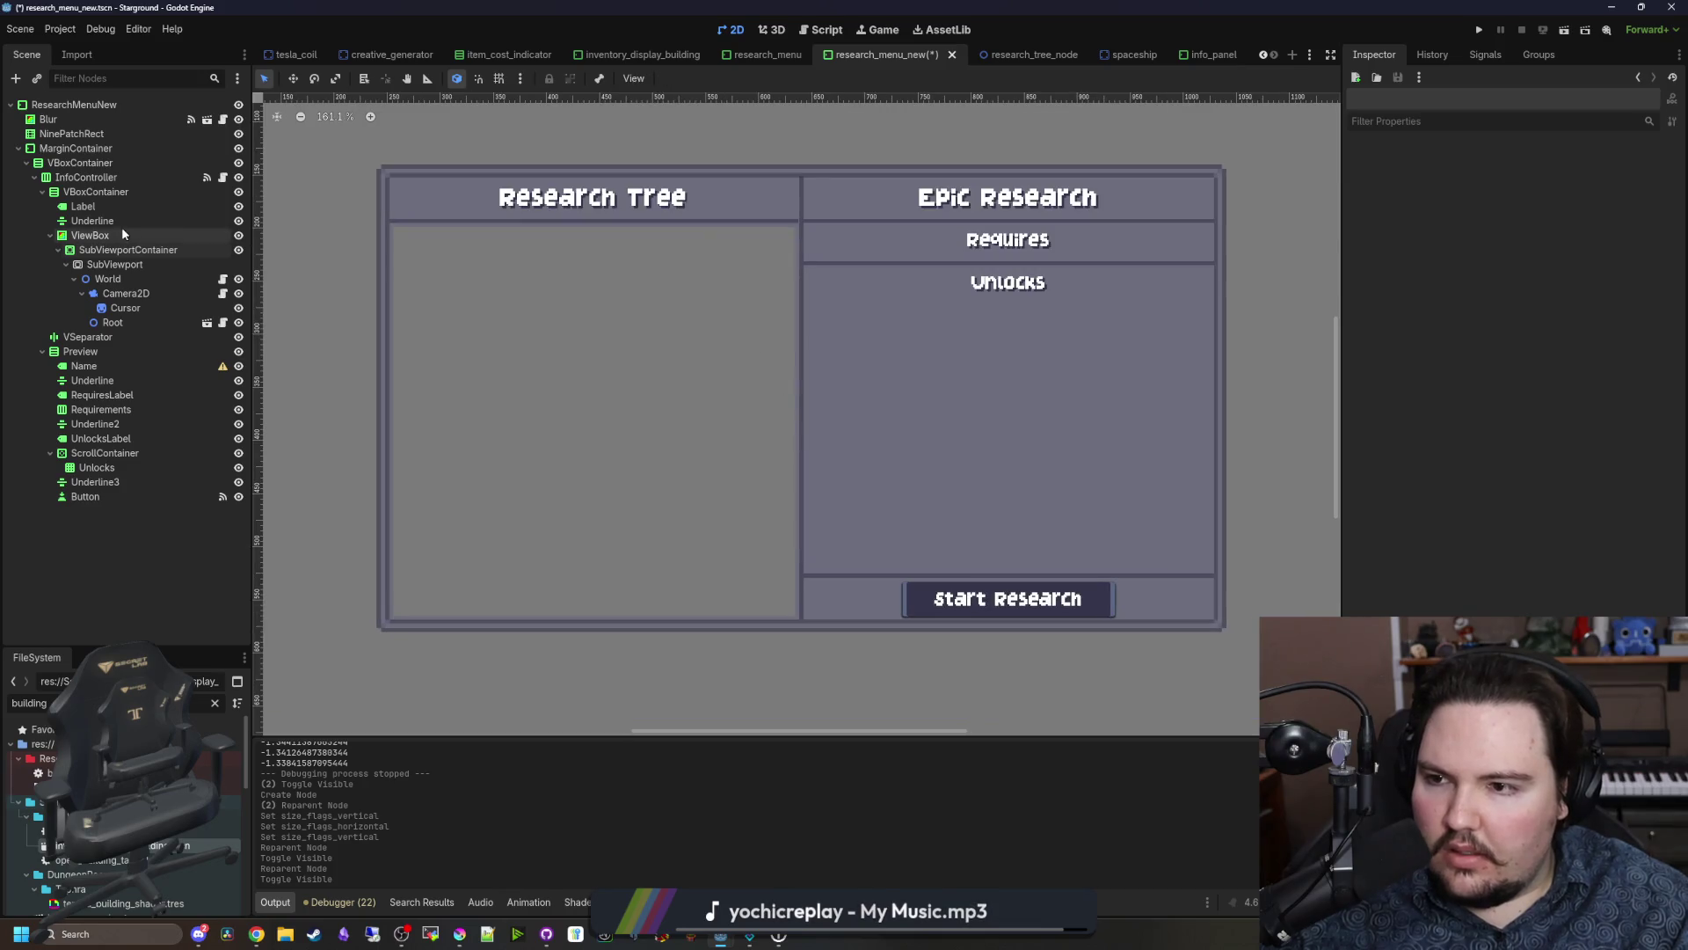
Step: Add a separation theme override on InfoController to tighten panel spacing, then save the scene
left_click(101, 191)
left_click(88, 177)
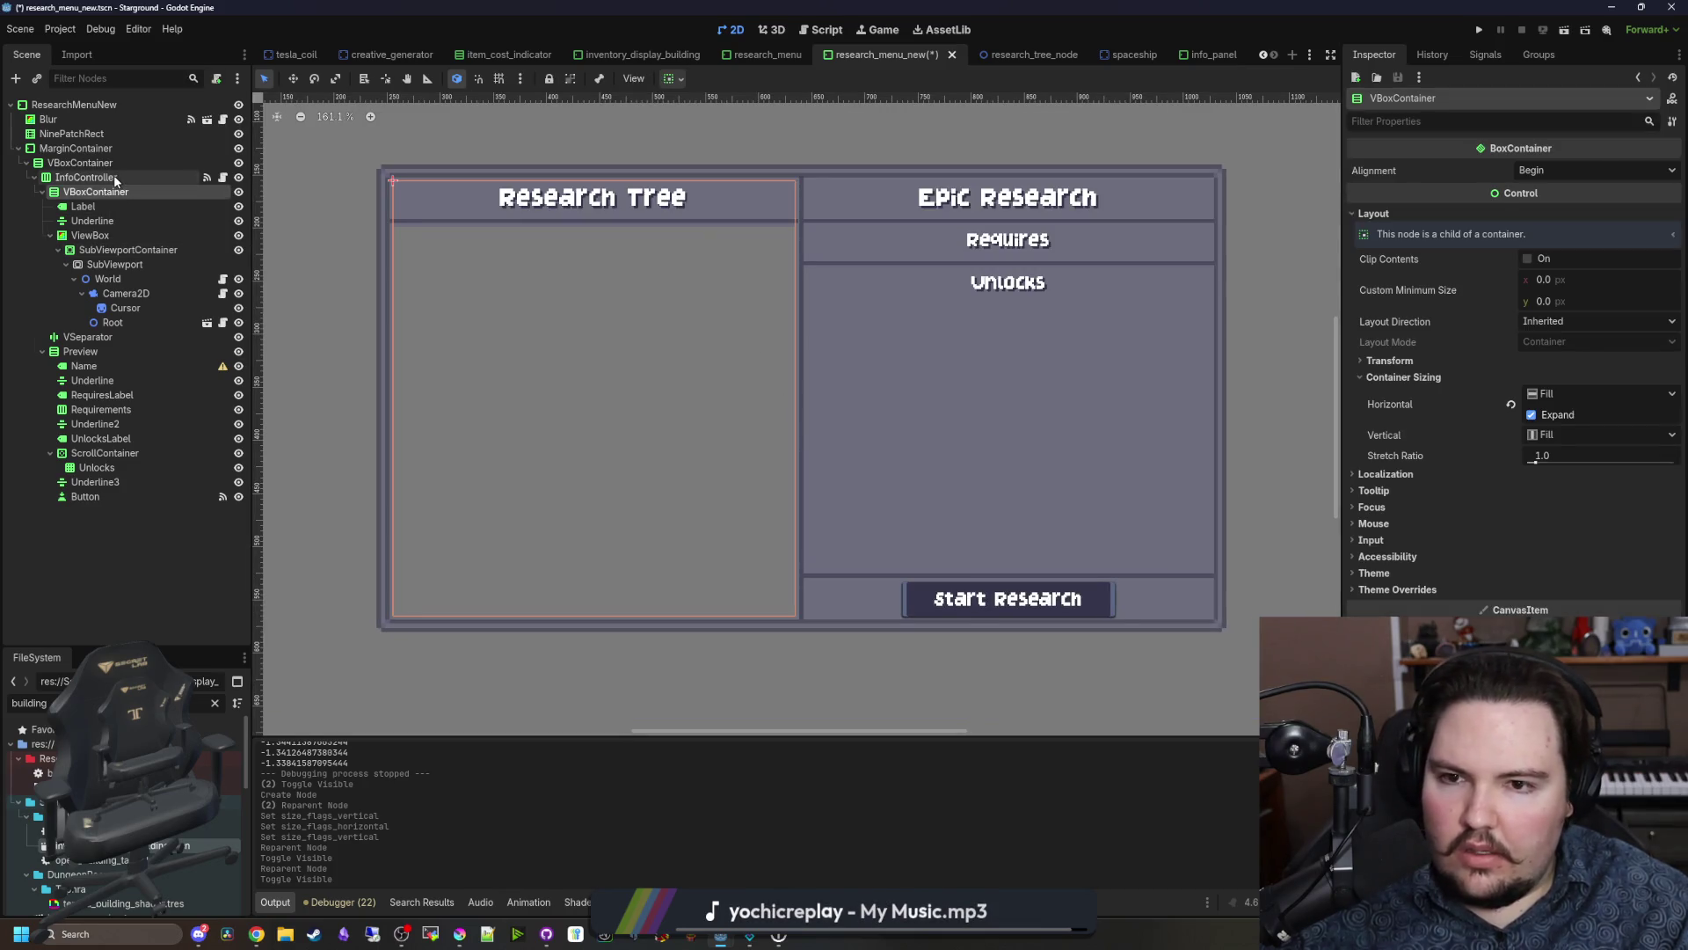
scroll(965, 391, "up", 3)
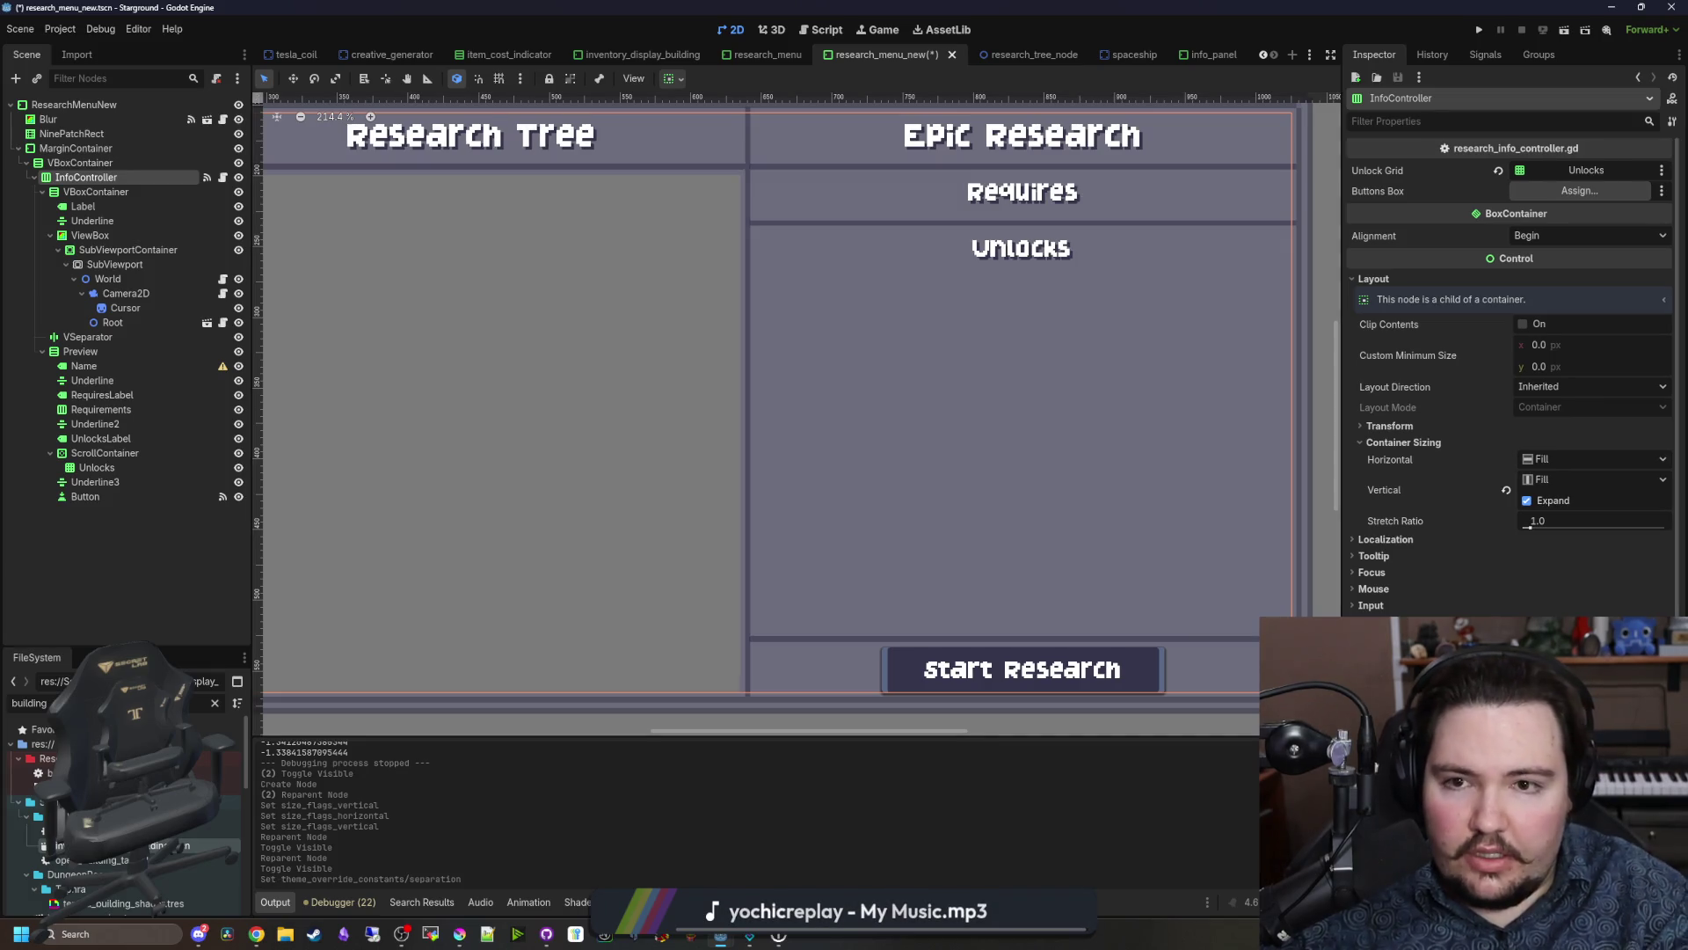
scroll(829, 460, "down", 6)
left_click(769, 674)
scroll(628, 557, "down", 1)
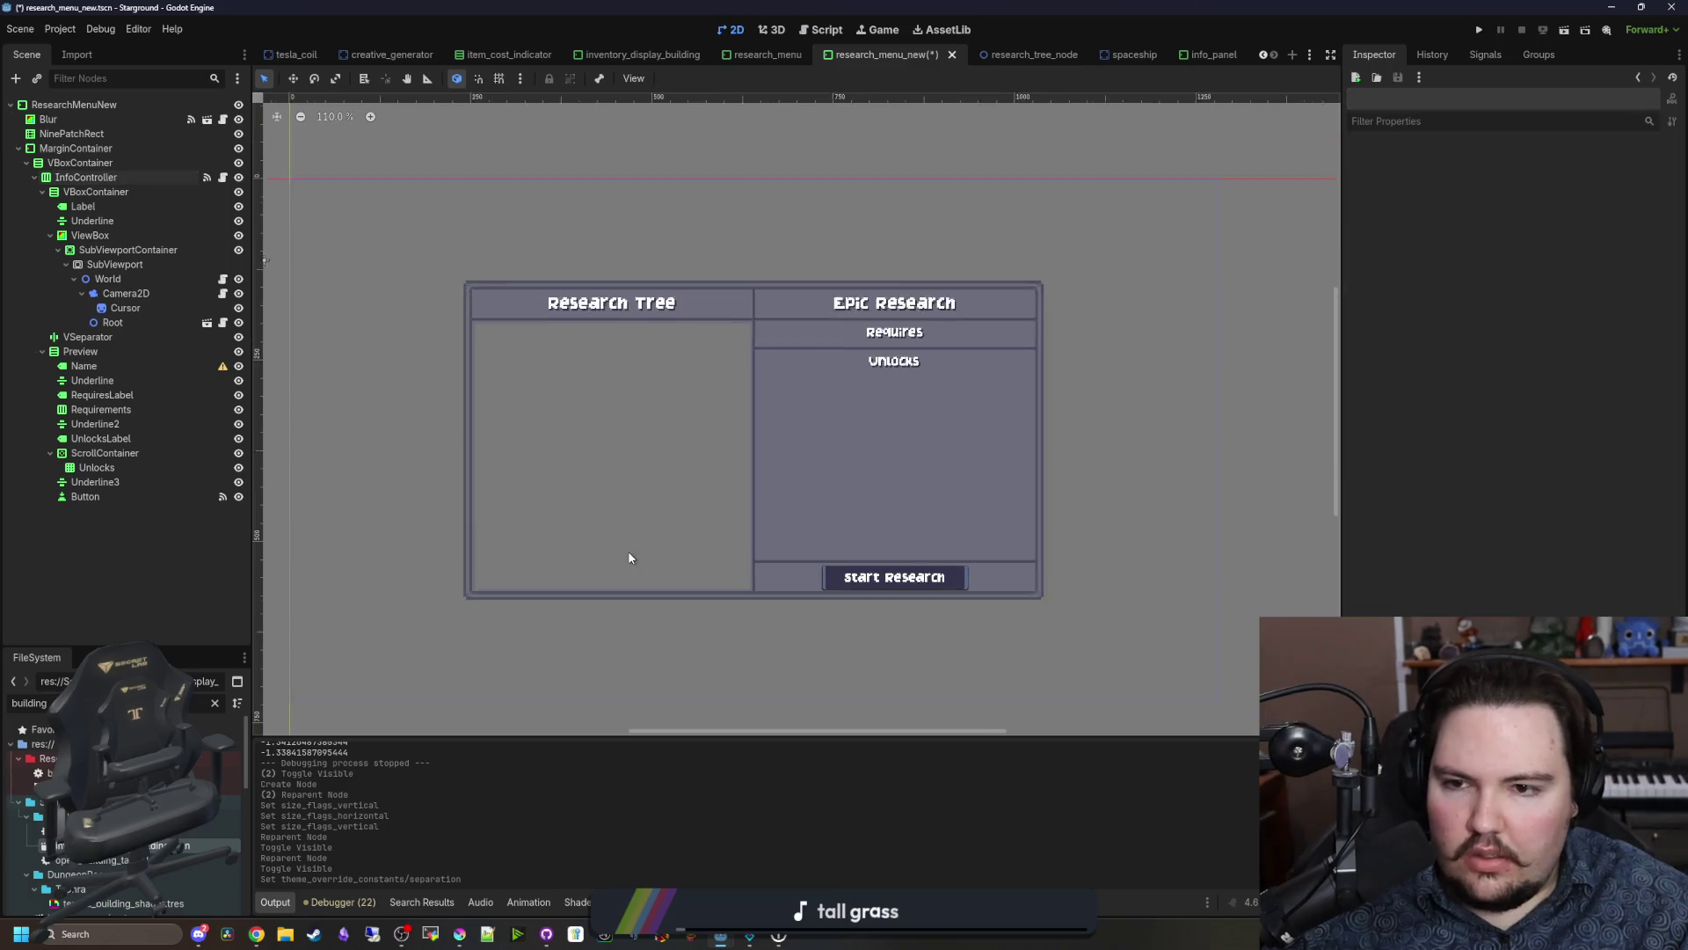
key("ctrl+s")
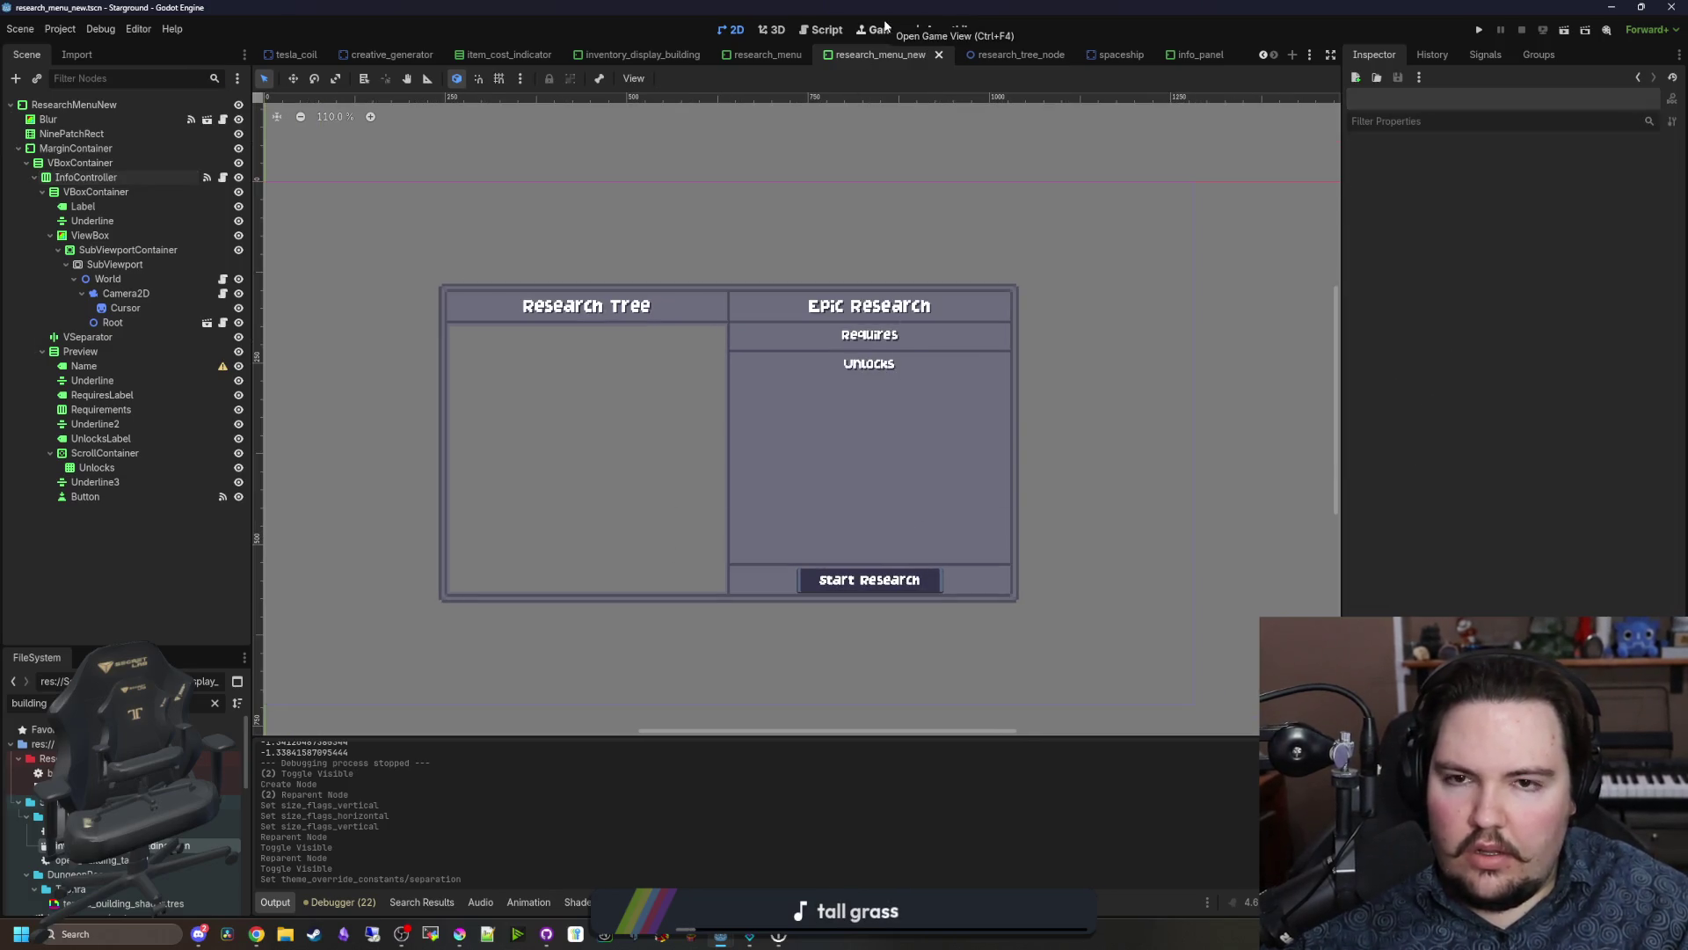
Step: Run the project with F5 and choose Продолжить to continue the last saved game
left_click(880, 31)
key("F5")
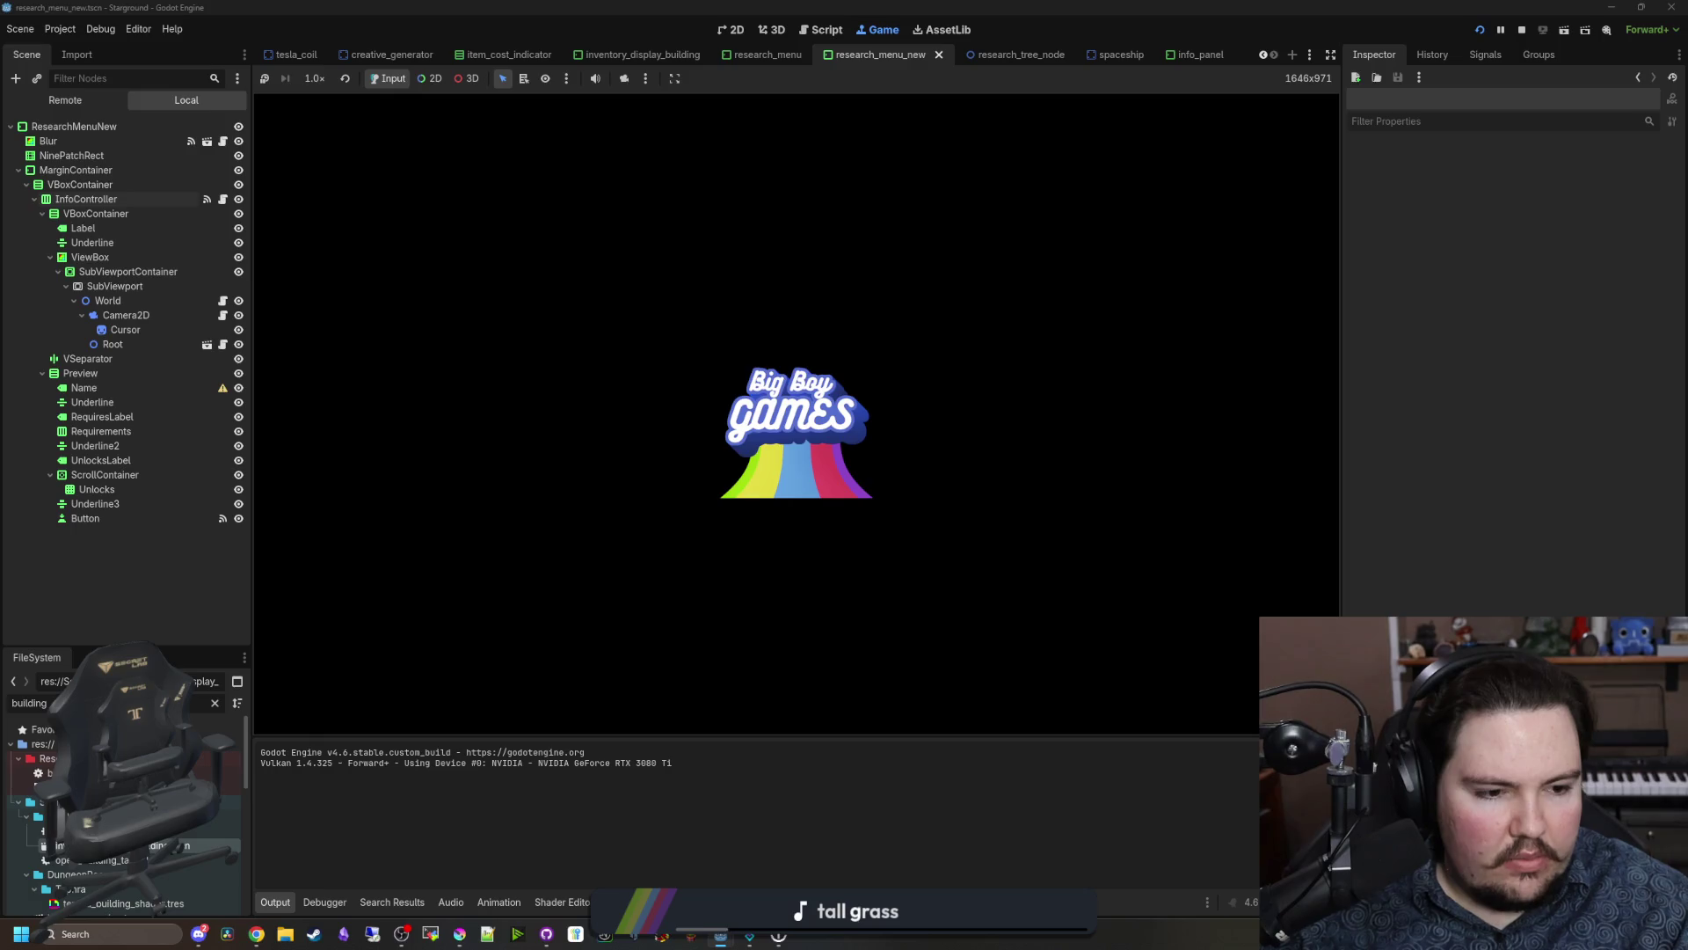
key("alt+Tab")
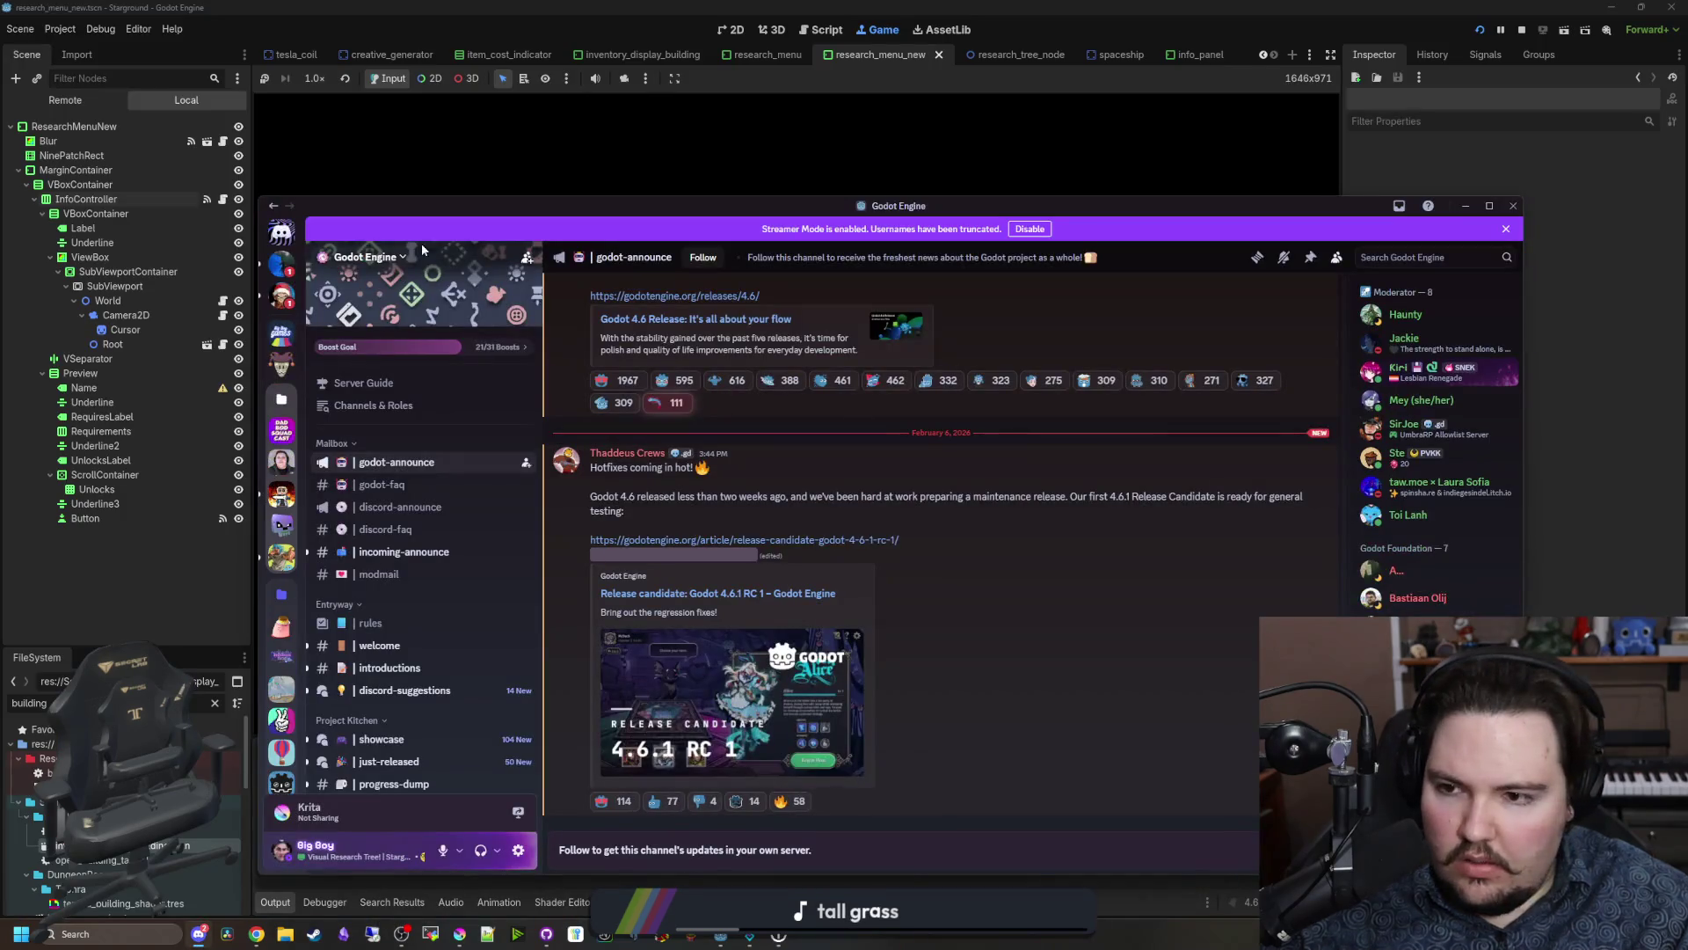
key("alt+Tab")
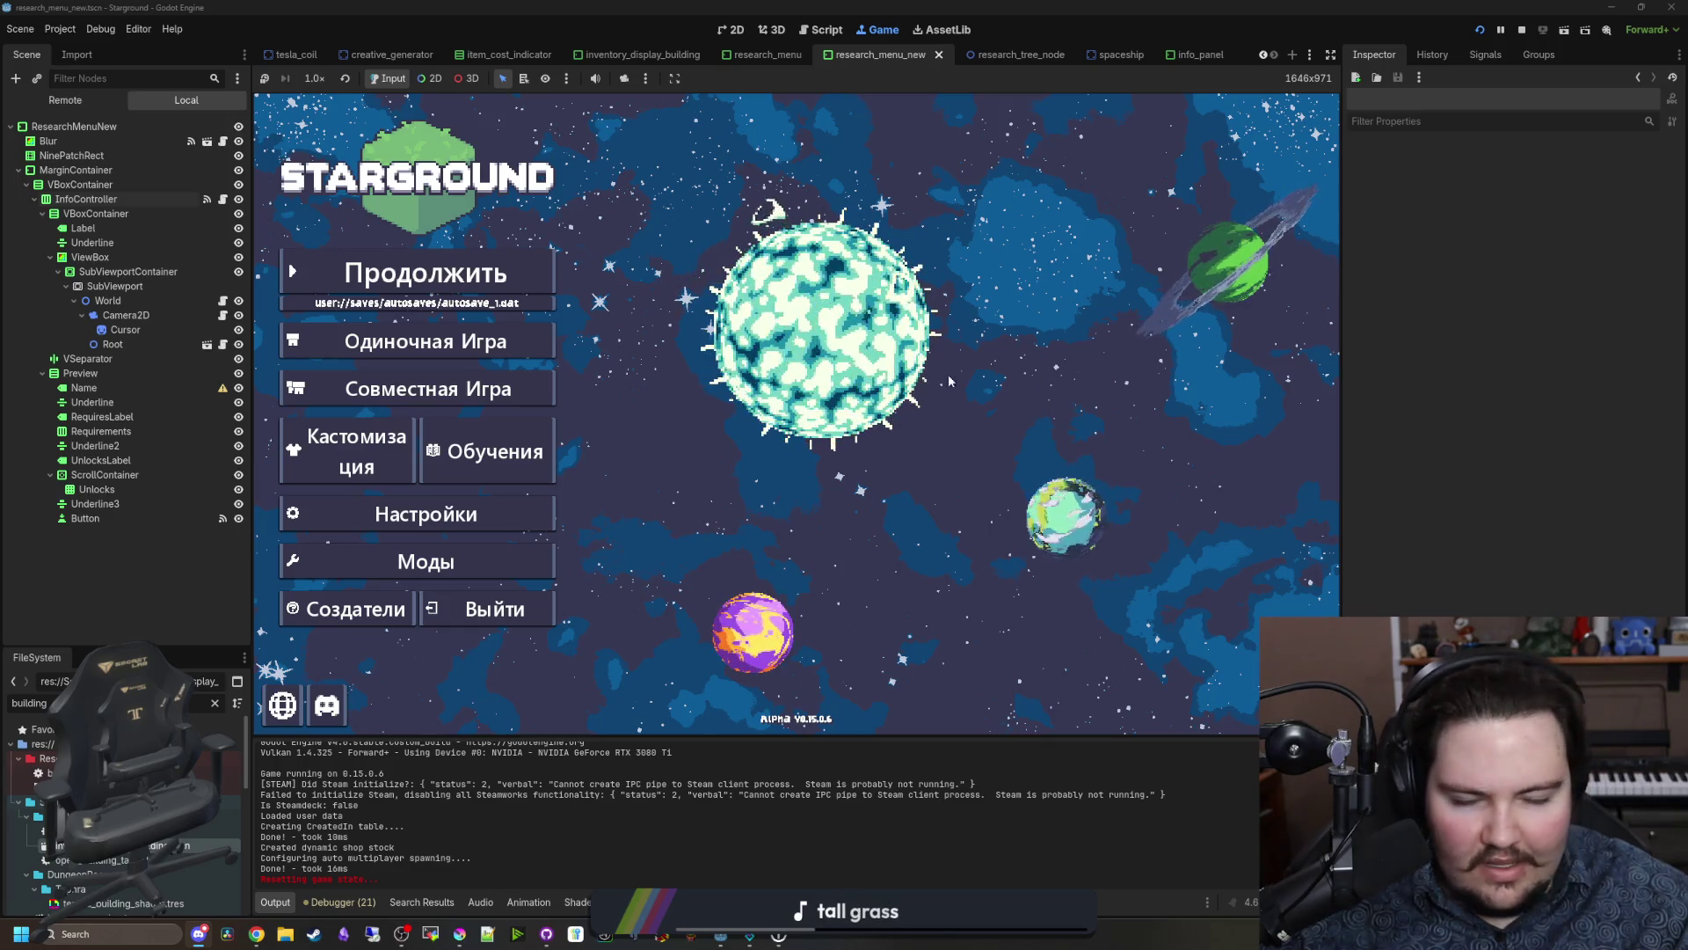
left_click(477, 264)
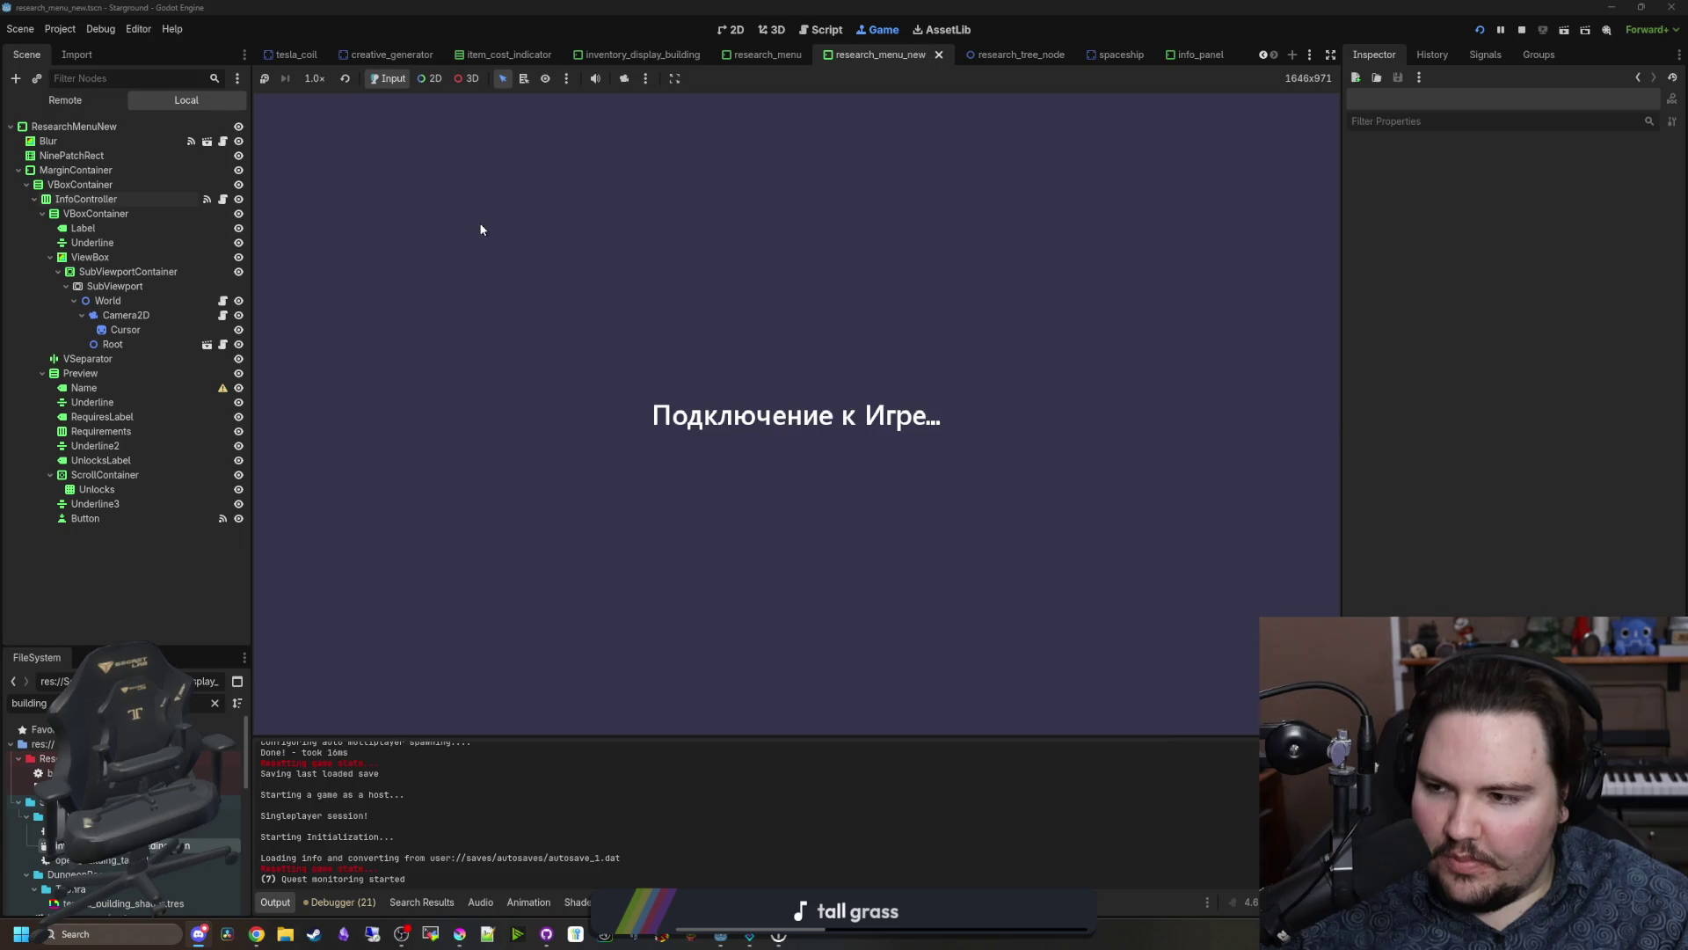
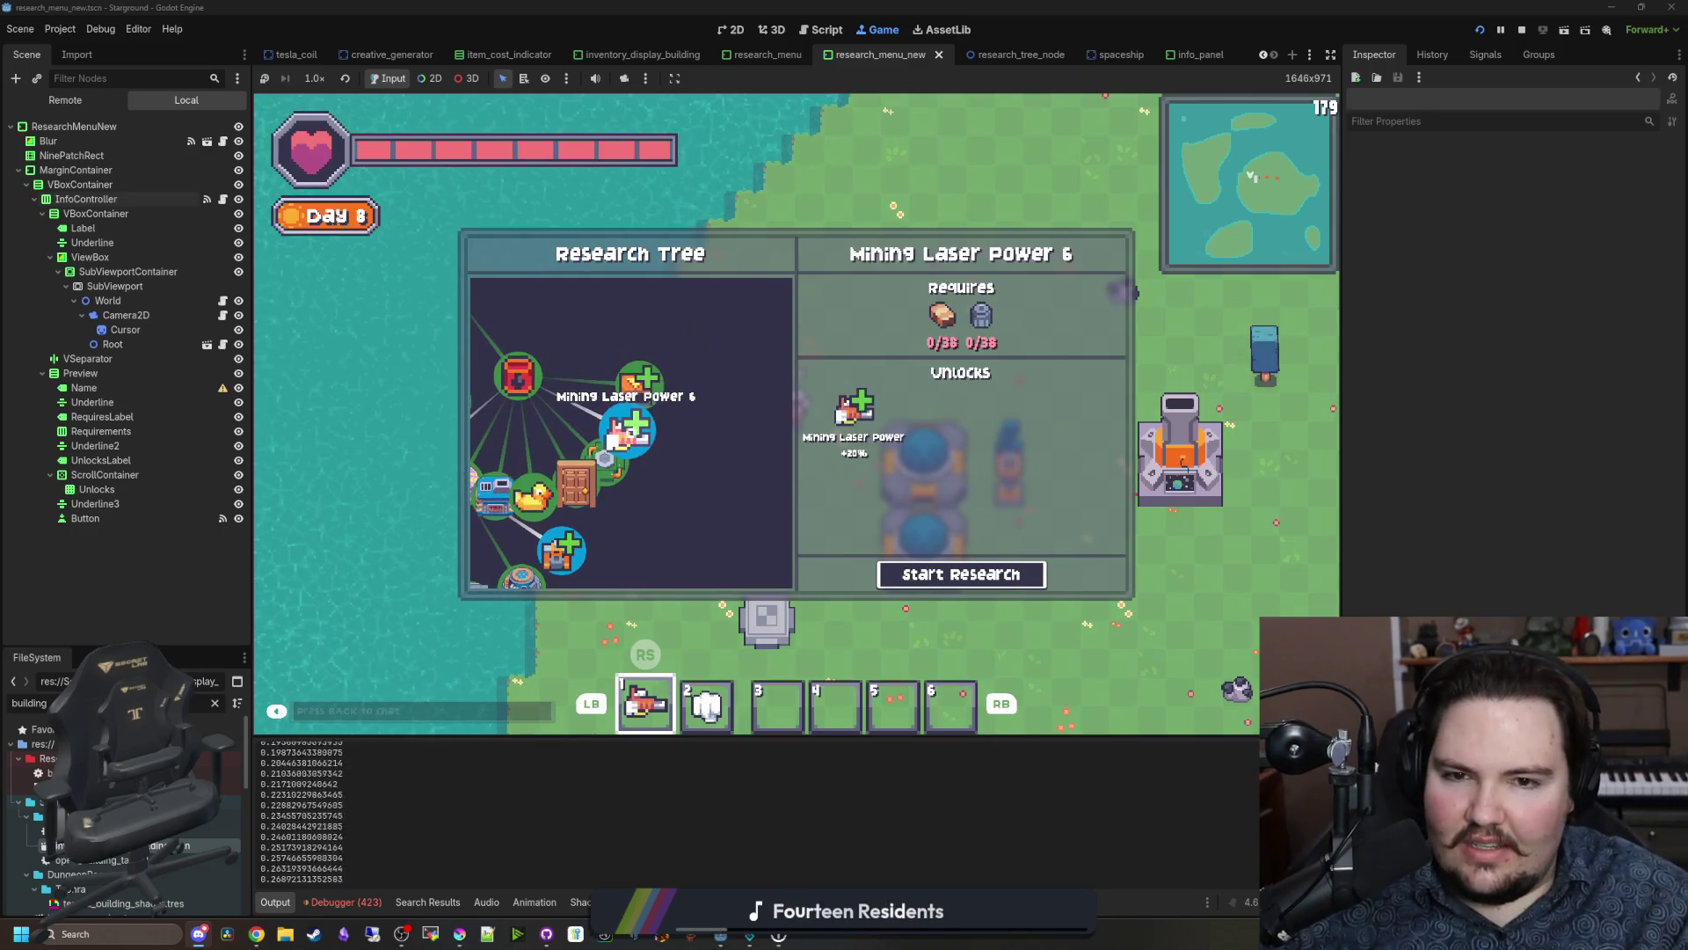
Step: Hide the preview's Underline node, then make it visible again
key("super")
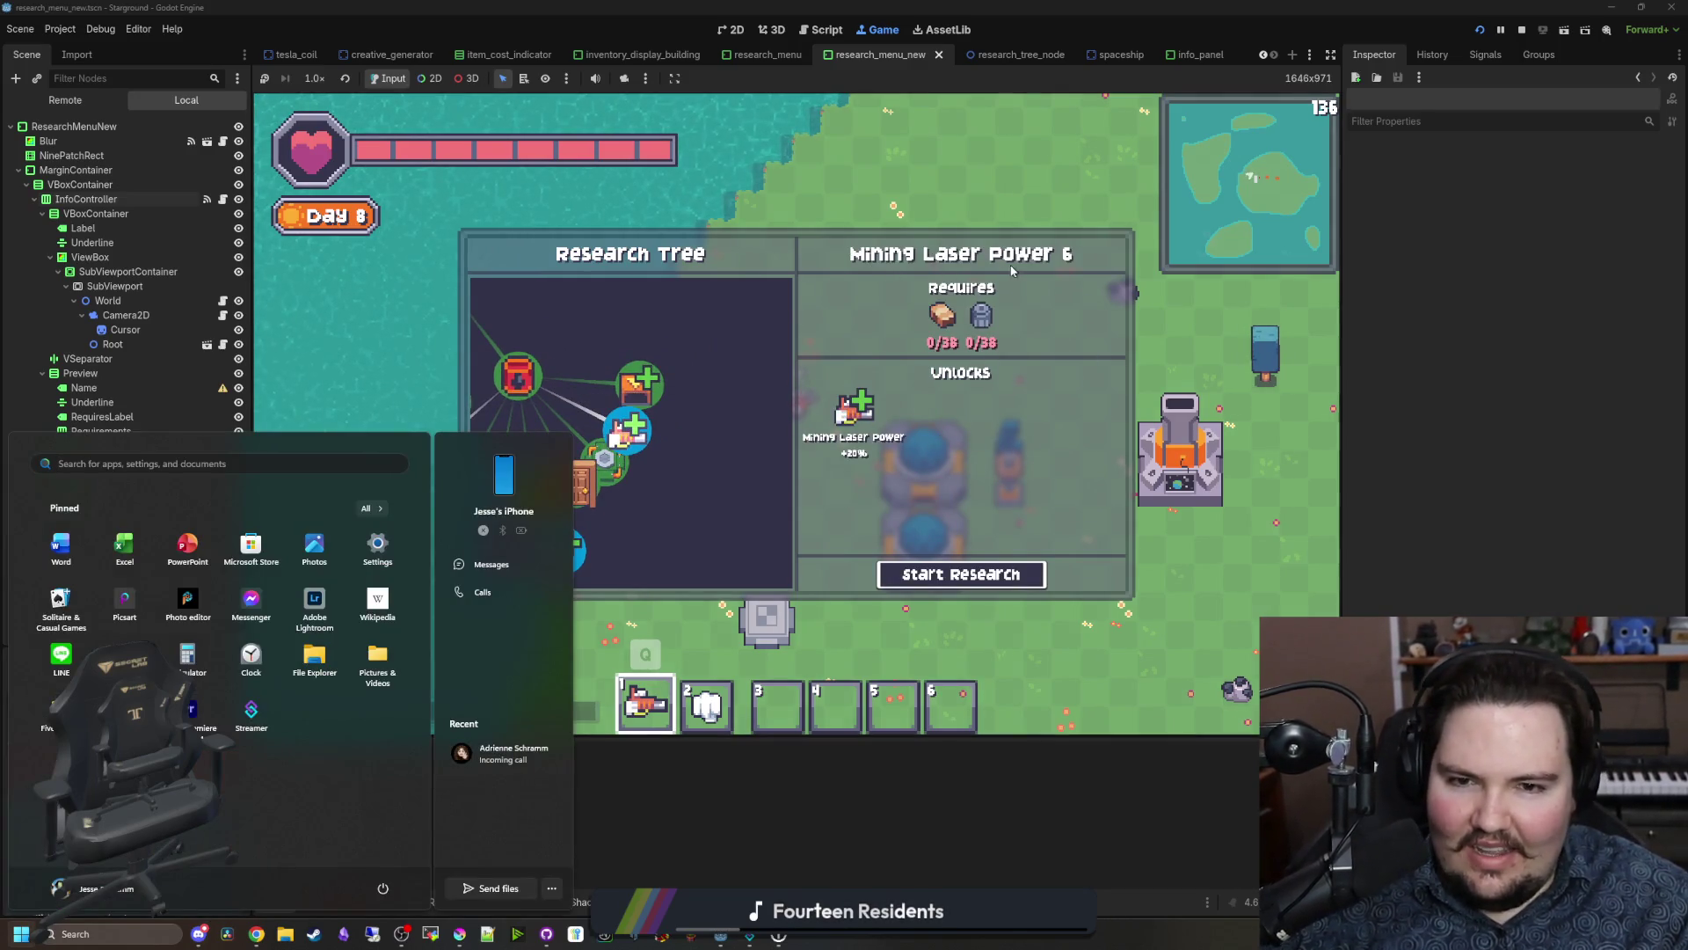
key("super")
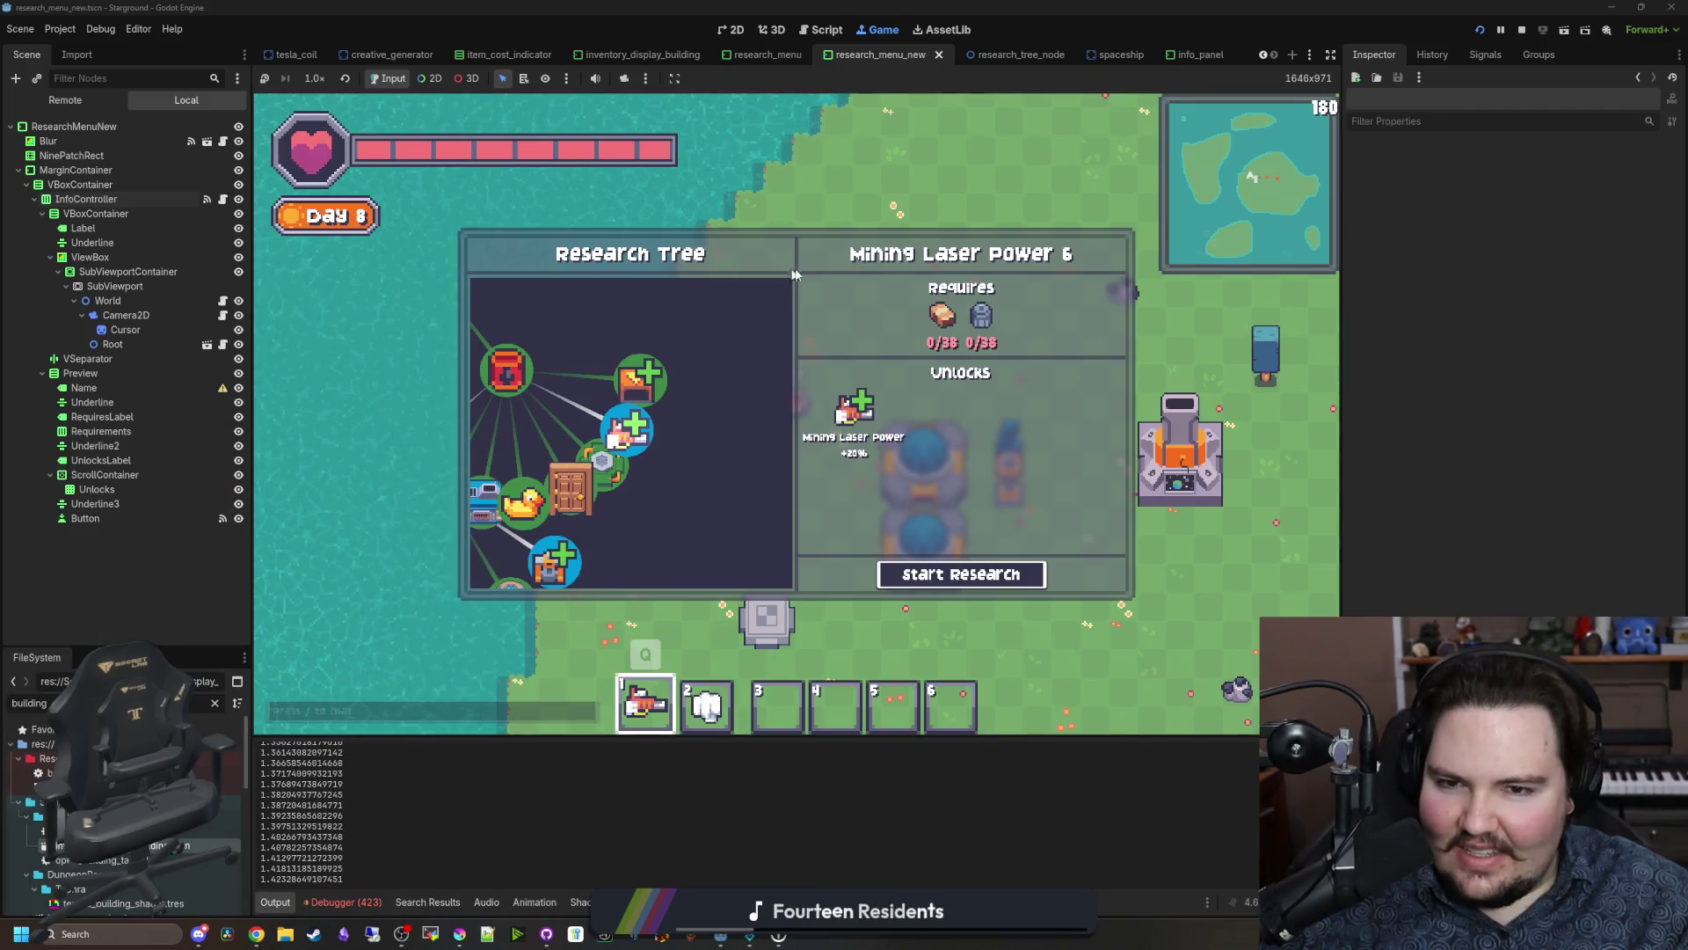
left_click(191, 407)
left_click(239, 404)
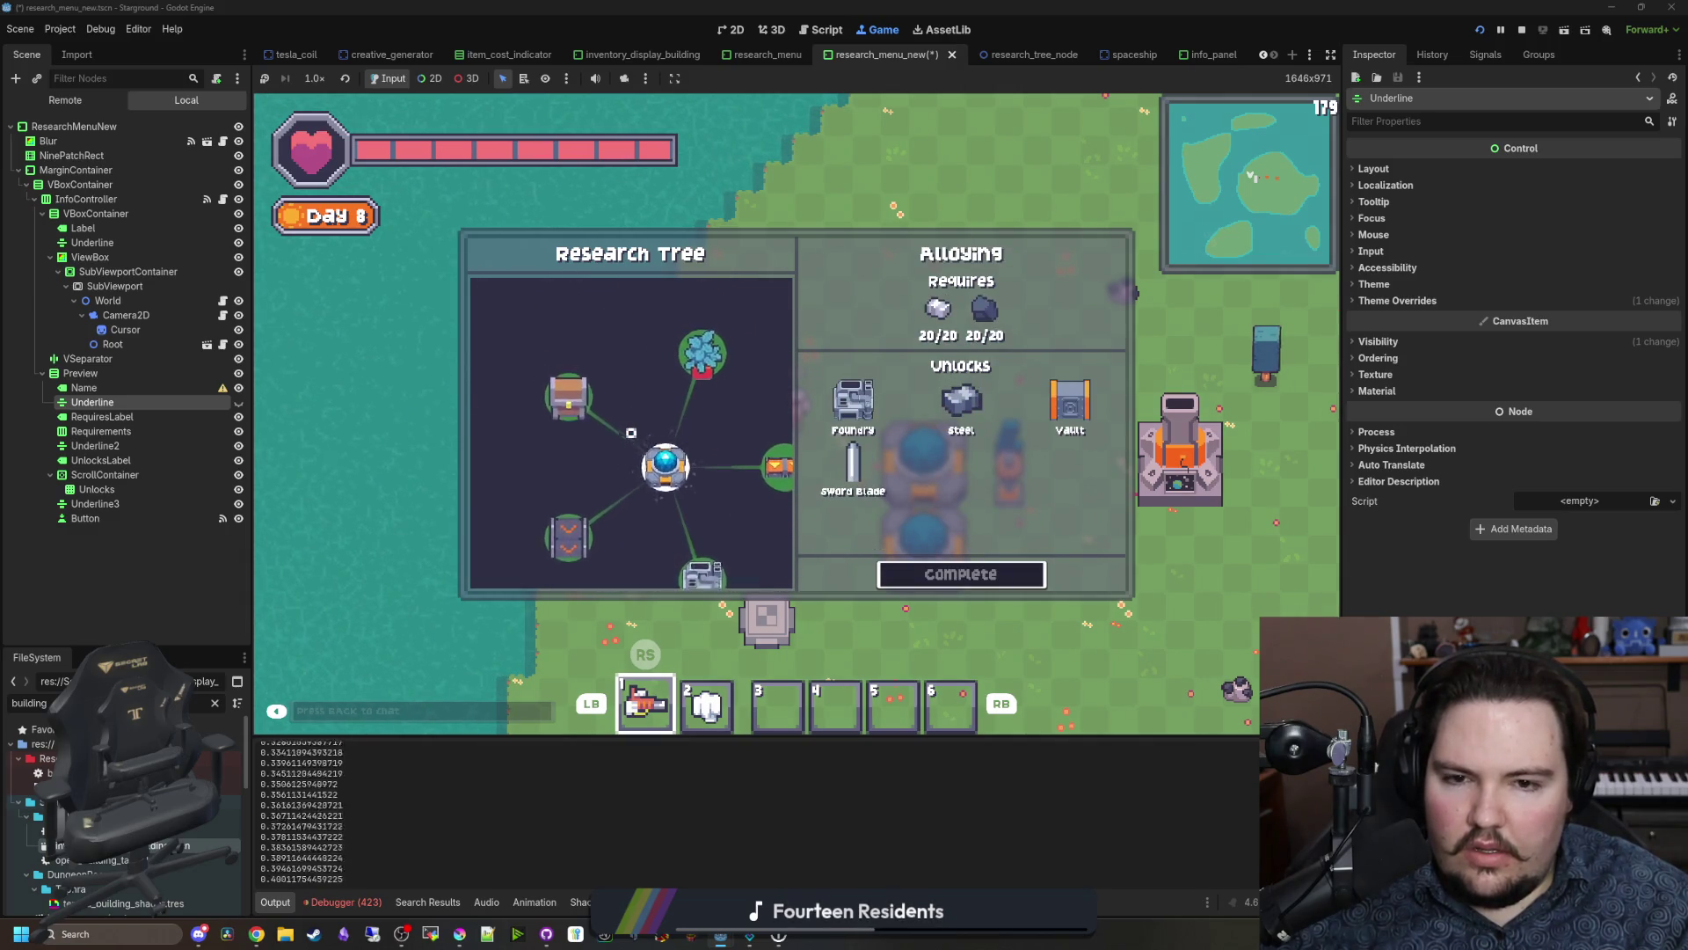
Step: Move the research selection with arrow keys through Decorations, Alloying, Advanced Collection and Opis
key("Up")
key("Right")
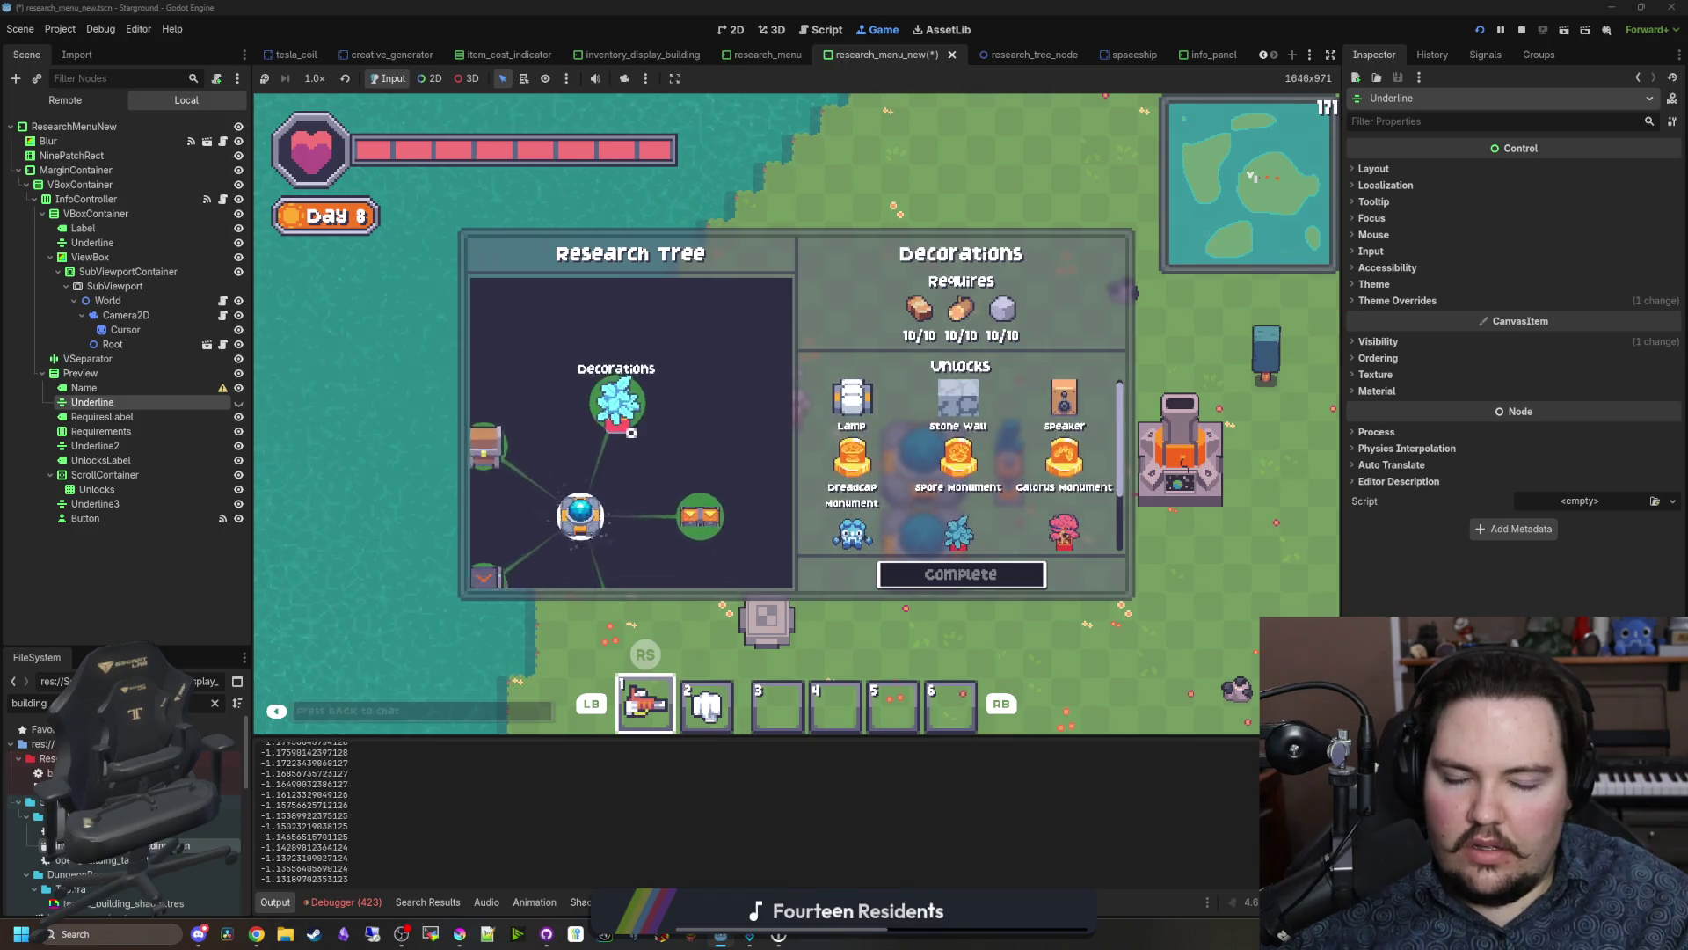
key("Down")
key("Down")
key("Down")
key("Right")
key("Down")
key("Down")
key("Down")
key("Down")
key("Down")
key("Down")
key("Down")
key("Up")
Step: Scroll down the research tree and select Pressure Pump Limit 3
scroll(961, 466, "down", 2)
scroll(961, 466, "down", 2)
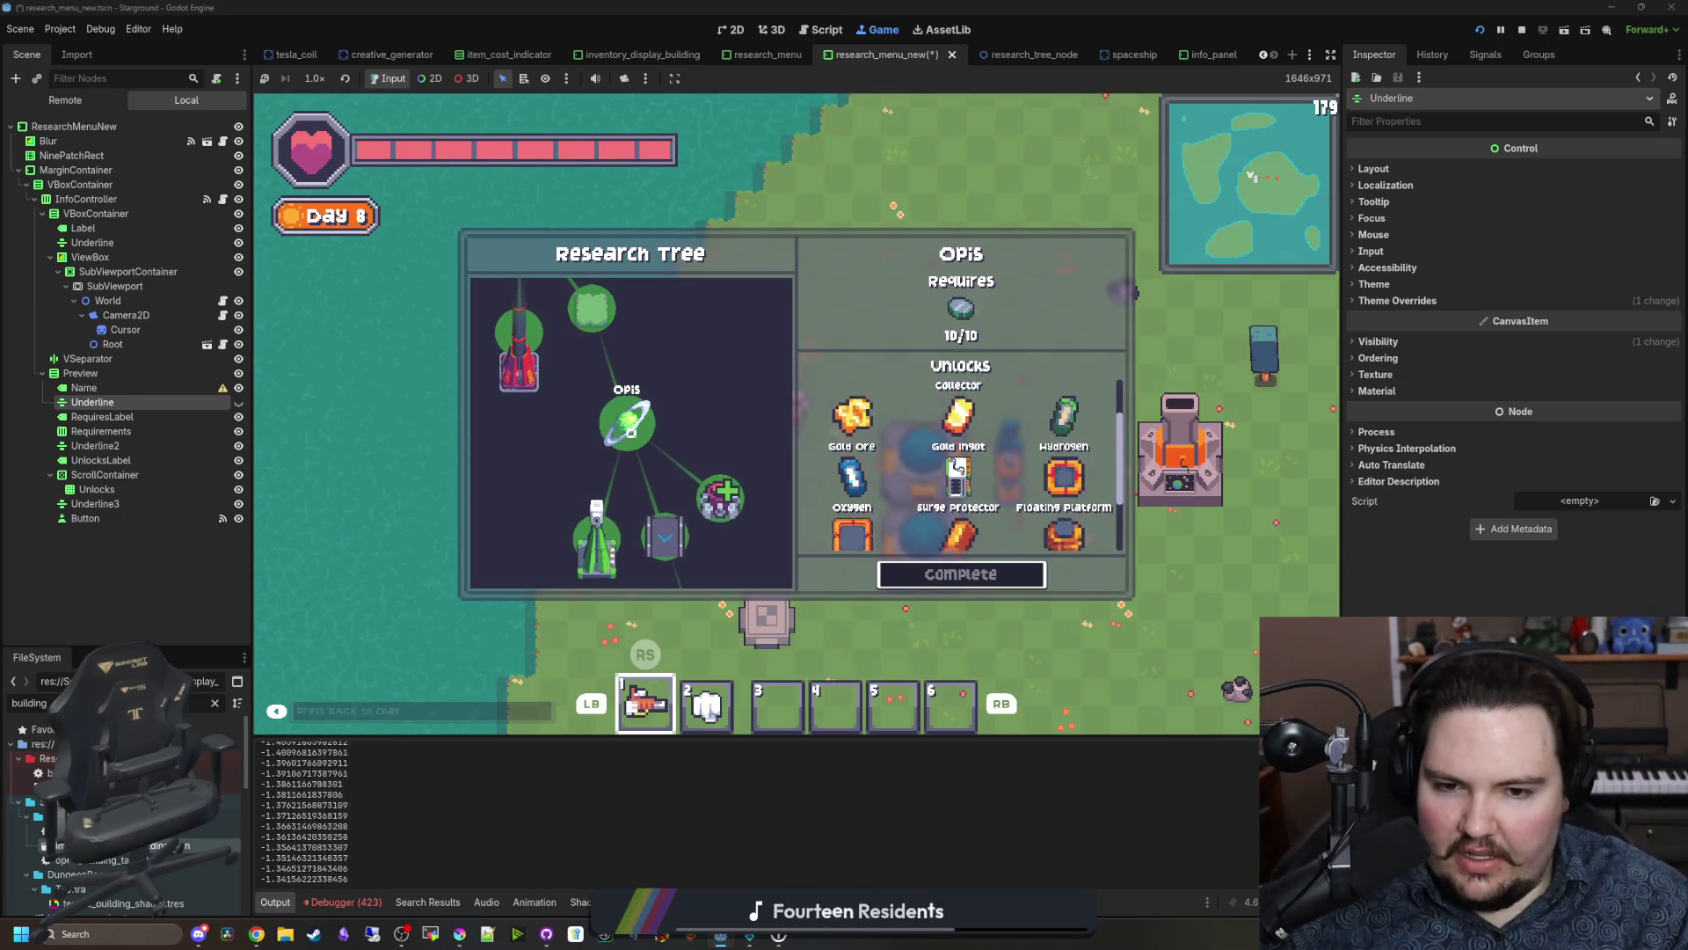
scroll(961, 466, "down", 1)
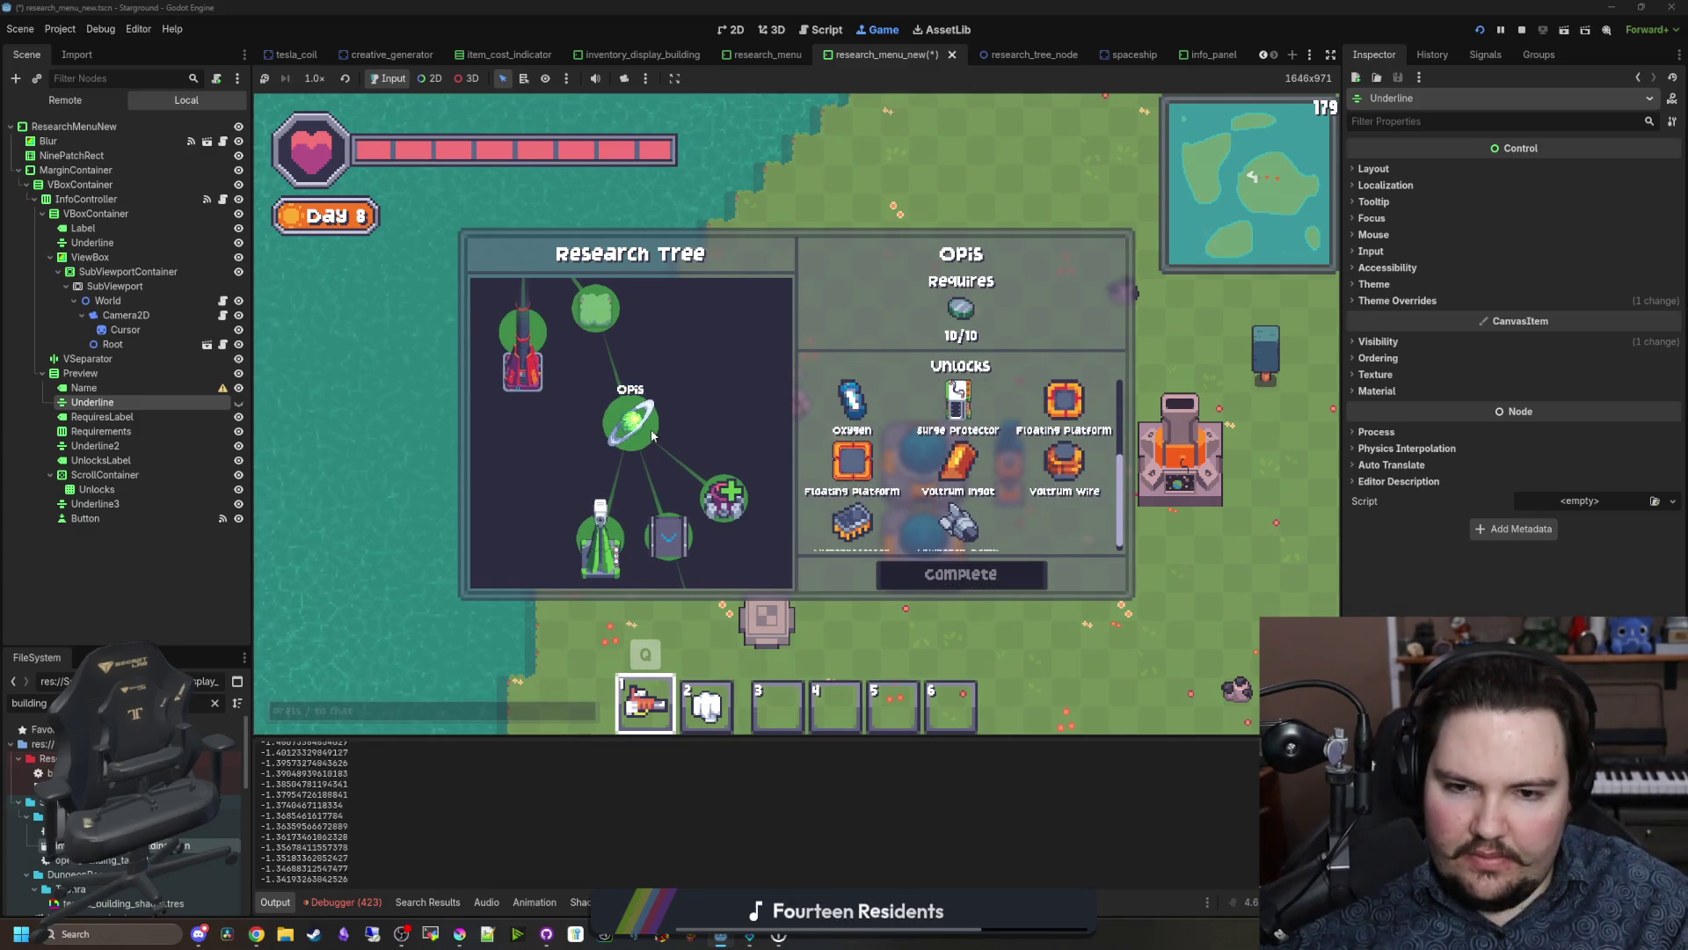
scroll(655, 453, "down", 3)
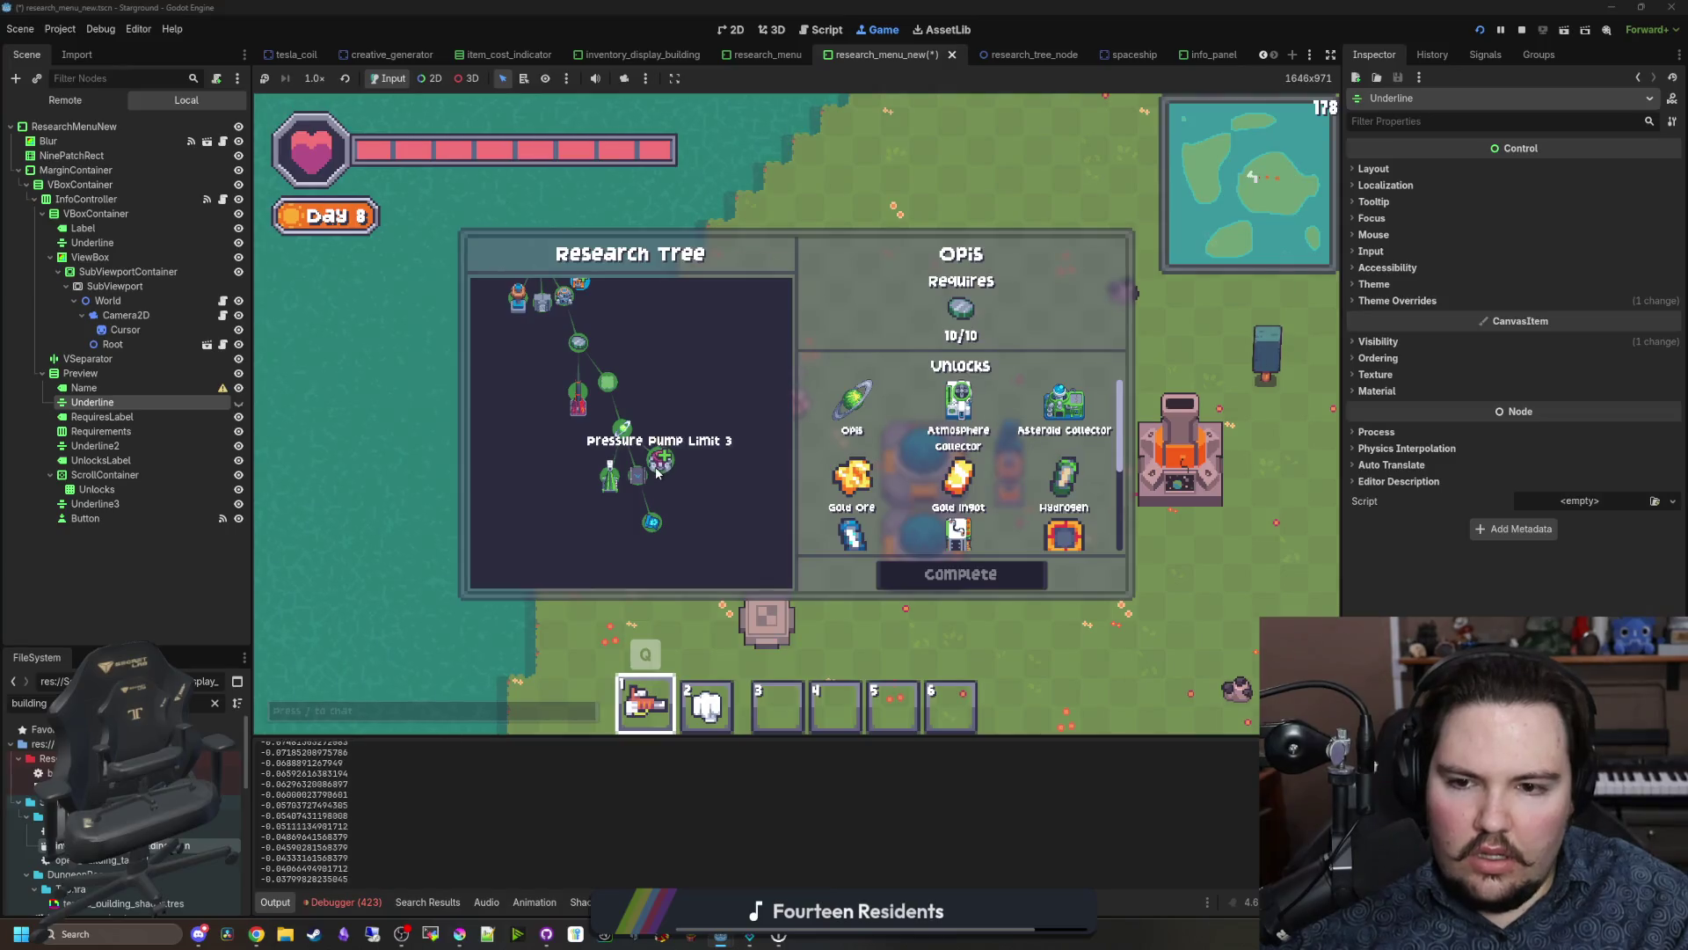
left_click(657, 473)
scroll(663, 475, "up", 3)
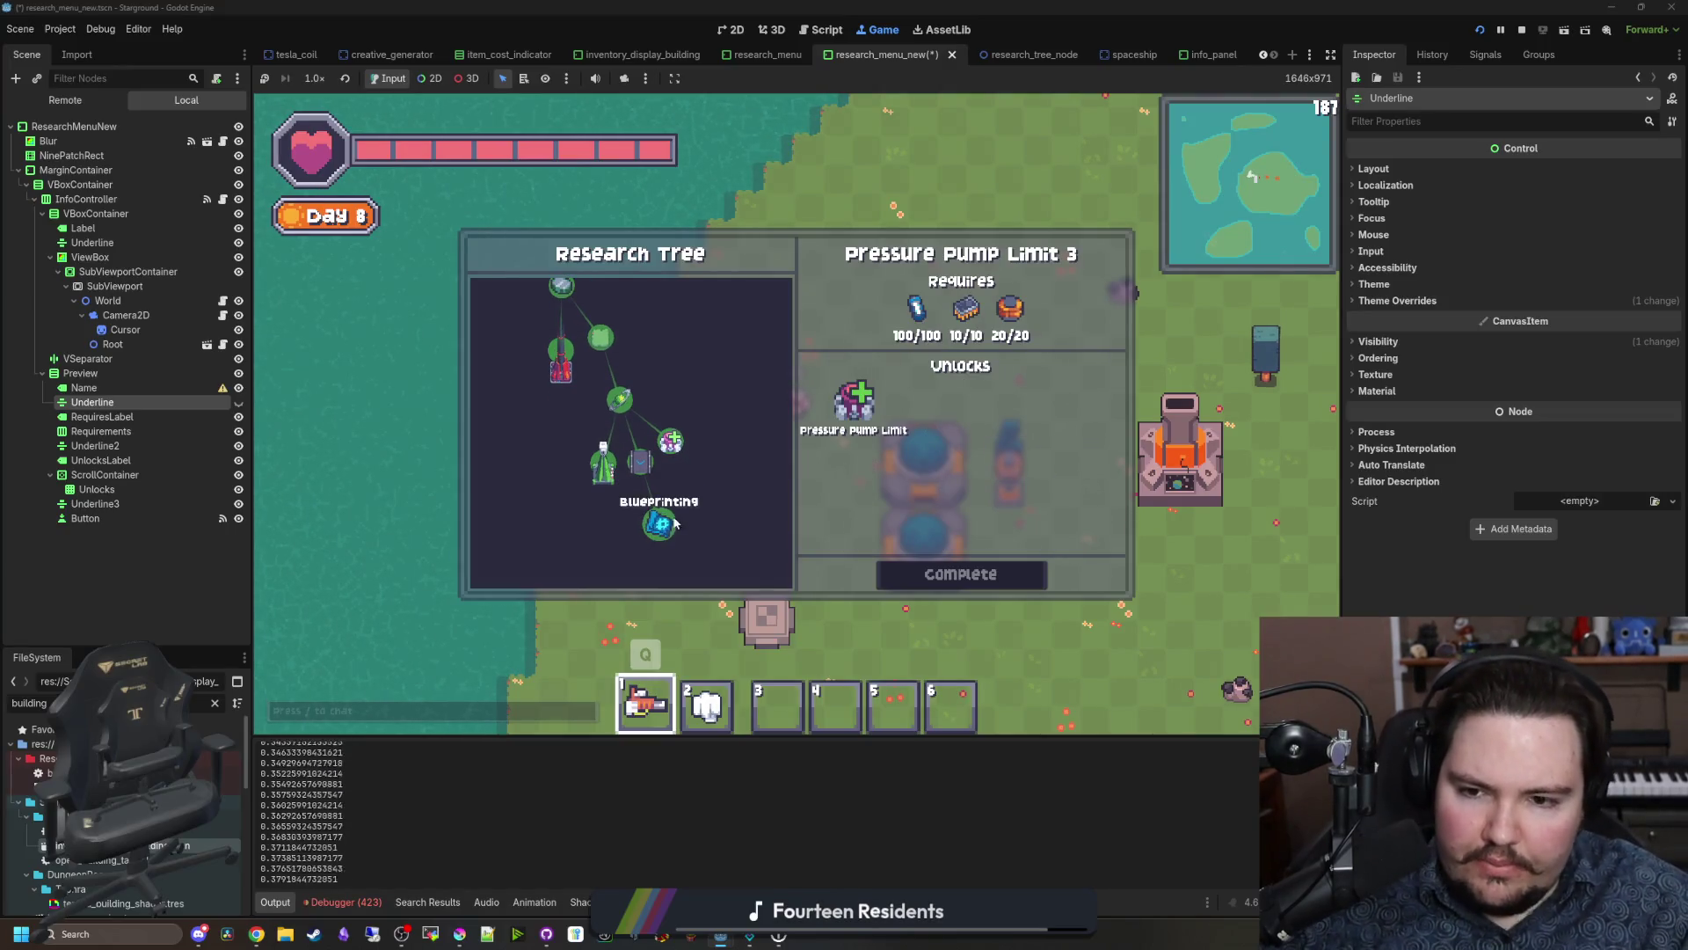
Step: Select several research nodes in turn, finishing on Advanced Power Distribution
left_click(675, 522)
left_click(619, 480)
left_click(643, 447)
left_click(648, 413)
left_click(648, 401)
left_click(621, 401)
left_click(587, 423)
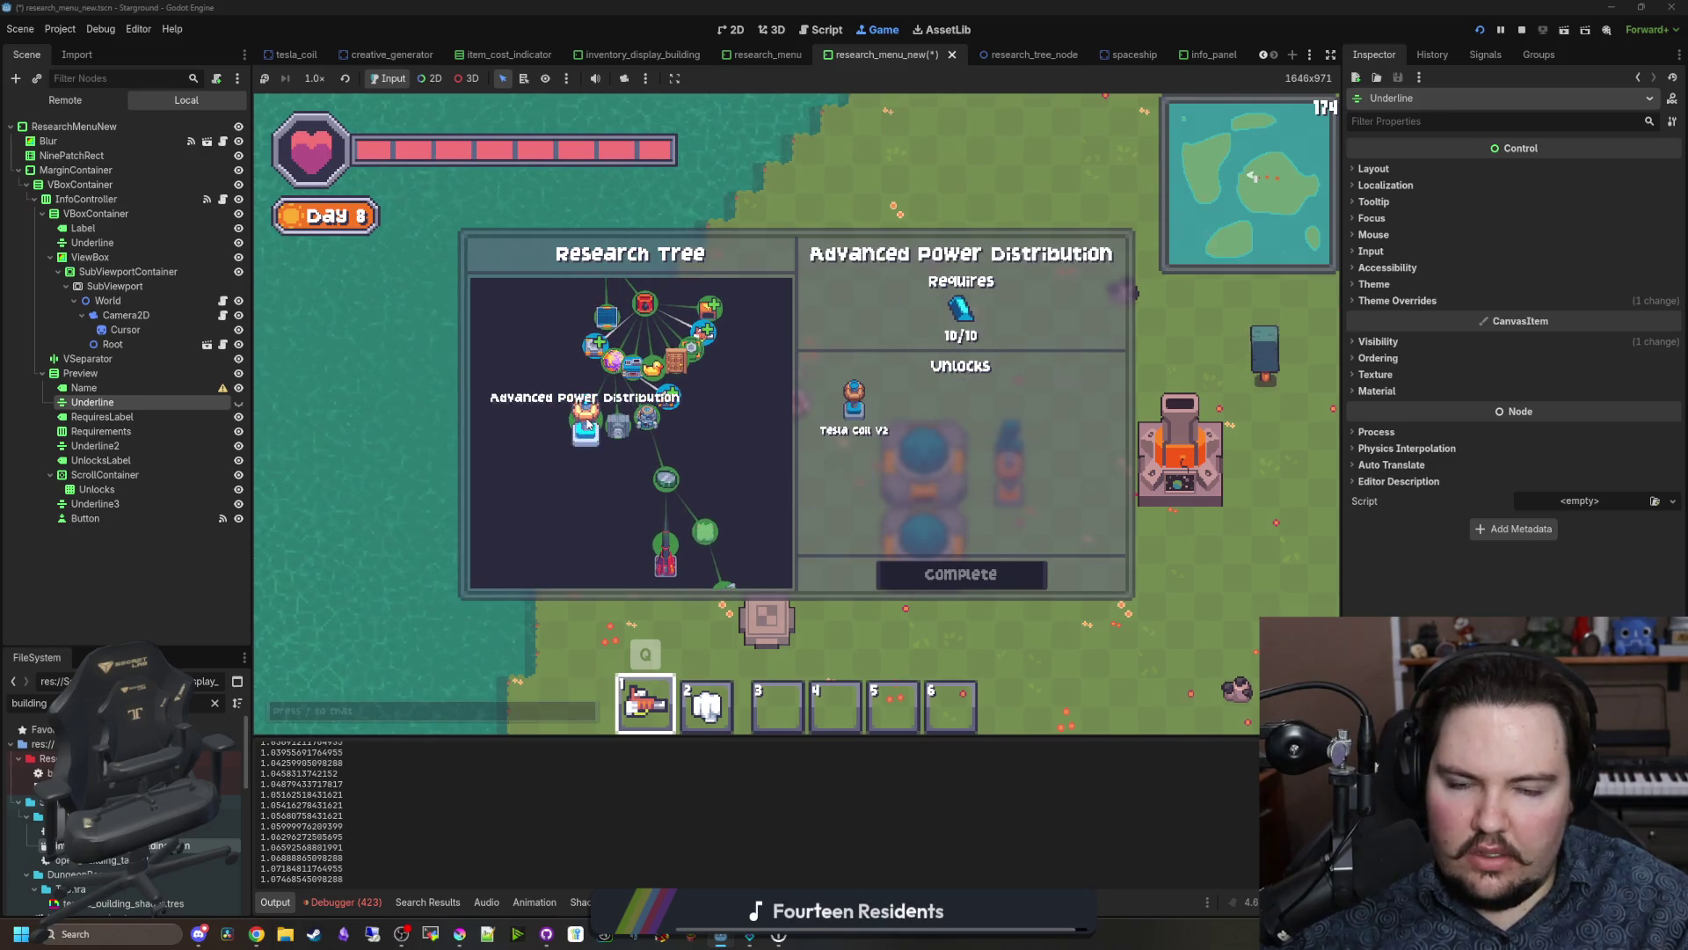
Step: Close and reopen the research tree a few times, then filter project files by 'researc'
key("Escape")
key("b")
key("b")
key("r")
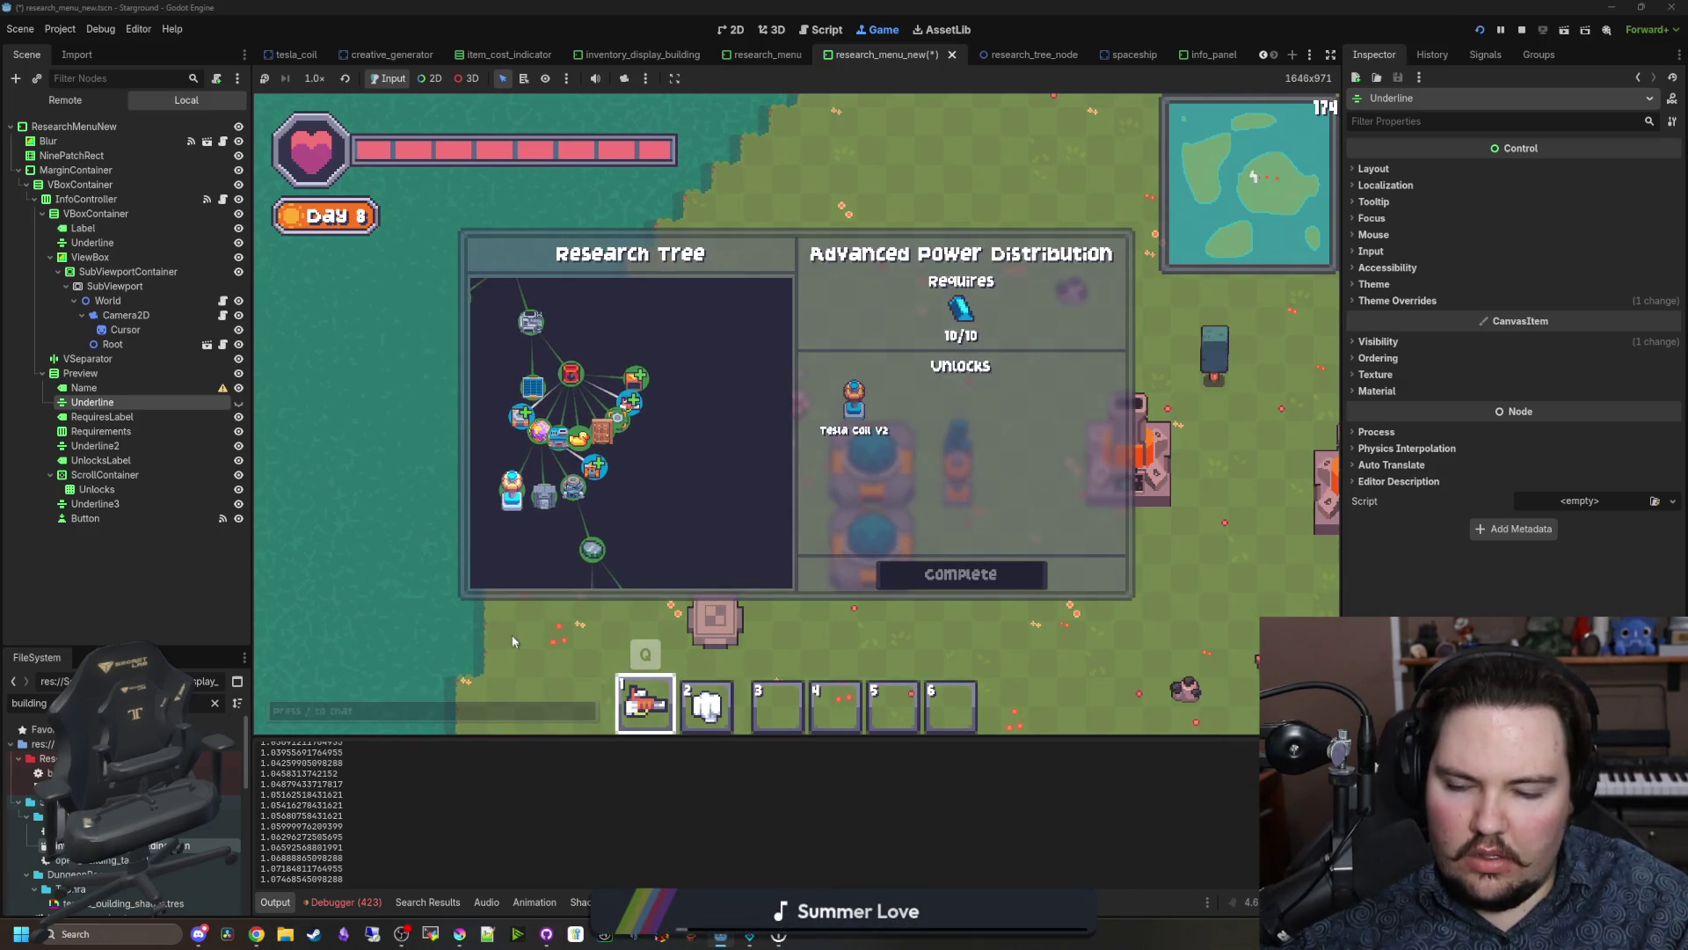
key("Escape")
key("r")
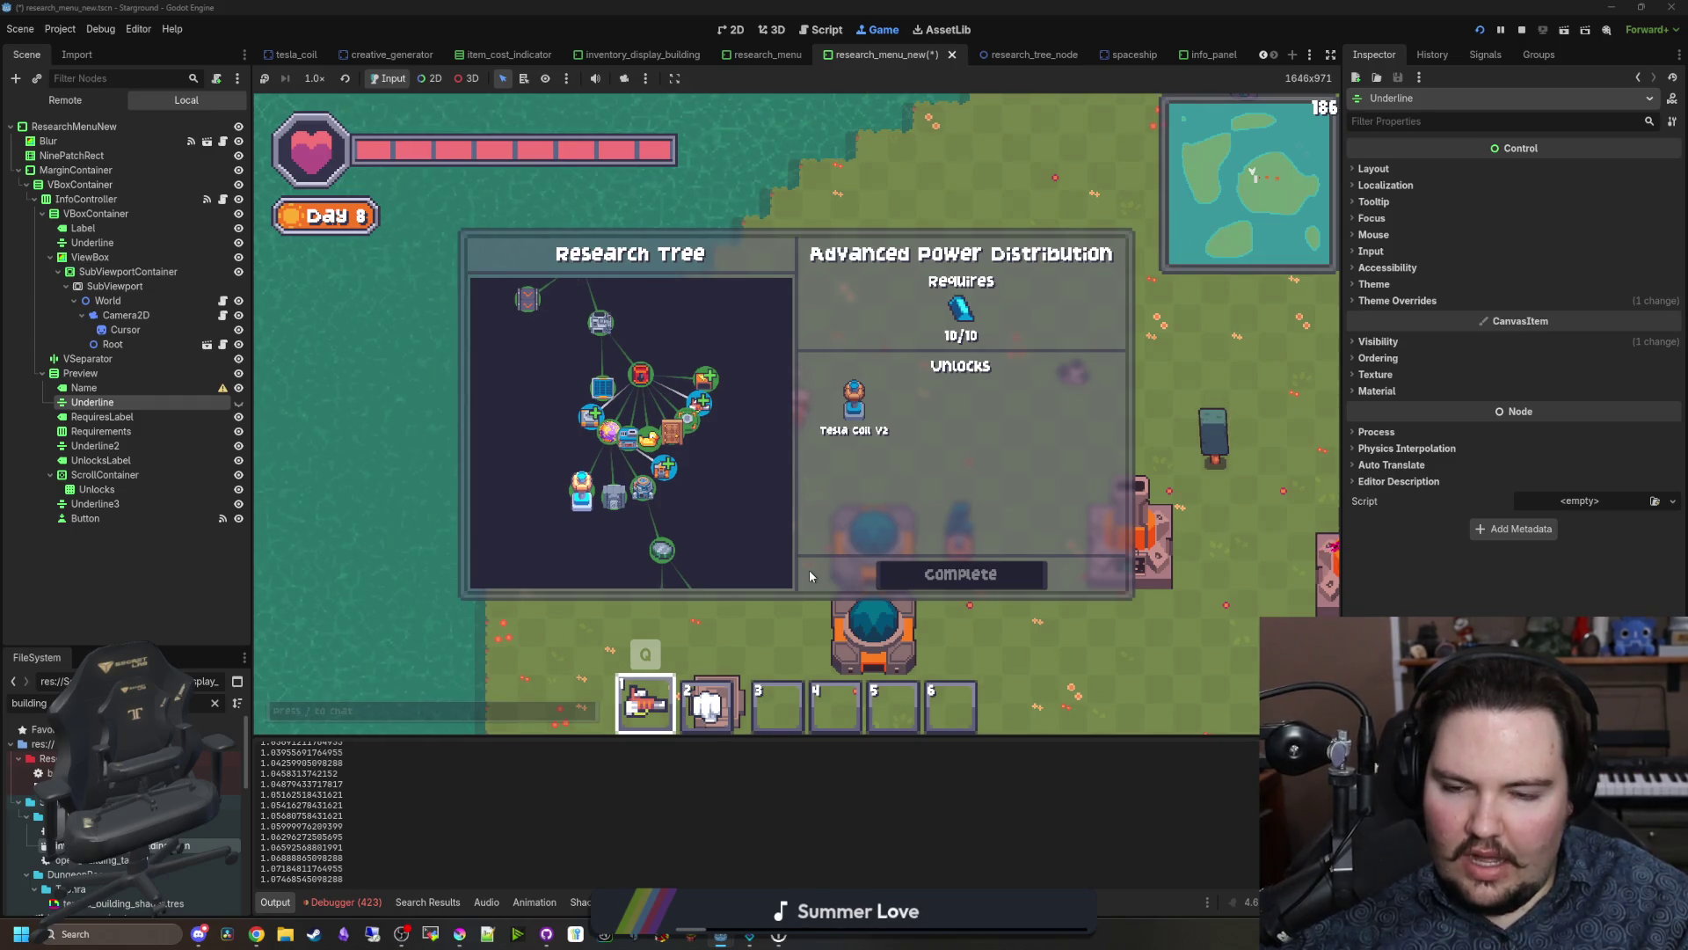
key("Escape")
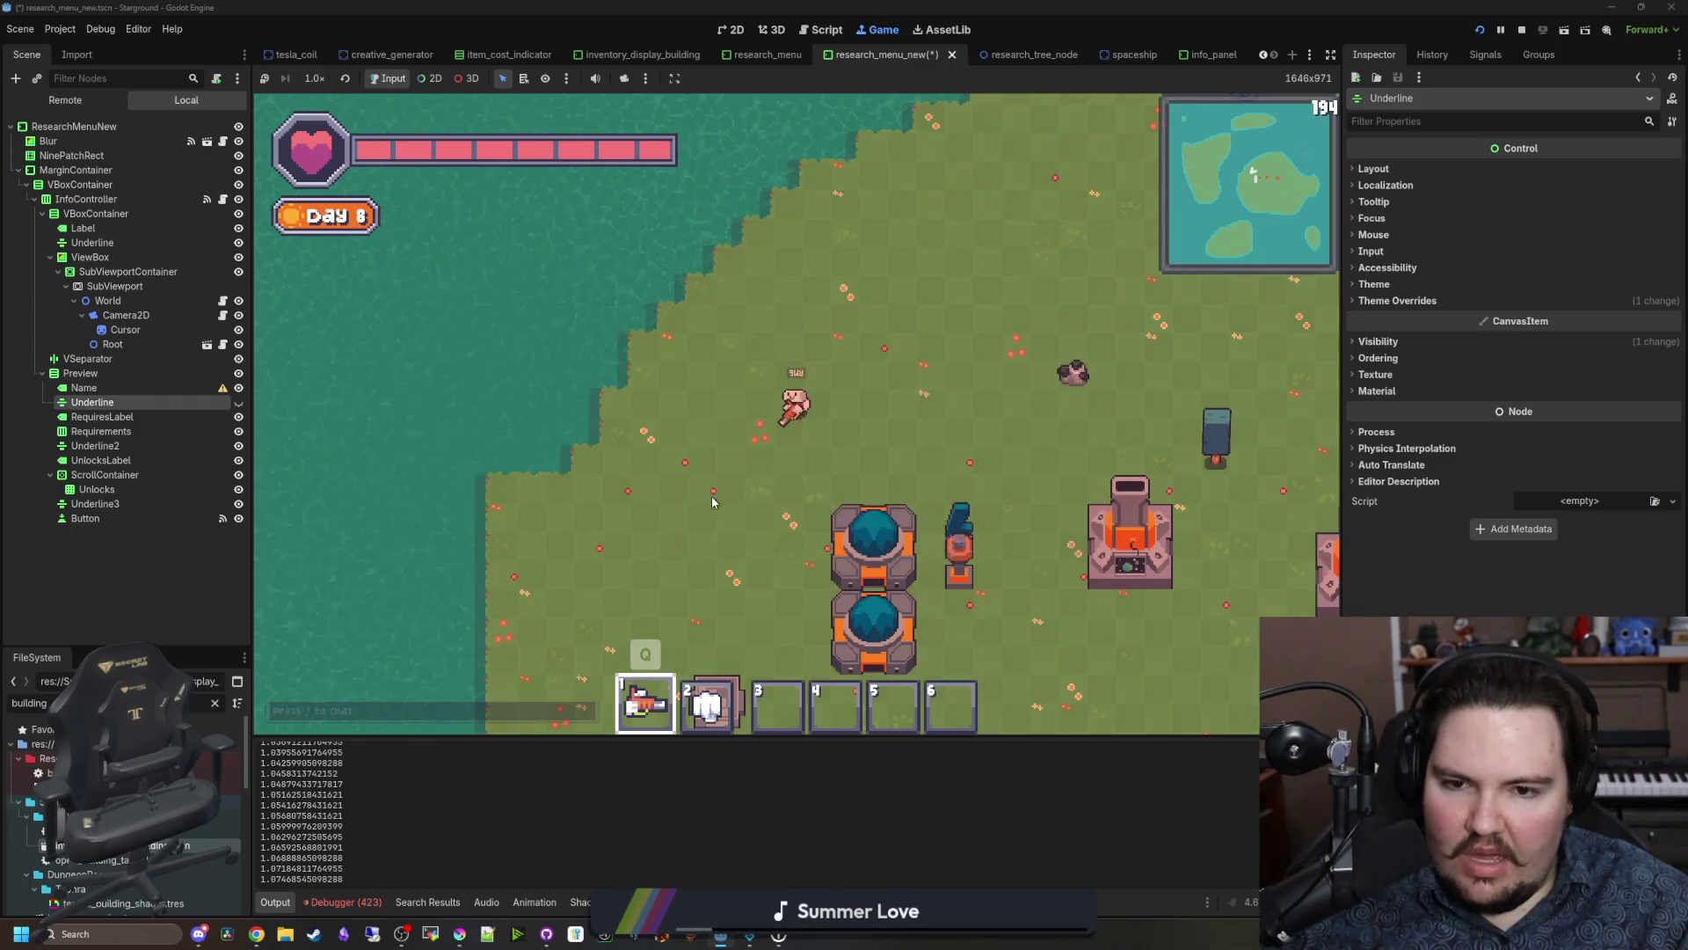
key("Escape")
key("r")
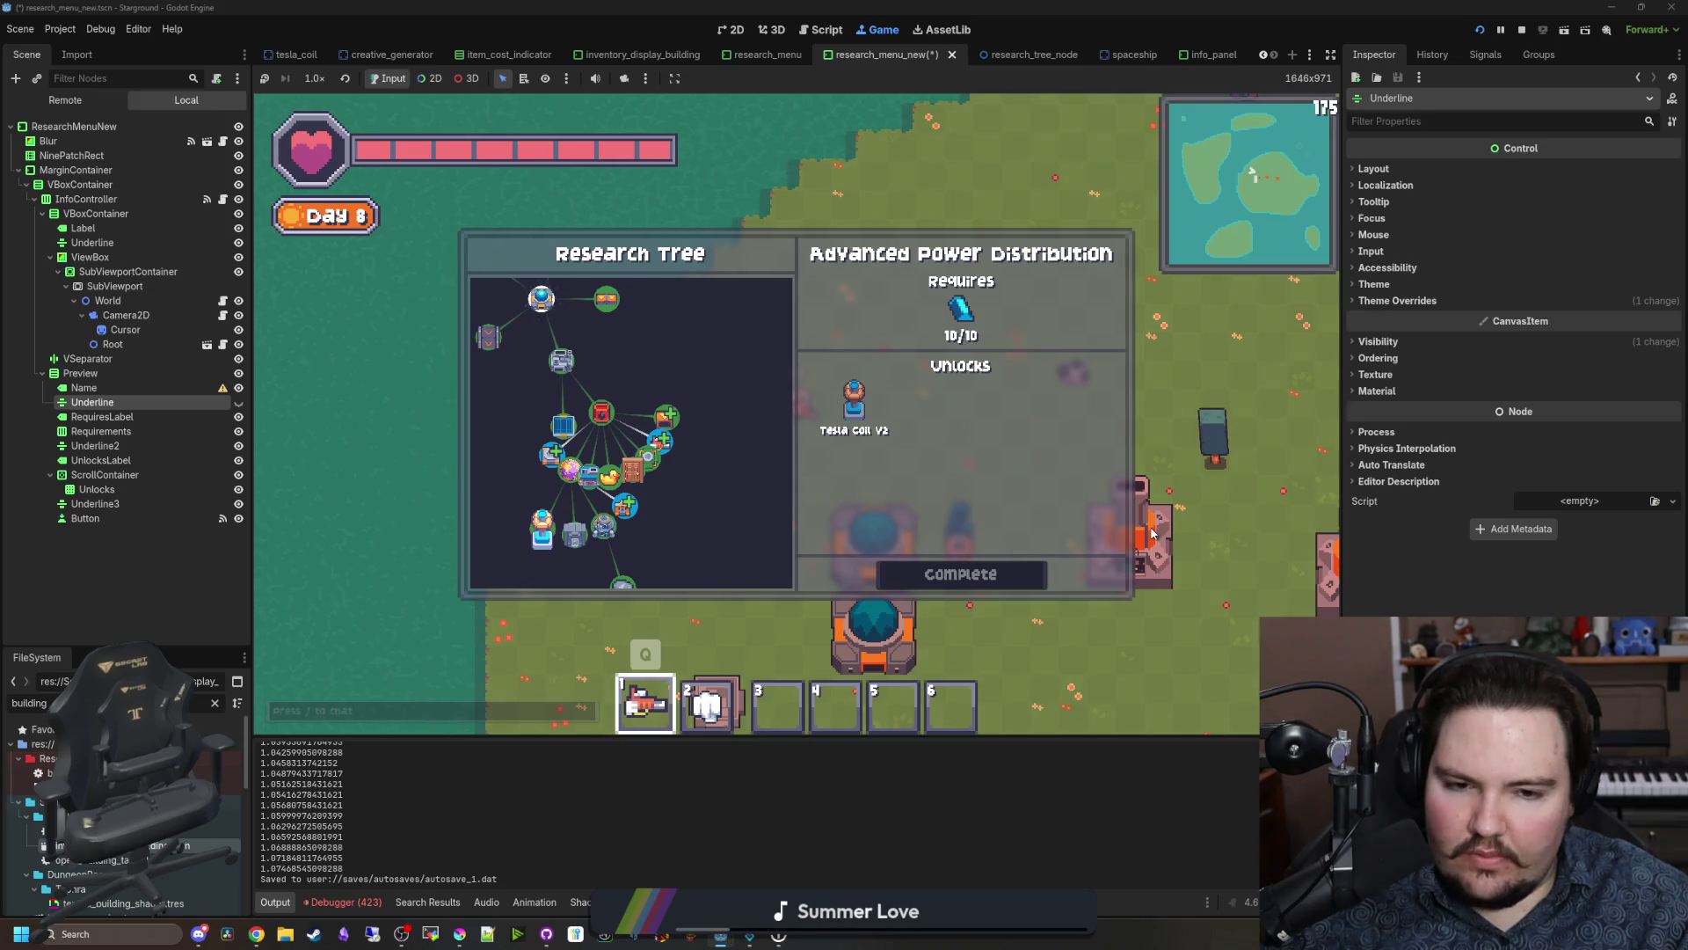
left_click(216, 704)
type("researc")
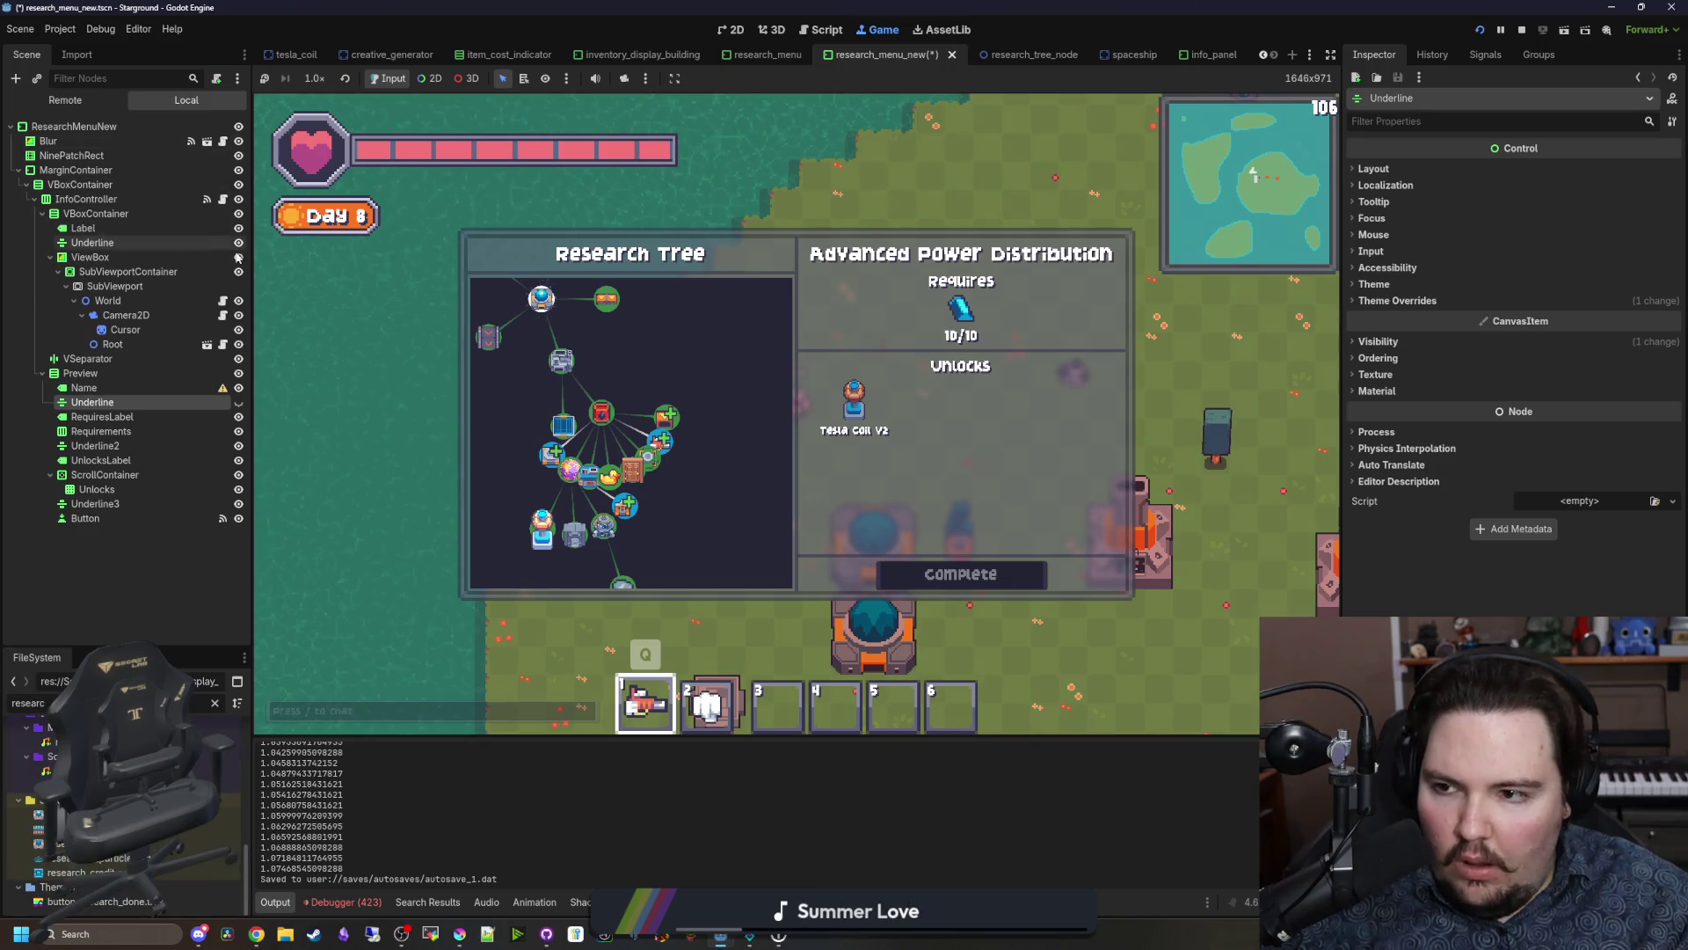
Step: Open the research info controller script, then close the research tree in the running game
left_click(223, 200)
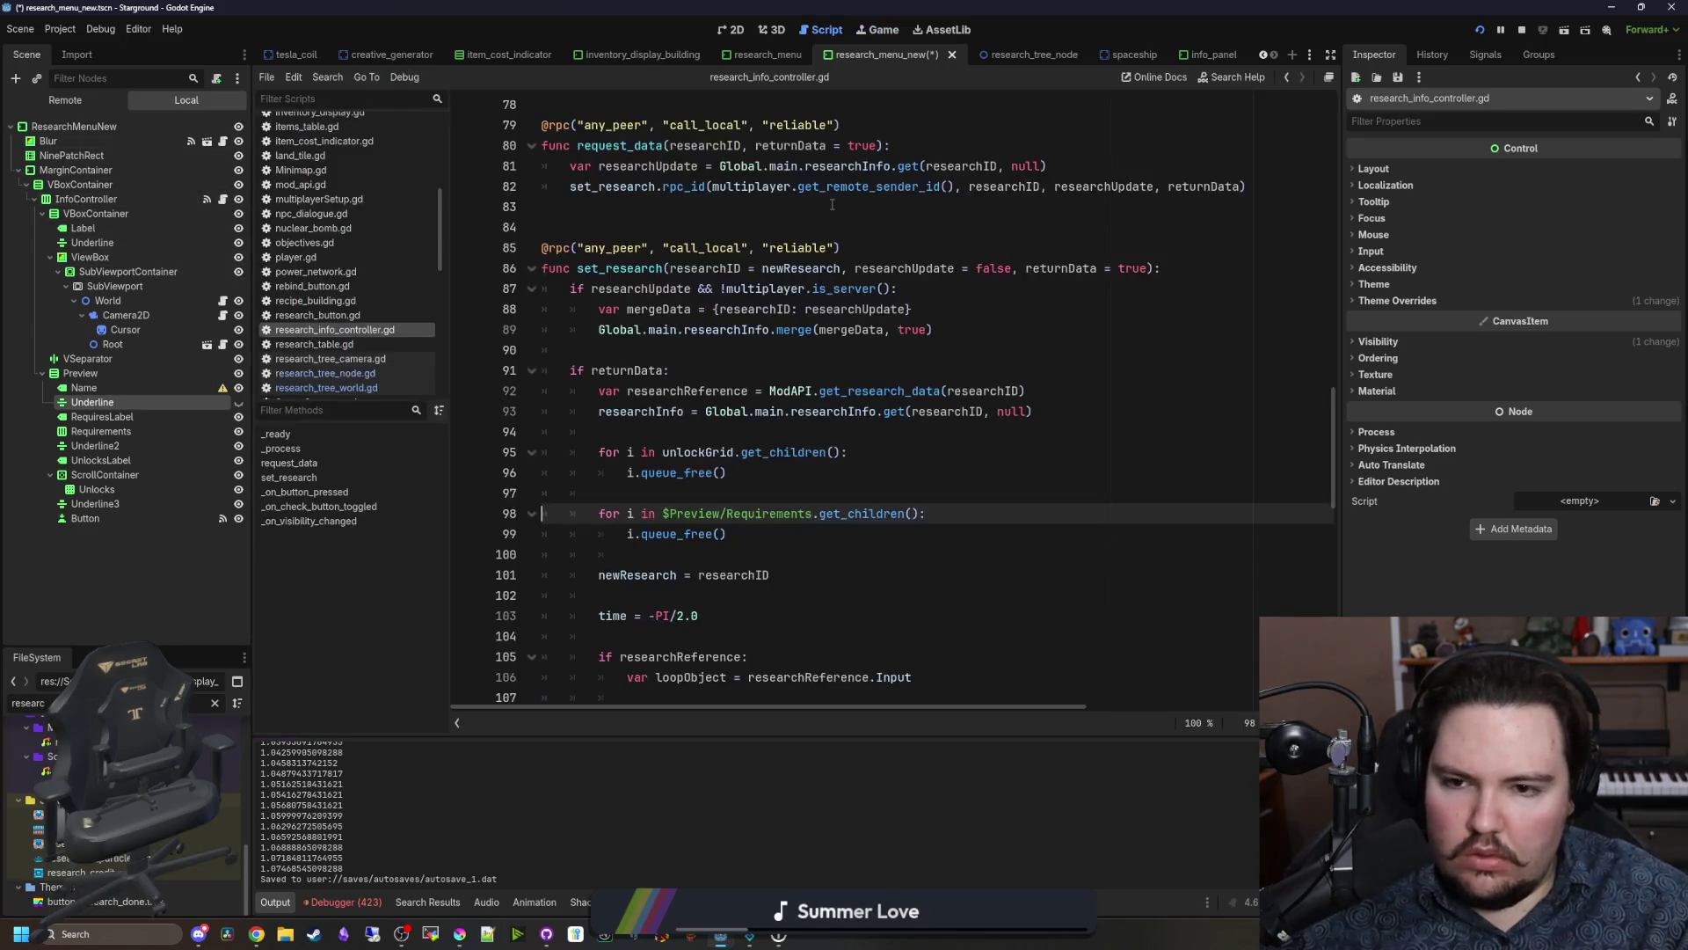
left_click(875, 30)
key("Escape")
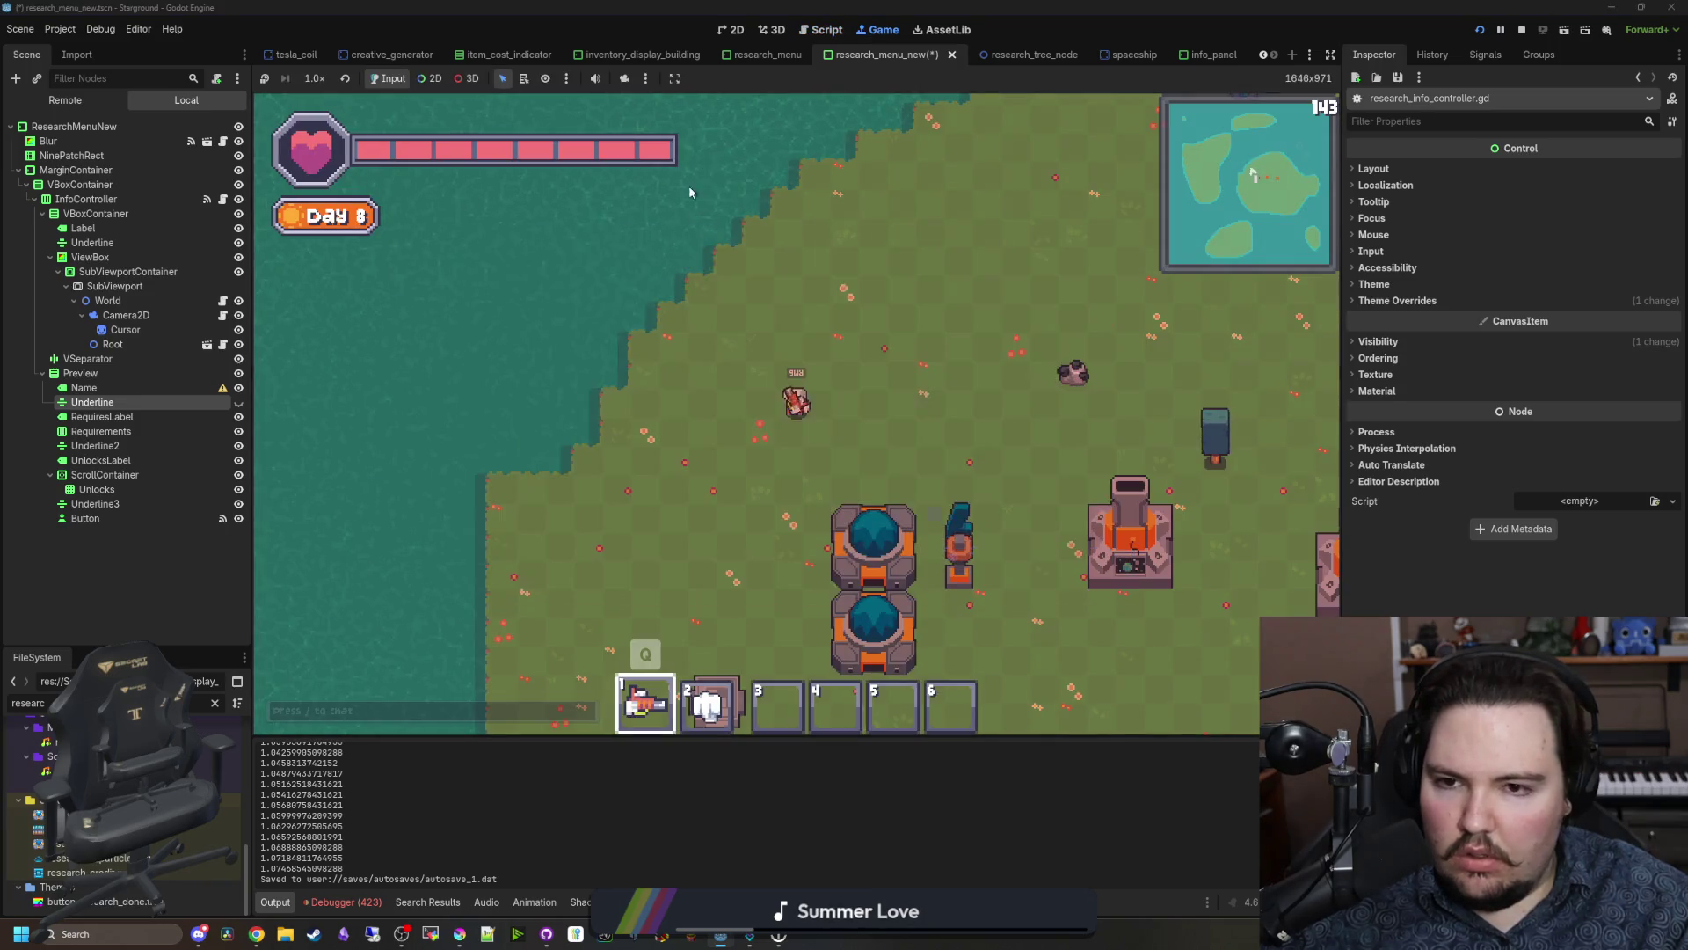
Step: Comment out both owner.owner.canInteract lines in _on_visibility_changed and save the script
left_click(225, 200)
scroll(792, 423, "down", 15)
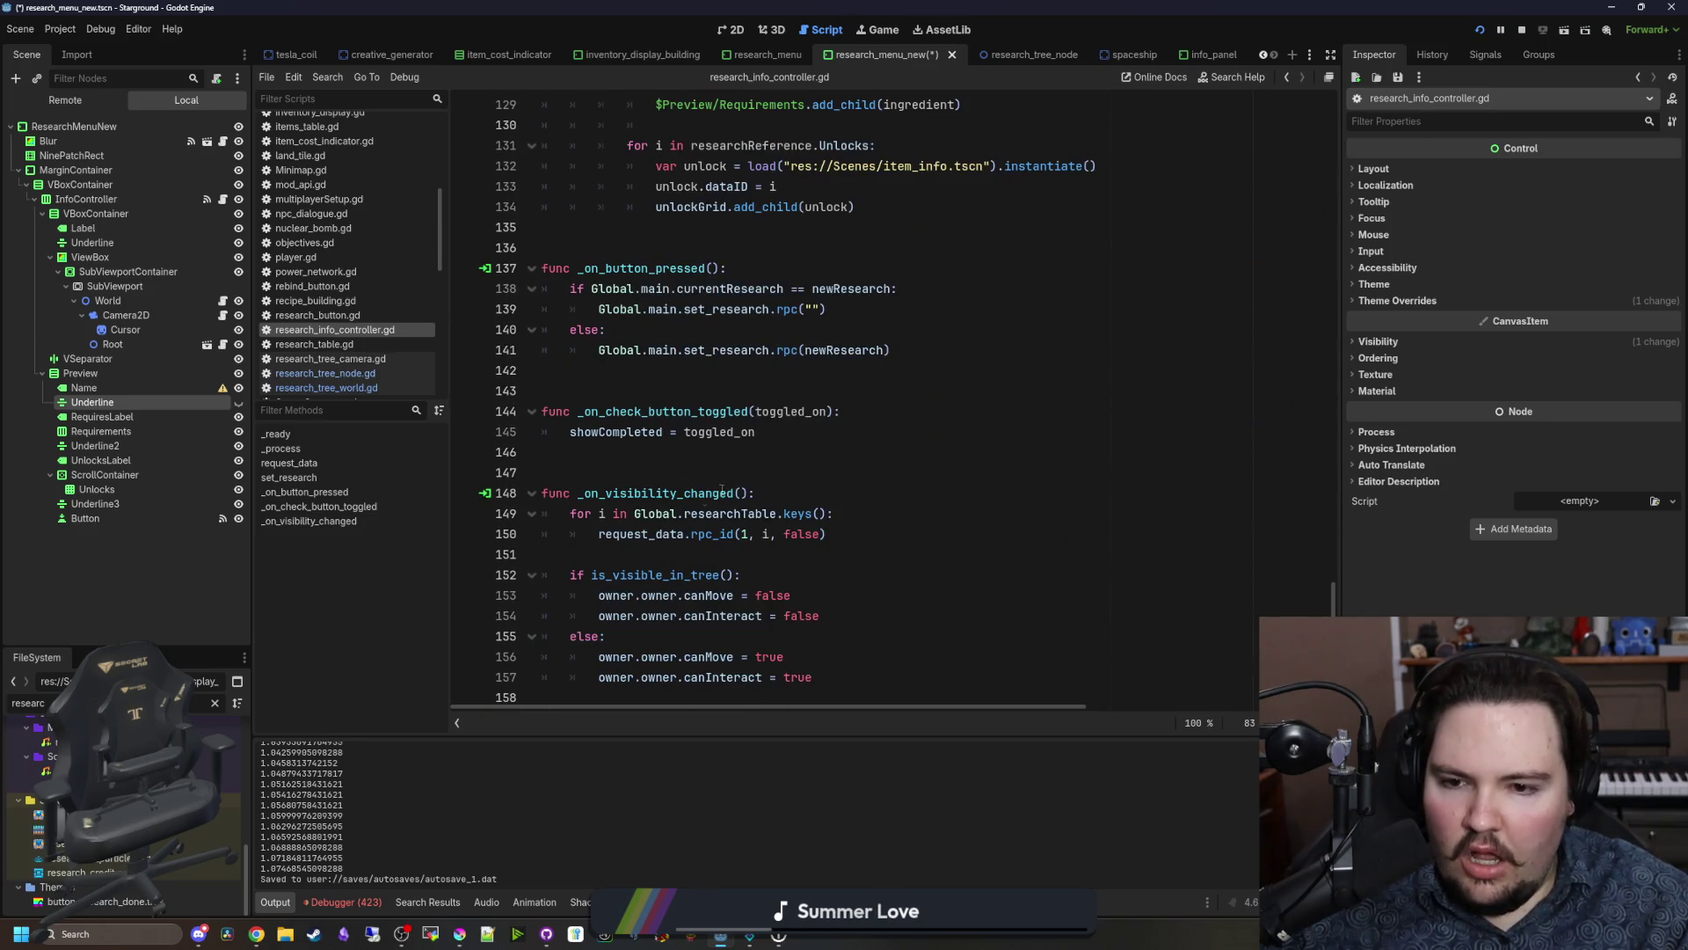
left_click(599, 615)
left_click(597, 677)
type("#")
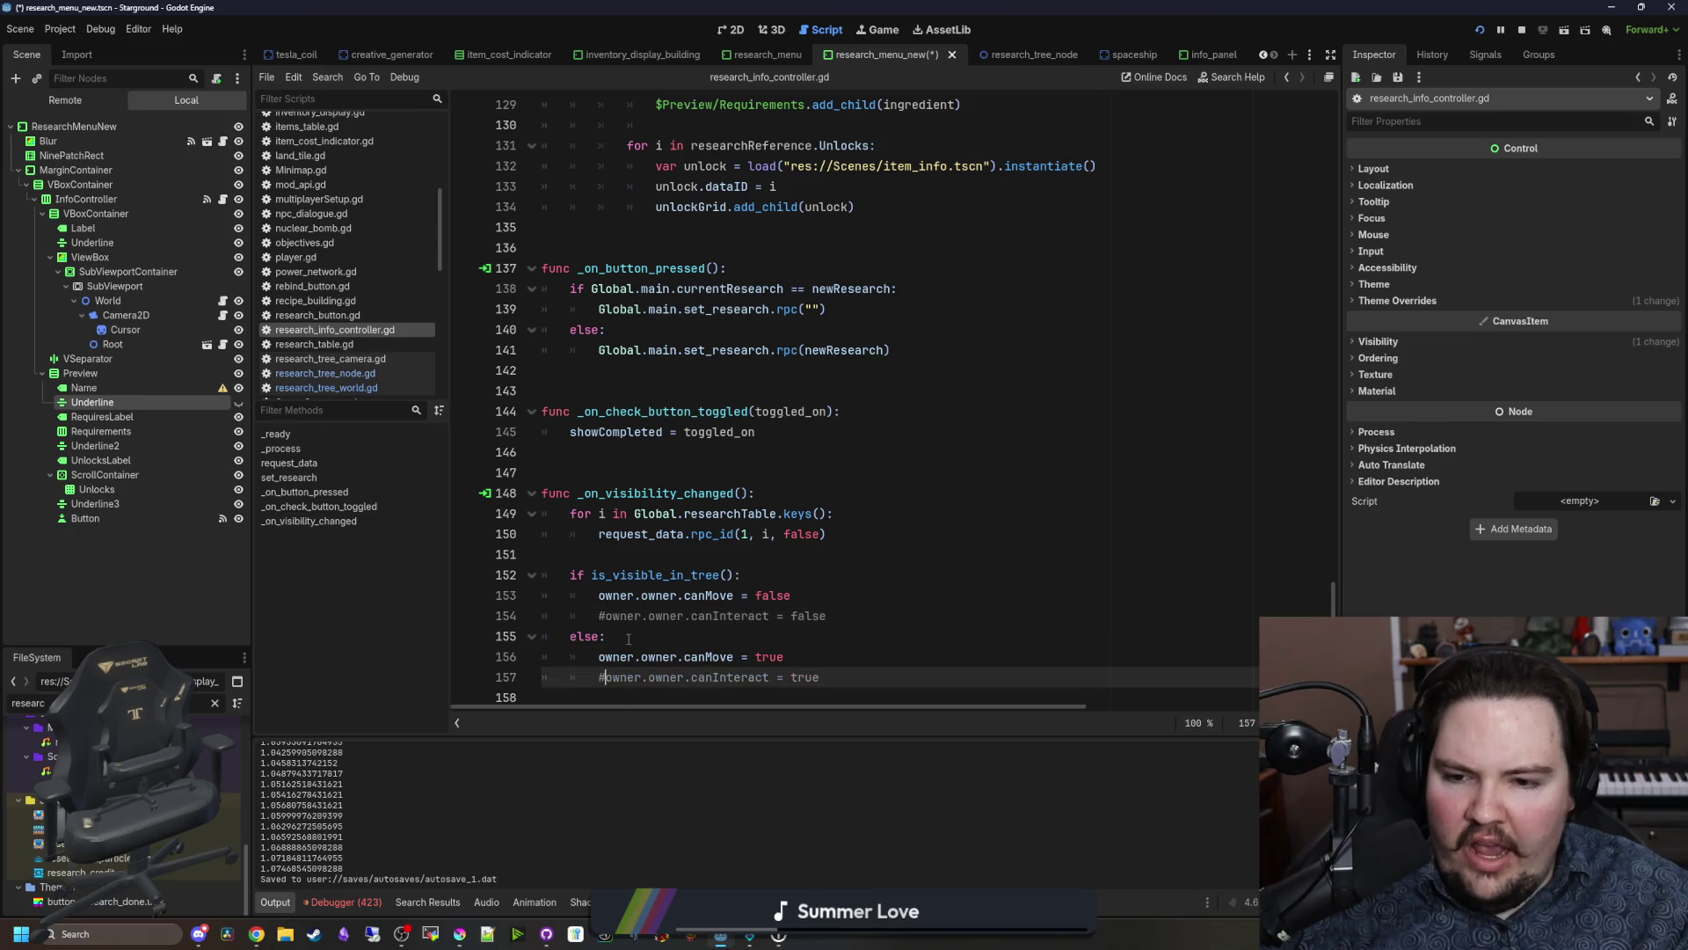
key("Up")
key("Up")
key("ctrl+s")
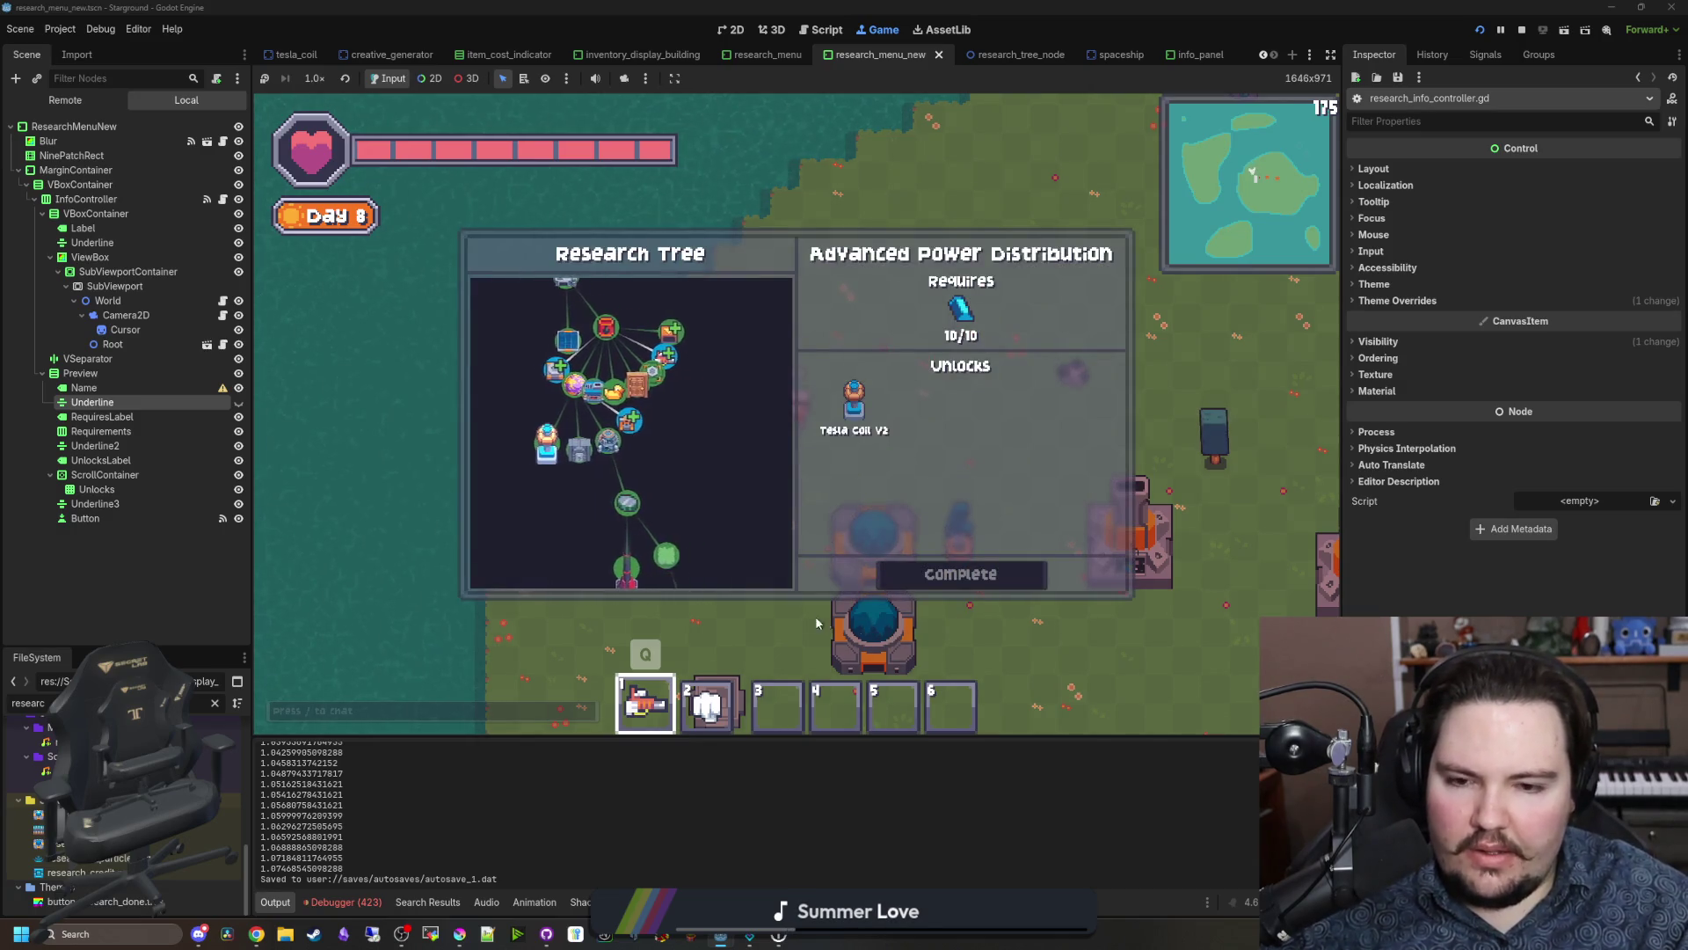
Step: Select Advanced Collection in the running game's research tree and pan the view
mouse_move(864, 407)
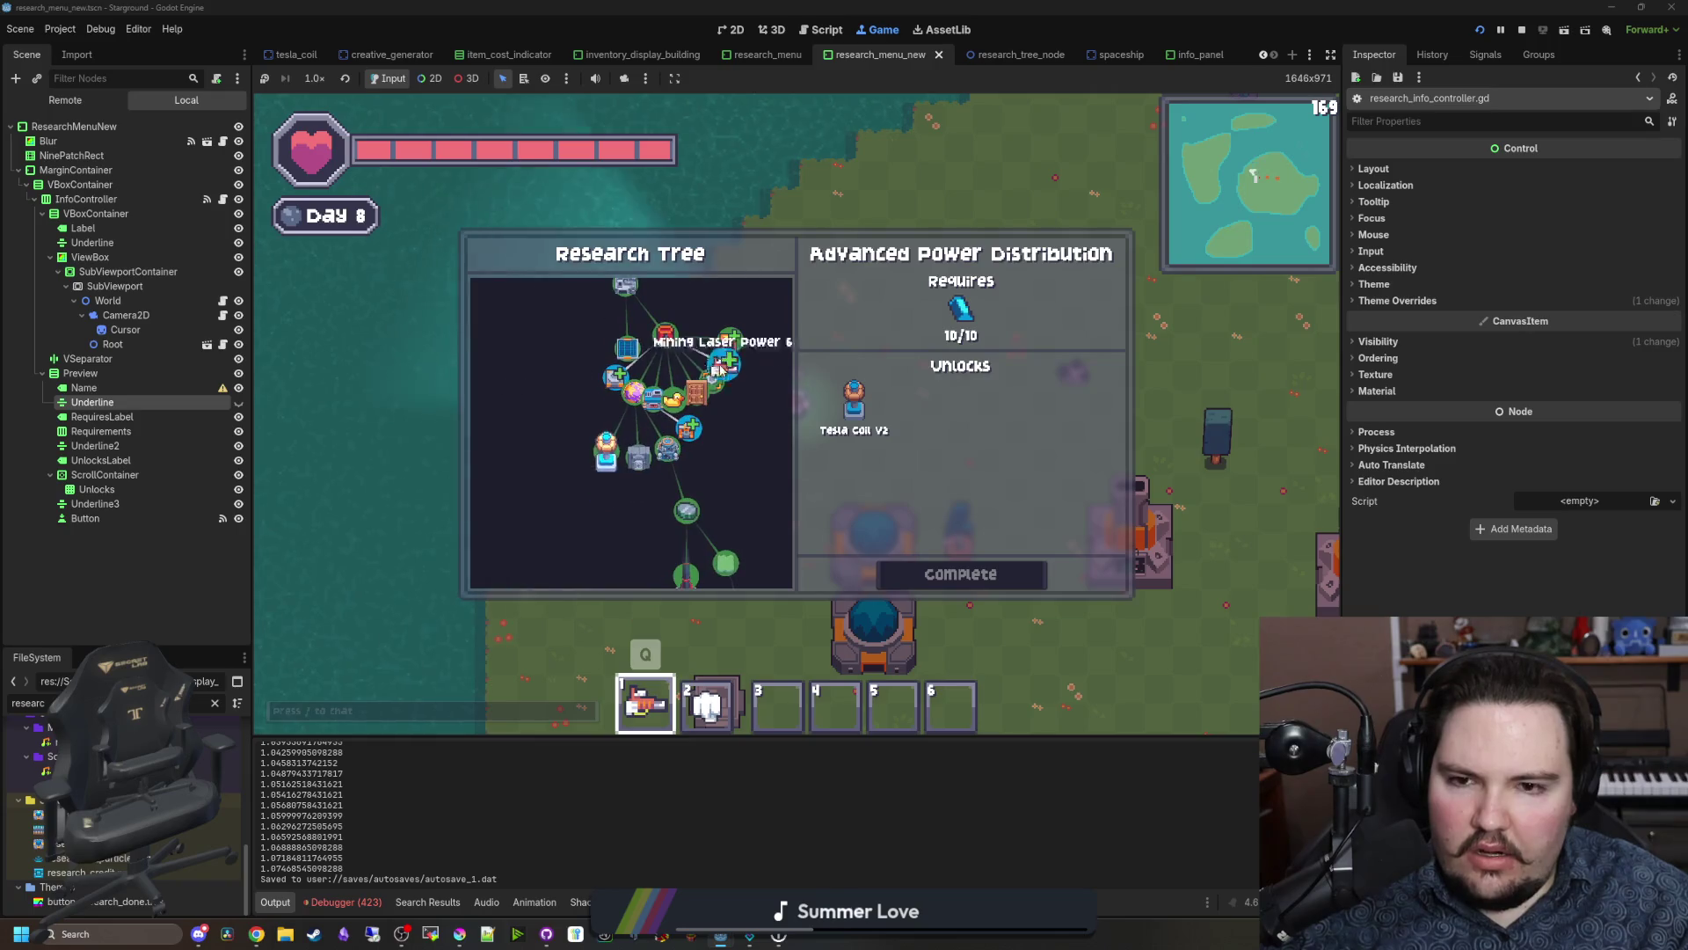
left_click(595, 310)
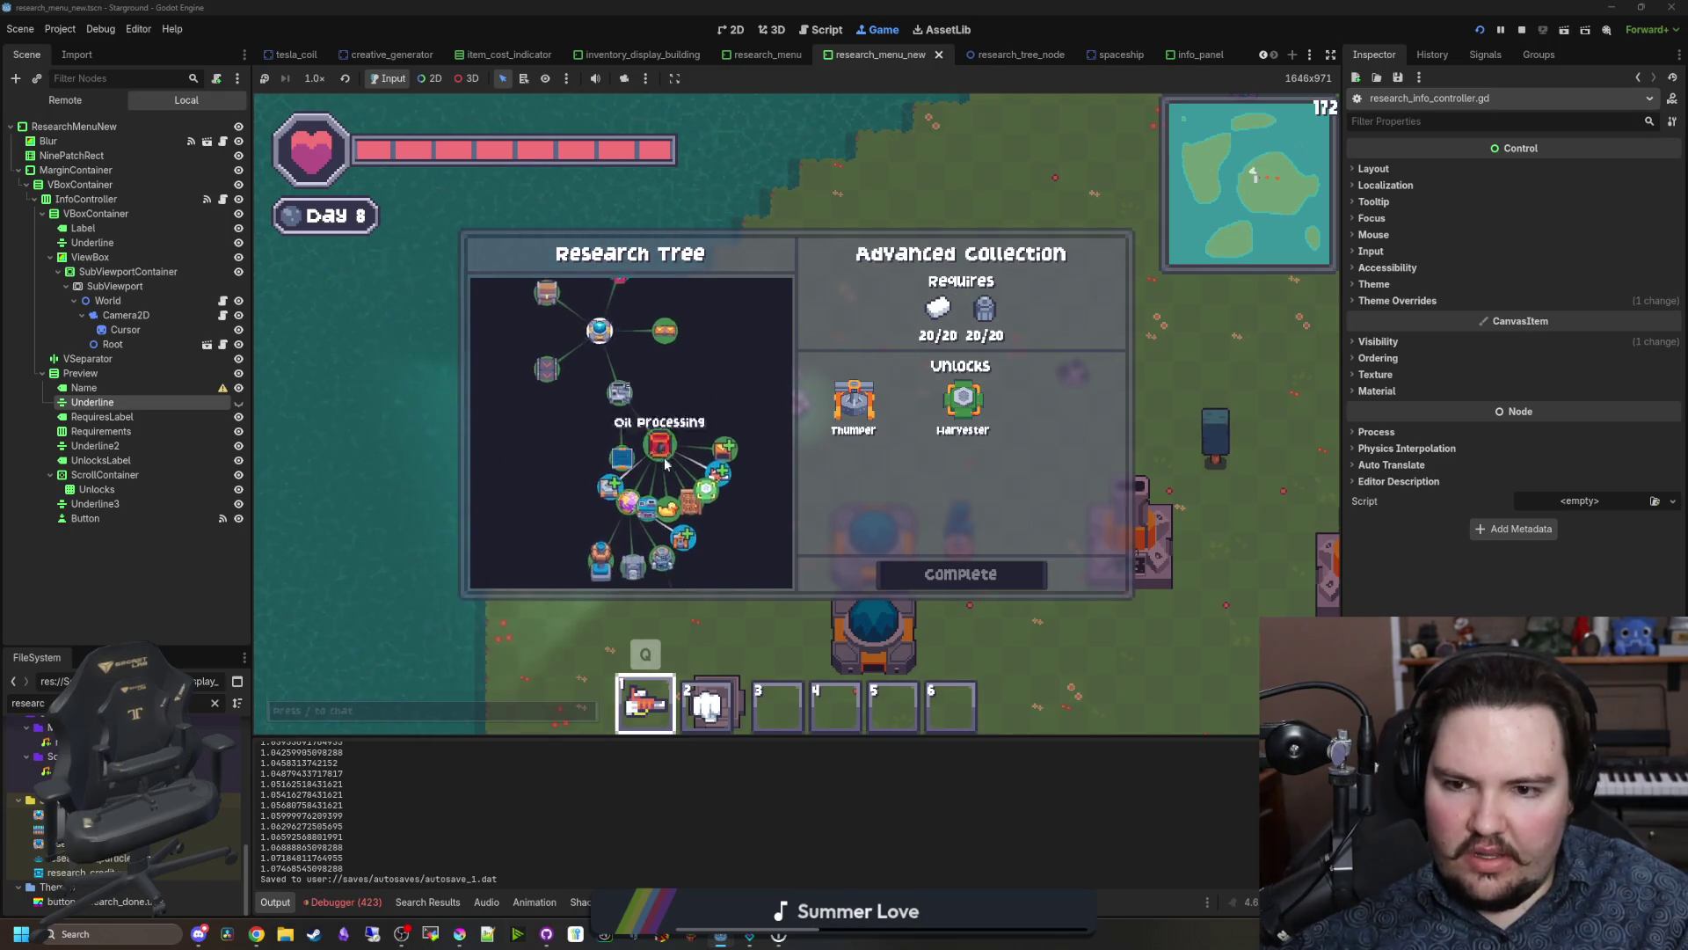
key("e")
key("e")
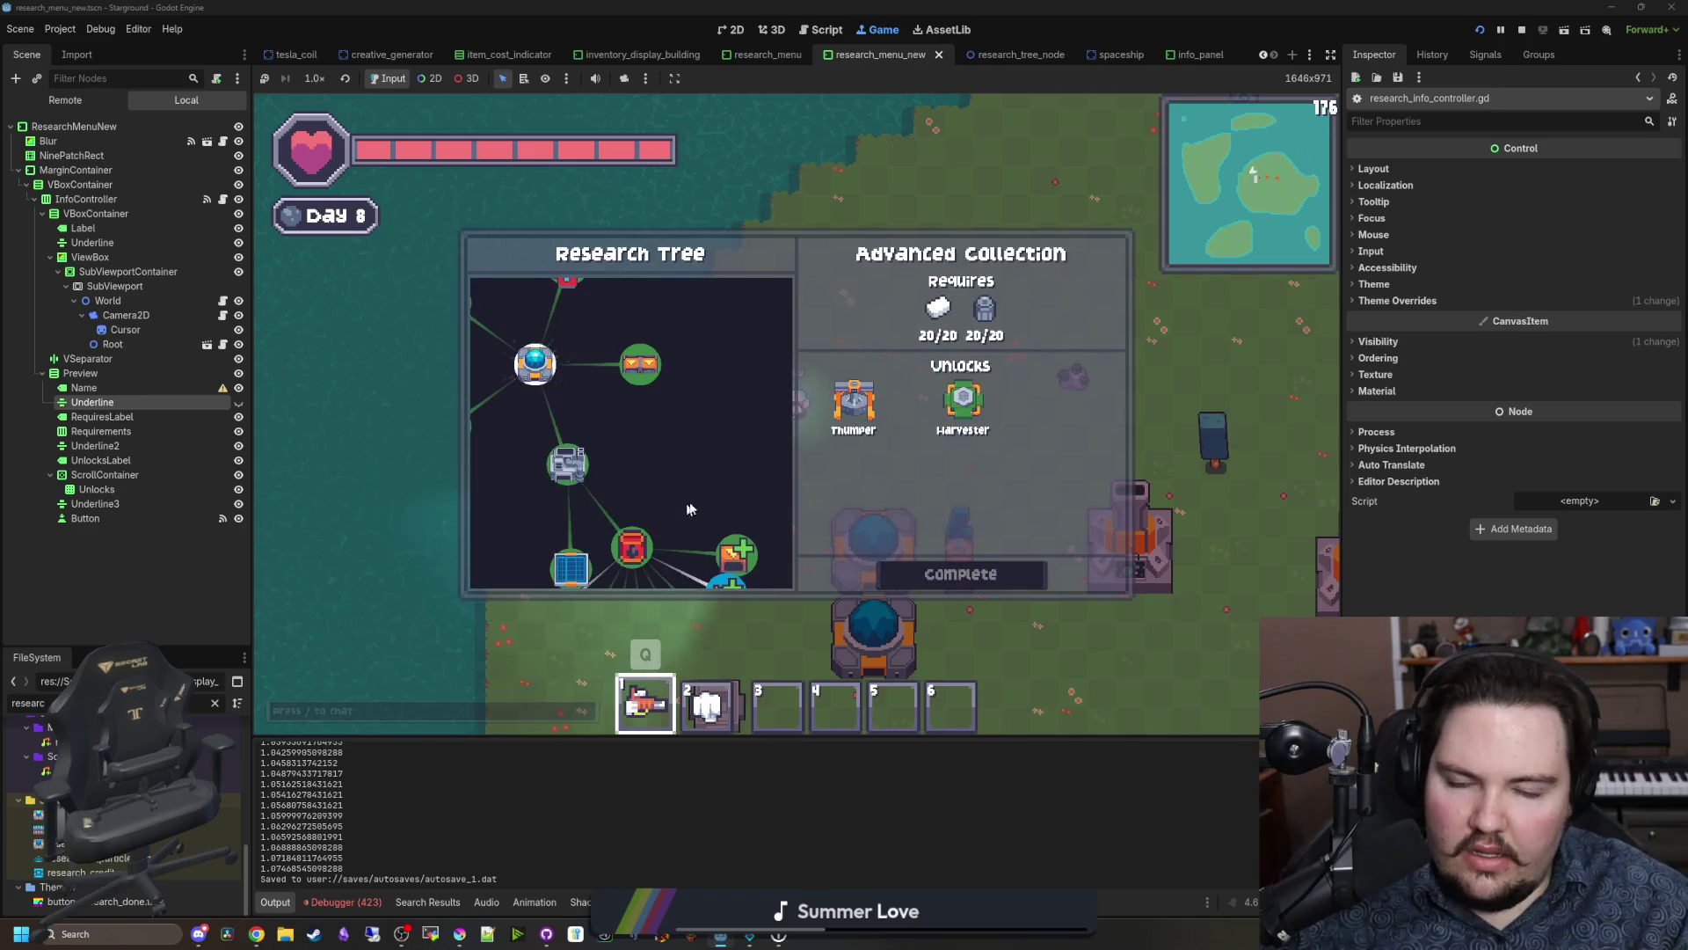
mouse_move(732, 443)
left_mouse_down()
mouse_move(714, 482)
mouse_move(666, 430)
left_mouse_up()
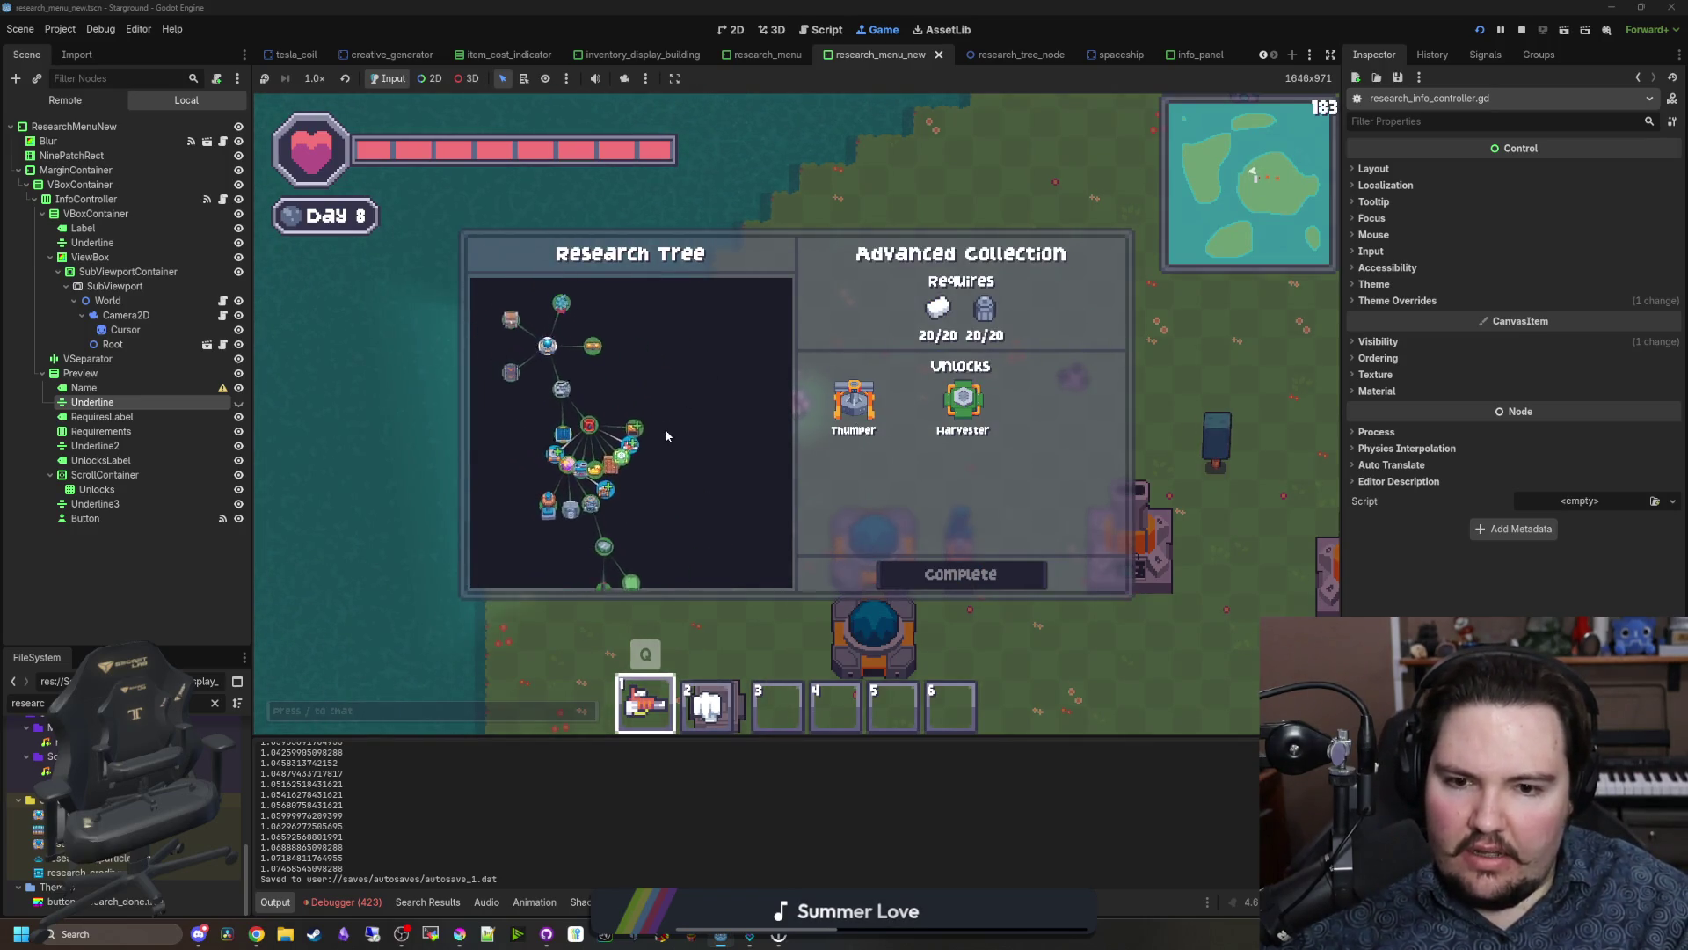
Step: Select Mover Speed 2, Interplanetary Logistics, Resource Processing, Terrain Manipulation and Opis research nodes
left_click(648, 462)
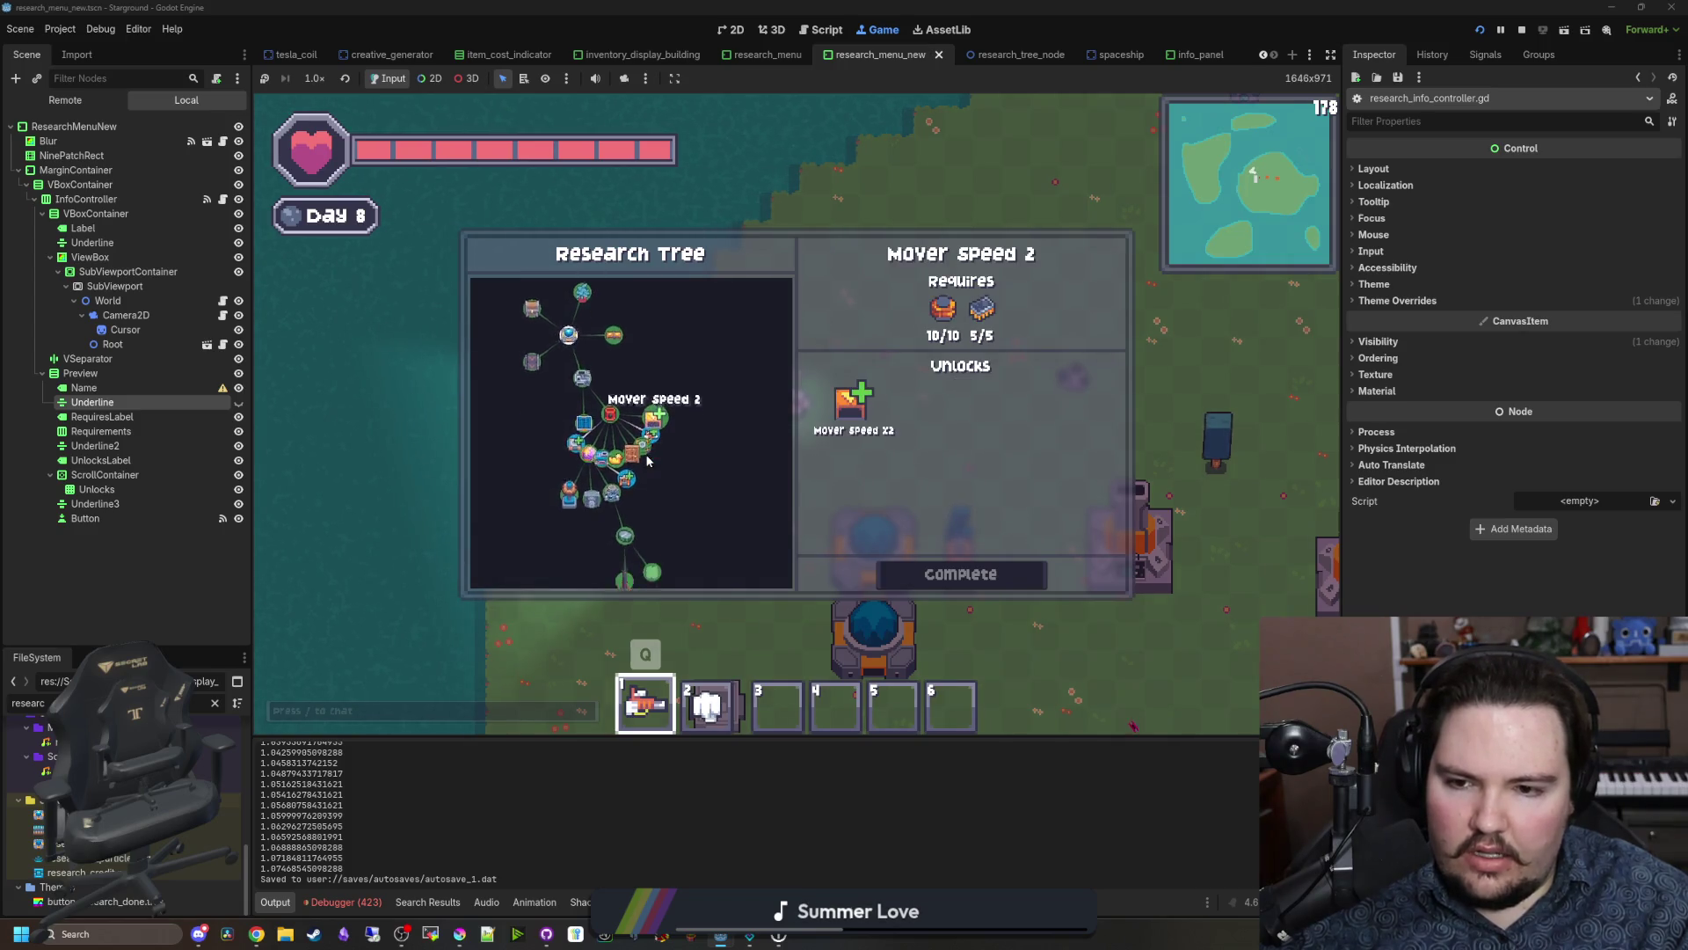
left_click(648, 514)
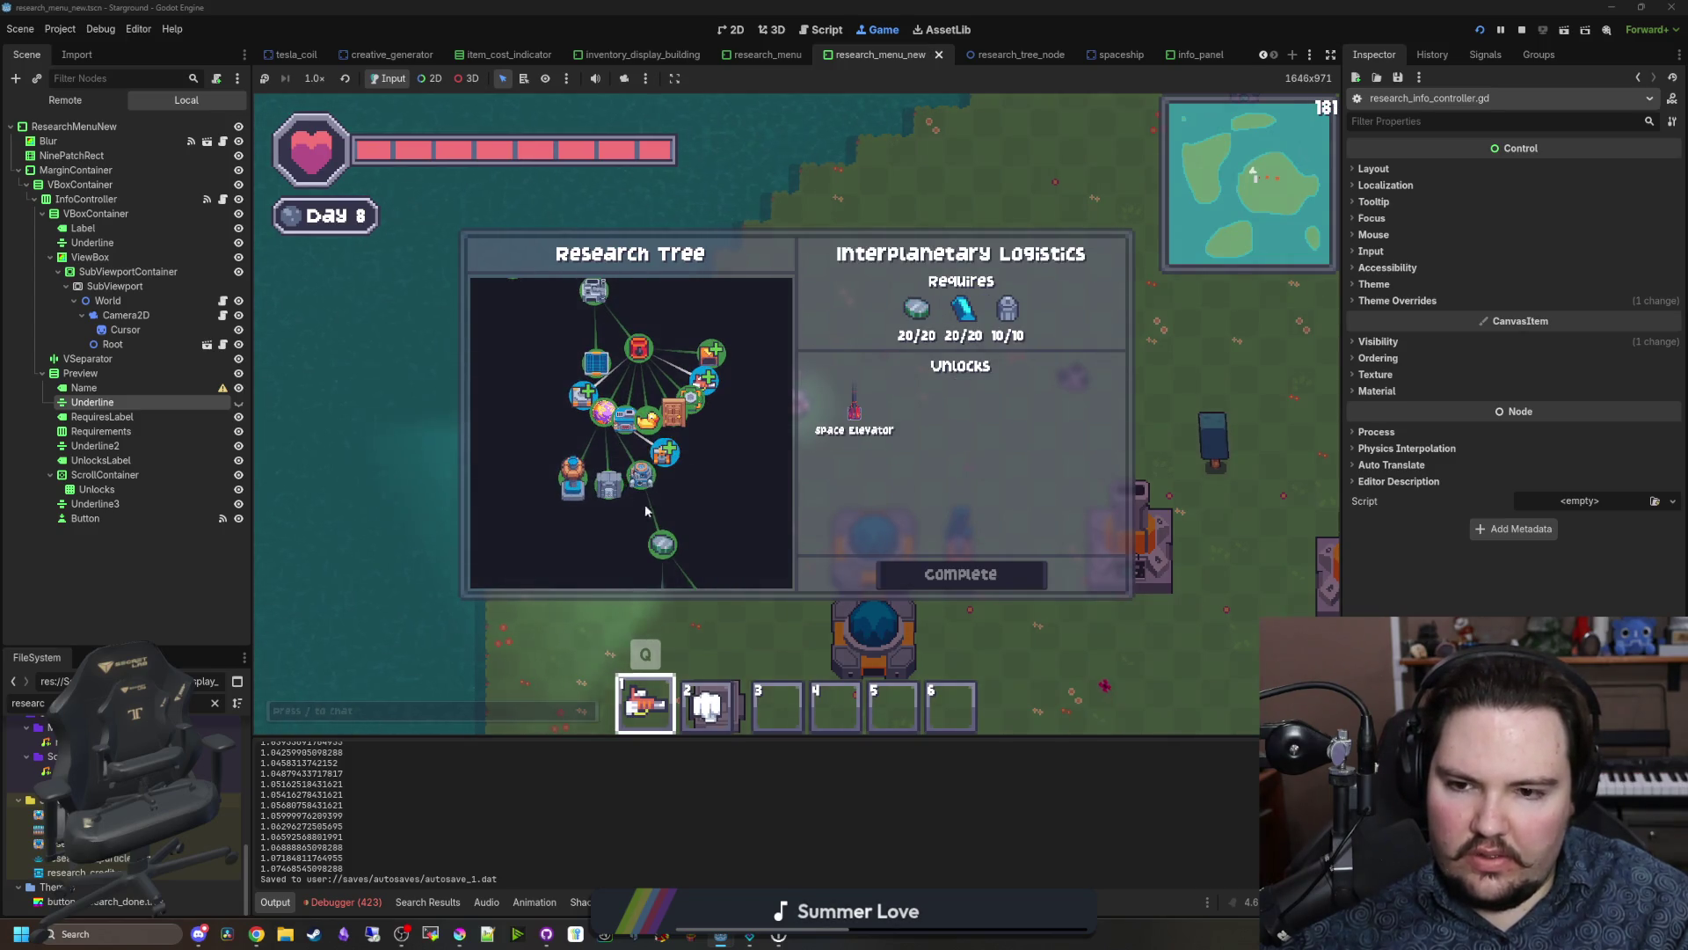
left_click(652, 519)
left_click(662, 521)
left_click(677, 577)
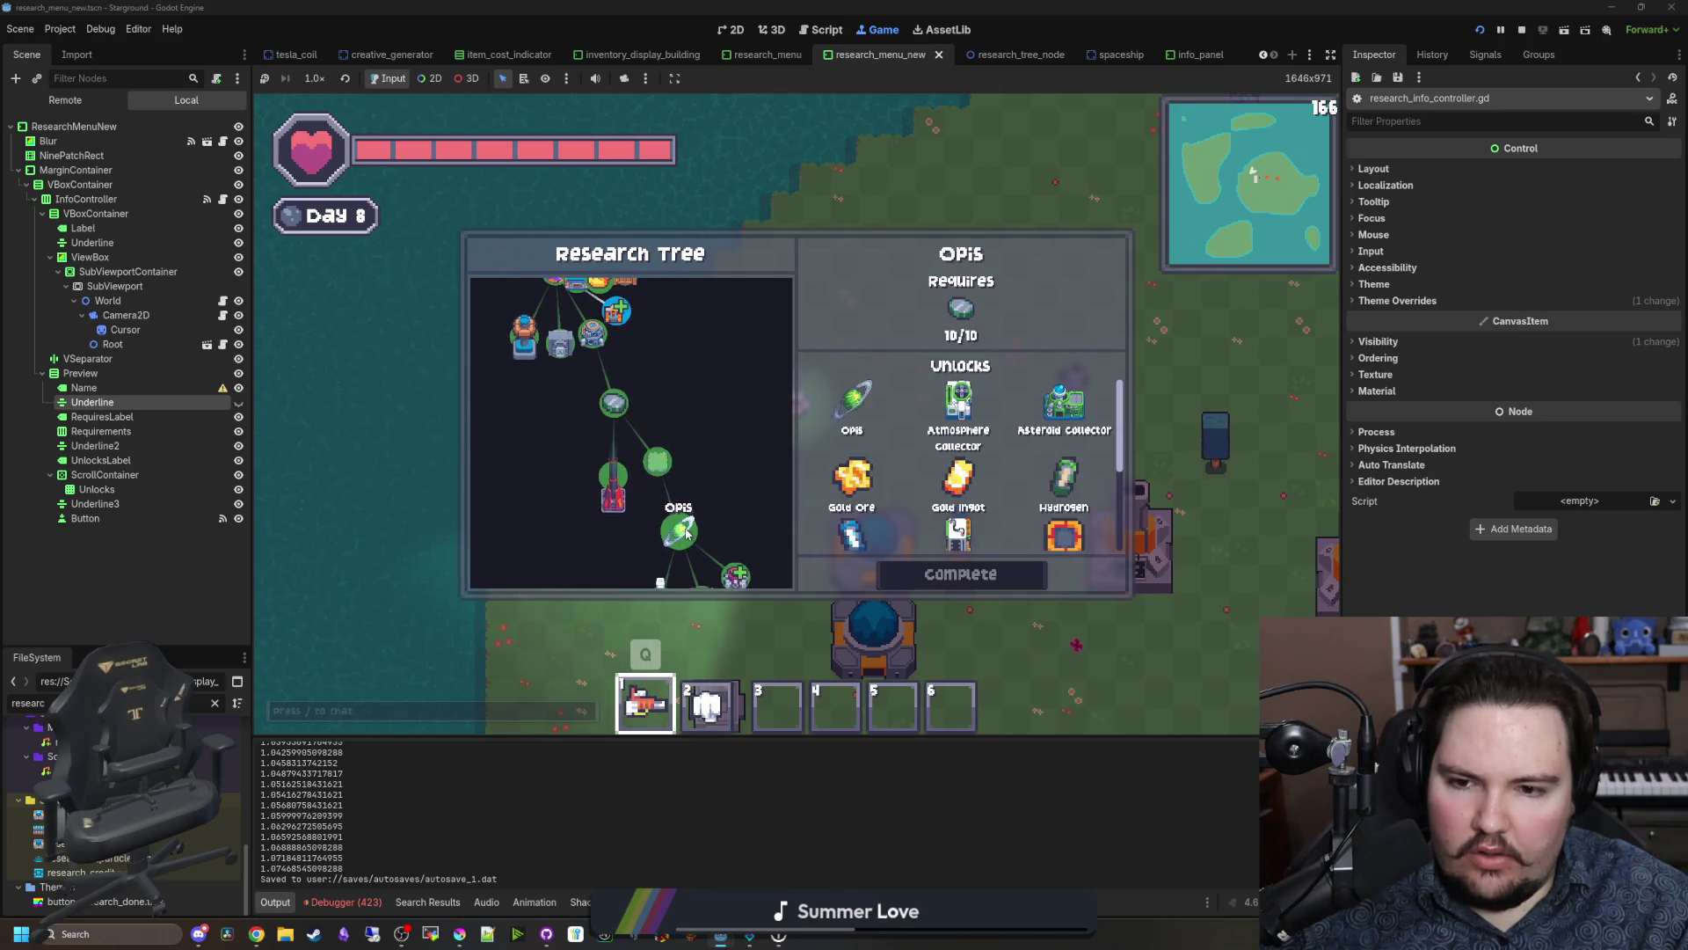
mouse_move(1072, 457)
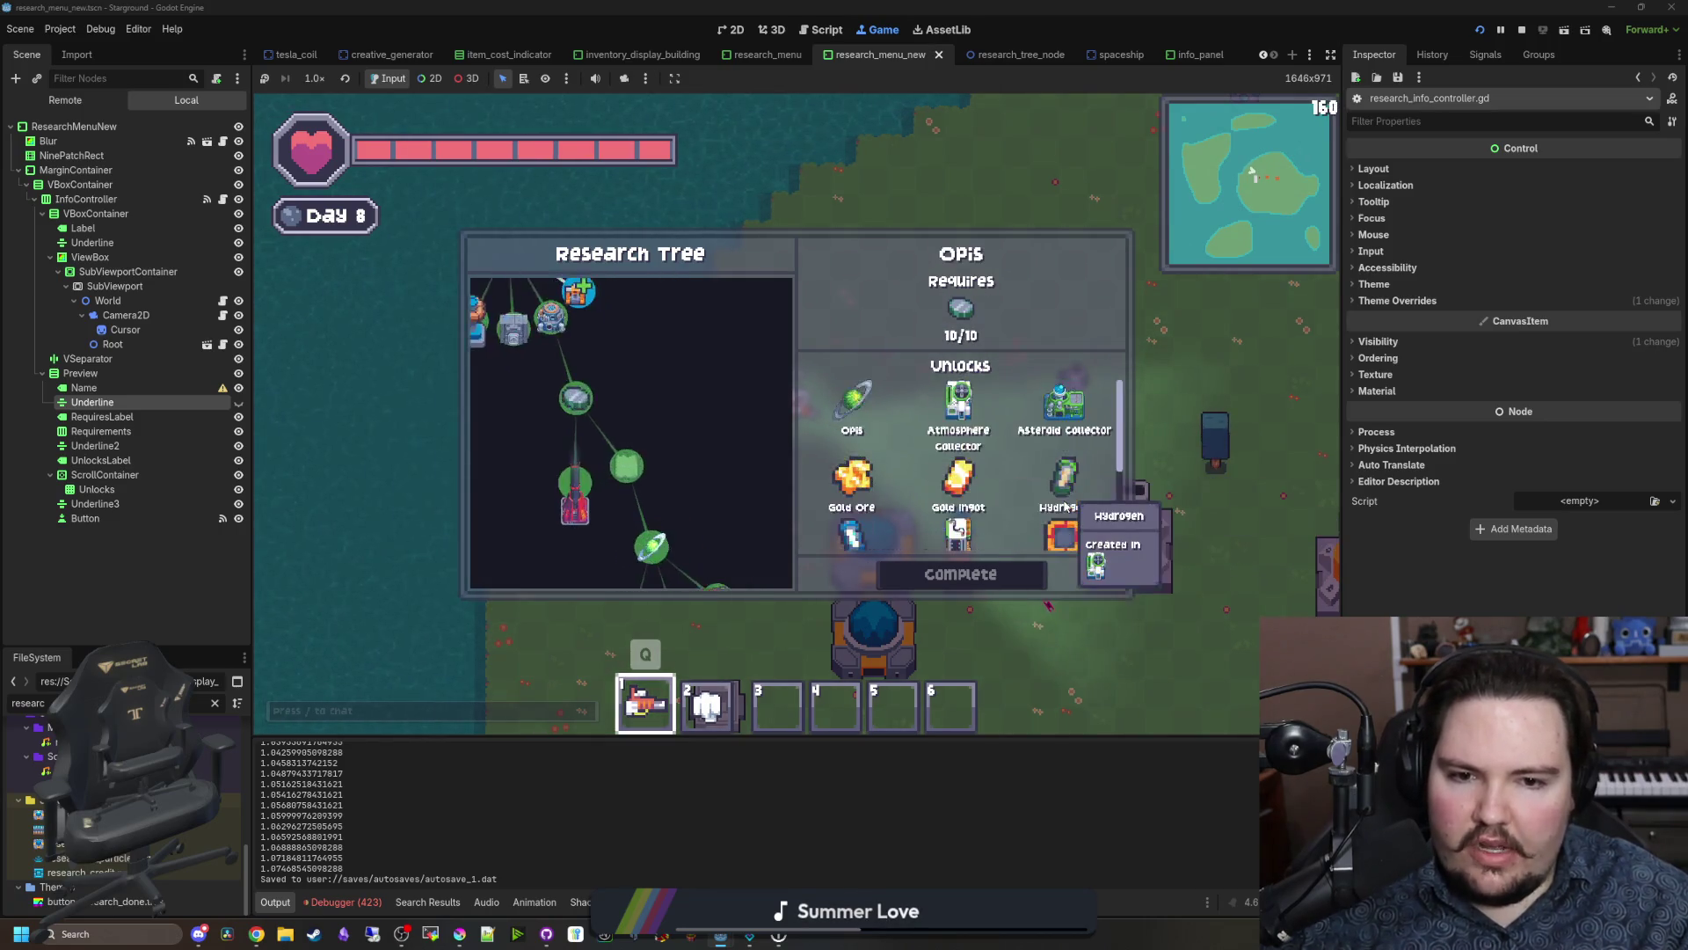
scroll(1069, 466, "down", 1)
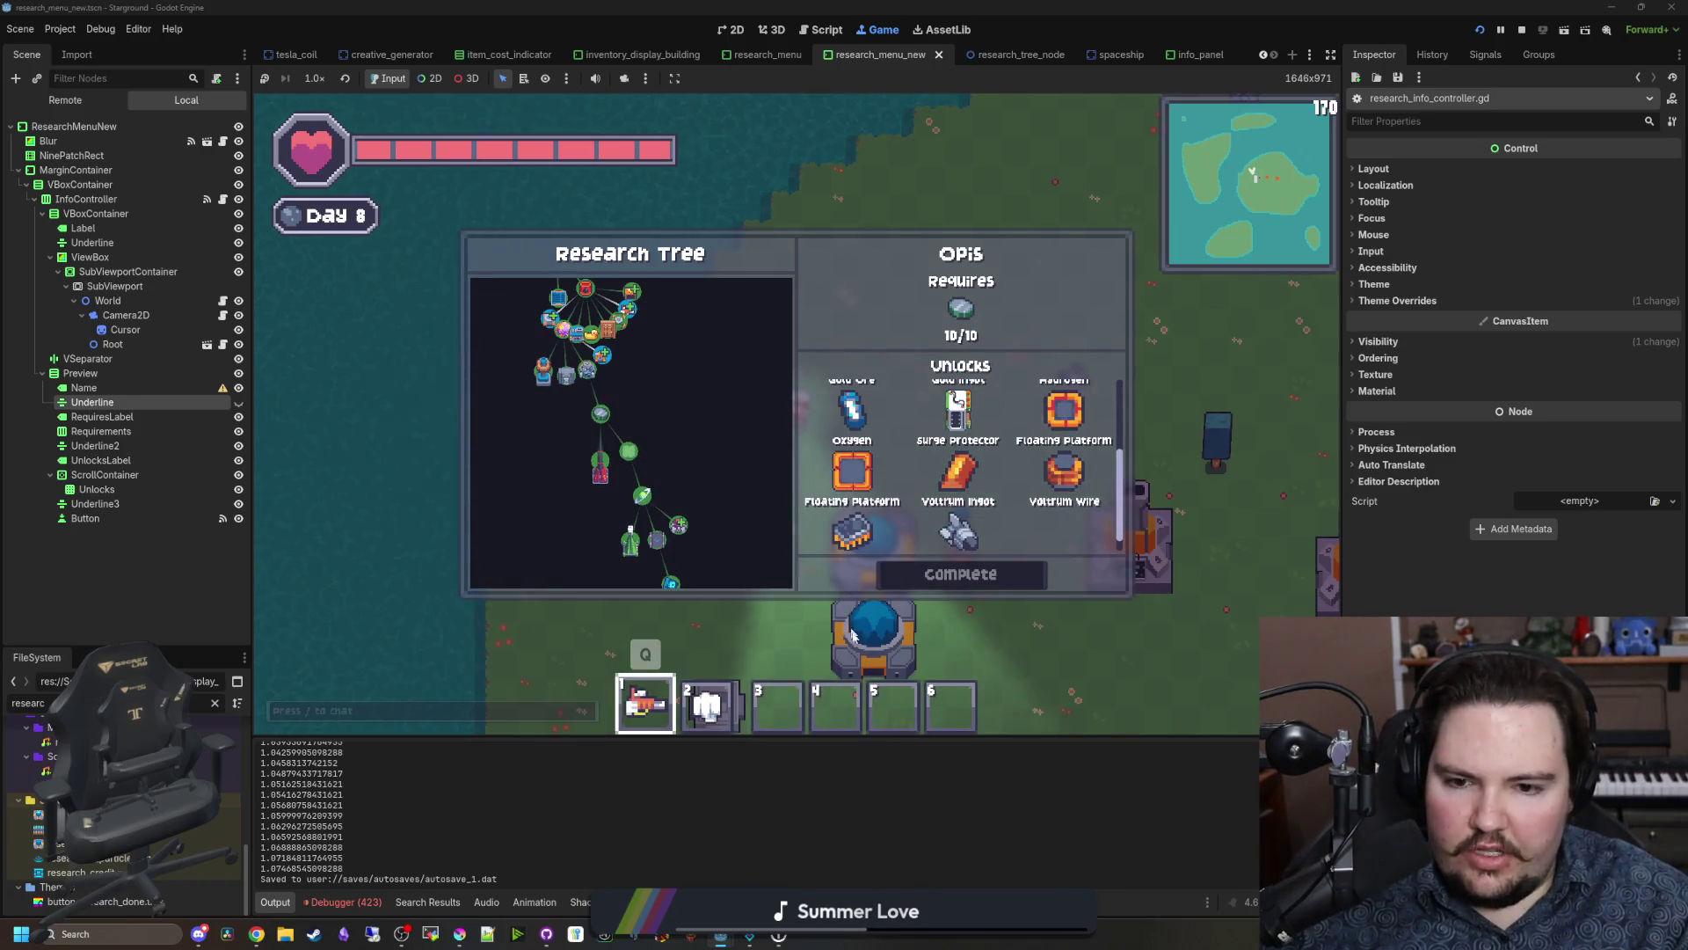
Step: Pan the tree to show the Tyria research details, then stop the game
mouse_move(677, 495)
left_mouse_down()
mouse_move(552, 621)
mouse_move(313, 498)
mouse_move(344, 298)
left_mouse_up()
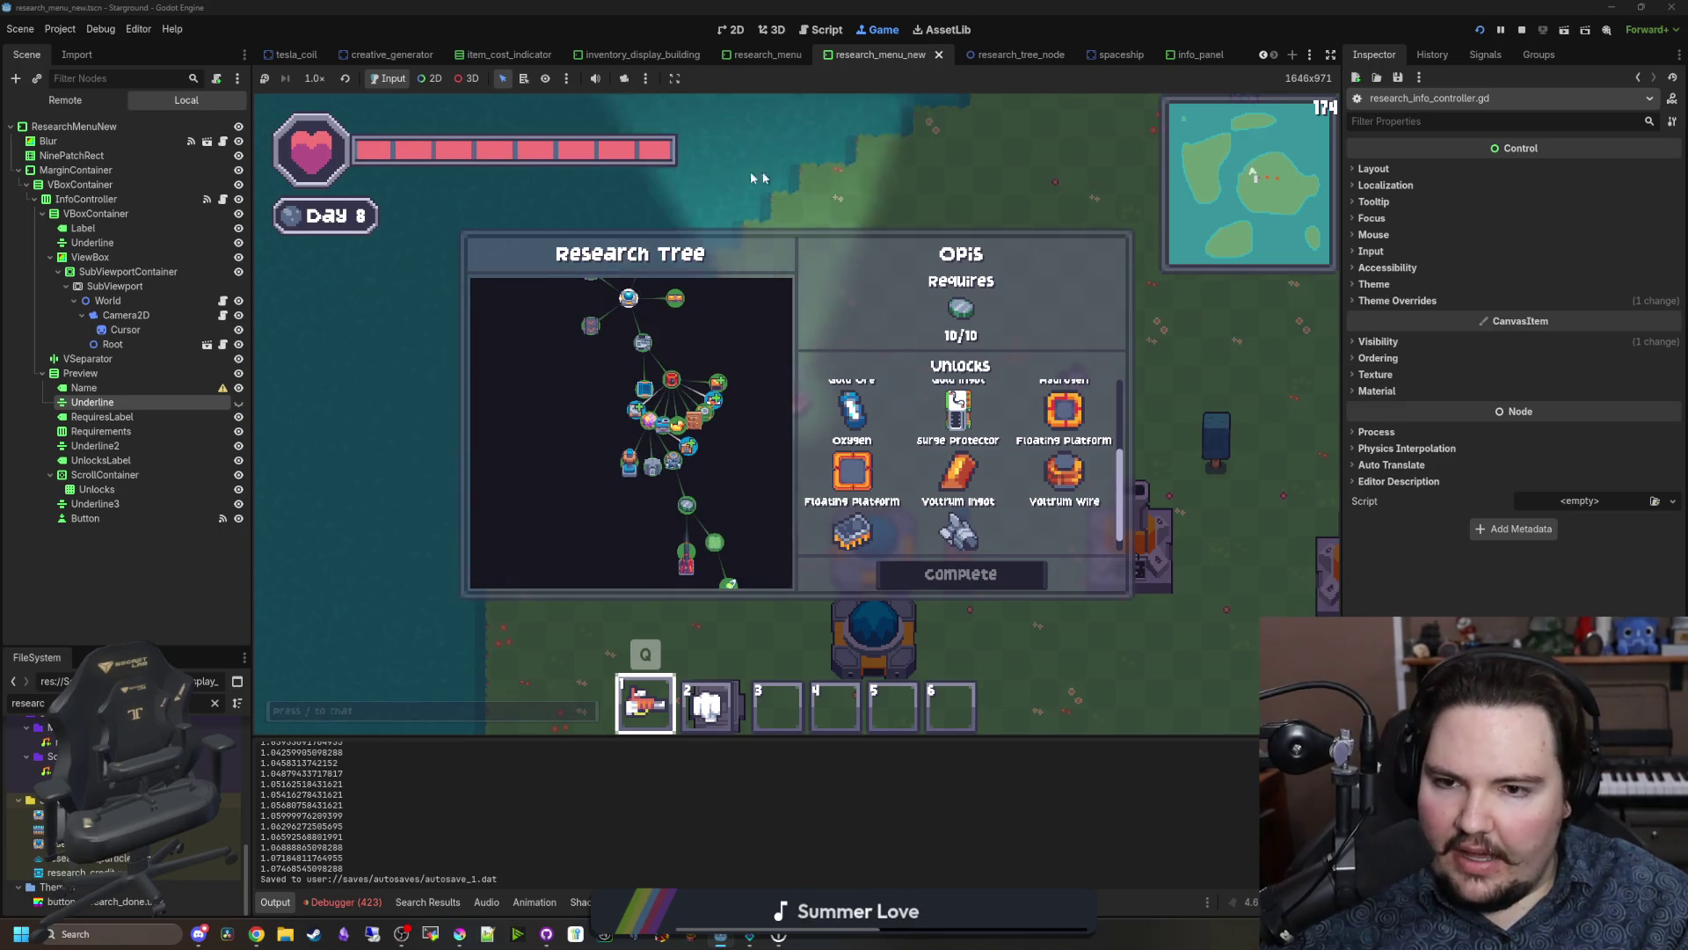
mouse_move(444, 432)
left_mouse_down()
mouse_move(441, 520)
mouse_move(301, 331)
mouse_move(430, 529)
mouse_move(656, 584)
mouse_move(769, 720)
left_mouse_up()
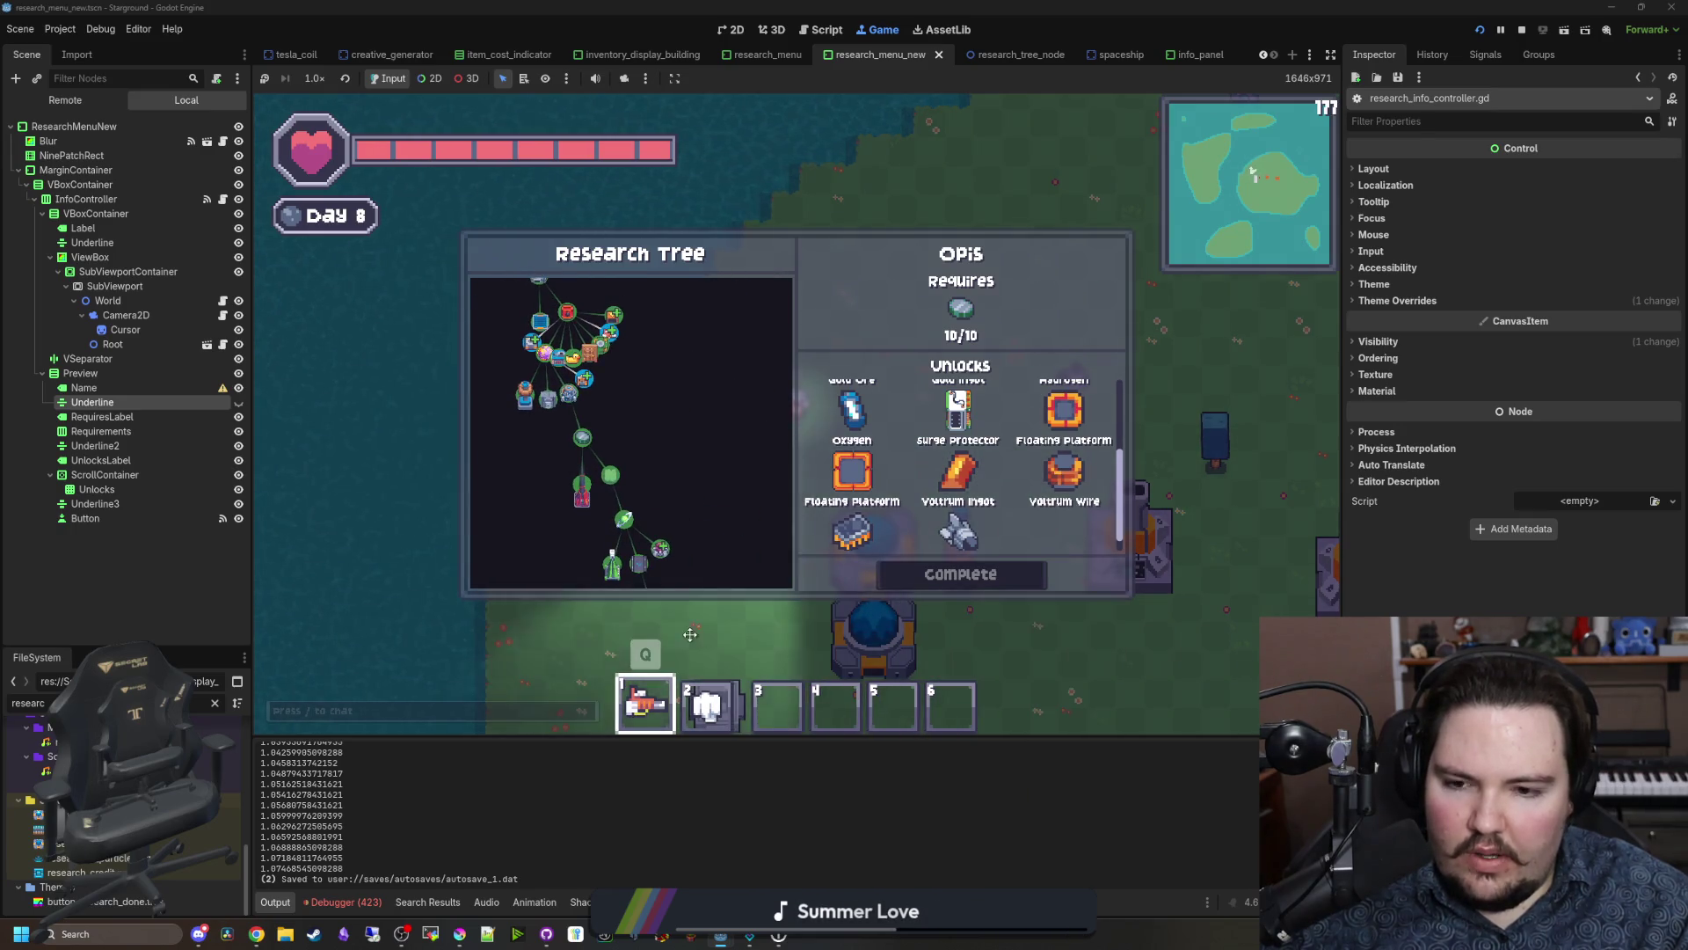
left_click(601, 378)
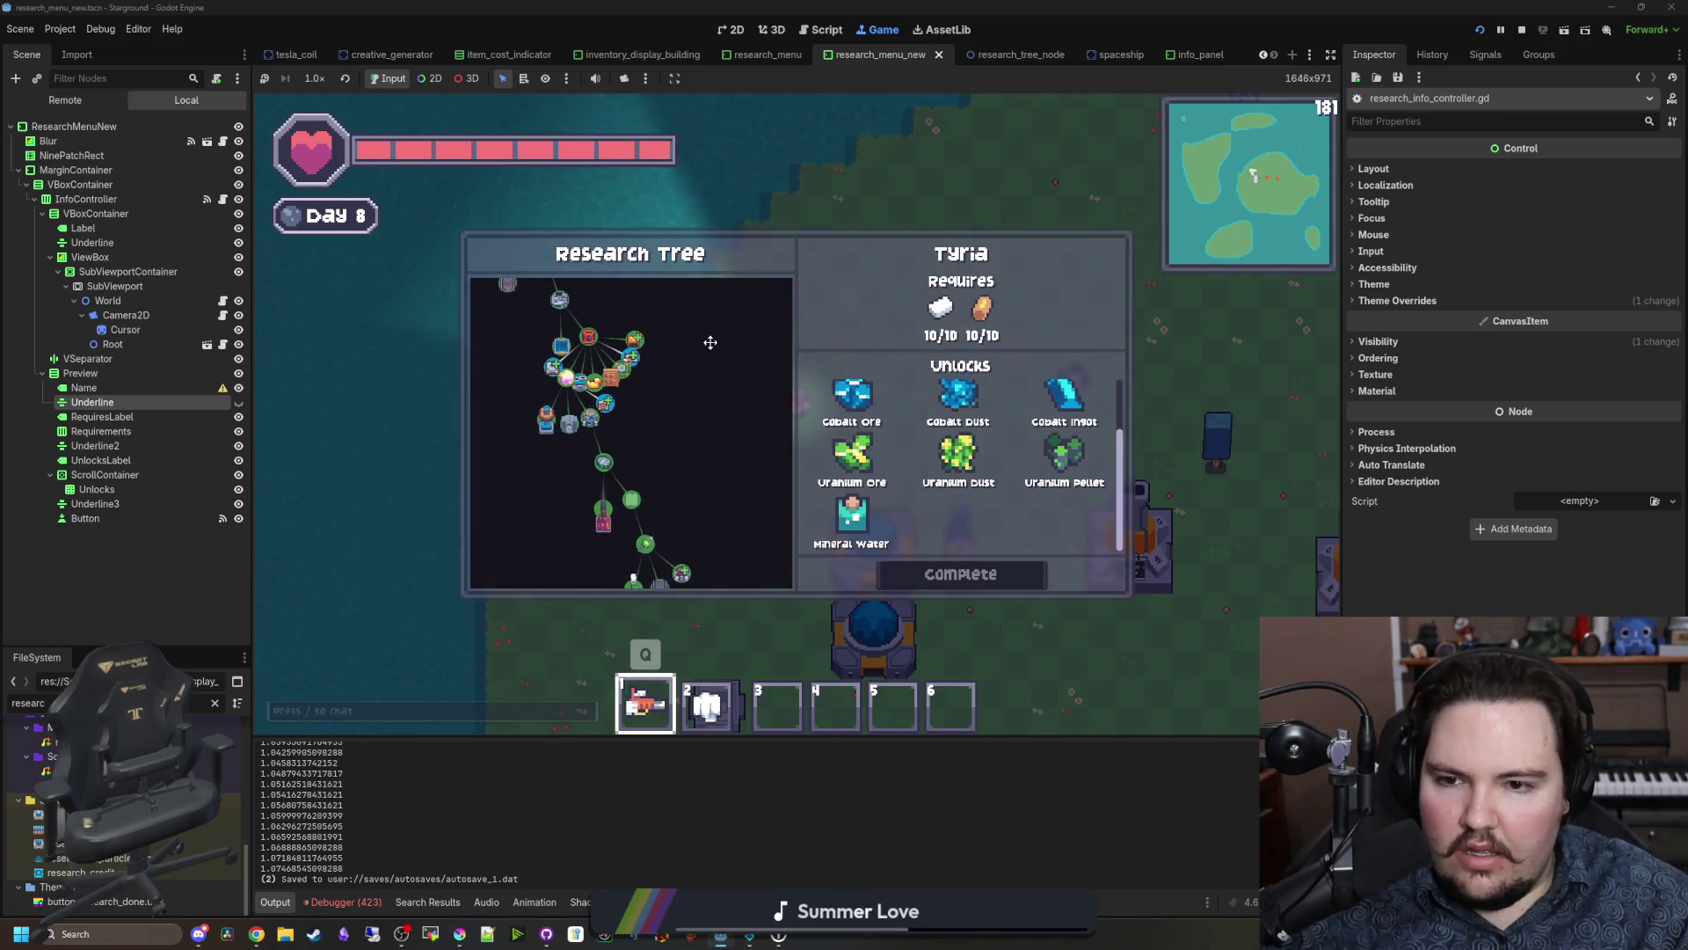
left_click_drag(709, 343, 768, 478)
left_click(1523, 30)
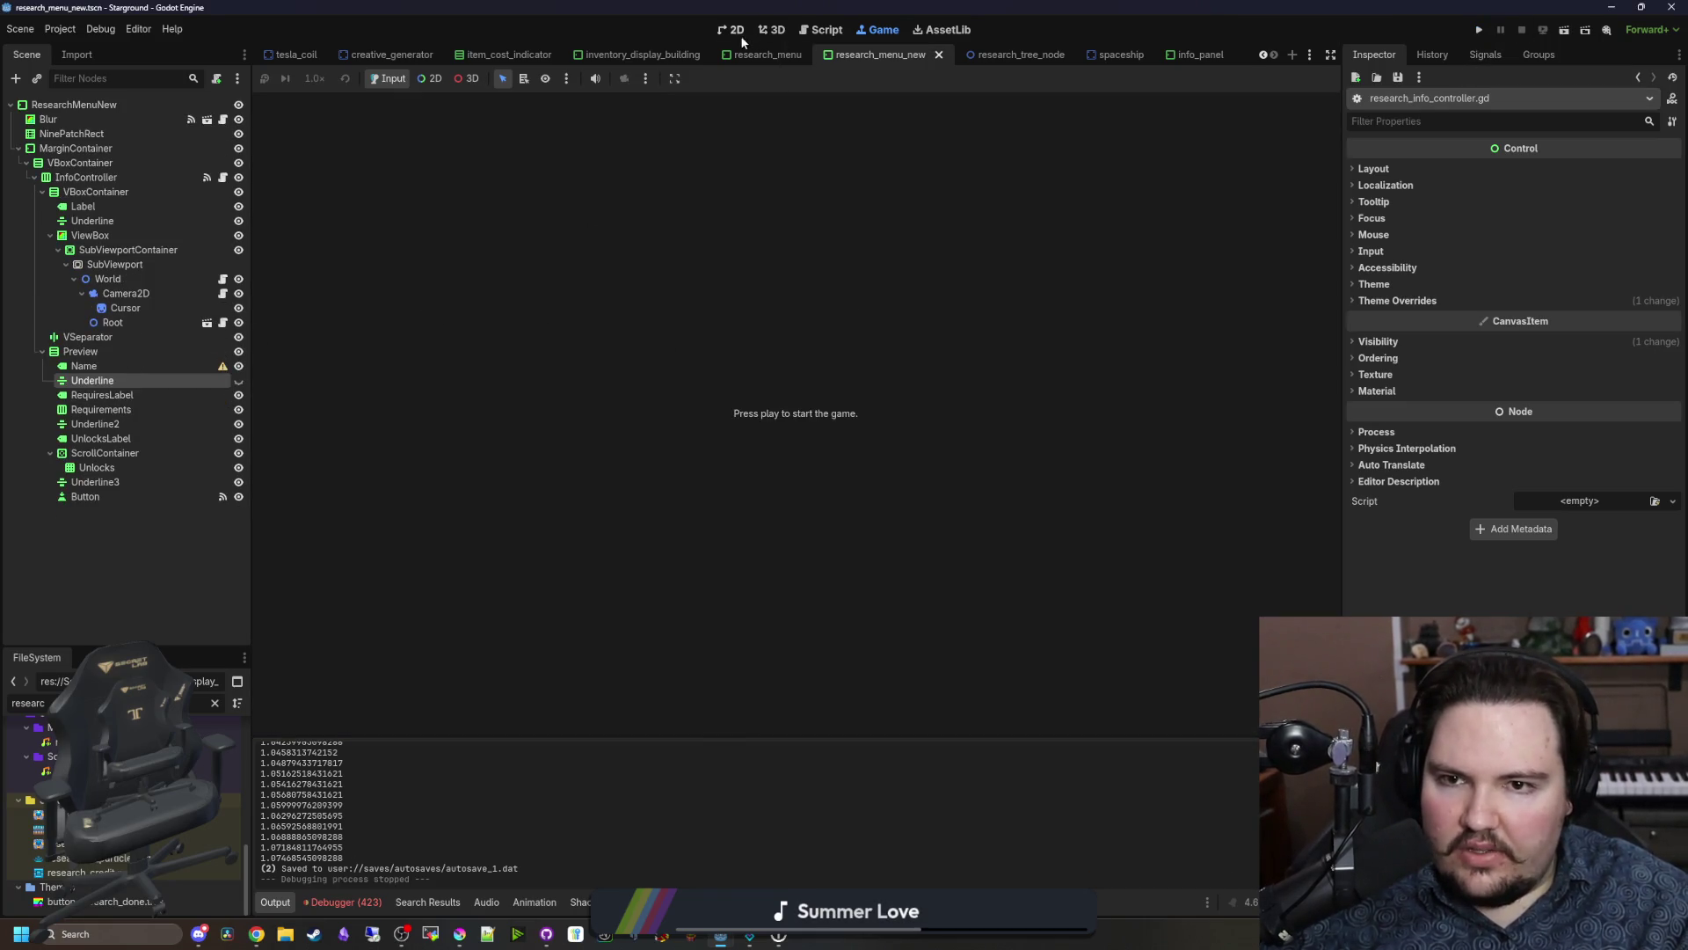
Step: Return to the research menu scene and open the World node's script
key("ctrl+F1")
left_click(119, 178)
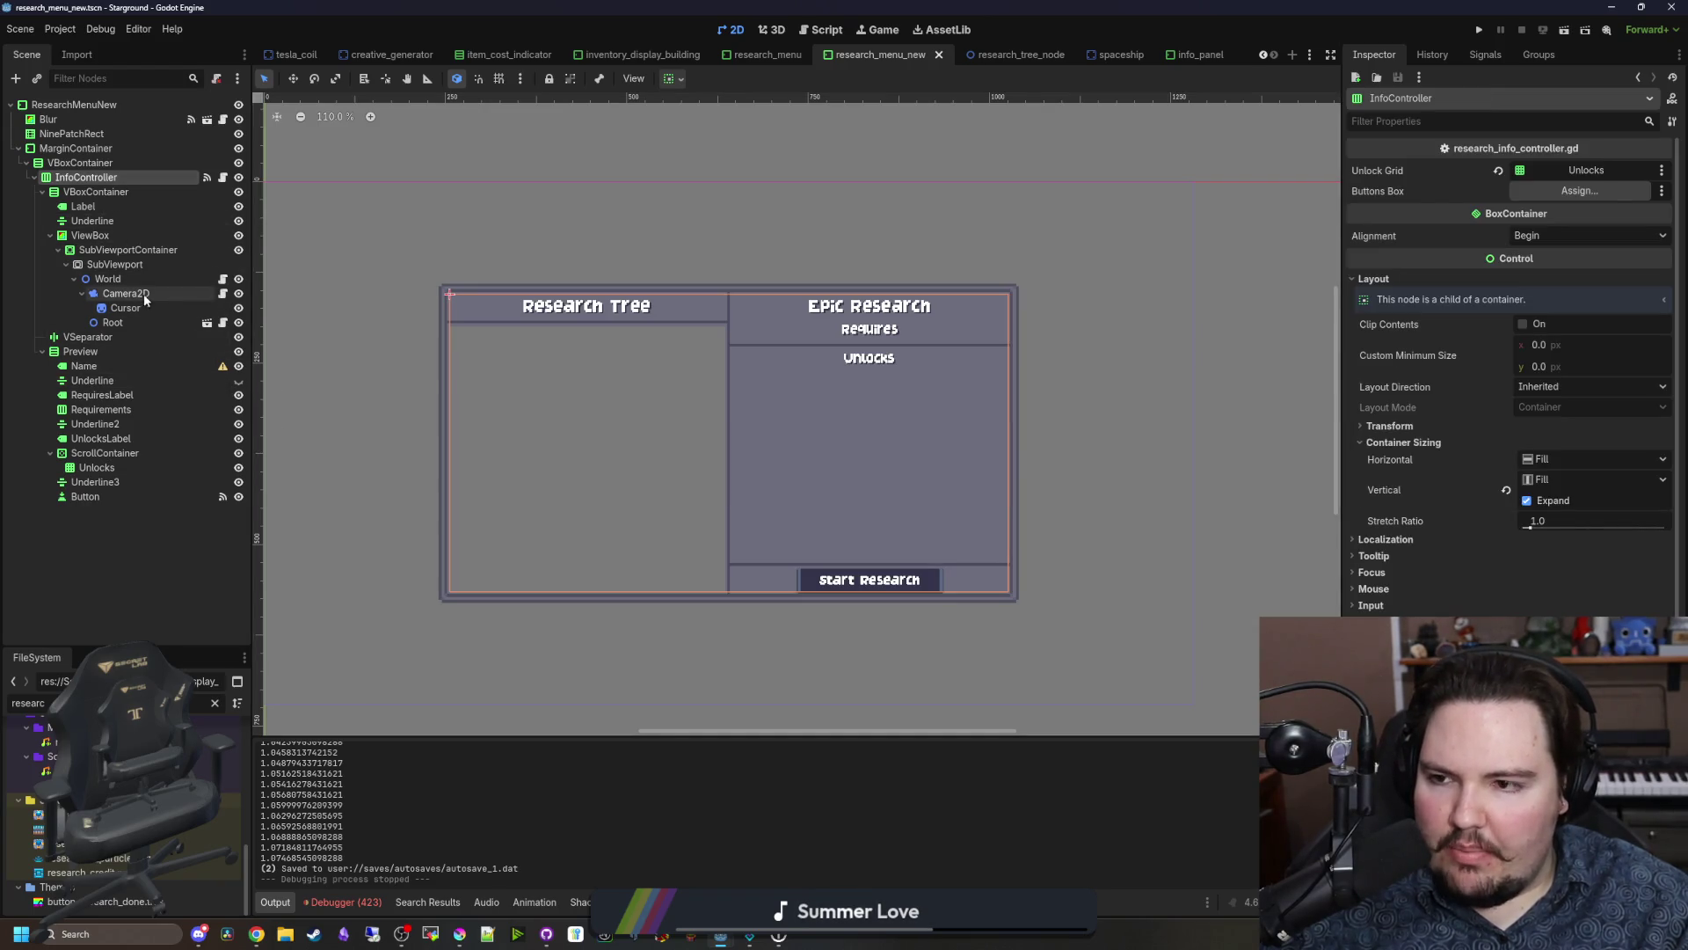
left_click(123, 279)
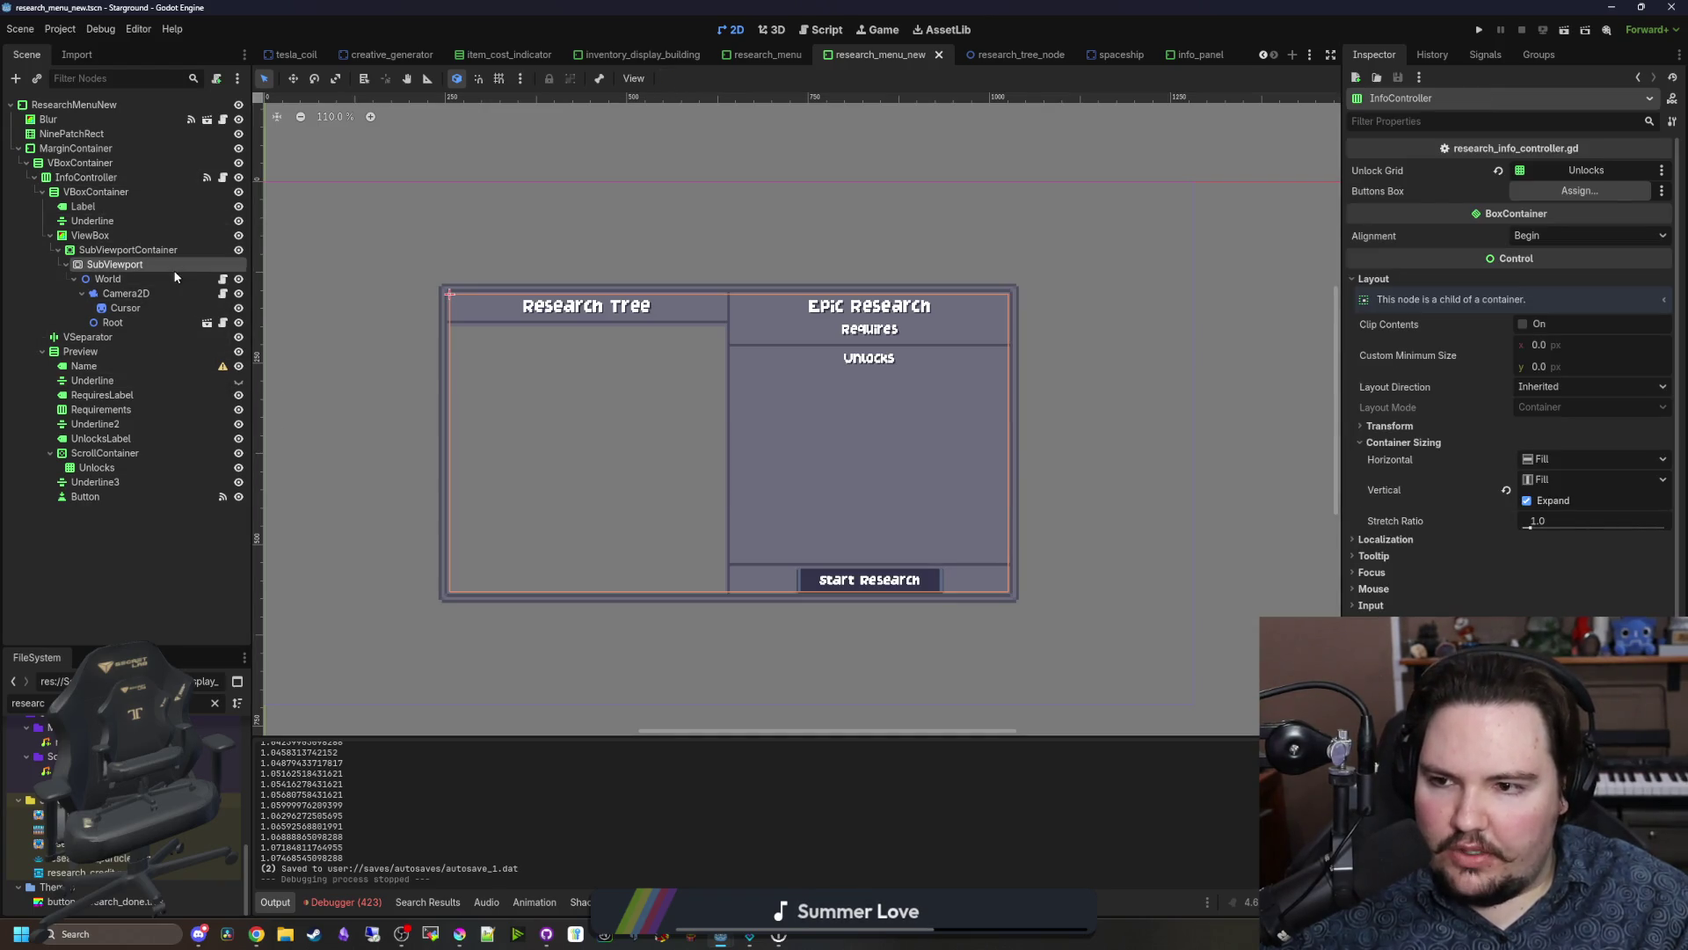
left_click(223, 279)
Step: Start a new variable line below the dist declaration and save the script
scroll(770, 412, "up", 5)
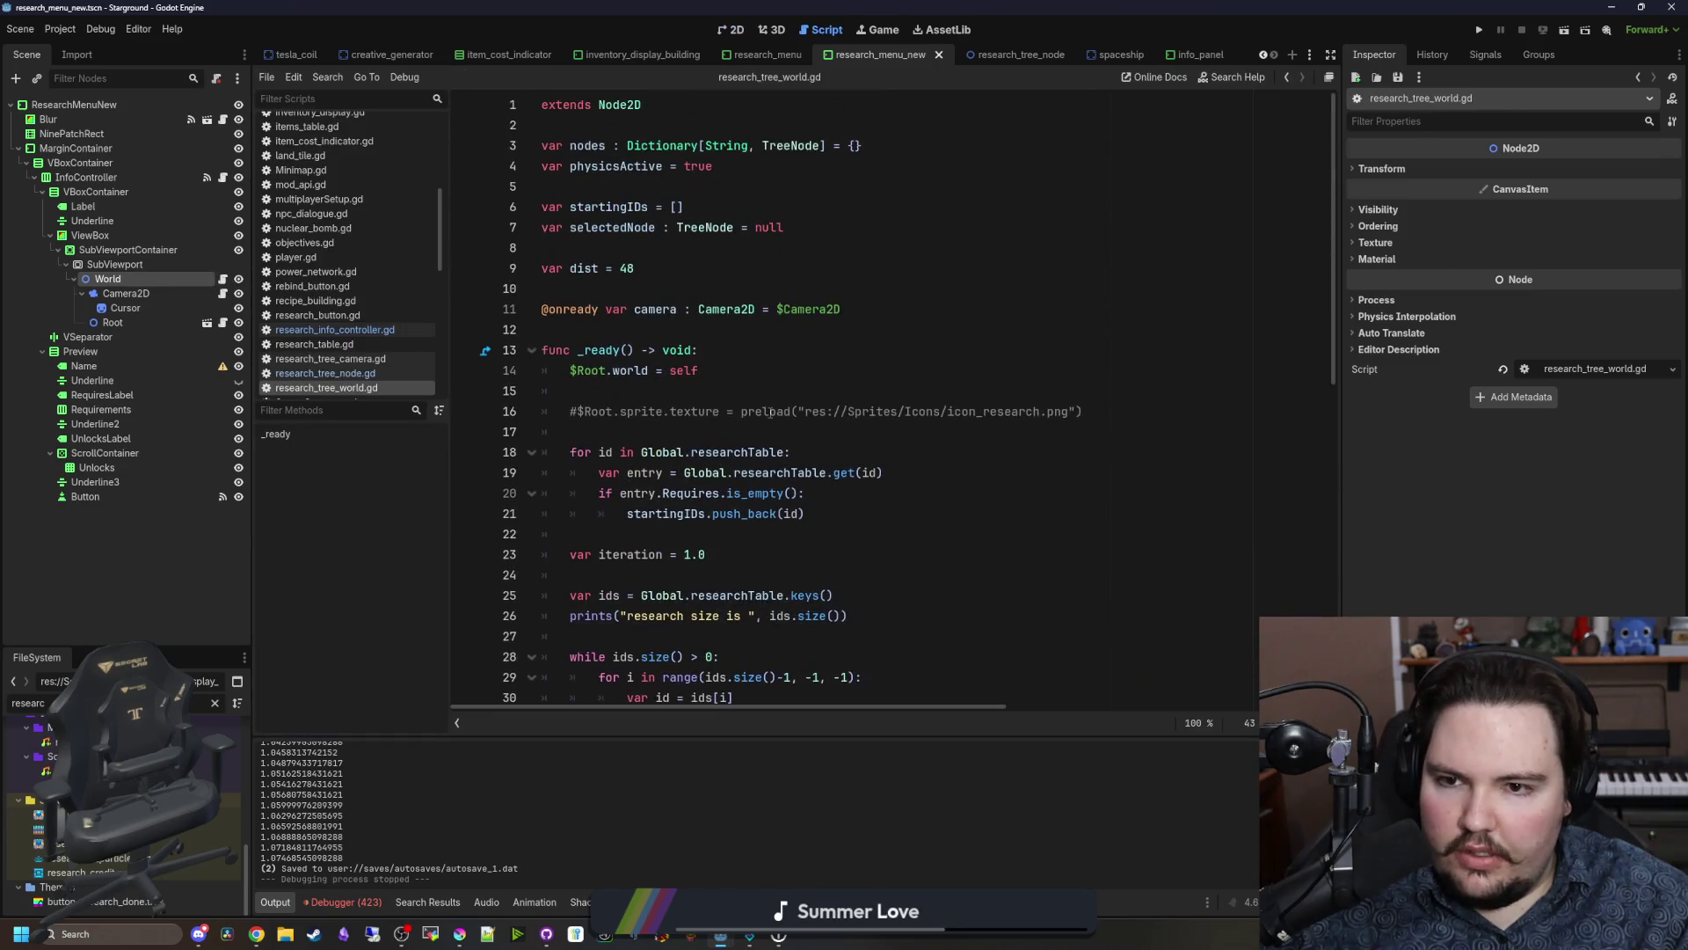
left_click(656, 263)
key("Return")
type("var canInput : bool = false")
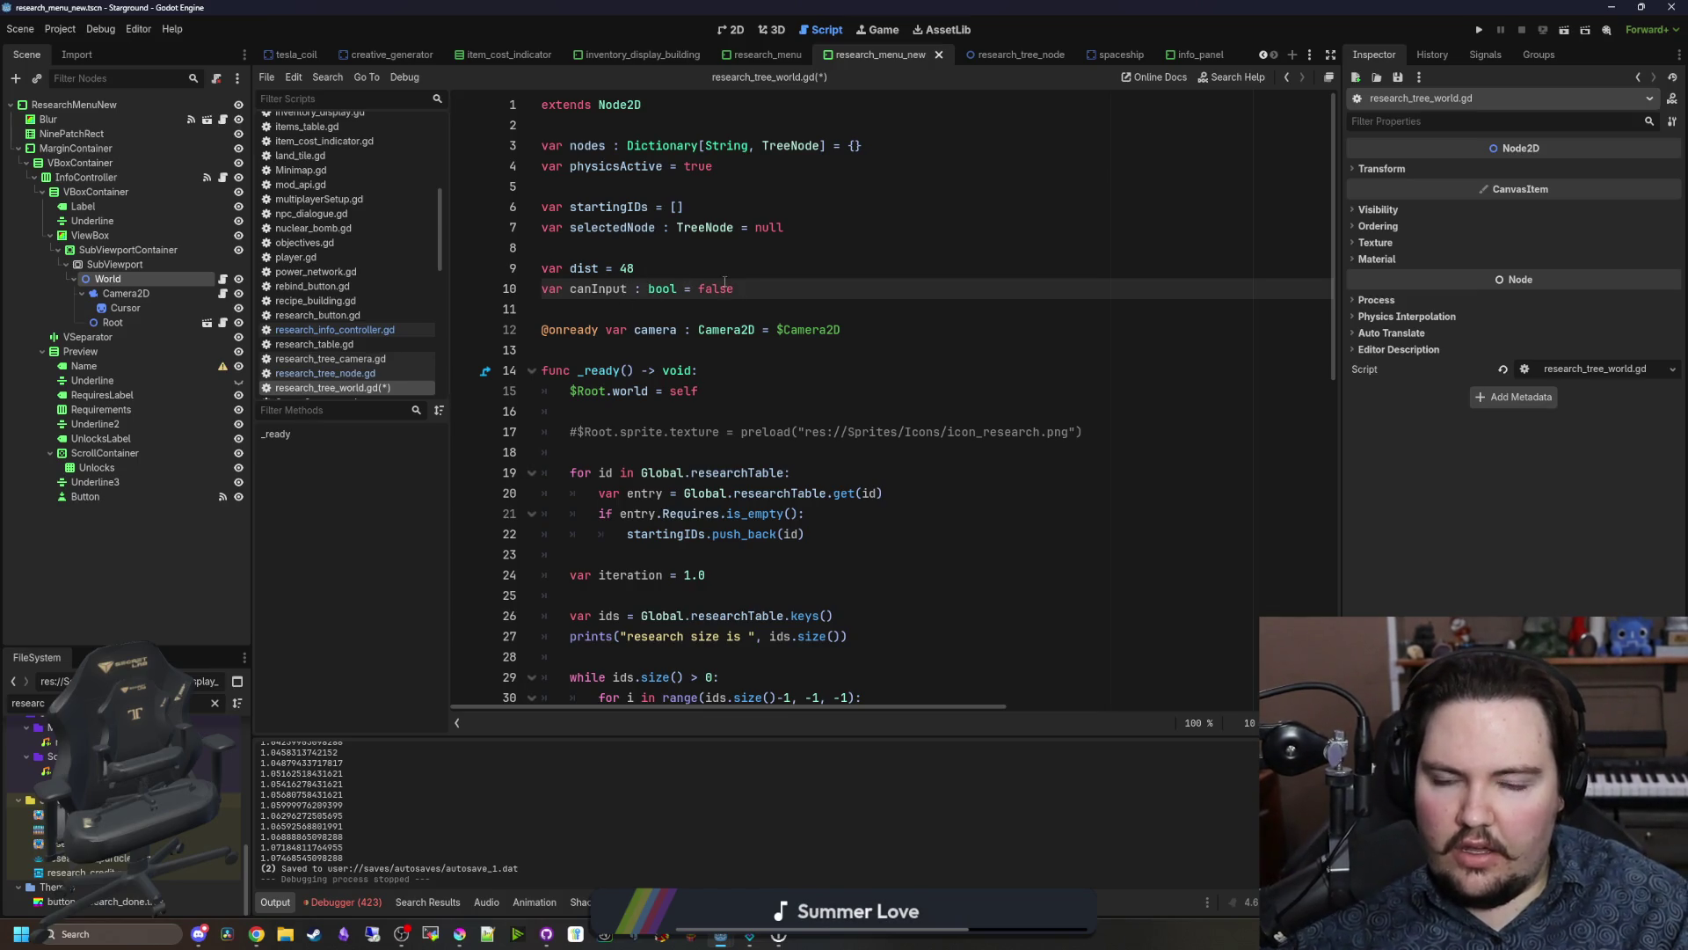
left_click(675, 309)
key("ctrl+s")
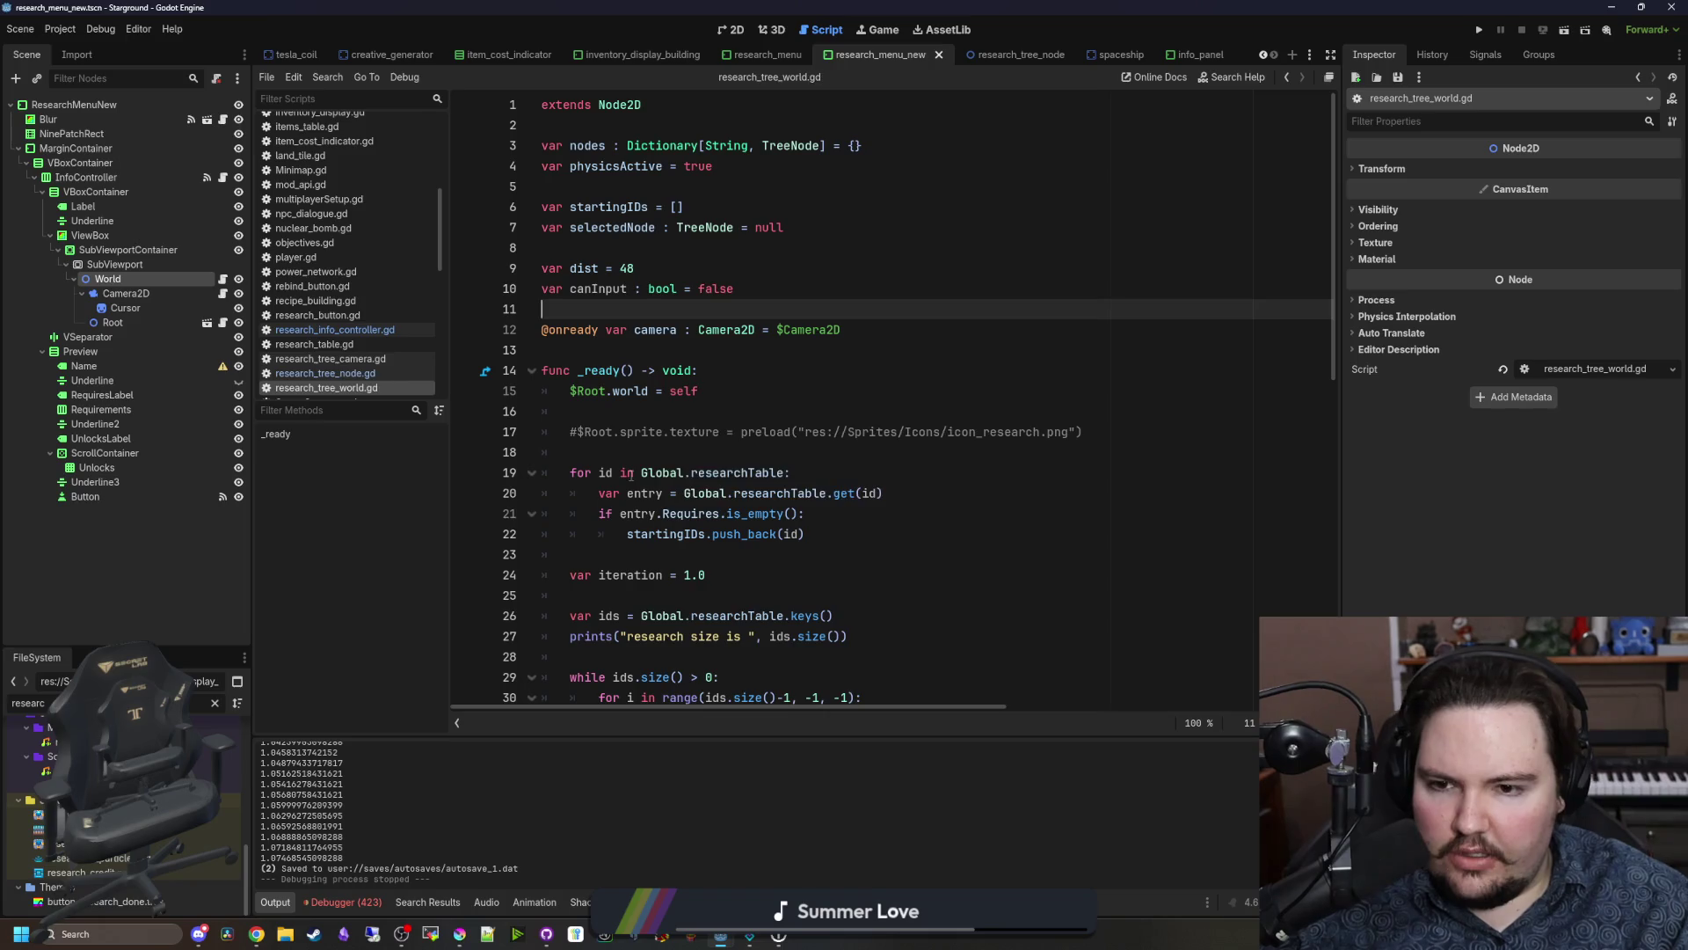
Step: Connect mouse_entered below the Root world assignment to set canInput = true
scroll(708, 415, "down", 2)
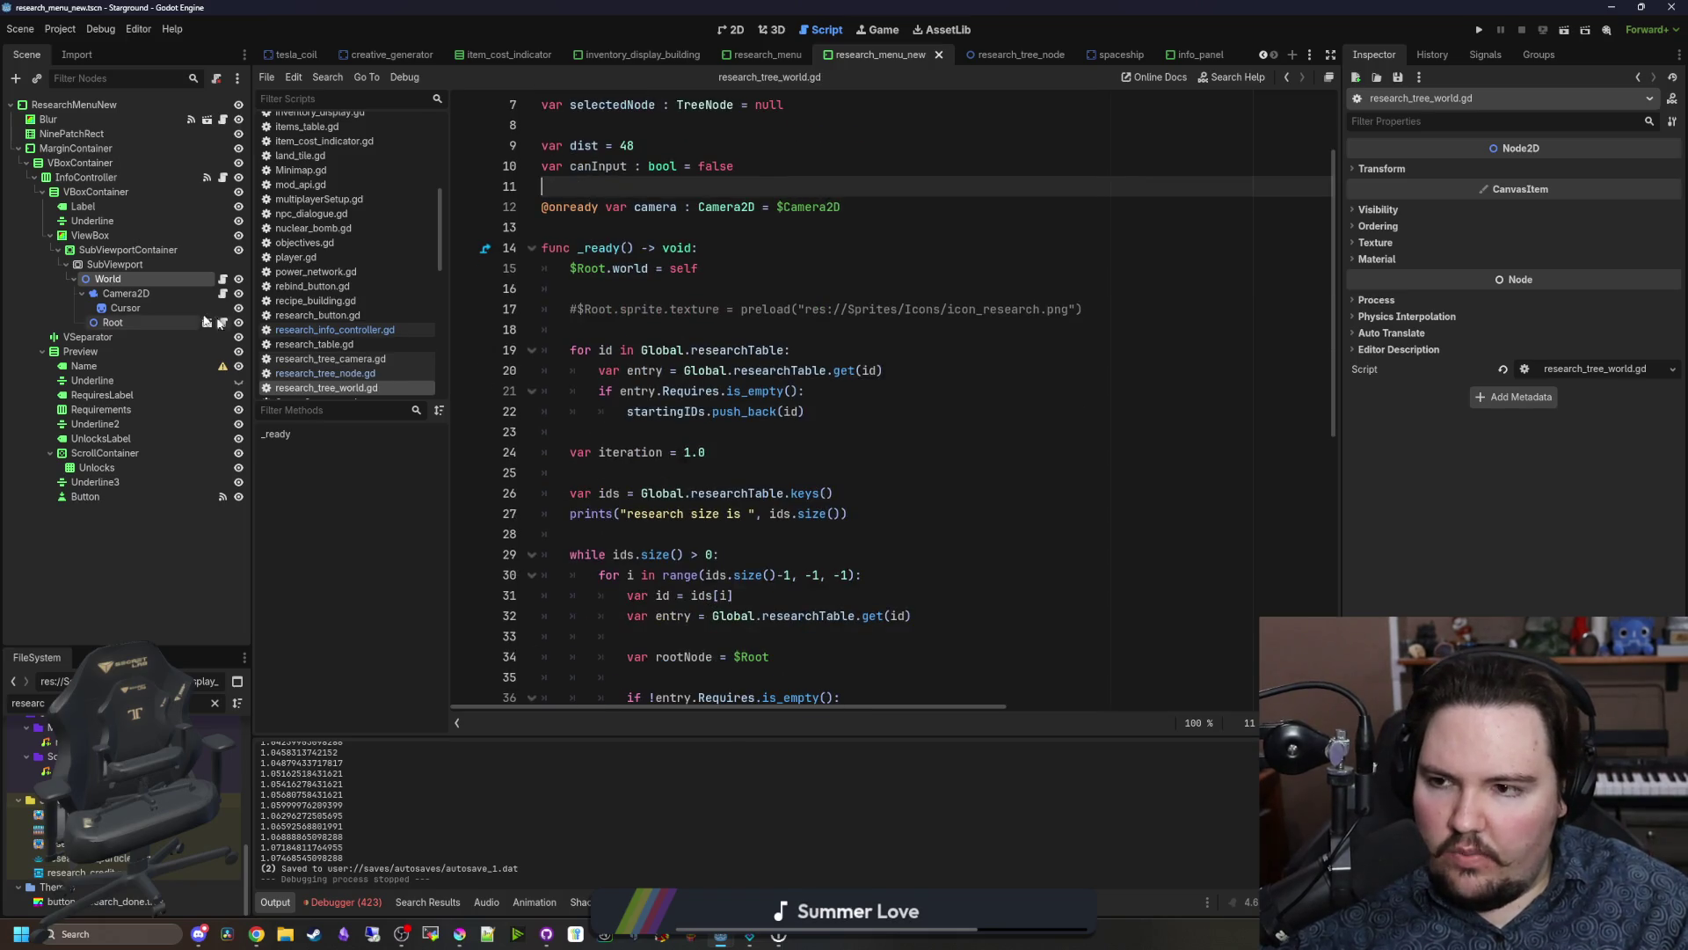
left_click(89, 235)
scroll(719, 388, "up", 2)
left_click(676, 403)
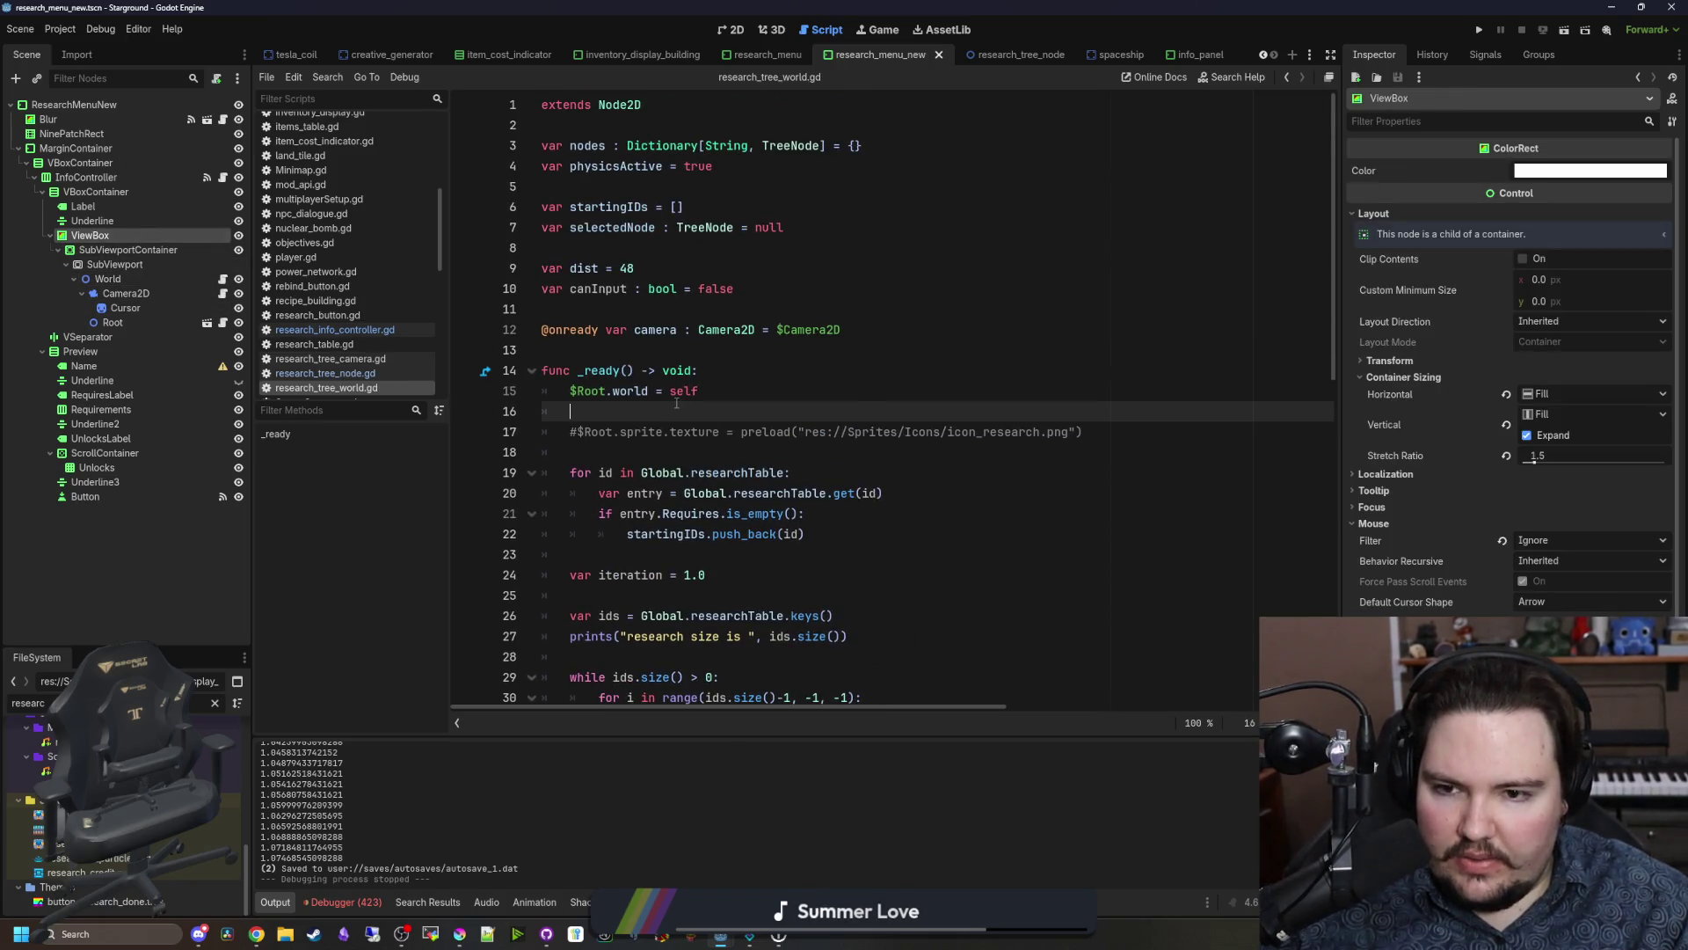
key("Return")
key("Return")
key("Up")
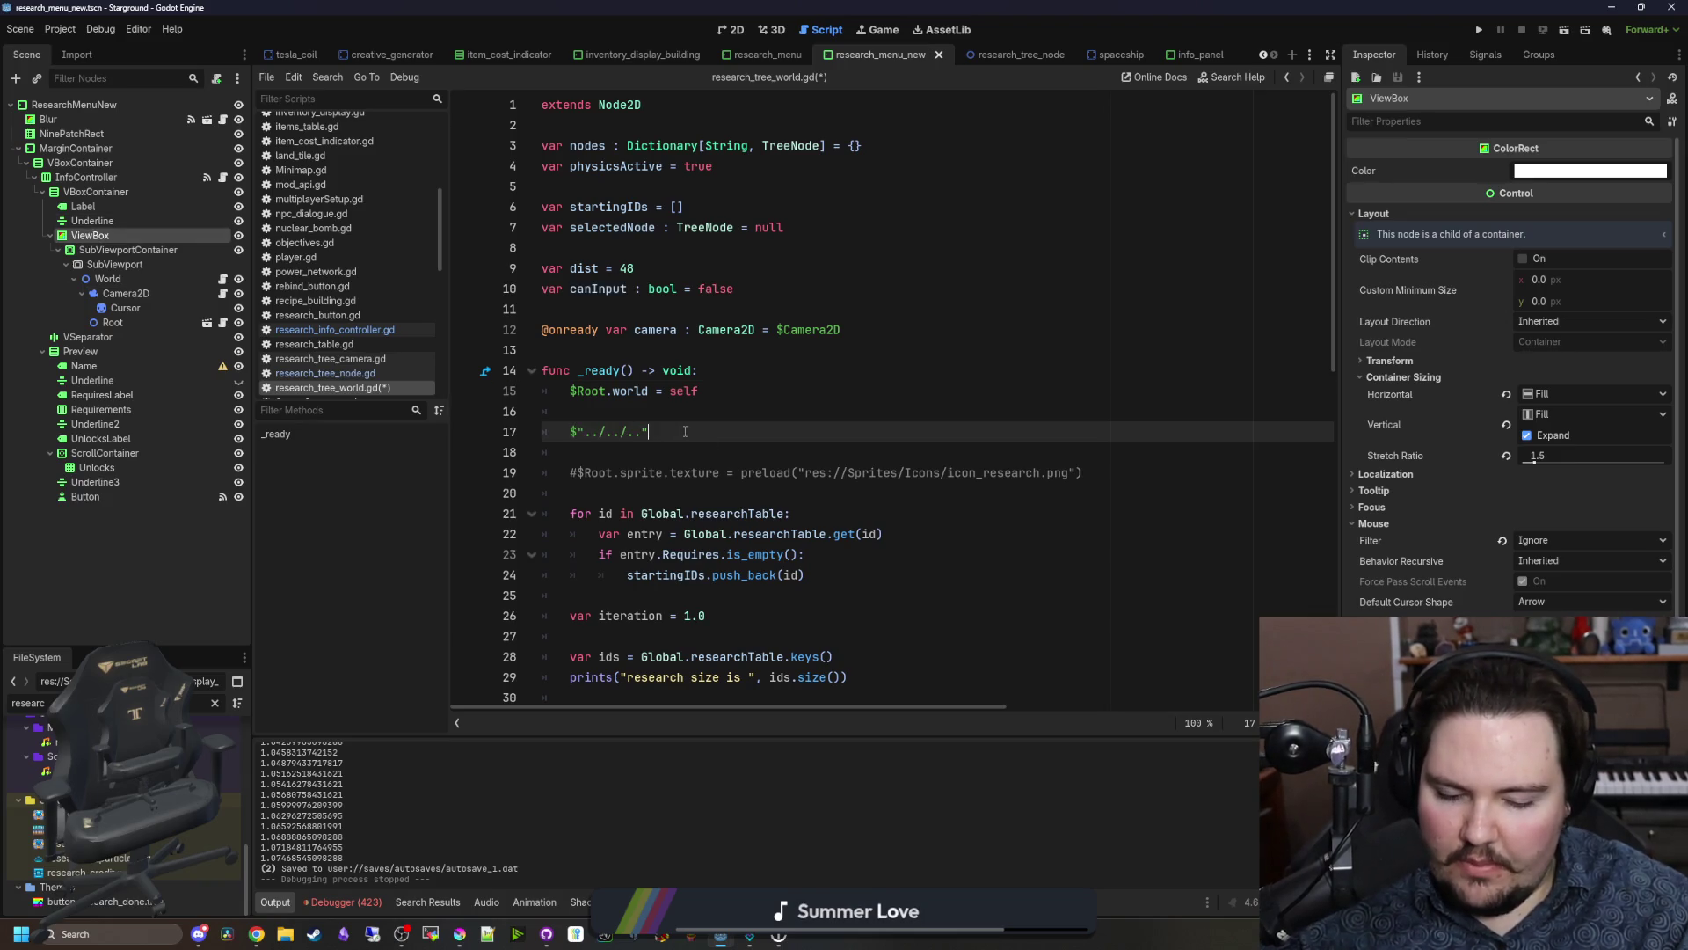
type(".mouse_ente")
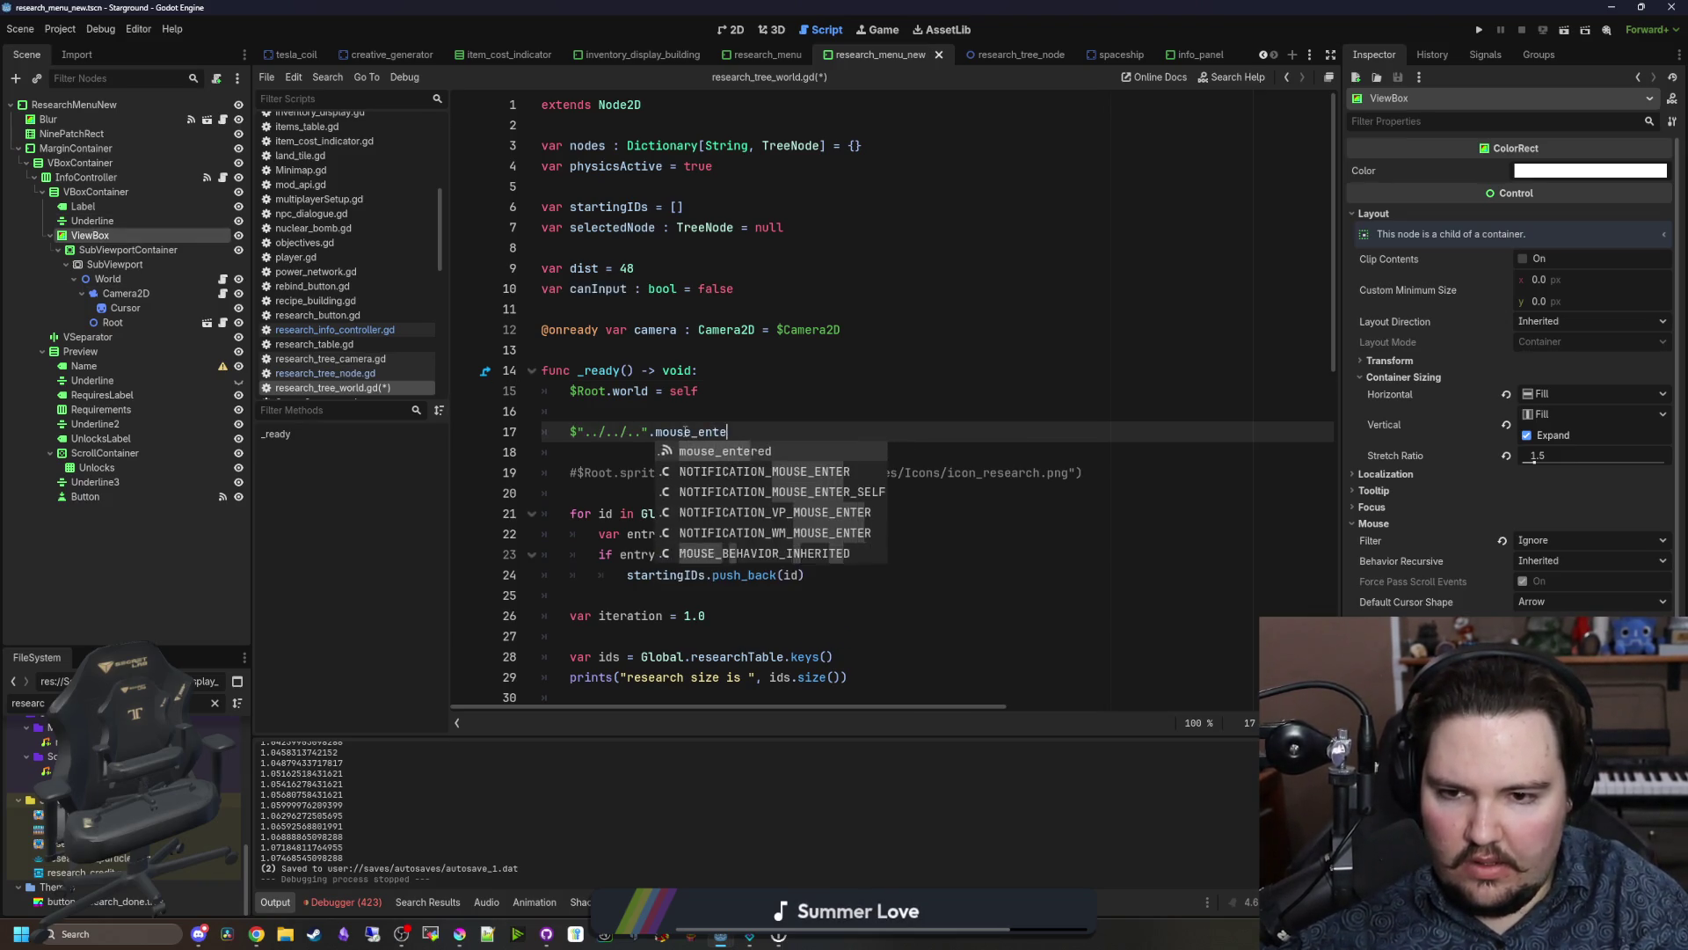
key("Return")
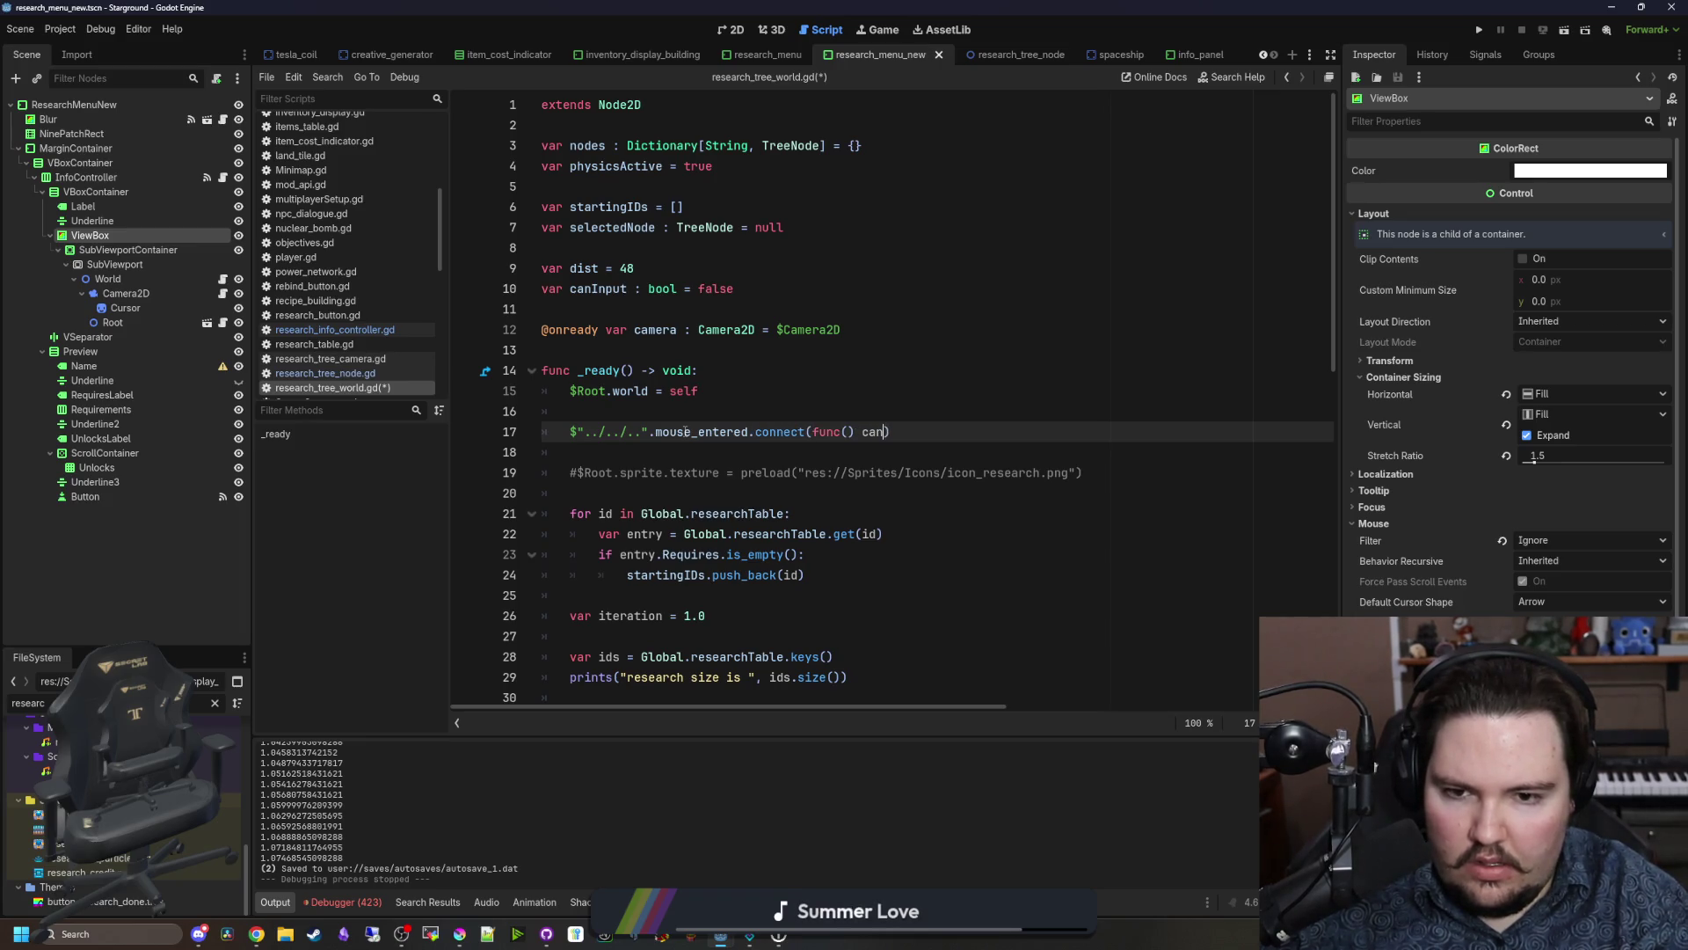
key("BackSpace")
key("BackSpace")
key("BackSpace")
type("anInput = true")
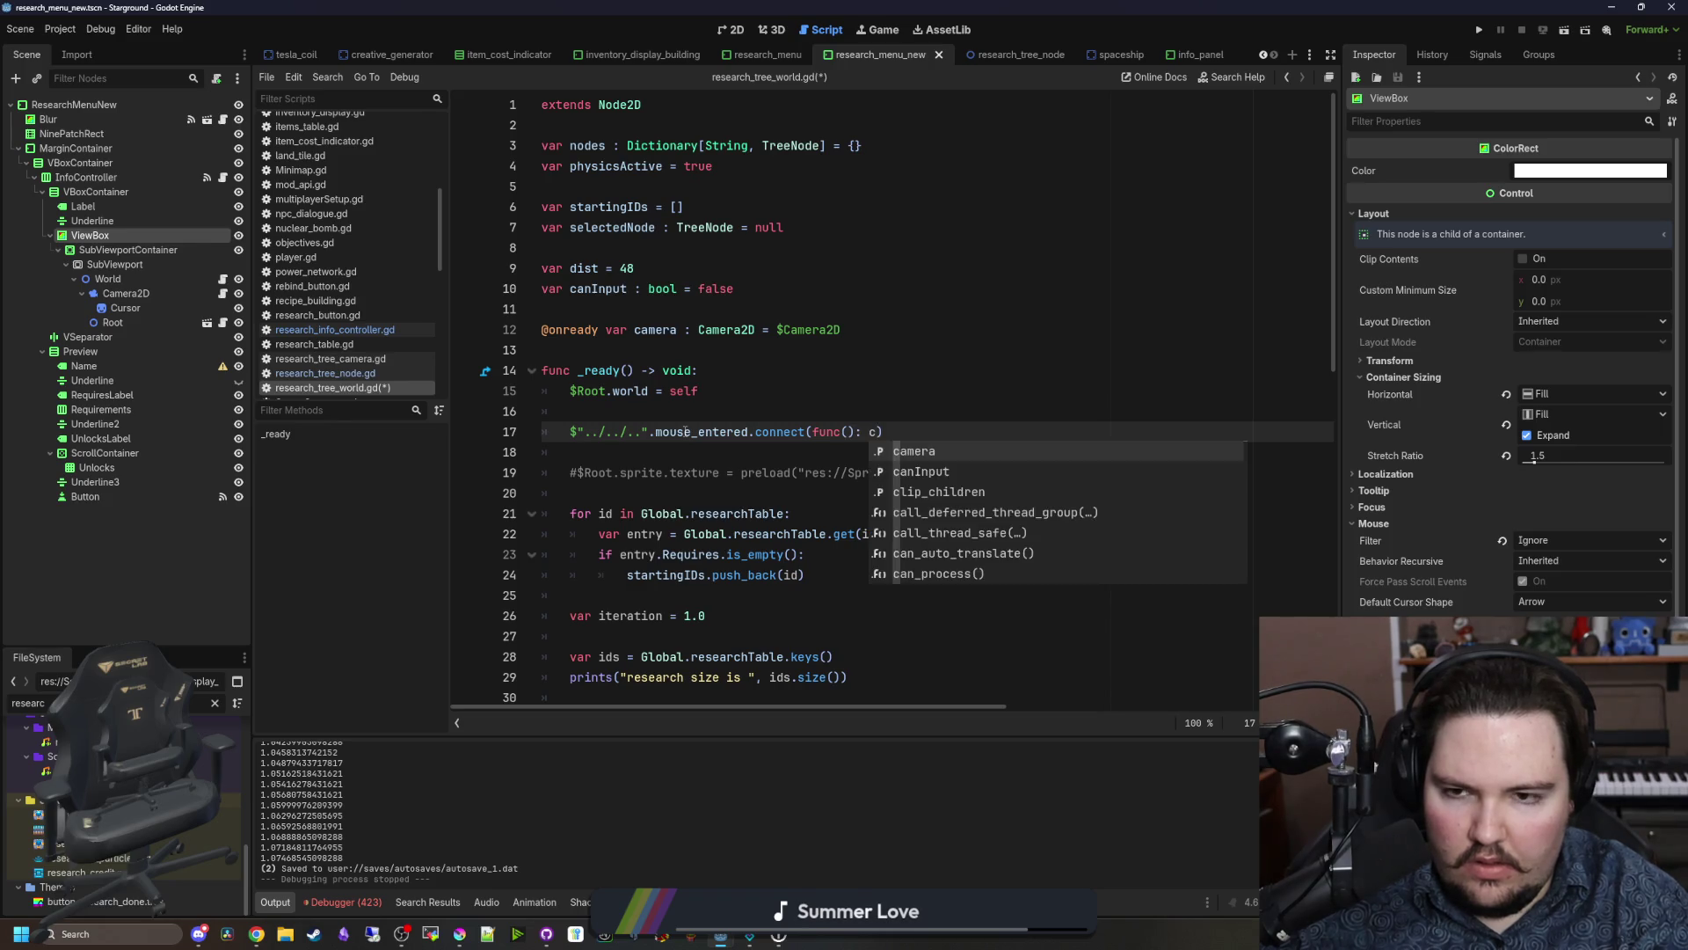
key("Escape")
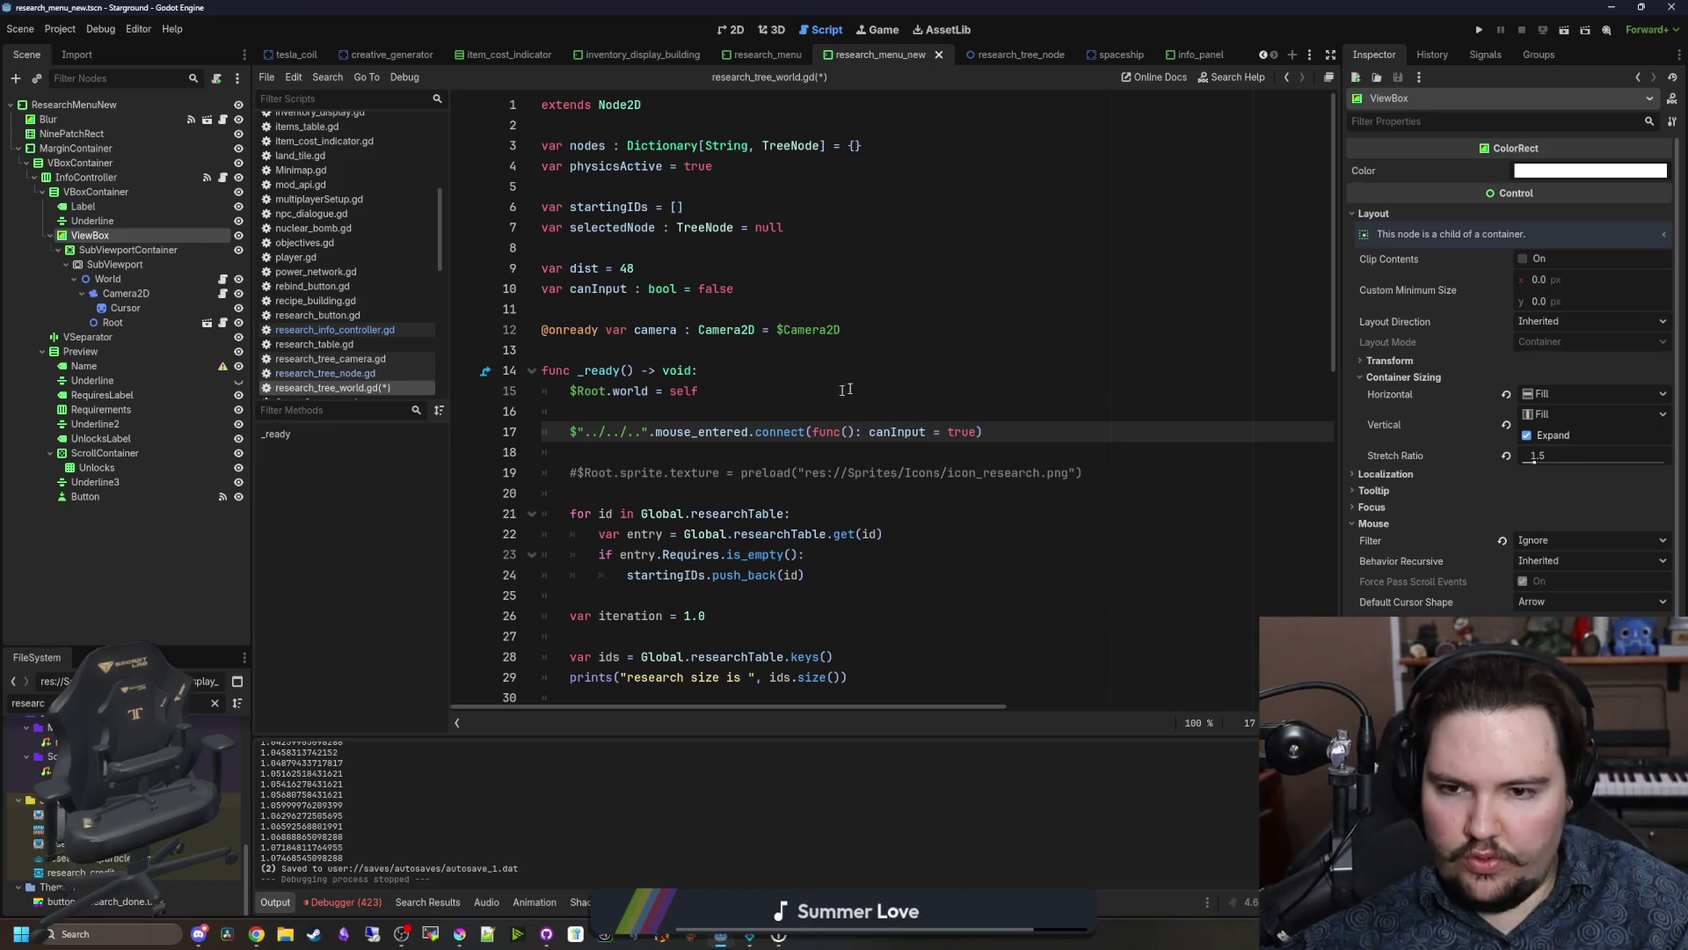
Step: Duplicate the connection line as a mouse_exited connection and save
left_click(571, 431, "shift")
left_click(1003, 437)
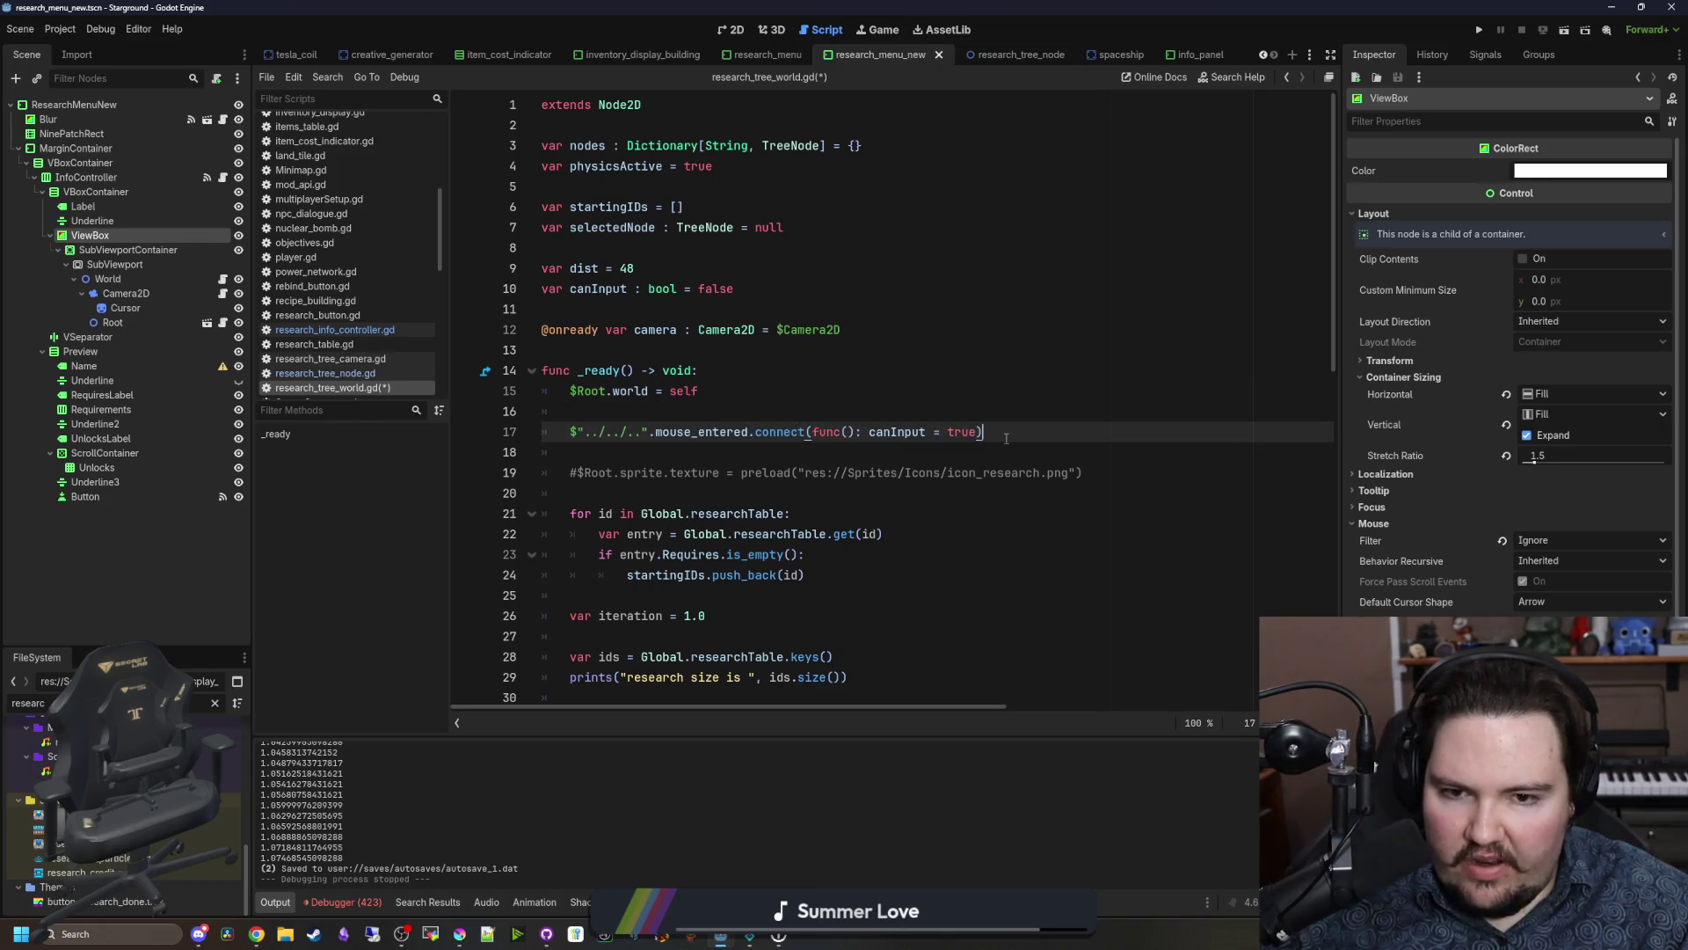
key("Return")
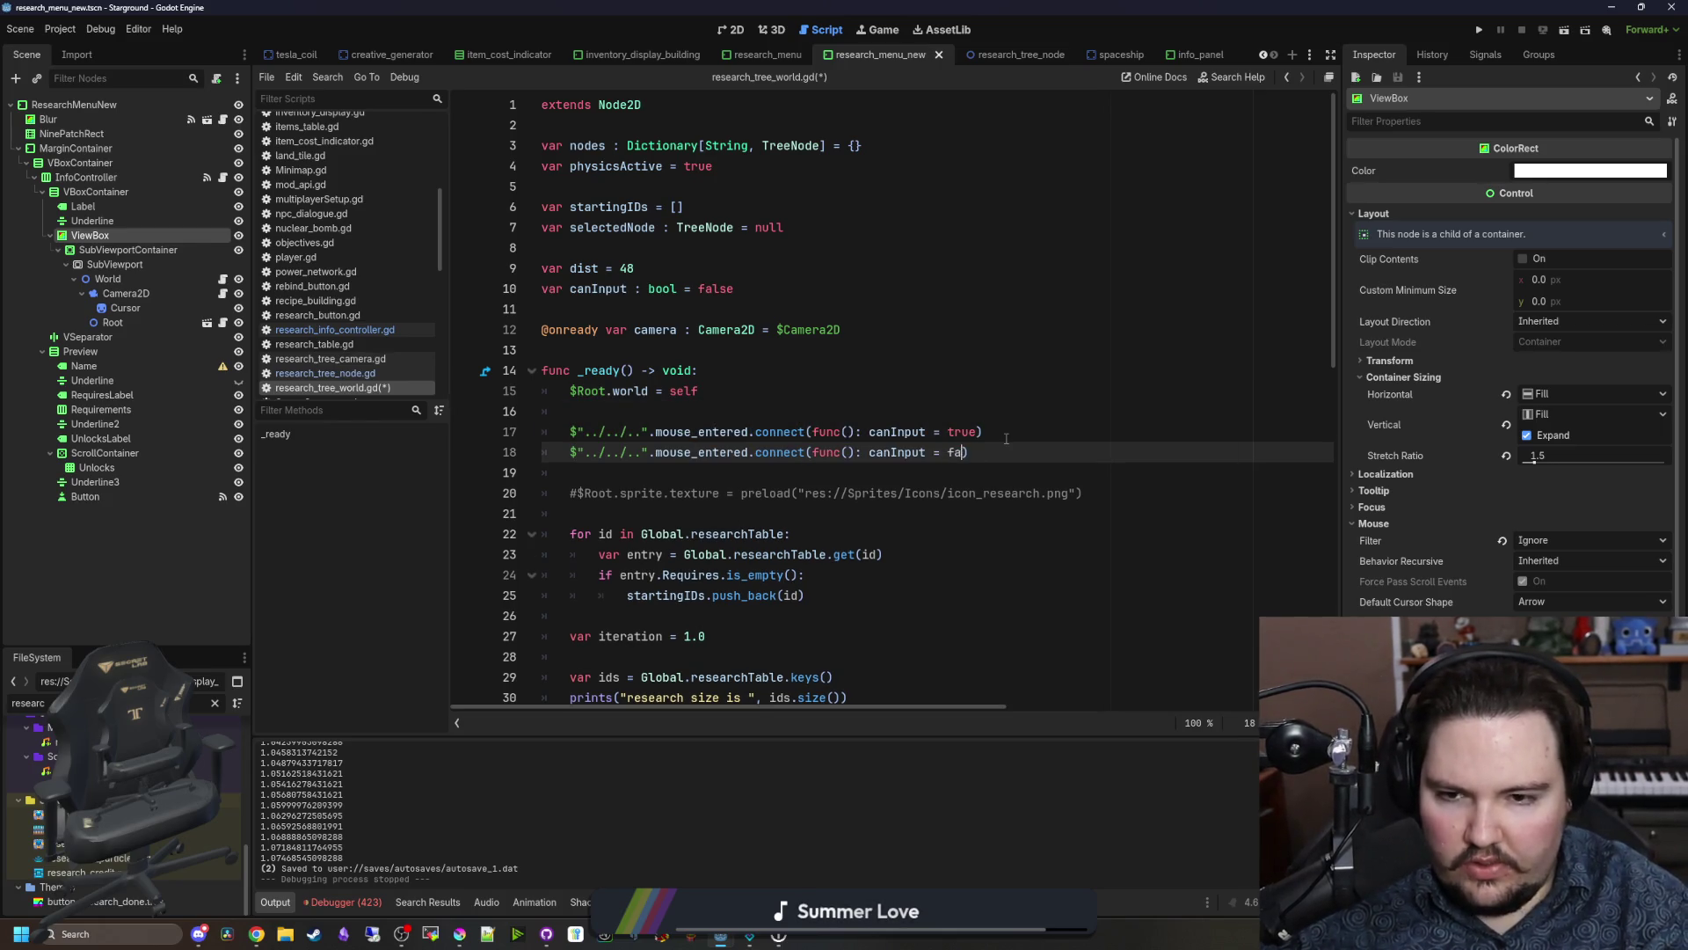
type("x")
key("Return")
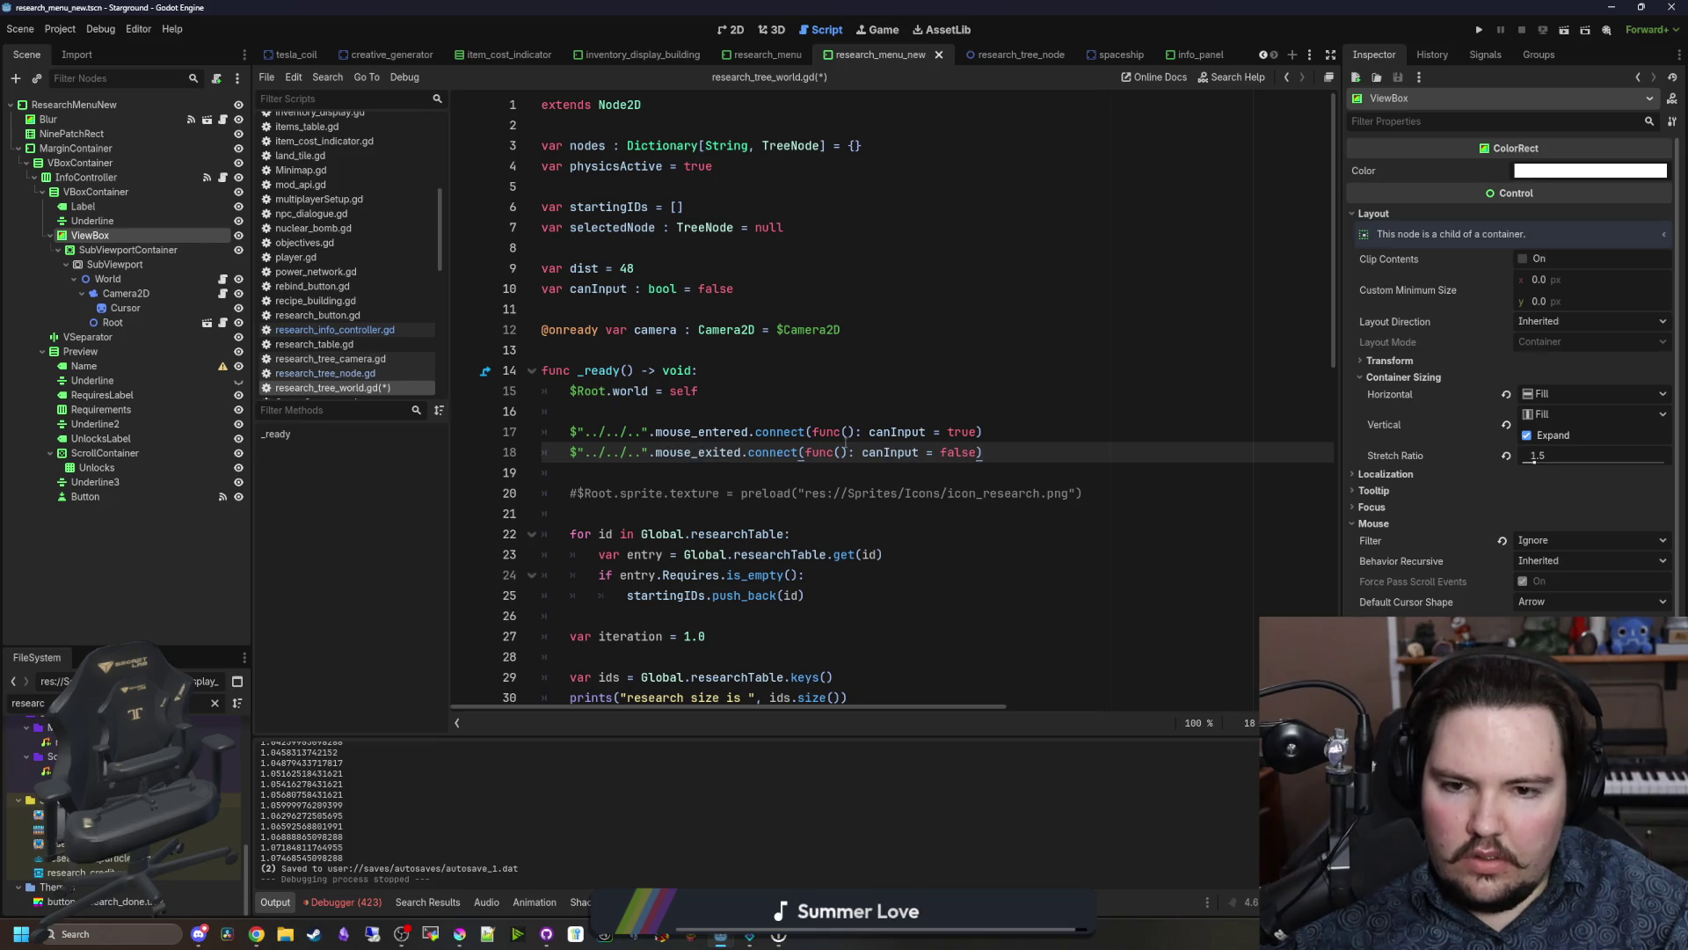
left_click(869, 431)
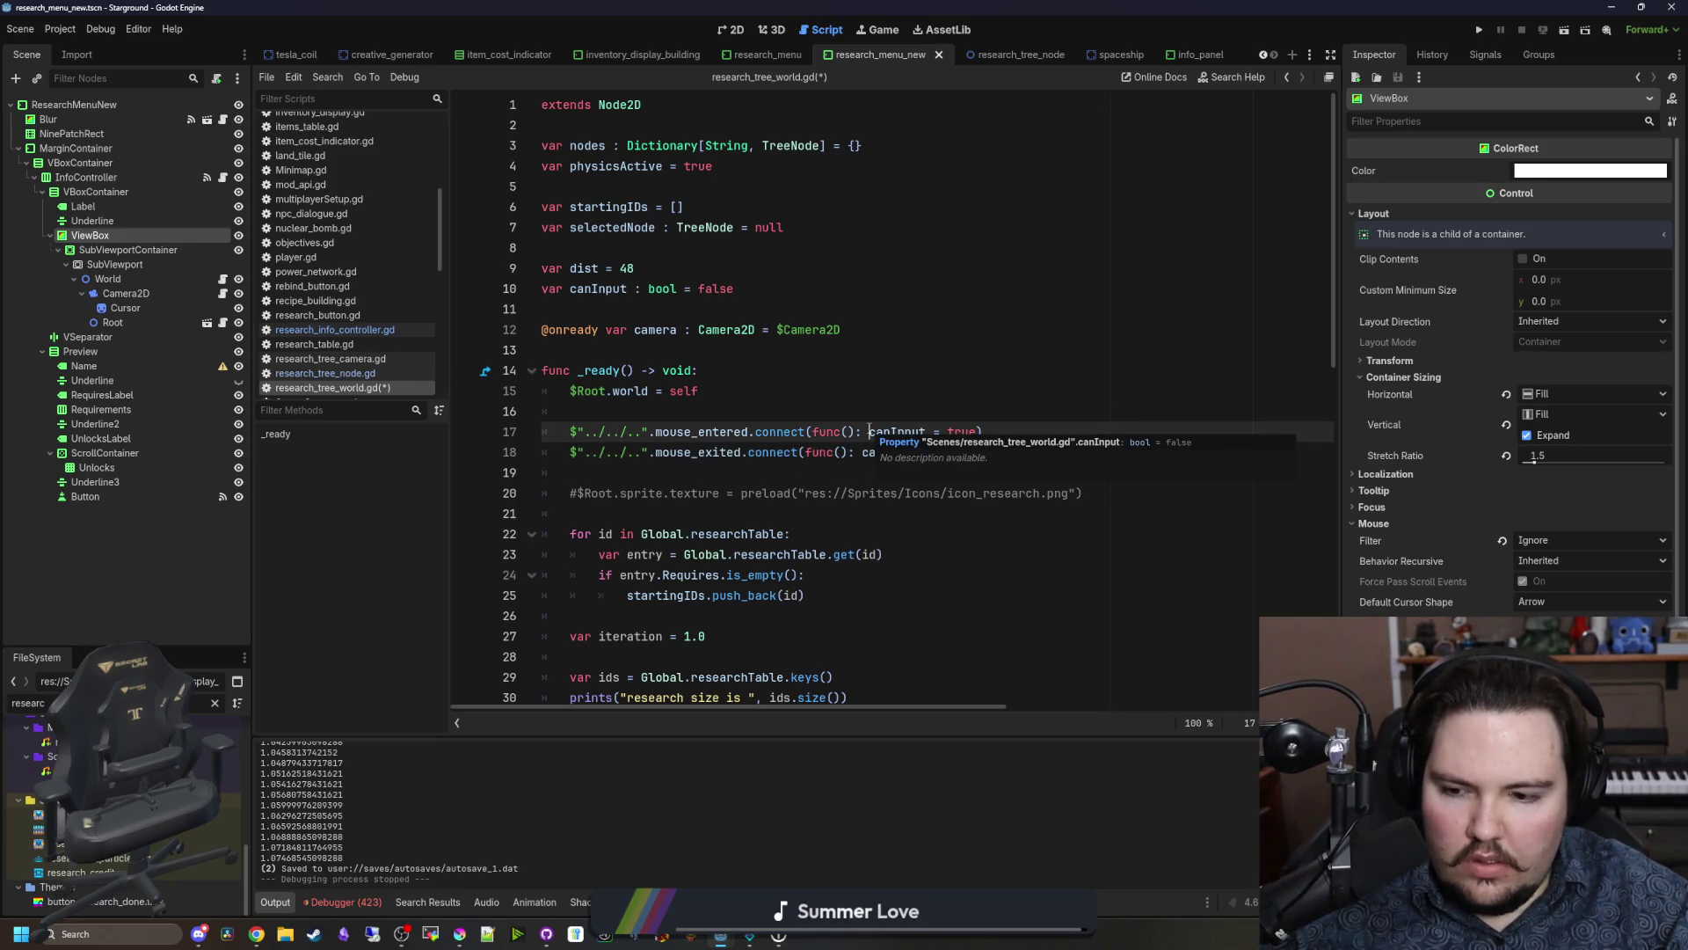
left_click(623, 479)
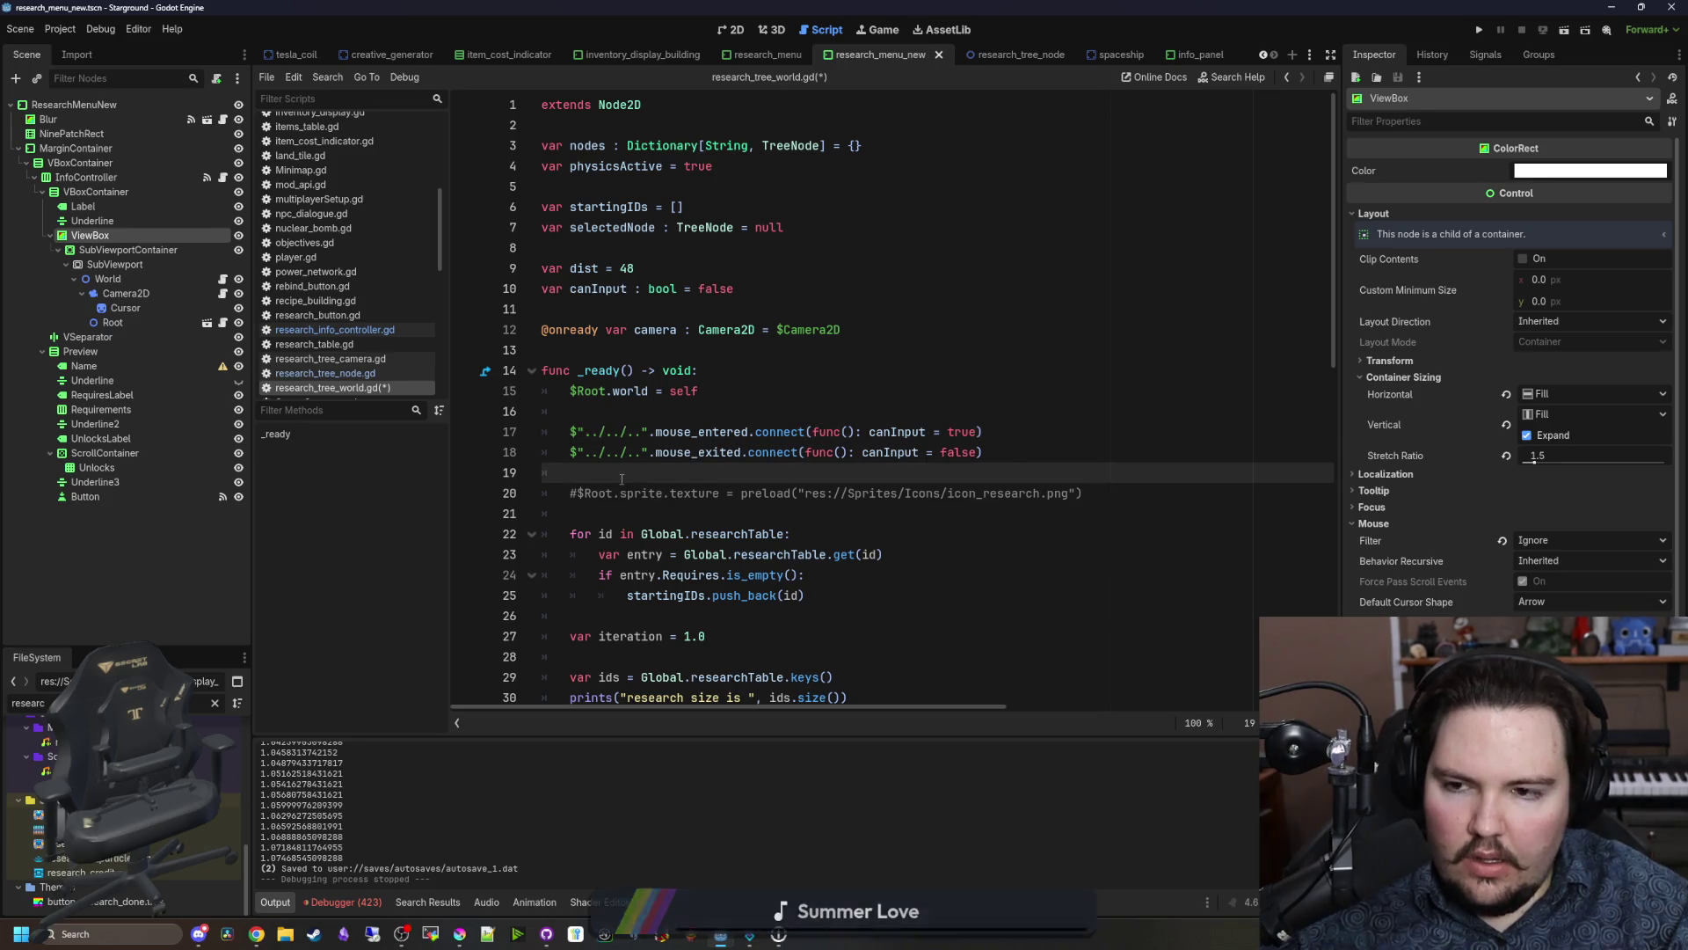
key("ctrl+s")
Step: Add the Global.controllerActive condition to both mouse connection callbacks on lines 17 and 18
scroll(658, 454, "down", 5)
scroll(659, 454, "down", 4)
scroll(704, 396, "up", 8)
left_click(862, 308)
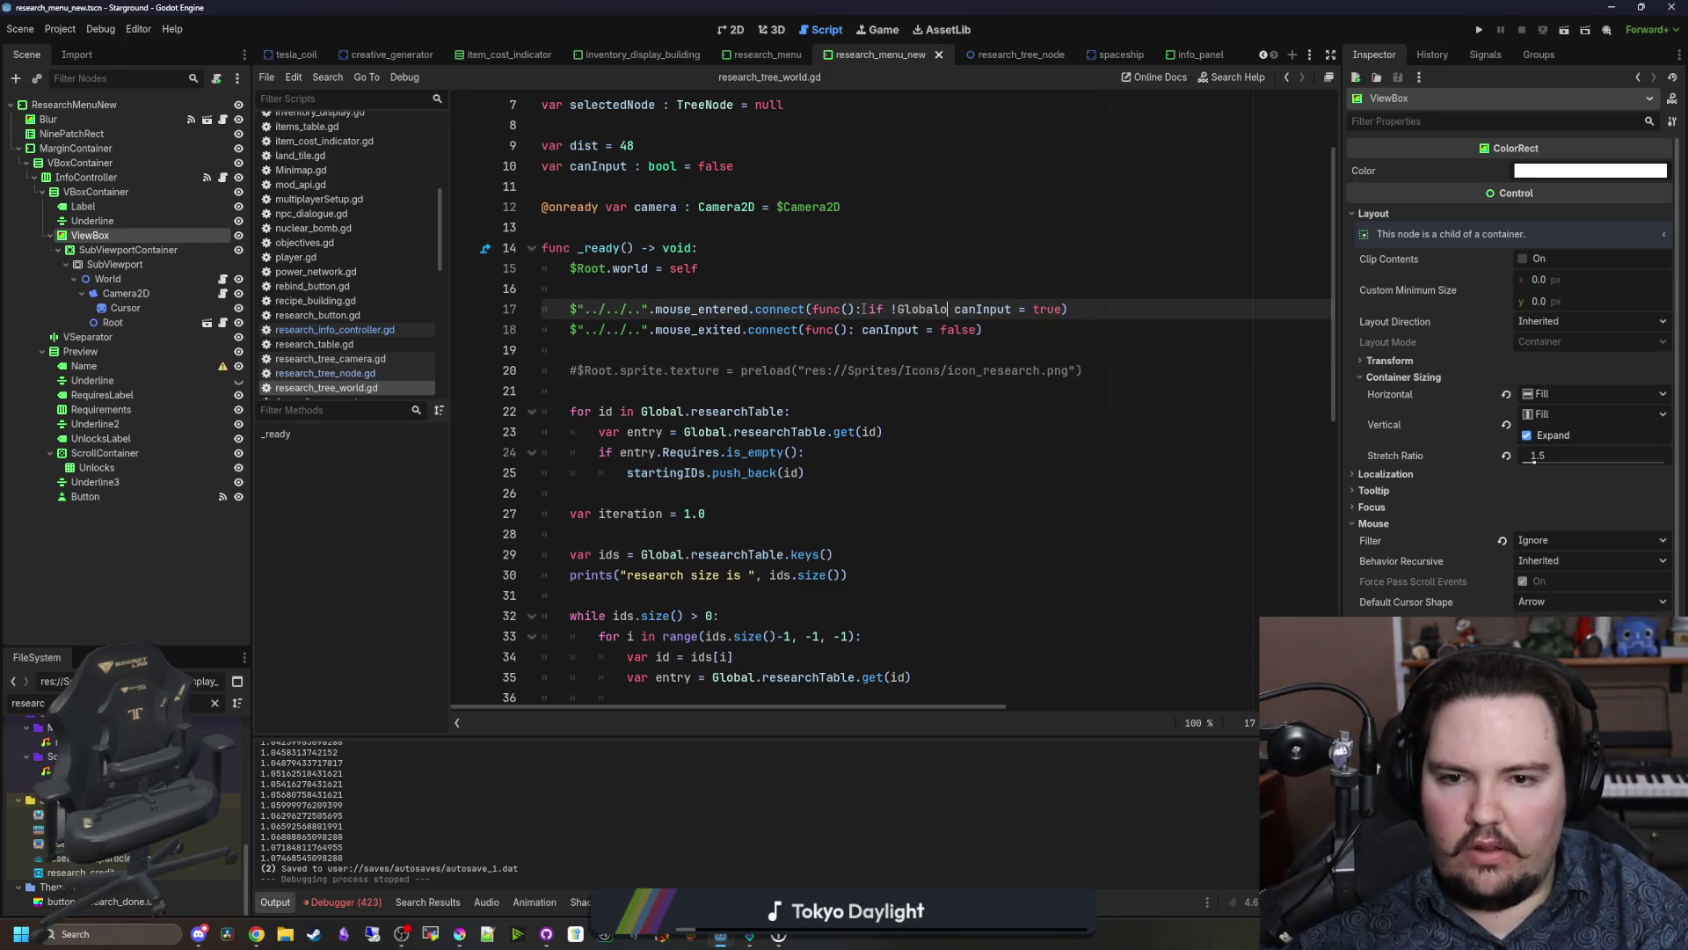
type("controllerButtons")
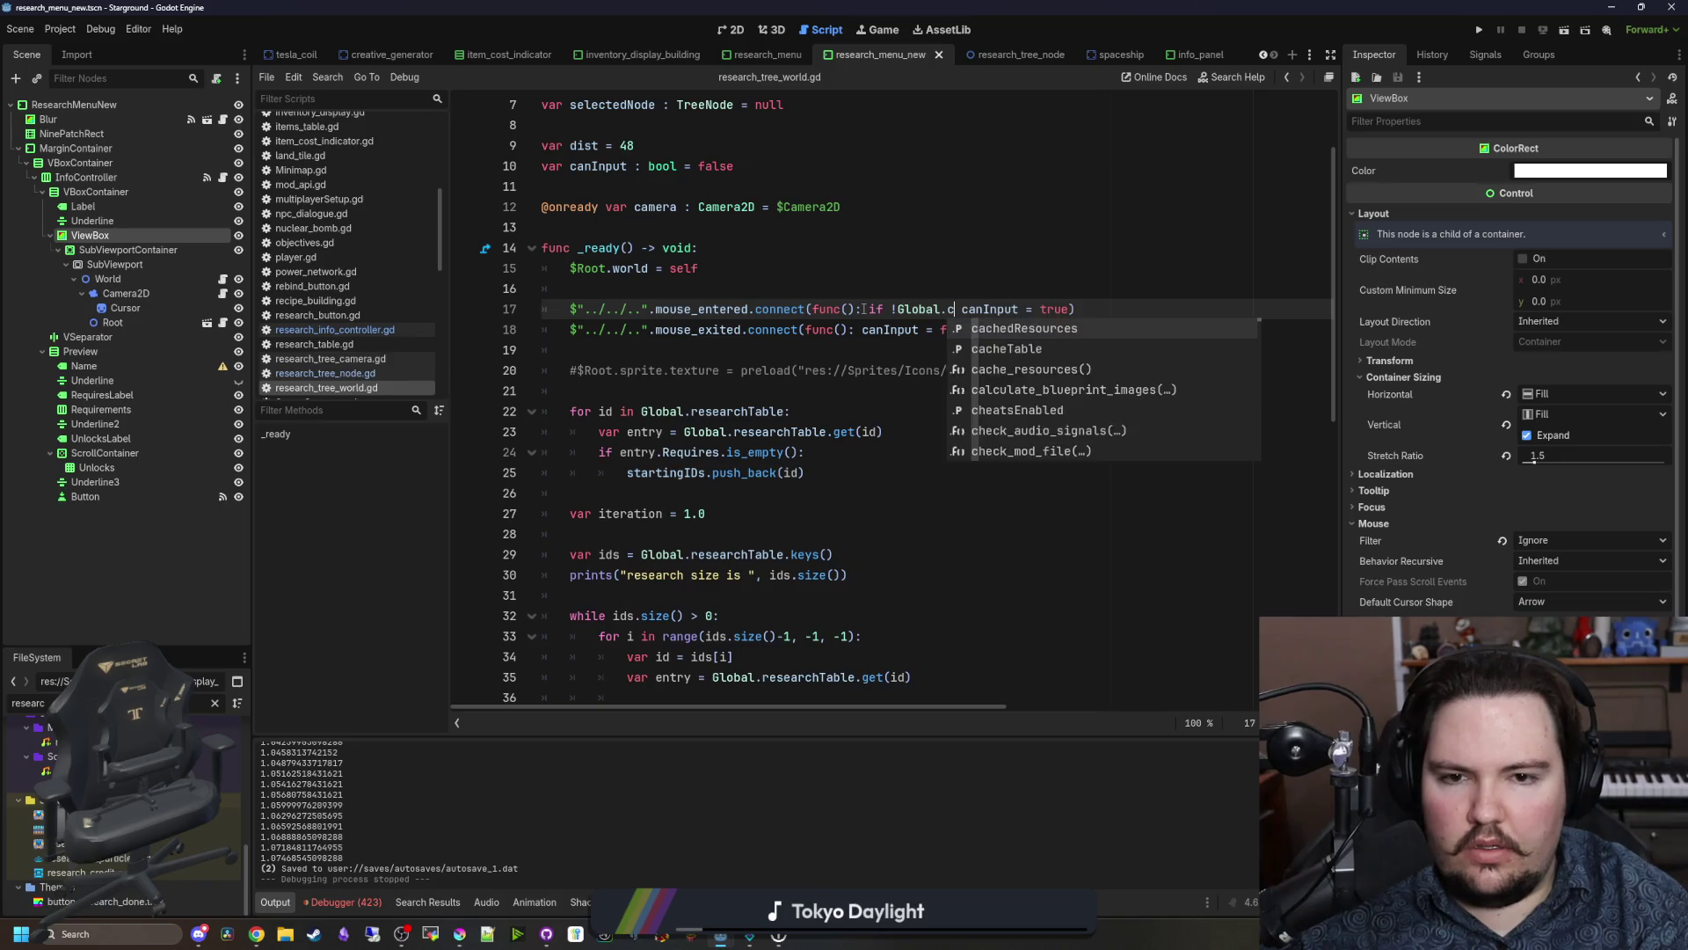
key("BackSpace")
key("BackSpace")
key("BackSpace")
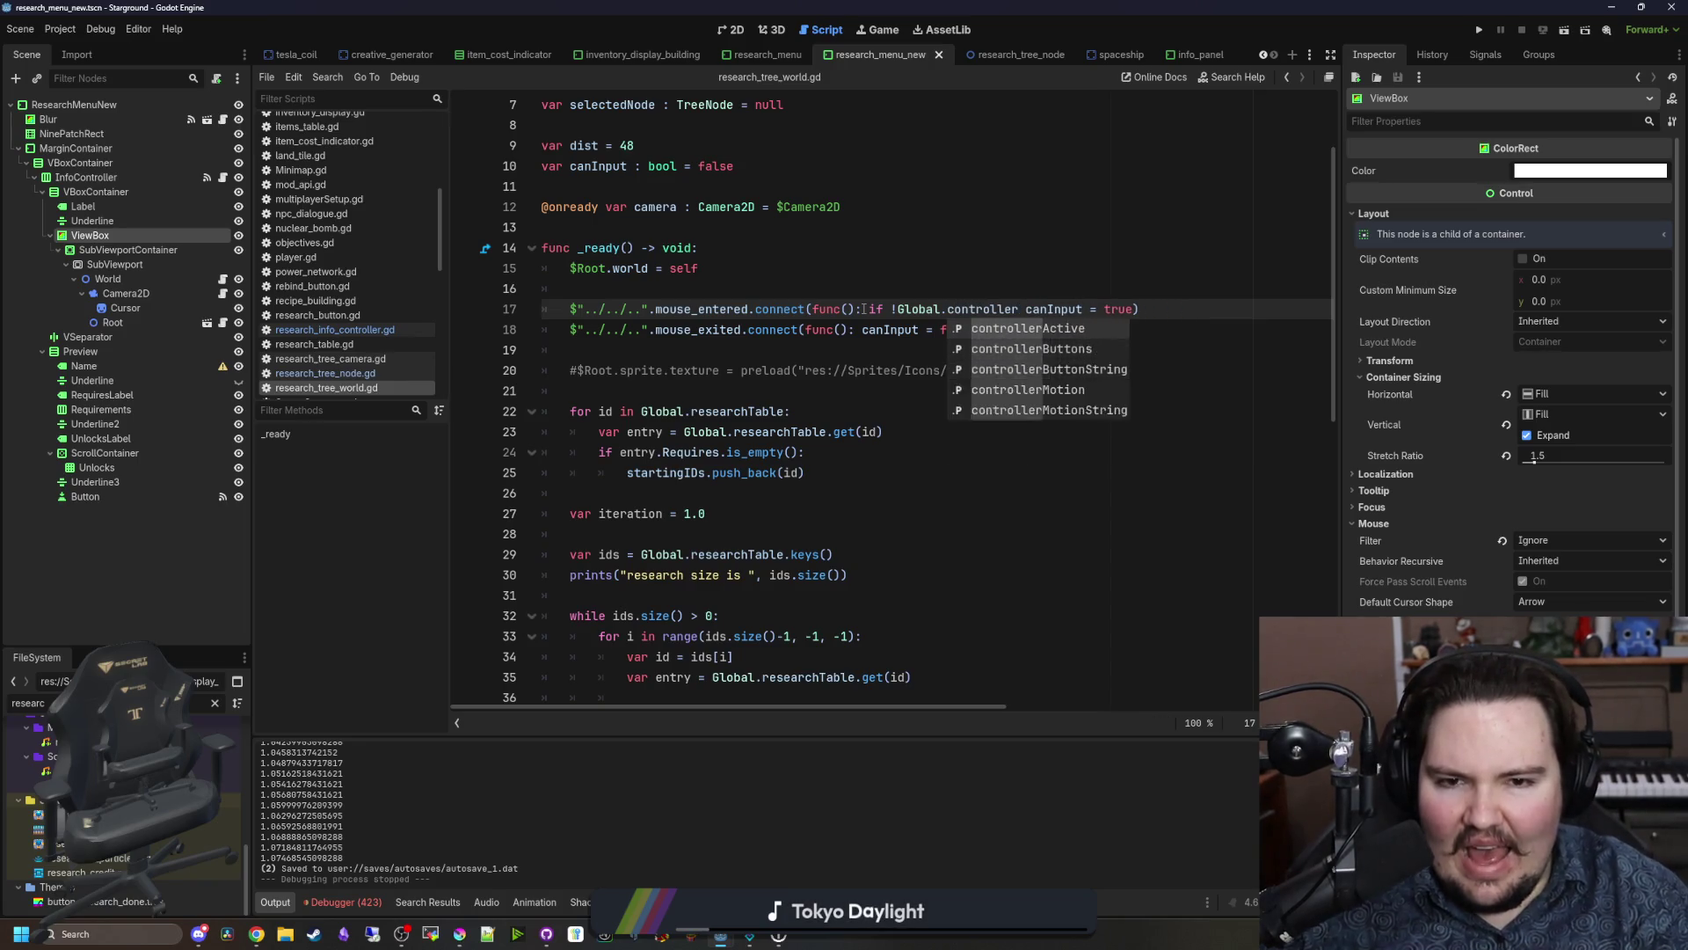
type("Active")
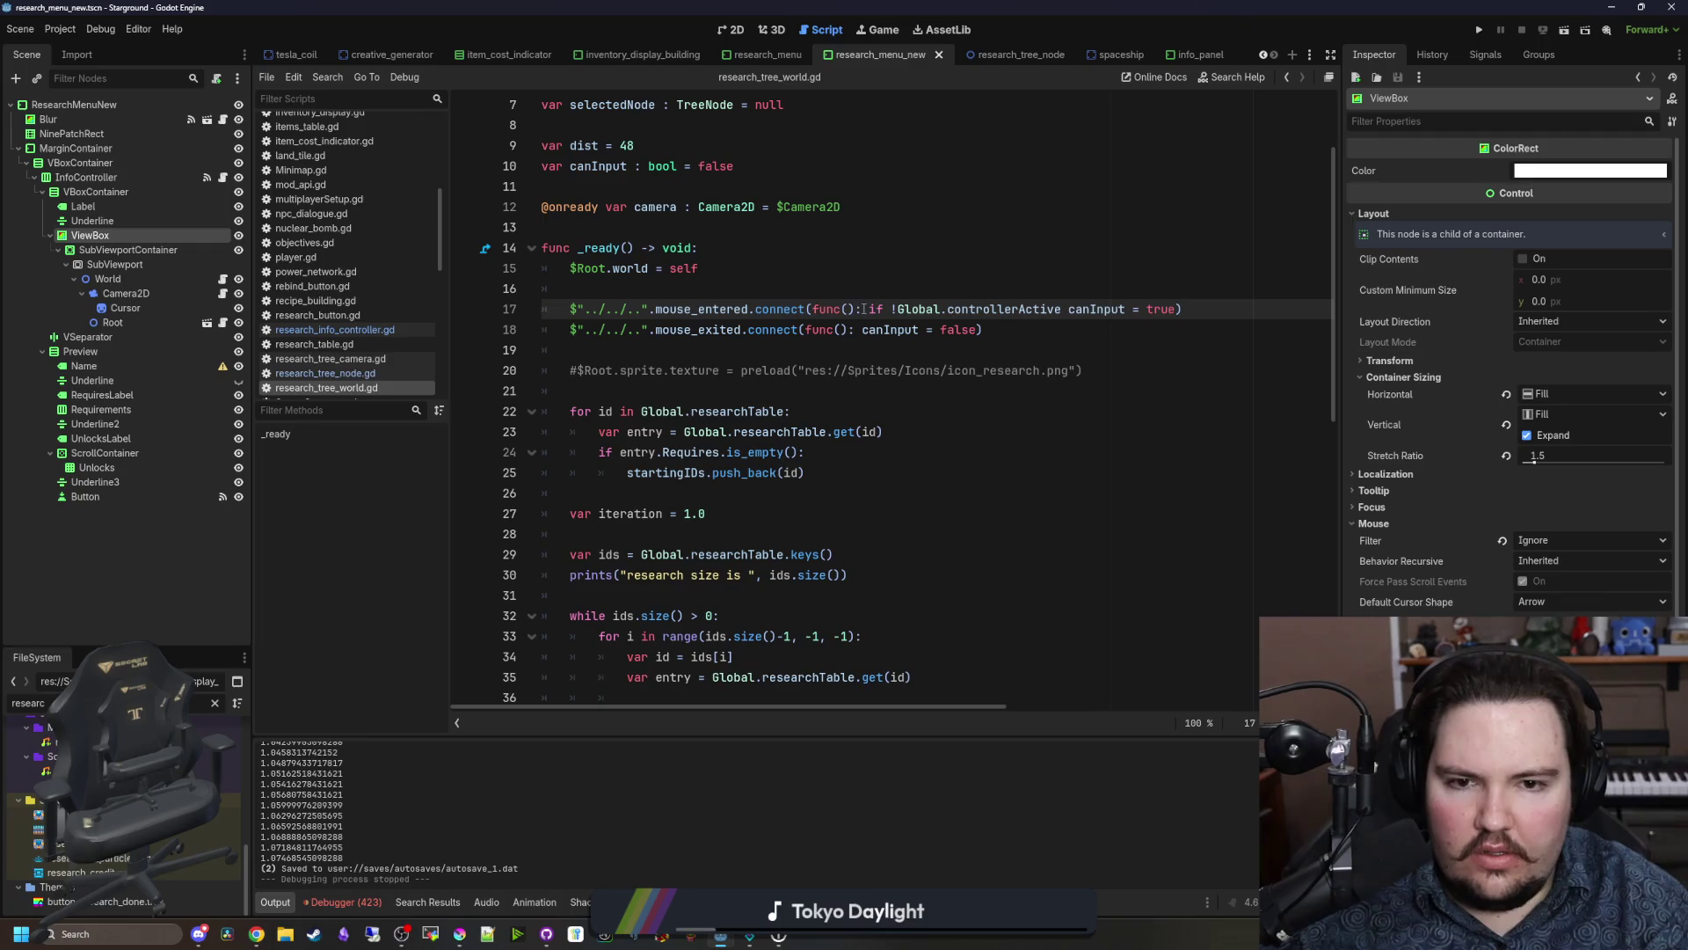
left_click_drag(1068, 309, 864, 310)
key("ctrl+c")
left_click(865, 329)
key("ctrl+v")
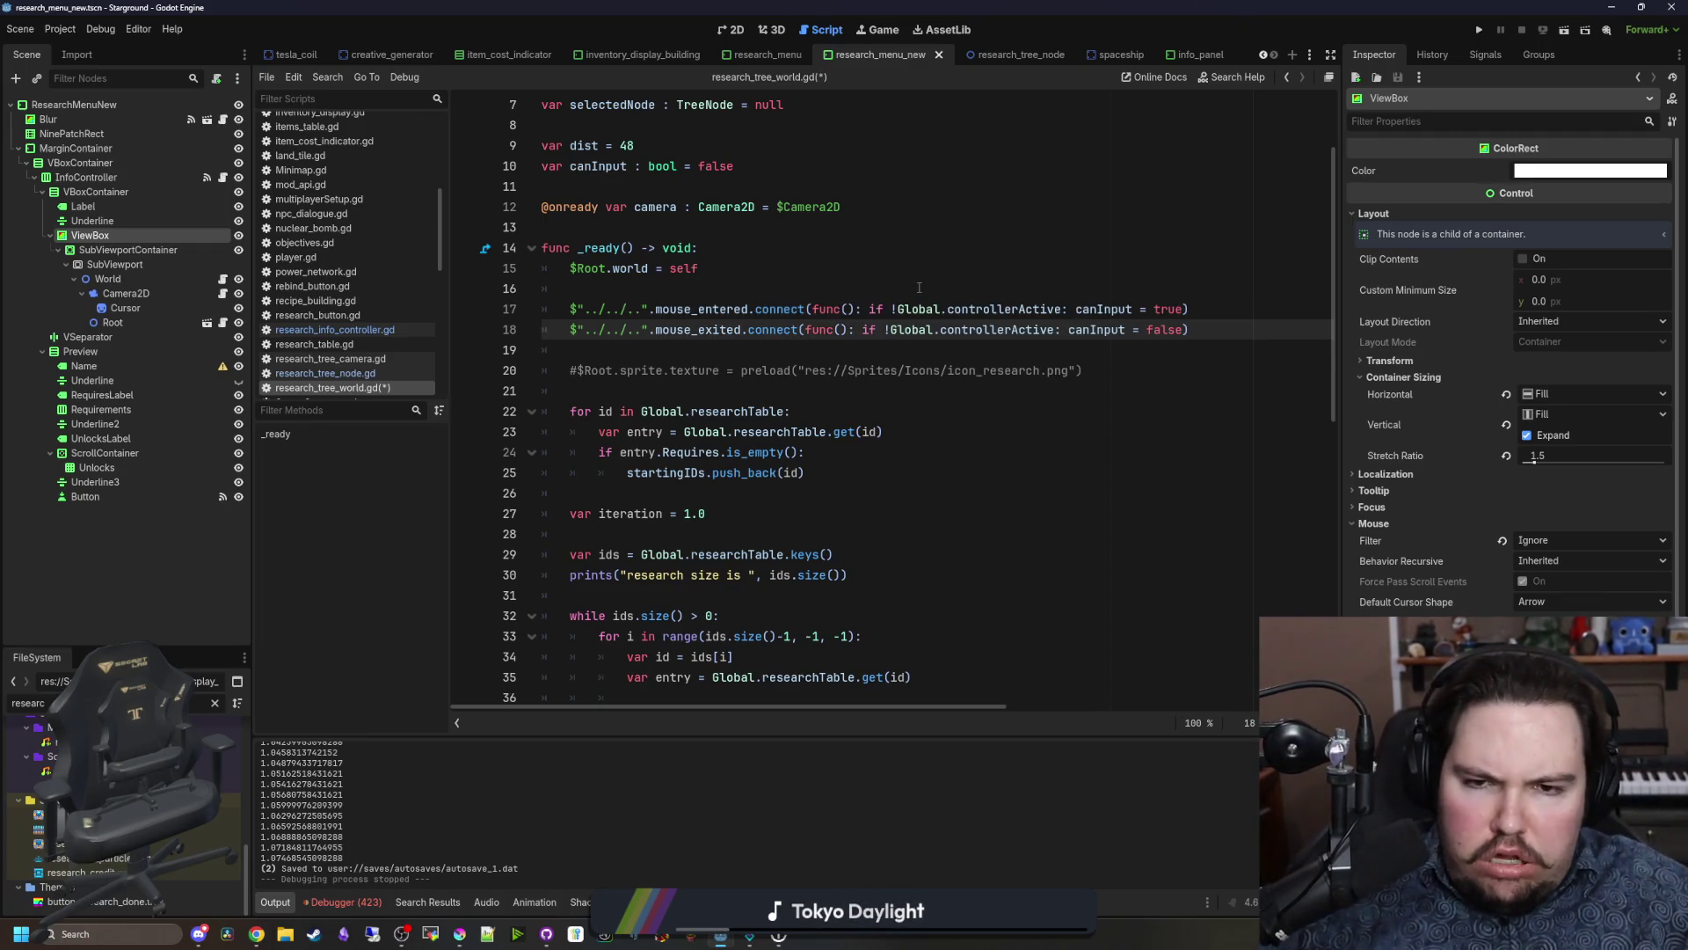
left_click(919, 288)
left_click_drag(1062, 330, 864, 331)
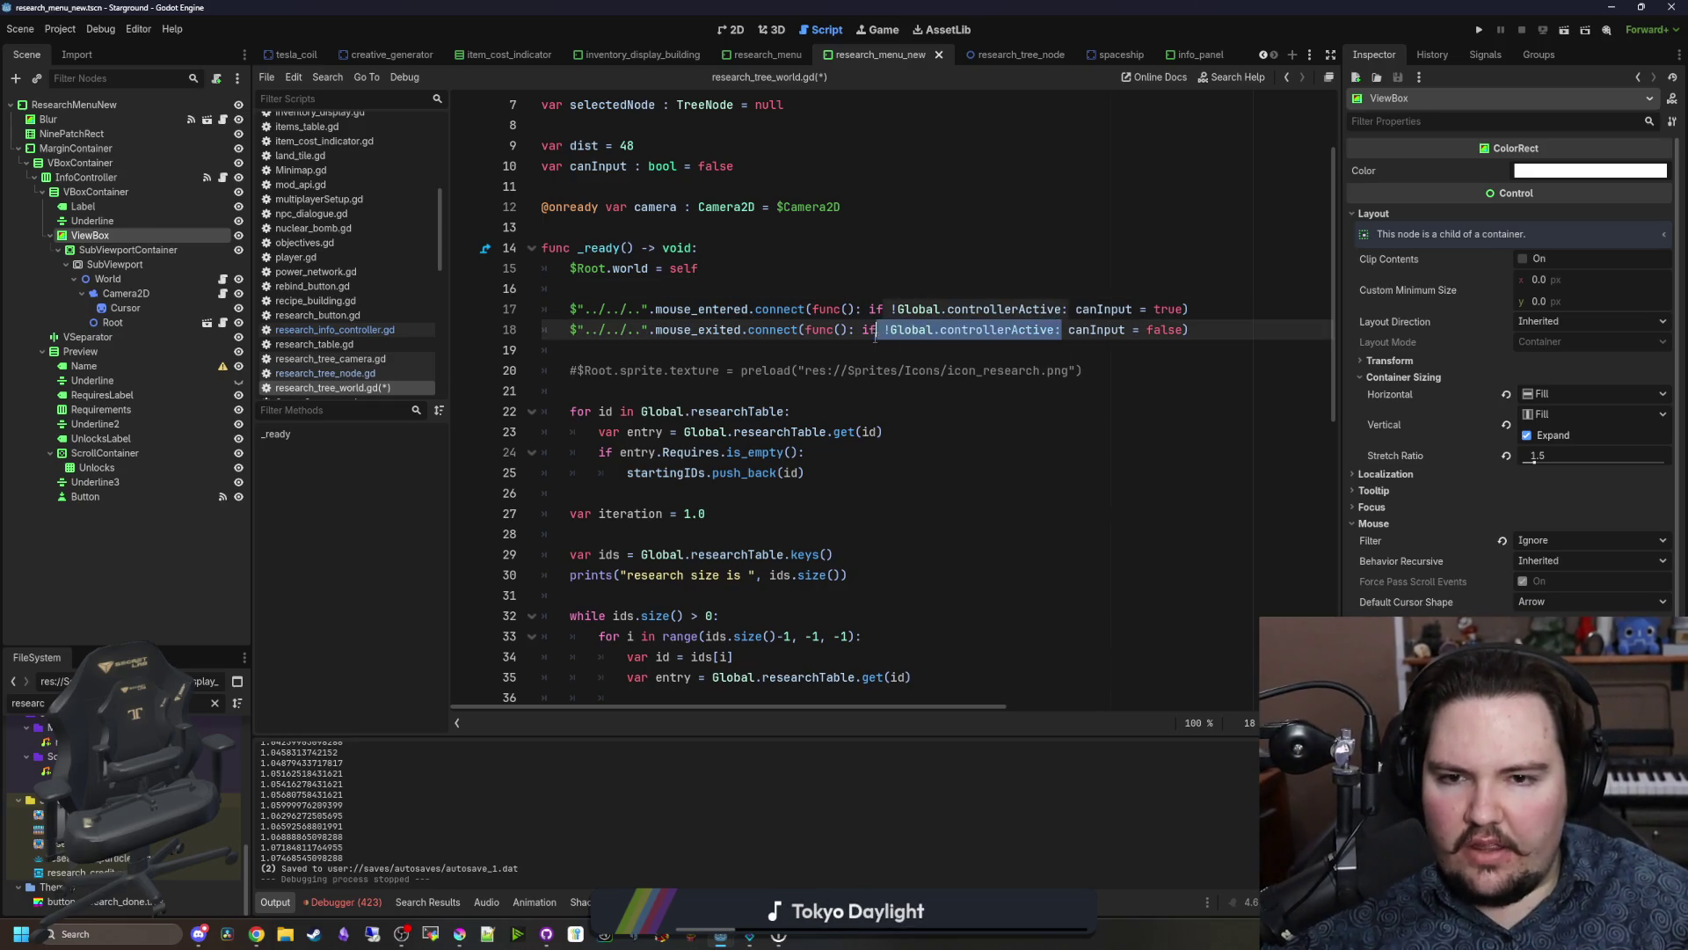
Step: At the script end, start a new function containing an 'if !Global.controllerActive:' check
scroll(787, 541, "down", 10)
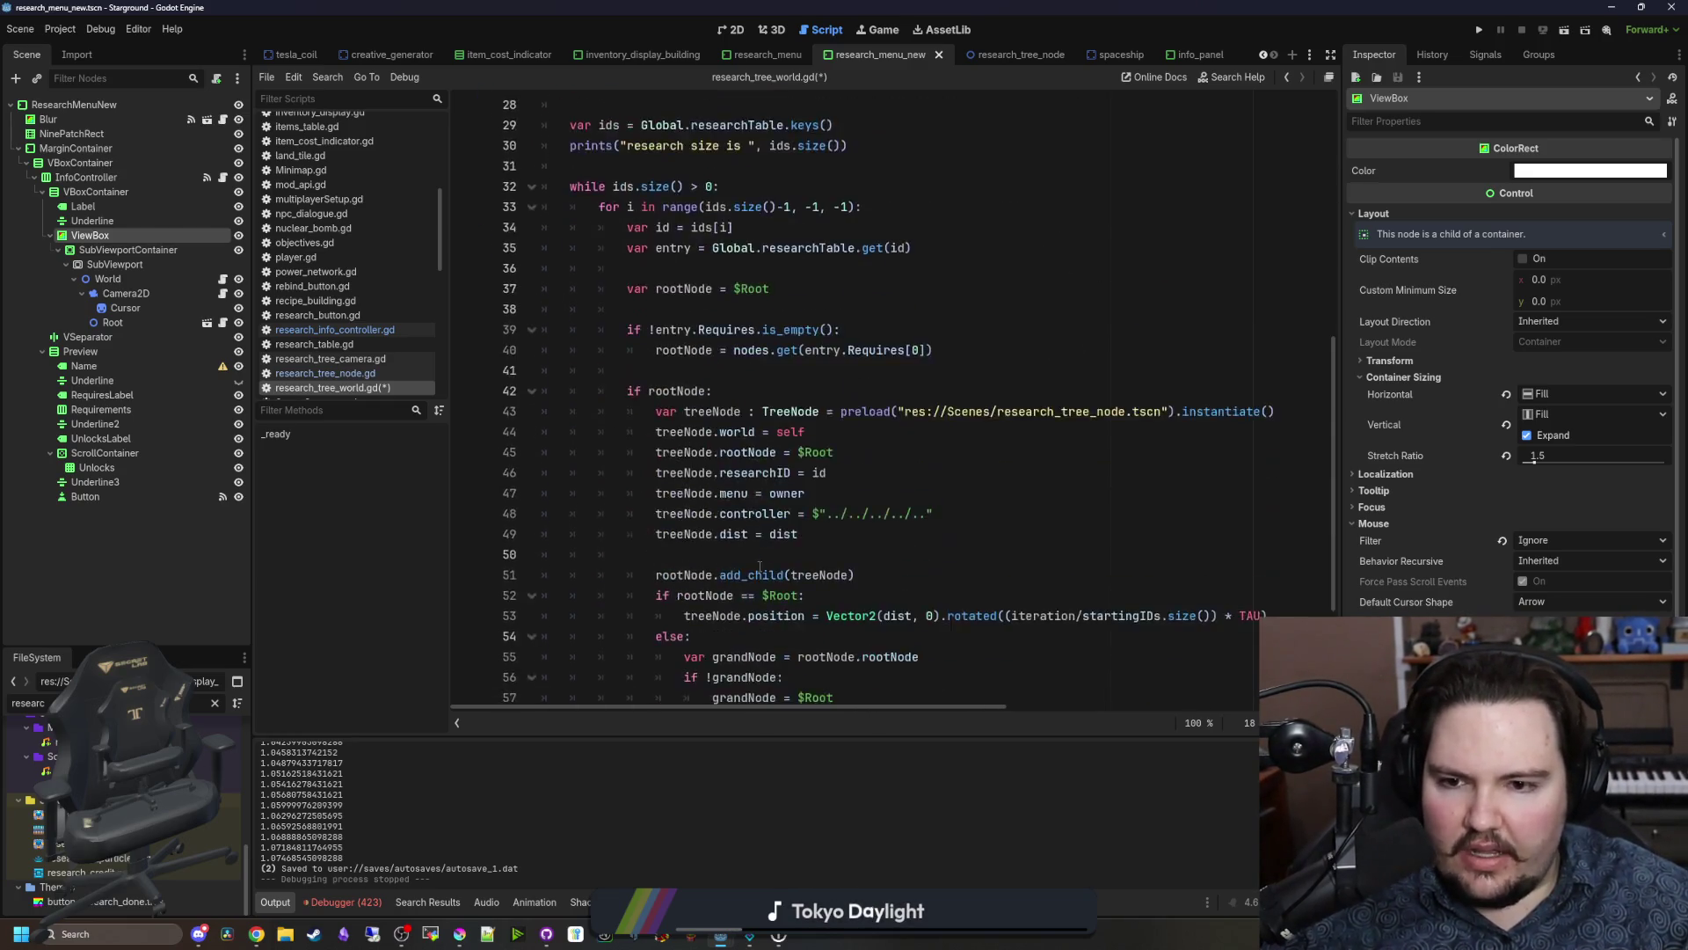
scroll(724, 495, "up", 12)
scroll(724, 495, "down", 6)
scroll(724, 495, "up", 6)
scroll(648, 573, "down", 10)
scroll(648, 573, "down", 3)
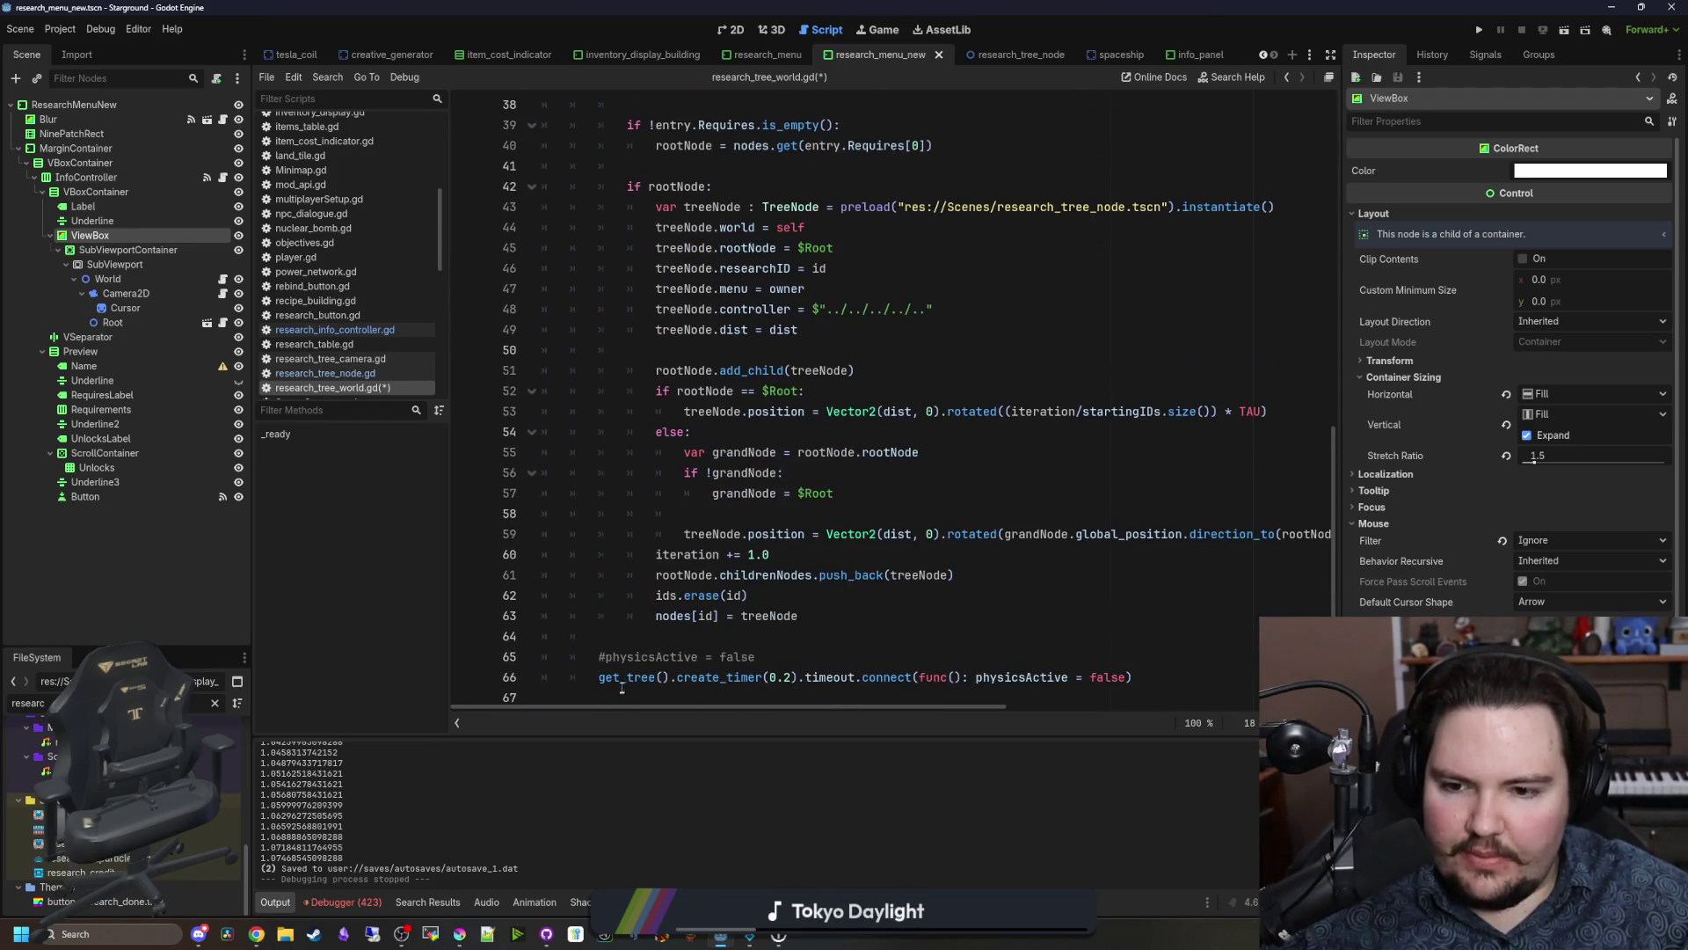
key("ctrl+End")
key("Return")
type("func _get")
key("Return")
key("Return")
type("if !Global.controllerActive:")
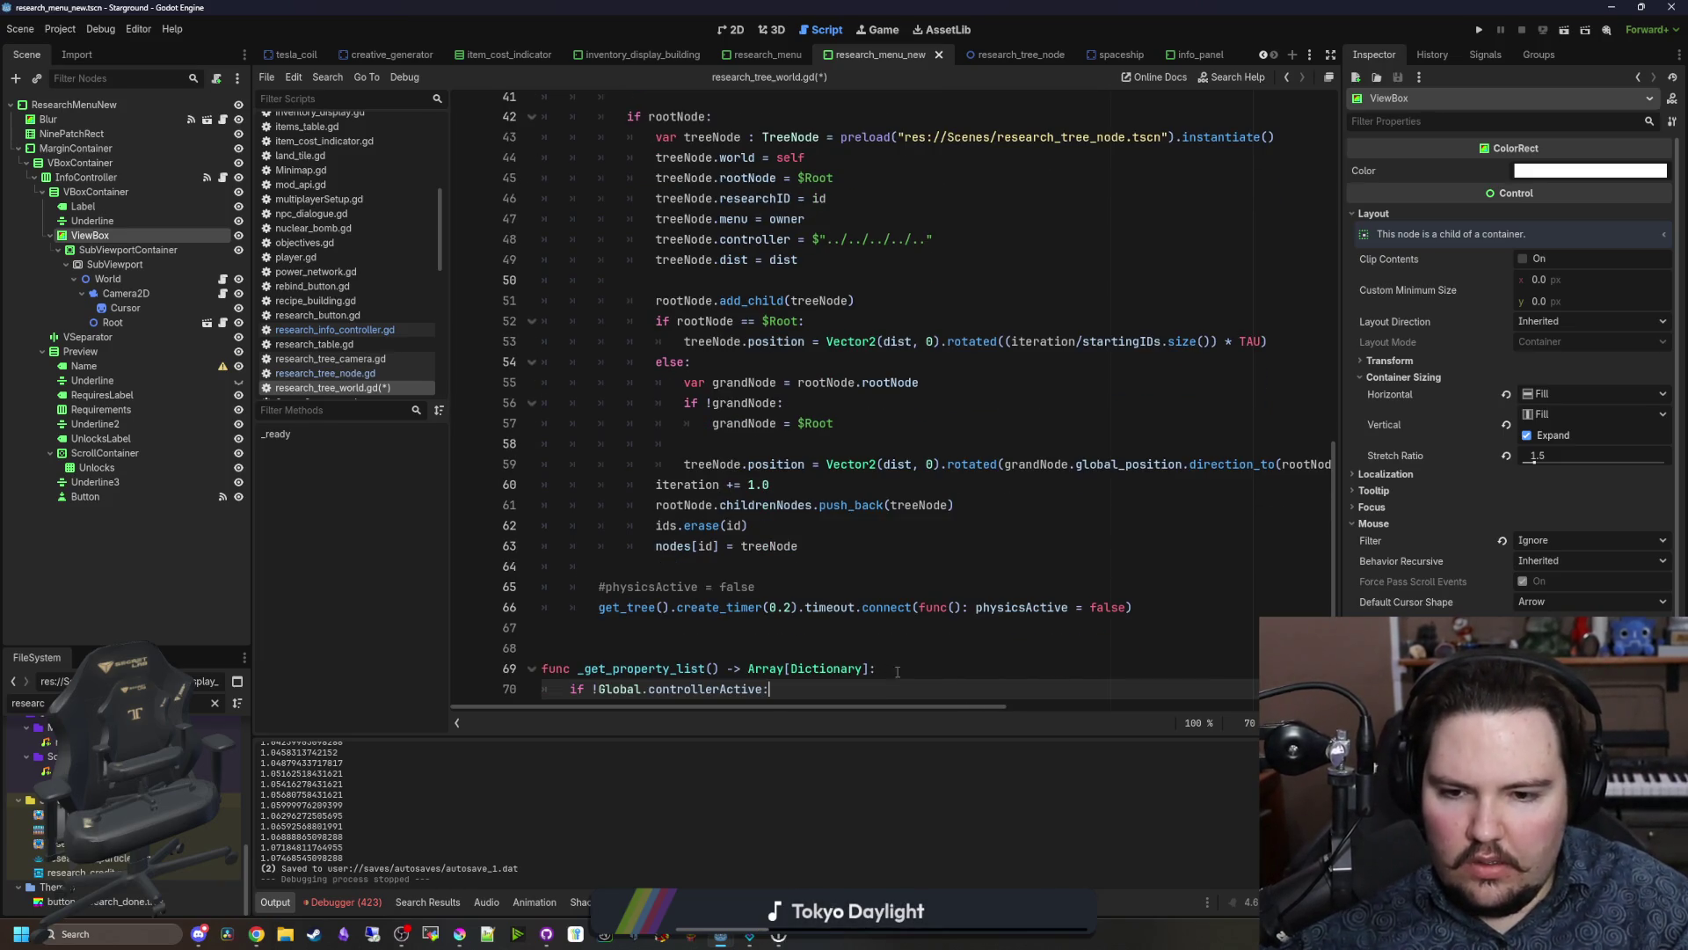
Step: Turn the new function into _process(_delta) with its if setting canInput = true
left_click_drag(897, 671, 577, 677)
type("_pro")
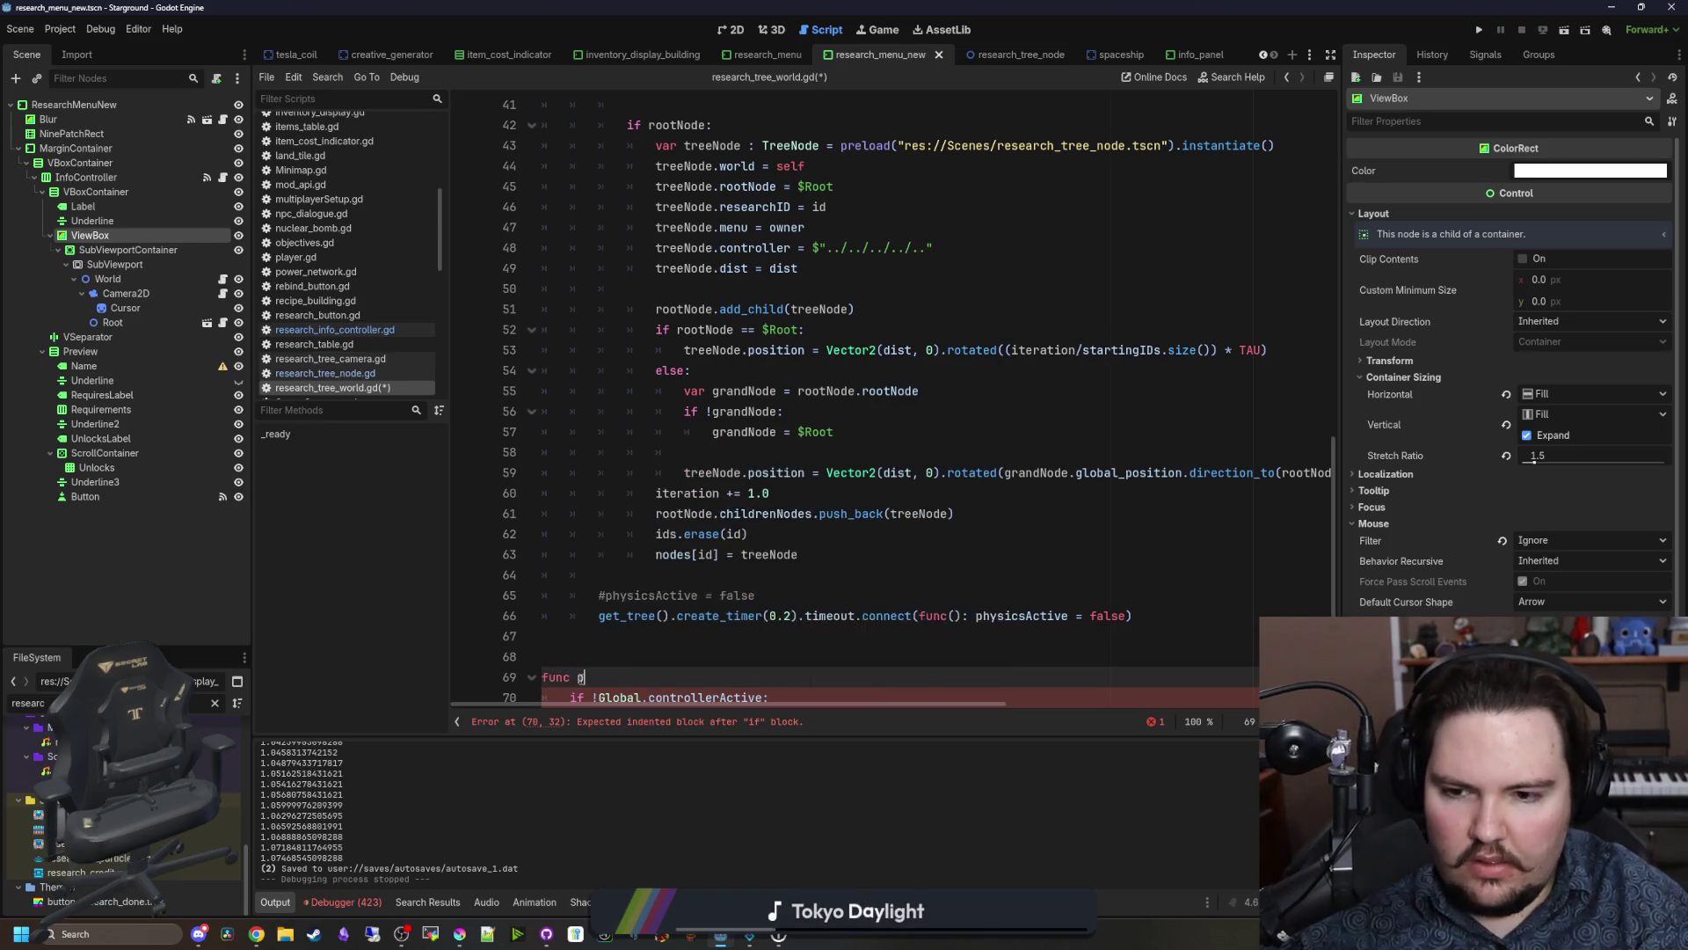
key("Return")
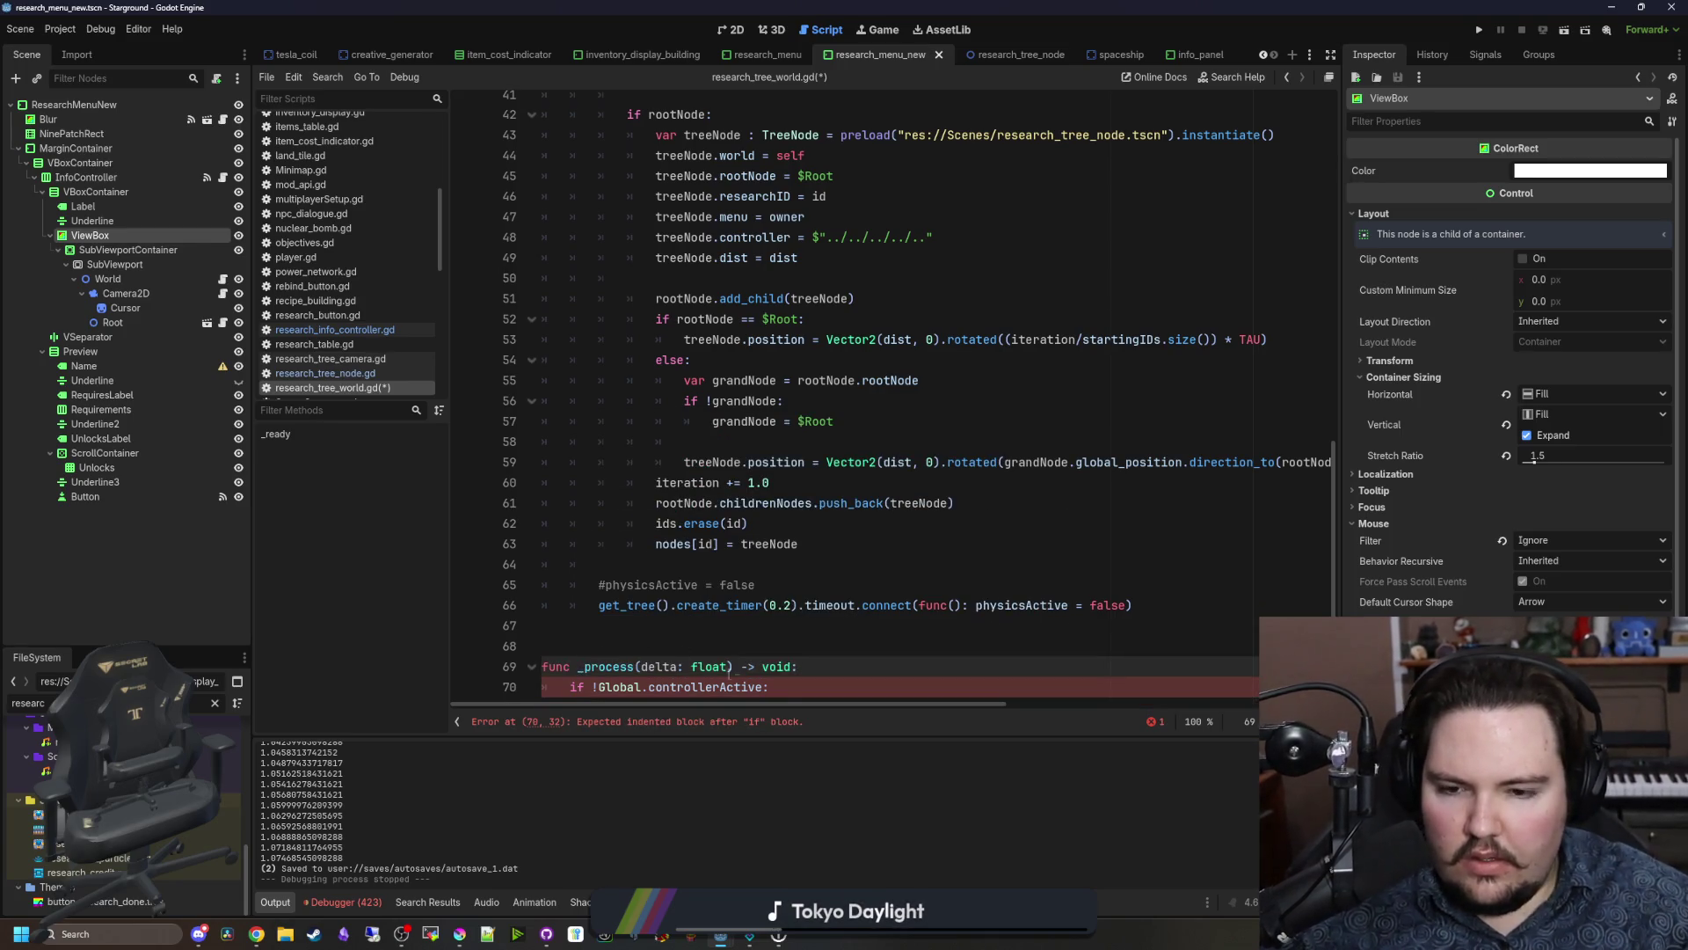
left_click(595, 688)
key("BackSpace")
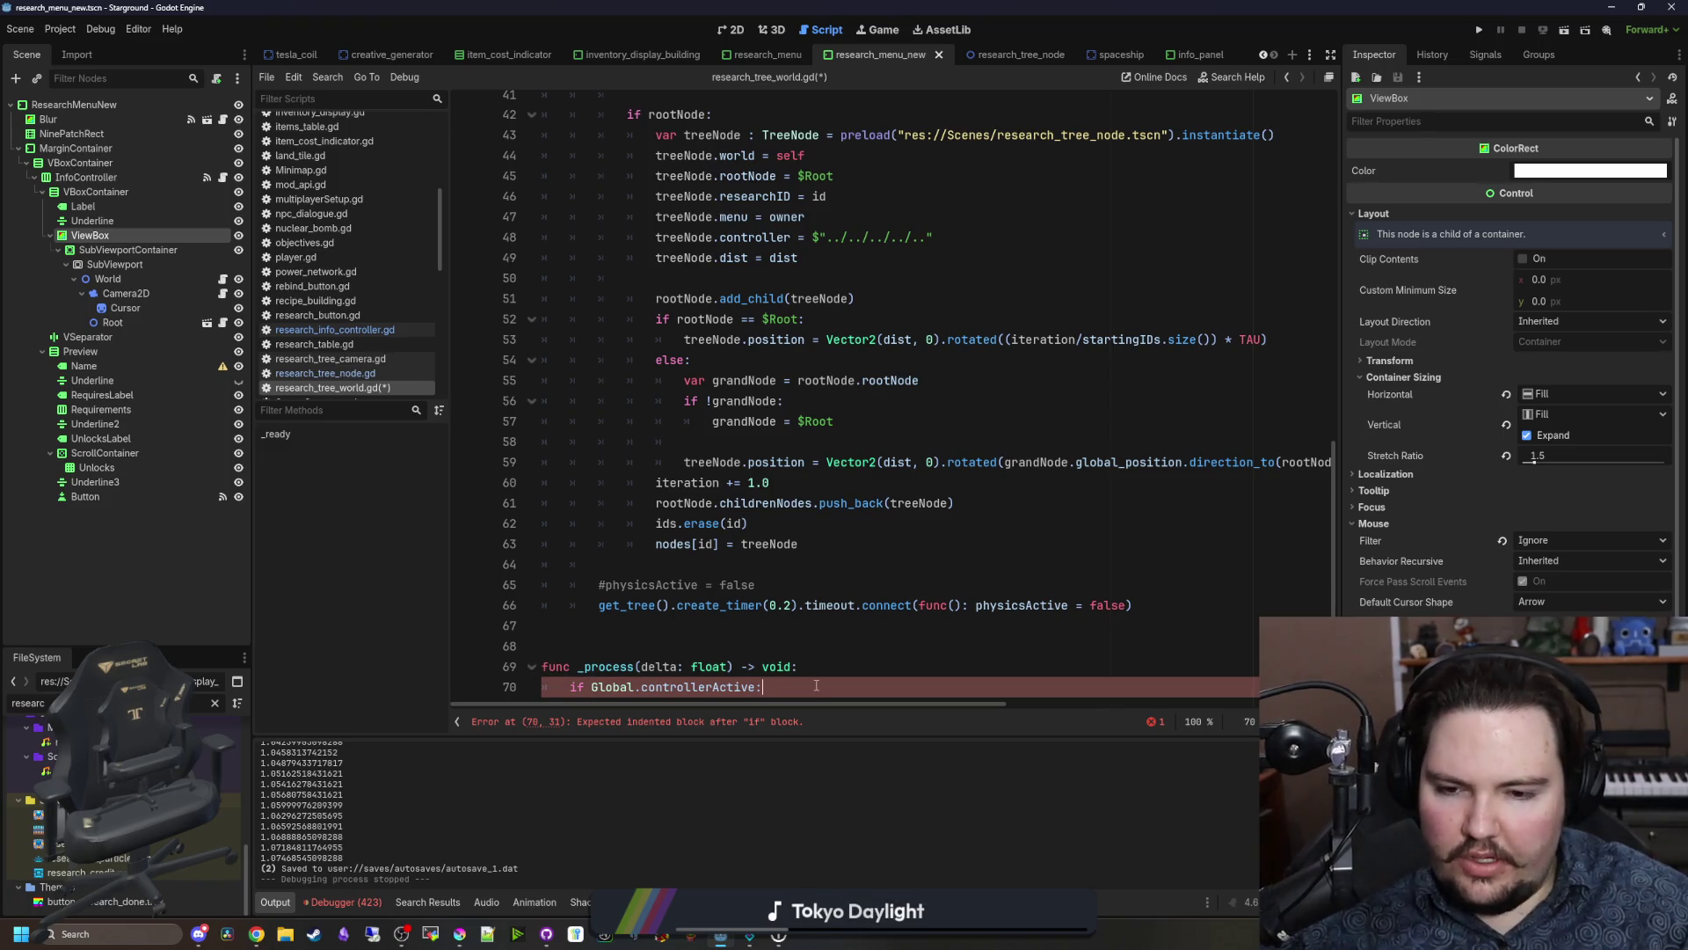
key("Return")
key("BackSpace")
type("canInput = tru")
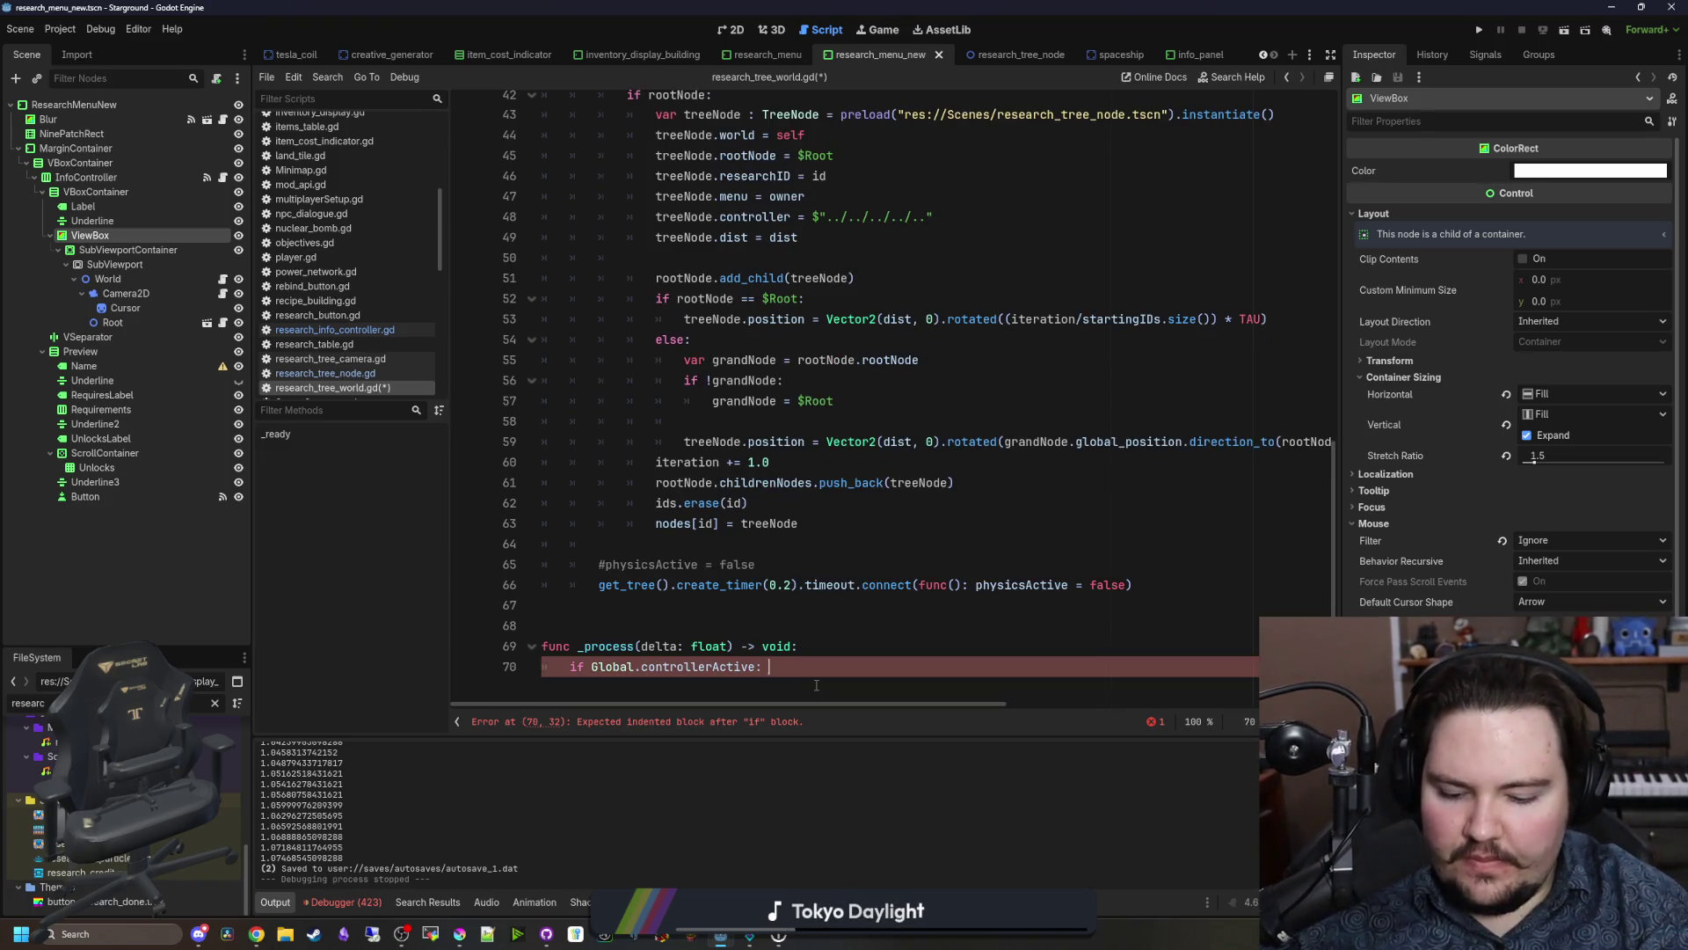
key("Return")
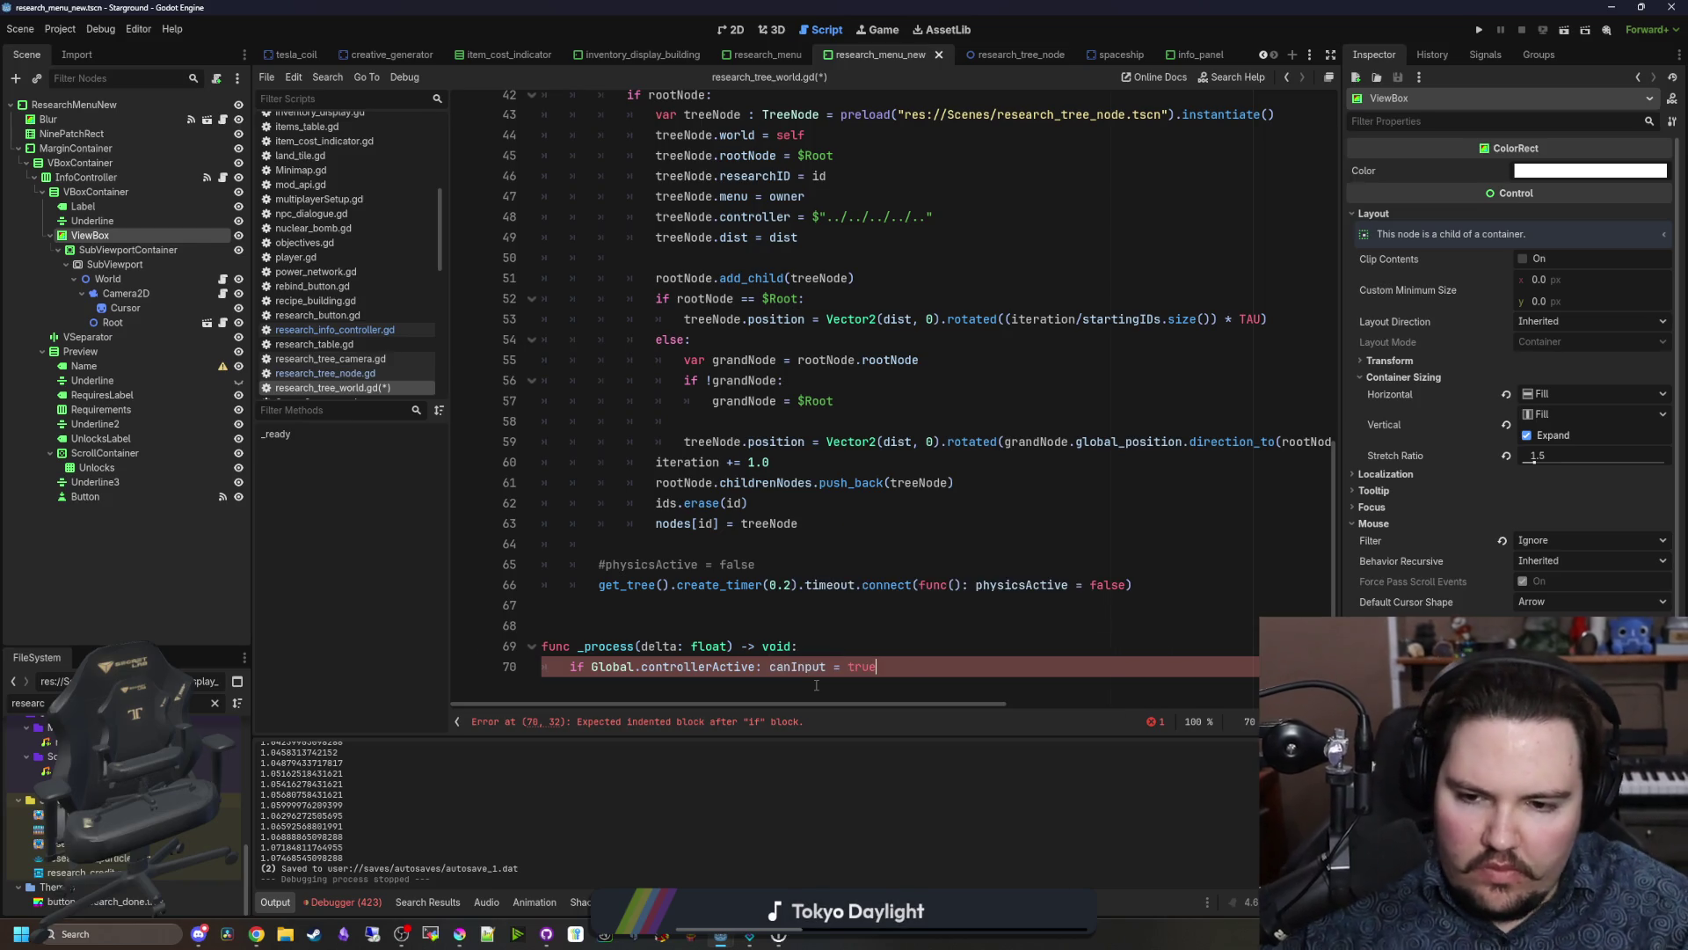
Step: Check the finished _process function and save research_tree_world.gd
left_click(713, 598)
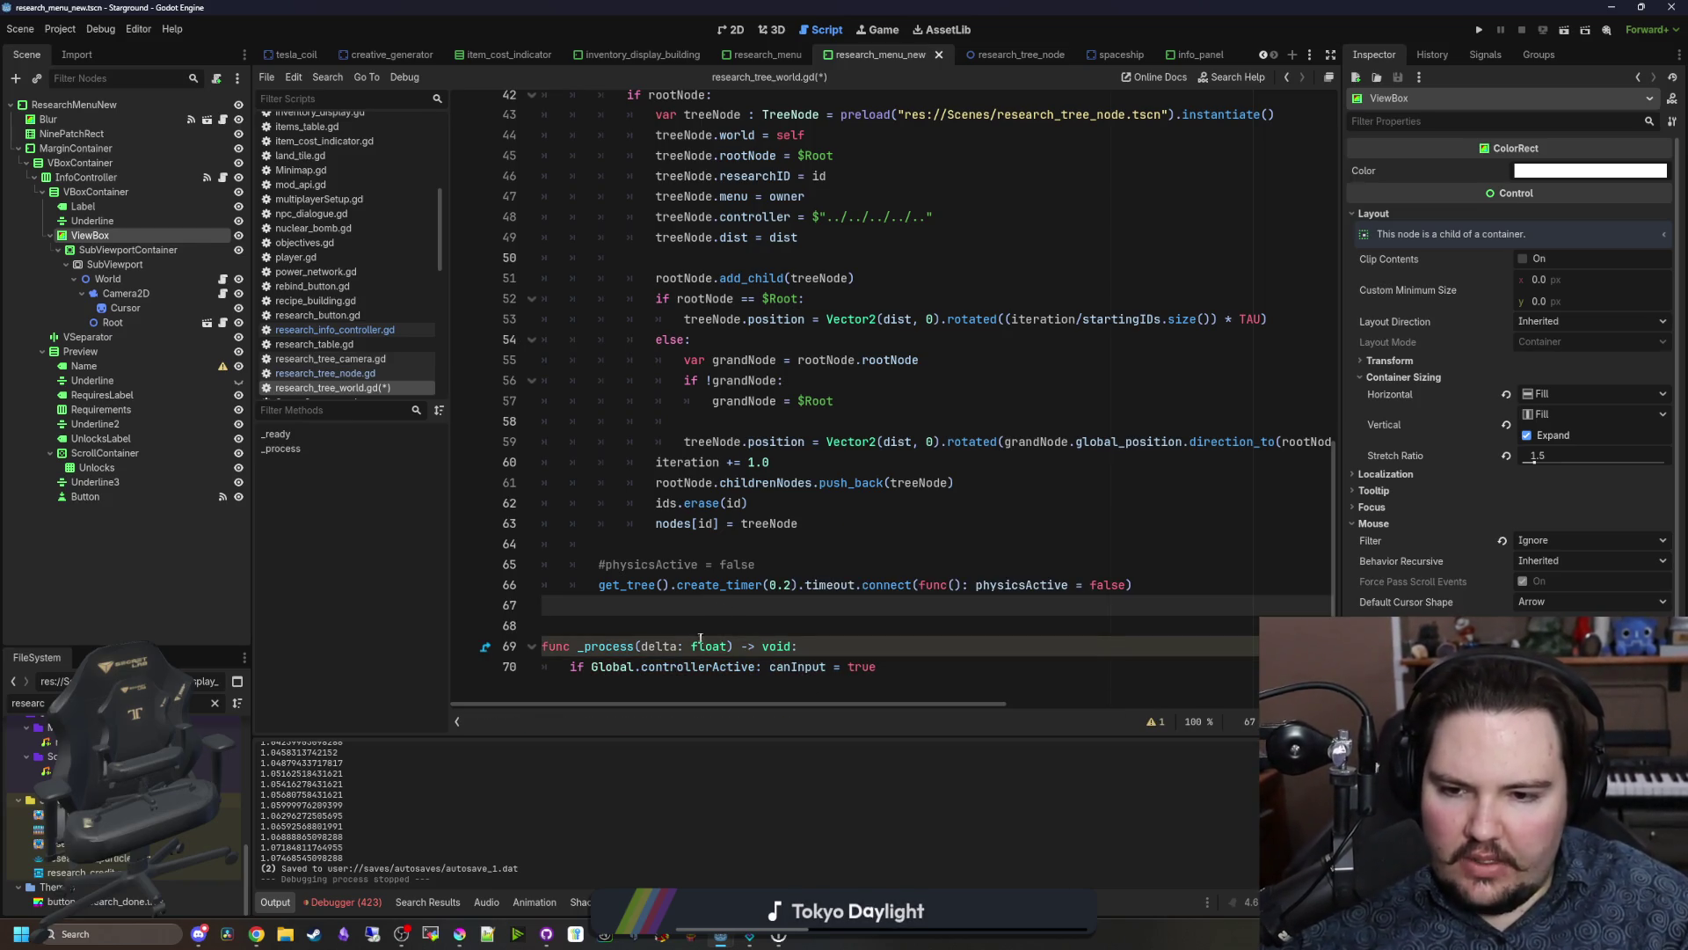
left_click(648, 646)
type("_")
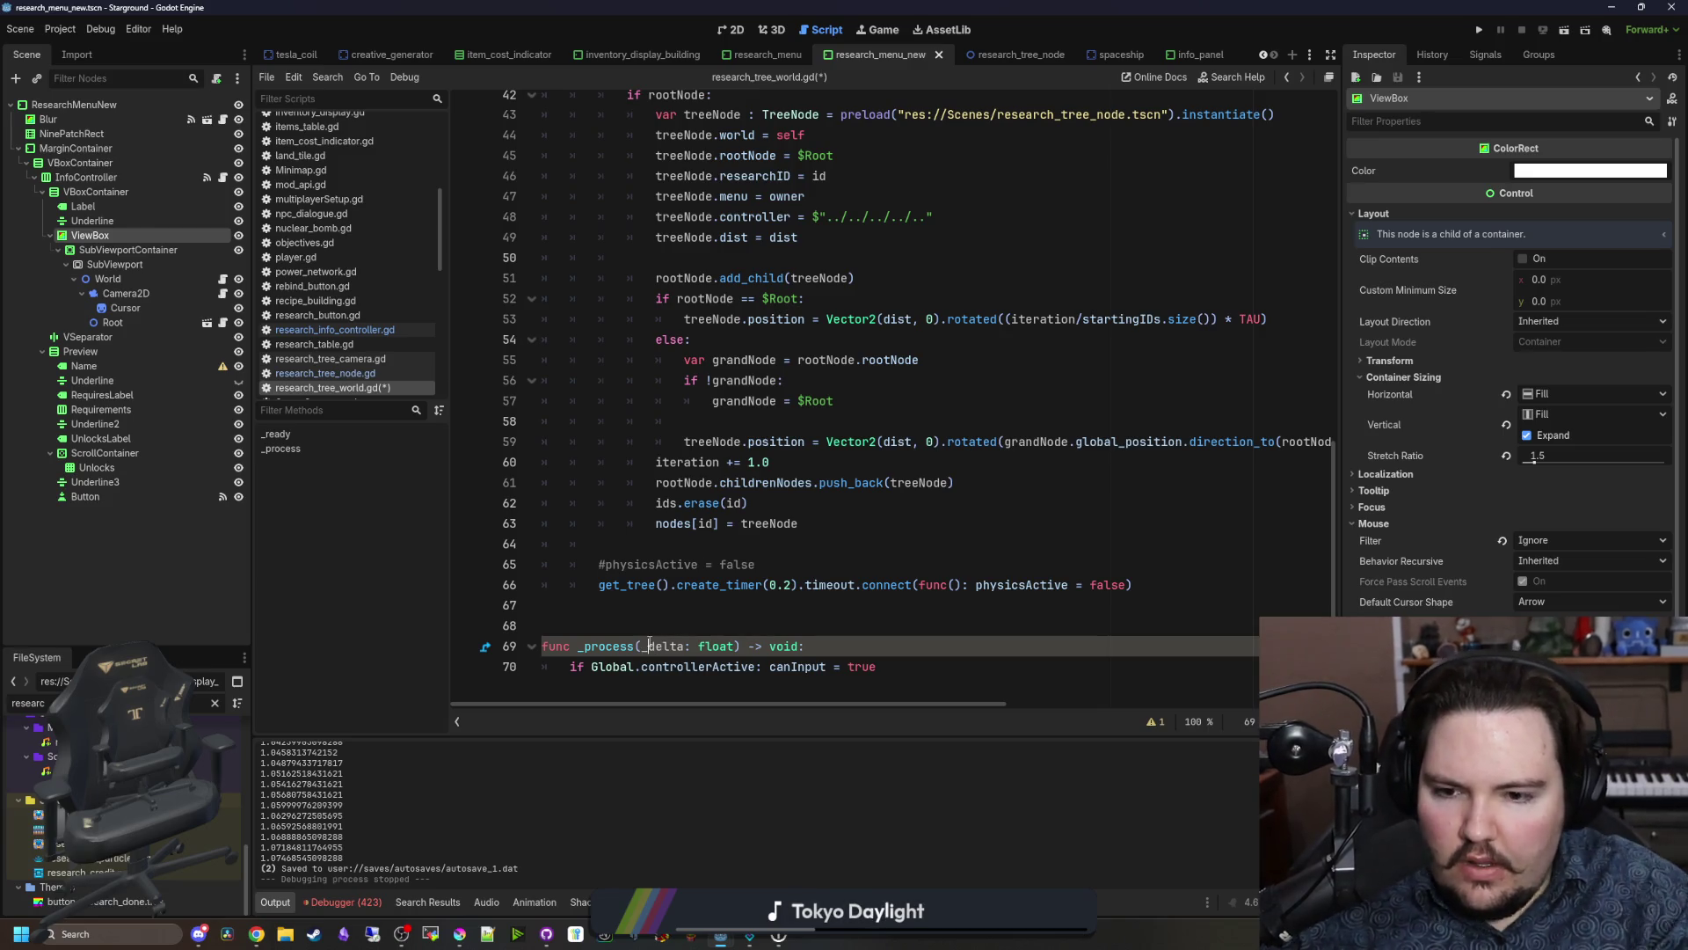
left_click(688, 602)
scroll(699, 584, "up", 1)
left_click(713, 564)
key("ctrl+s")
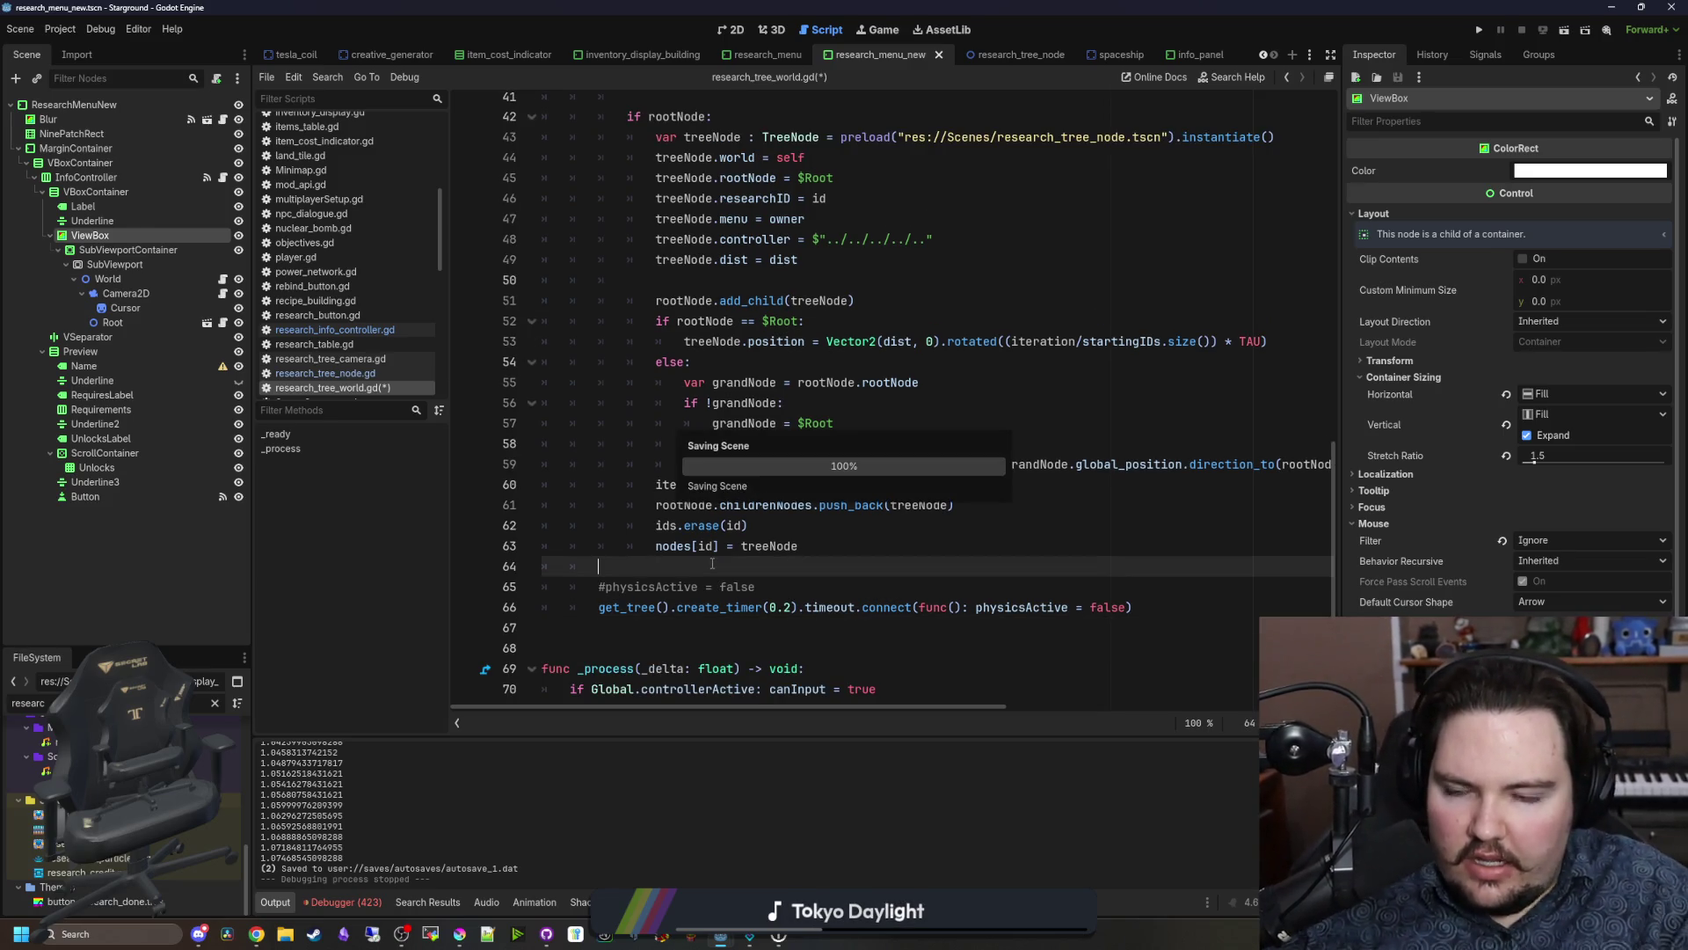
Step: Inspect where canInput is declared and used in research_tree_world.gd
scroll(712, 563, "up", 13)
left_click(649, 391)
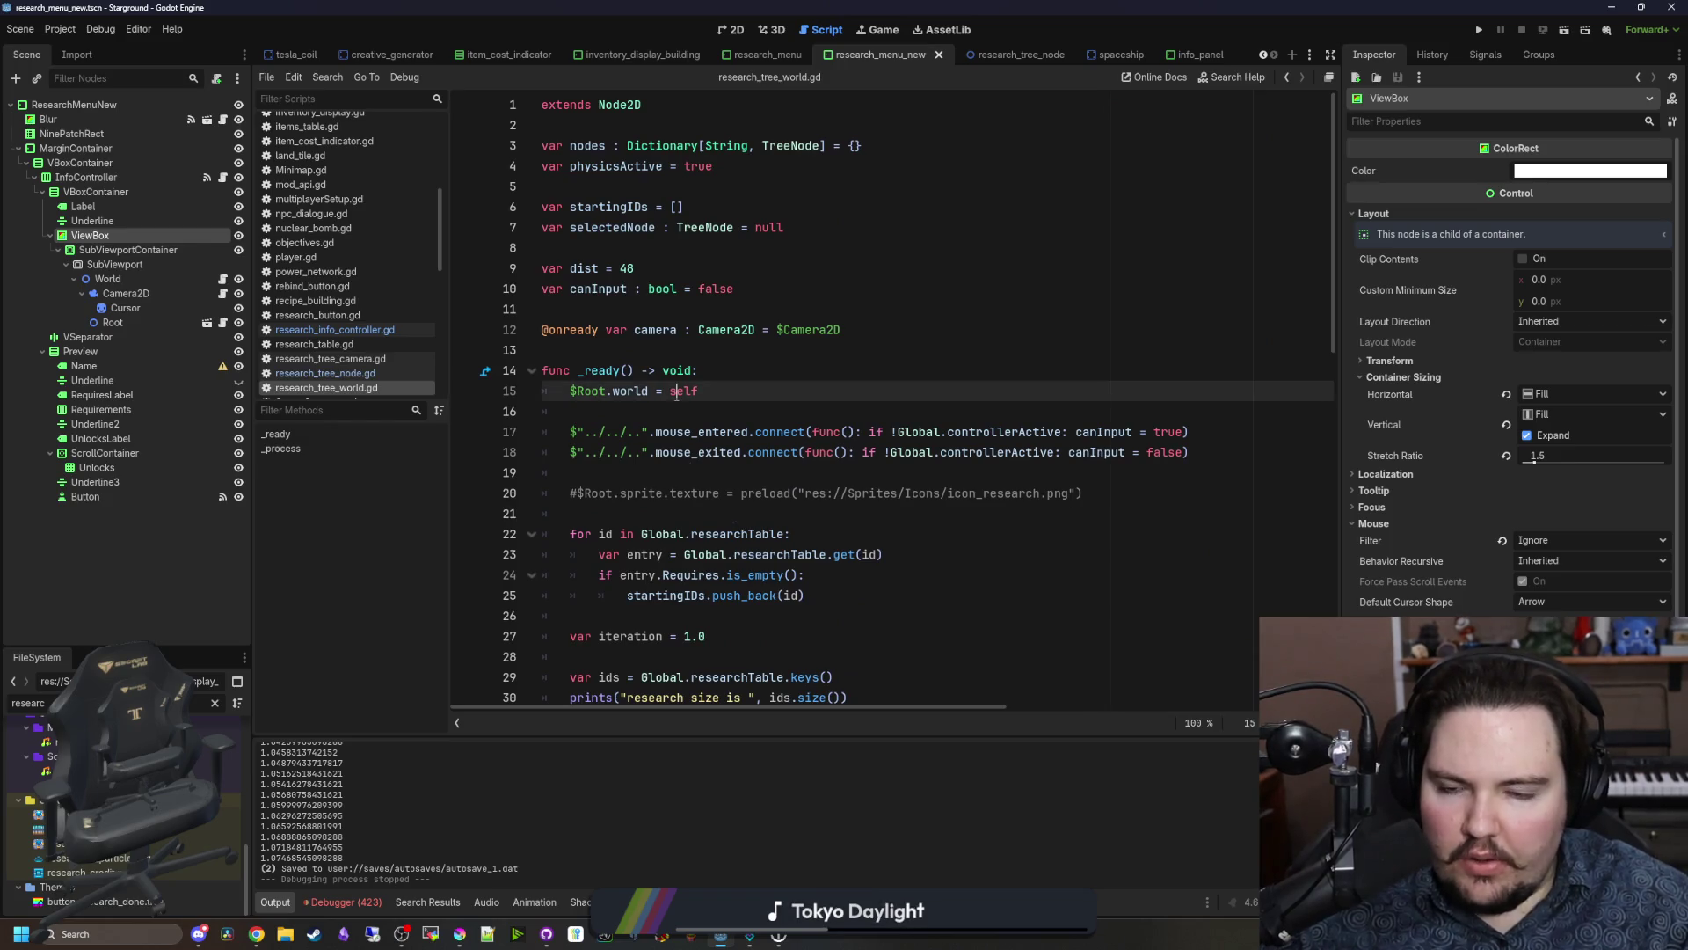
key("Down")
key("Down")
left_click(584, 329)
left_click(591, 307)
double_click(601, 289)
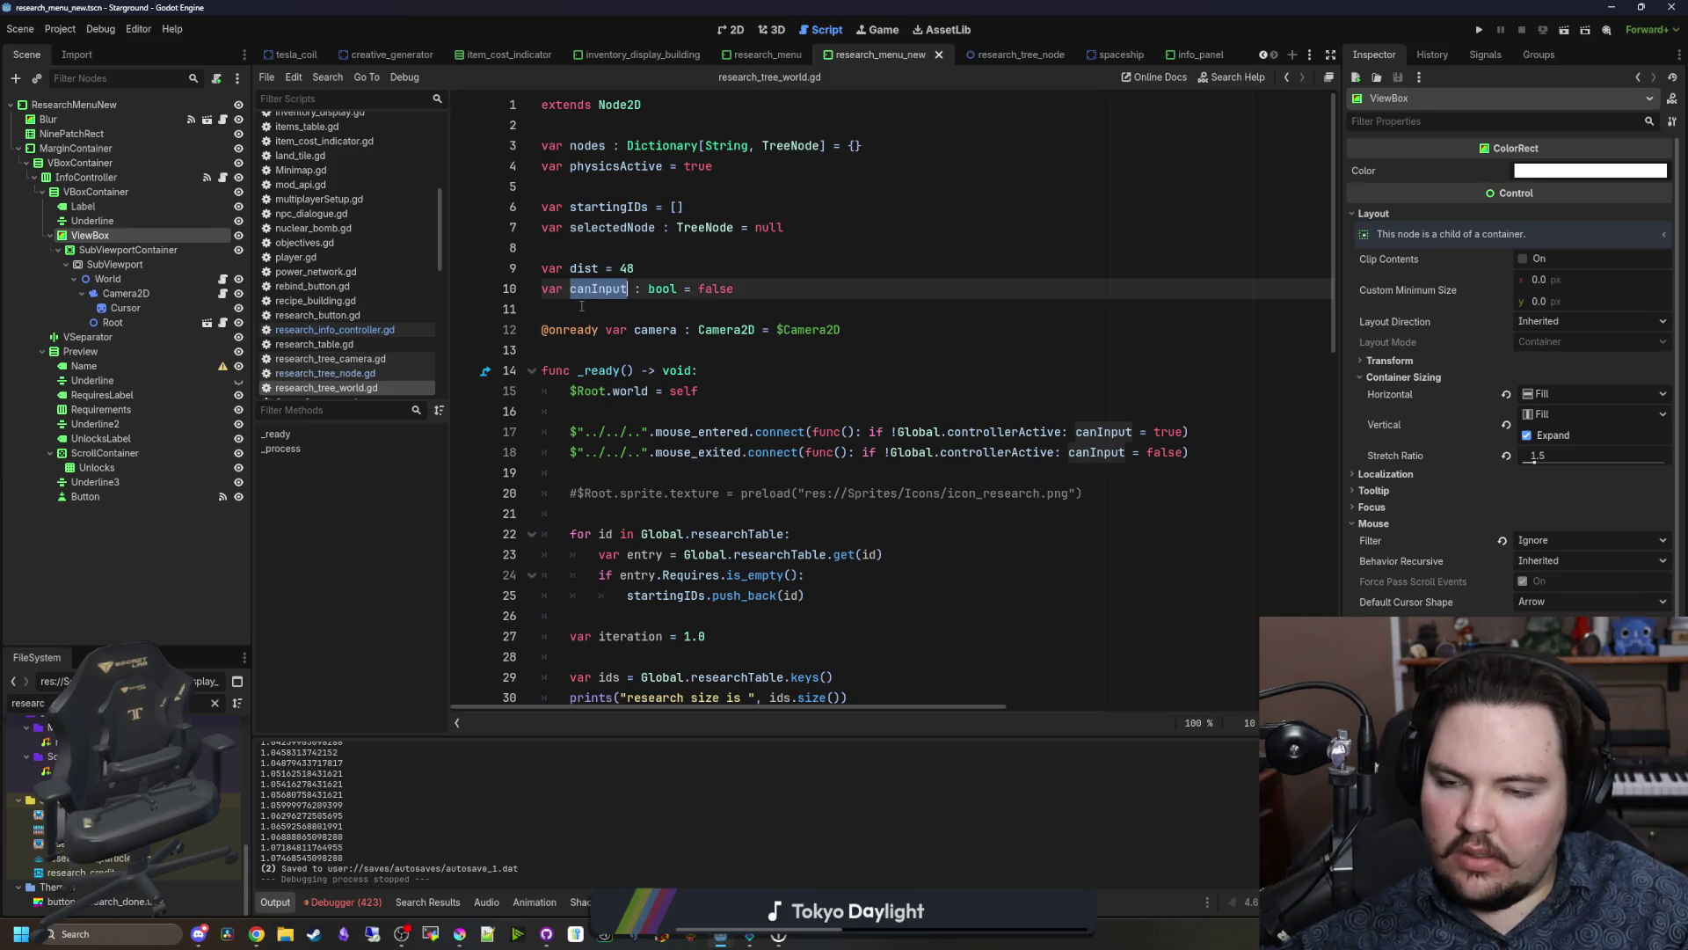
left_click(581, 306)
Step: Add 'if !get_parent().canInput: return' below the visibility check in research_tree_camera.gd and save
left_click(414, 373)
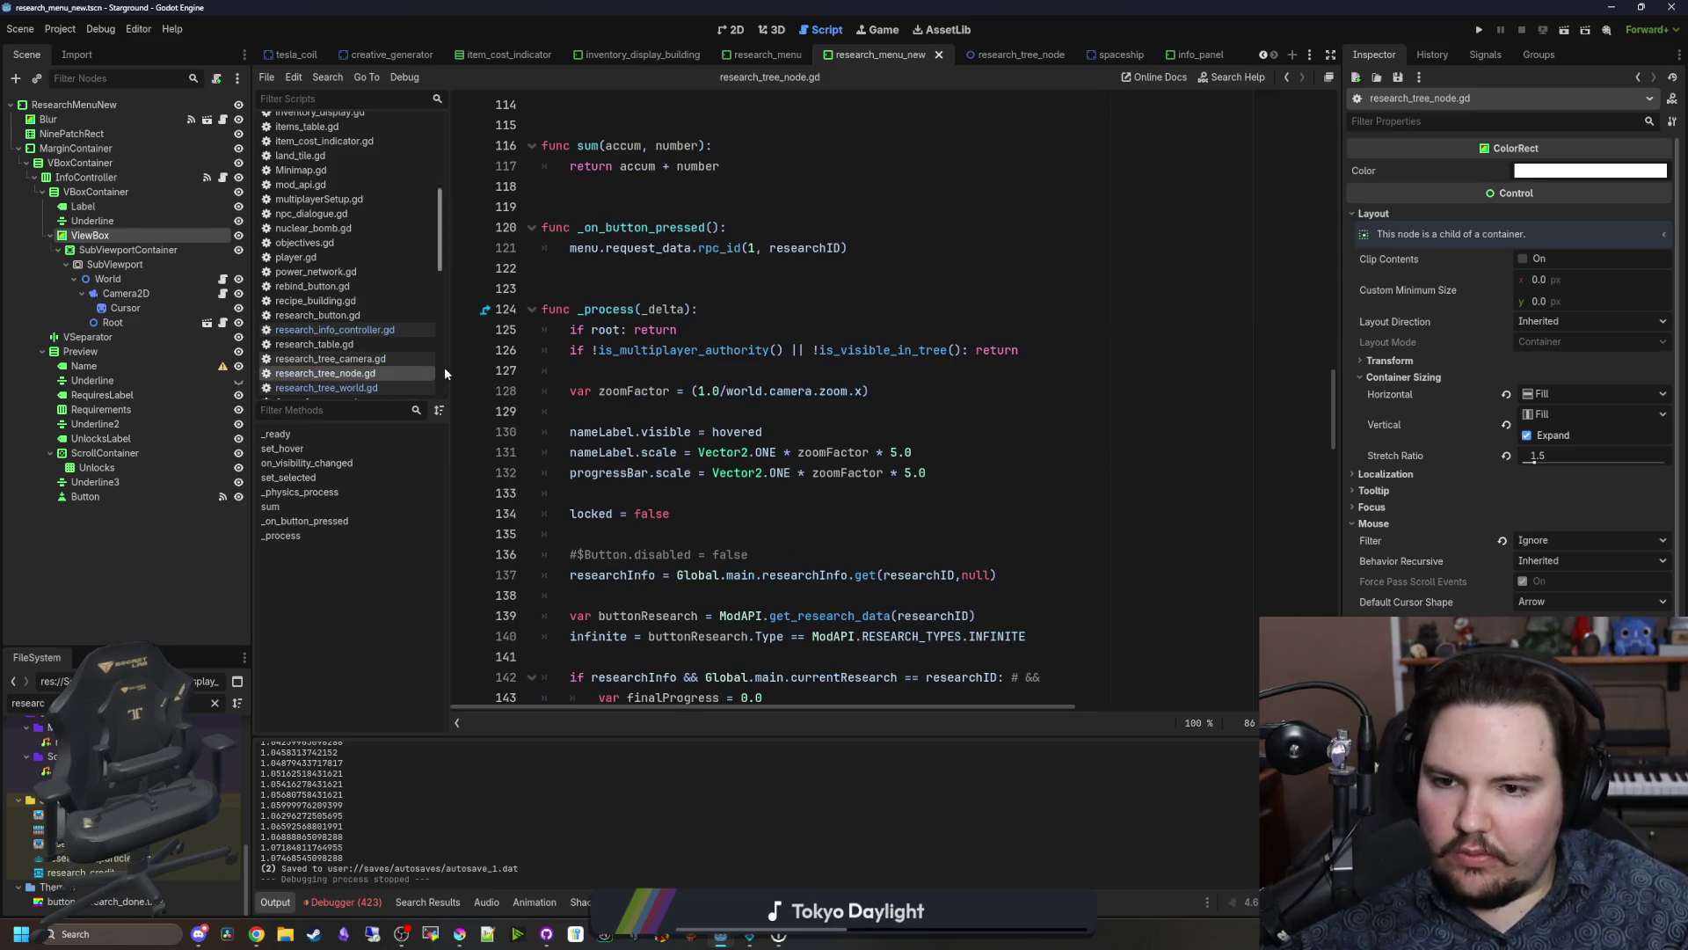
left_click(224, 296)
left_click(871, 352)
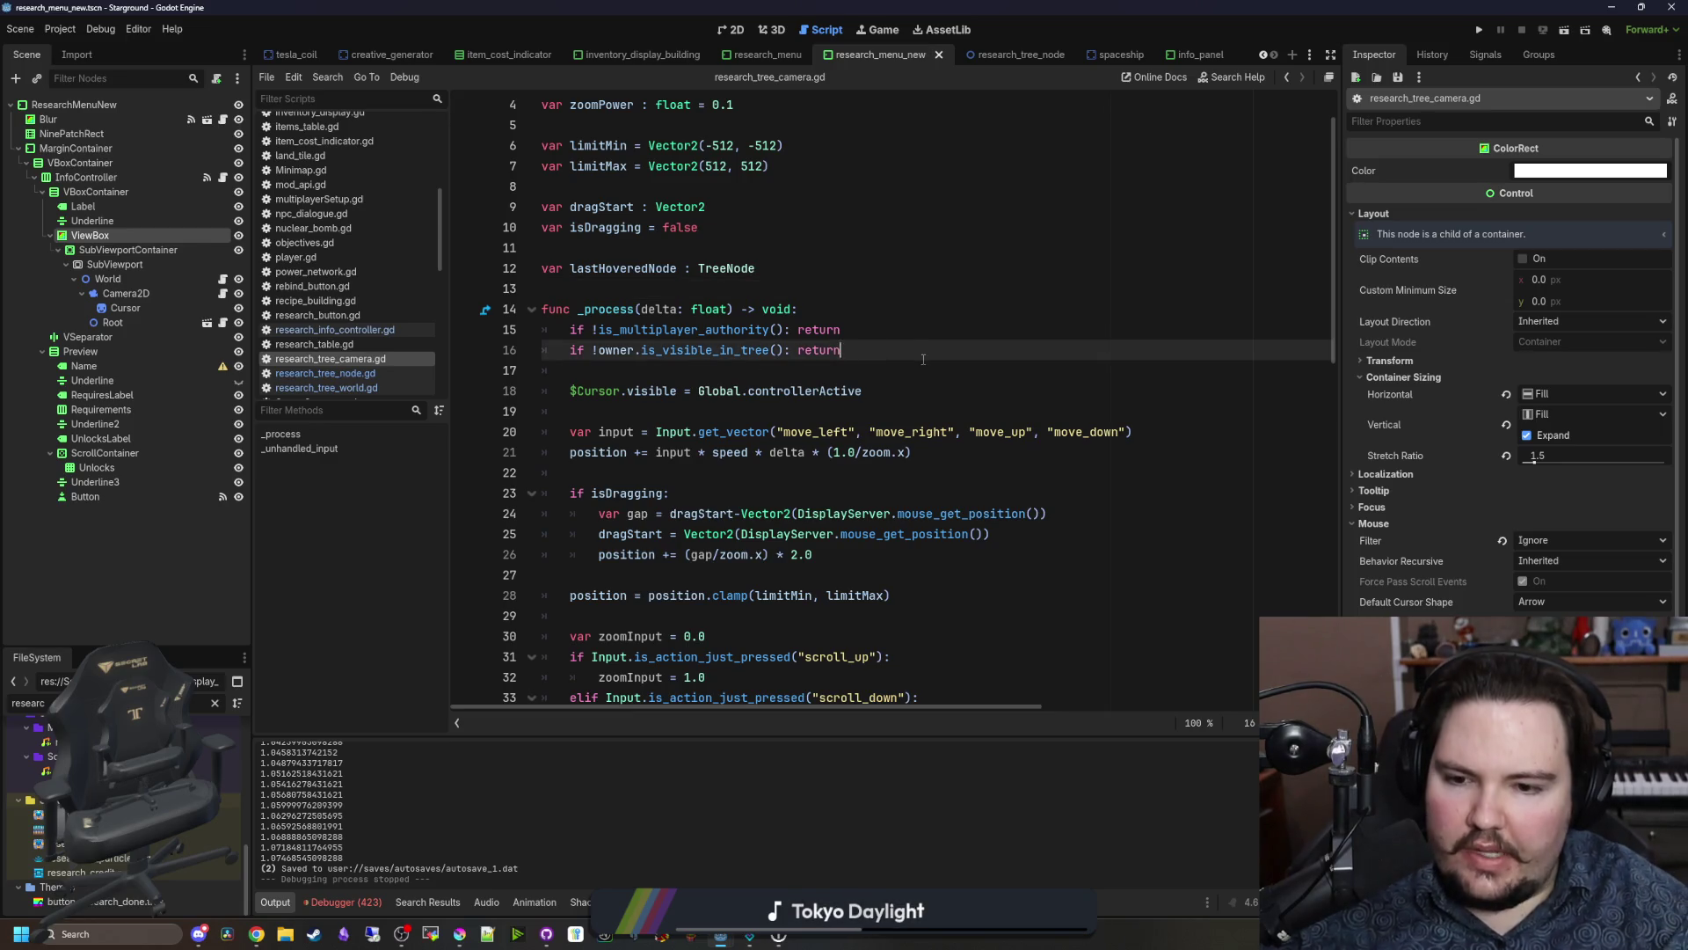
key("Return")
key("BackSpace")
type("Input:")
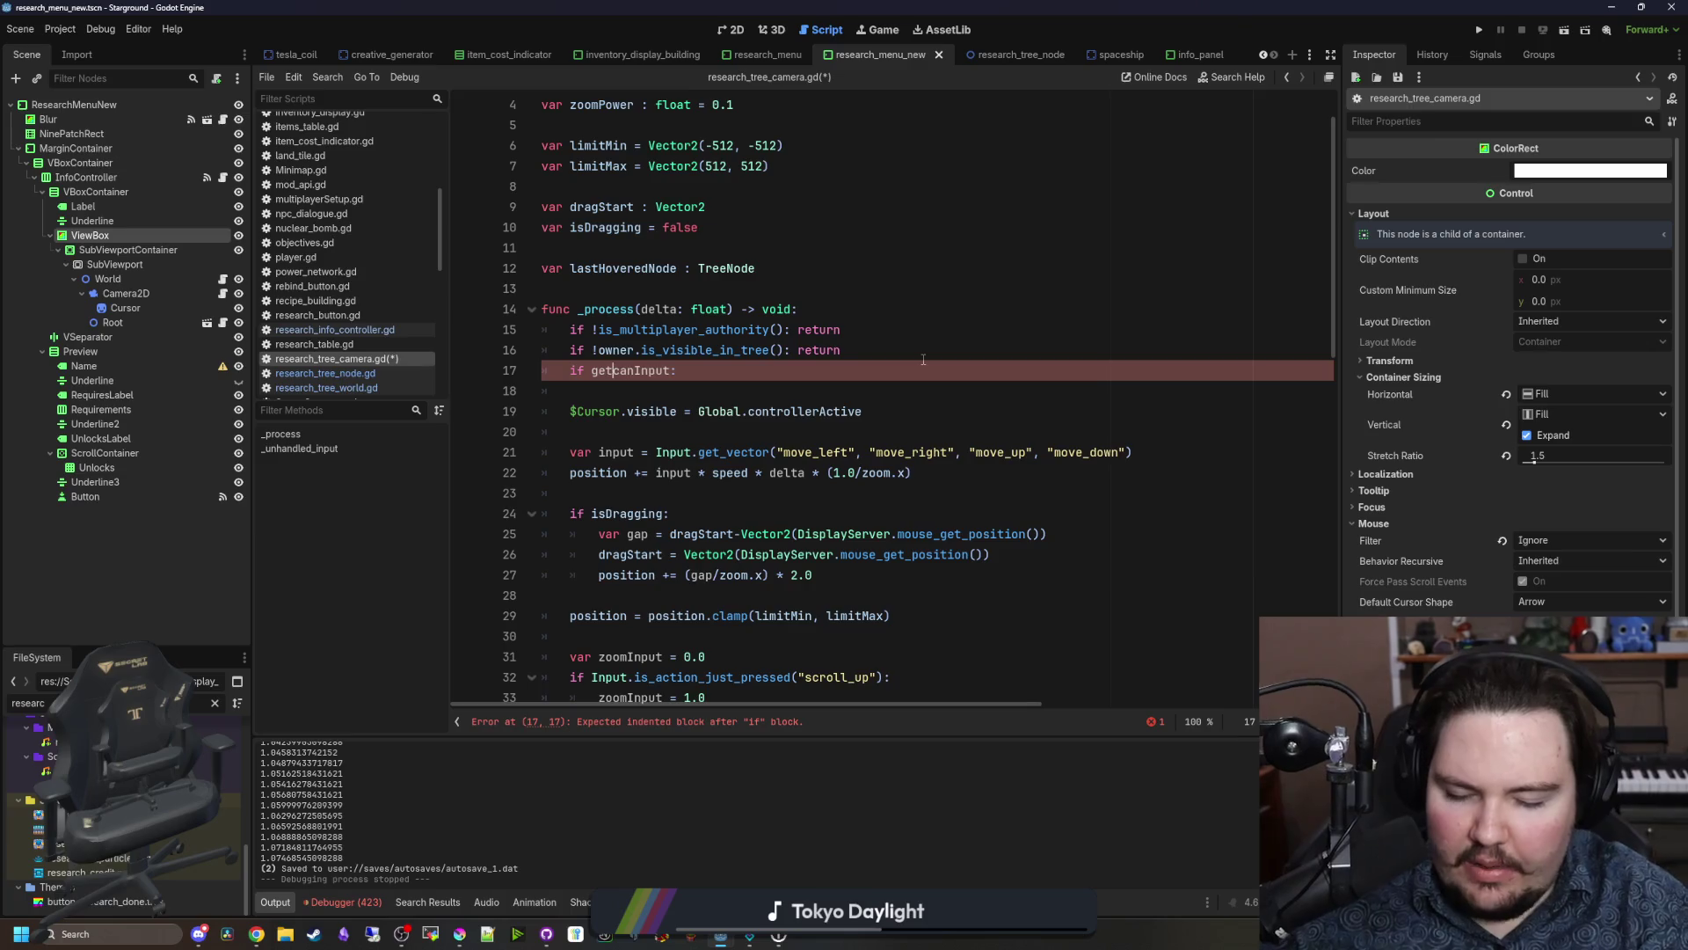
type(".")
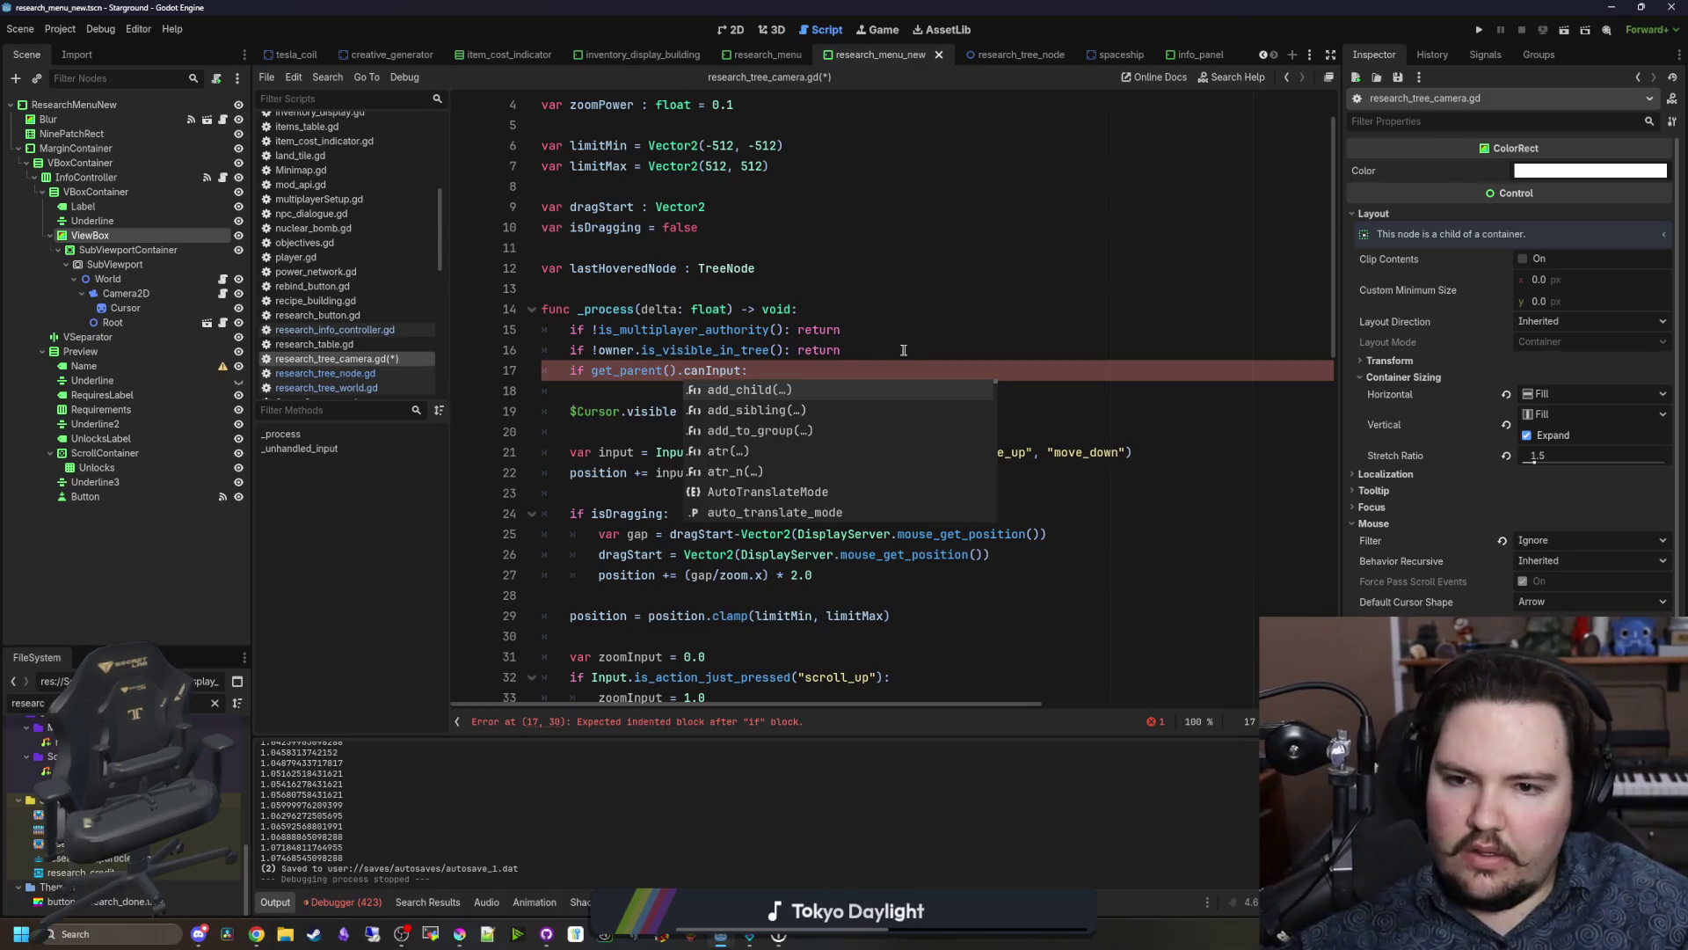
left_click(827, 369)
type("return")
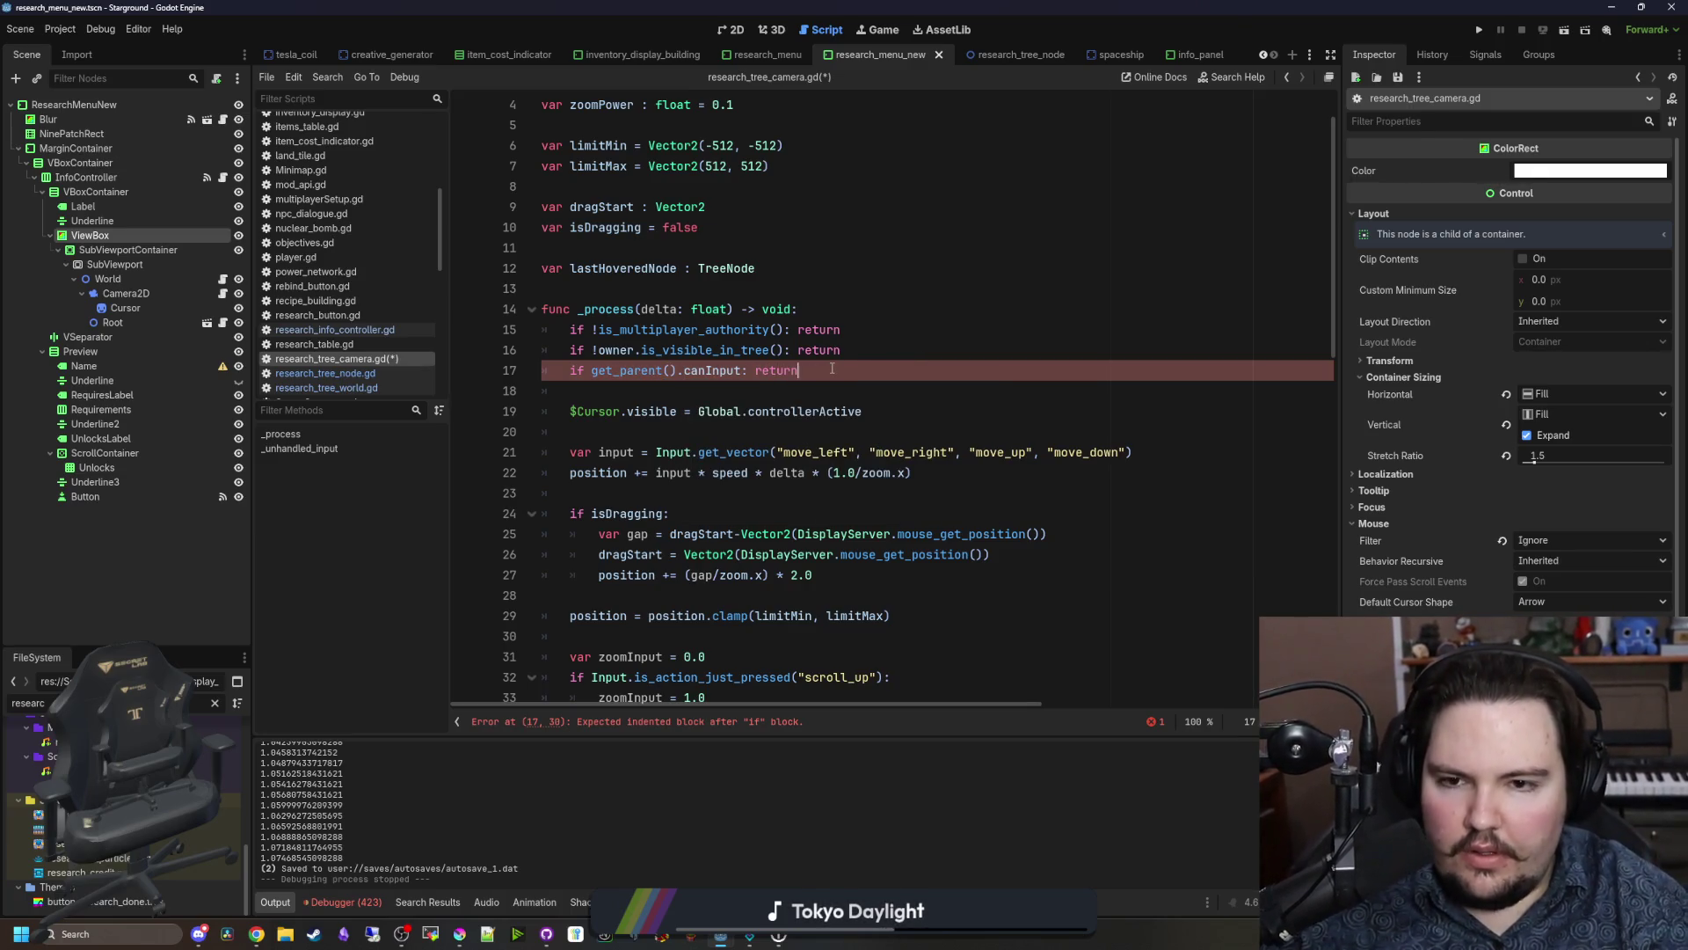
type("!")
left_click(605, 396)
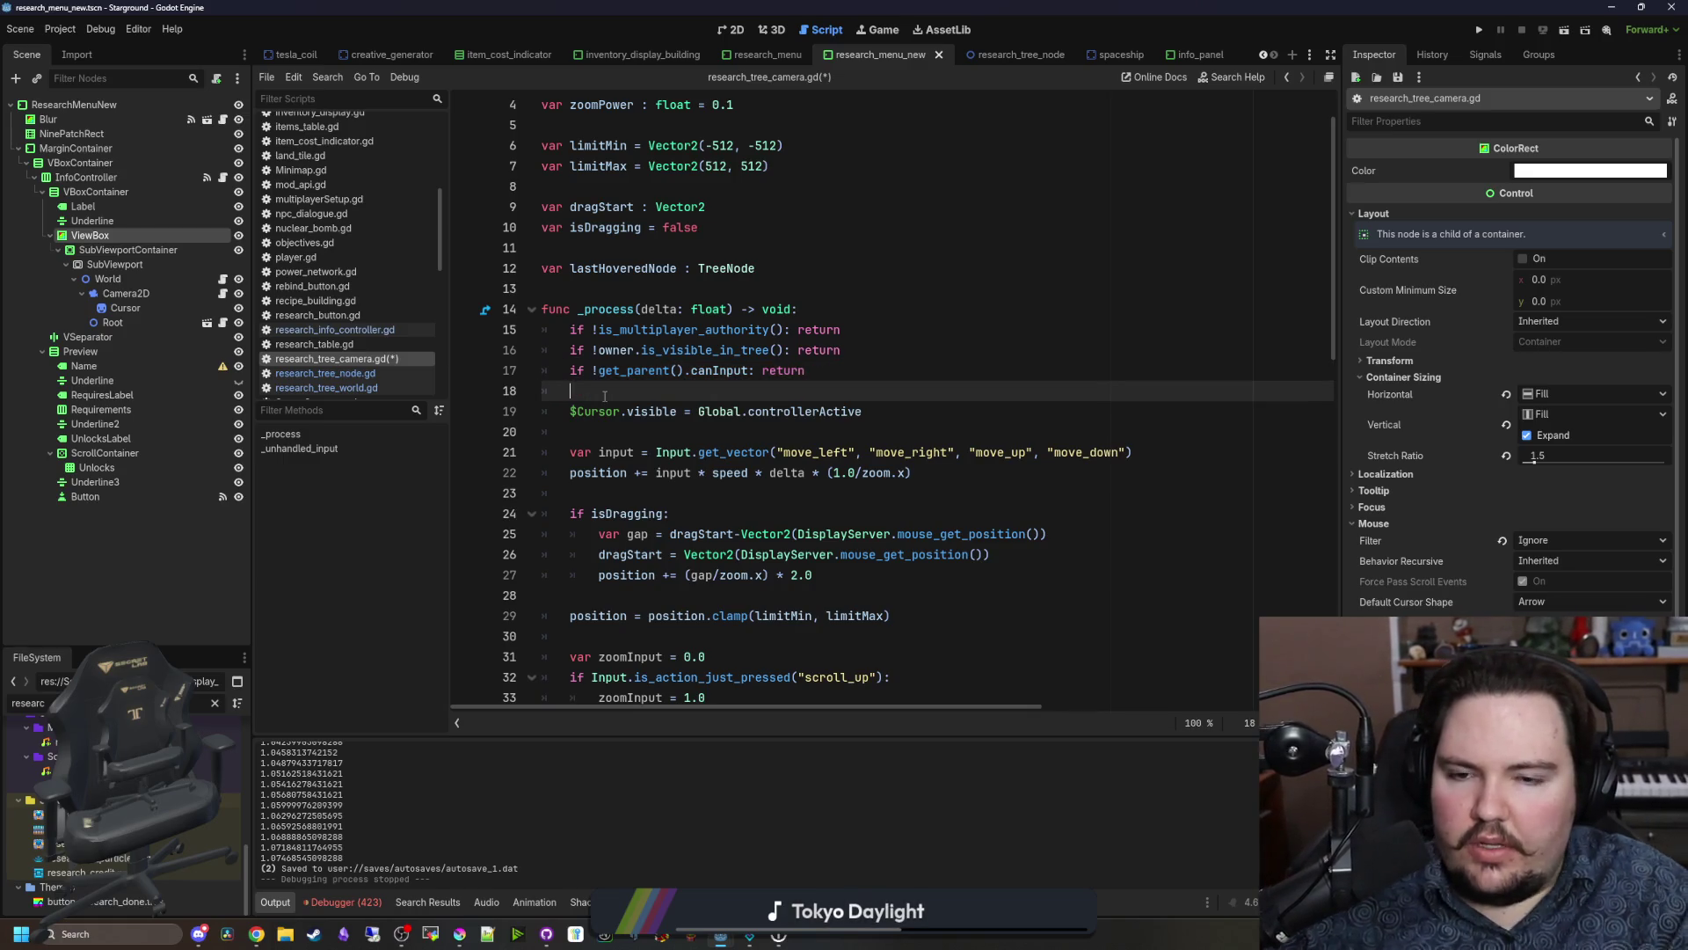
key("ctrl+s")
Step: Review the new canInput early-return on line 17 of the camera script
scroll(616, 397, "down", 10)
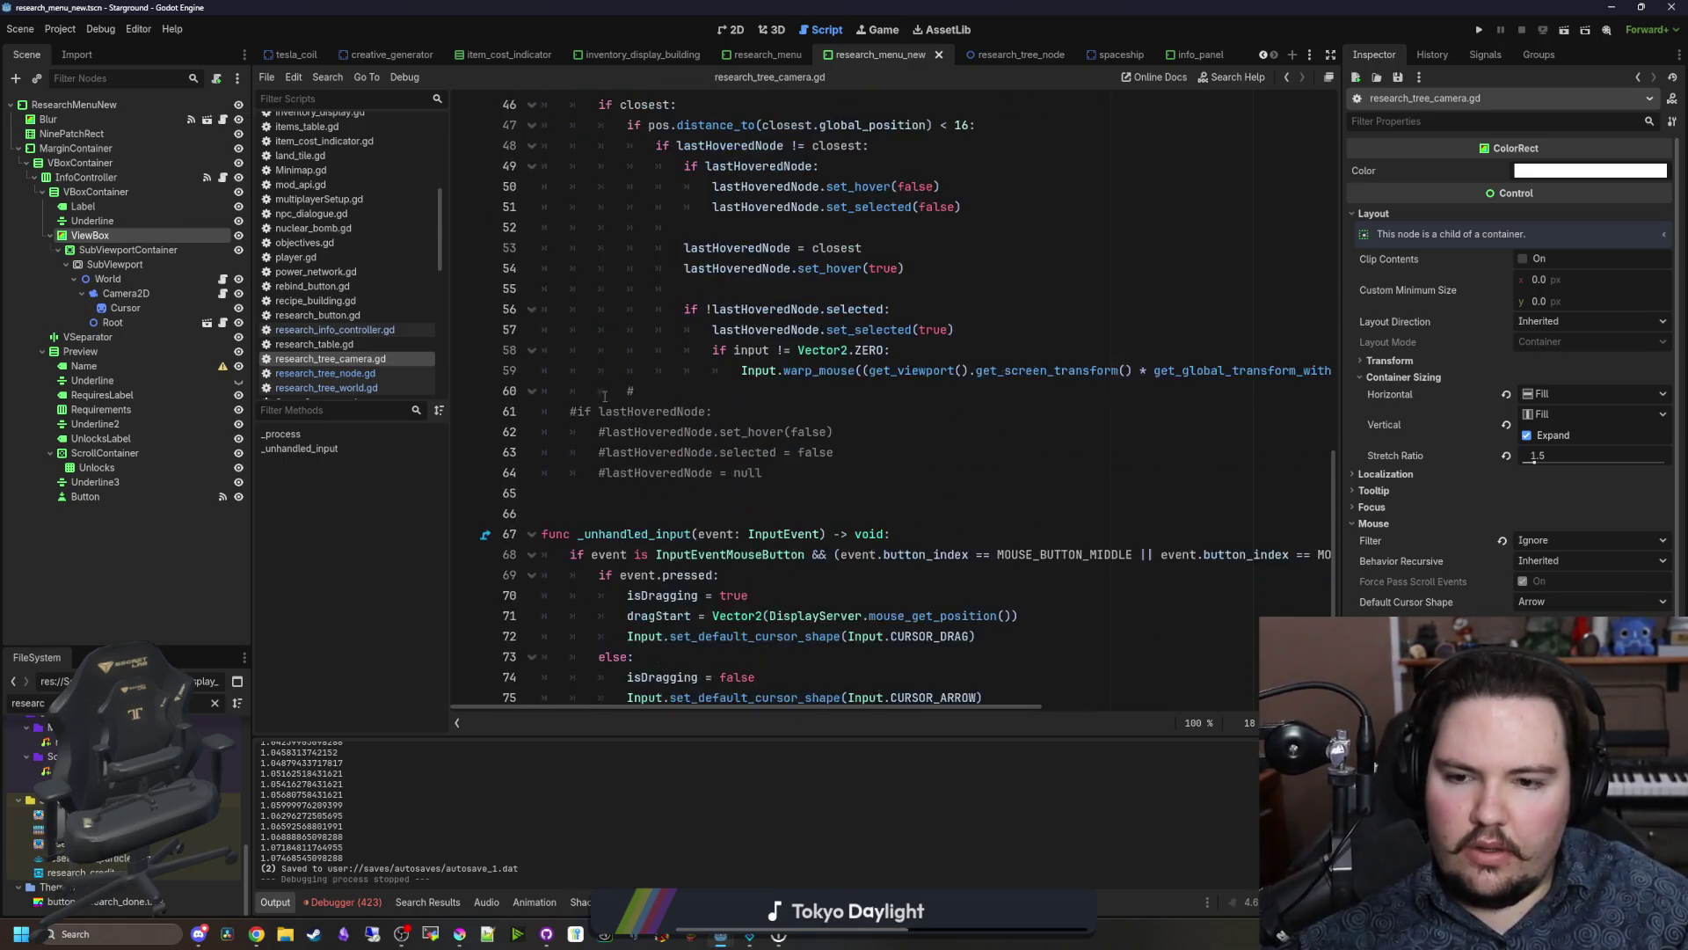
scroll(732, 395, "up", 8)
scroll(732, 396, "up", 3)
left_click(677, 432)
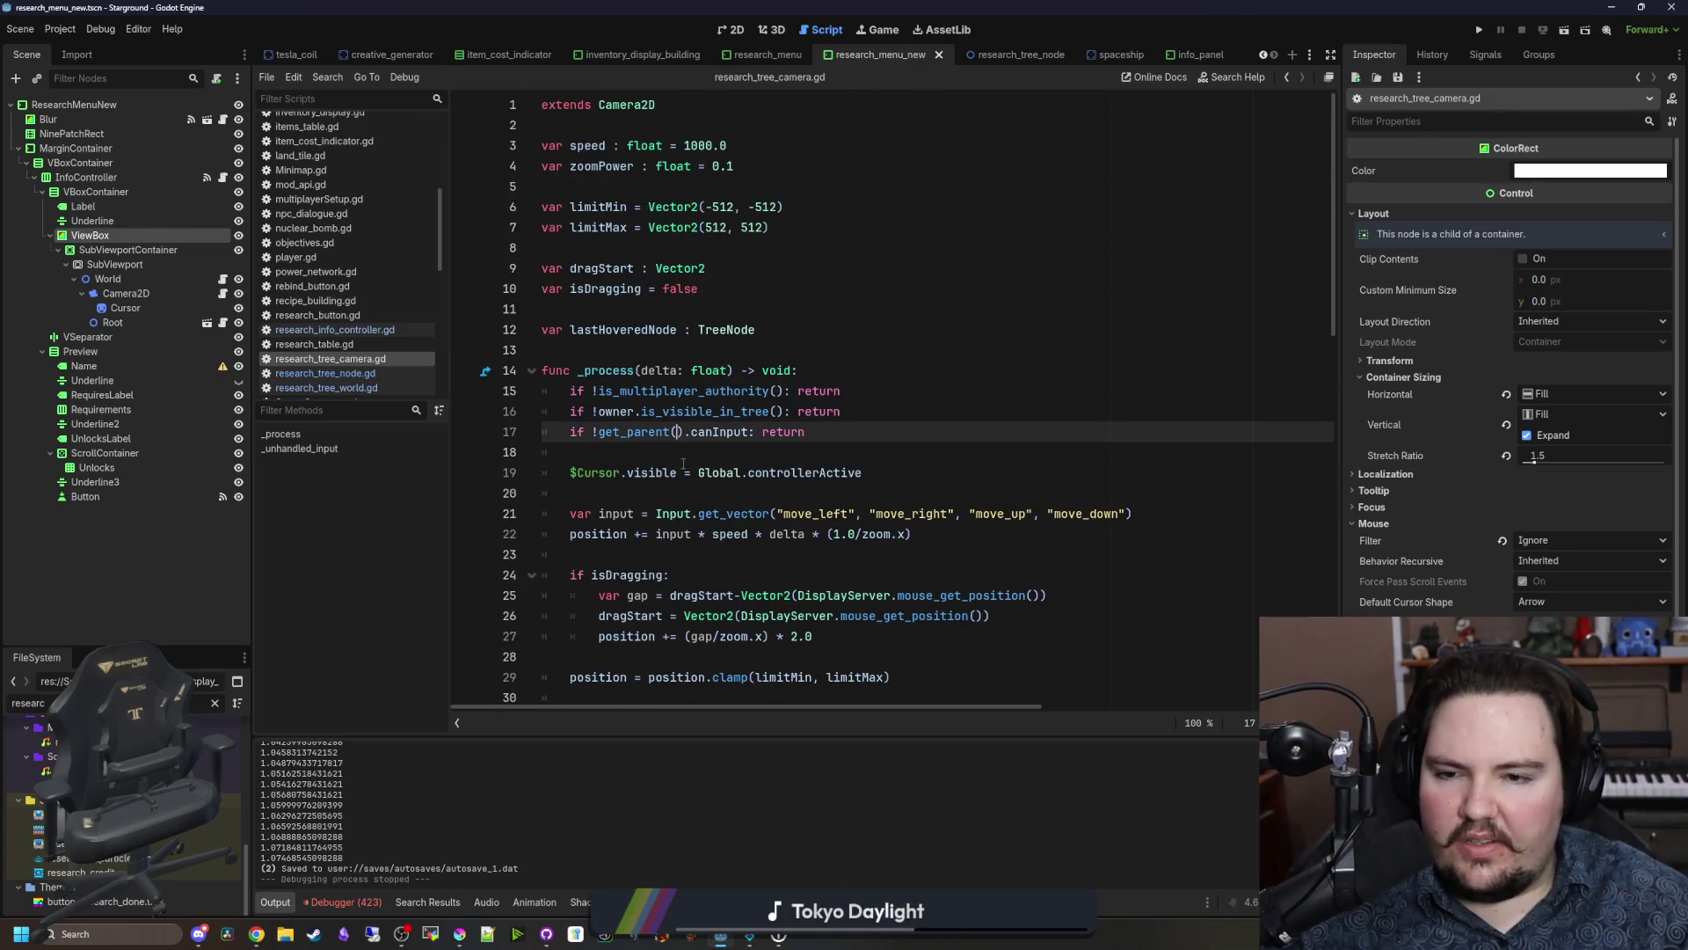
left_click(671, 454)
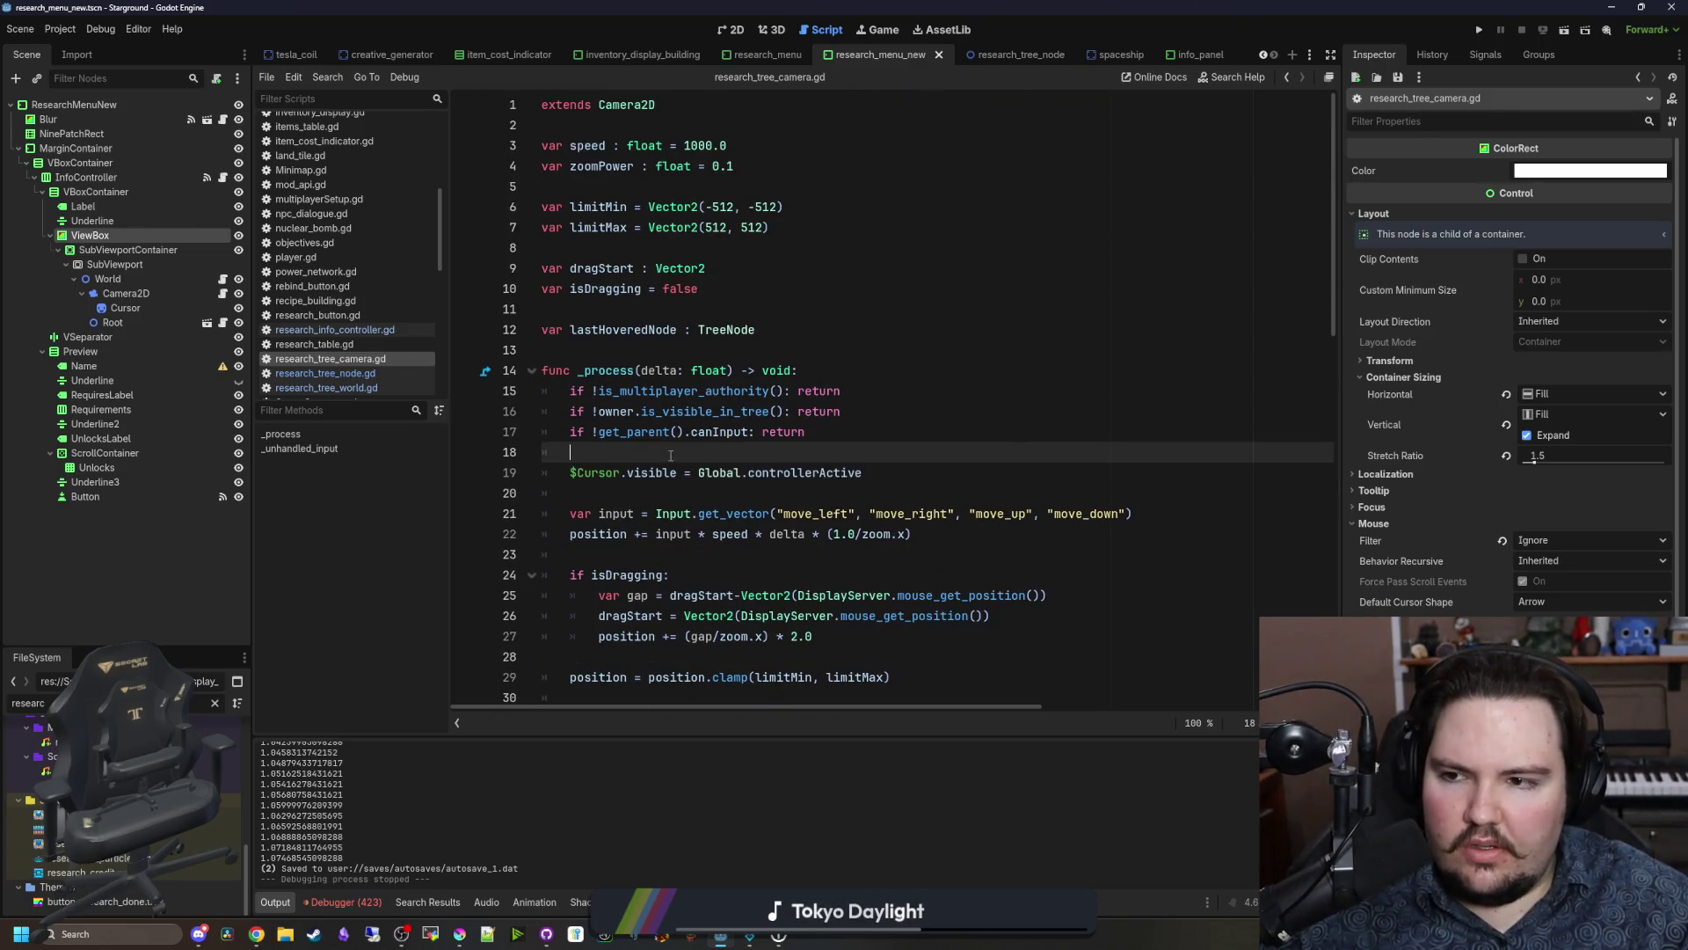
left_click(879, 32)
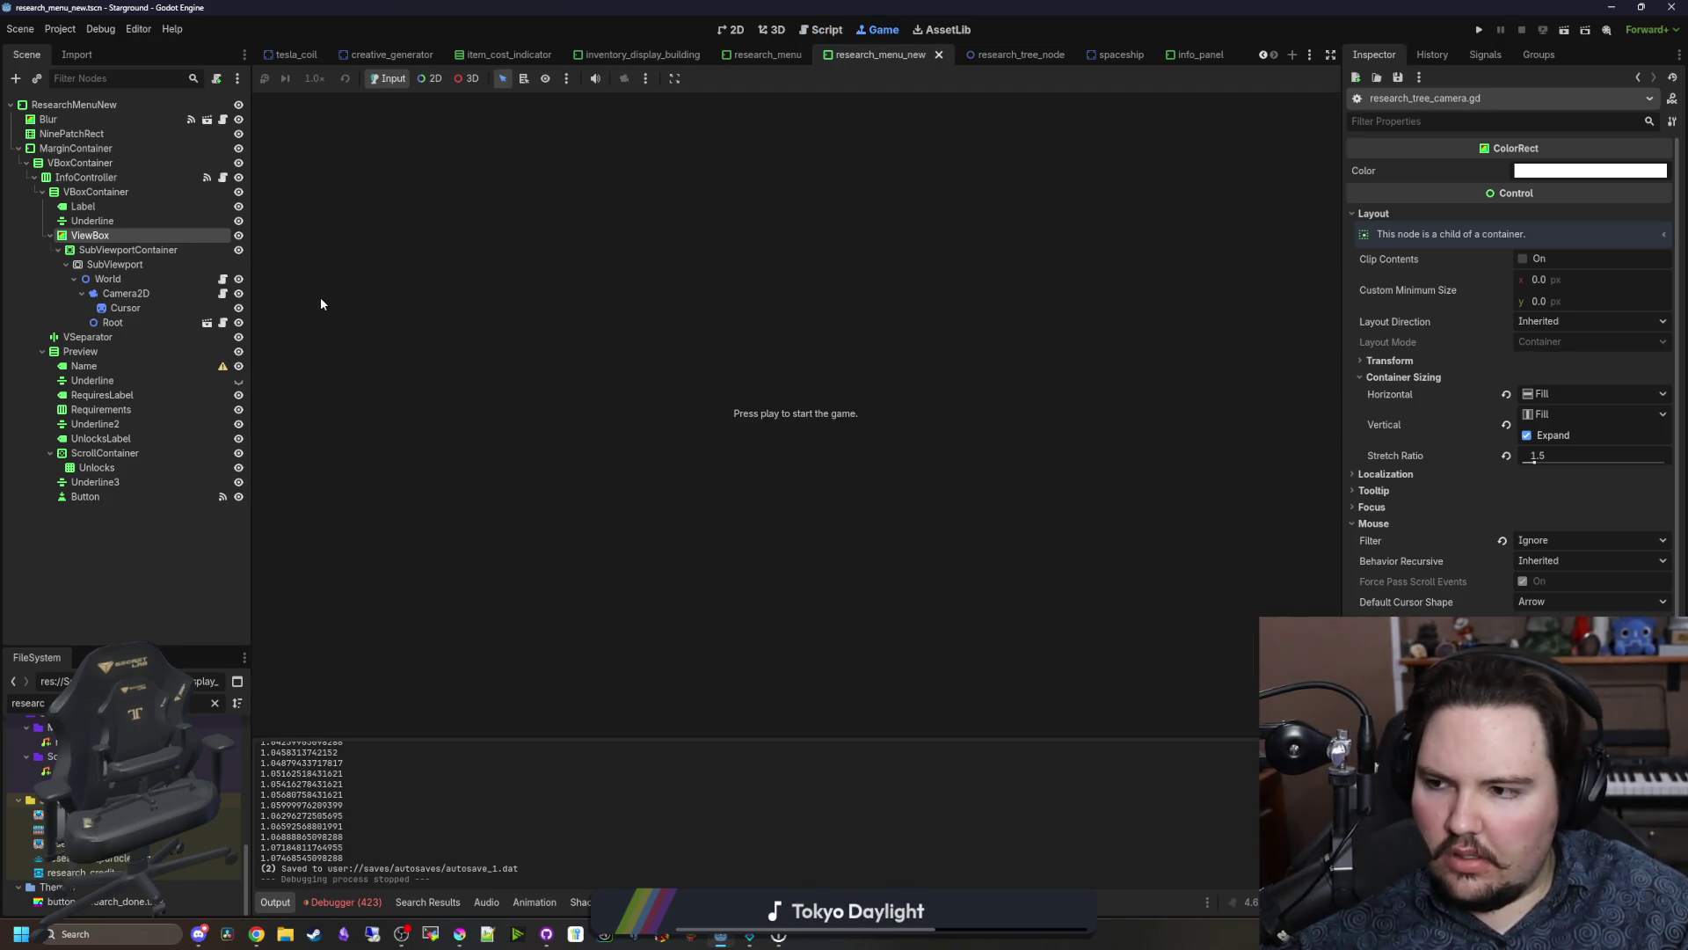
Step: Run Starground, load the save, open the Research Tree with R, then return to the camera script
left_click(1483, 29)
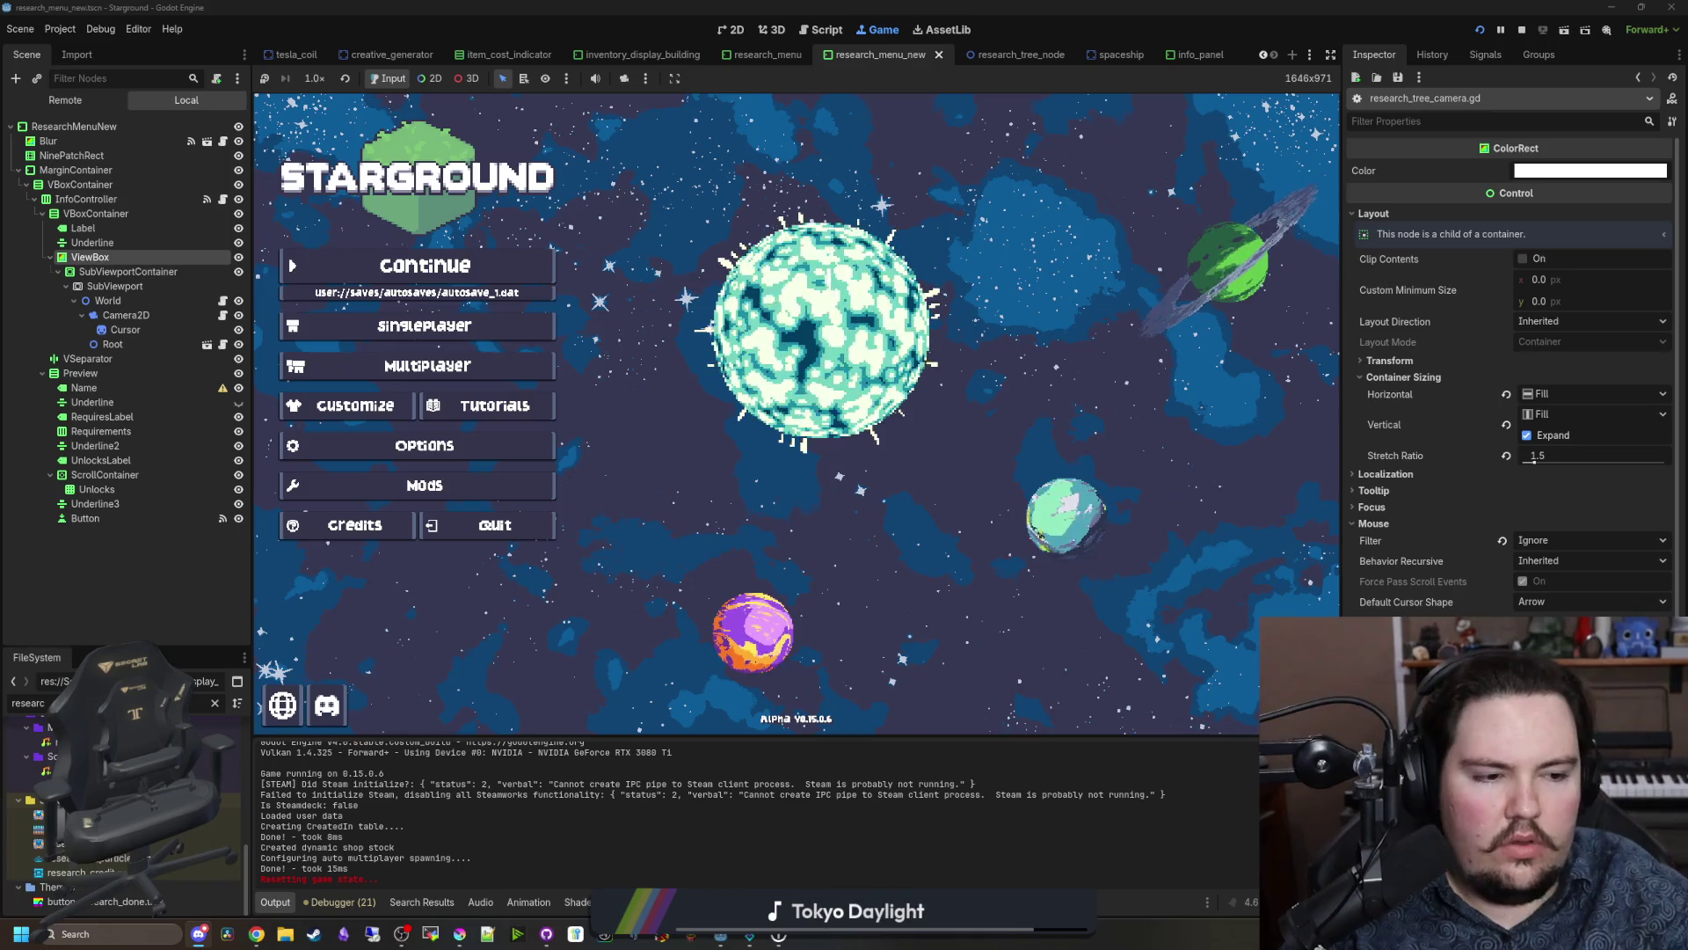
key("Return")
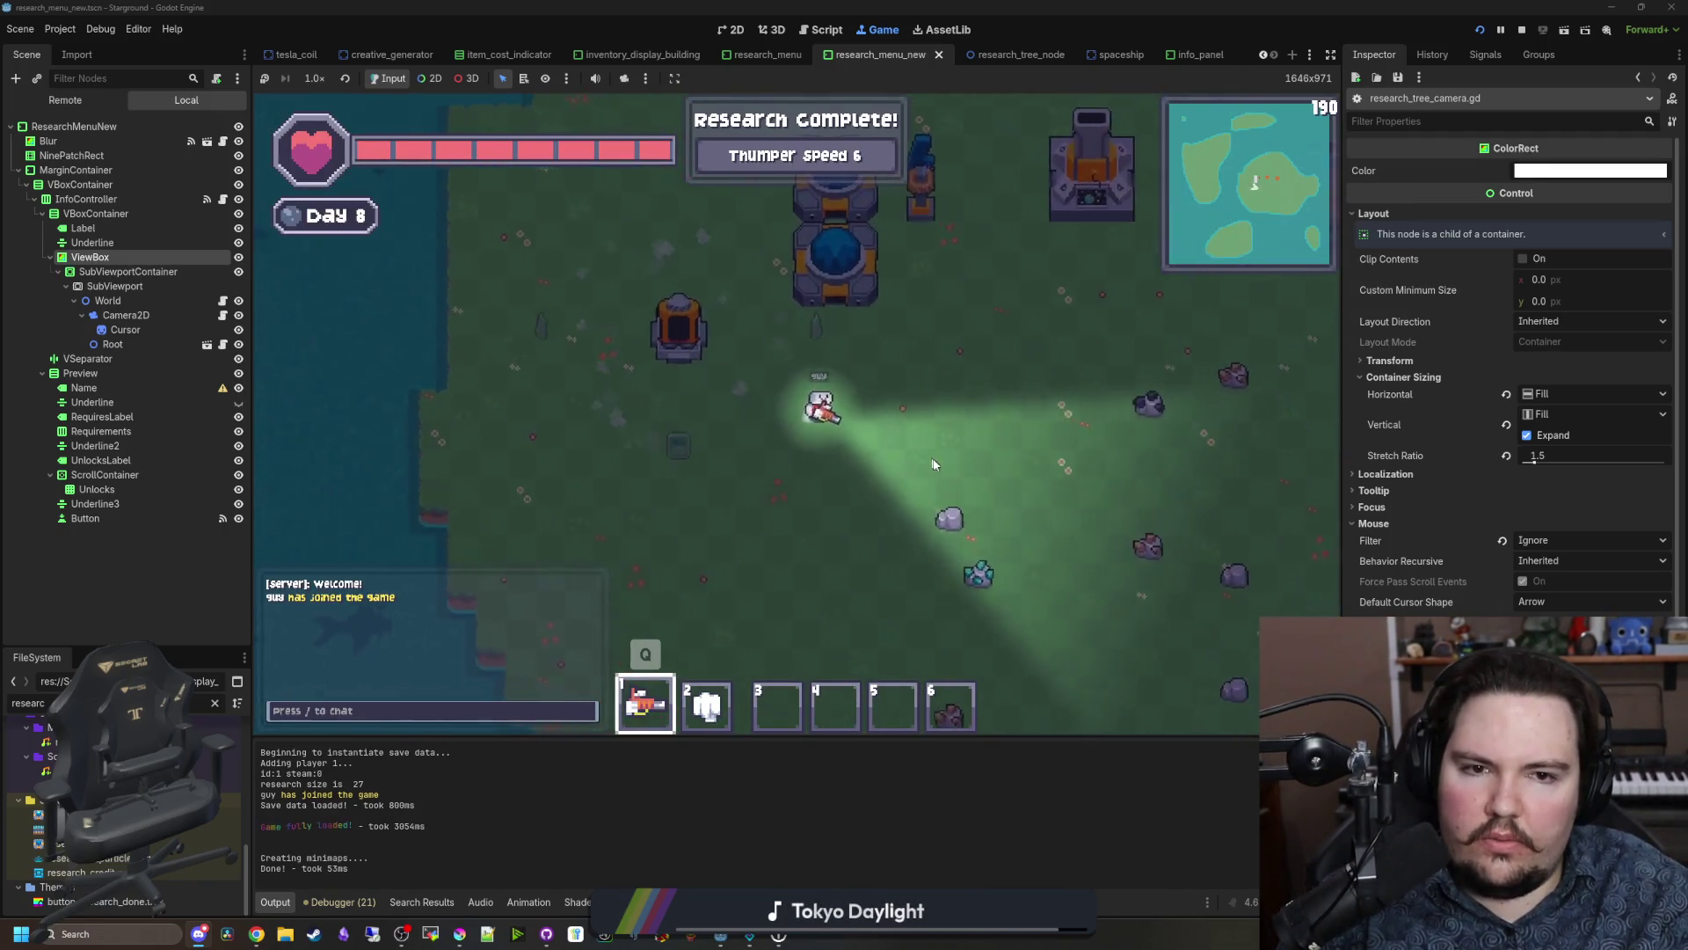
key("r")
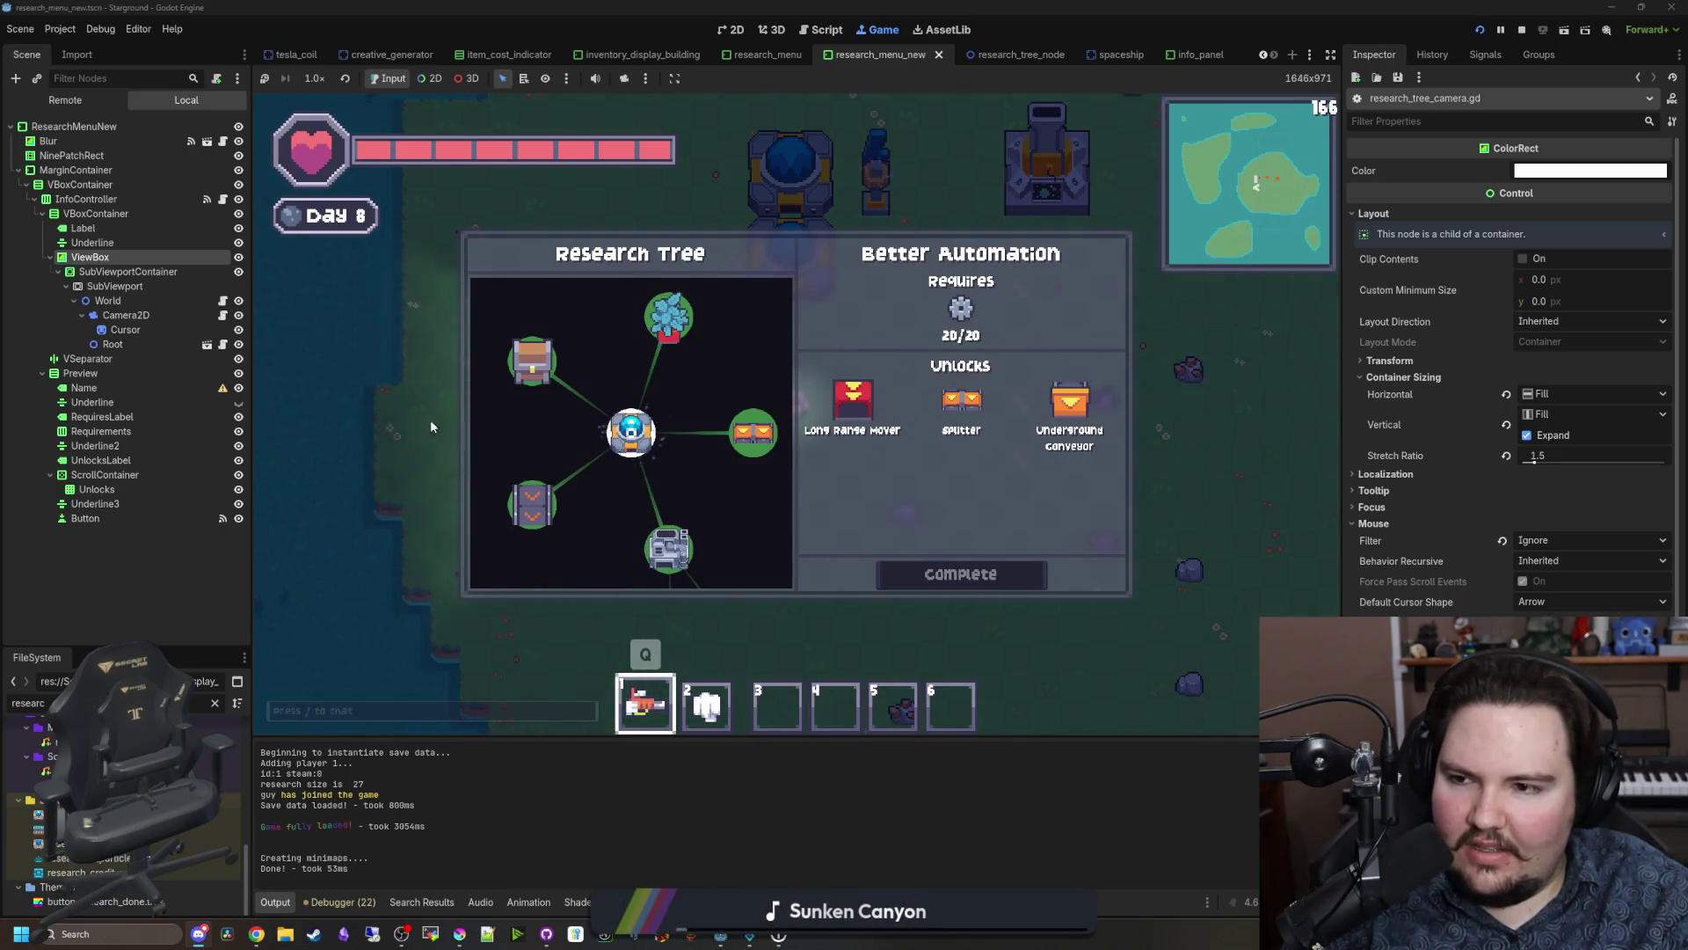
left_click(223, 318)
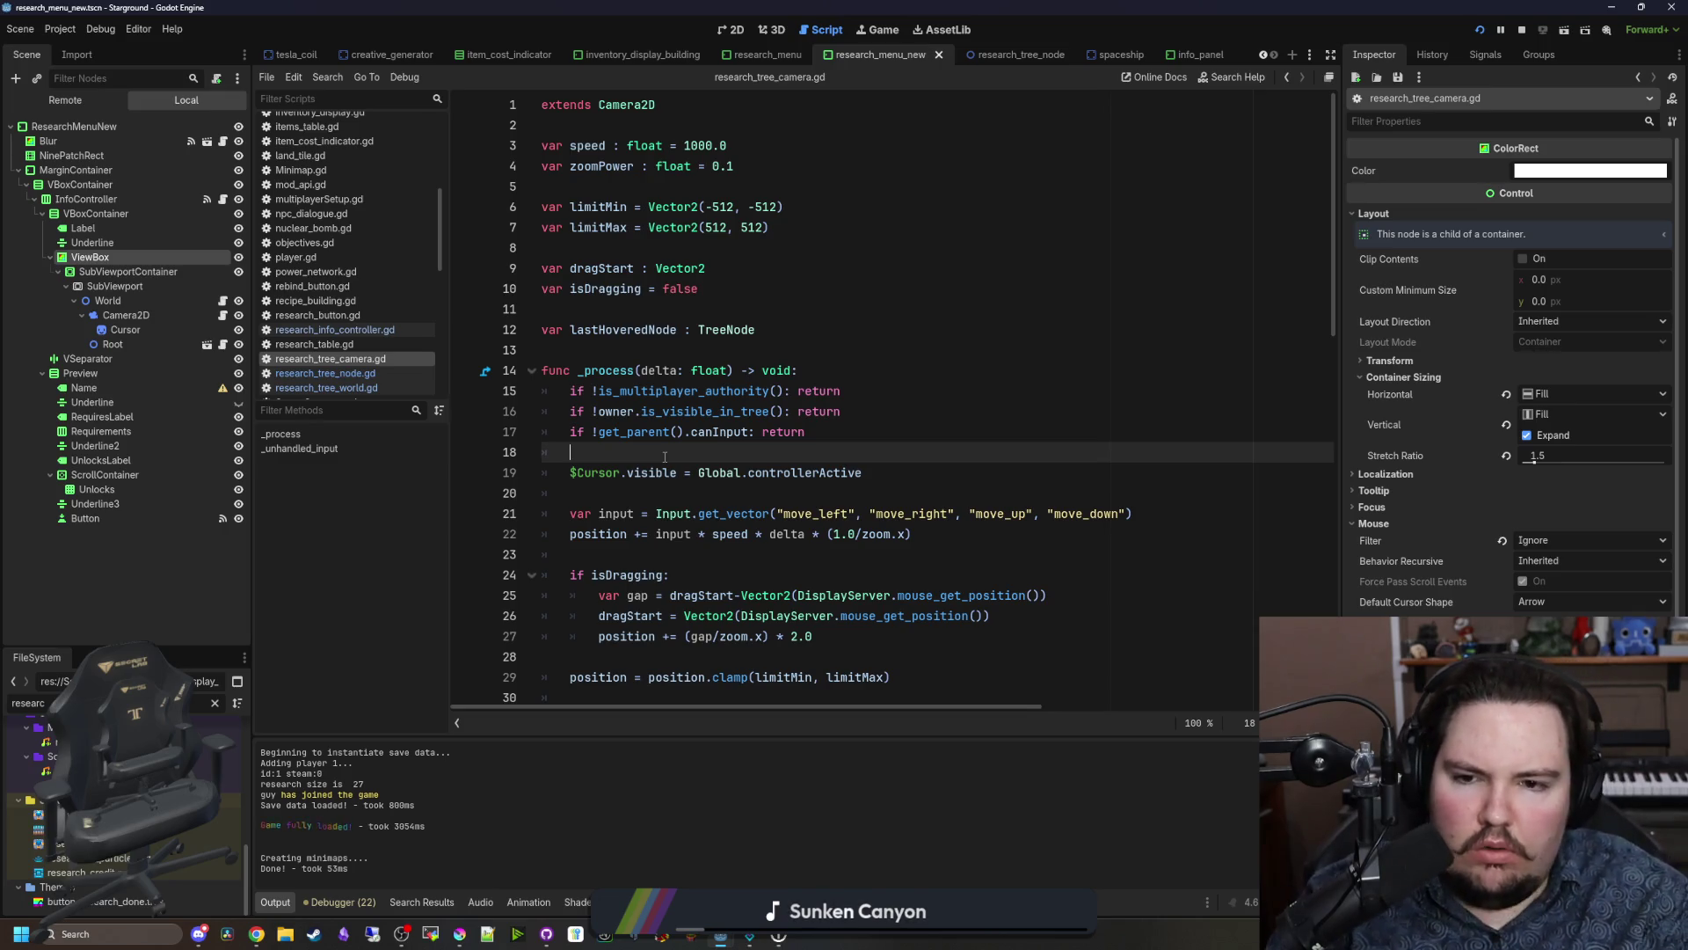
Step: Insert a print(get_parent().canInput) debug line in the camera script and save
key("Return")
key("Return")
key("Up")
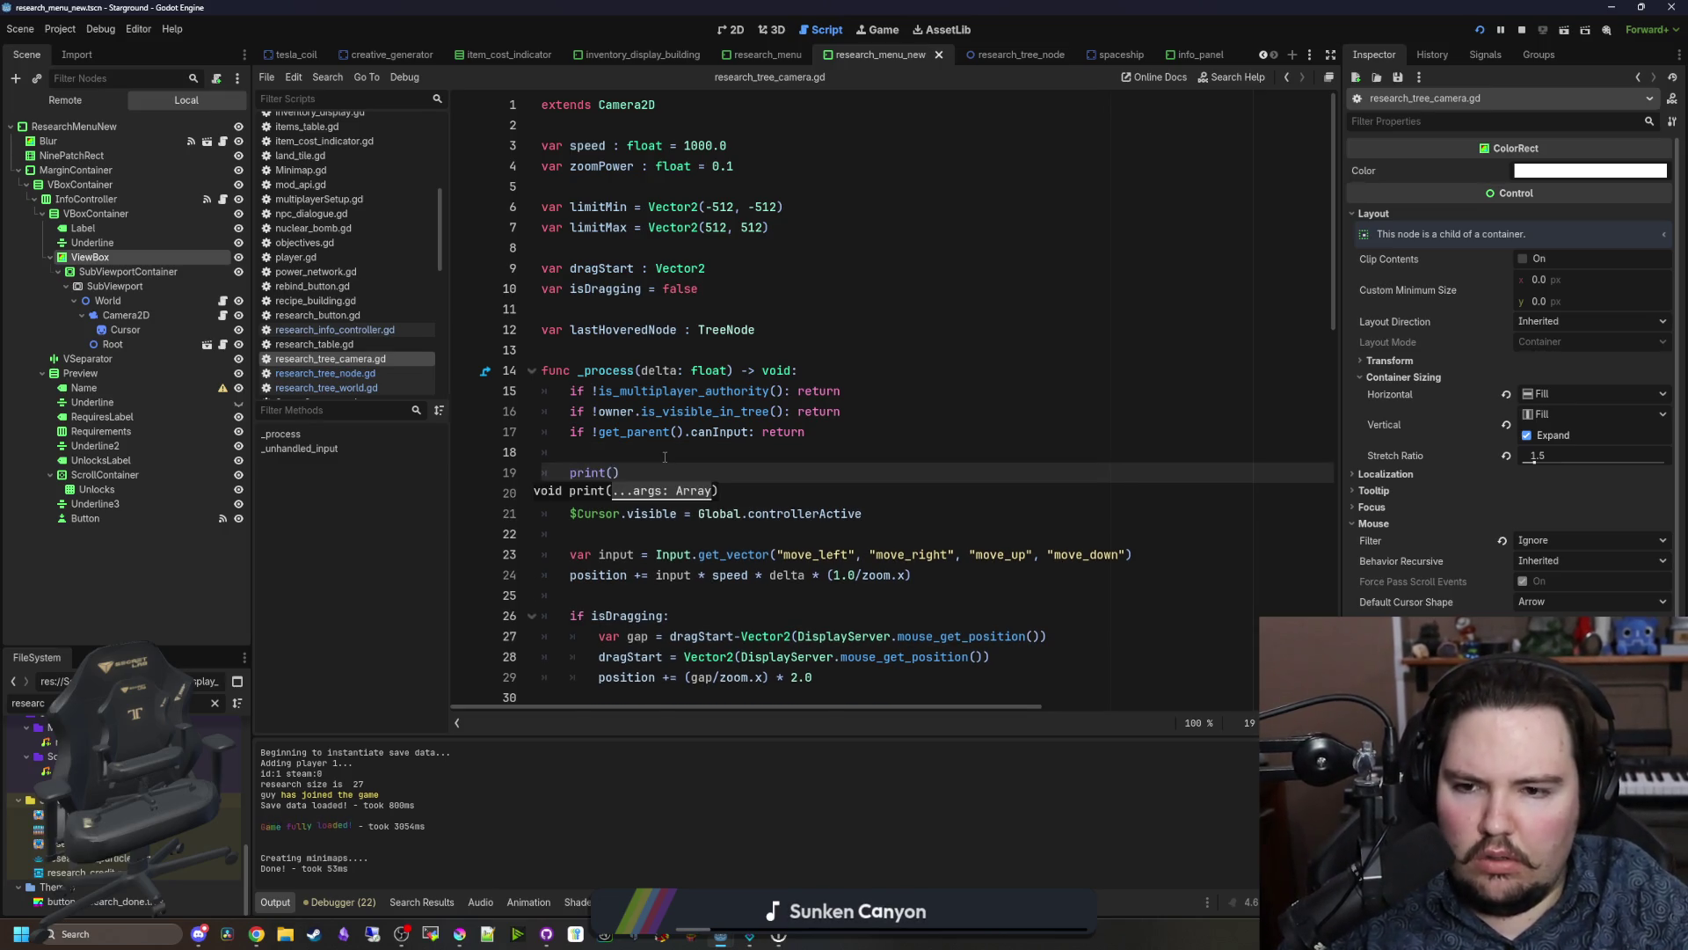
type("t().canInput")
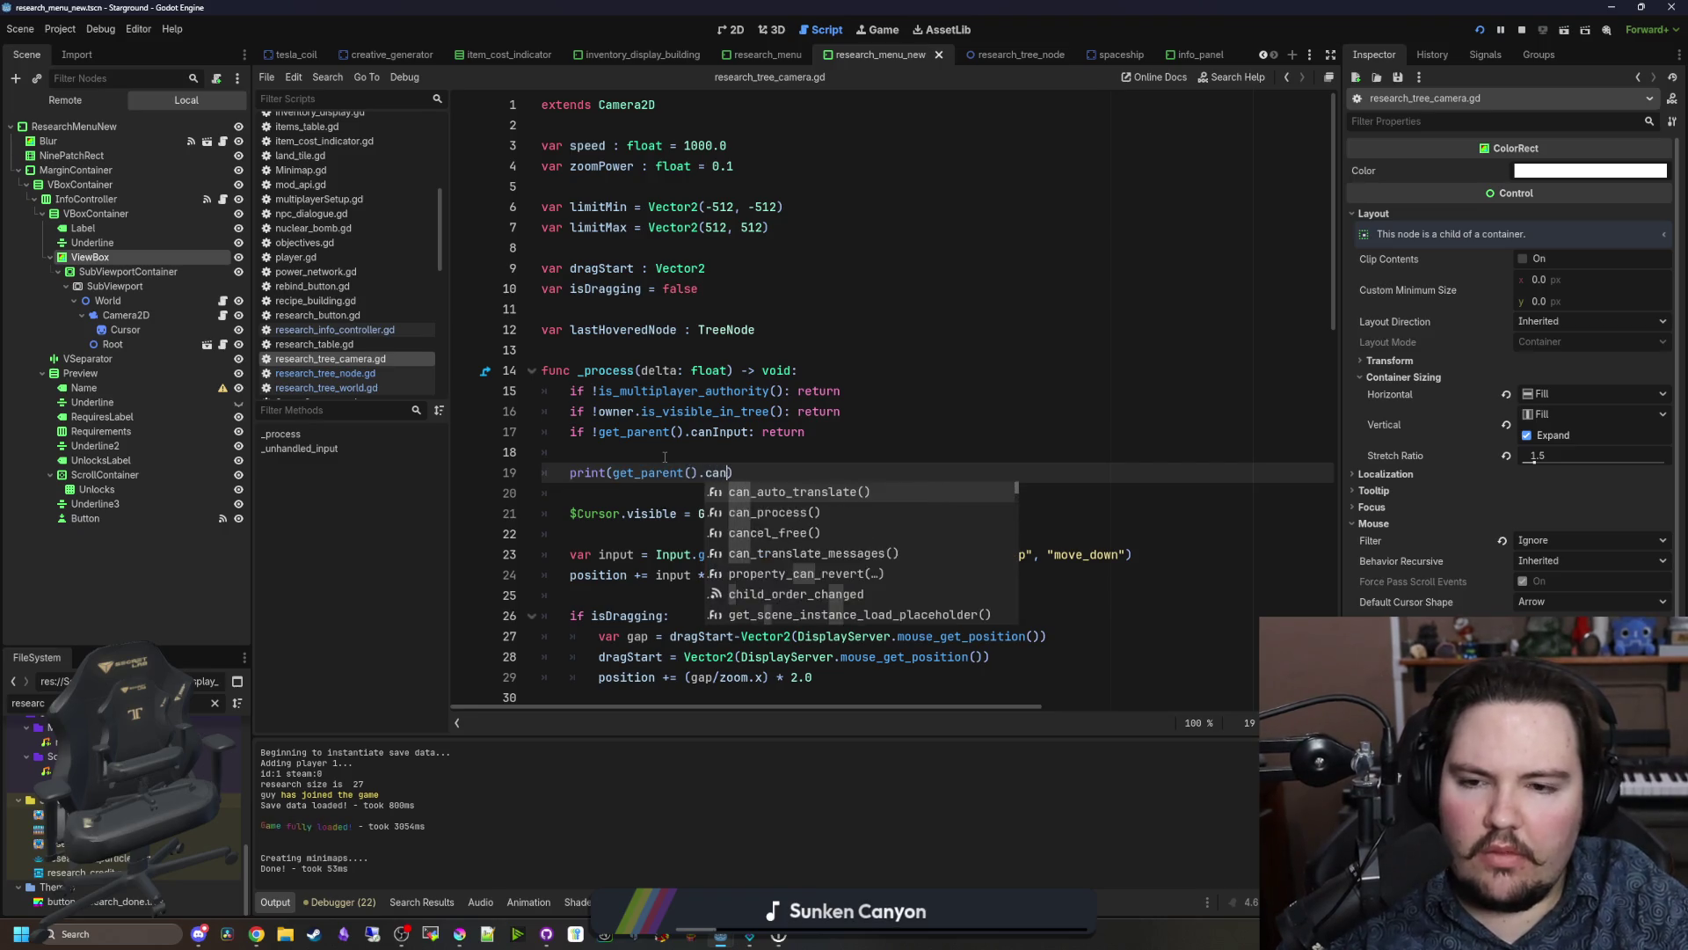
left_click(665, 456)
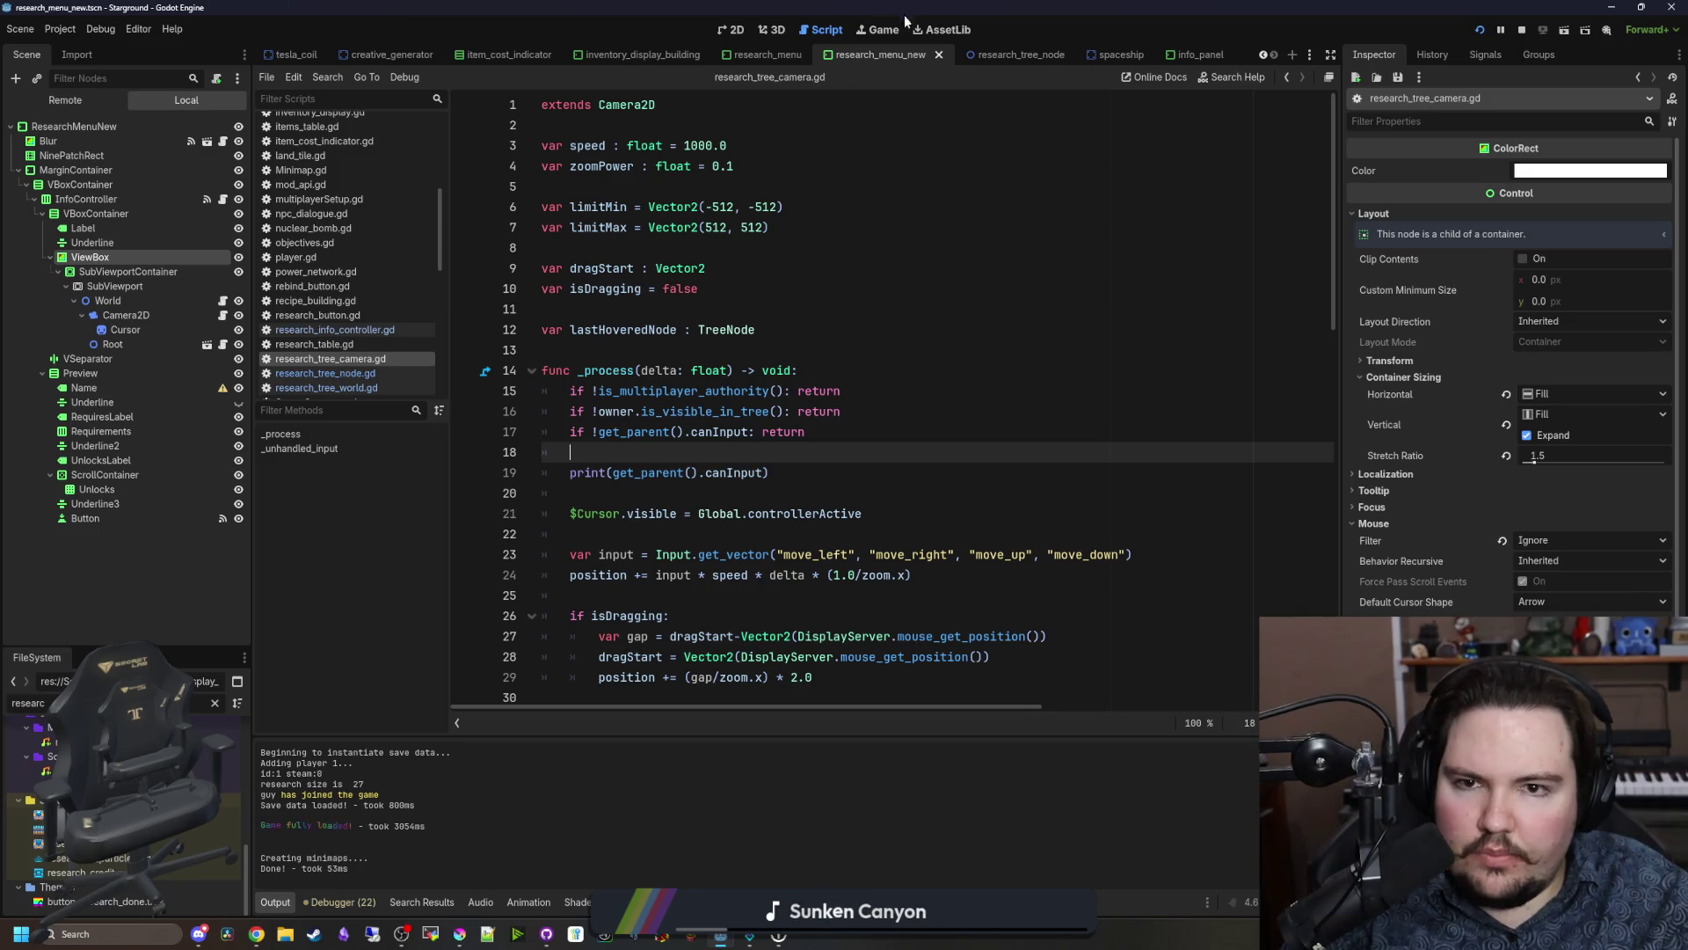
left_click(659, 484)
key("ctrl+s")
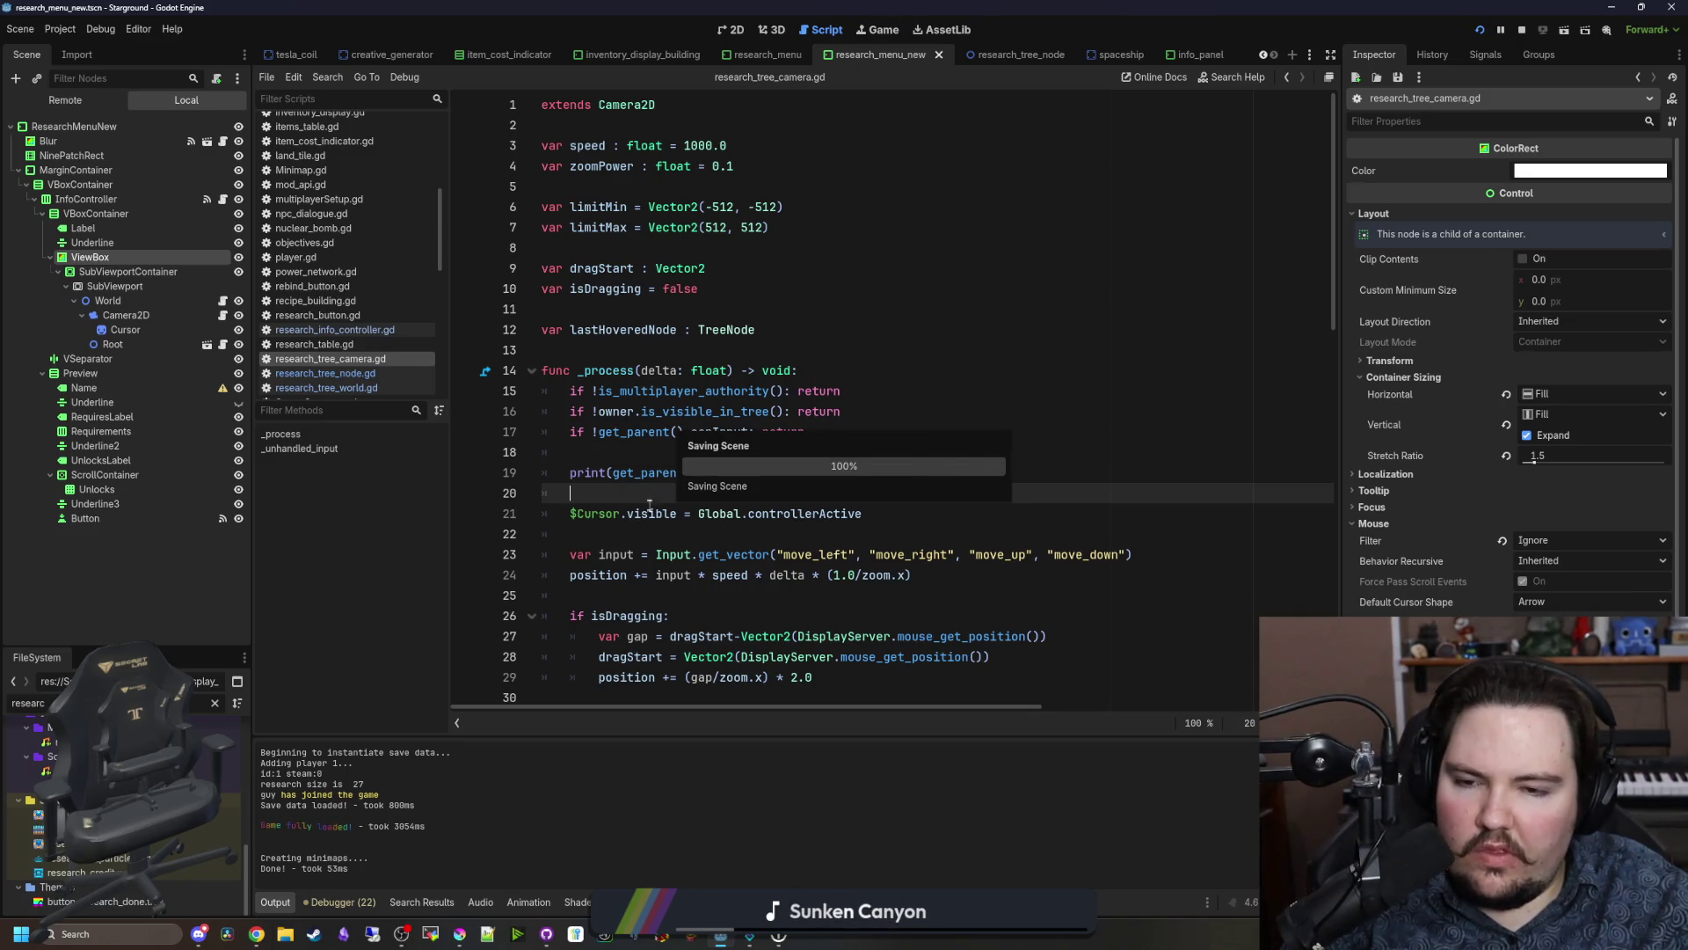
Step: Switch between the world and camera scripts, save, and check the running game
left_click(221, 301)
left_click(222, 317)
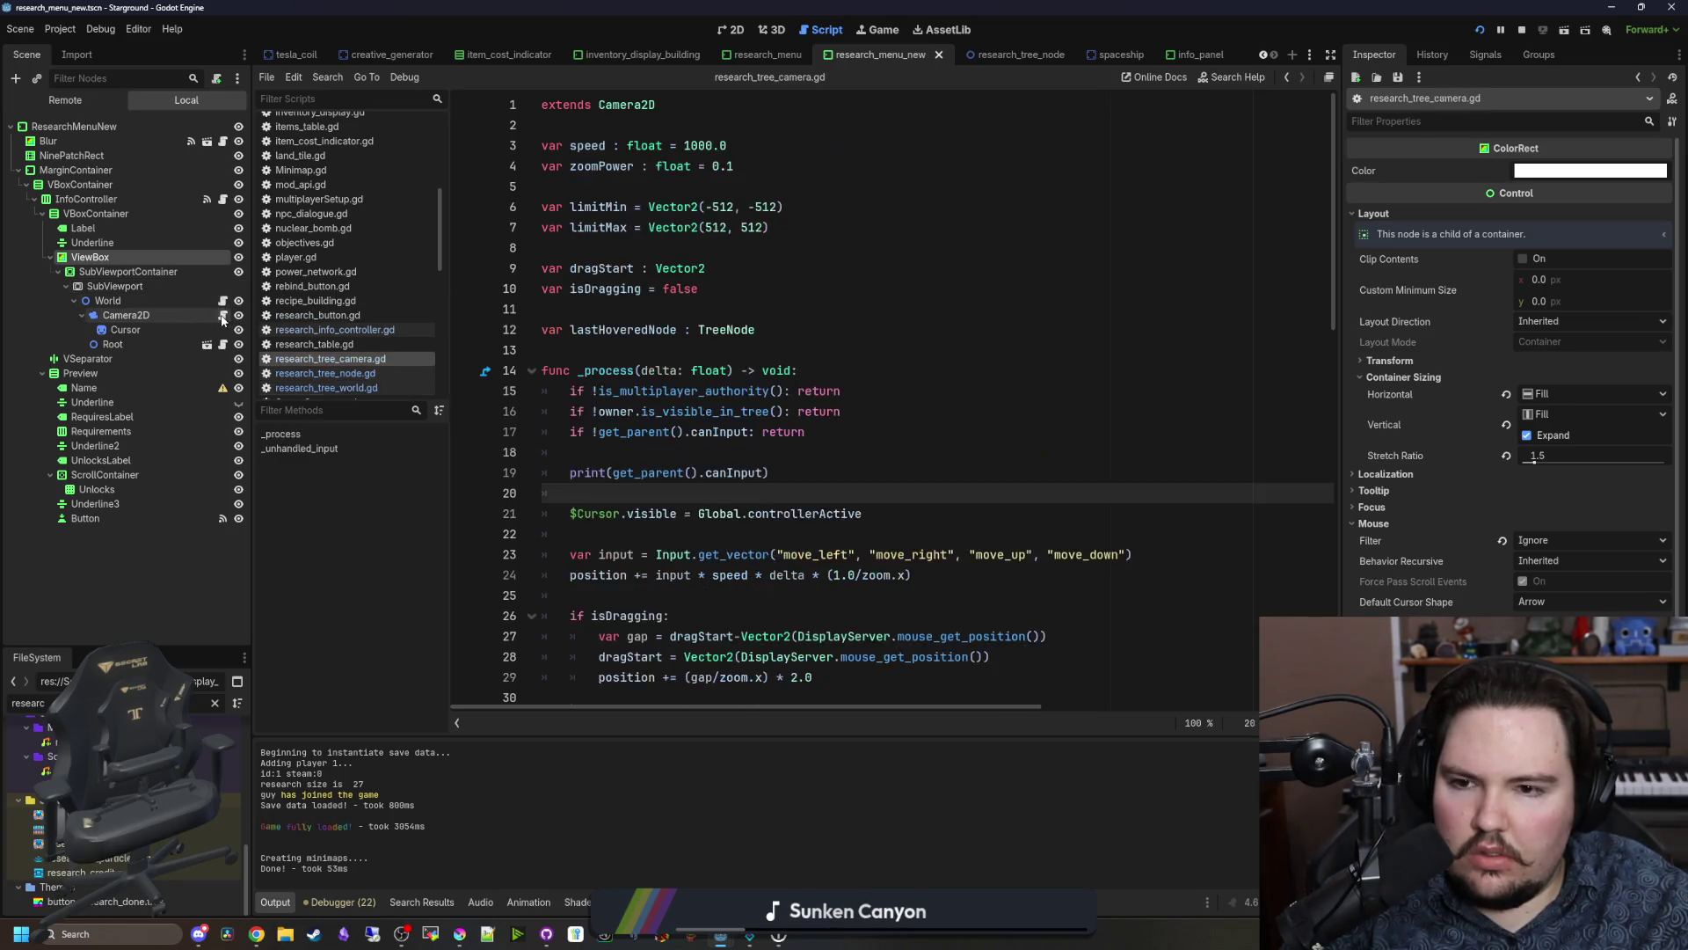
key("ctrl+s")
left_click(634, 474, "ctrl")
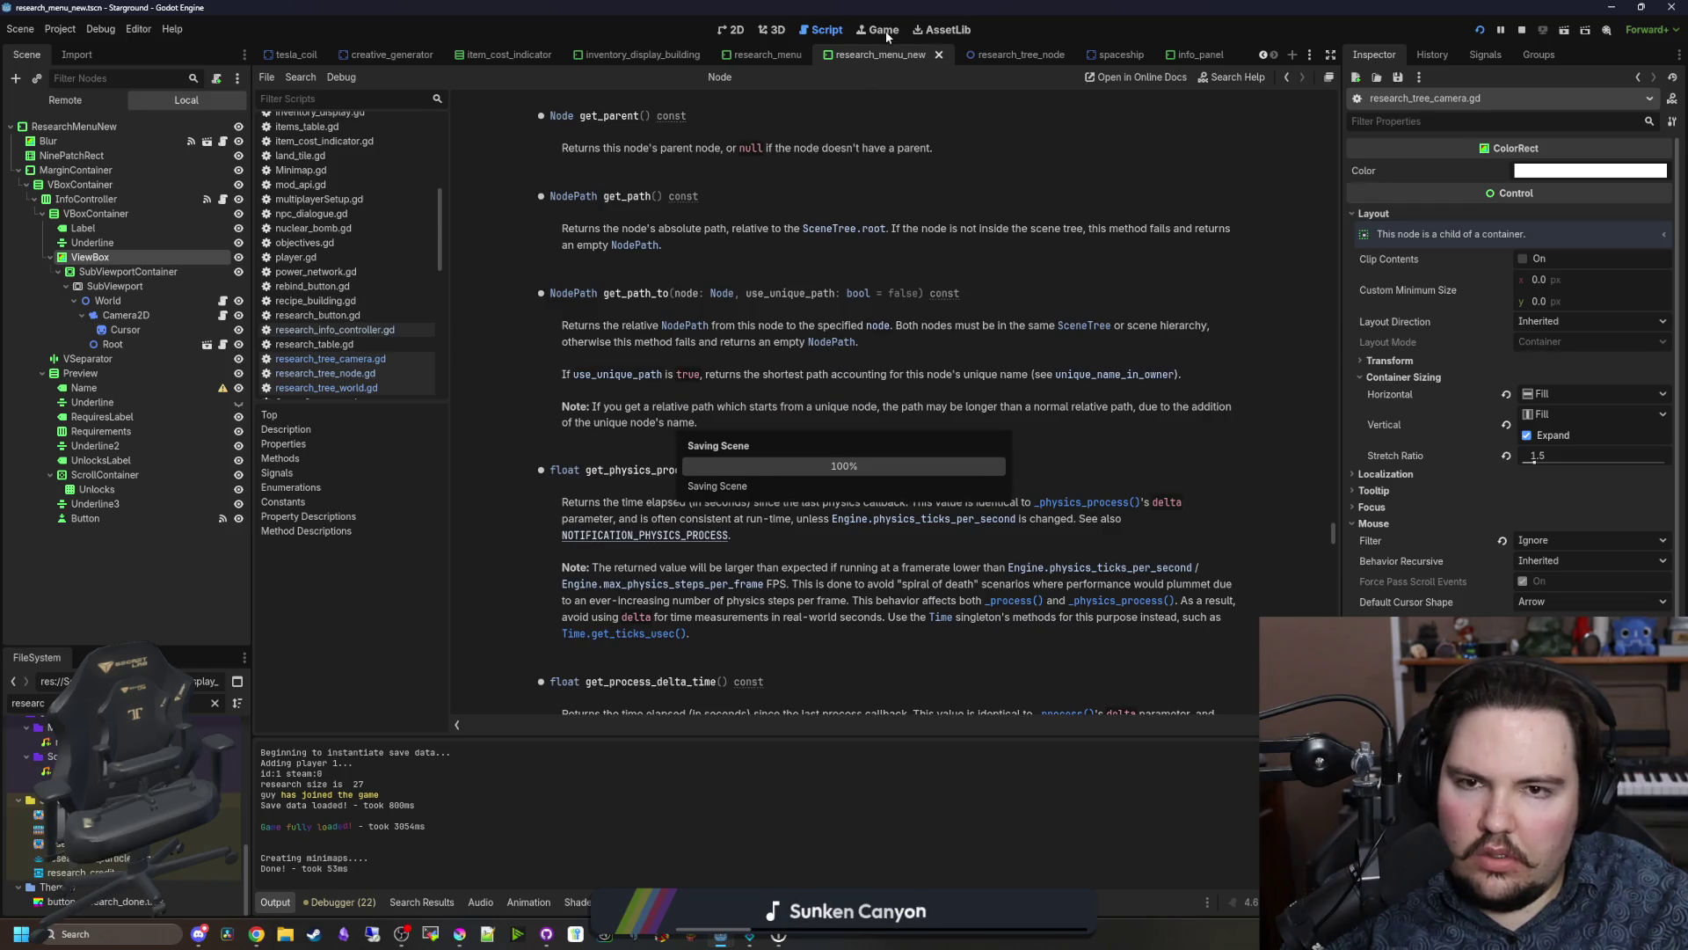
left_click(883, 30)
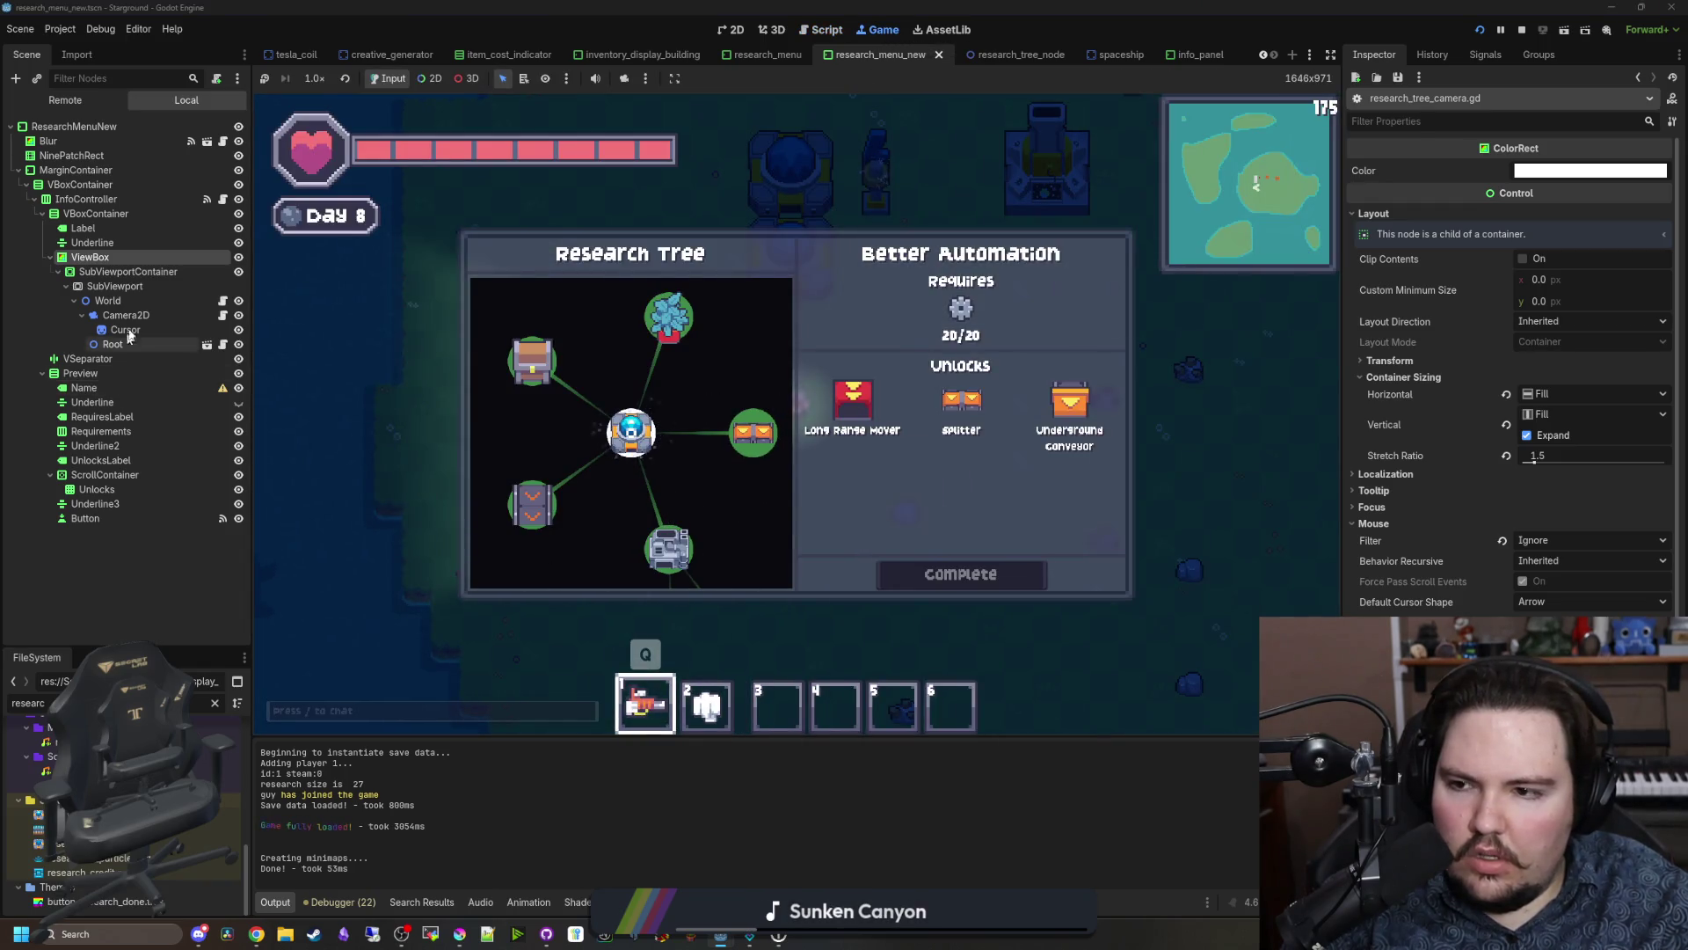
left_click(223, 314)
Step: Paste the print line directly above the canInput check and save the script
left_click(855, 432)
key("Return")
key("Return")
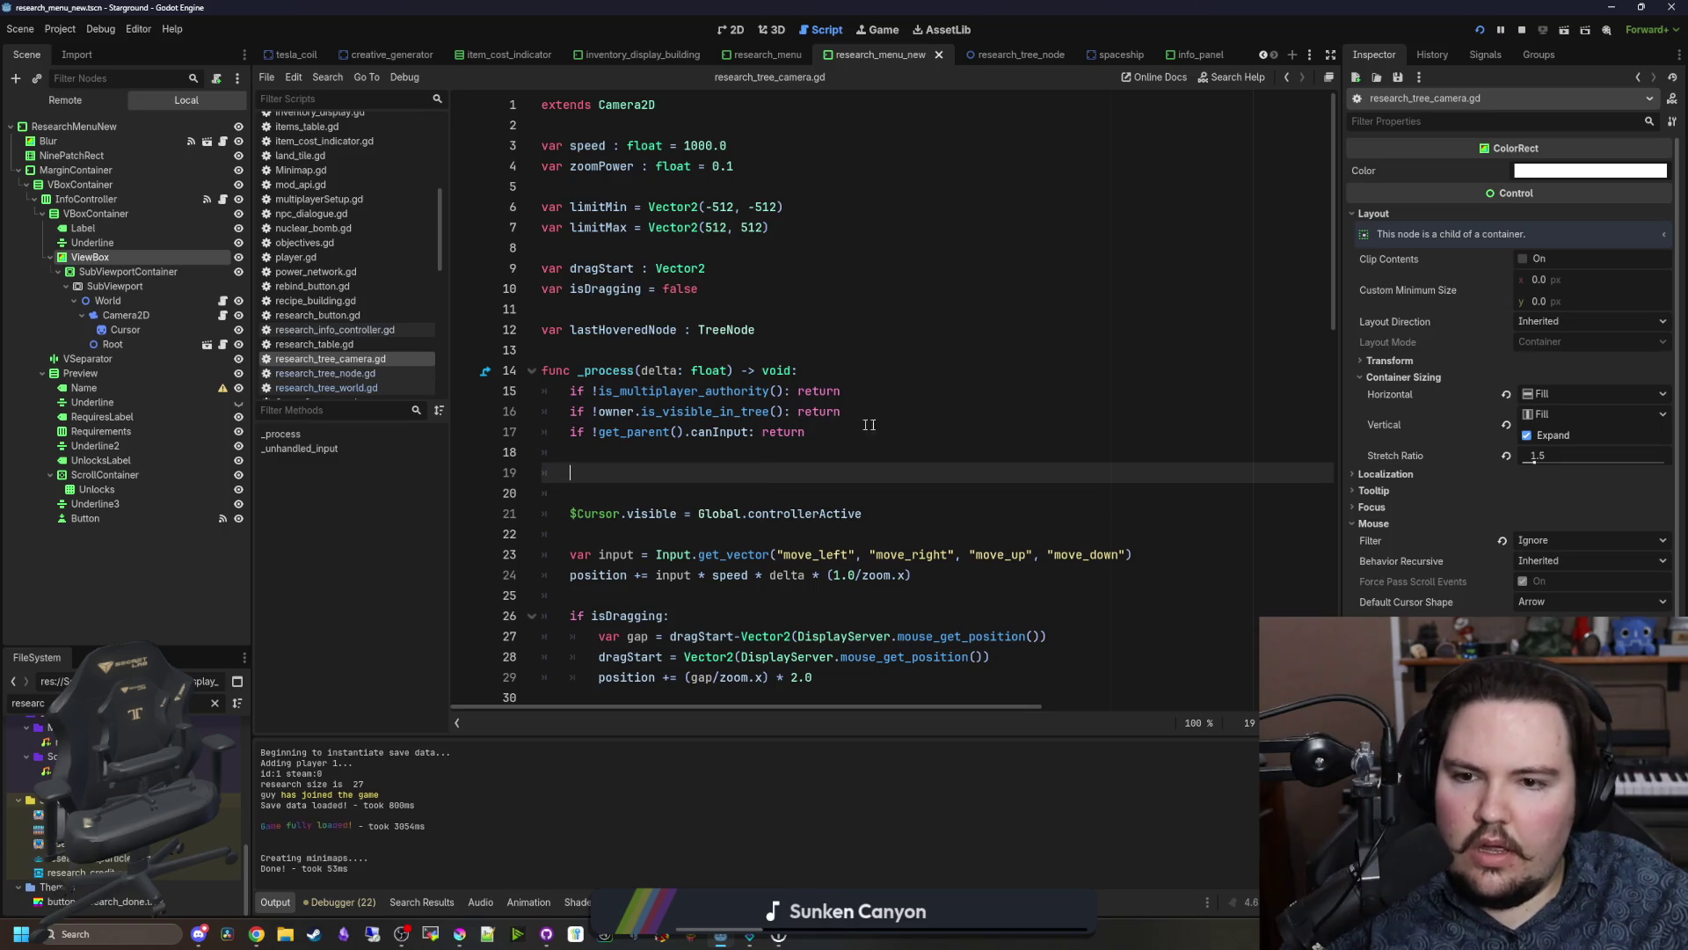
left_click(879, 412)
key("Return")
key("Return")
key("ctrl+v")
left_click(905, 410)
key("ctrl+s")
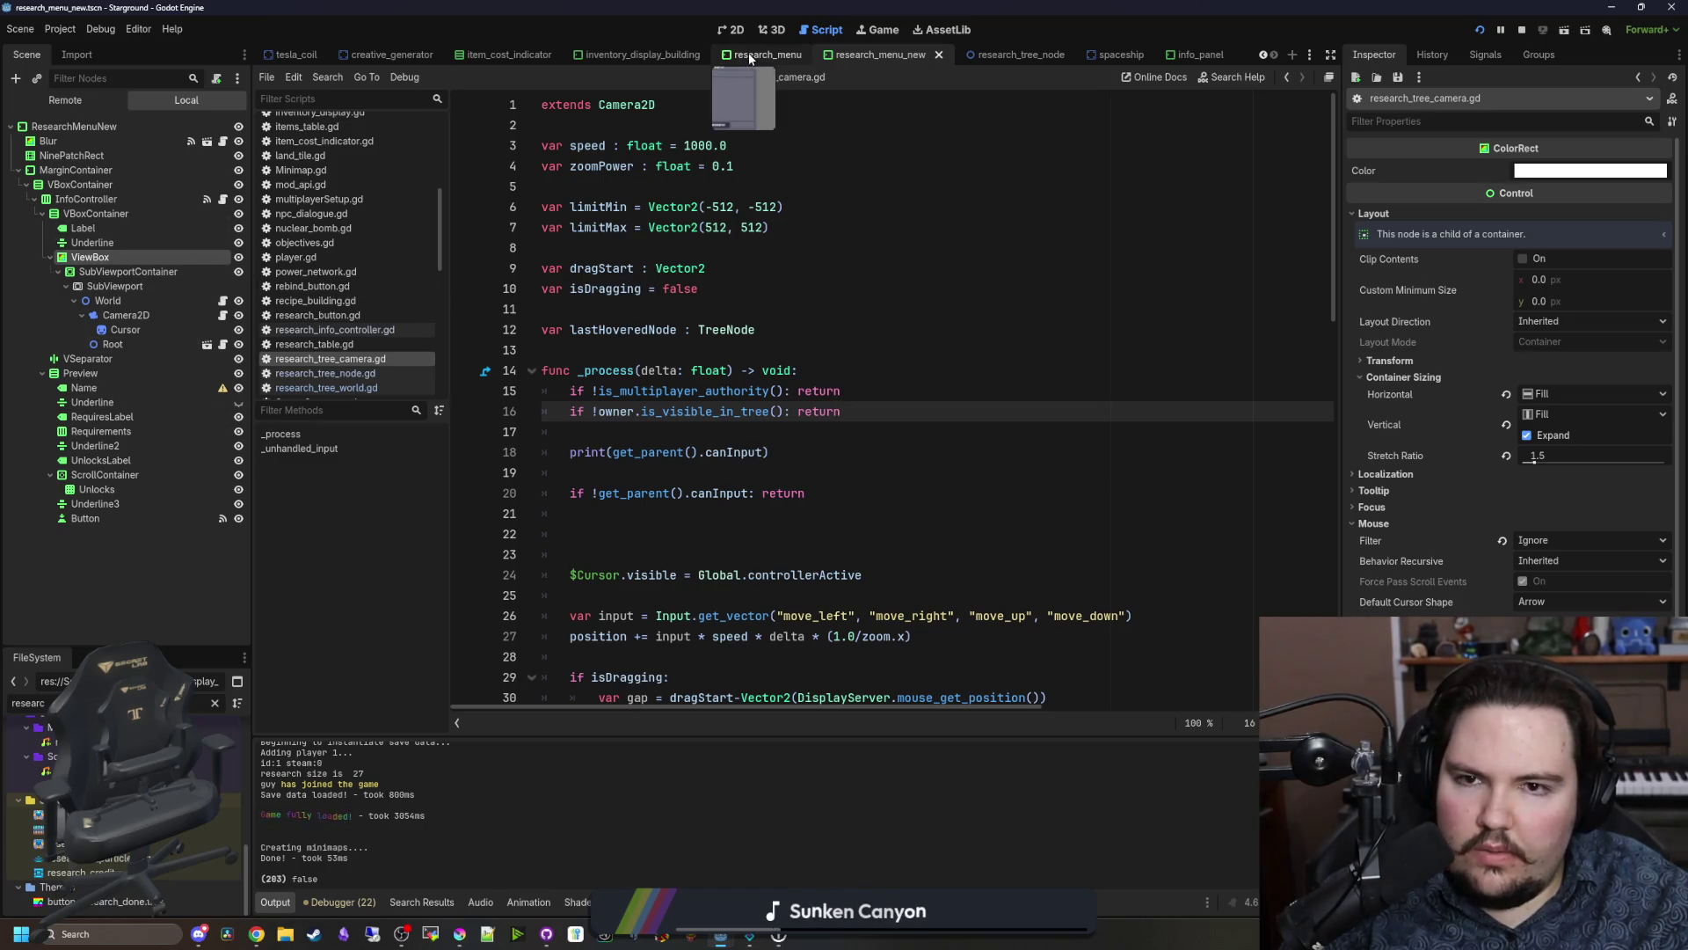
Step: Set the ViewBox node's Mouse Filter to Stop and save the scene
left_click(119, 255)
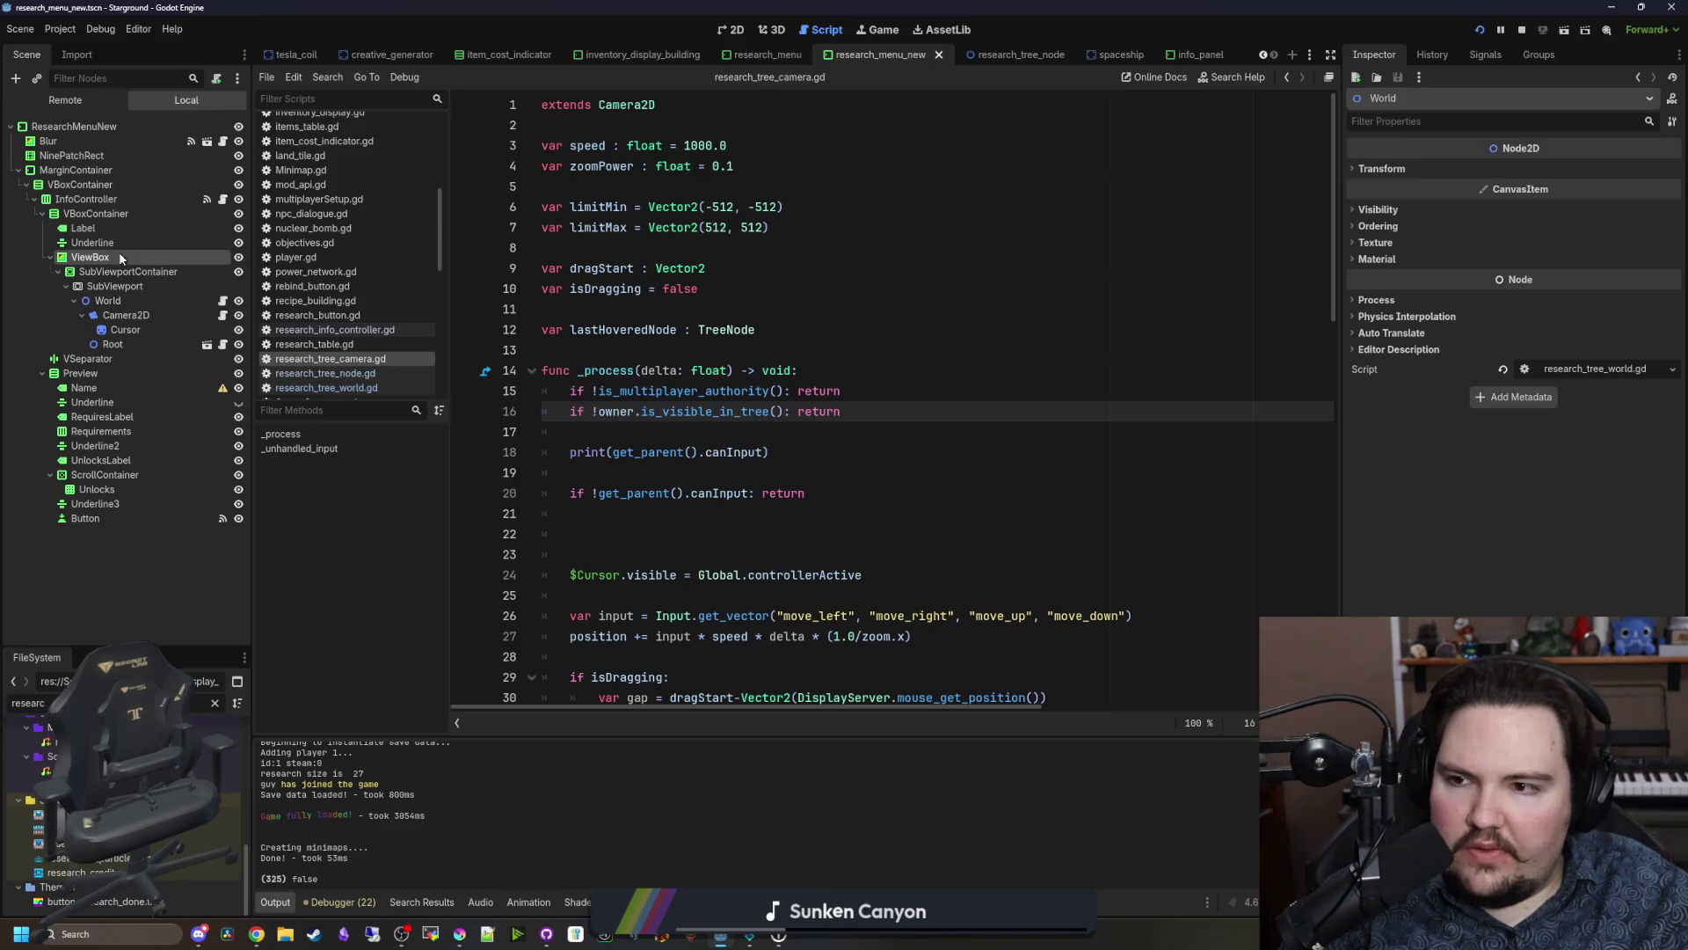
left_click(1574, 540)
left_click(1560, 556)
left_click(1231, 350)
key("ctrl+s")
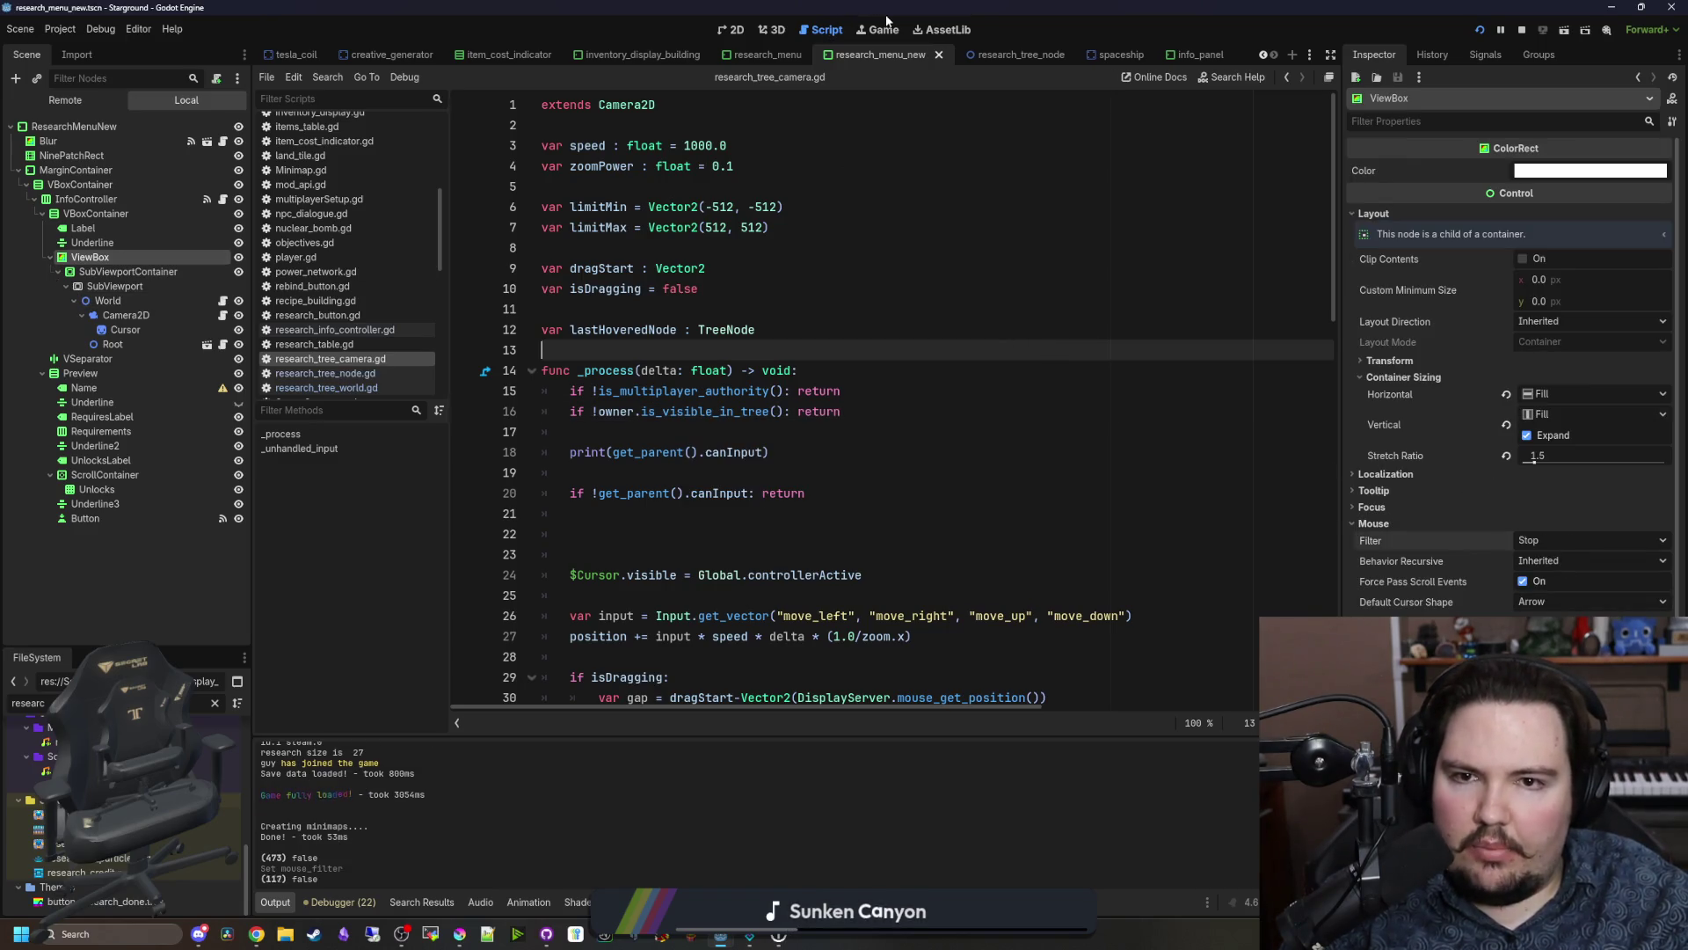
Step: In the running game, select Better Storage and pan and zoom the research tree
left_click(880, 29)
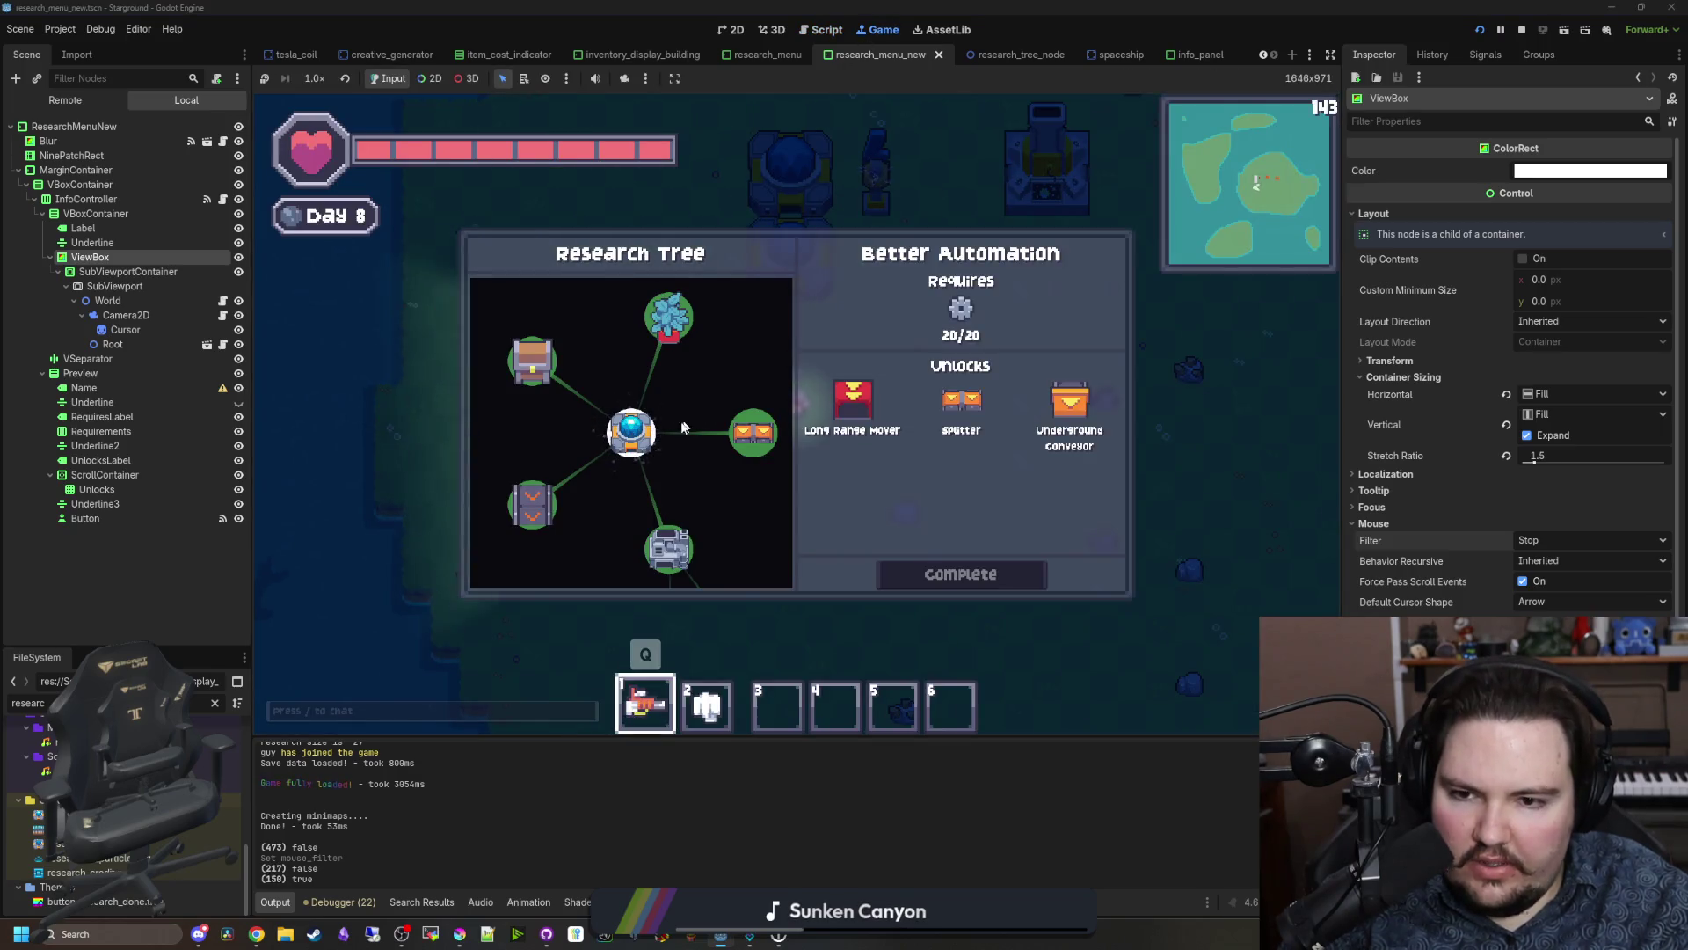
left_click(532, 360)
mouse_move(595, 375)
left_mouse_down()
mouse_move(580, 444)
mouse_move(396, 434)
mouse_move(336, 325)
mouse_move(375, 309)
left_mouse_up()
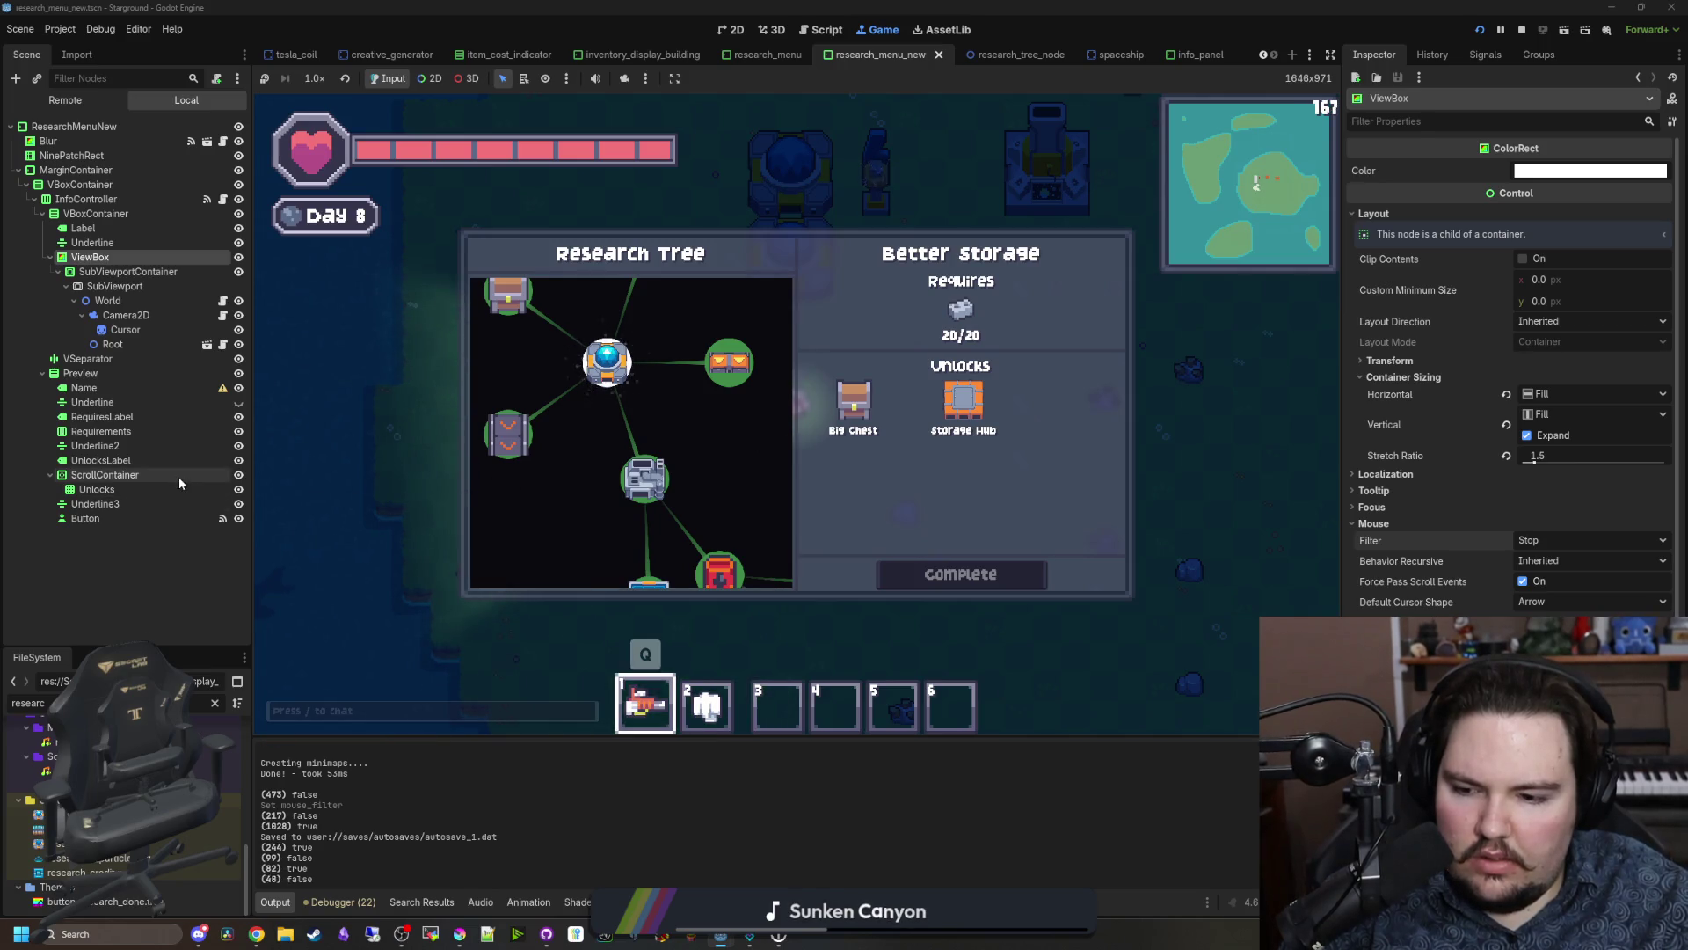
left_click(146, 273)
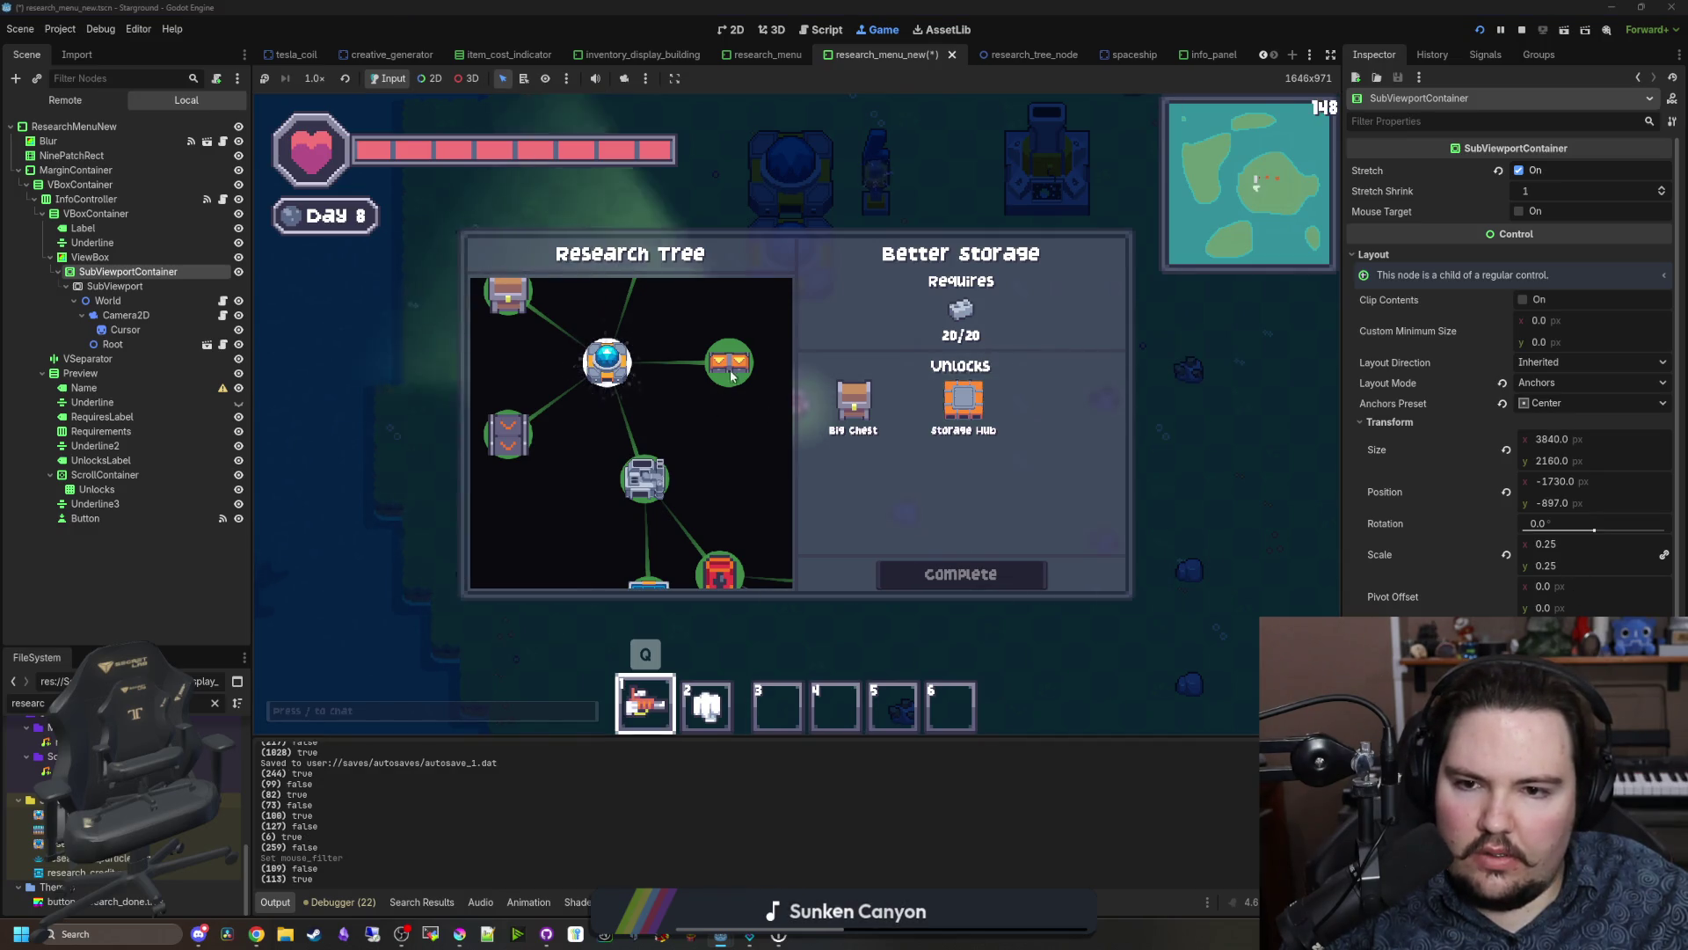
left_click_drag(653, 474, 679, 450)
scroll(679, 450, "up", 2)
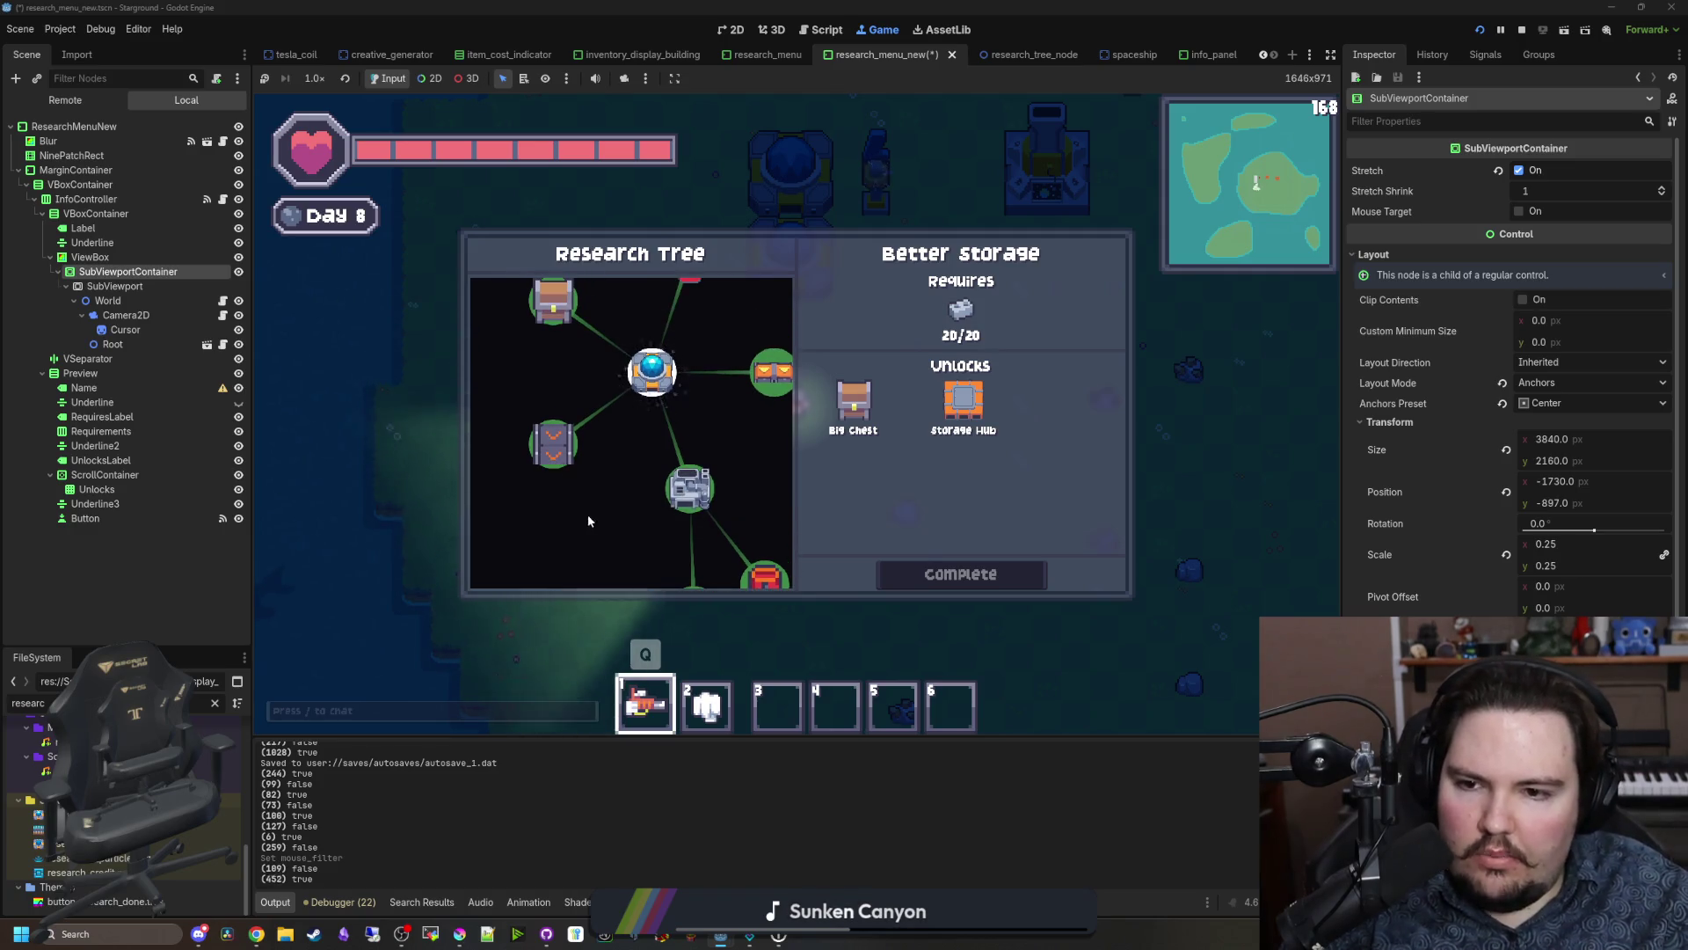
scroll(587, 524, "up", 3)
scroll(594, 508, "up", 2)
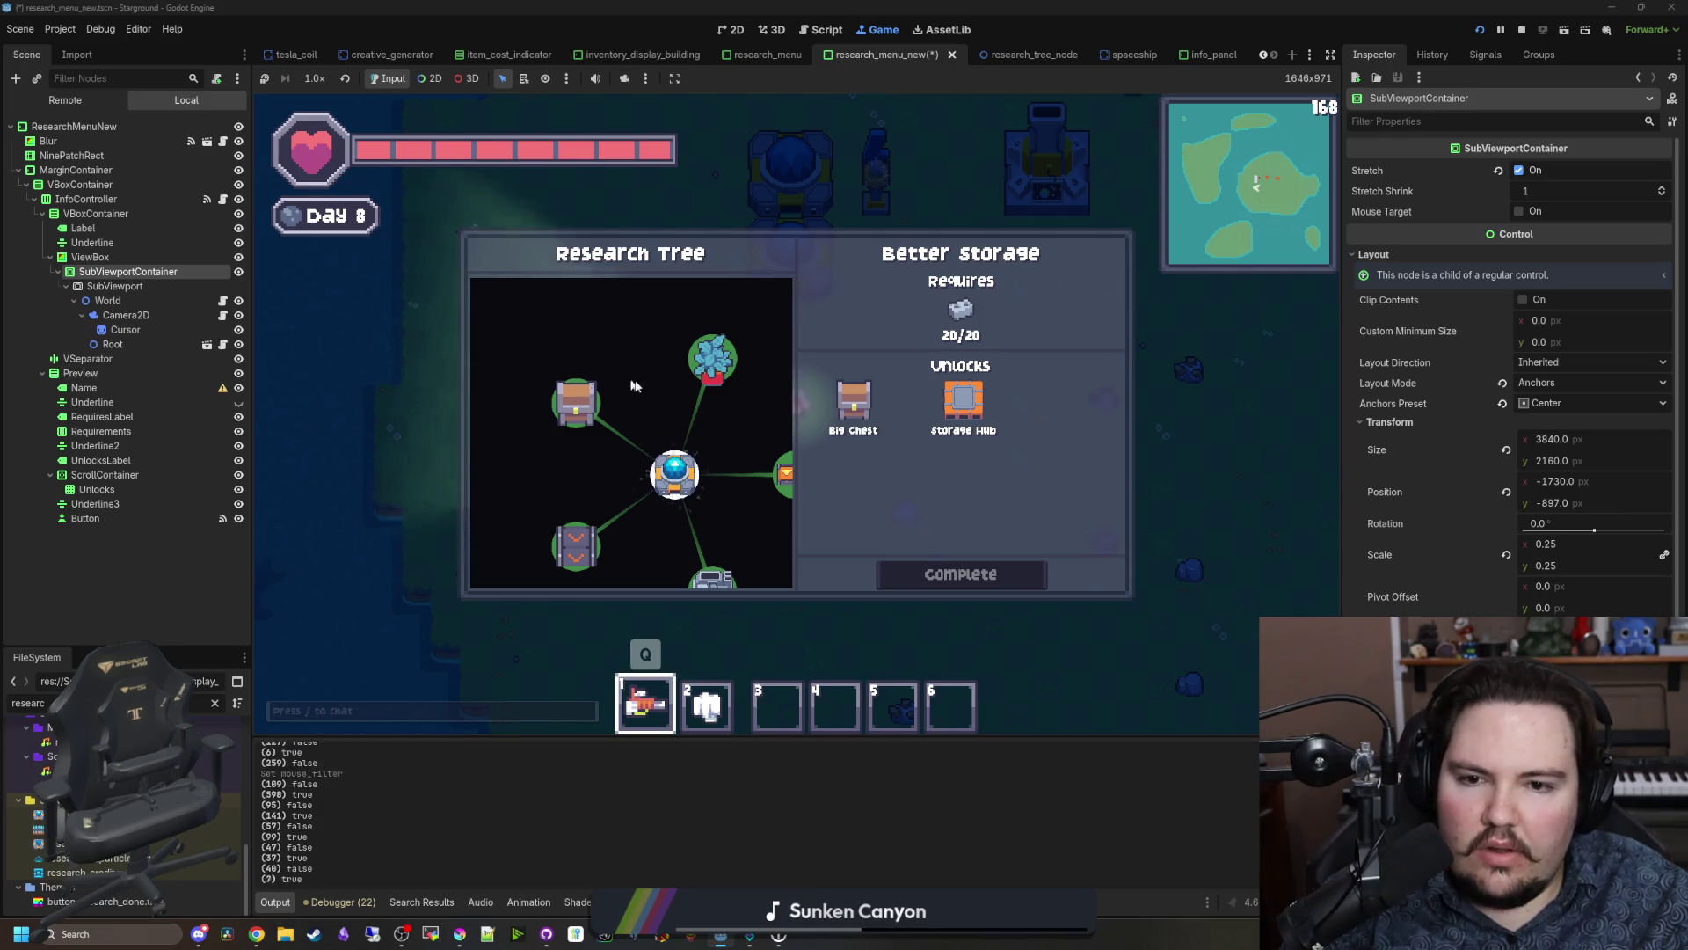
scroll(647, 419, "up", 2)
scroll(452, 388, "down", 2)
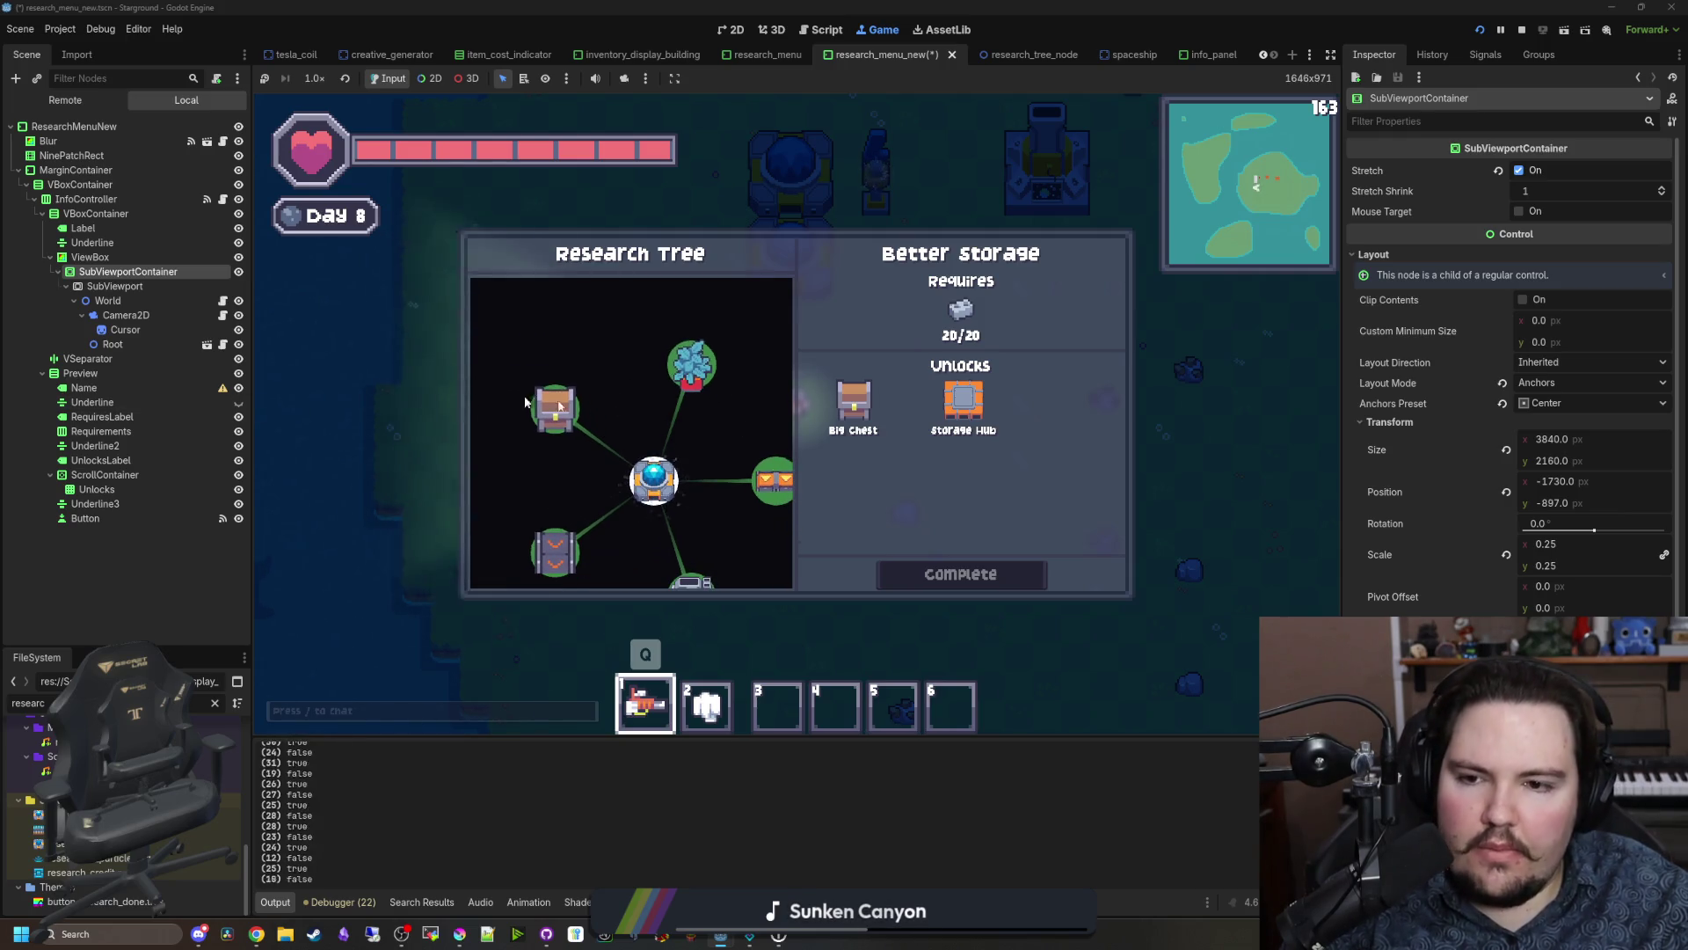
scroll(598, 406, "down", 2)
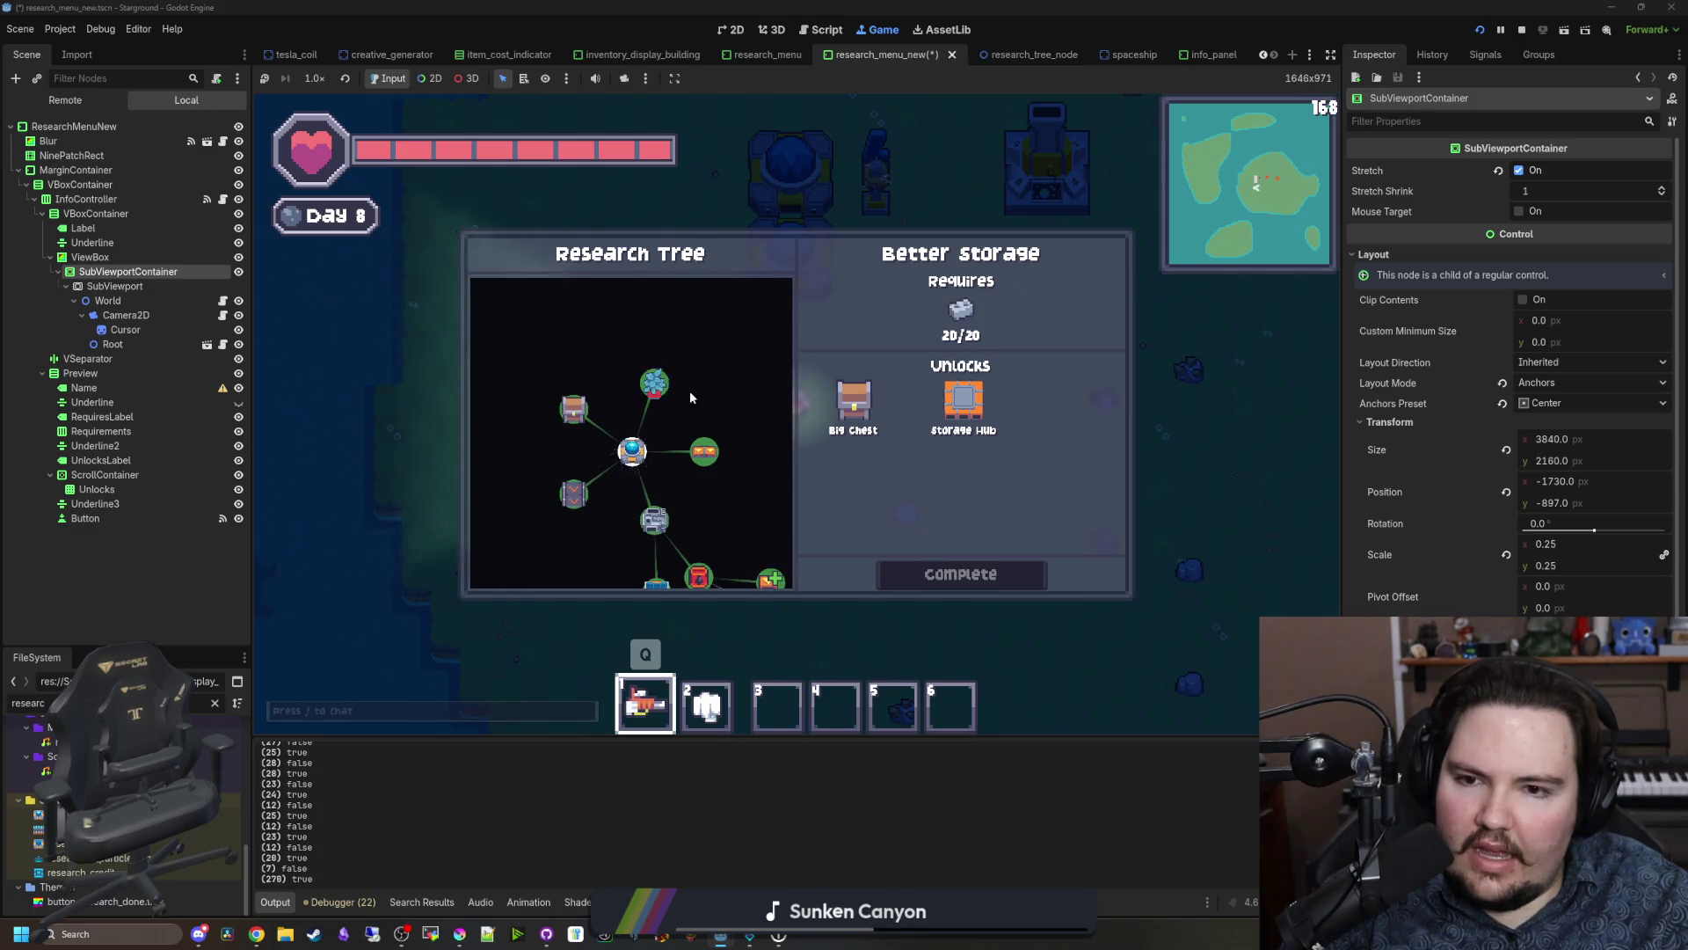
scroll(649, 412, "down", 2)
left_click_drag(651, 413, 661, 345)
scroll(661, 346, "up", 3)
mouse_move(945, 414)
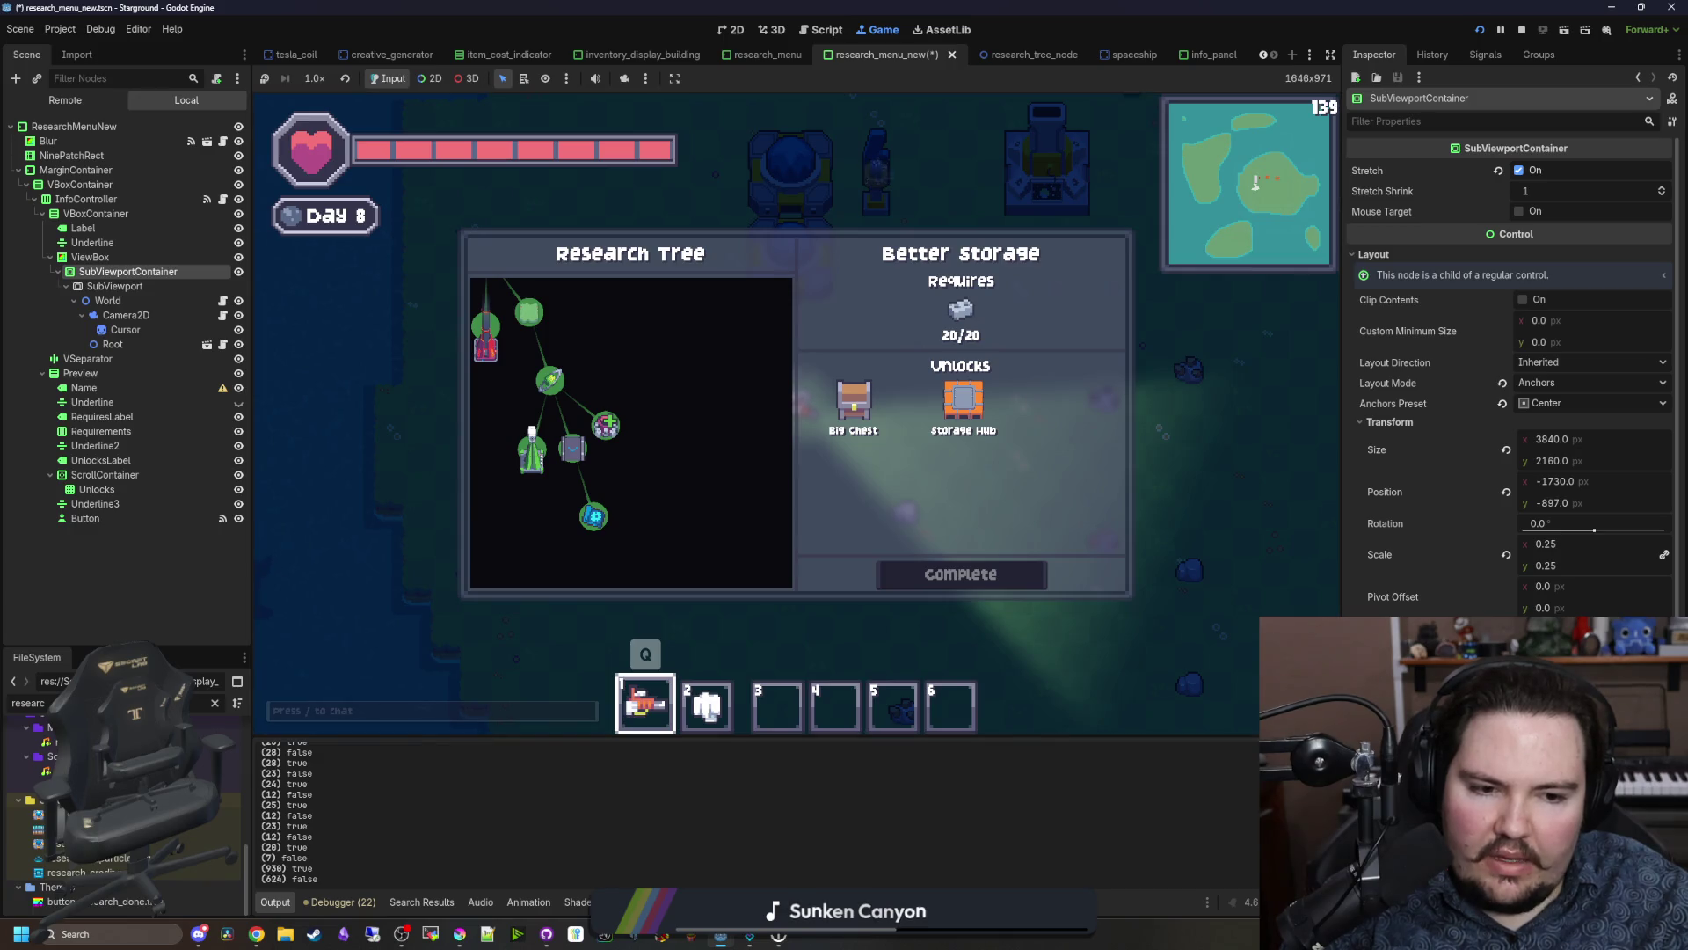
mouse_move(557, 318)
left_mouse_down()
mouse_move(581, 358)
mouse_move(677, 421)
left_mouse_up()
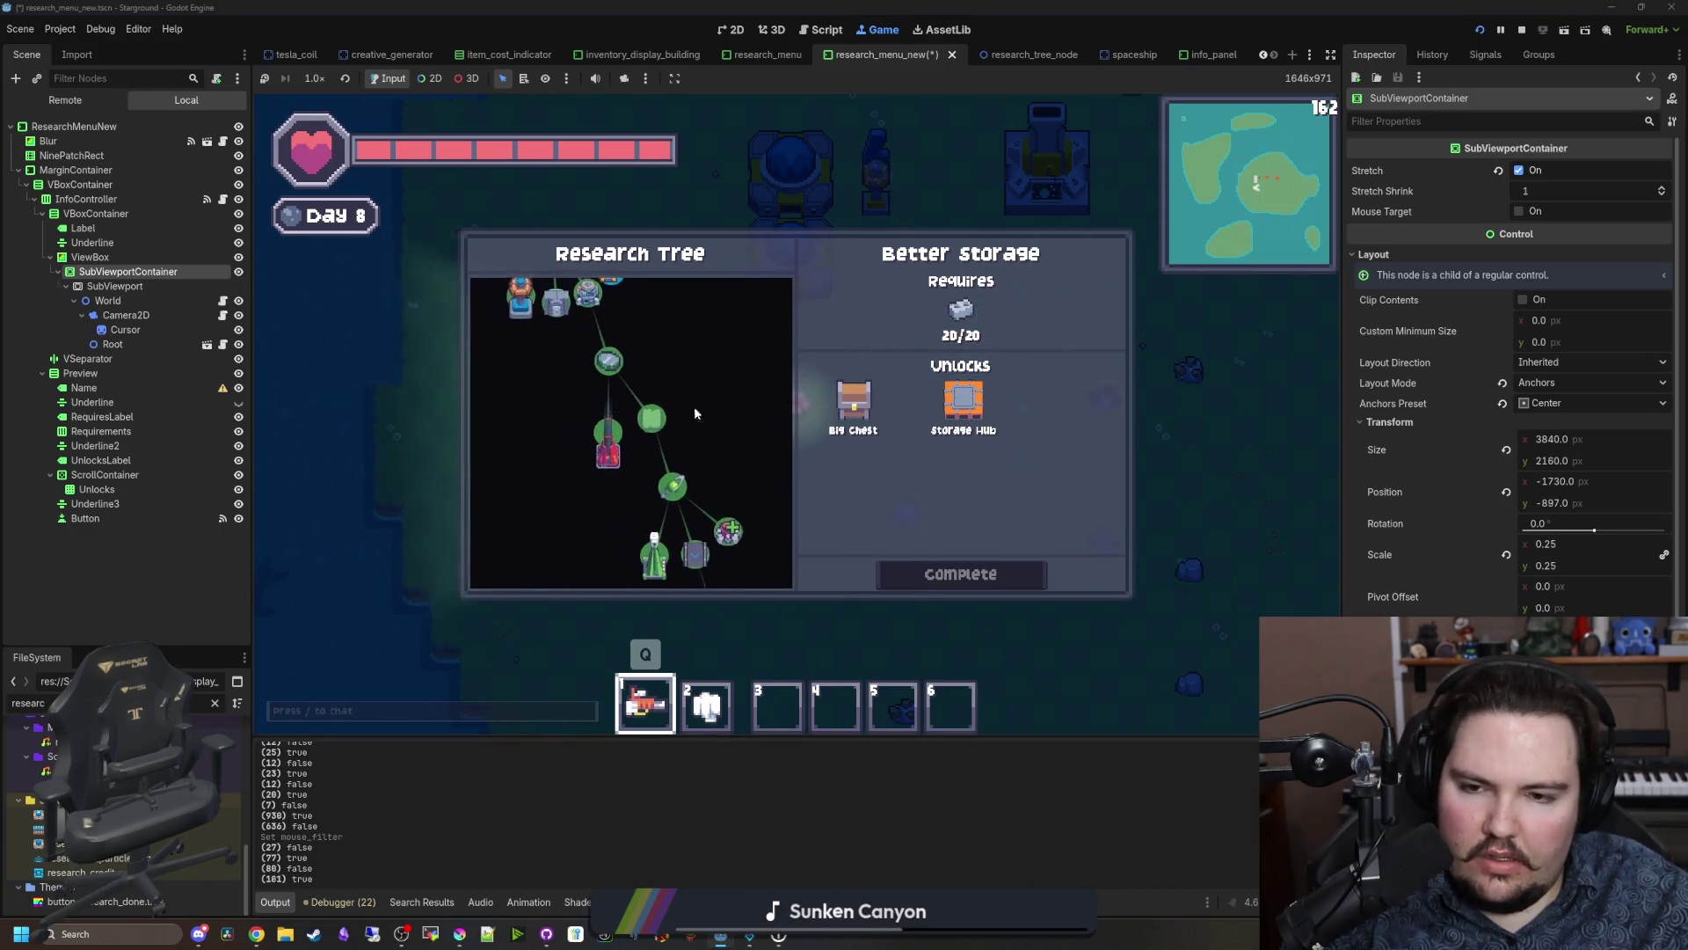
mouse_move(866, 403)
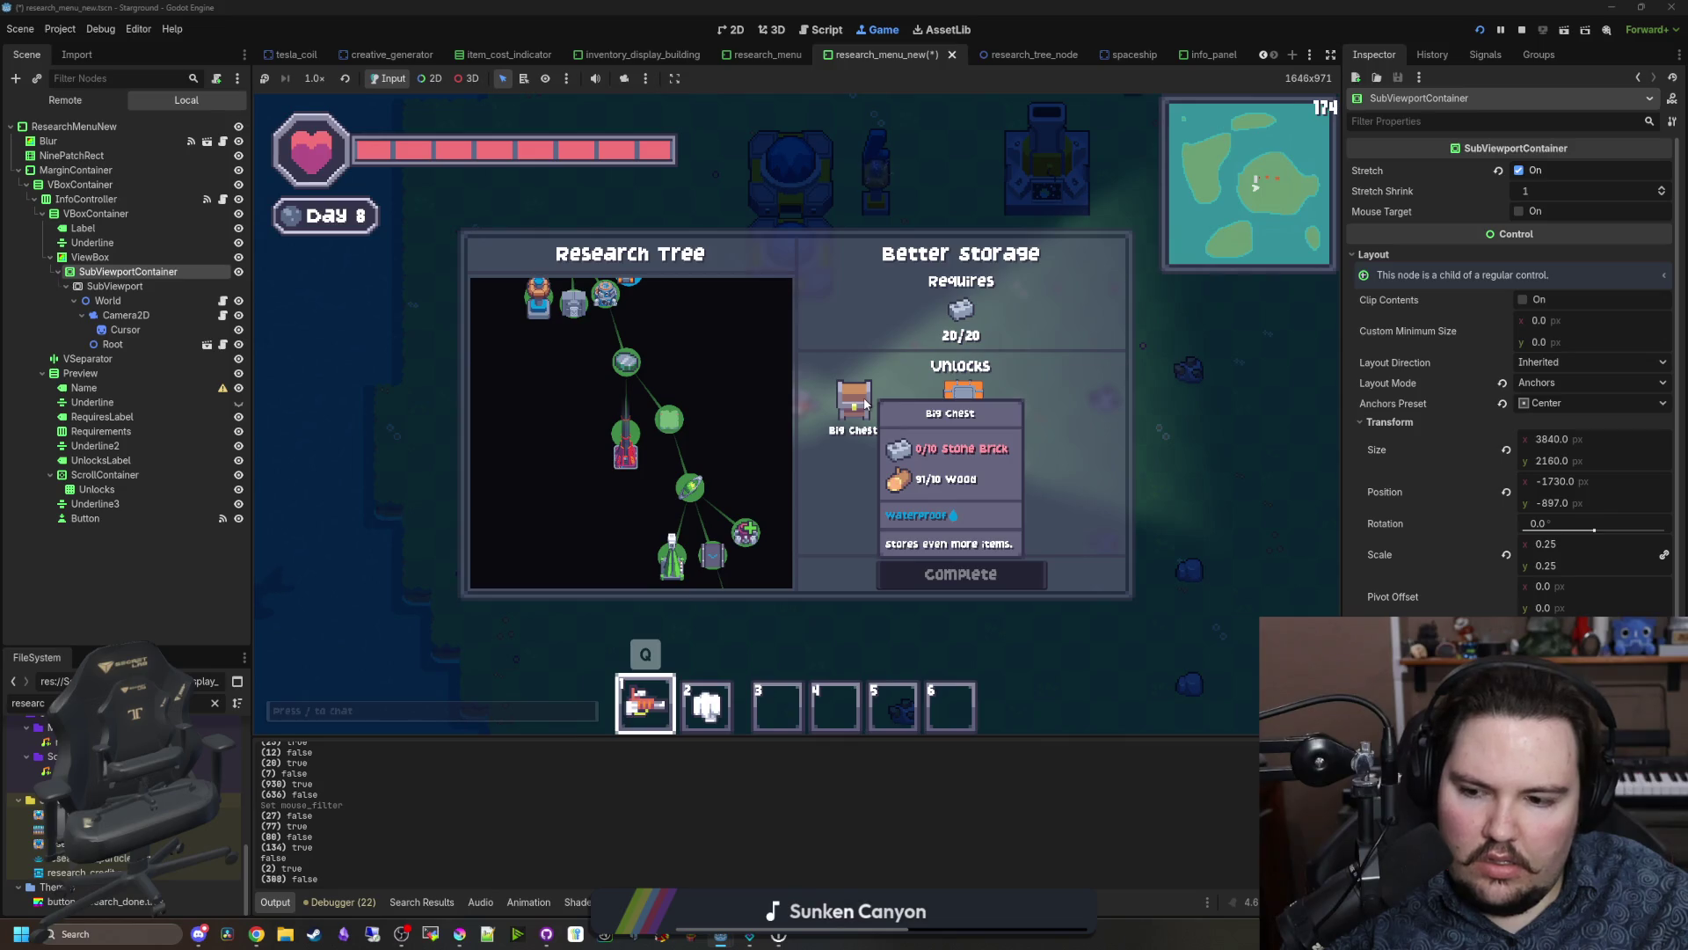
scroll(726, 388, "down", 3)
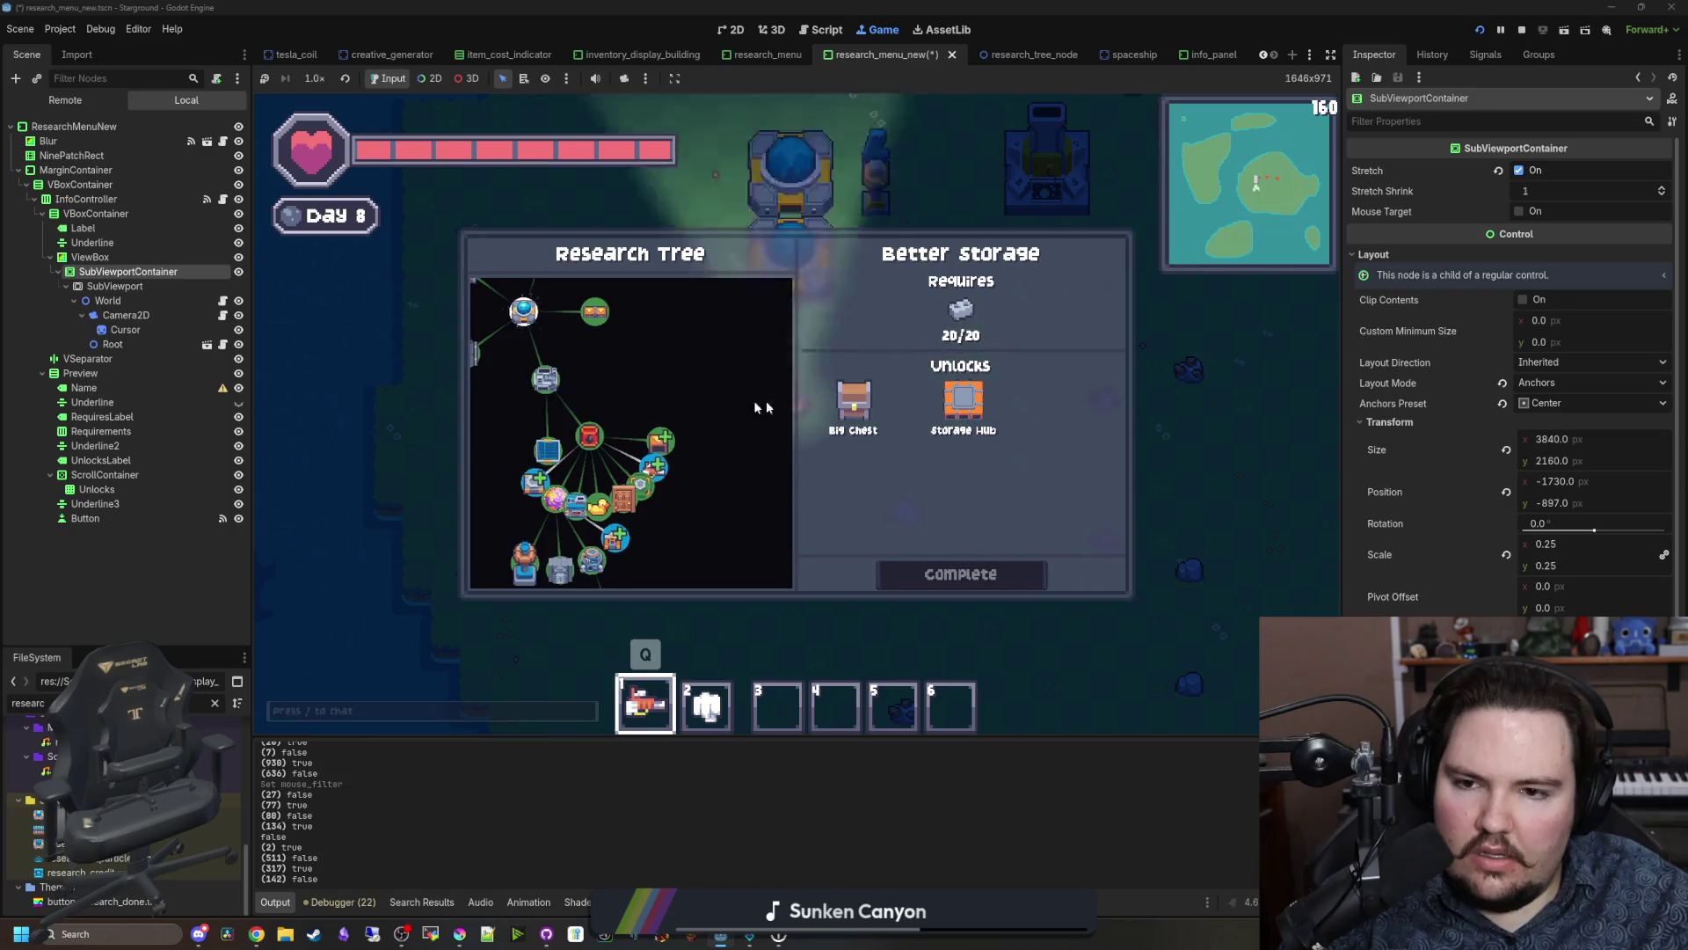
scroll(853, 398, "up", 3)
mouse_move(316, 471)
left_mouse_down()
mouse_move(434, 471)
mouse_move(343, 327)
mouse_move(377, 689)
mouse_move(331, 539)
left_mouse_up()
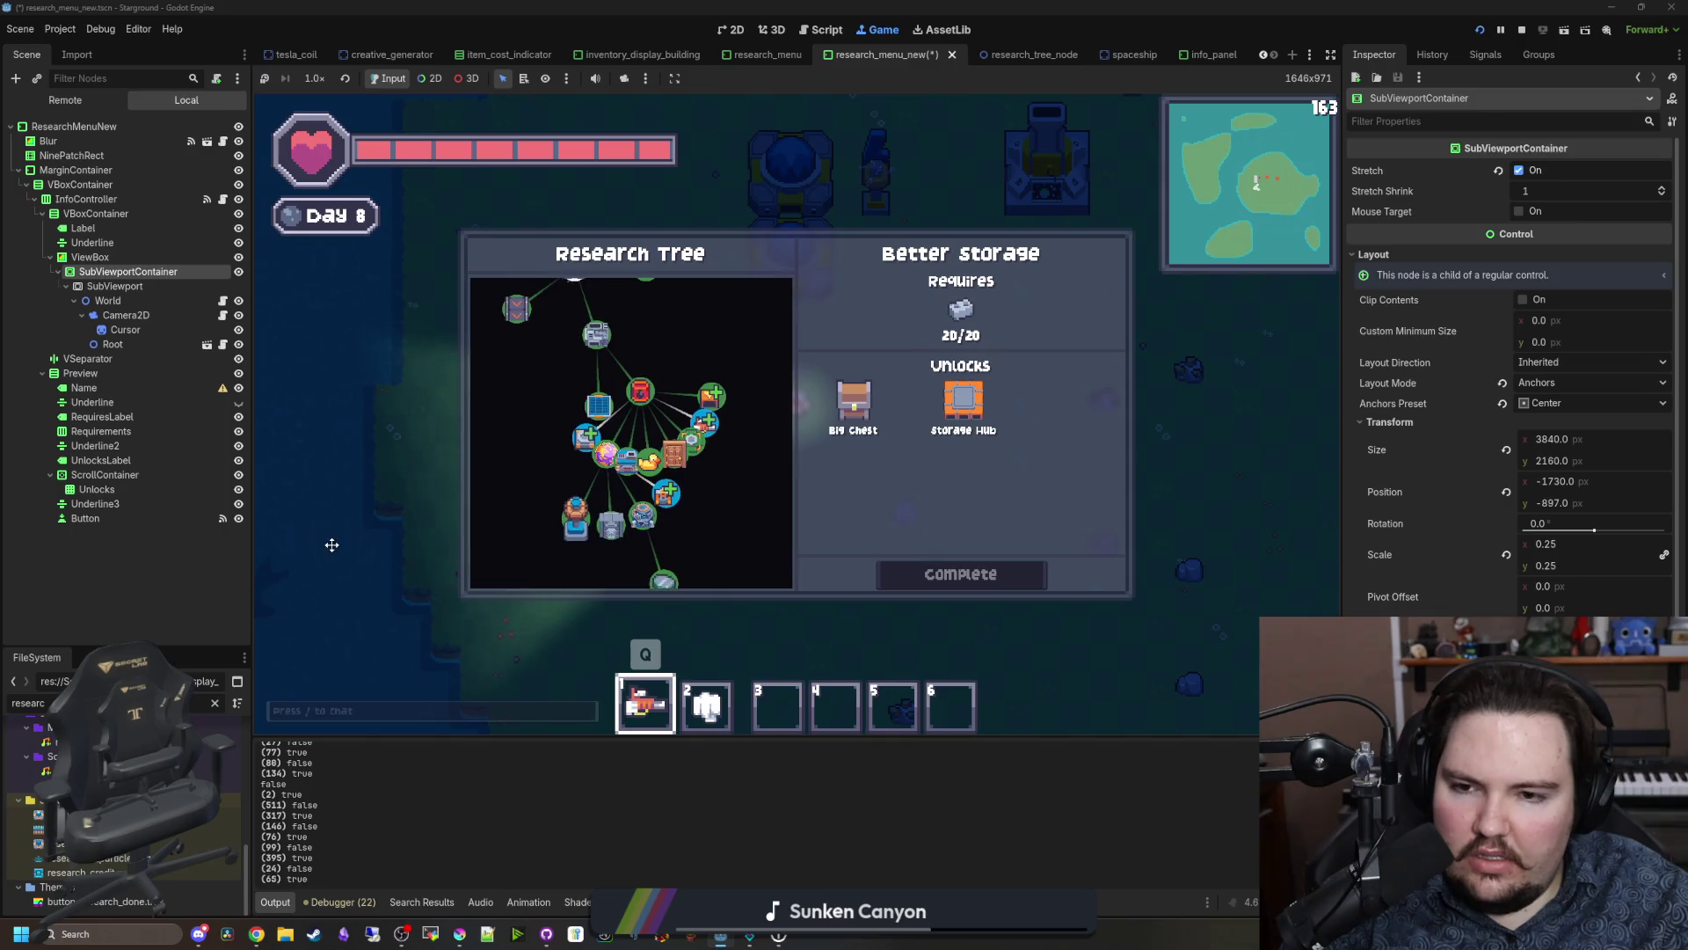
Step: Reselect SubViewportContainer and keep panning and zooming the research tree to test it
left_click(117, 286)
left_click(149, 271)
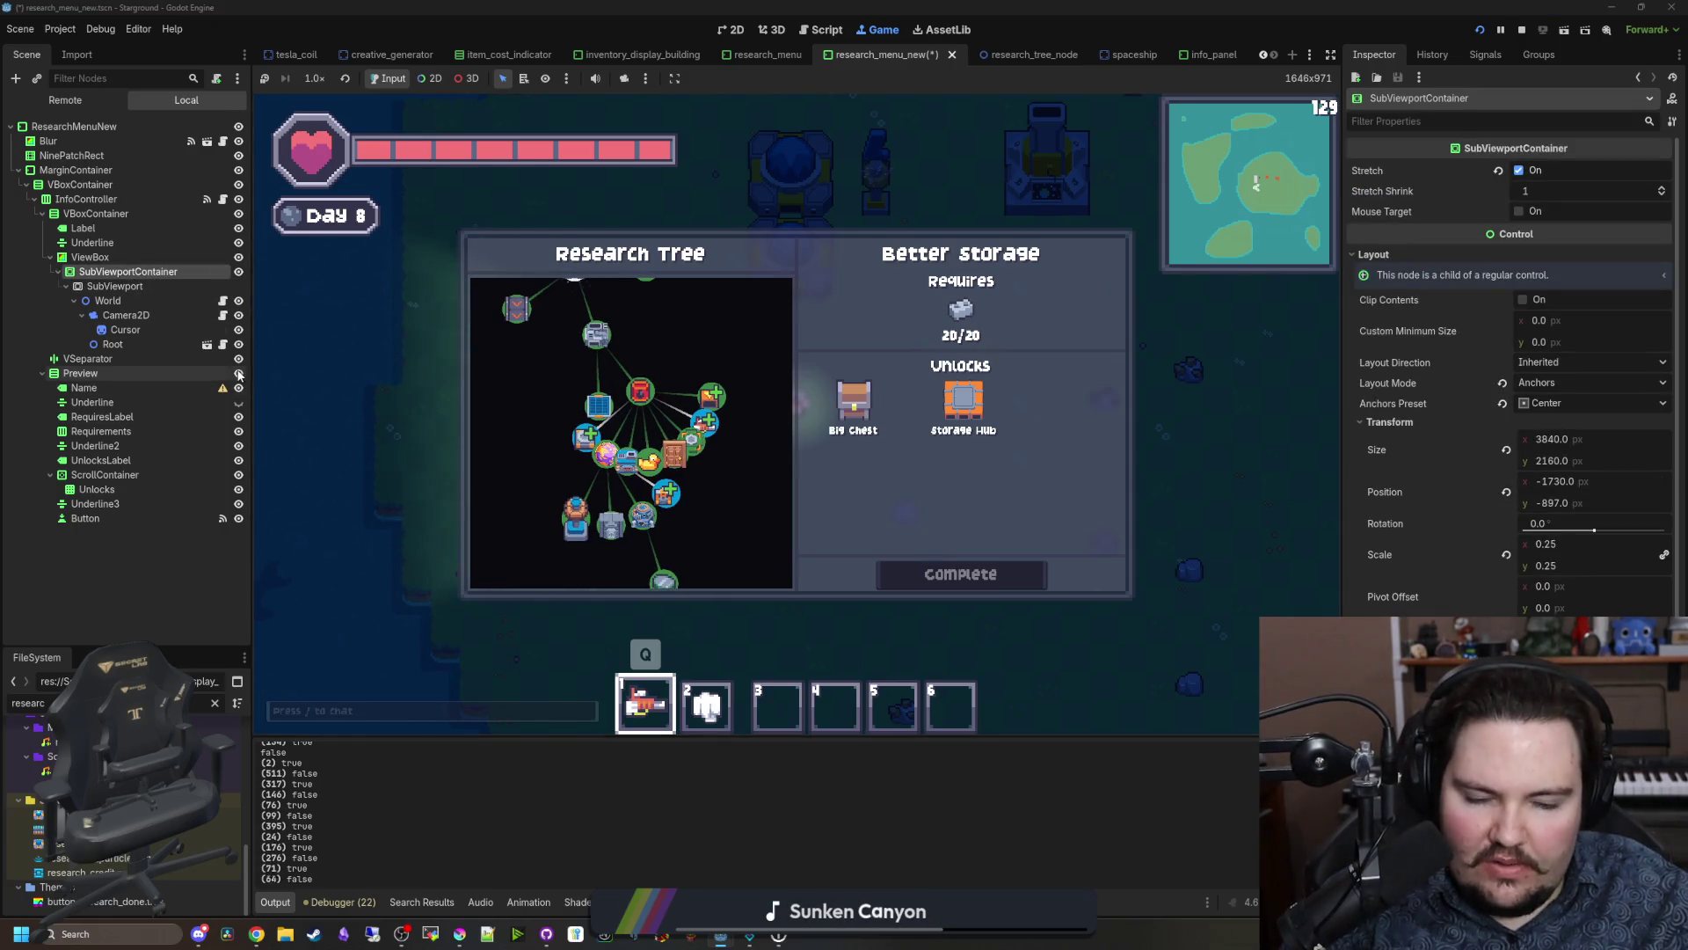
scroll(588, 530, "up", 3)
left_click_drag(587, 530, 675, 458)
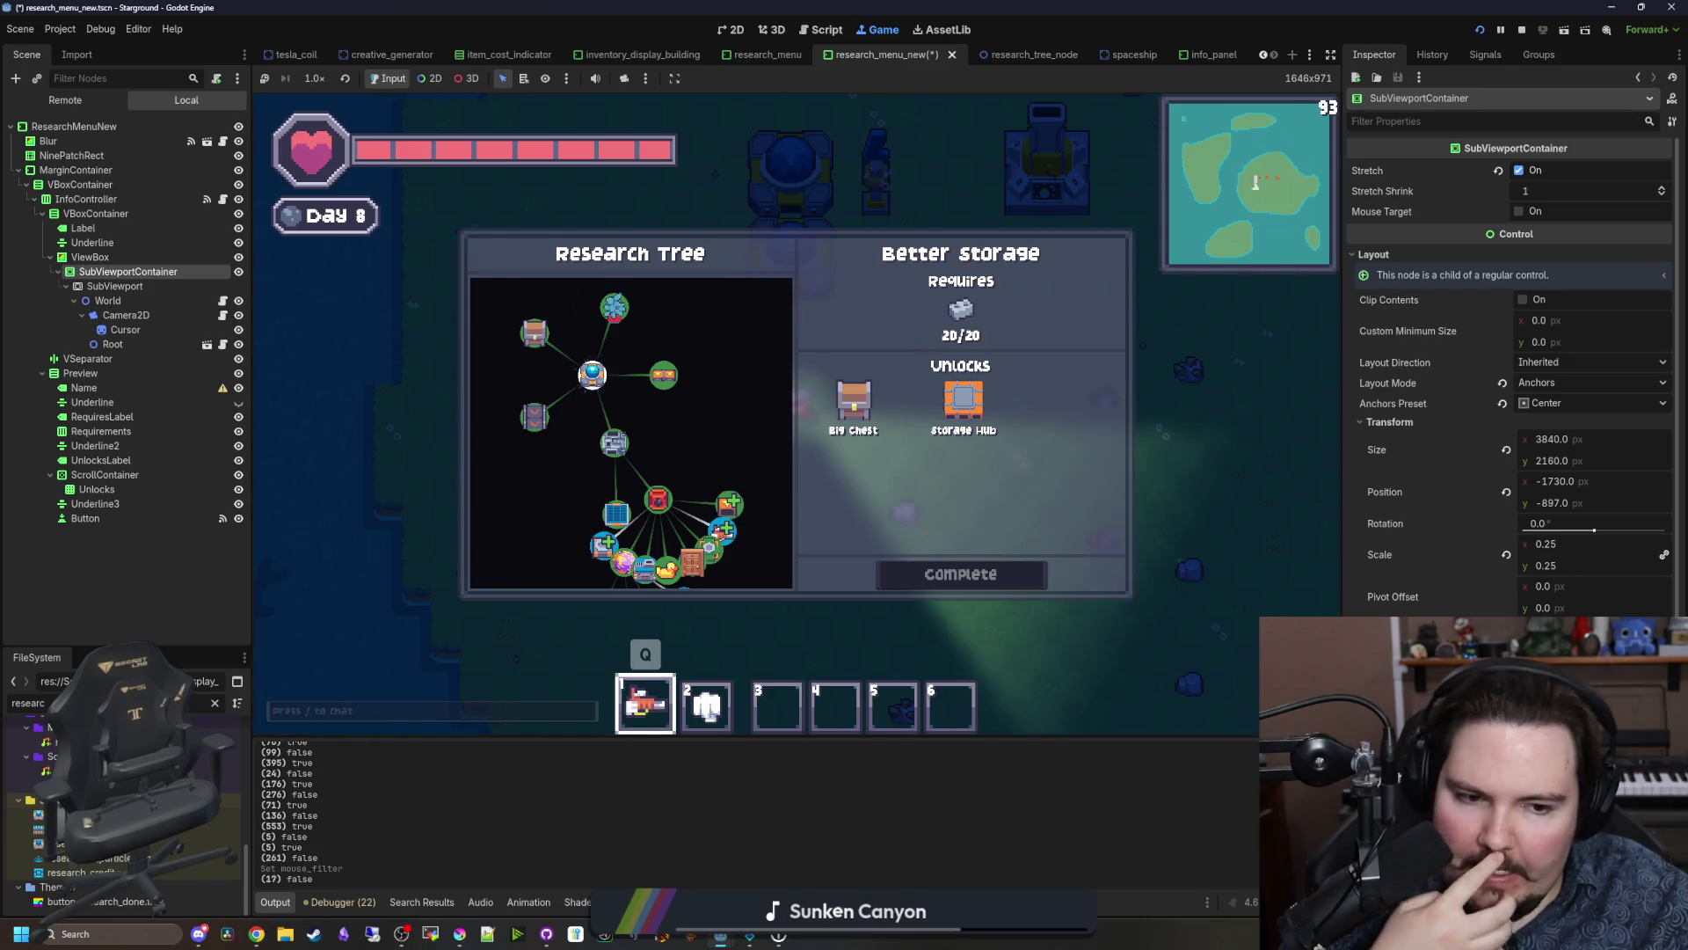
scroll(649, 385, "up", 3)
scroll(660, 433, "down", 5)
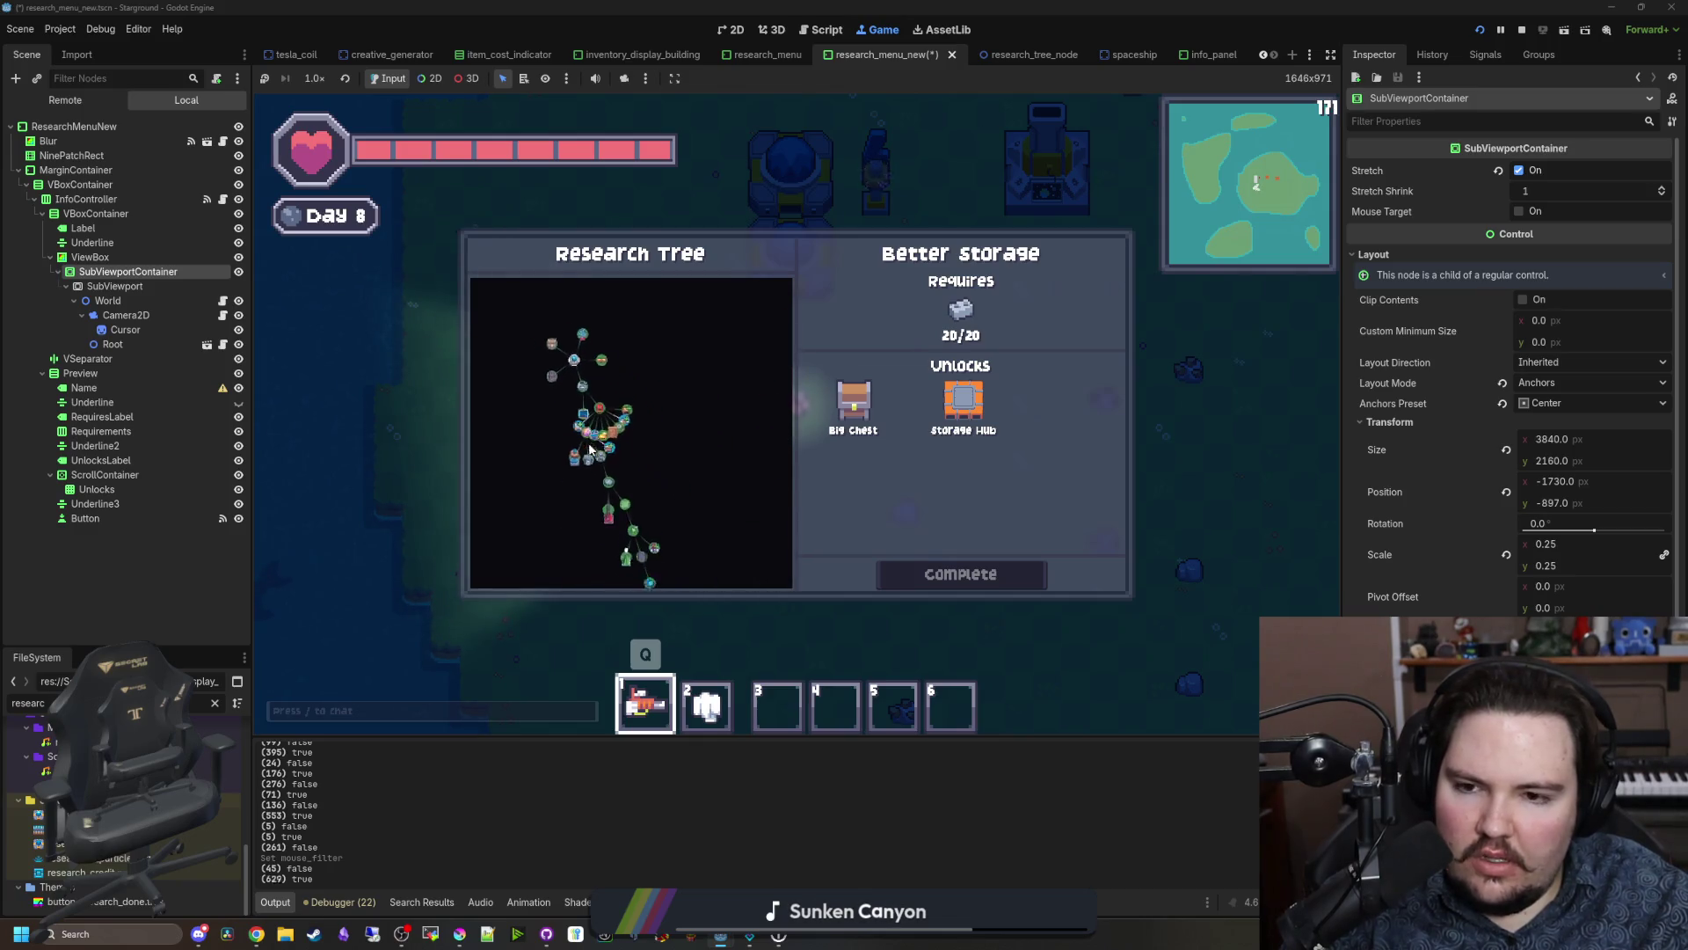
scroll(677, 457, "up", 5)
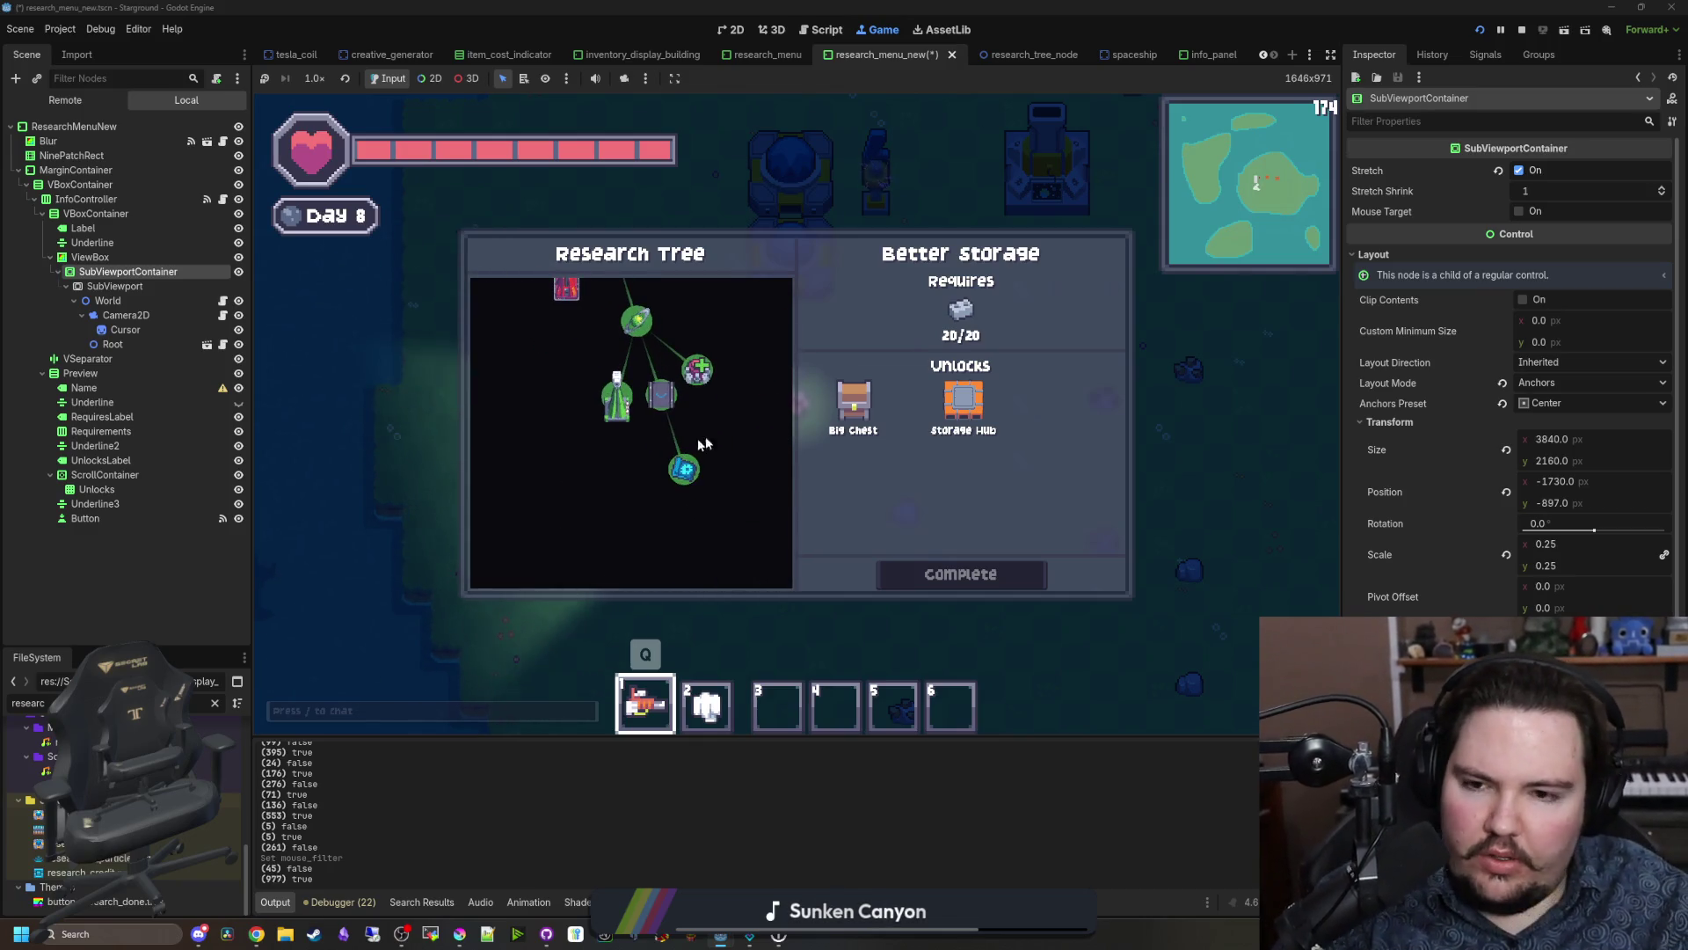
scroll(662, 456, "up", 2)
scroll(660, 461, "down", 2)
scroll(641, 459, "down", 2)
scroll(668, 434, "up", 2)
scroll(668, 435, "down", 2)
scroll(668, 435, "up", 2)
scroll(669, 435, "down", 2)
scroll(668, 435, "up", 2)
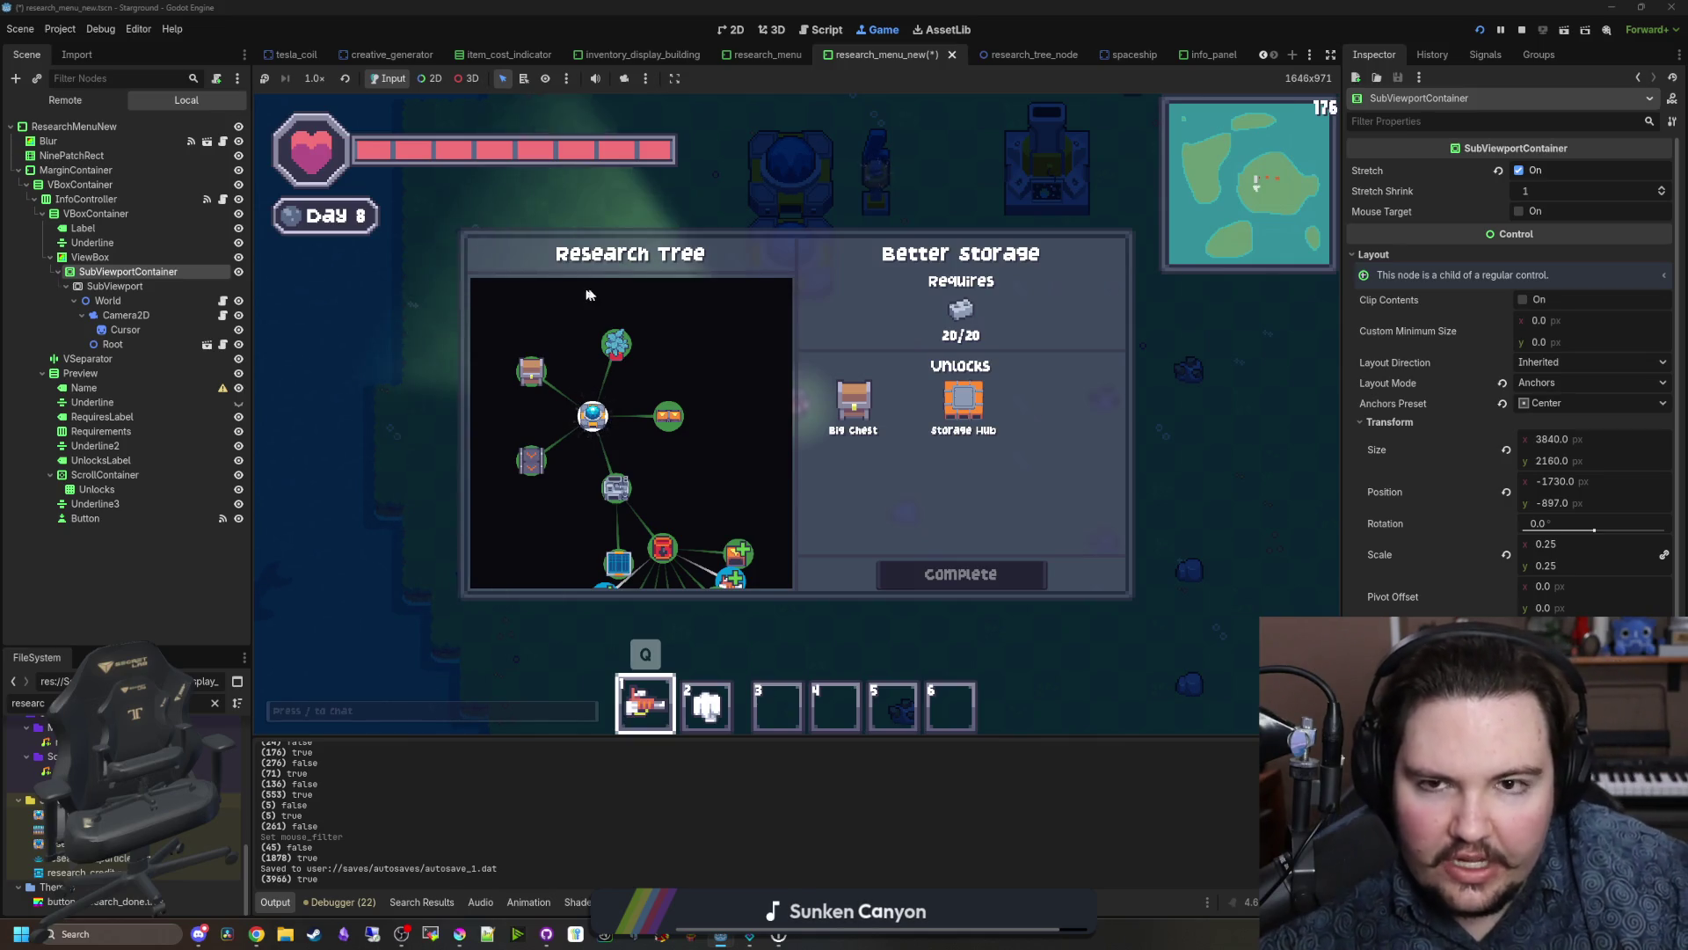
Step: In the 2D view of research_menu_new, read ViewBox's Transform Size of 380 × 366
left_click(728, 32)
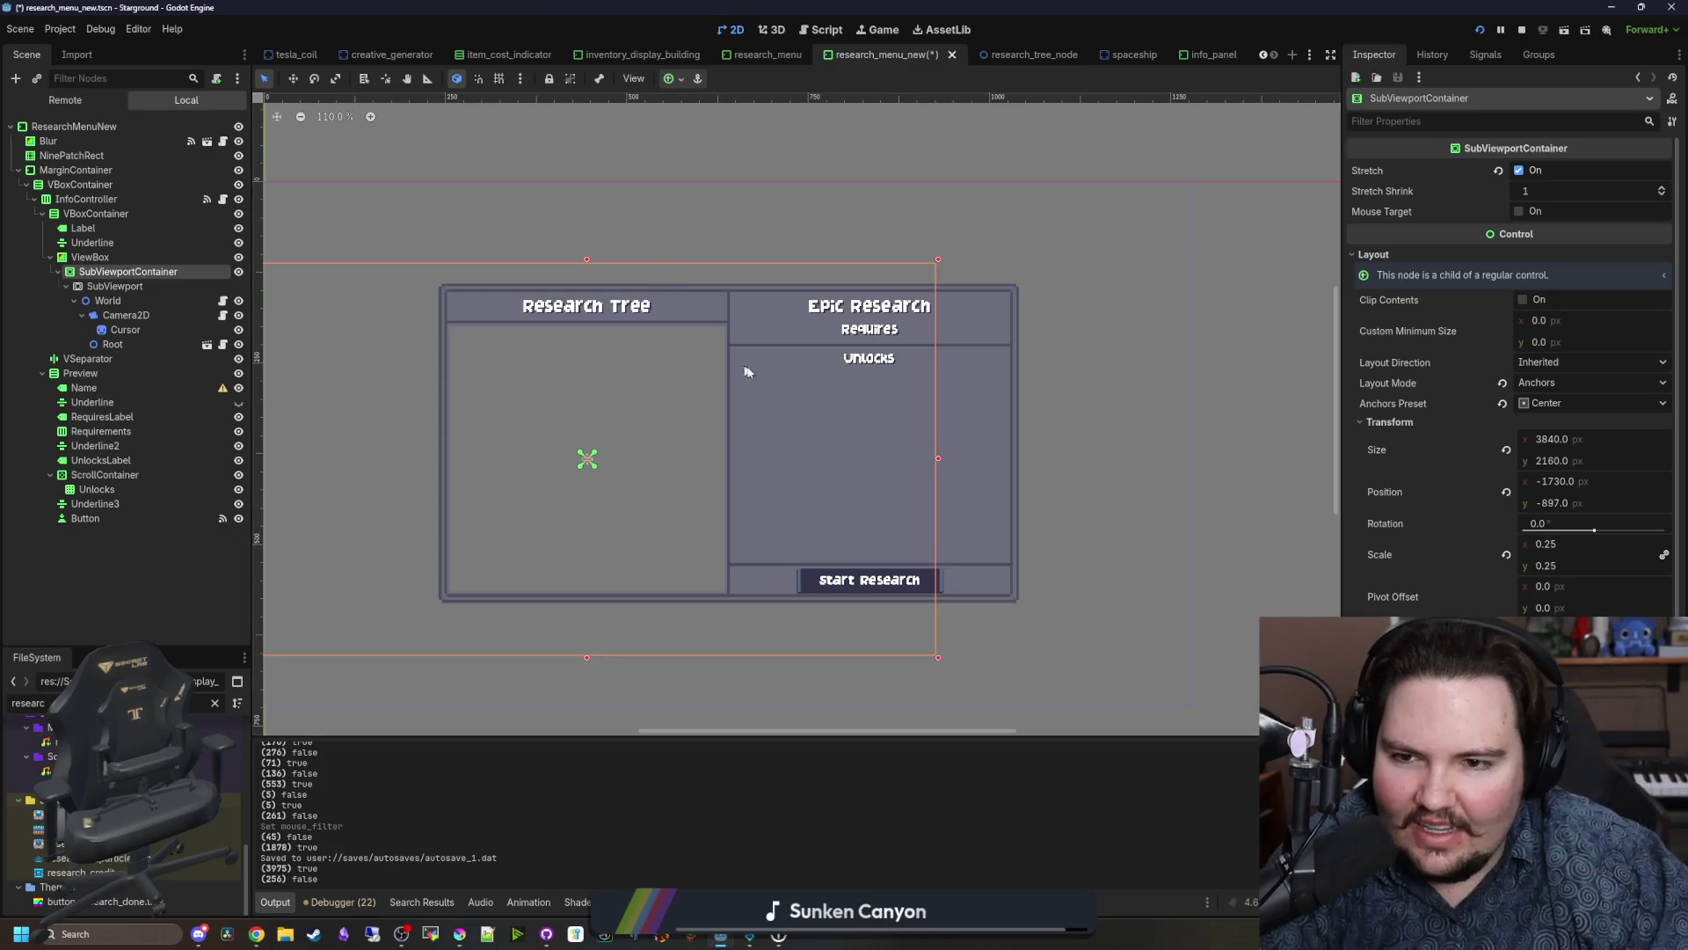
scroll(738, 370, "down", 1)
scroll(566, 438, "up", 2)
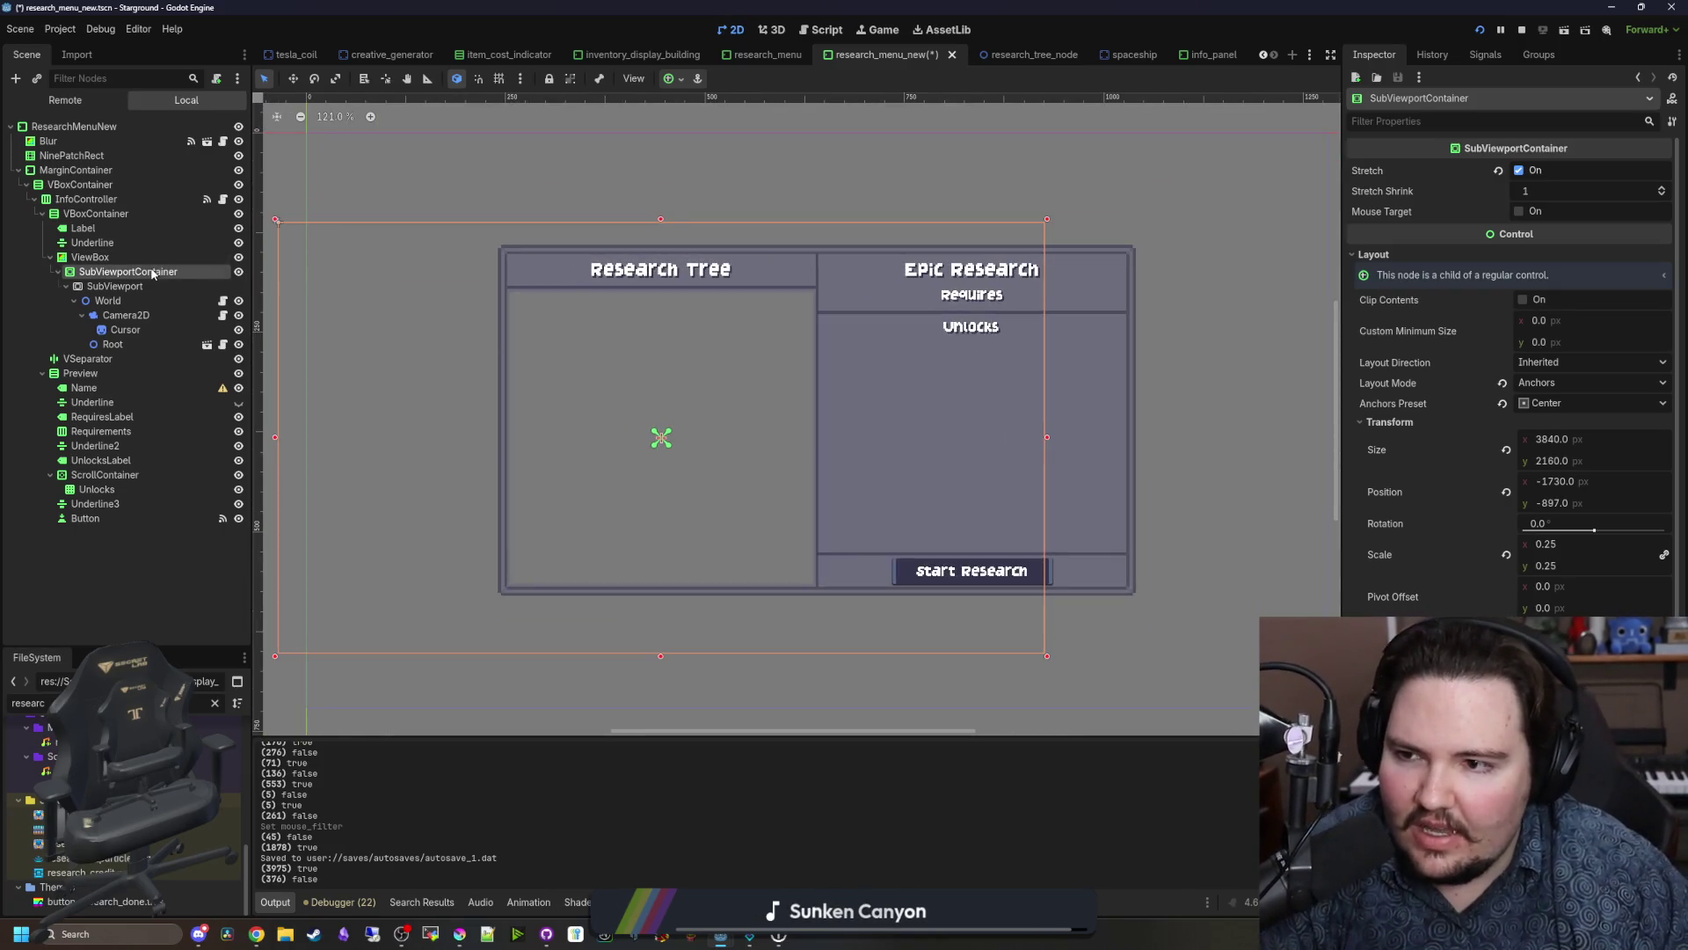
left_click(119, 285)
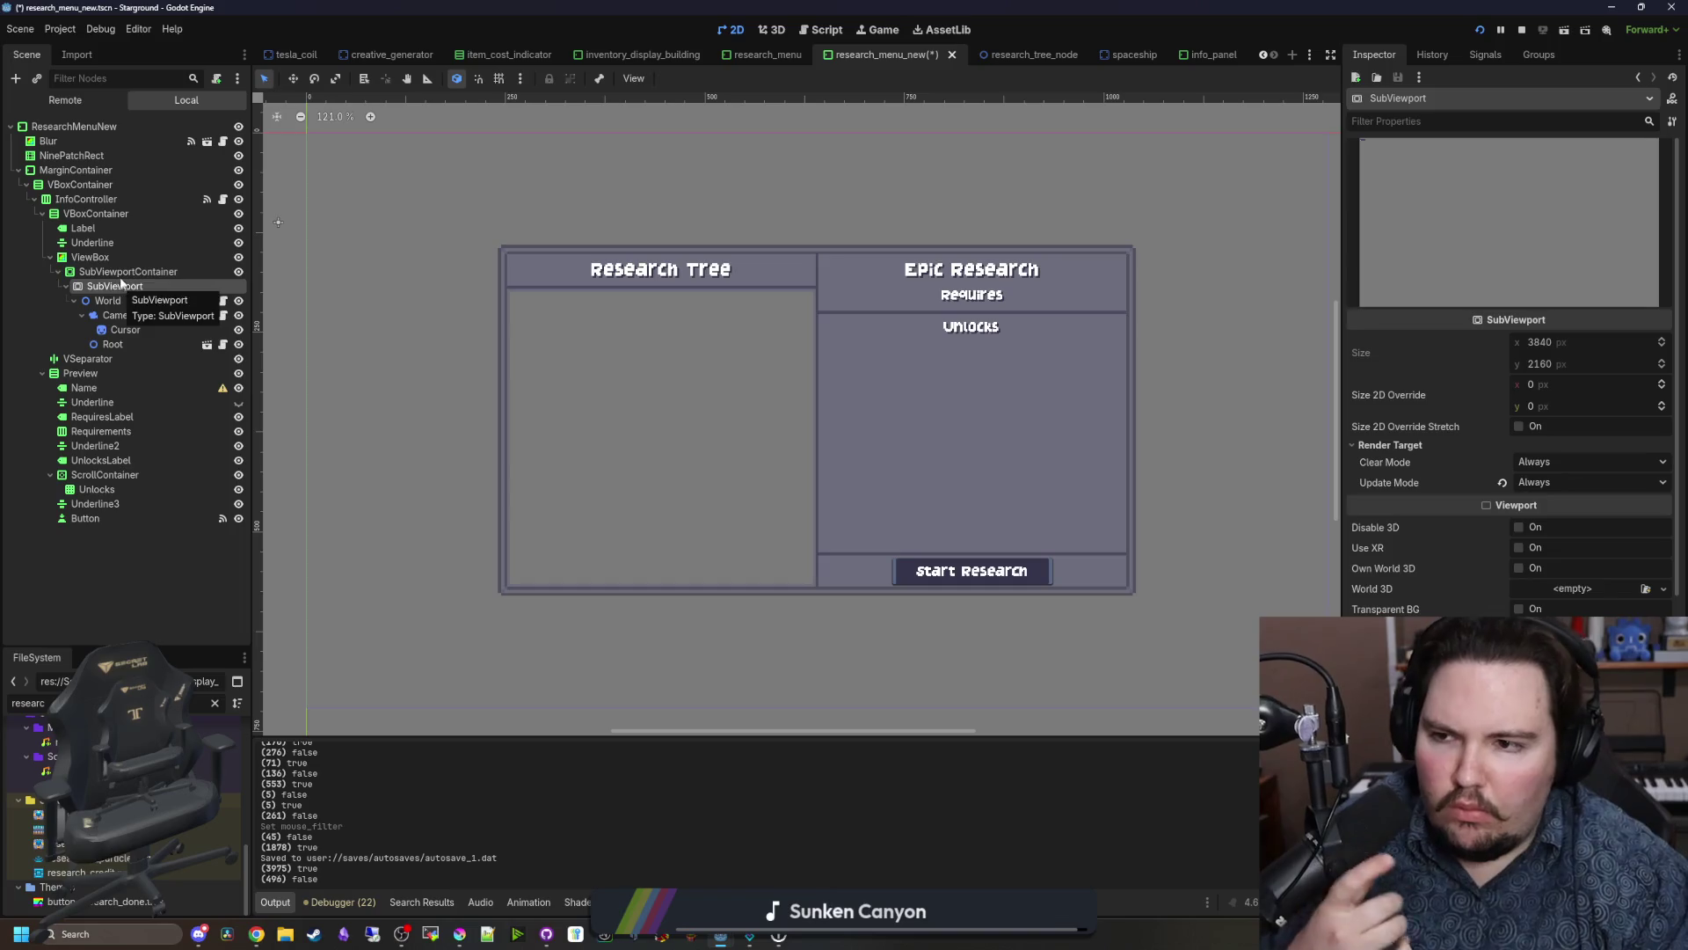
left_click(123, 272)
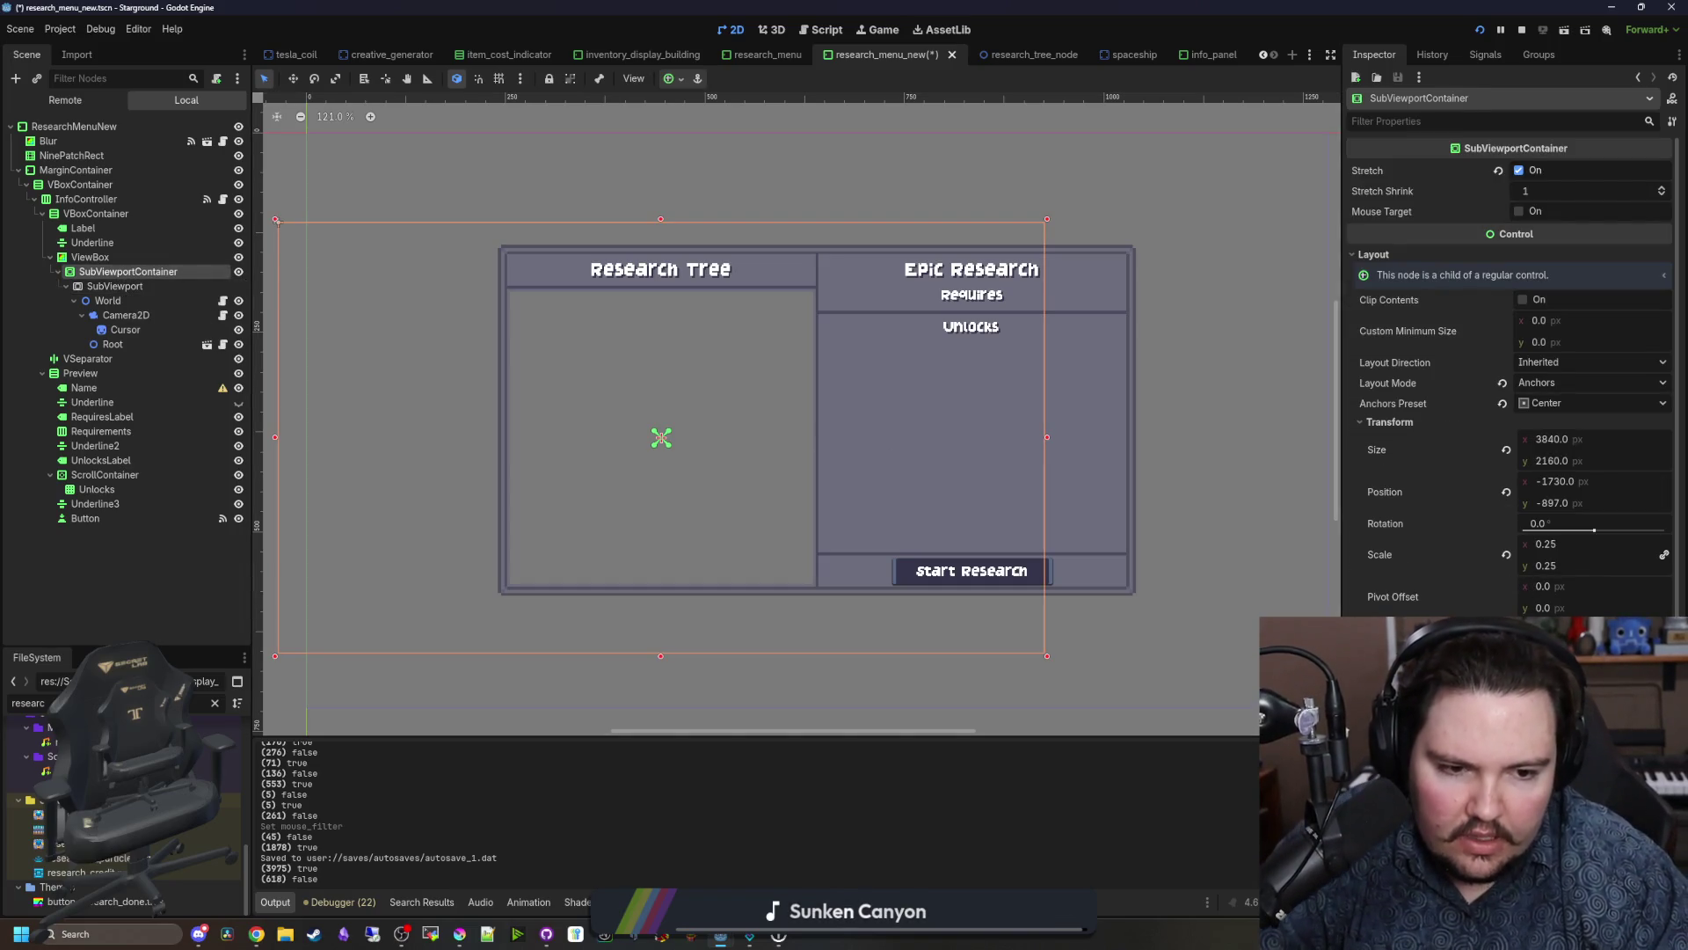
left_click(90, 257)
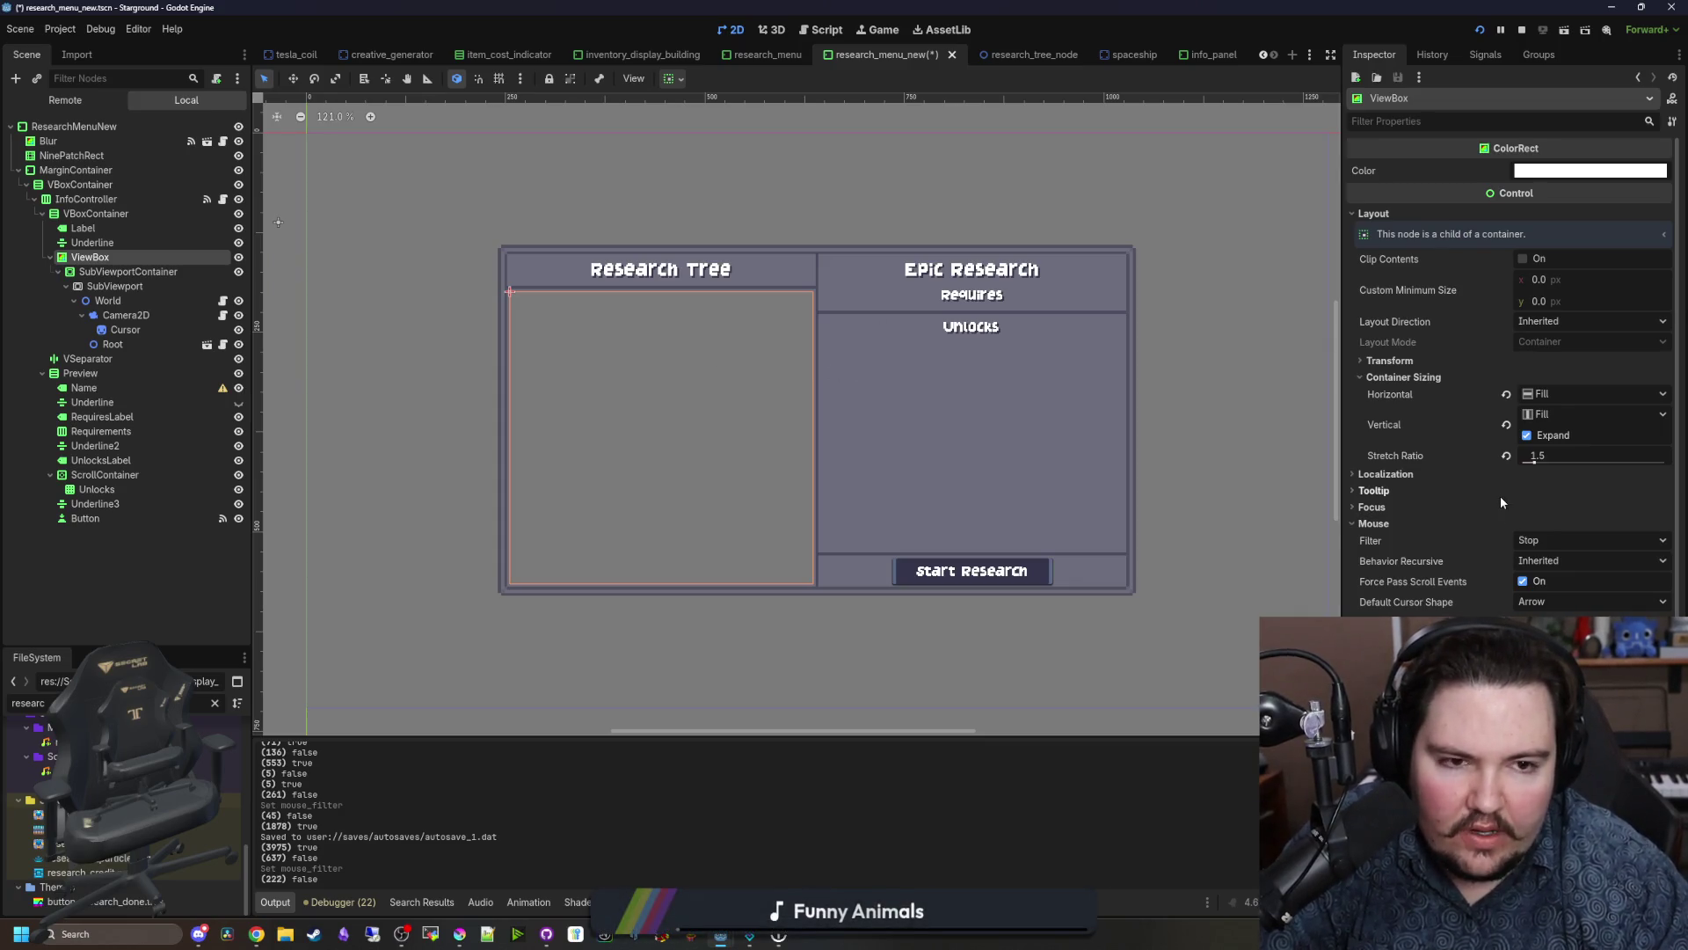
scroll(1500, 496, "down", 3)
scroll(1414, 275, "up", 3)
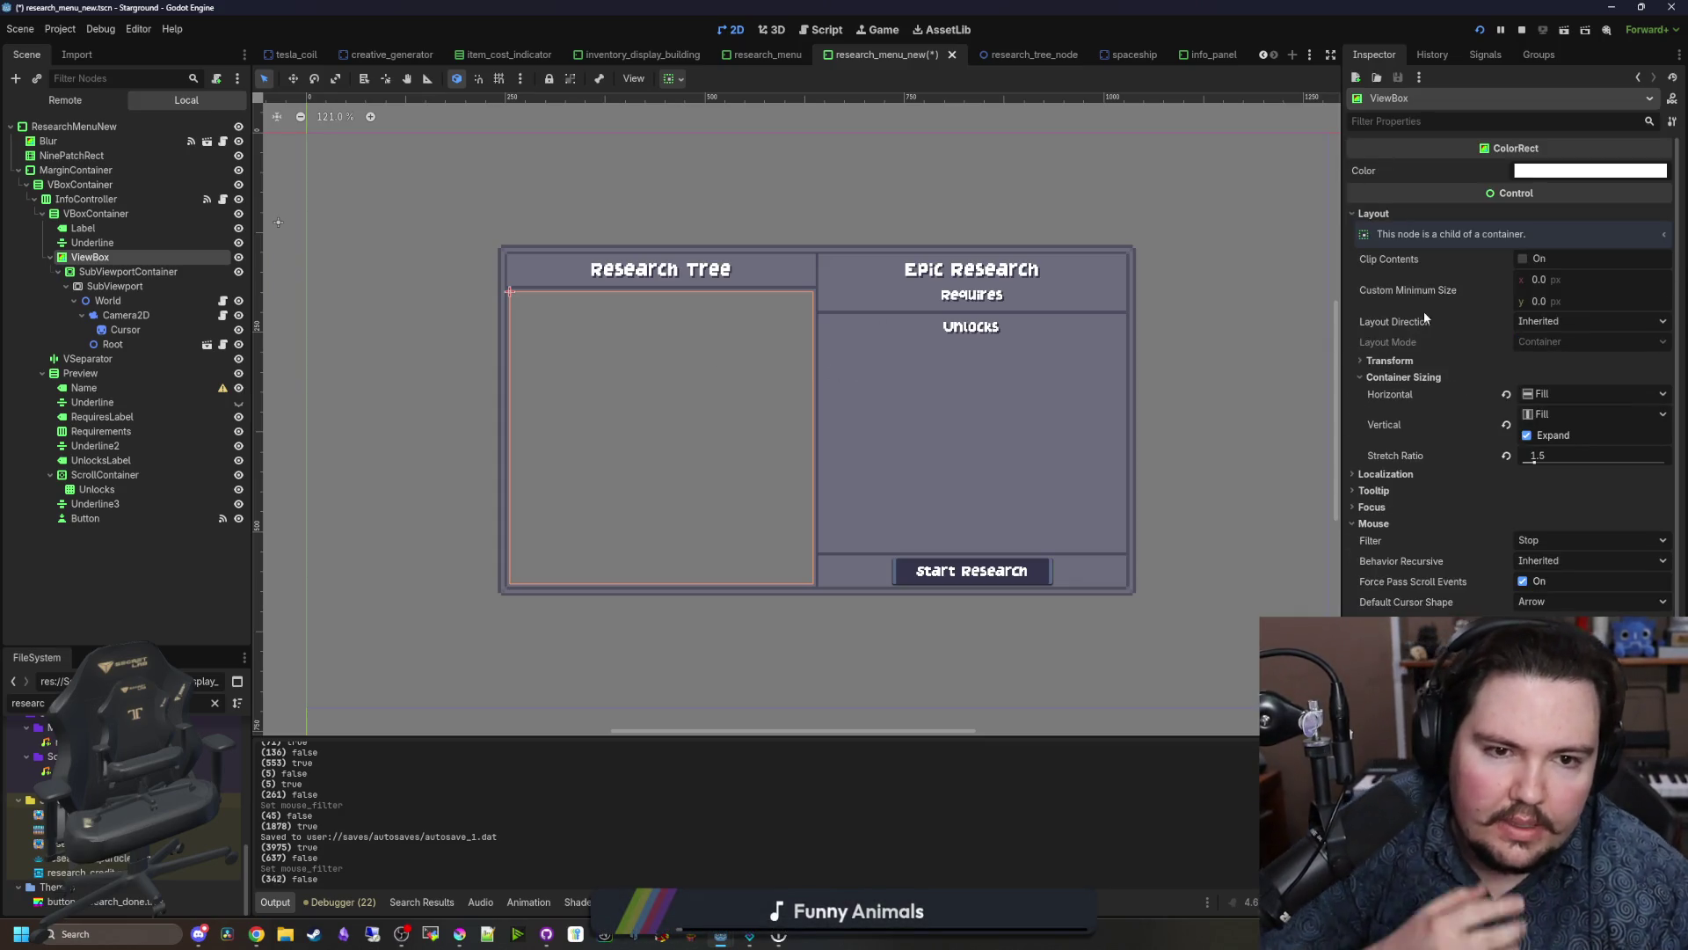
left_click(1417, 361)
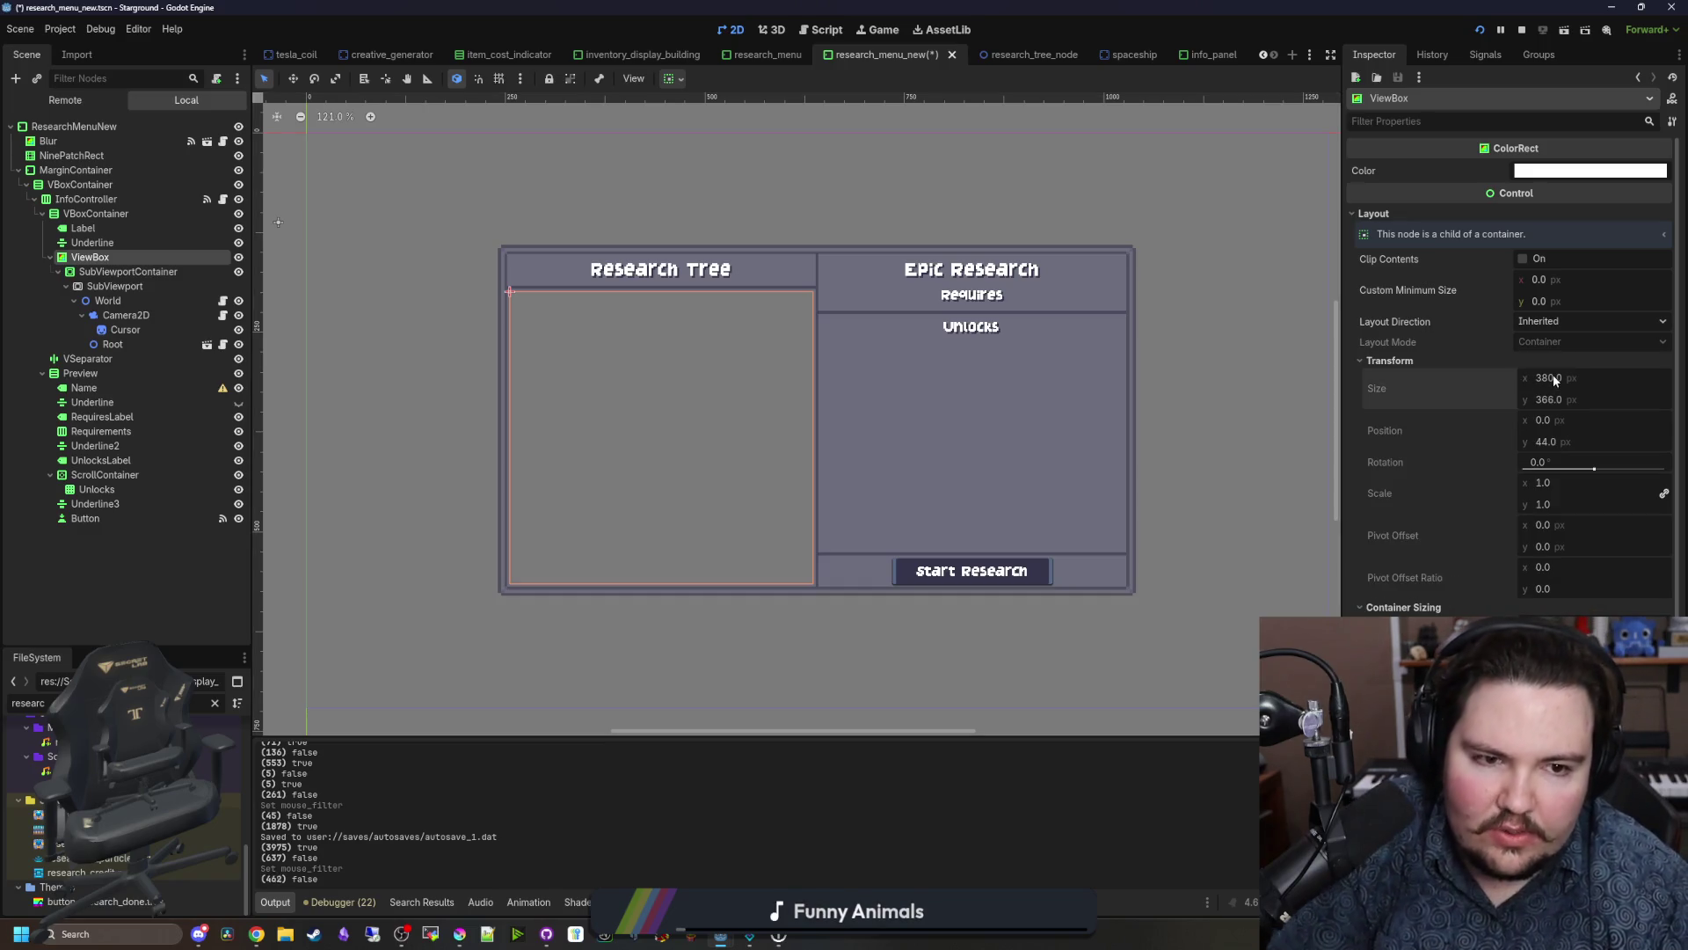
right_click(1450, 386)
left_click(1476, 395)
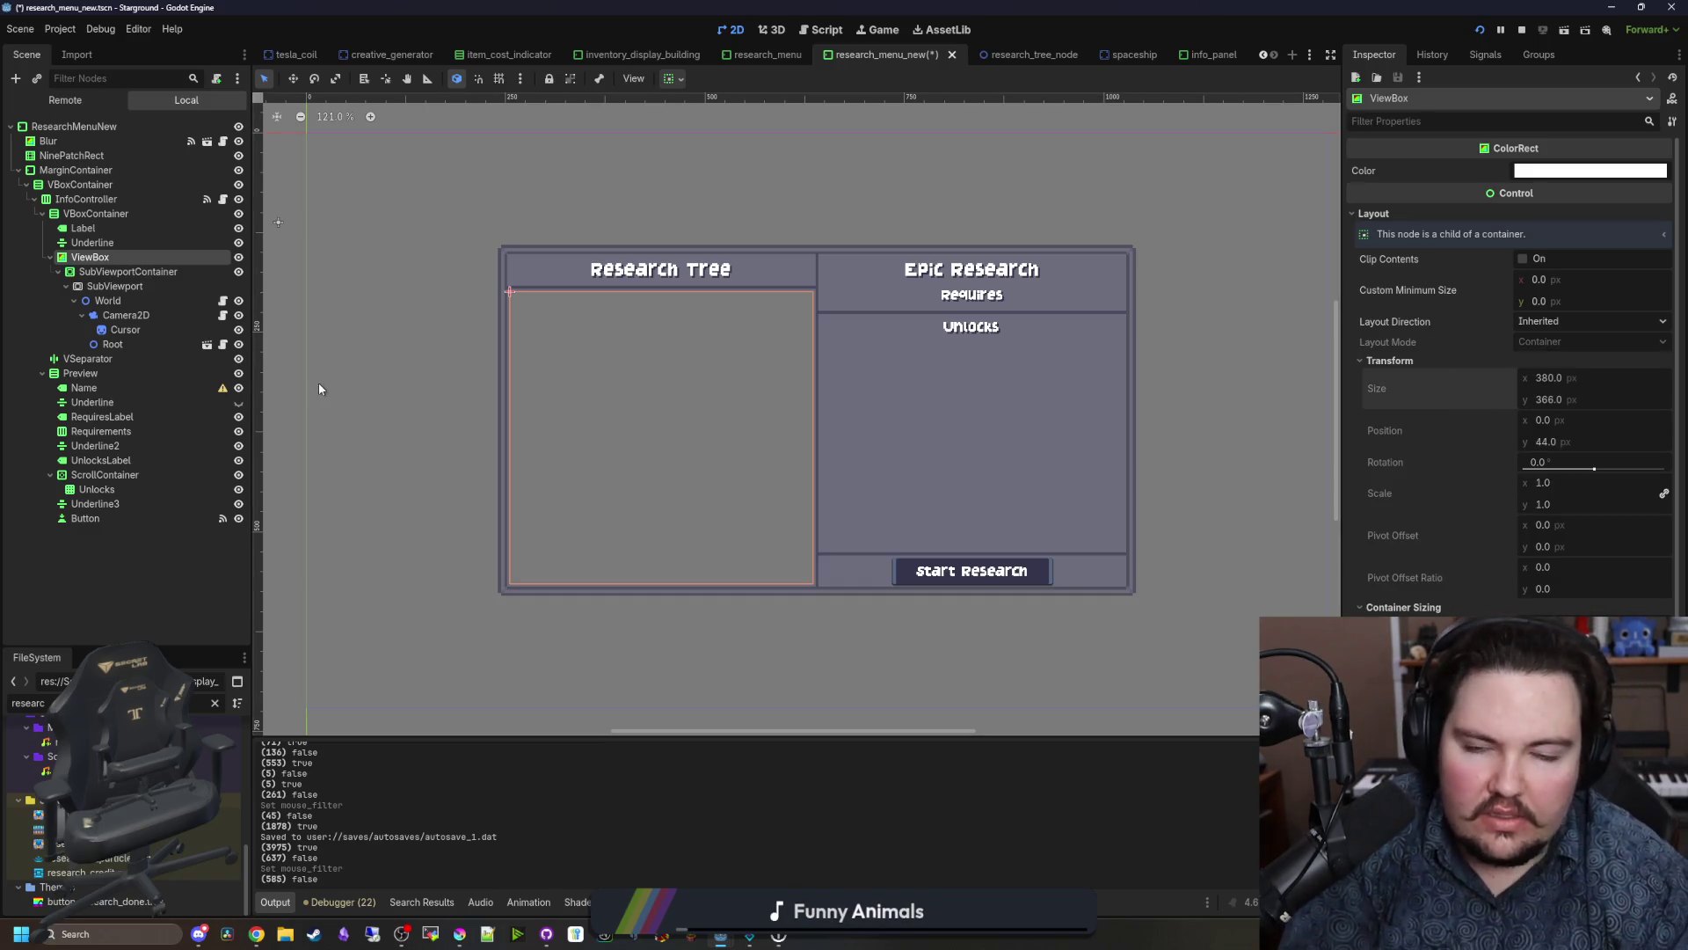
left_click(163, 272)
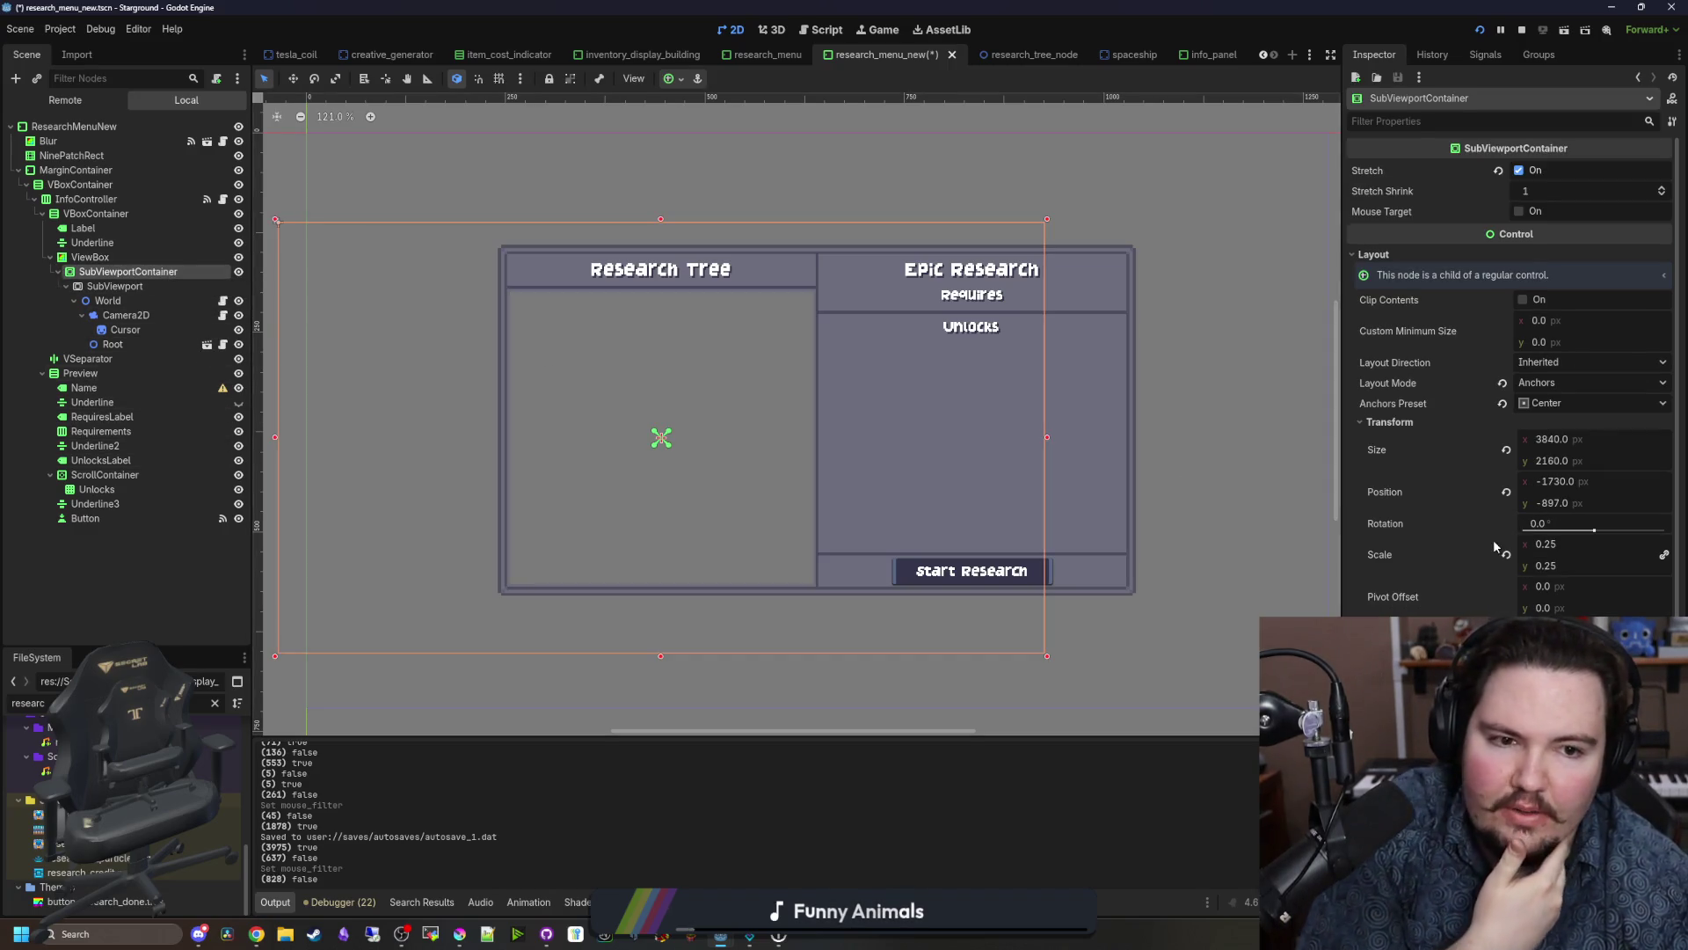
Step: Set SubViewportContainer's Size to 380*4 × 366*4 (1520 × 1464)
left_click(1559, 457)
right_click(1485, 447)
left_click(1534, 475)
type("380")
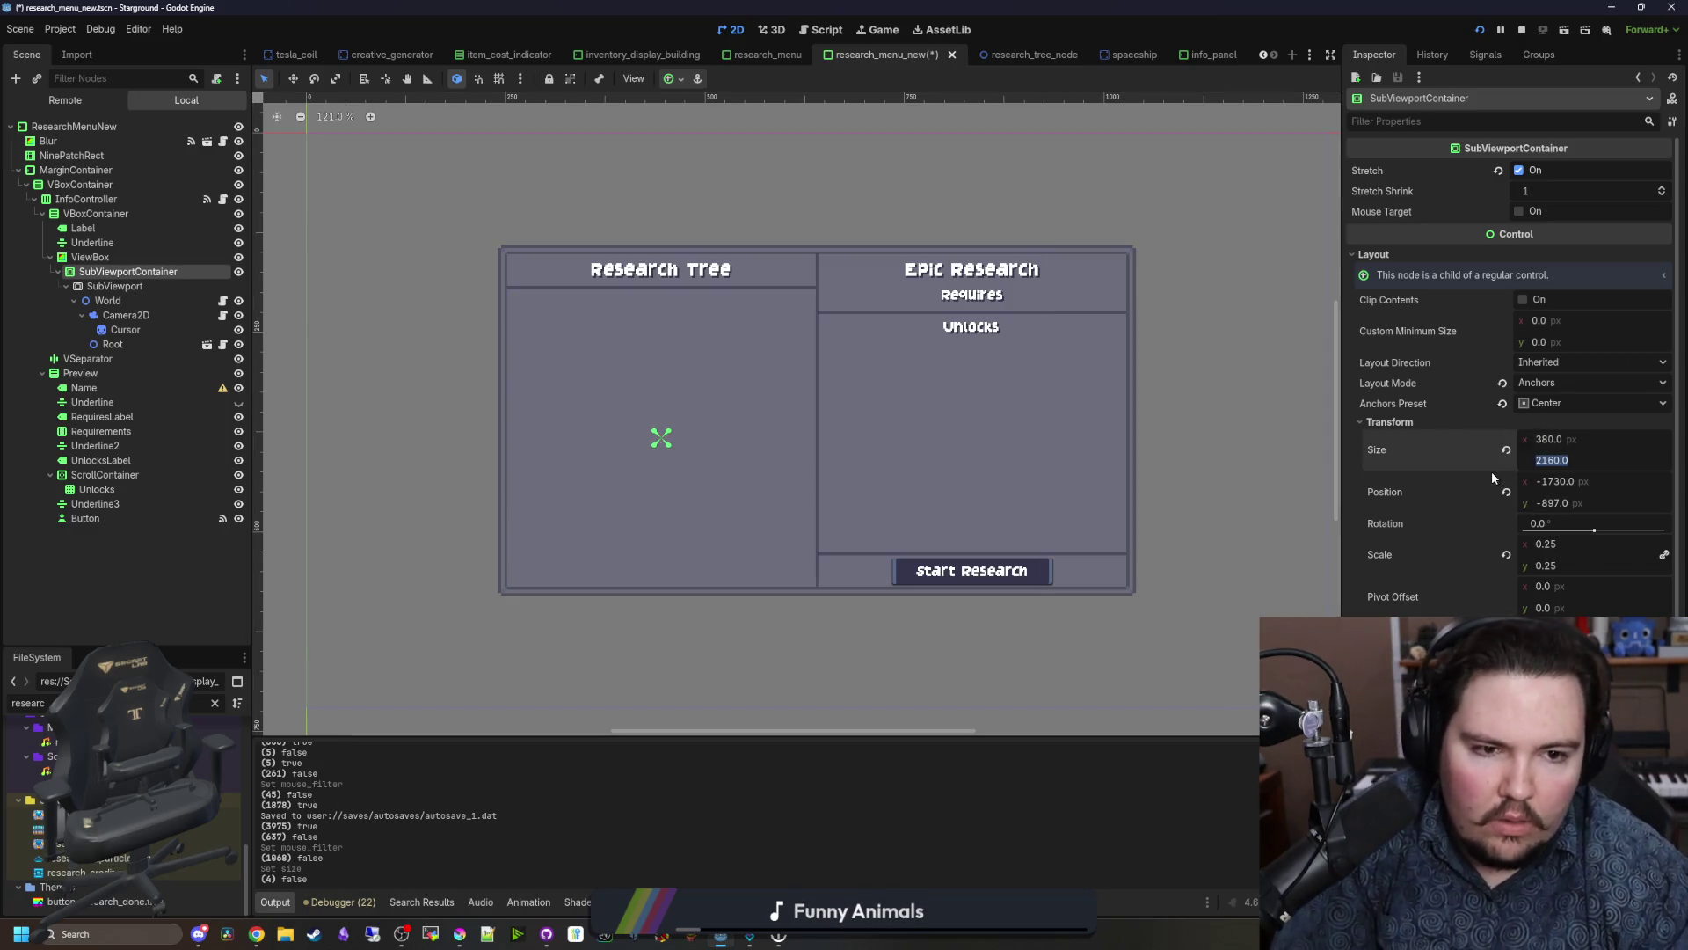
type("366")
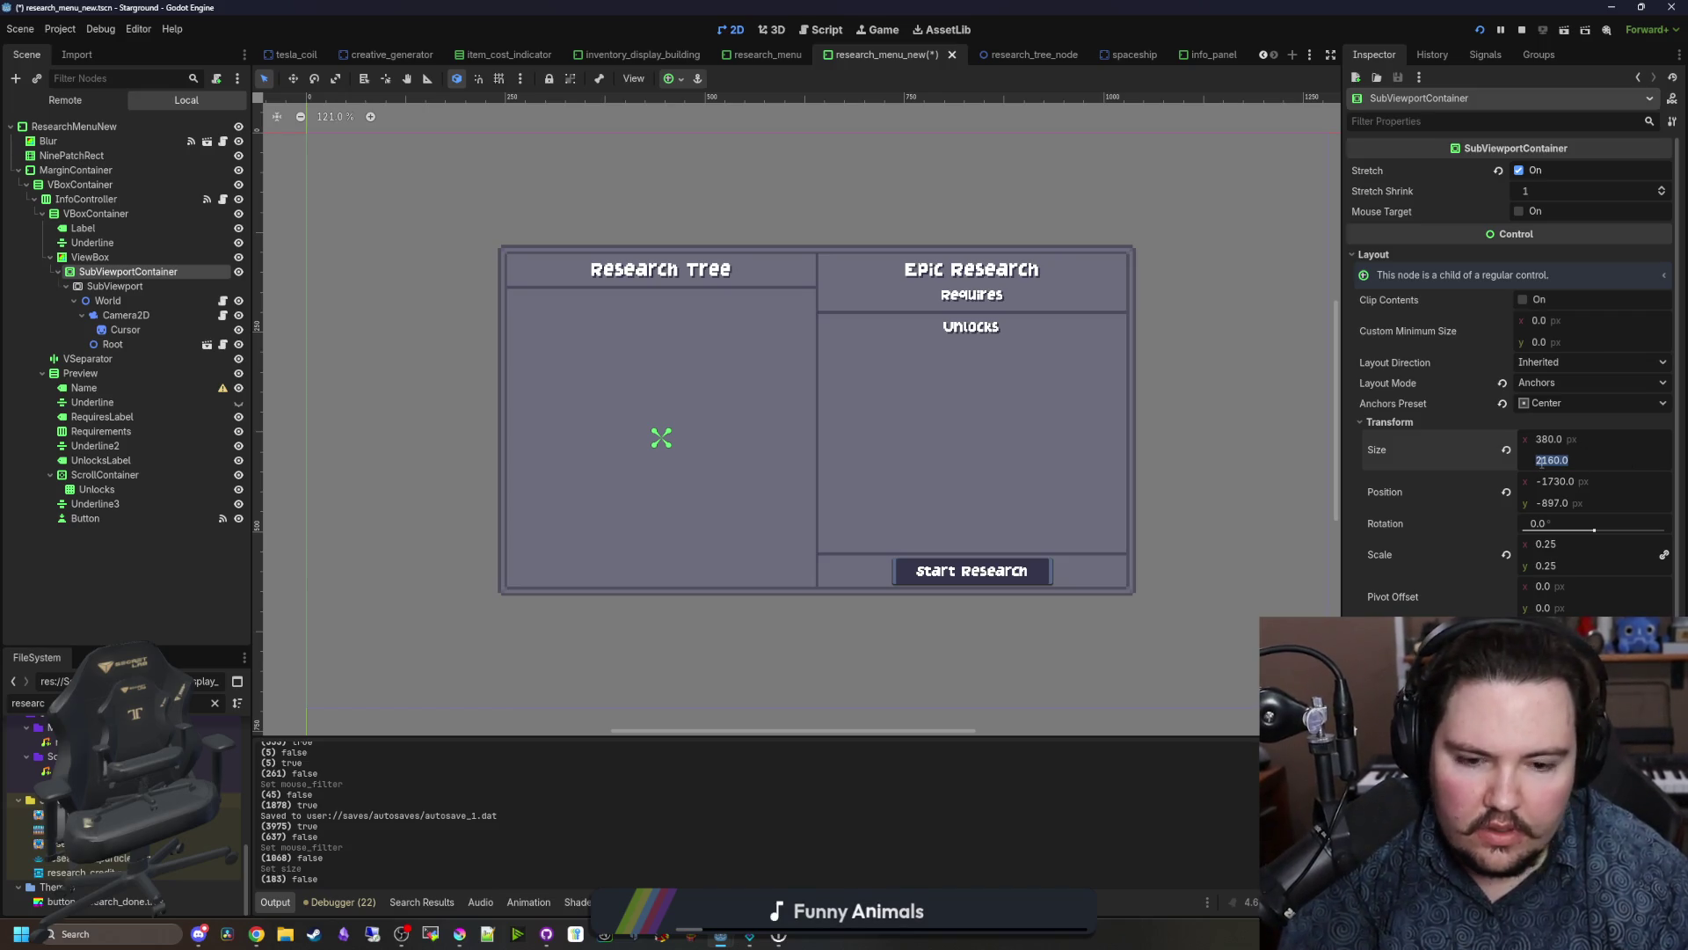
left_click(1588, 444)
left_click(1589, 445)
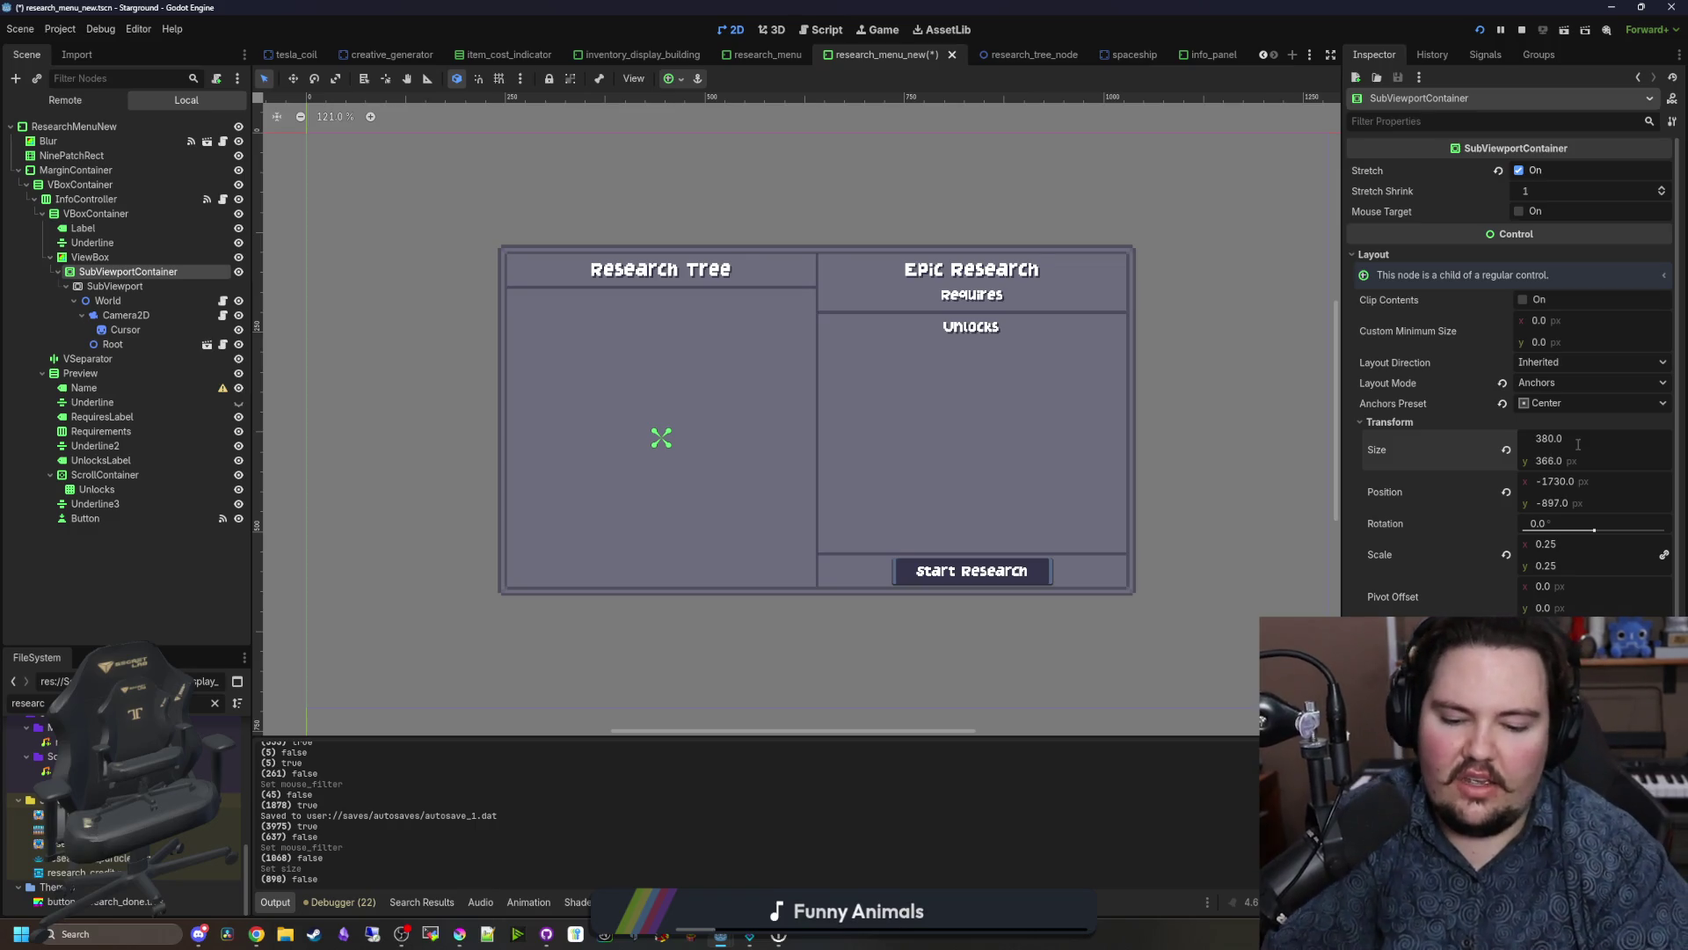
type("*4")
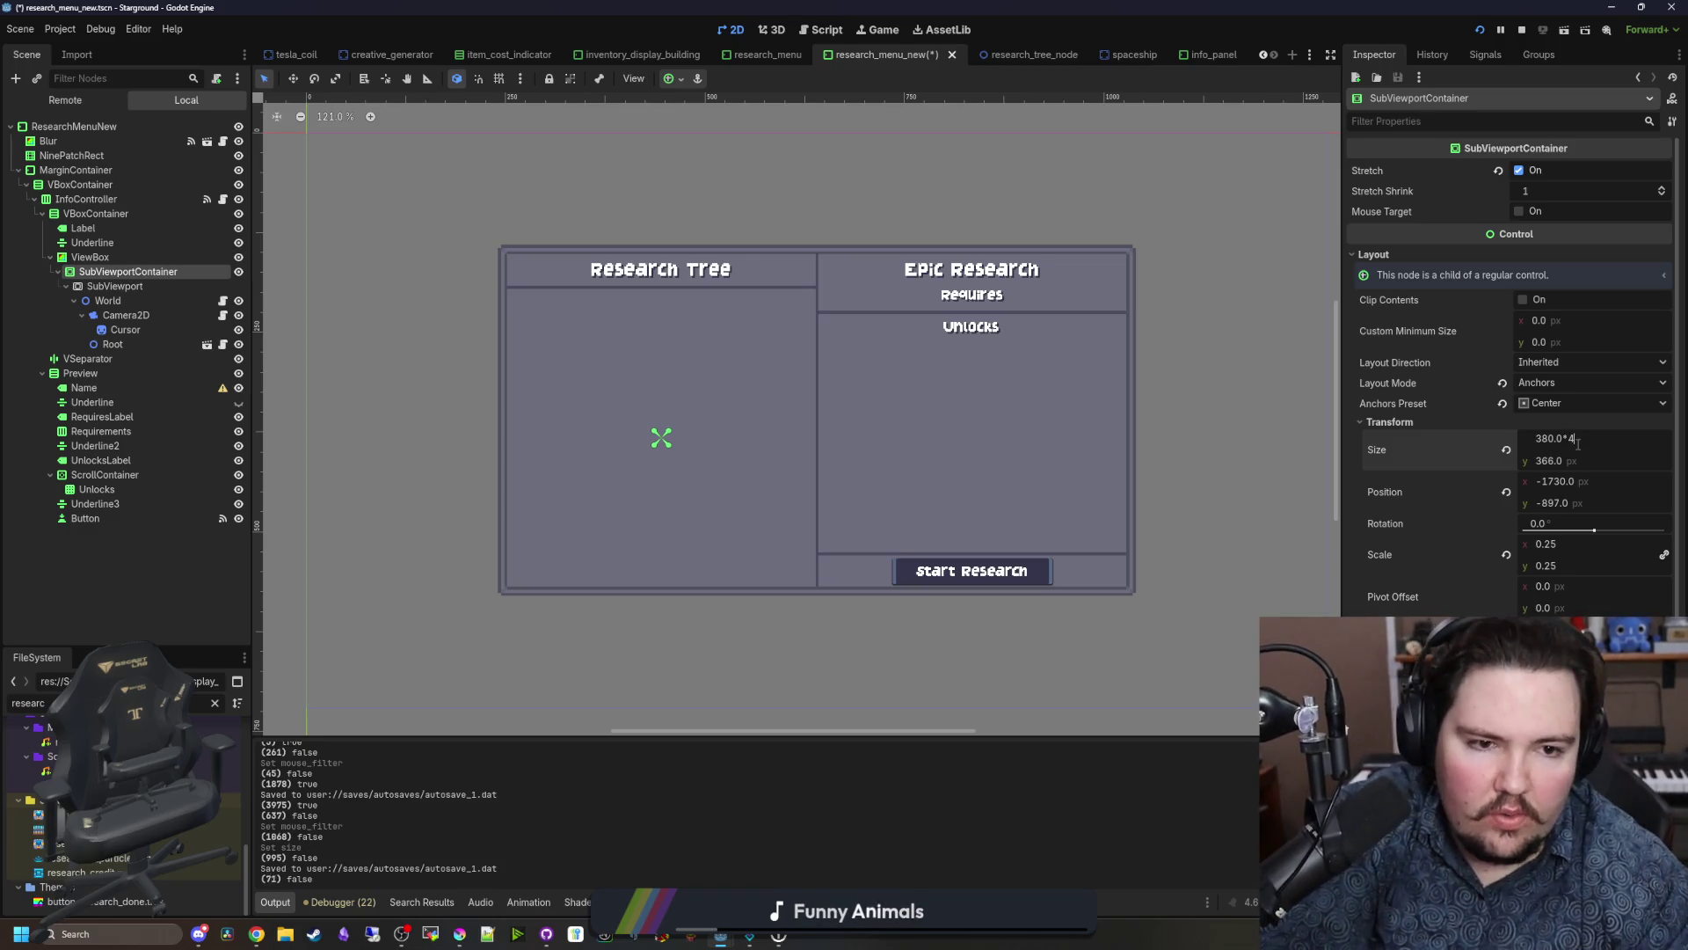
left_click(1587, 458)
type("*4")
key("Return")
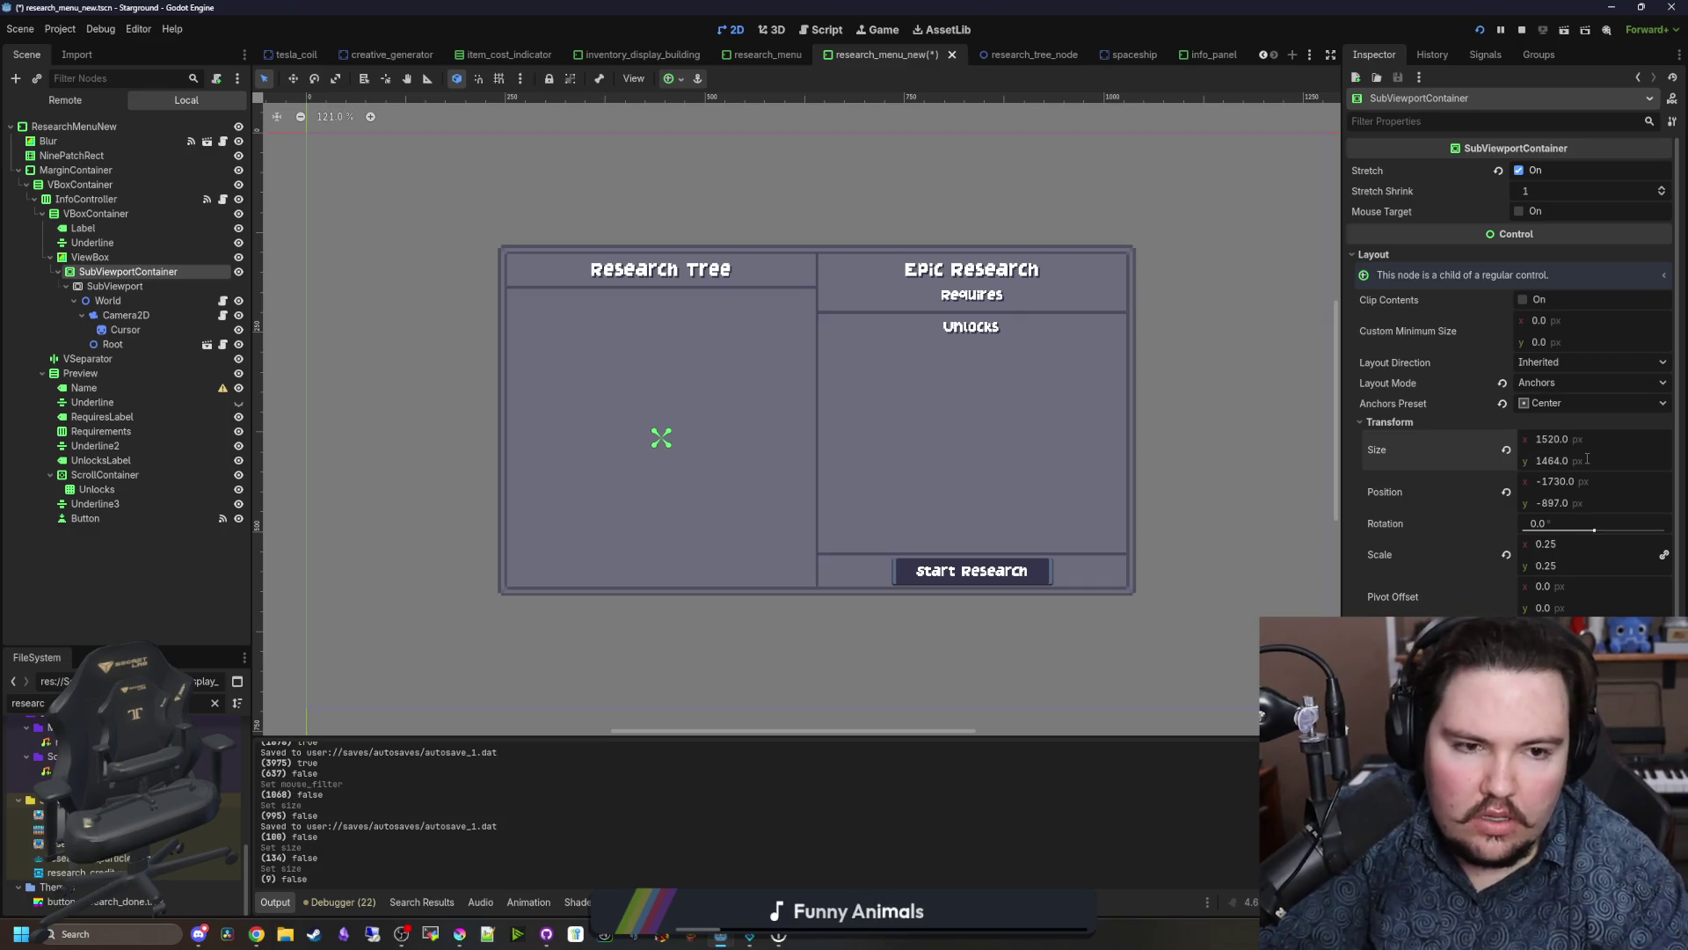
Step: Set the container's anchor preset to Center, save the scene and rerun the game with F5
scroll(721, 406, "down", 3)
scroll(722, 405, "down", 2)
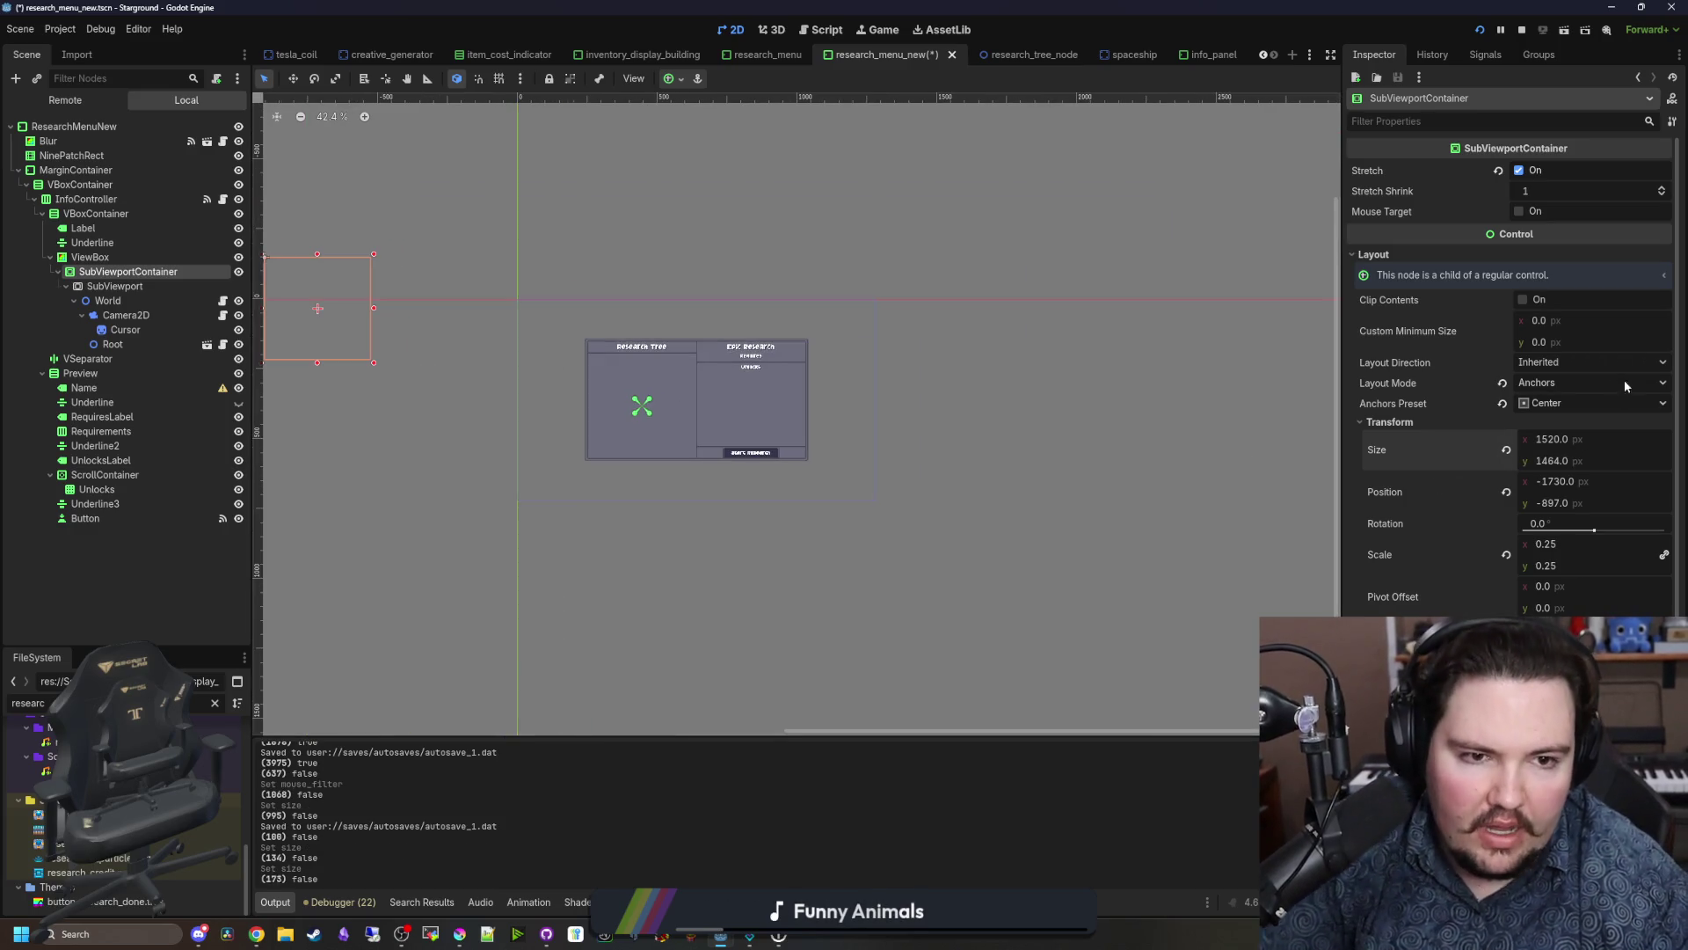
left_click(1569, 400)
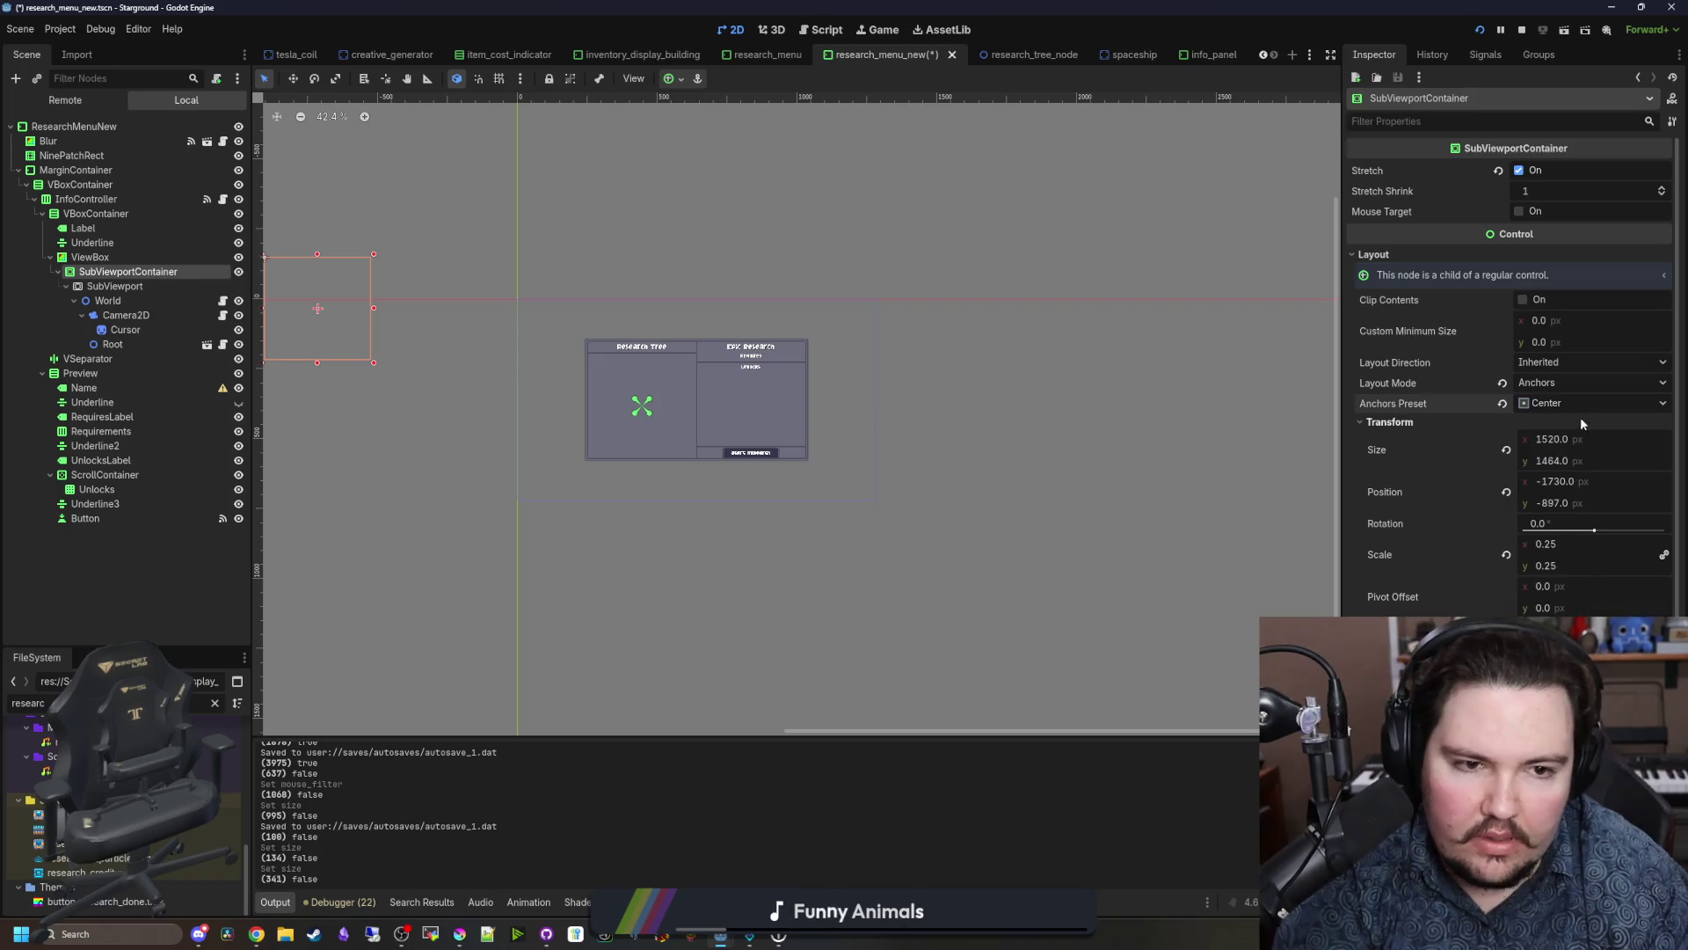
left_click(1586, 595)
left_click(1586, 399)
left_click(1574, 467)
left_click(1567, 406)
left_click(1581, 595)
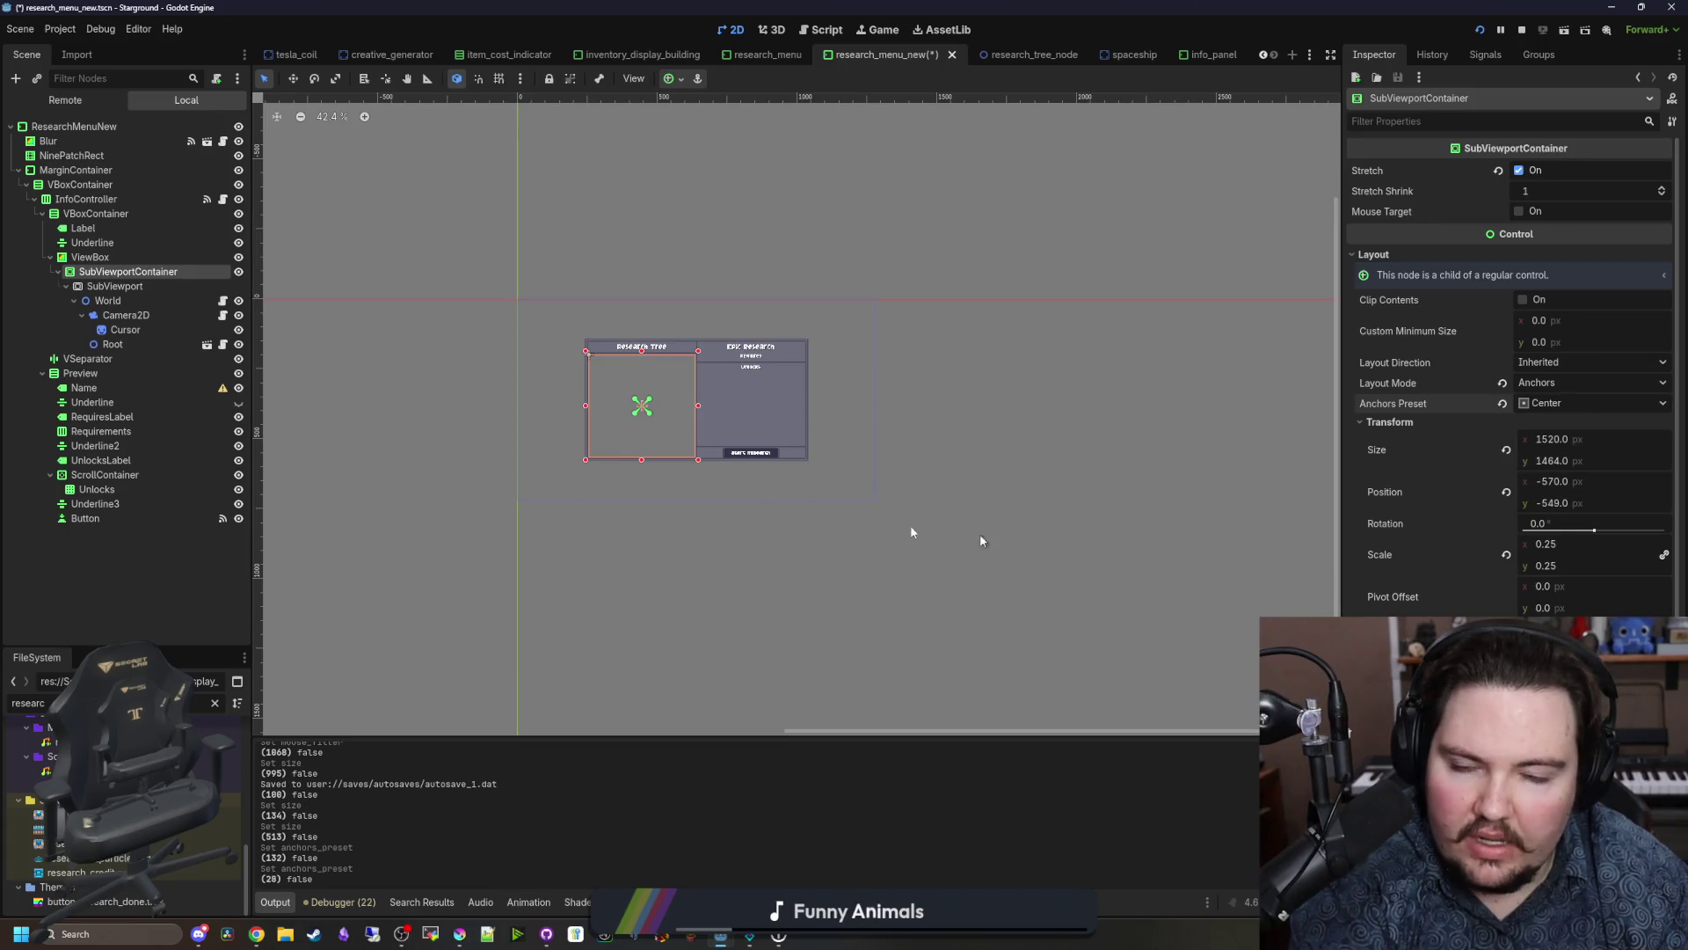
scroll(566, 416, "up", 5)
key("ctrl+s")
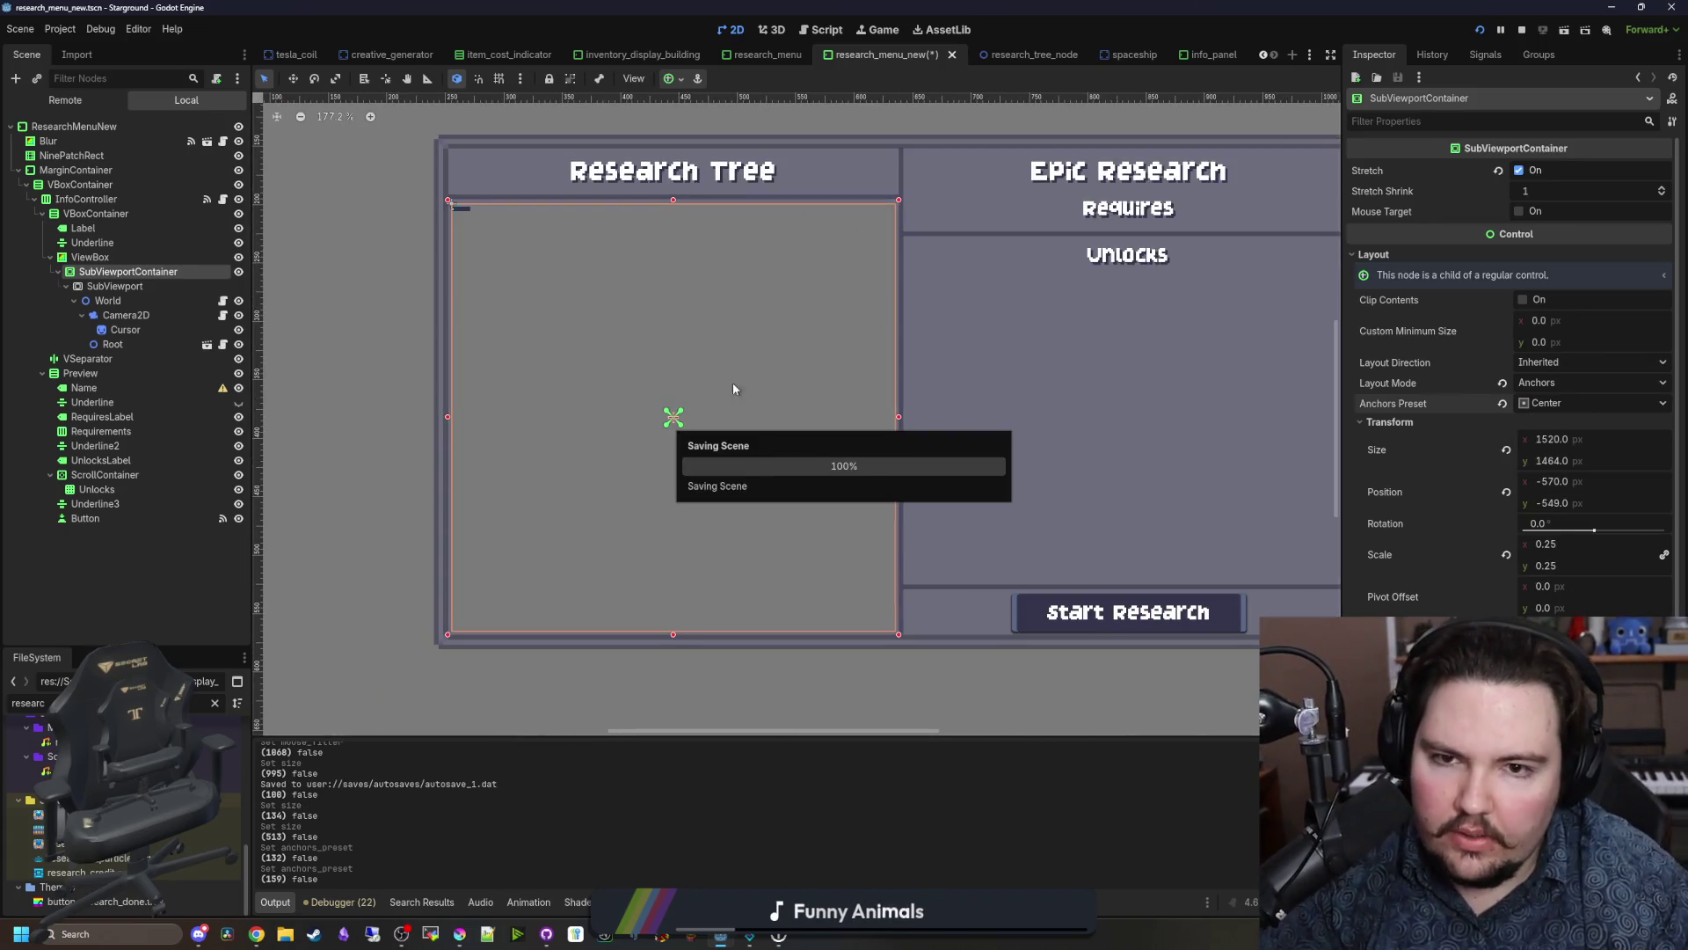
key("ctrl+s")
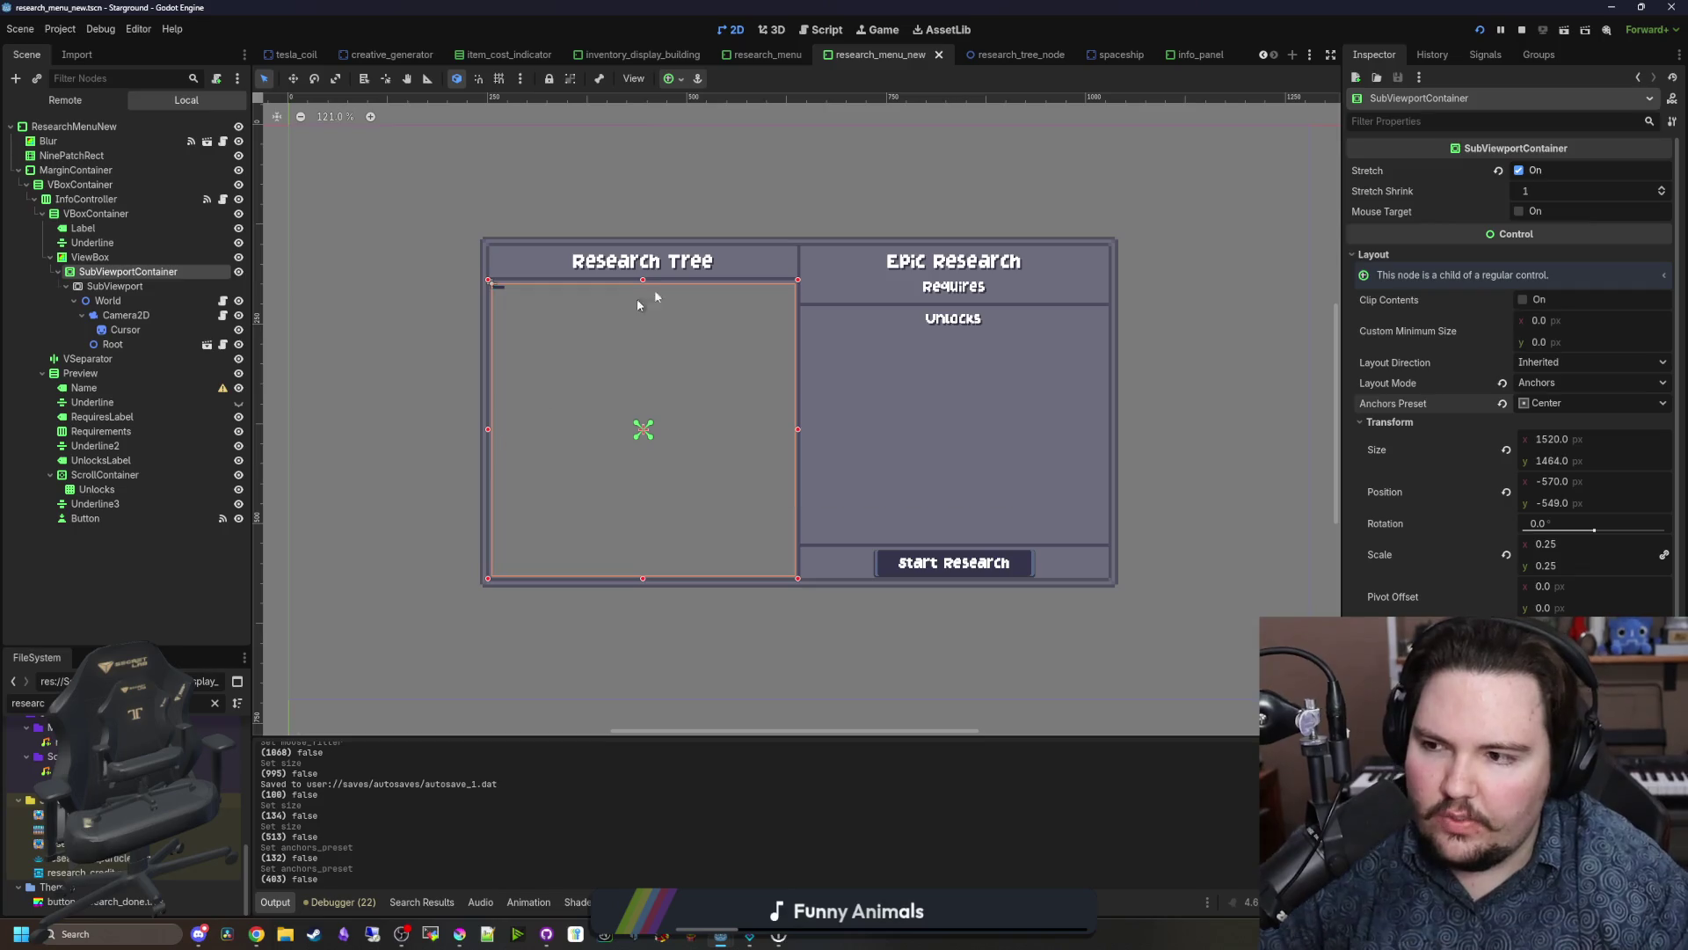
key("F5")
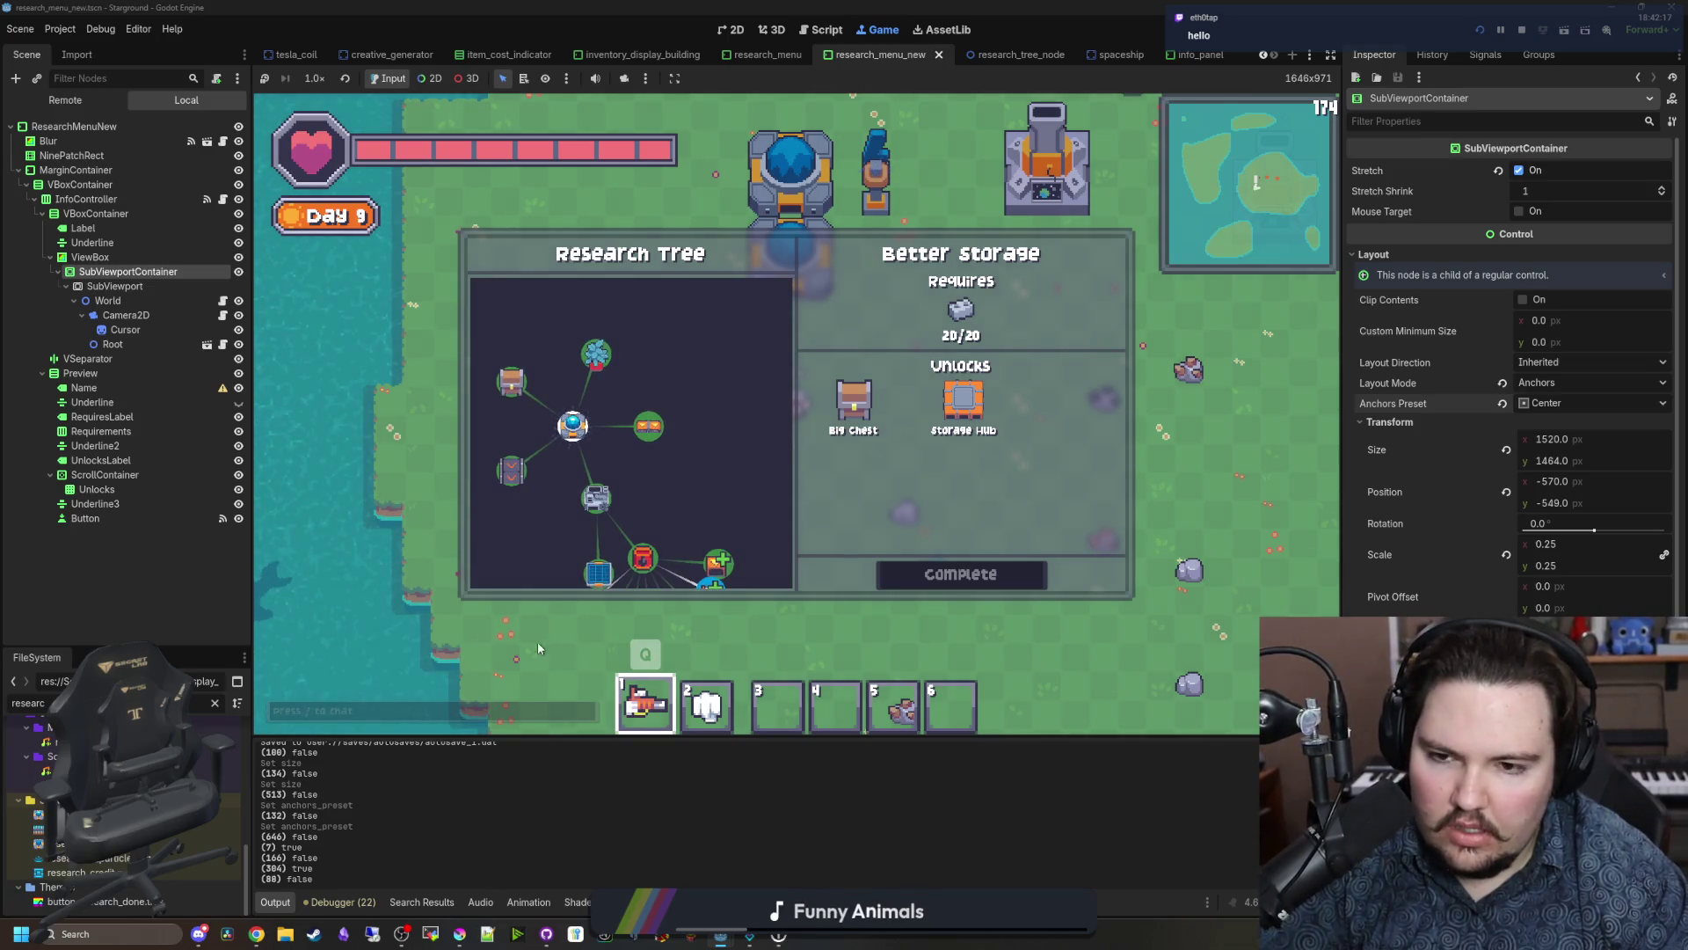
Step: View the Better Automation and Oil Processing research details in the running game
left_click(649, 427)
left_click(643, 558)
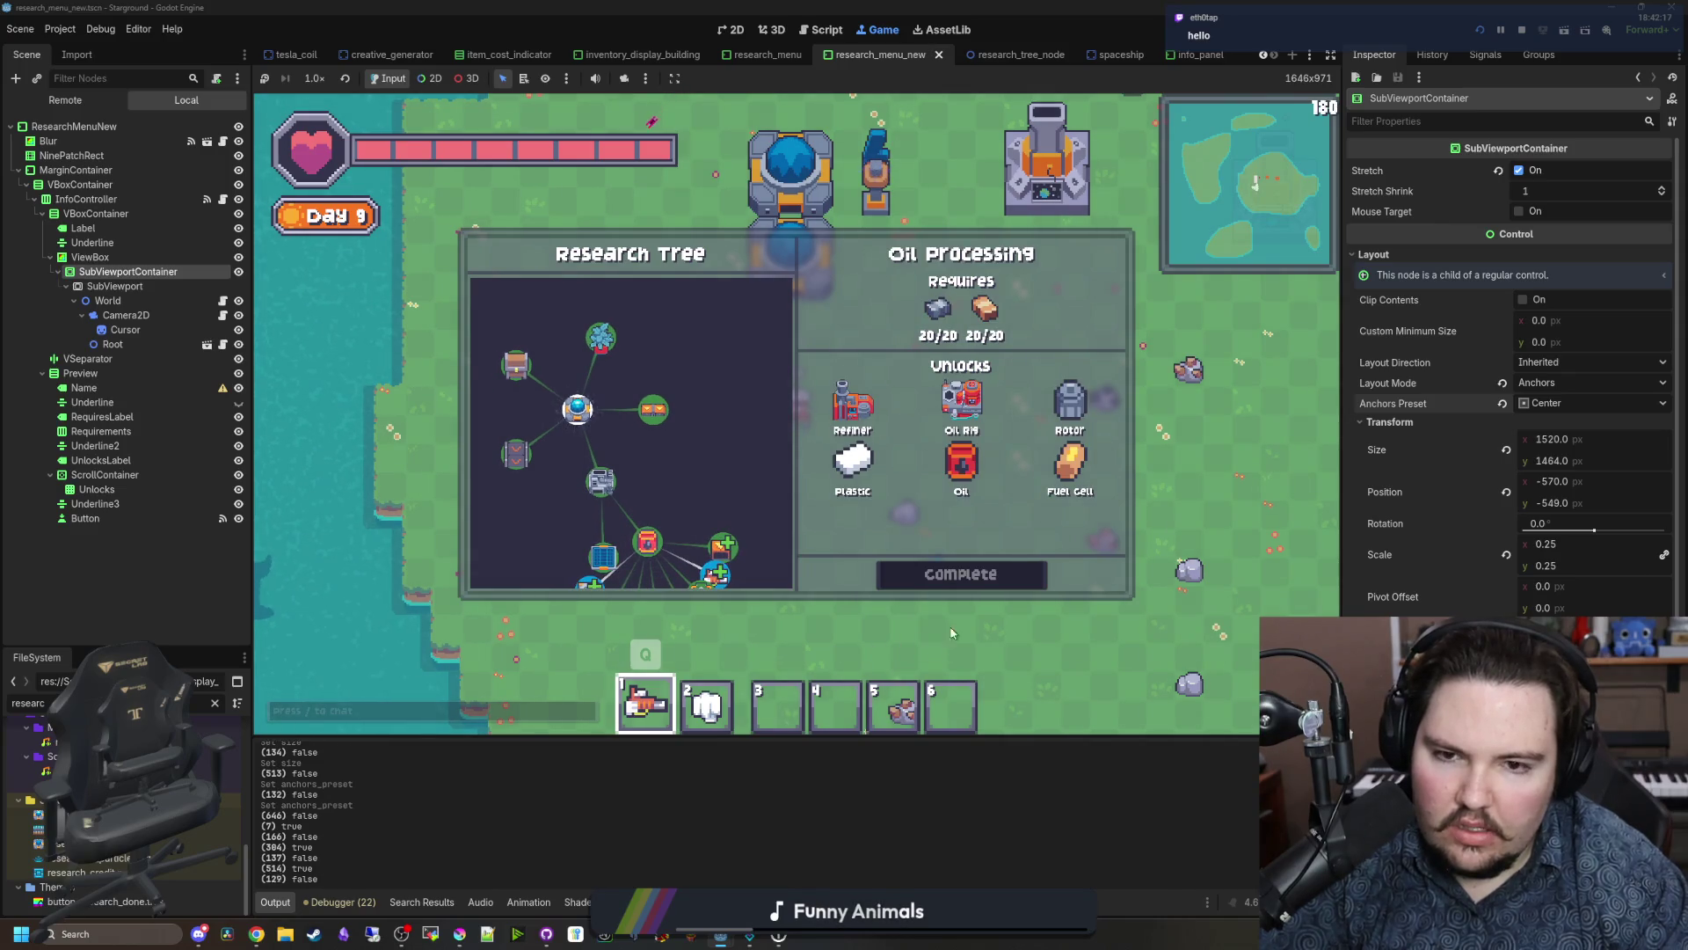
left_click(655, 409)
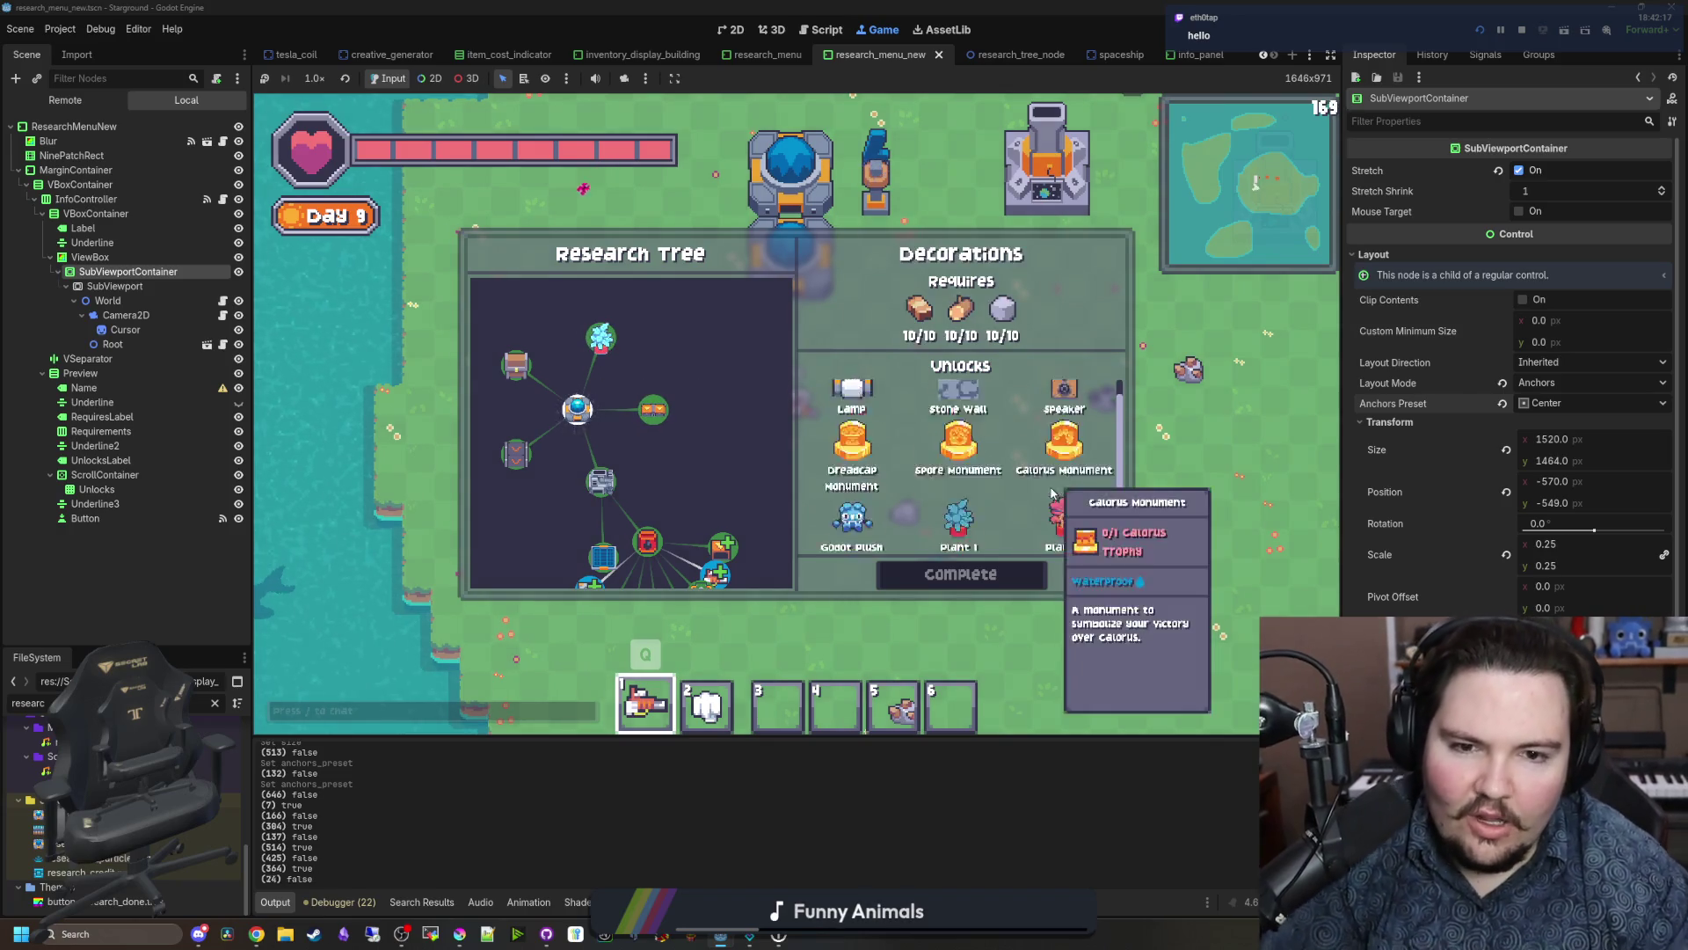
Step: Zoom the research tree in and out repeatedly and pan it up and left
mouse_move(1116, 474)
scroll(1112, 474, "down", 2)
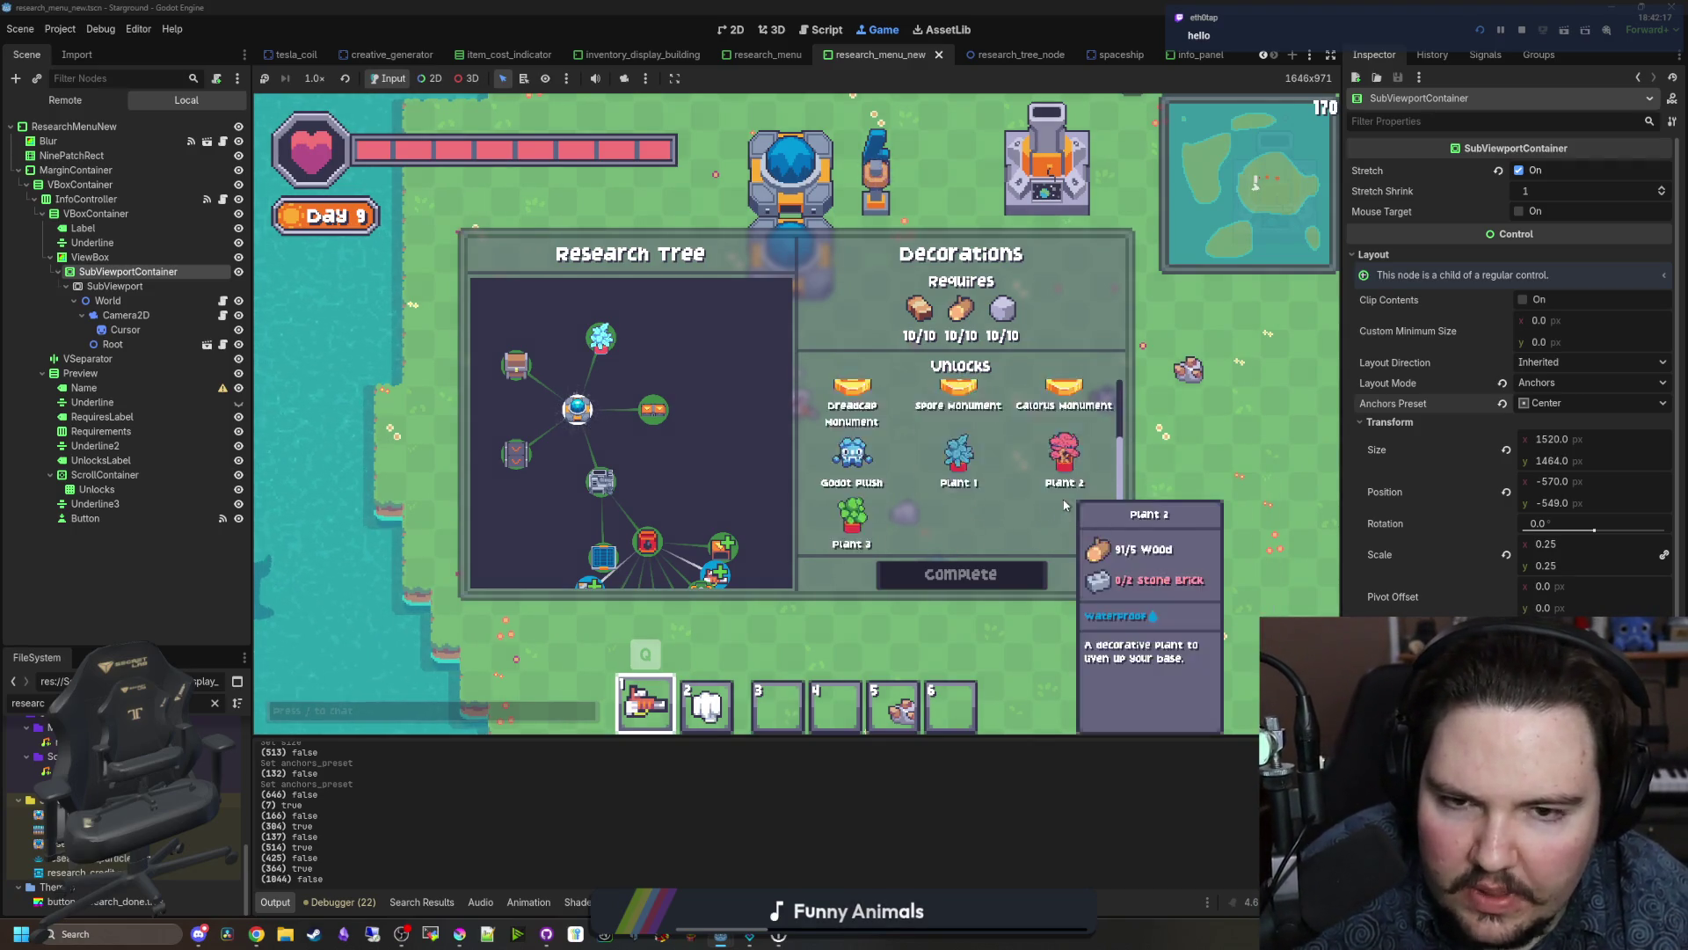
scroll(1066, 501, "up", 1)
scroll(1066, 497, "down", 1)
scroll(650, 413, "up", 2)
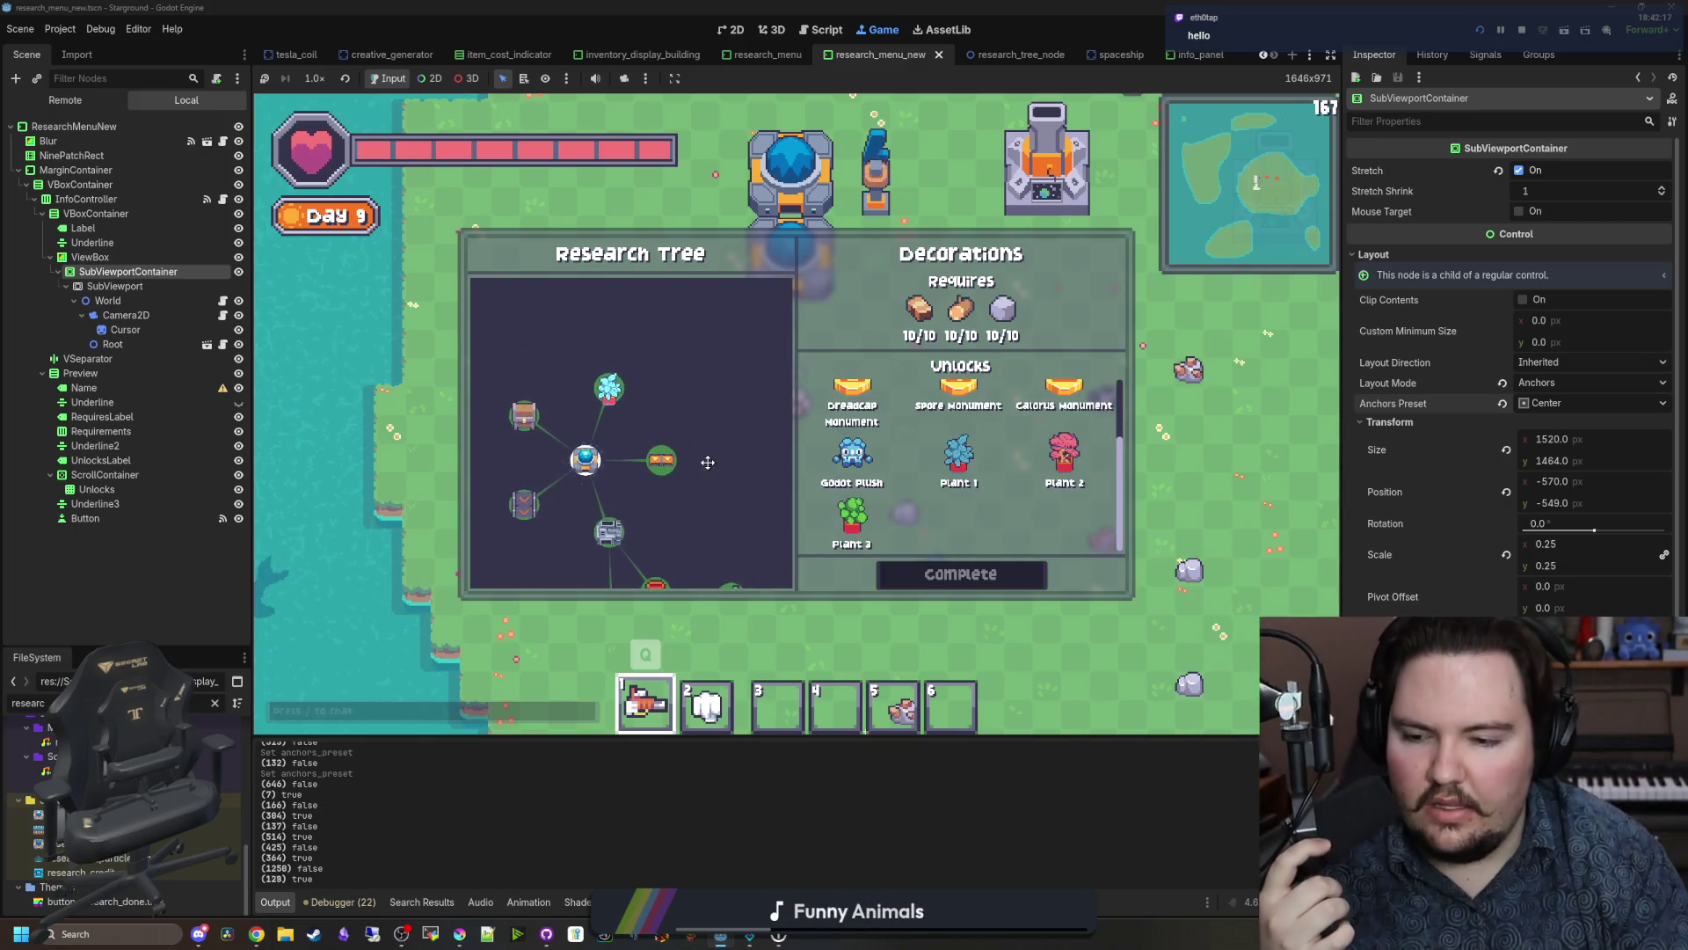
scroll(621, 425, "down", 2)
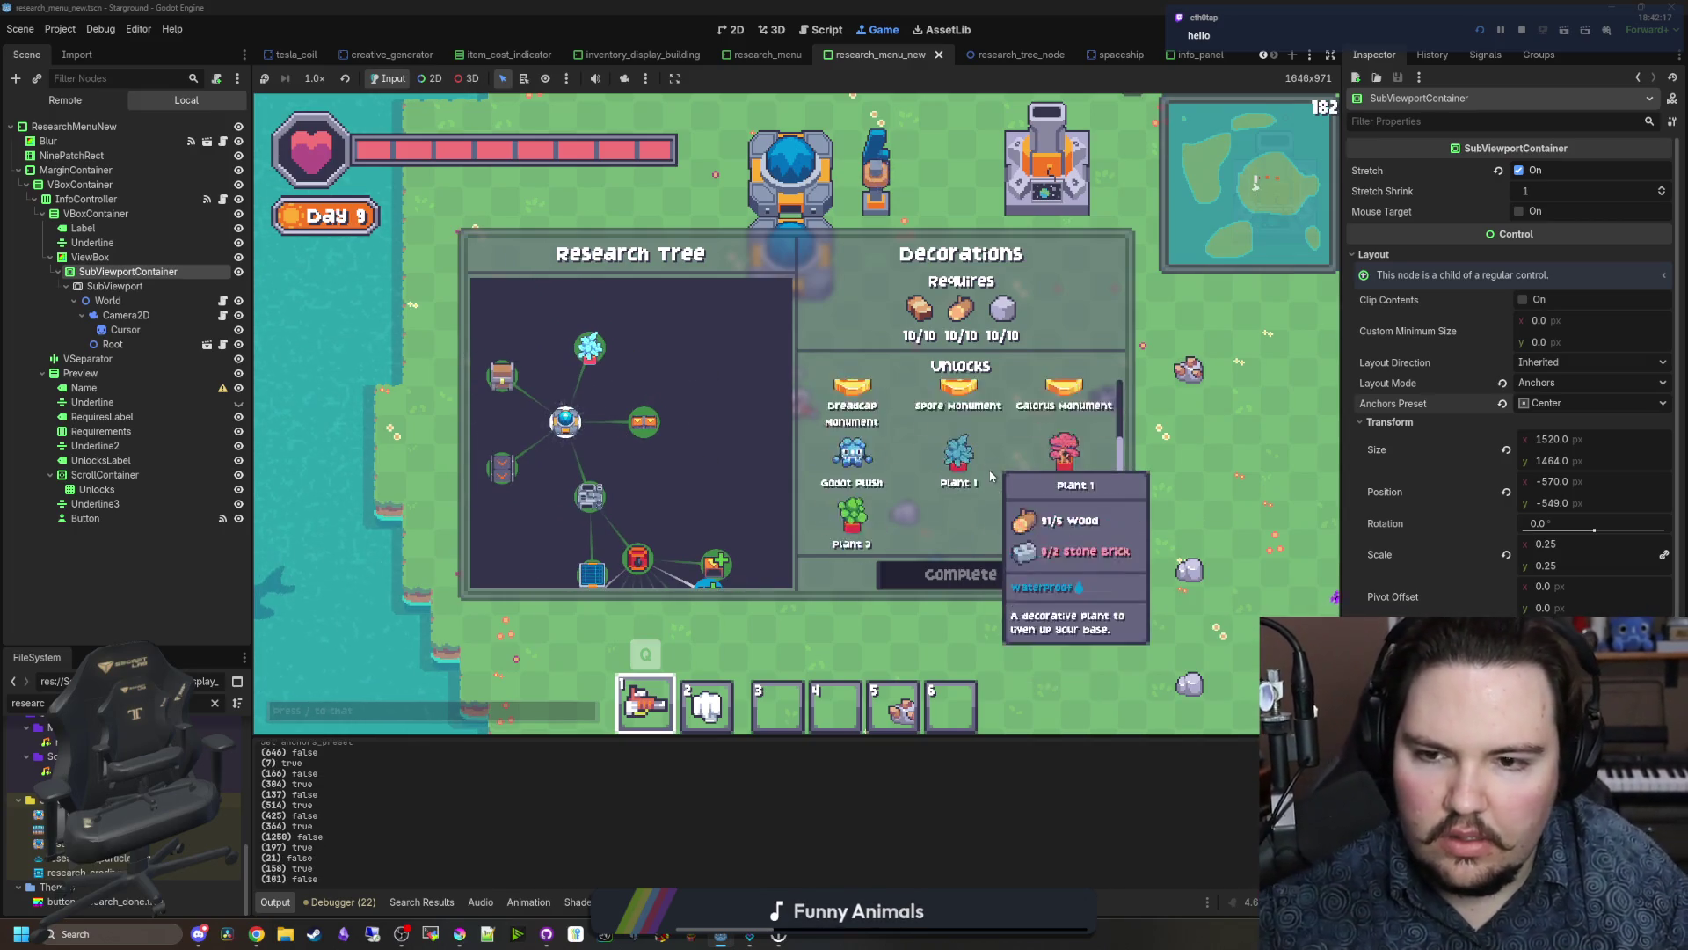
scroll(991, 475, "up", 1)
scroll(1046, 492, "down", 1)
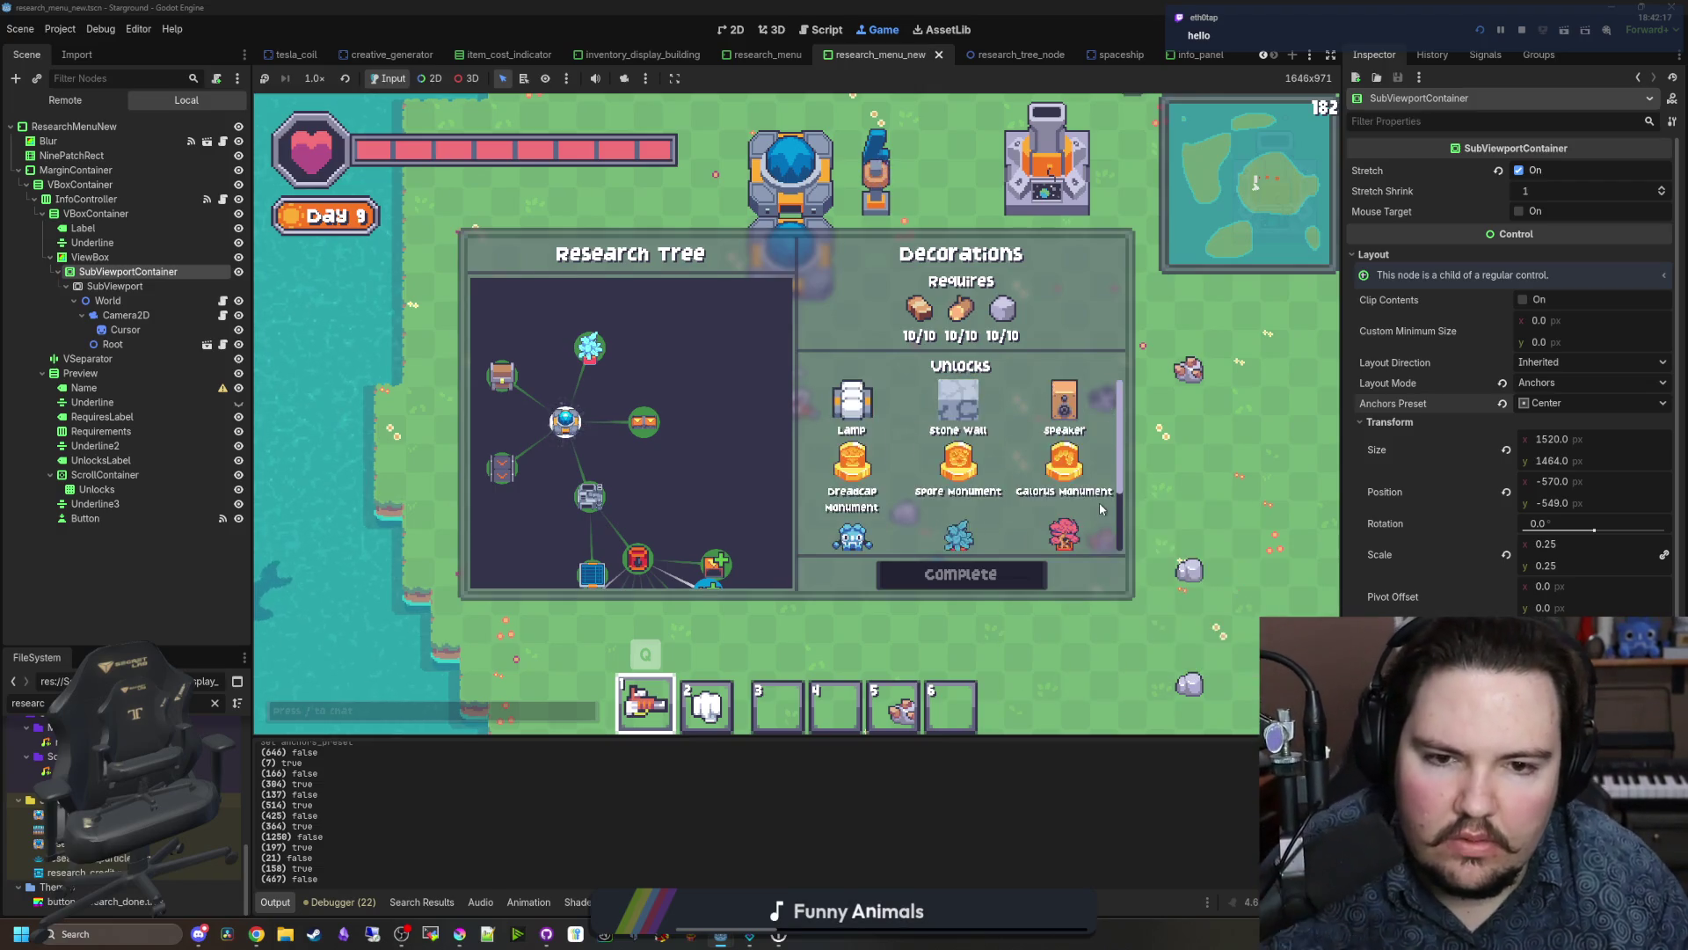
scroll(1097, 508, "up", 2)
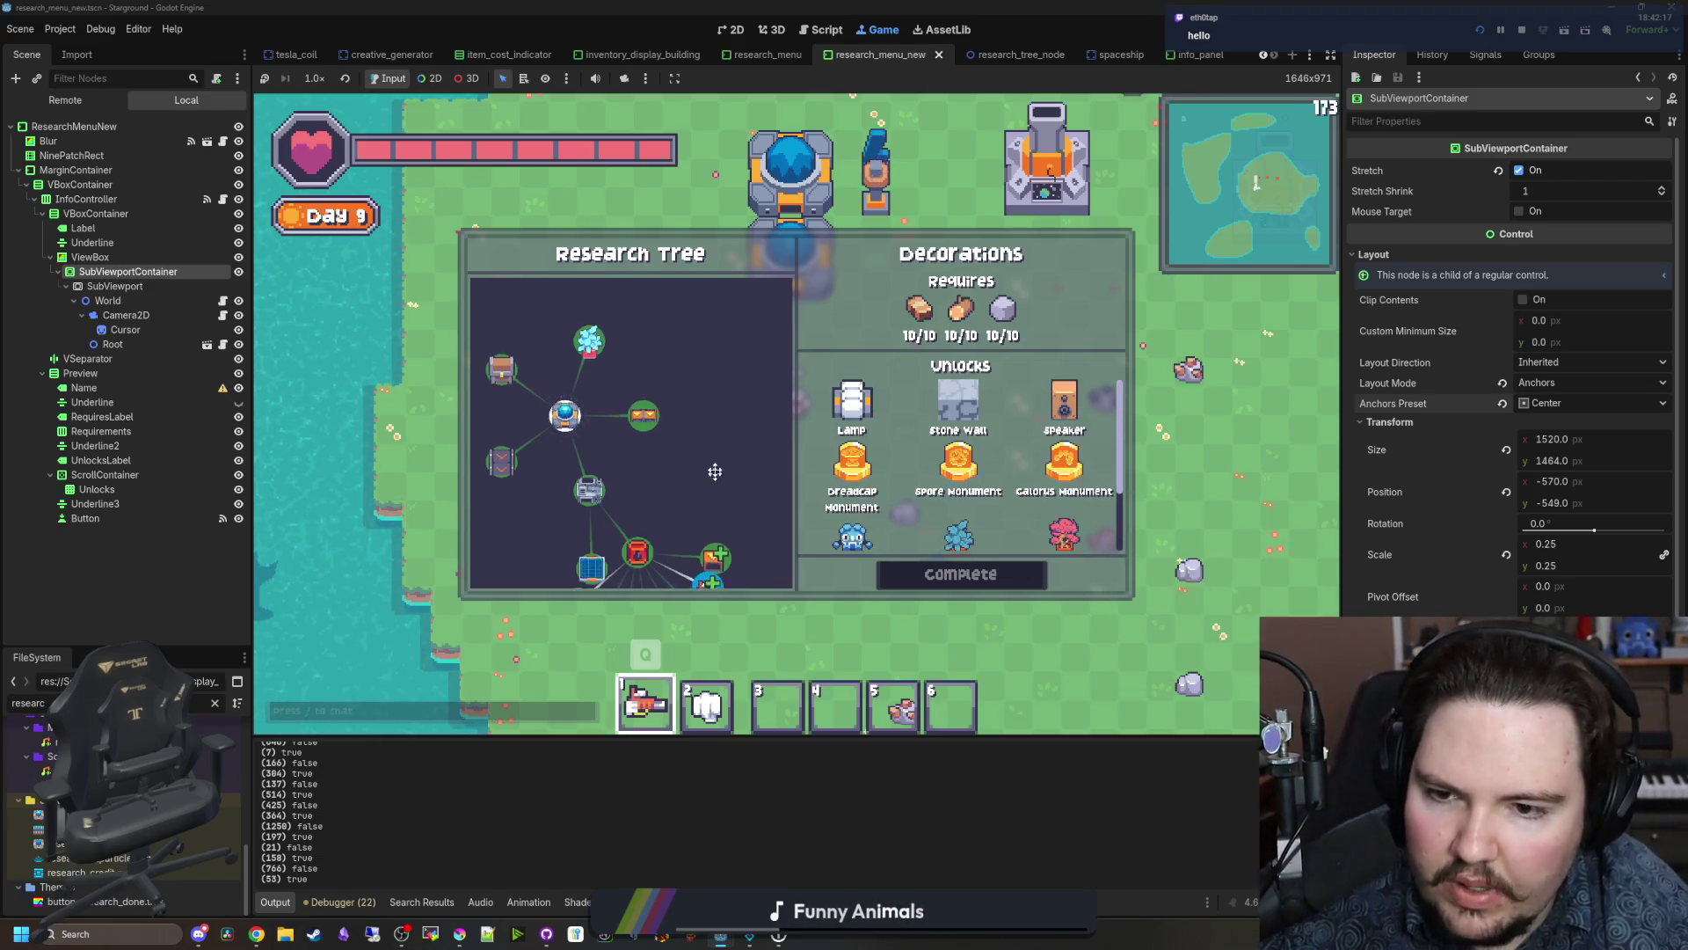
left_click_drag(704, 471, 646, 428)
mouse_move(1055, 483)
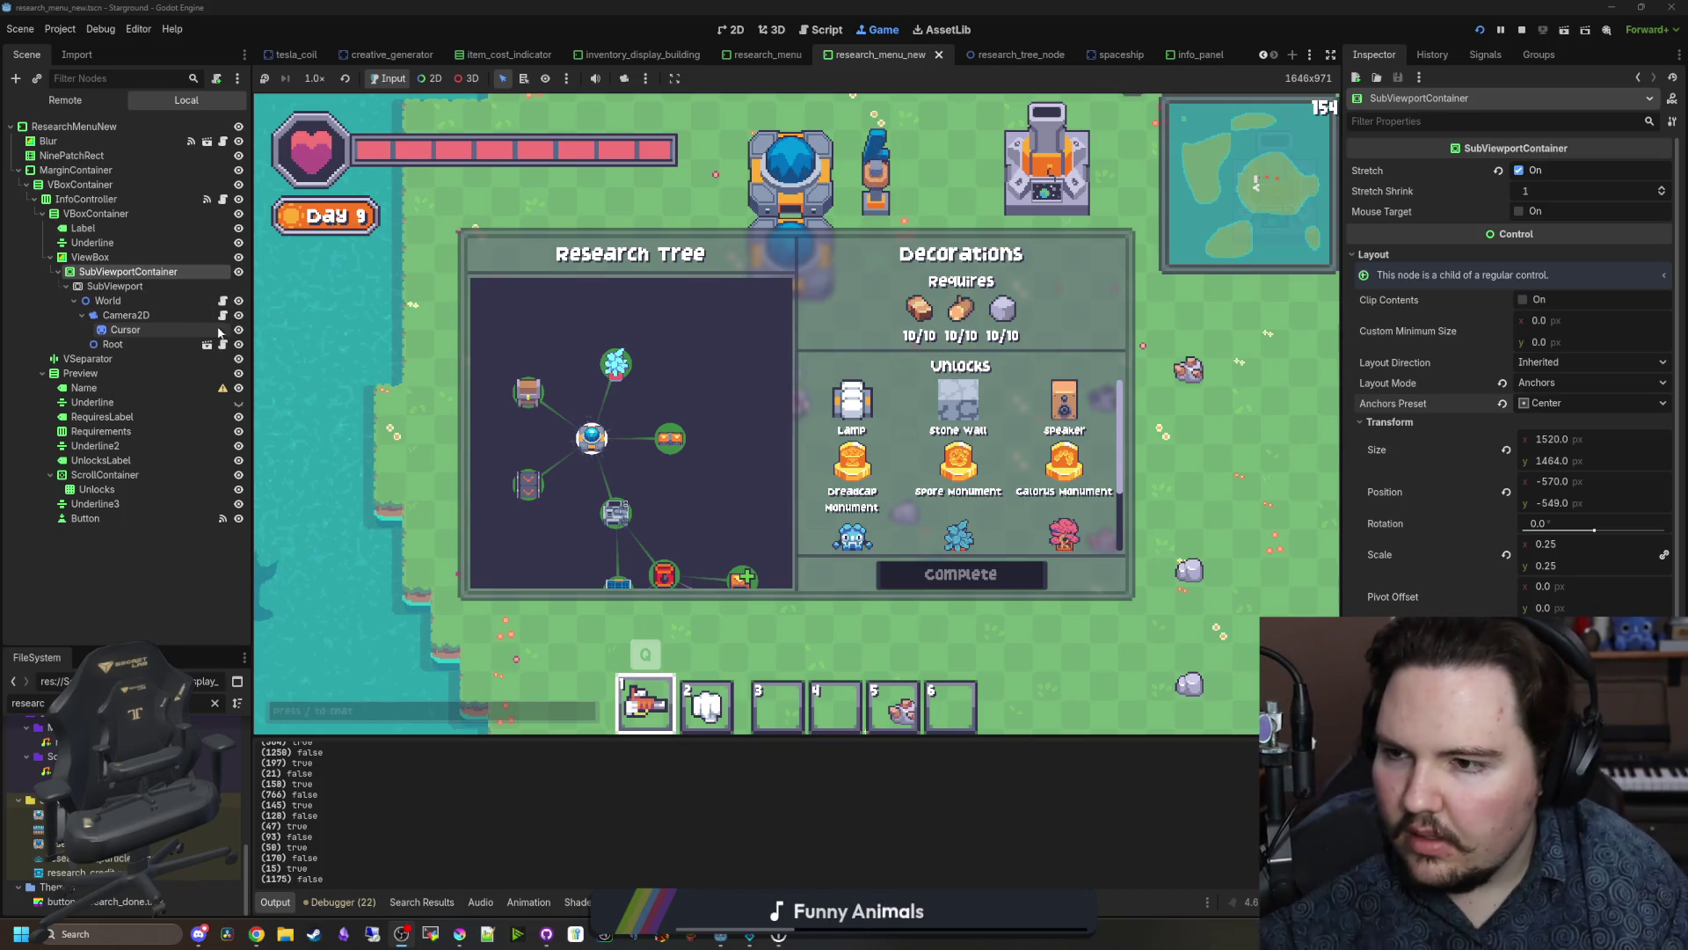
Step: Return to the research tree node script, placing the cursor near line 127
key("ctrl+F3")
left_click(750, 388)
key("Up")
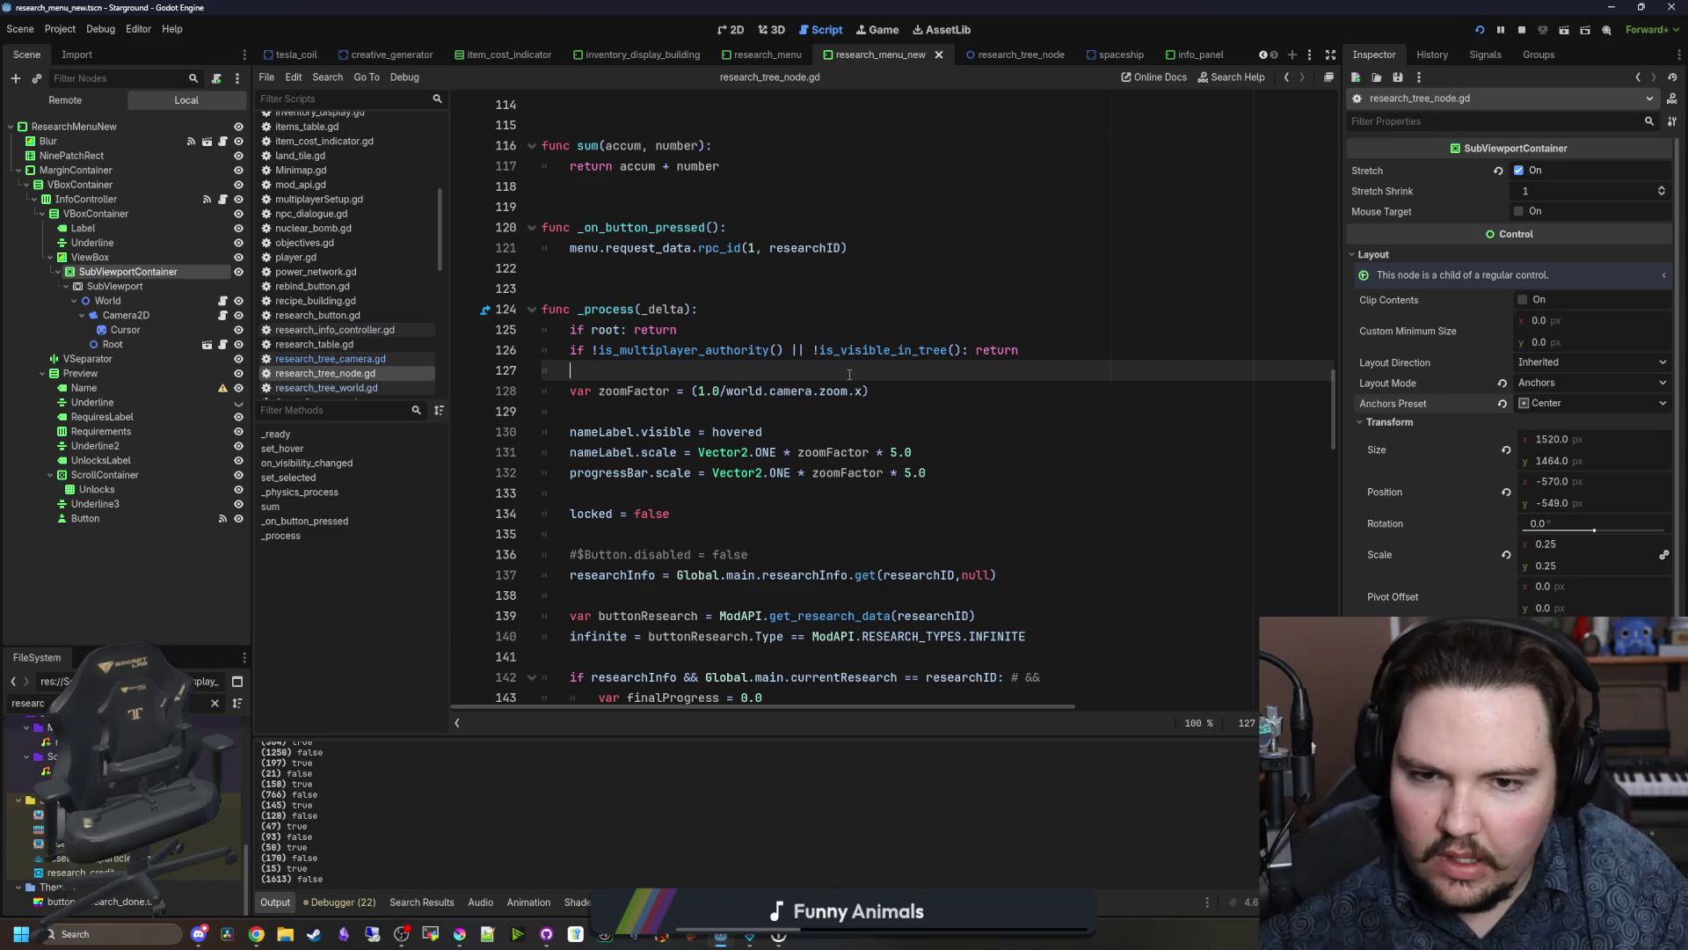
scroll(850, 374, "up", 8)
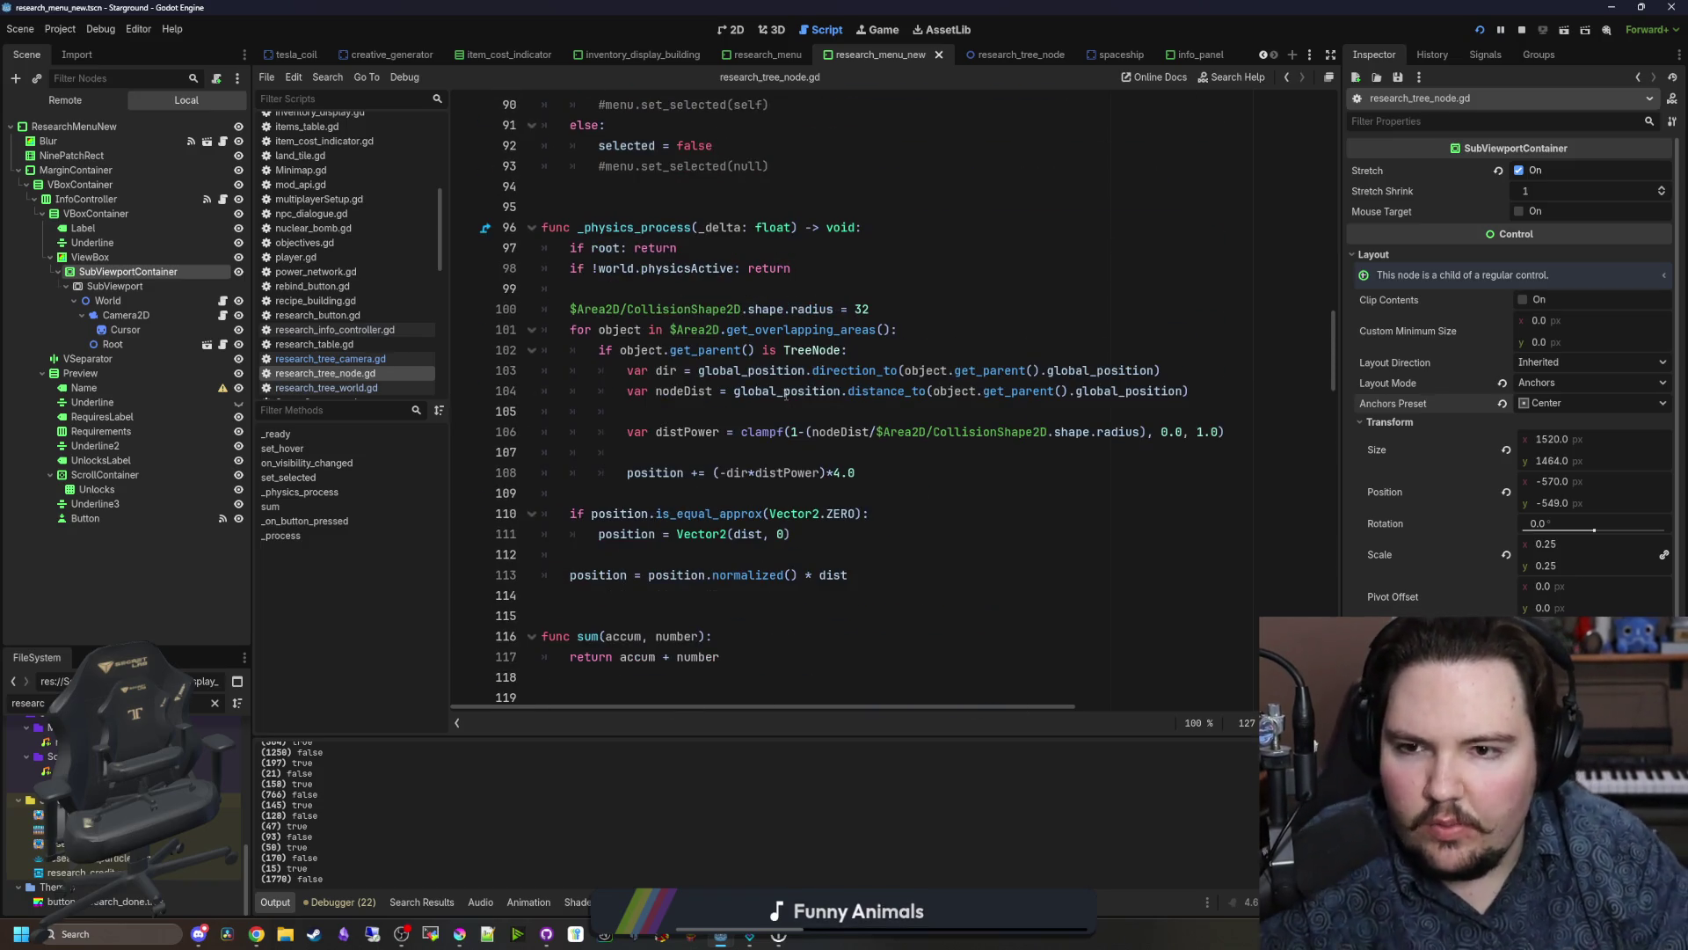
scroll(785, 395, "down", 9)
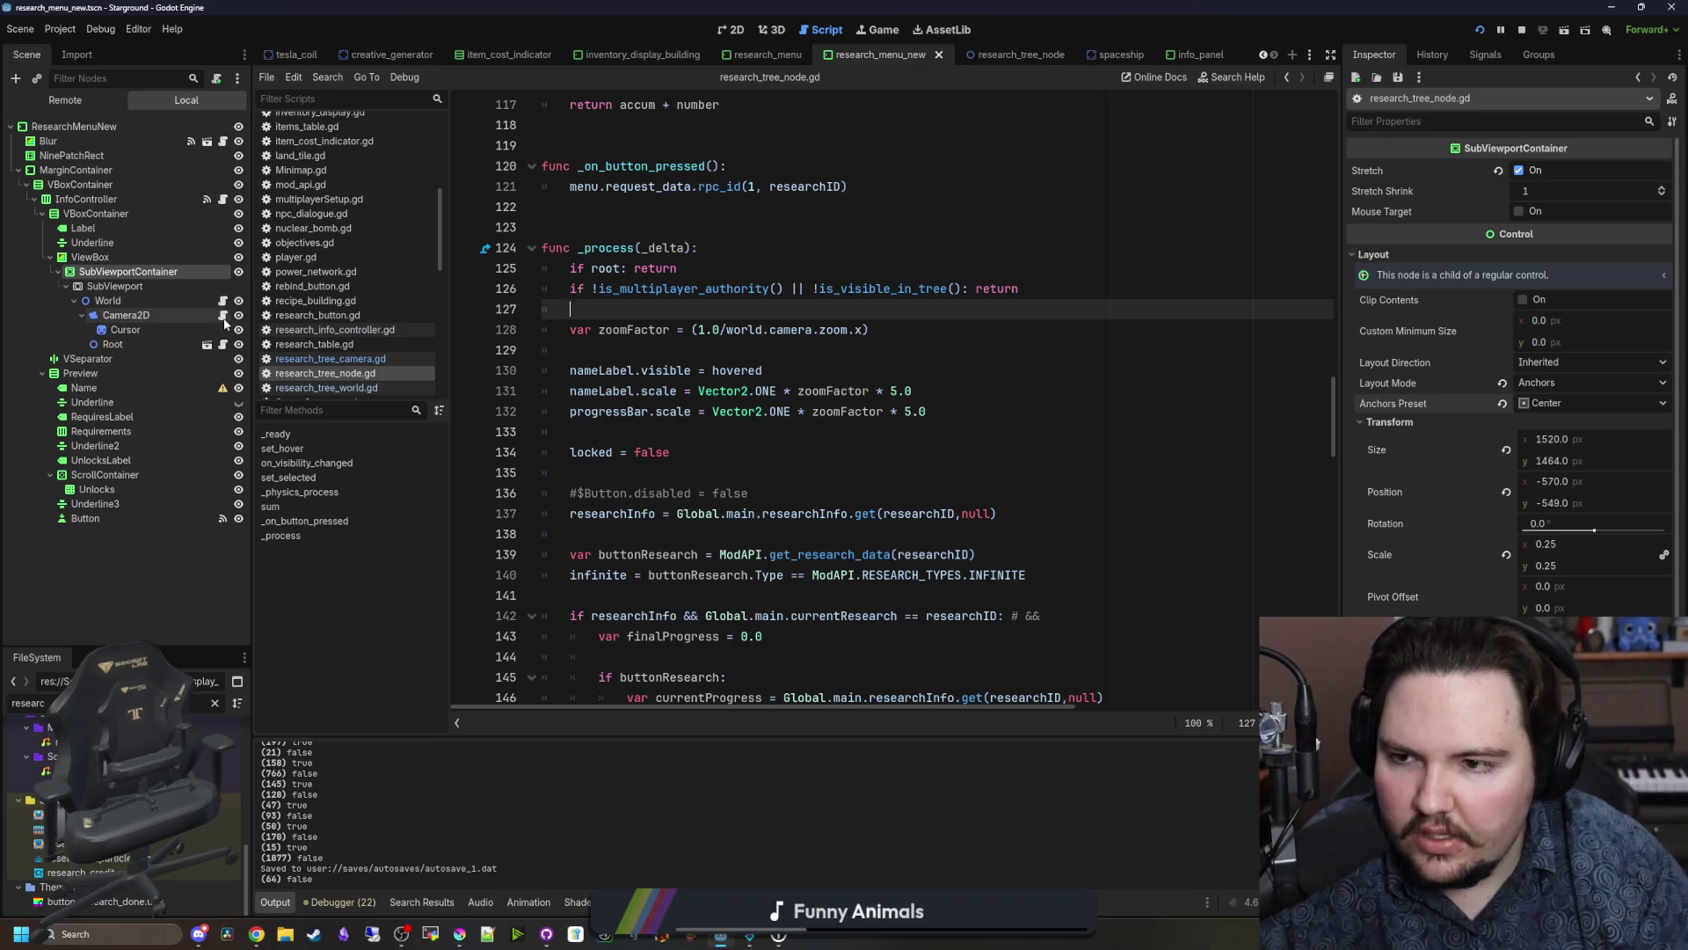
Step: Open research_tree_camera.gd from the Camera2D and locate the canInput check in _process
left_click(224, 317)
left_click(768, 378)
scroll(768, 378, "down", 2)
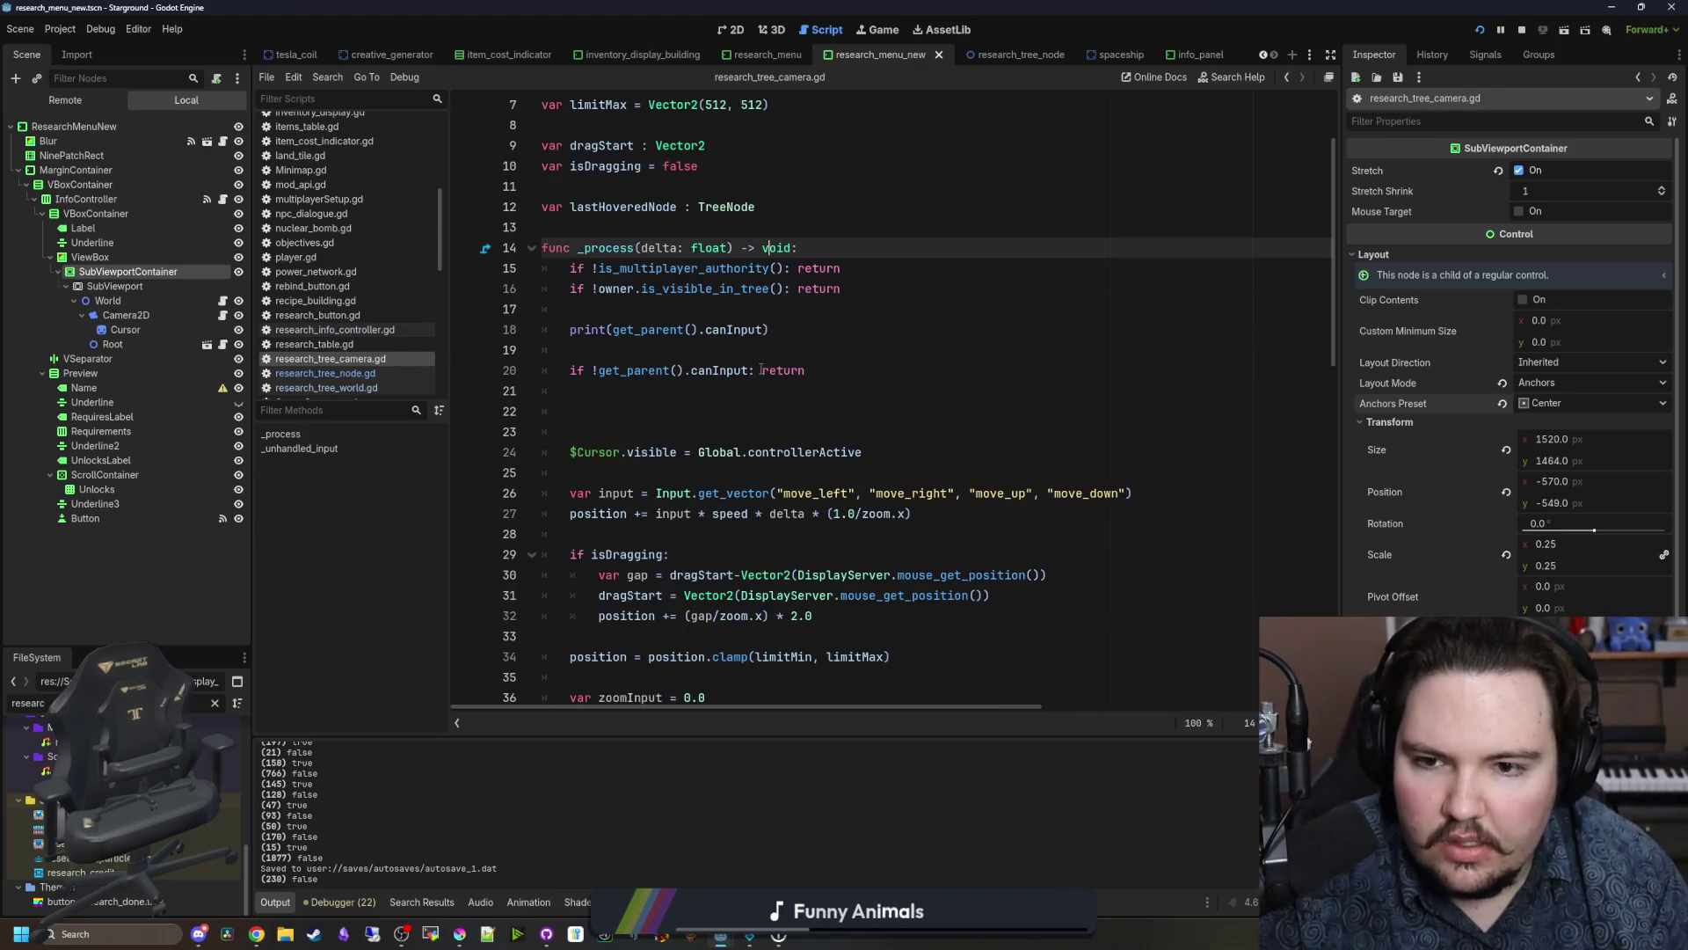
left_click(859, 362)
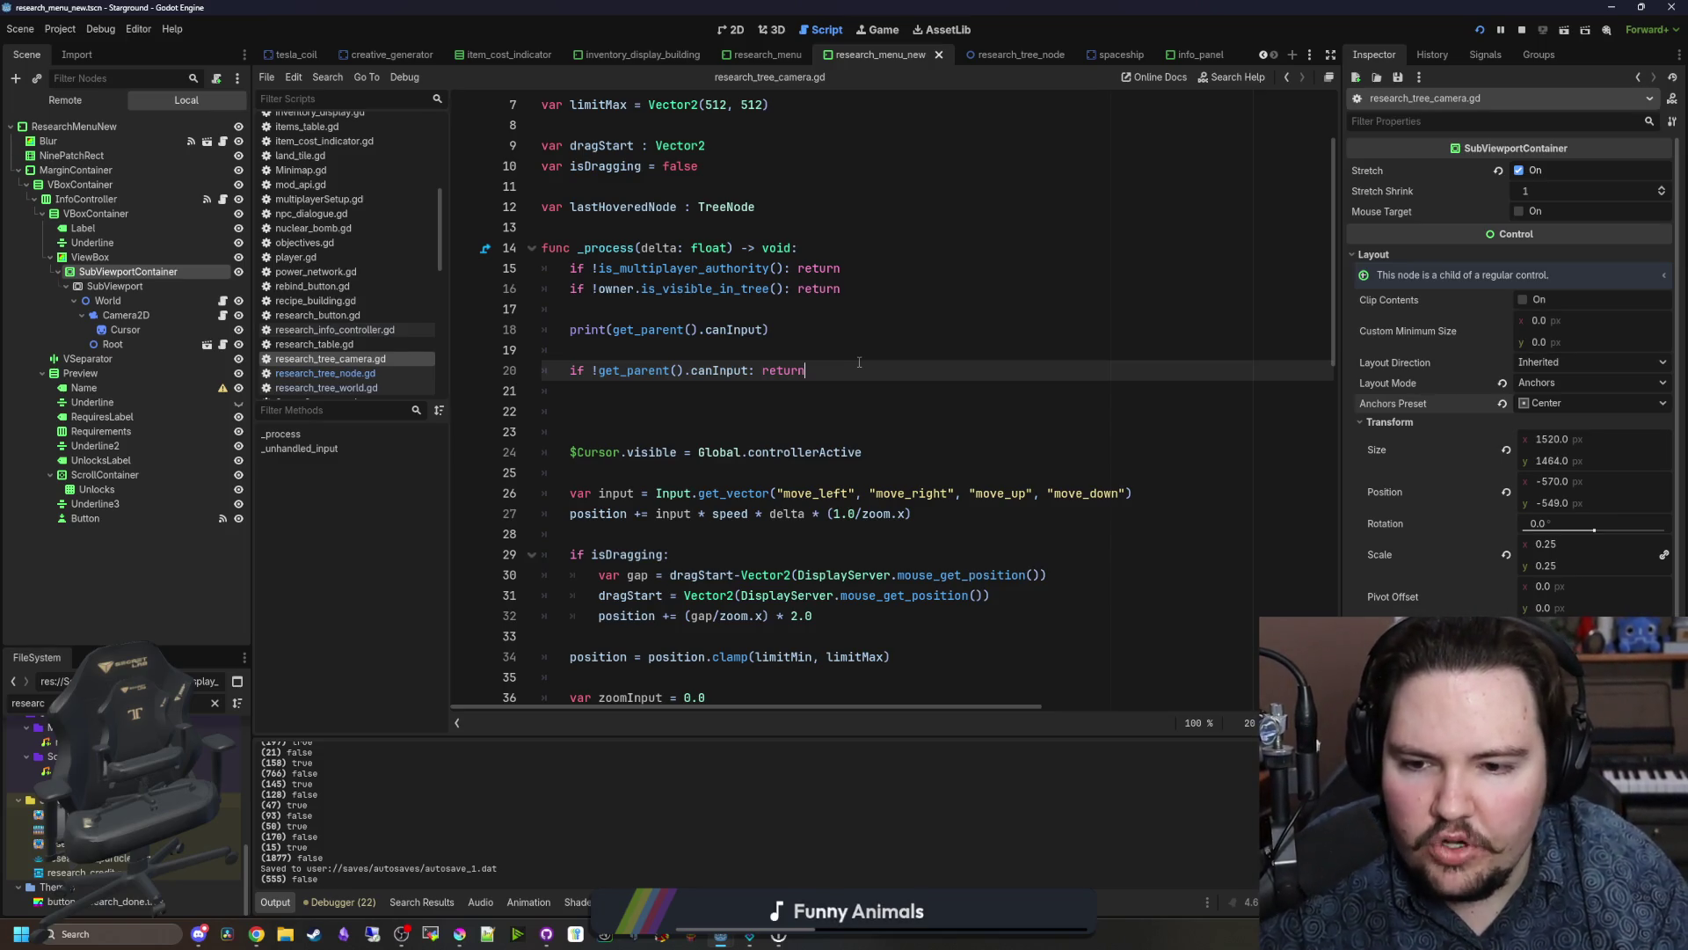
scroll(859, 362, "down", 2)
left_click_drag(755, 662, 570, 575)
Step: Move the movement input lines 26–27 above the canInput check
scroll(570, 574, "down", 2)
left_click(796, 549)
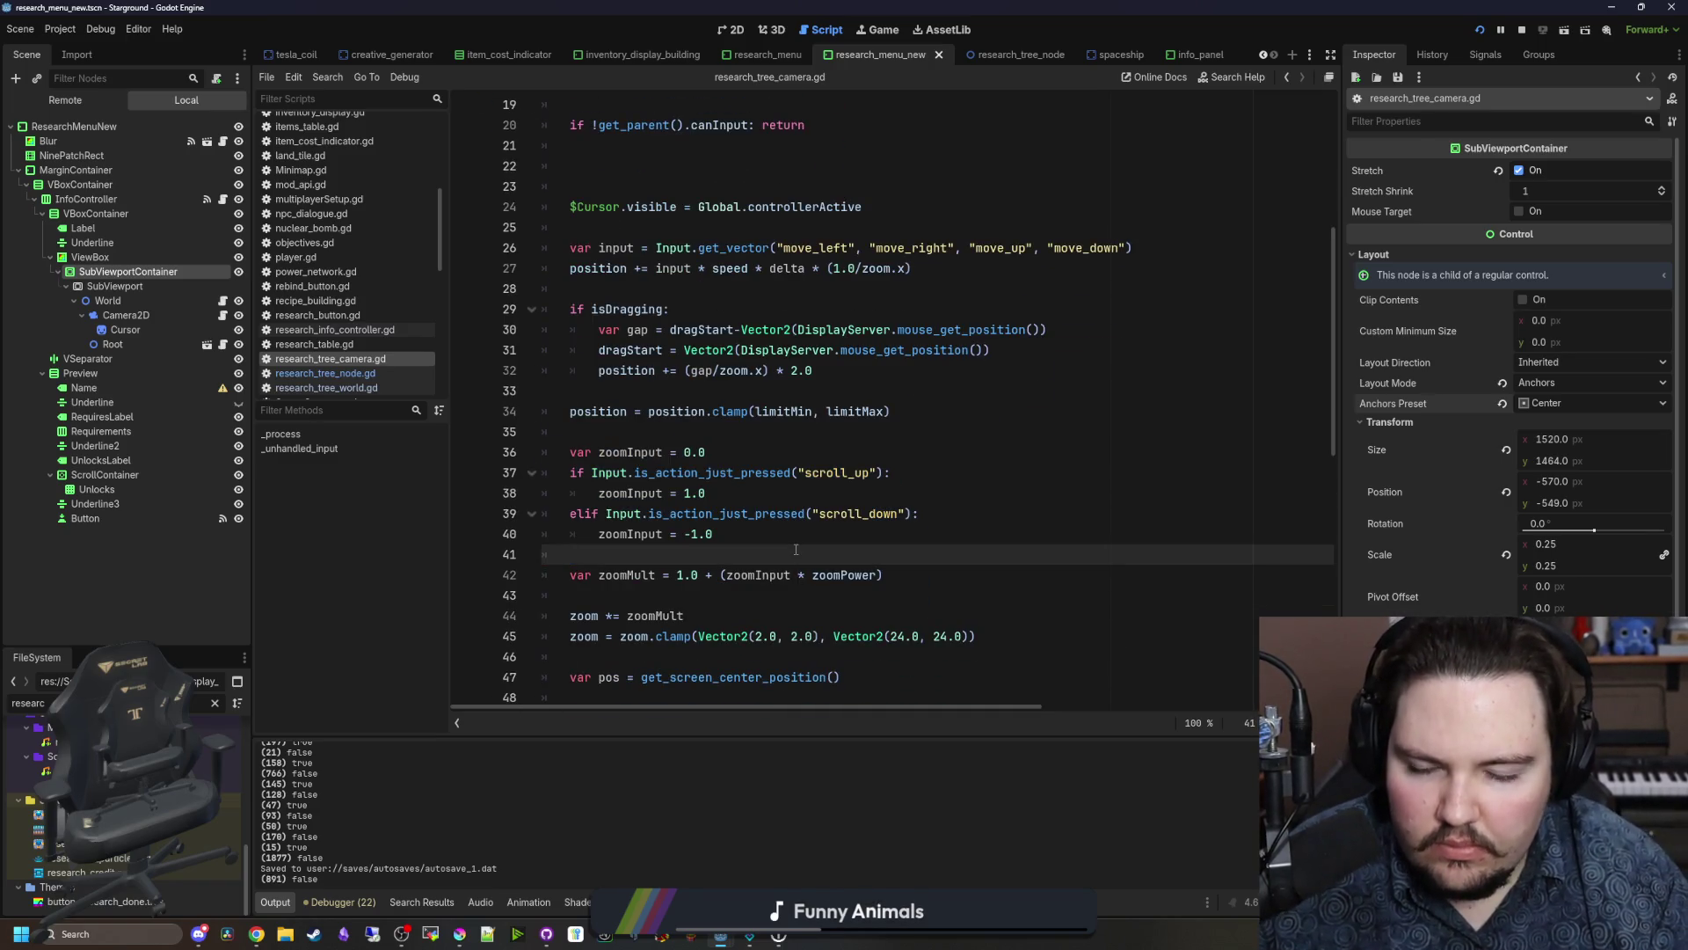
scroll(777, 522, "down", 10)
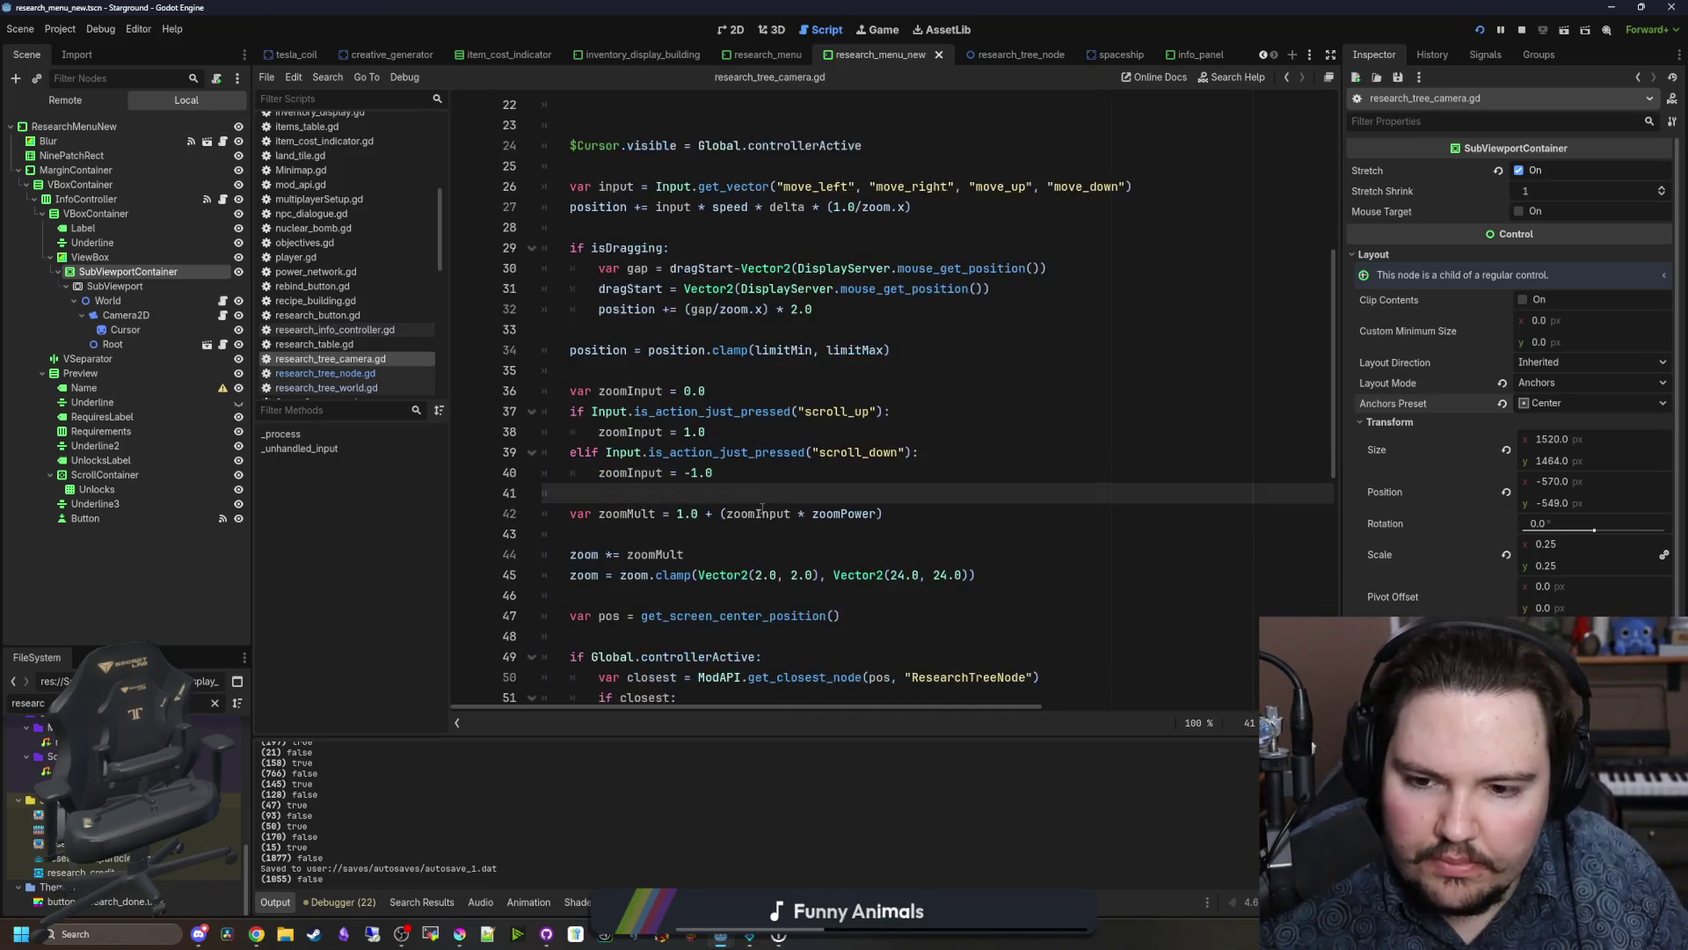
scroll(762, 508, "up", 9)
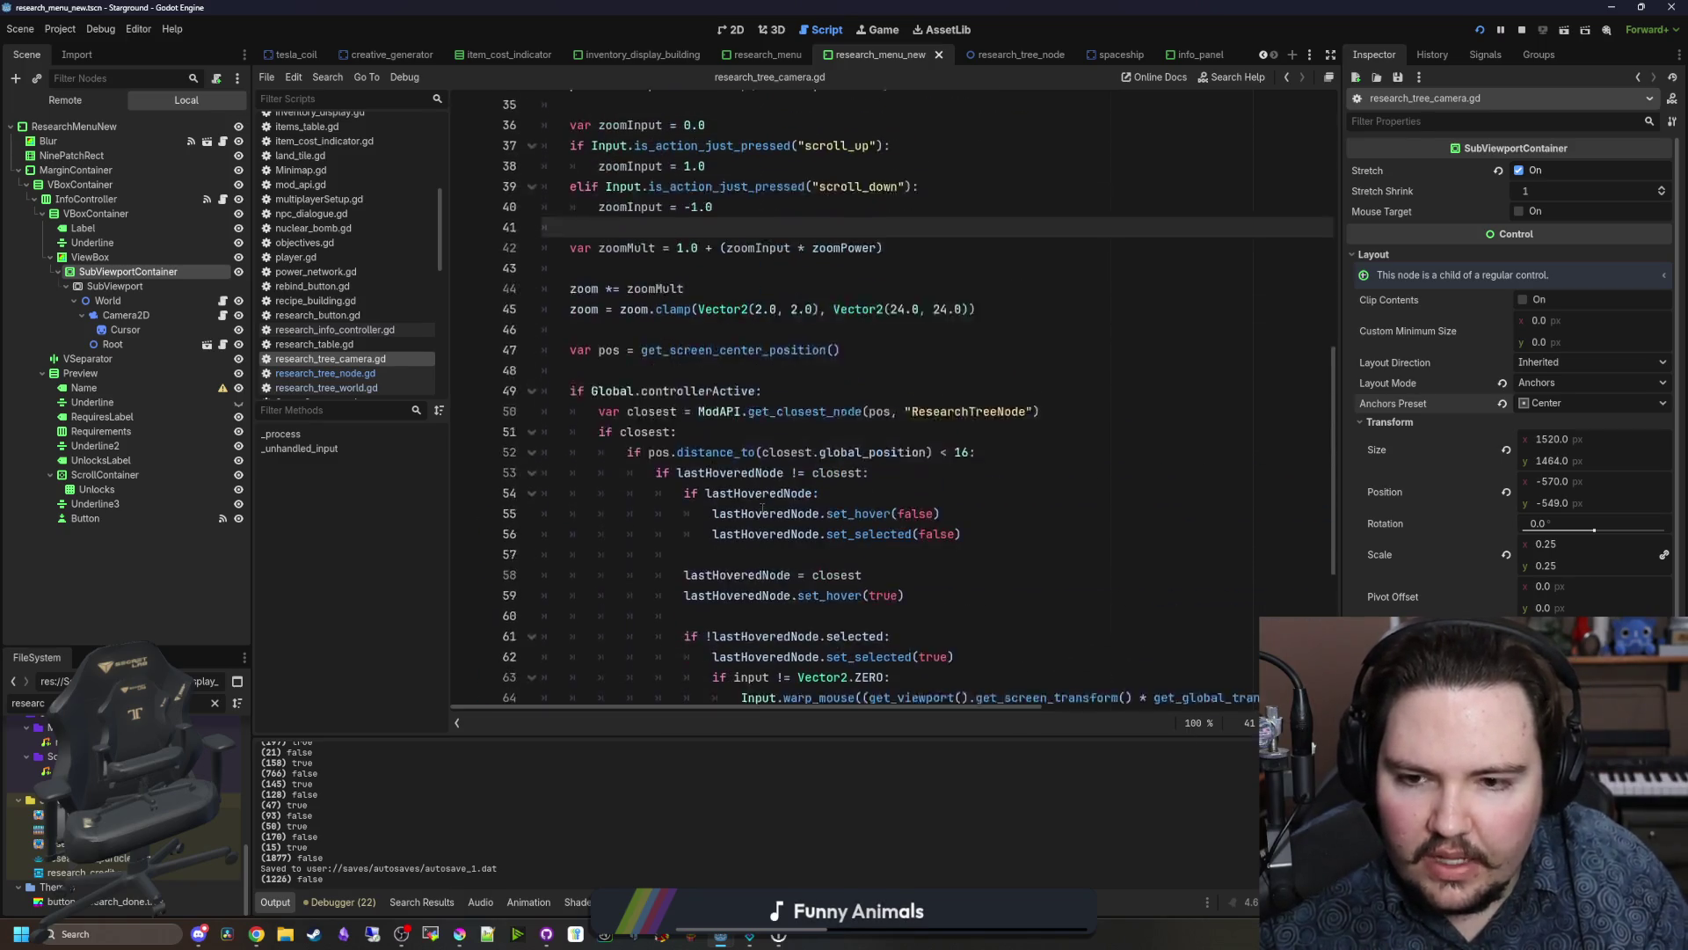
scroll(762, 508, "up", 2)
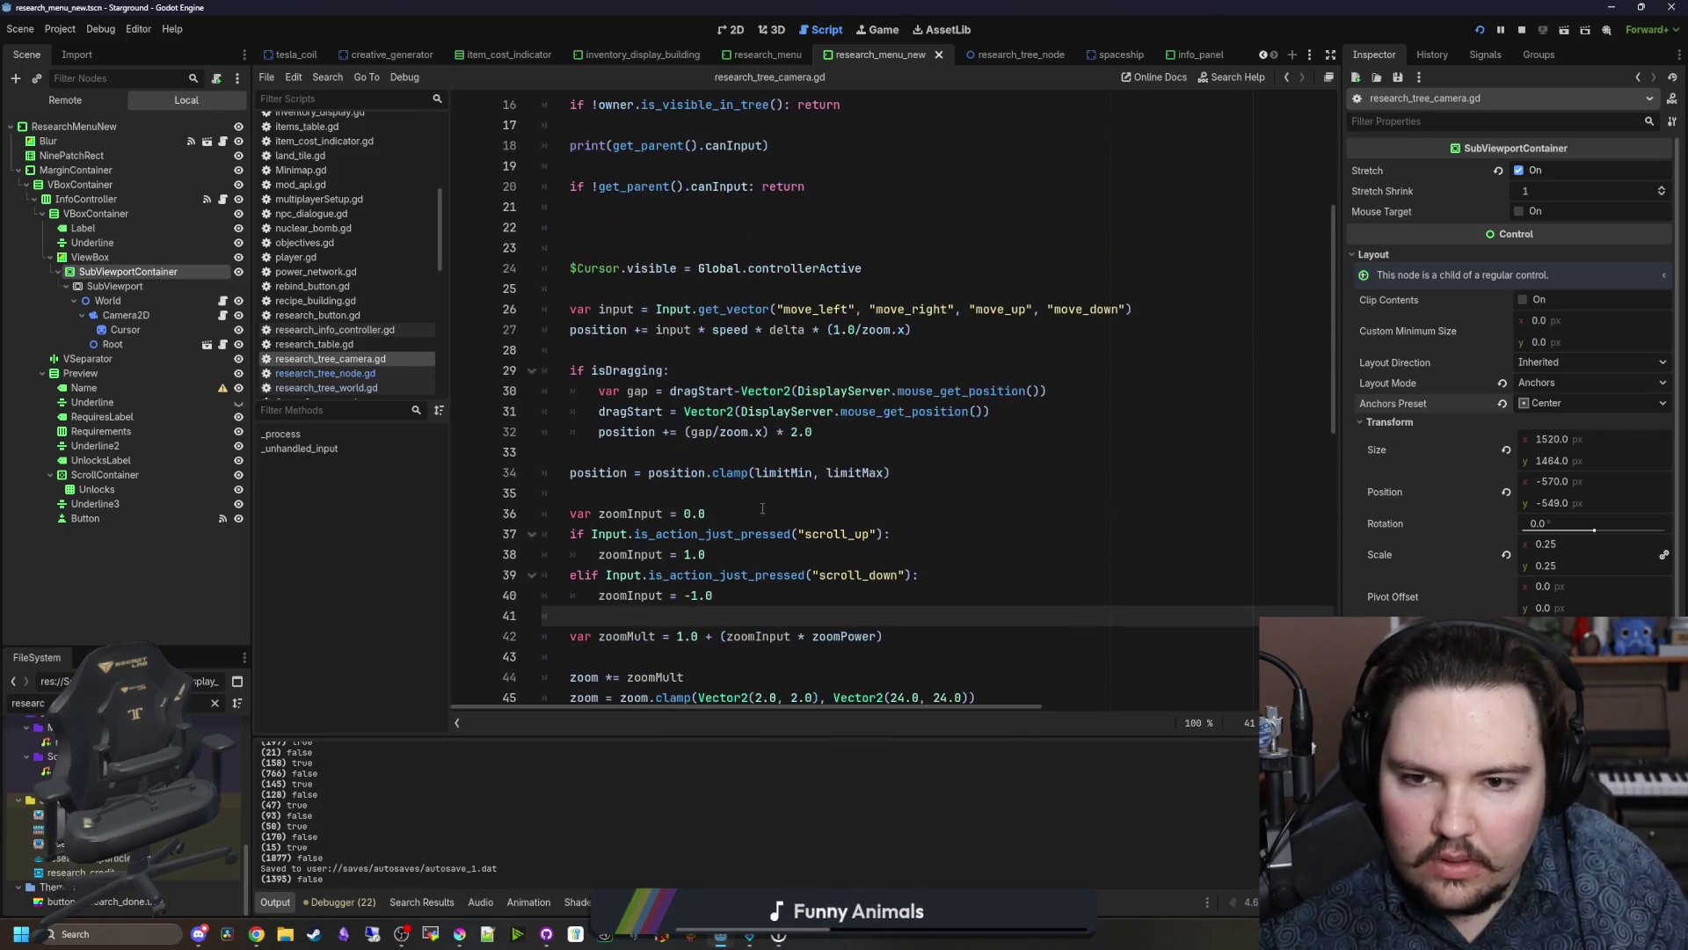
scroll(881, 456, "up", 3)
left_click(729, 526)
left_click_drag(950, 516, 471, 485)
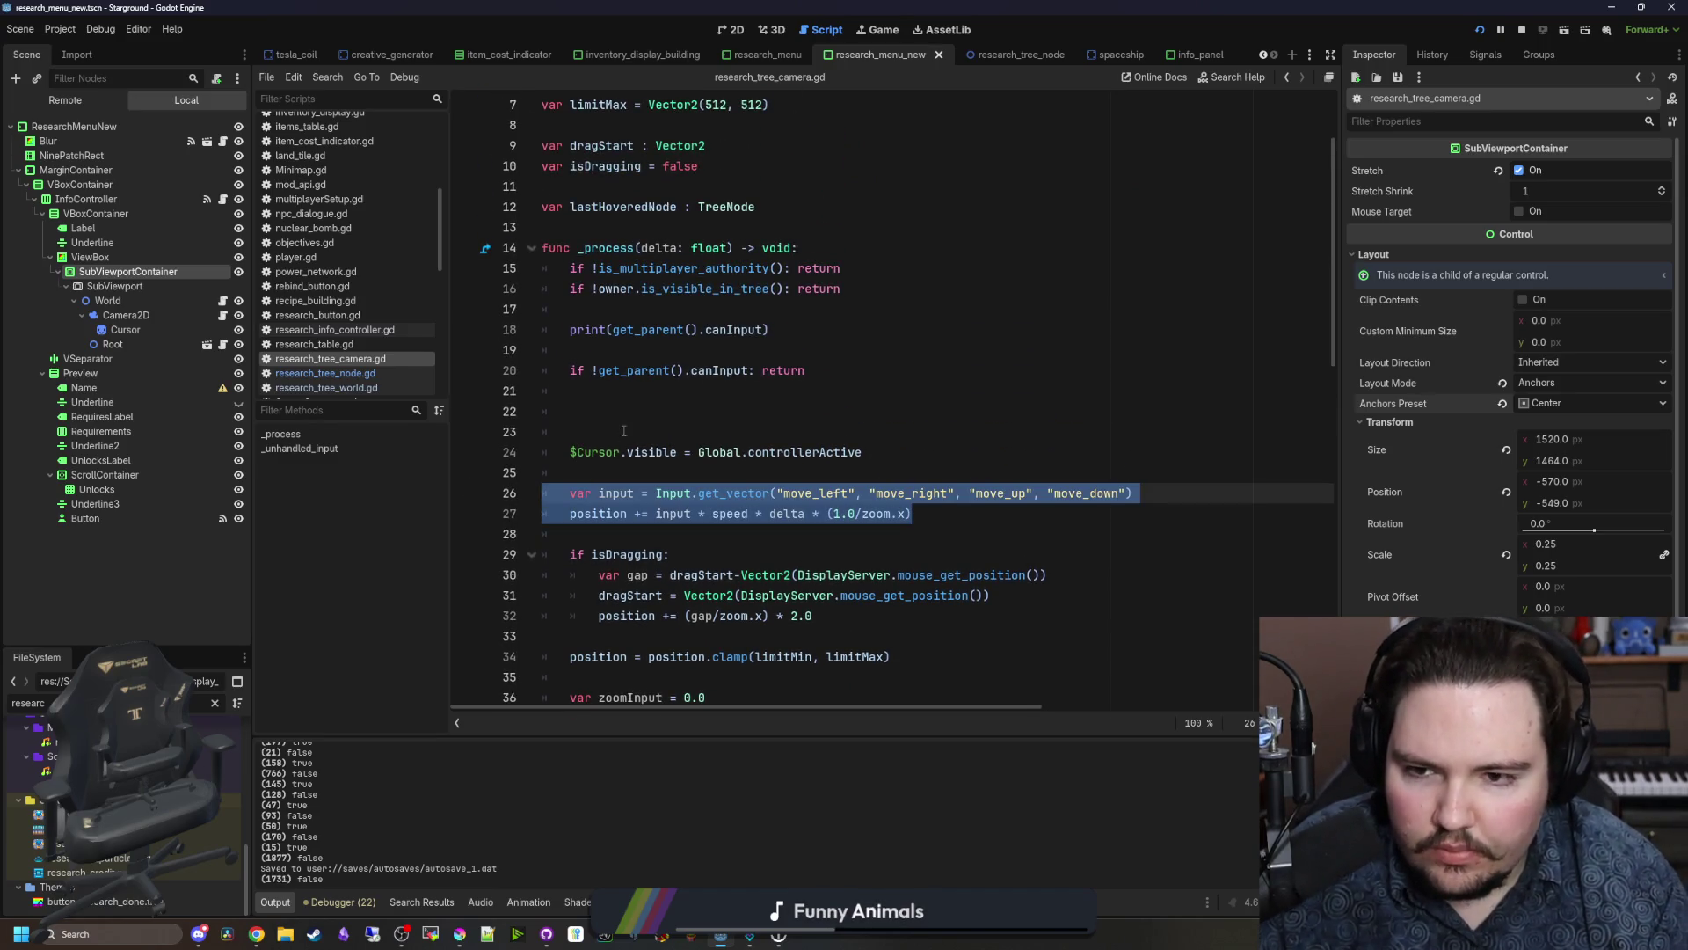
key("alt+Up")
key("alt+Up")
key("alt+Up")
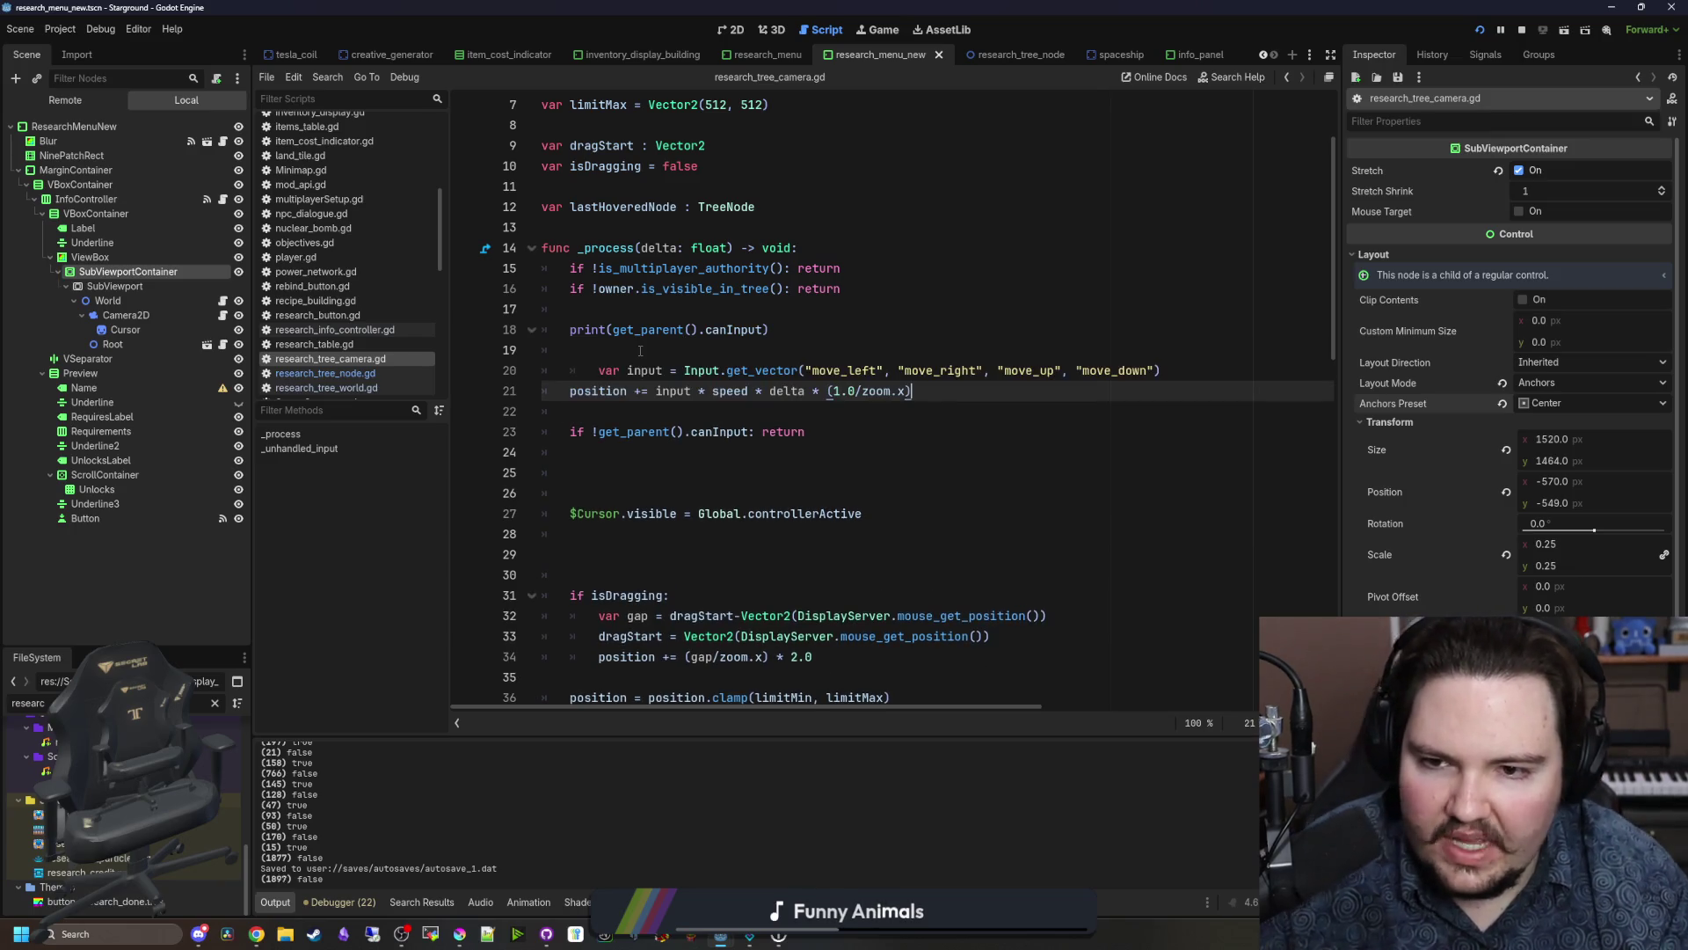
Step: Delete the print(get_parent().canInput) debug line and the extra blank lines around $Cursor.visible
left_click_drag(601, 370, 534, 346)
key("BackSpace")
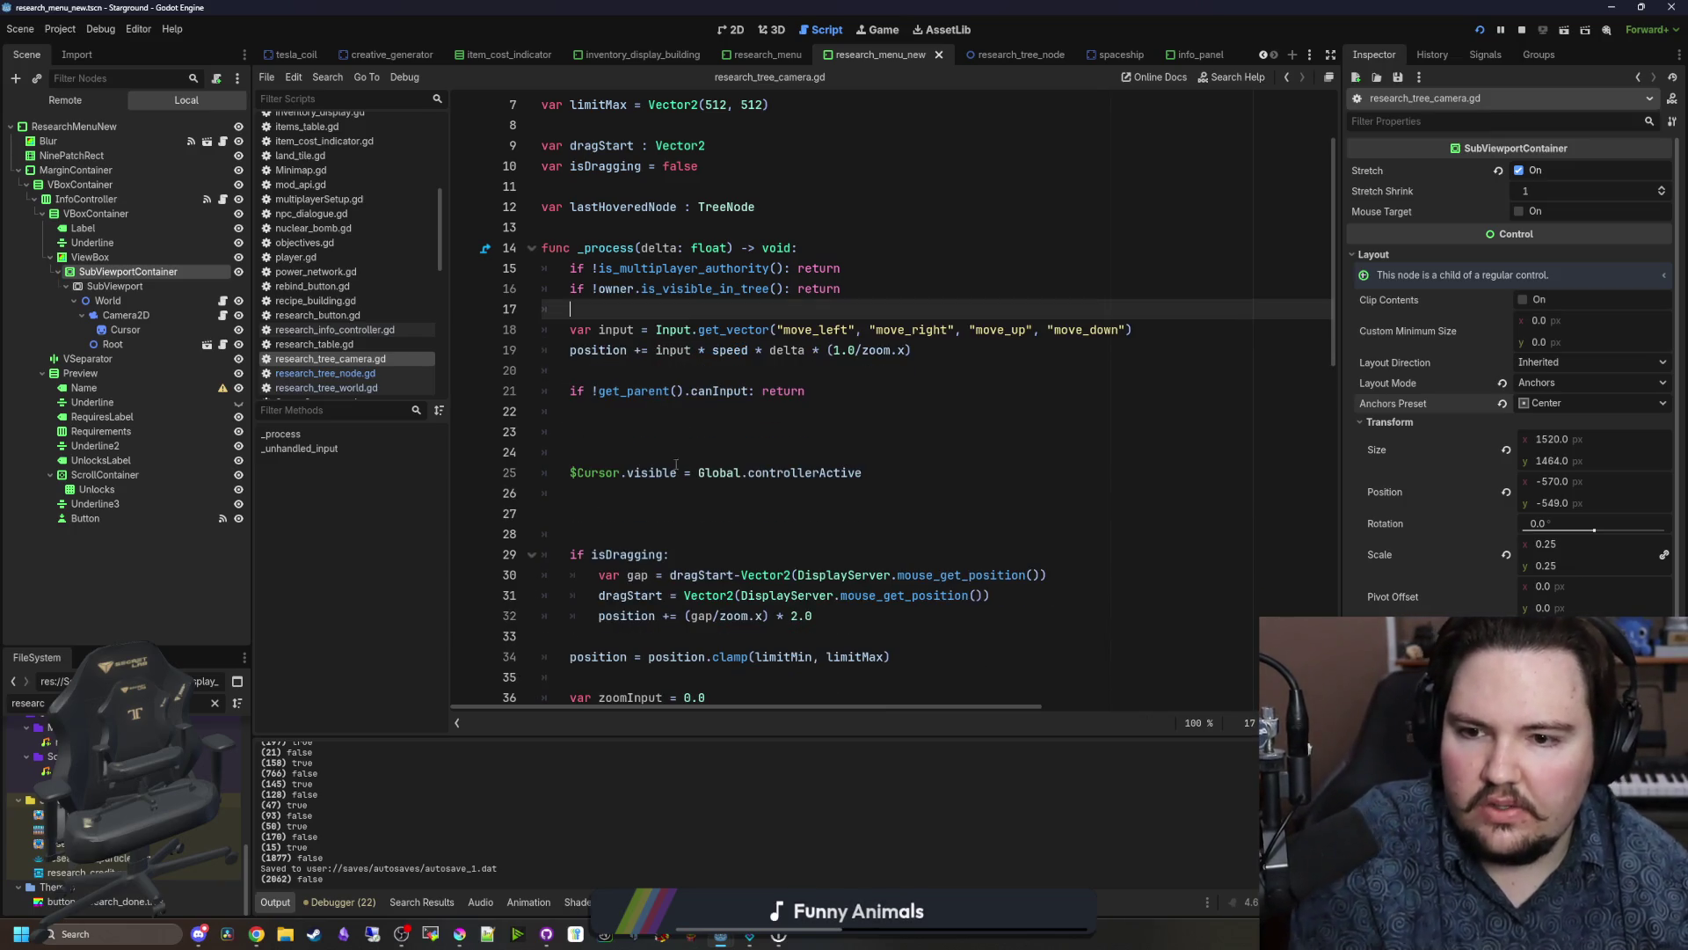
left_click(718, 531)
key("BackSpace")
key("BackSpace")
left_click(603, 451)
key("BackSpace")
key("BackSpace")
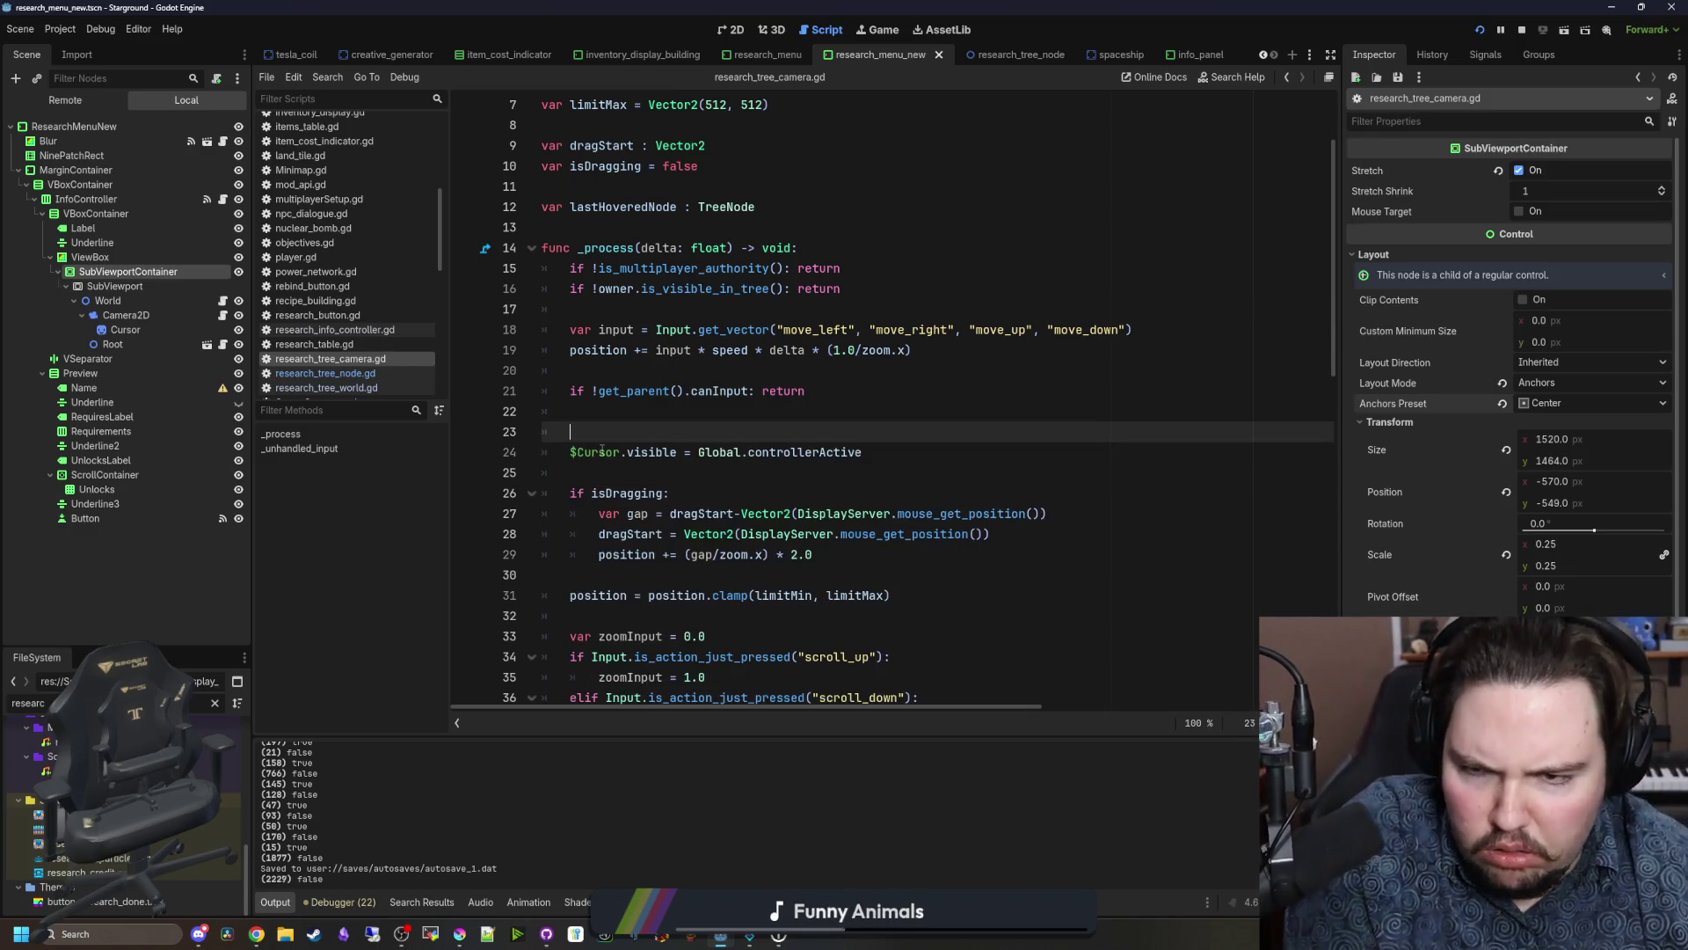
key("BackSpace")
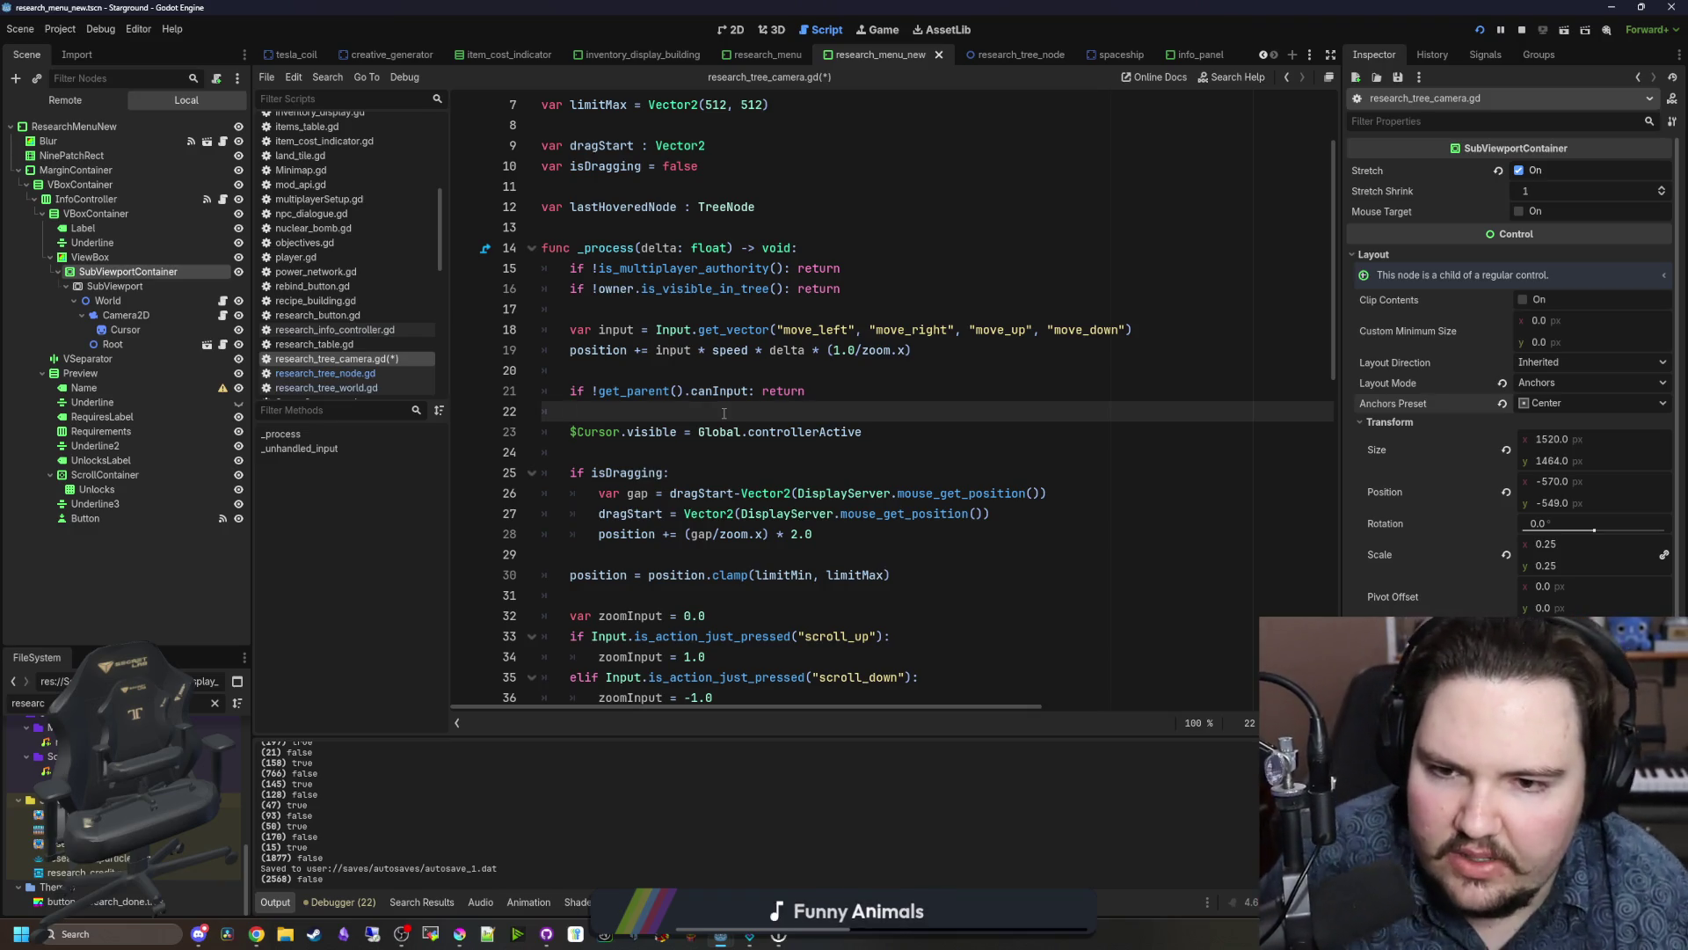
Step: Delete the 'if !get_parent().canInput: return' early-return line
left_click_drag(748, 392, 585, 392)
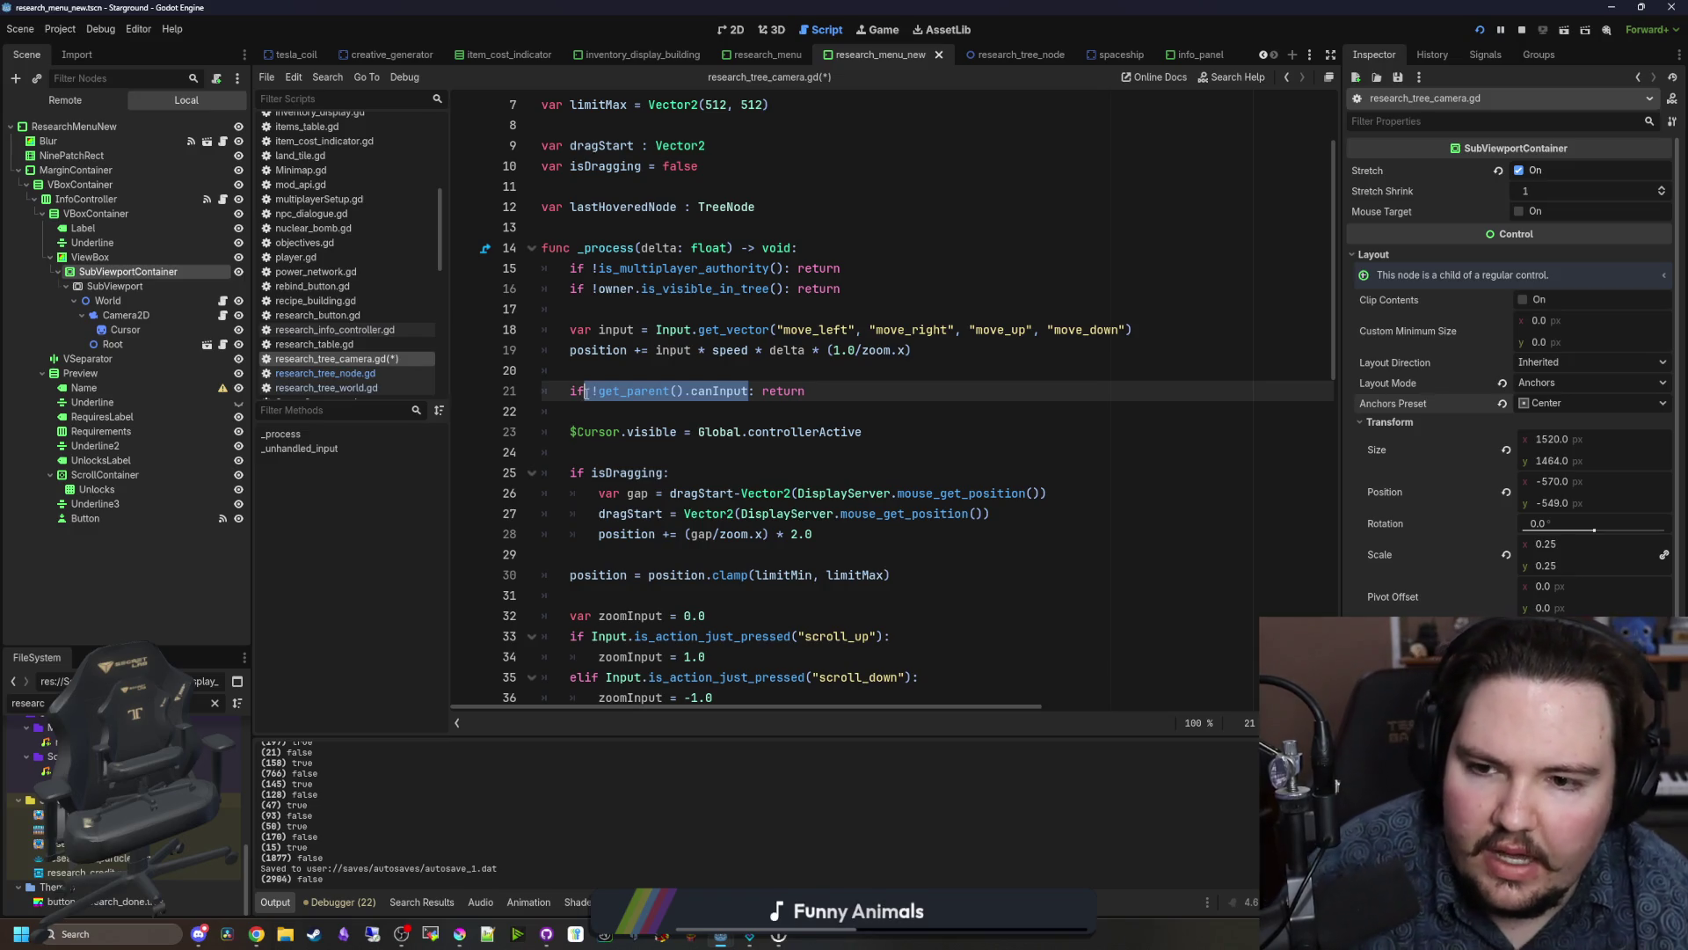
key("BackSpace")
key("shift+Home")
key("BackSpace")
key("BackSpace")
key("BackSpace")
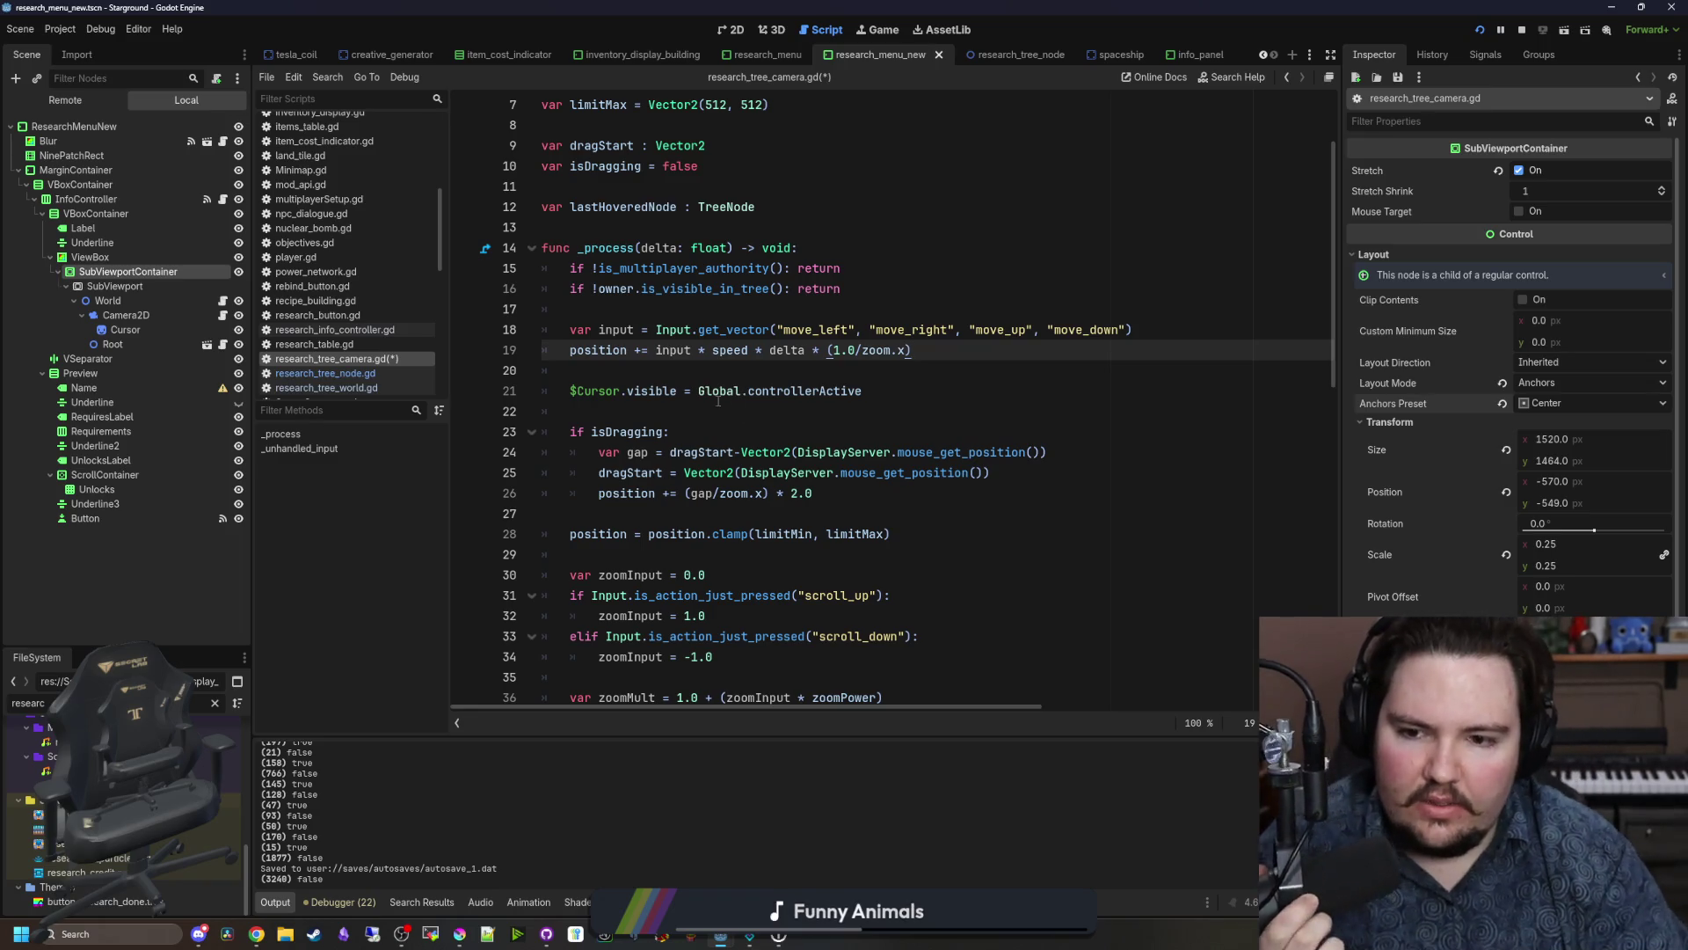
left_click(632, 418)
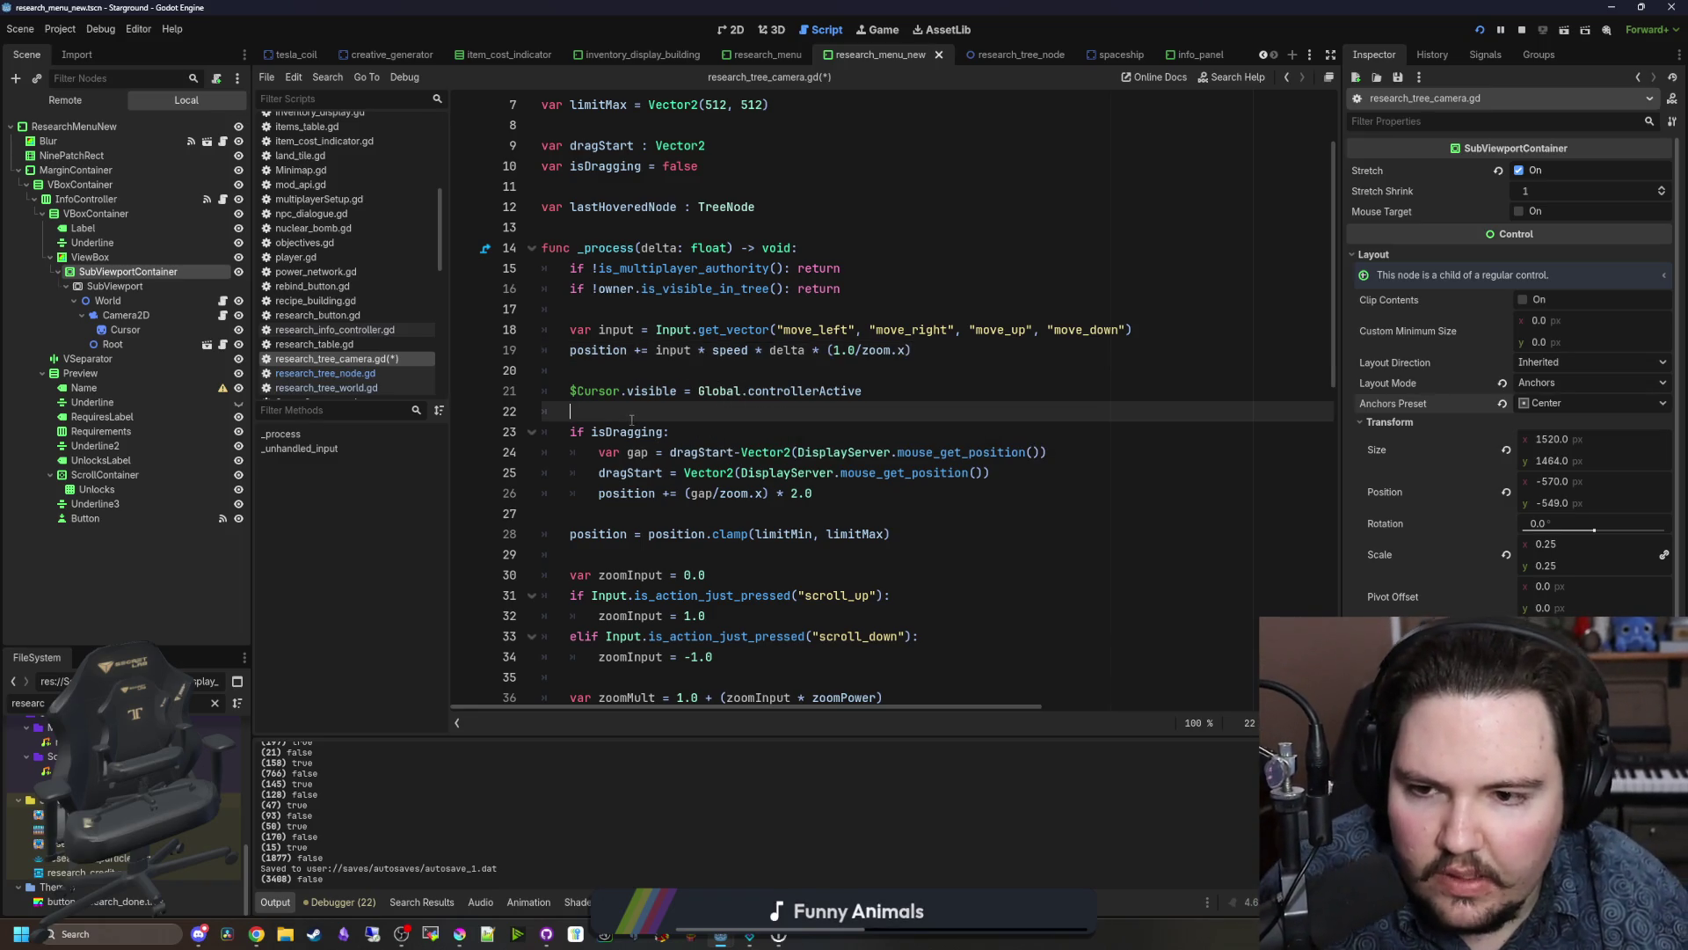
Step: Add 'if !get_parent().canInput:' above isDragging and indent the drag, clamp and zoom lines under it
key("Return")
type("if !get_parent().canInput")
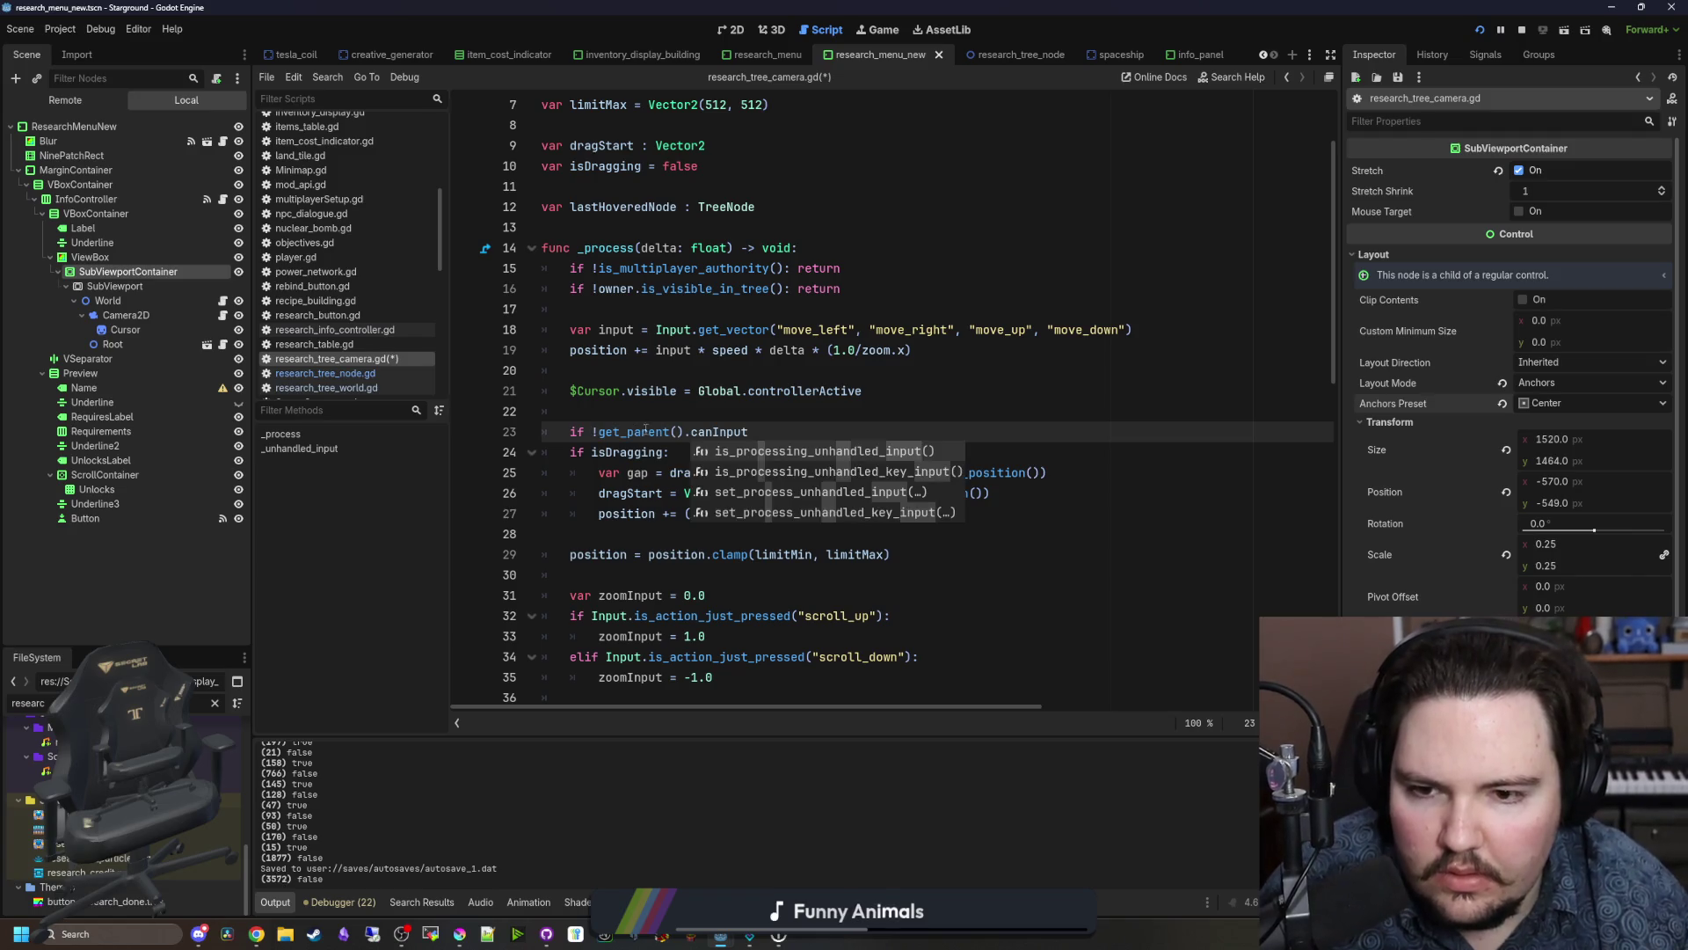
left_click(686, 414)
scroll(686, 414, "down", 2)
scroll(724, 592, "down", 1)
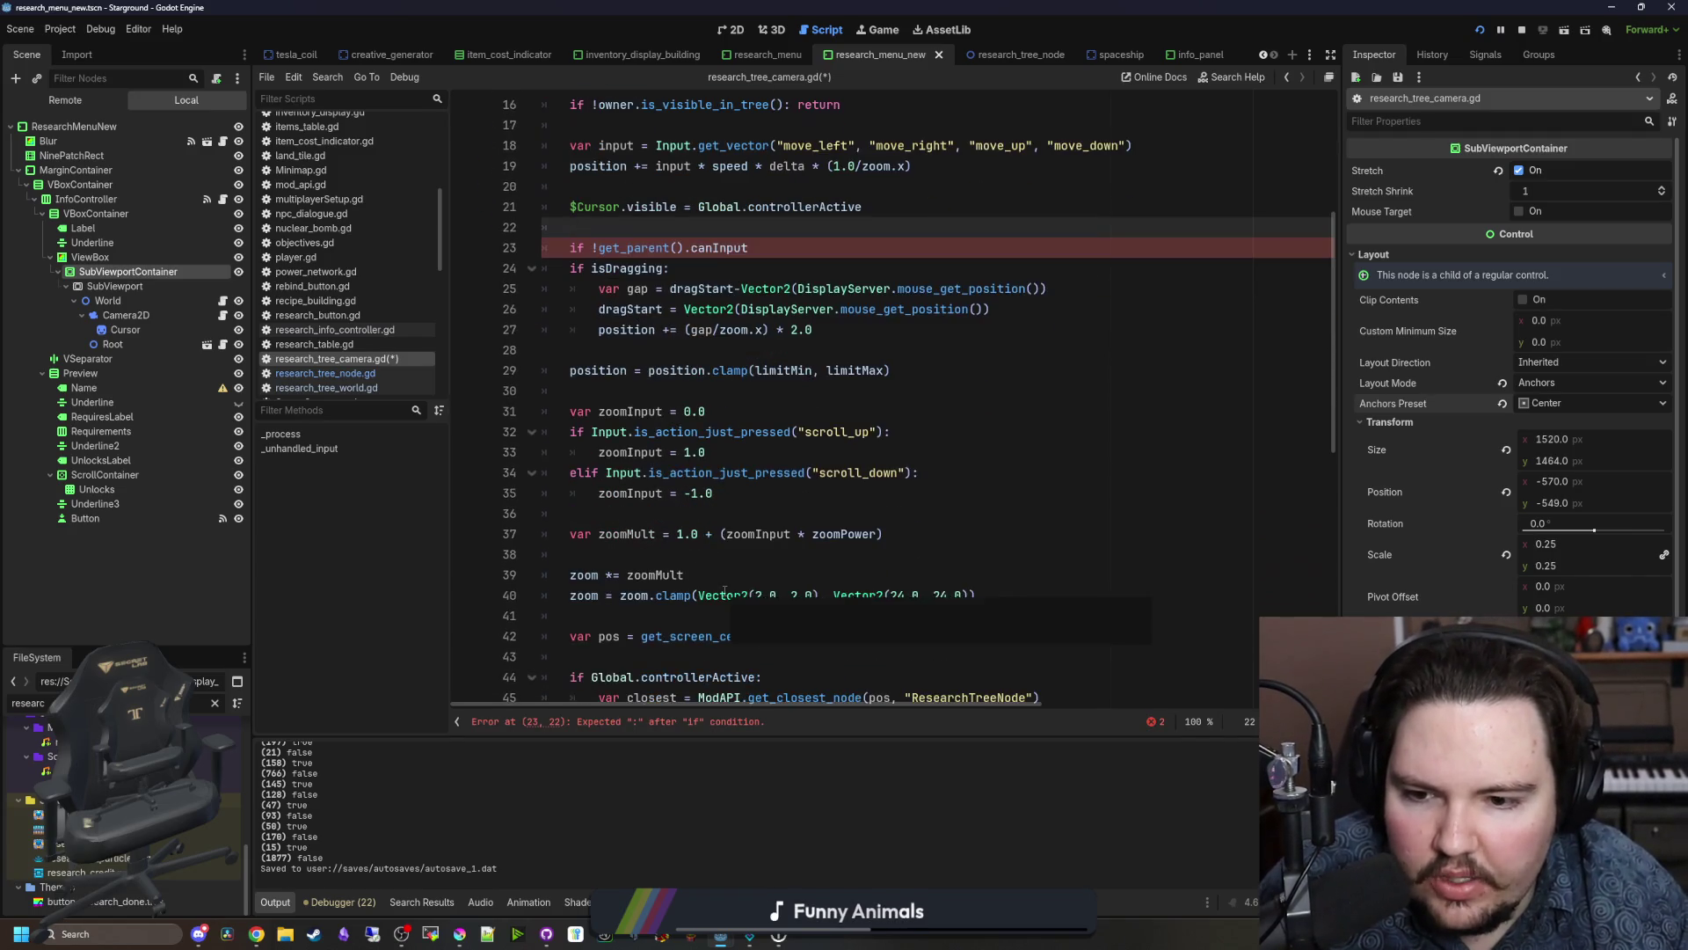
scroll(747, 607, "down", 1)
scroll(757, 604, "up", 1)
mouse_move(976, 596)
left_mouse_down()
mouse_move(940, 595)
mouse_move(616, 273)
mouse_move(439, 272)
left_mouse_up()
key("Tab")
left_click(785, 279)
Step: Check that the keyboard movement lines 18–19 stay outside the new canInput block
scroll(787, 342, "up", 3)
left_click(737, 390)
left_click(764, 431)
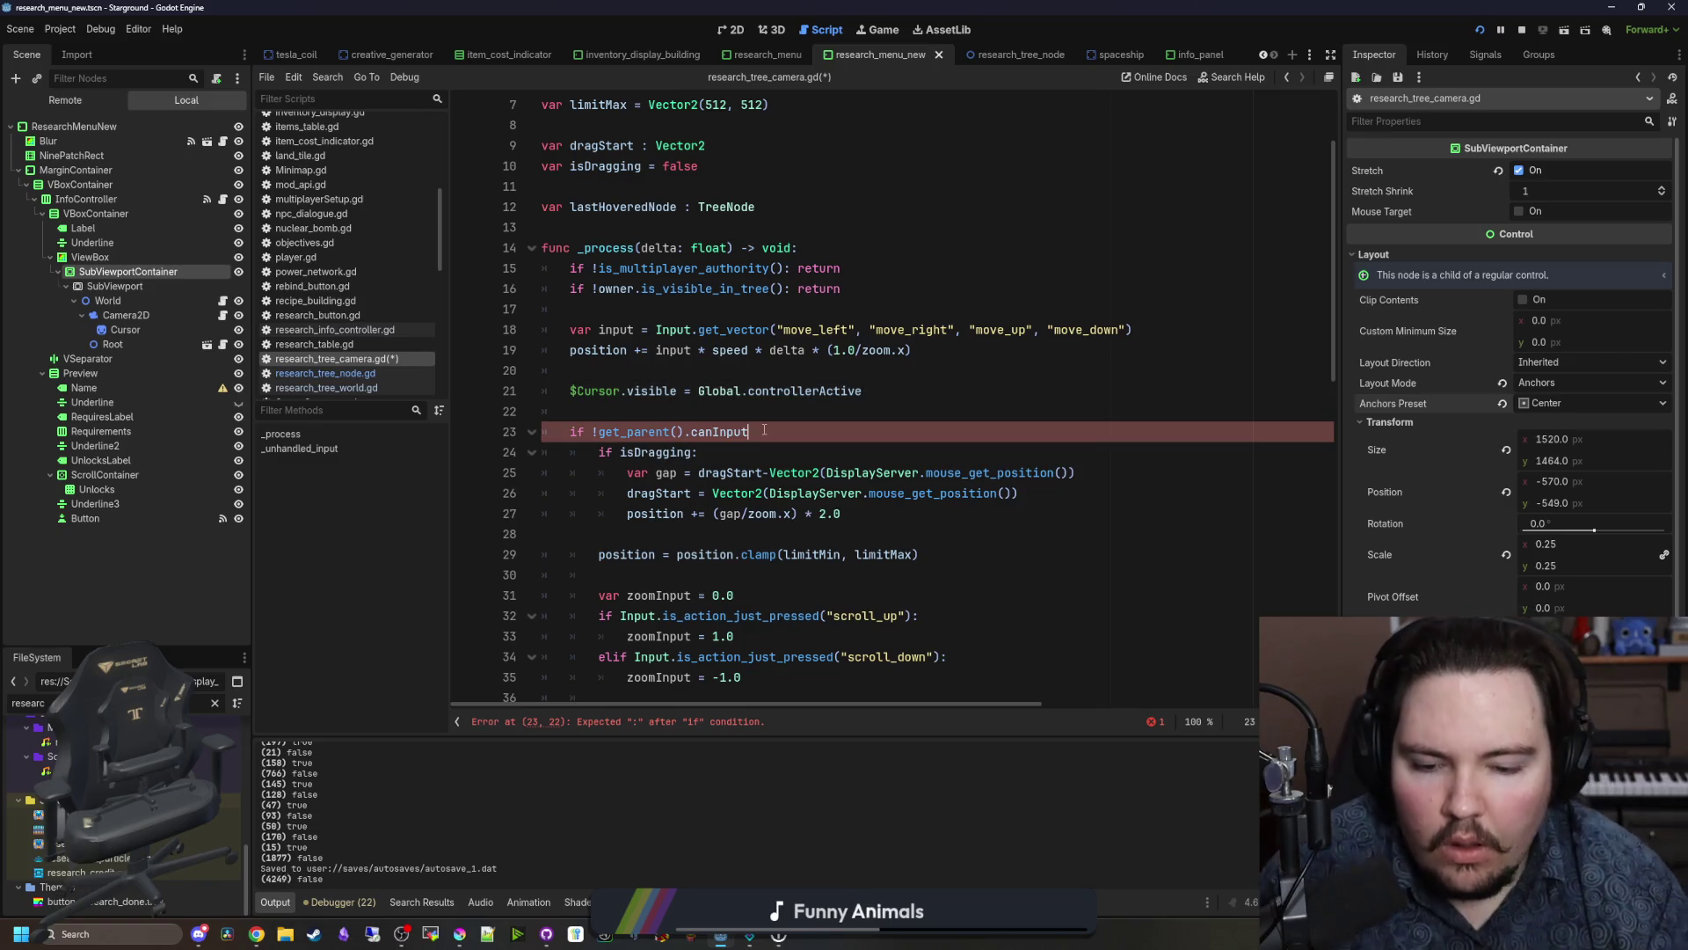
type(":")
scroll(764, 430, "up", 1)
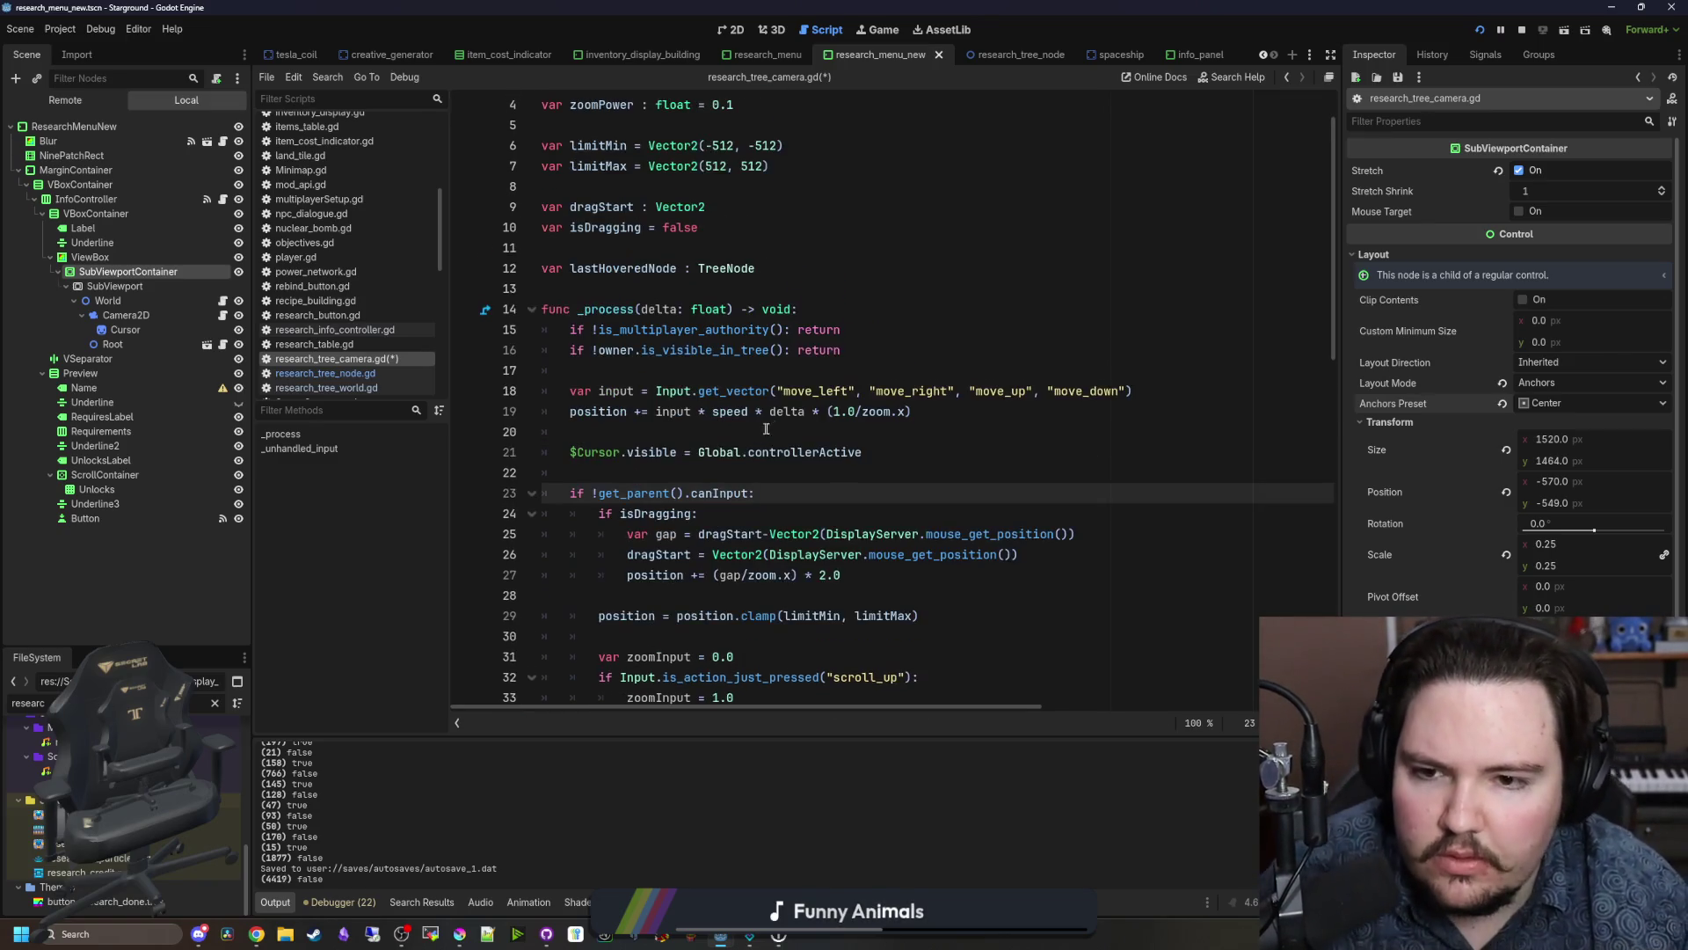
left_click_drag(939, 458, 545, 452)
left_click(546, 452)
left_click_drag(931, 411, 607, 377)
left_click(607, 376)
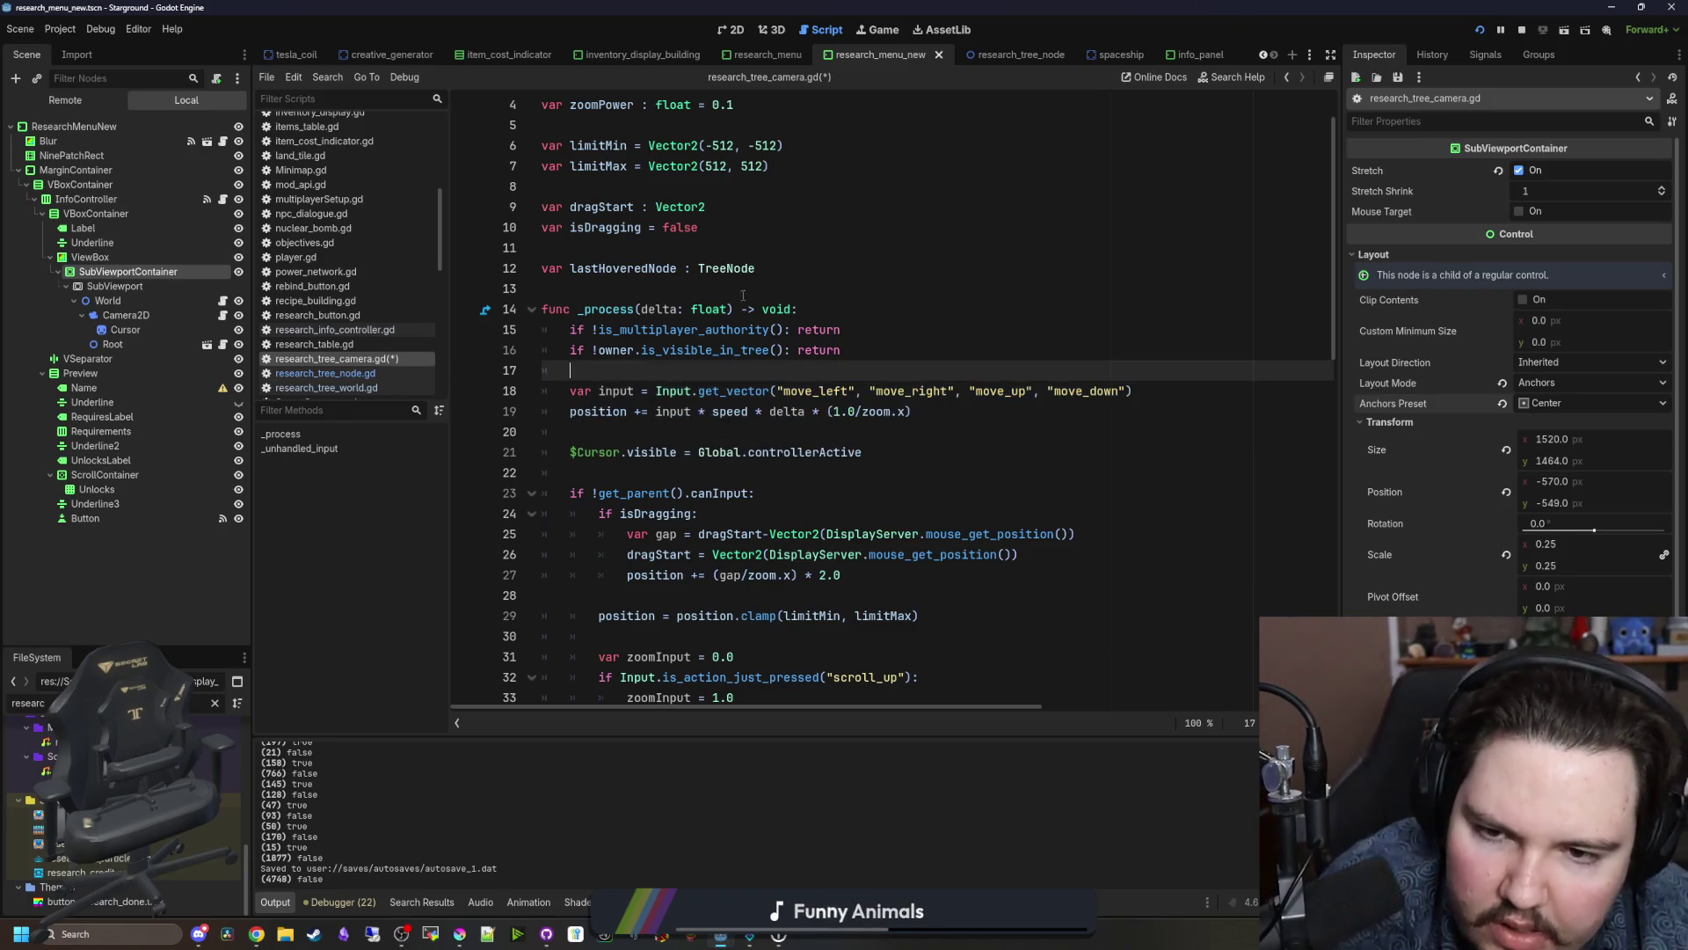
Step: Save the camera script and return to the running game
scroll(885, 262, "down", 2)
scroll(994, 232, "down", 10)
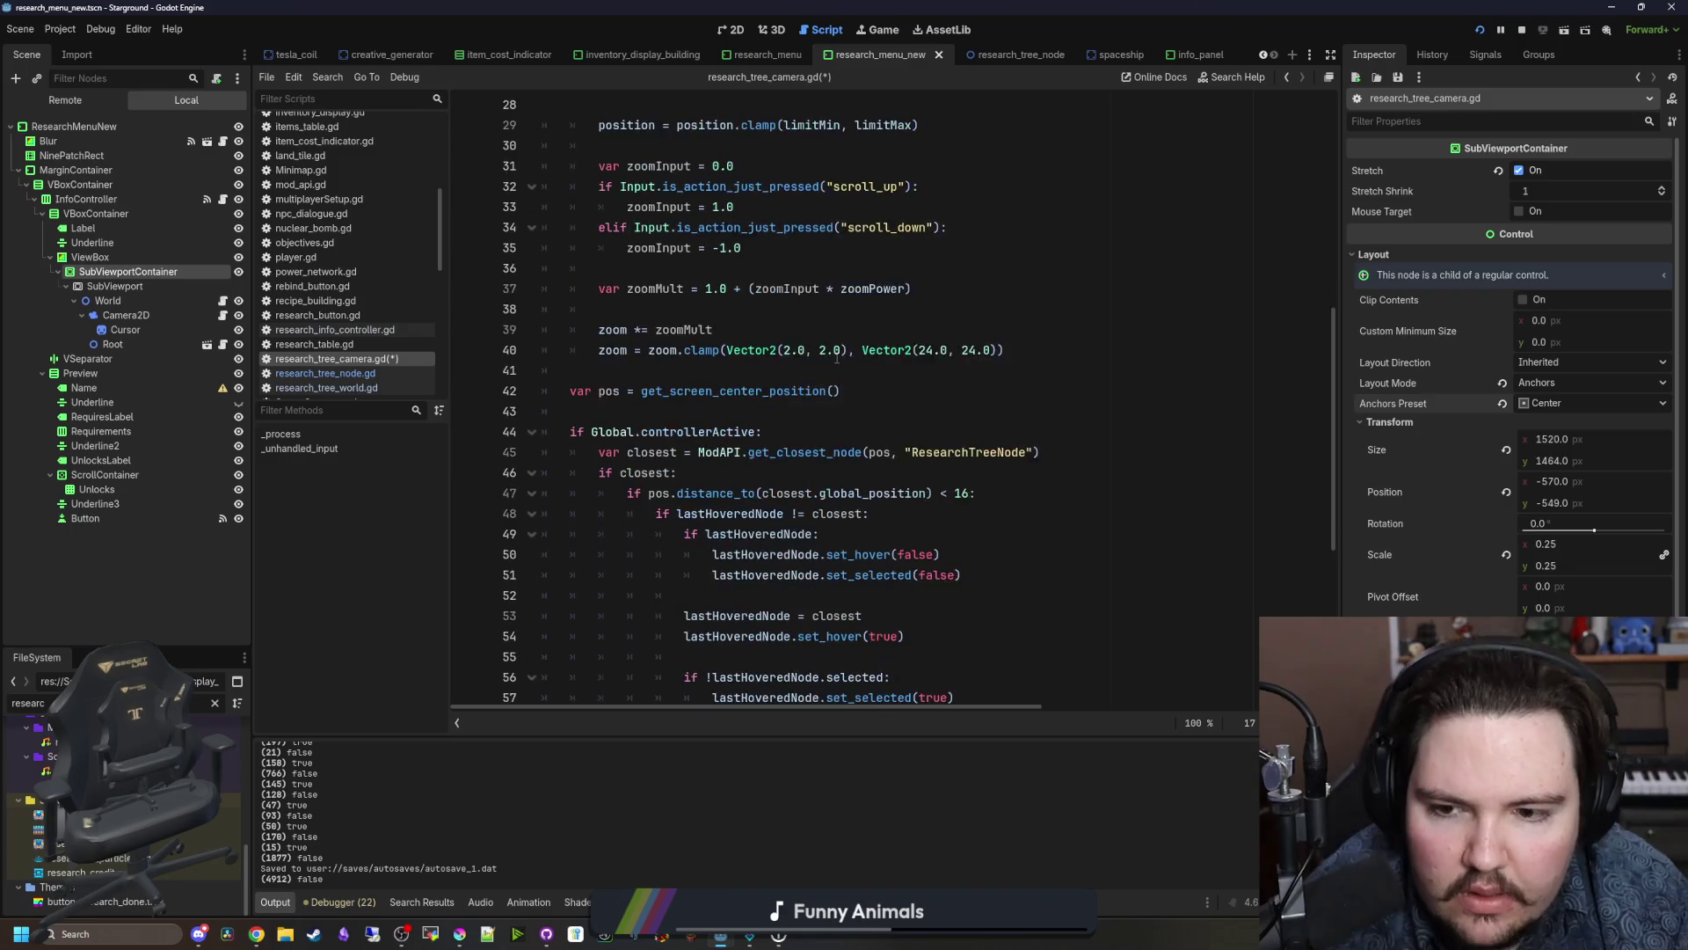
scroll(853, 396, "down", 2)
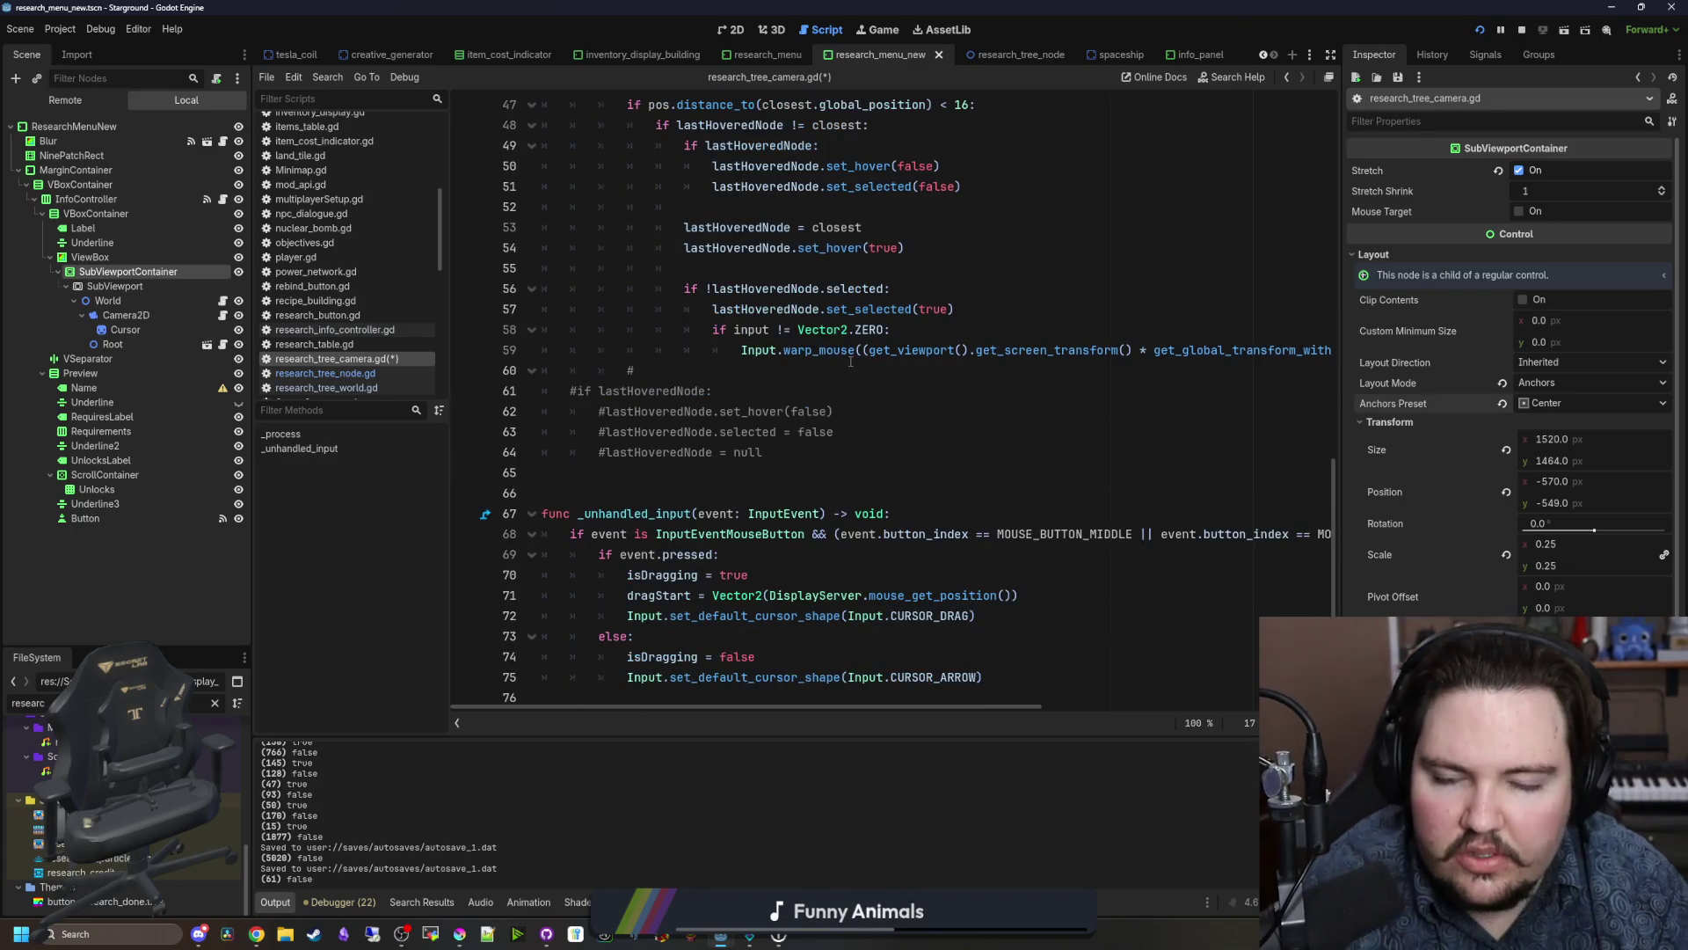
scroll(850, 361, "up", 5)
scroll(865, 559, "up", 2)
left_click(781, 452)
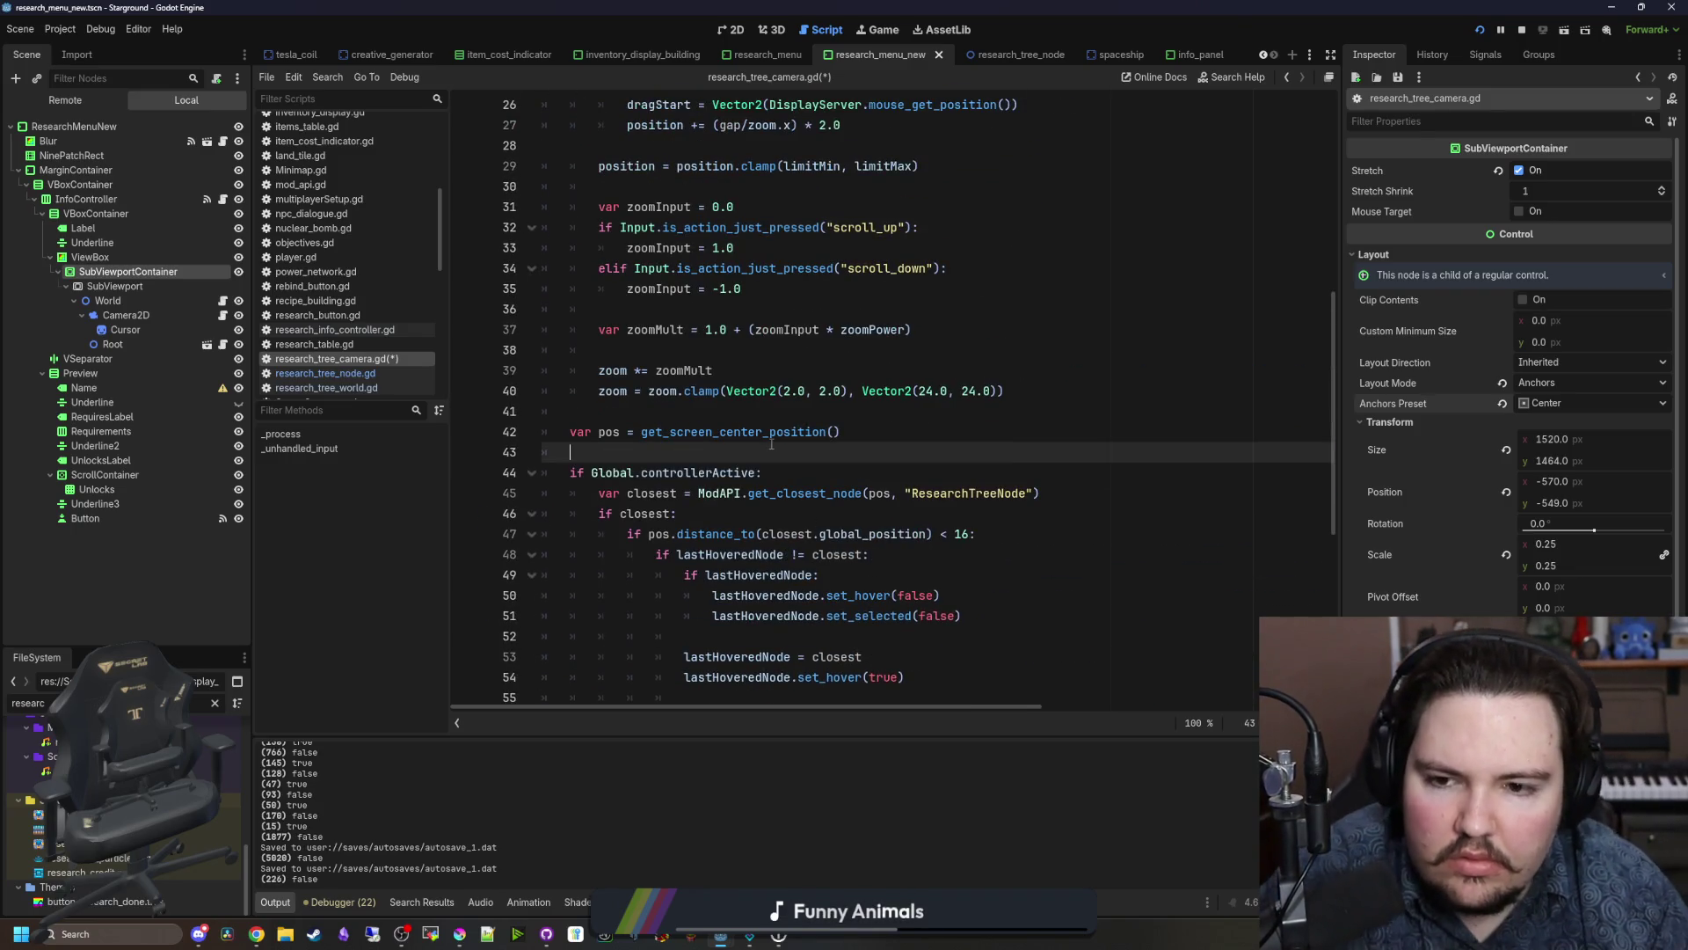
key("ctrl+s")
scroll(813, 240, "up", 3)
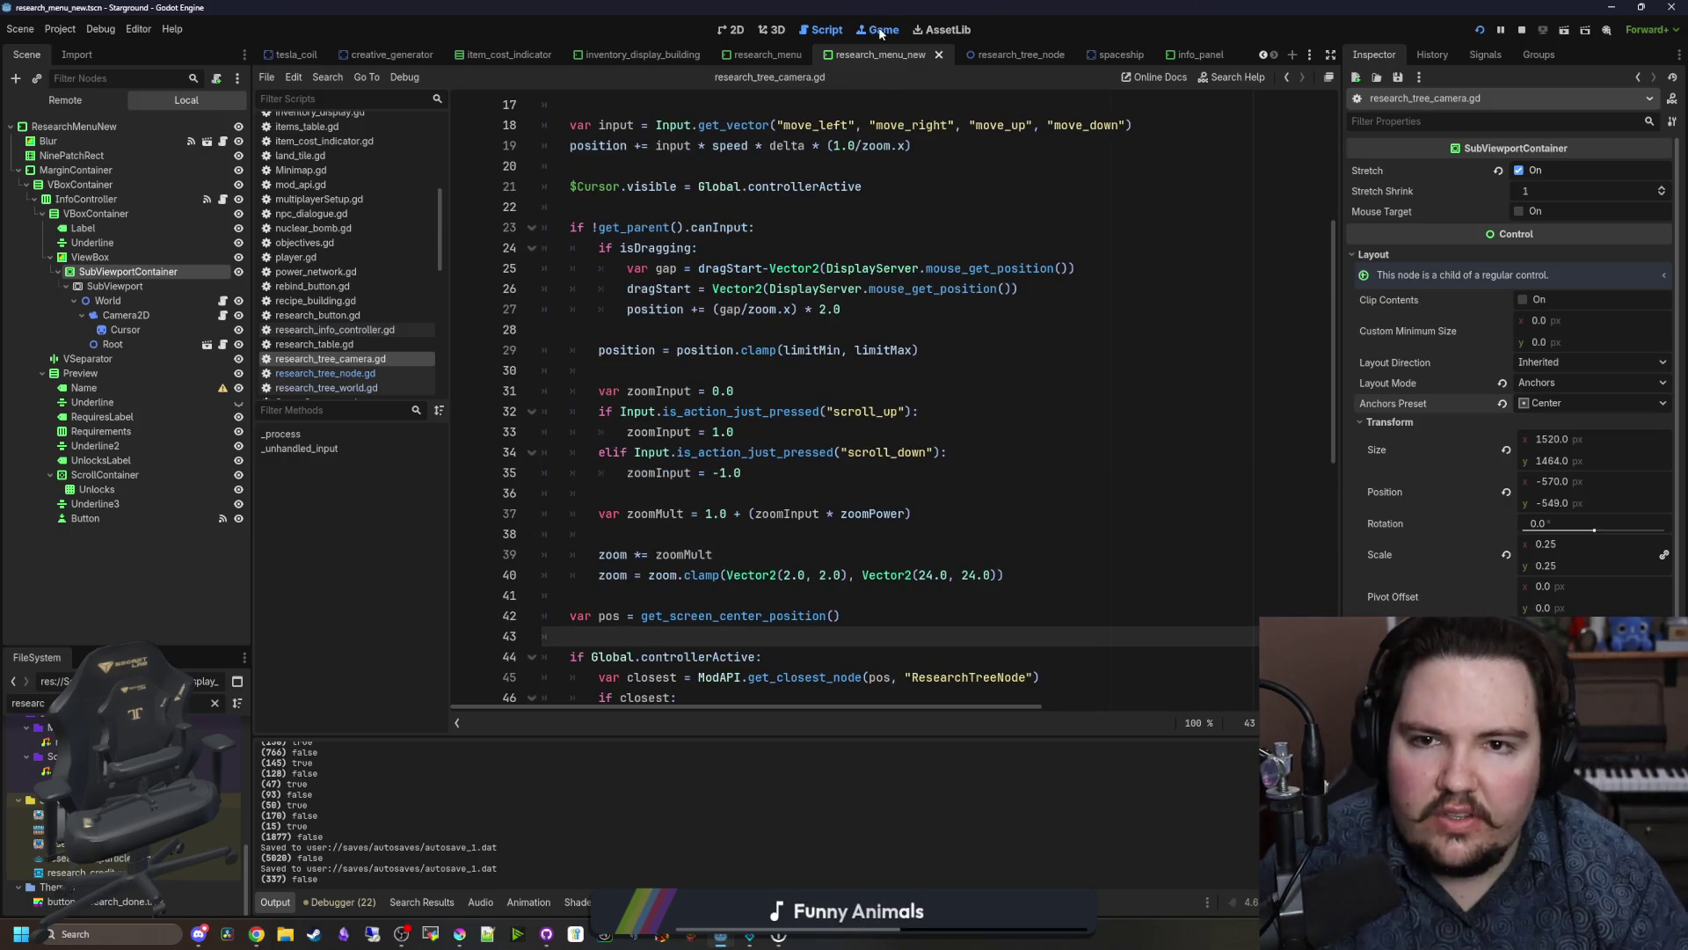
left_click(880, 30)
Step: Pick the Better Automation node in the running game, then open research_tree_world.gd
scroll(719, 485, "down", 2)
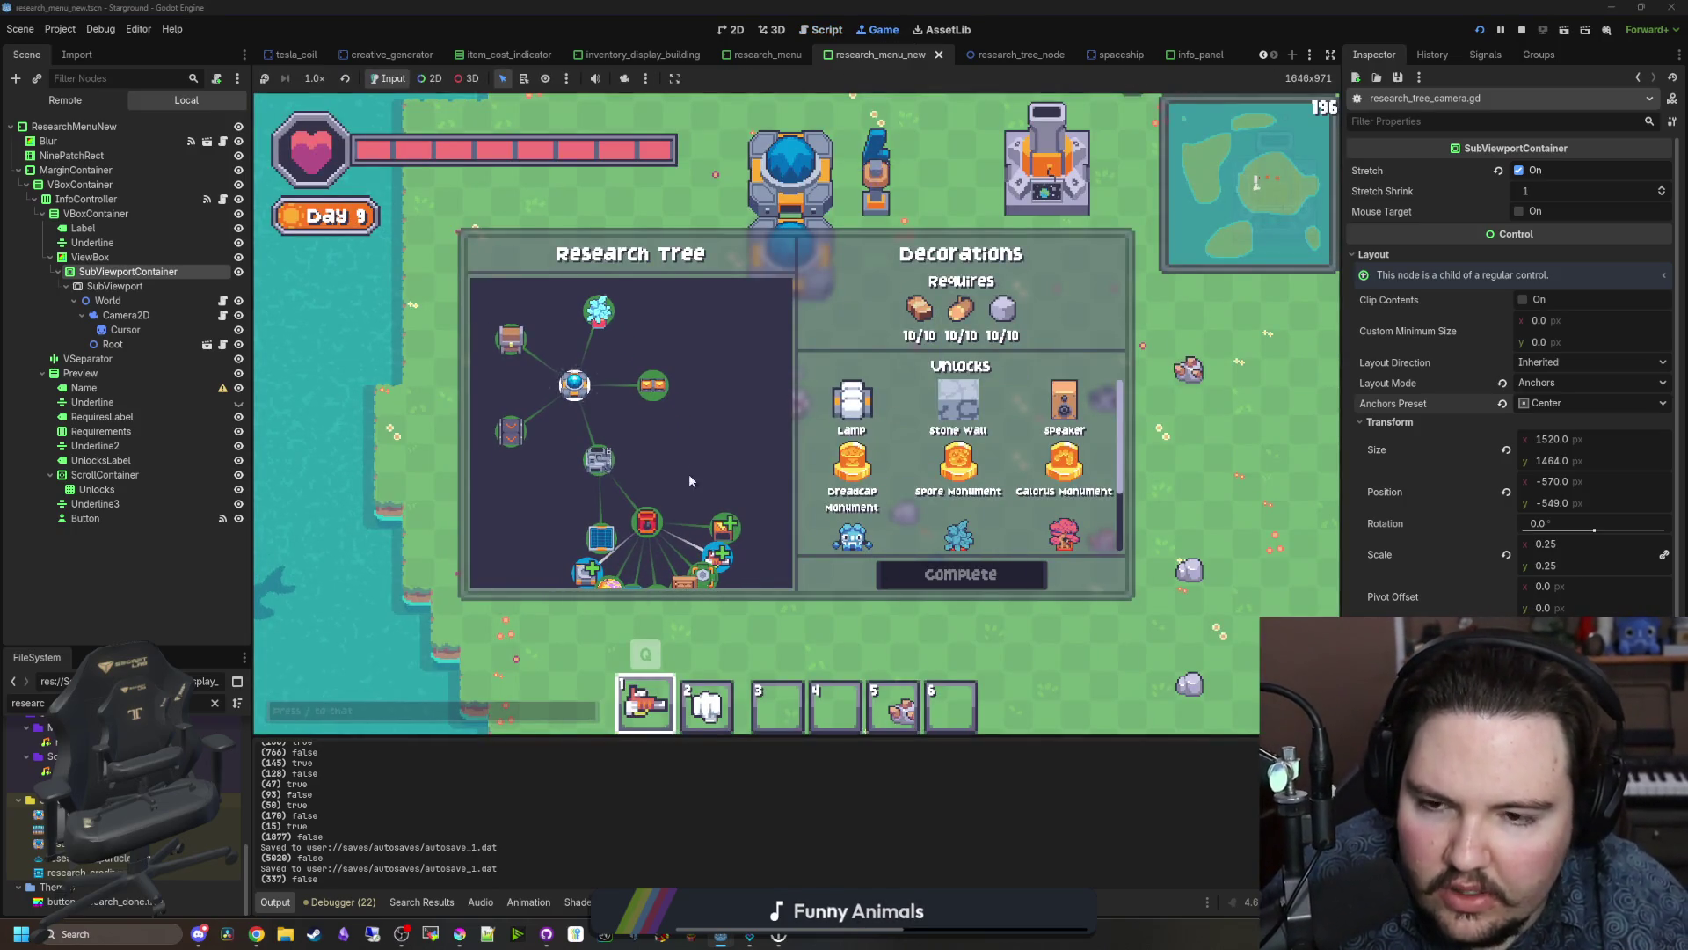
left_click(665, 536)
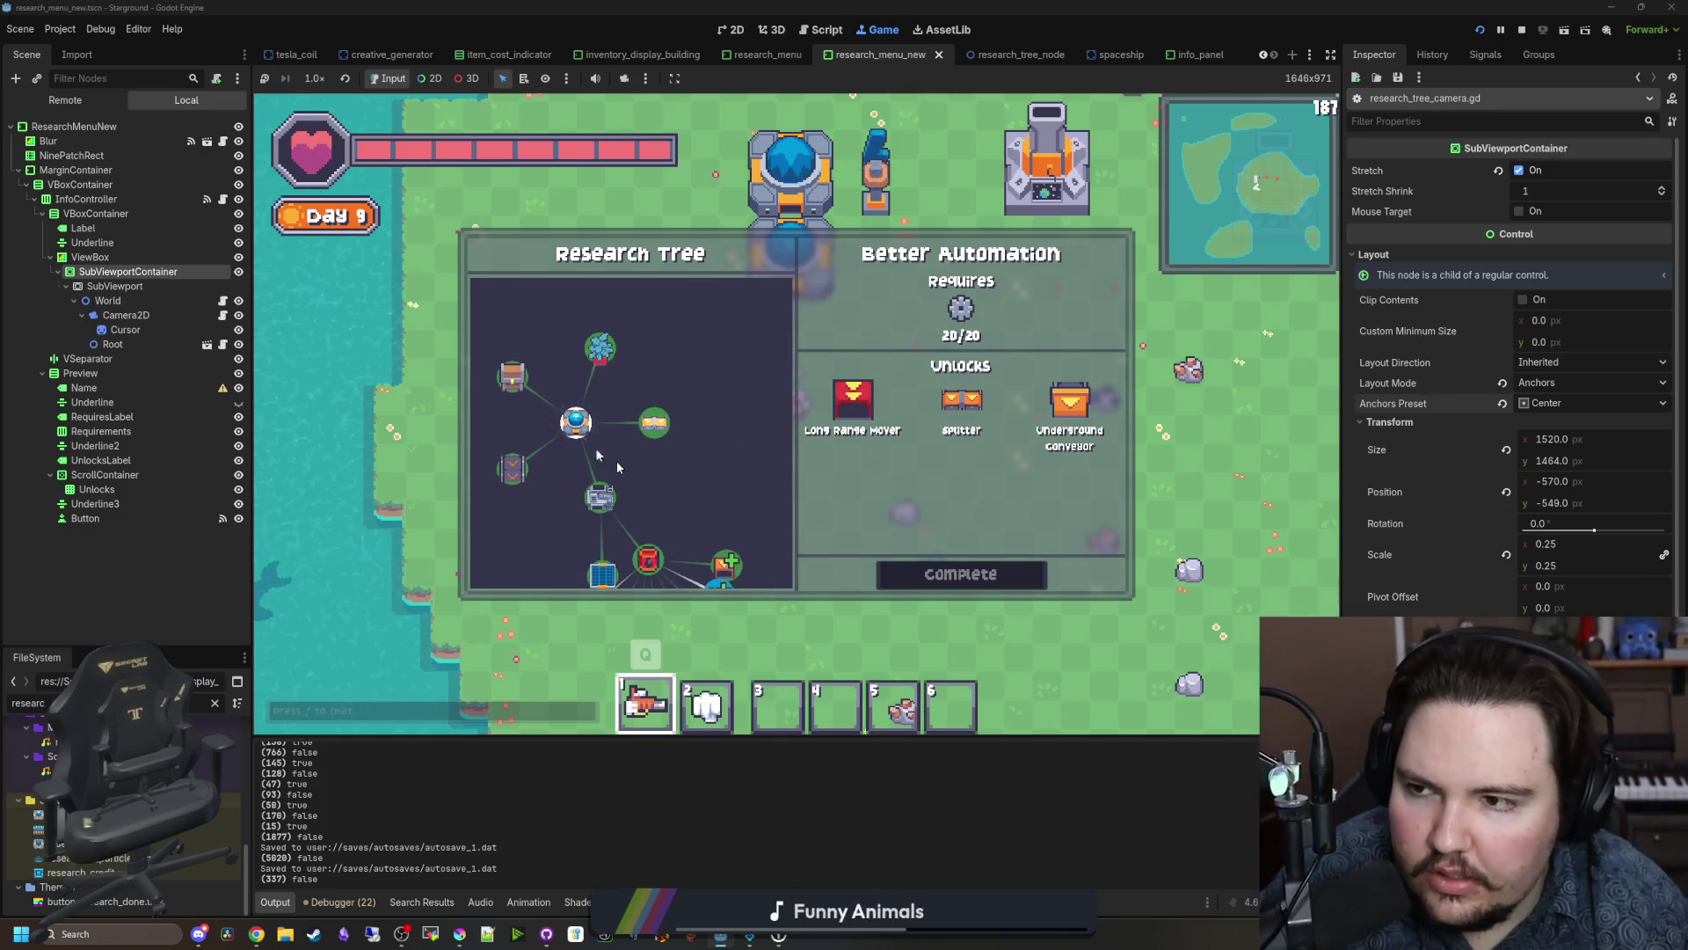
left_click(222, 301)
scroll(764, 375, "down", 4)
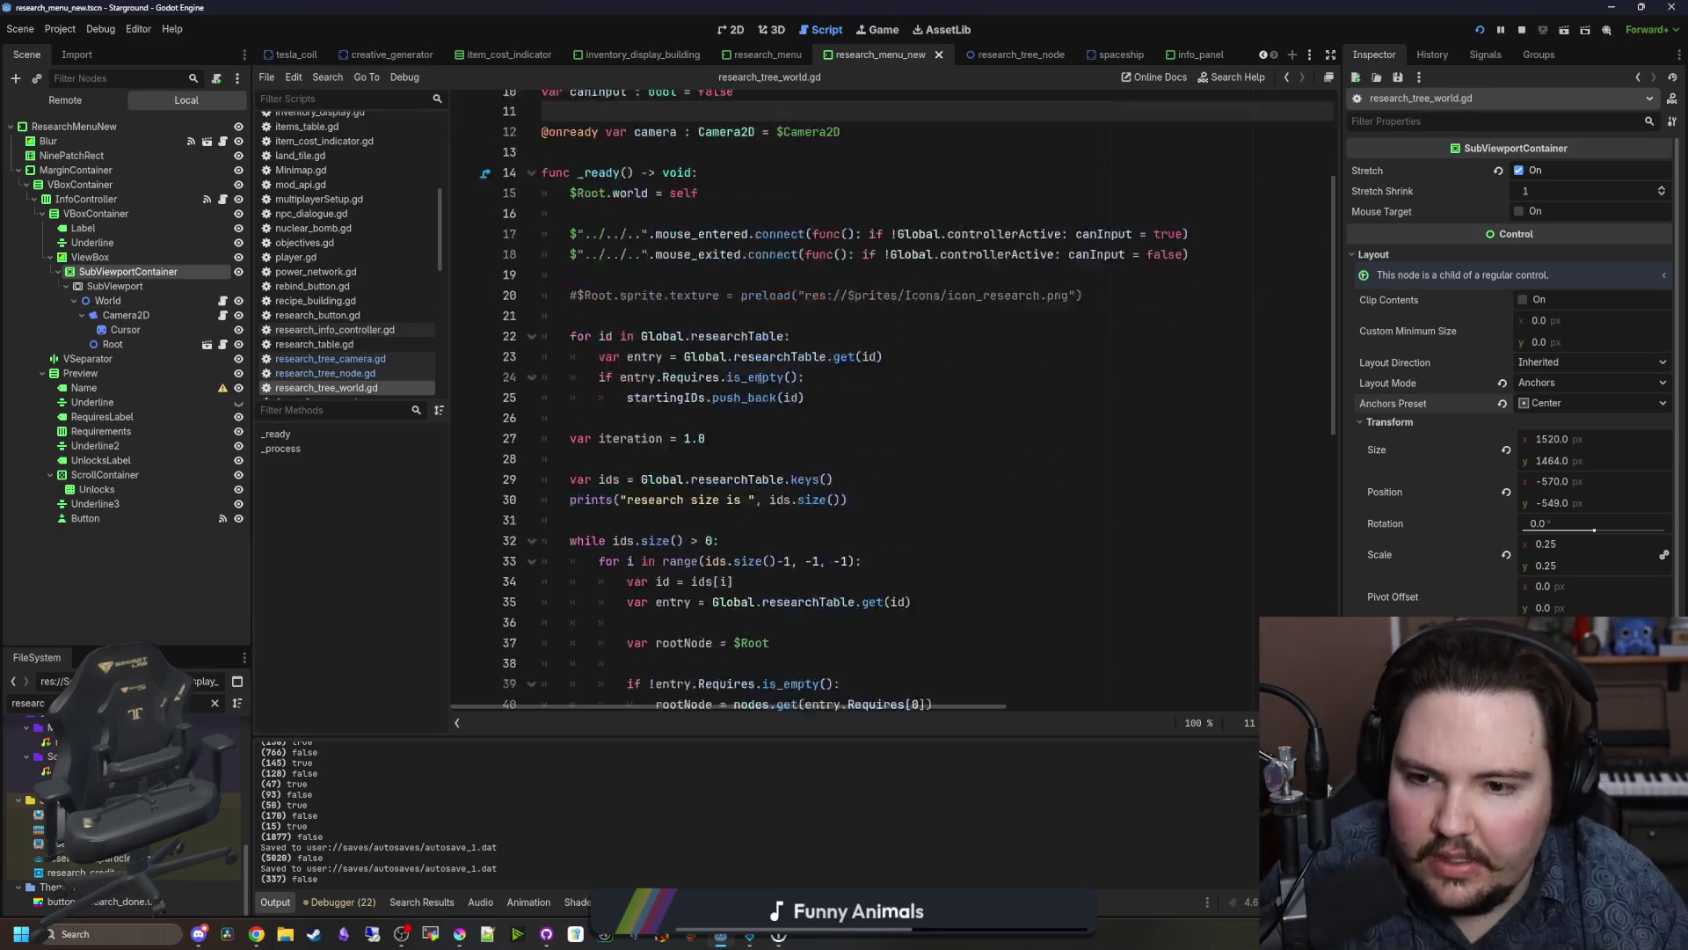
Step: Remove the '!' so the block reads 'if get_parent().canInput:' and save research_tree_camera.gd
left_click(222, 314)
scroll(492, 378, "up", 5)
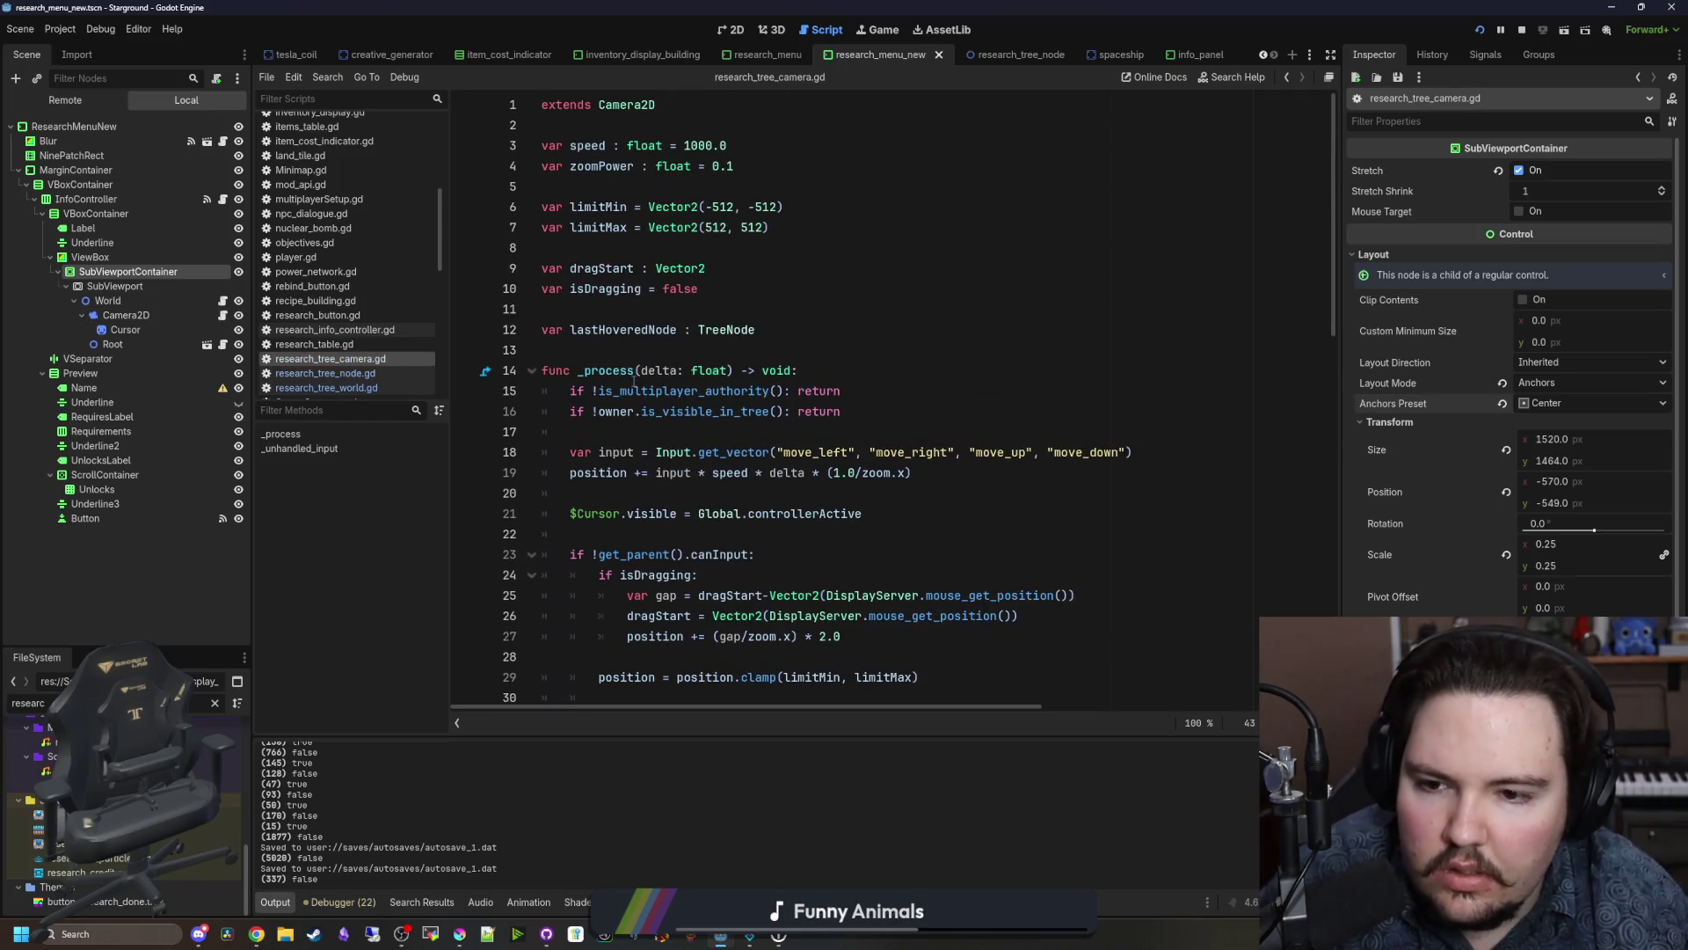
scroll(545, 404, "down", 2)
left_click(599, 432)
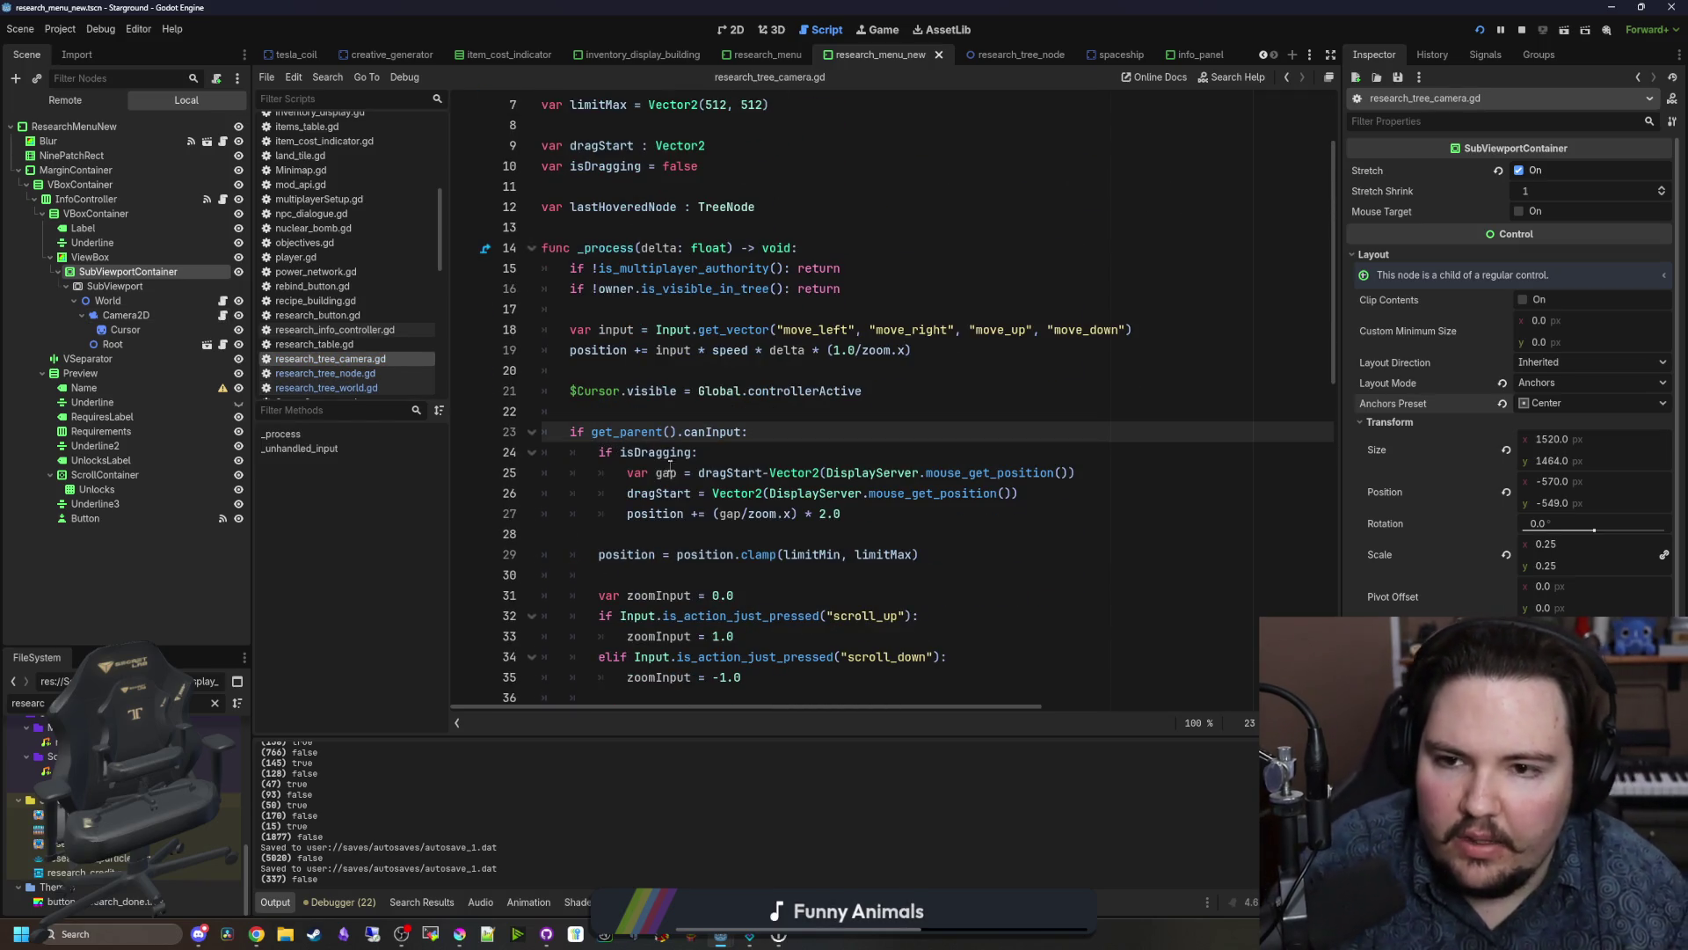
scroll(670, 468, "down", 8)
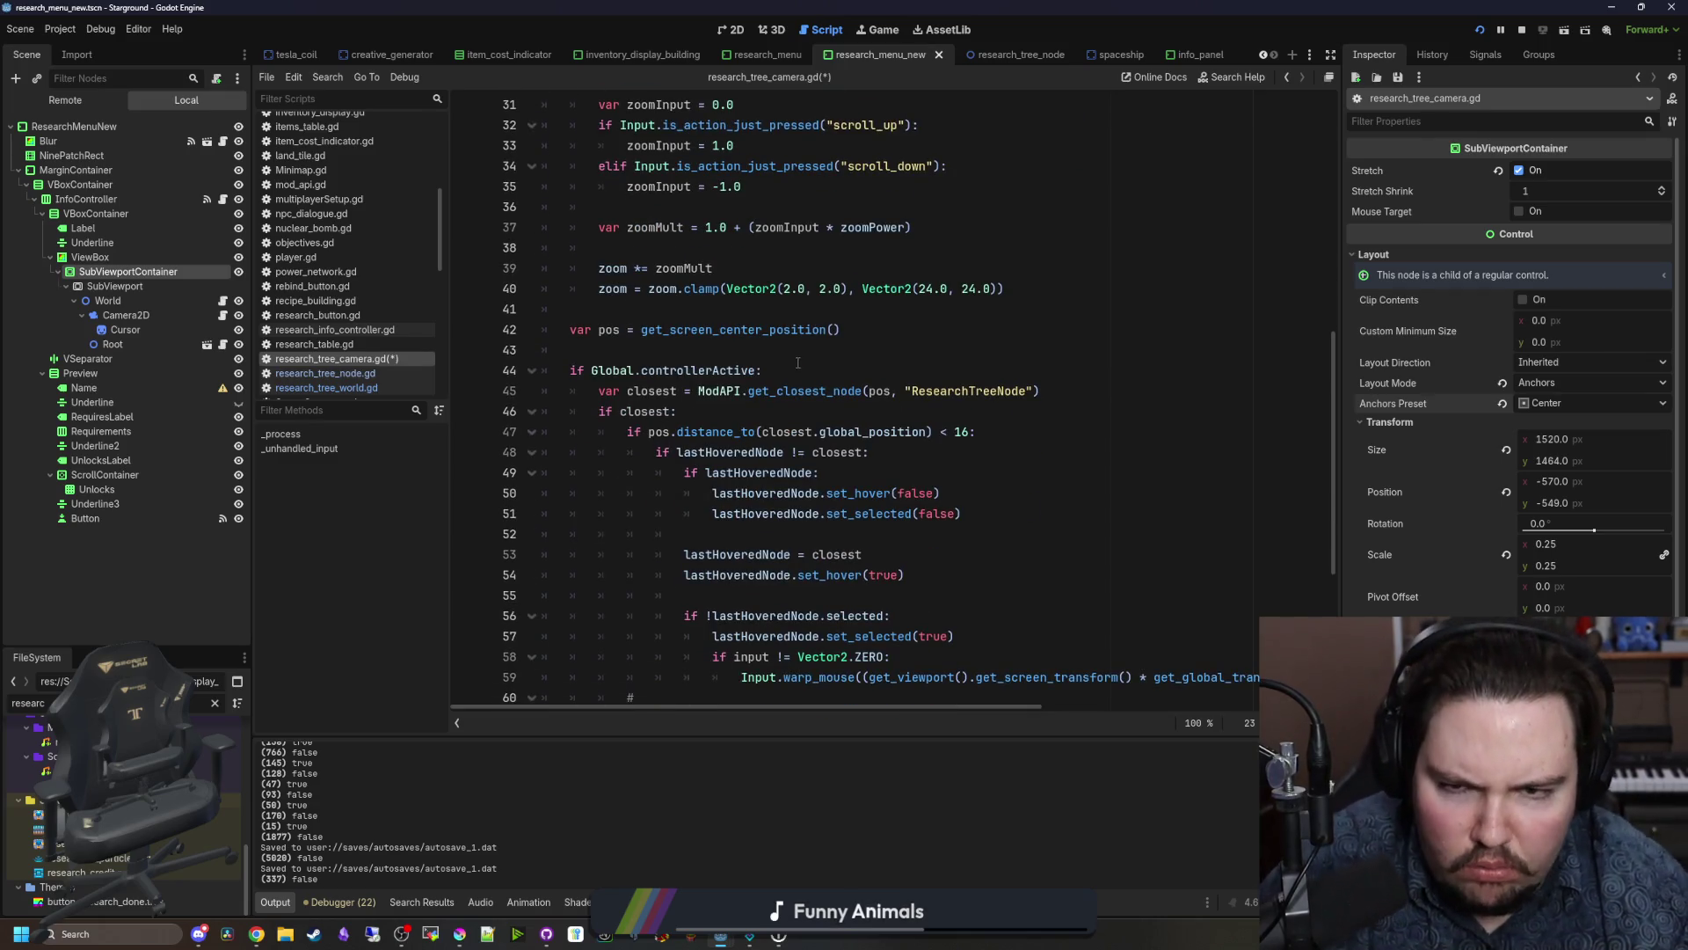
left_click(797, 370)
key("ctrl+s")
scroll(827, 281, "up", 6)
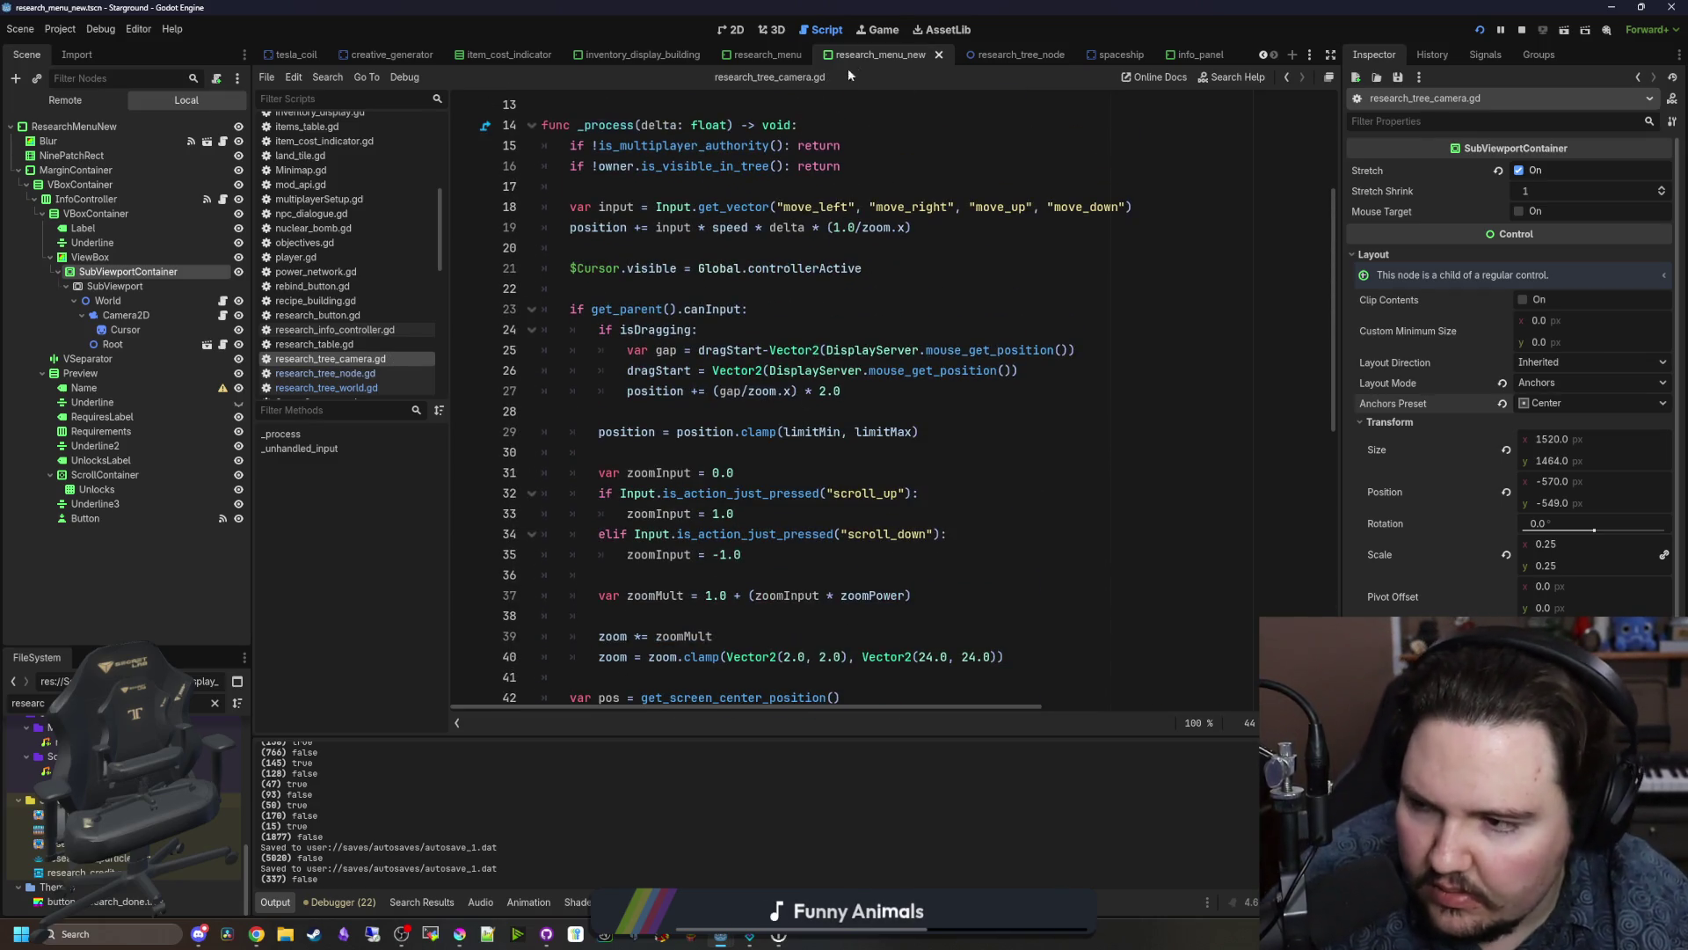
left_click(882, 31)
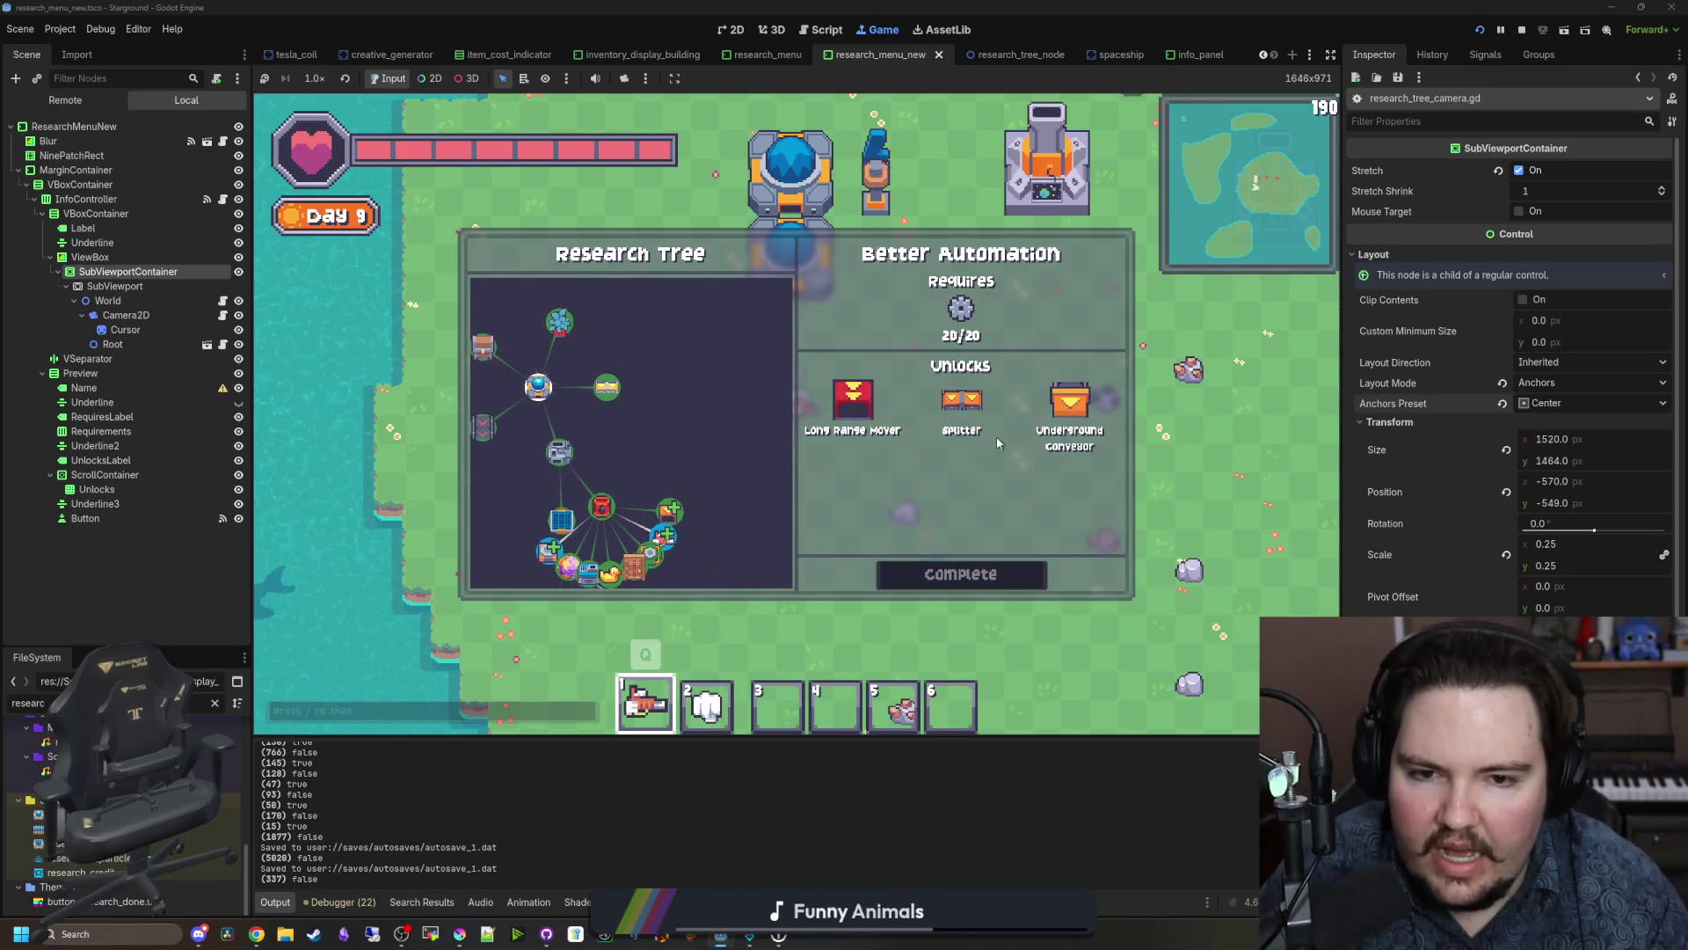
mouse_move(670, 497)
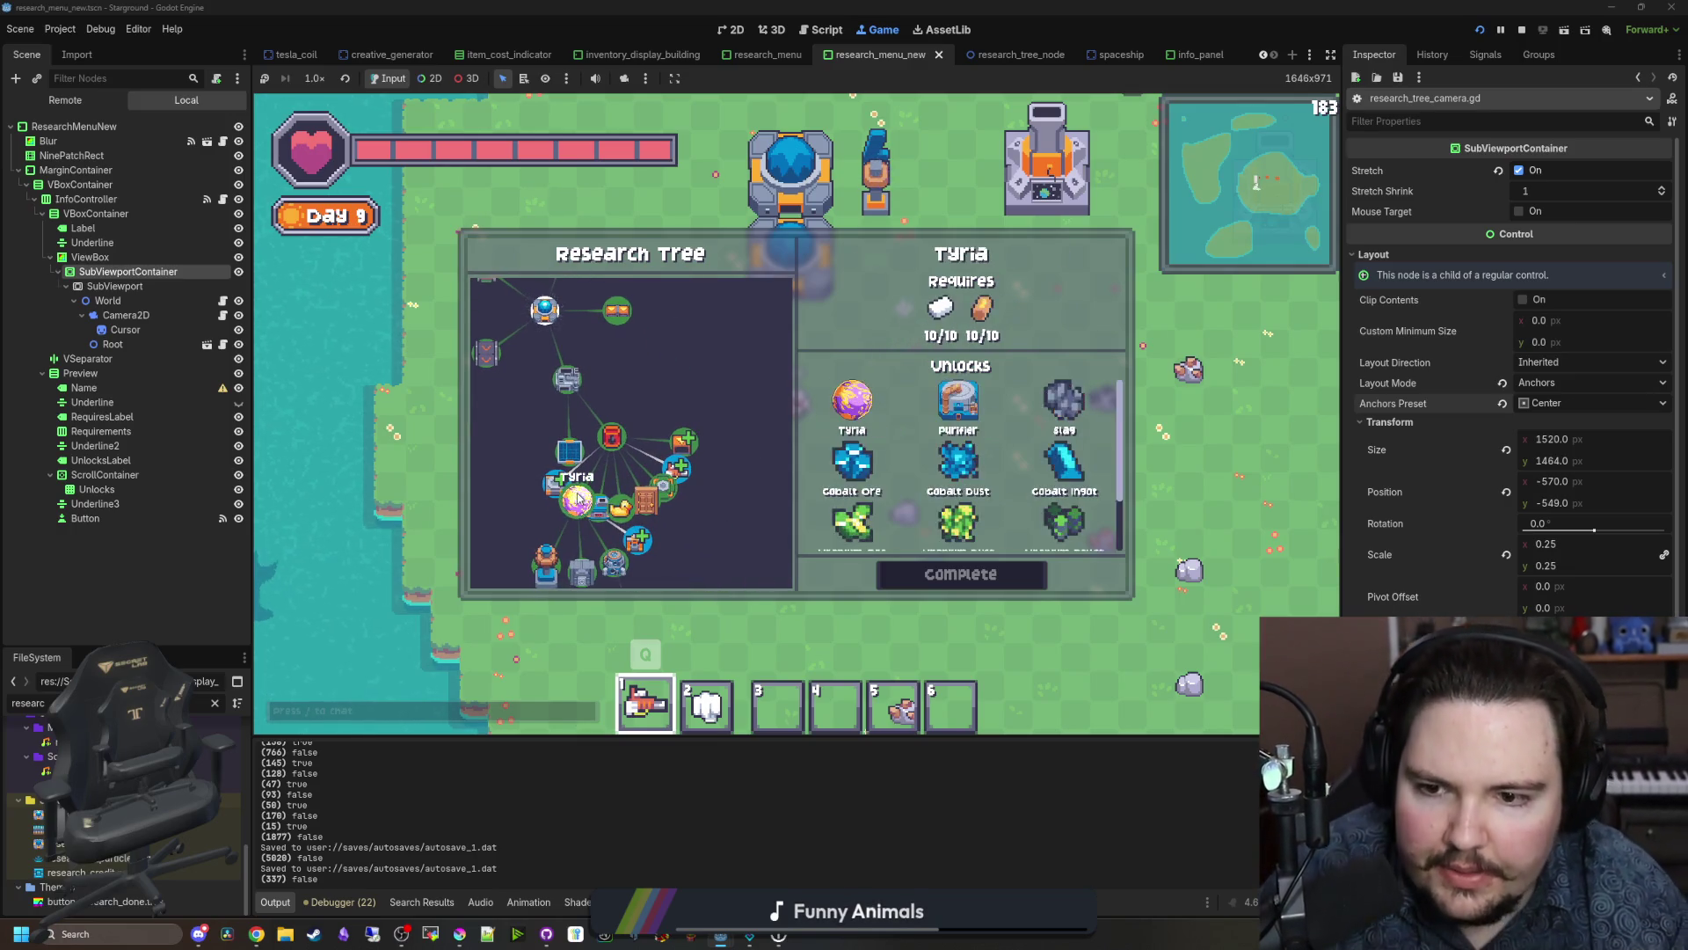
mouse_move(558, 481)
mouse_move(1090, 474)
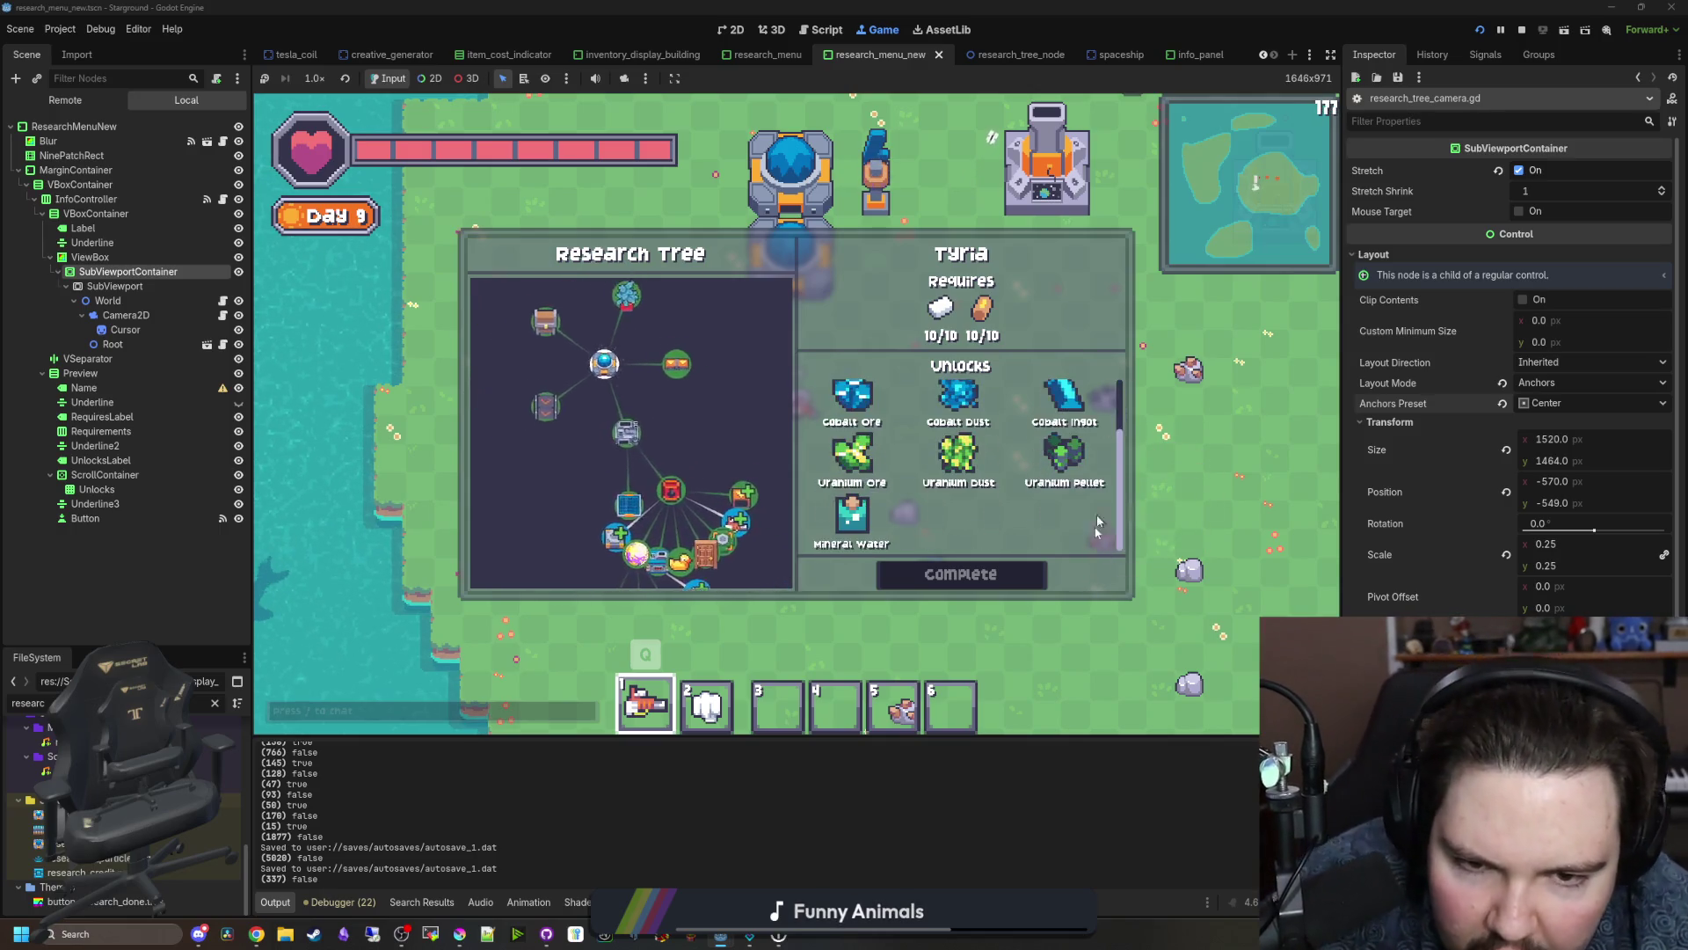
scroll(1055, 514, "up", 2)
scroll(698, 507, "up", 3)
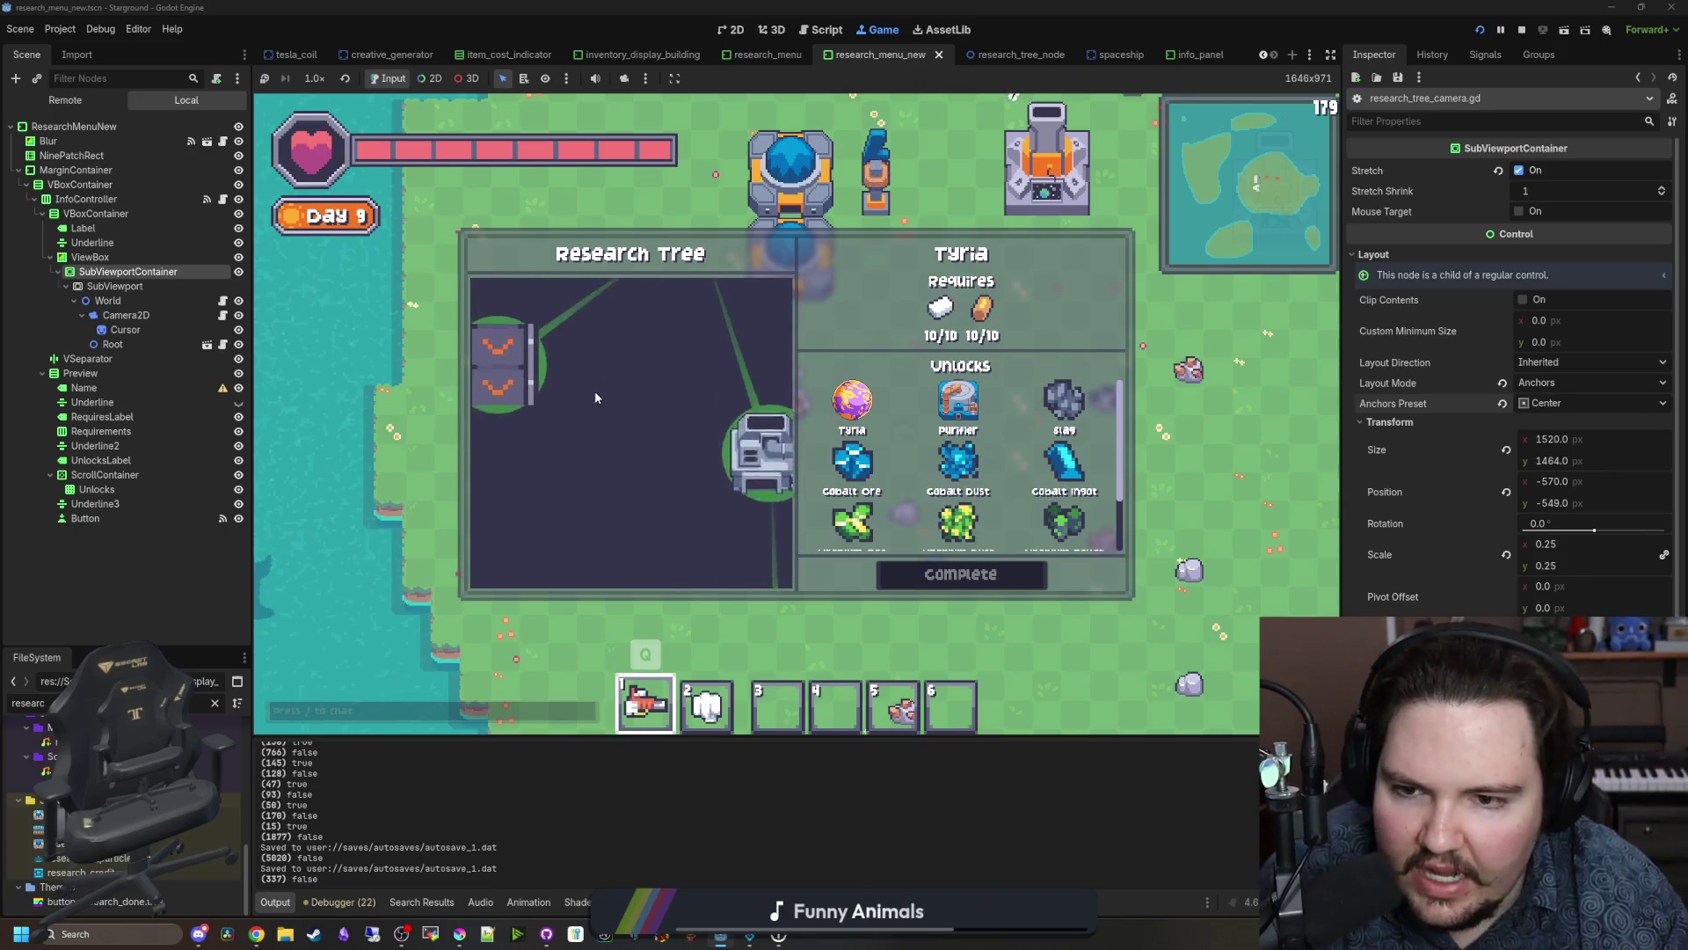
scroll(565, 443, "down", 4)
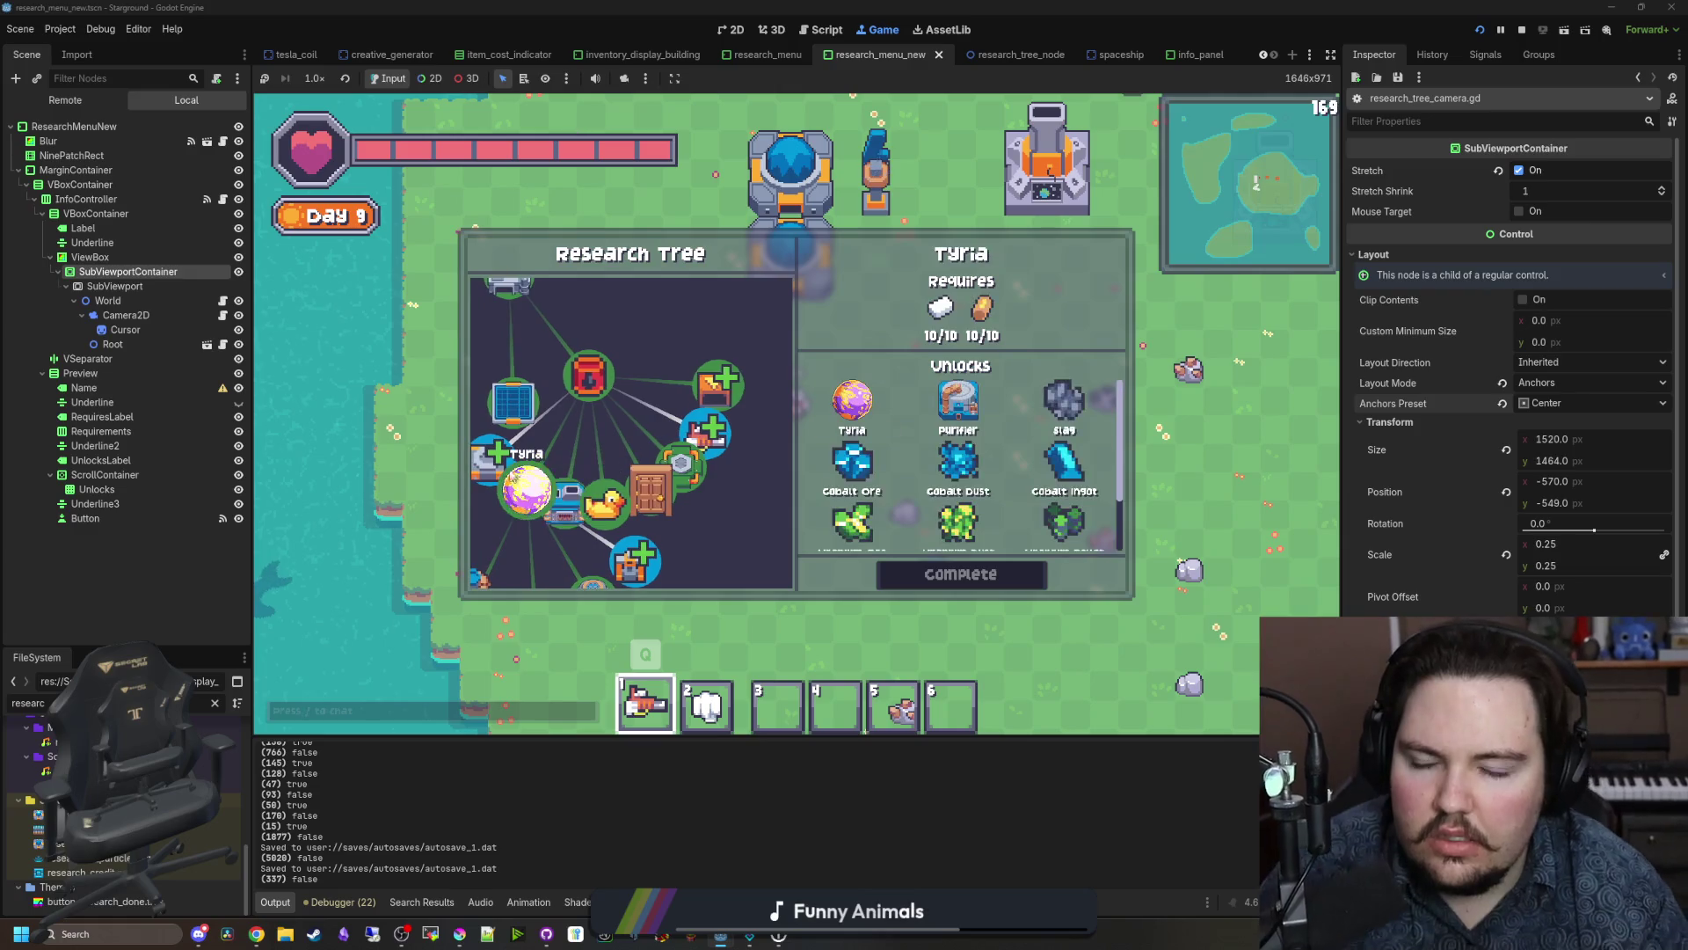
scroll(695, 518, "down", 4)
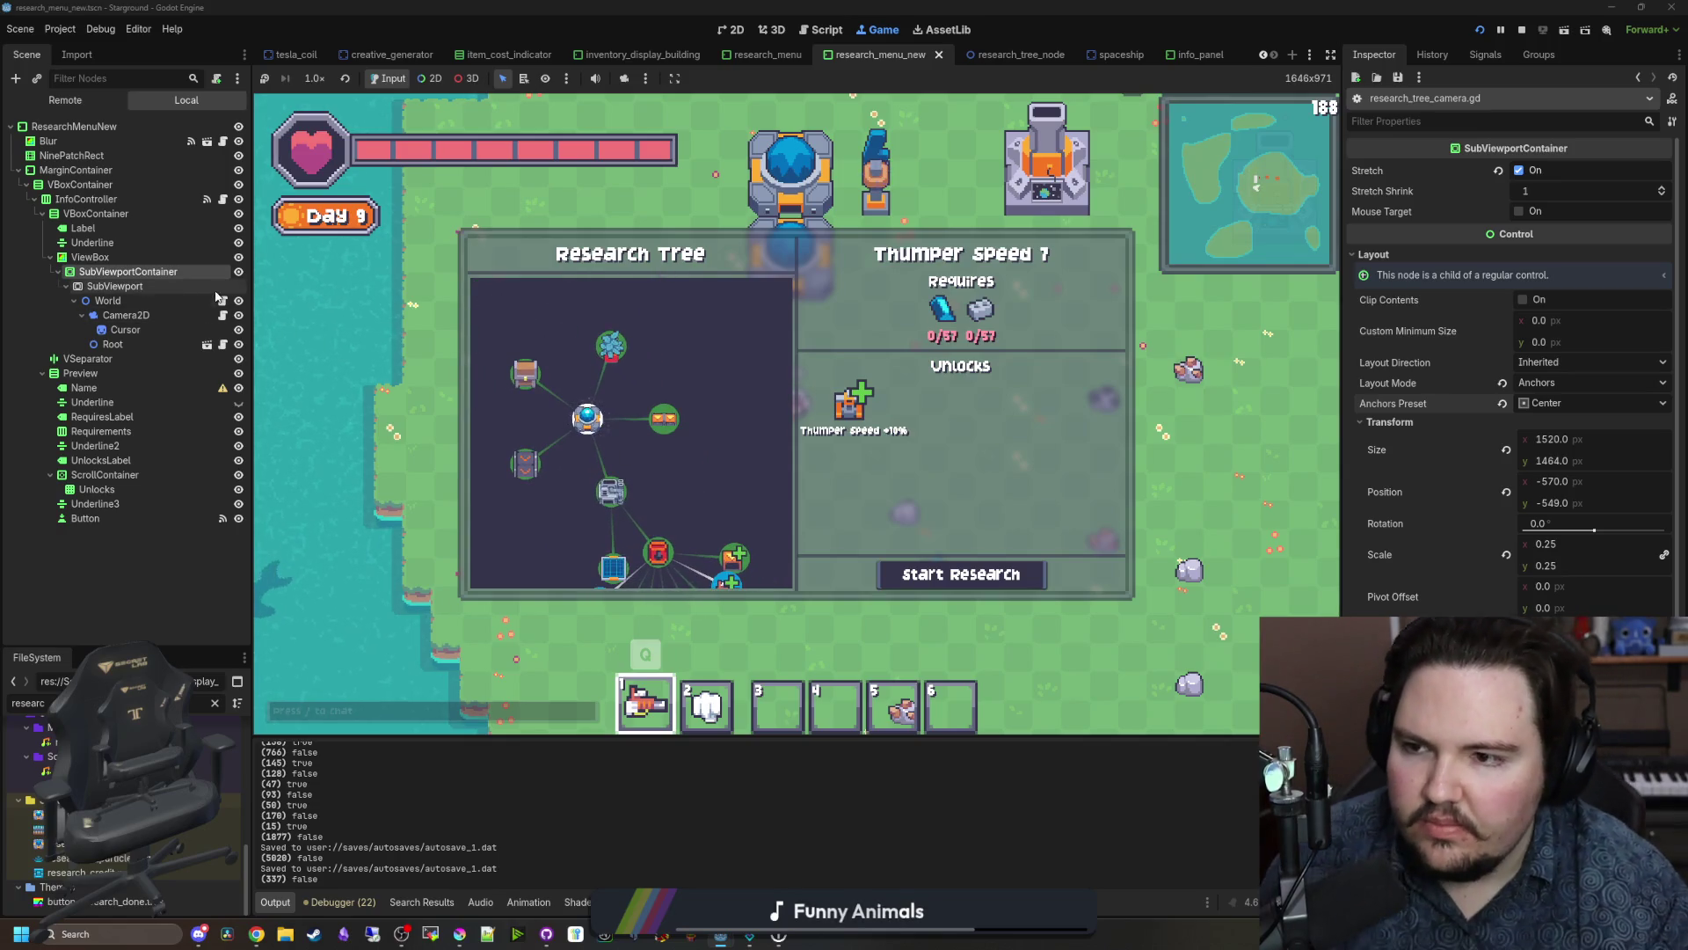
left_click(222, 315)
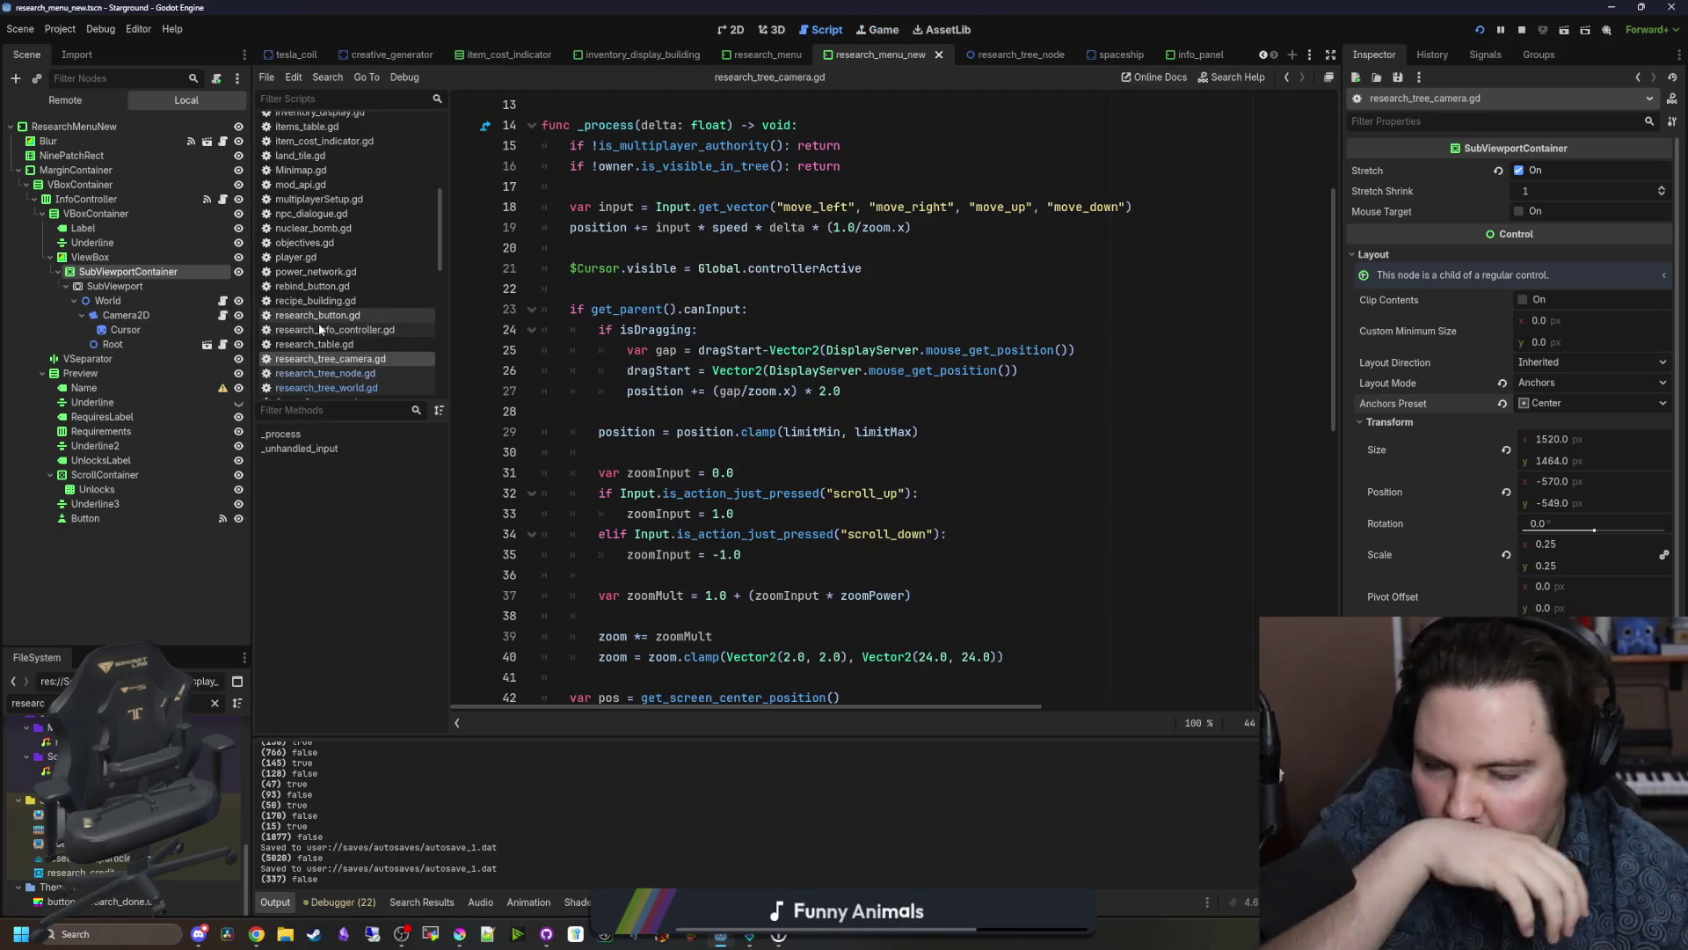
Step: Review research_tree_camera.gd's _process code and place the cursor just above the function
left_click(695, 413)
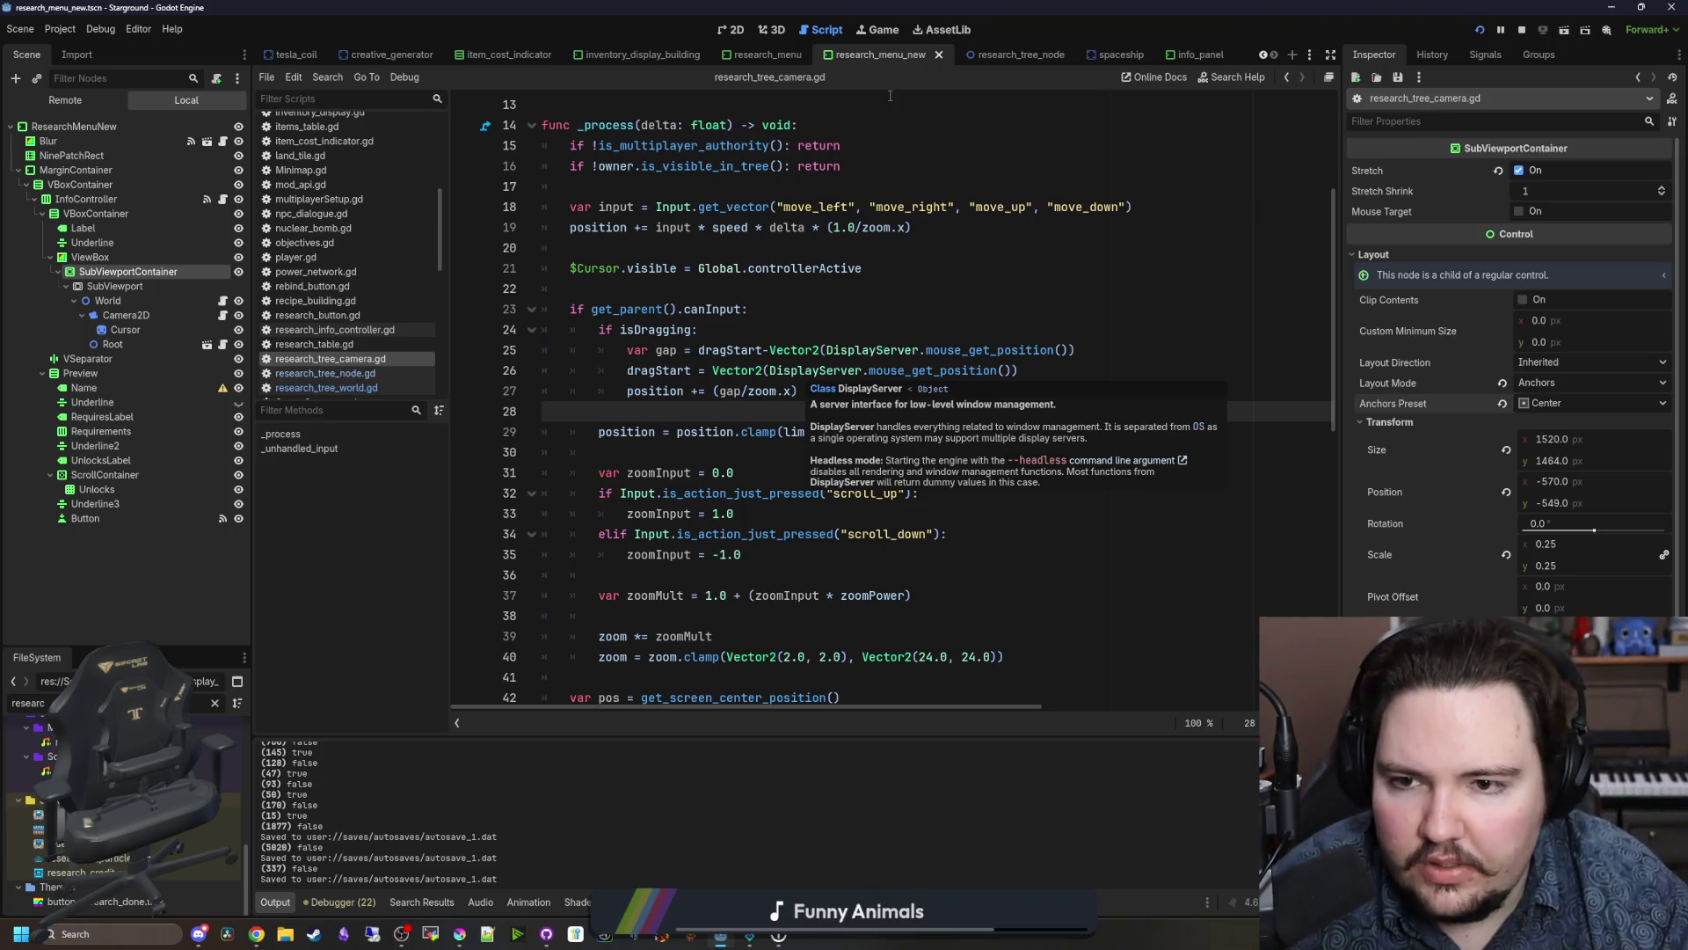
scroll(877, 443, "up", 4)
left_click(884, 432)
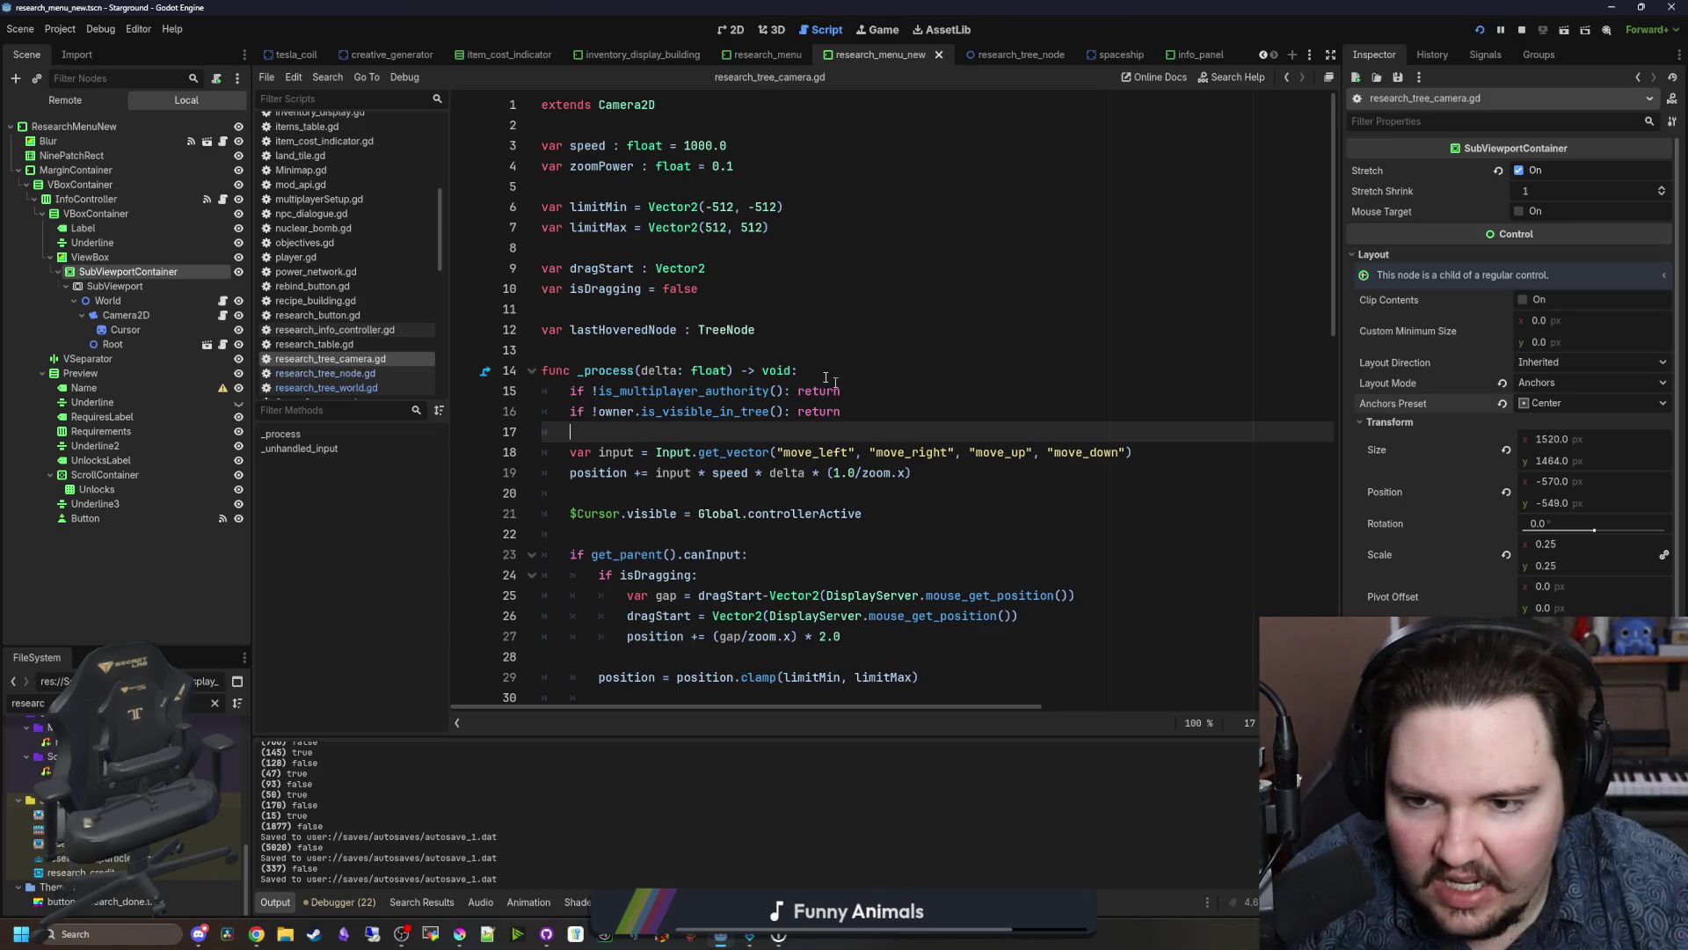
left_click(623, 363)
Step: Declare 'var targetPosition : Vector2 = Vector2.ZERO' above _process
key("Up")
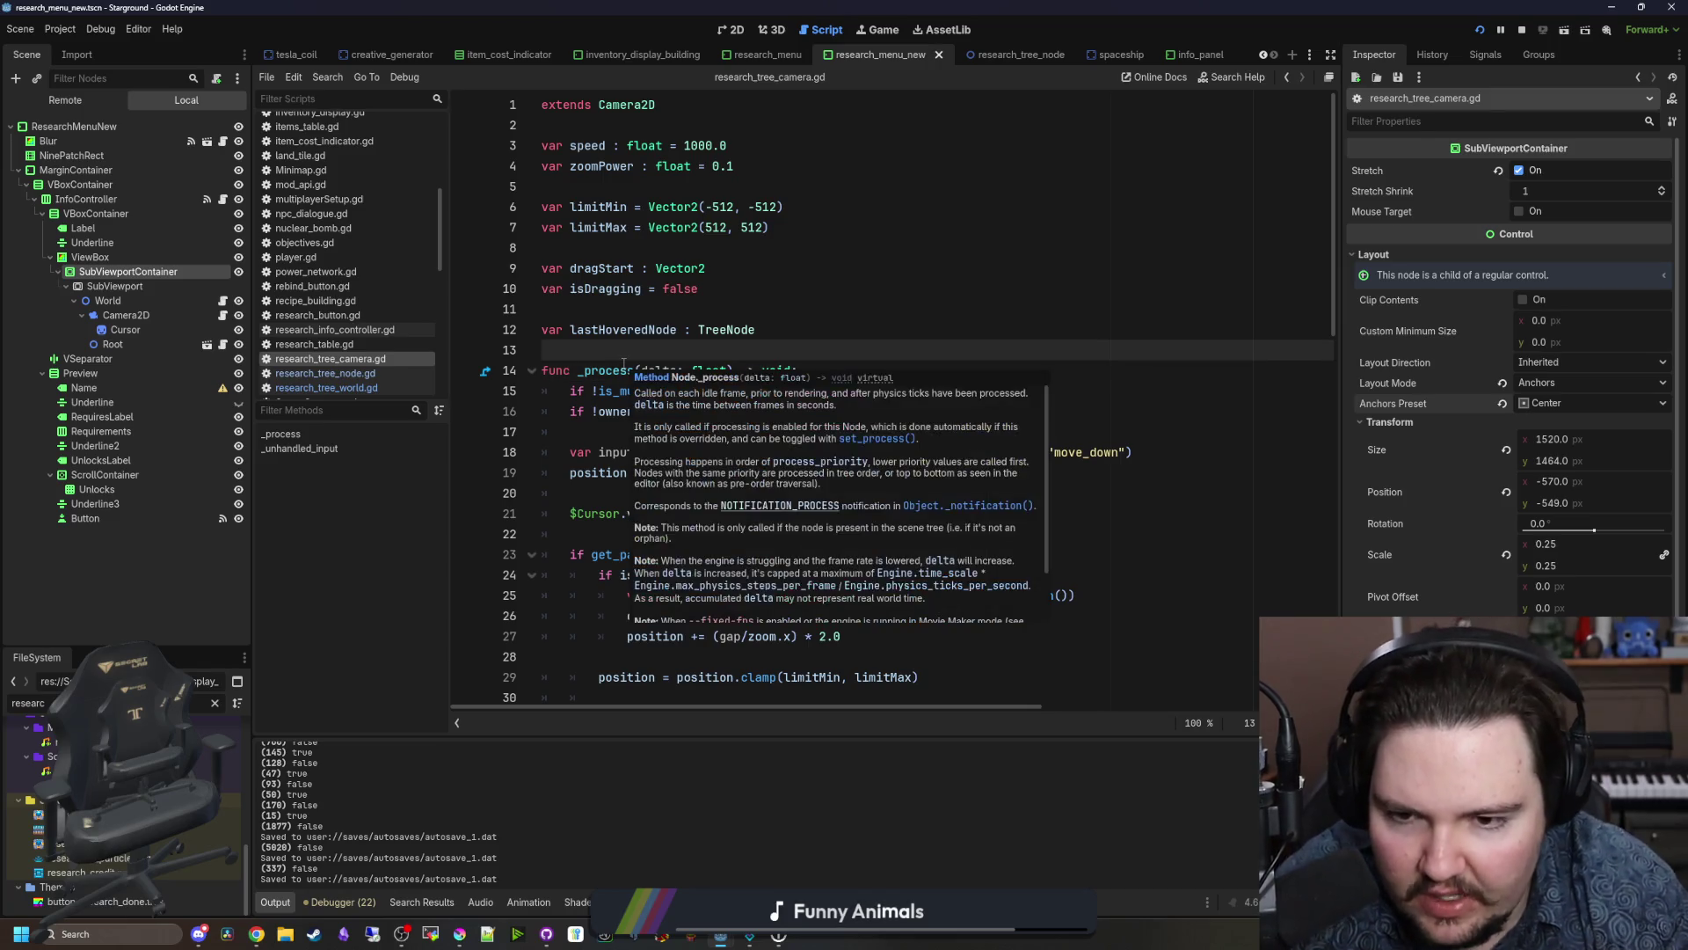
key("Return")
key("Return")
left_click(624, 363)
type("var speed")
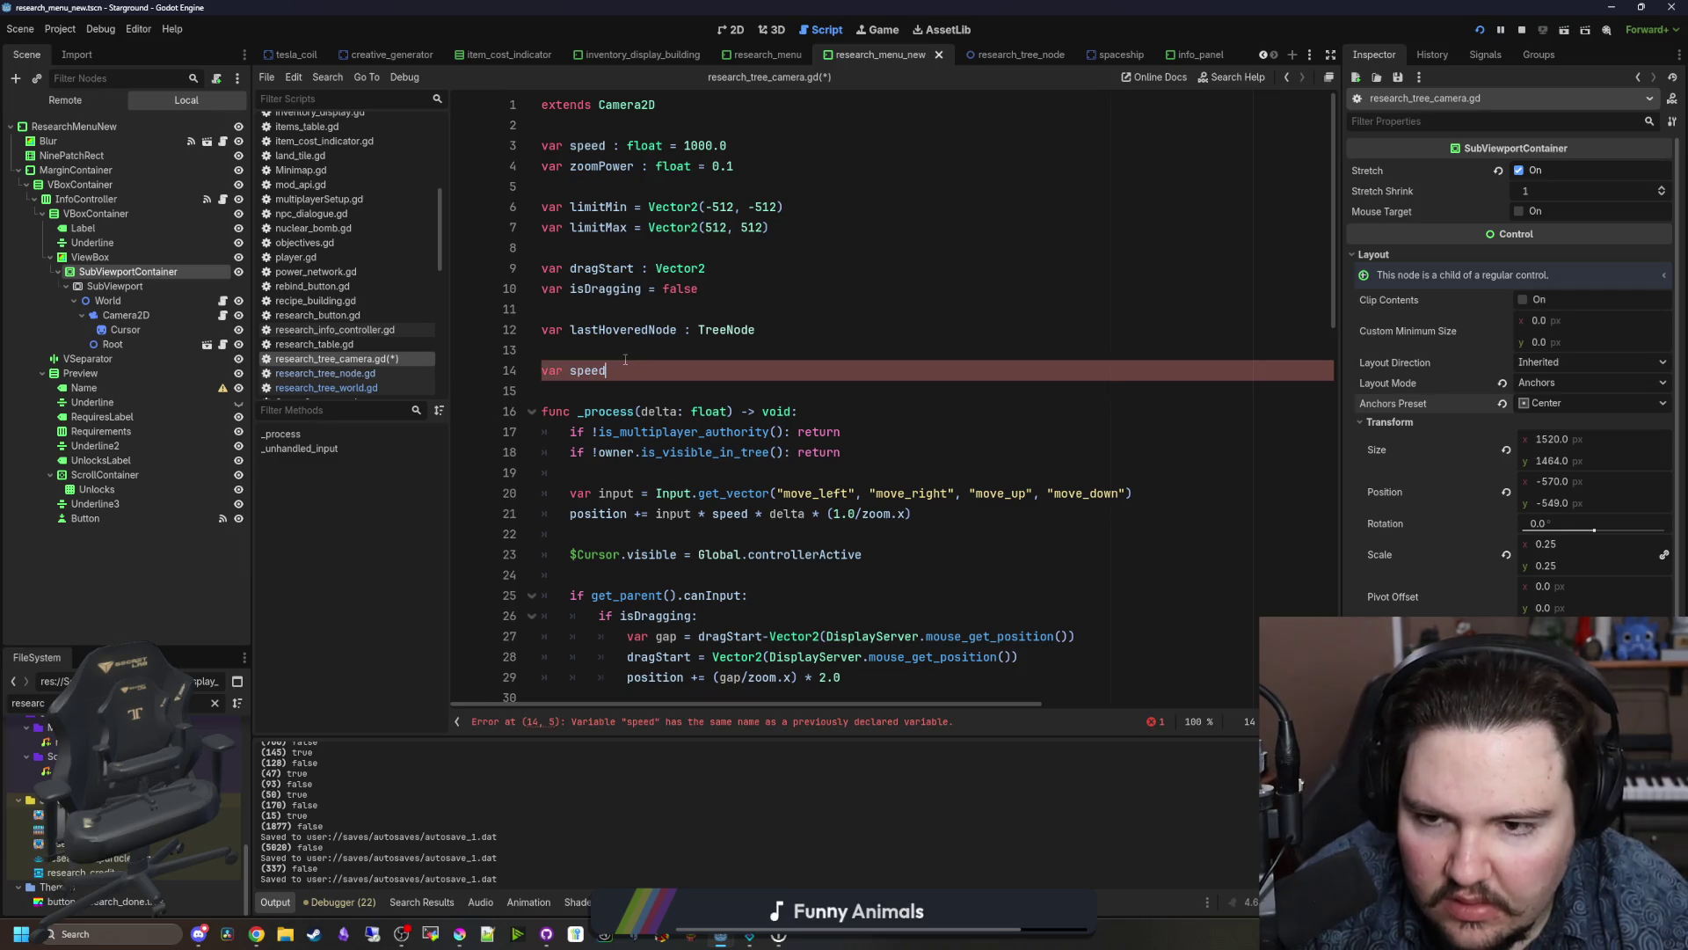
left_click_drag(628, 366, 532, 360)
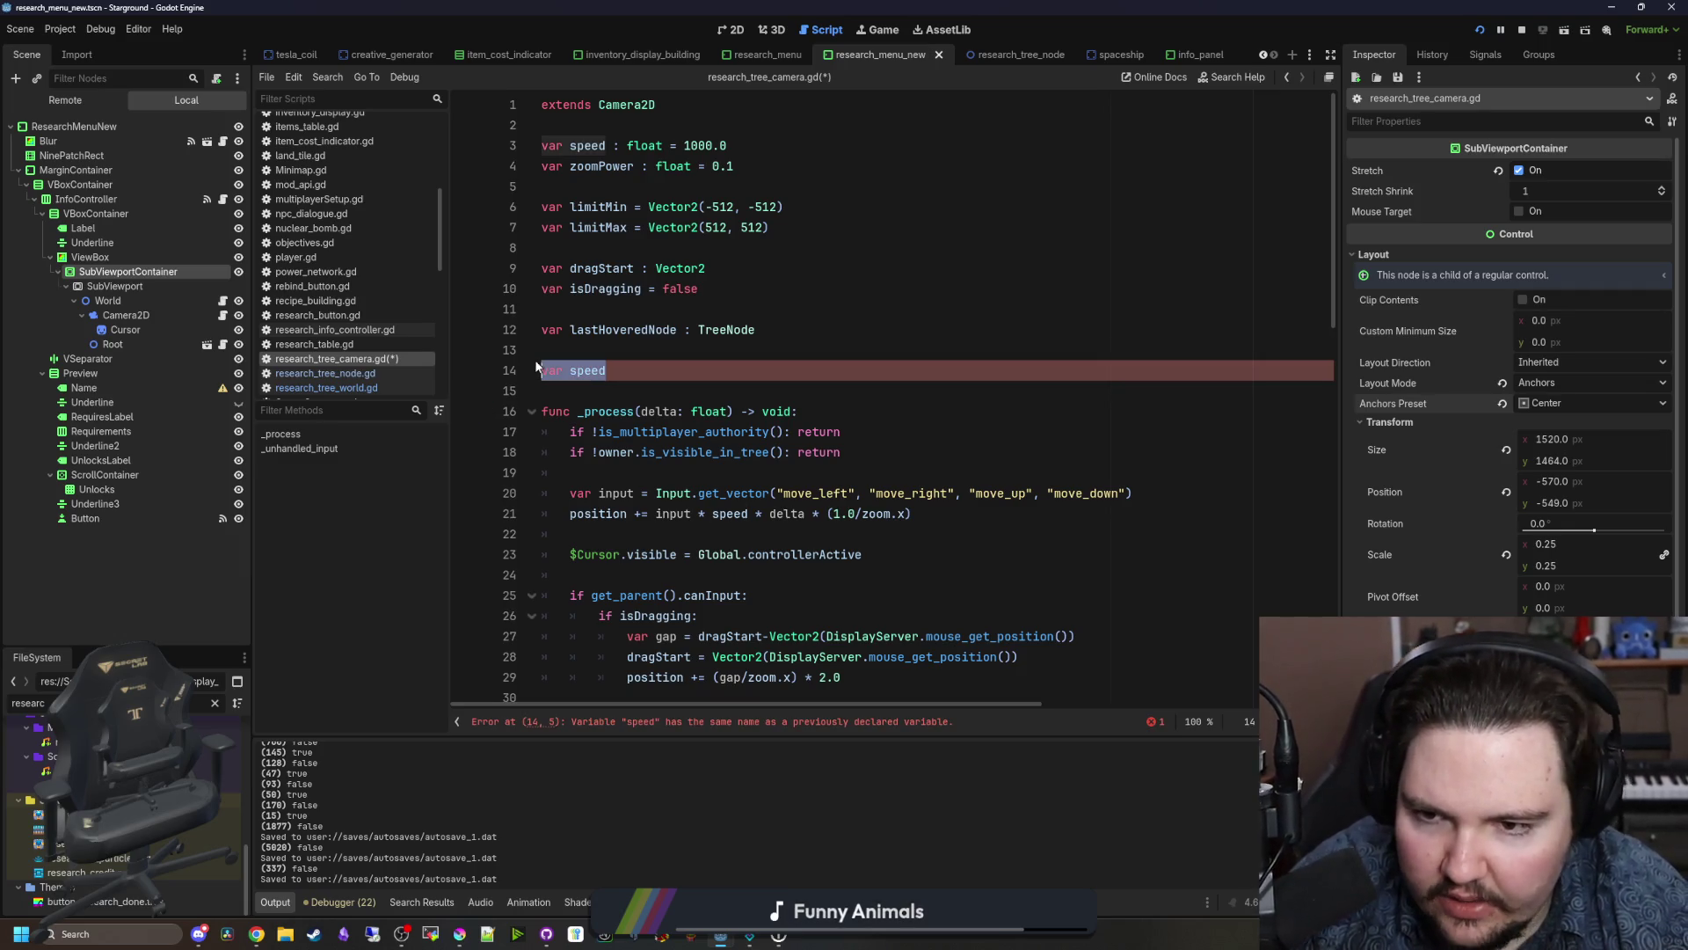
type("var targetPosition : Vector2")
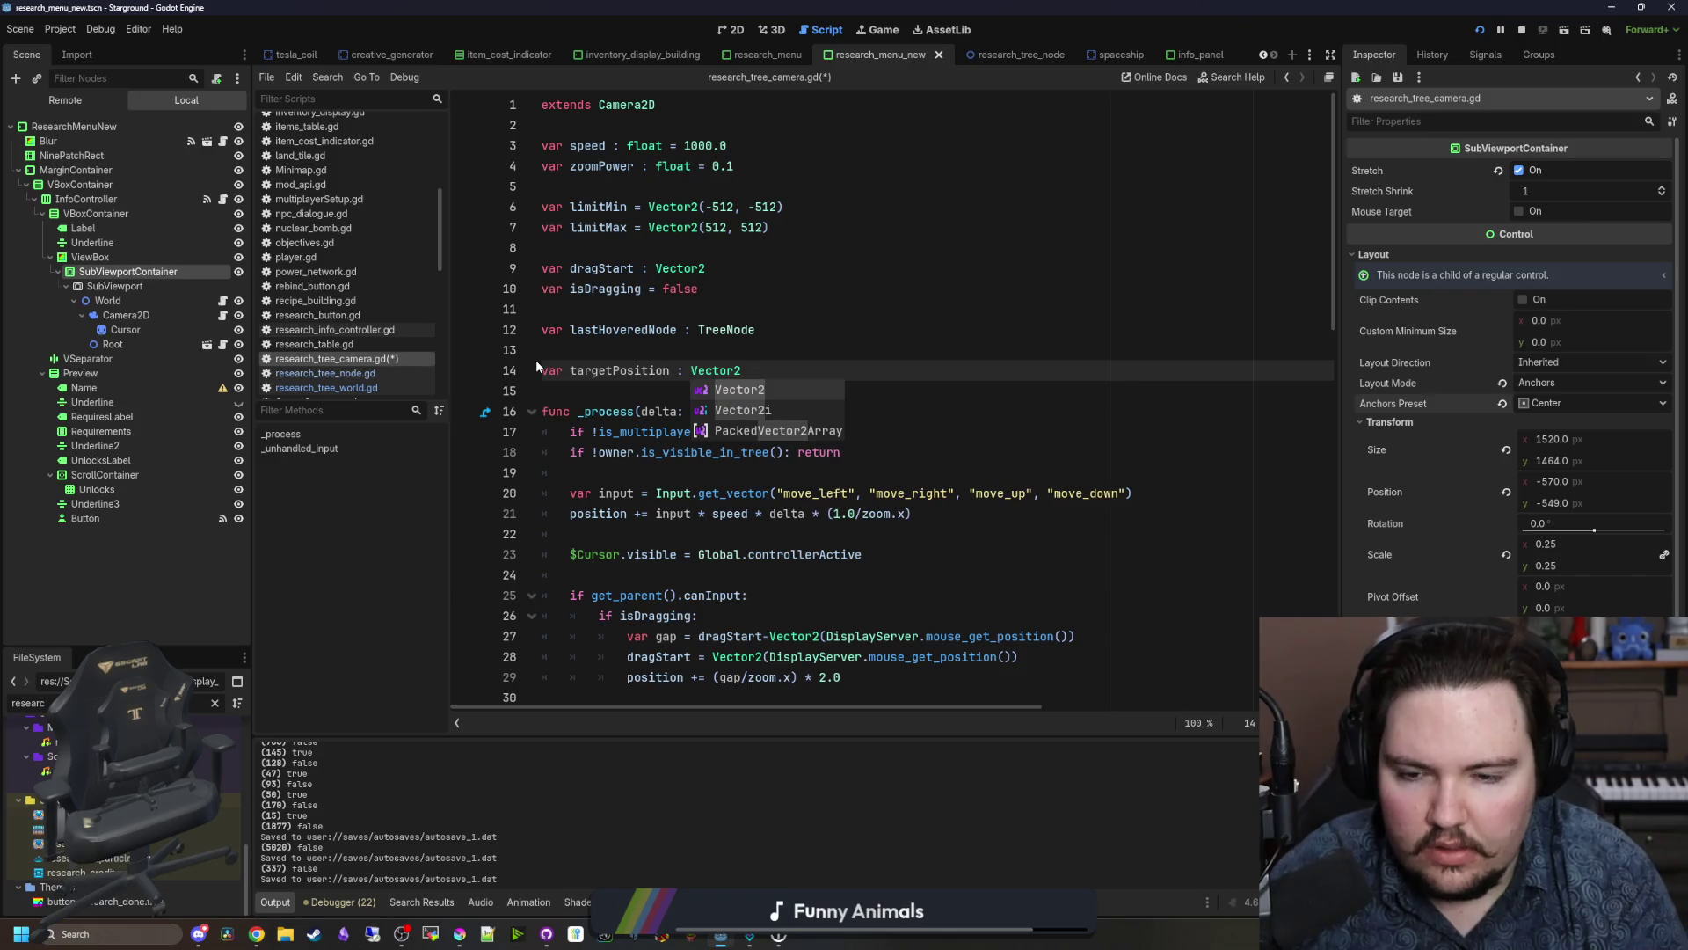
type(" = Vector2.ZER")
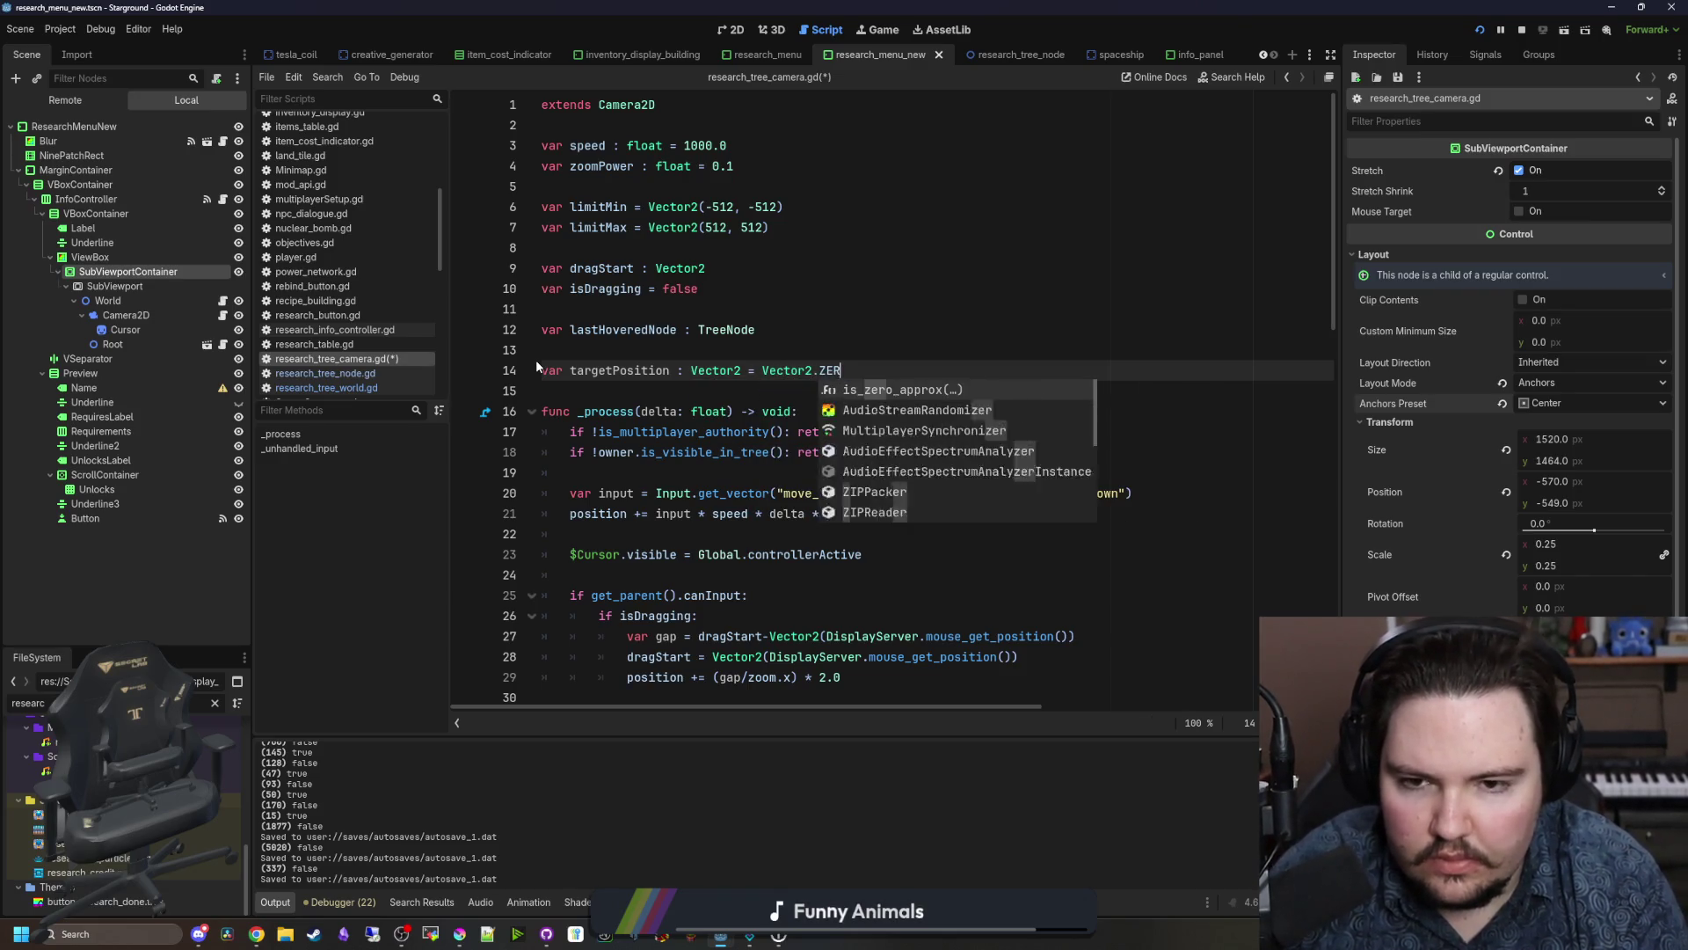
type("O")
Step: Replace position with targetPosition in the keyboard movement and drag offset lines
scroll(661, 399, "down", 2)
left_click(661, 399)
key("Home")
key("ctrl+shift+Right")
type("targetPosition")
double_click(655, 391)
key("ctrl+c")
scroll(683, 525, "down", 1)
double_click(655, 493)
key("ctrl+v")
Step: Move the position clamp line from the drag block to below the zoom clamp
scroll(650, 528, "down", 1)
left_click(719, 454)
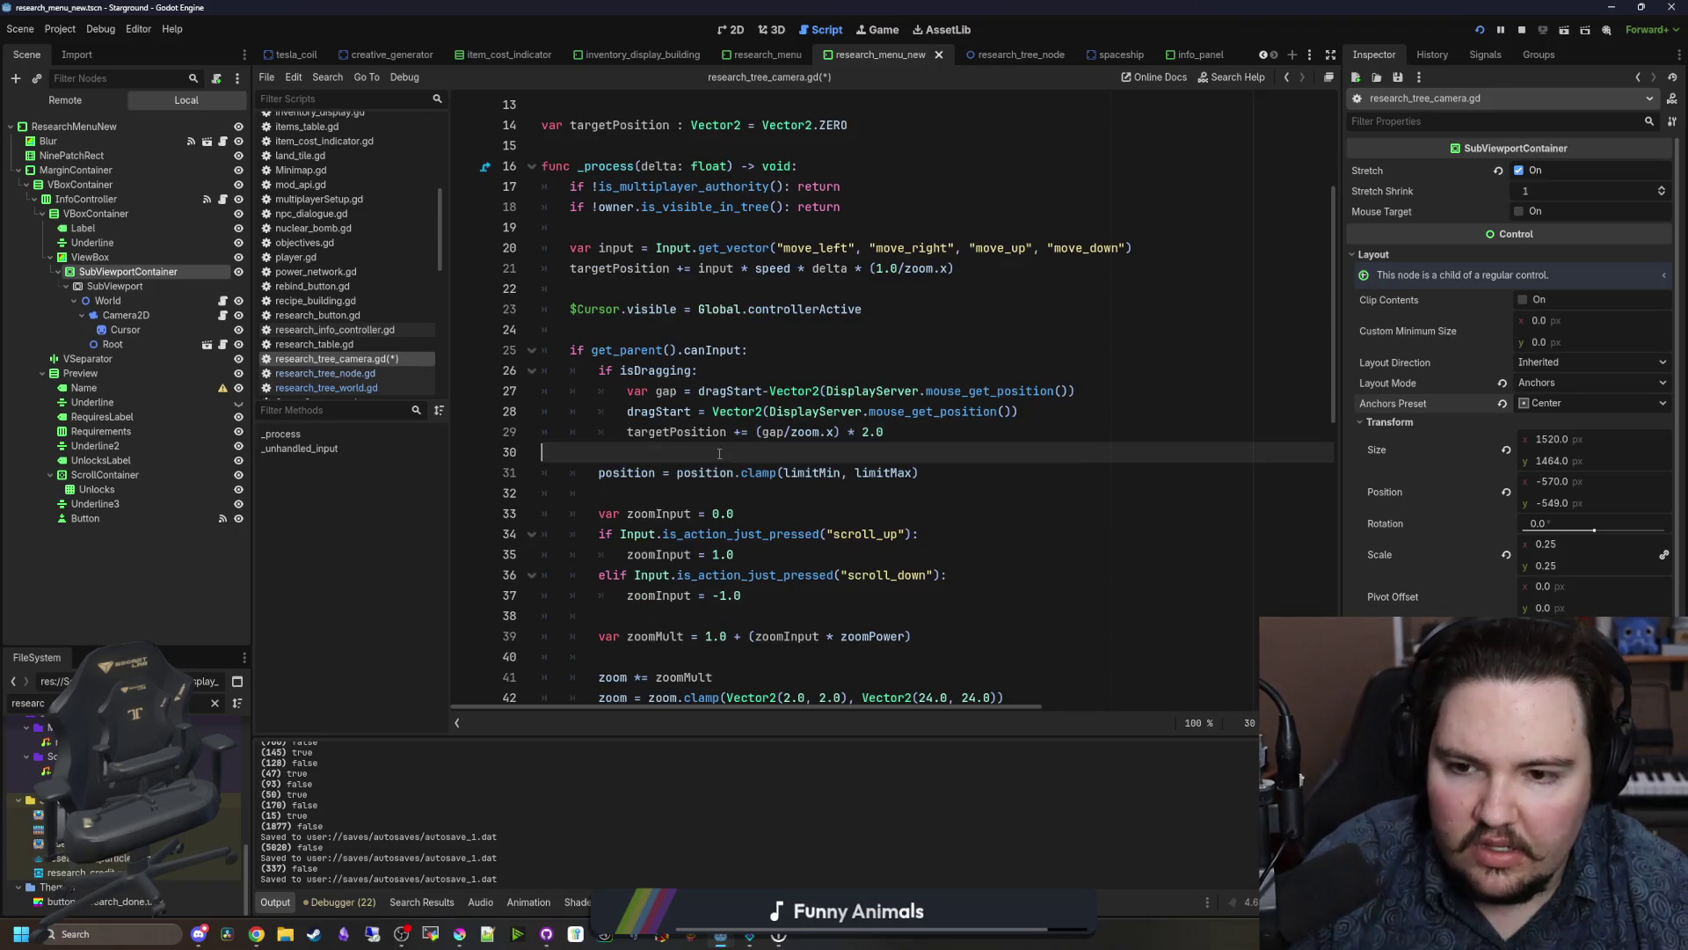
left_click_drag(936, 472, 600, 472)
key("ctrl+x")
left_click(620, 458)
key("Delete")
key("BackSpace")
scroll(620, 458, "down", 3)
left_click(610, 500)
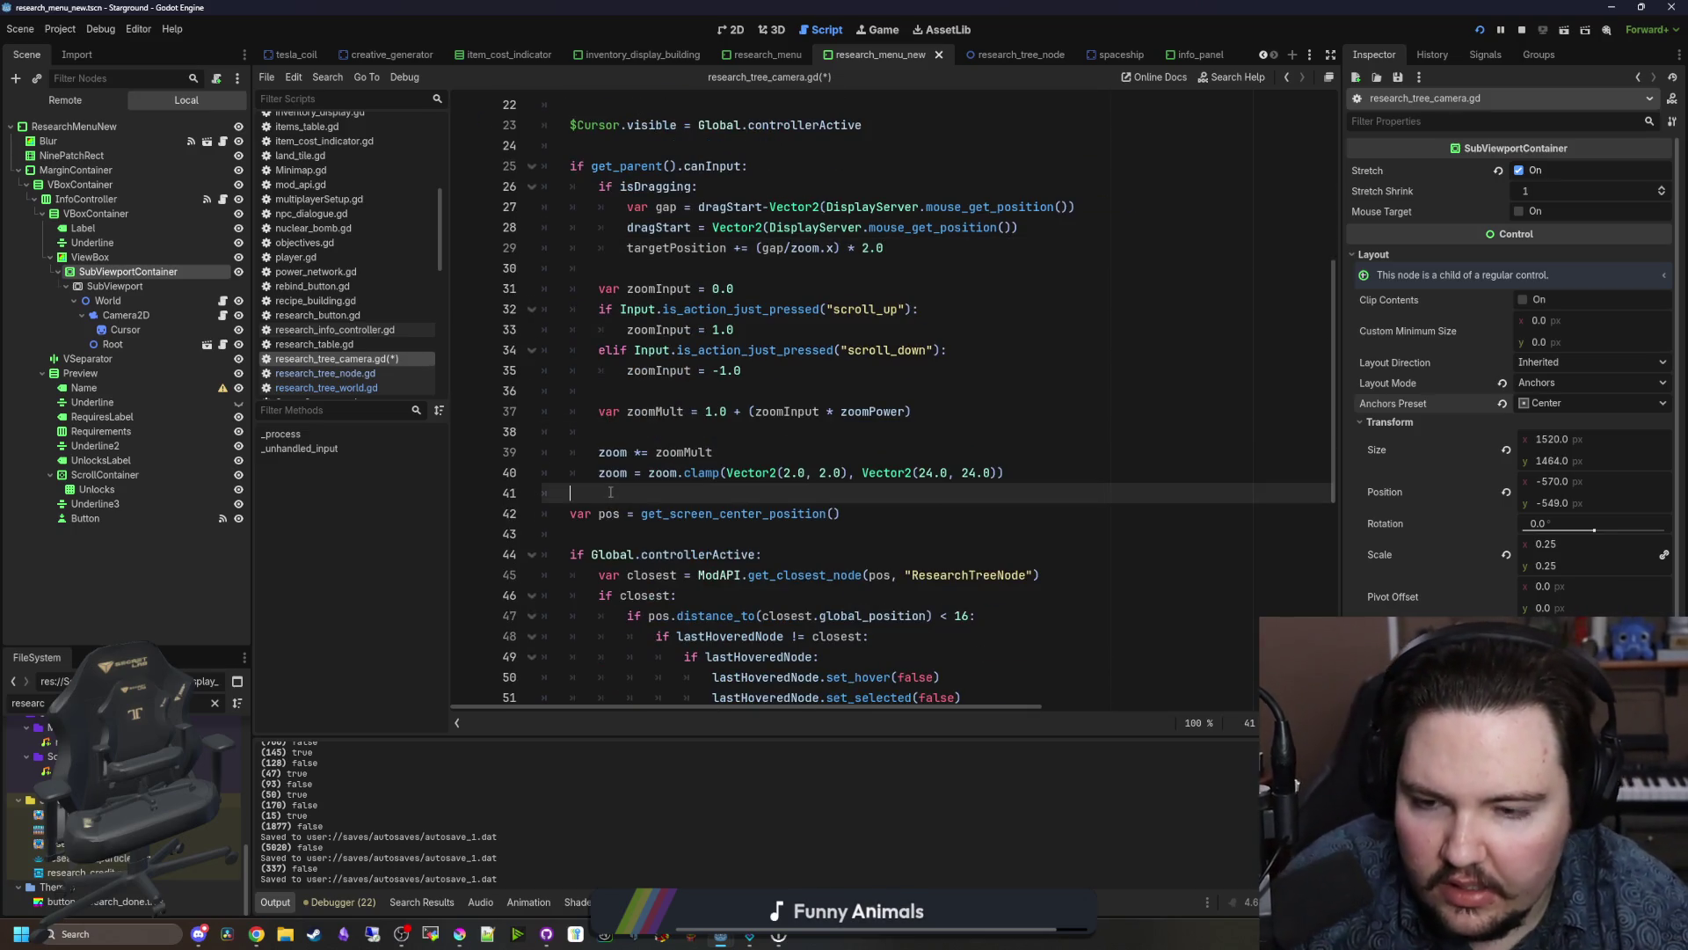
key("ctrl+v")
Step: Add 'global_position.lerp(targetPosition, delta)' above the clamp and save the script
left_click(610, 491)
key("Return")
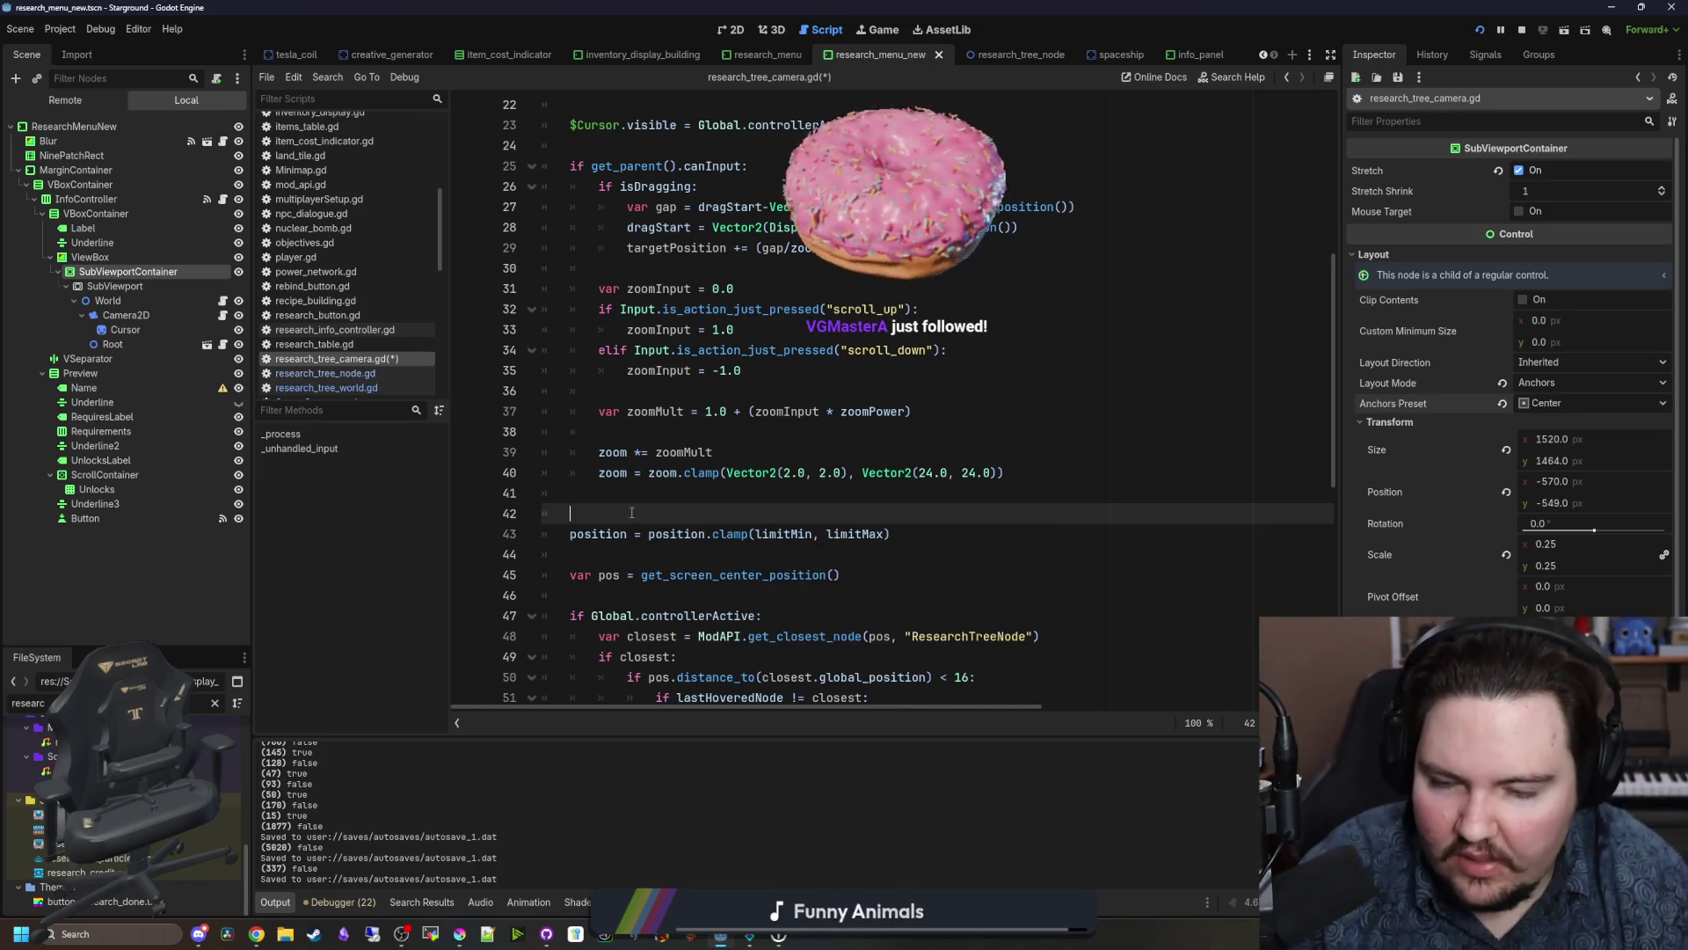
scroll(632, 512, "up", 3)
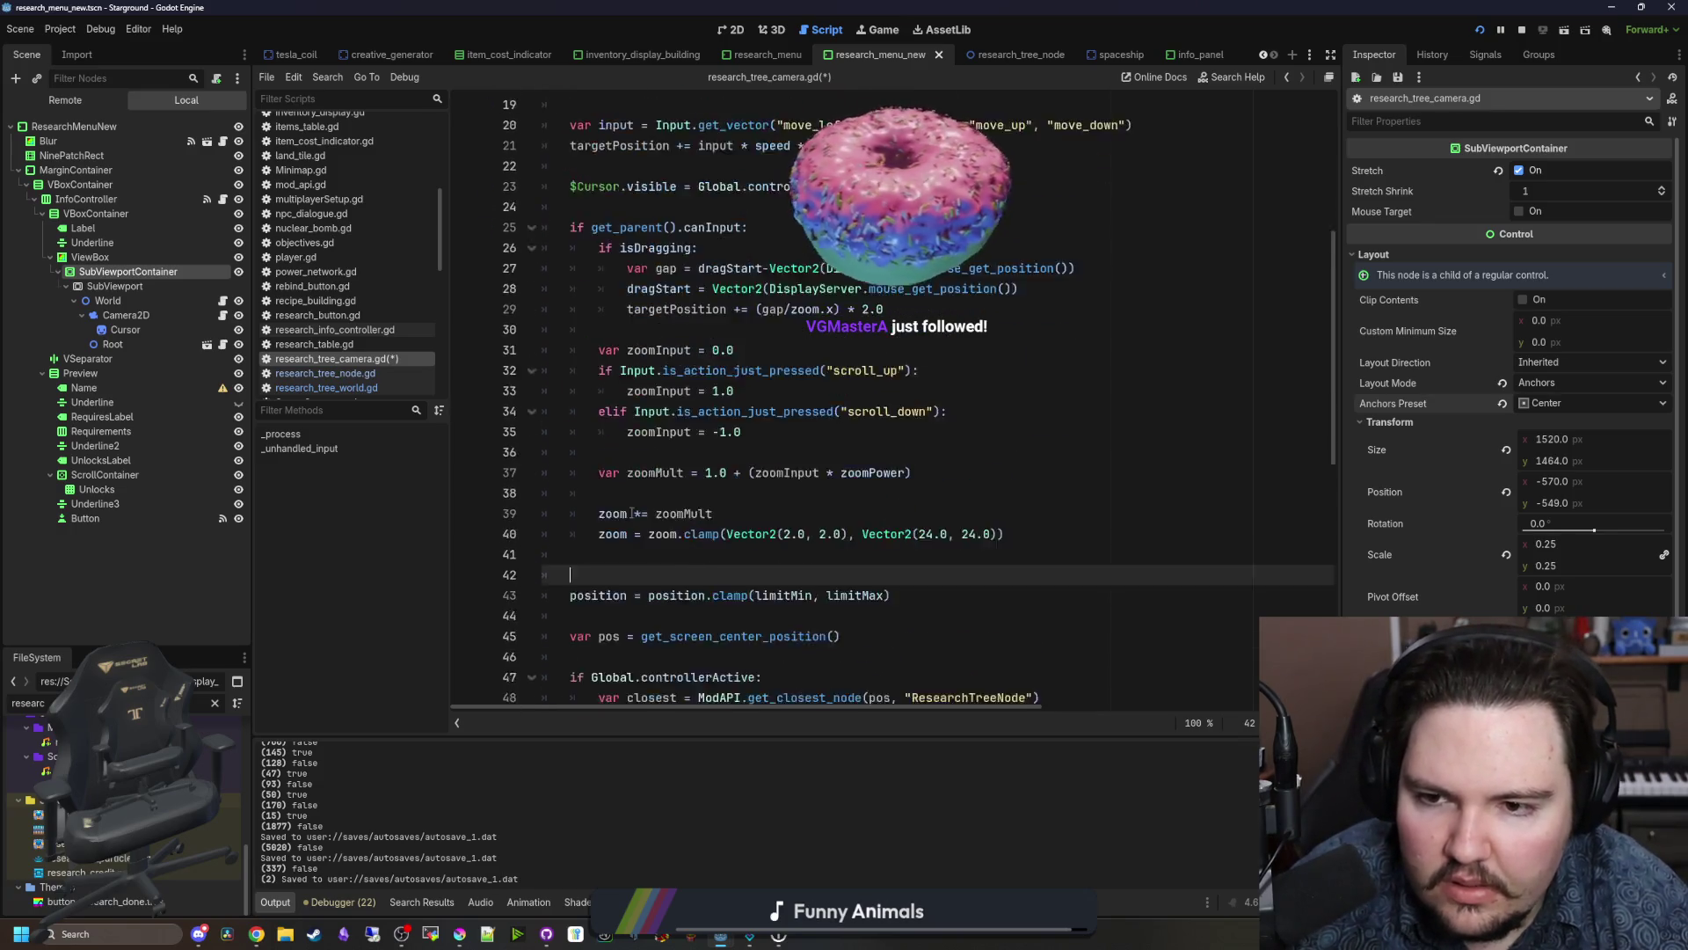
scroll(631, 513, "down", 3)
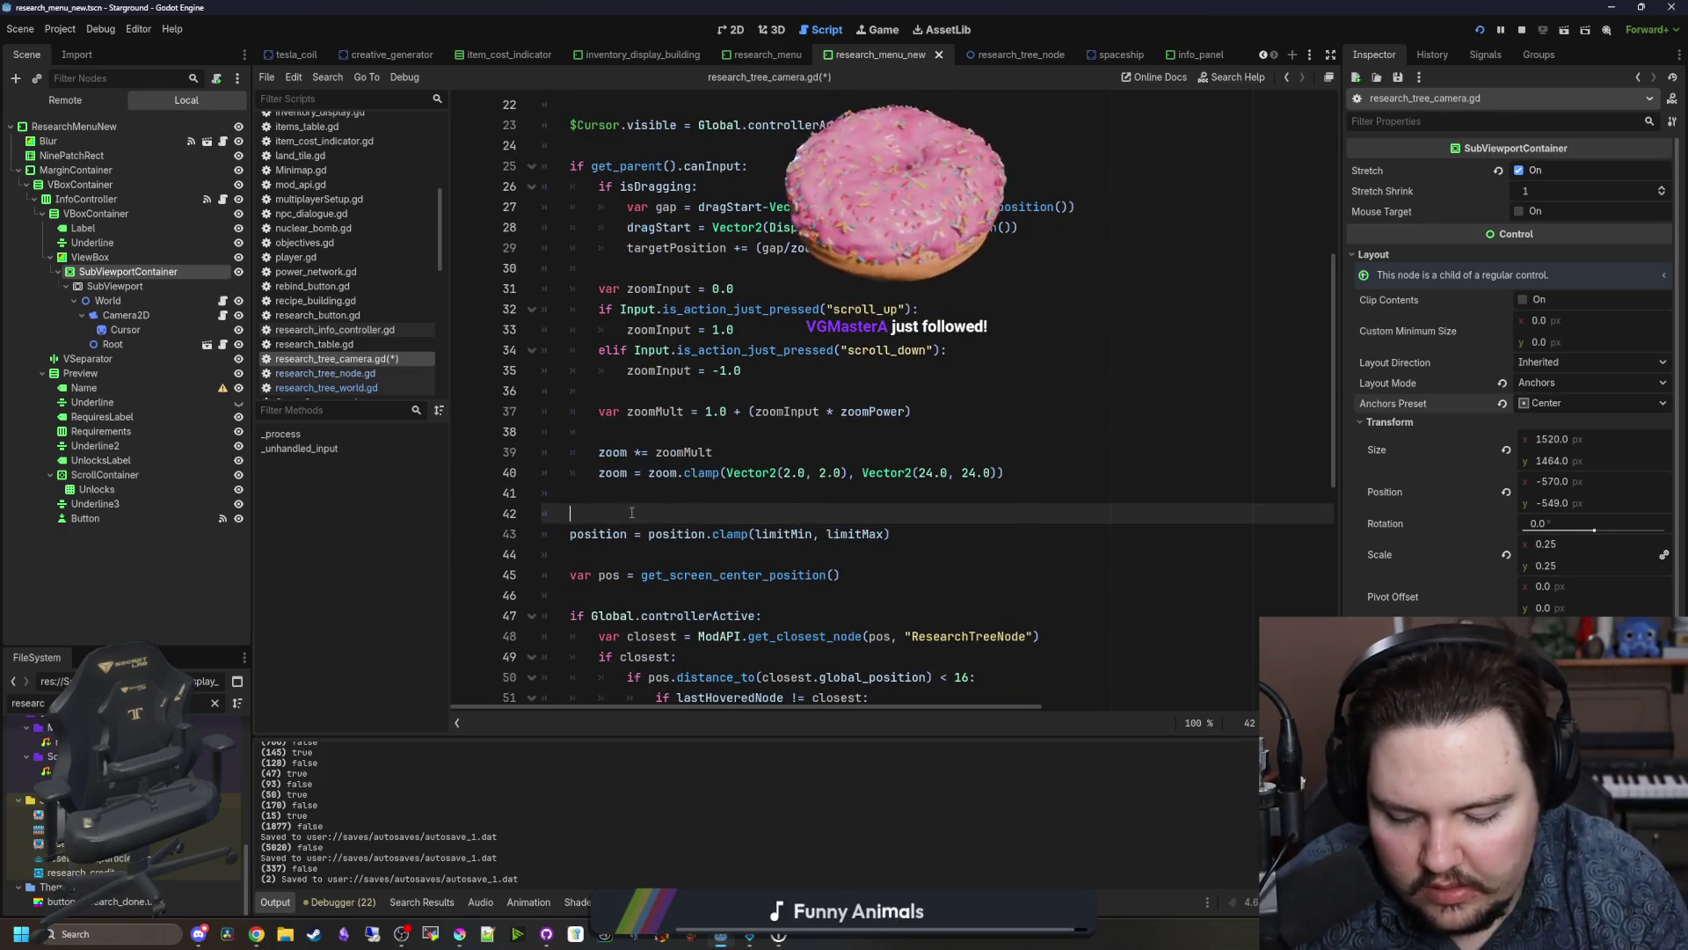
type("globl")
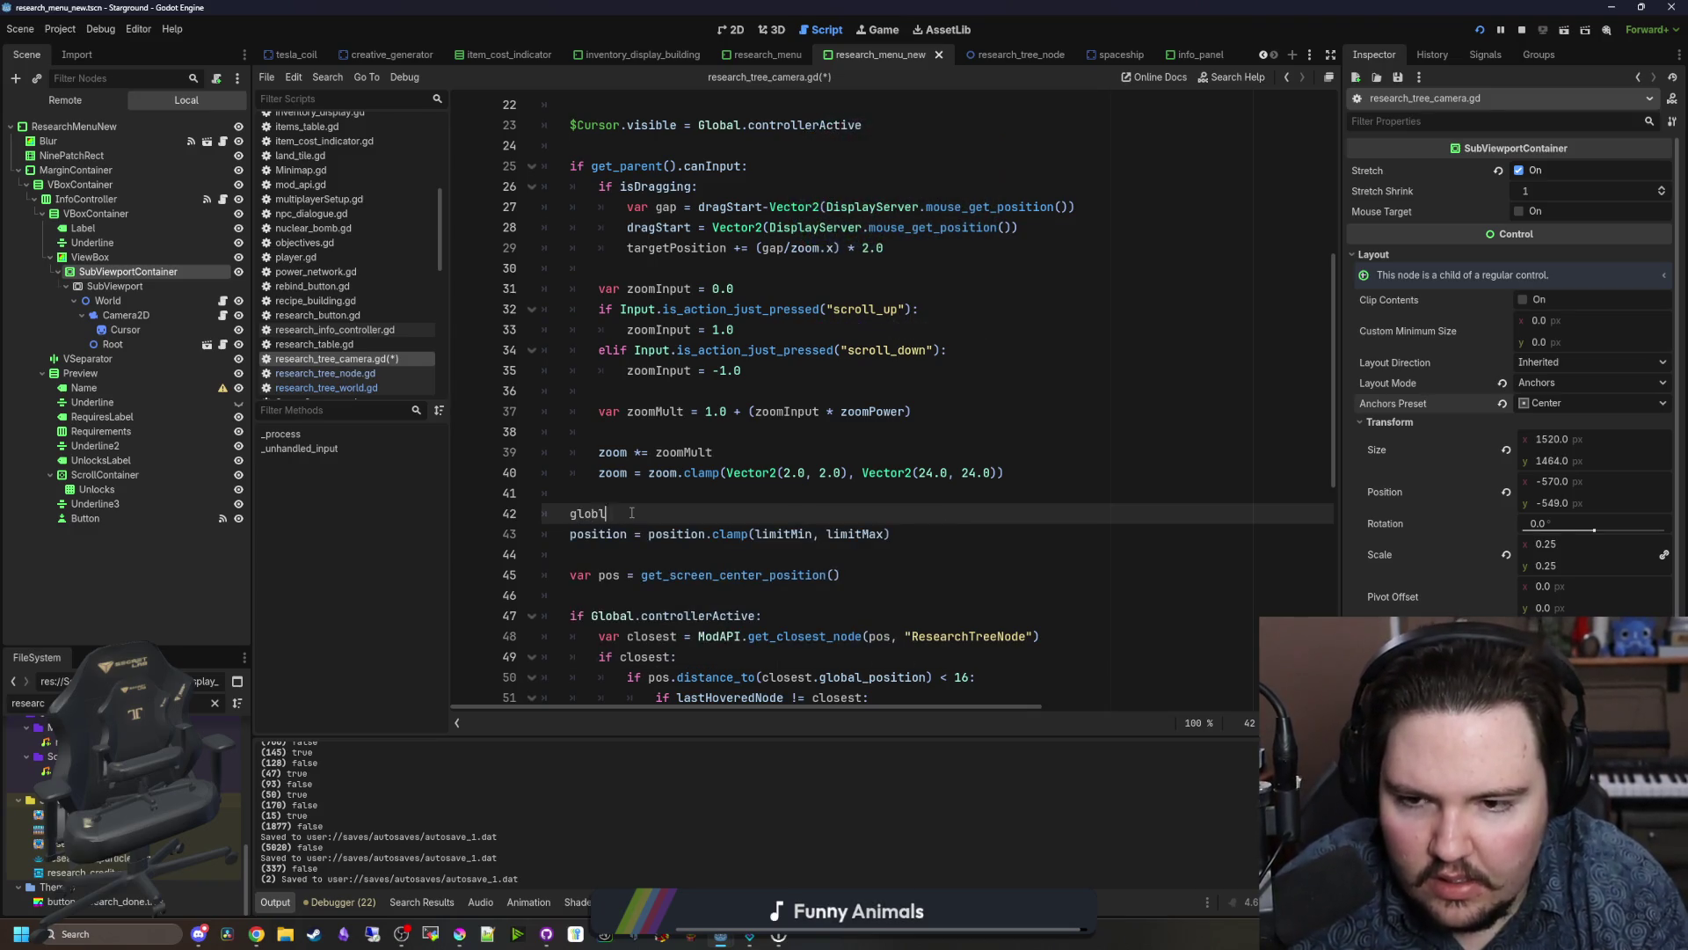
key("BackSpace")
type("al_position")
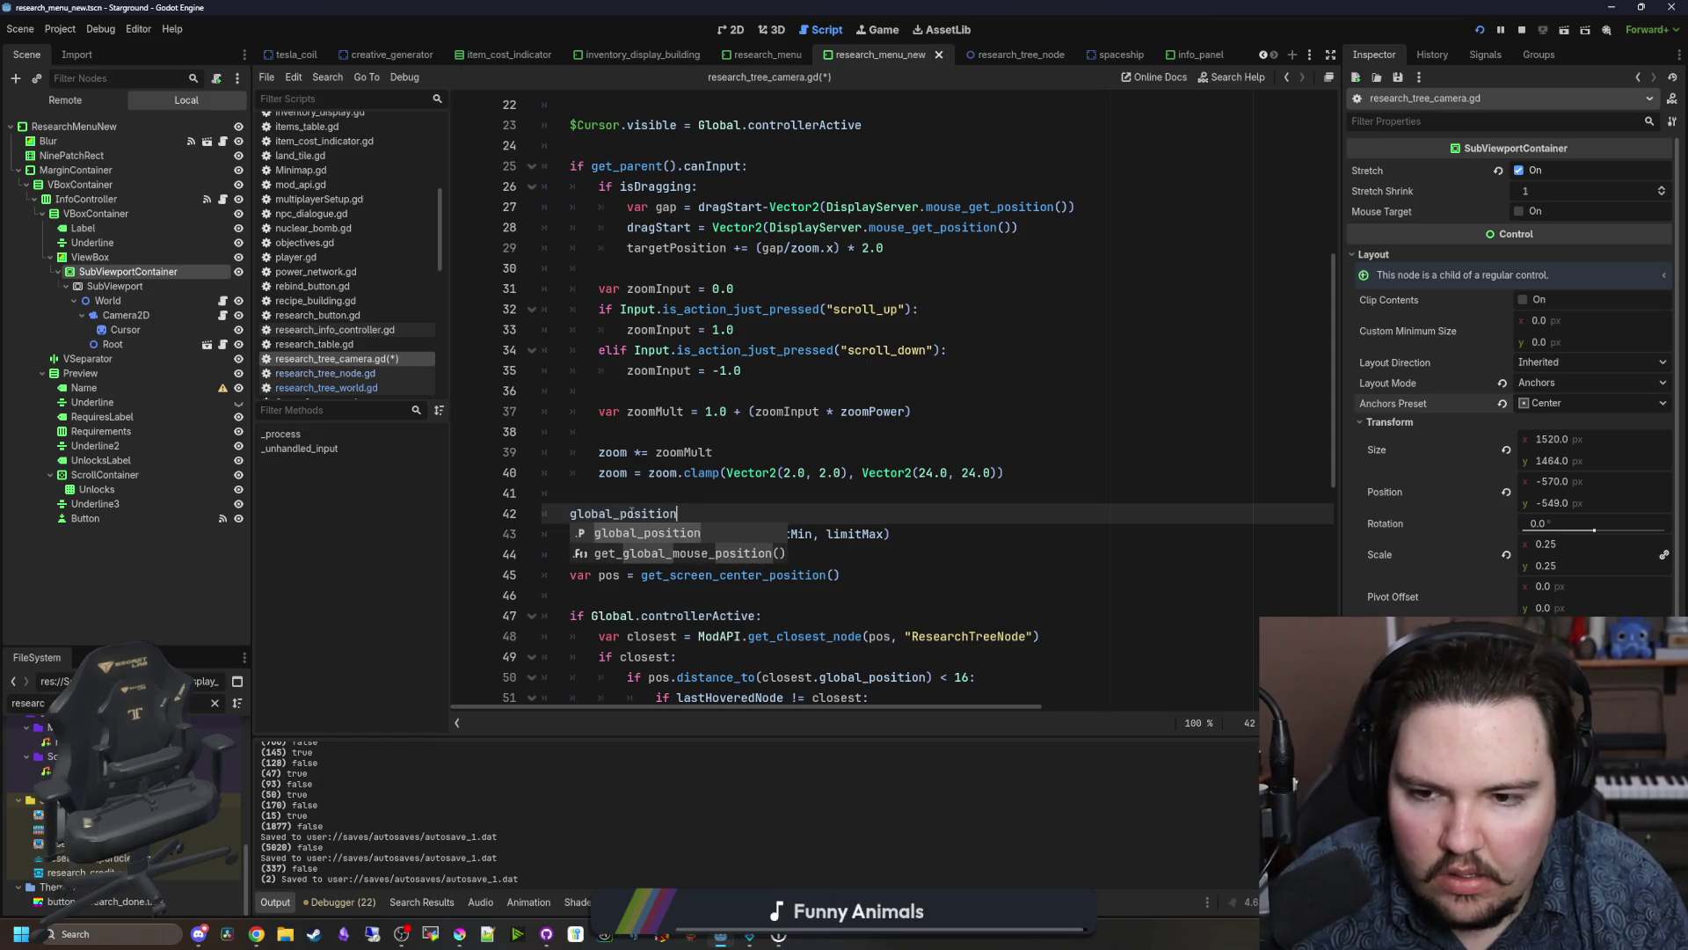
type(".l")
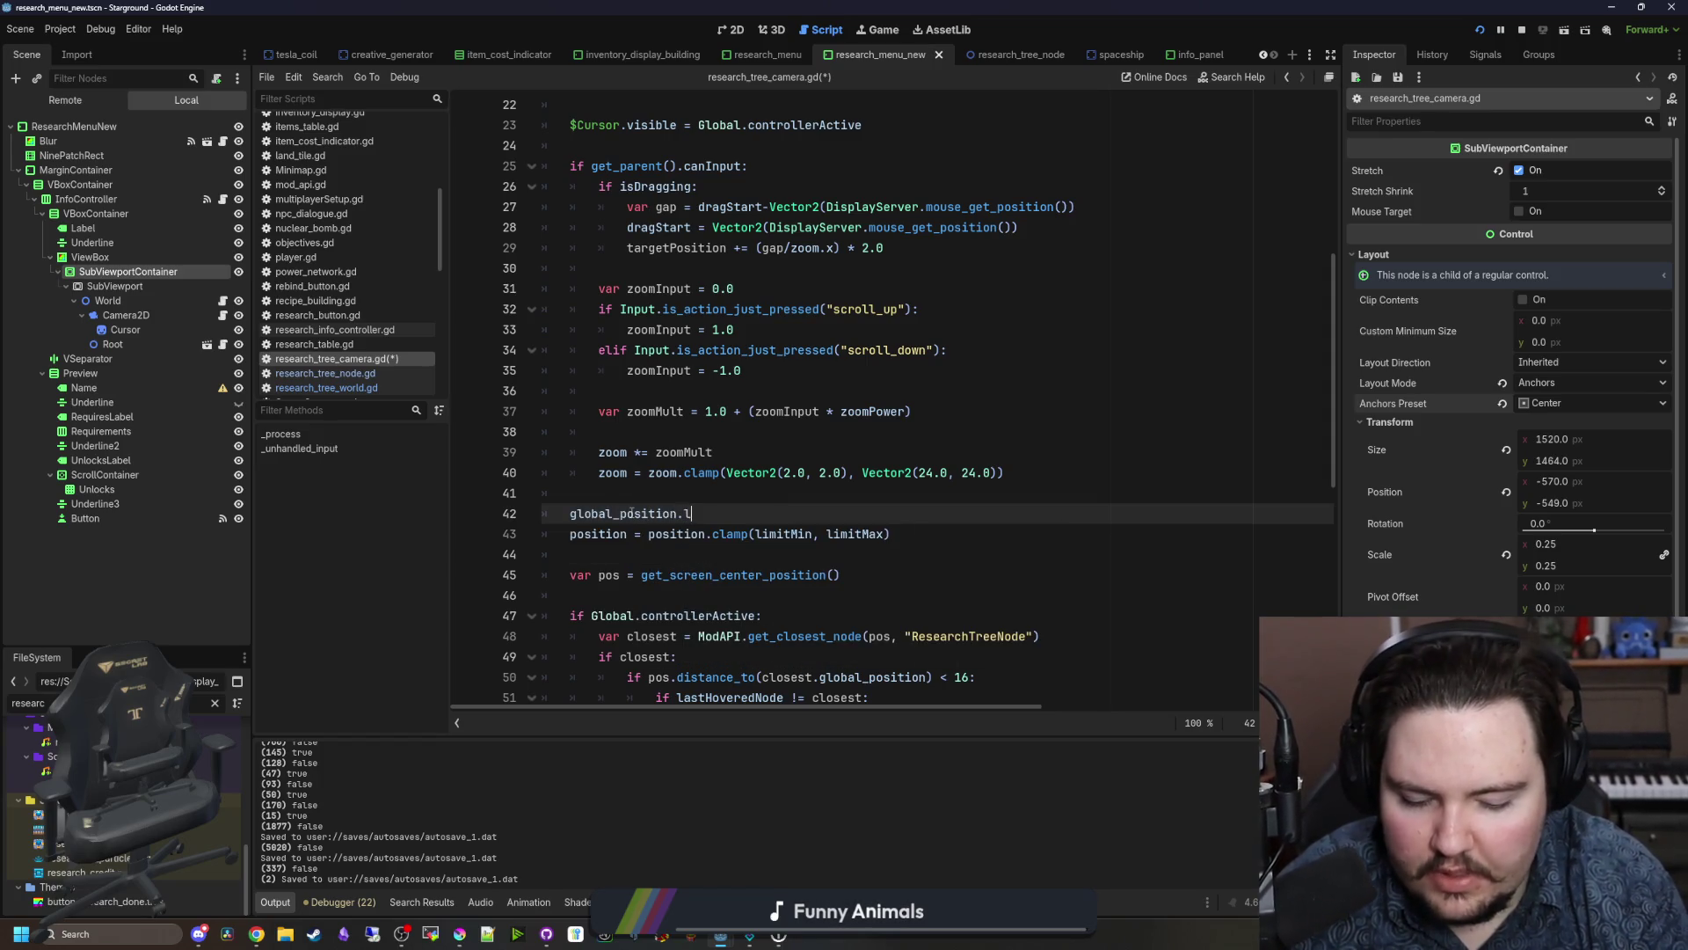
type("ker")
key("Return")
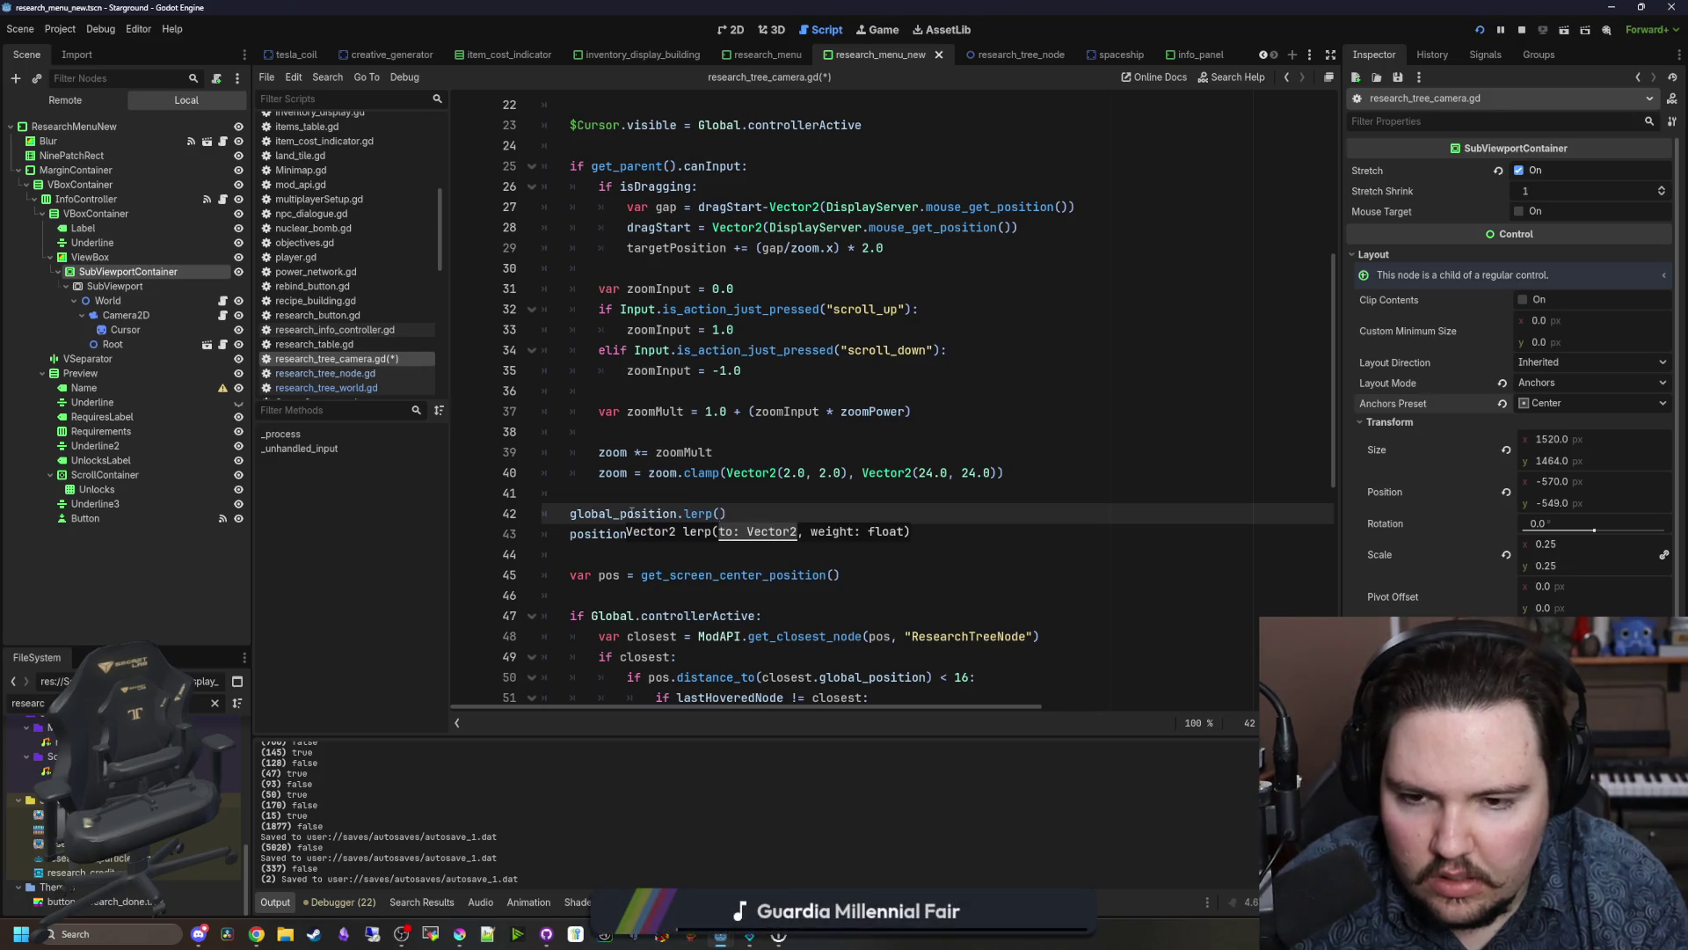
type("tar")
key("Return")
type(", ")
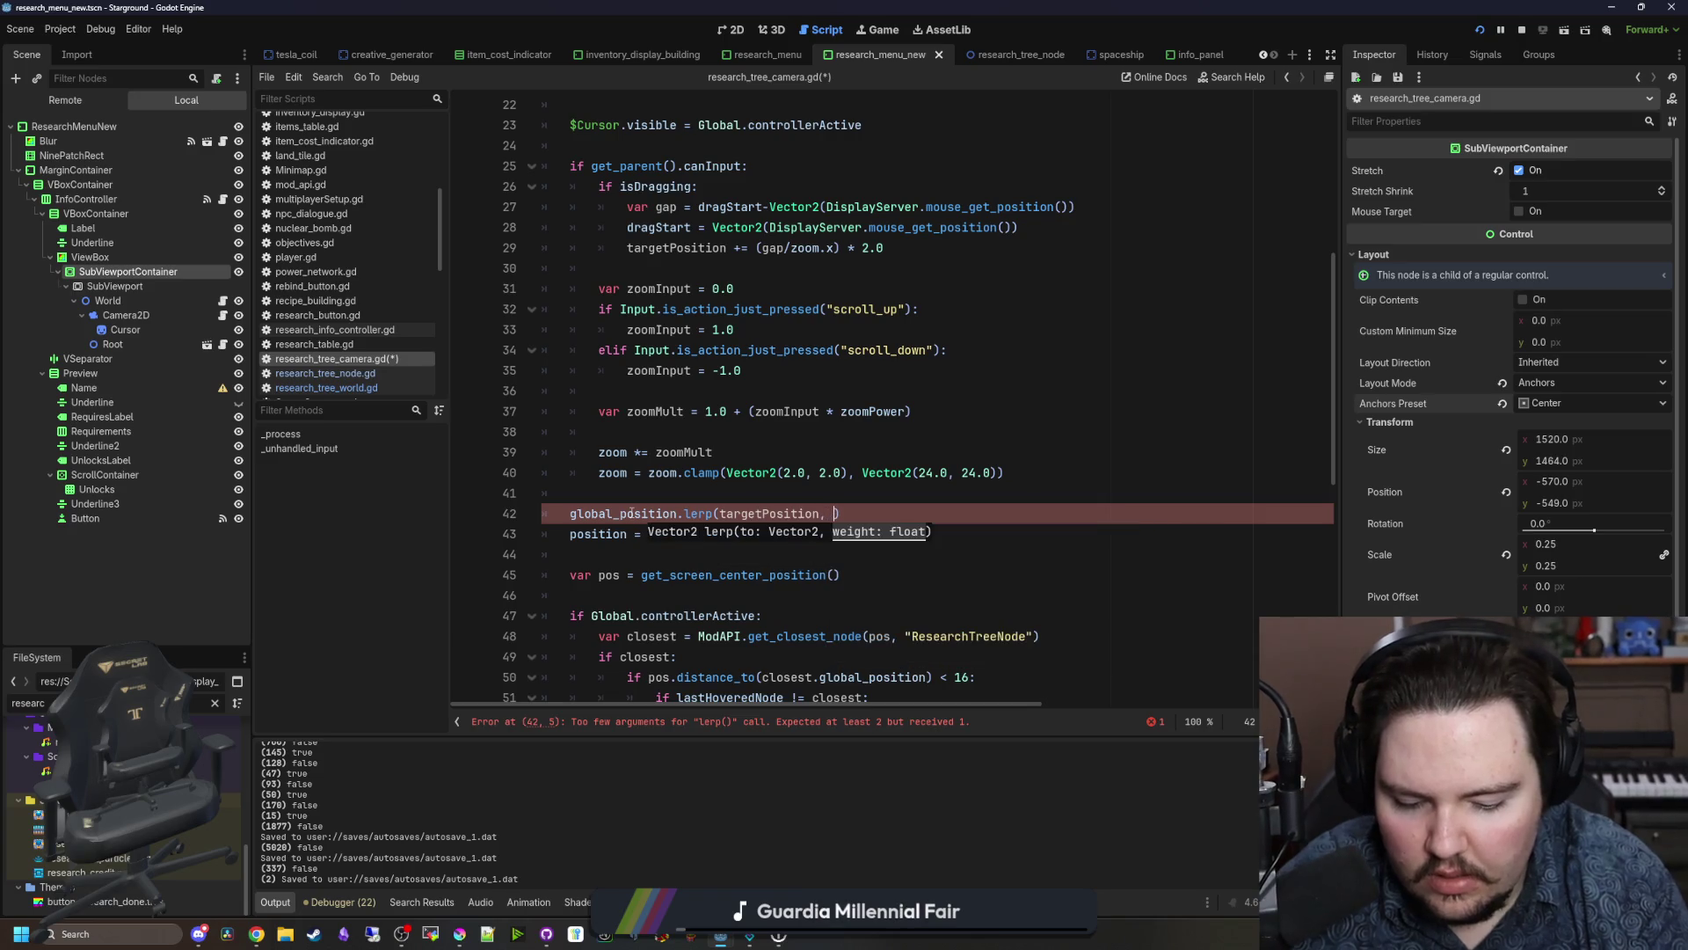
type("delta")
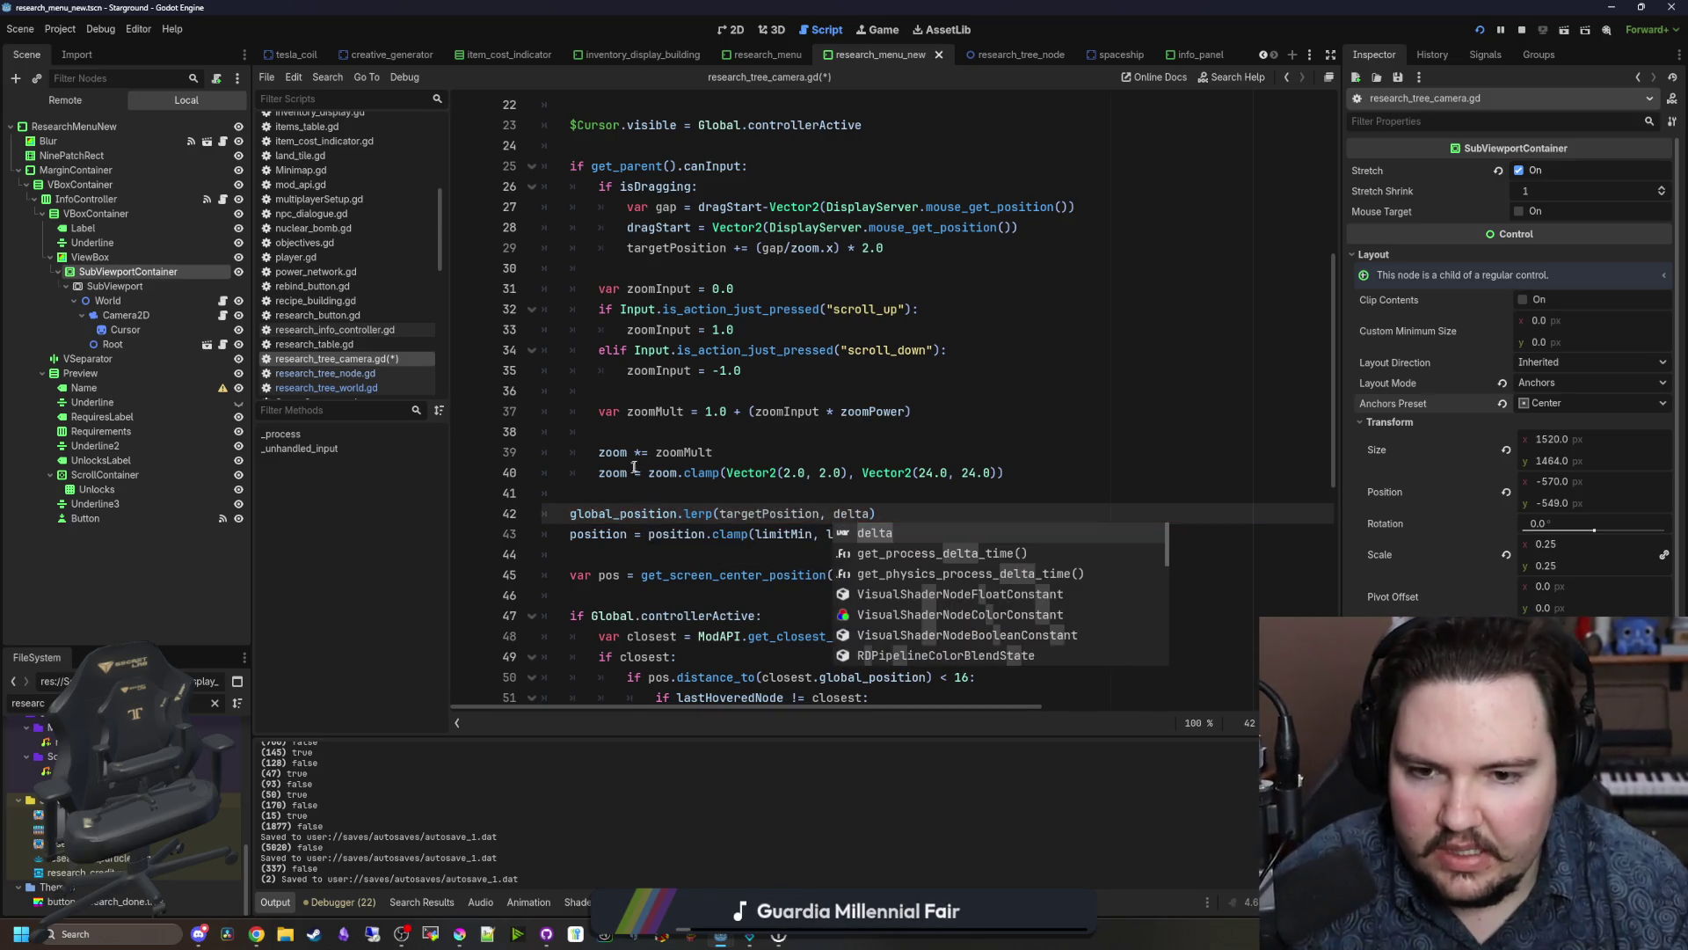
key("Up")
key("ctrl+s")
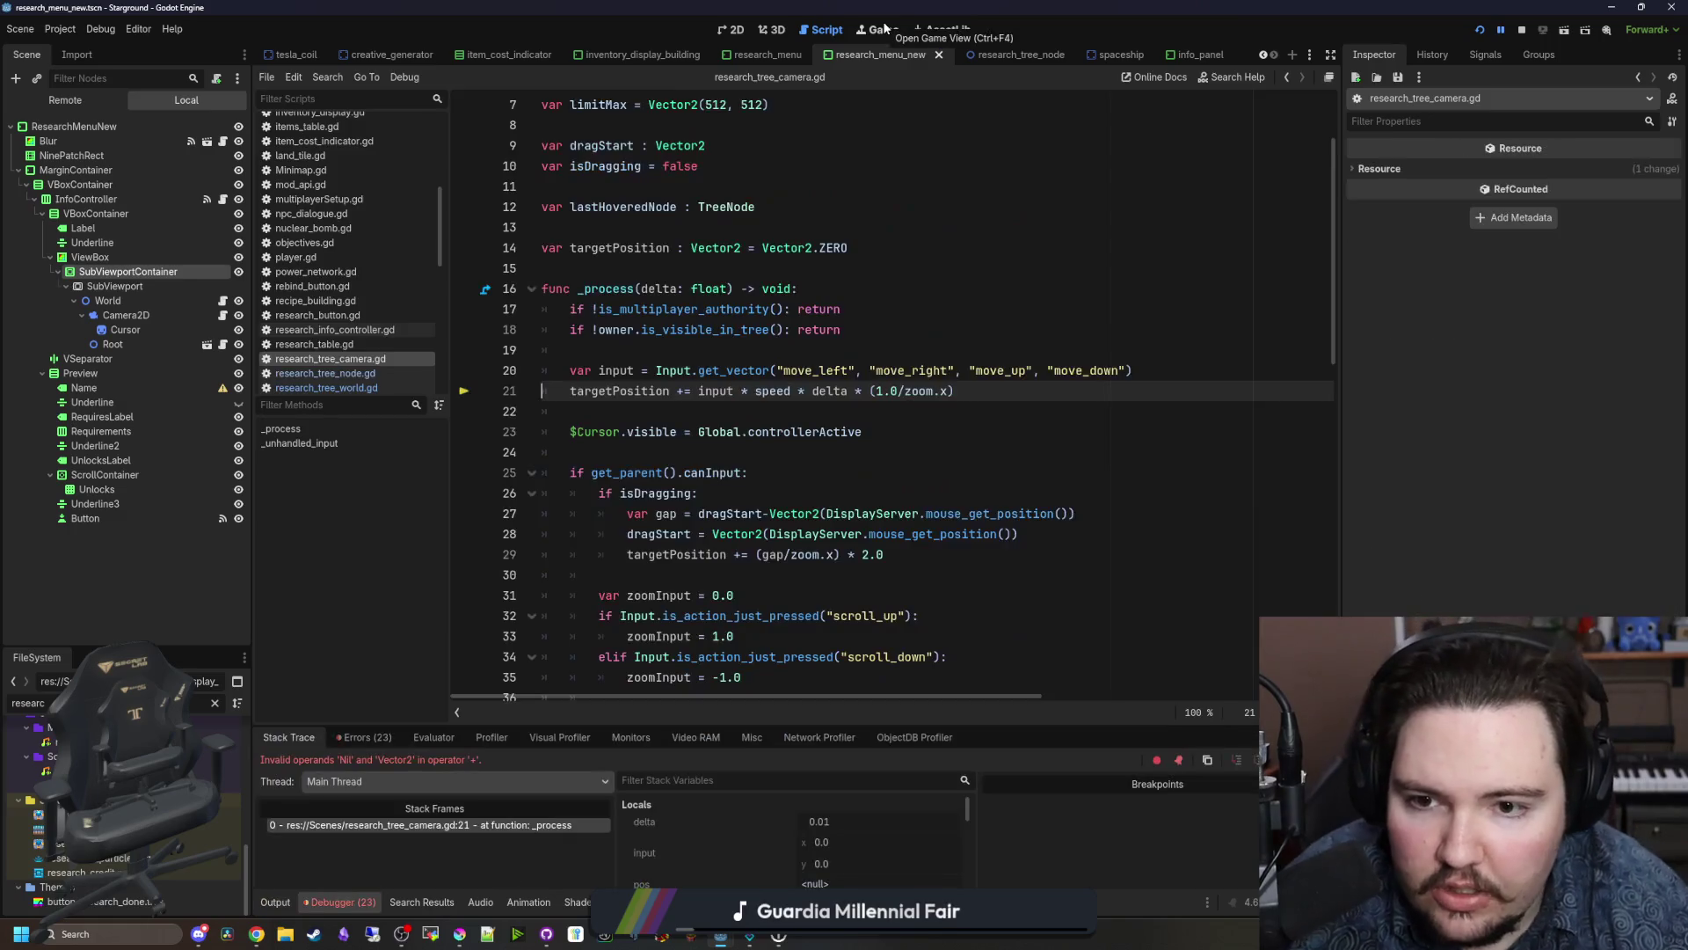
Step: Relaunch the game after the error, then jump to the zoomPower declaration to raise it to 0.2
scroll(932, 413, "up", 2)
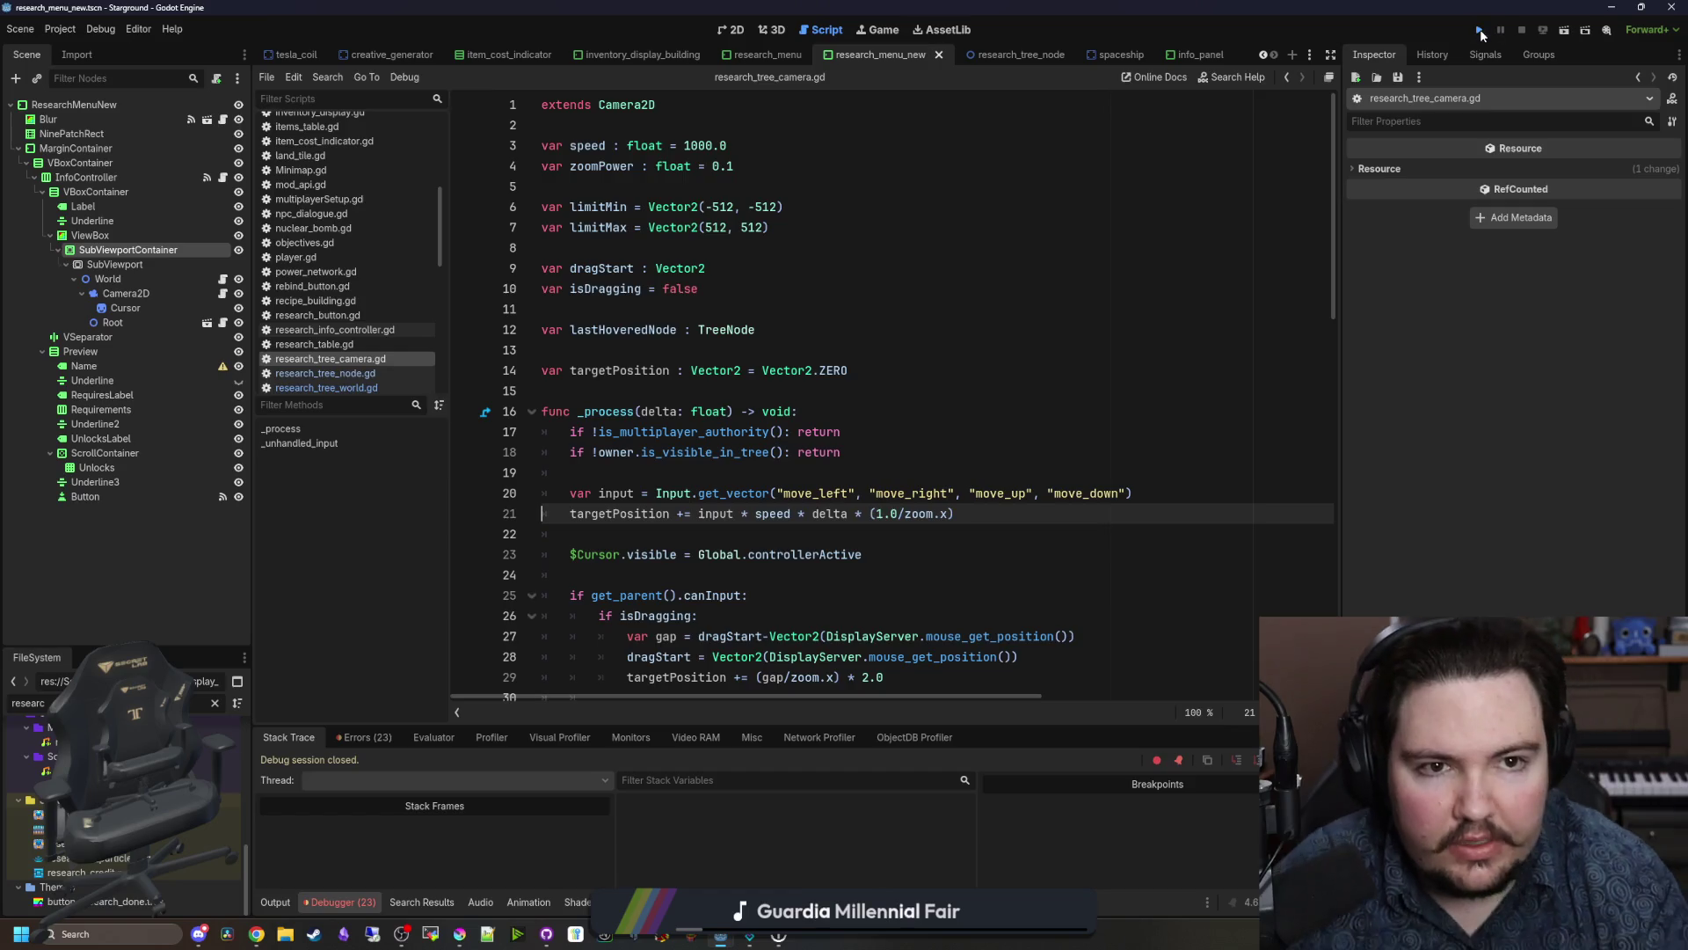
left_click(1481, 31)
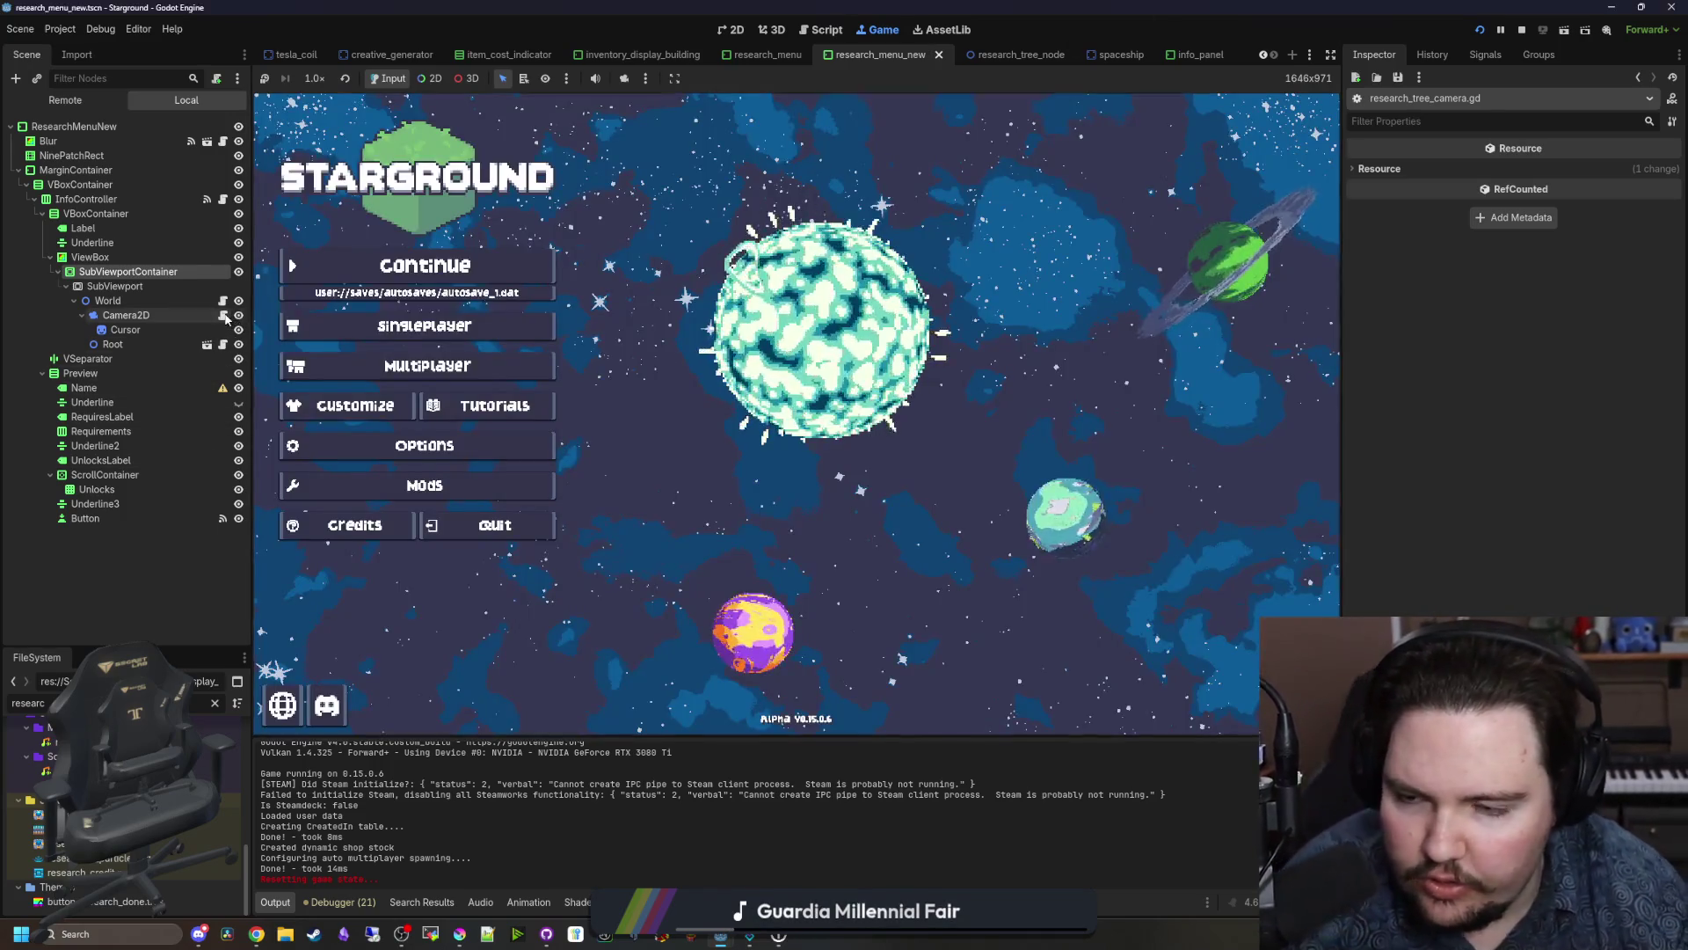
key("ctrl+F3")
scroll(720, 503, "down", 5)
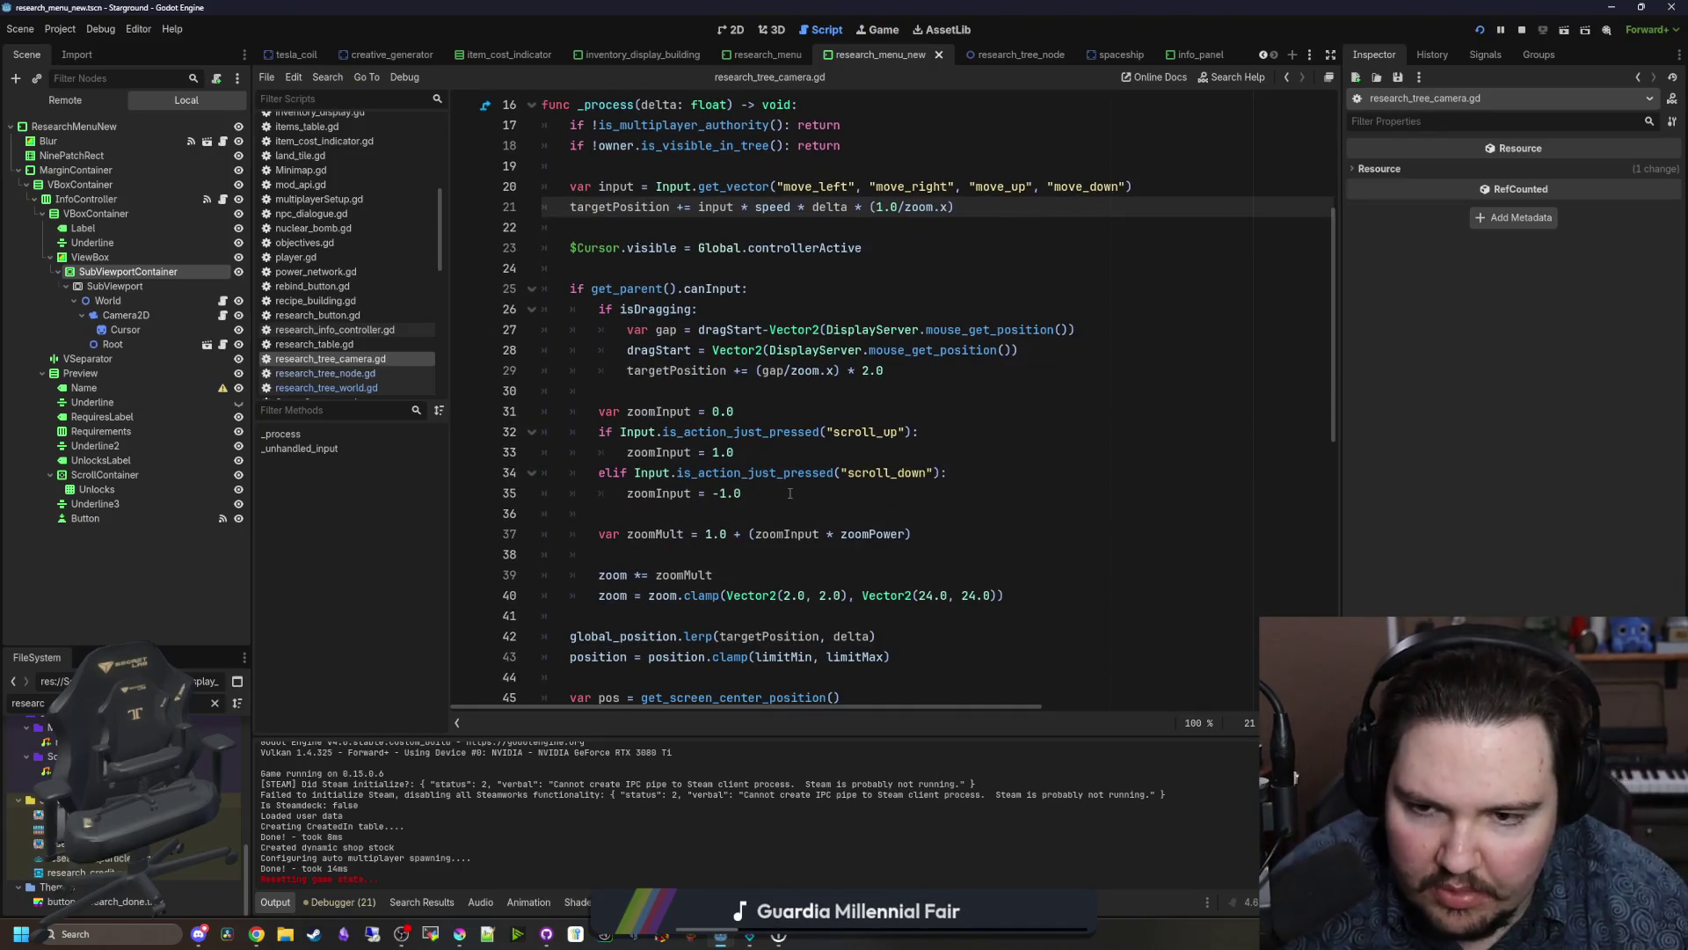
left_click_drag(790, 493, 774, 413)
left_click(771, 435)
left_click(771, 449)
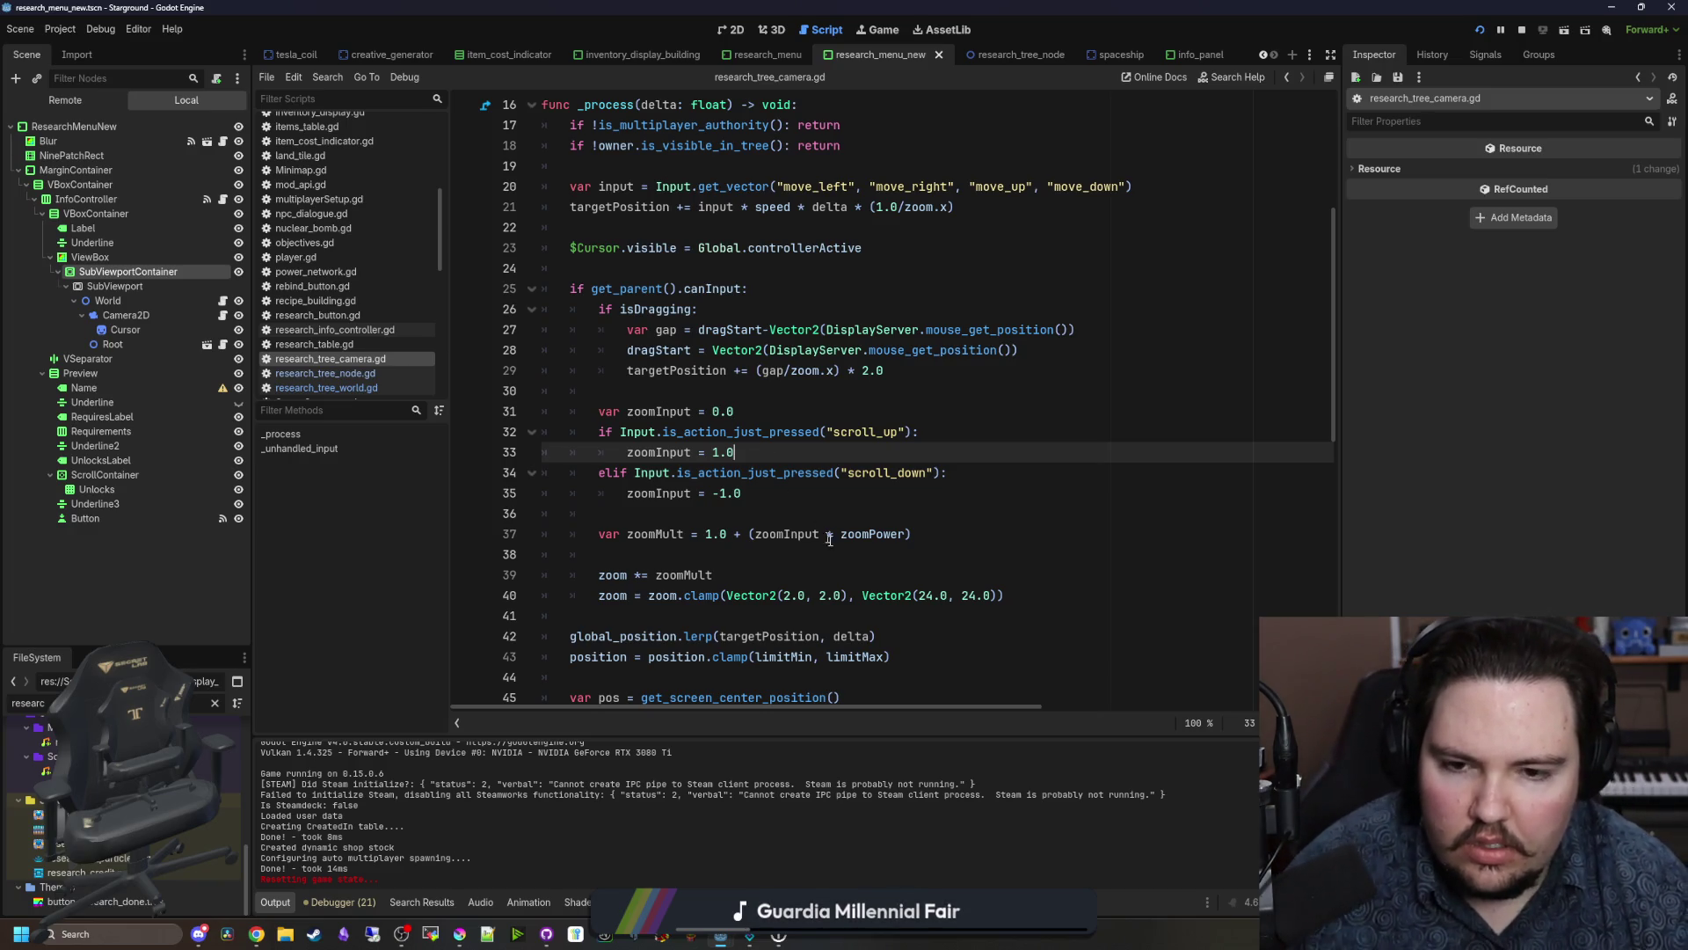
left_click(871, 534, "ctrl")
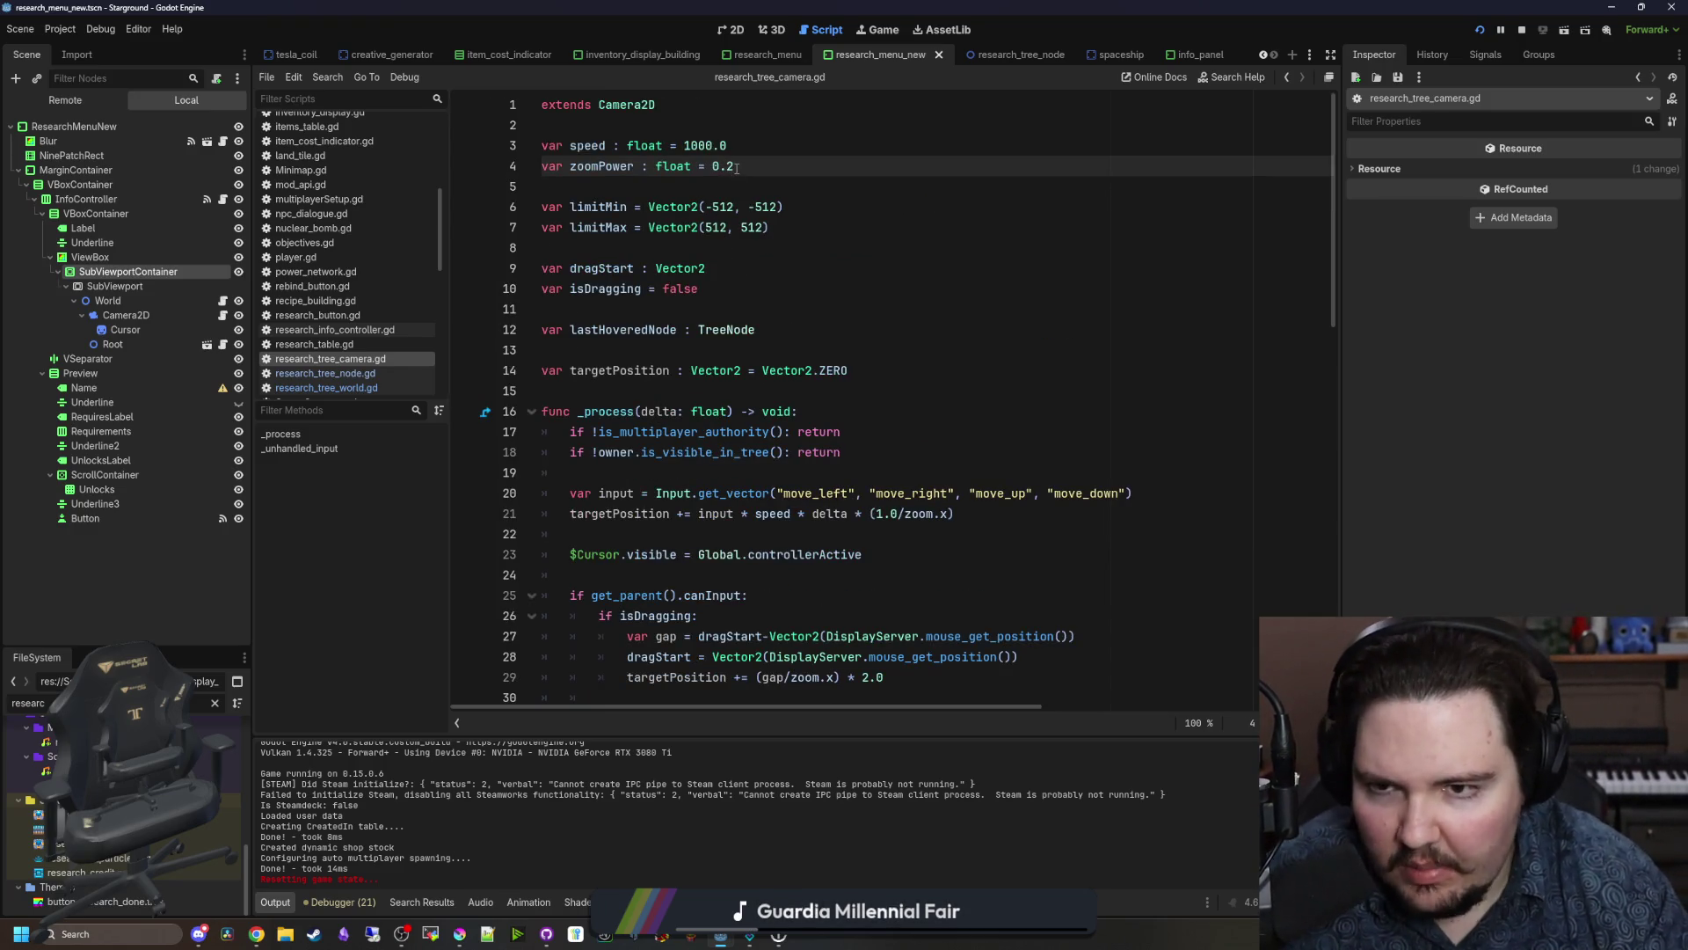
Step: Add a controllerZoom = 1.0 line above the zoomMult calculation
left_click_drag(737, 167, 542, 166)
double_click(602, 167)
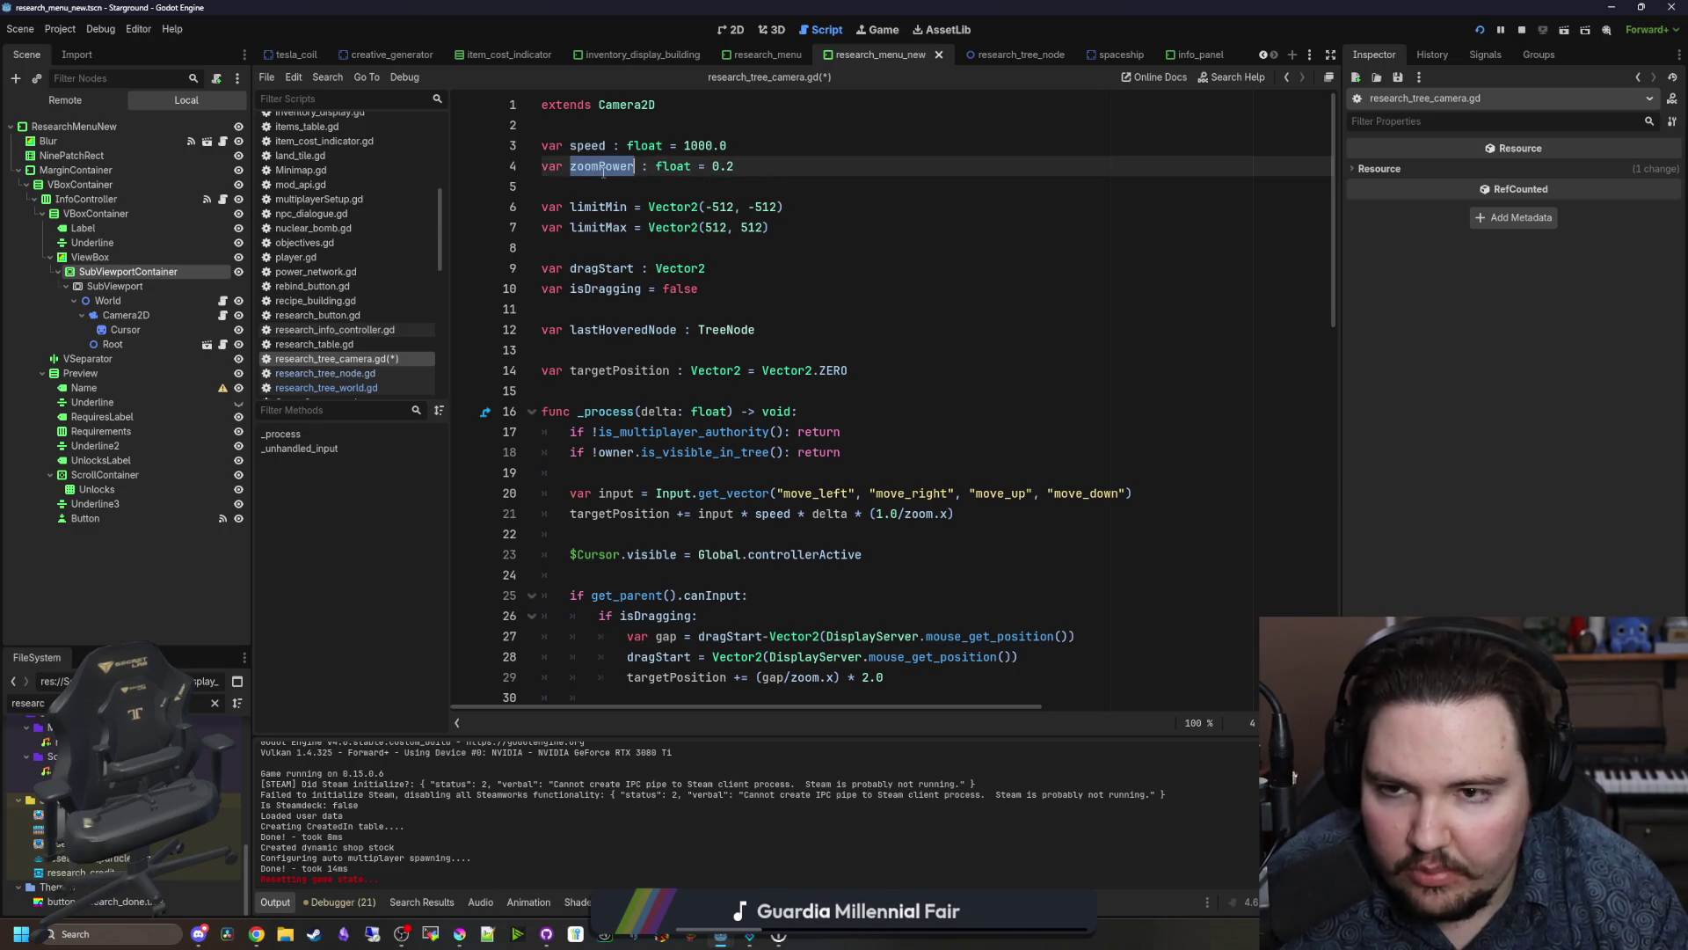
scroll(802, 371, "down", 7)
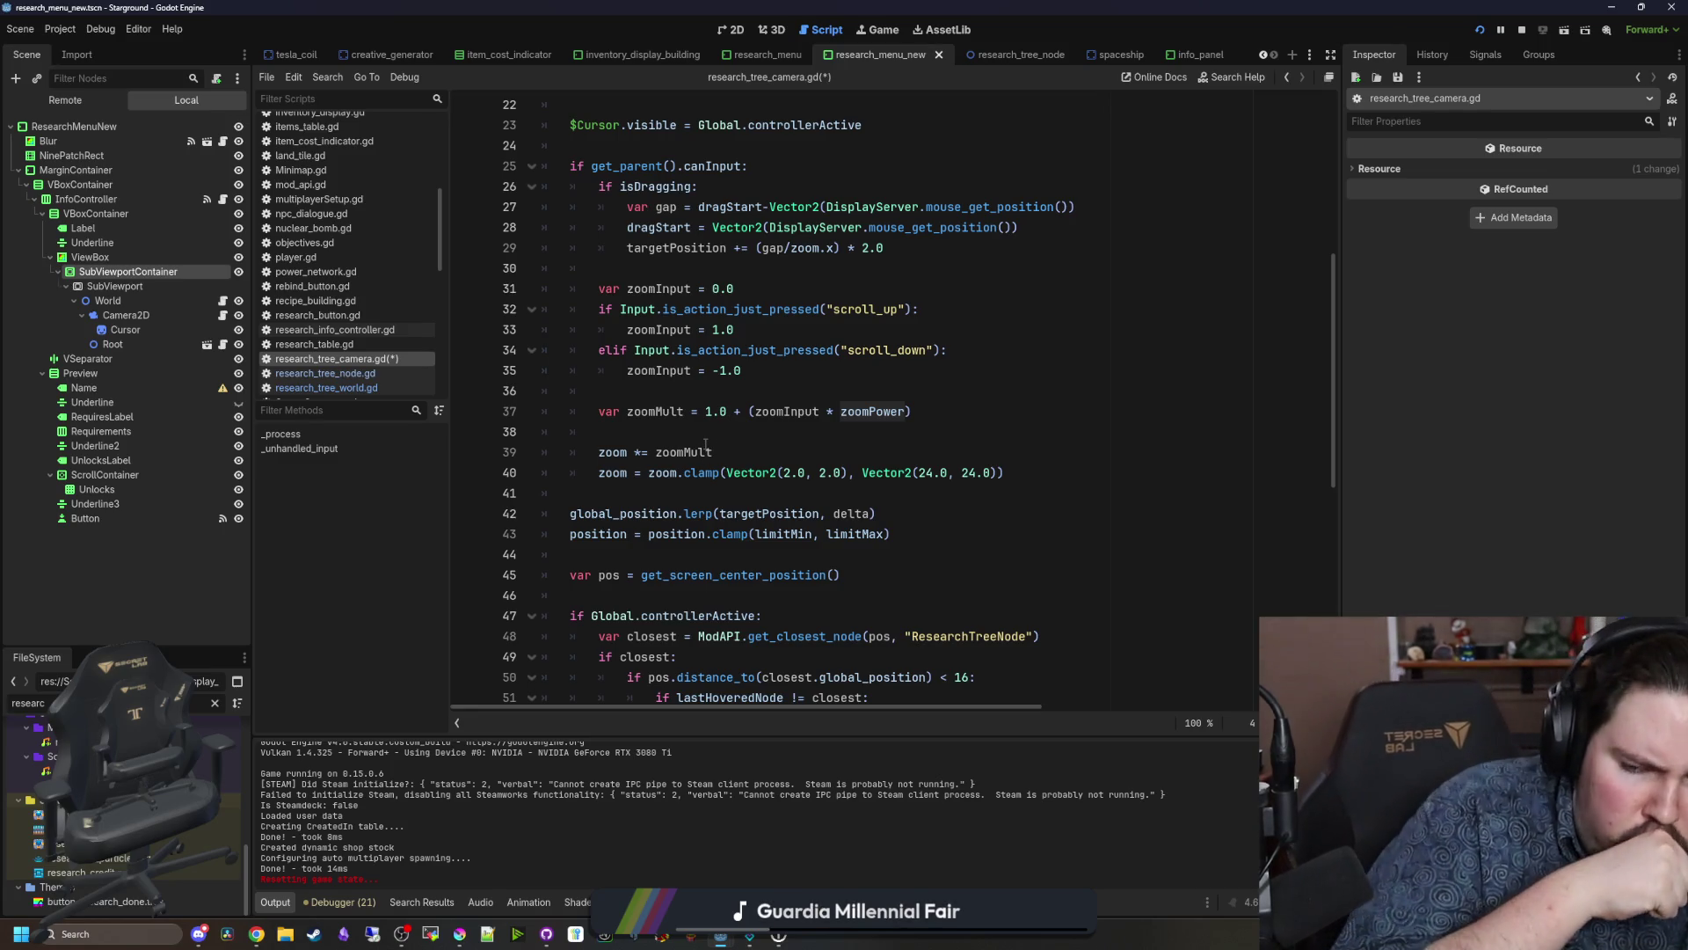
scroll(723, 434, "up", 1)
left_click(634, 472)
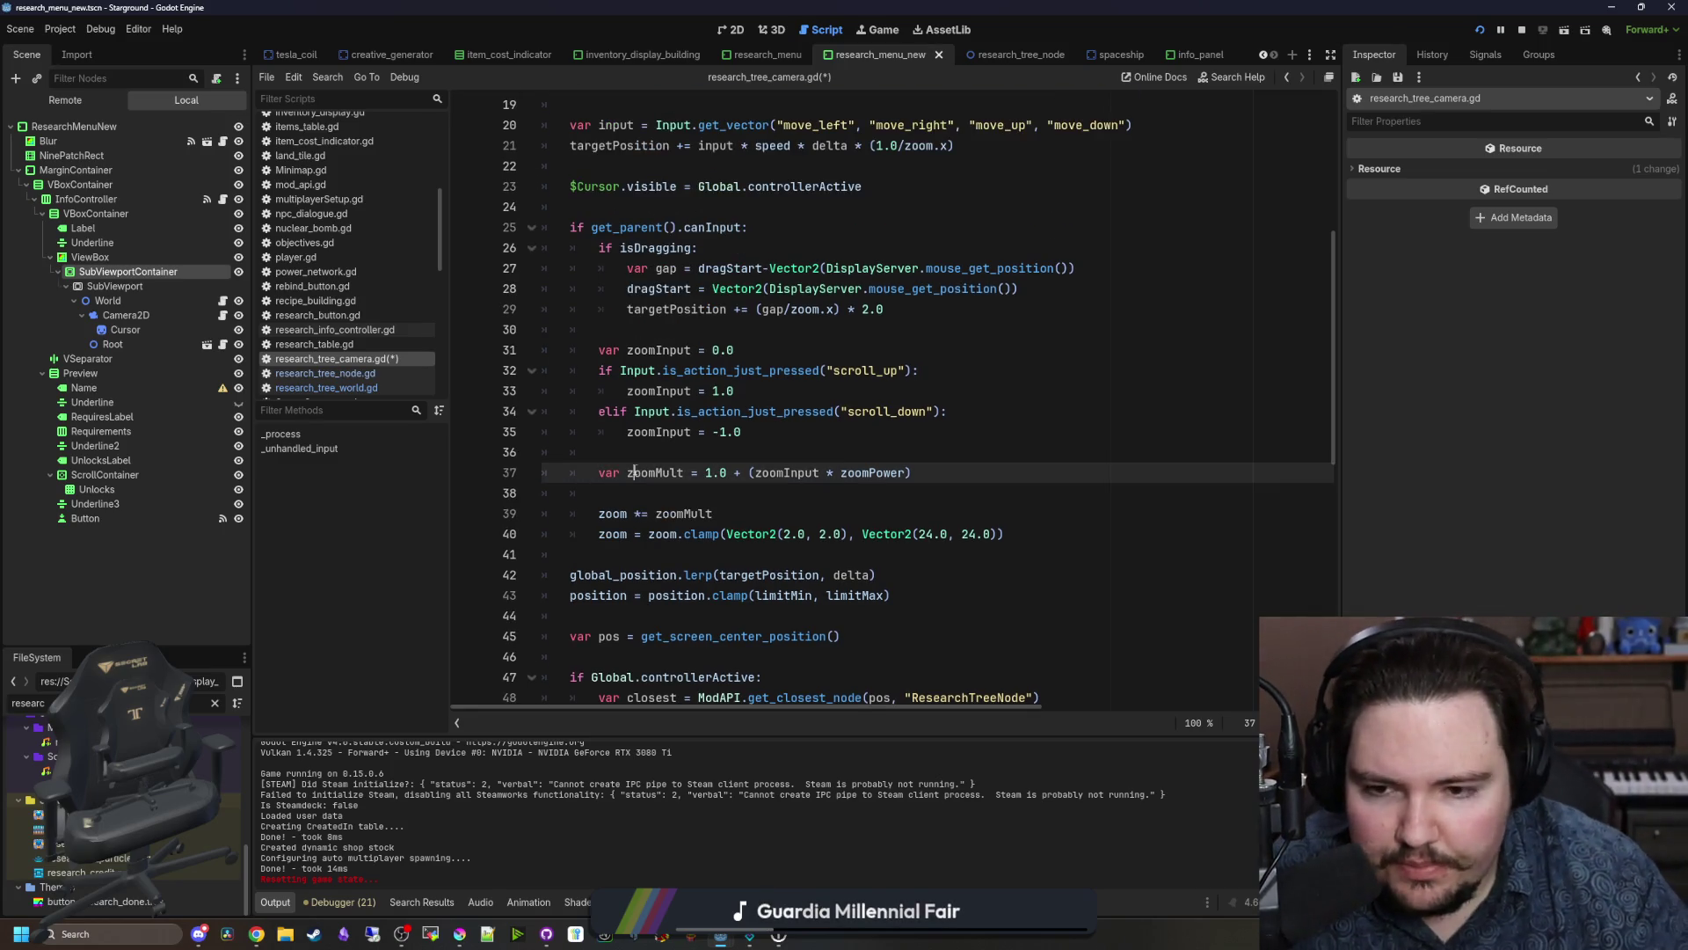
key("Home")
key("Return")
key("Return")
key("Up")
key("Up")
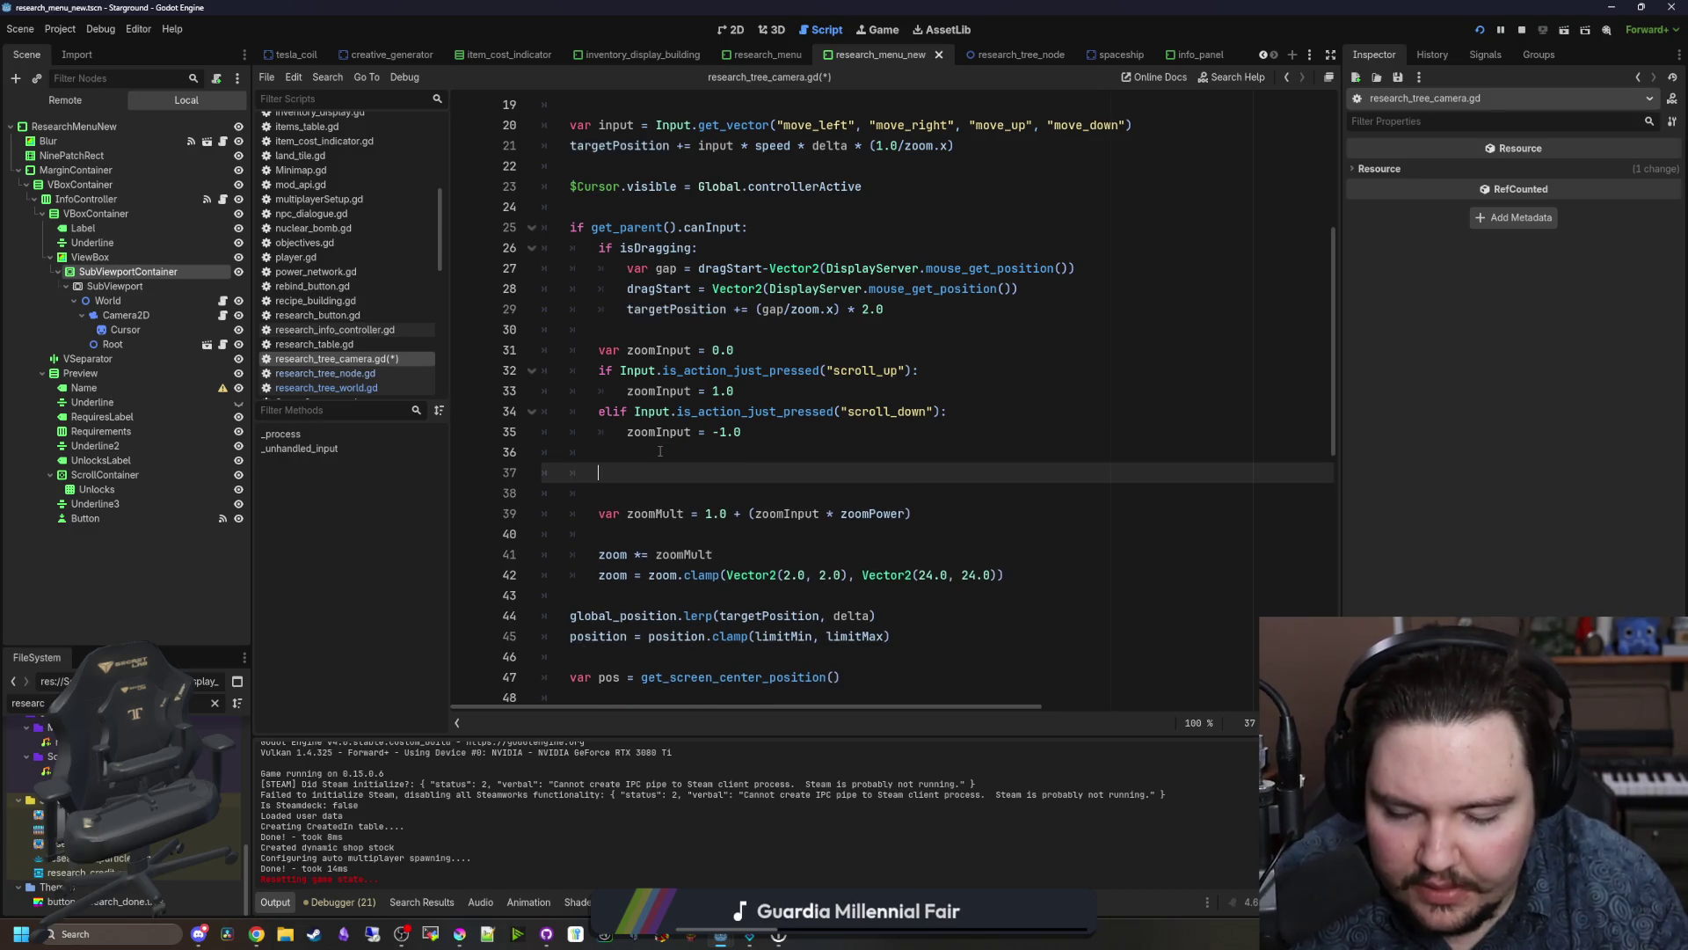
key("BackSpace")
key("BackSpace")
key("BackSpace")
type("controllerZoom ")
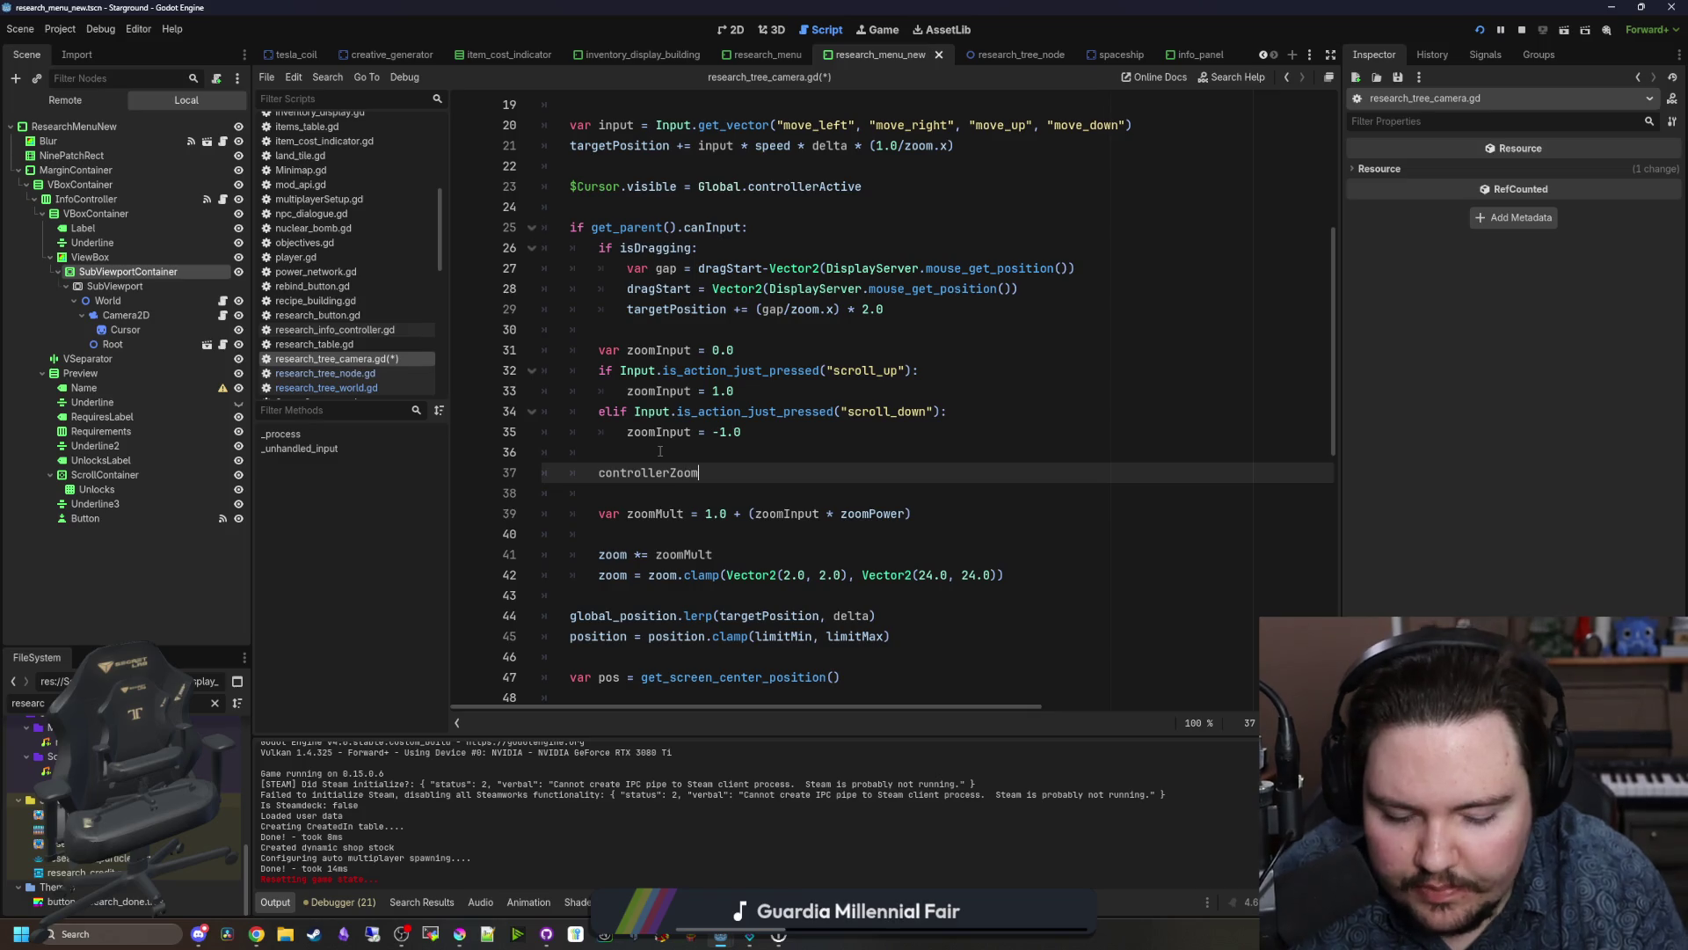
type("= 1.0")
key("Return")
type("if Gl")
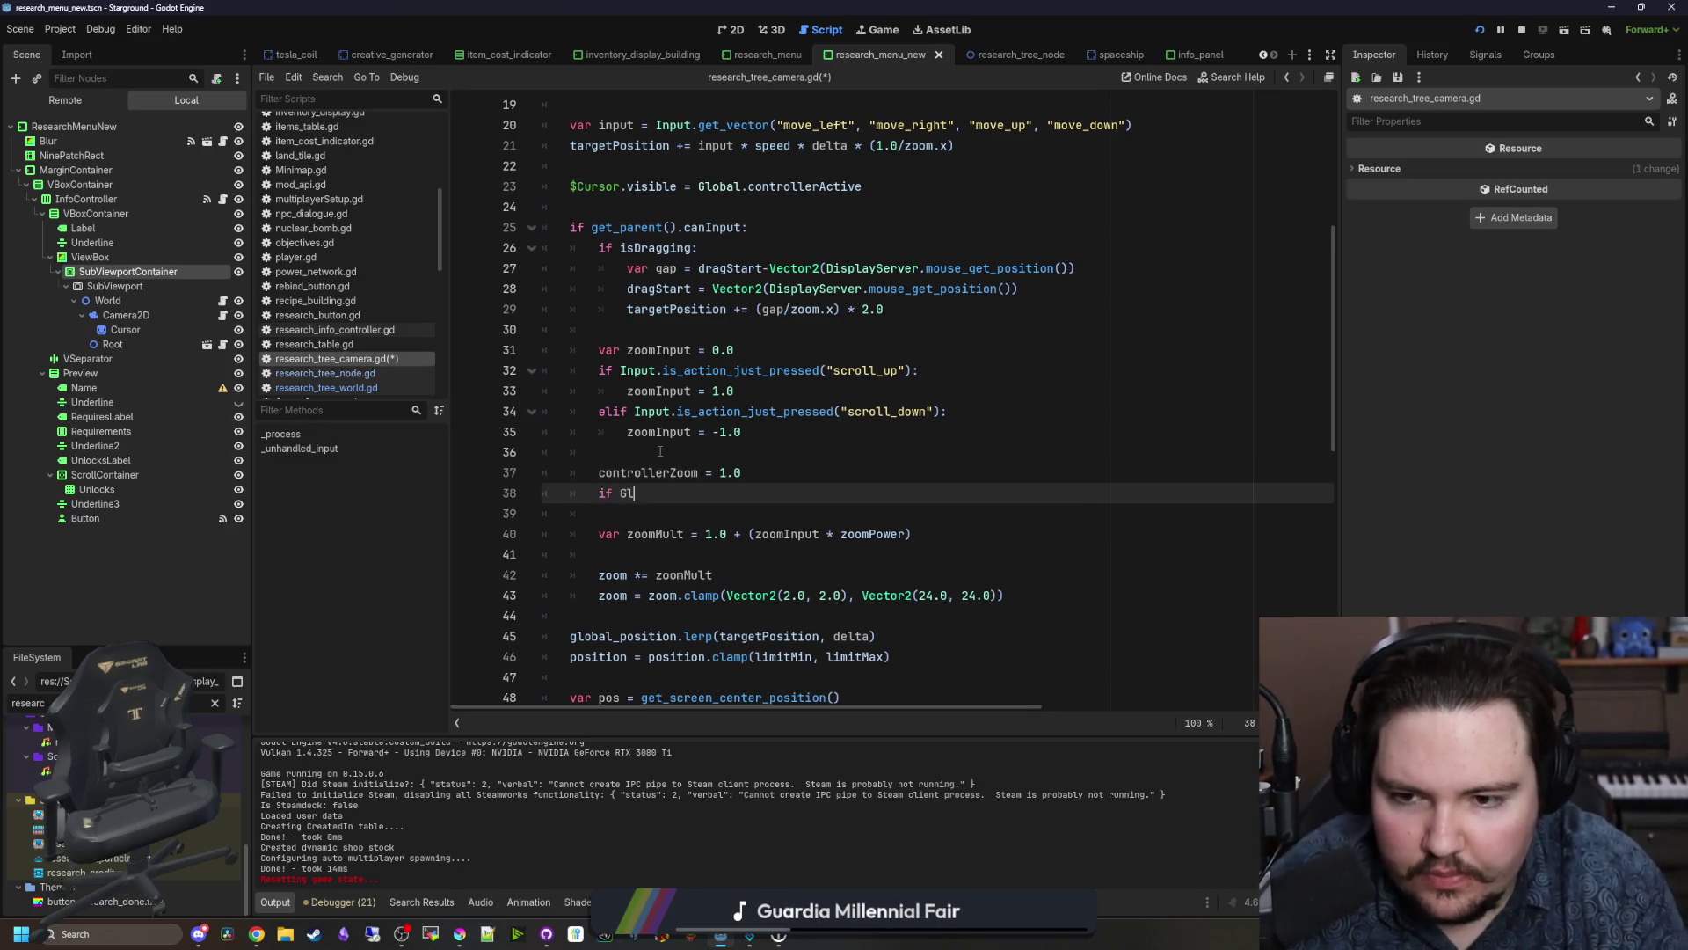
Step: Set controllerZoom to 2.0 under a Global.controllerActive check, and declare it with var
type("obal.controllerActive:")
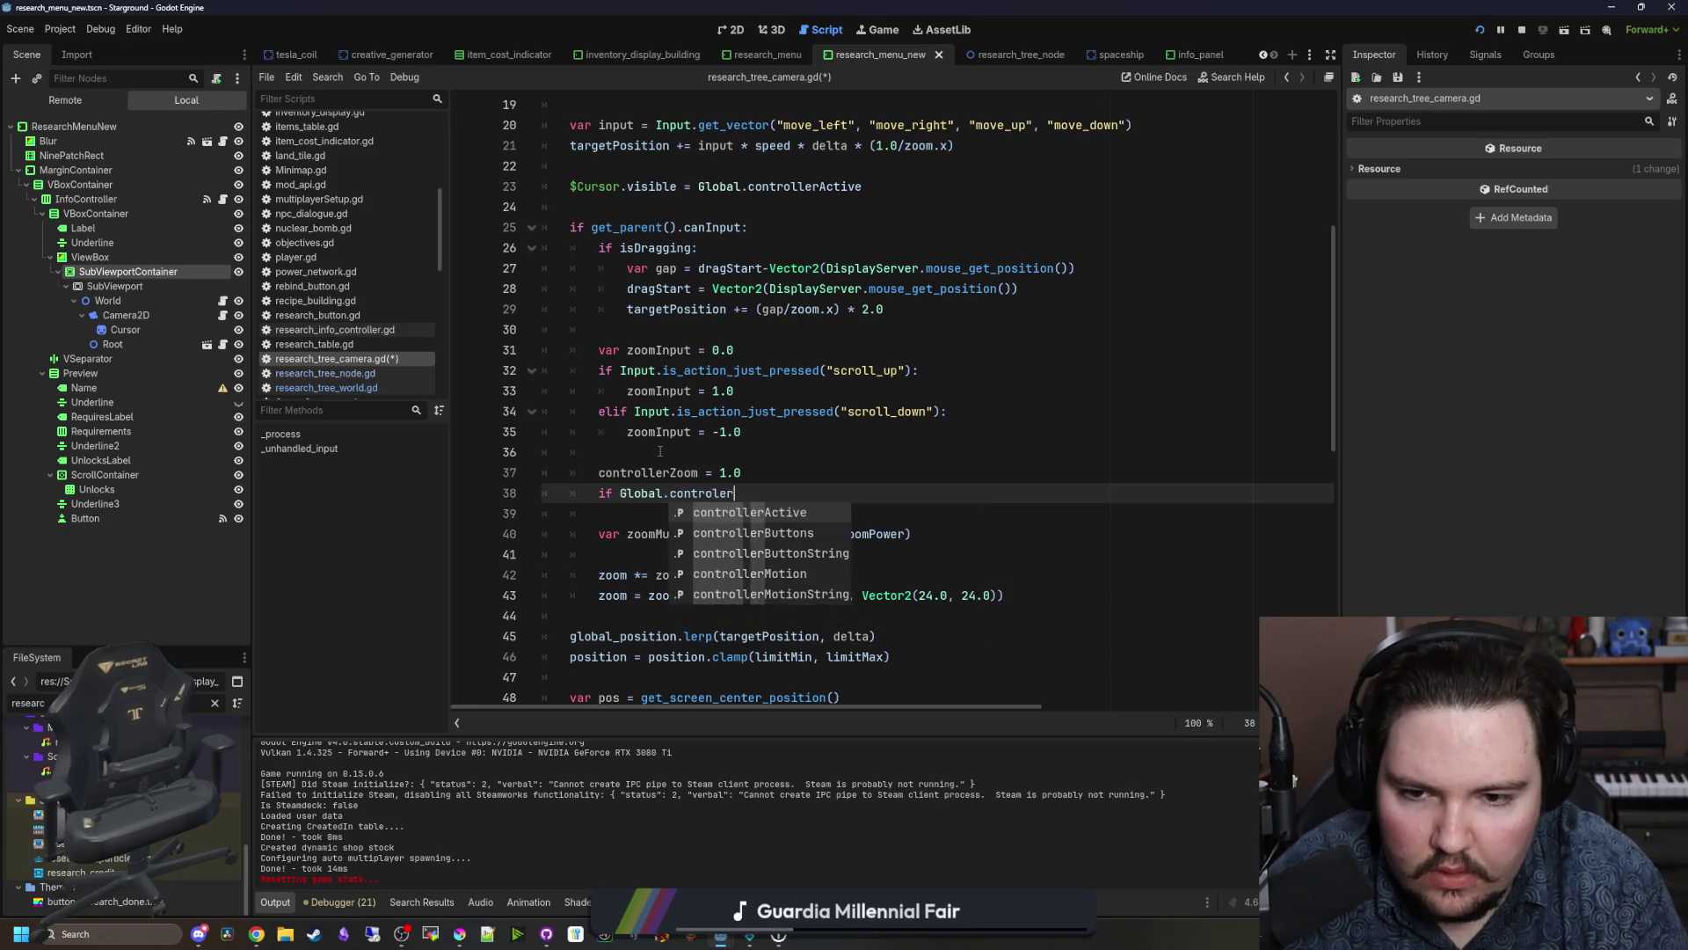
key("Return")
type("controller")
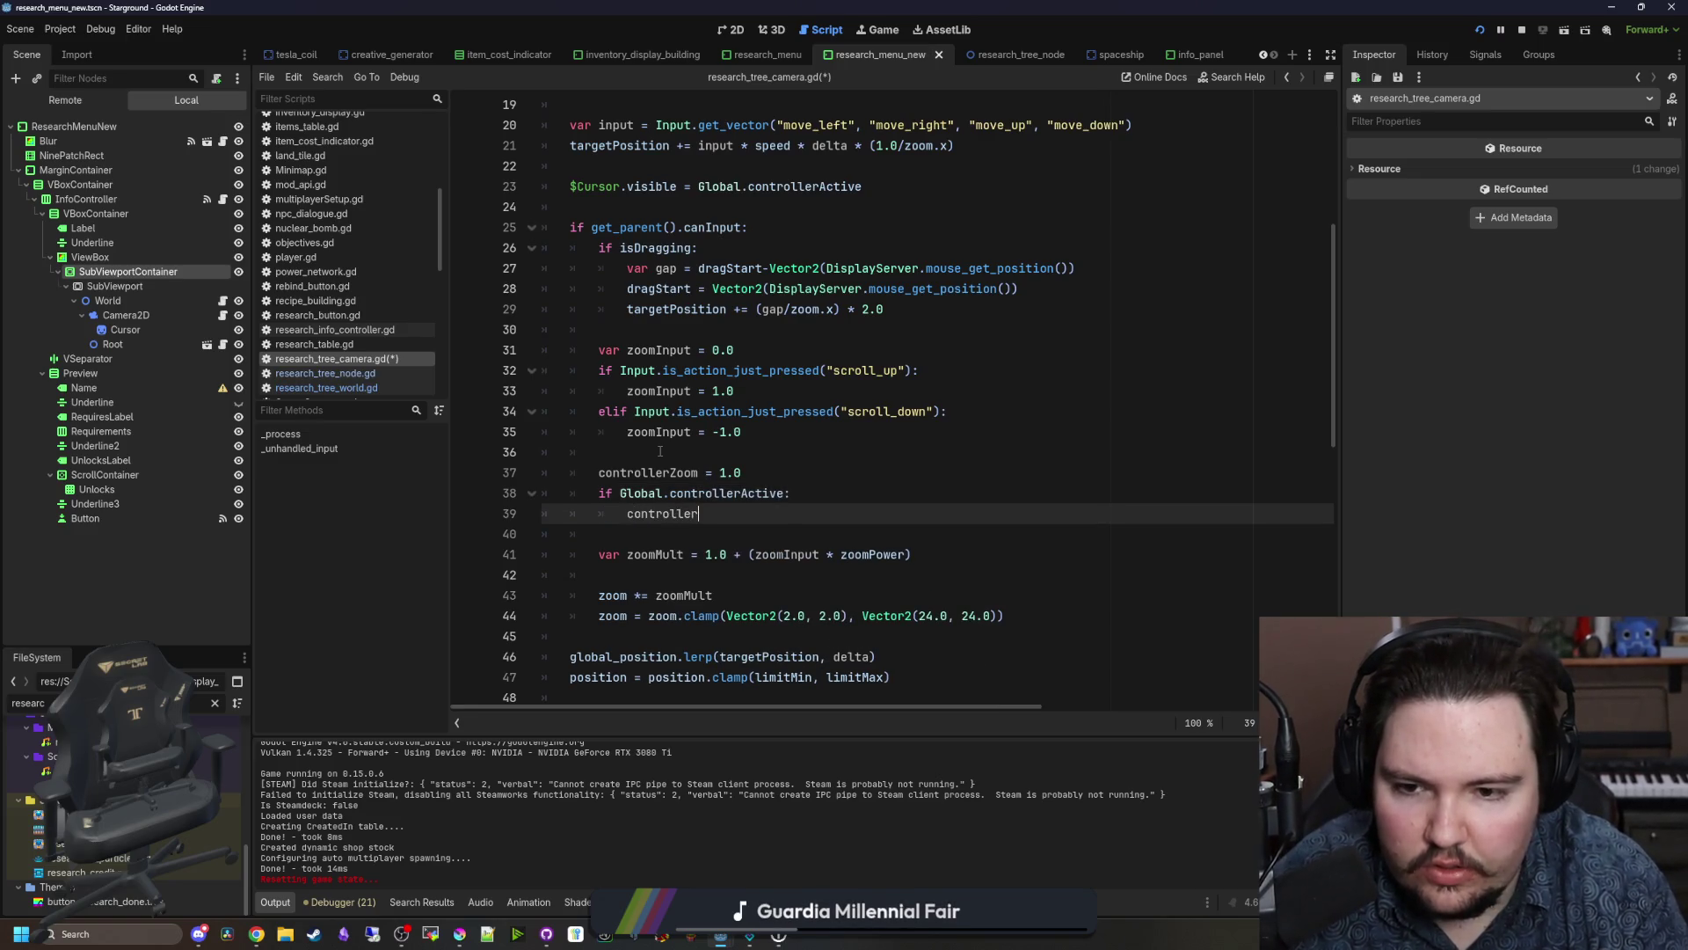
type("Zoom")
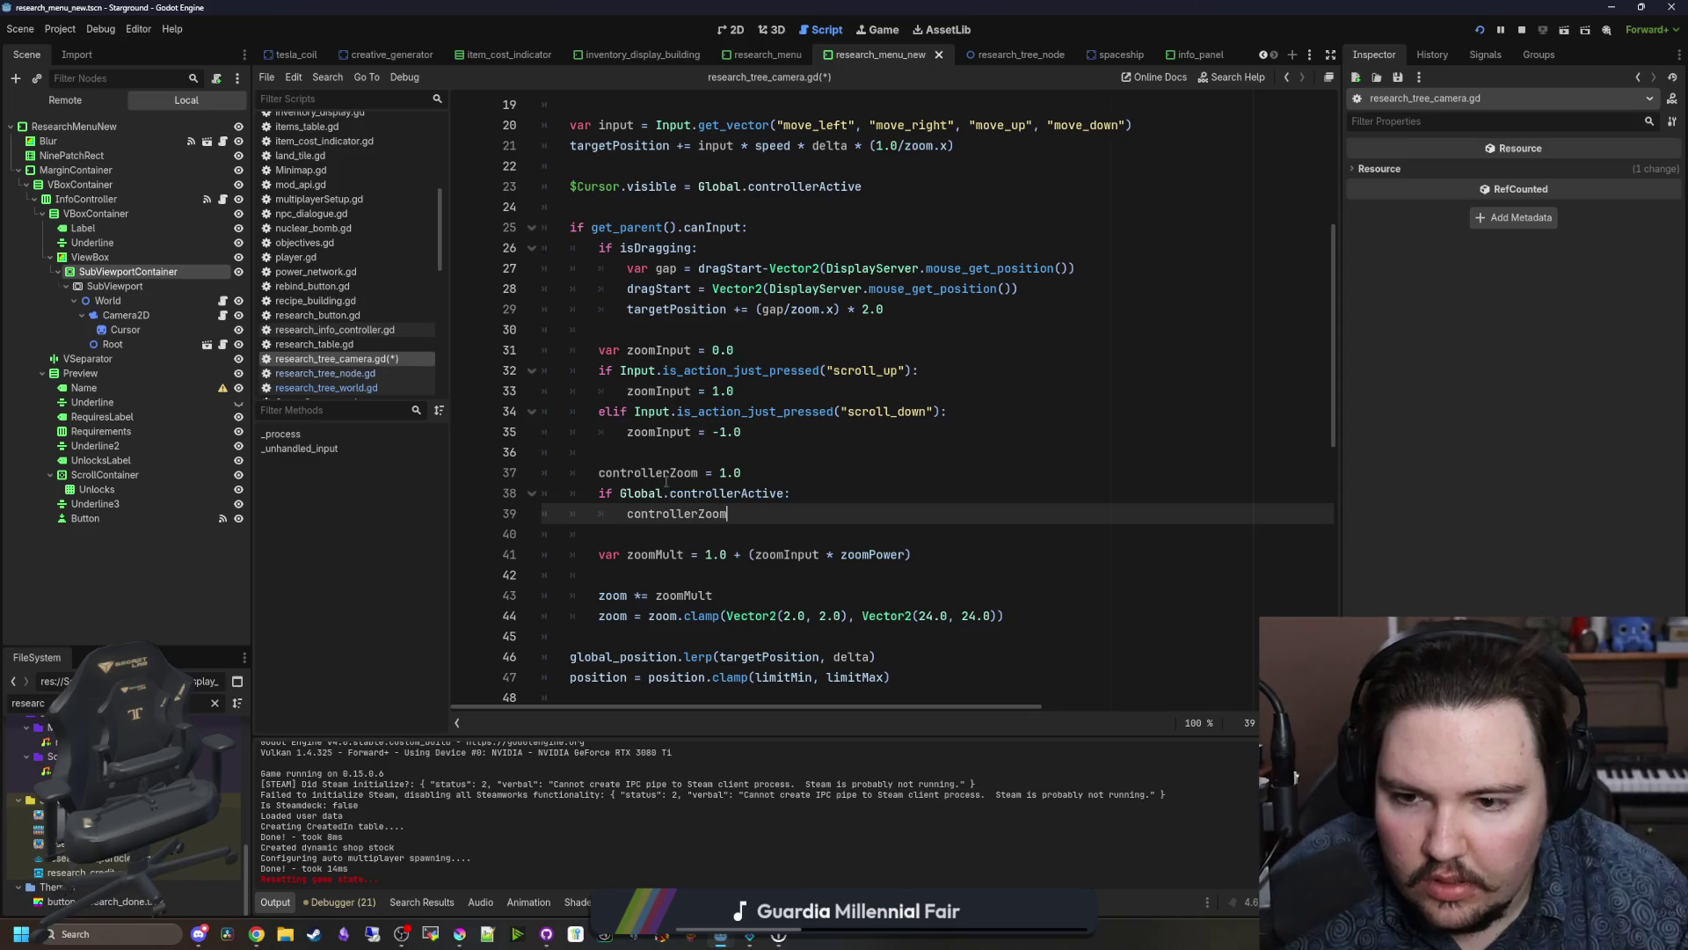
double_click(649, 474)
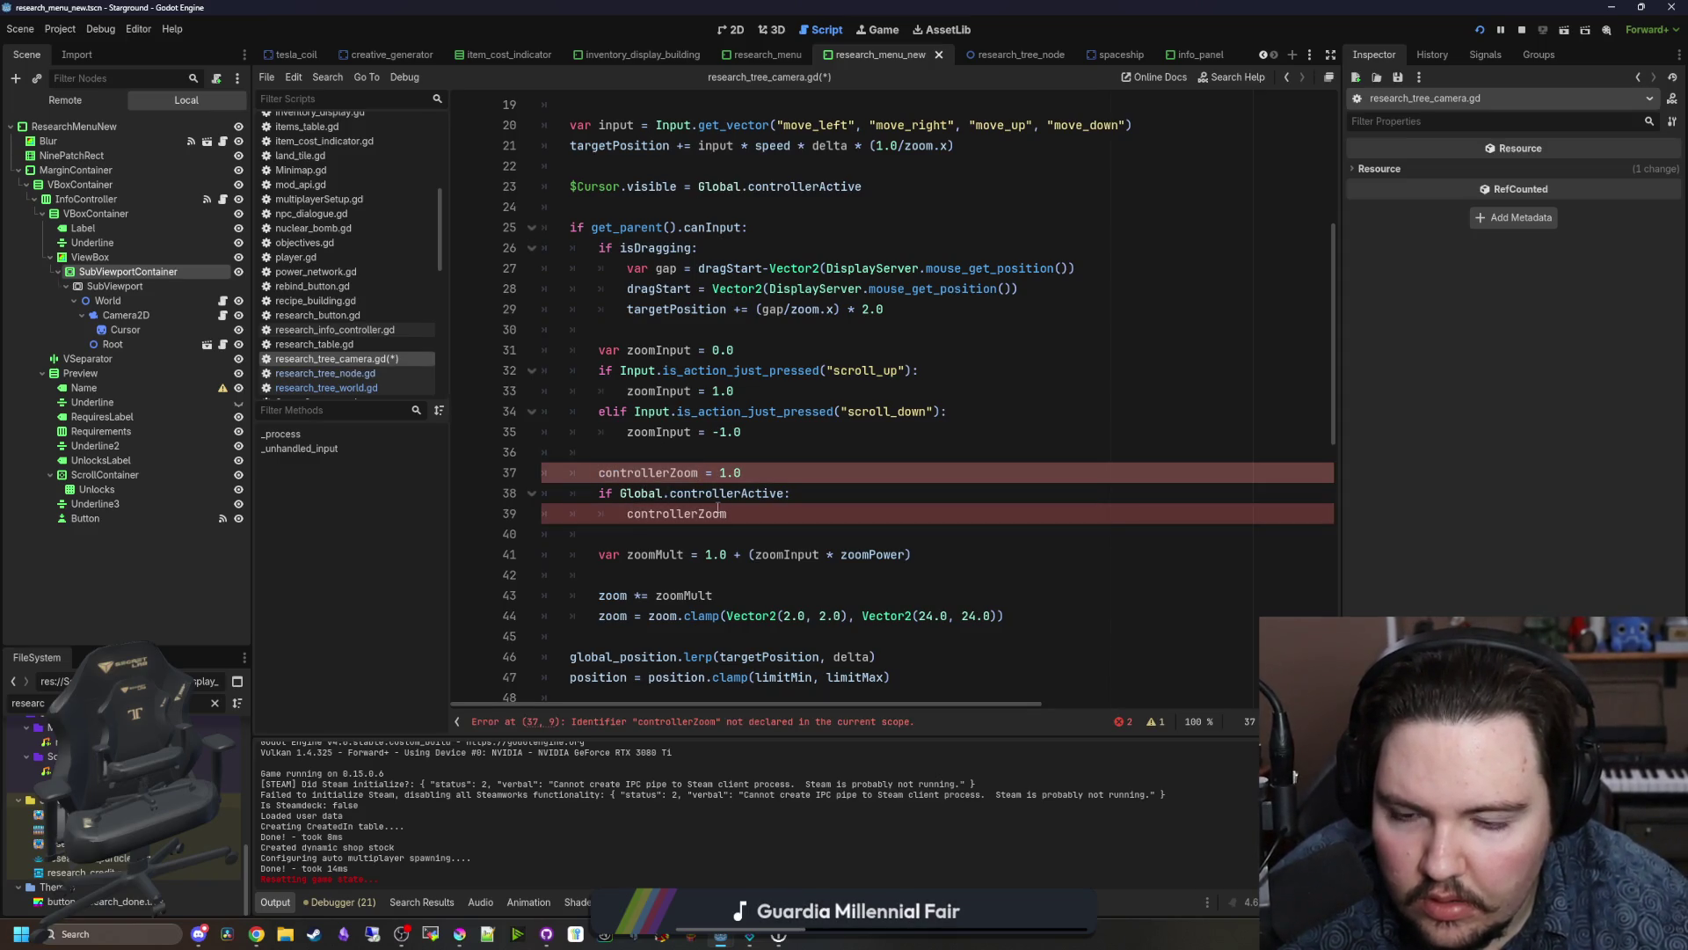
left_click(599, 472)
type("var")
left_click(741, 514)
type("= 2.0")
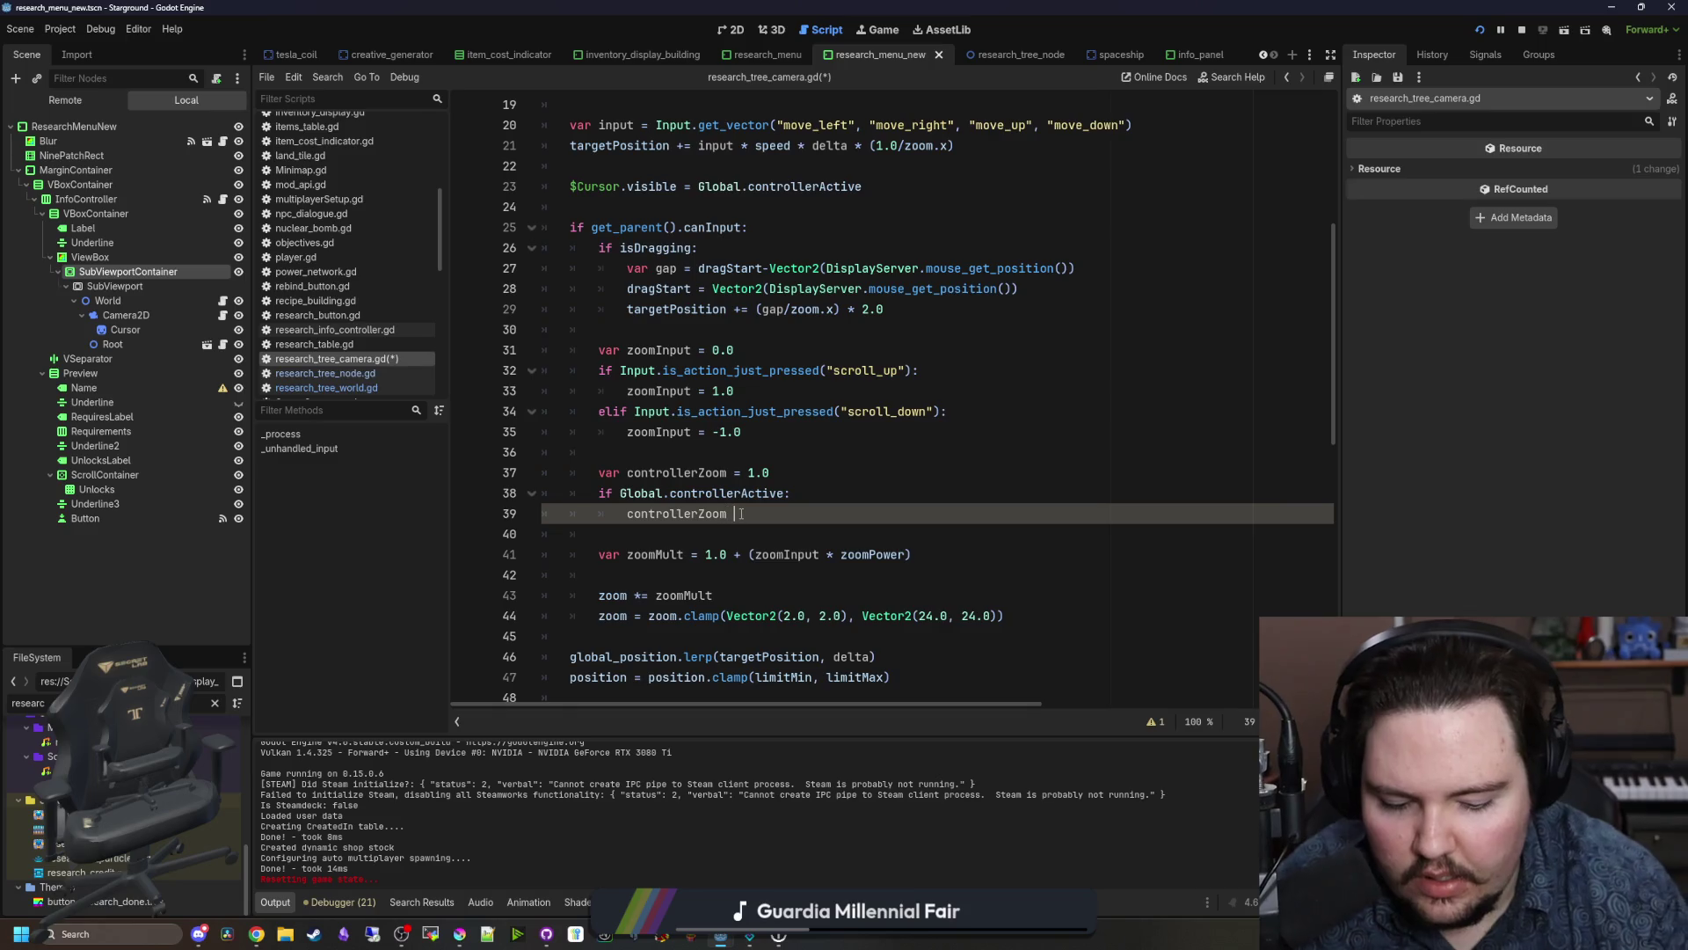
Step: Multiply the zoomPower term by controllerZoom, save the script, and run the game
left_click(908, 554)
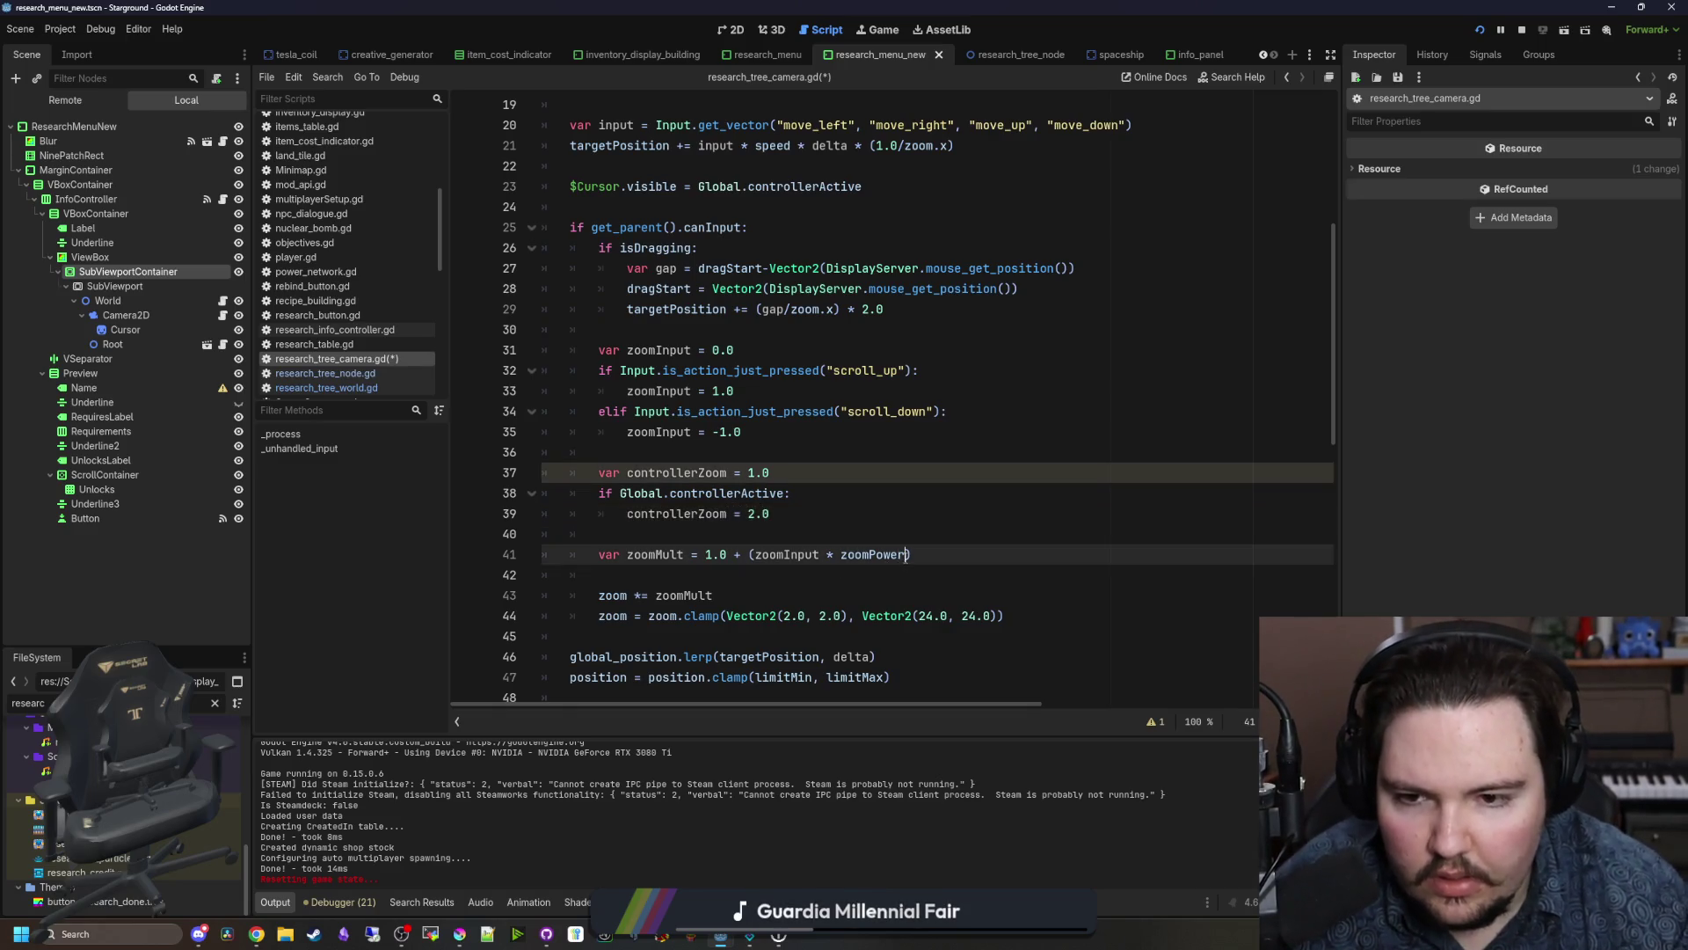
type("*controllerZoo")
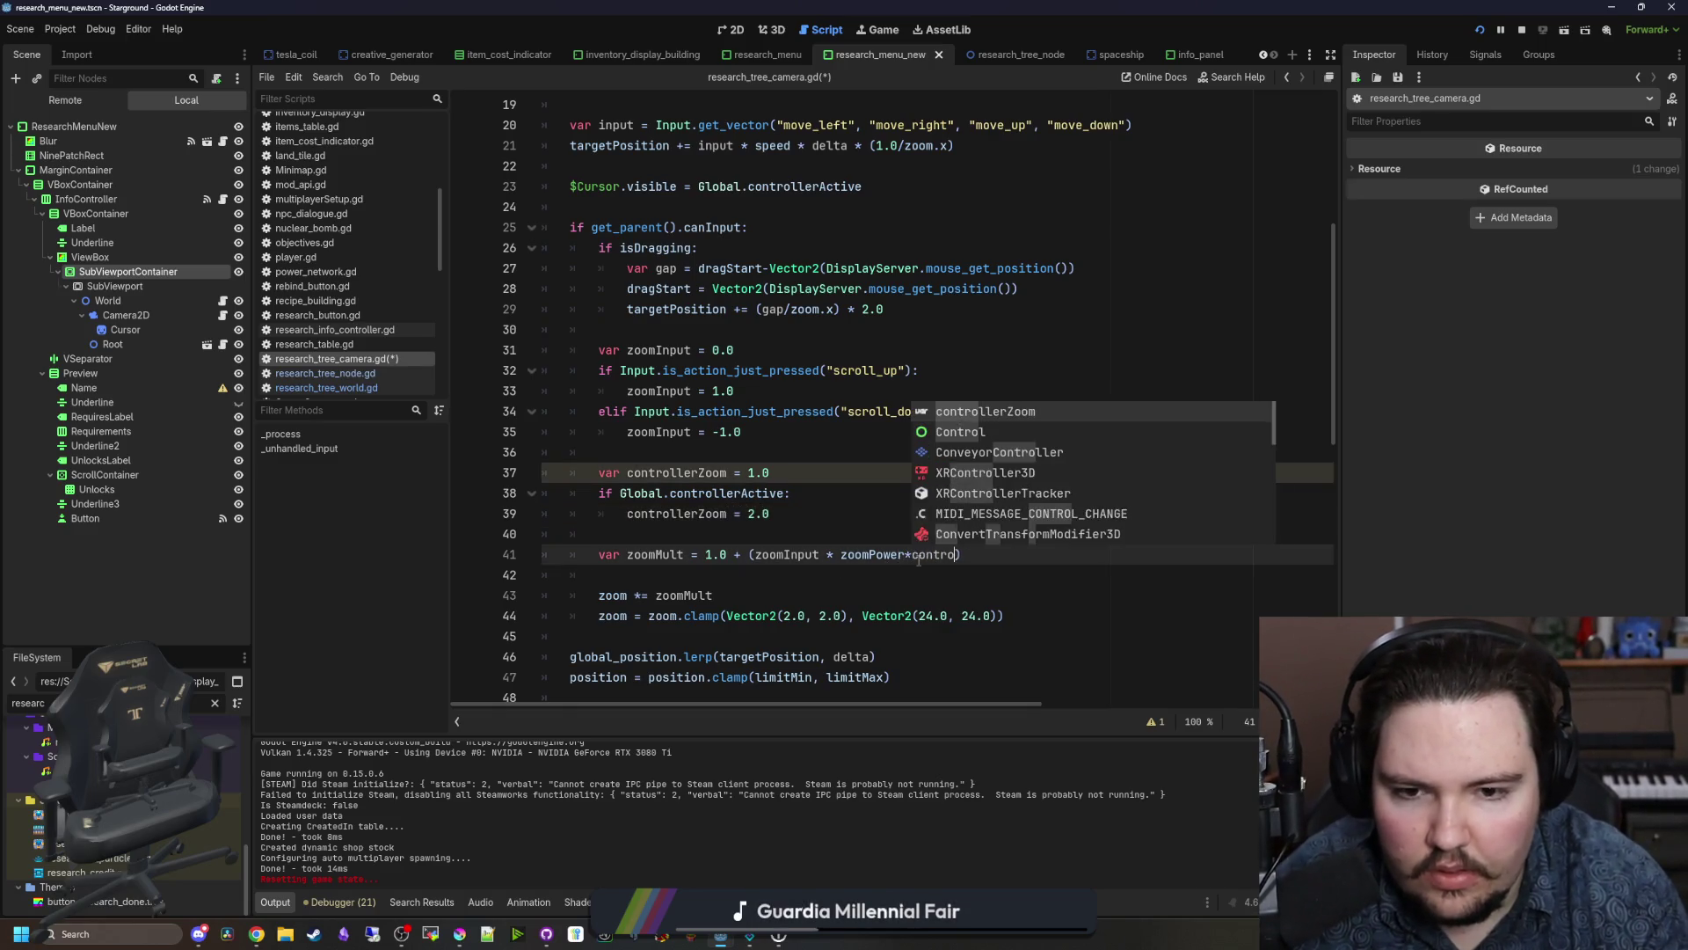
type("m")
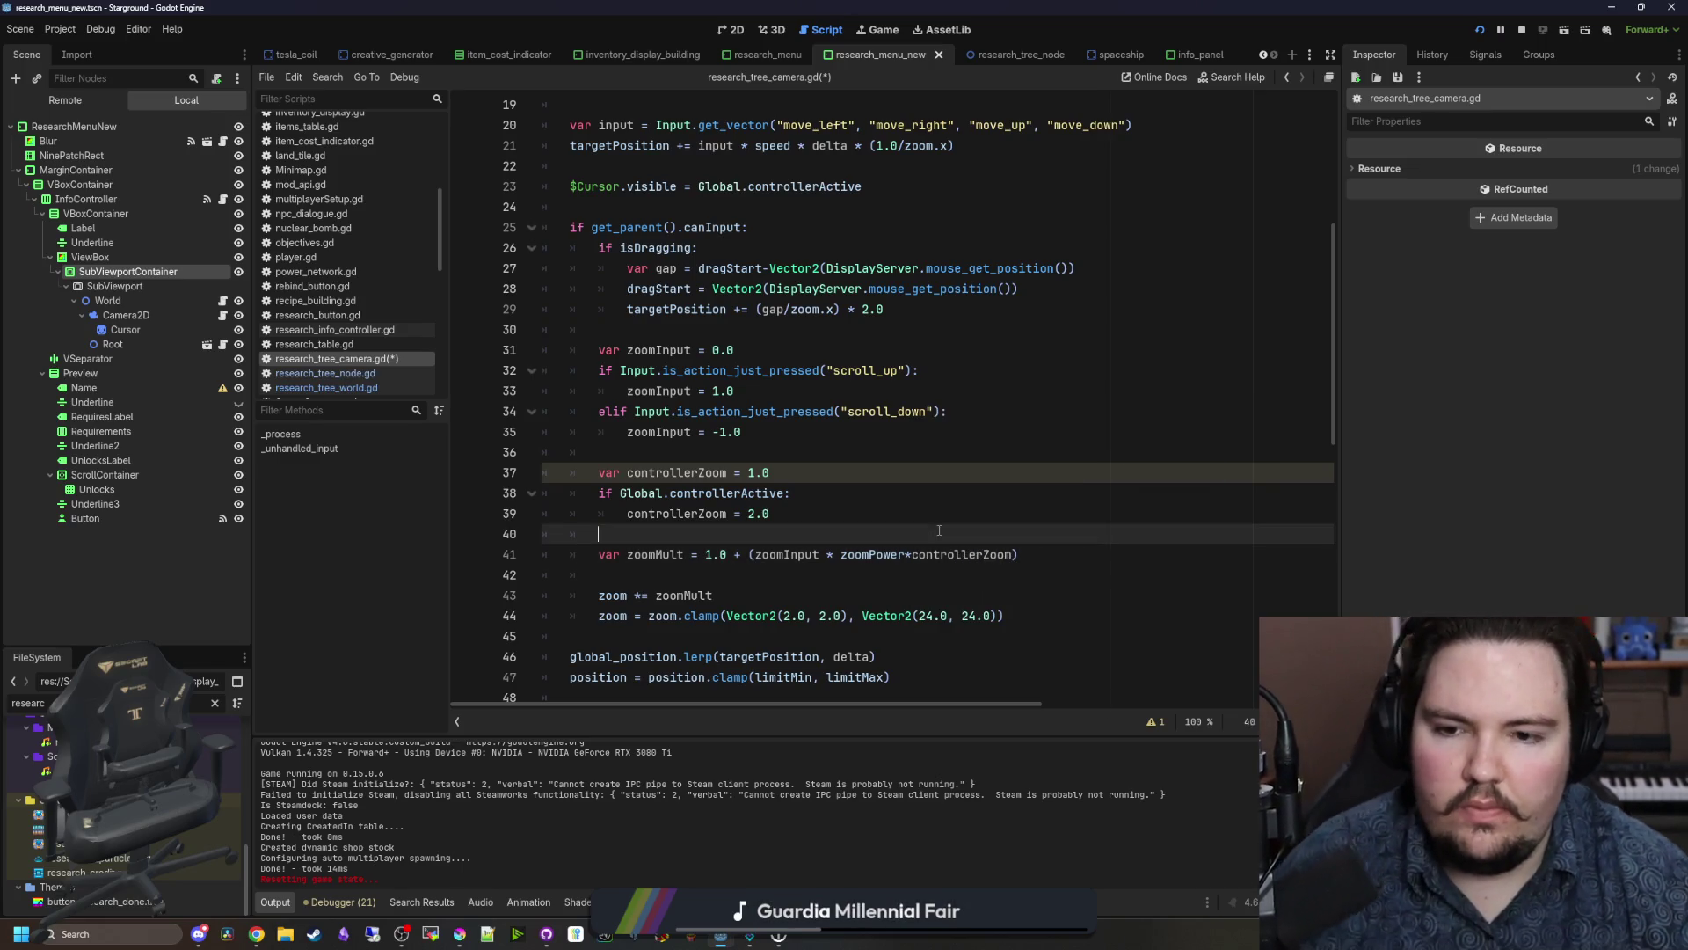
left_click(685, 452)
scroll(775, 459, "up", 3)
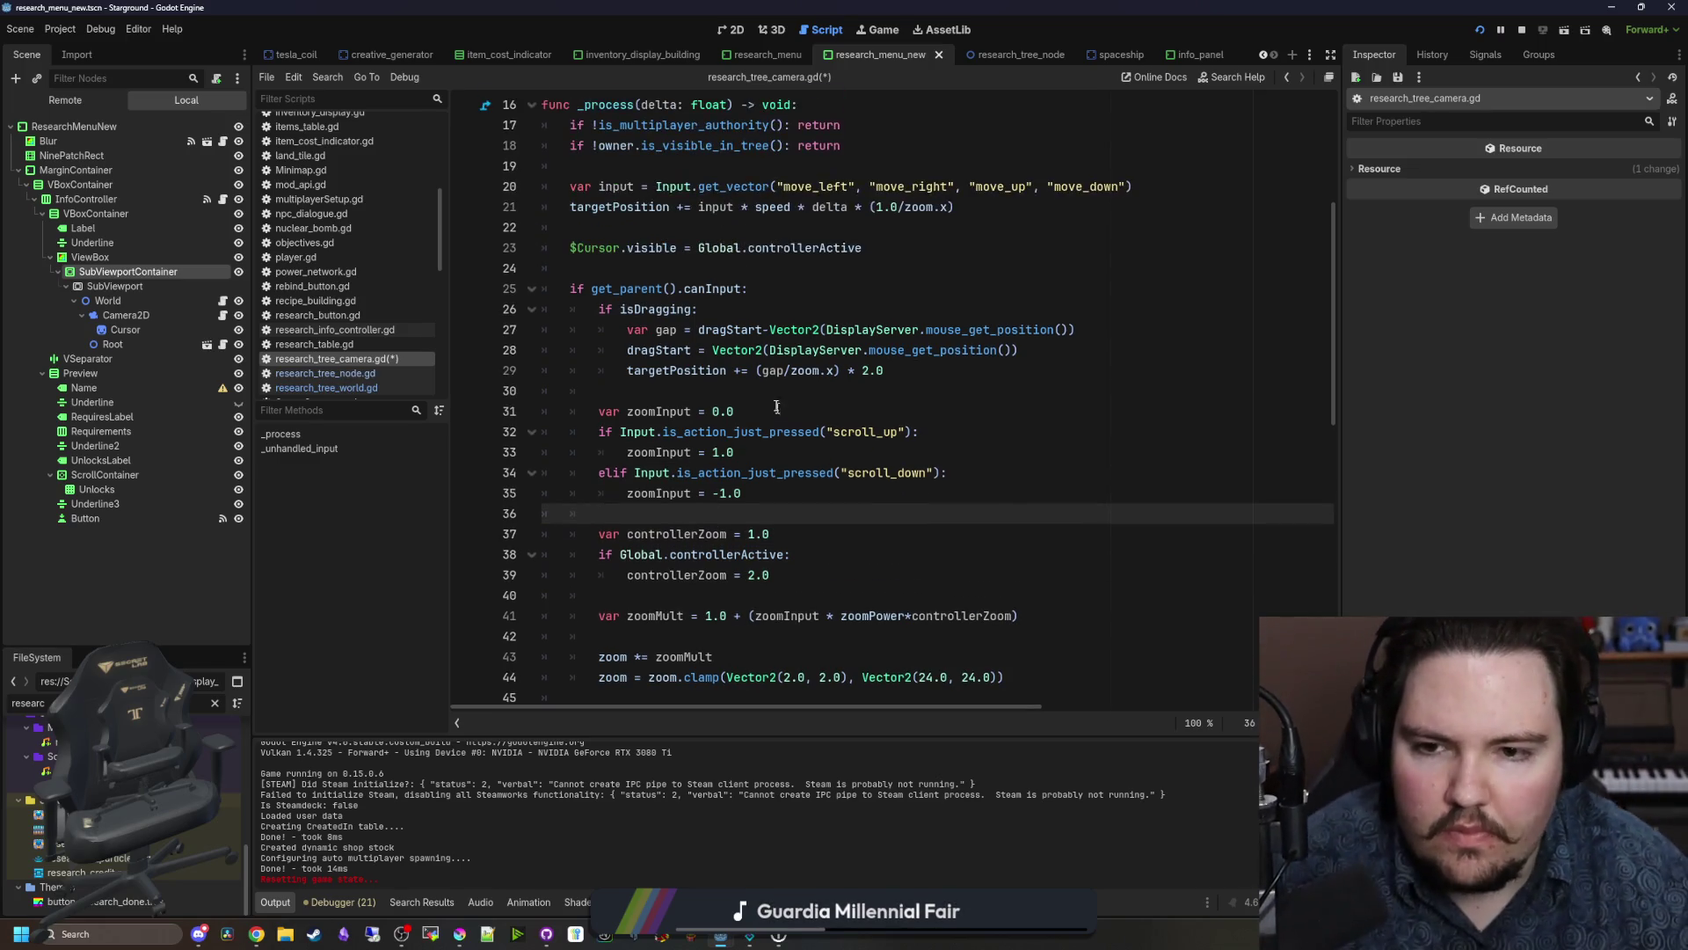
left_click(756, 390)
key("ctrl+s")
left_click(884, 32)
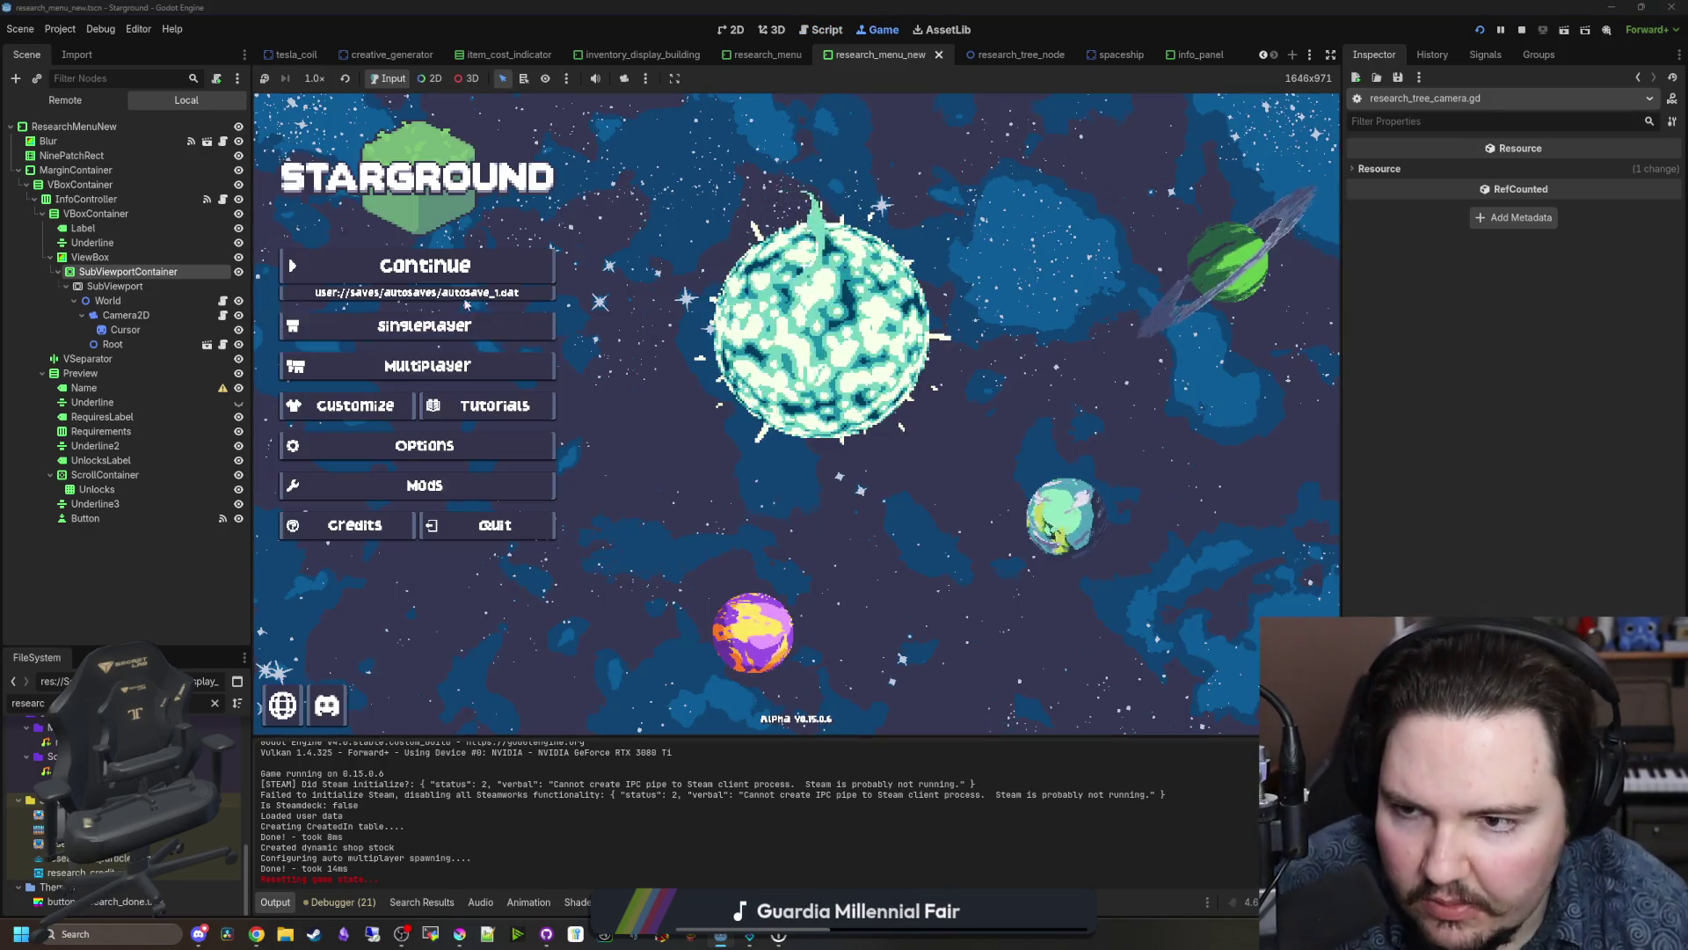
Step: Continue into the saved game, open the Research Tree with E, then return to research_tree_camera.gd
left_click(531, 286)
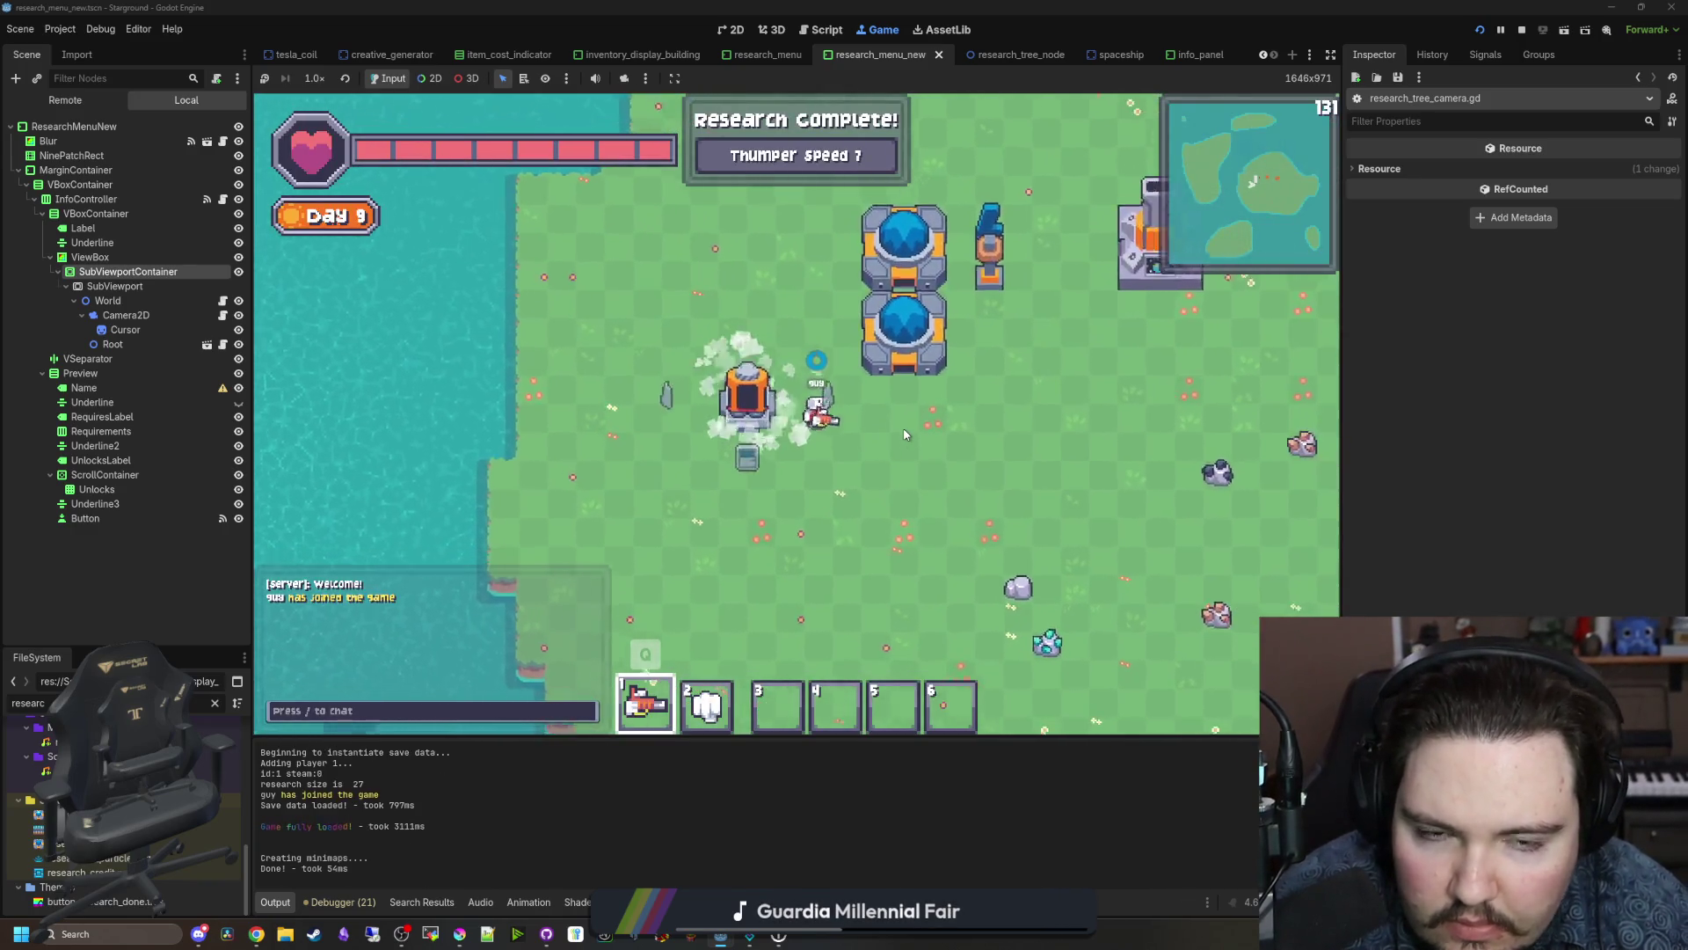
key("e")
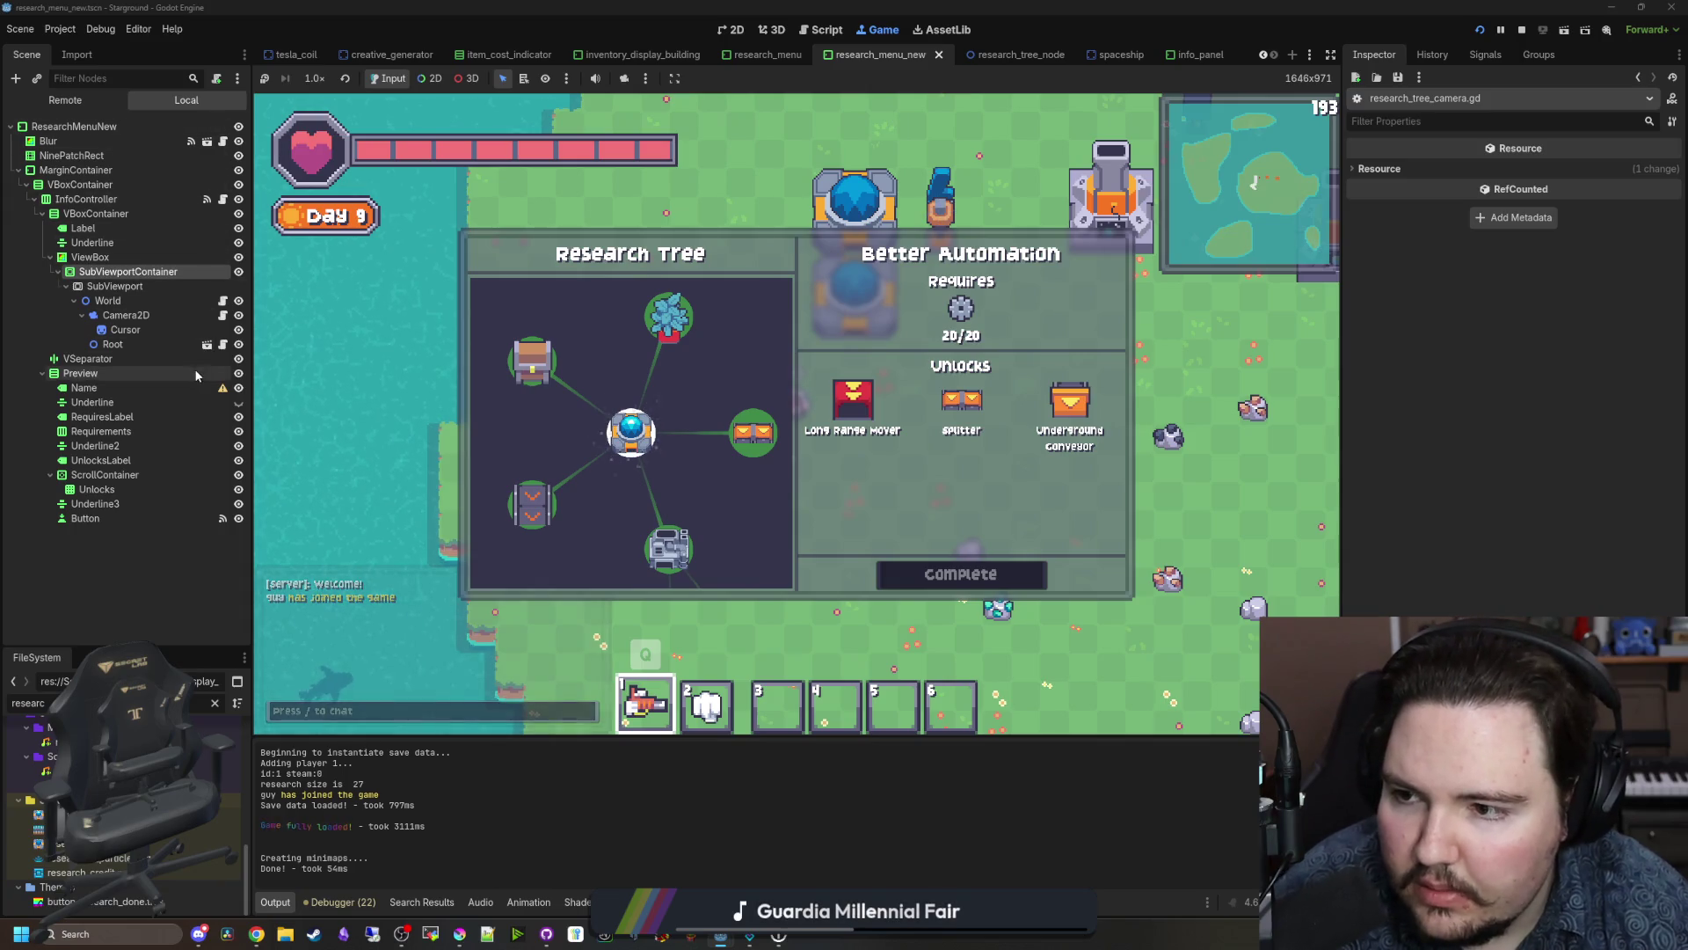
left_click(224, 316)
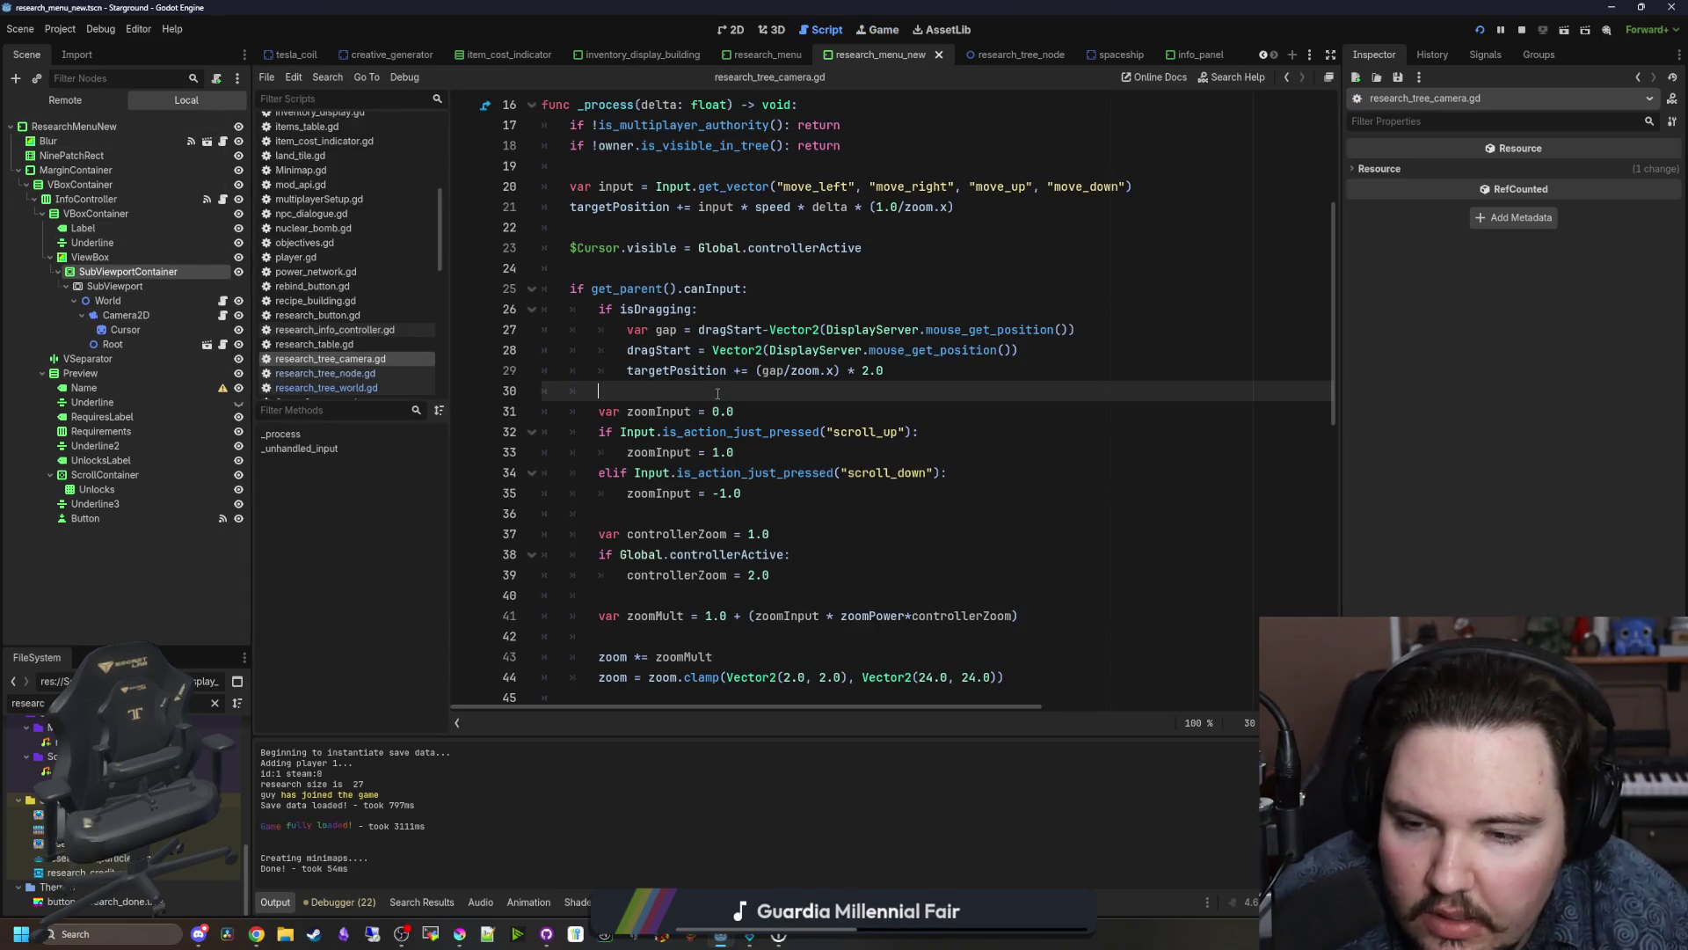
Step: Assign the lerp toward targetPosition back to global_position on line 46, save, run, and return to the script
scroll(708, 394, "down", 3)
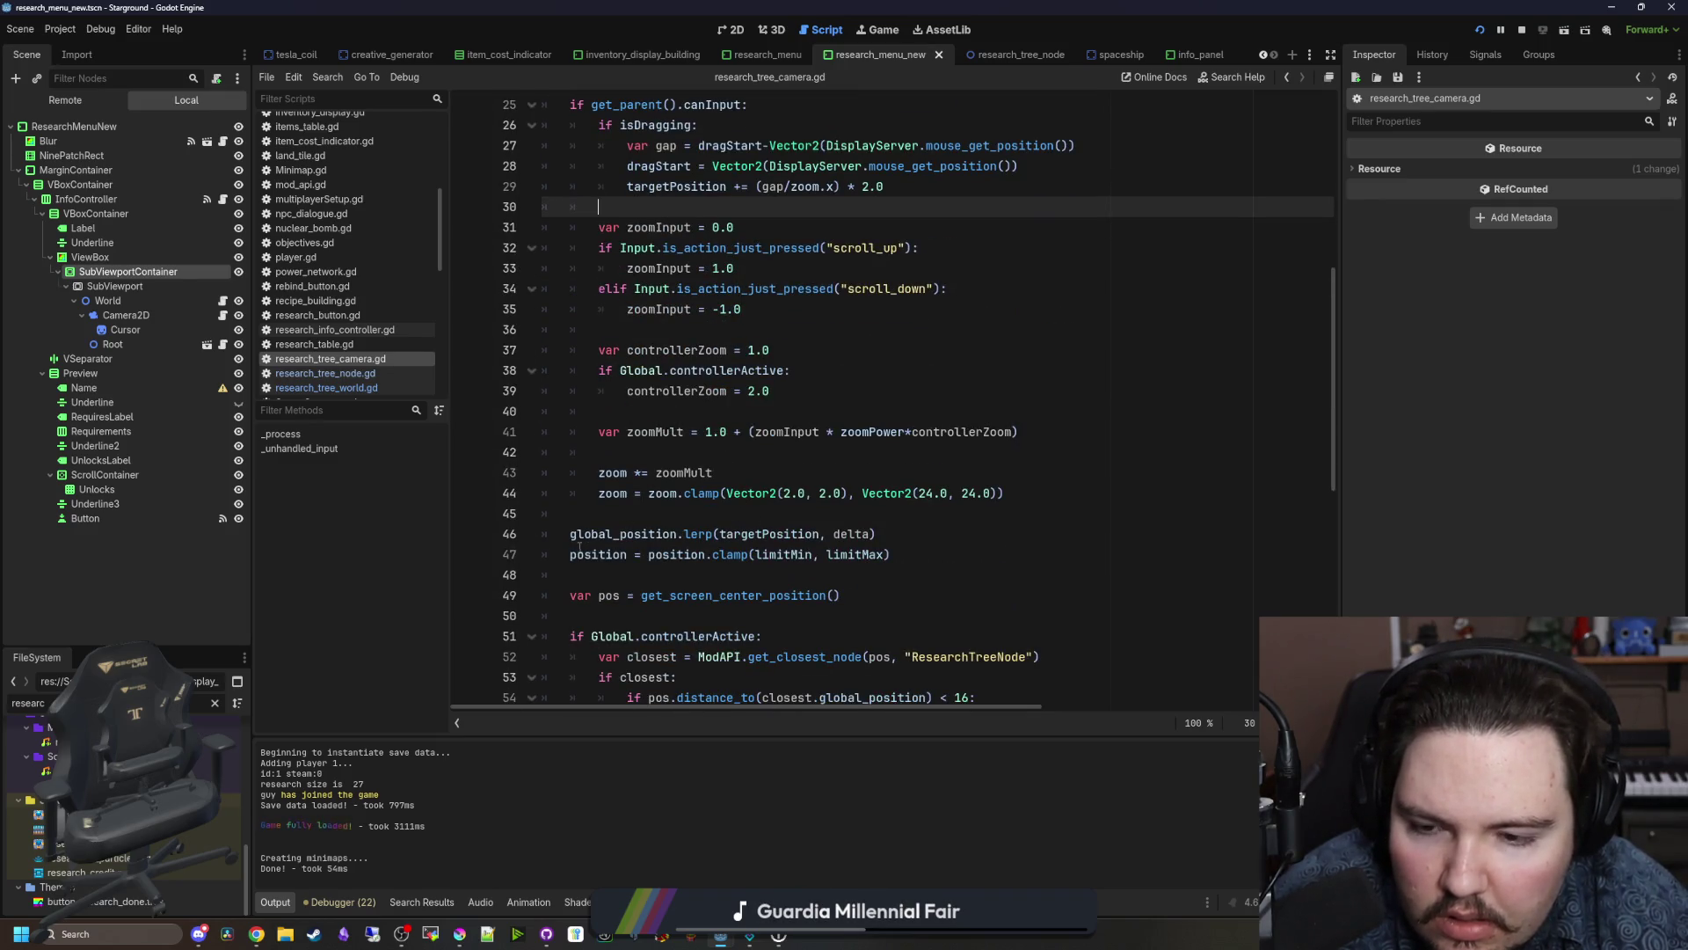
left_click(571, 534)
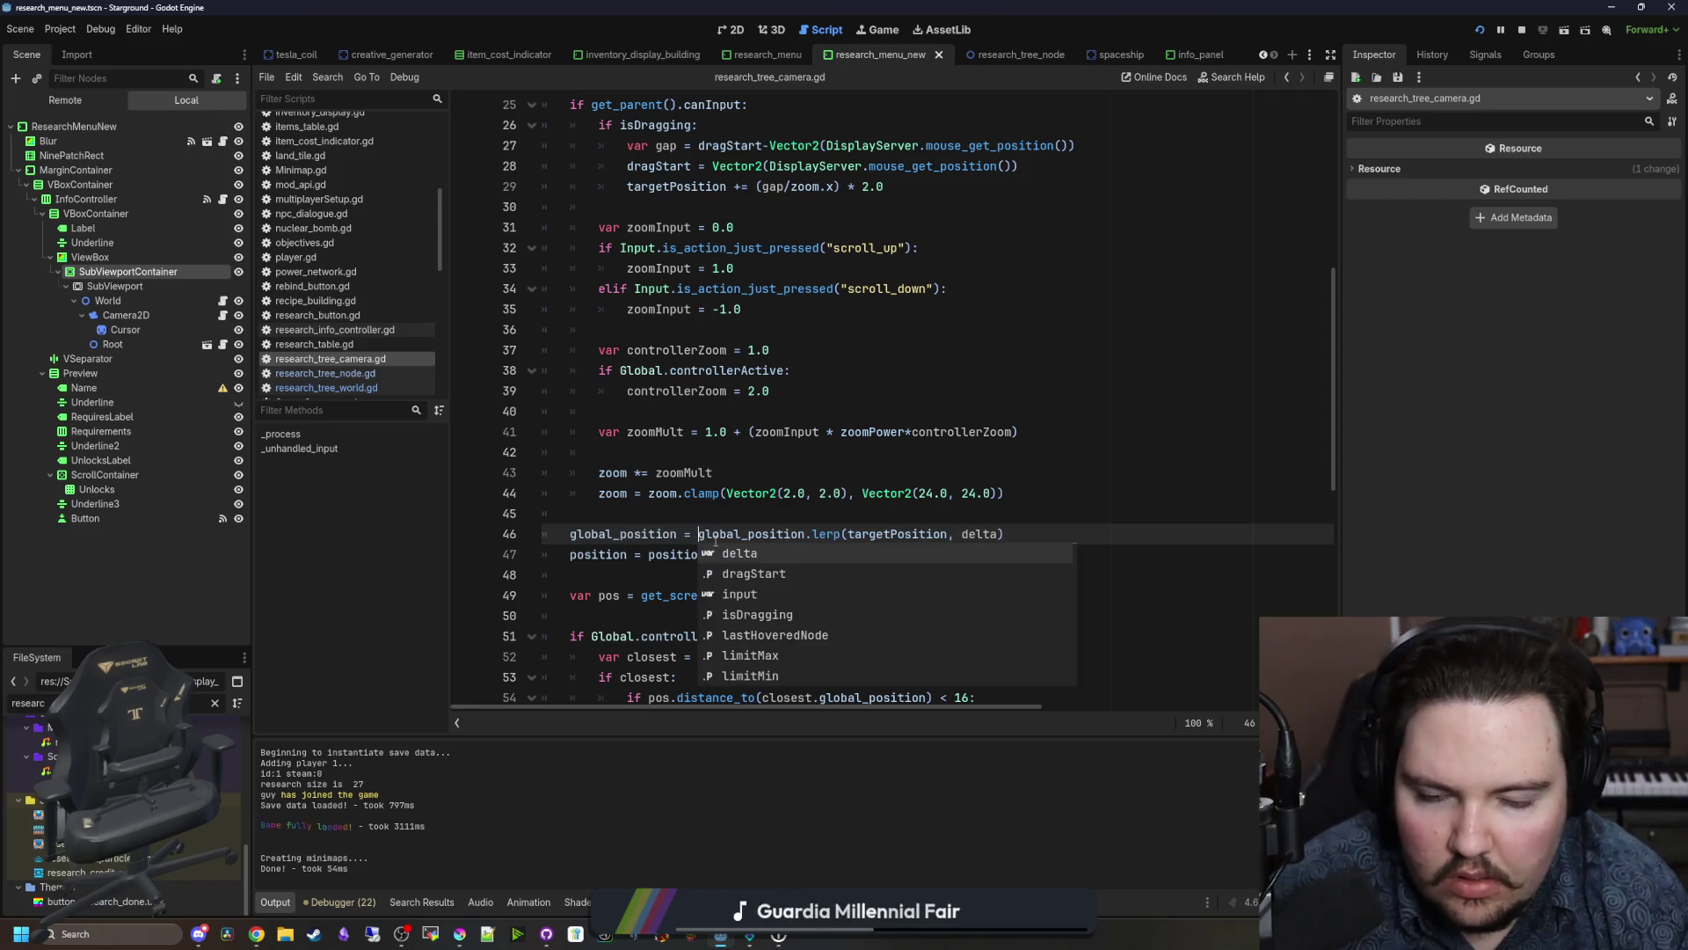
left_click(781, 512)
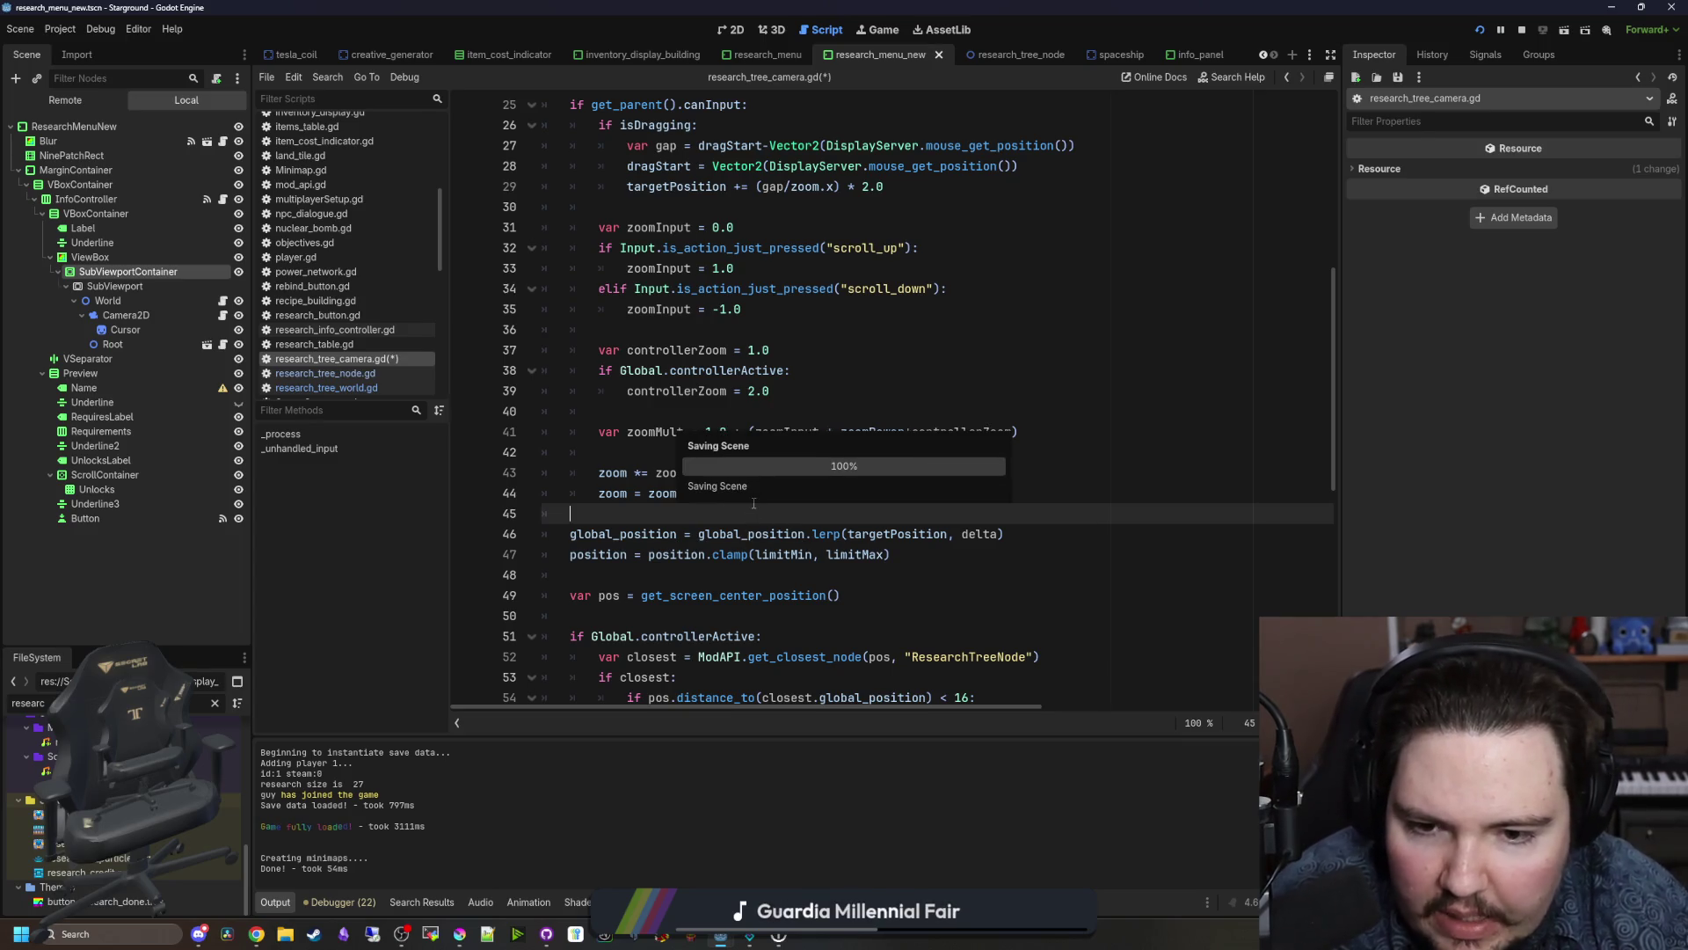
key("ctrl+F4")
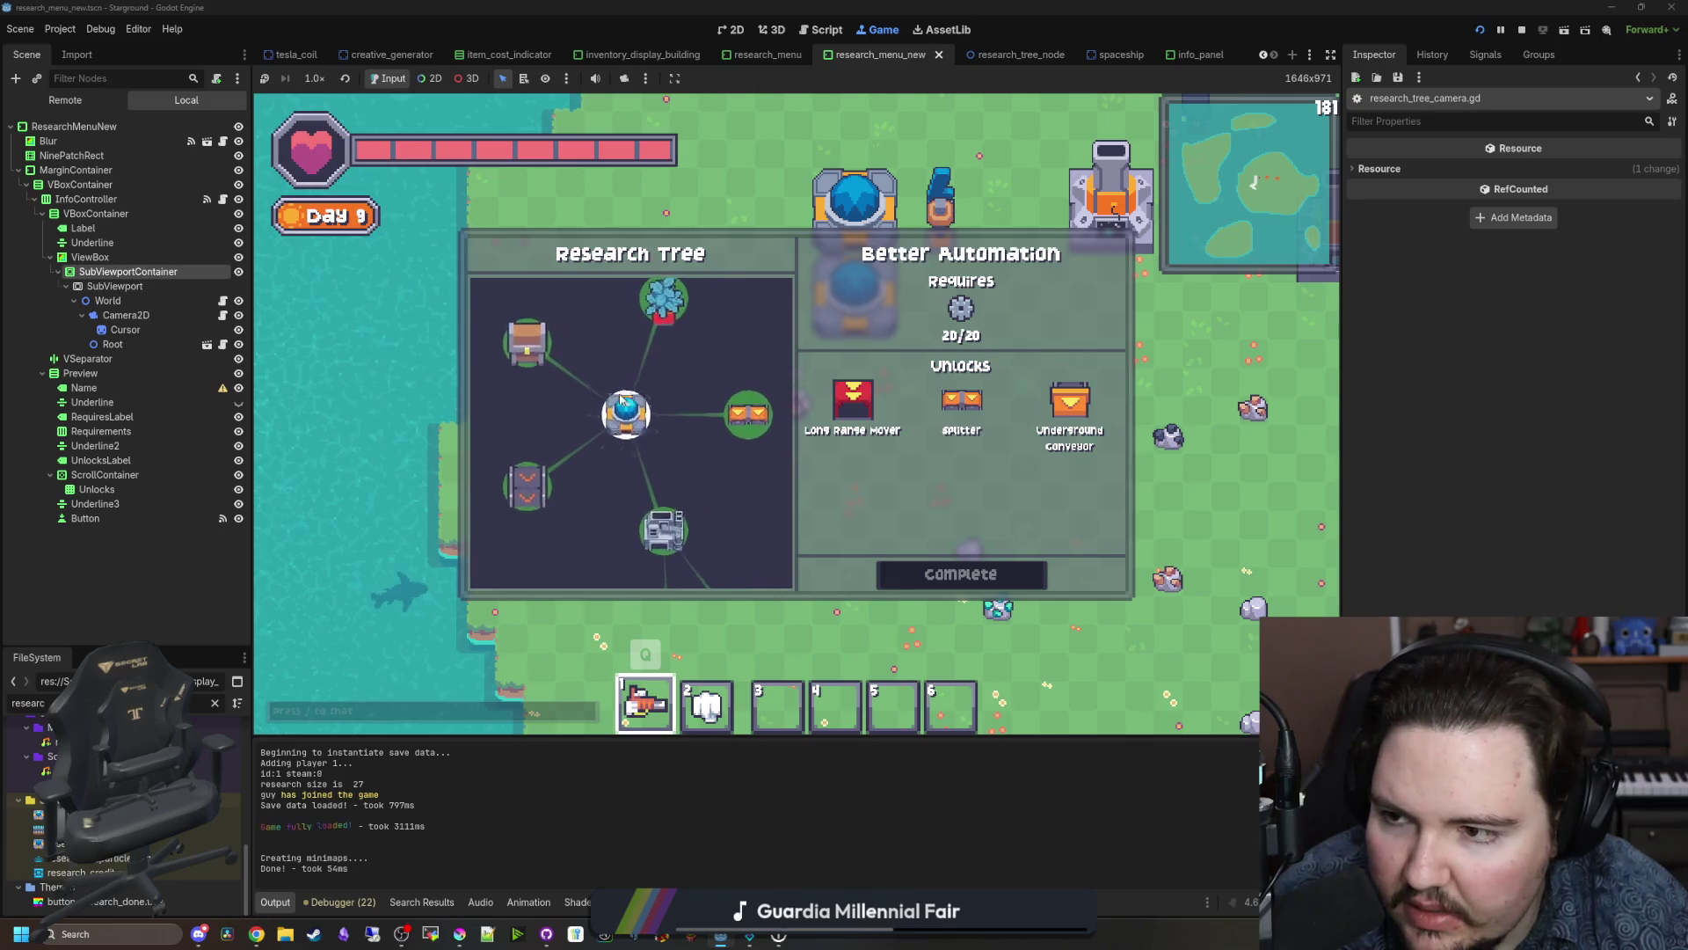
left_click(223, 314)
left_click(961, 534)
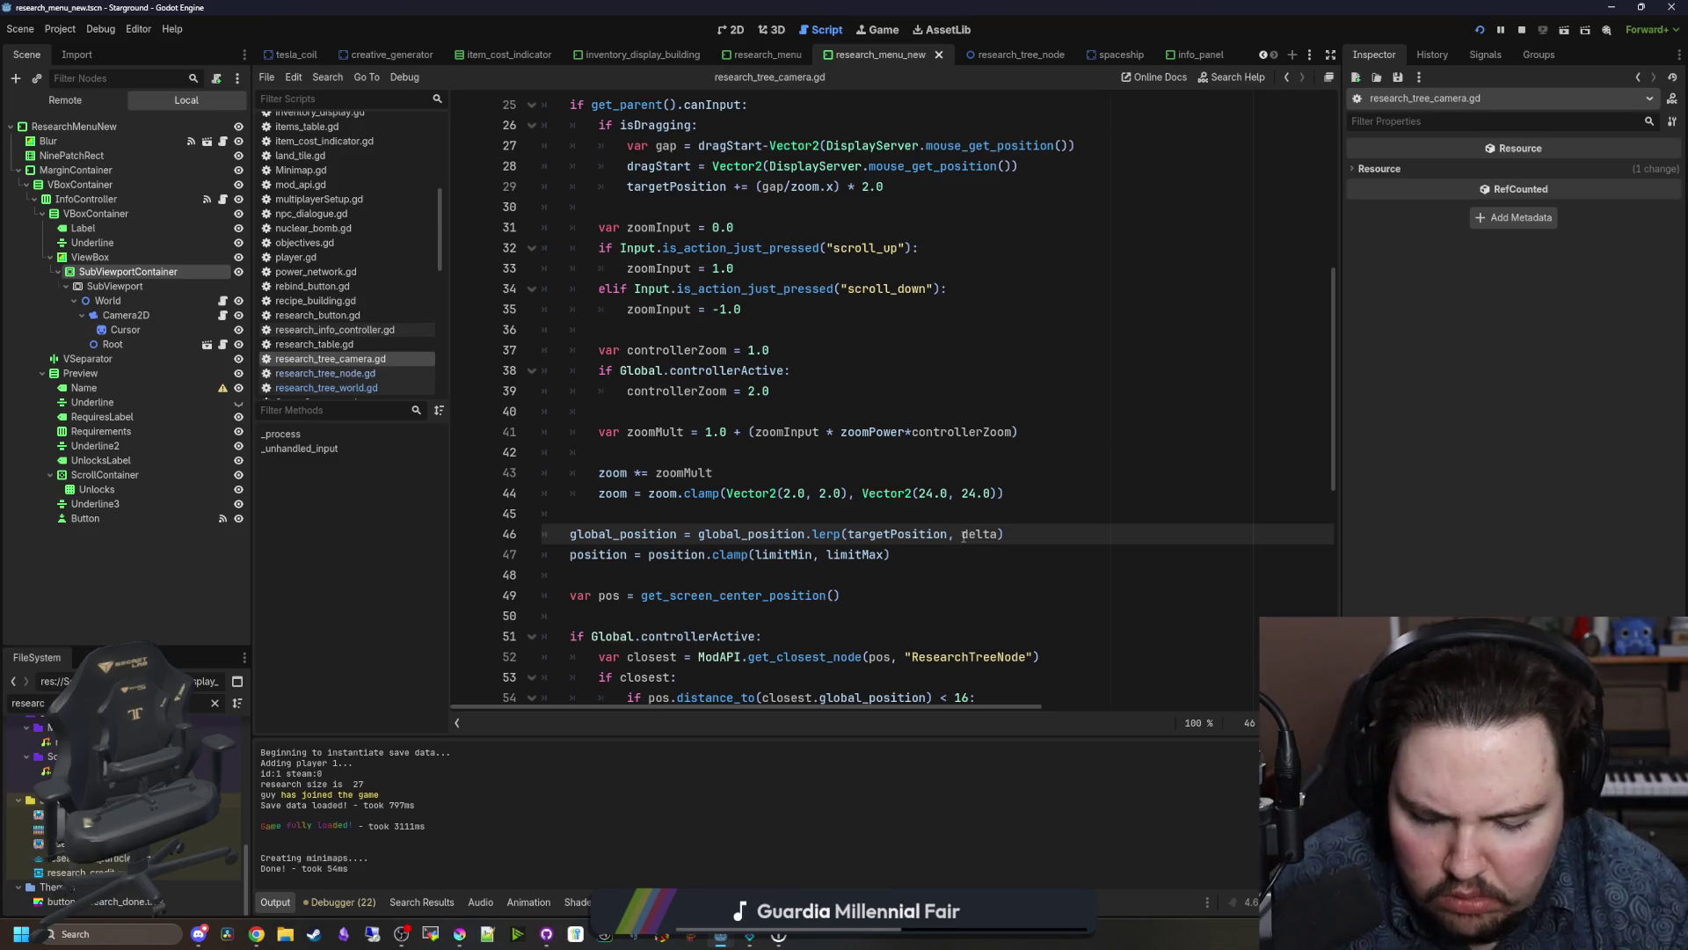
Step: Save and run with a 10*delta lerp weight, then test panning and zooming the research tree
key("Up")
key("ctrl+s")
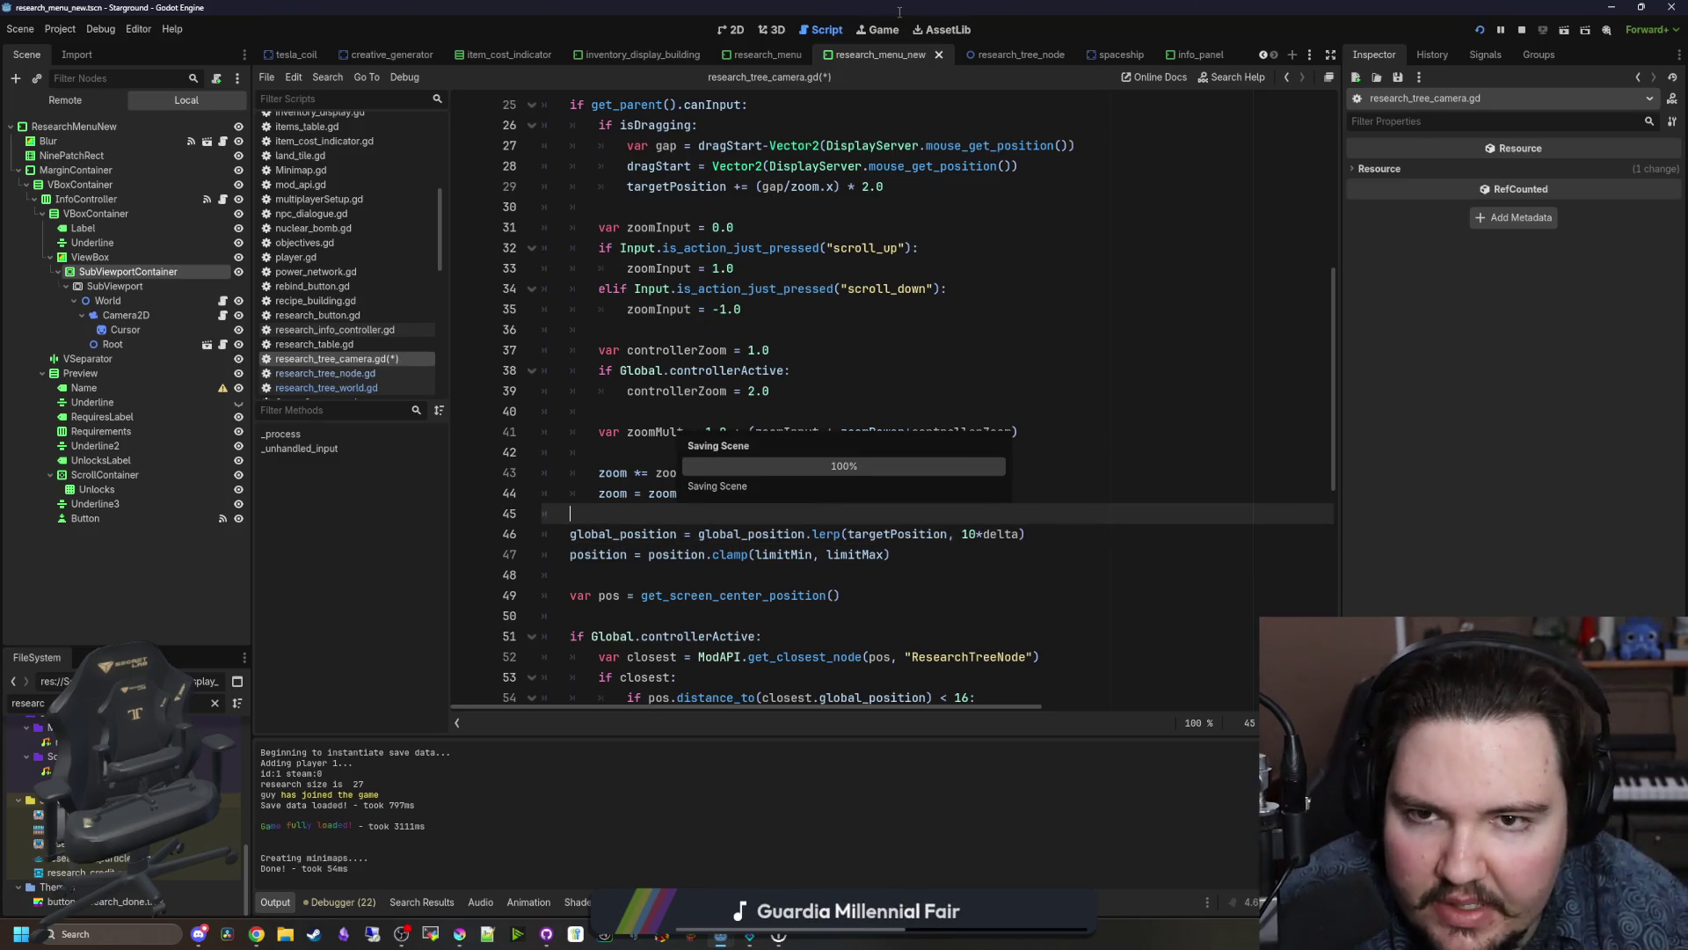
left_click(878, 25)
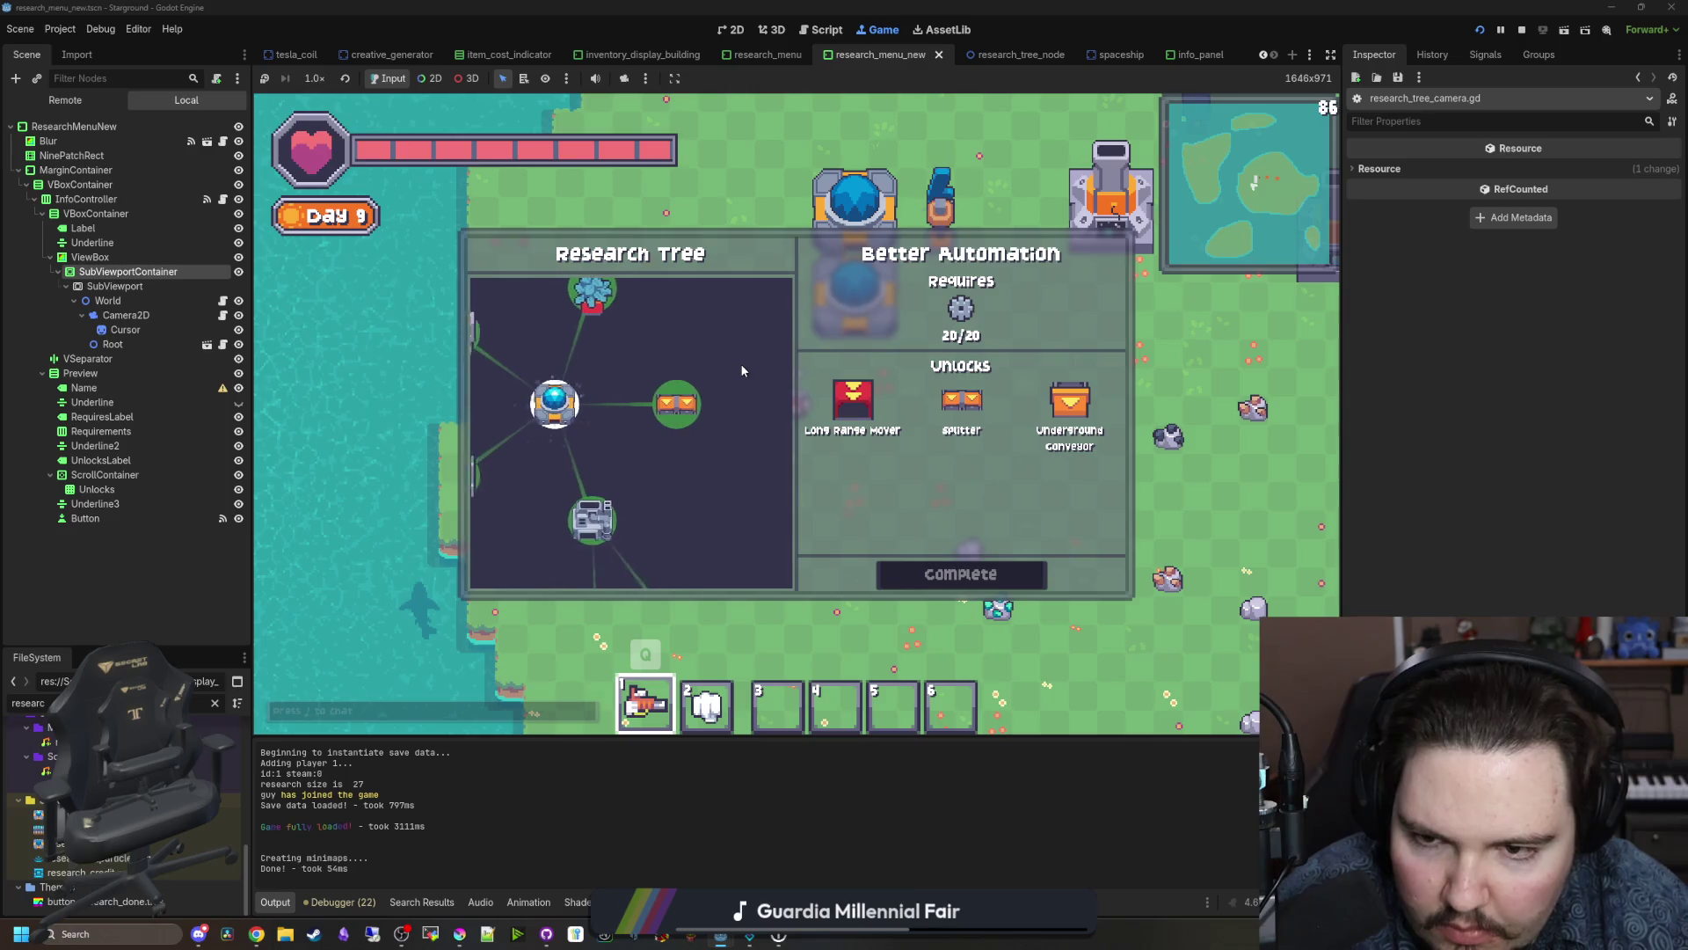
left_click_drag(692, 393, 549, 278)
scroll(638, 384, "down", 5)
scroll(635, 376, "up", 8)
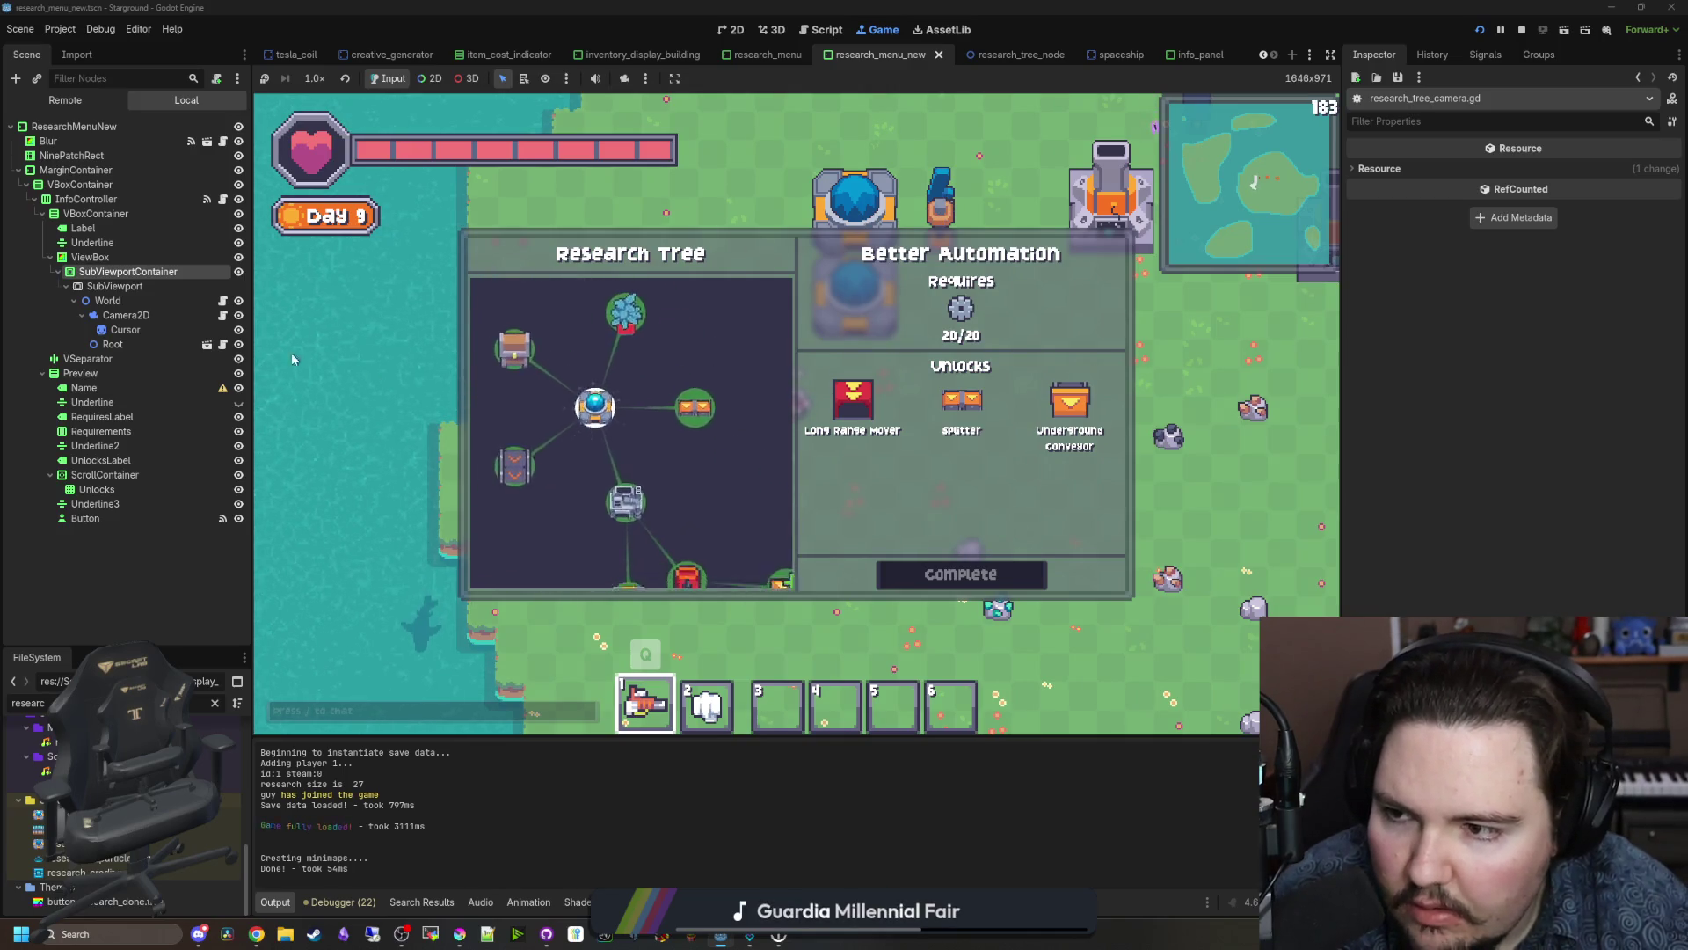
left_click(821, 29)
Step: Raise the lerp weight to 20*delta, rerun, and test panning and scroll-zooming the tree
left_click(979, 535)
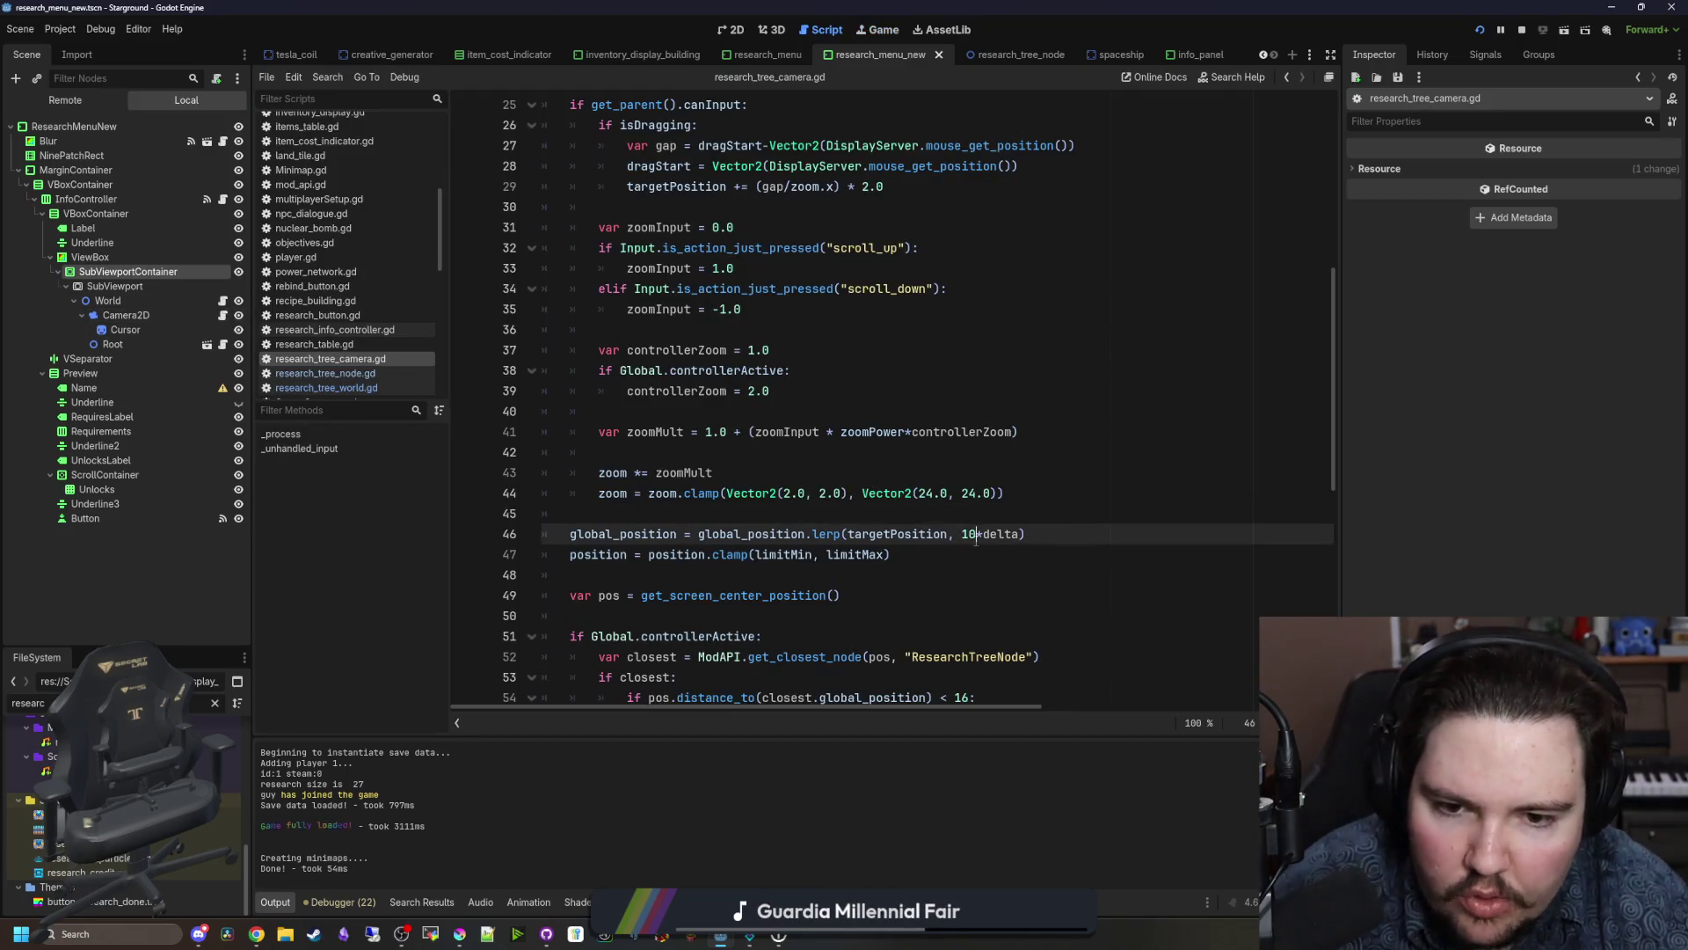
type("2")
left_click(712, 472)
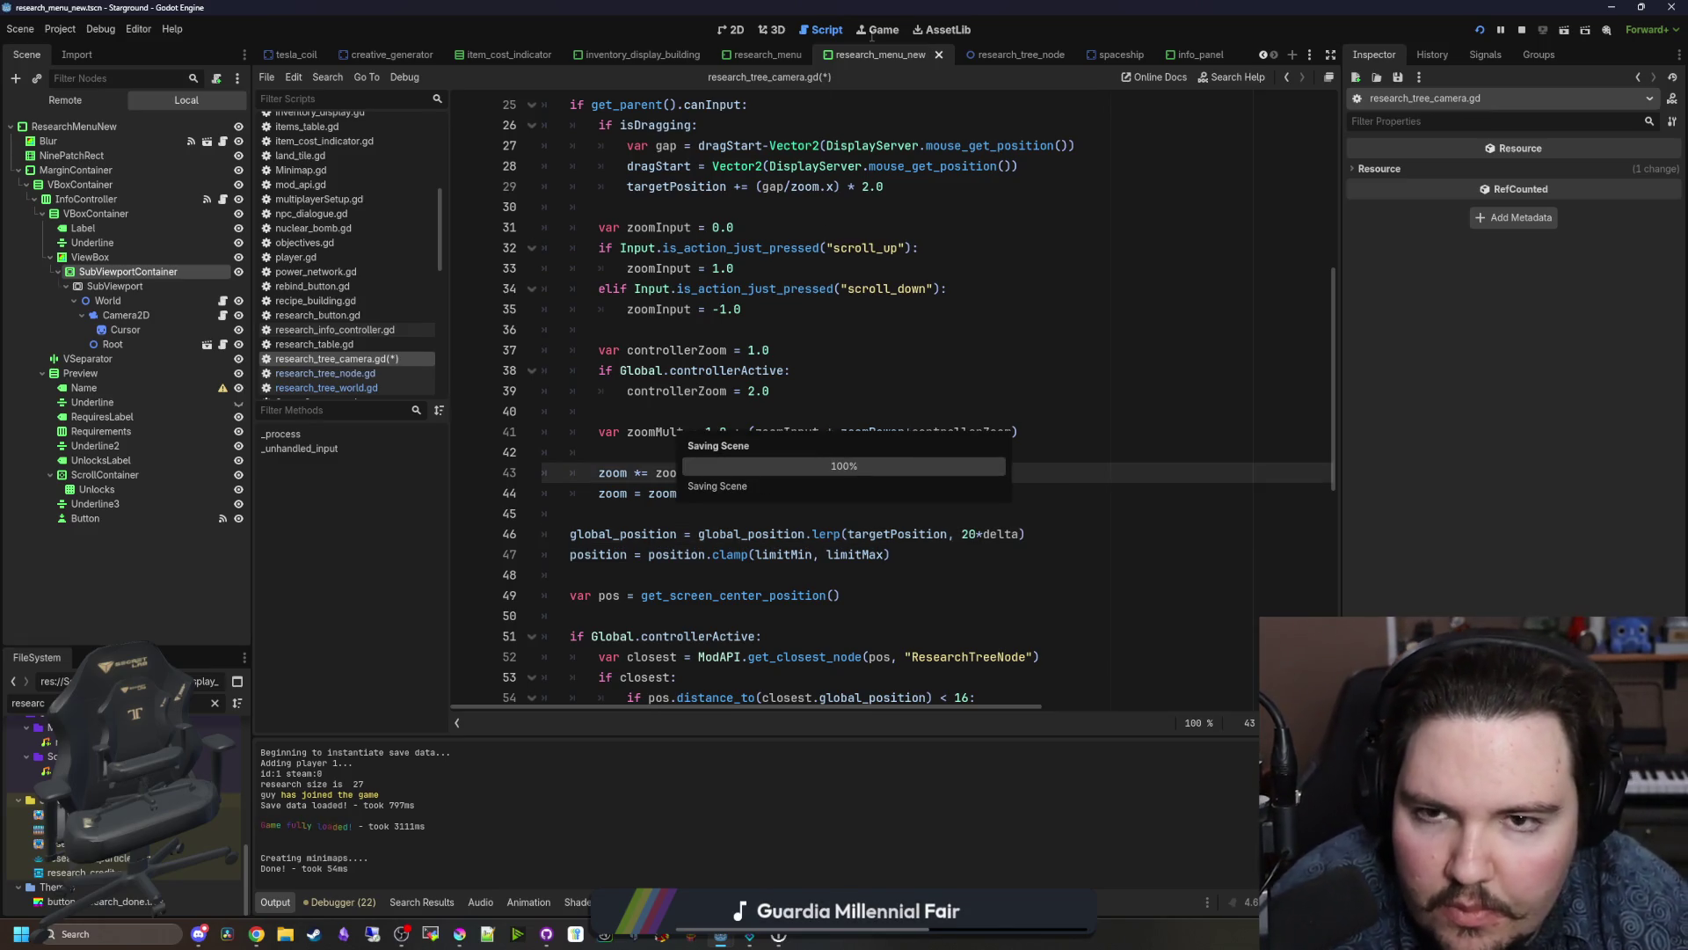
key("F5")
mouse_move(723, 392)
left_mouse_down()
mouse_move(685, 391)
mouse_move(699, 457)
mouse_move(741, 455)
left_mouse_up()
scroll(633, 422, "down", 5)
scroll(631, 431, "up", 4)
scroll(635, 424, "down", 5)
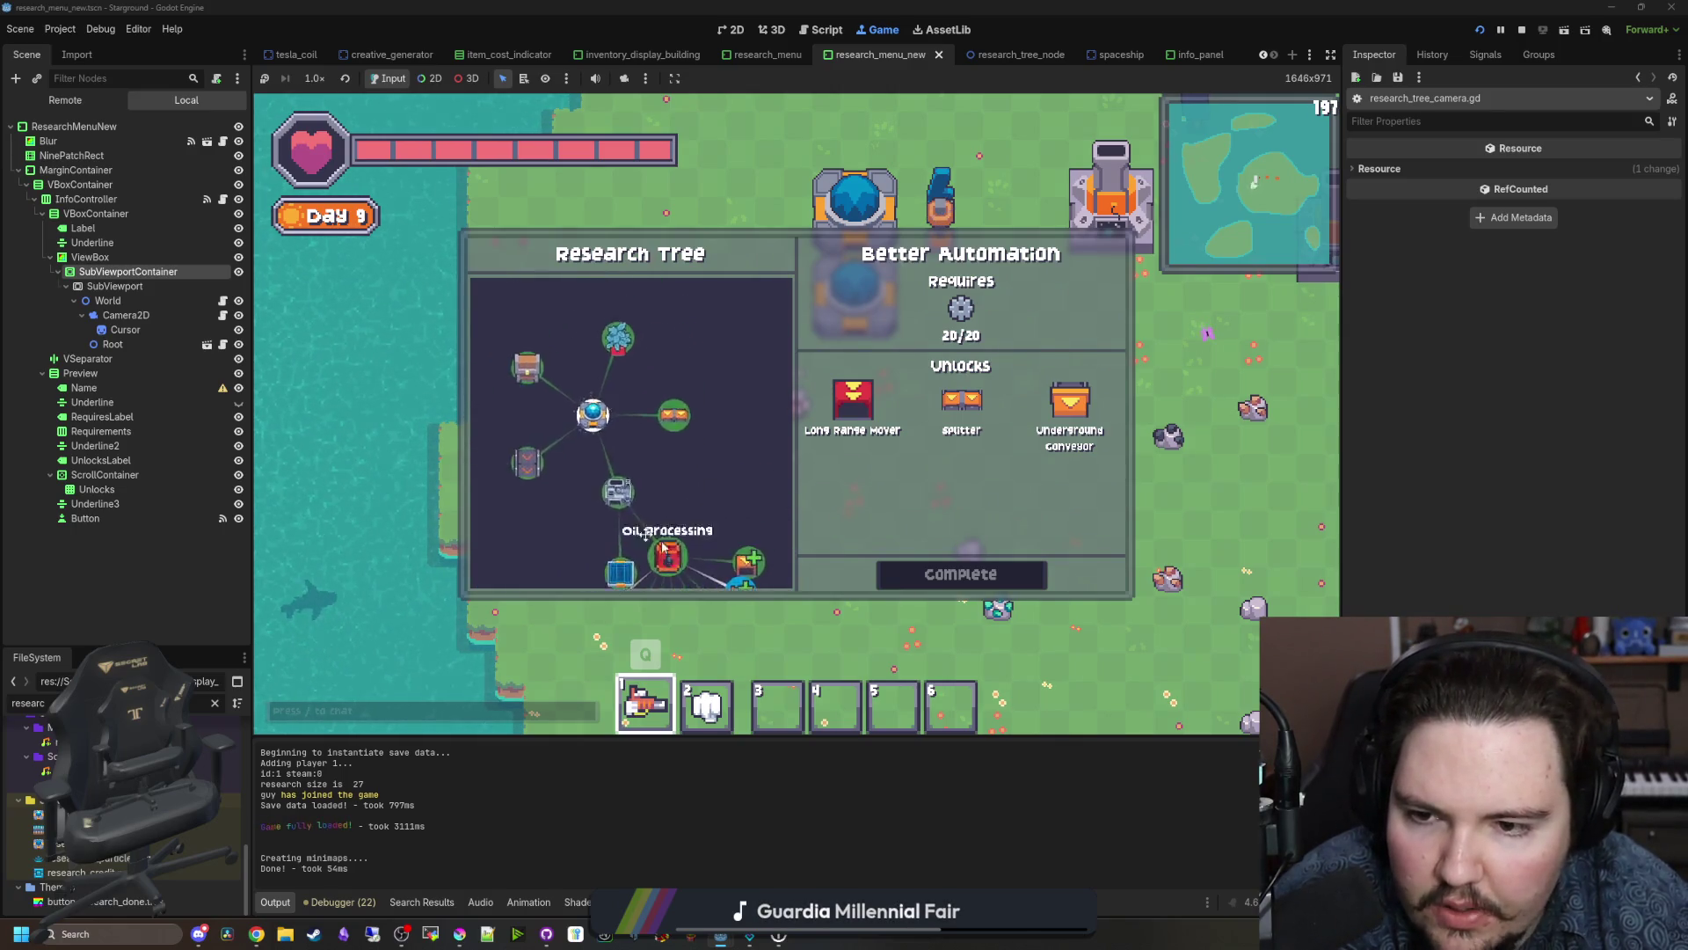
scroll(638, 421, "up", 5)
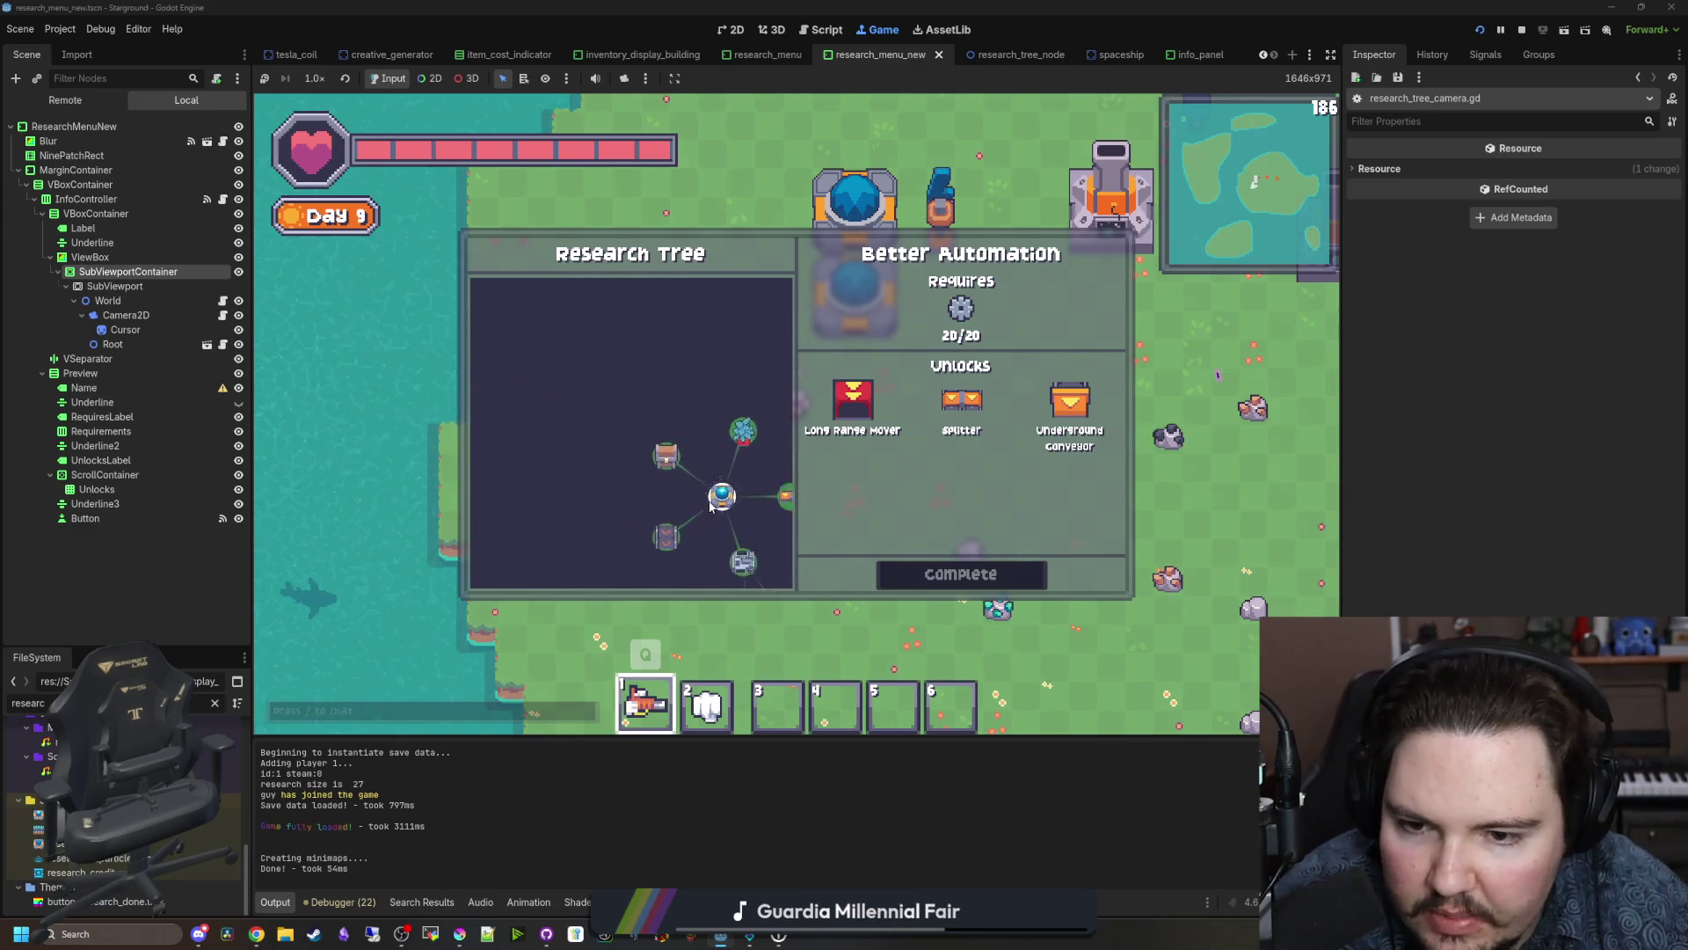
scroll(690, 503, "down", 5)
scroll(679, 497, "up", 3)
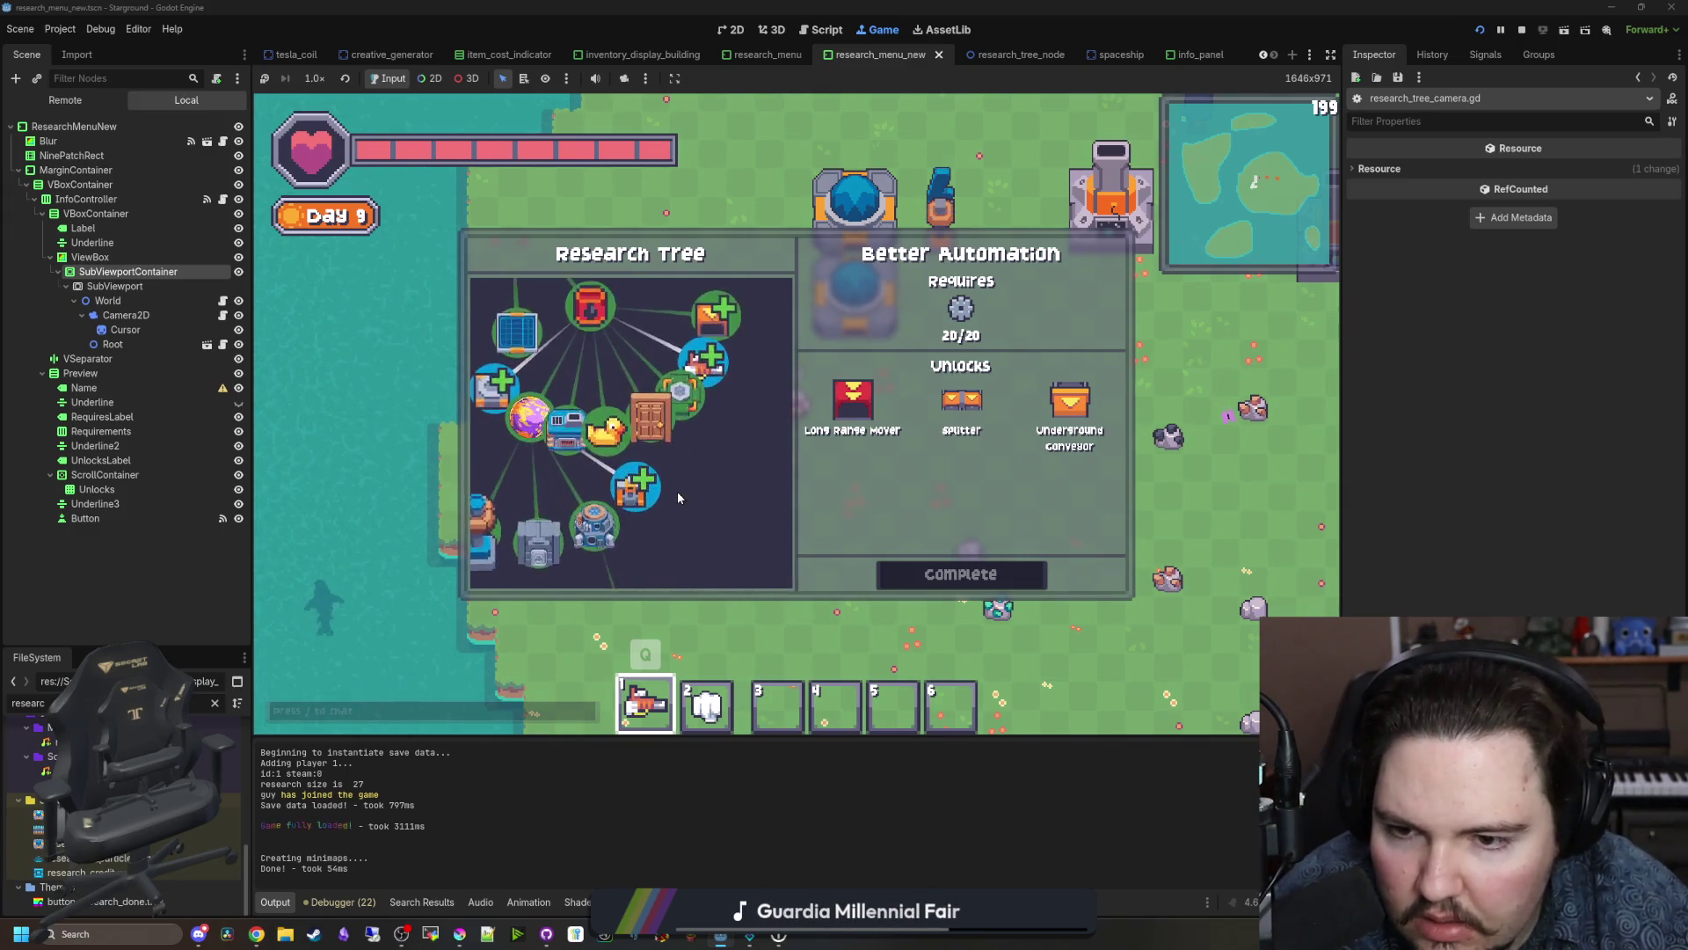
left_click(223, 315)
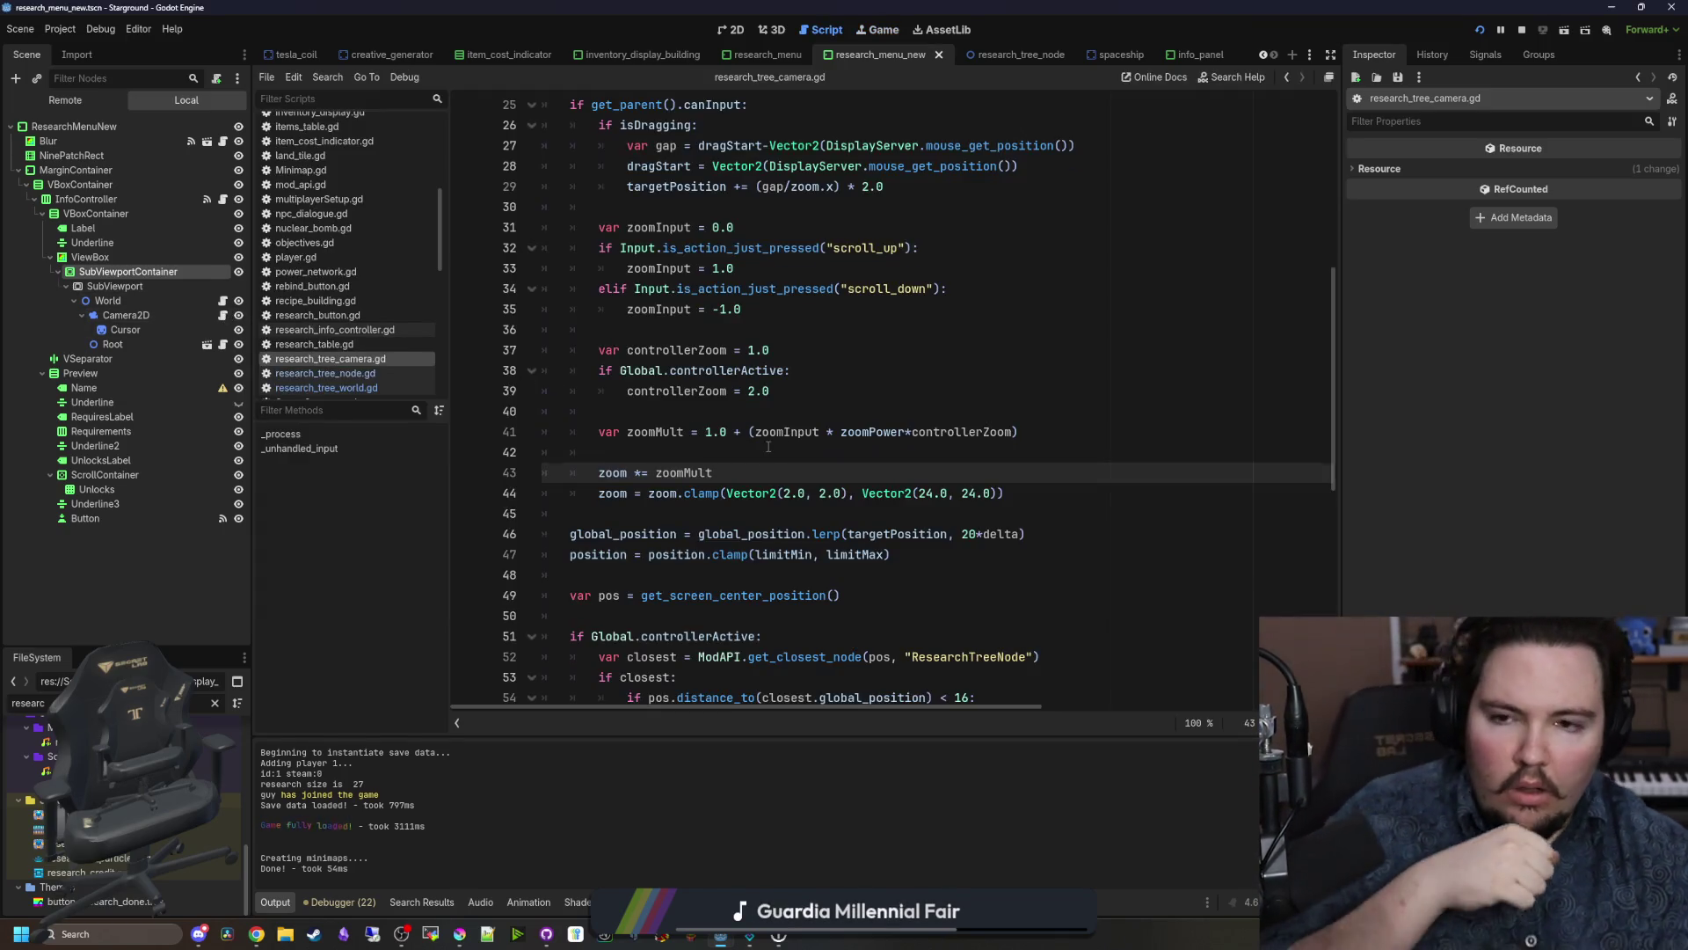
scroll(768, 447, "up", 8)
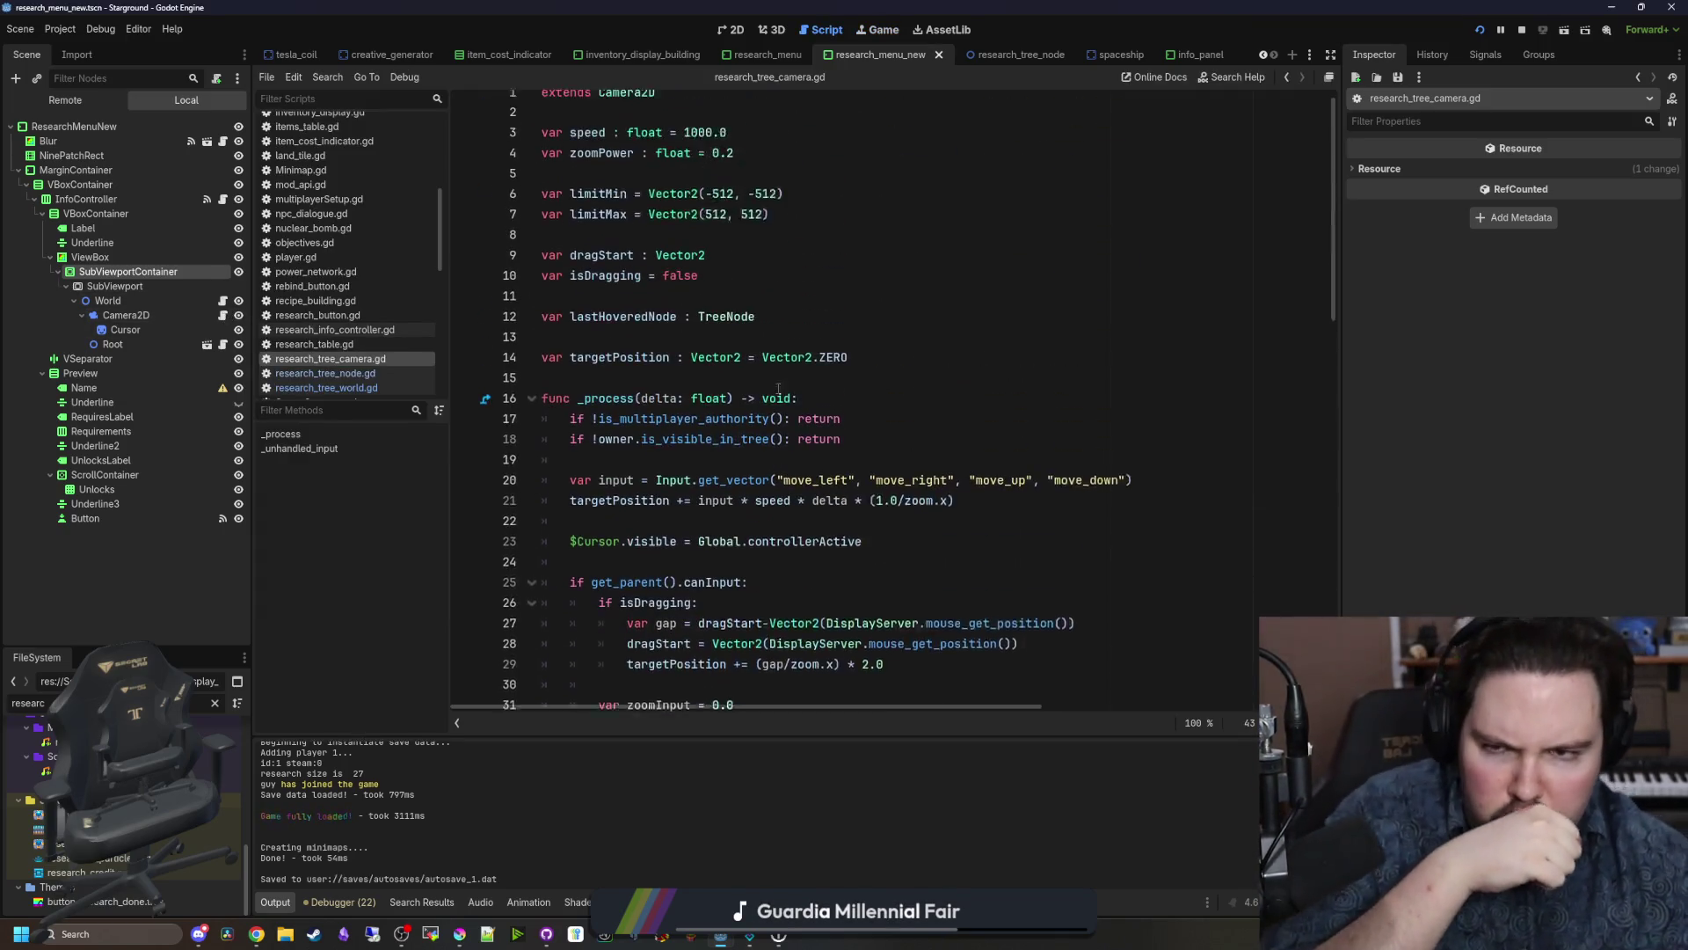
Step: Stop the running game and begin a targetZoom declaration on a new line below targetPosition
left_click(1523, 33)
left_click(873, 370)
key("Return")
type("var targetZoom : V")
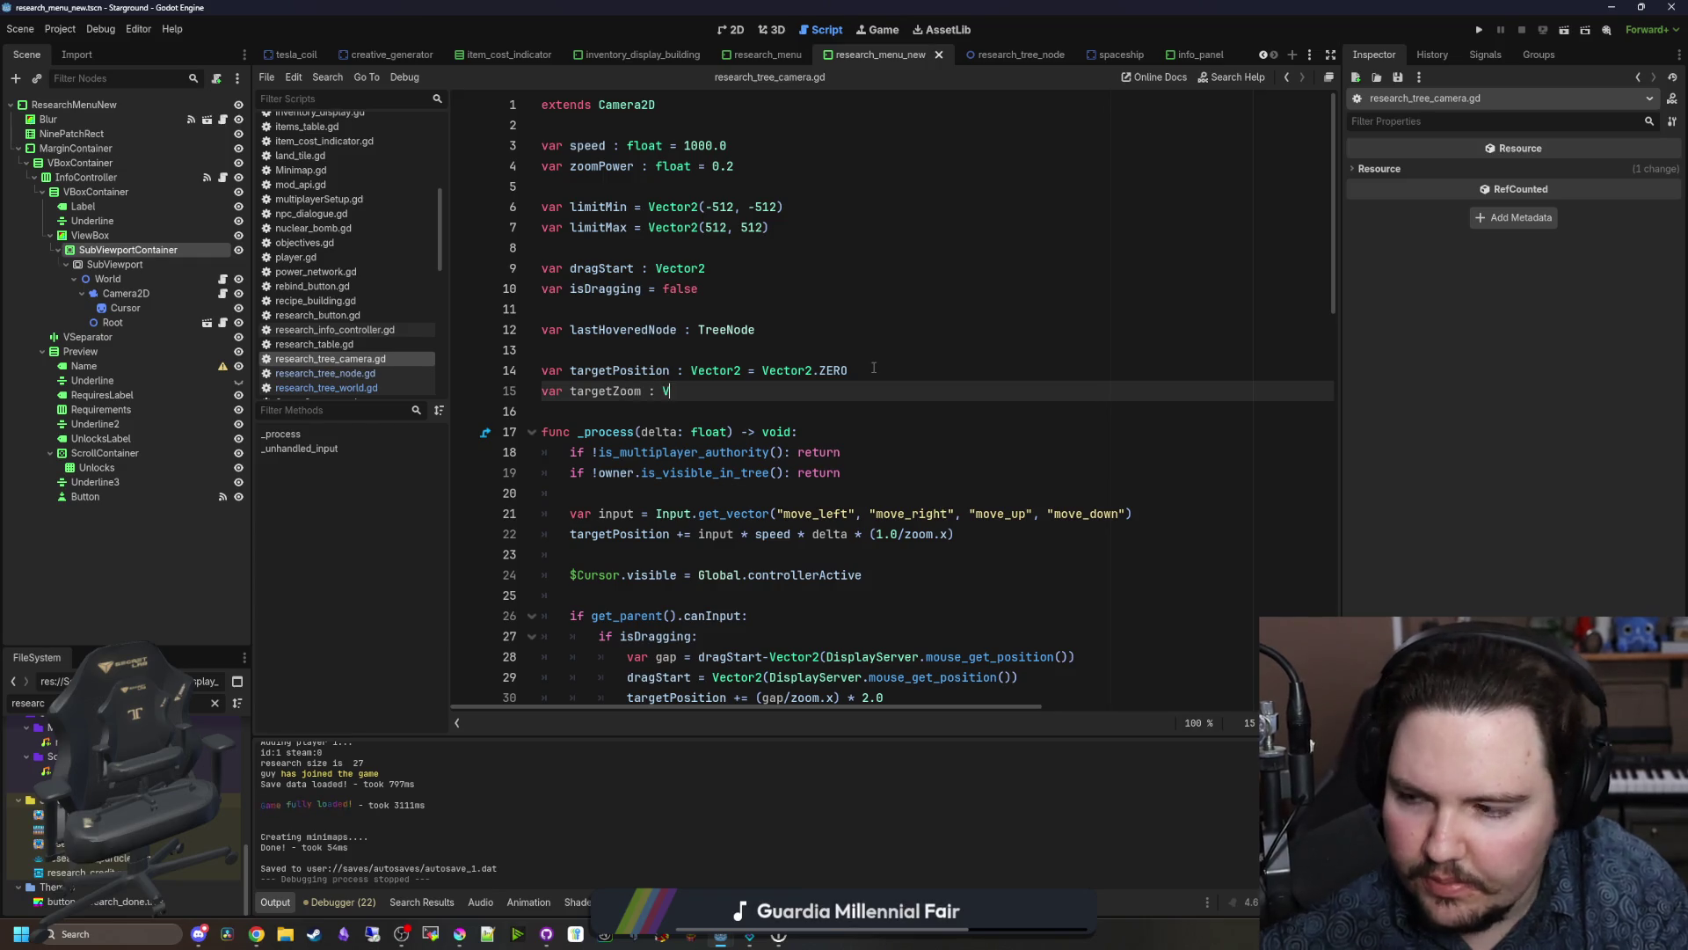
type("ector")
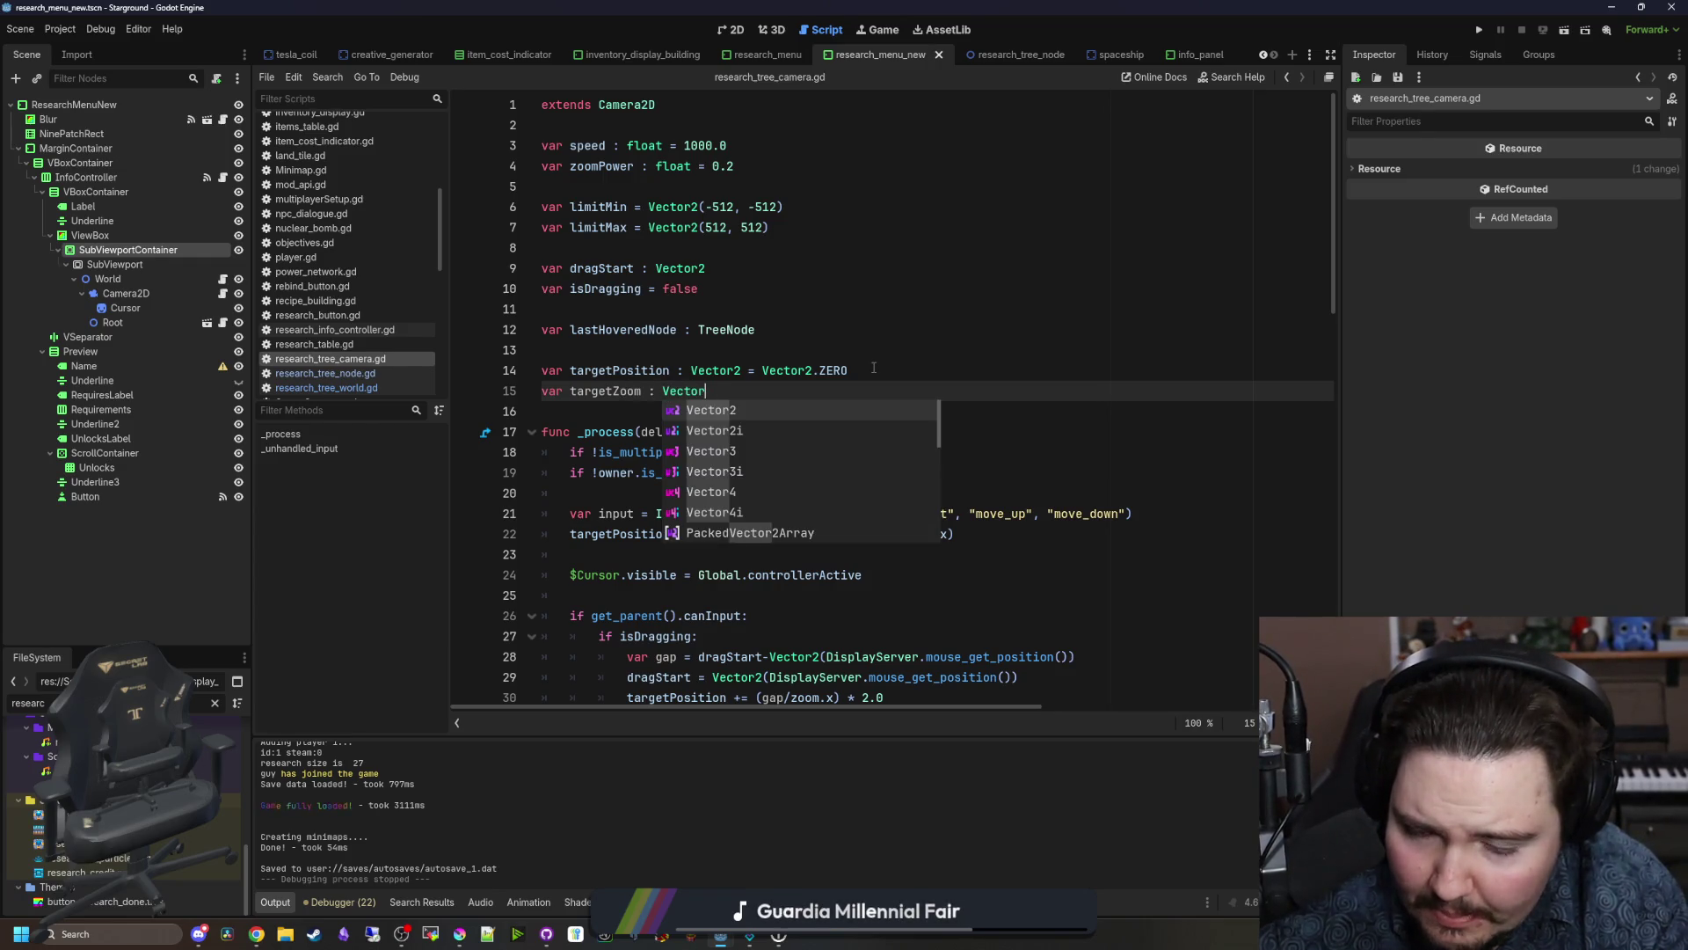